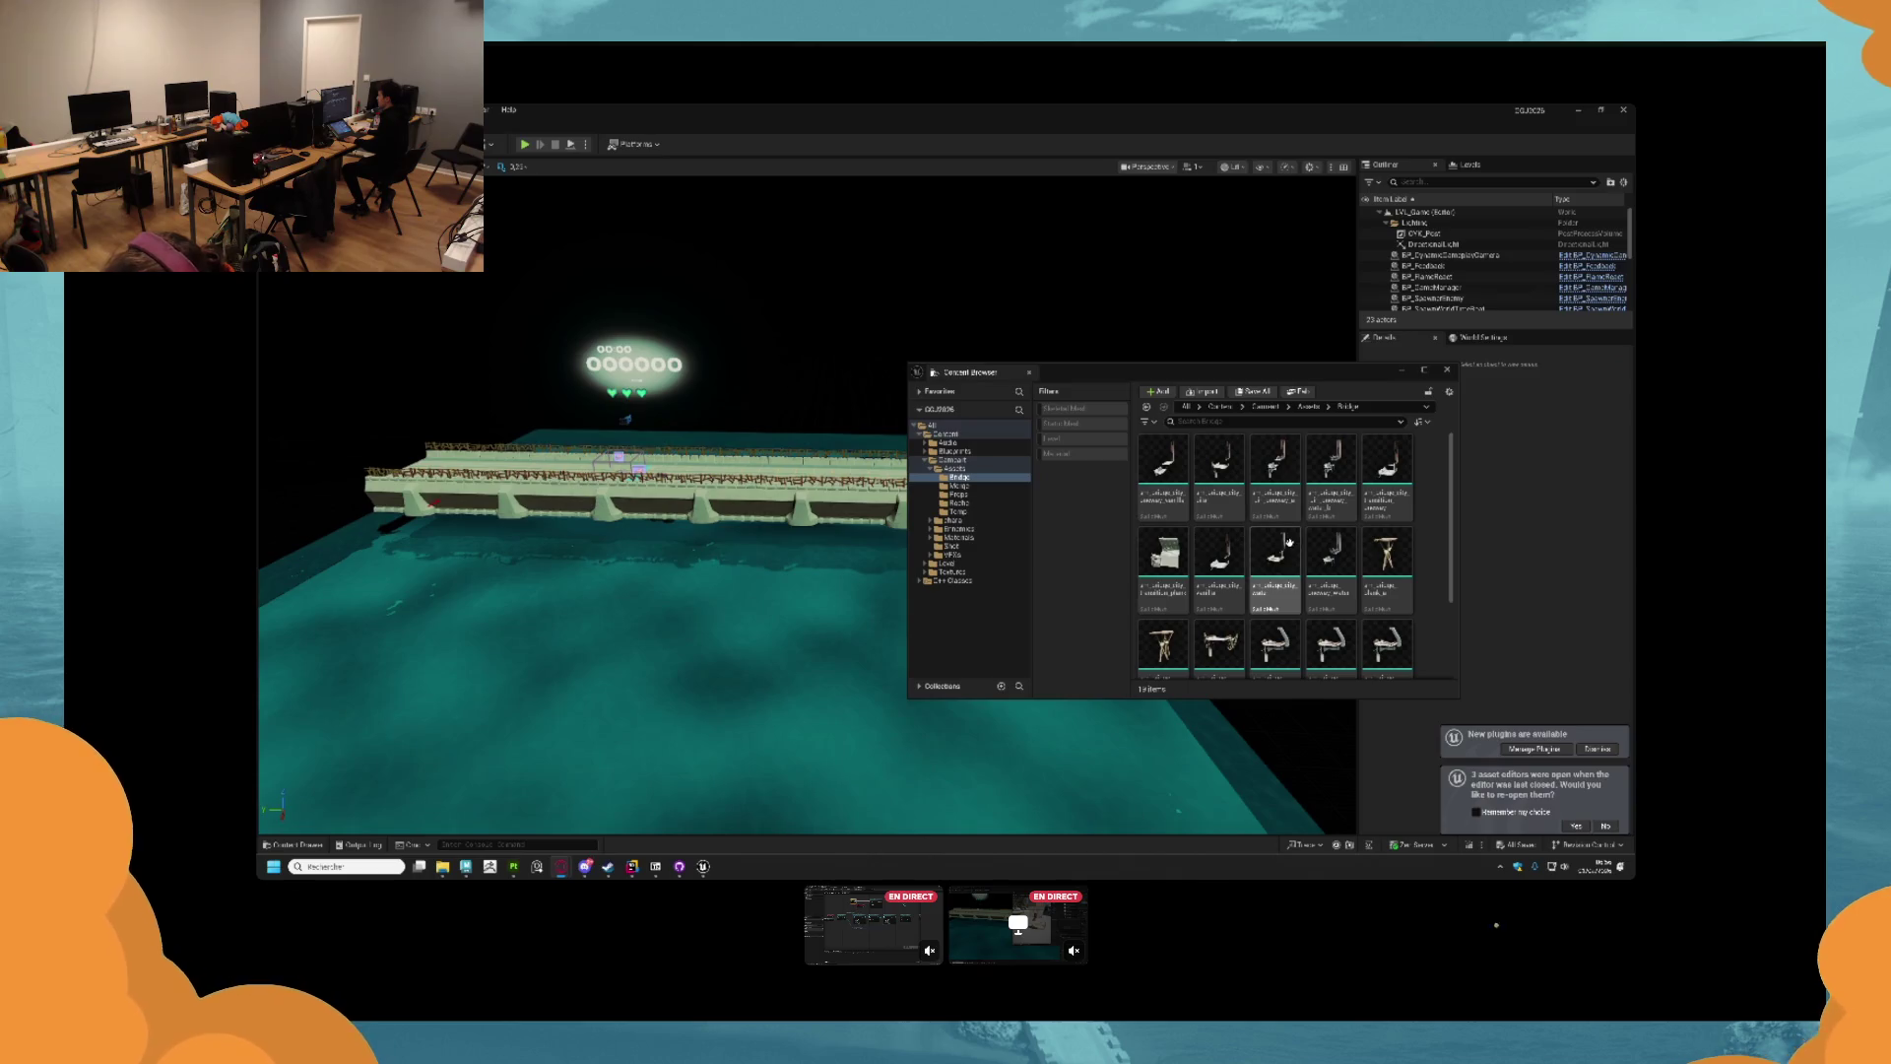
# Go up from the Assets folder and open the Materials folder.
pyautogui.scroll(-1, 1132, 552)
pyautogui.click(954, 469)
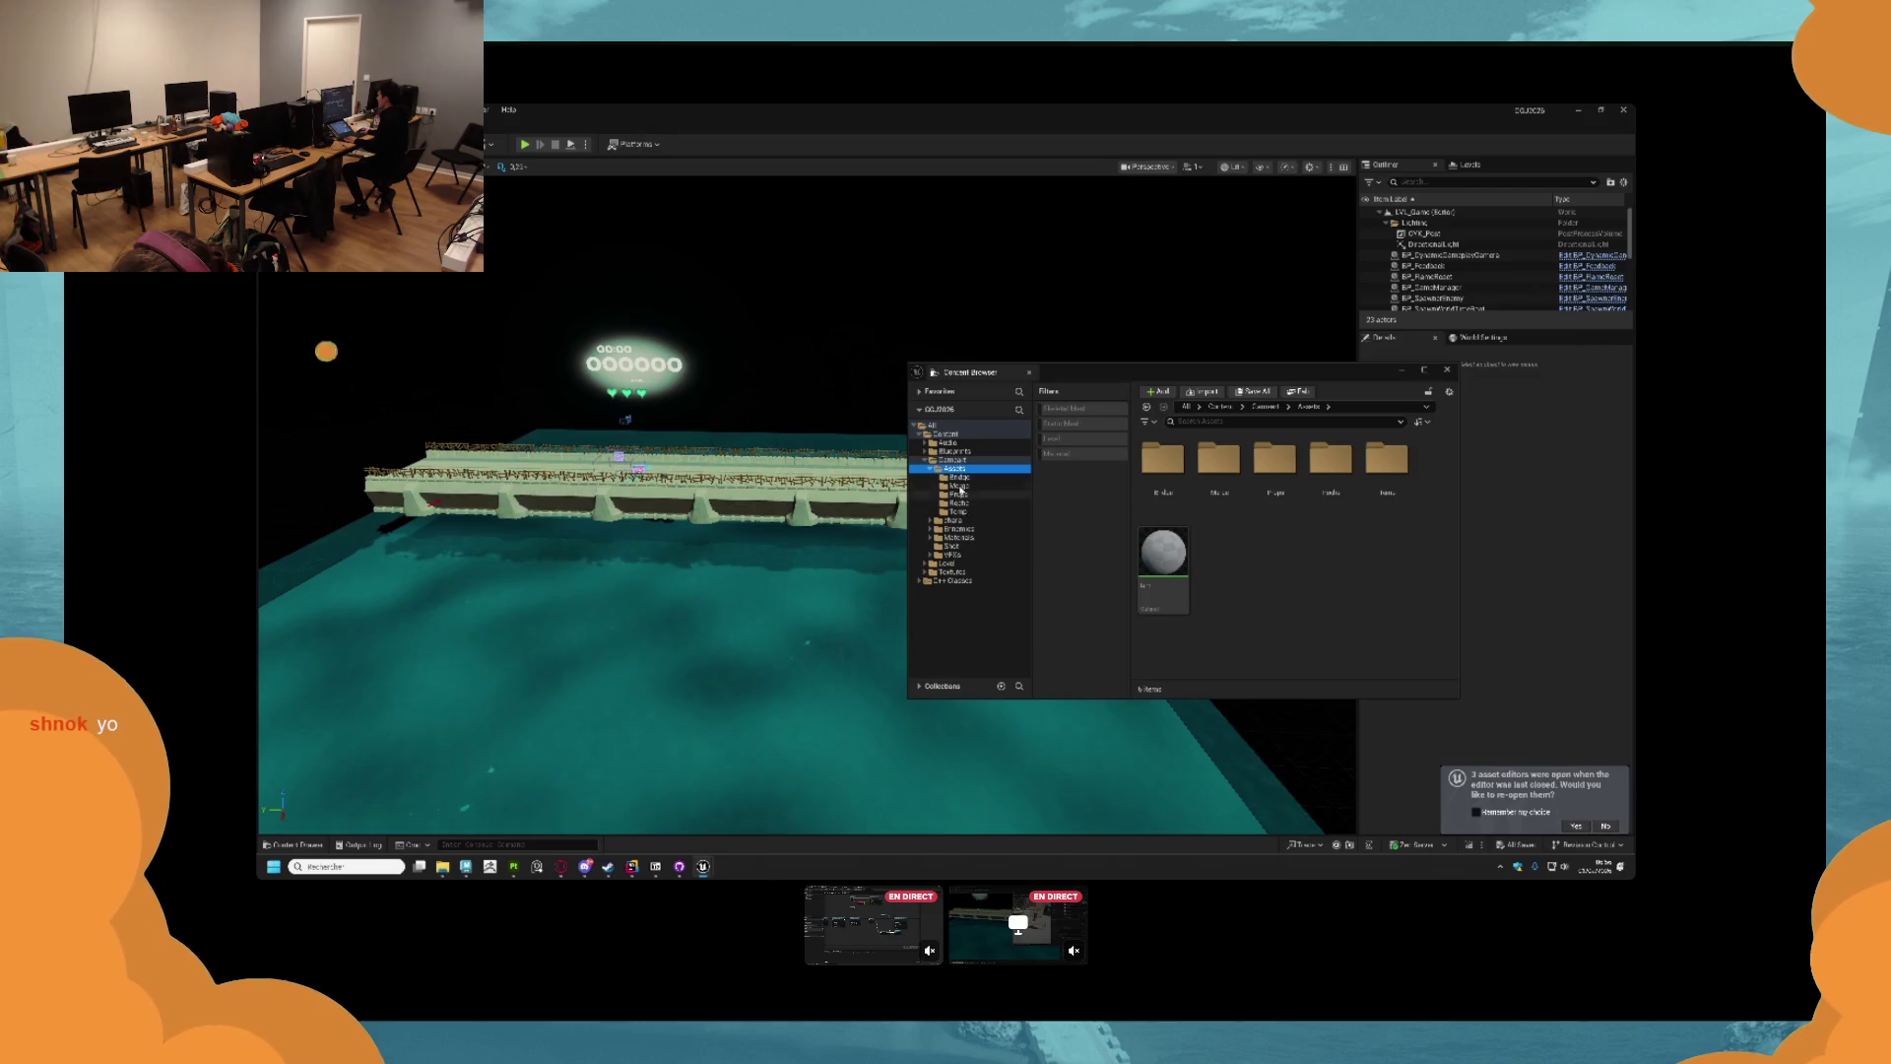
pyautogui.click(952, 460)
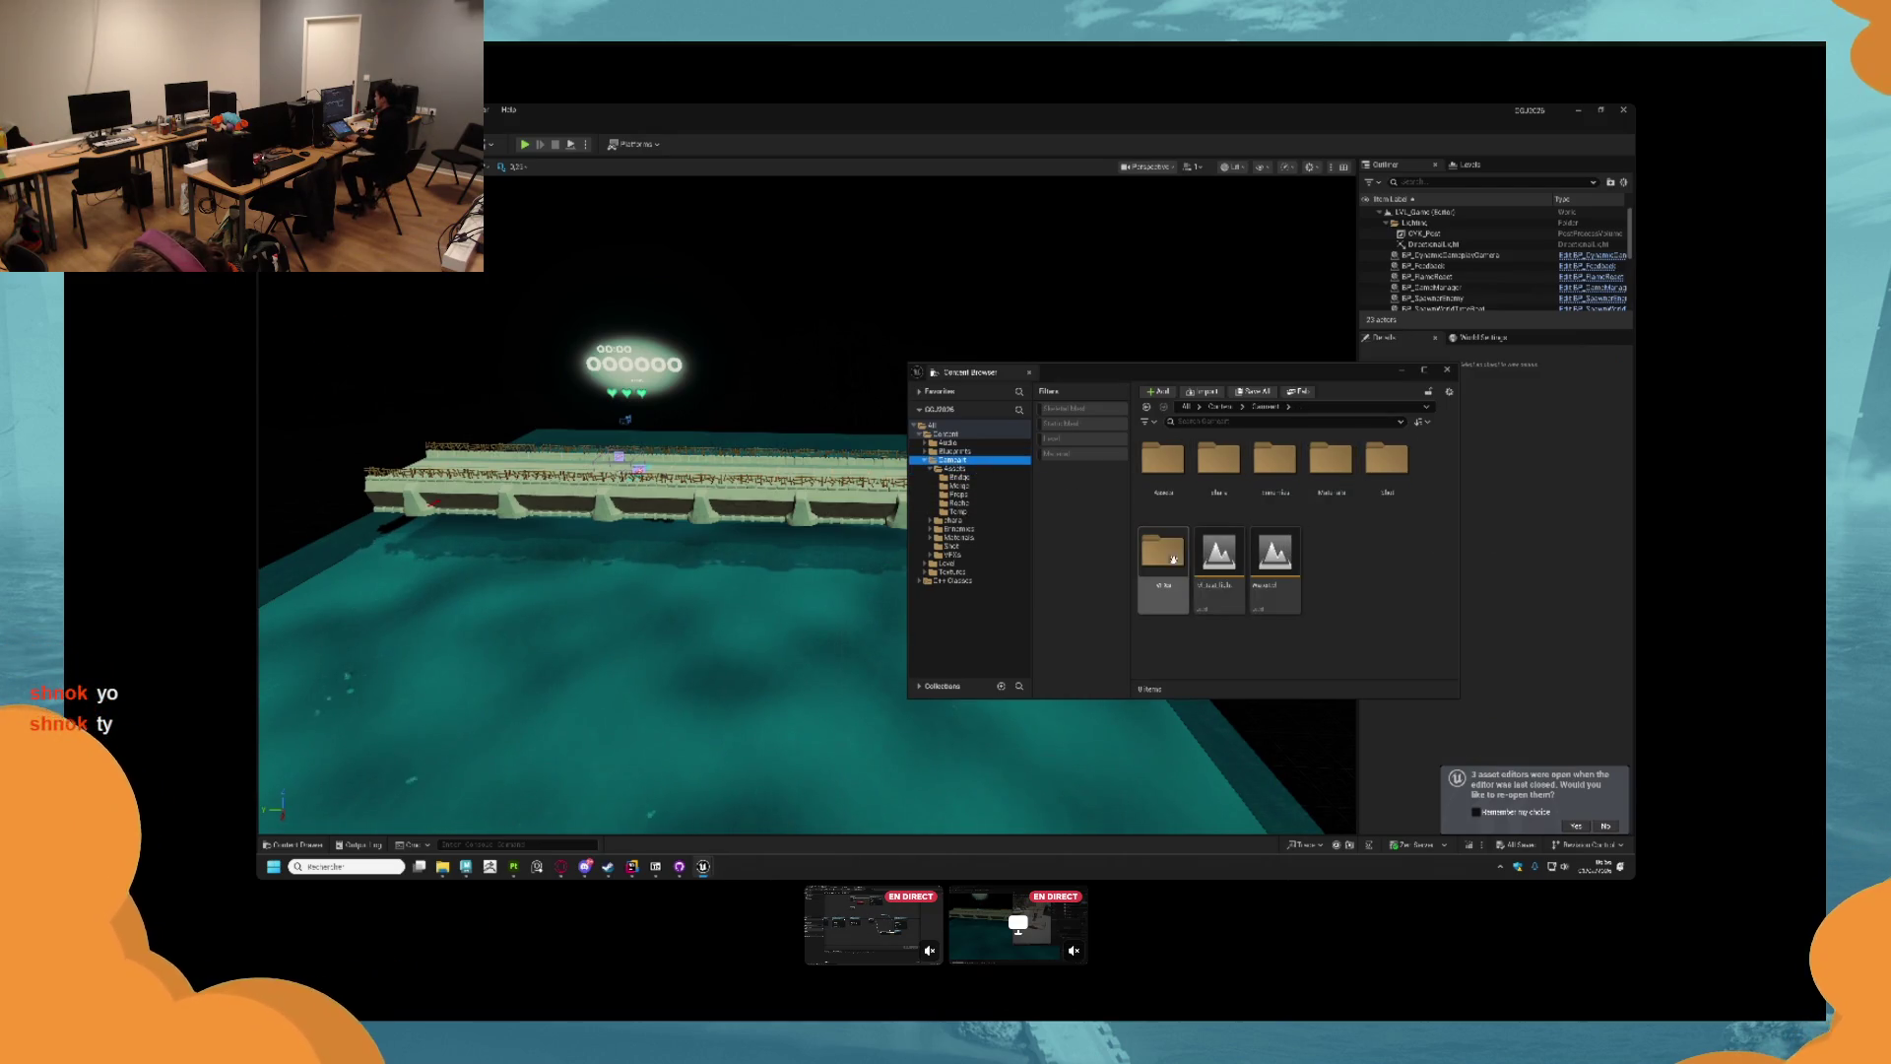
pyautogui.click(1150, 501)
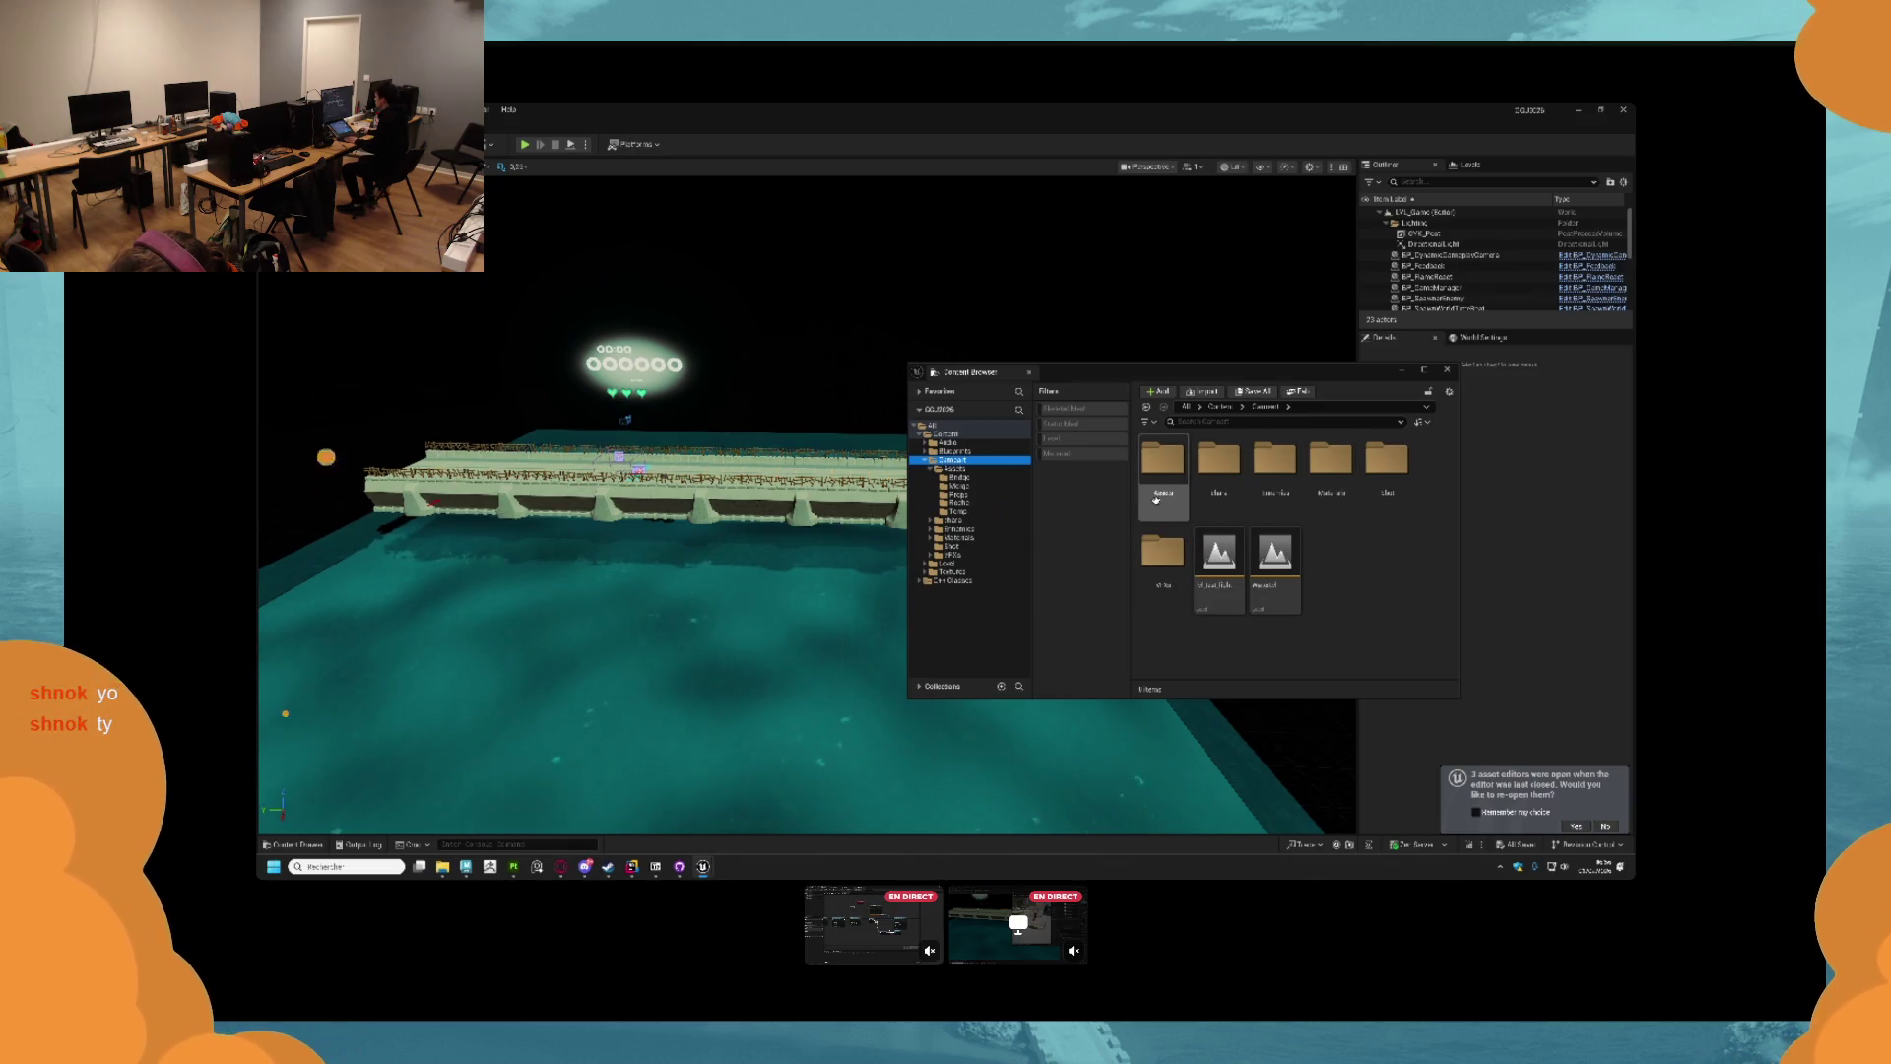
pyautogui.click(1218, 497)
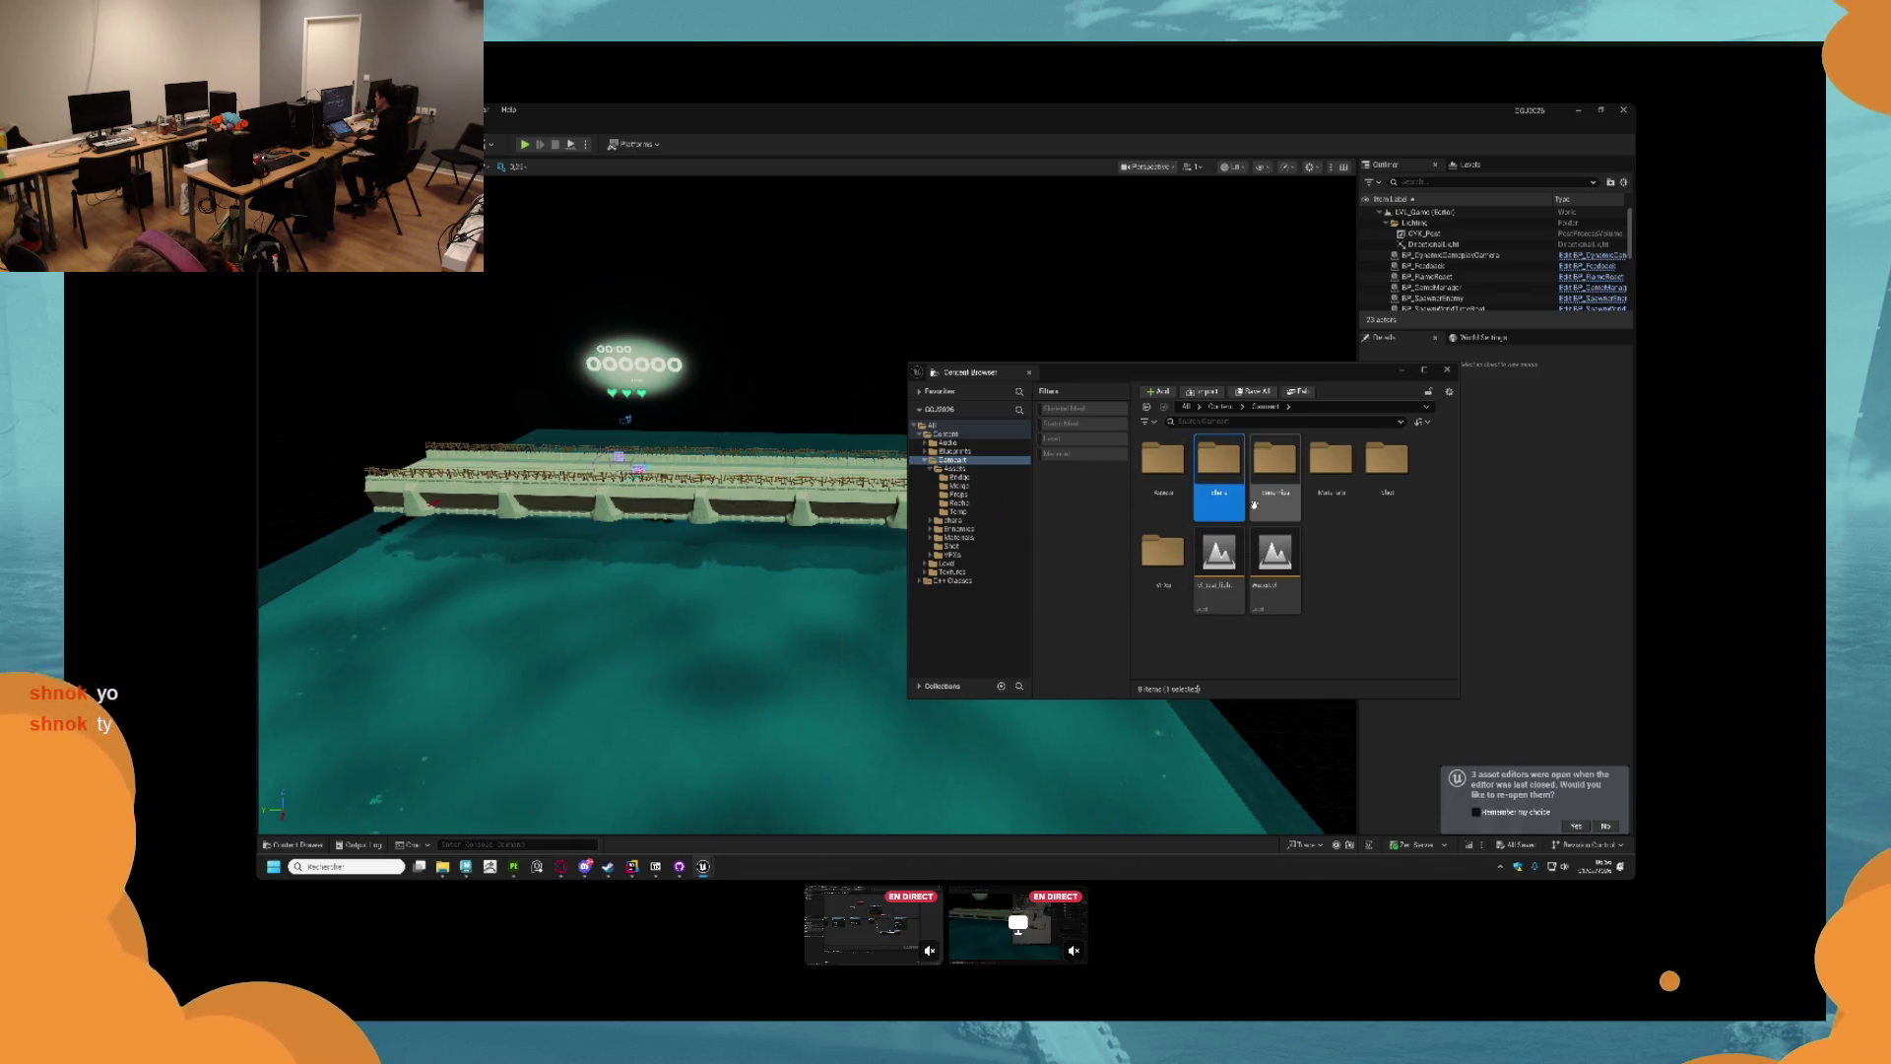
pyautogui.click(1275, 498)
pyautogui.click(1331, 498)
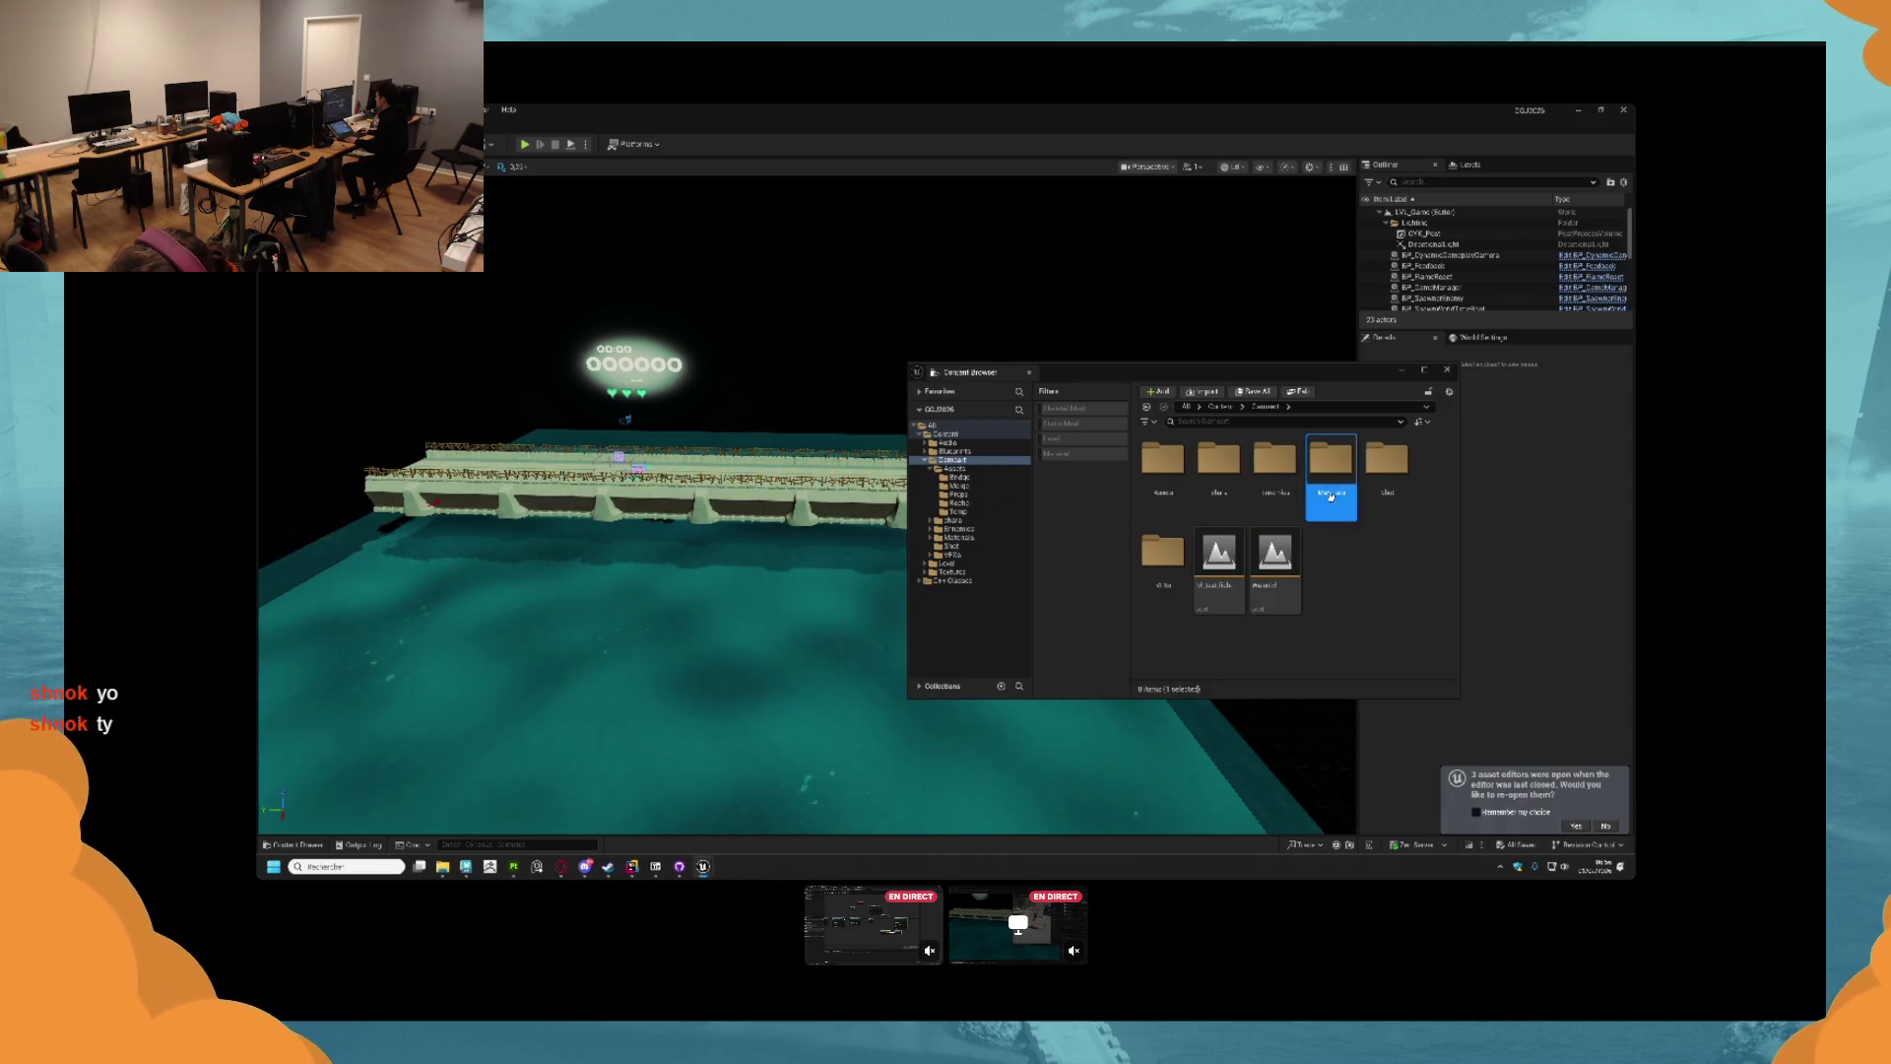
pyautogui.doubleClick(1330, 497)
# Open the Bridge materials subfolder and bring up a second panel showing Materials.
pyautogui.scroll(-1, 1203, 512)
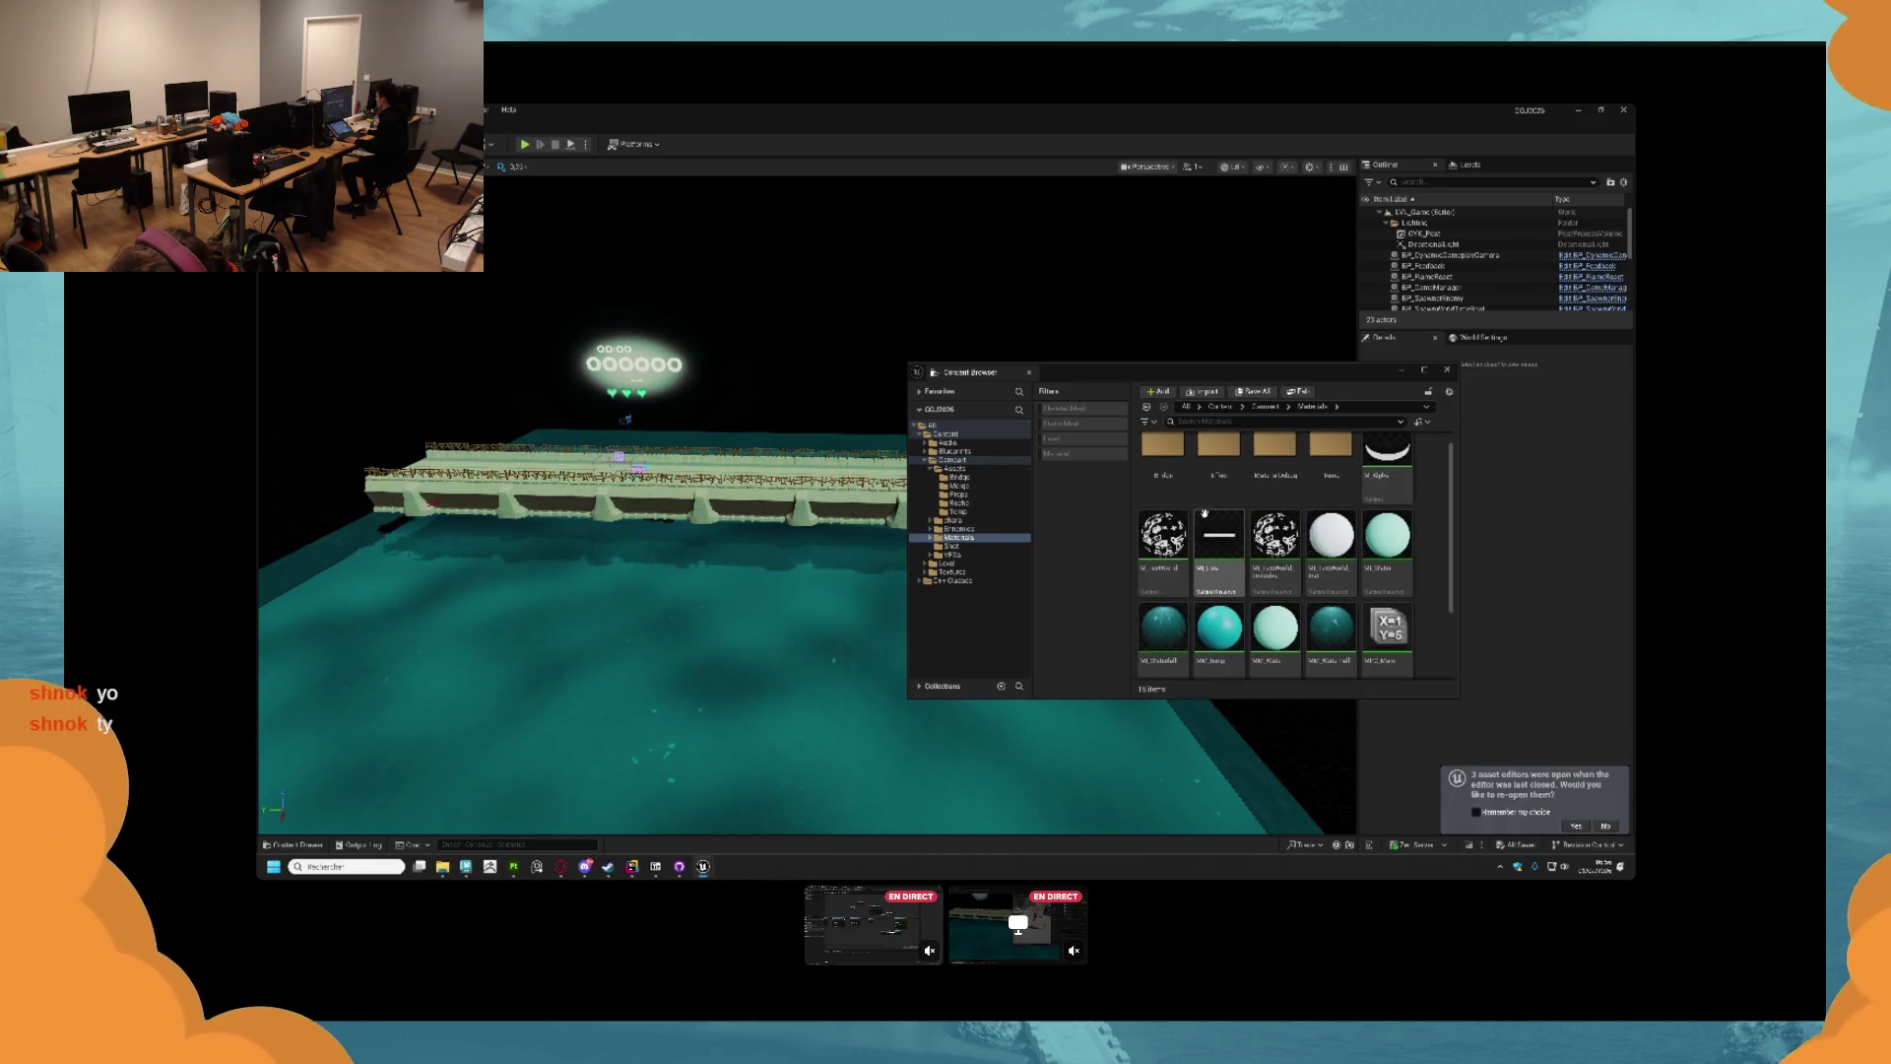
pyautogui.doubleClick(1163, 471)
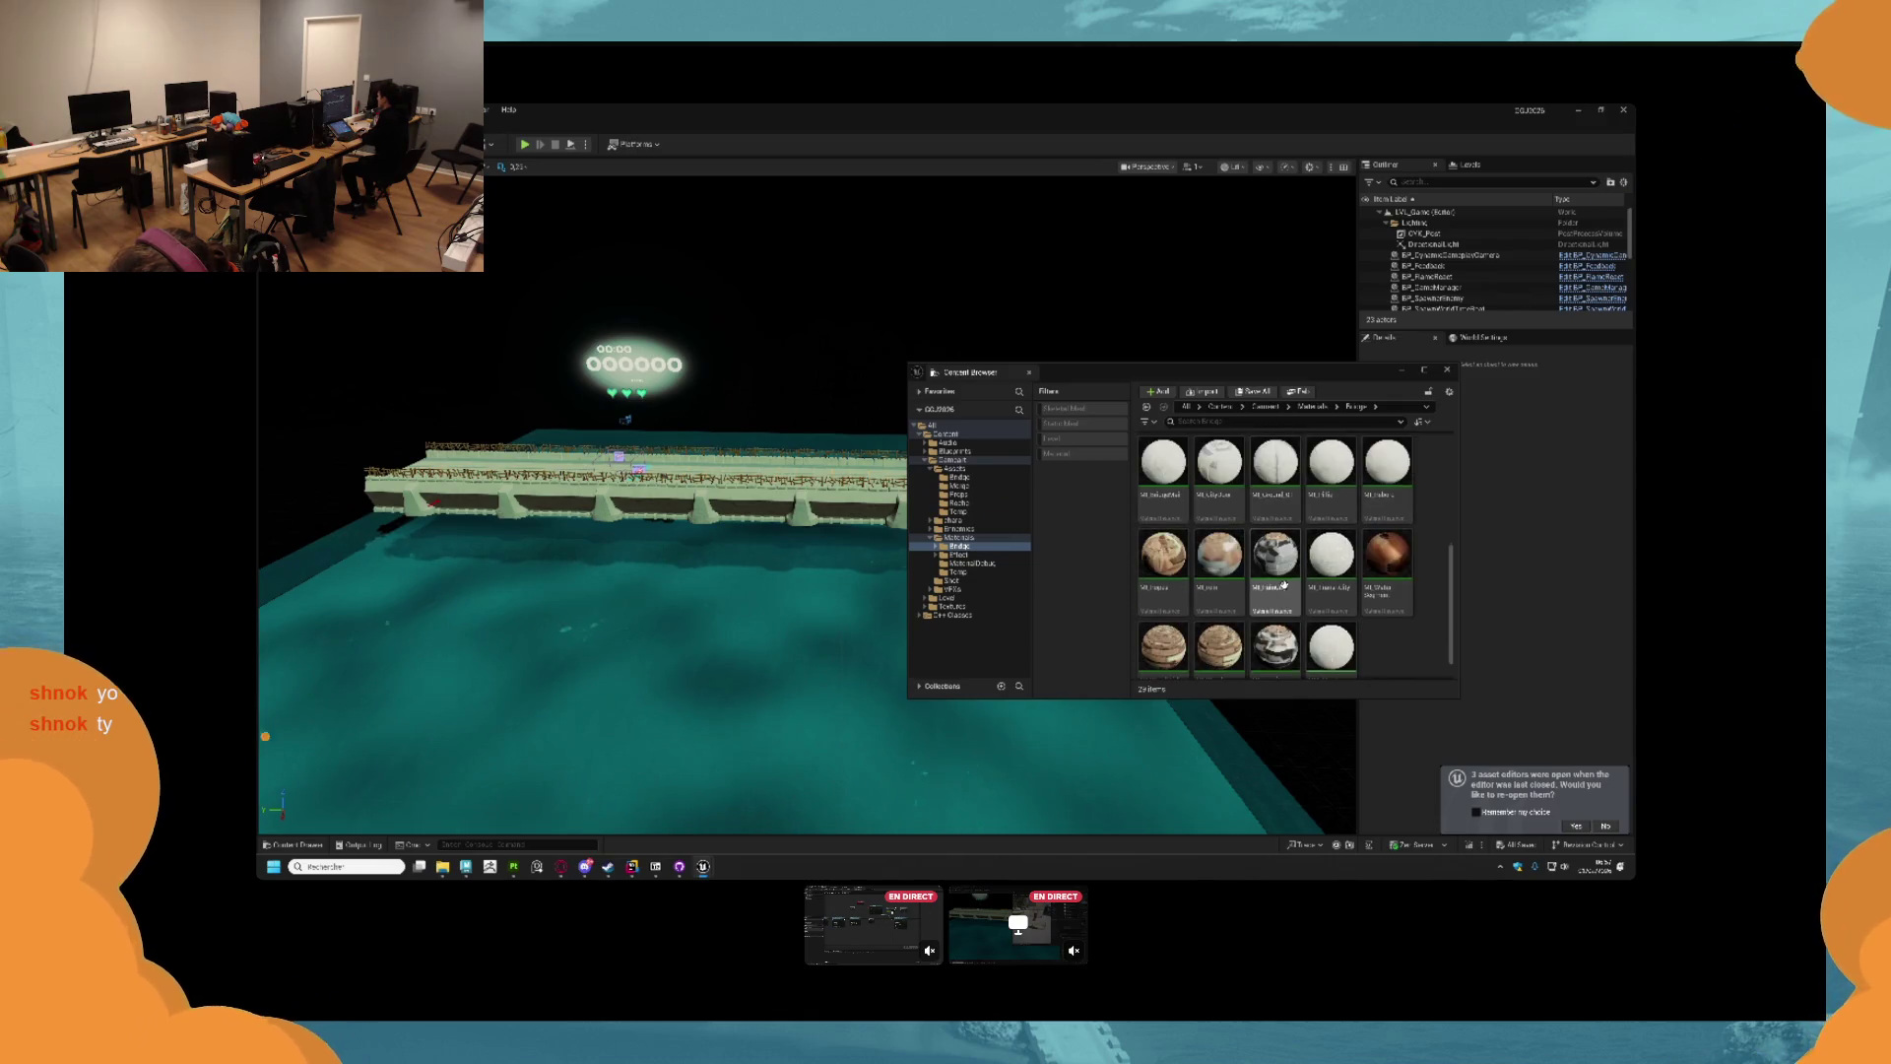
pyautogui.scroll(-1, 1385, 623)
pyautogui.rightClick(1389, 620)
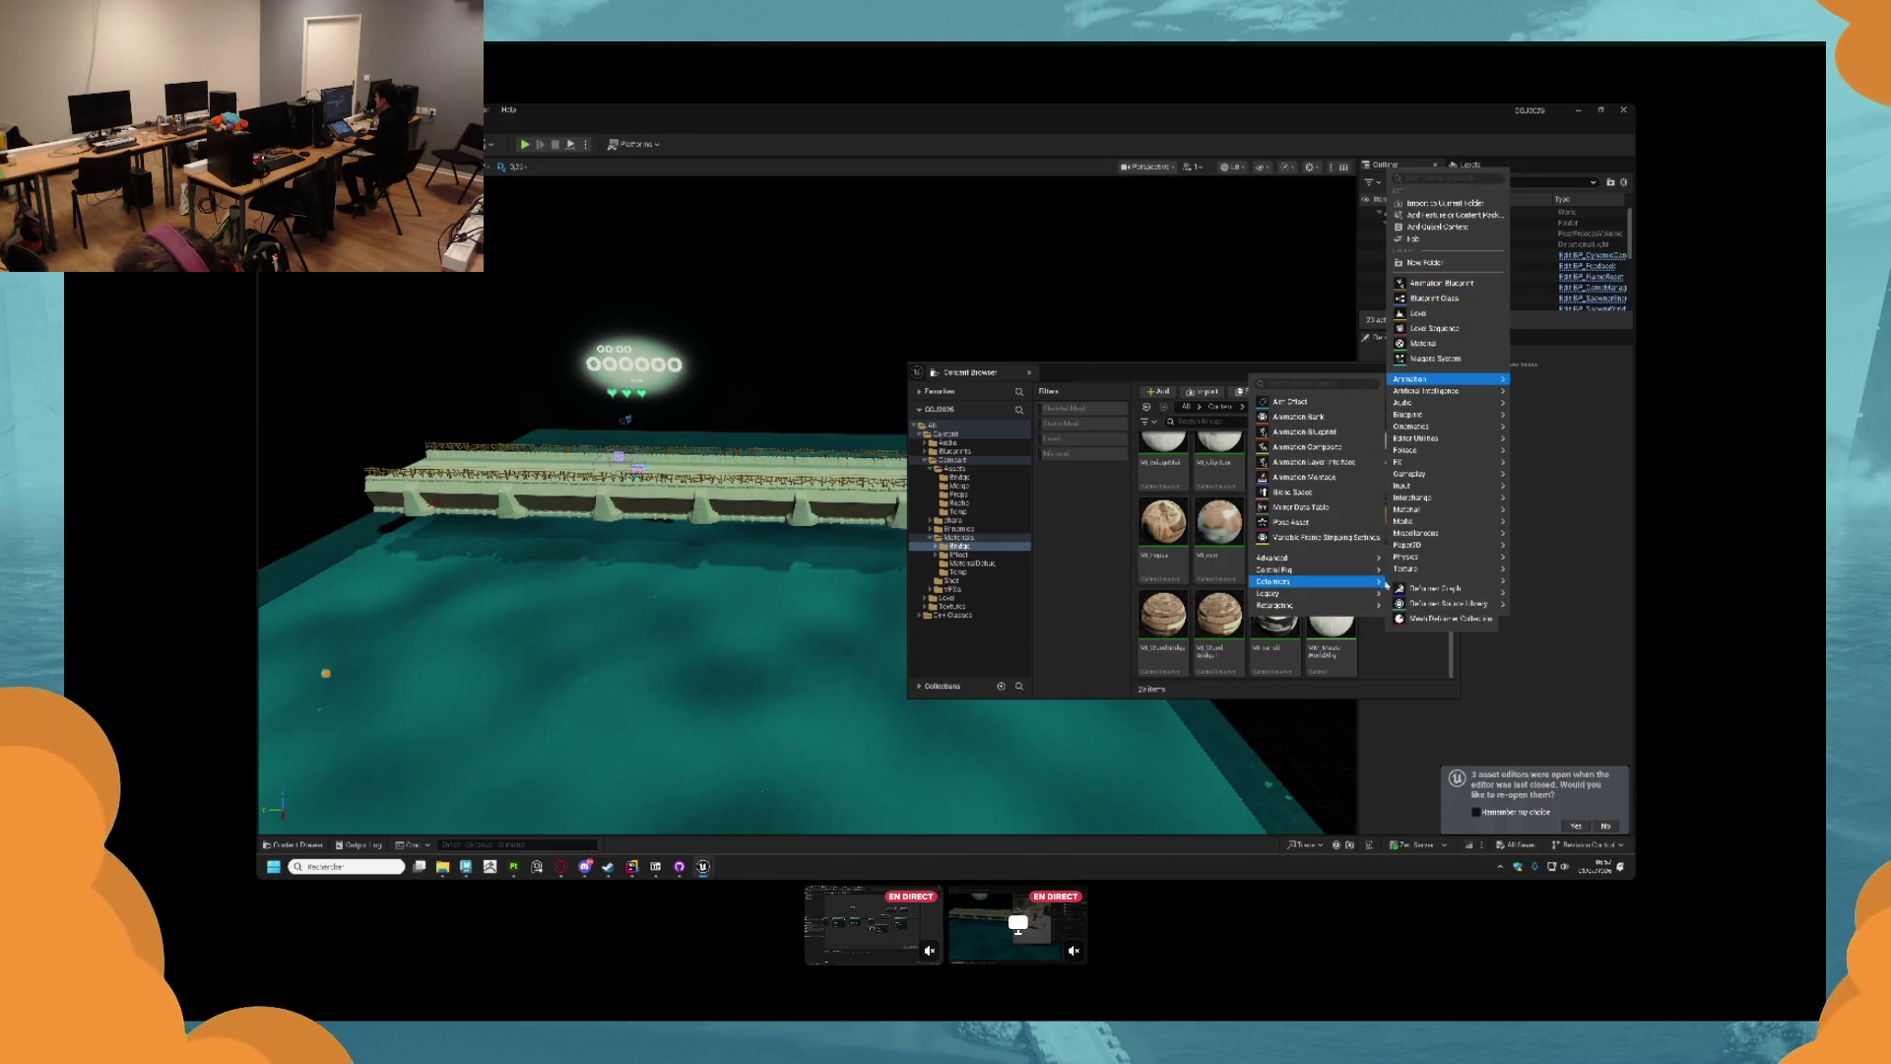
pyautogui.click(1389, 668)
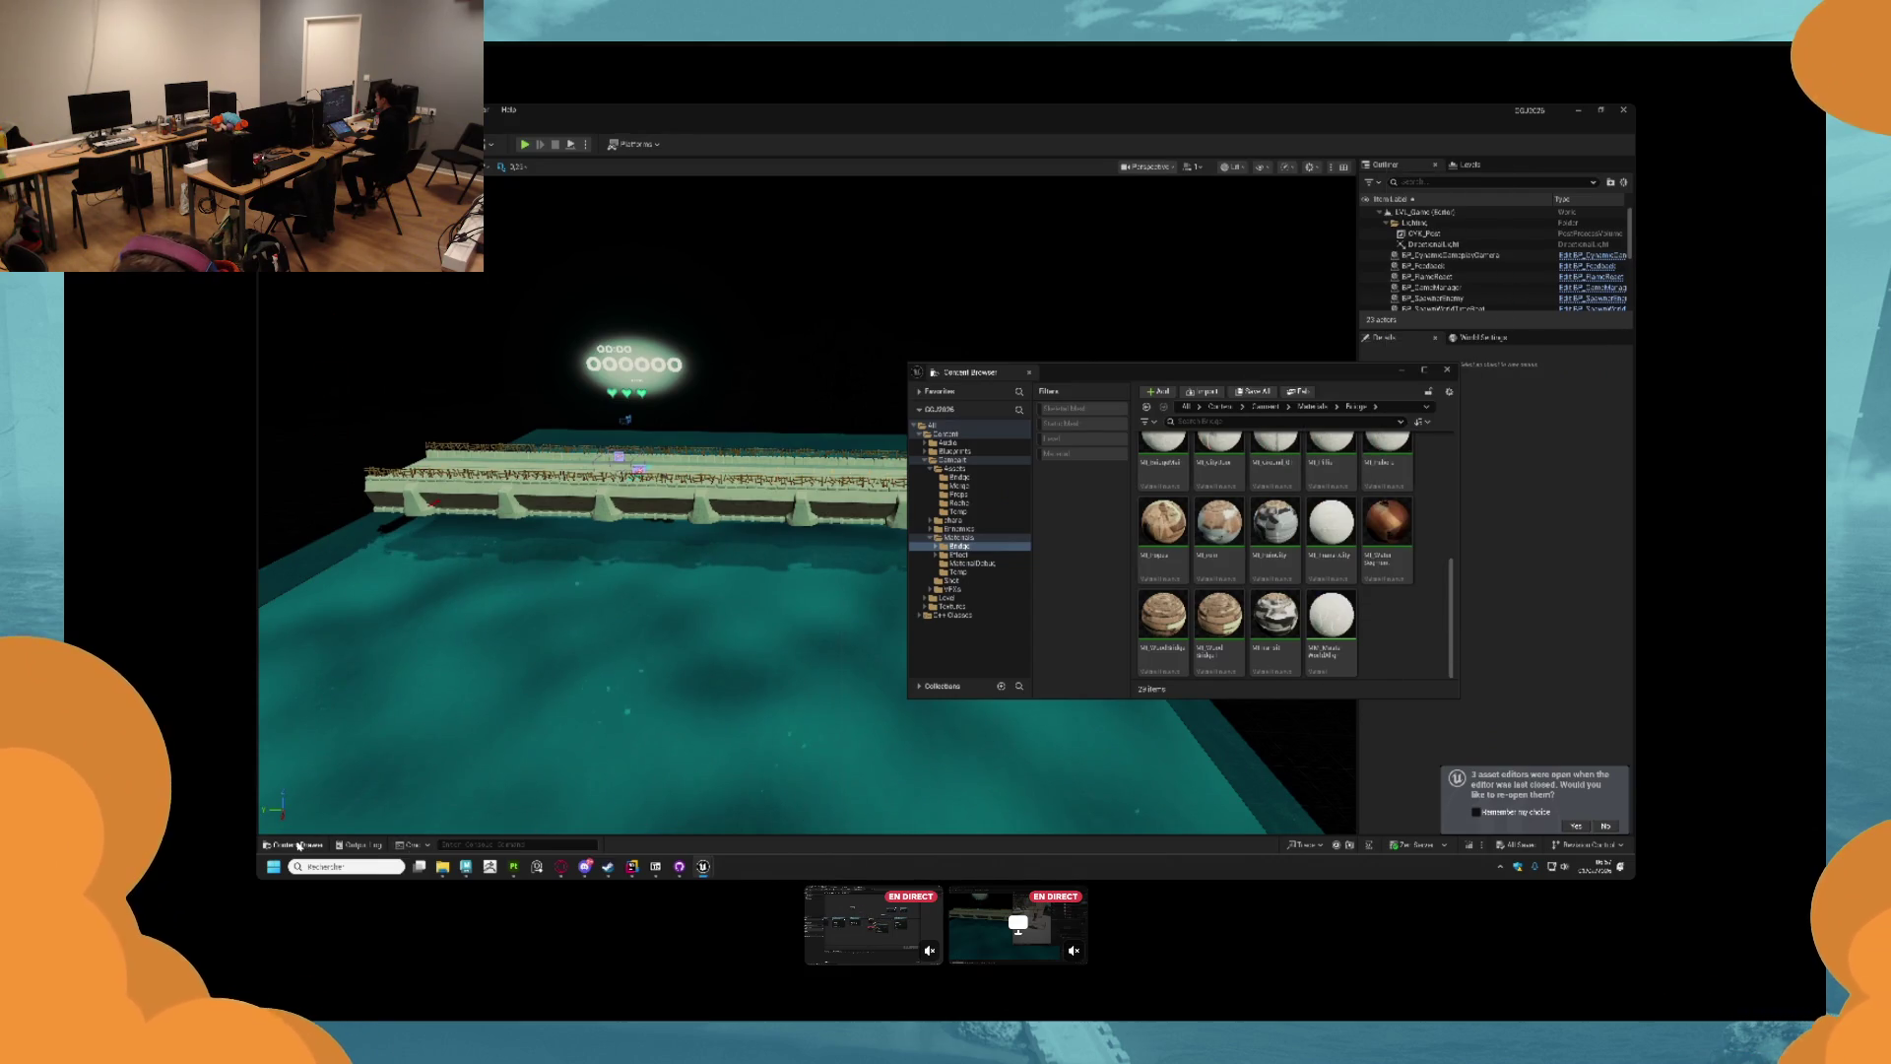
pyautogui.click(299, 845)
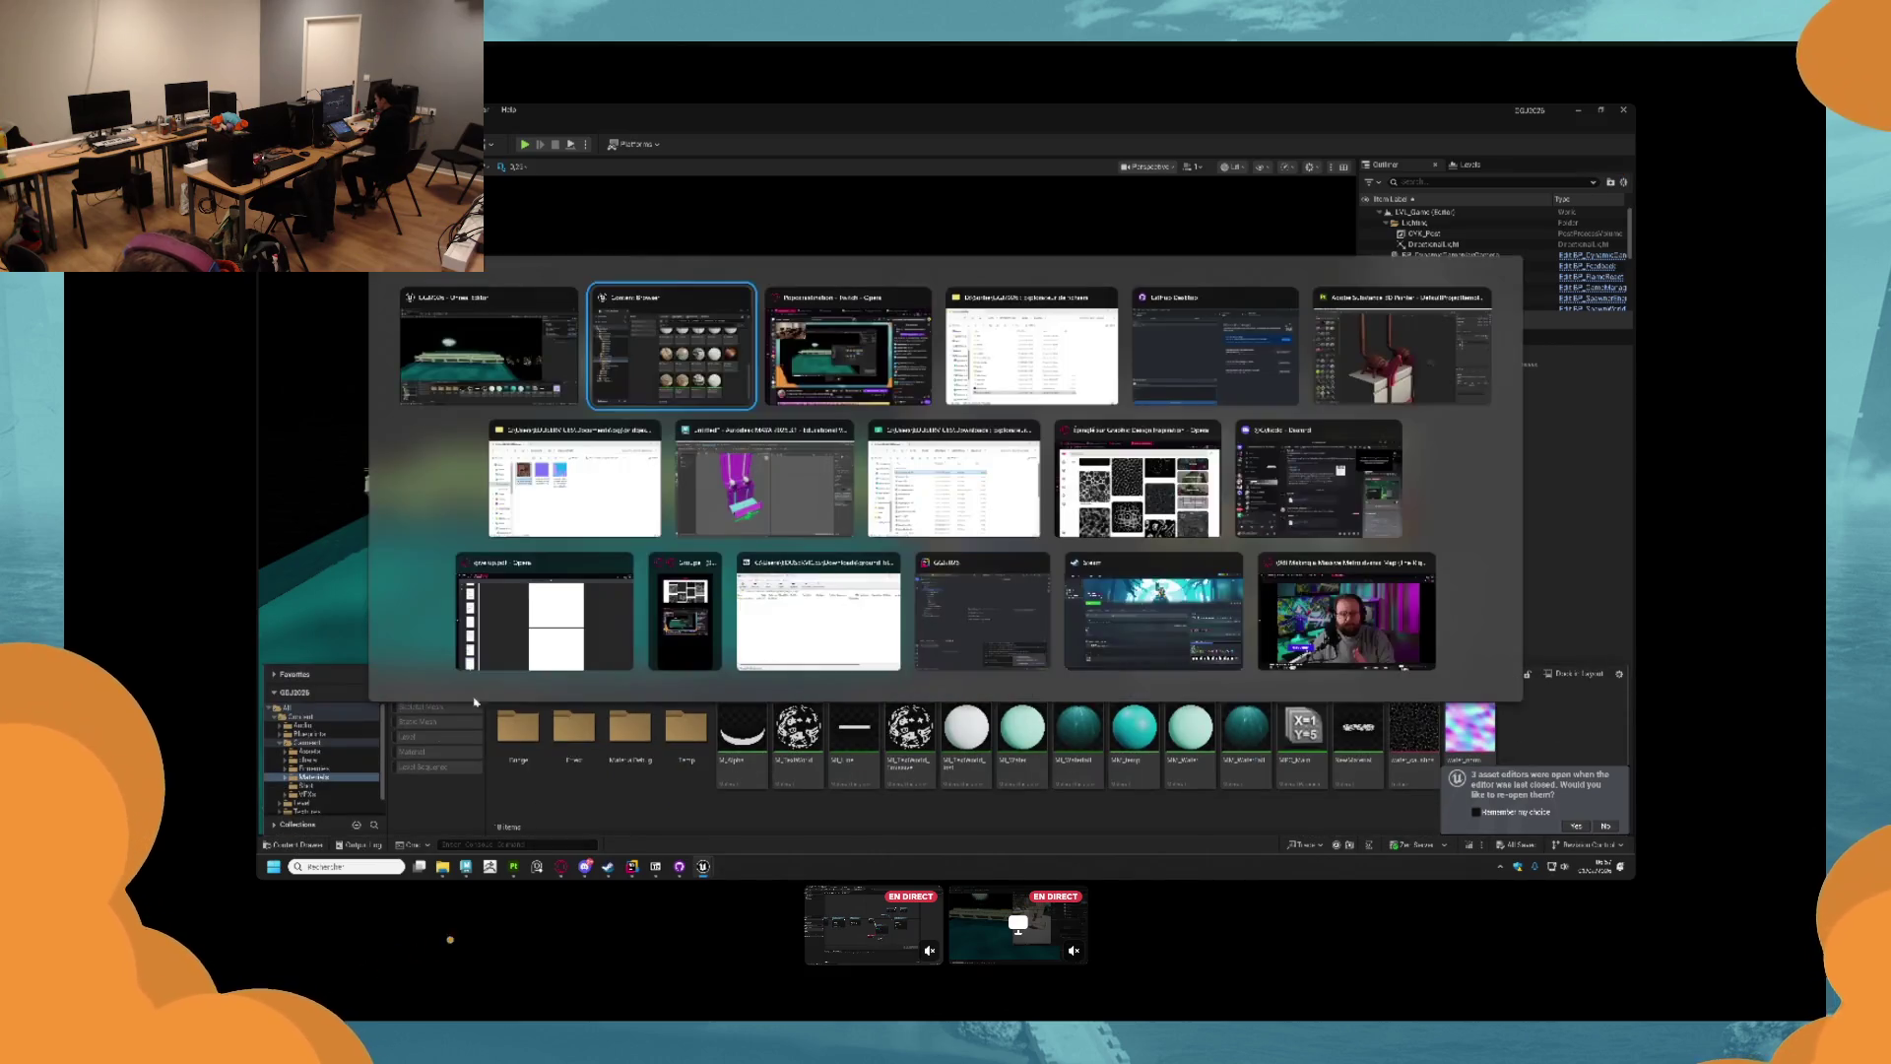
# In File Explorer, open the gdj > Layers folder.
pyautogui.hotkey('alt', 'Tab')
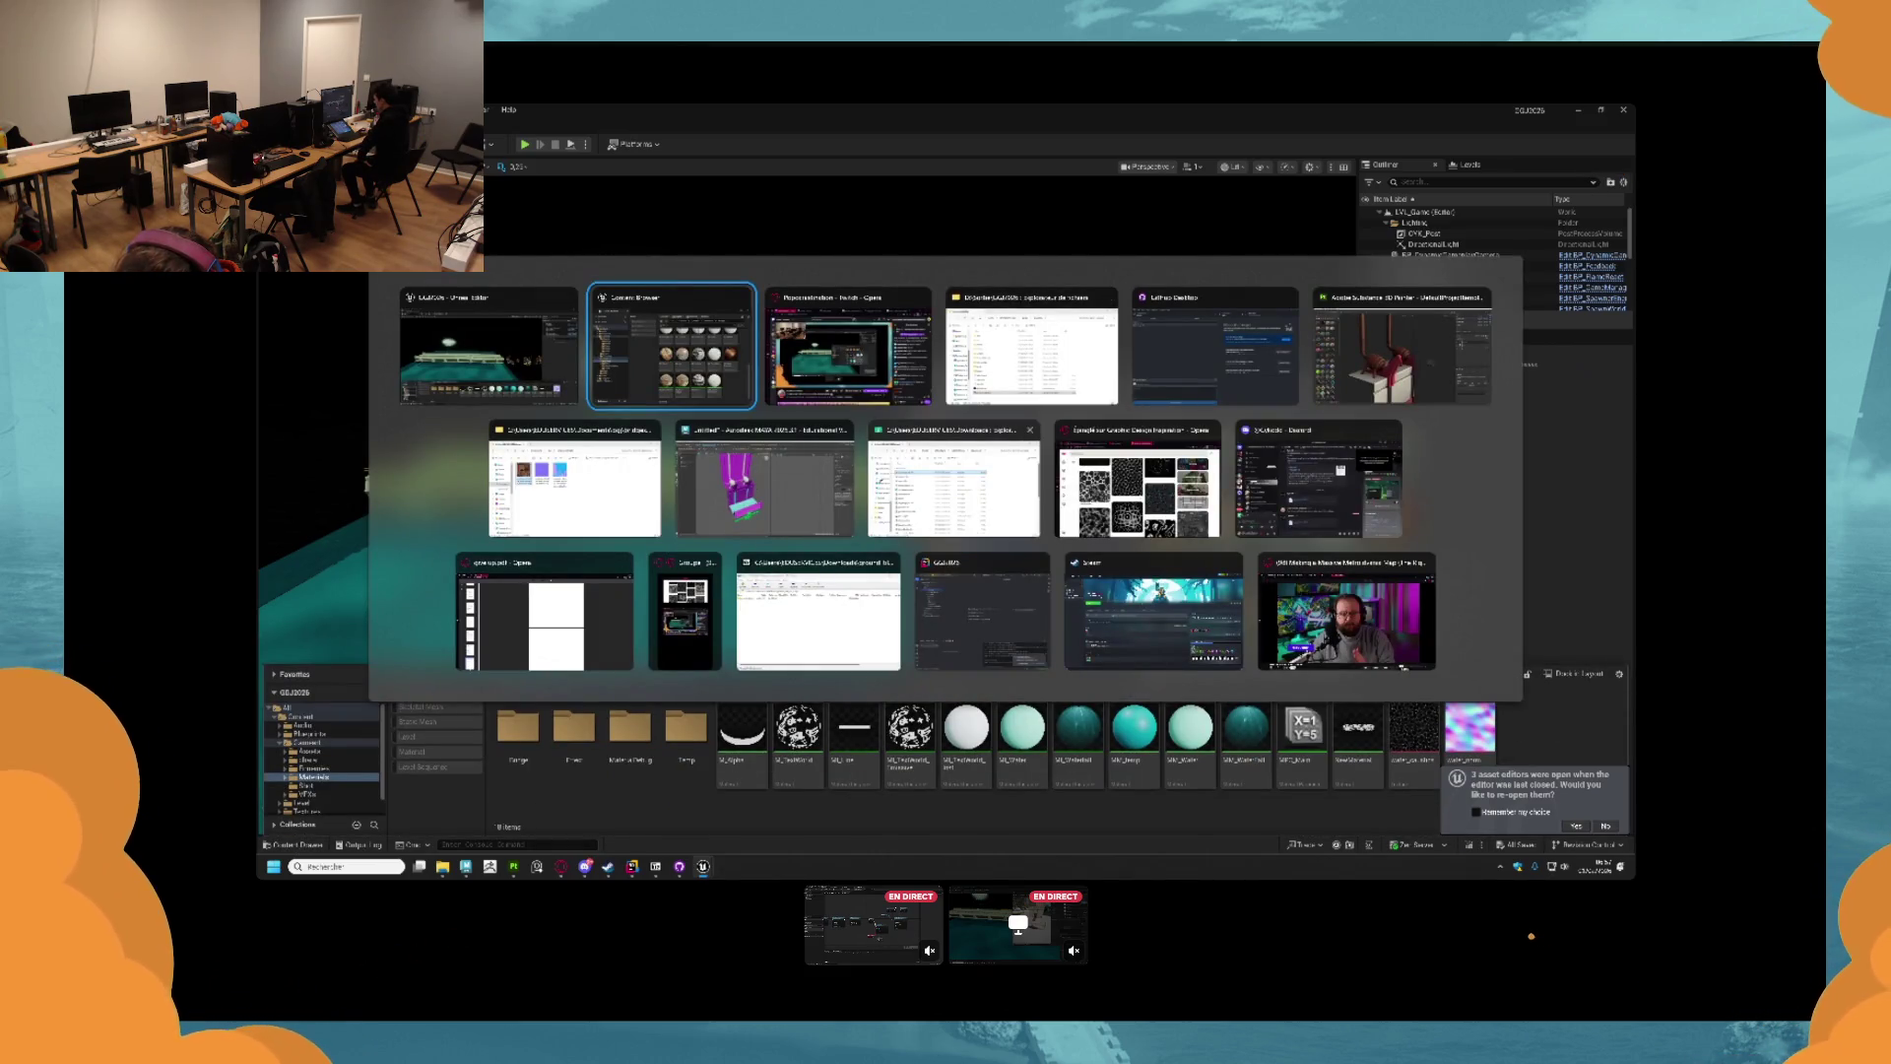
pyautogui.click(574, 479)
pyautogui.click(1106, 442)
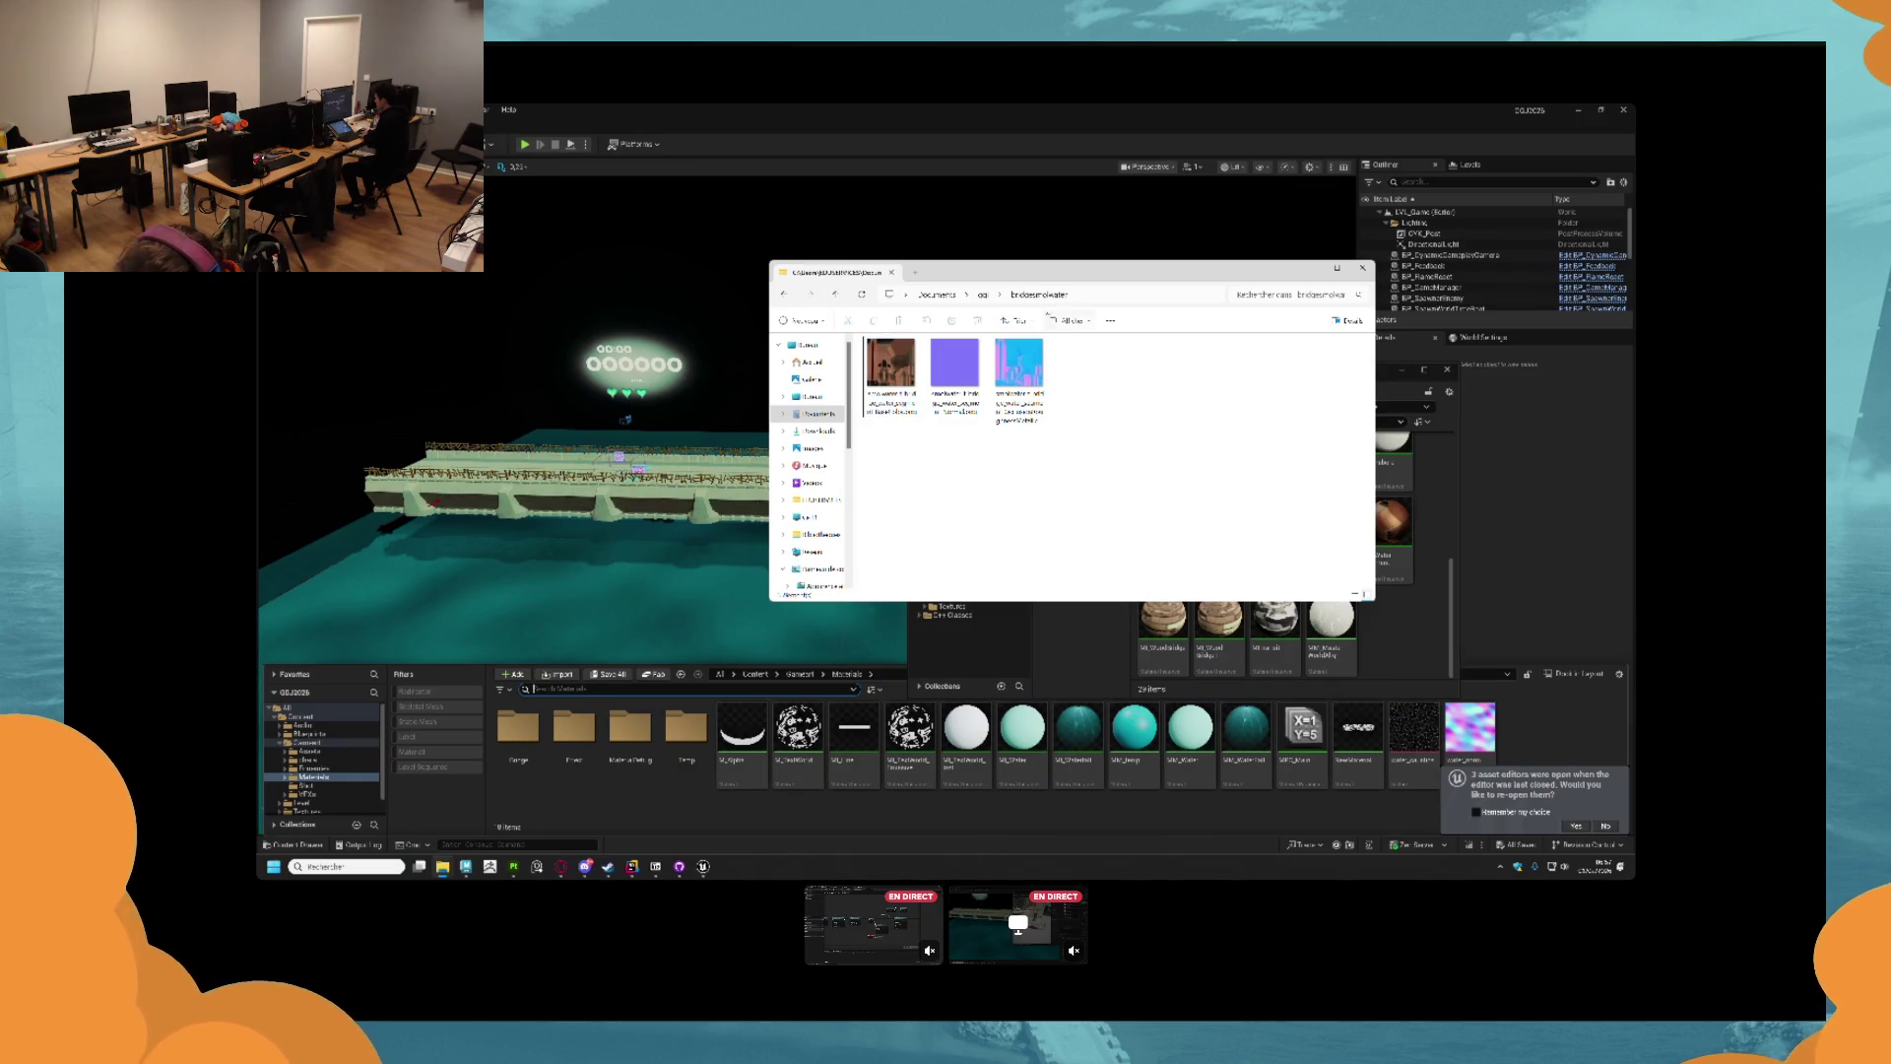
pyautogui.click(980, 294)
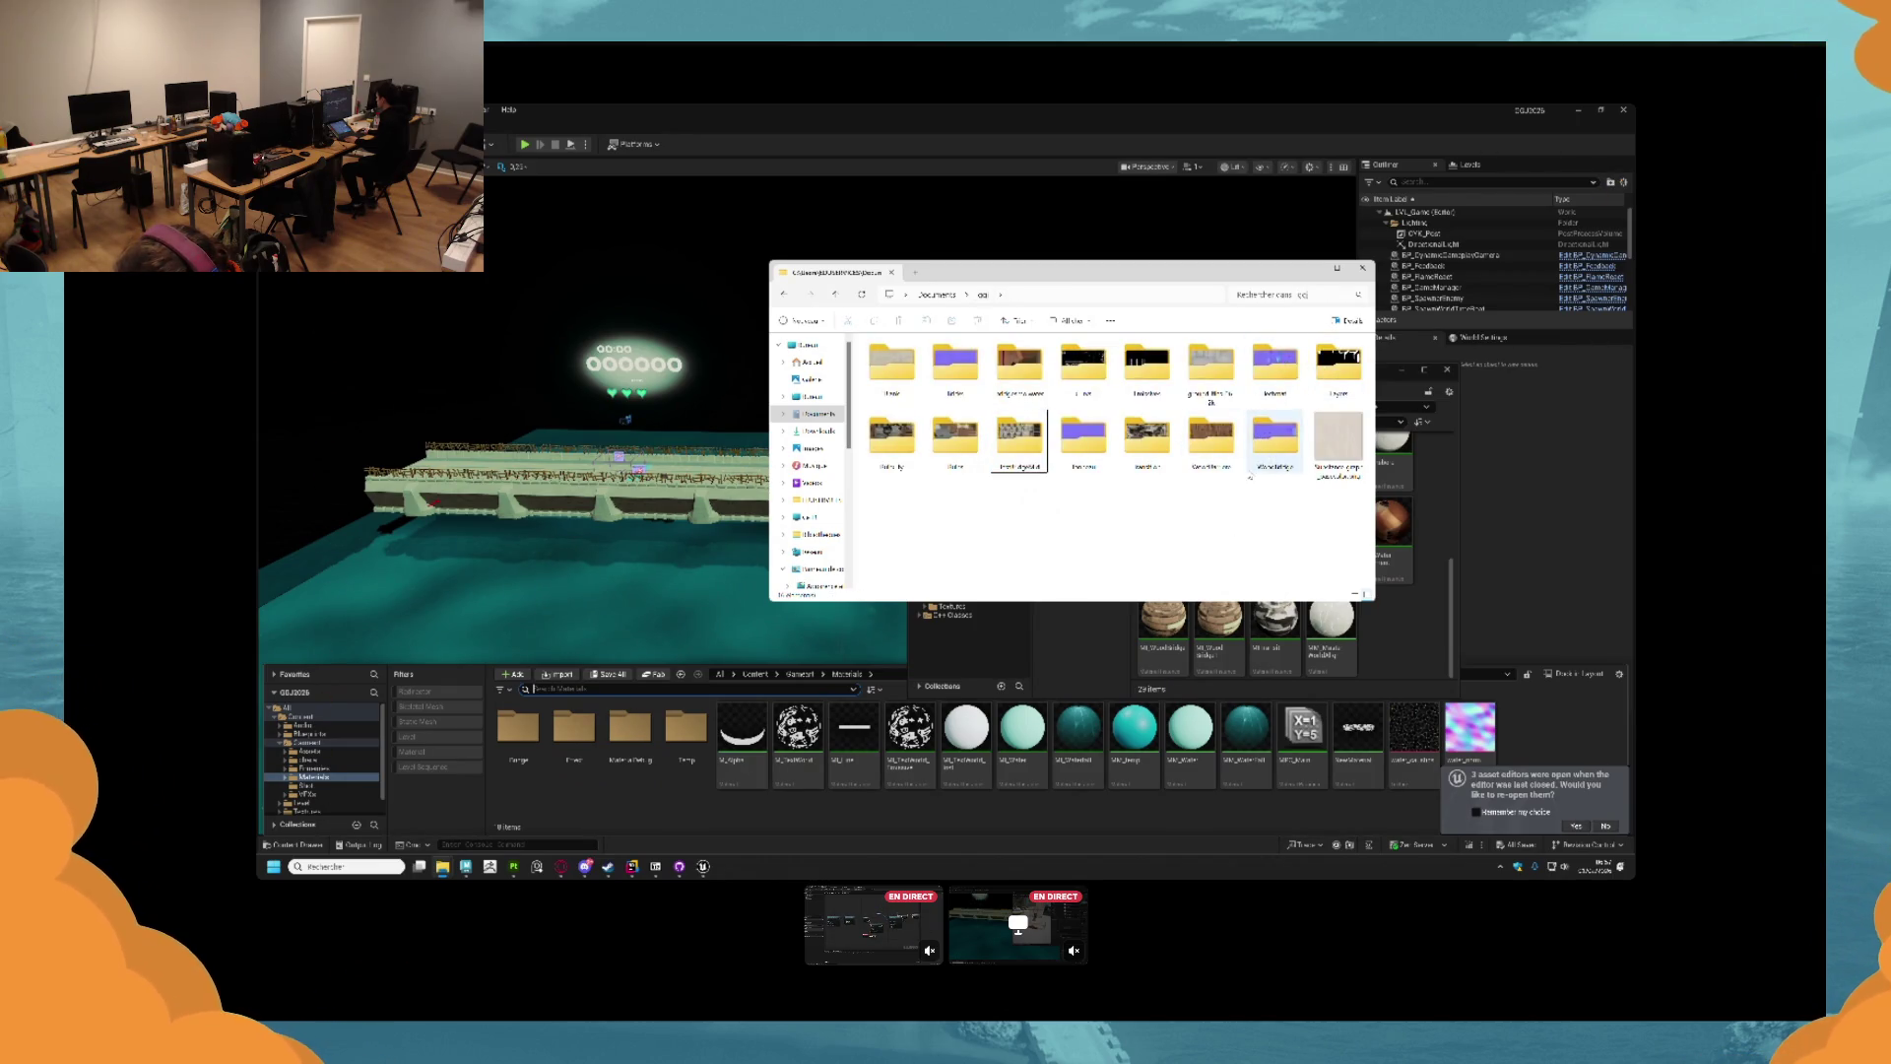
pyautogui.moveTo(1266, 278); pyautogui.dragTo(951, 280)
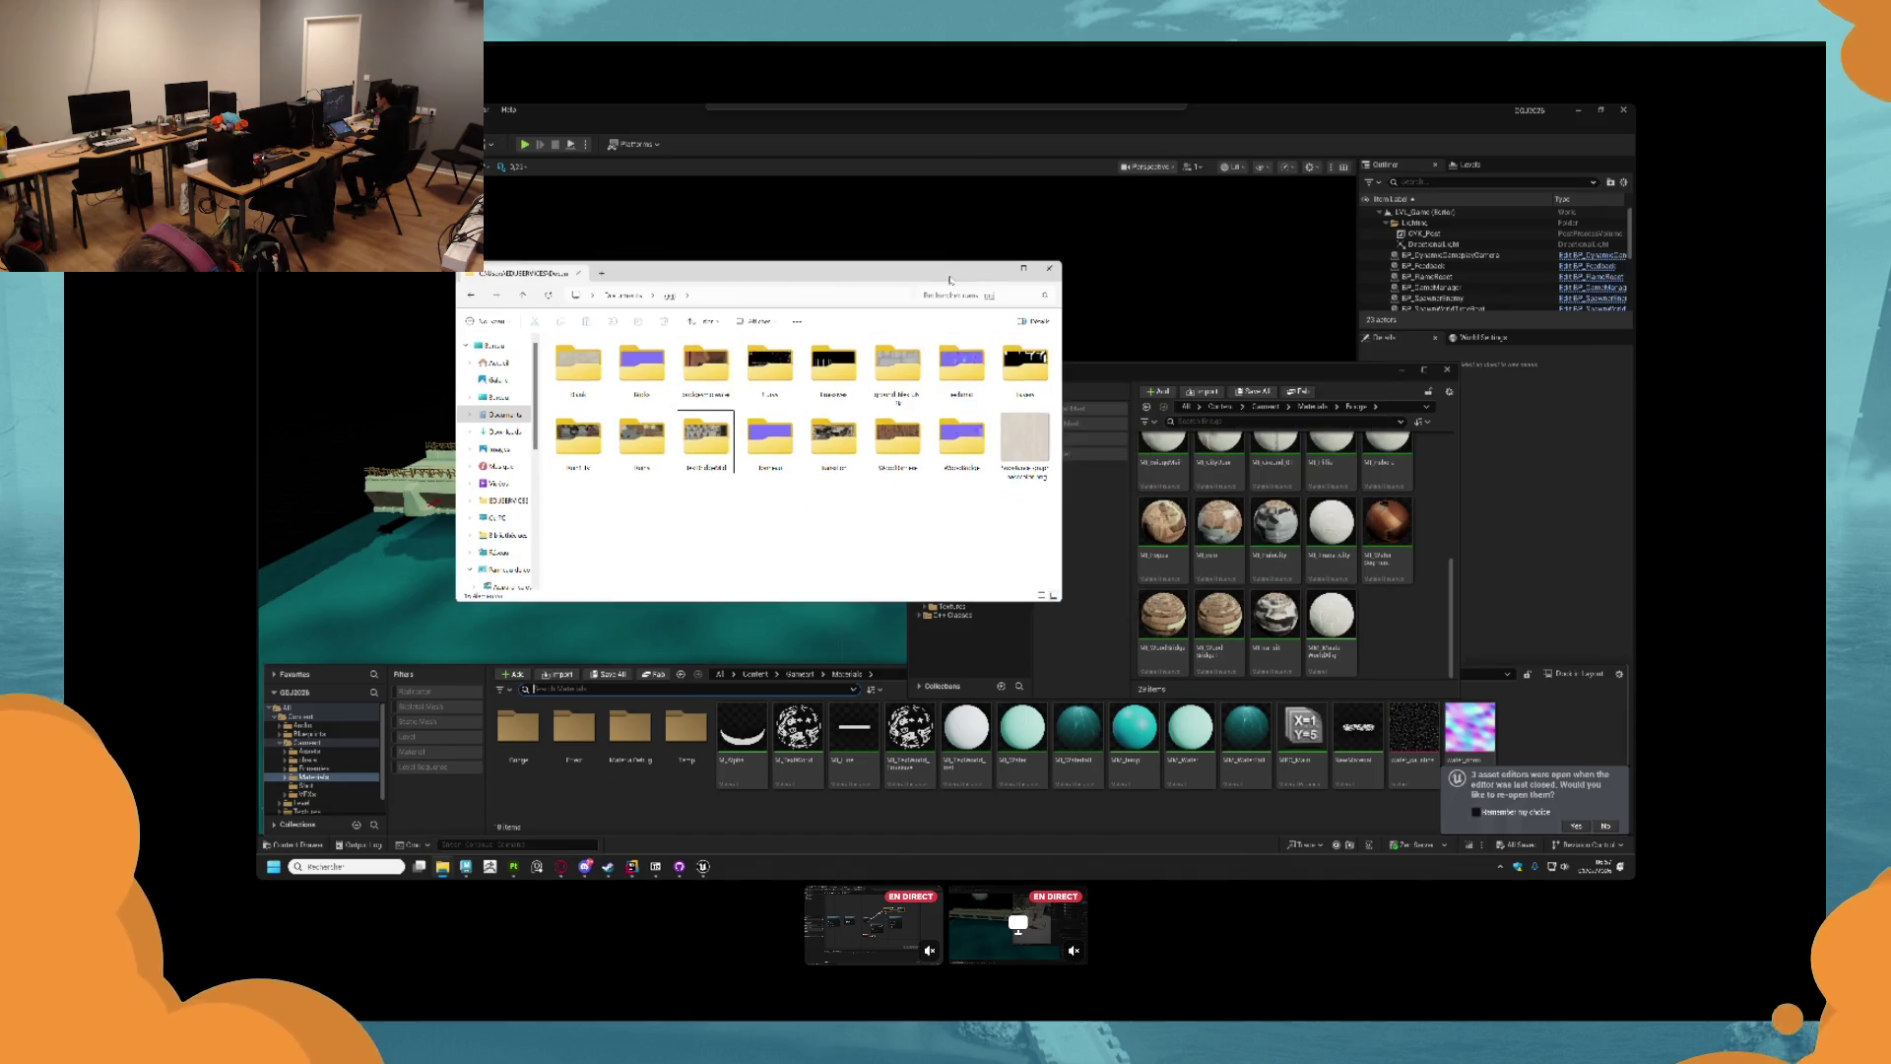
pyautogui.scroll(5, 1261, 561)
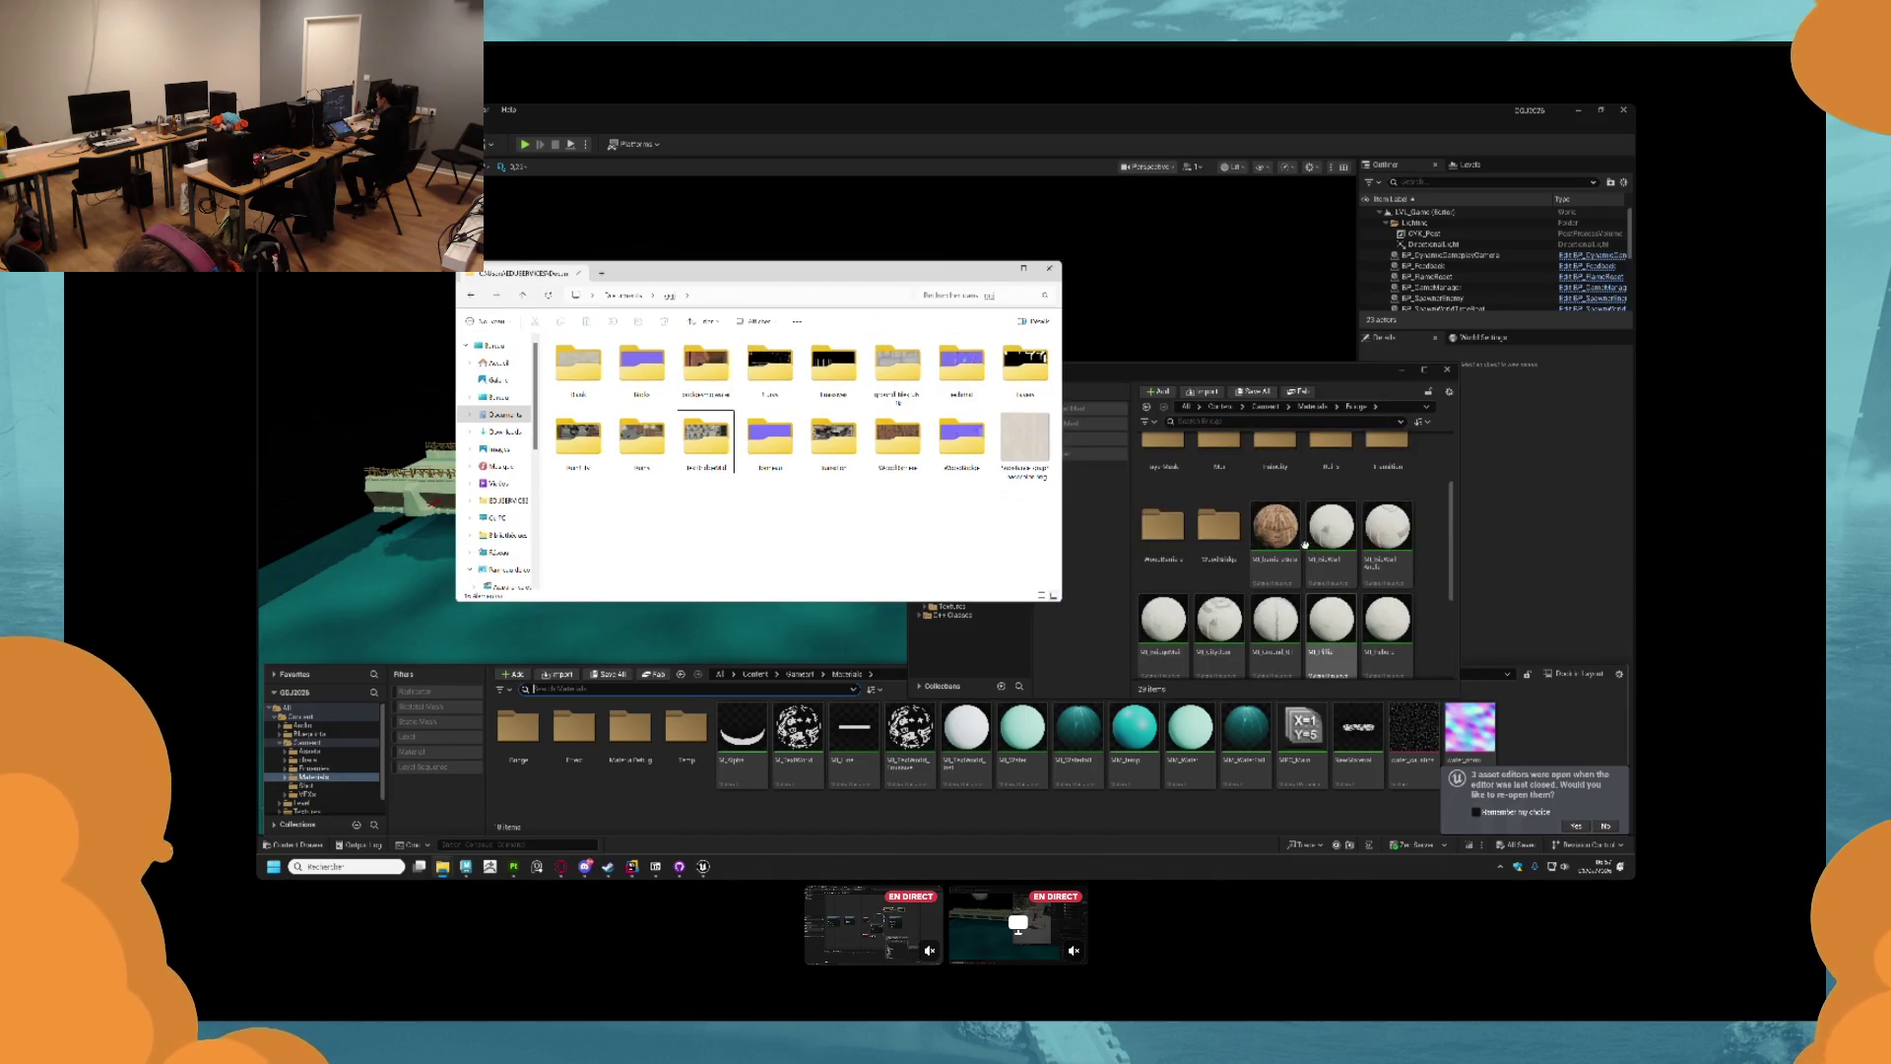
pyautogui.doubleClick(1024, 365)
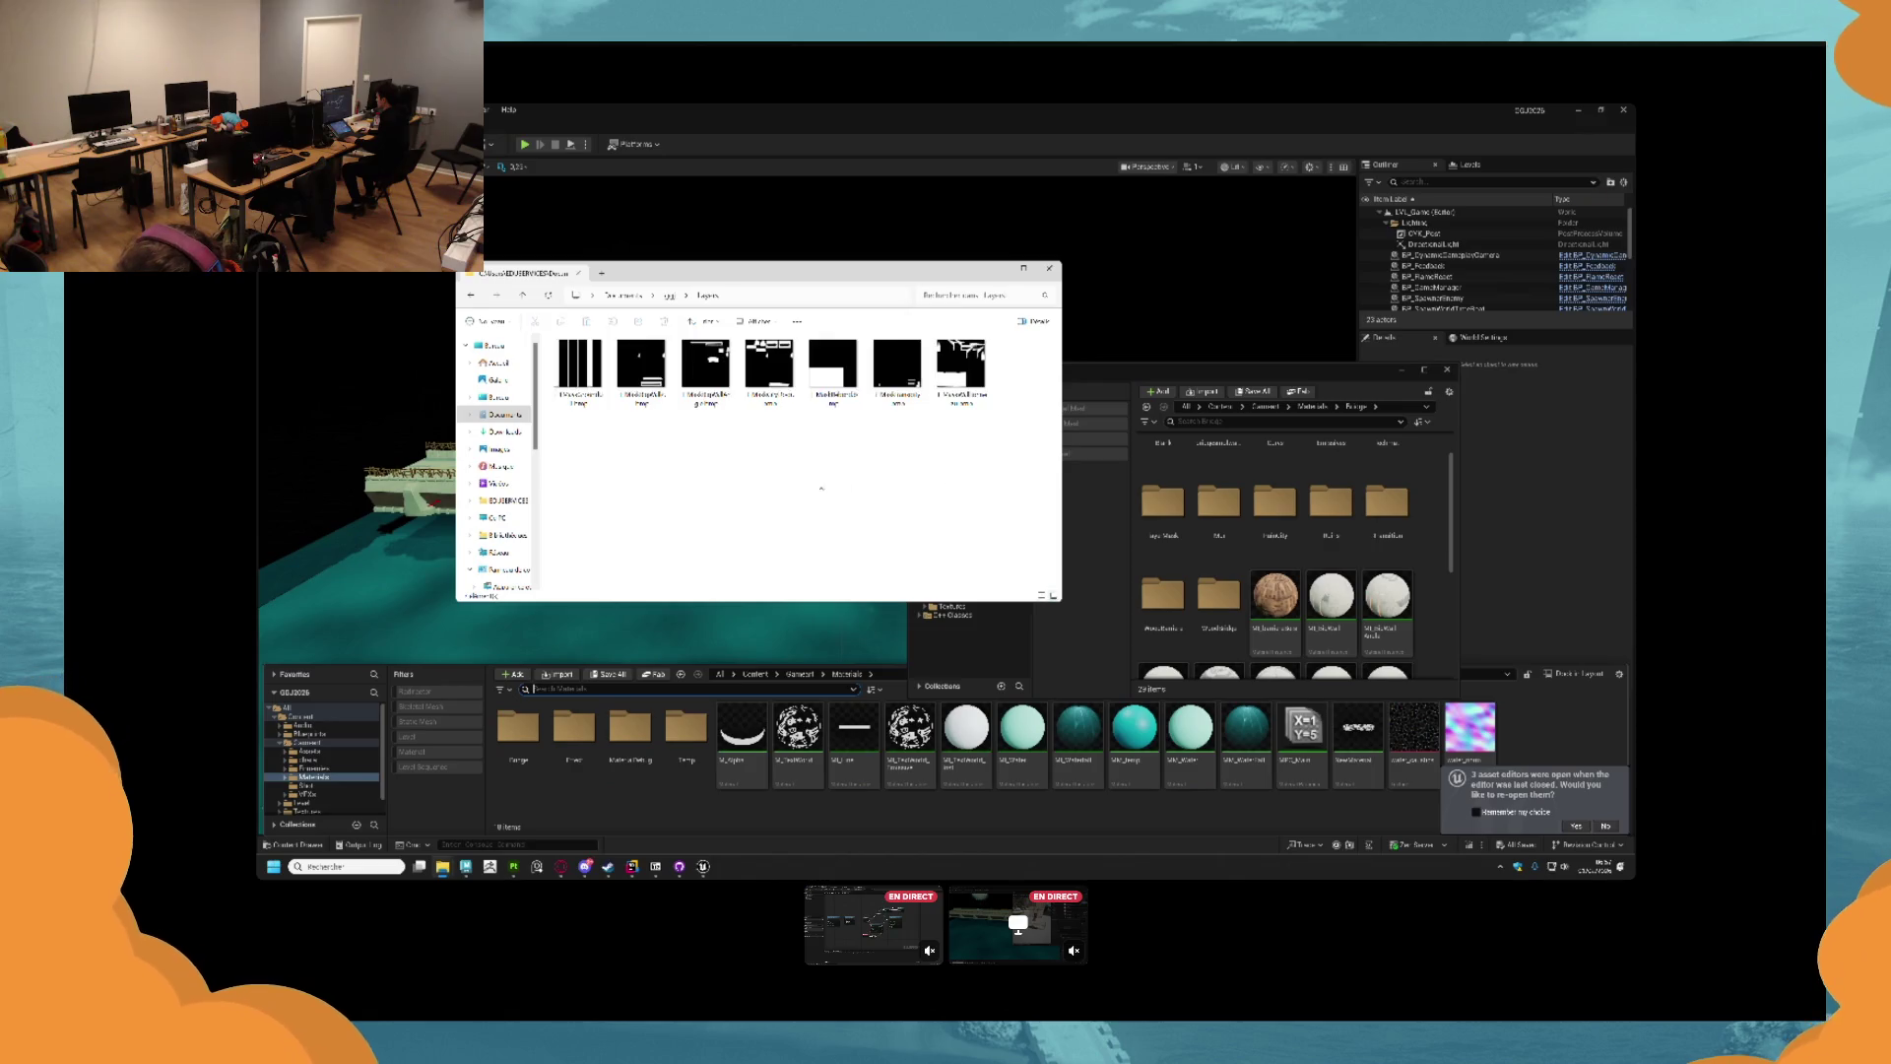
# Drag the last black-and-white mask image into Unreal's Content Browser.
pyautogui.click(968, 377)
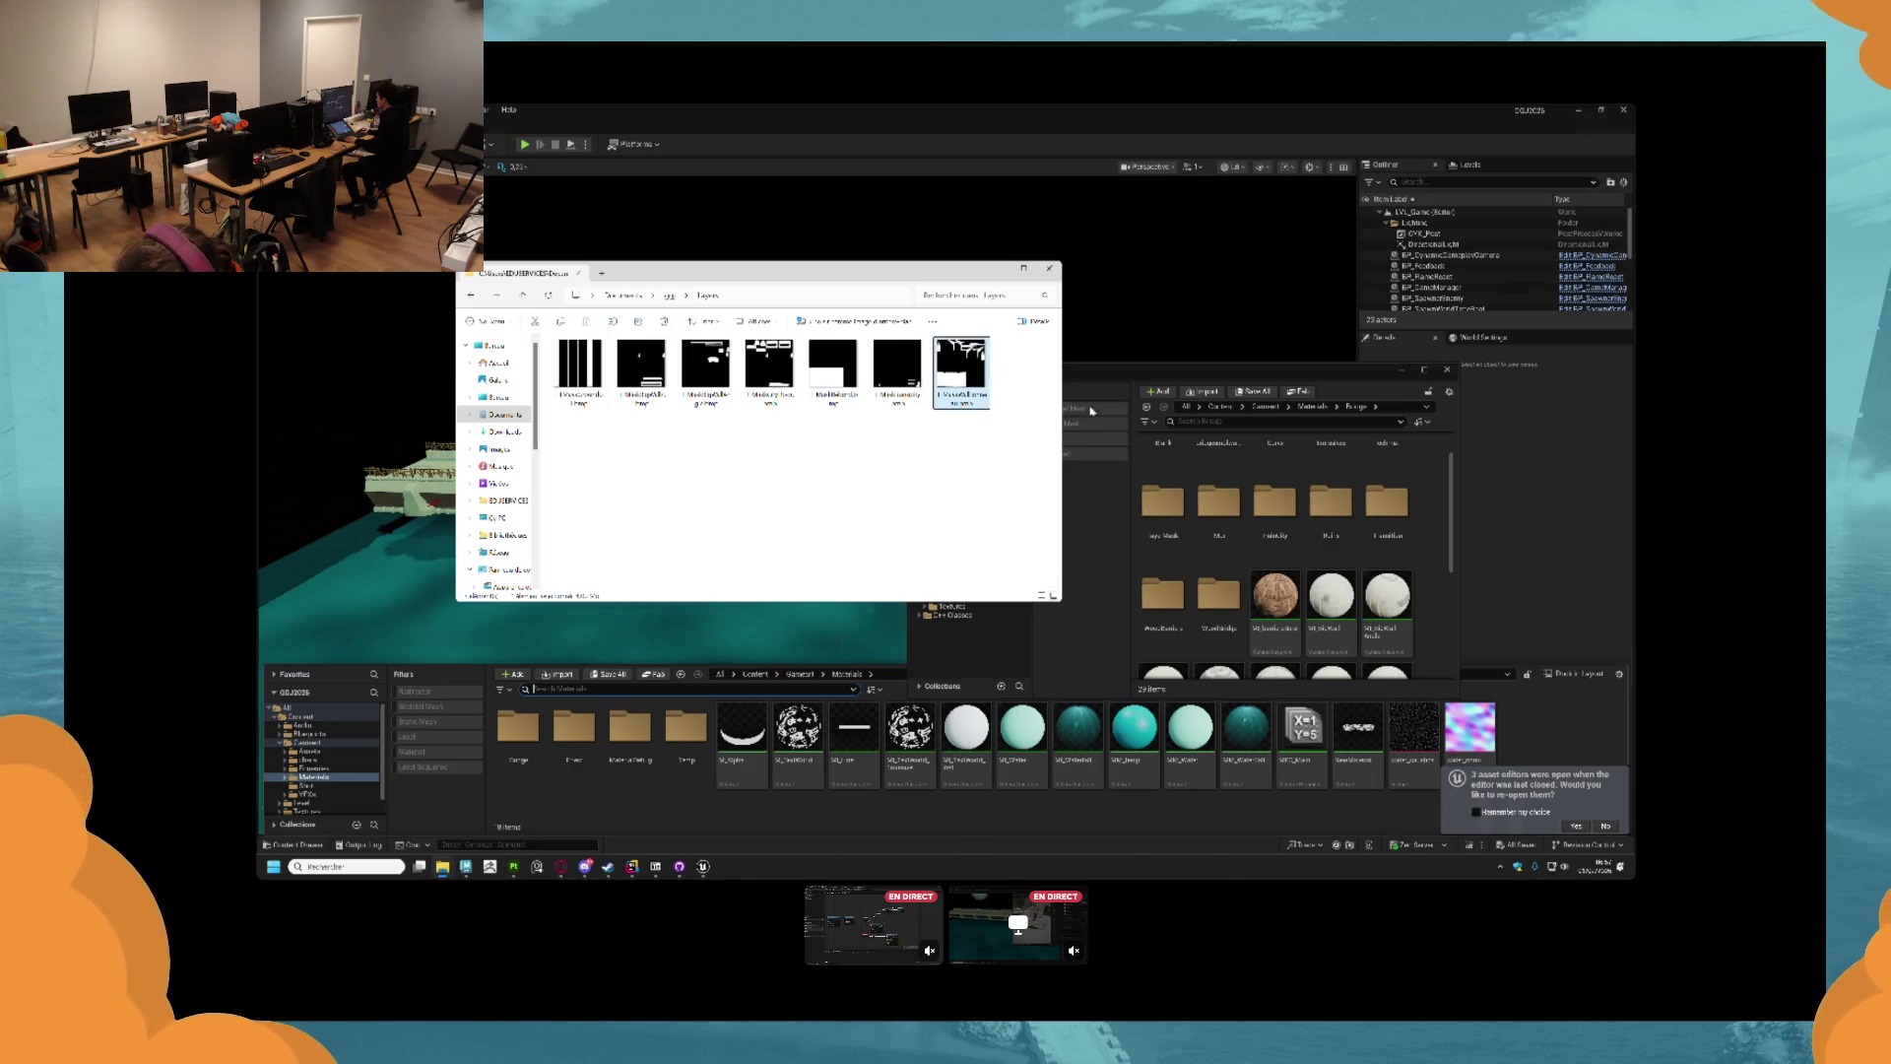
pyautogui.moveTo(1181, 519); pyautogui.dragTo(1181, 519)
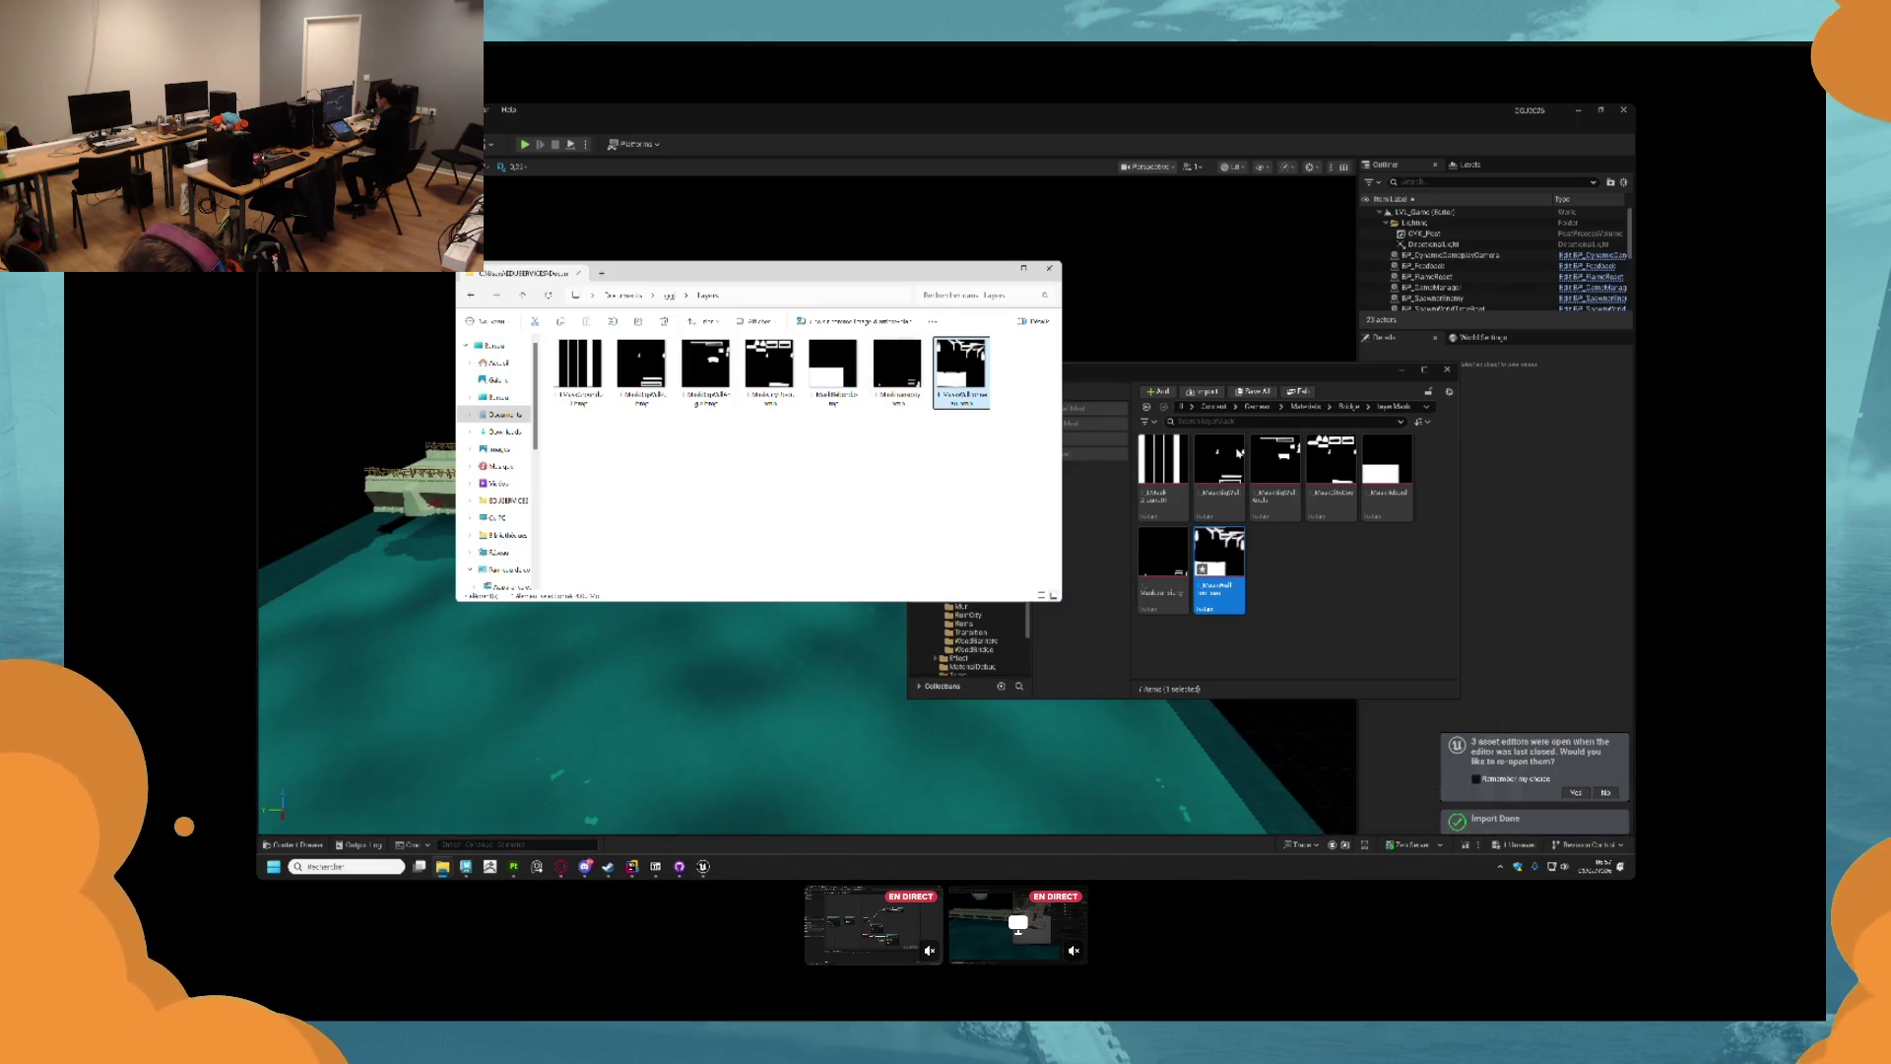
pyautogui.click(1349, 406)
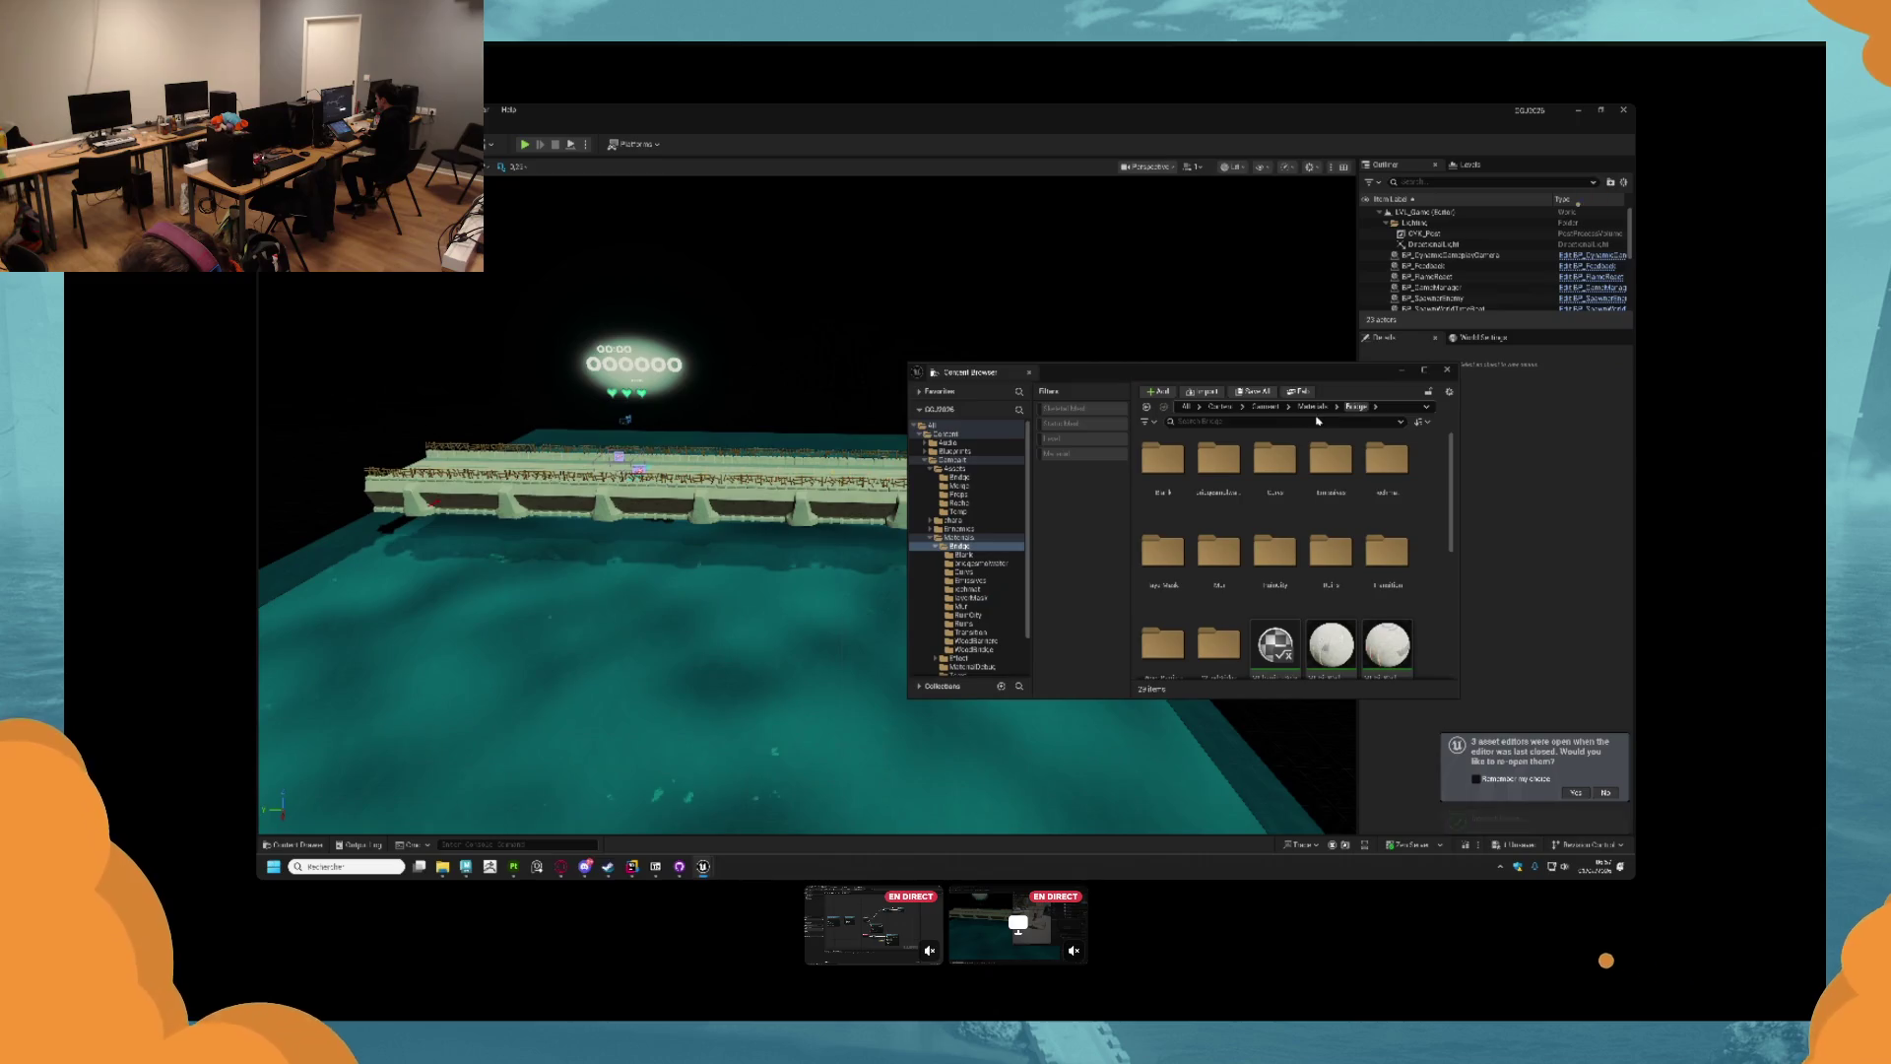
pyautogui.hotkey('alt', 'Tab')
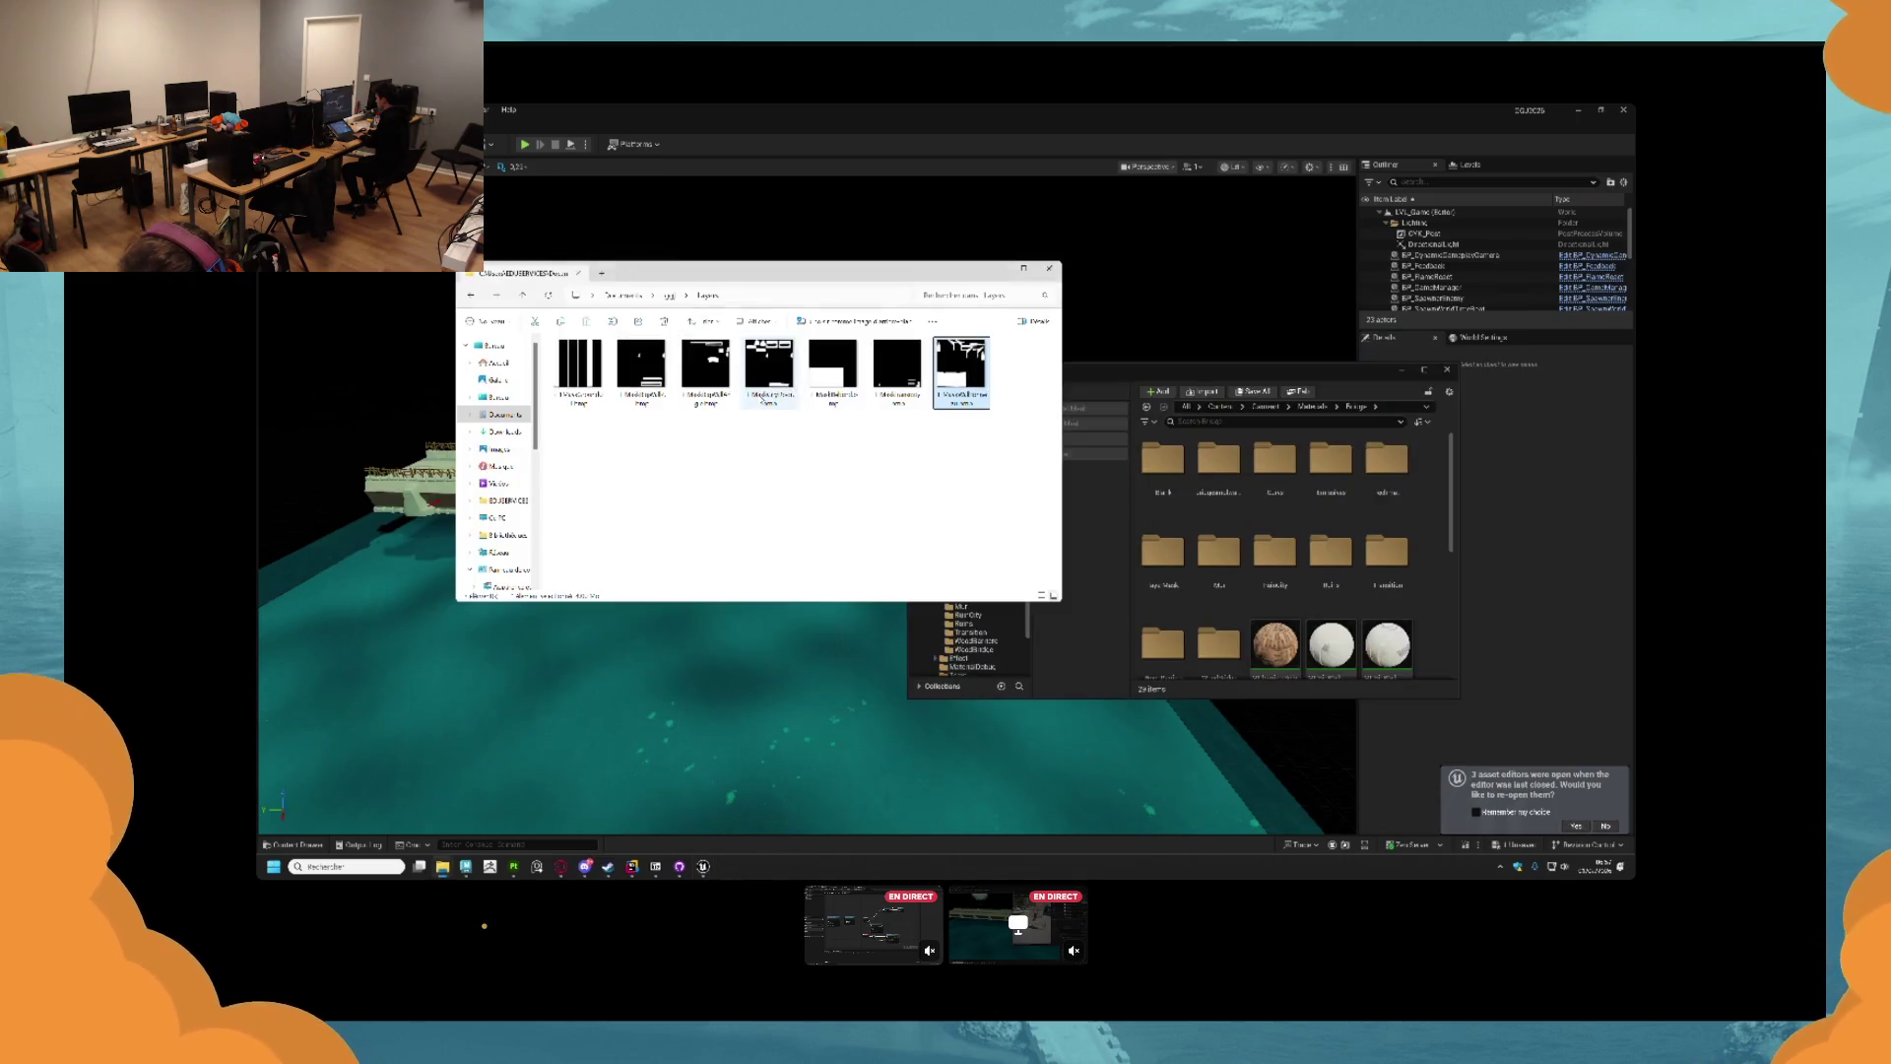
pyautogui.click(671, 298)
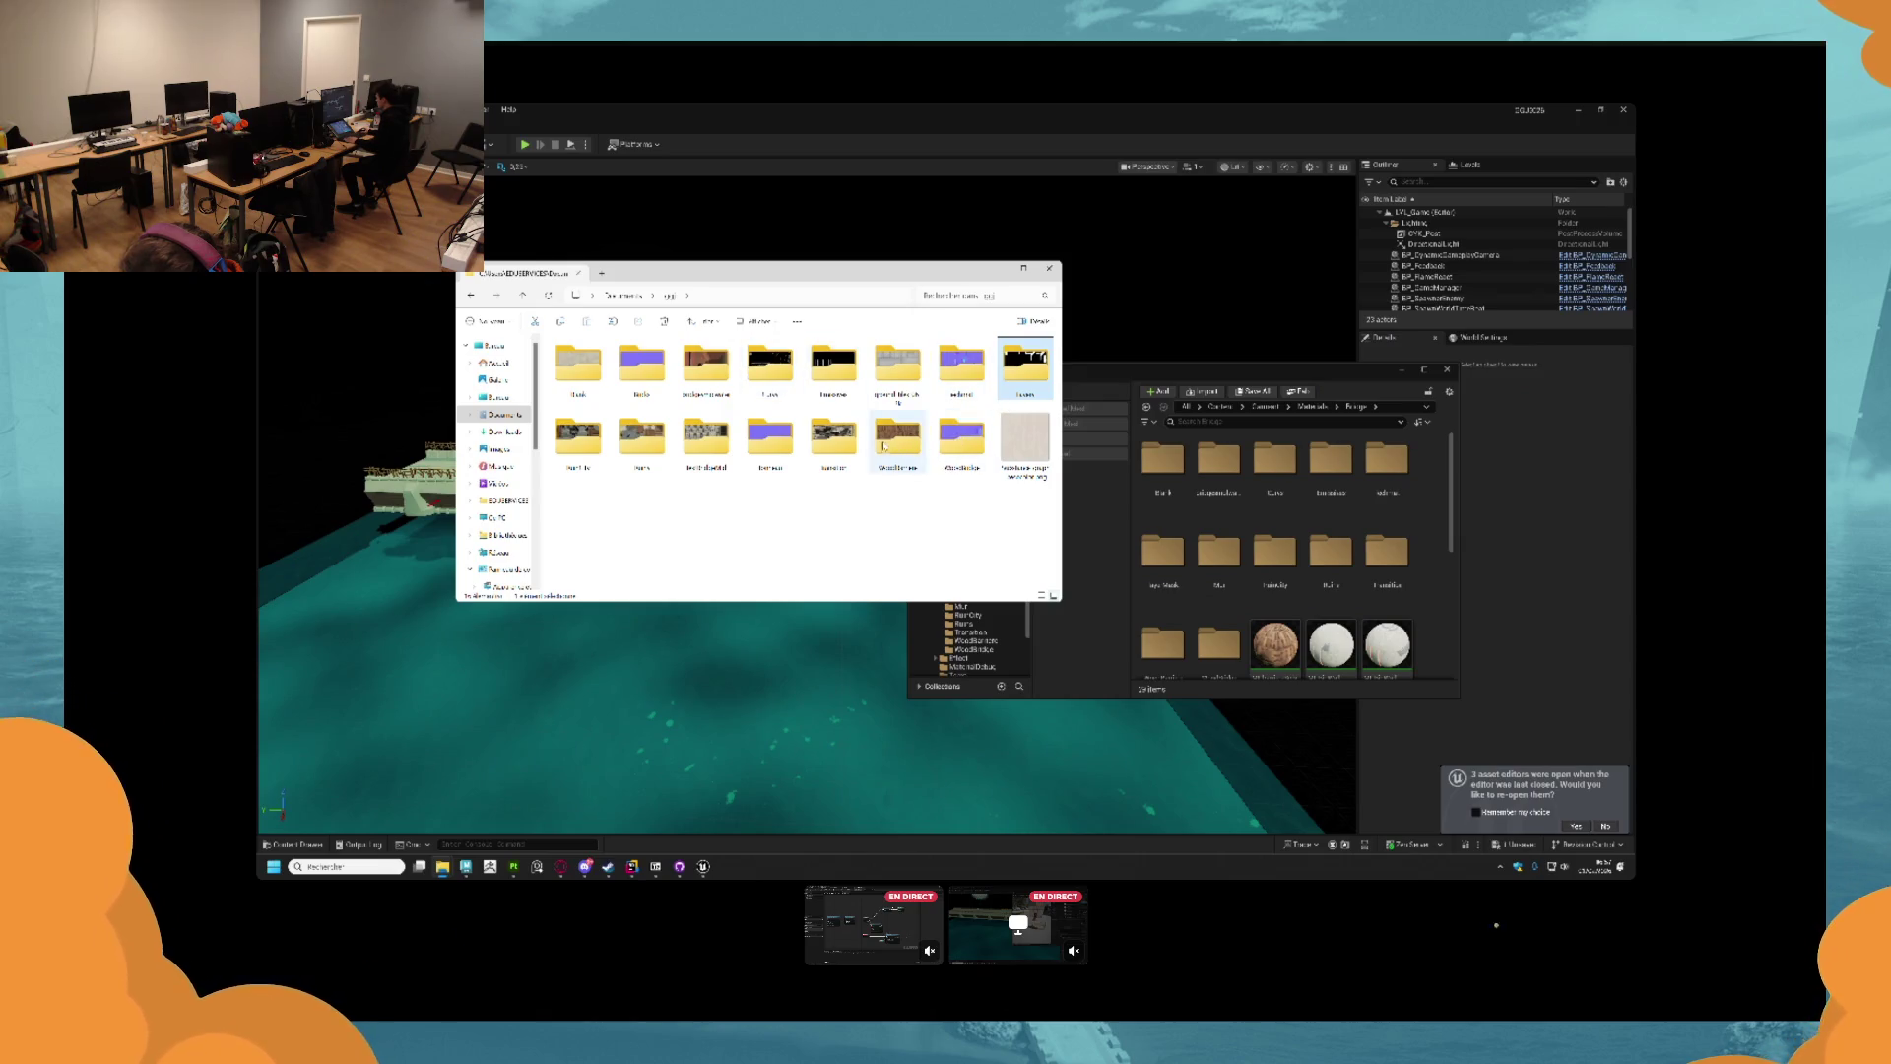
# Import the Curve folder's images into the Unreal project.
pyautogui.doubleClick(778, 374)
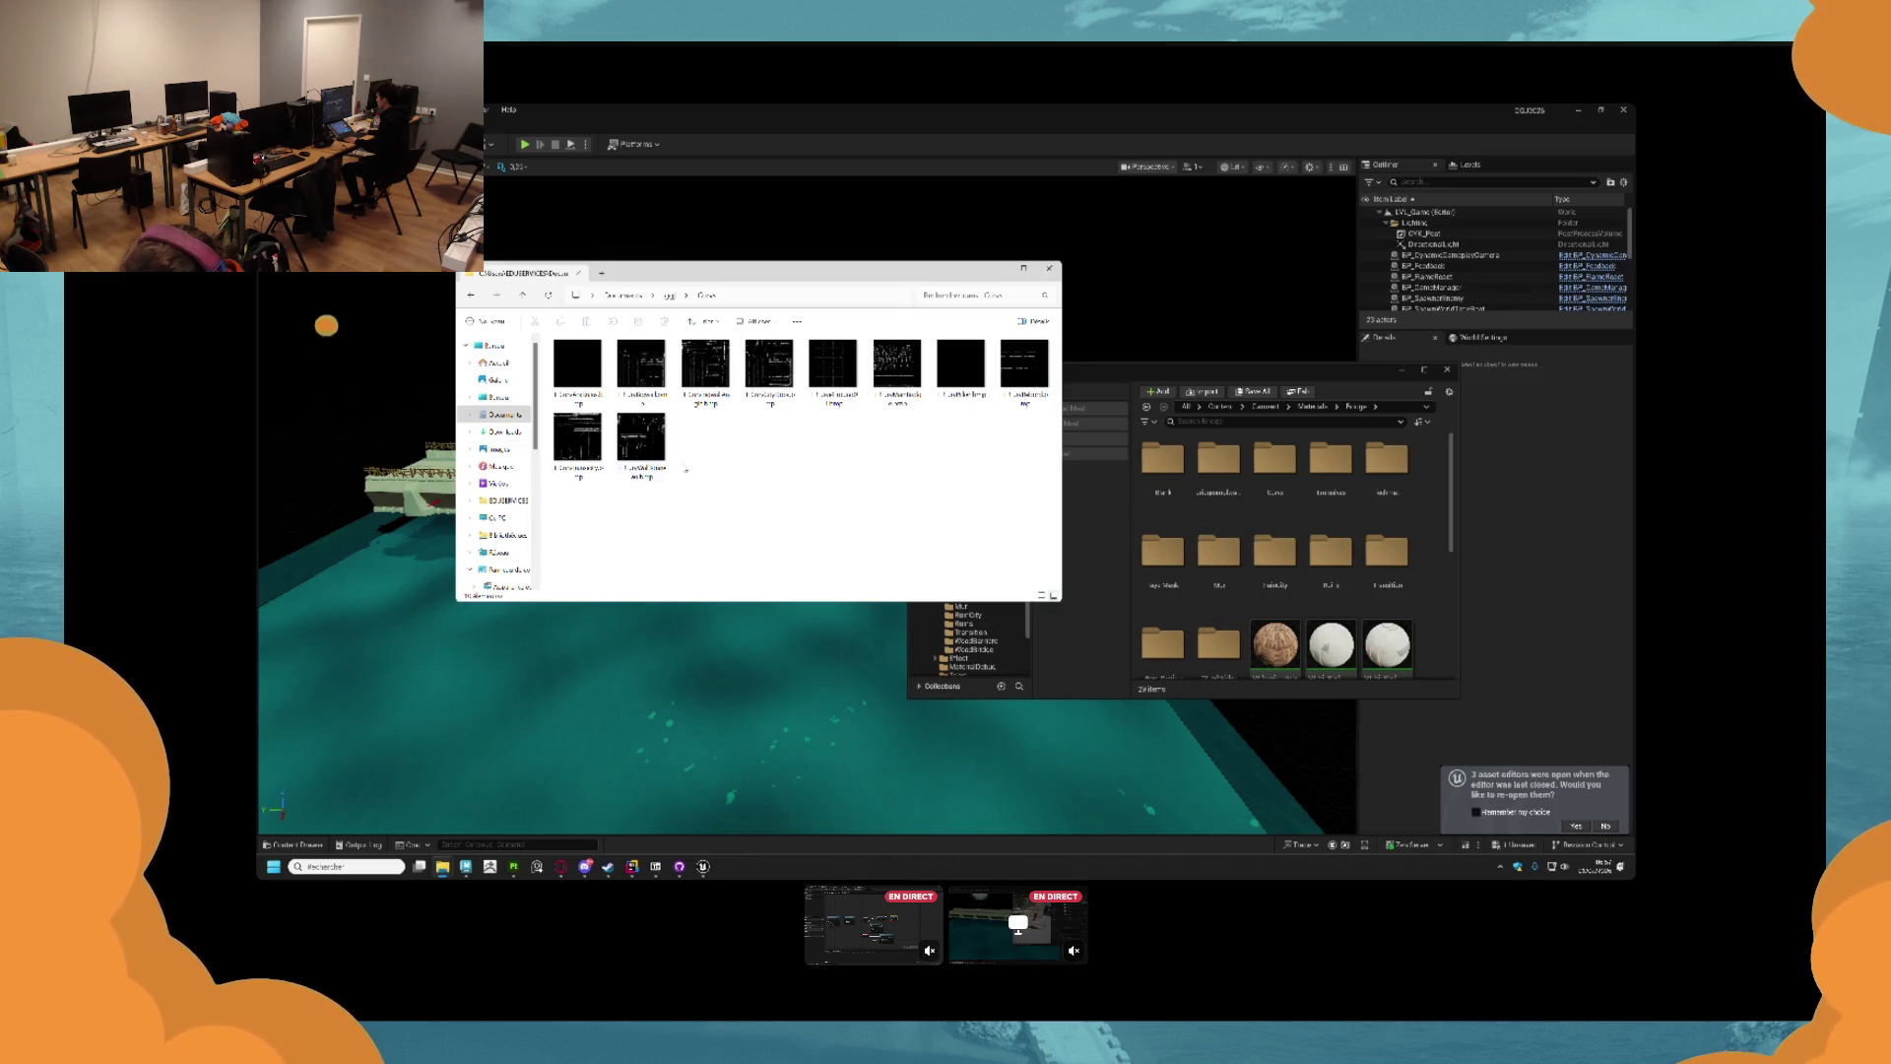
pyautogui.moveTo(645, 453); pyautogui.dragTo(1185, 438)
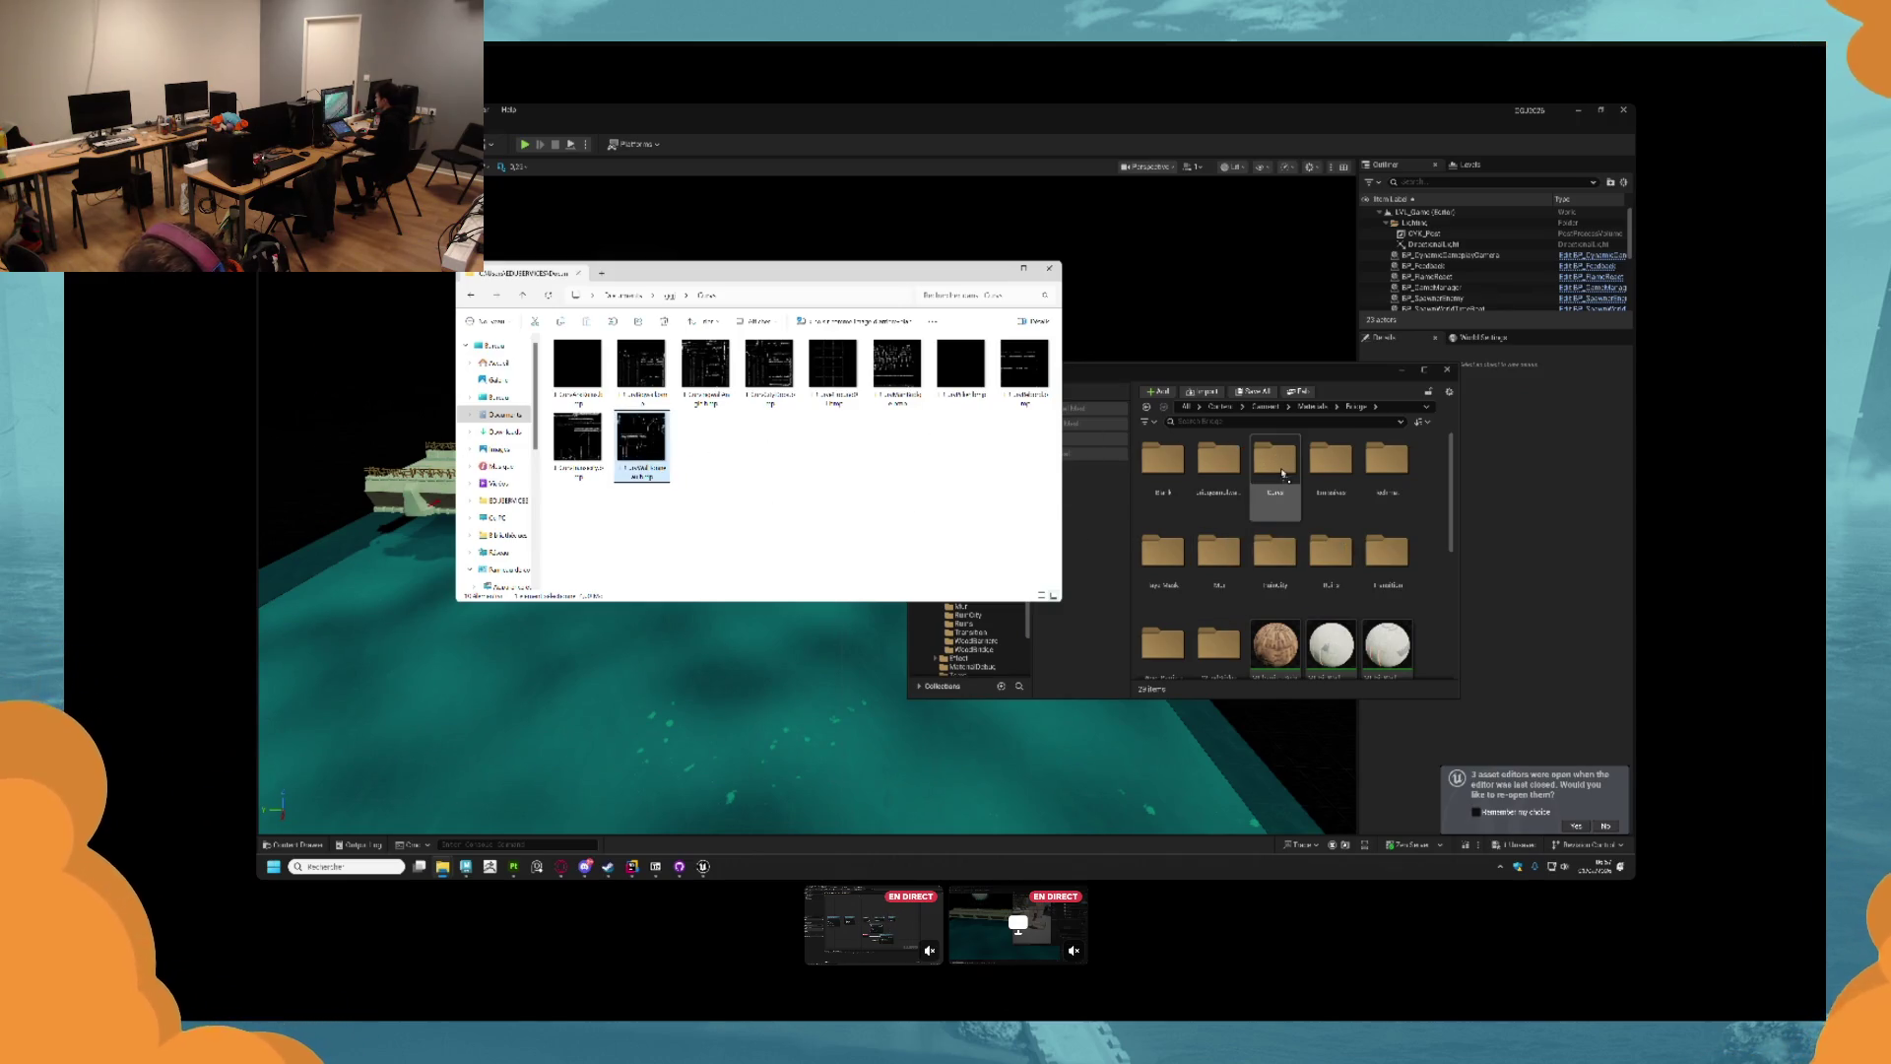
pyautogui.moveTo(1282, 475); pyautogui.dragTo(1277, 472)
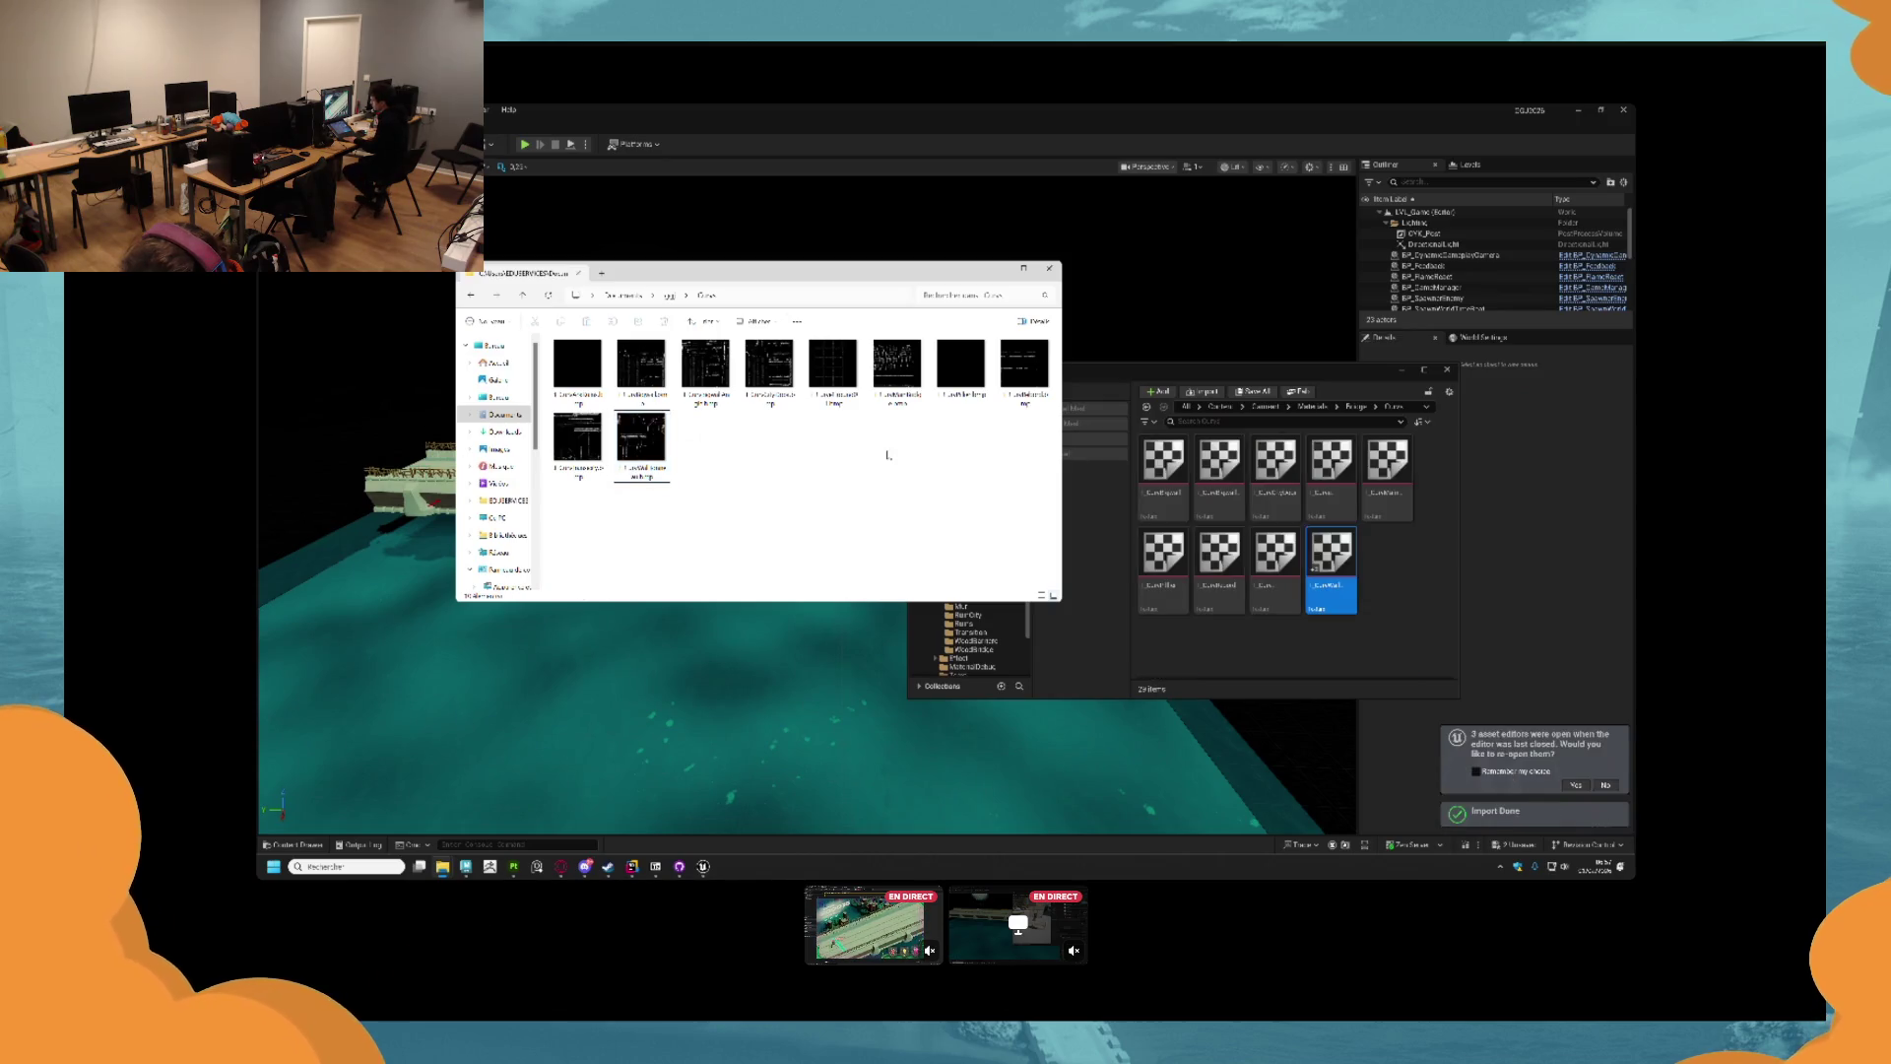
# Import another texture folder into Bridge materials, then switch back to Unreal Editor.
pyautogui.click(669, 296)
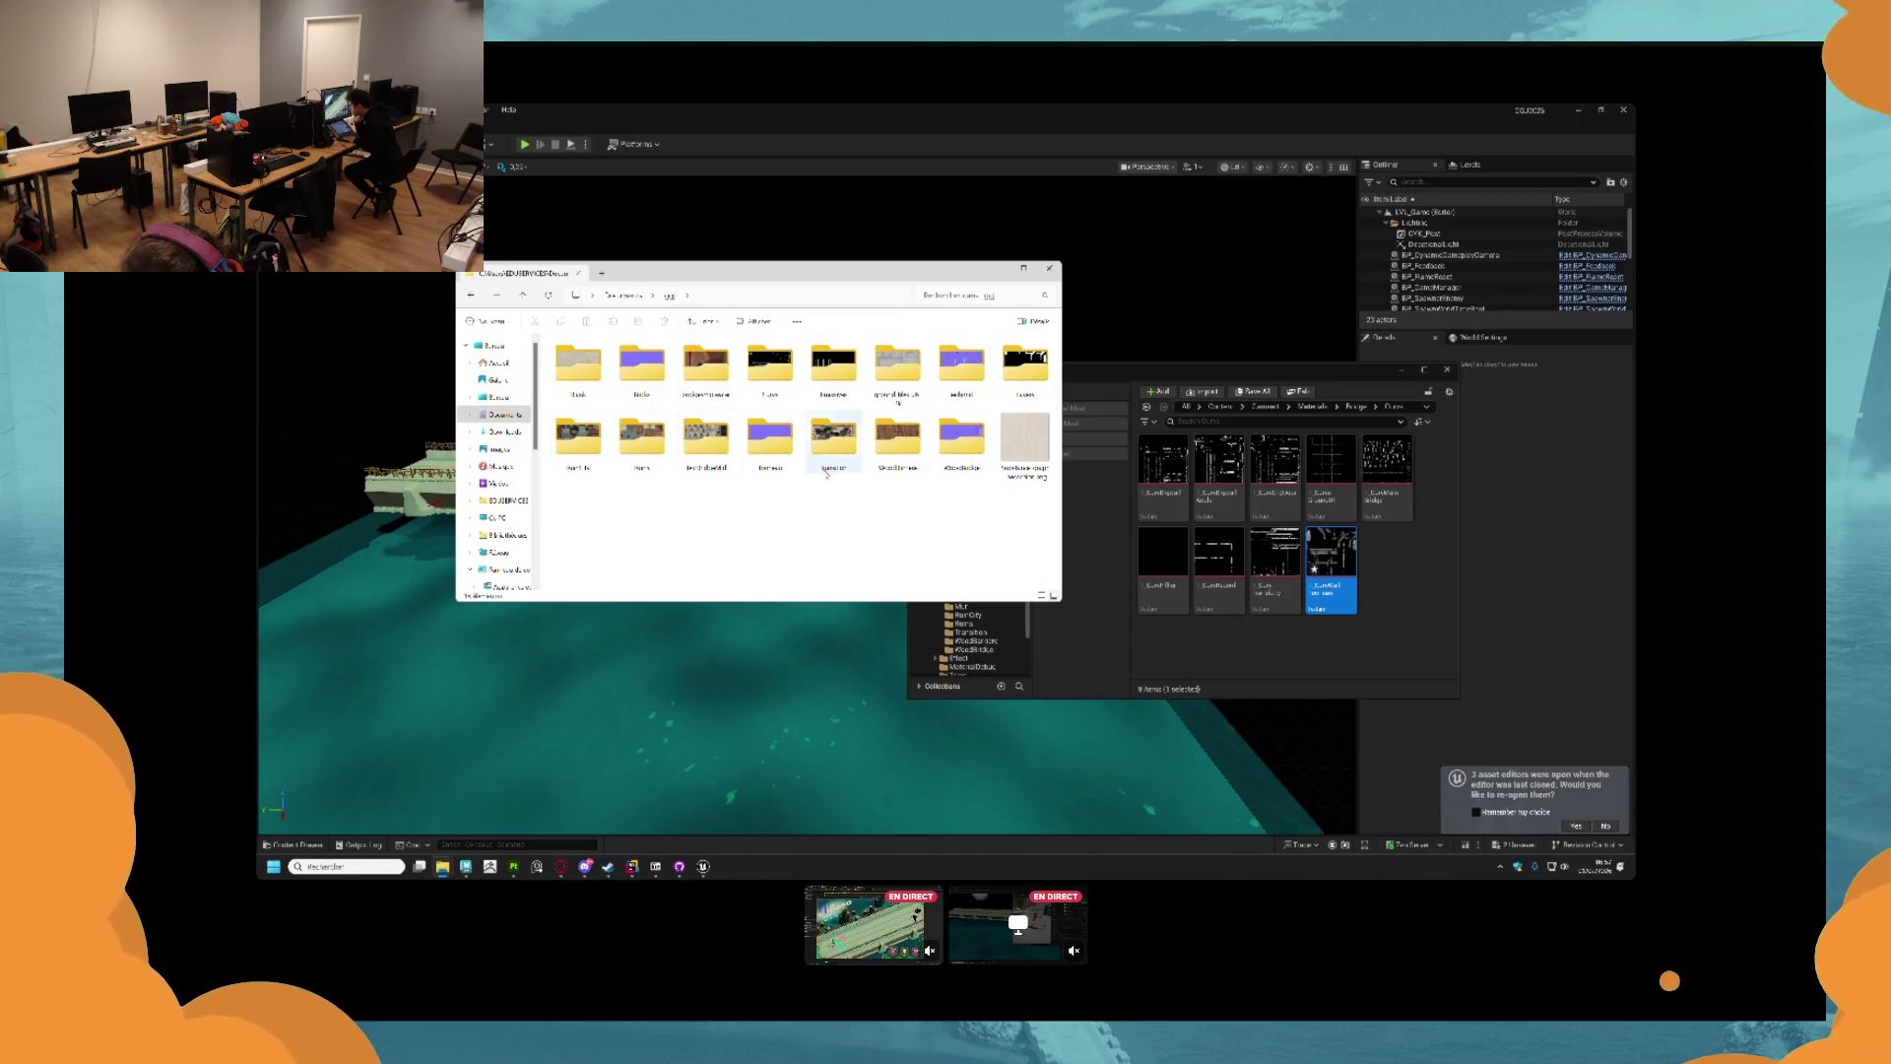
pyautogui.click(785, 459)
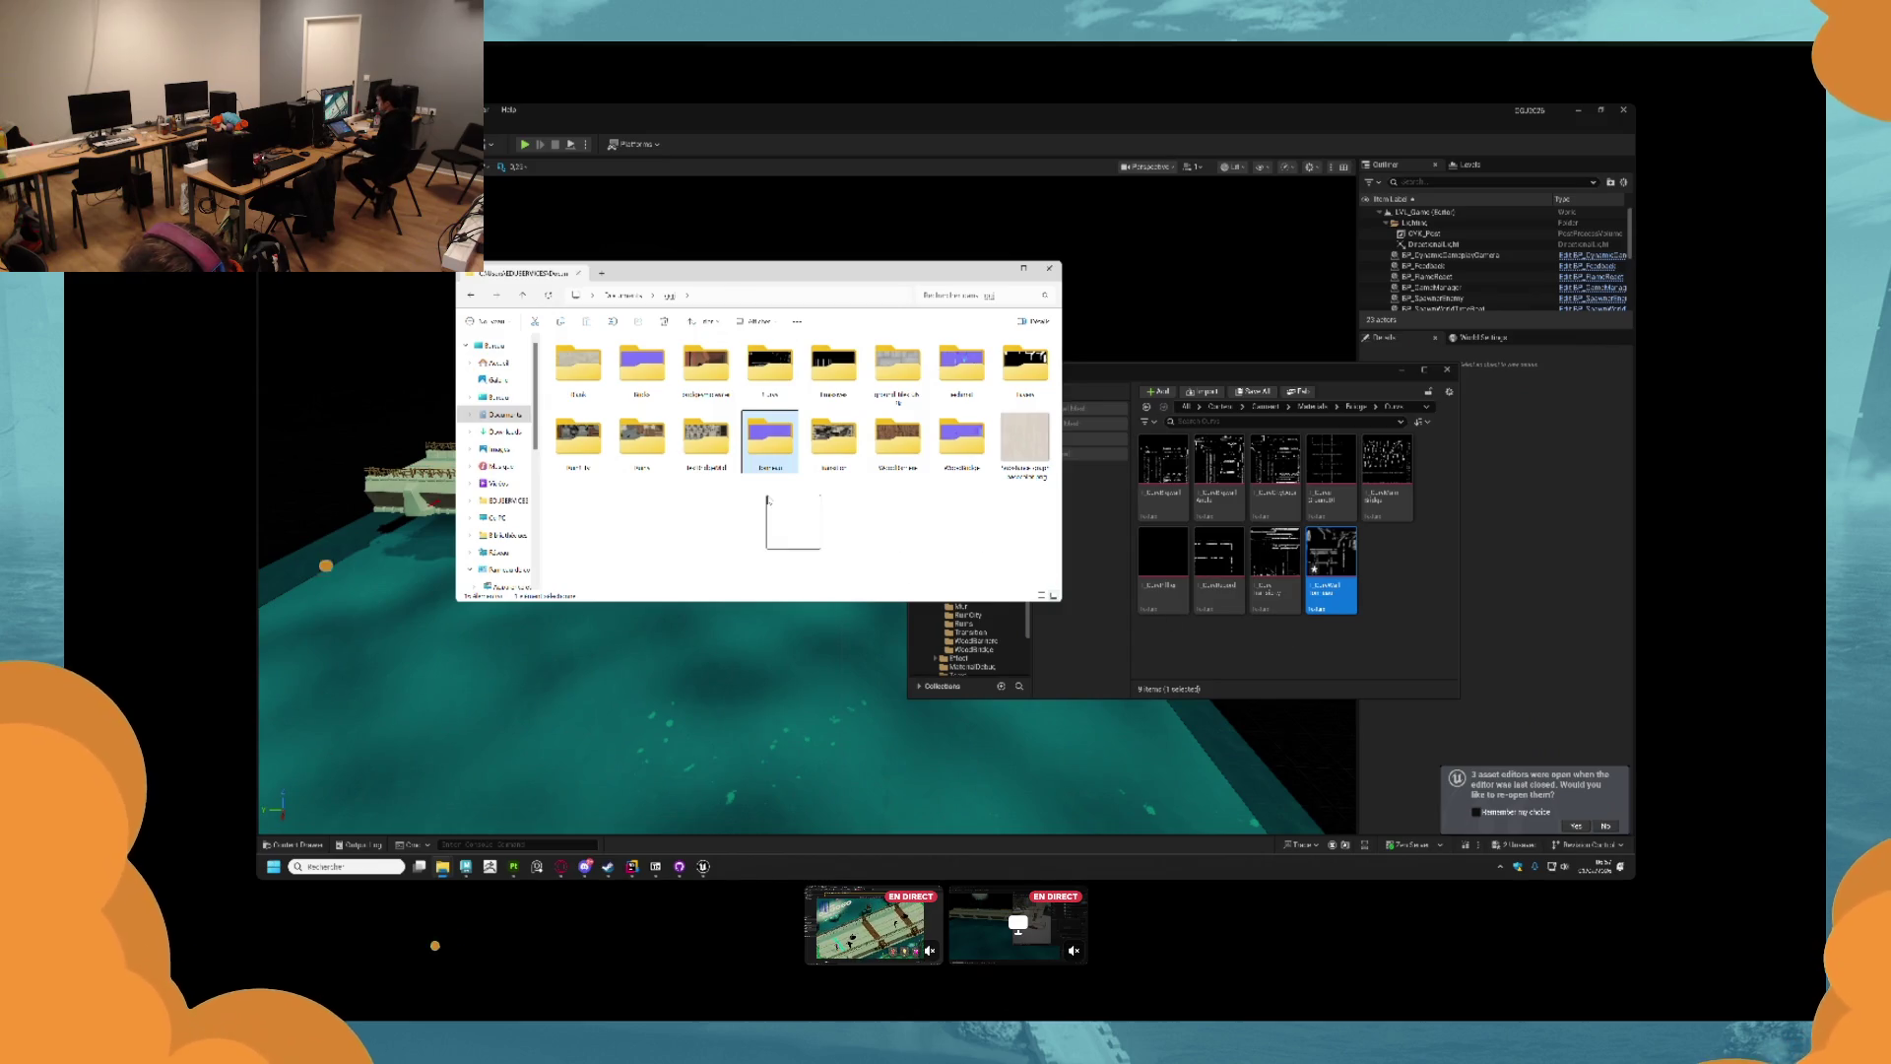
pyautogui.click(1354, 407)
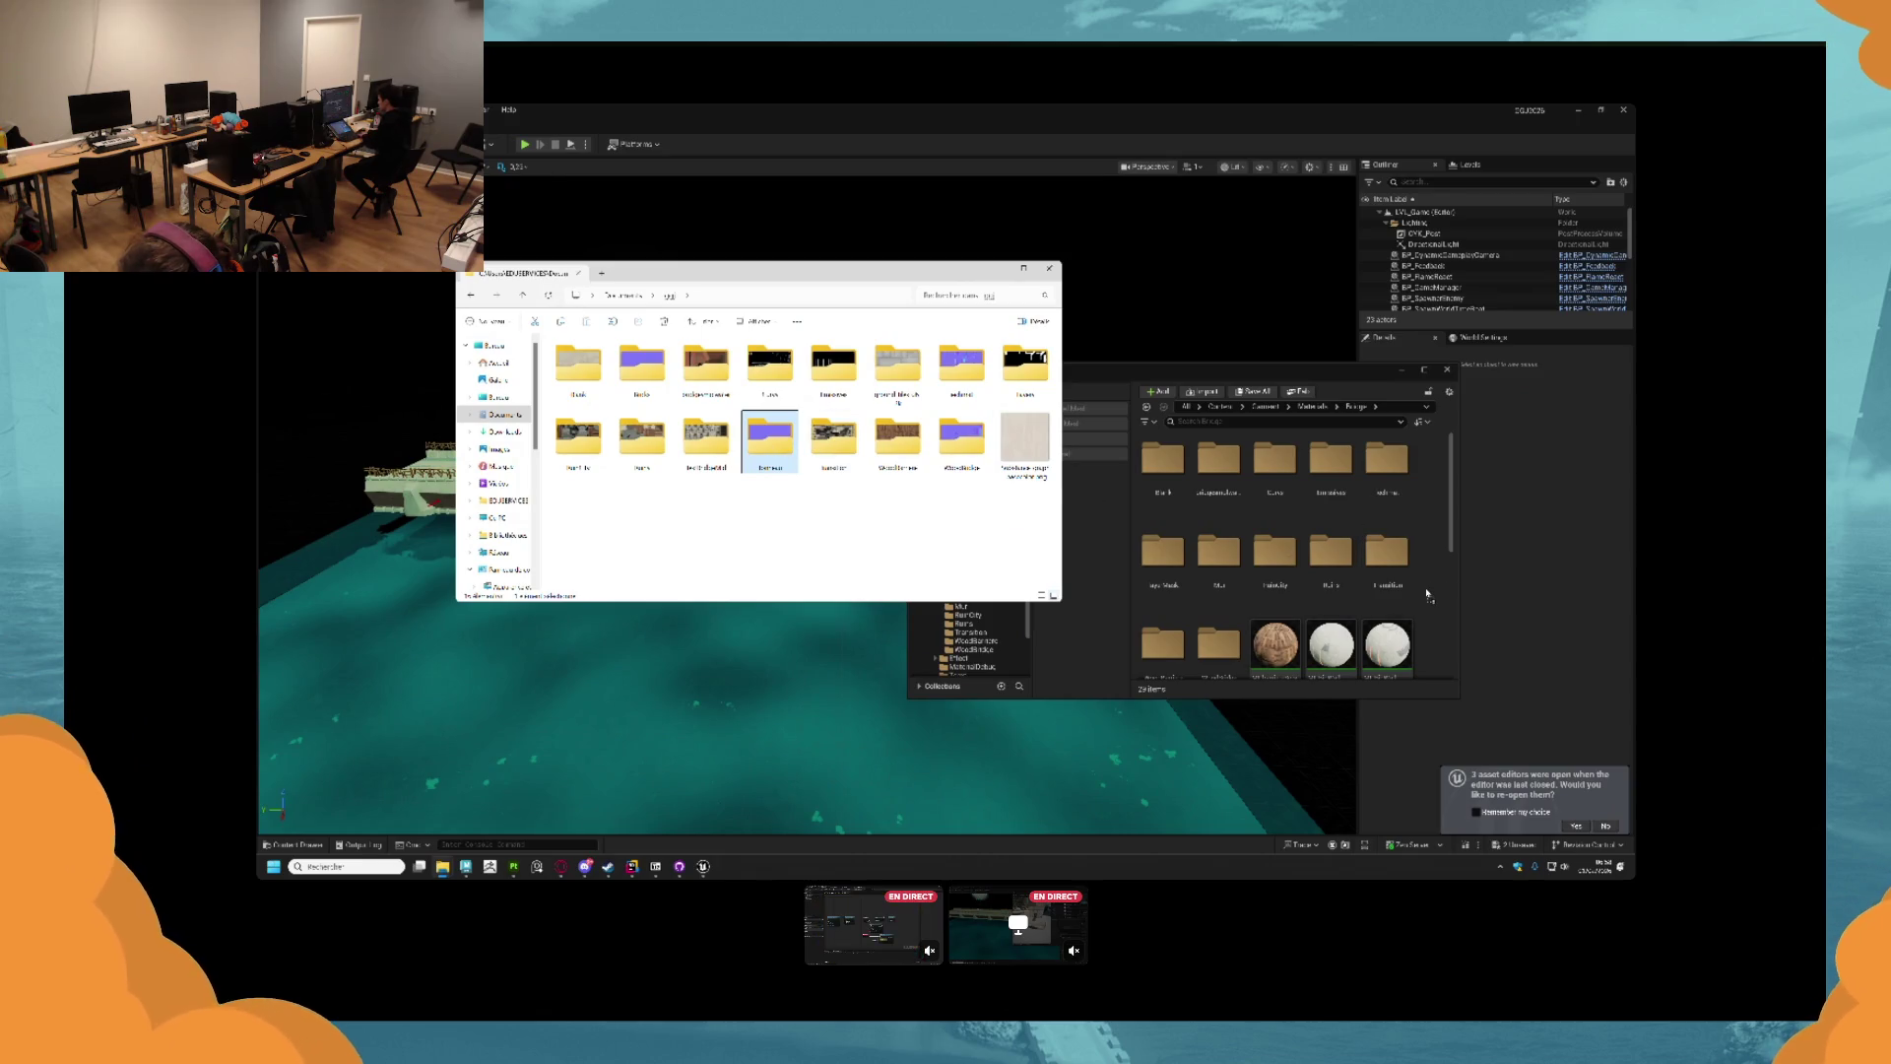
pyautogui.moveTo(1427, 593); pyautogui.dragTo(1427, 591)
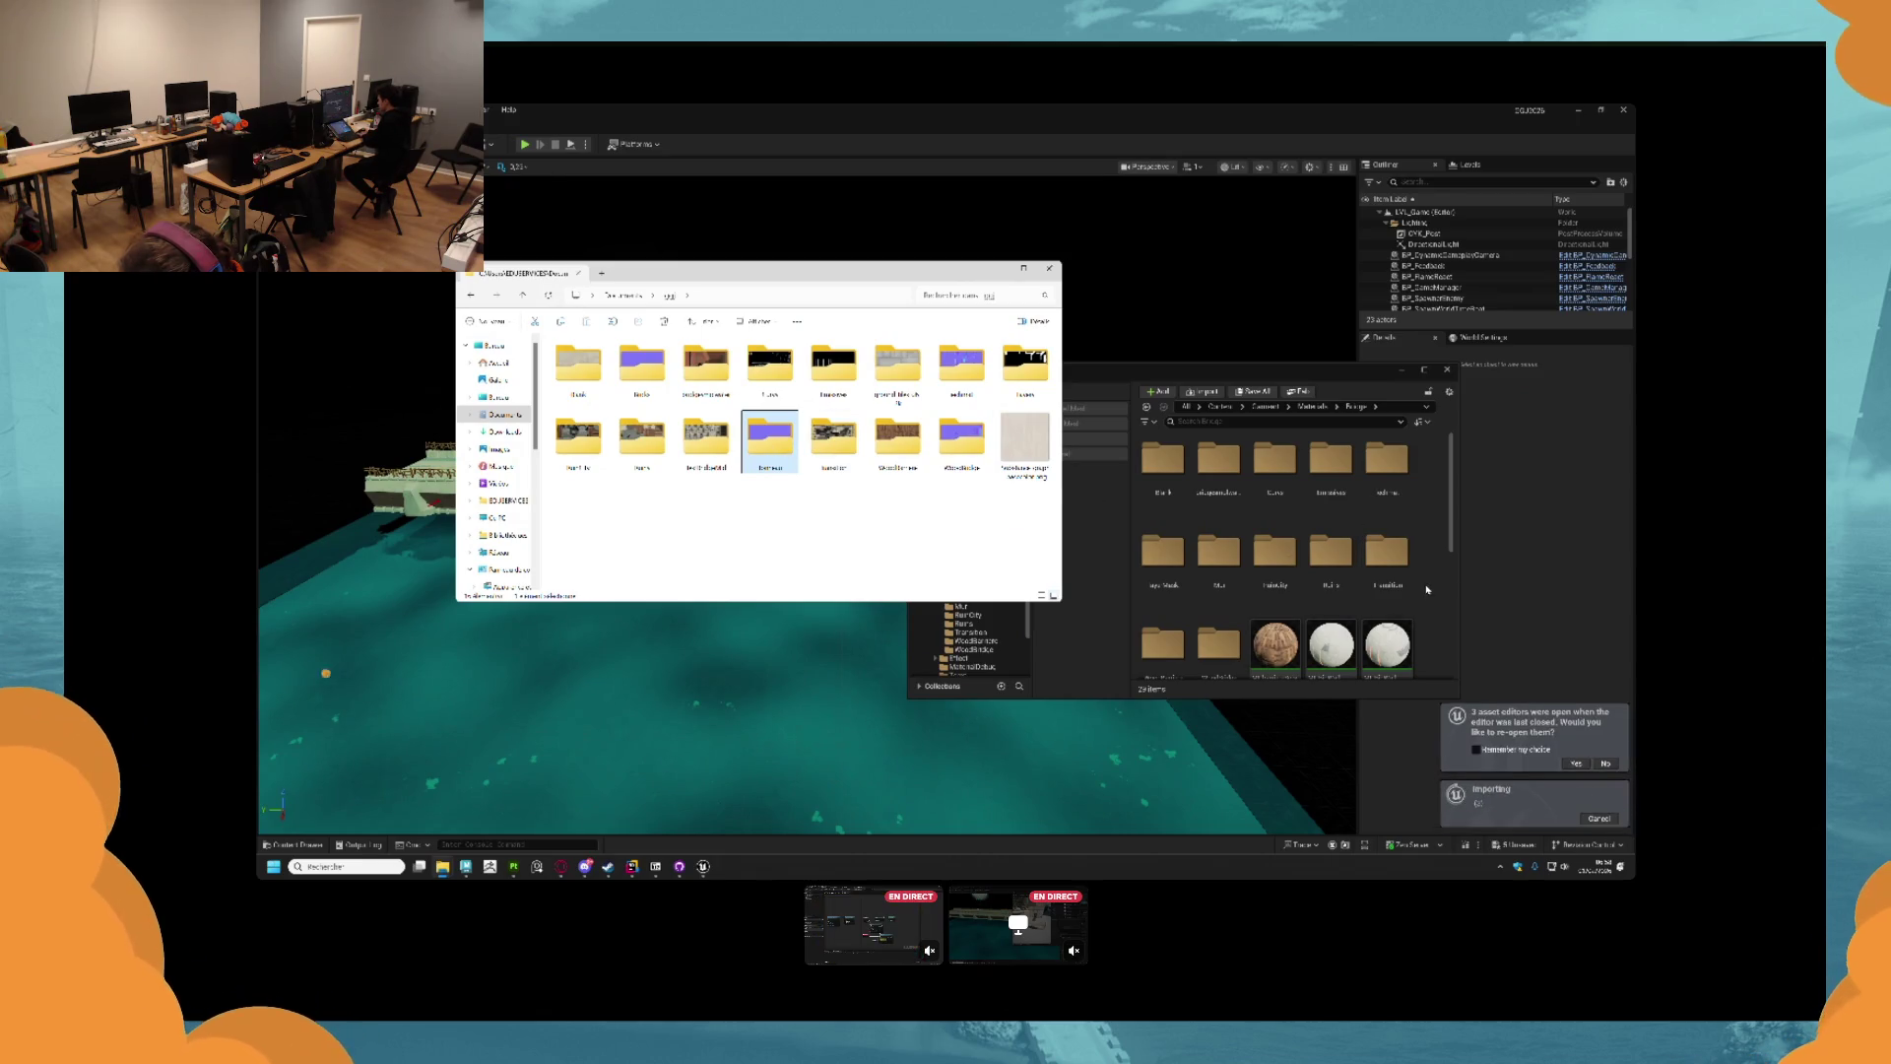
pyautogui.click(1427, 588)
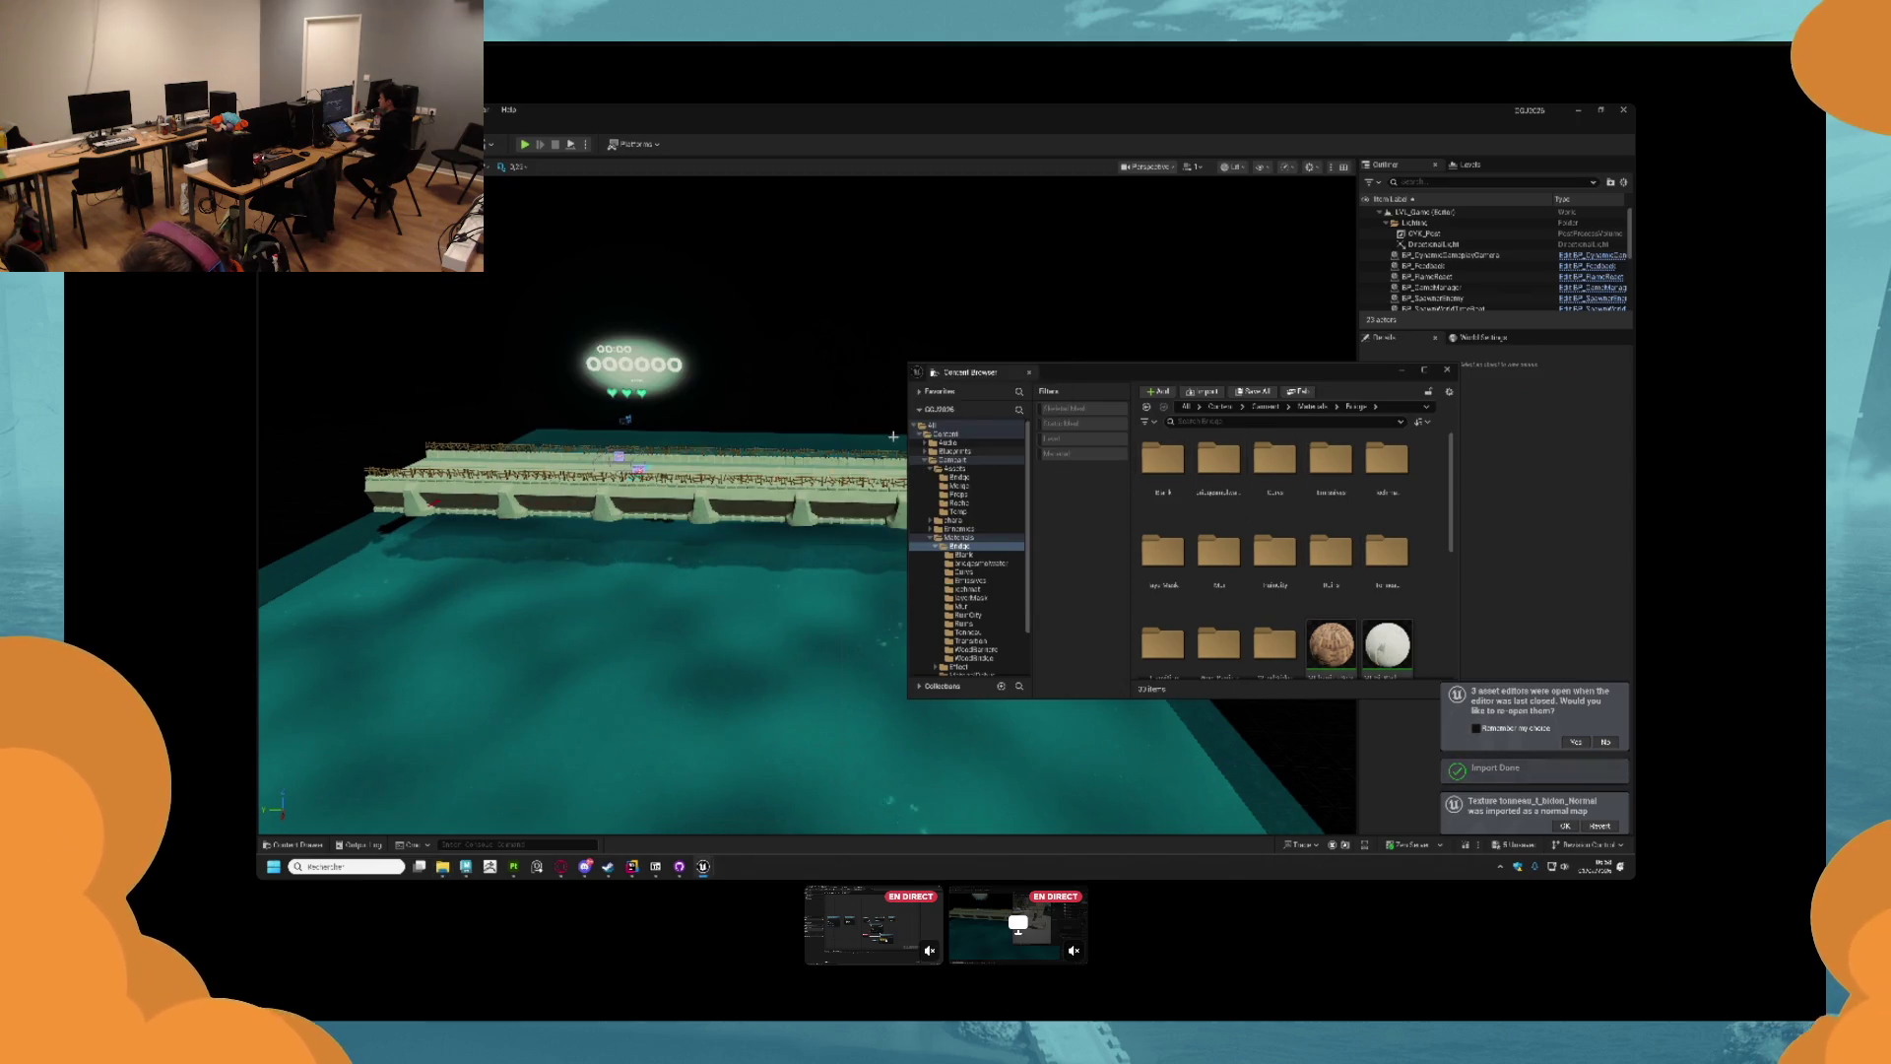
pyautogui.hotkey('alt', 'Tab')
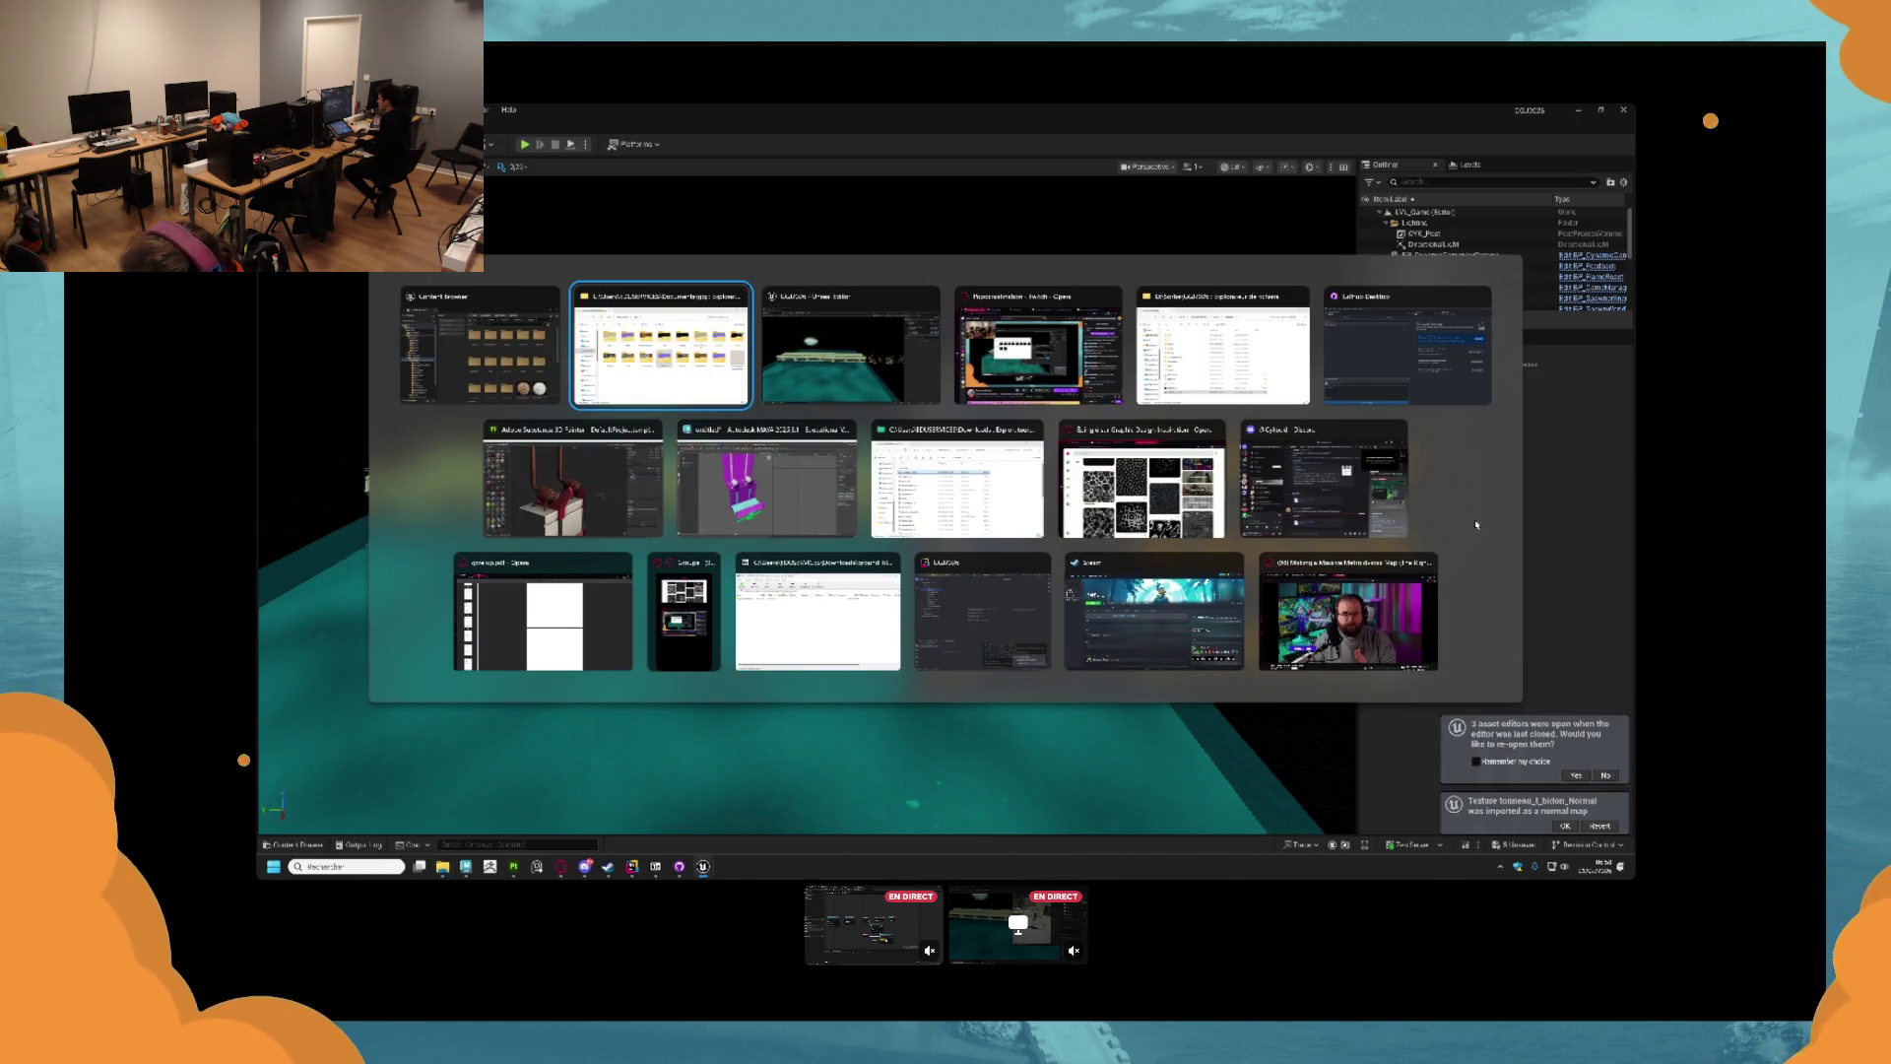
# Create material instance 'M_Land' from a Bridge material and open it.
pyautogui.scroll(-5, 1434, 532)
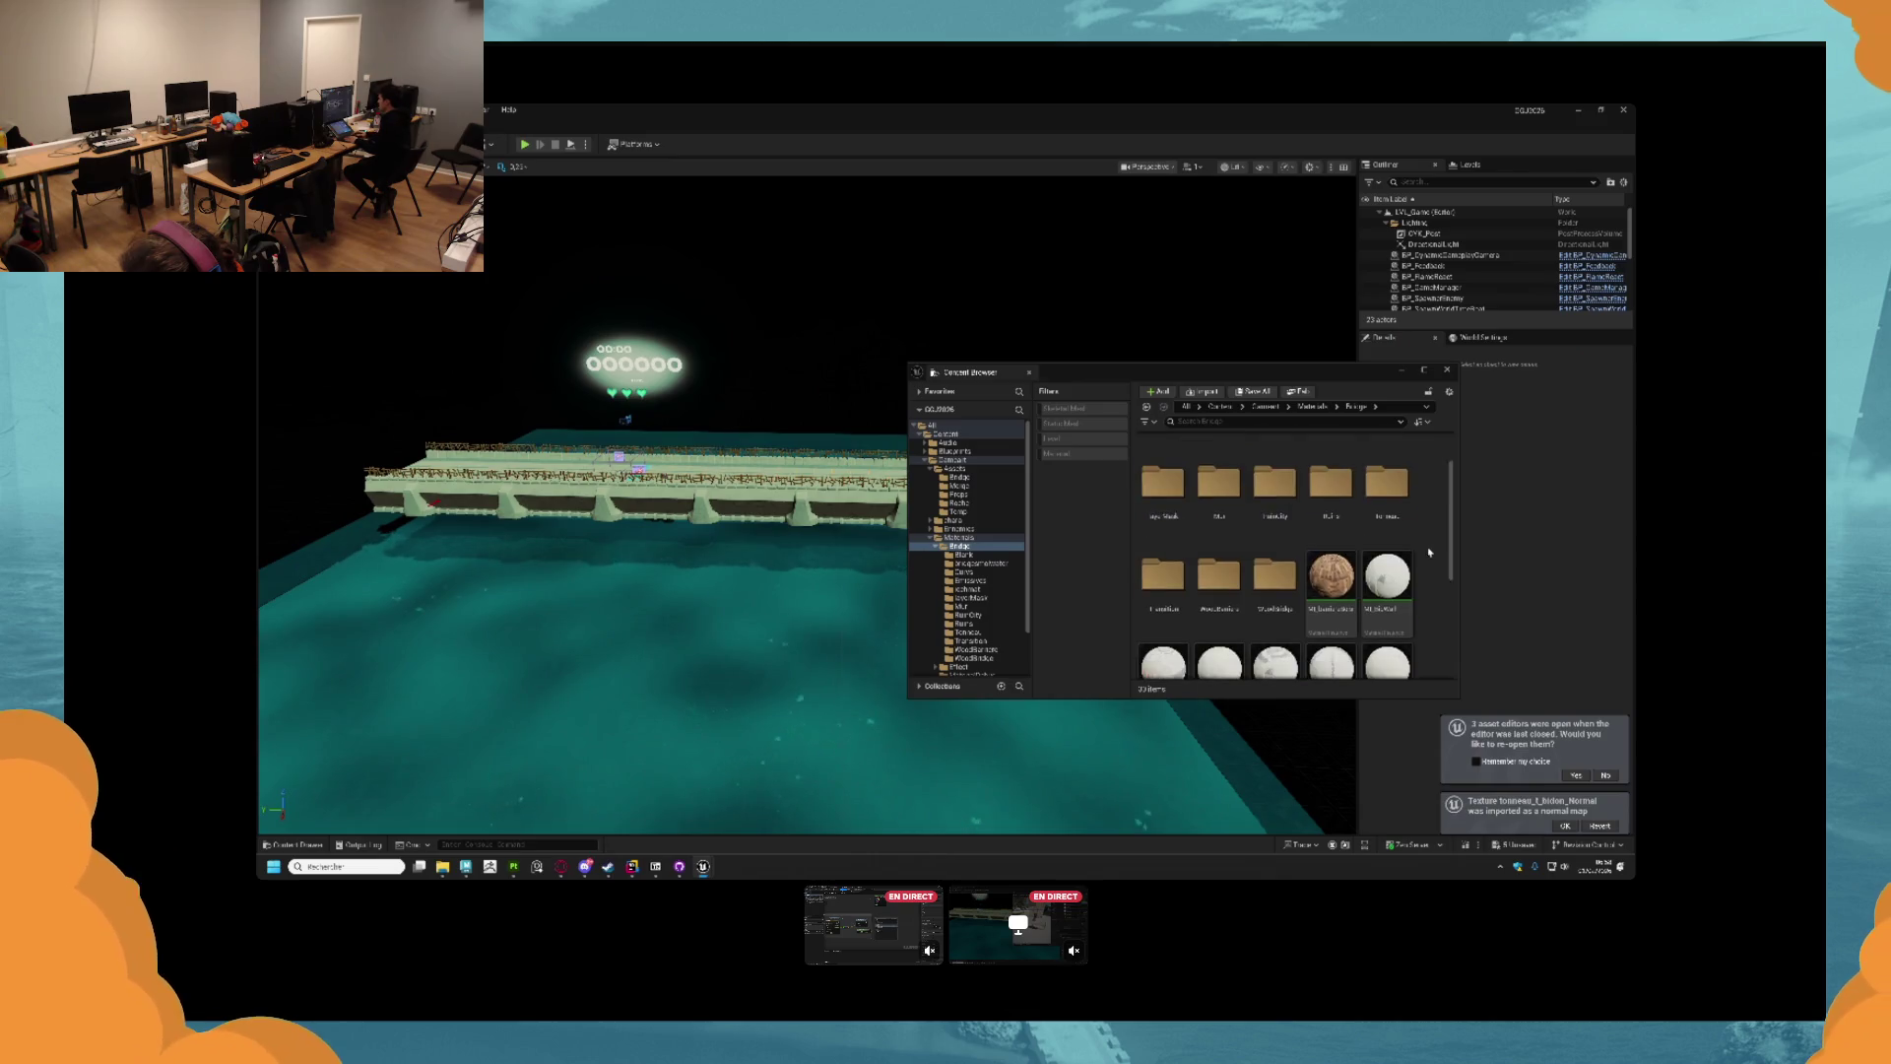
pyautogui.rightClick(1170, 620)
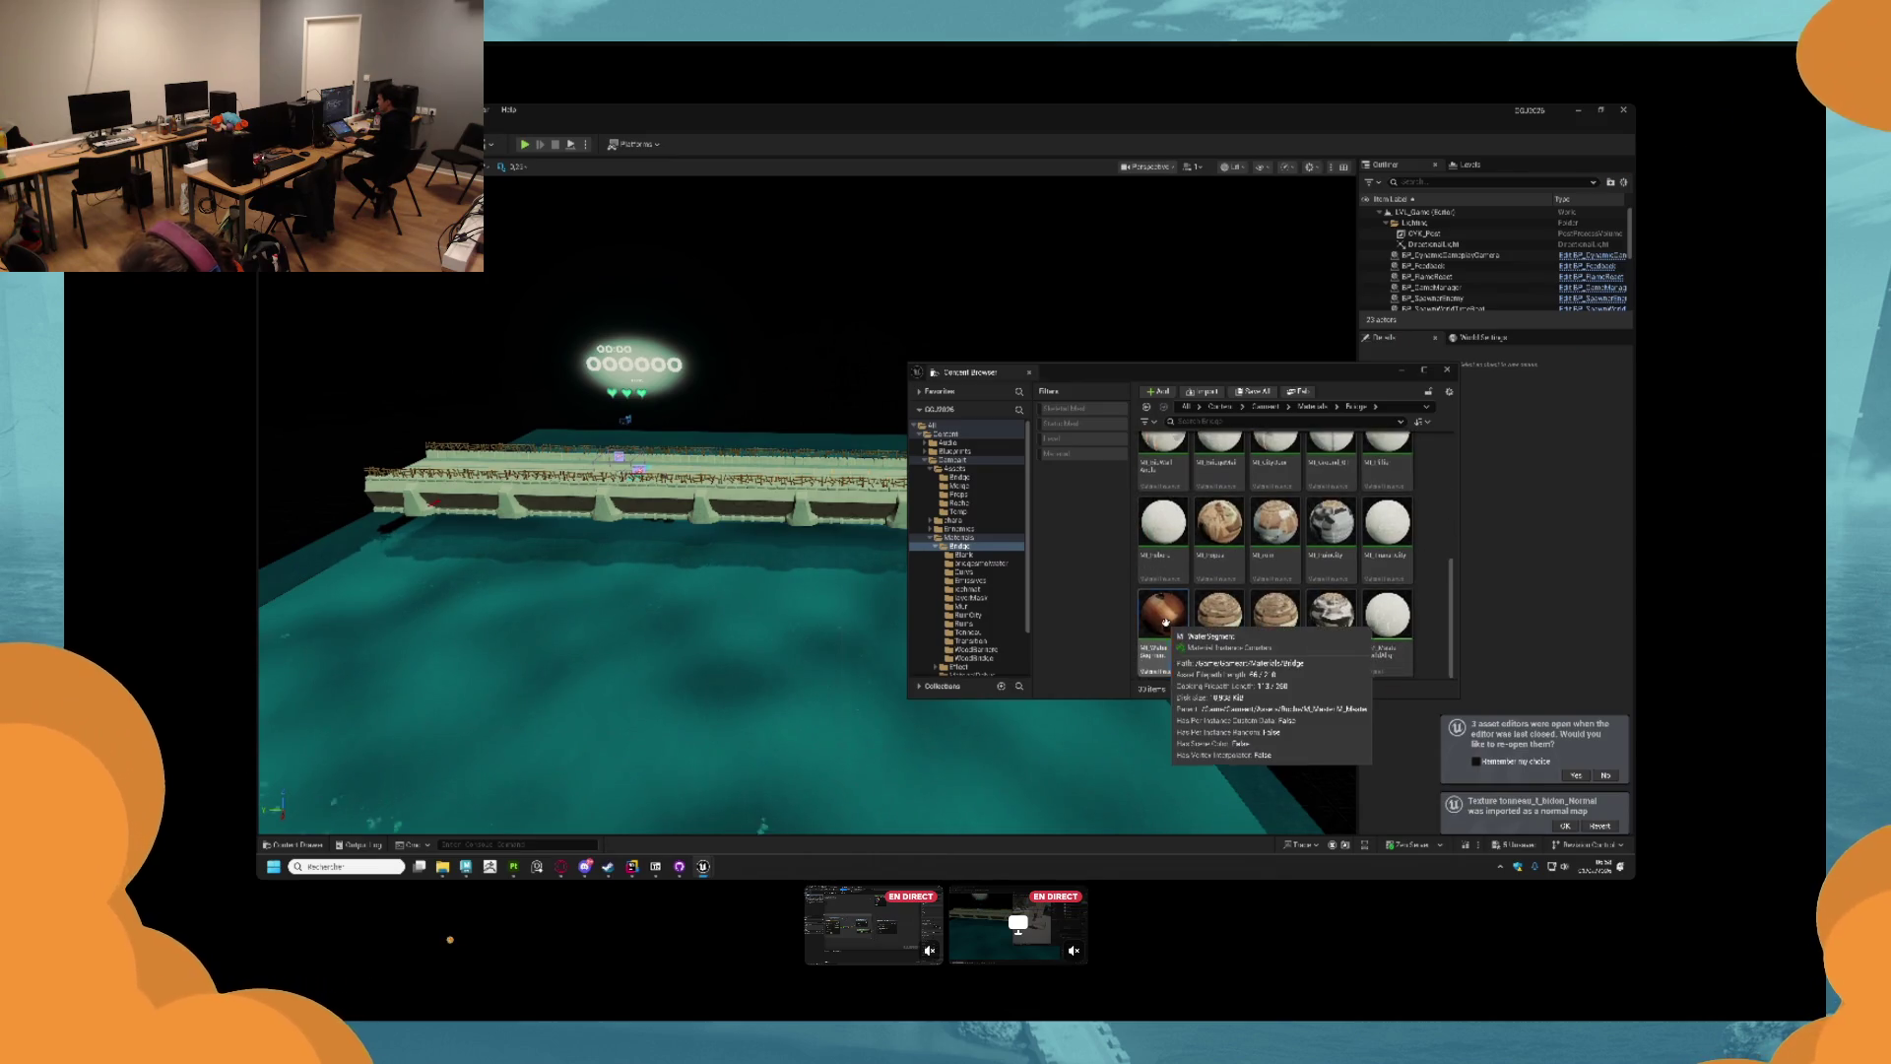
pyautogui.click(1164, 638)
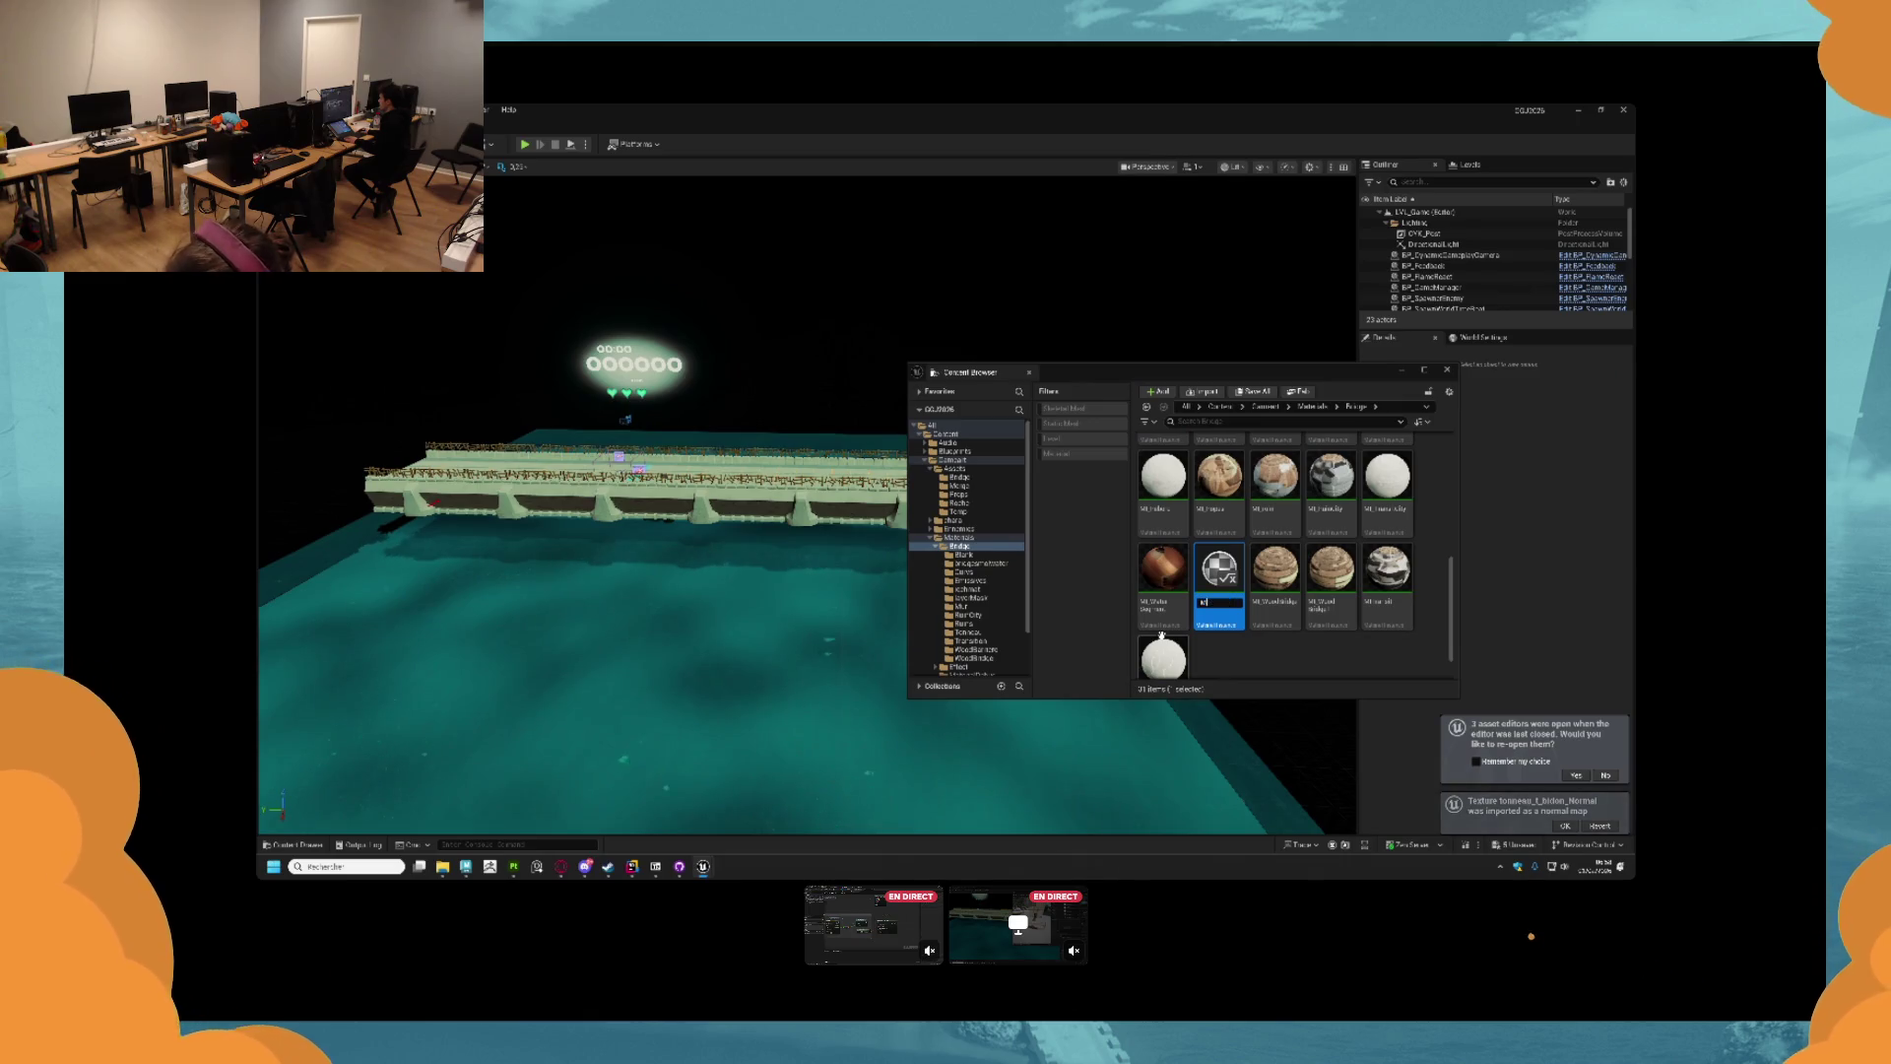
pyautogui.write('M_Landsc')
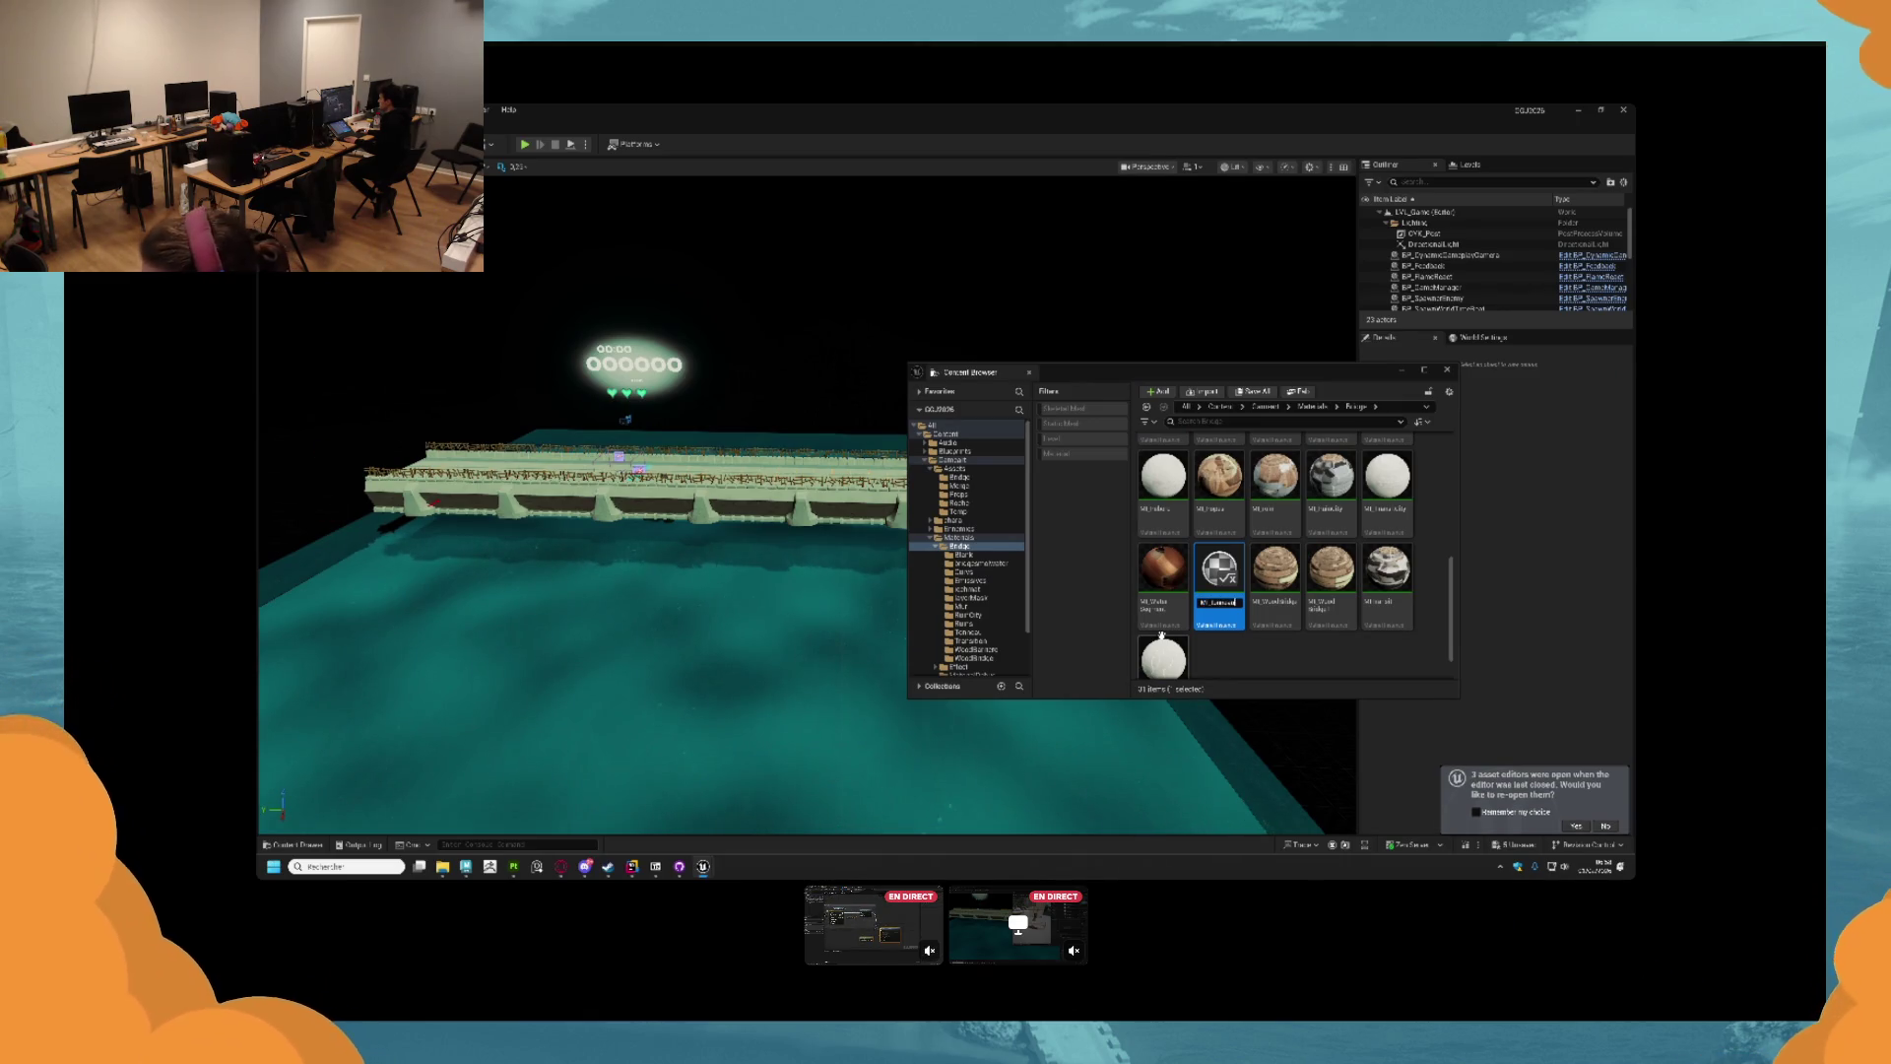
pyautogui.press('Return')
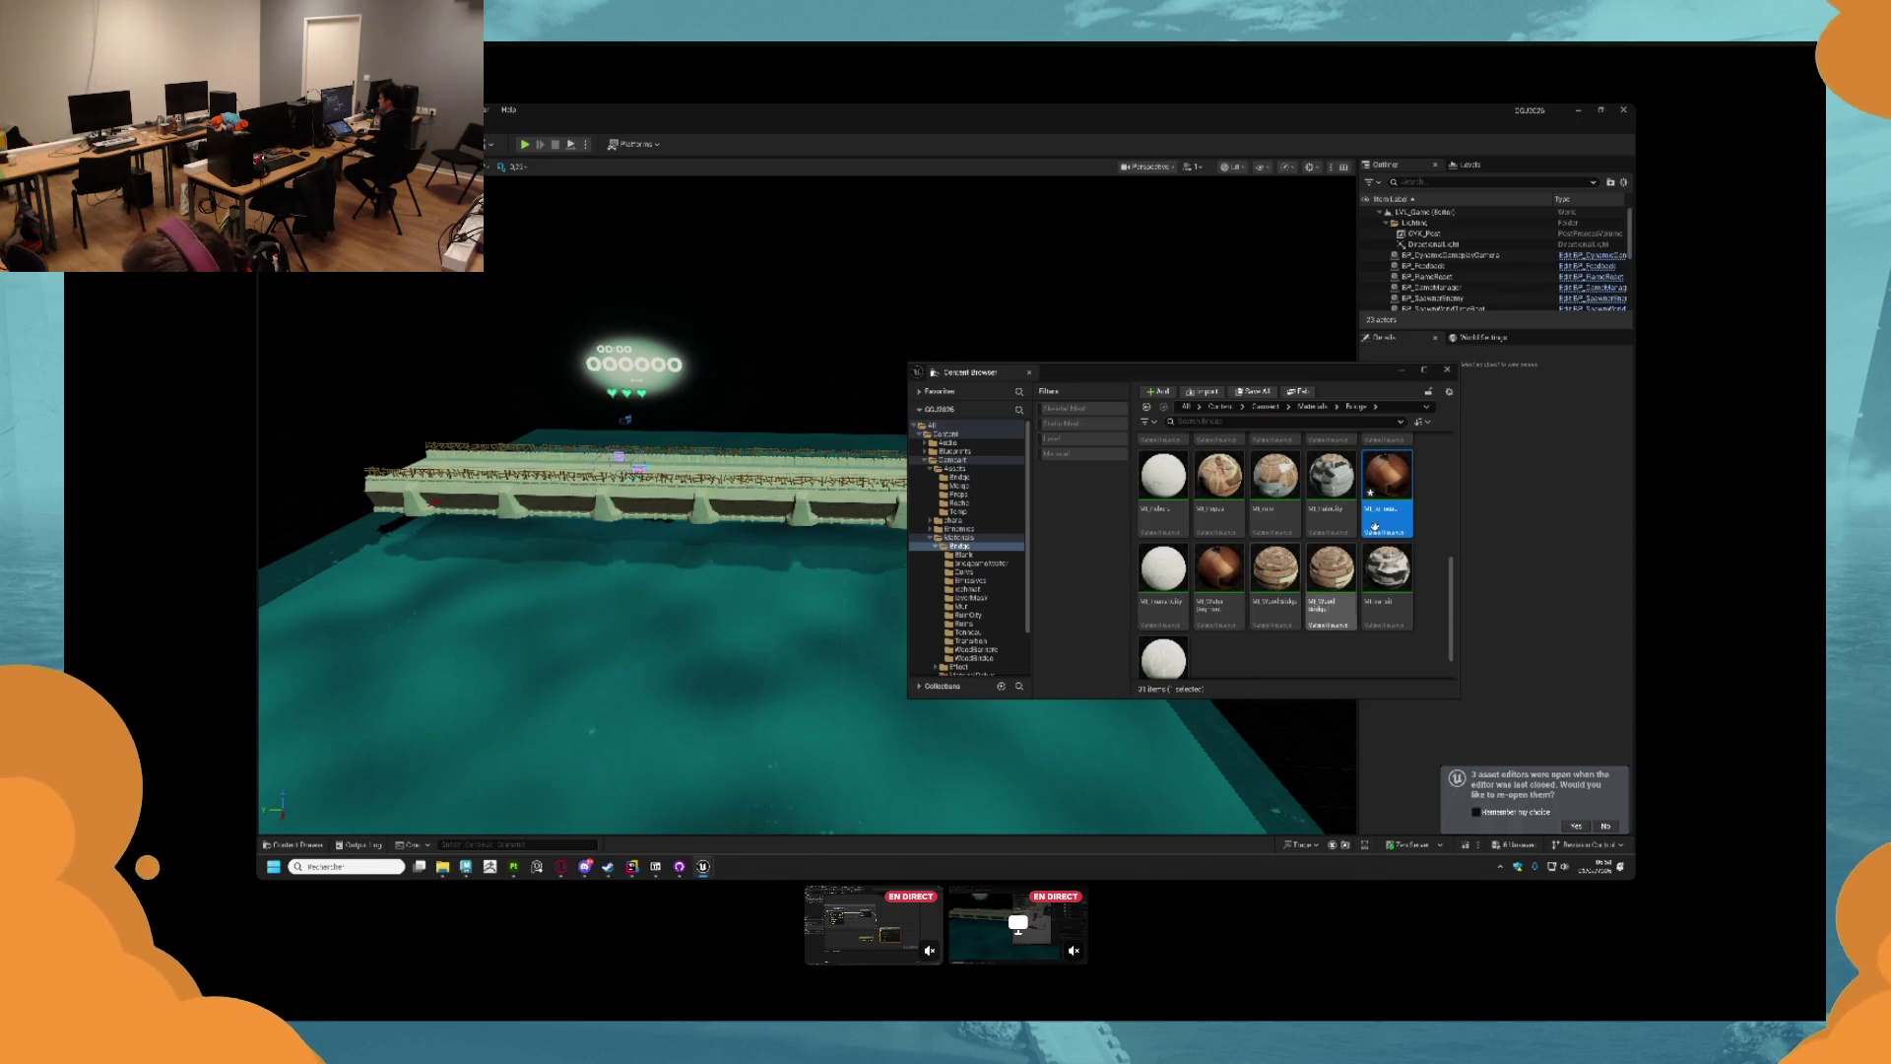
pyautogui.doubleClick(1387, 533)
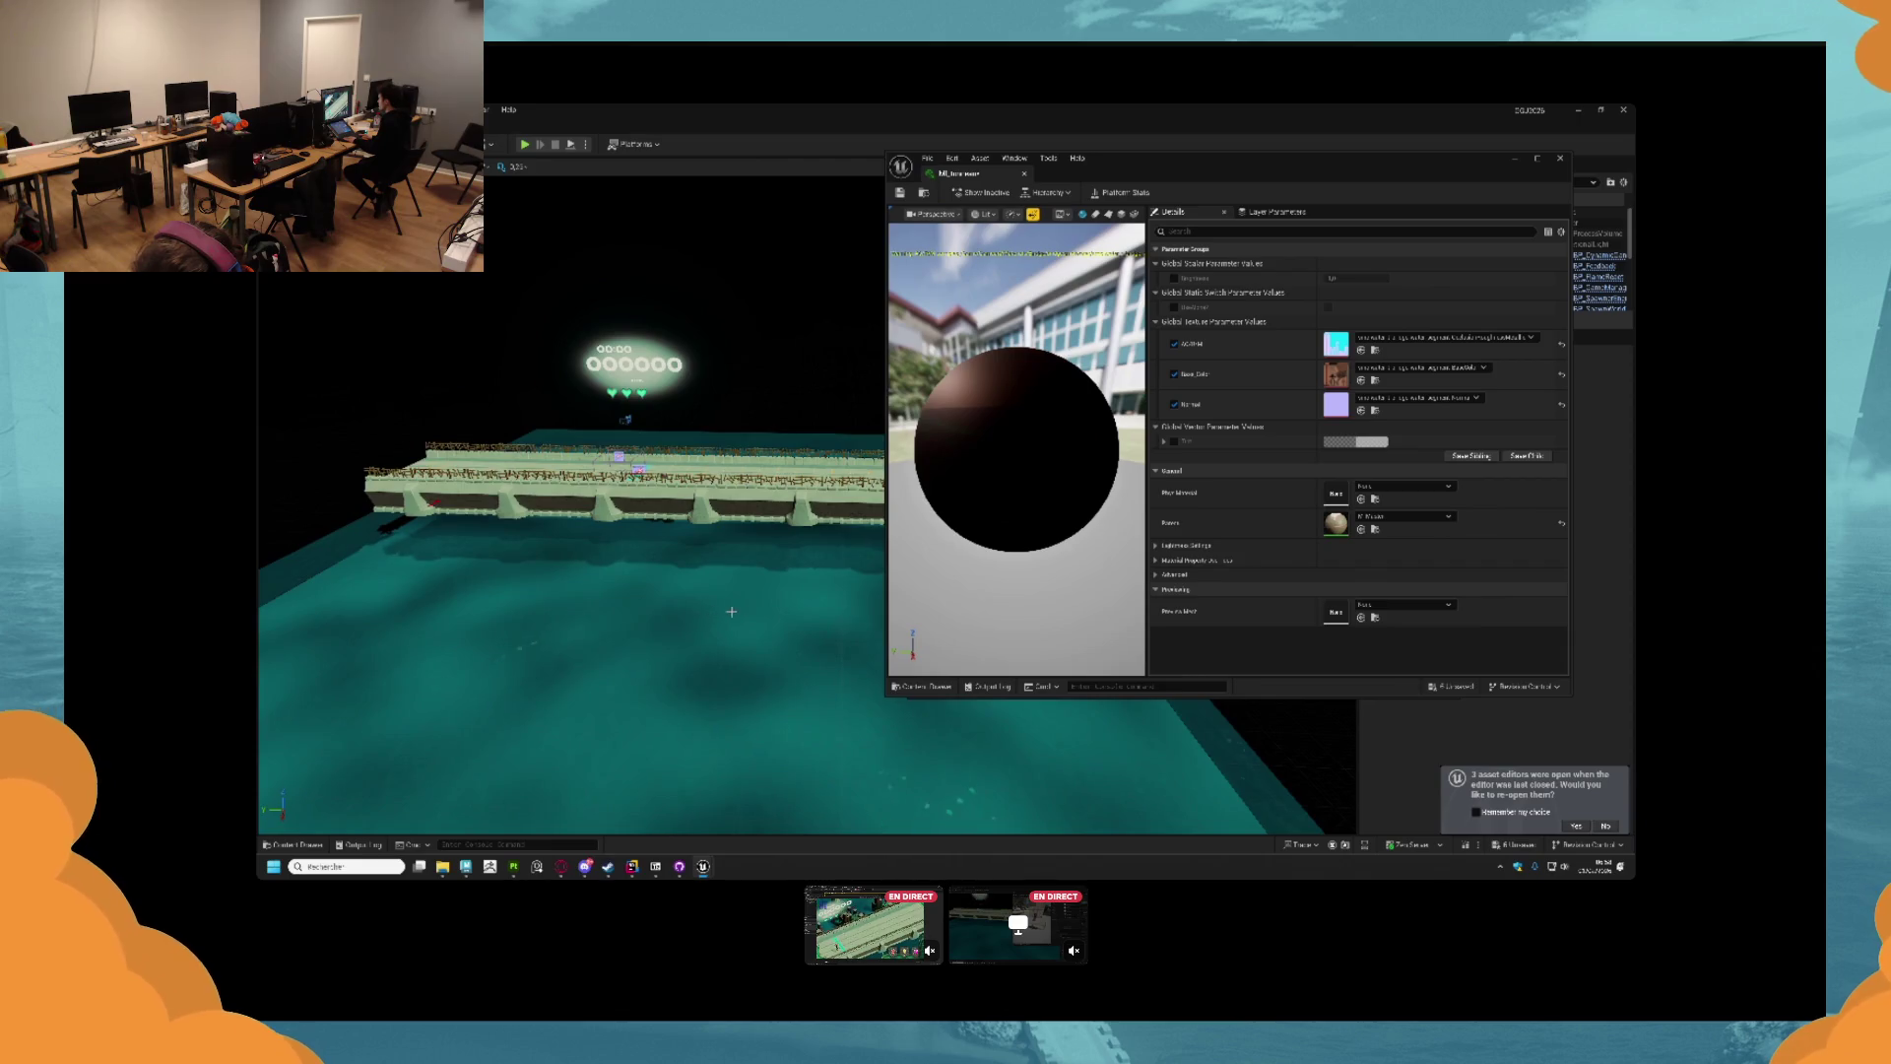
# Disable sRGB on the Bridge > Textures OcclusionRoughnessMetallic texture.
pyautogui.hotkey('ctrl', 'space')
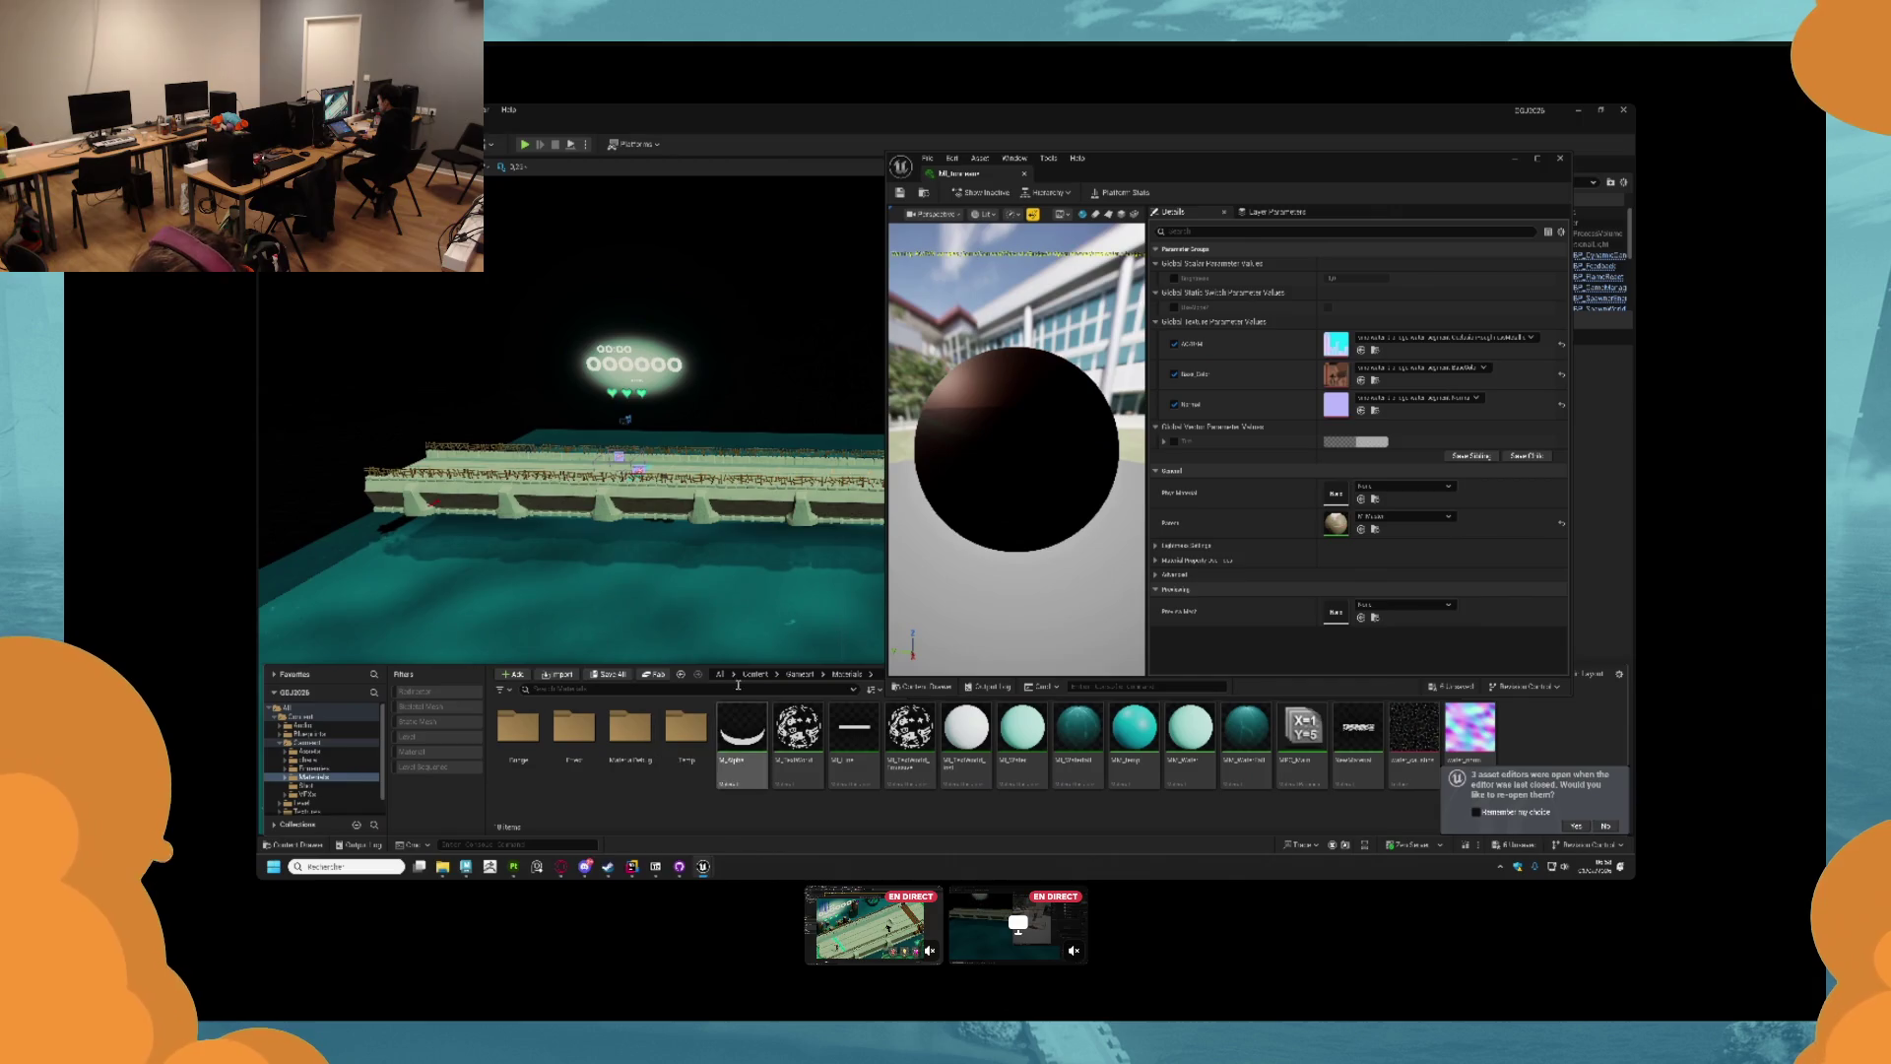
pyautogui.moveTo(746, 663); pyautogui.dragTo(758, 603)
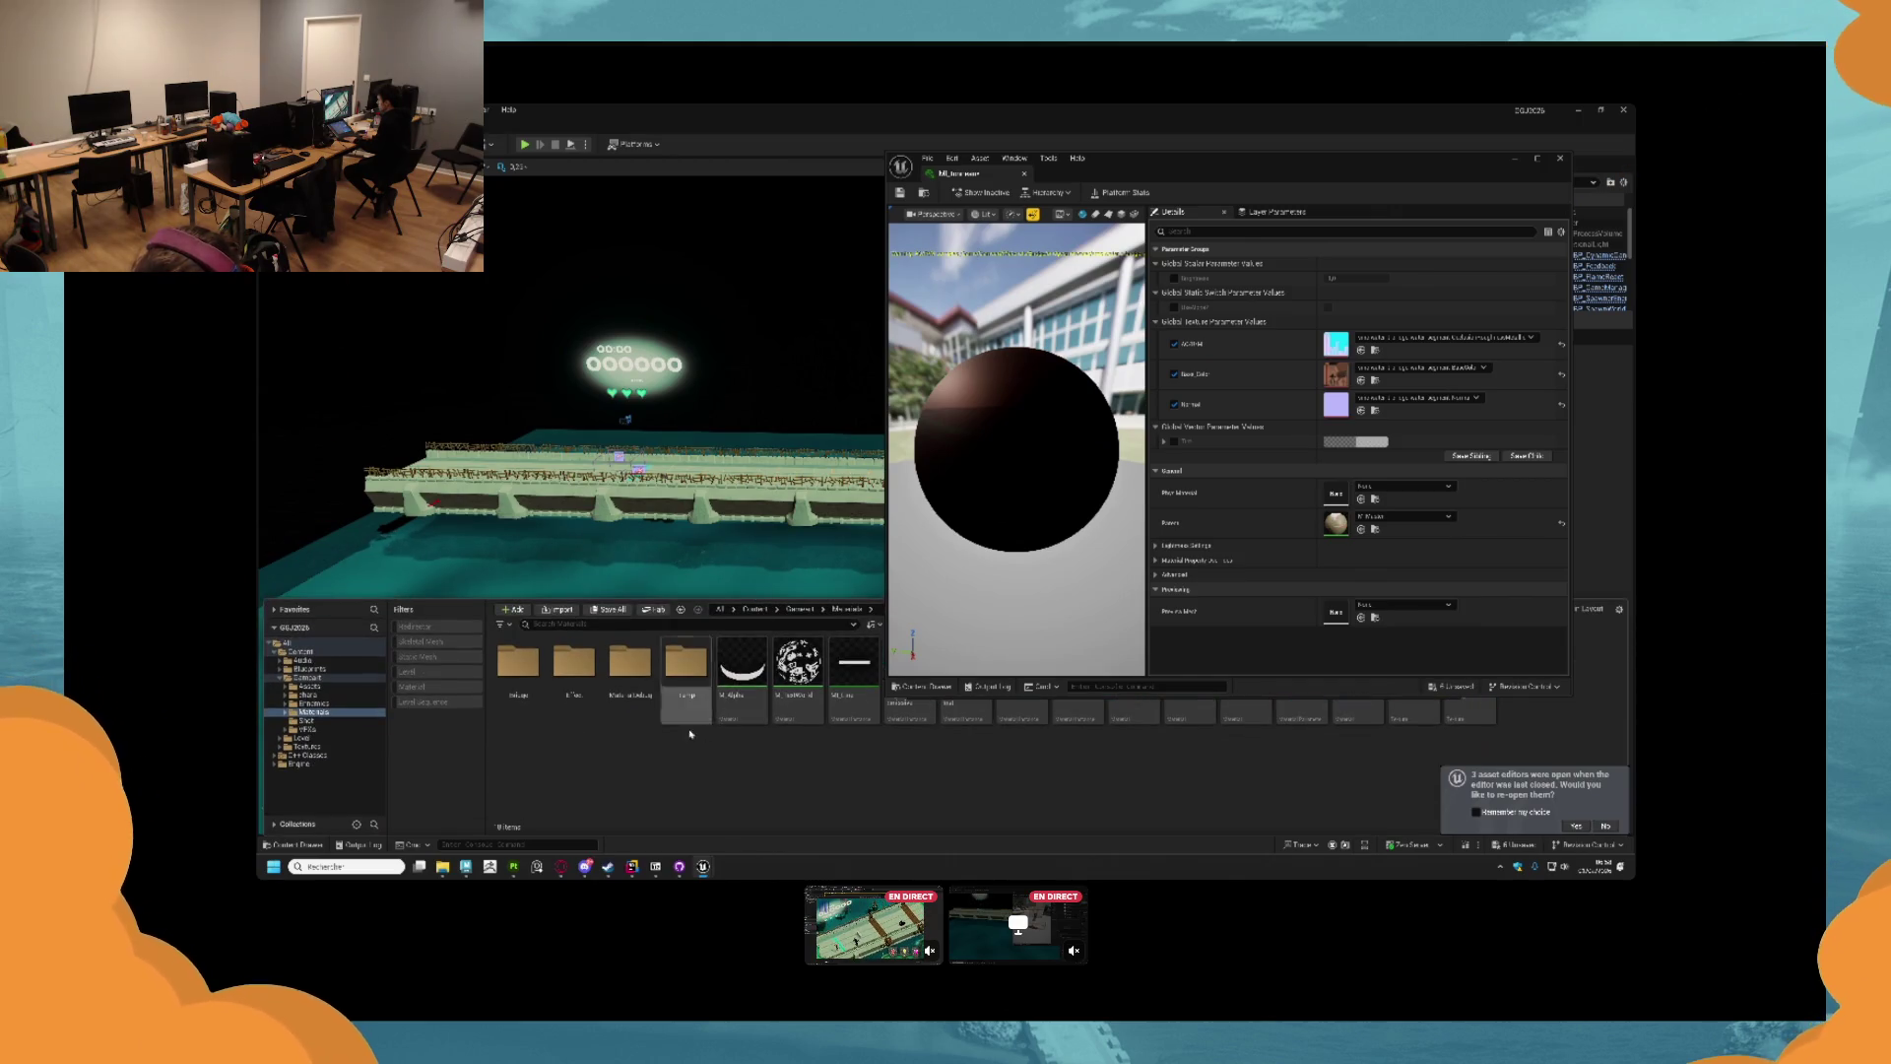
pyautogui.doubleClick(516, 686)
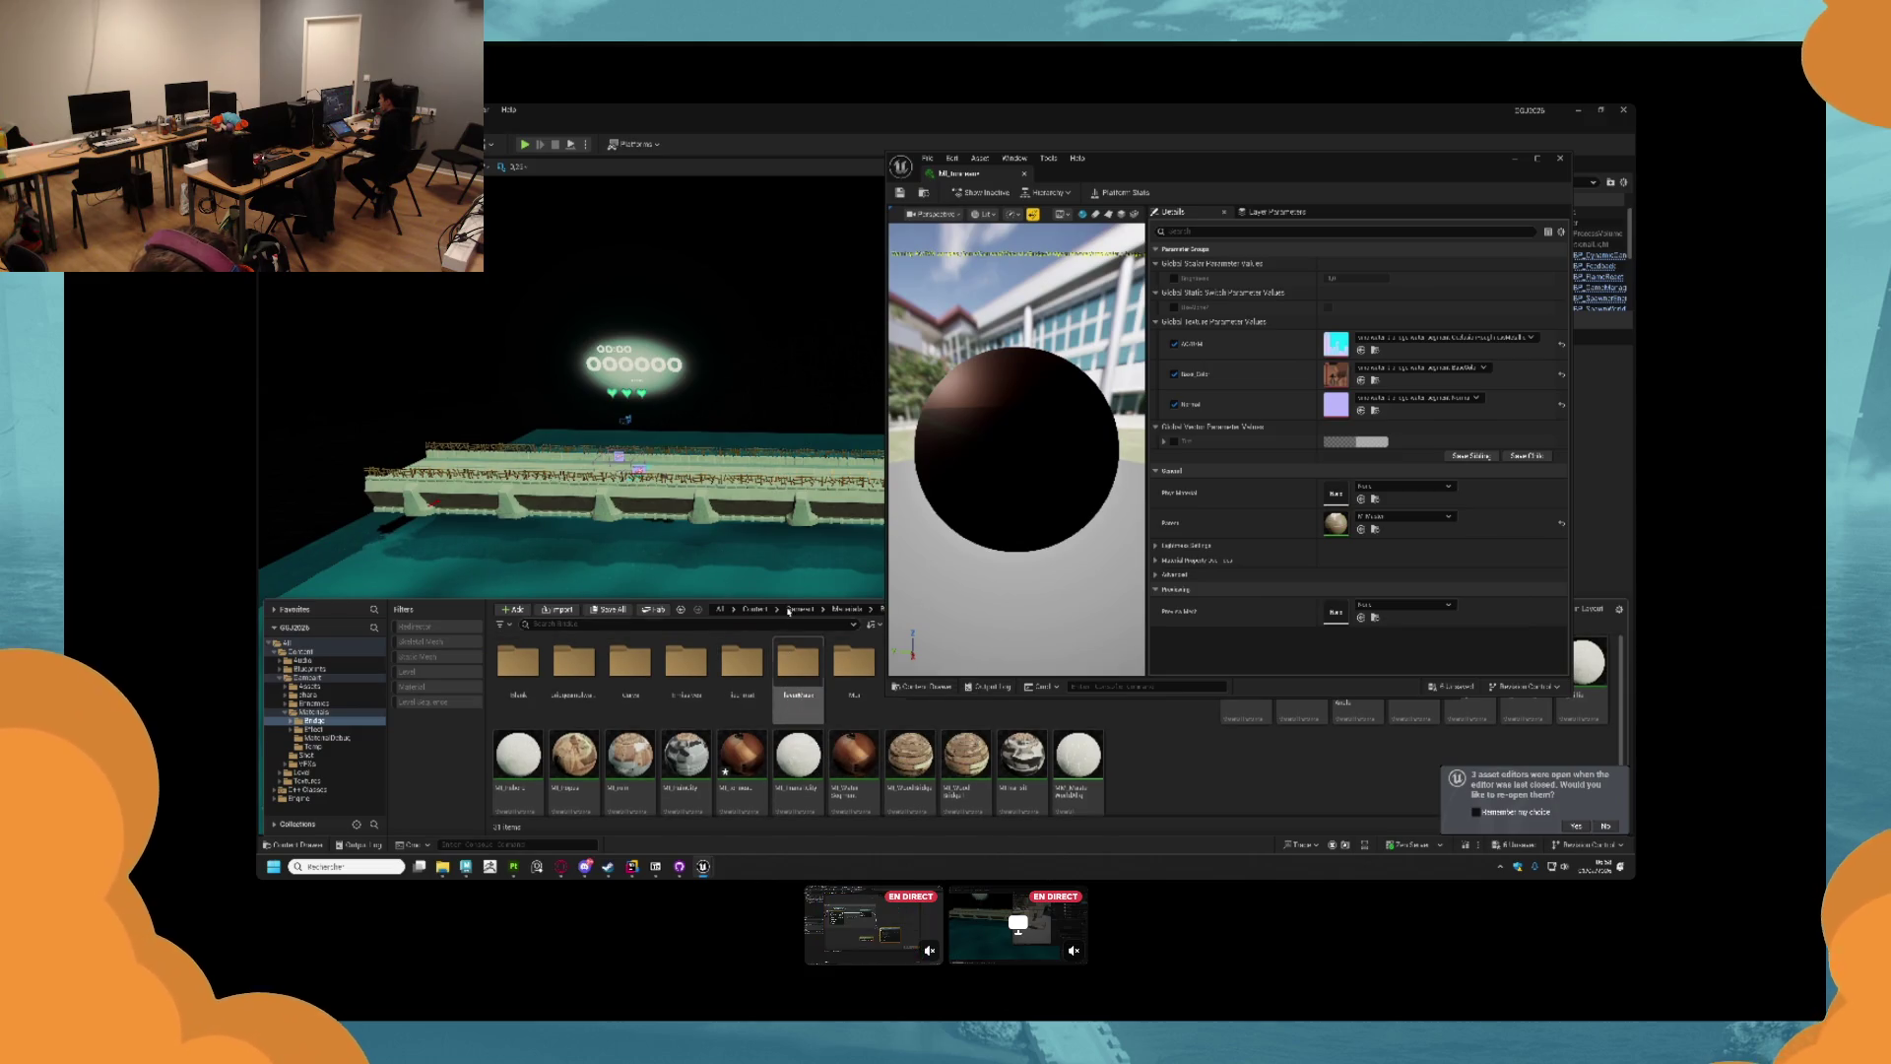
pyautogui.moveTo(794, 598); pyautogui.dragTo(797, 663)
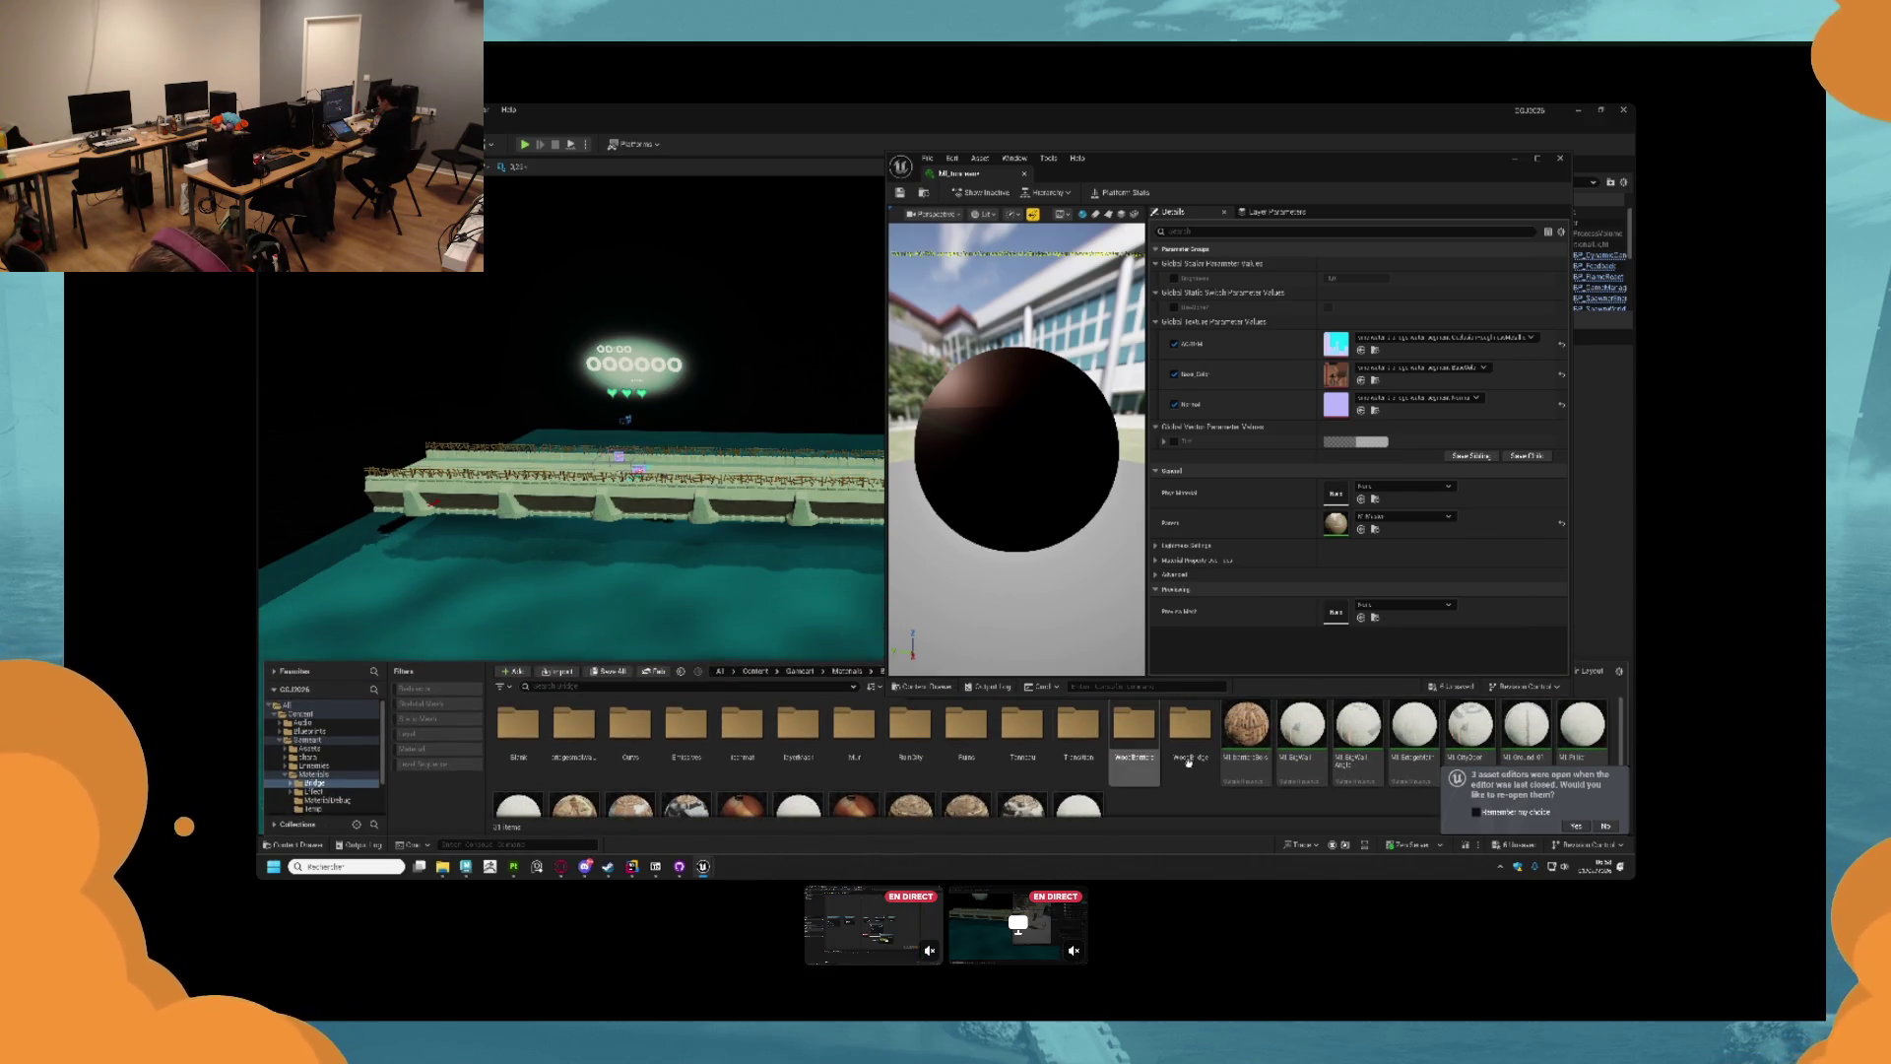
pyautogui.doubleClick(1013, 758)
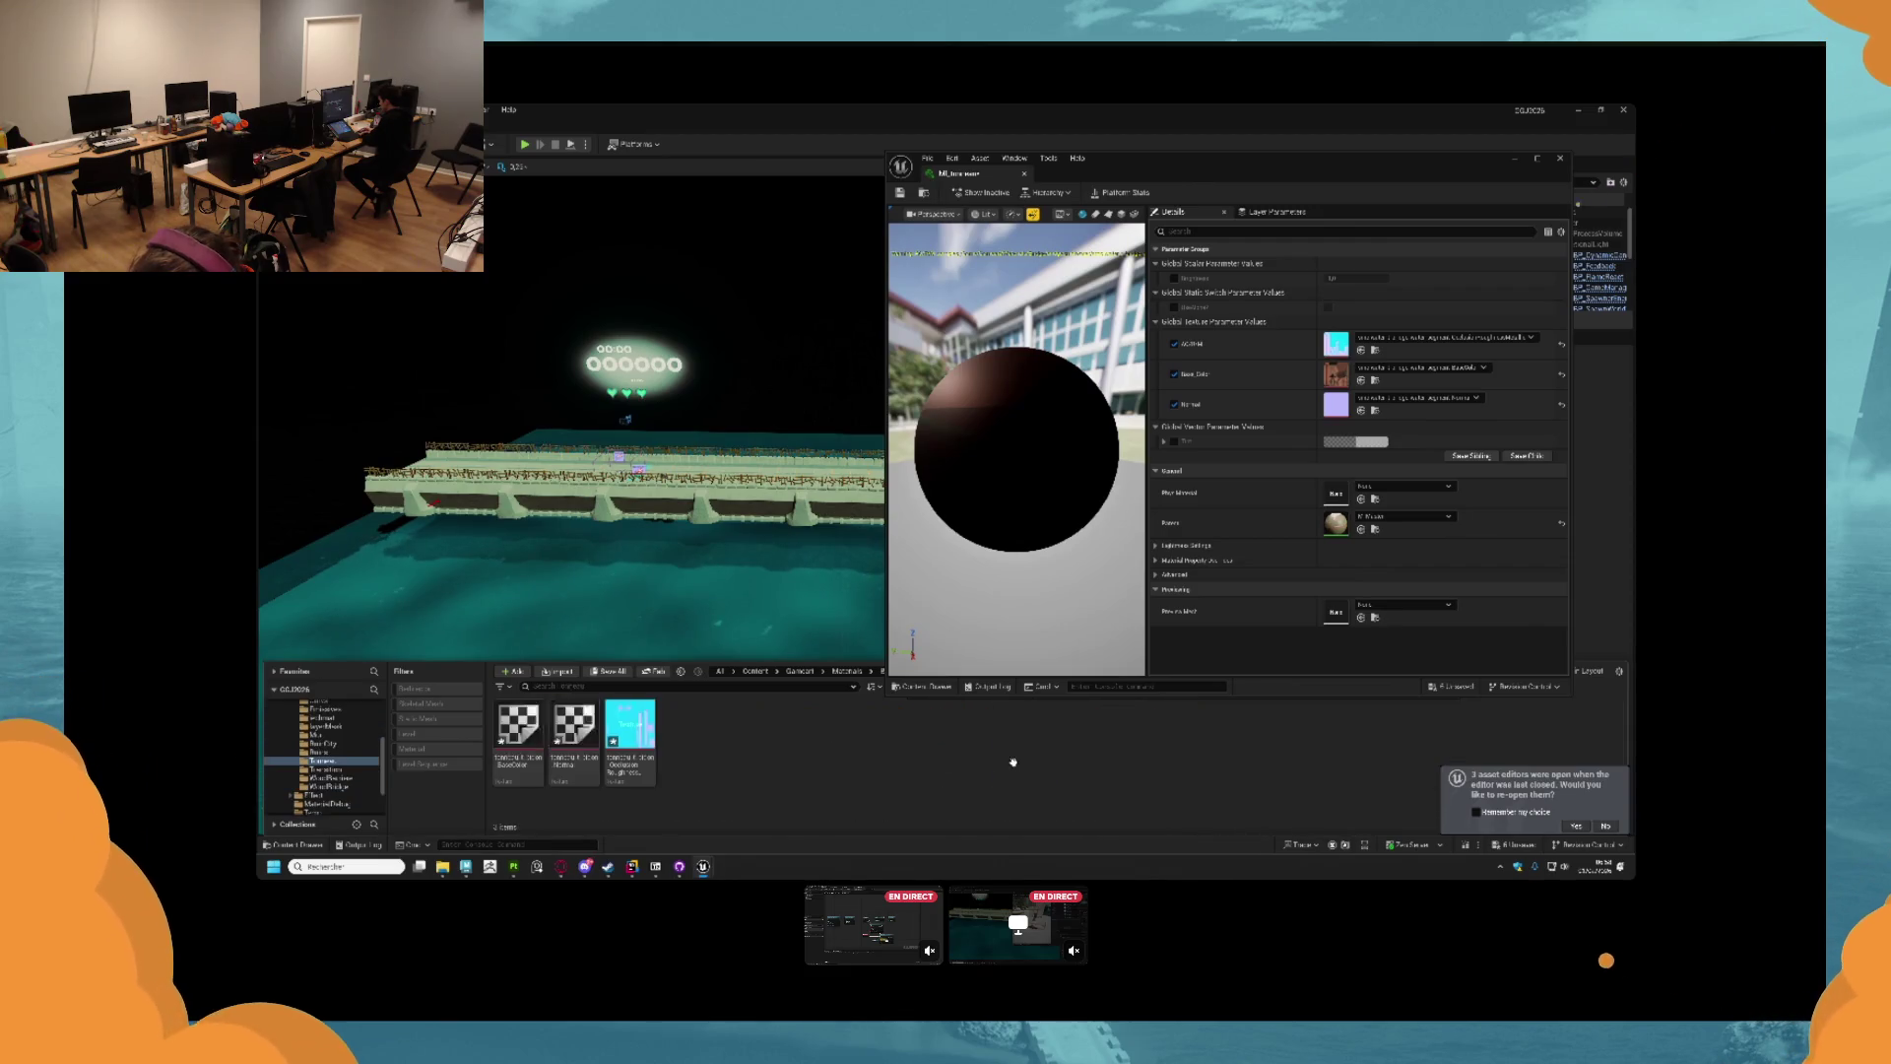
pyautogui.doubleClick(625, 744)
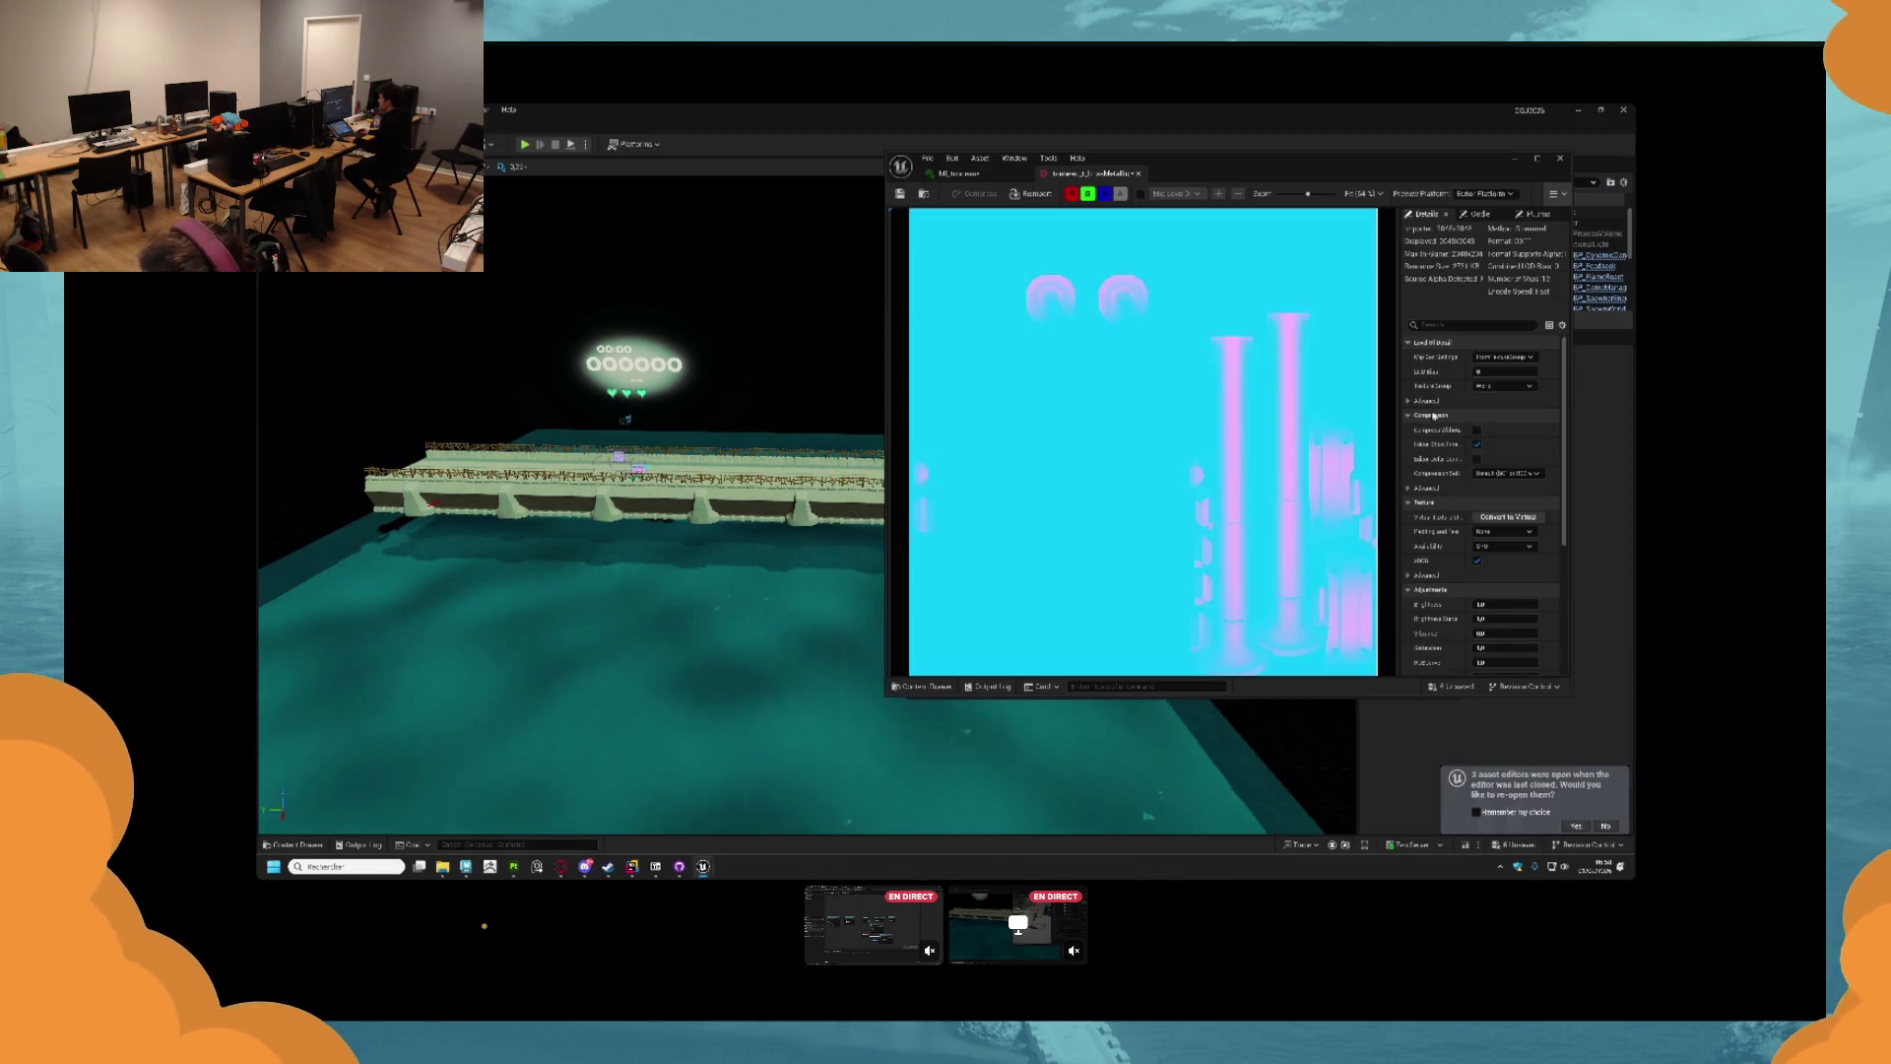
pyautogui.click(1478, 562)
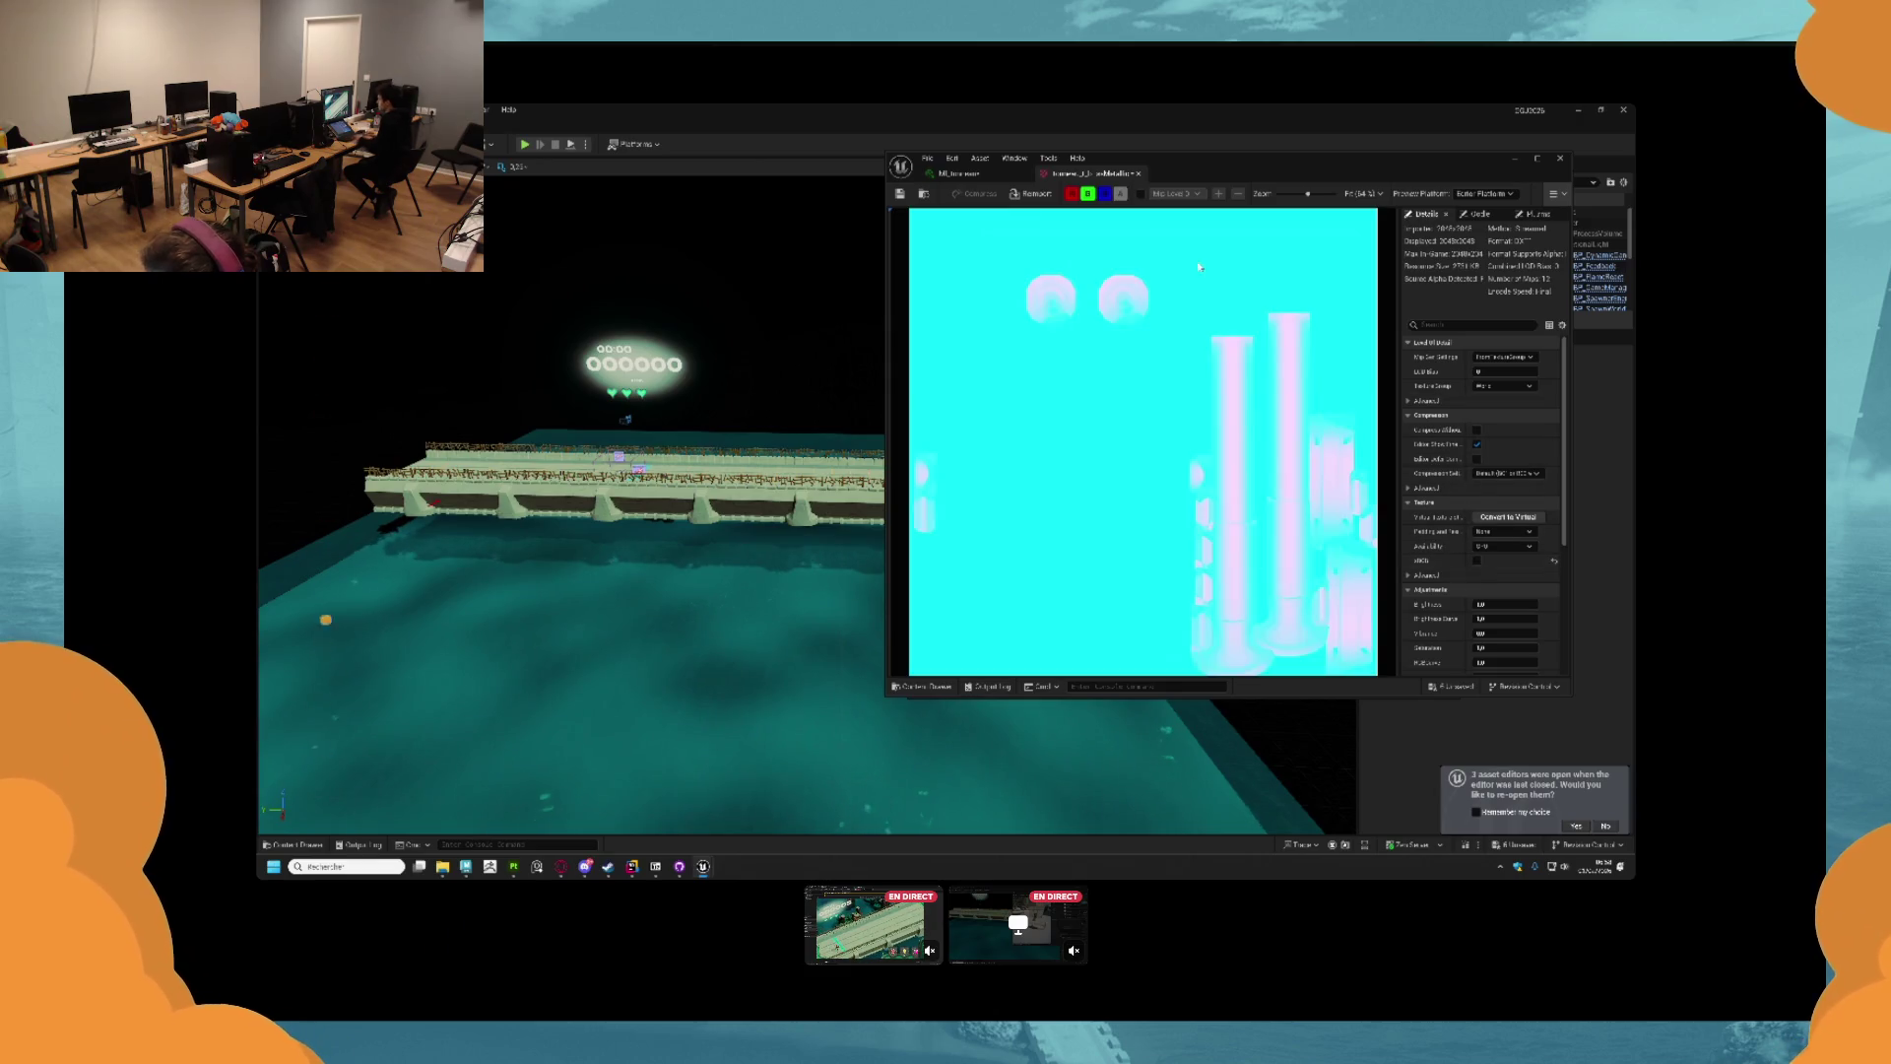
# Assign textures to OcclusionRoughnessMetallic, Normal and Base_Color, then save the instance.
pyautogui.click(1138, 174)
pyautogui.hotkey('ctrl', 'space')
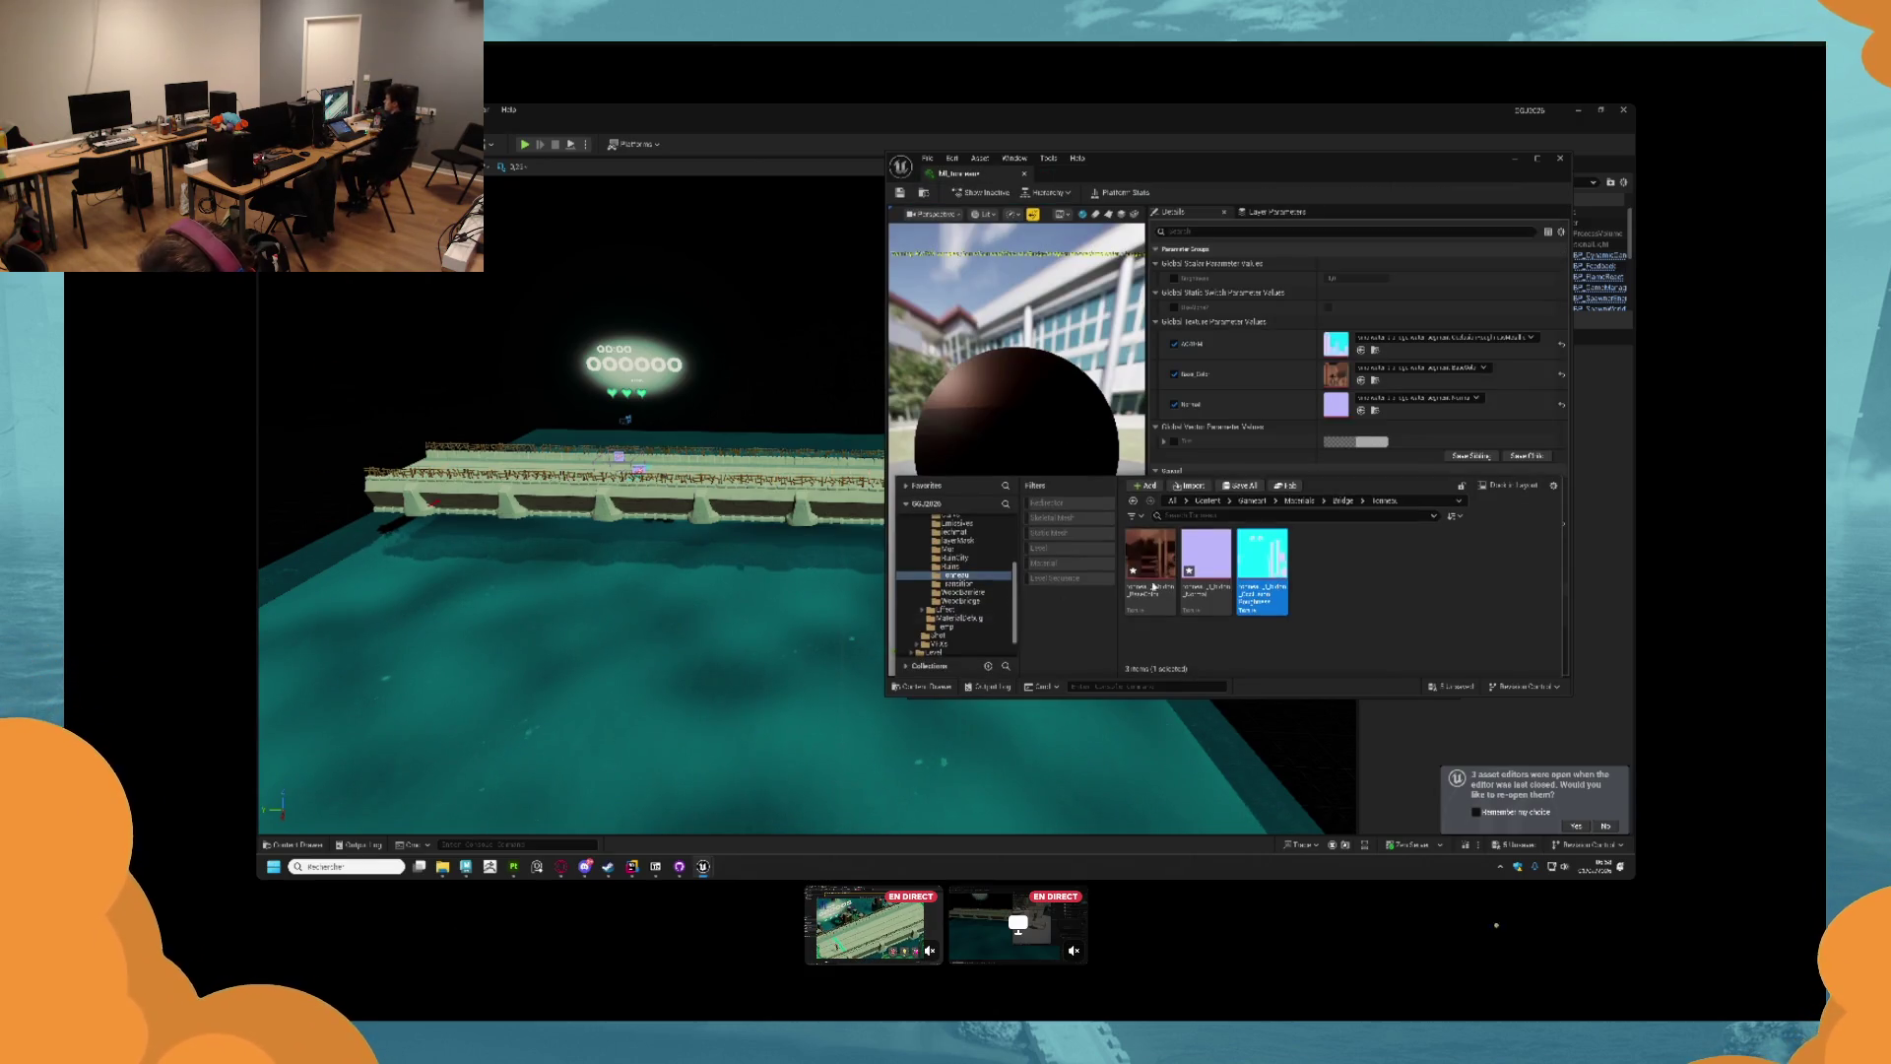
pyautogui.moveTo(1261, 566); pyautogui.dragTo(1337, 344)
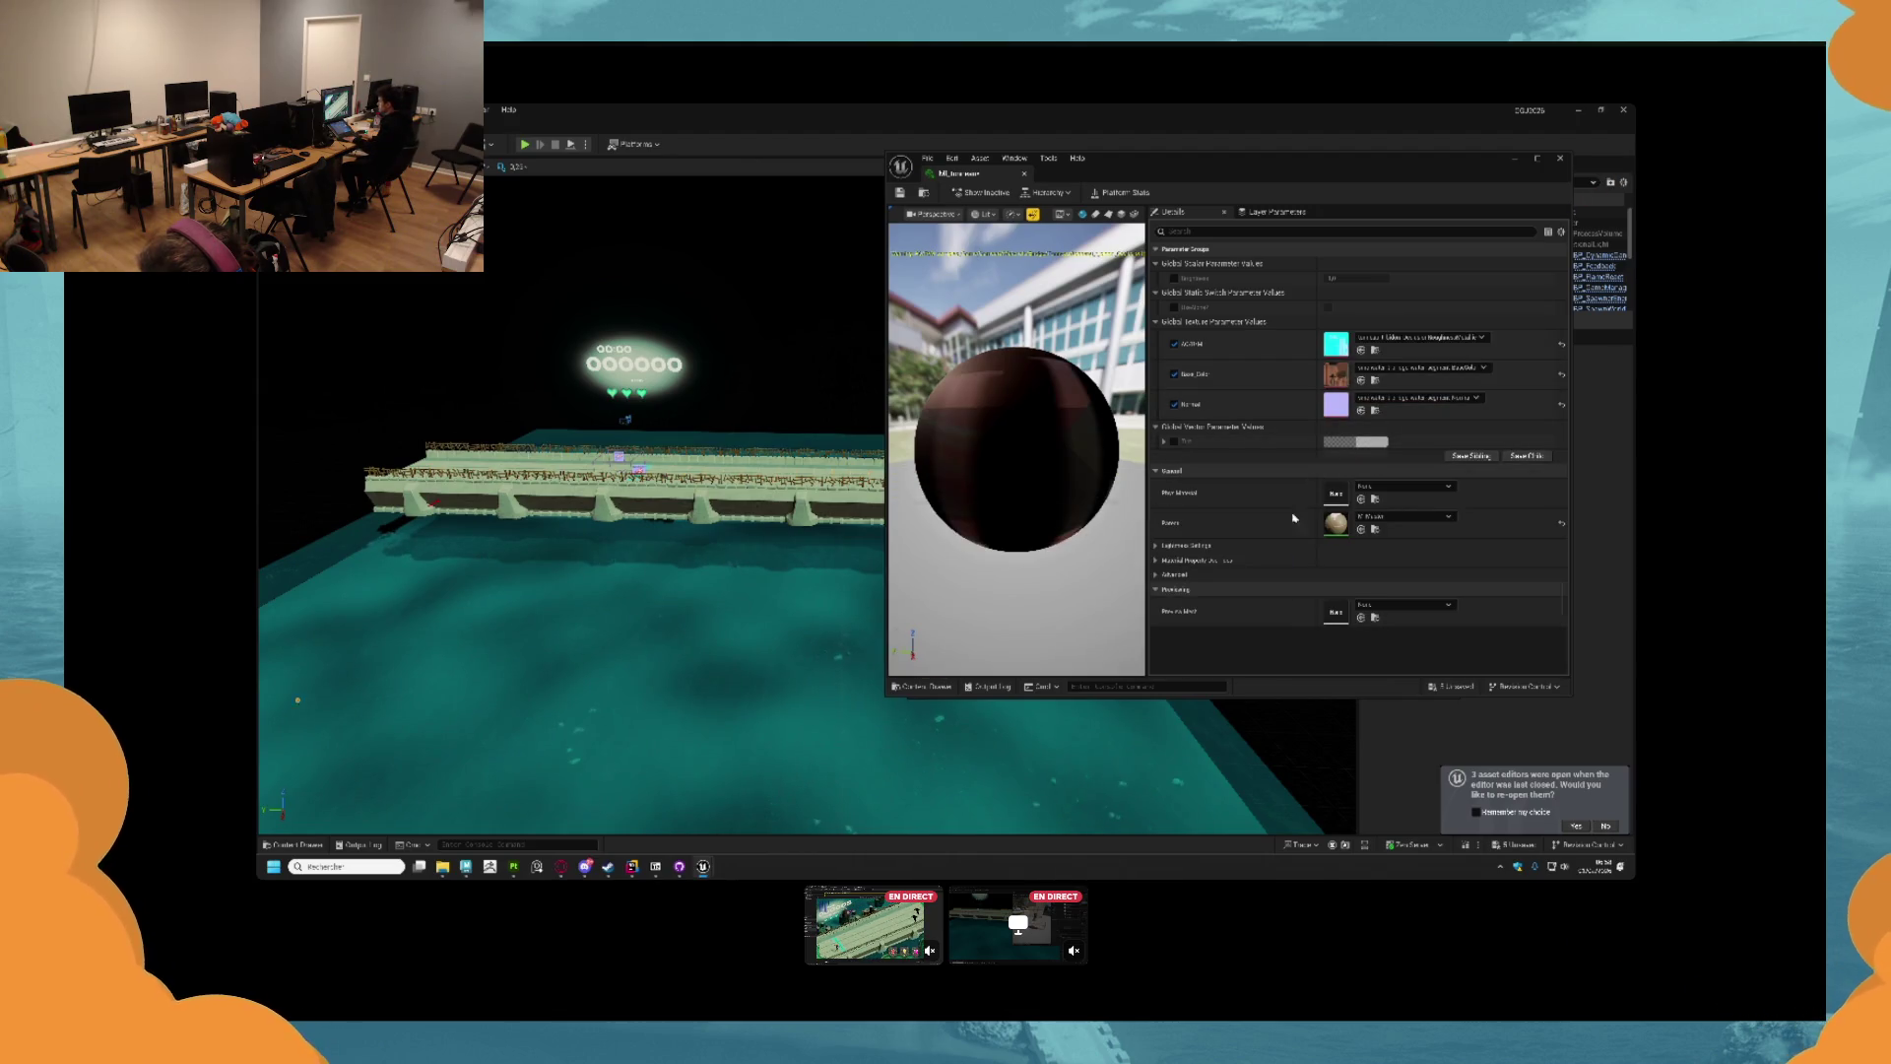
pyautogui.hotkey('ctrl', 'space')
pyautogui.moveTo(1261, 566); pyautogui.dragTo(1337, 404)
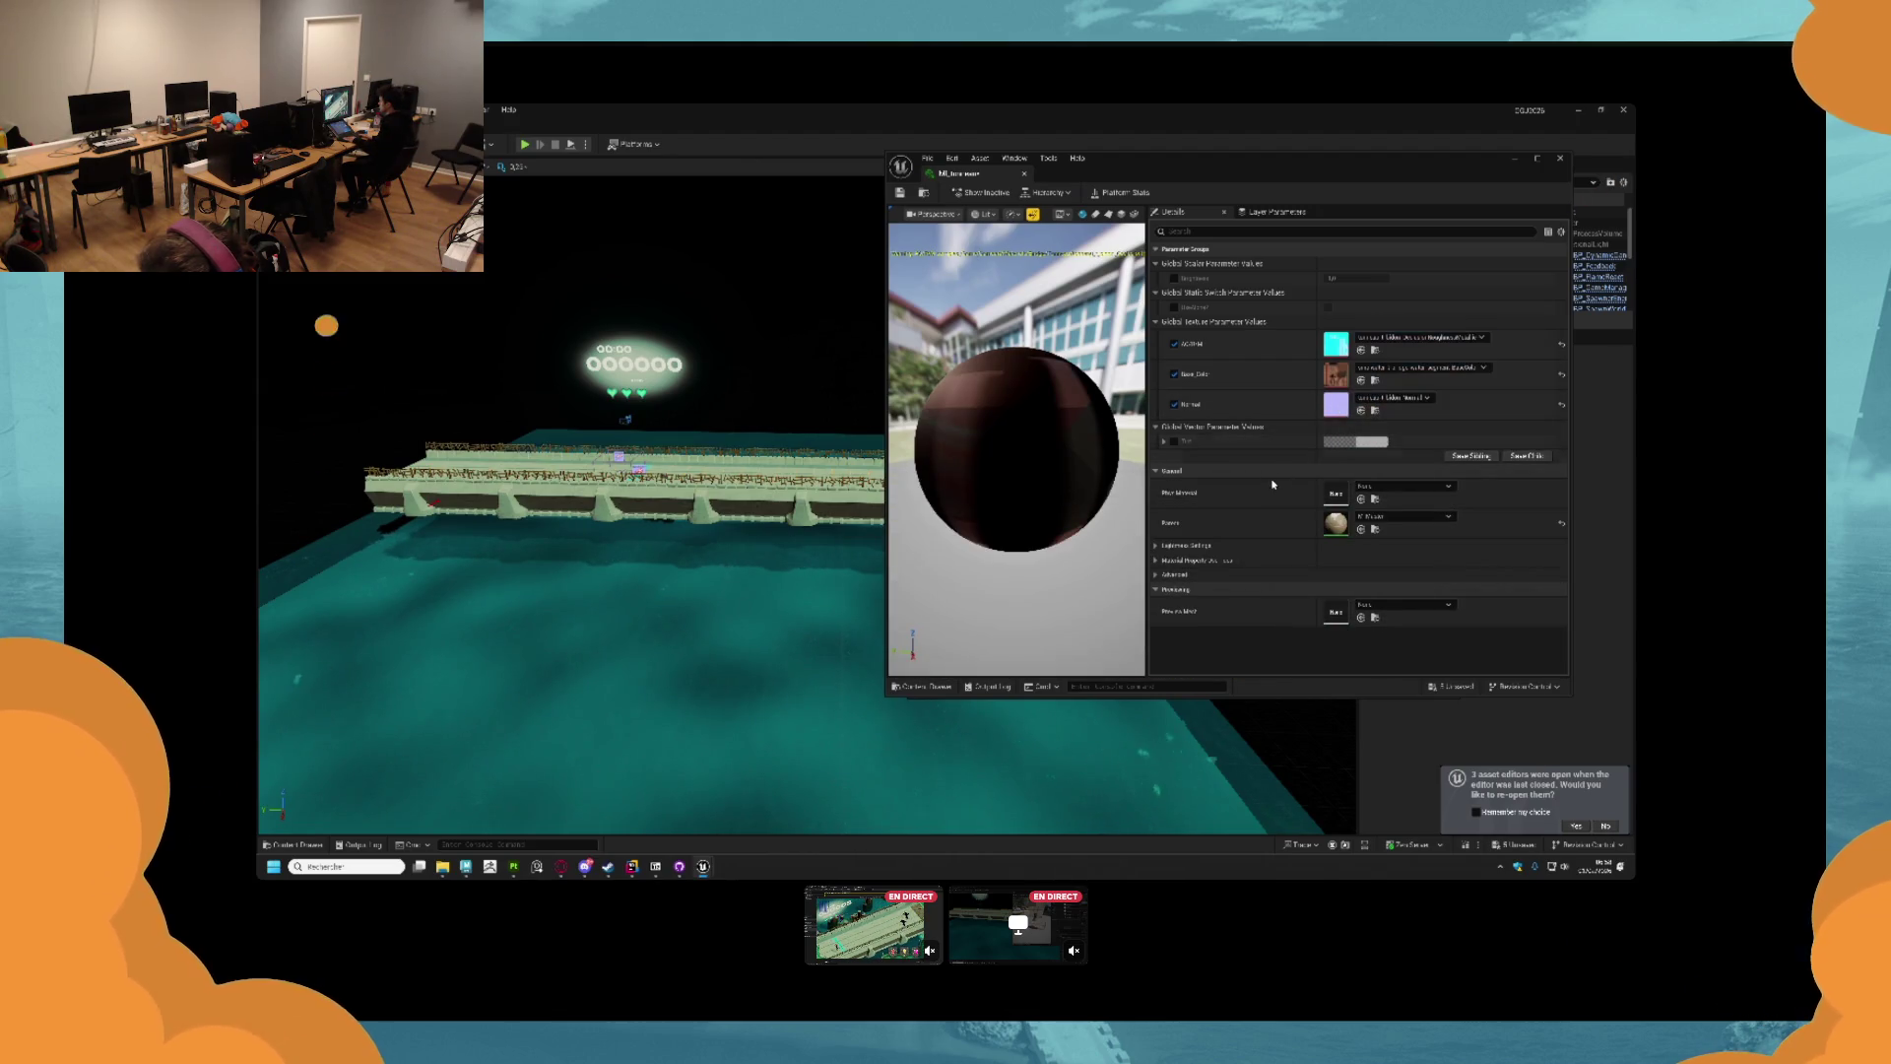
pyautogui.hotkey('ctrl', 'space')
pyautogui.moveTo(1262, 567); pyautogui.dragTo(1337, 374)
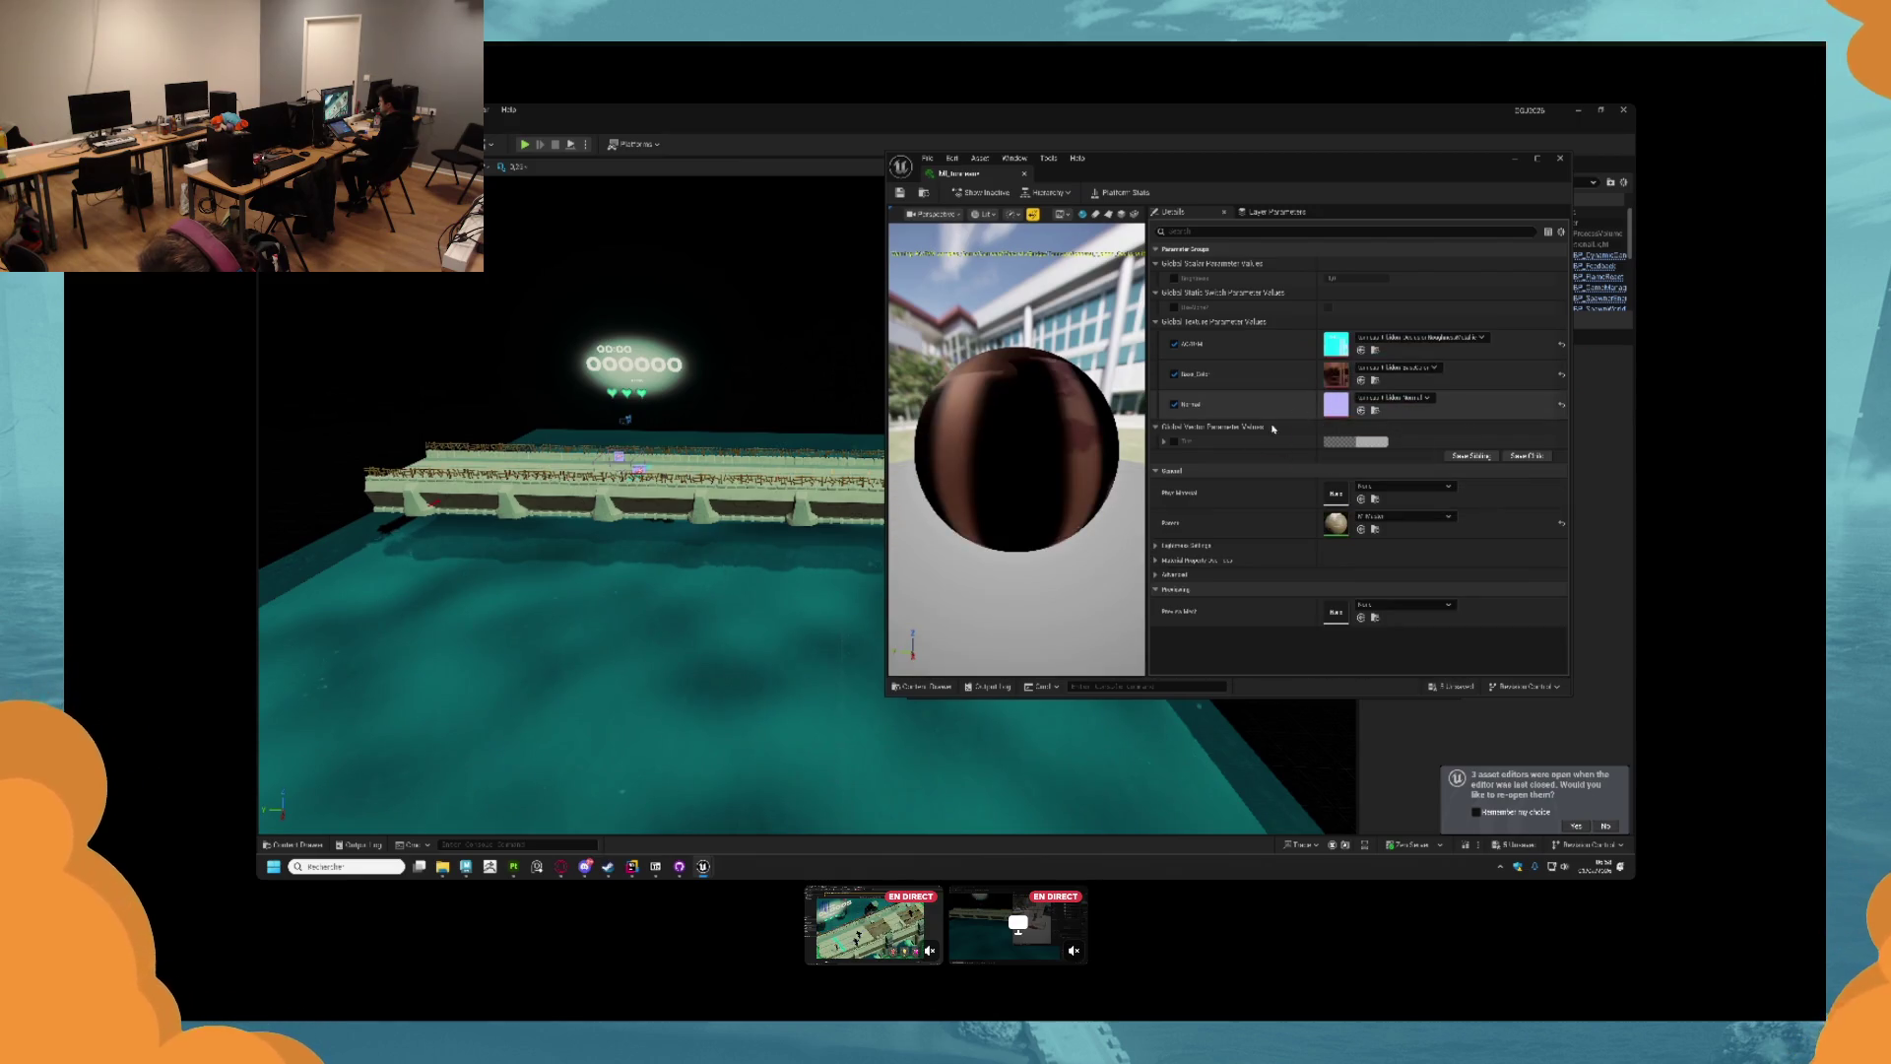
pyautogui.click(899, 193)
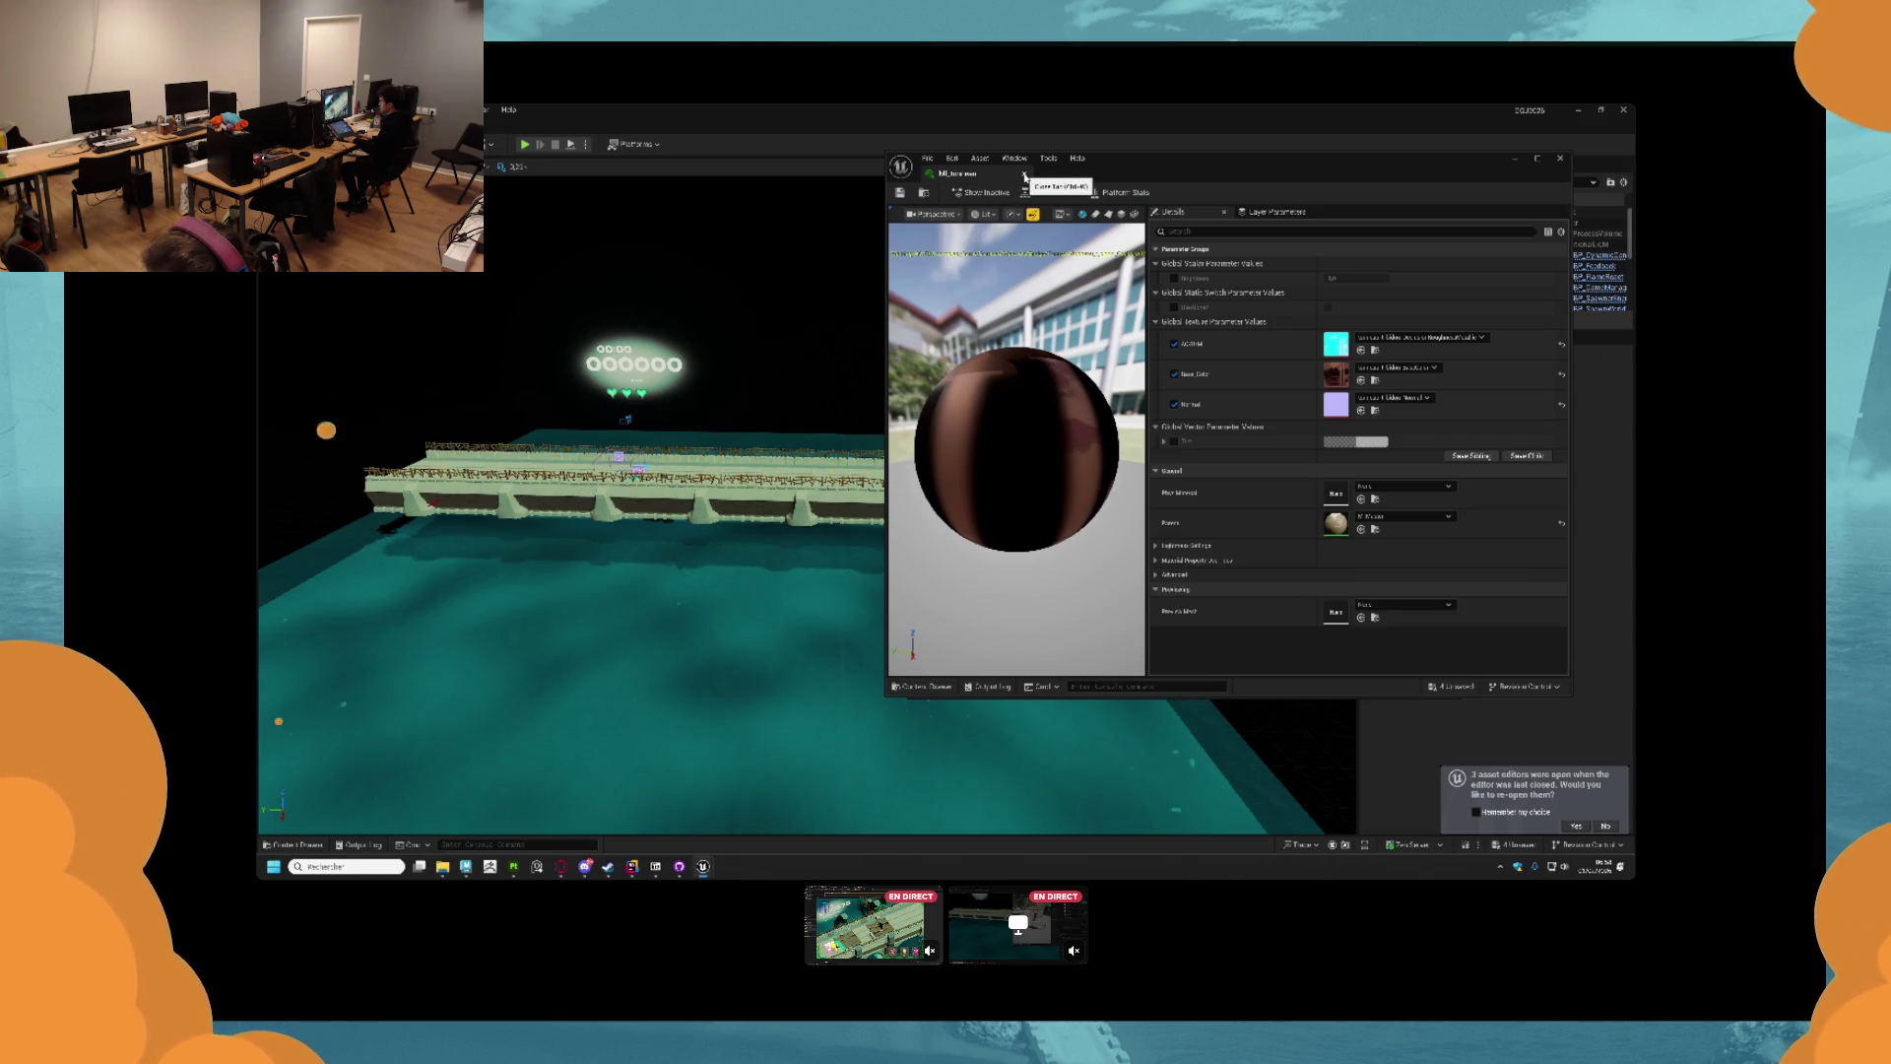
pyautogui.click(924, 194)
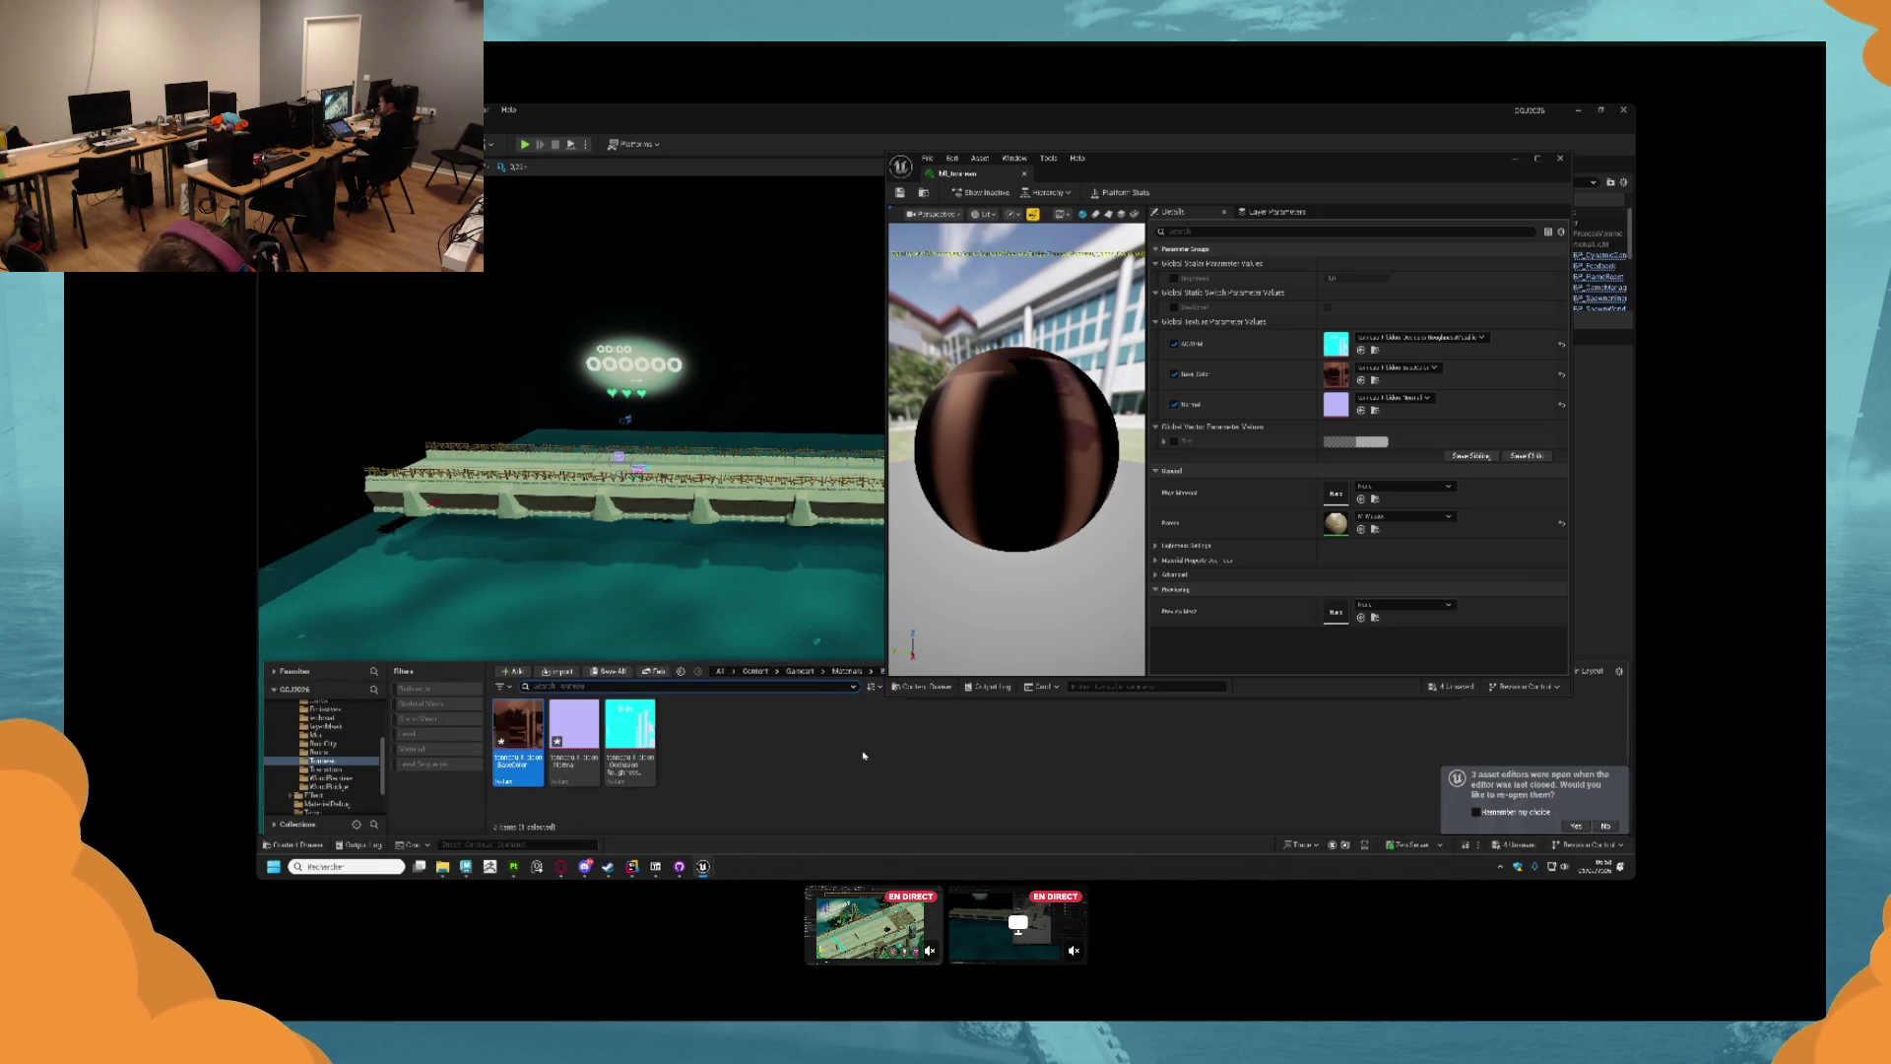
# Create a second material instance from a Bridge material with the default name, and open it.
pyautogui.scroll(3, 325, 758)
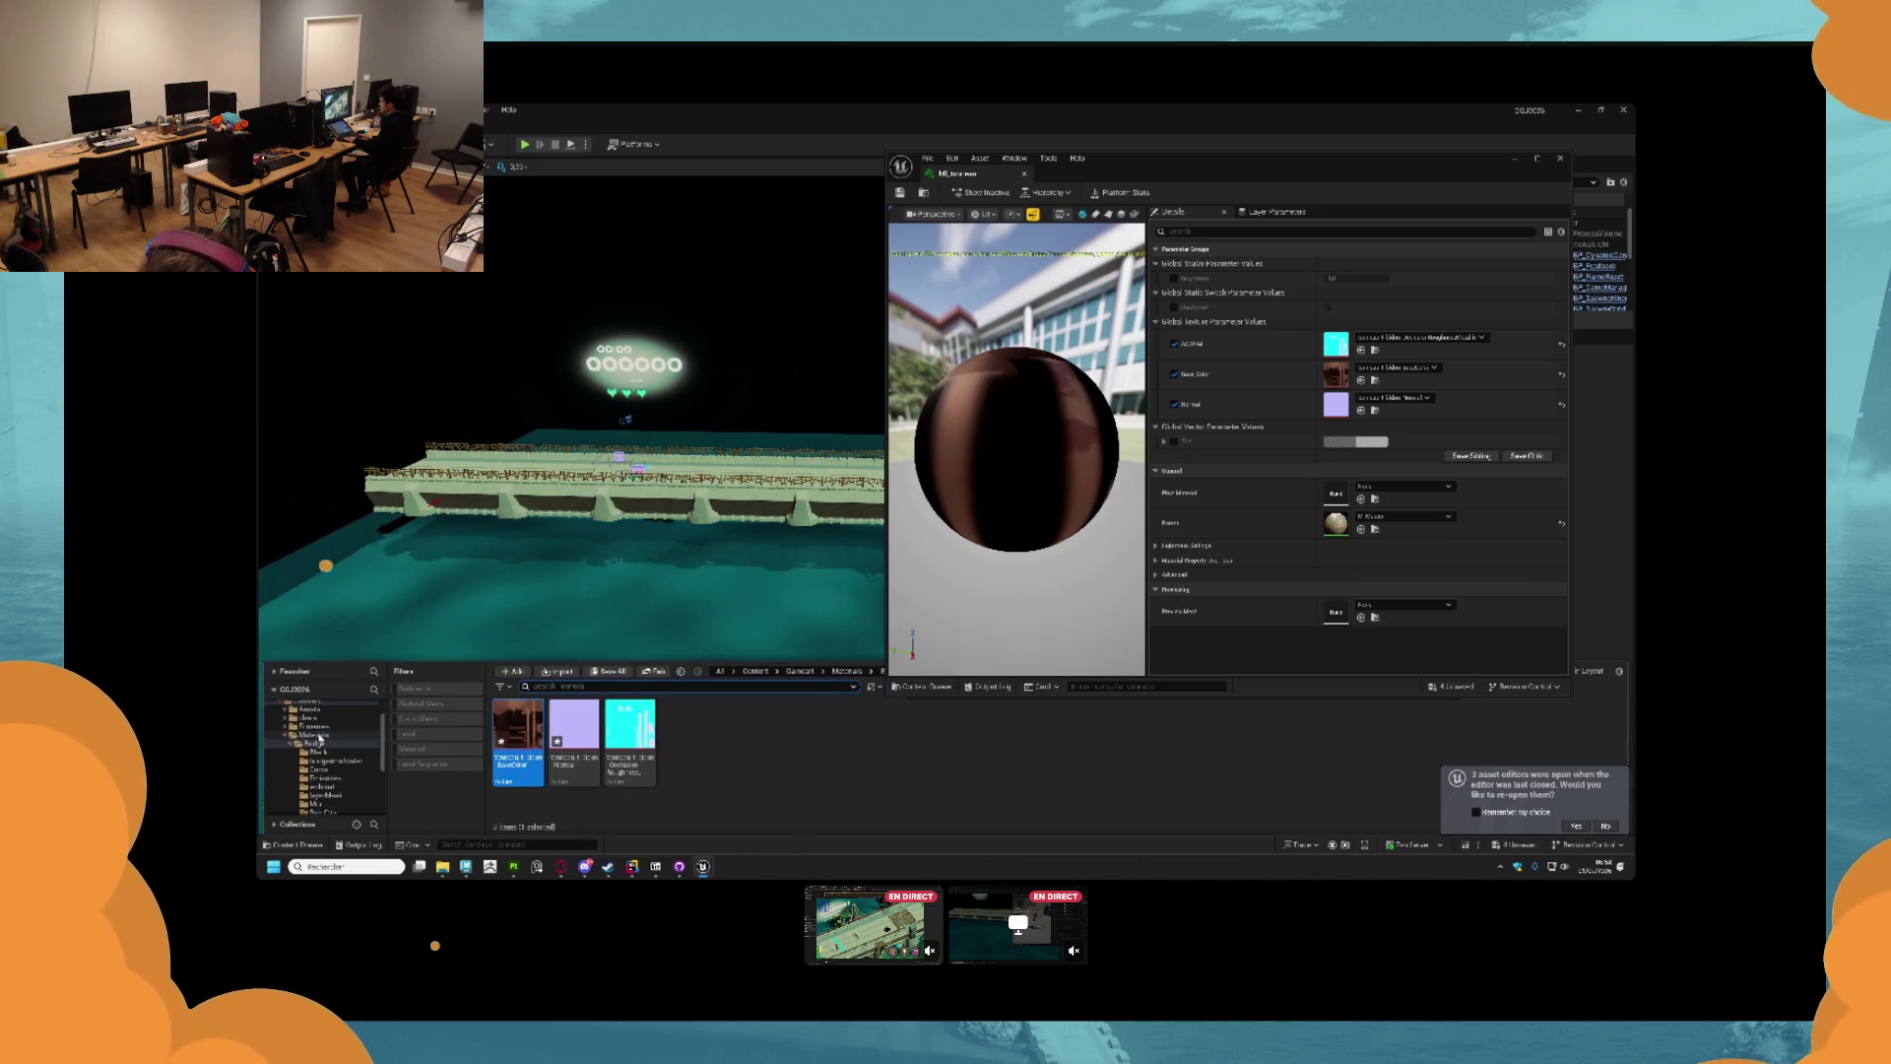
pyautogui.click(315, 744)
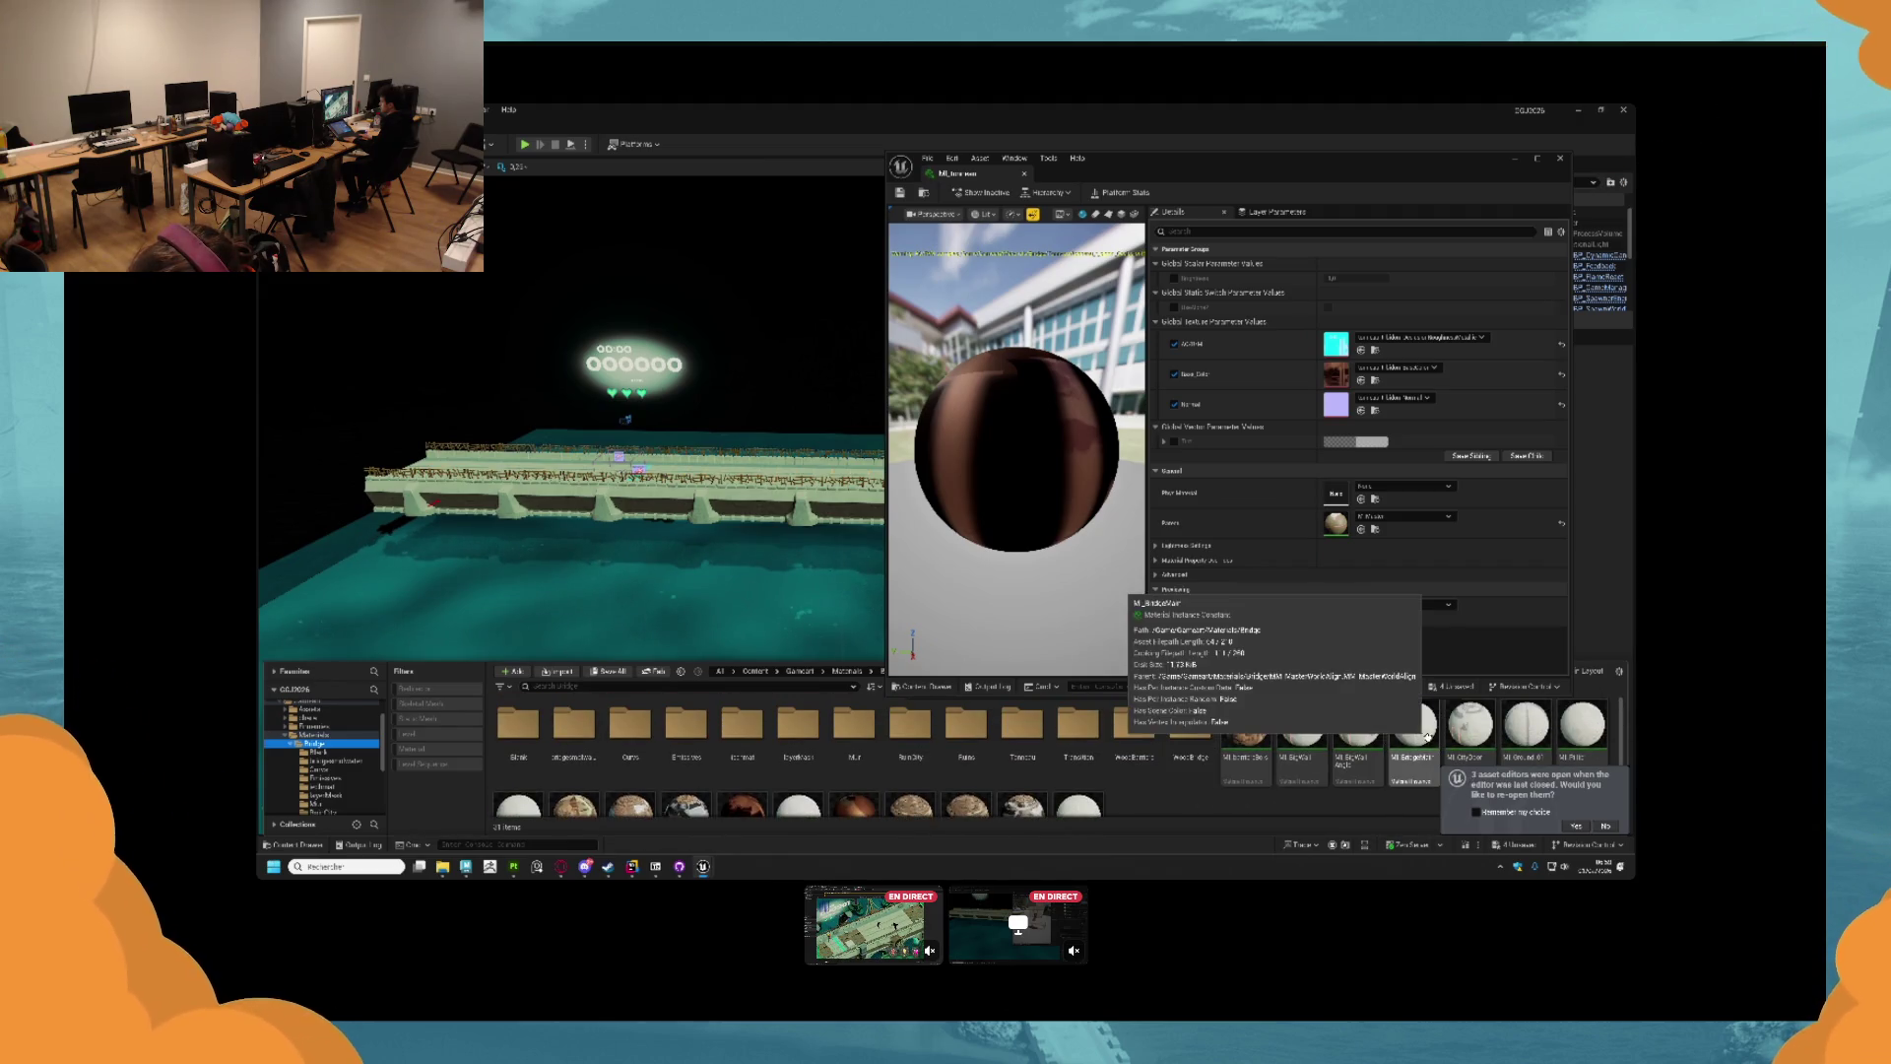
pyautogui.rightClick(1529, 731)
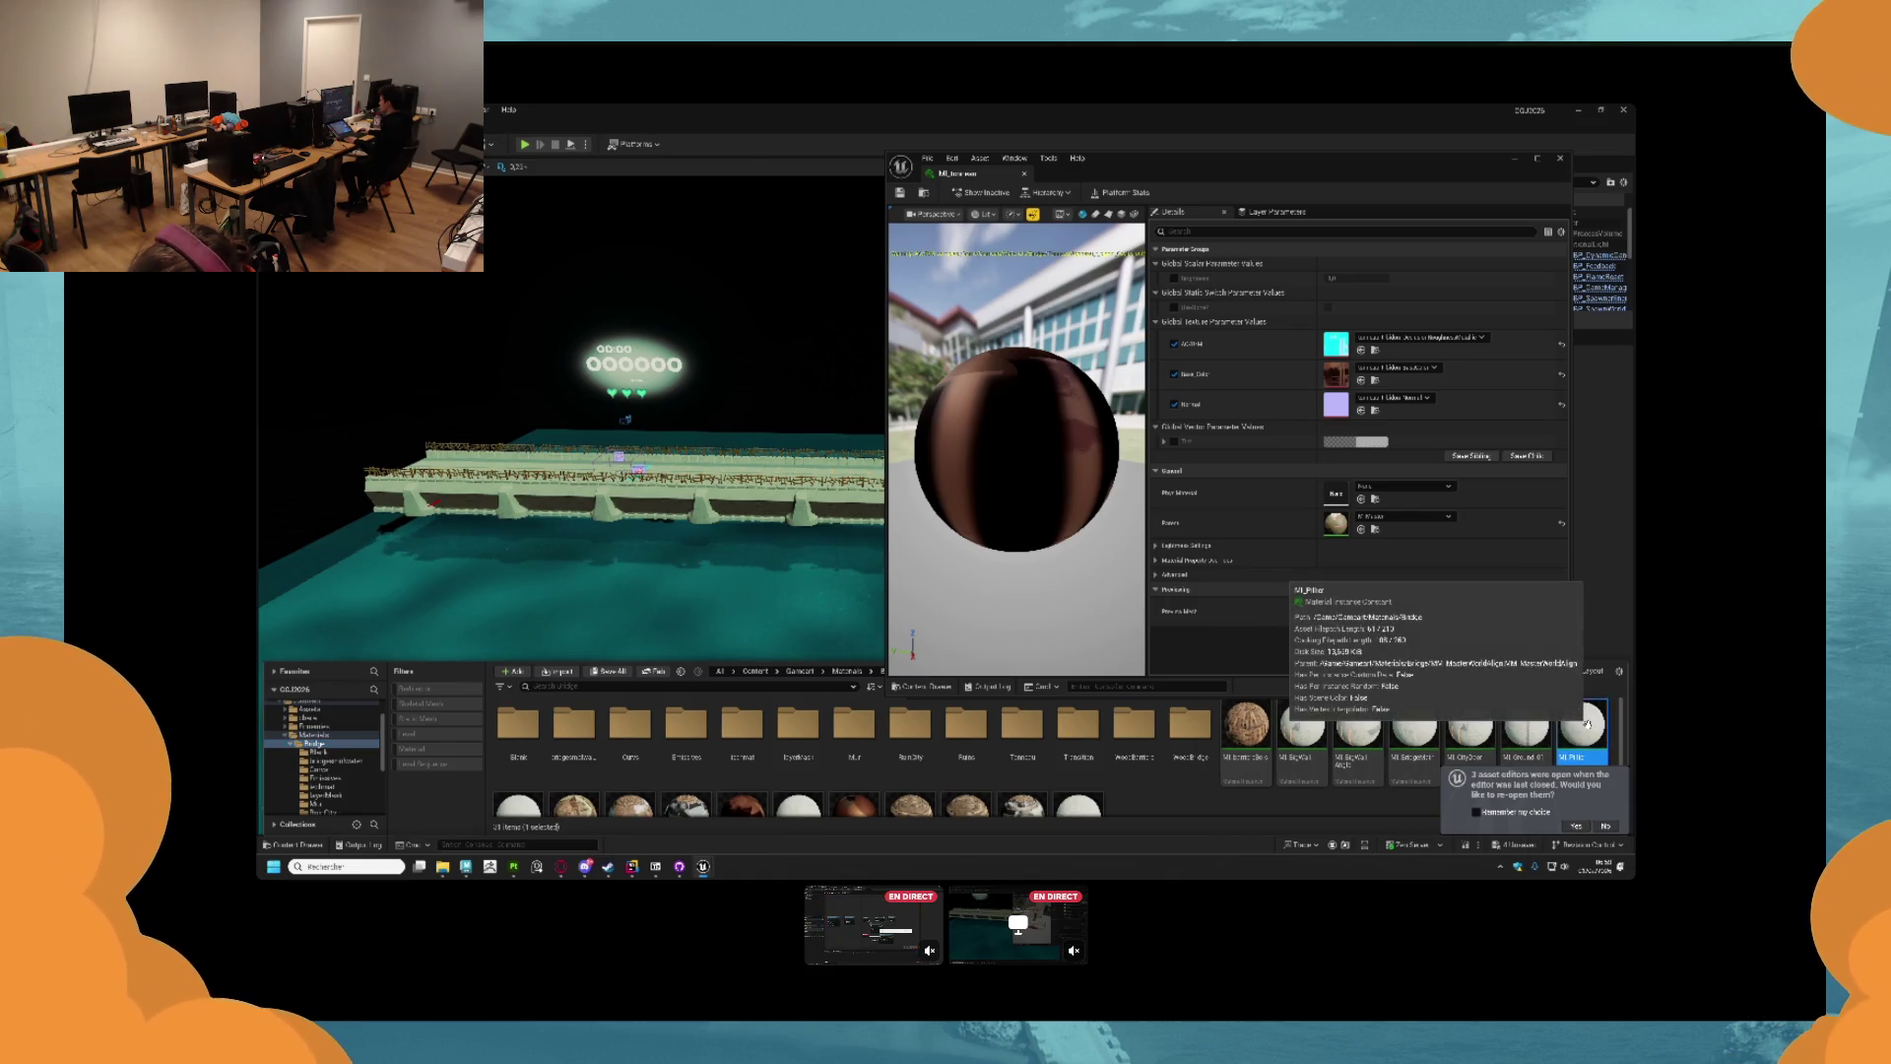
pyautogui.click(1394, 720)
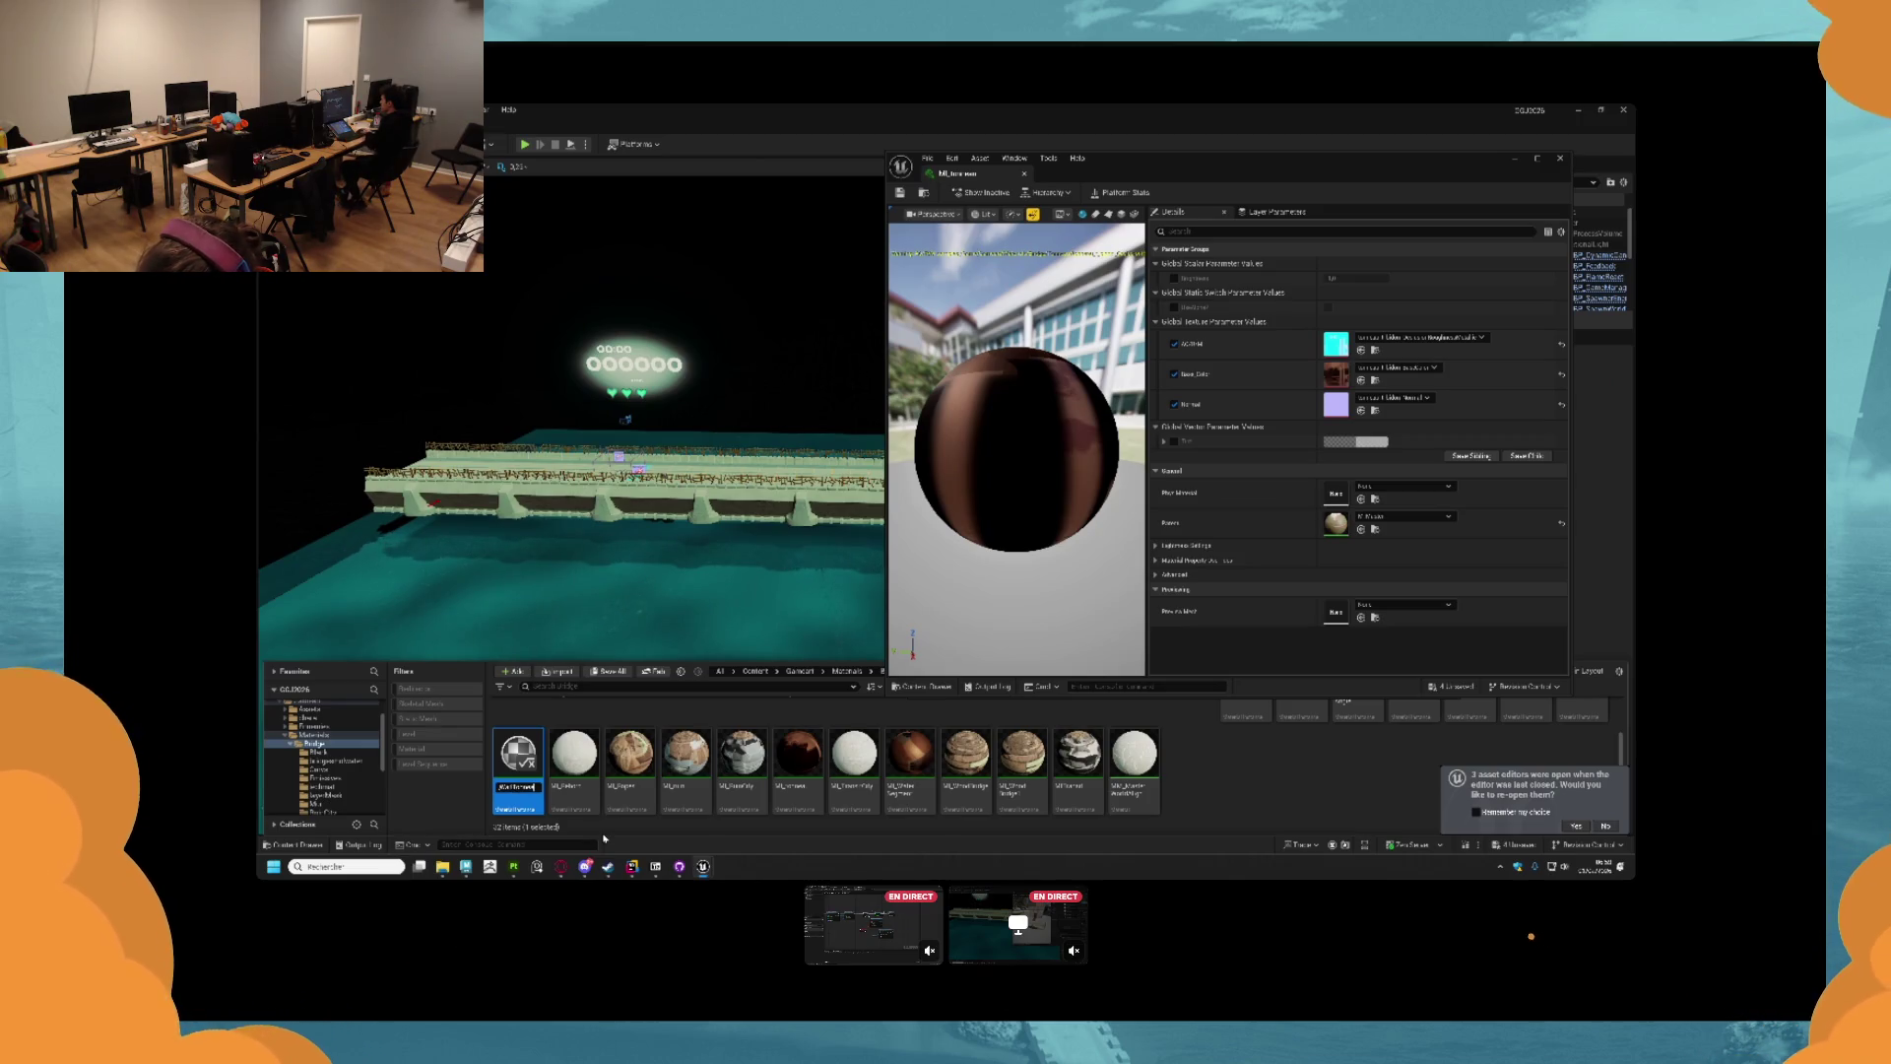
pyautogui.press('Return')
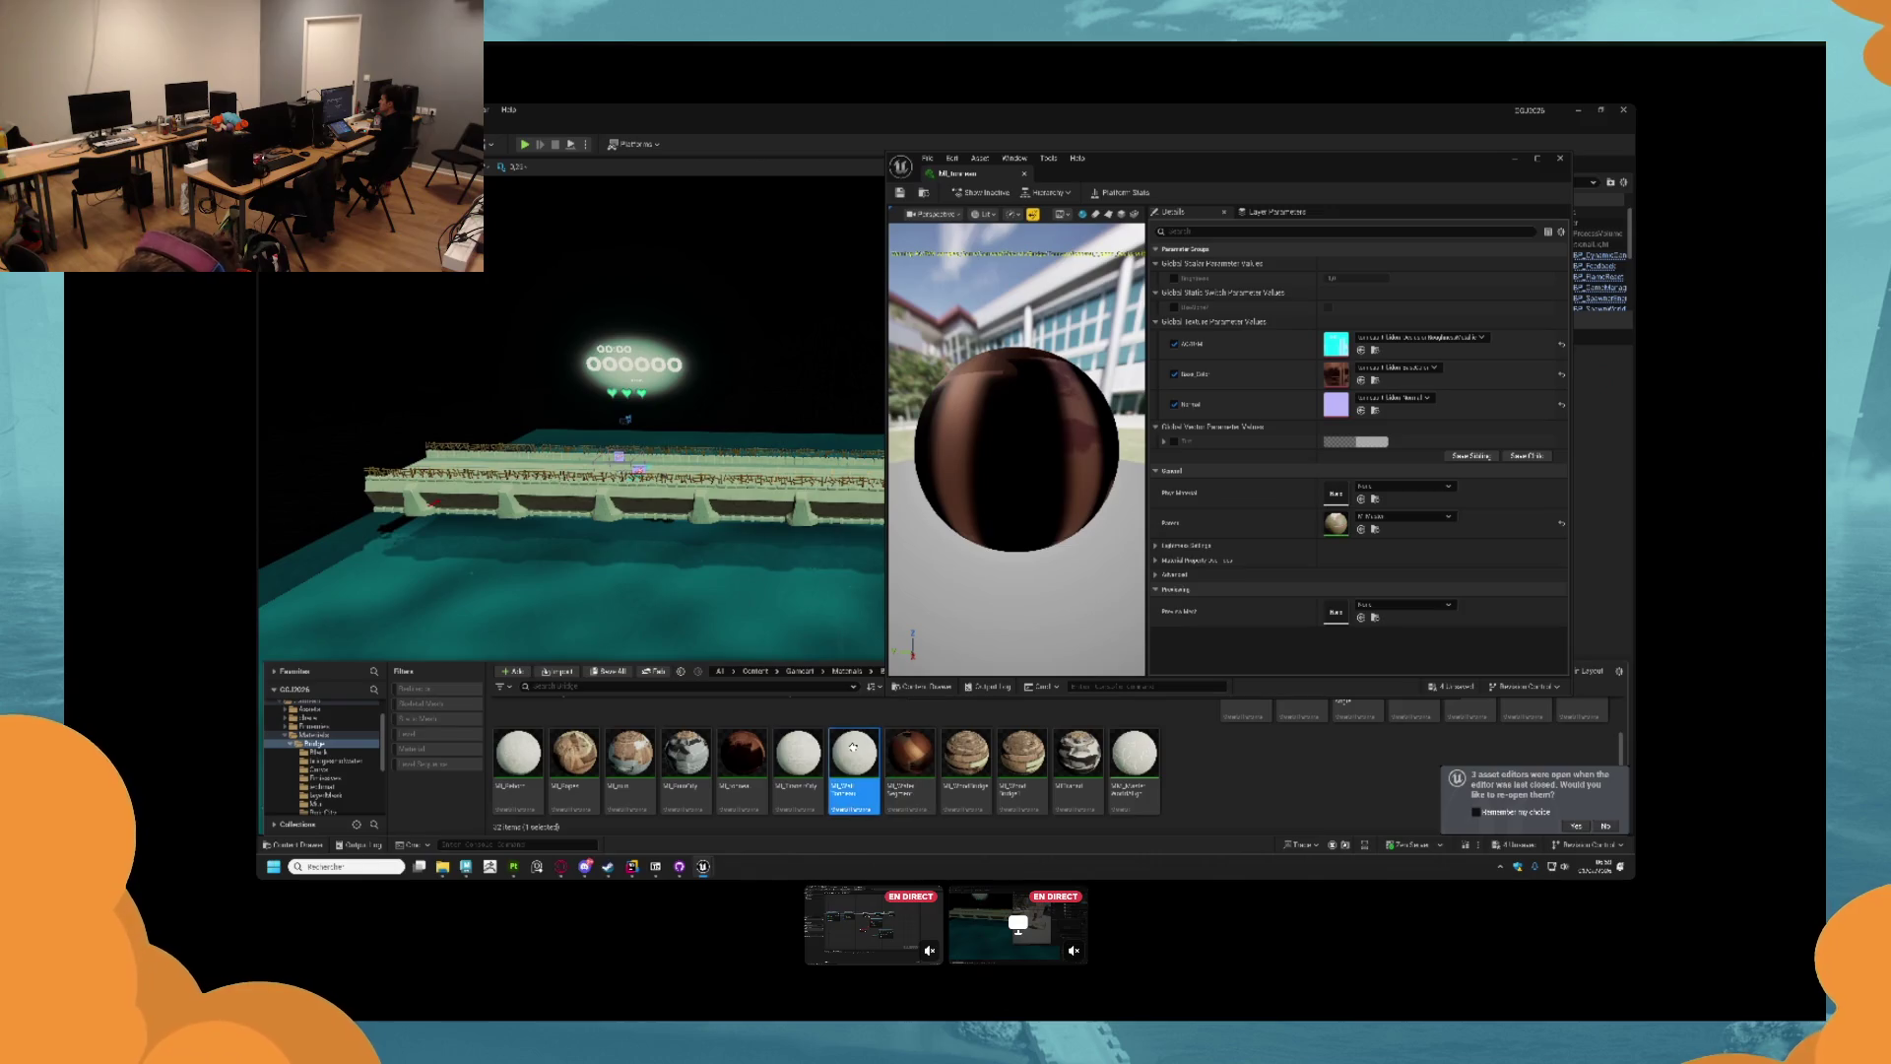
pyautogui.doubleClick(854, 754)
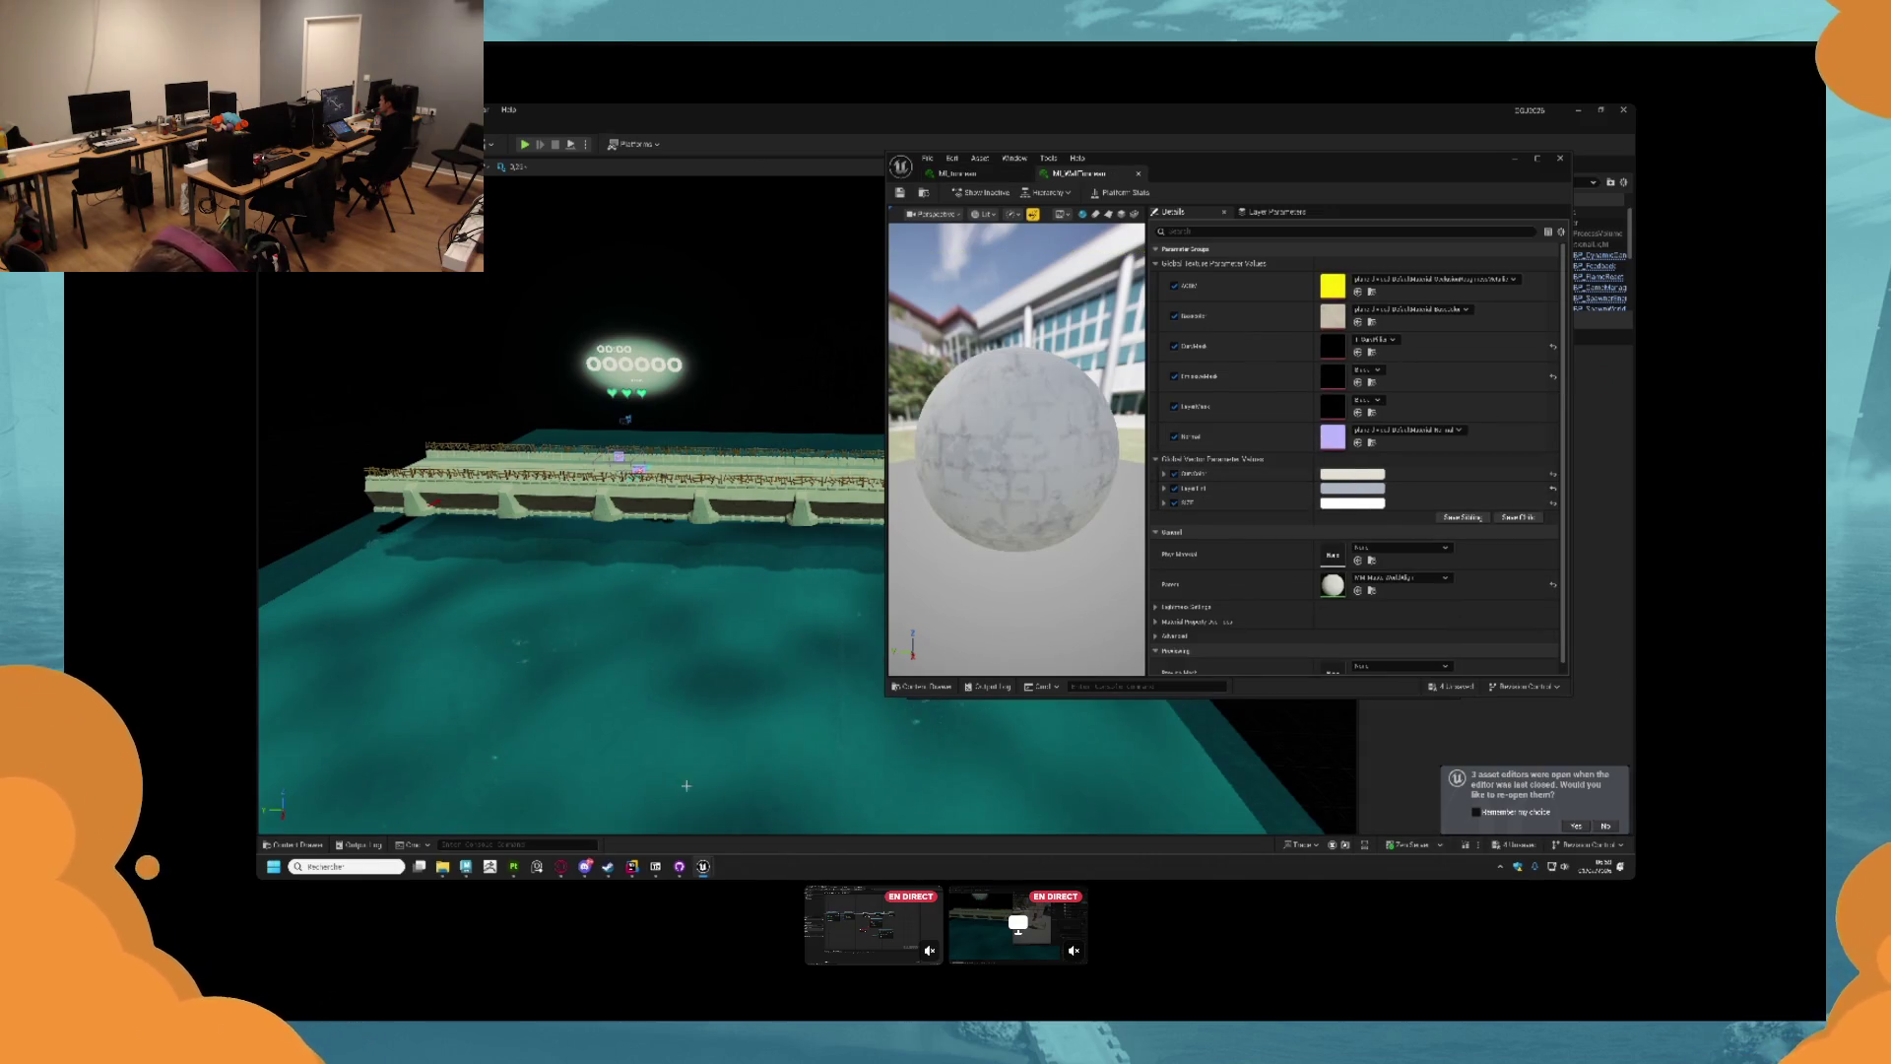
# Assign T_CurvWall from Curio and T_MaskWall from LayerMask to the instance's texture slots.
pyautogui.click(291, 845)
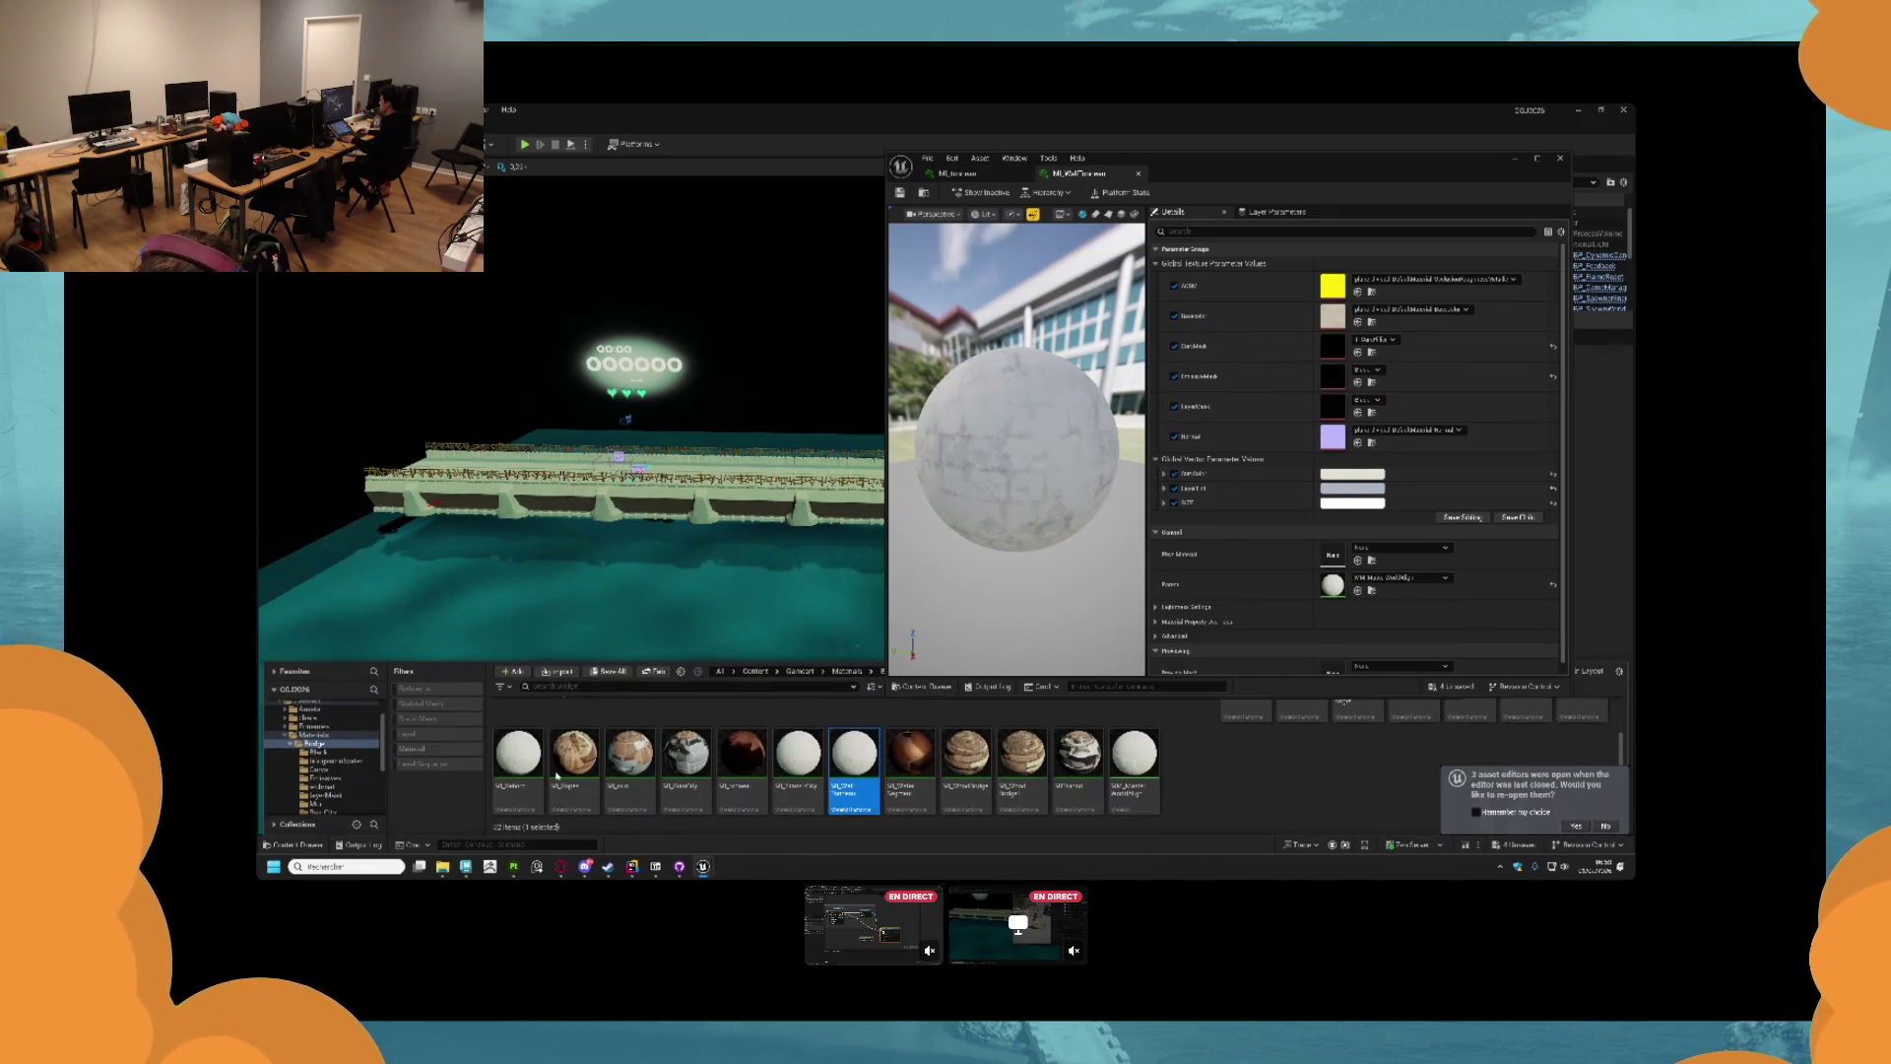
pyautogui.scroll(2, 689, 768)
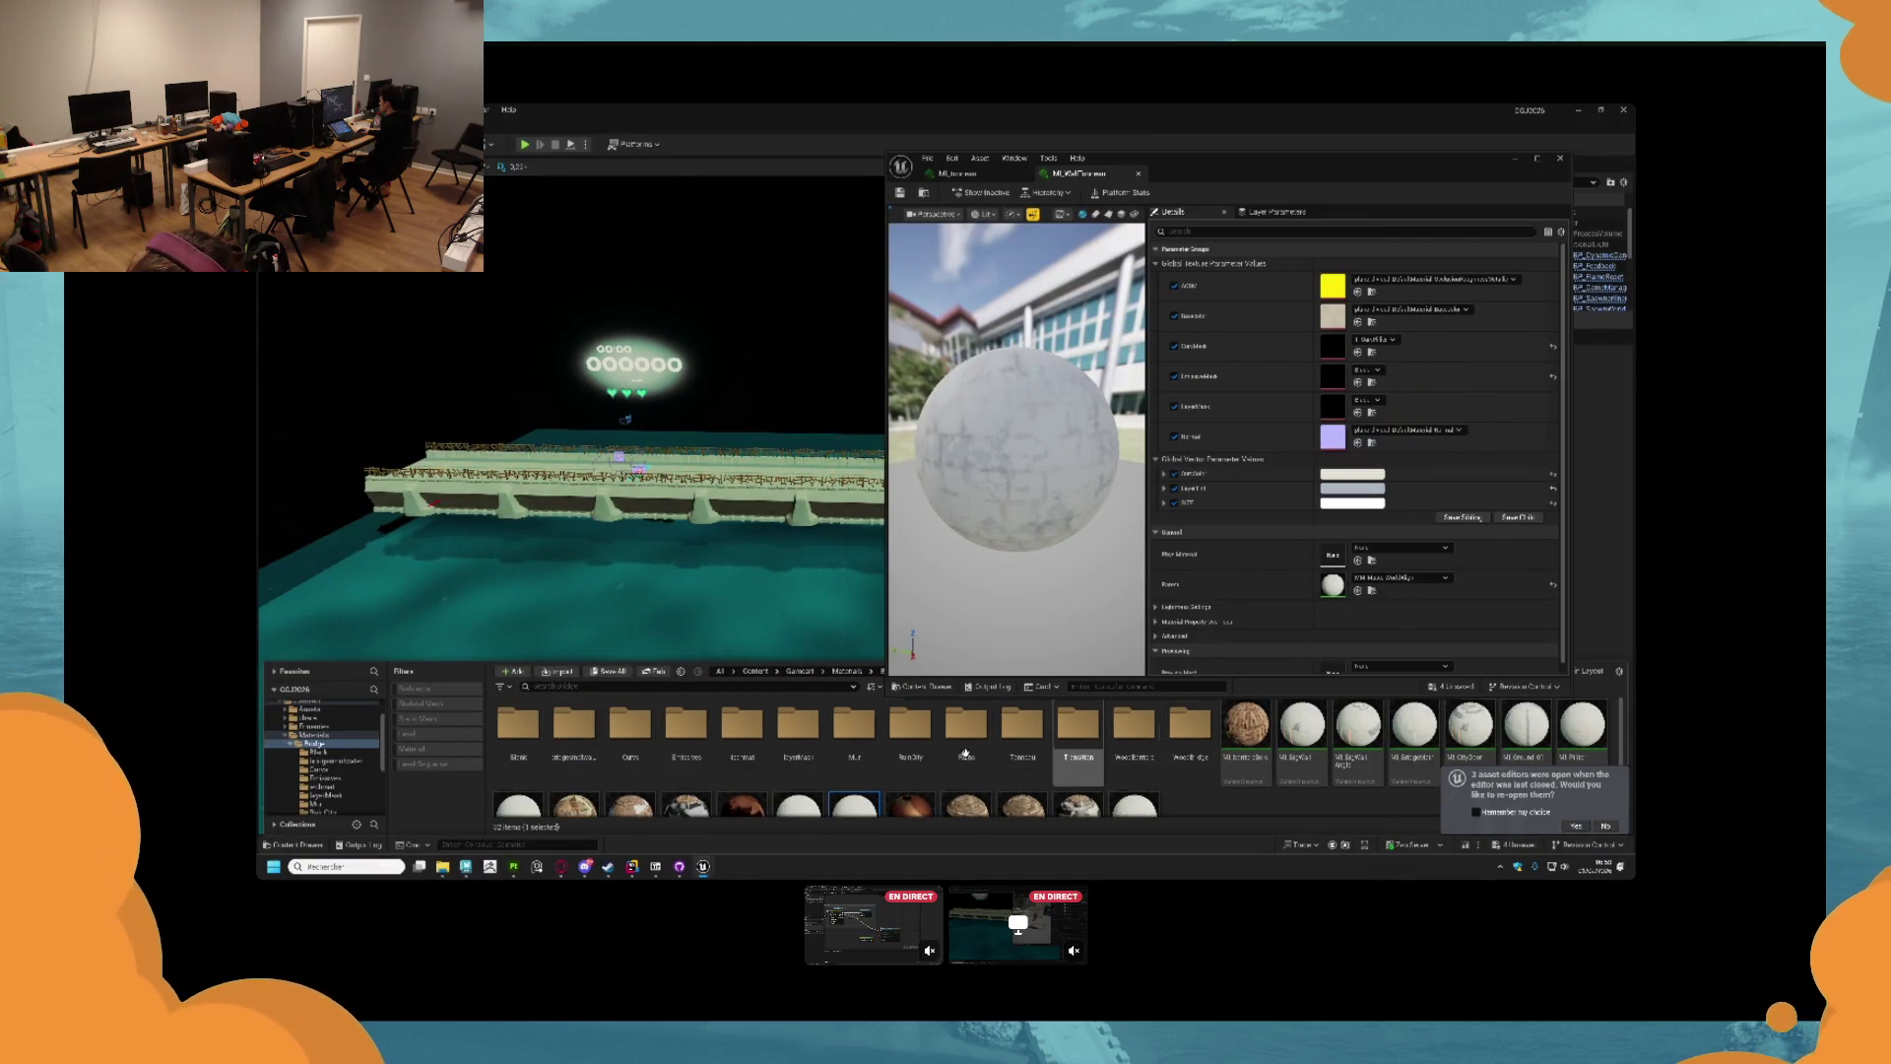
pyautogui.click(629, 751)
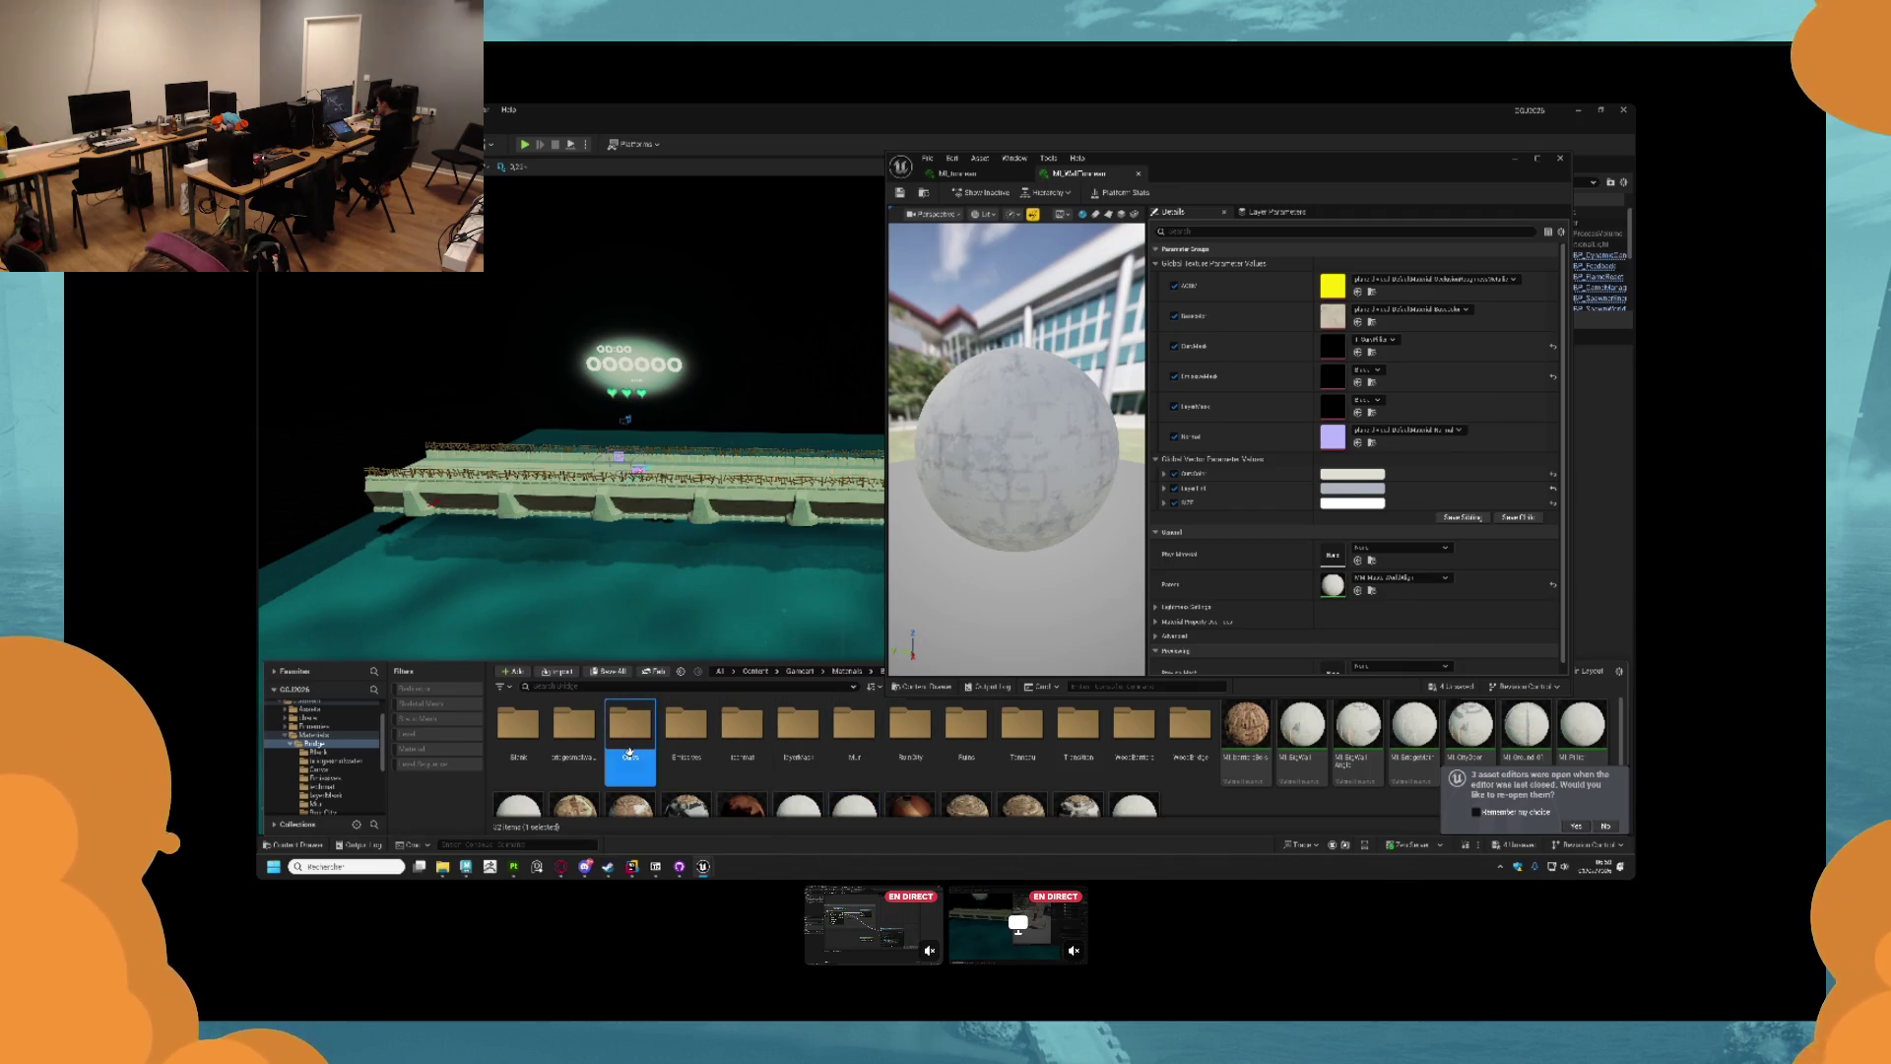
pyautogui.doubleClick(630, 733)
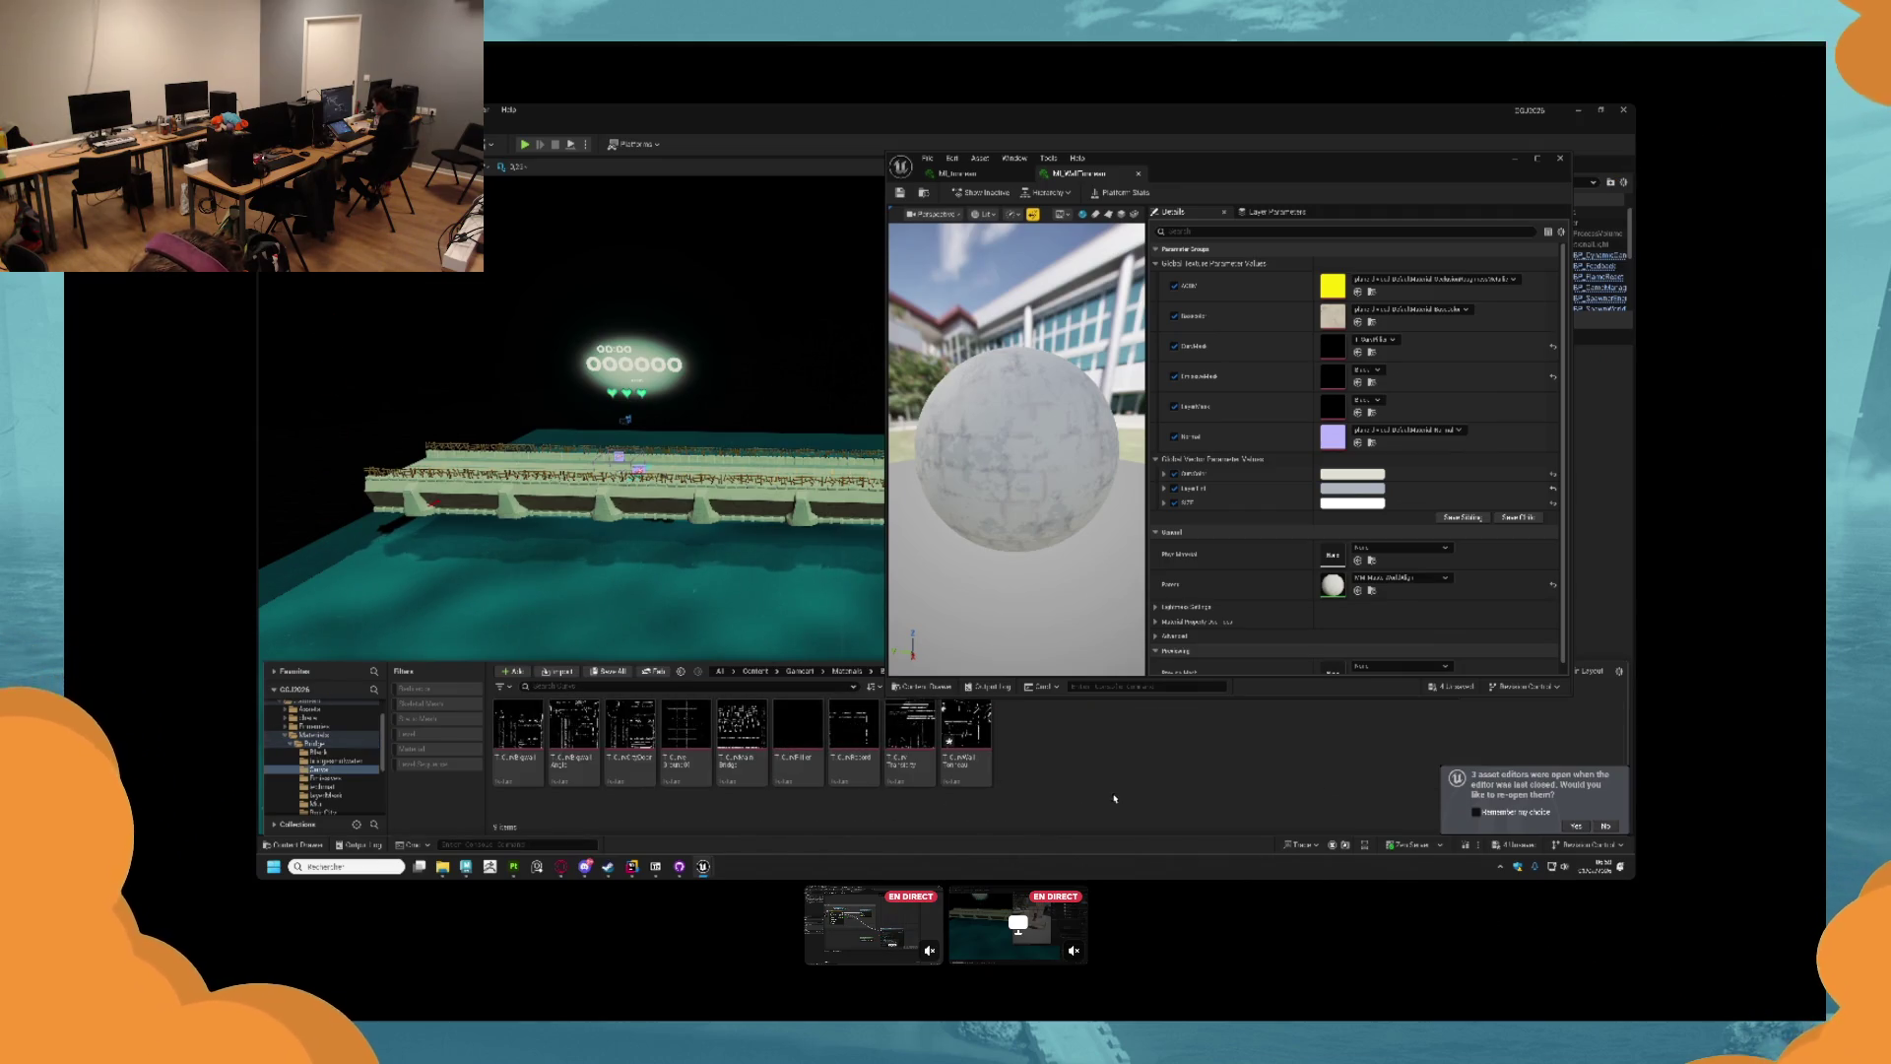
pyautogui.moveTo(964, 767)
pyautogui.mouseDown()
pyautogui.moveTo(1408, 479)
pyautogui.moveTo(1321, 393)
pyautogui.moveTo(1326, 346)
pyautogui.mouseUp()
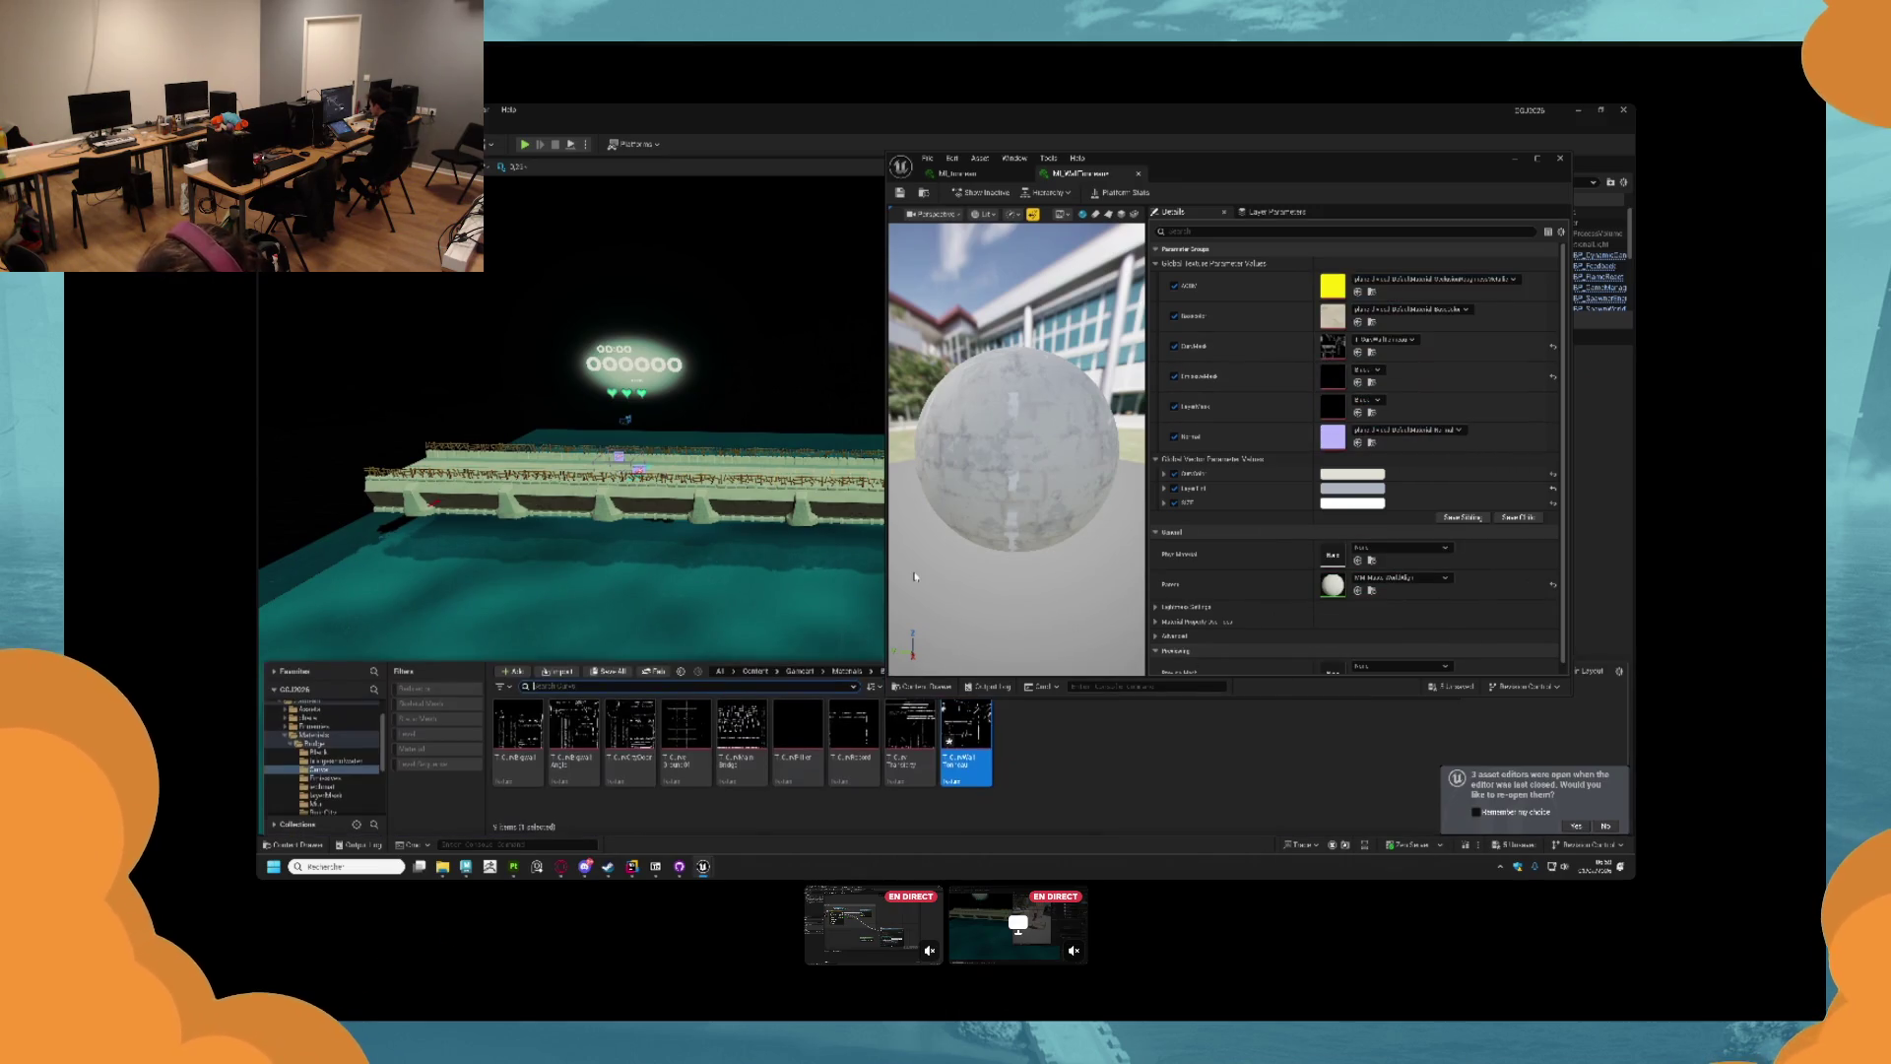
pyautogui.click(328, 795)
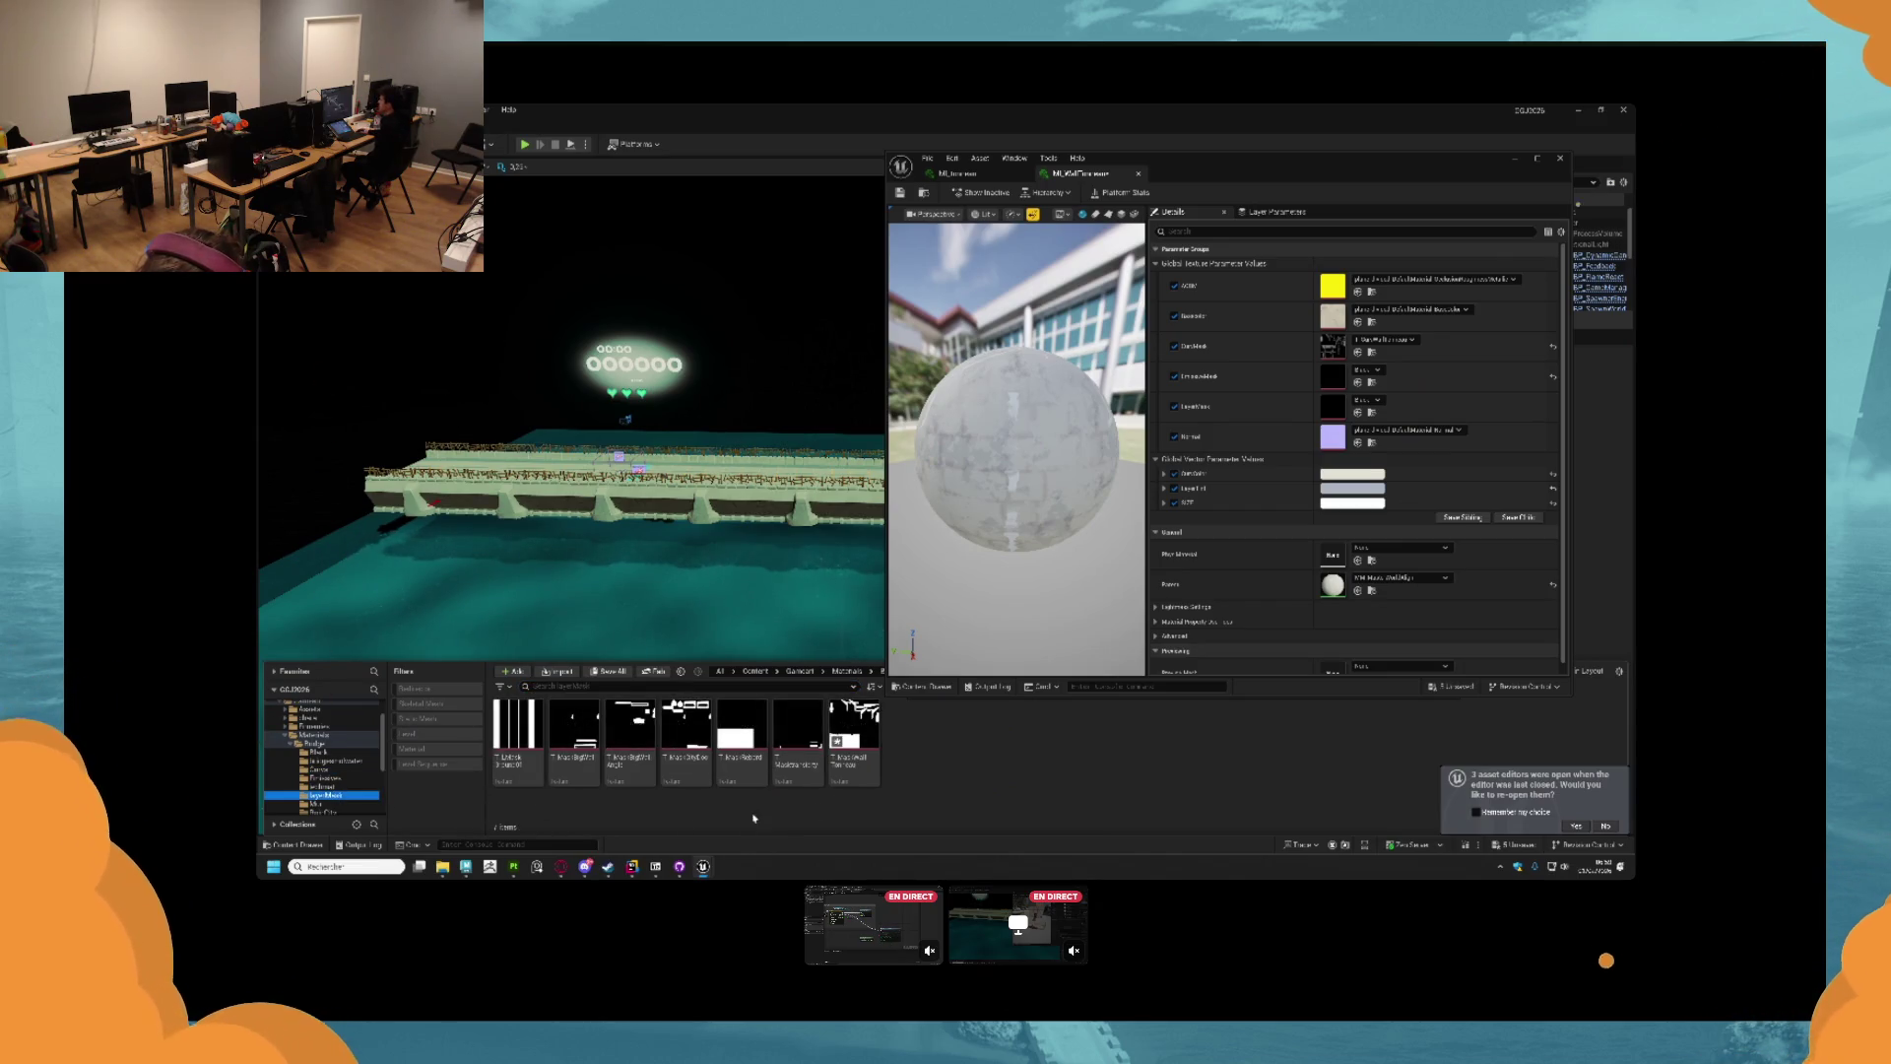
pyautogui.moveTo(853, 741); pyautogui.dragTo(1333, 404)
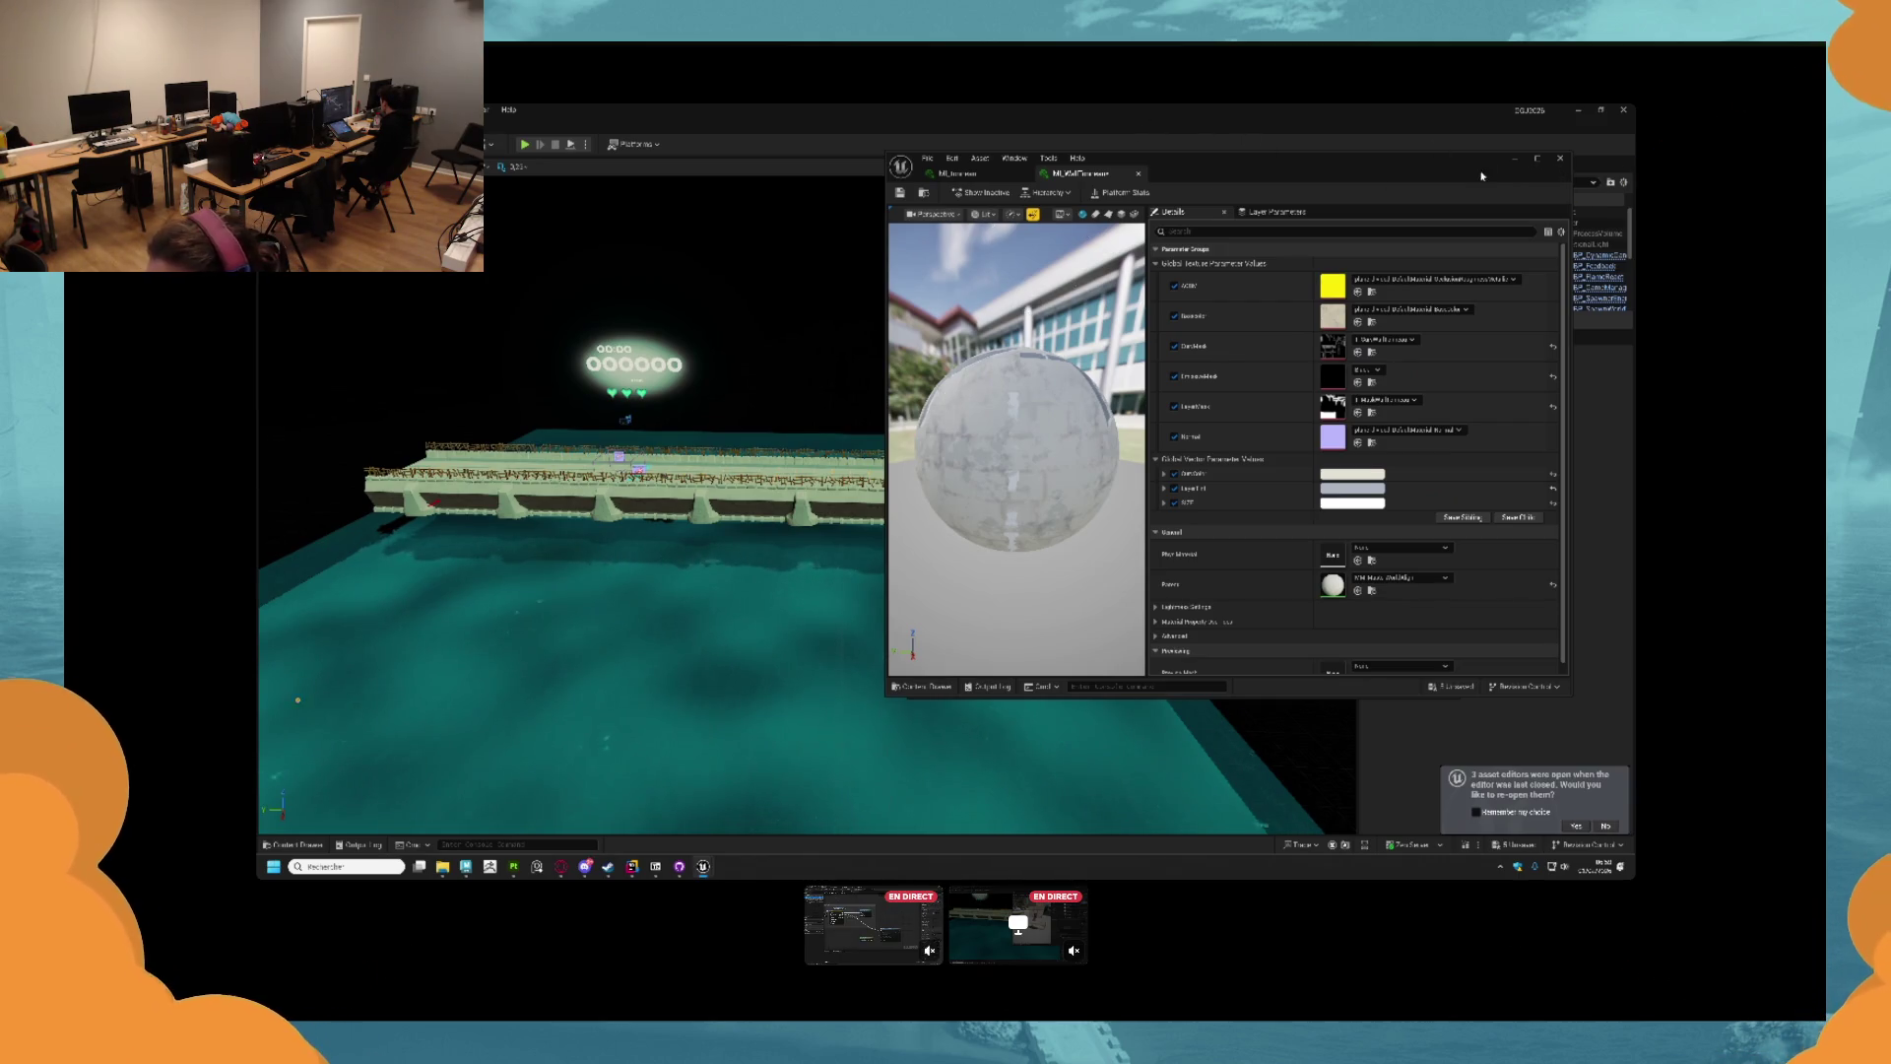
# Select two meshes in Assets > Bridge and open them in the Static Mesh Editor.
pyautogui.click(307, 843)
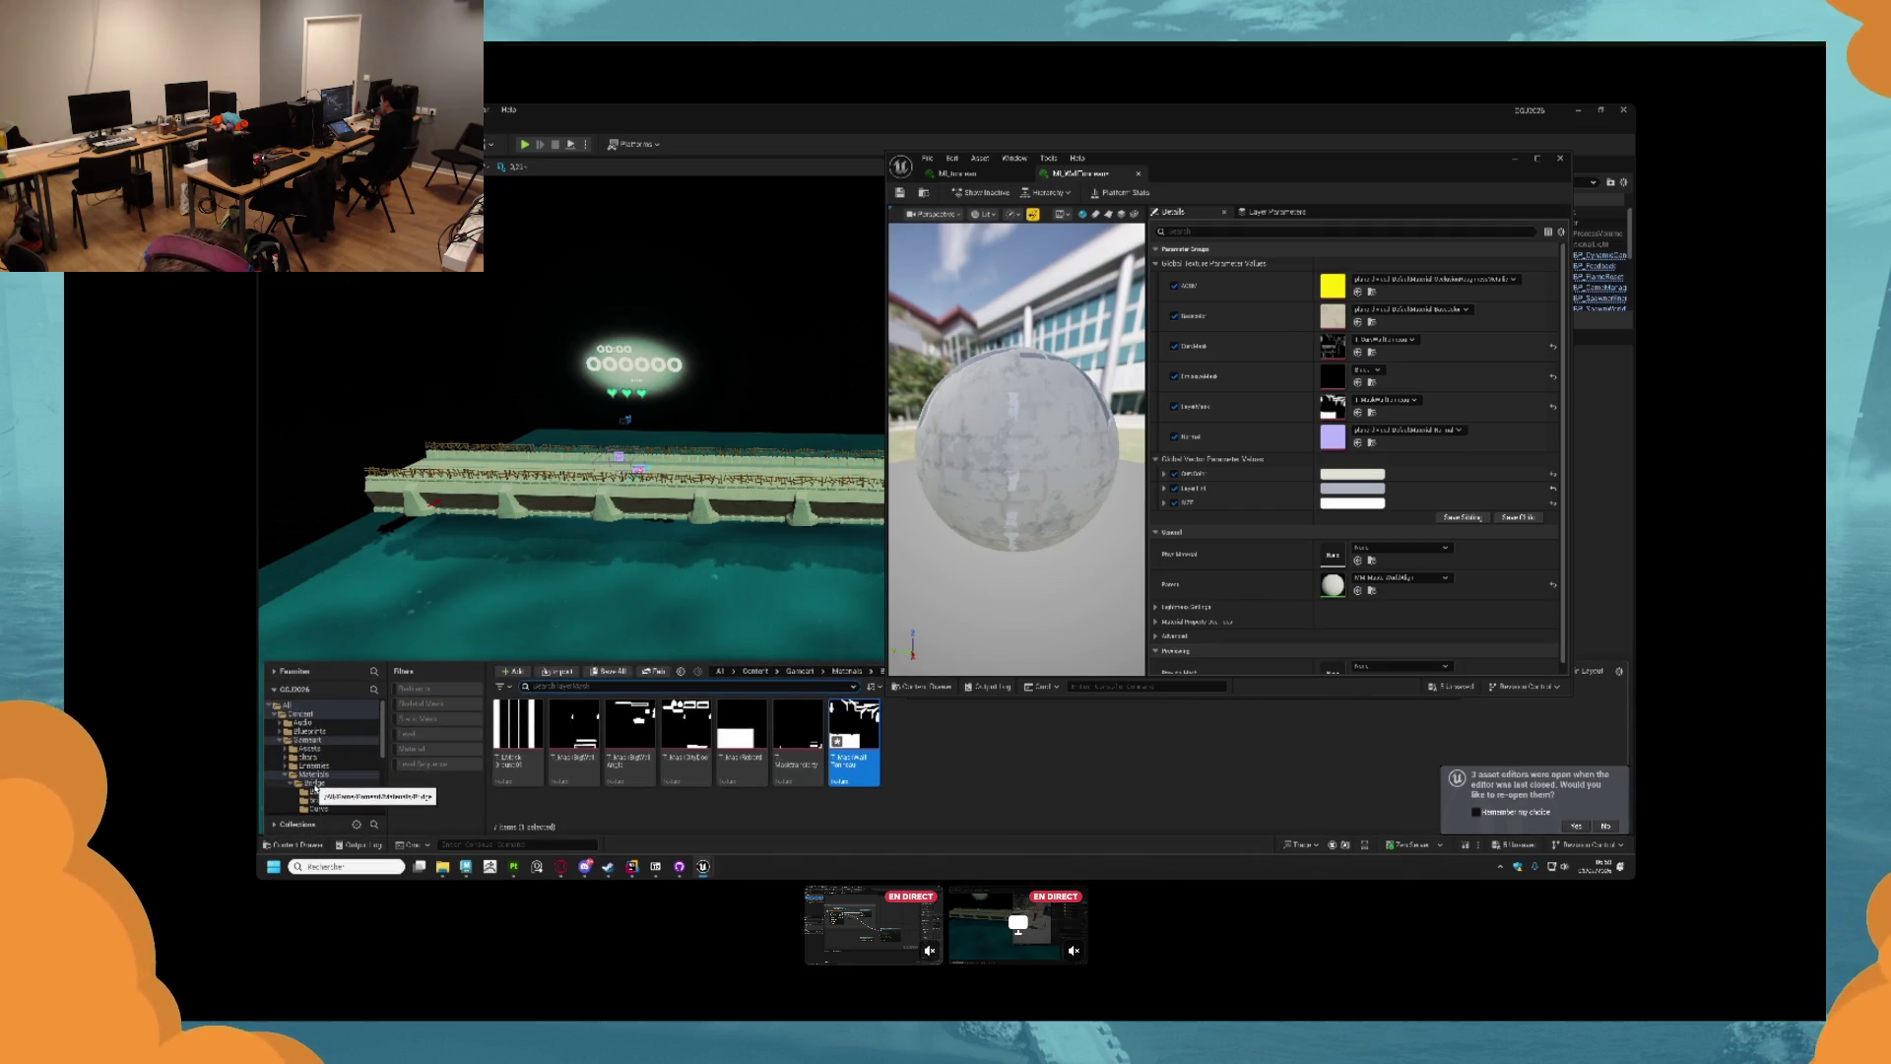
pyautogui.click(310, 750)
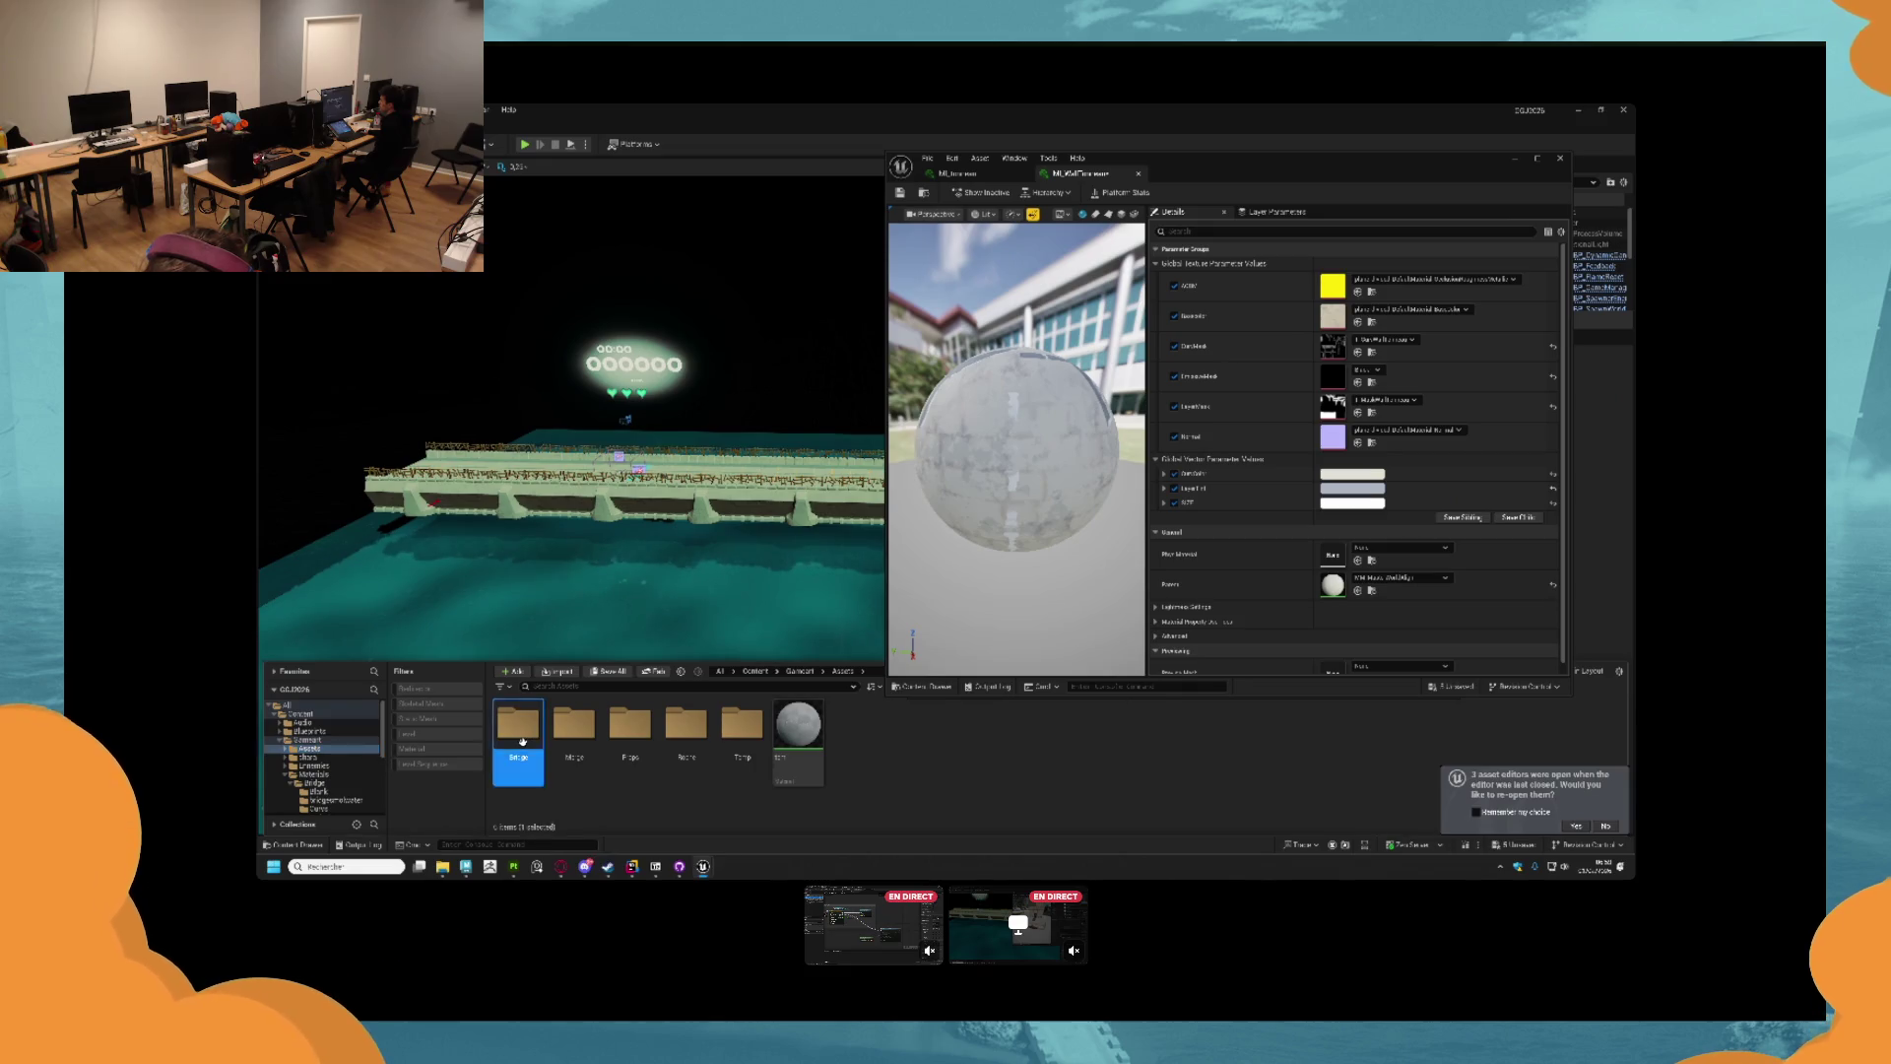
pyautogui.doubleClick(517, 729)
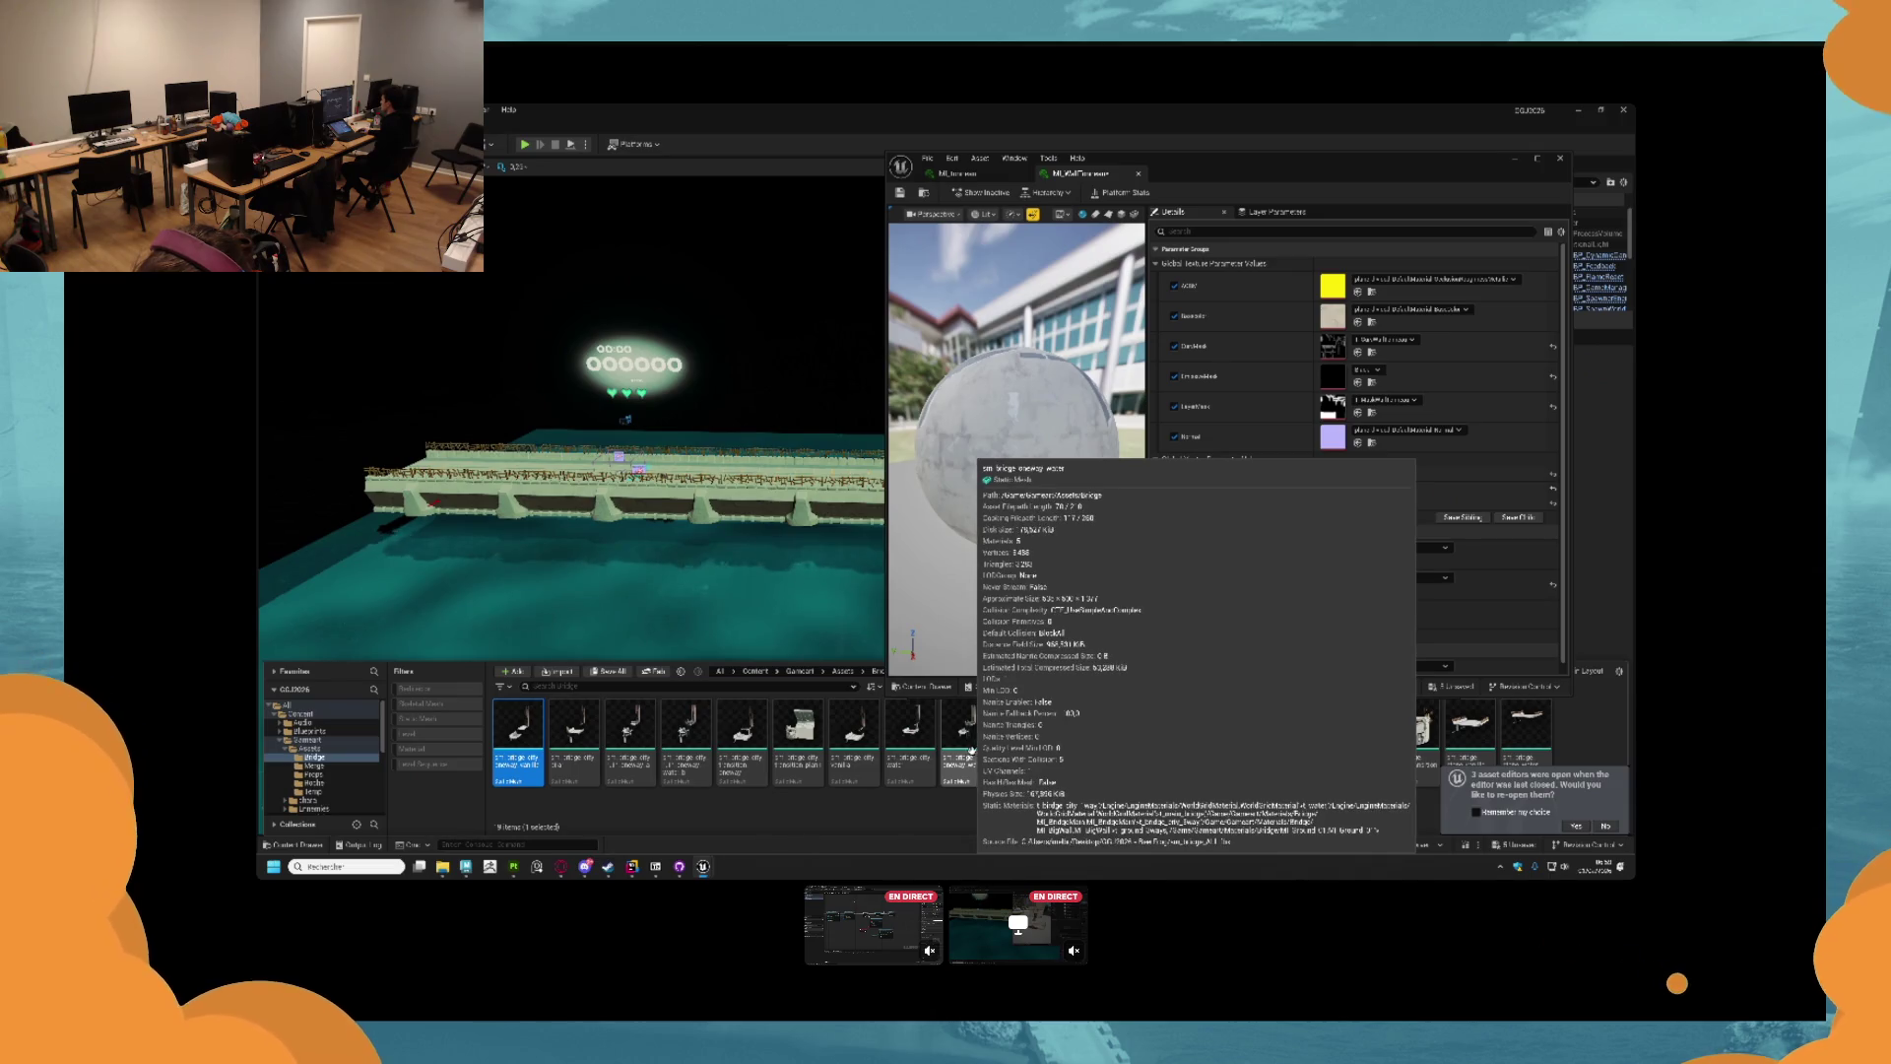
pyautogui.keyDown('shift'); pyautogui.click(970, 750); pyautogui.keyUp('shift')
pyautogui.click(972, 750)
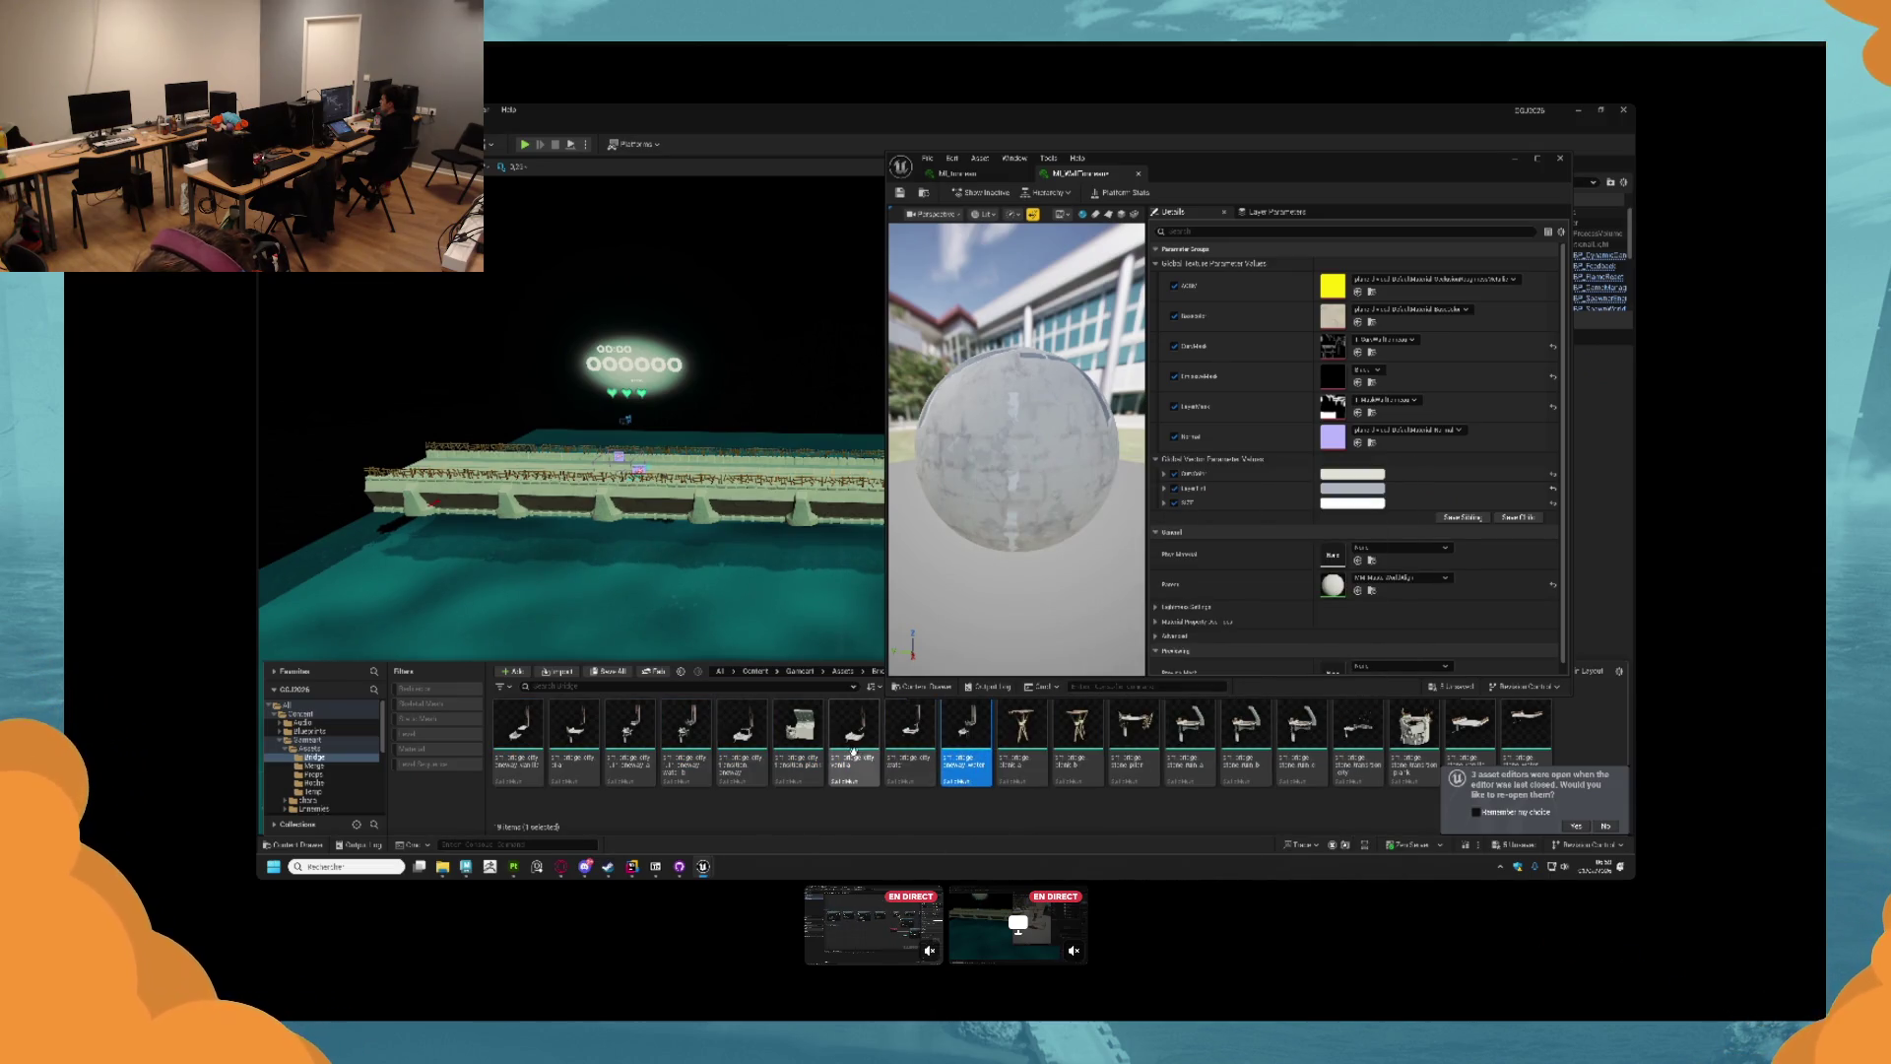
pyautogui.keyDown('ctrl'); pyautogui.click(682, 746); pyautogui.keyUp('ctrl')
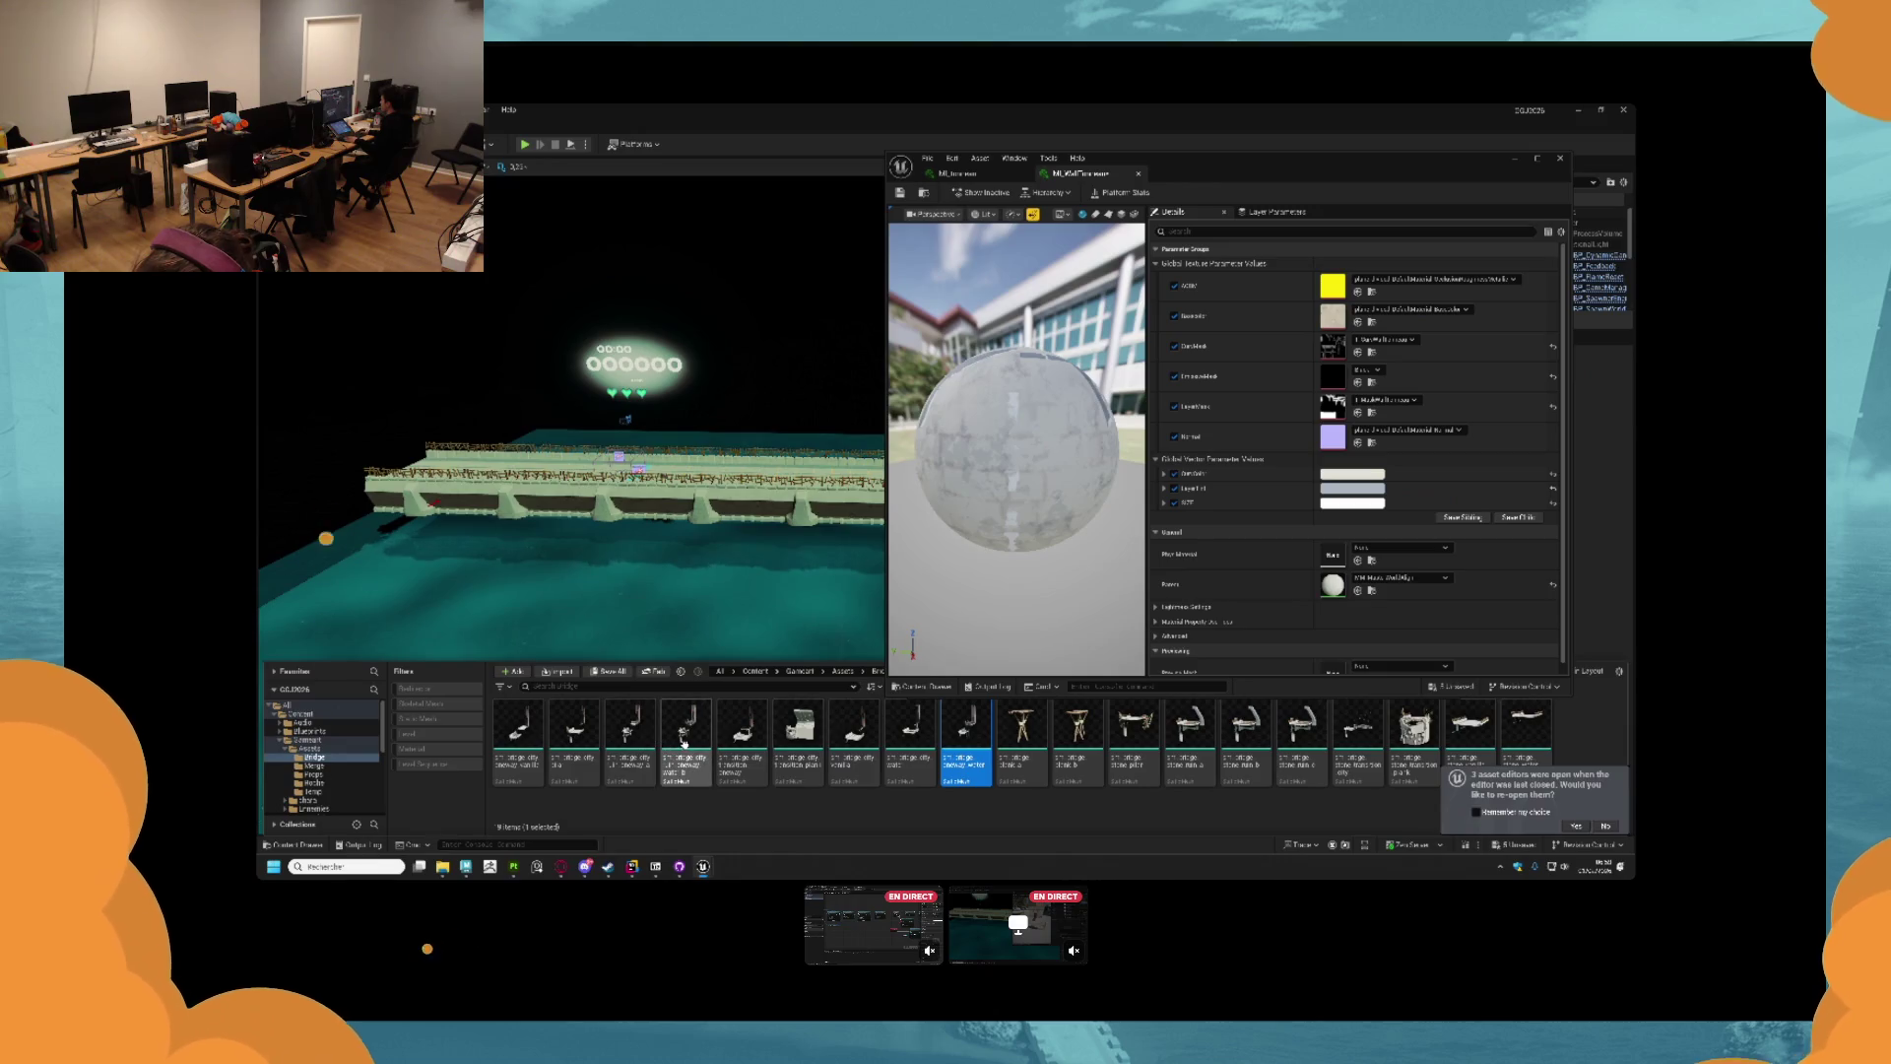
pyautogui.doubleClick(686, 749)
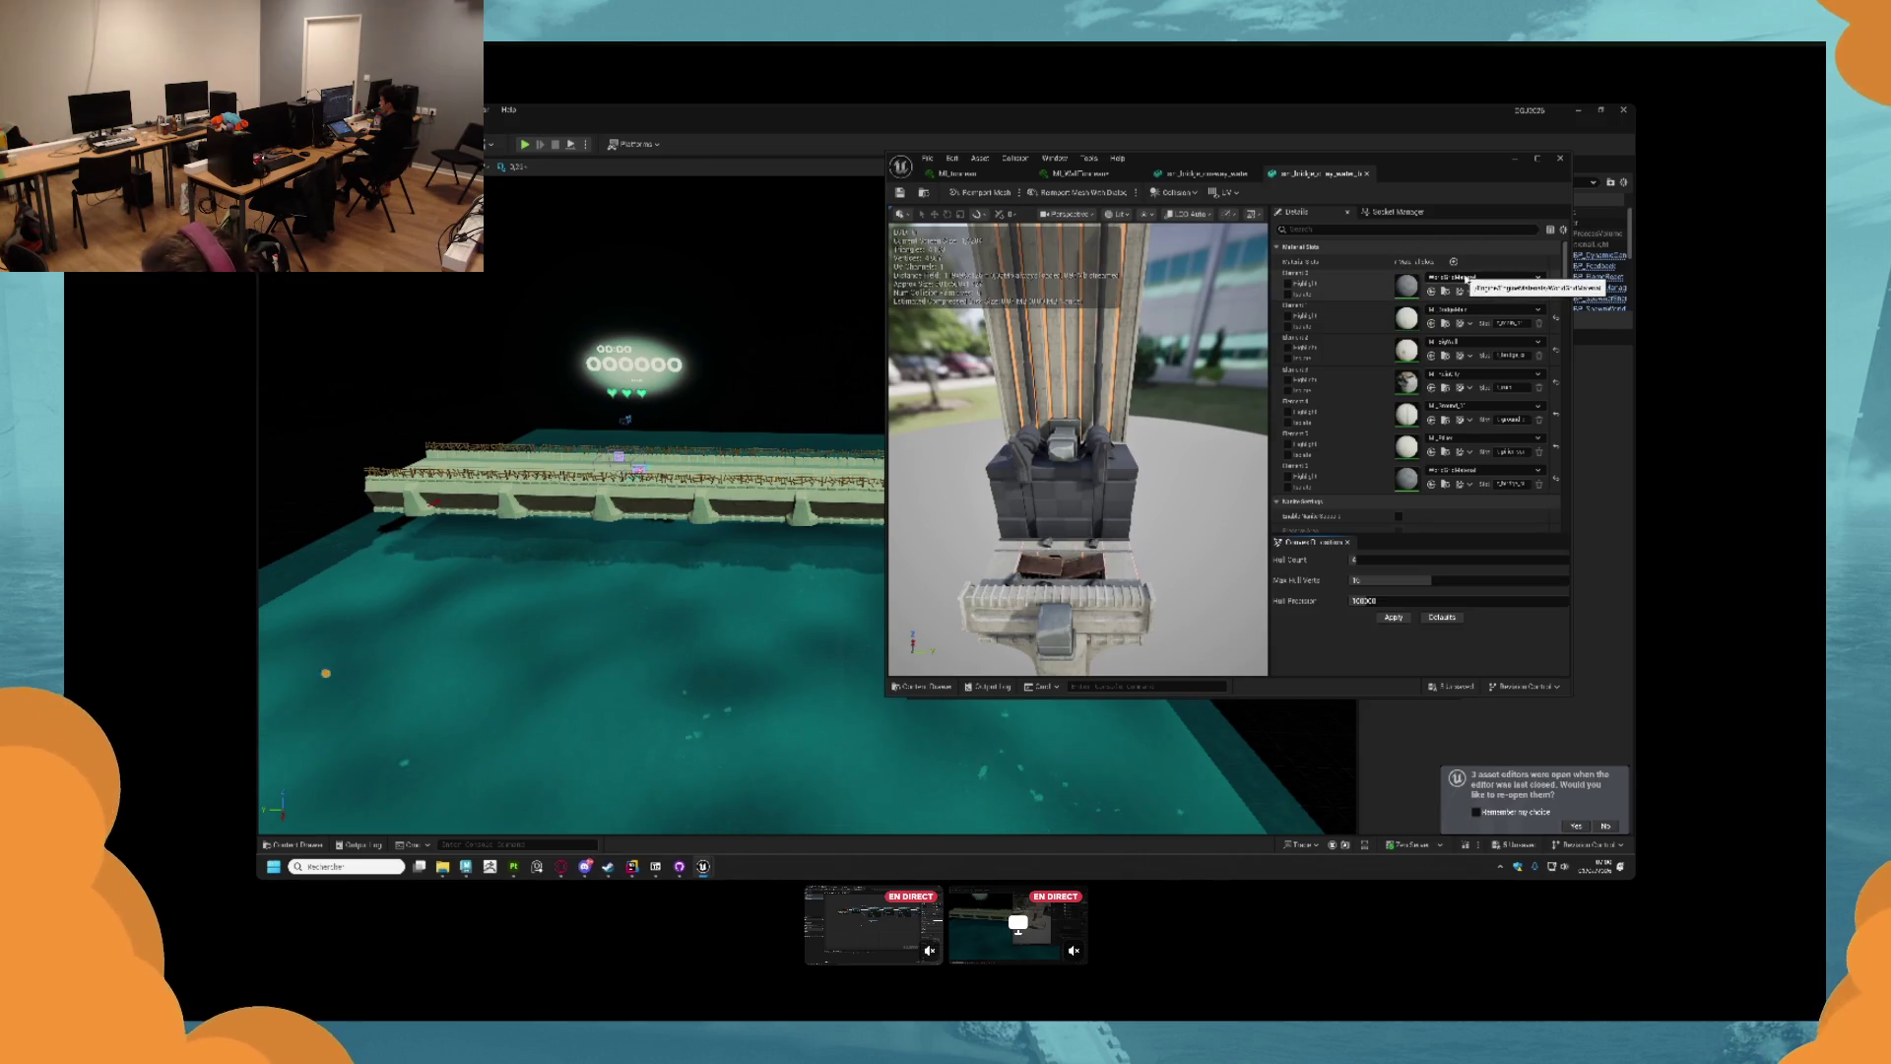
pyautogui.click(1467, 280)
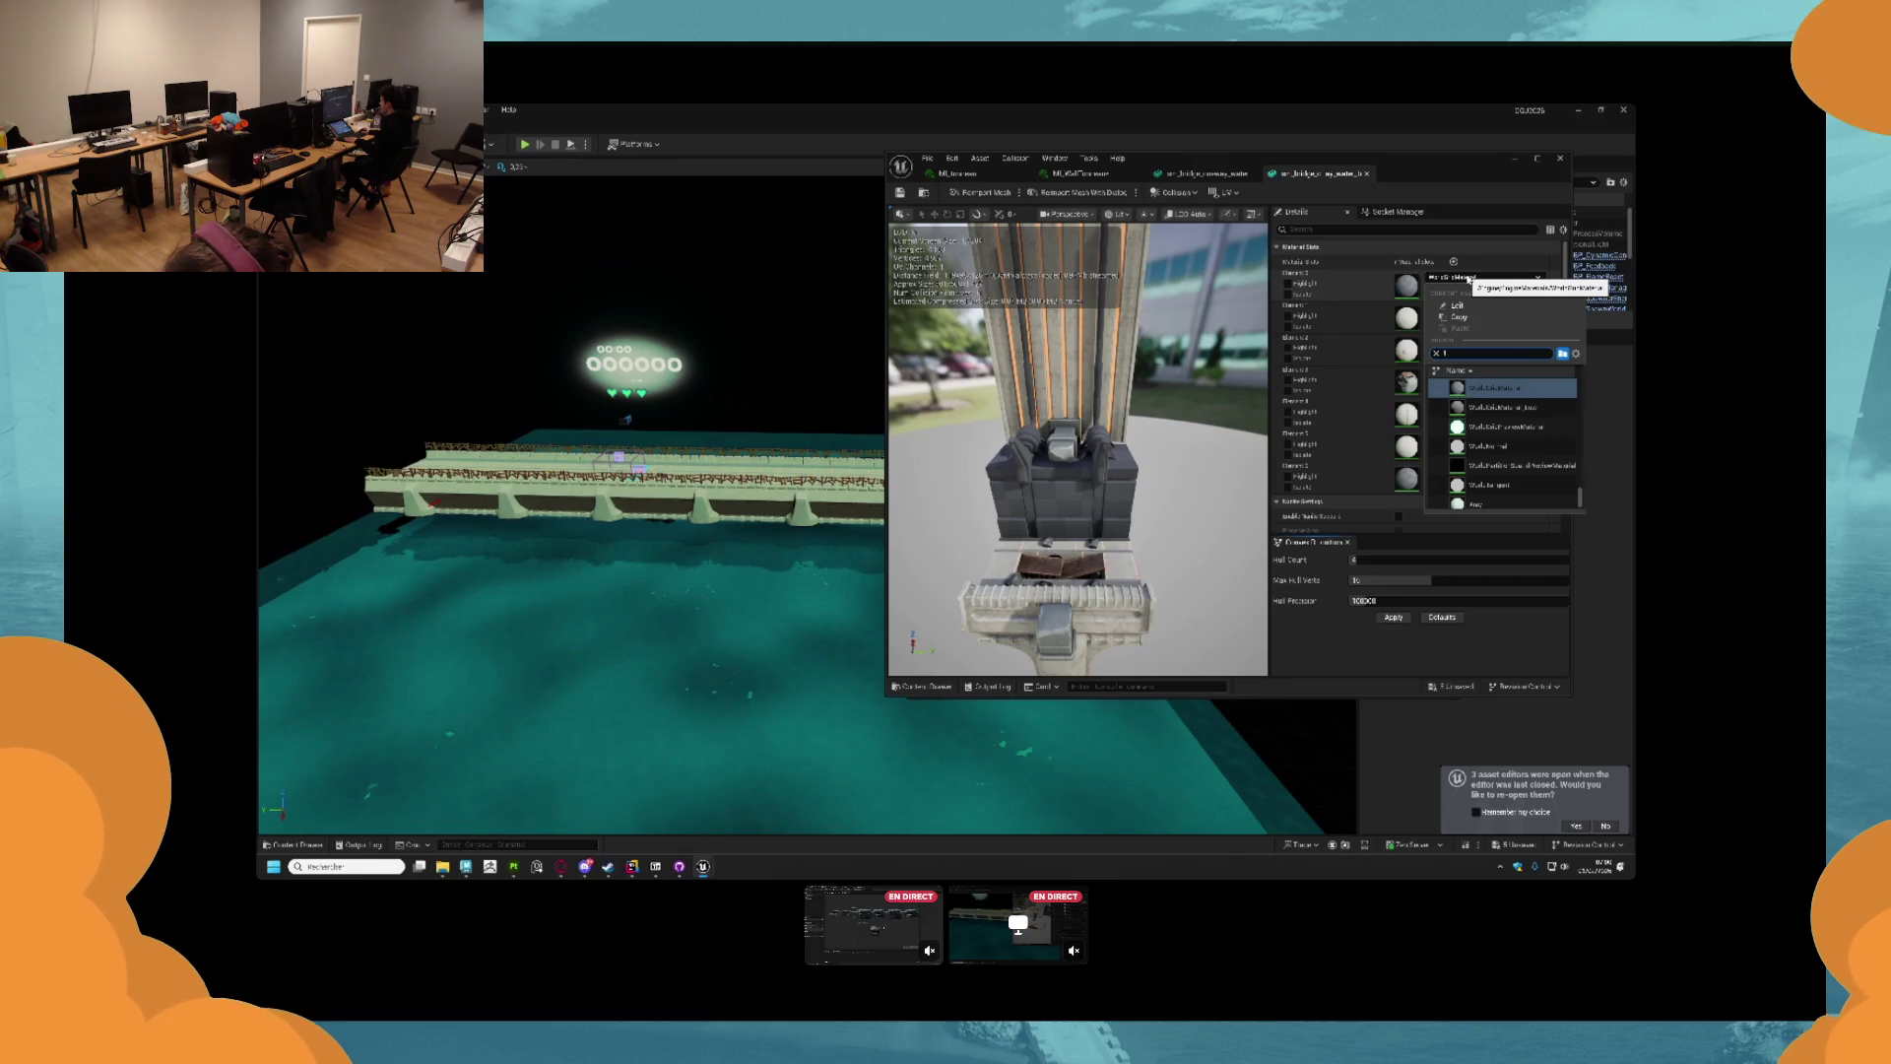
pyautogui.write('errazzo')
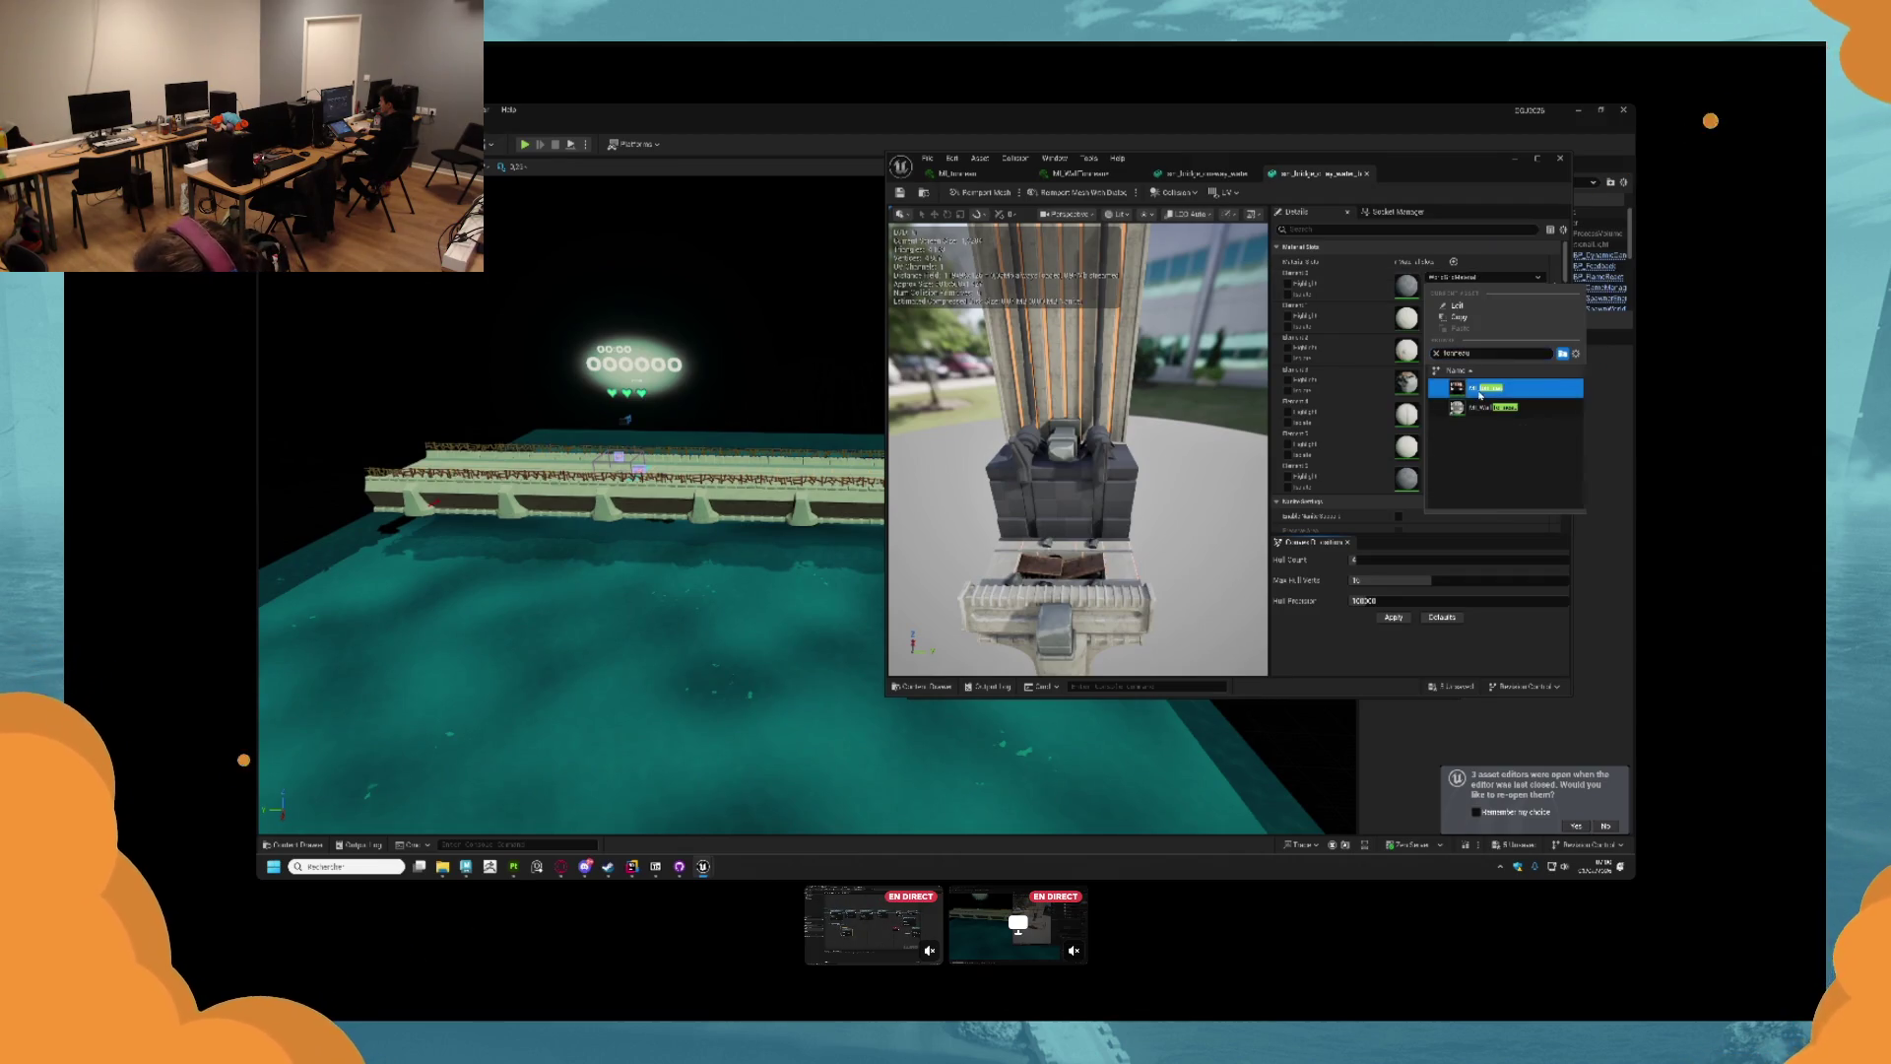
pyautogui.click(1482, 387)
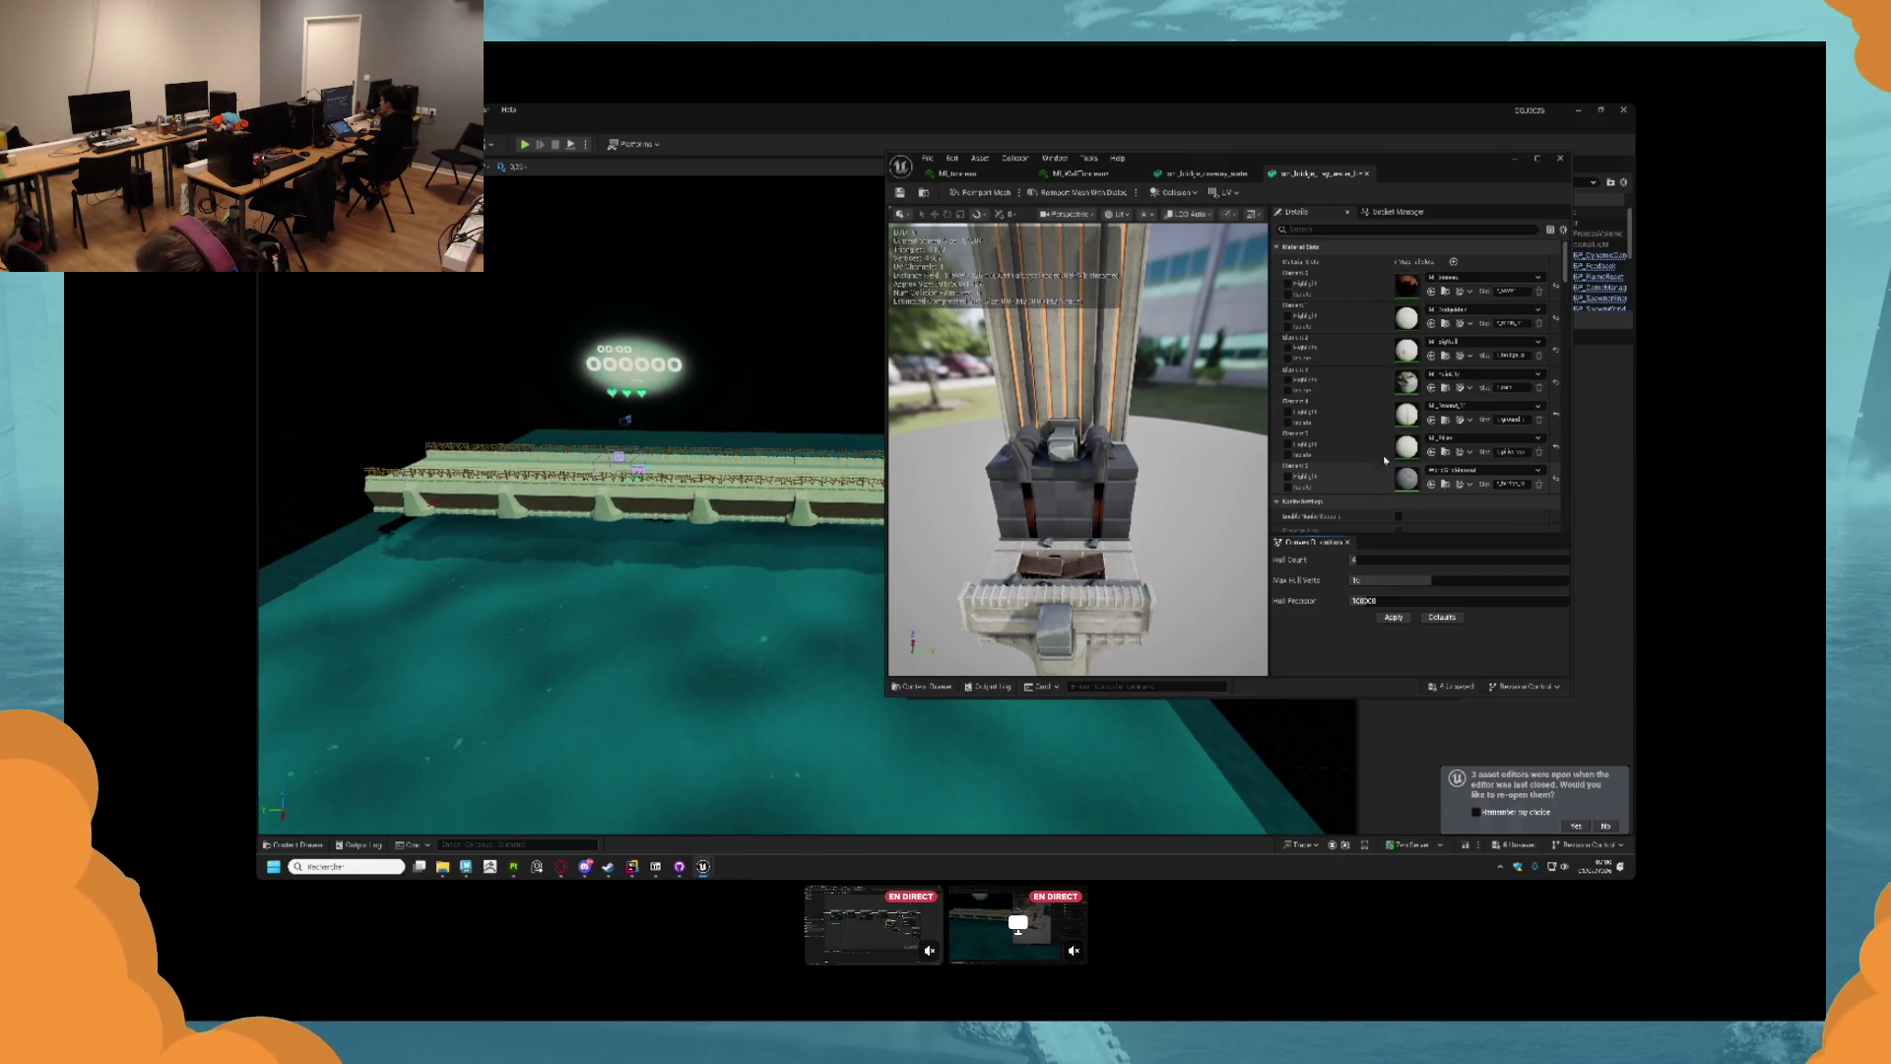
pyautogui.hotkey('ctrl', 'z')
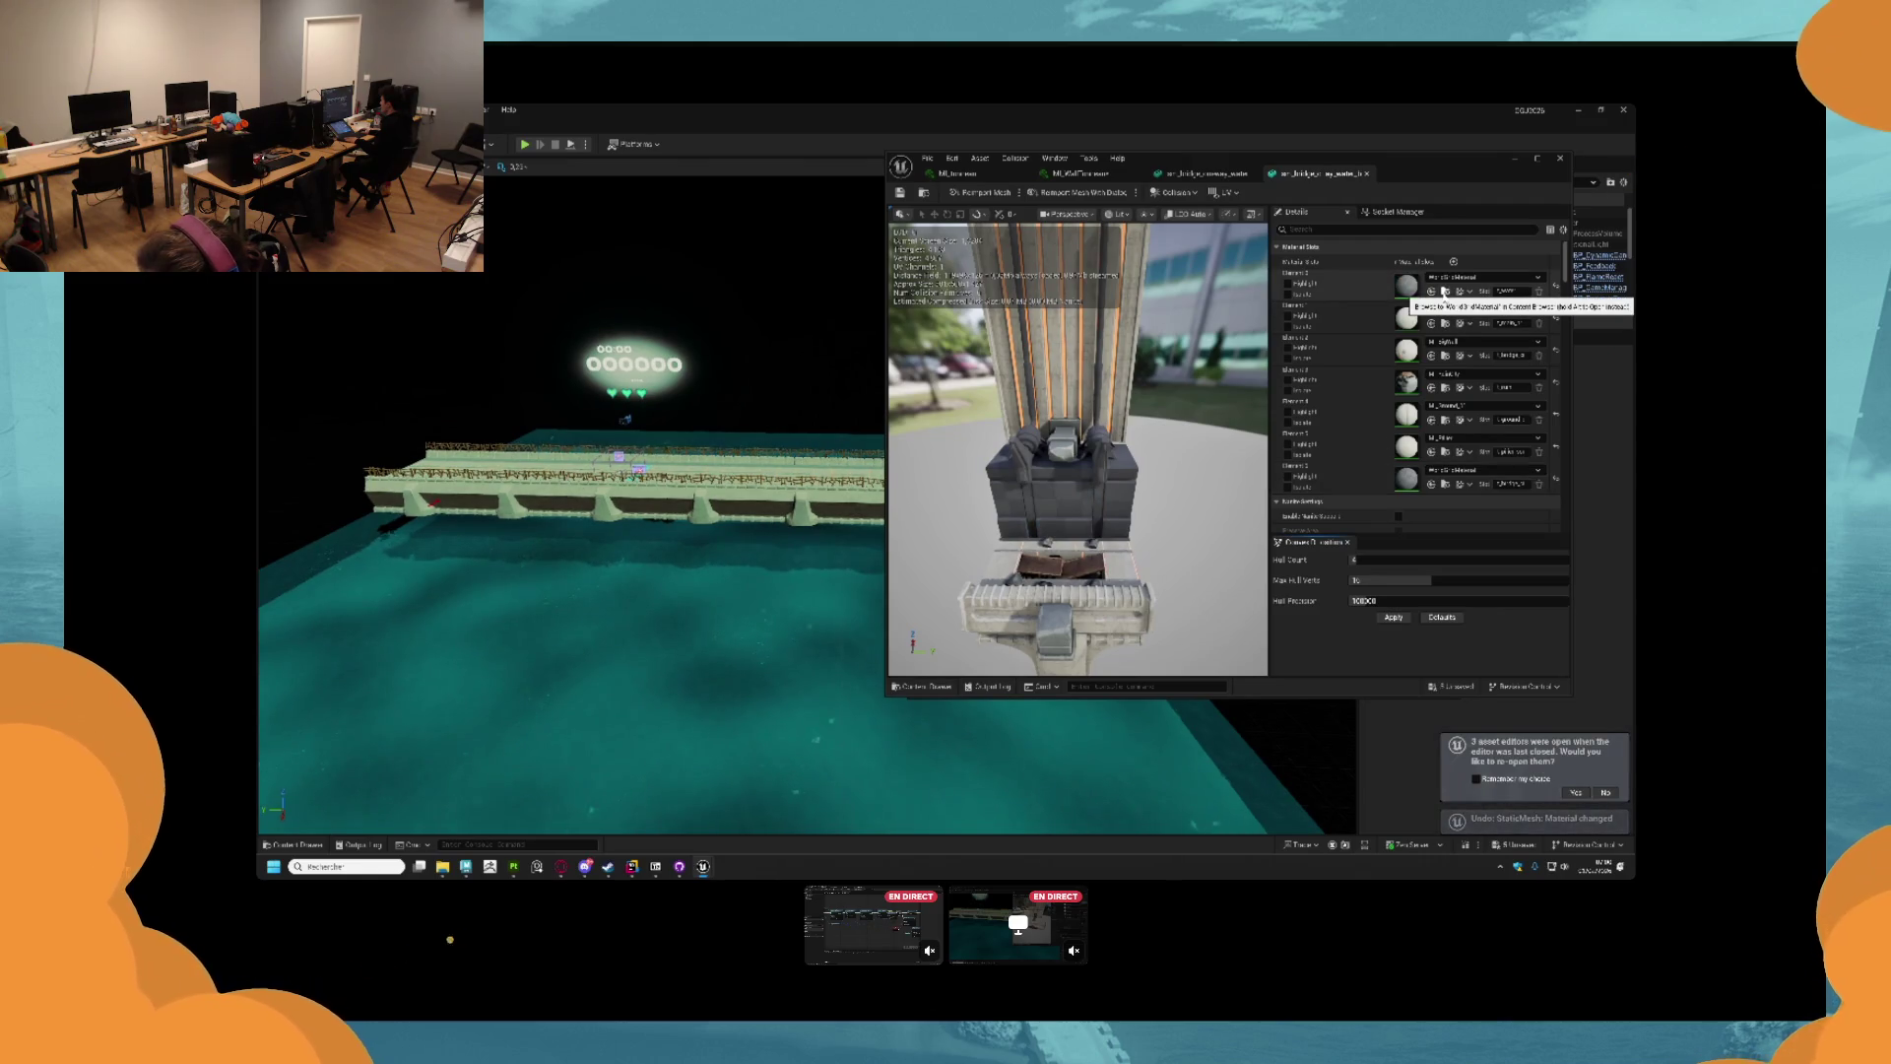
pyautogui.click(1434, 473)
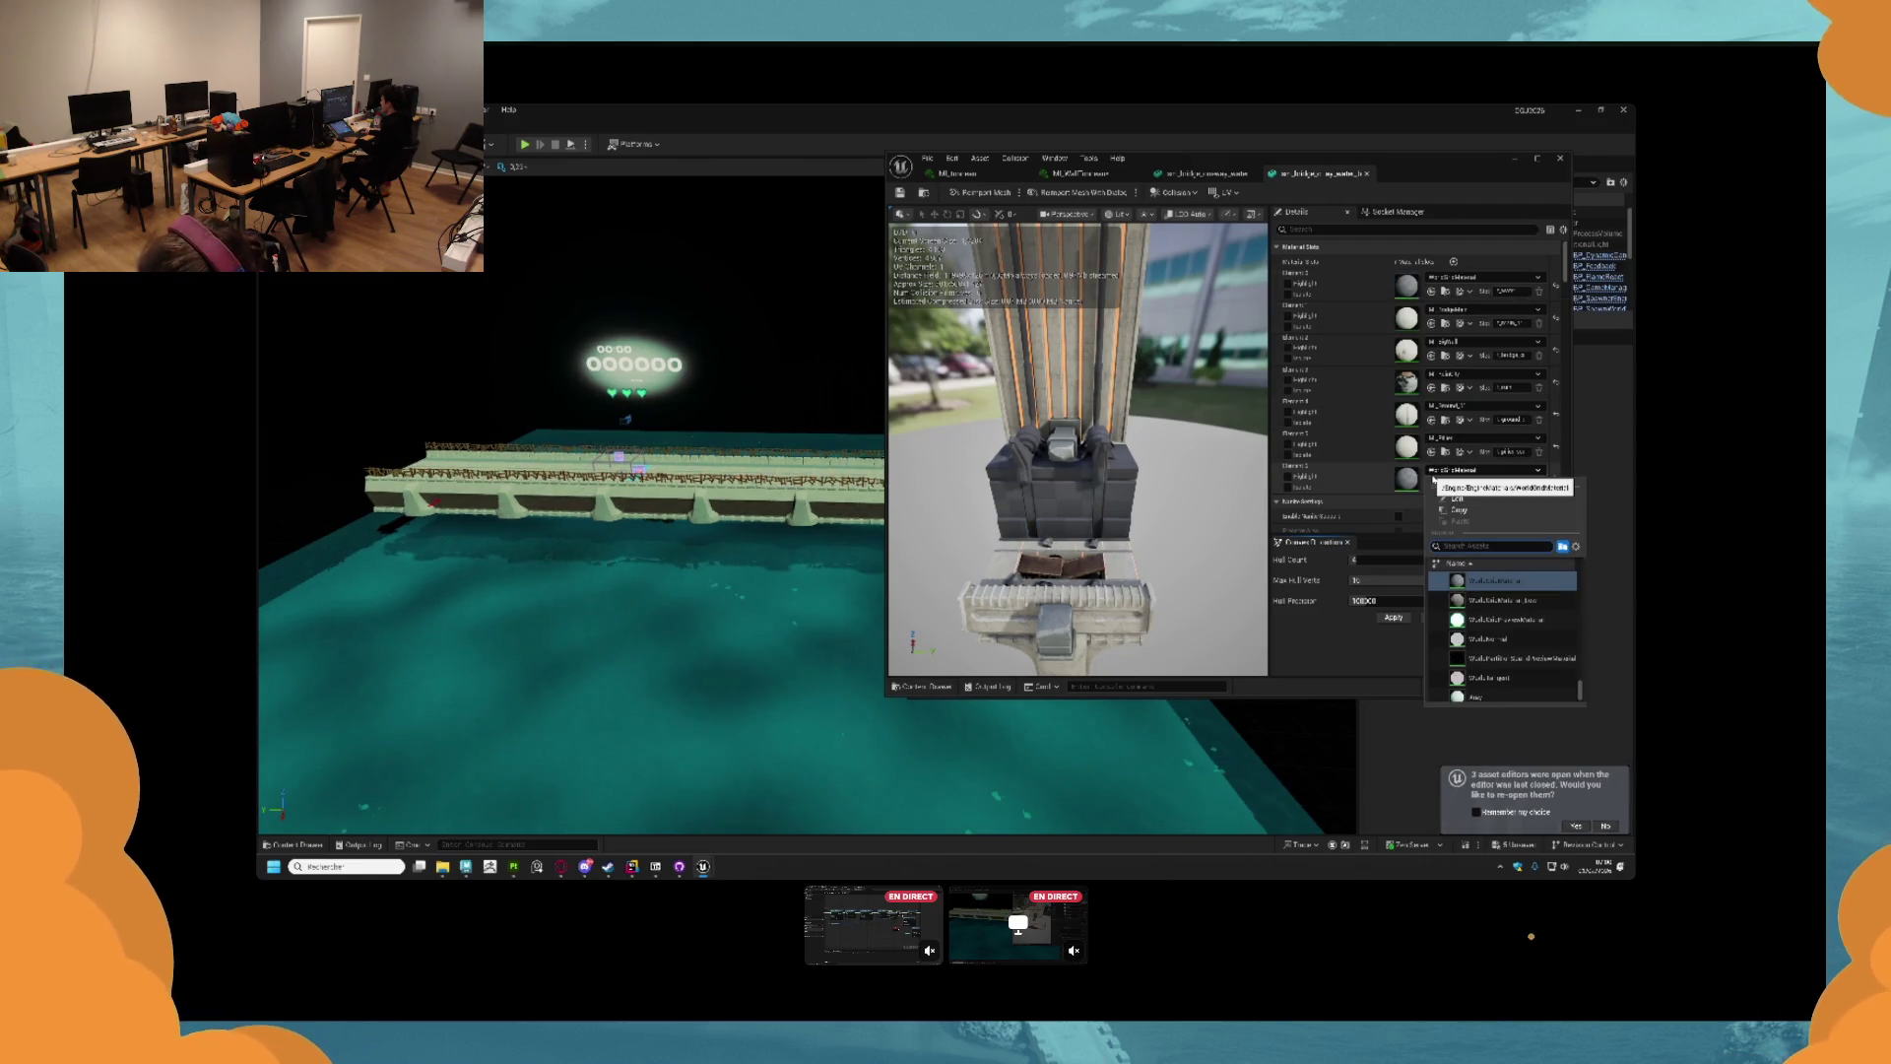
pyautogui.write('terra')
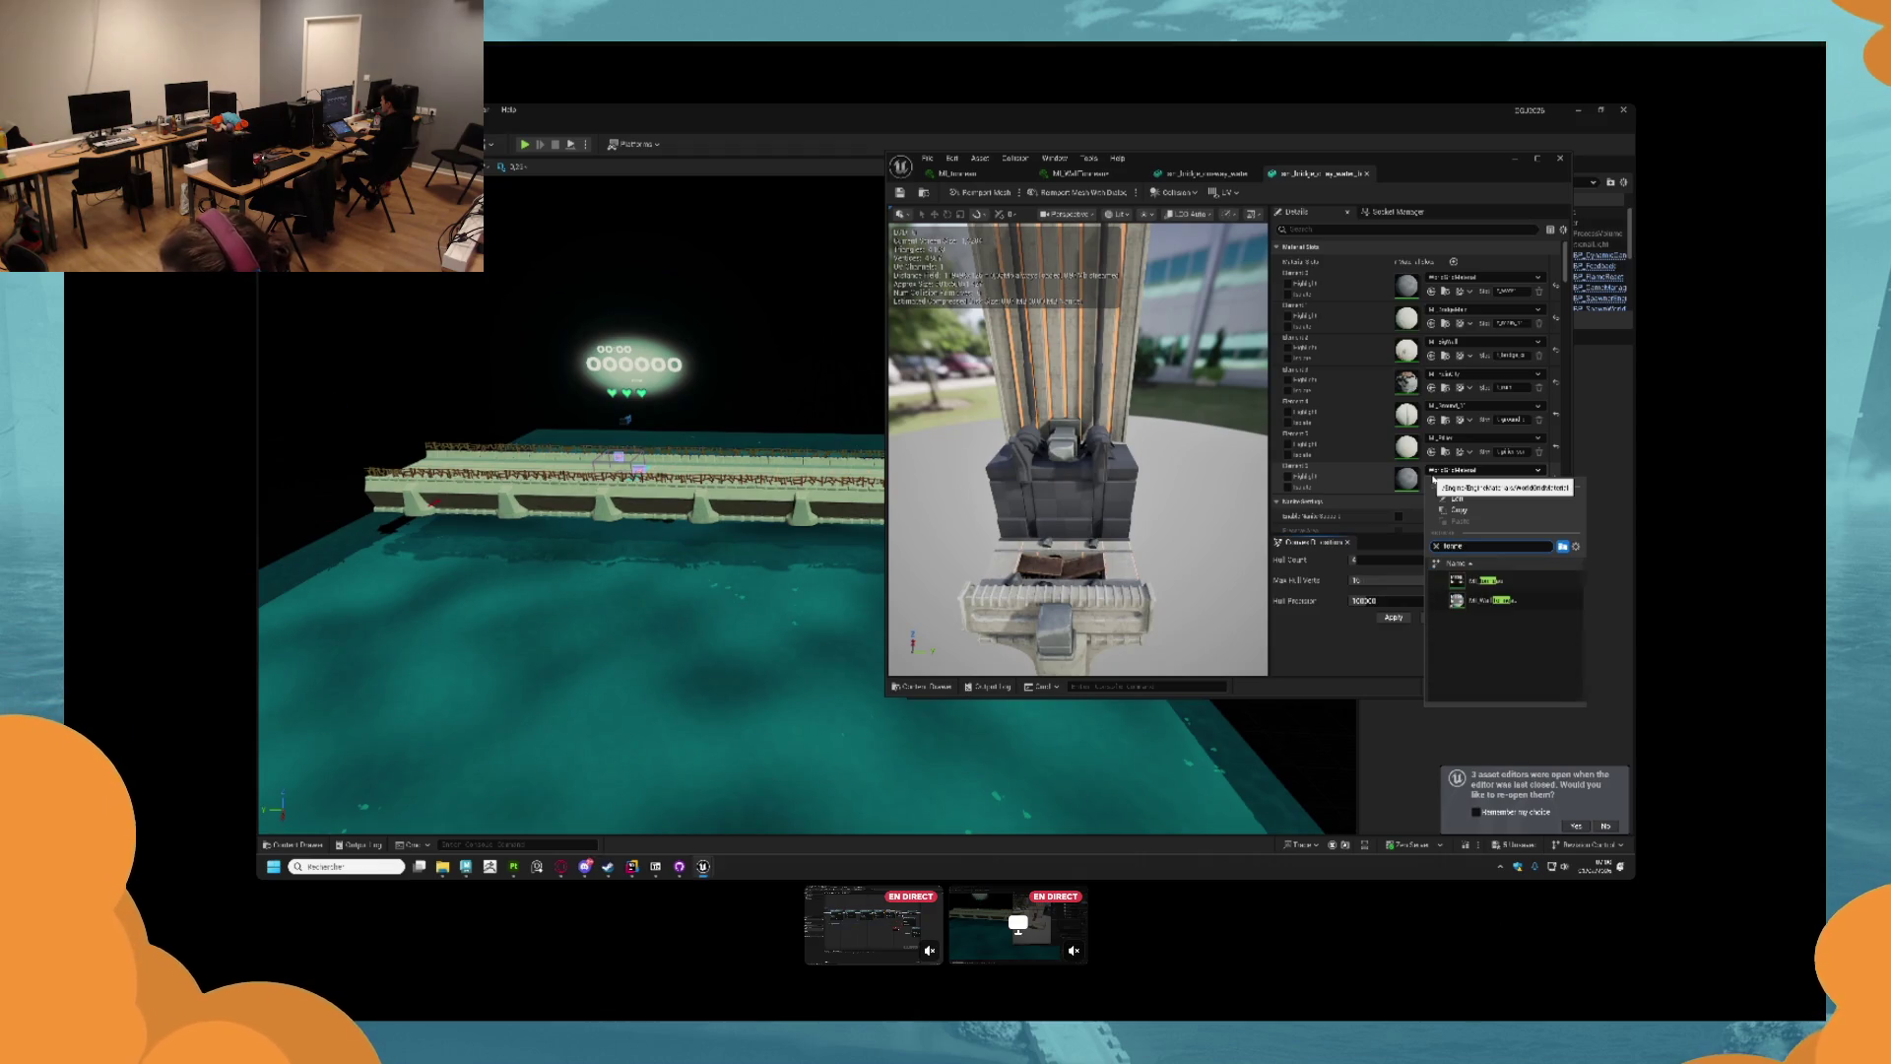
pyautogui.press('Escape')
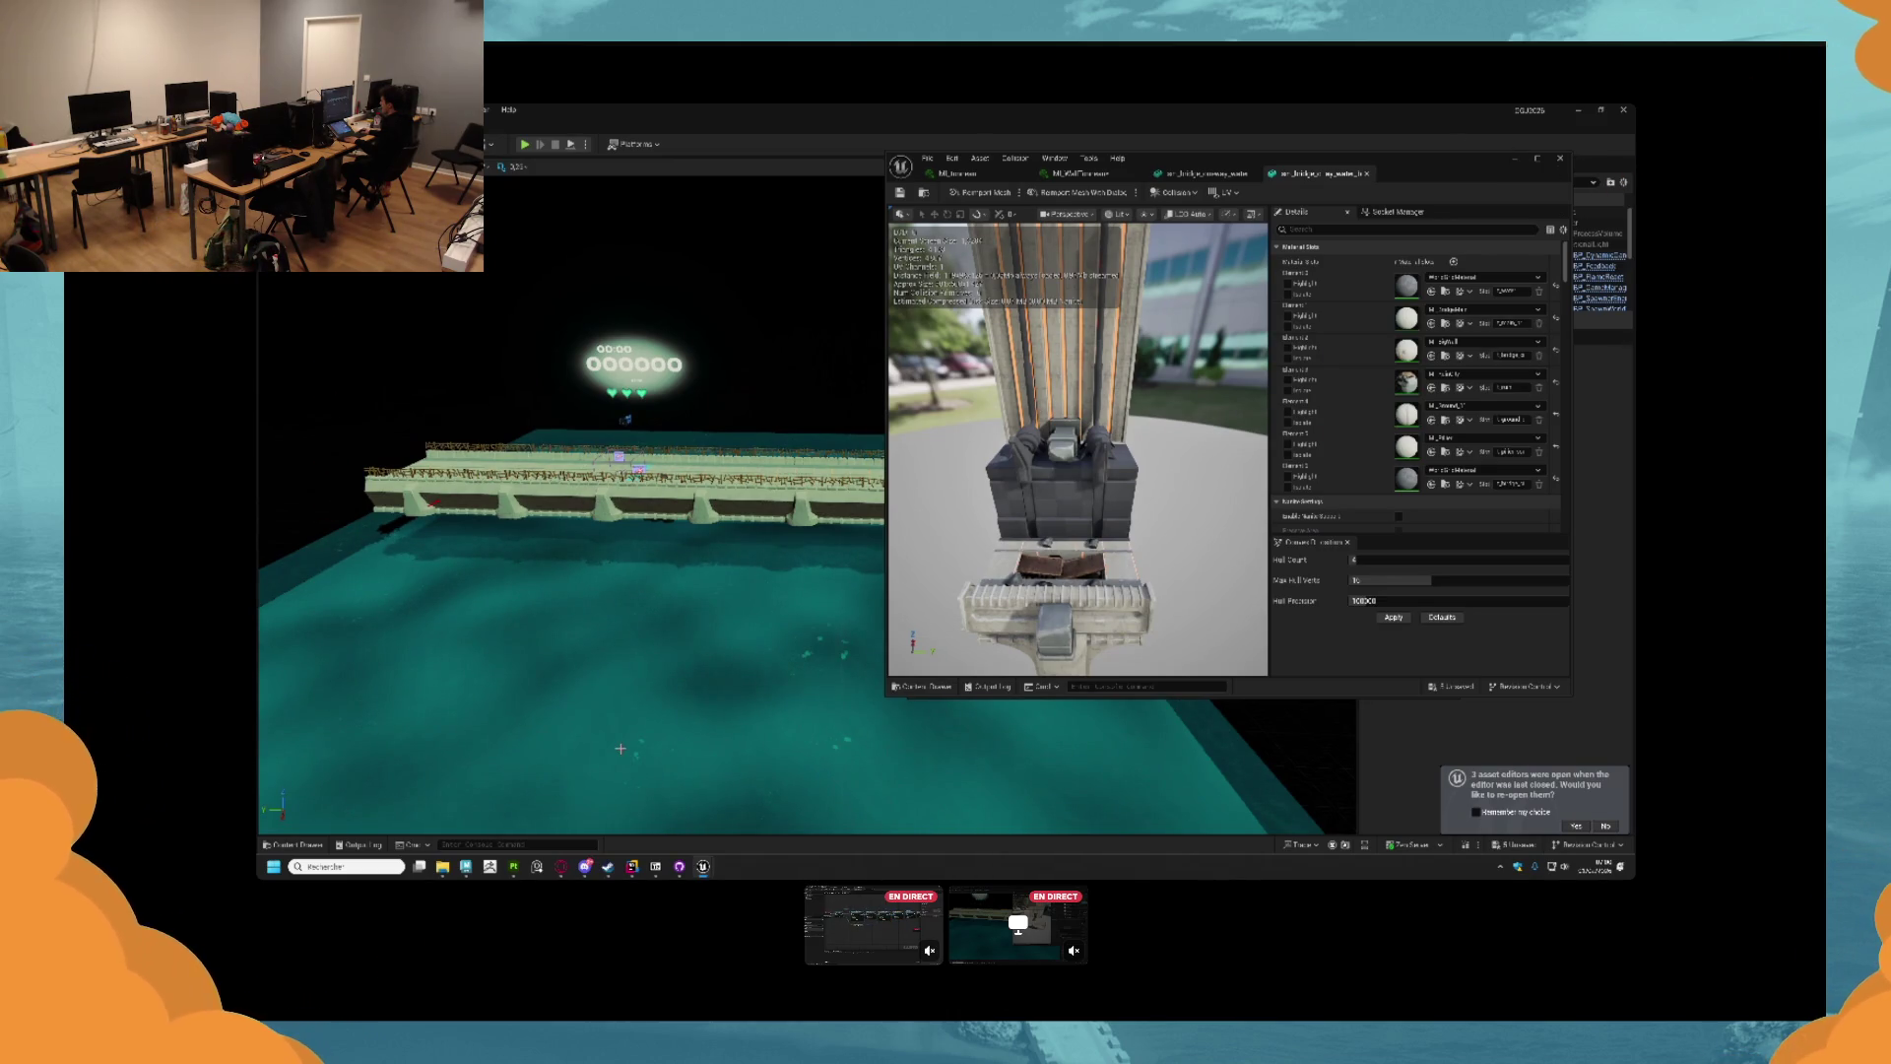
pyautogui.hotkey('alt', 'Tab')
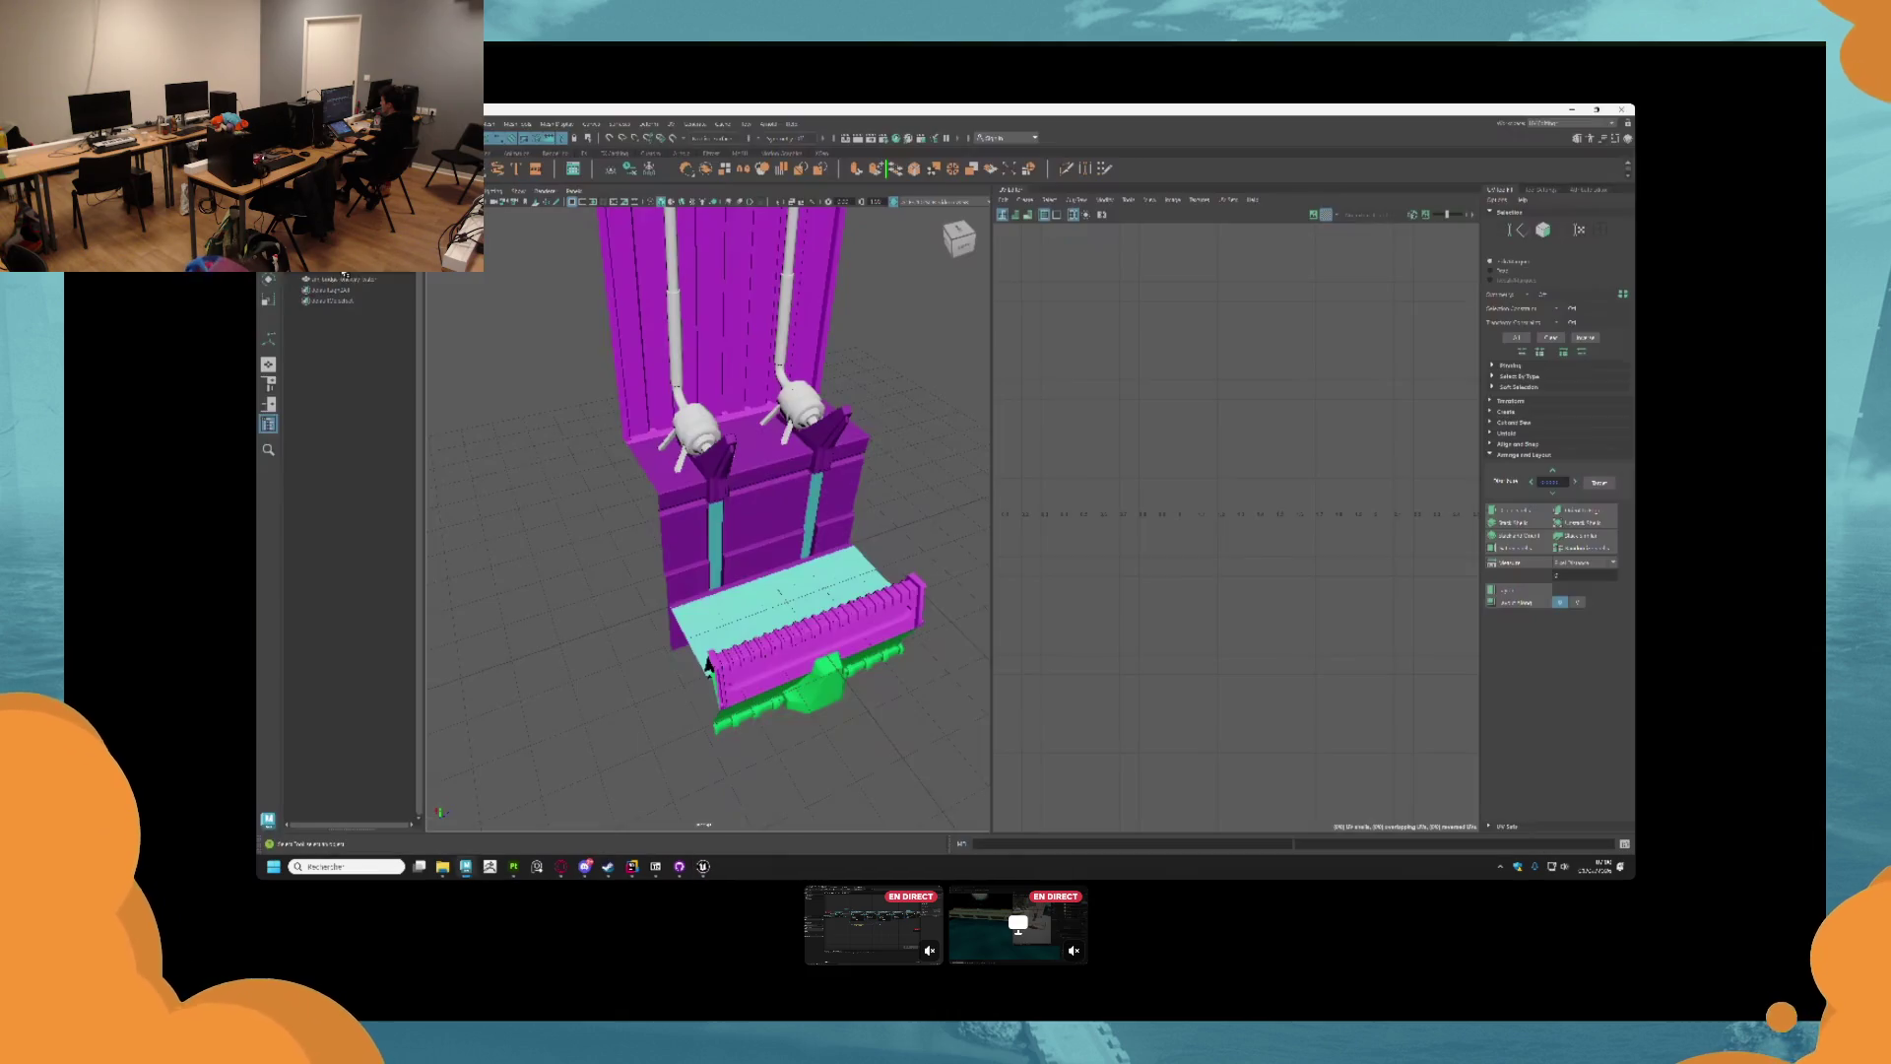
pyautogui.click(335, 290)
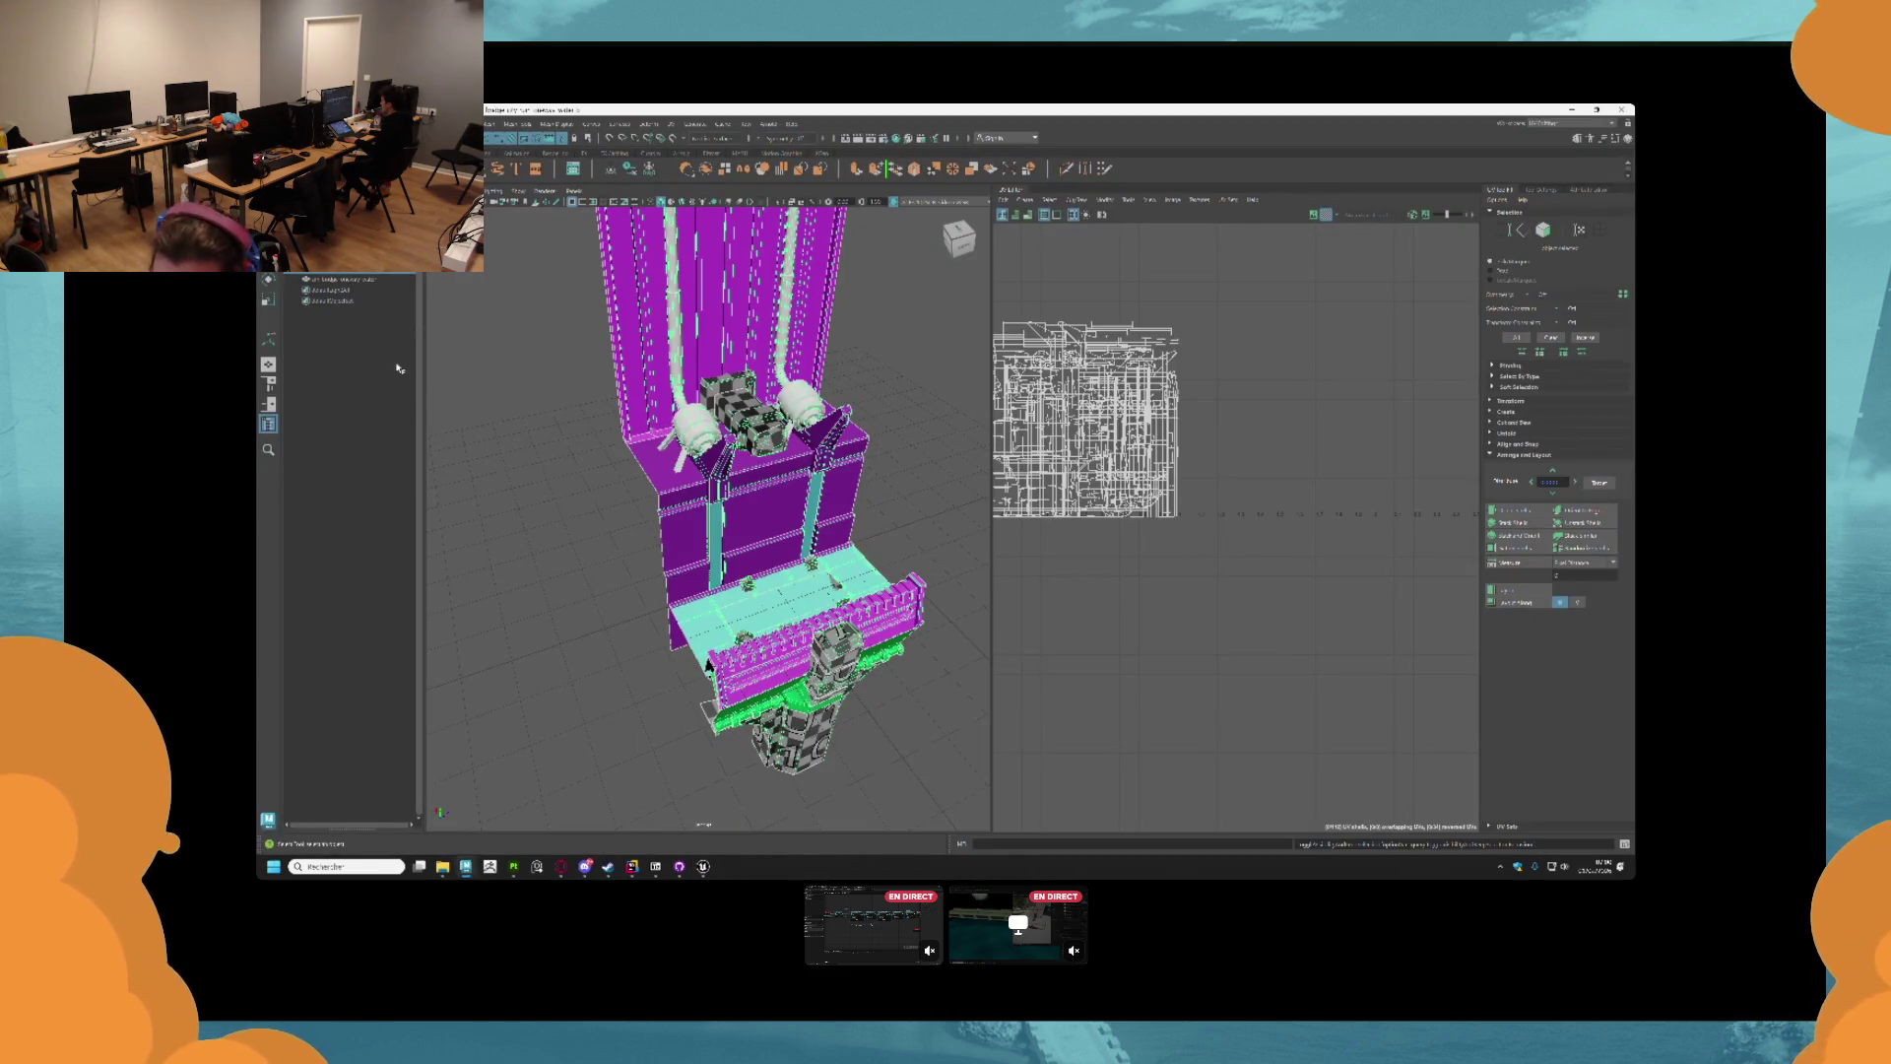
pyautogui.hotkey('alt', 'Tab')
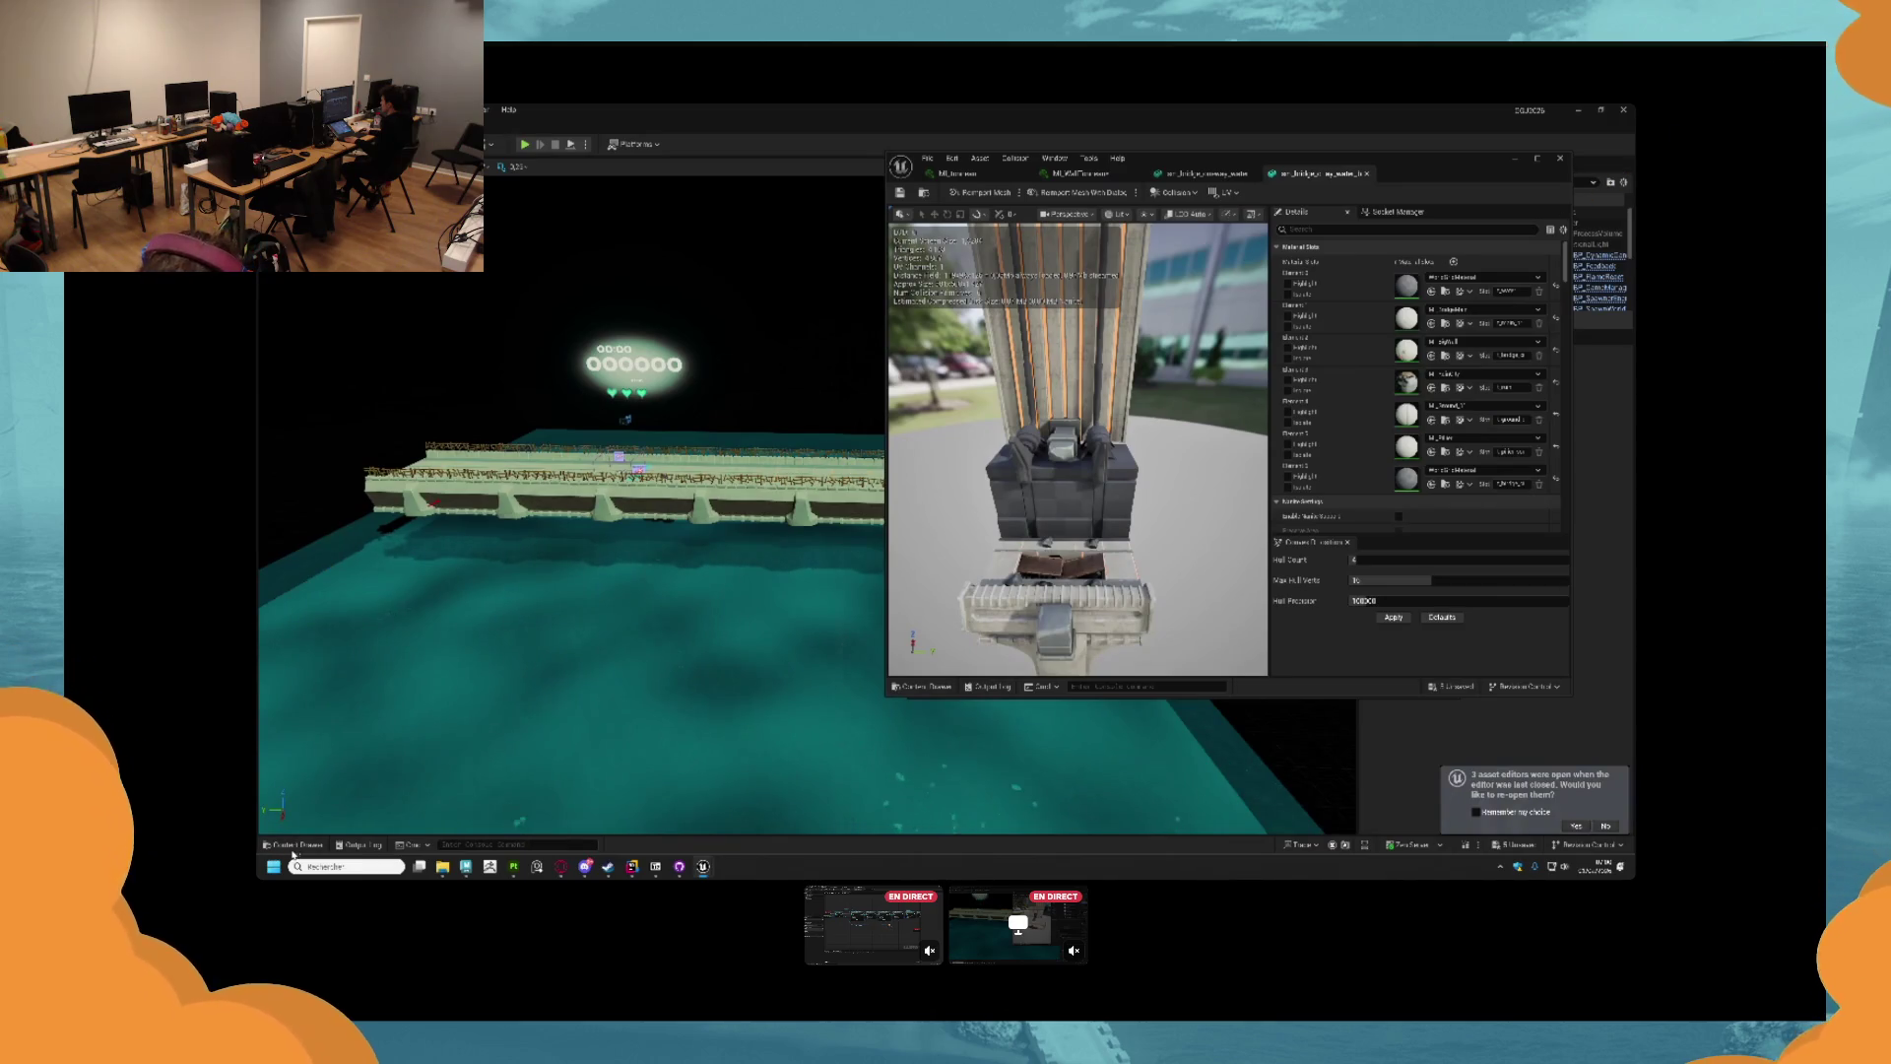
# Import the bridge FBX with its materials into the Bridge folder.
pyautogui.click(293, 845)
pyautogui.click(724, 816)
pyautogui.moveTo(441, 868)
pyautogui.click(556, 793)
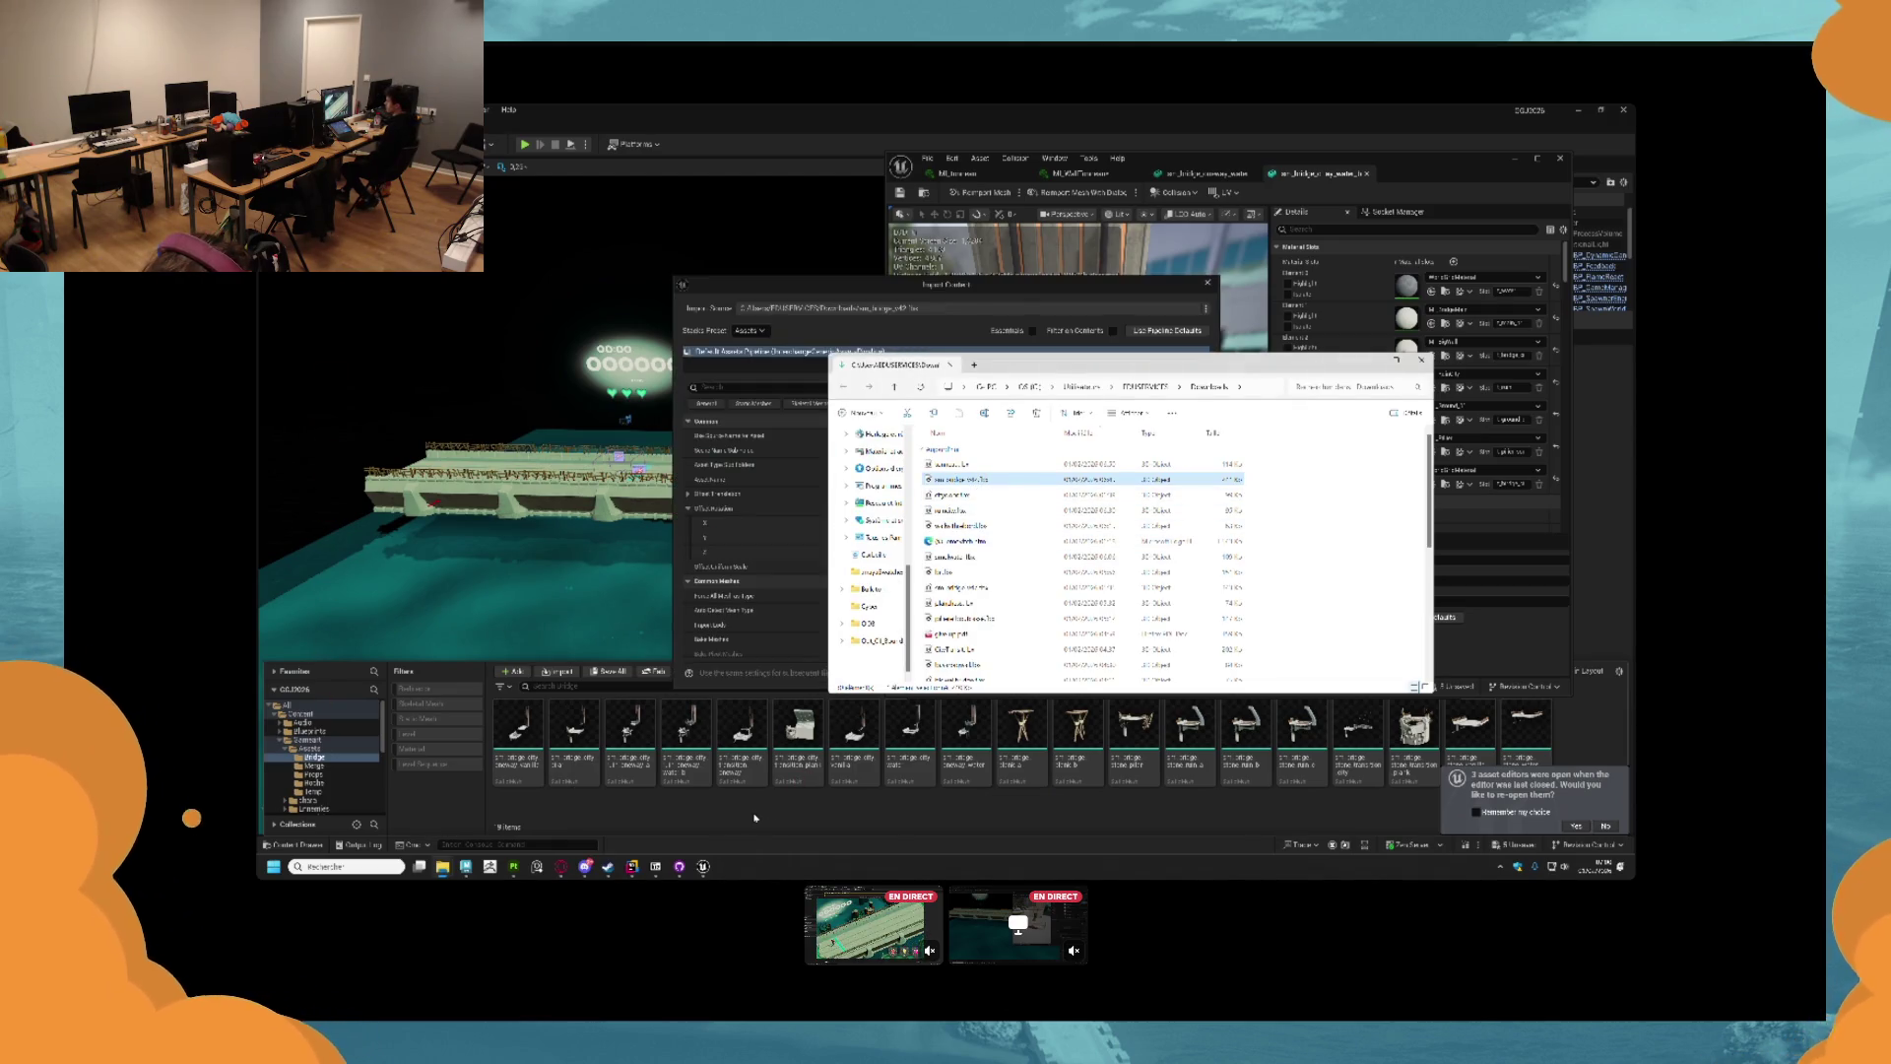
pyautogui.click(795, 387)
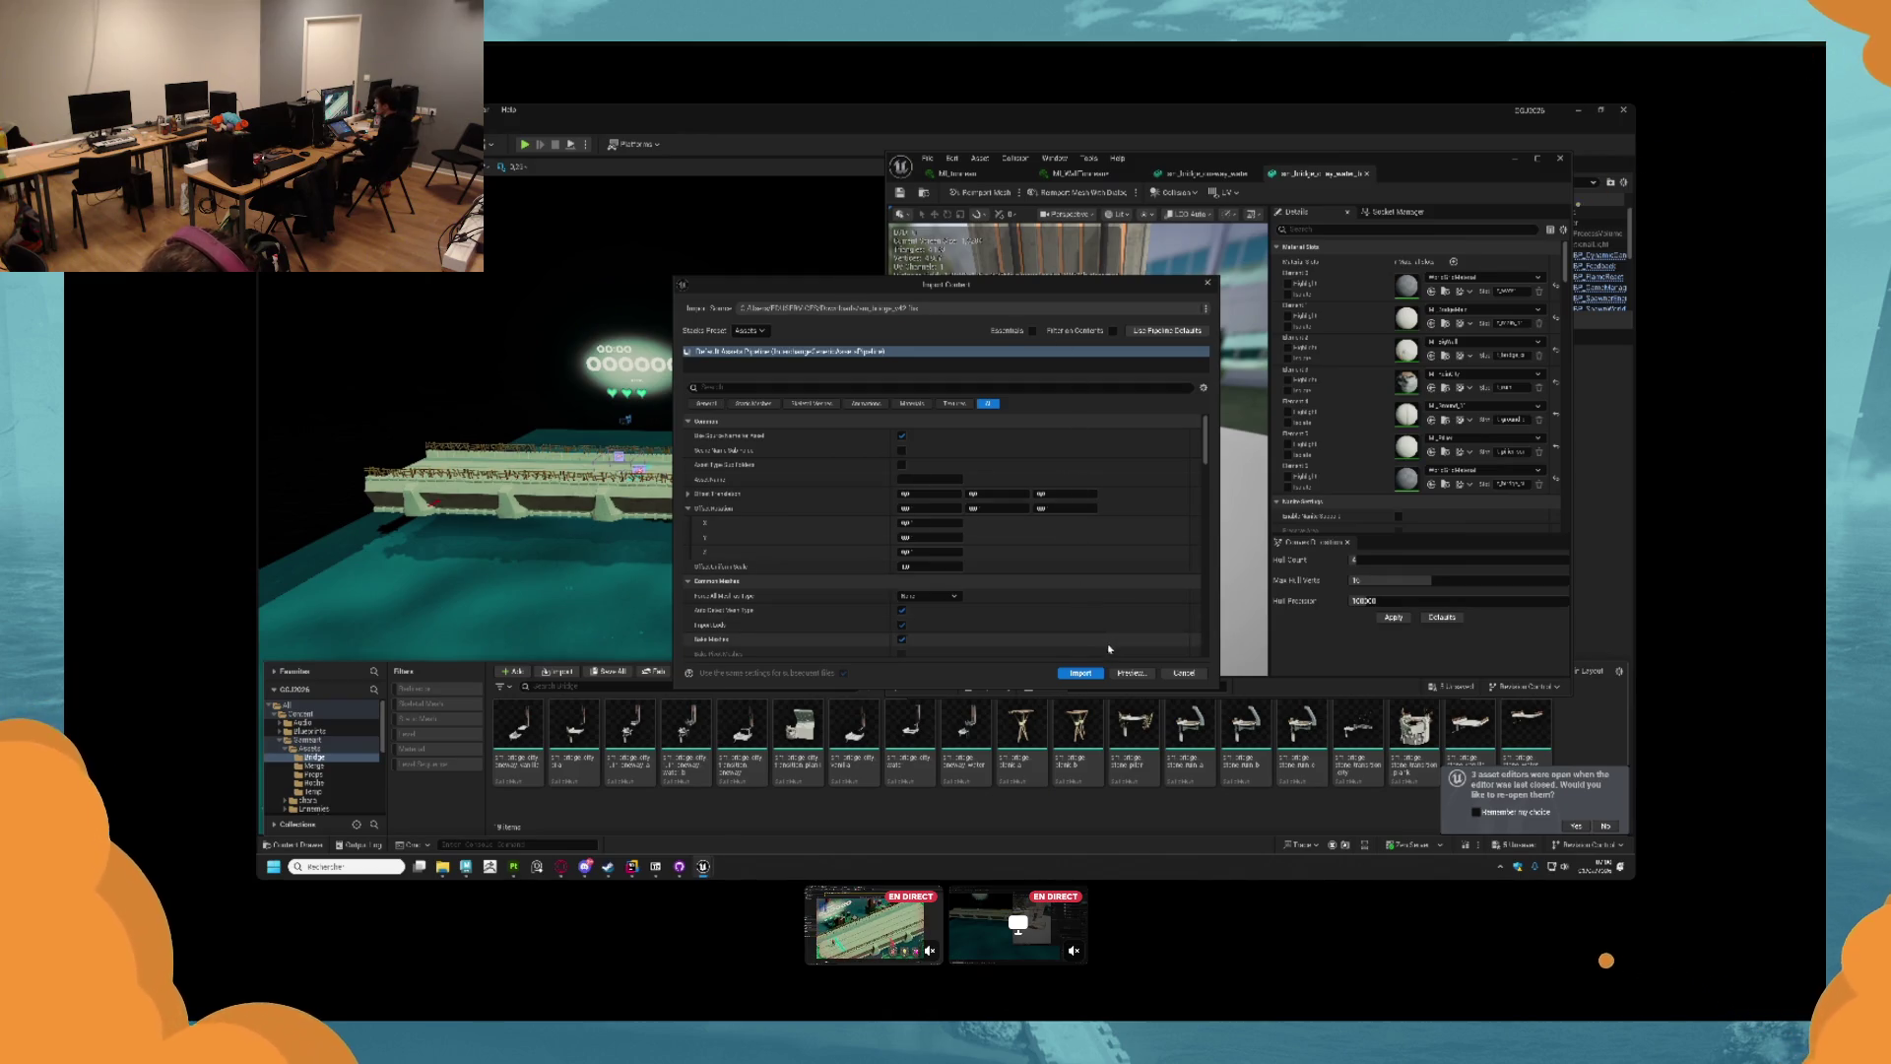
pyautogui.click(1076, 674)
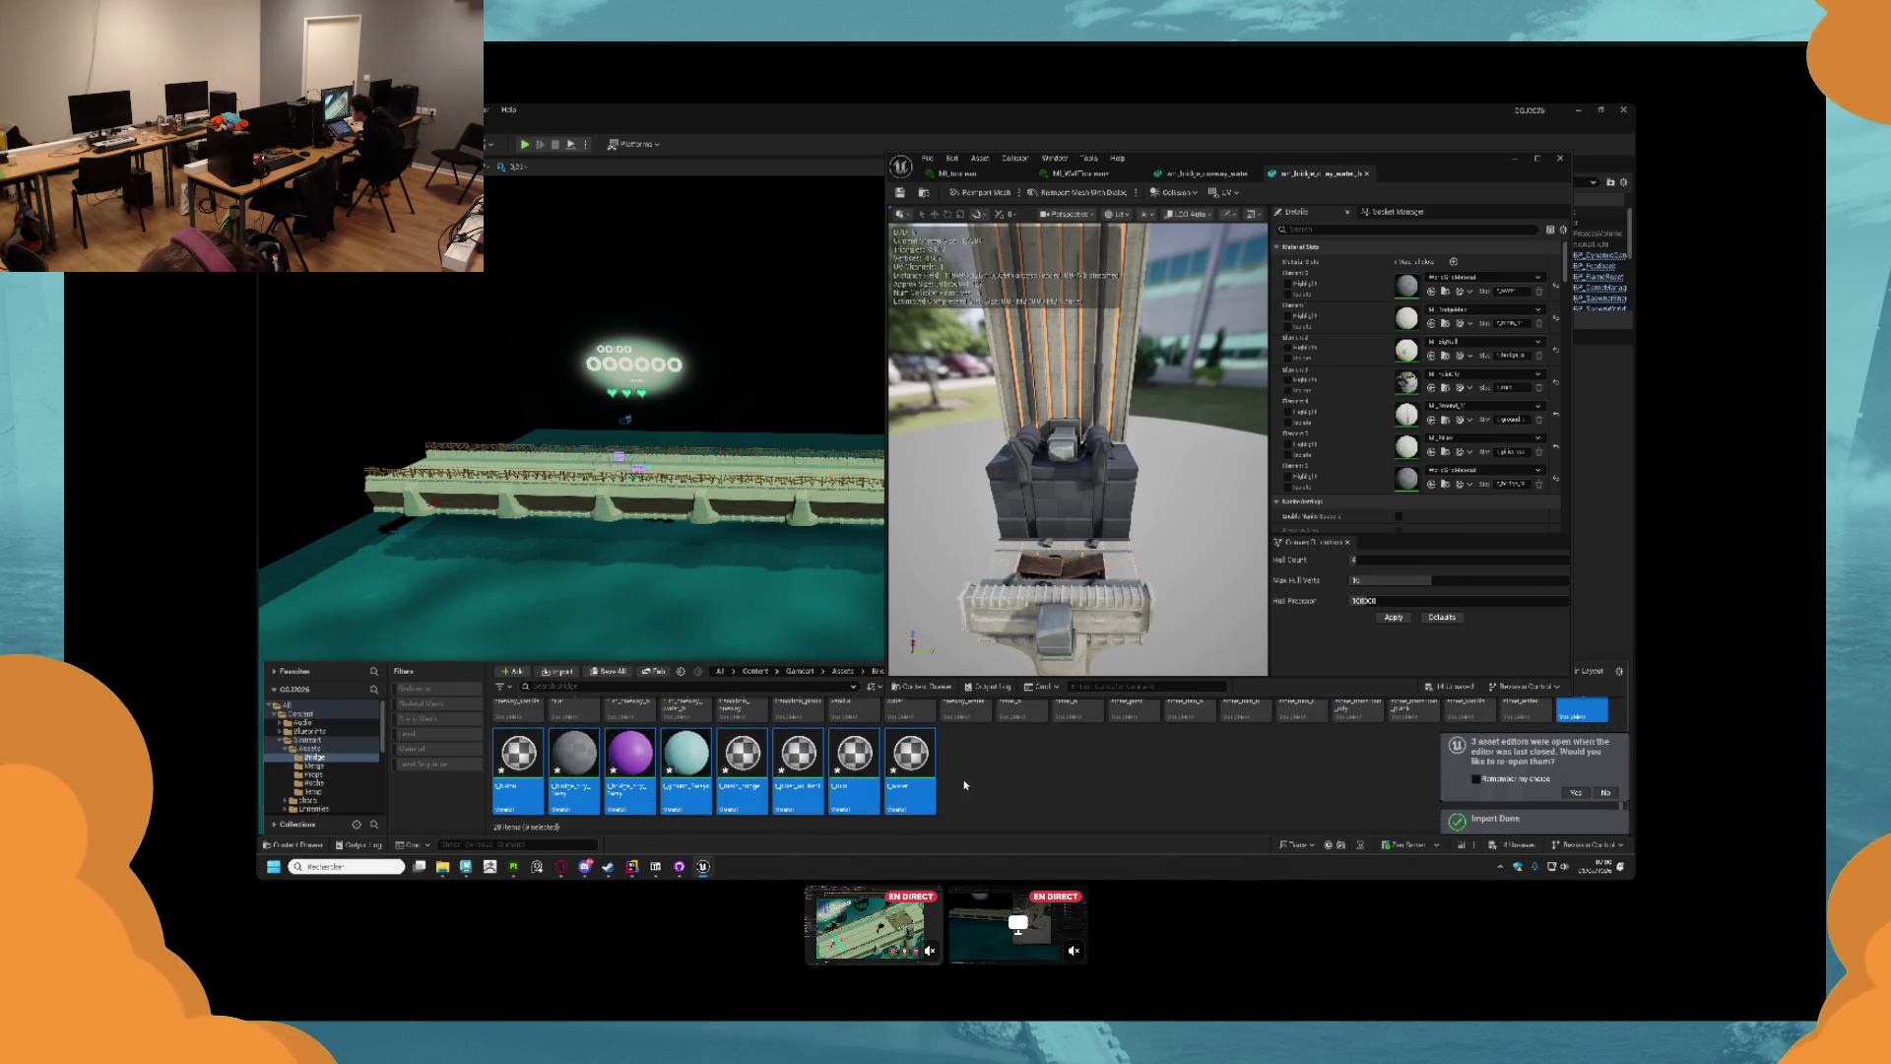
# Undo the last LayerMask edit and select the last imported material.
pyautogui.scroll(1, 965, 785)
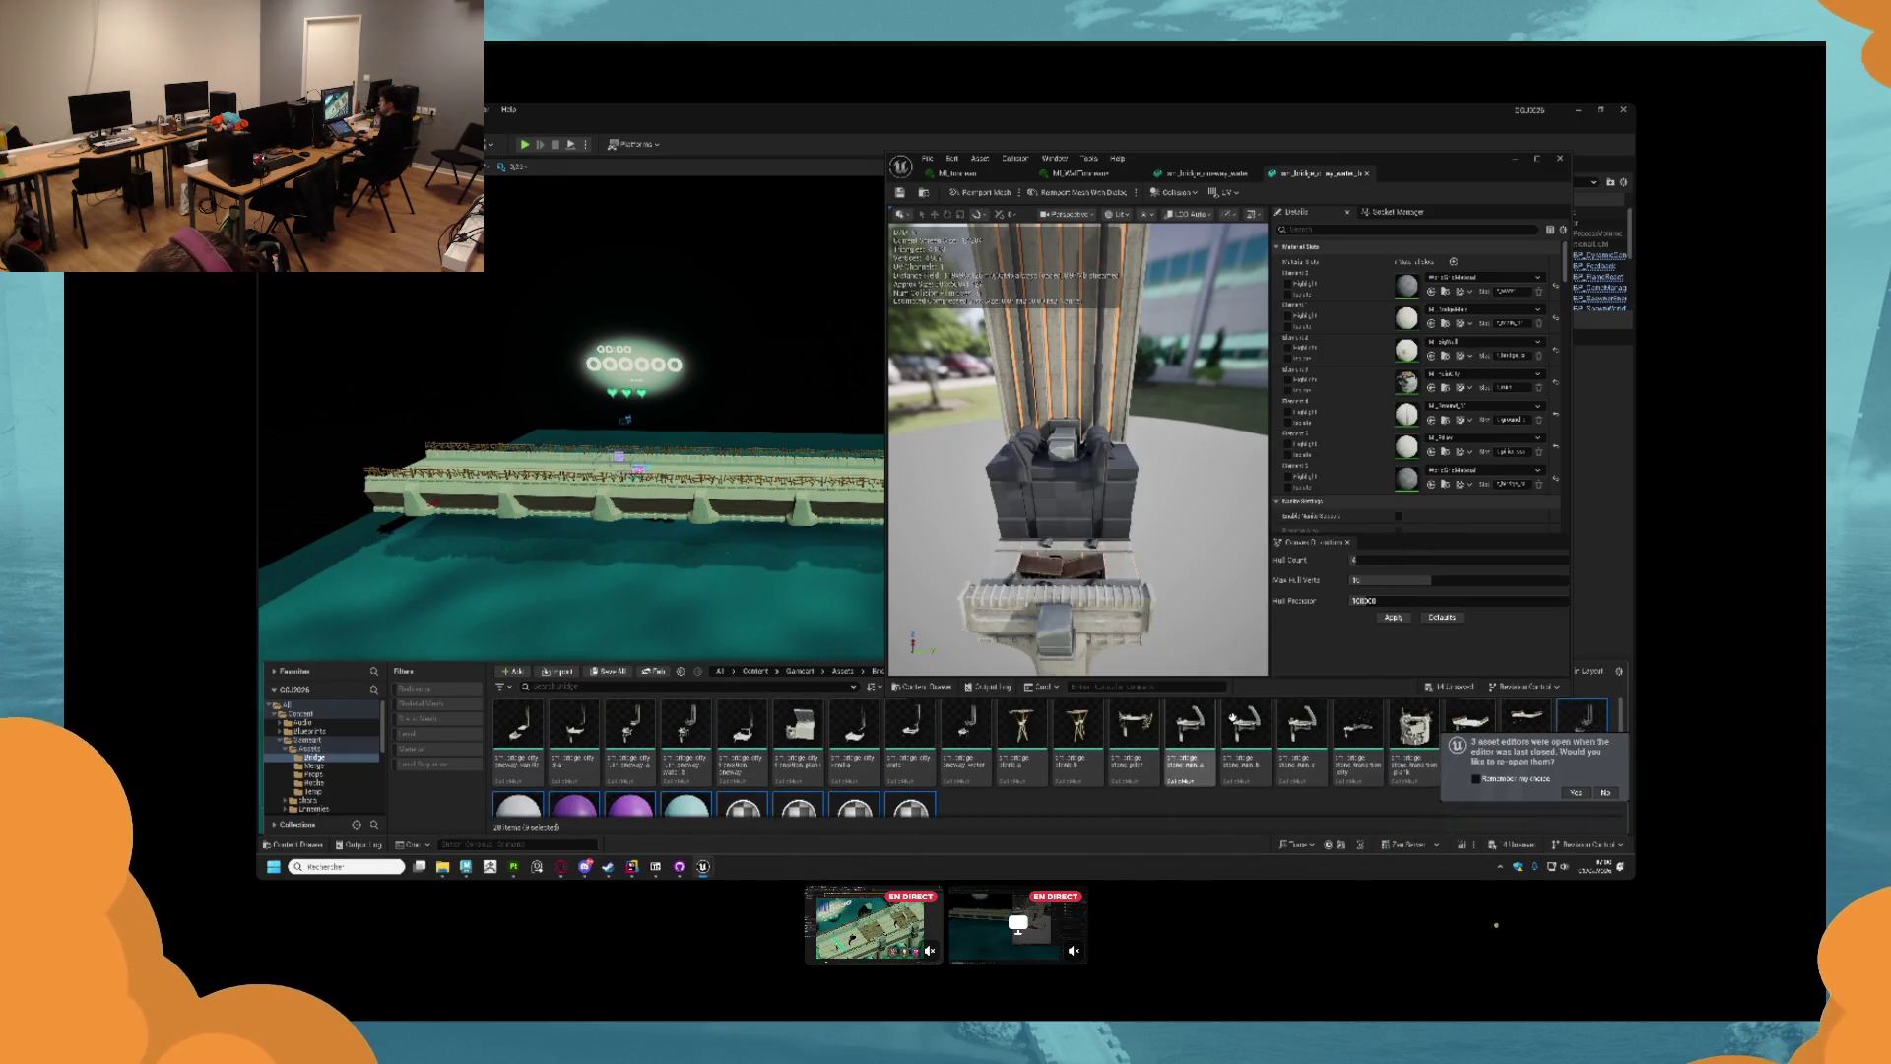
pyautogui.scroll(-1, 1088, 769)
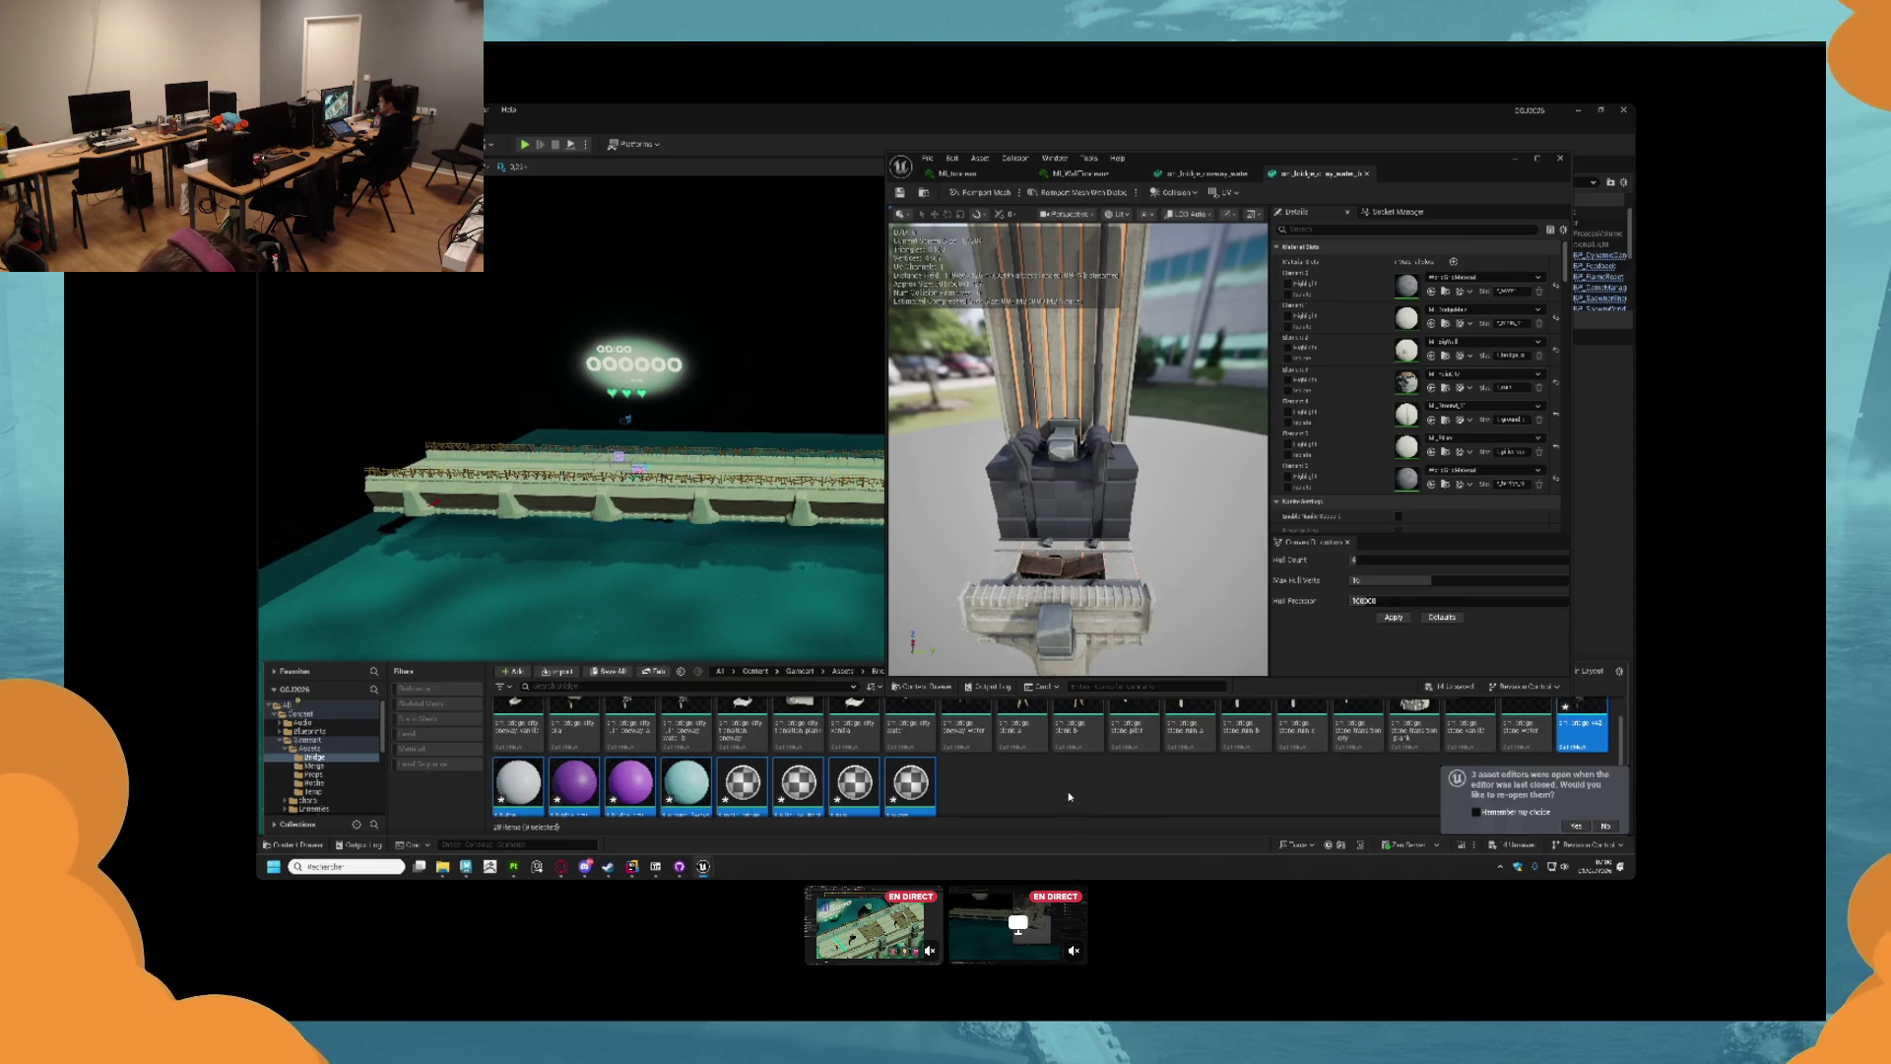
pyautogui.click(1070, 796)
pyautogui.hotkey('ctrl', 'z')
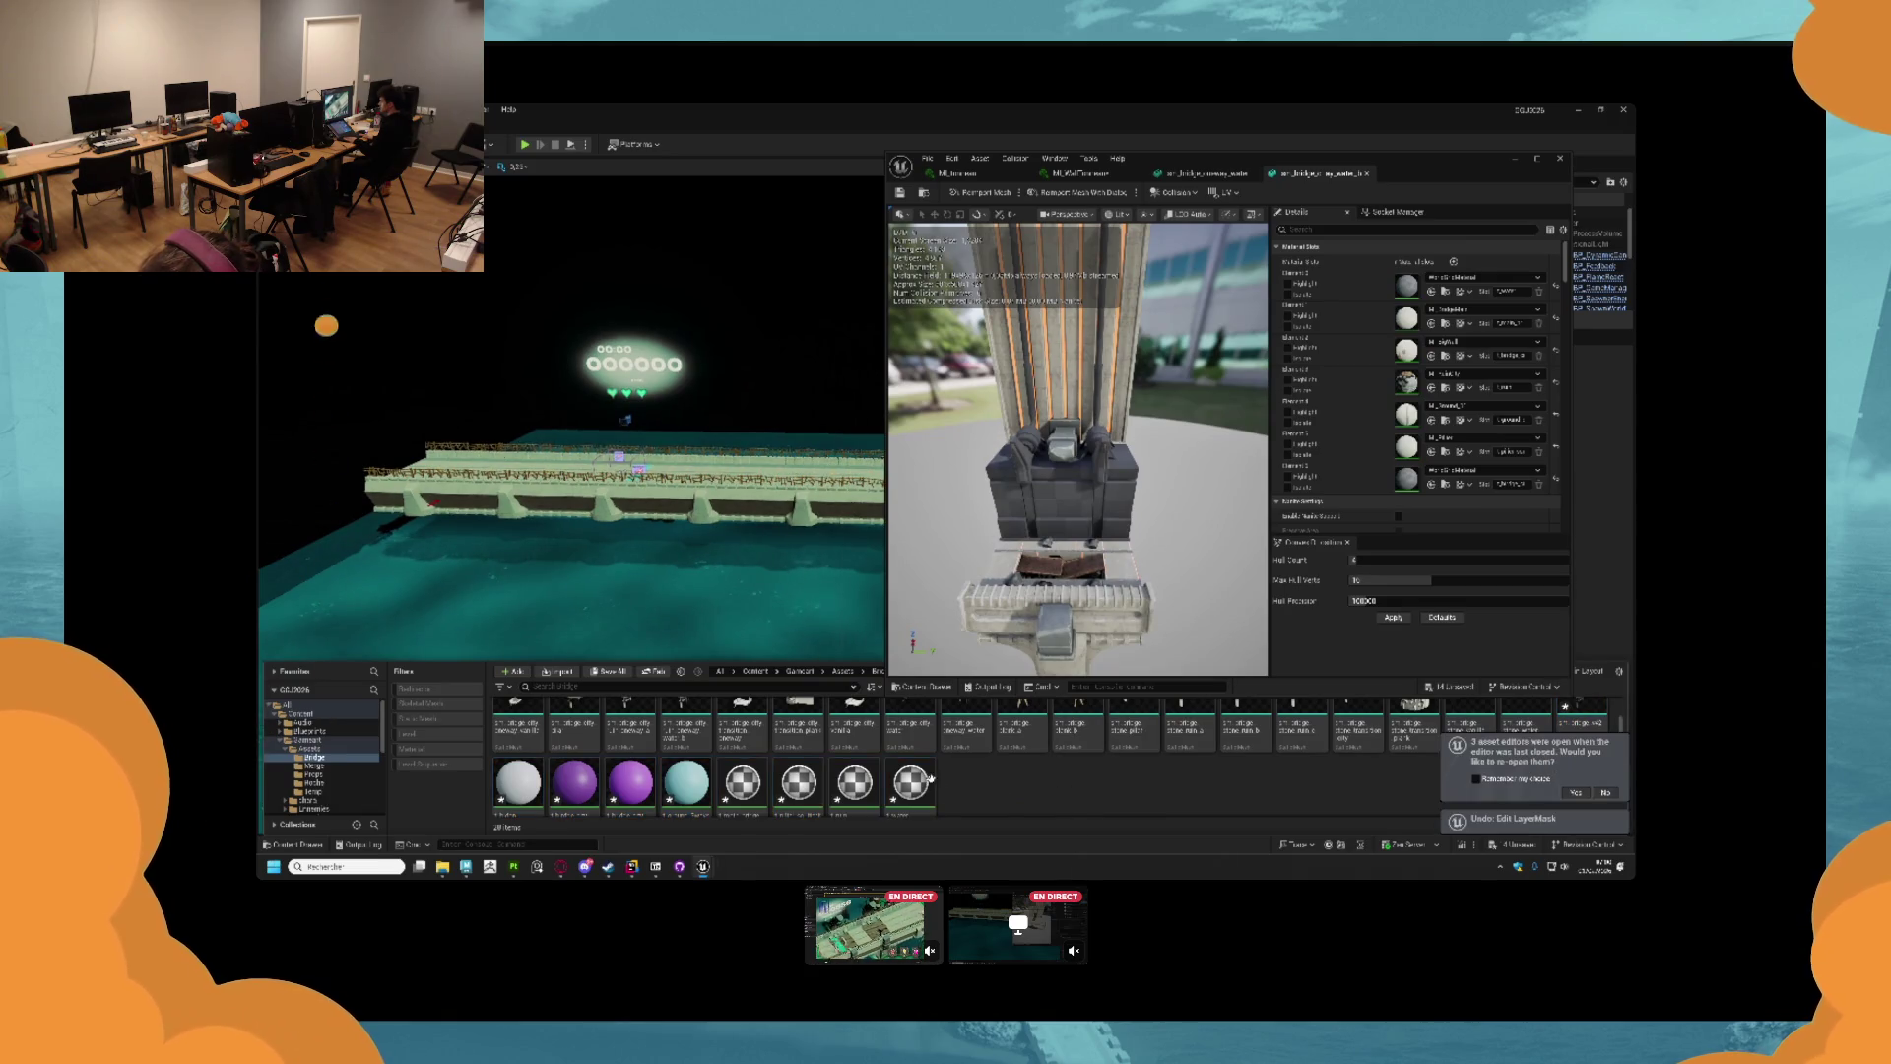
pyautogui.click(911, 783)
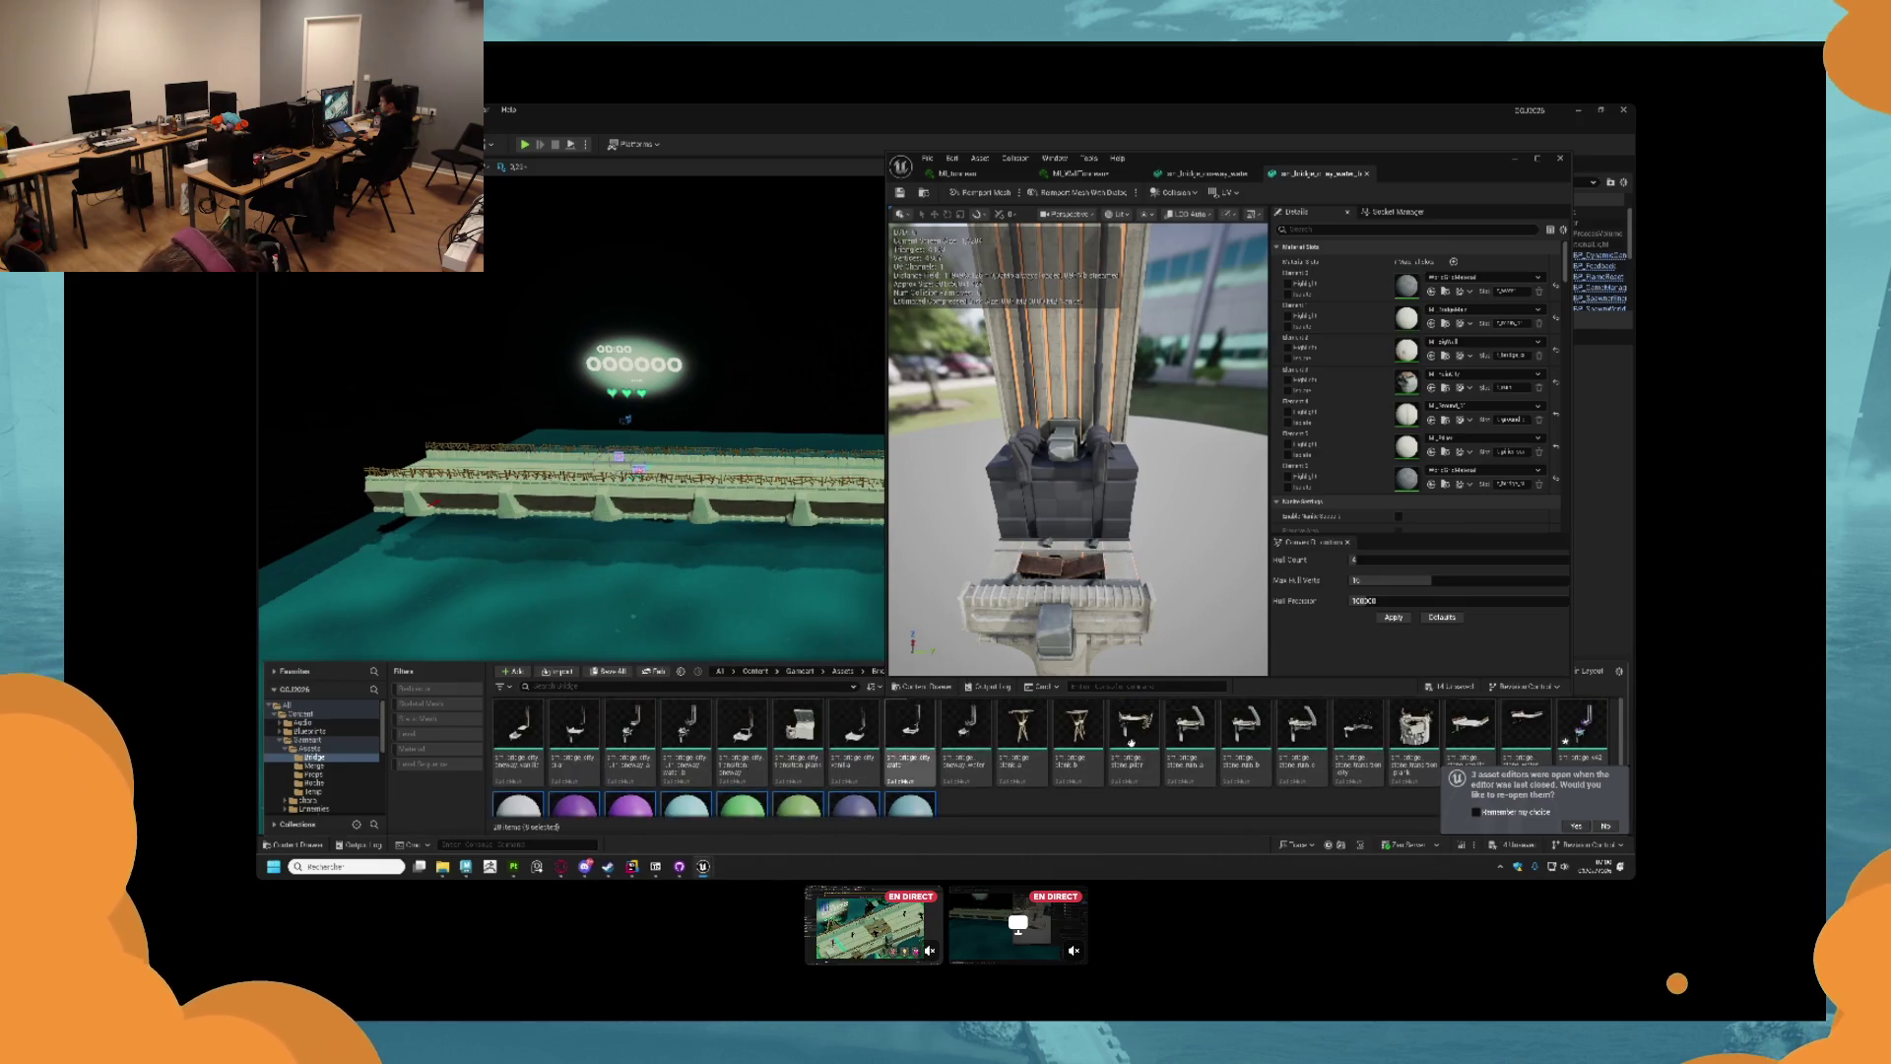
# Delete the last bridge mesh tile from the bridge assets folder, confirming the Delete Assets dialog.
pyautogui.rightClick(1579, 729)
pyautogui.press('Delete')
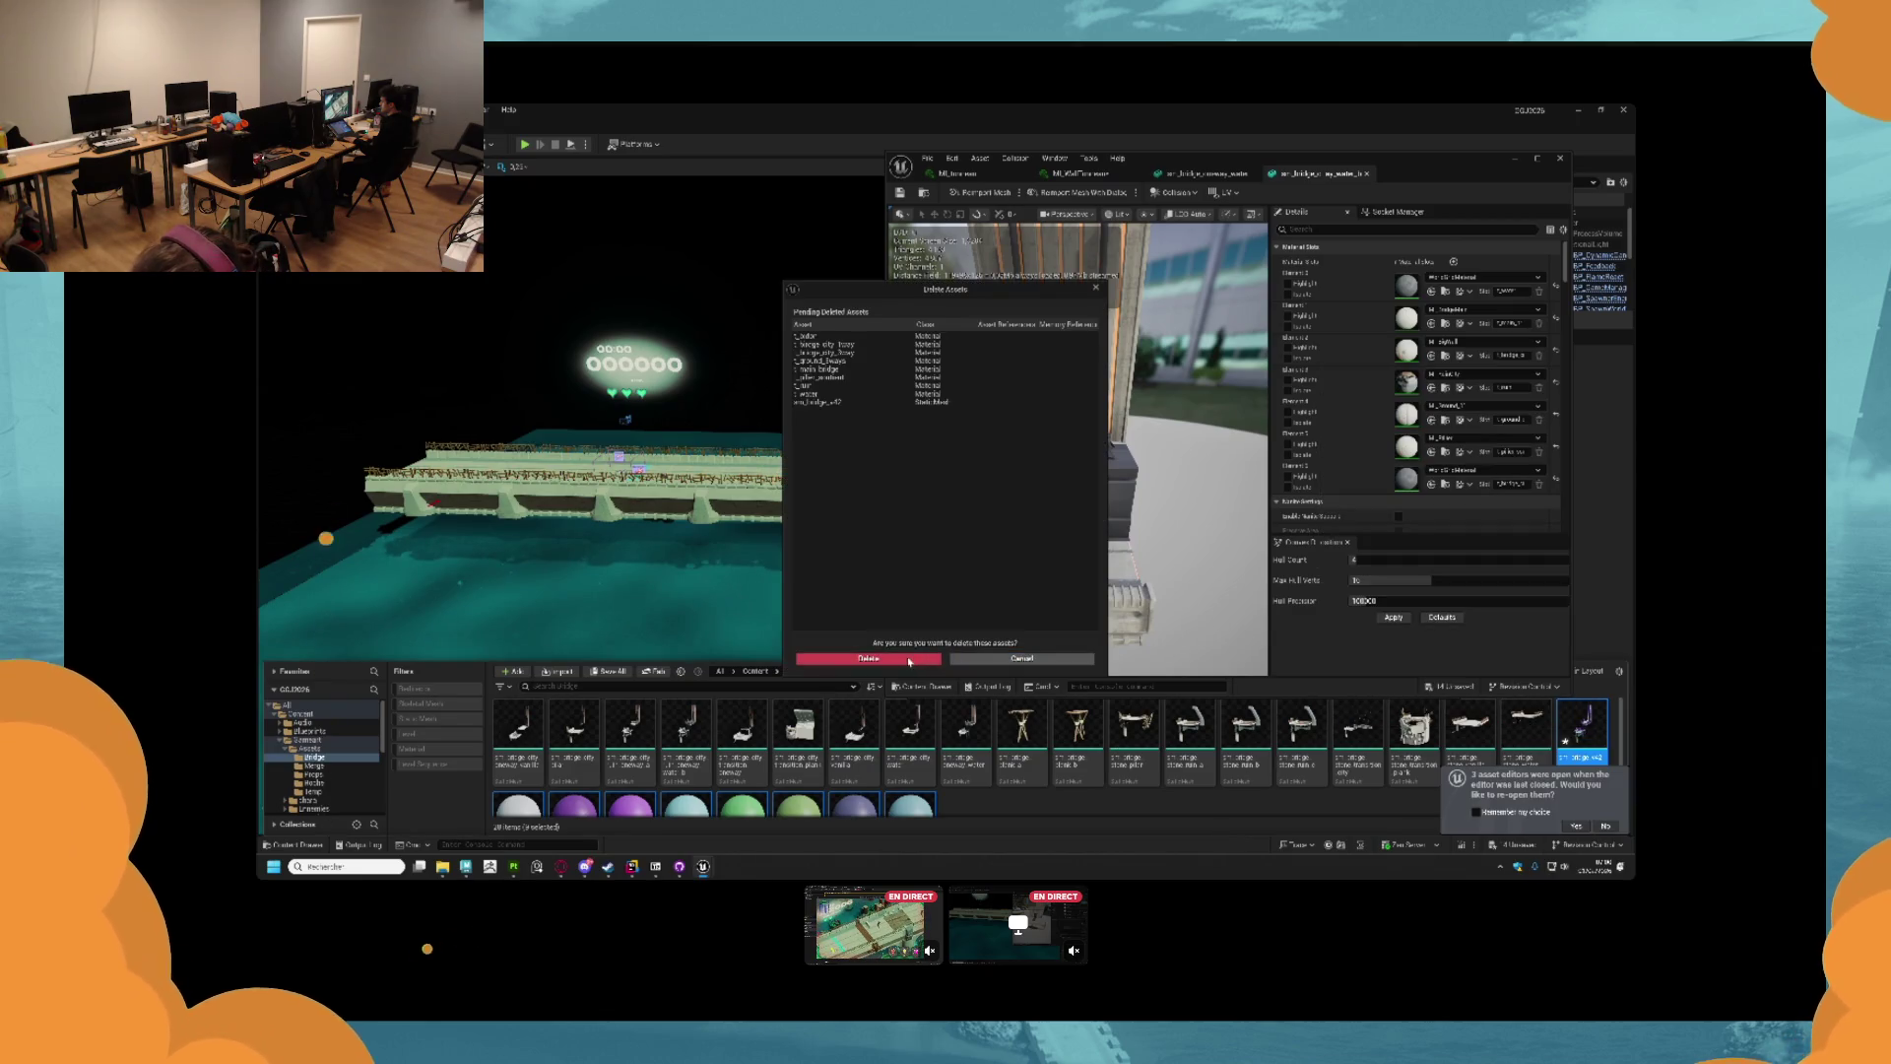
pyautogui.click(909, 658)
pyautogui.click(574, 733)
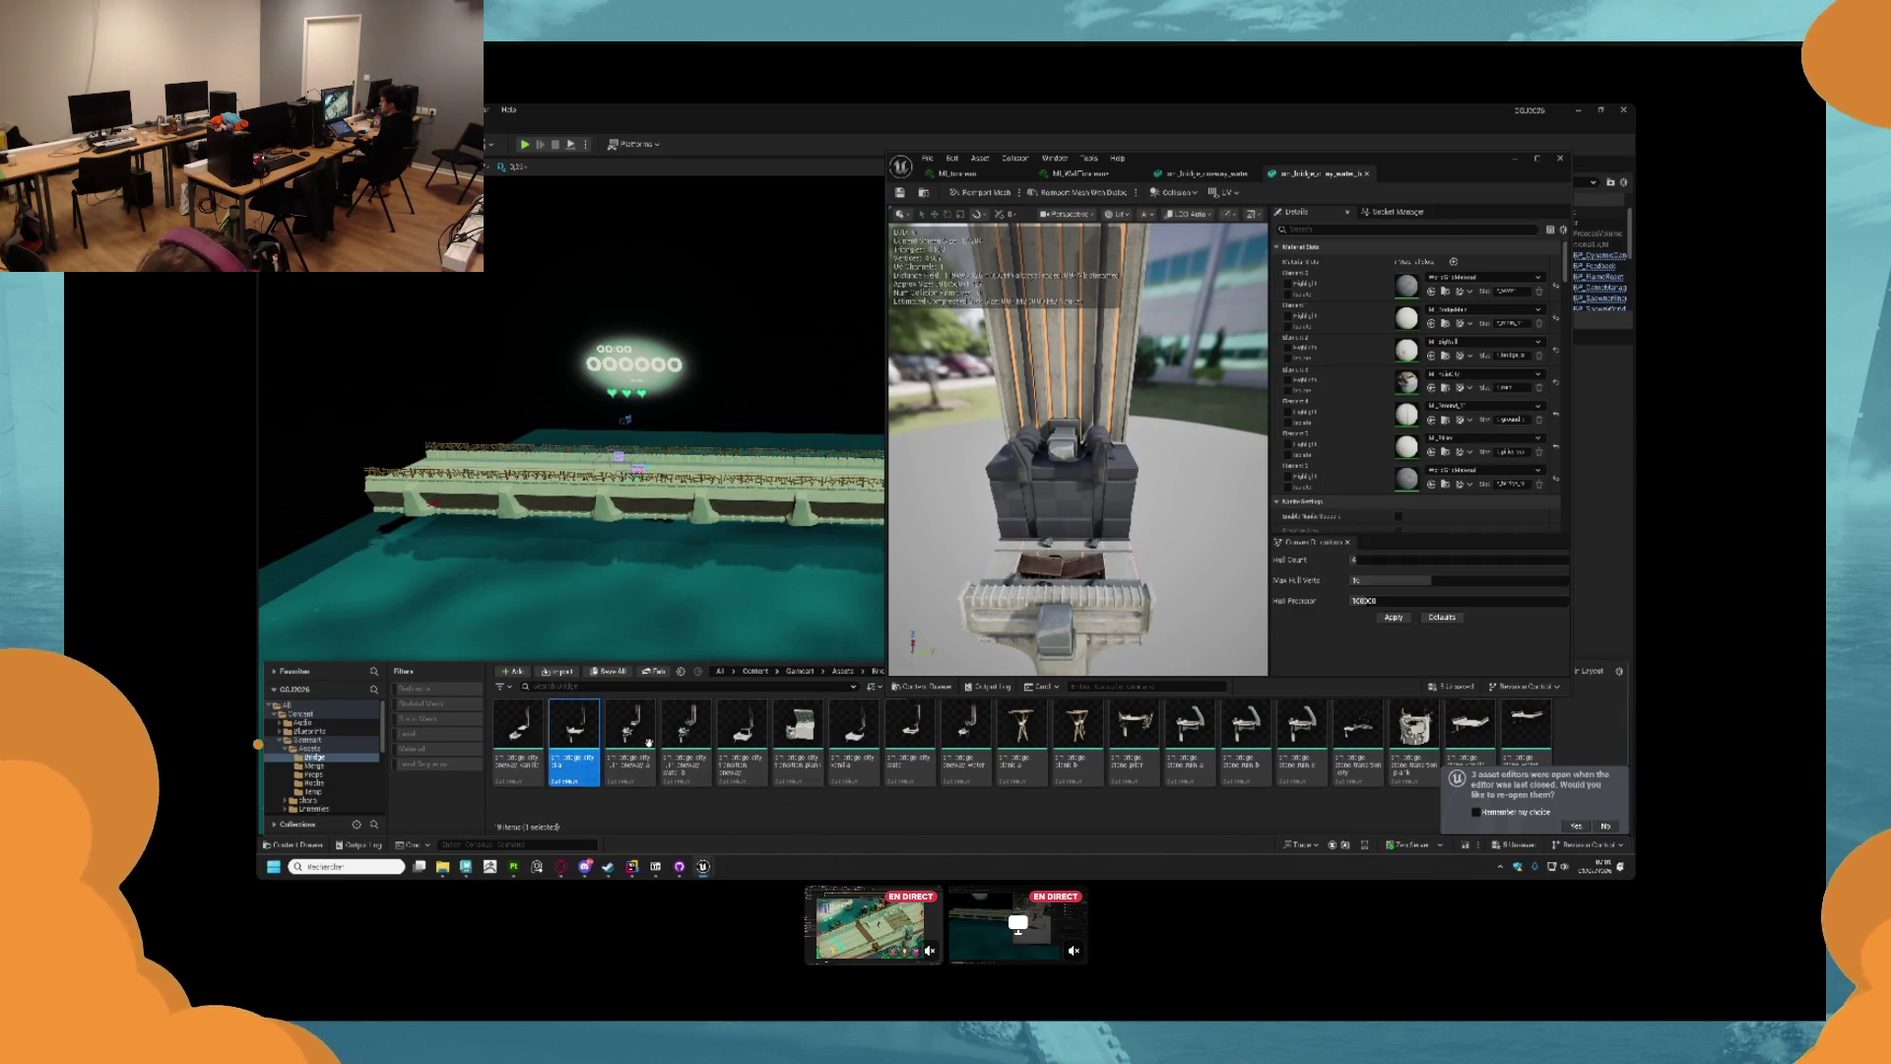
# Clear the asset selection and bring the Downloads folder window forward.
pyautogui.moveTo(660, 696)
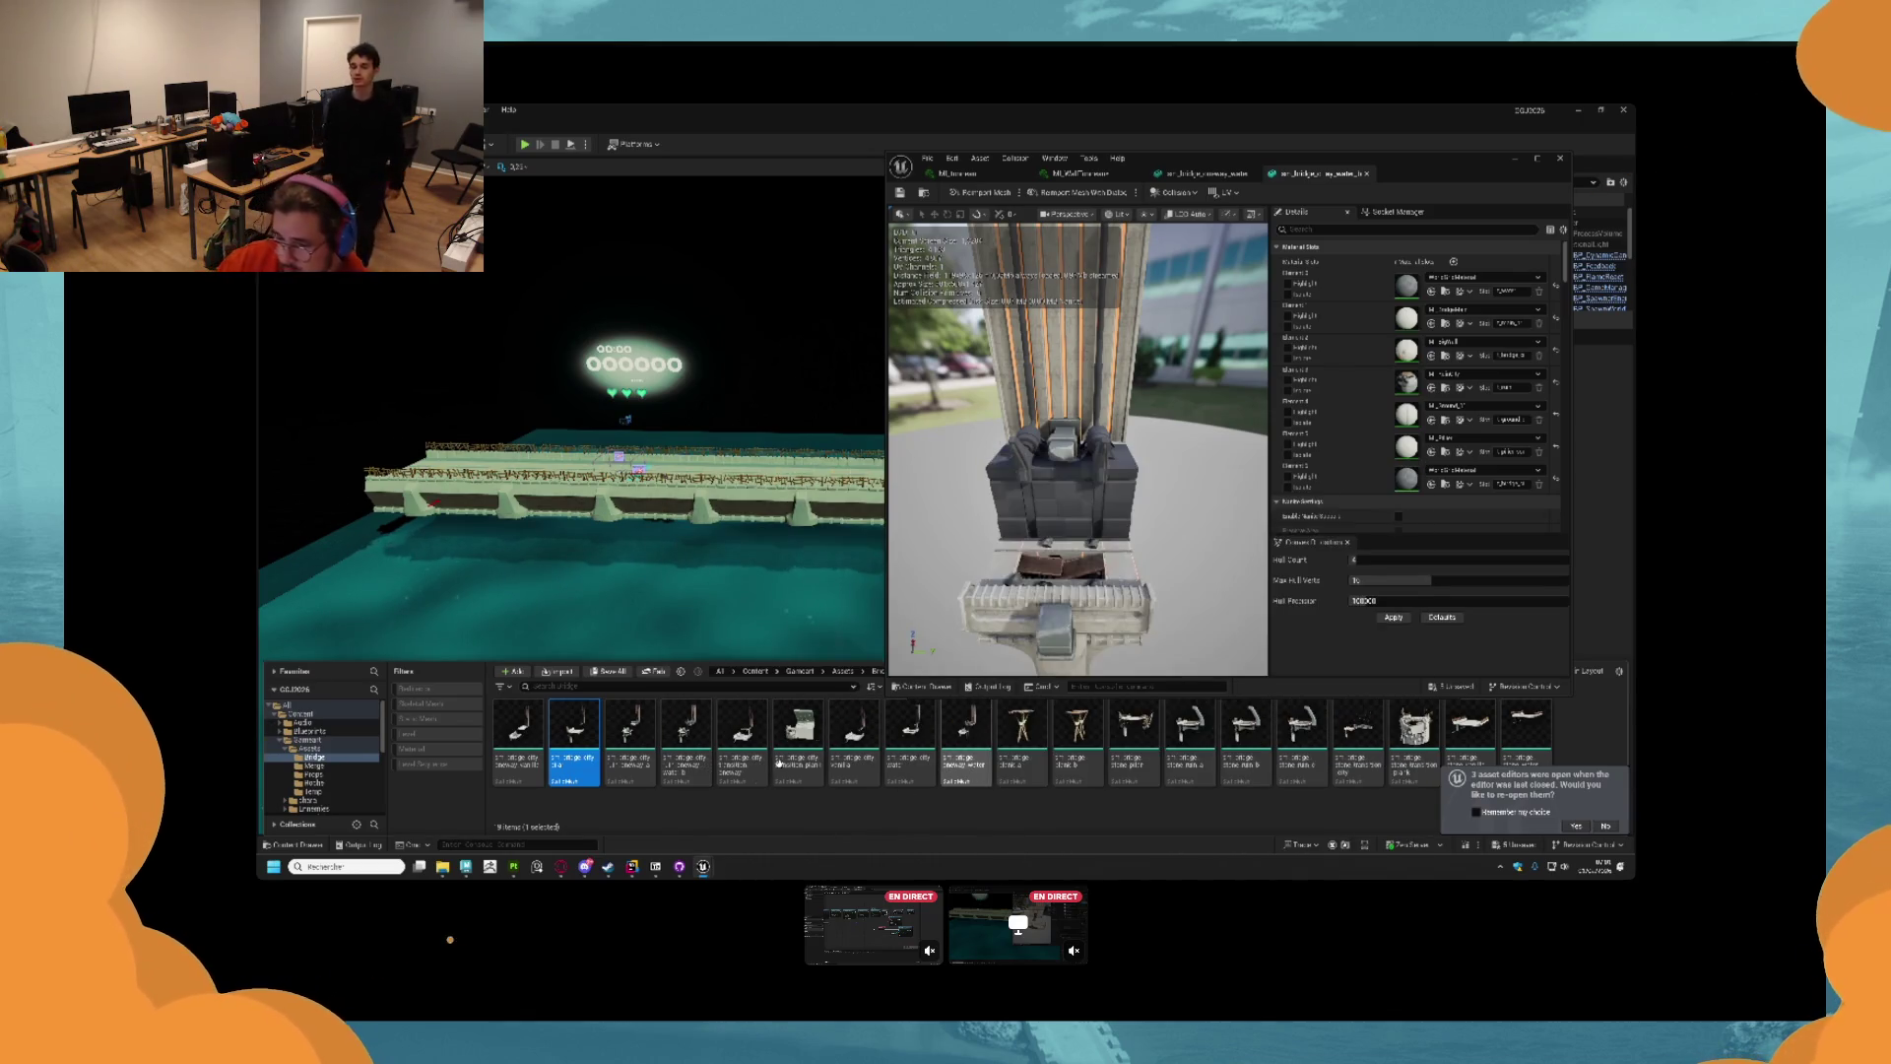
pyautogui.click(697, 809)
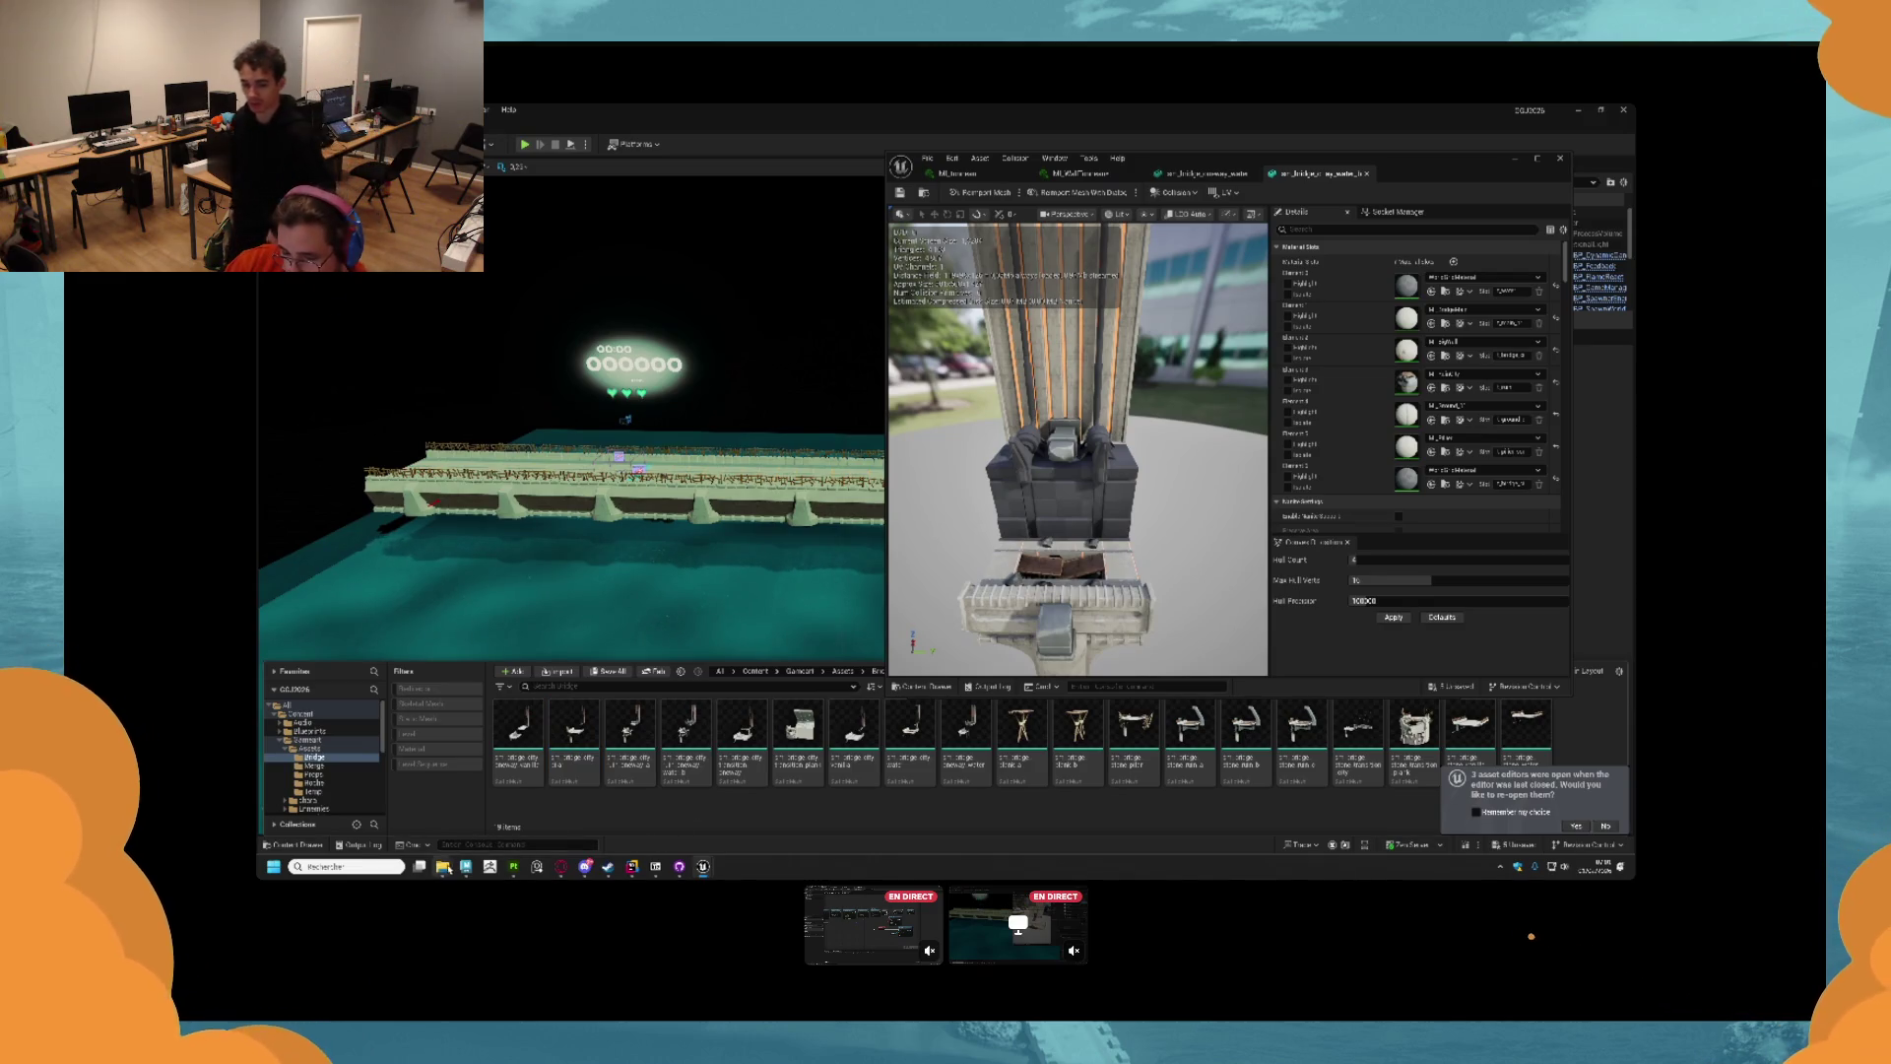
pyautogui.click(470, 839)
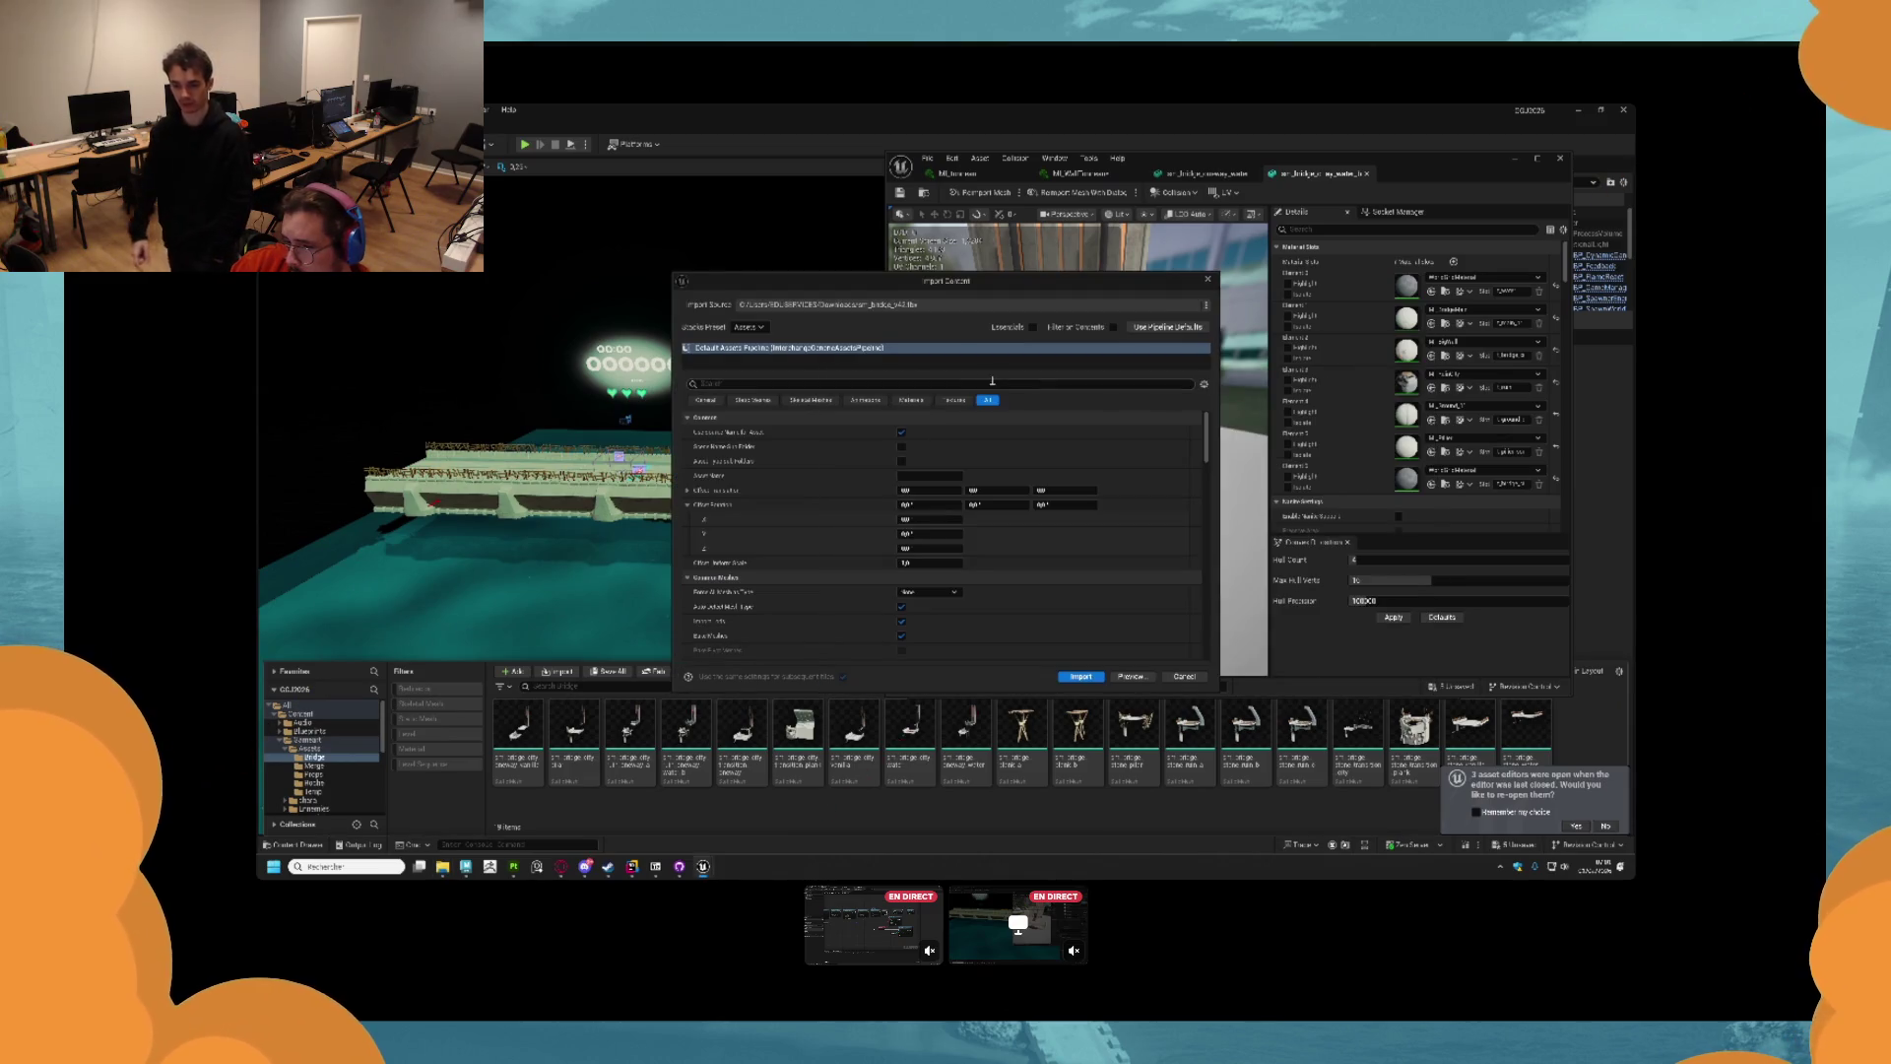
# Filter the import options with 'ter' and turn off Import Materials.
pyautogui.scroll(-4, 913, 587)
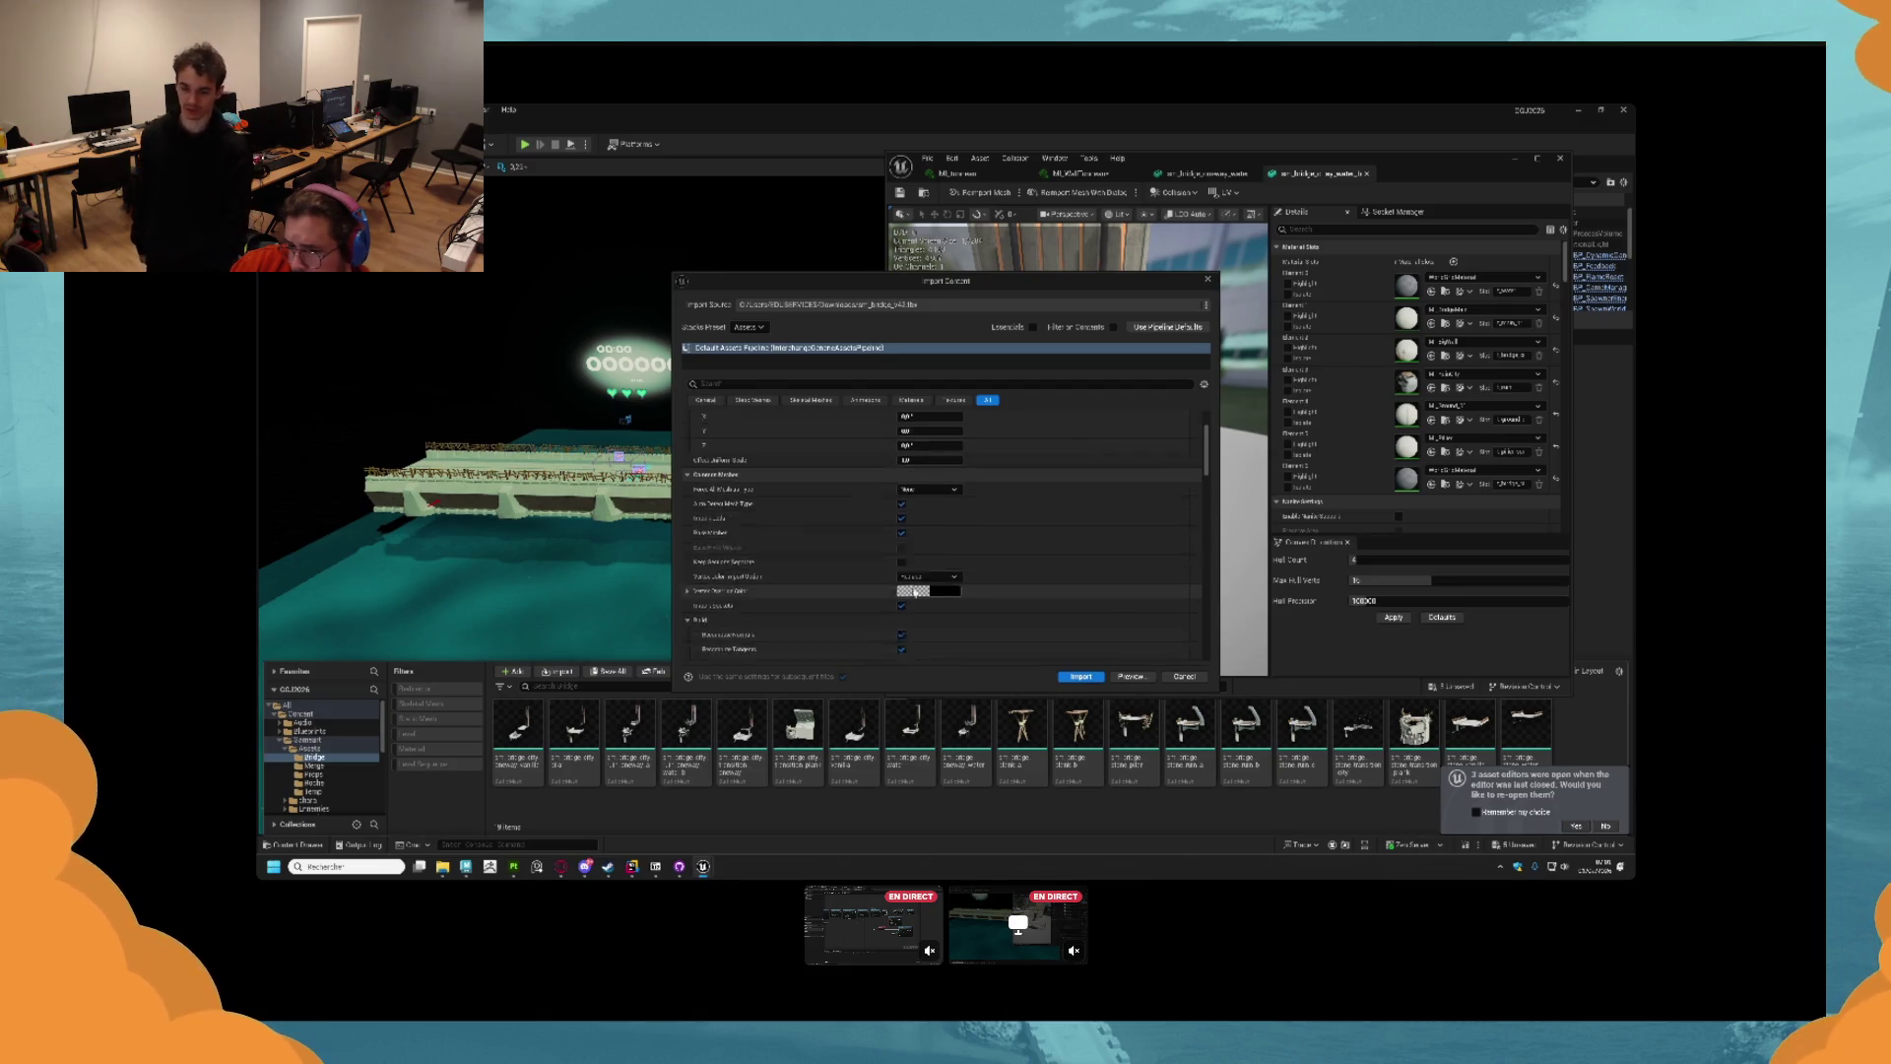
pyautogui.scroll(-8, 913, 587)
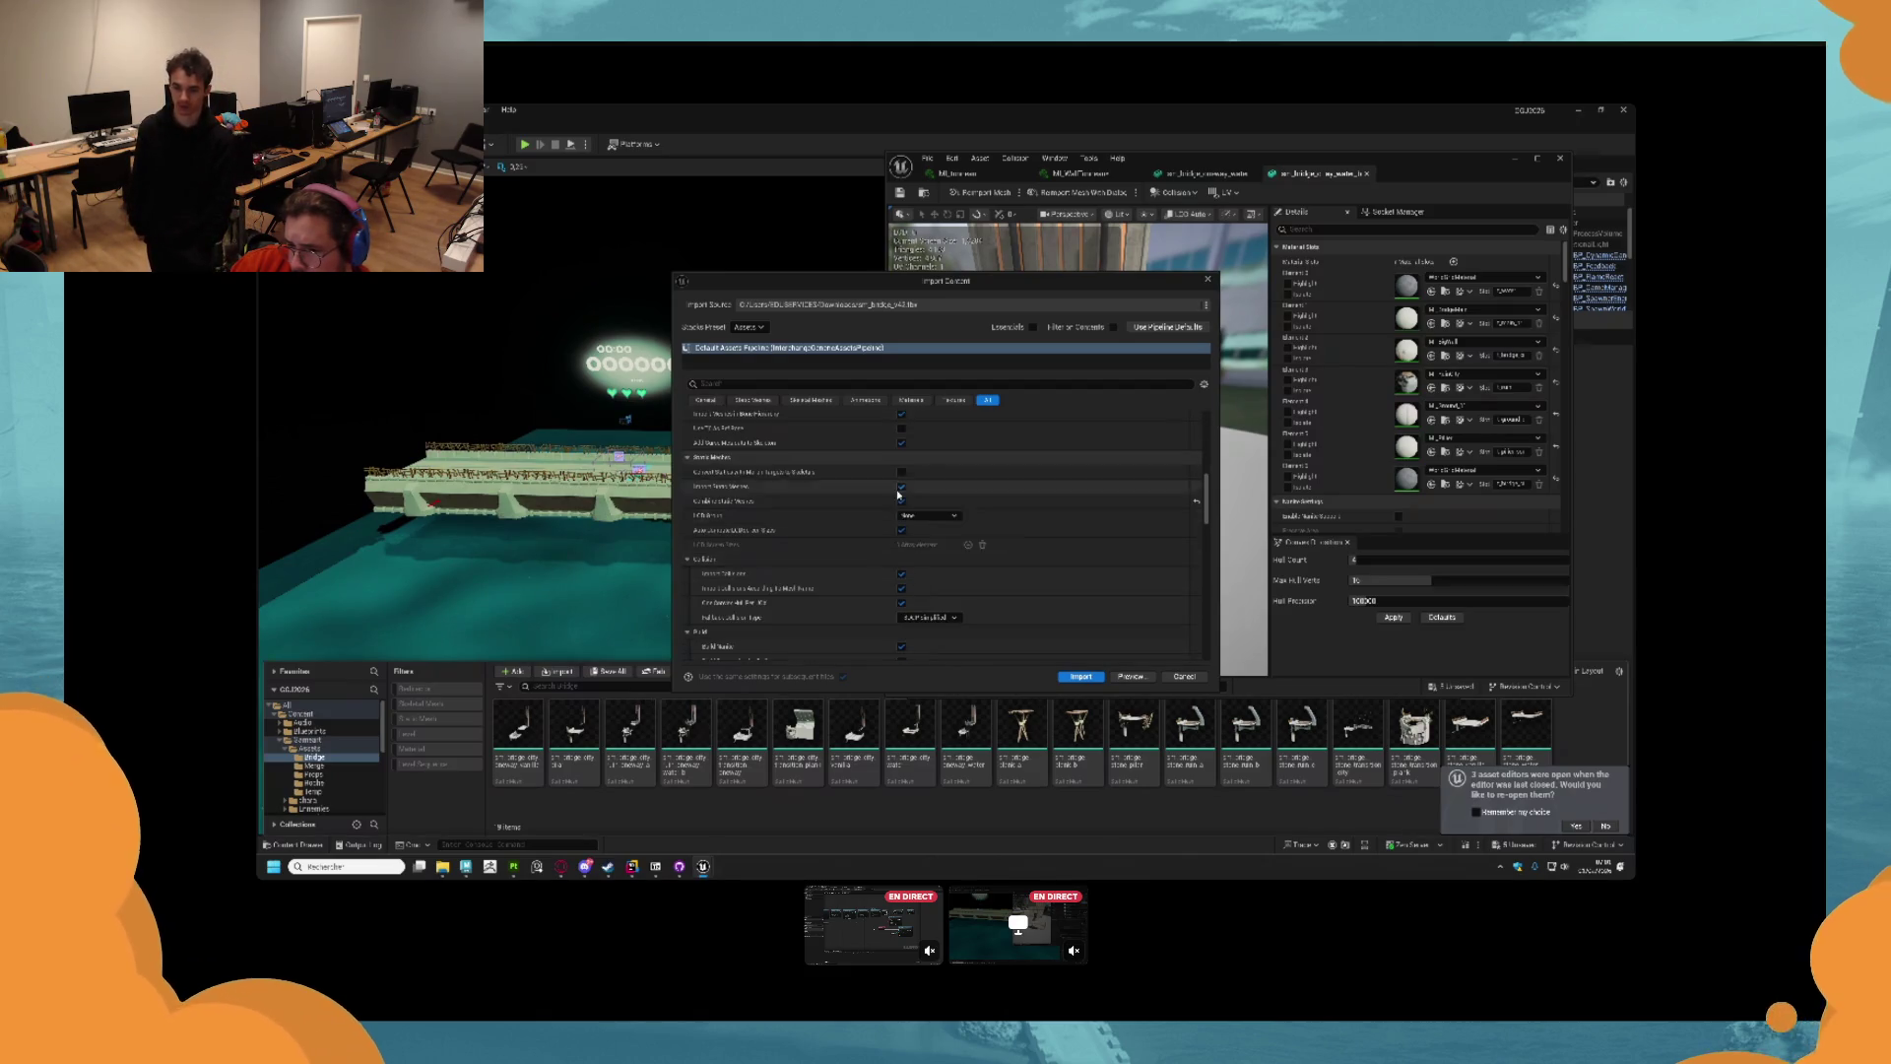
pyautogui.scroll(-10, 901, 482)
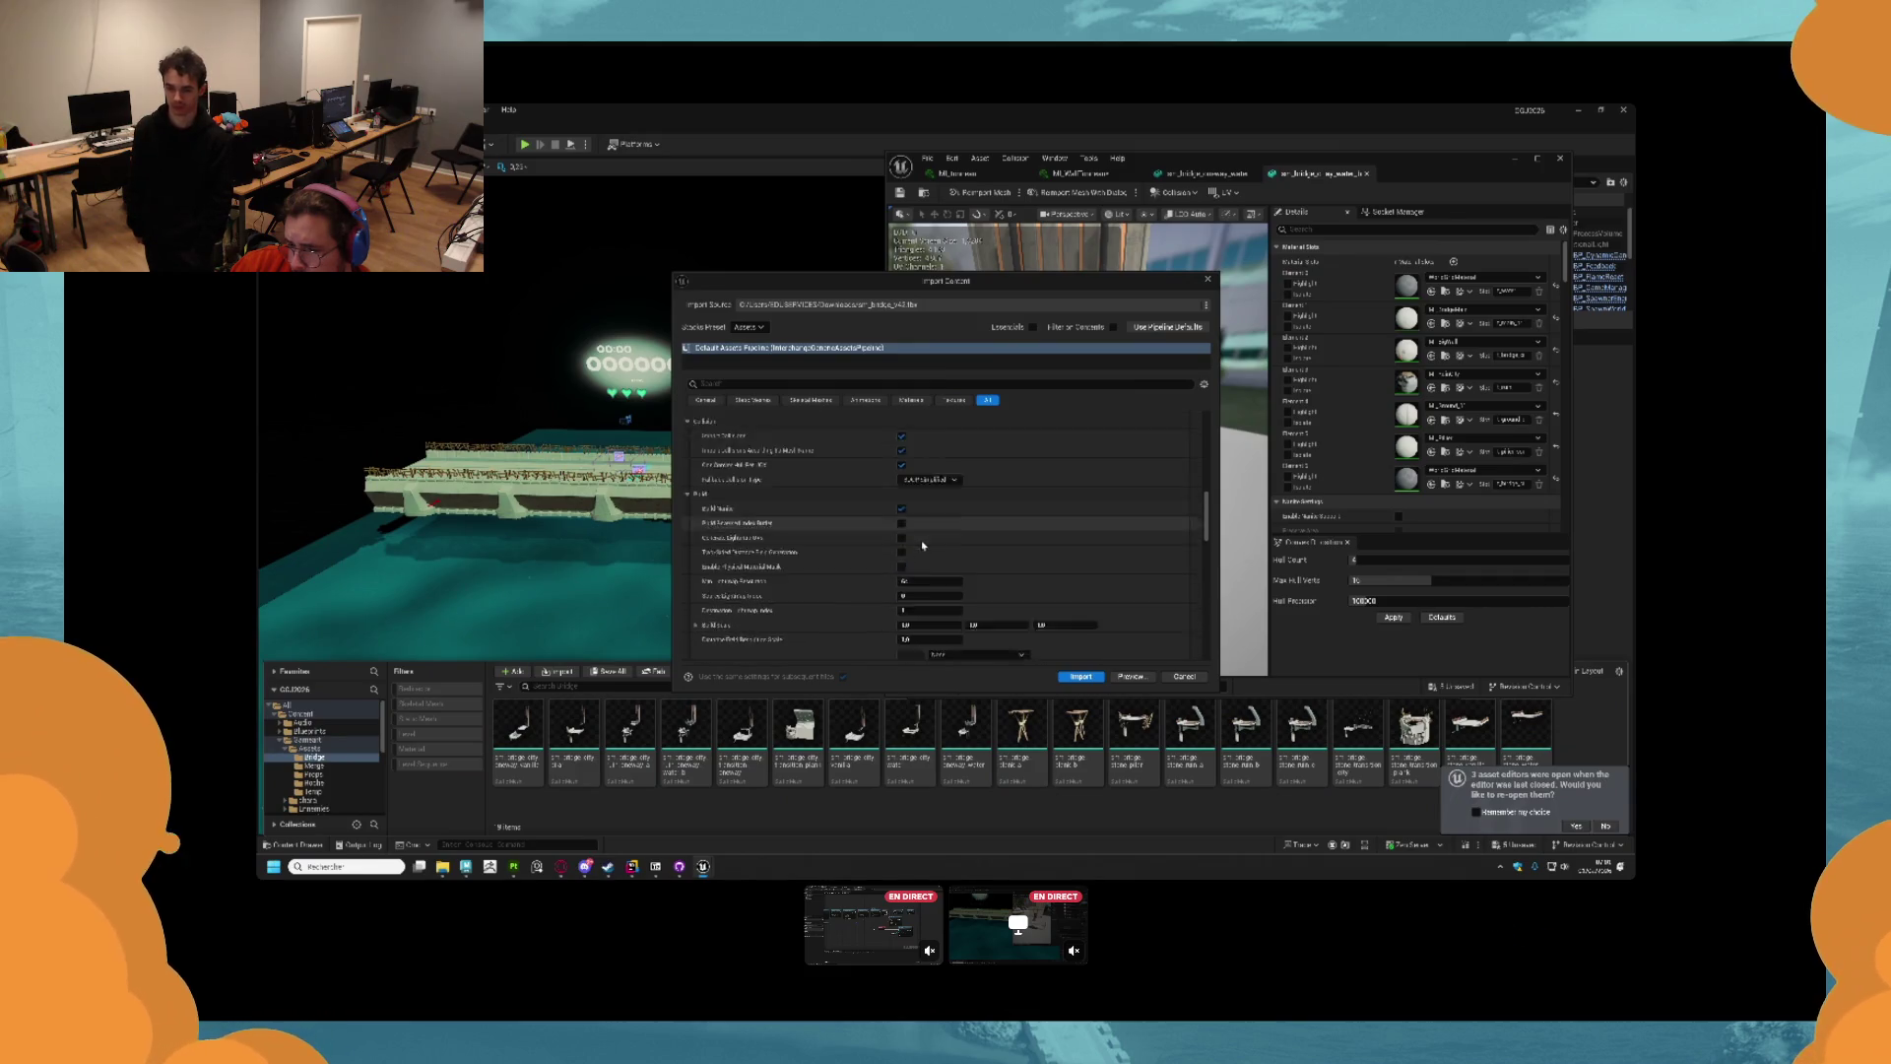
pyautogui.scroll(-6, 926, 541)
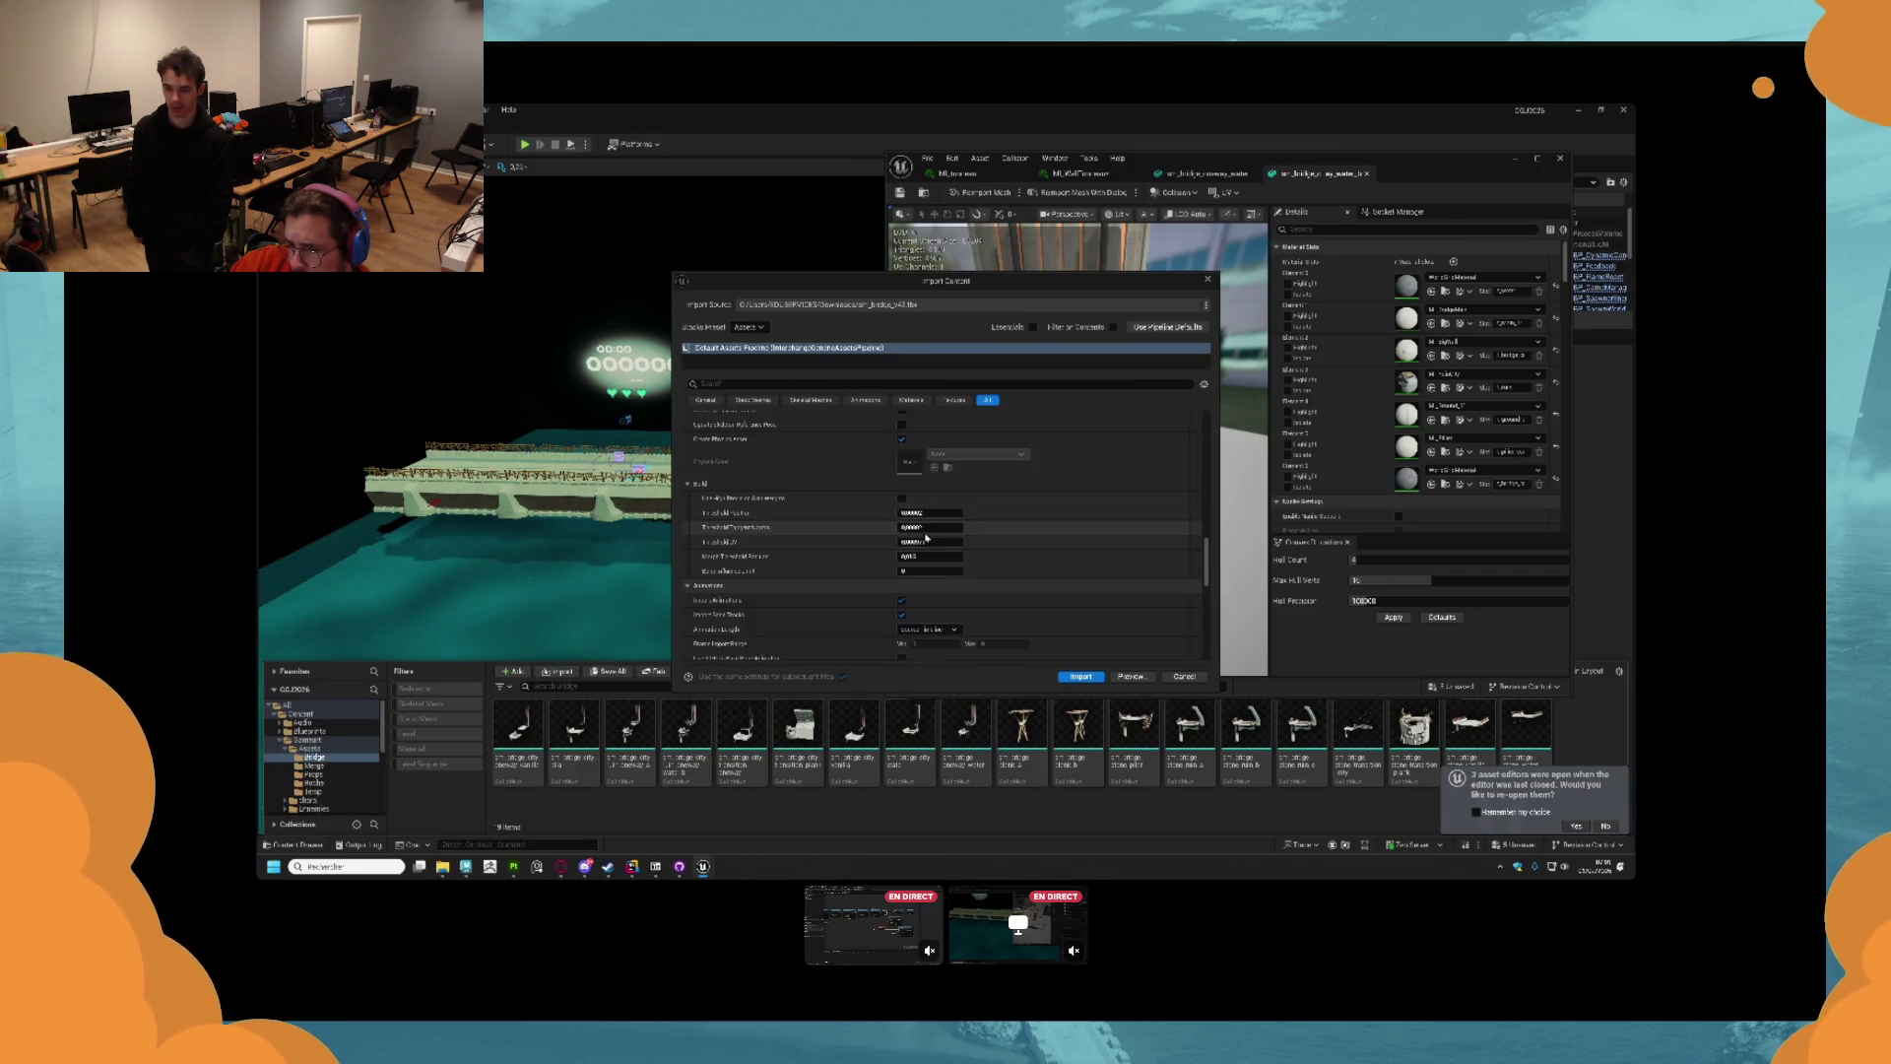
pyautogui.click(895, 383)
pyautogui.write('te')
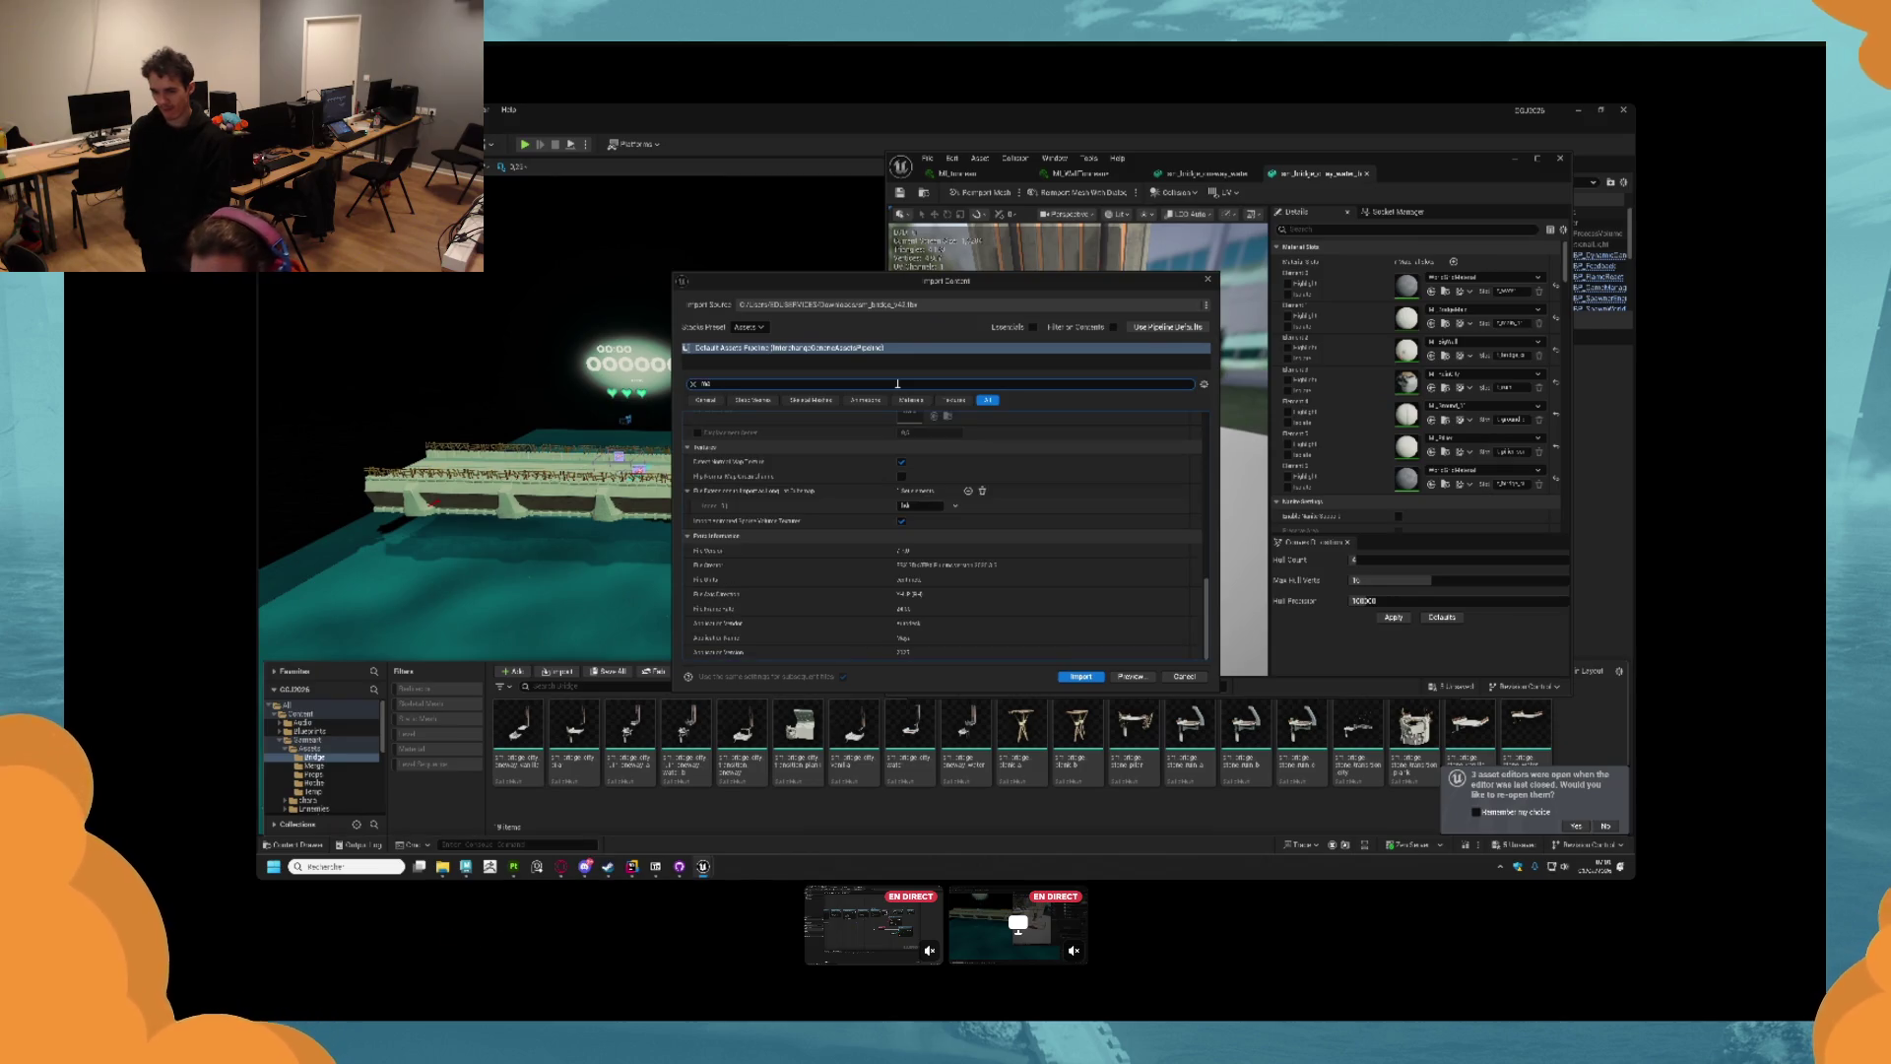
pyautogui.write('r')
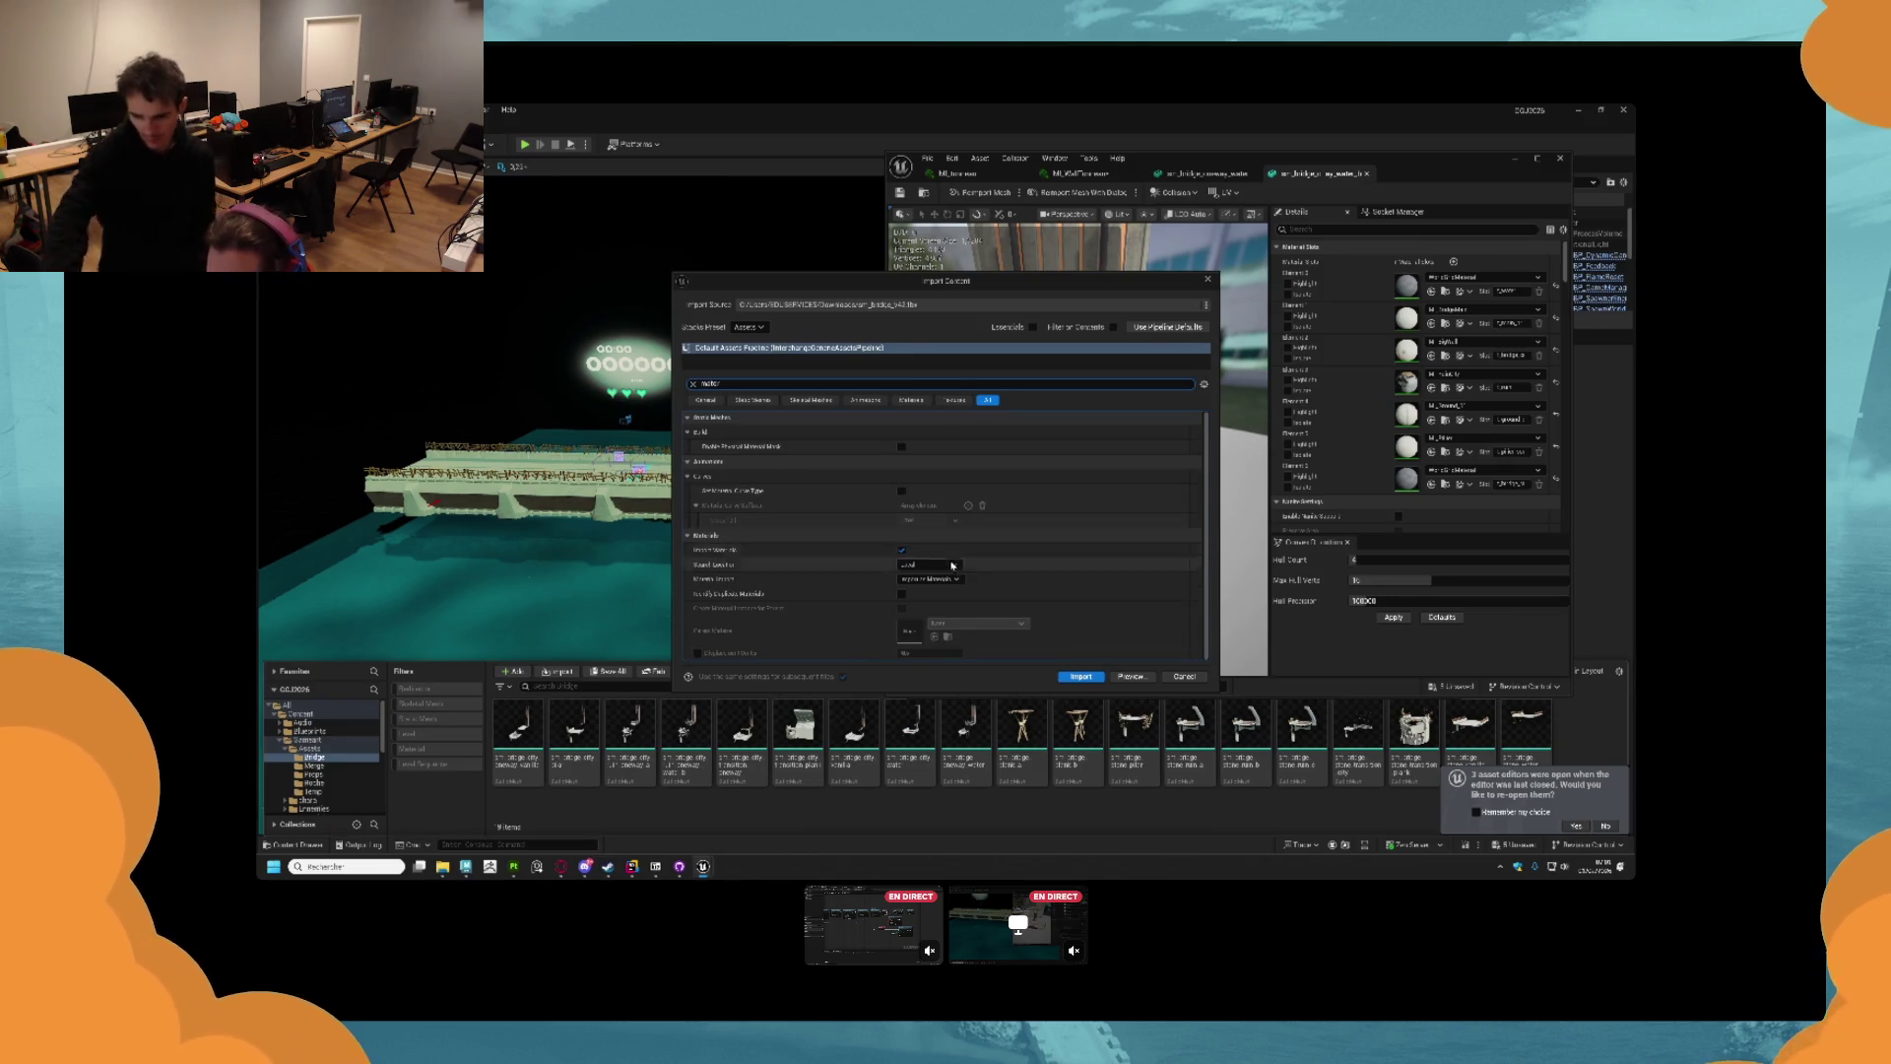
pyautogui.click(901, 550)
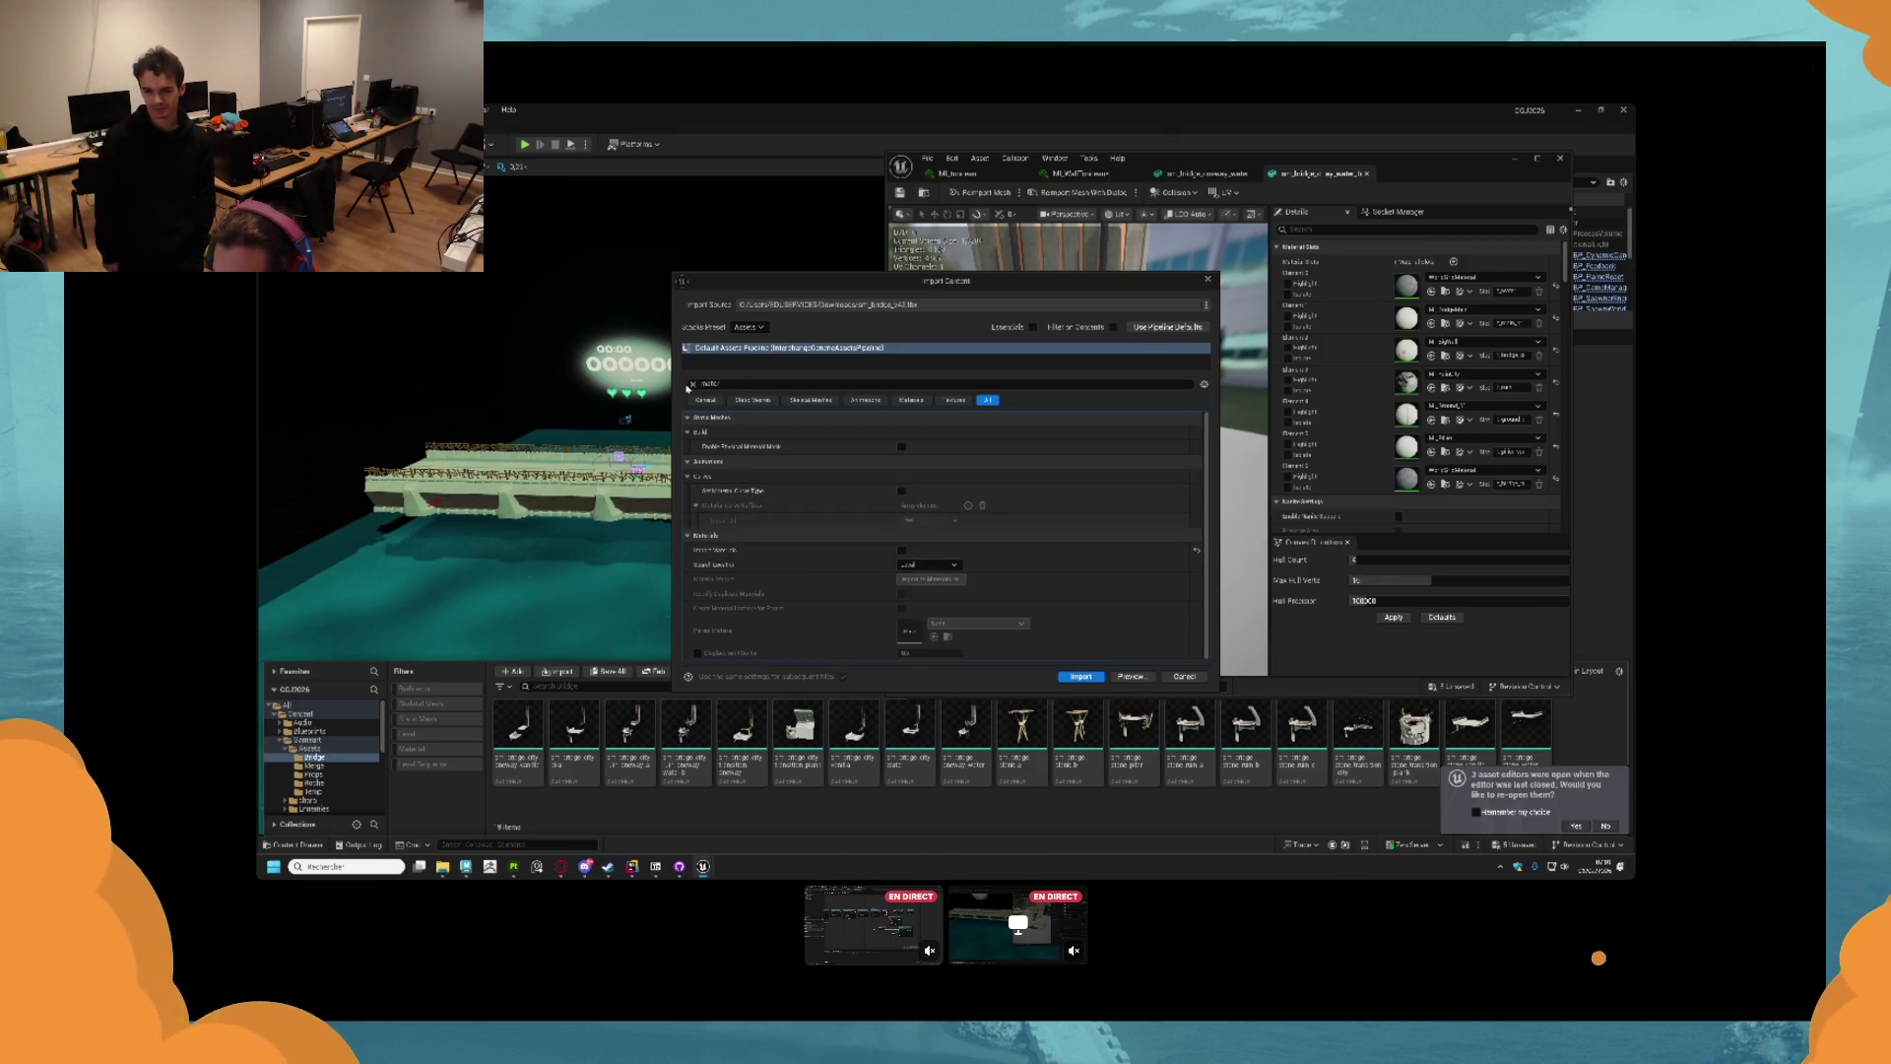
# Enable Build Collision in the Static Mesh import settings and start the import.
pyautogui.click(694, 384)
pyautogui.click(753, 400)
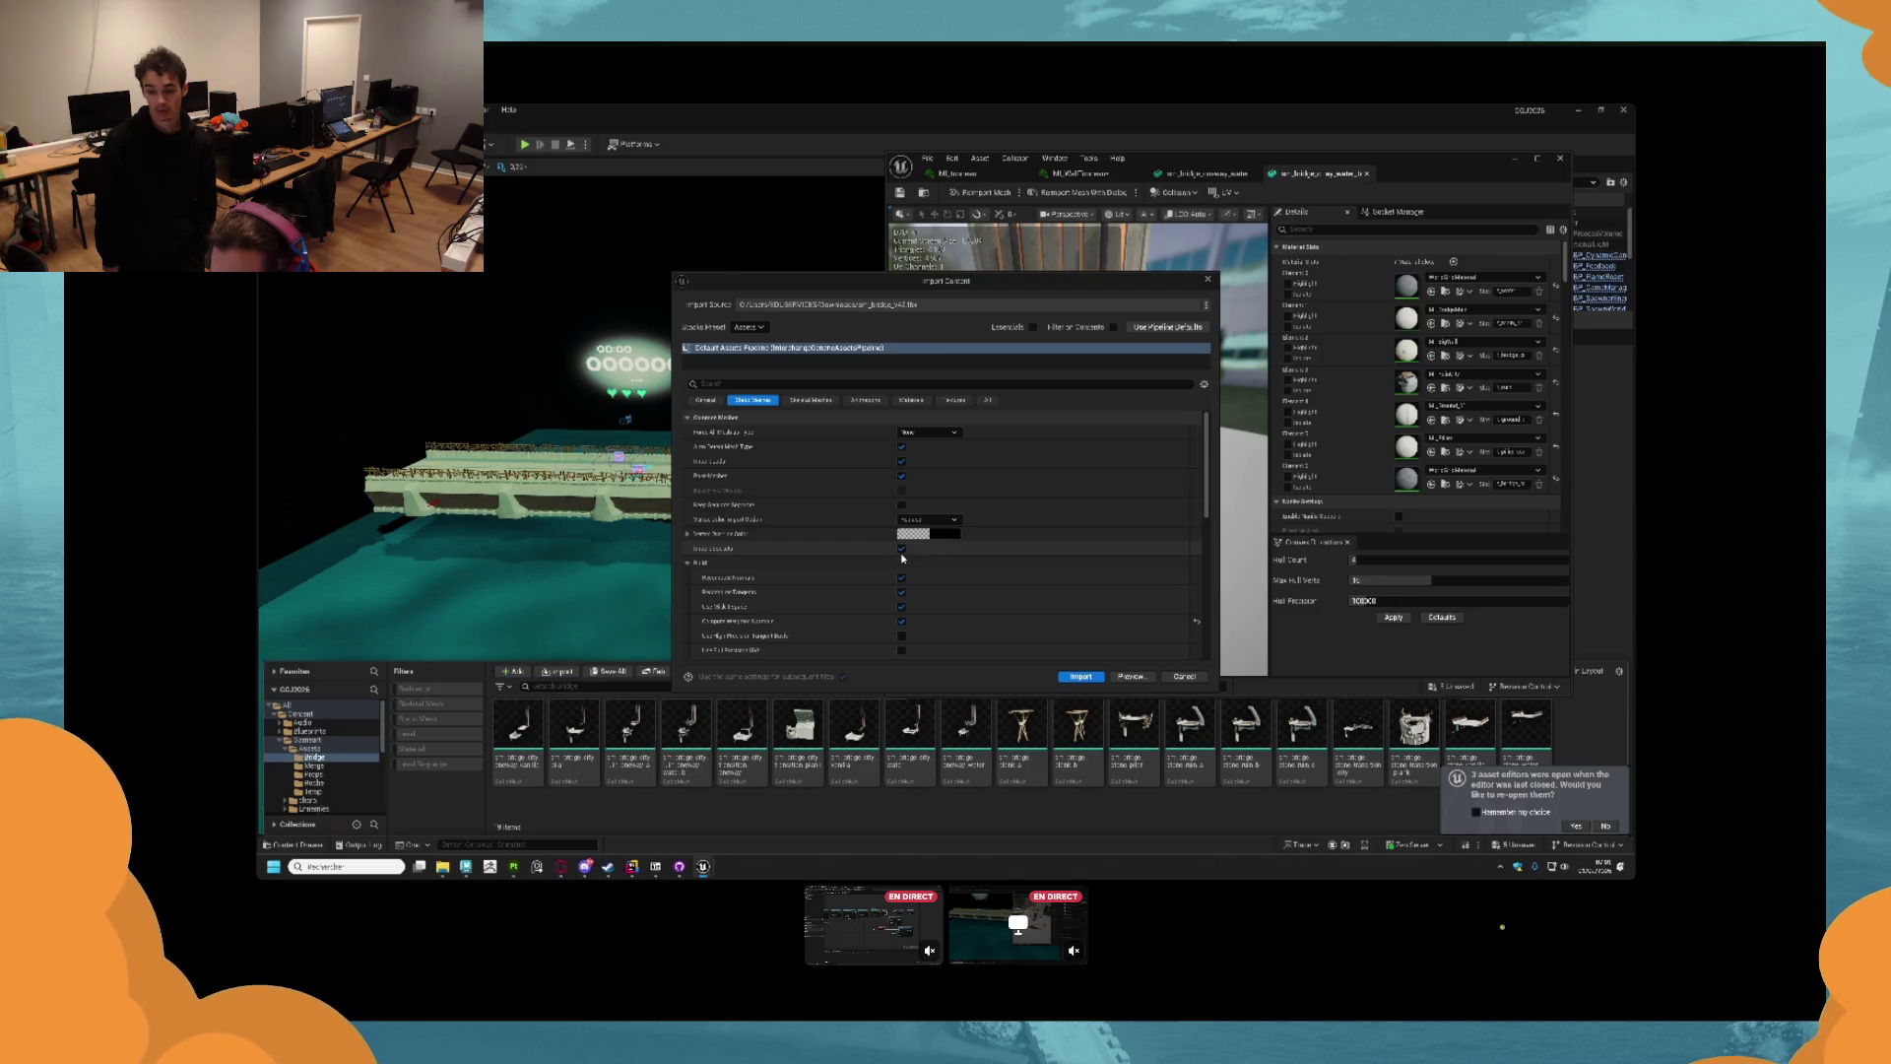
pyautogui.scroll(-2, 903, 596)
pyautogui.scroll(2, 903, 603)
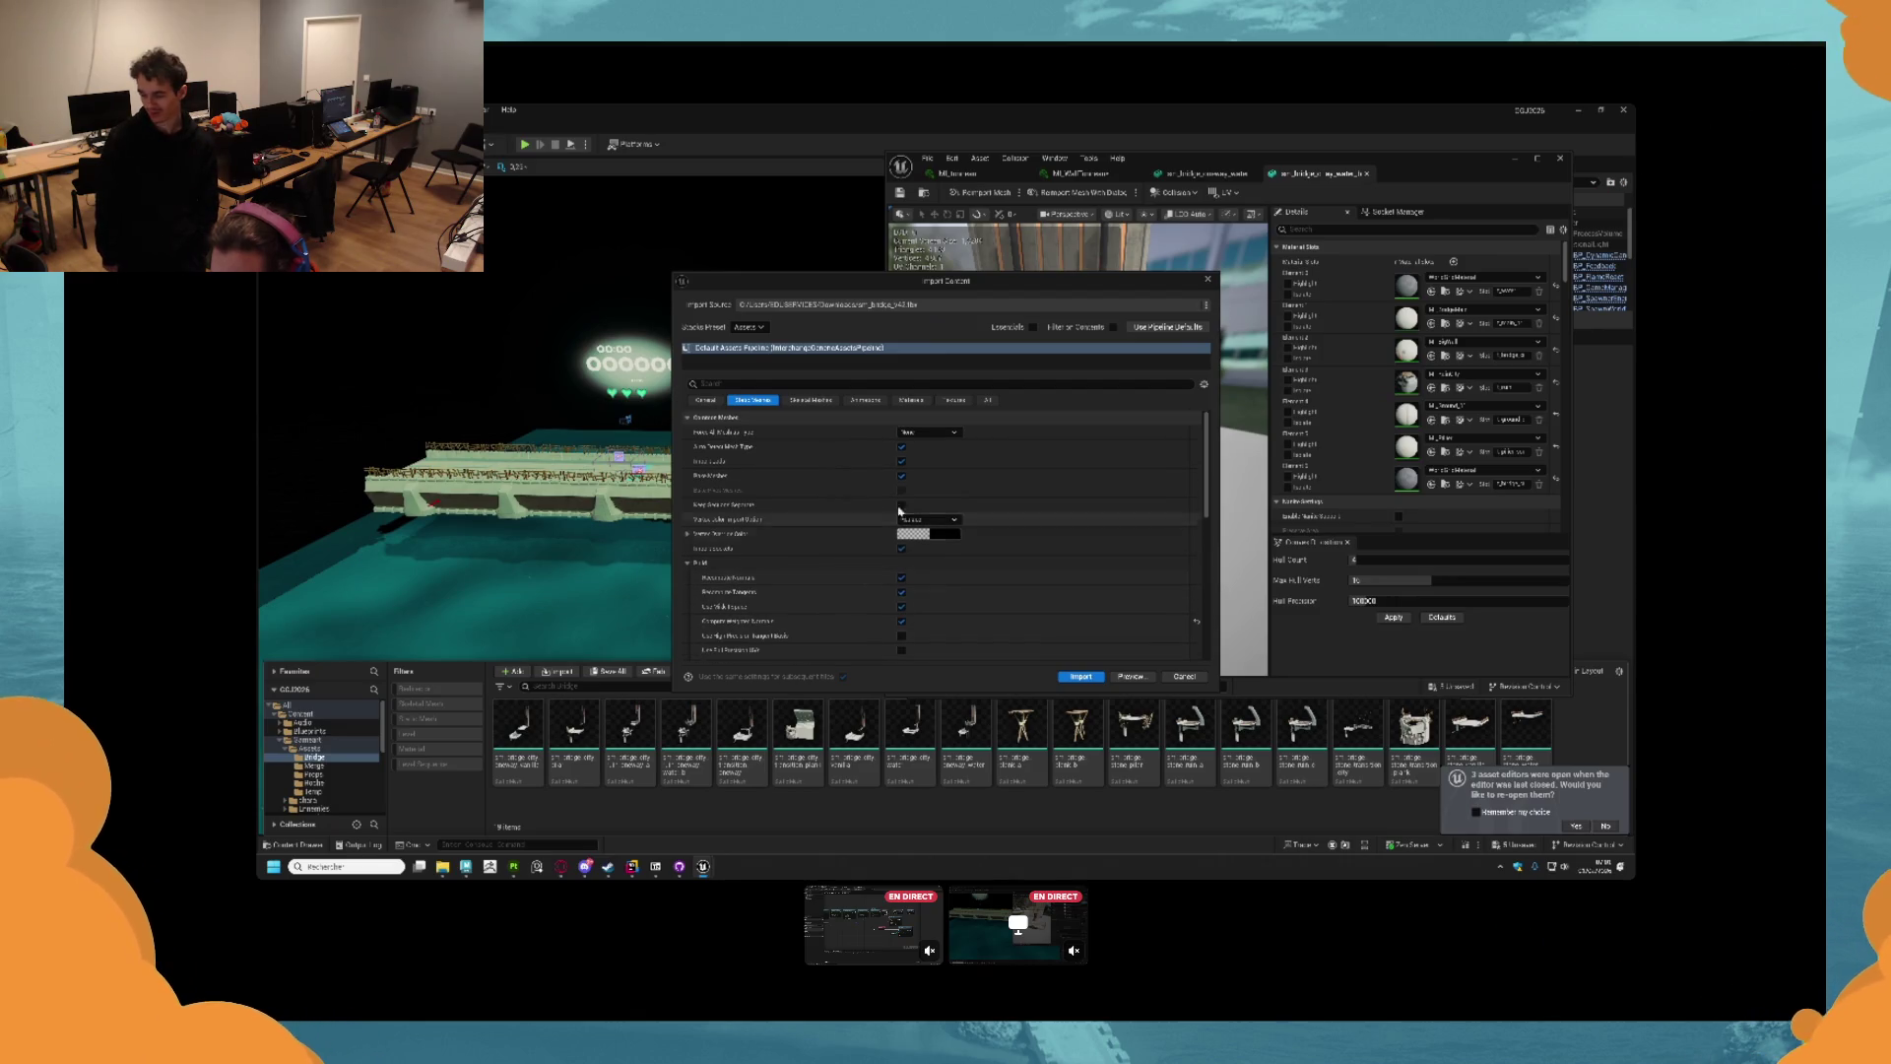
pyautogui.click(902, 461)
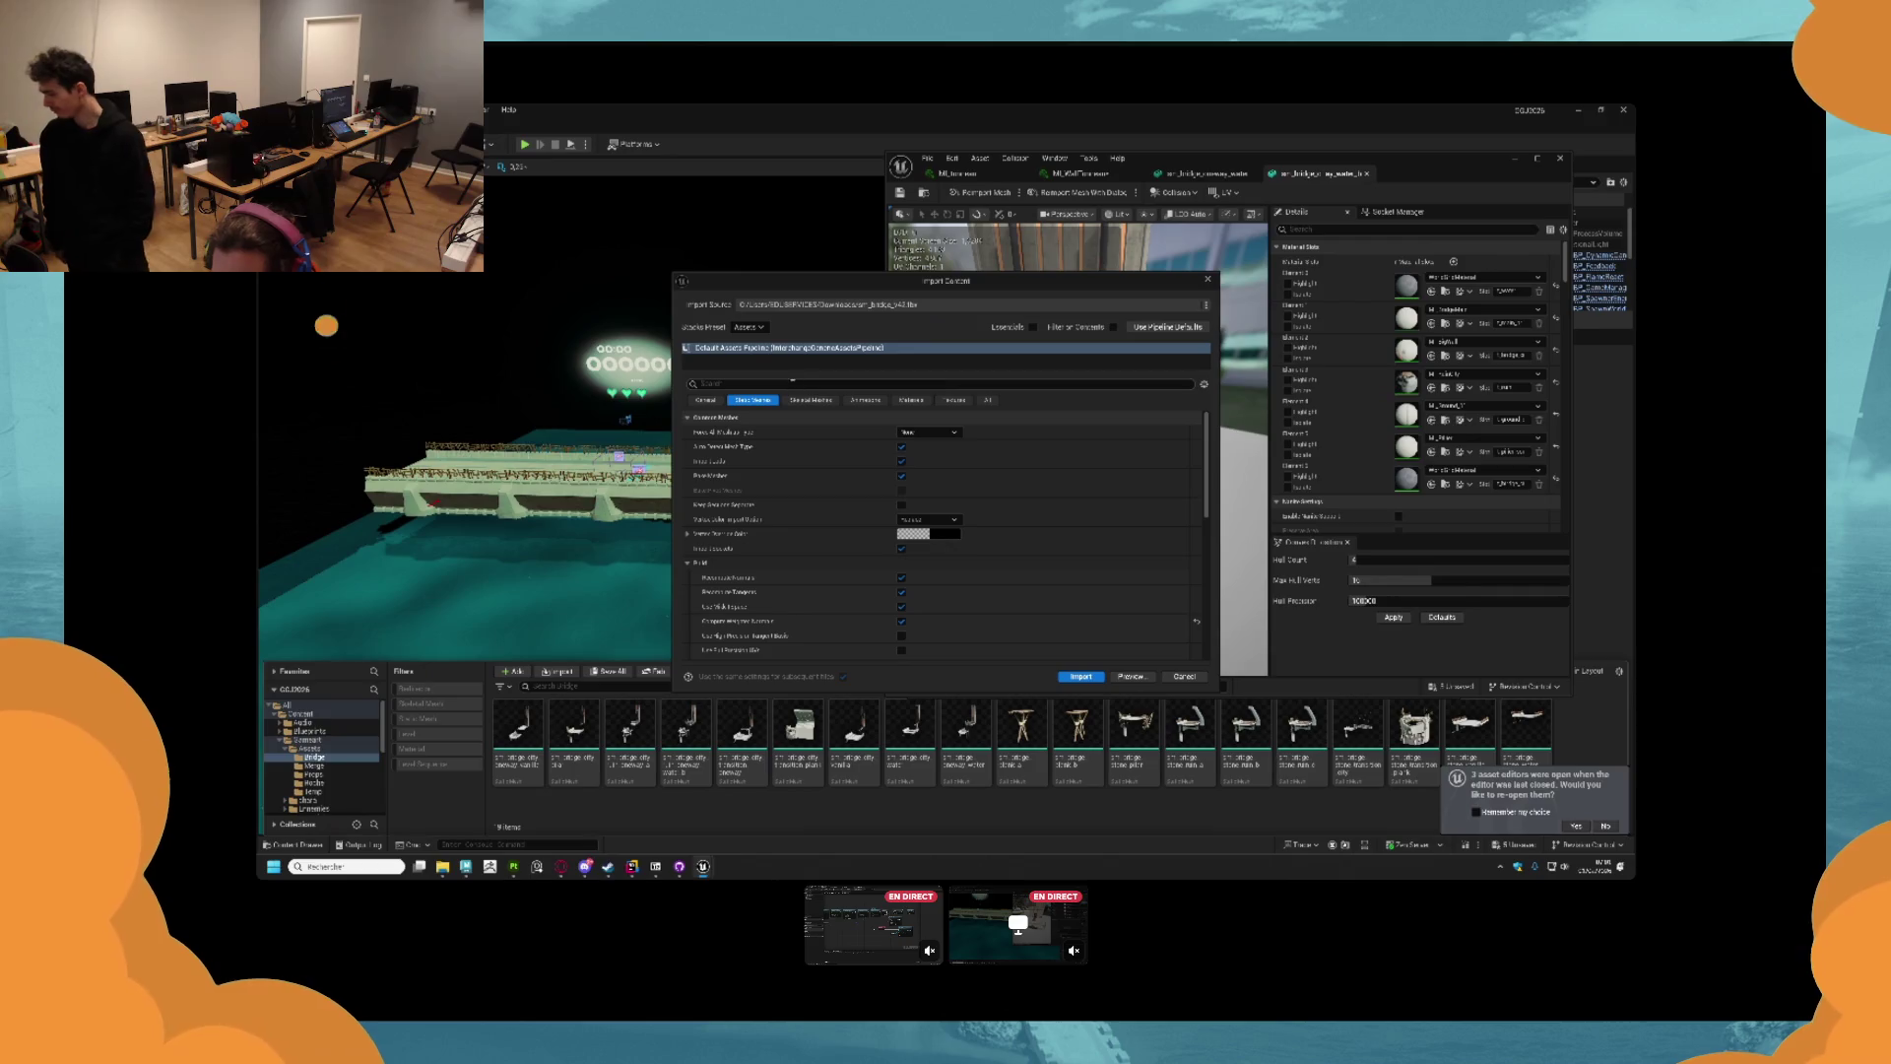
pyautogui.click(791, 382)
pyautogui.write('sca')
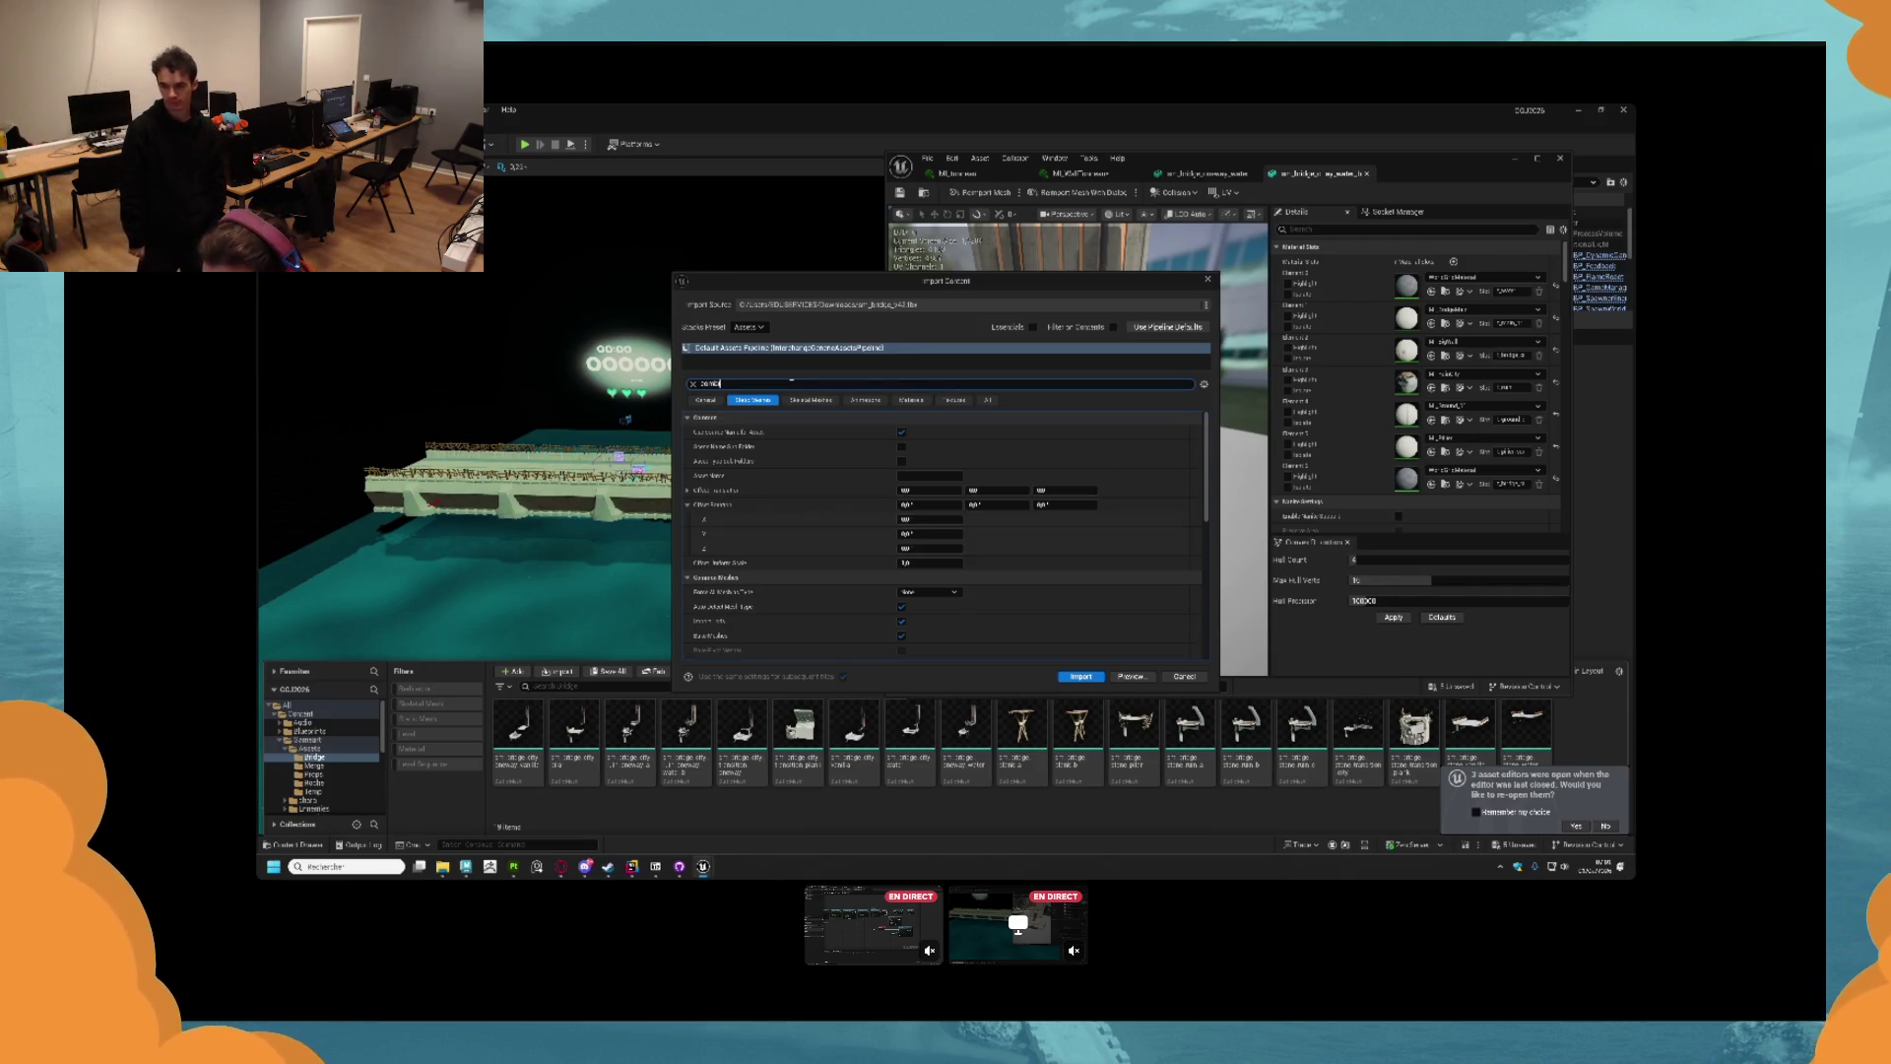
pyautogui.write('ne')
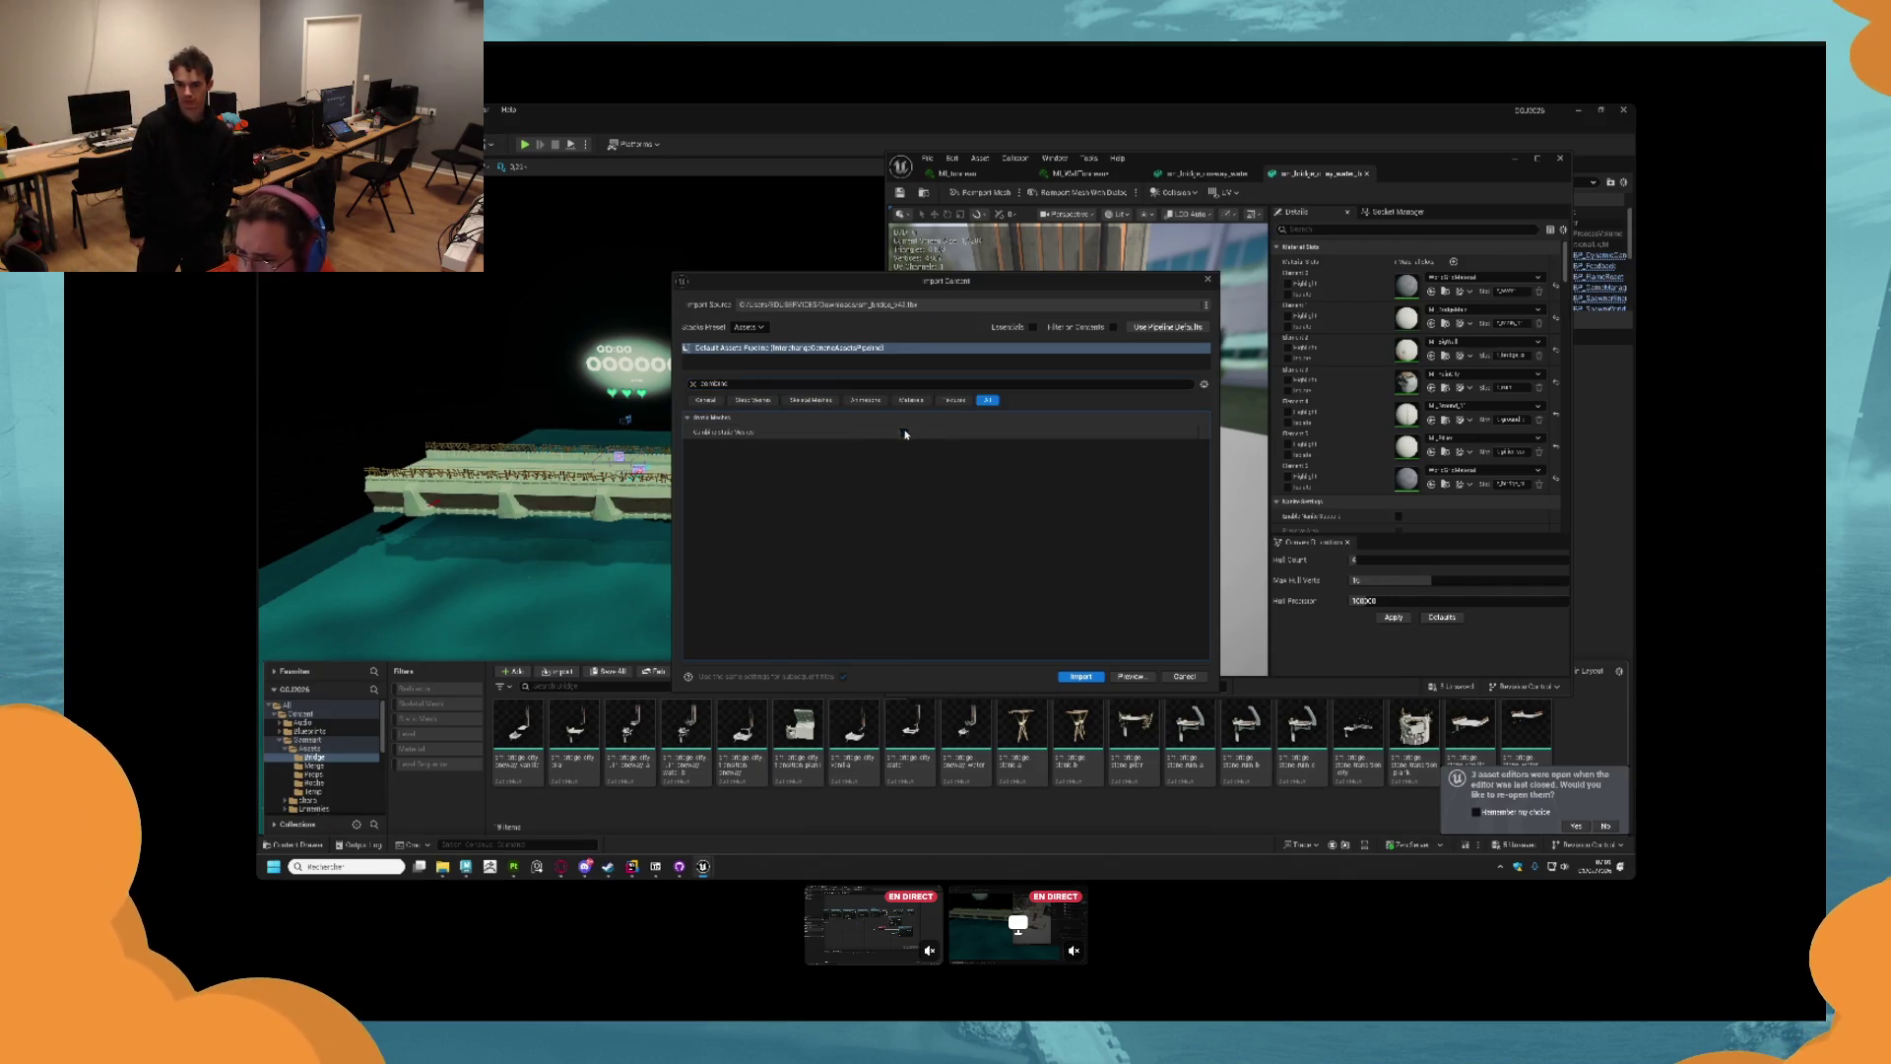
pyautogui.click(1080, 677)
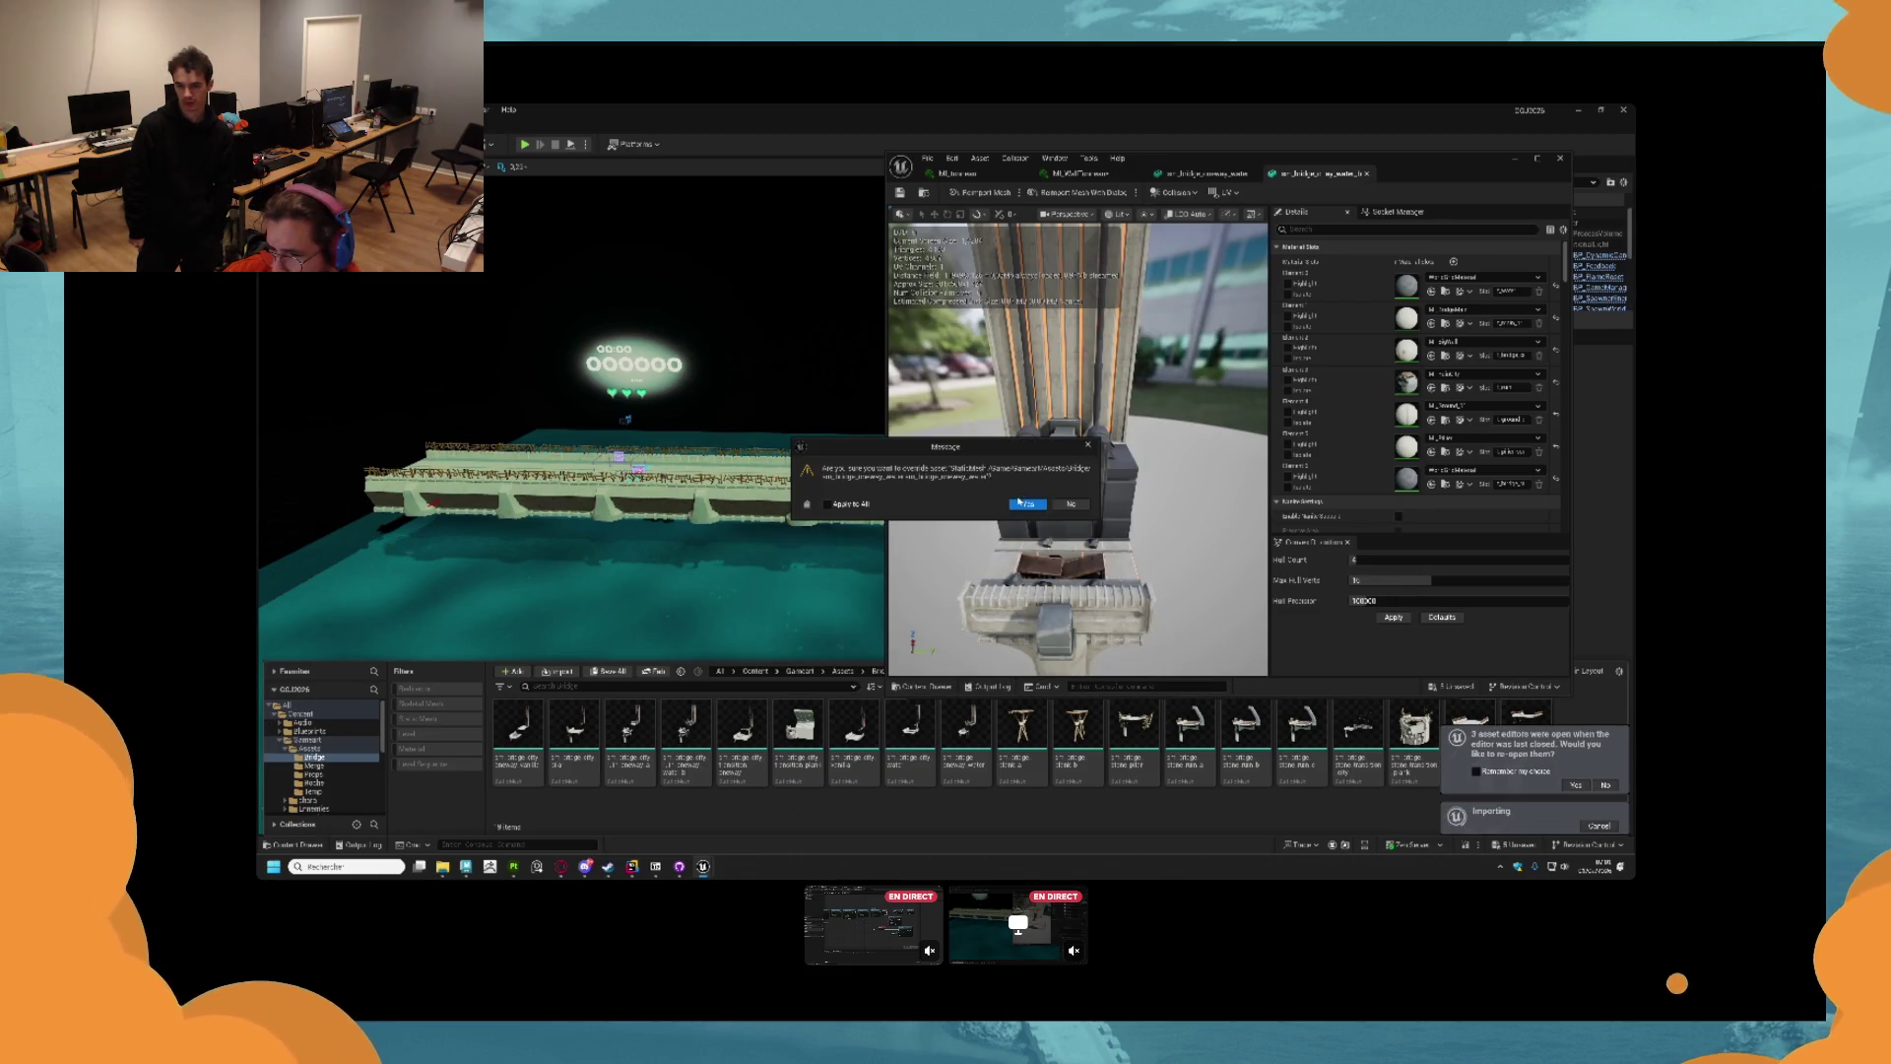
# Overwrite the existing bridge mesh, return to its material slots, and revert a mistaken material change.
pyautogui.click(1029, 504)
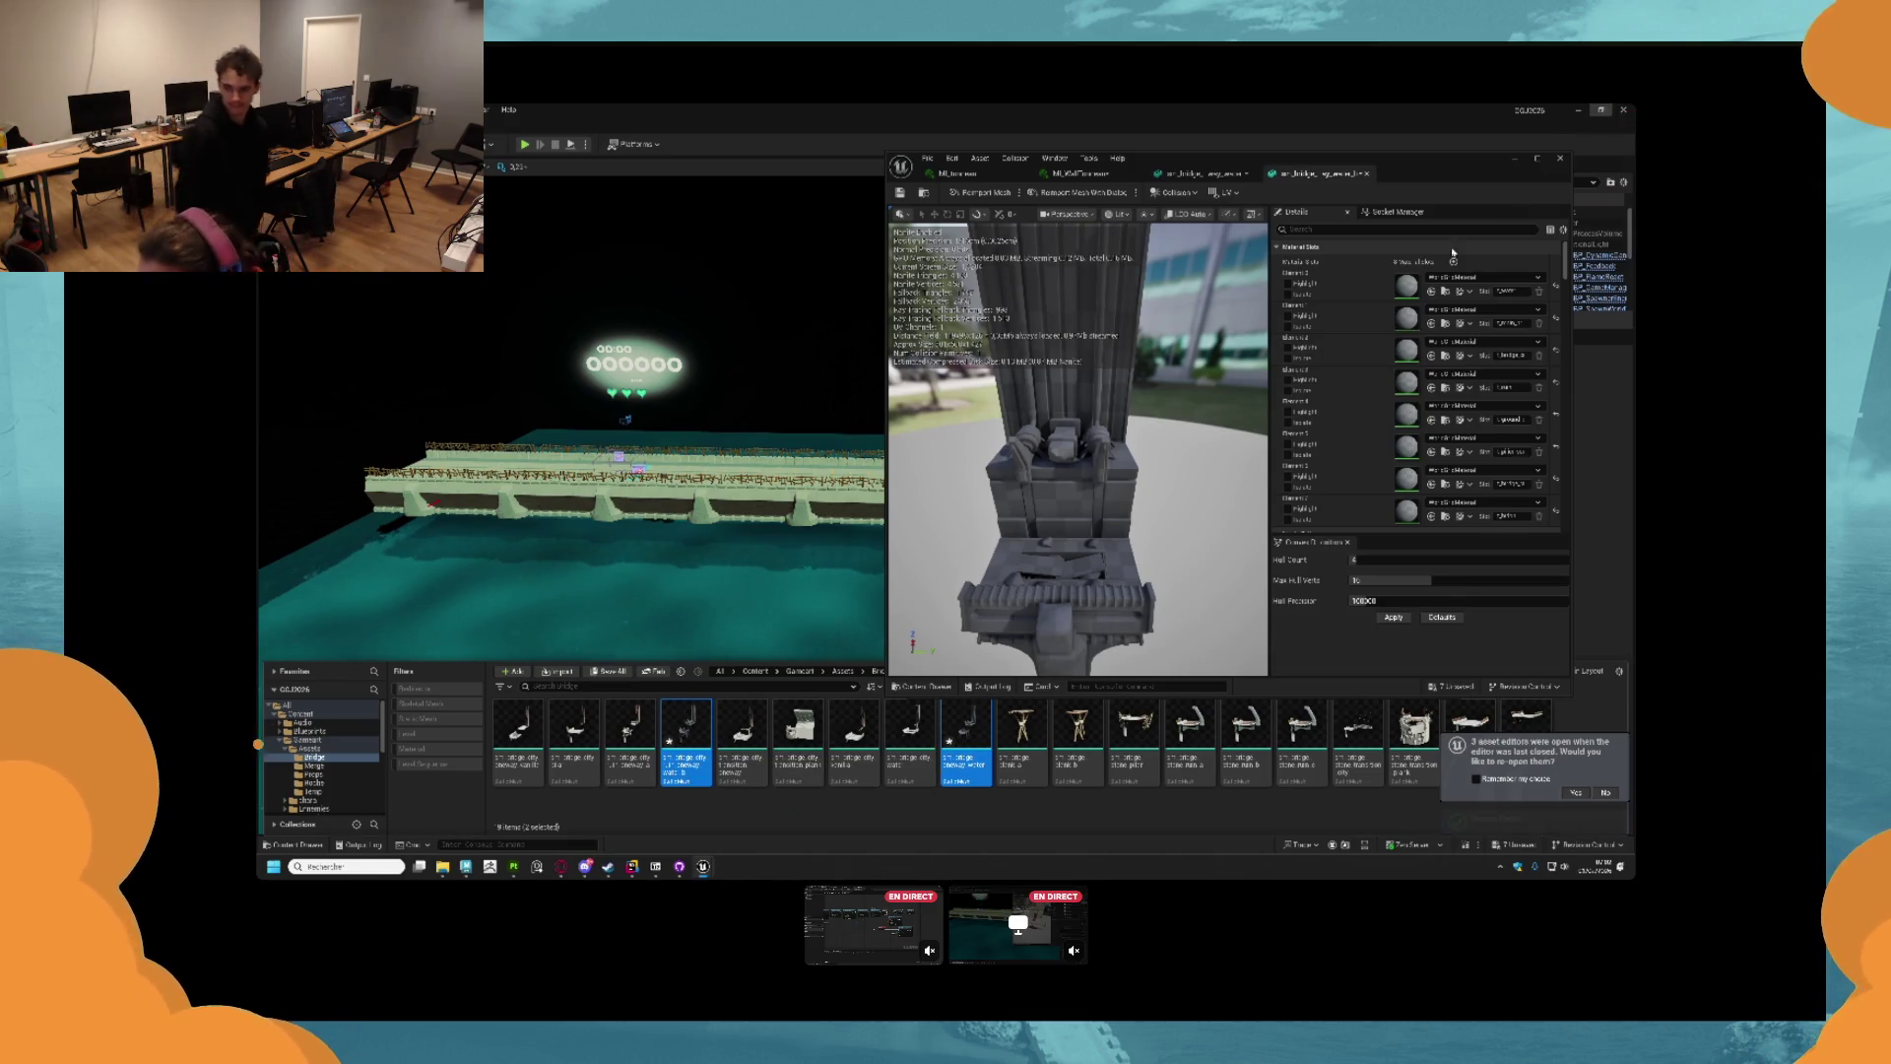
pyautogui.click(1080, 174)
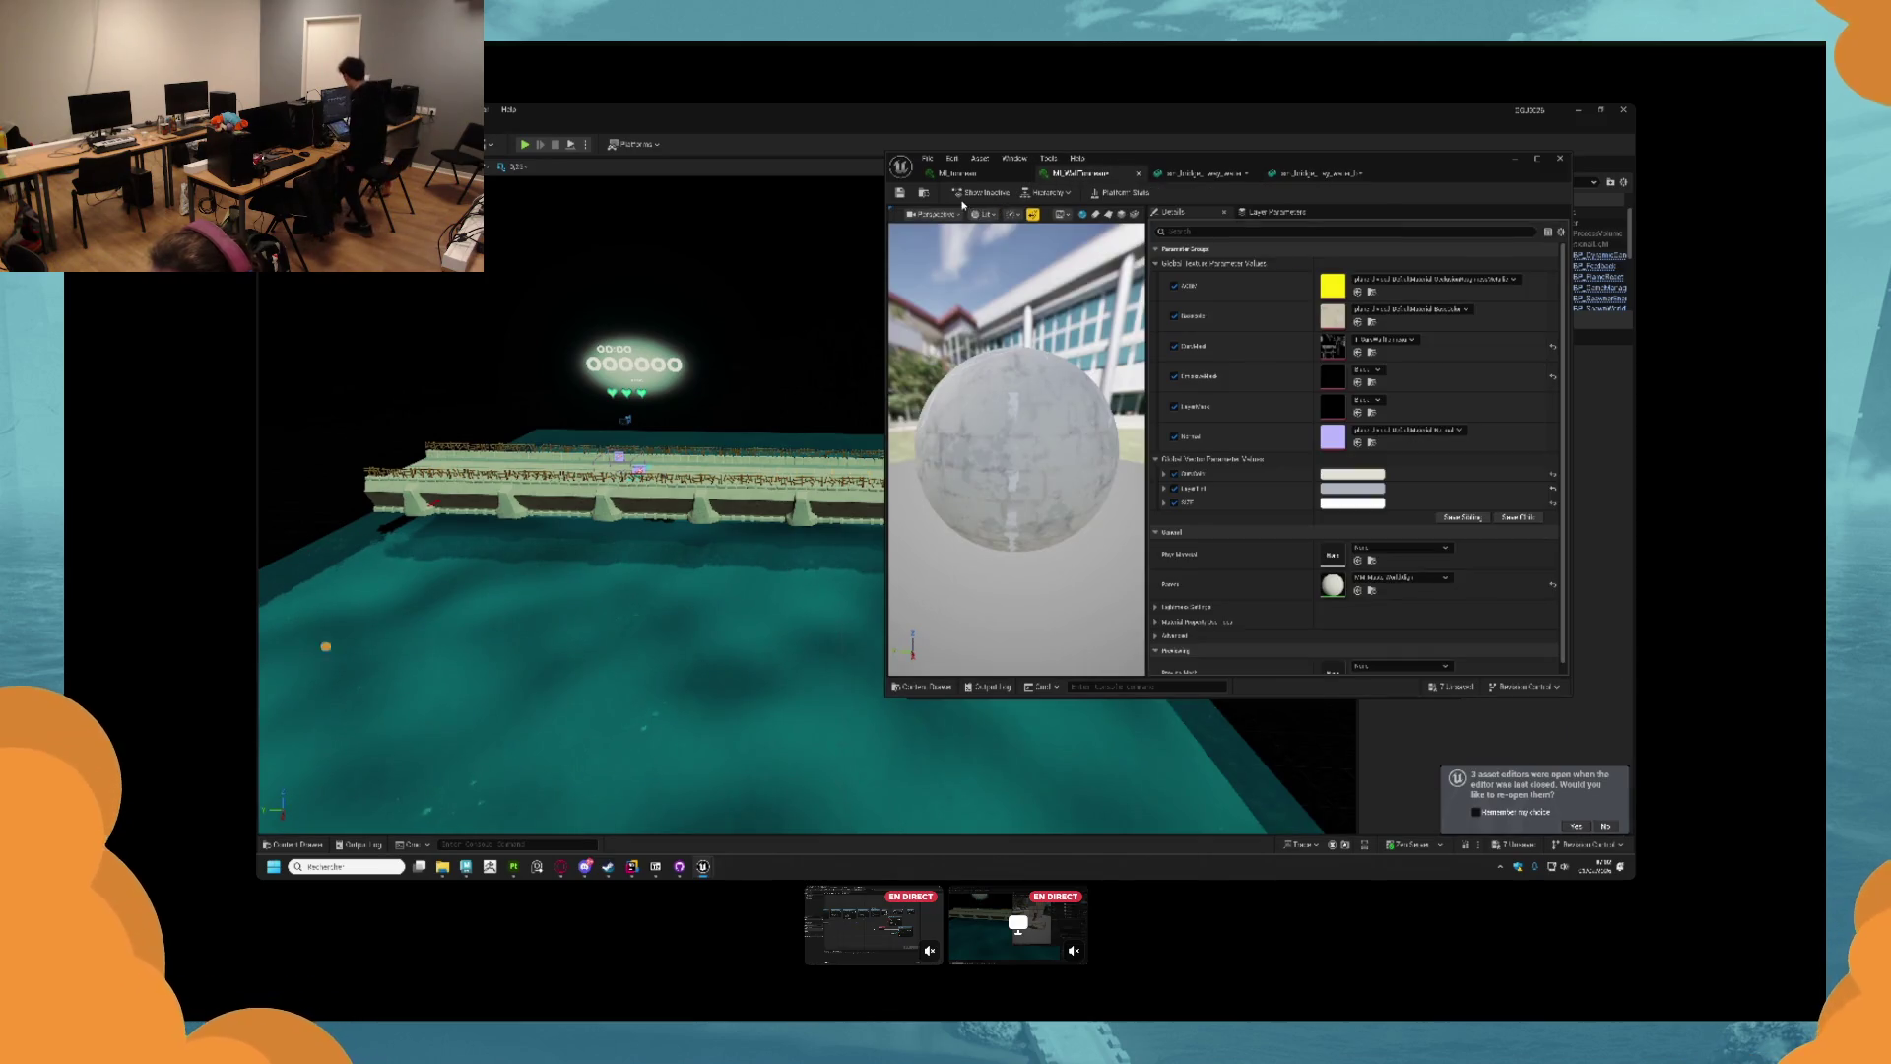
pyautogui.click(1320, 173)
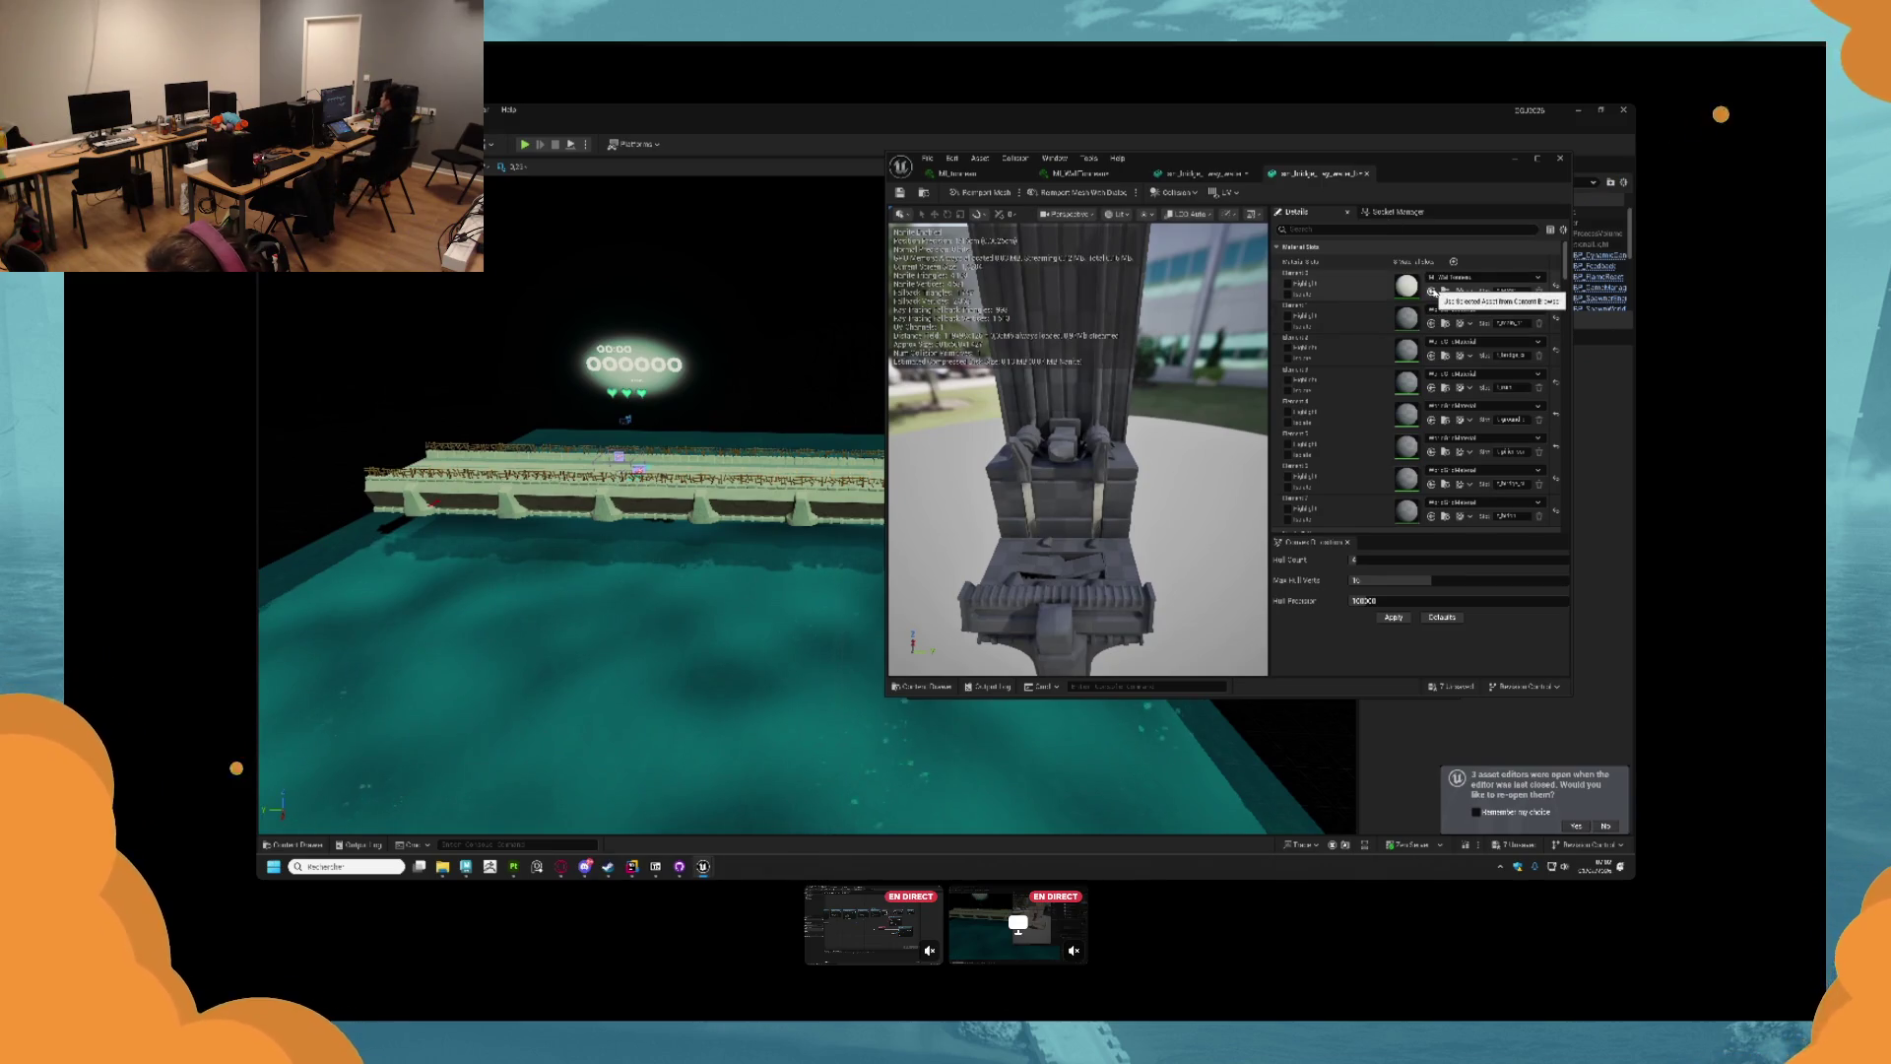
pyautogui.hotkey('ctrl', 'z')
pyautogui.click(1431, 323)
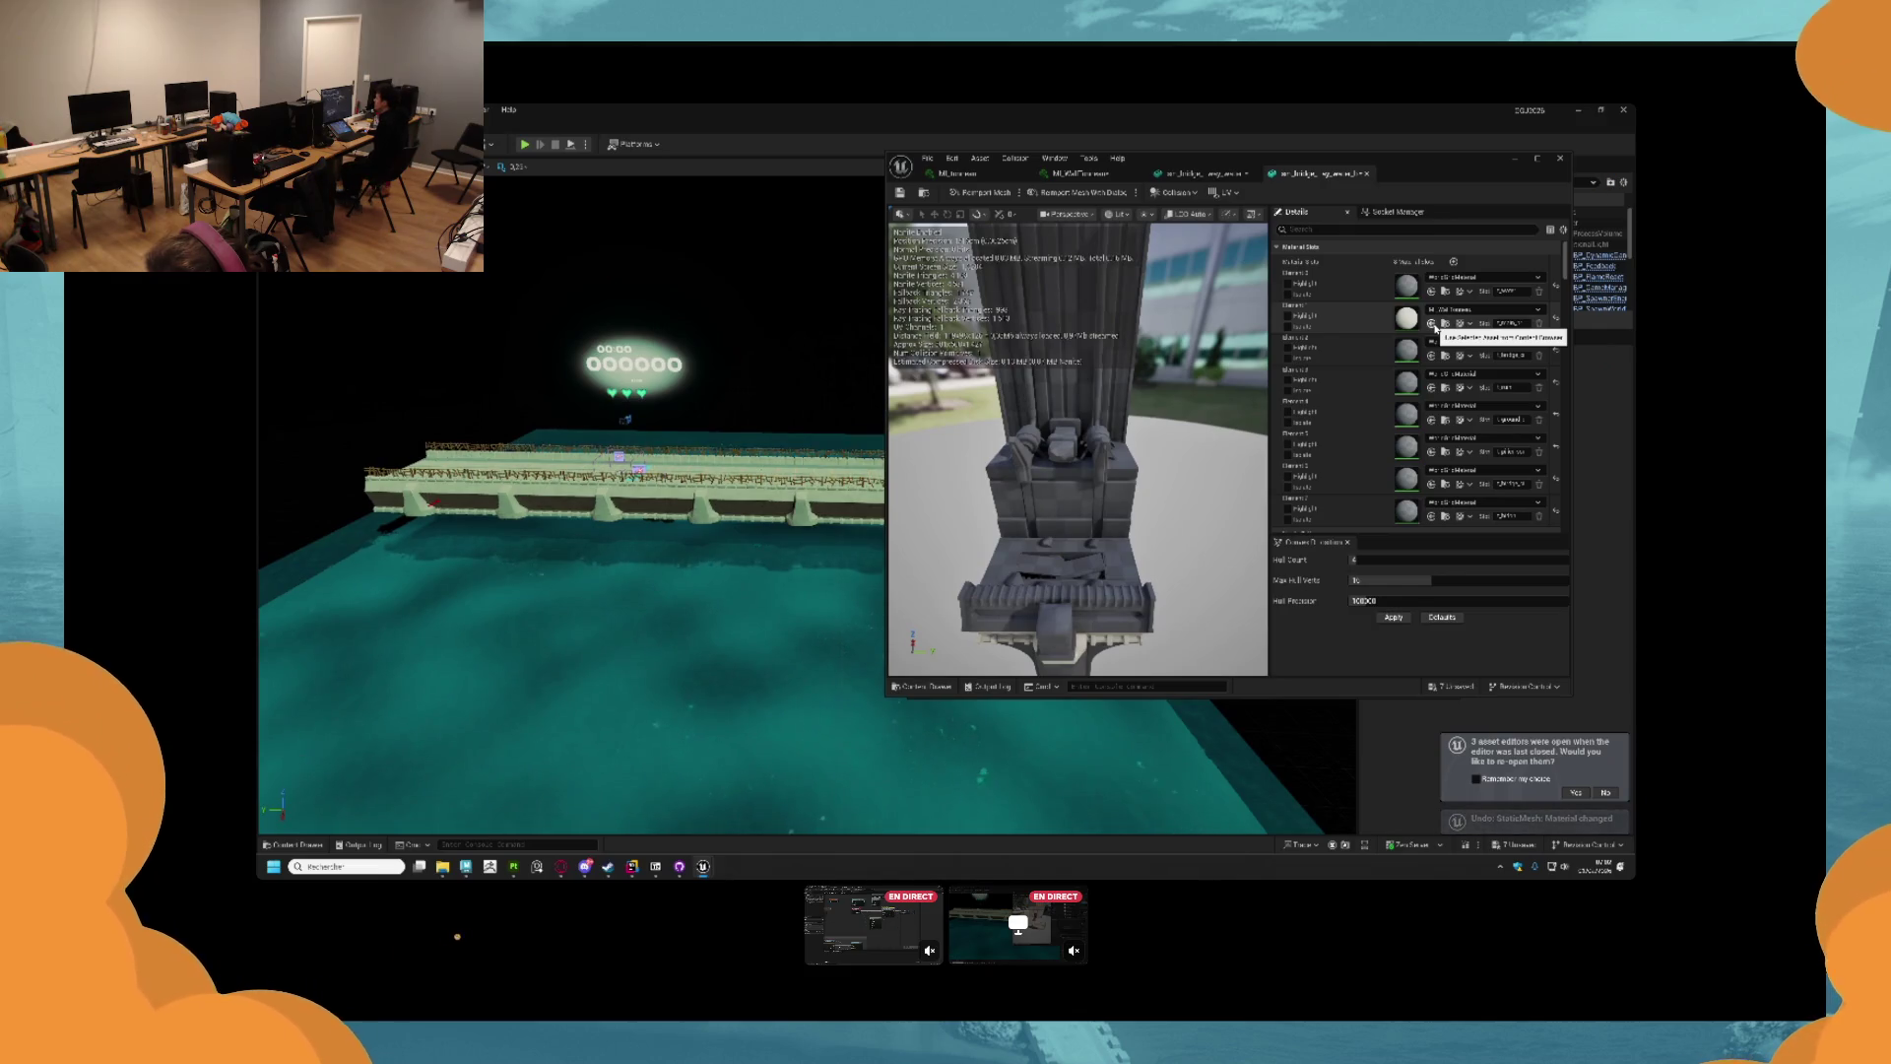
# Assign the marble material to Element 1 and the Wall material to Element 2.
pyautogui.click(1440, 311)
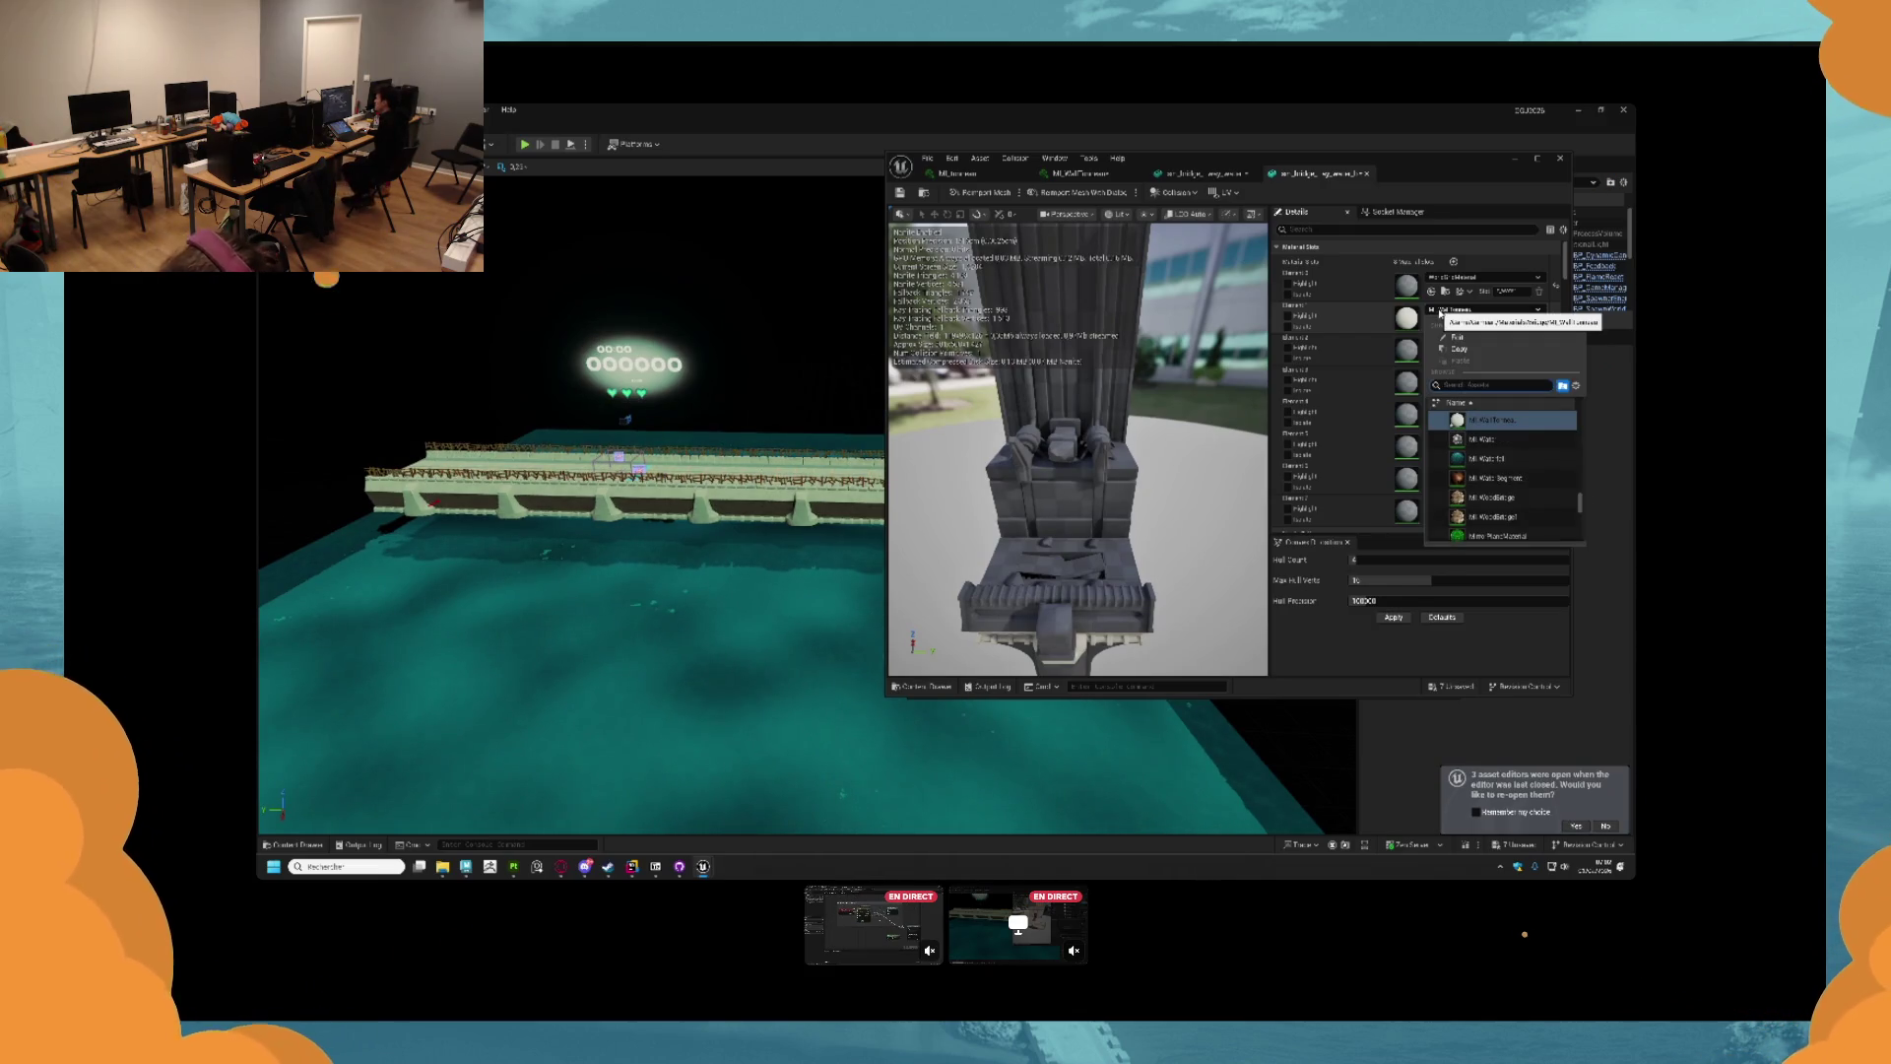
pyautogui.write('marble')
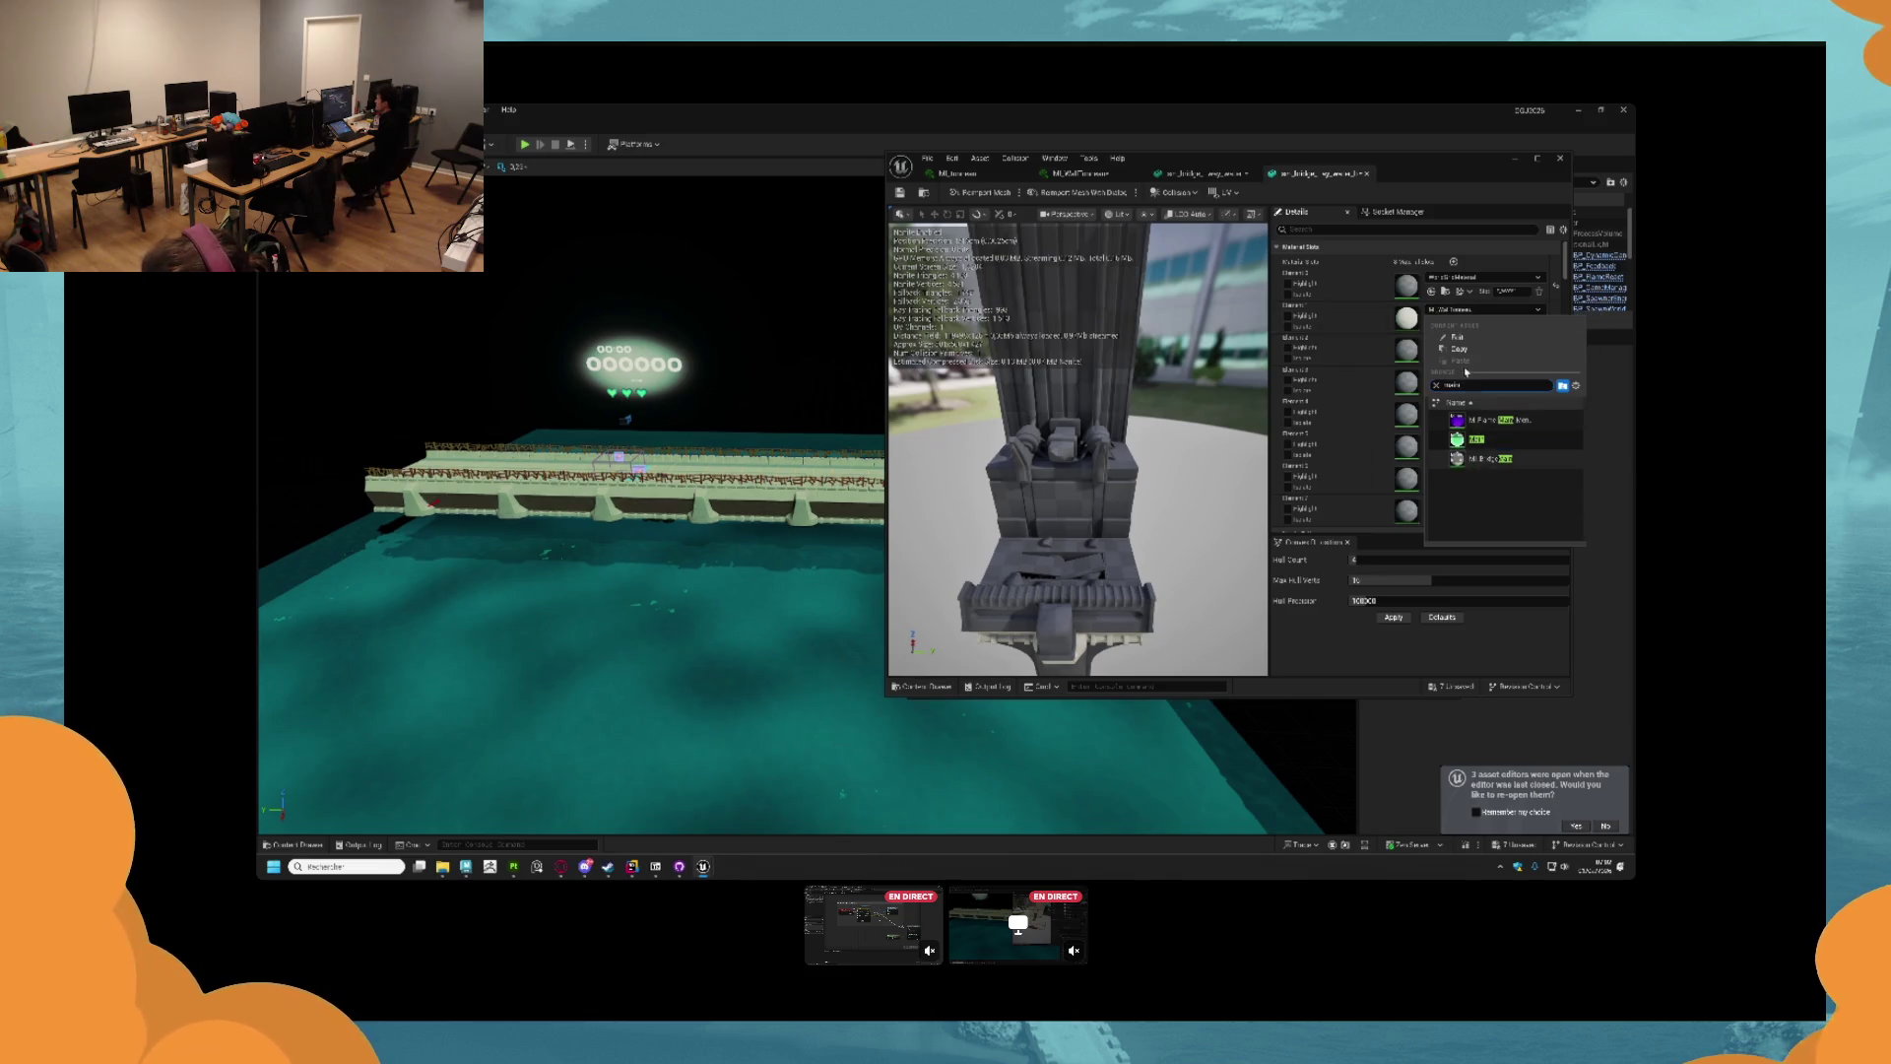
pyautogui.press('Return')
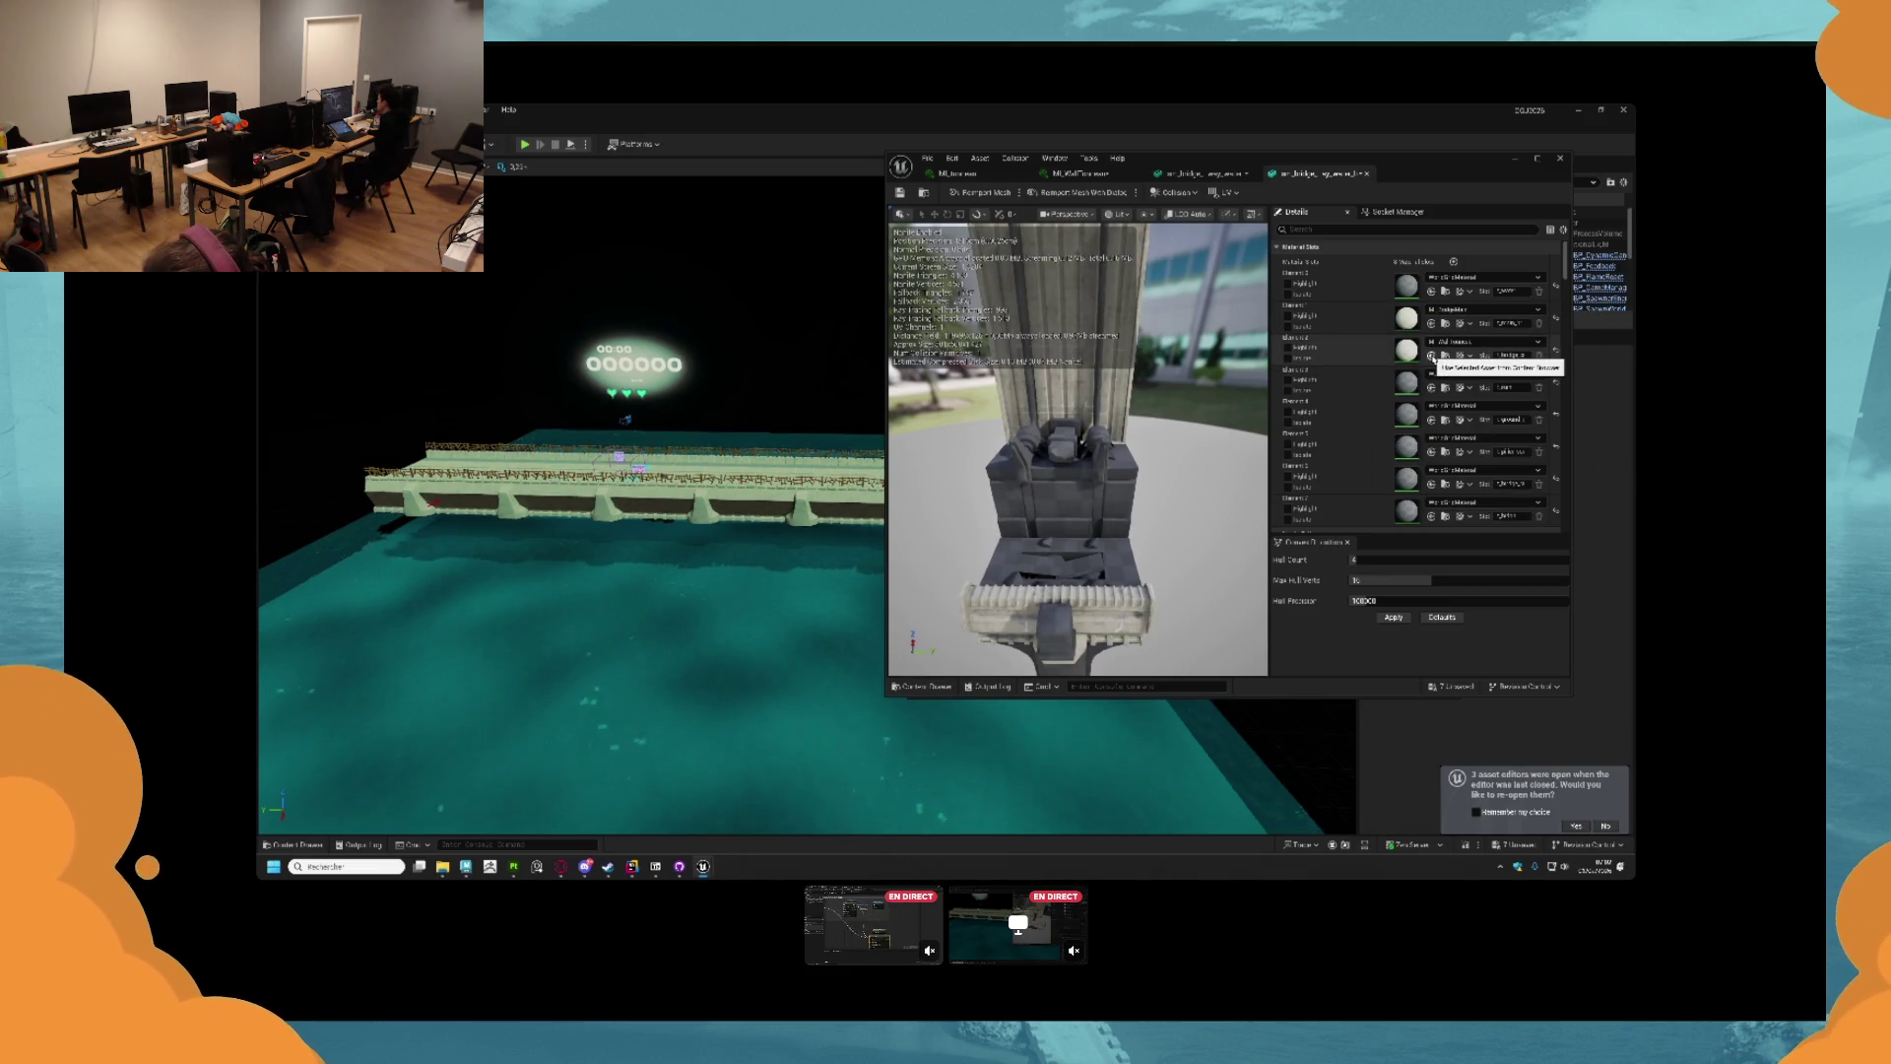
pyautogui.click(1443, 343)
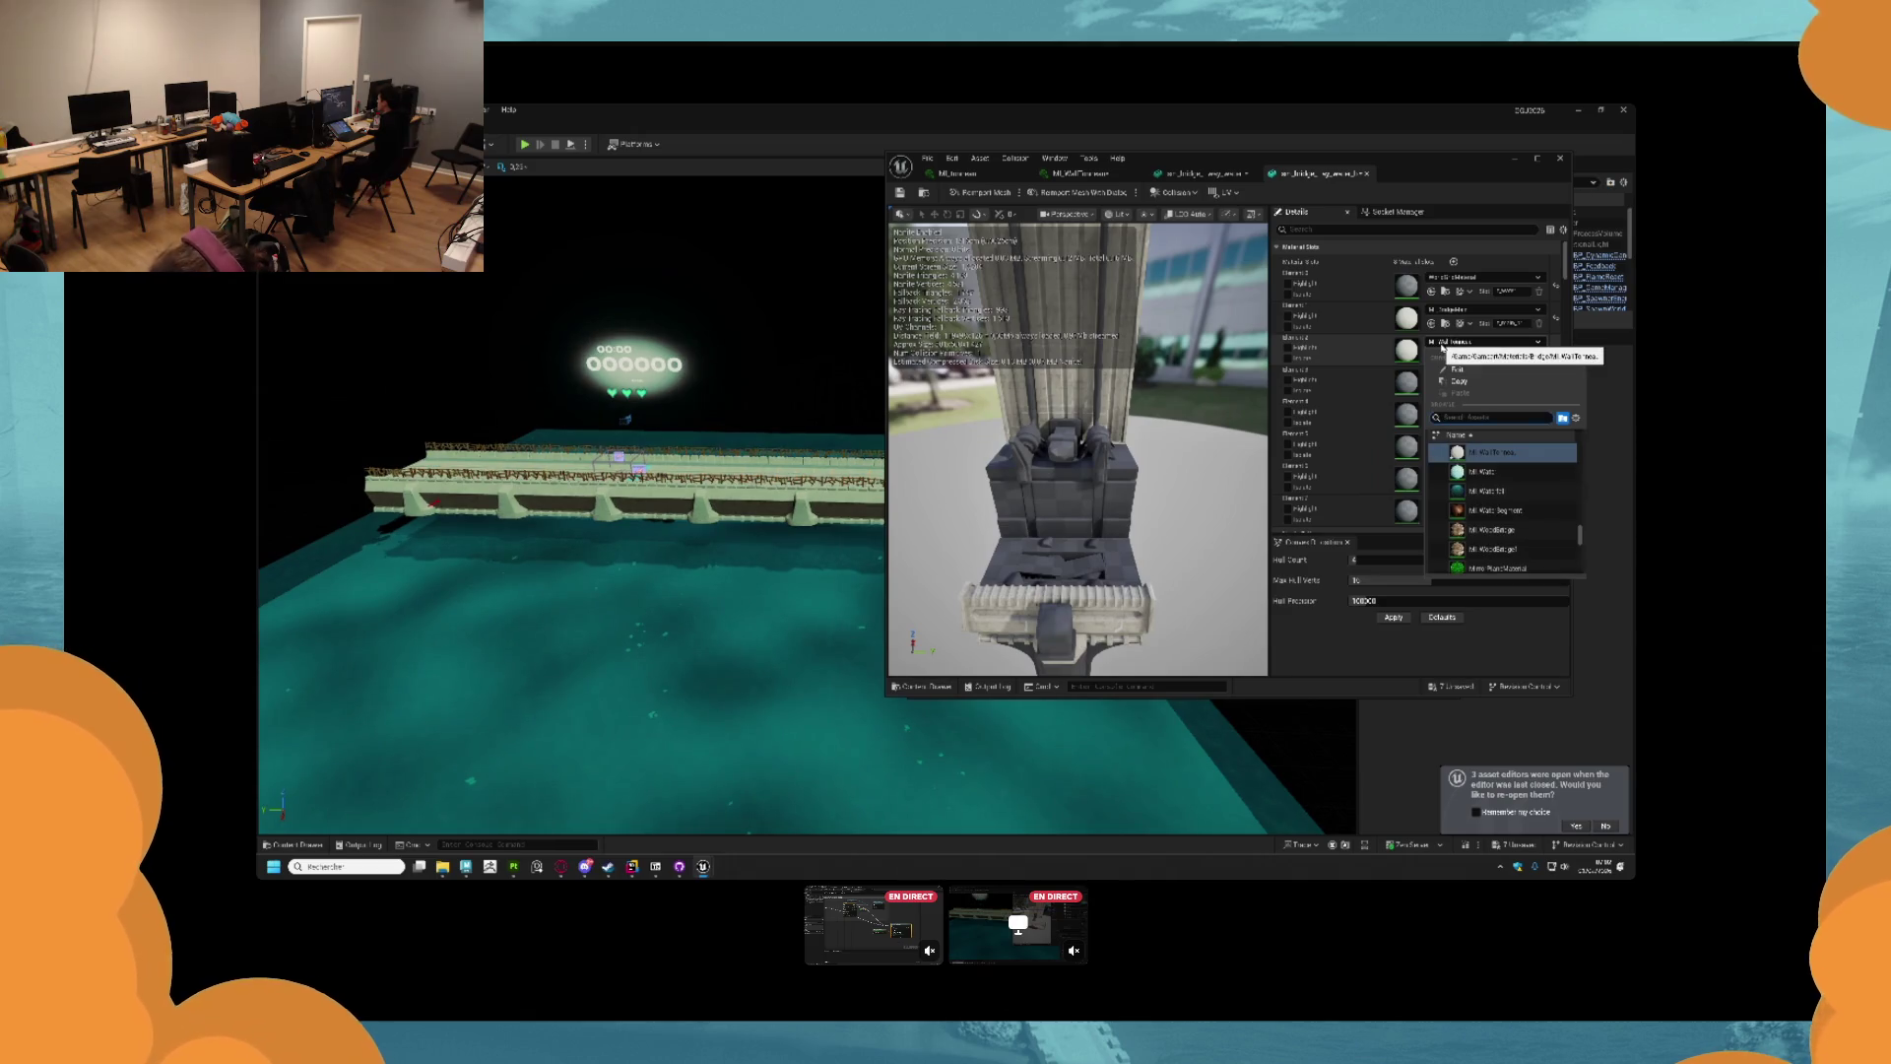
pyautogui.write('bigwall')
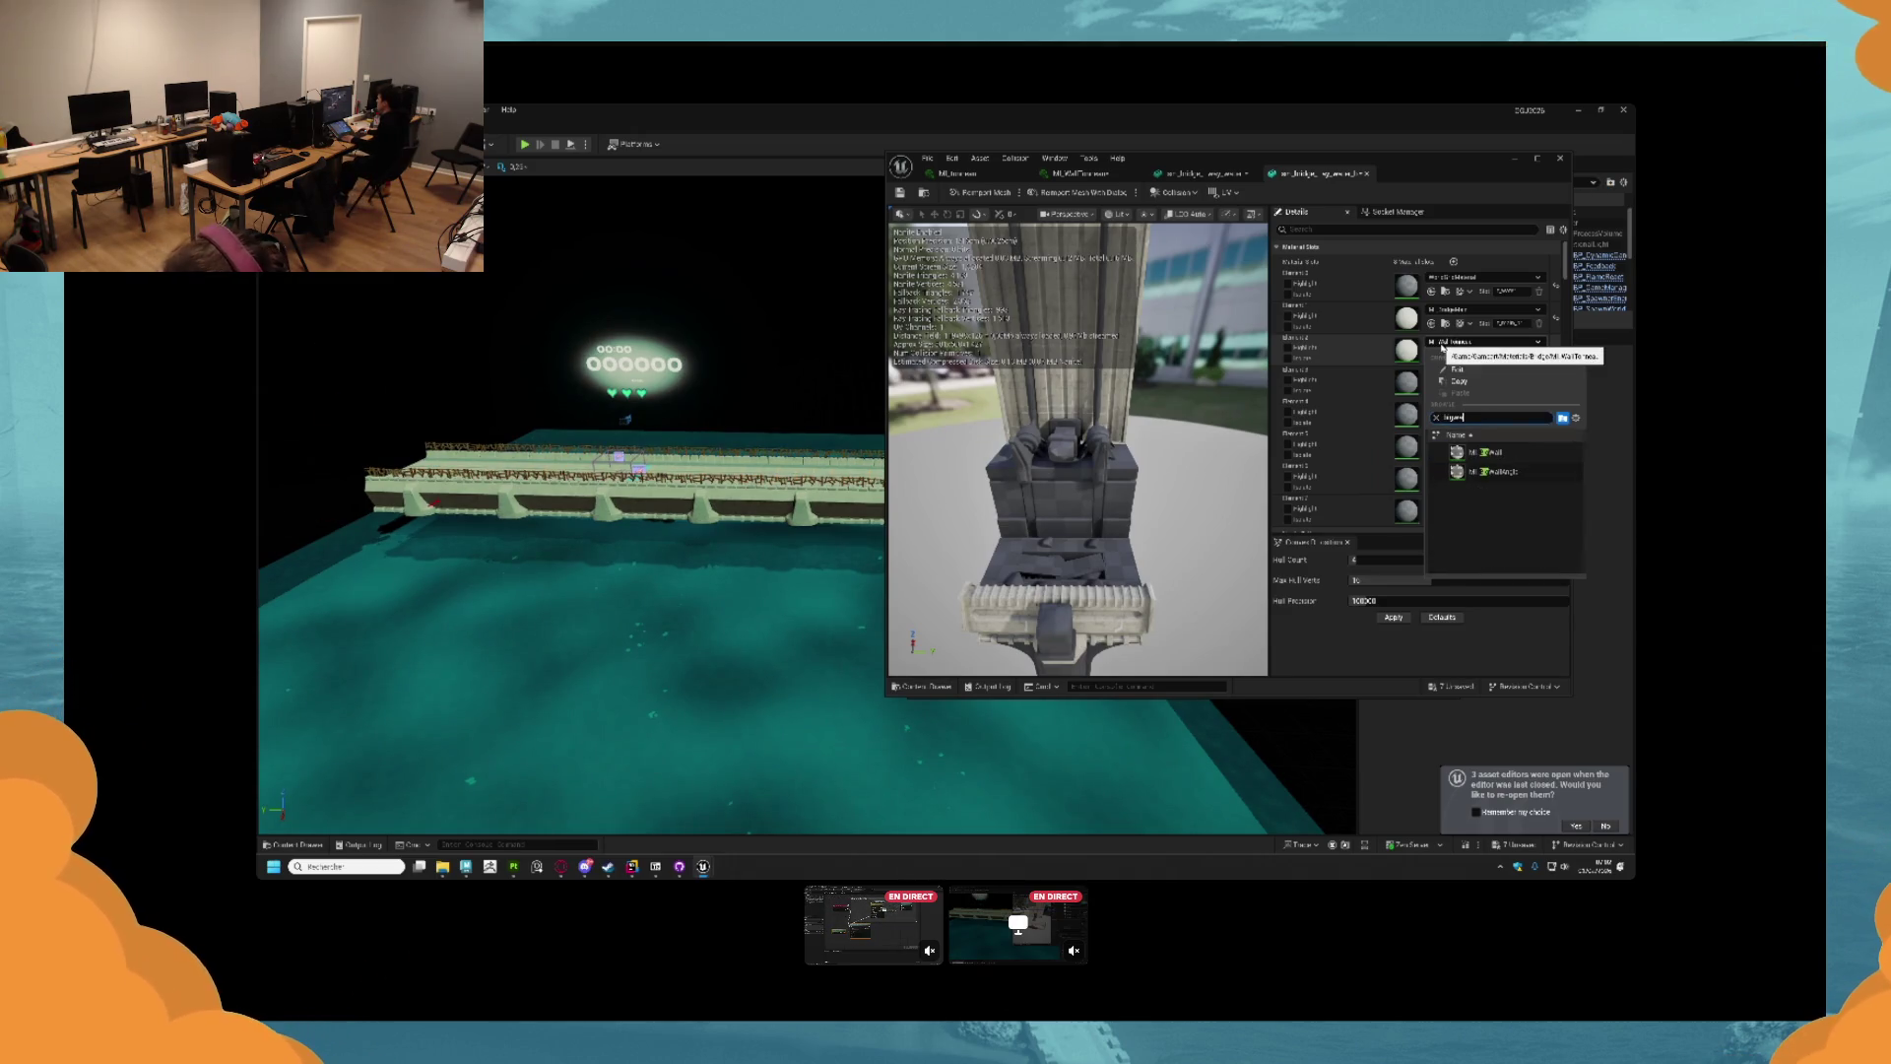
pyautogui.click(1491, 451)
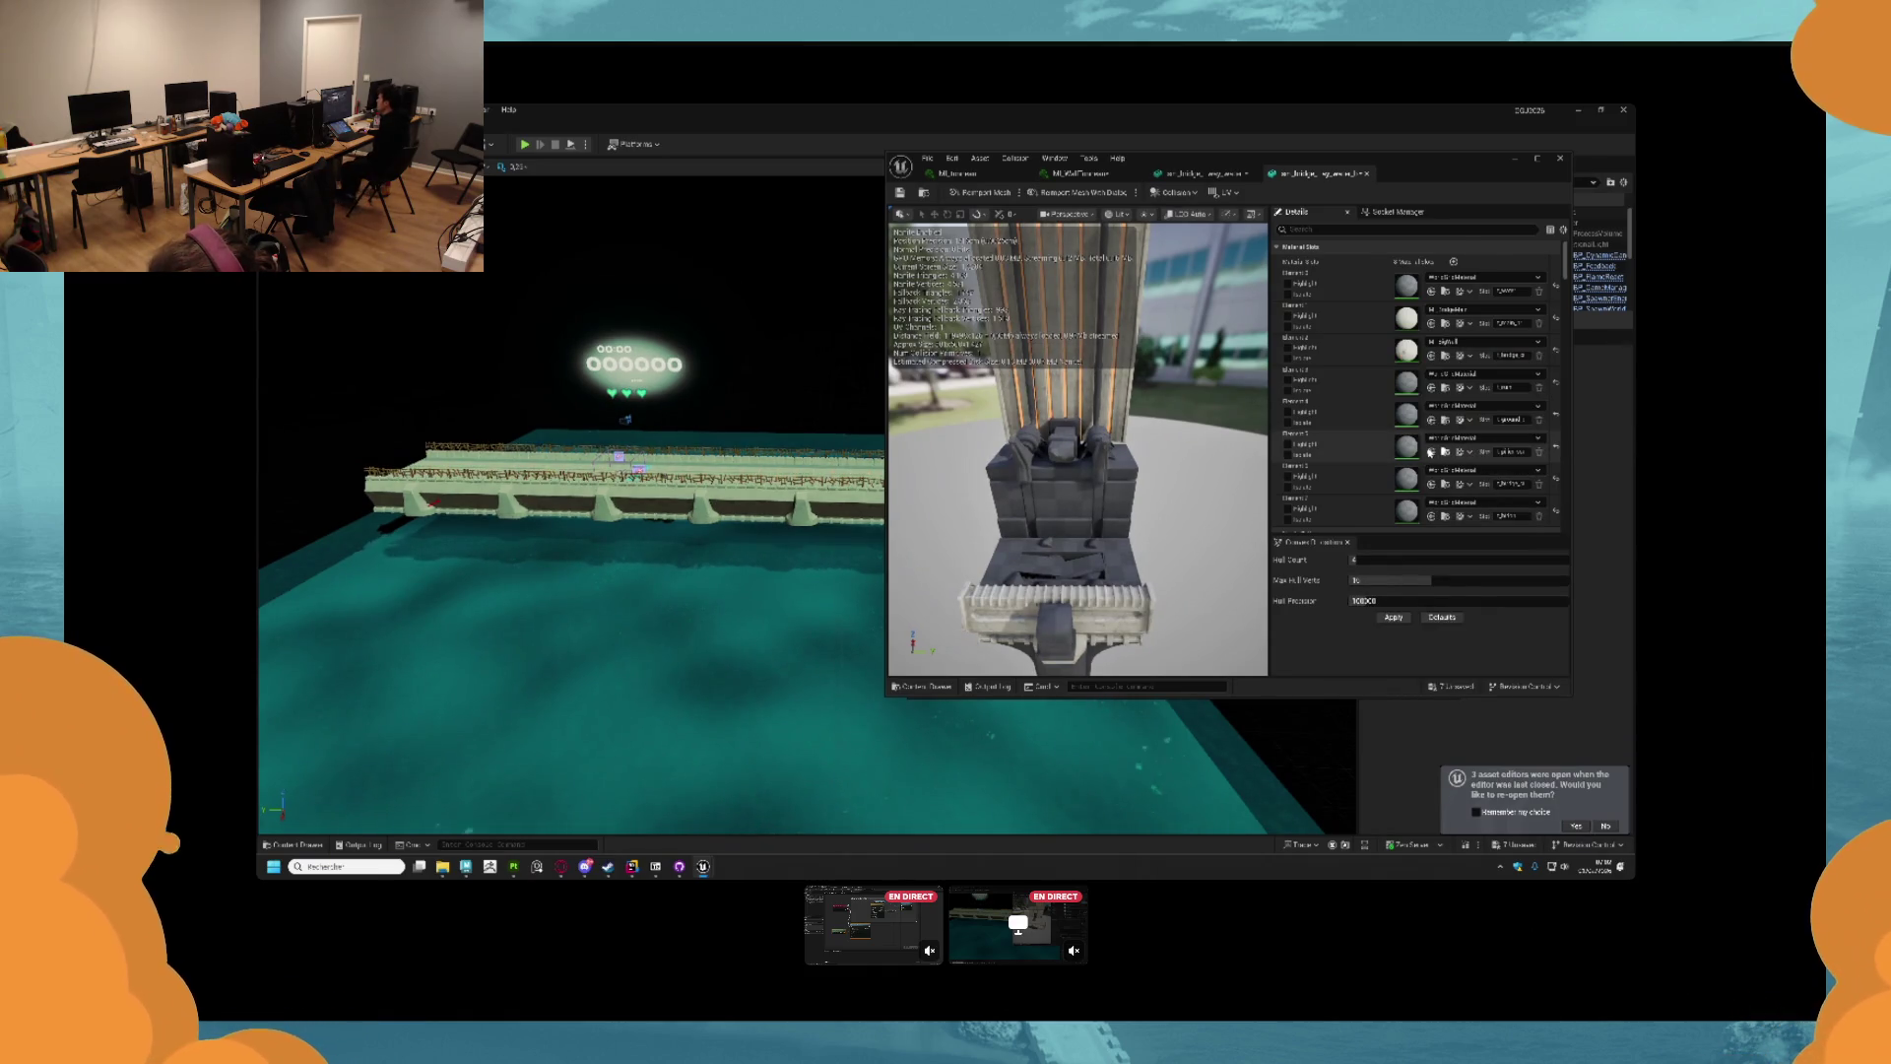
# Assign the books material to Element 3, and undo a ground material put on Element 4.
pyautogui.click(1431, 387)
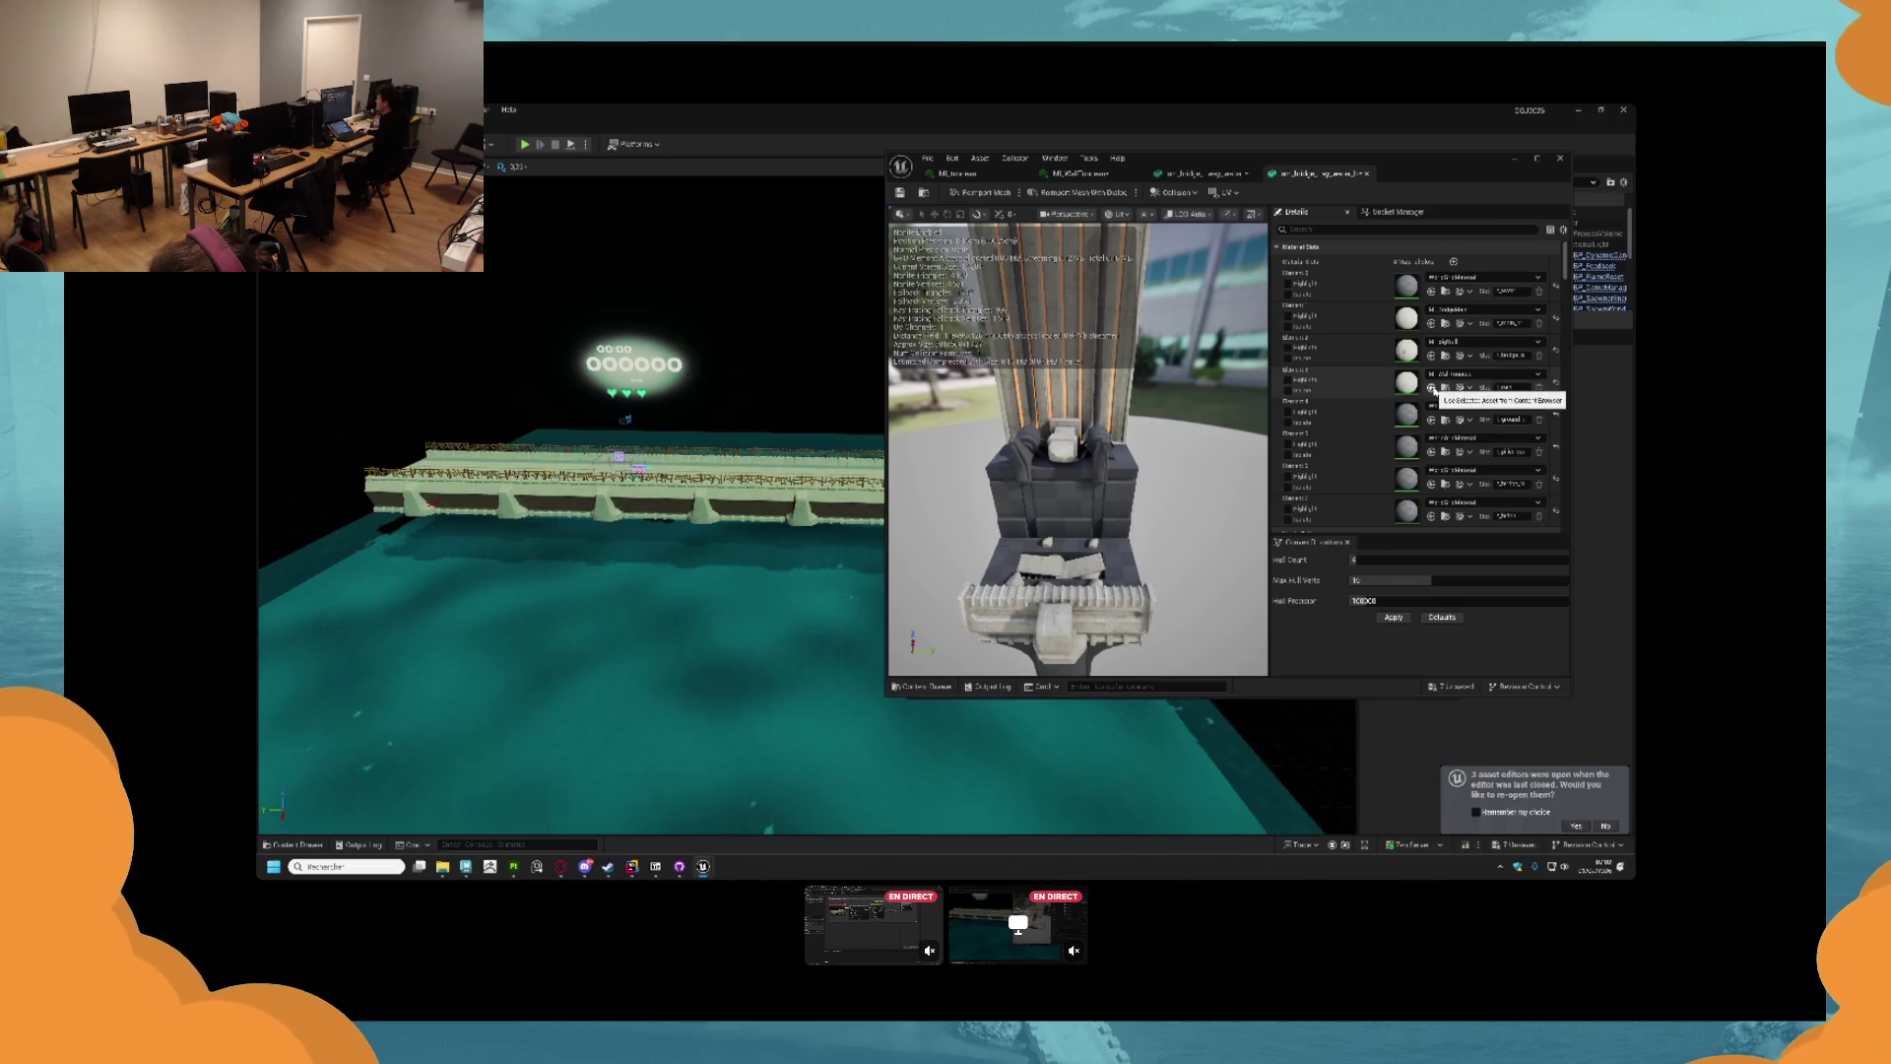
pyautogui.click(1448, 376)
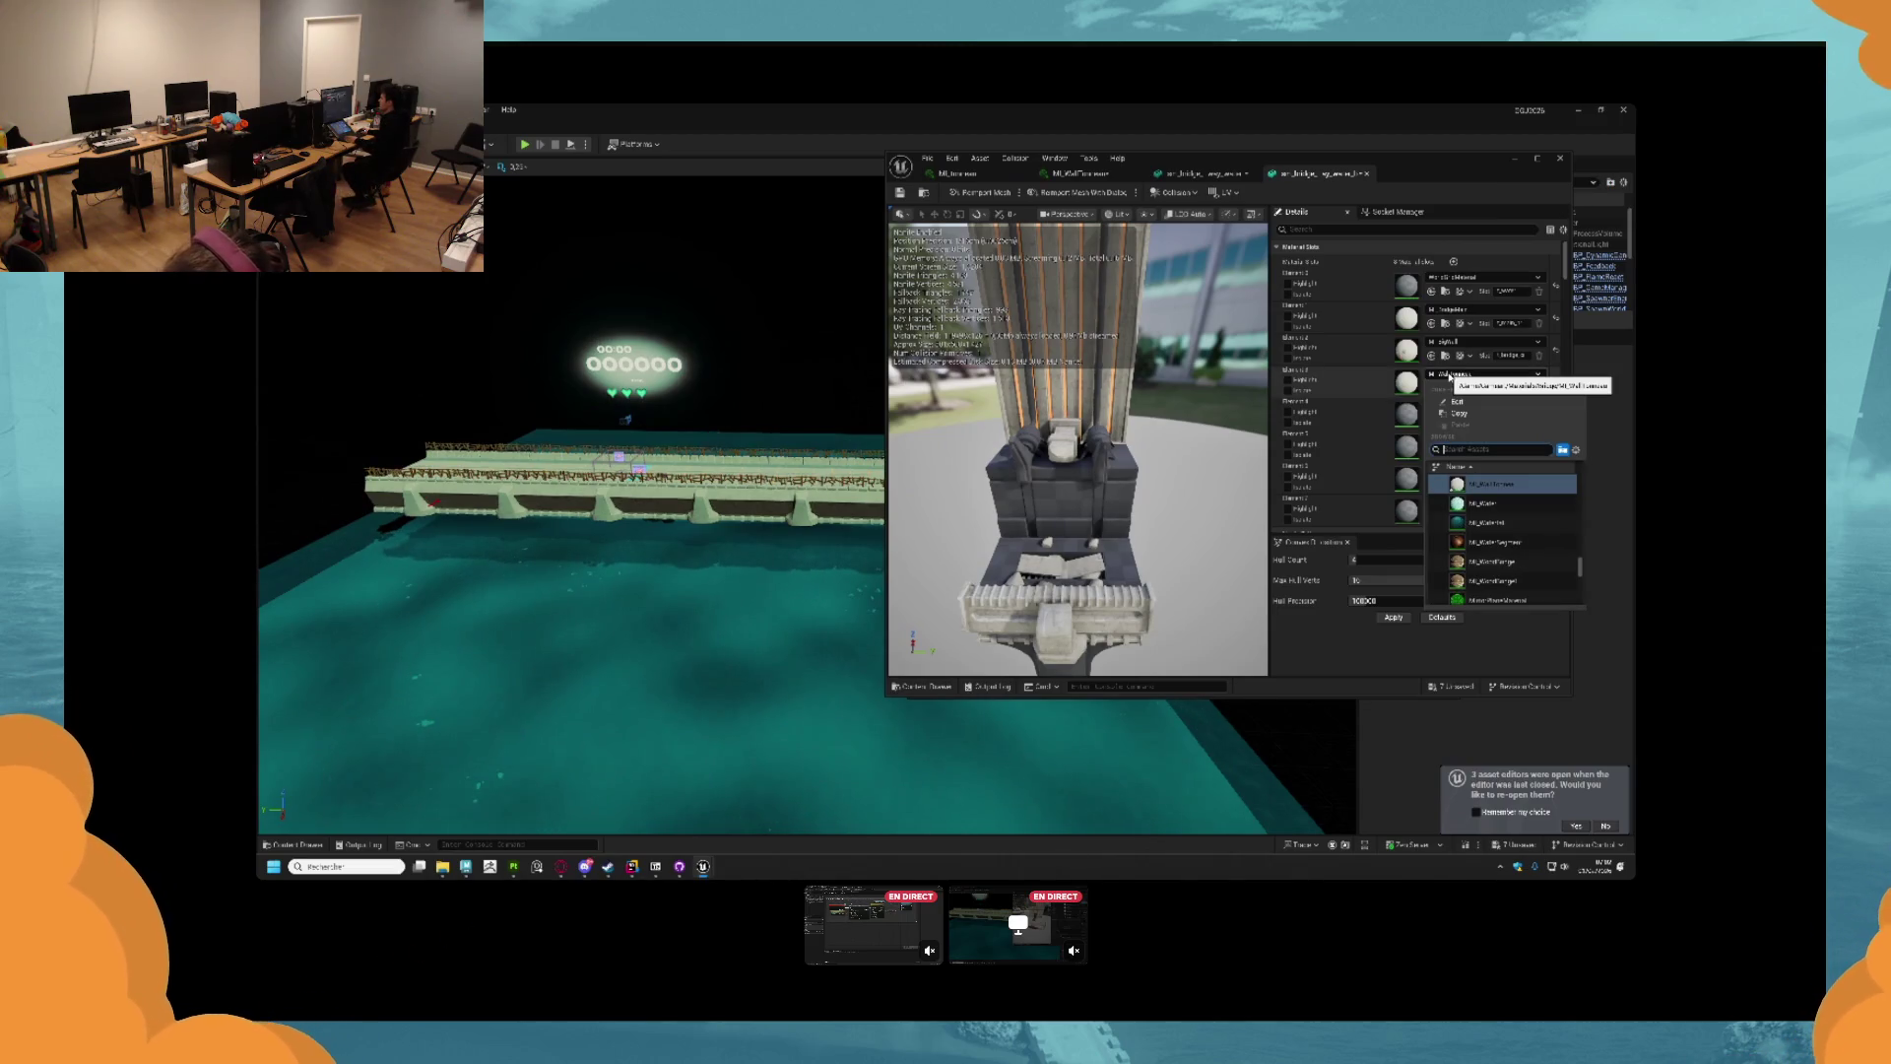
pyautogui.write('ill')
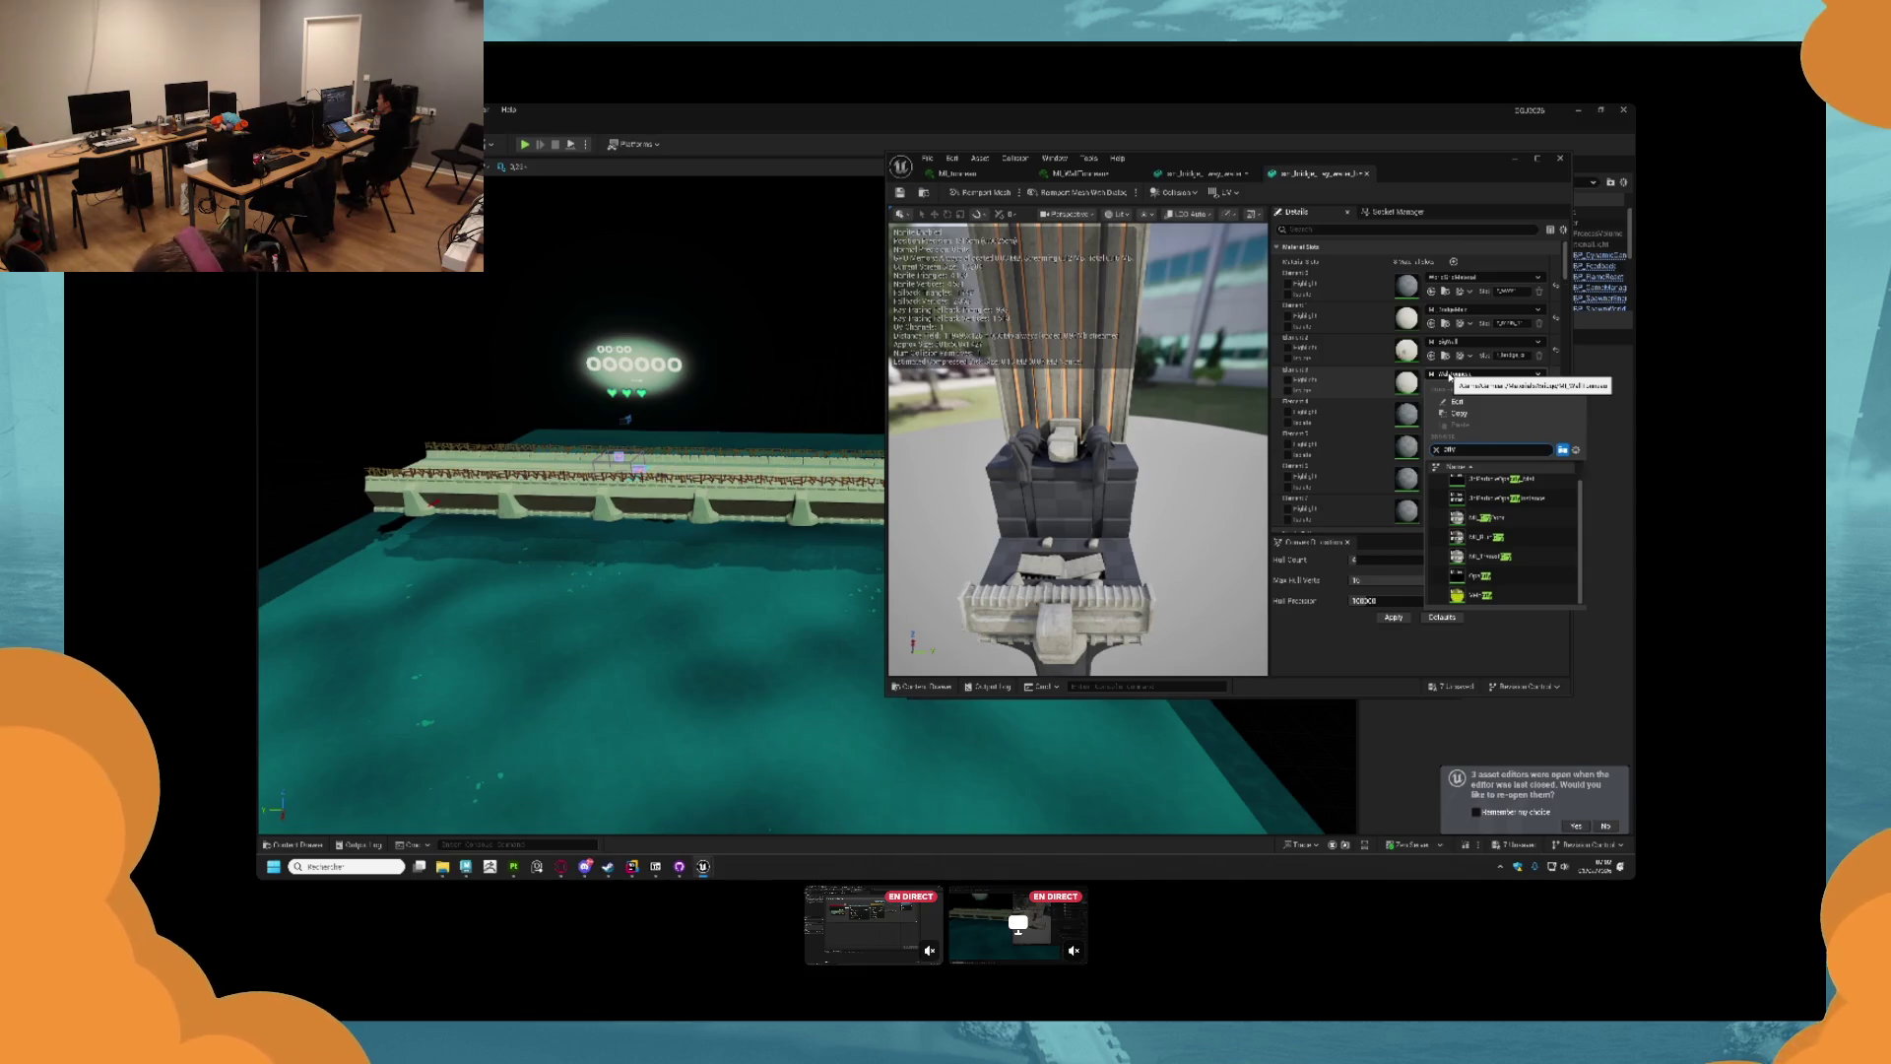
pyautogui.click(1521, 544)
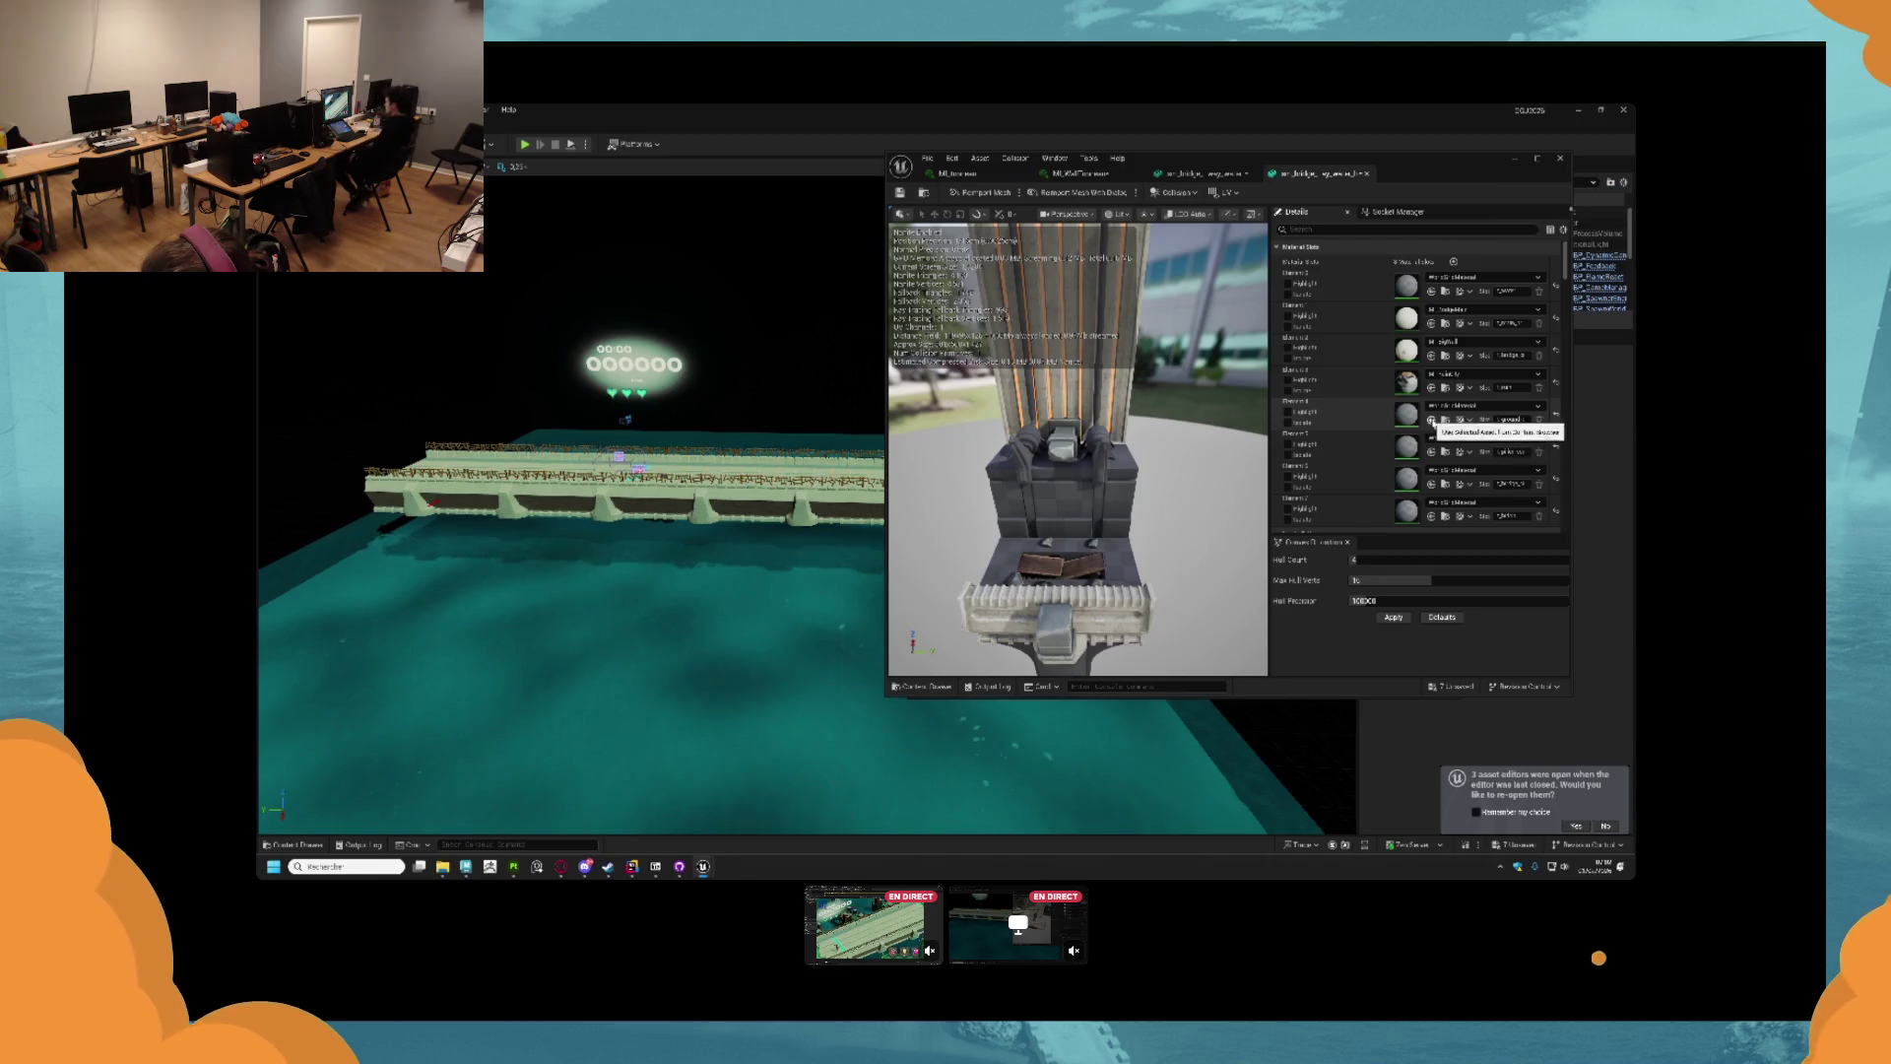
pyautogui.click(1430, 419)
pyautogui.click(1446, 406)
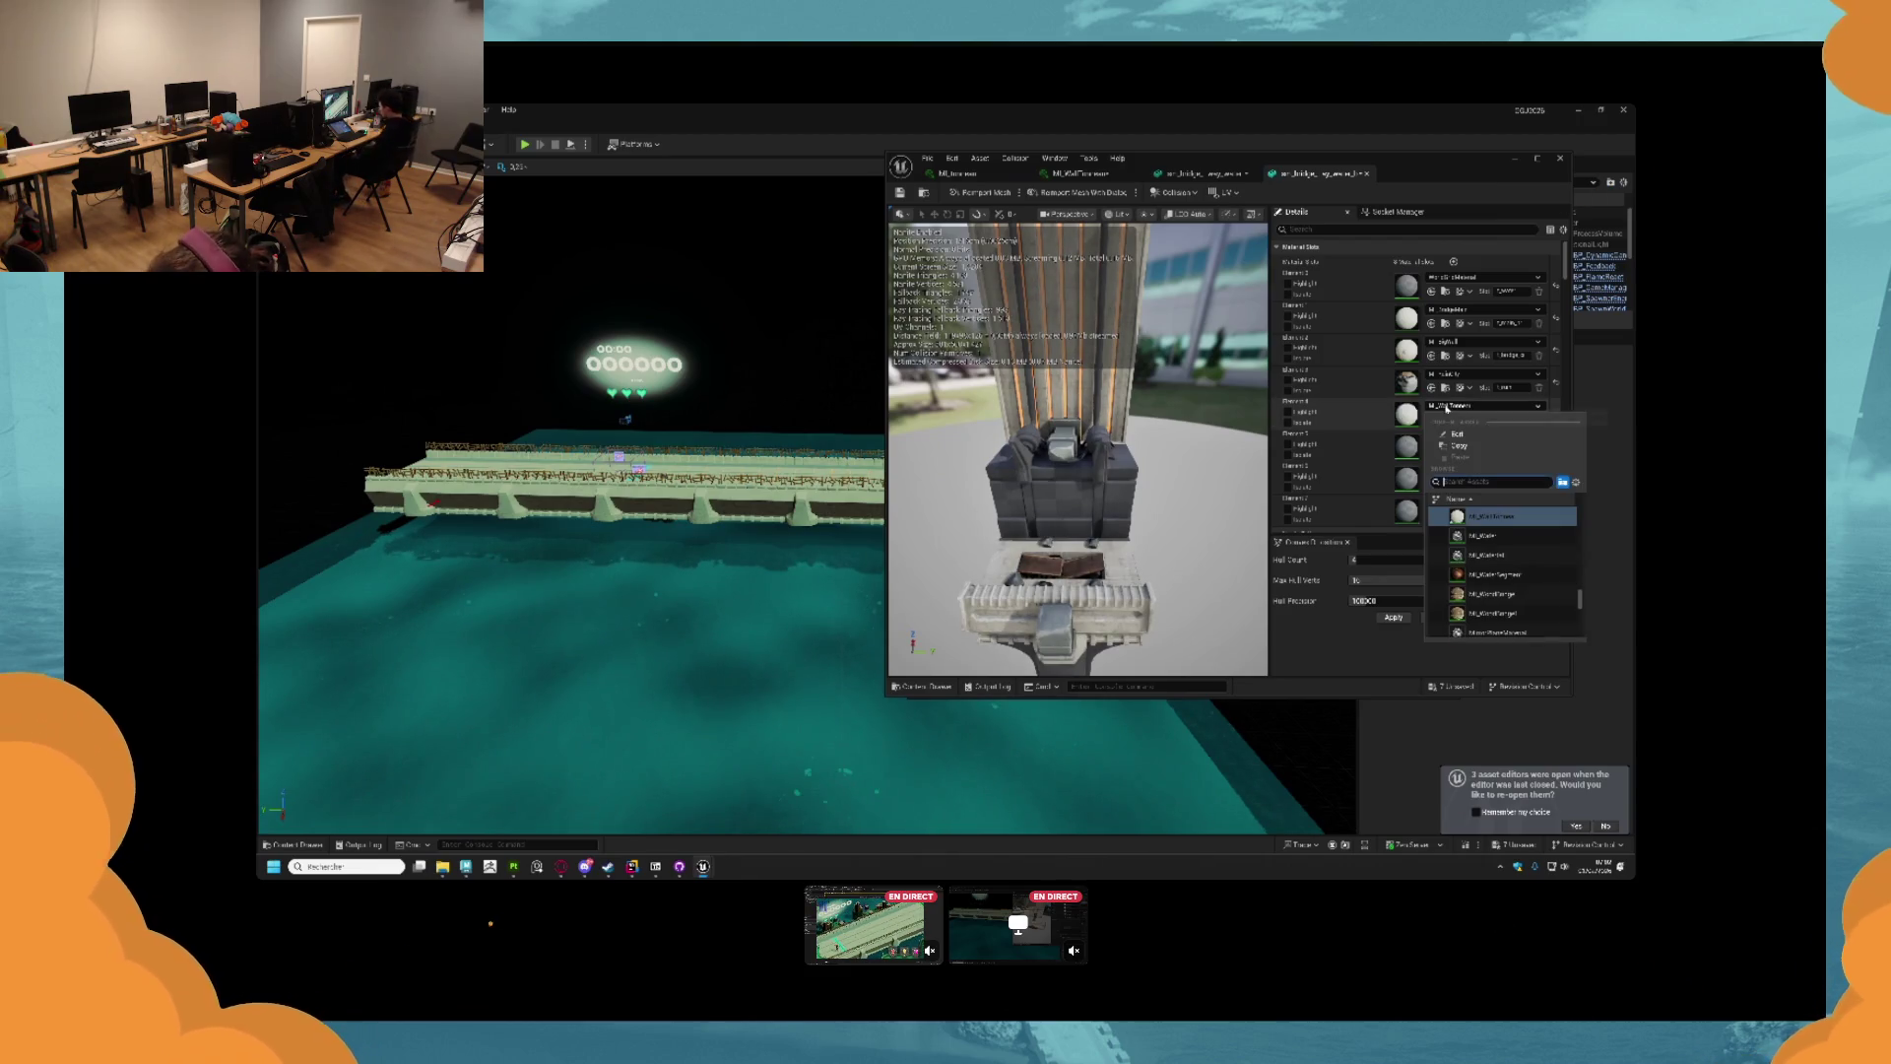
pyautogui.write('ground')
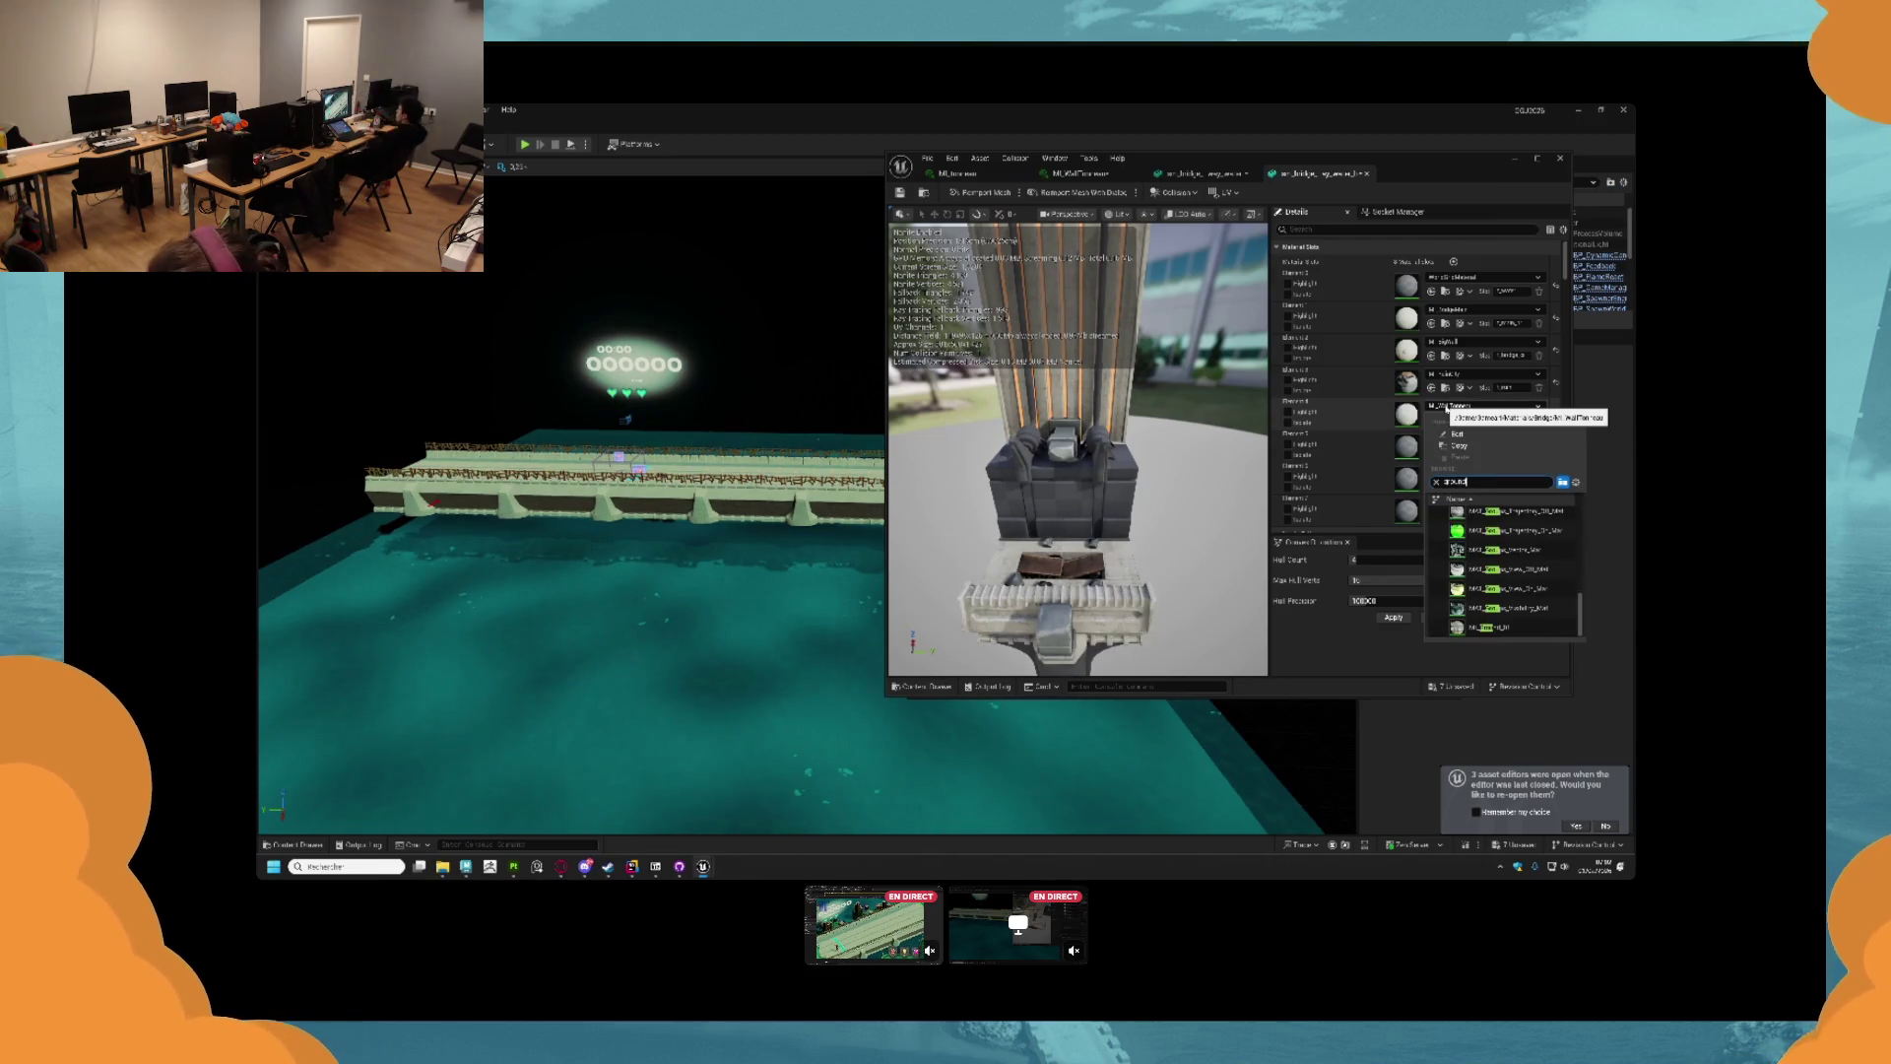
pyautogui.click(1532, 615)
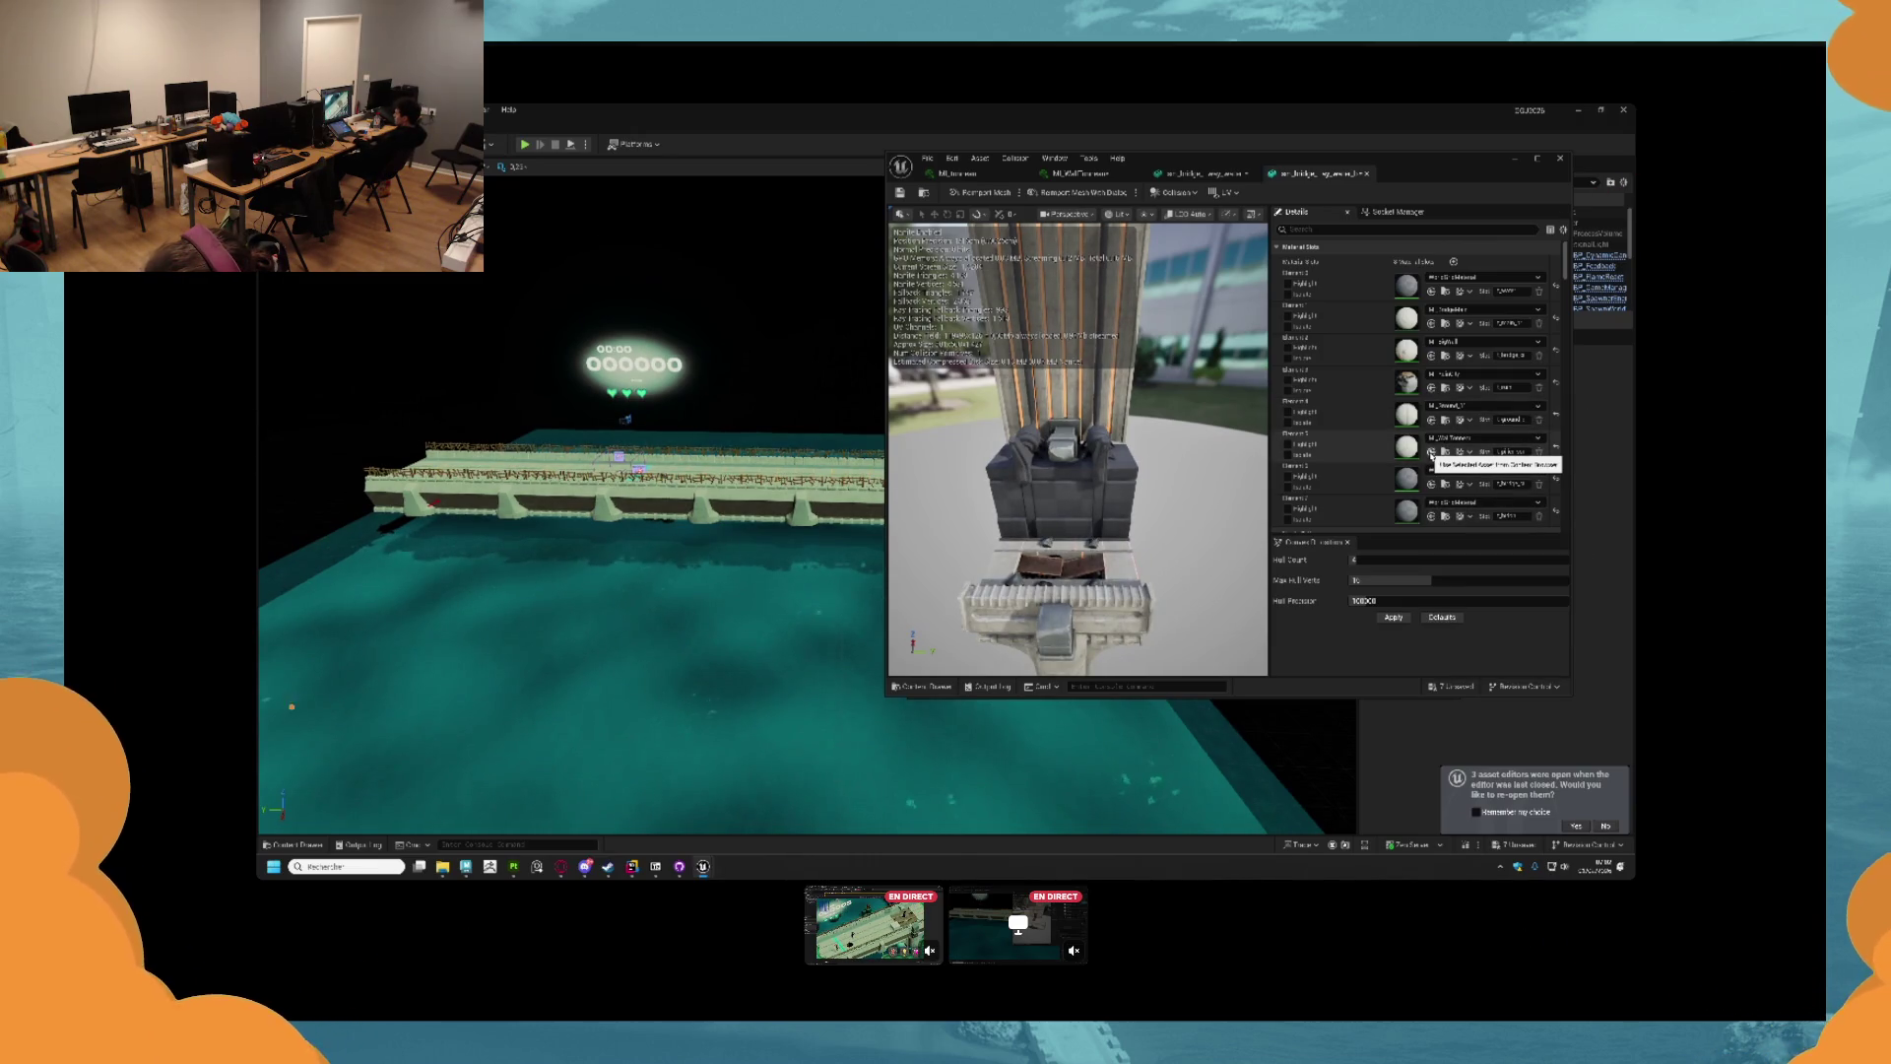
pyautogui.hotkey('ctrl', 'z')
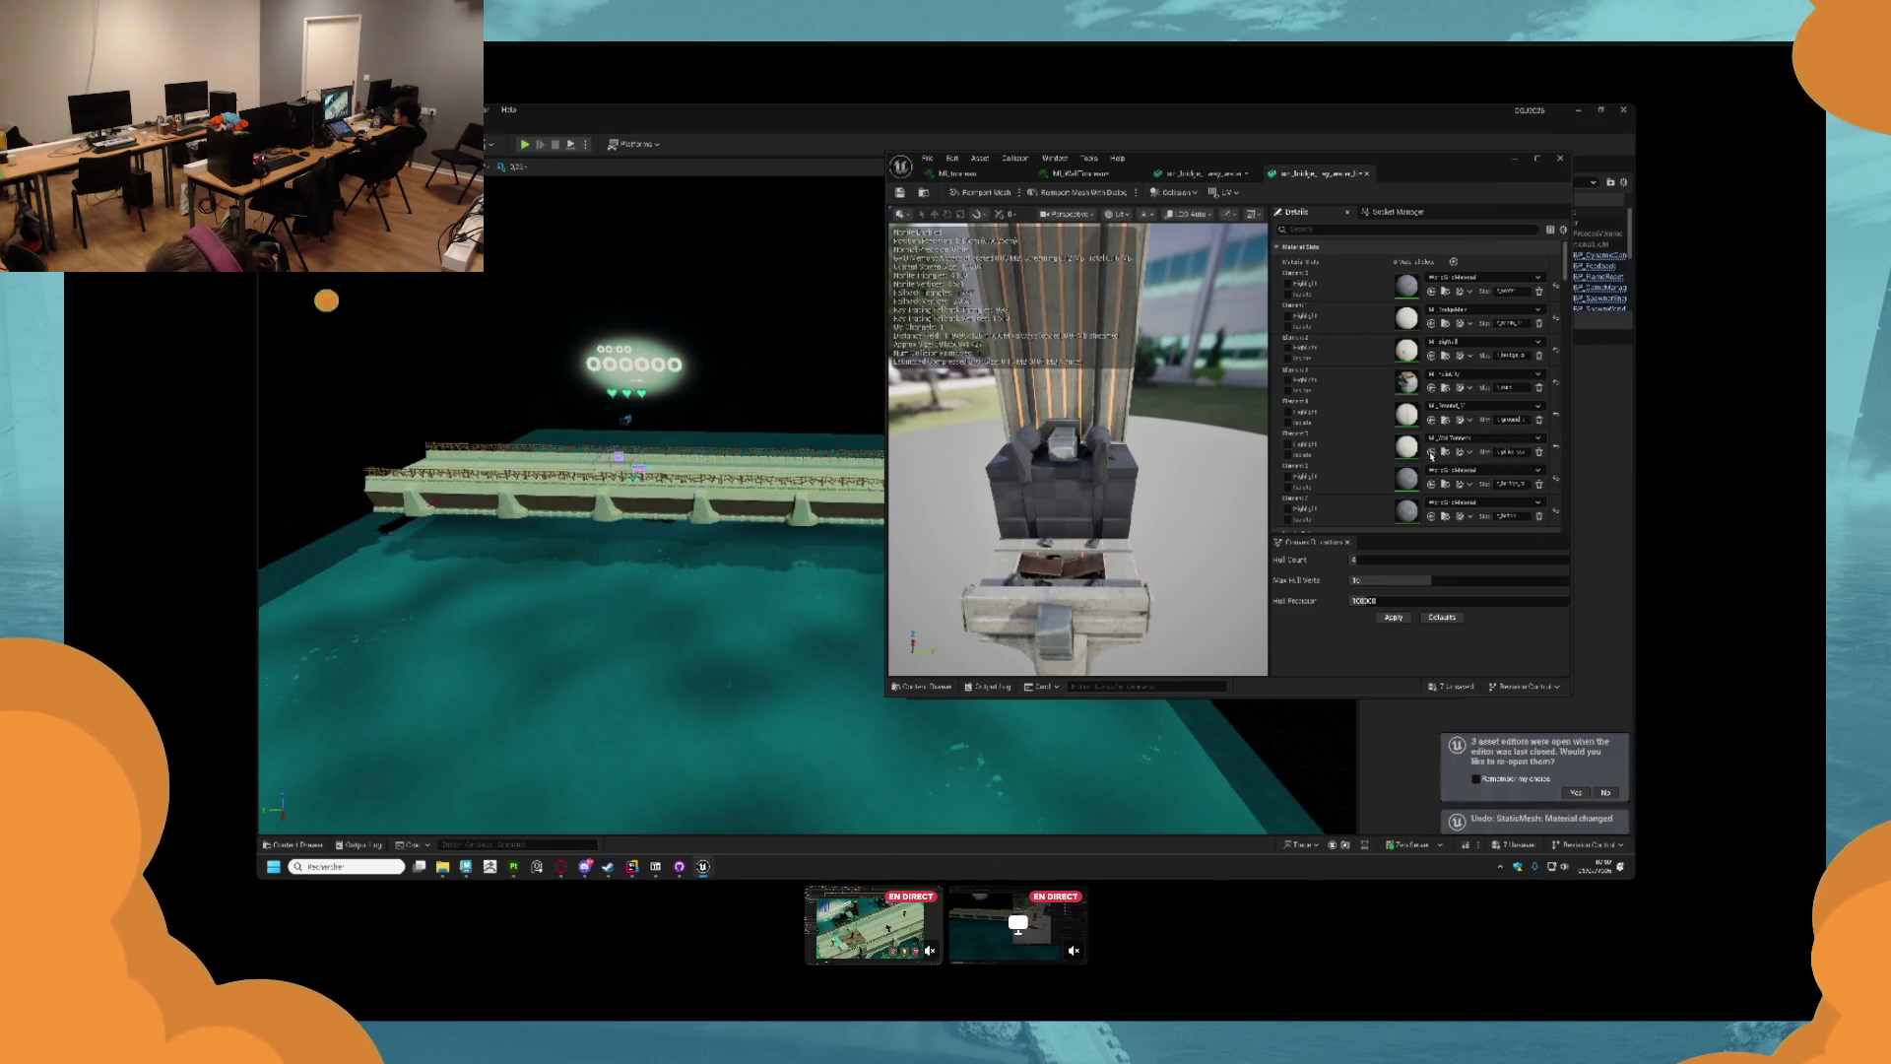
# Assign M_Pillar to Element 5 and open the MI_WallTrimmer material instance for editing.
pyautogui.click(1448, 442)
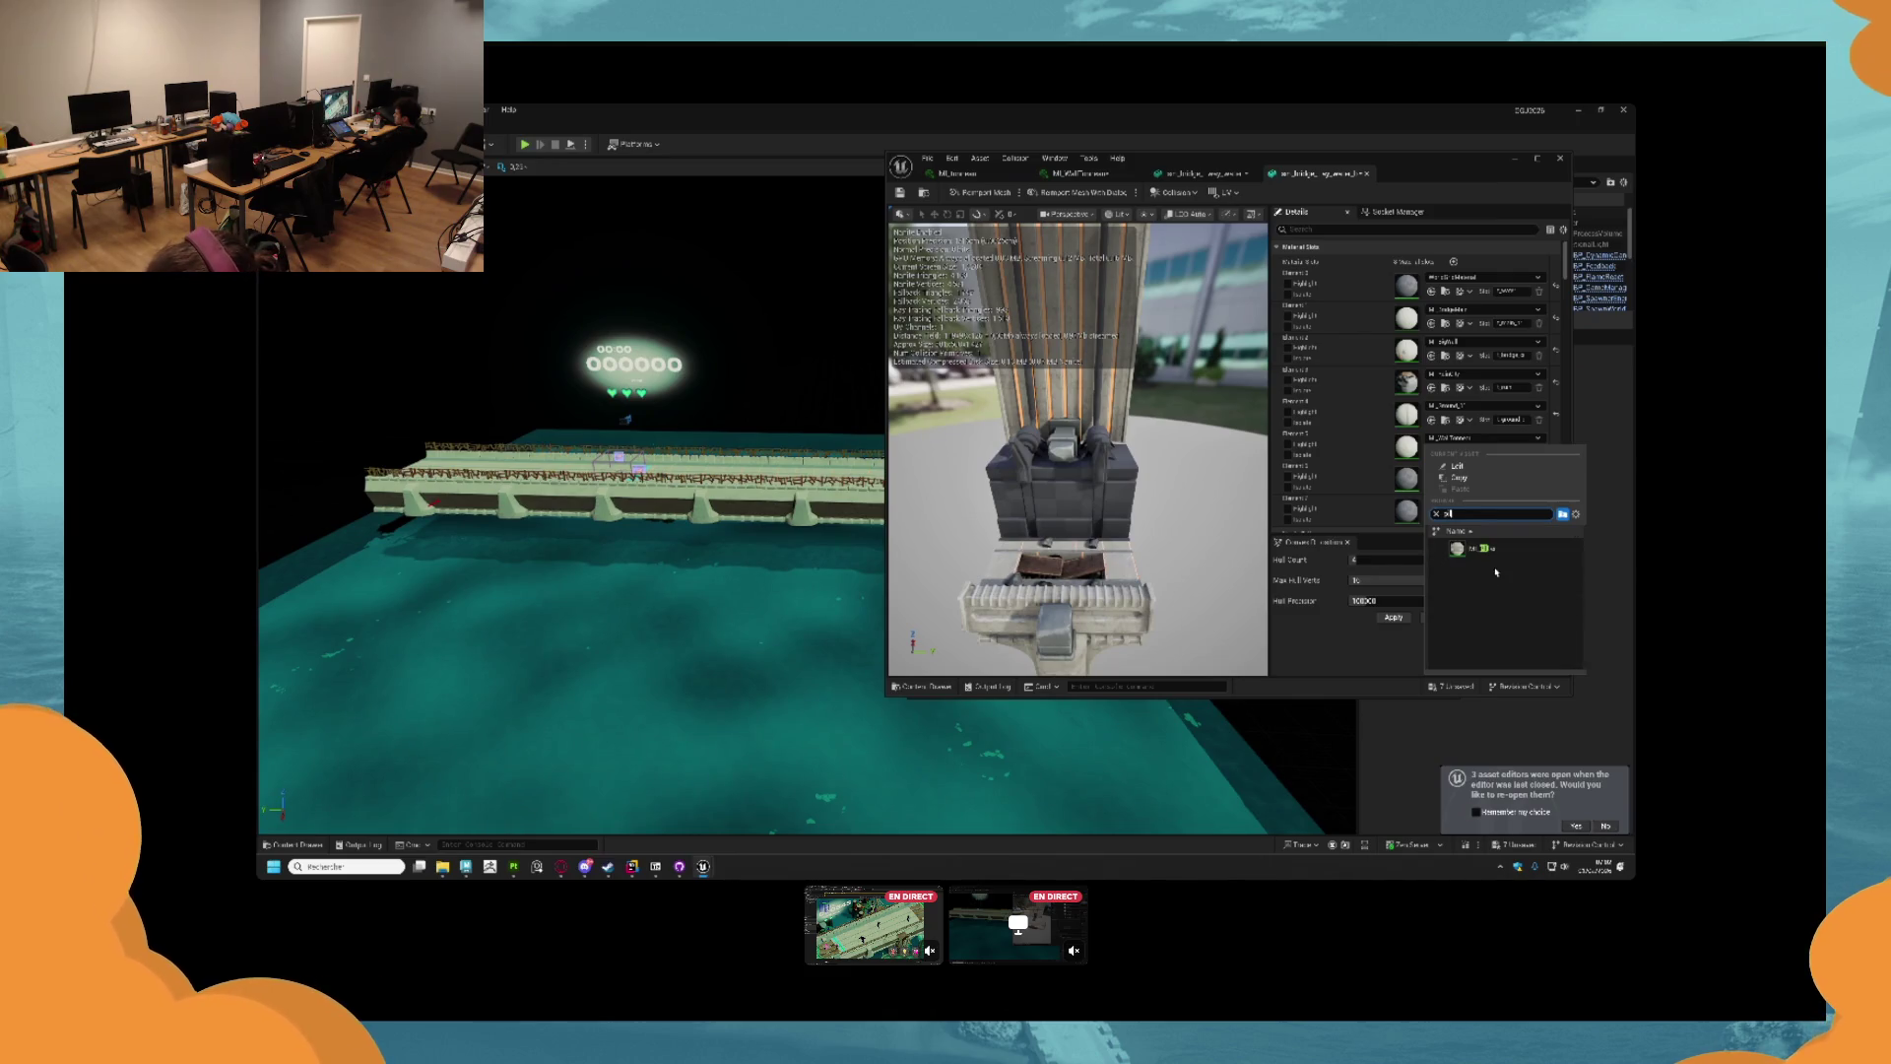
pyautogui.click(1490, 546)
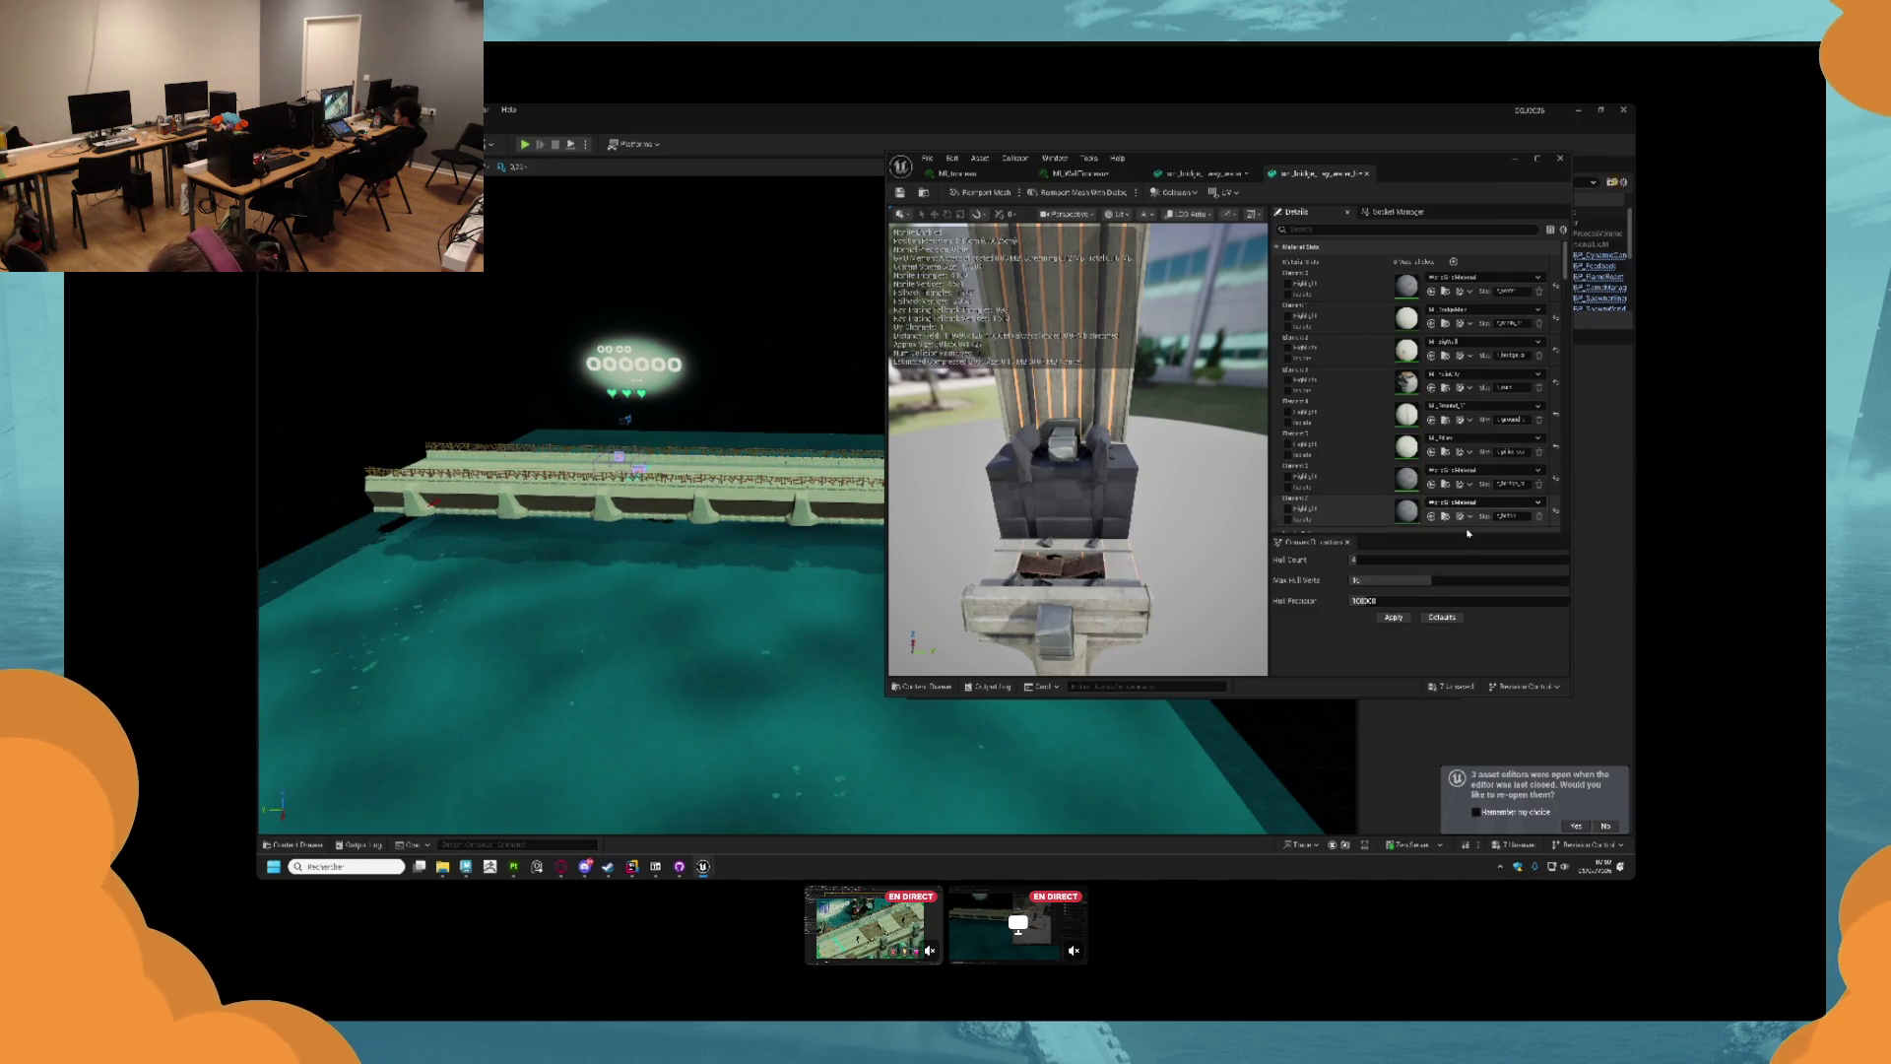
pyautogui.click(1440, 471)
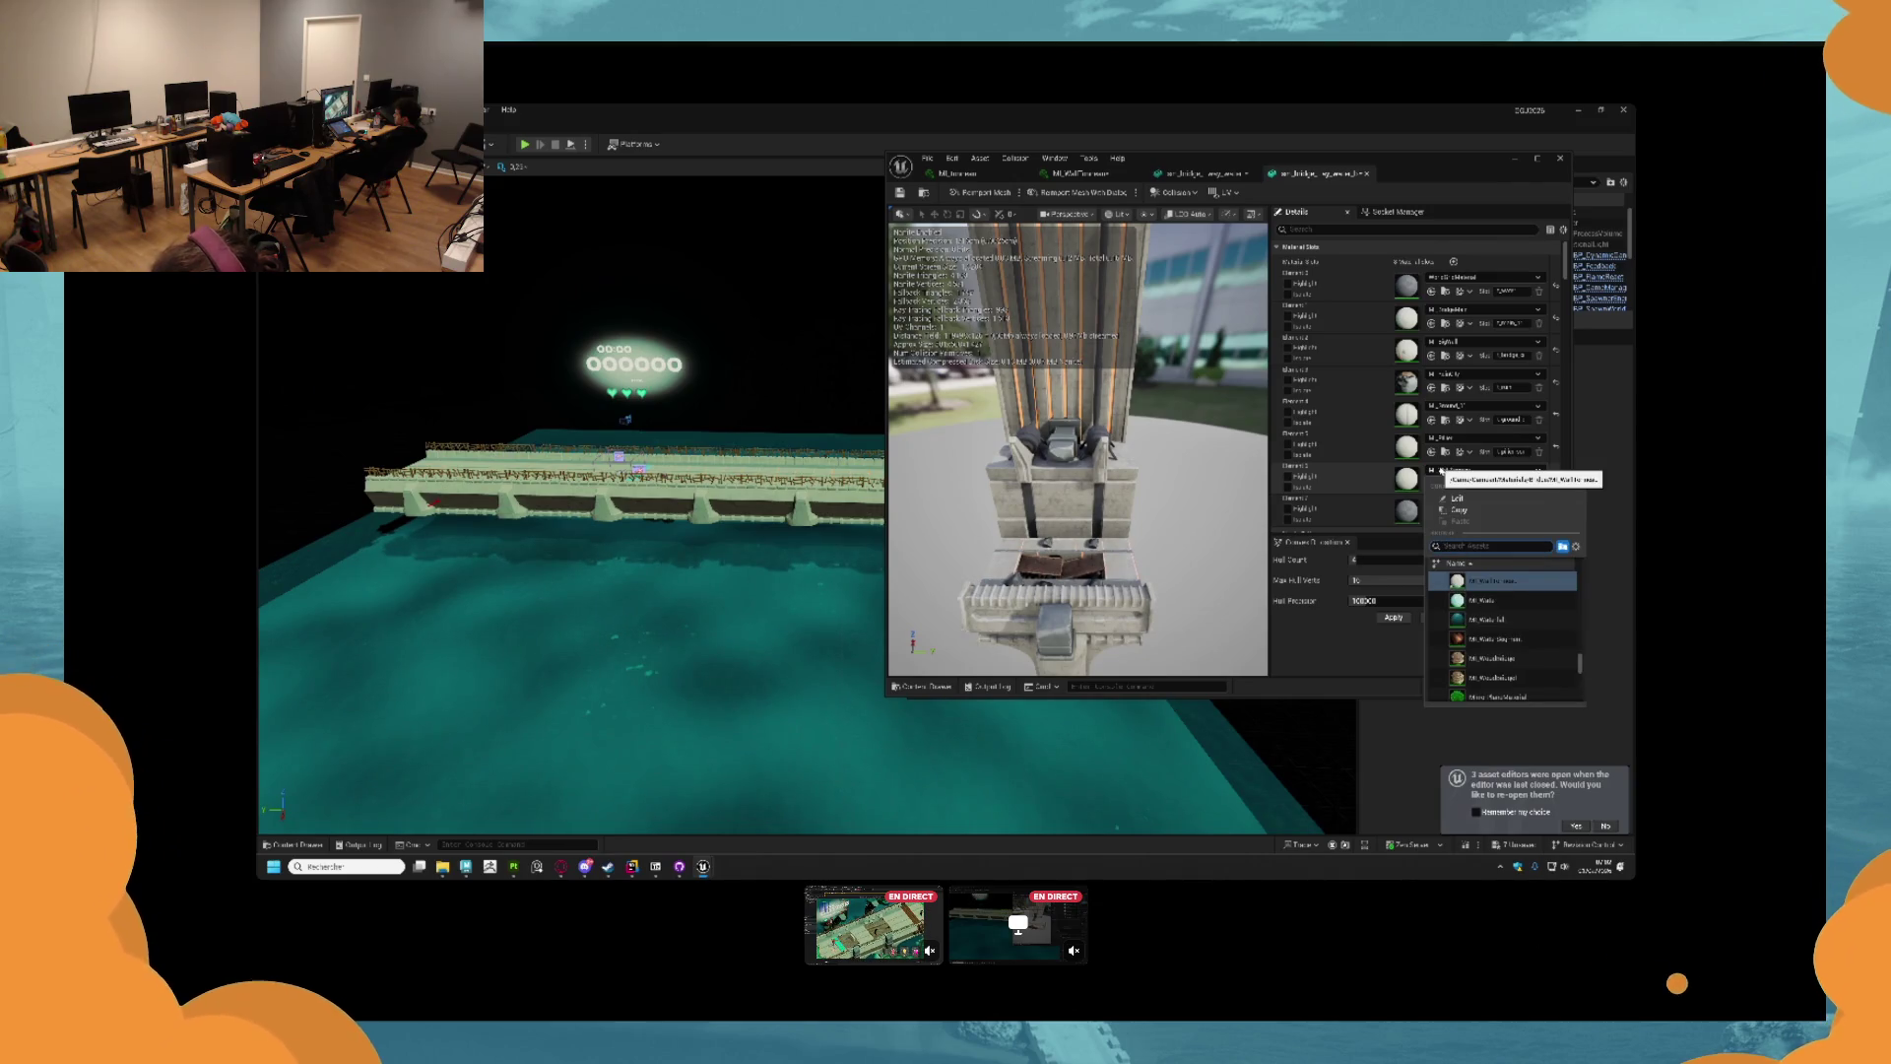
pyautogui.click(1361, 486)
pyautogui.doubleClick(1406, 479)
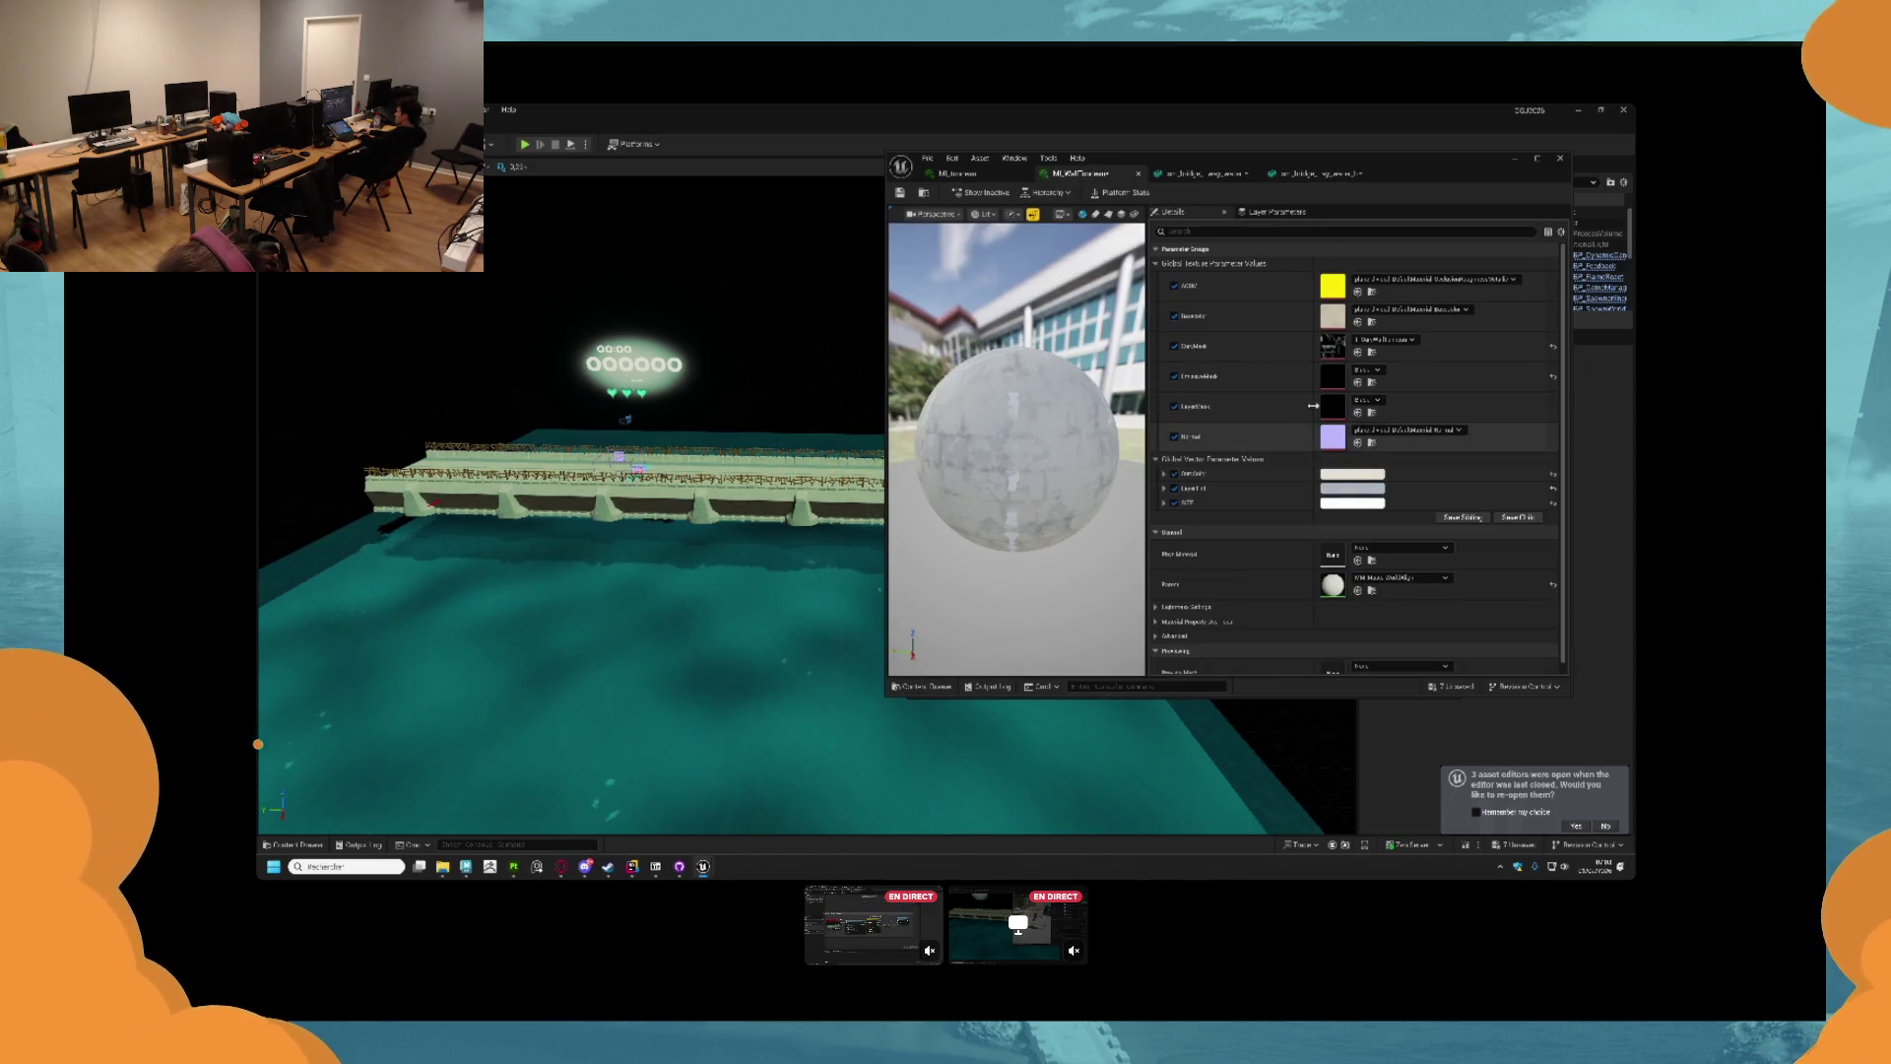
# Set MI_WallTrimmer's LayerMask parameter to the last texture in the LayerMask folder, then return to the bridge mesh.
pyautogui.click(924, 685)
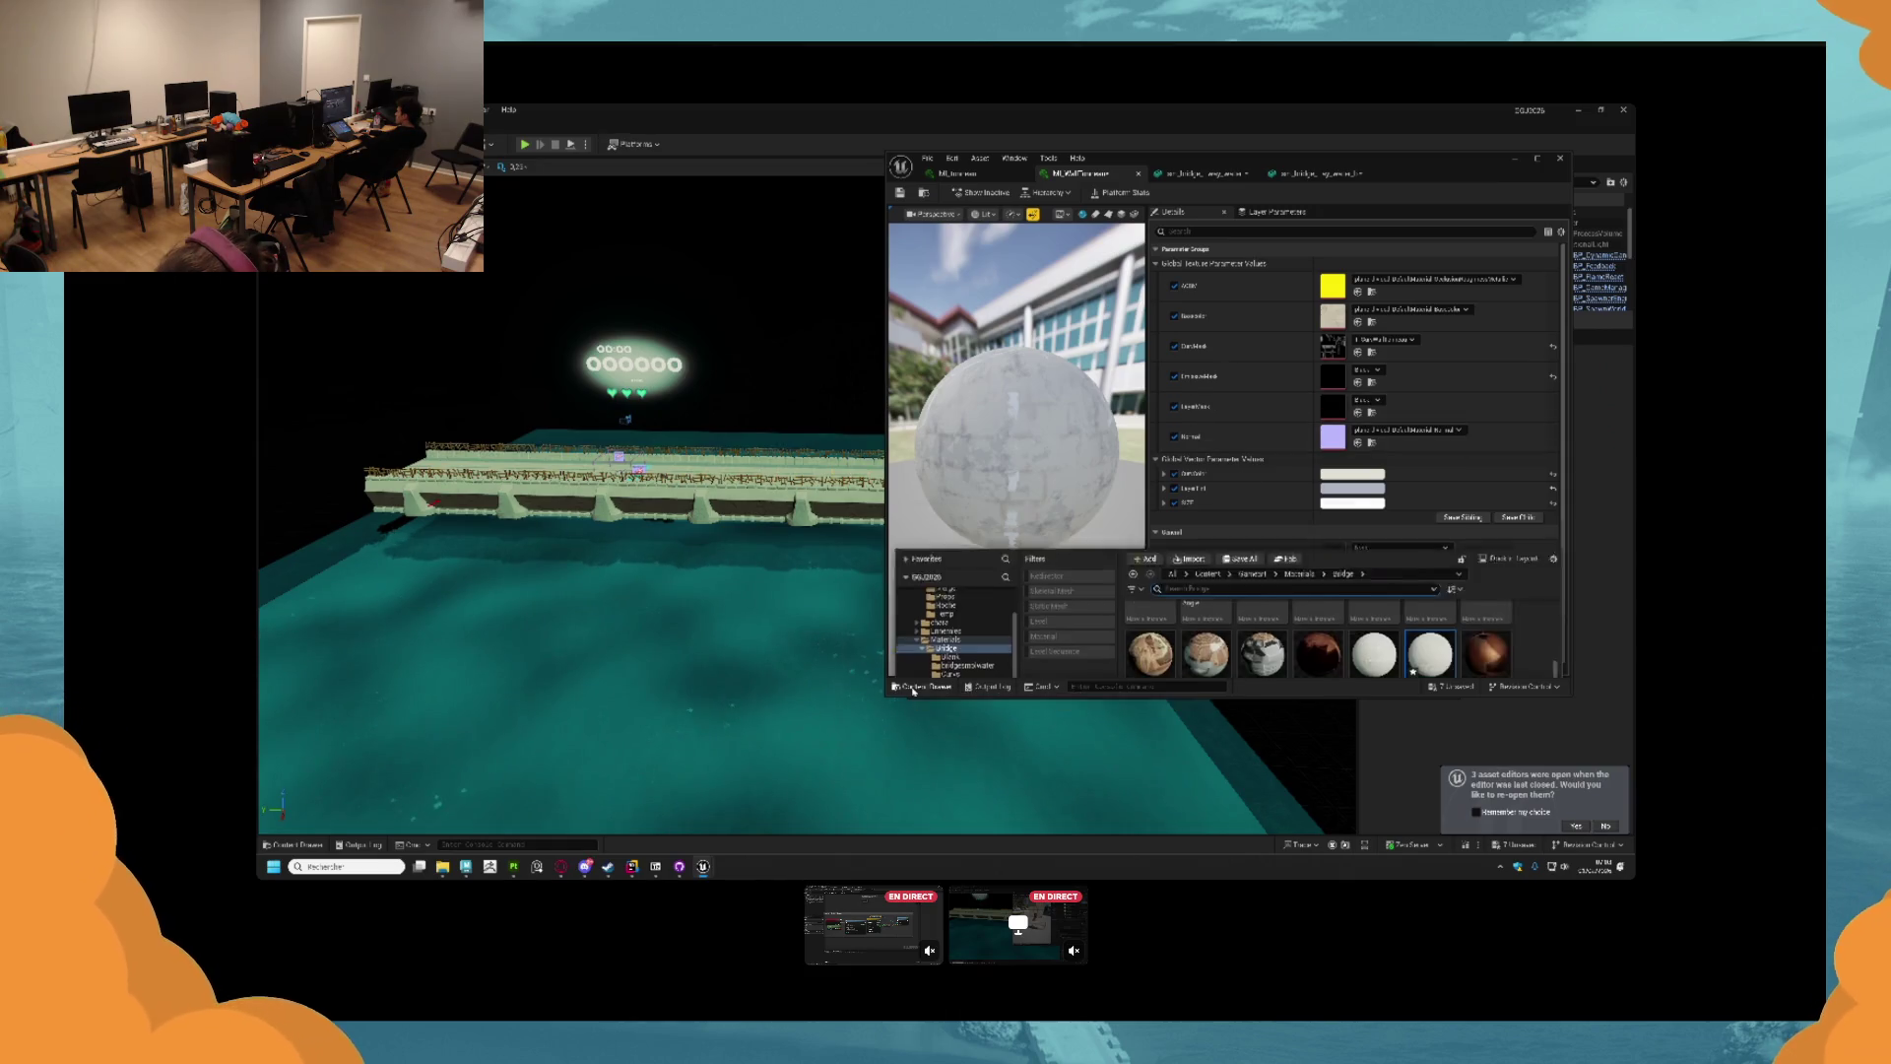
pyautogui.scroll(3, 1259, 610)
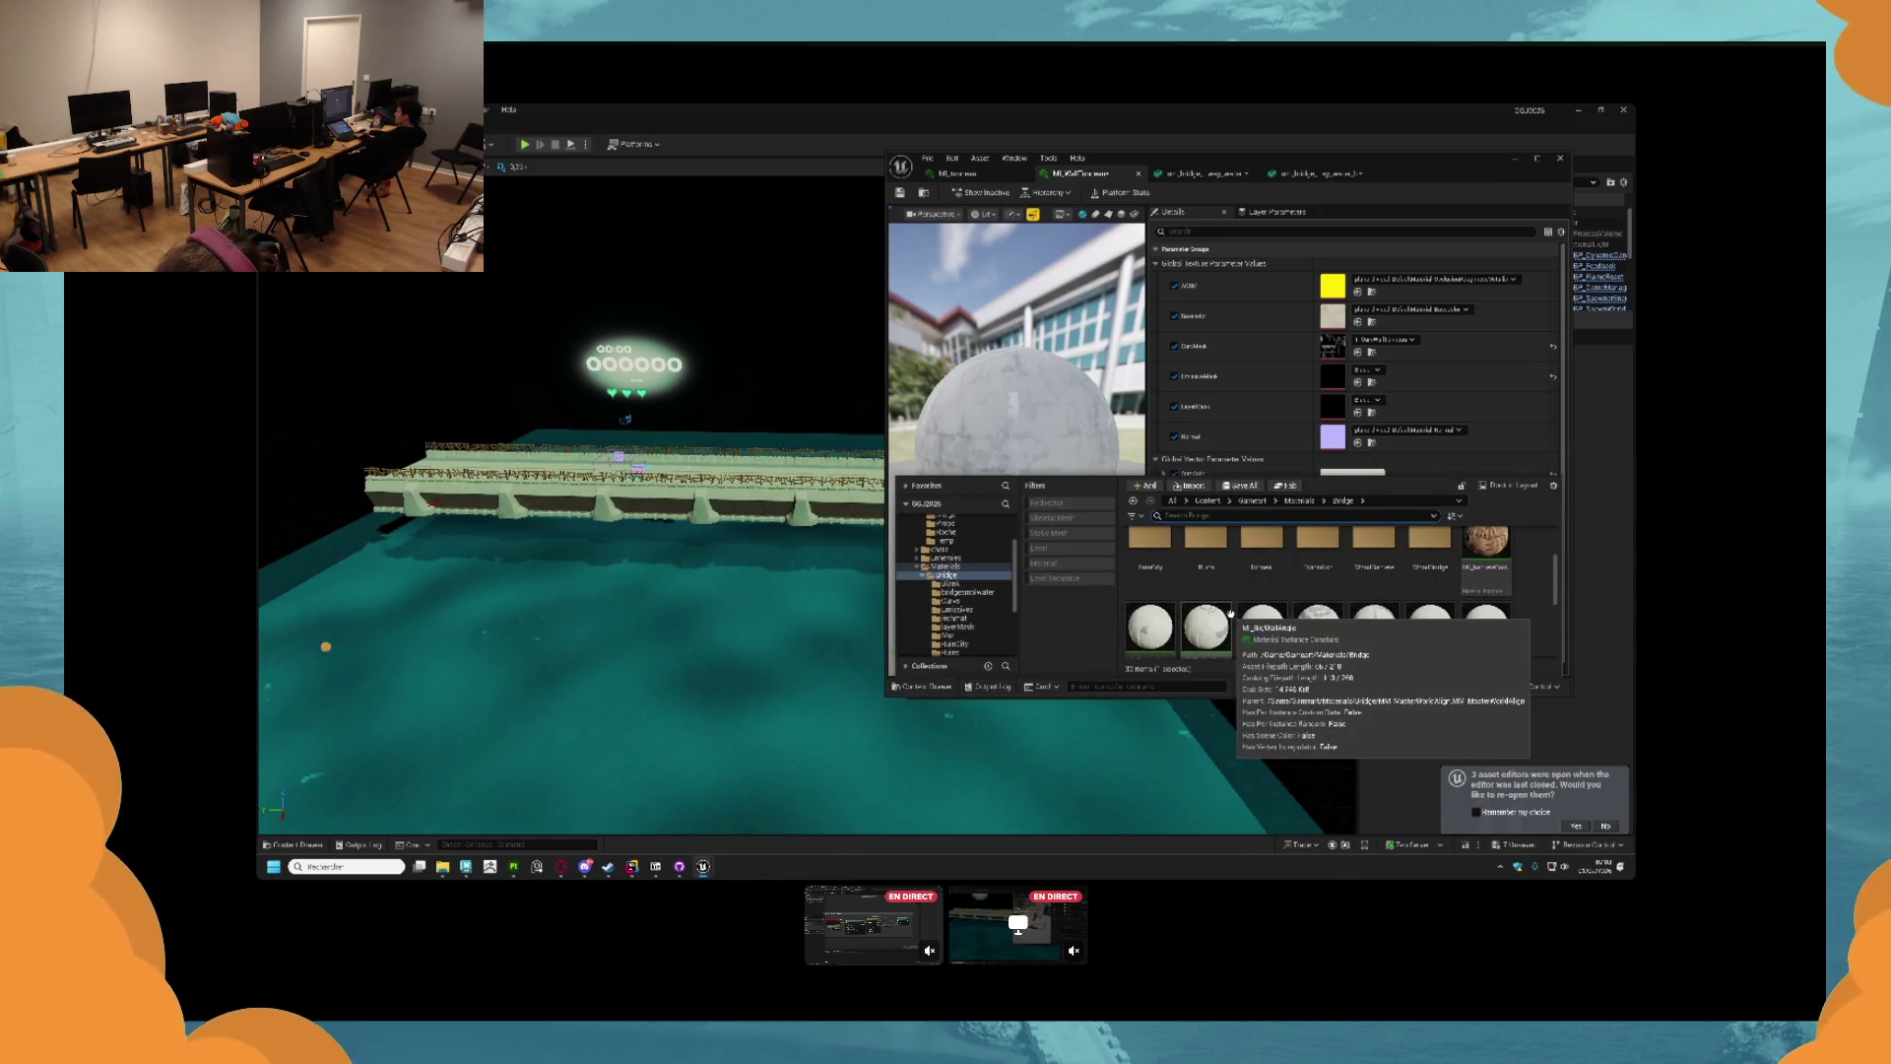
pyautogui.scroll(1, 1263, 612)
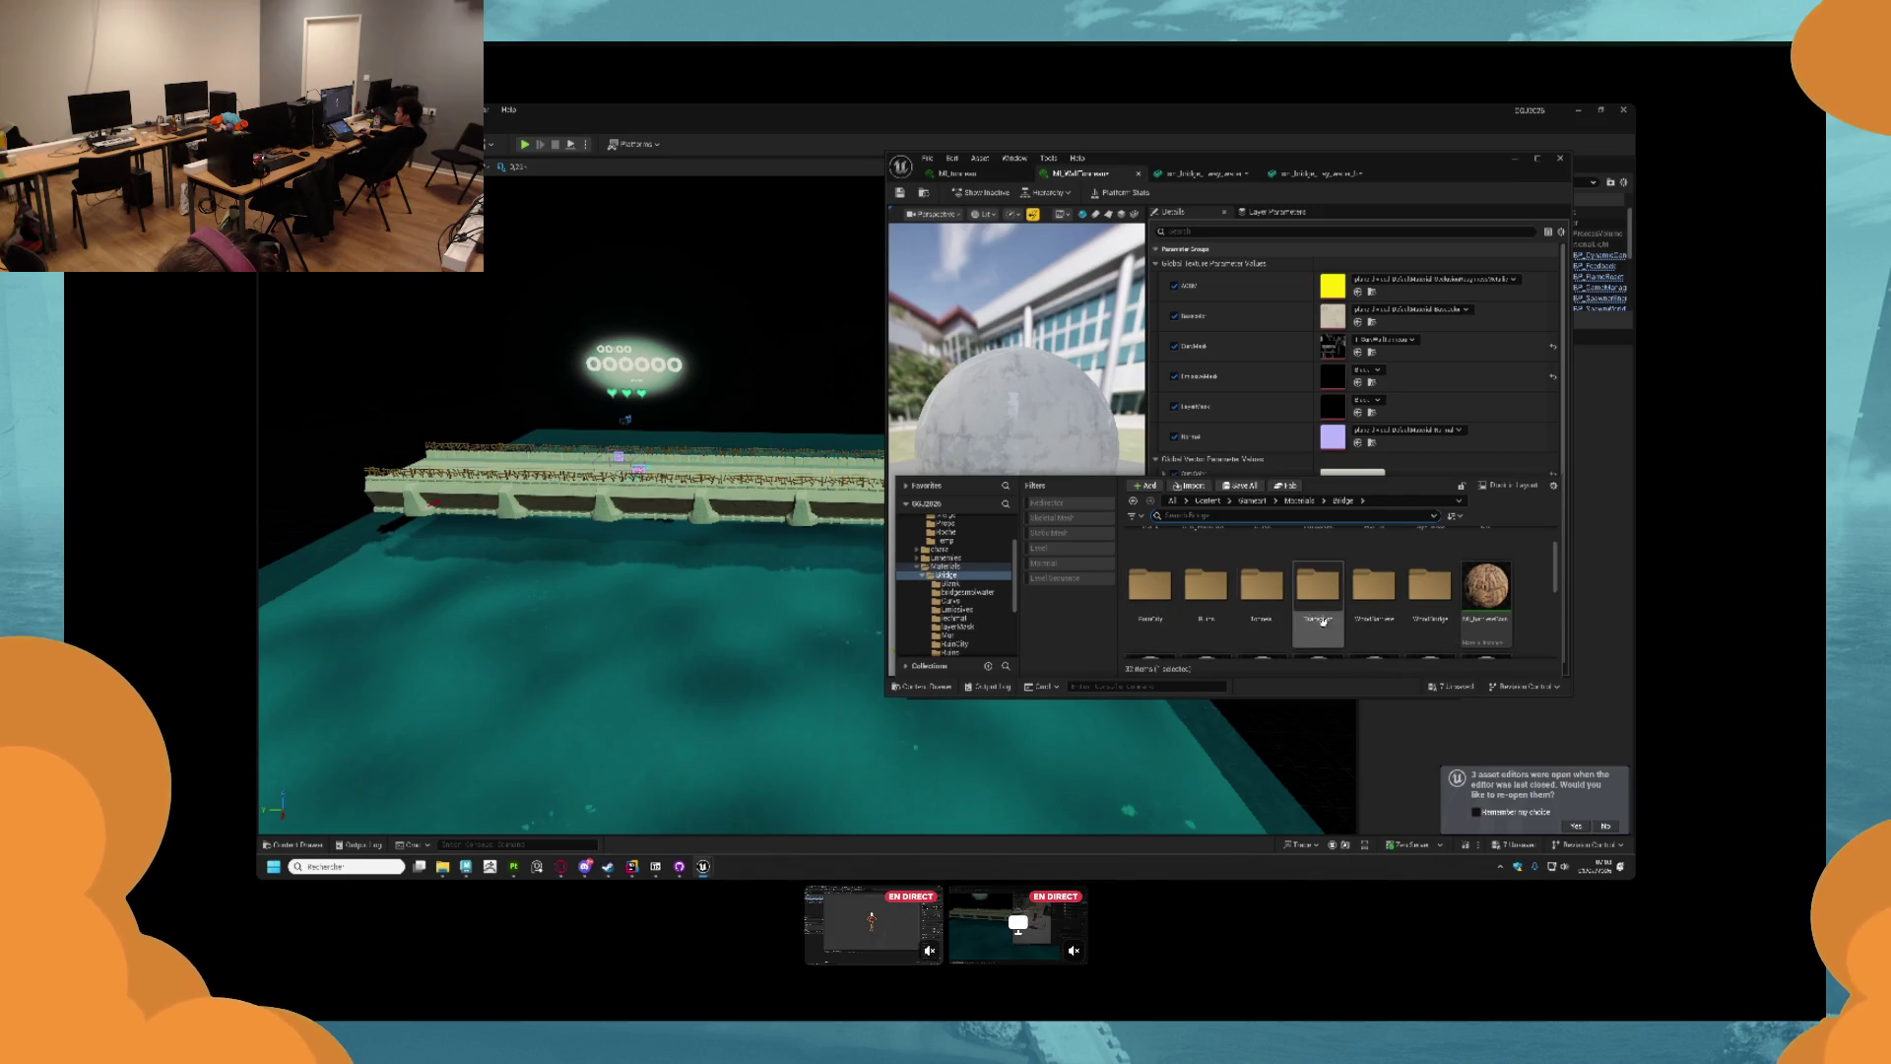
pyautogui.doubleClick(1430, 551)
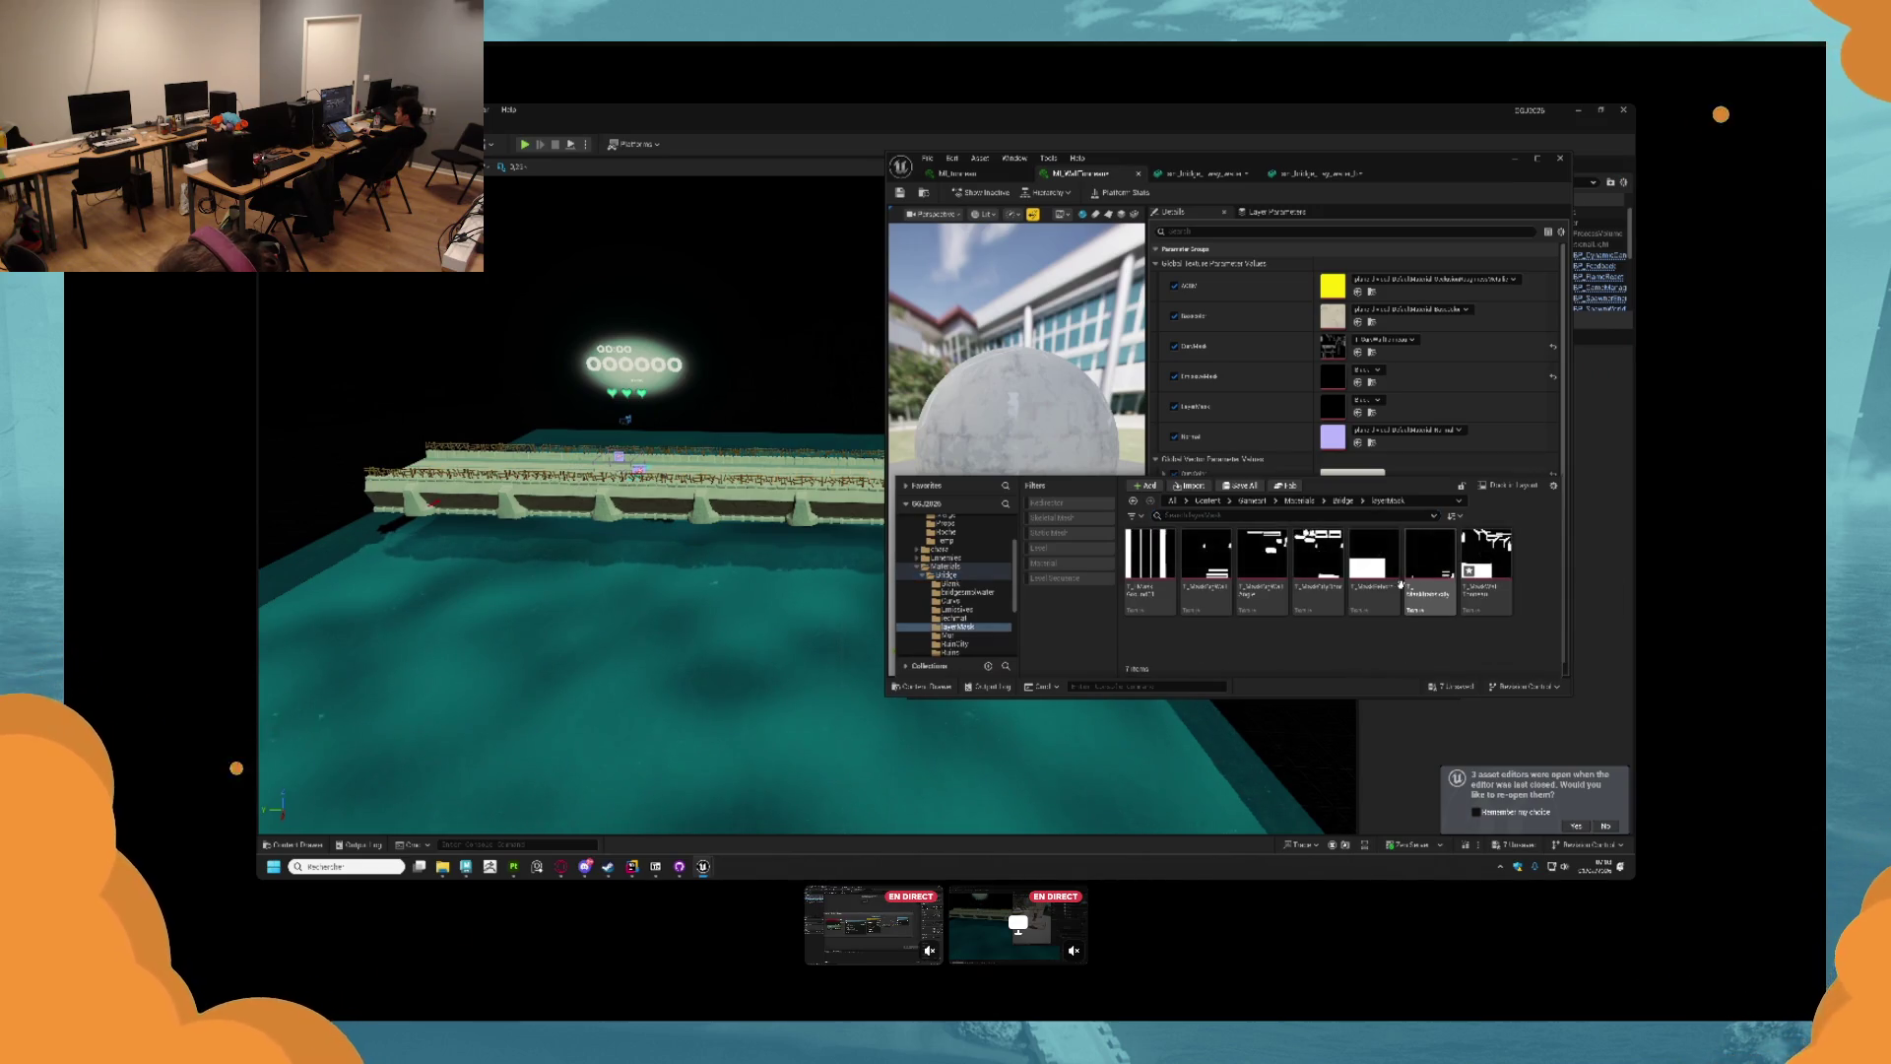
pyautogui.moveTo(1504, 603)
pyautogui.mouseDown()
pyautogui.moveTo(1374, 421)
pyautogui.moveTo(1338, 407)
pyautogui.mouseUp()
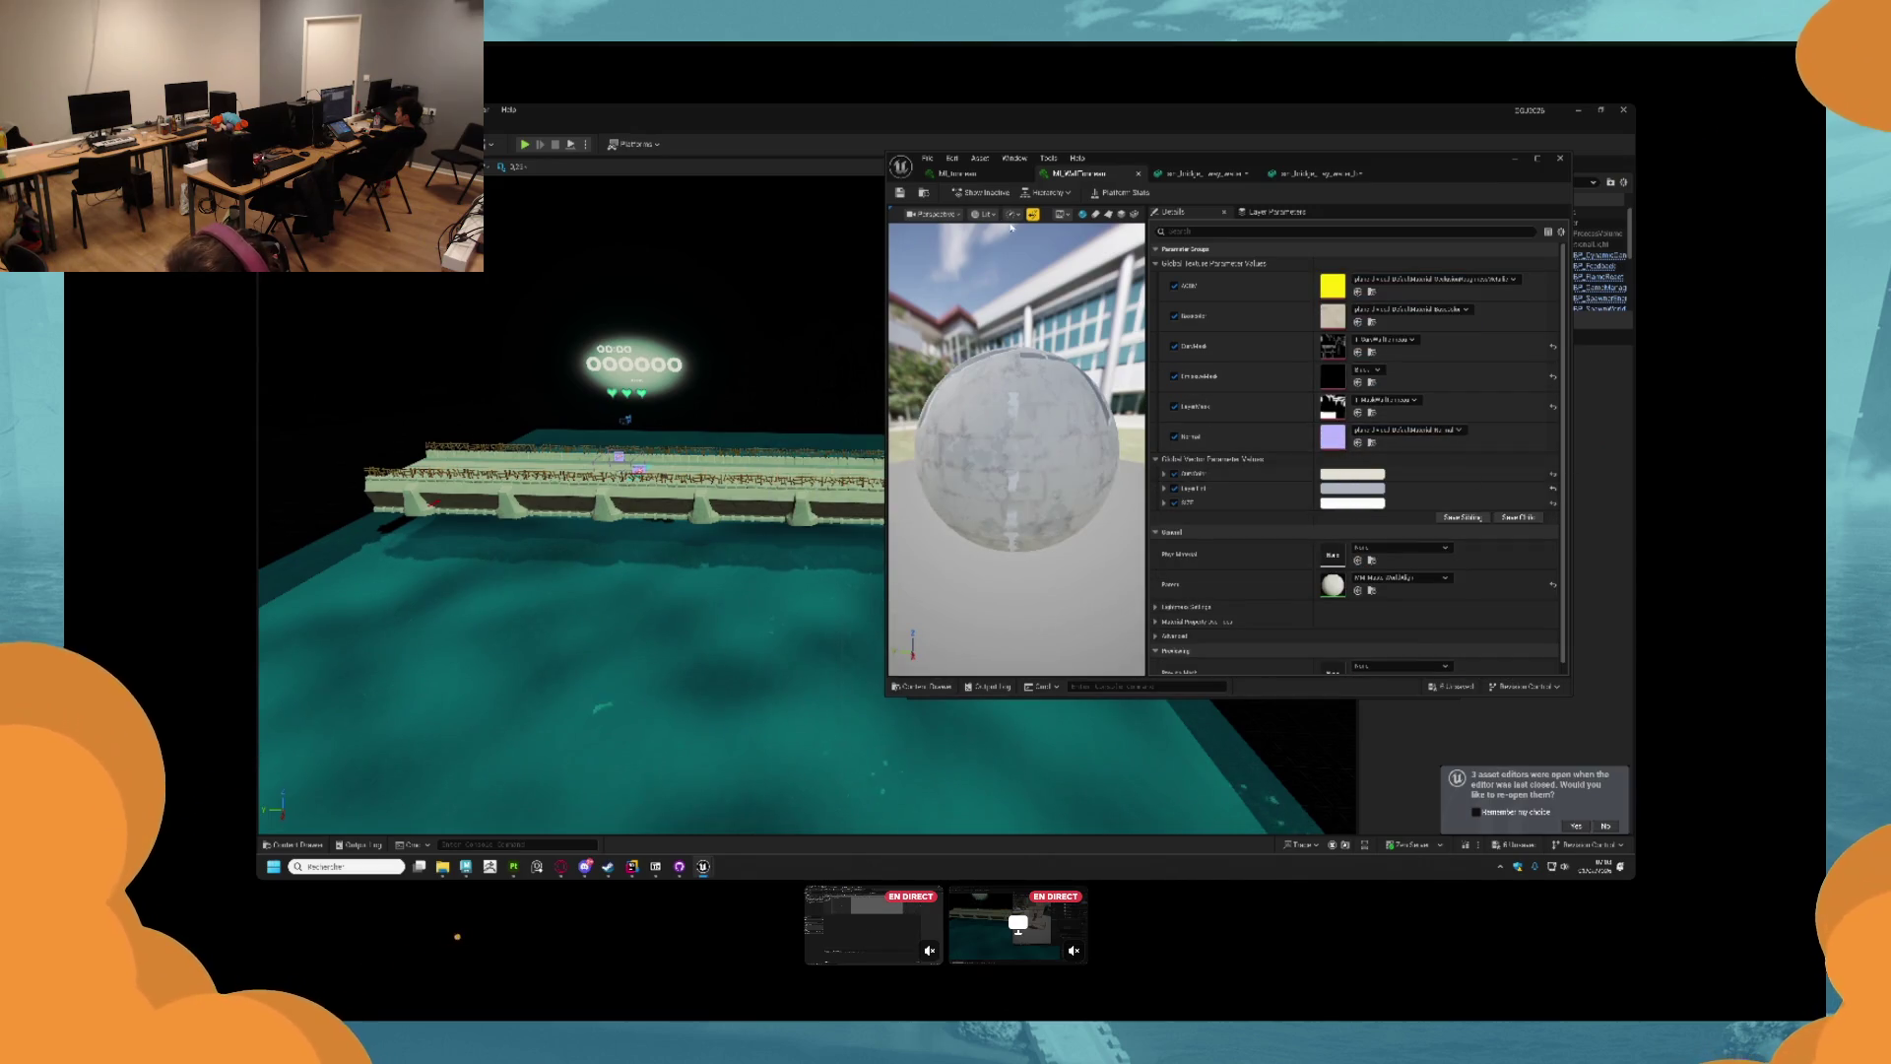
pyautogui.click(1205, 175)
pyautogui.click(1315, 173)
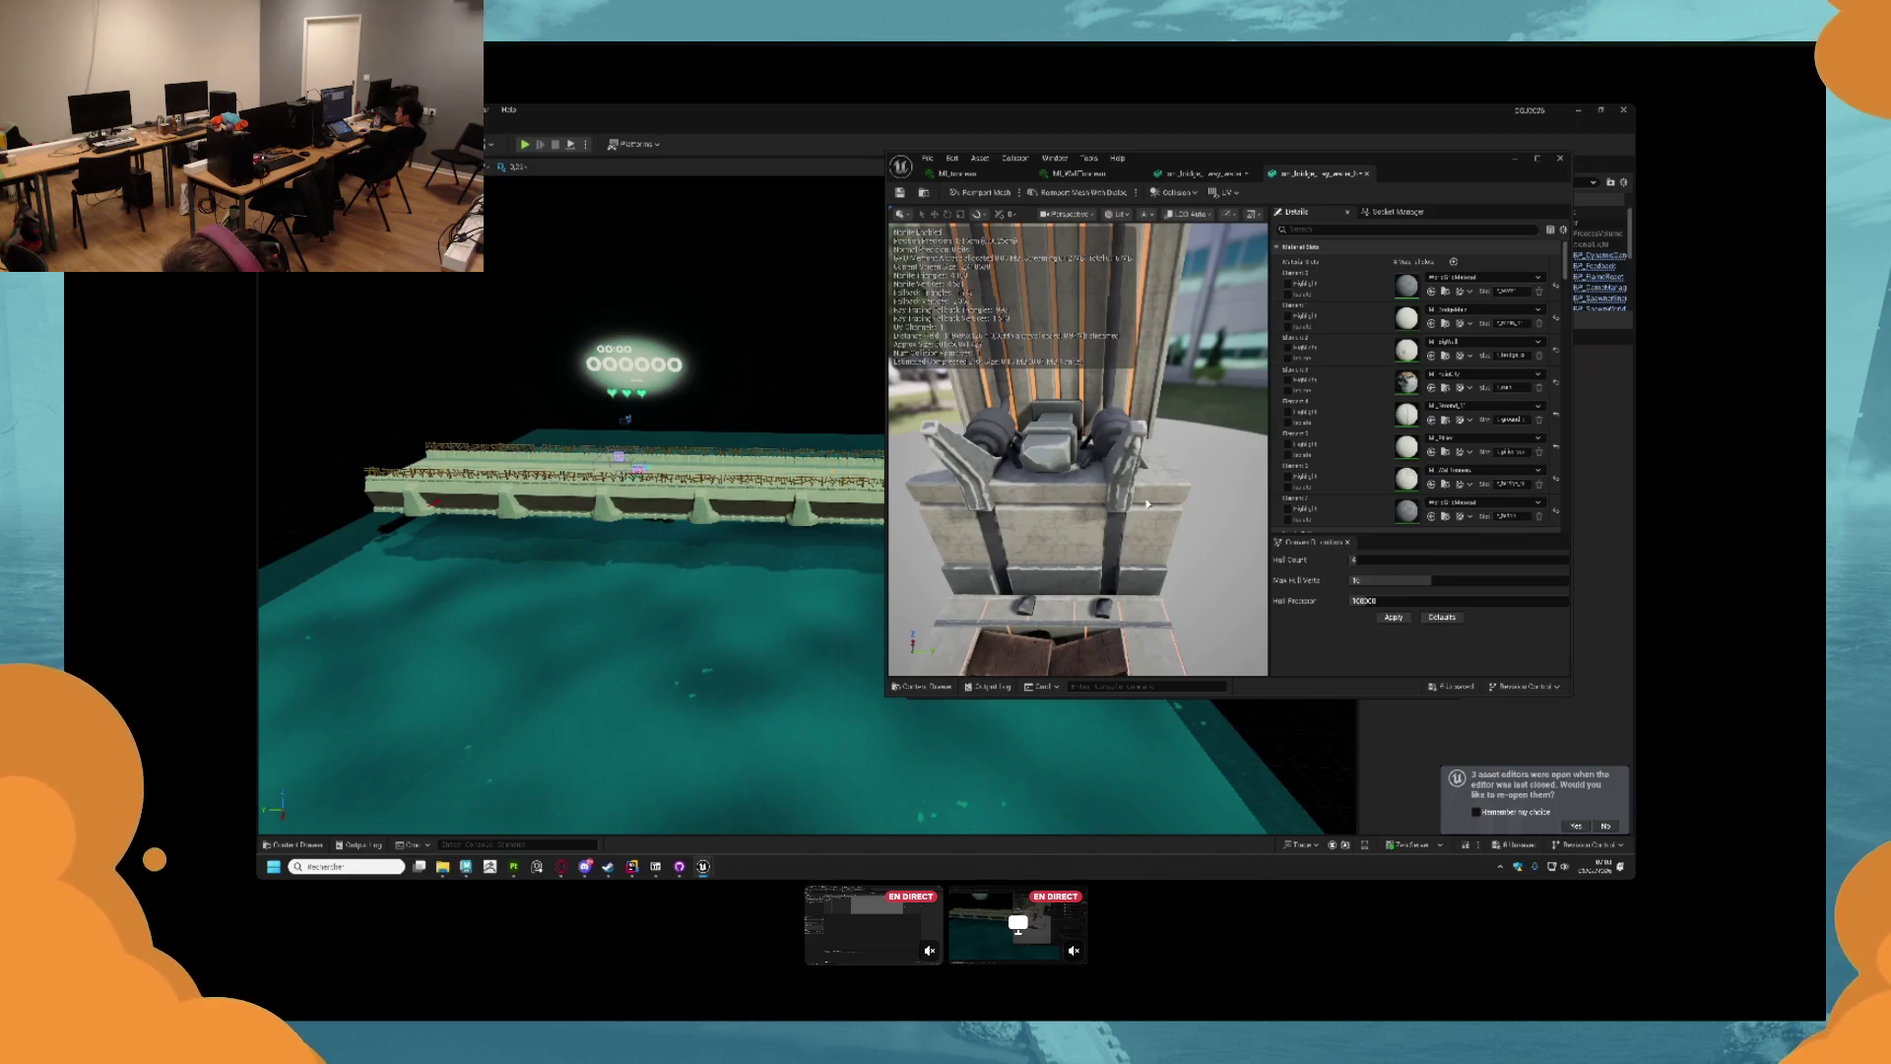
# Select MI_WallTrim in the Content Drawer and return to the sm_bridge mesh.
pyautogui.scroll(-2, 1147, 503)
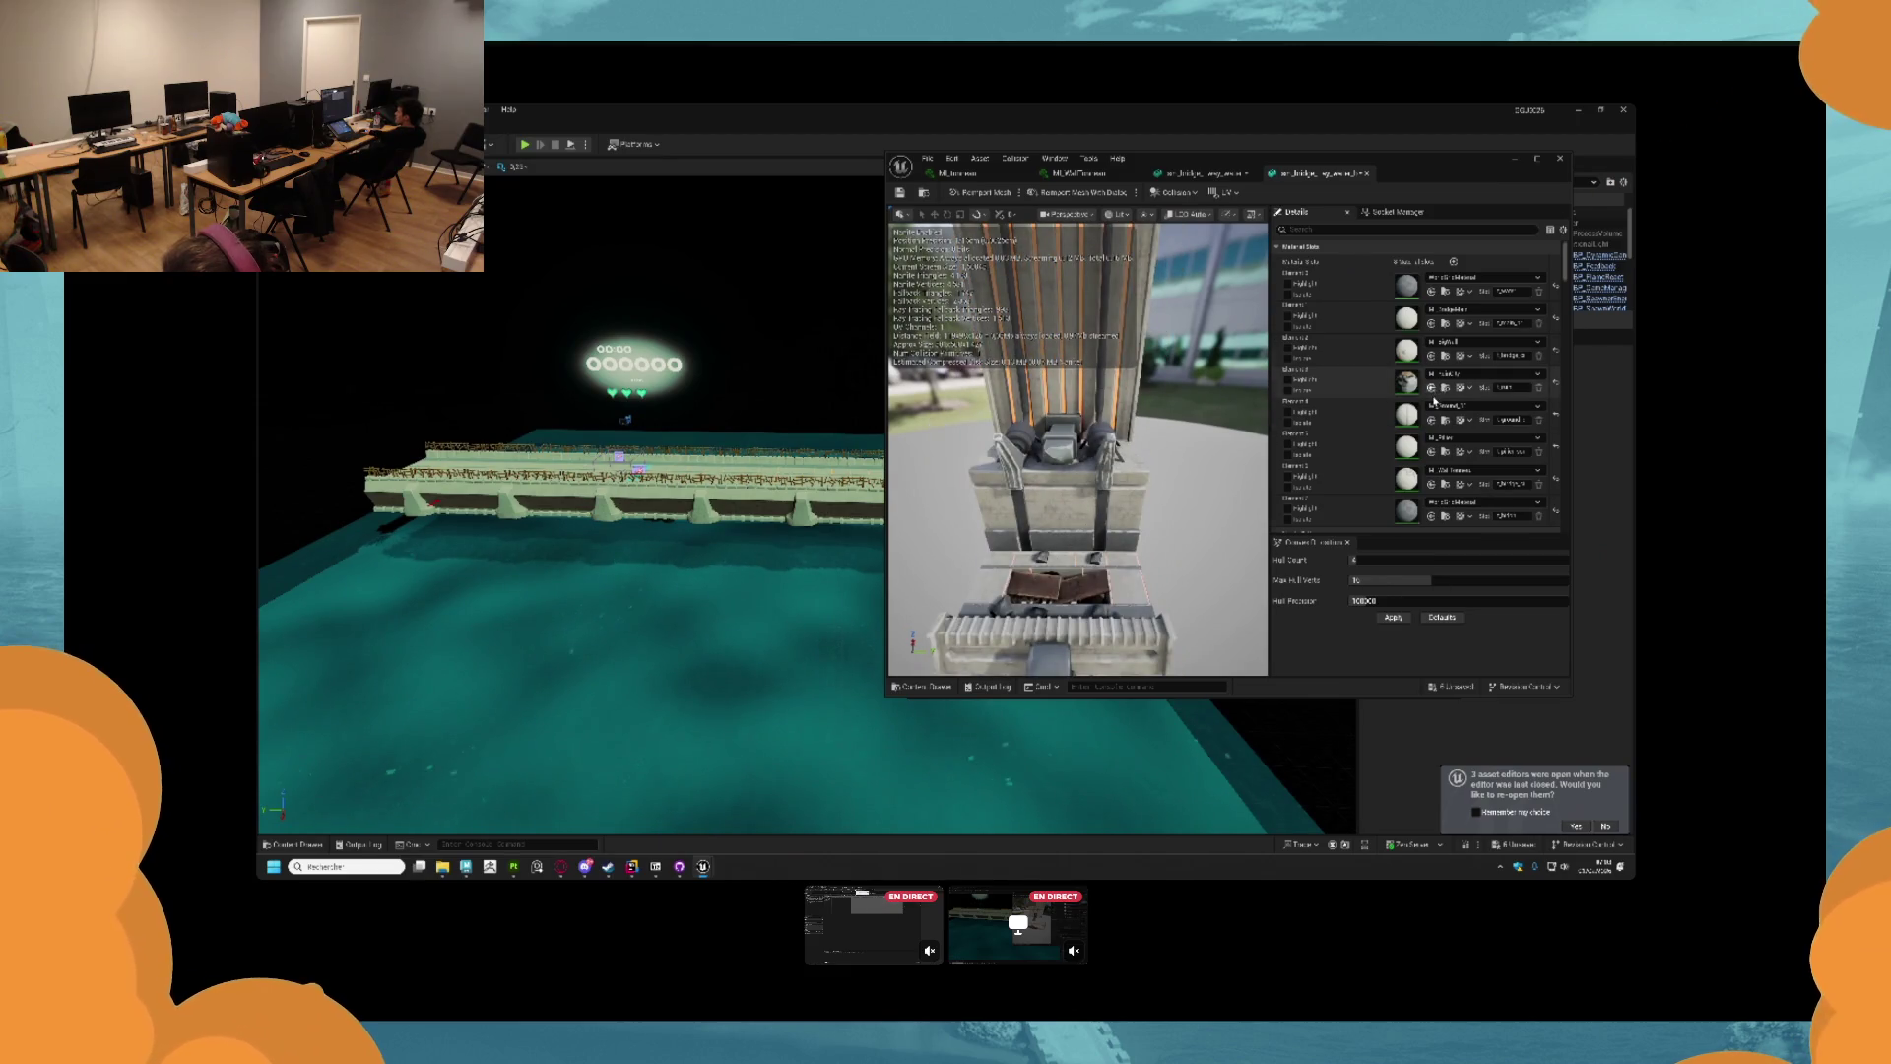
pyautogui.scroll(-2, 1336, 363)
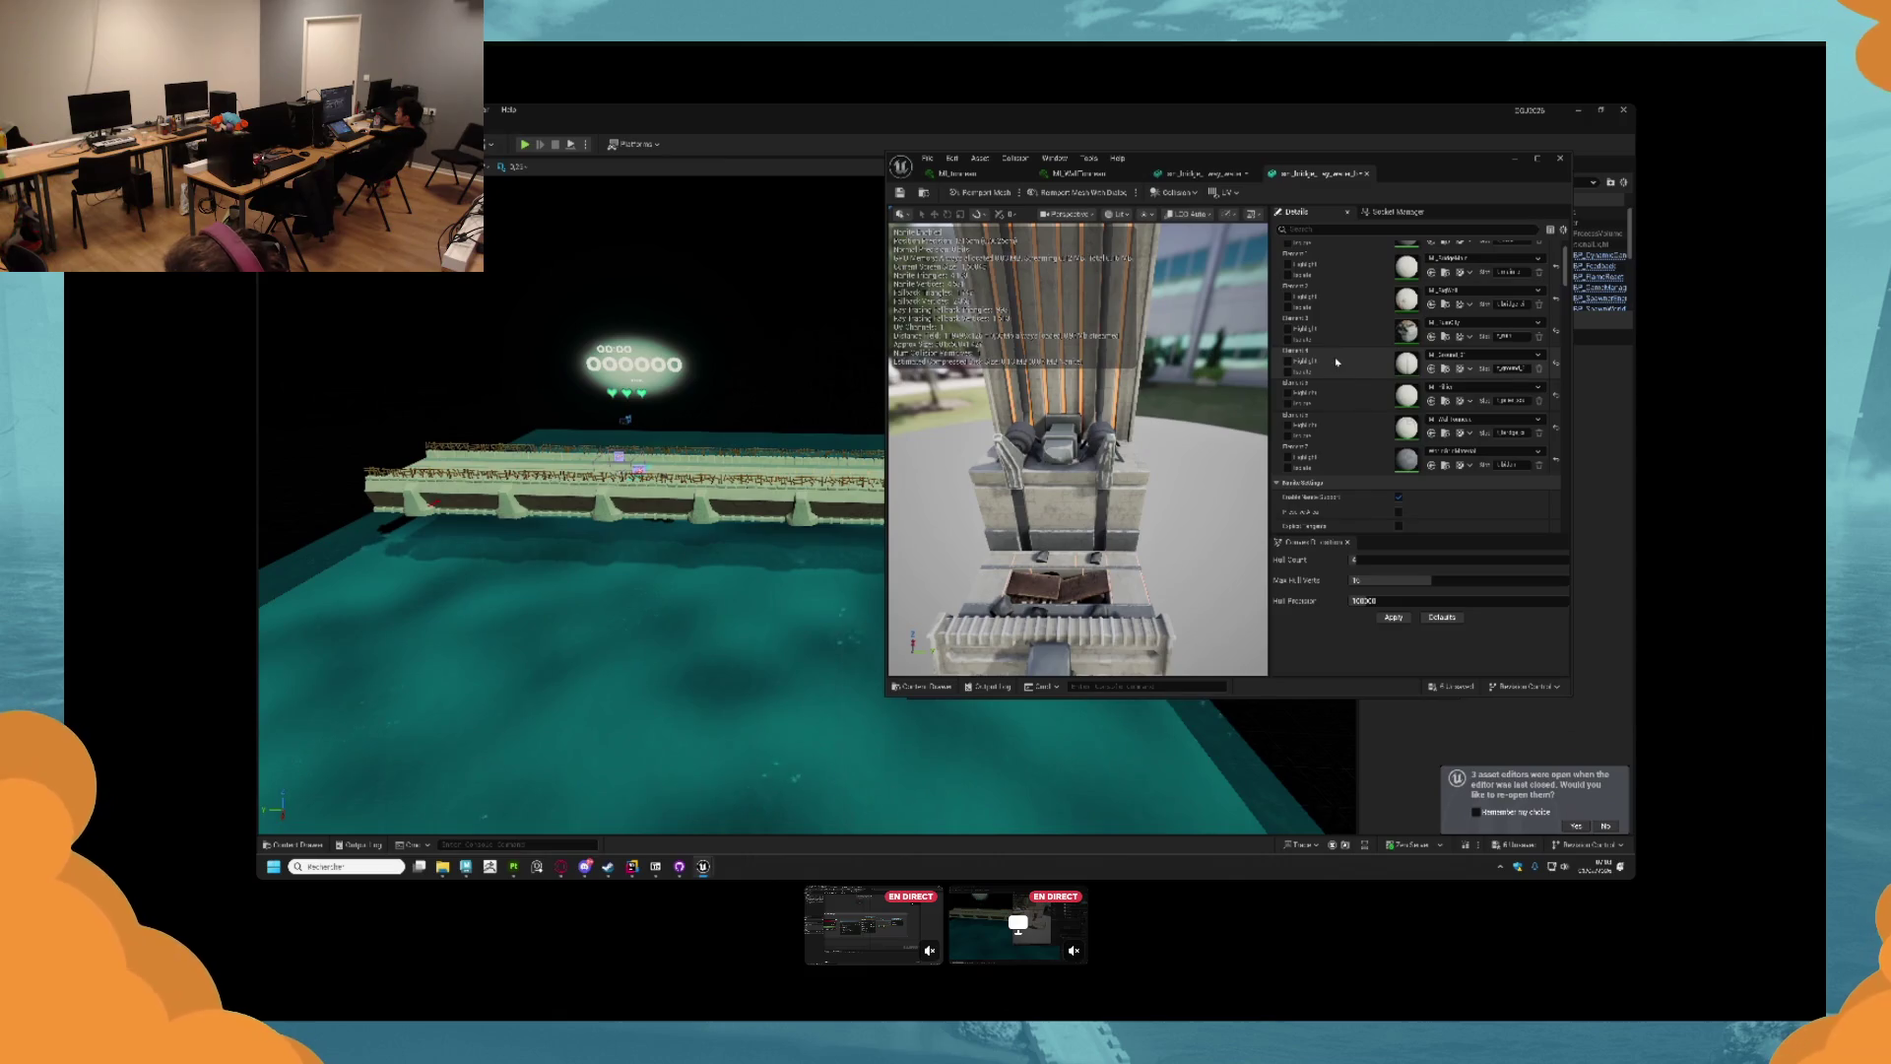
pyautogui.scroll(3, 1336, 365)
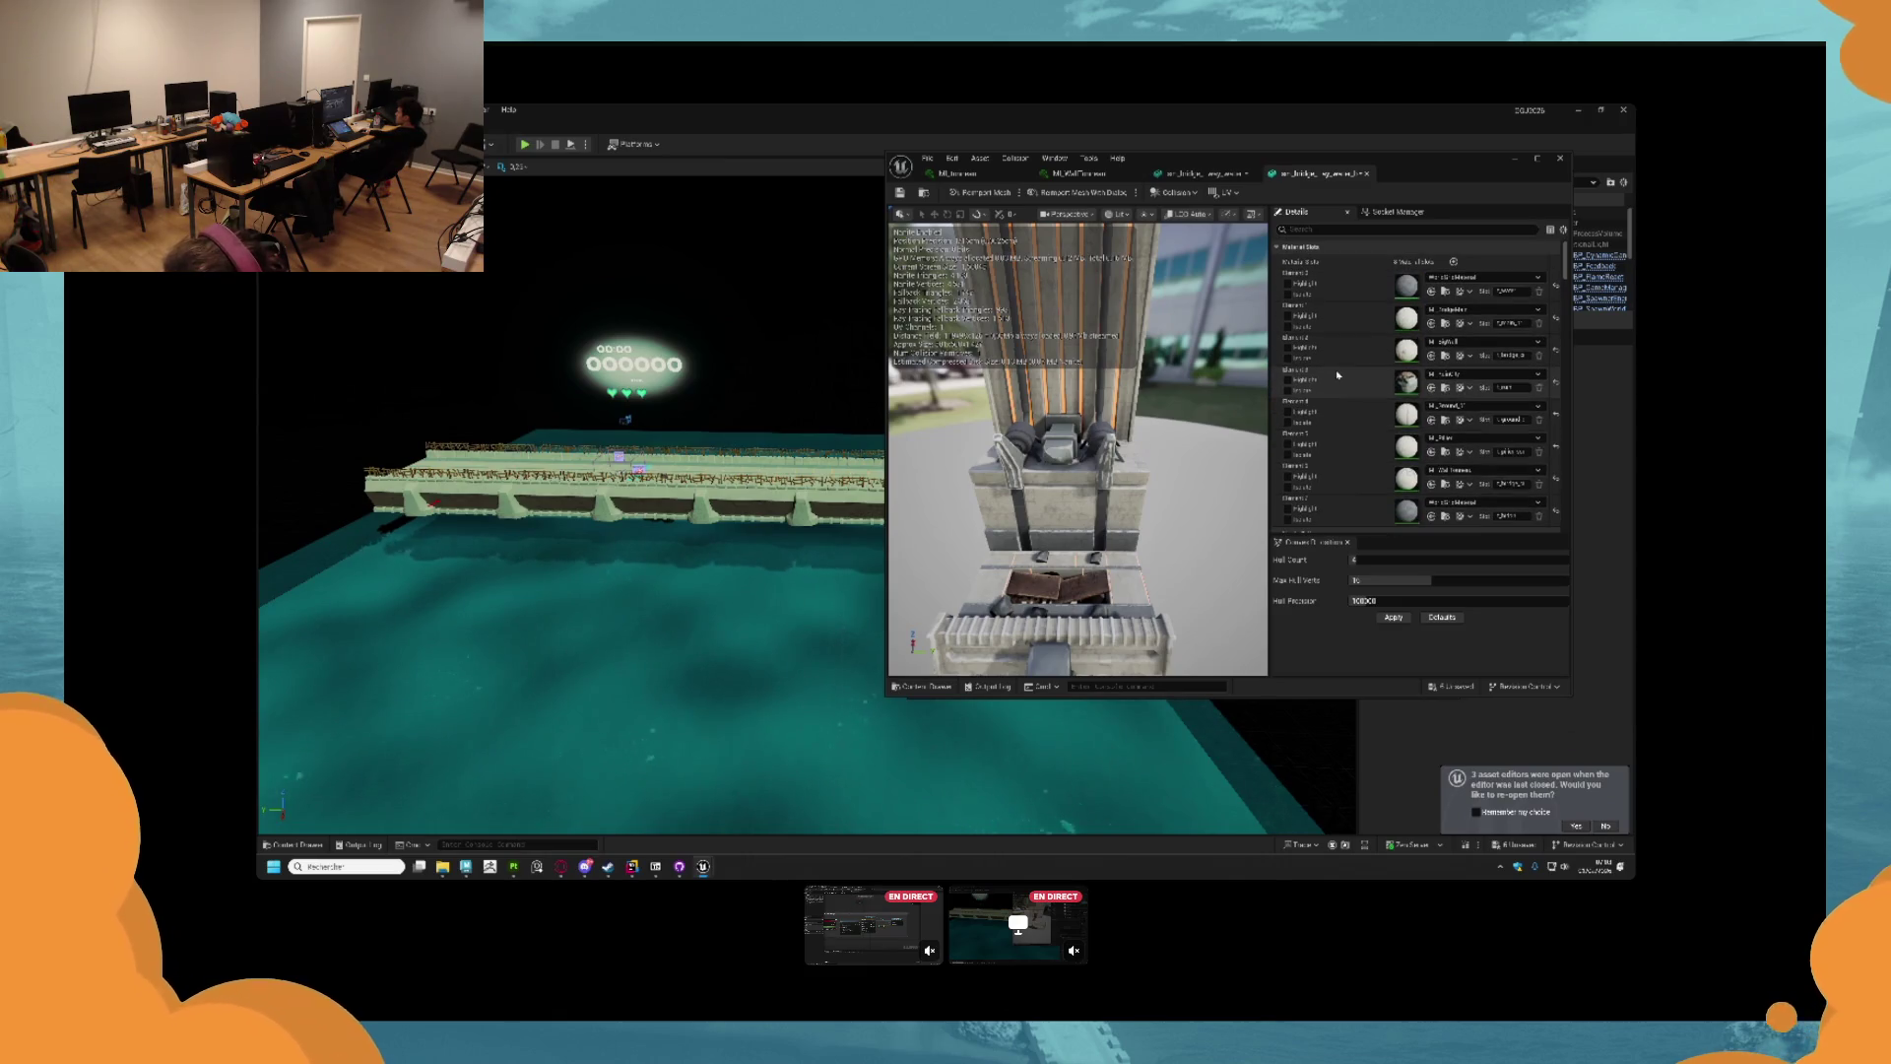
pyautogui.scroll(-2, 1337, 374)
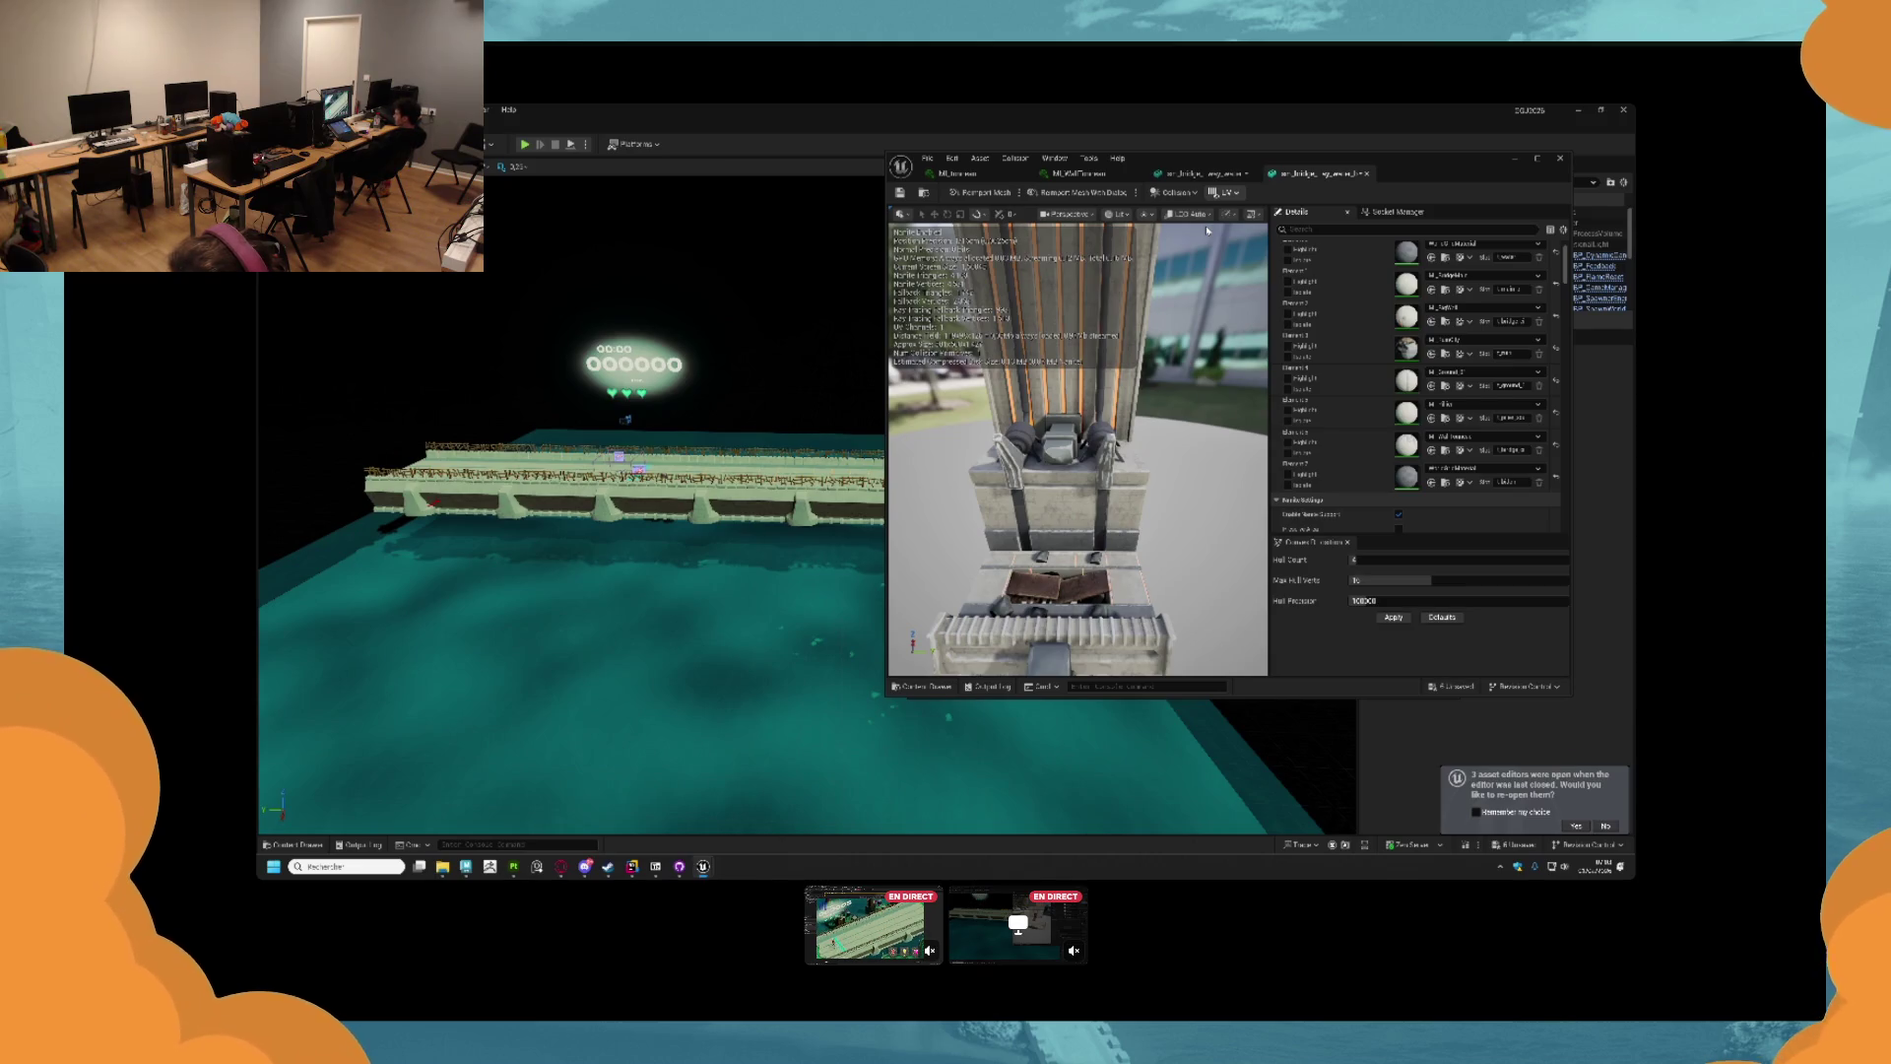
pyautogui.click(1201, 174)
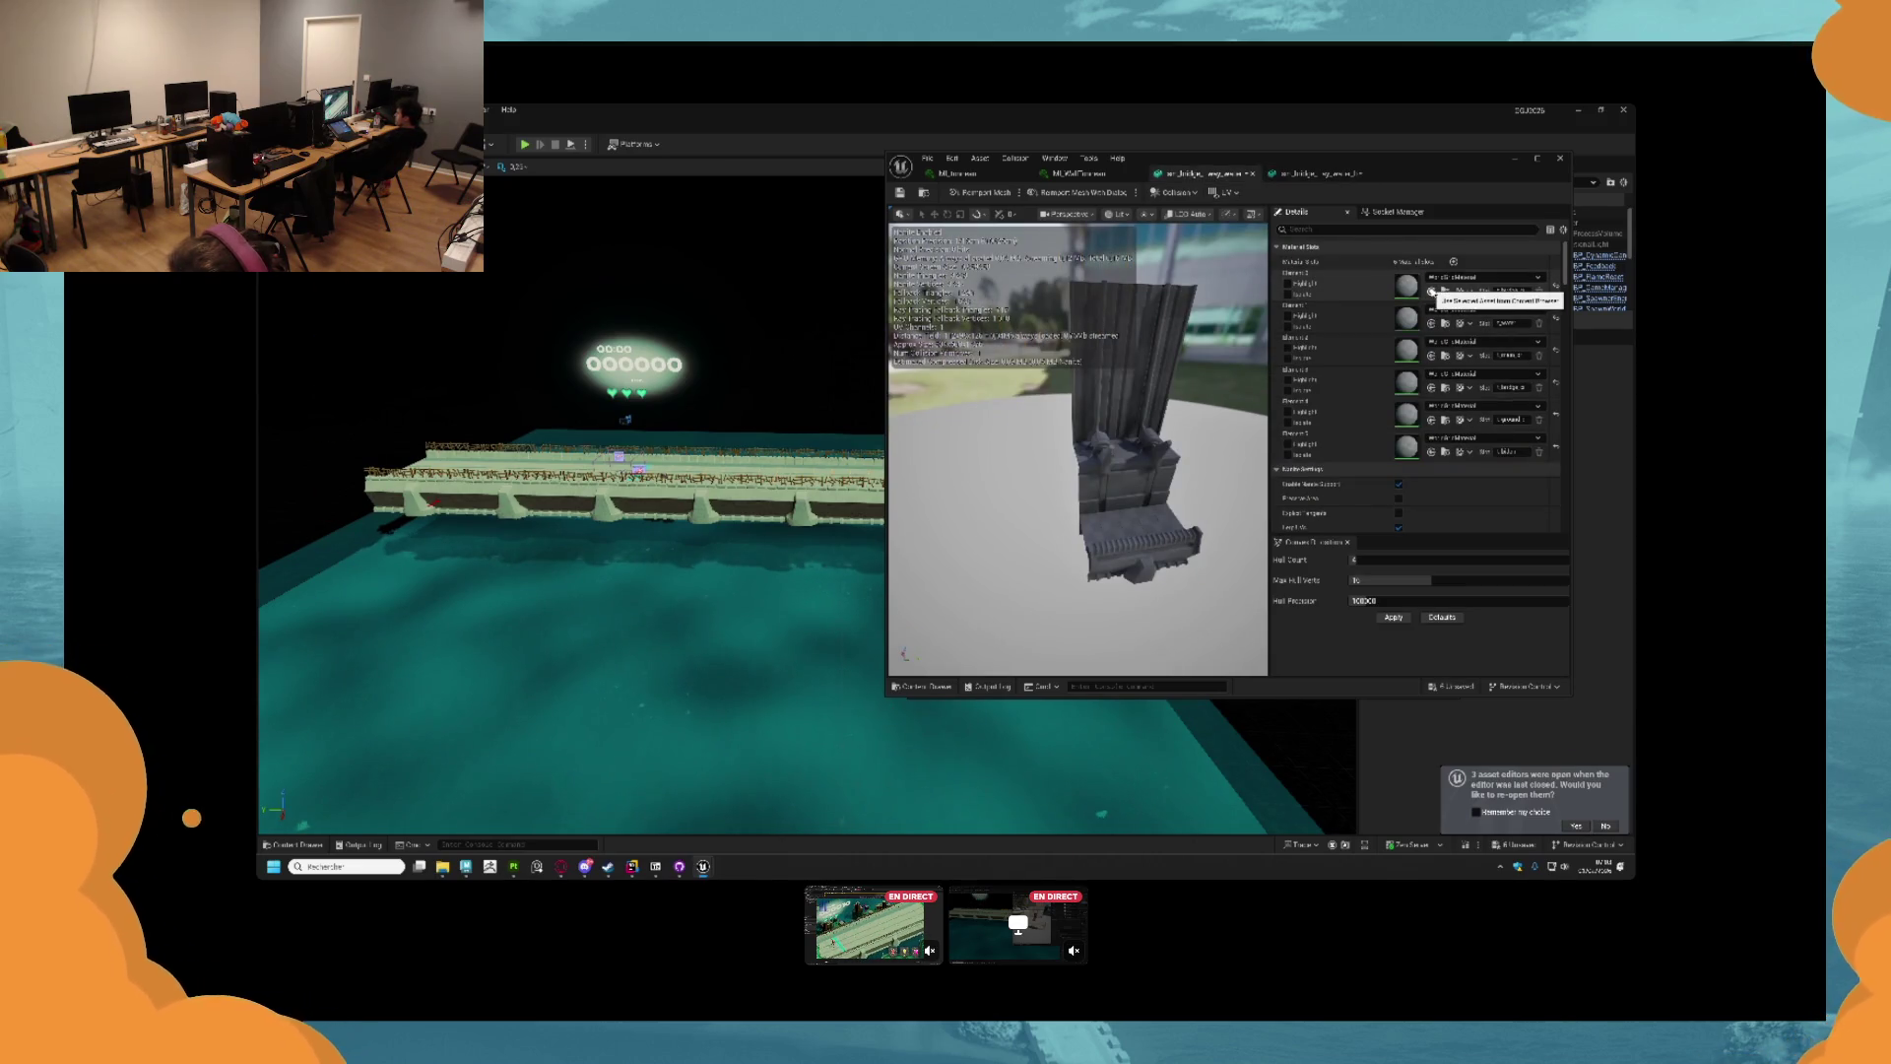
pyautogui.click(1080, 175)
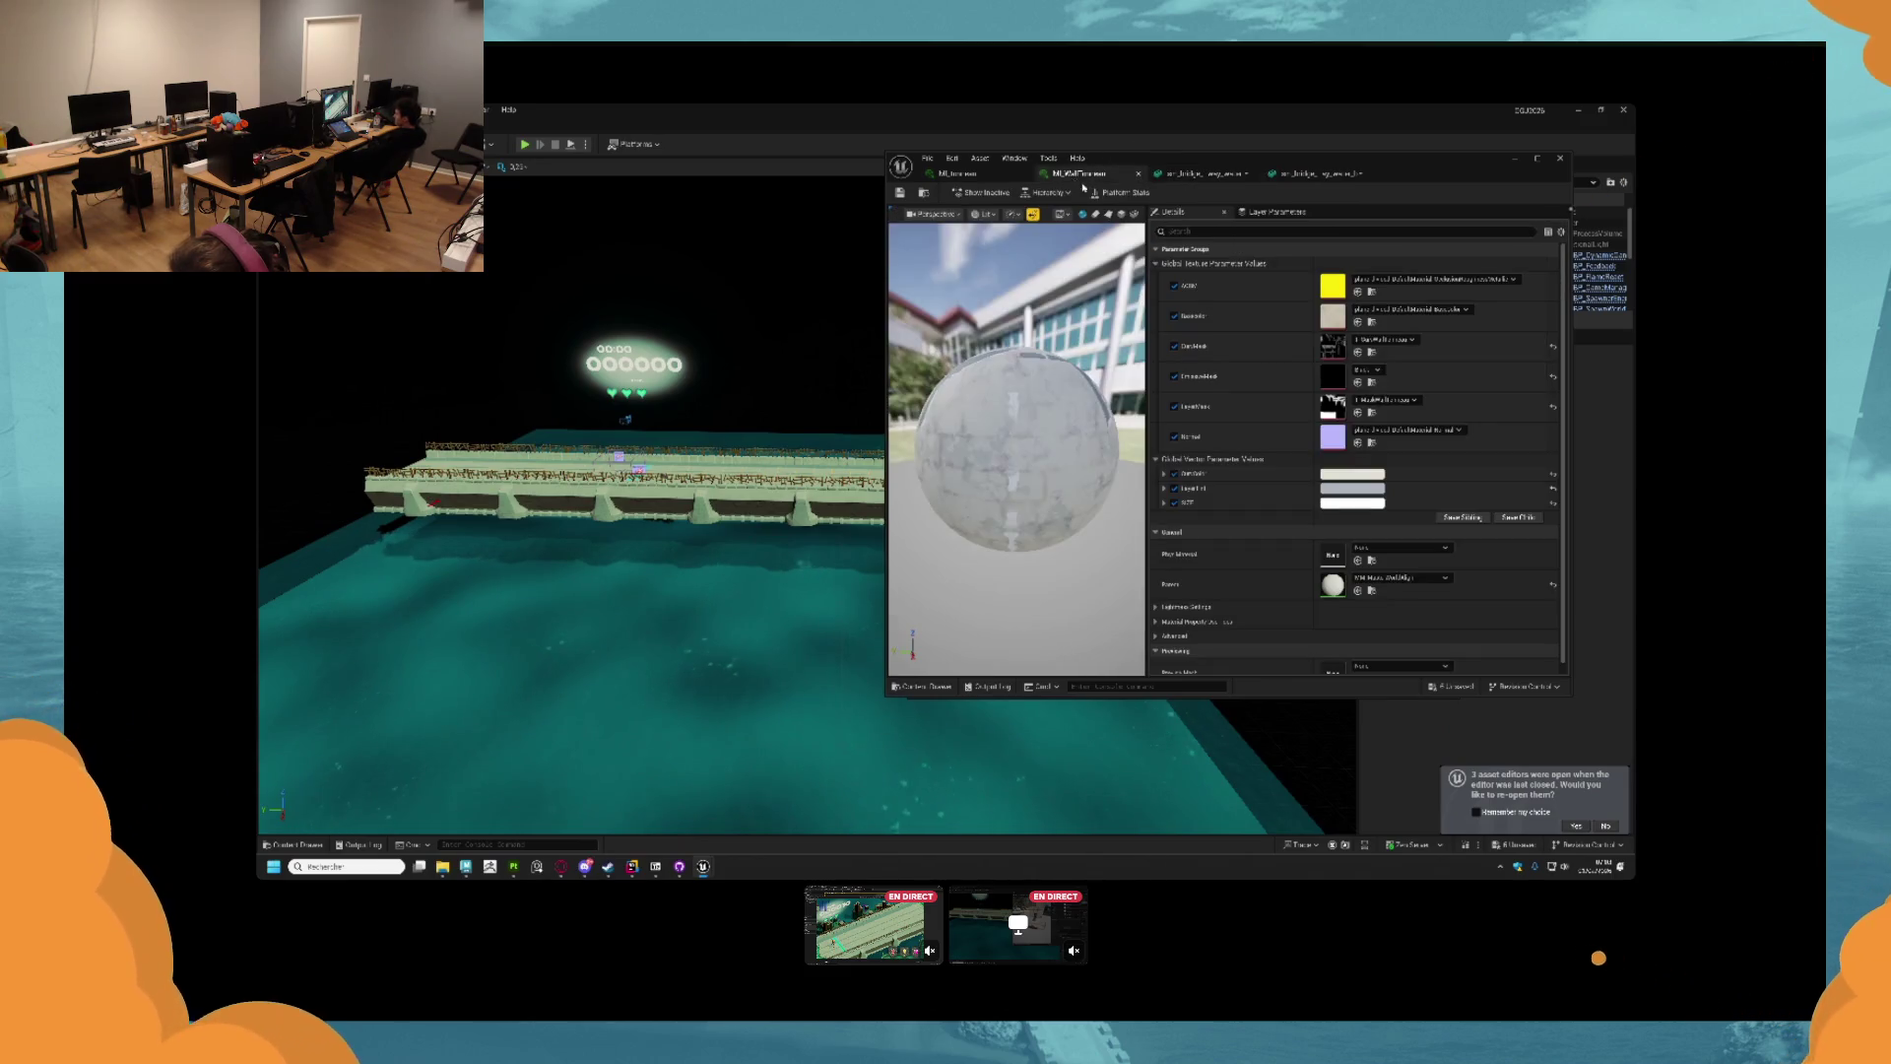
pyautogui.click(922, 192)
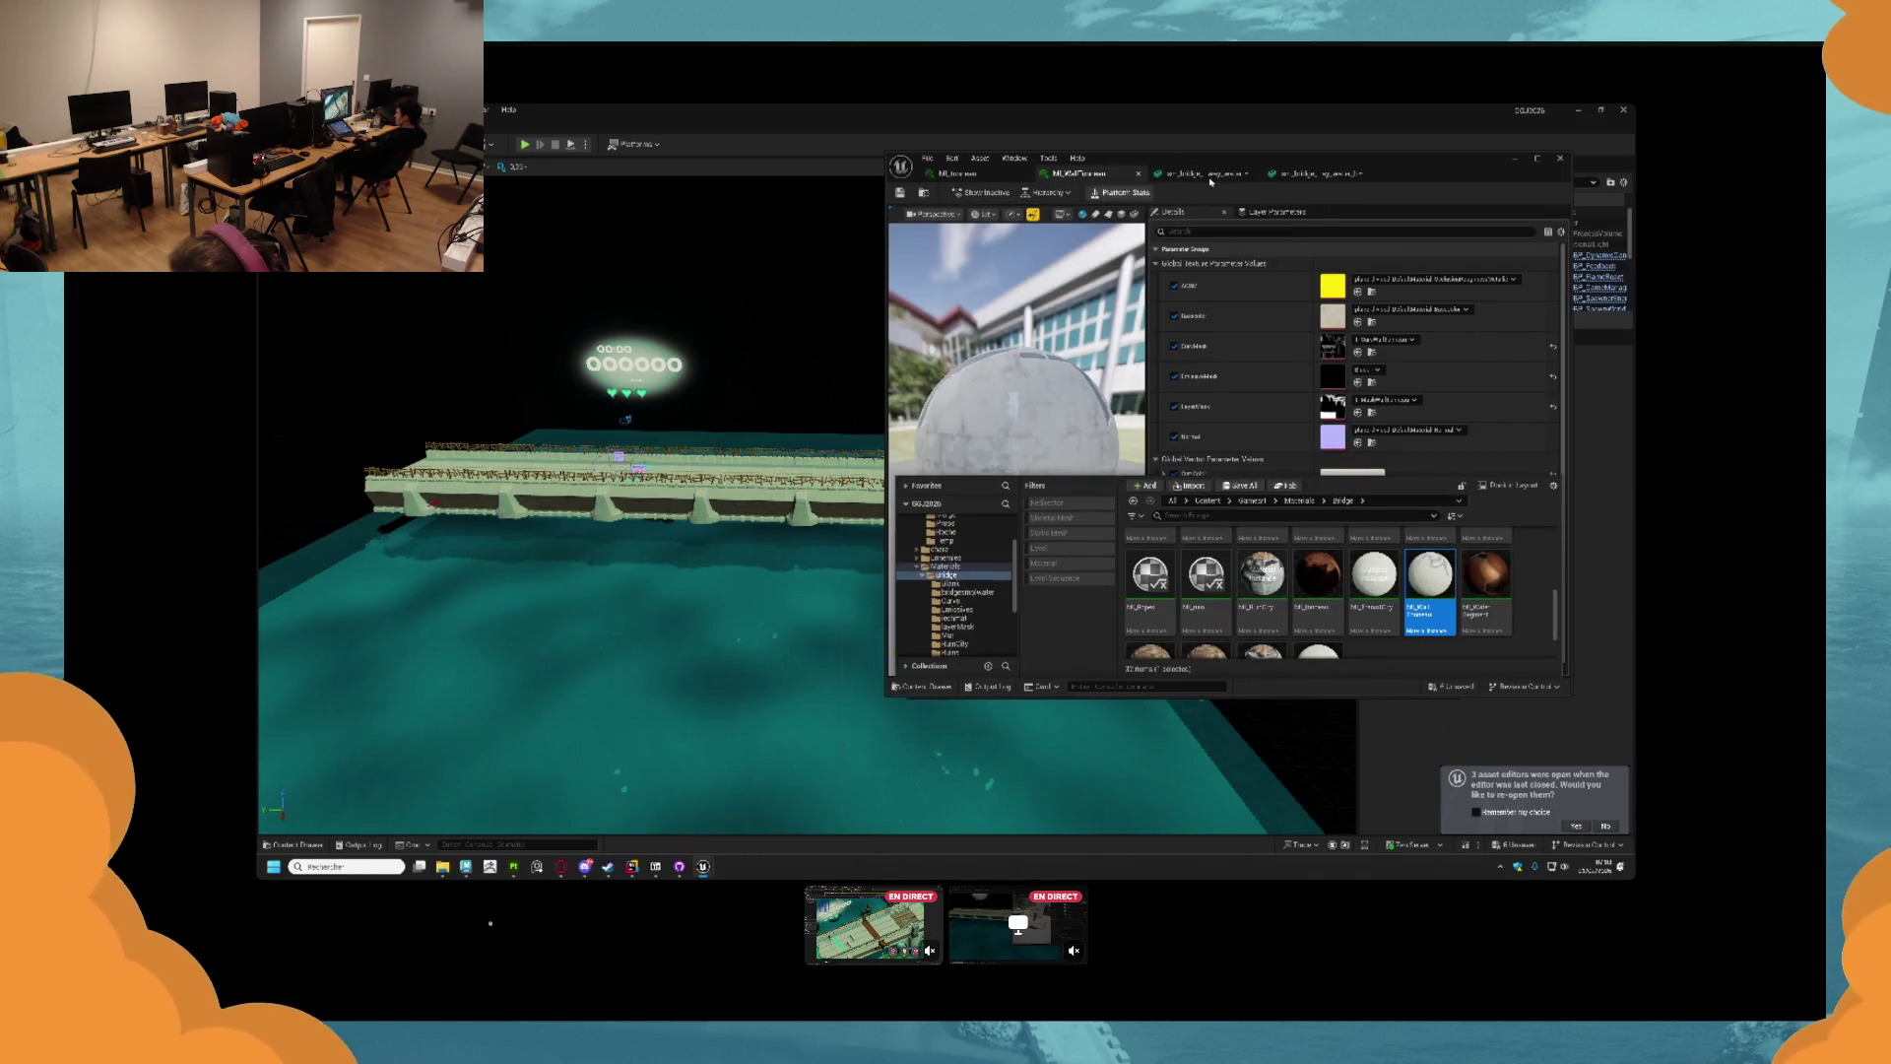
pyautogui.click(1211, 178)
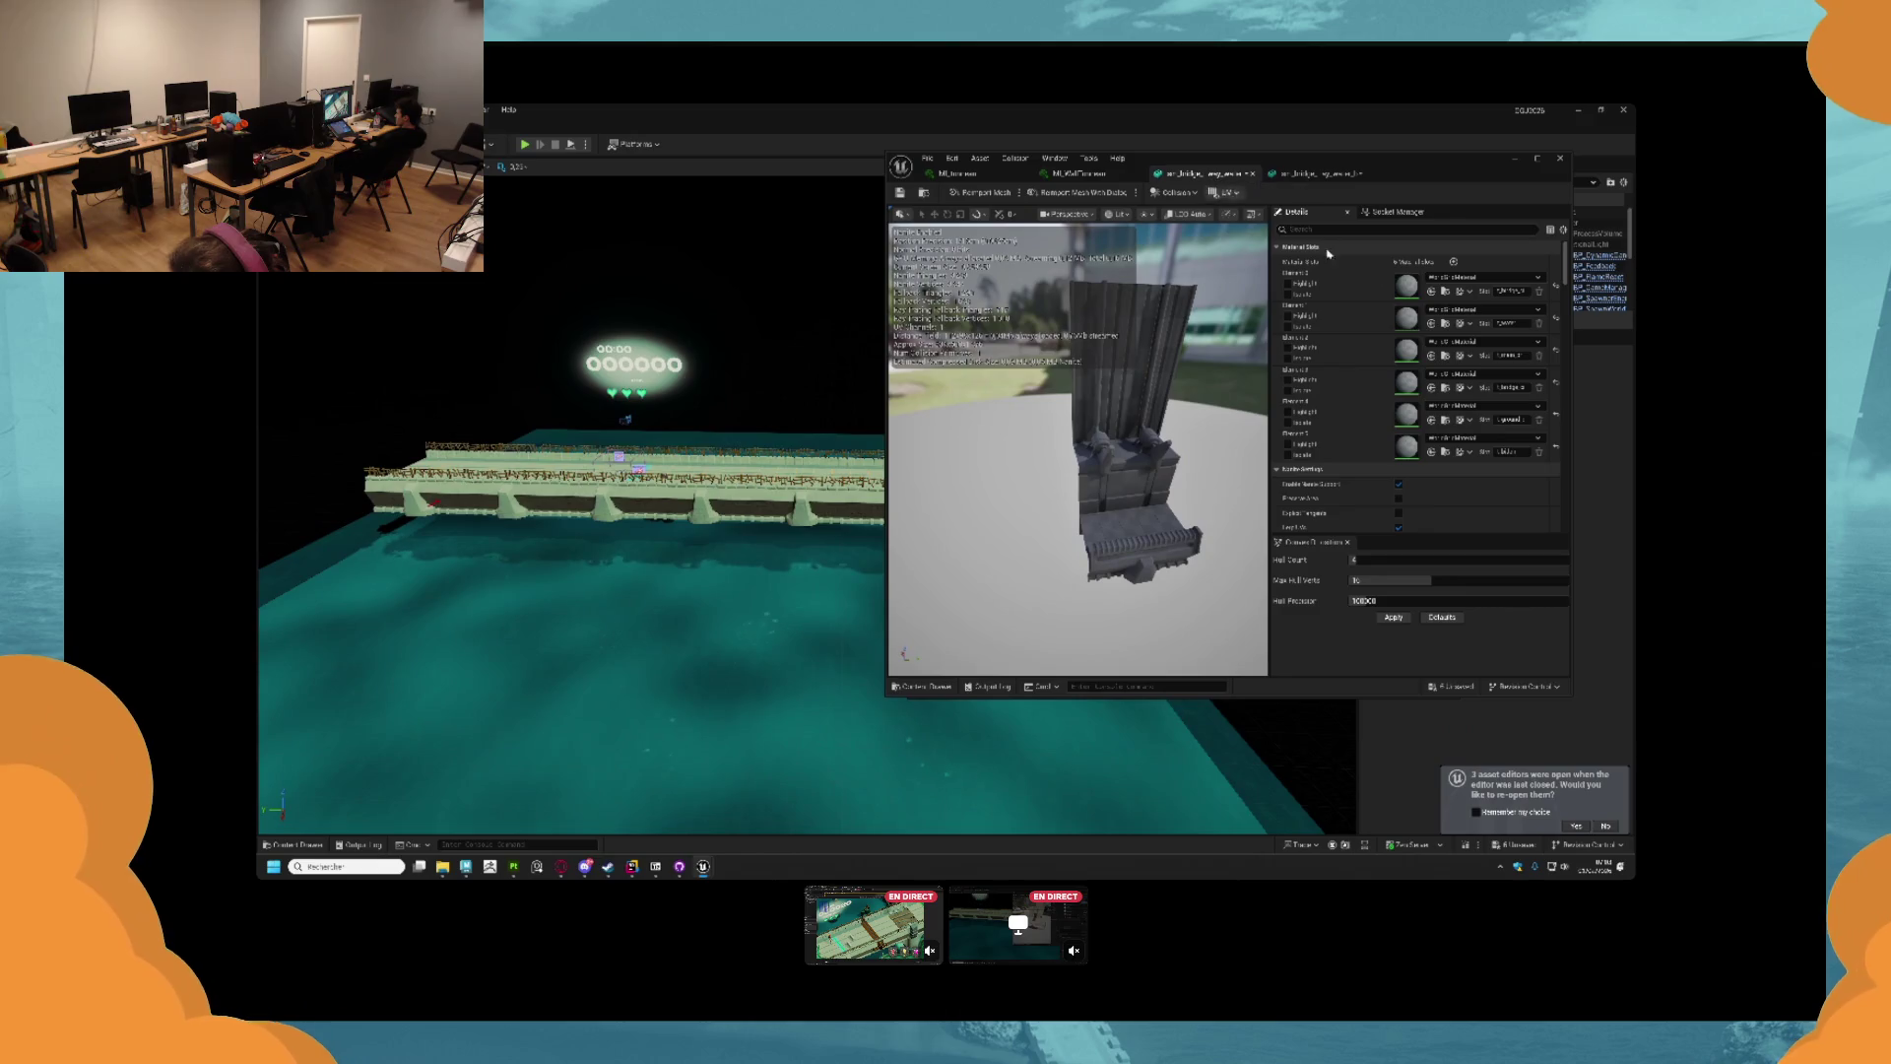
# Apply MI_WallTrim to material slot 1 of the sm_bridge mesh and inspect the preview.
pyautogui.click(1431, 291)
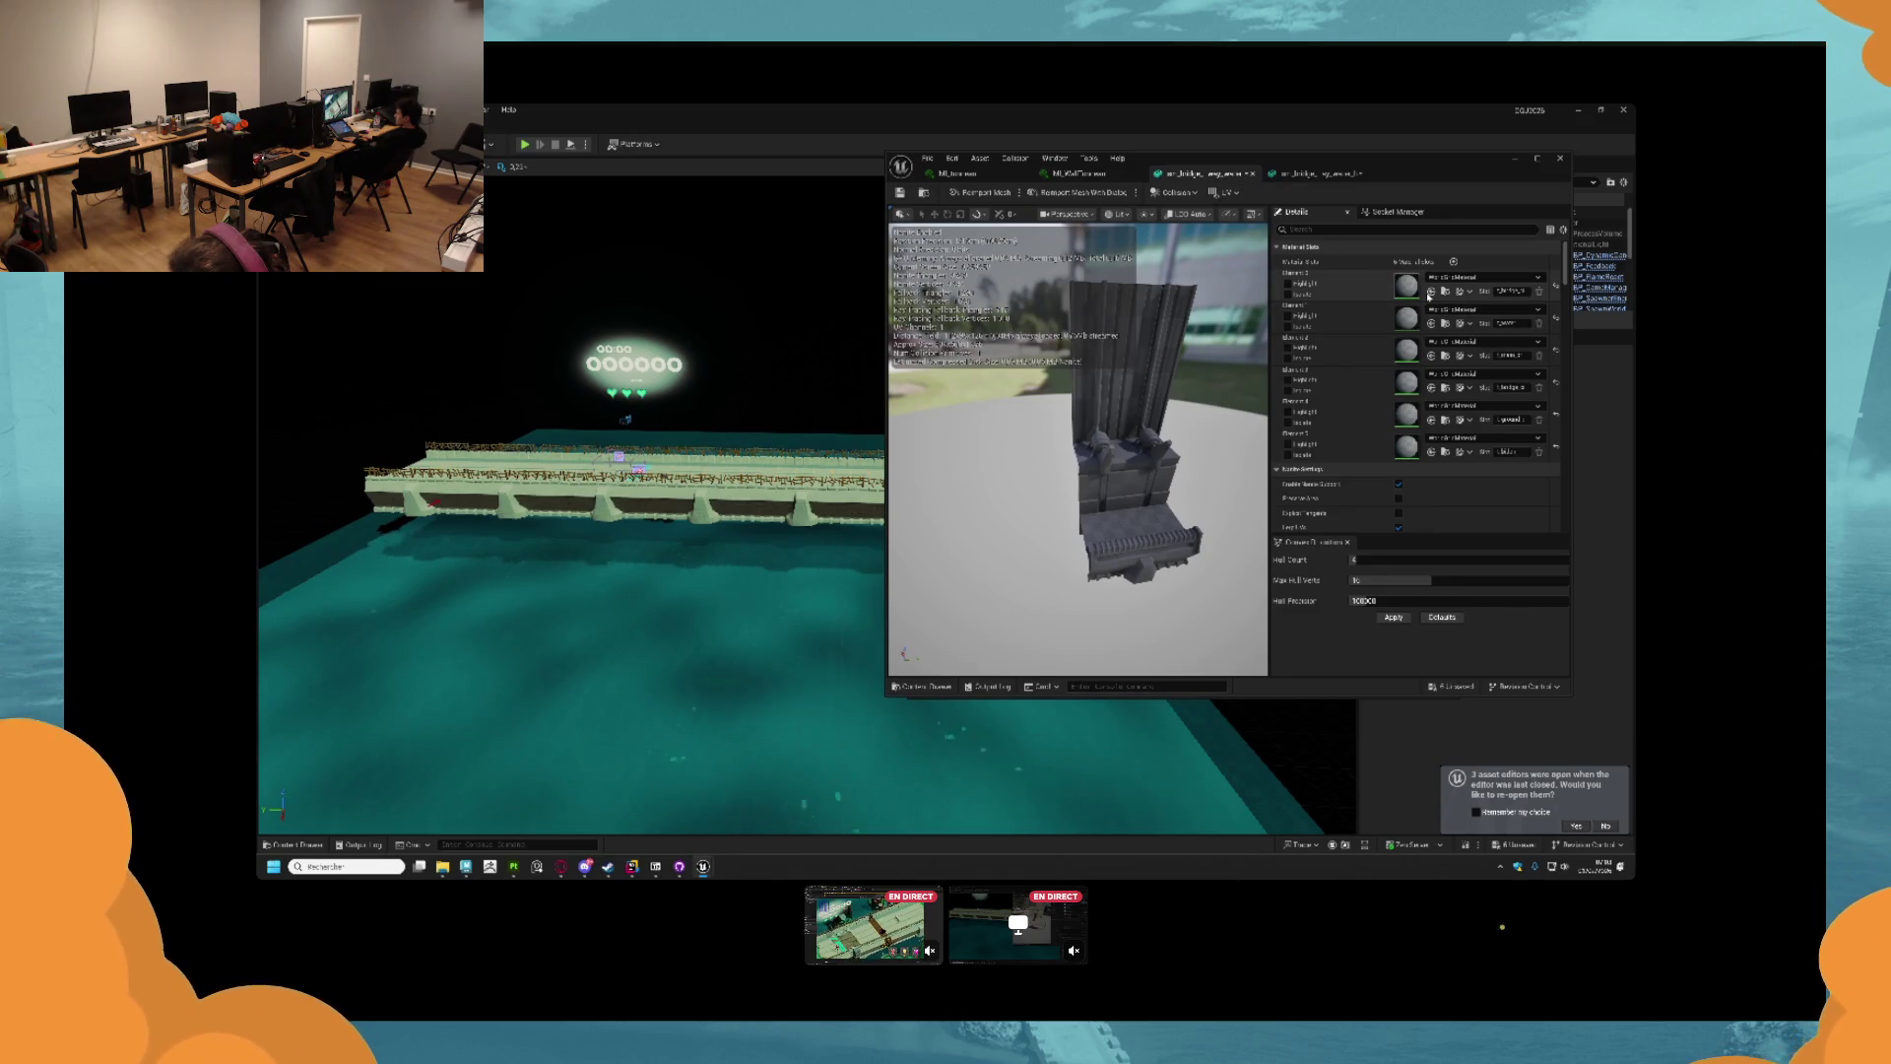
pyautogui.scroll(3, 1168, 517)
pyautogui.moveTo(1182, 508)
pyautogui.mouseDown()
pyautogui.moveTo(1133, 522)
pyautogui.moveTo(1195, 493)
pyautogui.moveTo(1162, 497)
pyautogui.mouseUp()
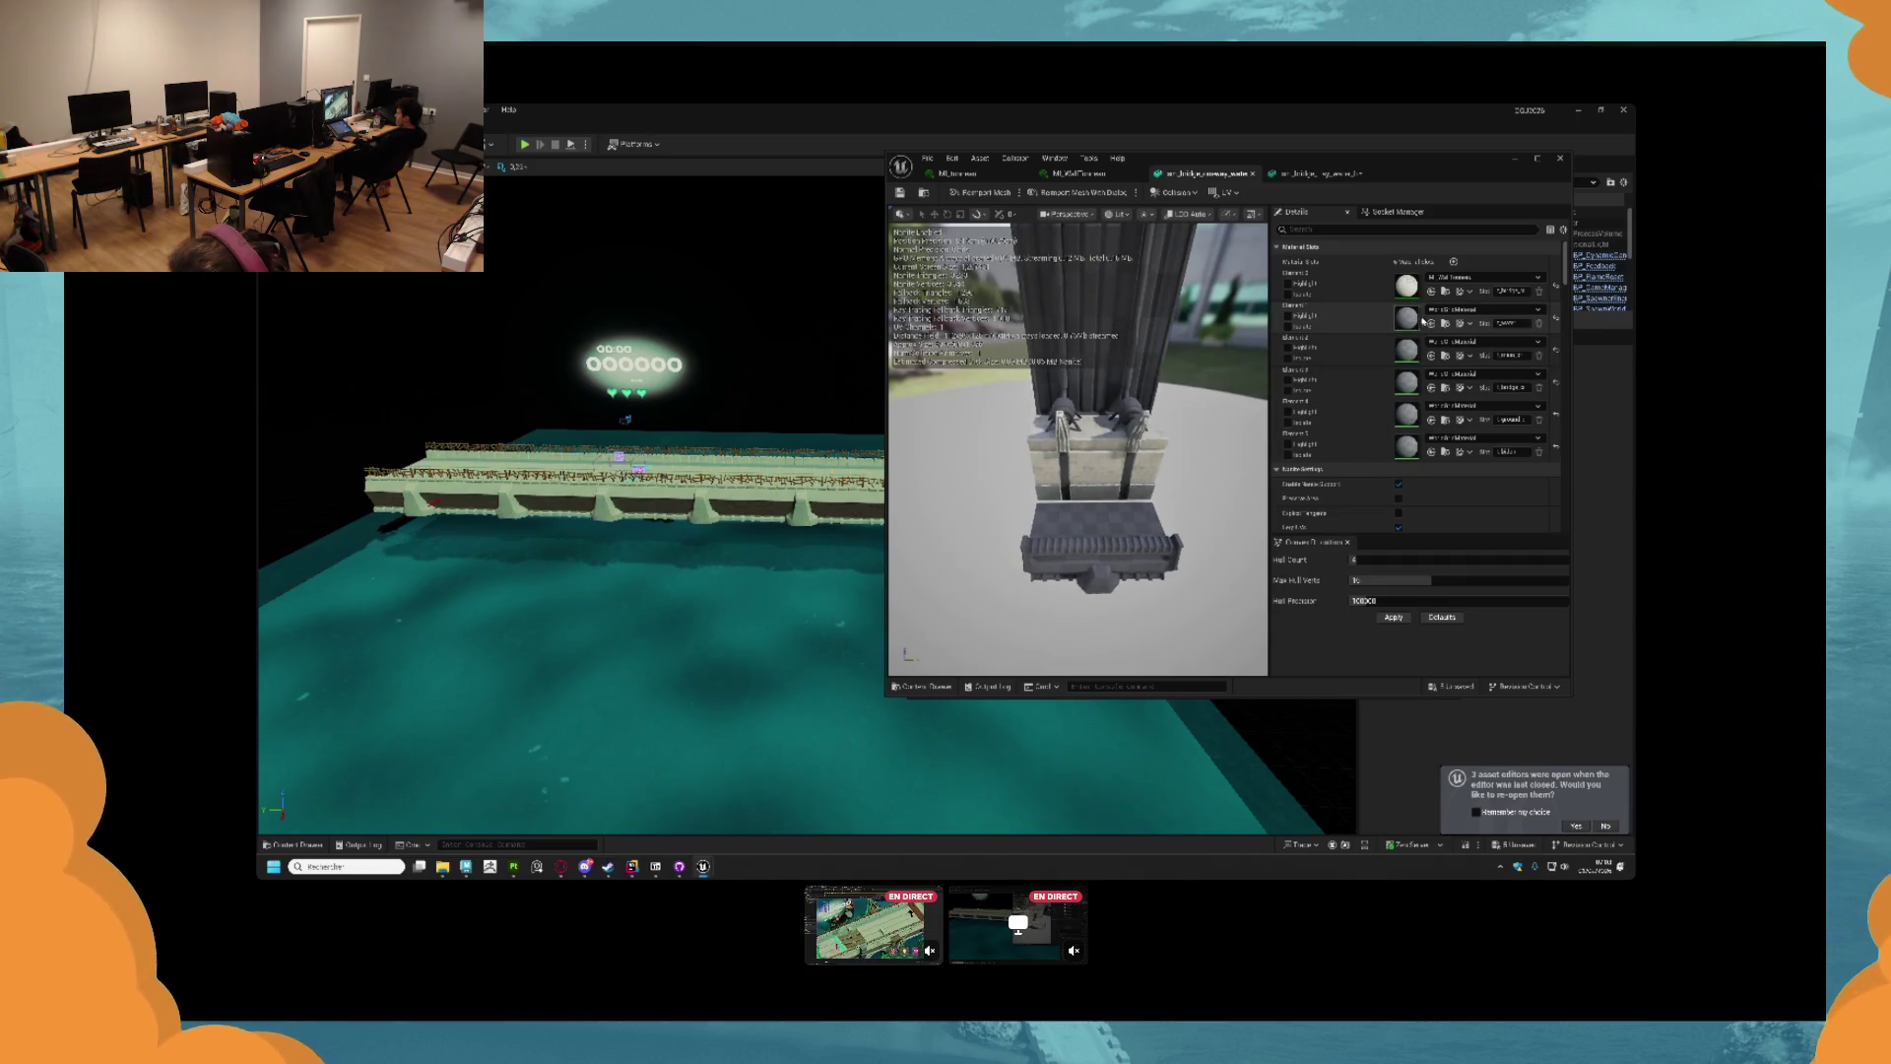
pyautogui.click(1080, 174)
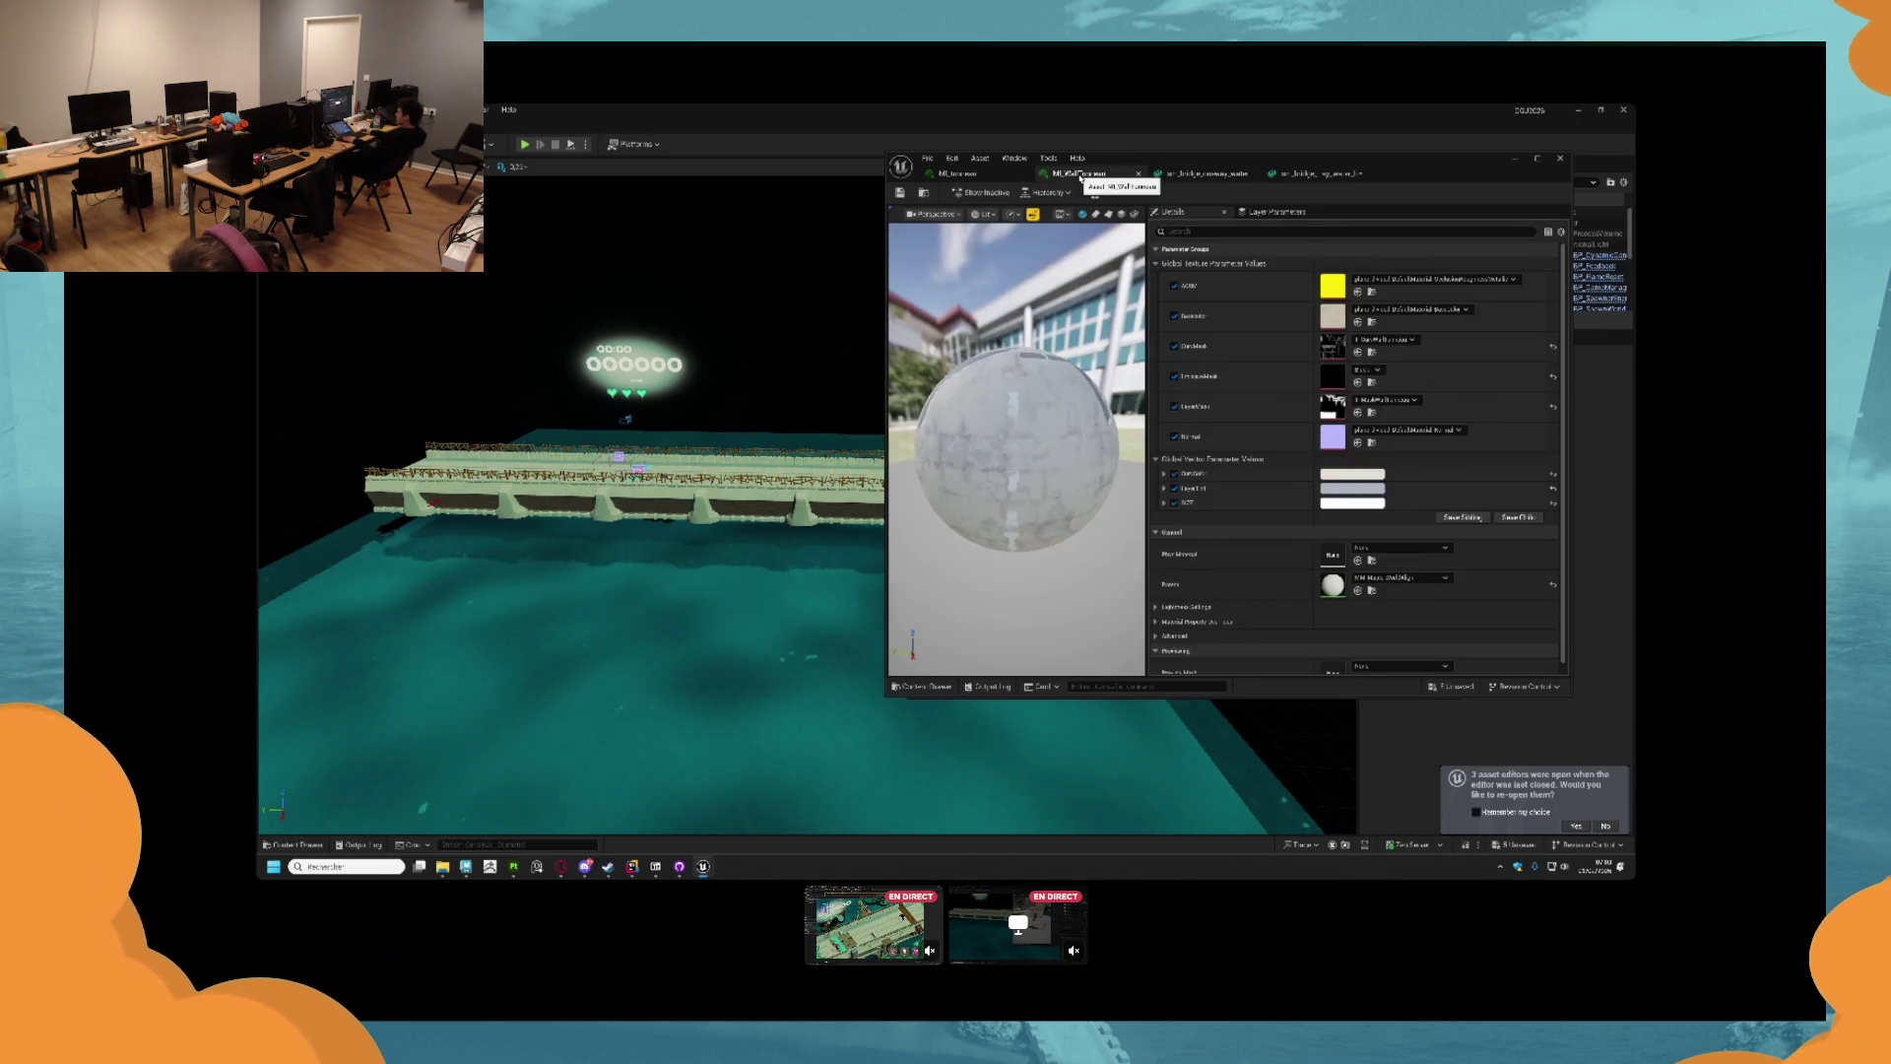
pyautogui.click(1204, 174)
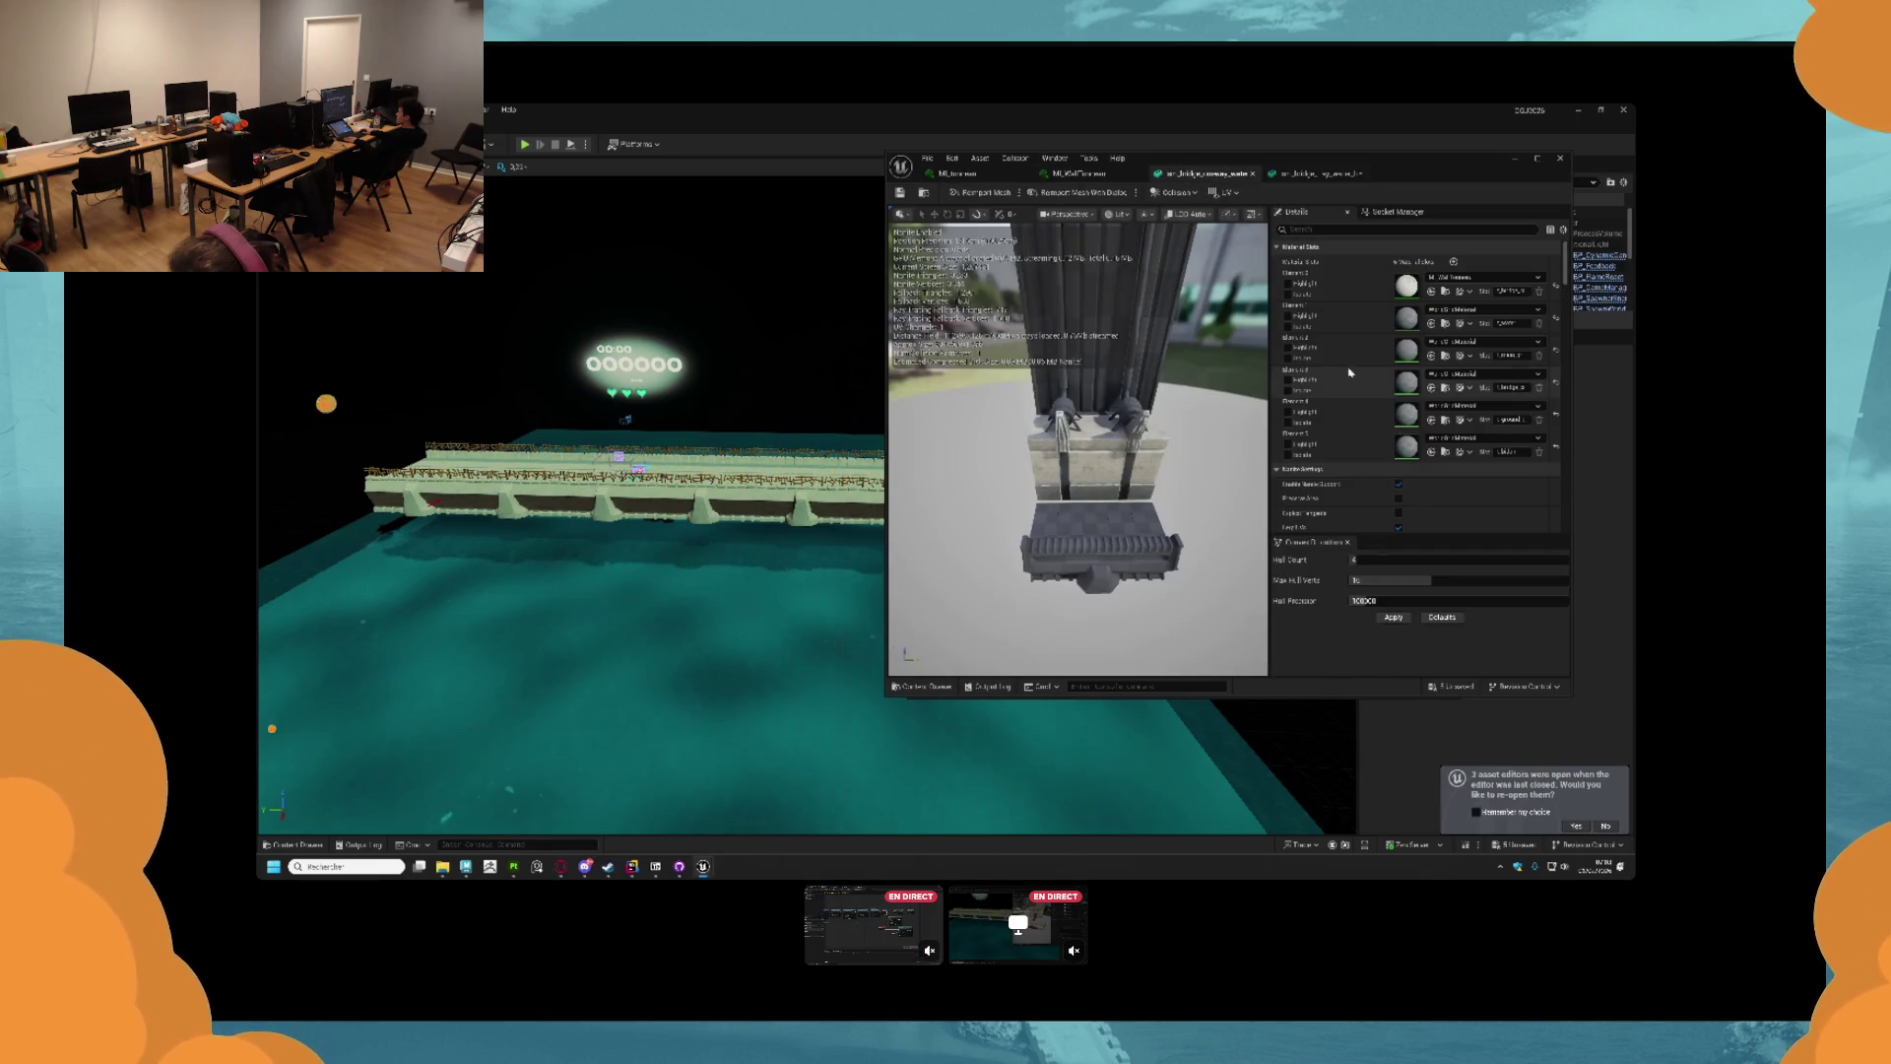
pyautogui.click(1288, 176)
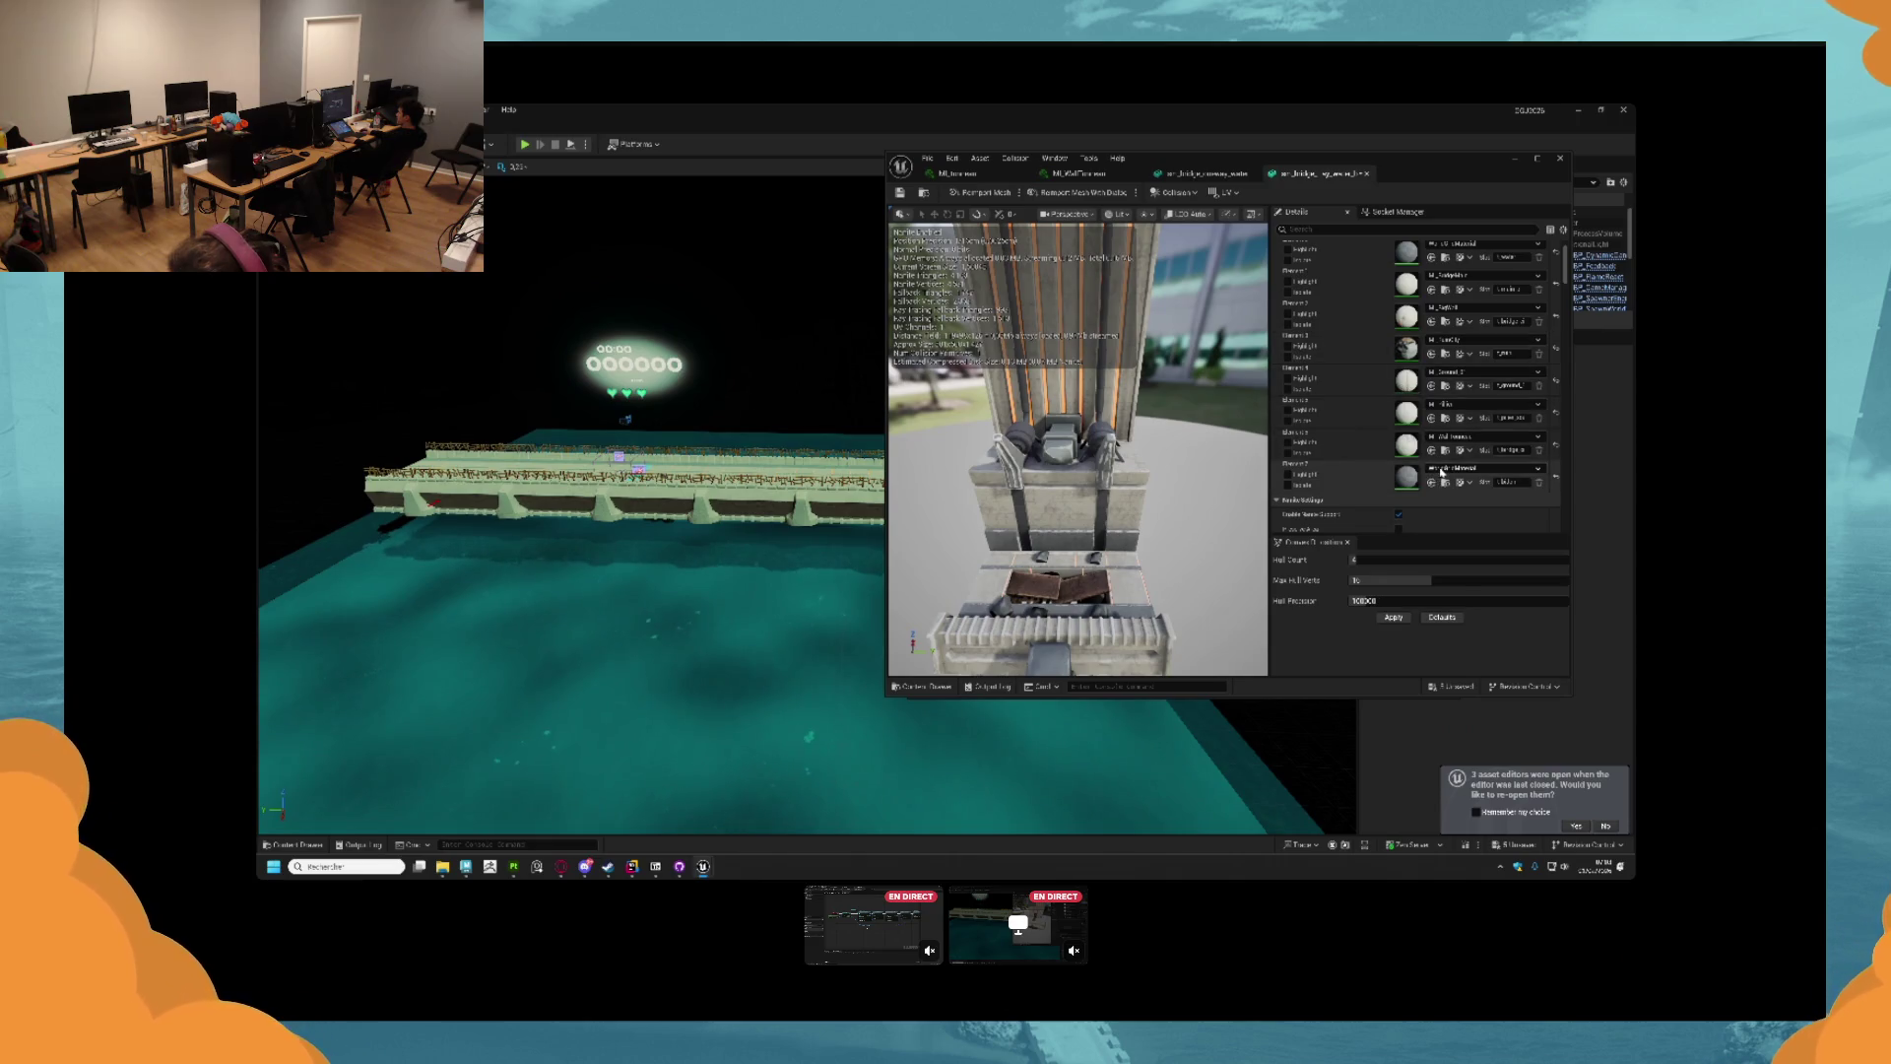
# Give Element 7 a new material, then disable Nanite support on sm_bridge_causeway_water.
pyautogui.click(1441, 472)
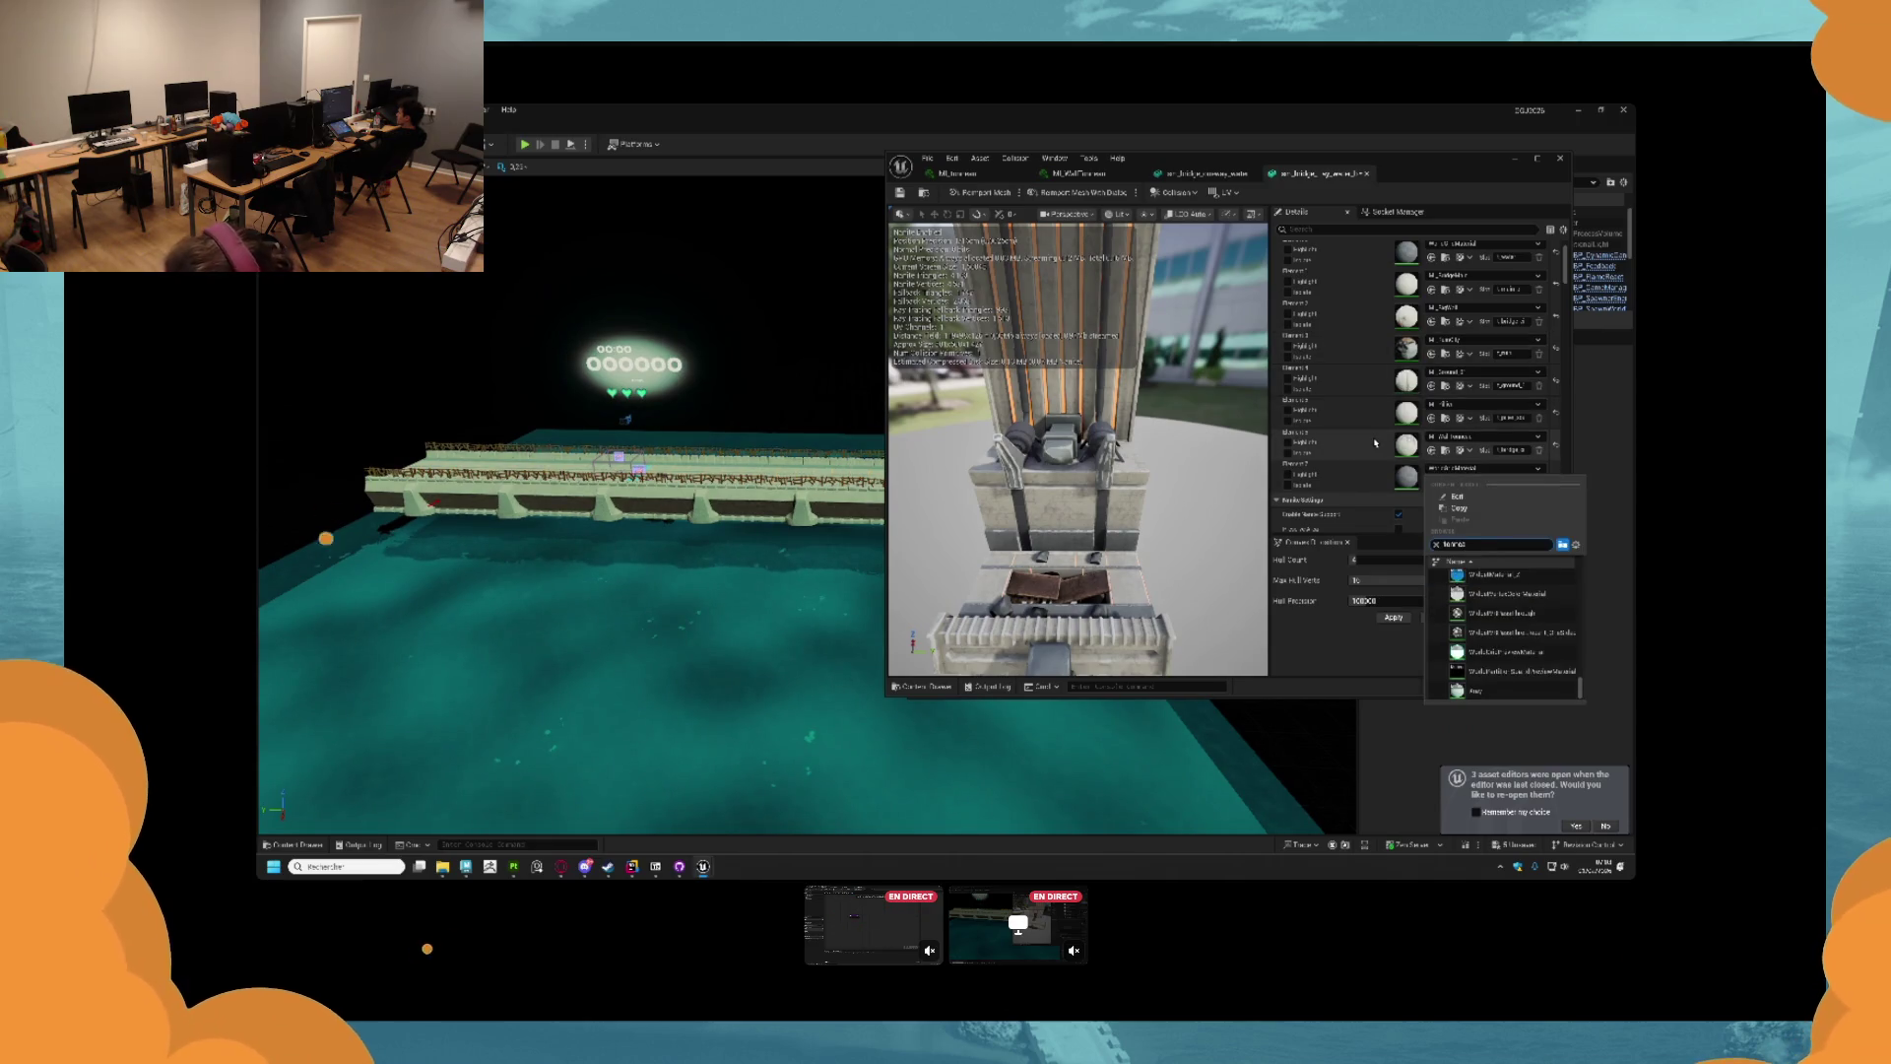
pyautogui.click(1497, 575)
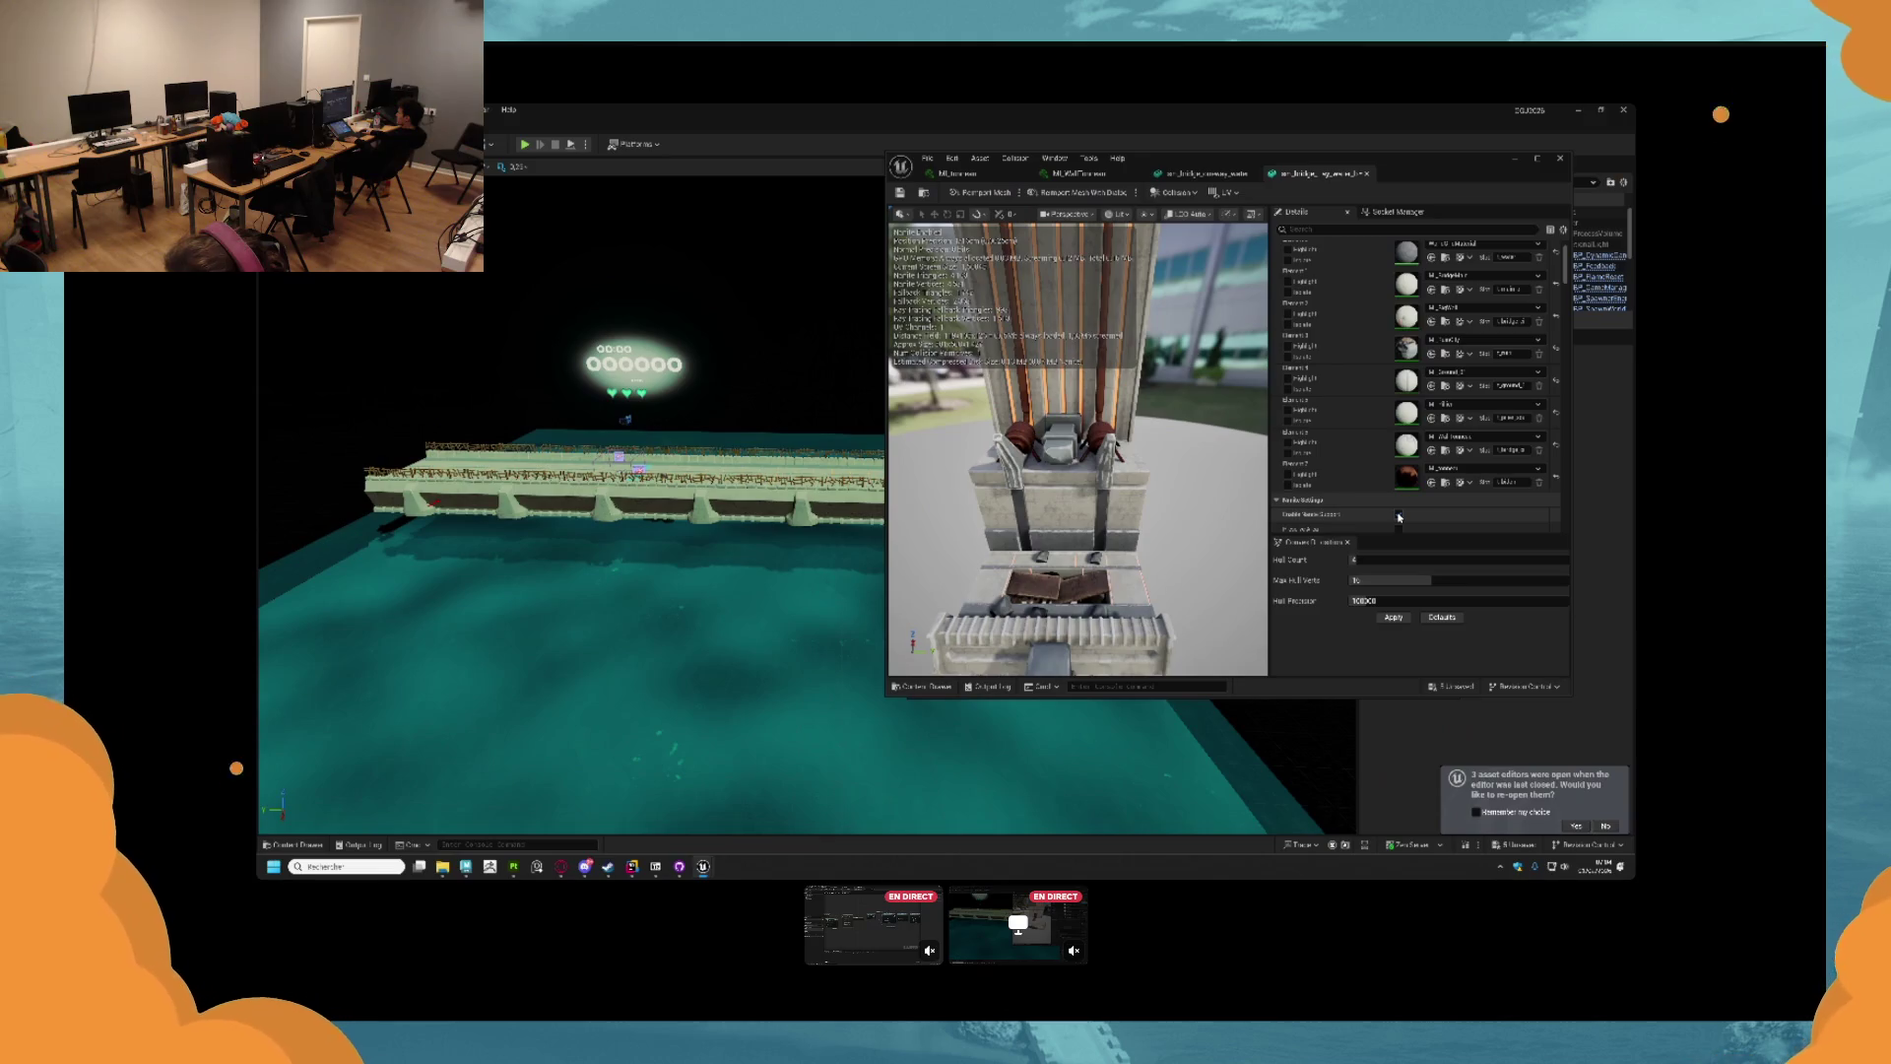
pyautogui.click(1209, 174)
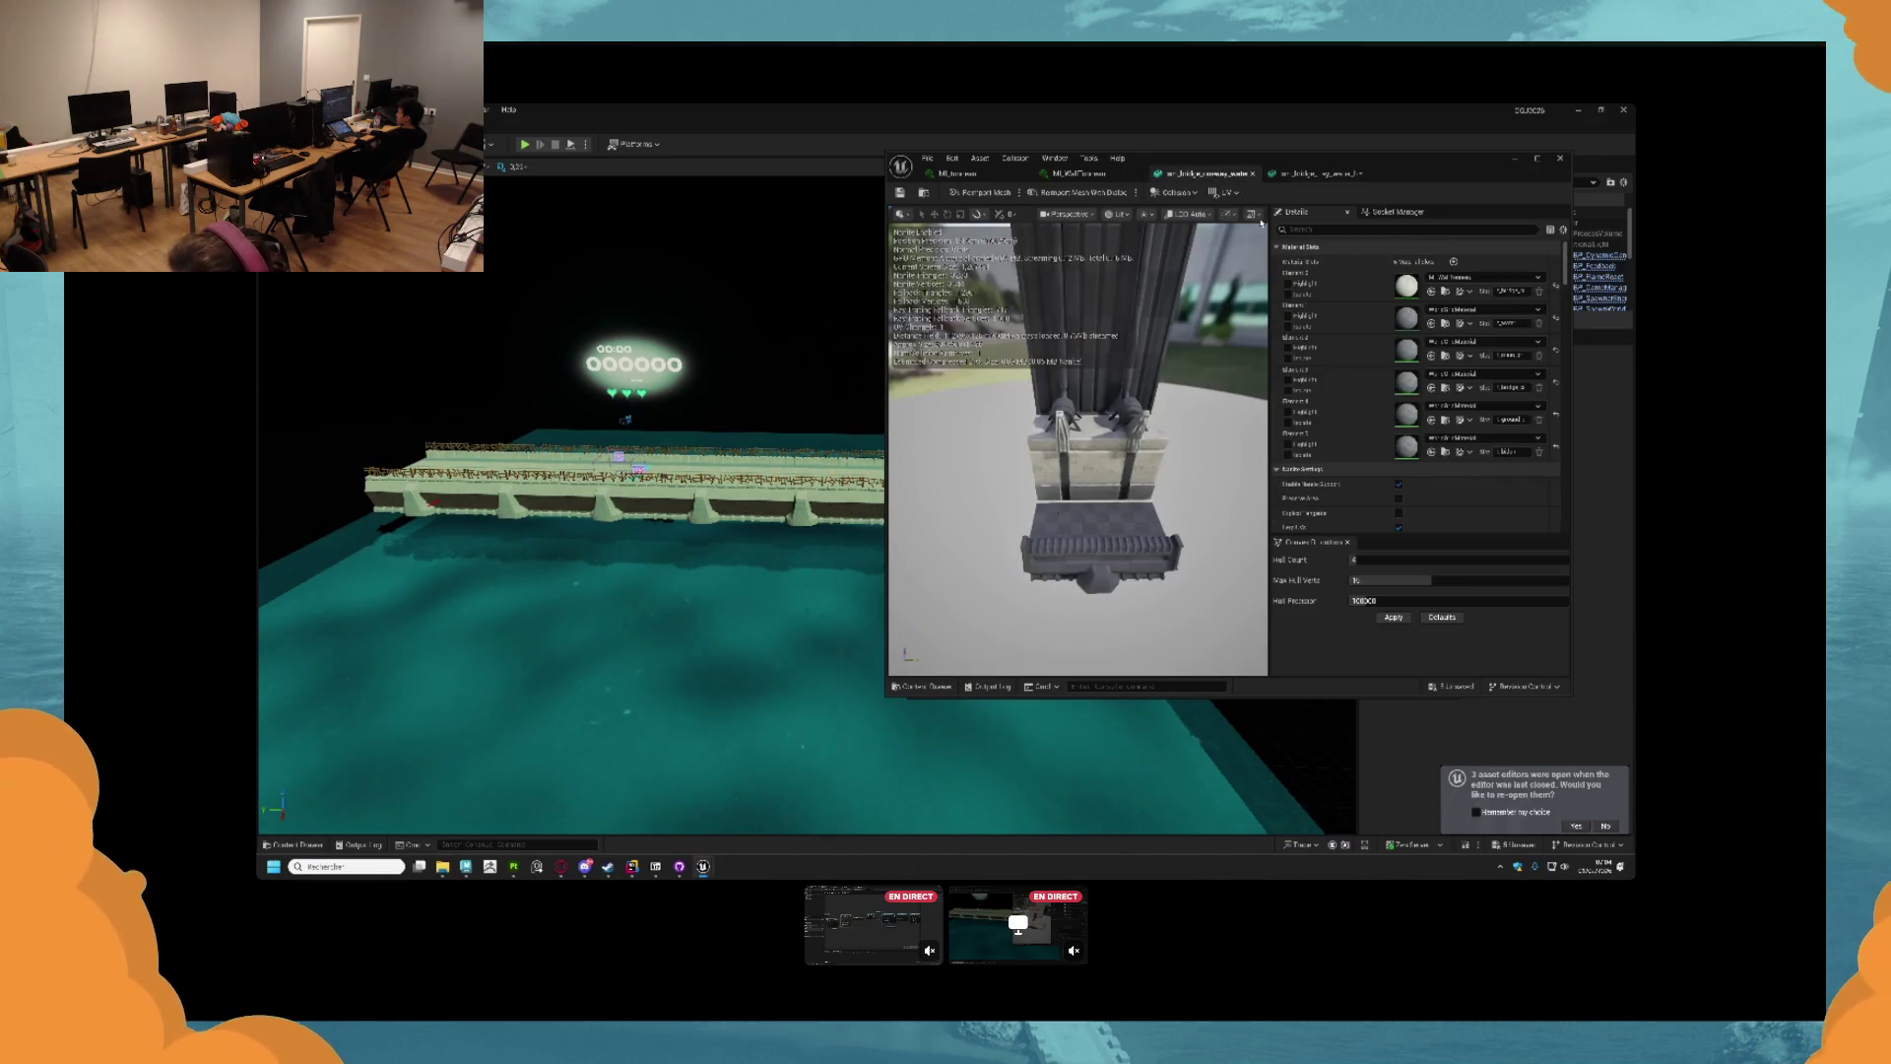
pyautogui.scroll(-2, 1412, 448)
pyautogui.click(1399, 433)
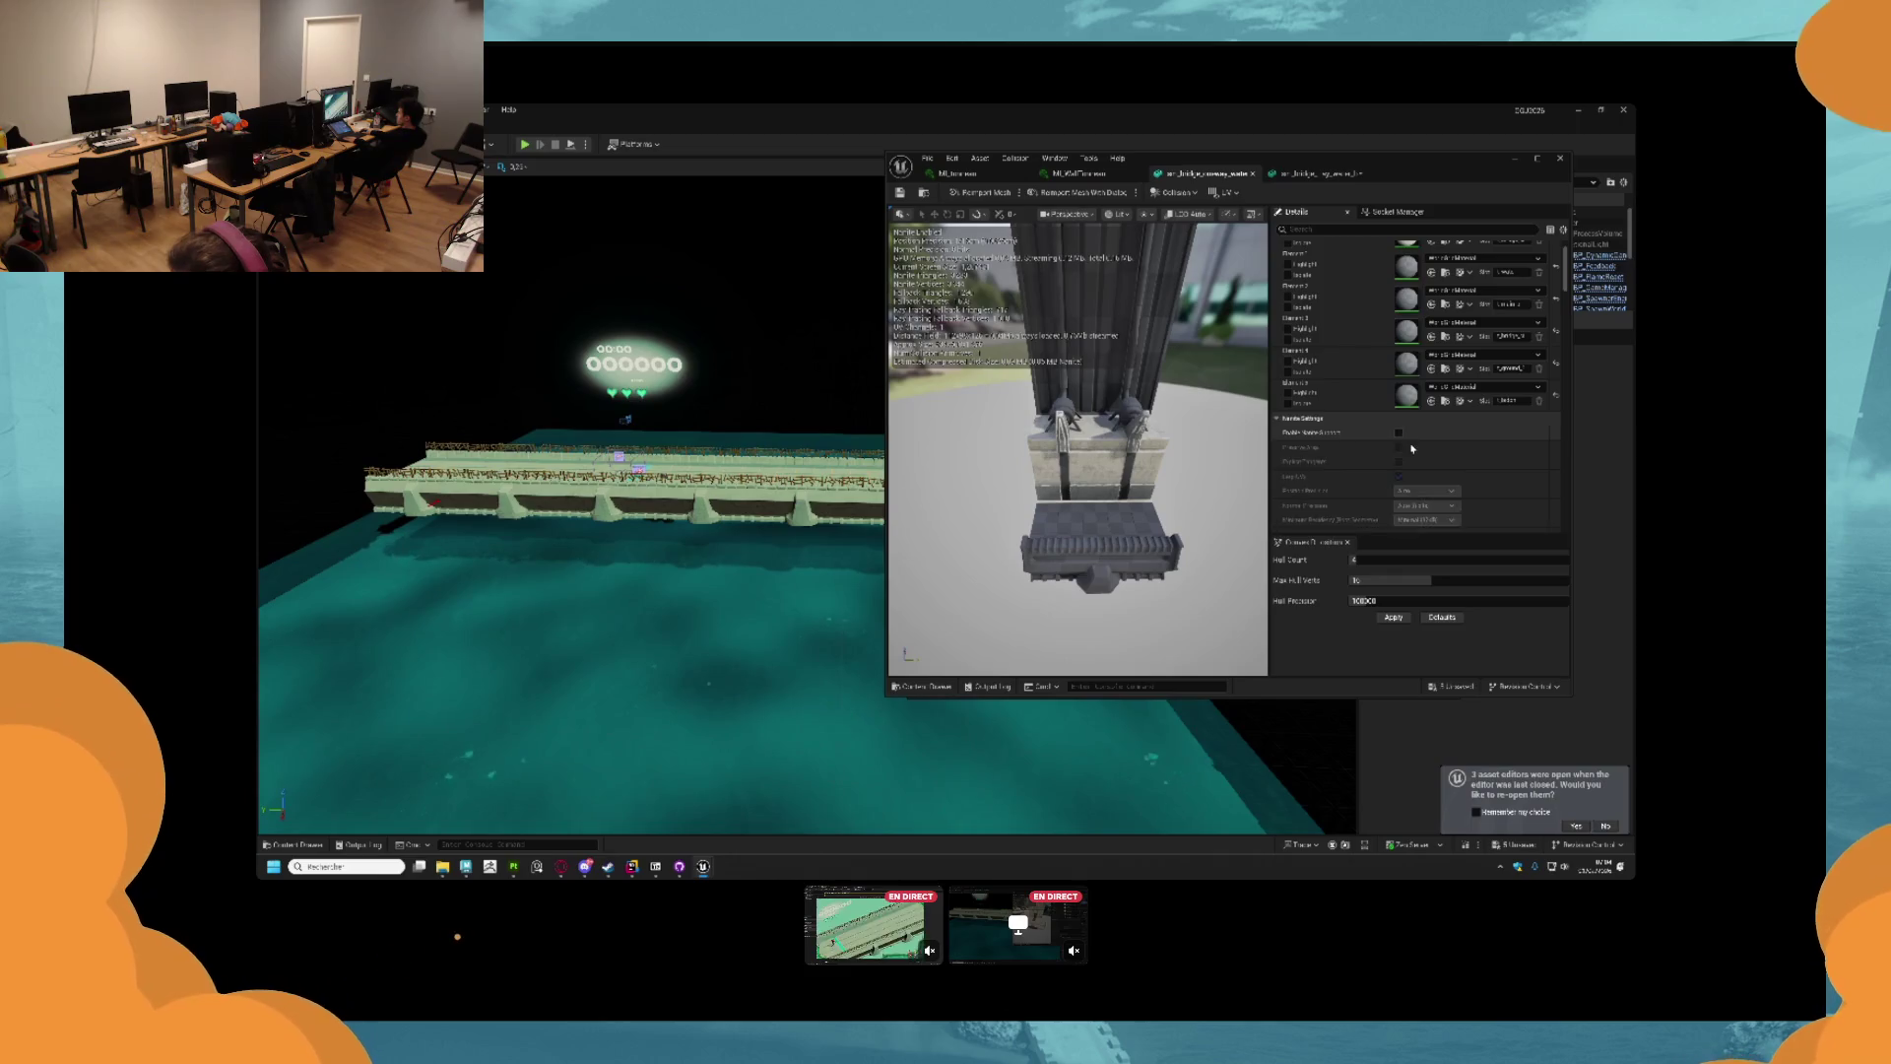
pyautogui.scroll(-5, 1412, 448)
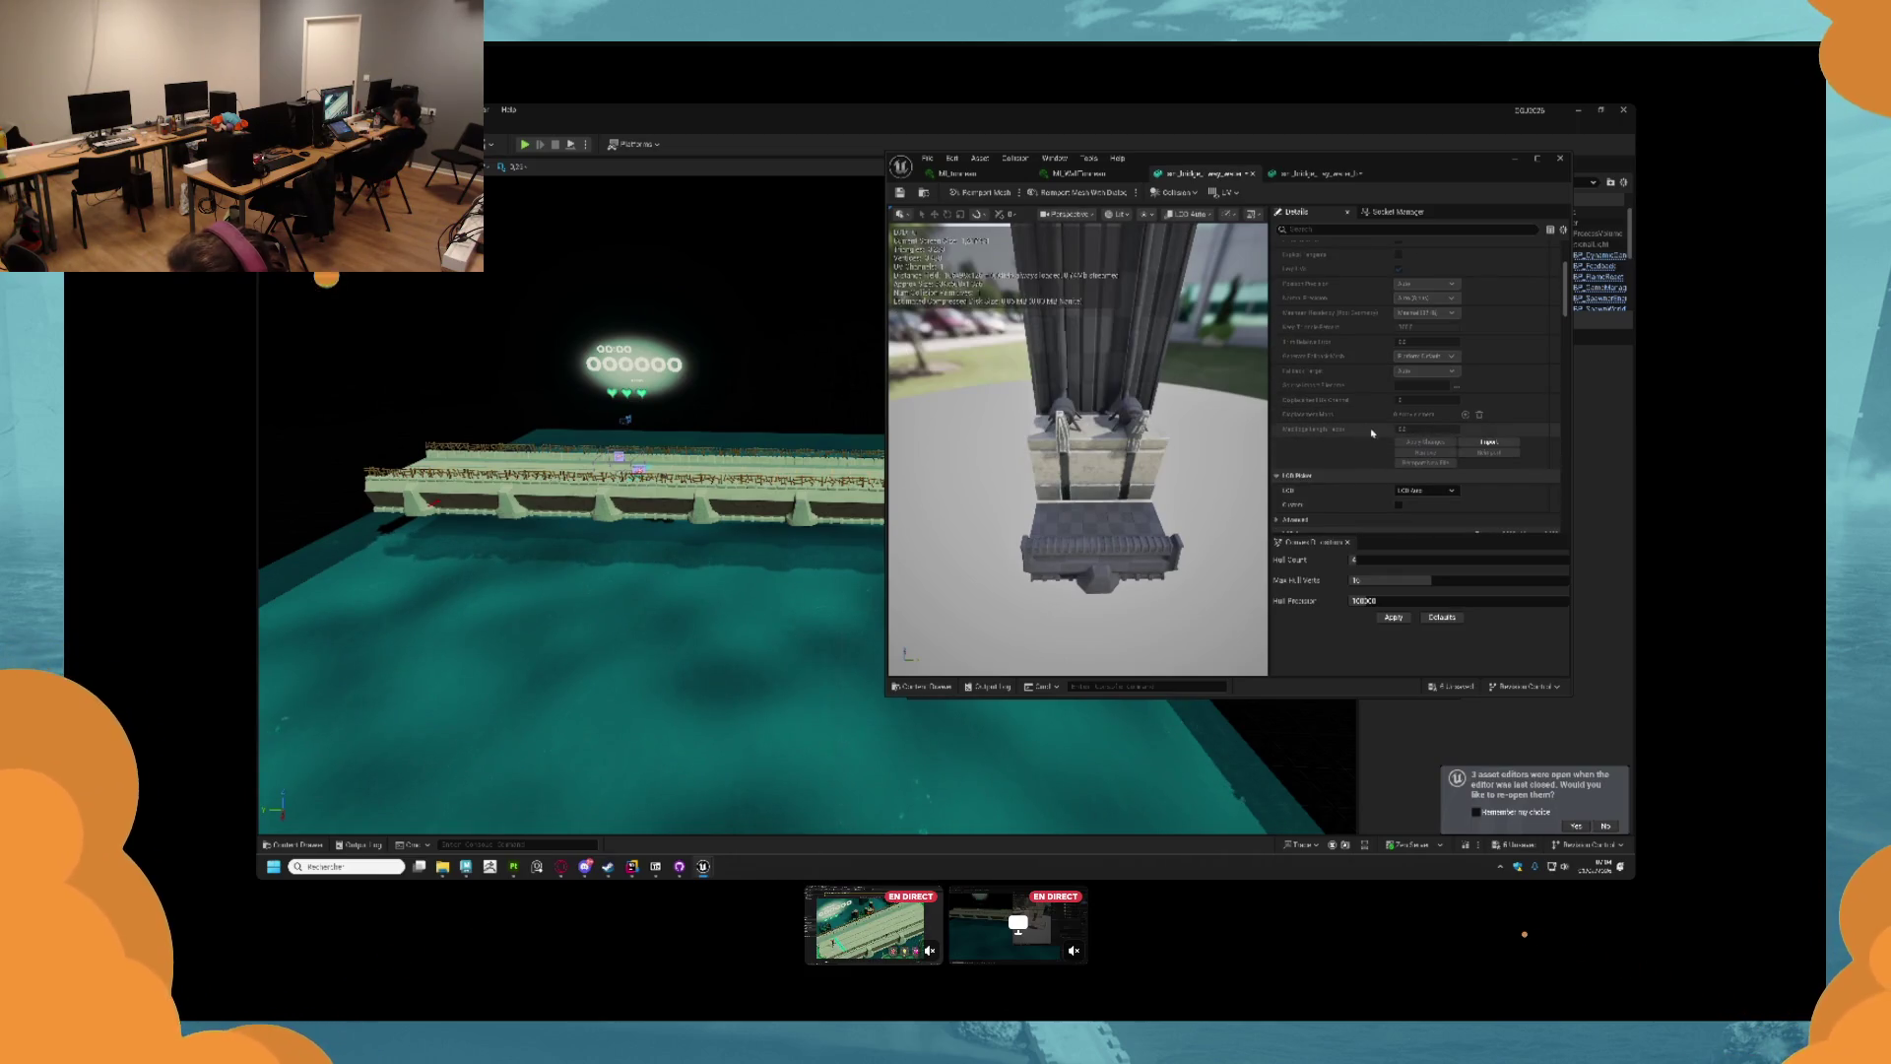
# Inspect the textured bridge mesh preview from several angles, then return to the grey bridge mesh.
pyautogui.click(1320, 173)
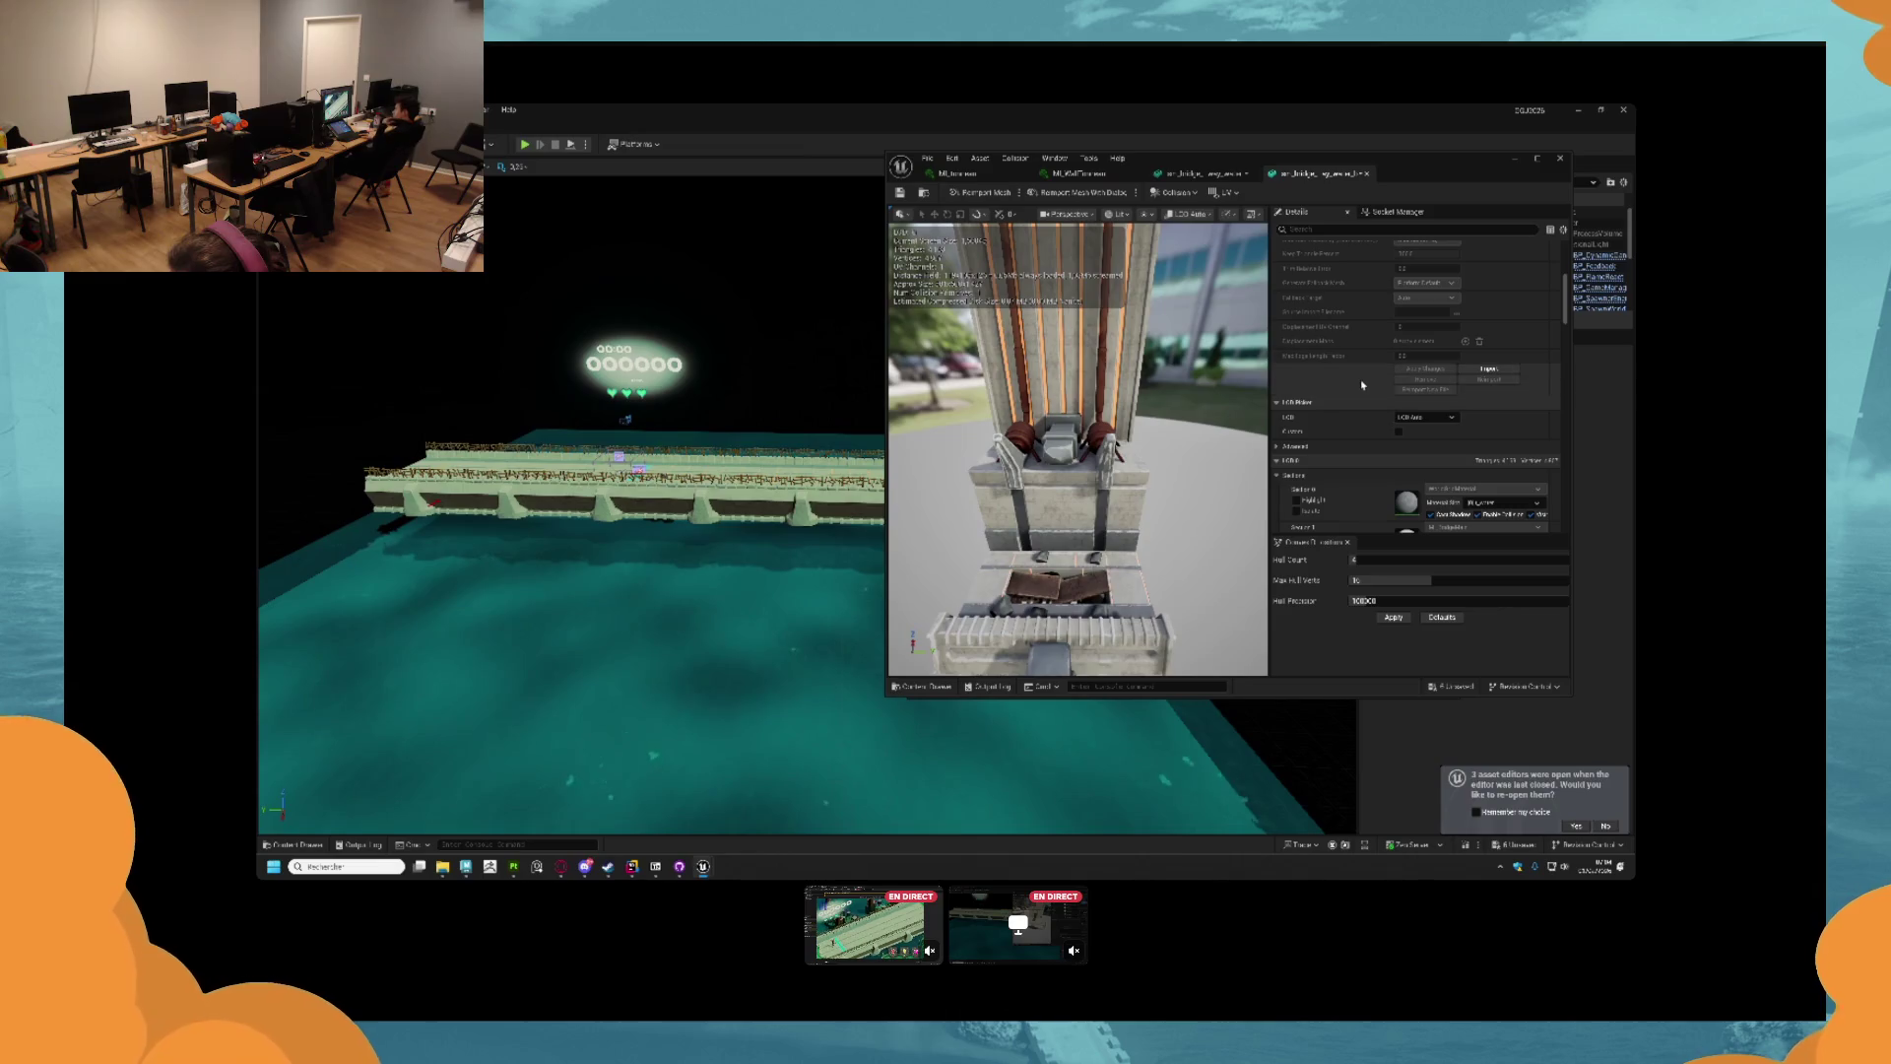
pyautogui.scroll(-5, 1364, 384)
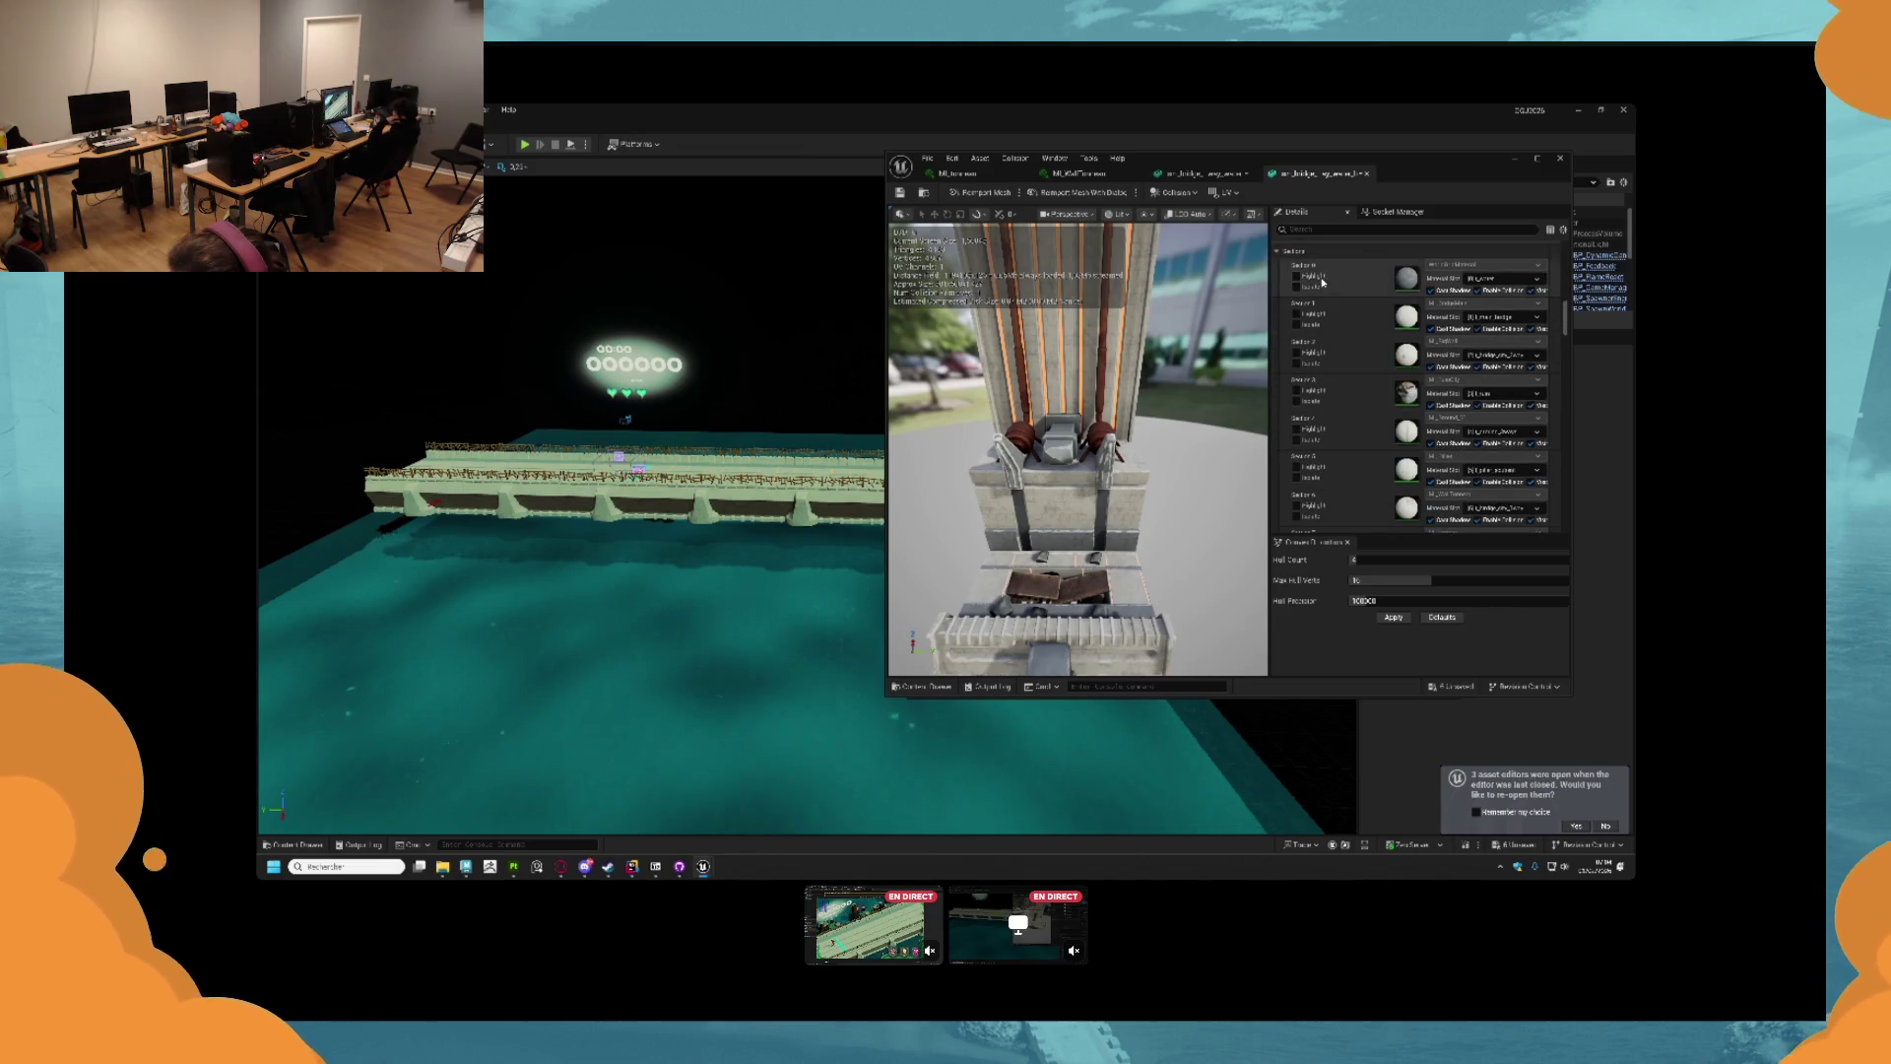
pyautogui.moveTo(1084, 444)
pyautogui.mouseDown()
pyautogui.moveTo(985, 438)
pyautogui.moveTo(938, 456)
pyautogui.moveTo(931, 485)
pyautogui.mouseUp()
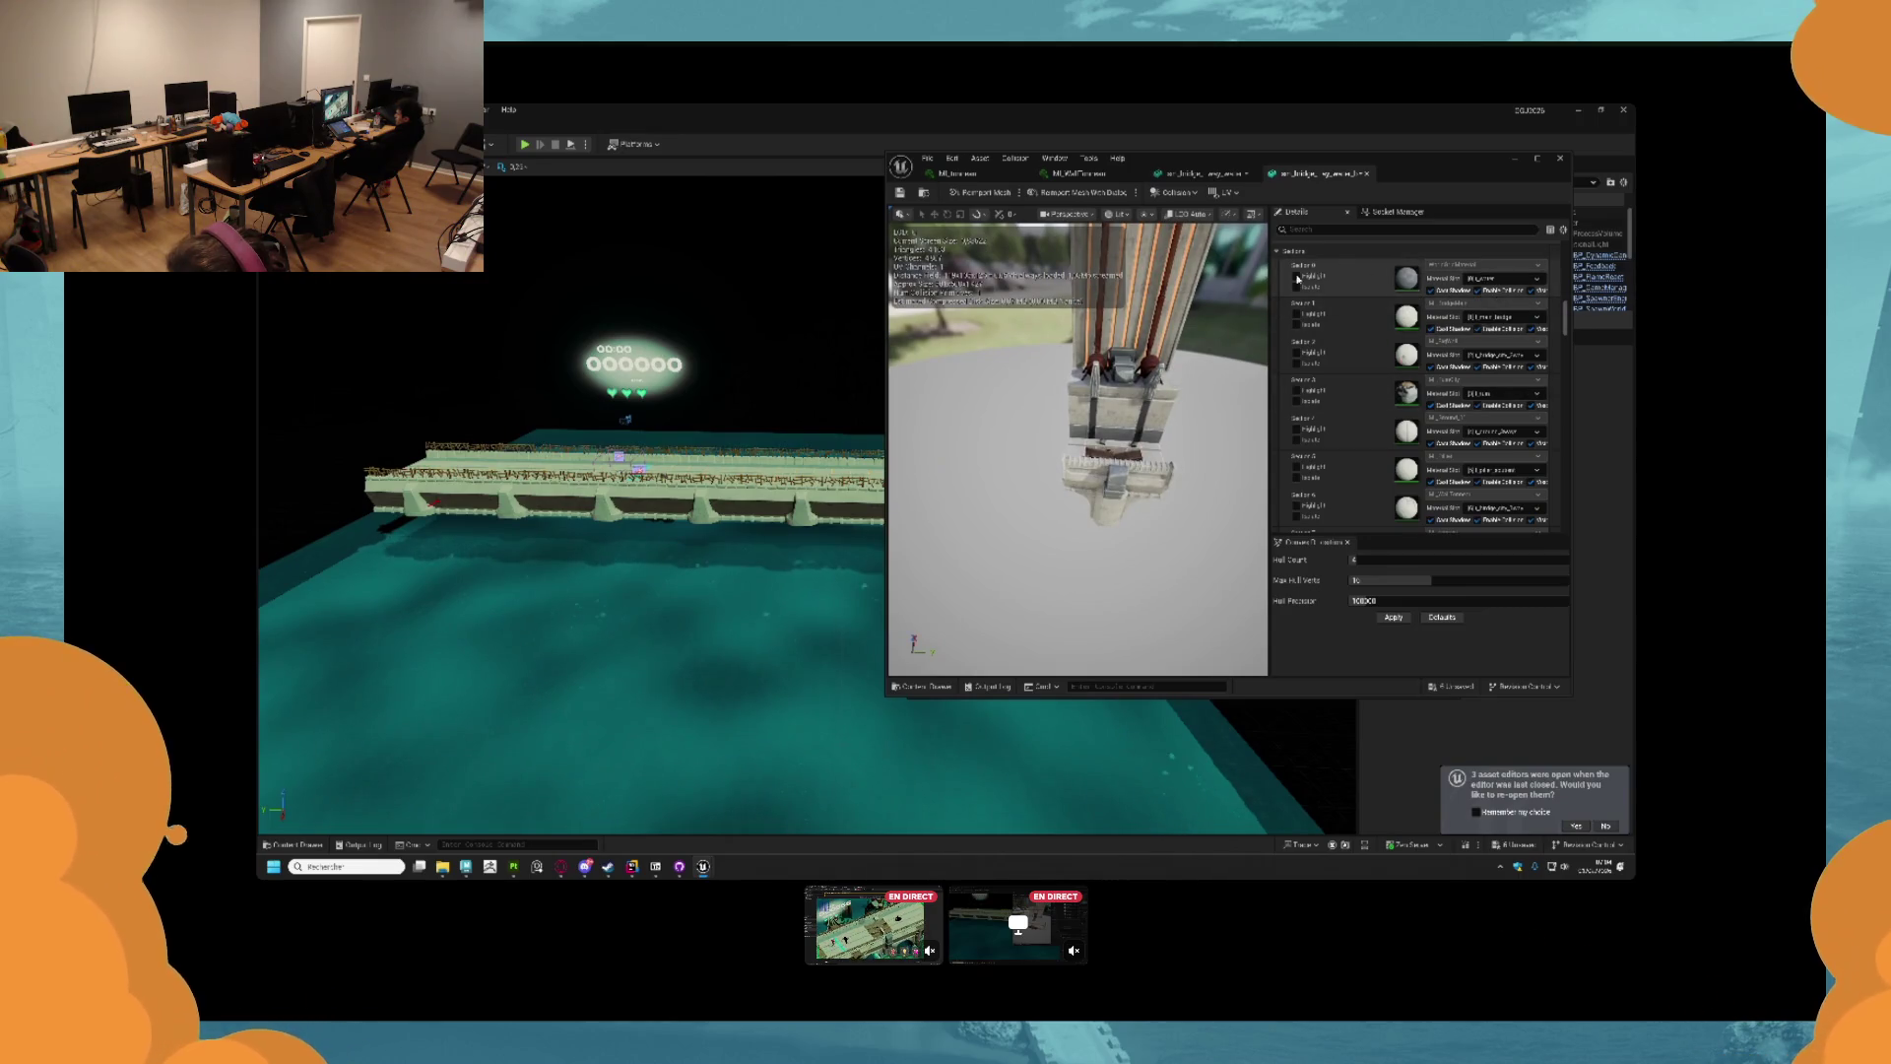
pyautogui.moveTo(1143, 315); pyautogui.dragTo(1140, 297)
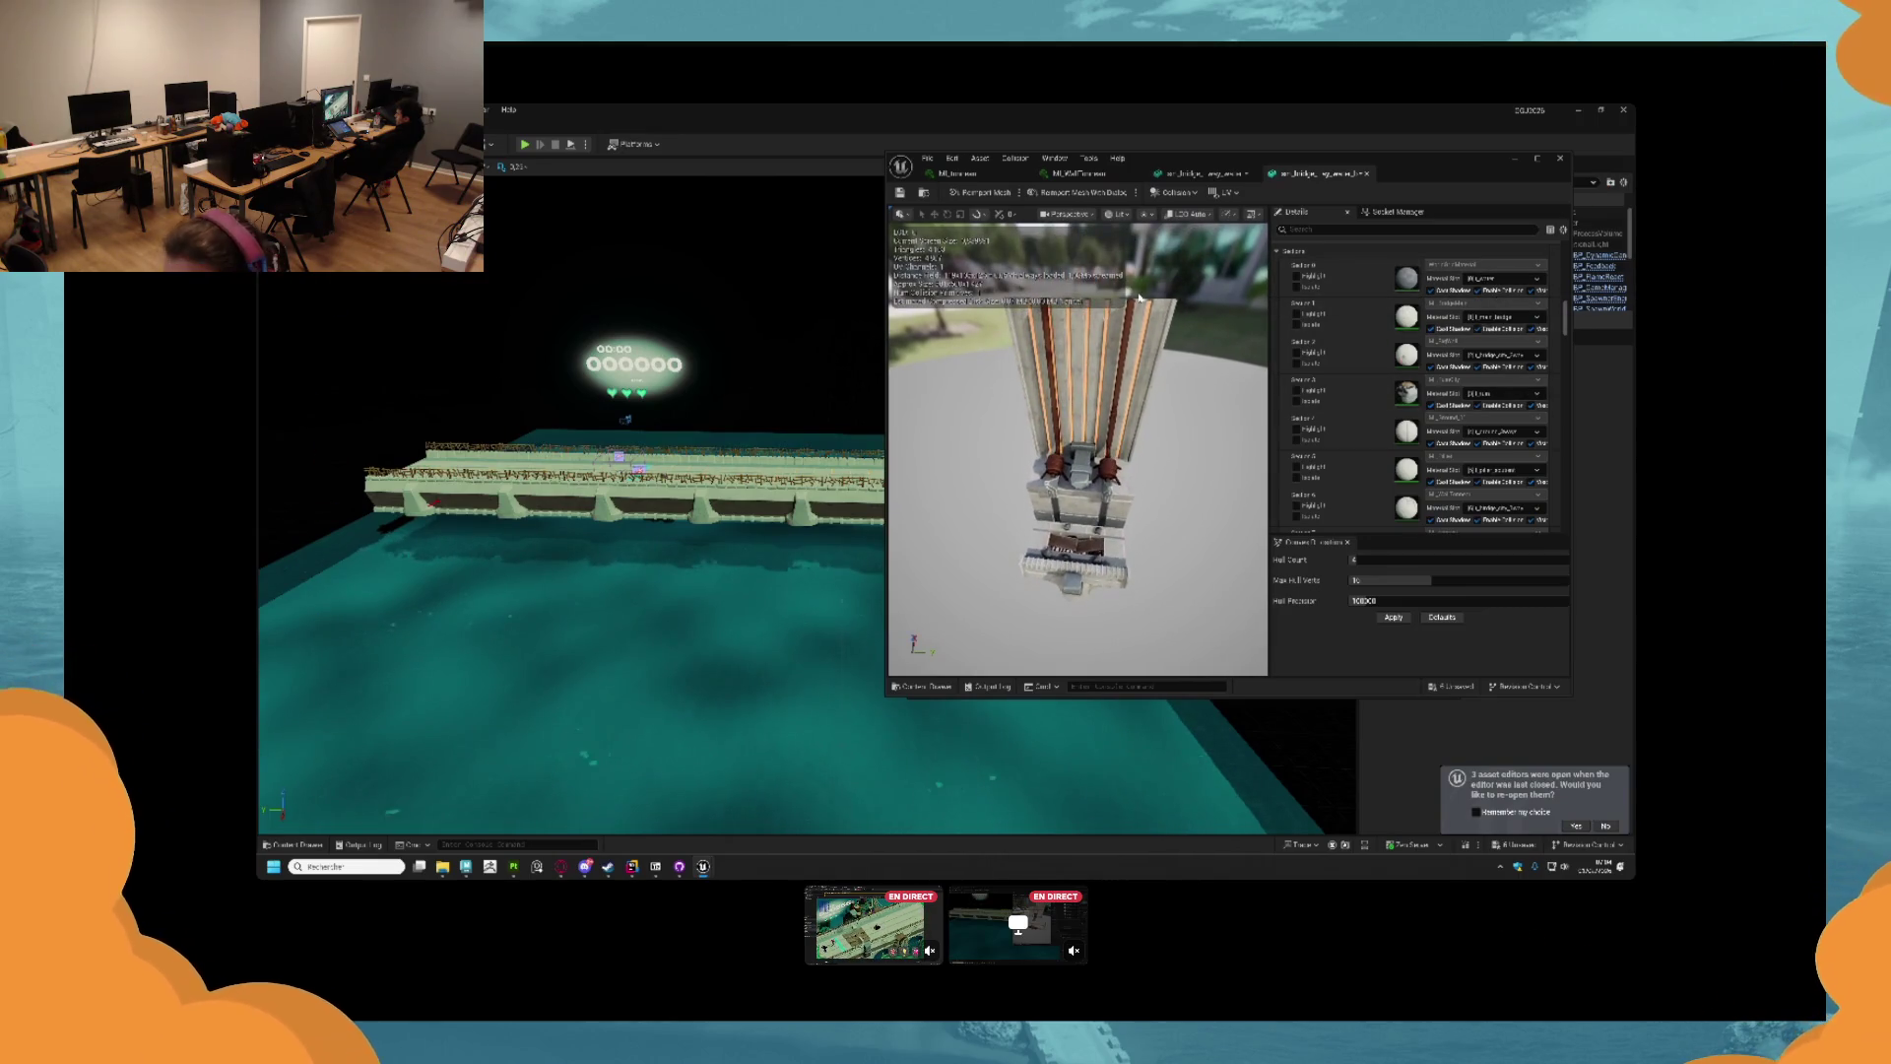
pyautogui.click(1191, 170)
pyautogui.moveTo(1130, 401); pyautogui.dragTo(1130, 401)
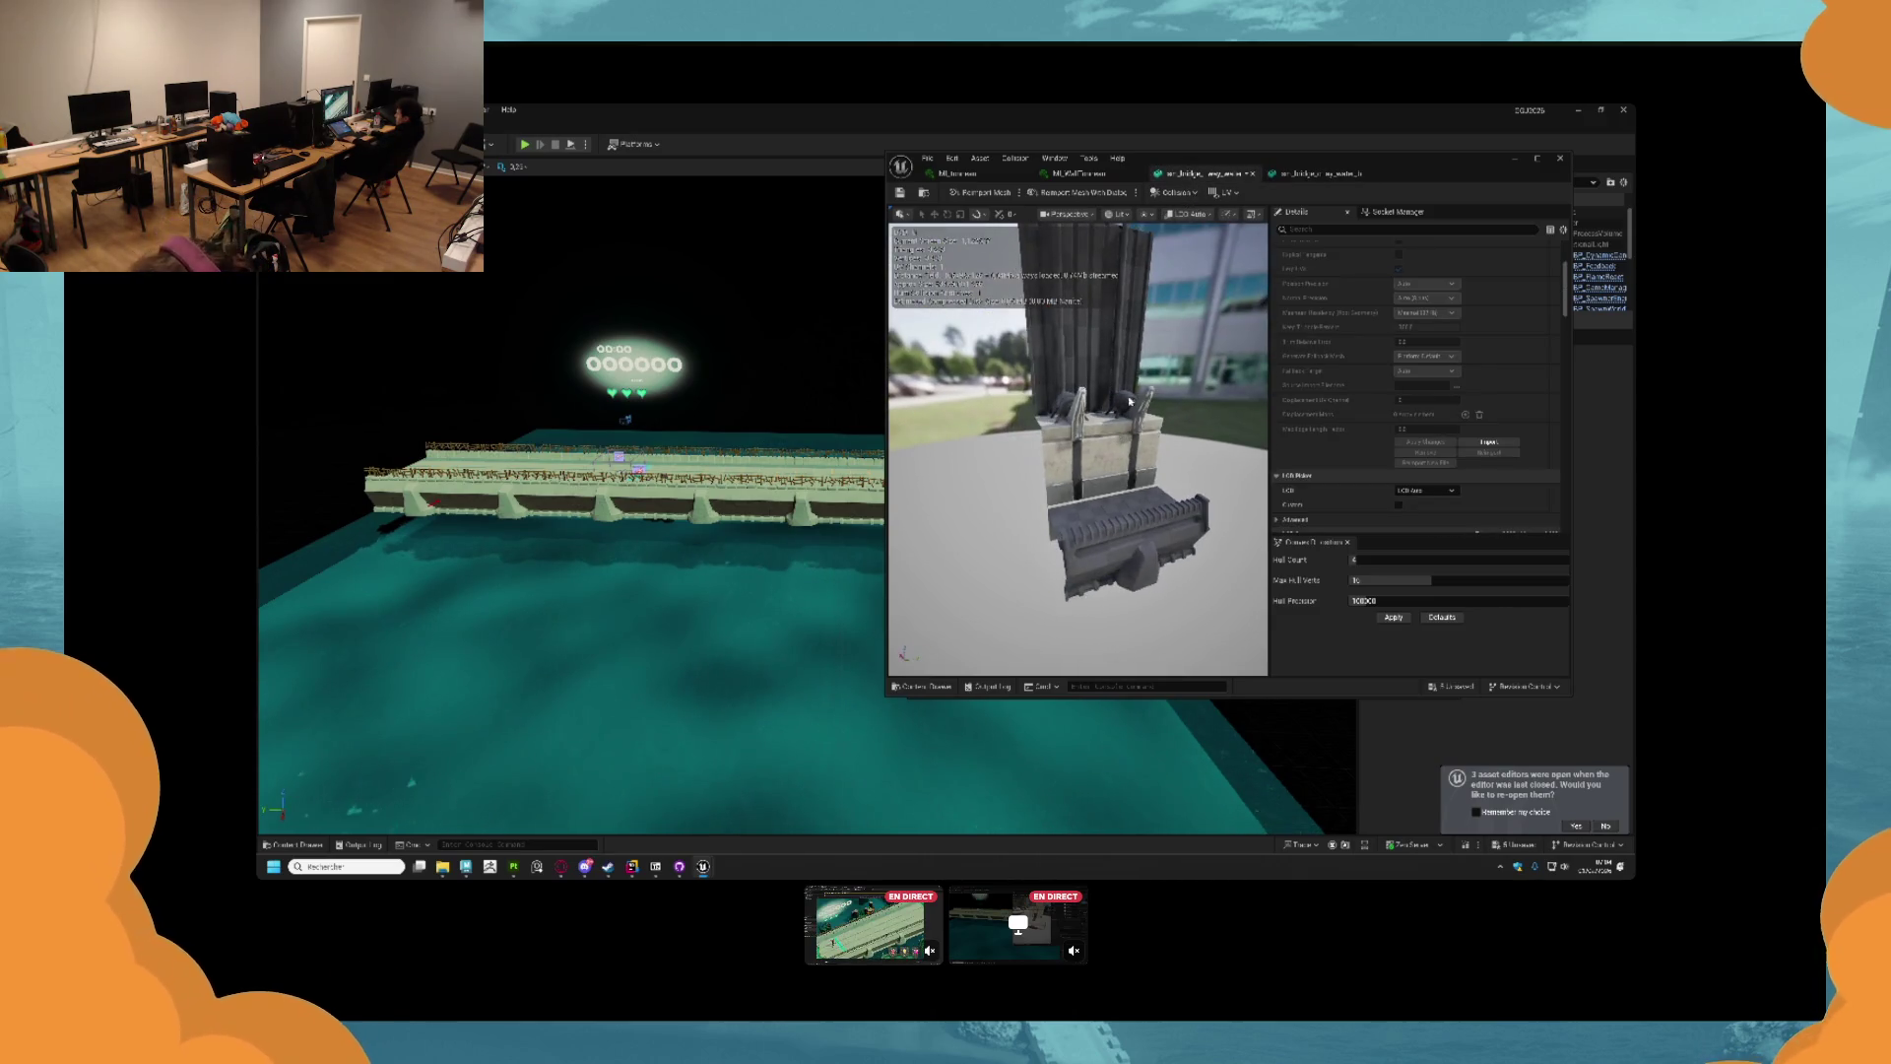
pyautogui.scroll(5, 1401, 309)
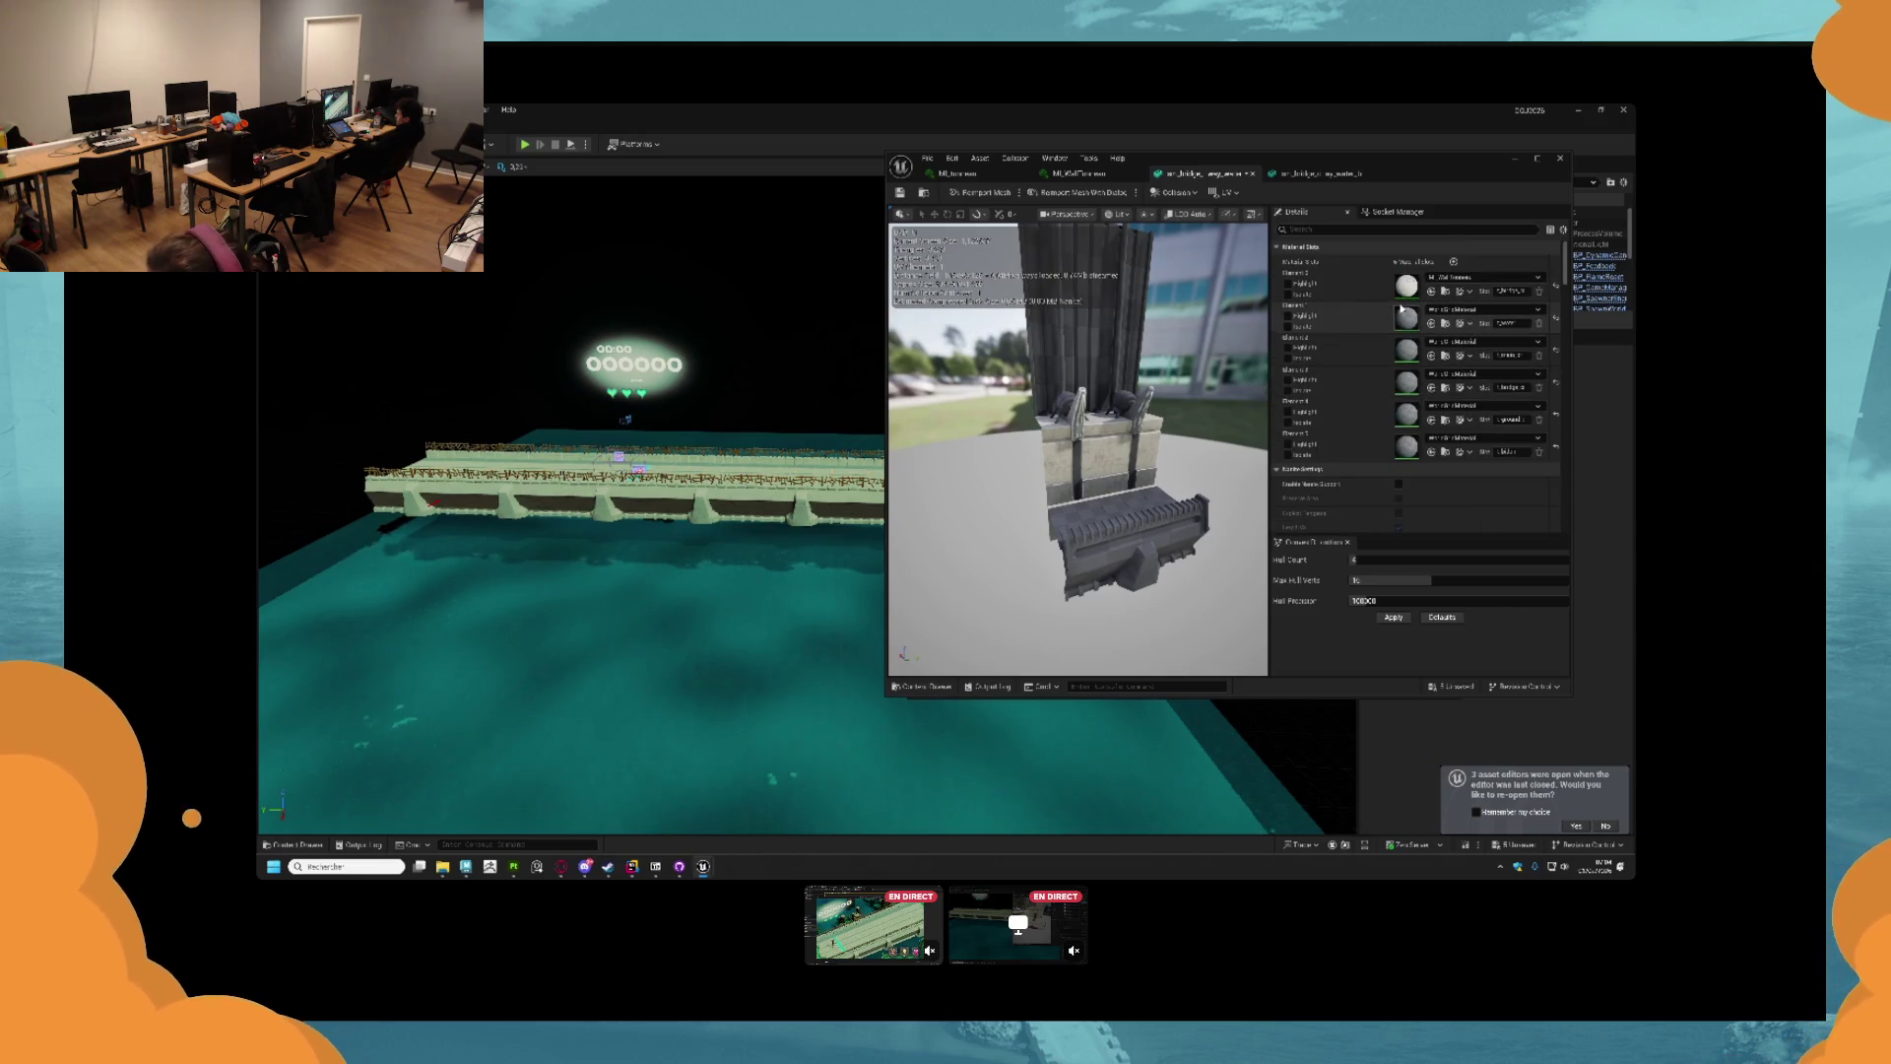
# Undo an Element 1 change and assign wall materials to Elements 2 and 3.
pyautogui.click(1431, 323)
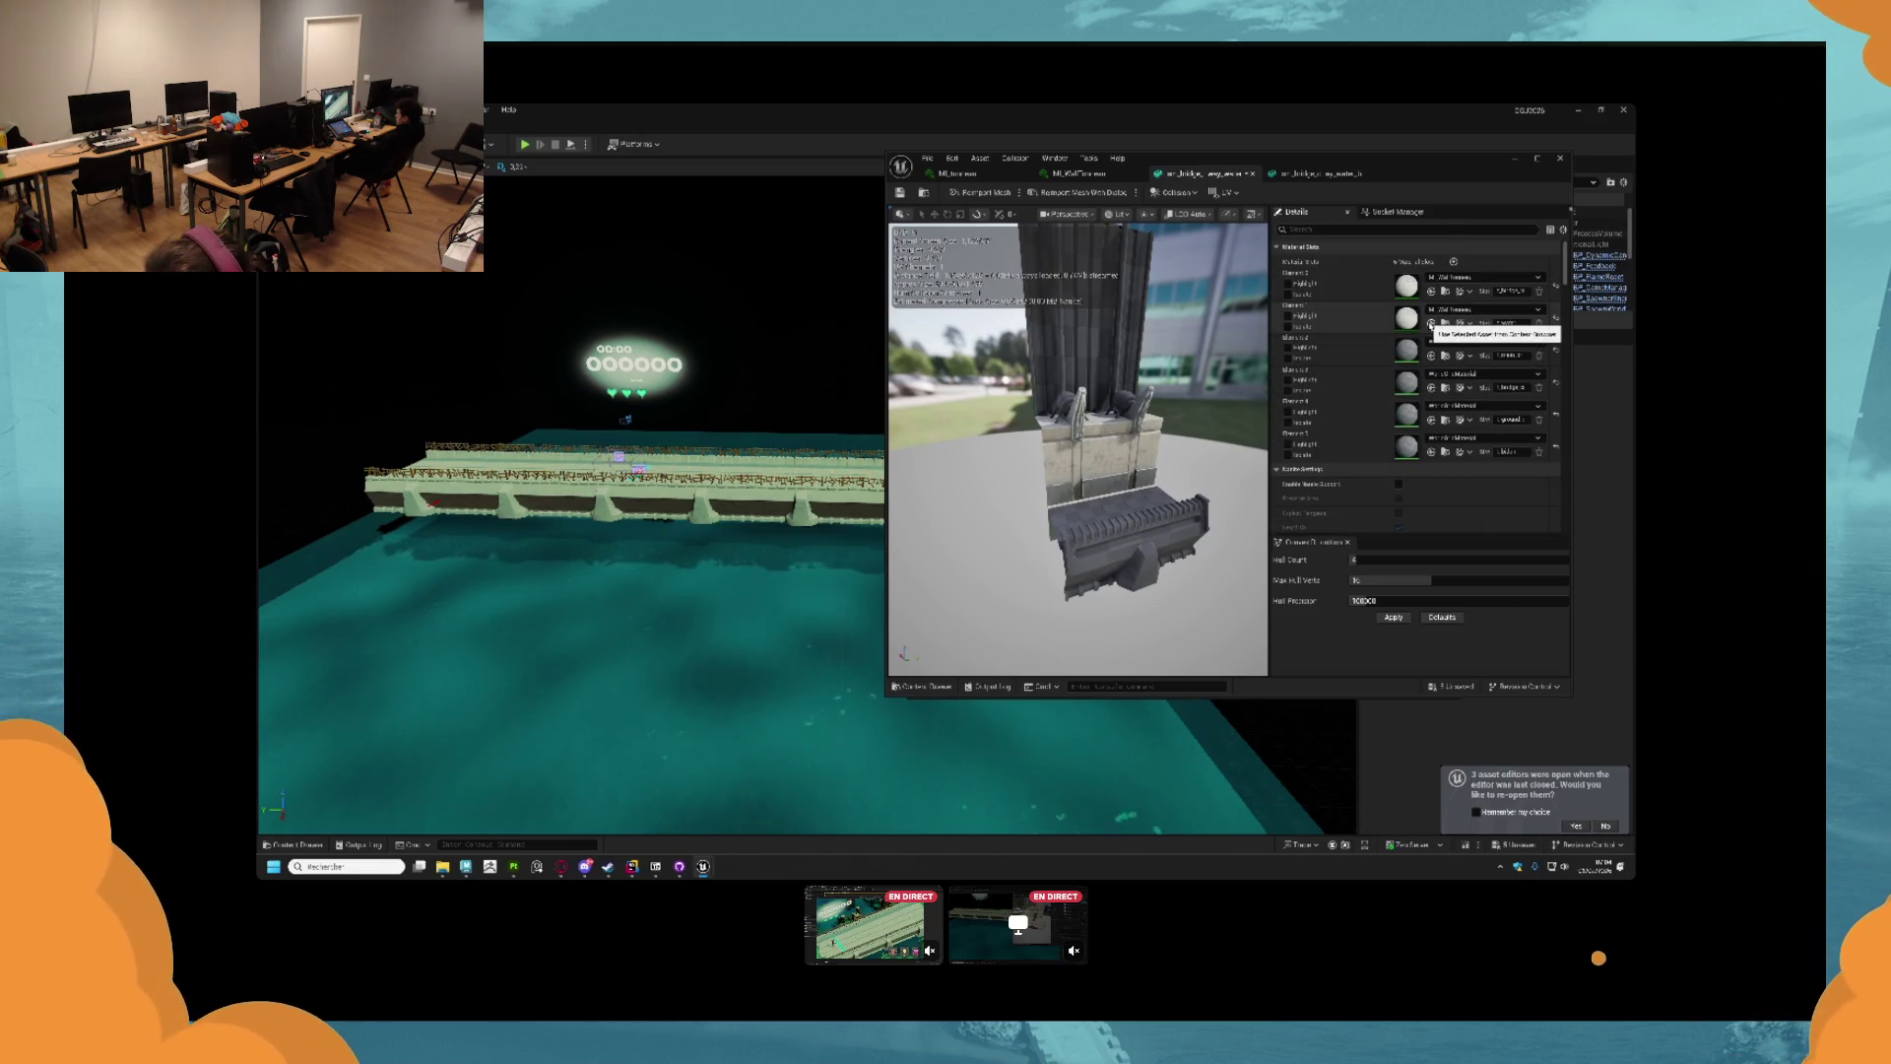
pyautogui.hotkey('ctrl', 'z')
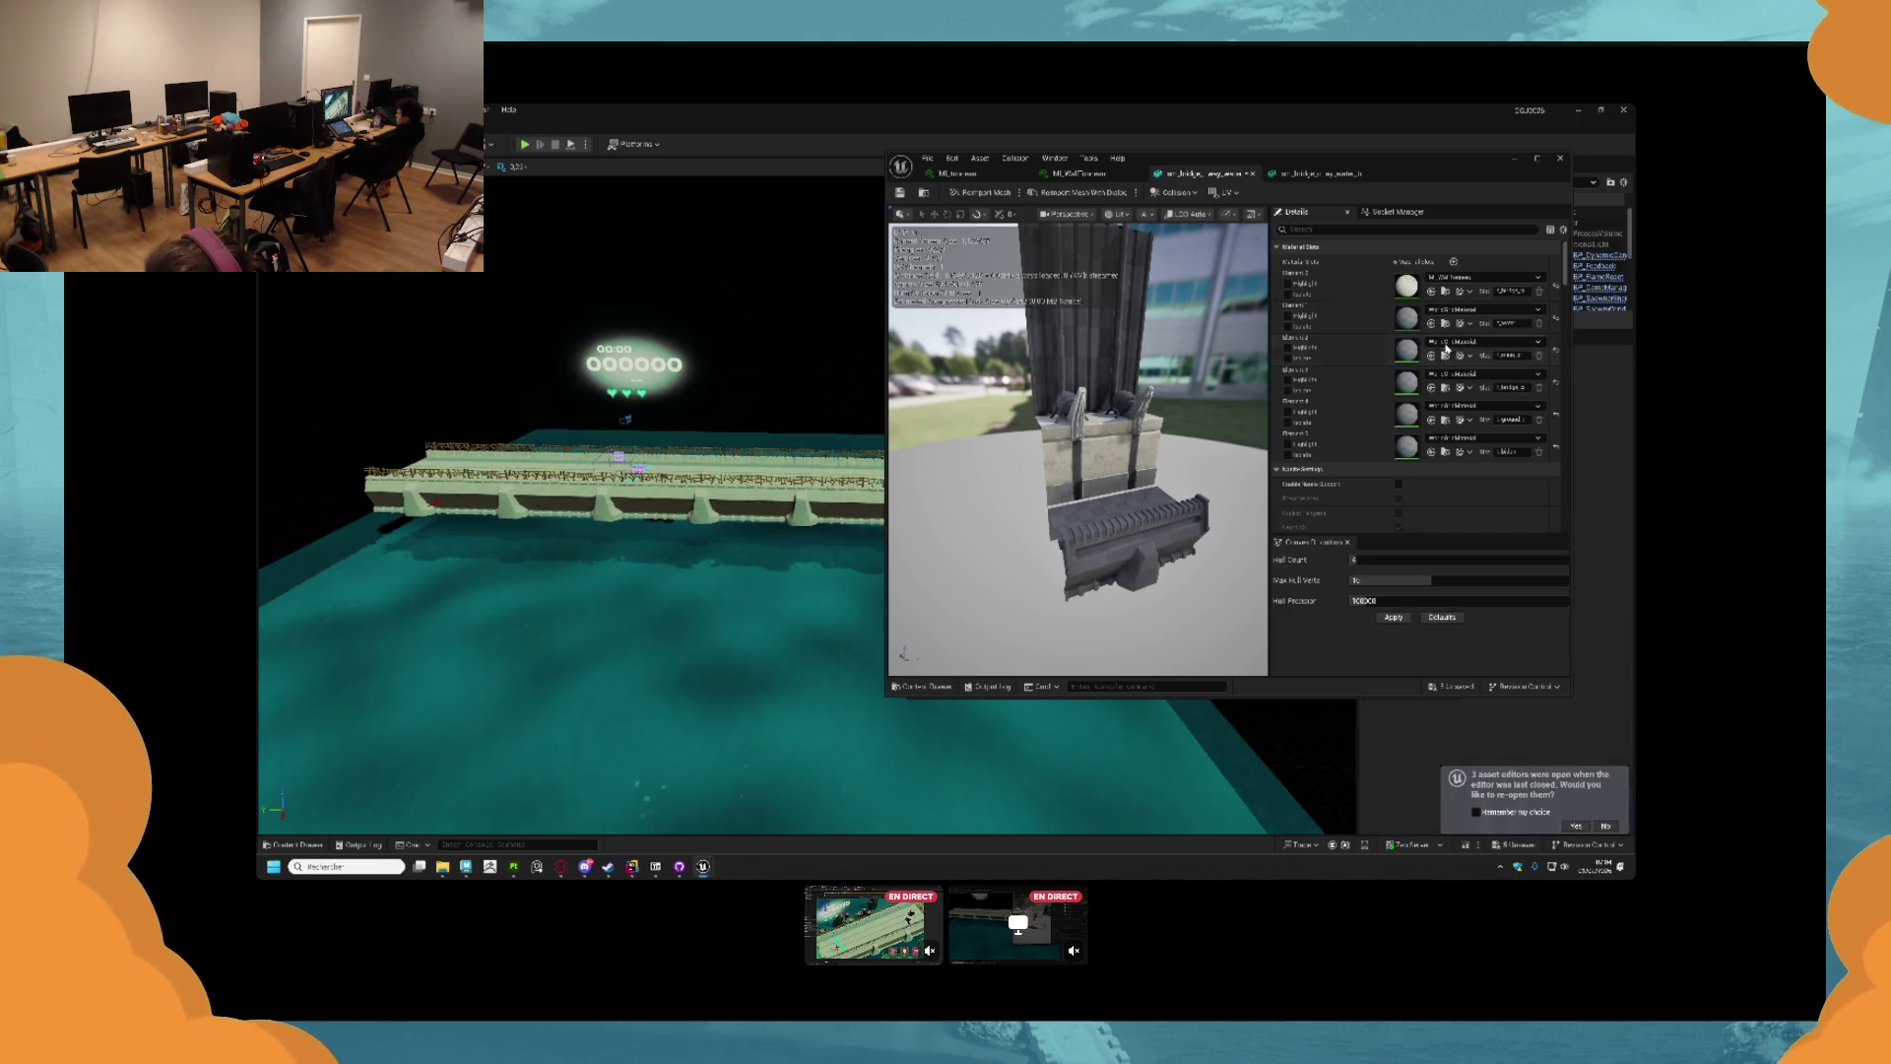
pyautogui.click(1449, 343)
pyautogui.write('wall')
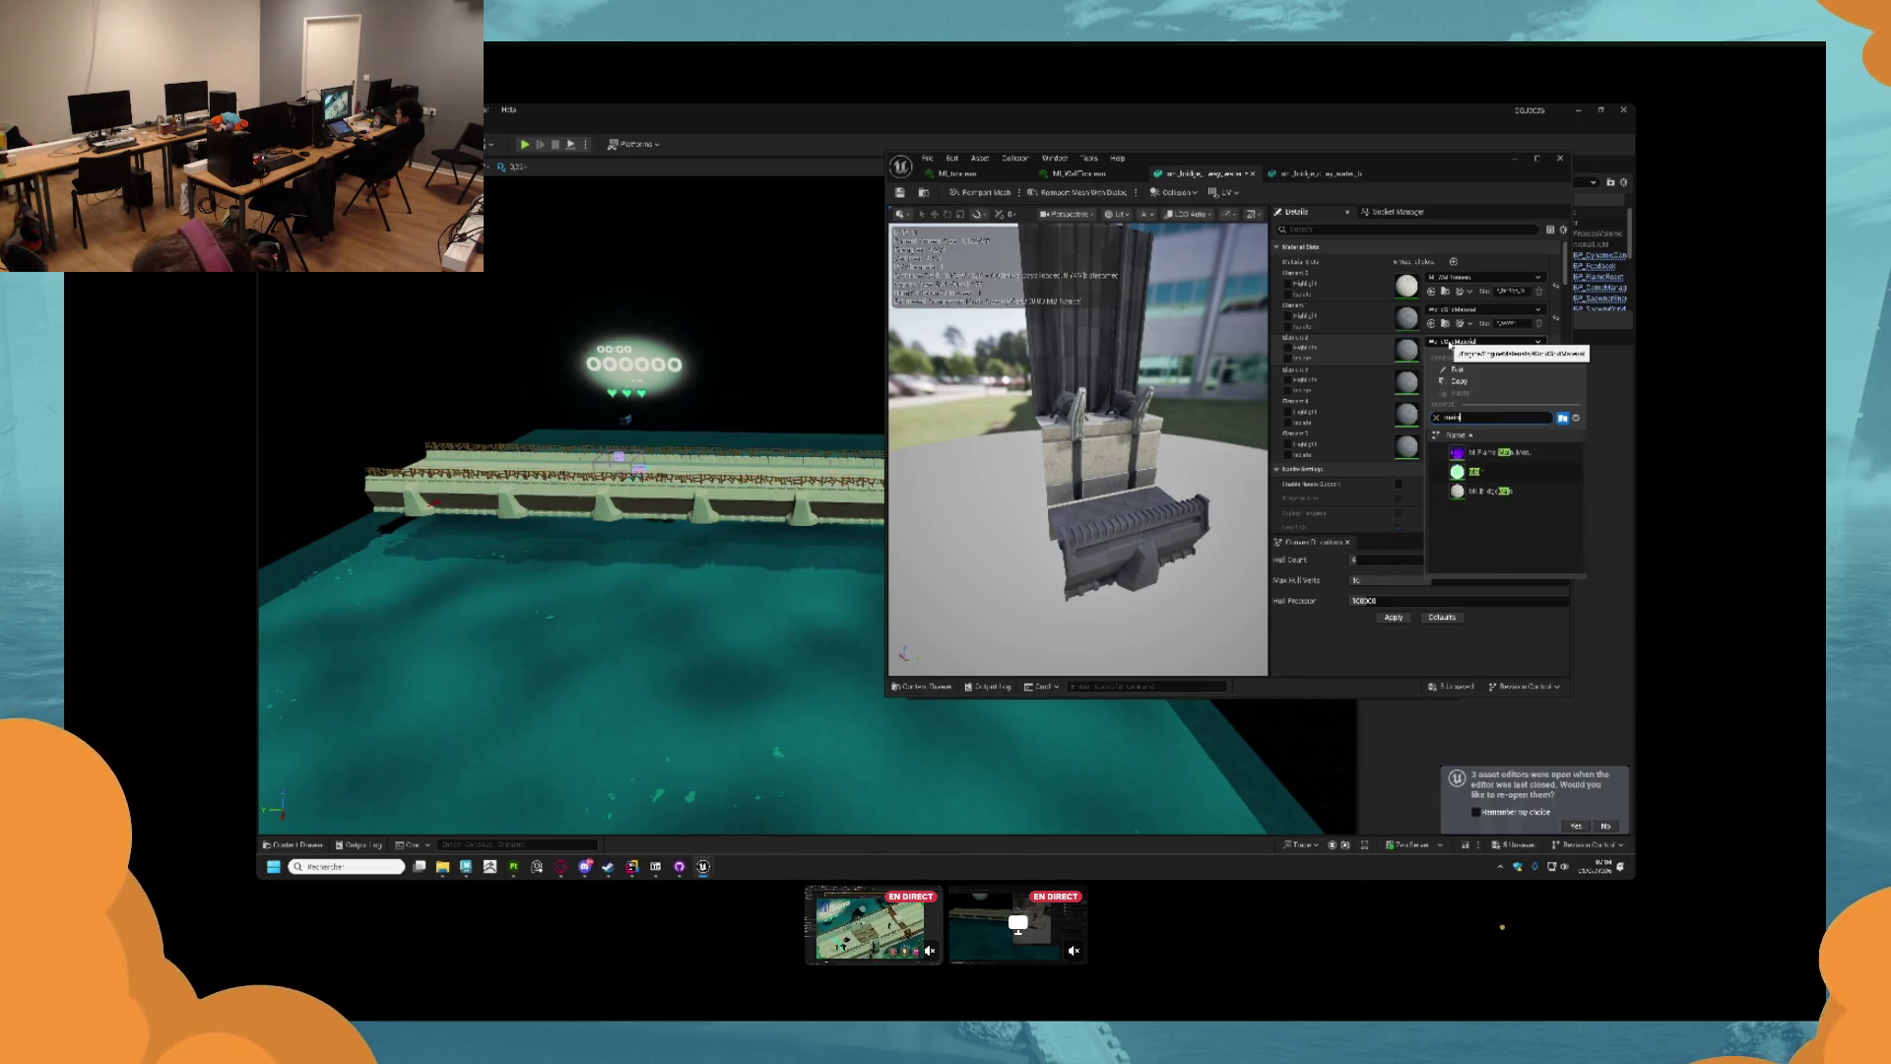
pyautogui.click(1482, 490)
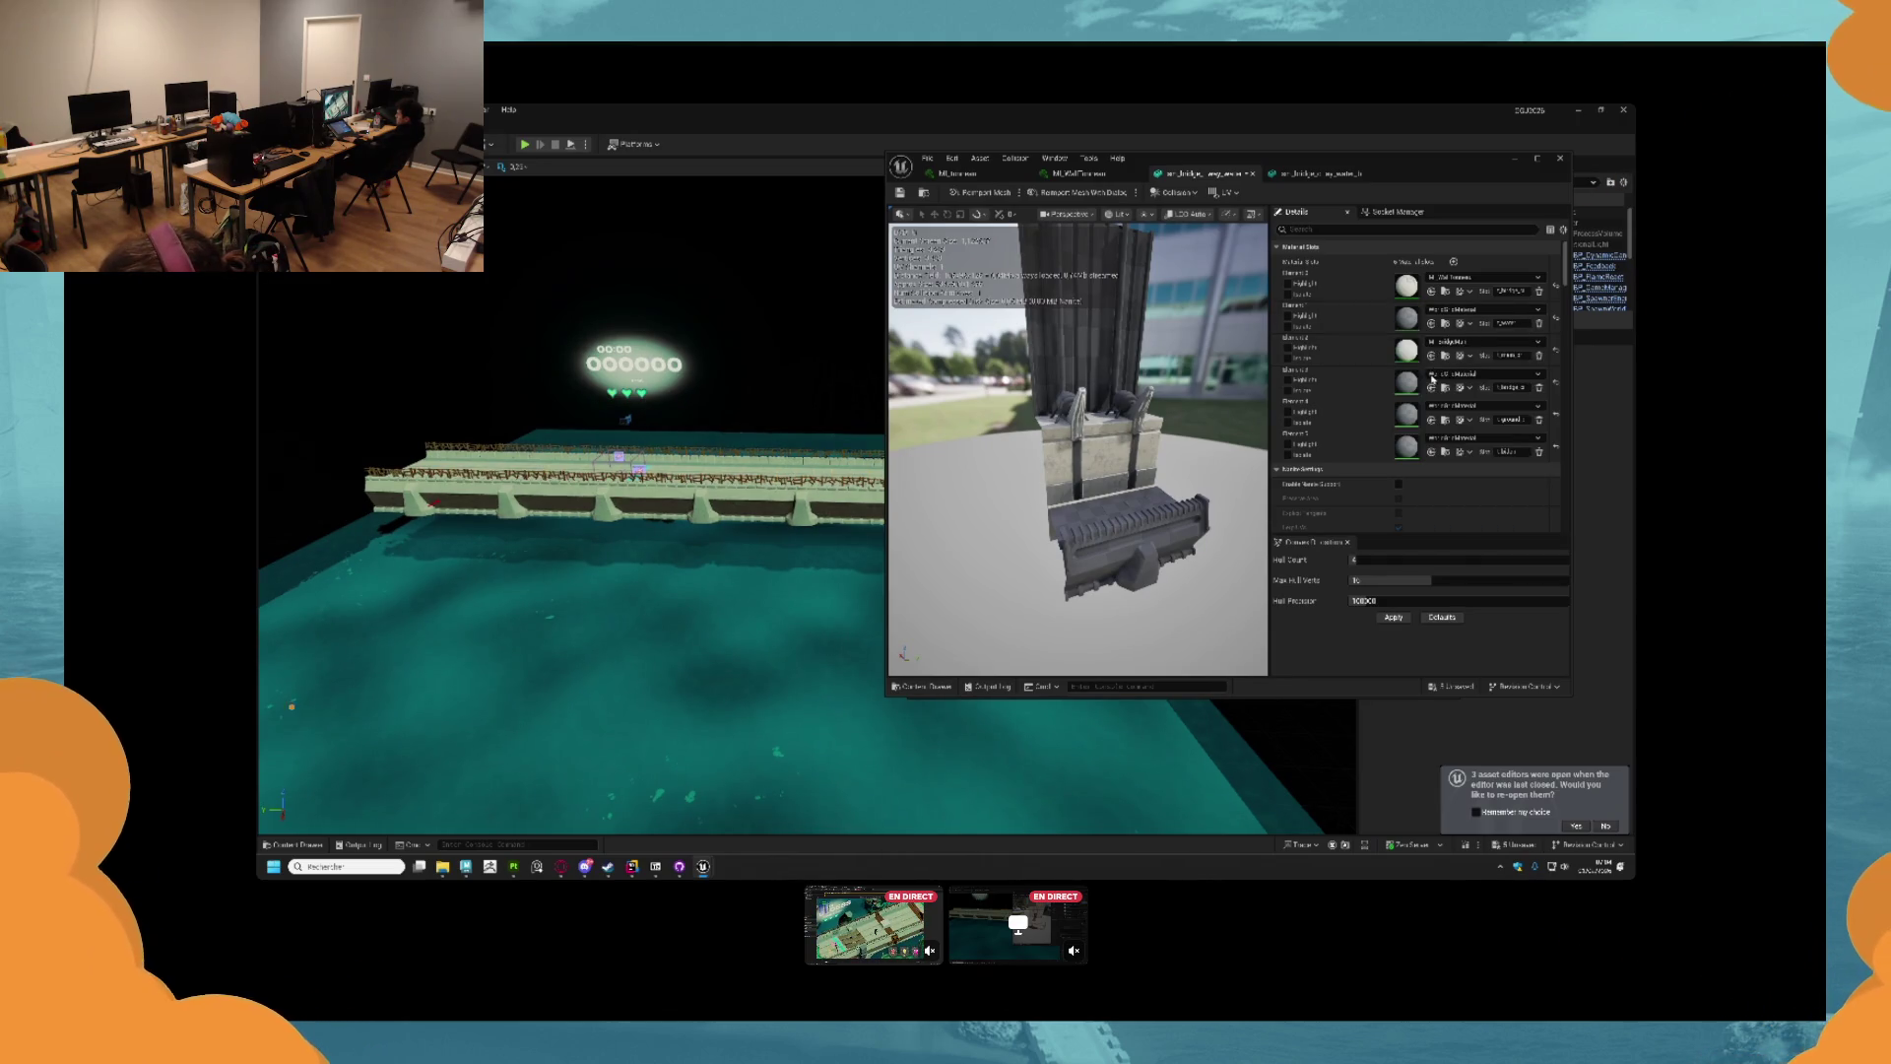
pyautogui.click(1457, 375)
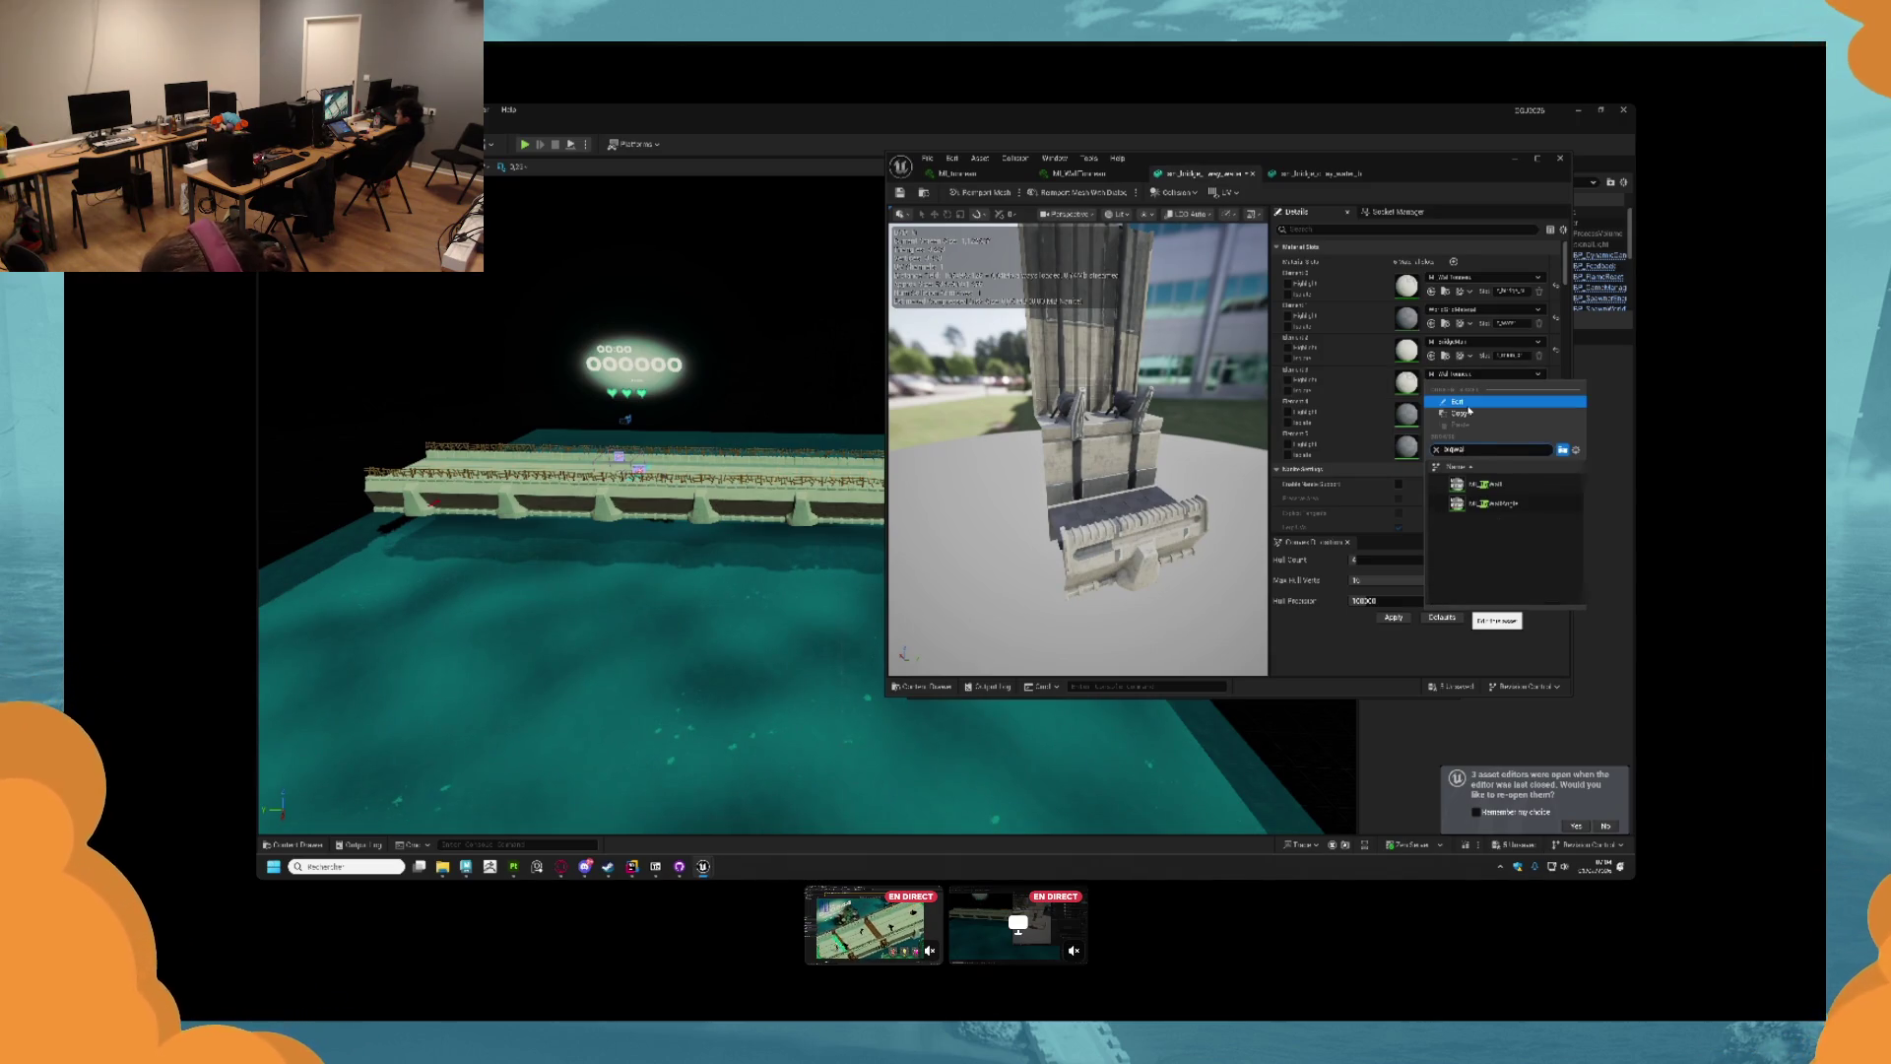
pyautogui.click(1476, 485)
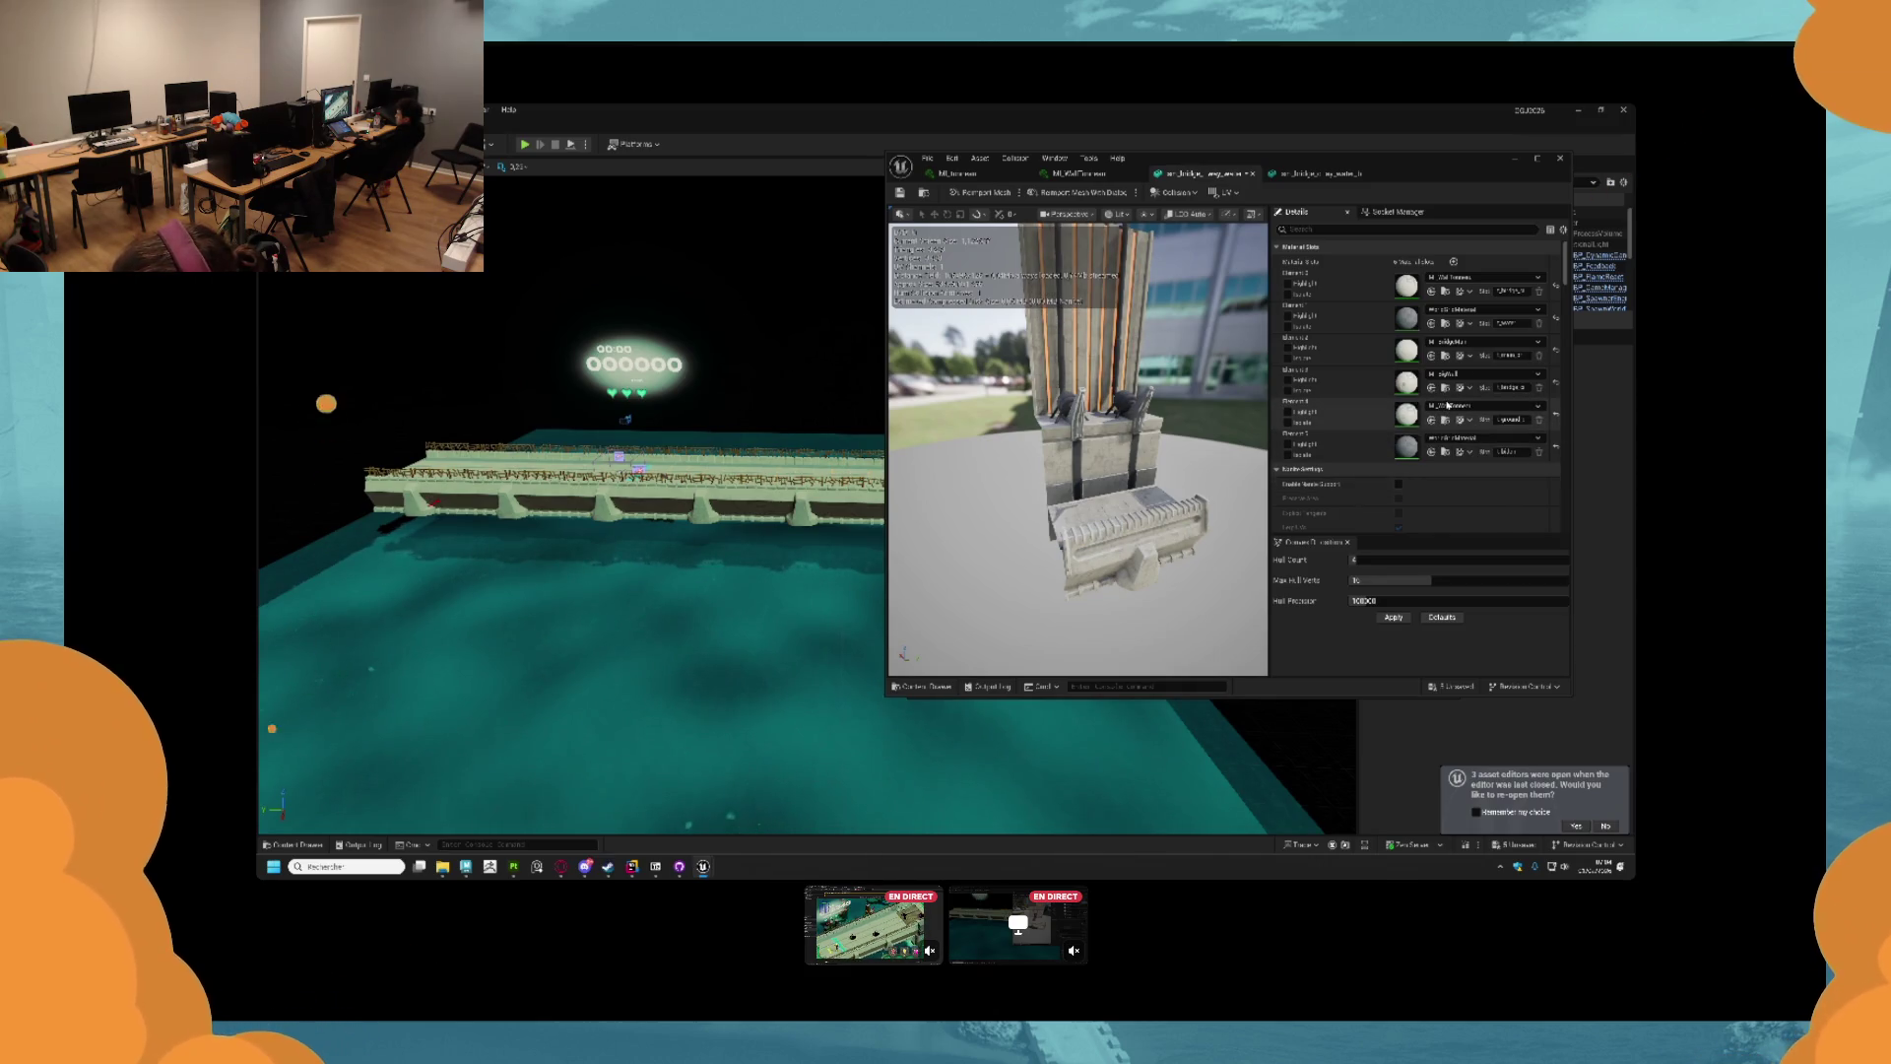
# Assign M_Ground to Element 4 and MI_tonneau to Element 5, then close the mesh editor.
pyautogui.click(1449, 405)
pyautogui.write('ground')
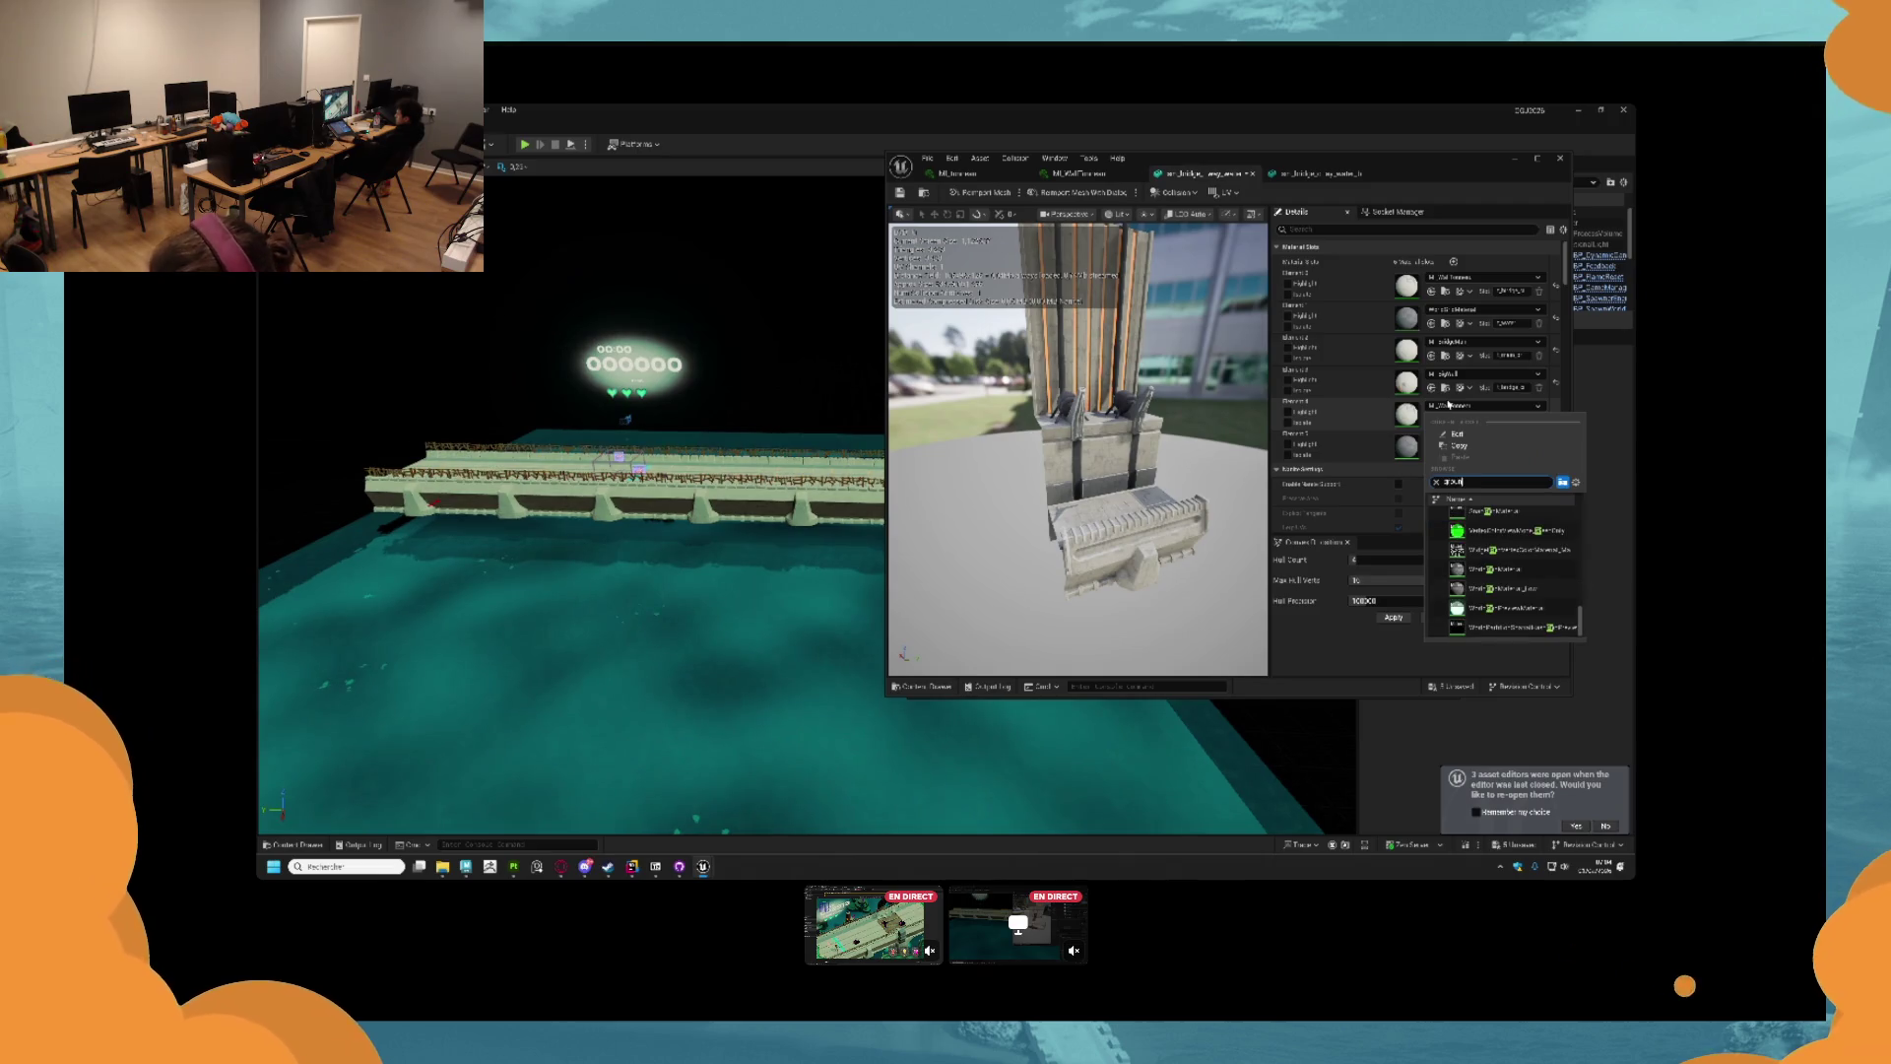
pyautogui.click(1489, 613)
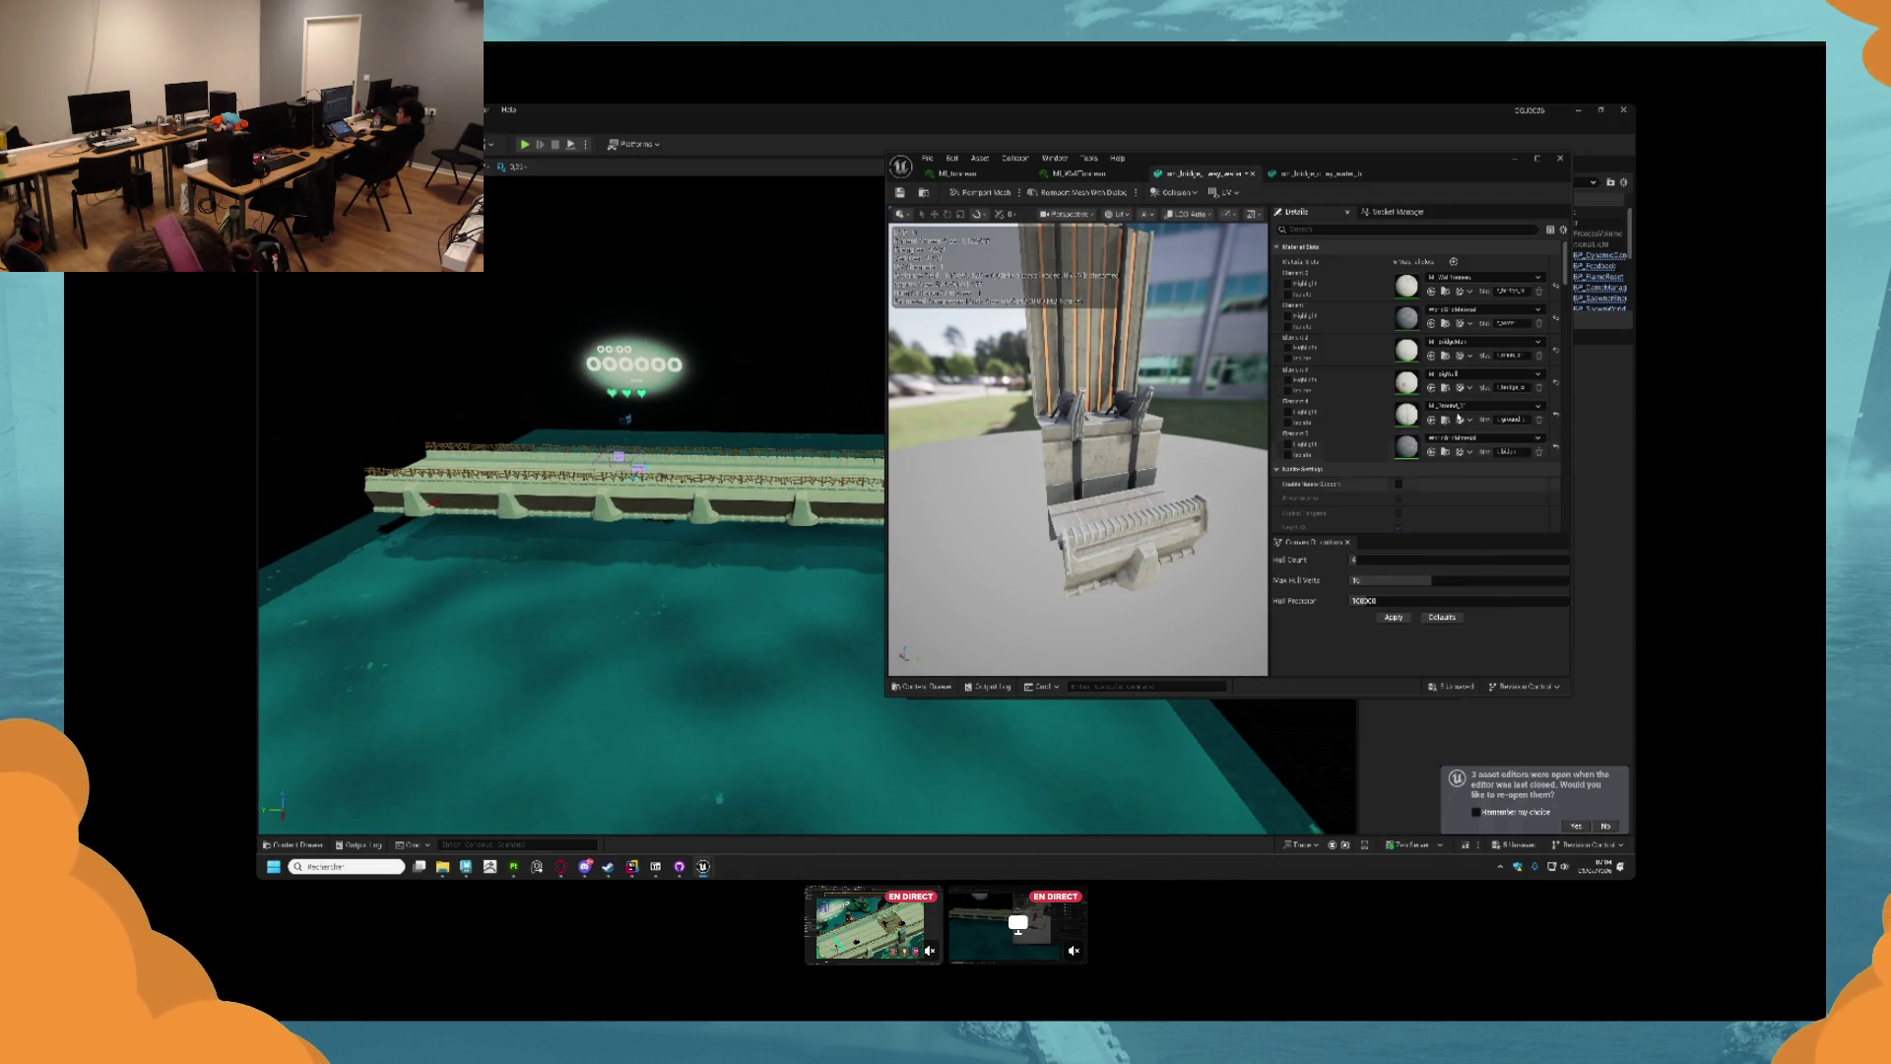
pyautogui.click(1433, 453)
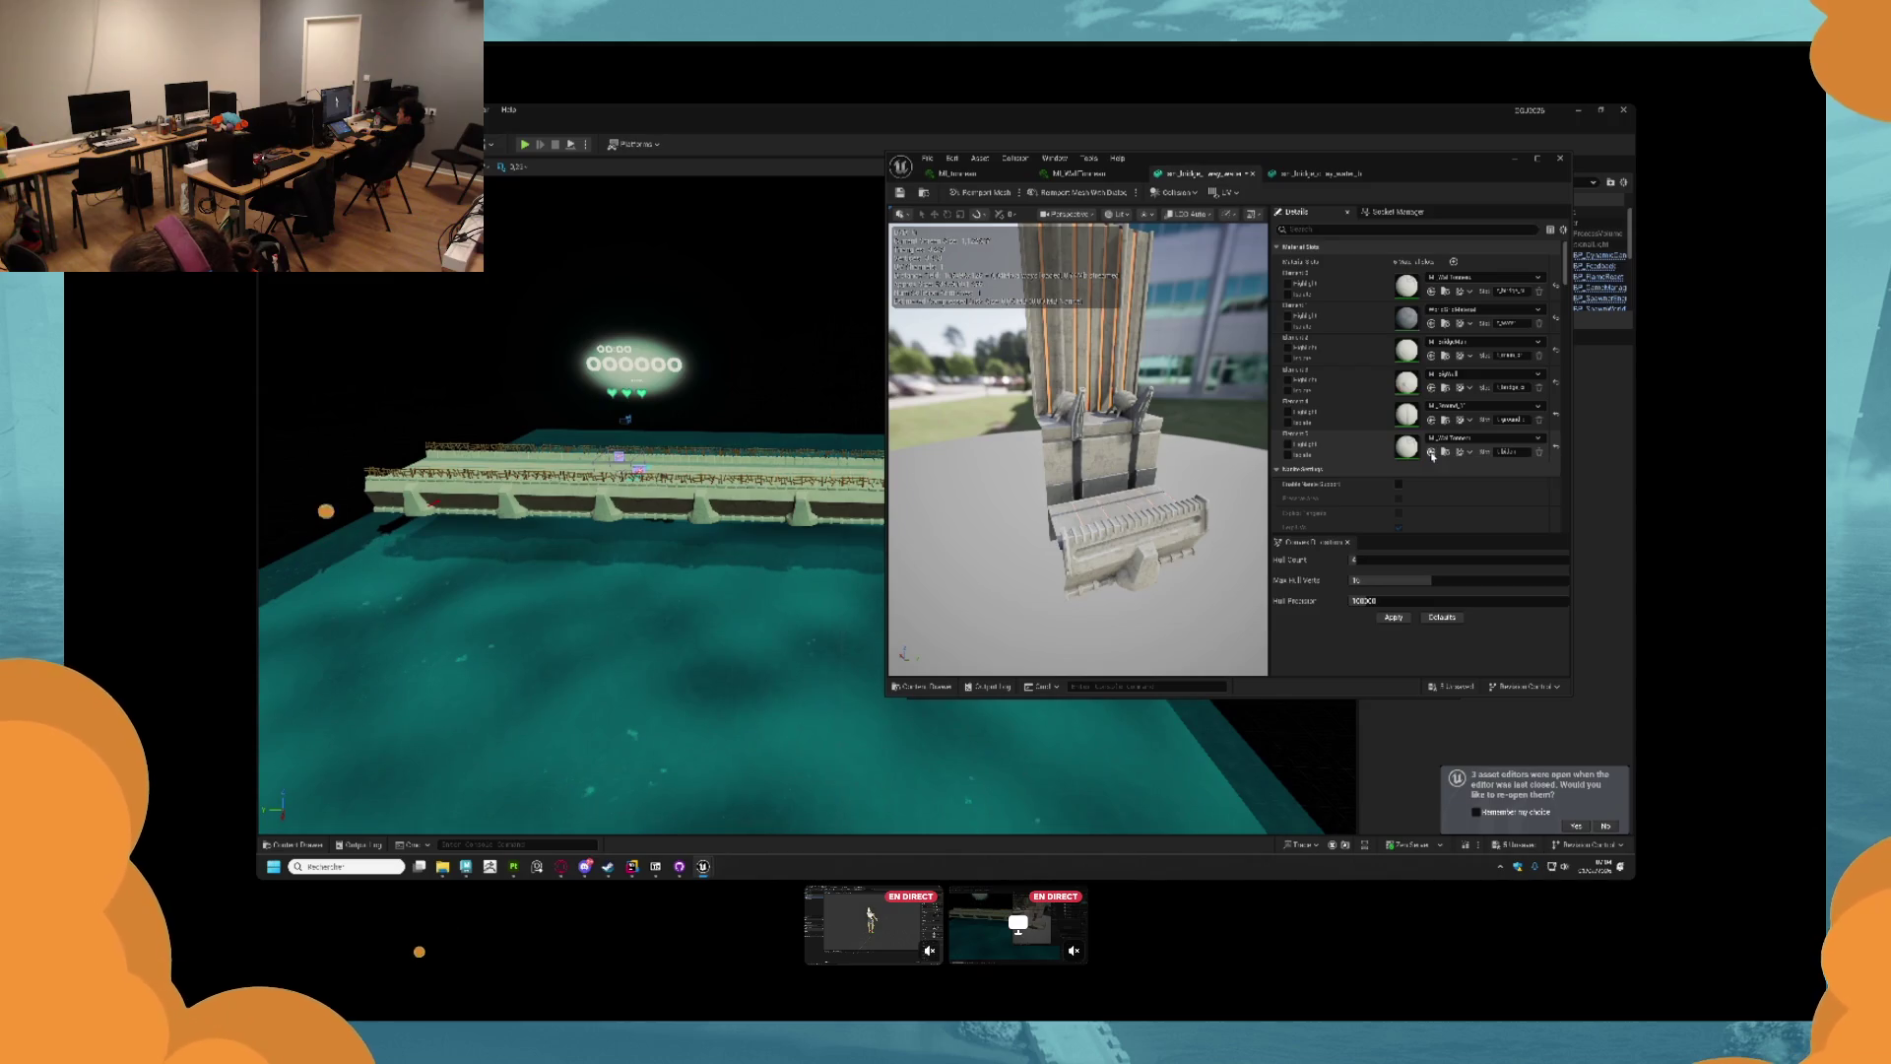
pyautogui.click(1430, 438)
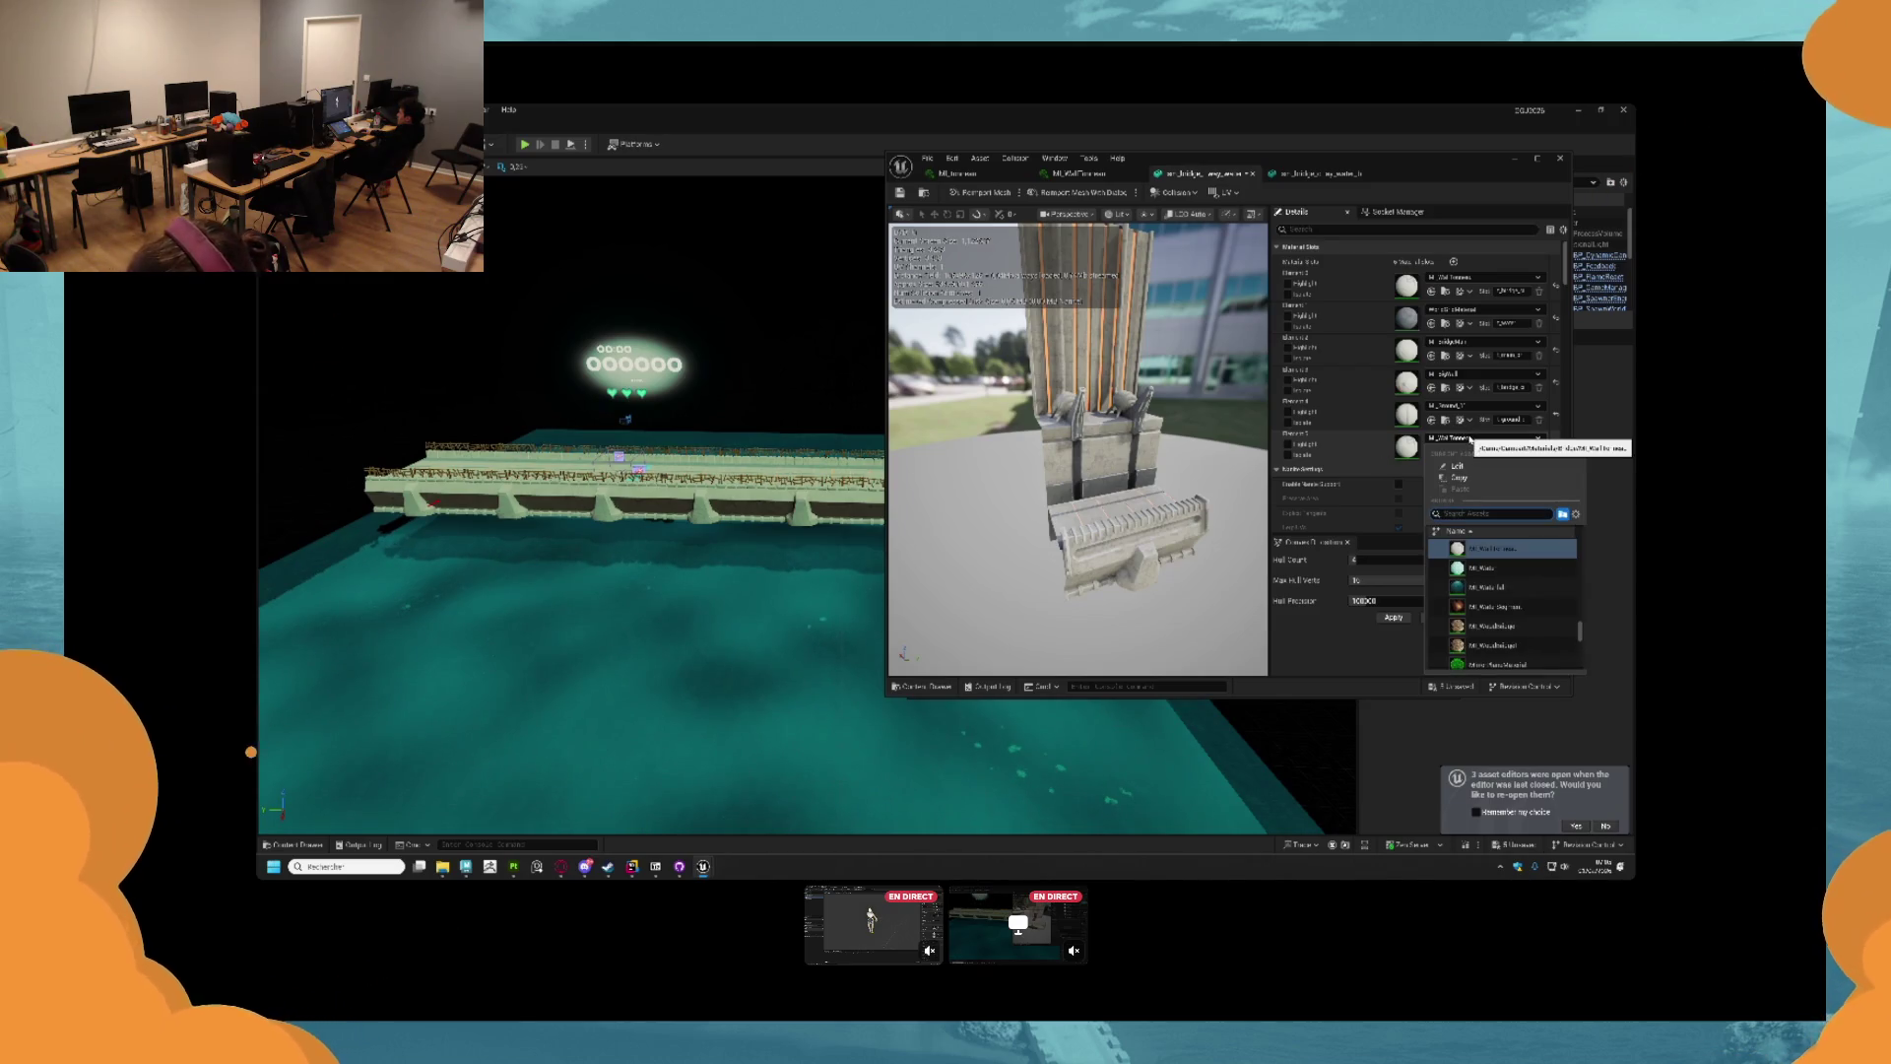
pyautogui.write('masternneau')
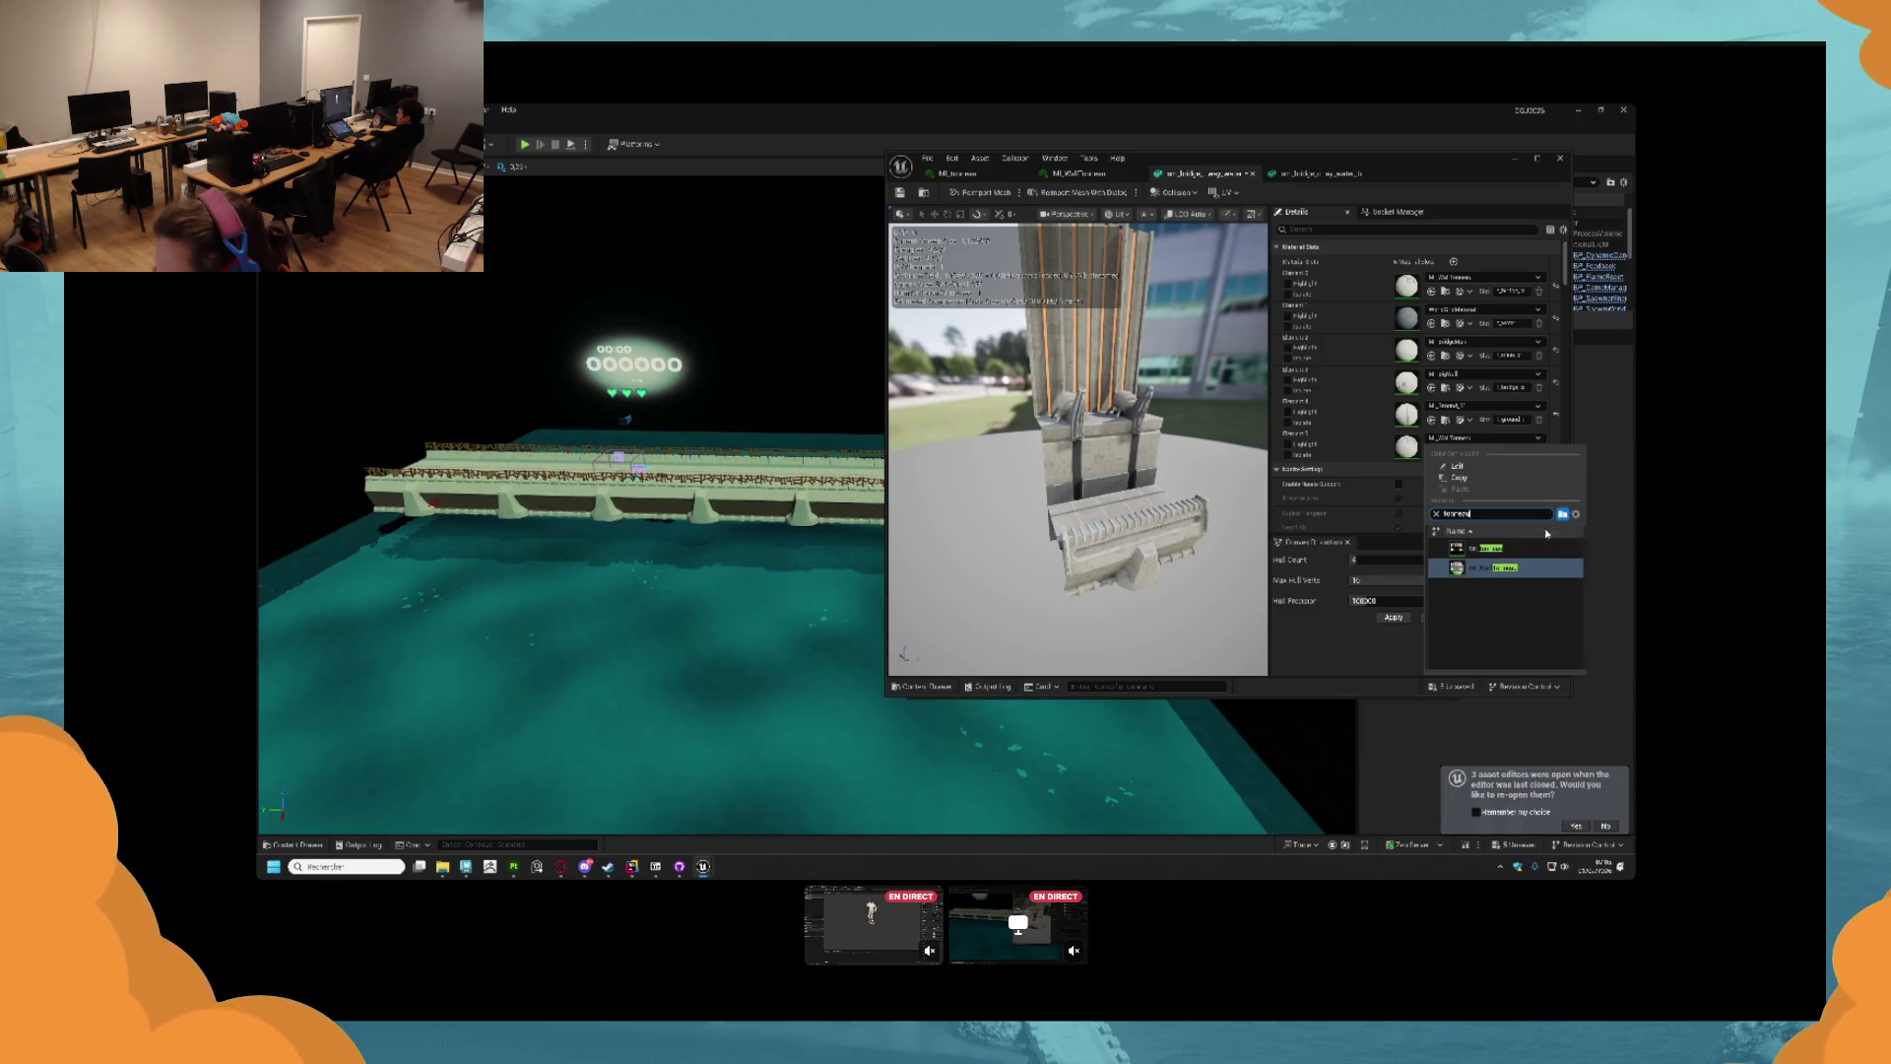
pyautogui.click(1526, 552)
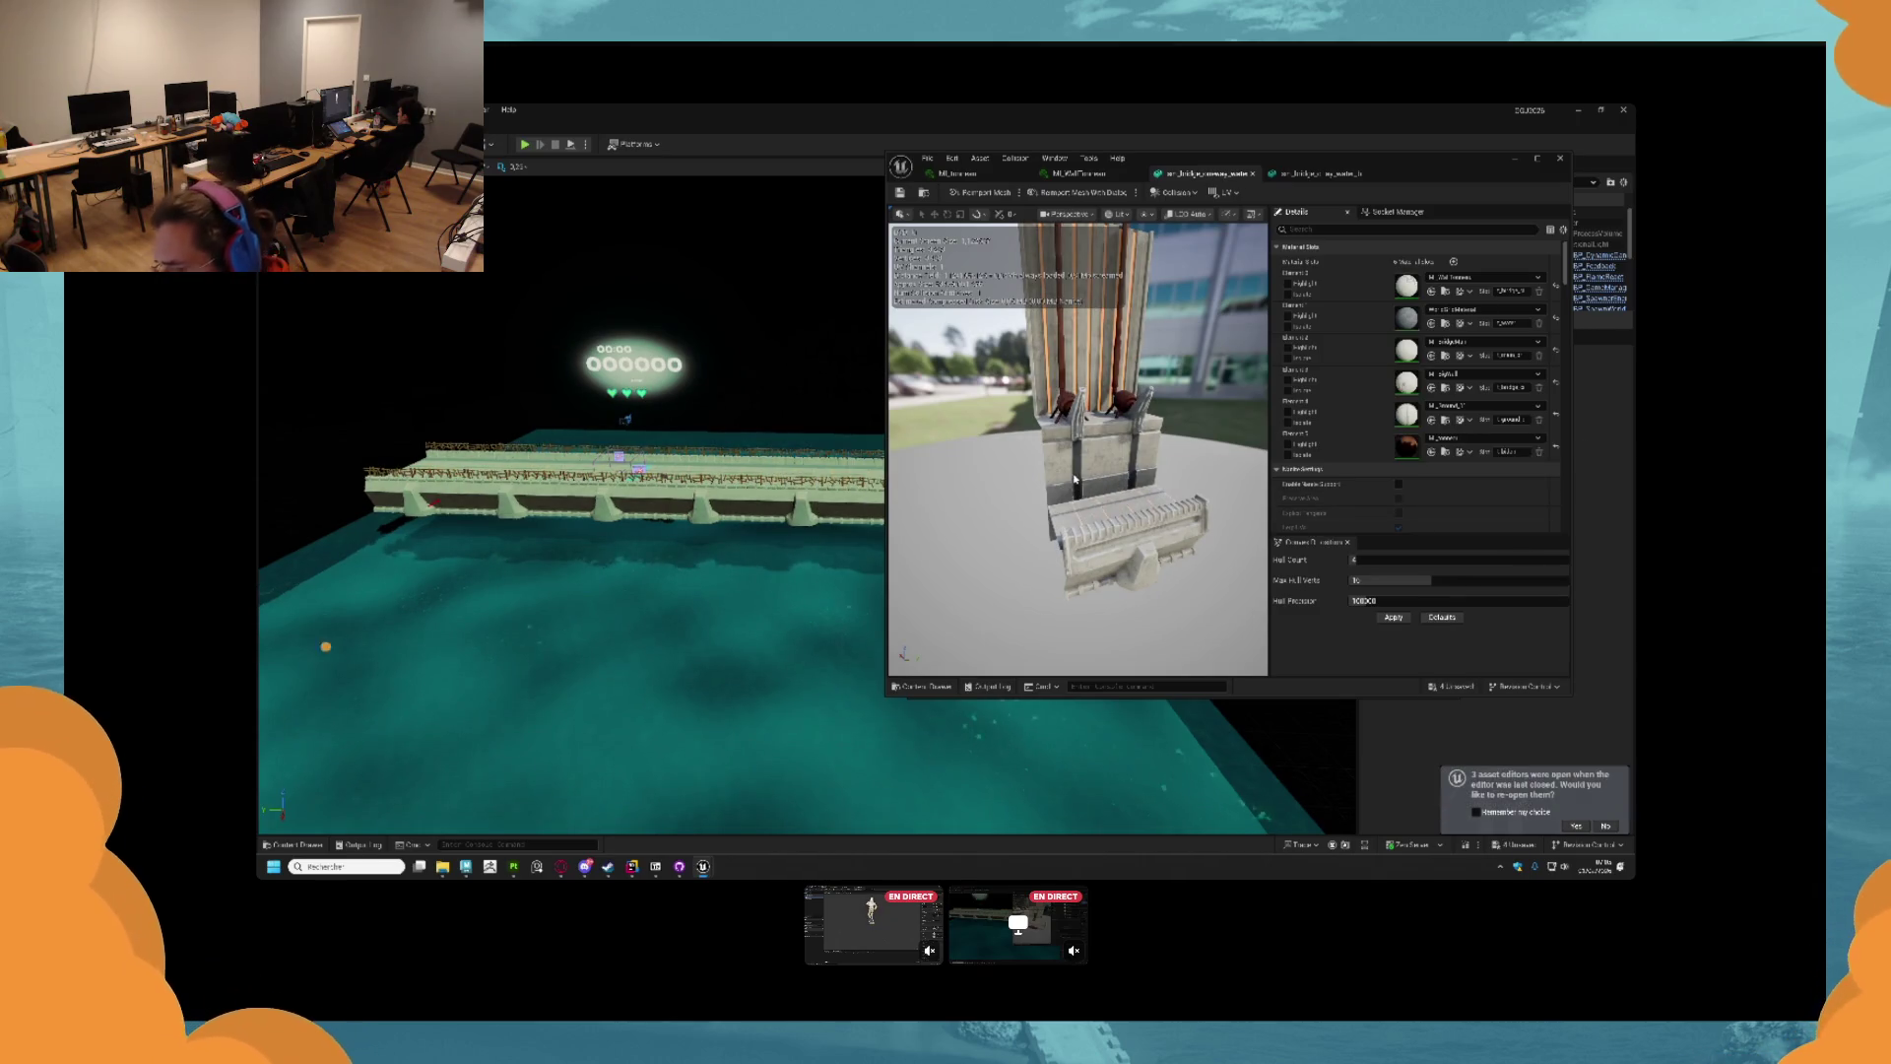
pyautogui.scroll(-3, 1075, 480)
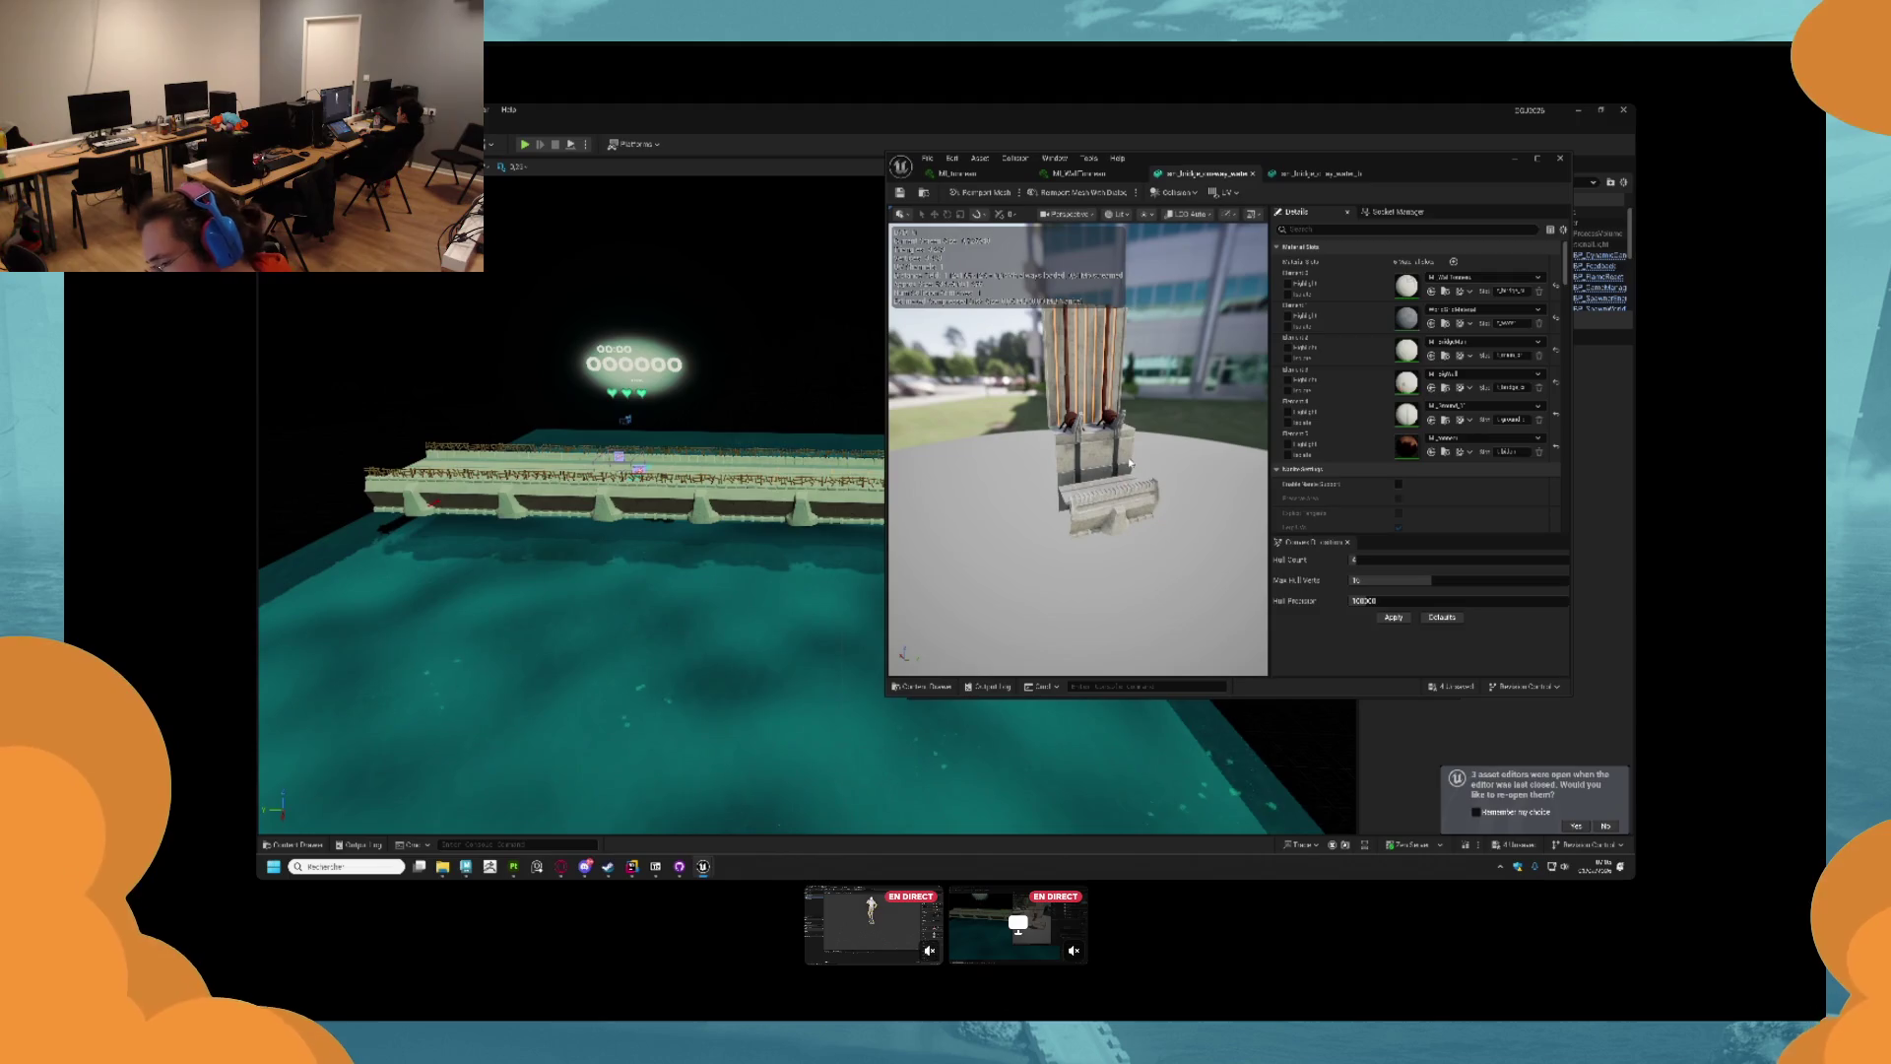
pyautogui.scroll(-2, 1132, 458)
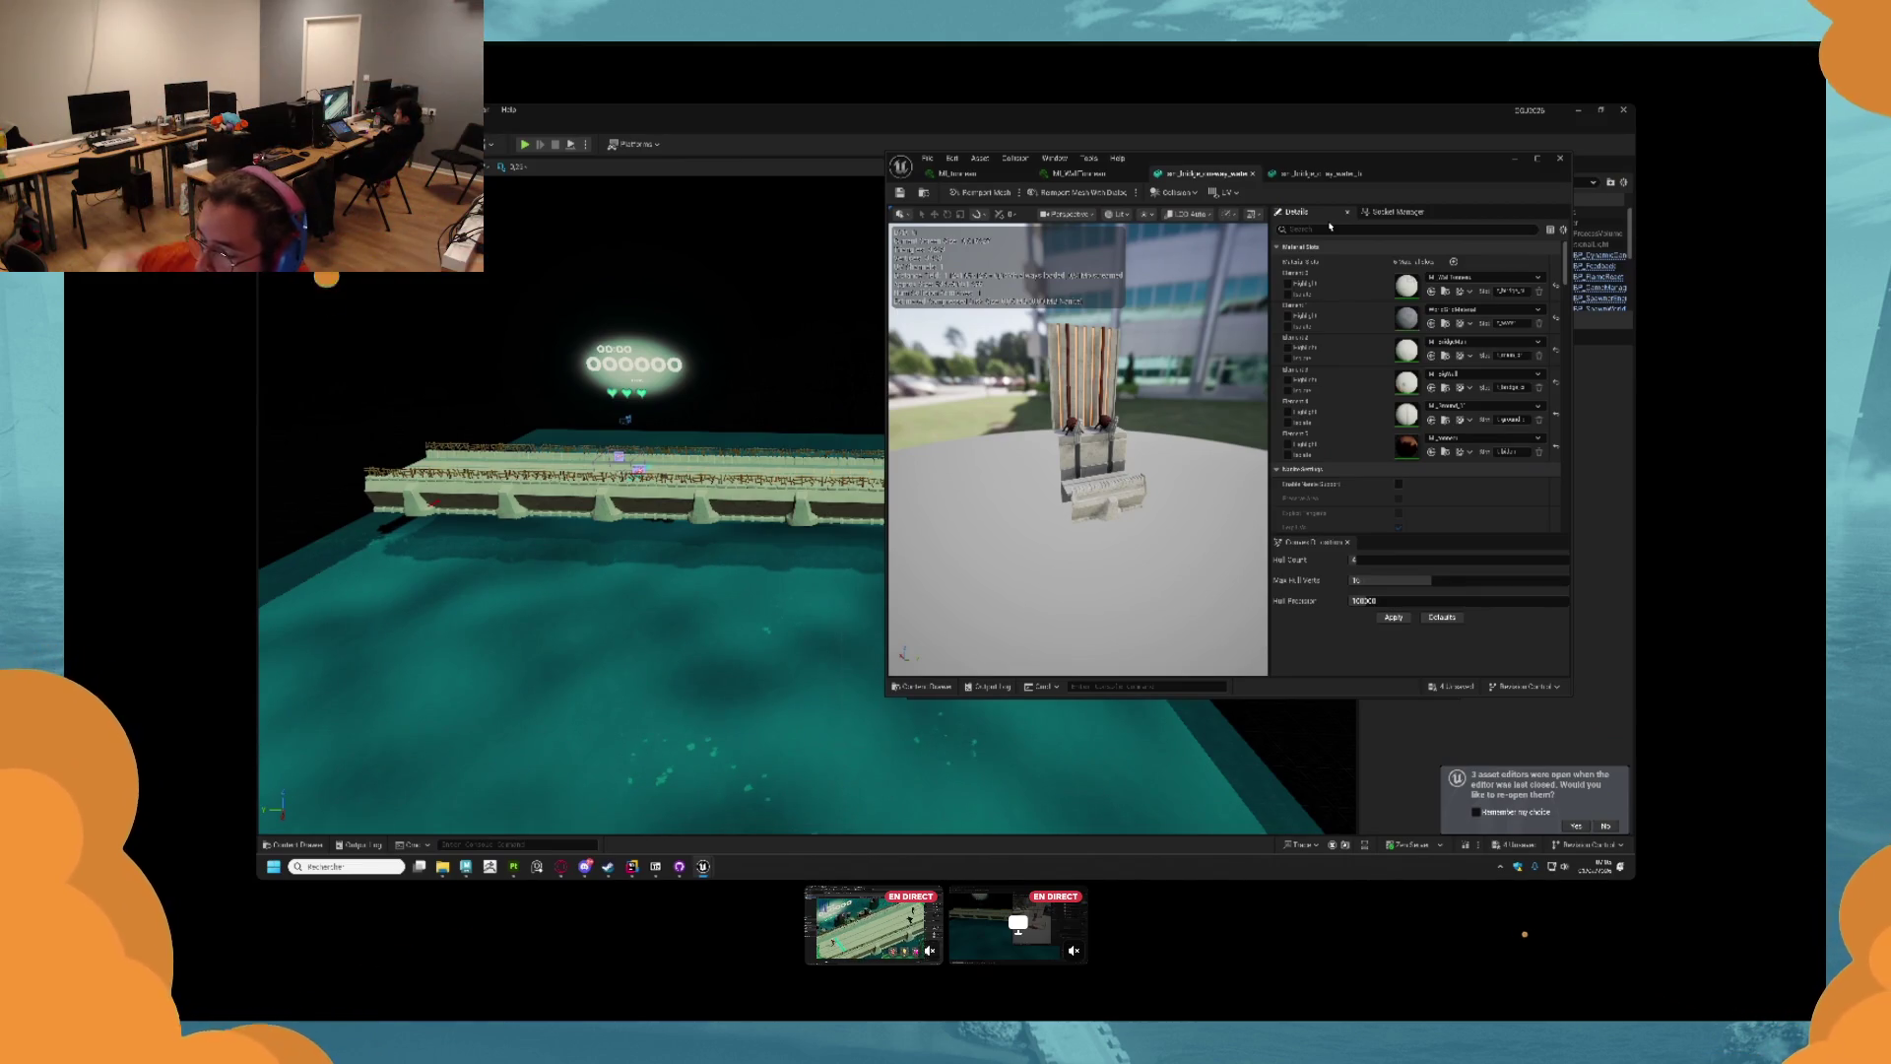
pyautogui.click(1559, 158)
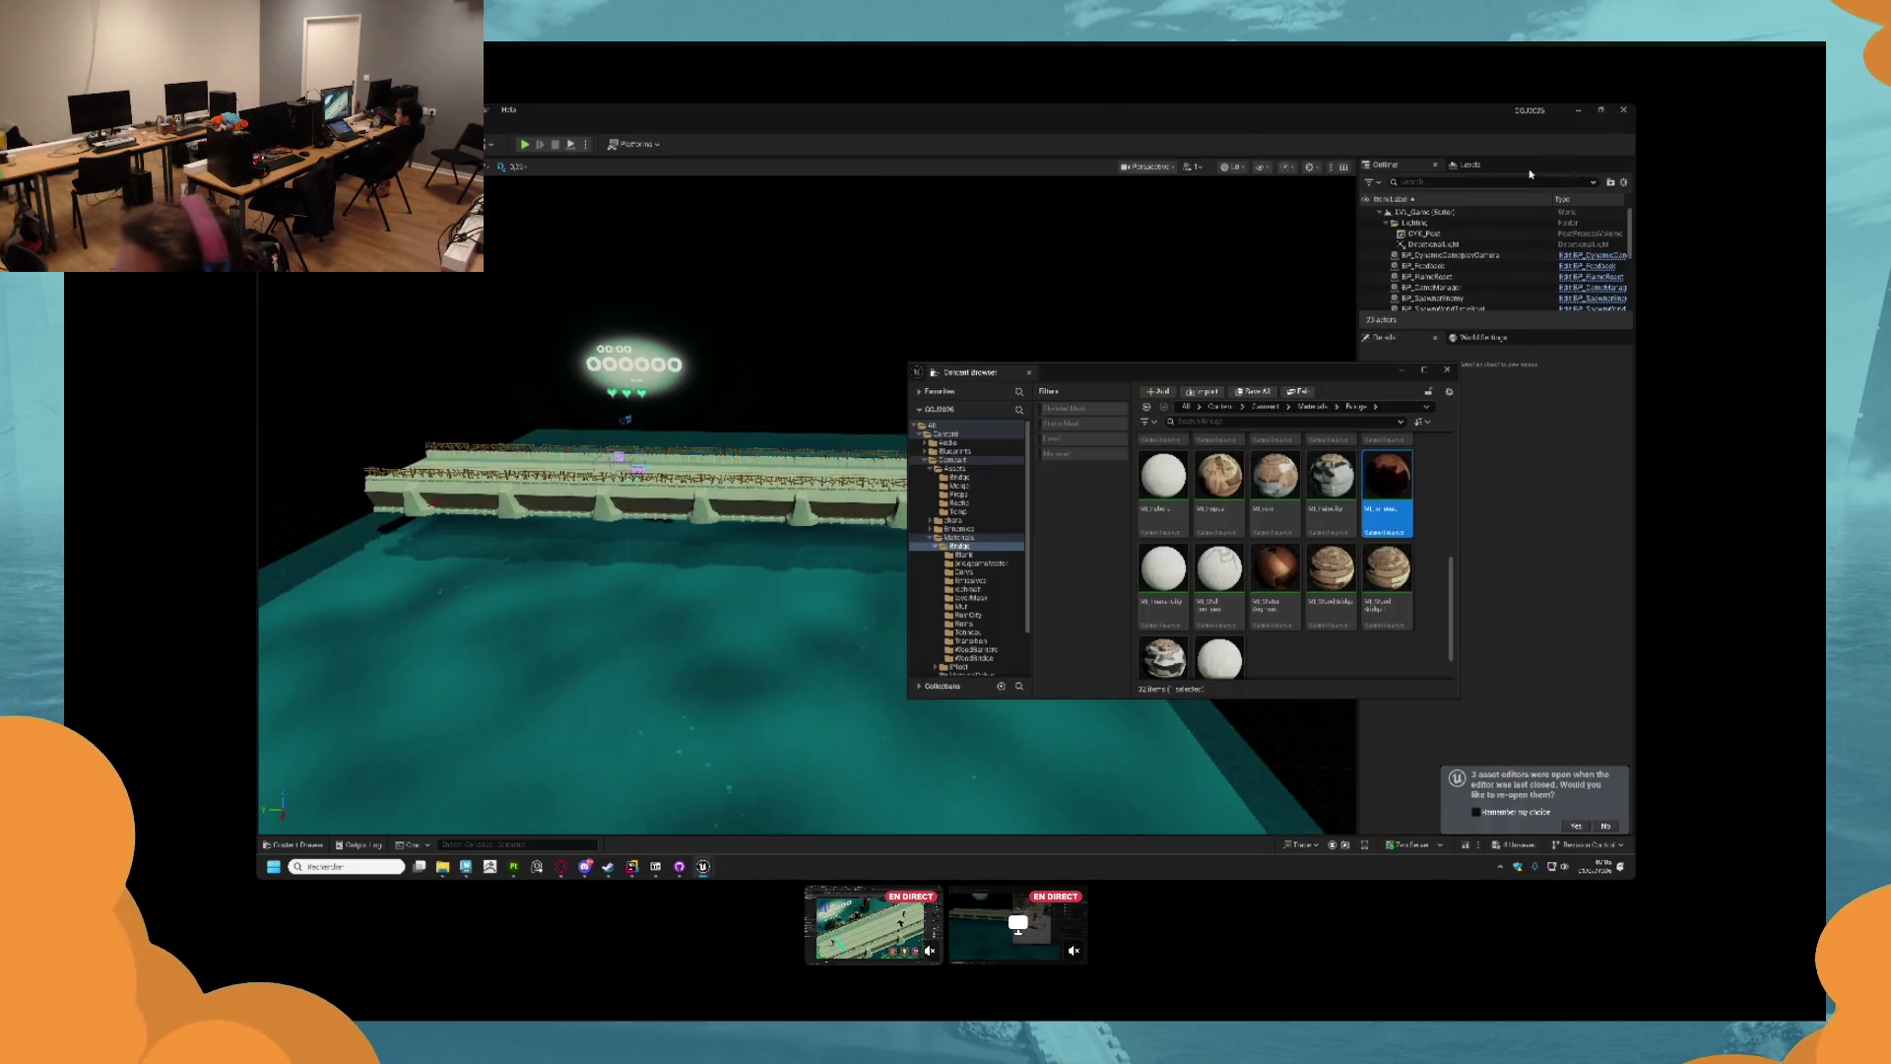
# Close the Content Browser, select sm_test_bridge5, save the modified assets with Save Selected, and exit Unreal.
pyautogui.click(1446, 370)
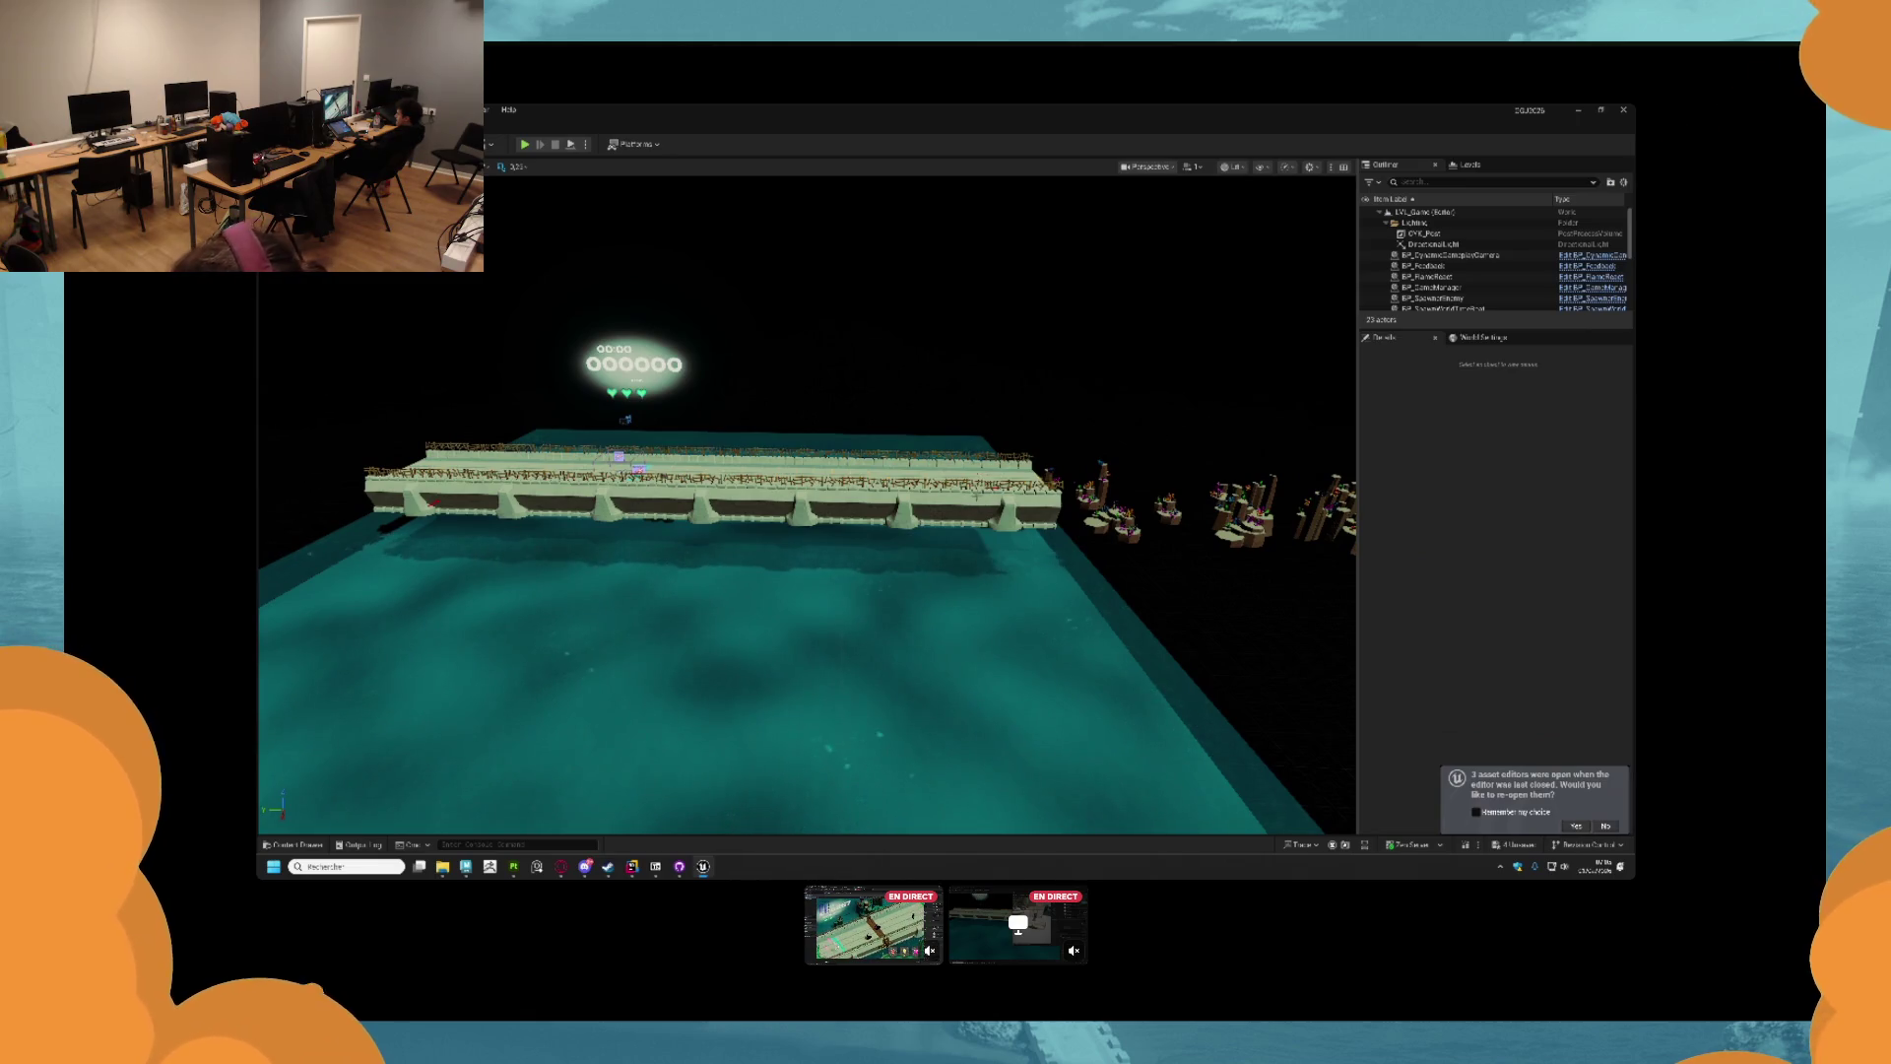
pyautogui.click(991, 477)
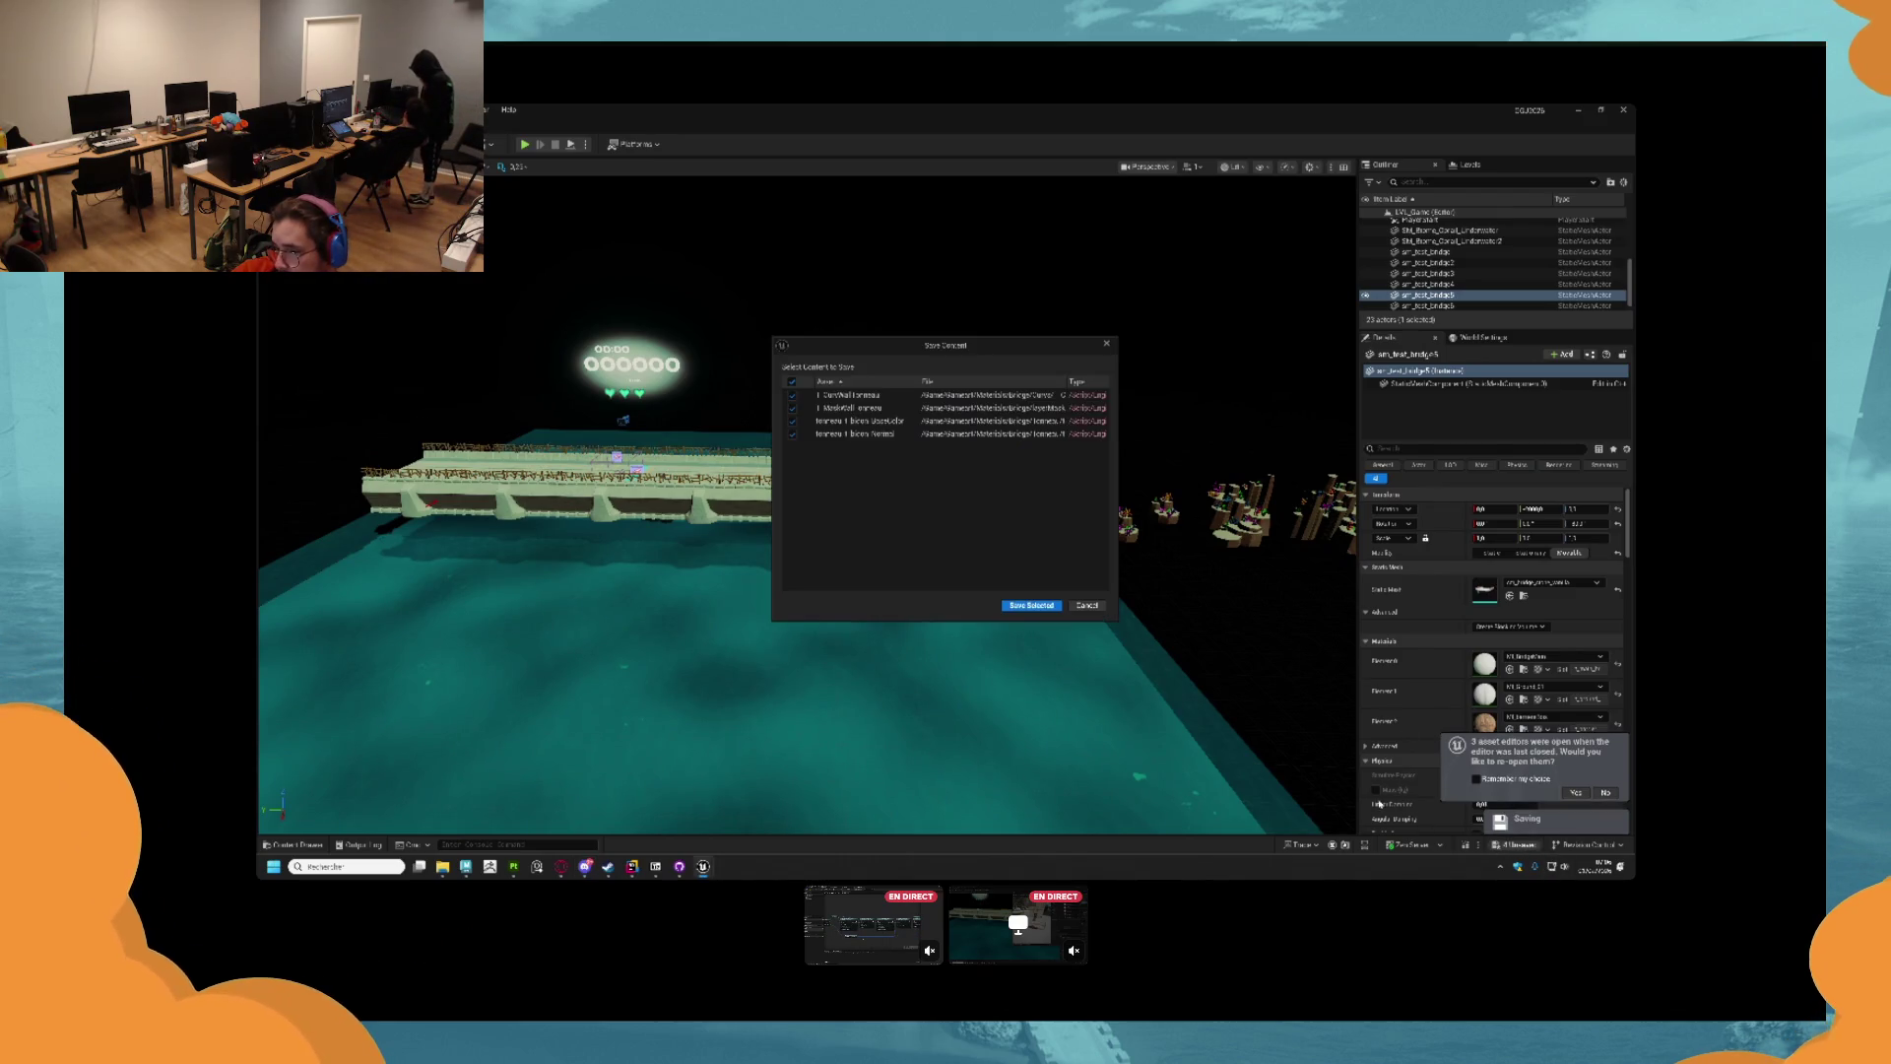
pyautogui.click(1033, 605)
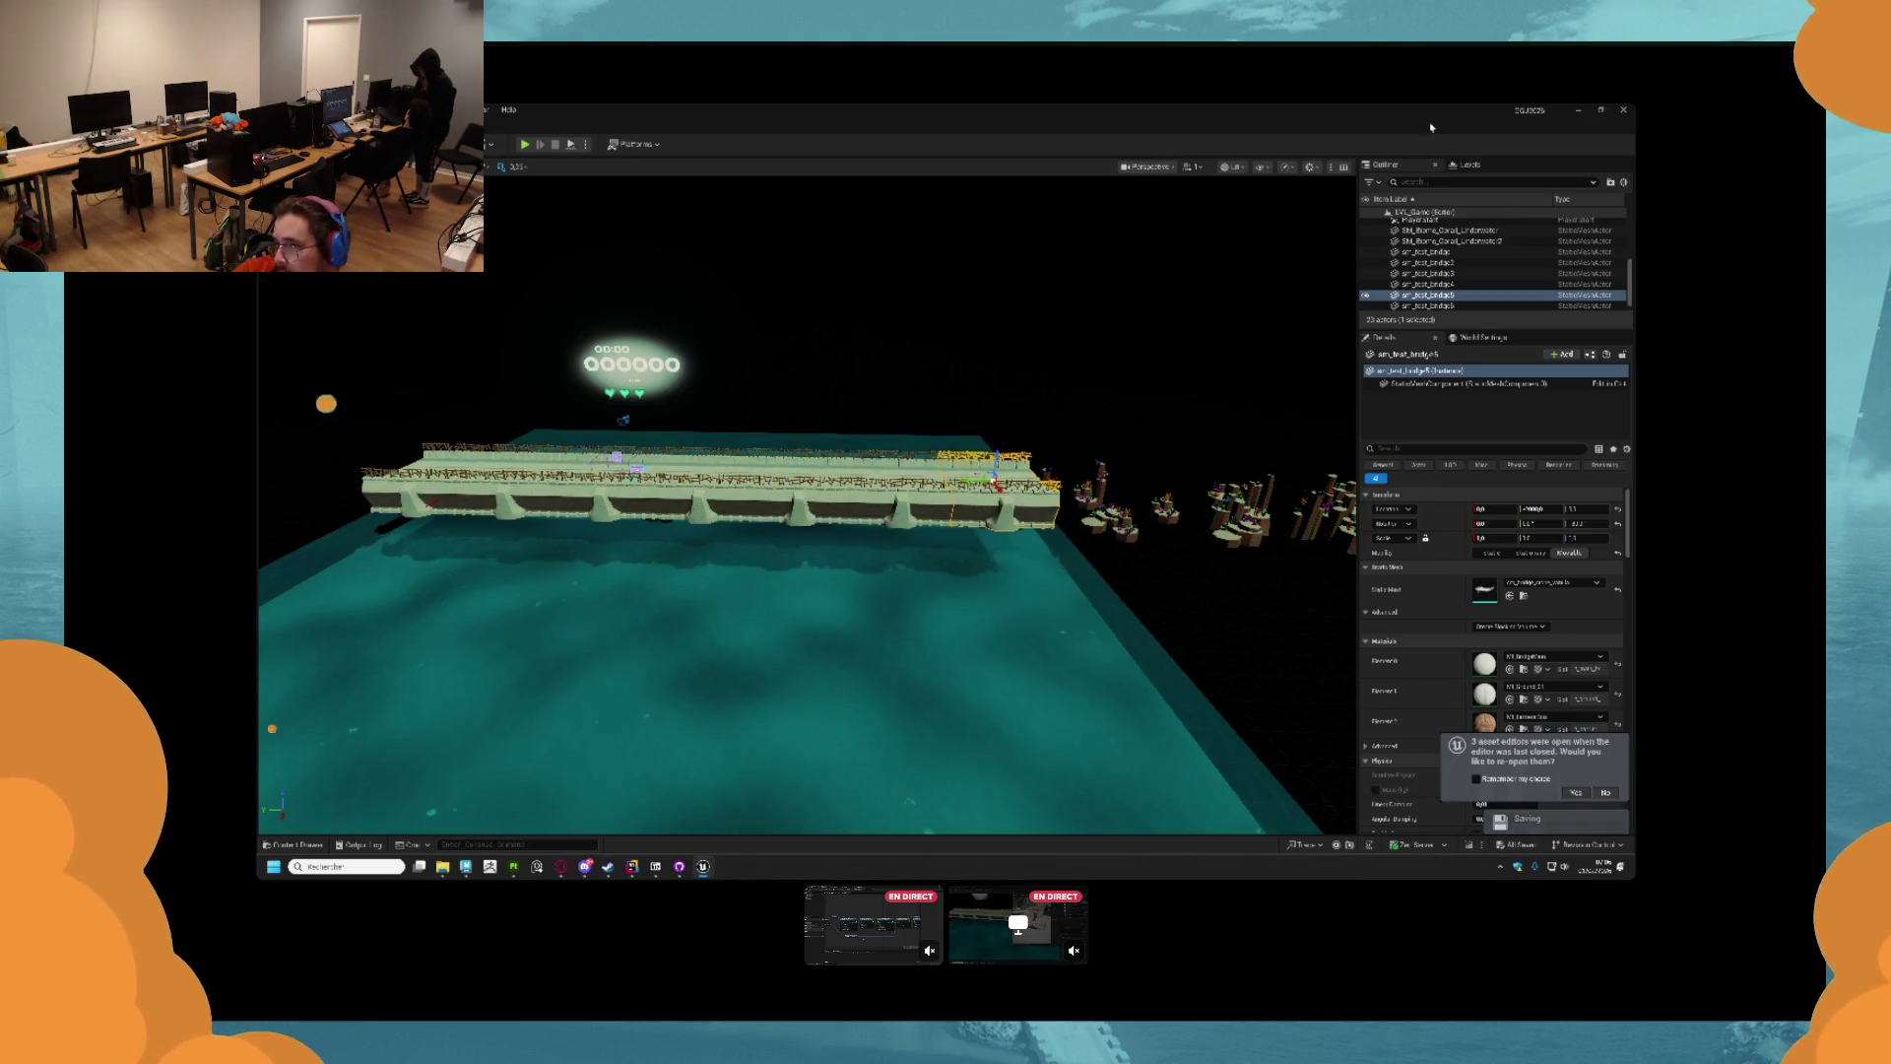
pyautogui.click(1620, 111)
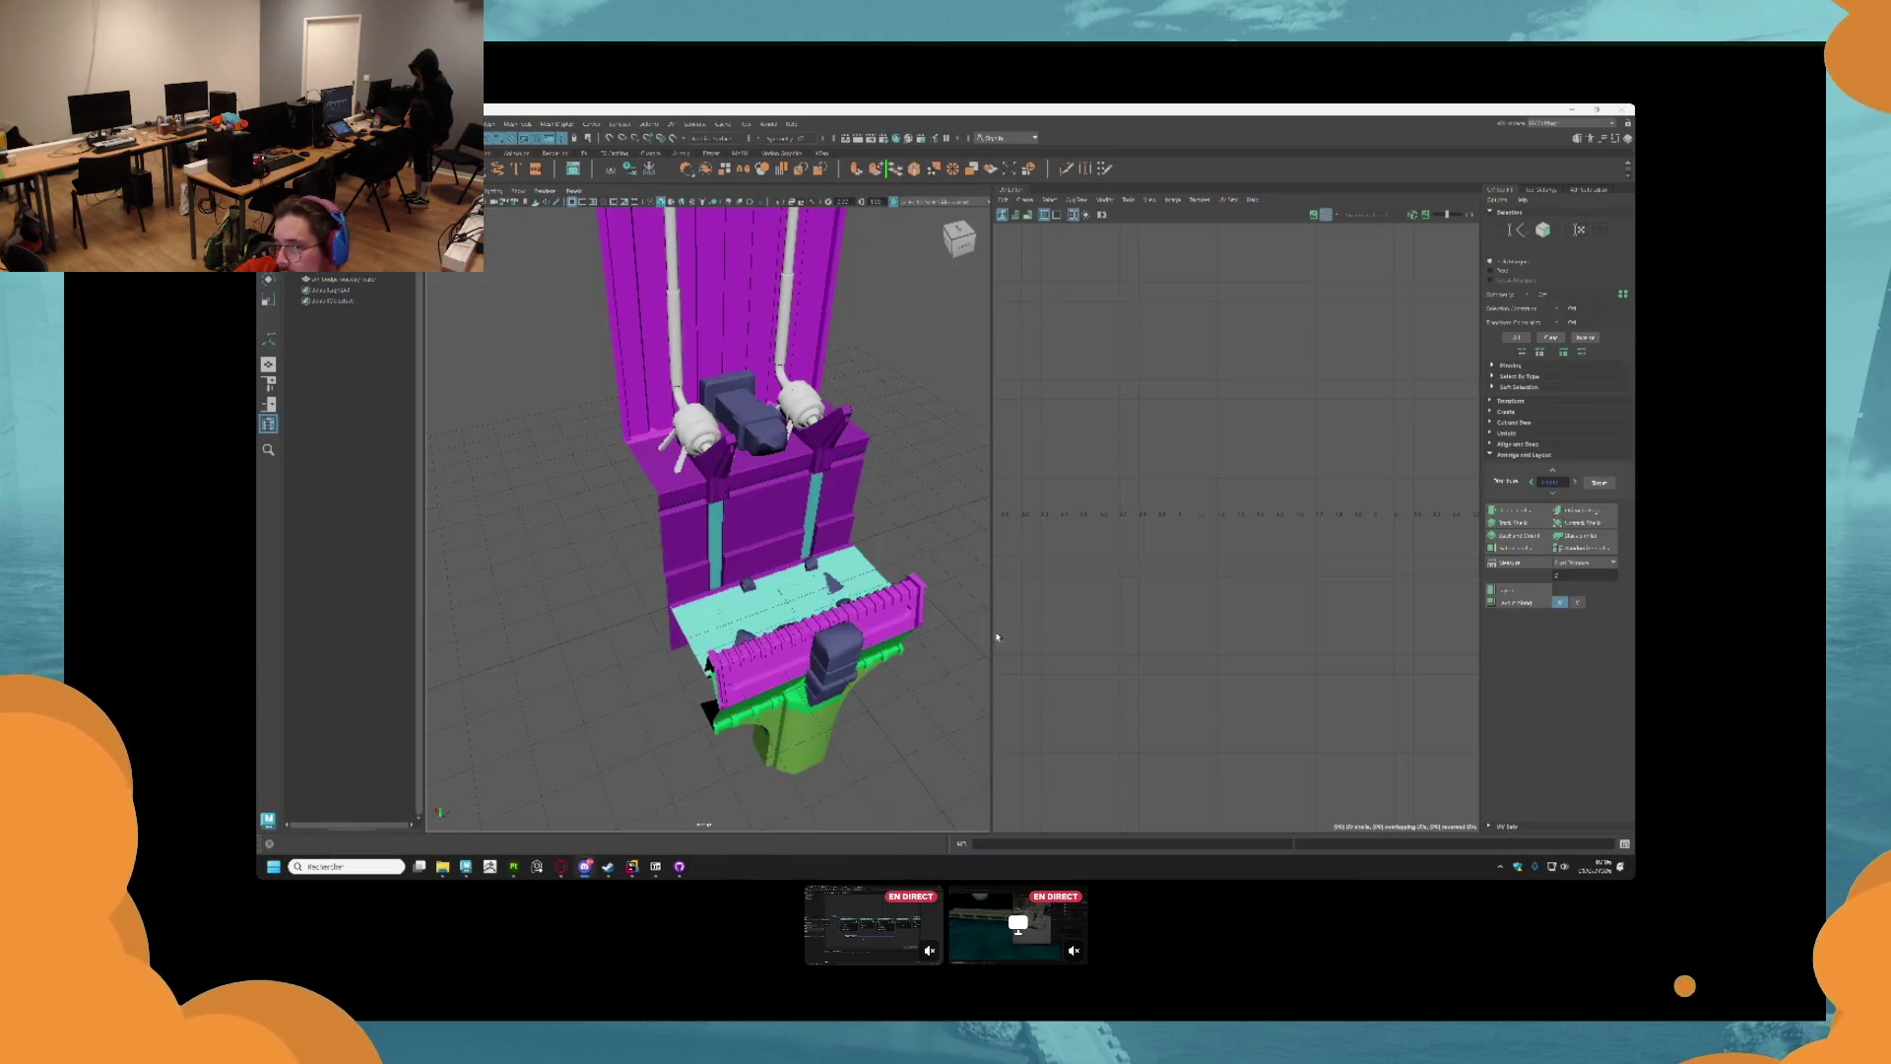
# Fetch origin in GitHub Desktop, generate a commit message for the changed files, then bring up the YouTube video.
pyautogui.click(1571, 112)
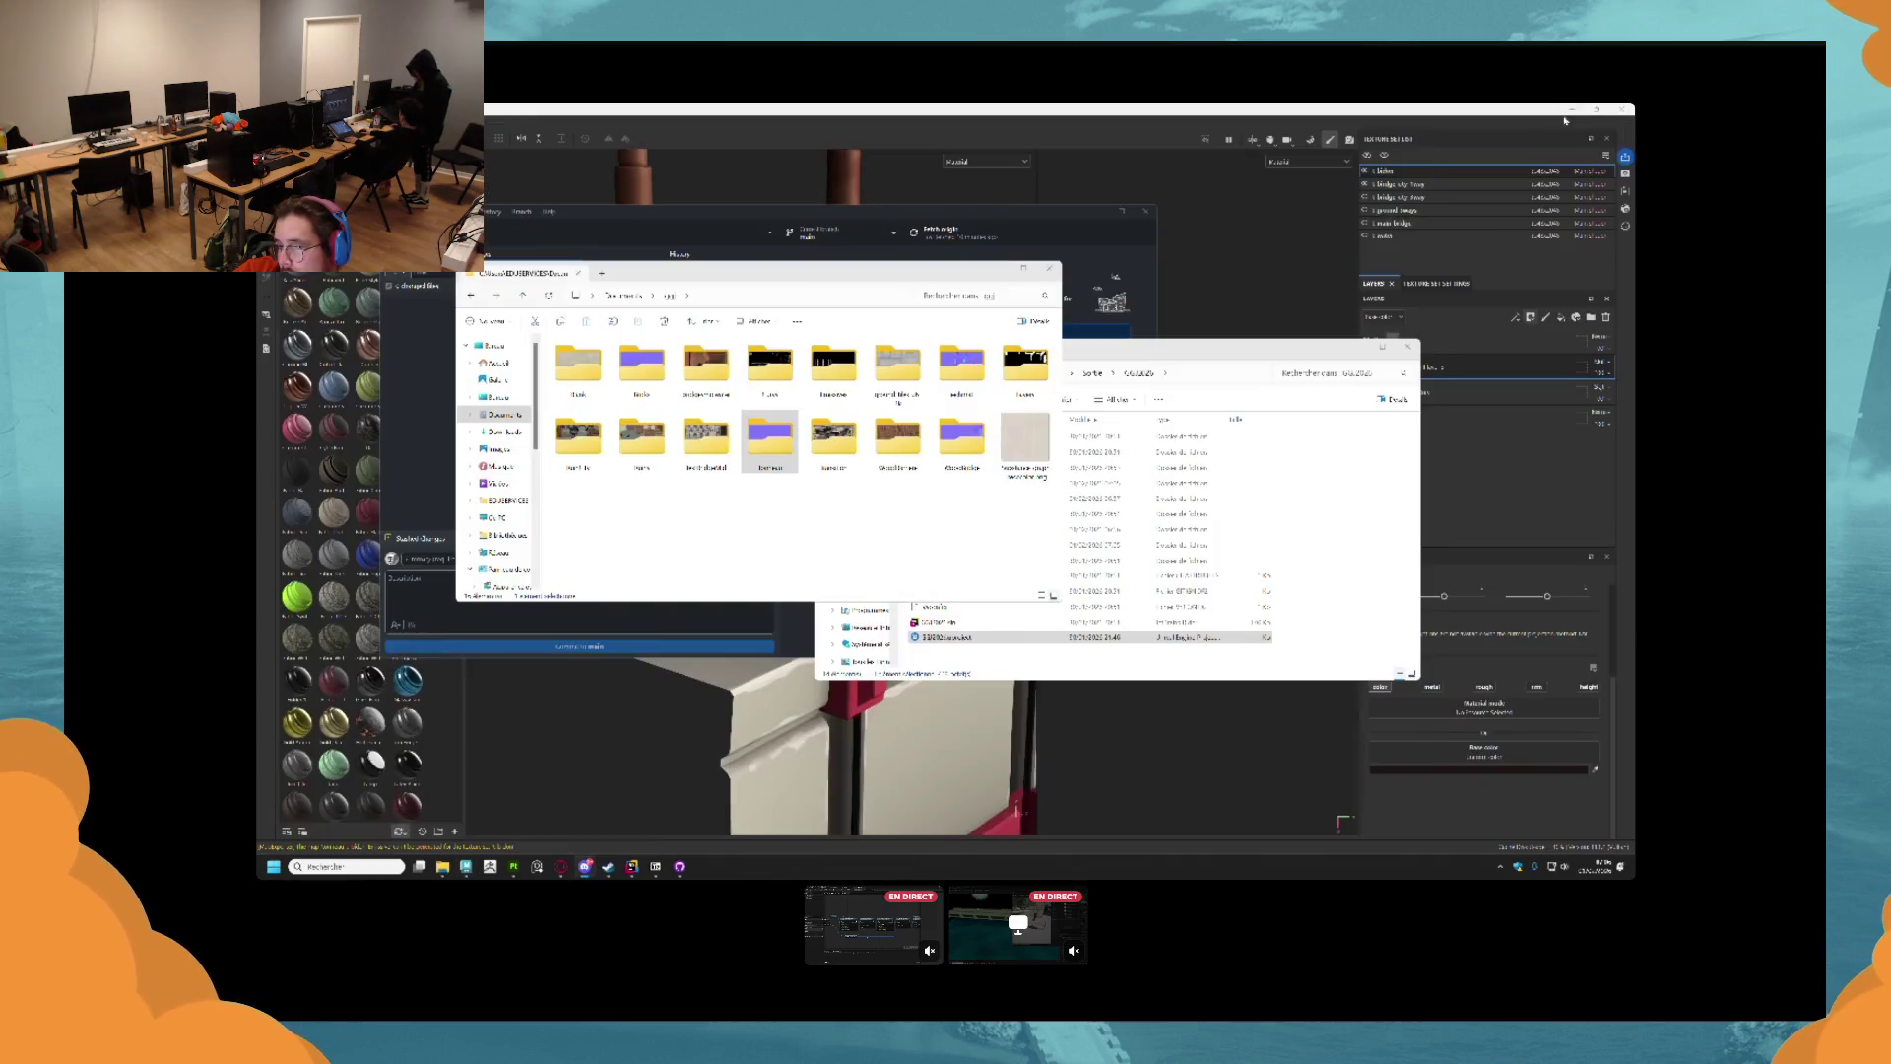
pyautogui.click(1050, 268)
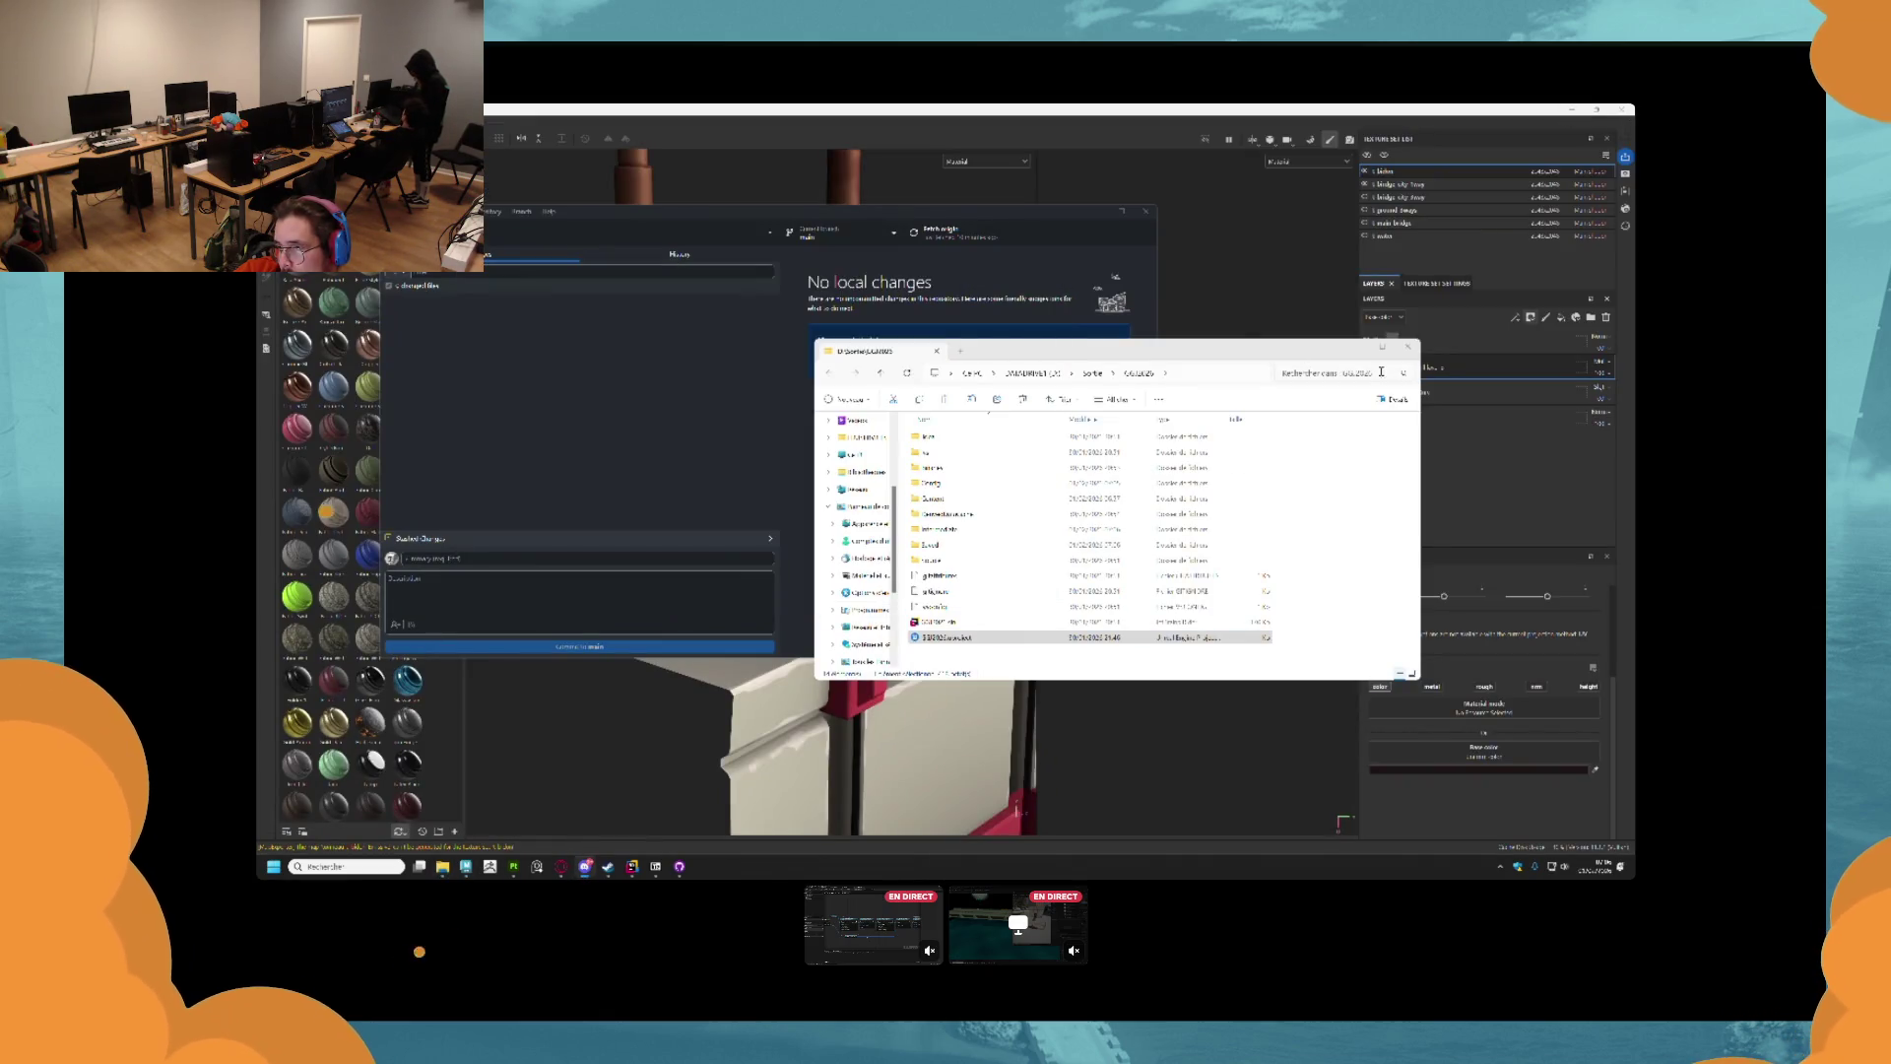
pyautogui.click(1409, 347)
pyautogui.click(993, 237)
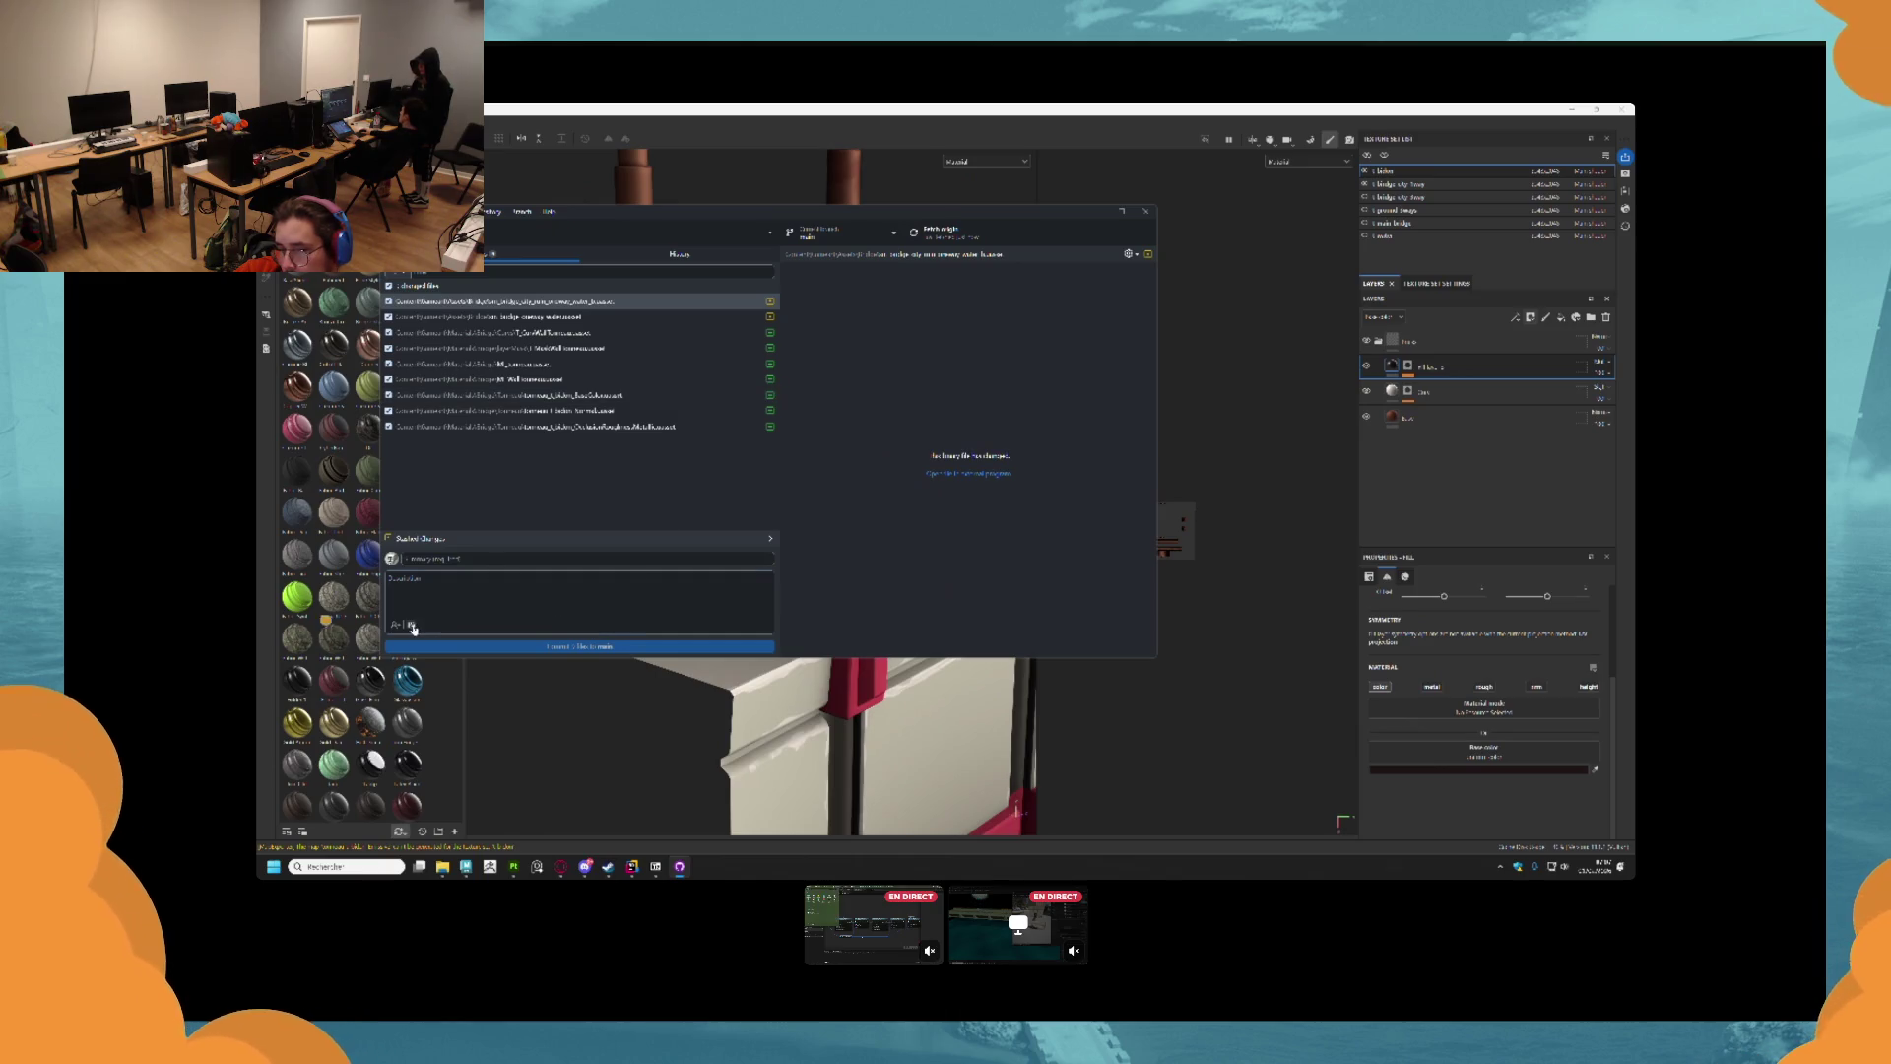
pyautogui.click(411, 625)
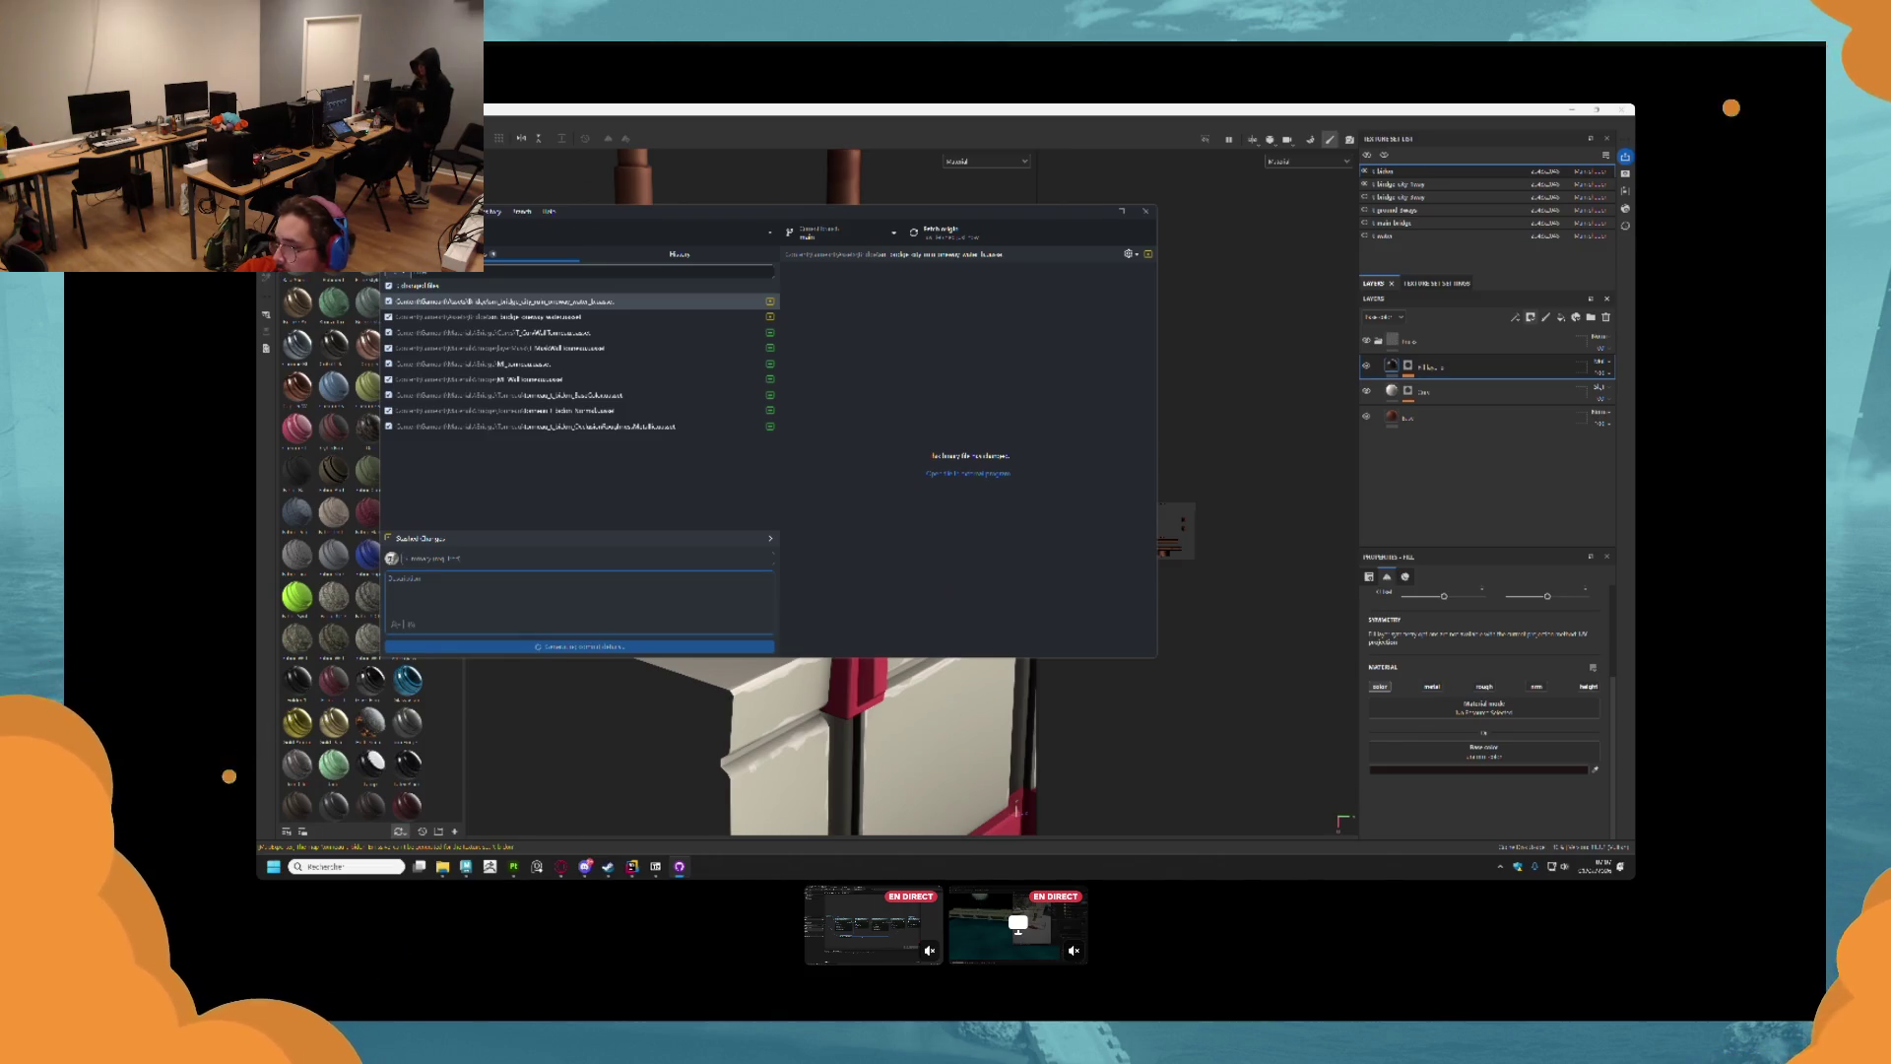
pyautogui.moveTo(562, 870)
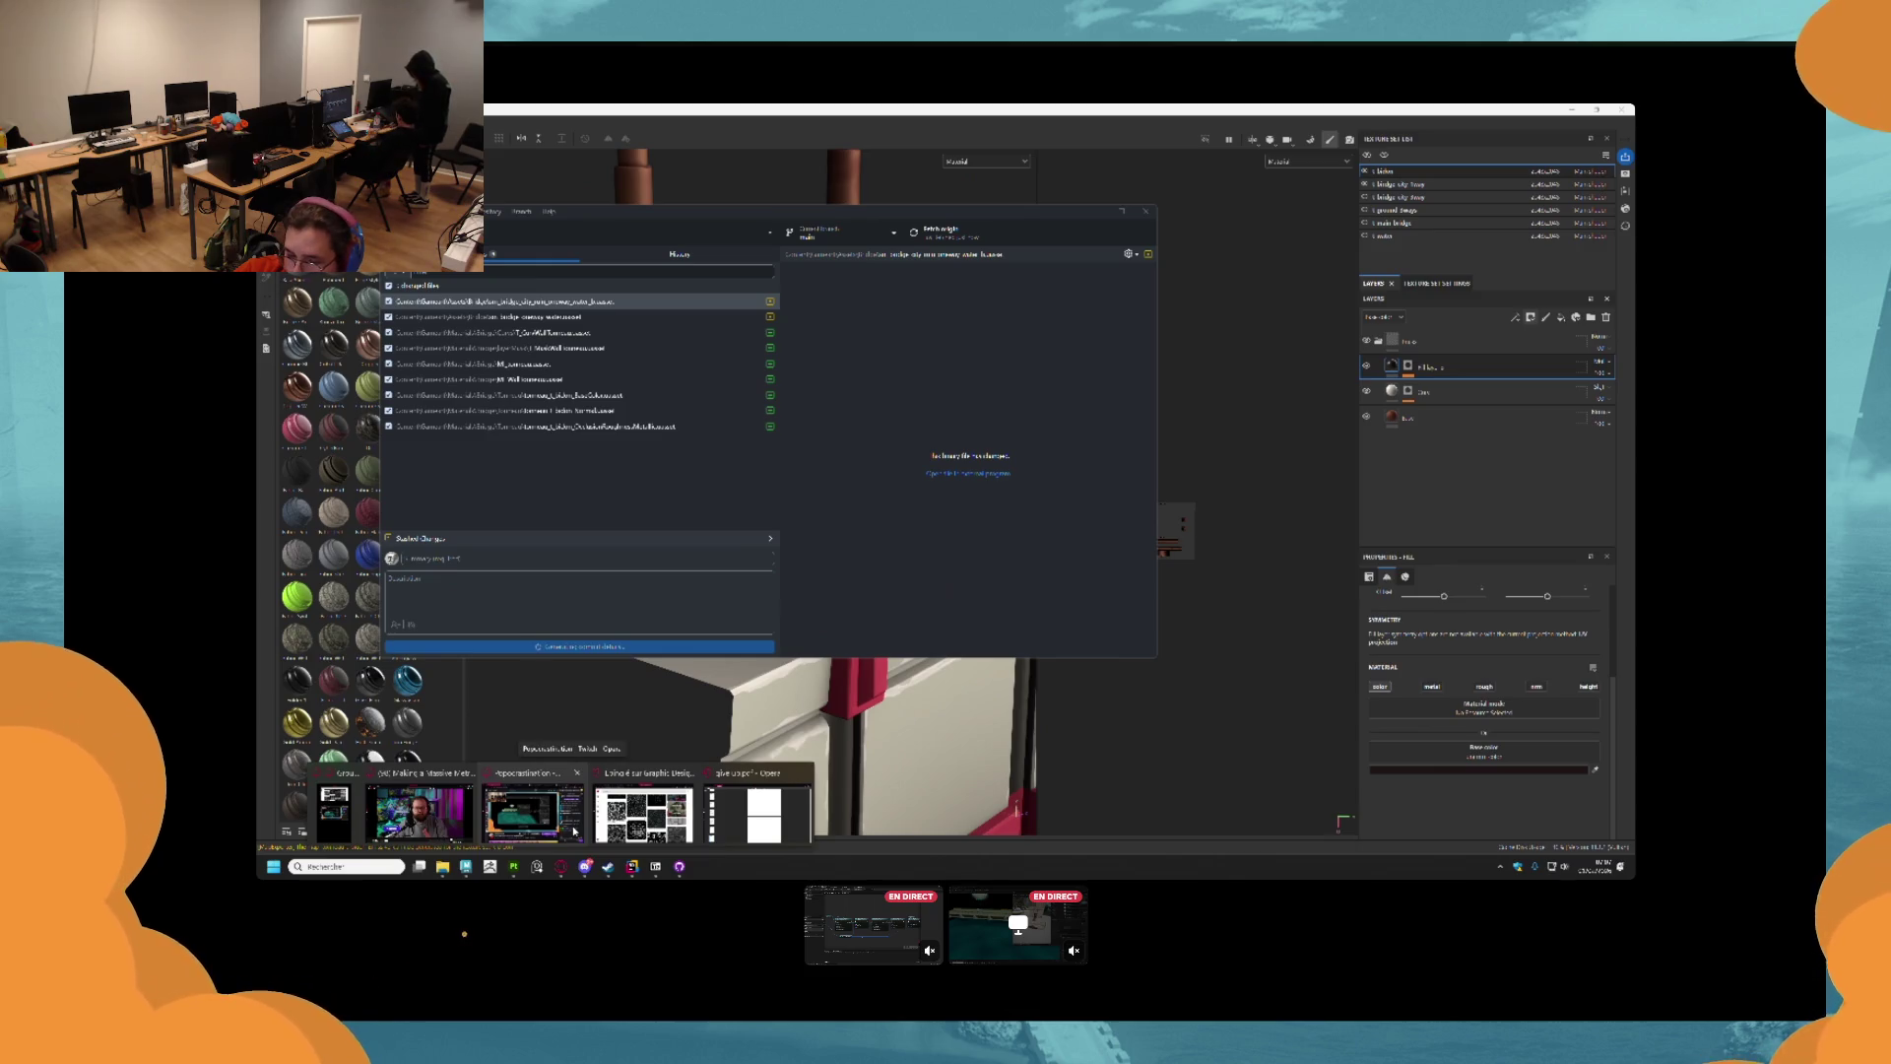
pyautogui.click(440, 818)
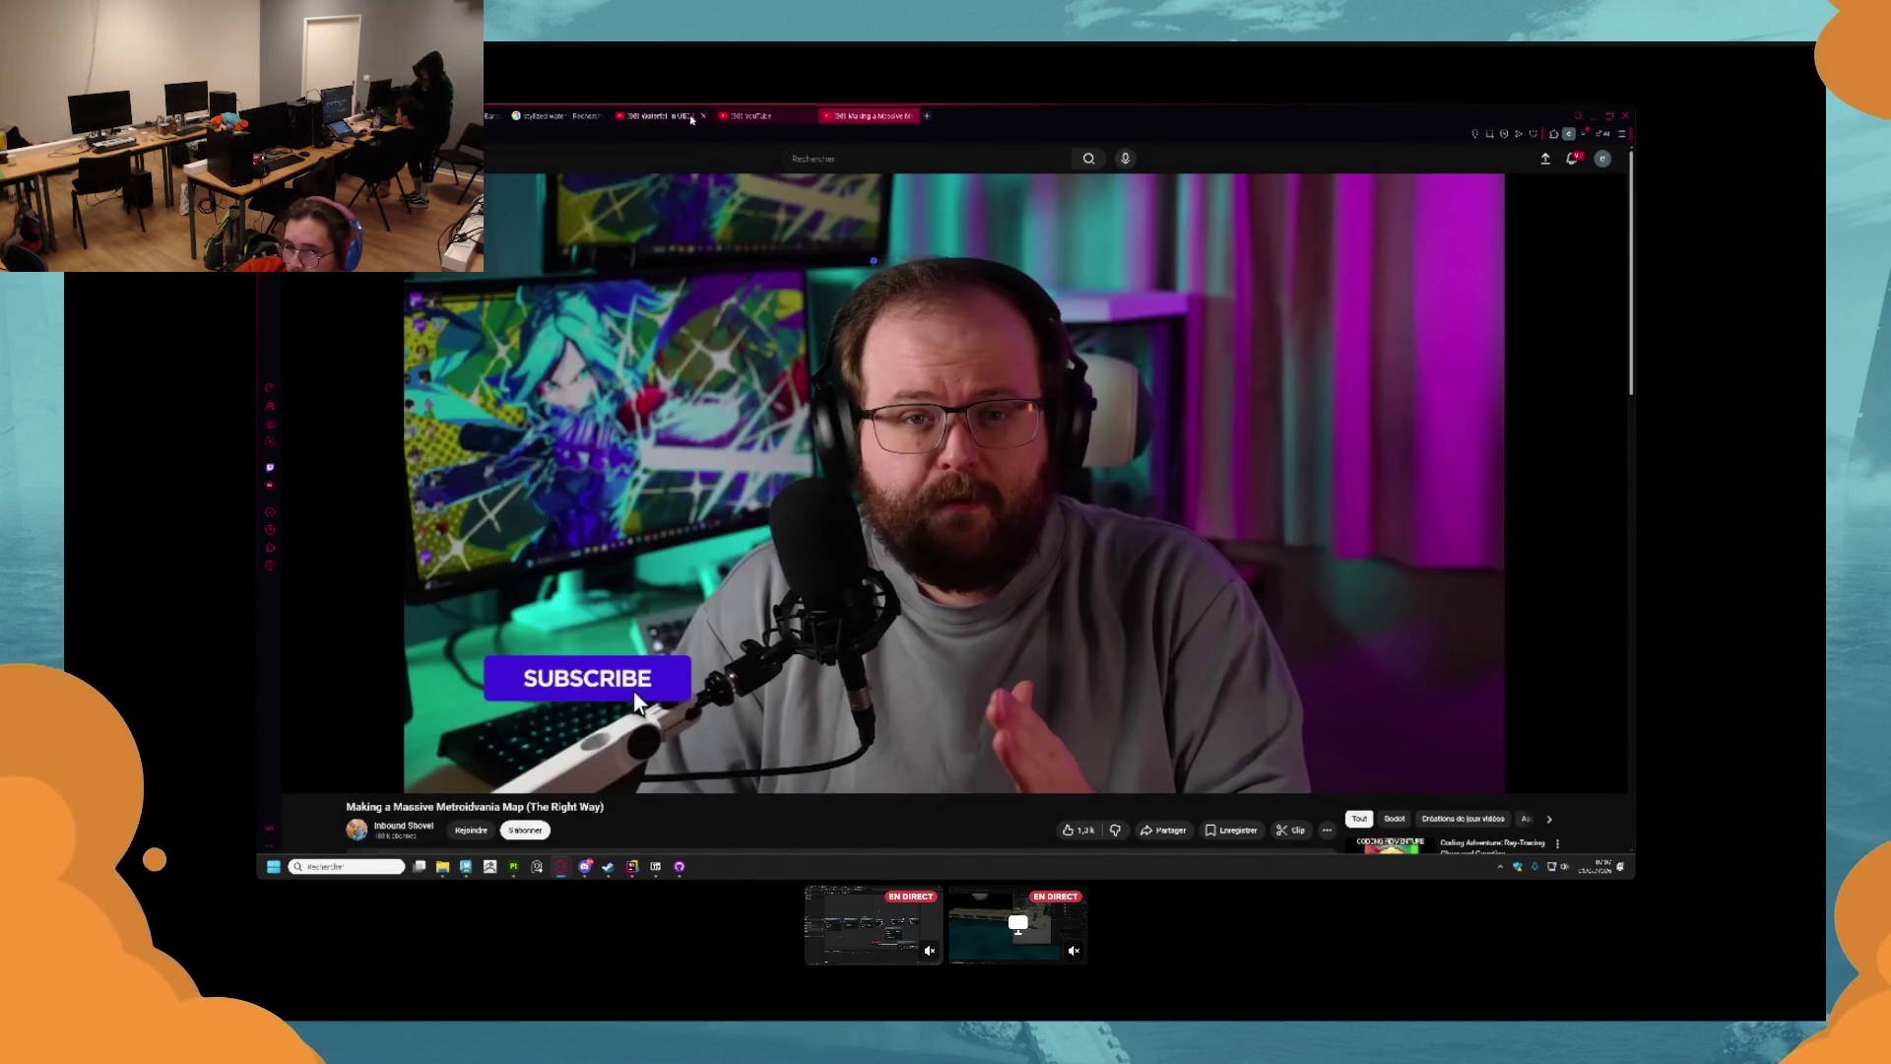
# Close the browser window playing the Metroidvania map video and confirm 'Fermer la fenêtre'.
pyautogui.click(1625, 115)
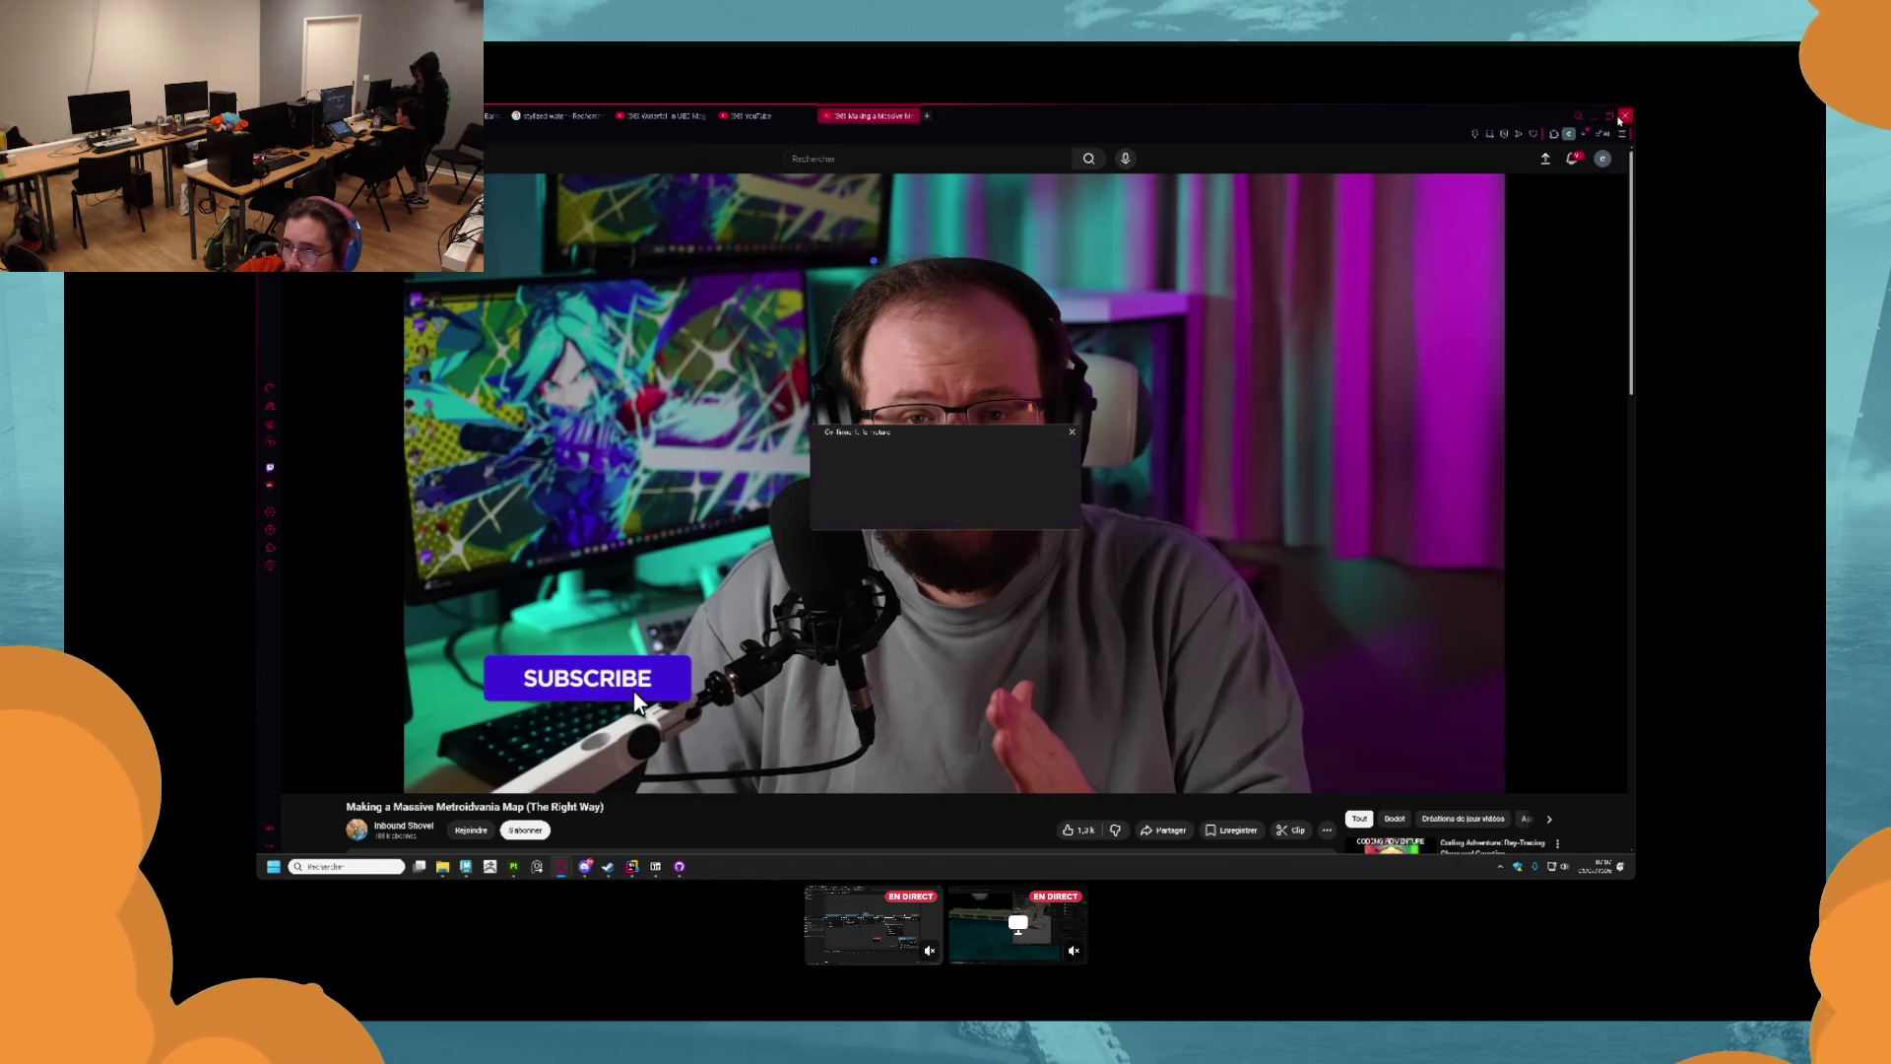
pyautogui.click(988, 509)
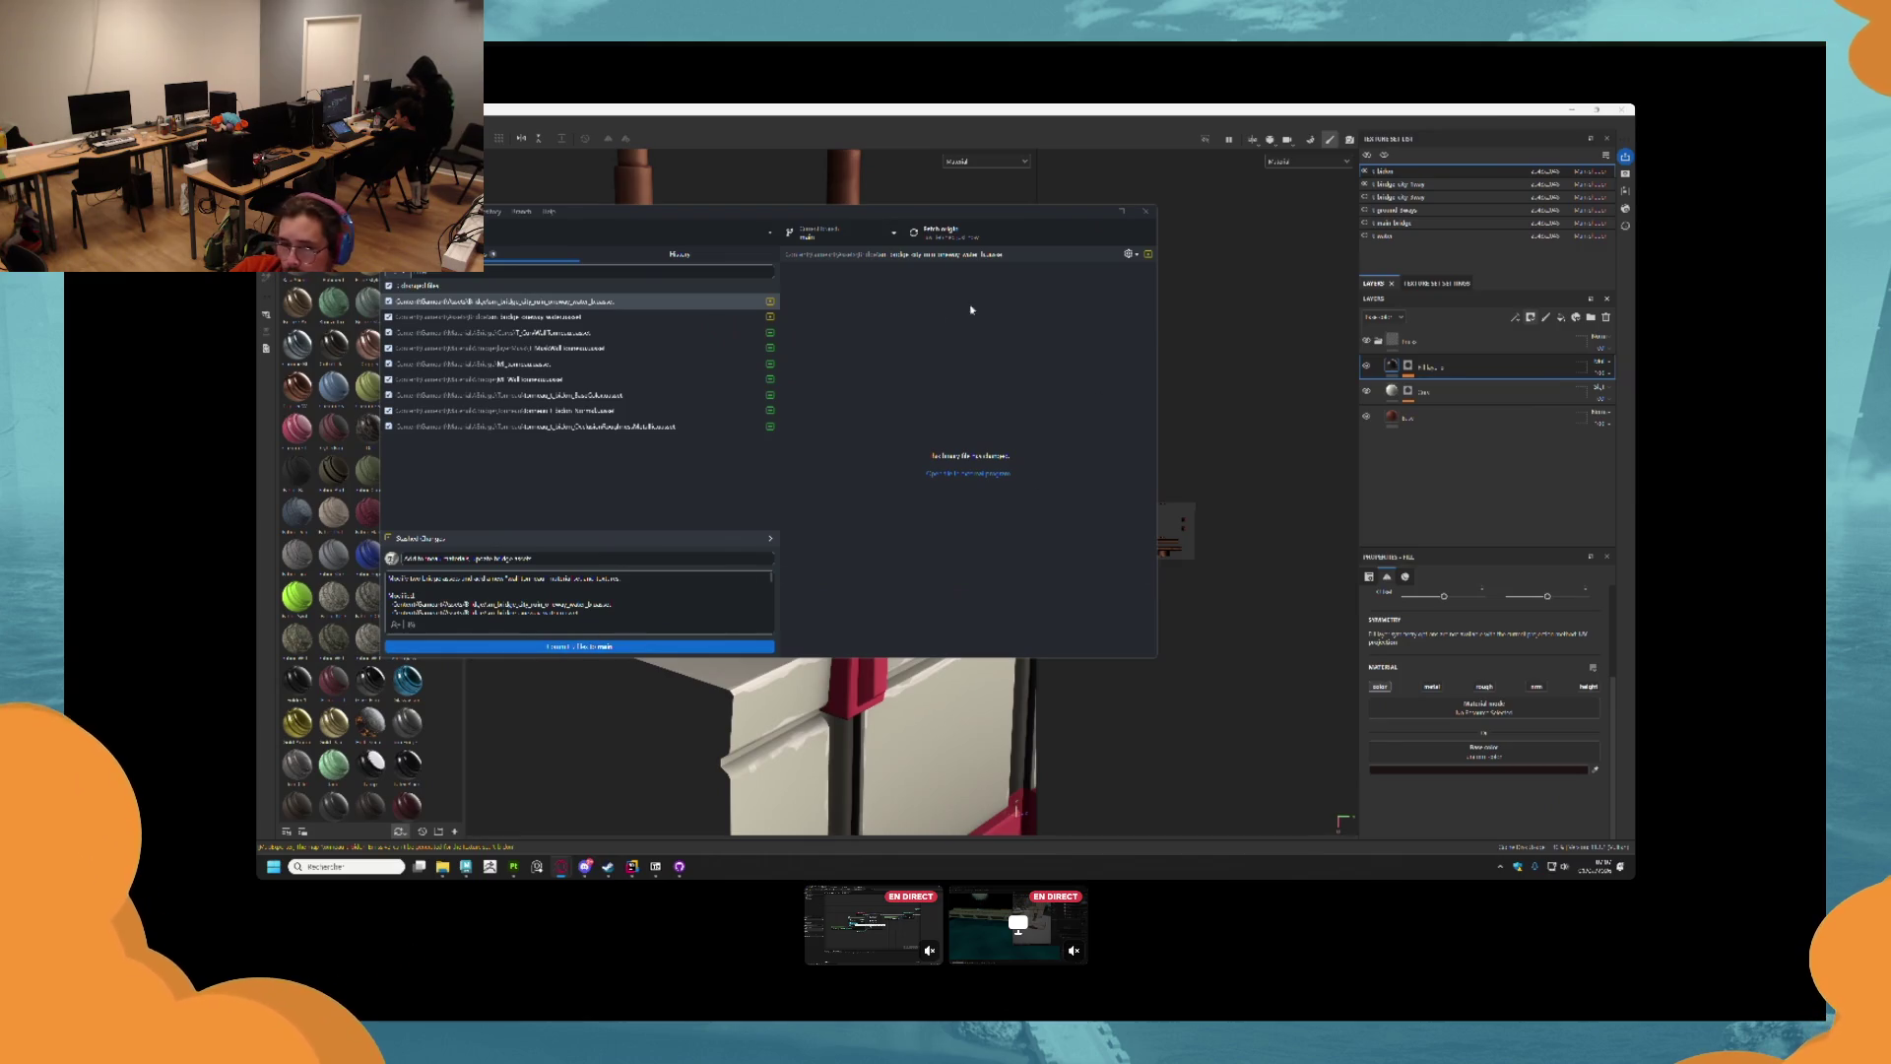
# Commit the changed files, push them to origin, and show the repository folder in Explorer.
pyautogui.click(590, 645)
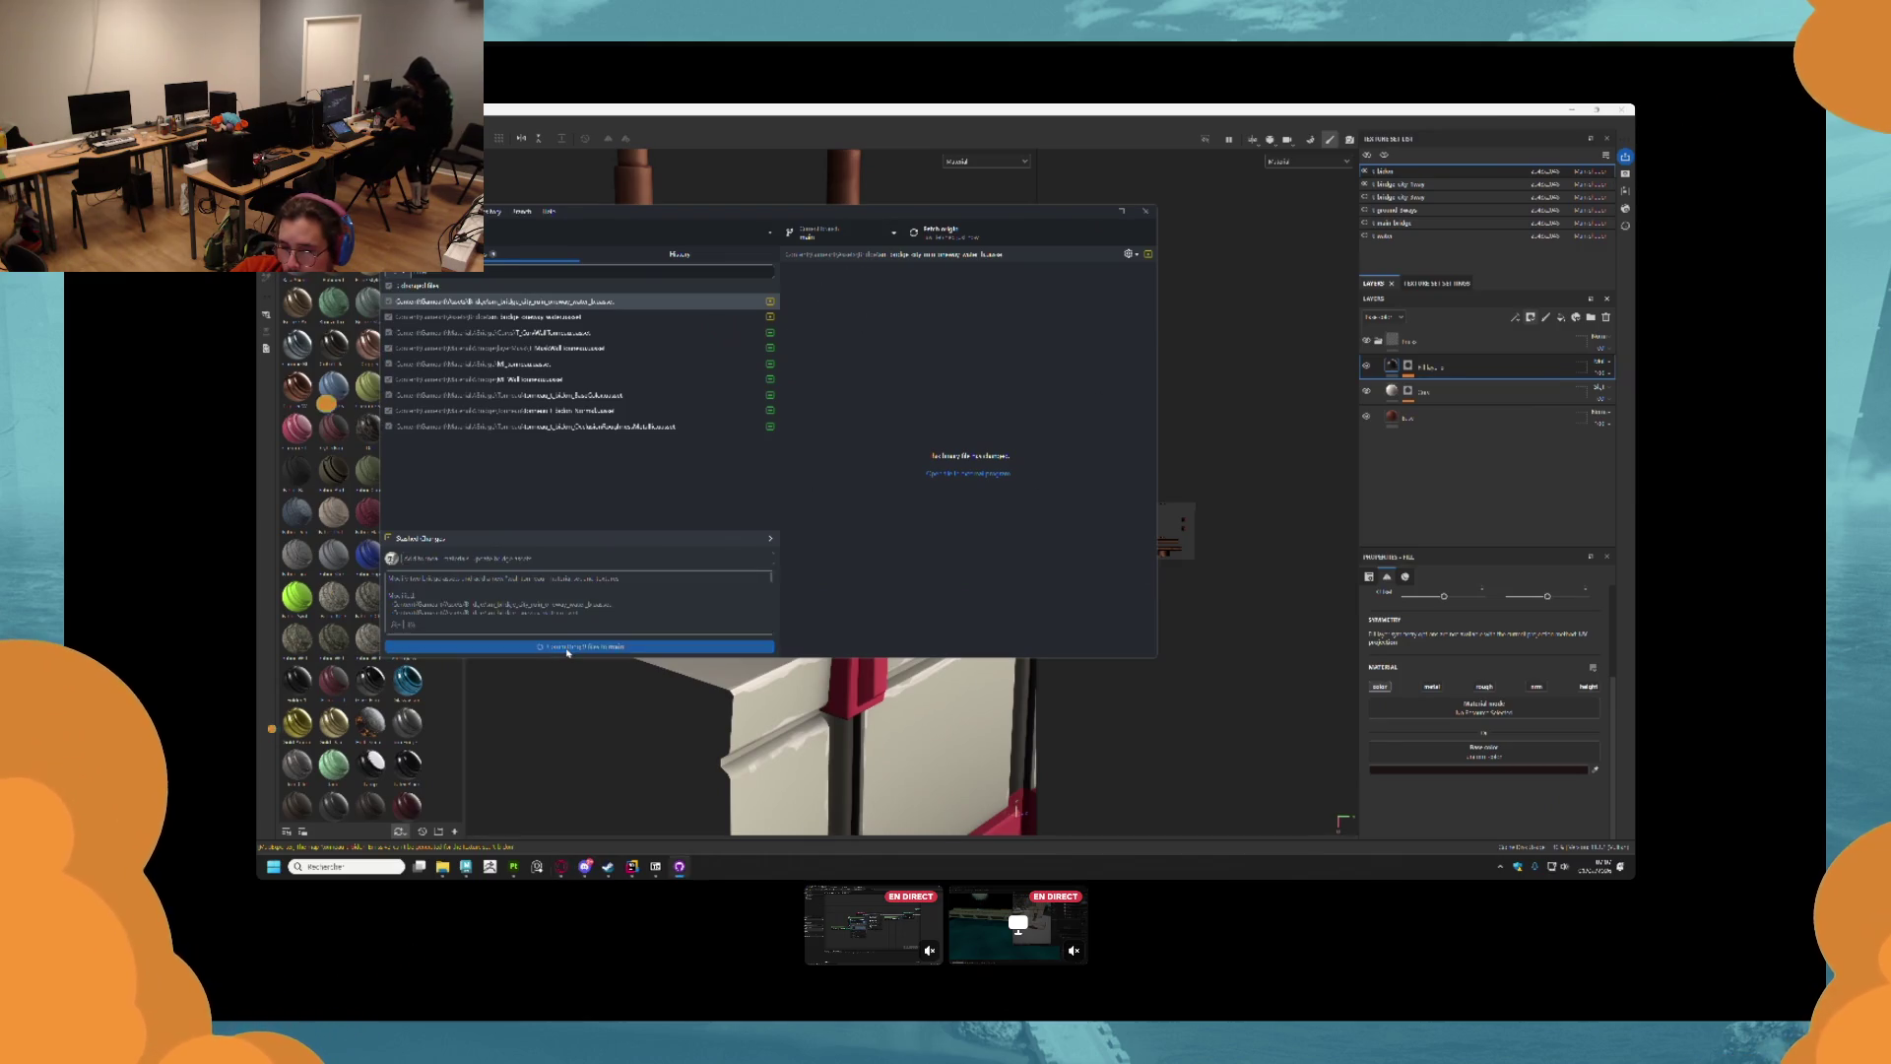
pyautogui.click(916, 234)
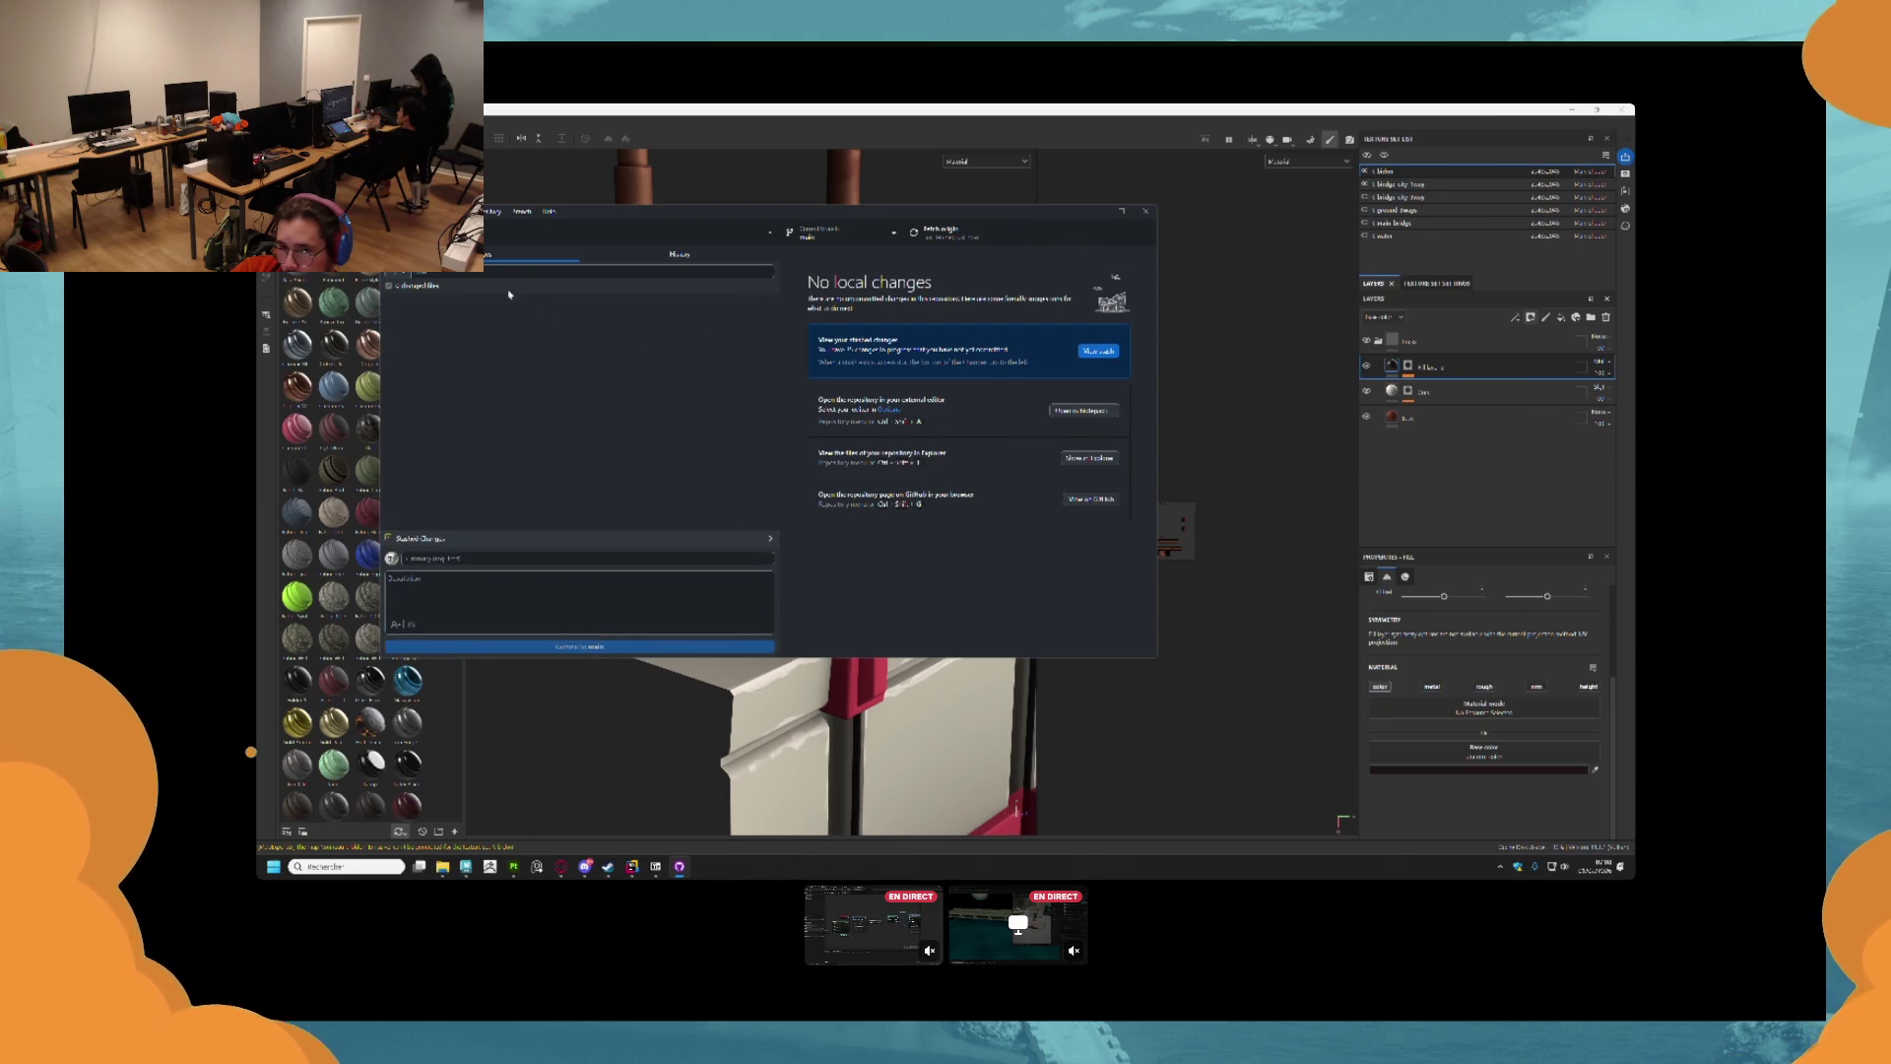
pyautogui.rightClick(458, 237)
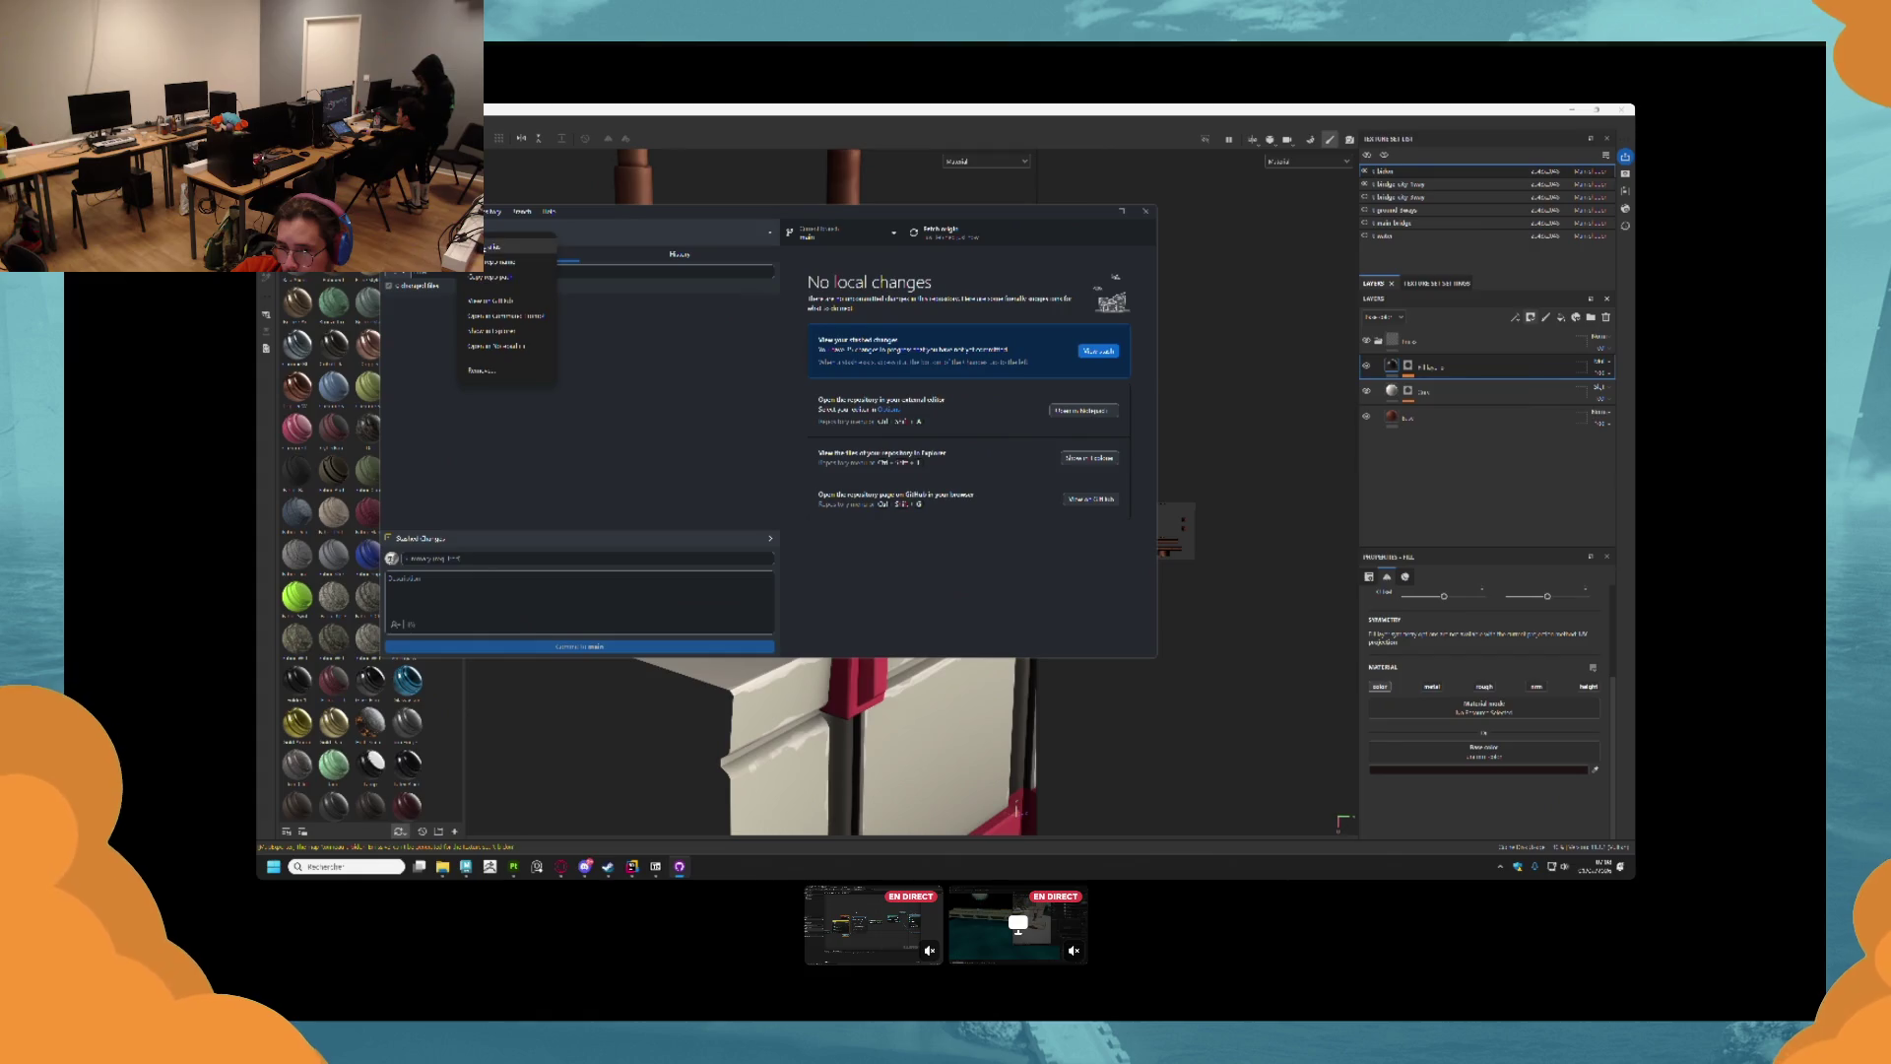
pyautogui.click(489, 331)
# Open the project solution in Rider, then return to Substance Painter.
pyautogui.doubleClick(1004, 638)
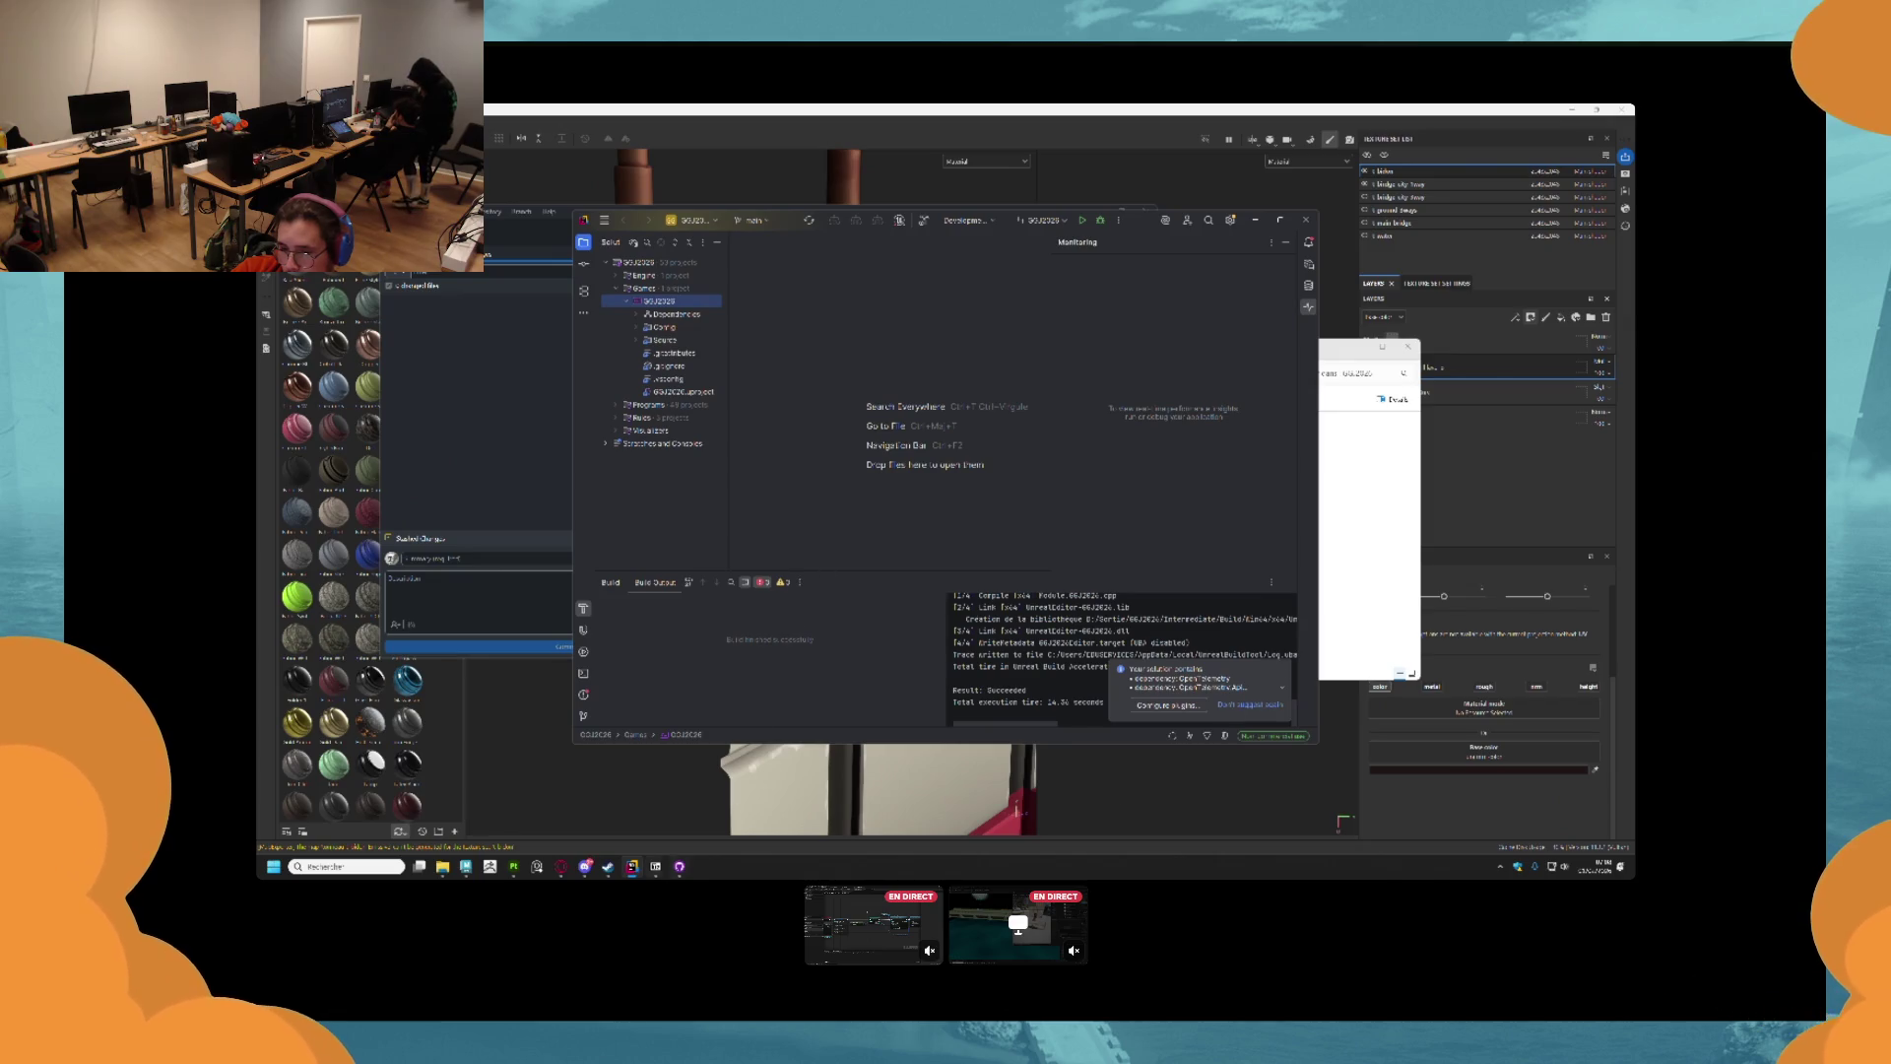
pyautogui.moveTo(640, 873)
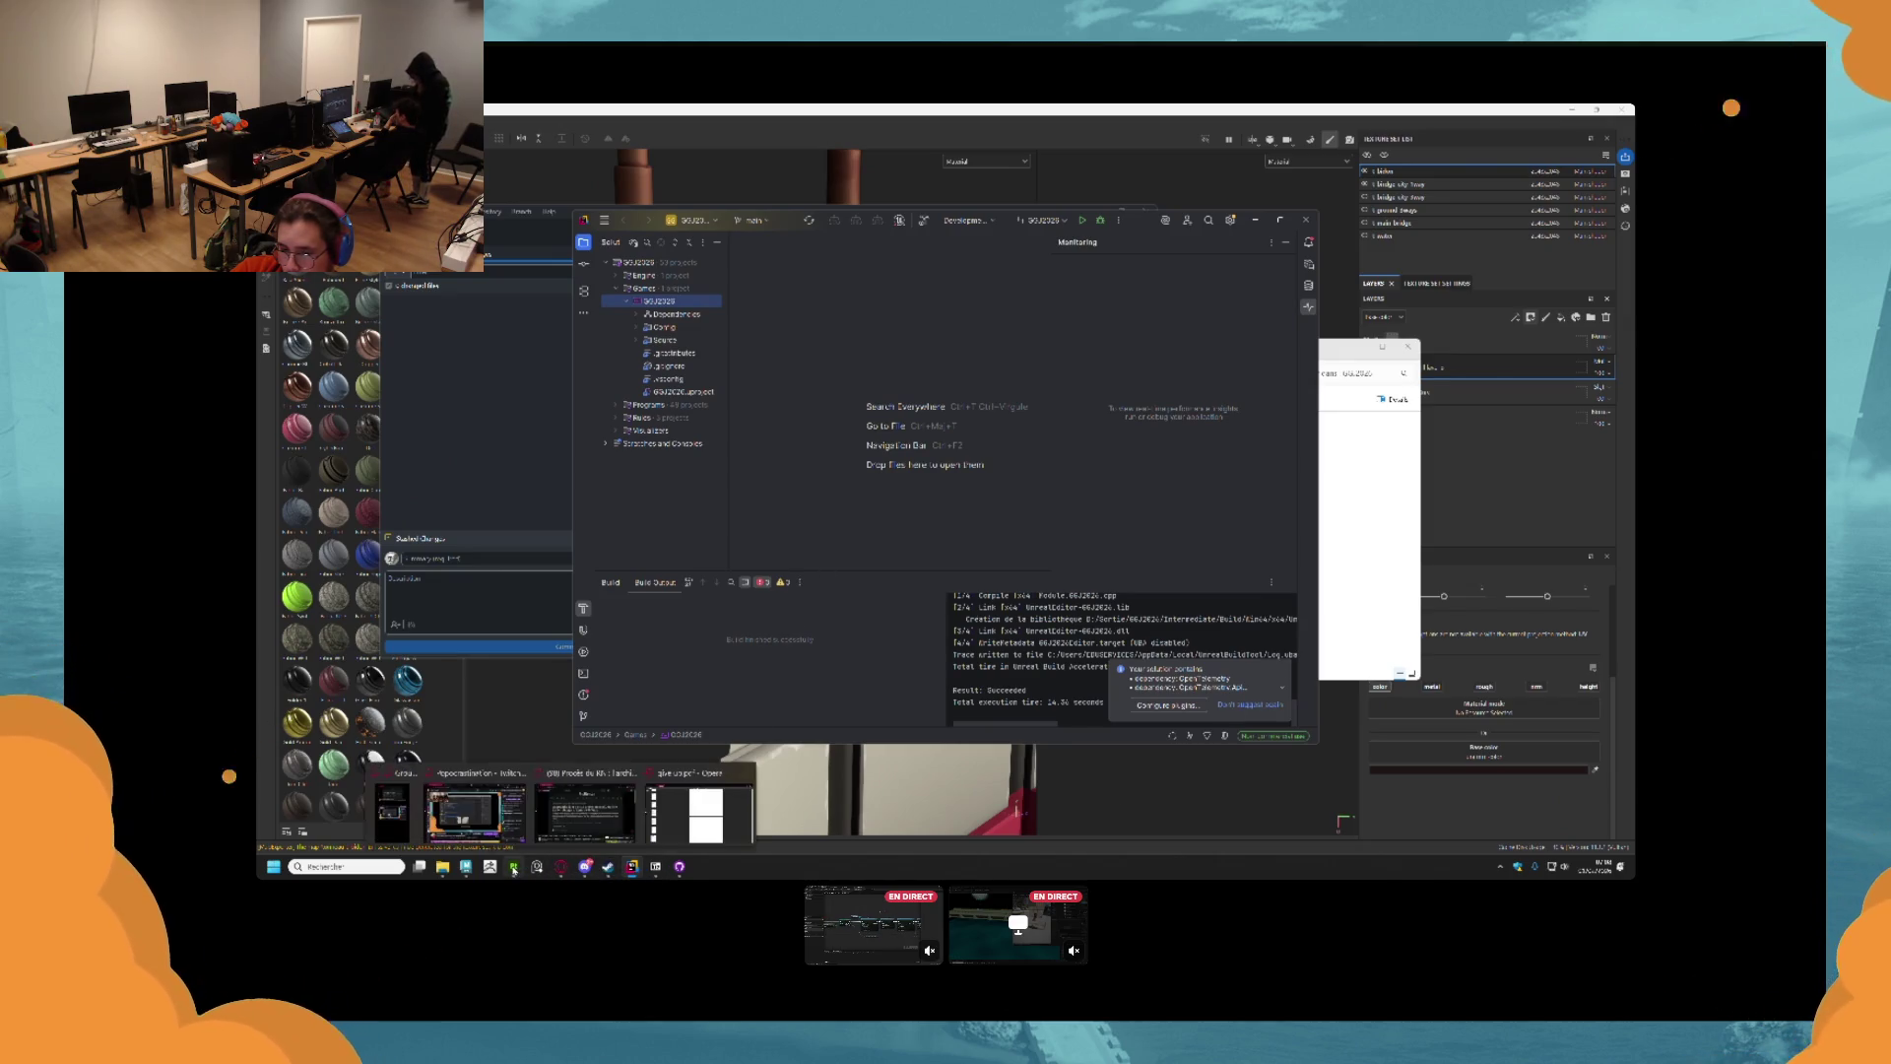
pyautogui.click(513, 867)
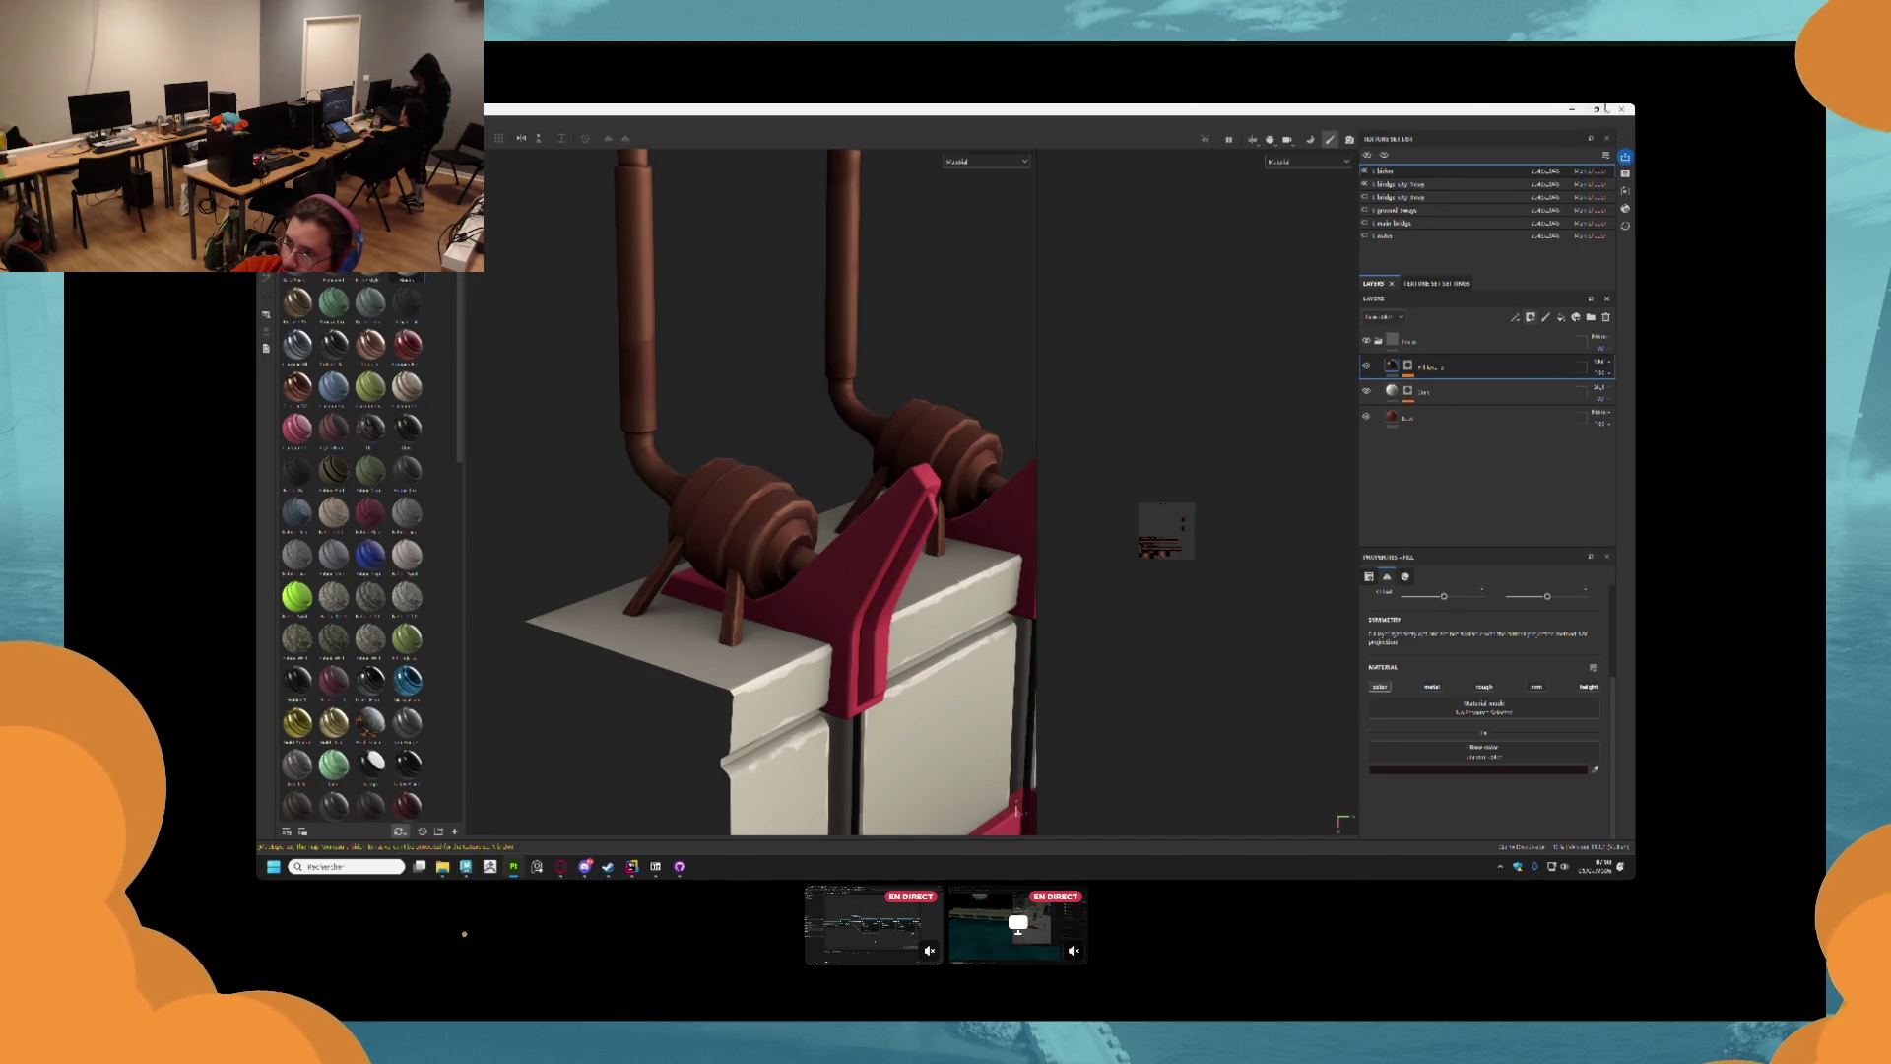
# Quit Substance Painter and Maya without saving, then start the project build in Rider.
pyautogui.click(1621, 109)
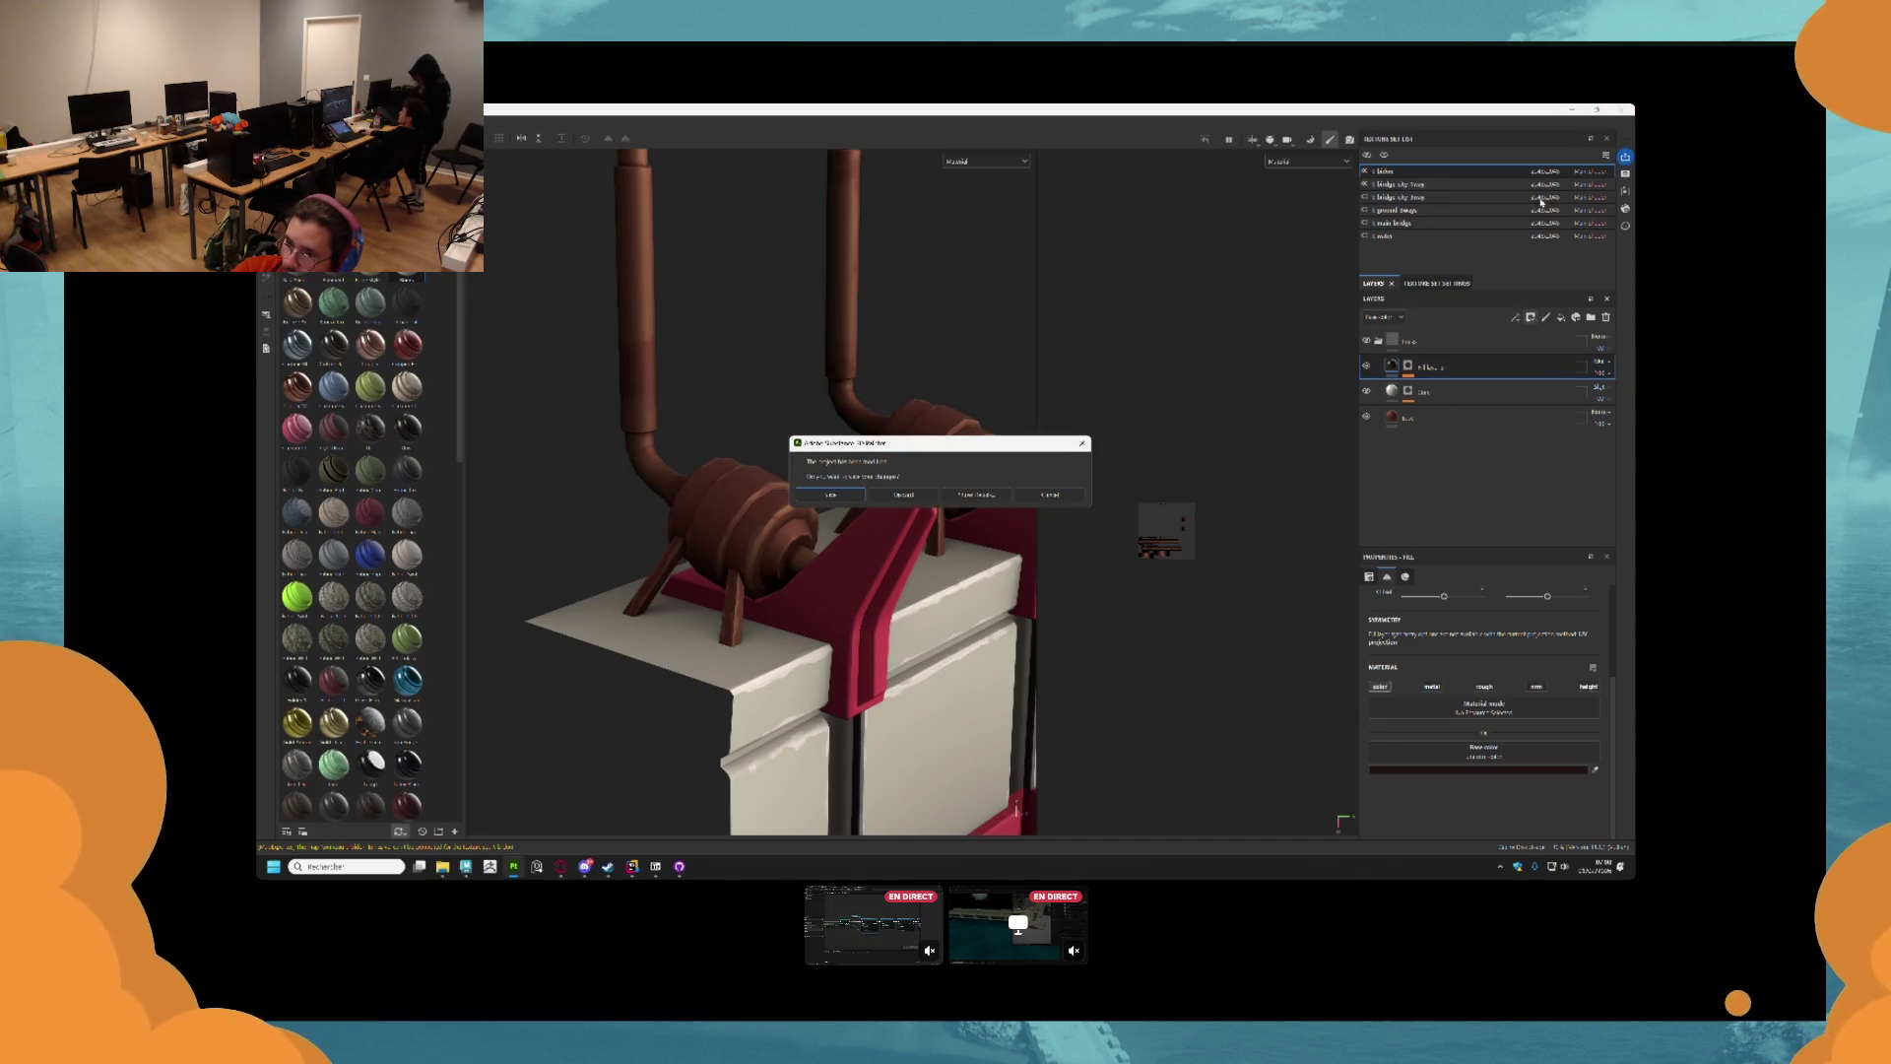
pyautogui.click(903, 495)
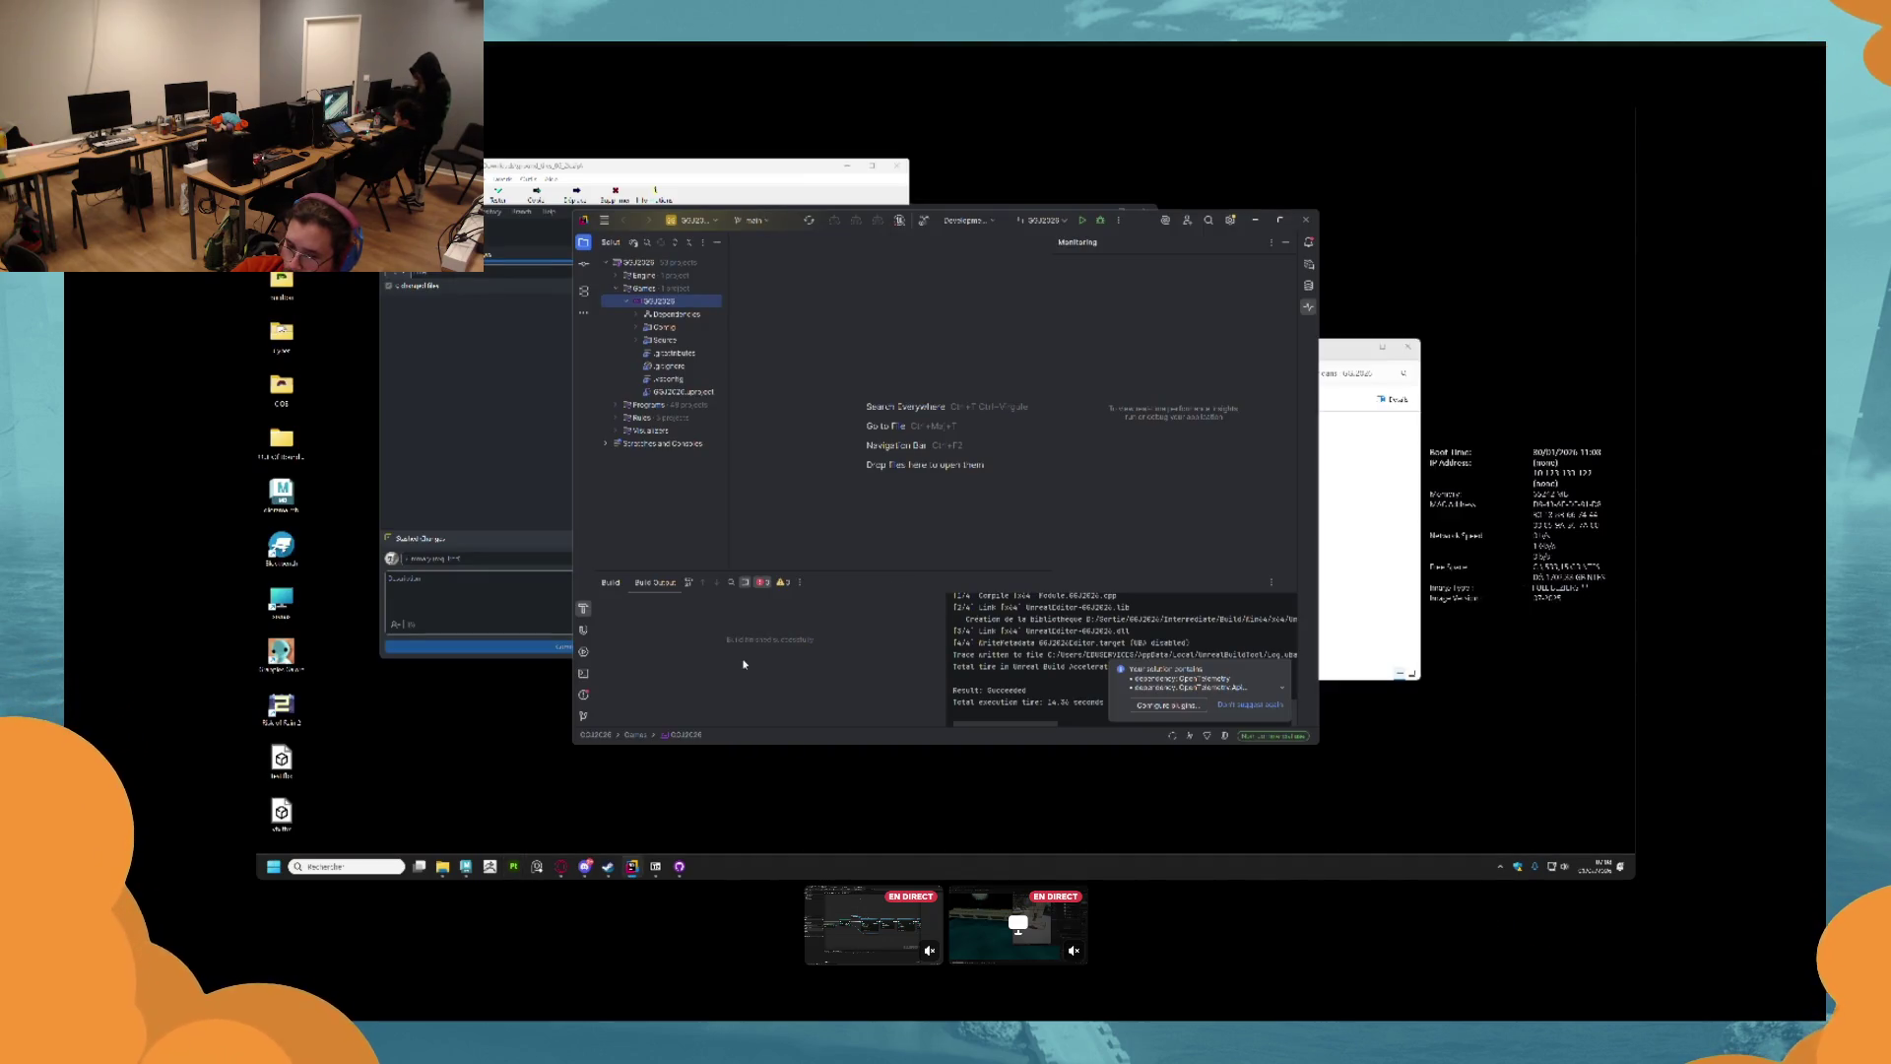
pyautogui.click(466, 867)
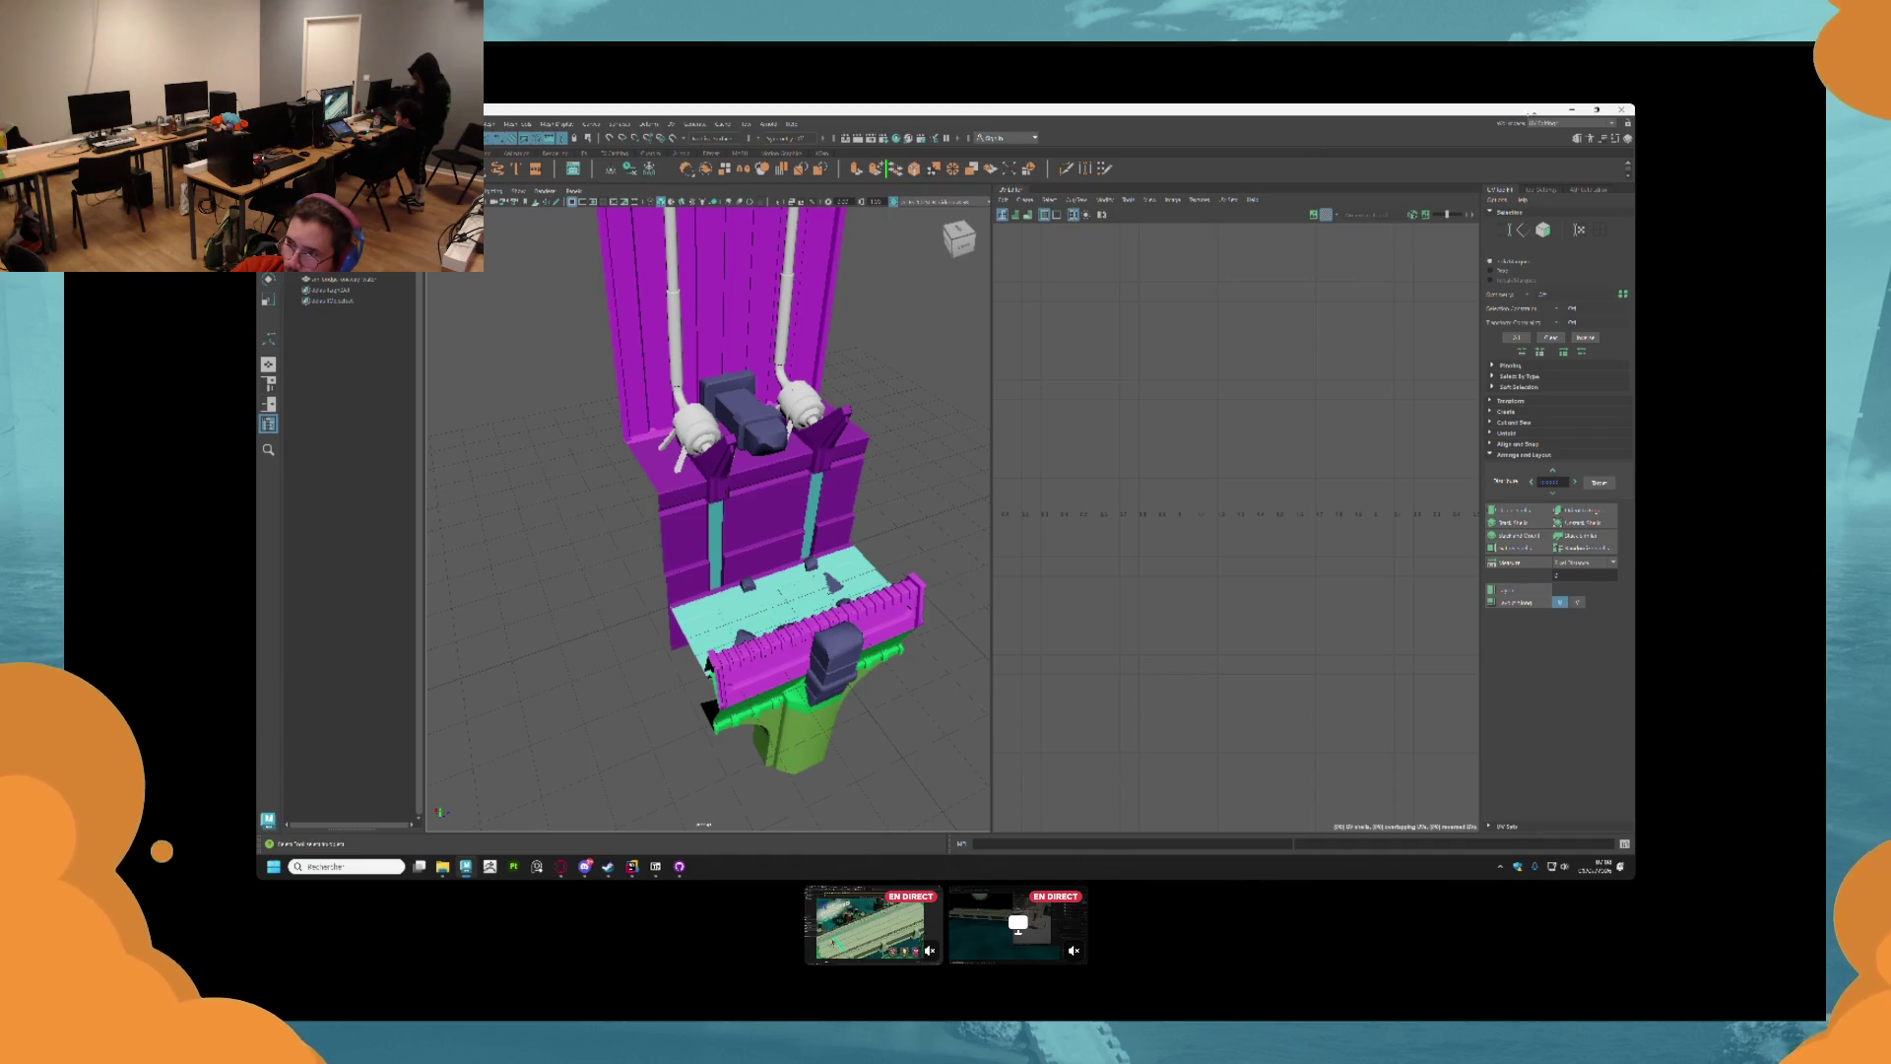
pyautogui.click(1623, 109)
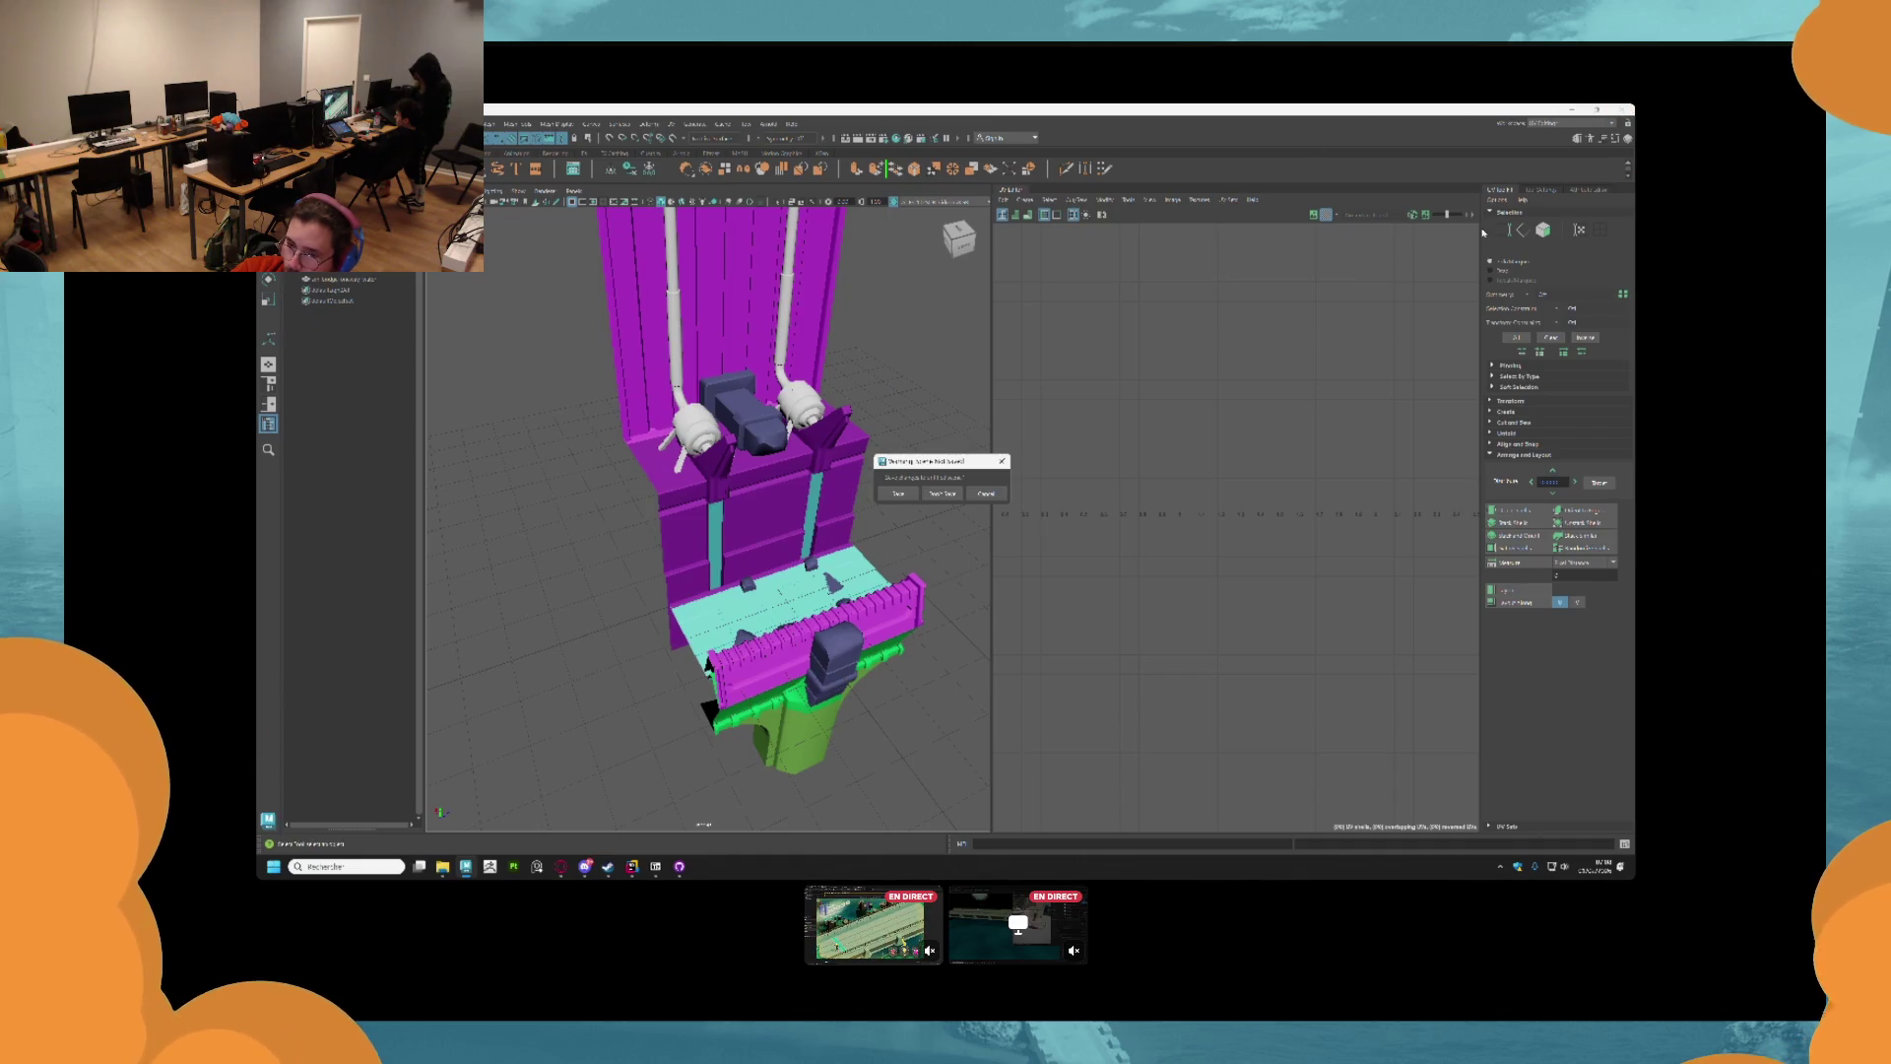
pyautogui.click(956, 490)
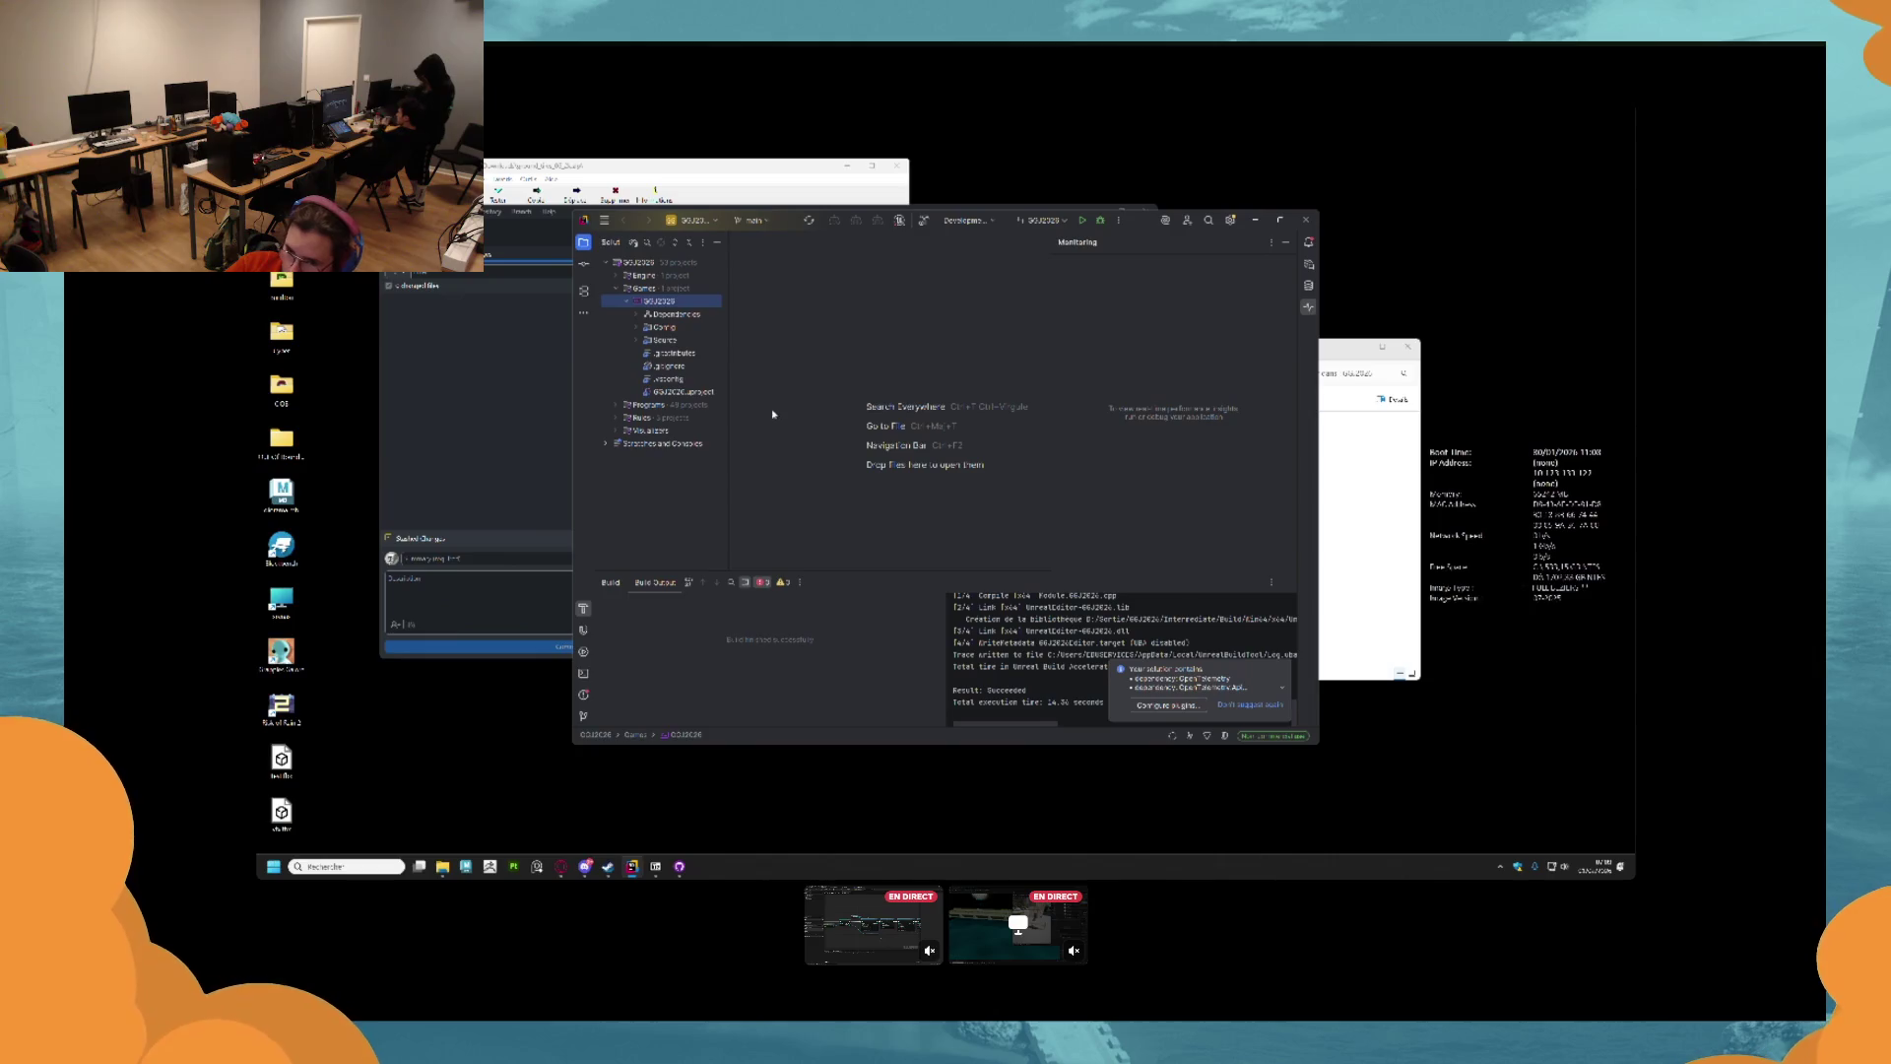
pyautogui.click(923, 220)
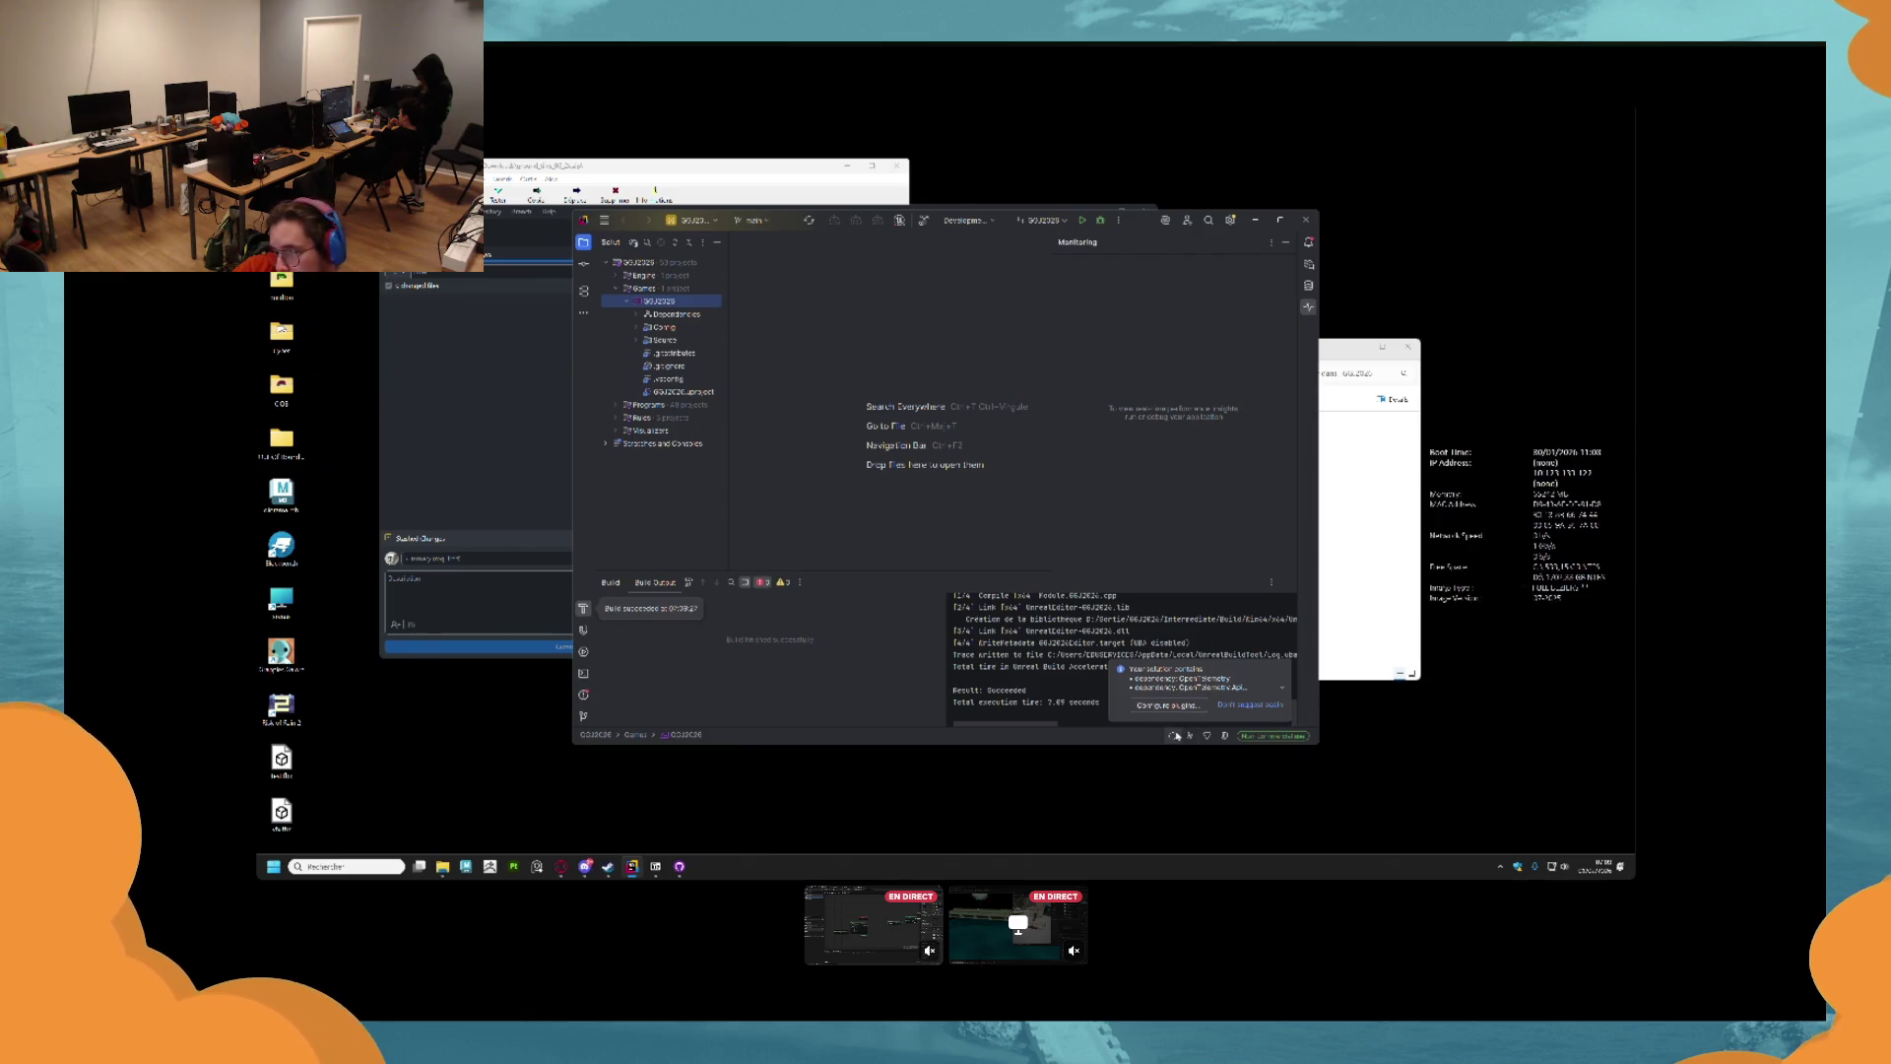
# Minimise Rider once the GGJ2026 build has succeeded.
pyautogui.click(1255, 220)
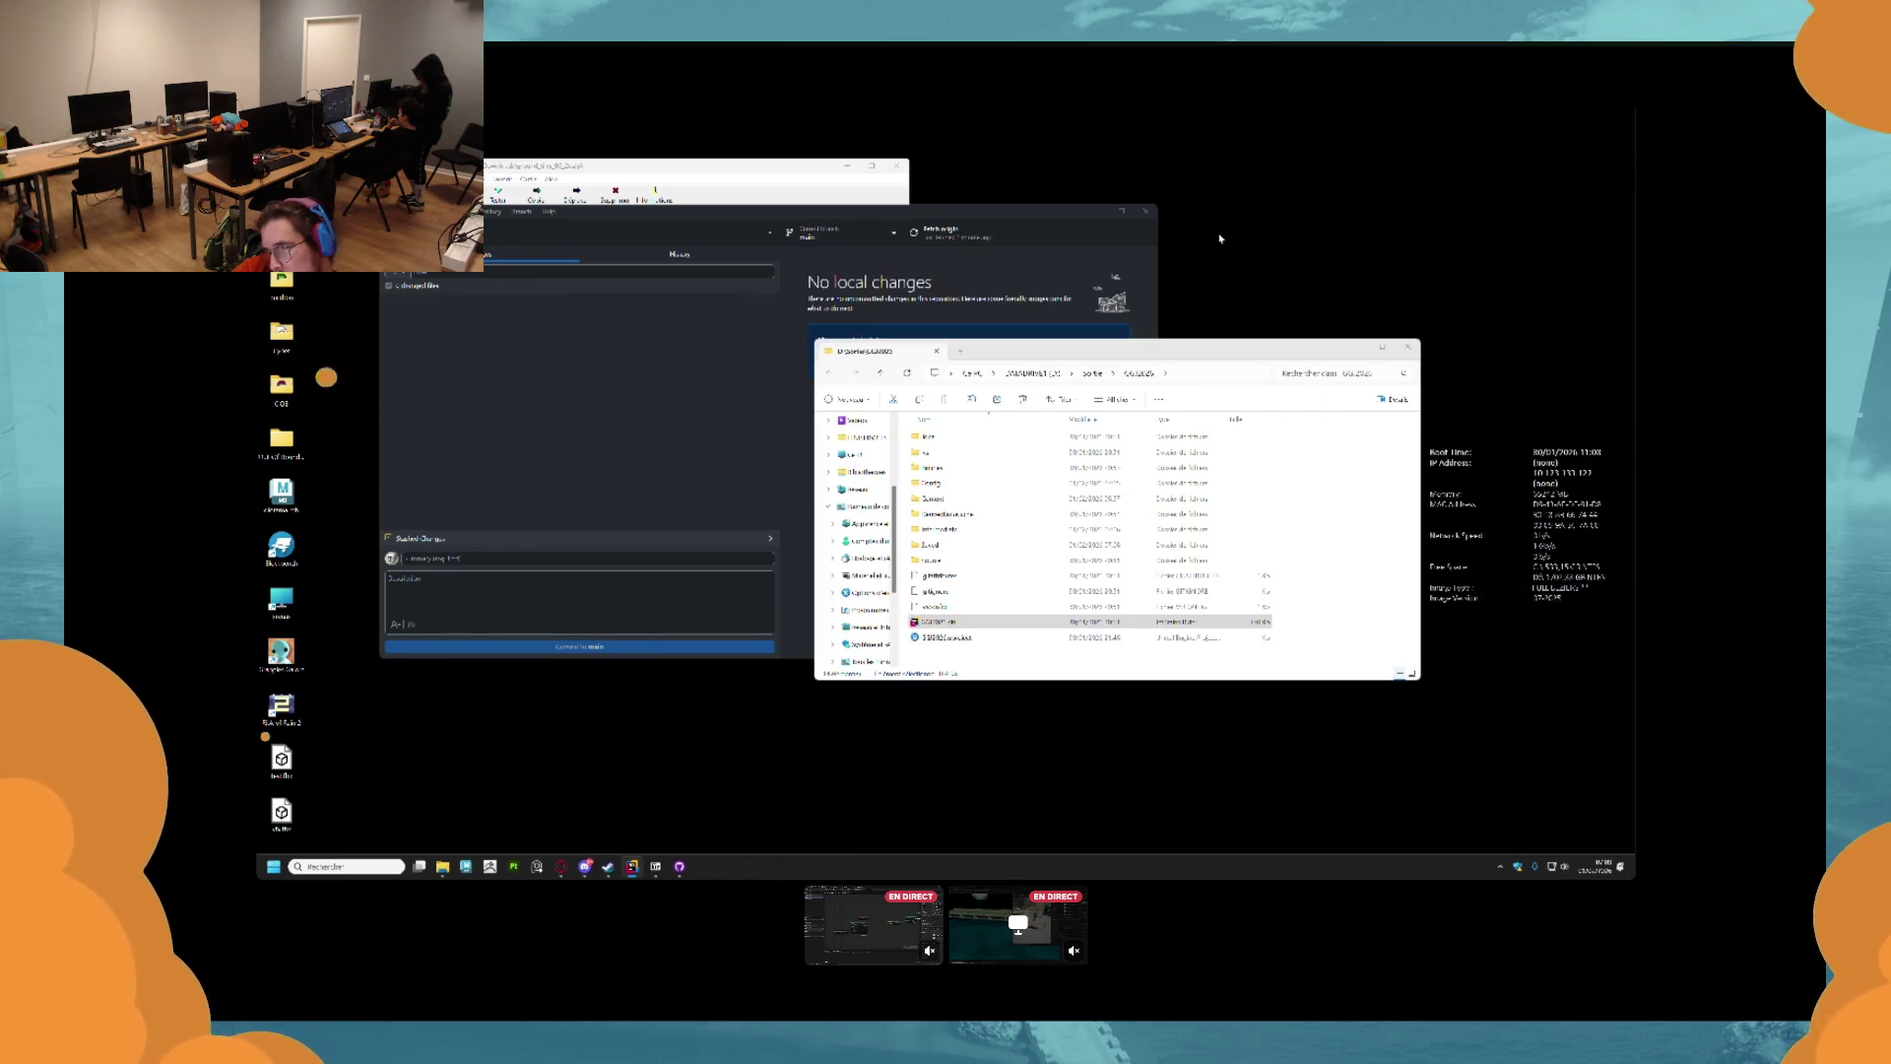
# Launch the GGJ2026 project in Unreal from its .uproject file in File Explorer.
pyautogui.doubleClick(1005, 639)
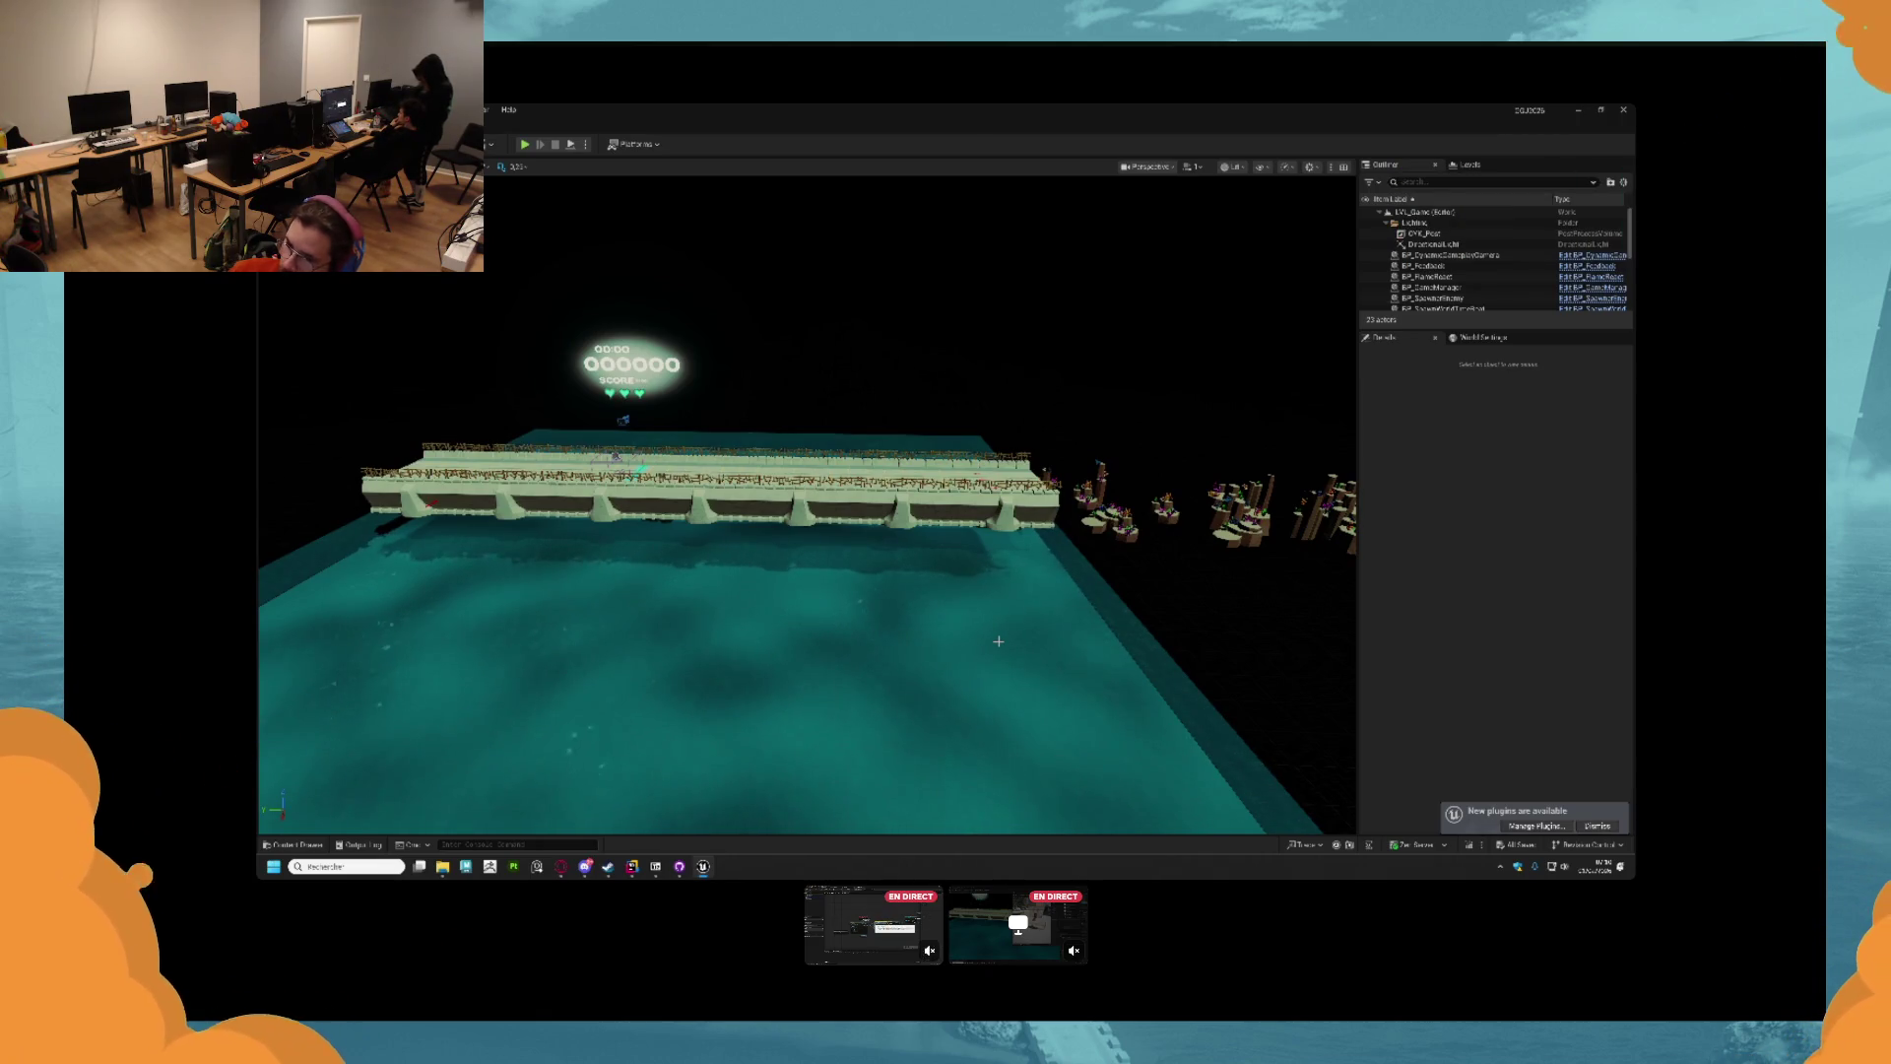
# Give sm_bridge_city_transition_plank in Assets/Bridge WorldGridMaterial on Element 4, then close Unreal.
pyautogui.click(296, 844)
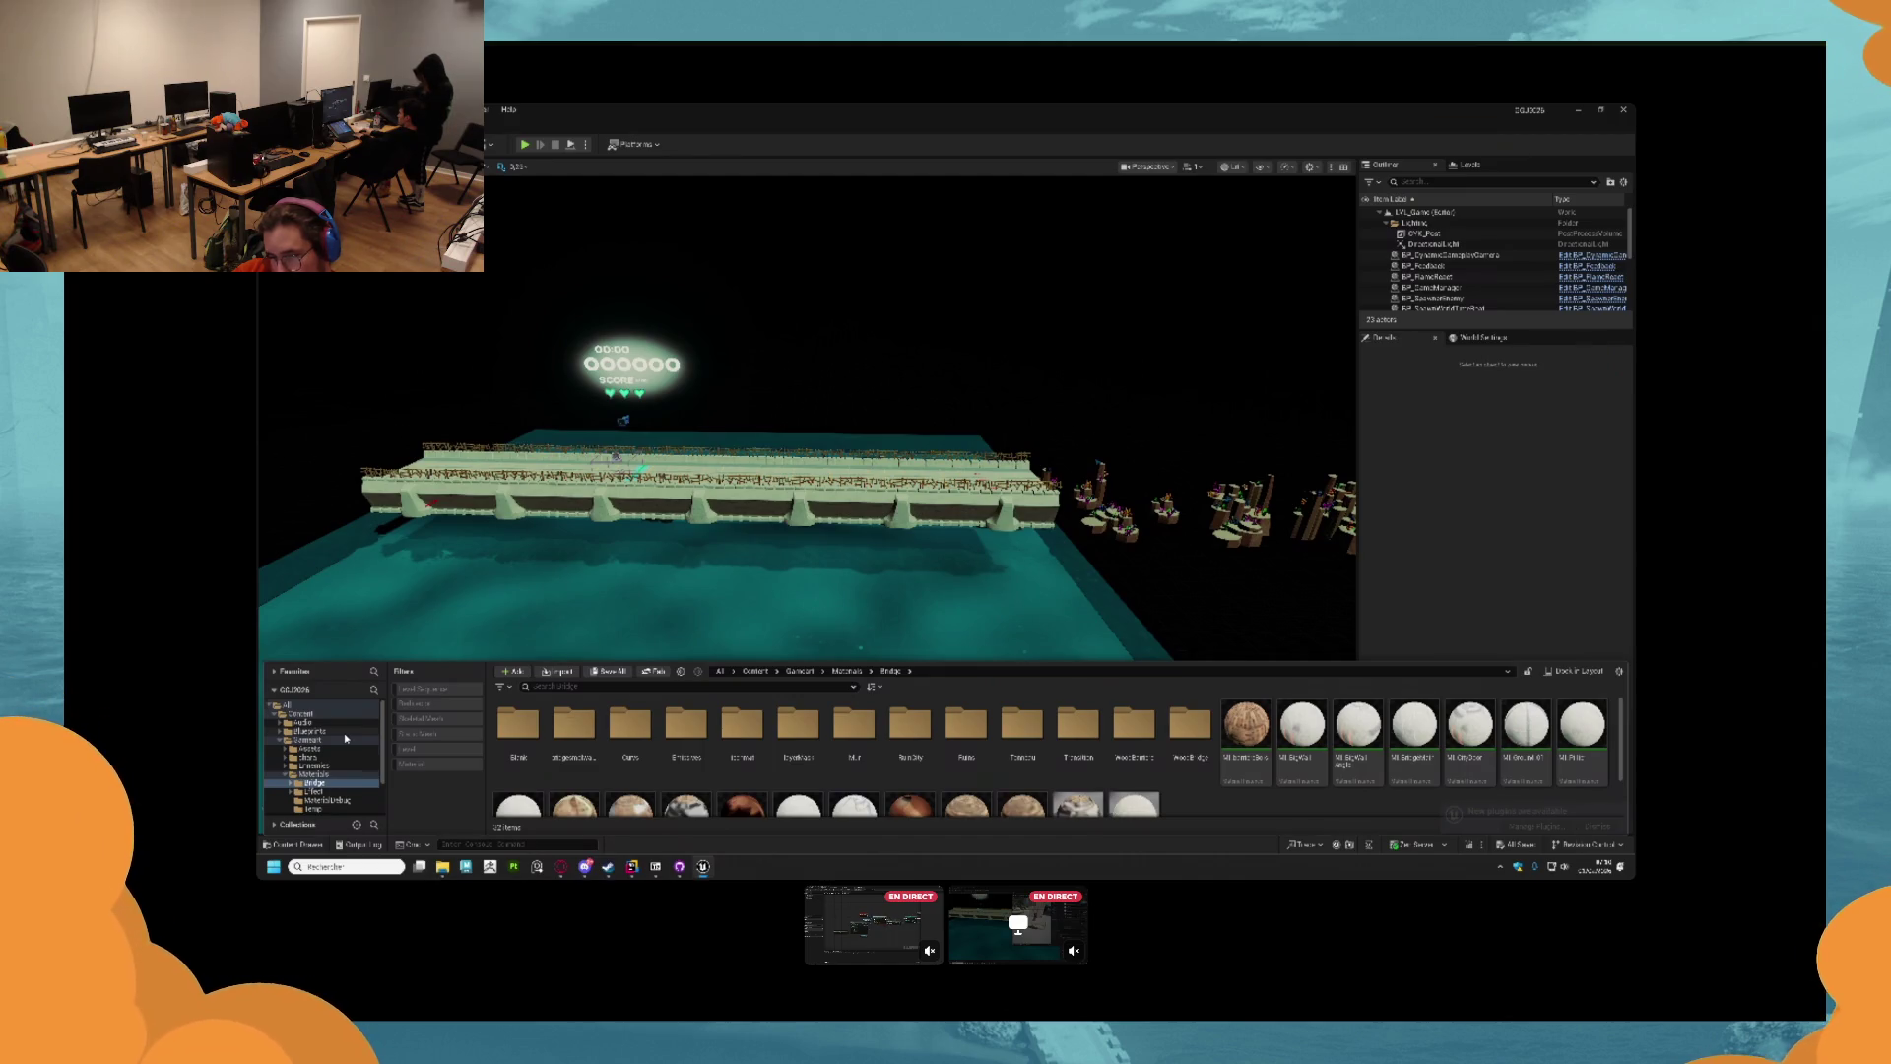
pyautogui.click(310, 748)
pyautogui.doubleClick(518, 724)
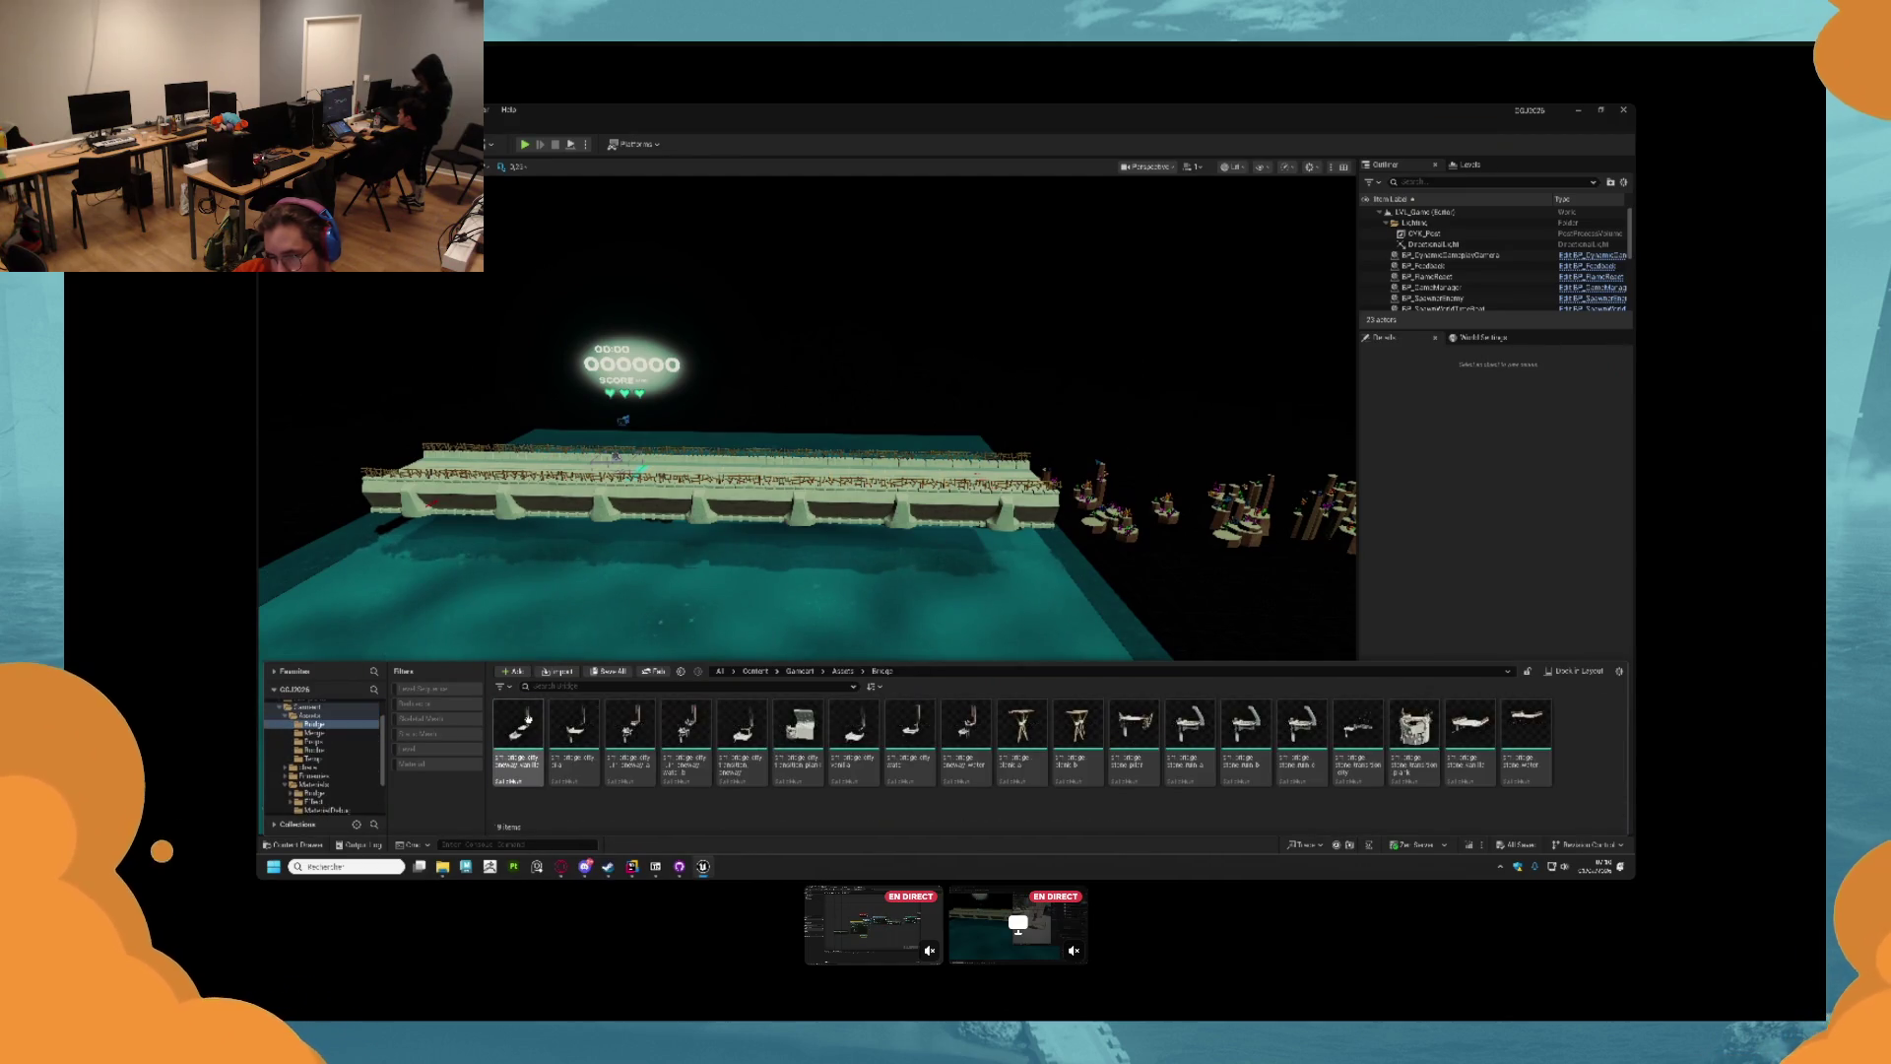
pyautogui.doubleClick(798, 729)
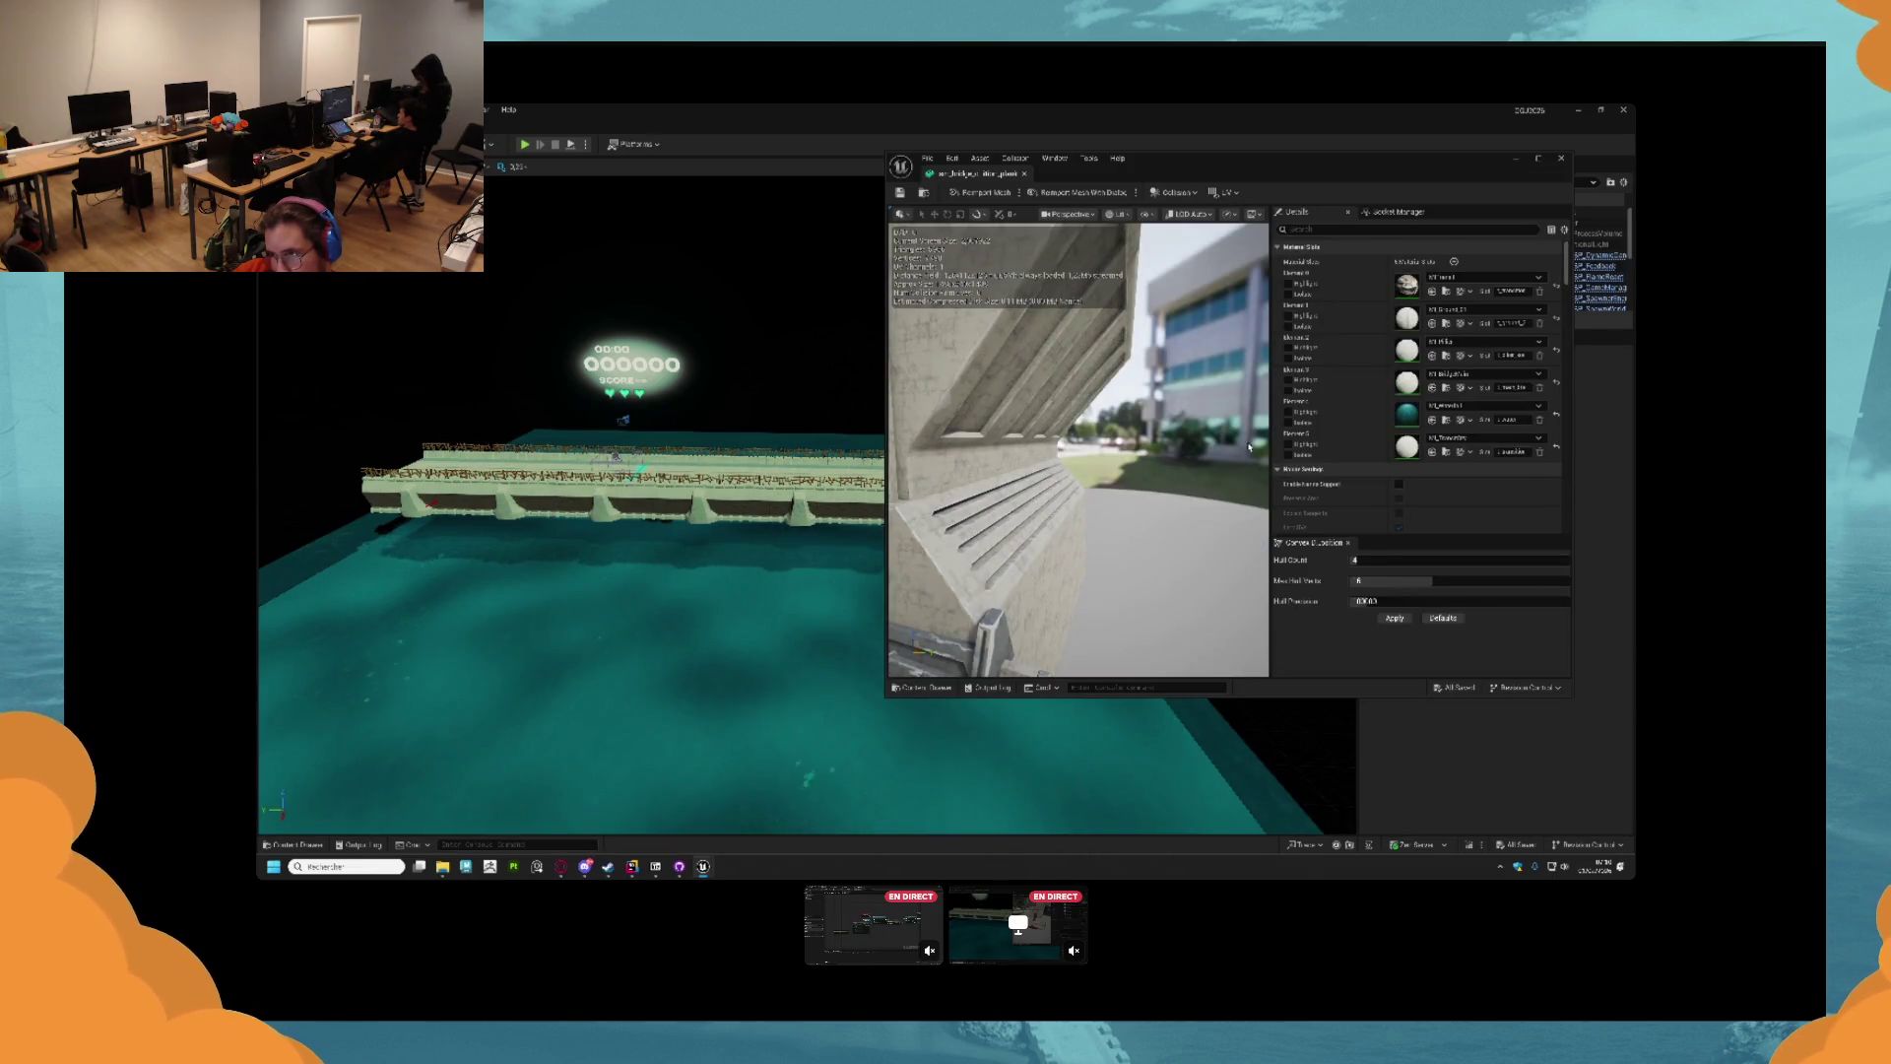
pyautogui.click(1529, 406)
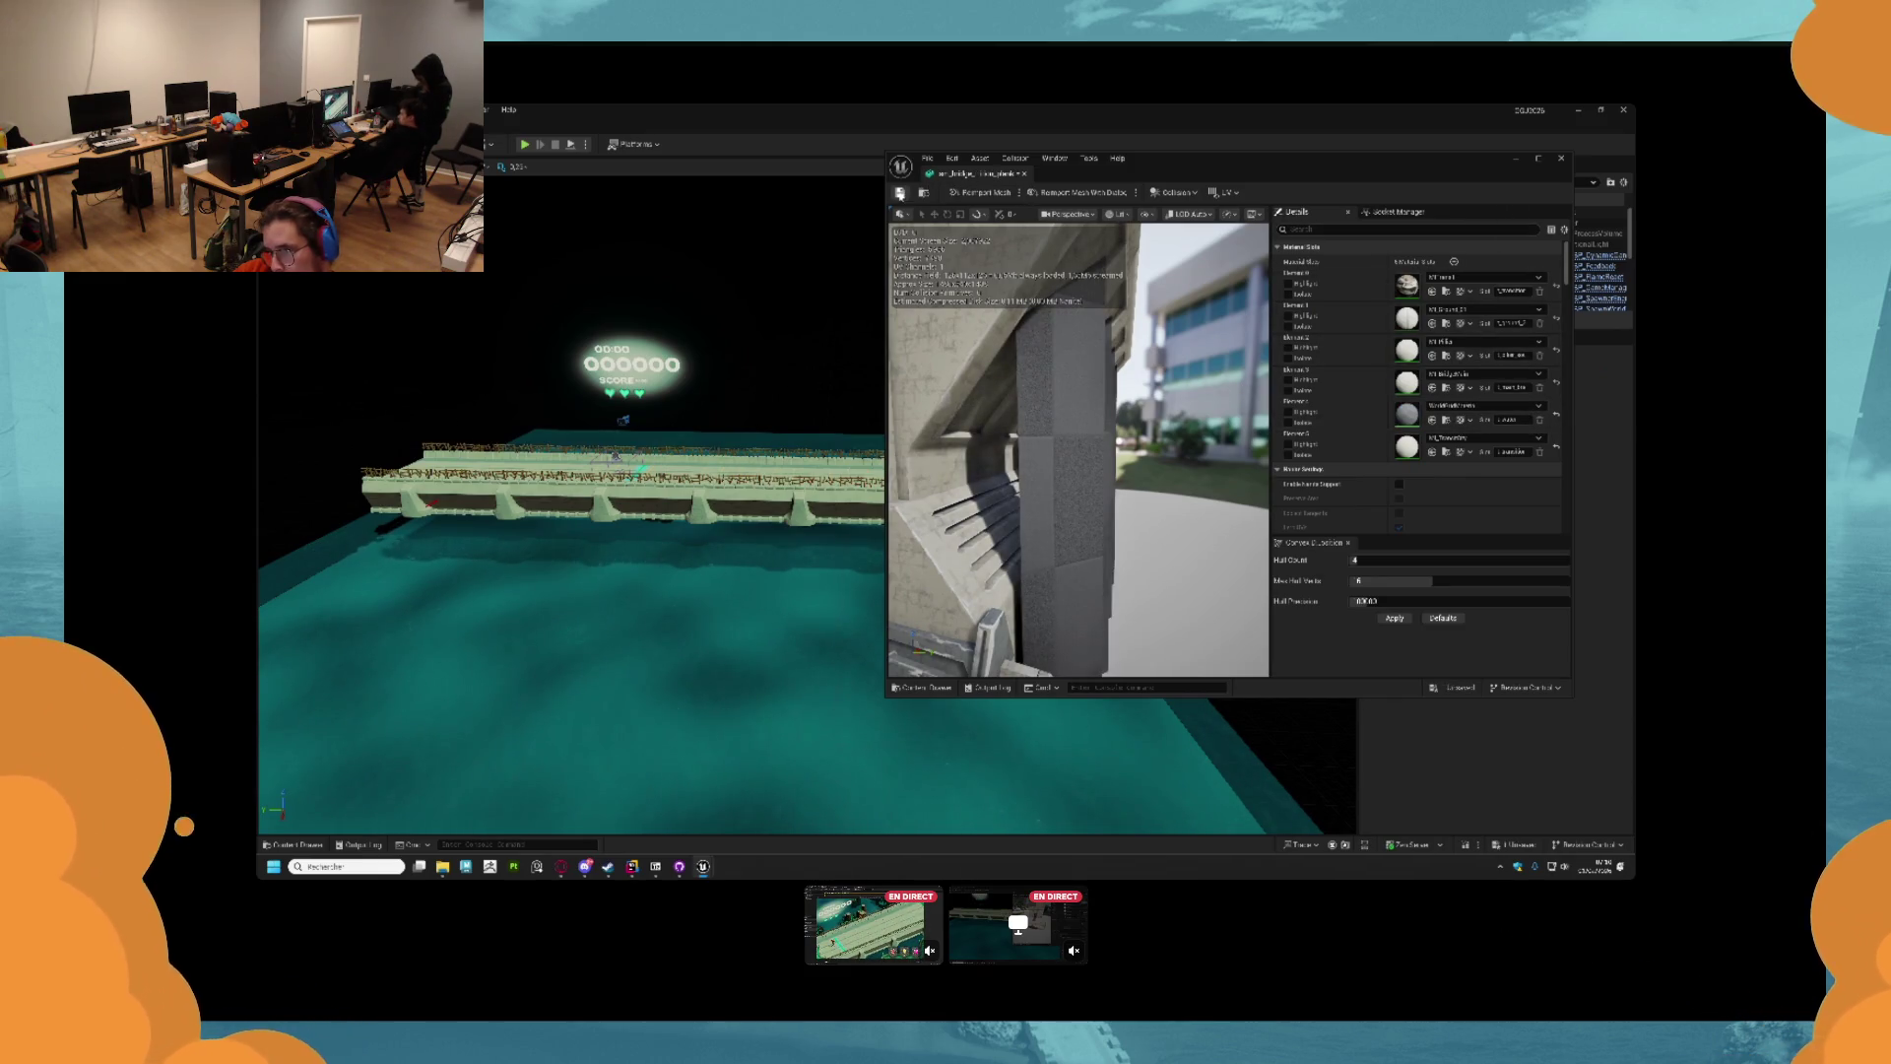
pyautogui.click(1561, 157)
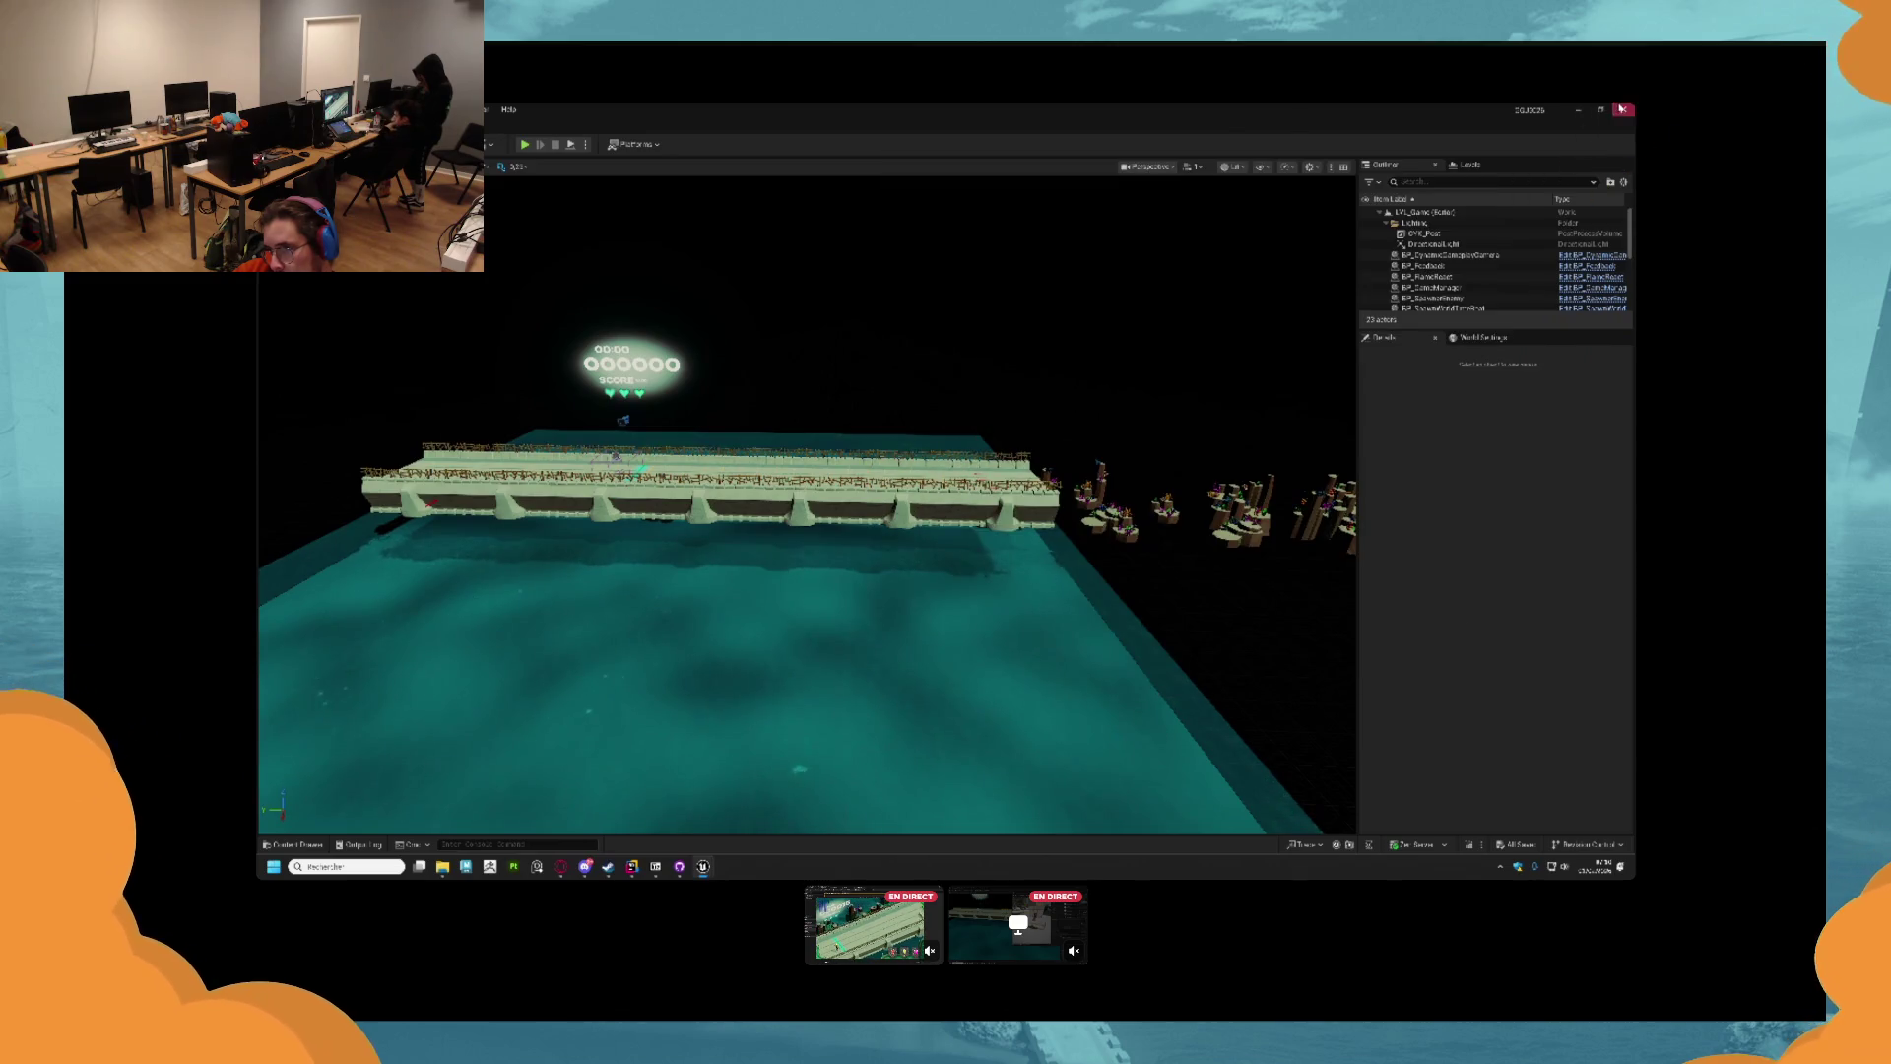
pyautogui.click(1621, 110)
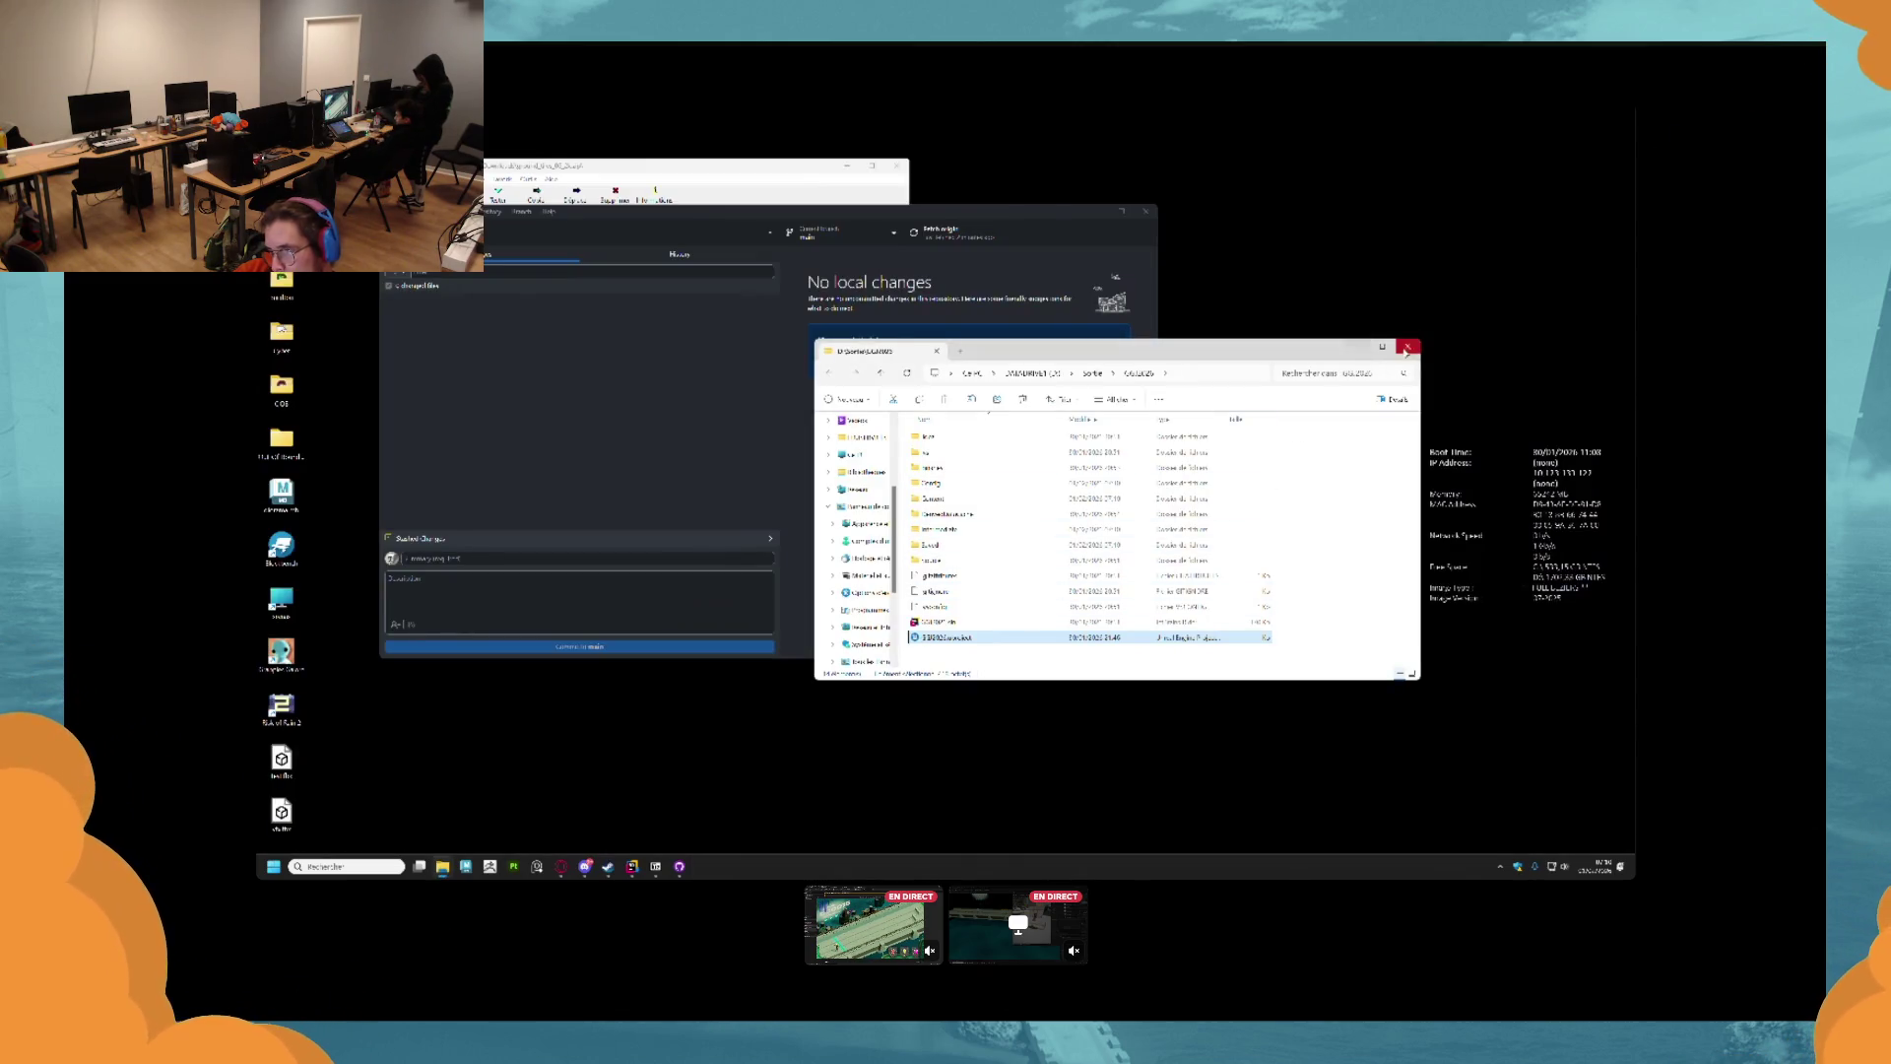
# Close the File Explorer window and GitHub Desktop.
pyautogui.click(1406, 349)
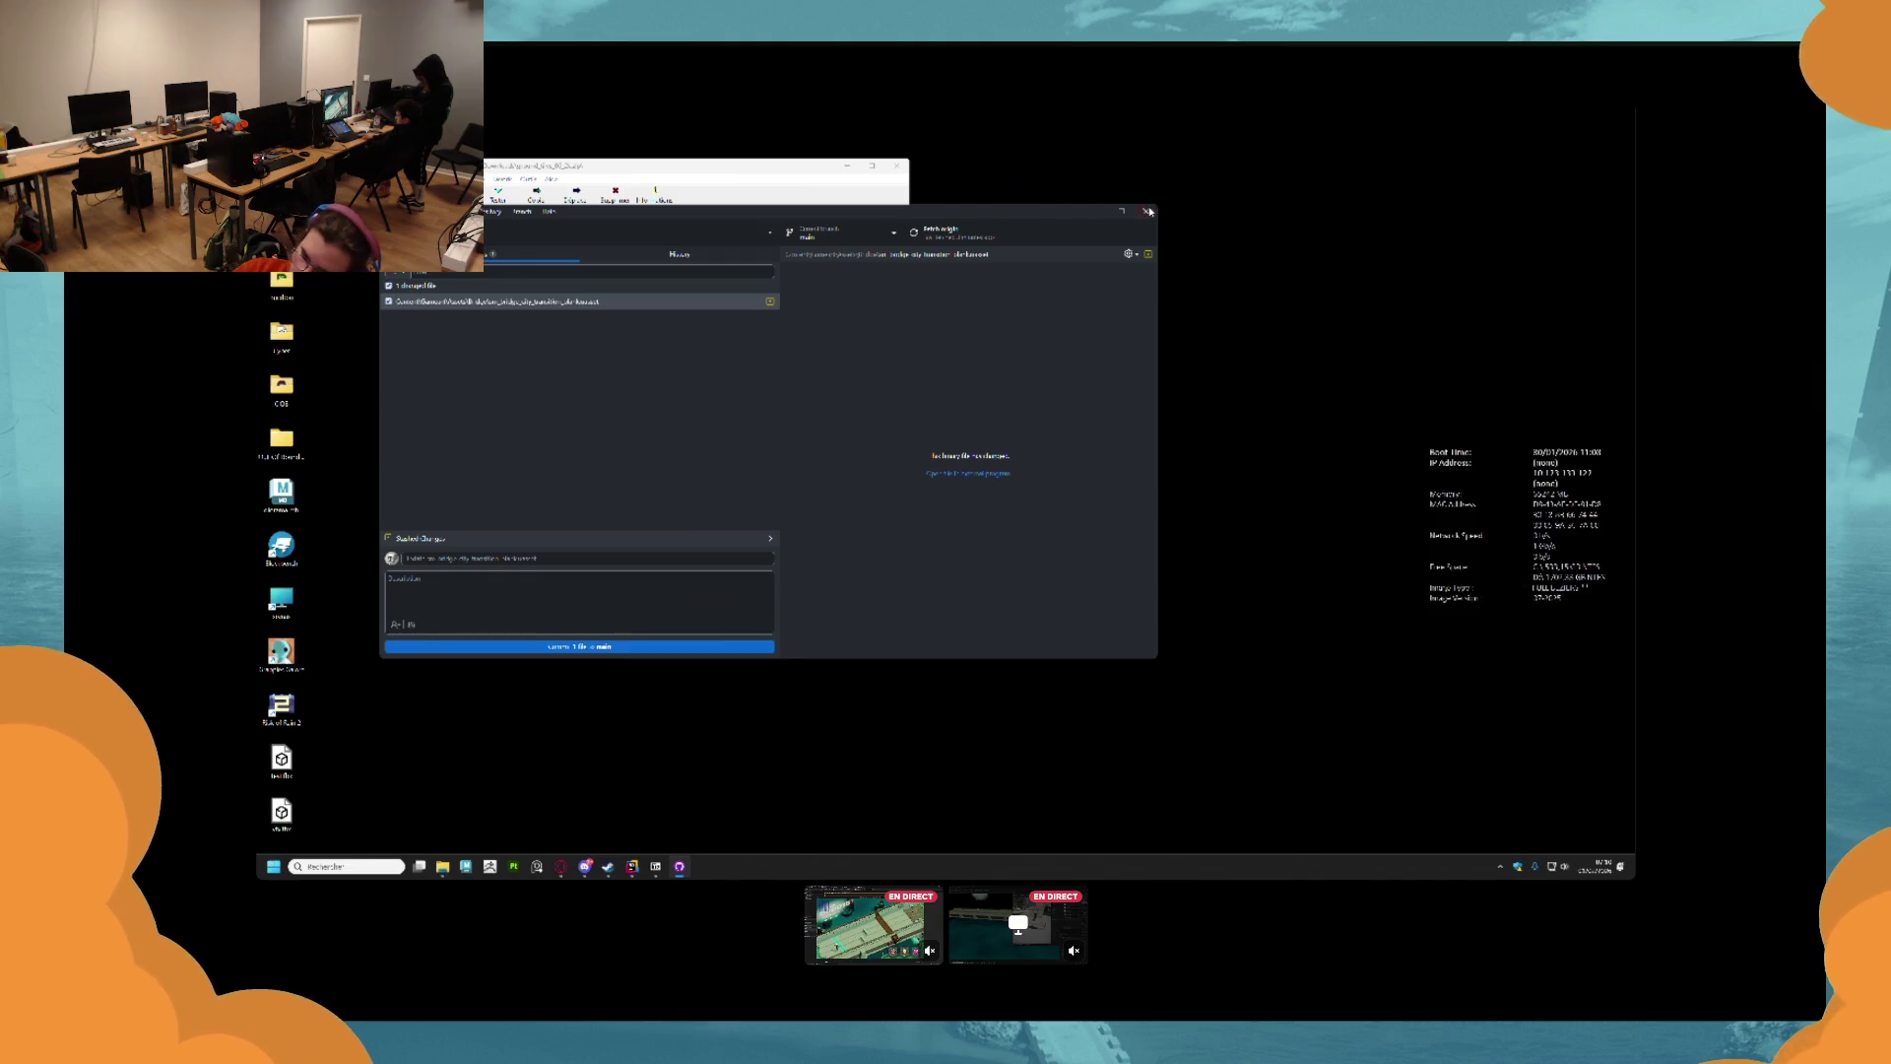
pyautogui.click(1148, 212)
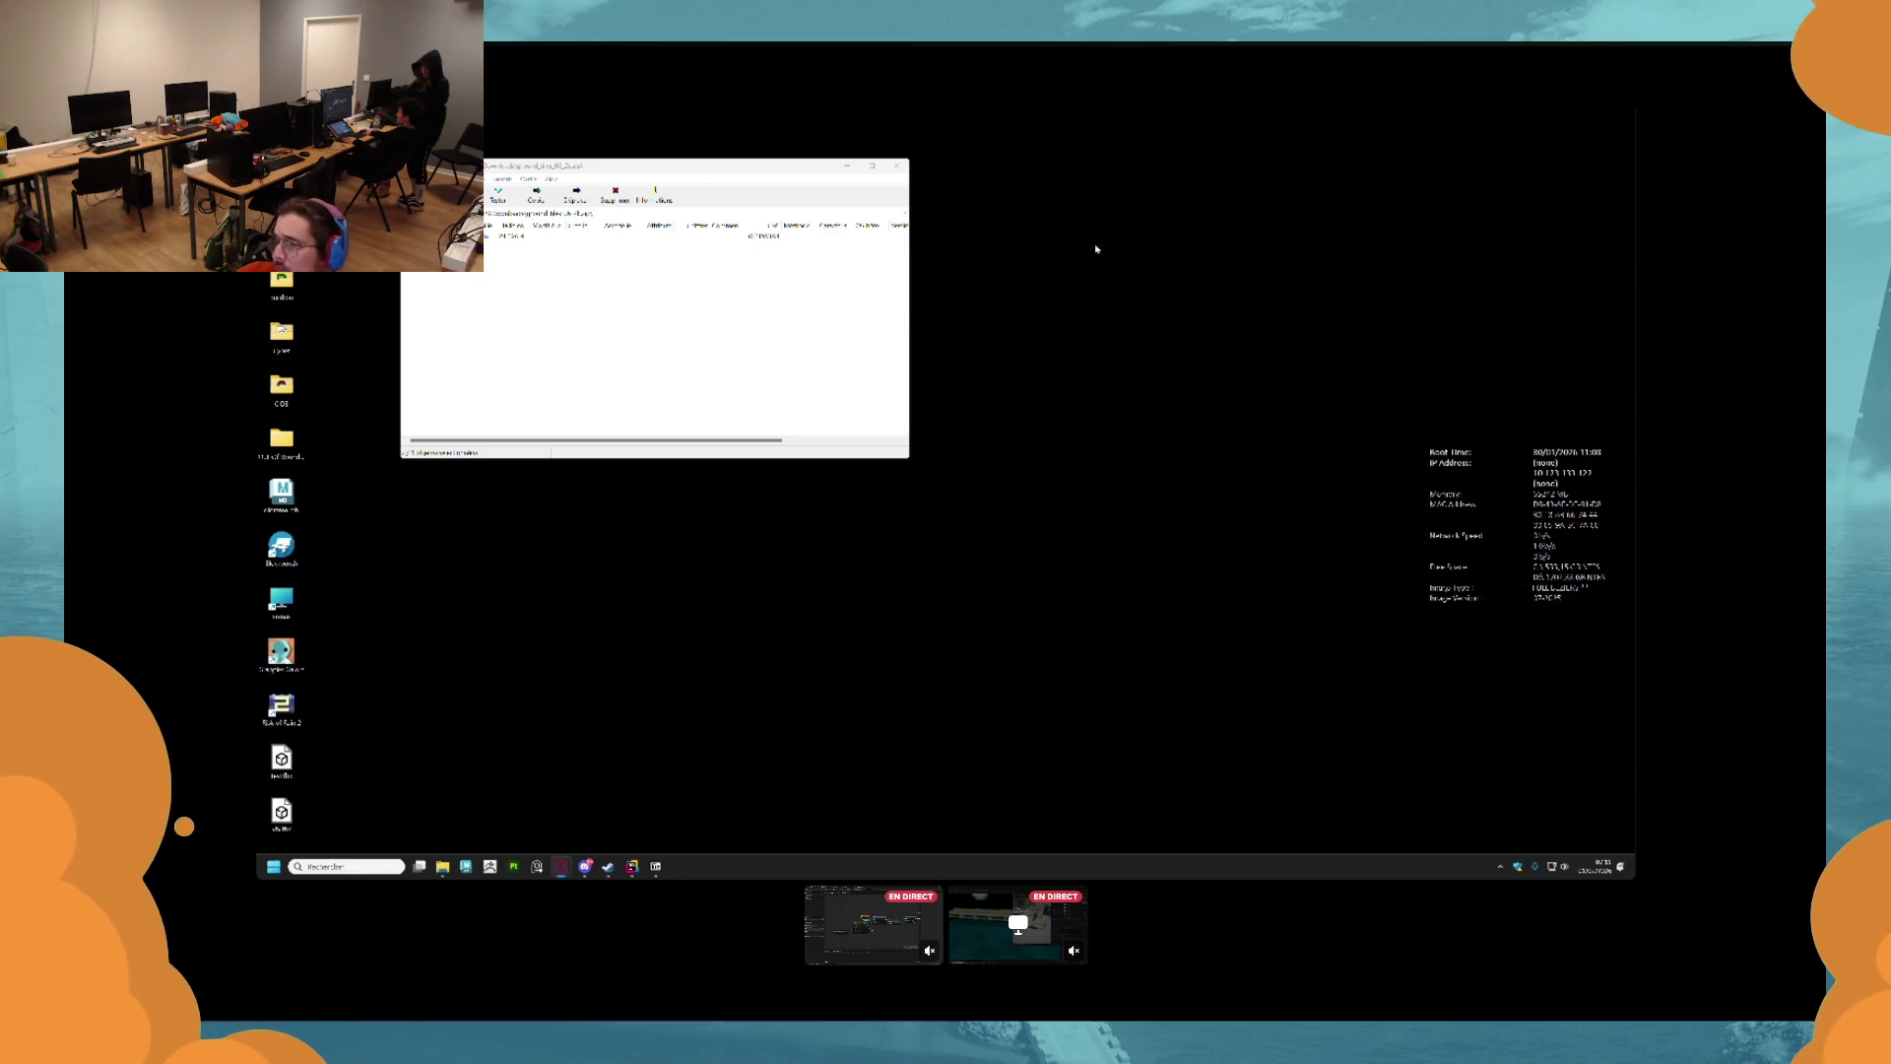
# Close the small file-listing window and bring up the taskbar search panel.
pyautogui.click(897, 165)
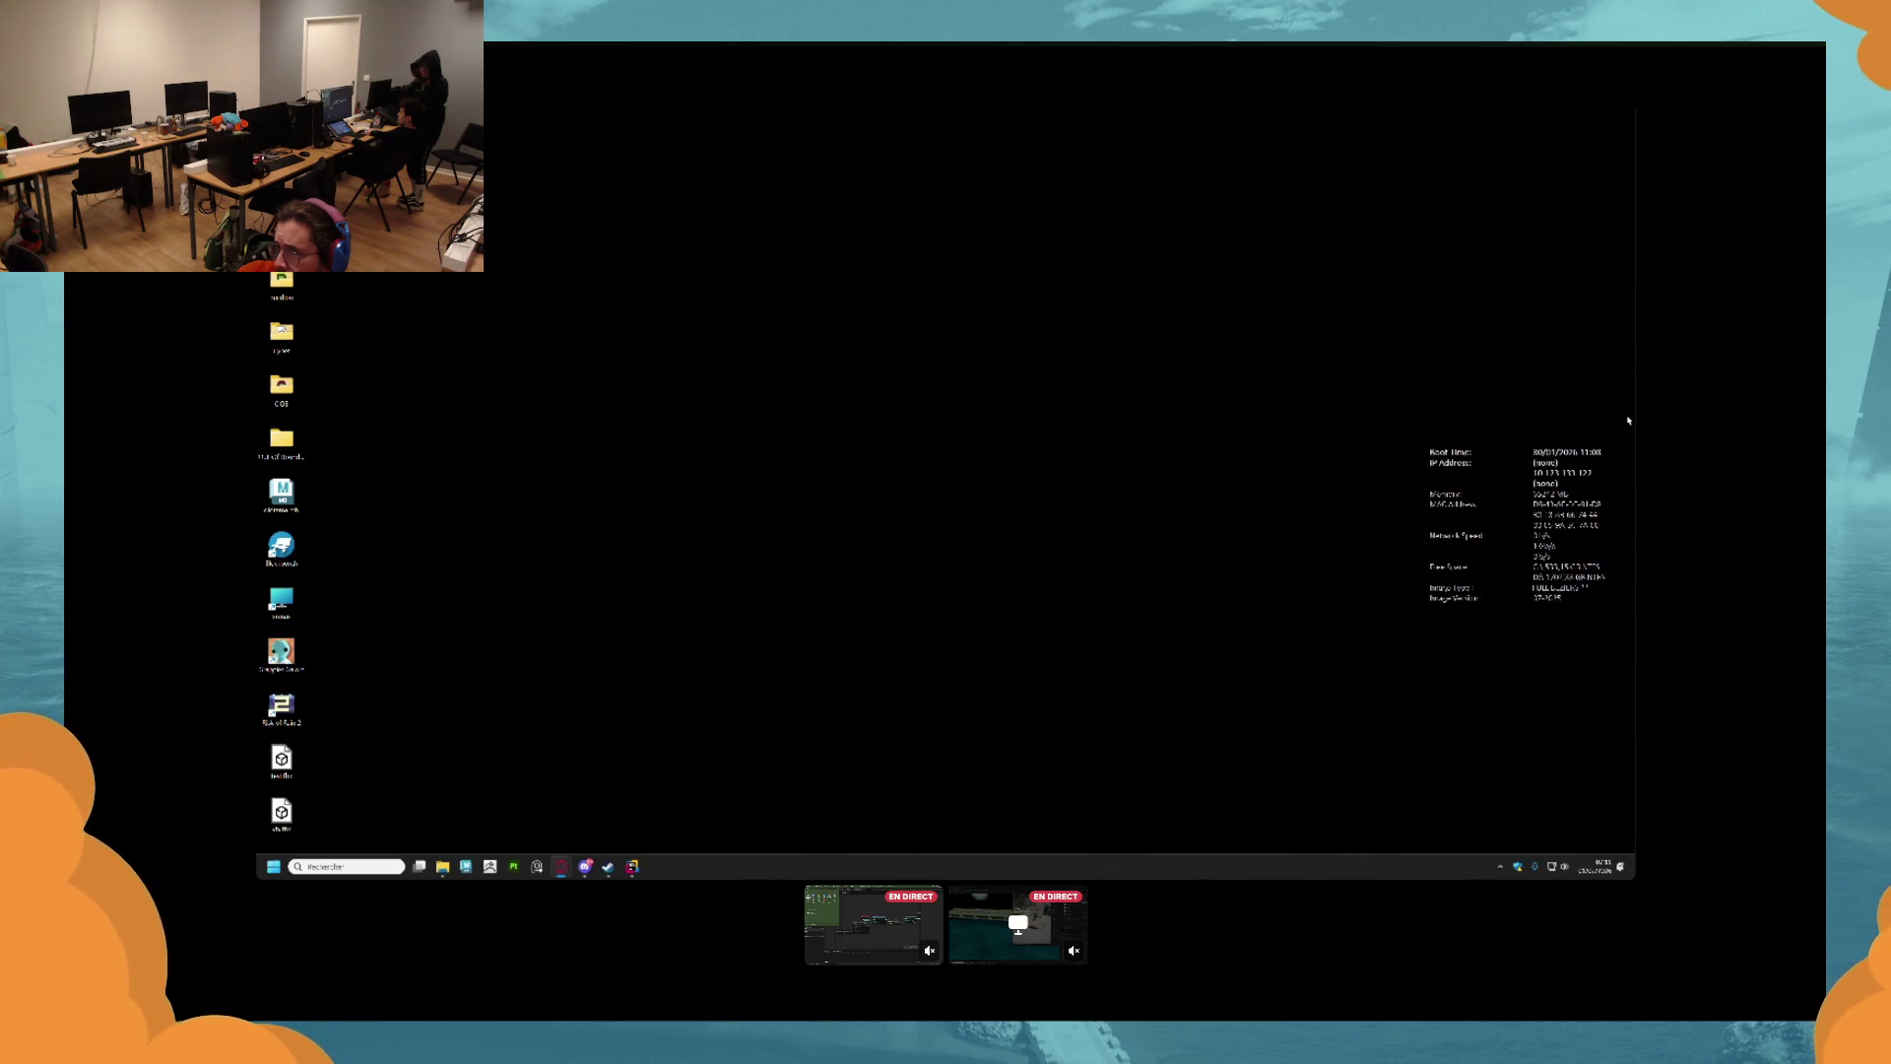
pyautogui.moveTo(585, 867)
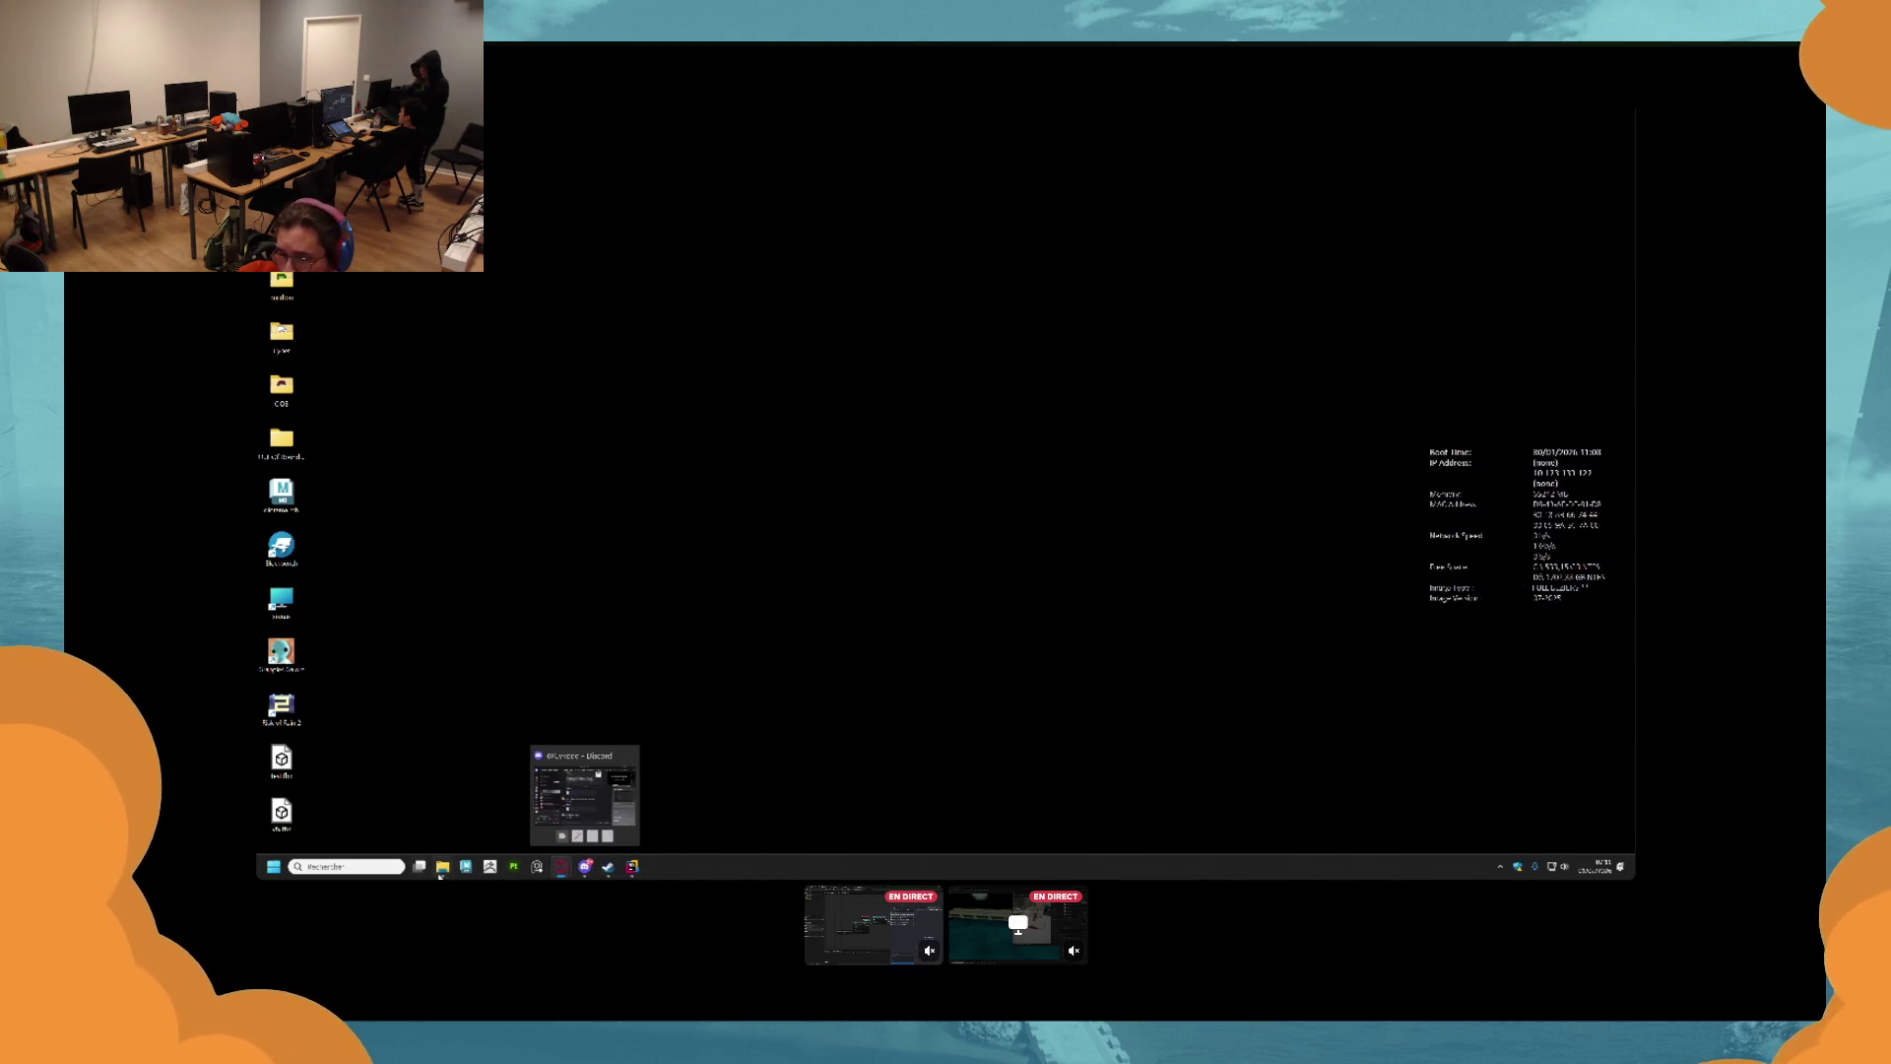
pyautogui.click(347, 867)
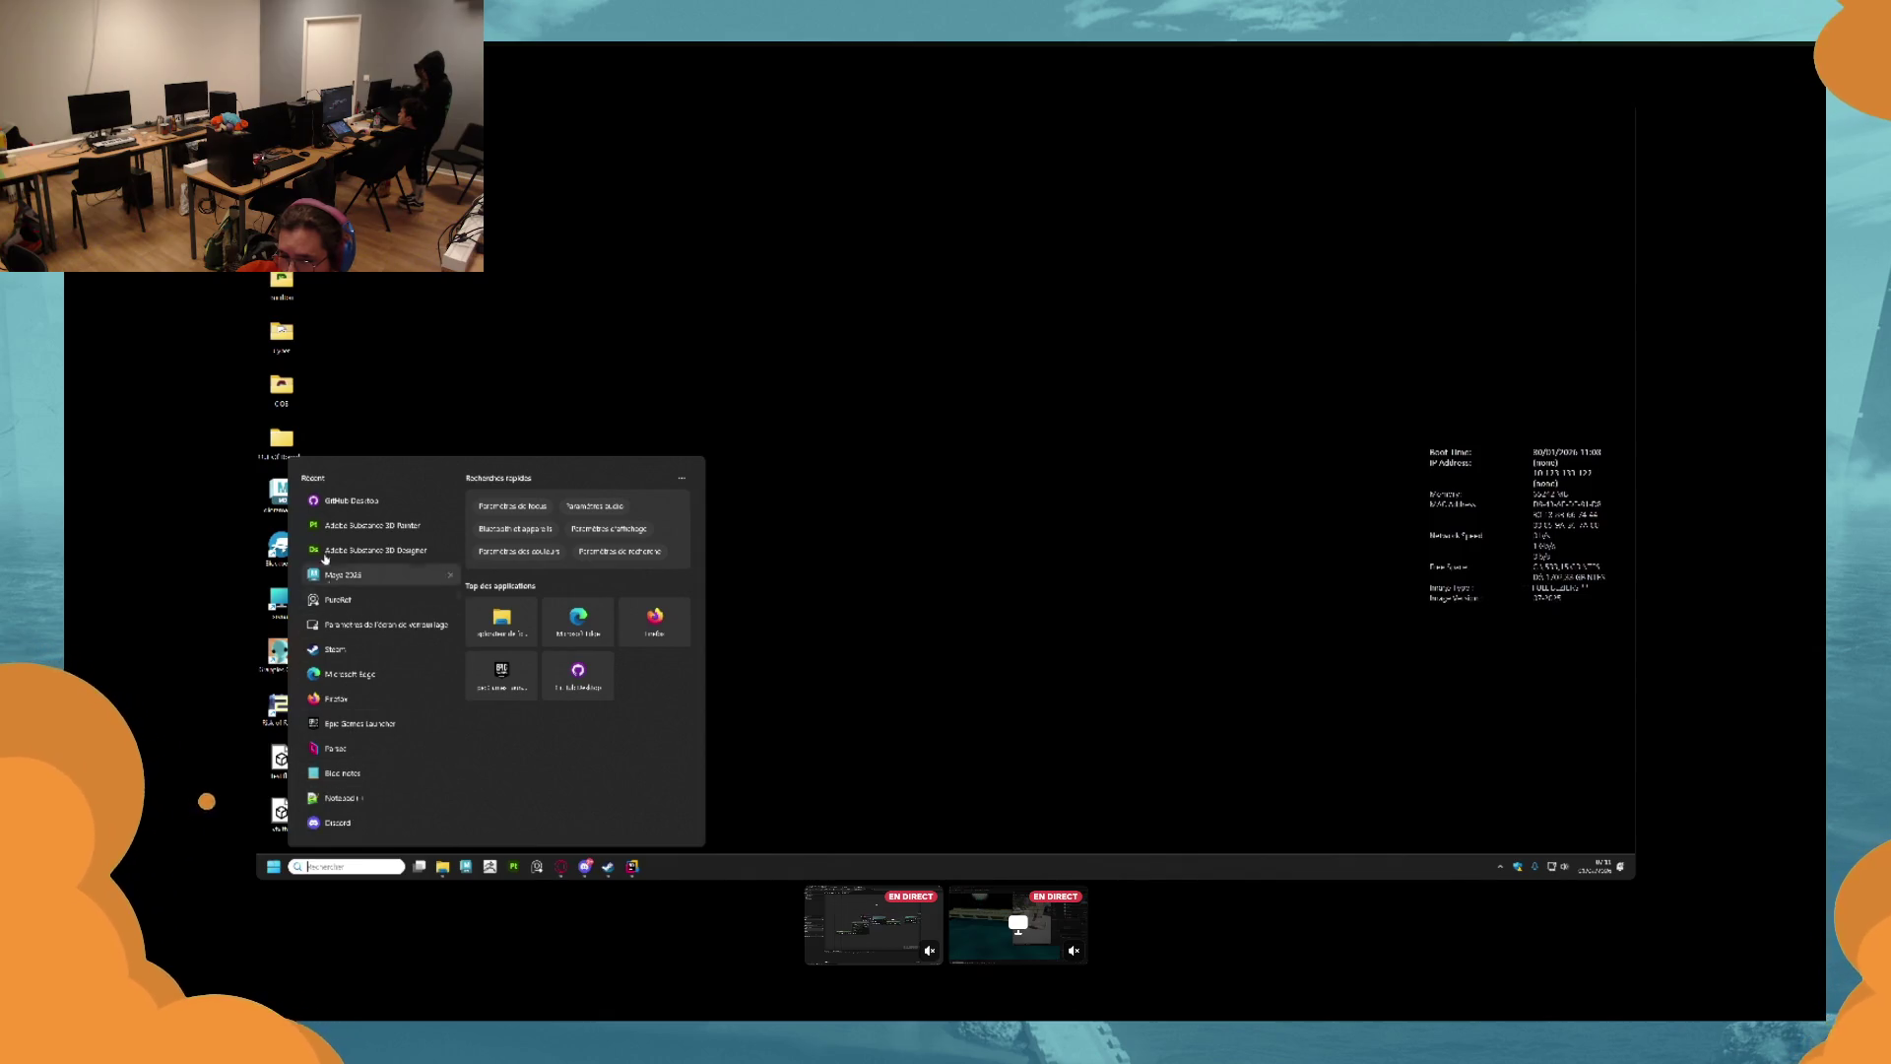
# Reopen GitHub Desktop from recent apps, fetch origin, then switch to the Unreal Blueprint view.
pyautogui.click(345, 500)
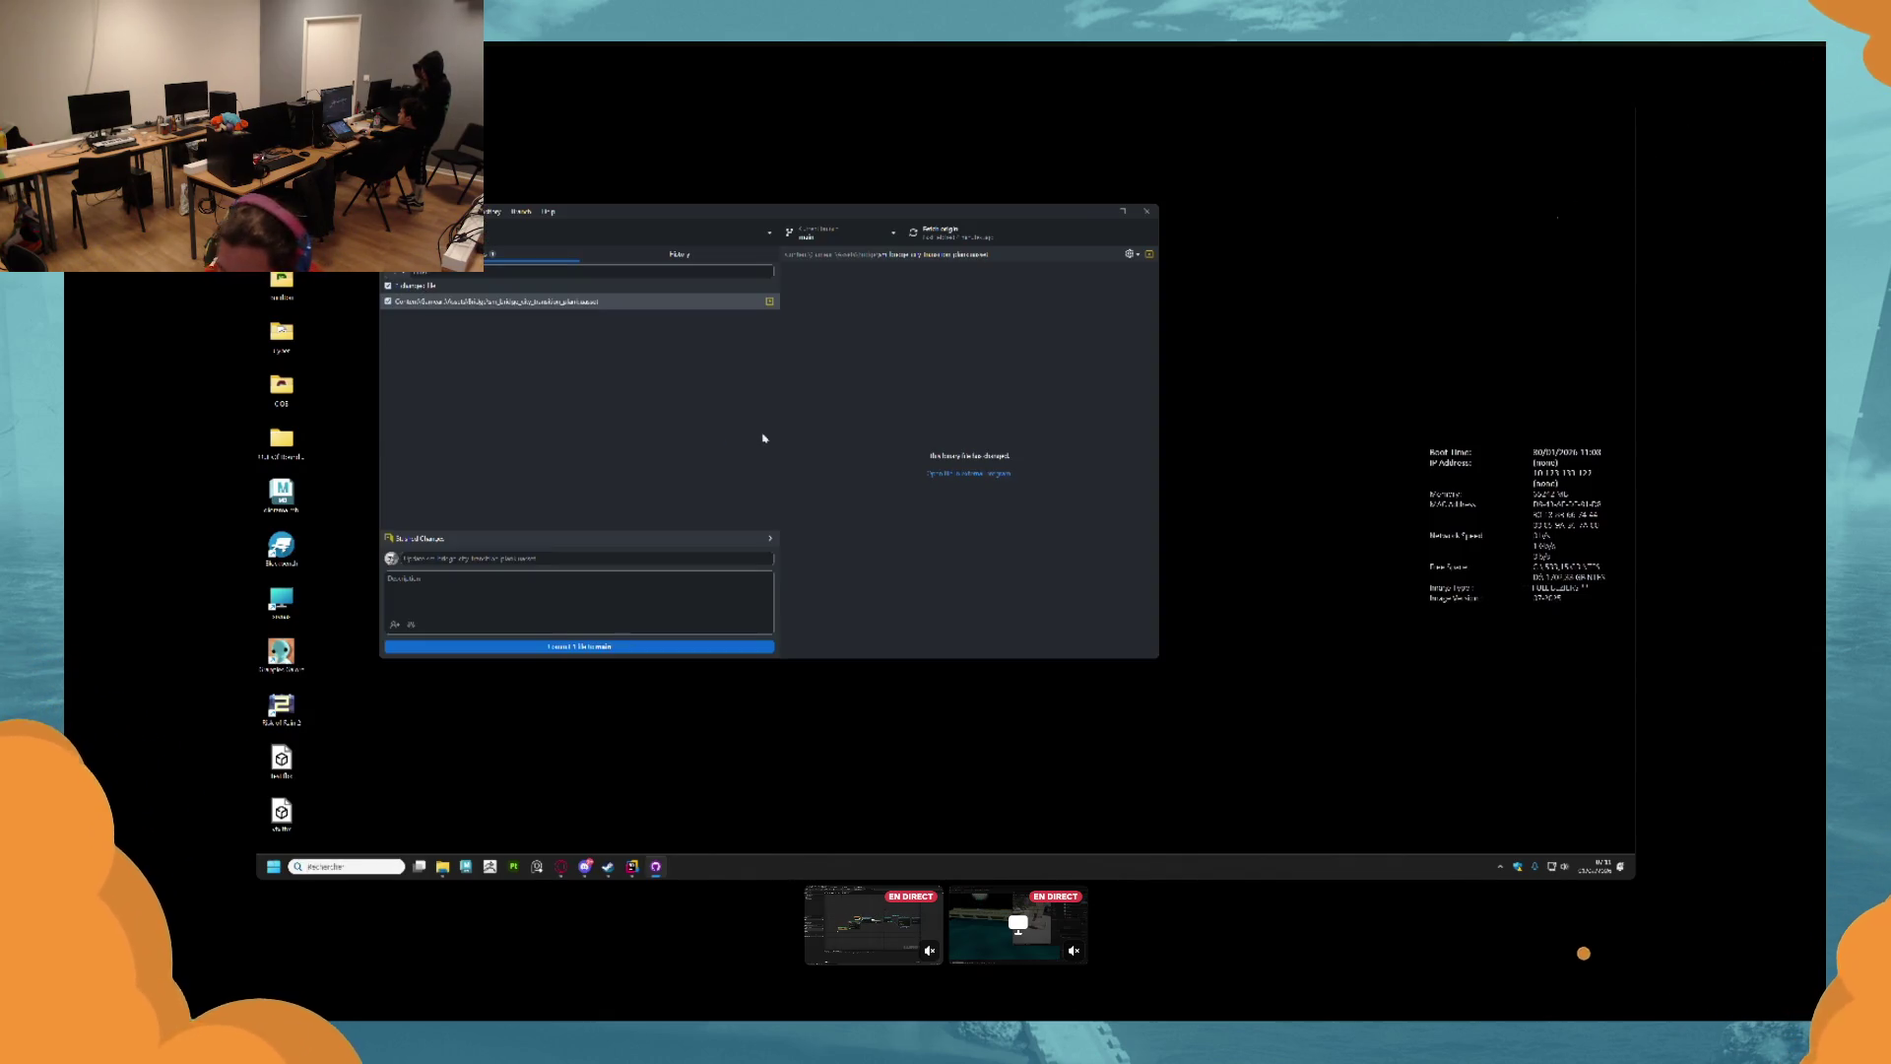
pyautogui.click(970, 237)
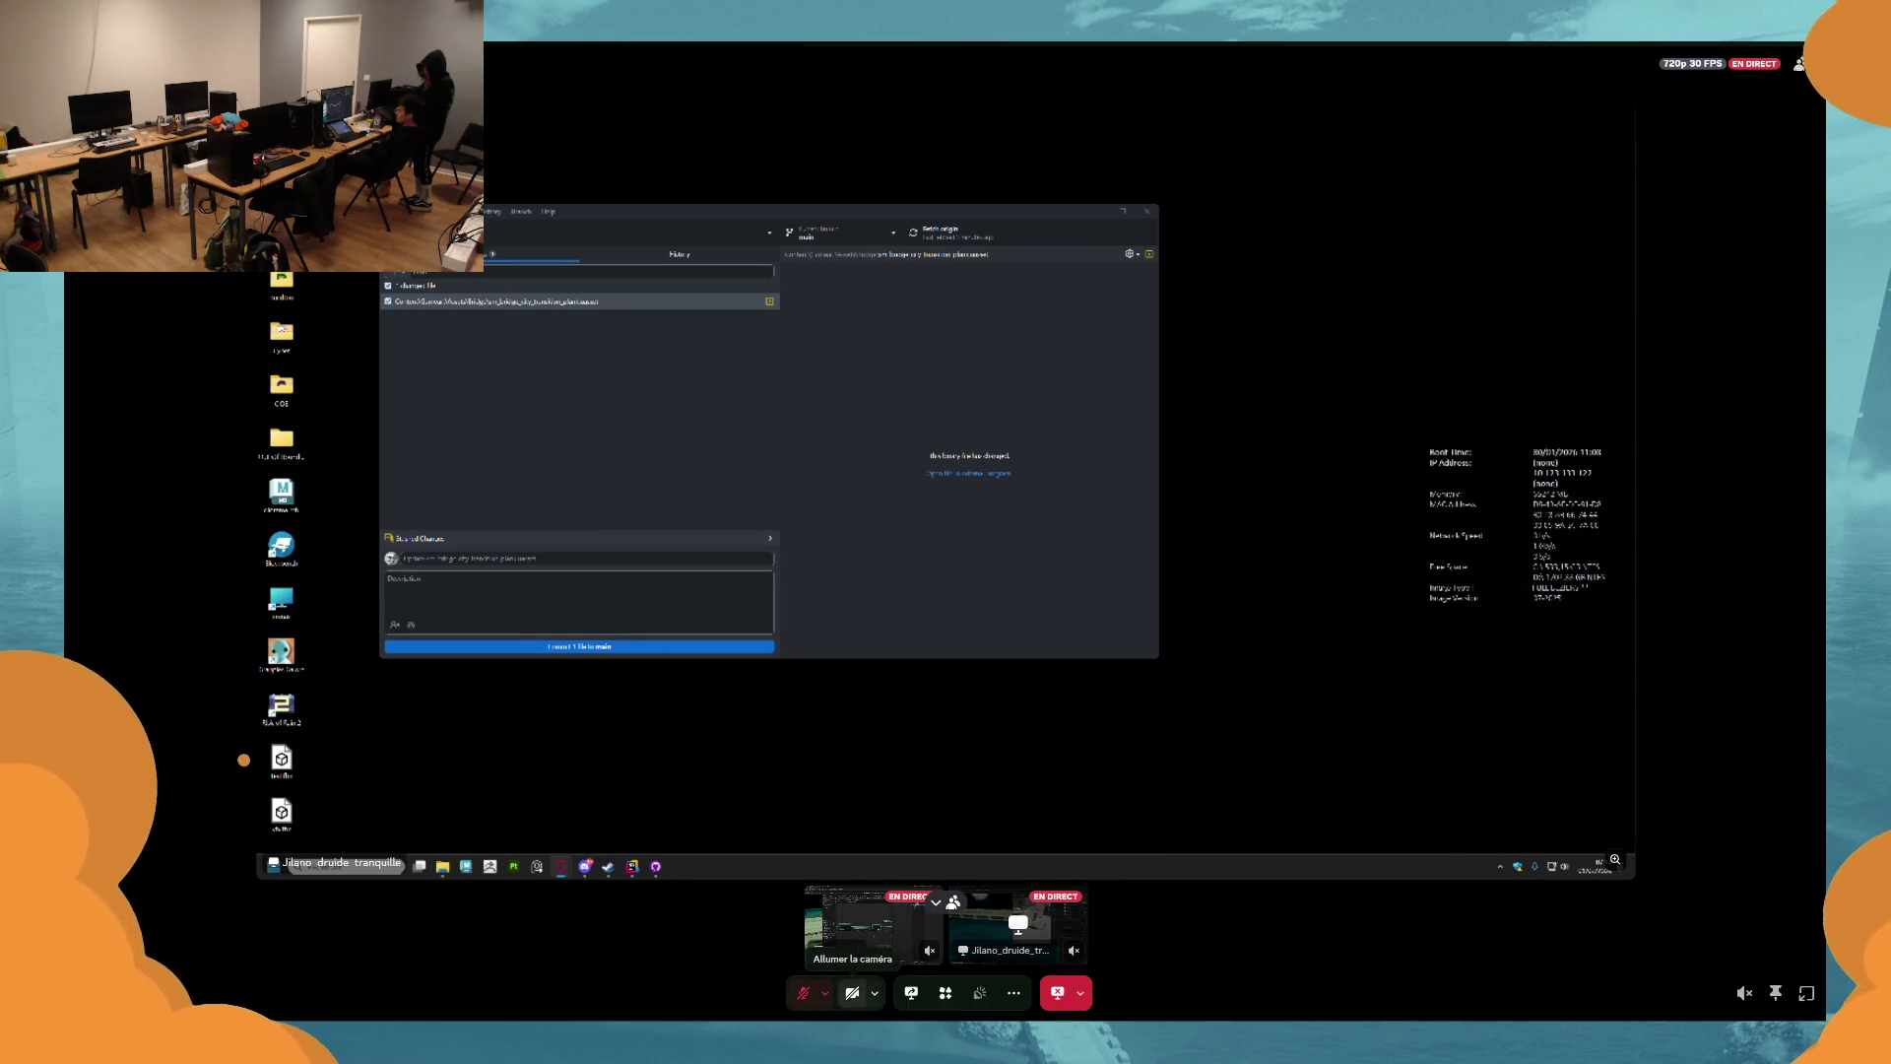
pyautogui.click(873, 926)
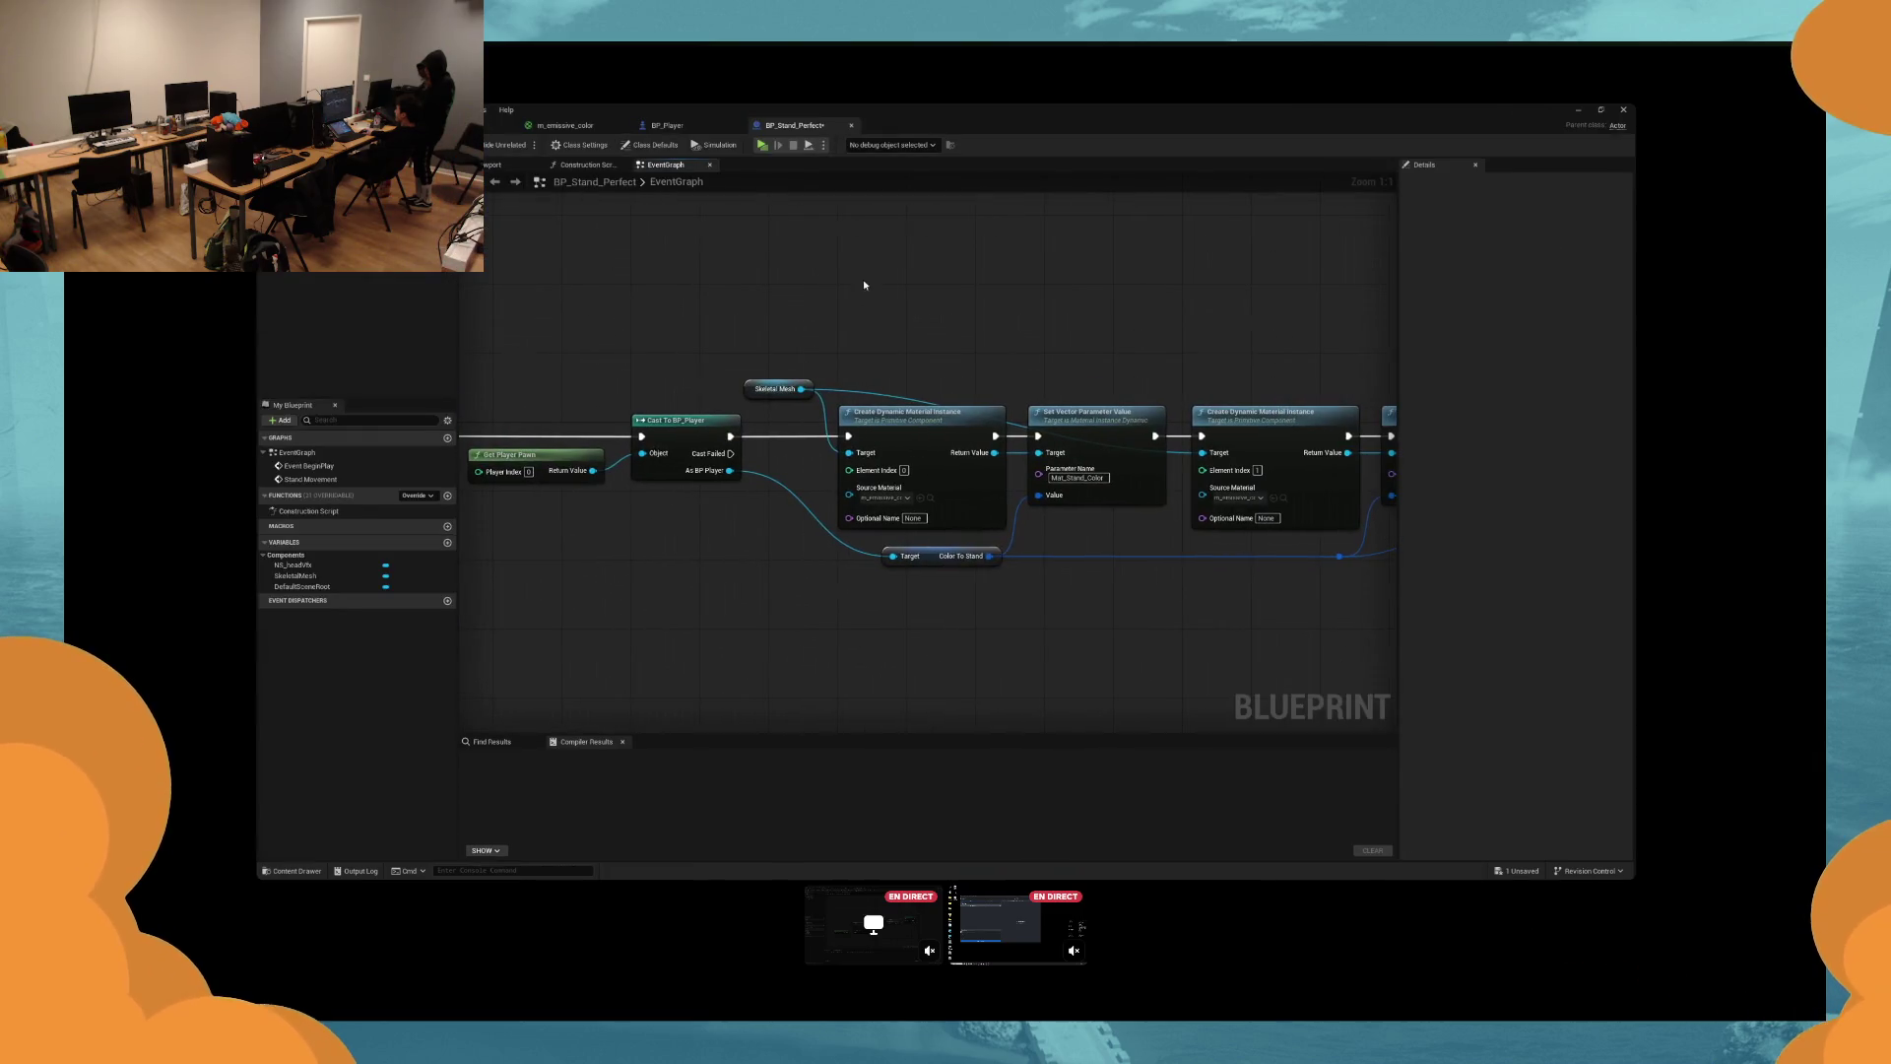
# Open BP_Player's event graph and narrow the impact-scaling comment box from the left.
pyautogui.click(699, 127)
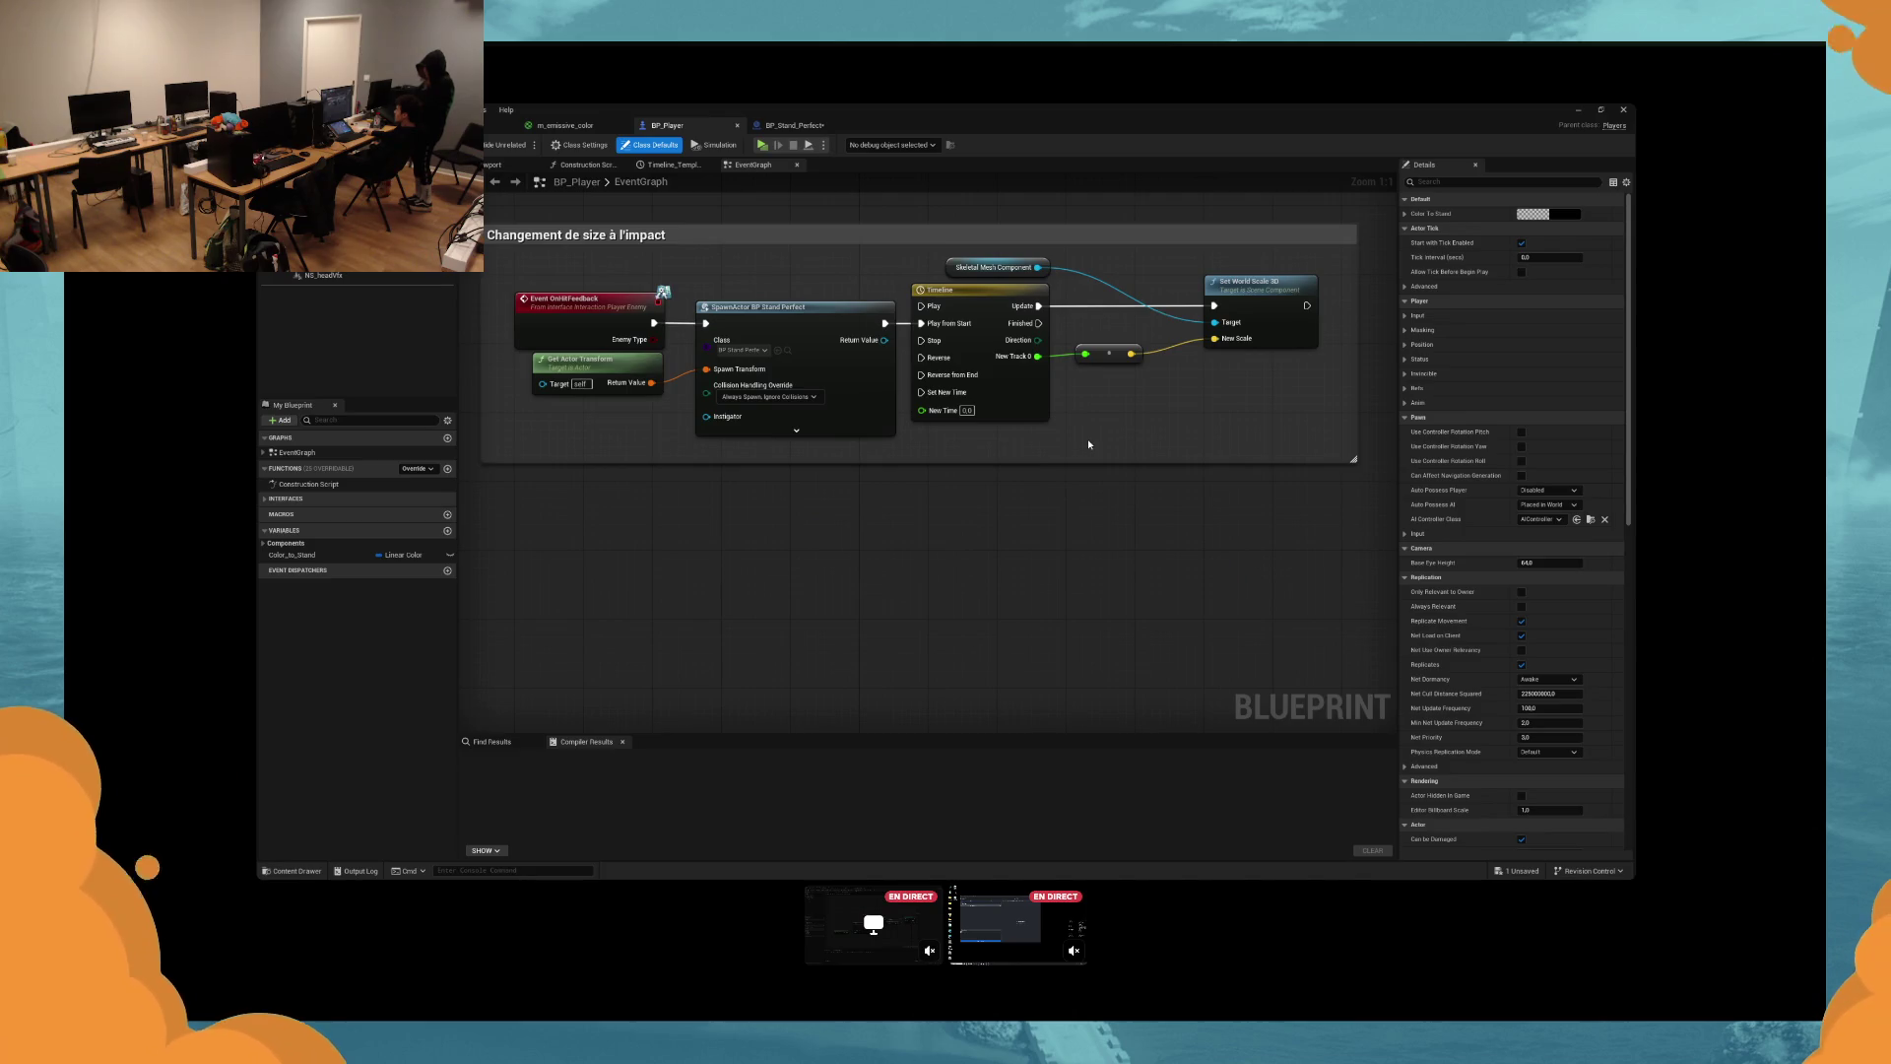
pyautogui.moveTo(1088, 444)
pyautogui.mouseDown()
pyautogui.moveTo(1022, 601)
pyautogui.moveTo(1181, 589)
pyautogui.moveTo(1144, 557)
pyautogui.mouseUp()
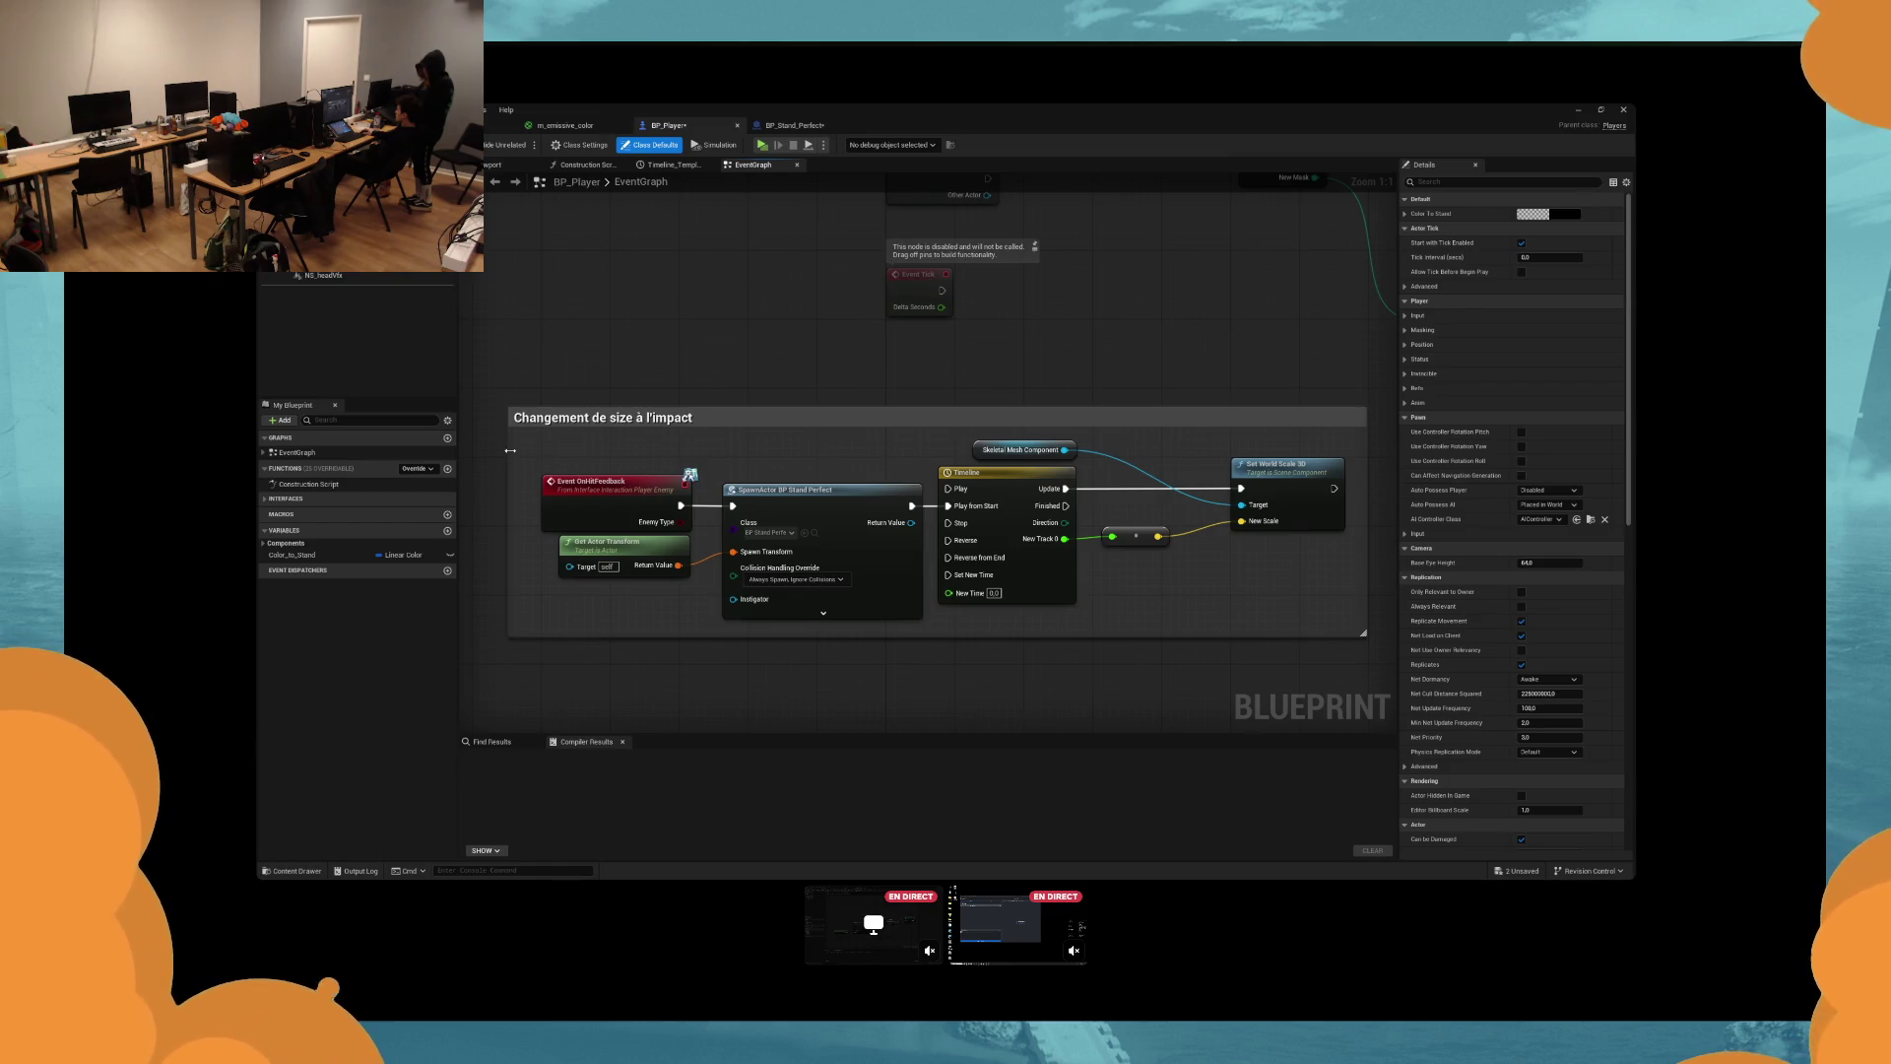
pyautogui.moveTo(509, 450); pyautogui.dragTo(535, 450)
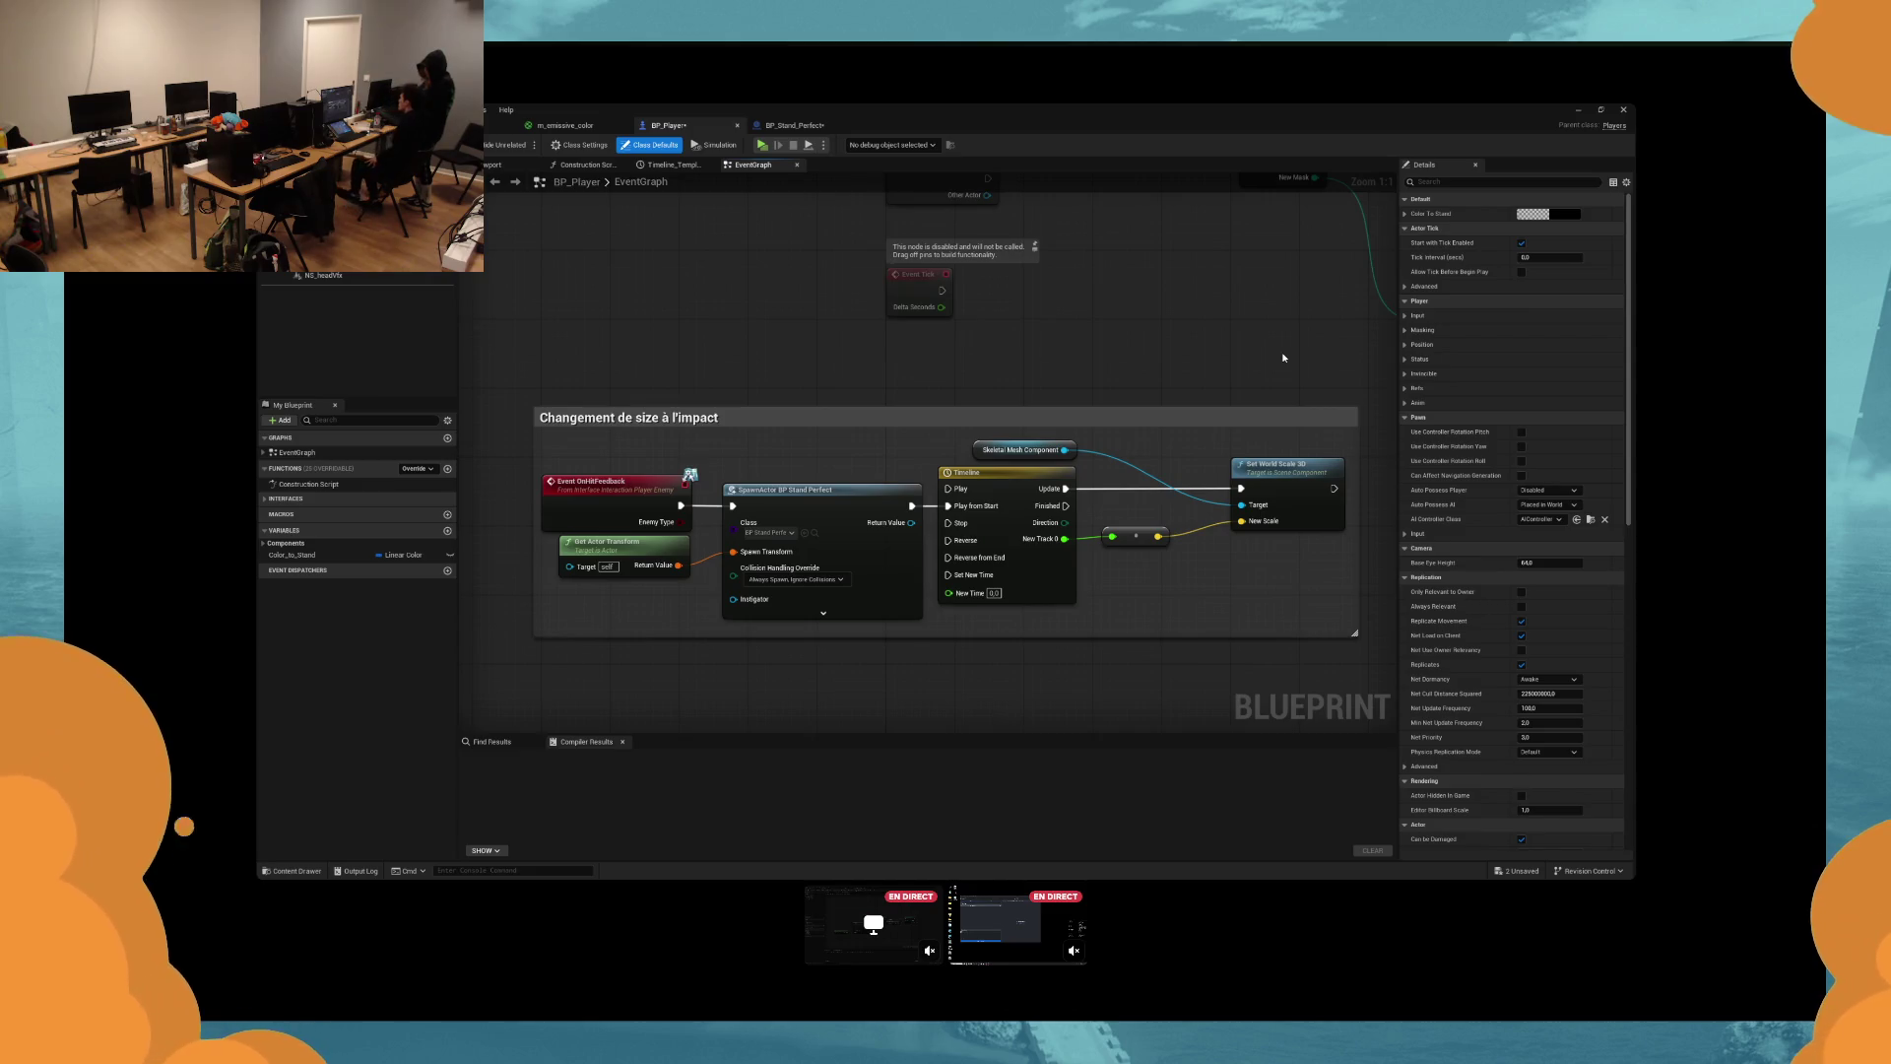
pyautogui.moveTo(985, 298); pyautogui.dragTo(980, 307)
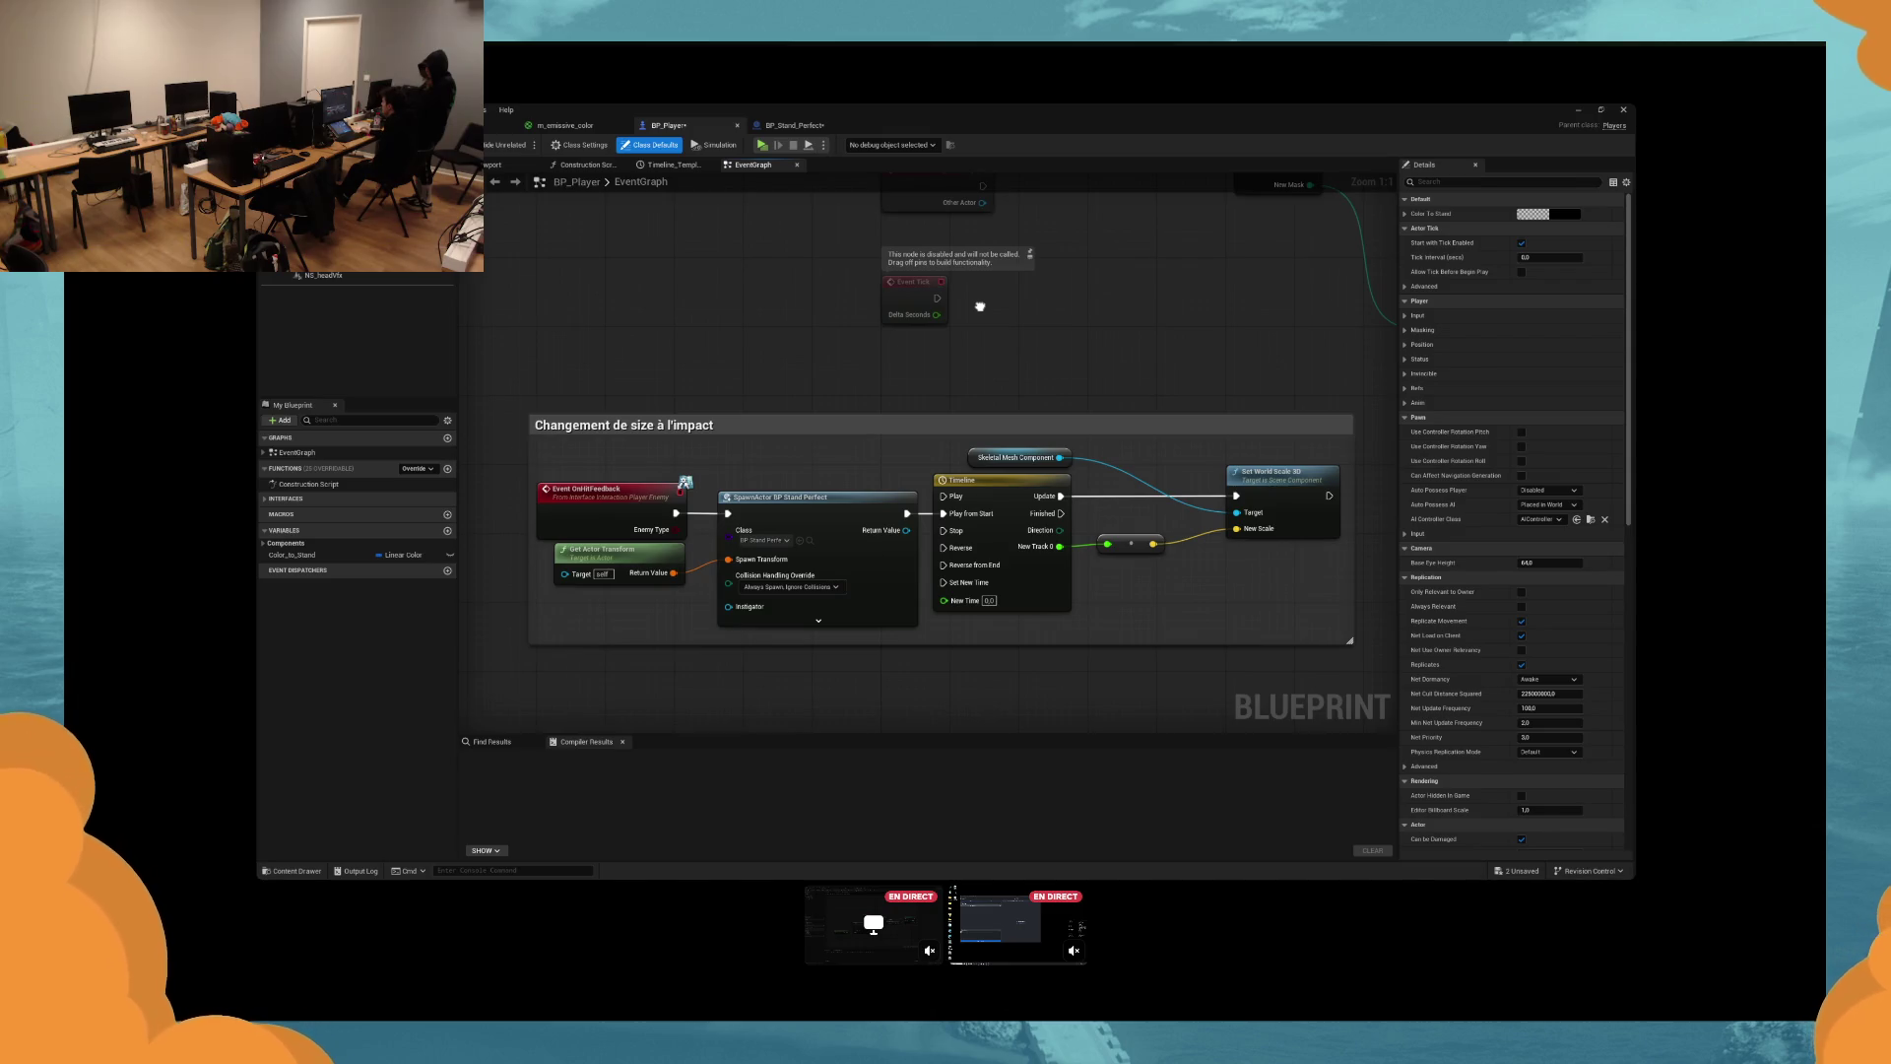
pyautogui.scroll(-3, 1071, 353)
# Move the TestUpdateColor node left and shift the Set Color Parameter and SET nodes right.
pyautogui.moveTo(1152, 325); pyautogui.dragTo(1075, 325)
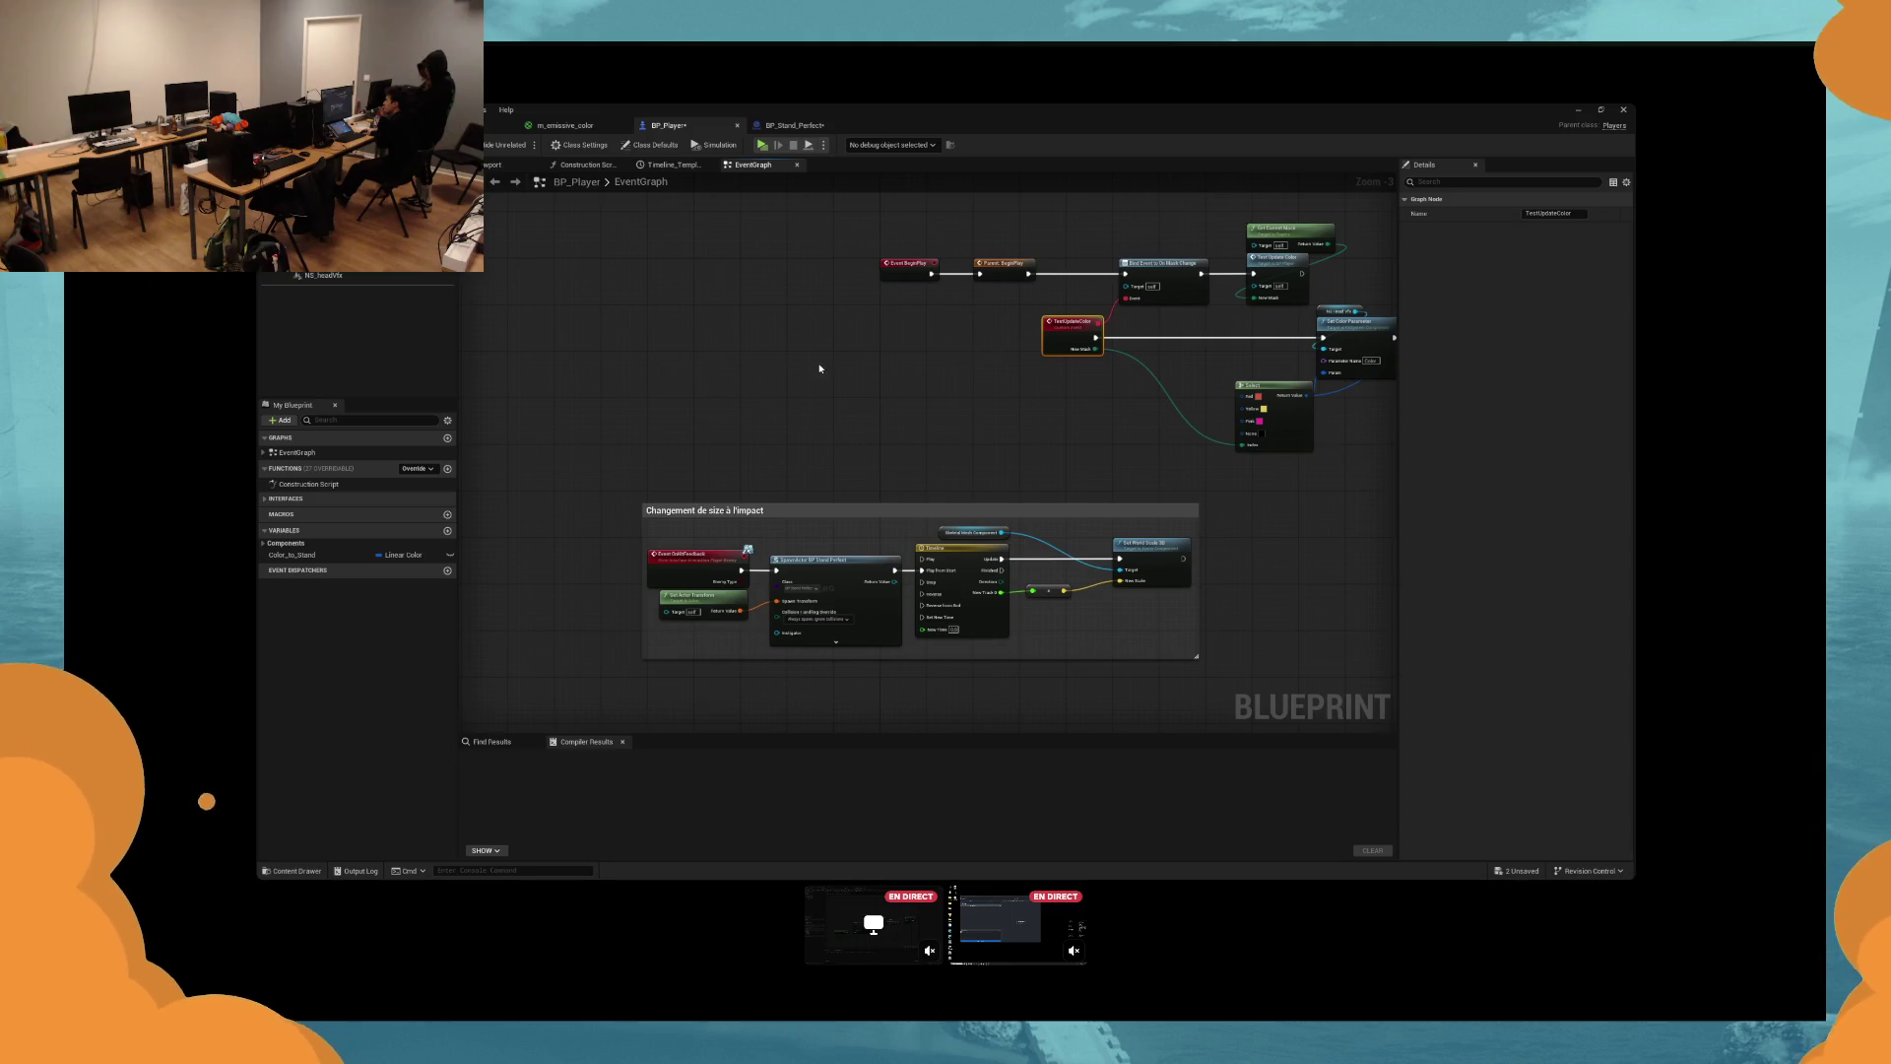
pyautogui.moveTo(820, 368); pyautogui.dragTo(864, 347)
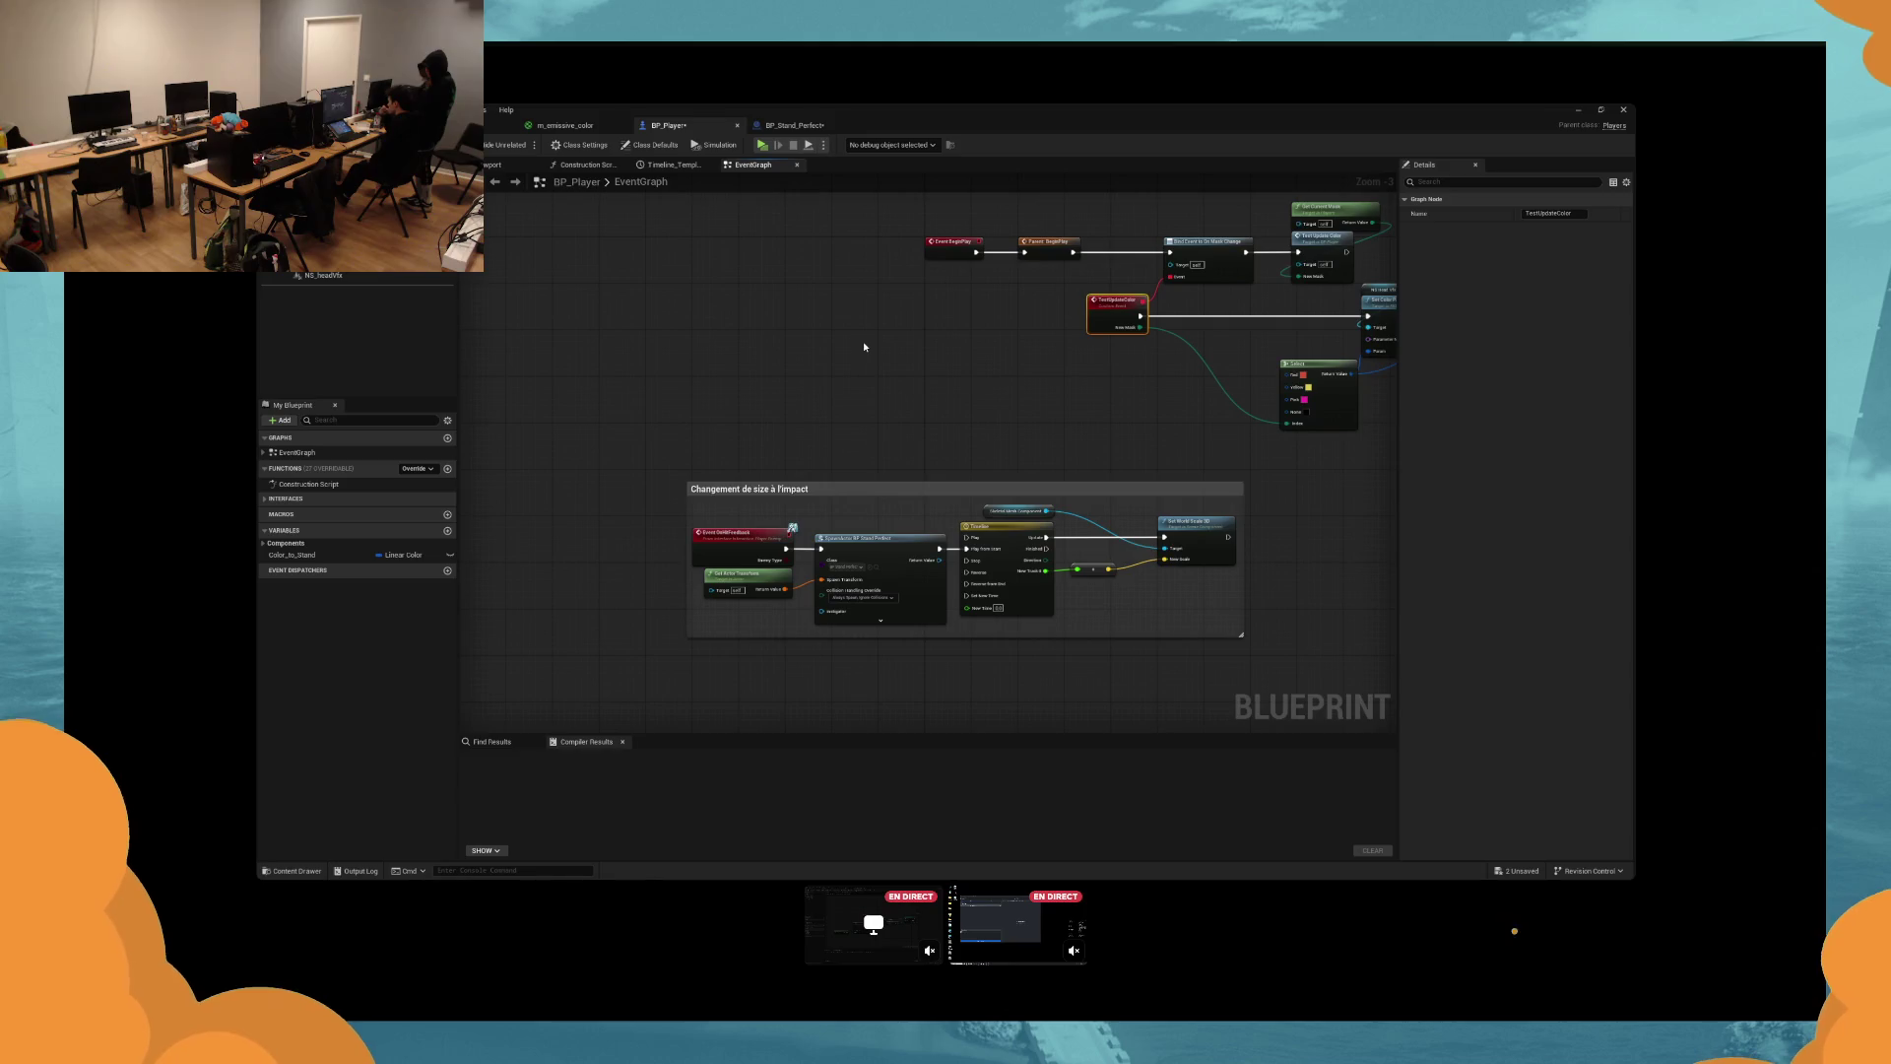
pyautogui.moveTo(865, 346); pyautogui.dragTo(776, 325)
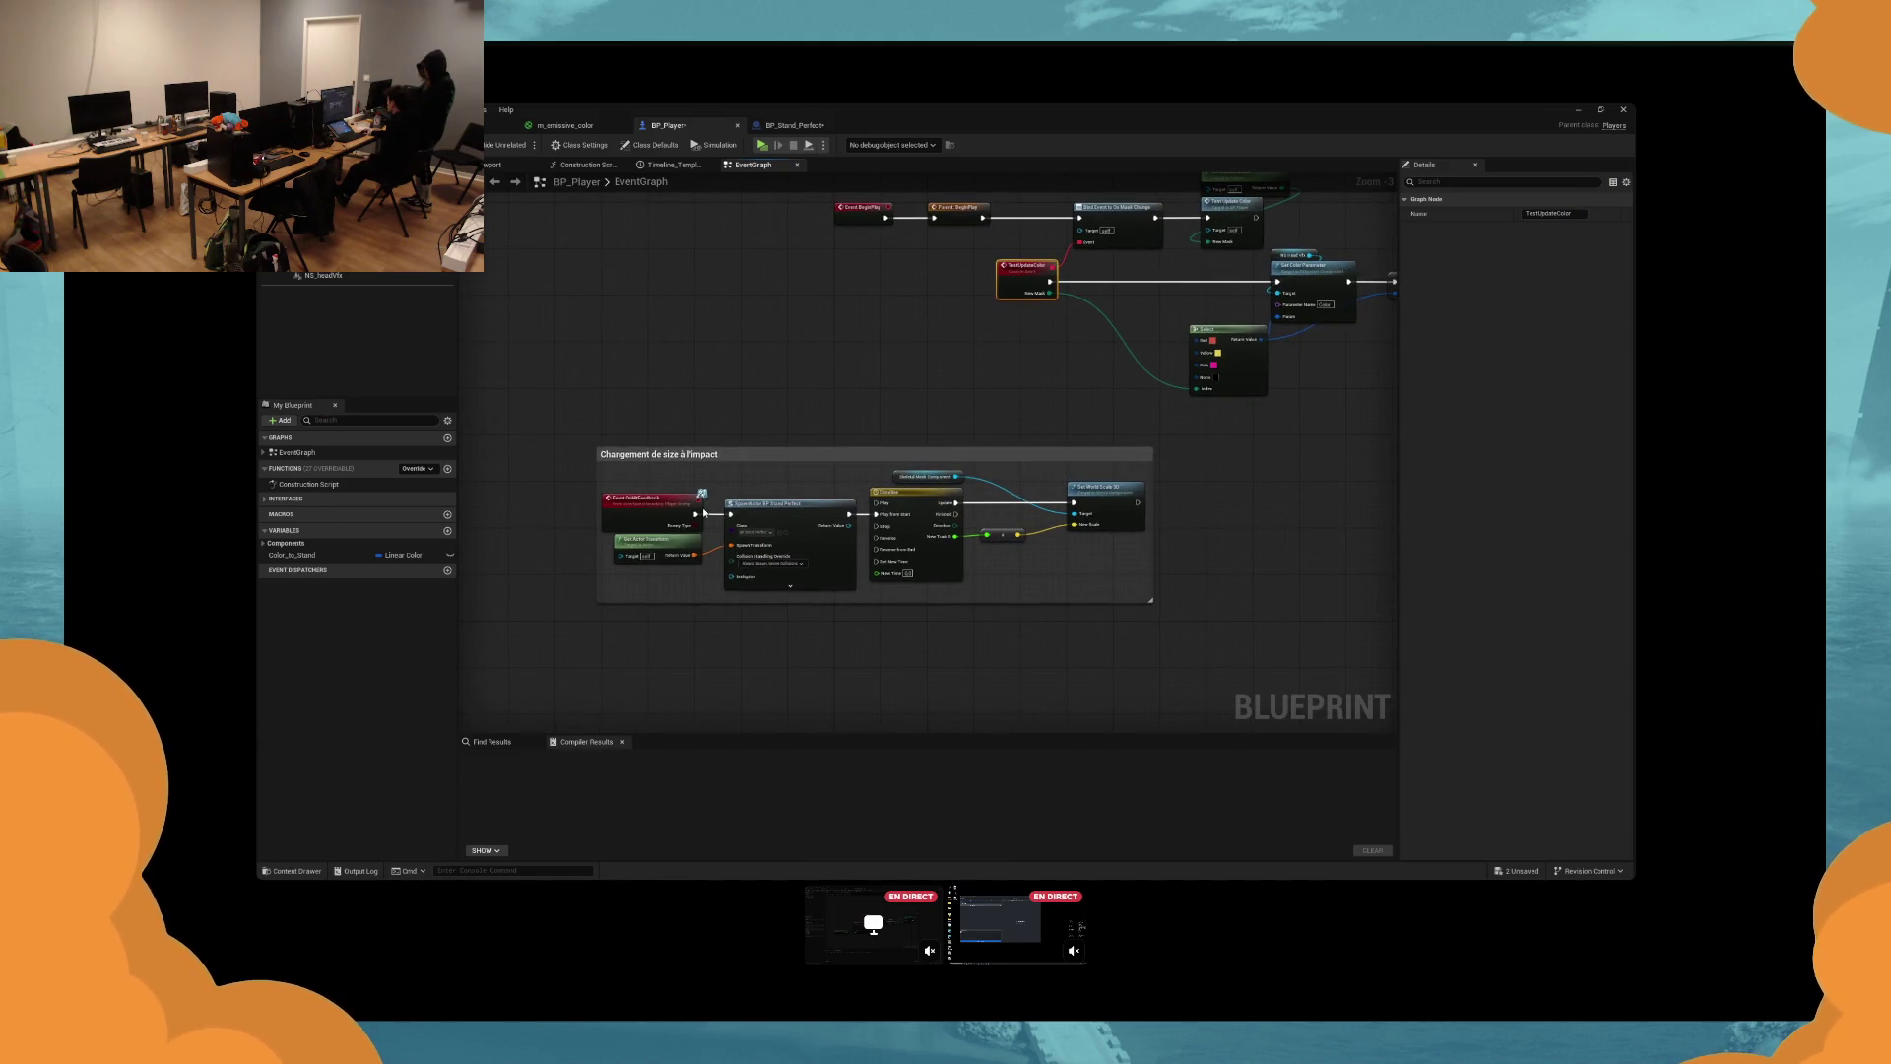
pyautogui.moveTo(1204, 548); pyautogui.dragTo(1105, 568)
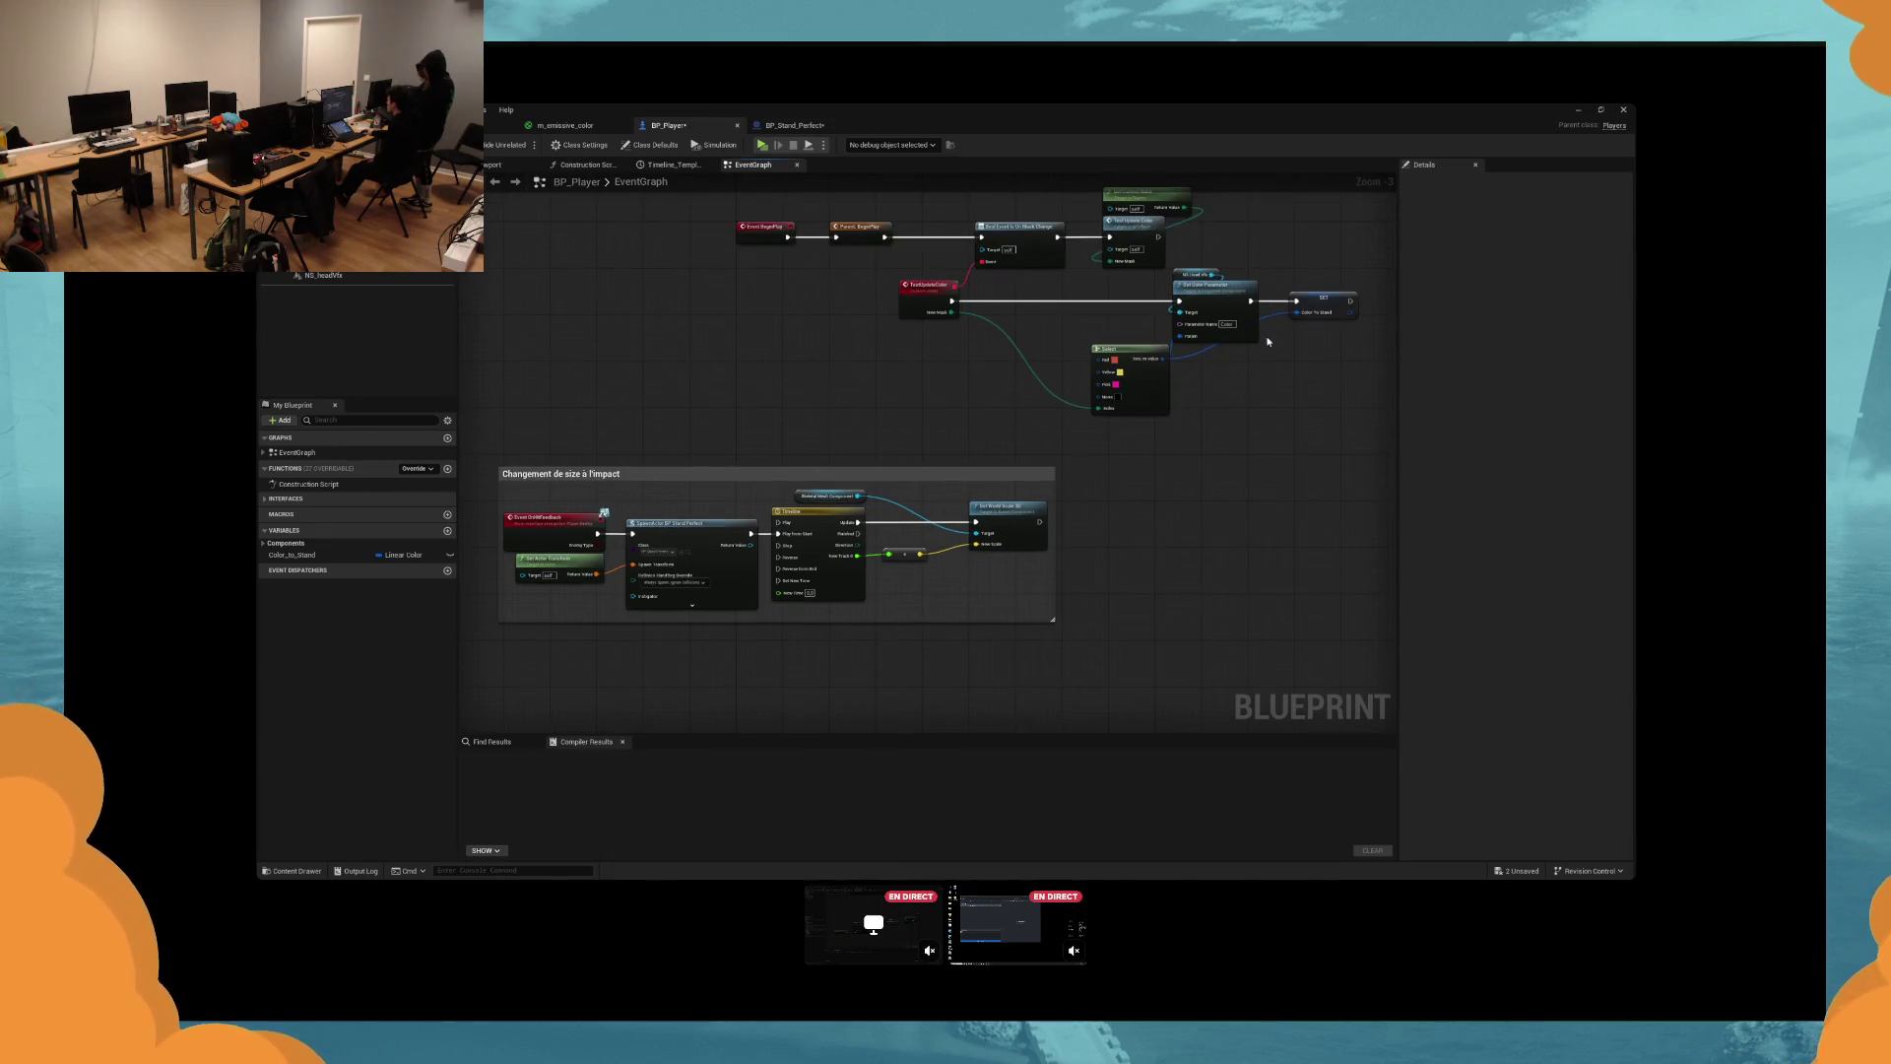
pyautogui.moveTo(1268, 342); pyautogui.dragTo(1154, 384)
pyautogui.moveTo(1262, 410); pyautogui.dragTo(1104, 322)
pyautogui.moveTo(1268, 284)
pyautogui.mouseDown()
pyautogui.moveTo(1224, 358)
pyautogui.moveTo(1227, 400)
pyautogui.mouseUp()
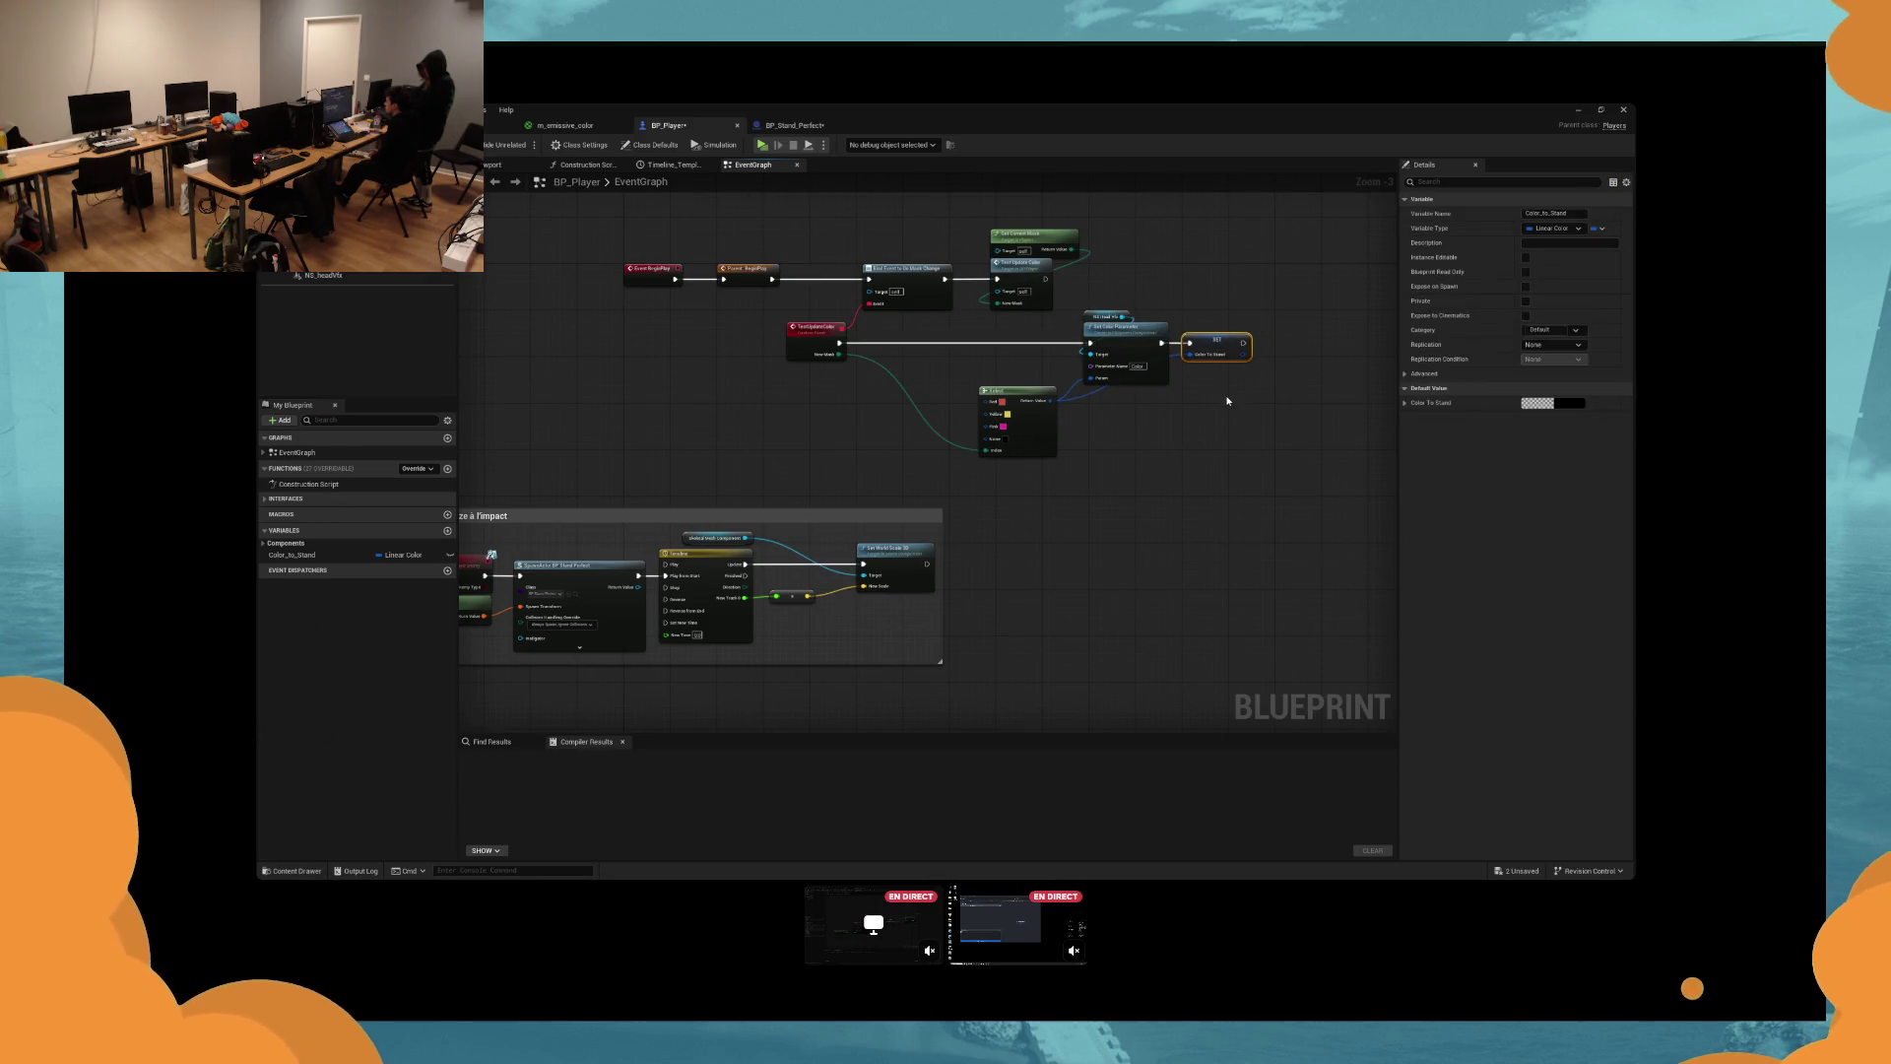
pyautogui.click(1227, 401)
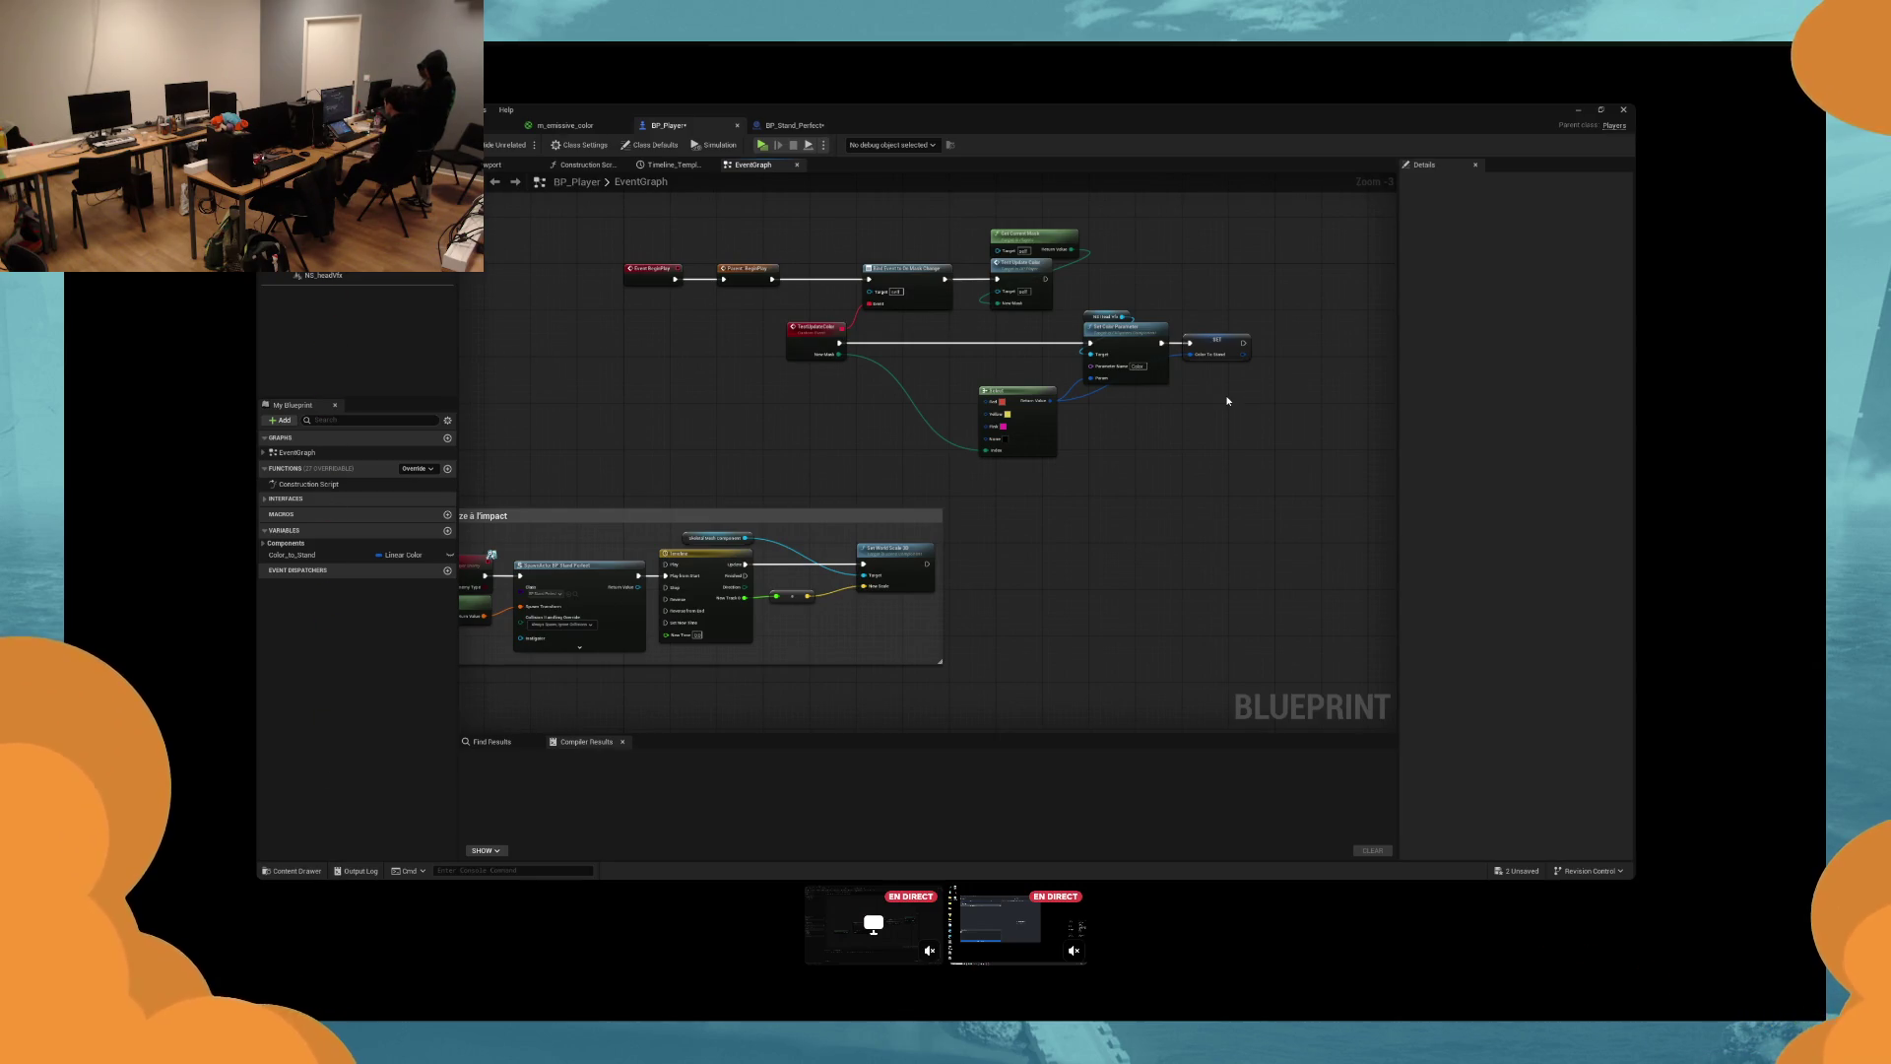
# Lower the SET node so it sits beside Set Color Parameter.
pyautogui.moveTo(1228, 401); pyautogui.dragTo(1270, 447)
pyautogui.moveTo(1065, 533)
pyautogui.mouseDown()
pyautogui.moveTo(1078, 517)
pyautogui.moveTo(1038, 493)
pyautogui.moveTo(962, 481)
pyautogui.moveTo(1087, 480)
pyautogui.mouseUp()
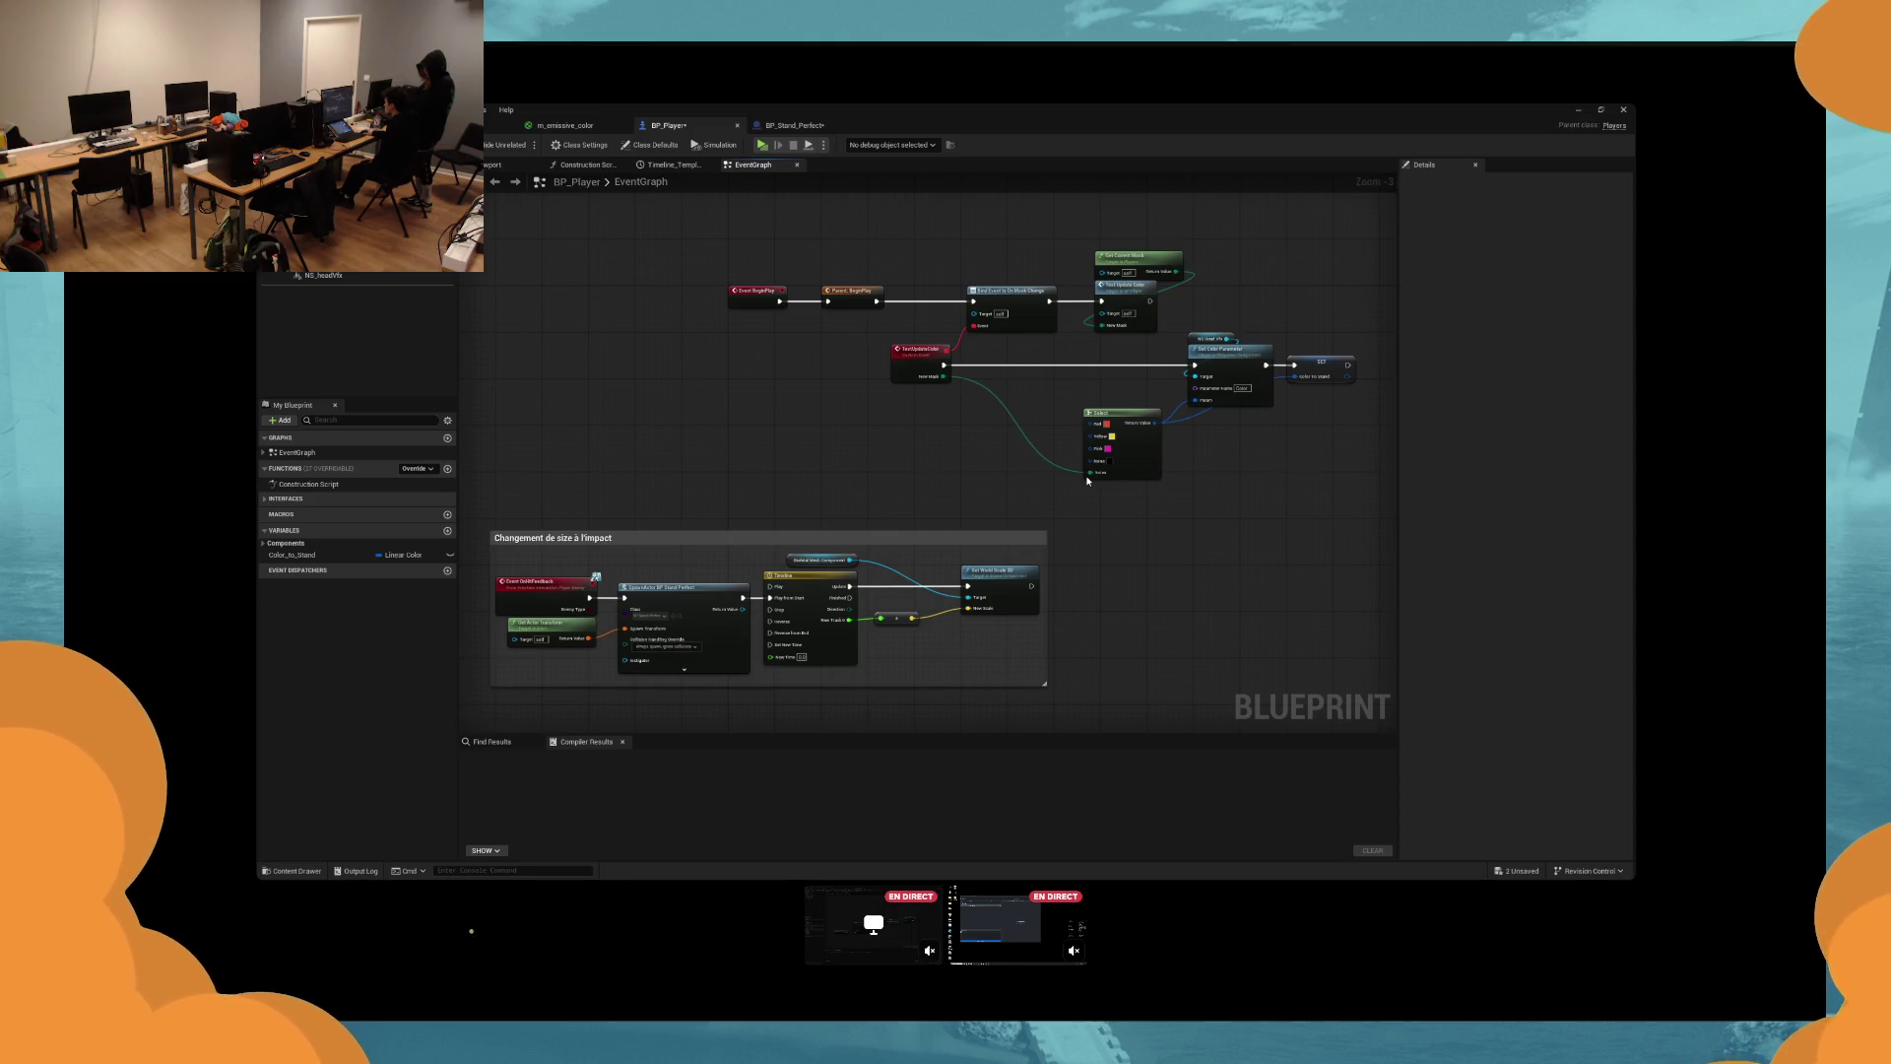
pyautogui.moveTo(1320, 366); pyautogui.dragTo(1326, 413)
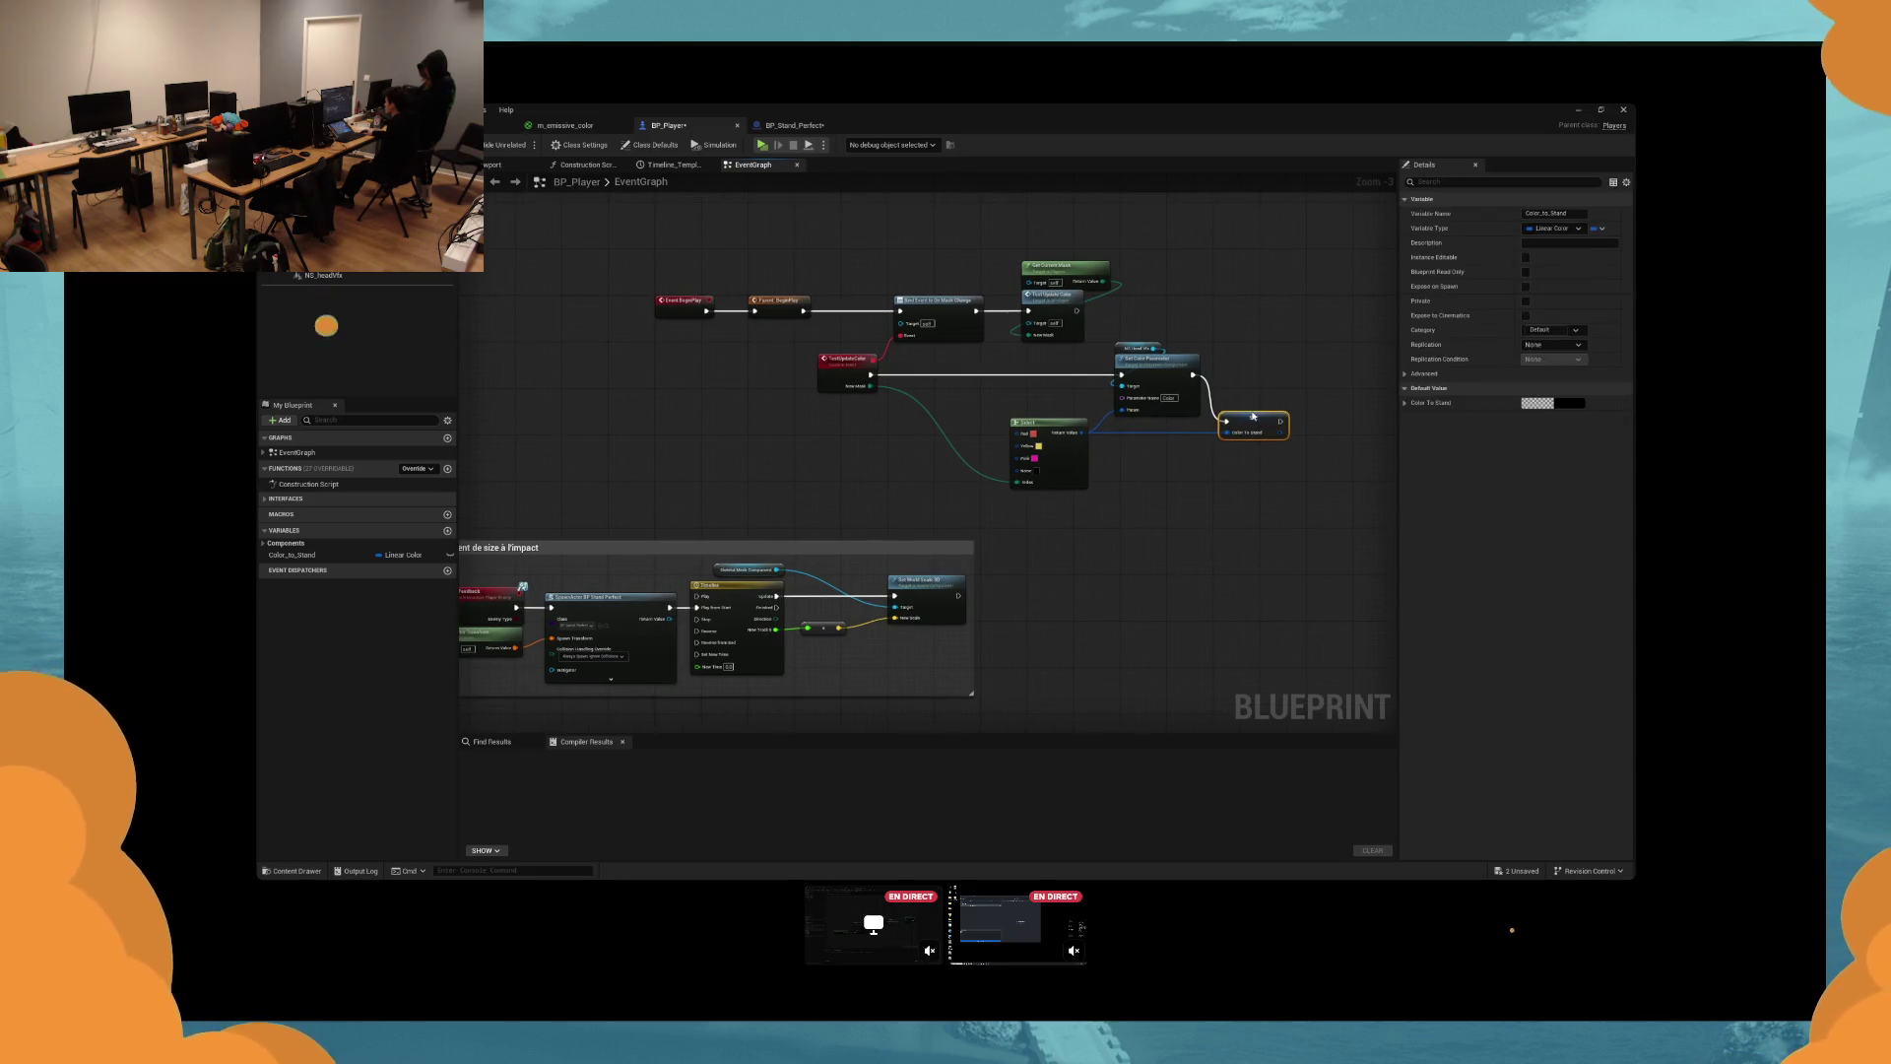
pyautogui.moveTo(1225, 359); pyautogui.dragTo(1281, 350)
# Move the 'Changement de size à l'impact' comment group right and save all changes.
pyautogui.moveTo(962, 453); pyautogui.dragTo(983, 487)
pyautogui.click(970, 519)
pyautogui.click(1009, 480)
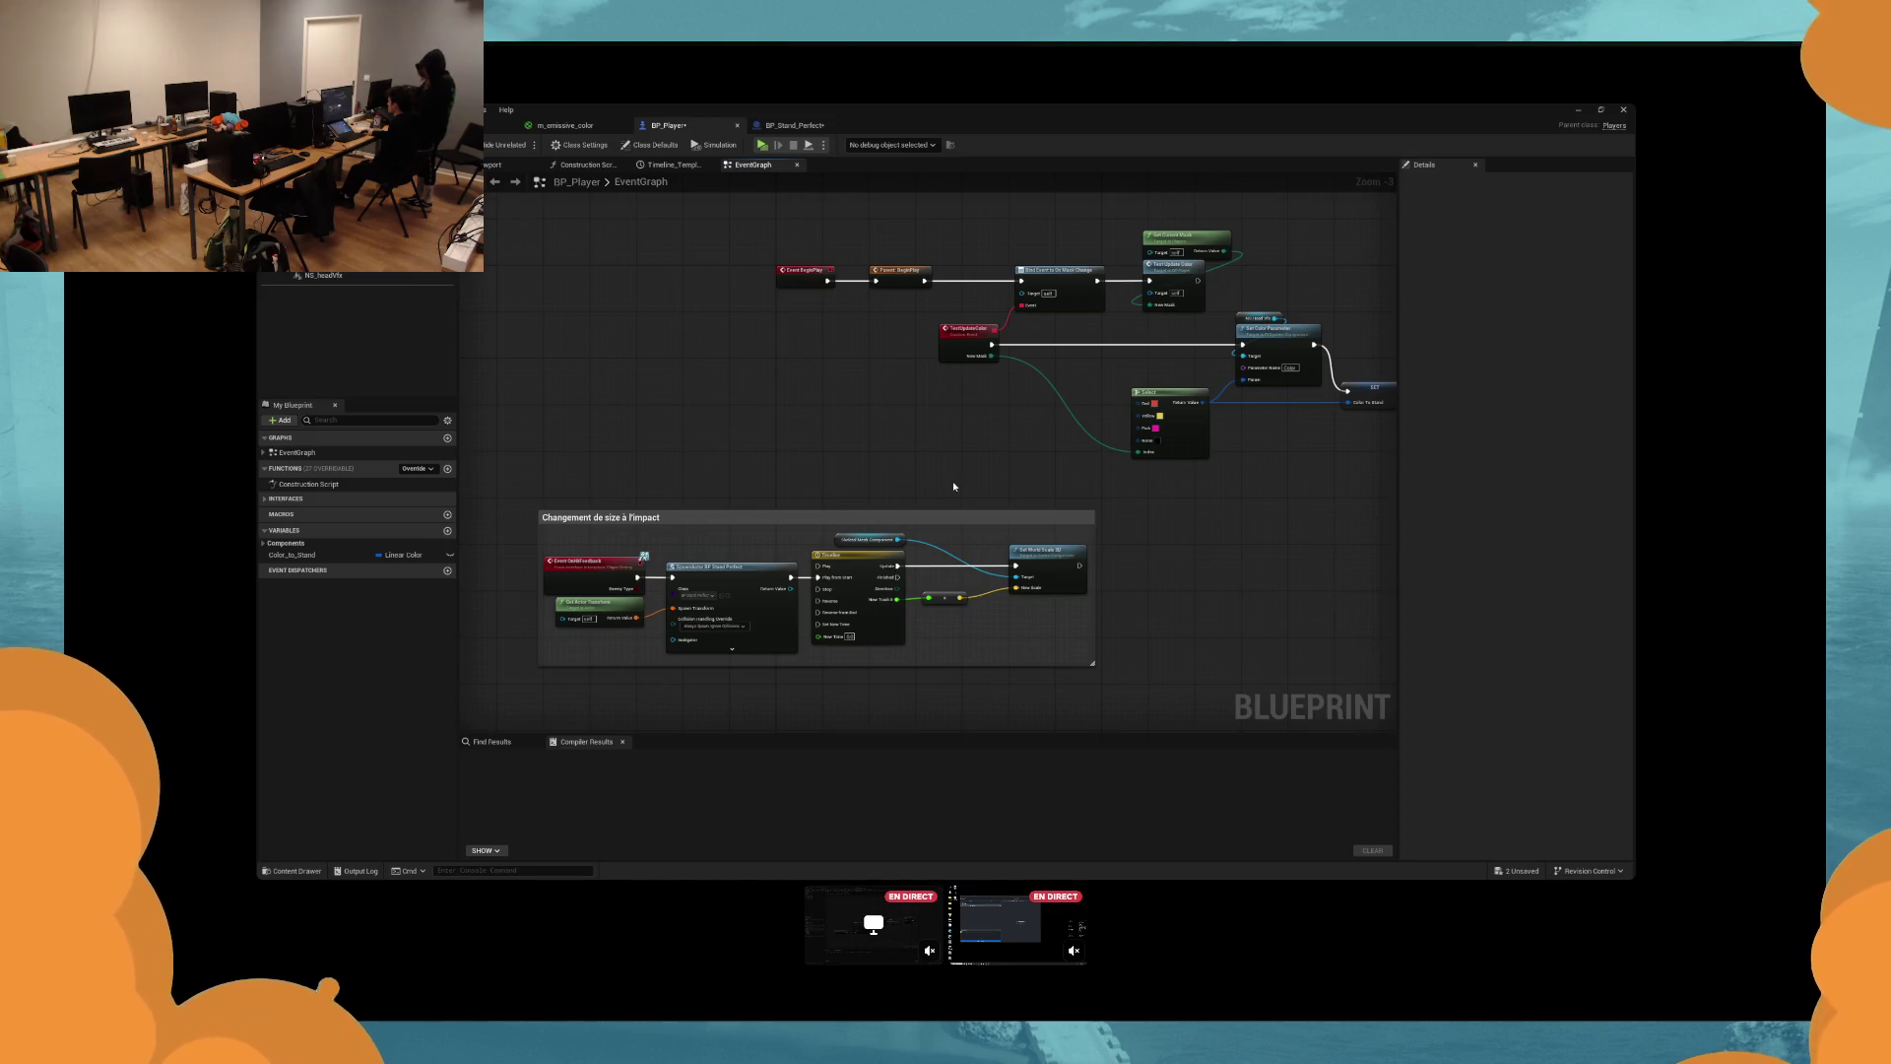
pyautogui.click(973, 519)
pyautogui.moveTo(976, 517); pyautogui.dragTo(1098, 528)
pyautogui.click(1052, 478)
pyautogui.hotkey('ctrl', 'shift', 's')
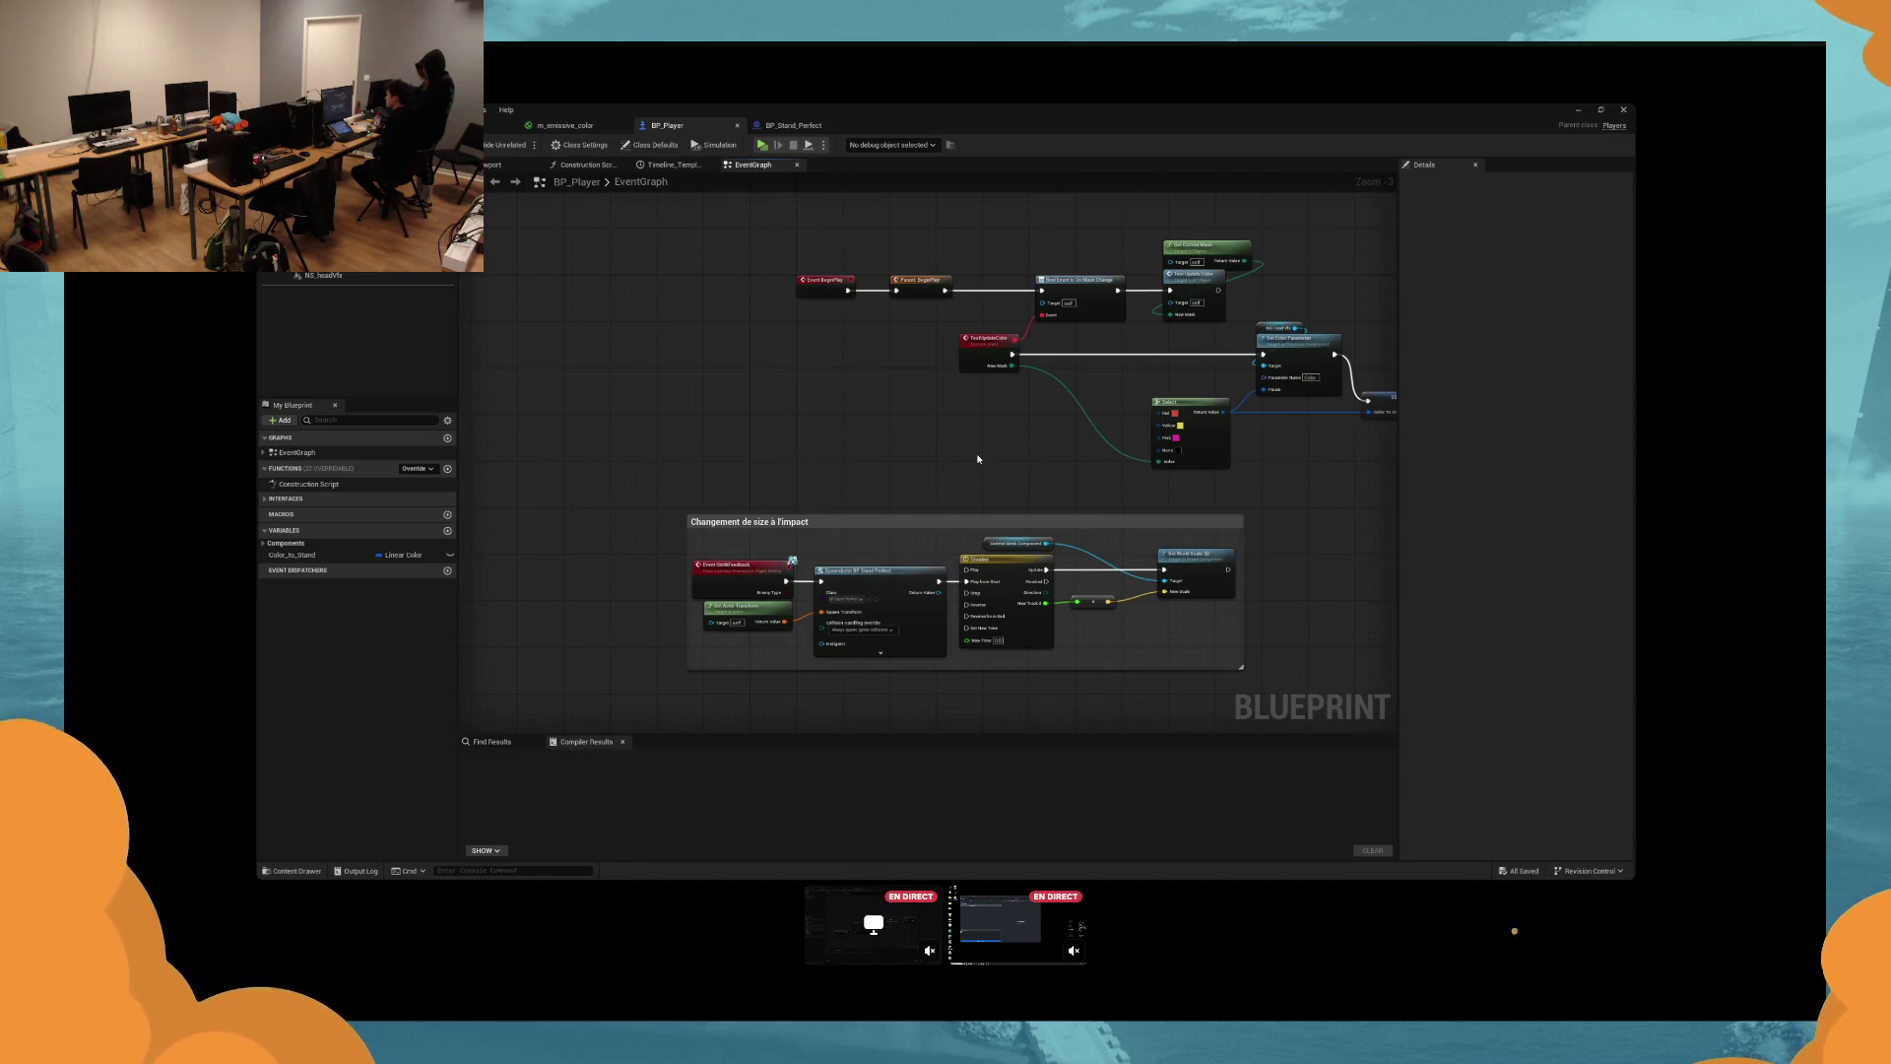
# Align BP_Player's Event BeginPlay chain and TestUpdateColor node, then bring up the m_emissive_color material graph.
pyautogui.moveTo(978, 459); pyautogui.dragTo(856, 483)
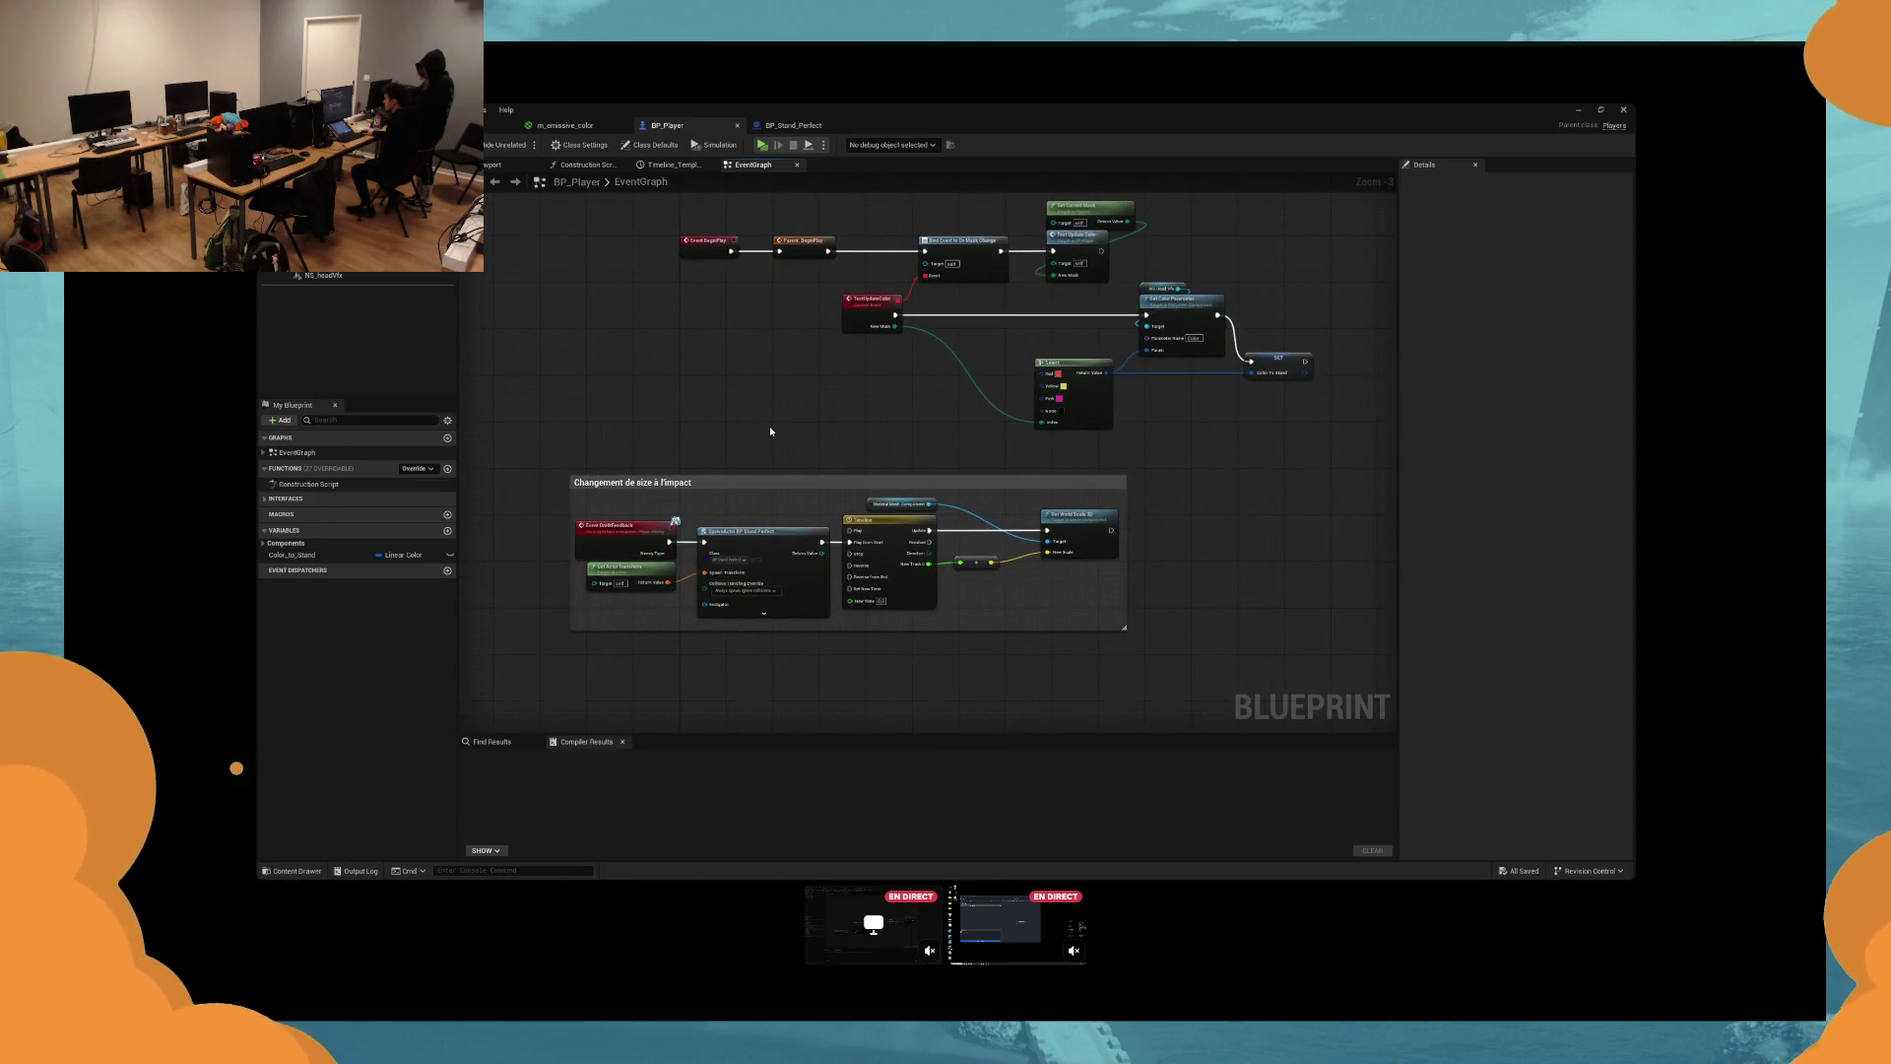
pyautogui.scroll(3, 774, 493)
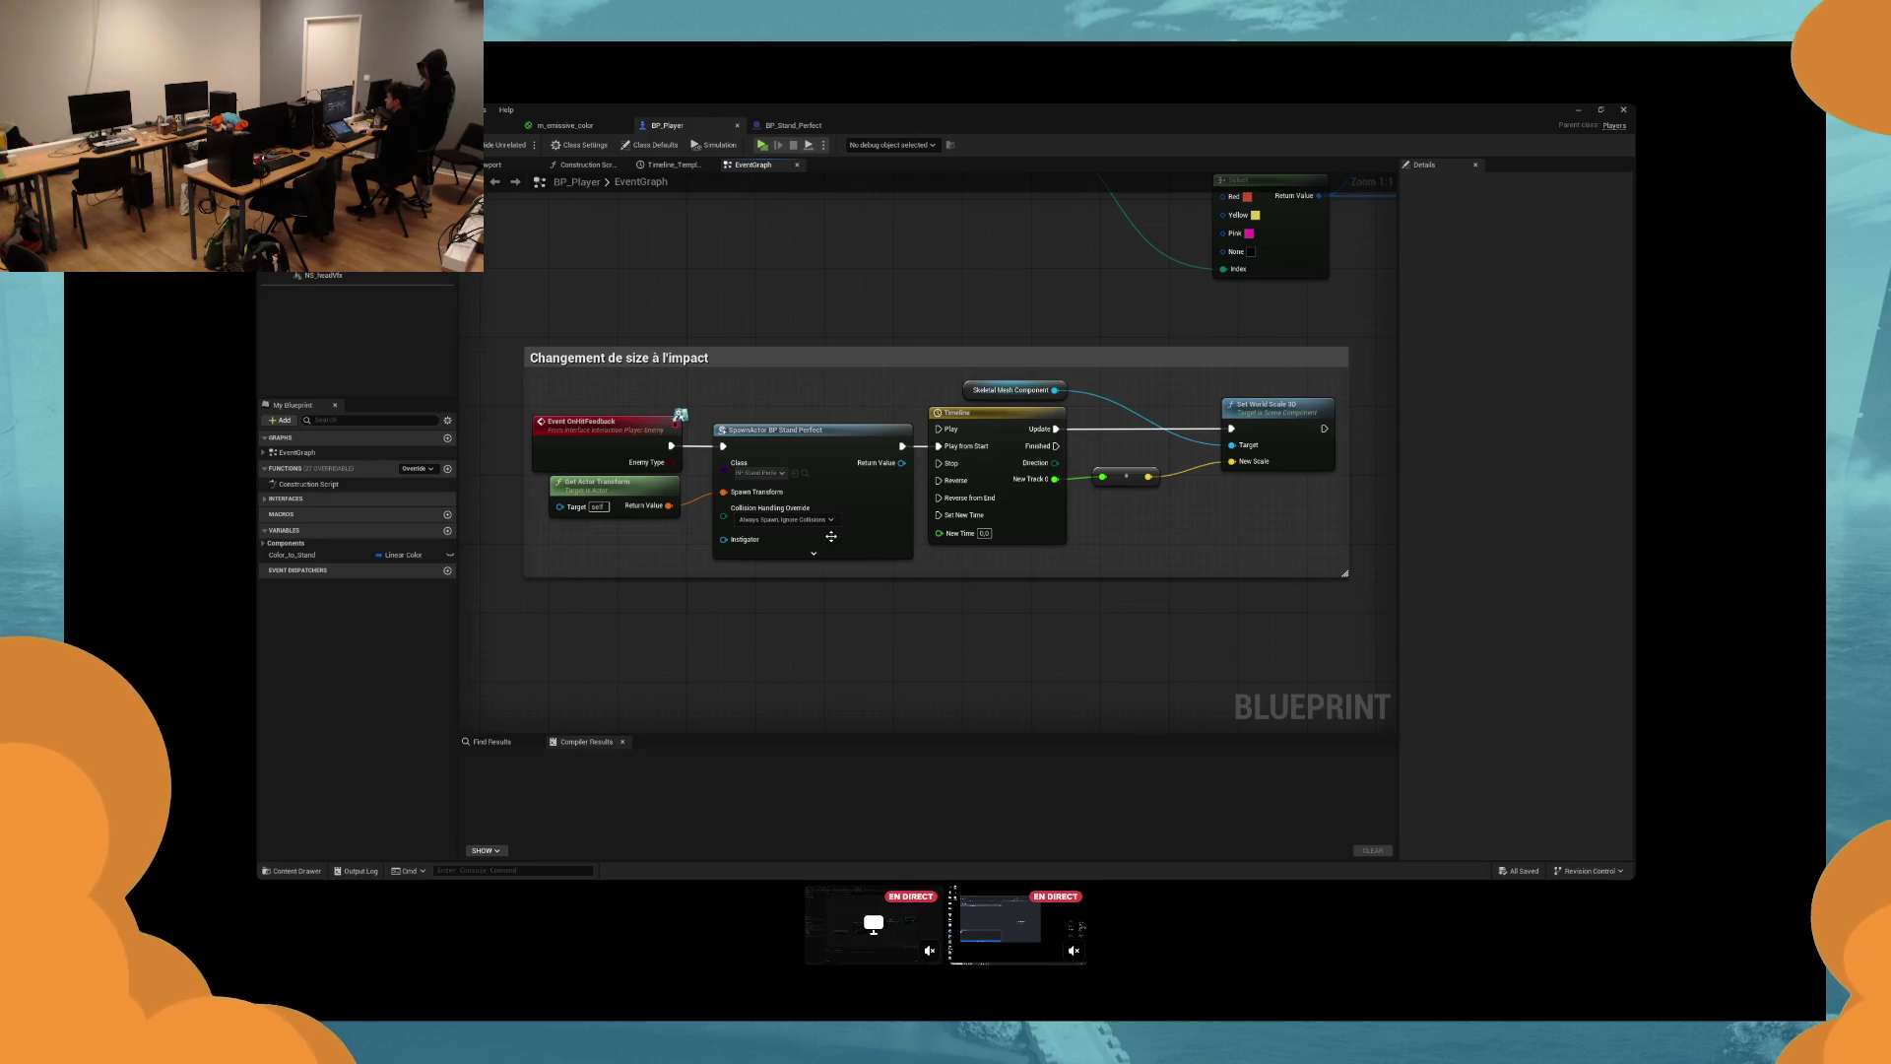
pyautogui.scroll(-3, 831, 536)
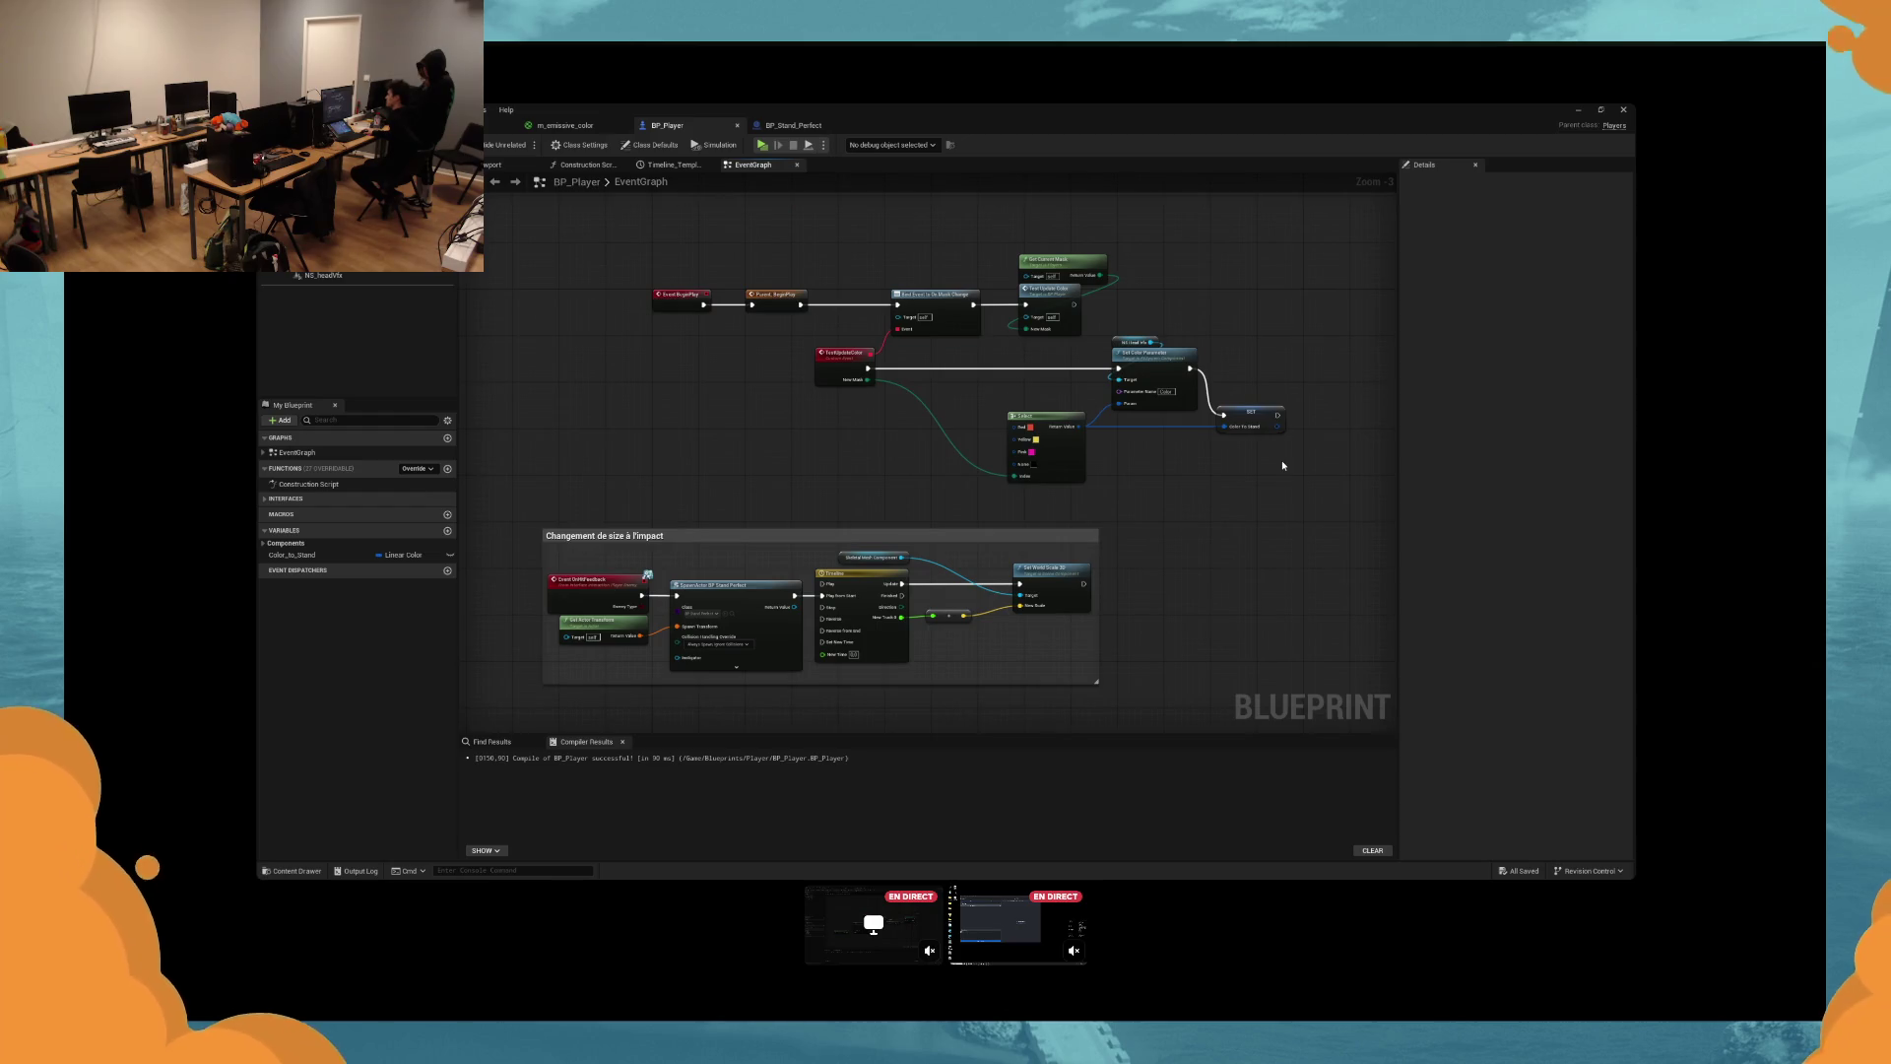
pyautogui.moveTo(1123, 251)
pyautogui.mouseDown()
pyautogui.moveTo(645, 304)
pyautogui.moveTo(791, 299)
pyautogui.moveTo(847, 353)
pyautogui.mouseUp()
pyautogui.click(766, 299)
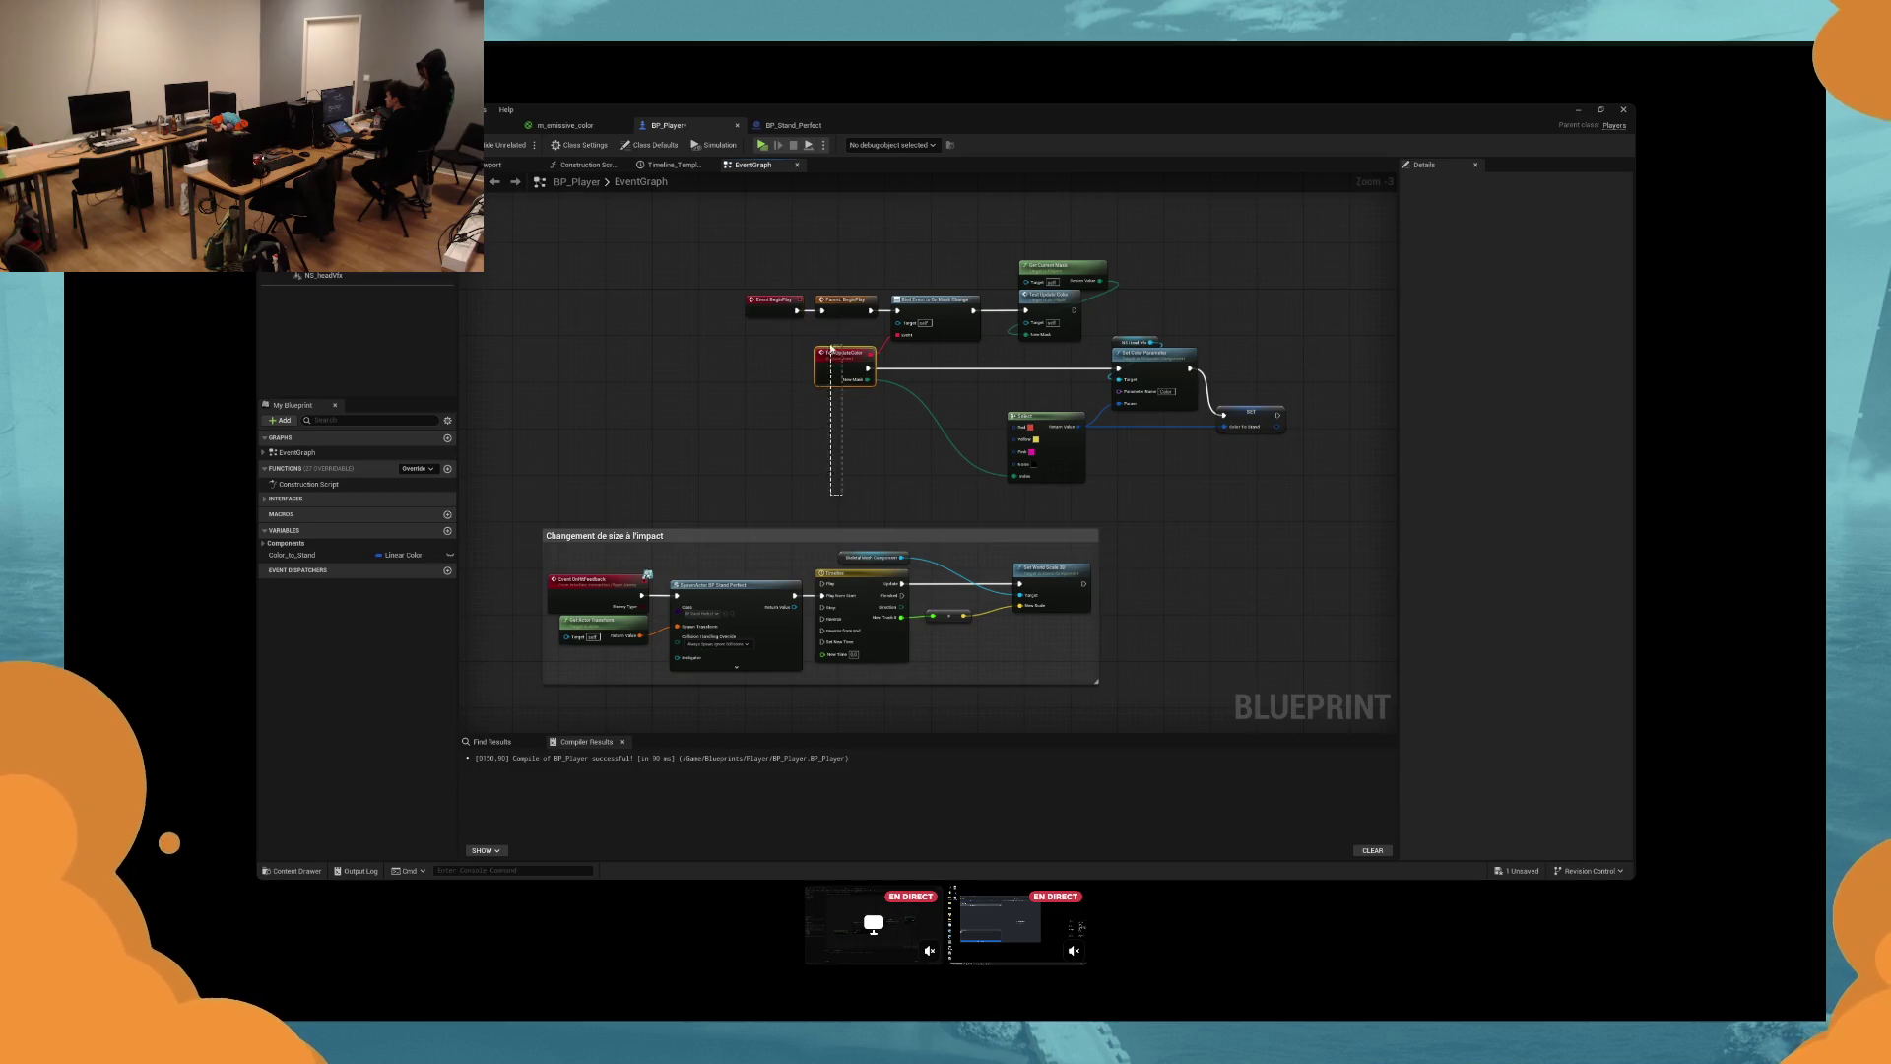
pyautogui.click(863, 278)
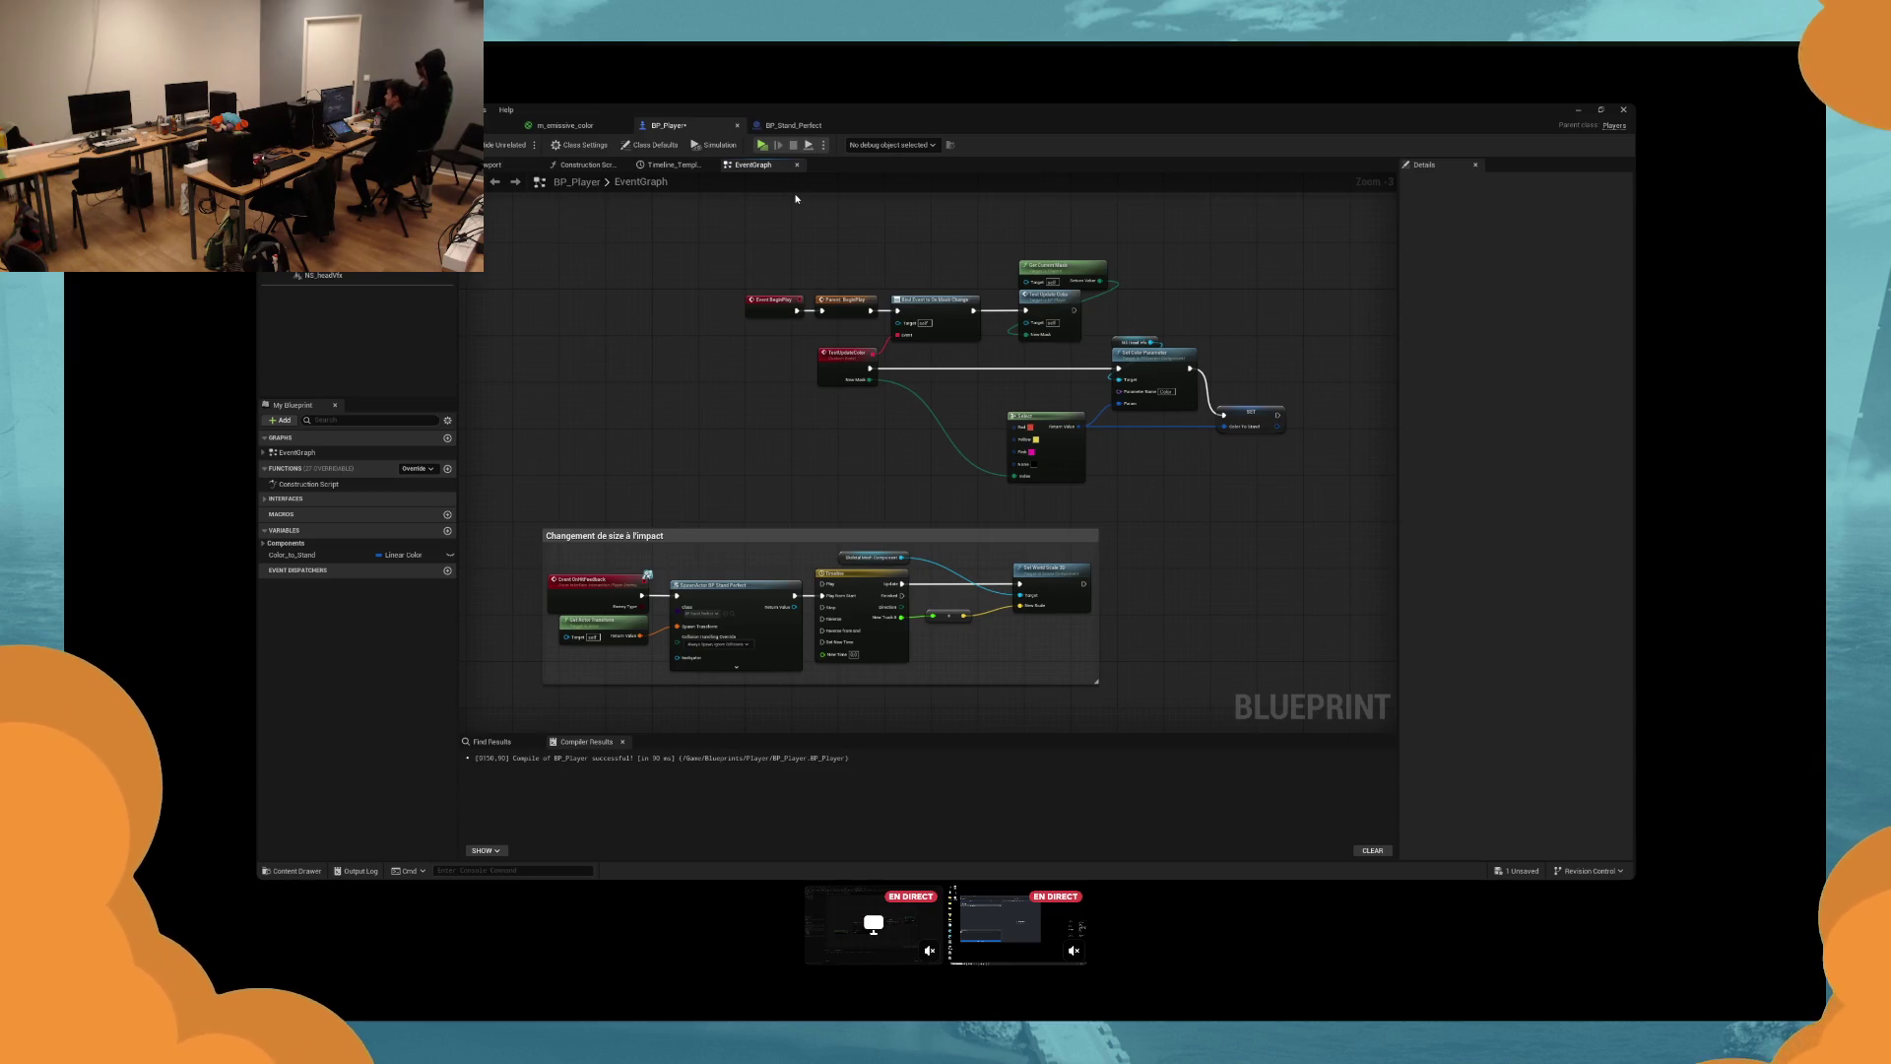
pyautogui.click(564, 125)
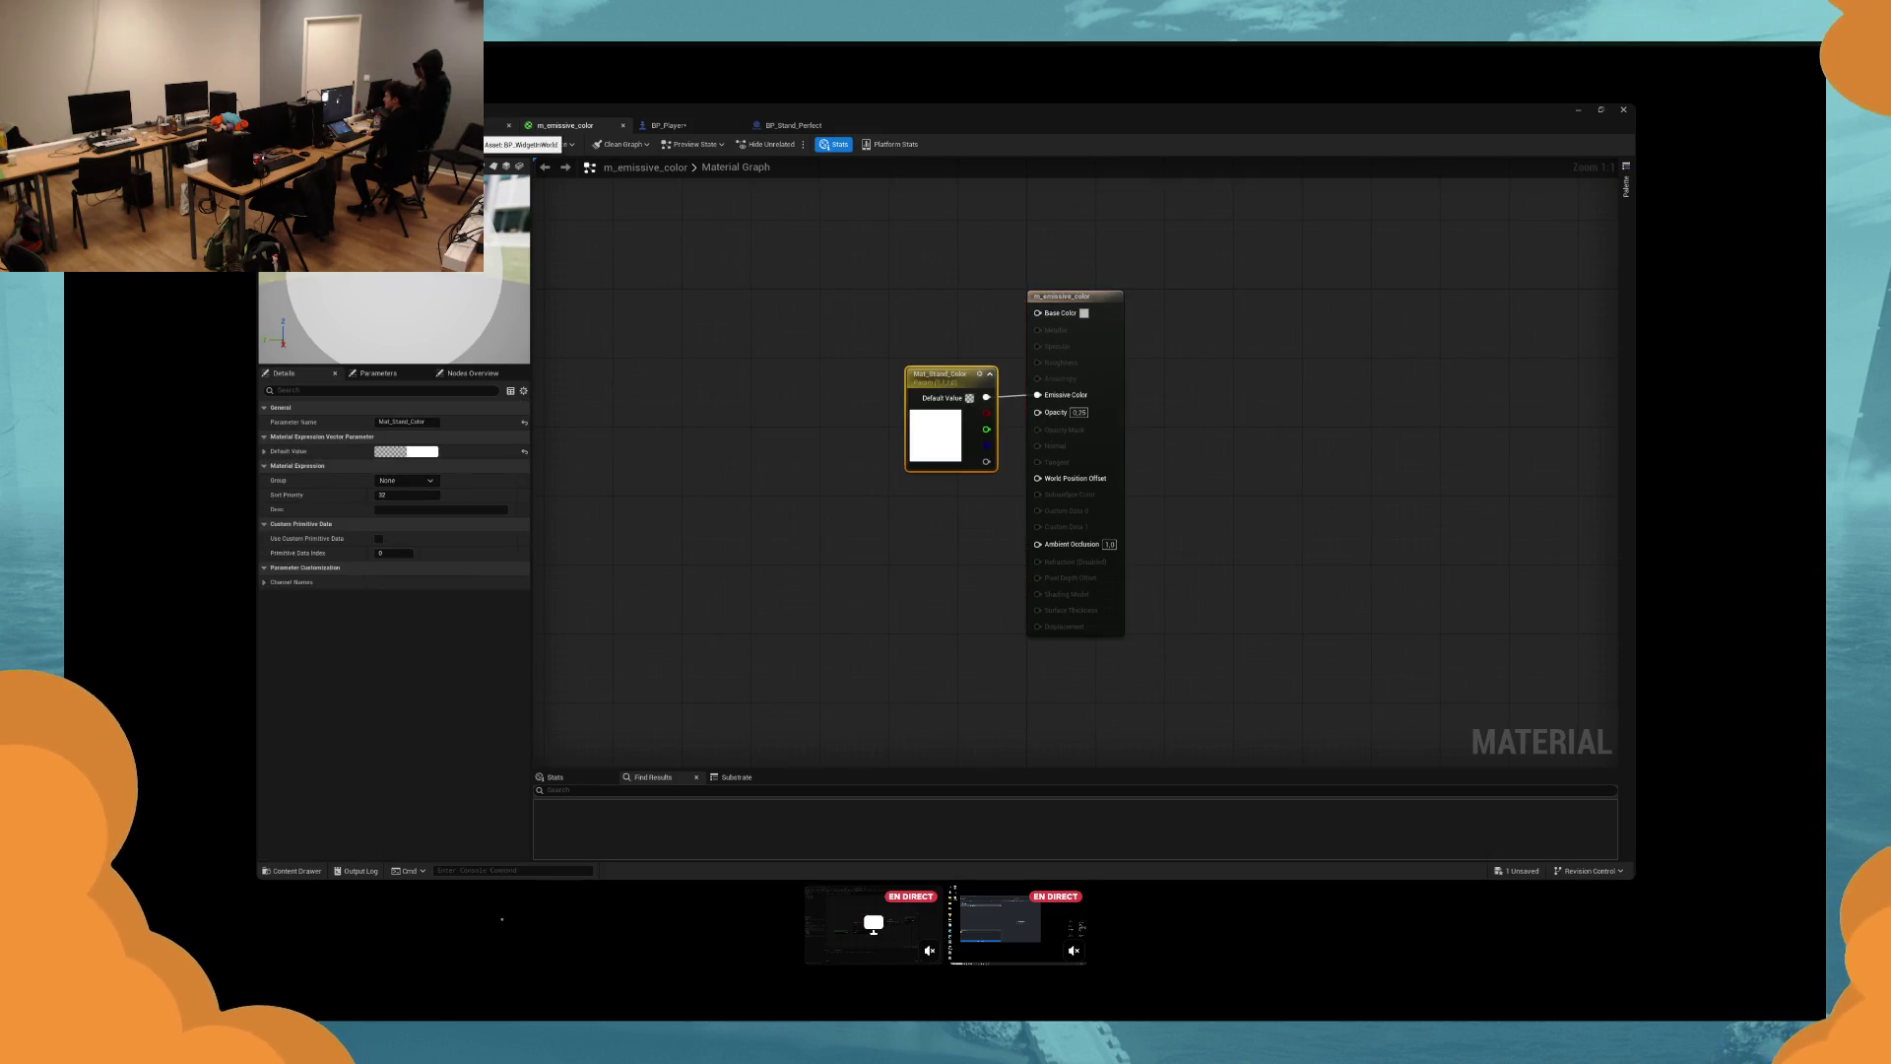
# In BP_Feedback's event graph, select the Damage Effect nodes and shift them up slightly.
pyautogui.click(463, 125)
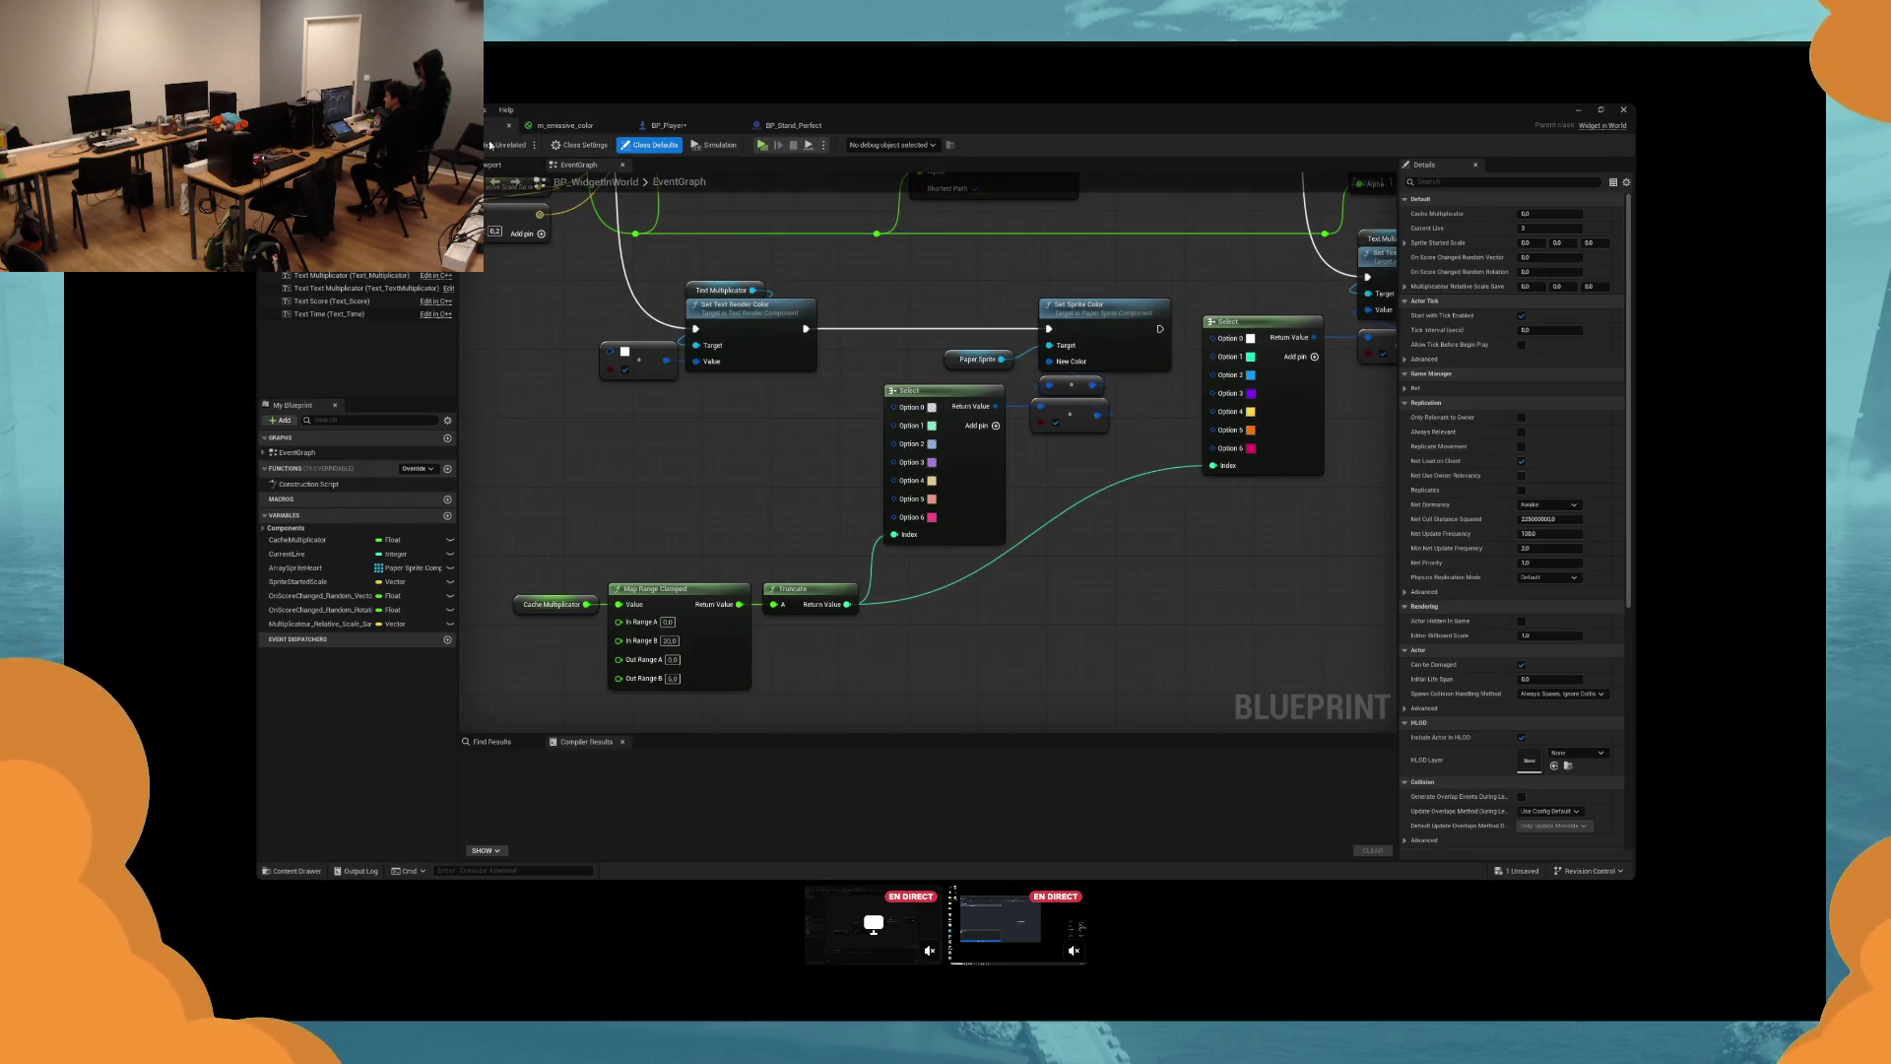
pyautogui.click(414, 125)
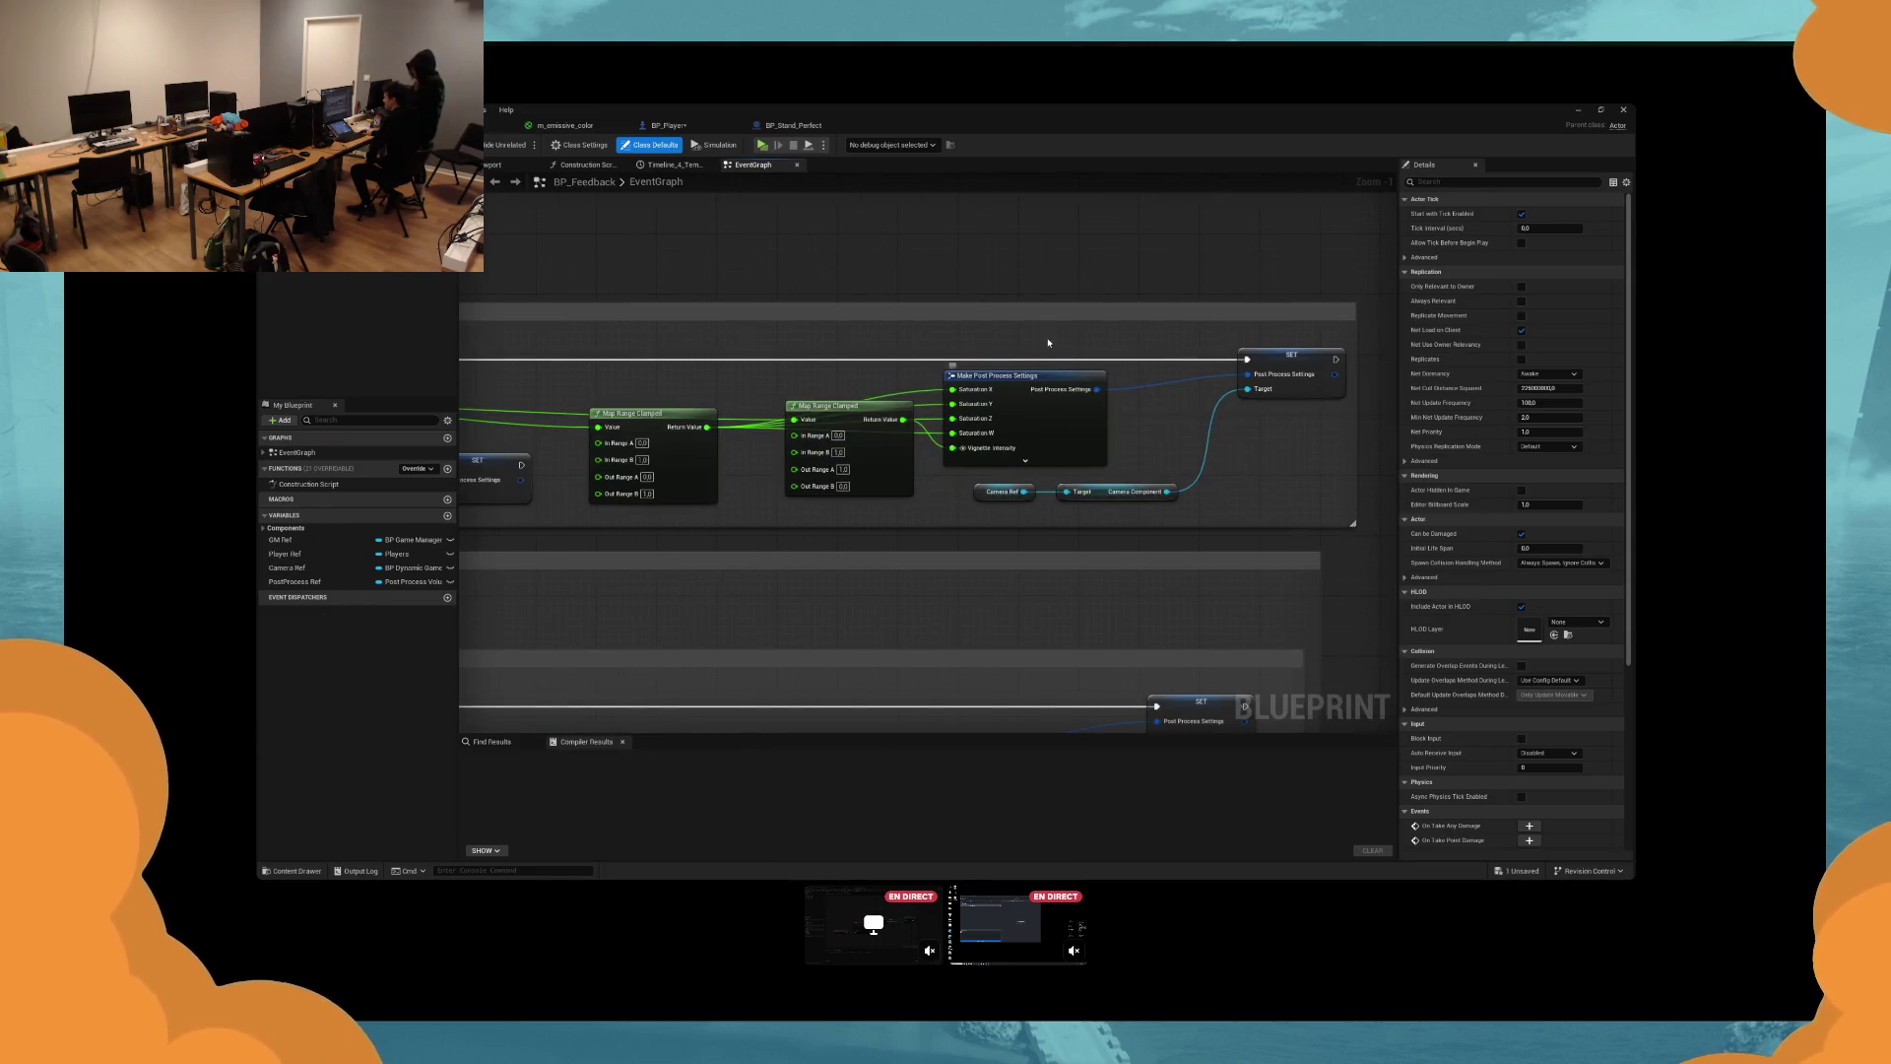
pyautogui.scroll(-5, 817, 366)
pyautogui.scroll(3, 817, 366)
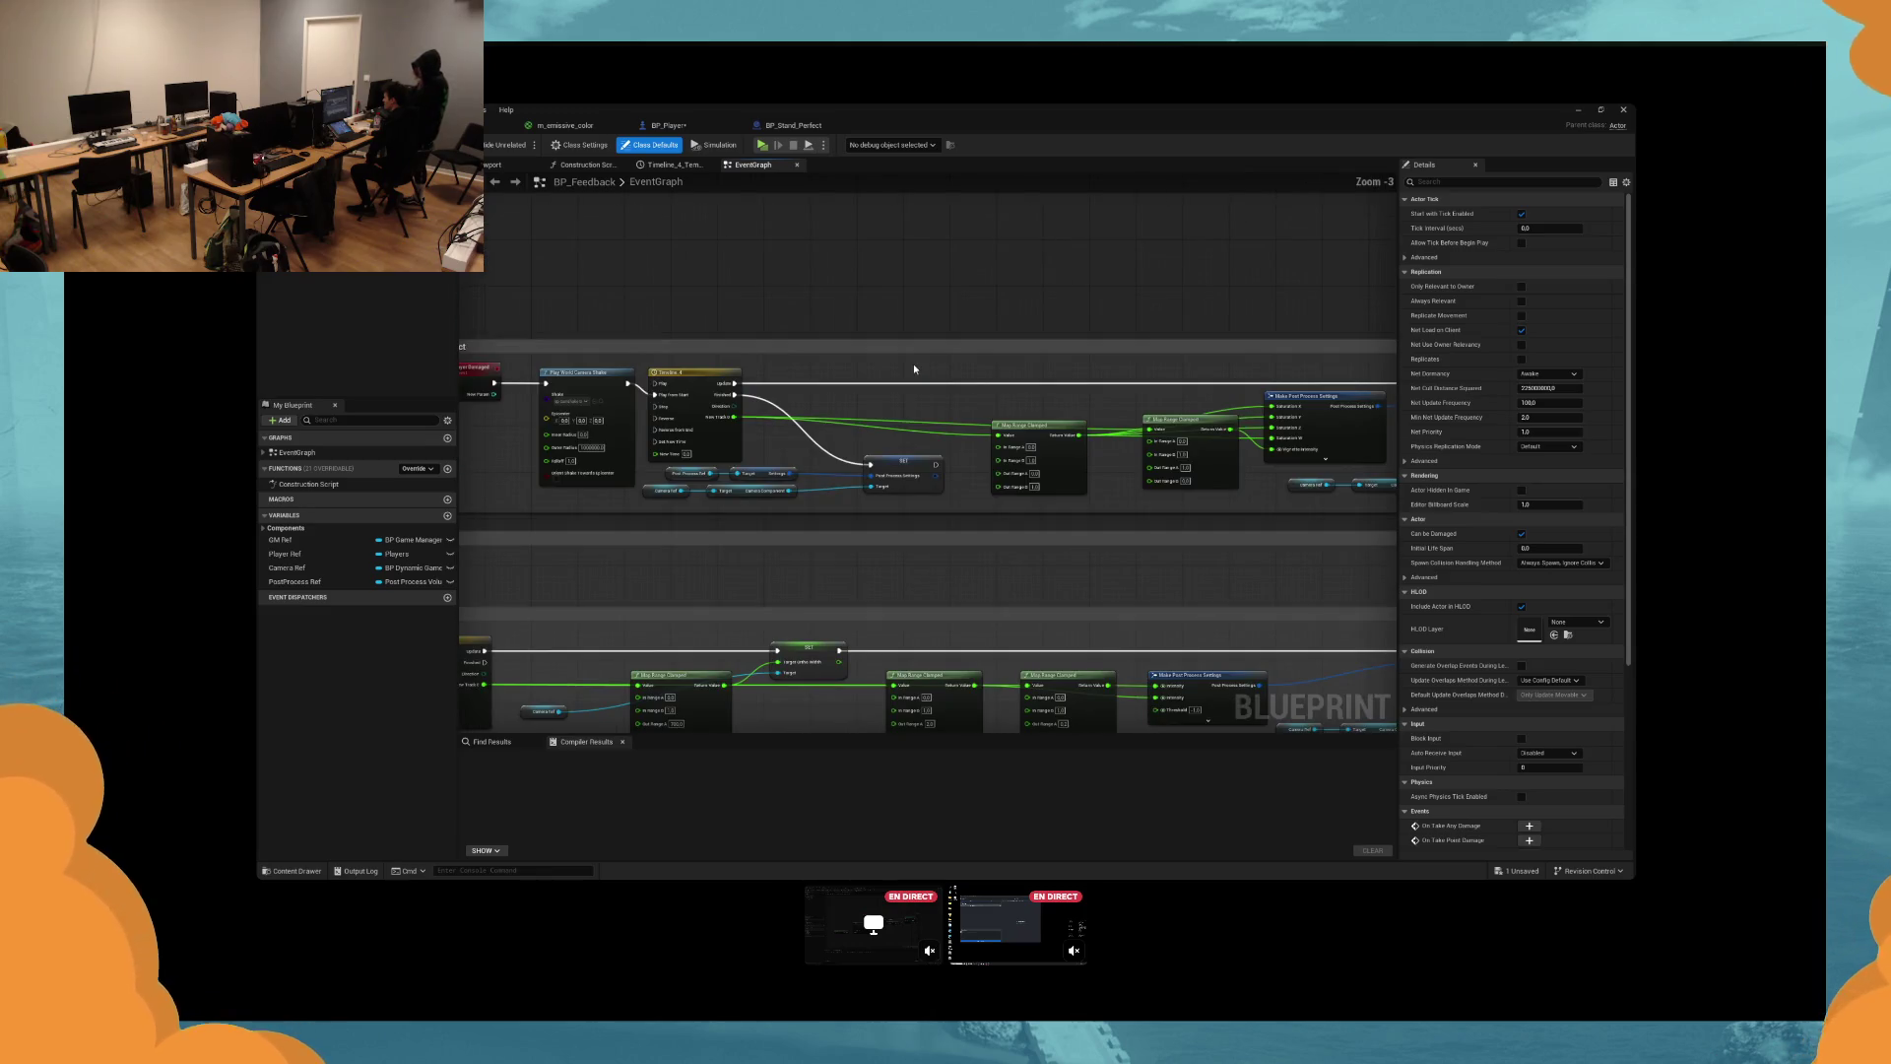
pyautogui.scroll(-1, 913, 368)
pyautogui.moveTo(1346, 351)
pyautogui.mouseDown()
pyautogui.moveTo(1103, 386)
pyautogui.moveTo(558, 394)
pyautogui.mouseUp()
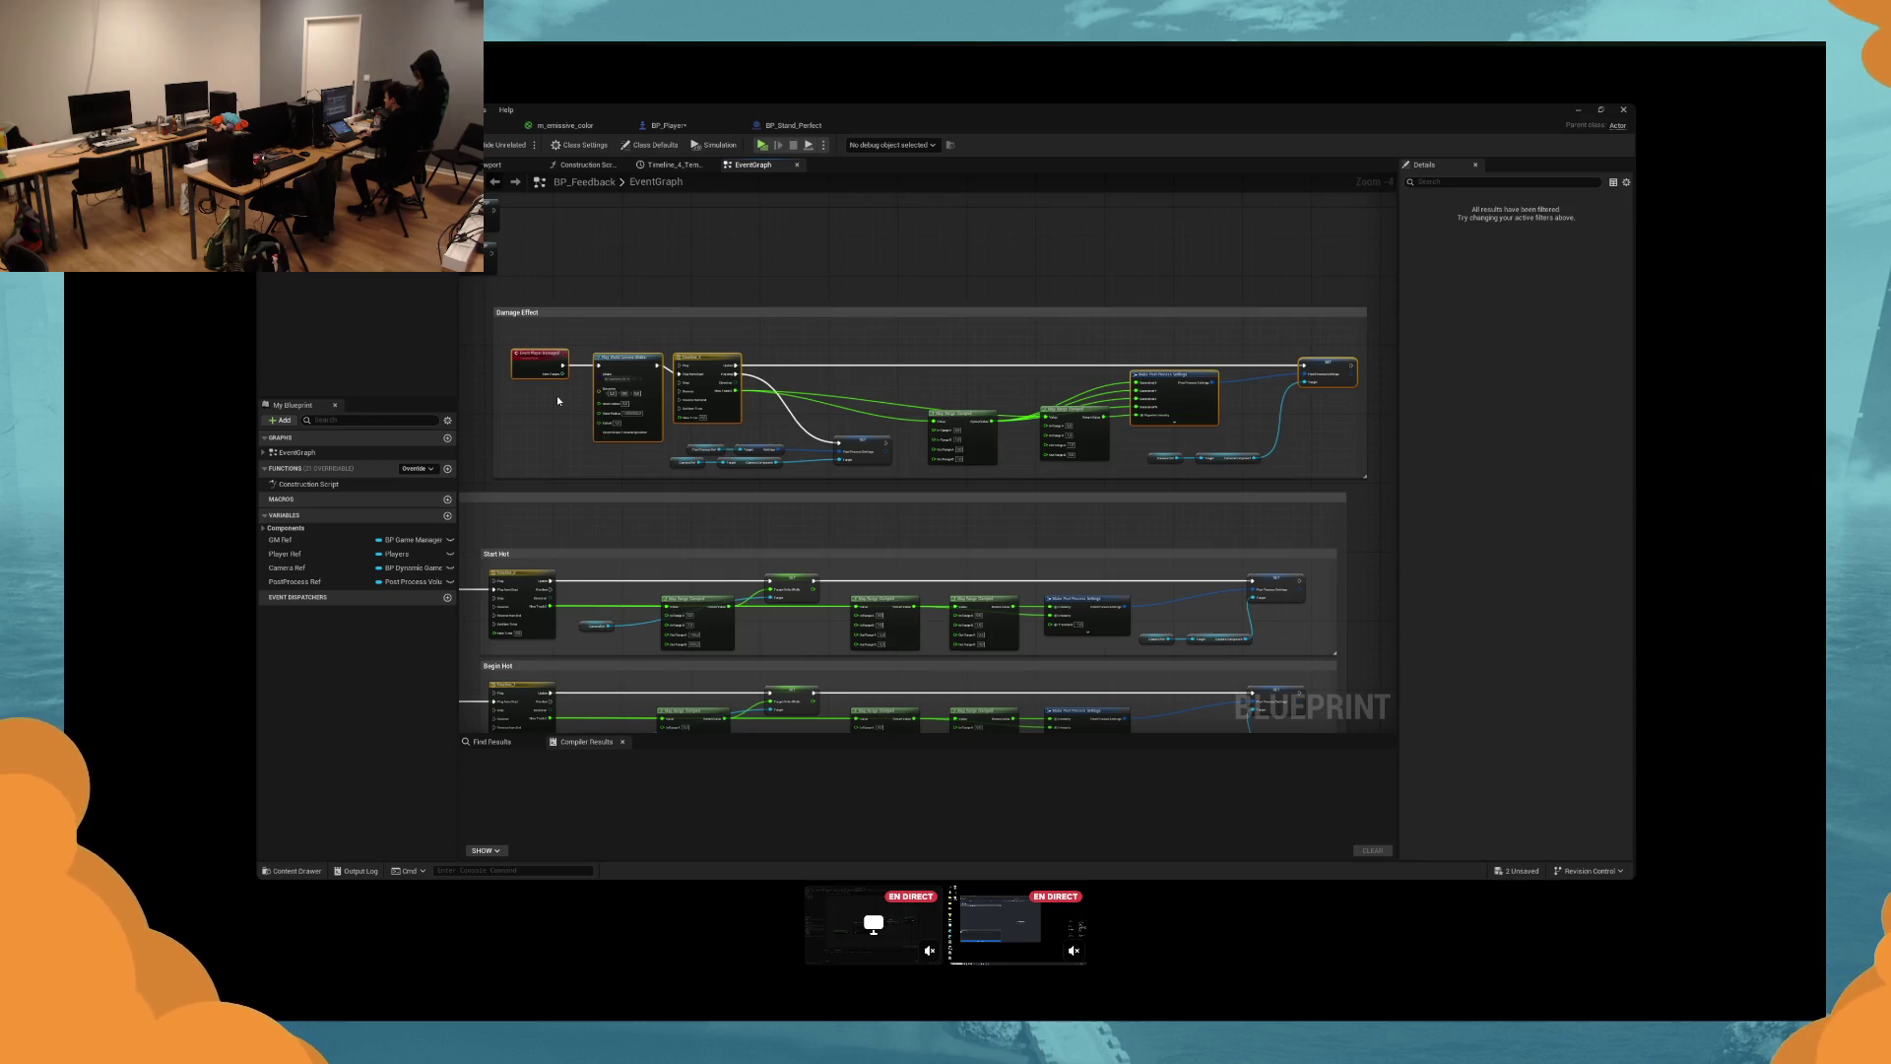
pyautogui.moveTo(539, 366); pyautogui.dragTo(540, 340)
# Reposition the Map Range, Camera Ref, post process and SET nodes inside Damage Effect, then save.
pyautogui.moveTo(989, 457)
pyautogui.mouseDown()
pyautogui.moveTo(1053, 401)
pyautogui.moveTo(1038, 443)
pyautogui.moveTo(1243, 468)
pyautogui.mouseUp()
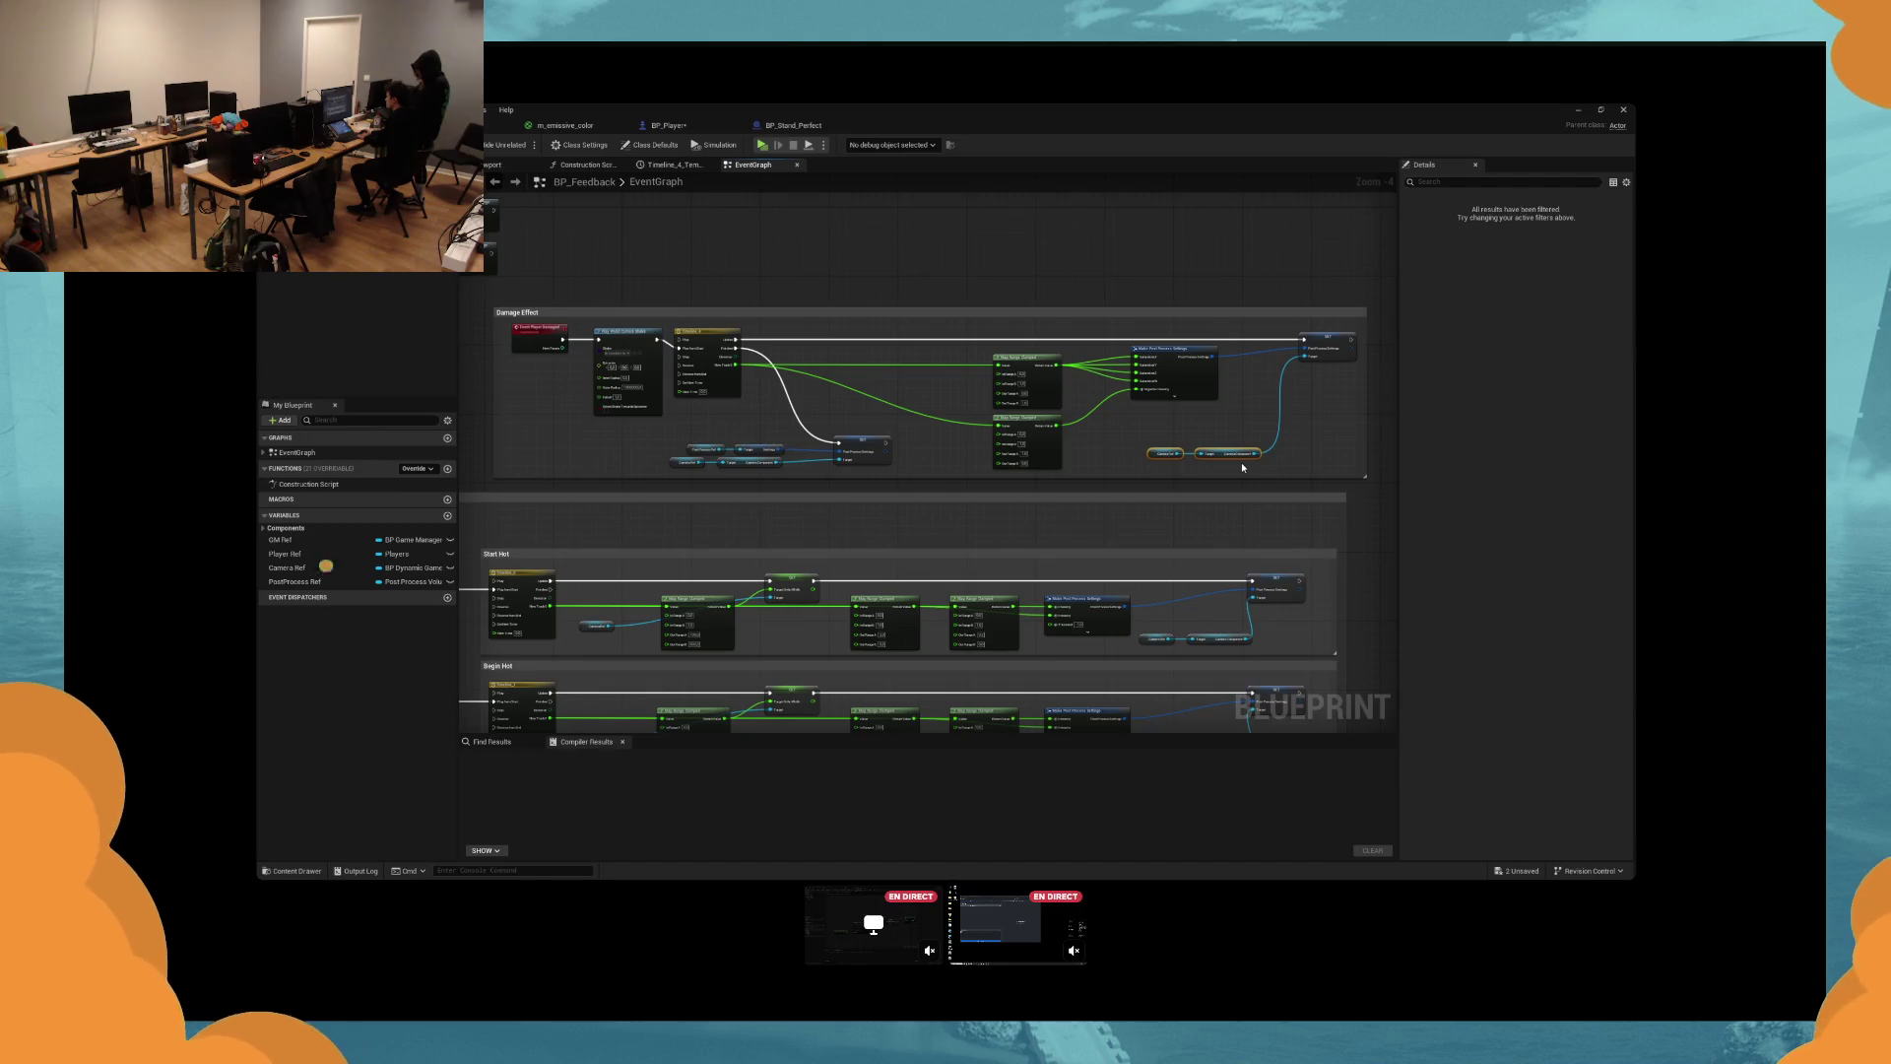
pyautogui.moveTo(1229, 453); pyautogui.dragTo(1194, 411)
pyautogui.moveTo(665, 431); pyautogui.dragTo(896, 465)
pyautogui.moveTo(755, 445)
pyautogui.mouseDown()
pyautogui.moveTo(753, 379)
pyautogui.moveTo(778, 379)
pyautogui.mouseUp()
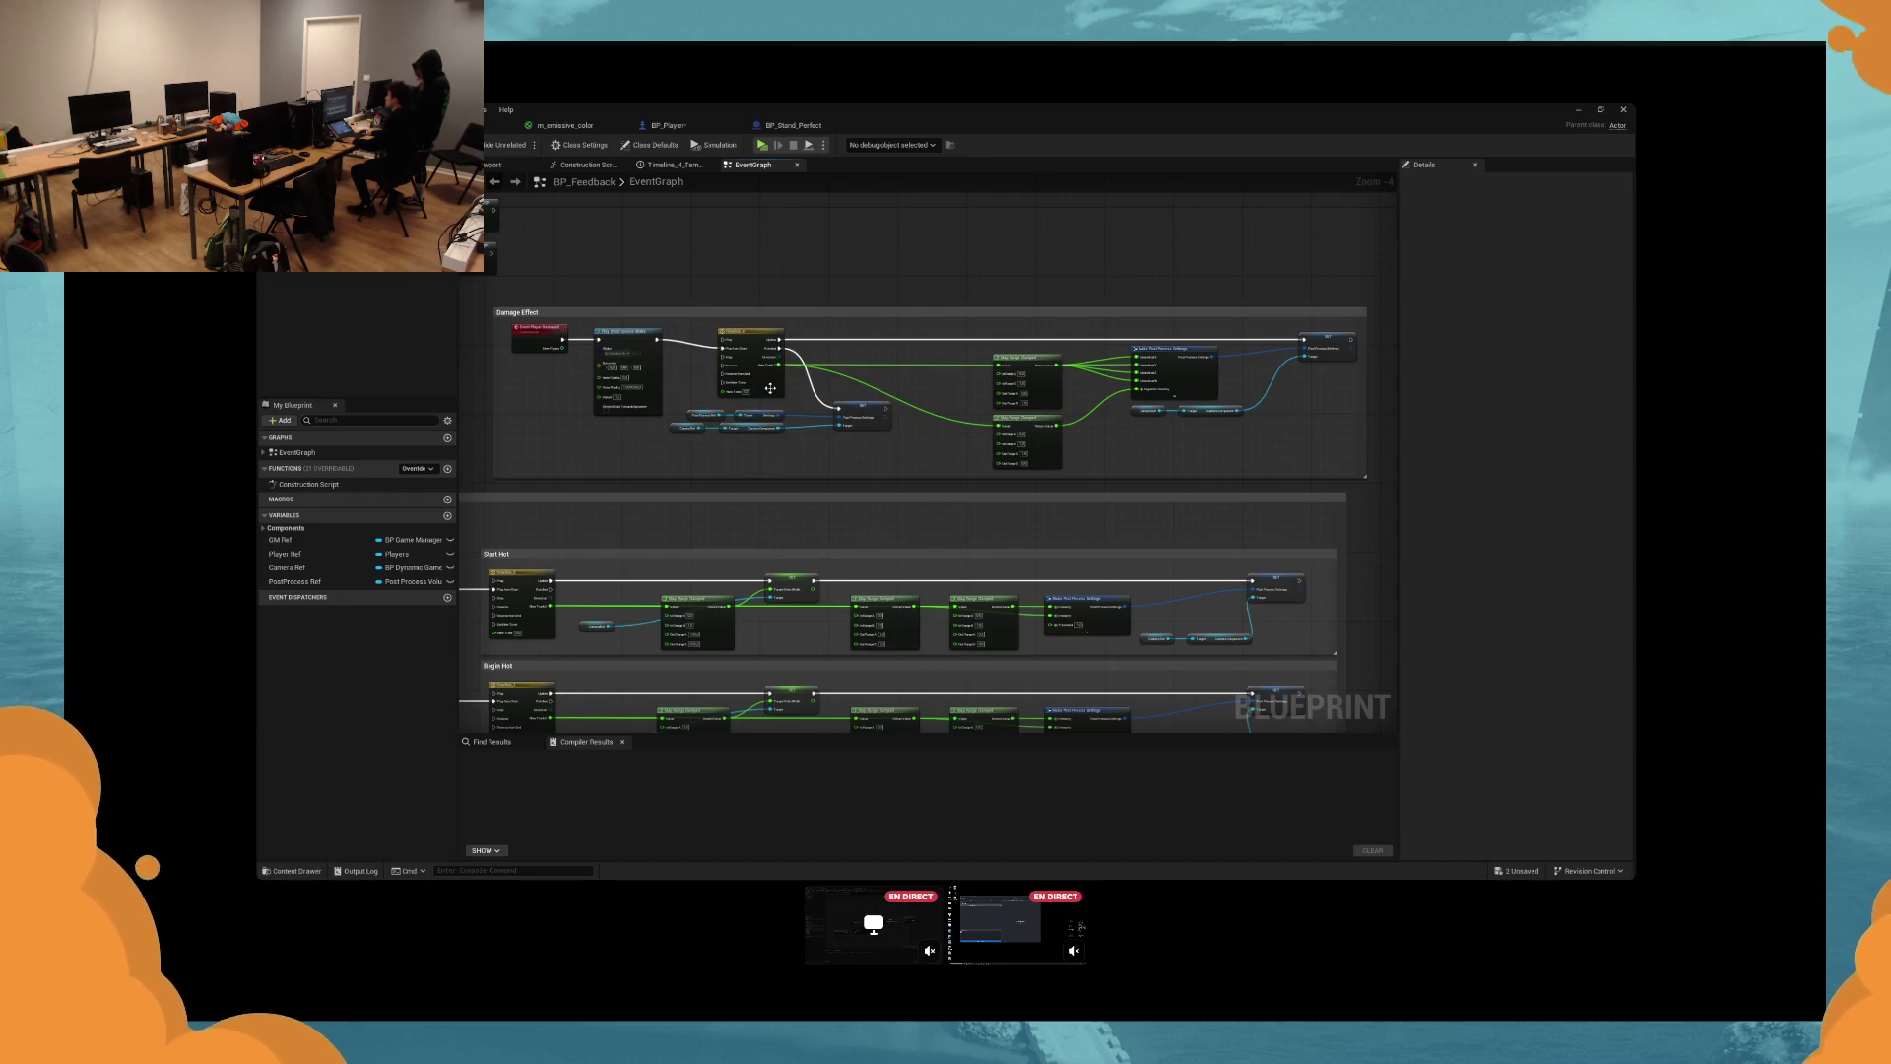
pyautogui.moveTo(504, 319)
pyautogui.mouseDown()
pyautogui.moveTo(682, 414)
pyautogui.moveTo(640, 407)
pyautogui.mouseUp()
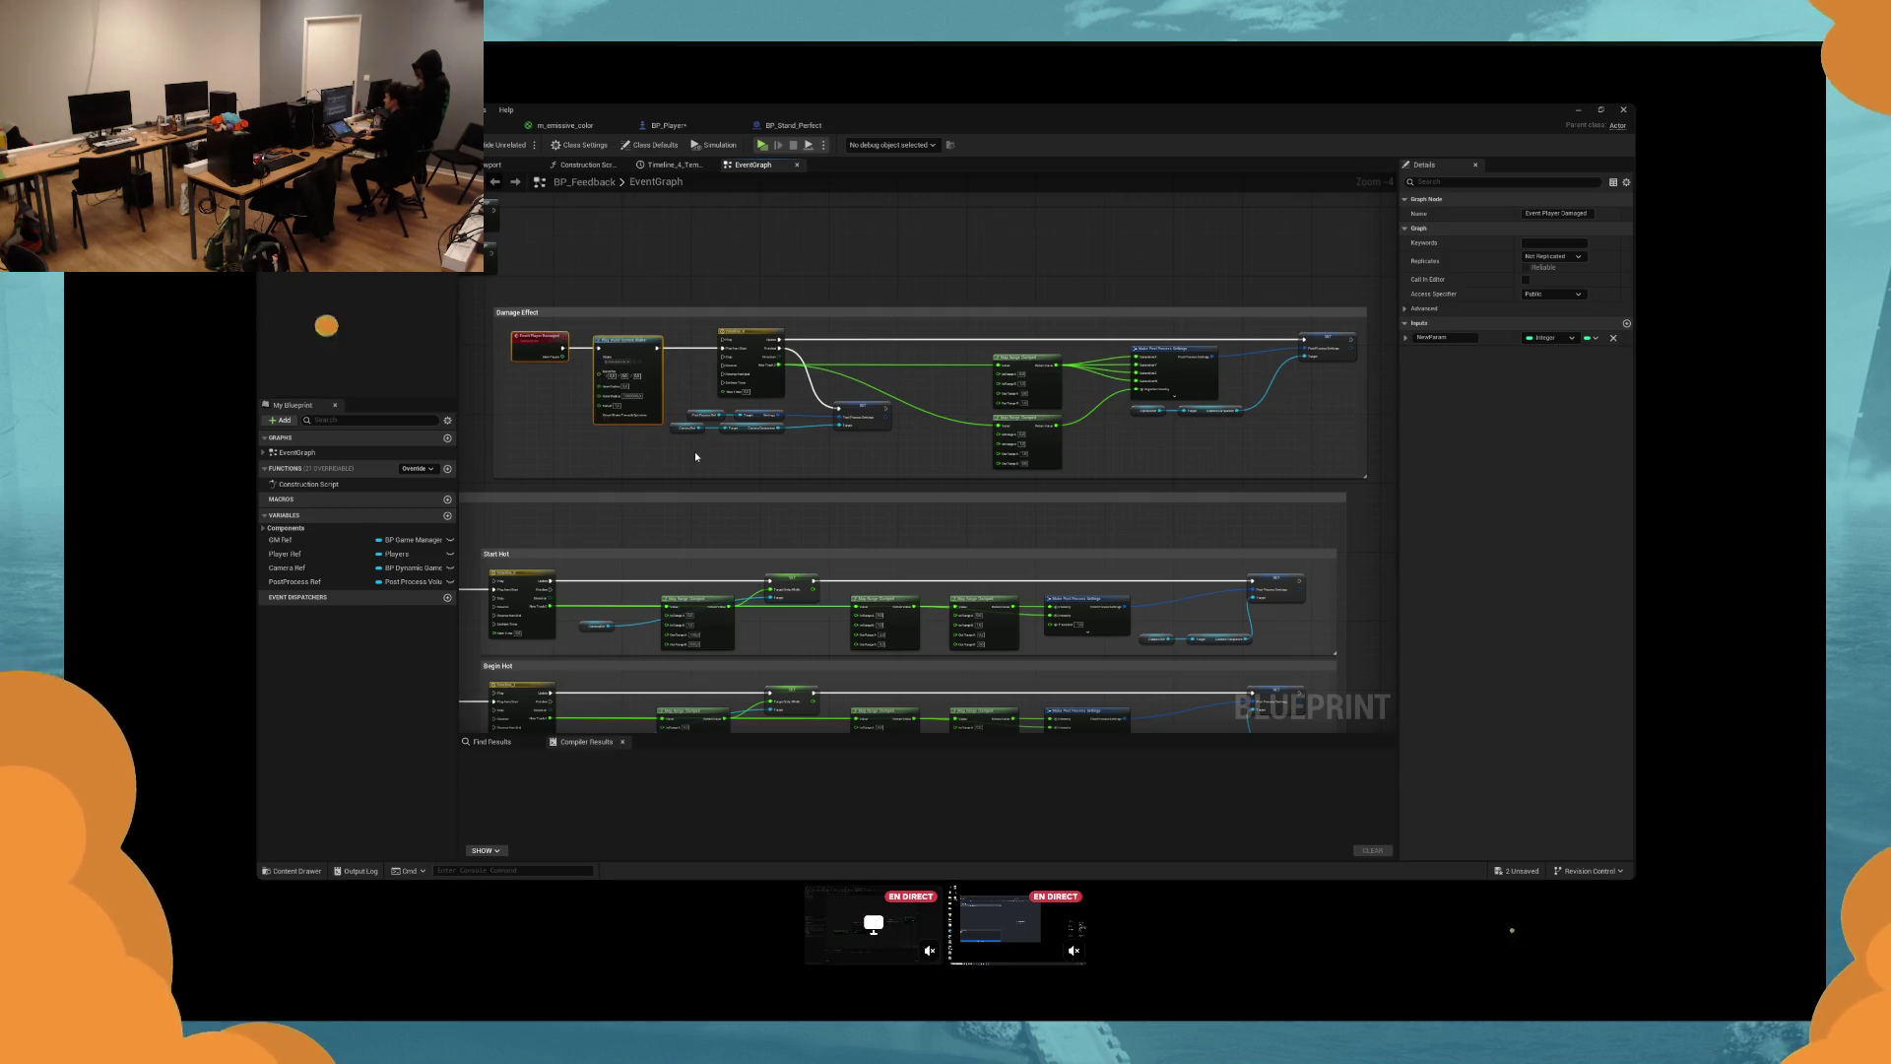
pyautogui.click(695, 456)
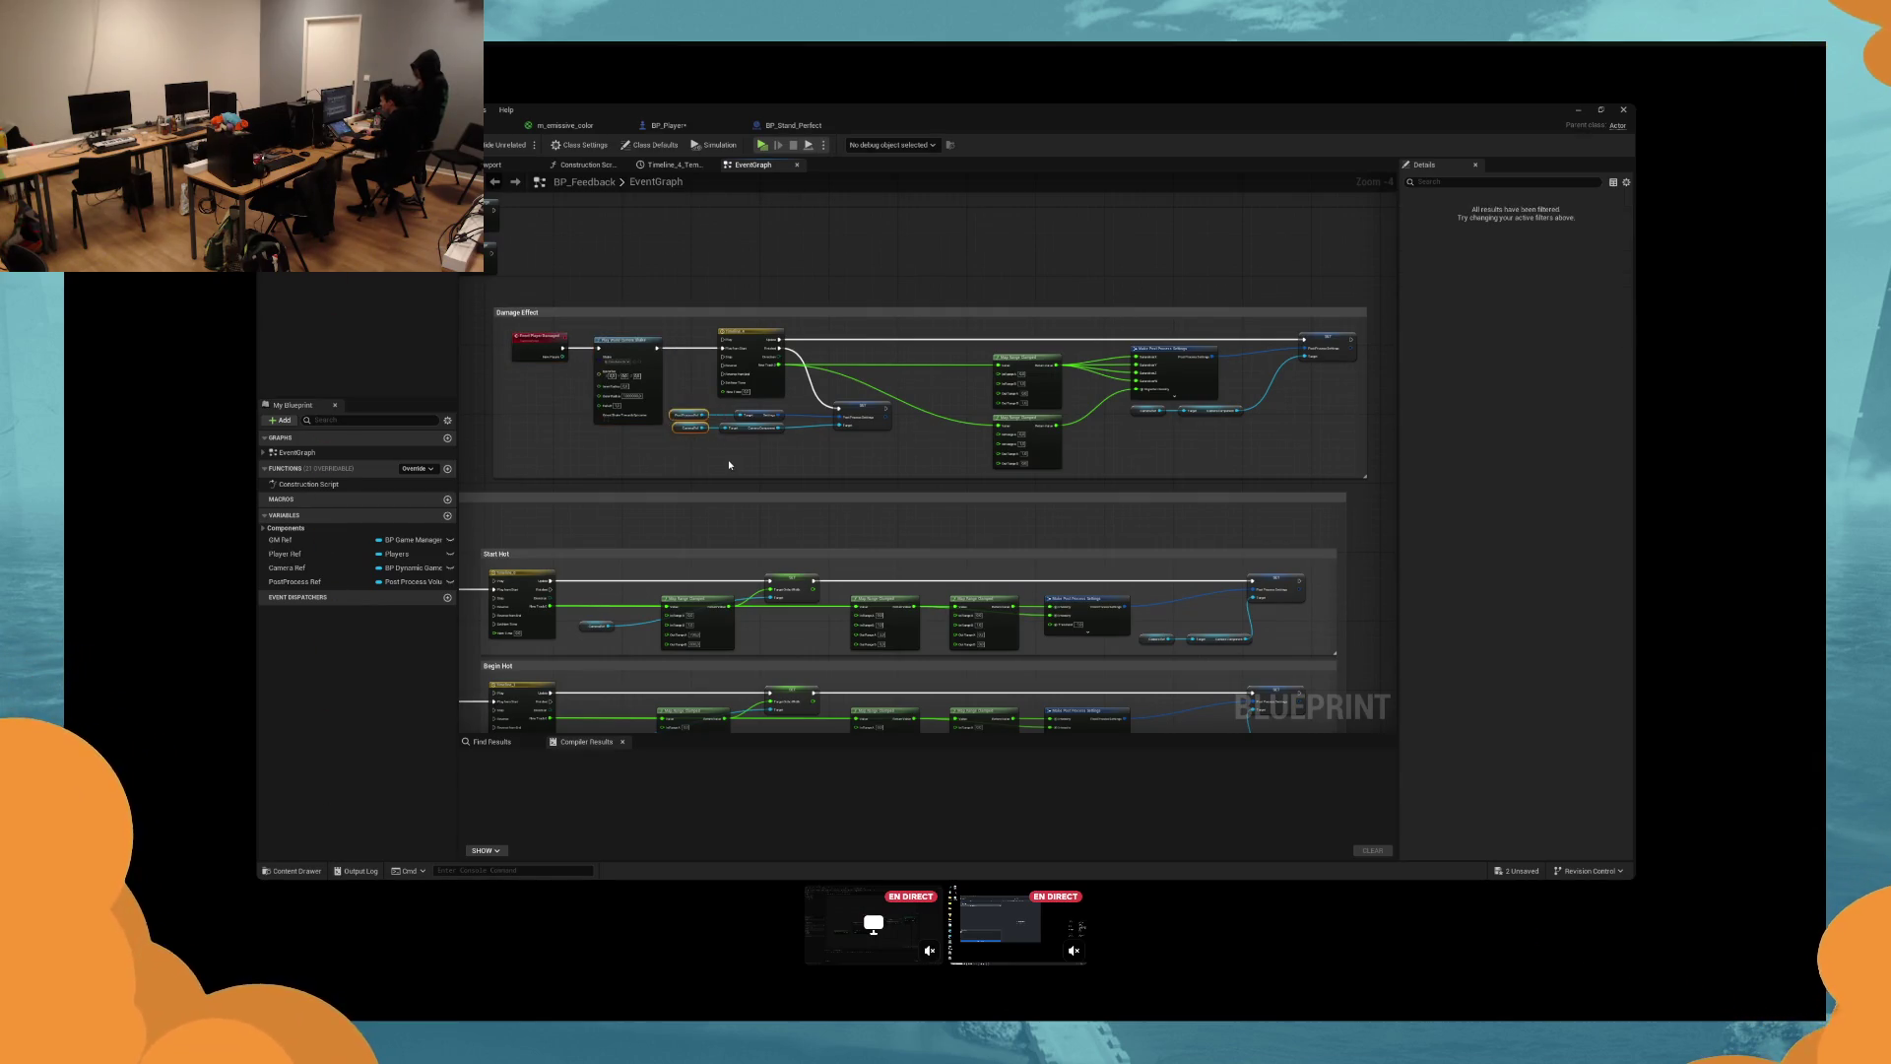
pyautogui.moveTo(871, 426); pyautogui.dragTo(852, 426)
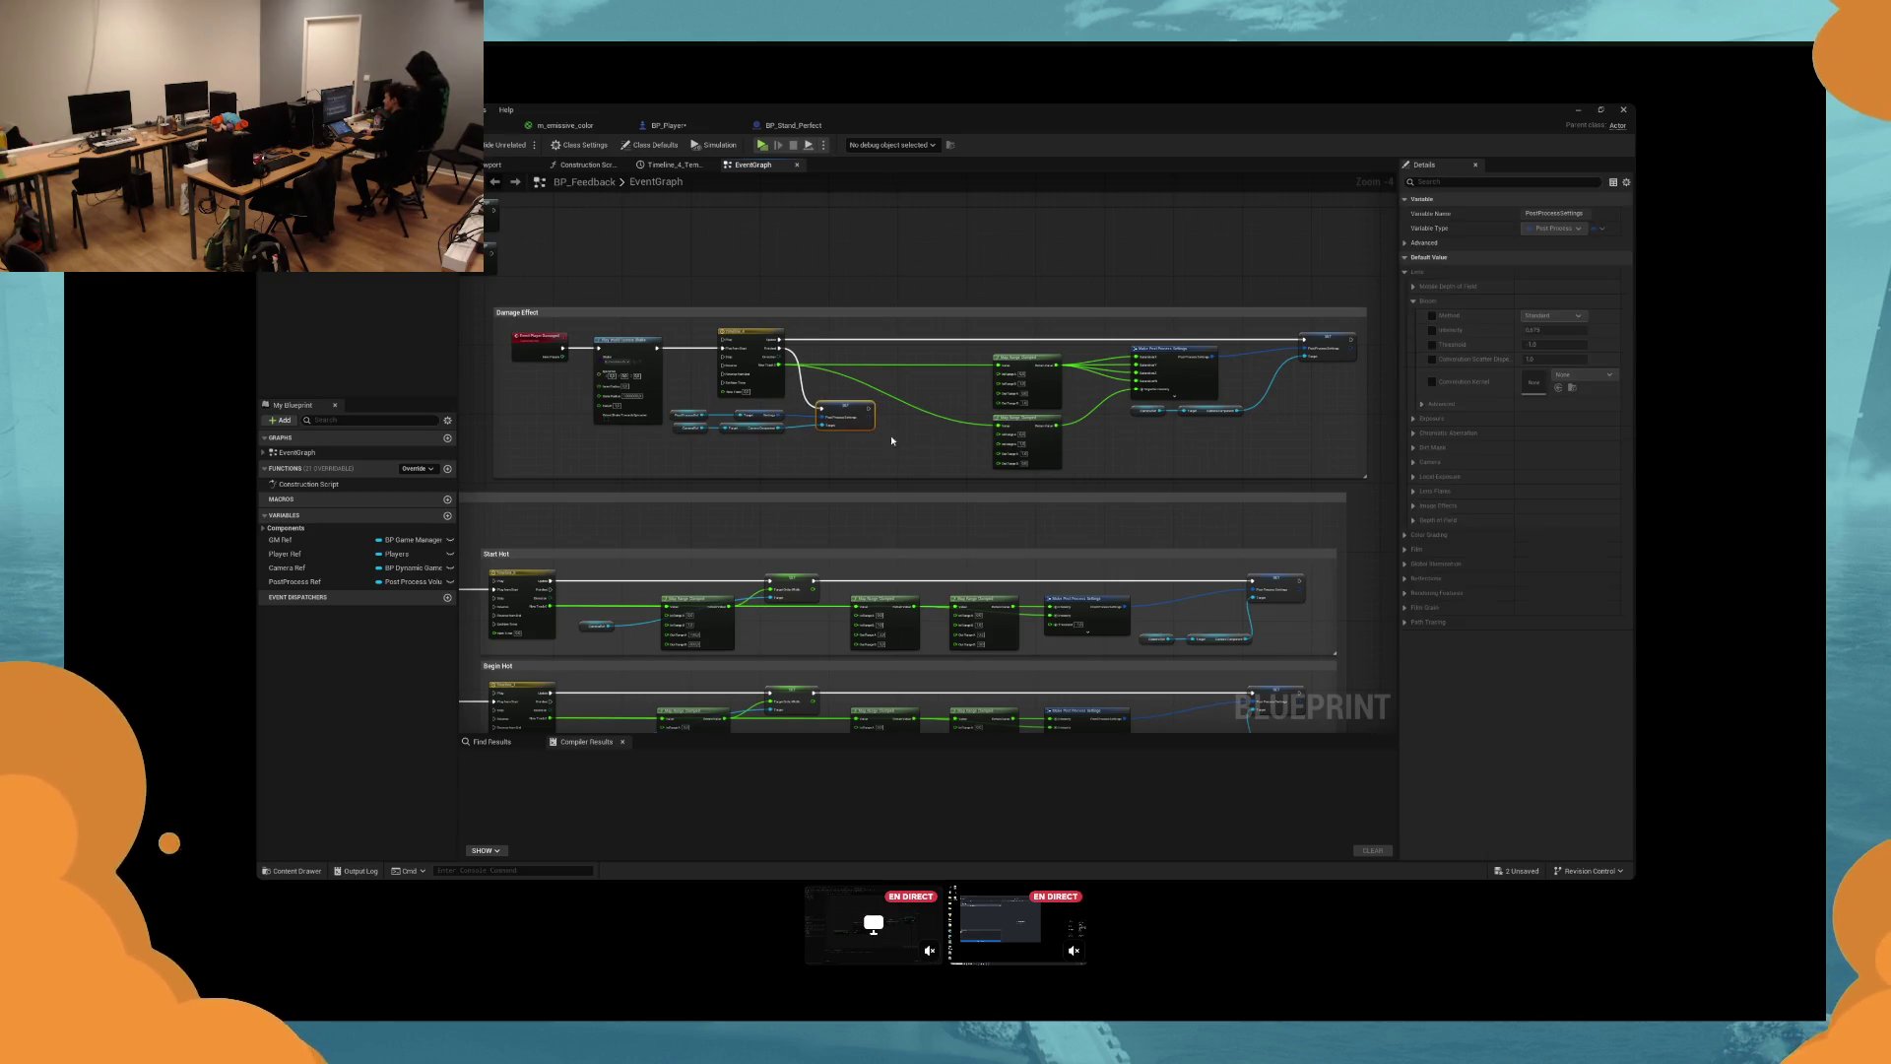
pyautogui.click(890, 434)
pyautogui.hotkey('ctrl', 's')
pyautogui.scroll(3, 889, 483)
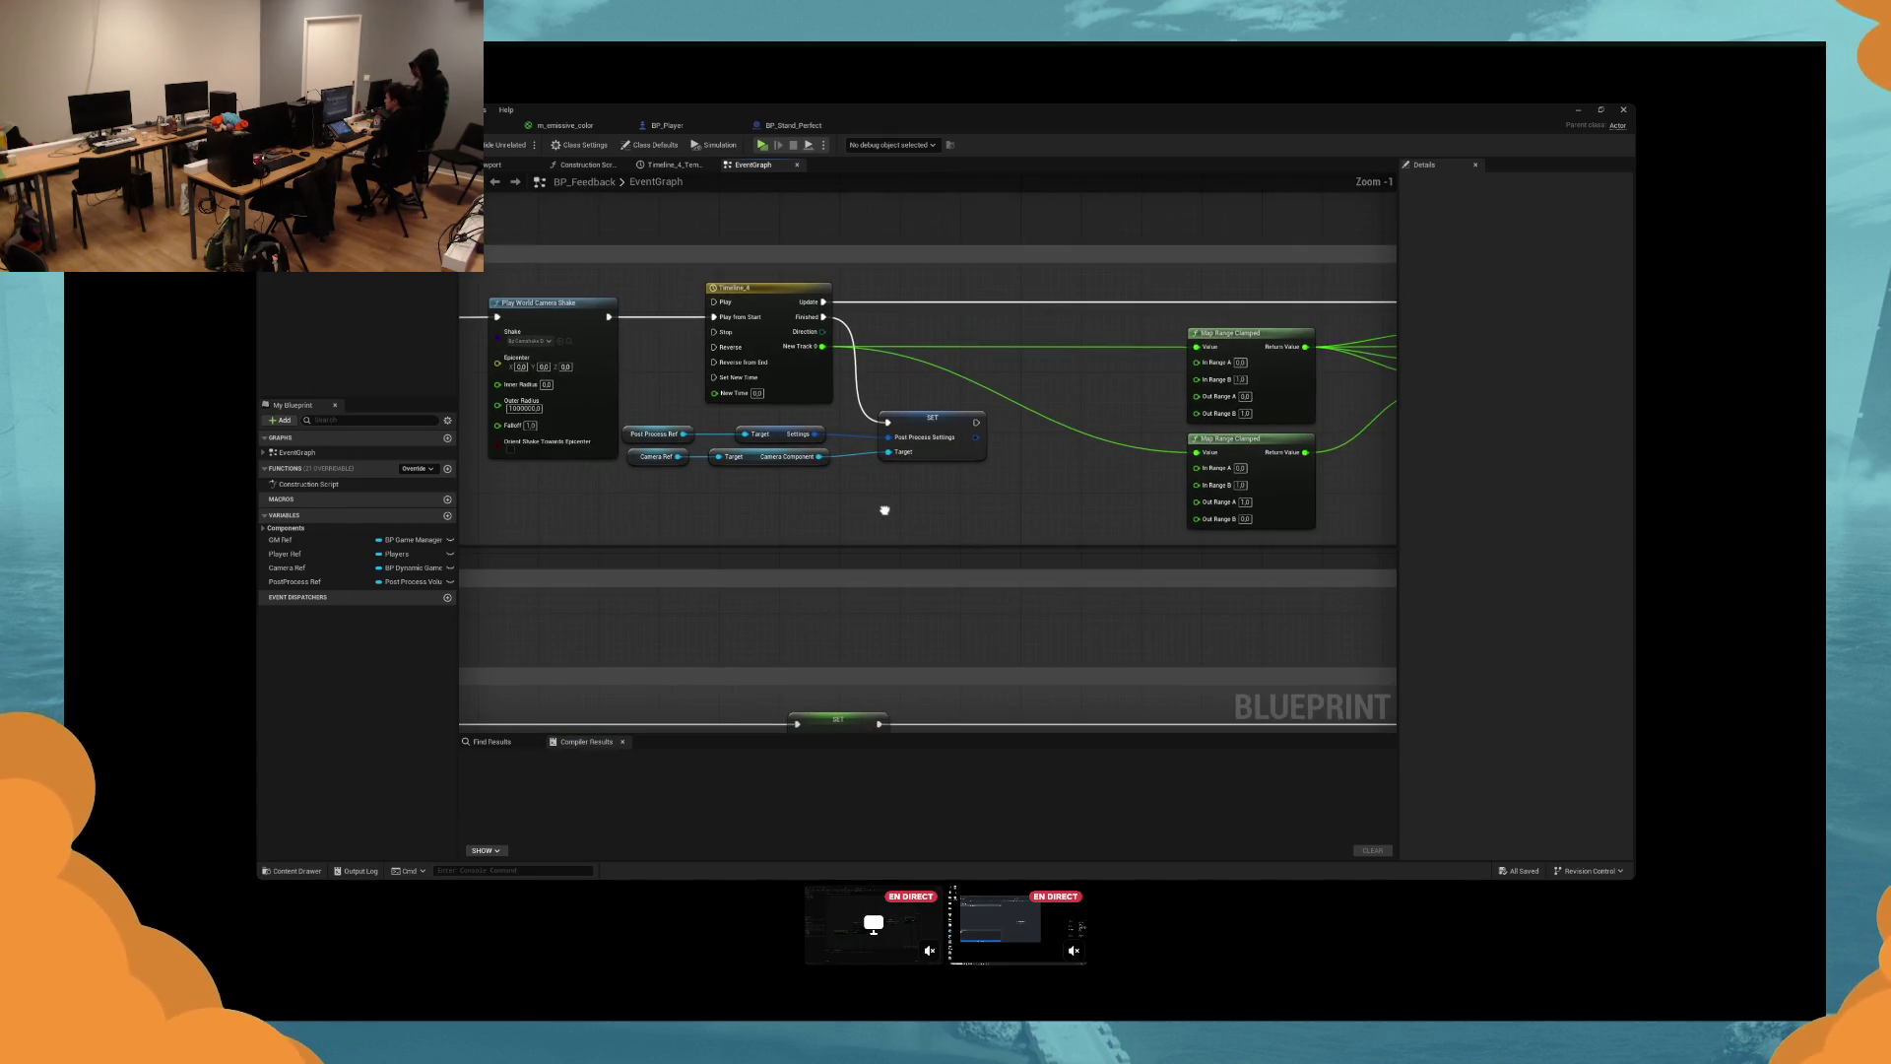
# Zoom around the event-setup area and nudge a small setup node up and left.
pyautogui.scroll(-3, 884, 510)
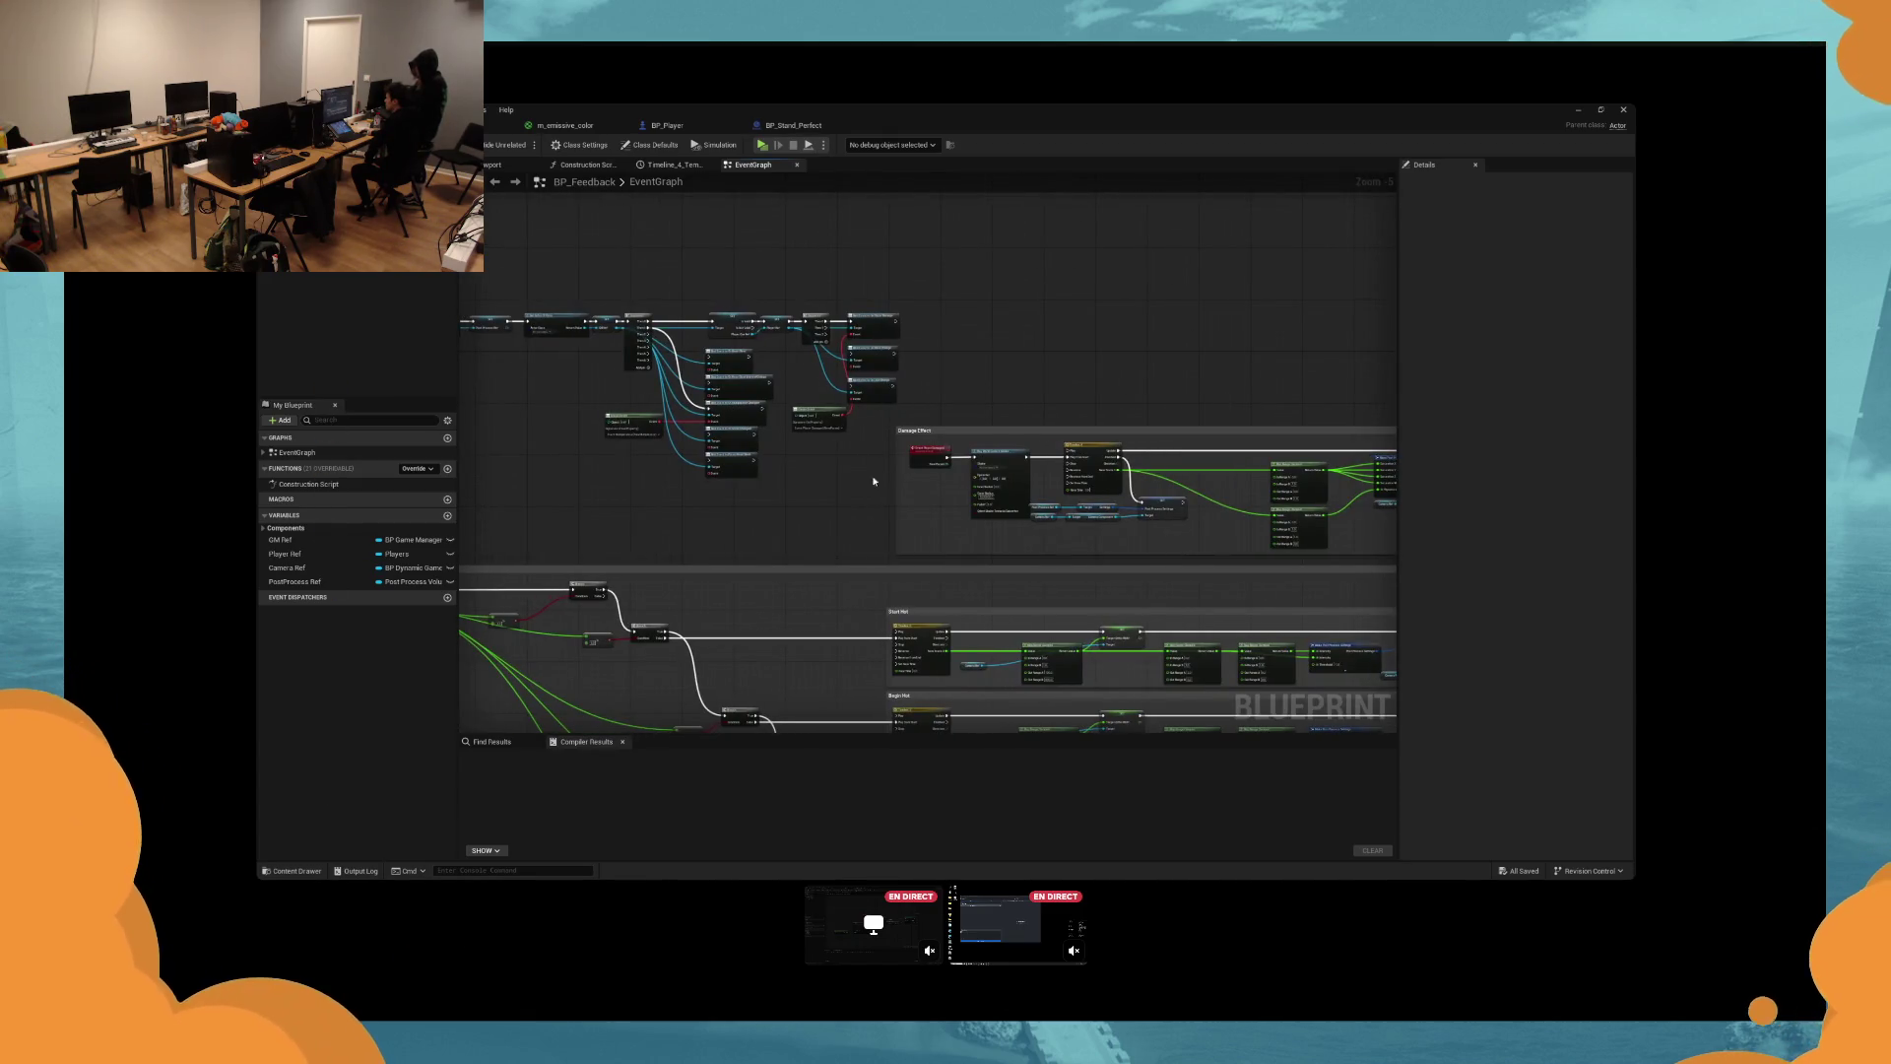
pyautogui.scroll(-1, 705, 333)
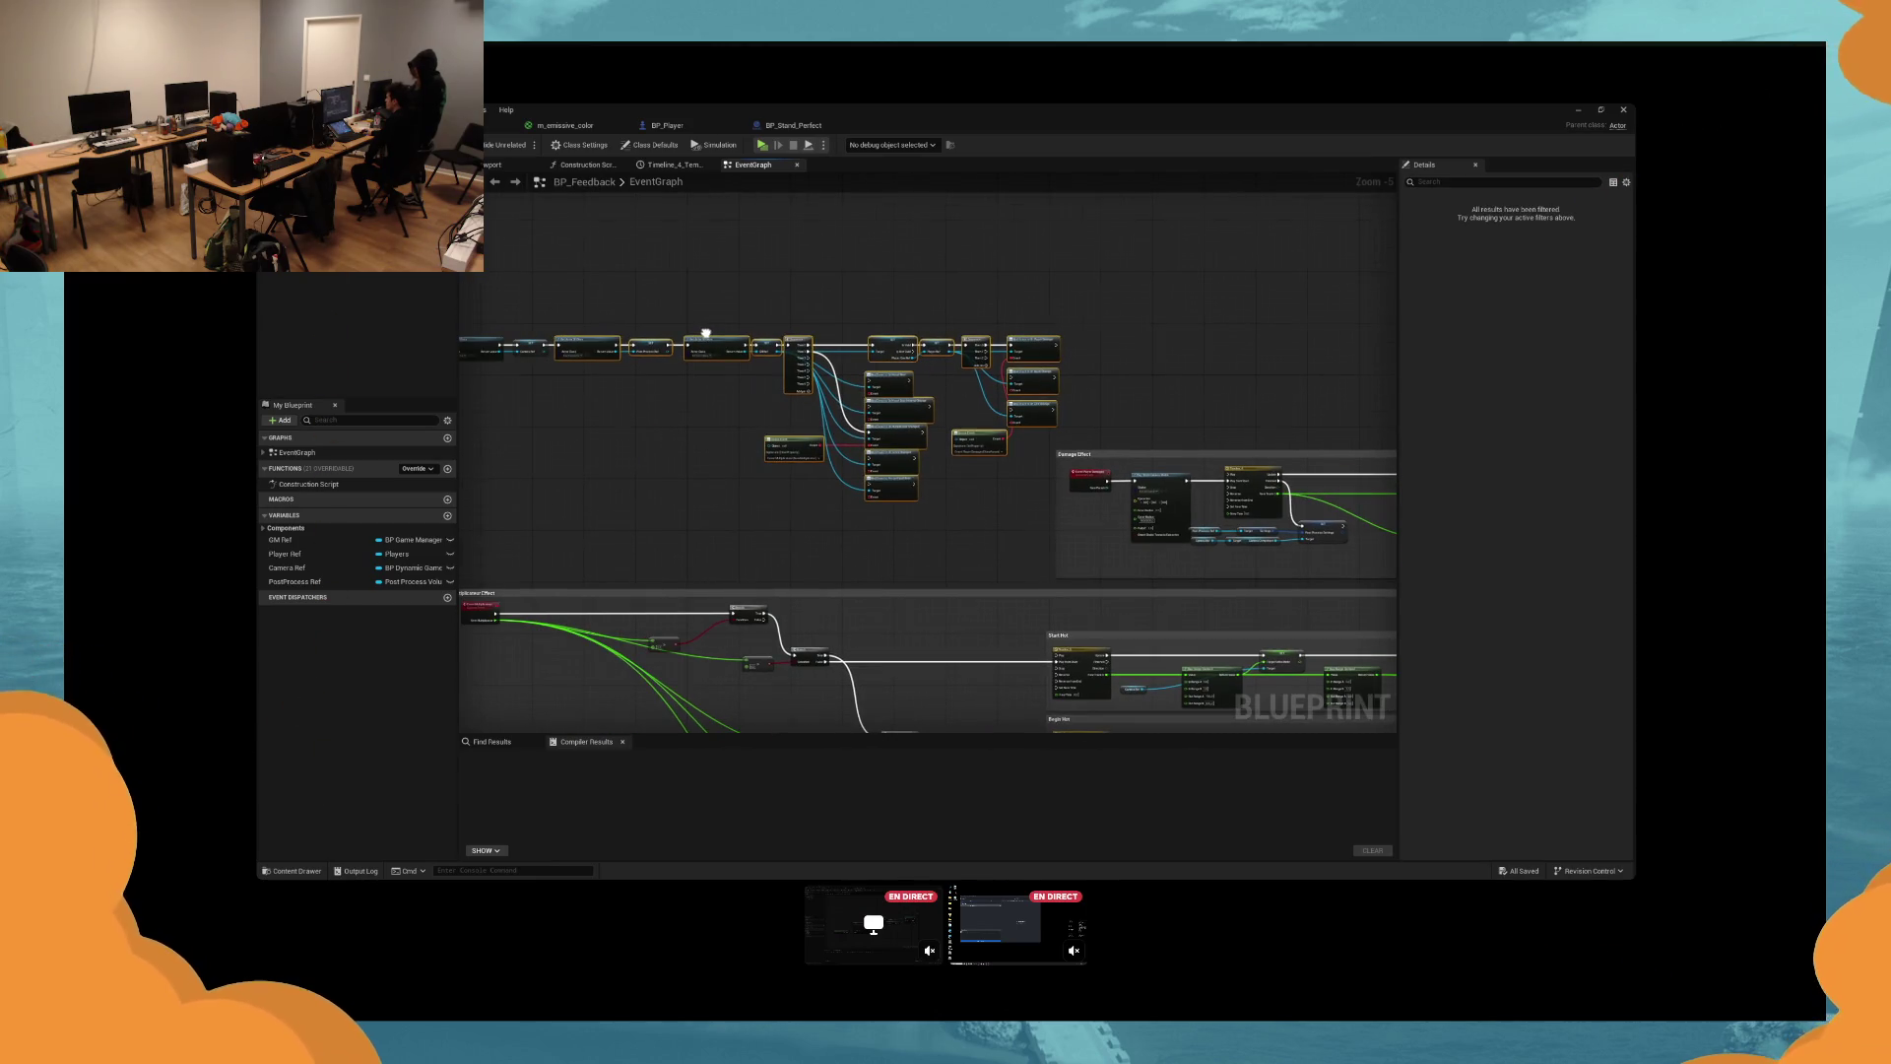
pyautogui.scroll(1, 1054, 358)
pyautogui.scroll(-1, 1059, 365)
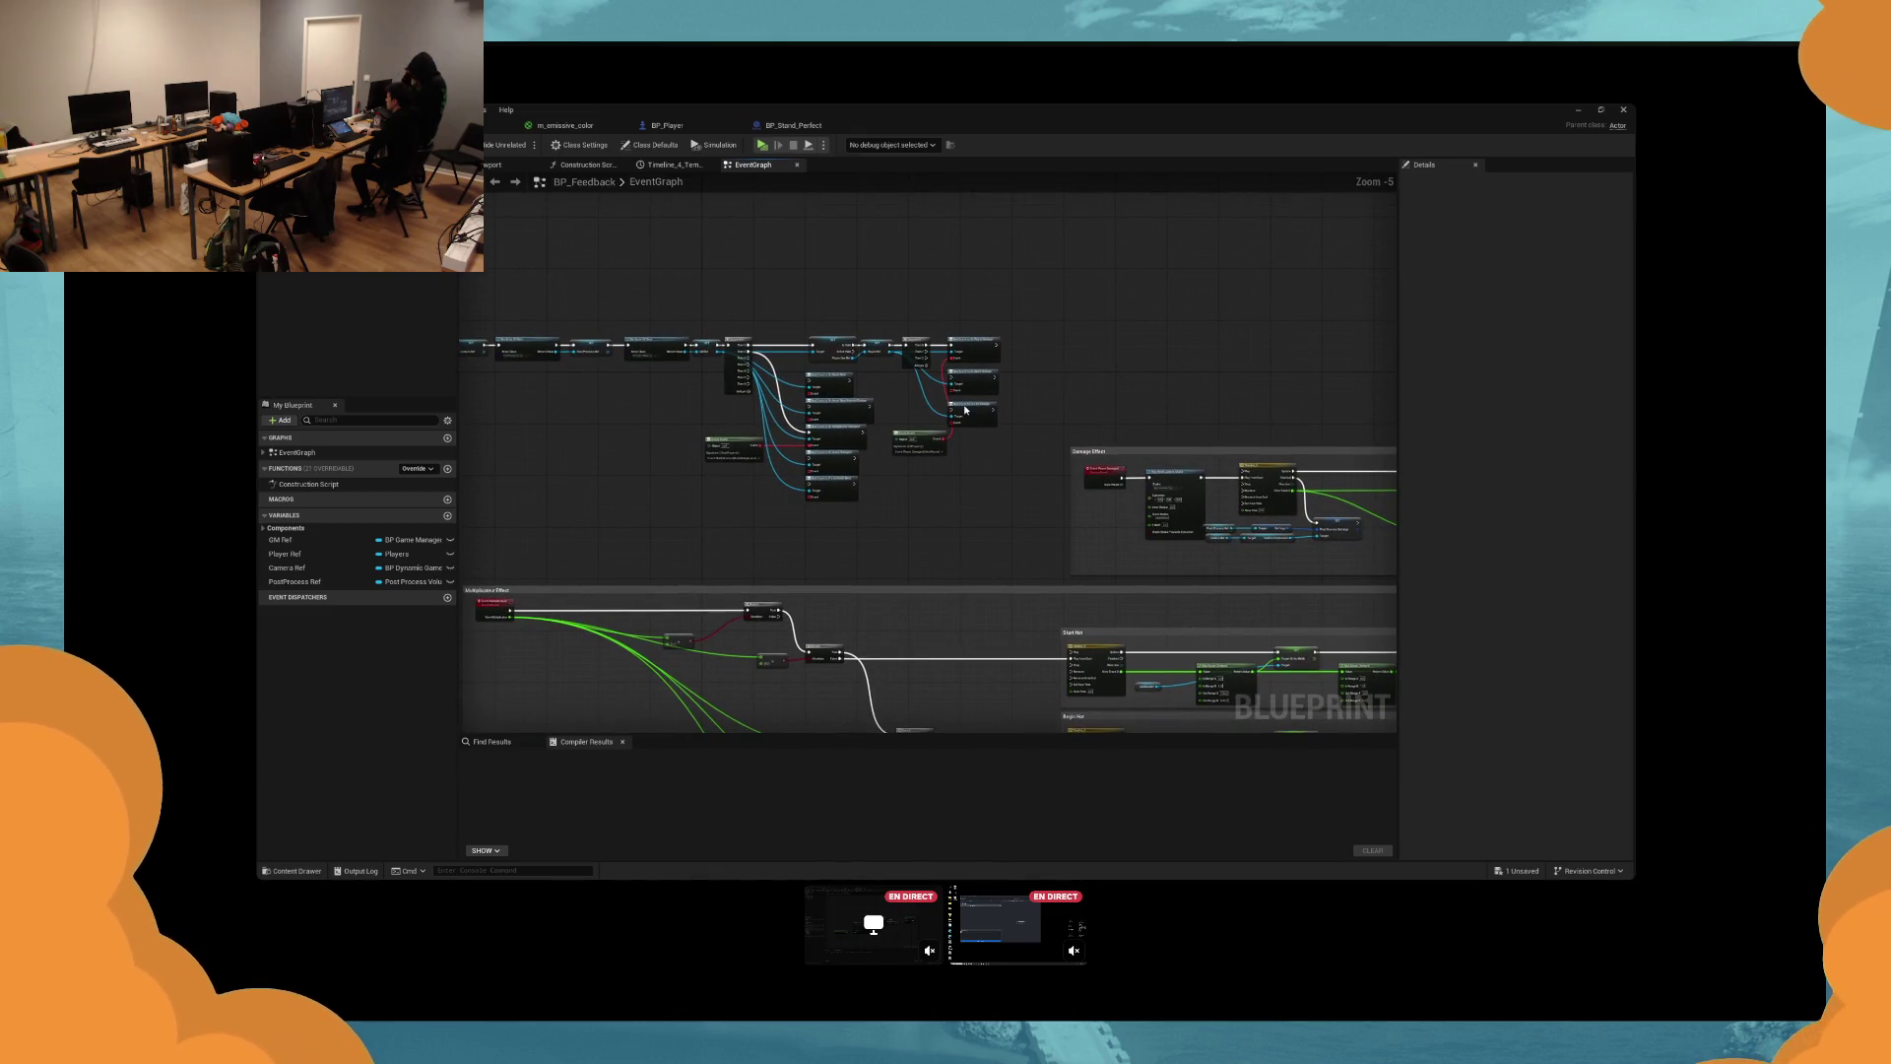
pyautogui.moveTo(946, 447); pyautogui.dragTo(941, 445)
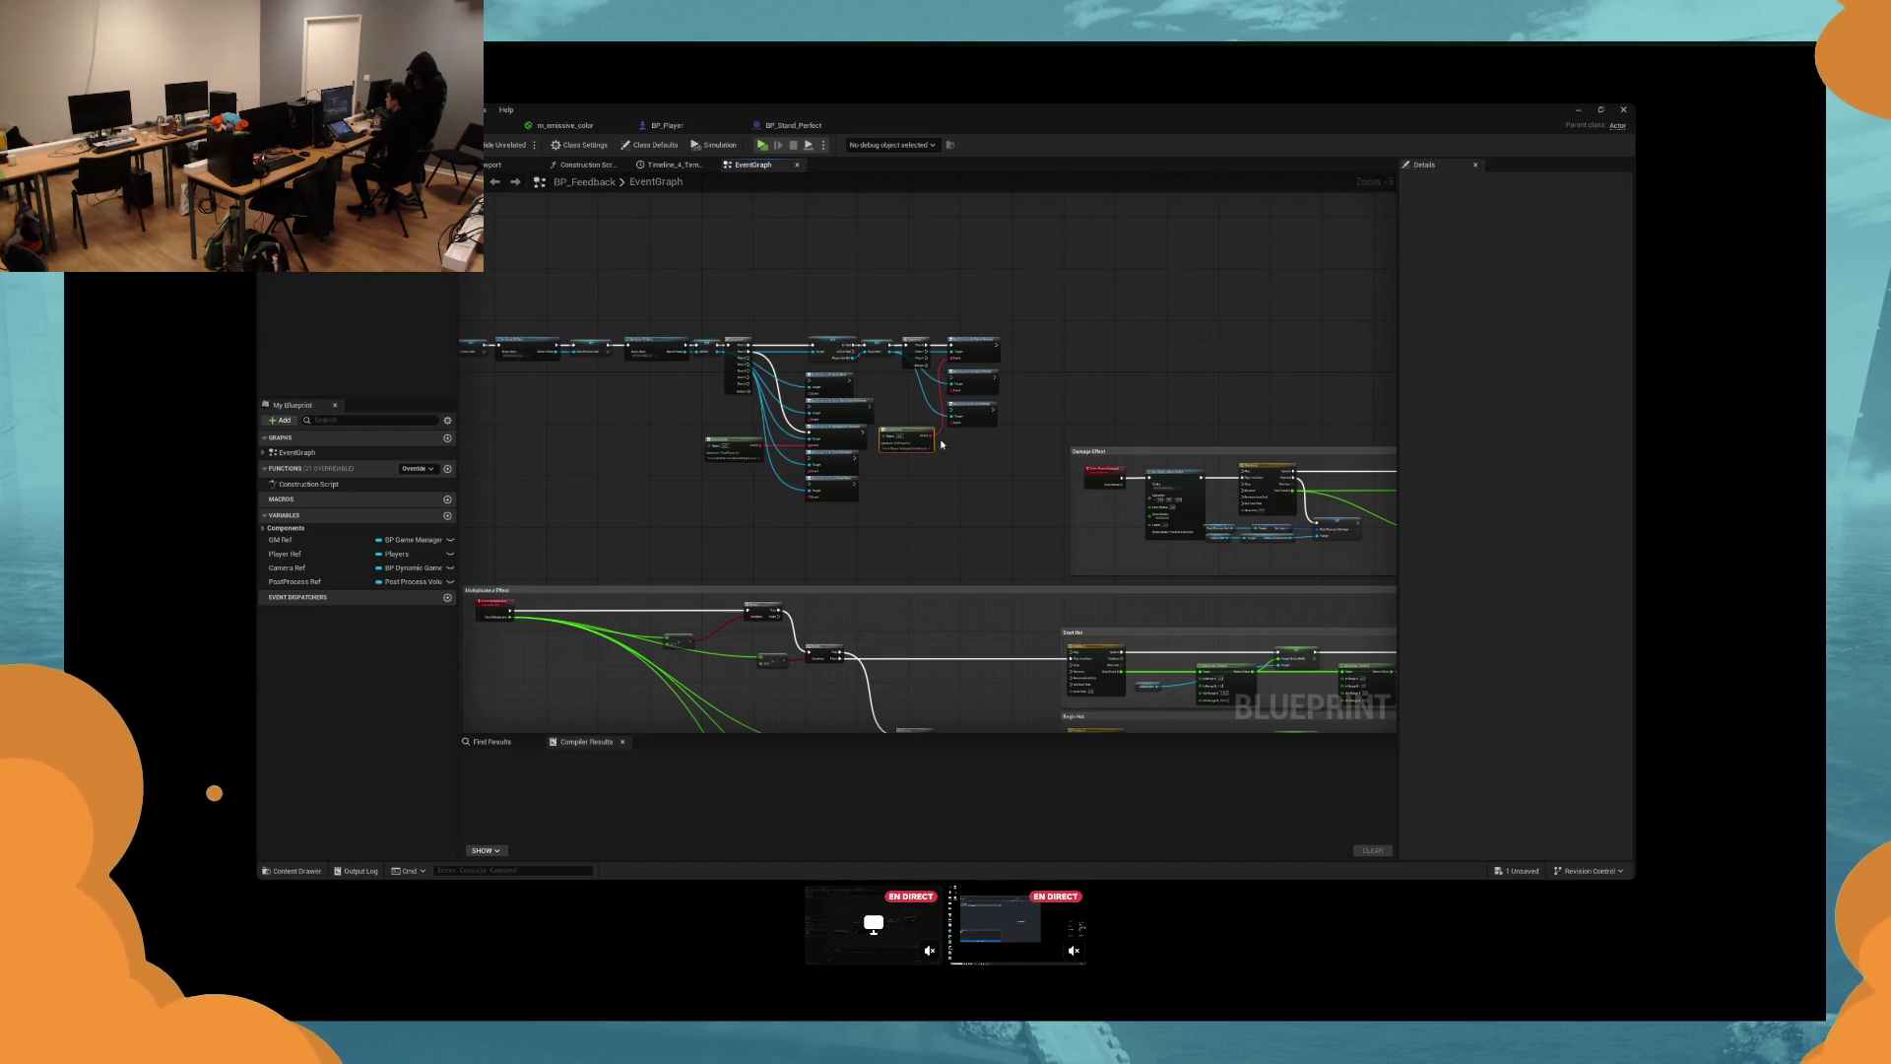
pyautogui.scroll(1, 982, 441)
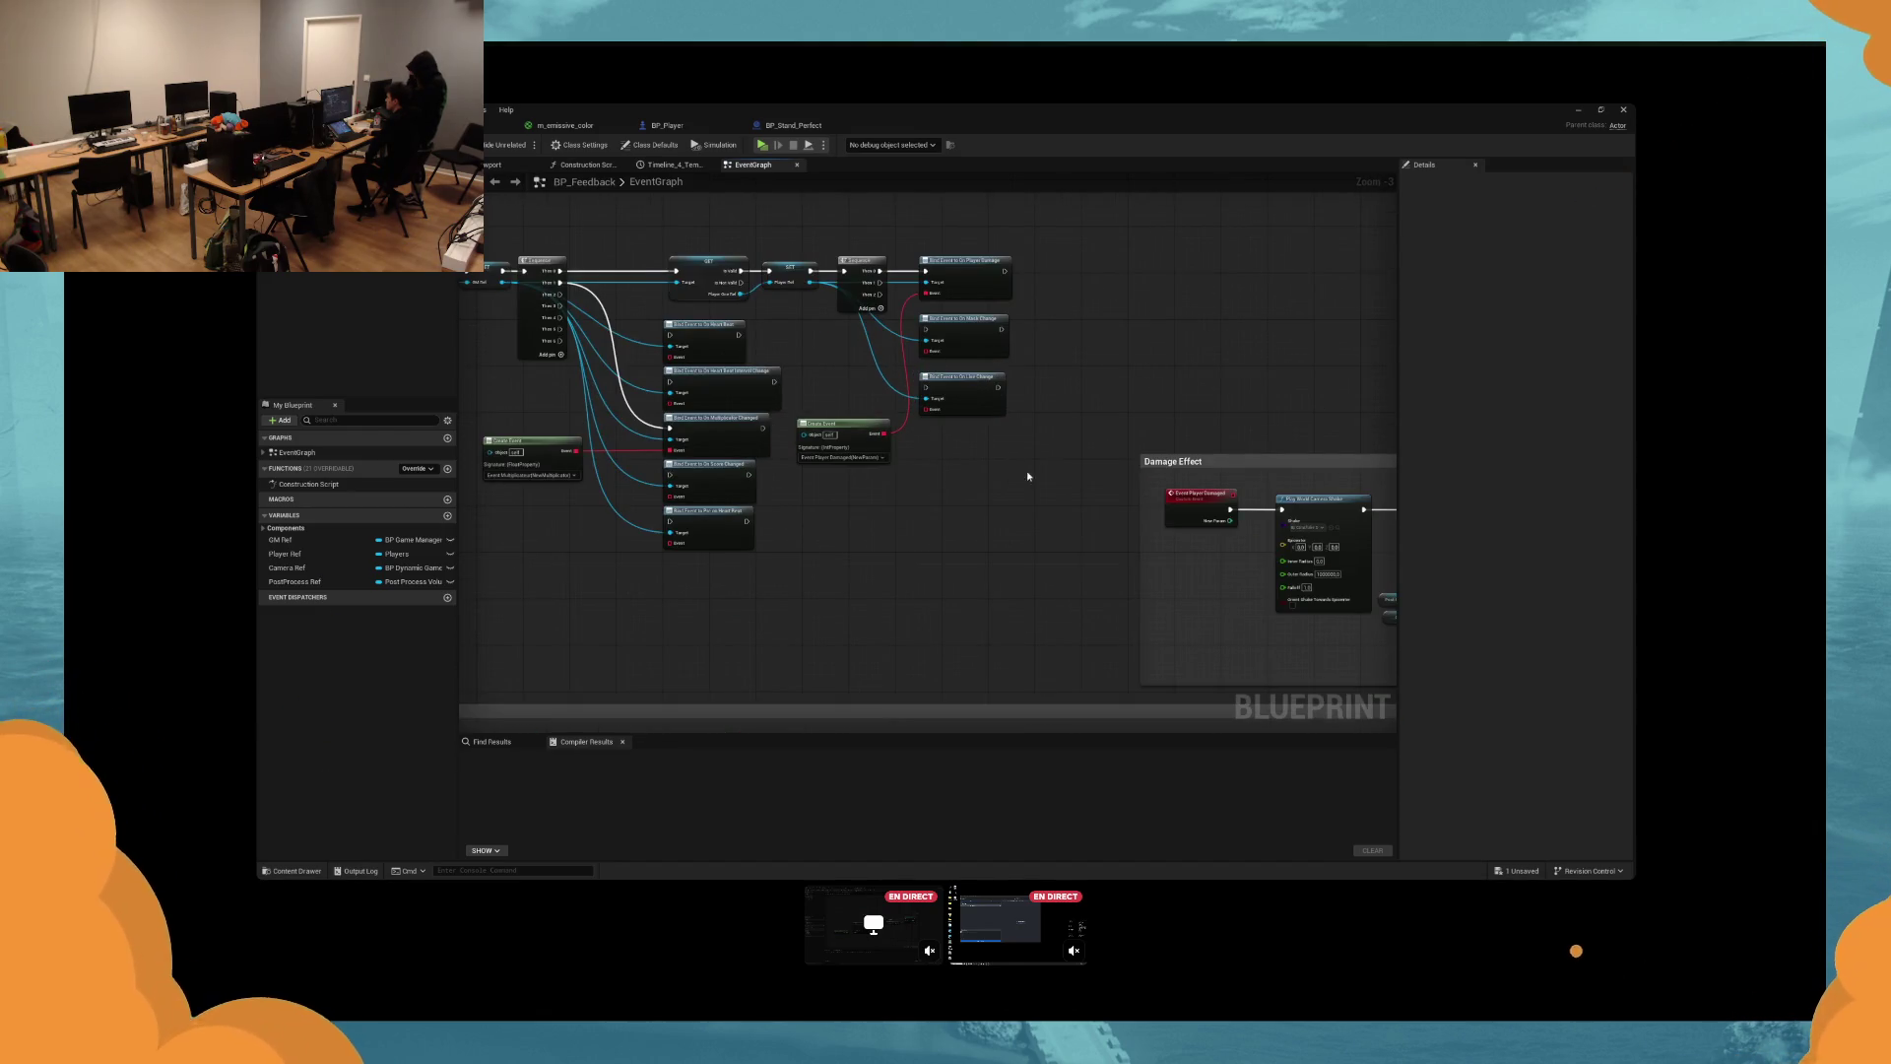
pyautogui.scroll(1, 1041, 546)
# Shift the three Bind Event nodes right, move Create Event up, and save BP_Feedback.
pyautogui.moveTo(1041, 545)
pyautogui.mouseDown()
pyautogui.moveTo(934, 328)
pyautogui.moveTo(1000, 343)
pyautogui.mouseUp()
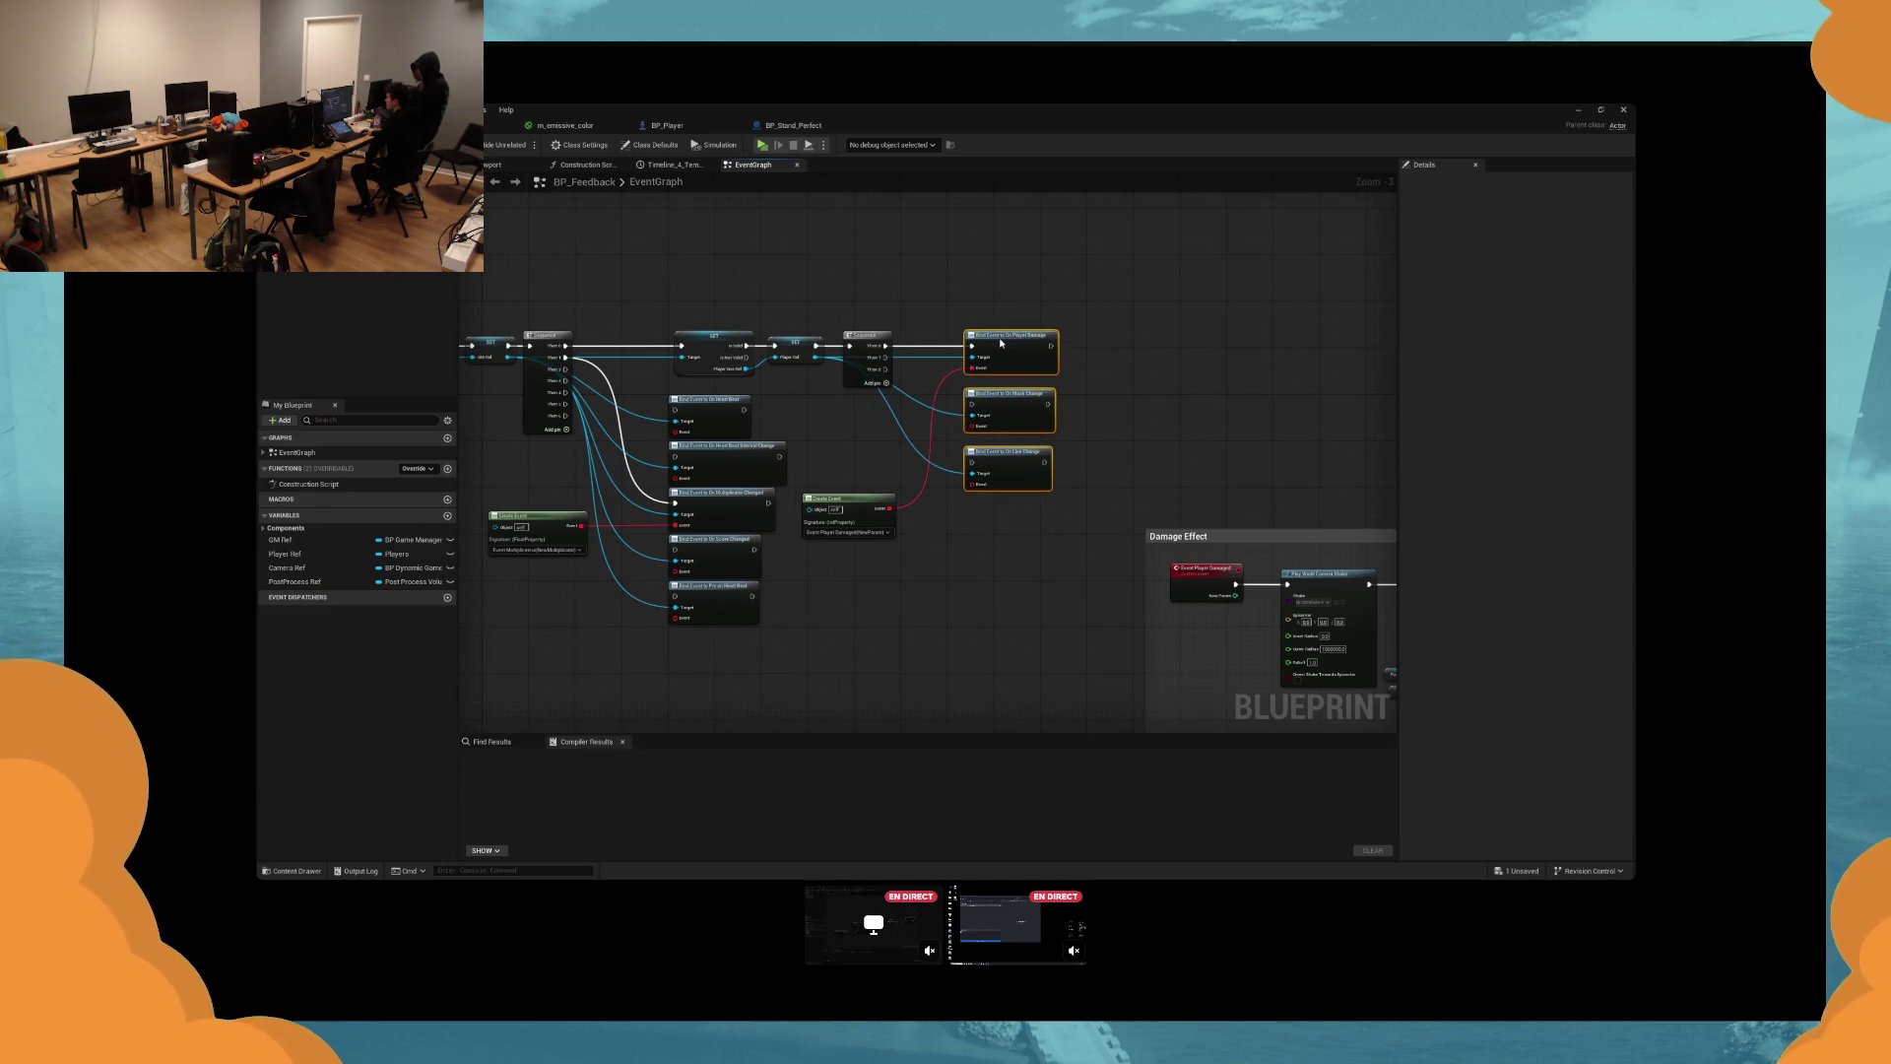
pyautogui.moveTo(847, 498); pyautogui.dragTo(859, 451)
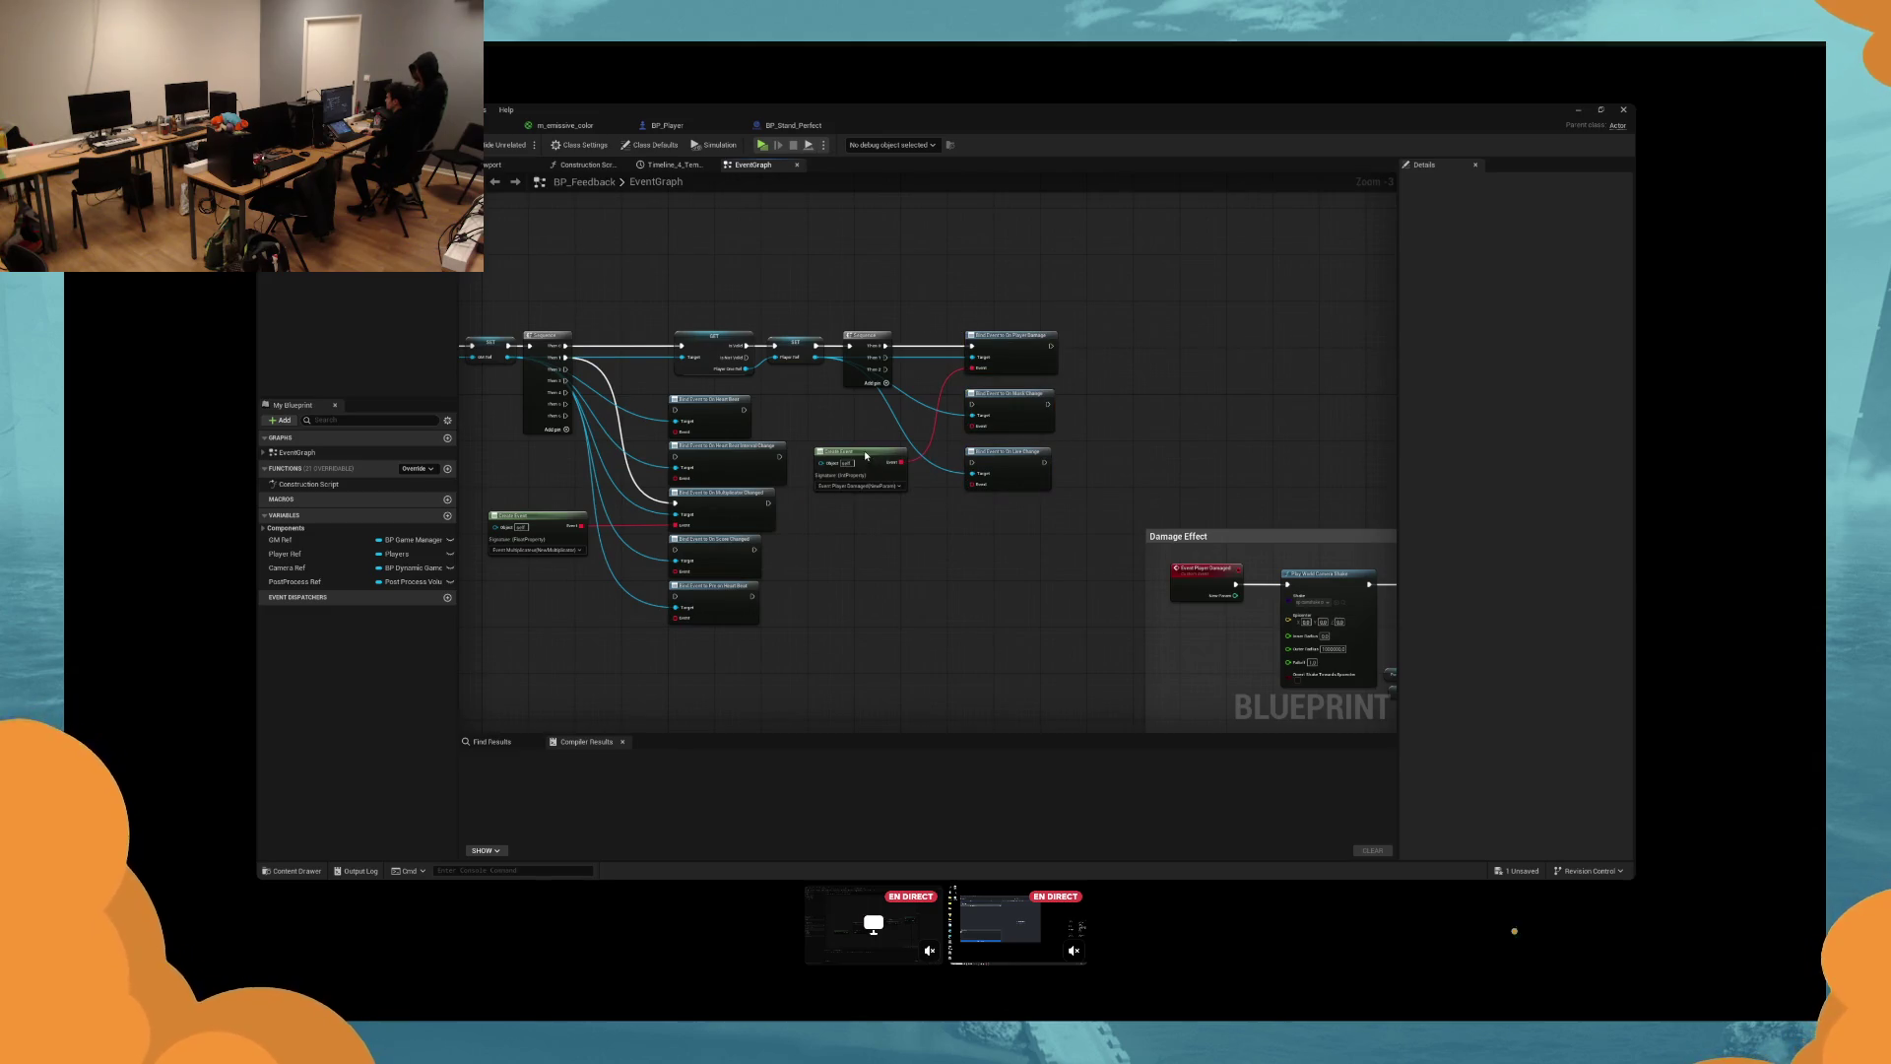
pyautogui.moveTo(732, 526); pyautogui.dragTo(880, 526)
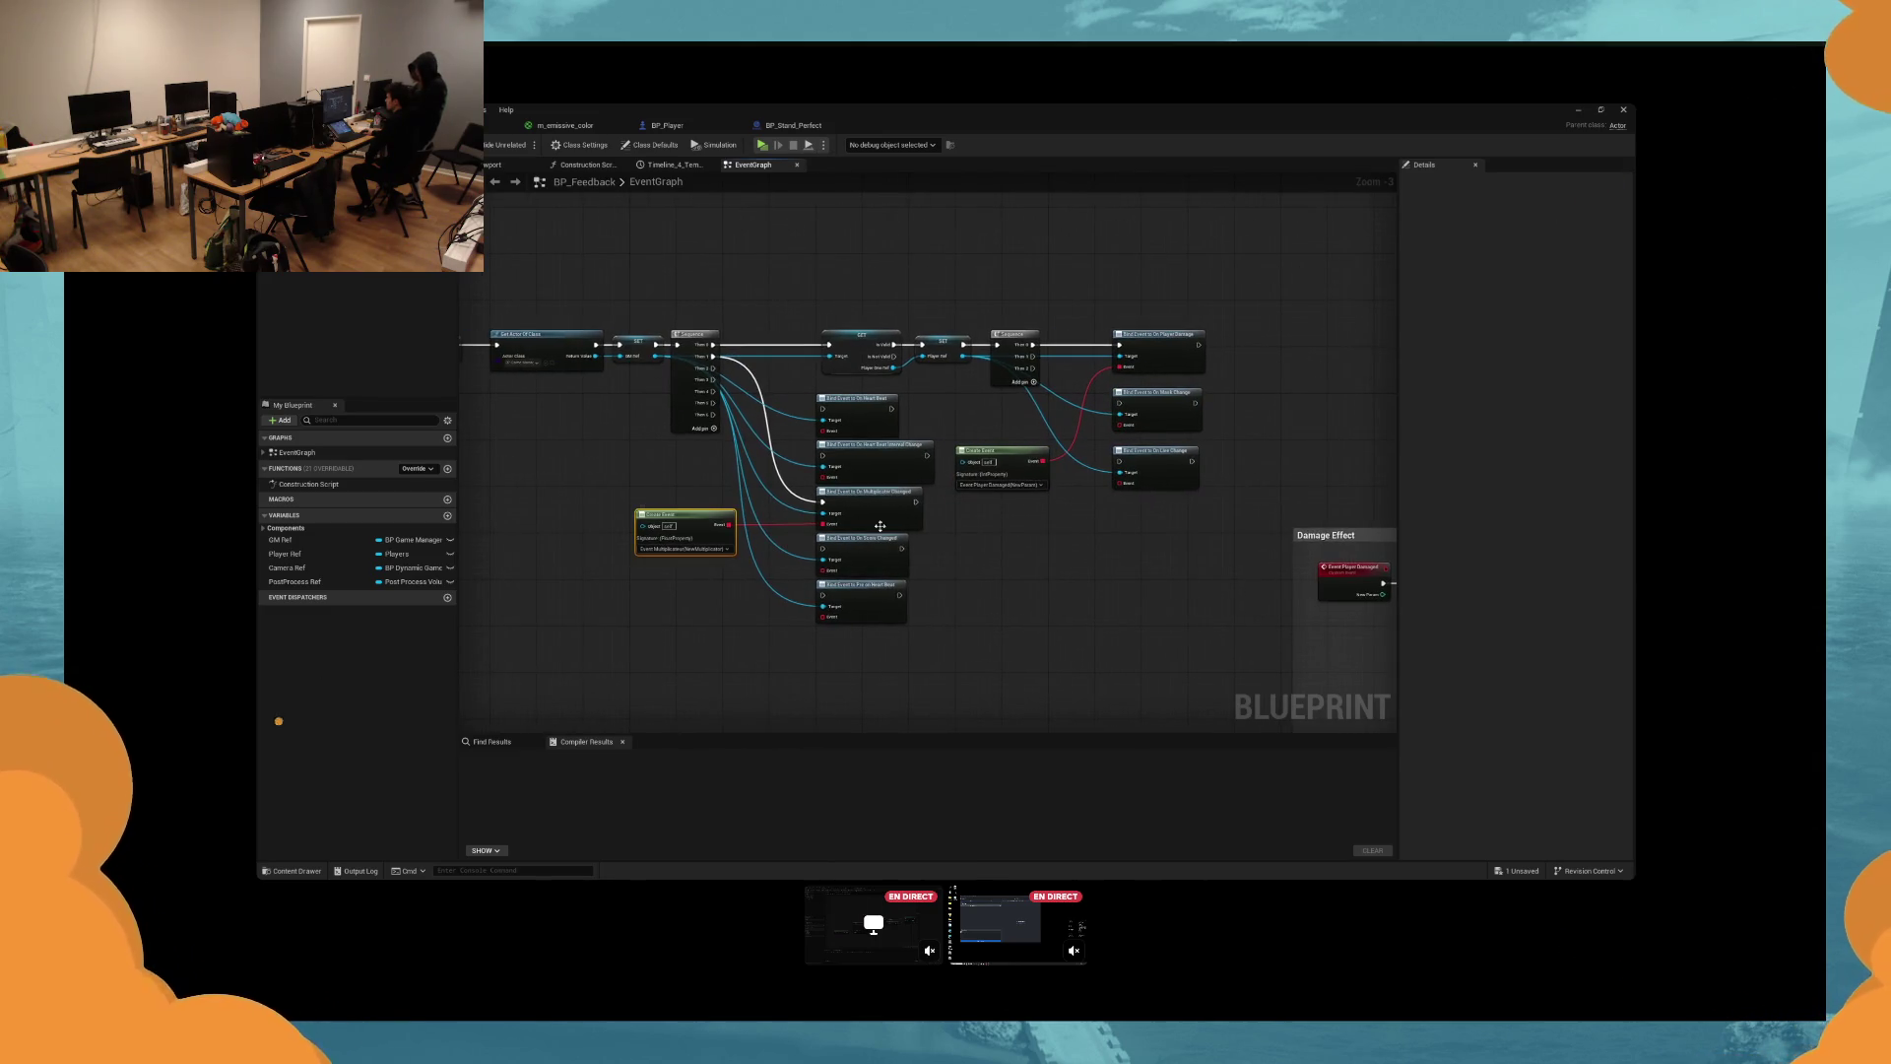
pyautogui.click(985, 528)
pyautogui.hotkey('ctrl', 's')
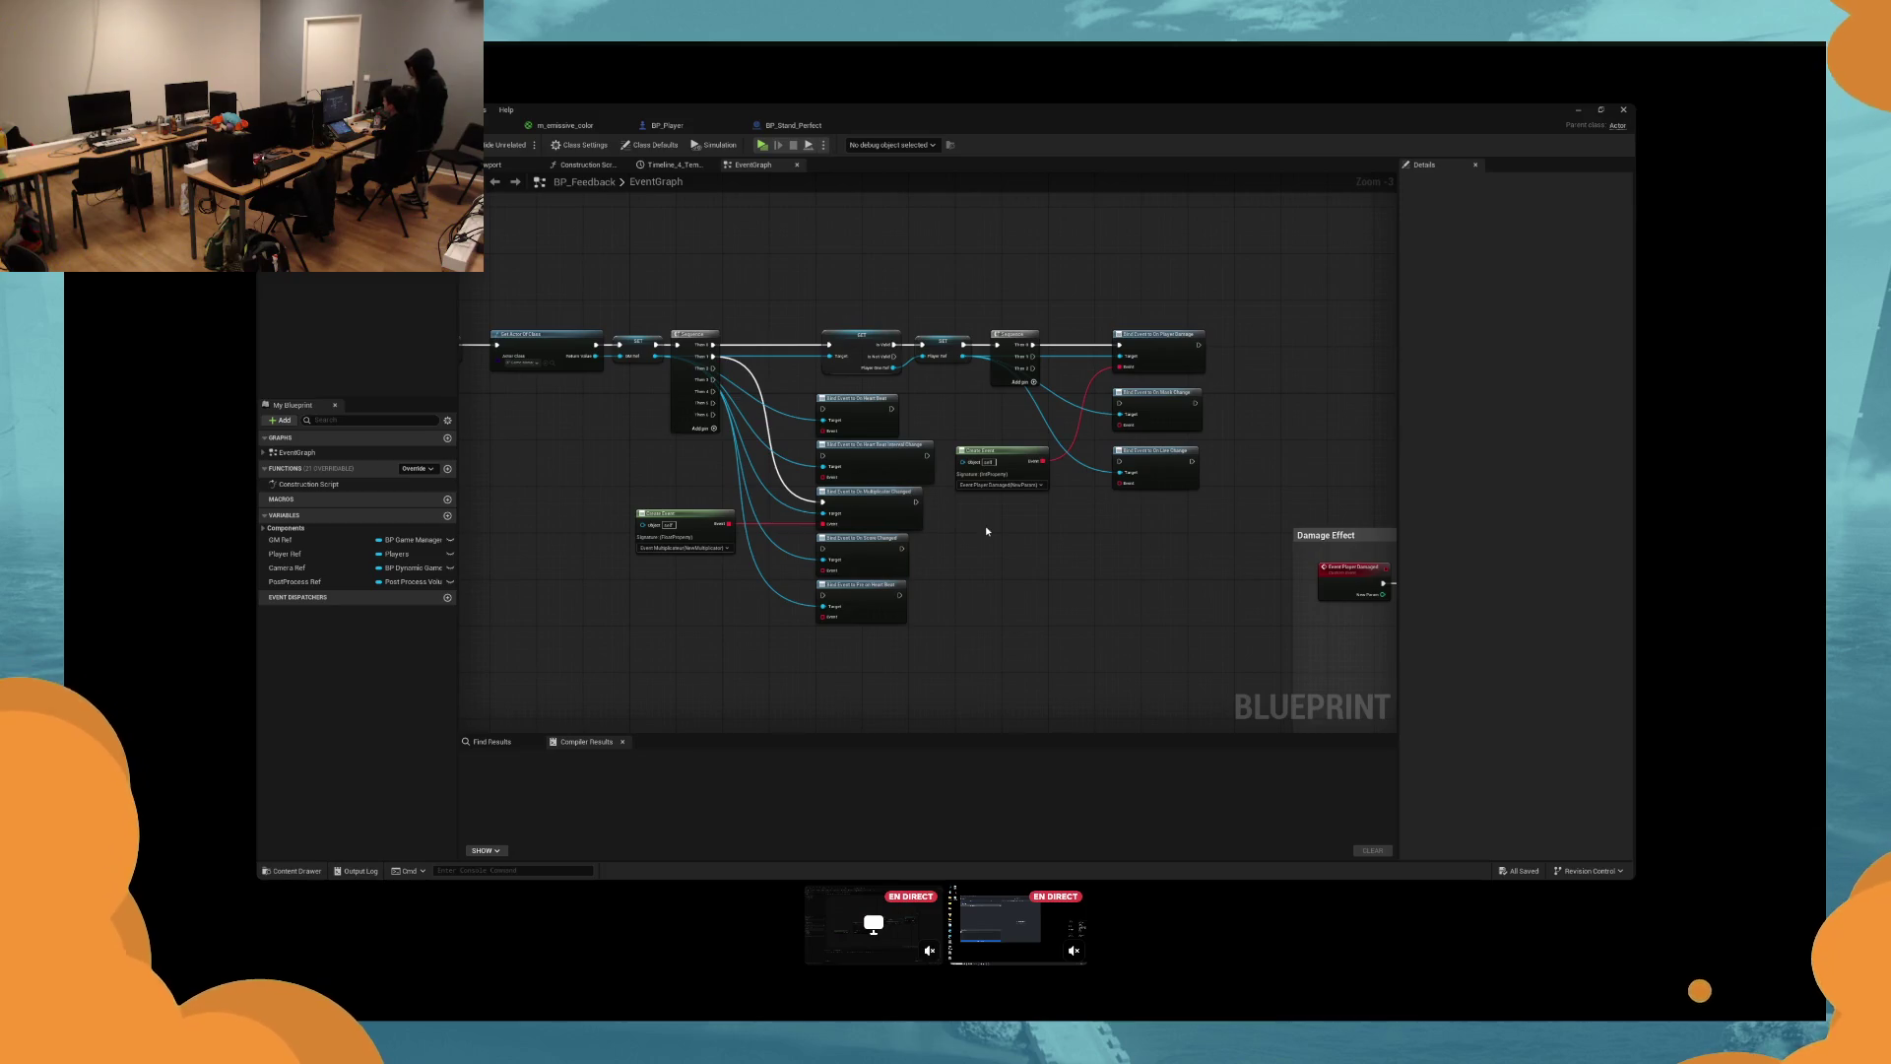
pyautogui.scroll(3, 985, 531)
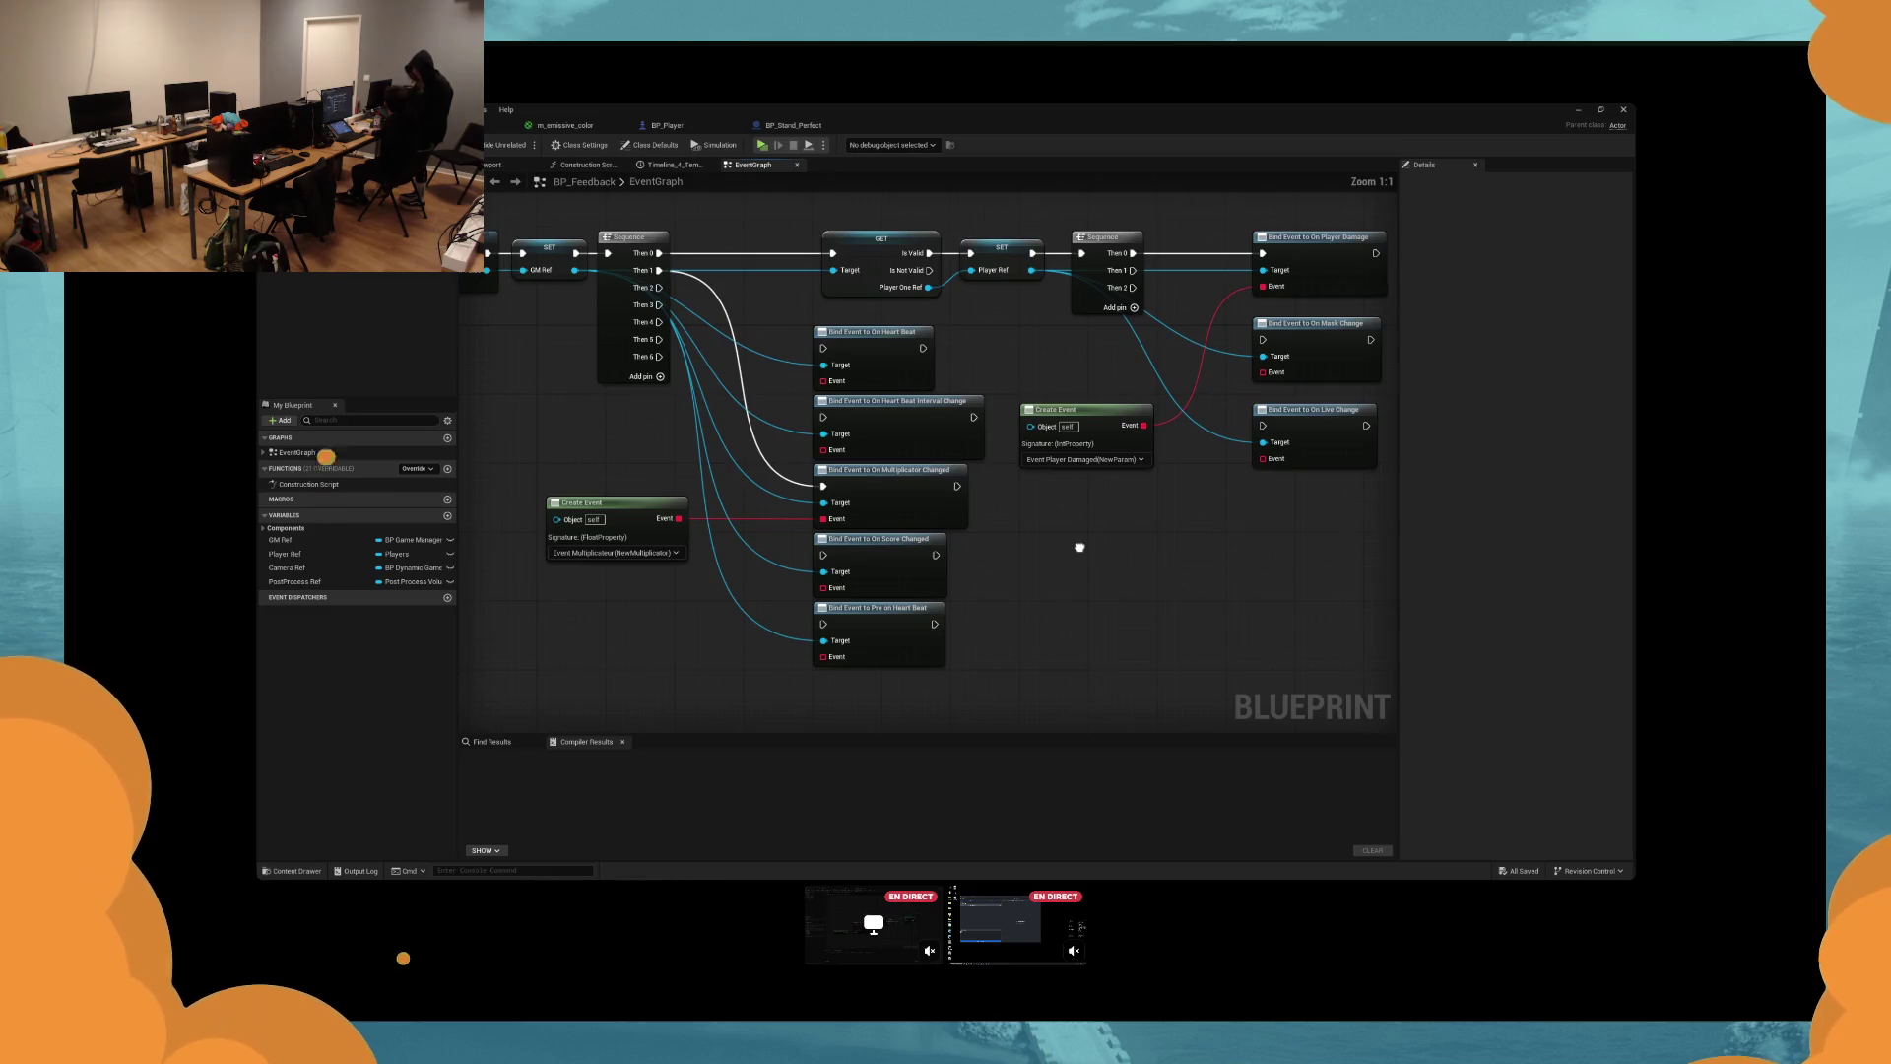
pyautogui.moveTo(1079, 547); pyautogui.dragTo(1037, 588)
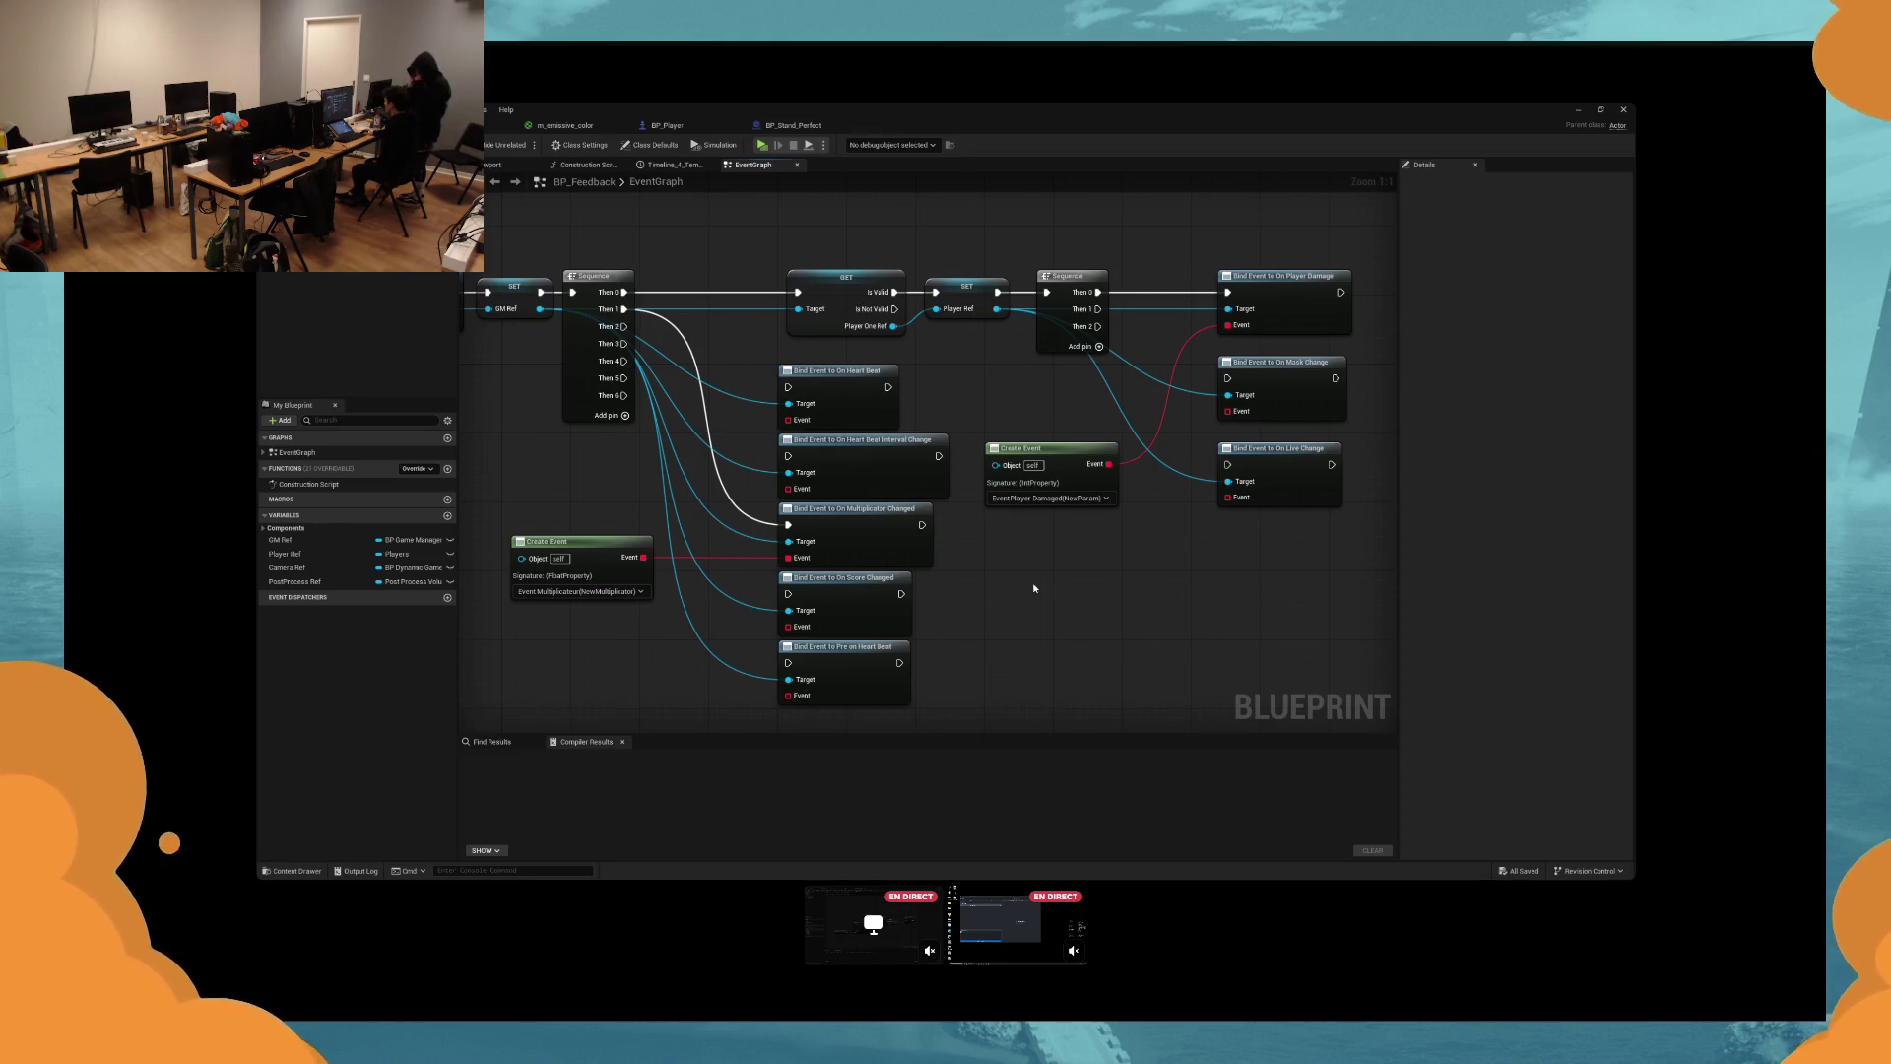
pyautogui.moveTo(1033, 586)
pyautogui.mouseDown()
pyautogui.moveTo(995, 565)
pyautogui.moveTo(966, 605)
pyautogui.mouseUp()
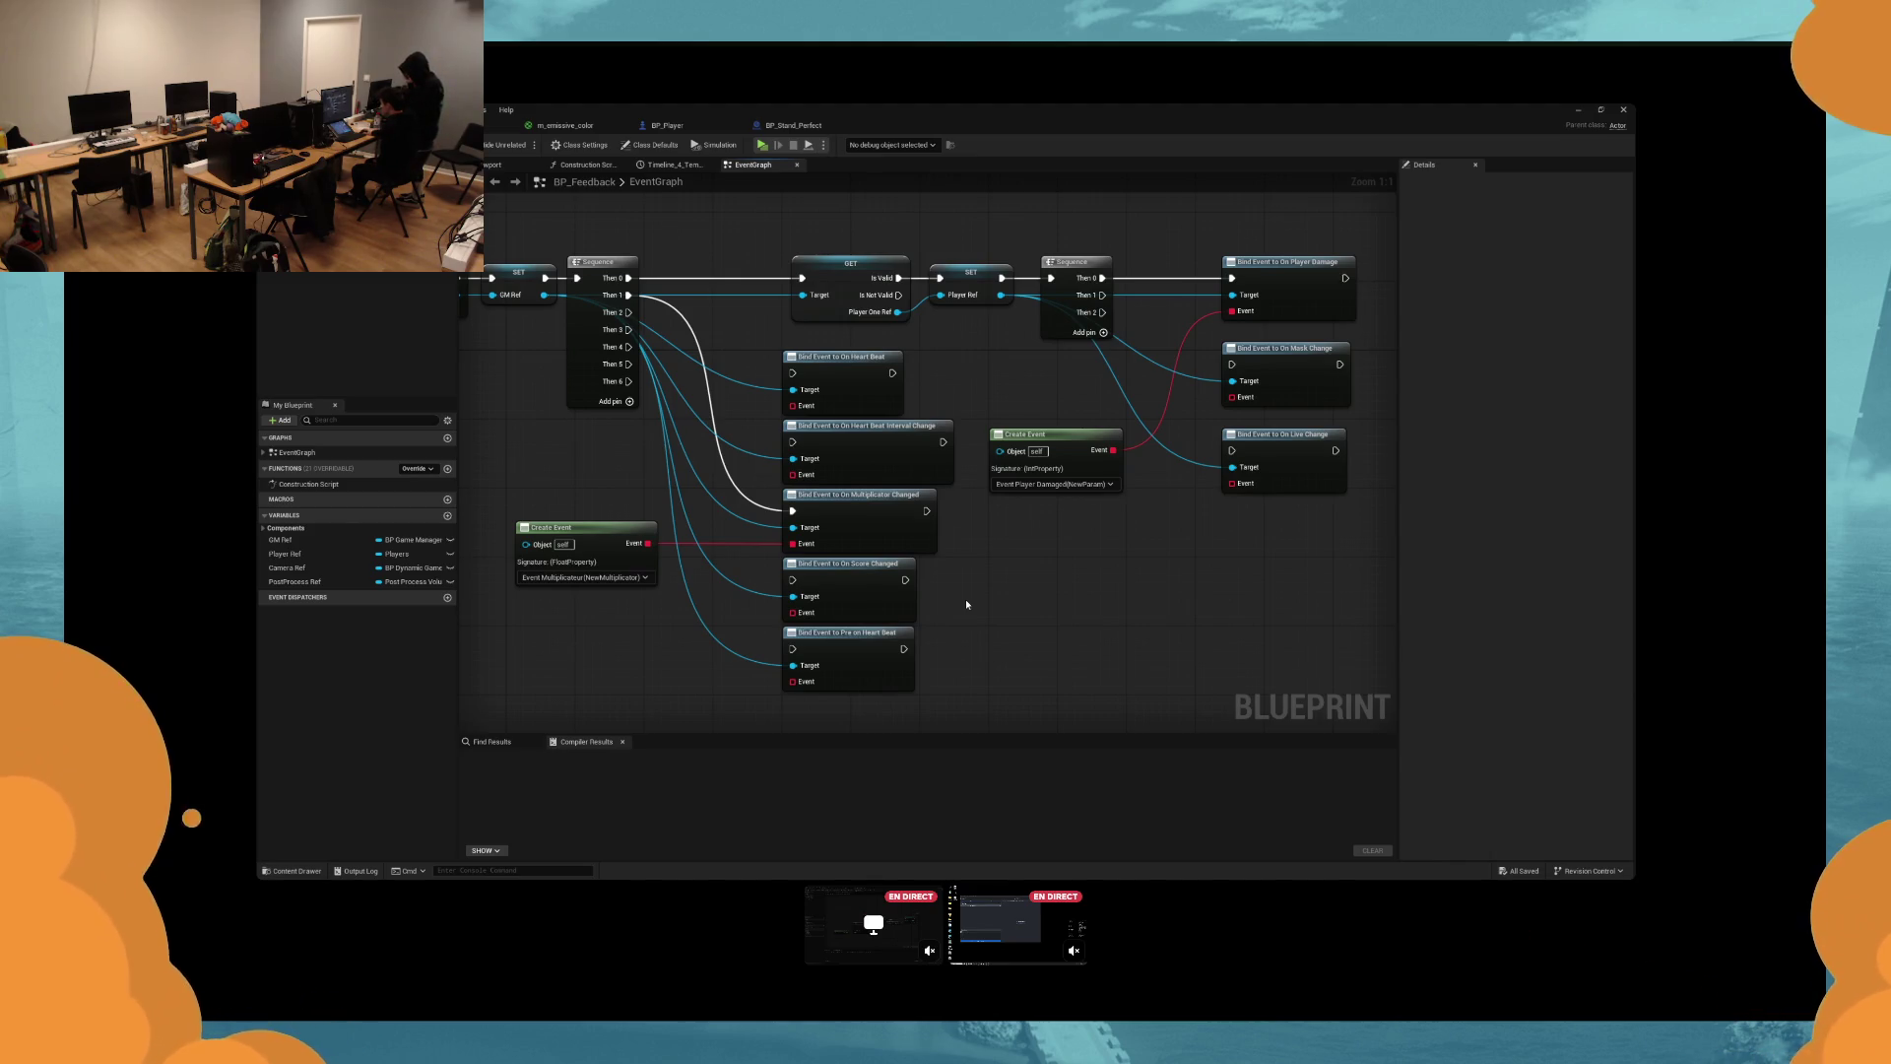
pyautogui.moveTo(966, 604); pyautogui.dragTo(945, 570)
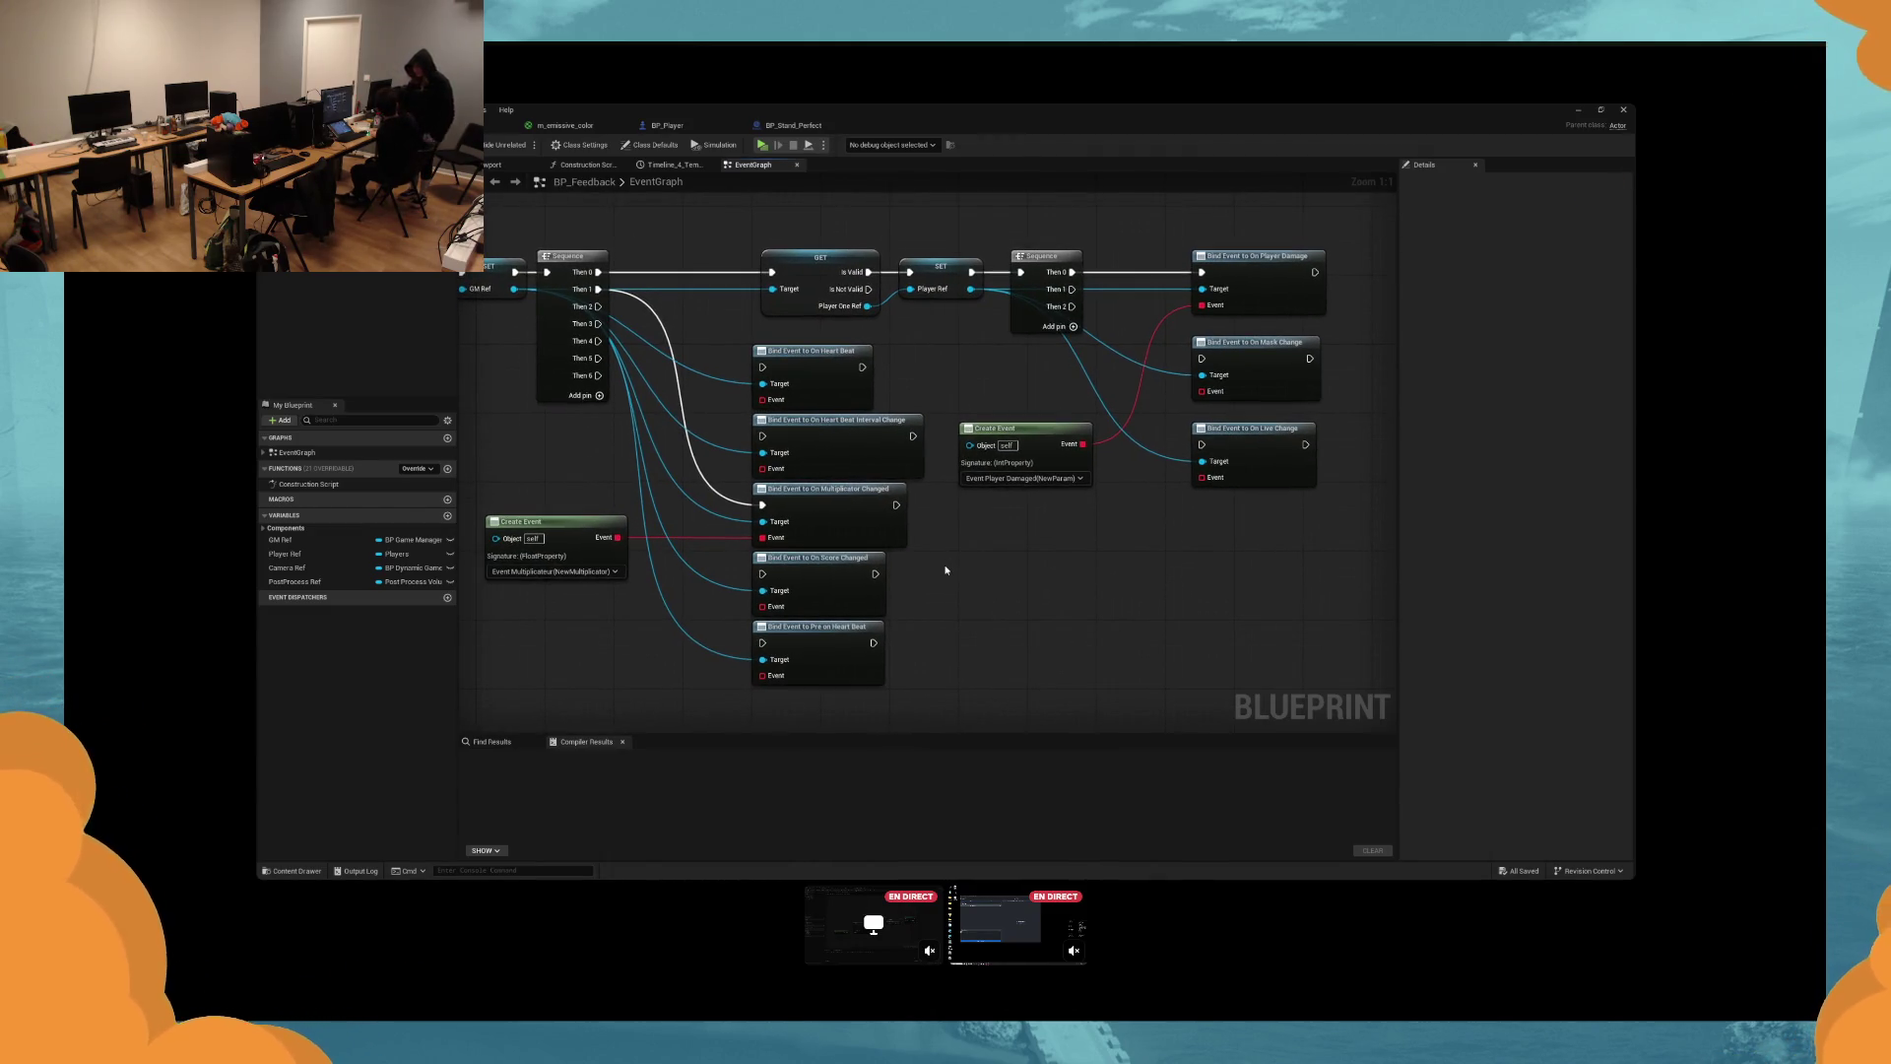
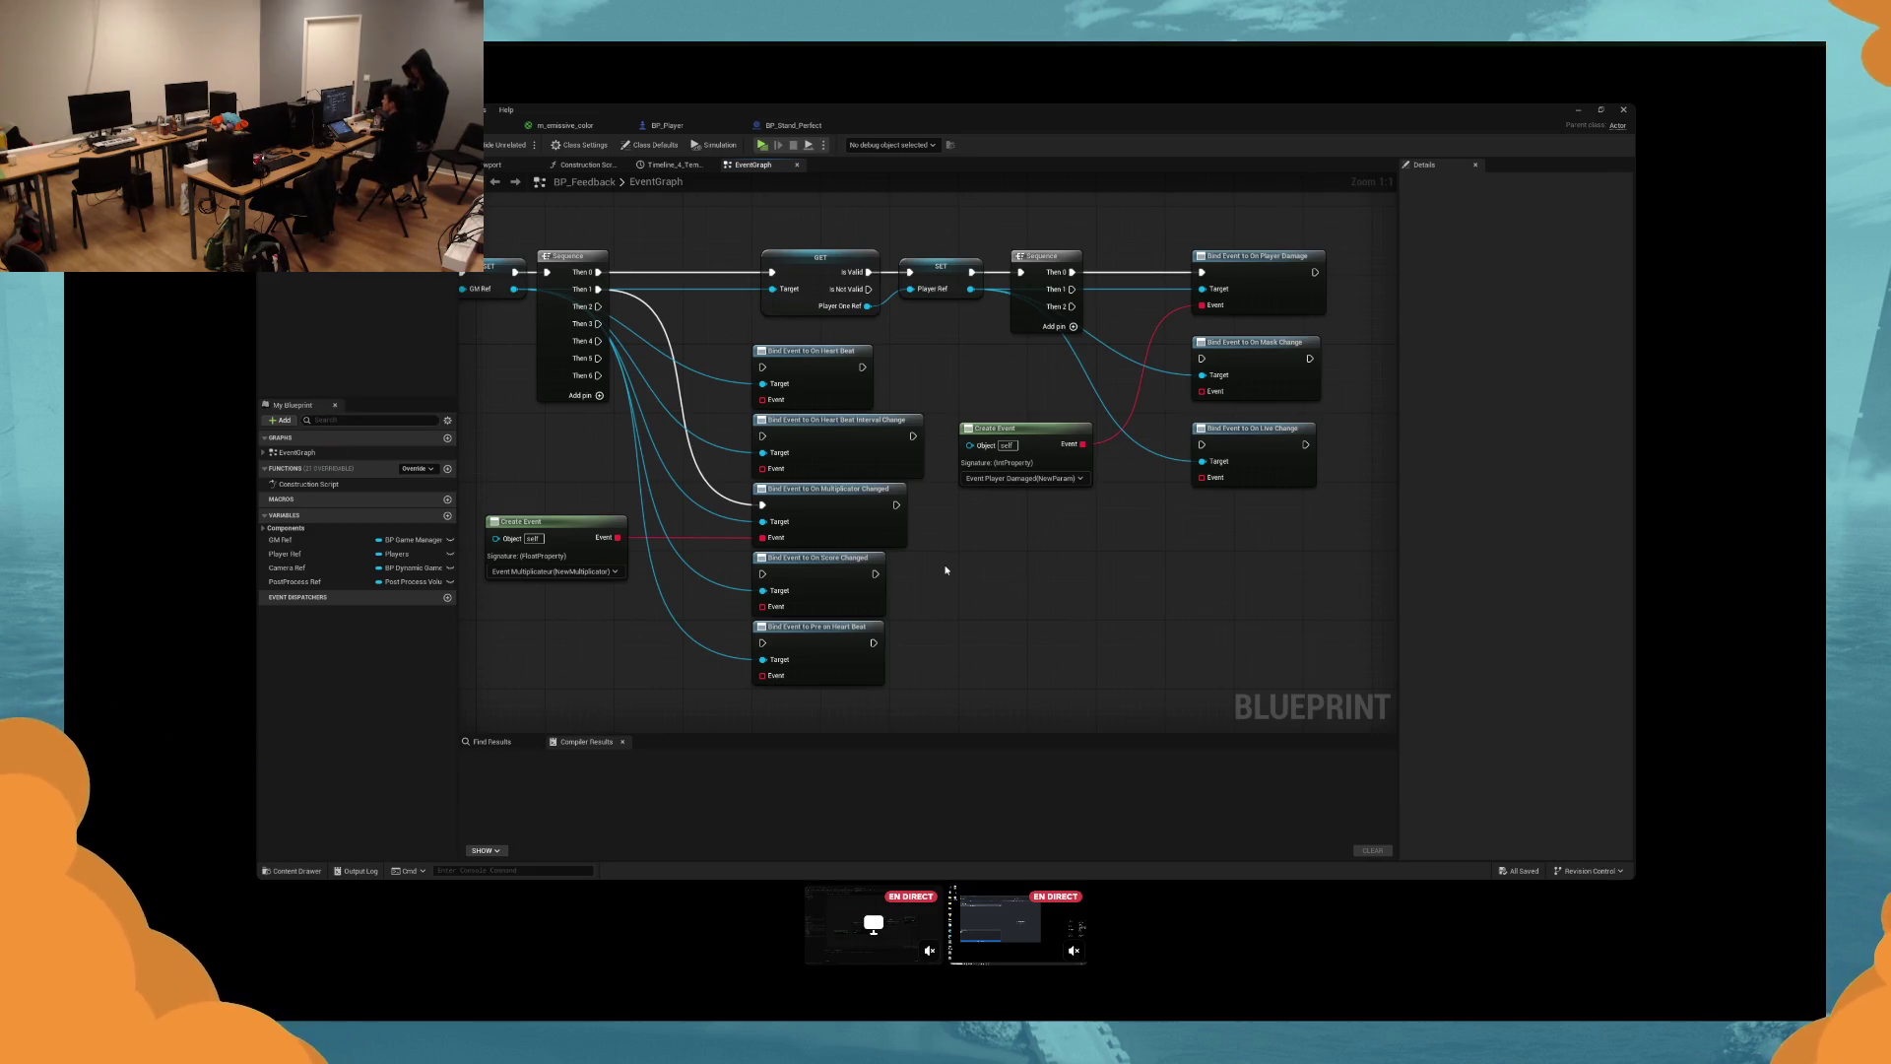
# View the m_emissive_color material graph, then return to the BP_WidgetInWorld event graph.
pyautogui.click(566, 125)
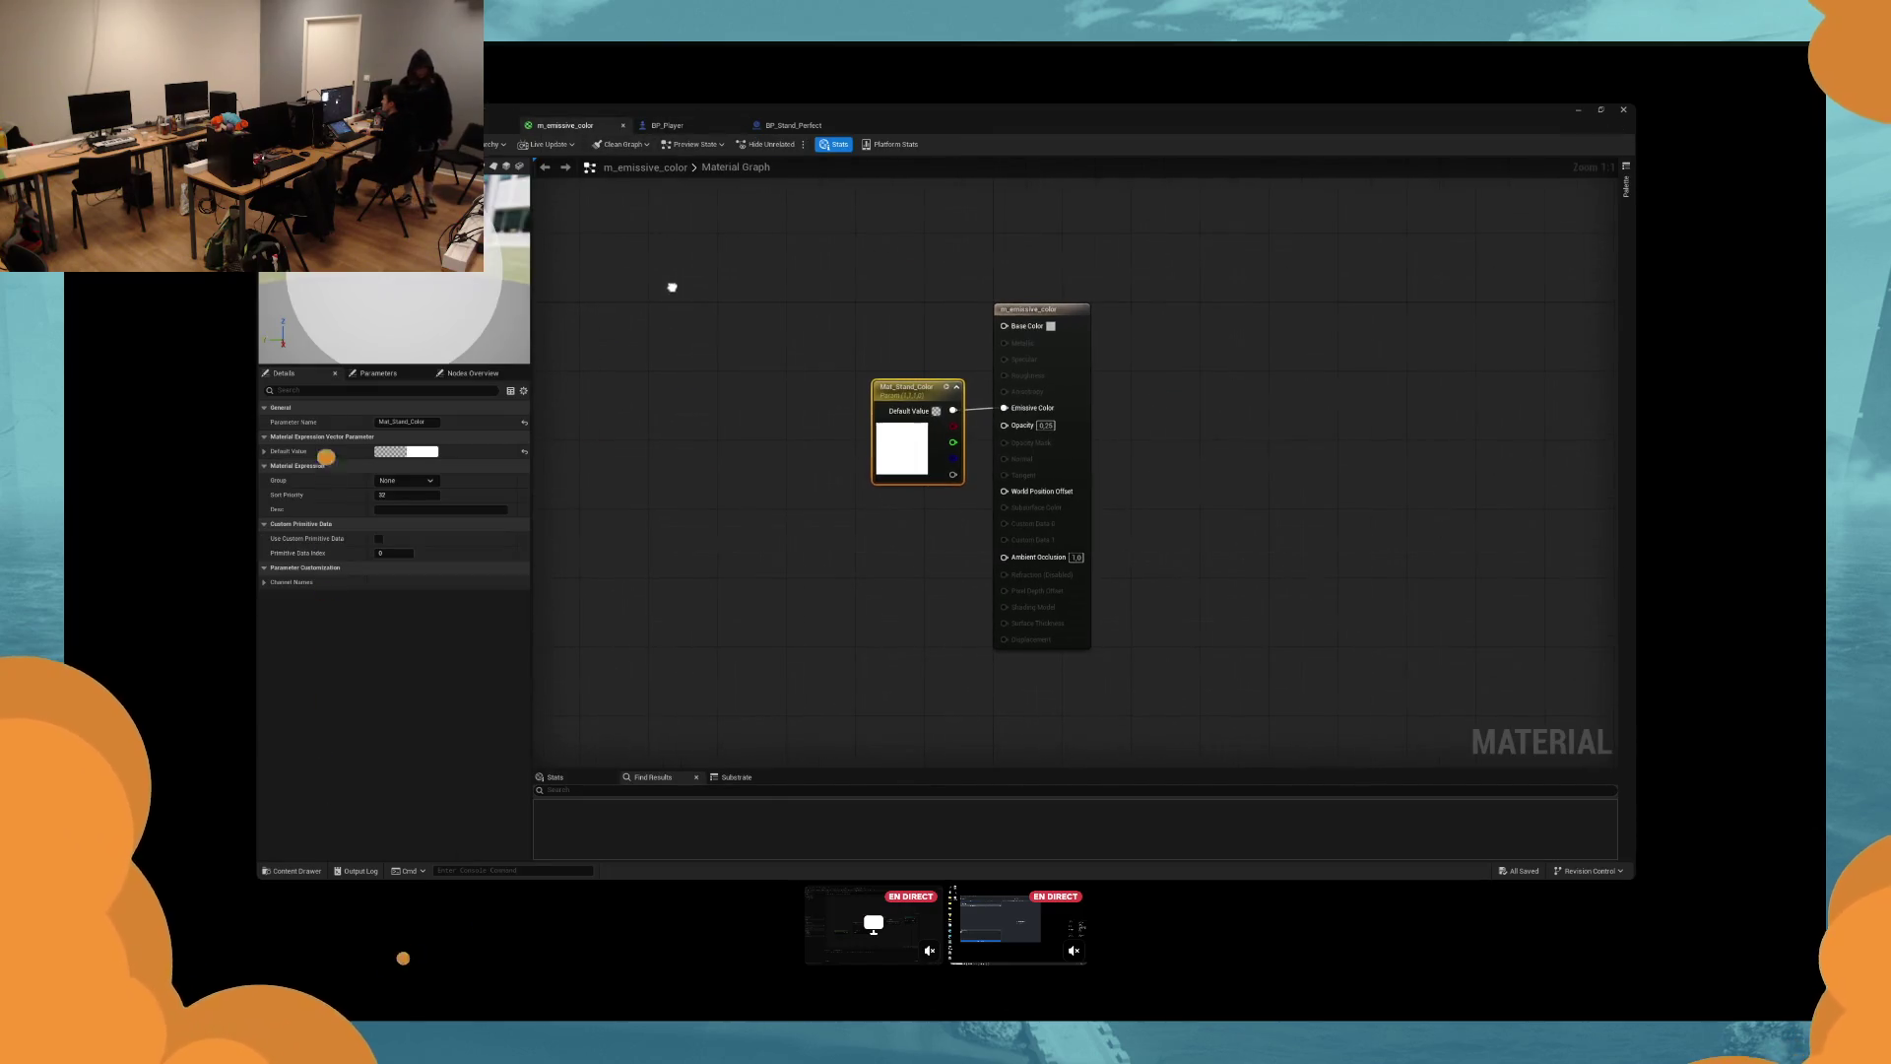
pyautogui.click(497, 125)
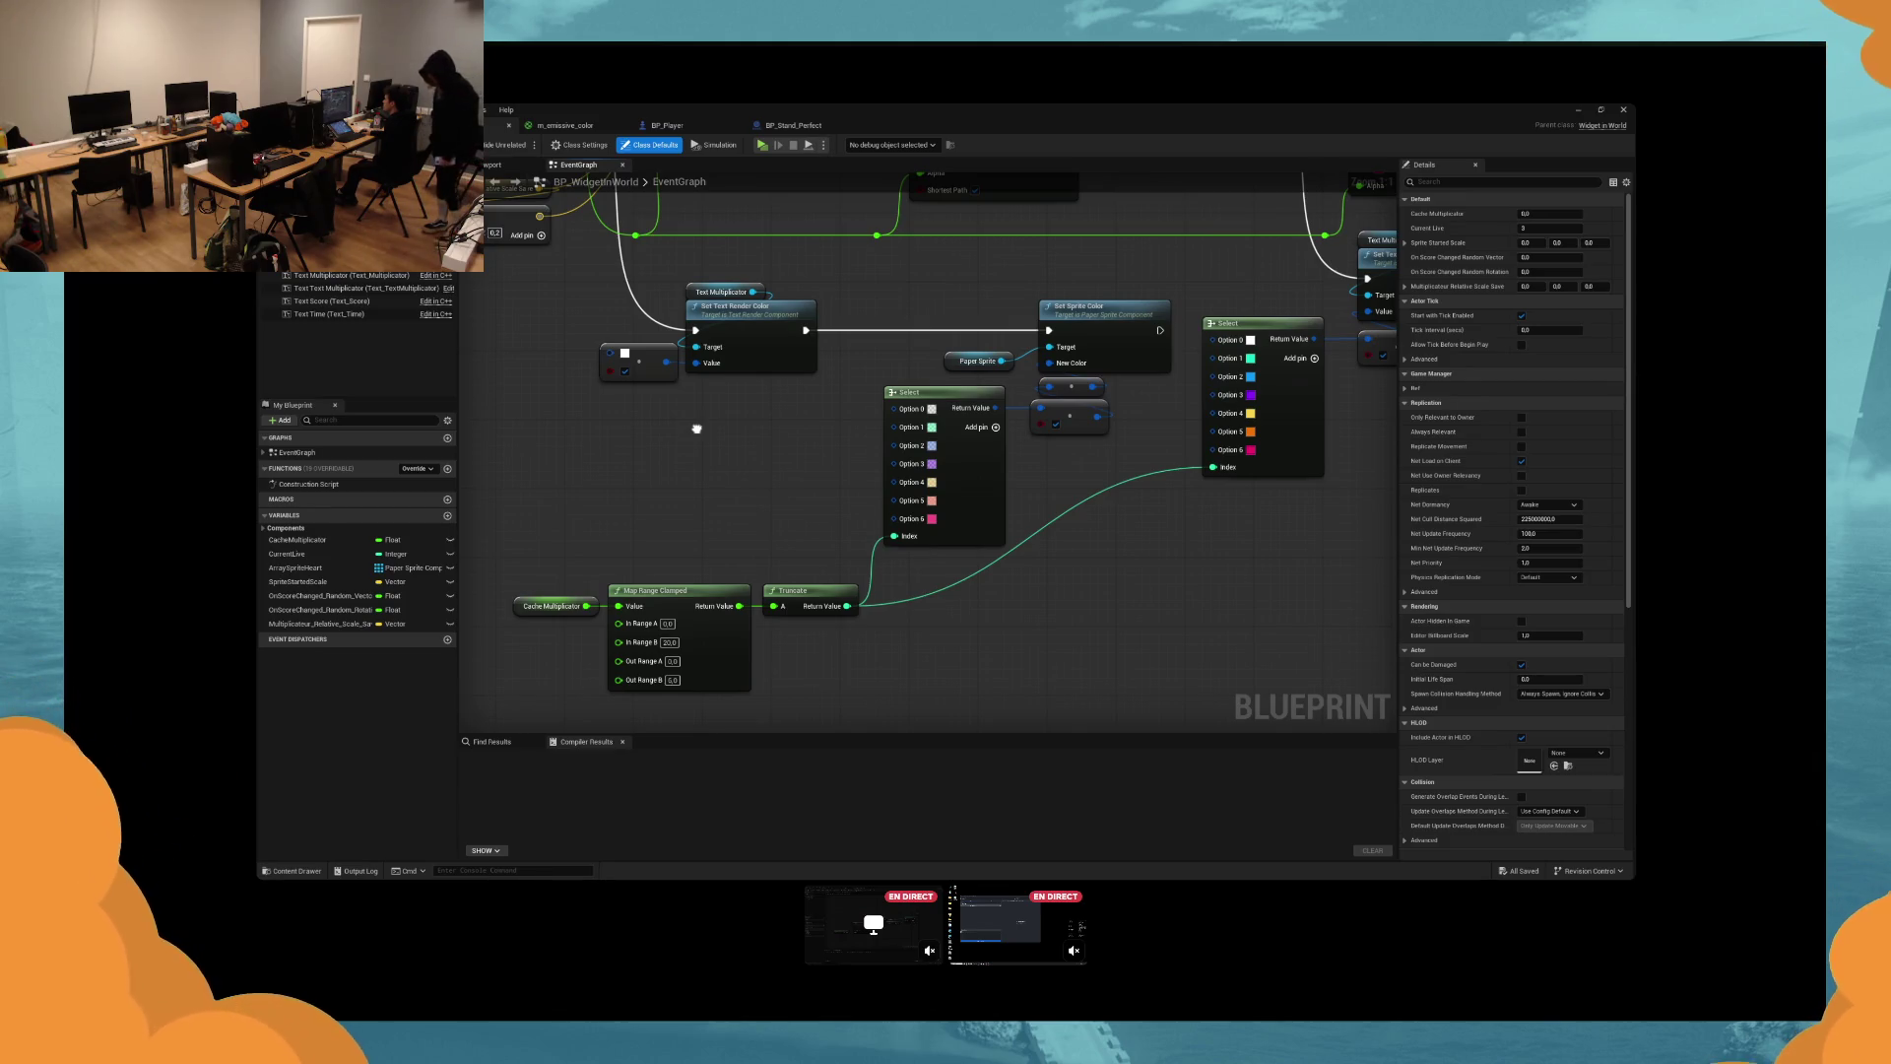
# Nudge the Timeline, Multiplicateur and Make Vector nodes slightly up-left.
pyautogui.scroll(-2, 830, 565)
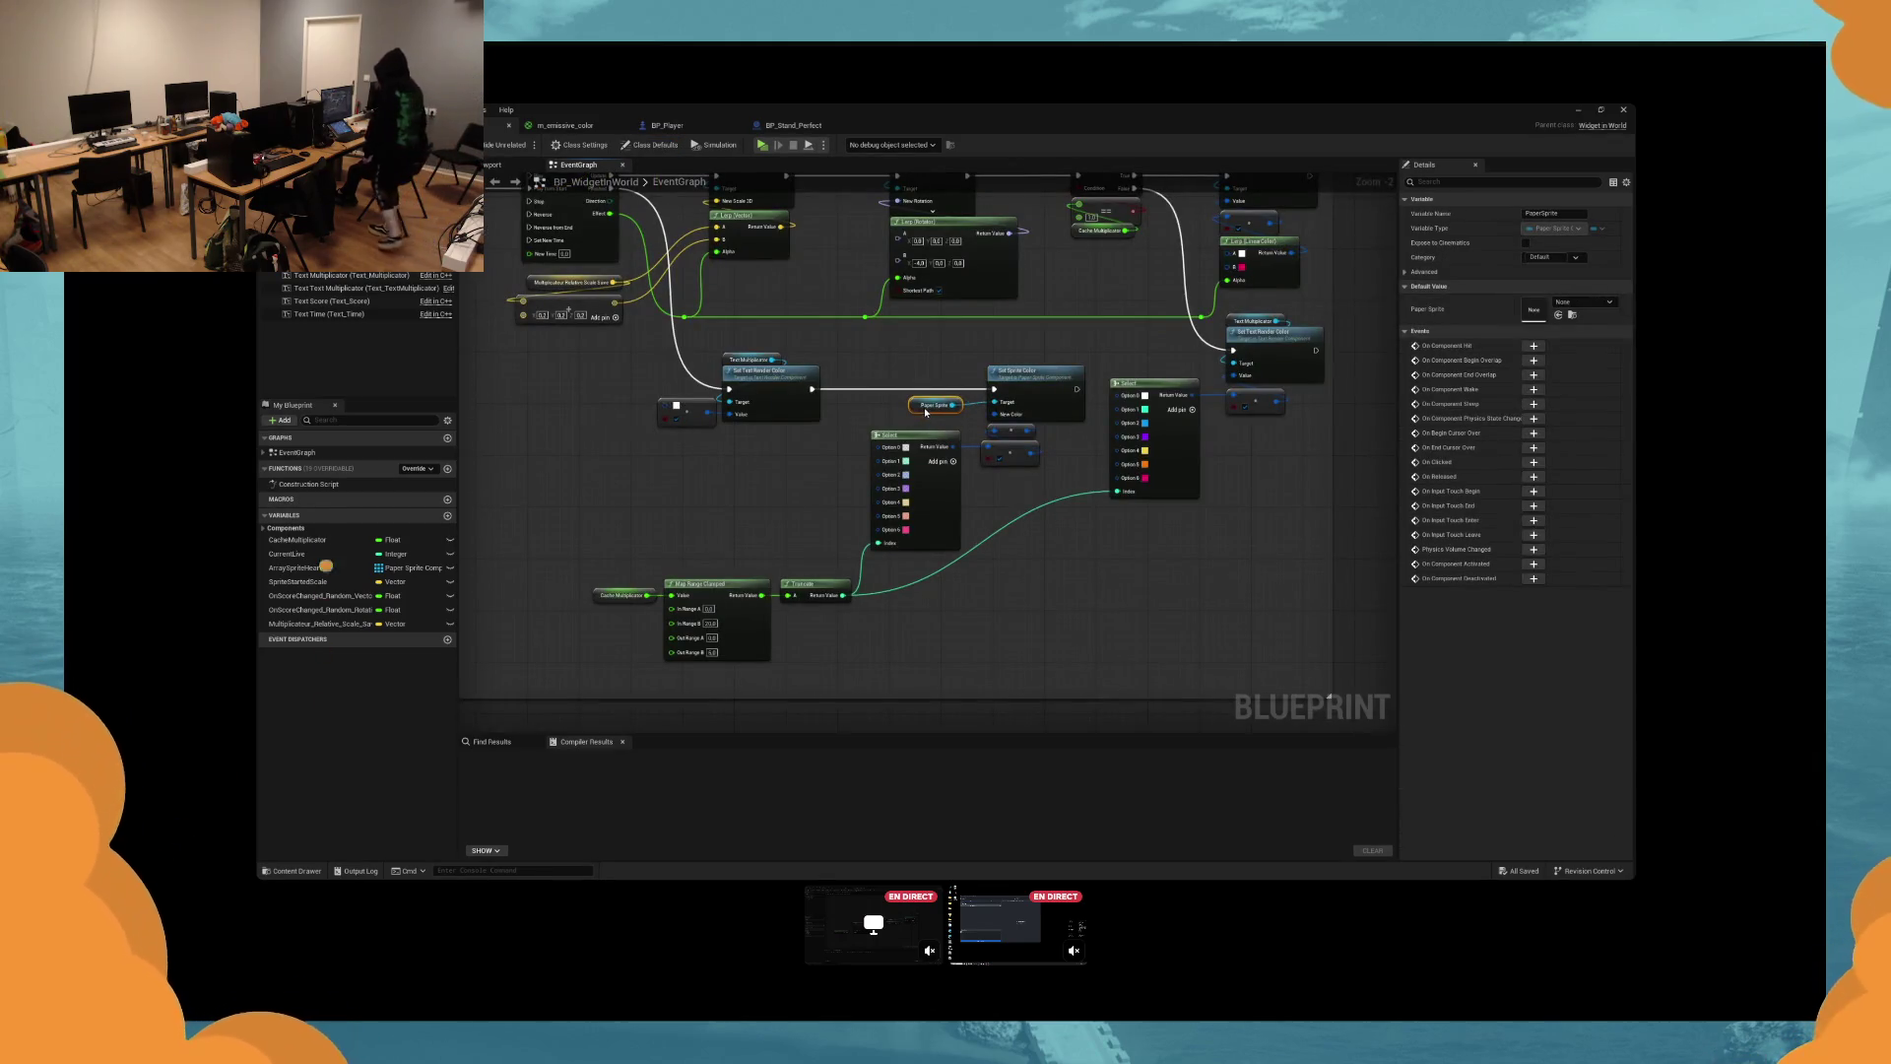
pyautogui.click(731, 448)
pyautogui.moveTo(695, 428); pyautogui.dragTo(779, 404)
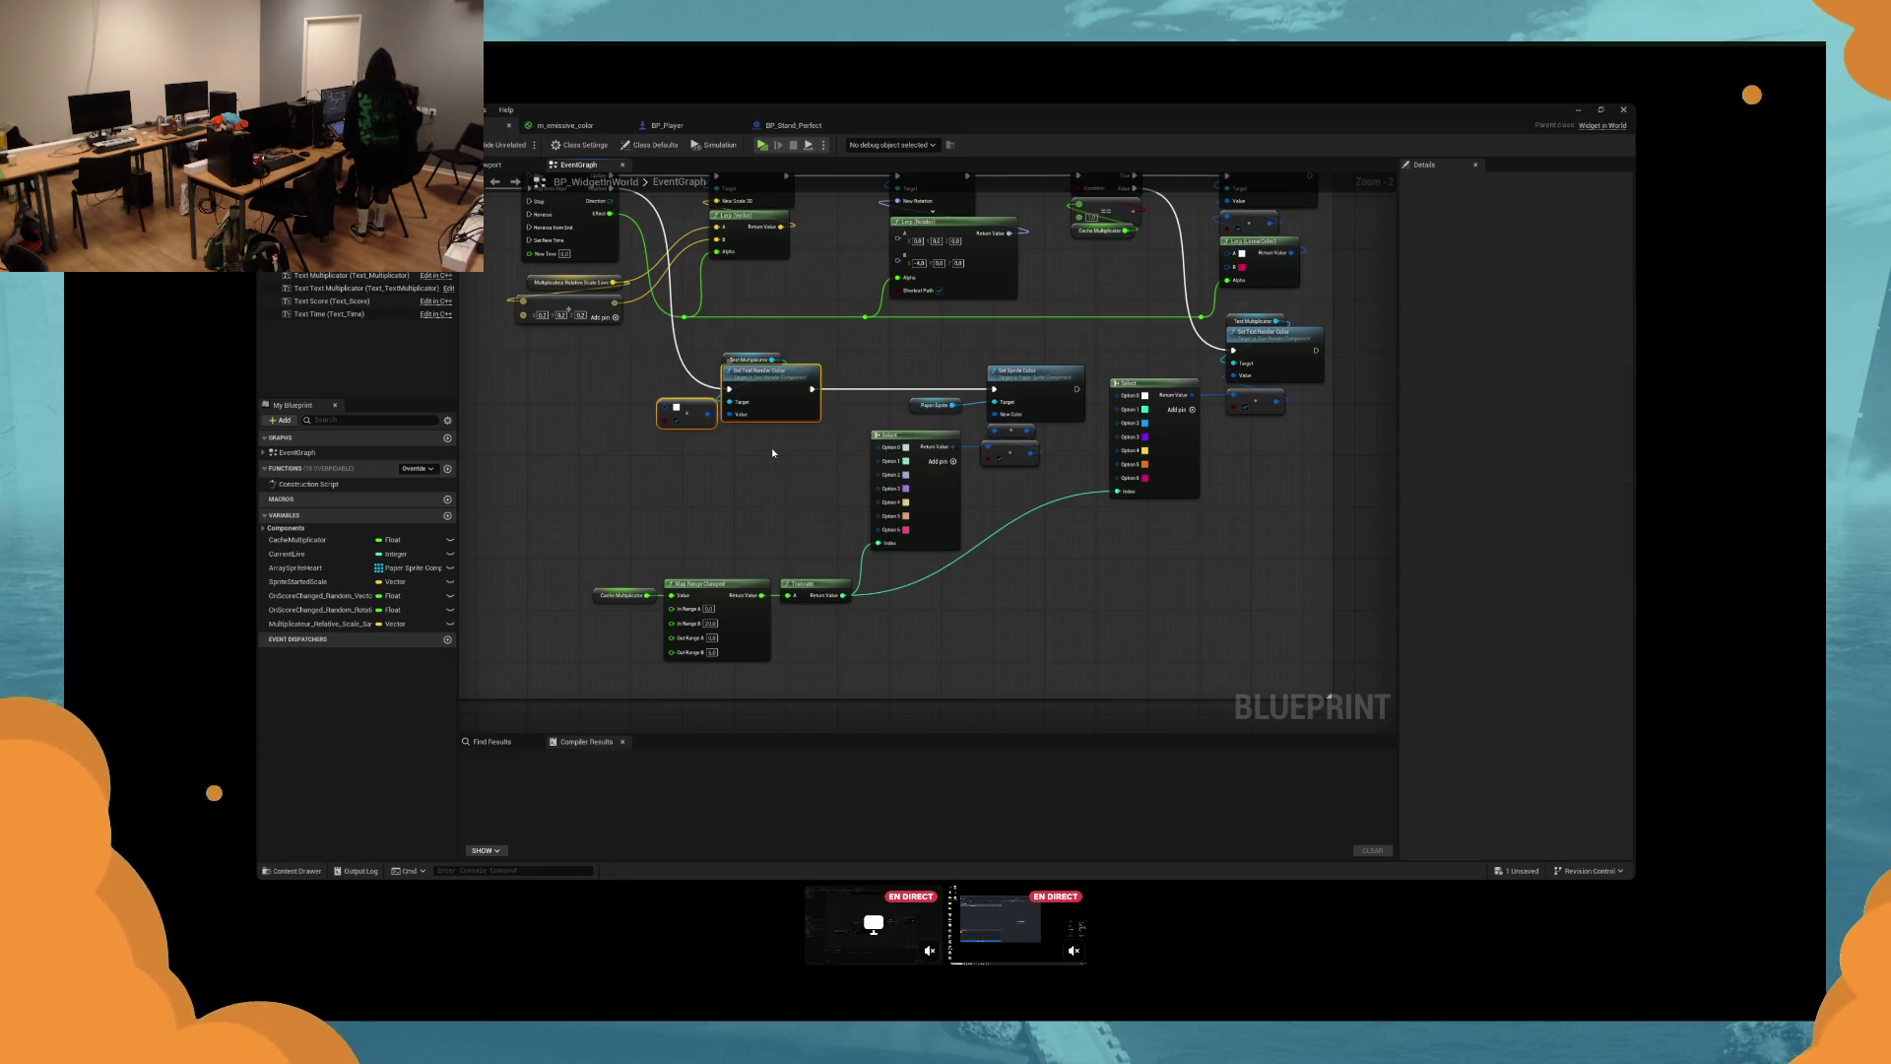
pyautogui.scroll(-3, 772, 452)
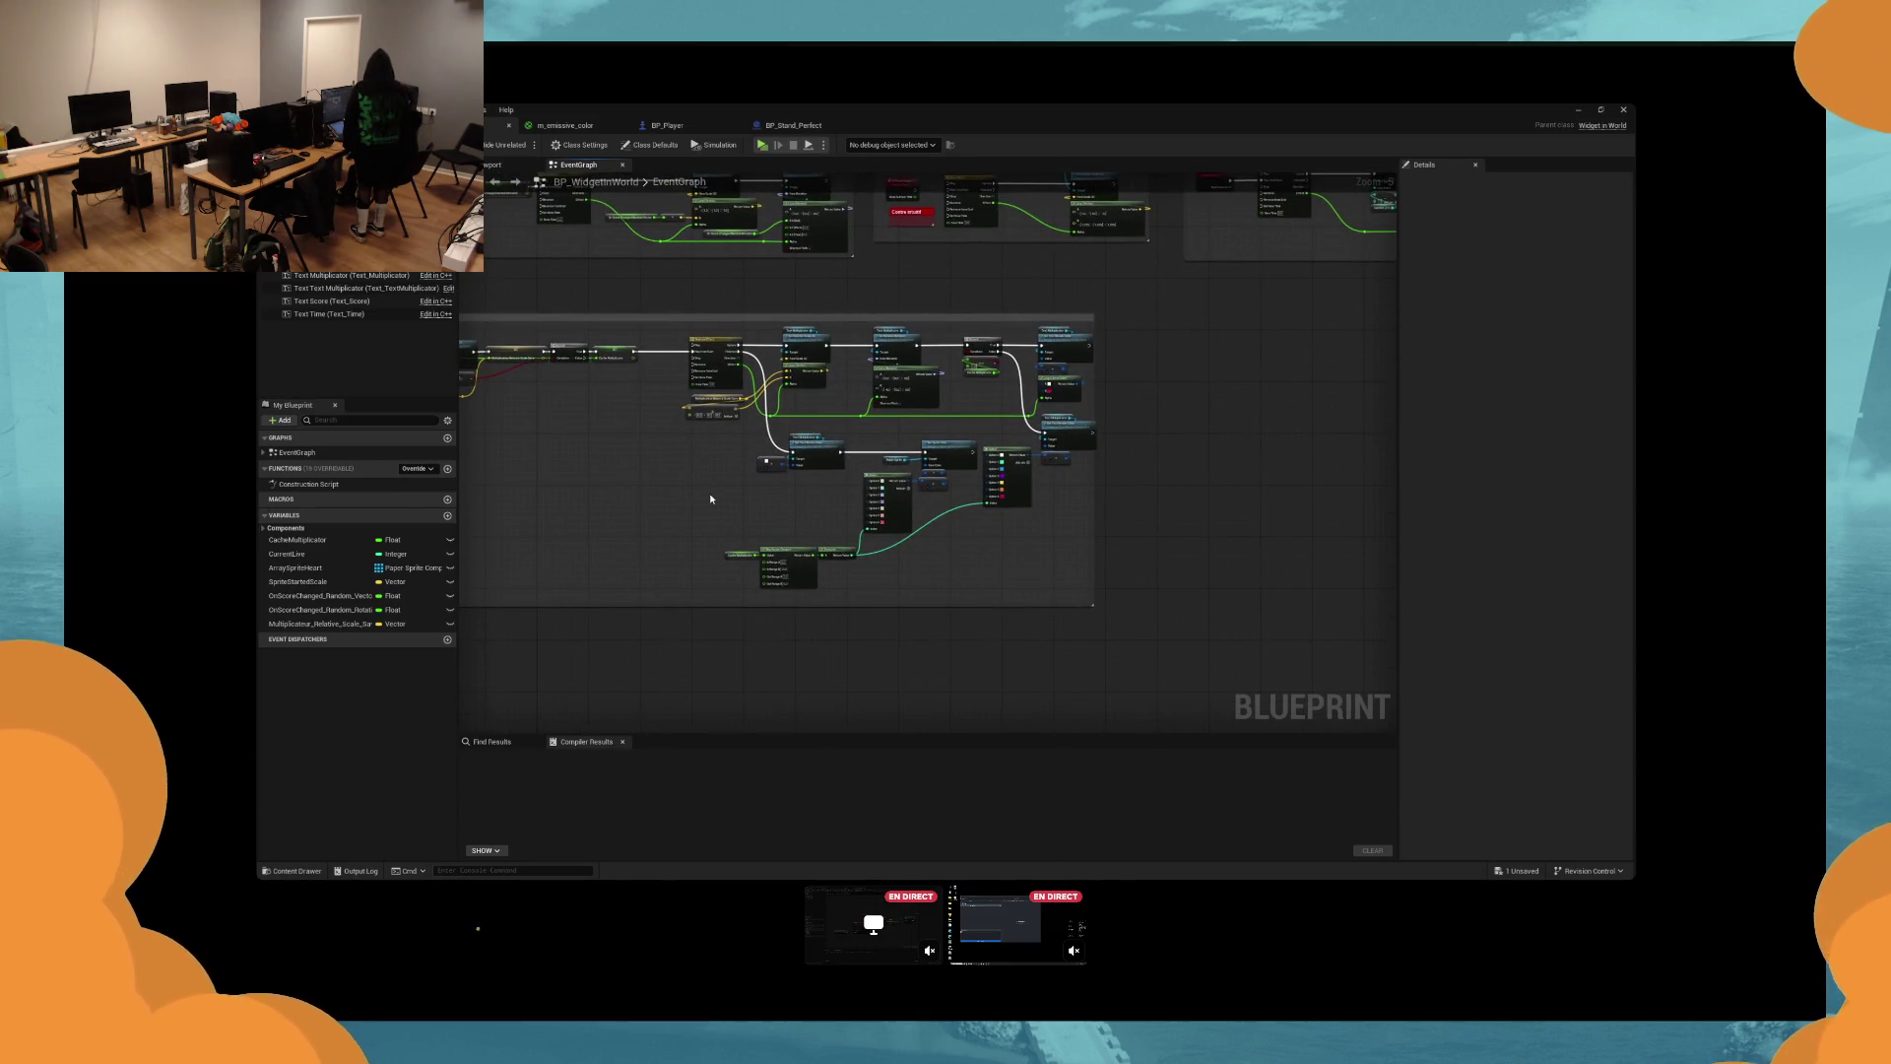
pyautogui.scroll(2, 719, 496)
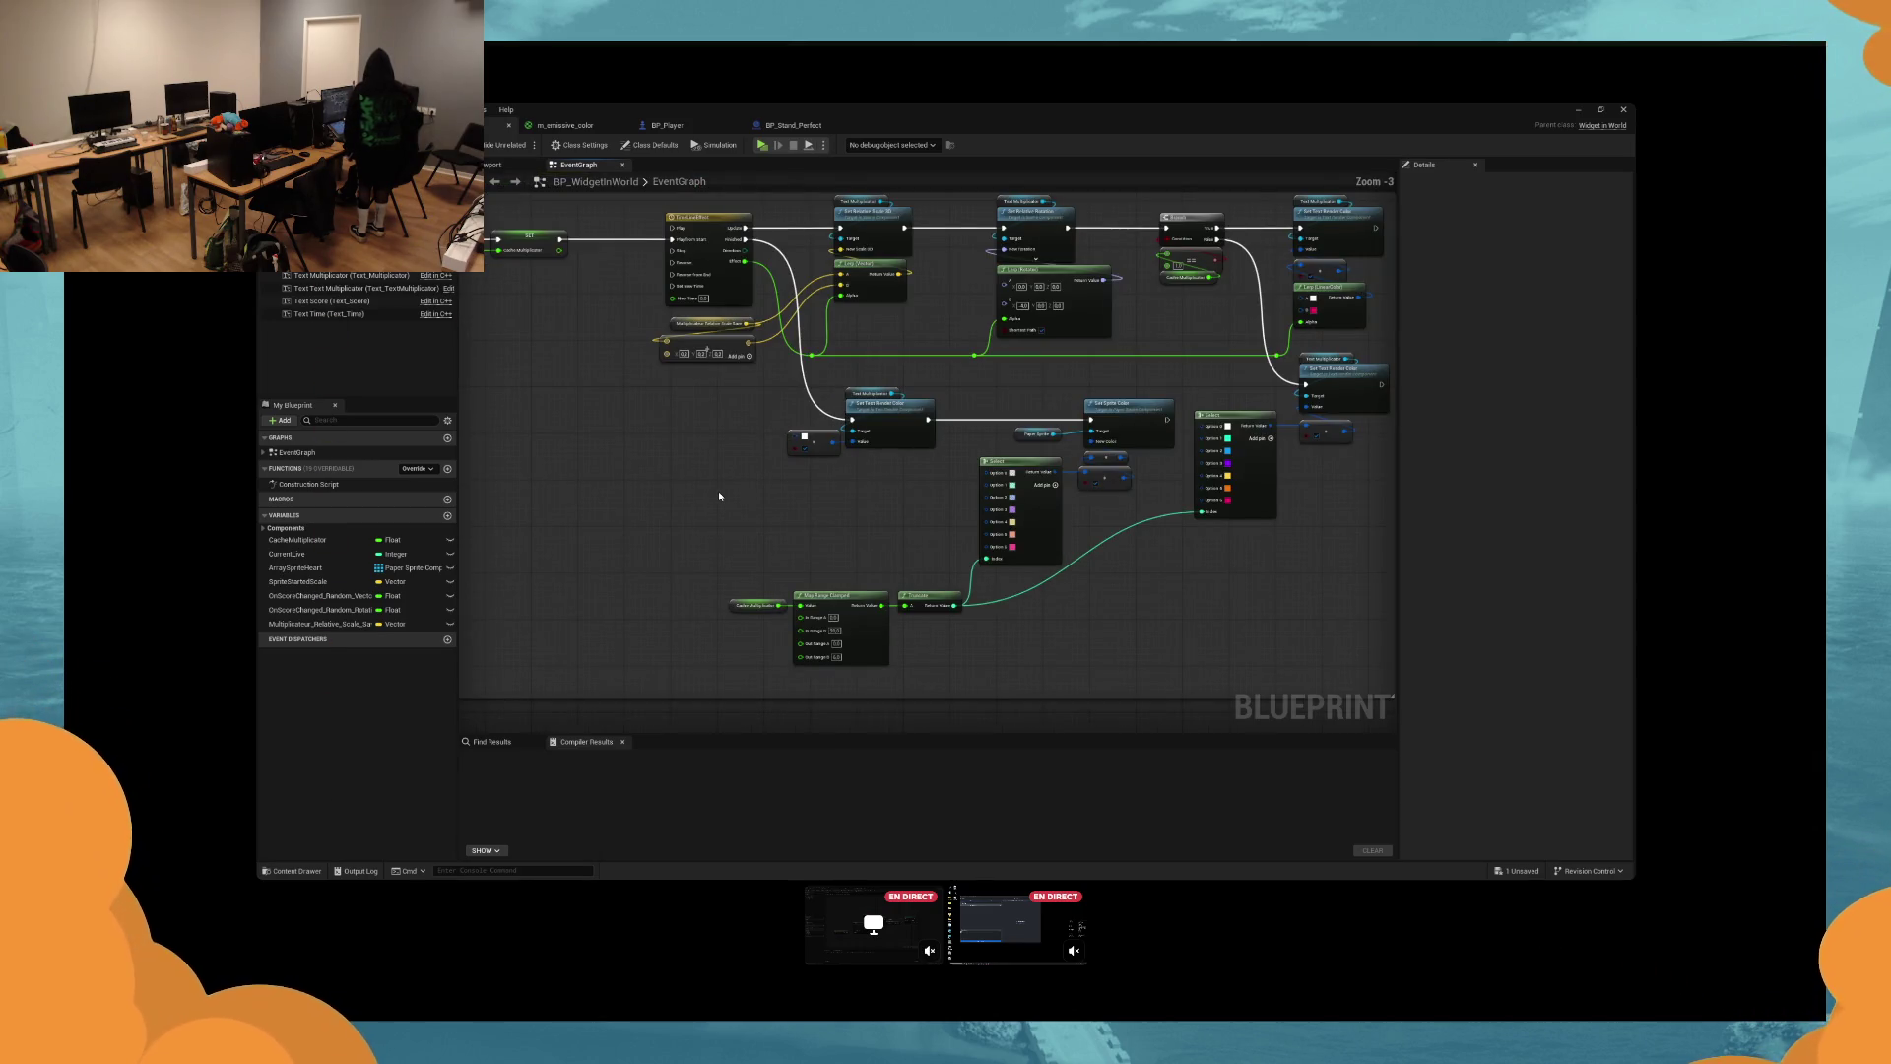
pyautogui.scroll(1, 718, 491)
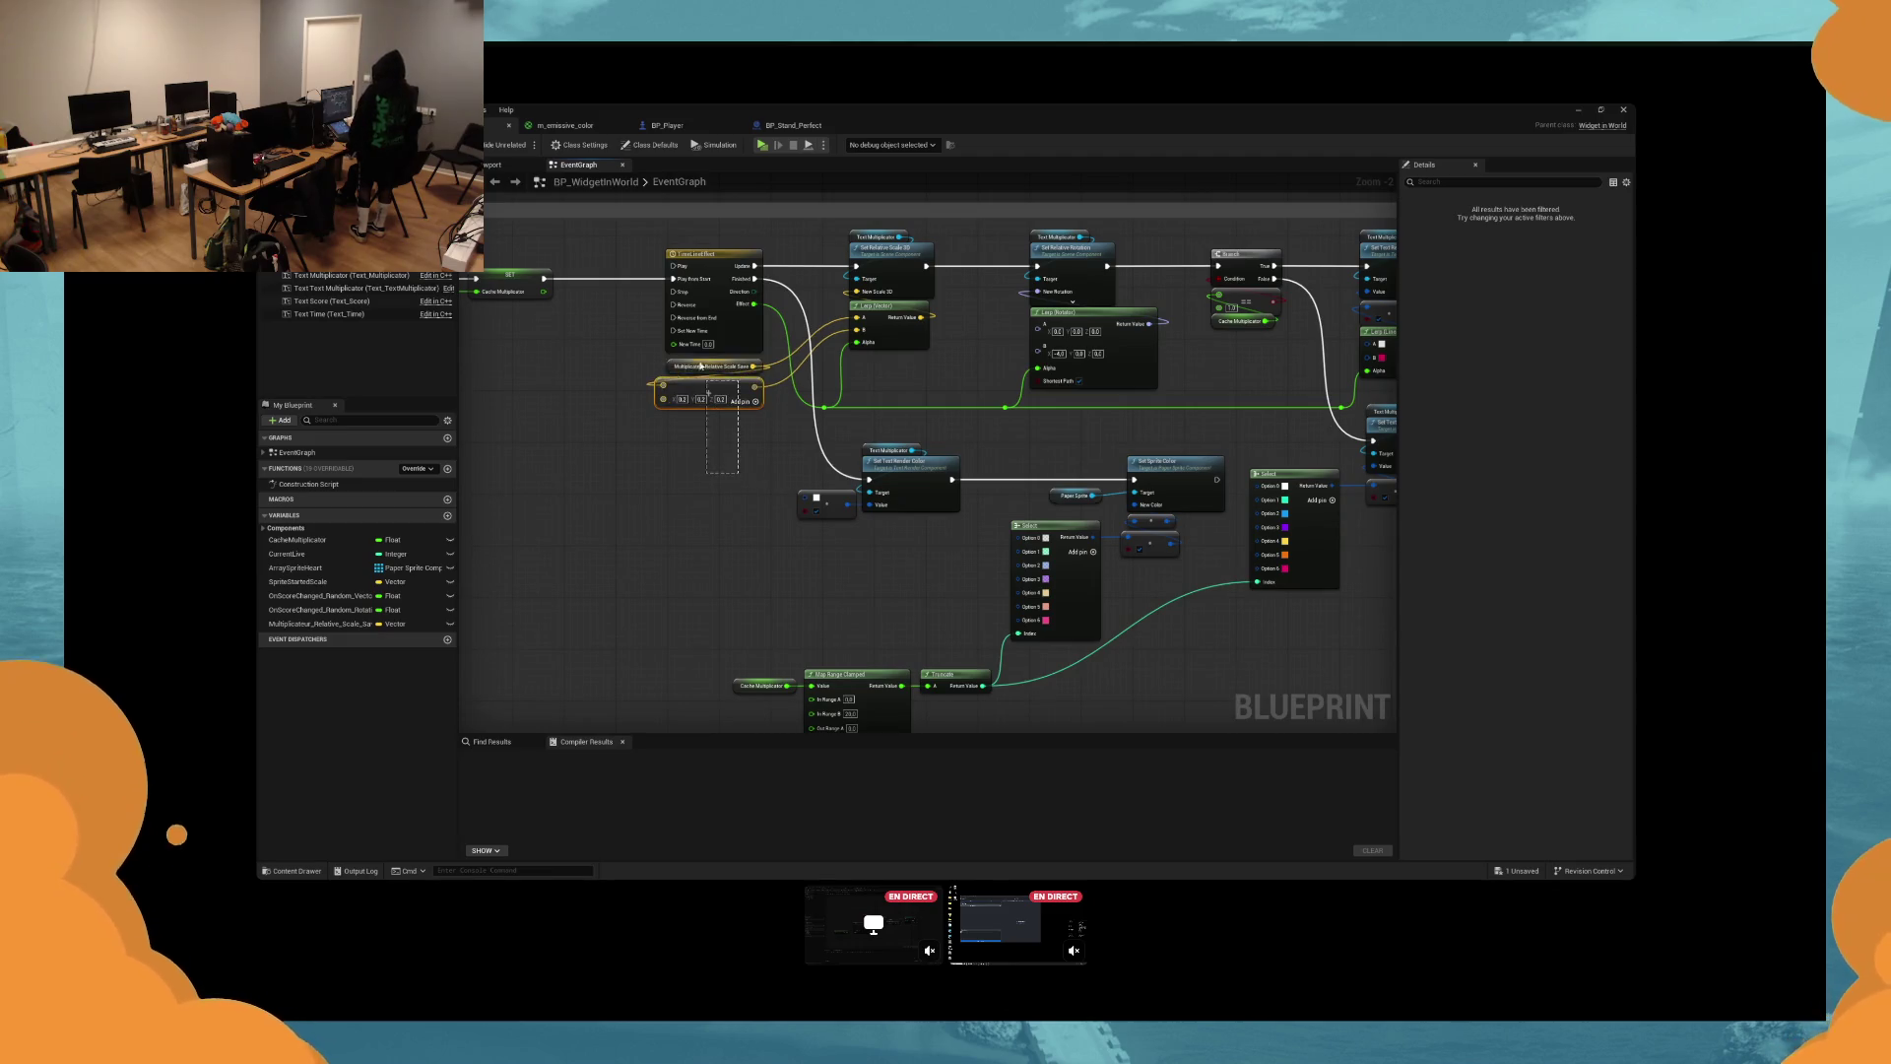
pyautogui.keyDown('ctrl'); pyautogui.click(704, 295); pyautogui.keyUp('ctrl')
pyautogui.moveTo(704, 296); pyautogui.dragTo(684, 290)
pyautogui.click(687, 454)
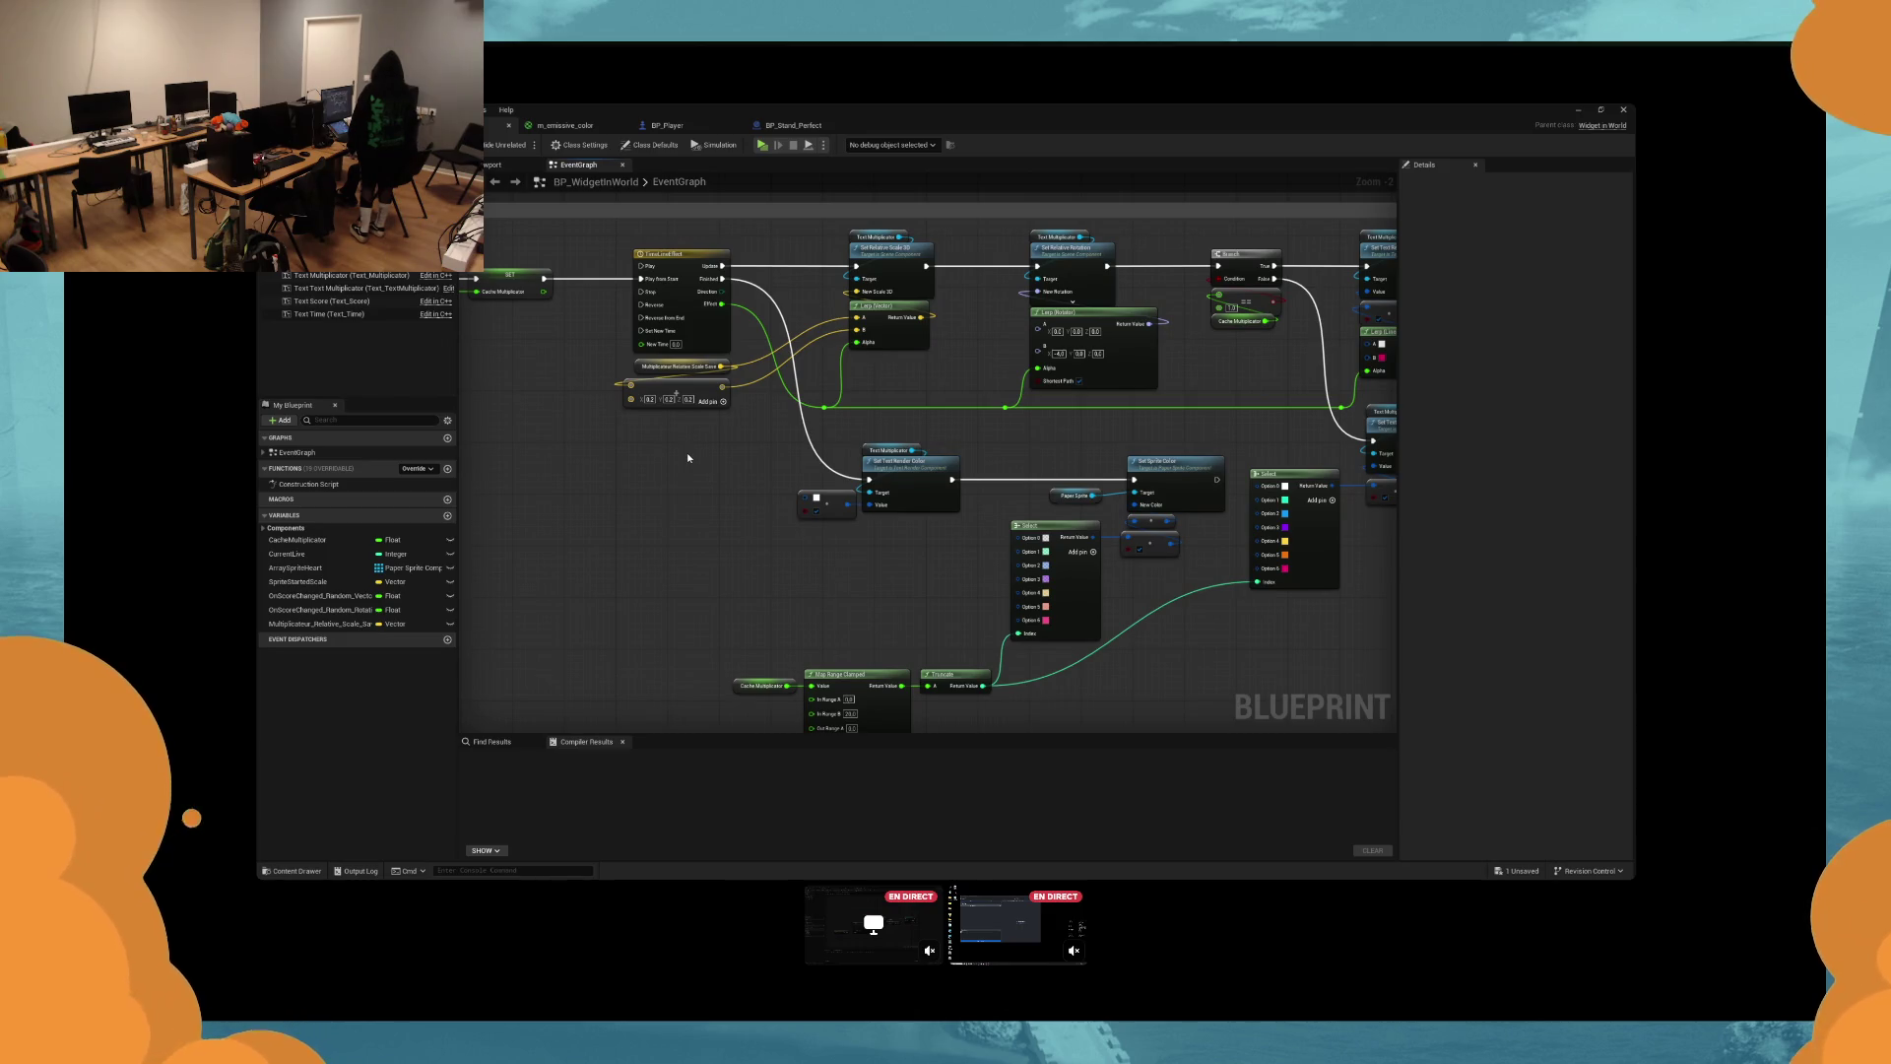
# Frame the whole BP_WidgetInWorld graph and save the blueprint.
pyautogui.moveTo(688, 457); pyautogui.dragTo(900, 507)
pyautogui.scroll(-4, 953, 489)
pyautogui.scroll(3, 897, 451)
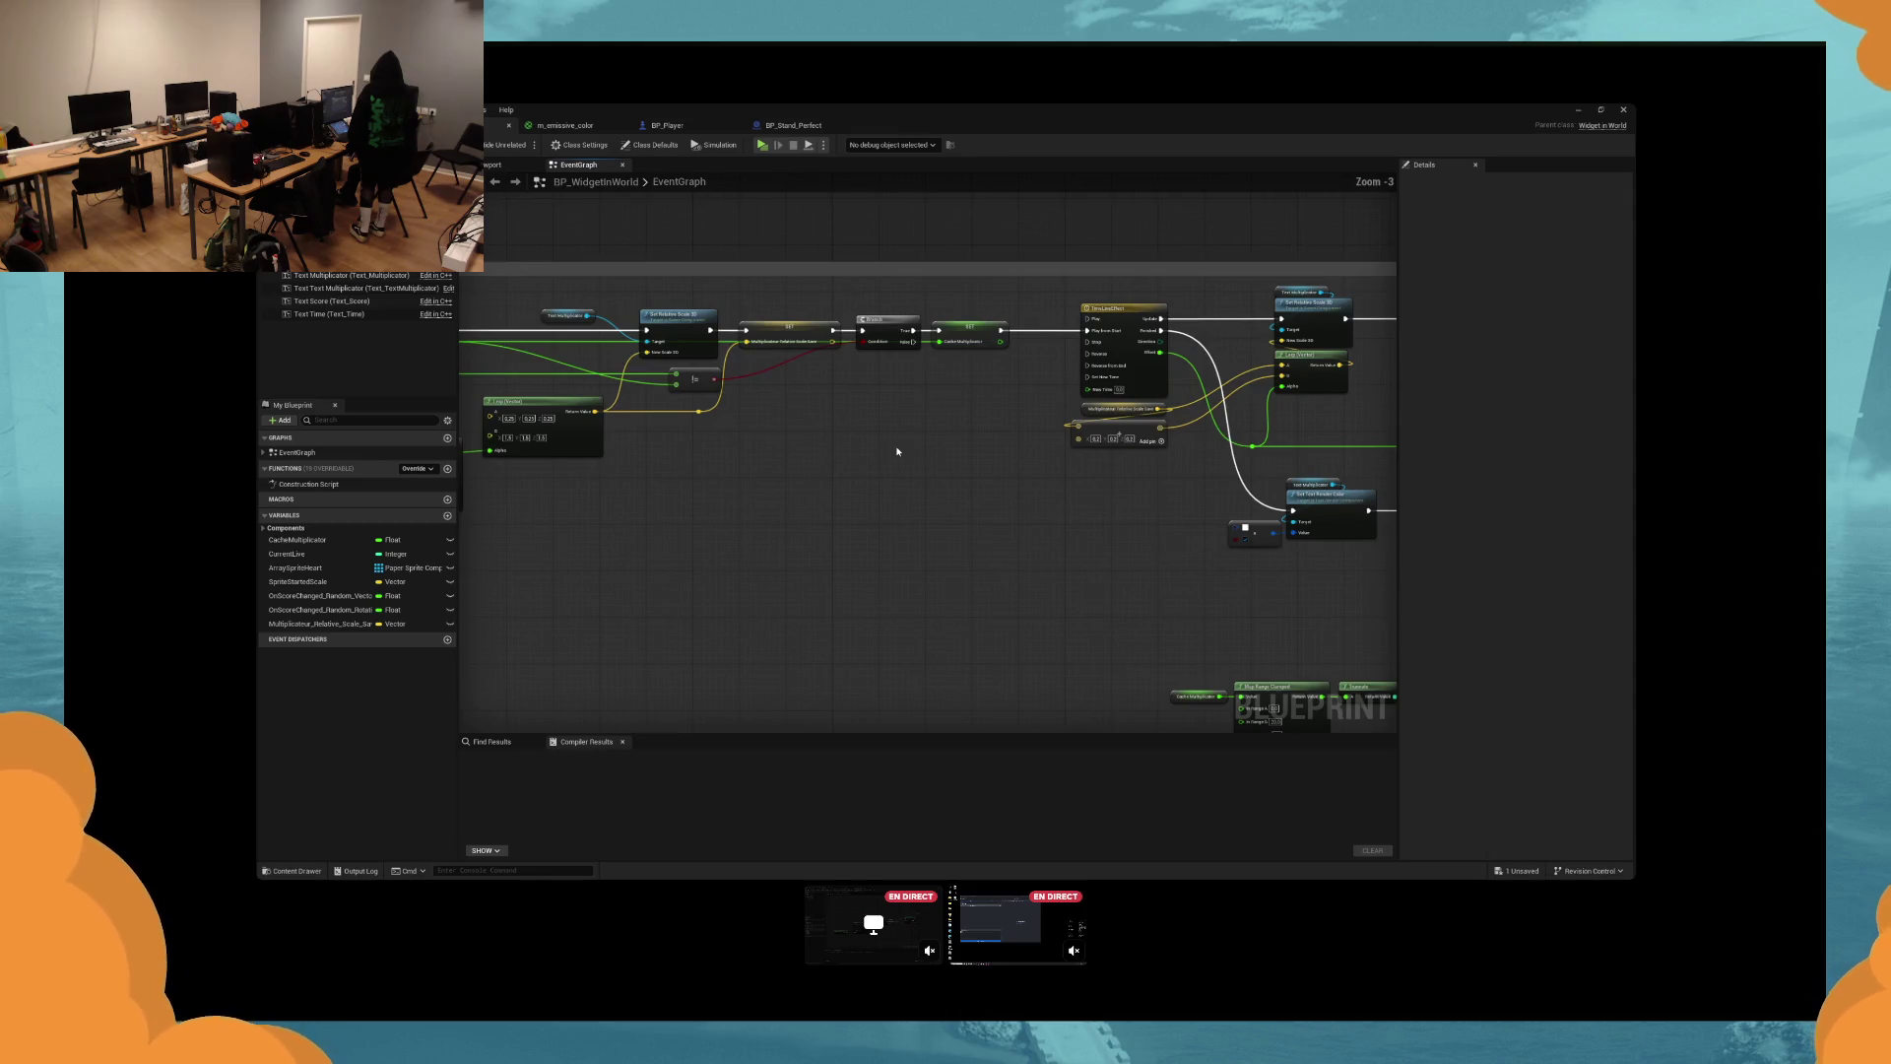
pyautogui.press('Home')
pyautogui.scroll(2, 665, 375)
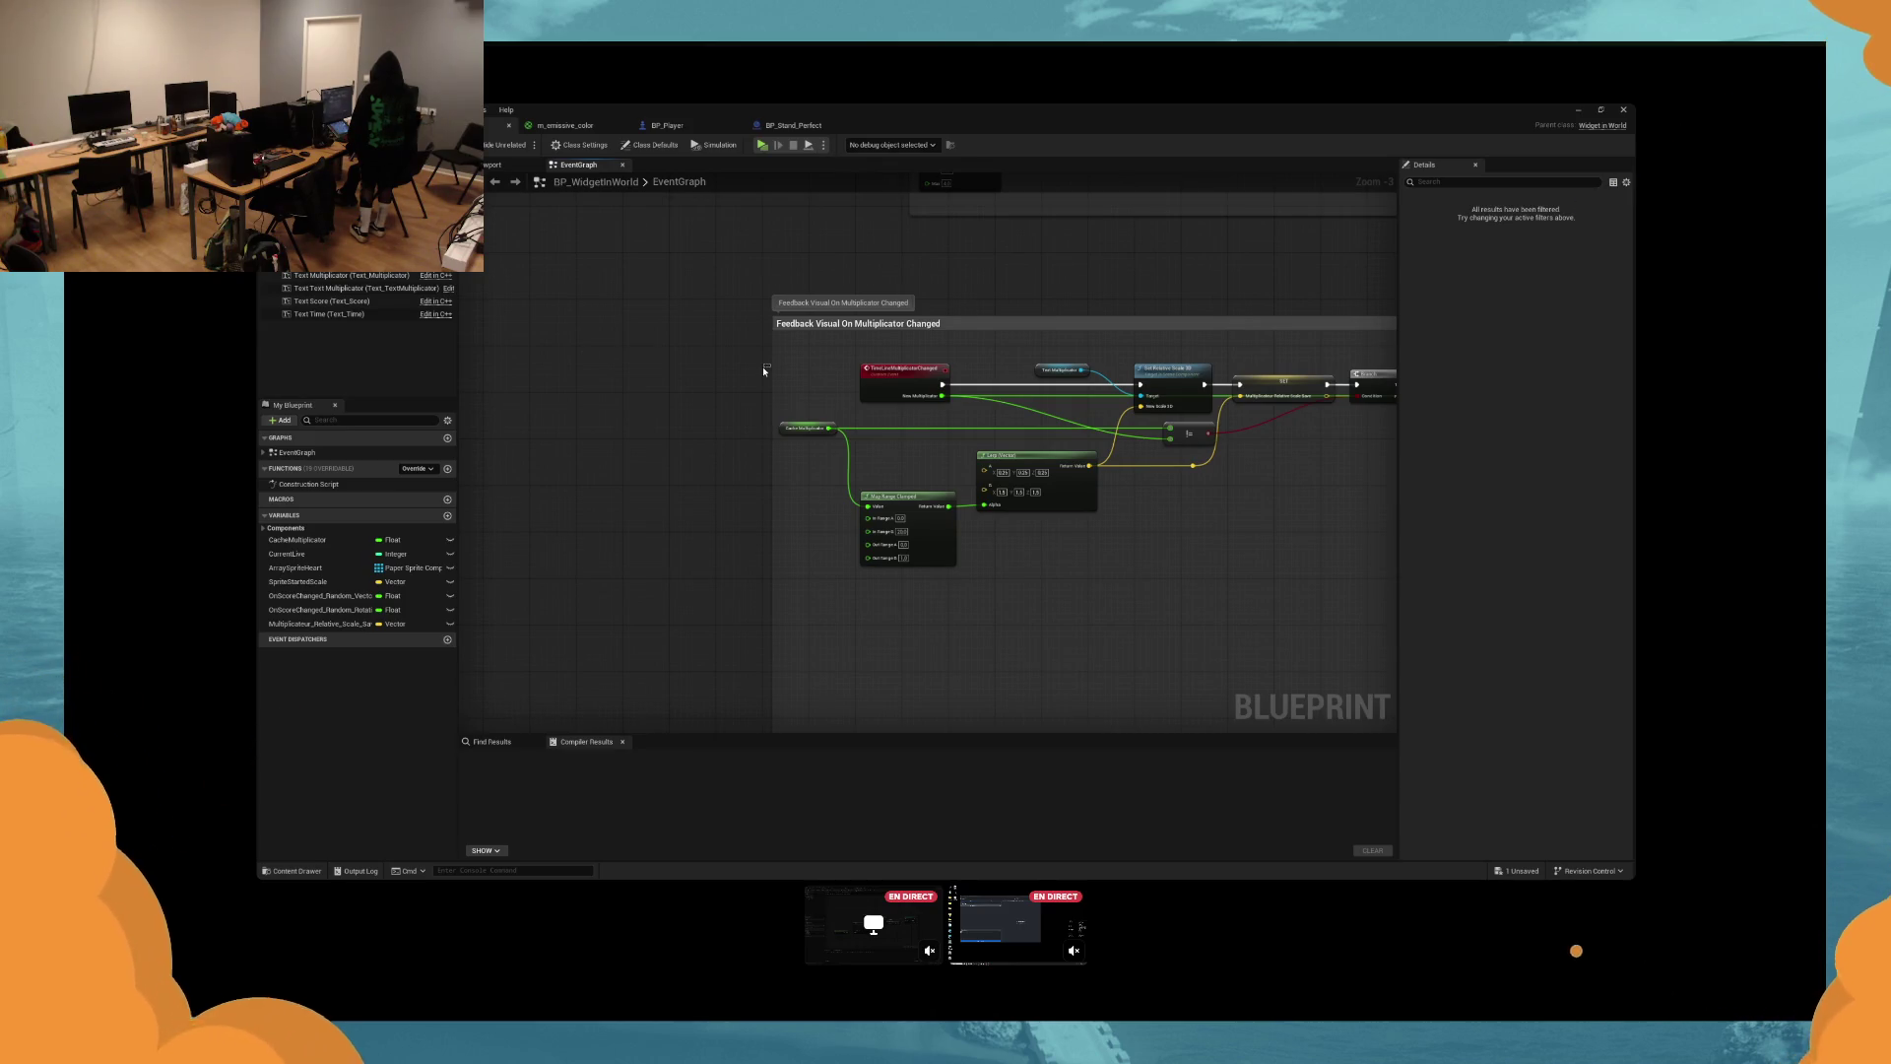
pyautogui.hotkey('ctrl', 's')
pyautogui.scroll(-4, 782, 524)
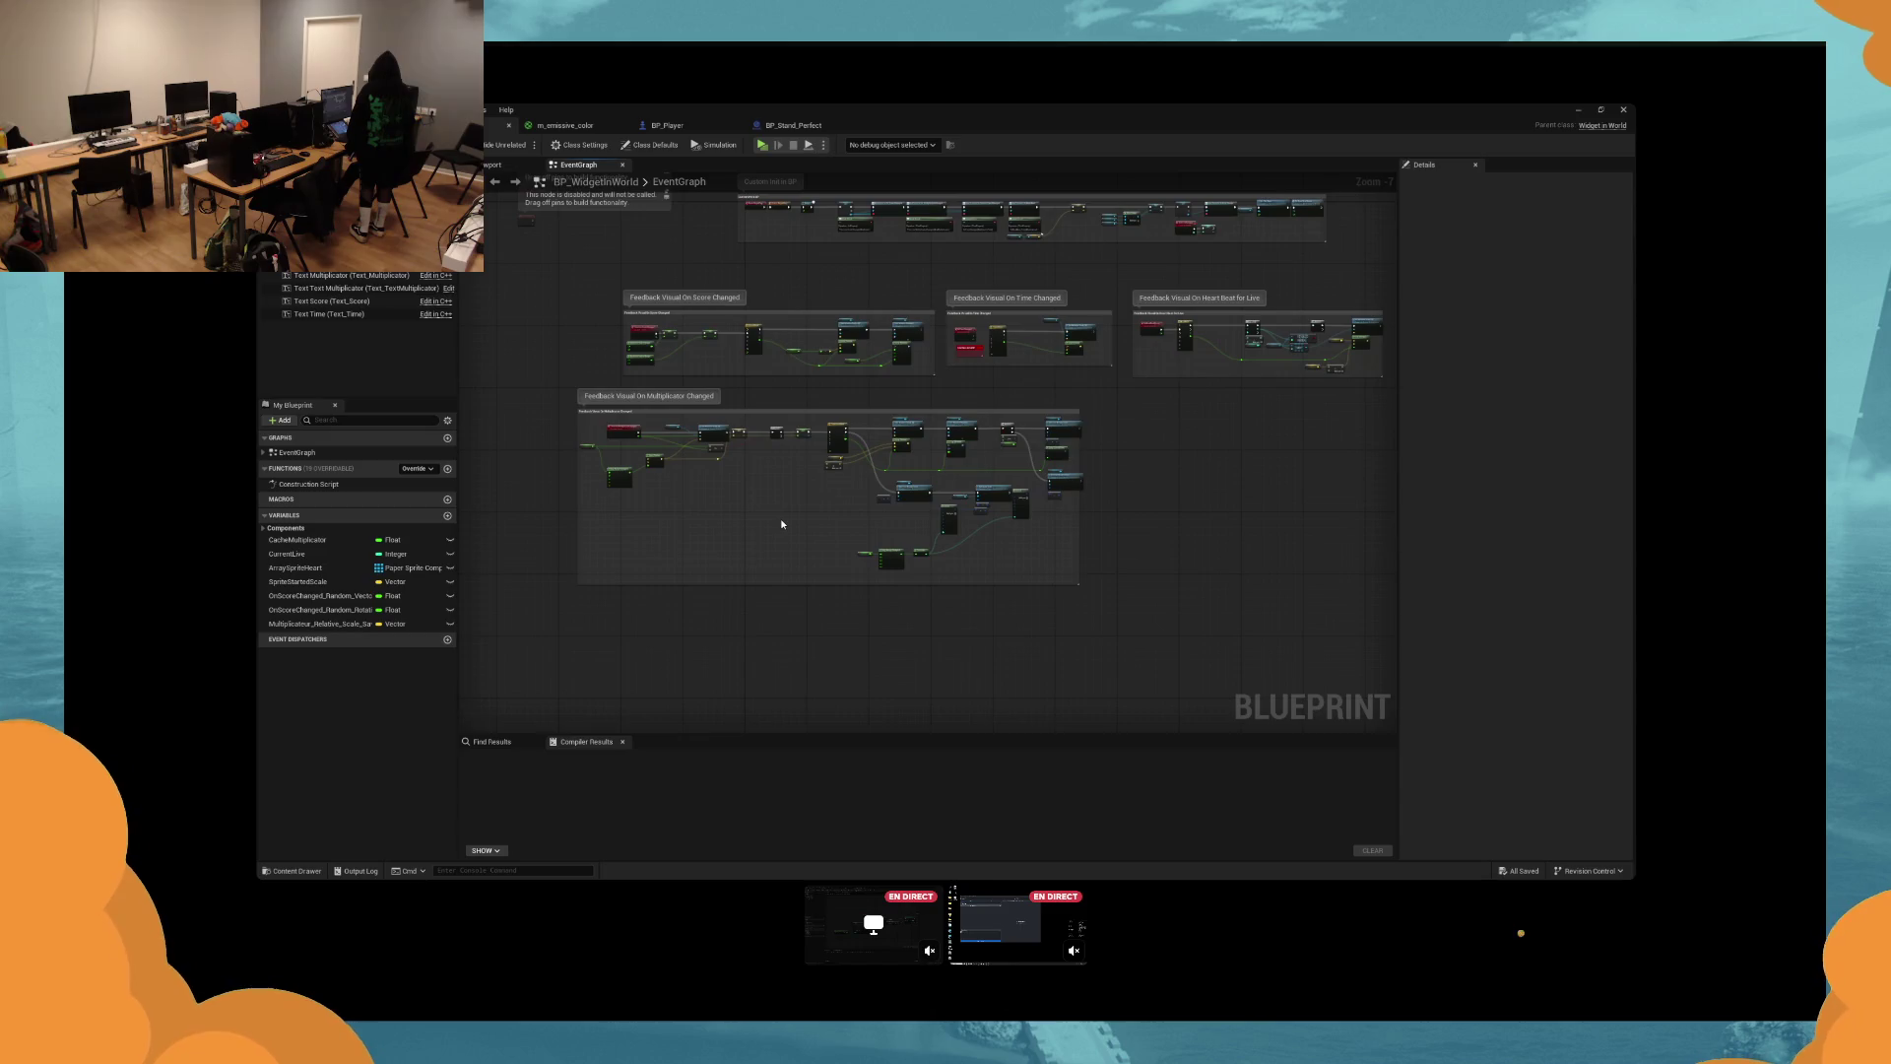
# Pan across the Feedback Visual On Time Changed, On Score Changed and Custom Init groups.
pyautogui.scroll(3, 782, 524)
pyautogui.moveTo(1000, 616)
pyautogui.mouseDown()
pyautogui.moveTo(847, 559)
pyautogui.moveTo(849, 538)
pyautogui.mouseUp()
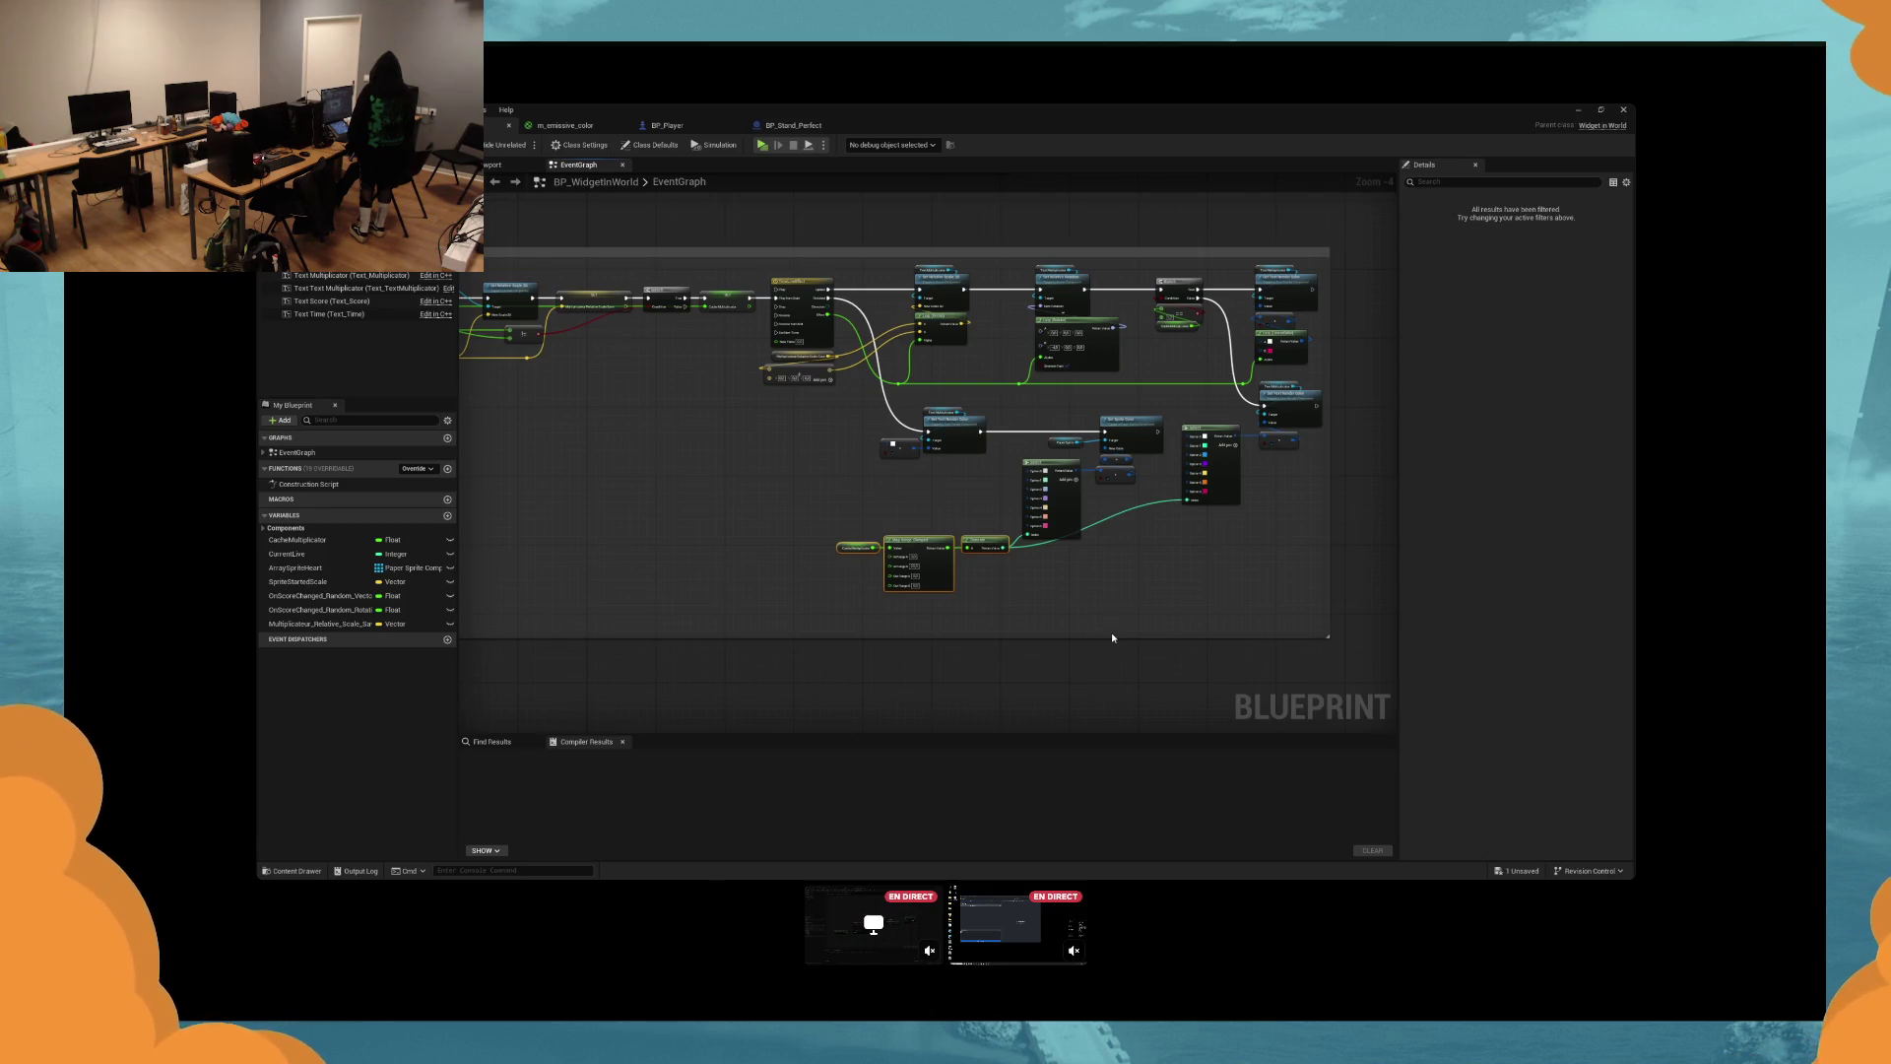
pyautogui.moveTo(1113, 414)
pyautogui.mouseDown()
pyautogui.moveTo(994, 621)
pyautogui.moveTo(965, 749)
pyautogui.mouseUp()
pyautogui.moveTo(918, 490); pyautogui.dragTo(983, 490)
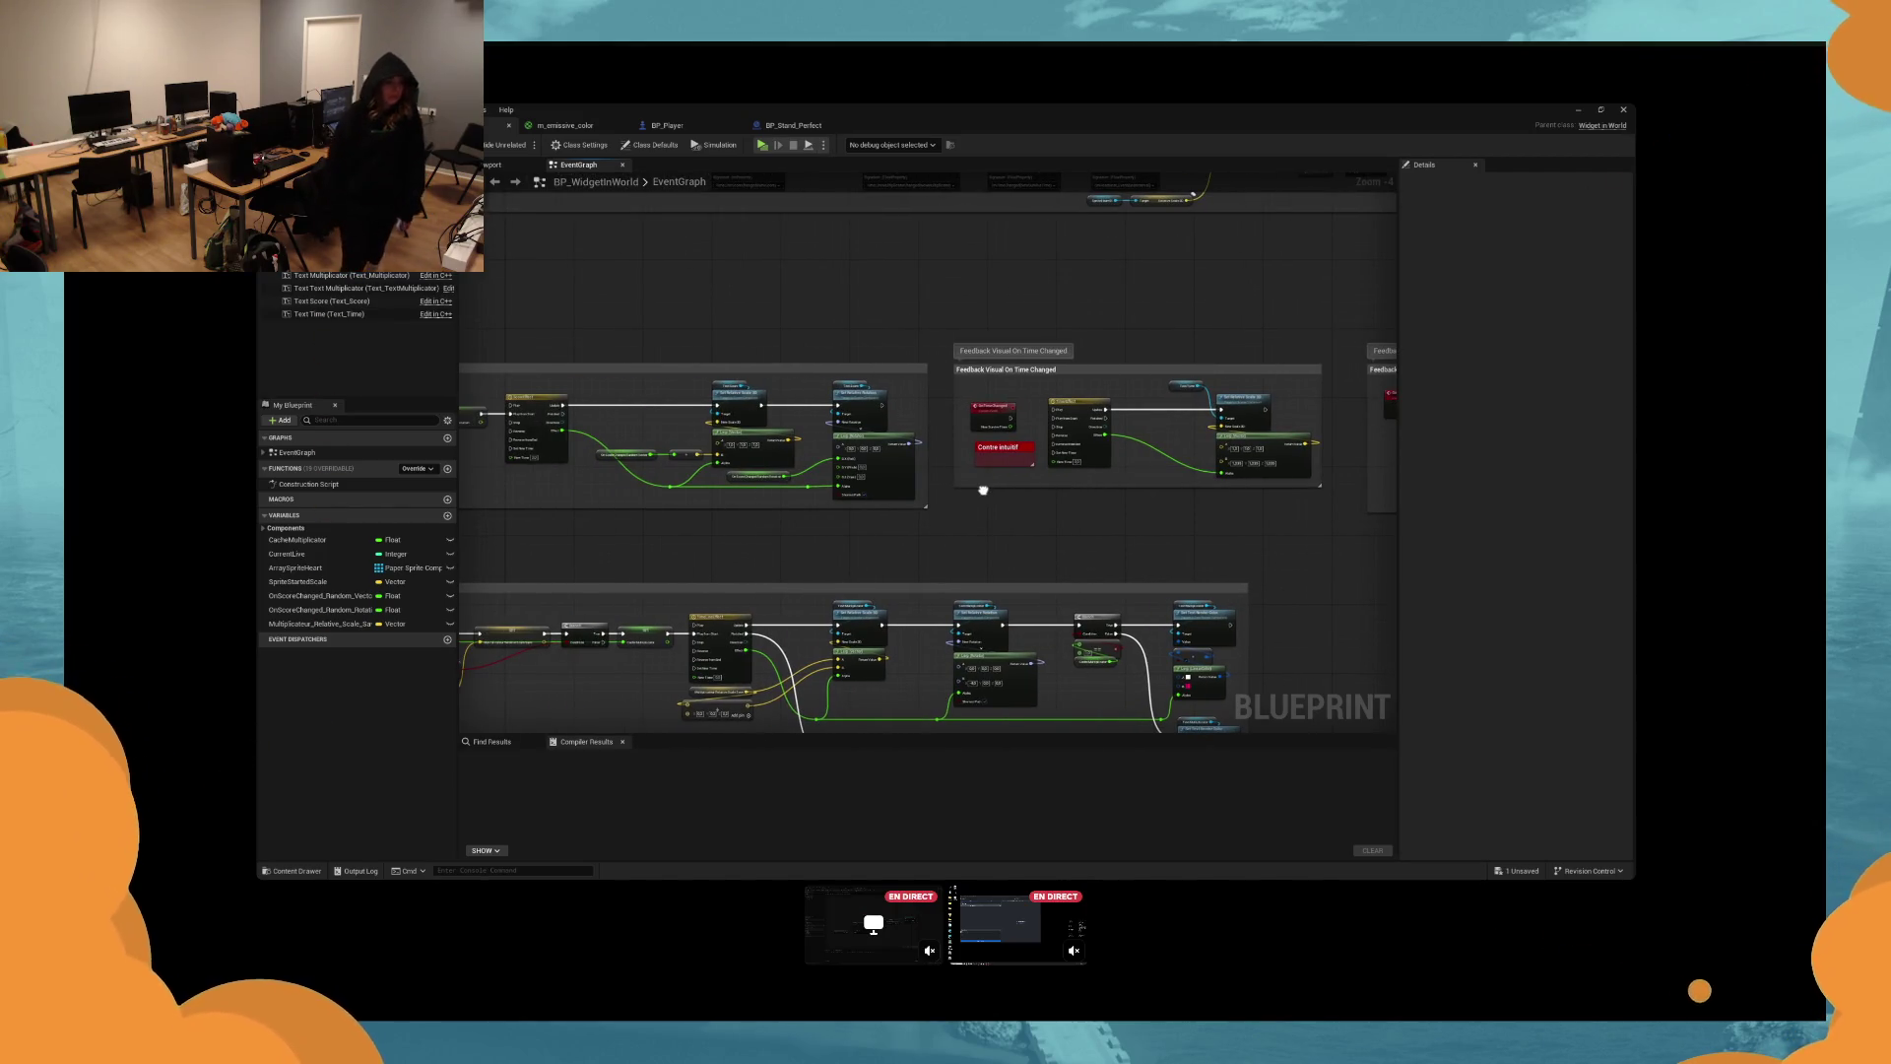
pyautogui.moveTo(983, 489); pyautogui.dragTo(1023, 494)
pyautogui.moveTo(584, 522); pyautogui.dragTo(982, 542)
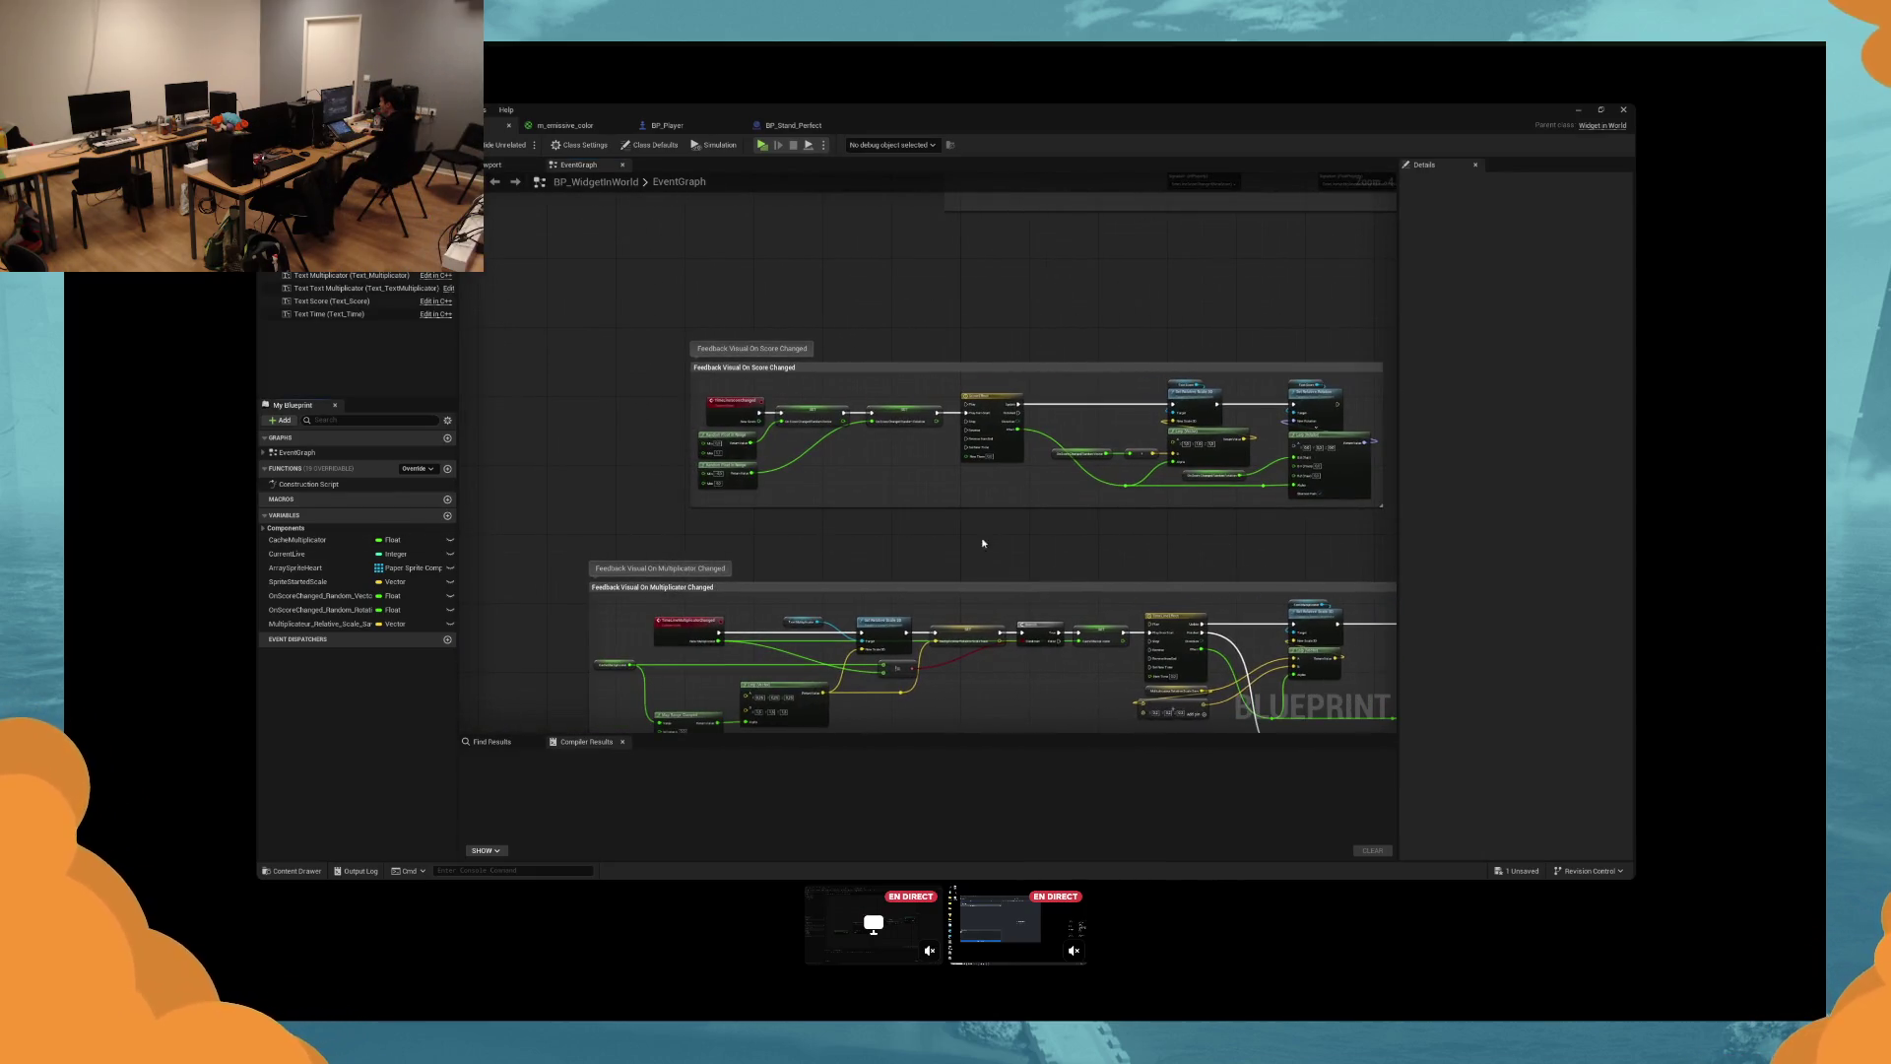
pyautogui.moveTo(1017, 334)
pyautogui.mouseDown()
pyautogui.moveTo(925, 630)
pyautogui.moveTo(1245, 574)
pyautogui.mouseUp()
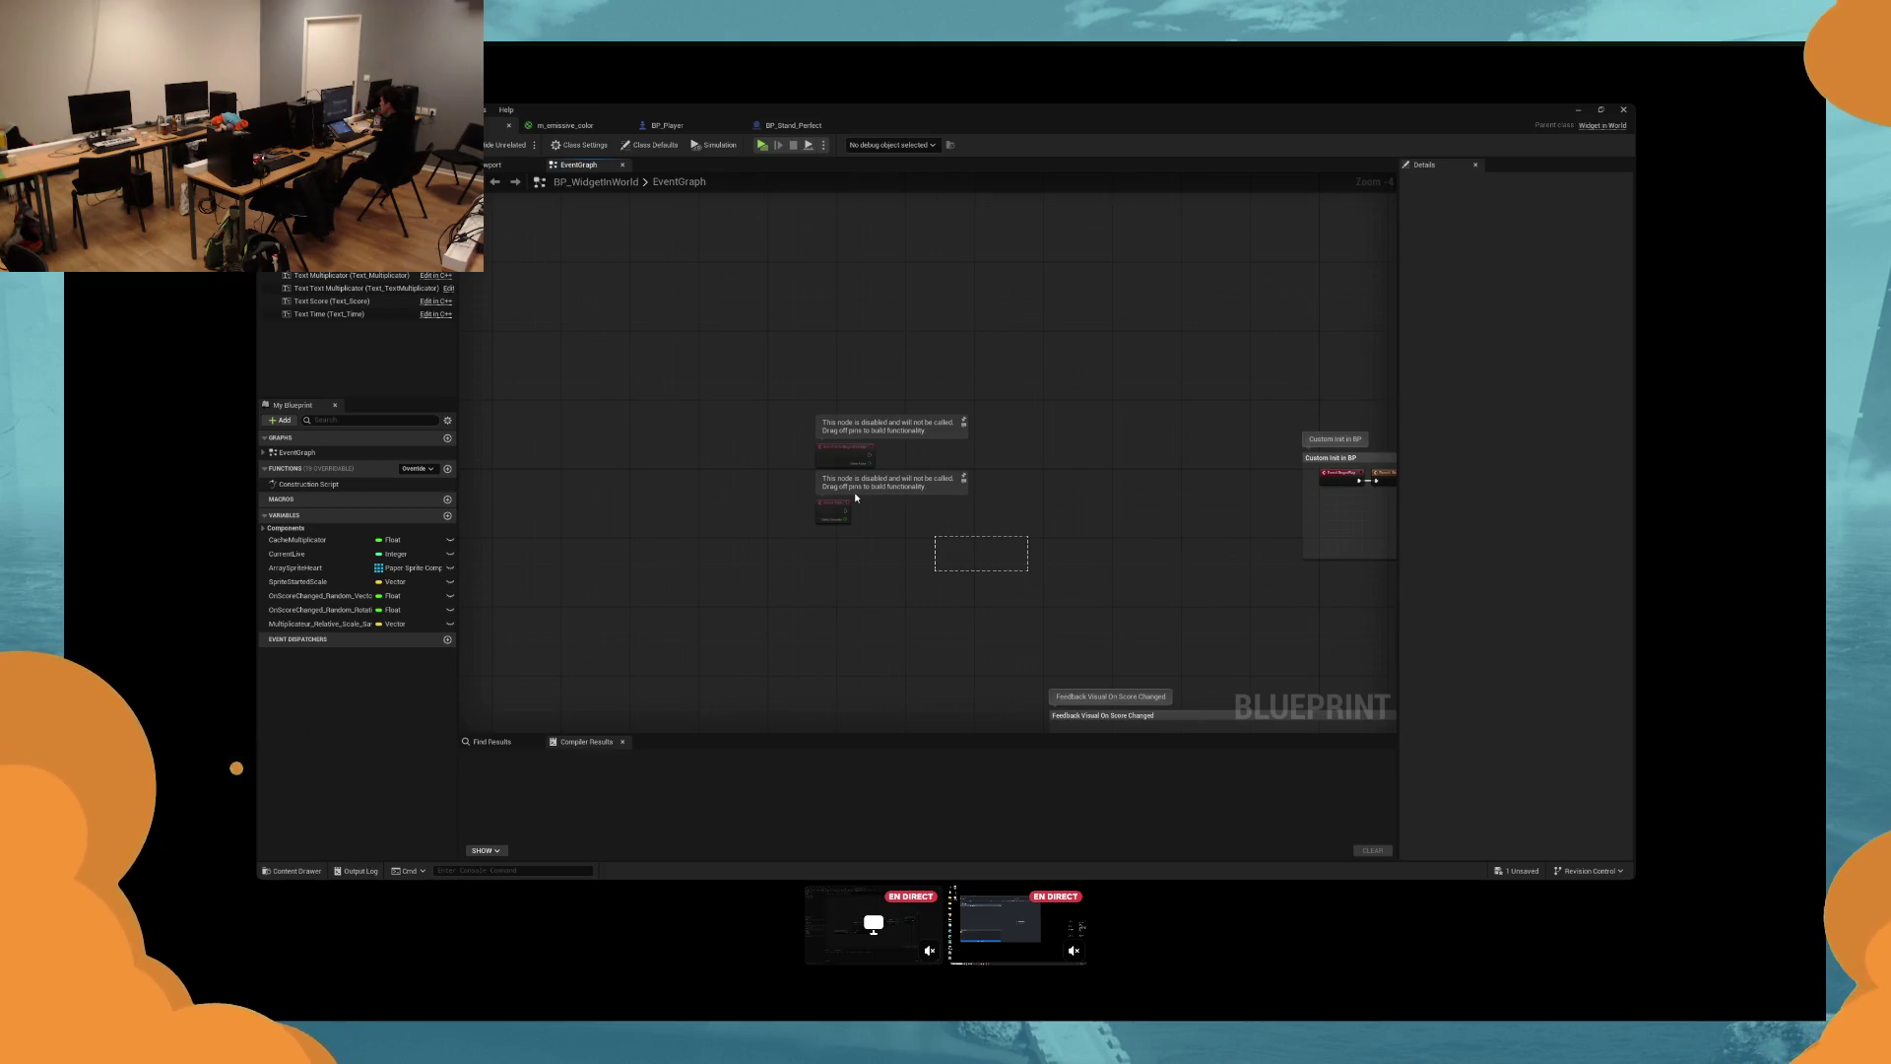
# Zoom to 1:1 on the event-binding and sprite nodes, then open BP_Player's event graph.
pyautogui.press('1')
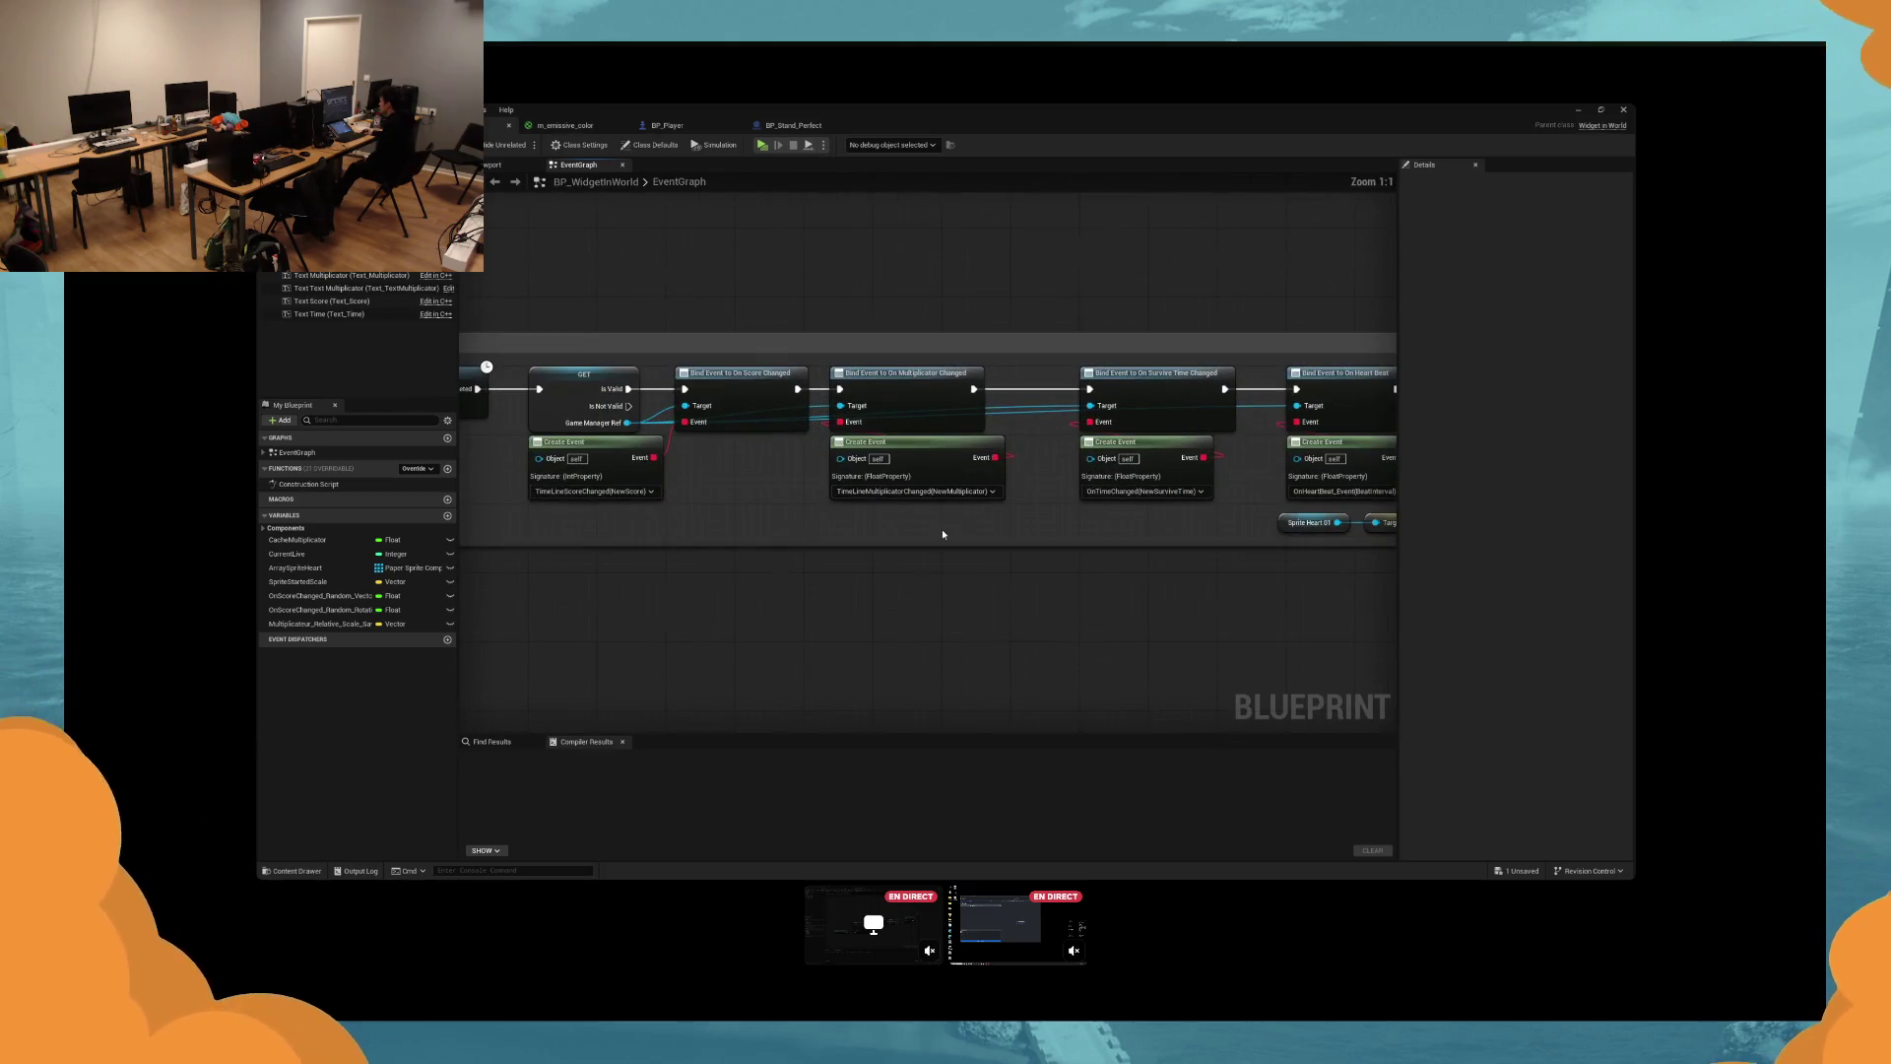
pyautogui.moveTo(940, 536)
pyautogui.mouseDown()
pyautogui.moveTo(886, 524)
pyautogui.moveTo(963, 549)
pyautogui.mouseUp()
pyautogui.moveTo(1135, 581)
pyautogui.mouseDown()
pyautogui.moveTo(1034, 566)
pyautogui.moveTo(1077, 562)
pyautogui.mouseUp()
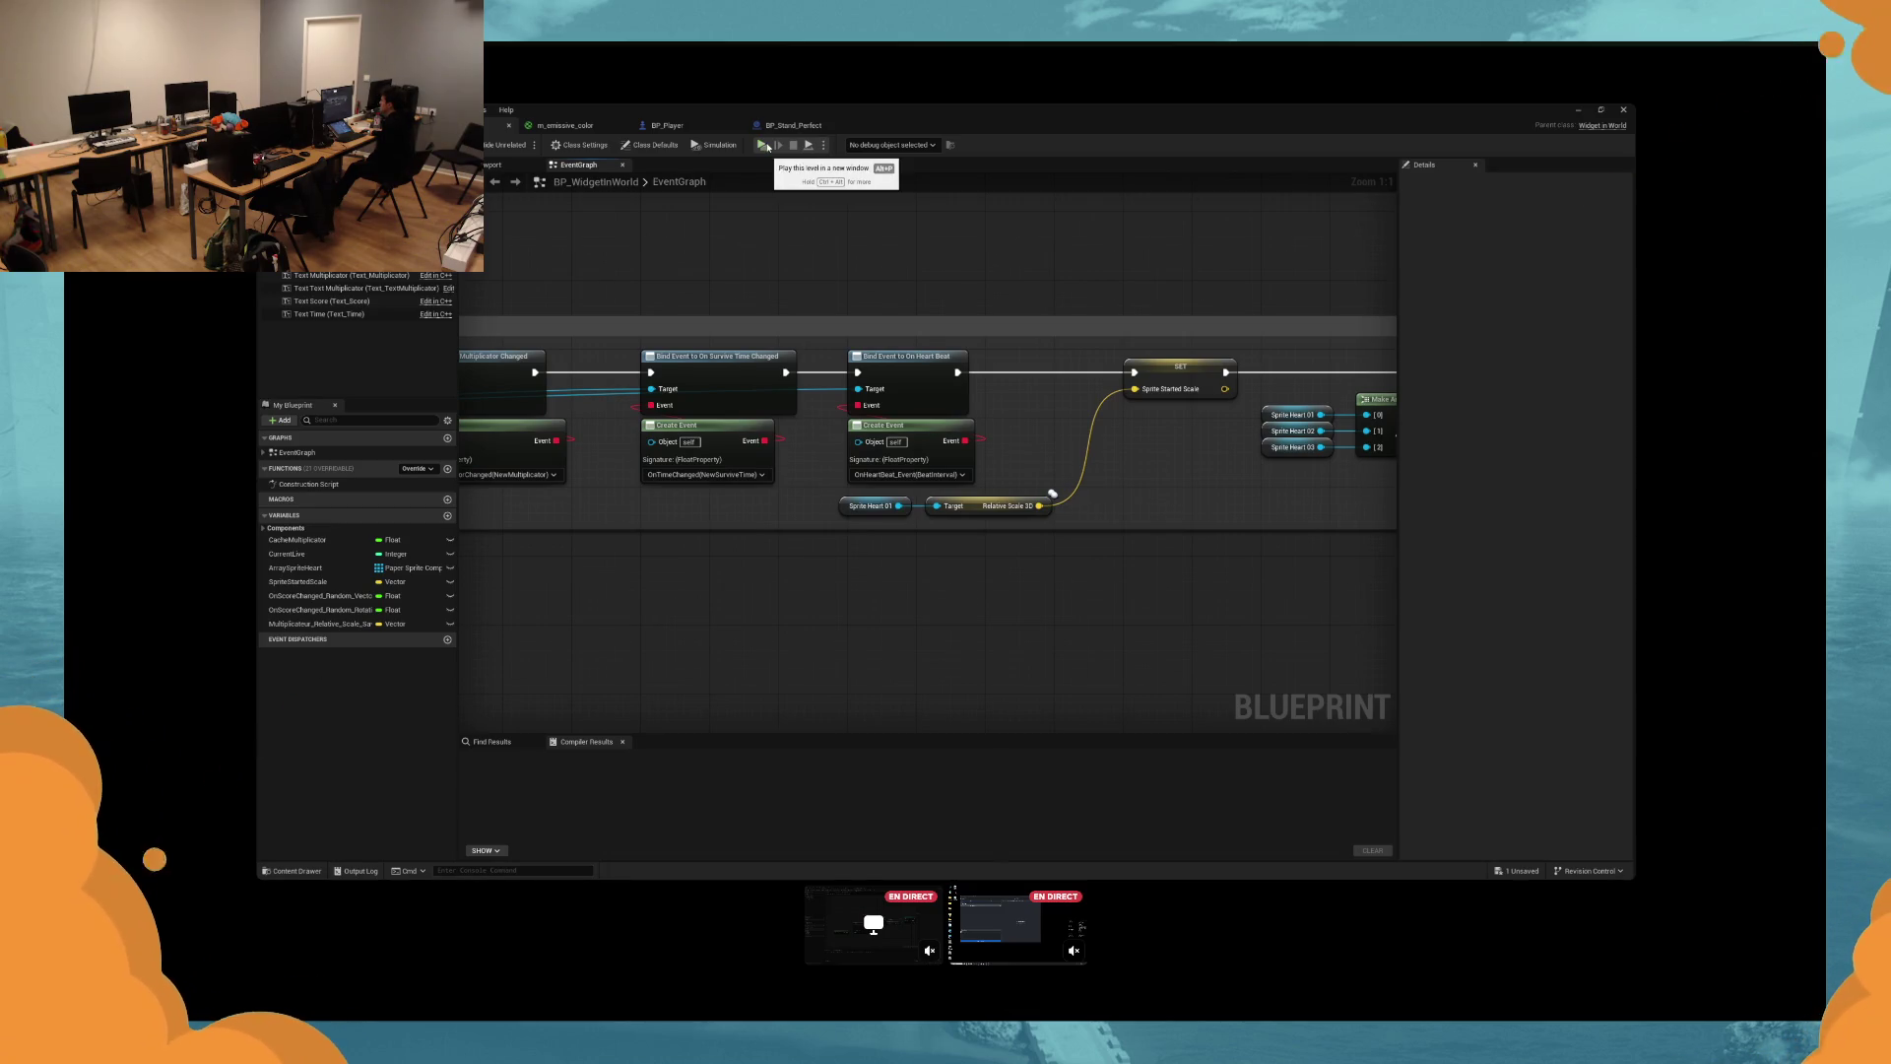
pyautogui.click(668, 125)
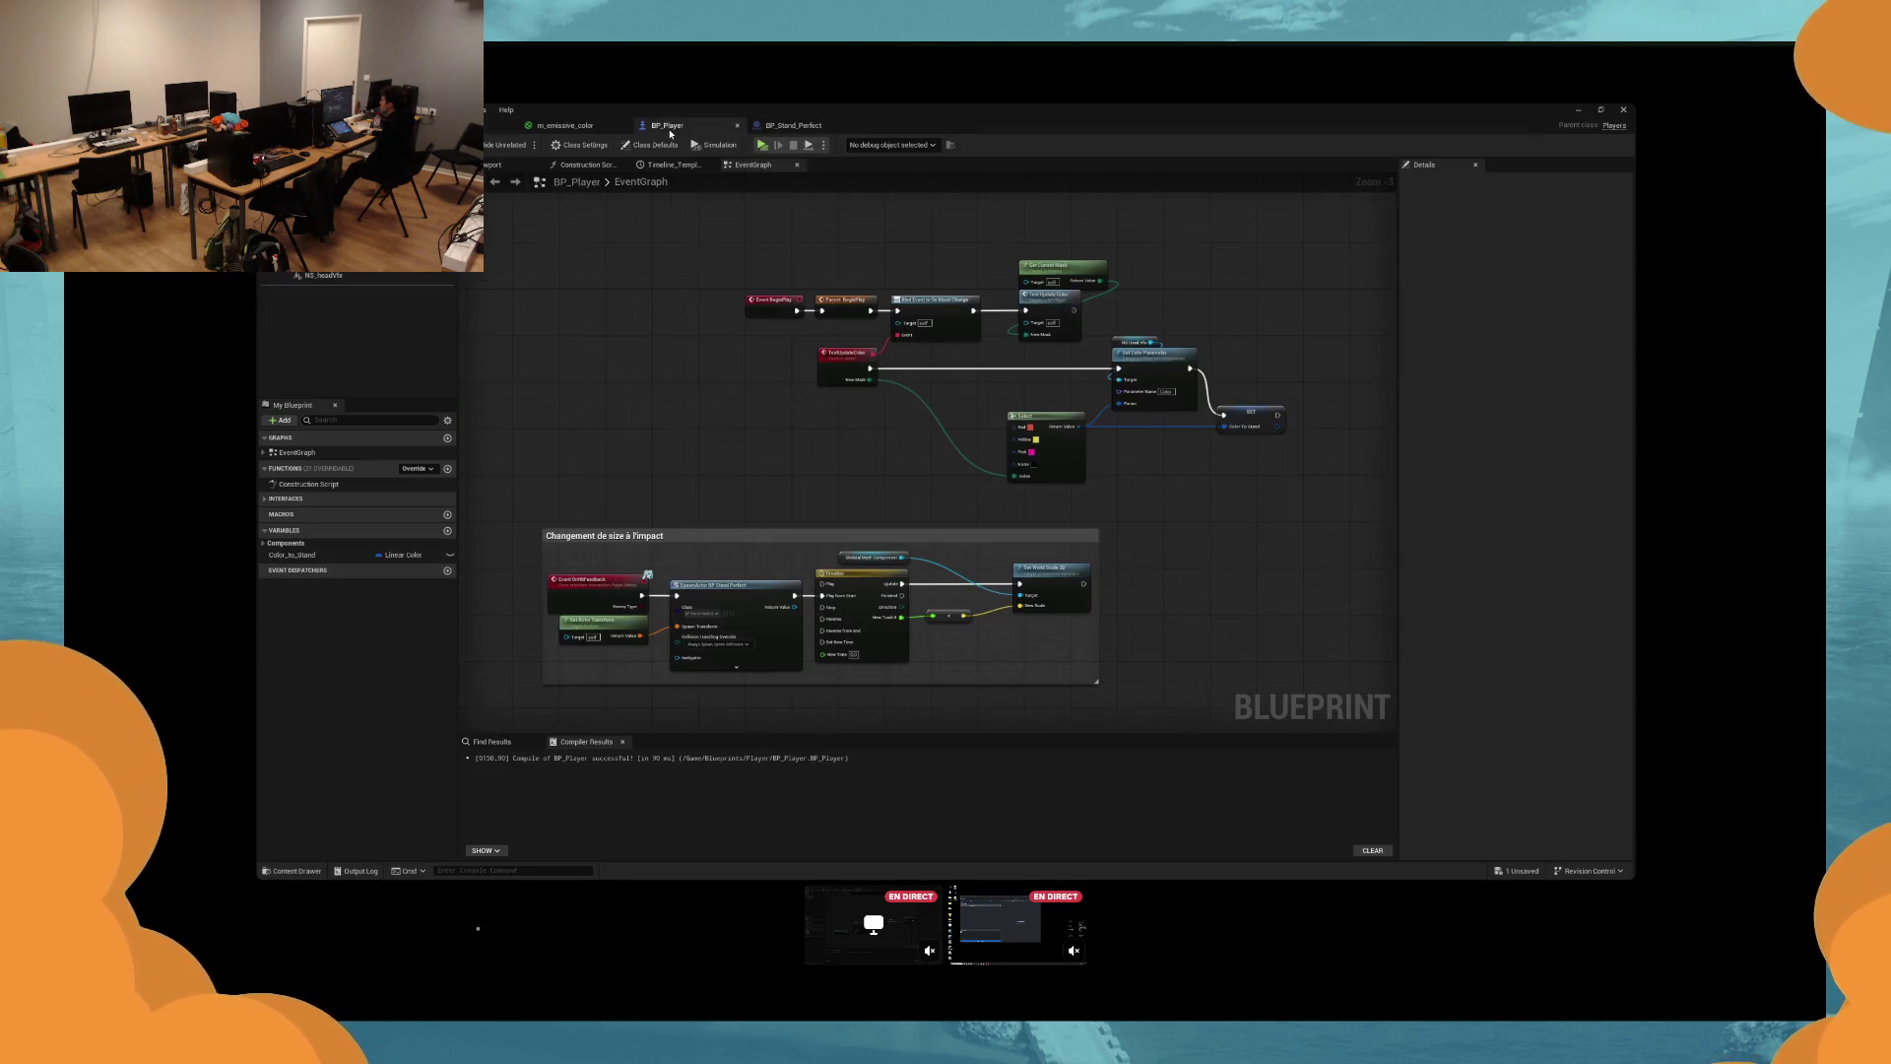
# Show BP_Player in its viewport and add a Paper Sprite component, glancing at BP_Stand_Perfect.
pyautogui.click(510, 165)
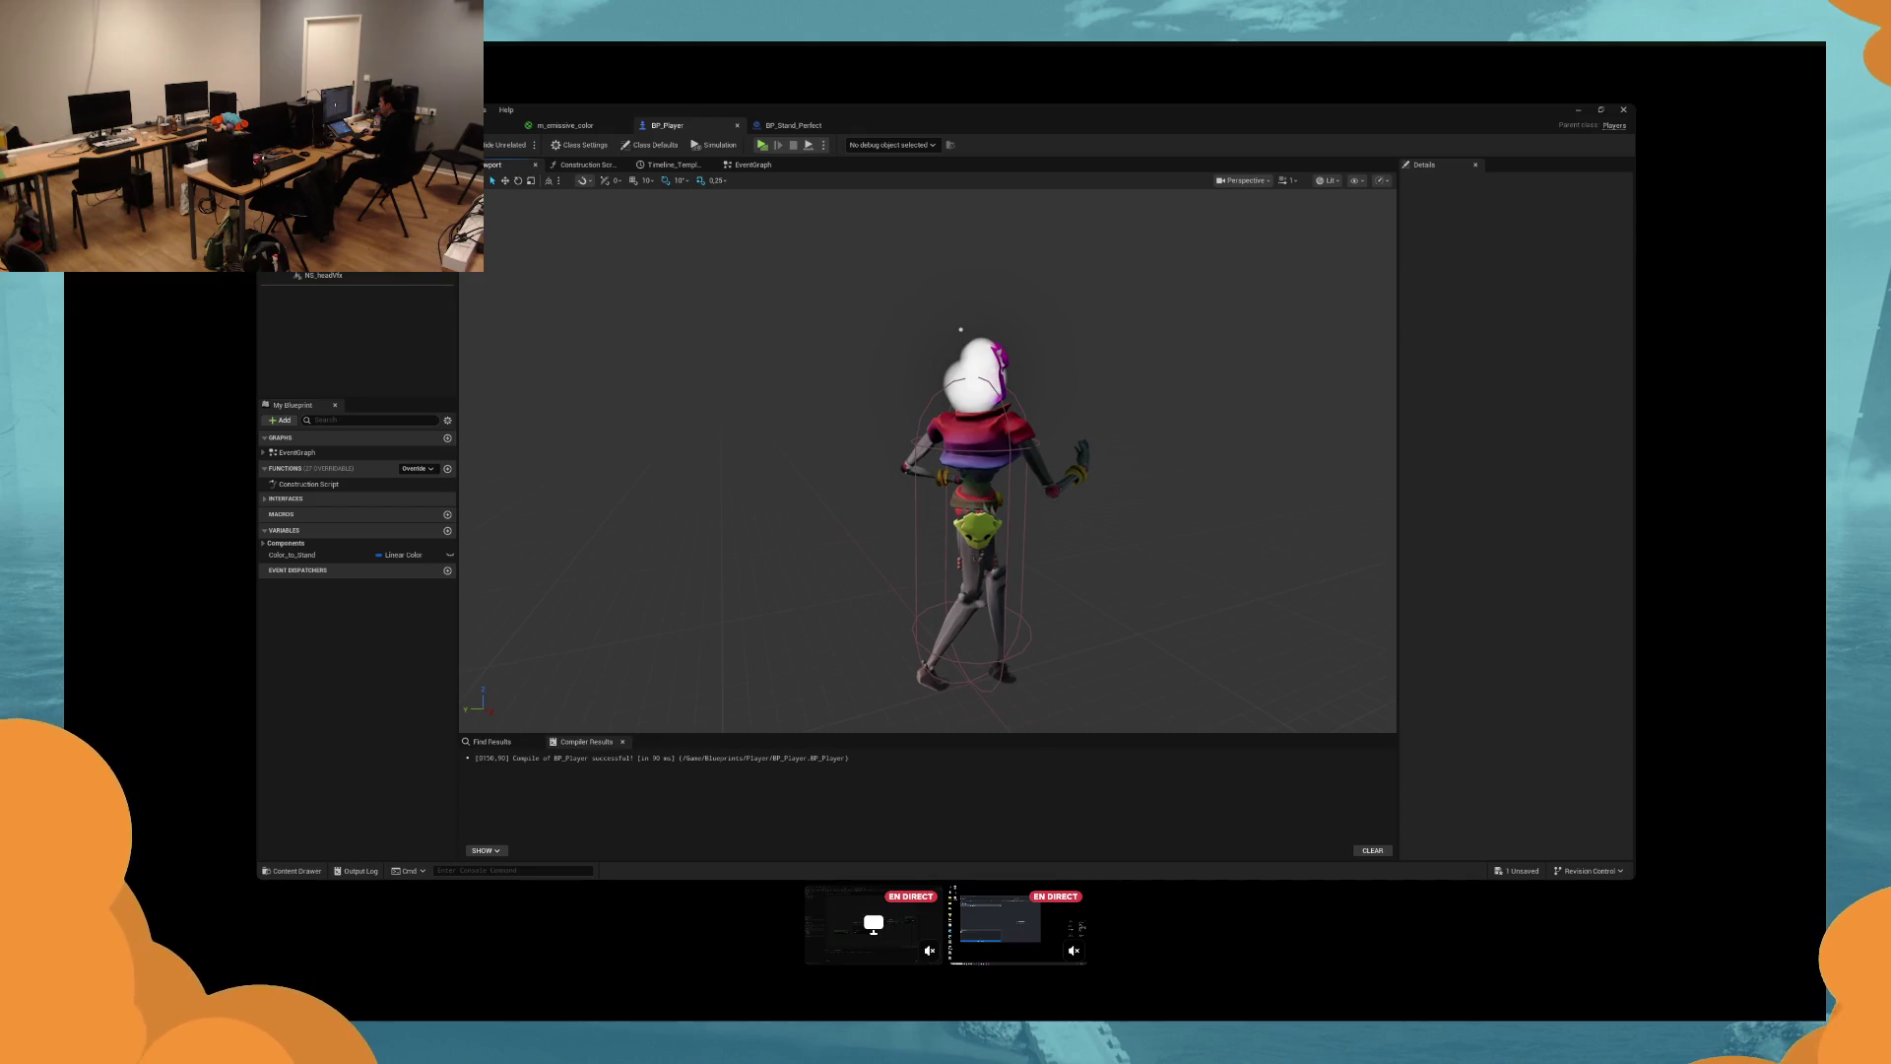
pyautogui.moveTo(926, 463); pyautogui.dragTo(1004, 424)
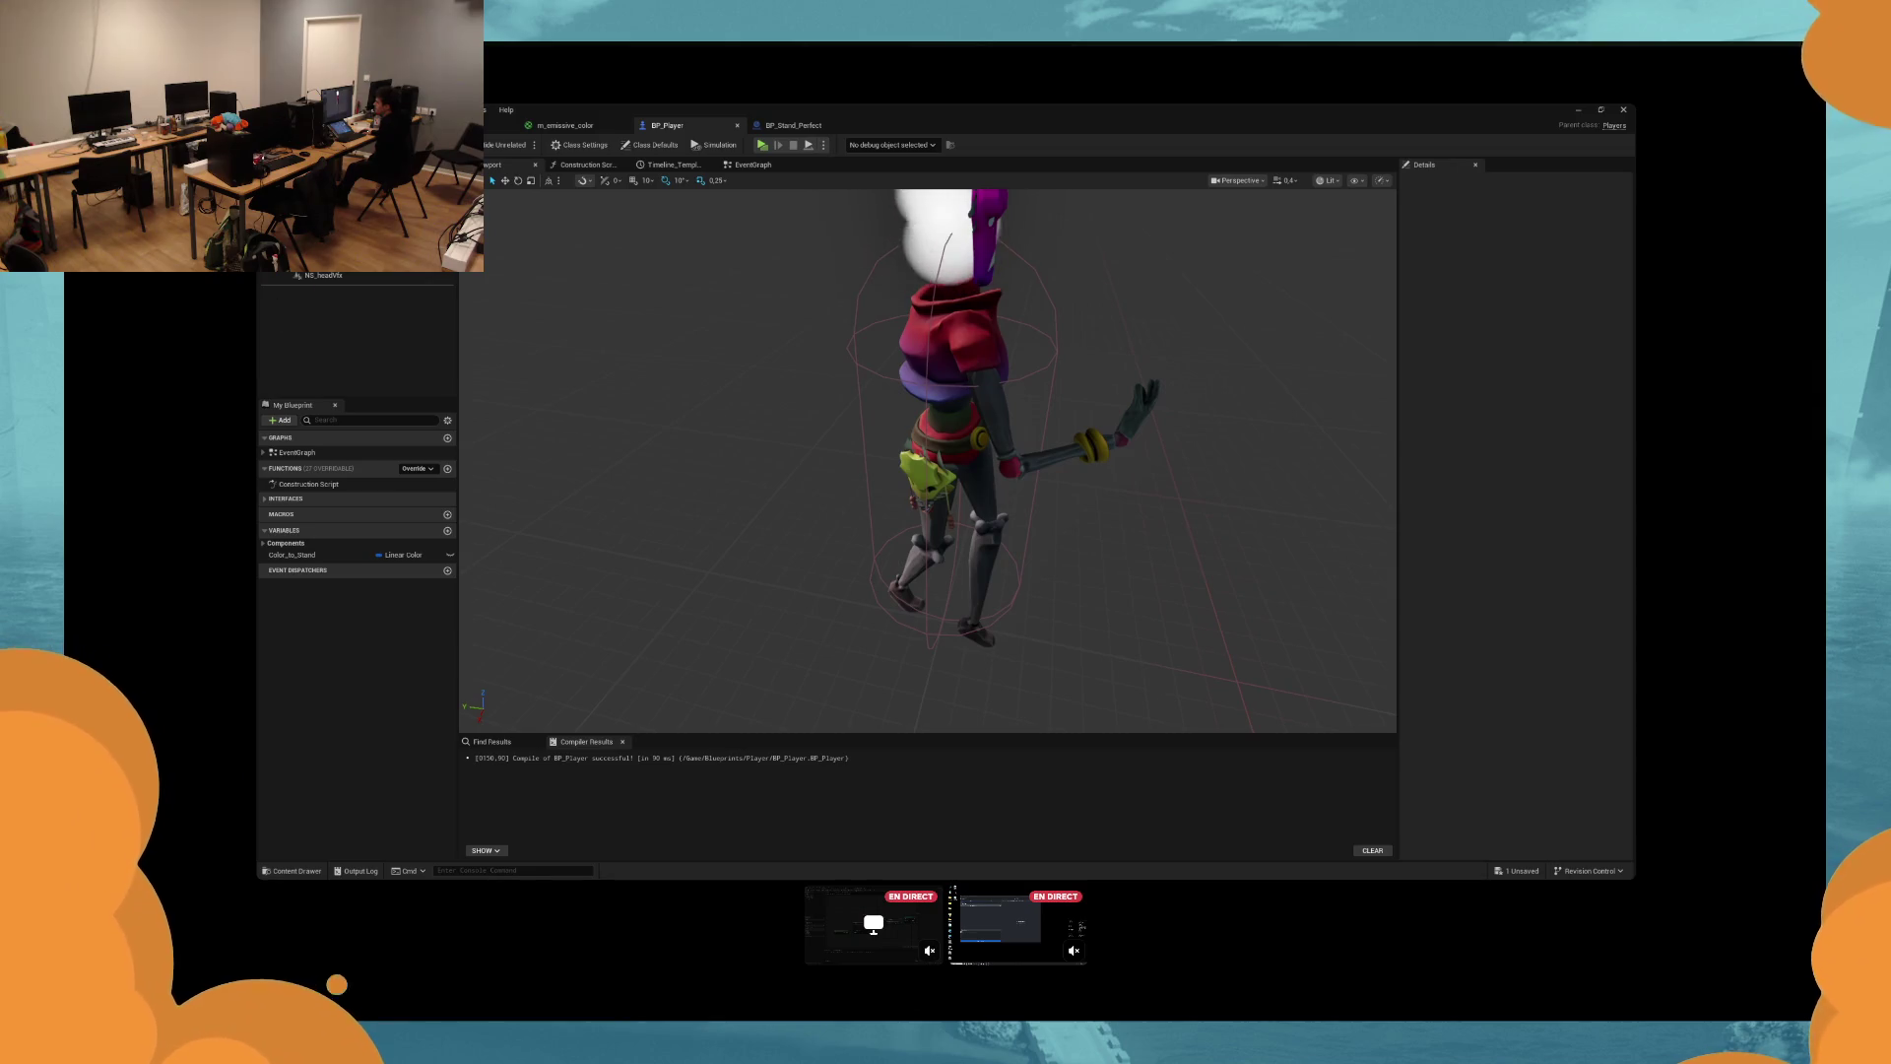
pyautogui.click(279, 197)
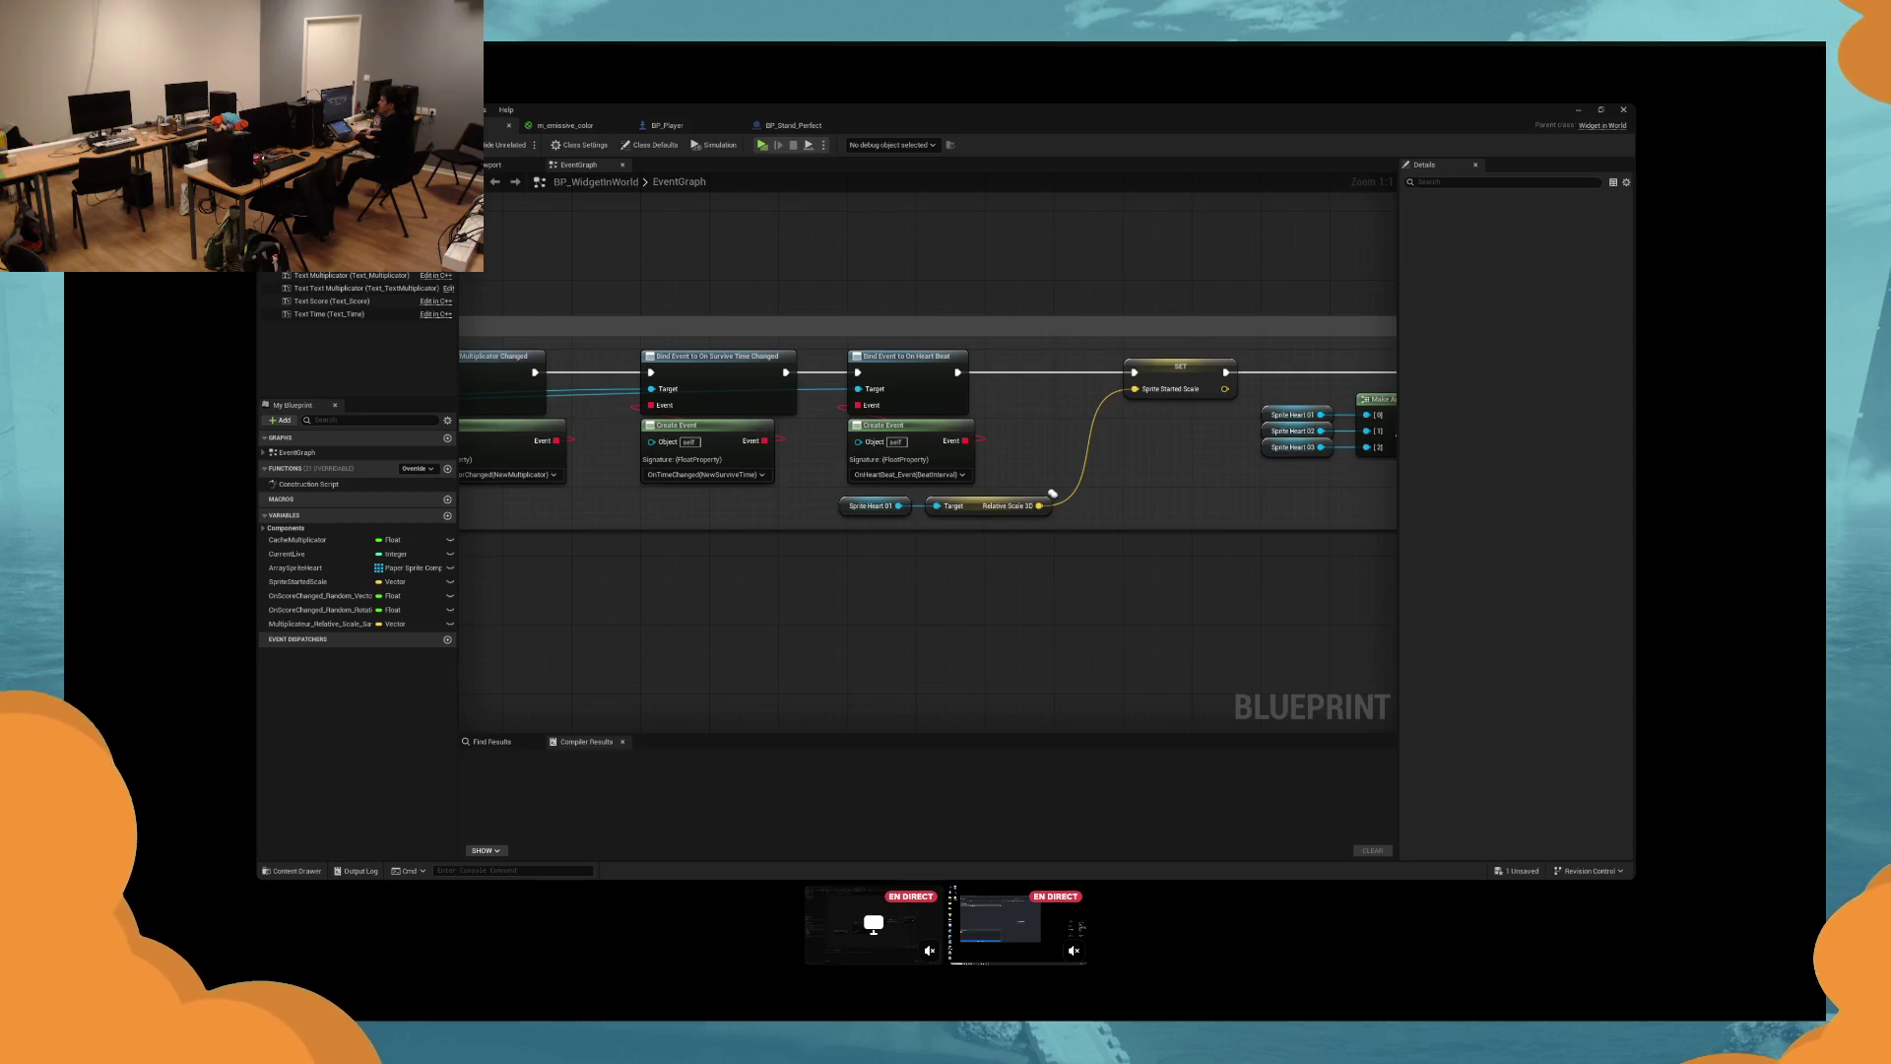
pyautogui.click(788, 126)
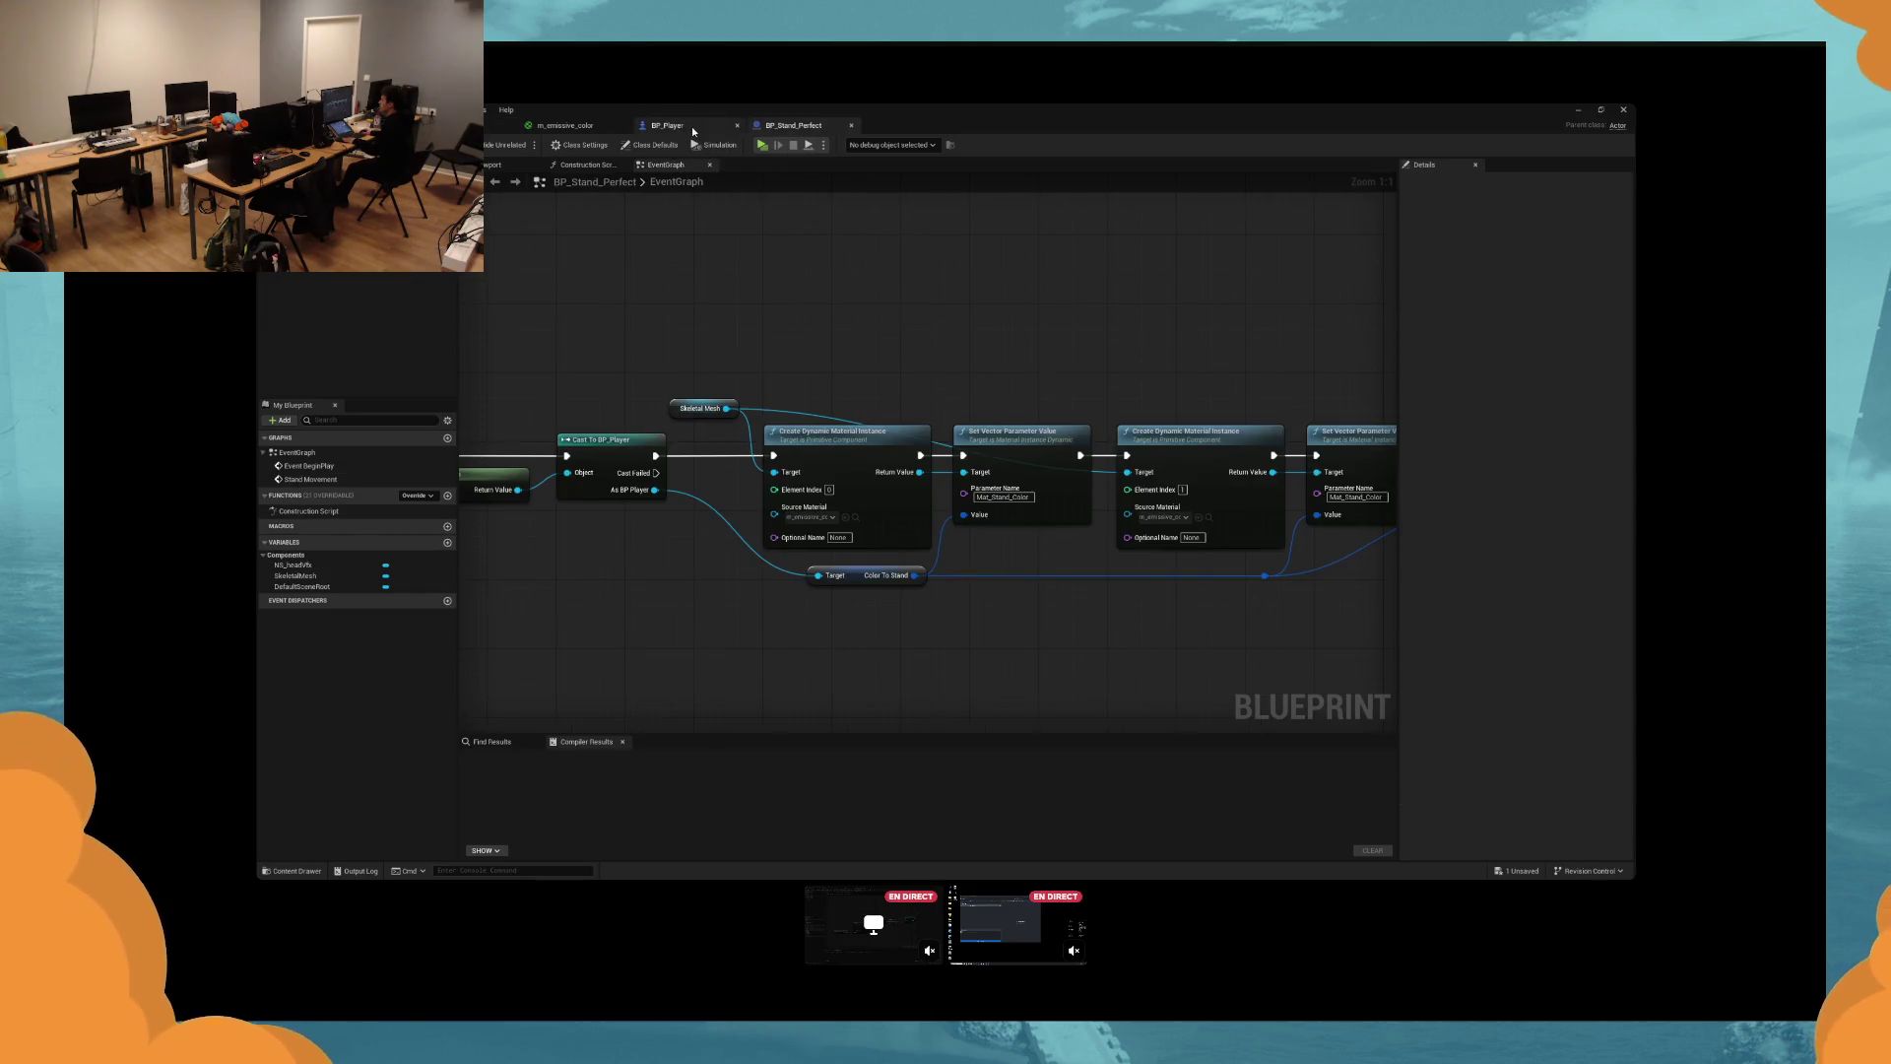
pyautogui.click(693, 128)
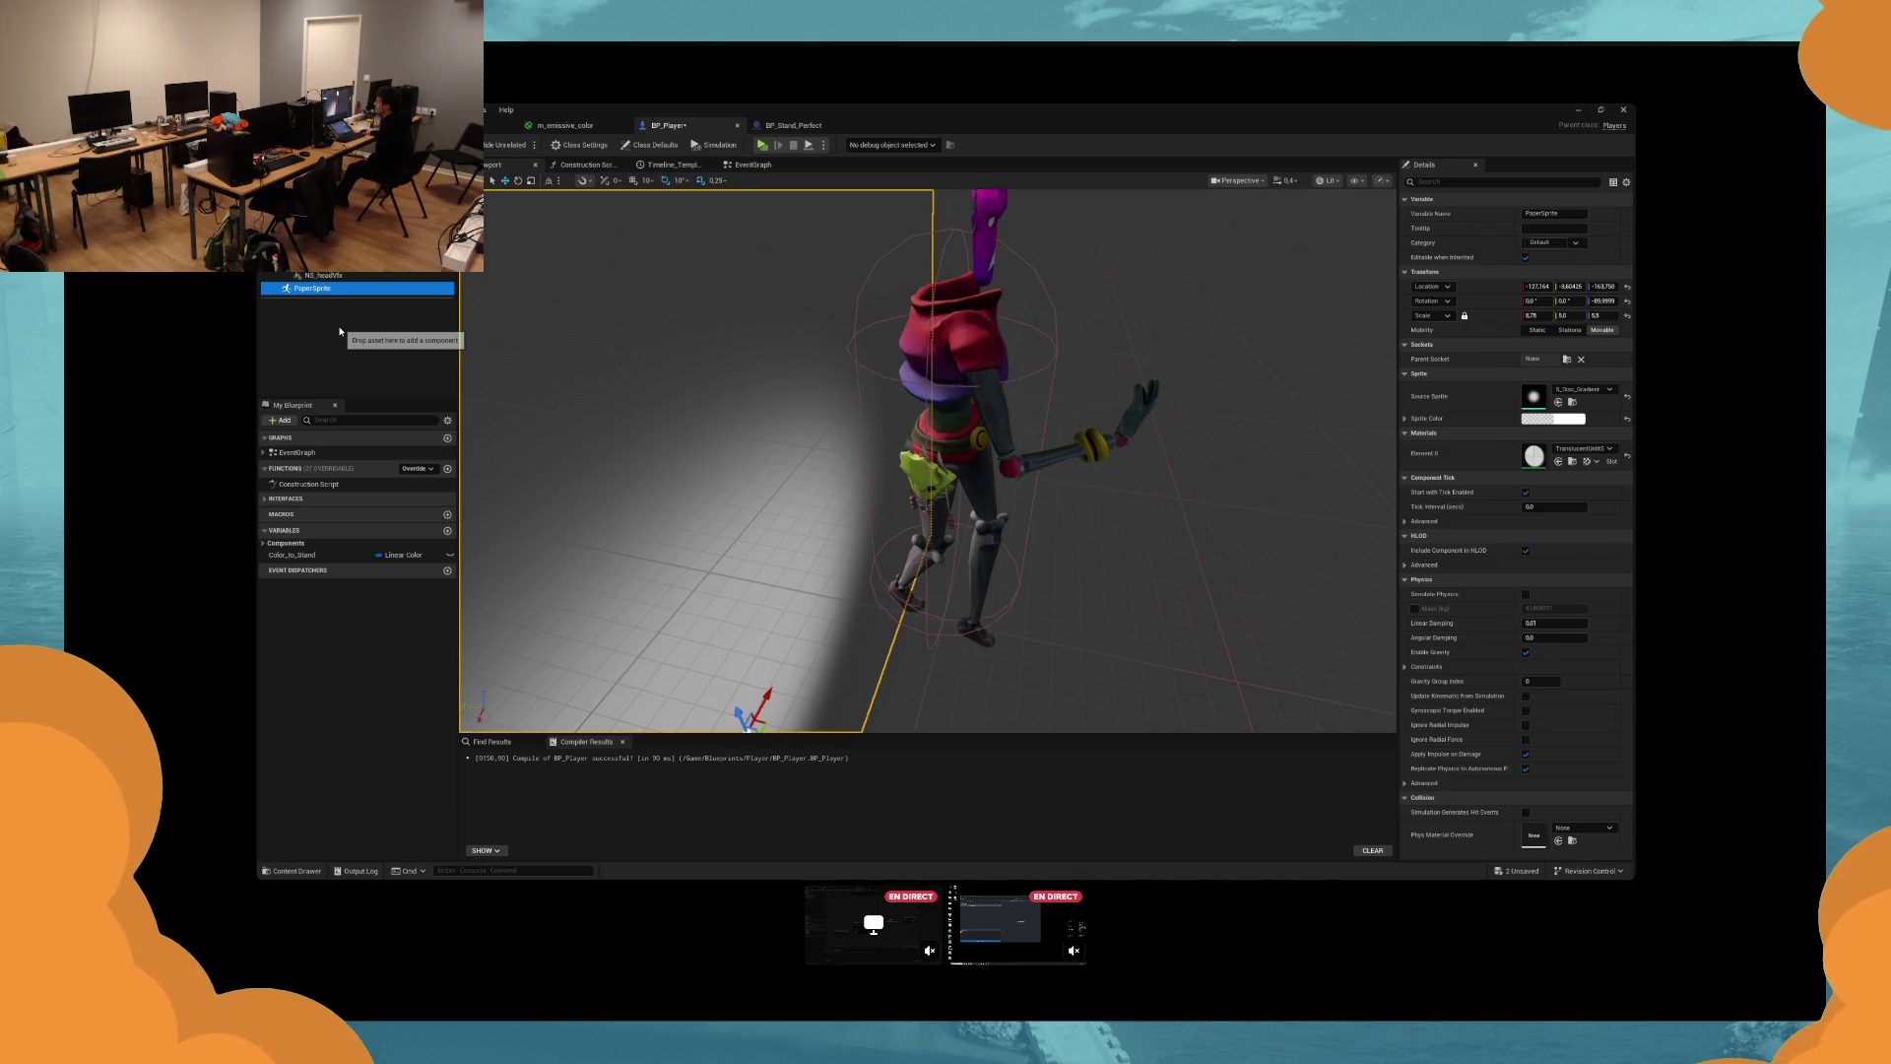
# Give the sprite the glowing image, reset location and scale, roll -80, tint black, then play-test.
pyautogui.click(1067, 388)
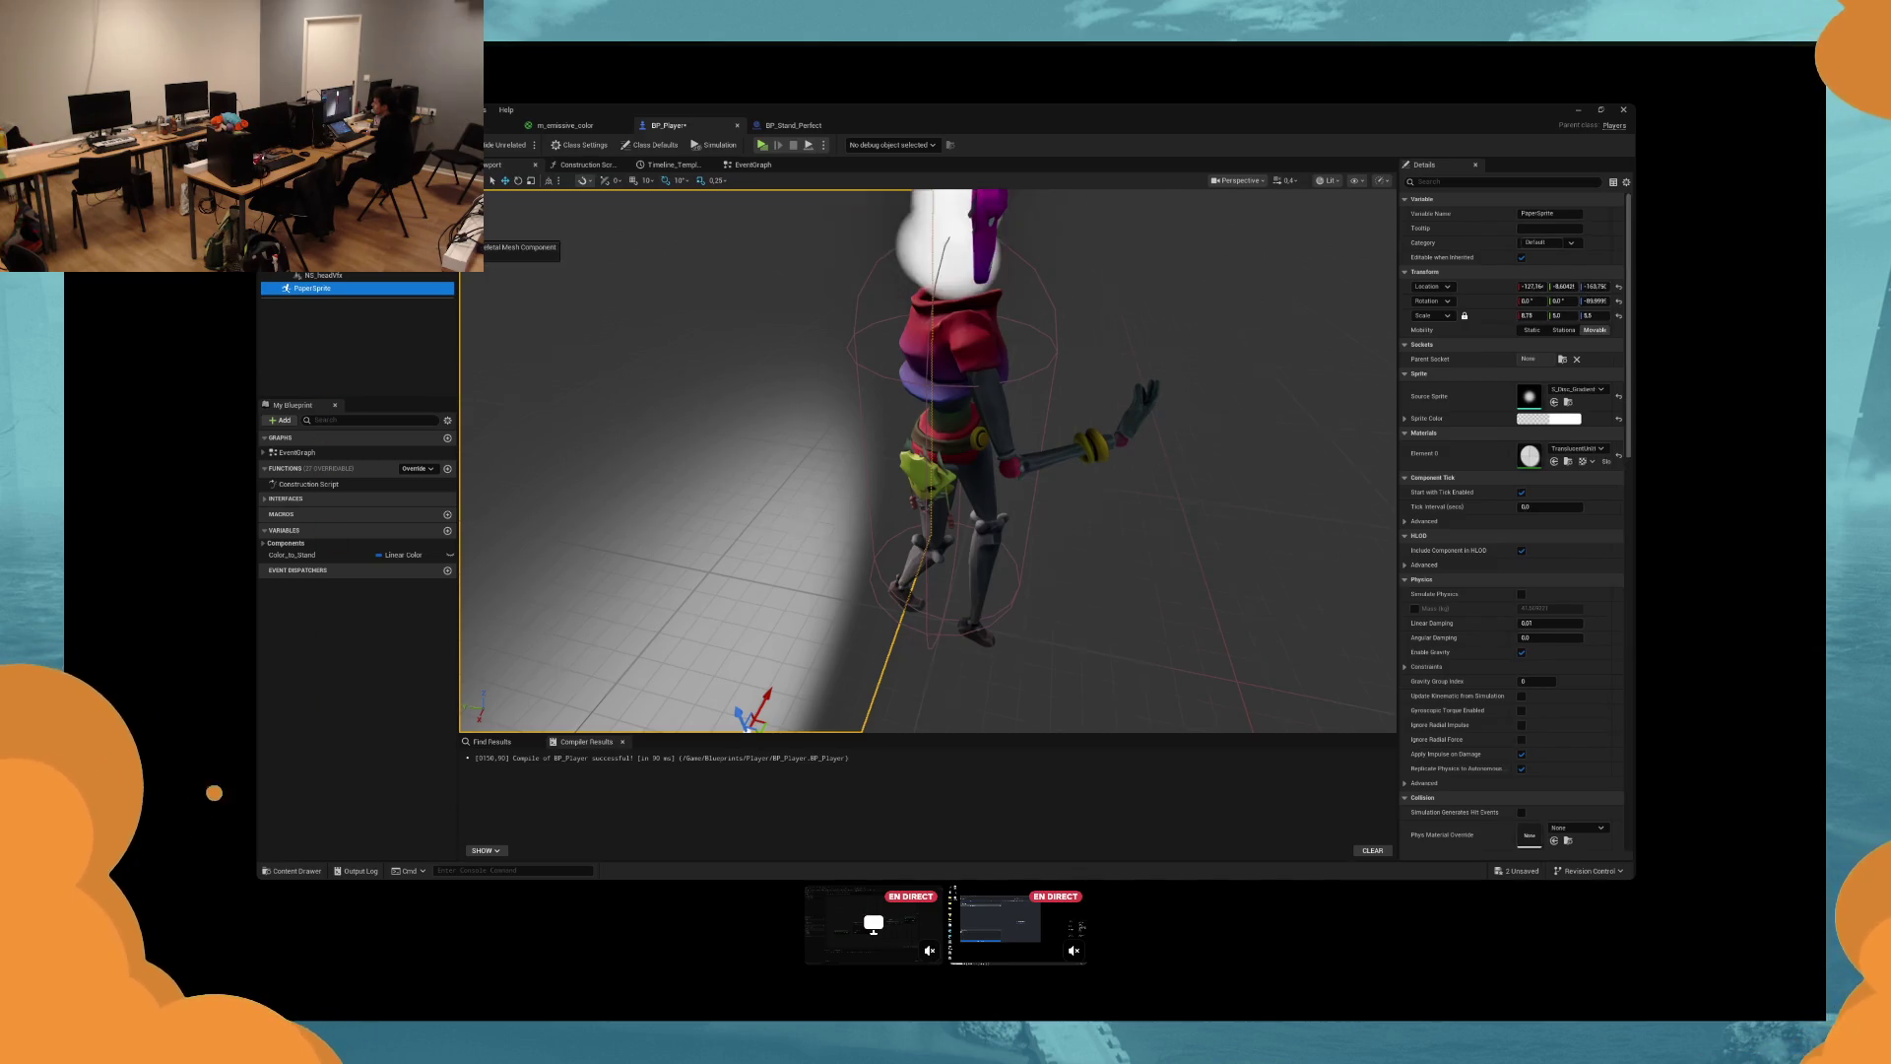
pyautogui.click(1620, 287)
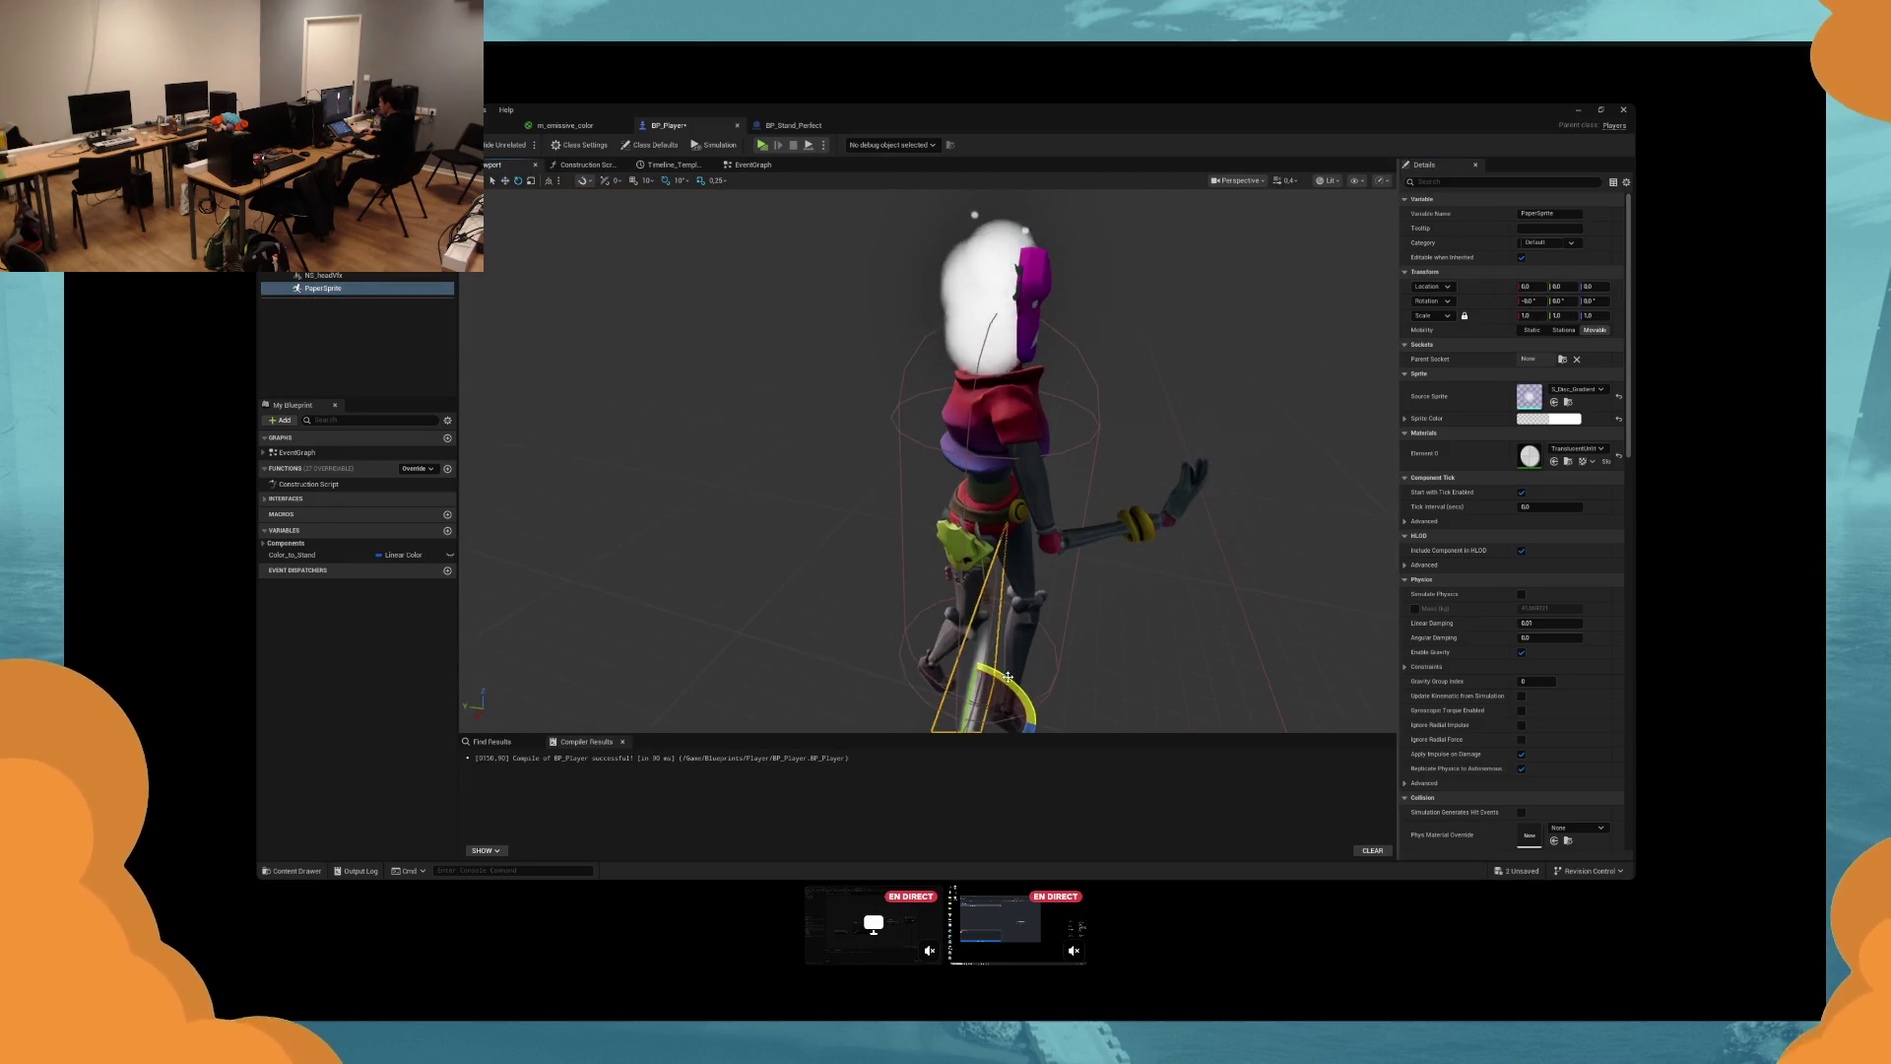
pyautogui.click(1618, 315)
pyautogui.press('e')
pyautogui.moveTo(1029, 724)
pyautogui.mouseDown()
pyautogui.moveTo(975, 729)
pyautogui.moveTo(921, 679)
pyautogui.mouseUp()
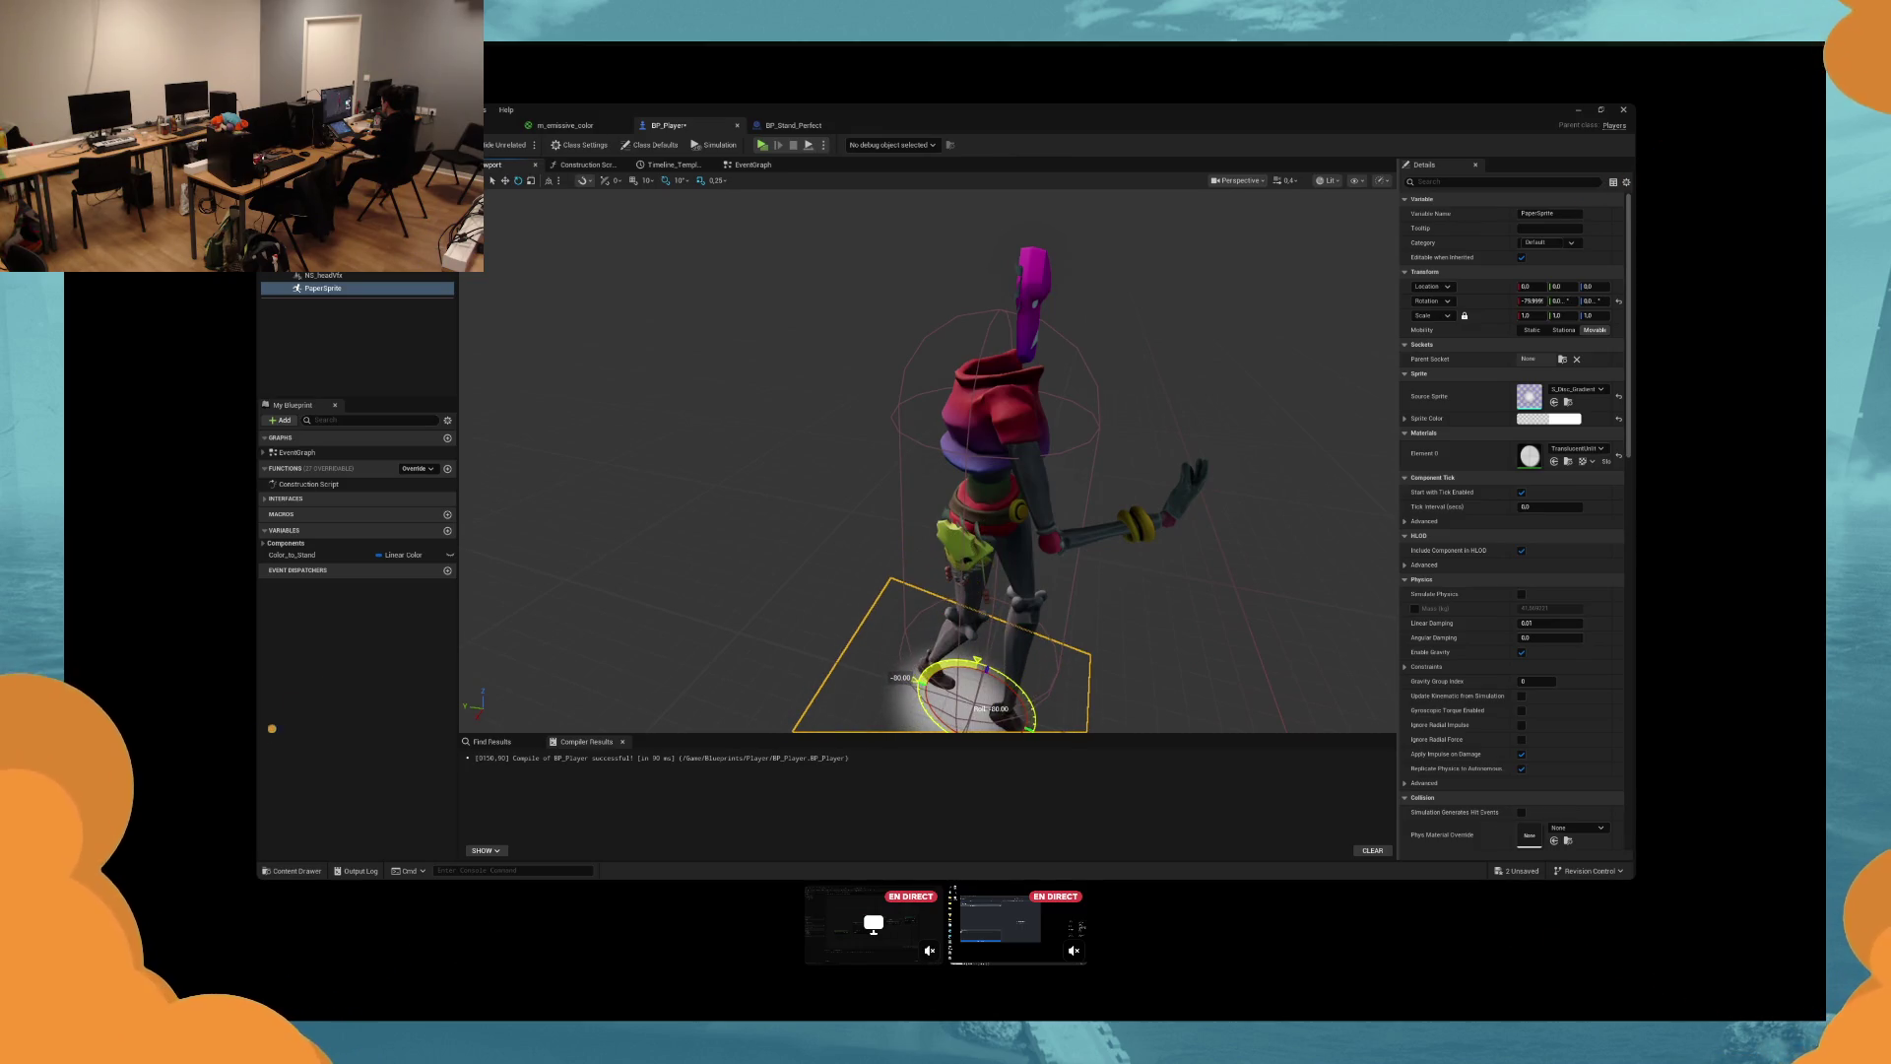
pyautogui.click(1548, 418)
pyautogui.moveTo(985, 493); pyautogui.dragTo(1132, 458)
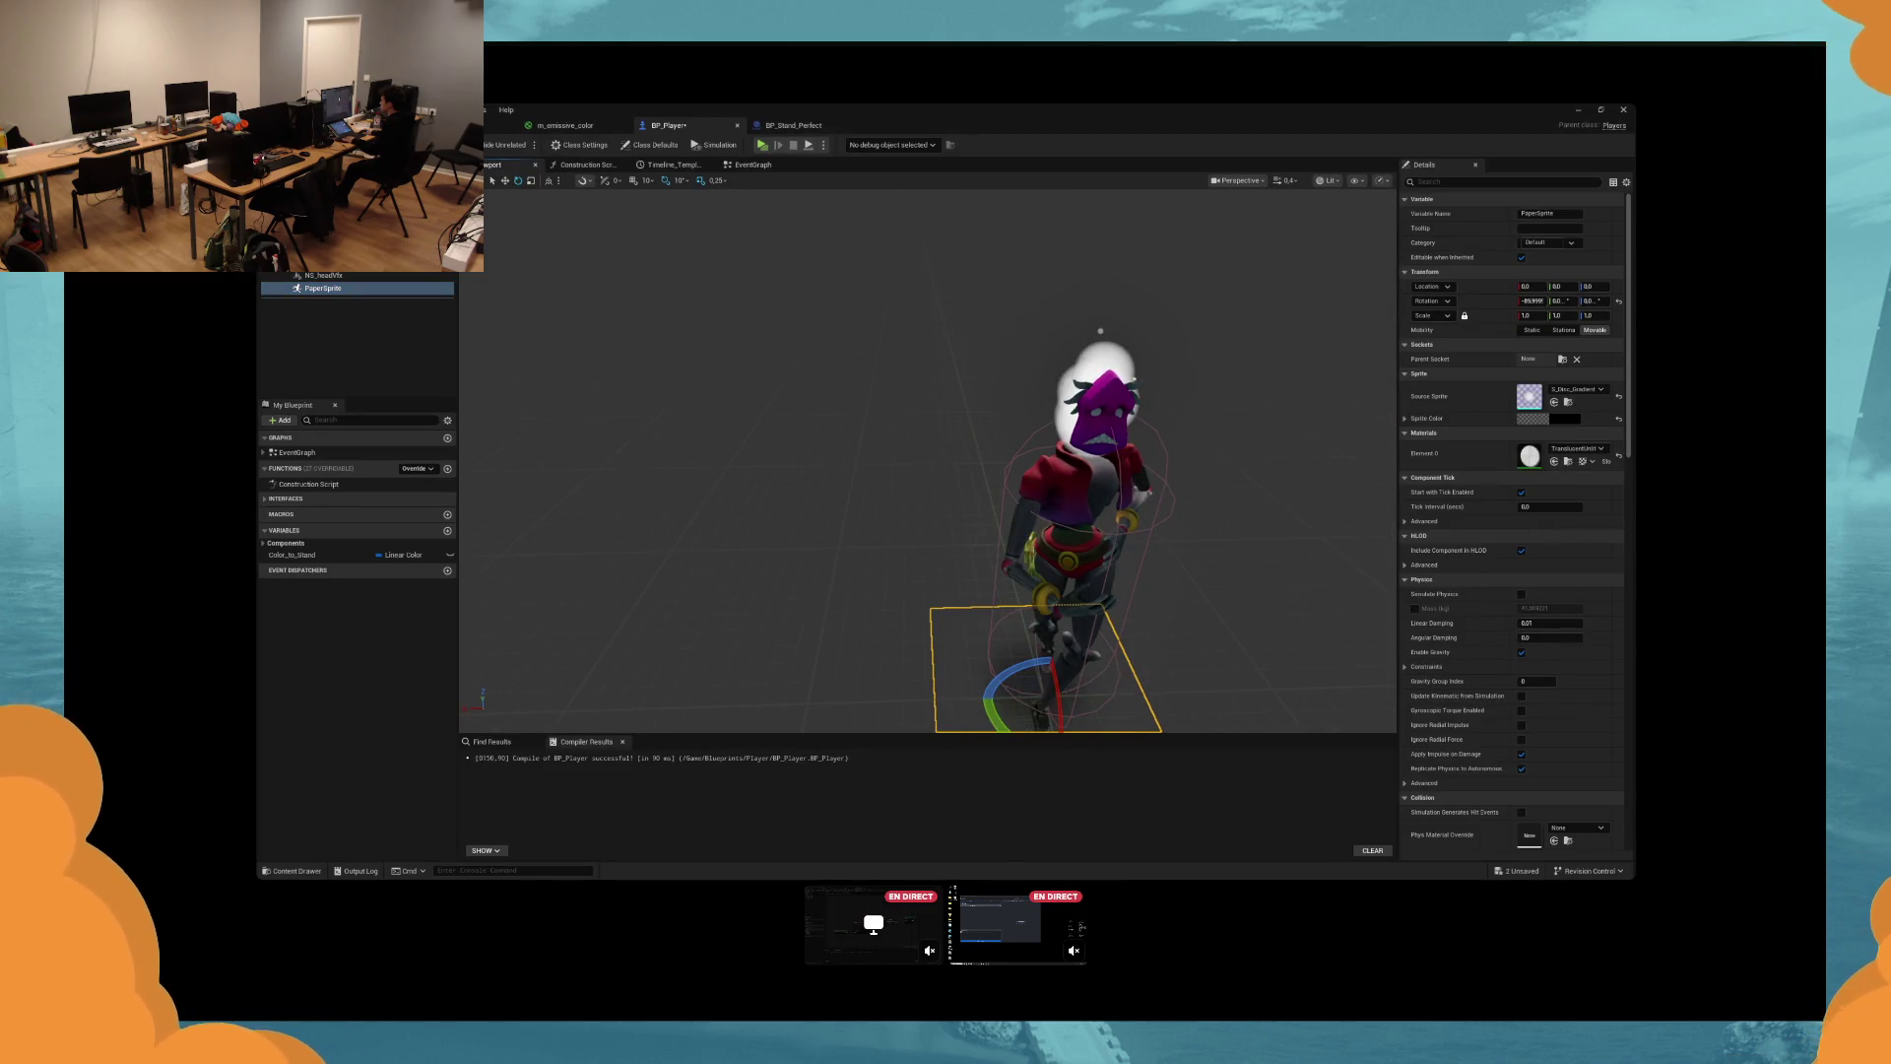
pyautogui.hotkey('alt', 'p')
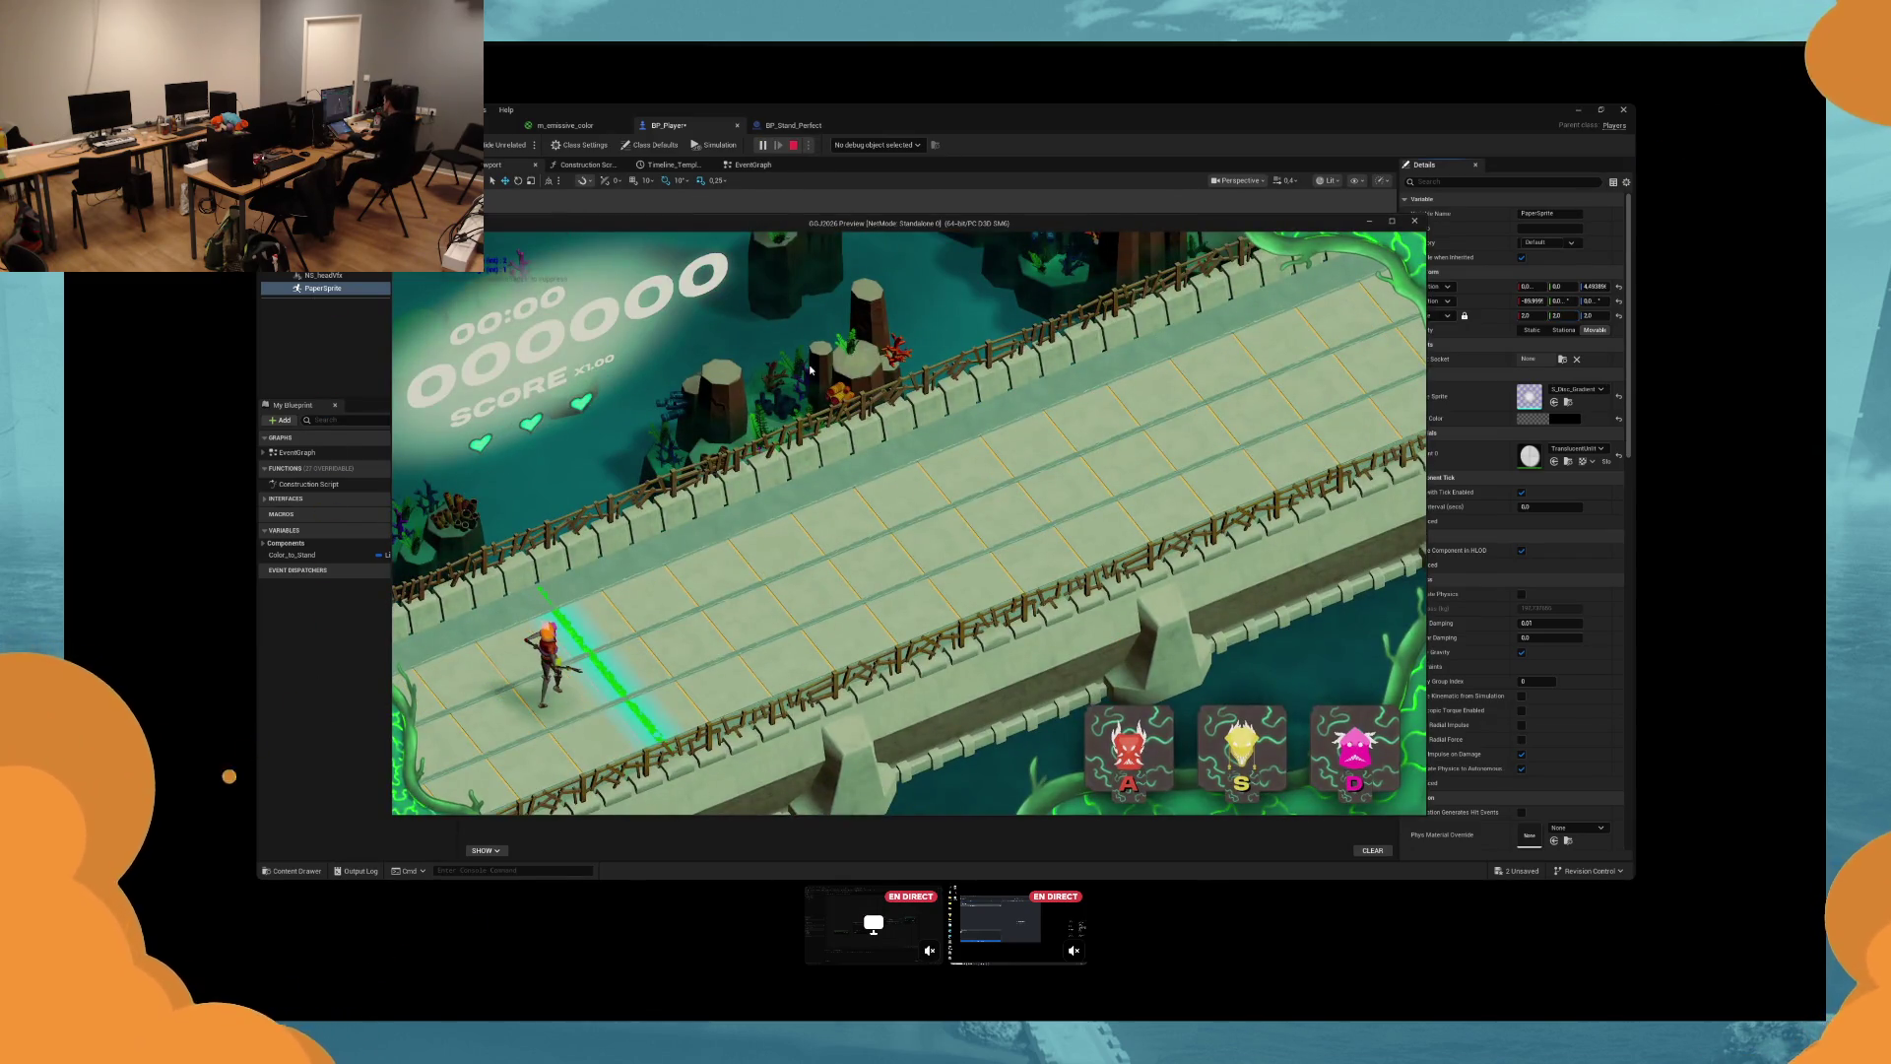
# Try the floor sprite colour at white in a quick play test.
pyautogui.press('Escape')
pyautogui.moveTo(1480, 500); pyautogui.dragTo(1479, 444)
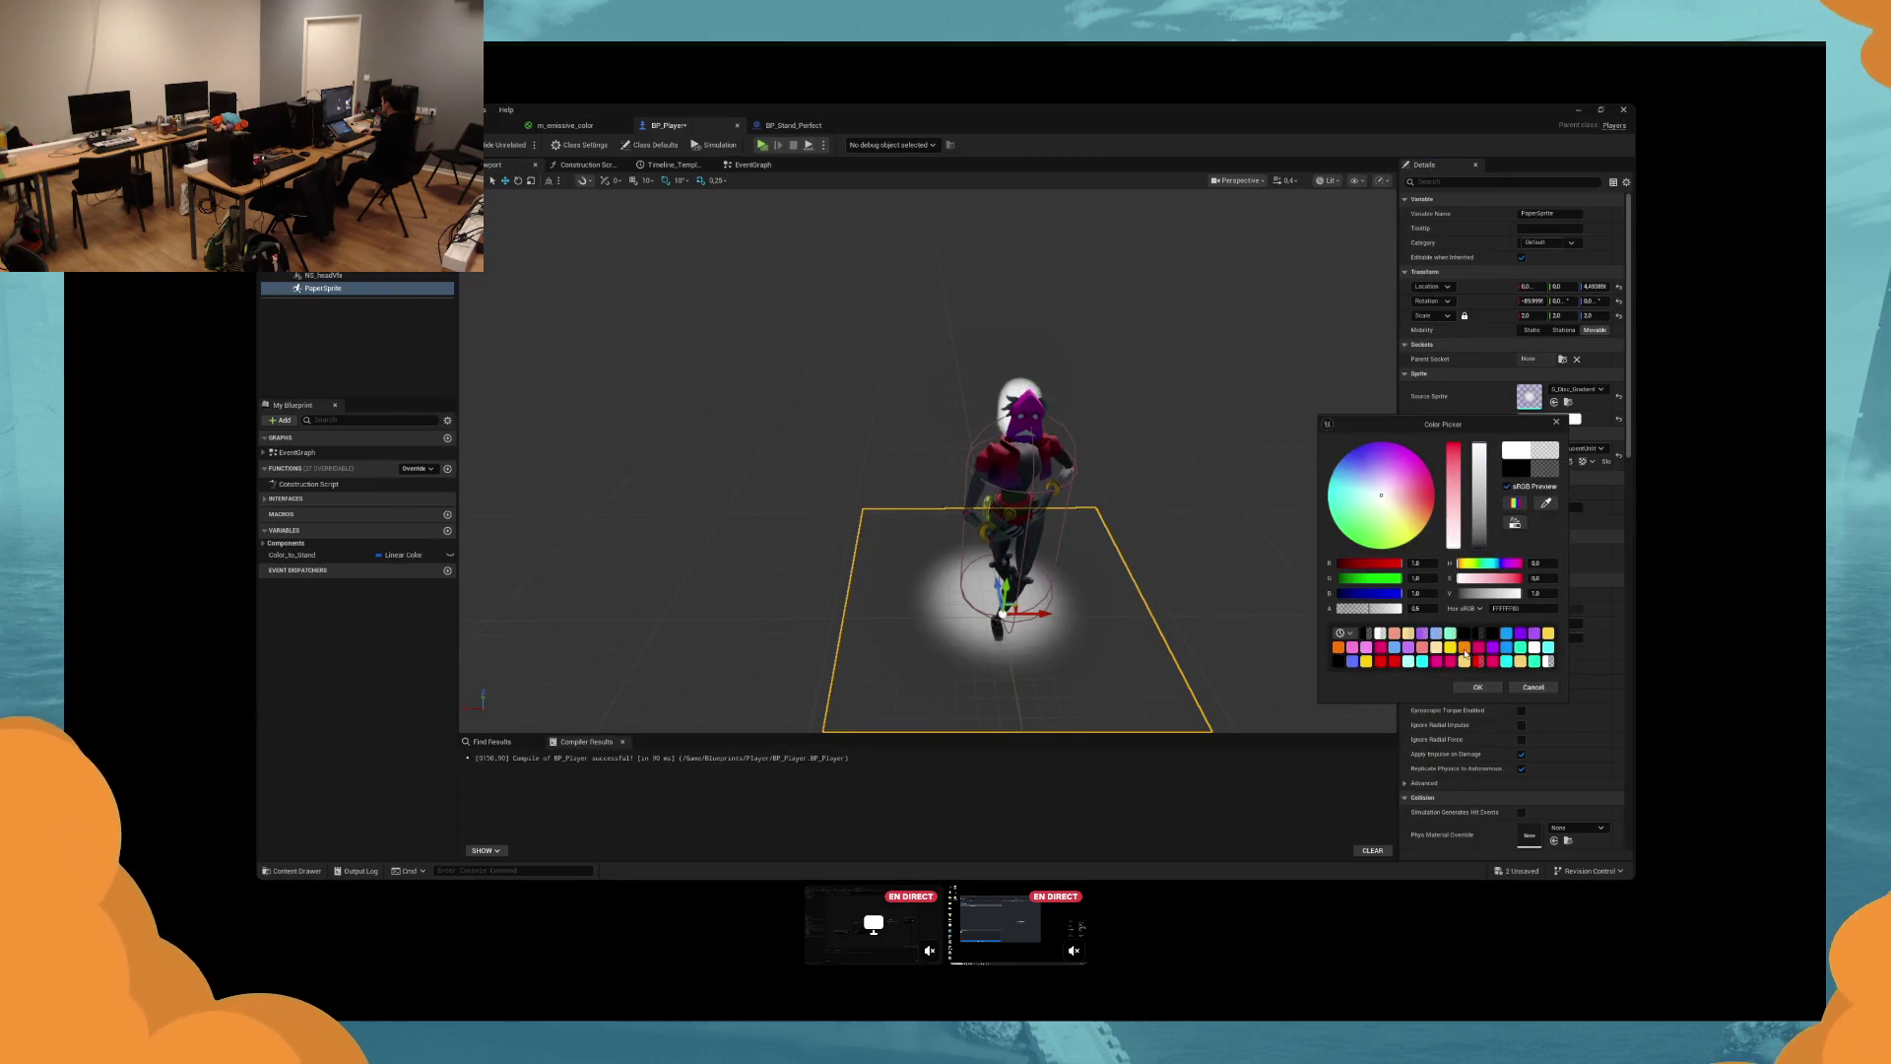
pyautogui.click(765, 145)
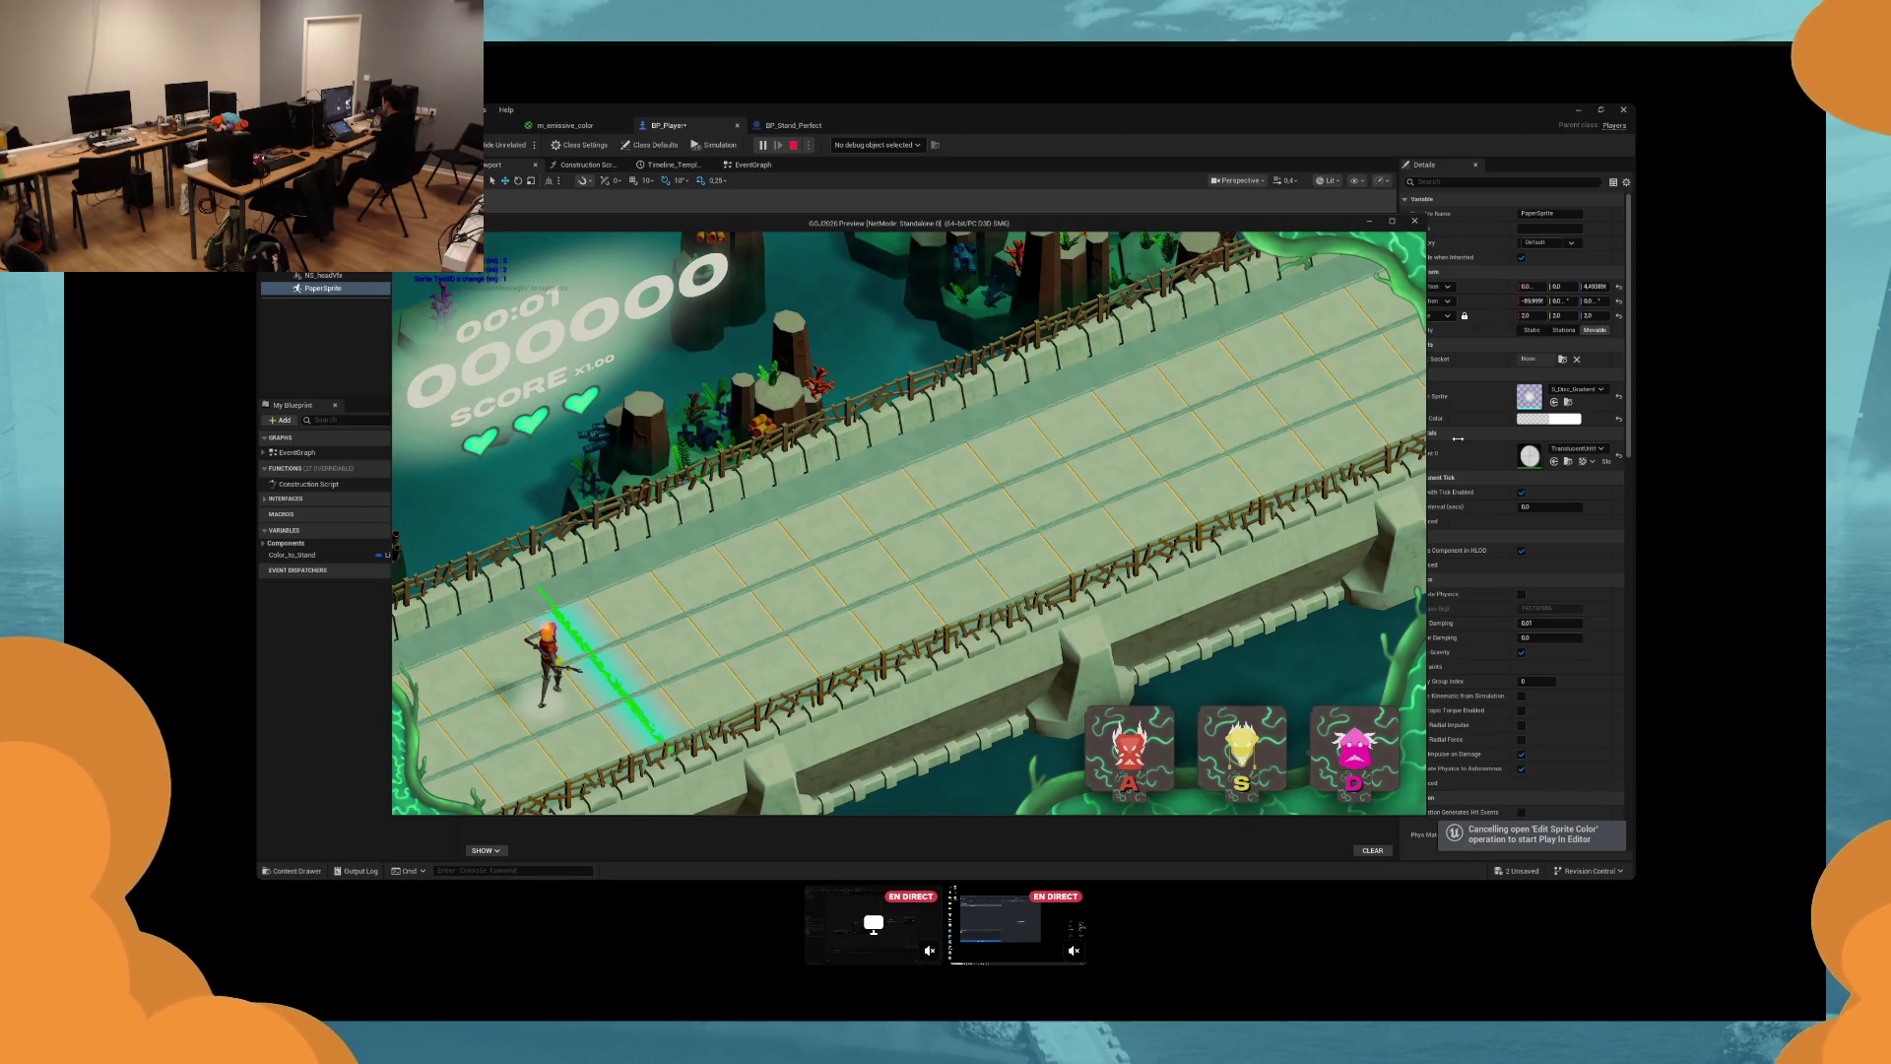
pyautogui.press('Escape')
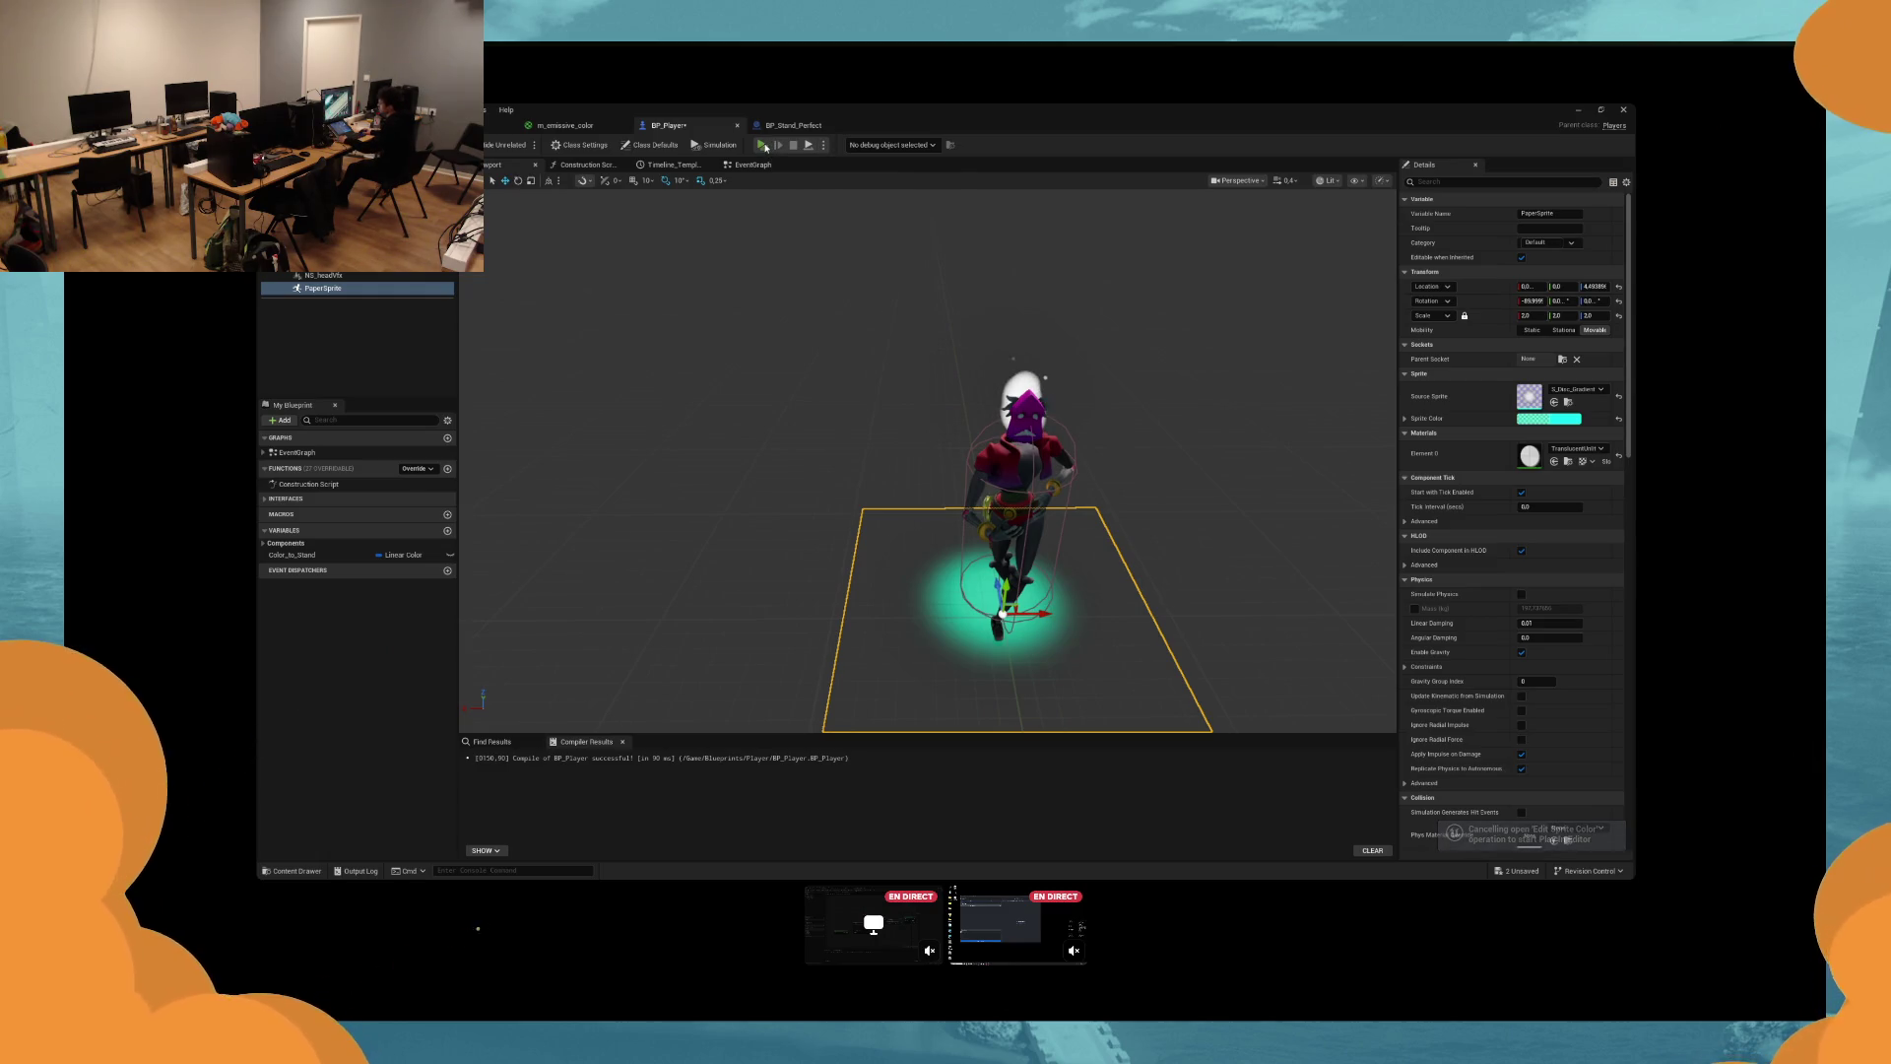
# Set the sprite colour to black (000000FF), play-test again, and focus the view on the sprite.
pyautogui.click(764, 145)
pyautogui.press('Escape')
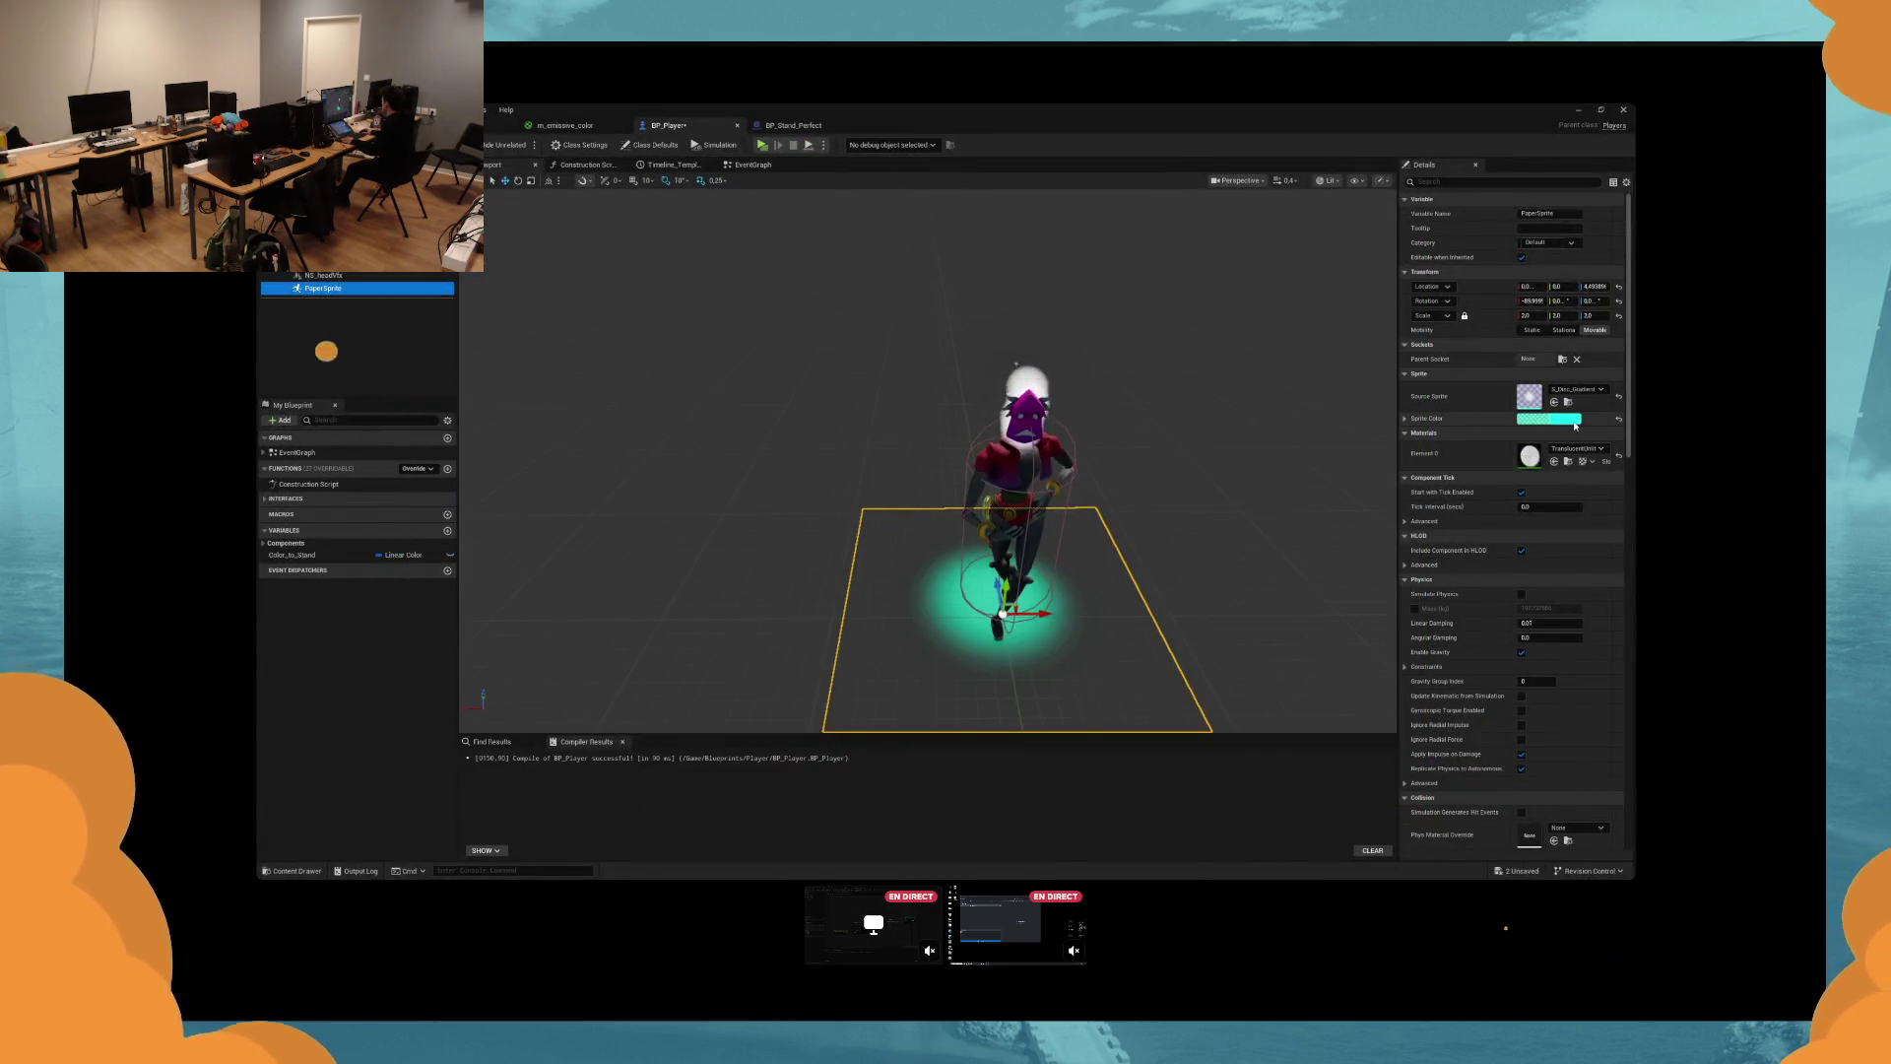
pyautogui.click(1497, 638)
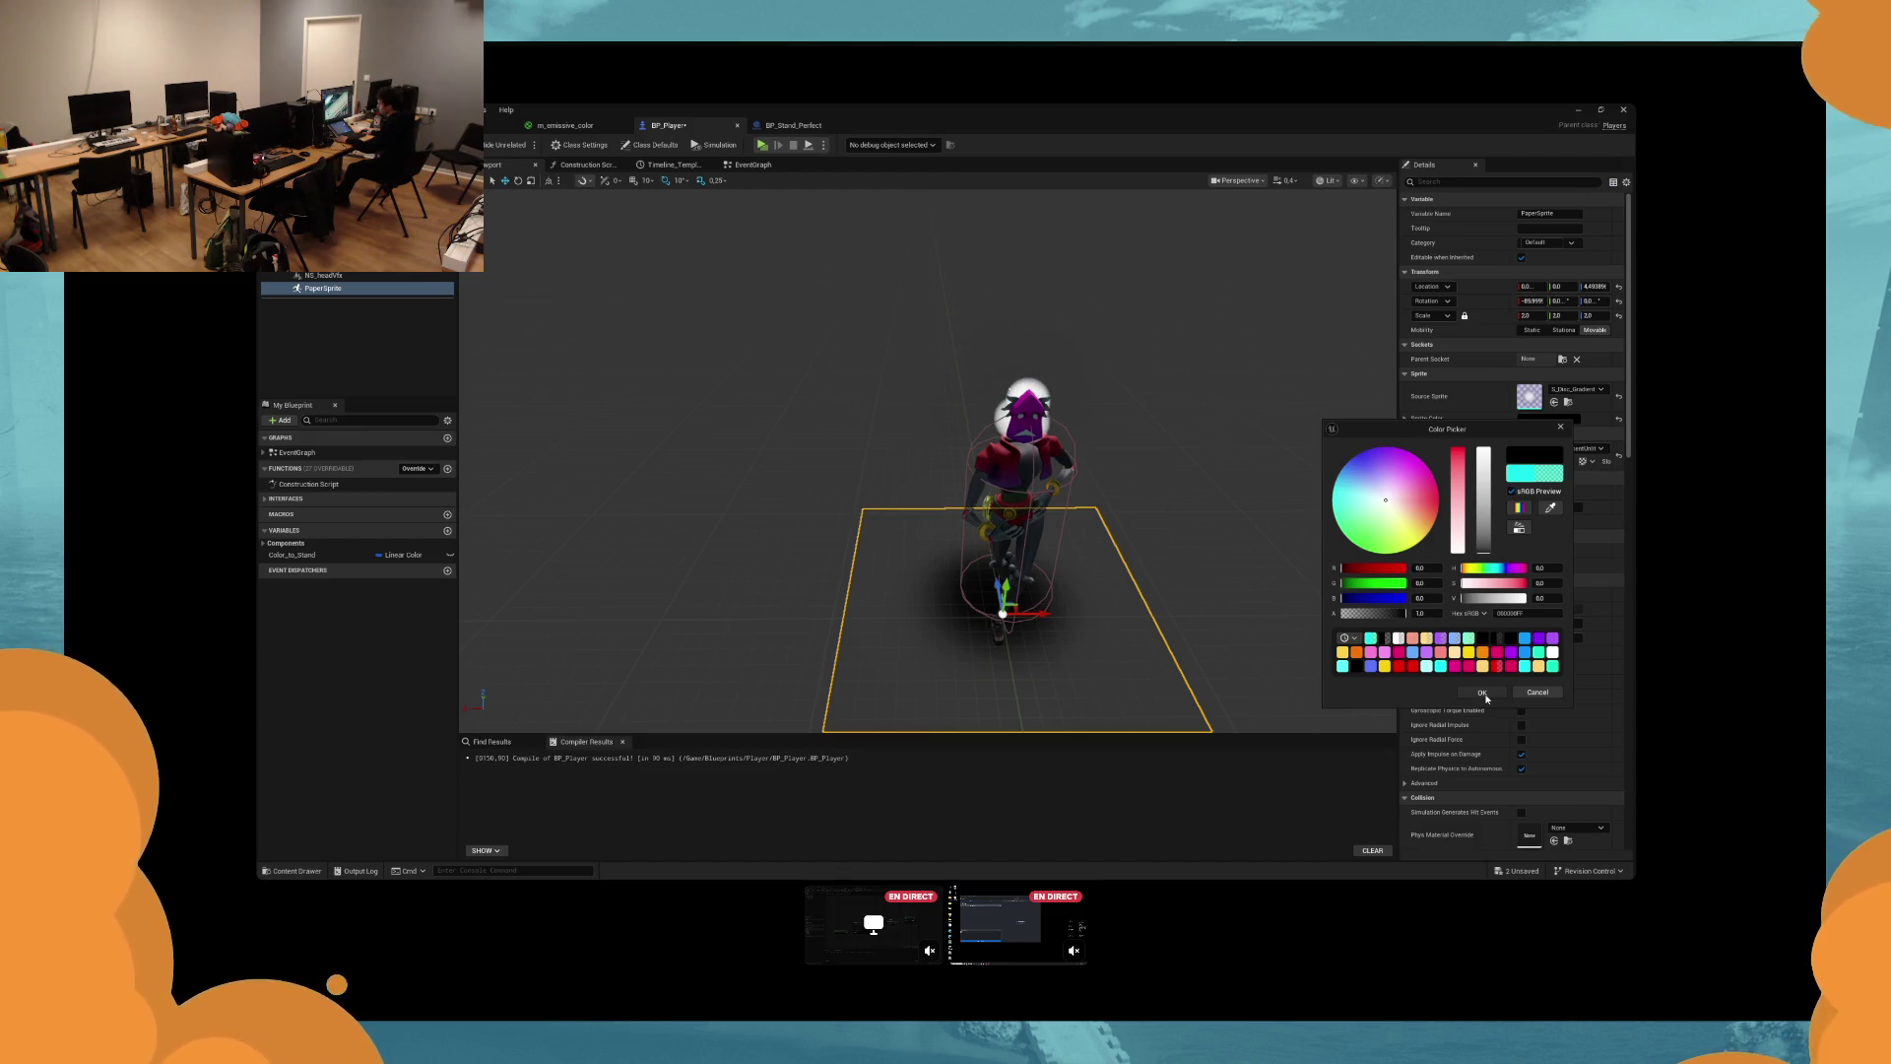
pyautogui.click(1483, 692)
pyautogui.hotkey('alt', 'p')
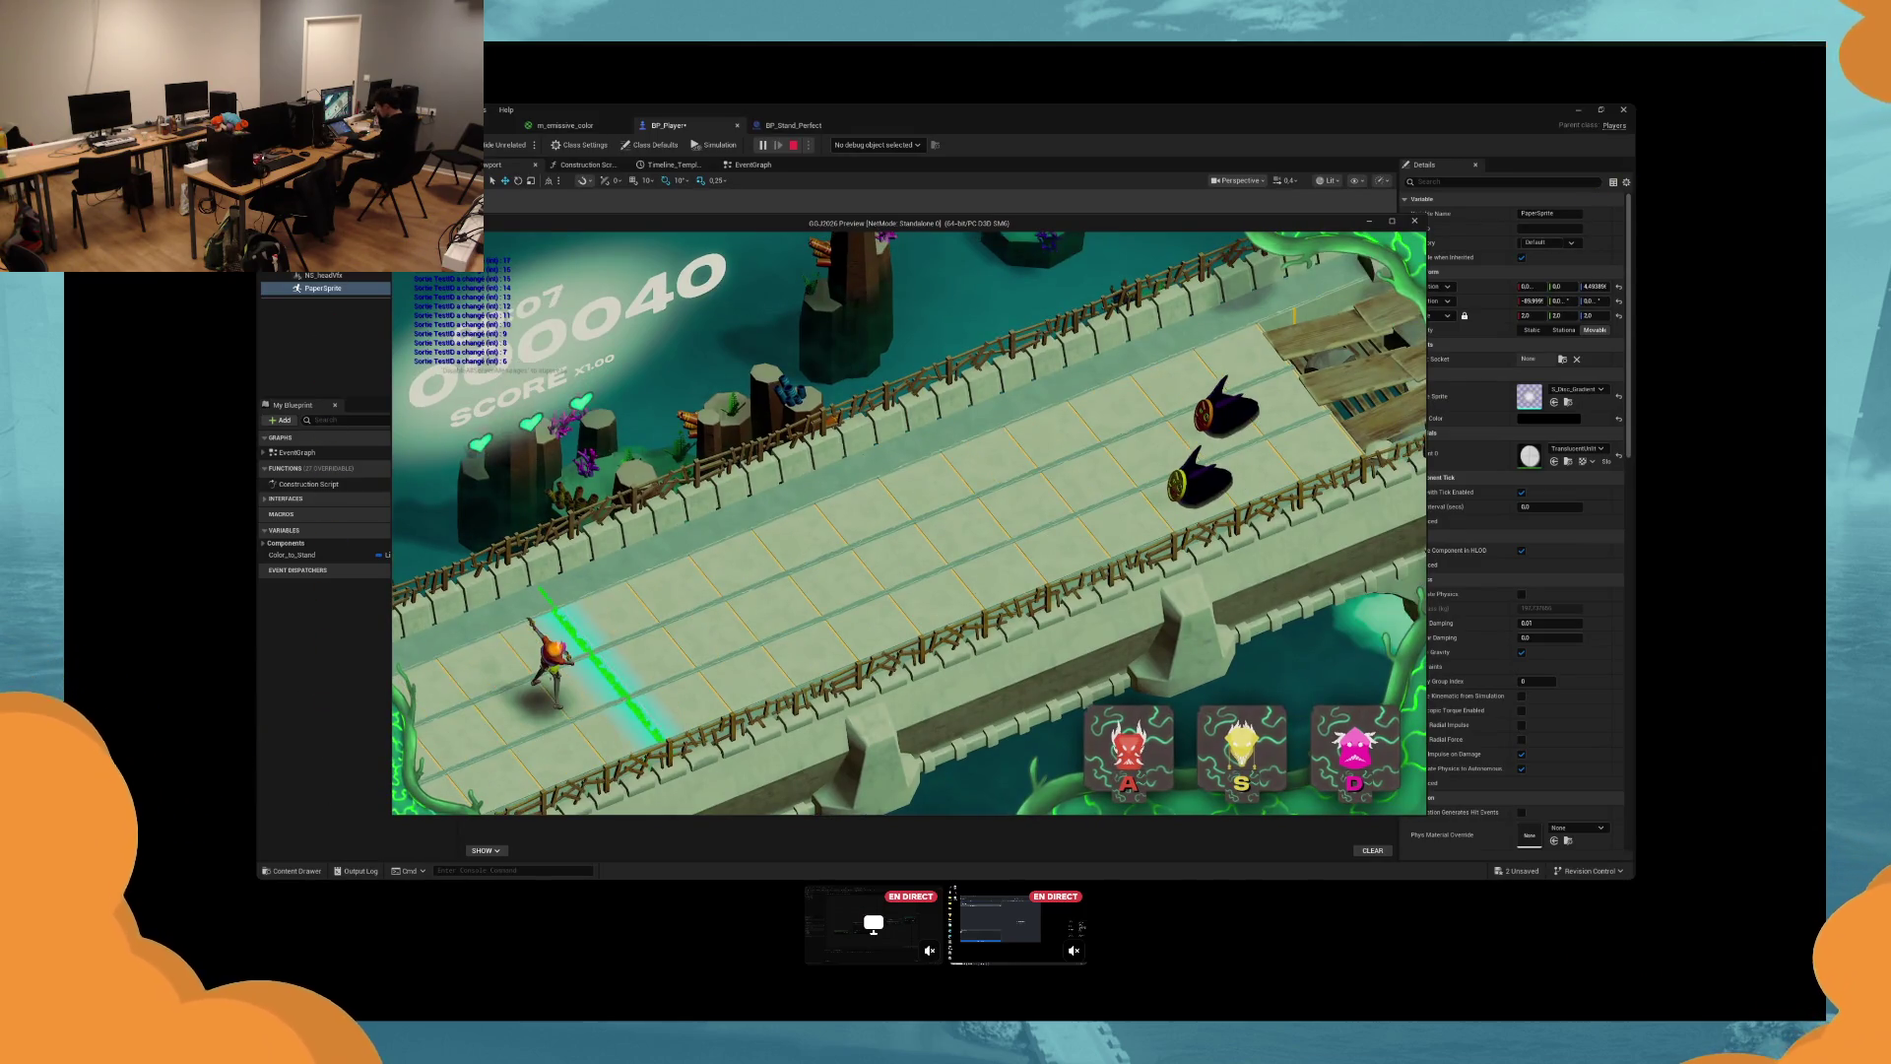
pyautogui.press('Escape')
pyautogui.moveTo(758, 565); pyautogui.dragTo(630, 569)
pyautogui.press('f')
pyautogui.click(326, 429)
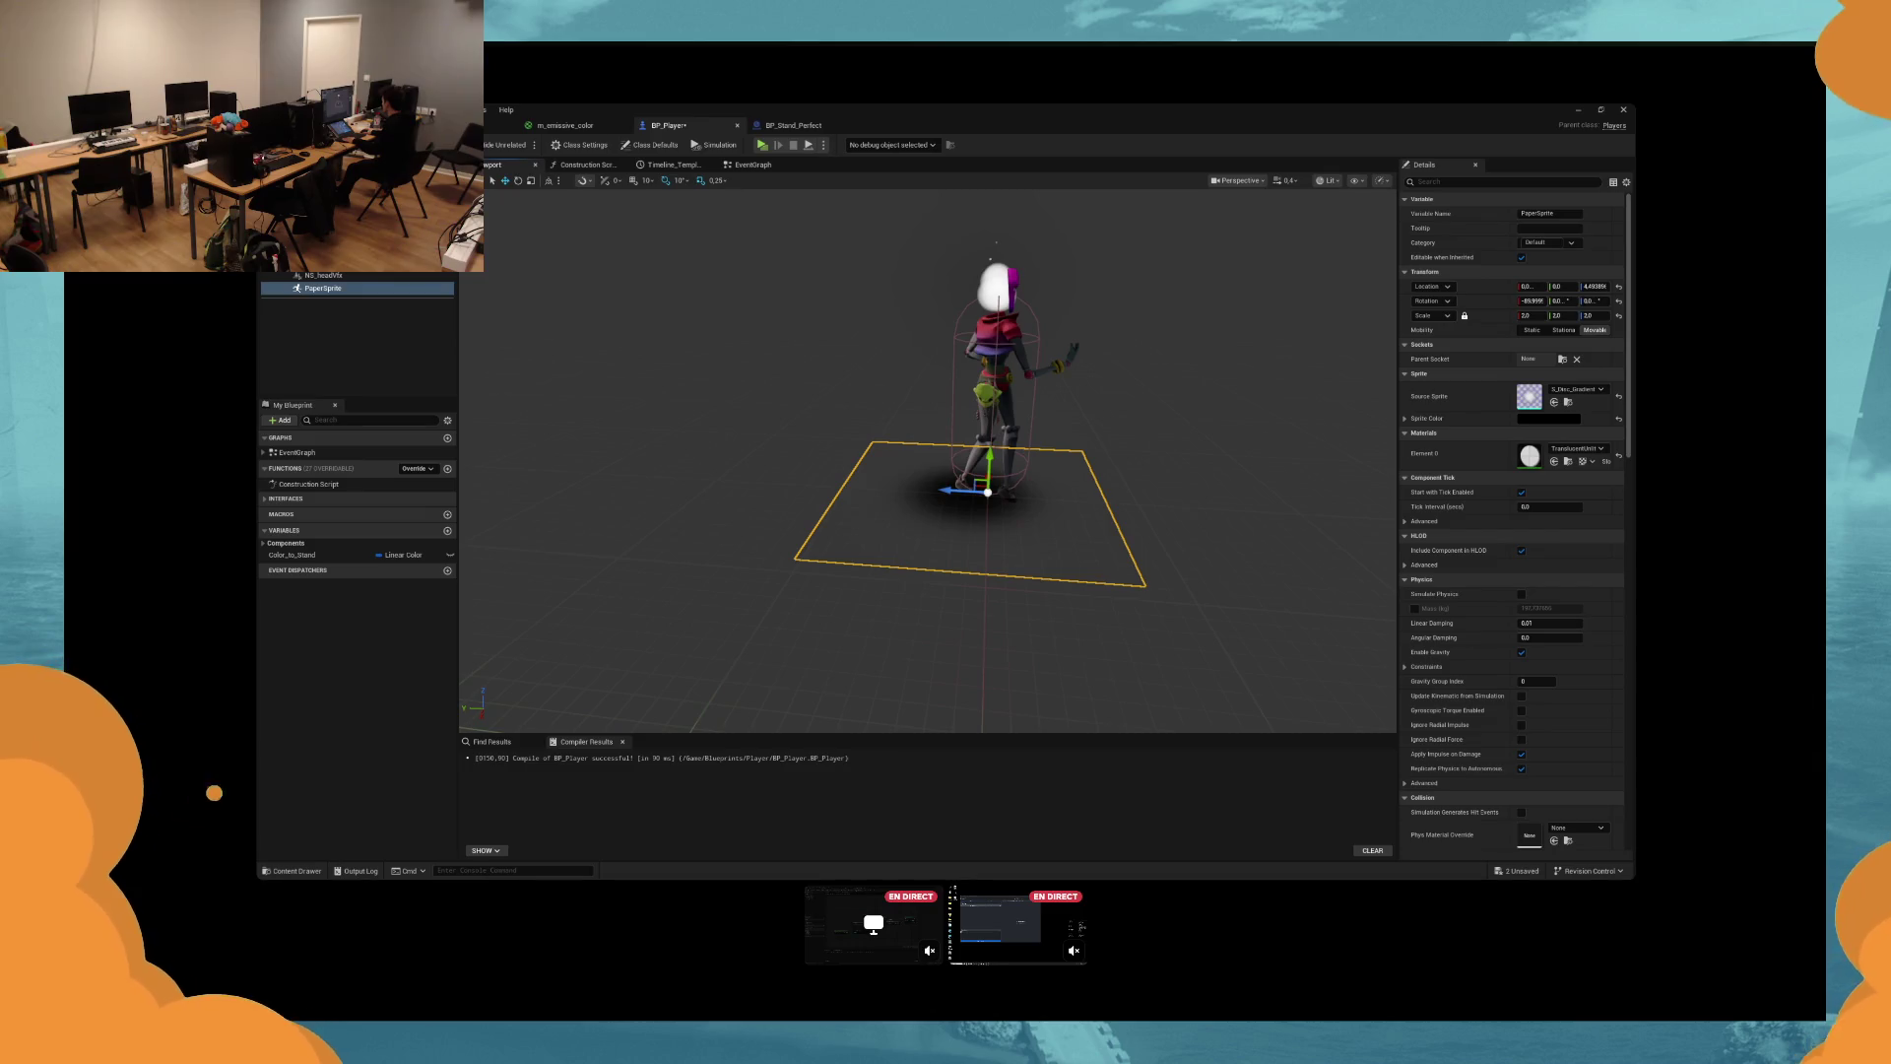
# Move the floor sprite to Location Y 10.4405 and enable Cast Shadow on the character mesh.
pyautogui.moveTo(1561, 286); pyautogui.dragTo(1576, 285)
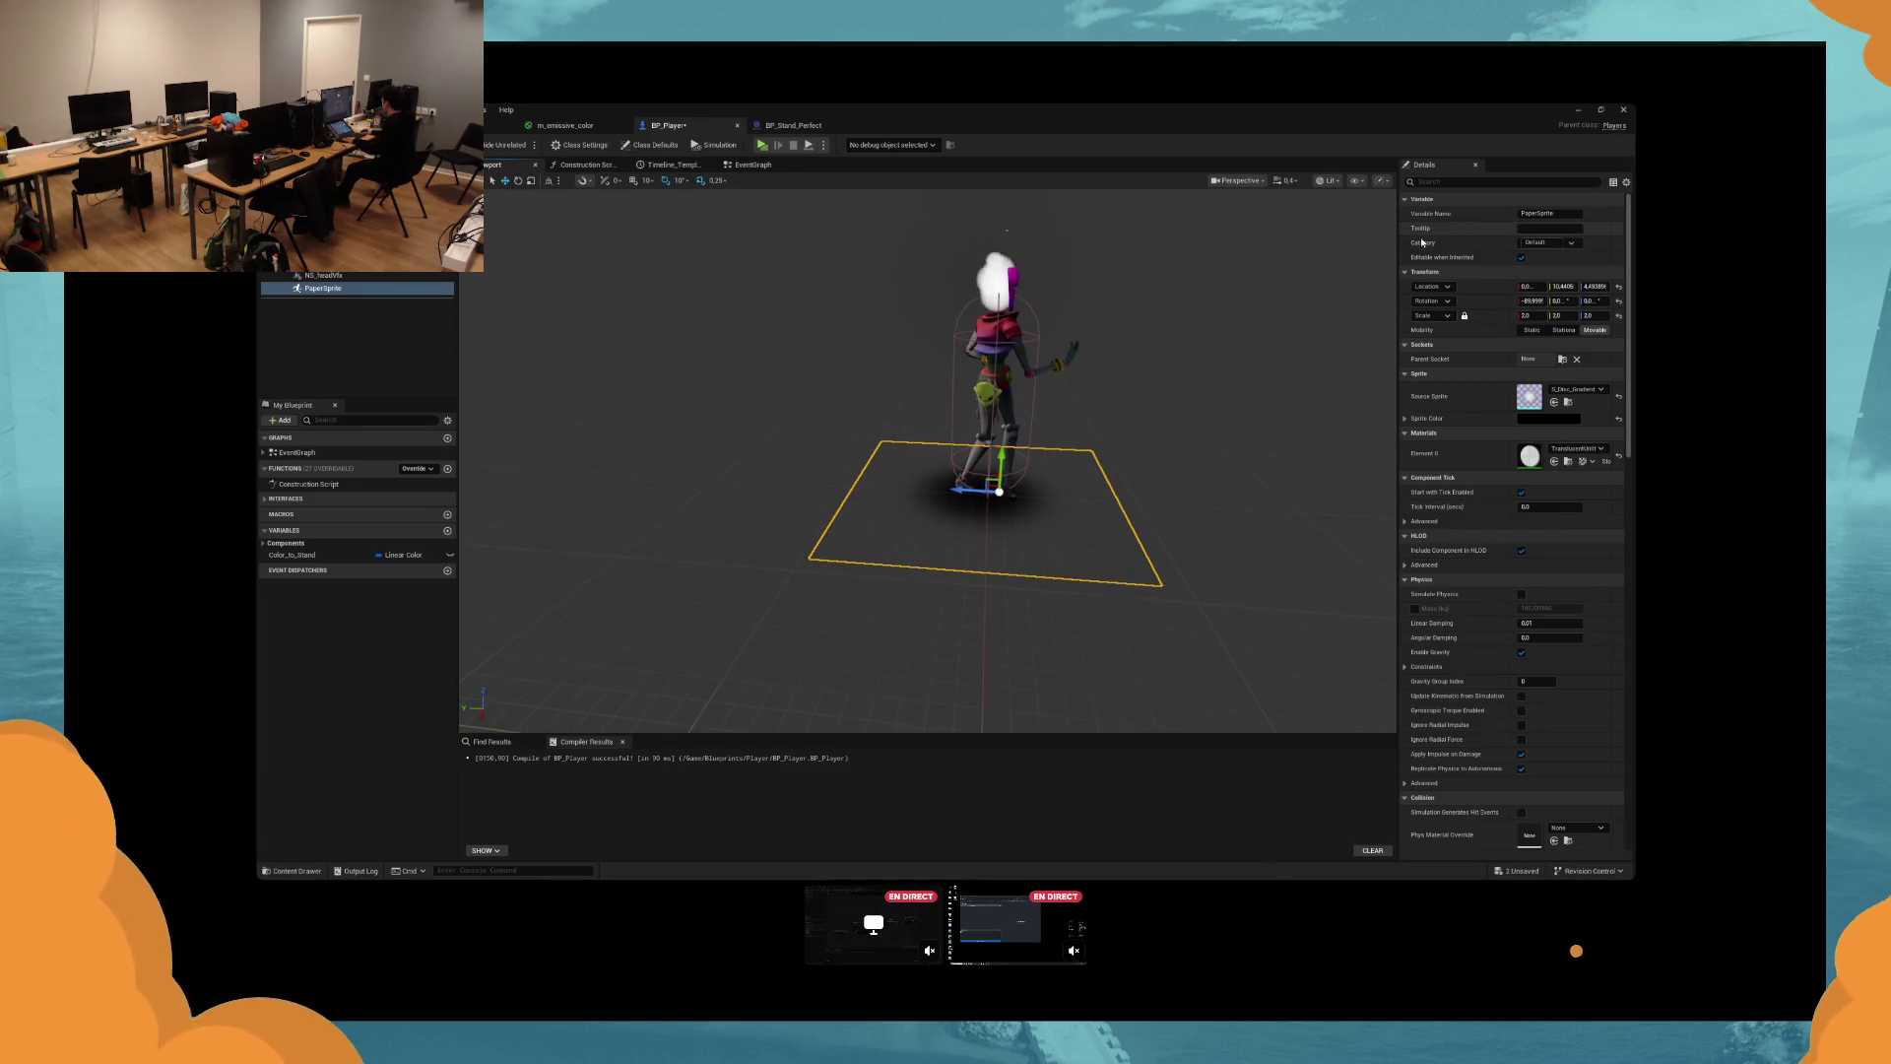
pyautogui.click(989, 394)
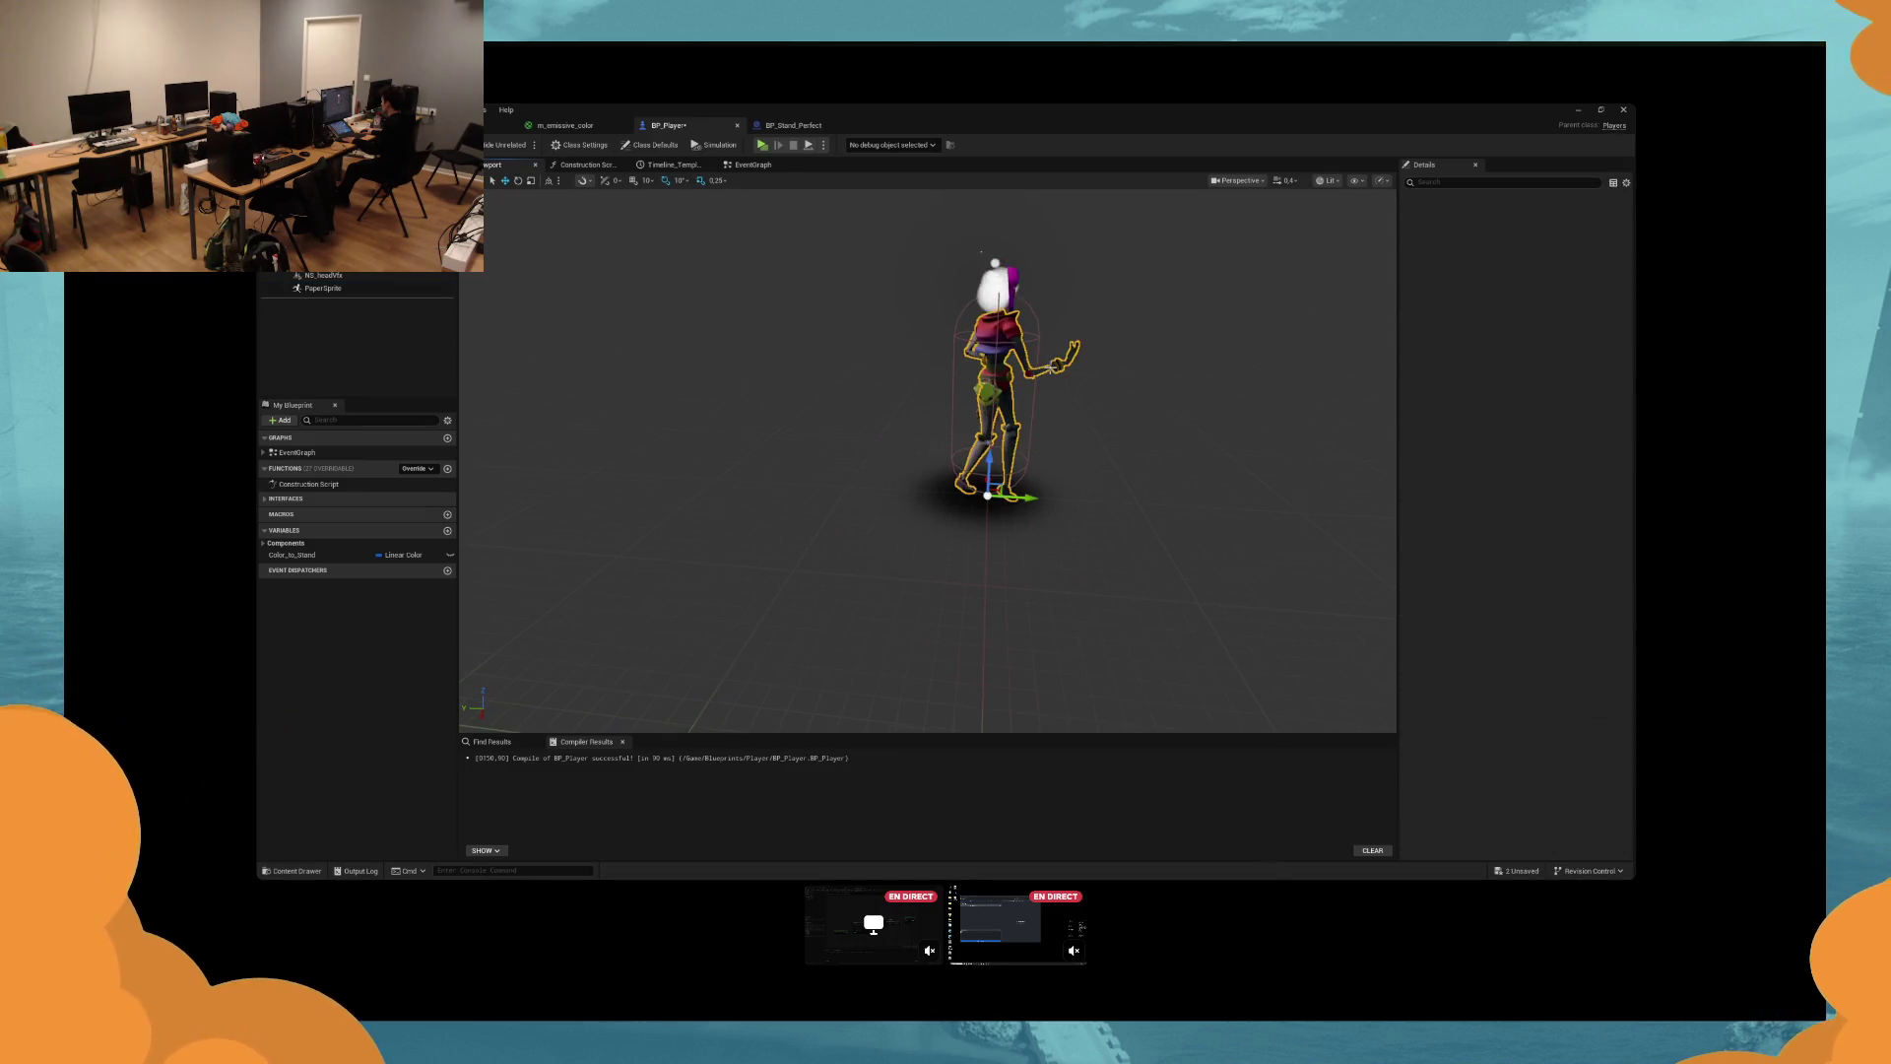
pyautogui.click(1514, 182)
pyautogui.write('ca')
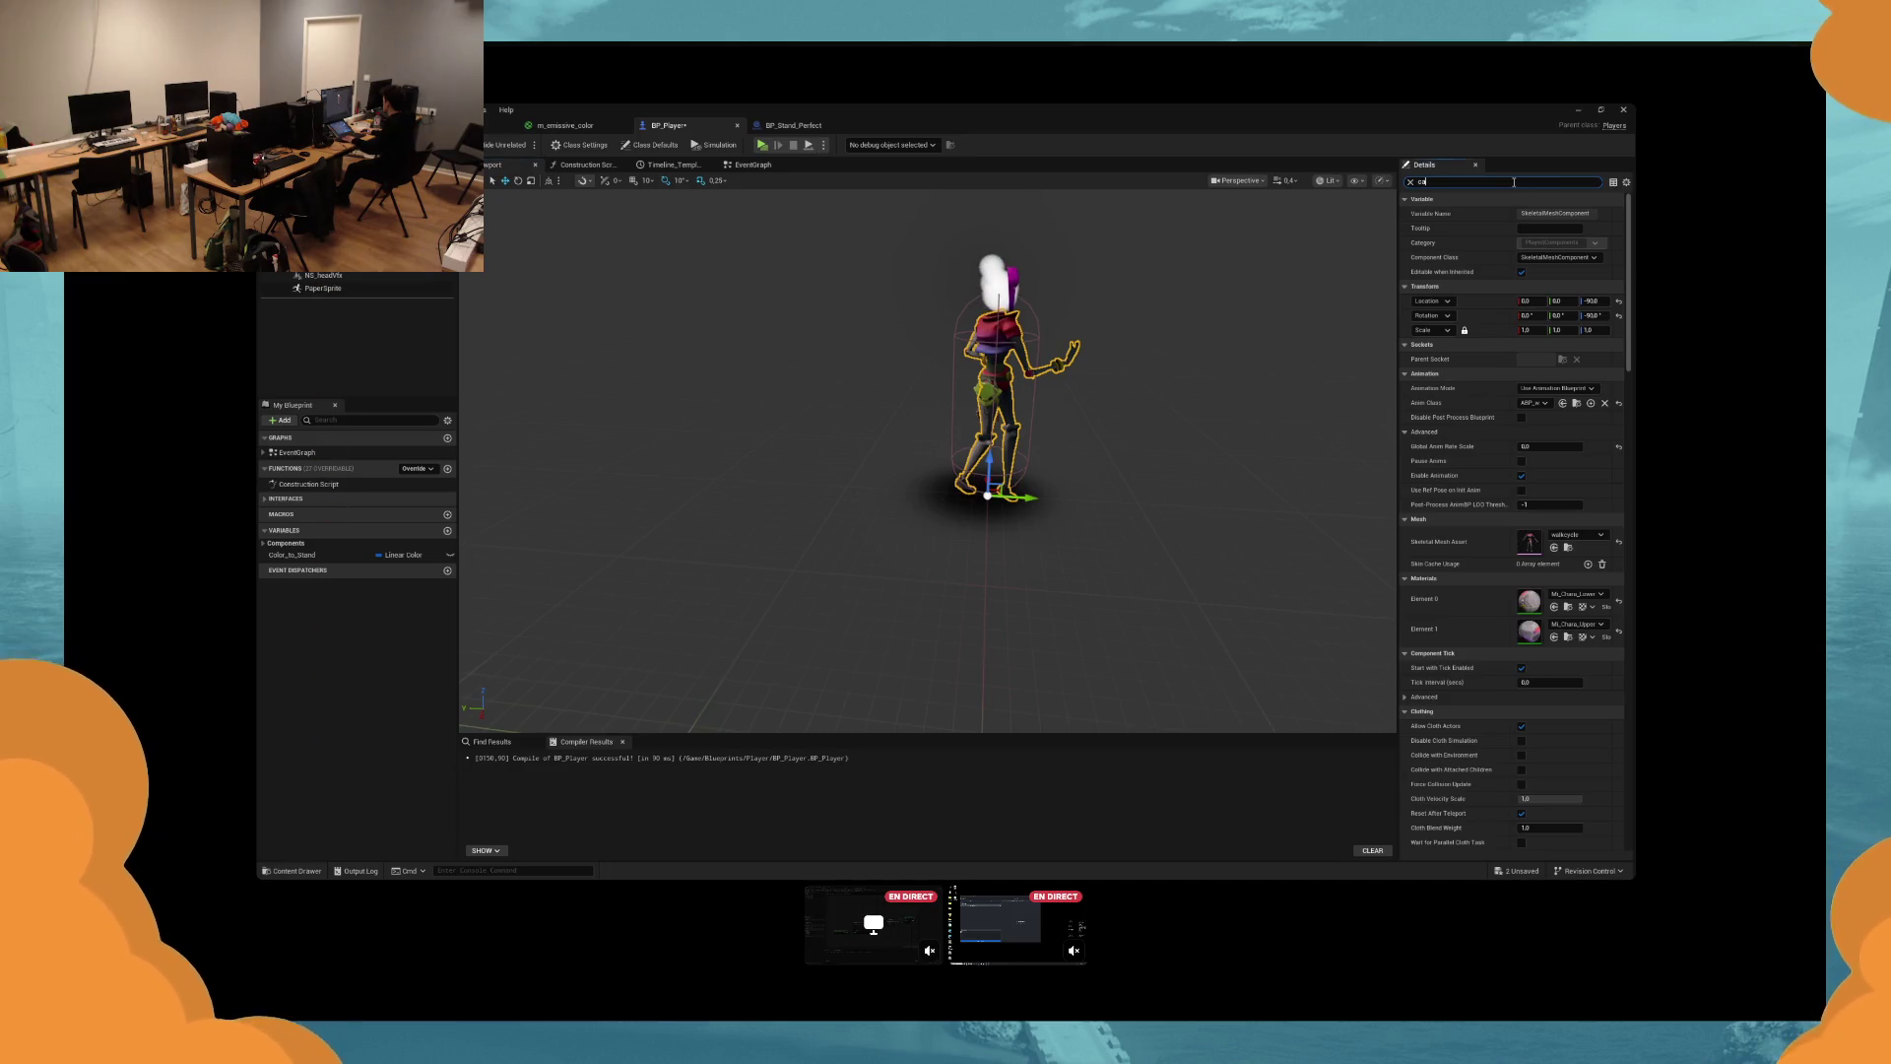
pyautogui.write('st')
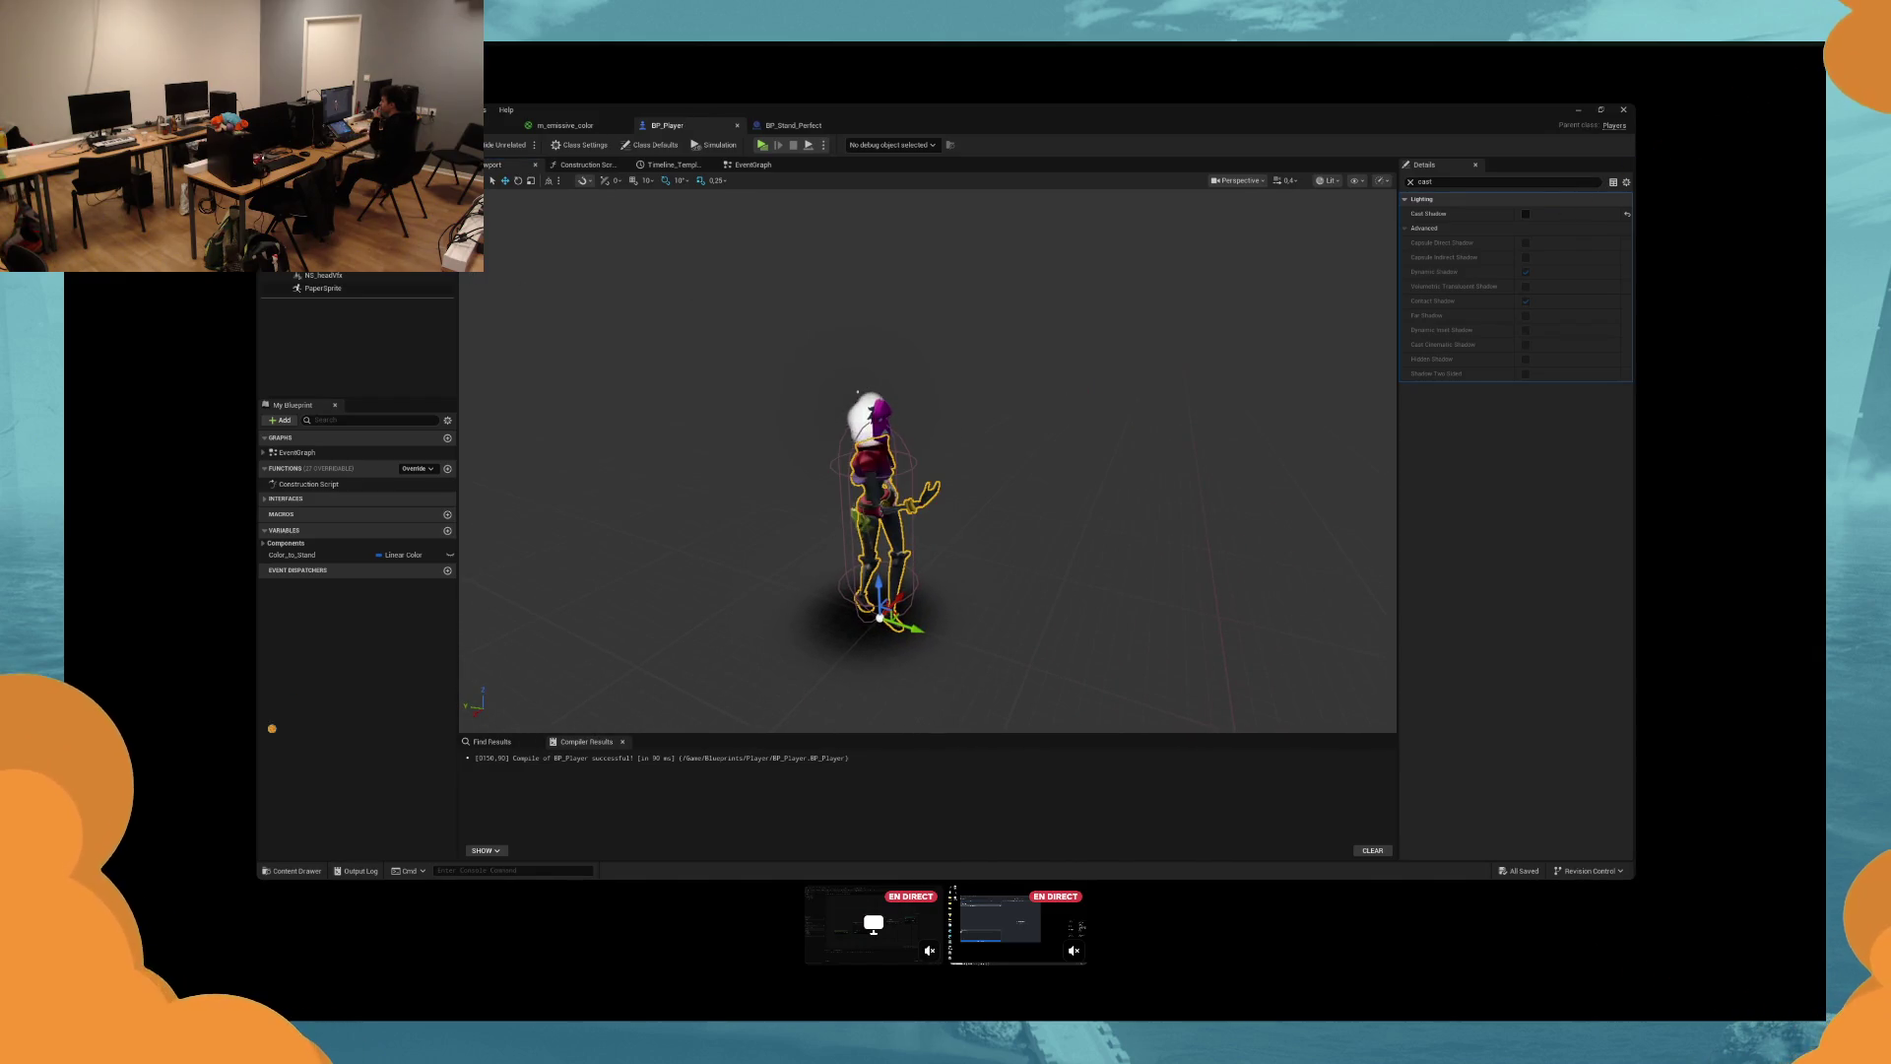
pyautogui.click(1525, 213)
pyautogui.hotkey('ctrl', 's')
pyautogui.click(326, 620)
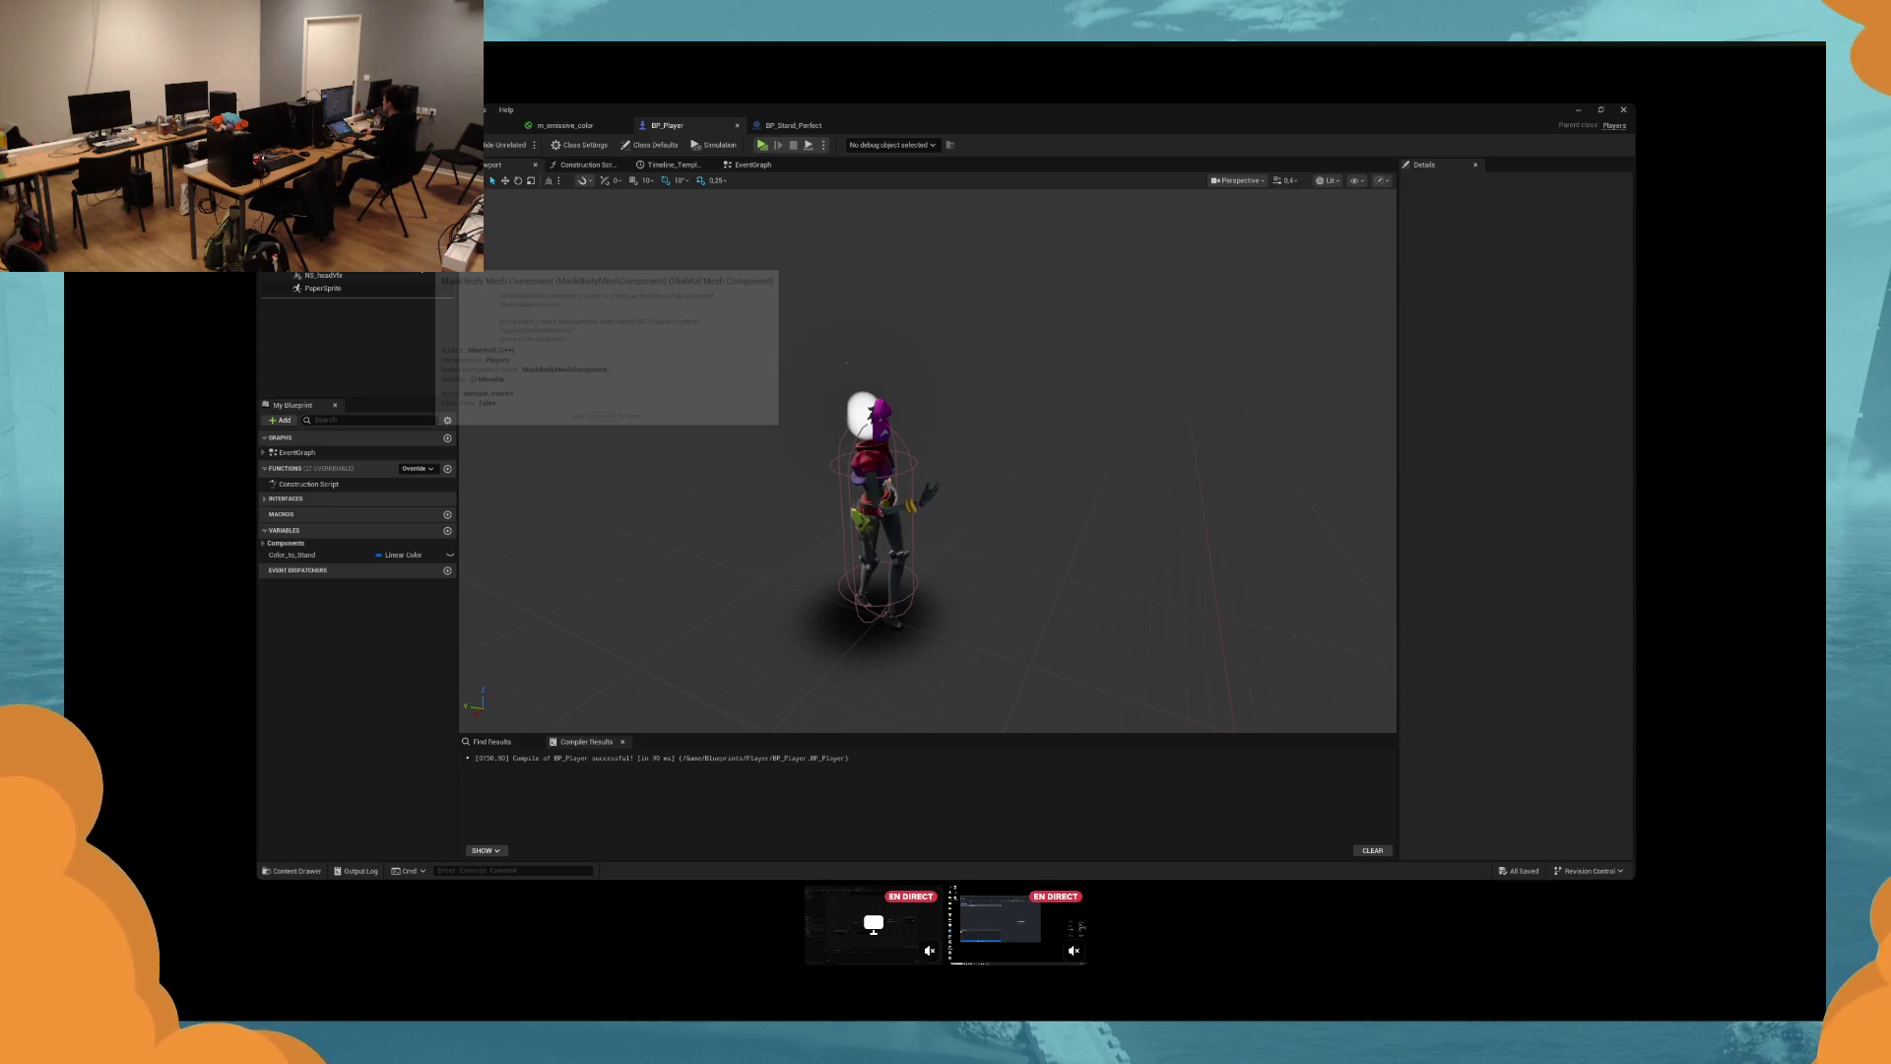
# Select the head mask component and clear the Details property filter.
pyautogui.click(862, 406)
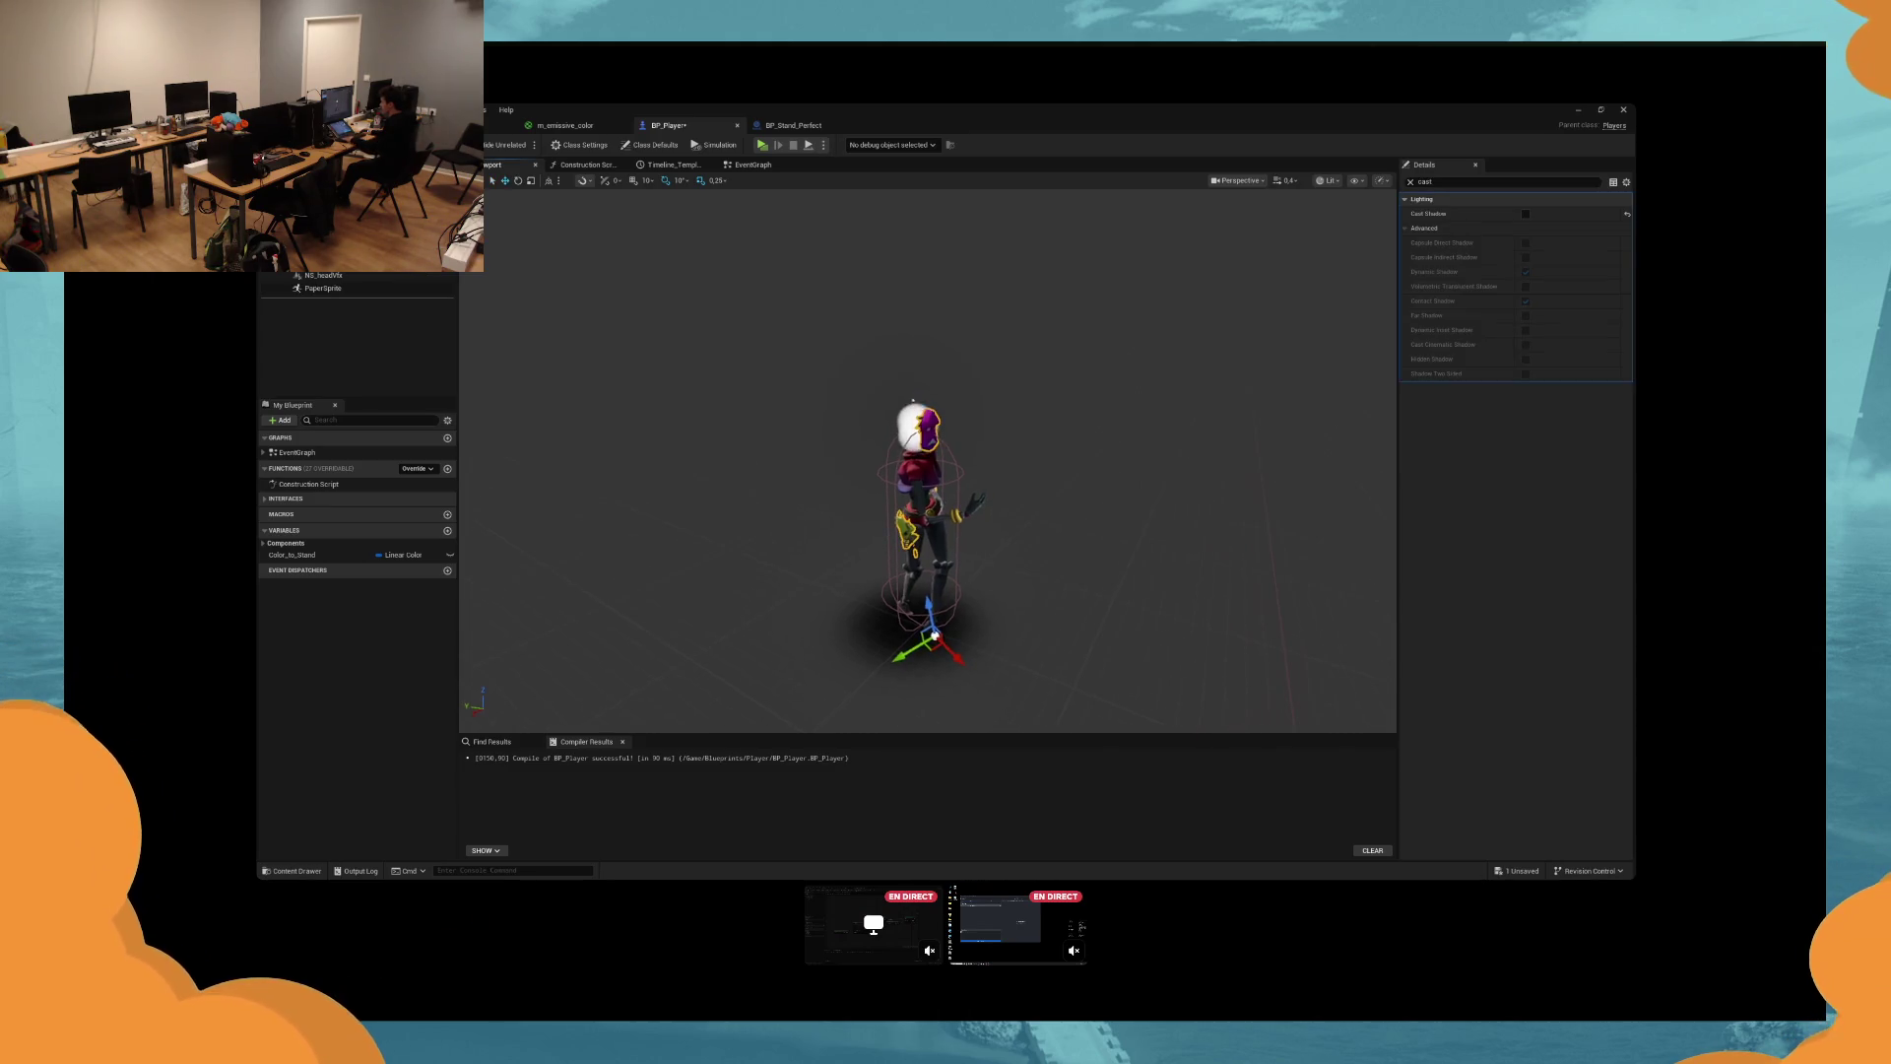
pyautogui.scroll(3, 813, 241)
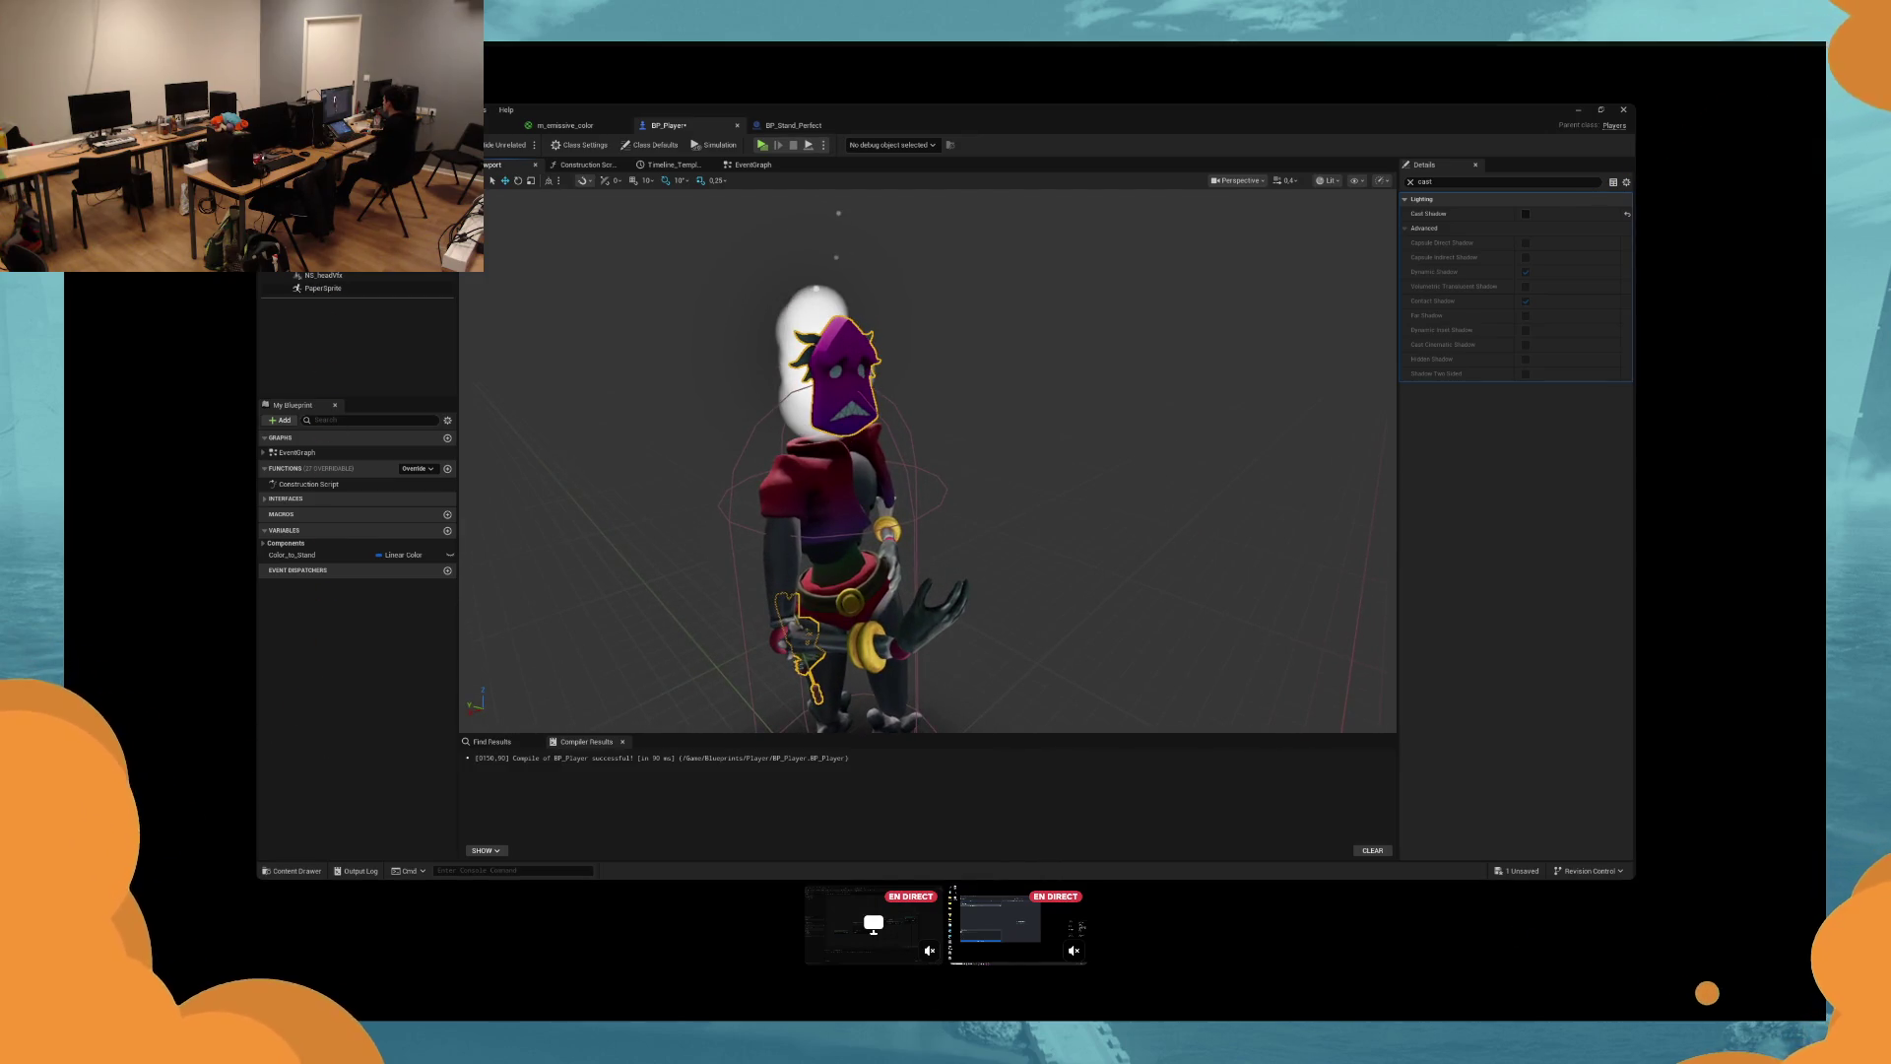
pyautogui.click(1410, 181)
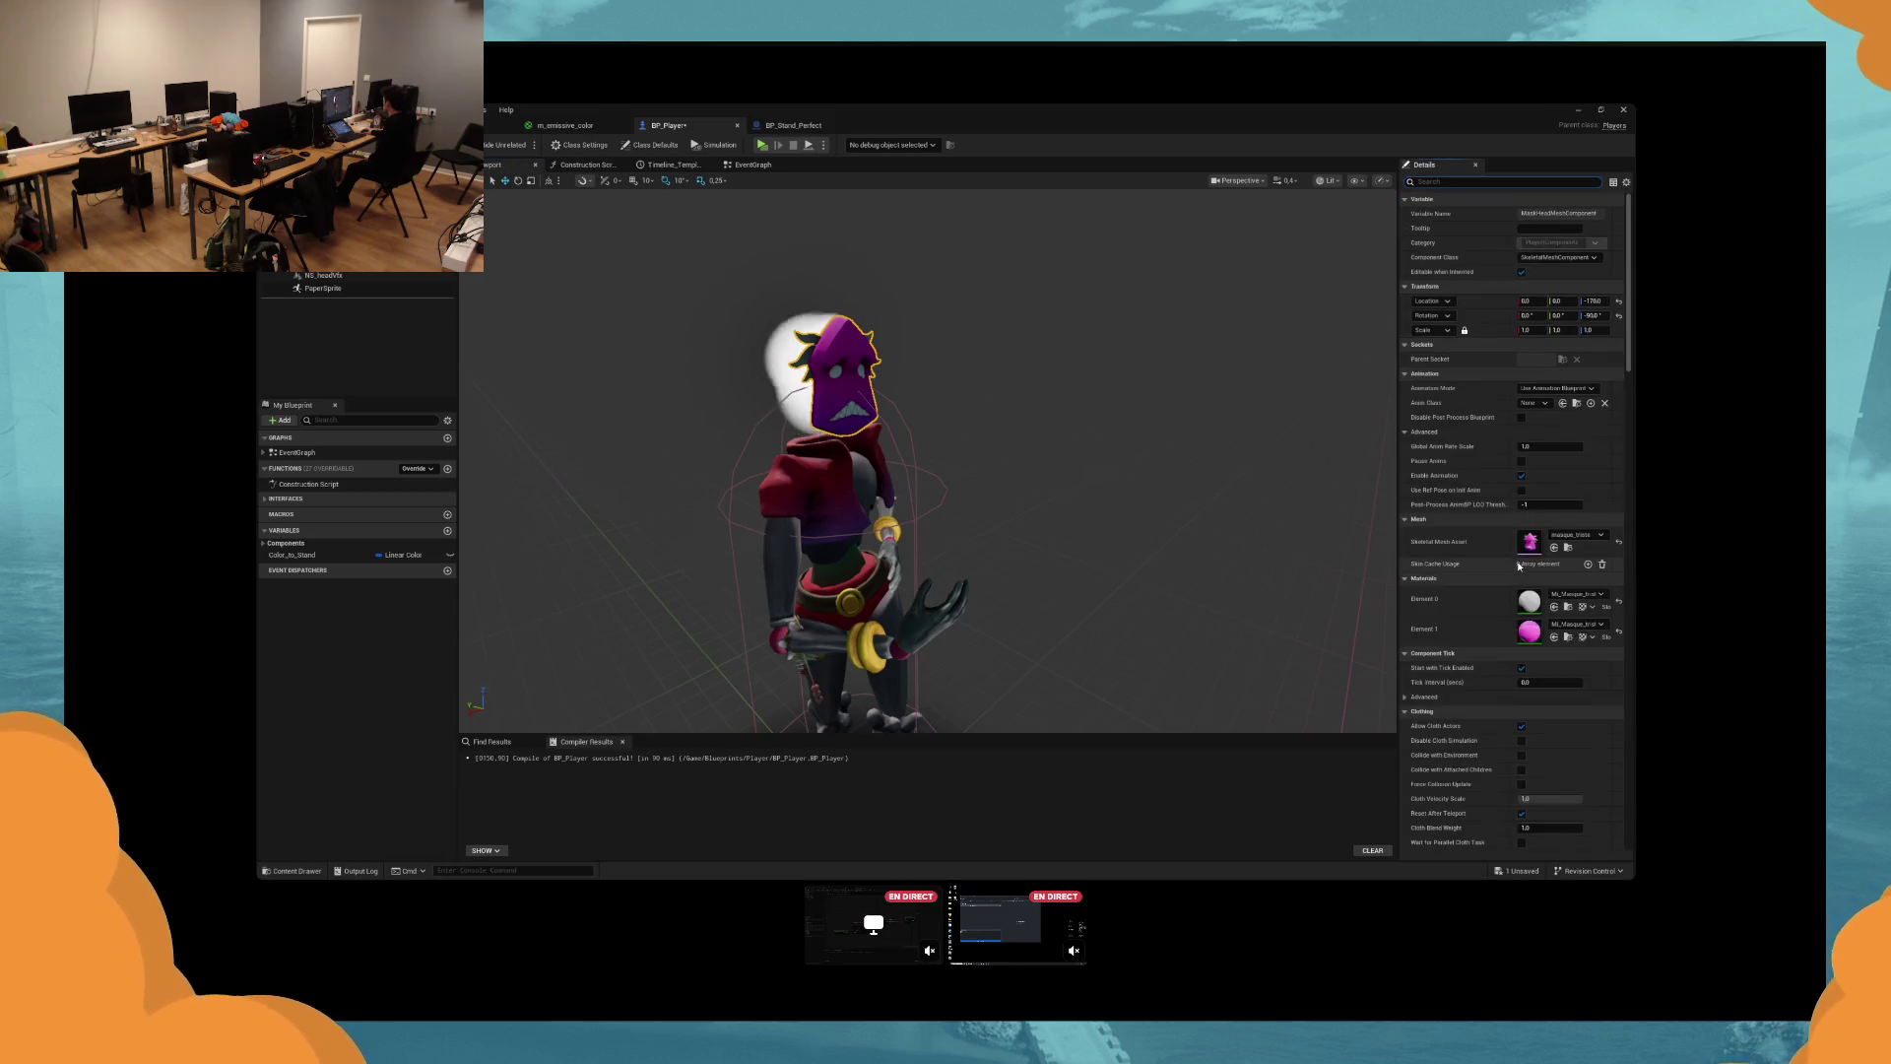
pyautogui.click(1532, 633)
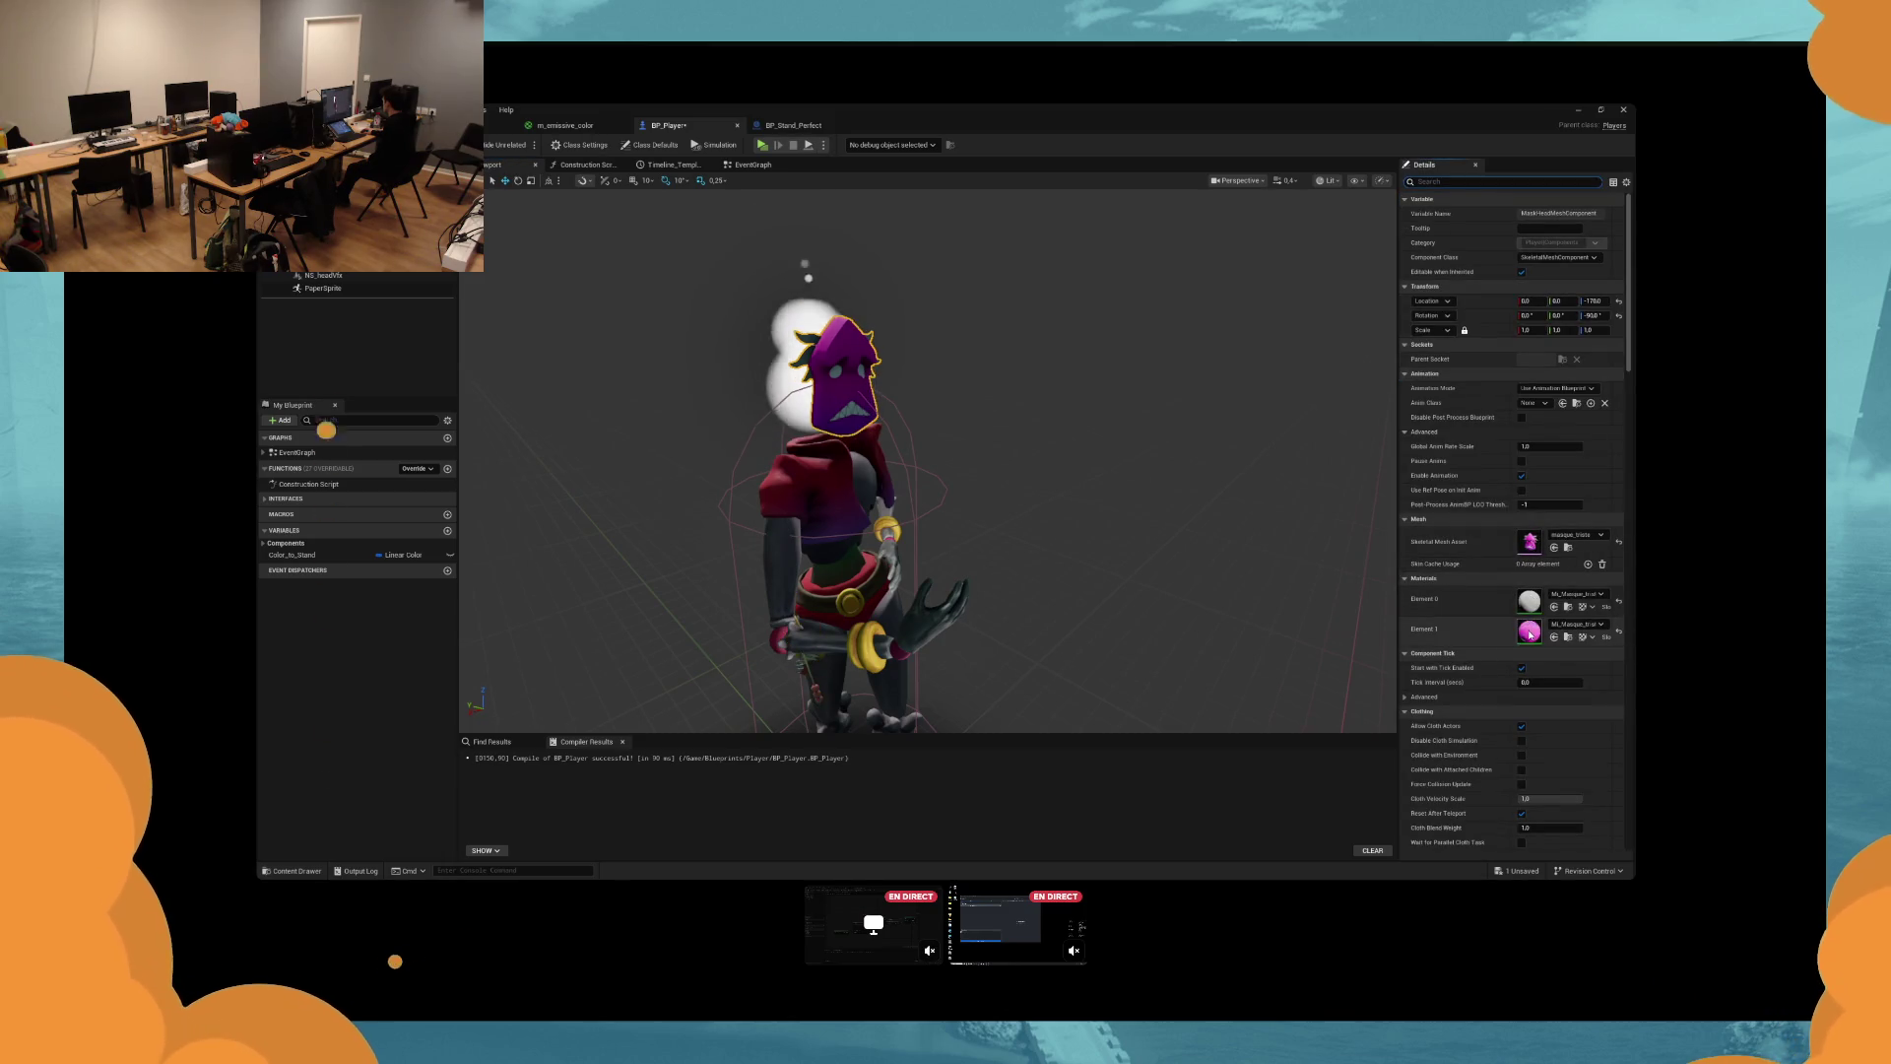
# Open M_Master and feed Emissive Color from a new Static Switch Parameter.
pyautogui.doubleClick(1531, 633)
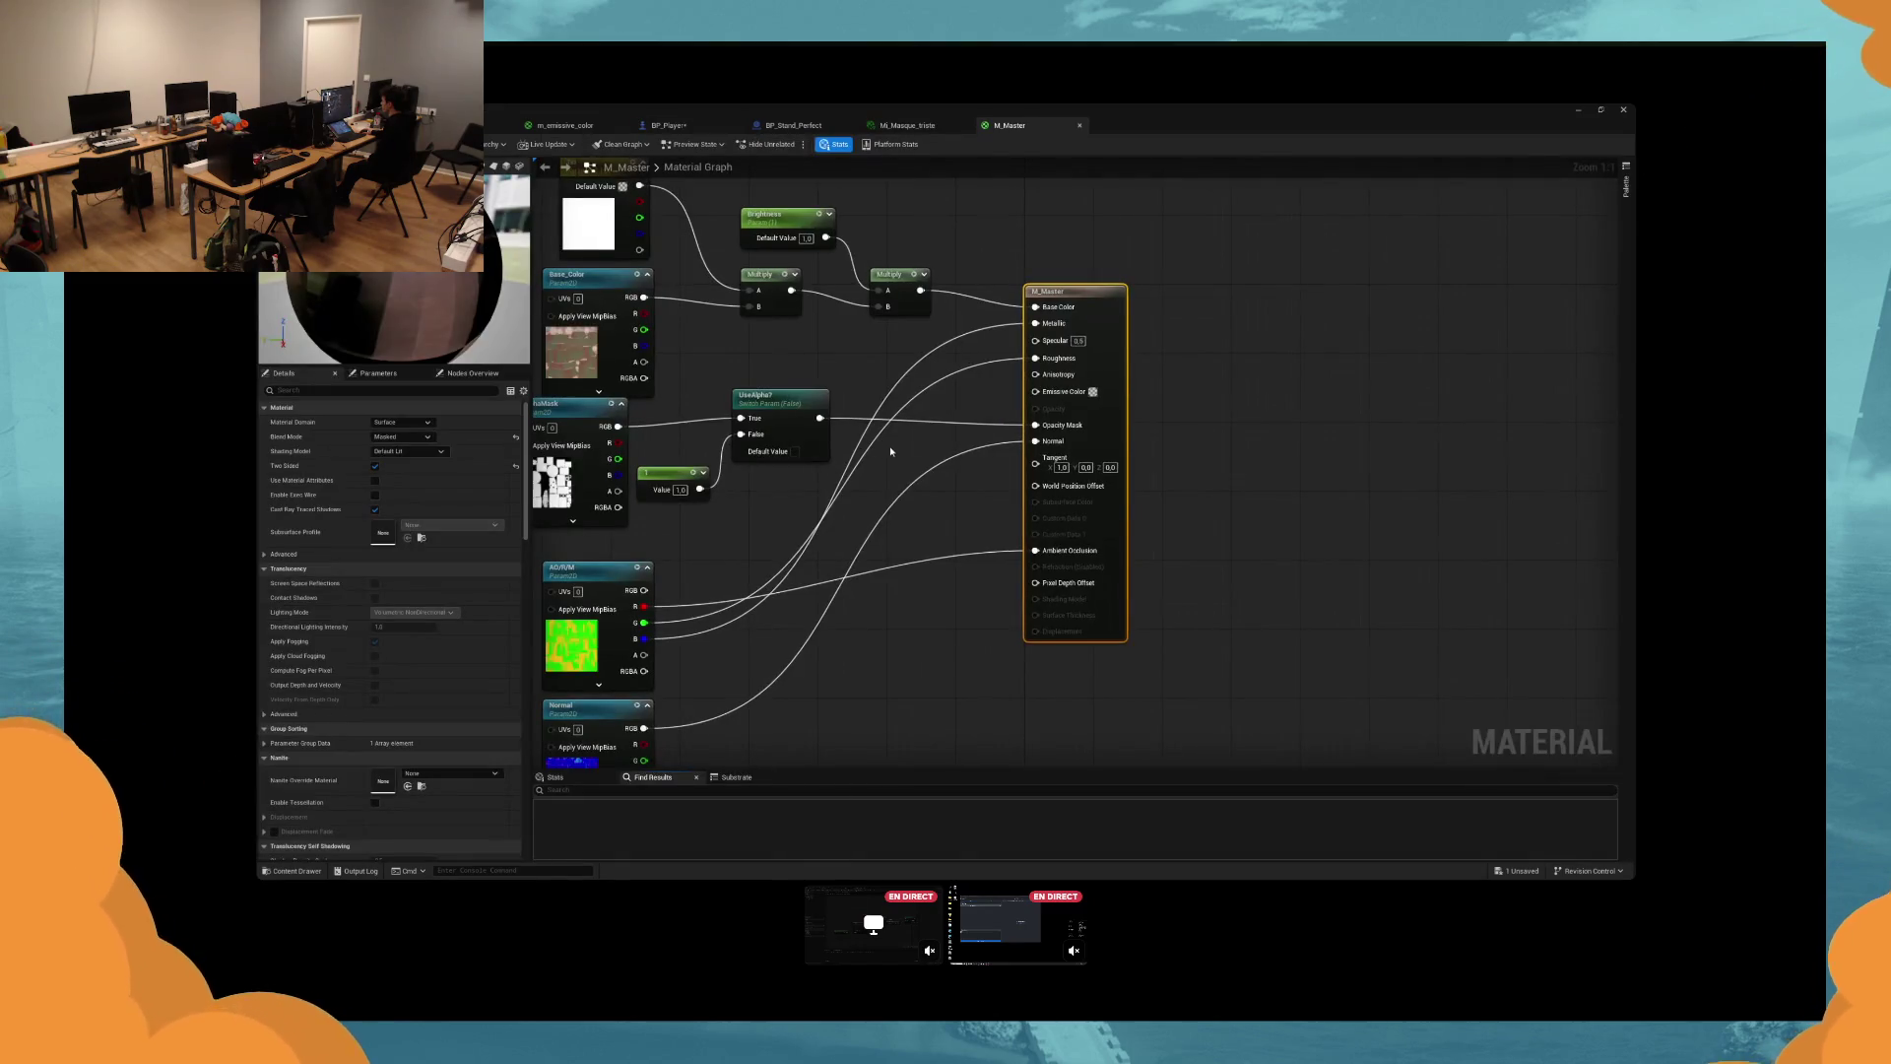
pyautogui.moveTo(1027, 464); pyautogui.dragTo(1038, 464)
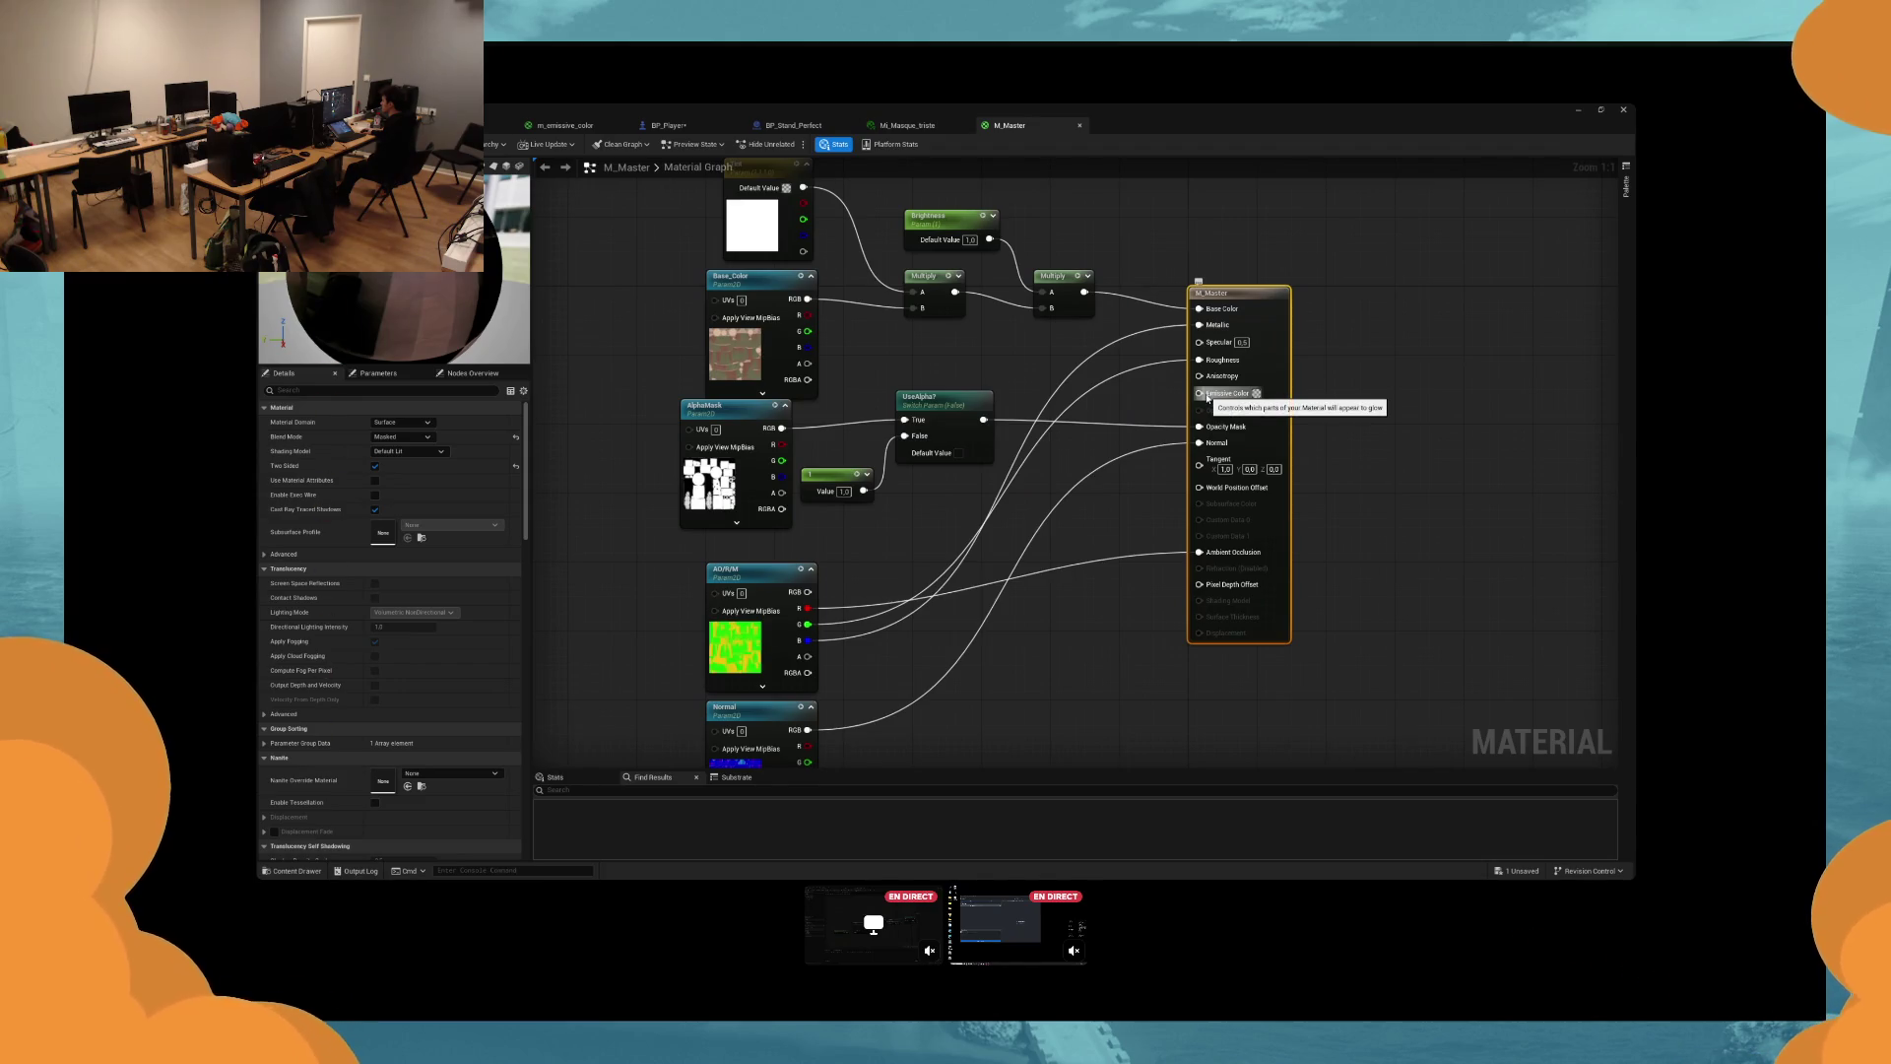
pyautogui.moveTo(1208, 398)
pyautogui.mouseDown()
pyautogui.moveTo(1152, 451)
pyautogui.moveTo(1113, 213)
pyautogui.mouseUp()
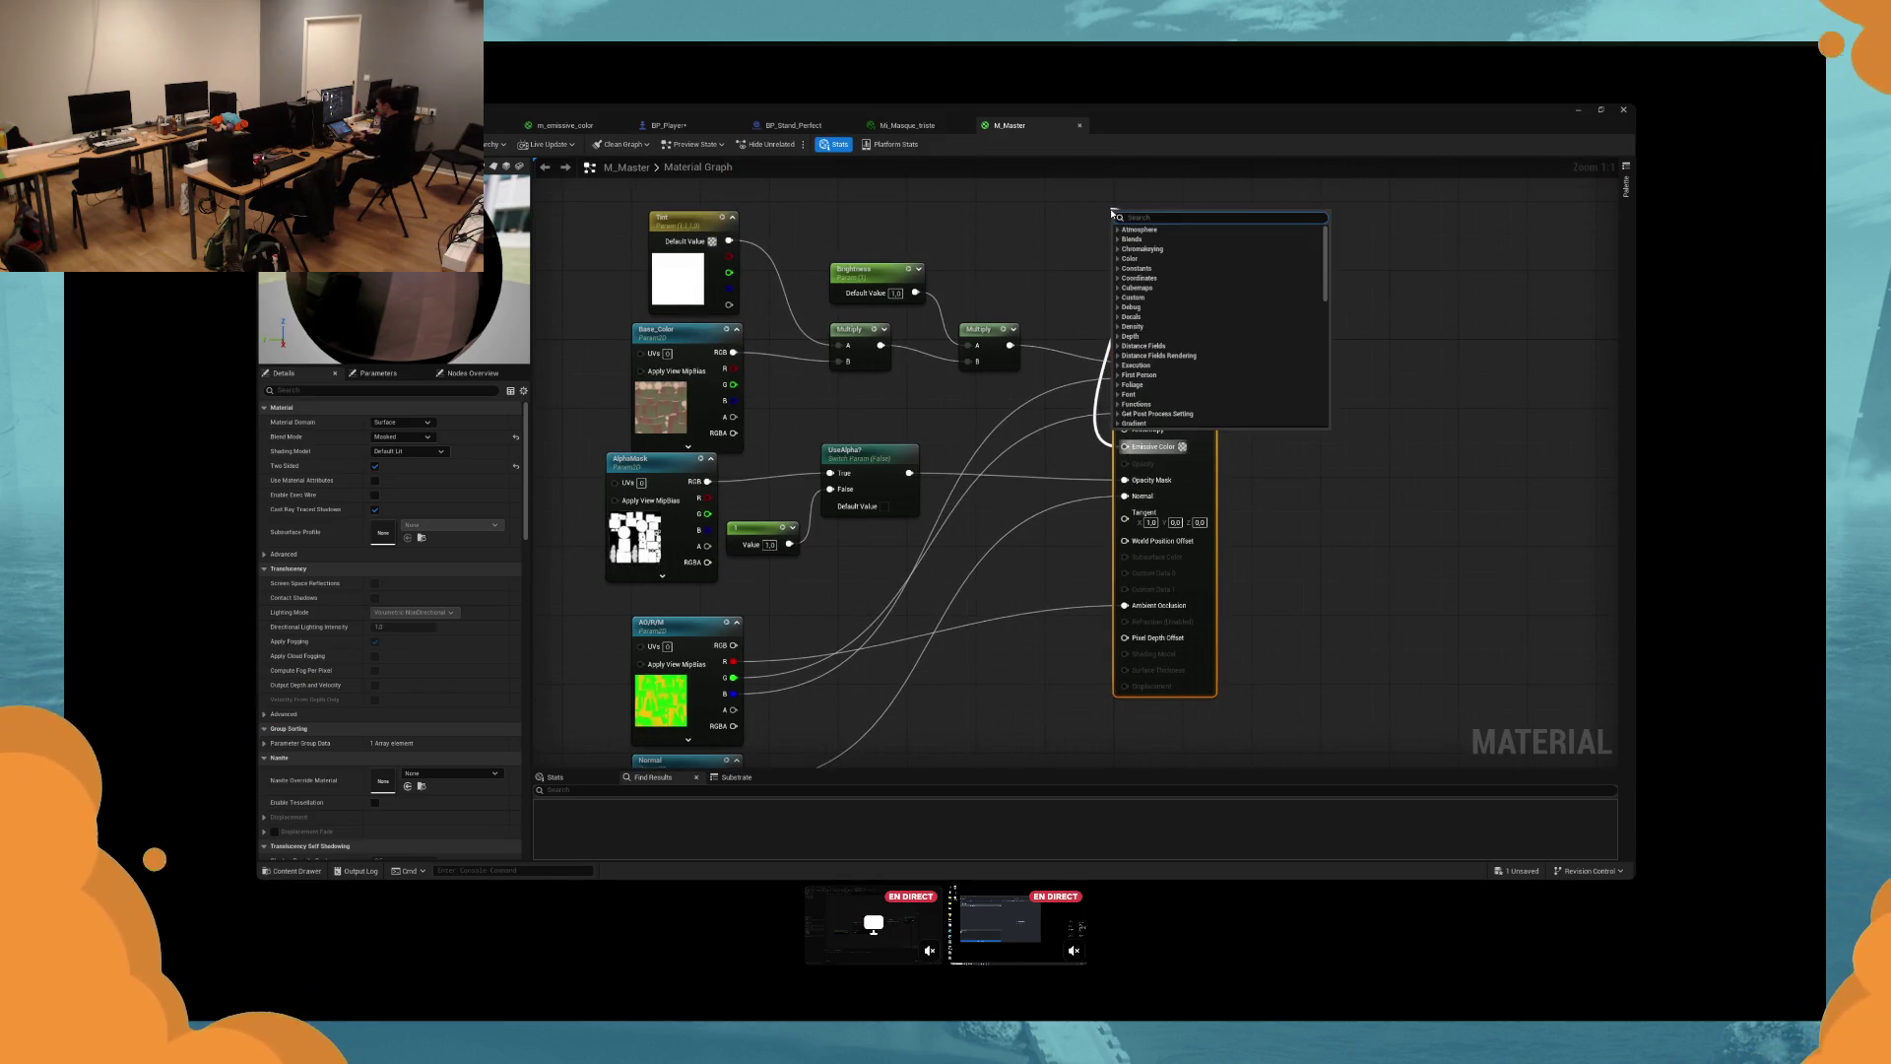
pyautogui.write('swit')
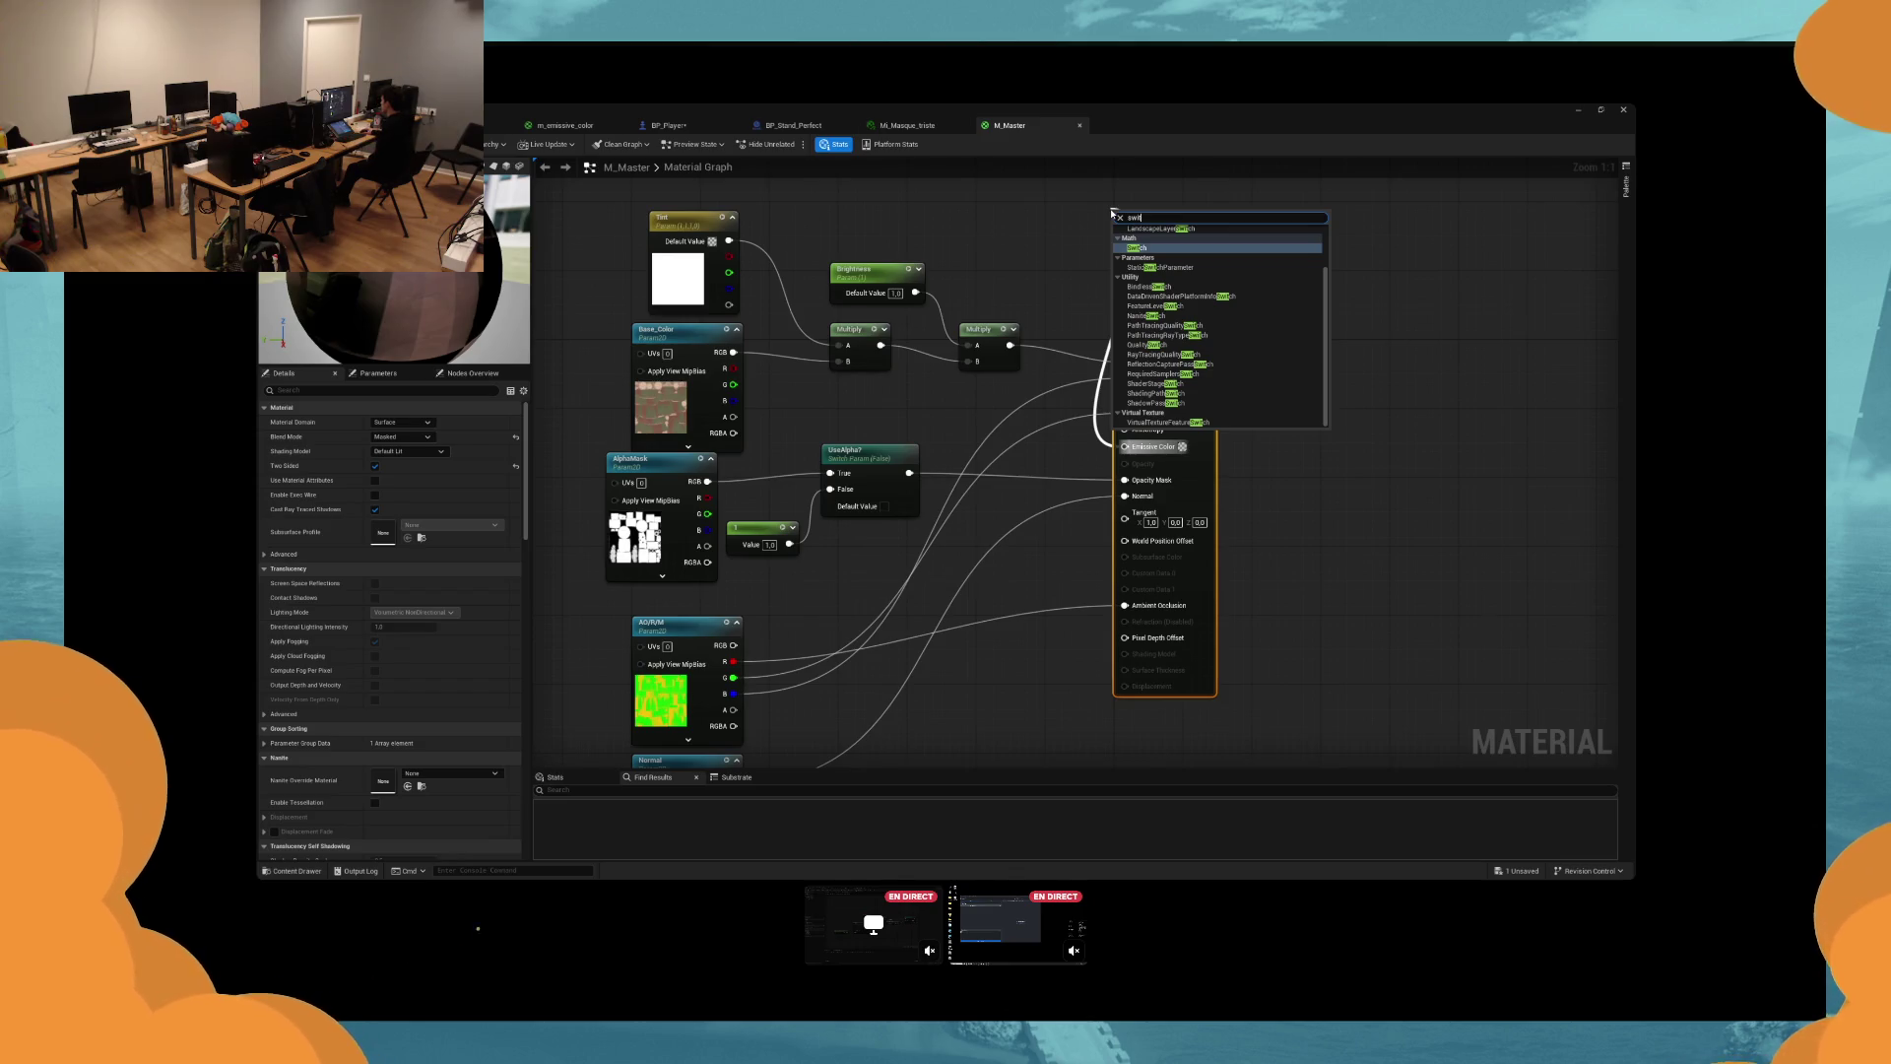
pyautogui.click(1160, 267)
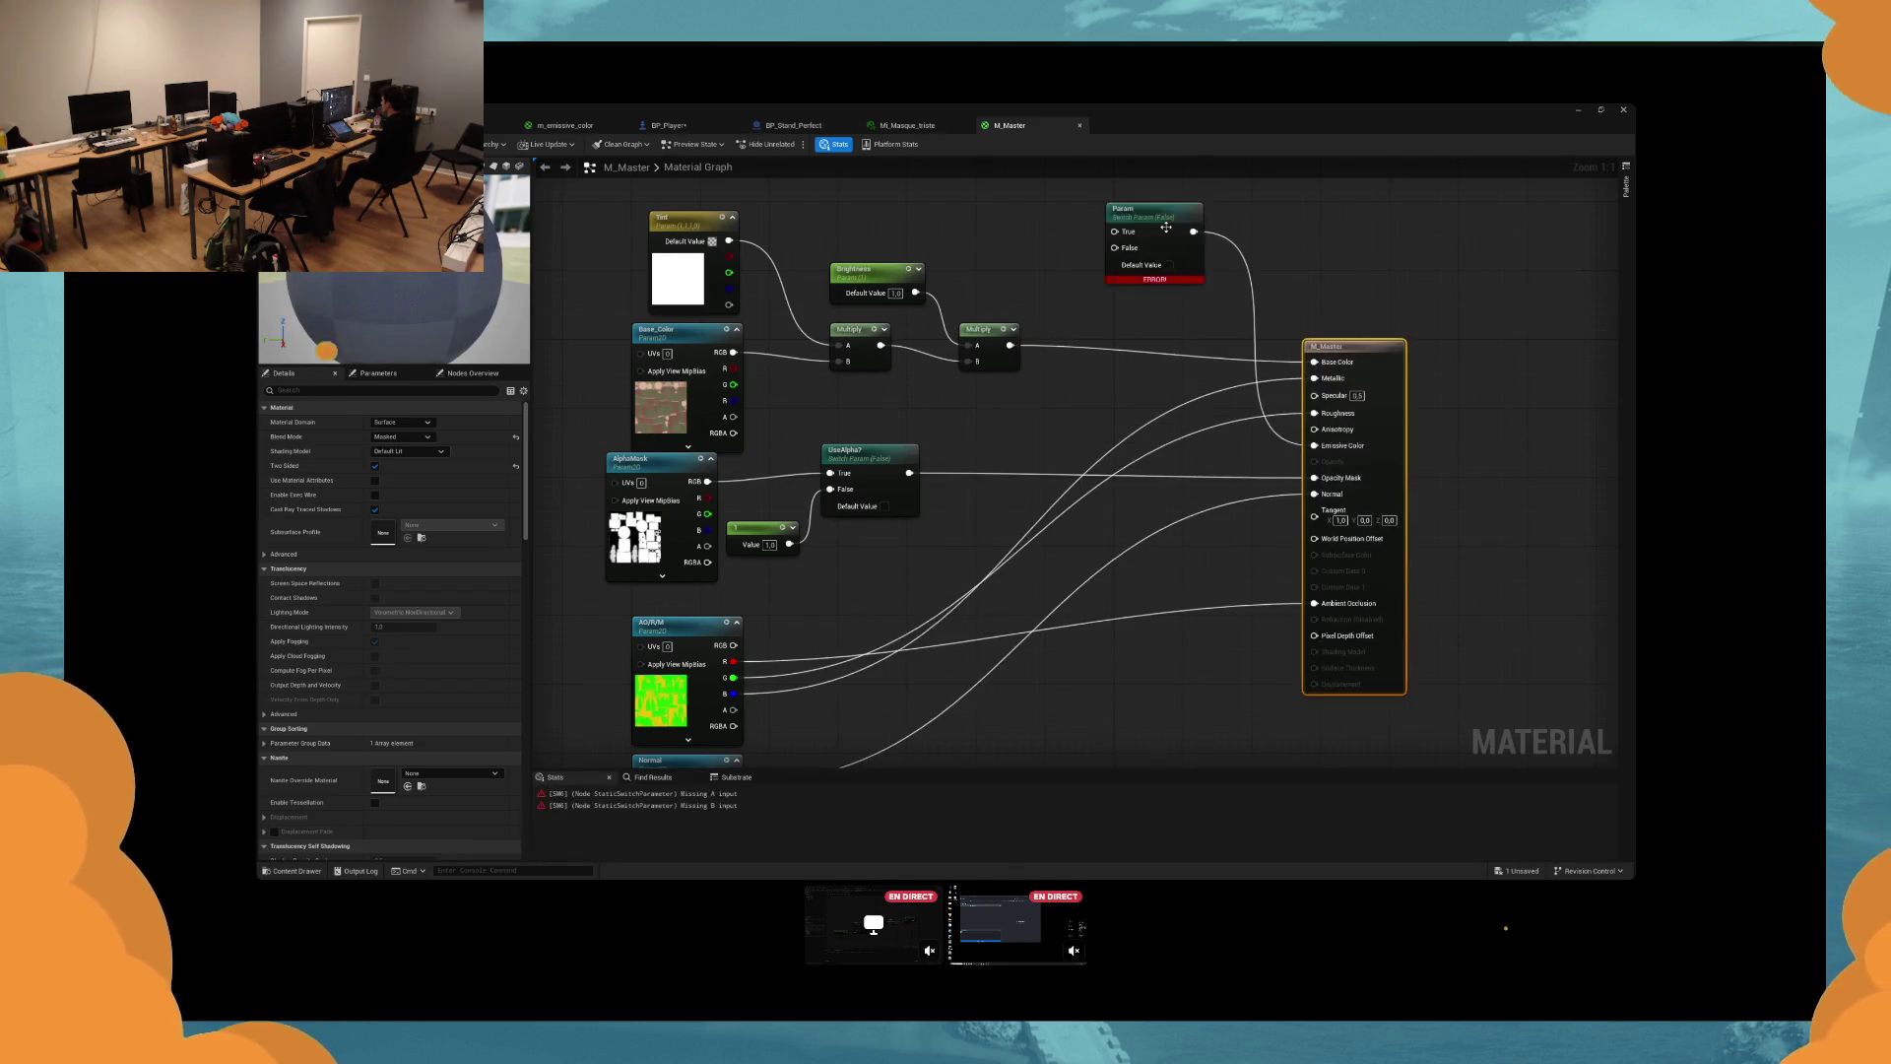
pyautogui.moveTo(1149, 250); pyautogui.dragTo(1148, 302)
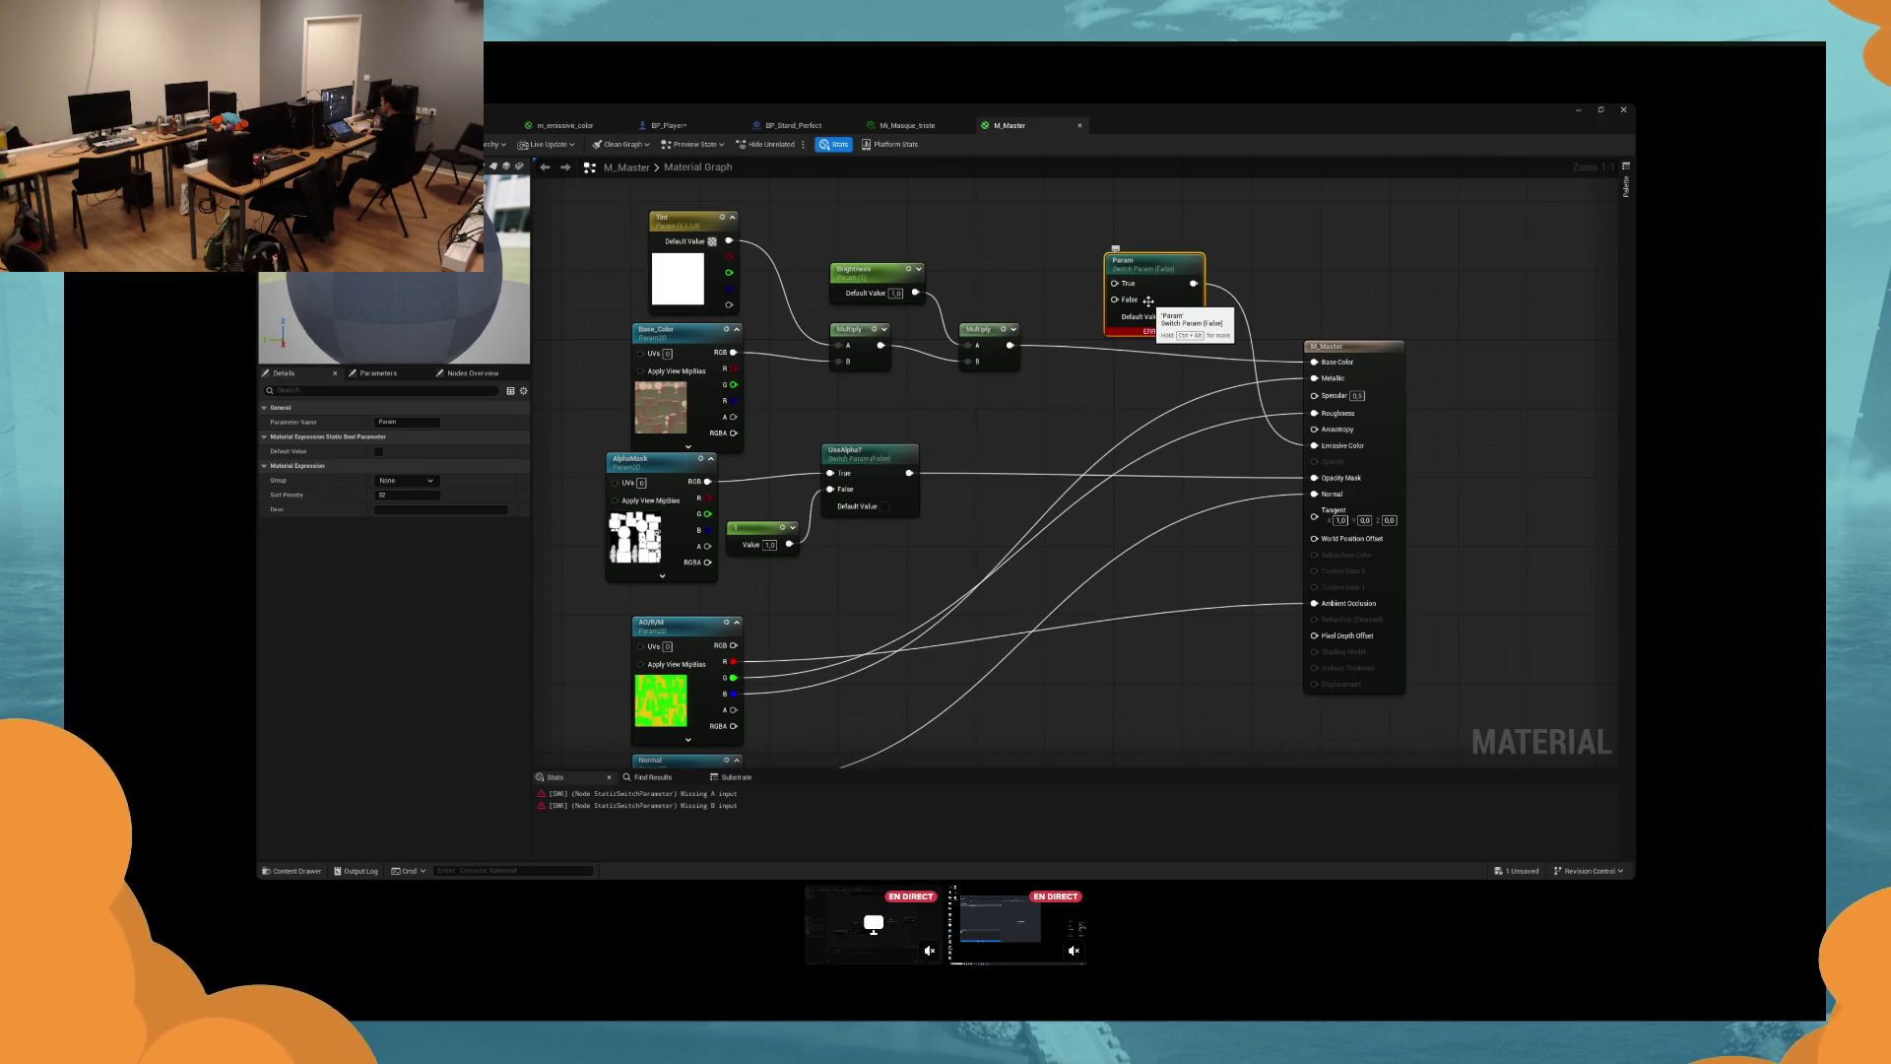
pyautogui.moveTo(1148, 301); pyautogui.dragTo(1148, 345)
# Wire a Constant 0 into the switch's False input.
pyautogui.moveTo(1114, 342)
pyautogui.mouseDown()
pyautogui.moveTo(1025, 372)
pyautogui.moveTo(1023, 392)
pyautogui.mouseUp()
pyautogui.write('constant')
pyautogui.press('Return')
pyautogui.moveTo(1150, 306); pyautogui.dragTo(1145, 383)
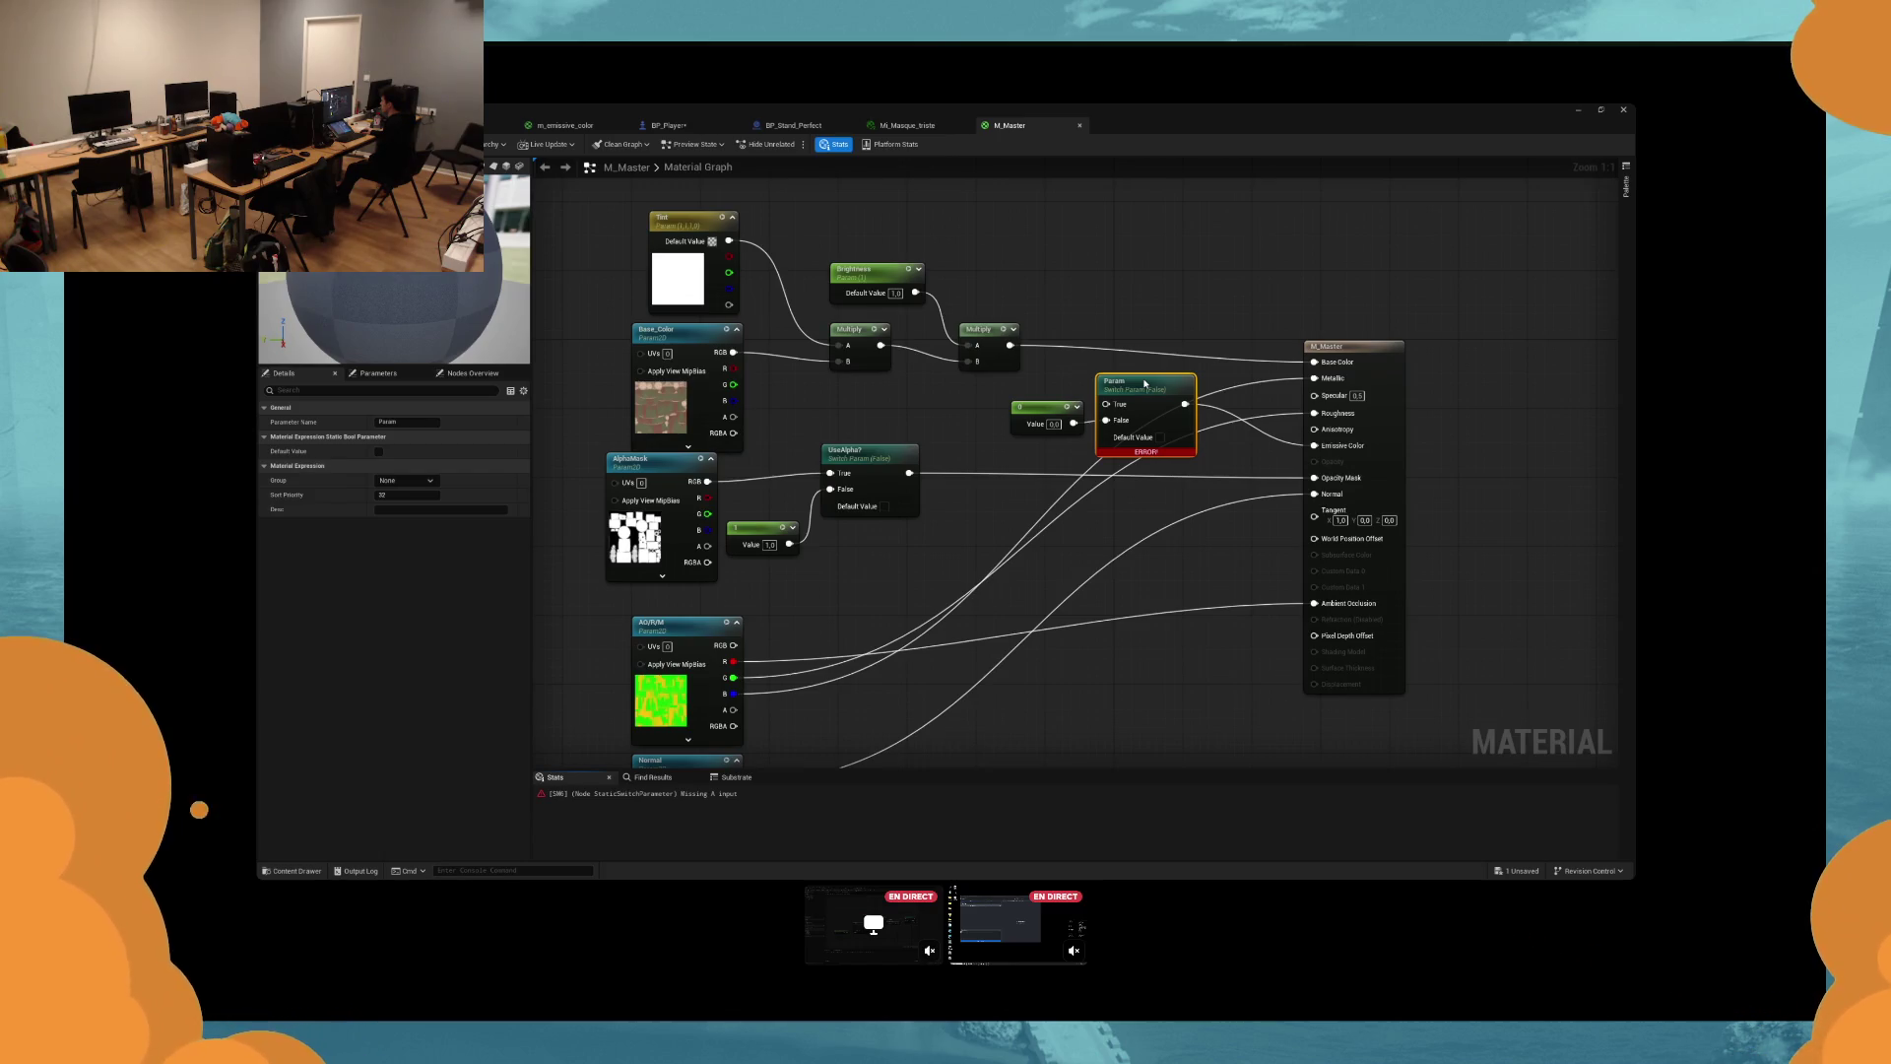
pyautogui.moveTo(1039, 406)
pyautogui.mouseDown()
pyautogui.moveTo(1018, 429)
pyautogui.moveTo(1113, 406)
pyautogui.moveTo(847, 399)
pyautogui.moveTo(895, 365)
pyautogui.moveTo(984, 407)
pyautogui.mouseUp()
# Connect the Multiply output to True, name the switch Emissive?, and apply the material.
pyautogui.click(857, 340)
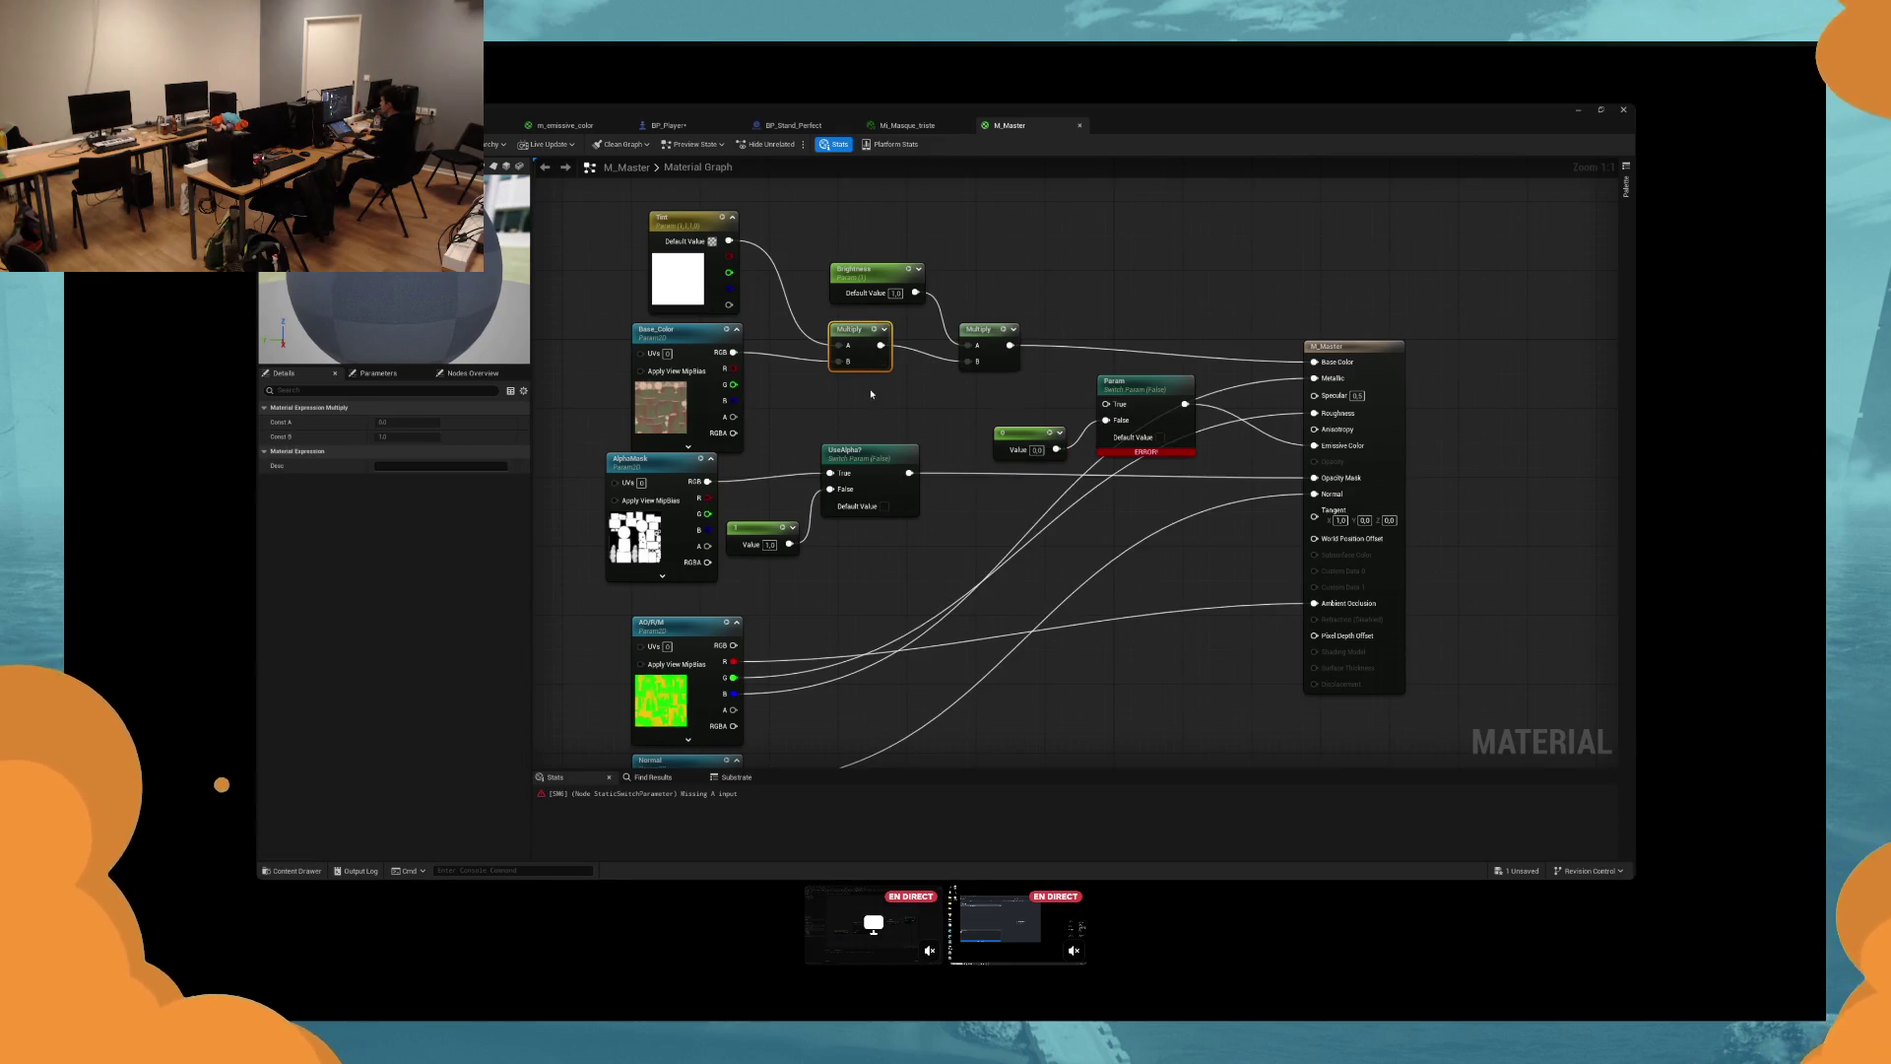
pyautogui.click(982, 381)
pyautogui.click(885, 360)
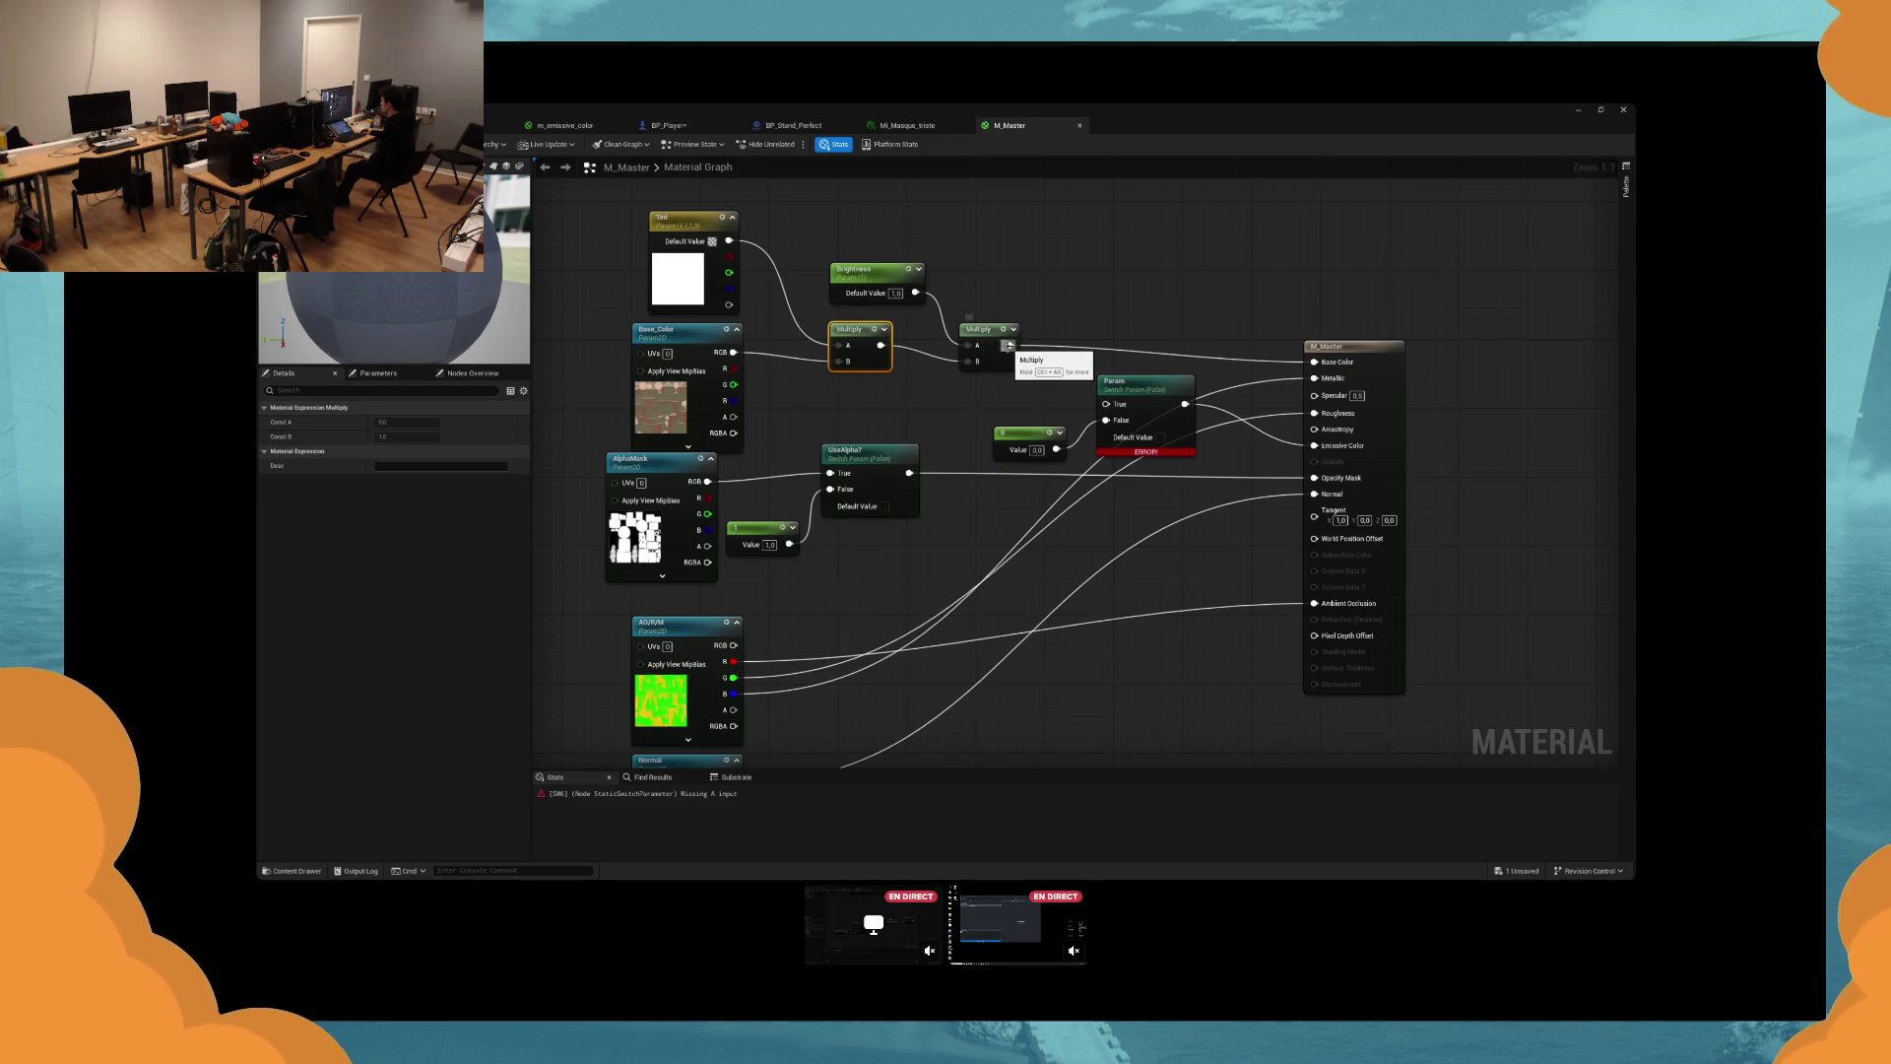
pyautogui.moveTo(1007, 344); pyautogui.dragTo(1106, 407)
pyautogui.doubleClick(1140, 383)
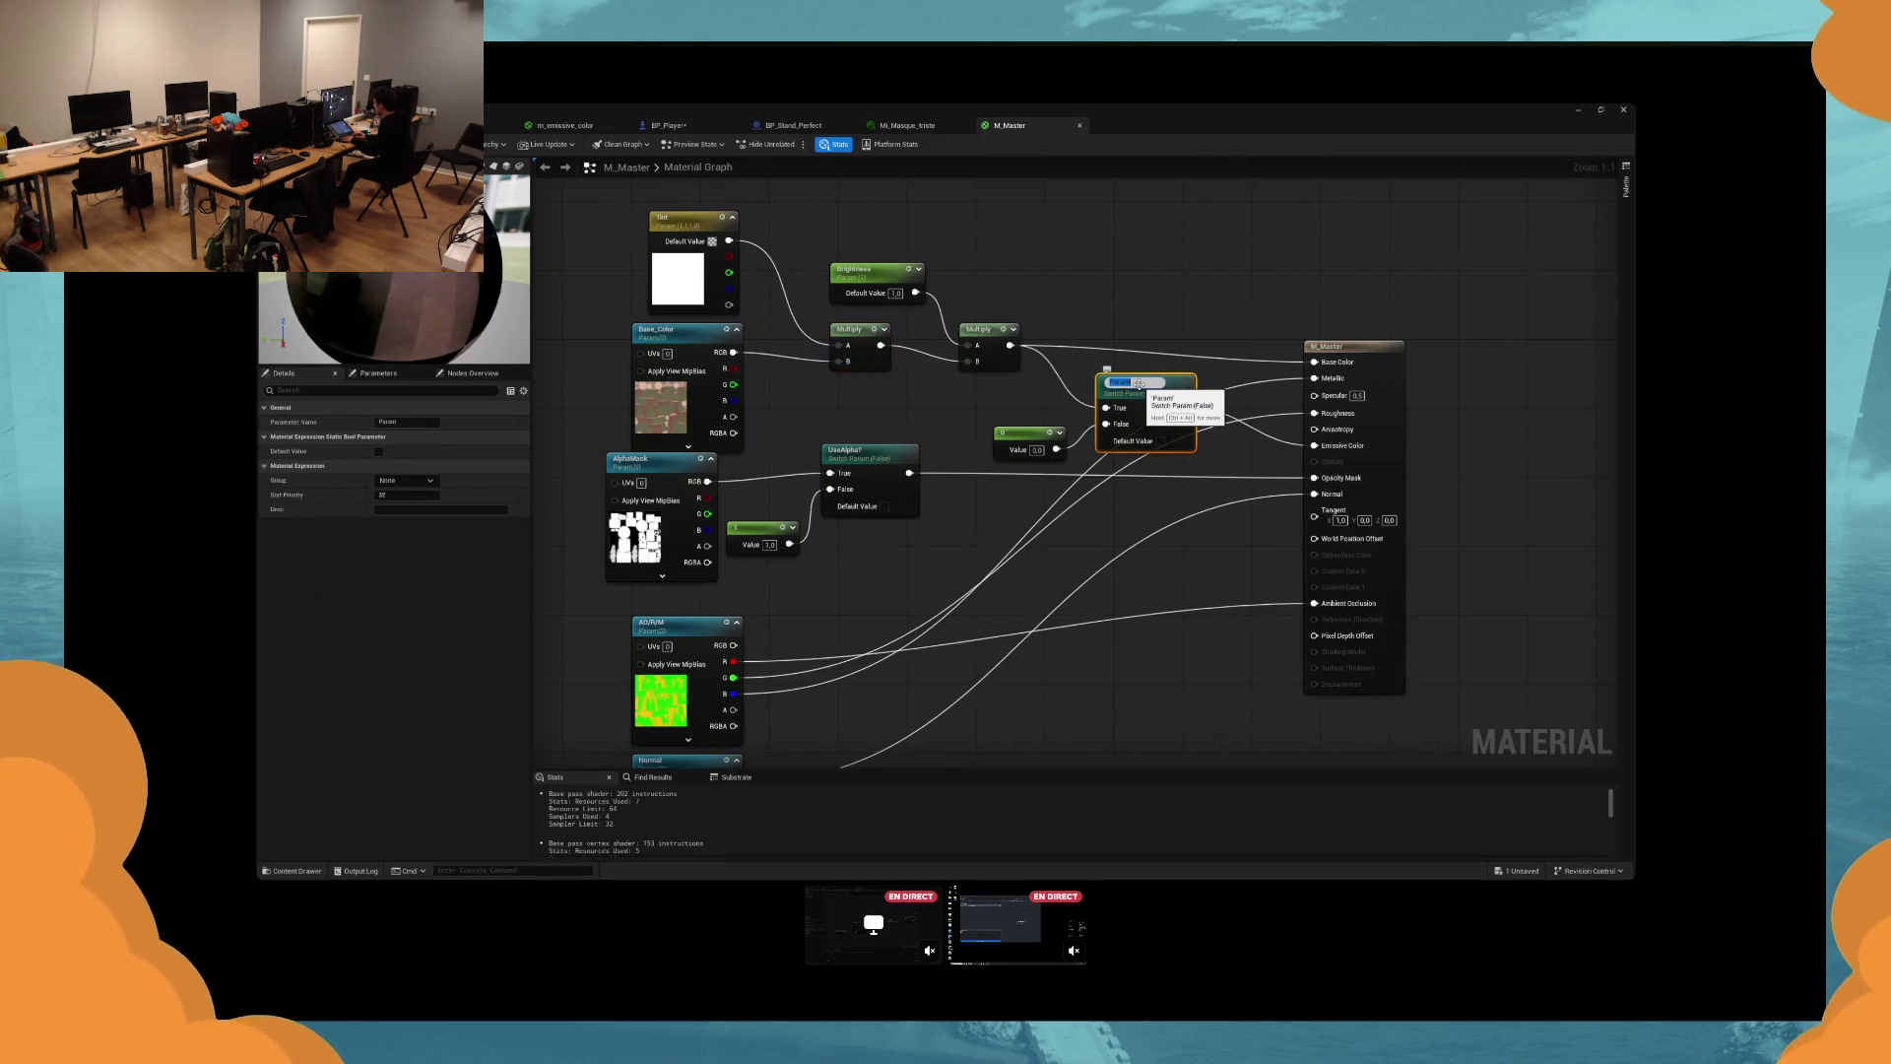
pyautogui.write('Emissive')
pyautogui.press('Return')
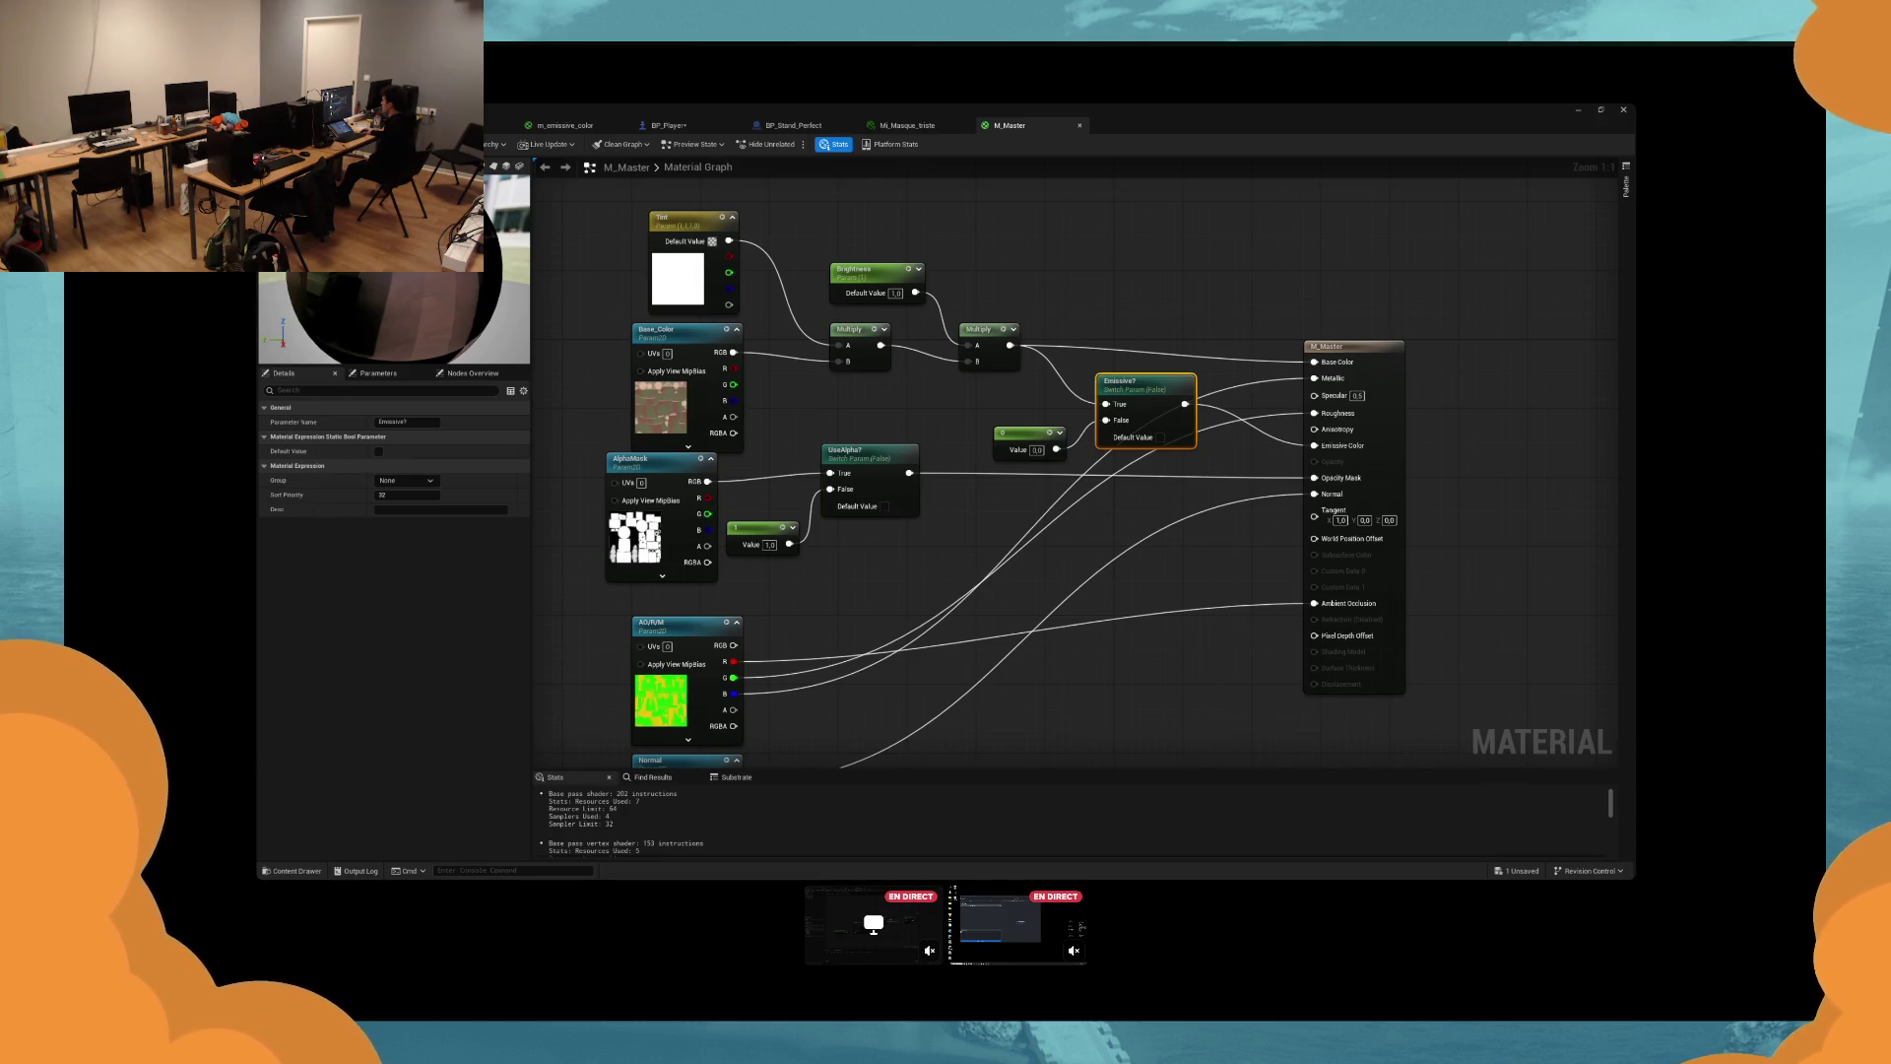
pyautogui.hotkey('ctrl', 's')
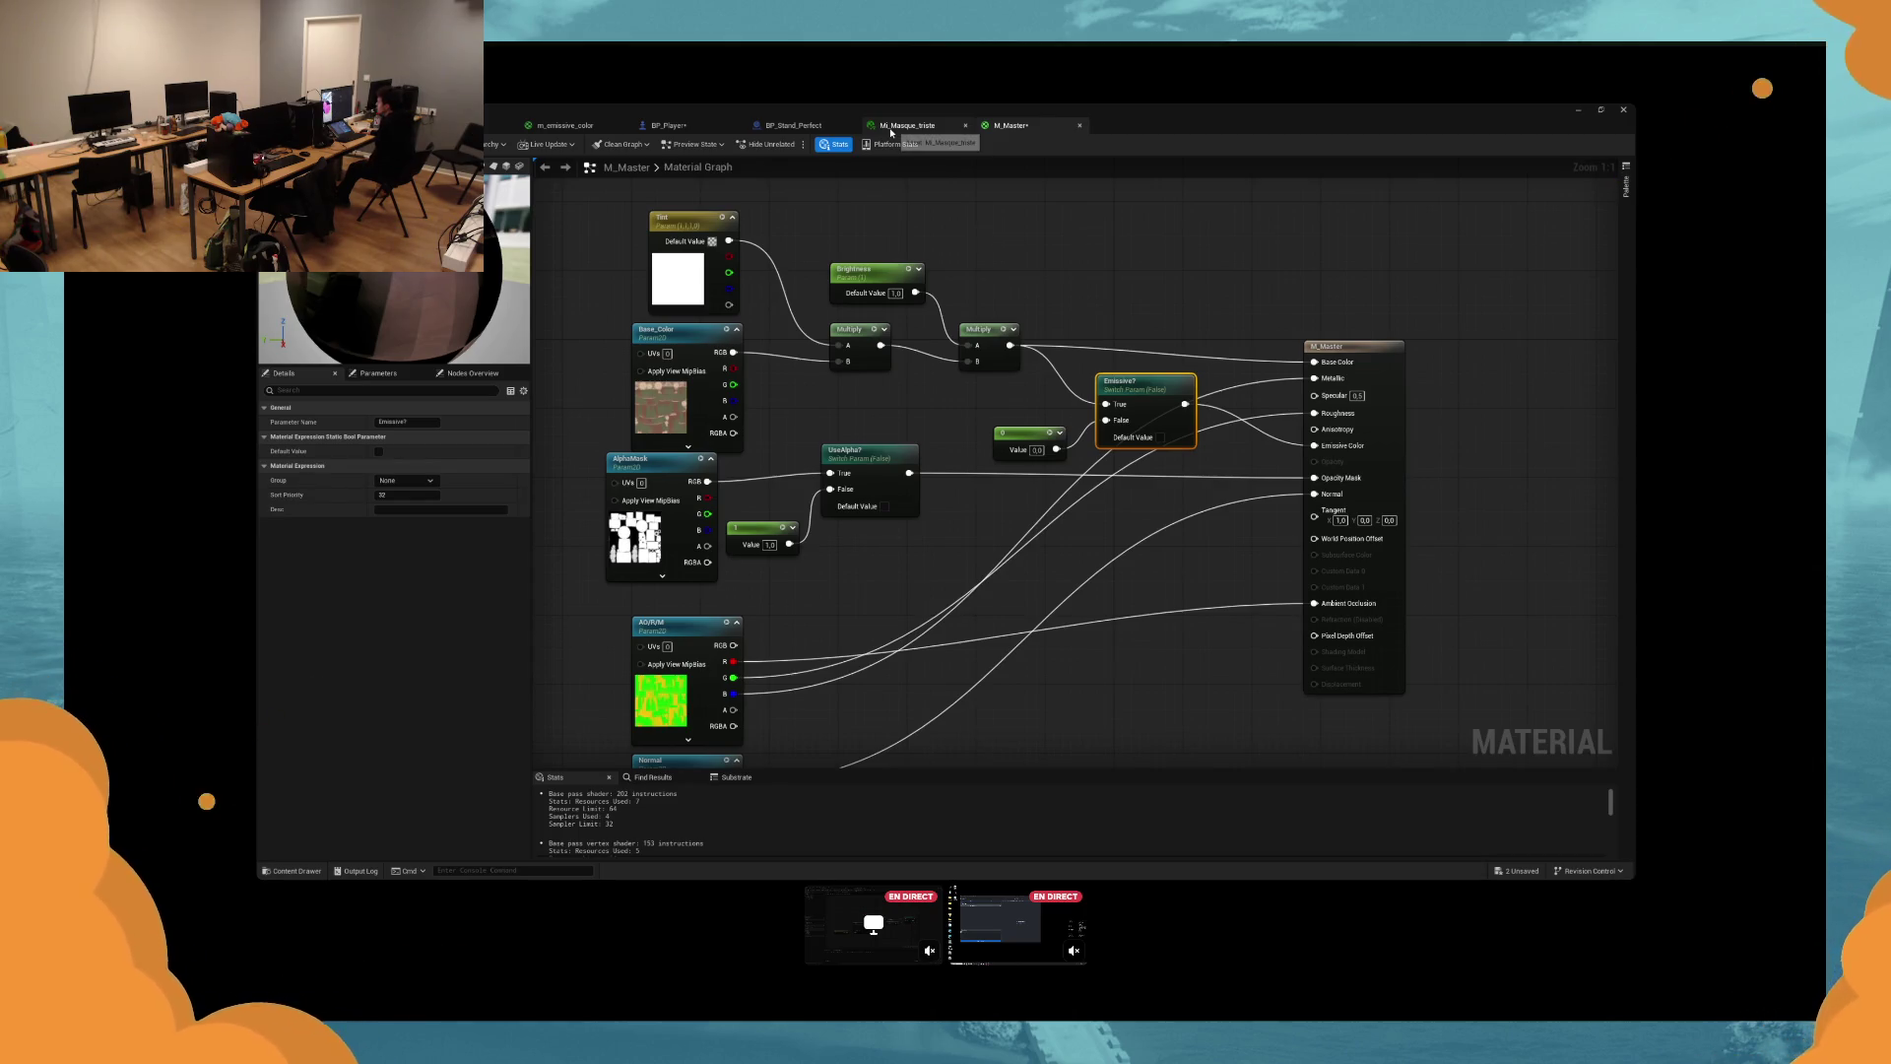
pyautogui.click(702, 129)
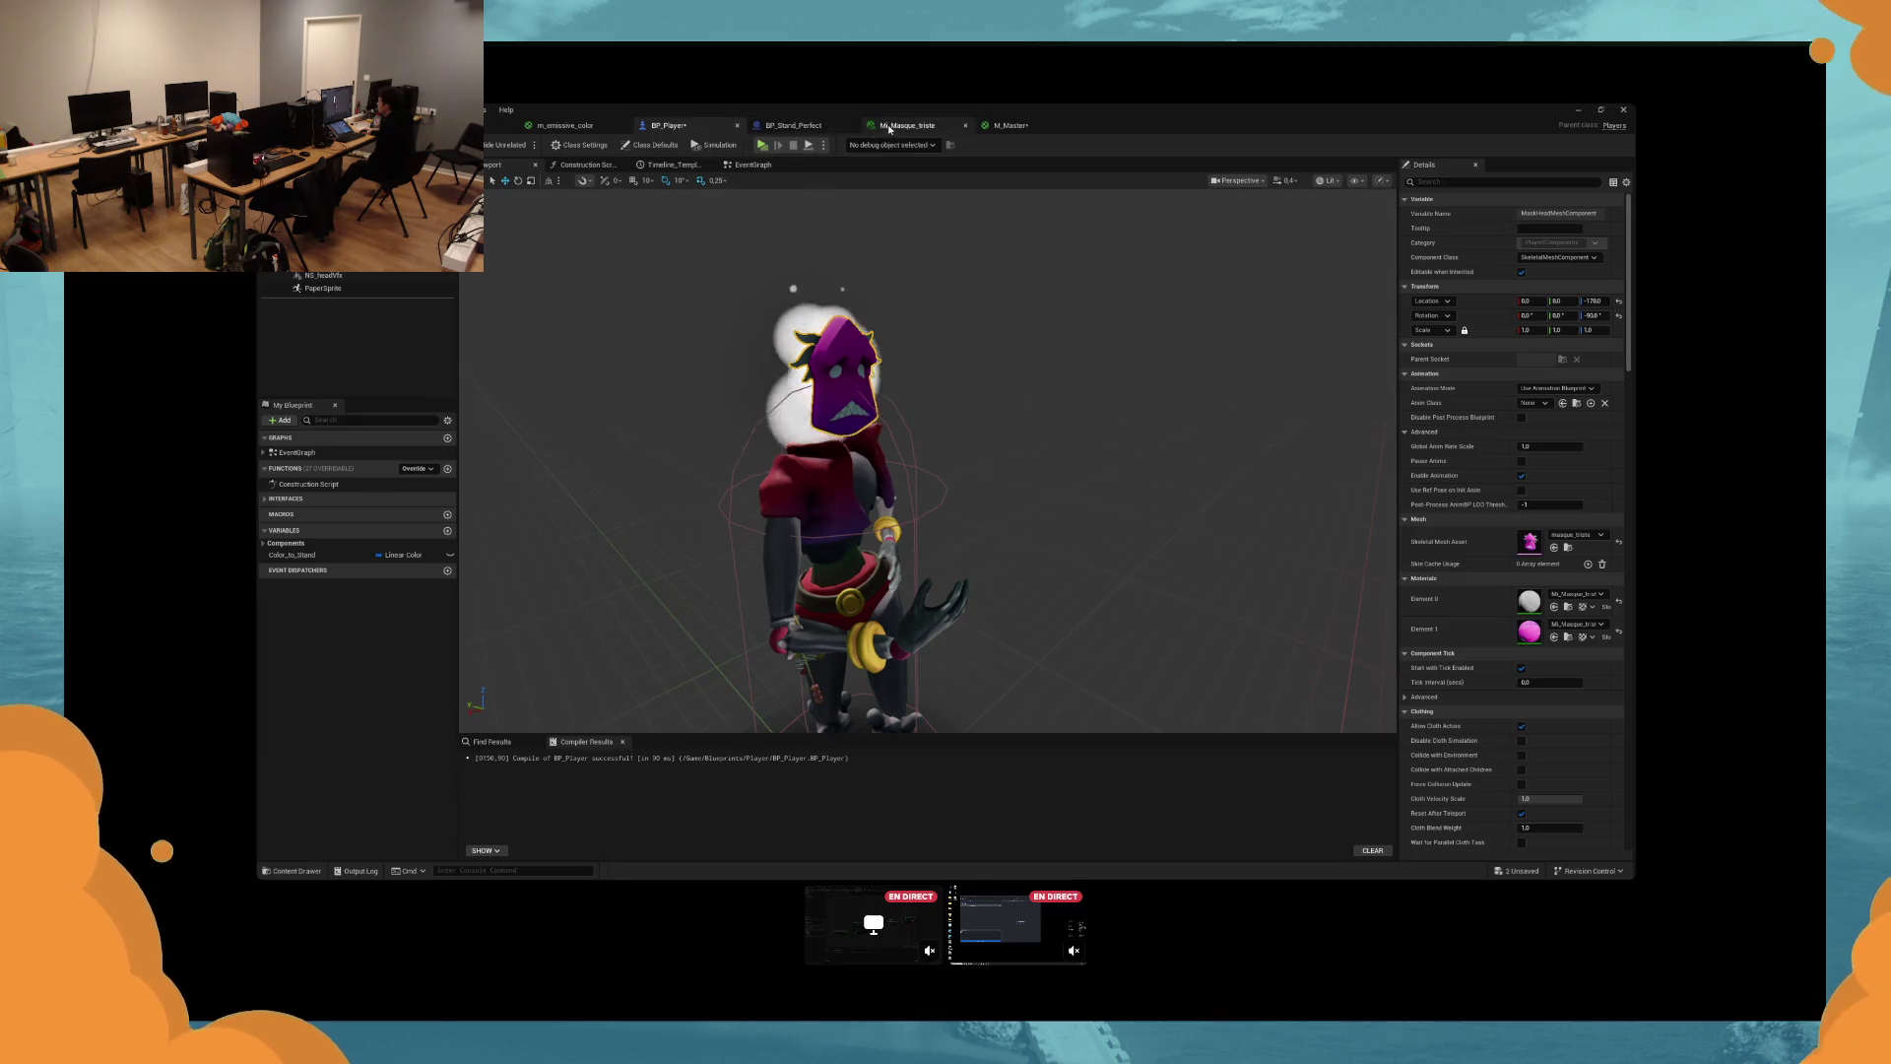
# Enable the Emissive? static switch override in Mi_Masque_triste, then play-test from BP_Player.
pyautogui.click(905, 125)
pyautogui.click(678, 216)
pyautogui.click(678, 215)
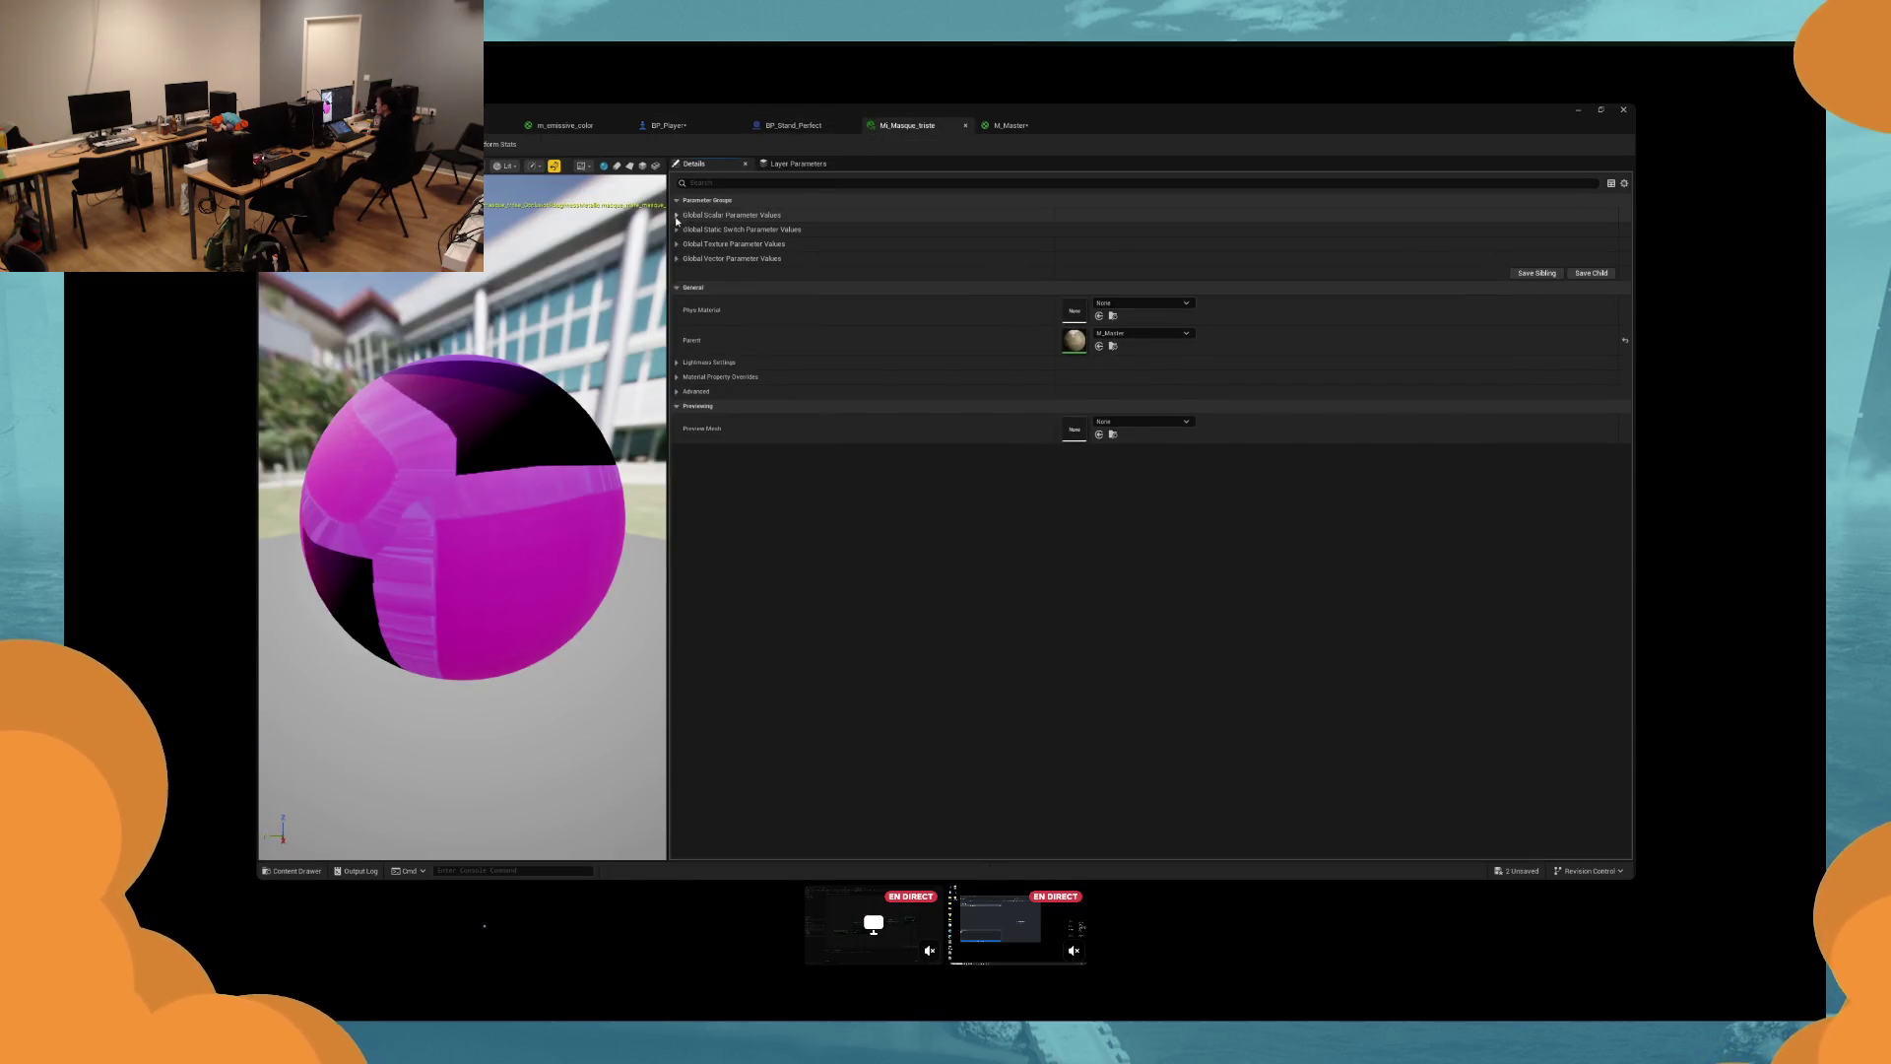
pyautogui.click(677, 229)
pyautogui.click(677, 230)
pyautogui.click(677, 229)
pyautogui.click(694, 244)
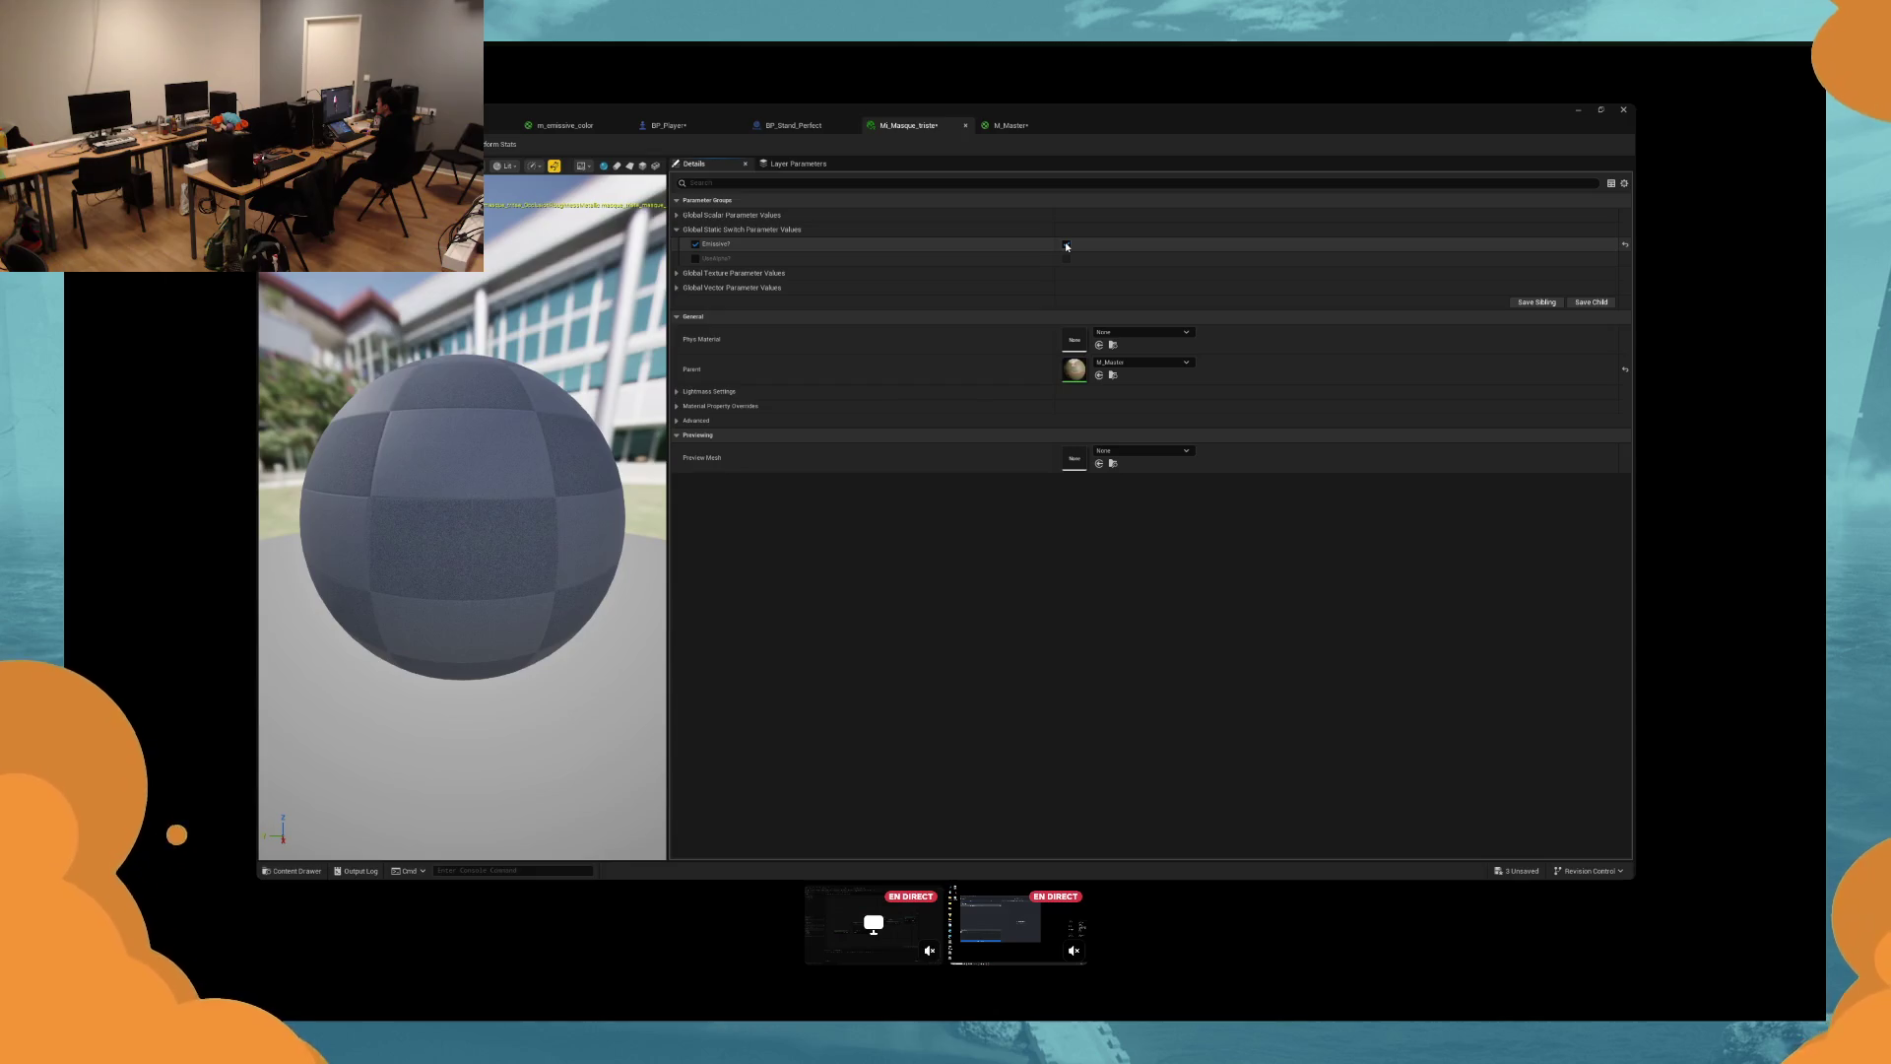
pyautogui.click(669, 125)
pyautogui.click(762, 145)
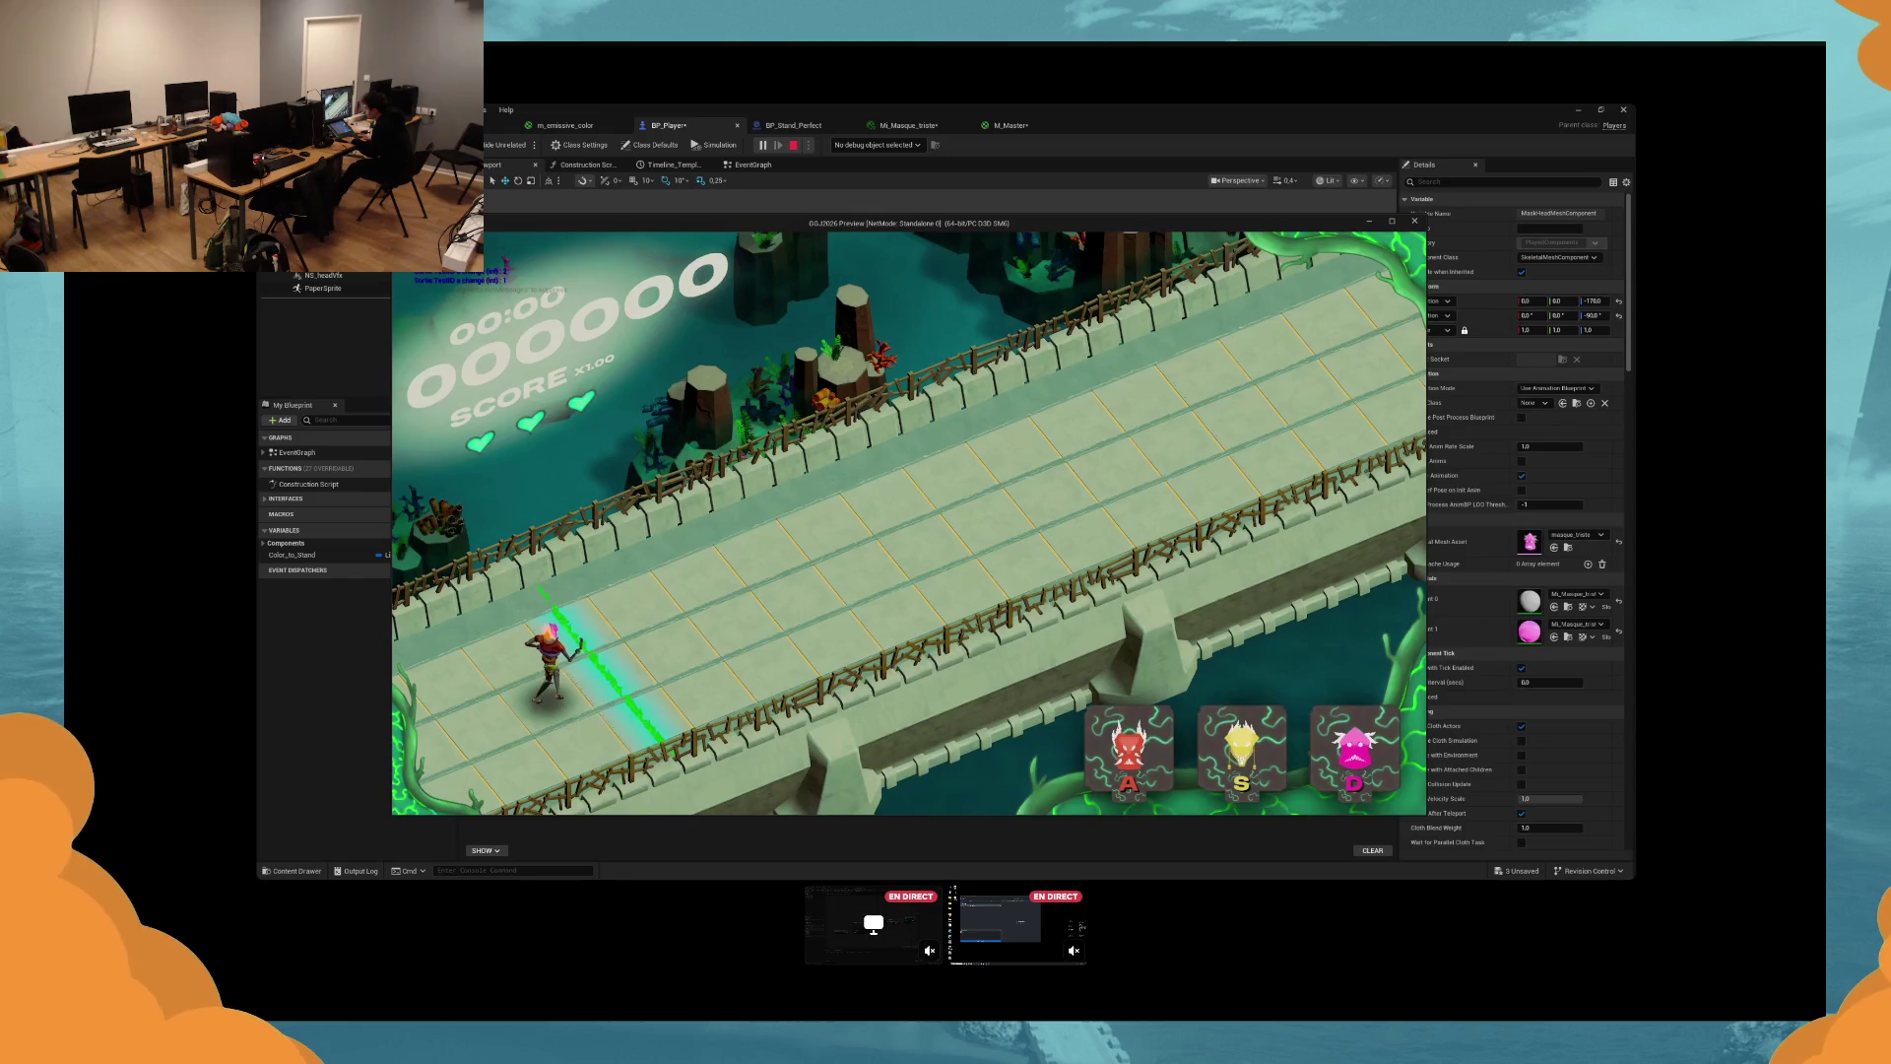
# Switch masks in game with S, stop the test, and open Mi_Masque_Colere from the mask components.
pyautogui.press('s')
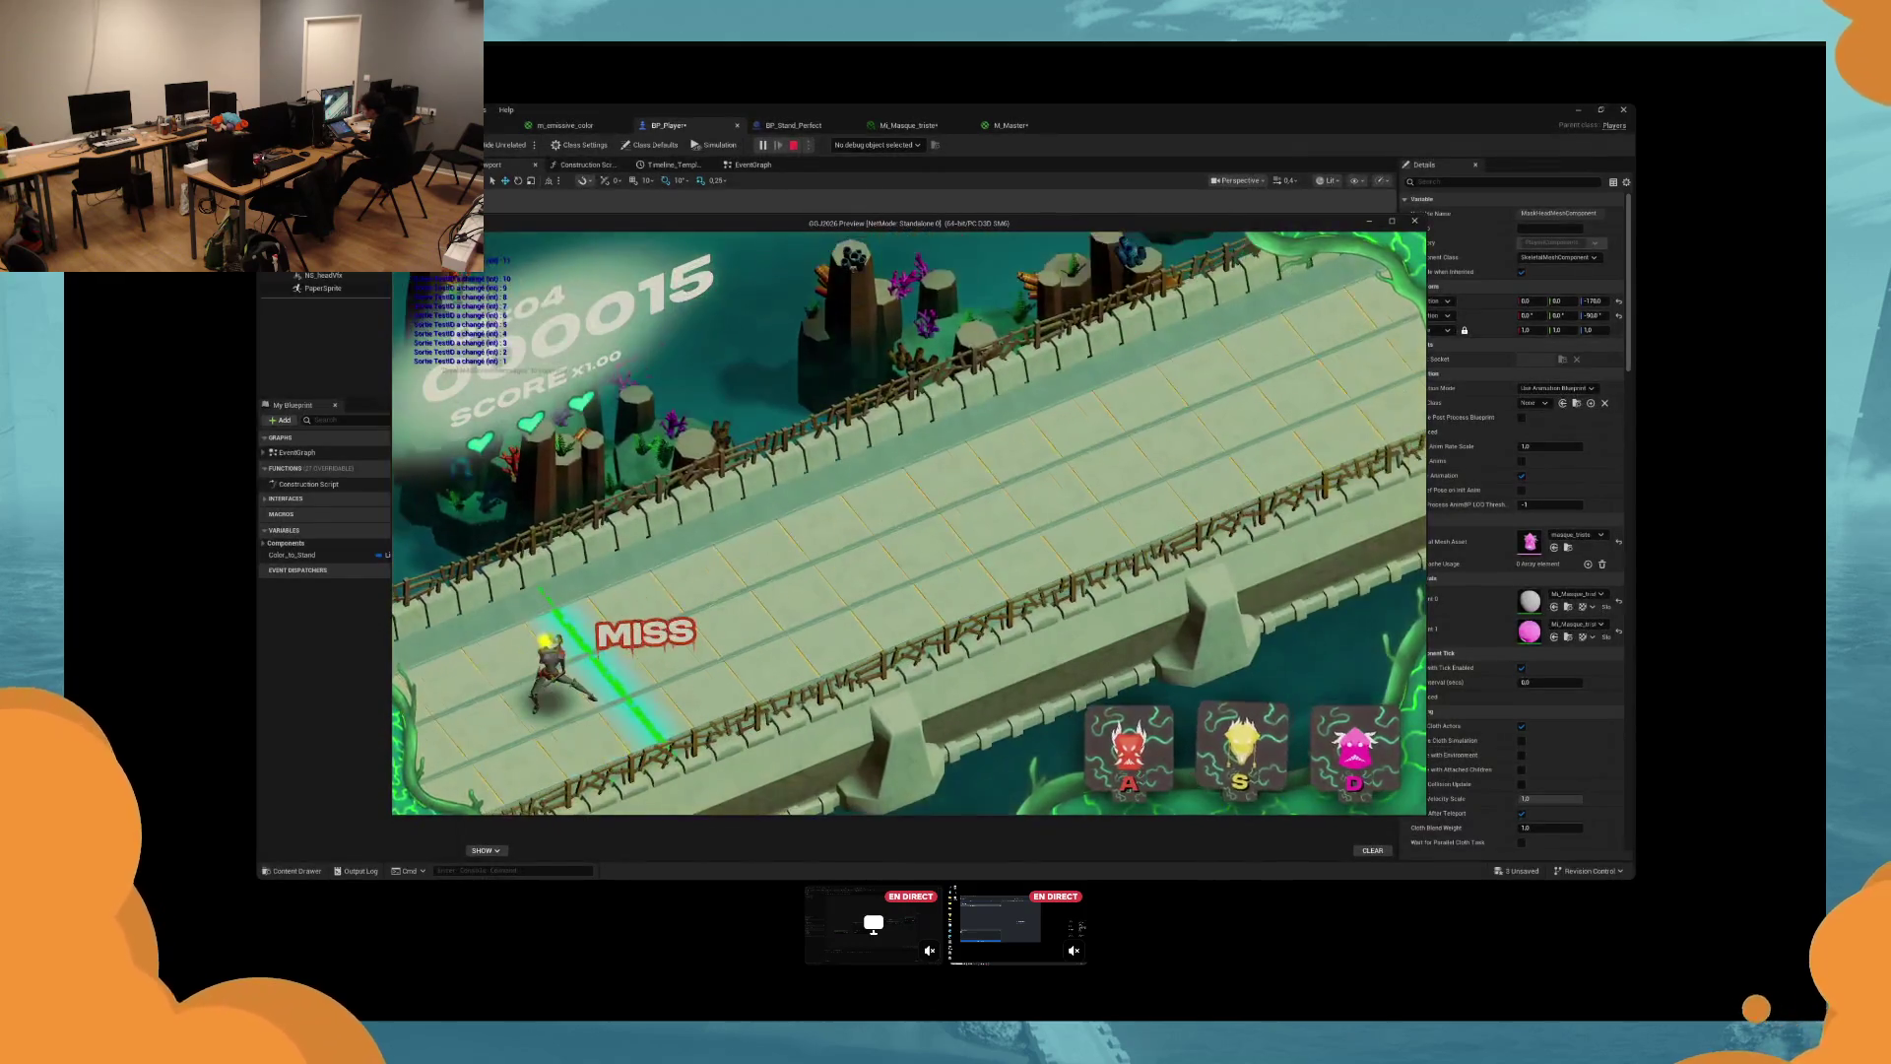
pyautogui.press('Escape')
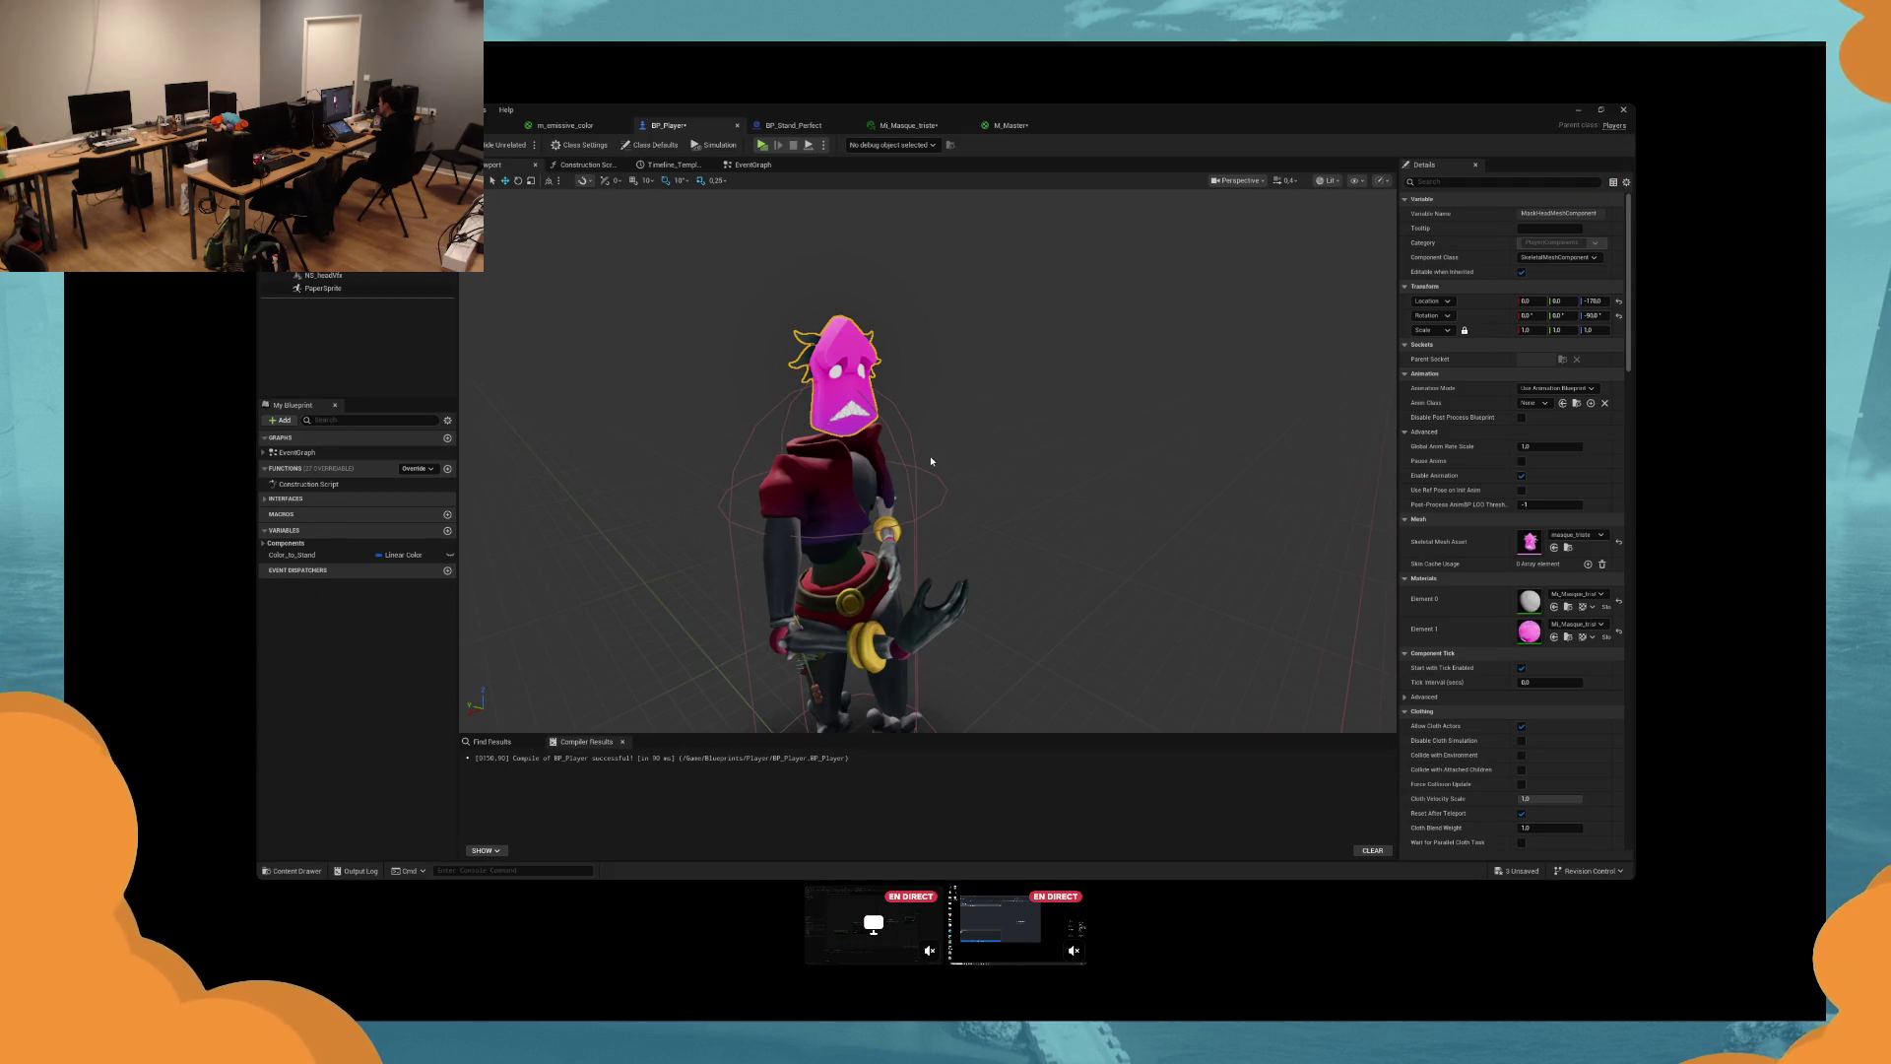
pyautogui.scroll(3, 931, 460)
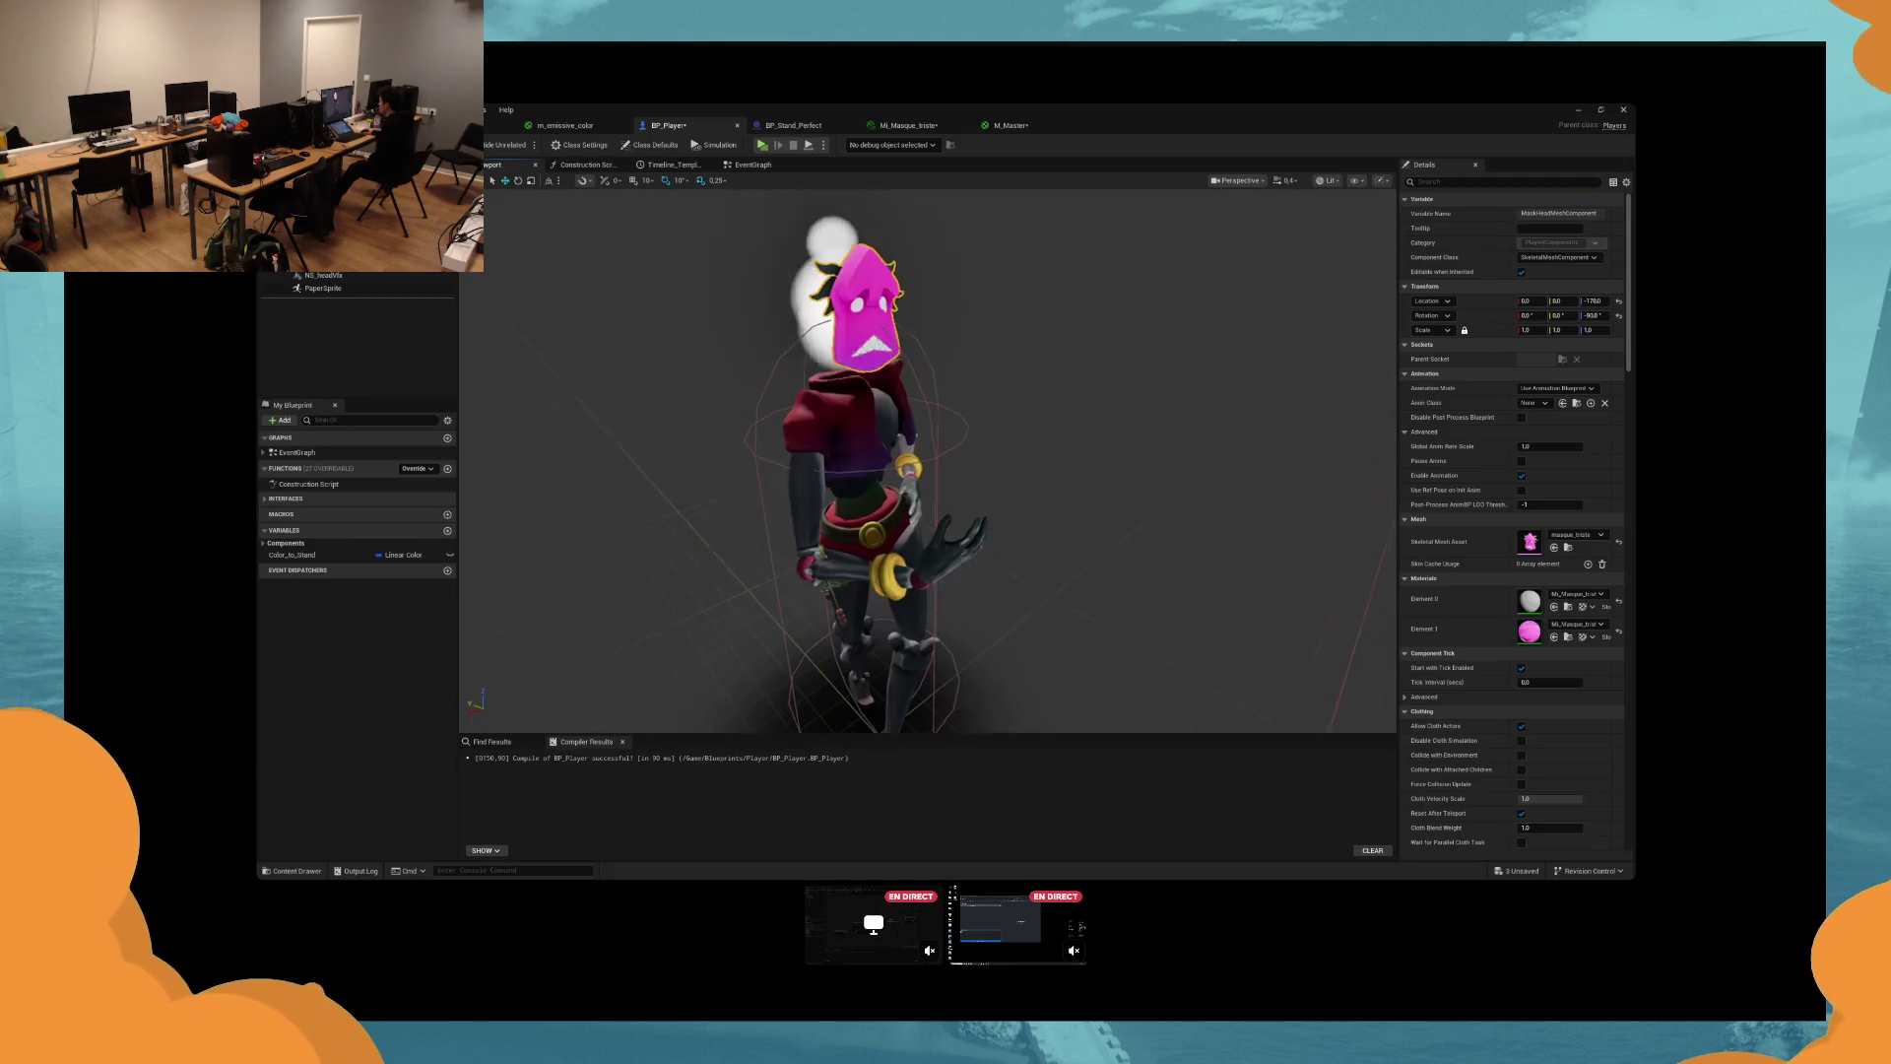
pyautogui.click(1619, 542)
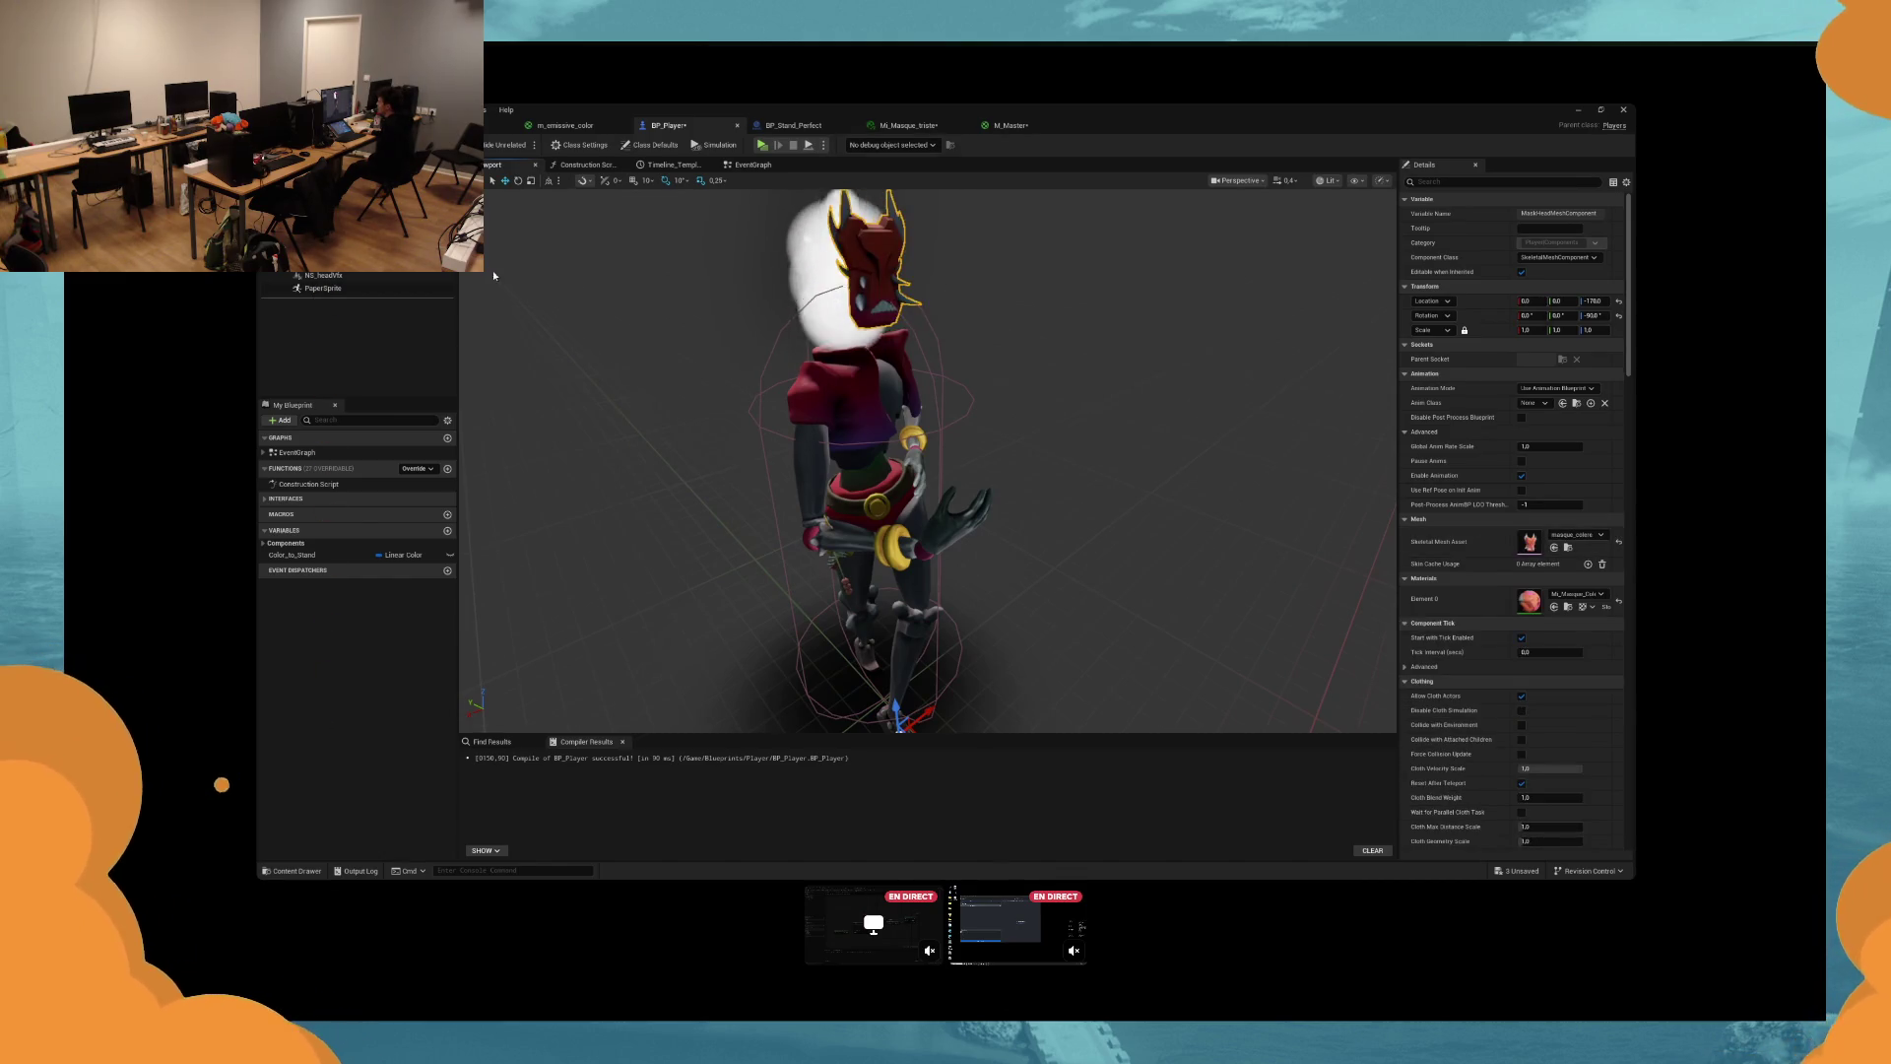
pyautogui.click(335, 262)
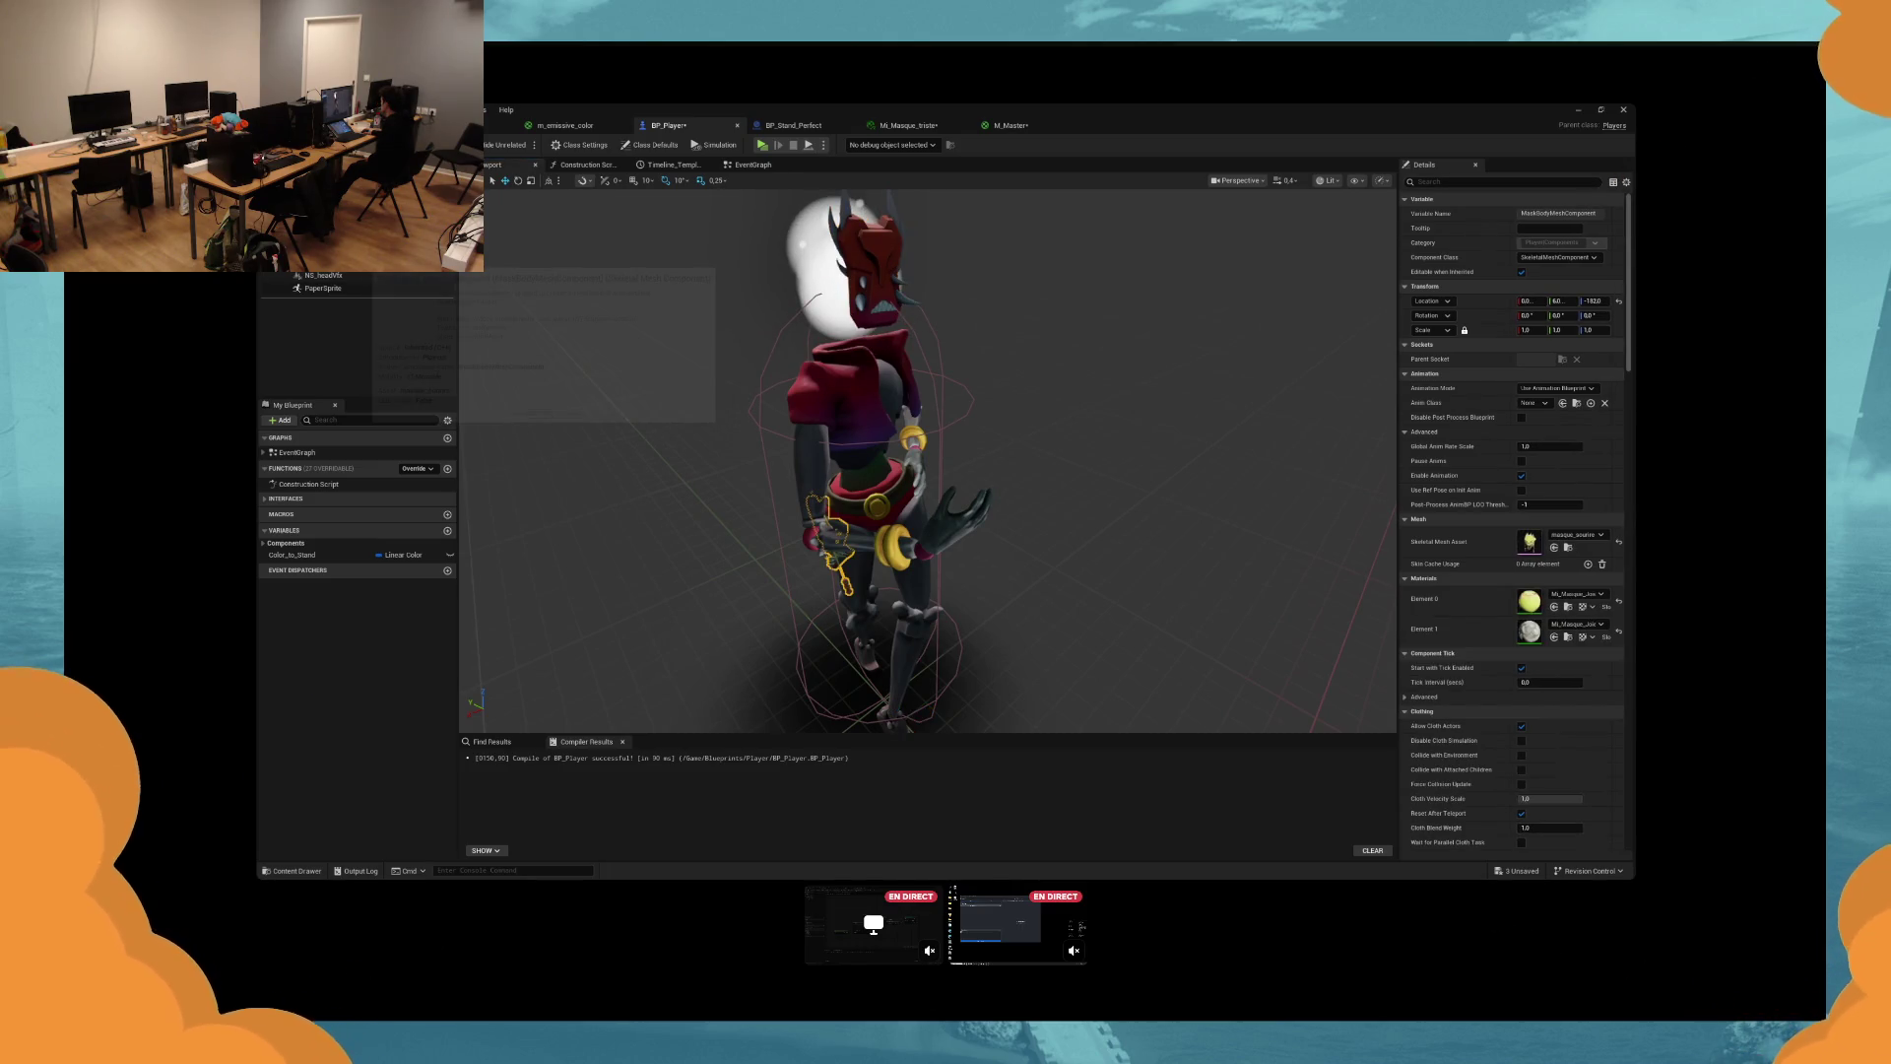
pyautogui.doubleClick(962, 302)
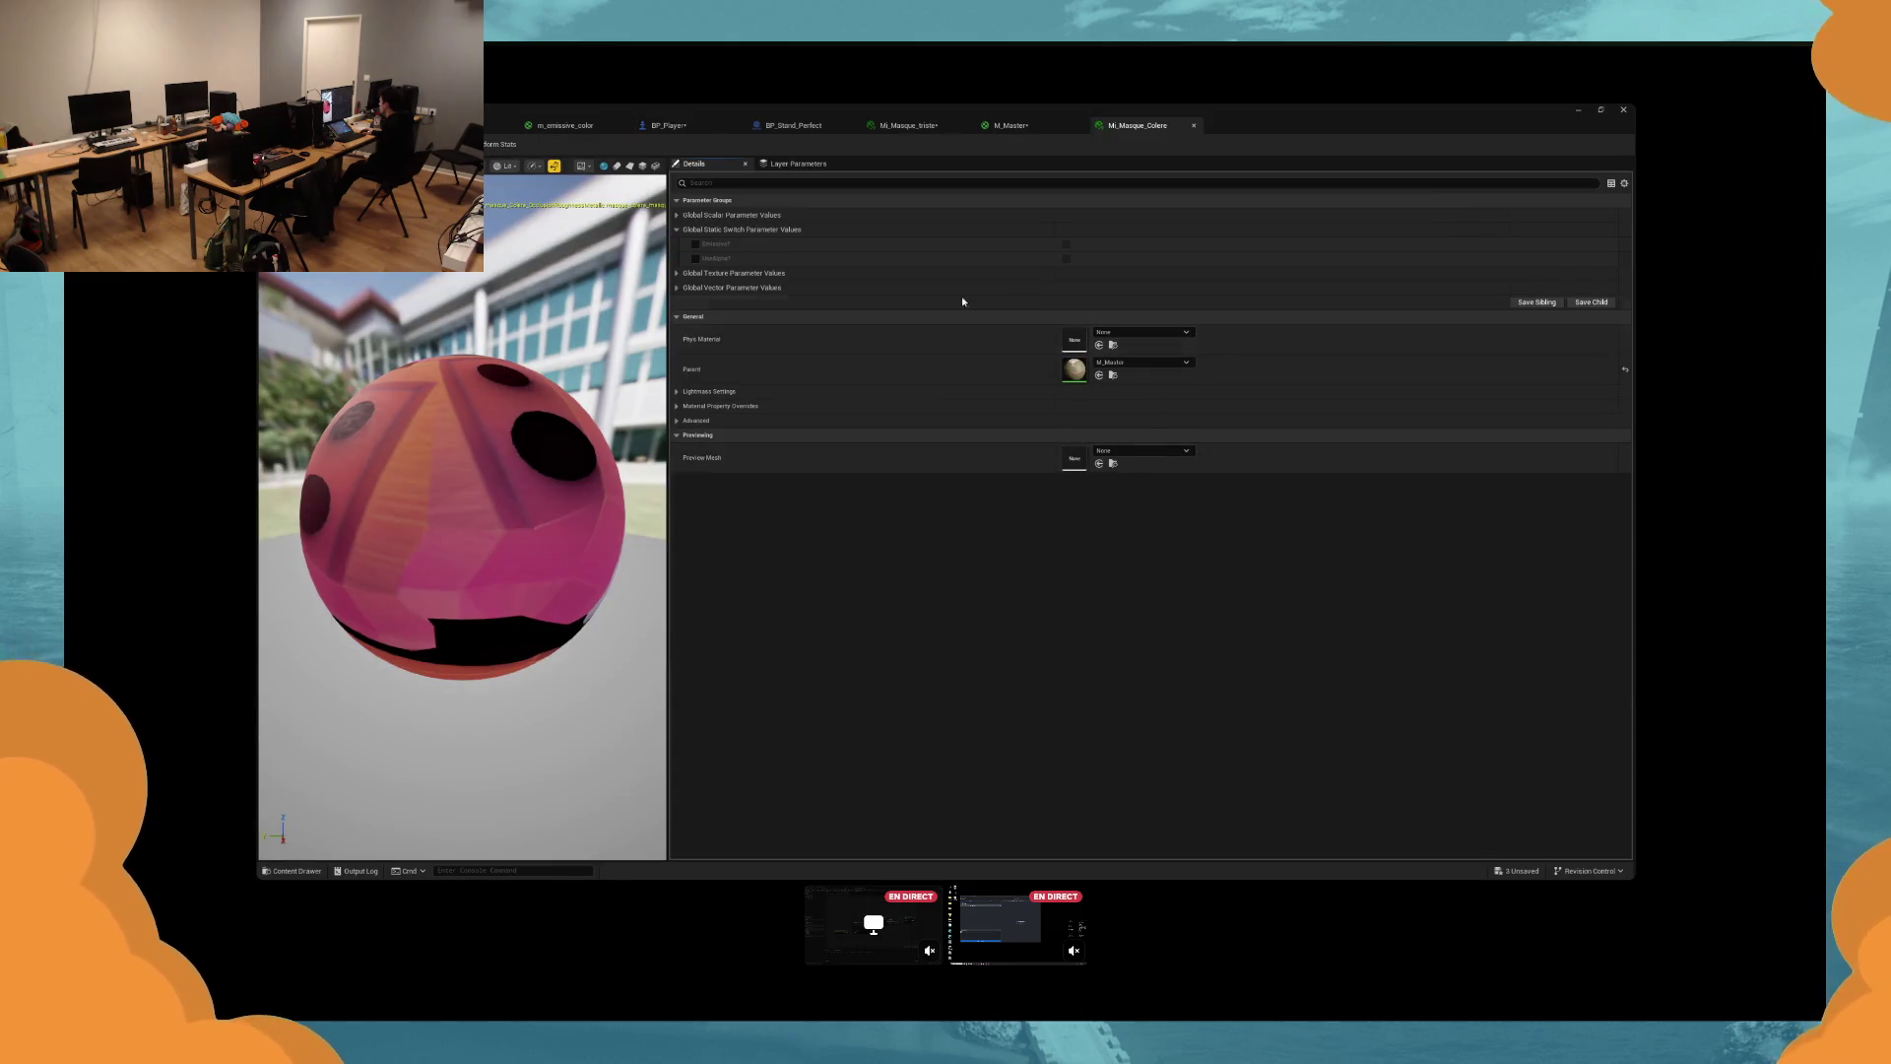
# Enable the Emissive? static switch on Mi_Masque_Colere and restore the editor window.
pyautogui.click(1065, 243)
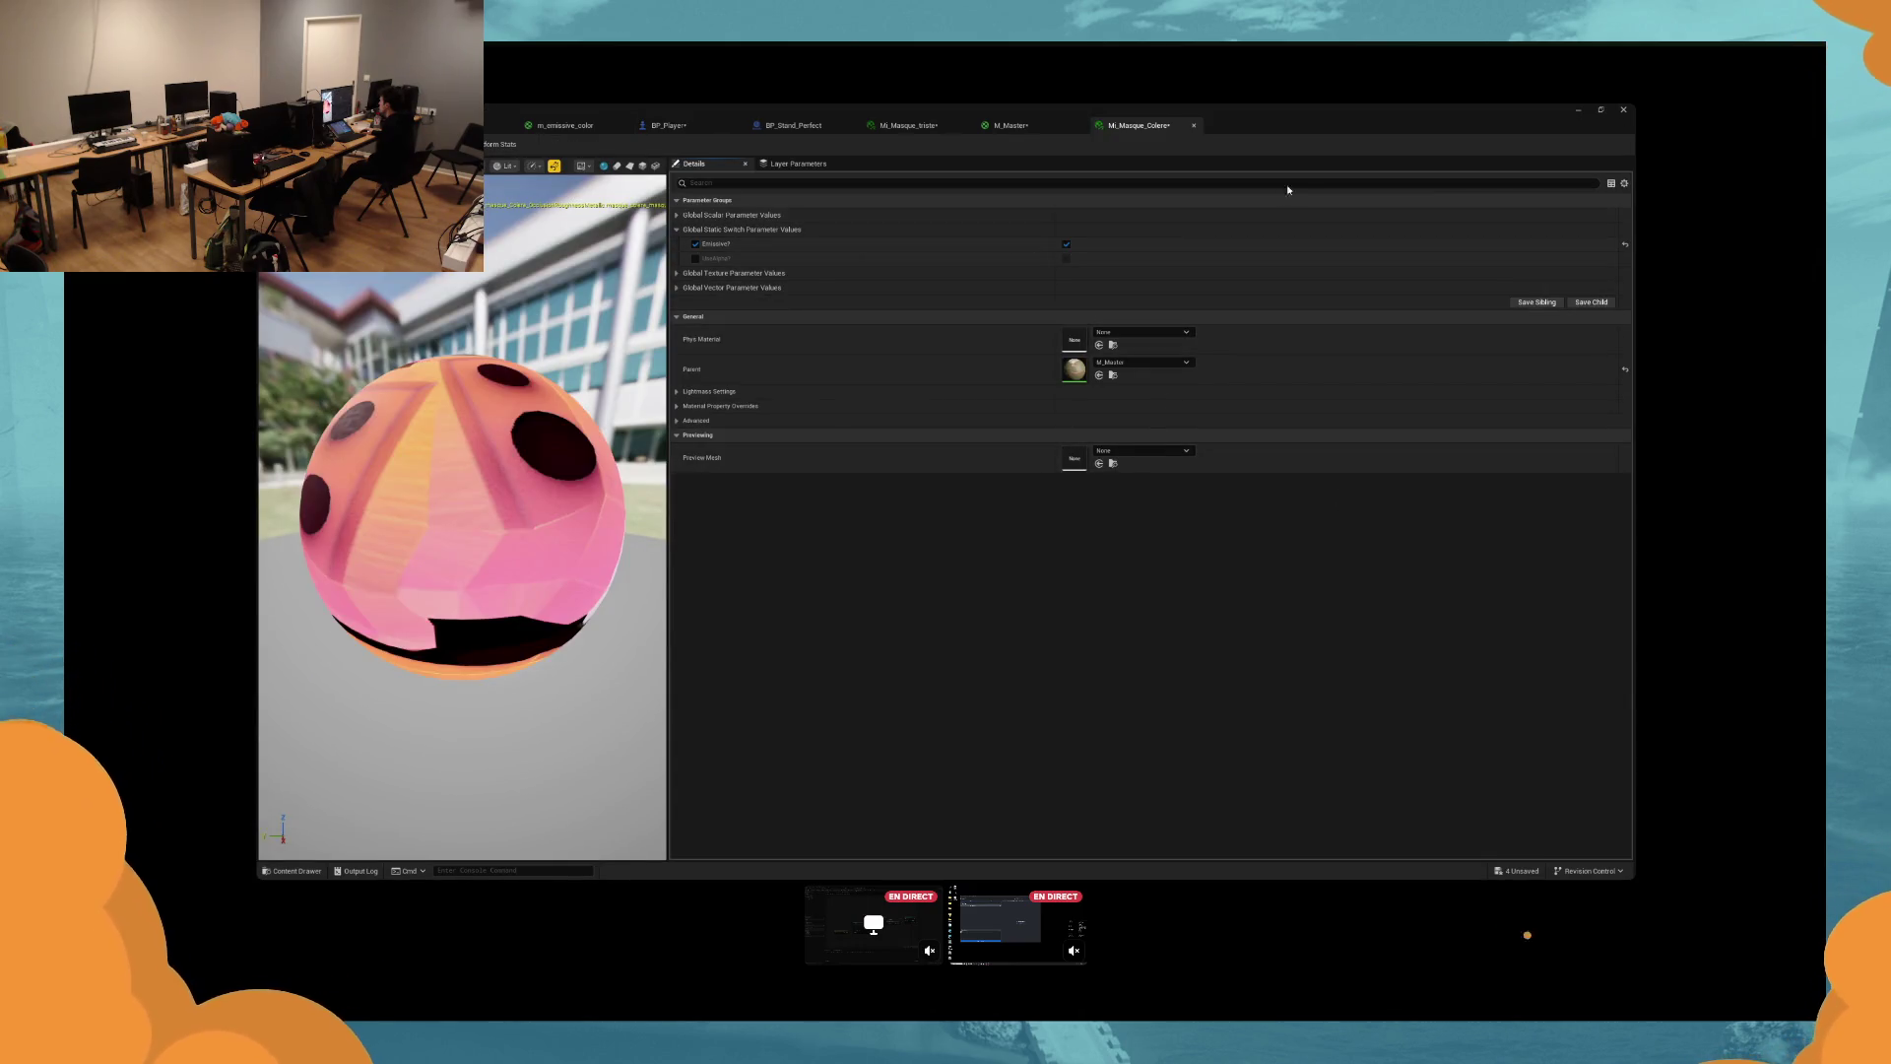
pyautogui.moveTo(1396, 118); pyautogui.dragTo(1376, 124)
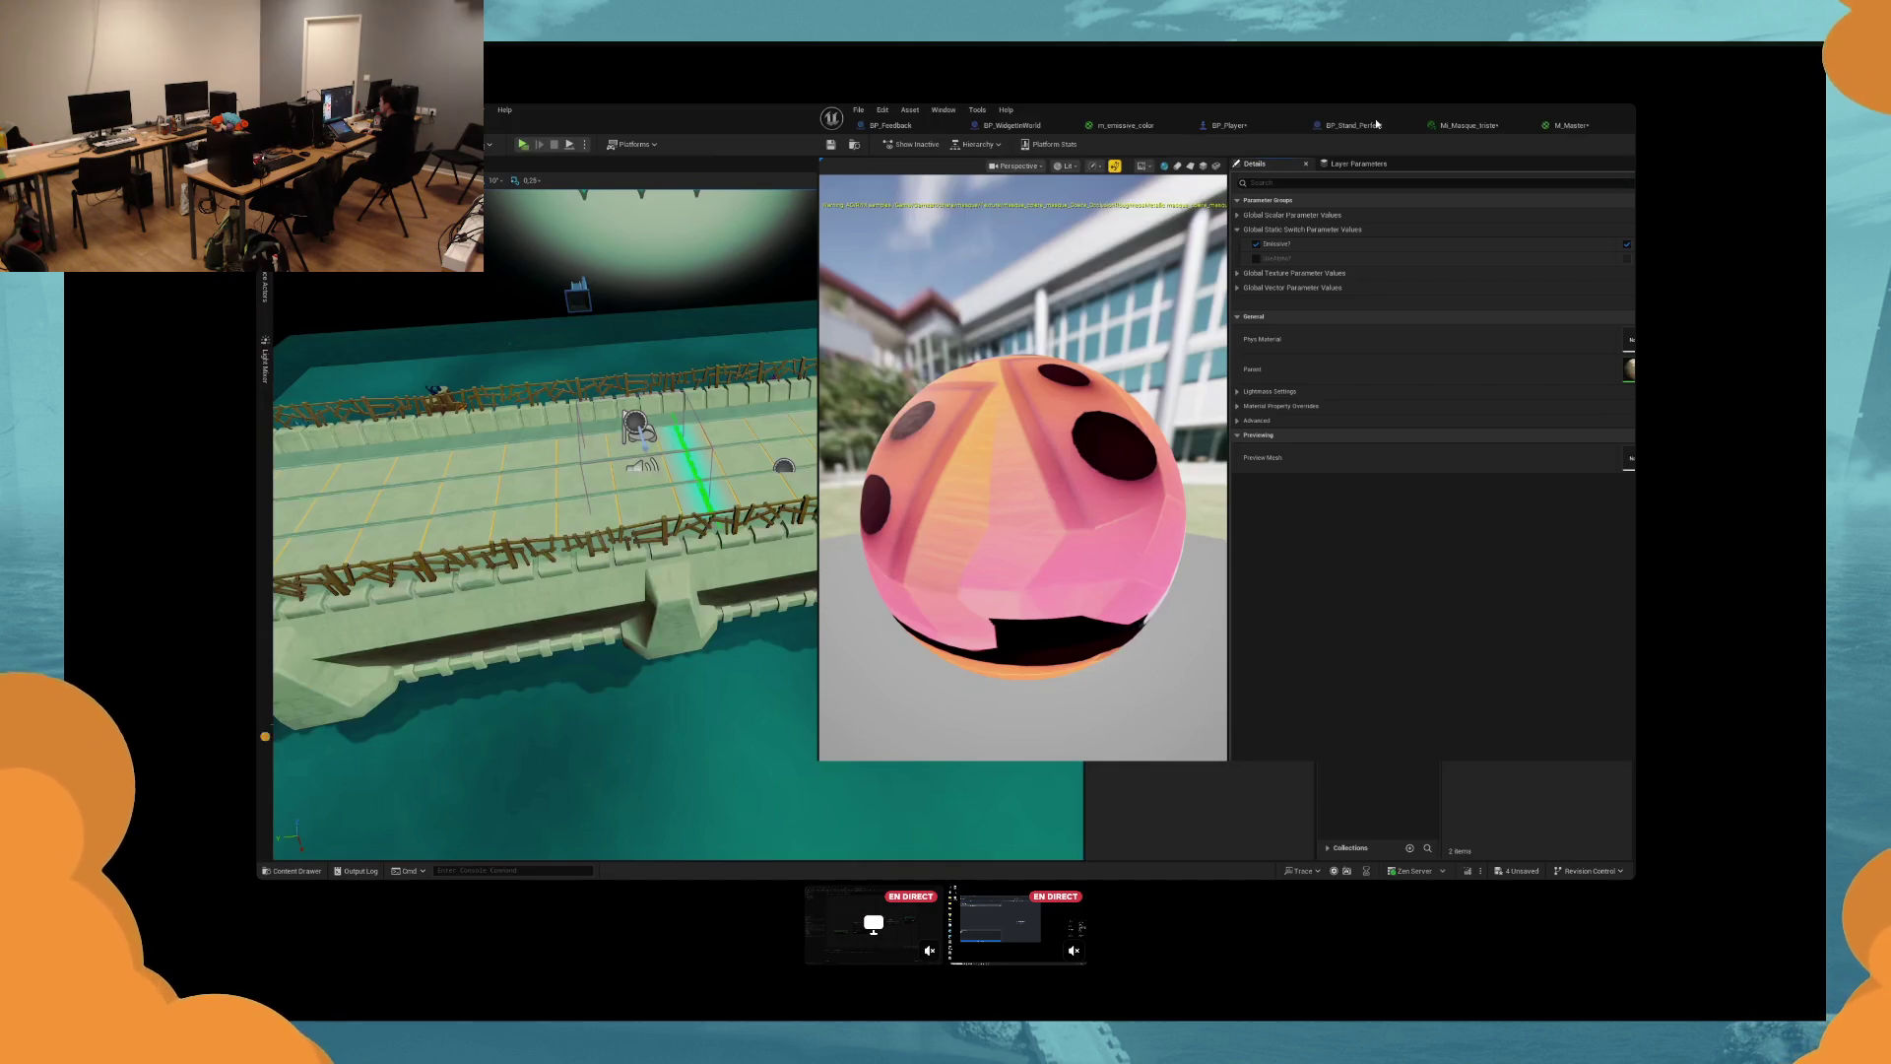
pyautogui.moveTo(1376, 124); pyautogui.dragTo(947, 187)
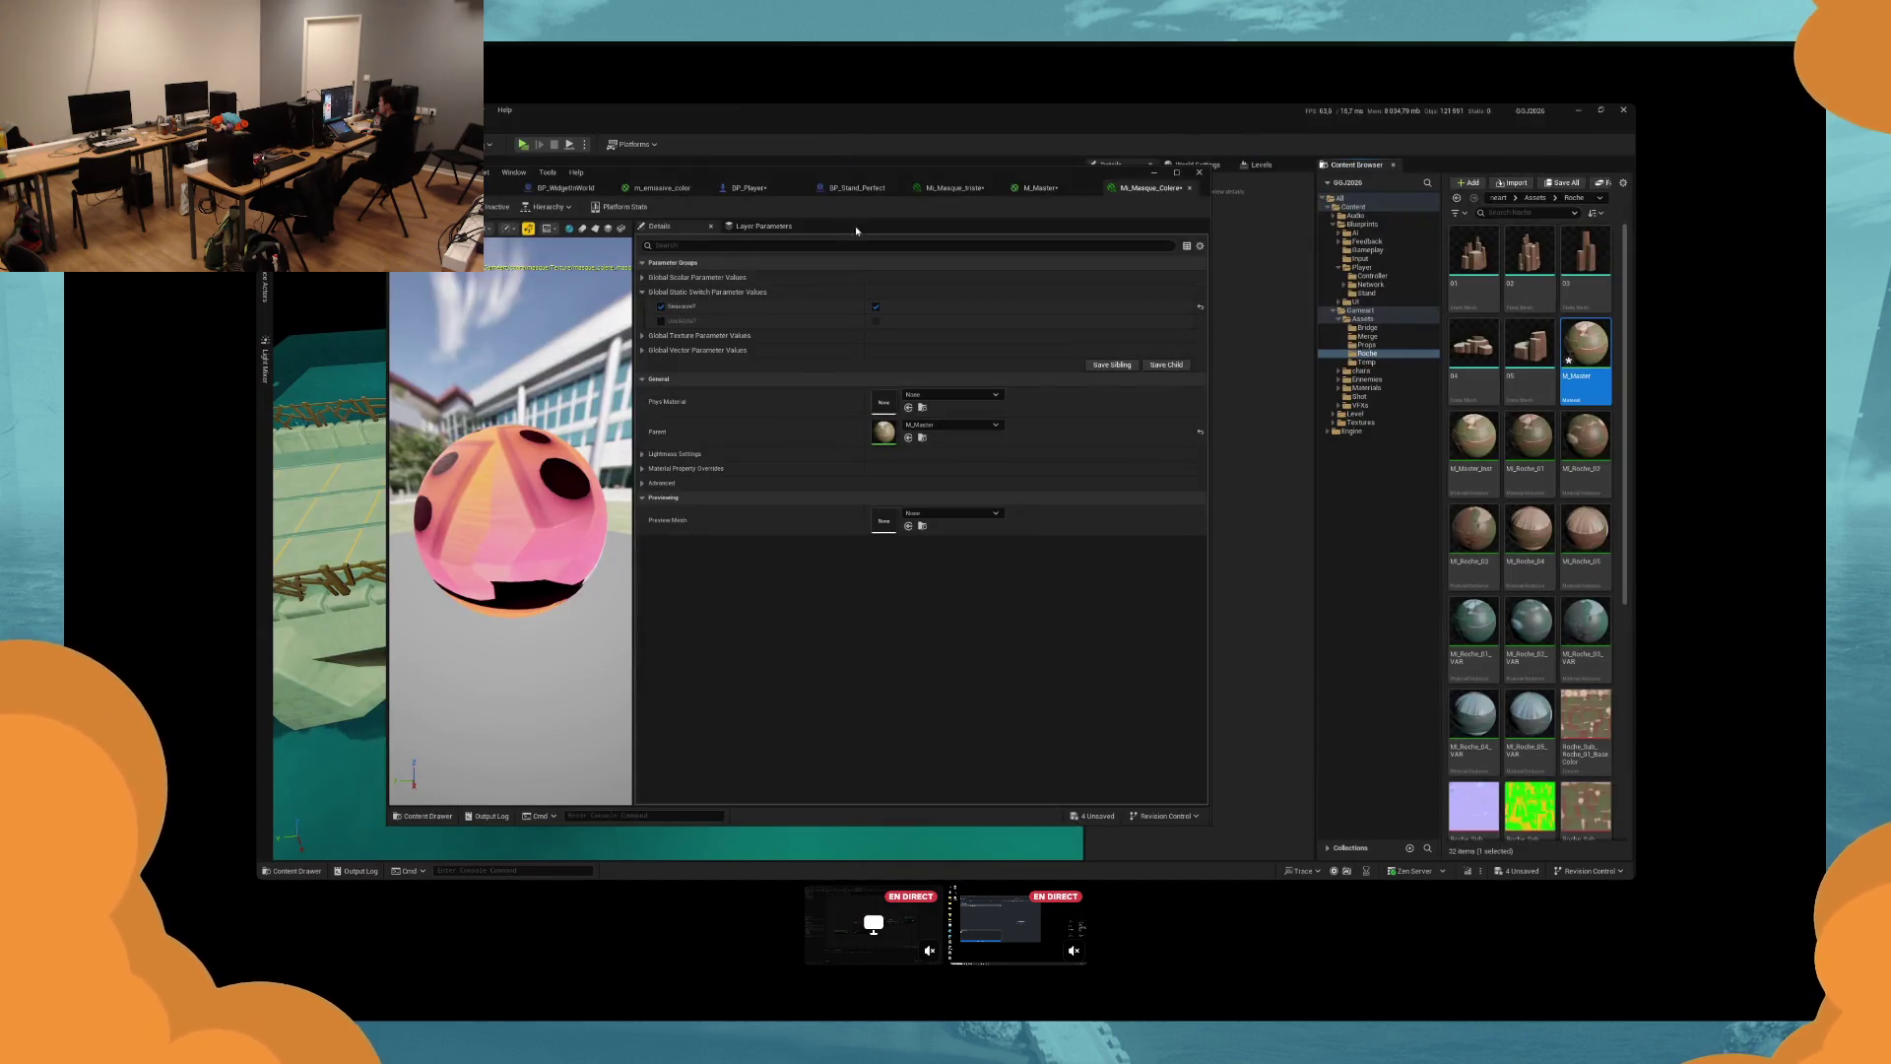
# Close the finished material instance tabs, maximize BP_Player, and open MI_Masque_Joie2.
pyautogui.click(970, 187)
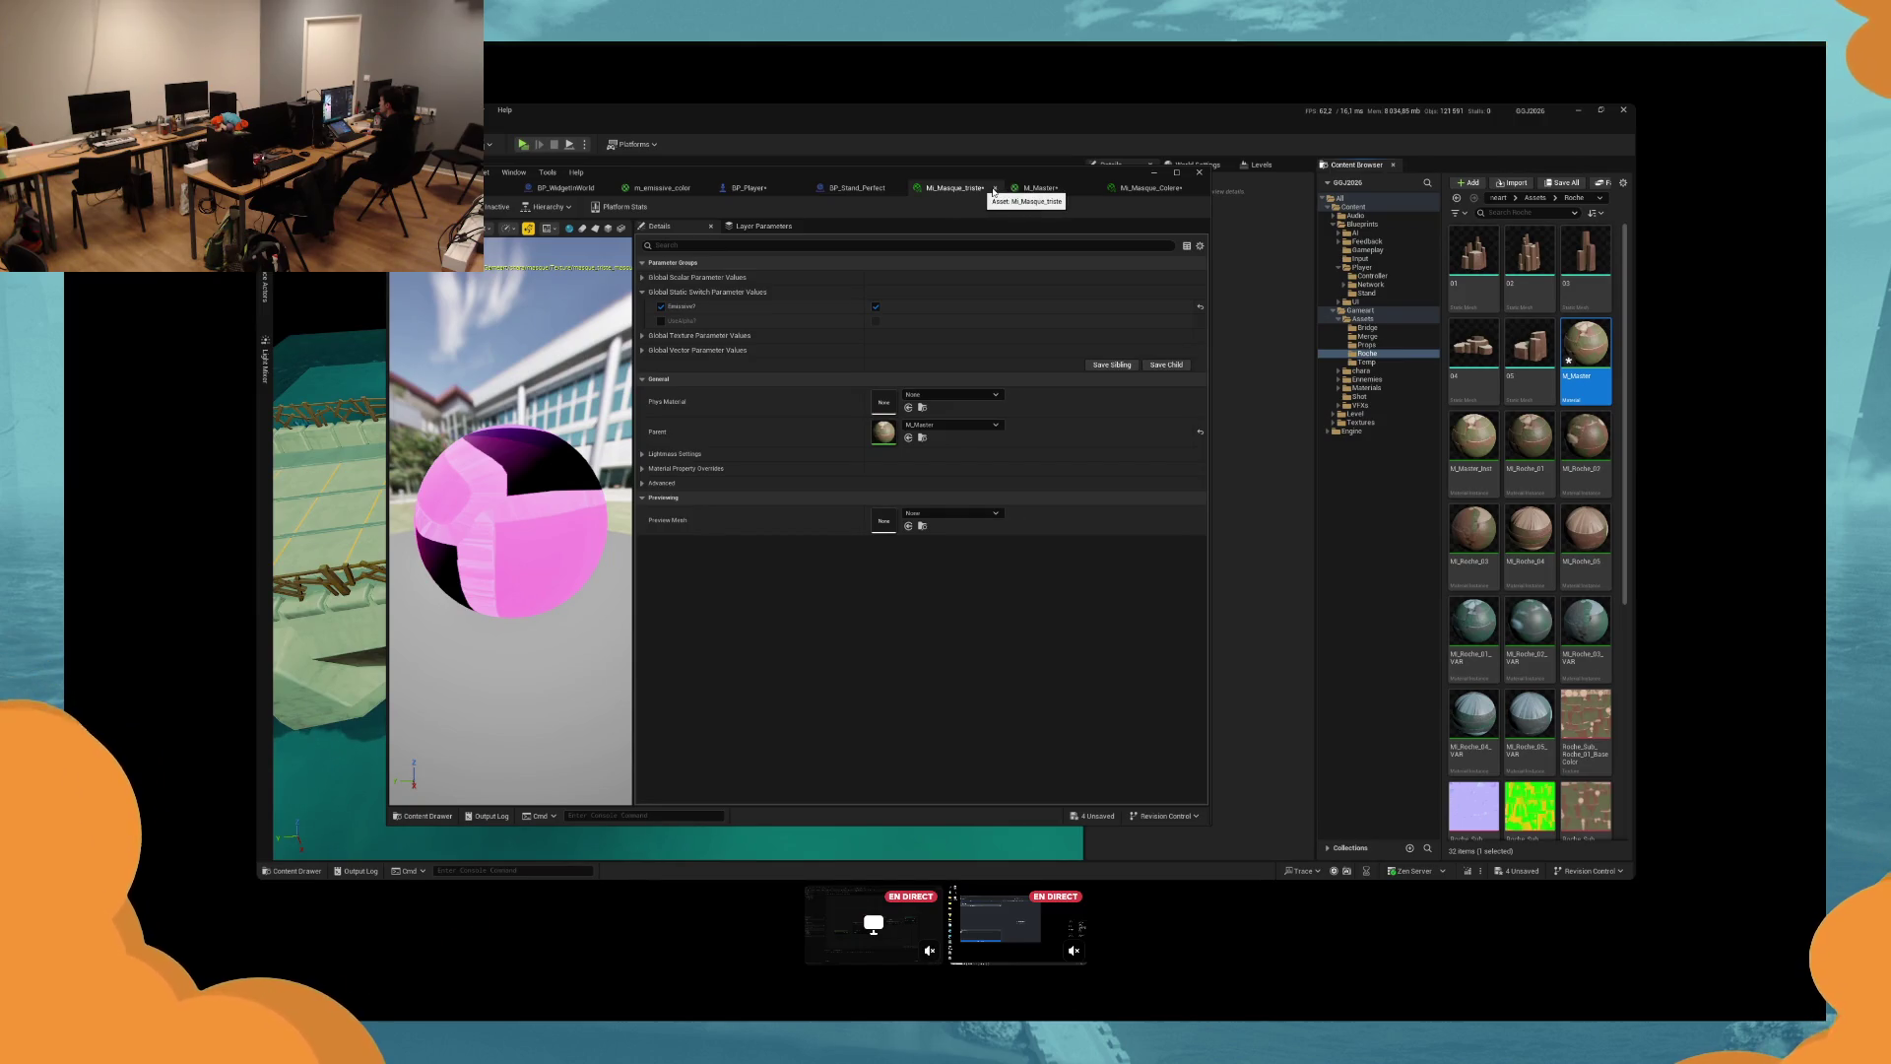
pyautogui.click(993, 192)
pyautogui.click(759, 187)
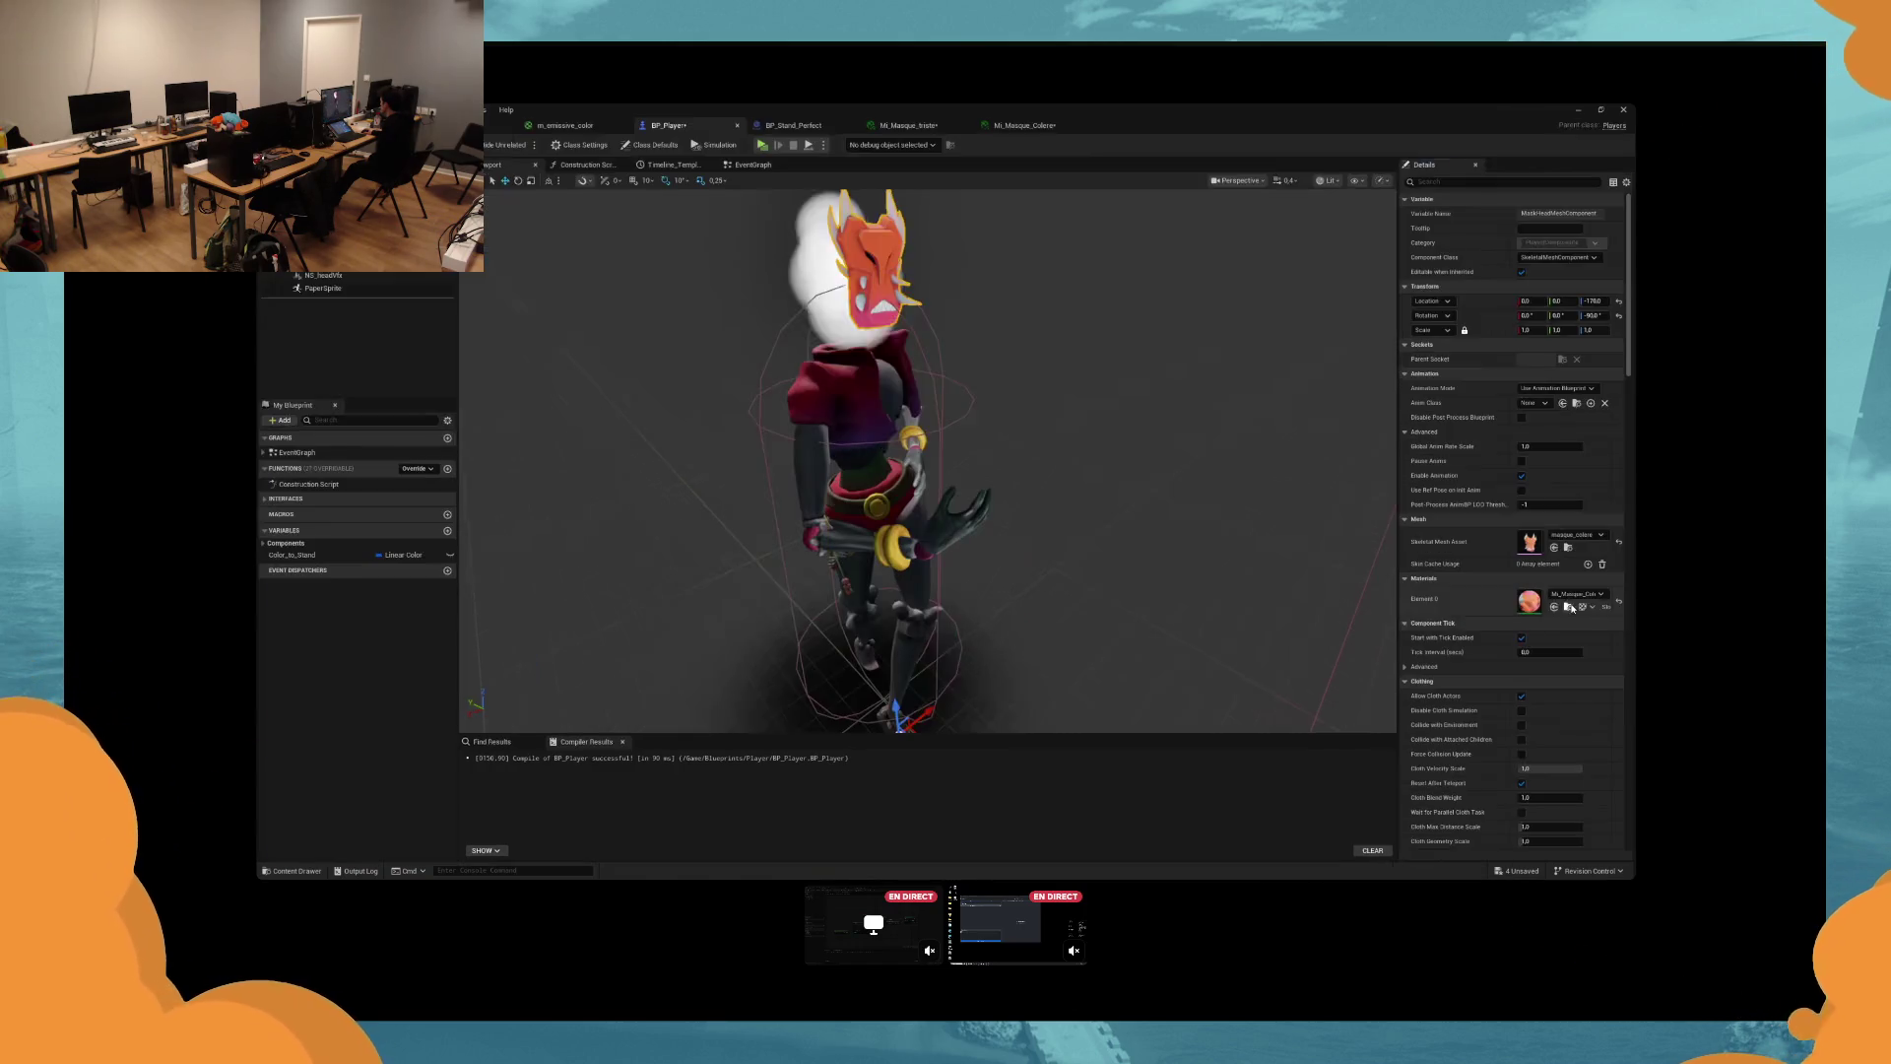
pyautogui.moveTo(985, 172)
pyautogui.mouseDown()
pyautogui.moveTo(1439, 108)
pyautogui.moveTo(1415, 117)
pyautogui.mouseUp()
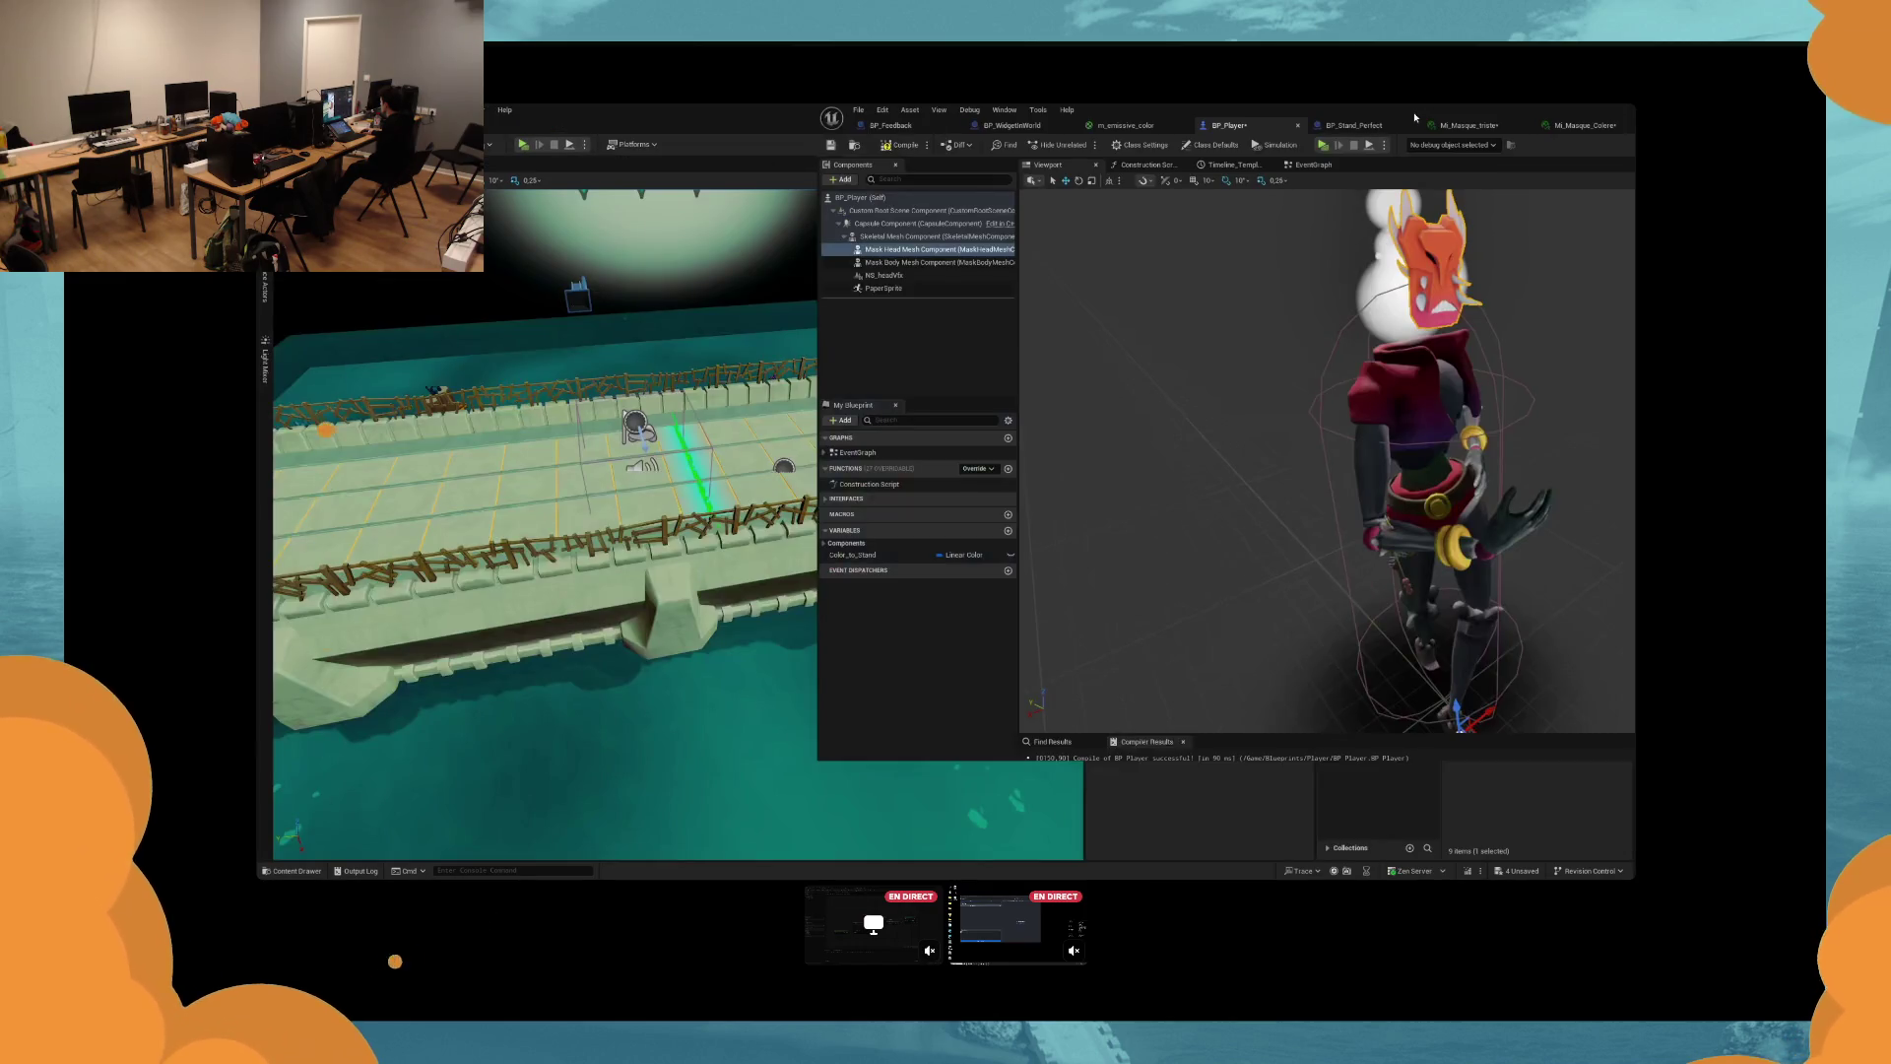
pyautogui.click(1416, 118)
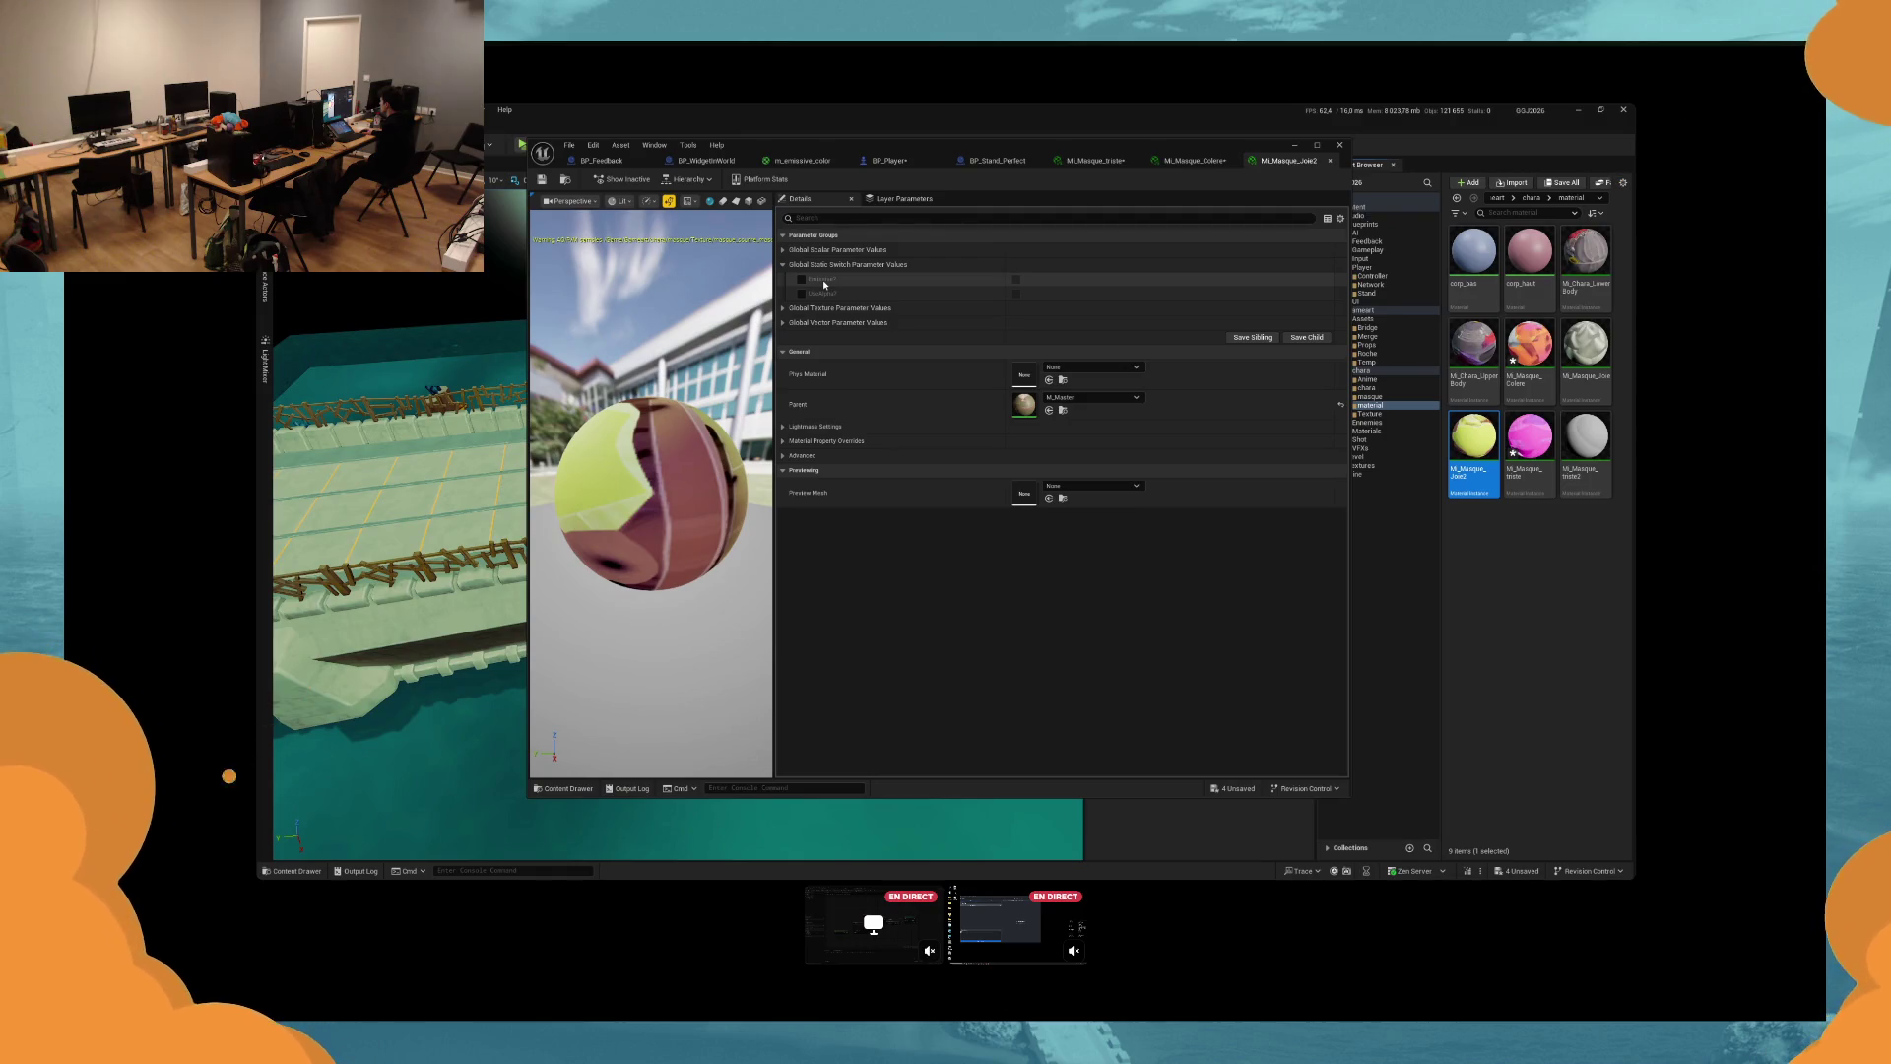
# Enable Emissive? on MI_Masque_Joie2, save all assets, and start Play In Editor with Alt+P.
pyautogui.click(1016, 279)
pyautogui.hotkey('ctrl', 's')
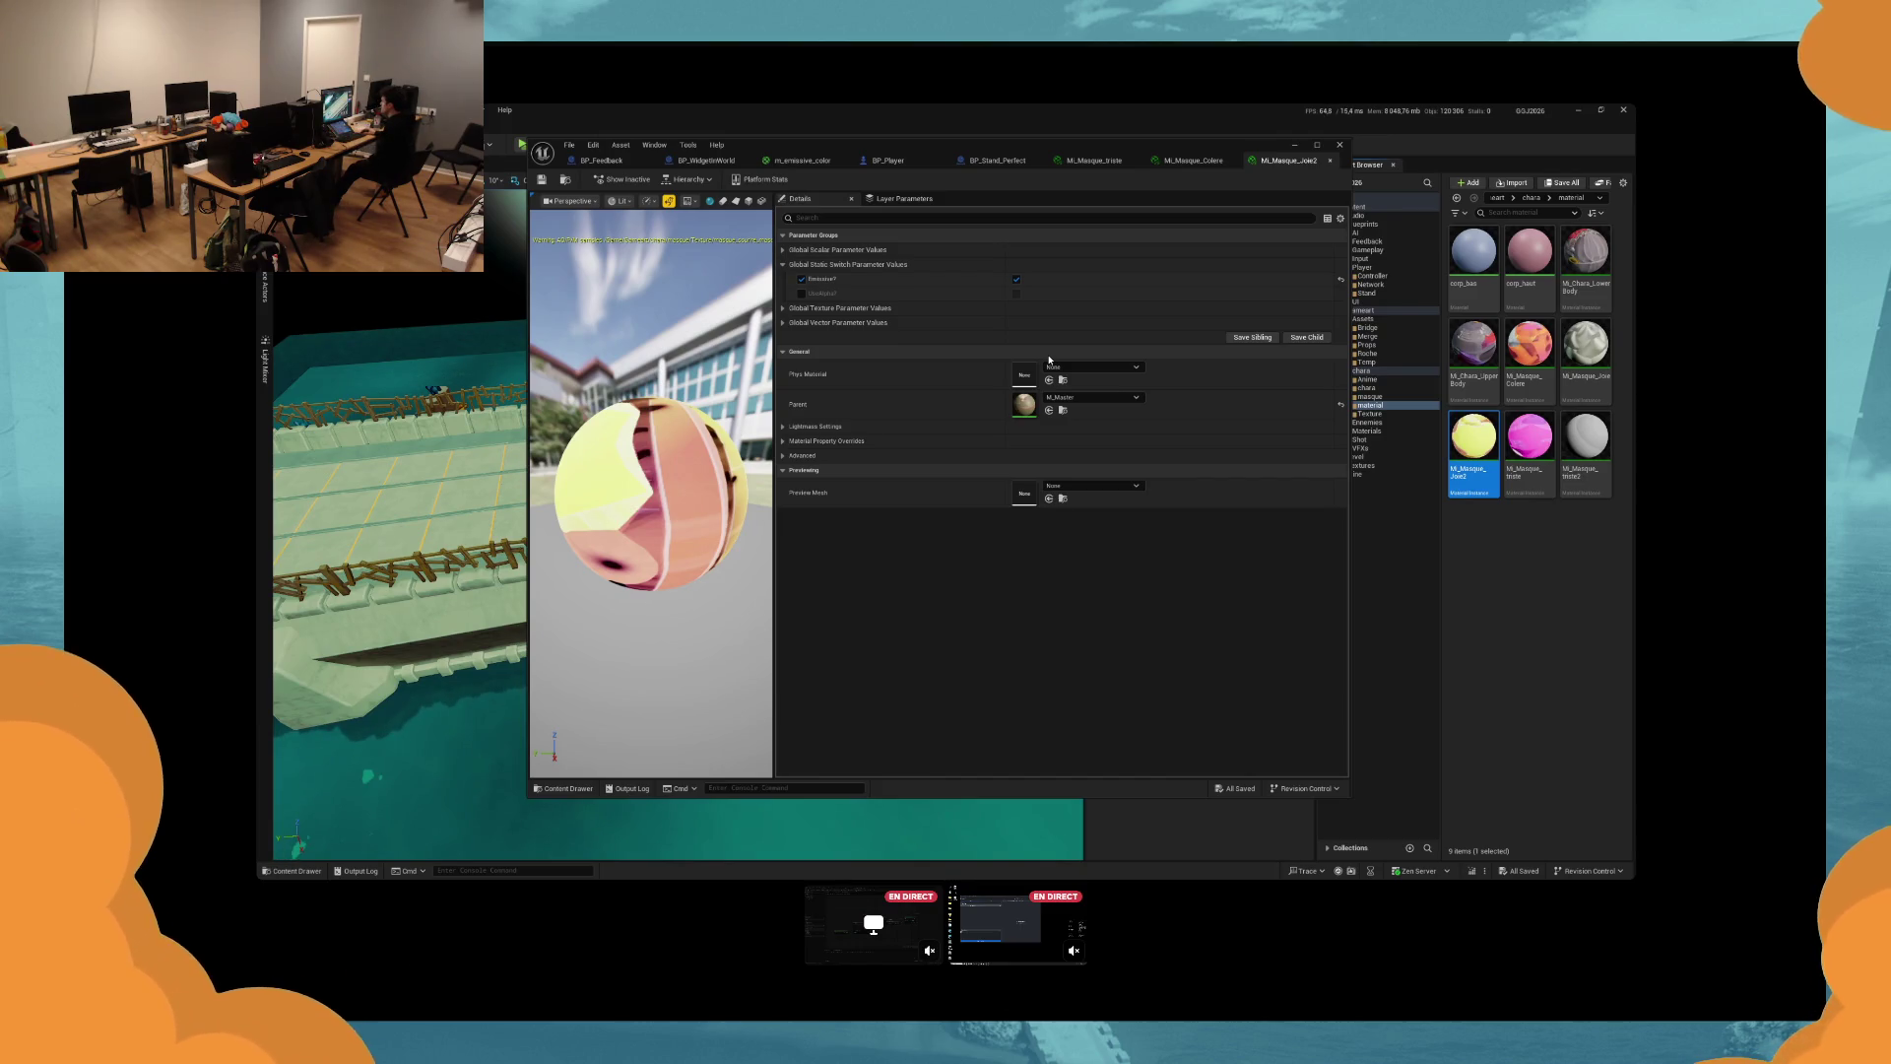
pyautogui.hotkey('alt', 'p')
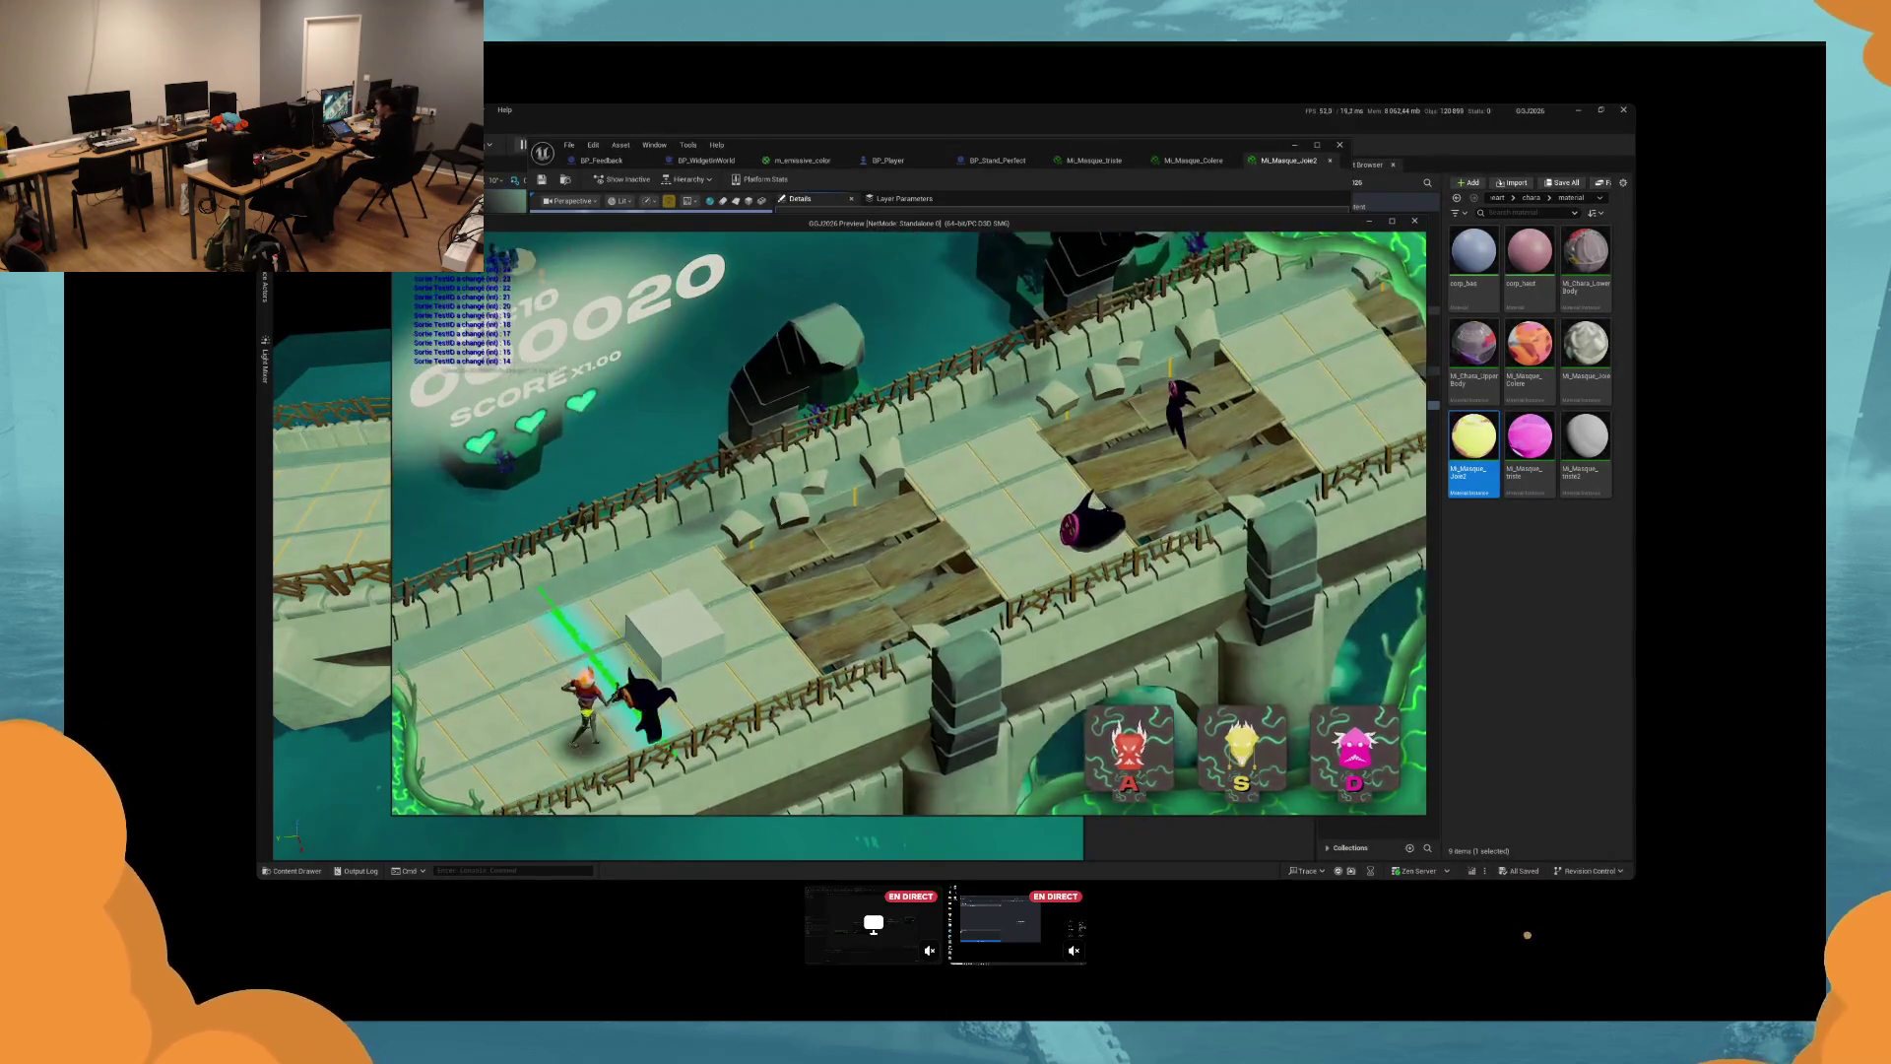
# Hit incoming enemies by swapping among the yellow (S), pink (D) and red (A) masks.
pyautogui.press('s')
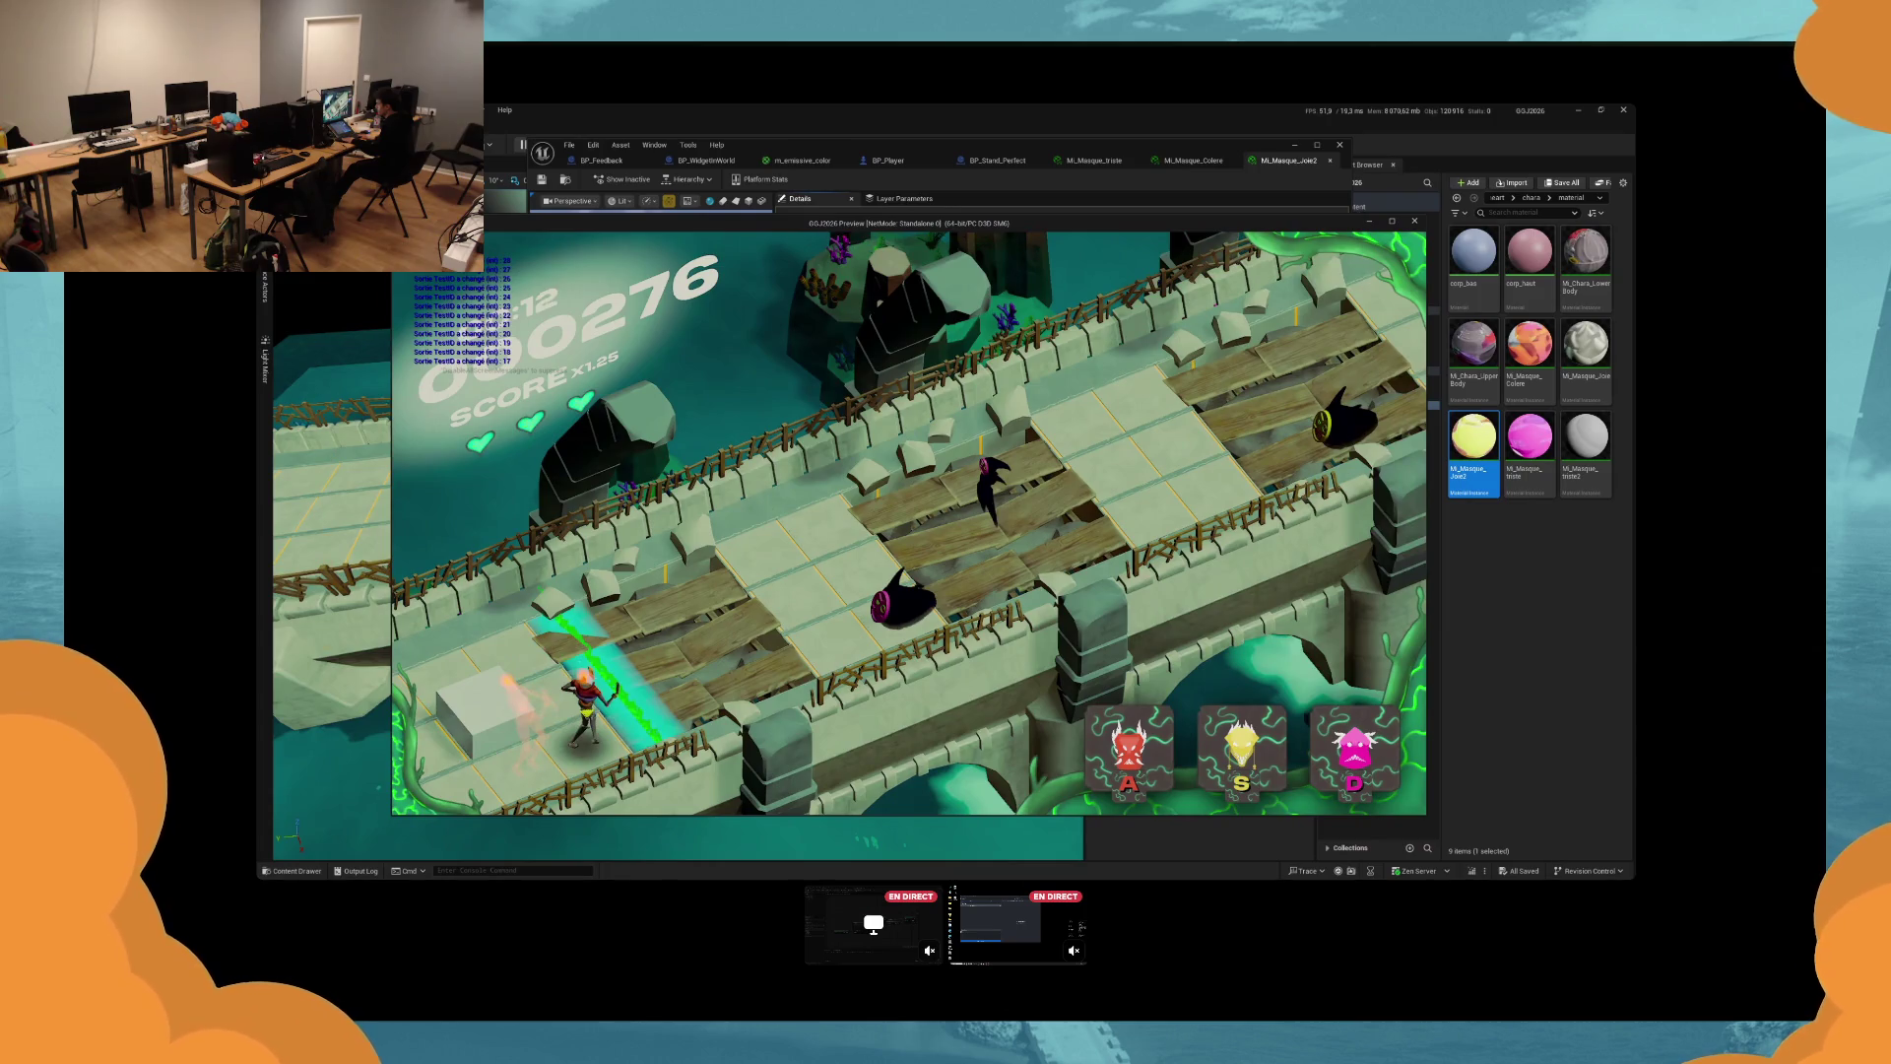
pyautogui.press('d')
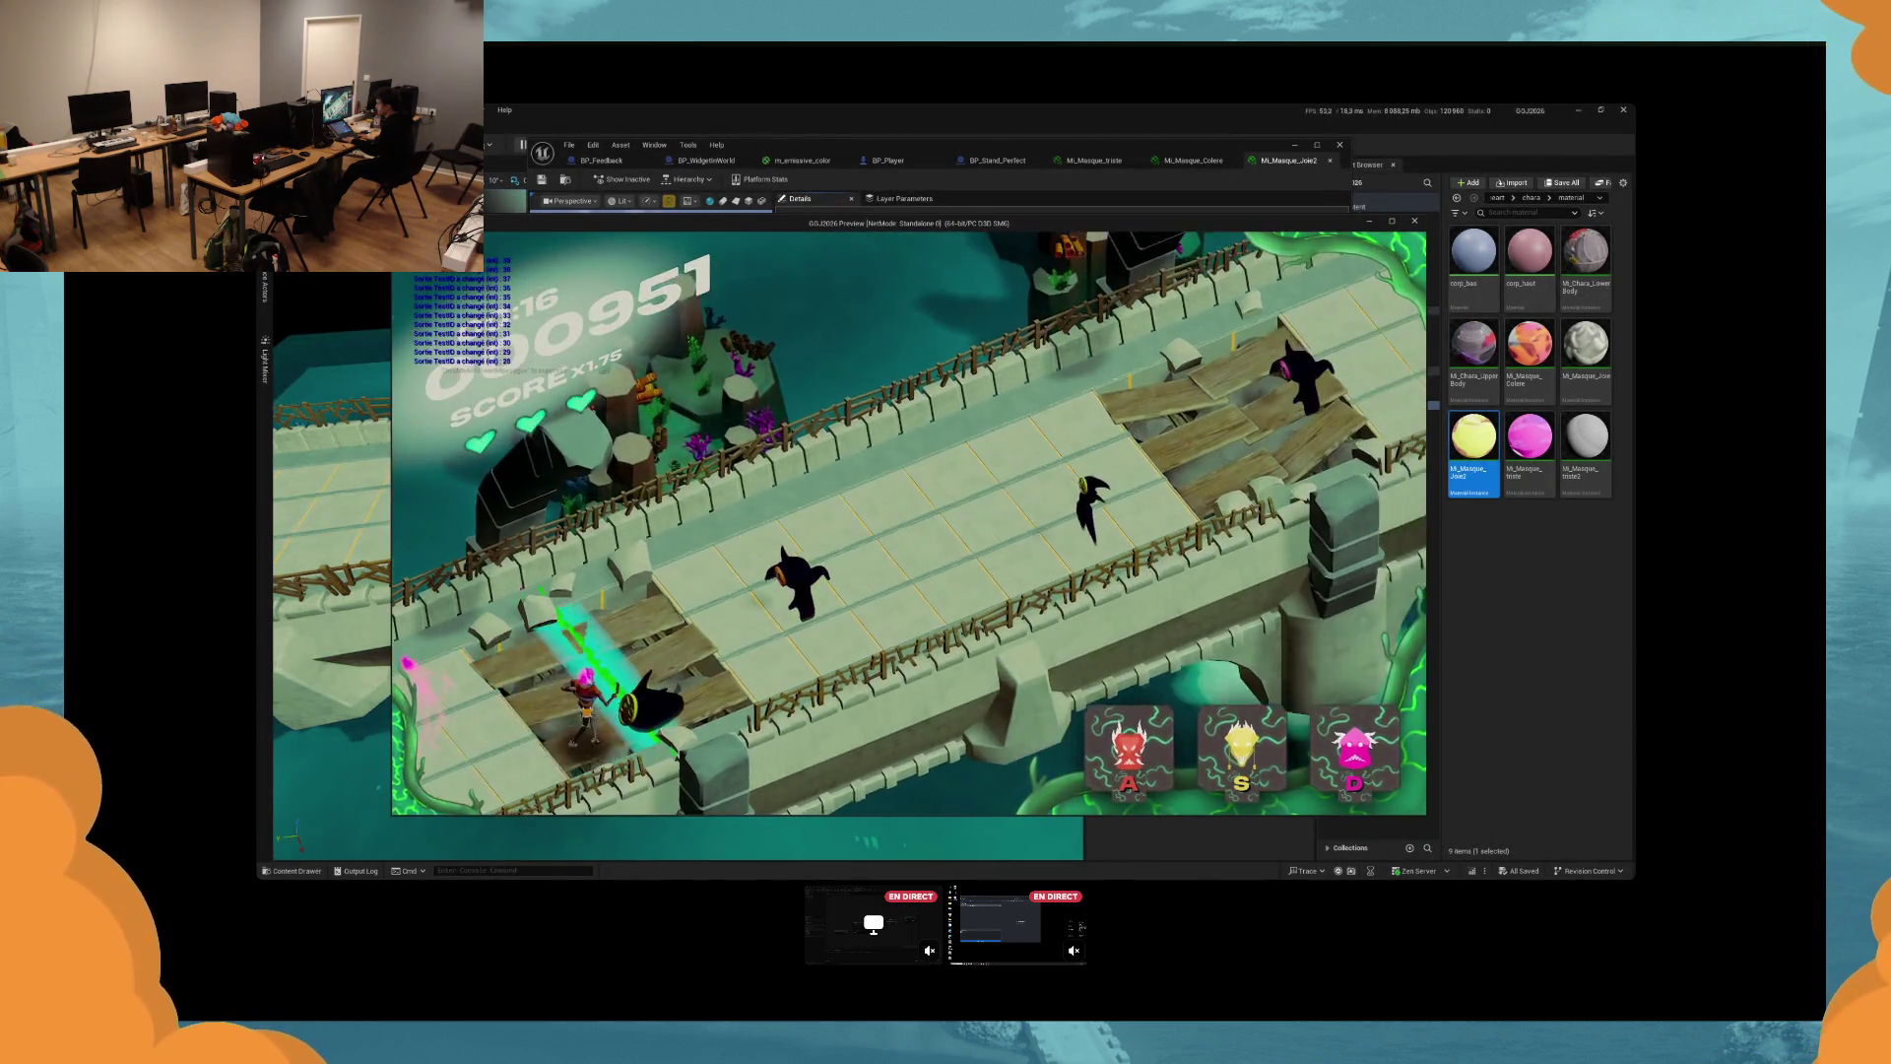
pyautogui.press('s')
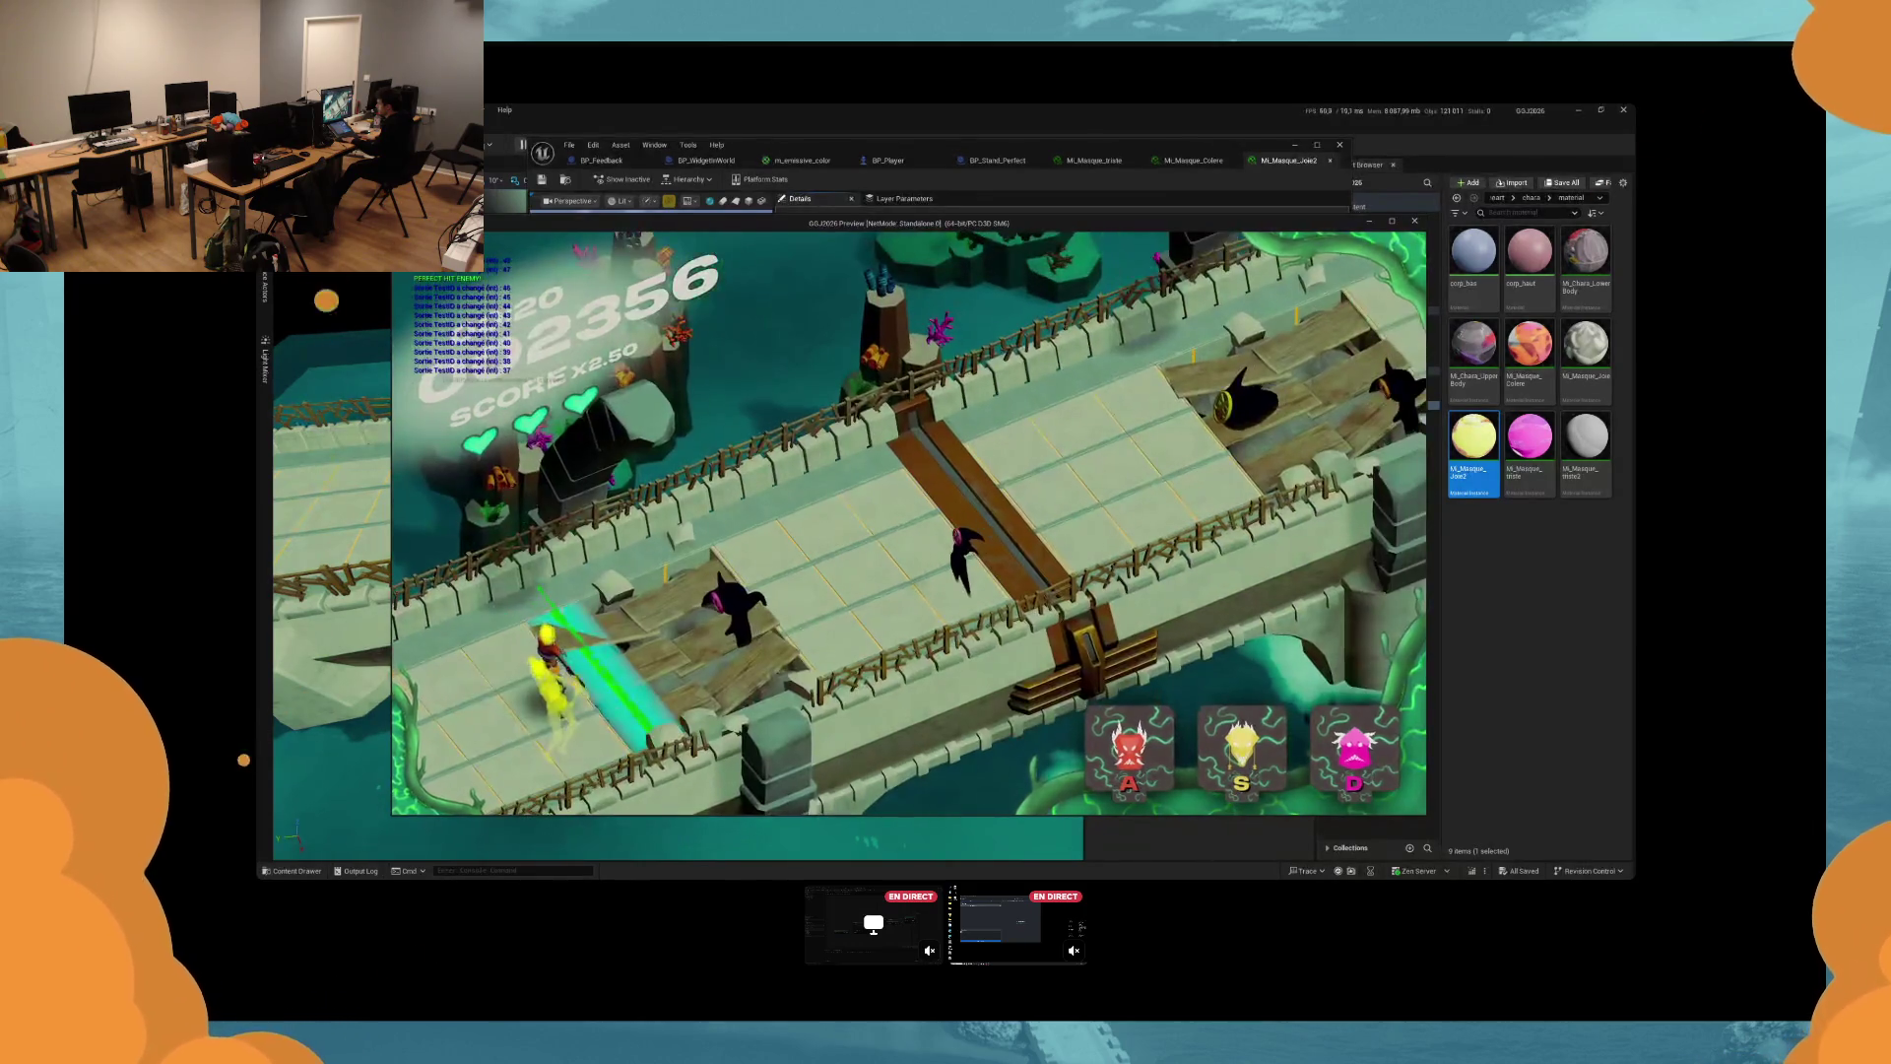
pyautogui.press('d')
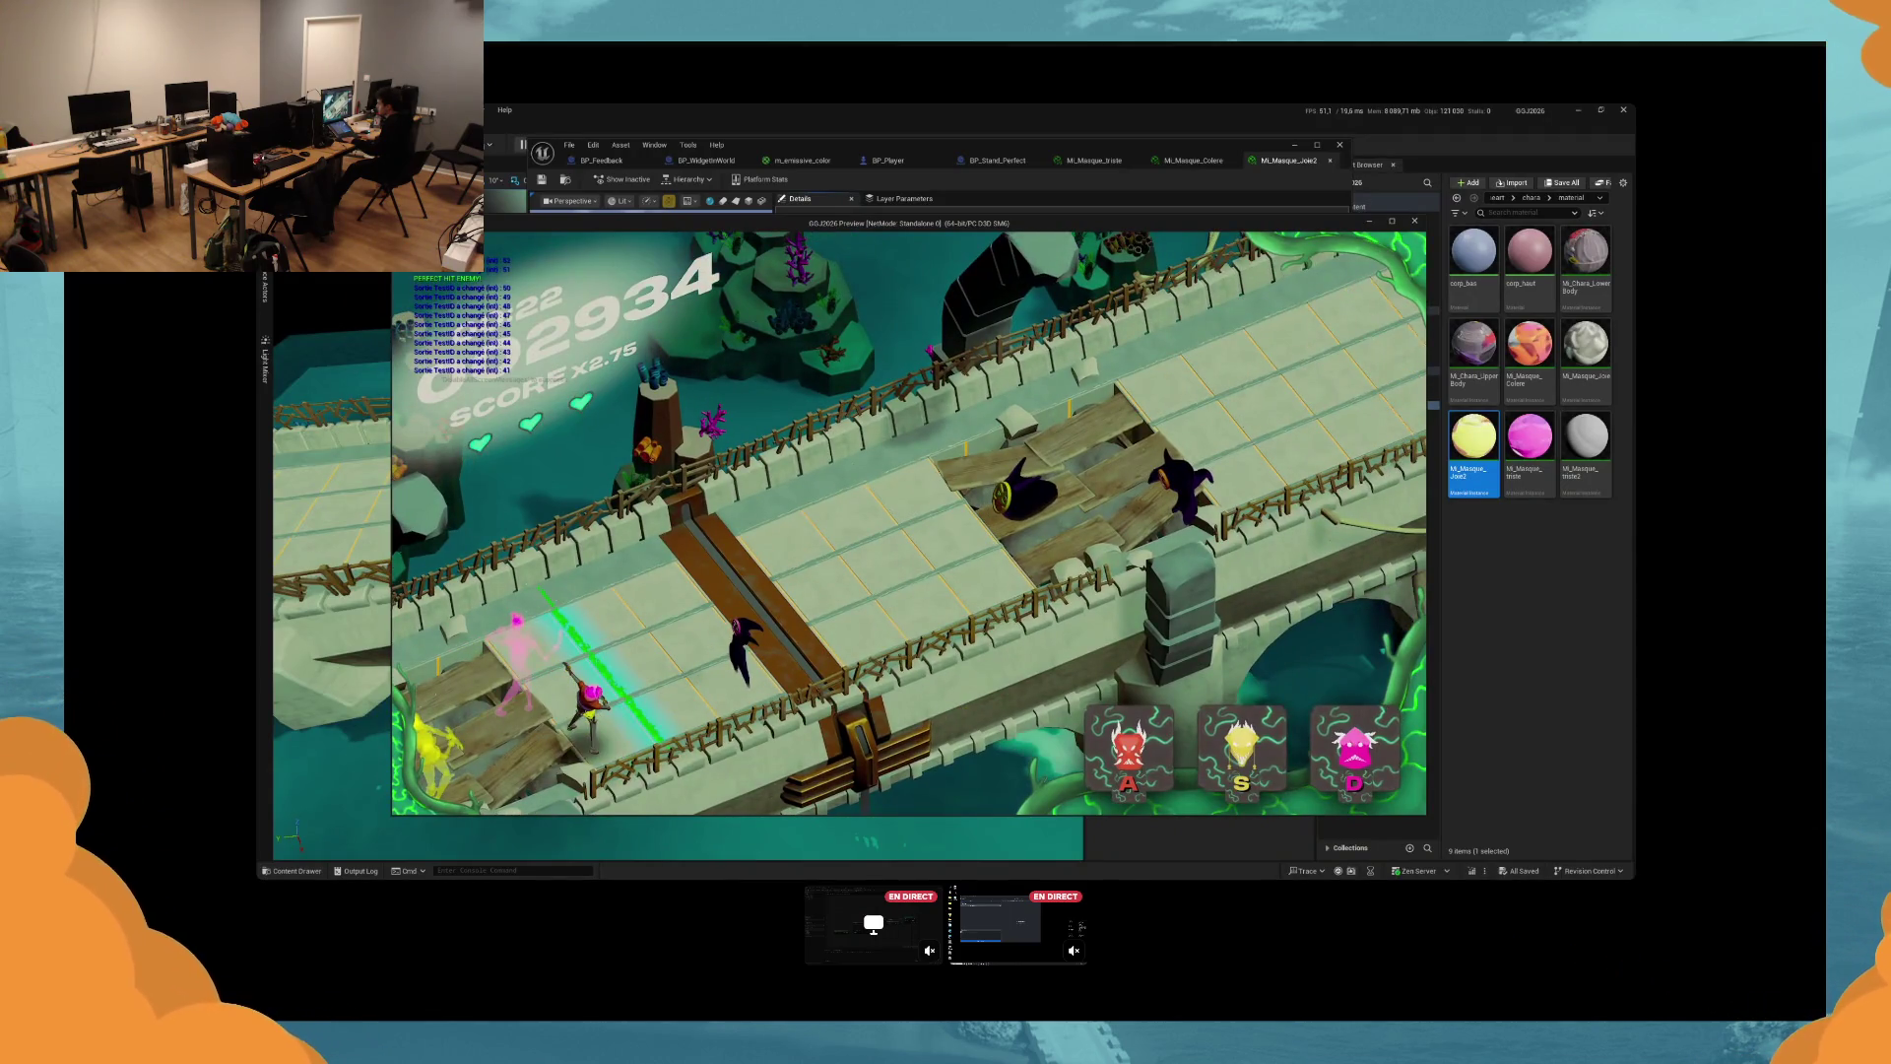
pyautogui.press('s')
pyautogui.press('a')
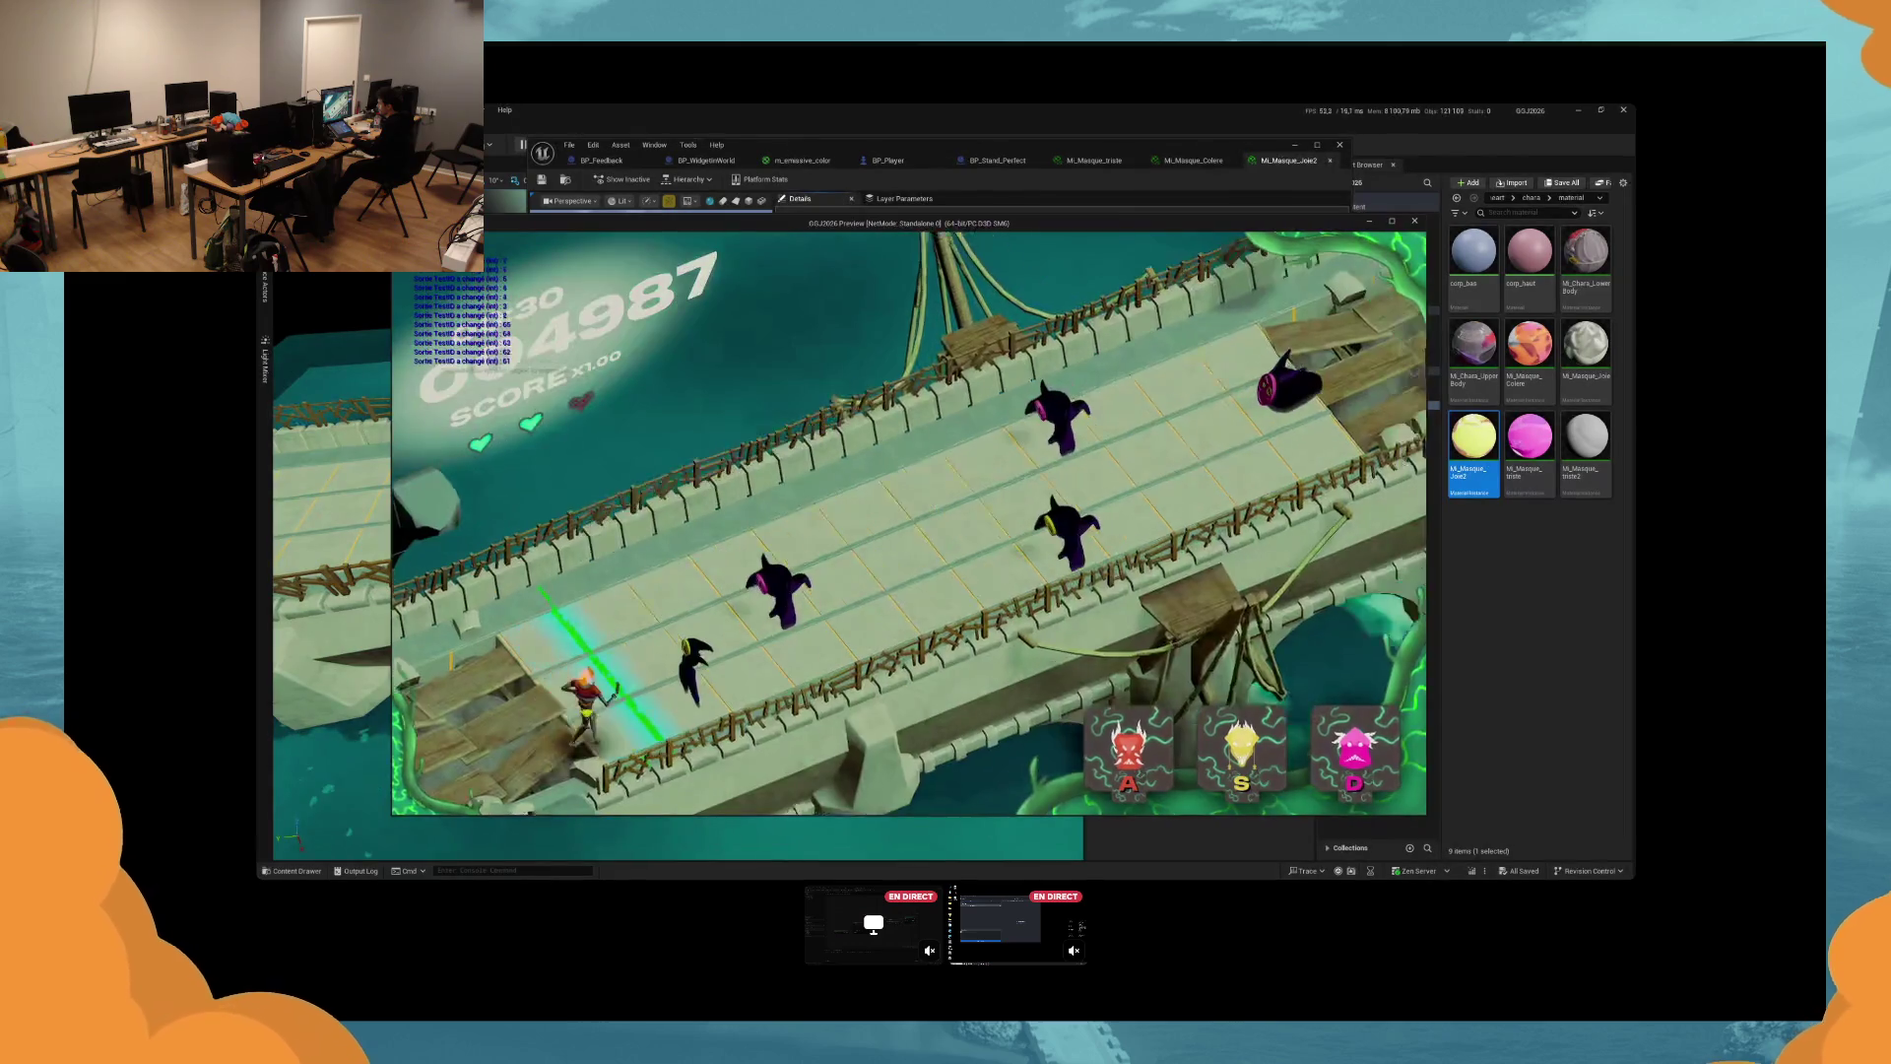
pyautogui.press('s')
pyautogui.press('d')
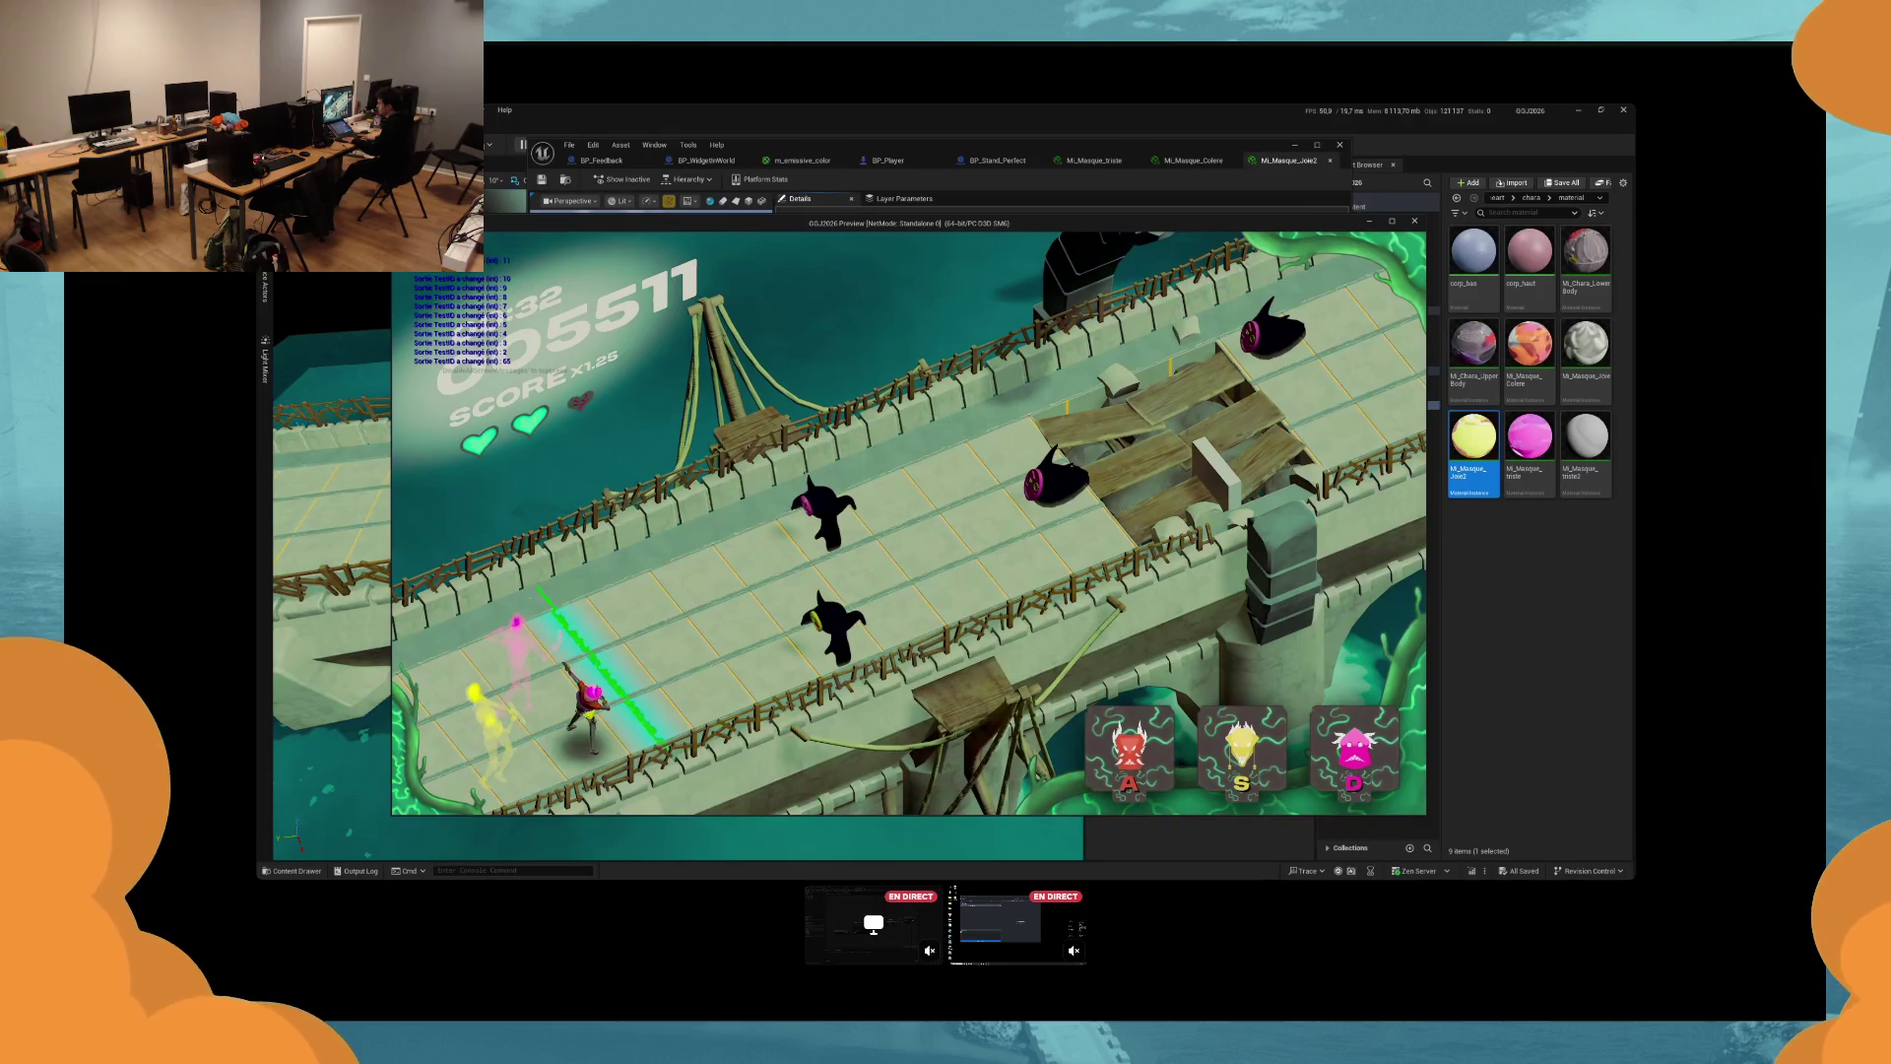
pyautogui.press('a')
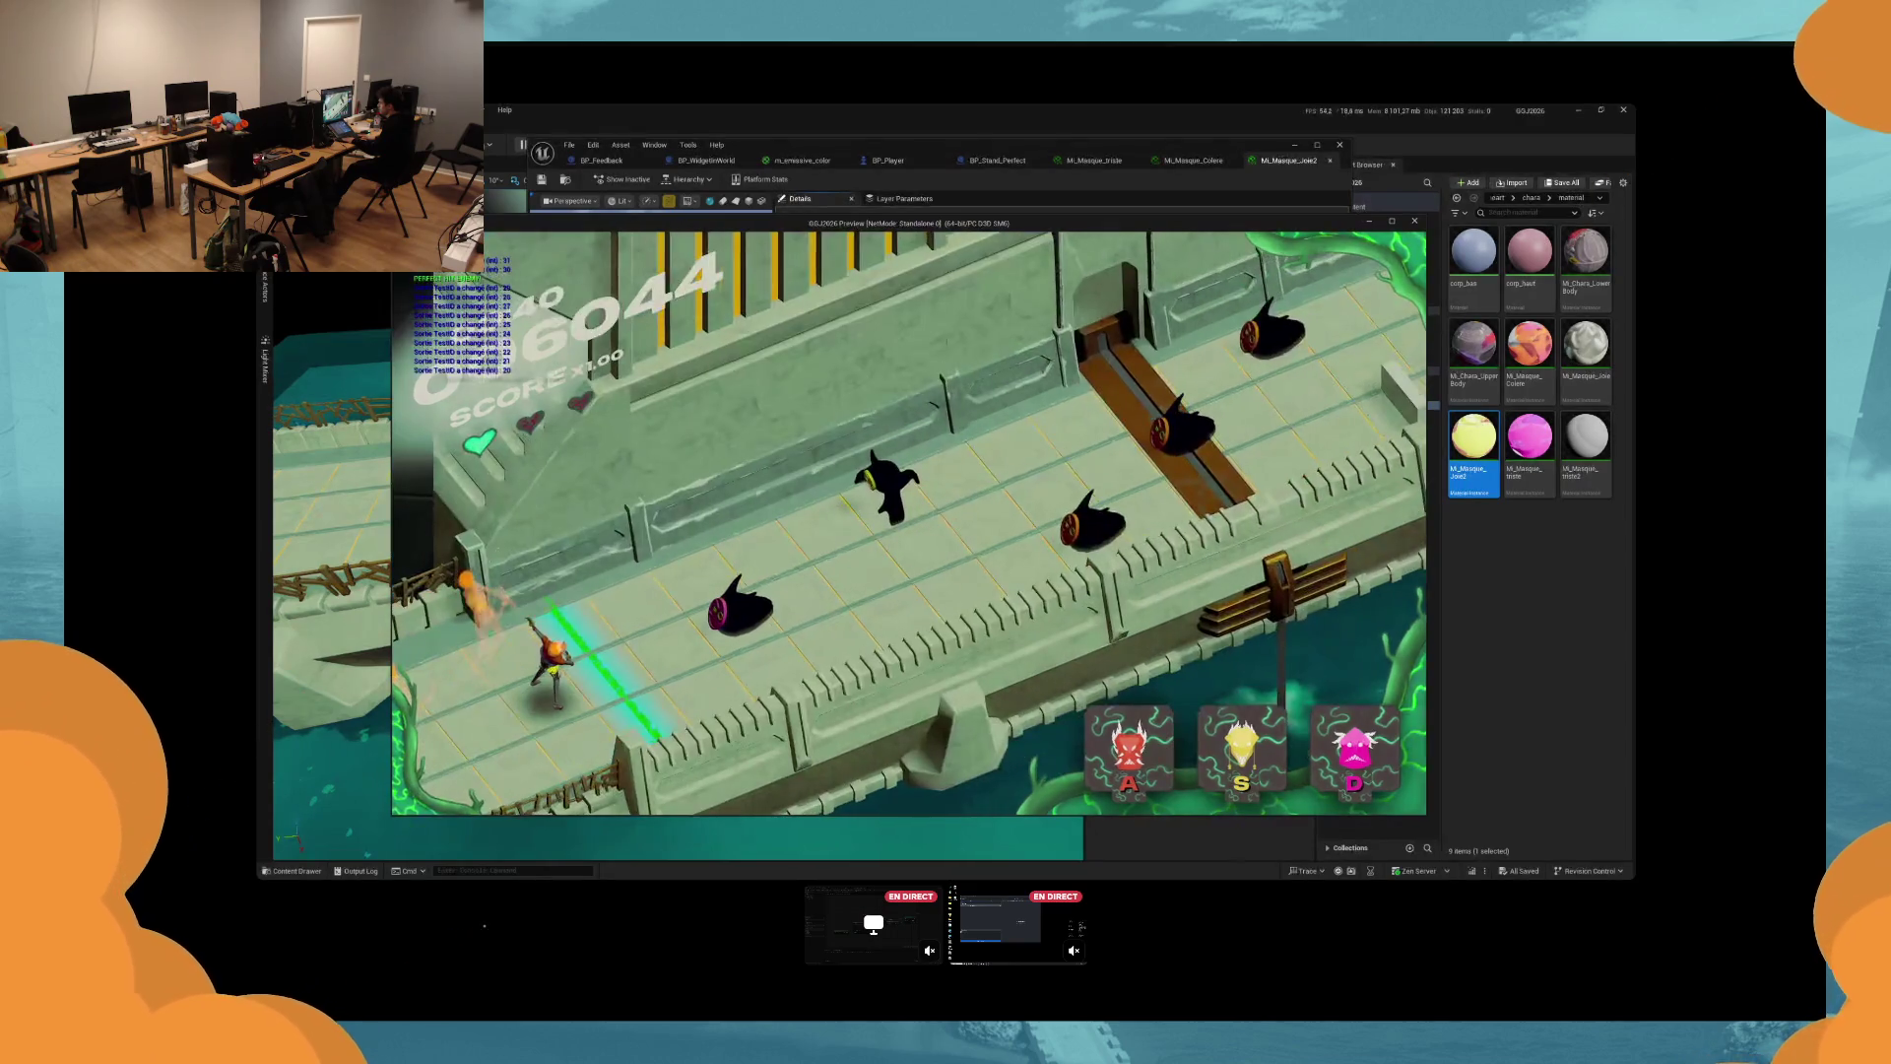
pyautogui.press('d')
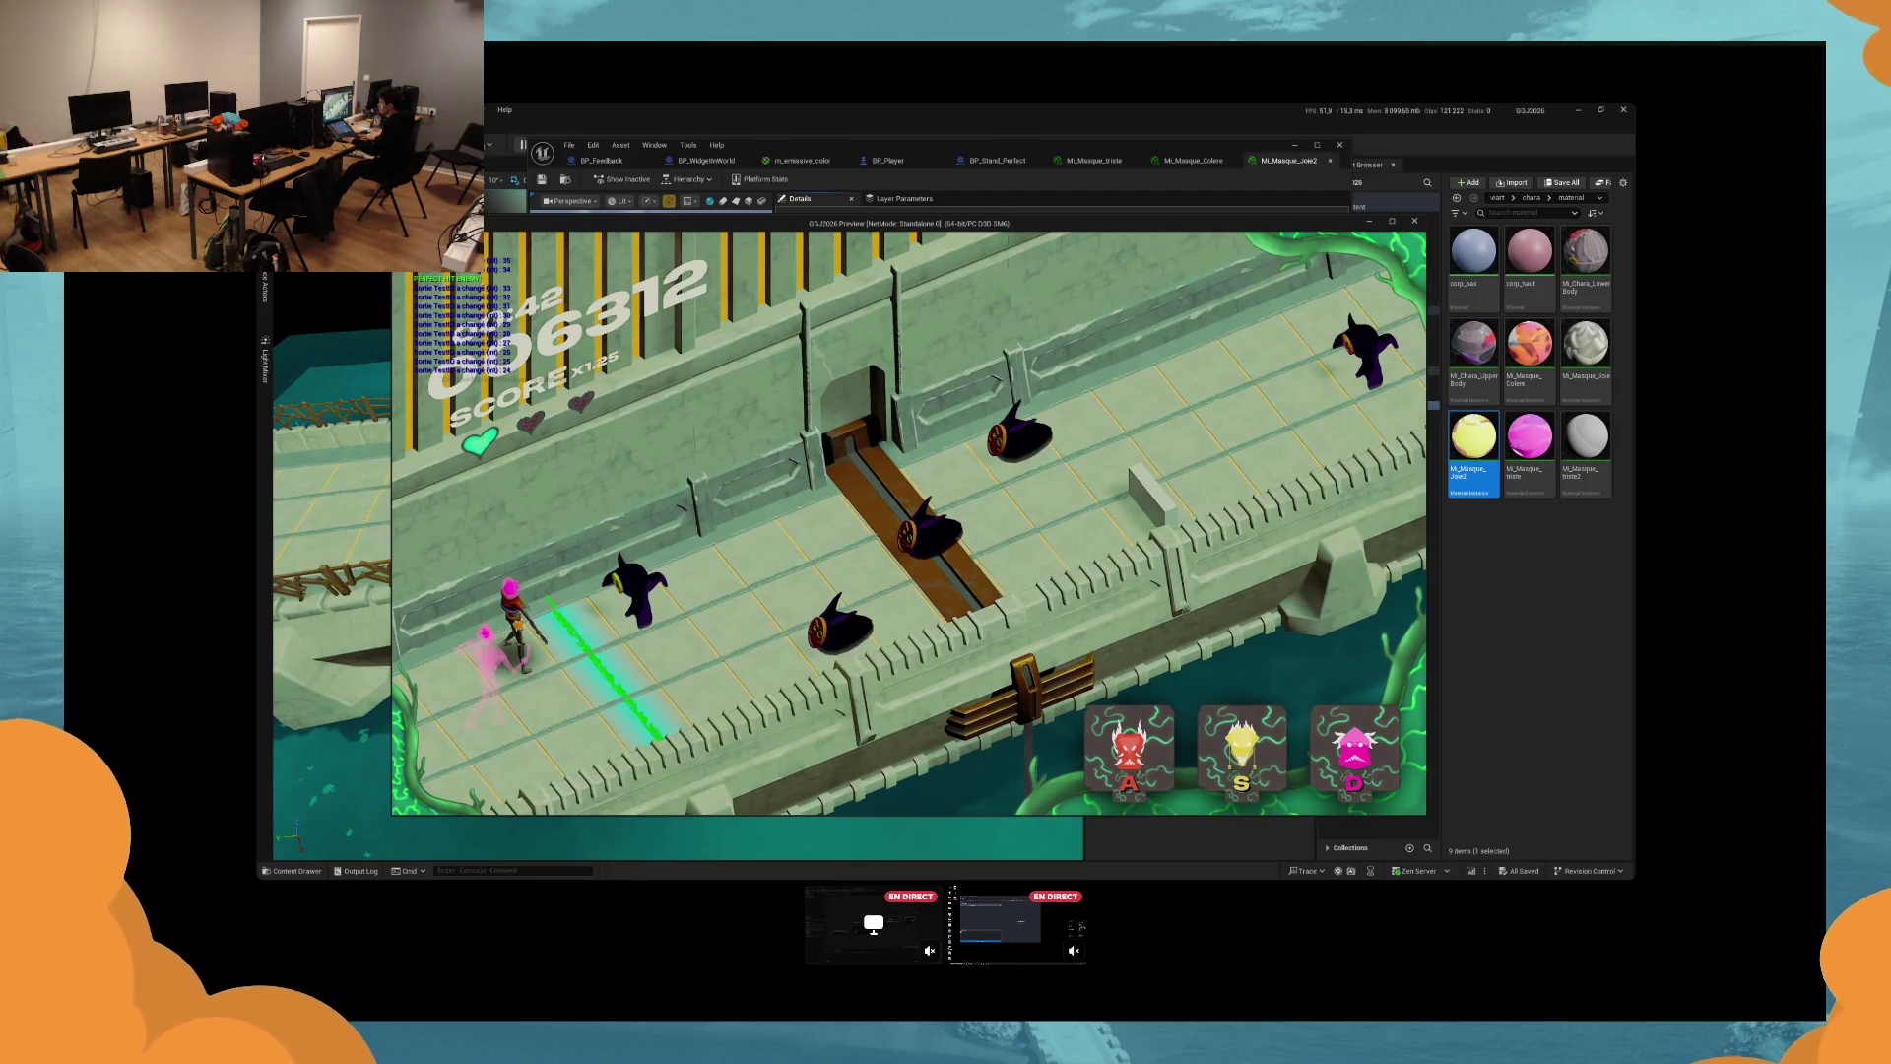
# Keep swapping masks for perfect hits, then stop the play test with Esc.
pyautogui.press('a')
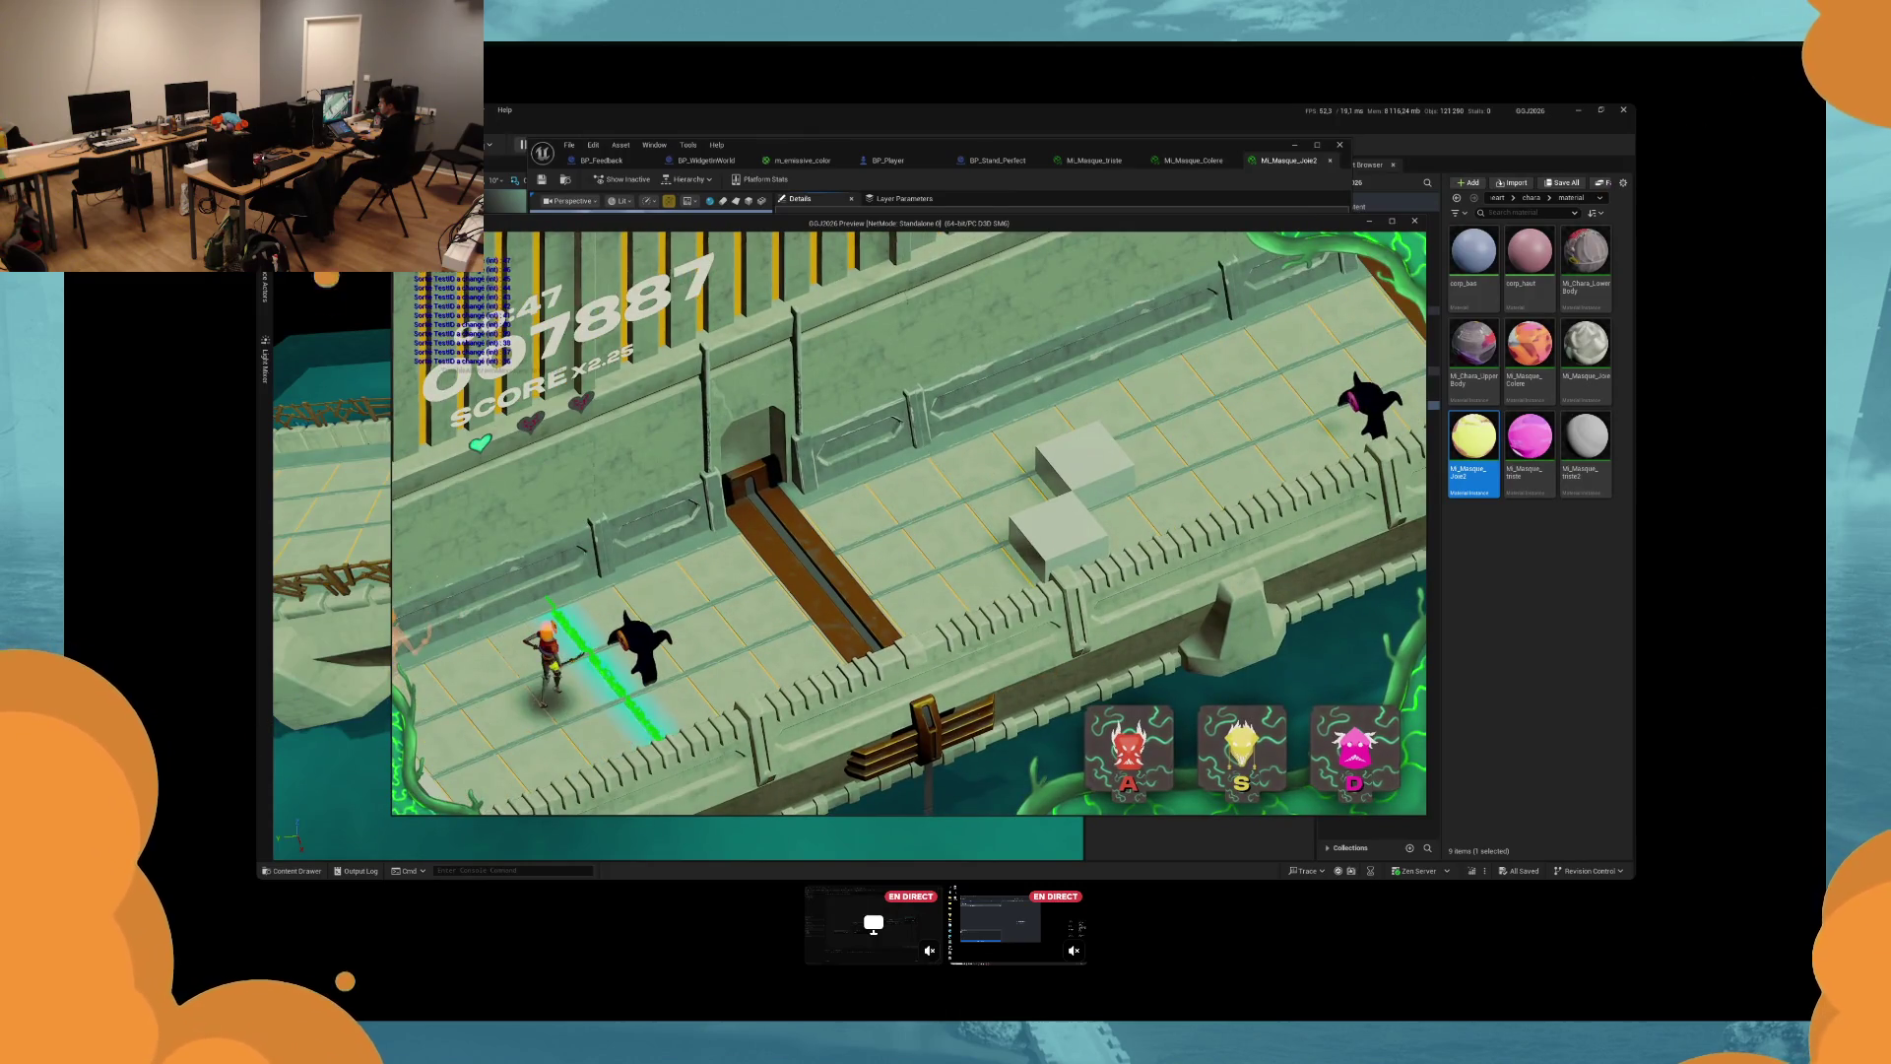
pyautogui.press('a')
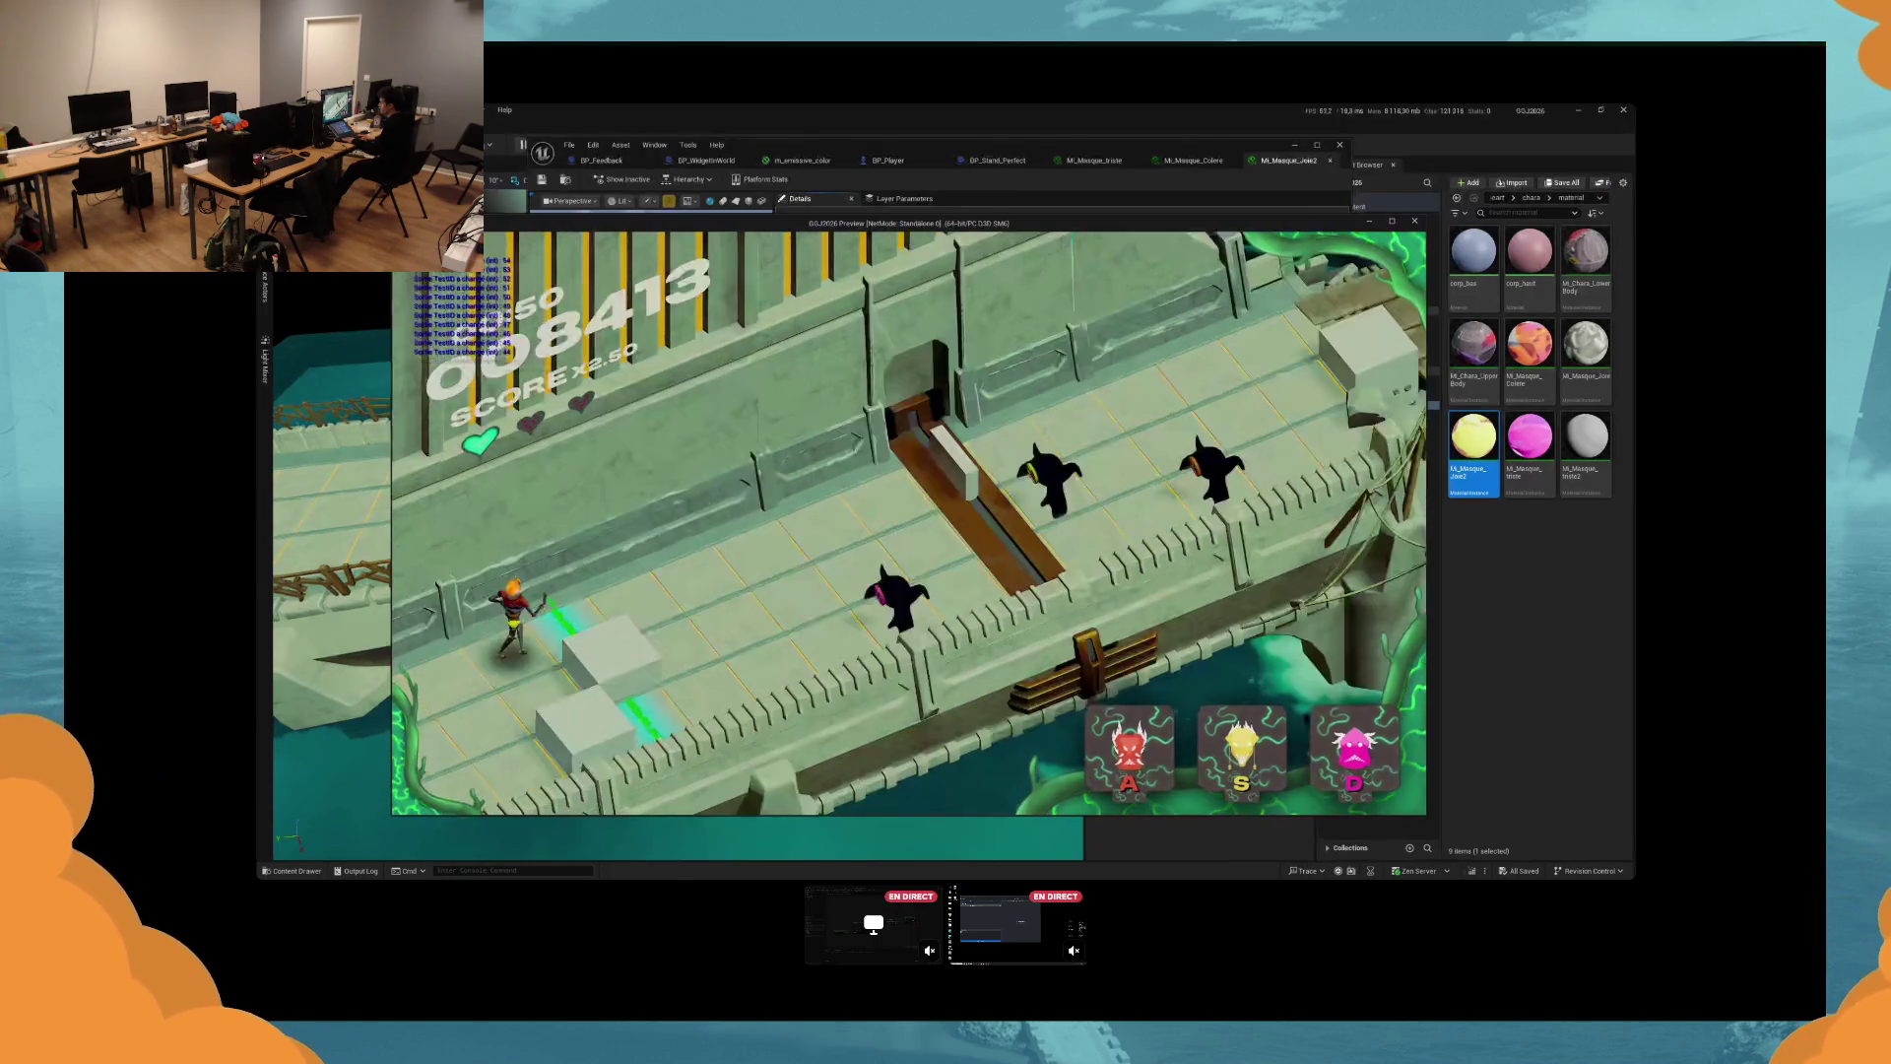
pyautogui.press('d')
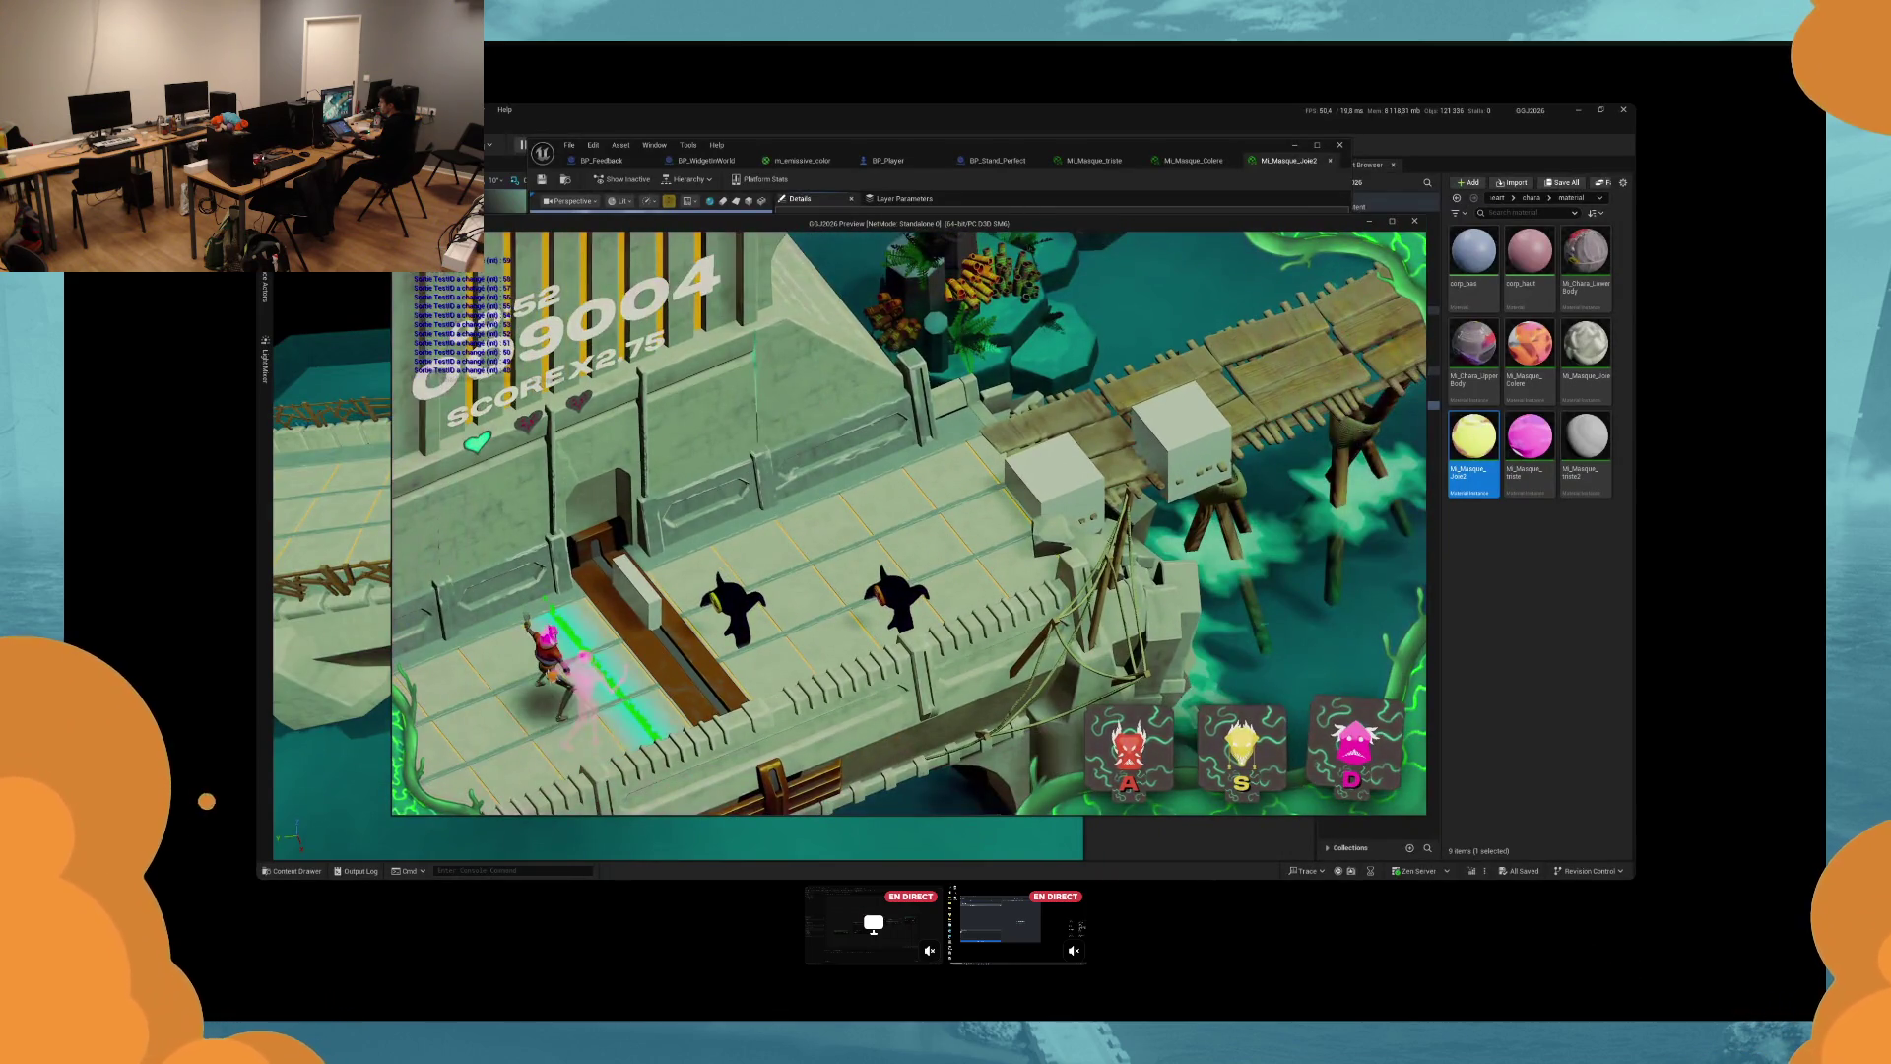
pyautogui.press('a')
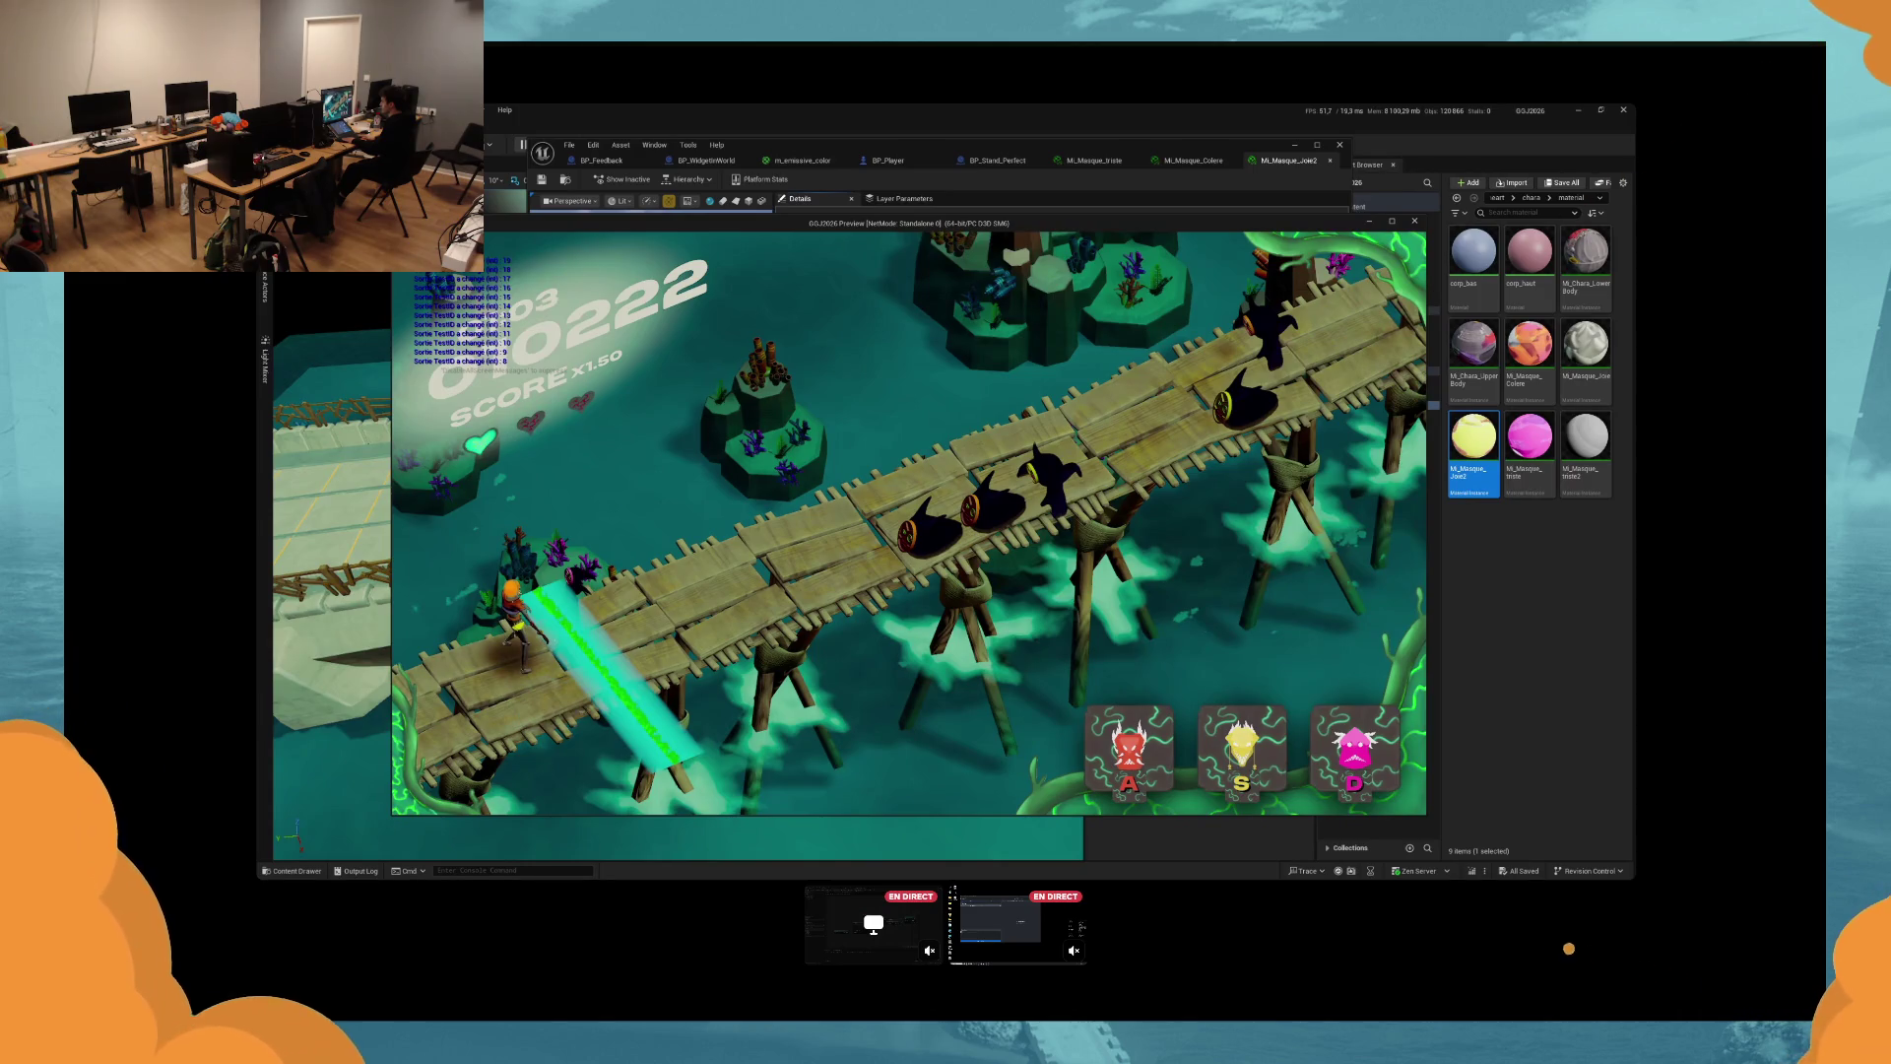
pyautogui.press('s')
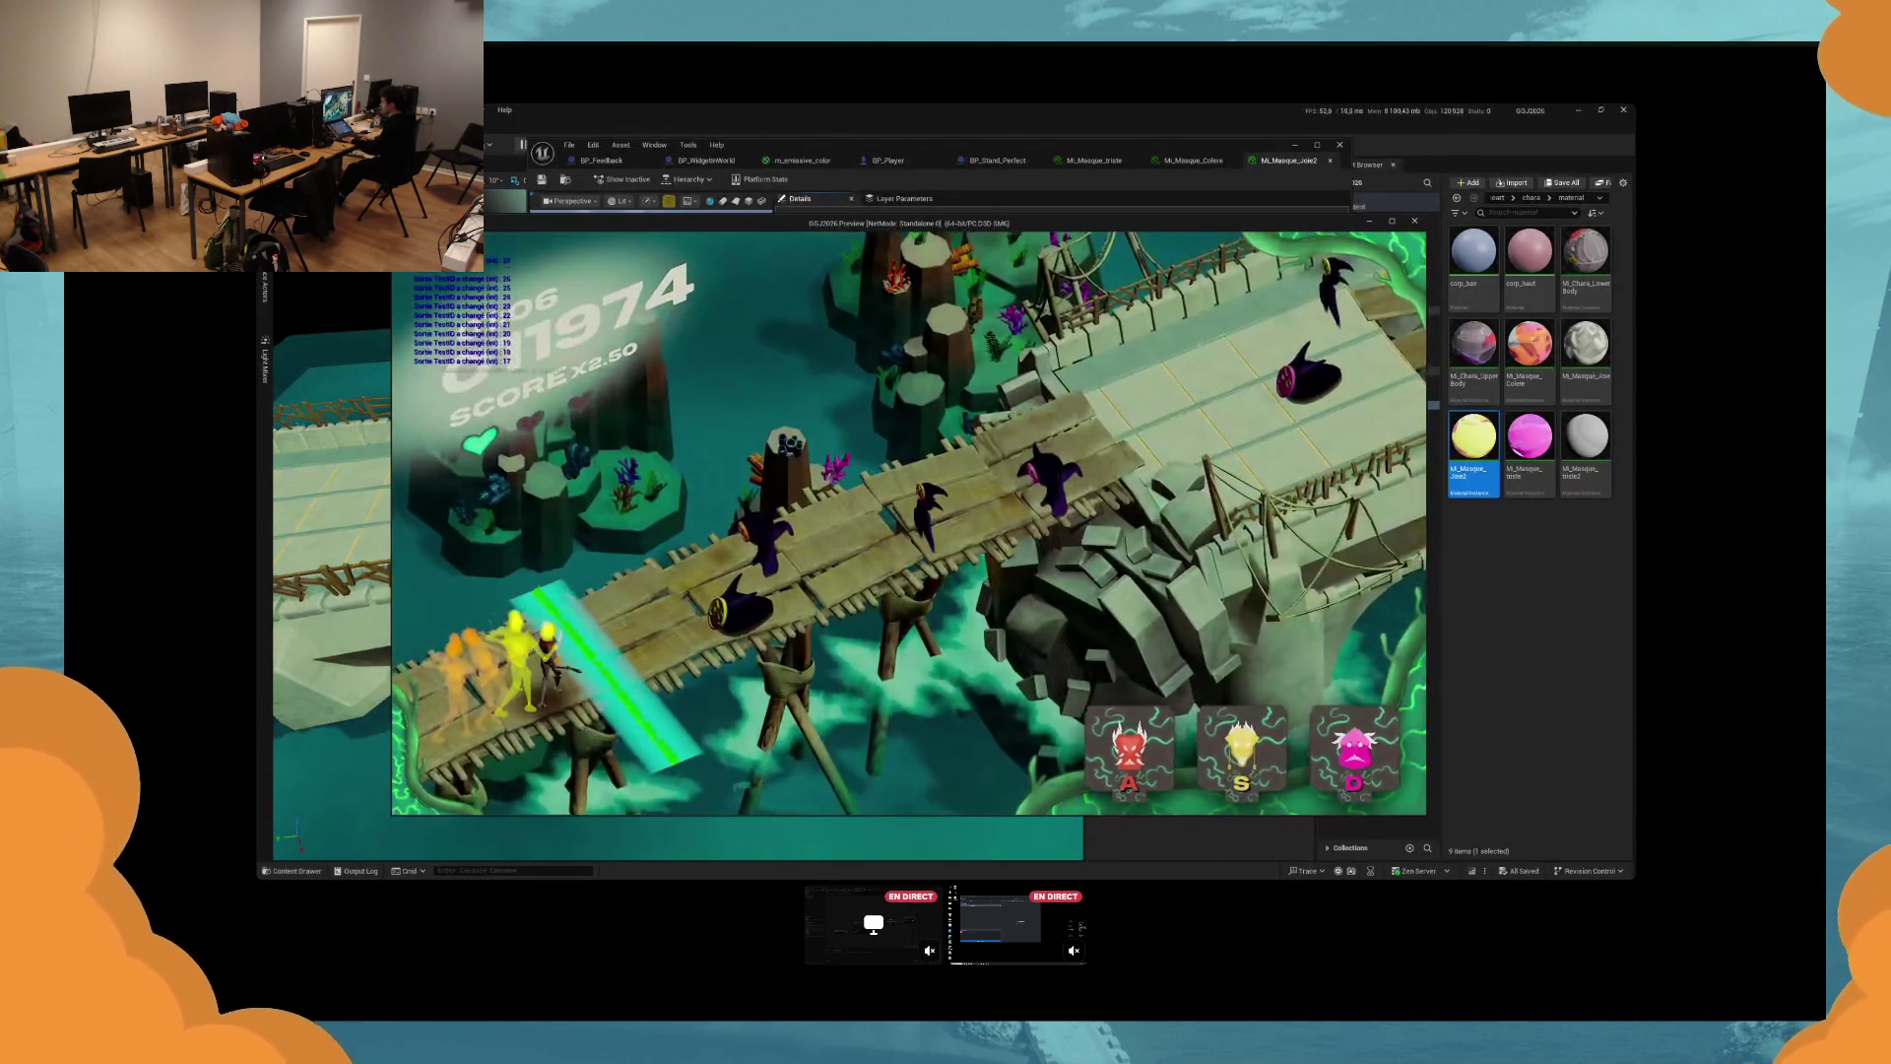
pyautogui.press('a')
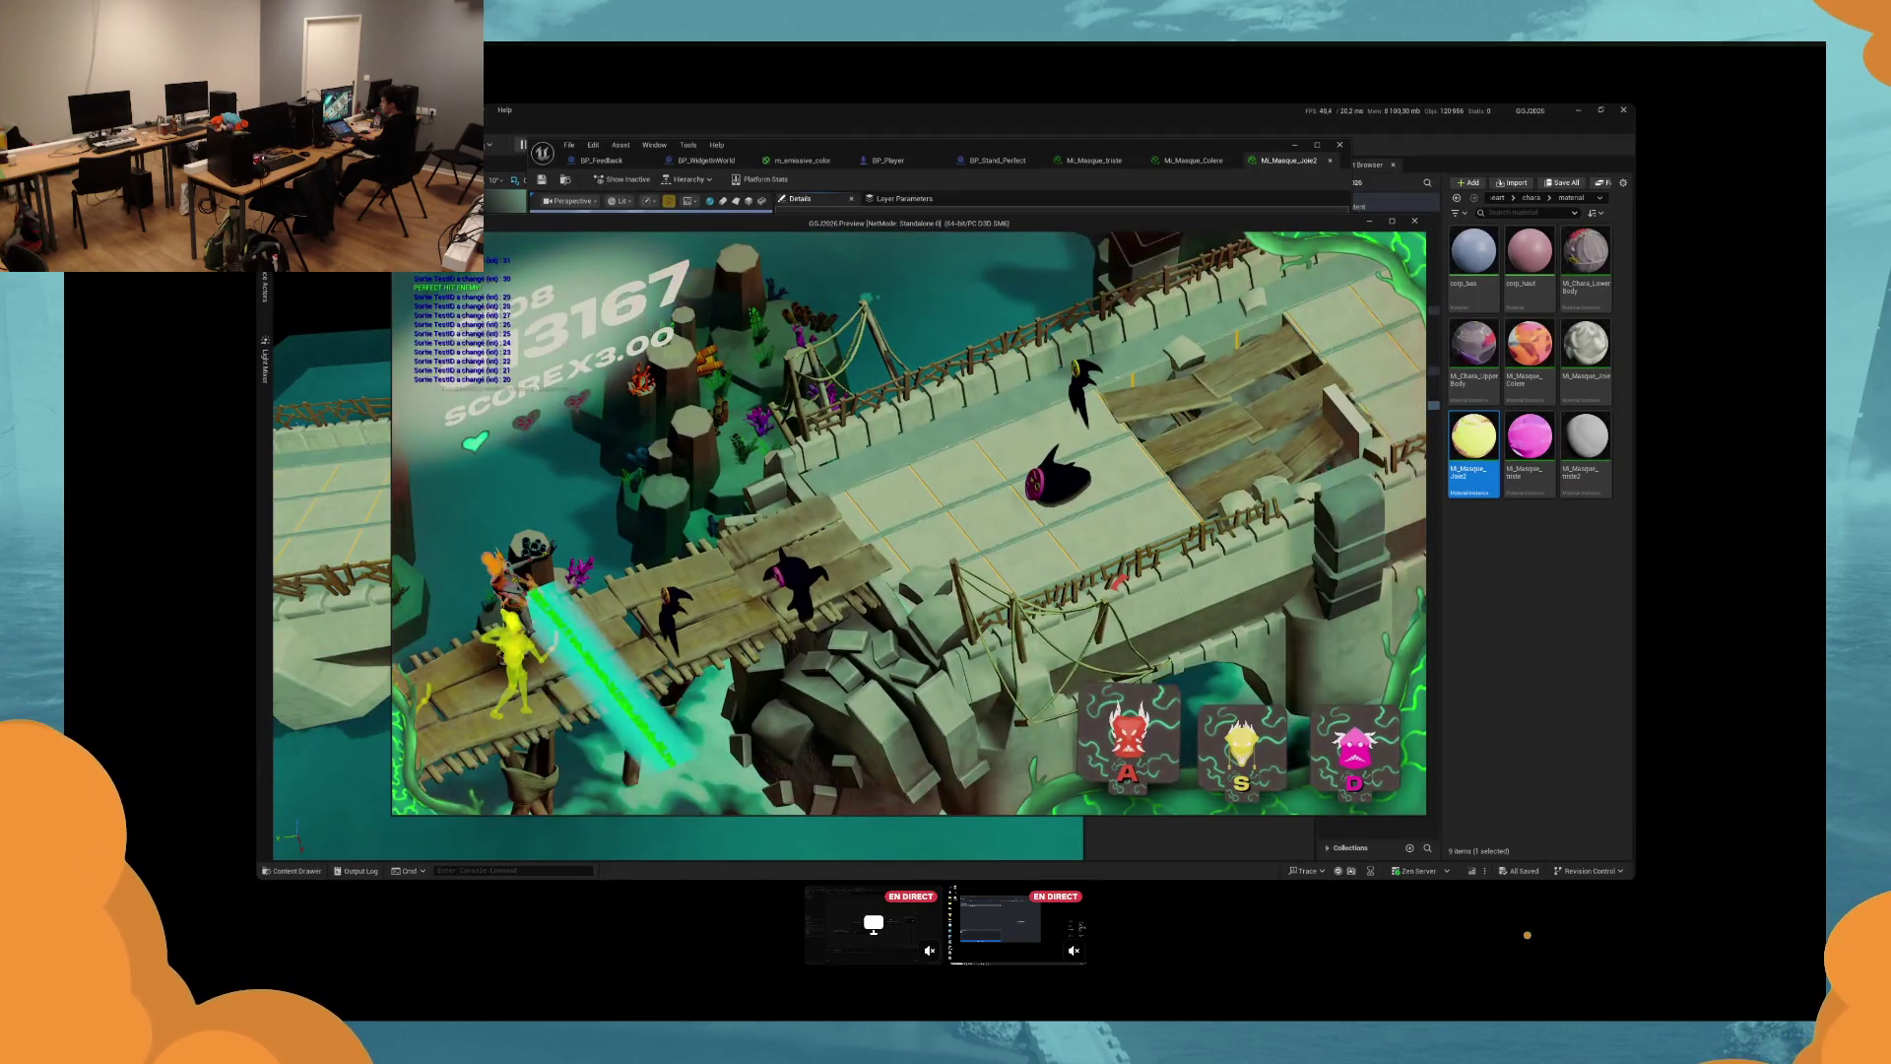
pyautogui.press('d')
pyautogui.press('s')
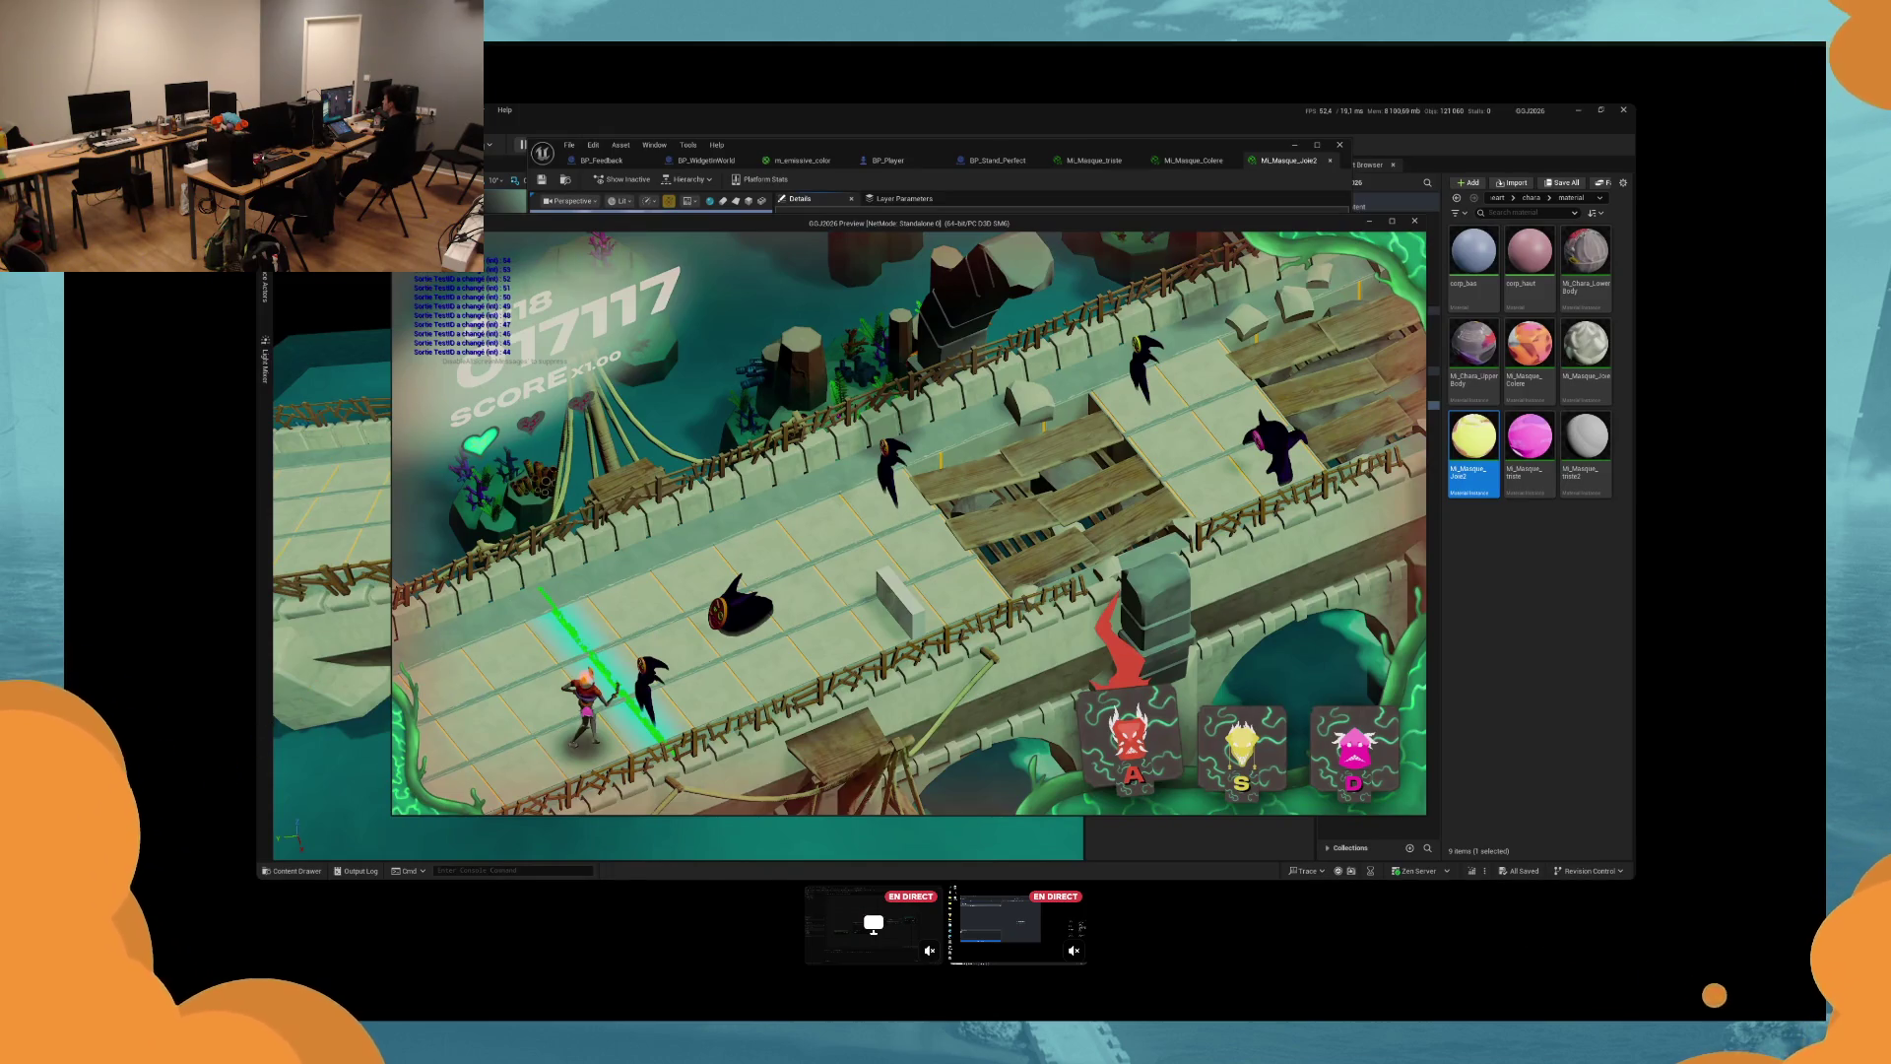
pyautogui.press('Escape')
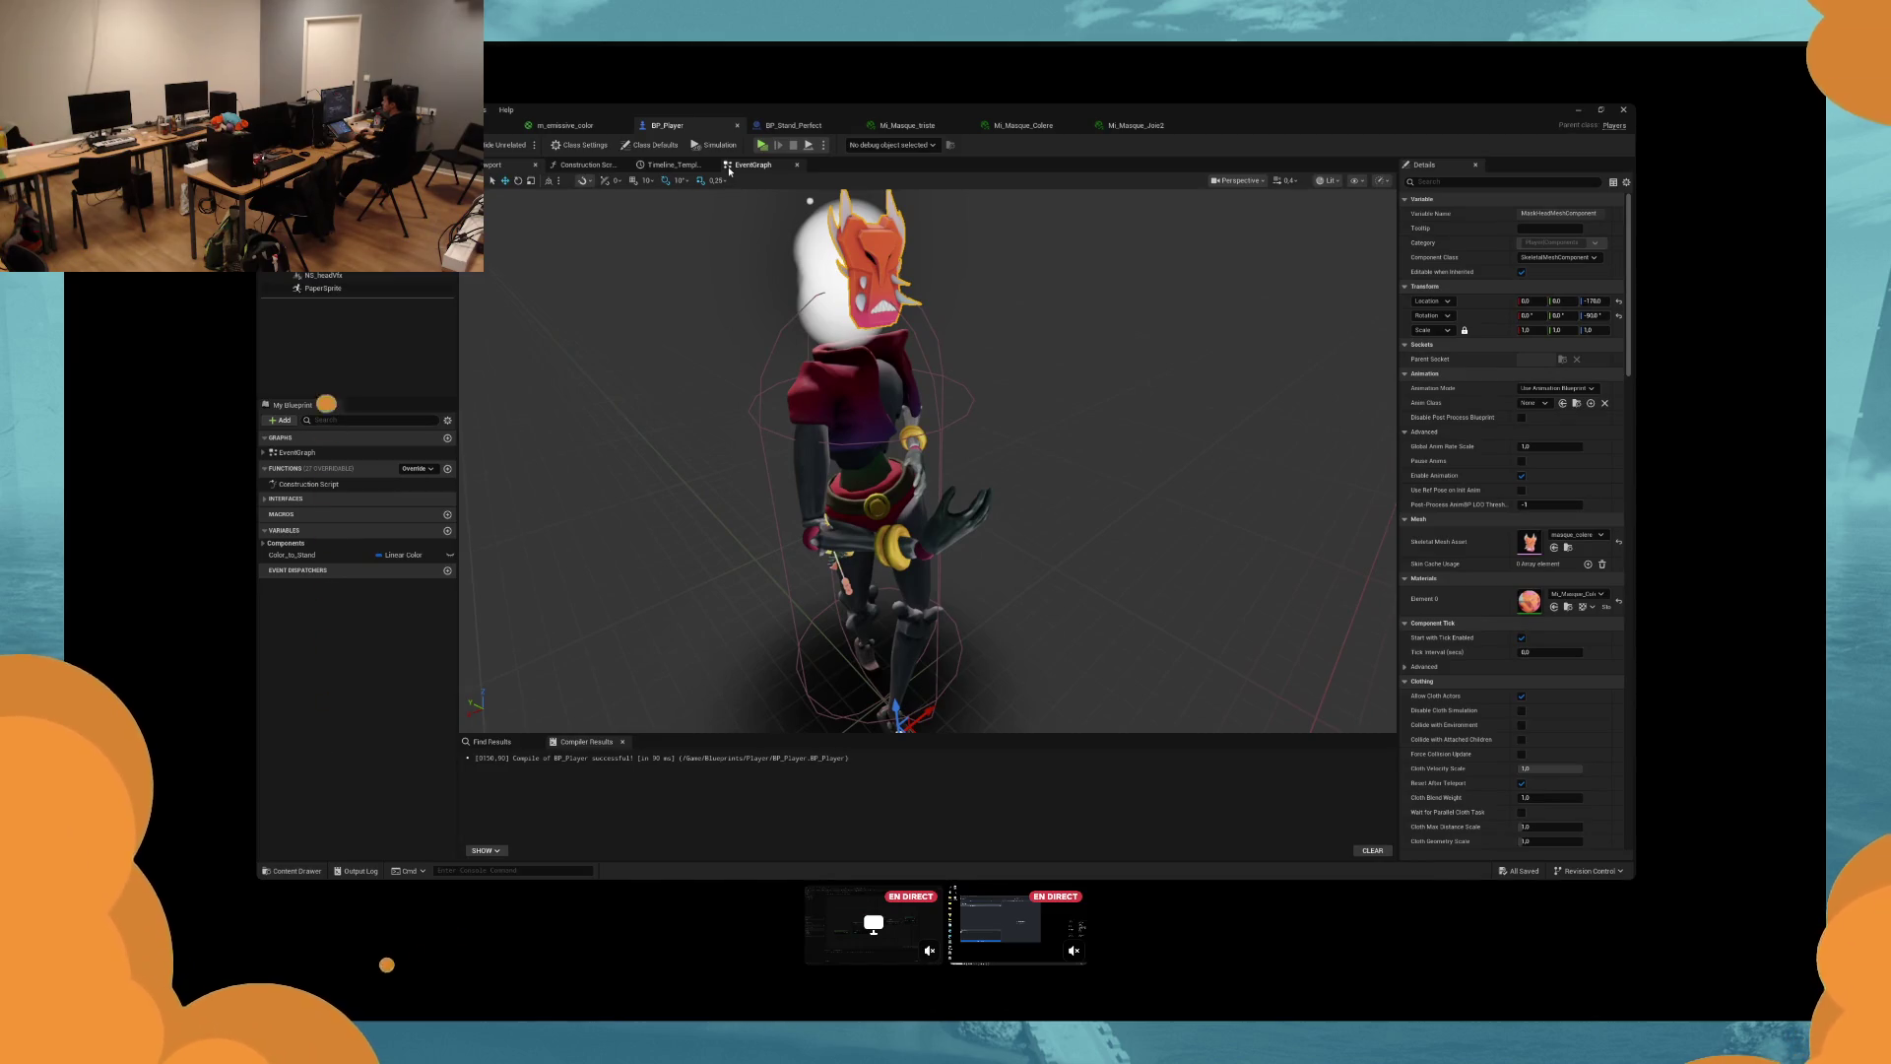
# Open BP_Player's EventGraph and pan over to the impact-size nodes.
pyautogui.click(749, 164)
pyautogui.moveTo(703, 415)
pyautogui.mouseDown()
pyautogui.moveTo(755, 418)
pyautogui.moveTo(696, 637)
pyautogui.moveTo(678, 643)
pyautogui.mouseUp()
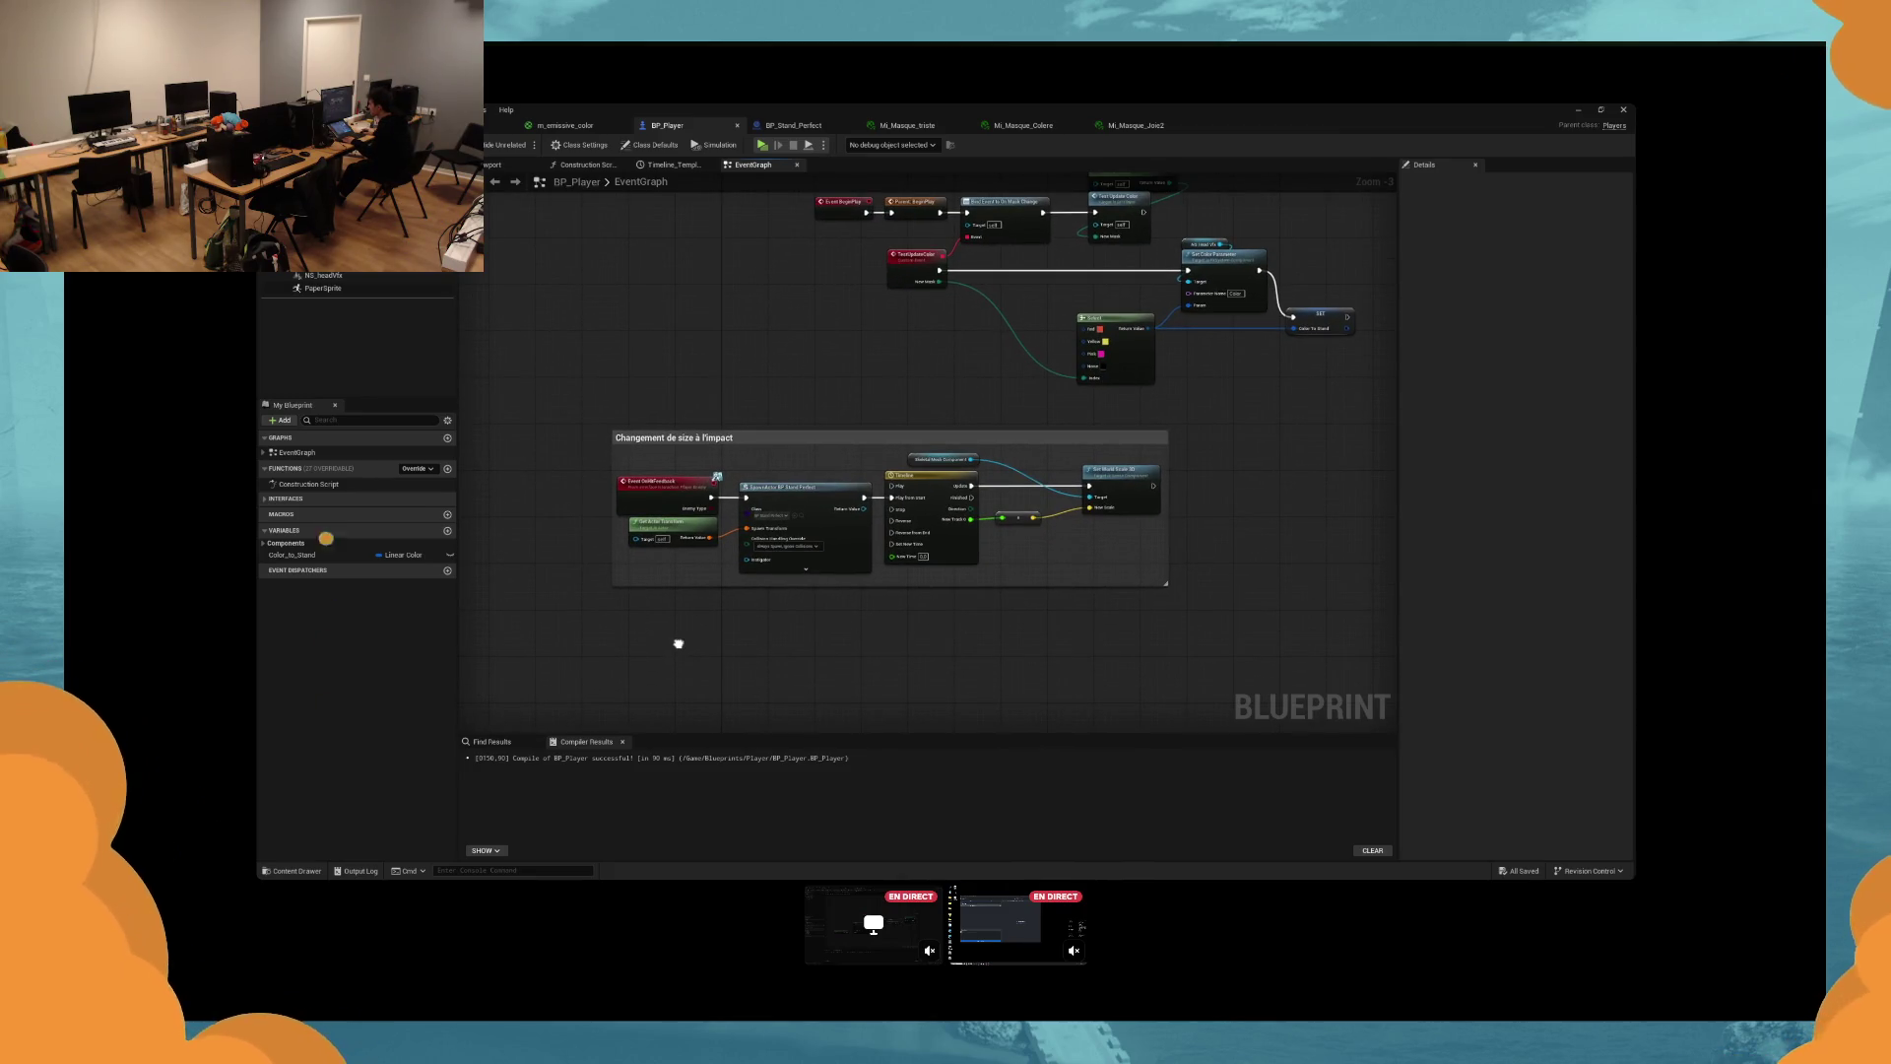
pyautogui.moveTo(678, 643); pyautogui.dragTo(689, 565)
pyautogui.rightClick(688, 564)
# Expand Interfaces > Feedback in My Blueprint, then bring up the m_emissive_color material.
pyautogui.click(264, 498)
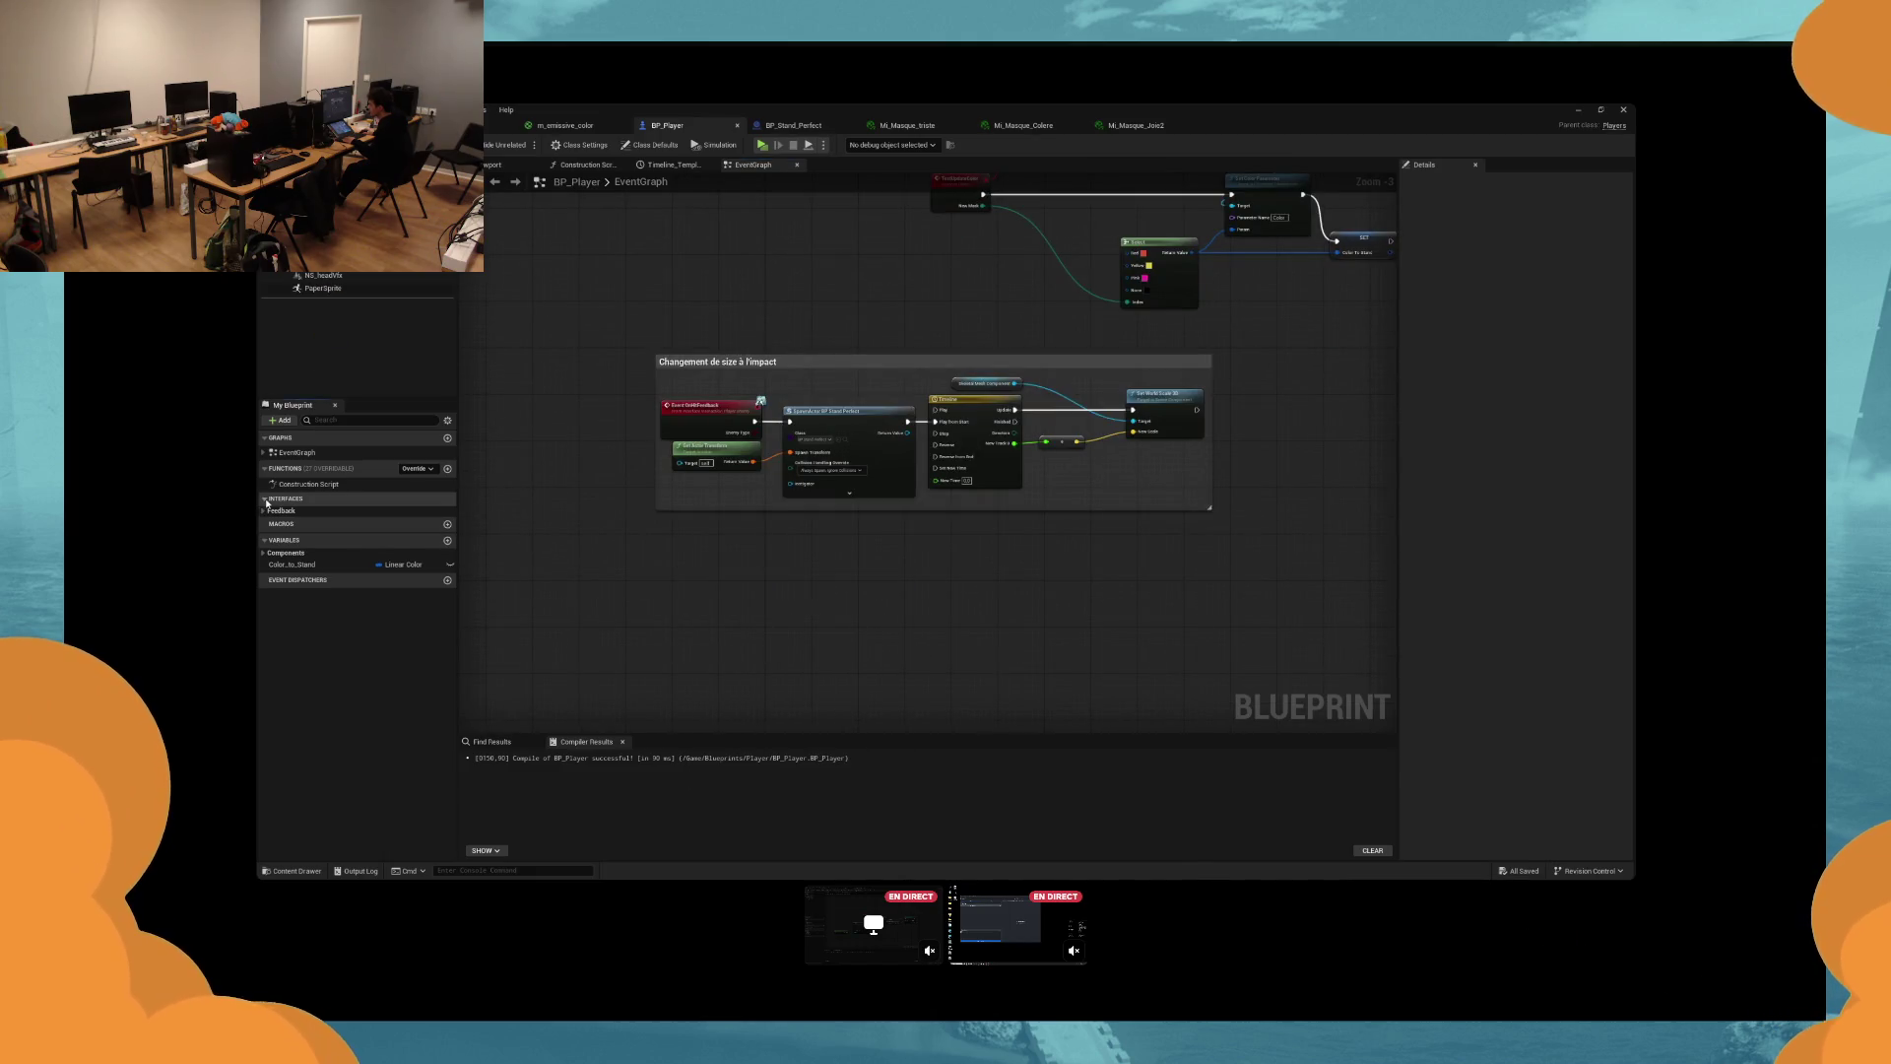
pyautogui.click(264, 511)
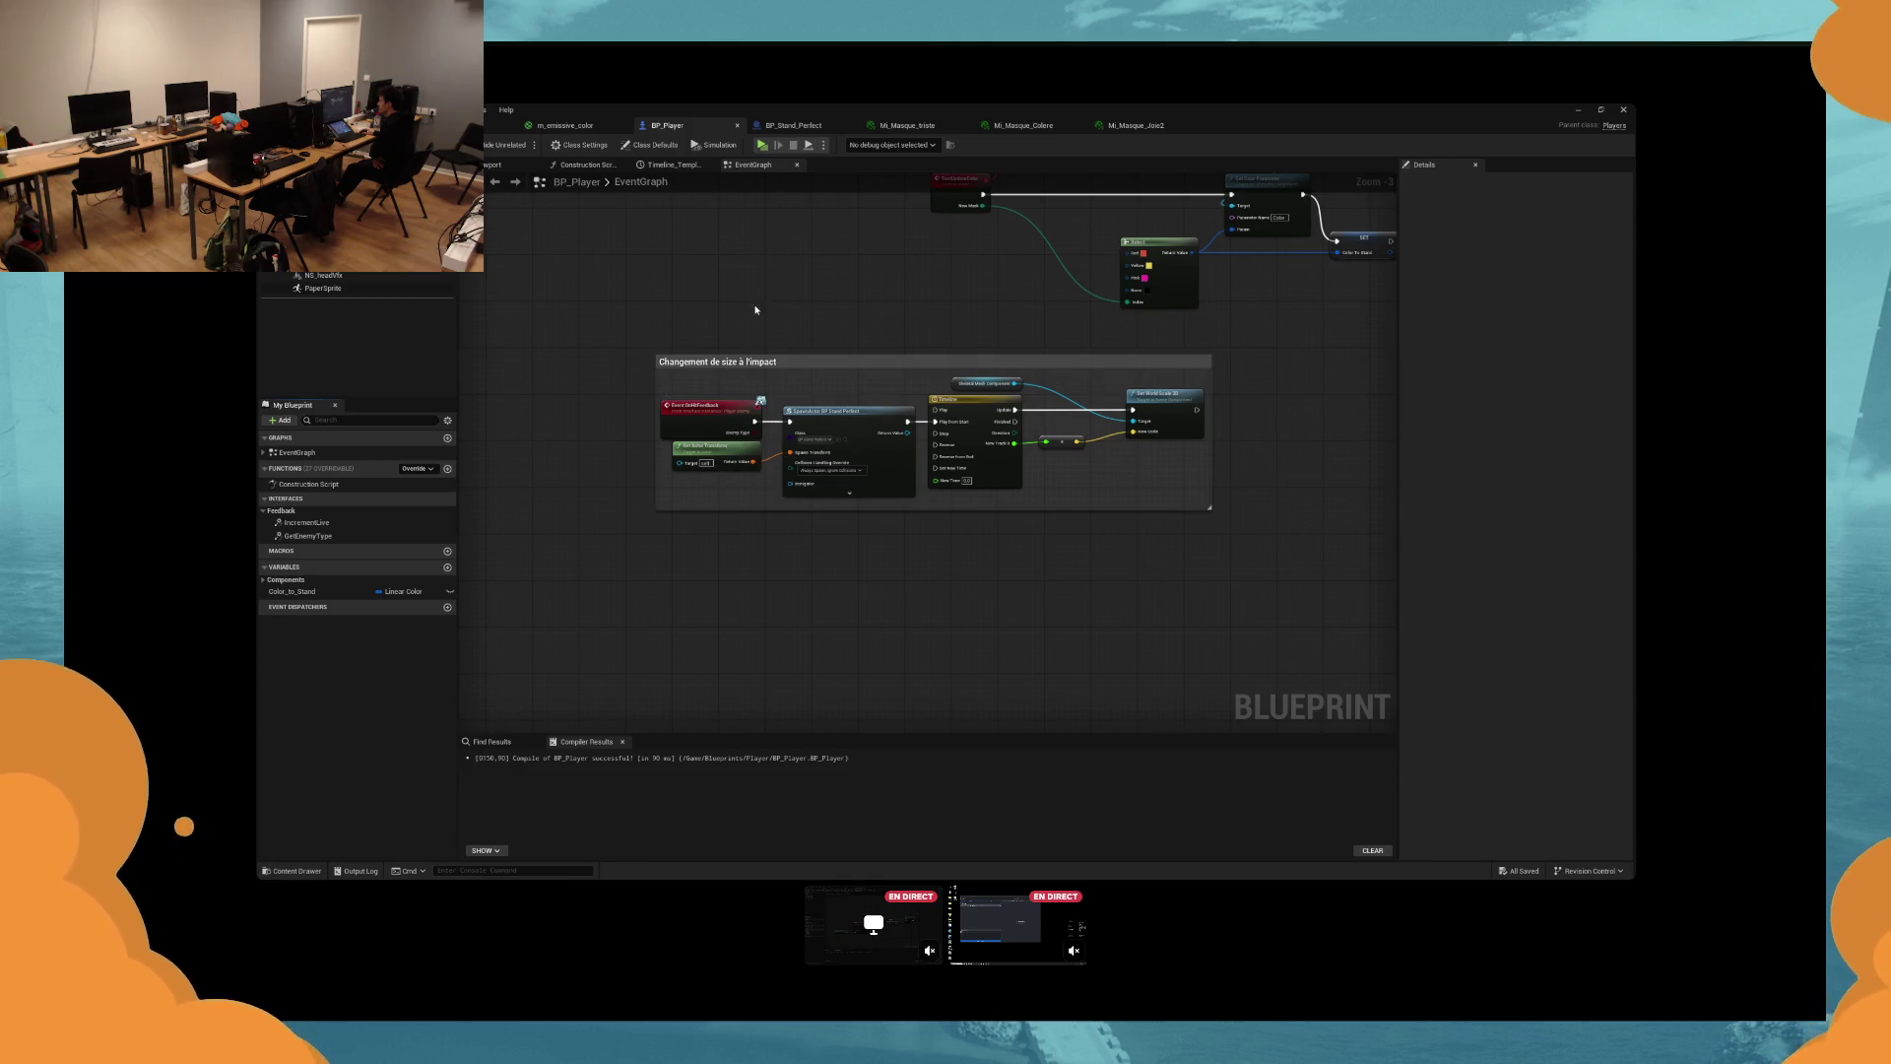
pyautogui.click(565, 126)
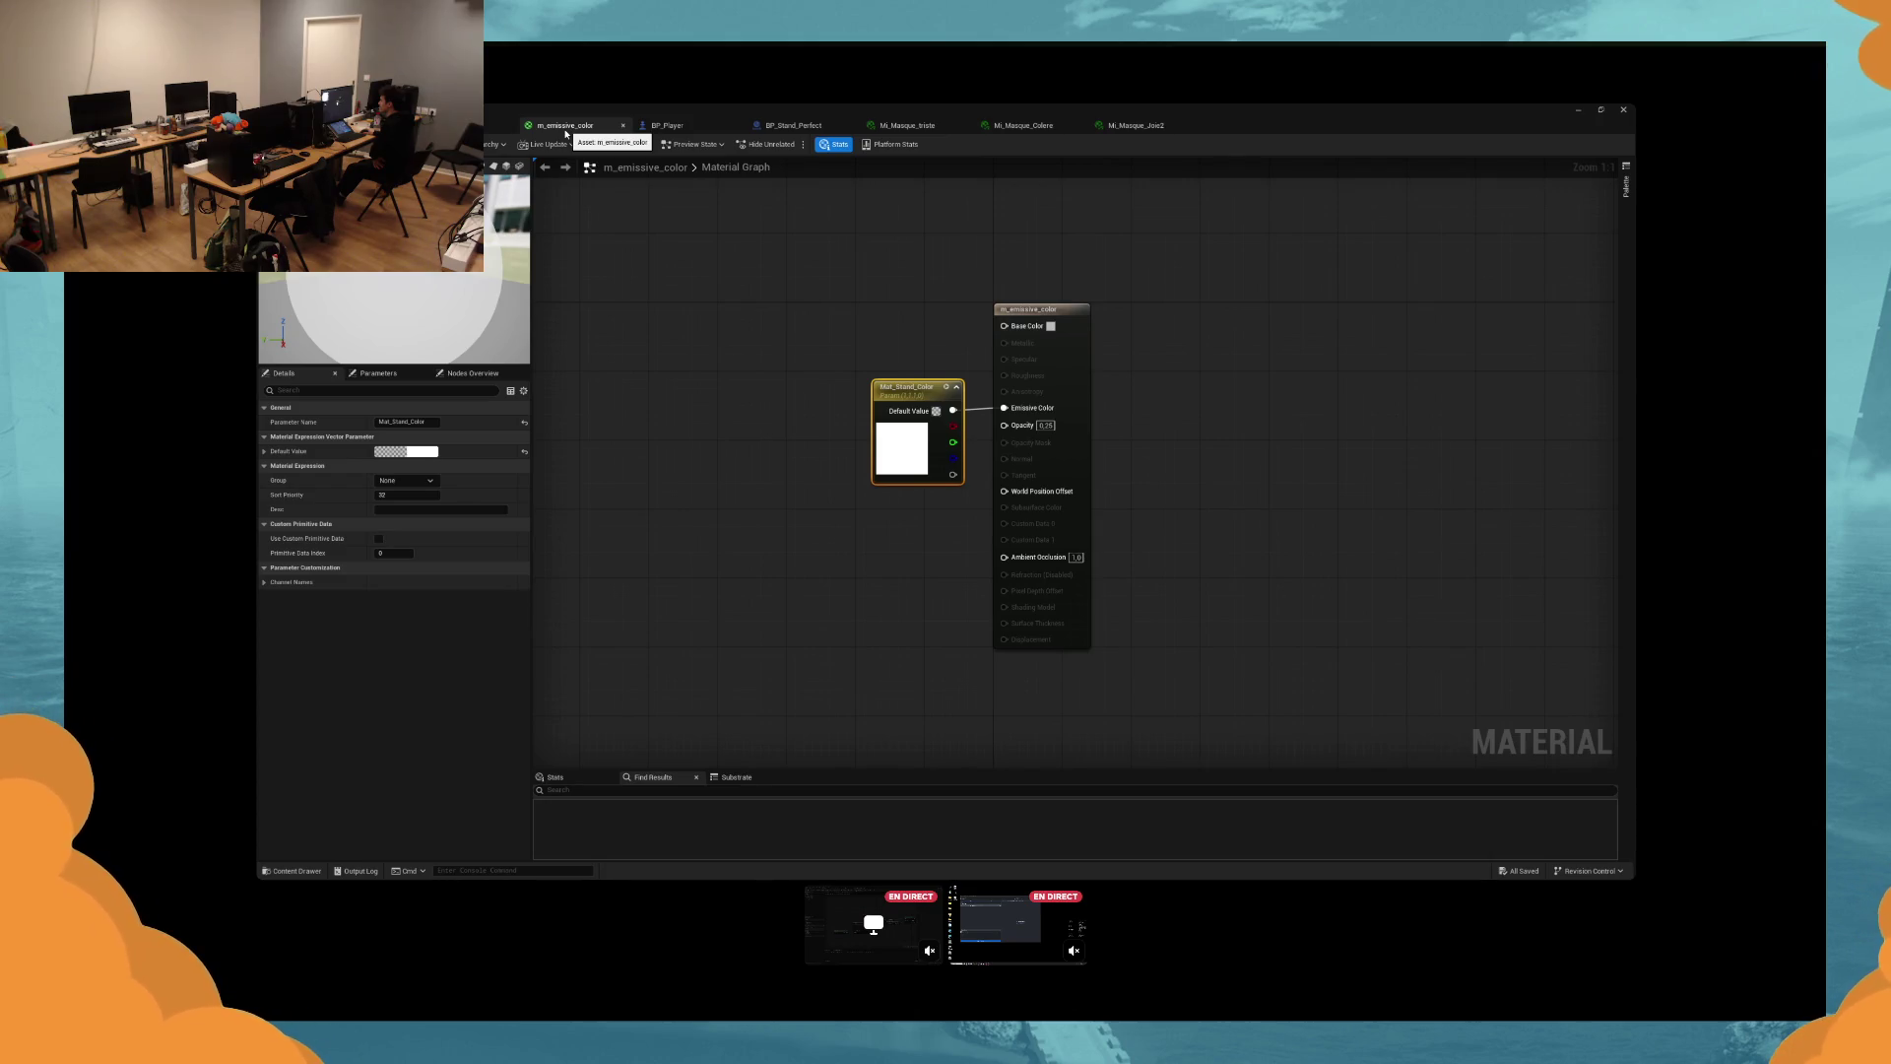
# Review the material's properties, then inspect the BP_WidgetInWorld, BP_Feedback and BP_Stand_Perfect graphs.
pyautogui.click(583, 541)
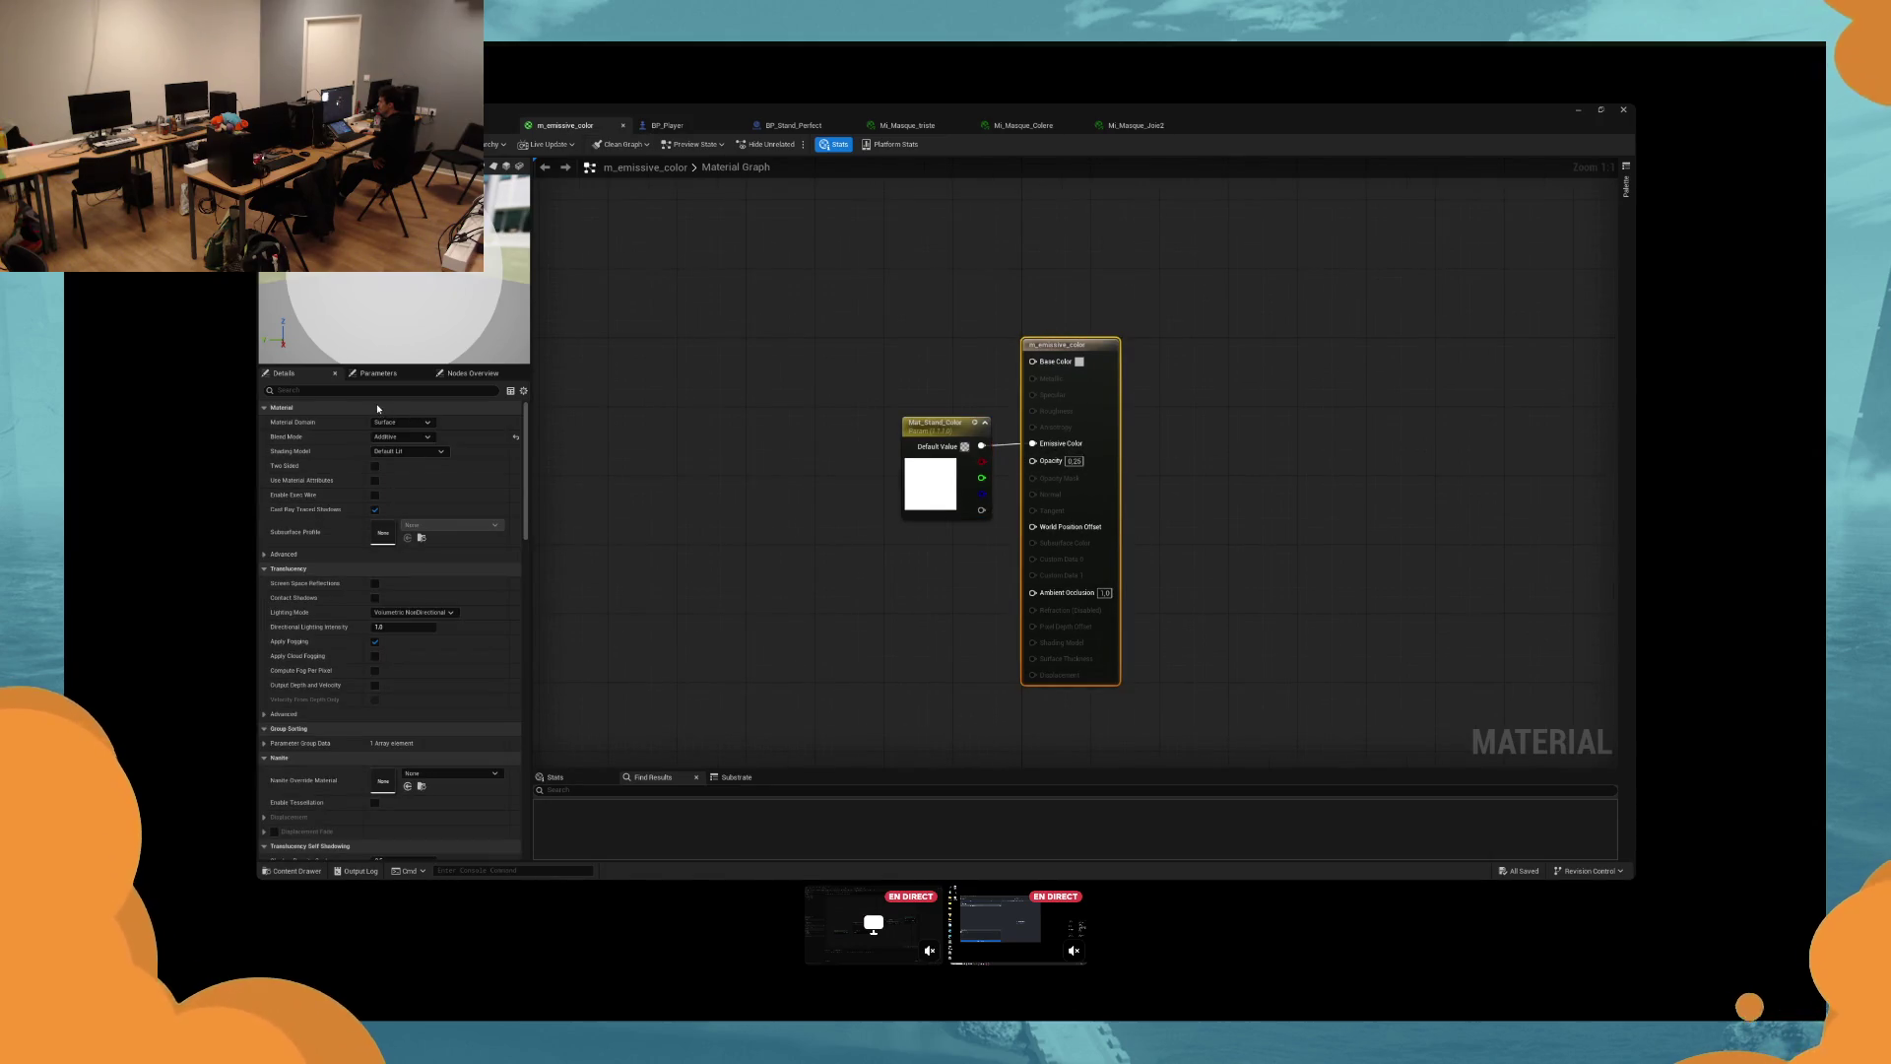
pyautogui.scroll(-5, 341, 589)
pyautogui.scroll(-10, 341, 596)
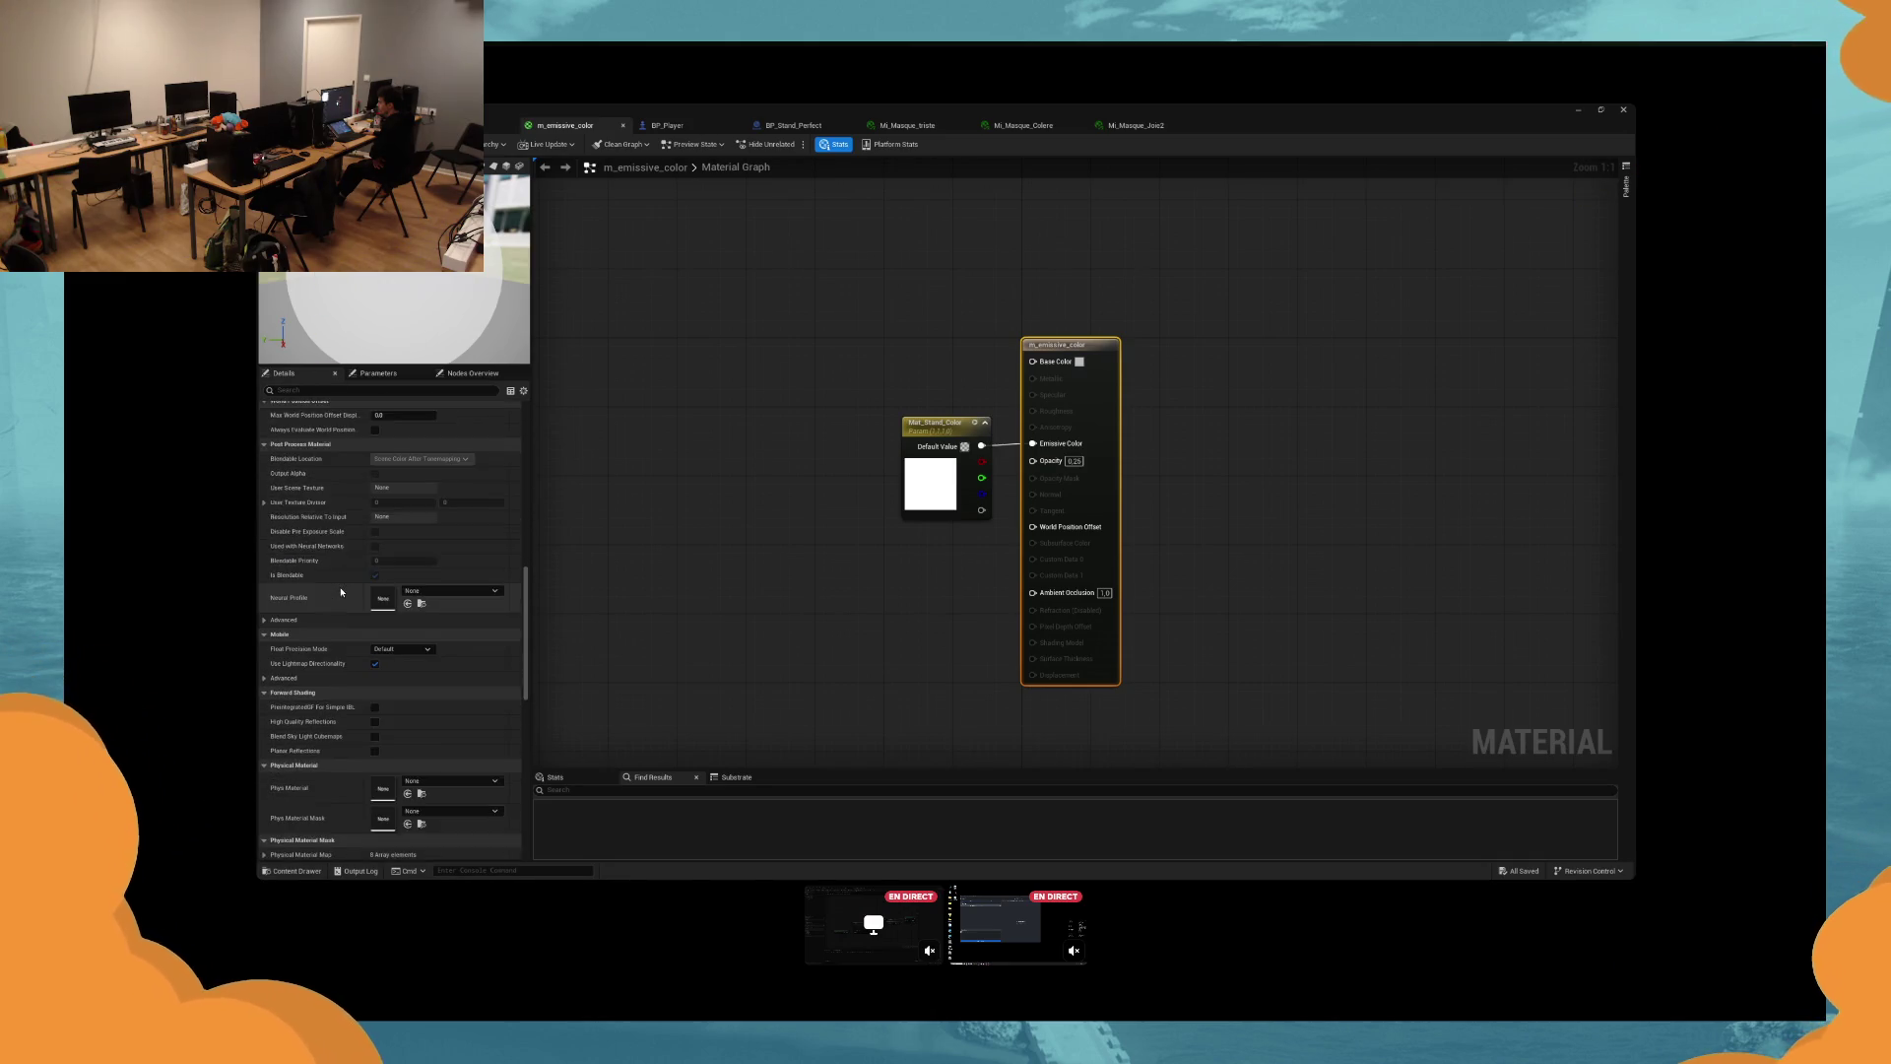
pyautogui.scroll(-5, 341, 591)
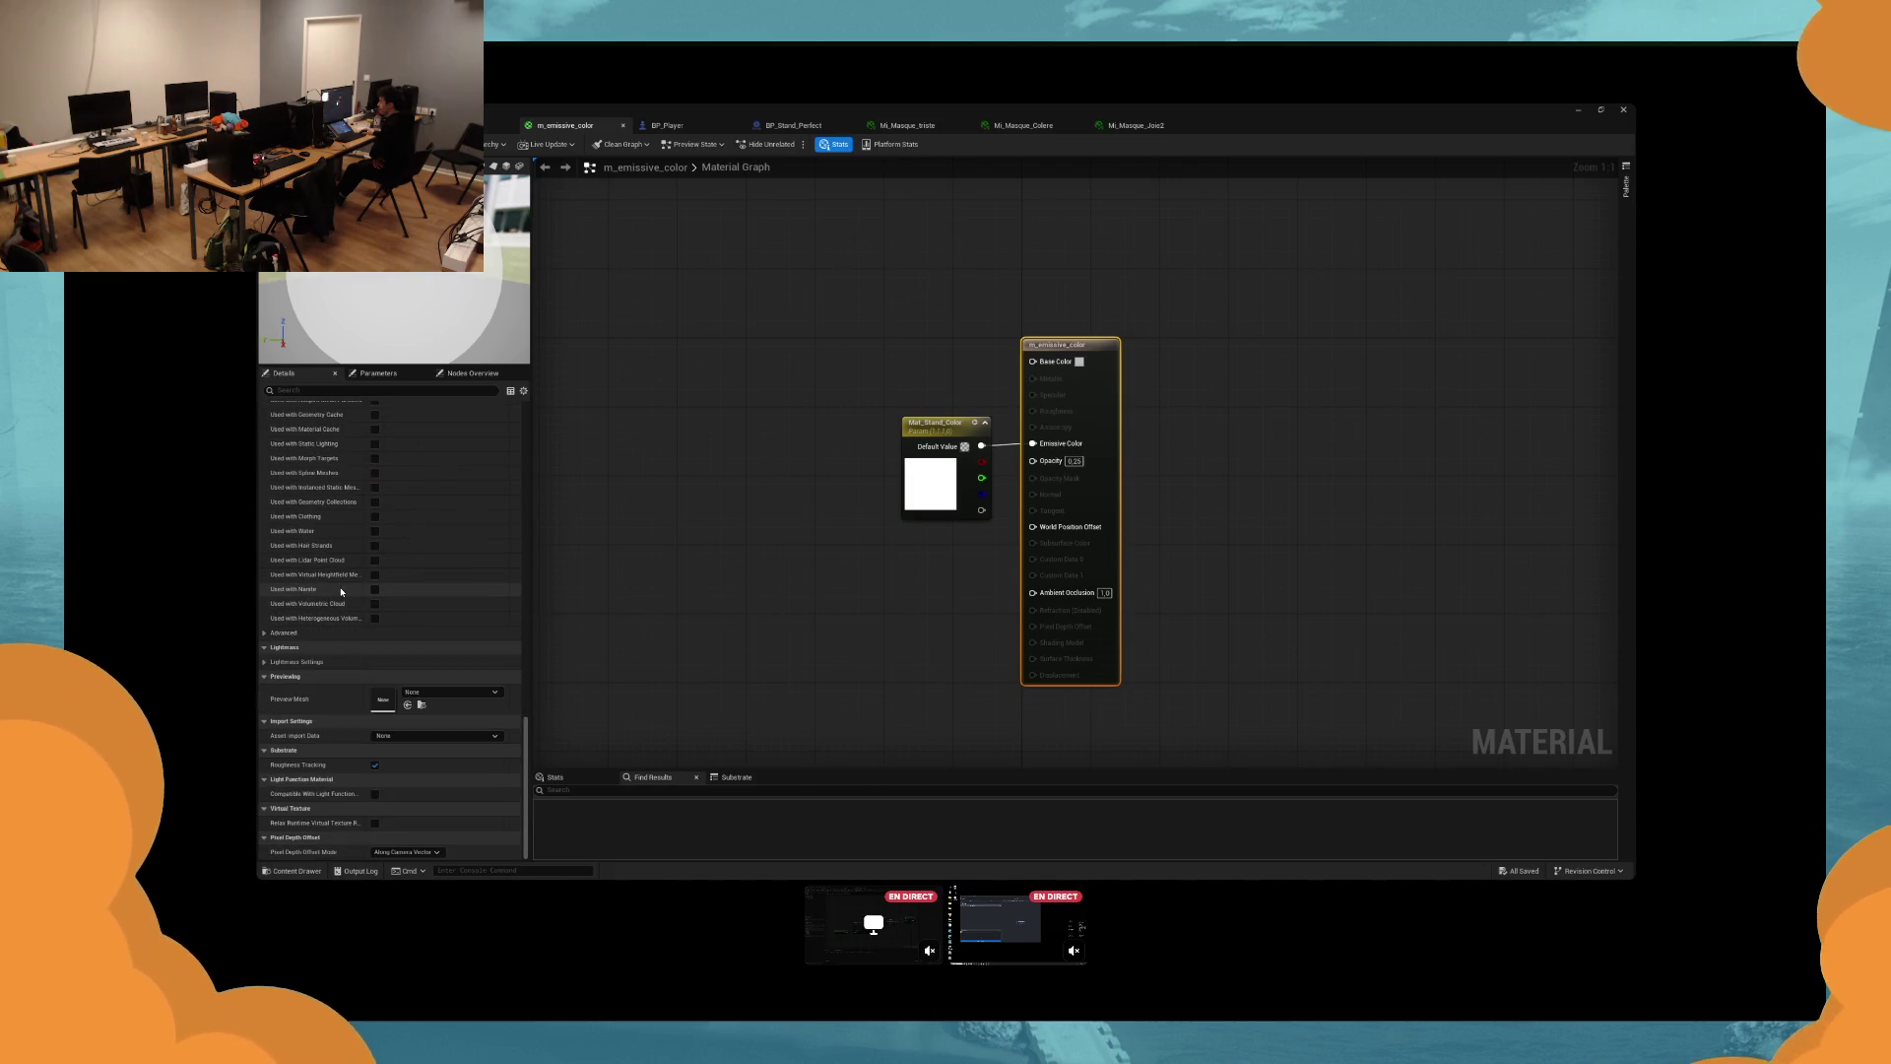
pyautogui.hotkey('ctrl', 'Tab')
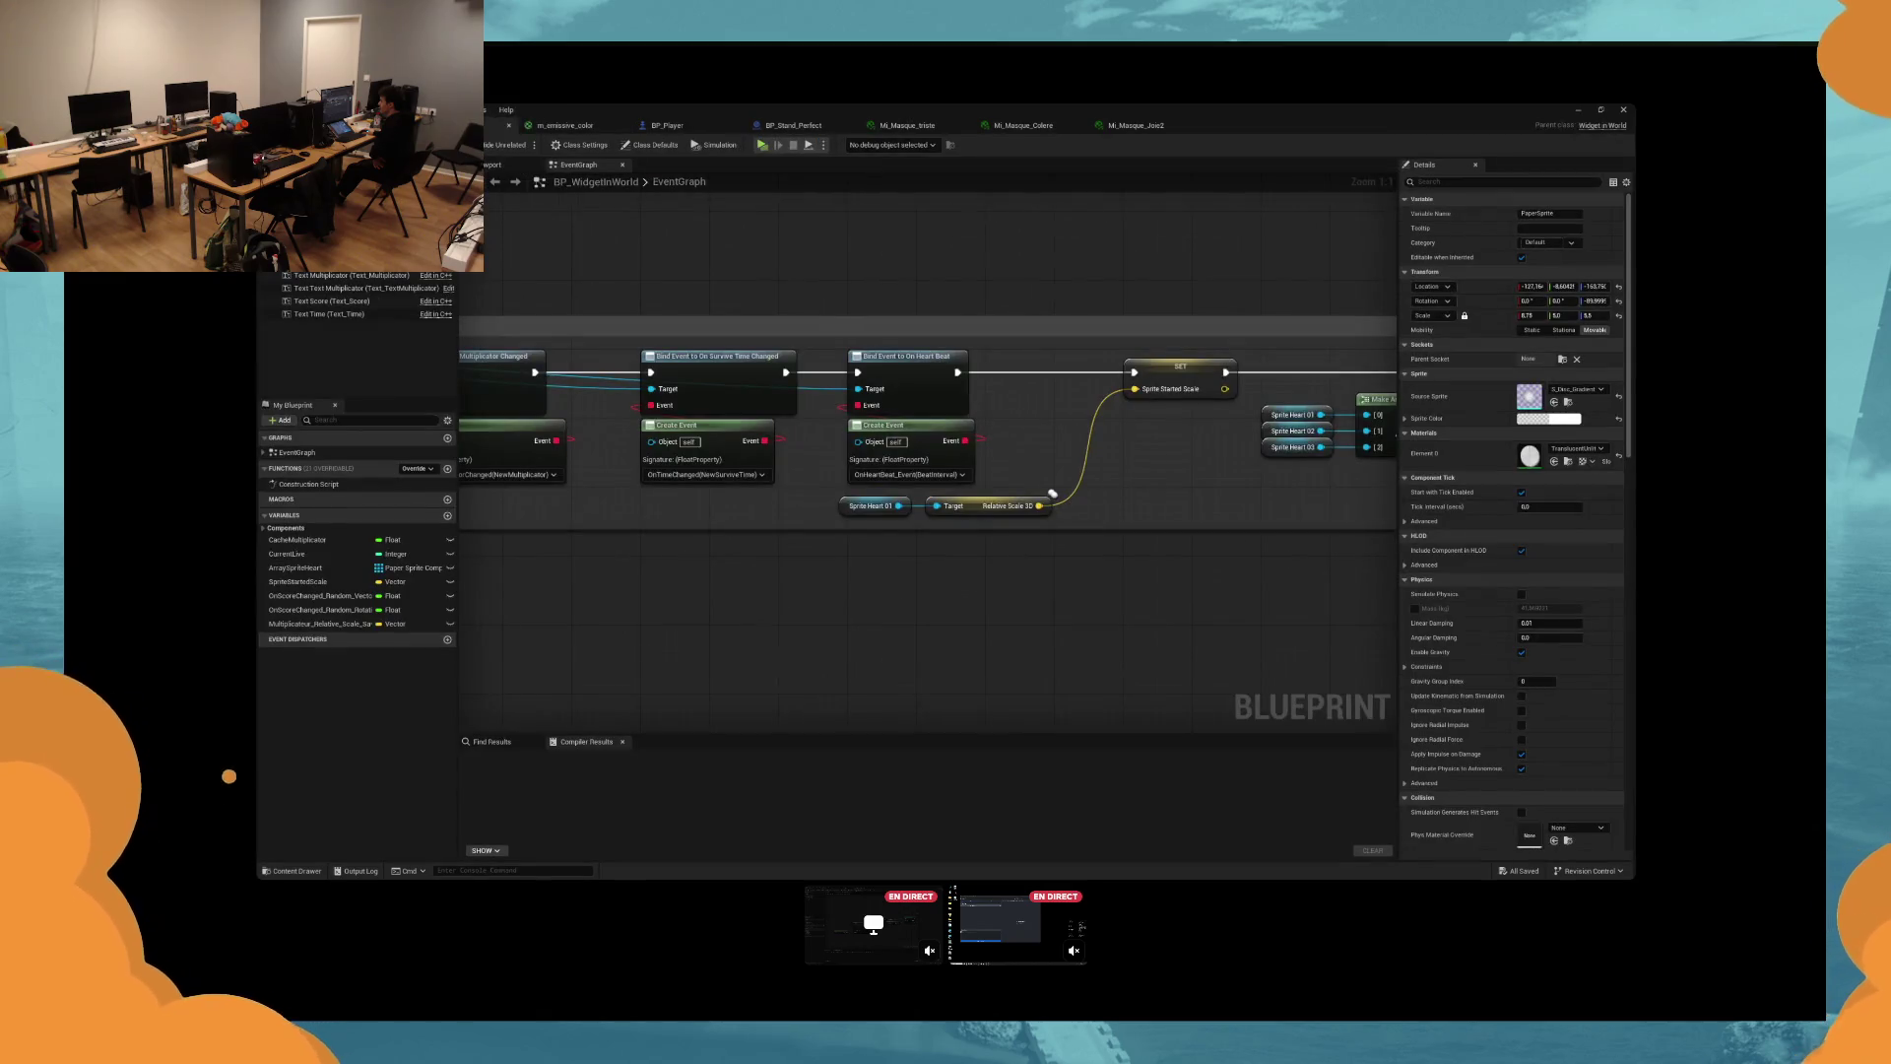
pyautogui.hotkey('ctrl', 'Tab')
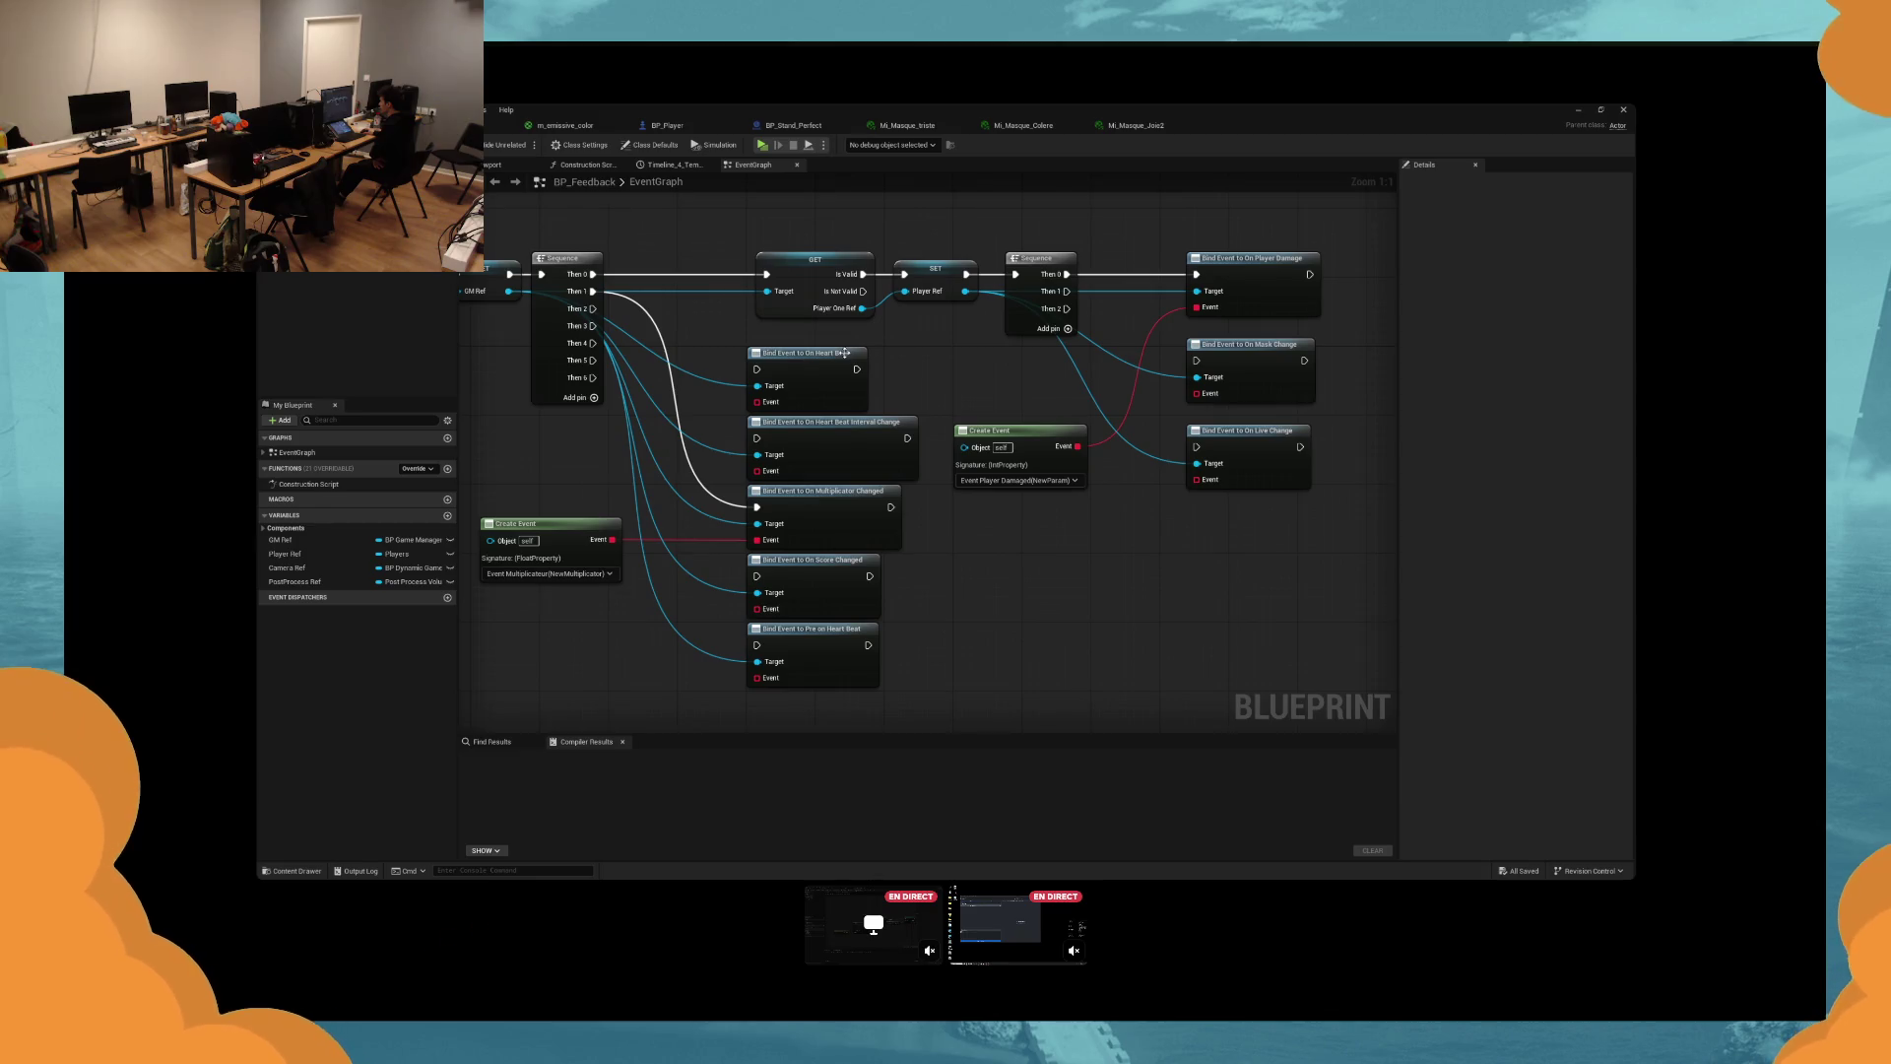
pyautogui.hotkey('ctrl', 'Tab')
pyautogui.doubleClick(325, 480)
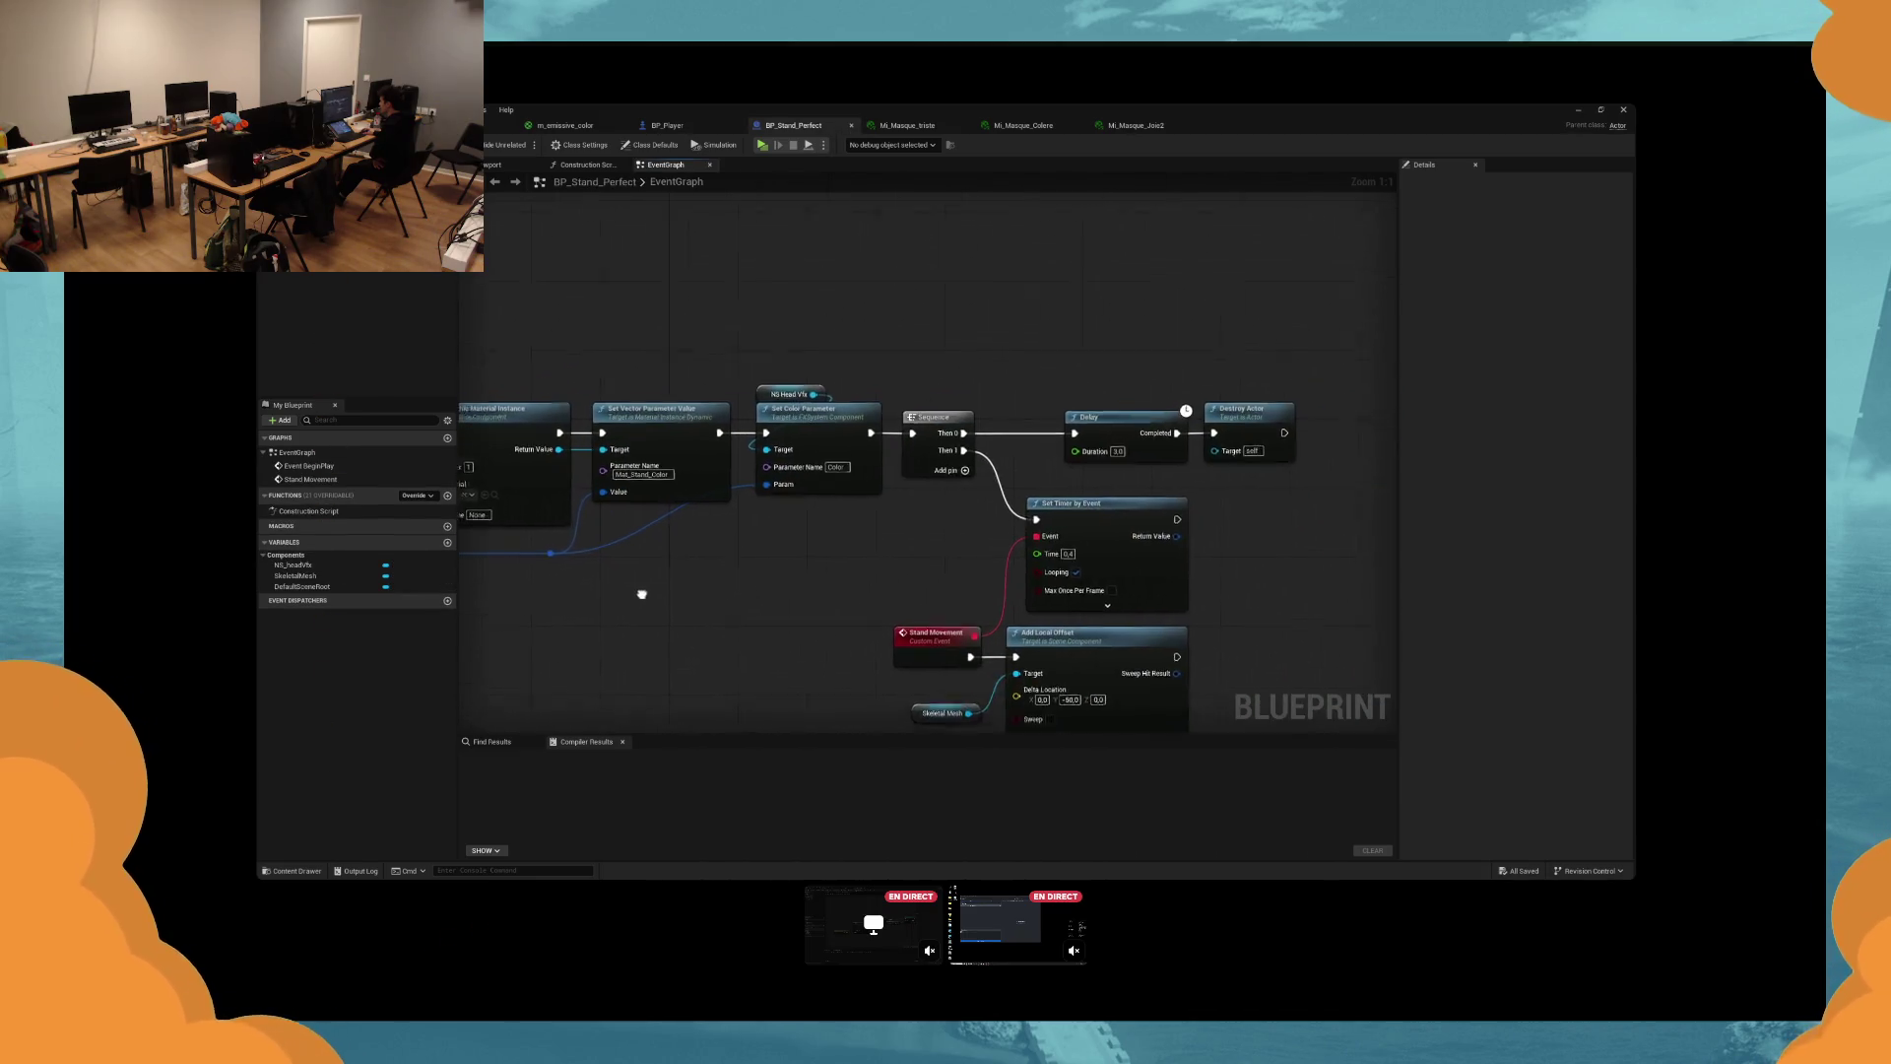
pyautogui.doubleClick(308, 466)
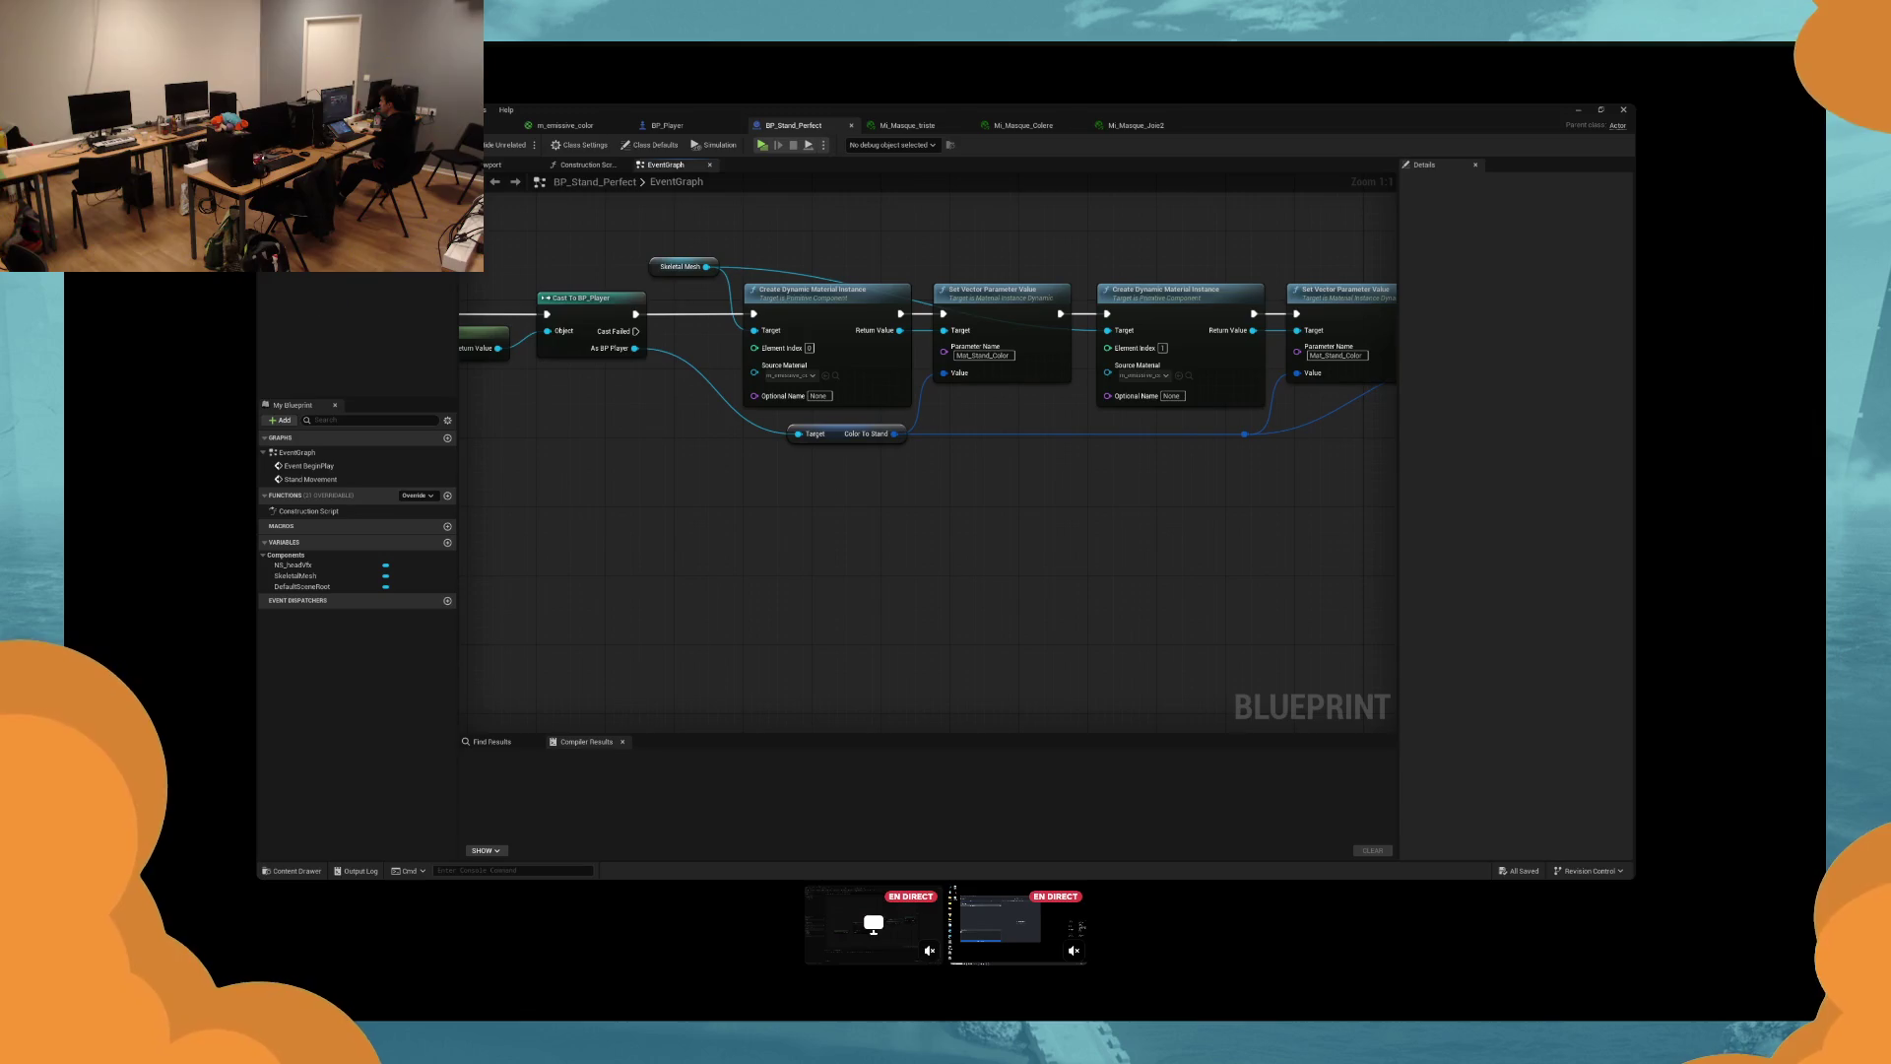
# In BP_Player, paste a Get Actor Transform node and split the Spawn Transform pin.
pyautogui.hotkey('ctrl', 'Tab')
pyautogui.hotkey('ctrl', 'v')
pyautogui.moveTo(733, 470); pyautogui.dragTo(943, 457)
pyautogui.rightClick(943, 457)
pyautogui.click(975, 506)
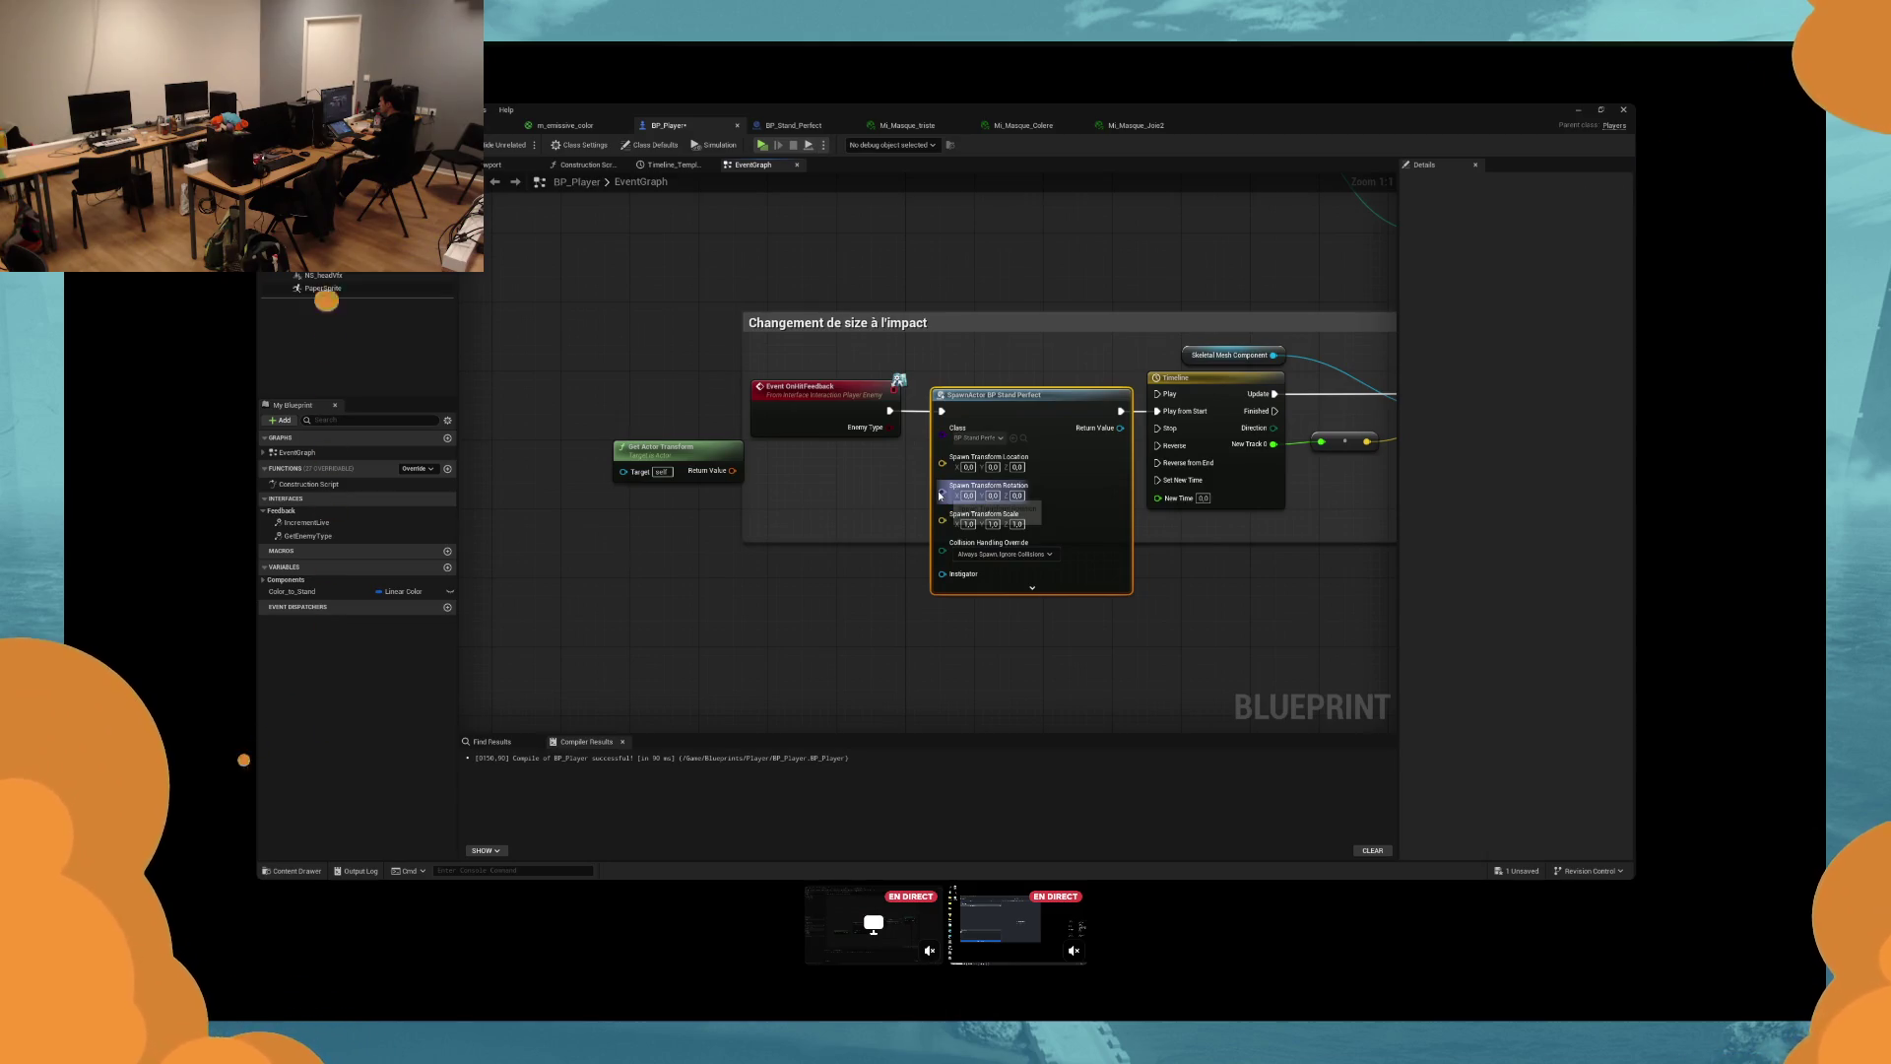
# Wire the player's location into the Stand Perfect spawn location and start a play test.
pyautogui.moveTo(942, 457); pyautogui.dragTo(879, 486)
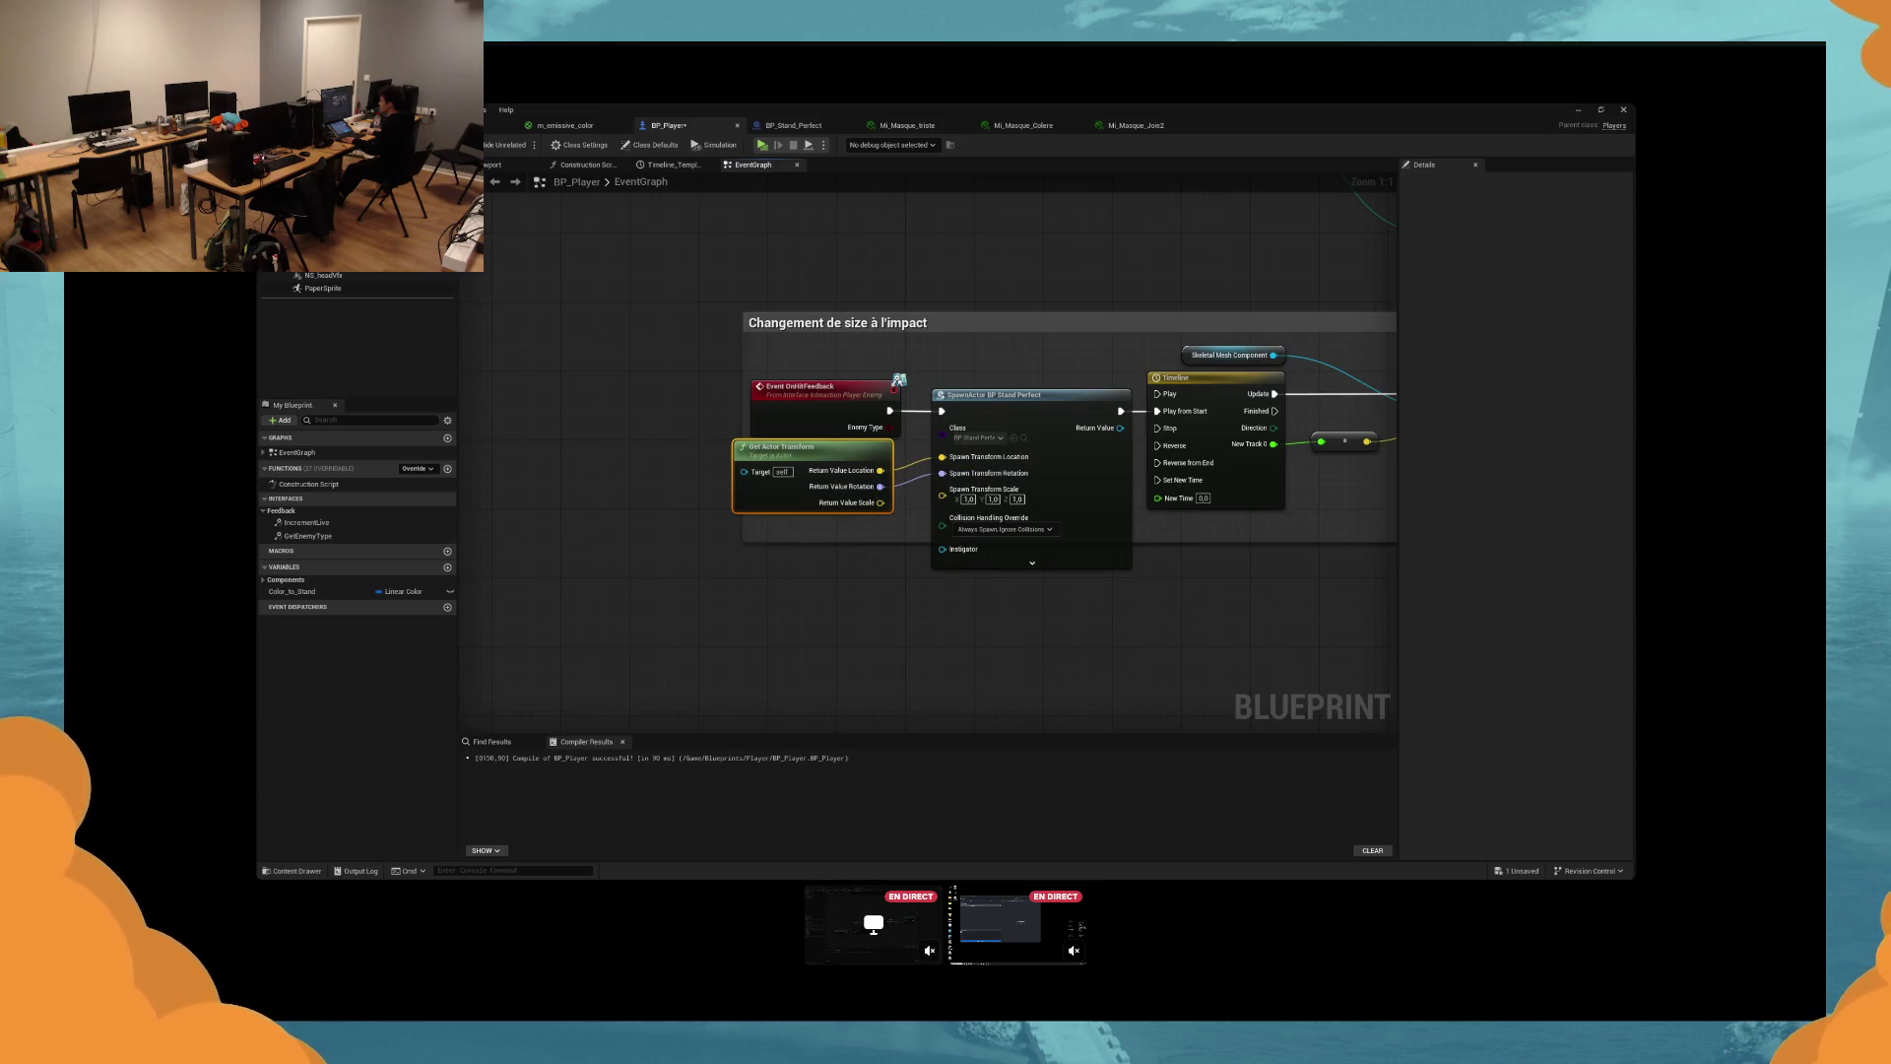
pyautogui.click(761, 145)
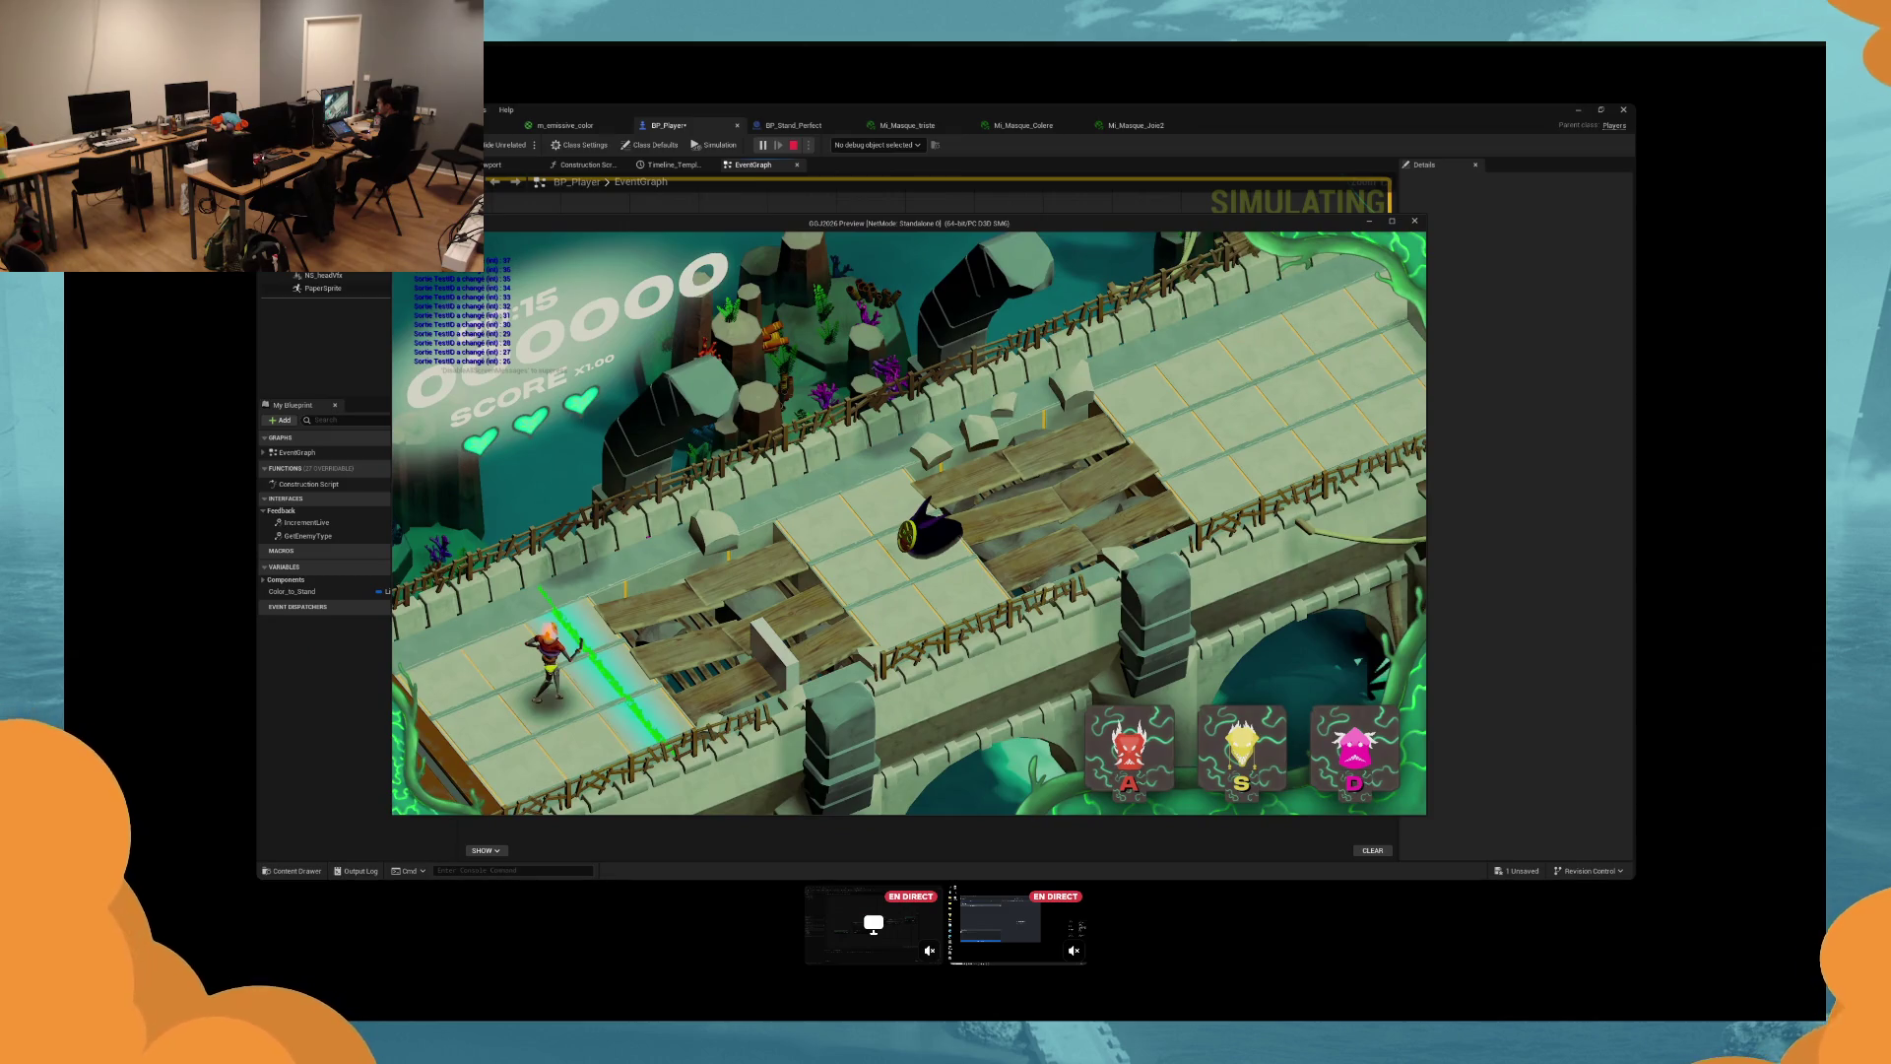
# Hit enemies by switching among yellow (S), red (A) and pink (D) masks, then stop with Esc.
pyautogui.press('s')
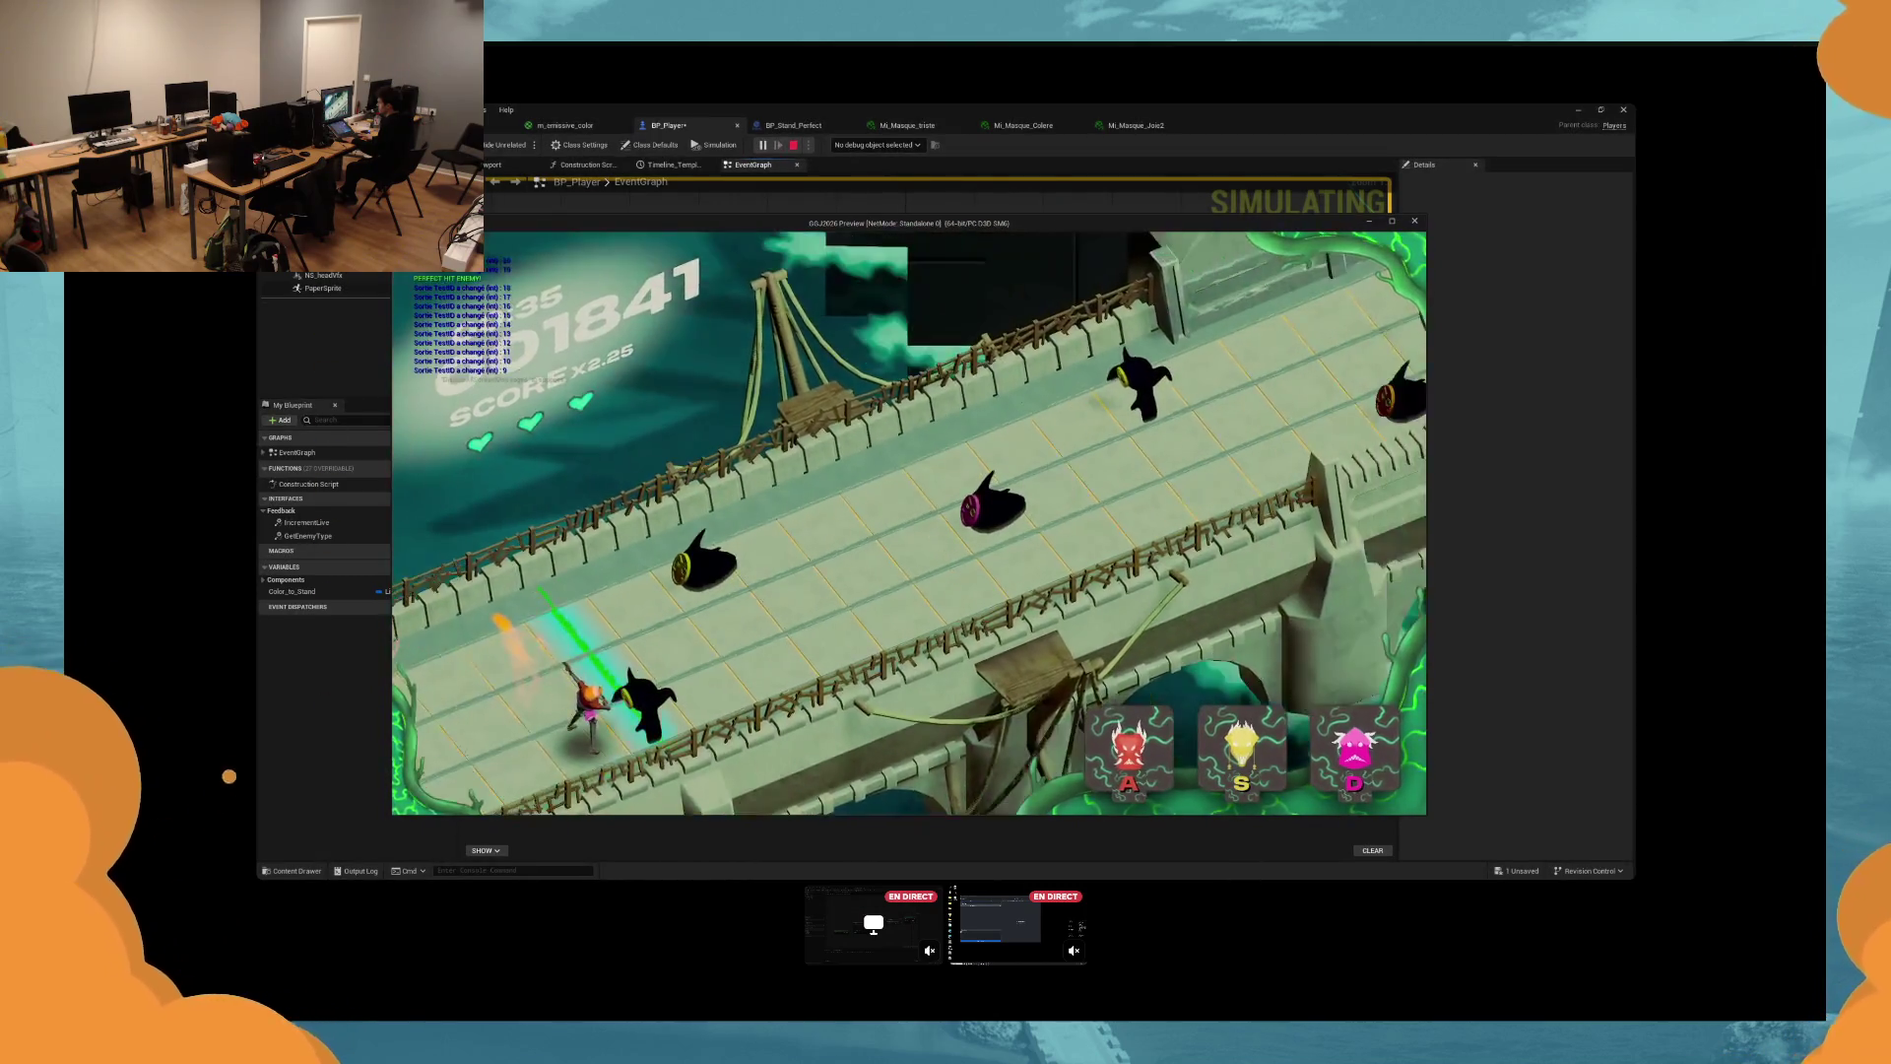
pyautogui.press('s')
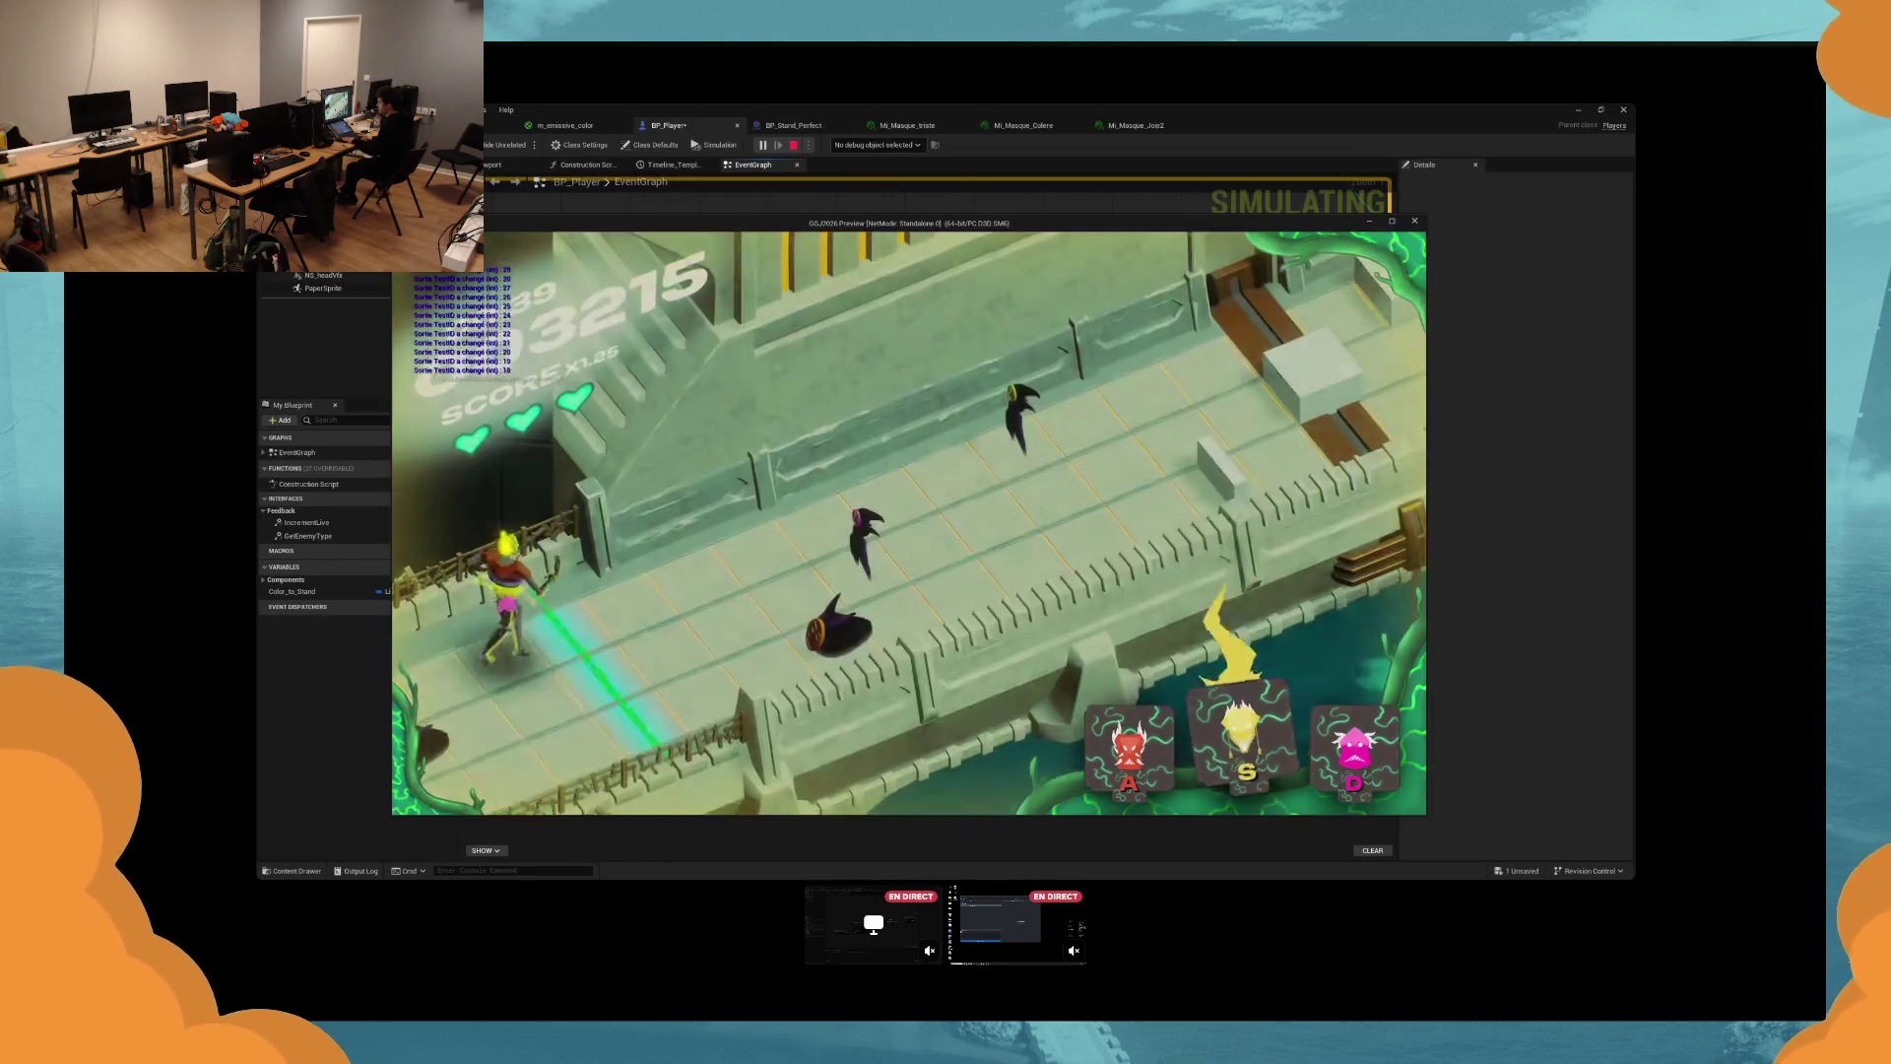
pyautogui.press('a')
pyautogui.press('d')
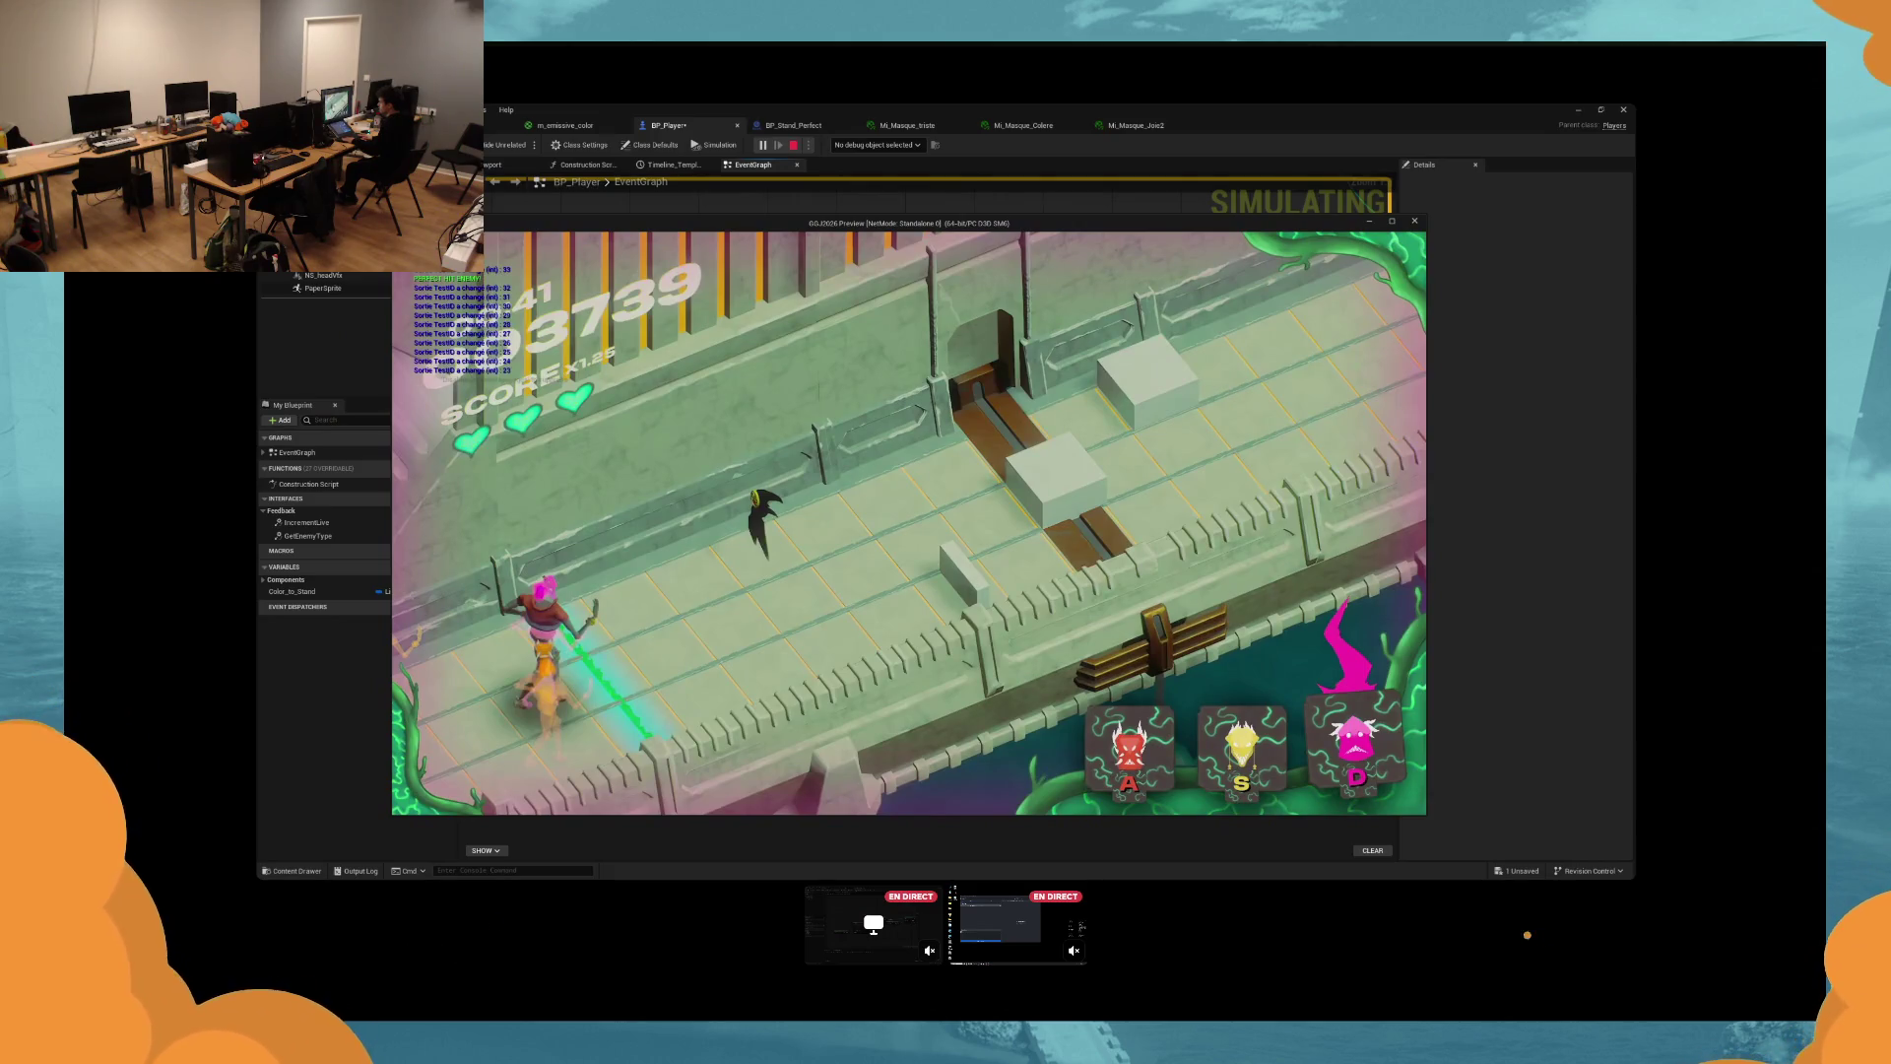
pyautogui.press('s')
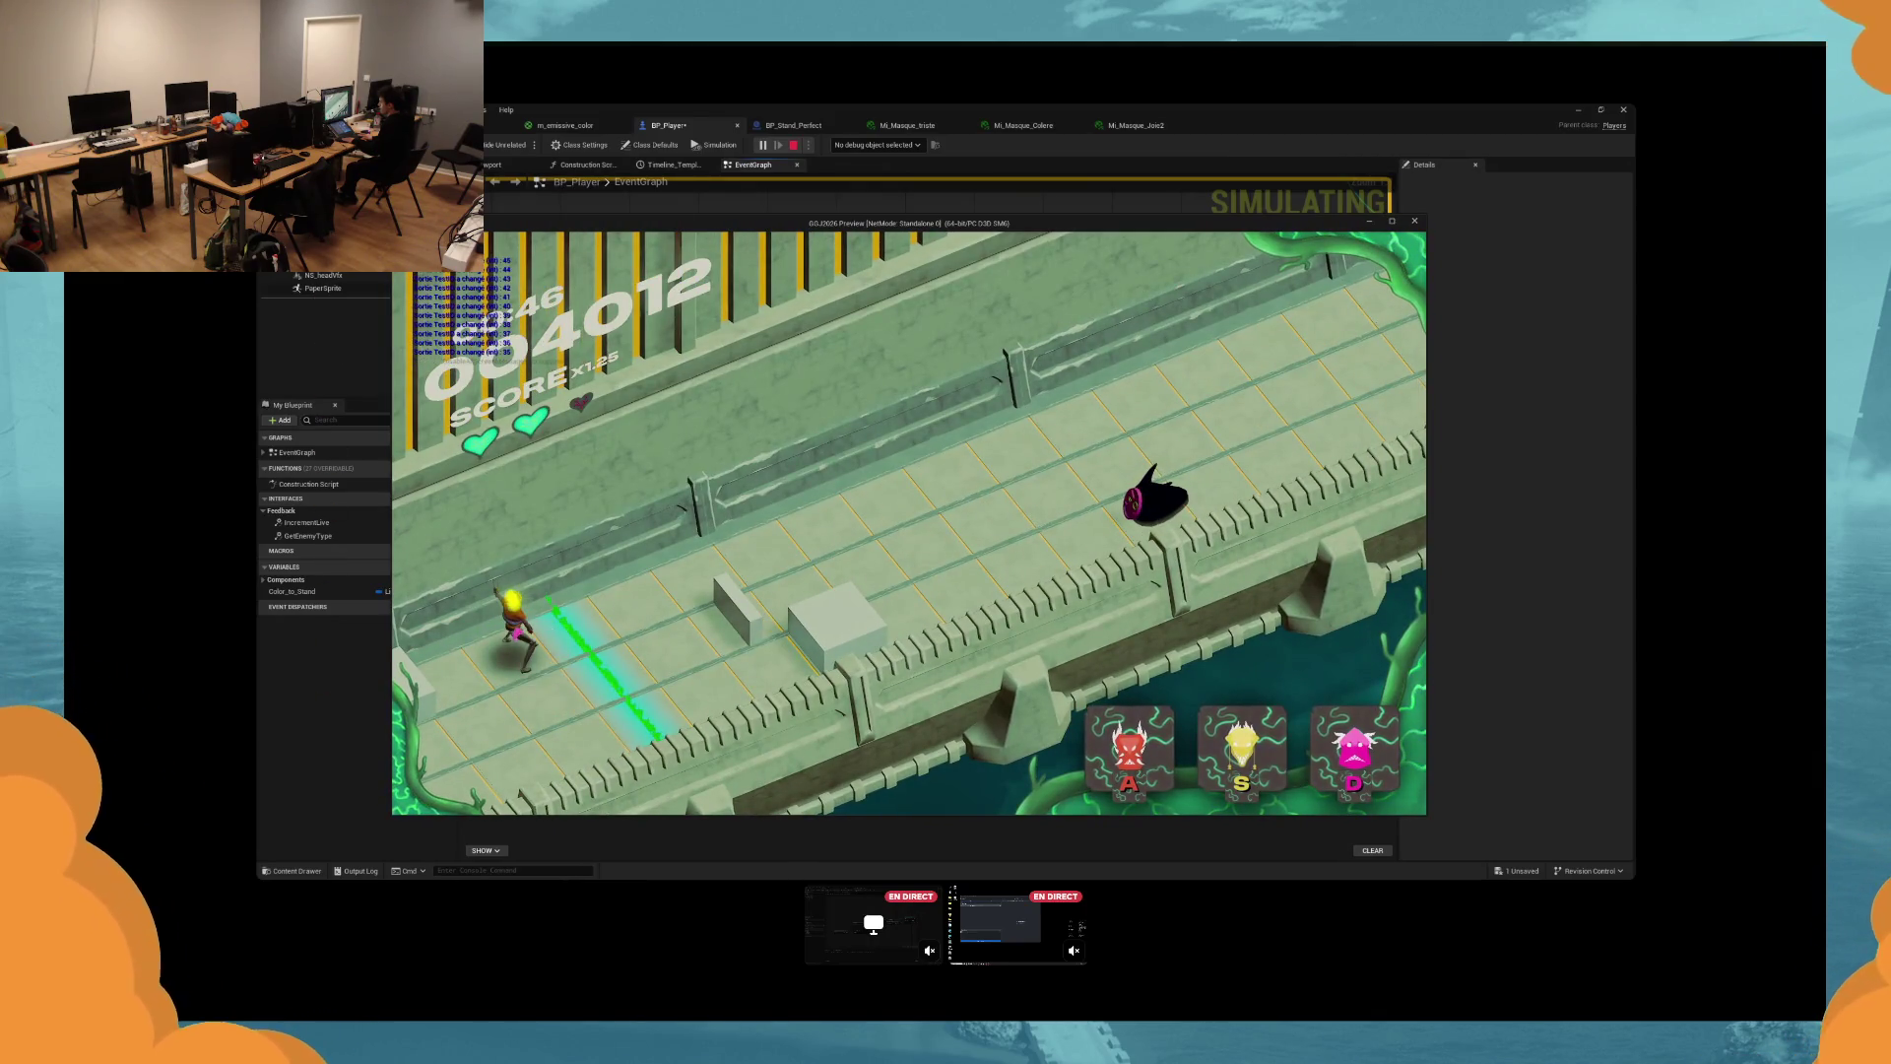
pyautogui.press('d')
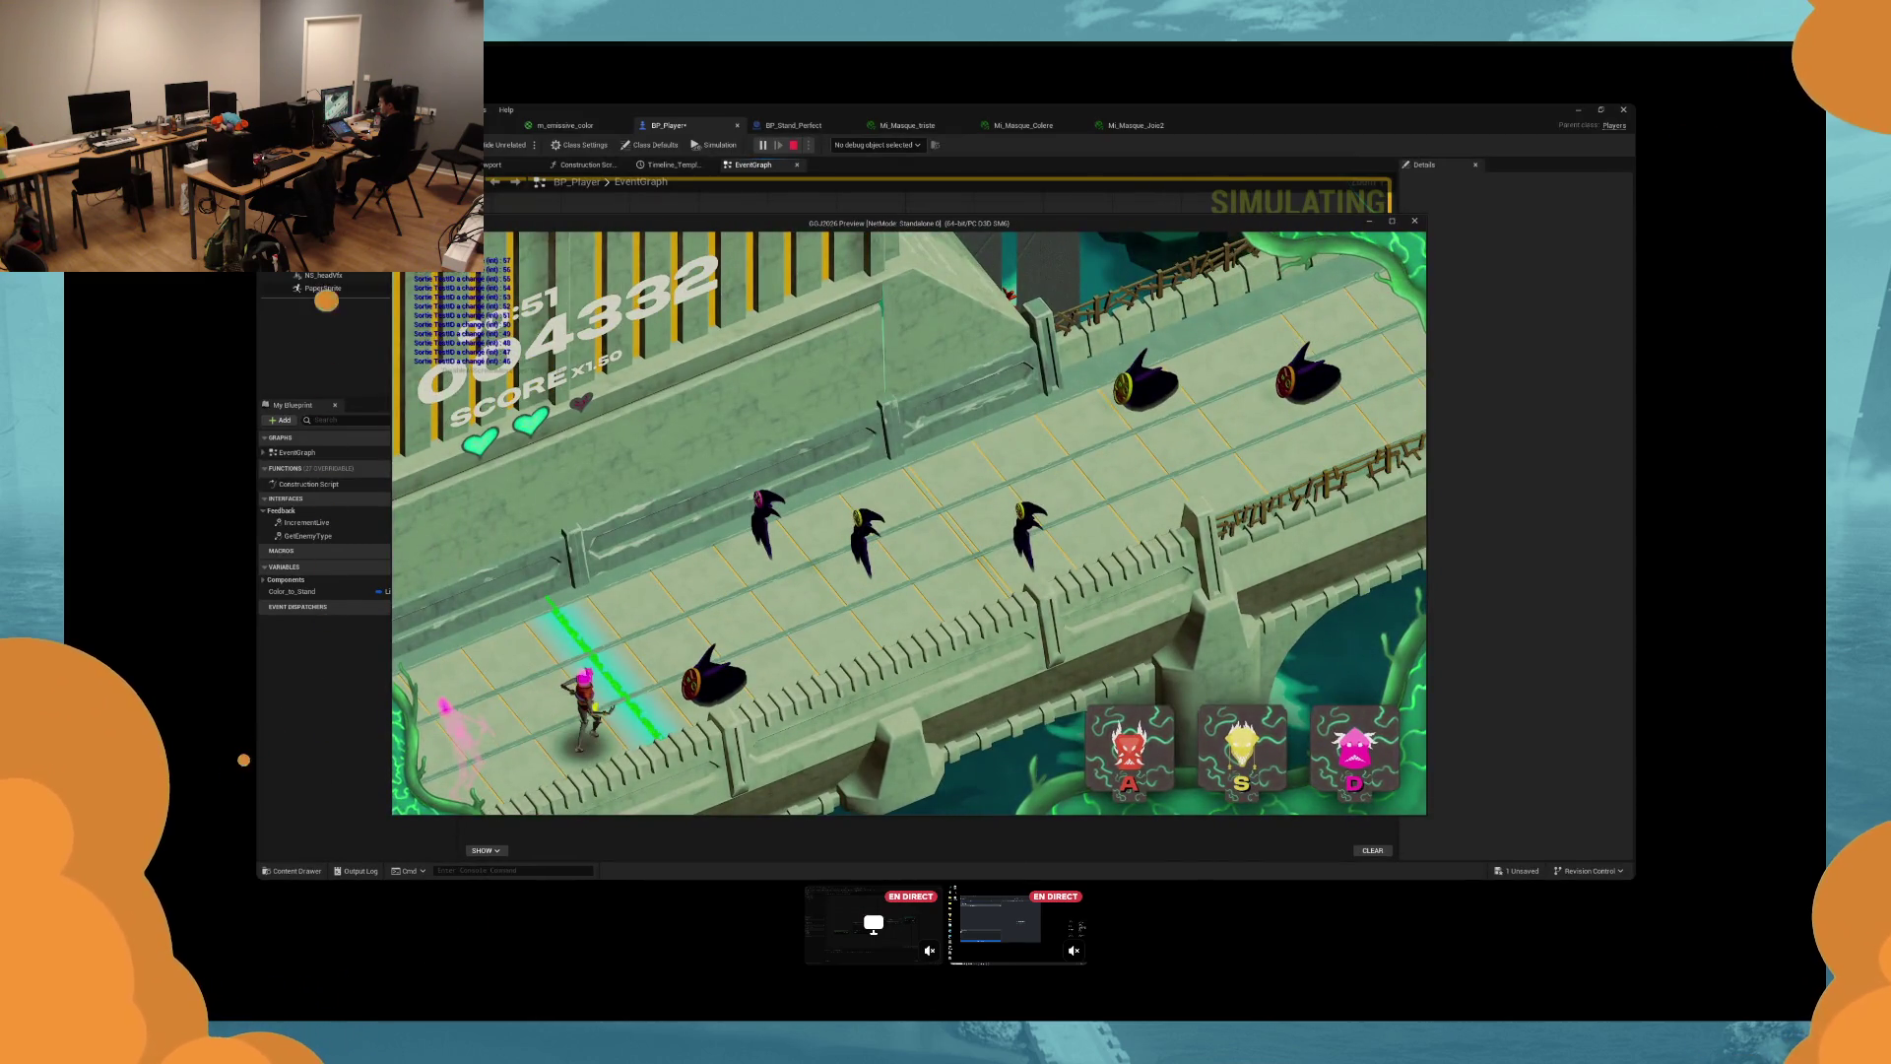
pyautogui.press('s')
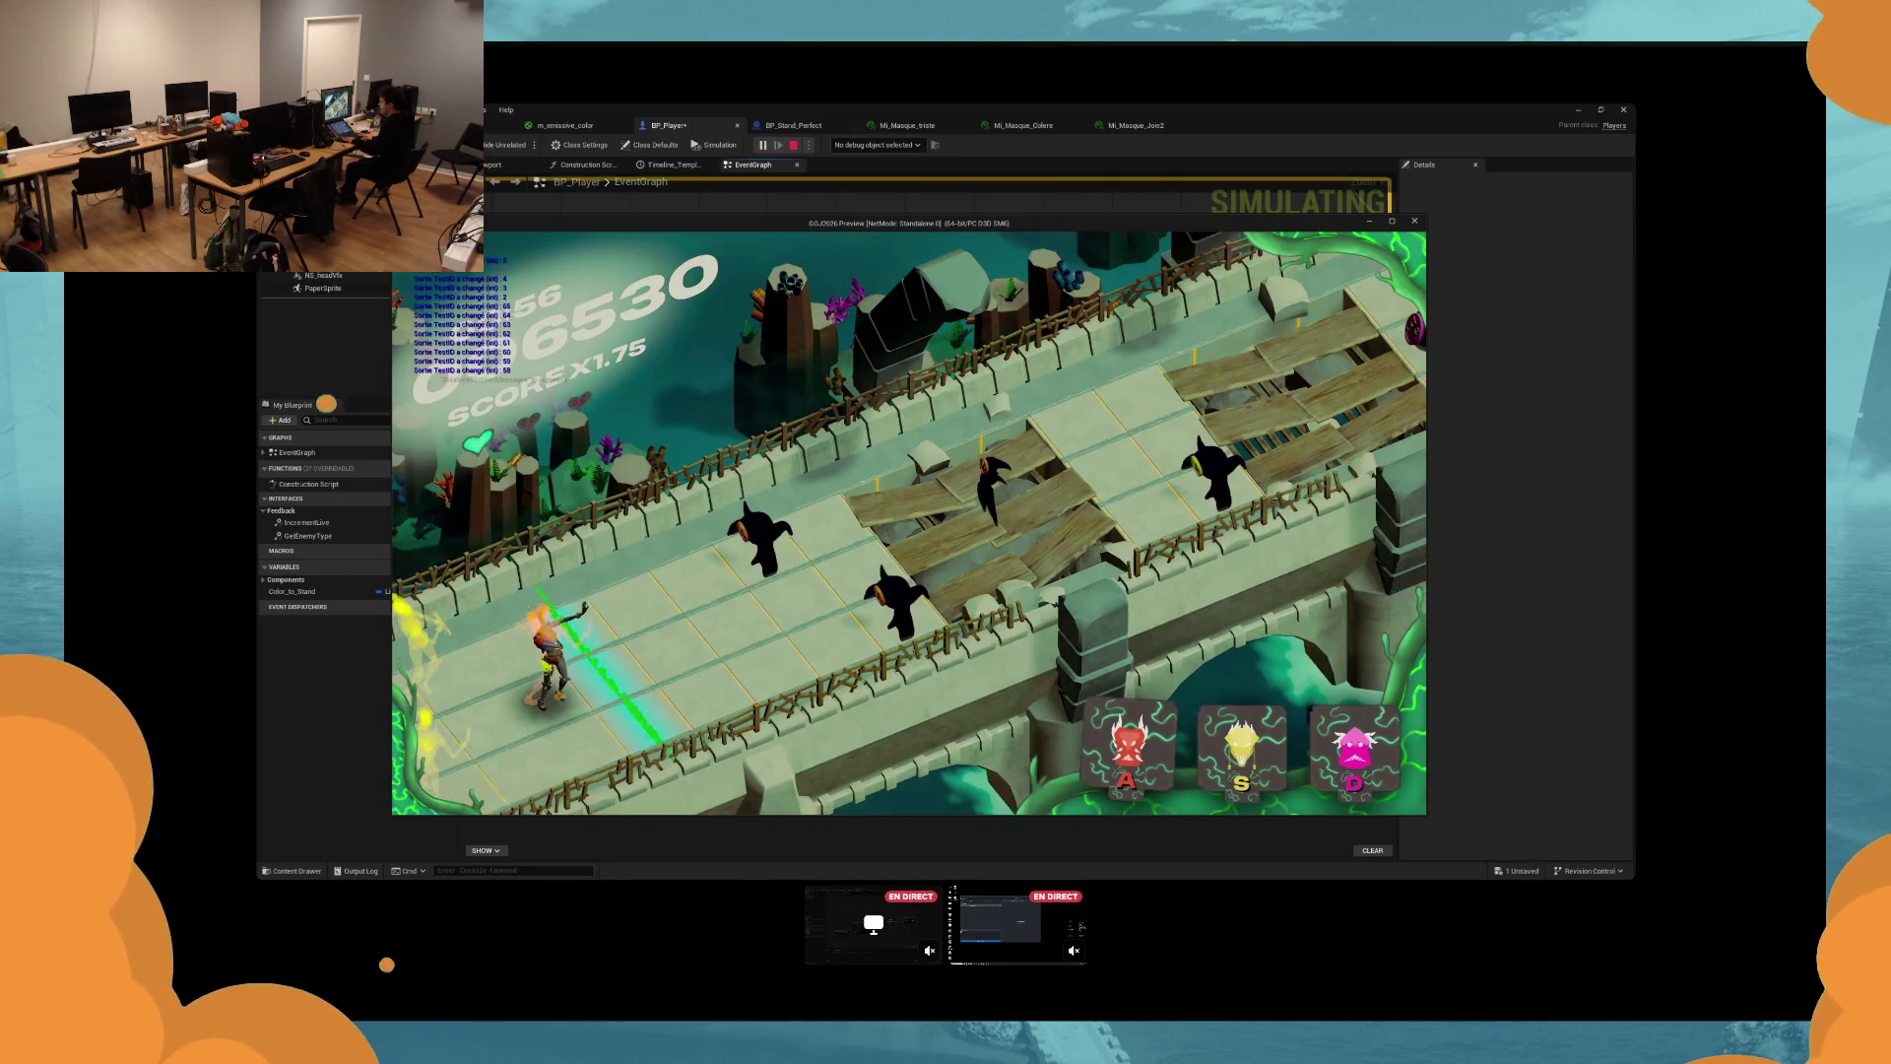
pyautogui.press('s')
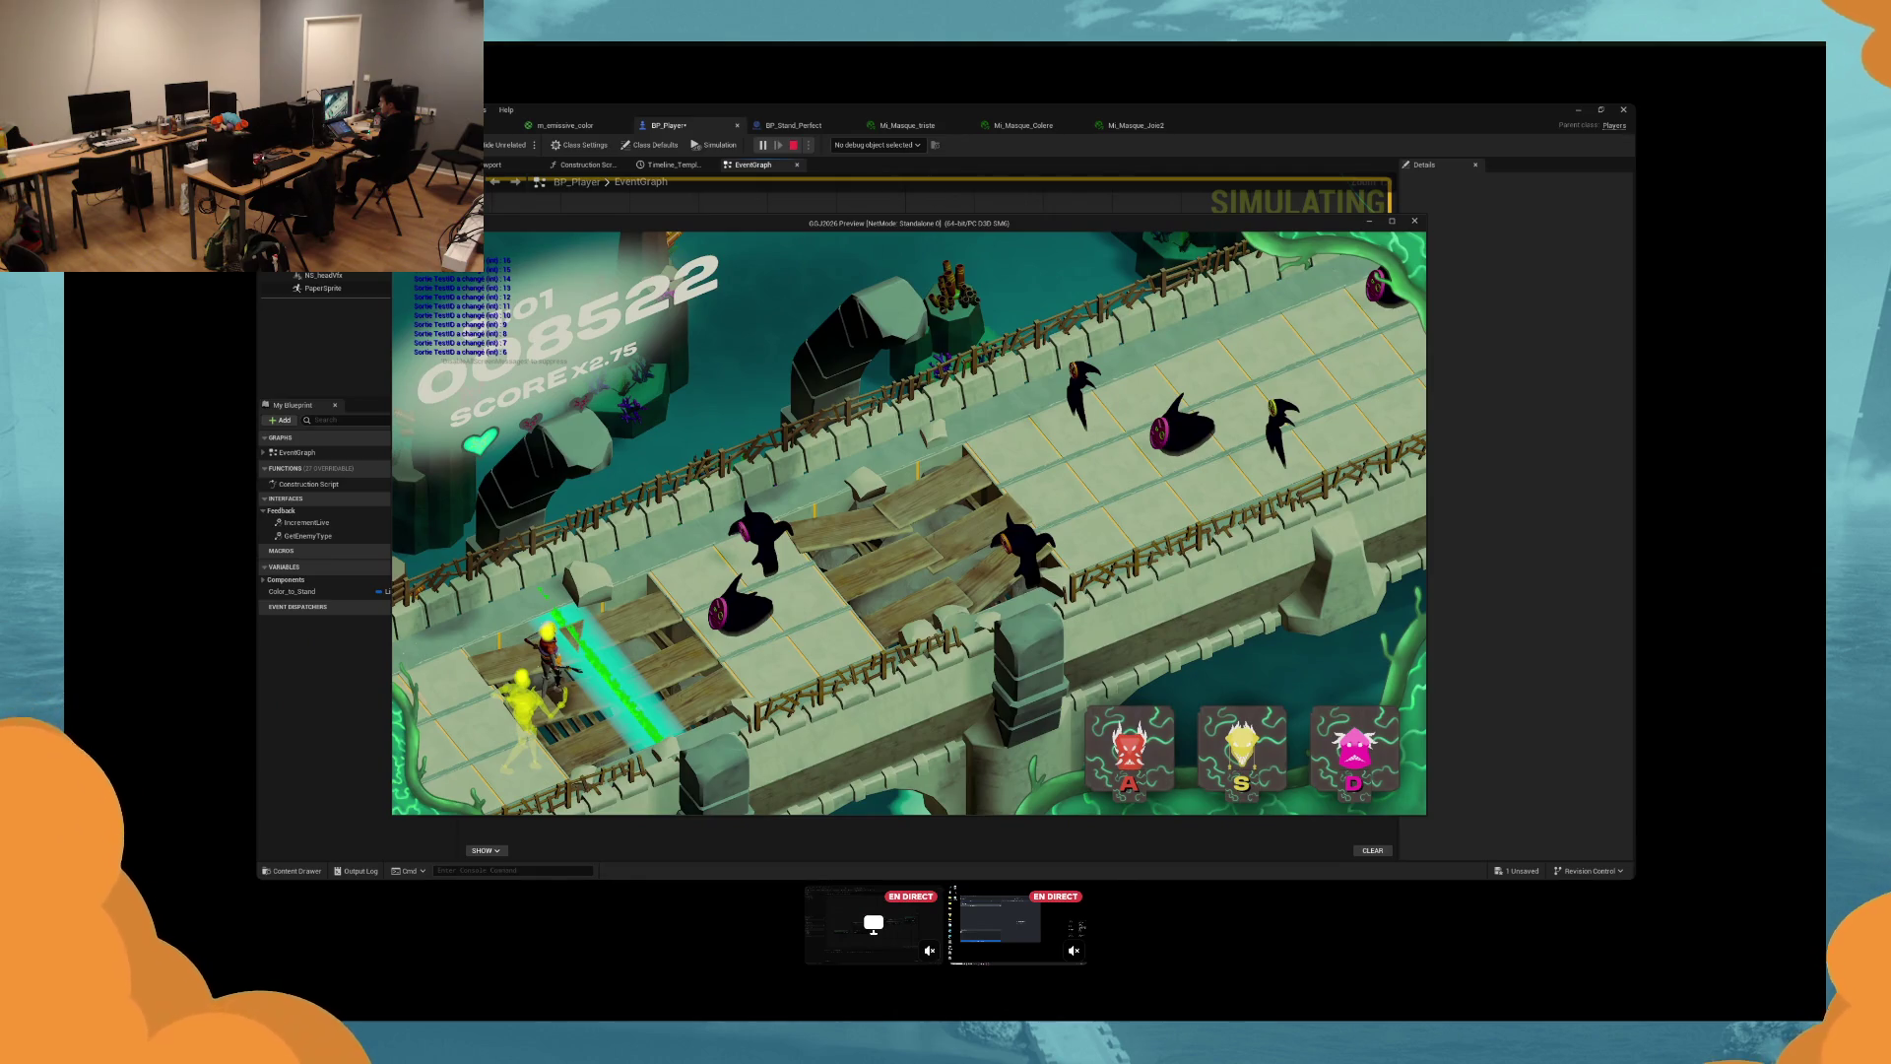
pyautogui.press('d')
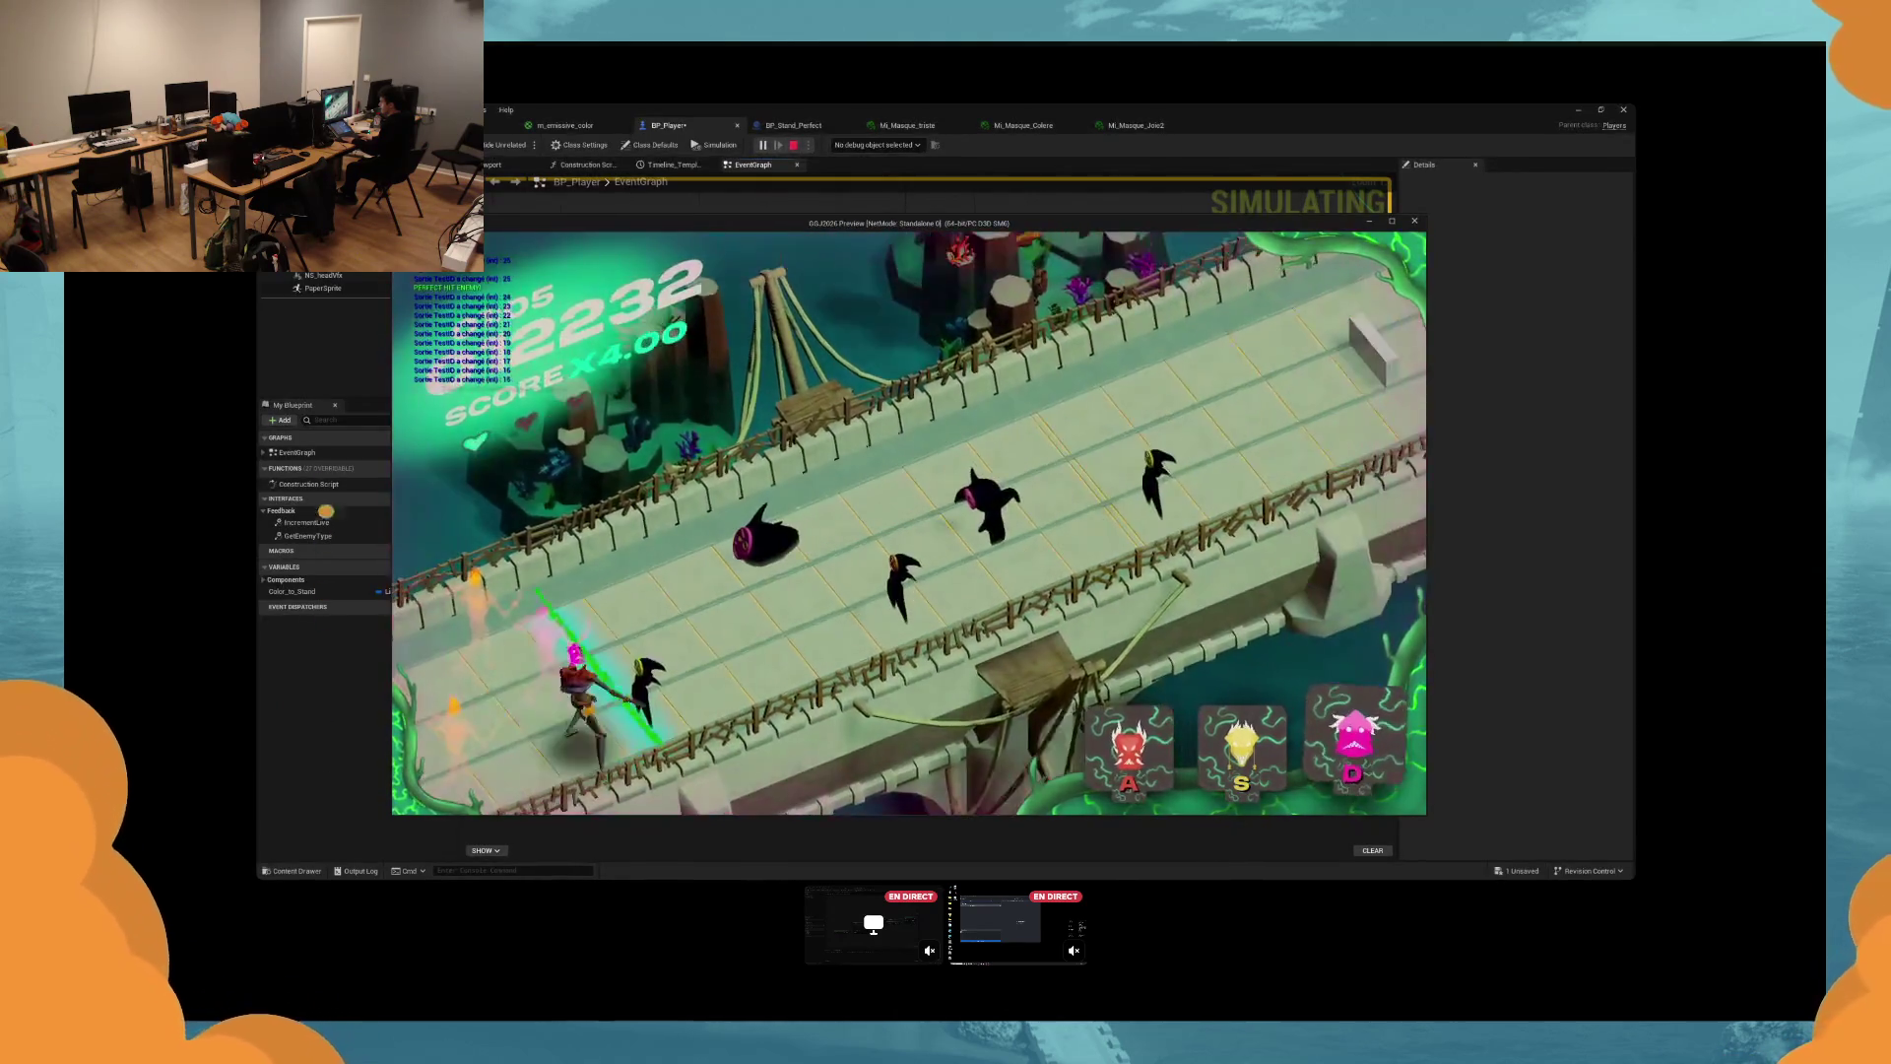
pyautogui.press('s')
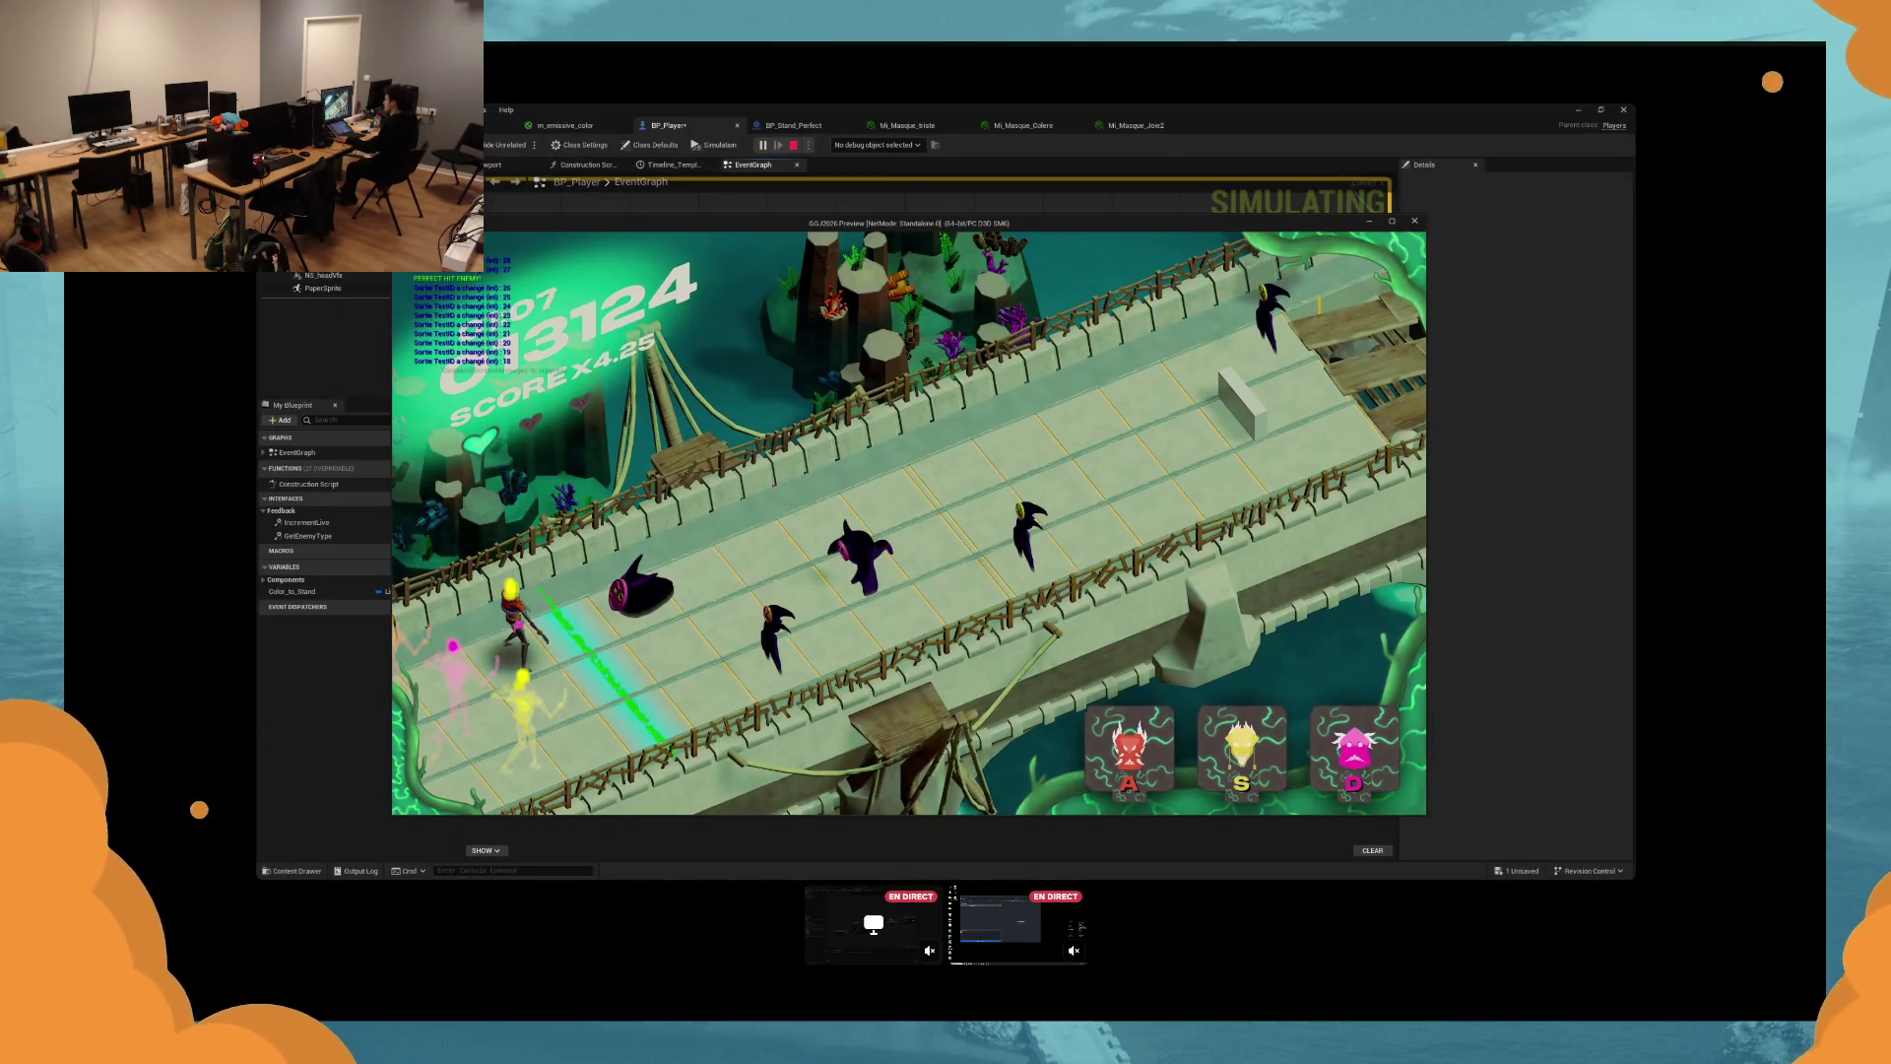
pyautogui.press('d')
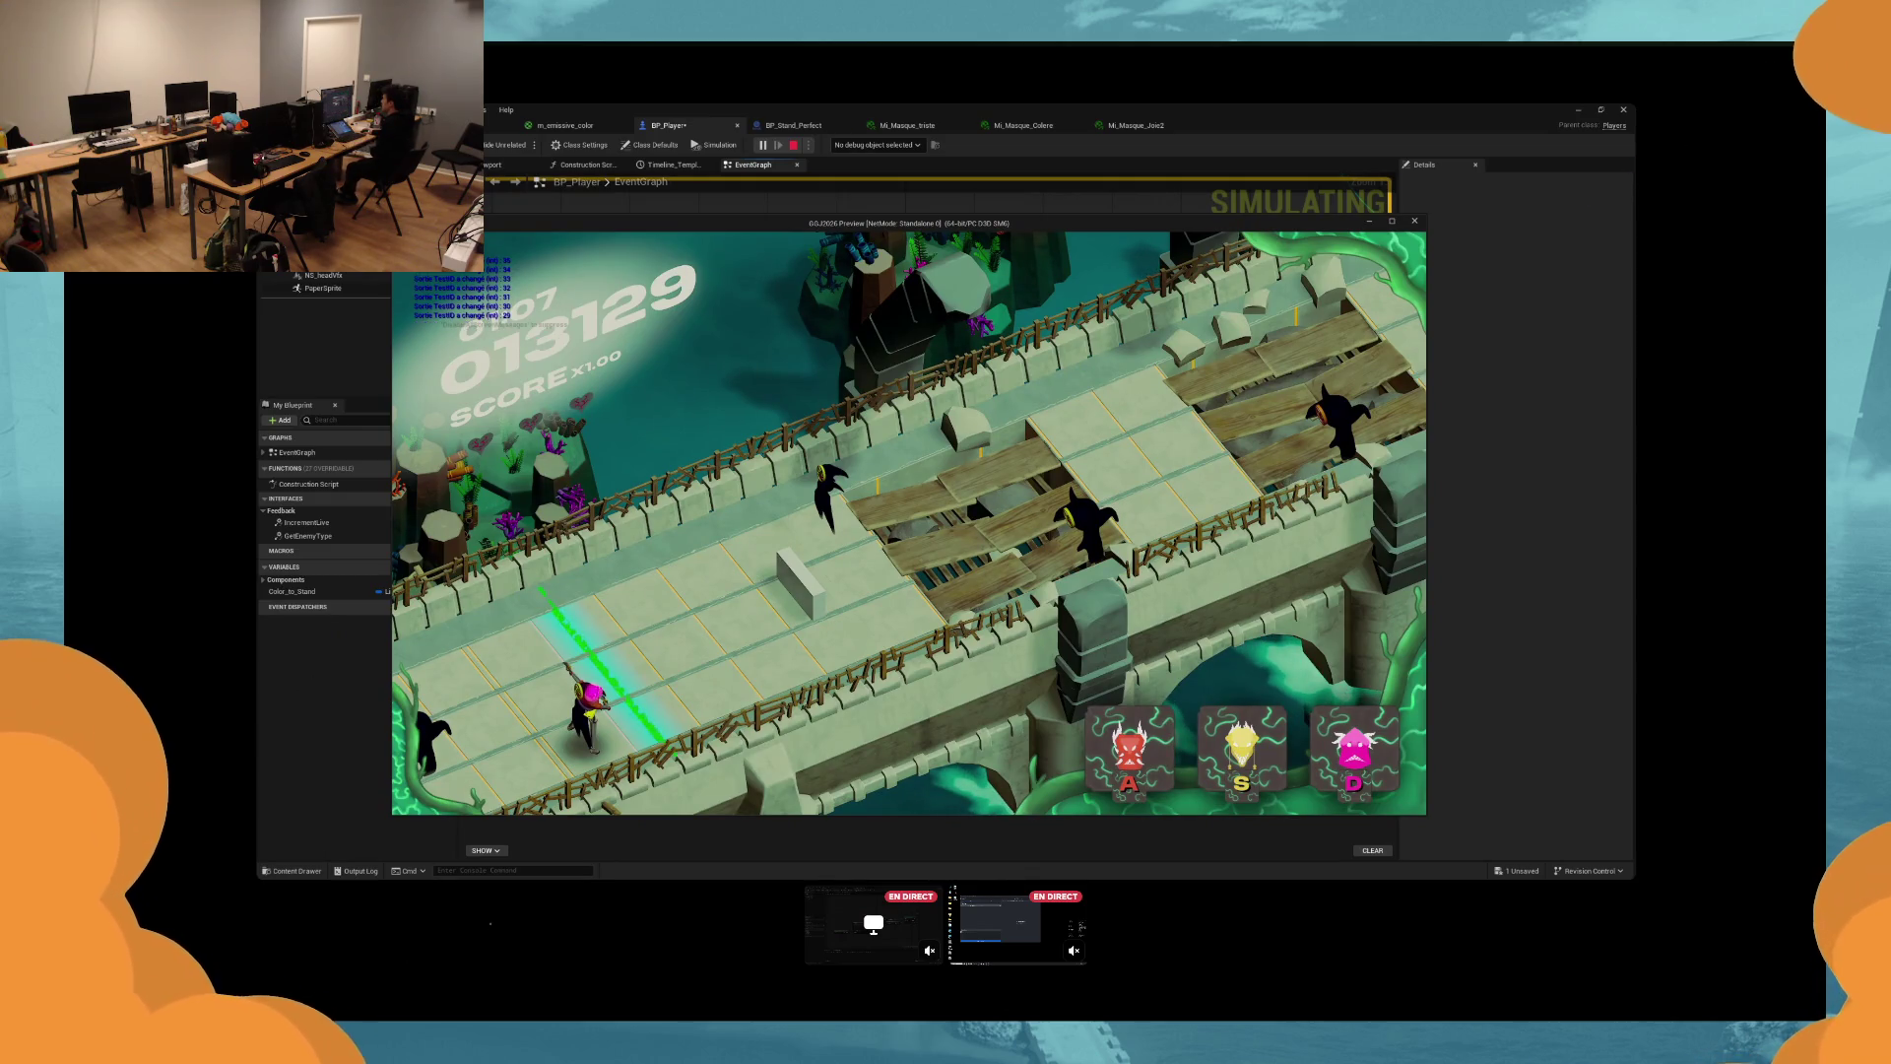
pyautogui.press('Escape')
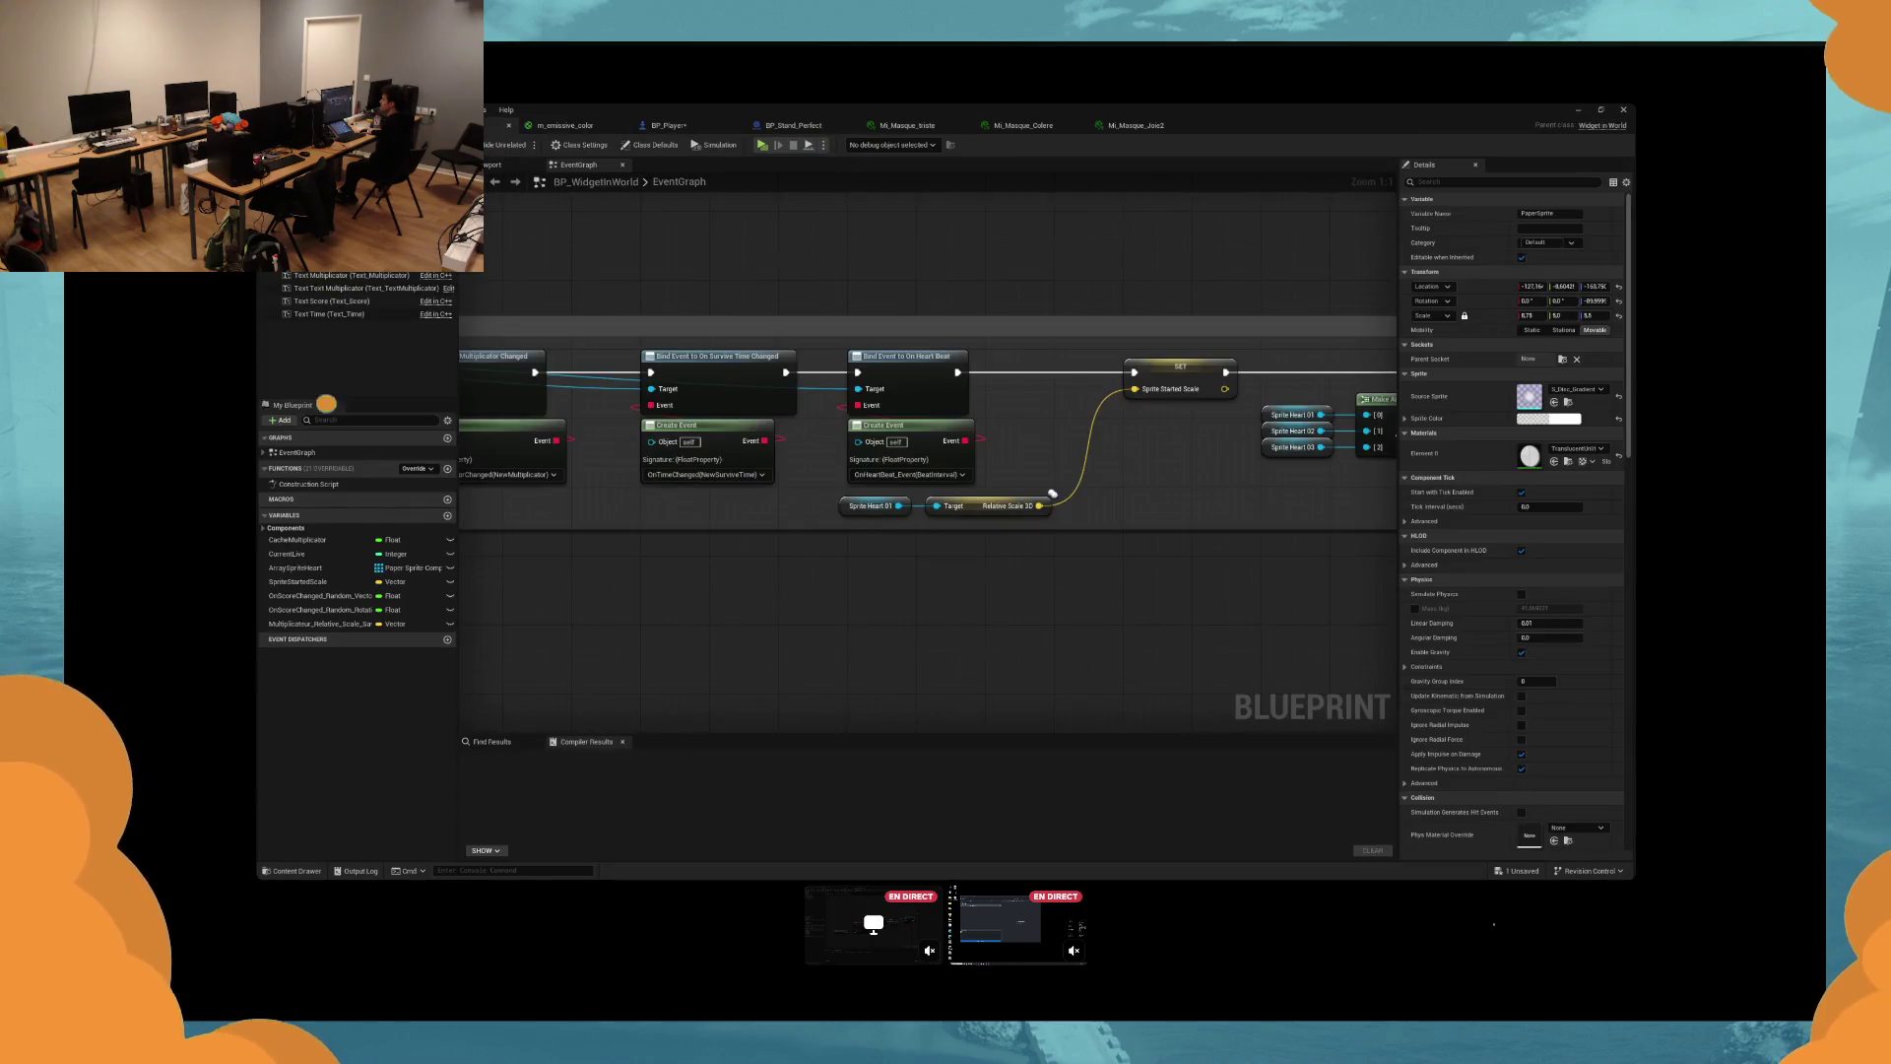
# Cycle back to BP_Player, show its Viewport, and open the NS_headVfx Niagara system.
pyautogui.hotkey('ctrl', 'Tab')
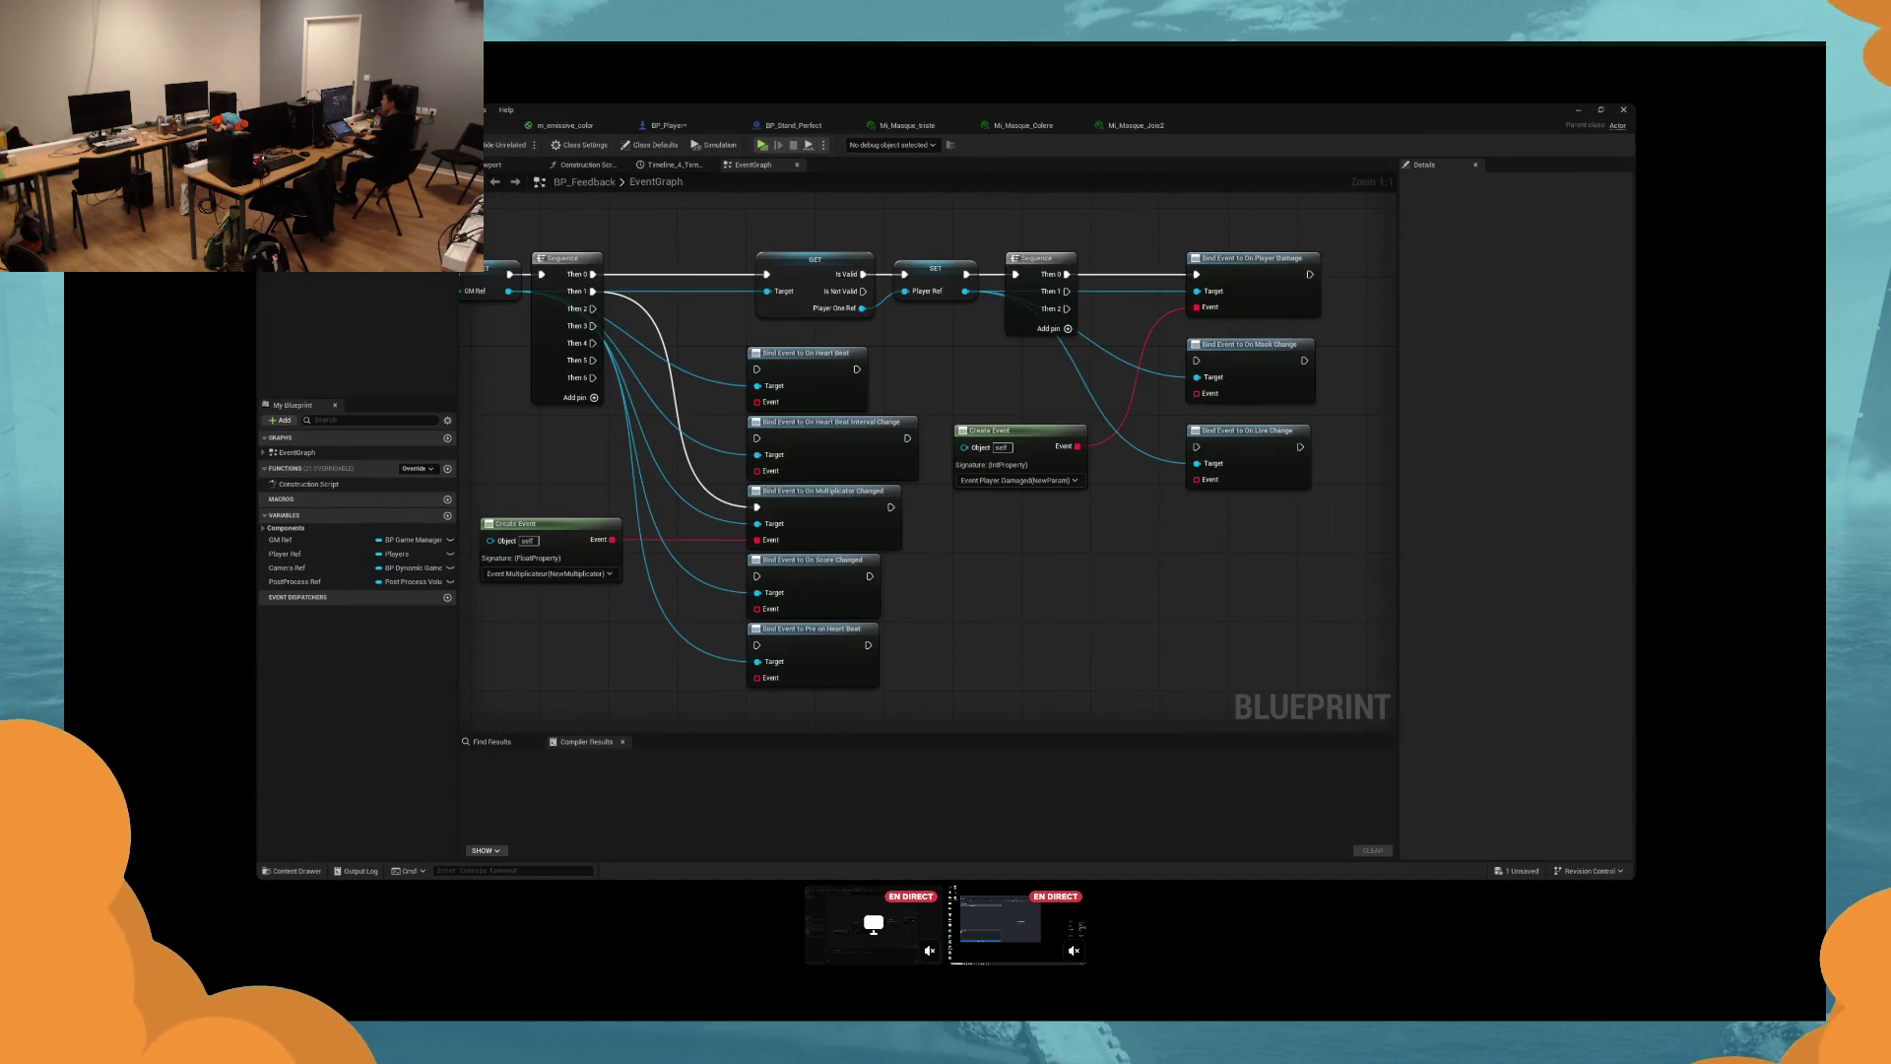
pyautogui.hotkey('ctrl', 'Tab')
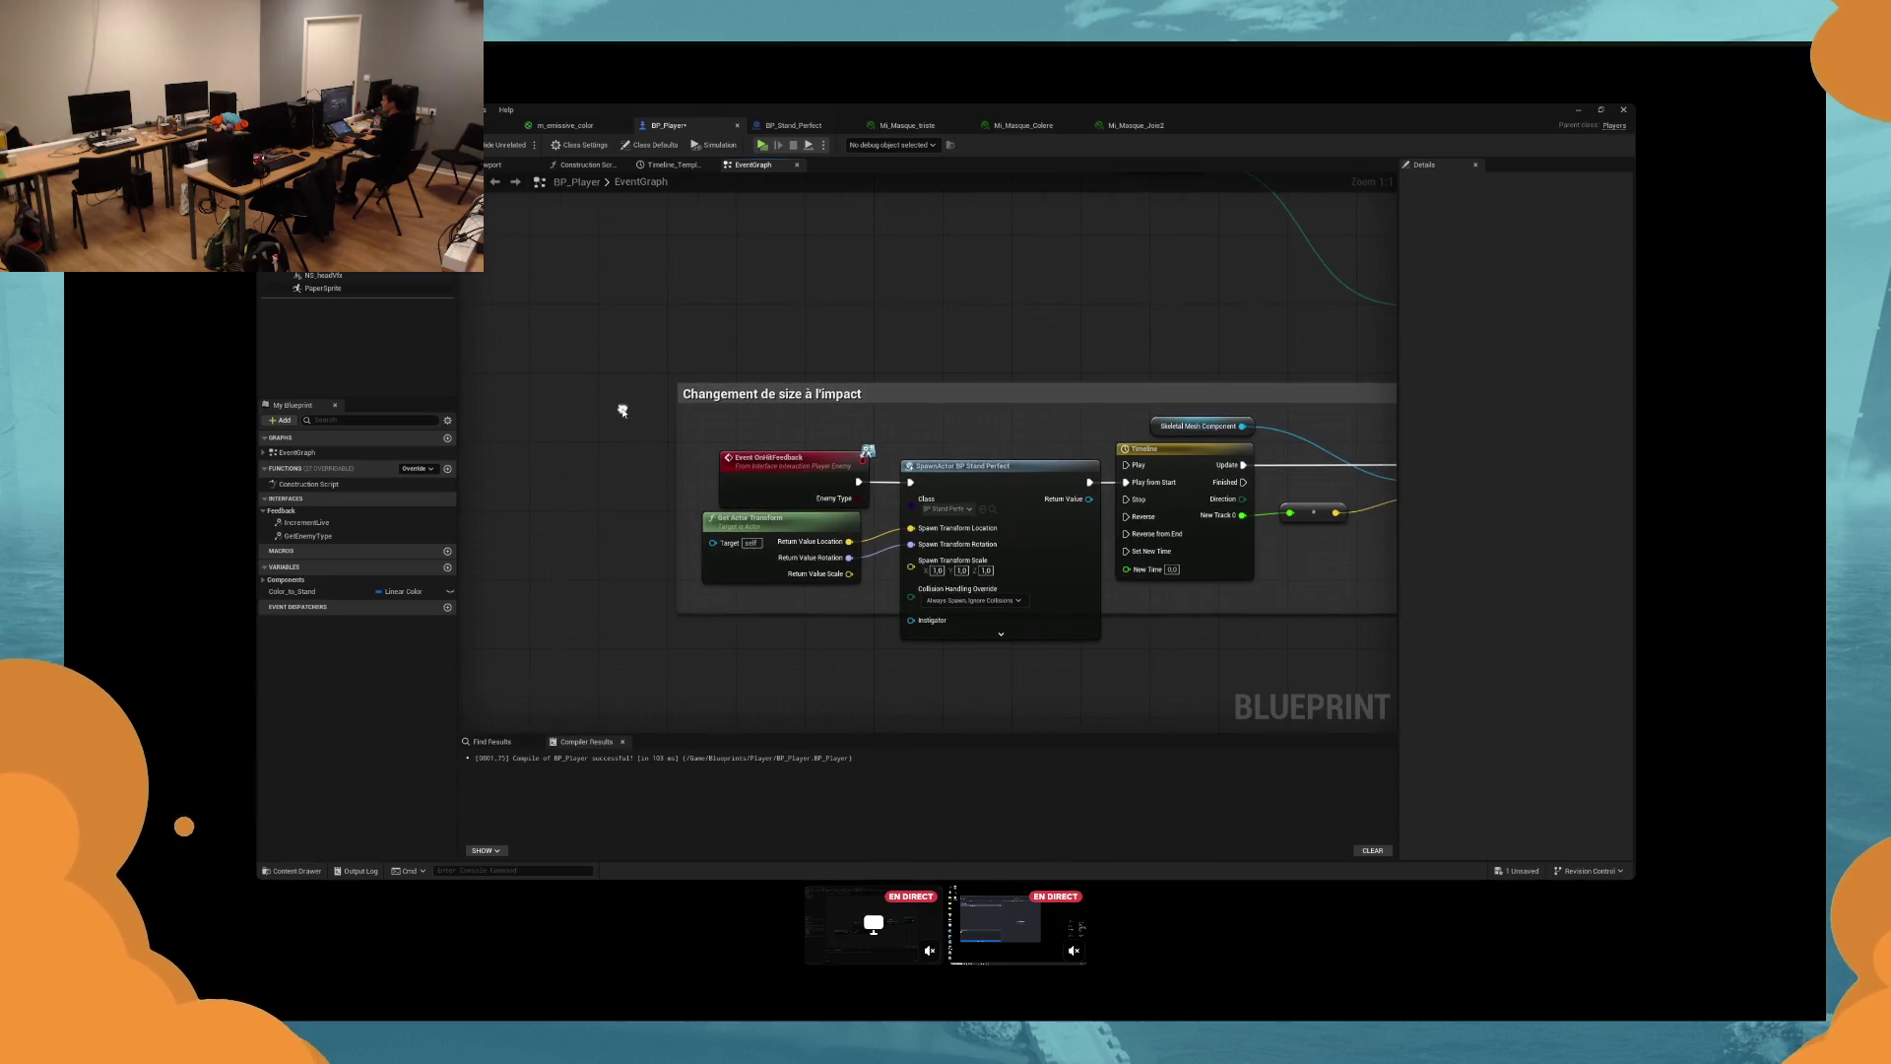
pyautogui.click(516, 165)
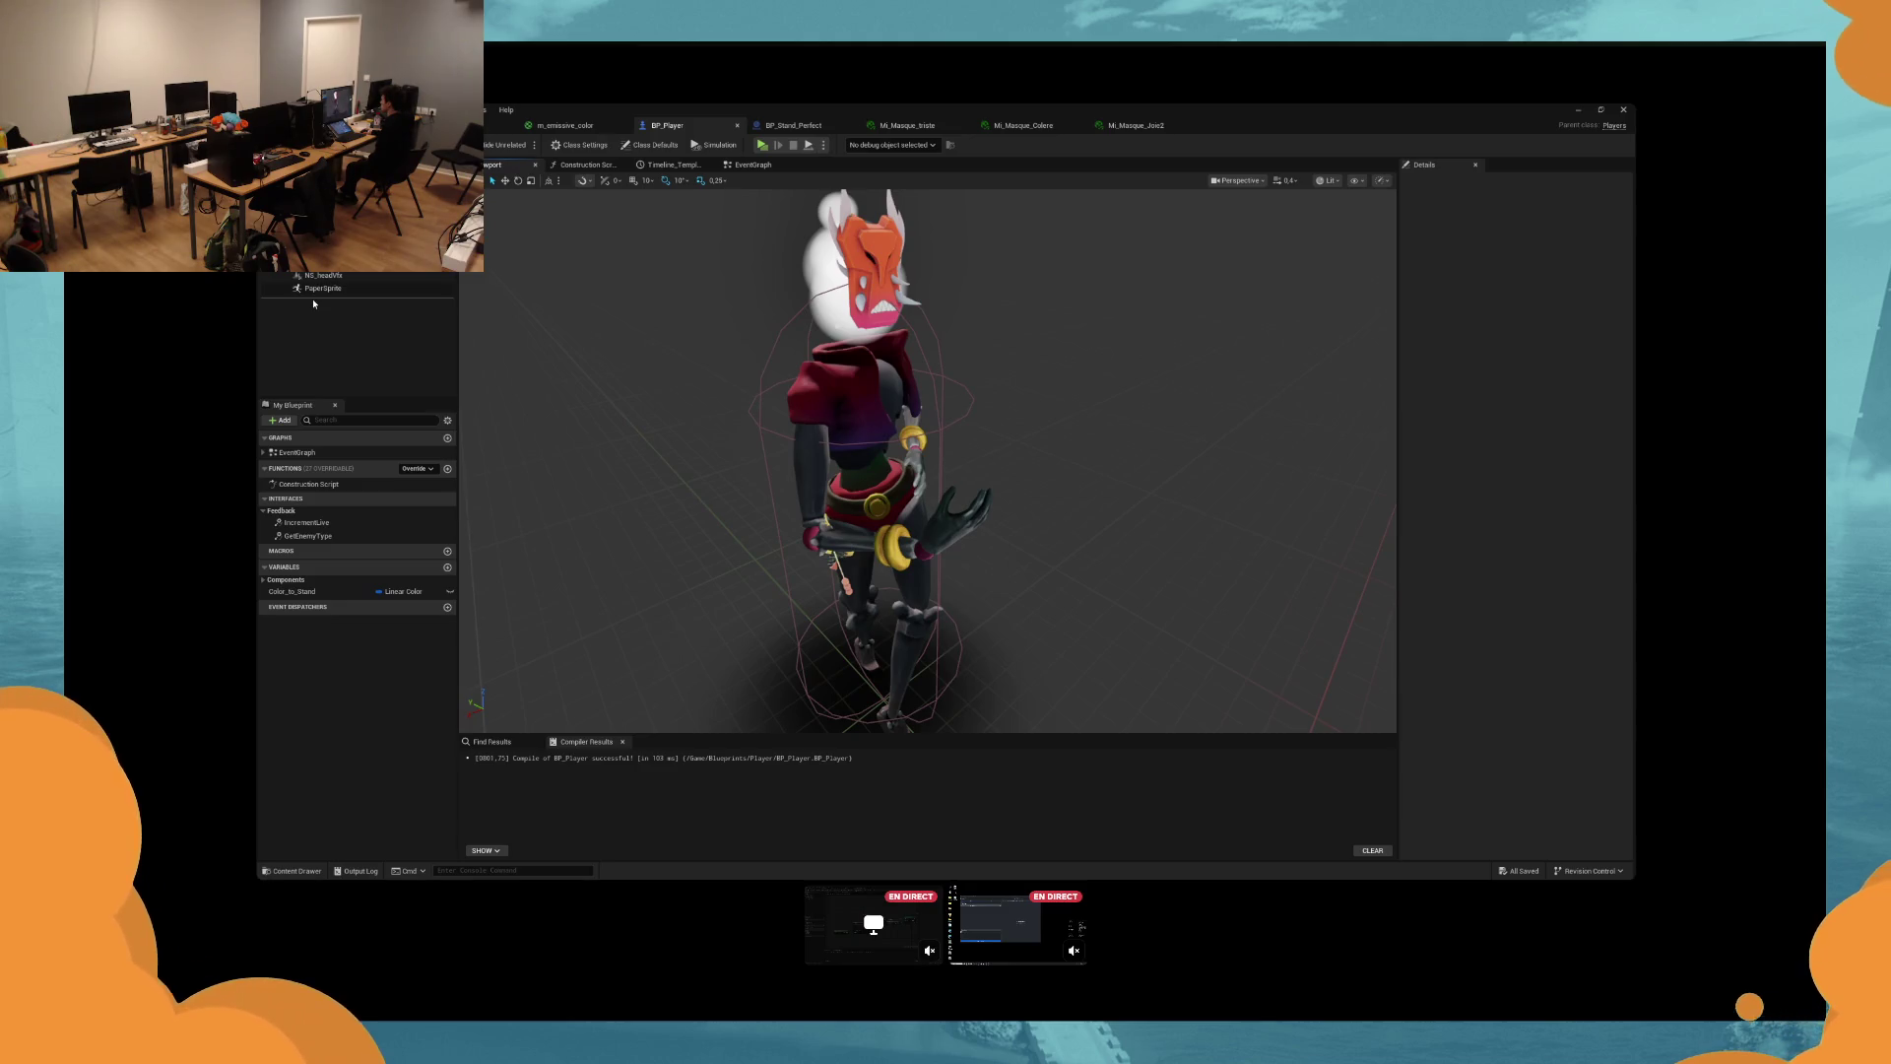
pyautogui.doubleClick(321, 275)
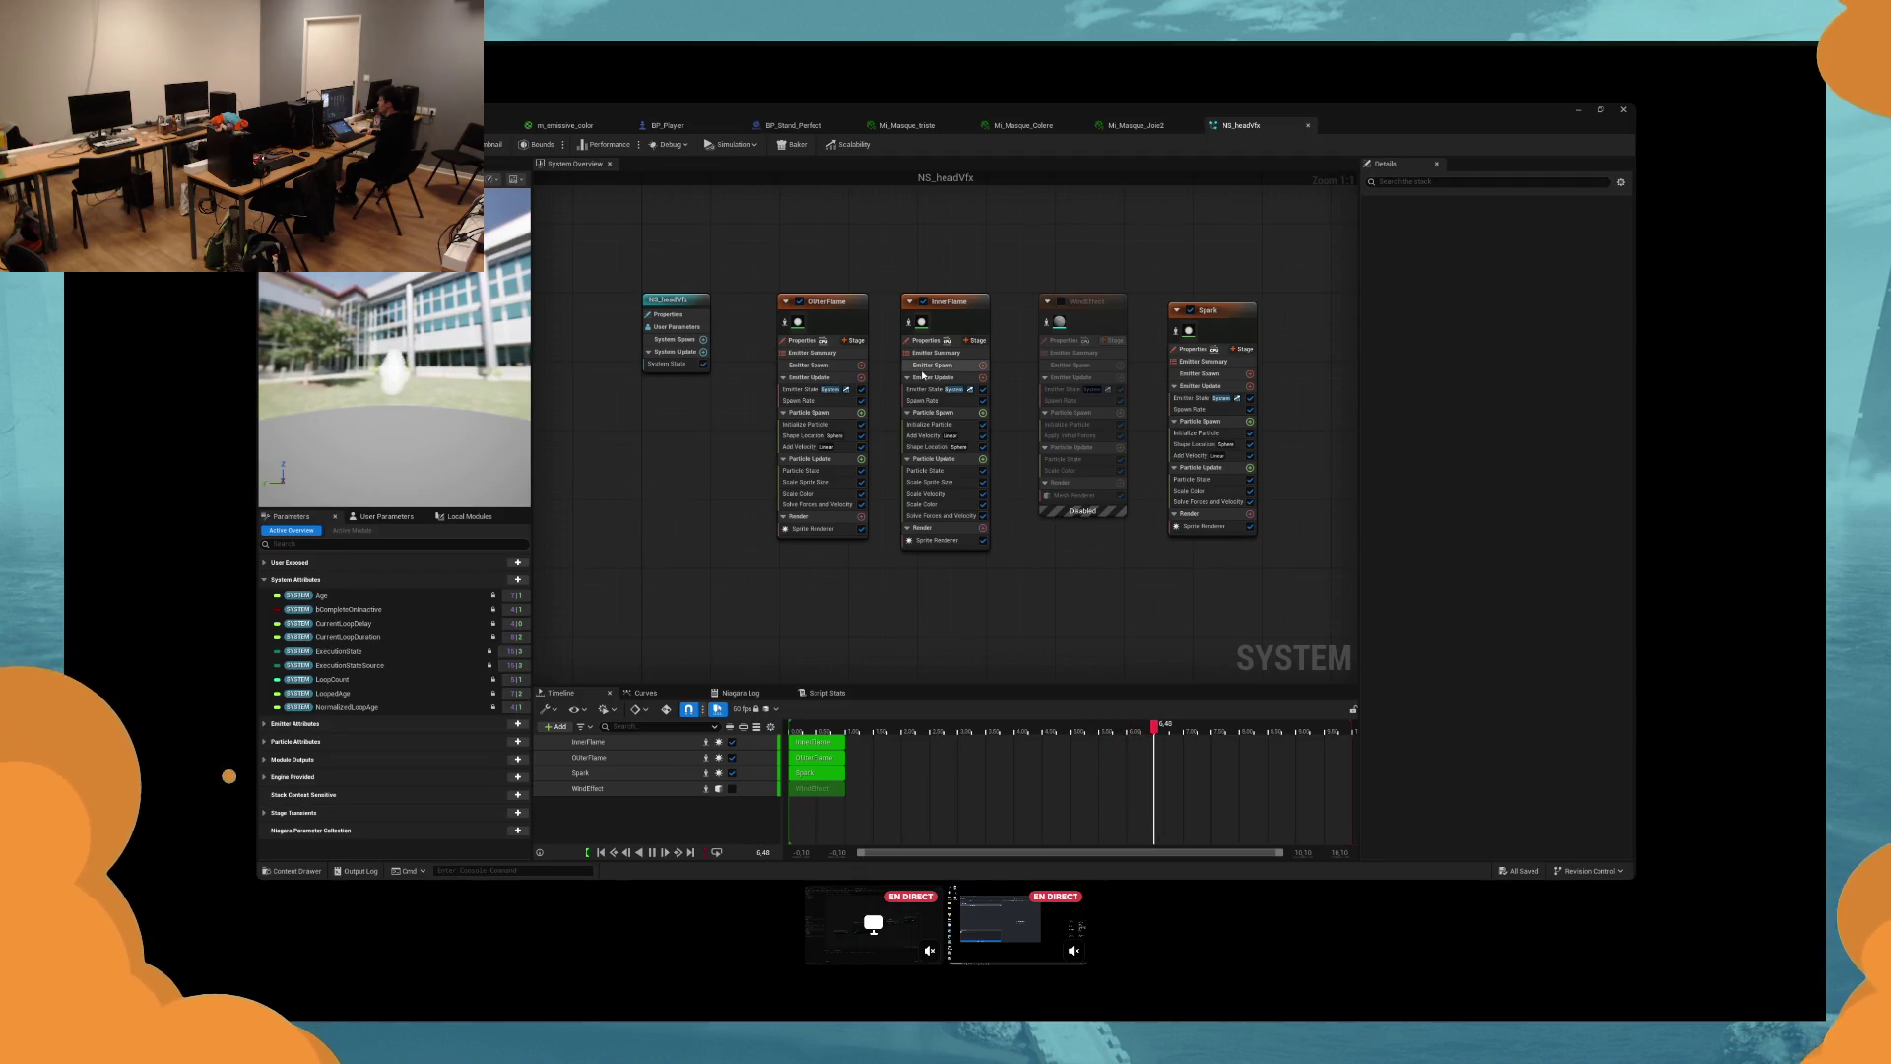
# Toggle the WindEffect and Spark emitters on and off to compare, leaving WindEffect off.
pyautogui.click(1061, 301)
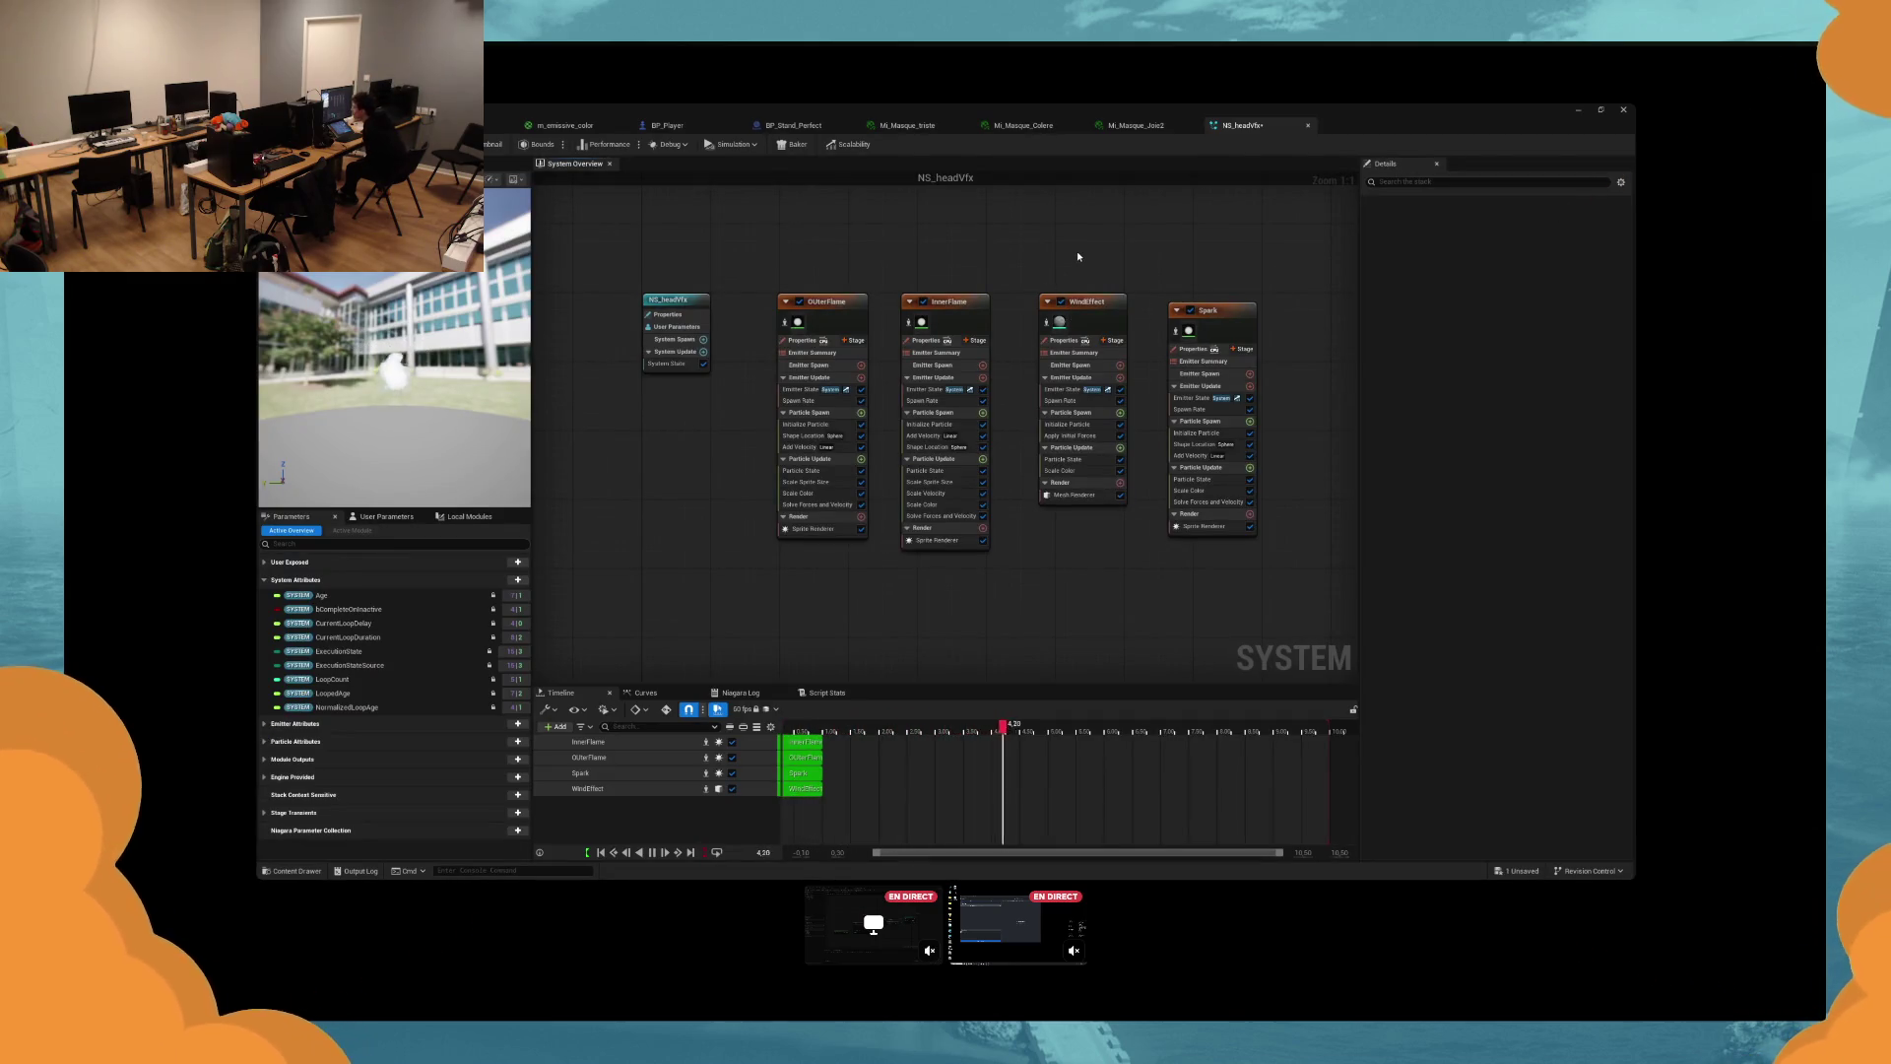
pyautogui.click(1061, 301)
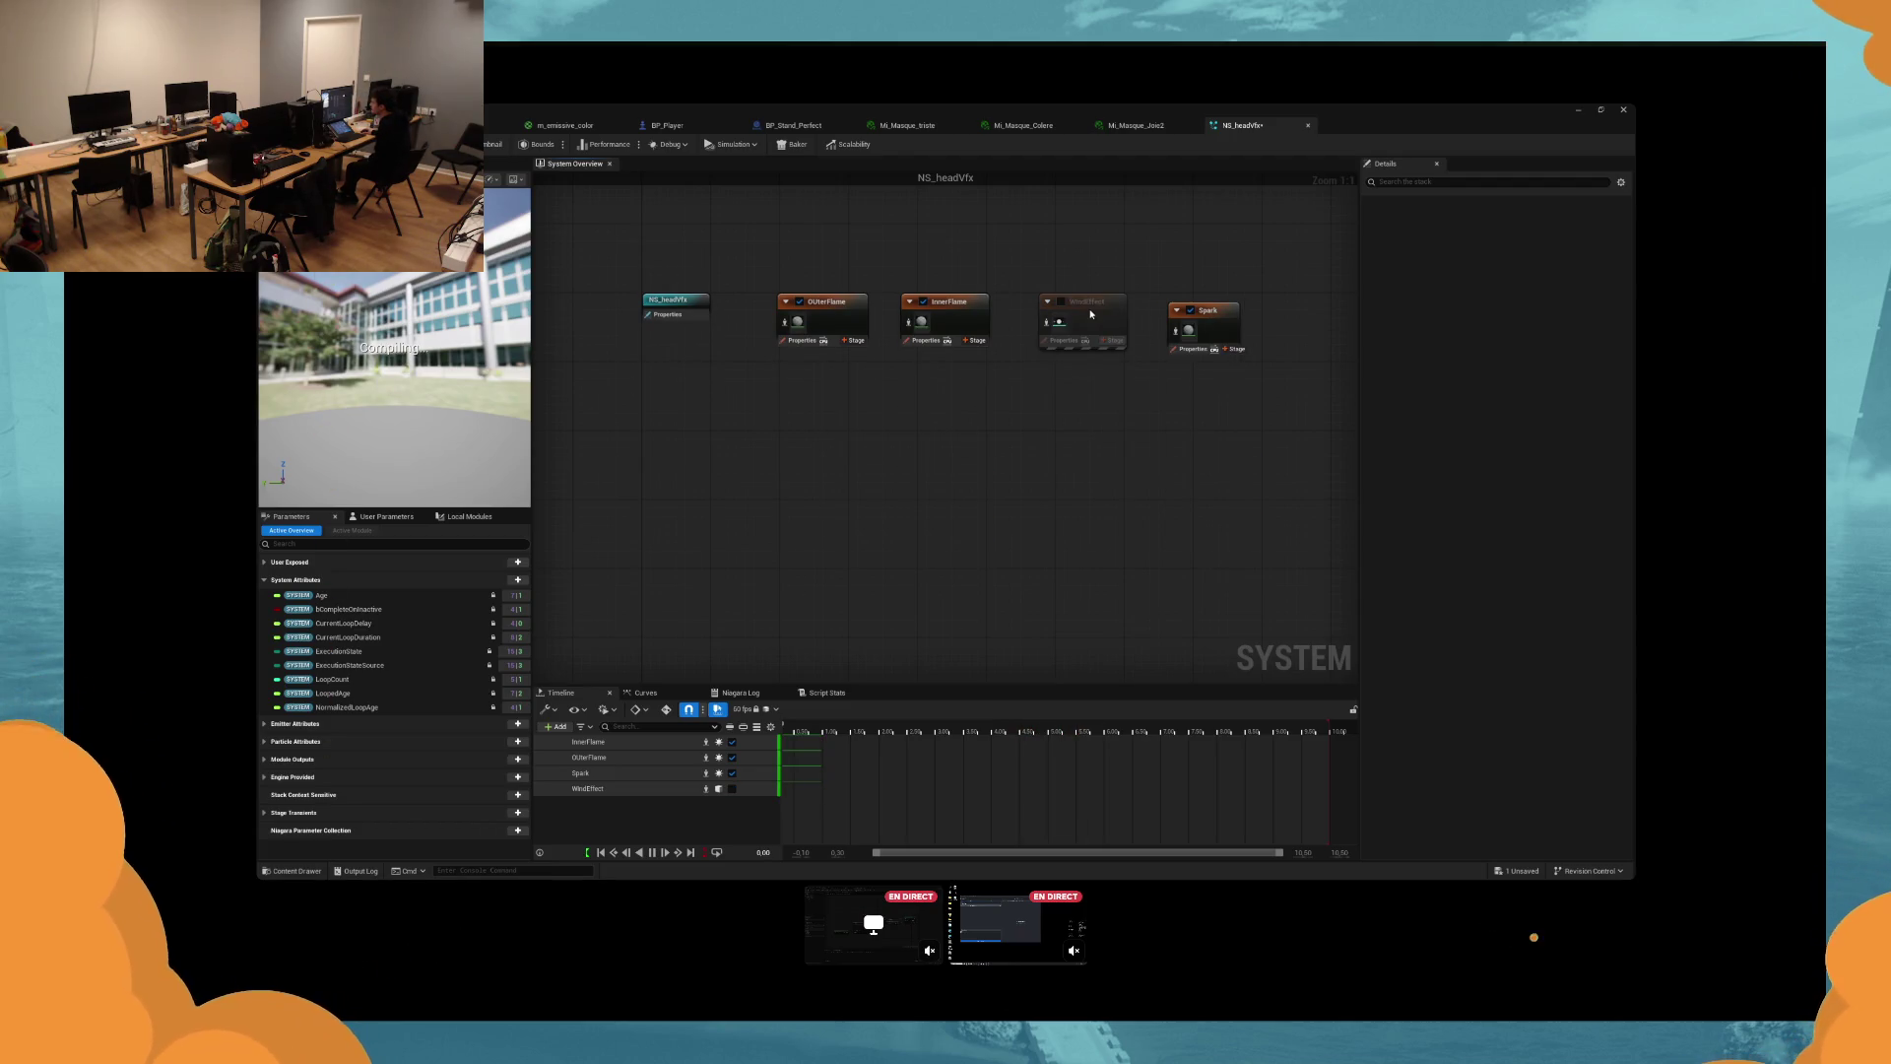
pyautogui.click(1191, 310)
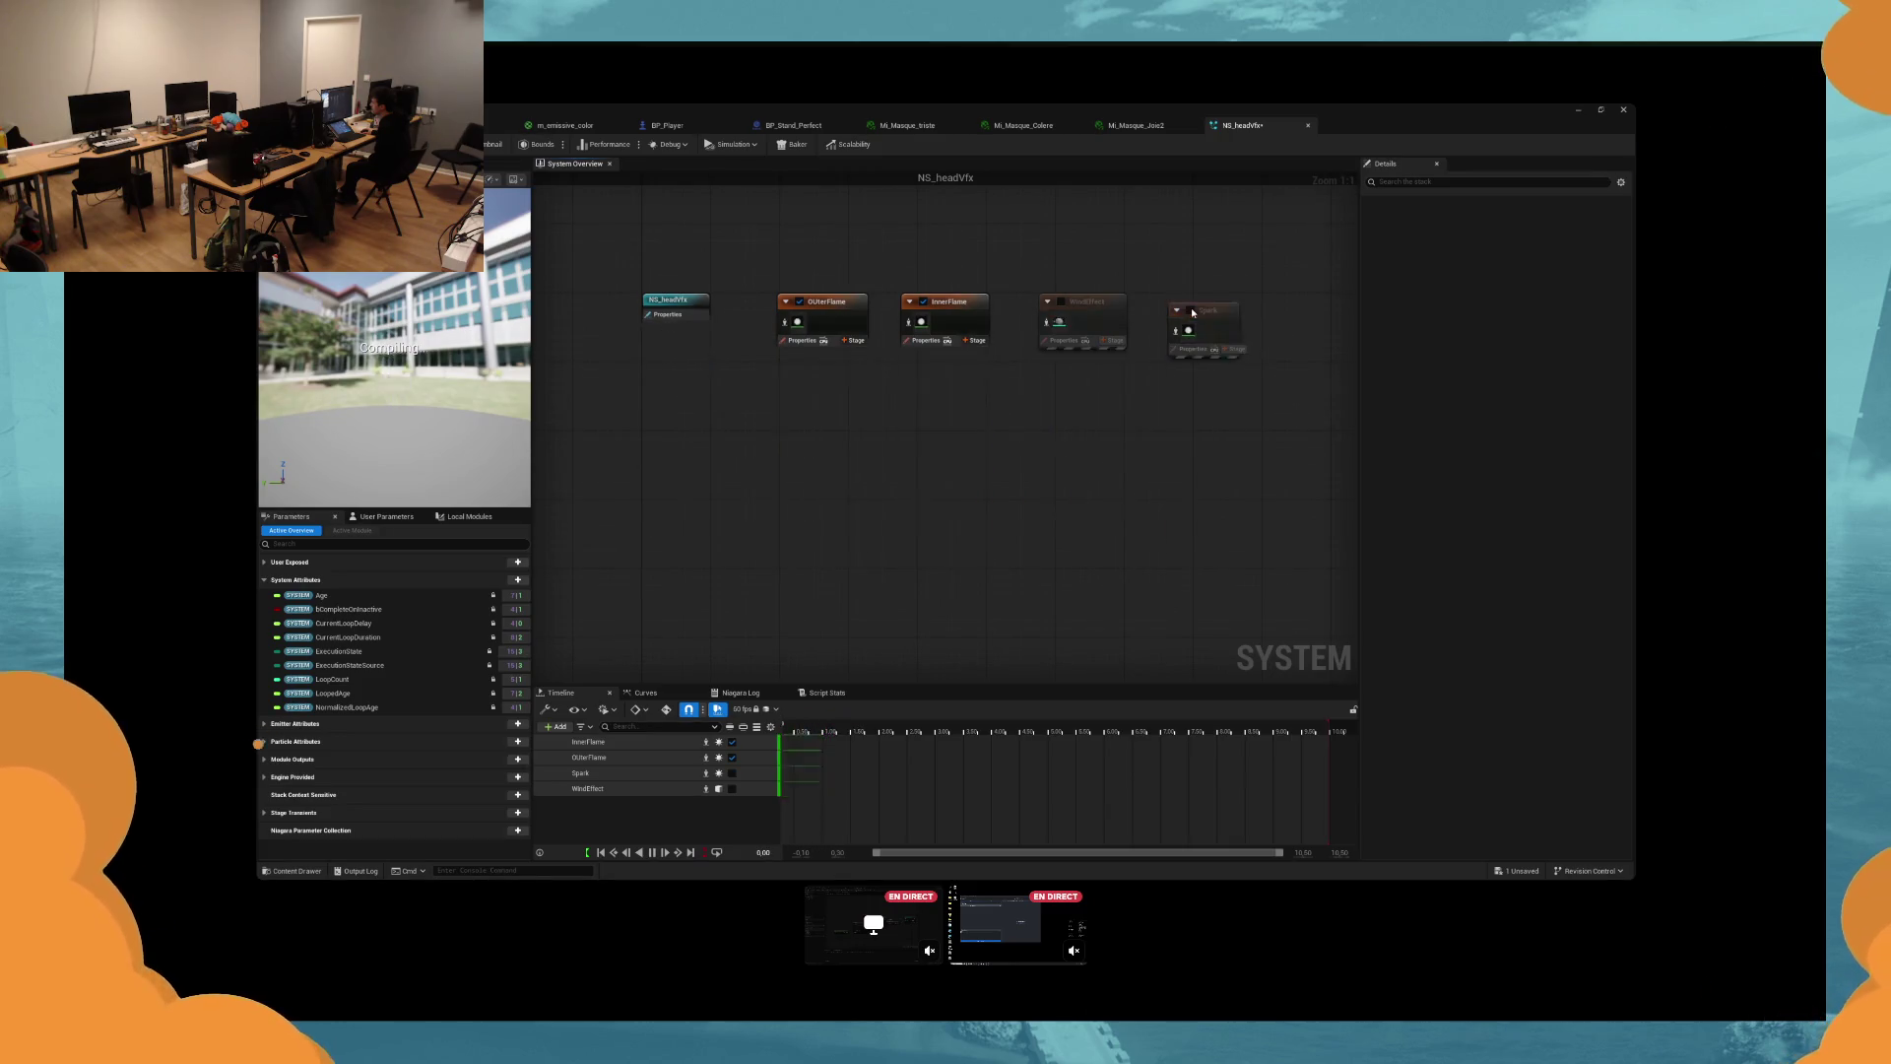
pyautogui.click(1191, 310)
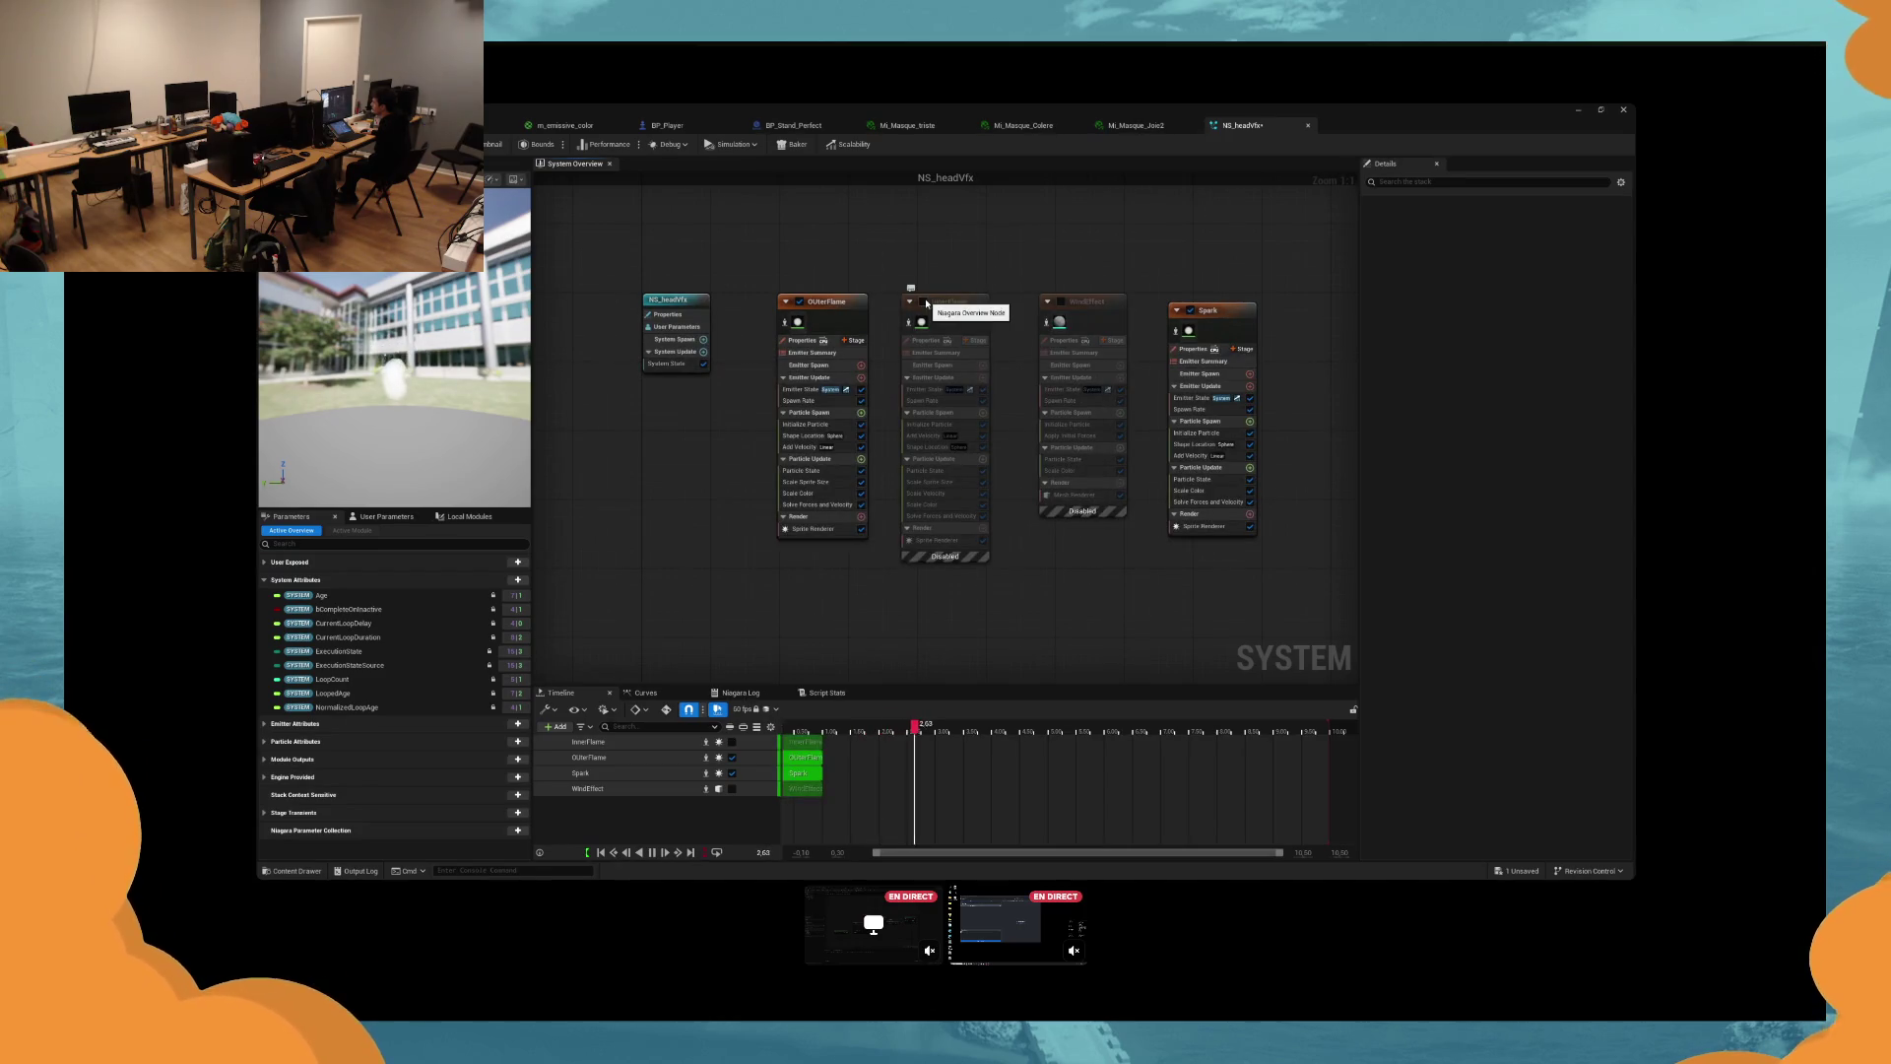
# Toggle OUterFlame off and back on, disable InnerFlame, and select OUterFlame's spawn rate.
pyautogui.click(798, 302)
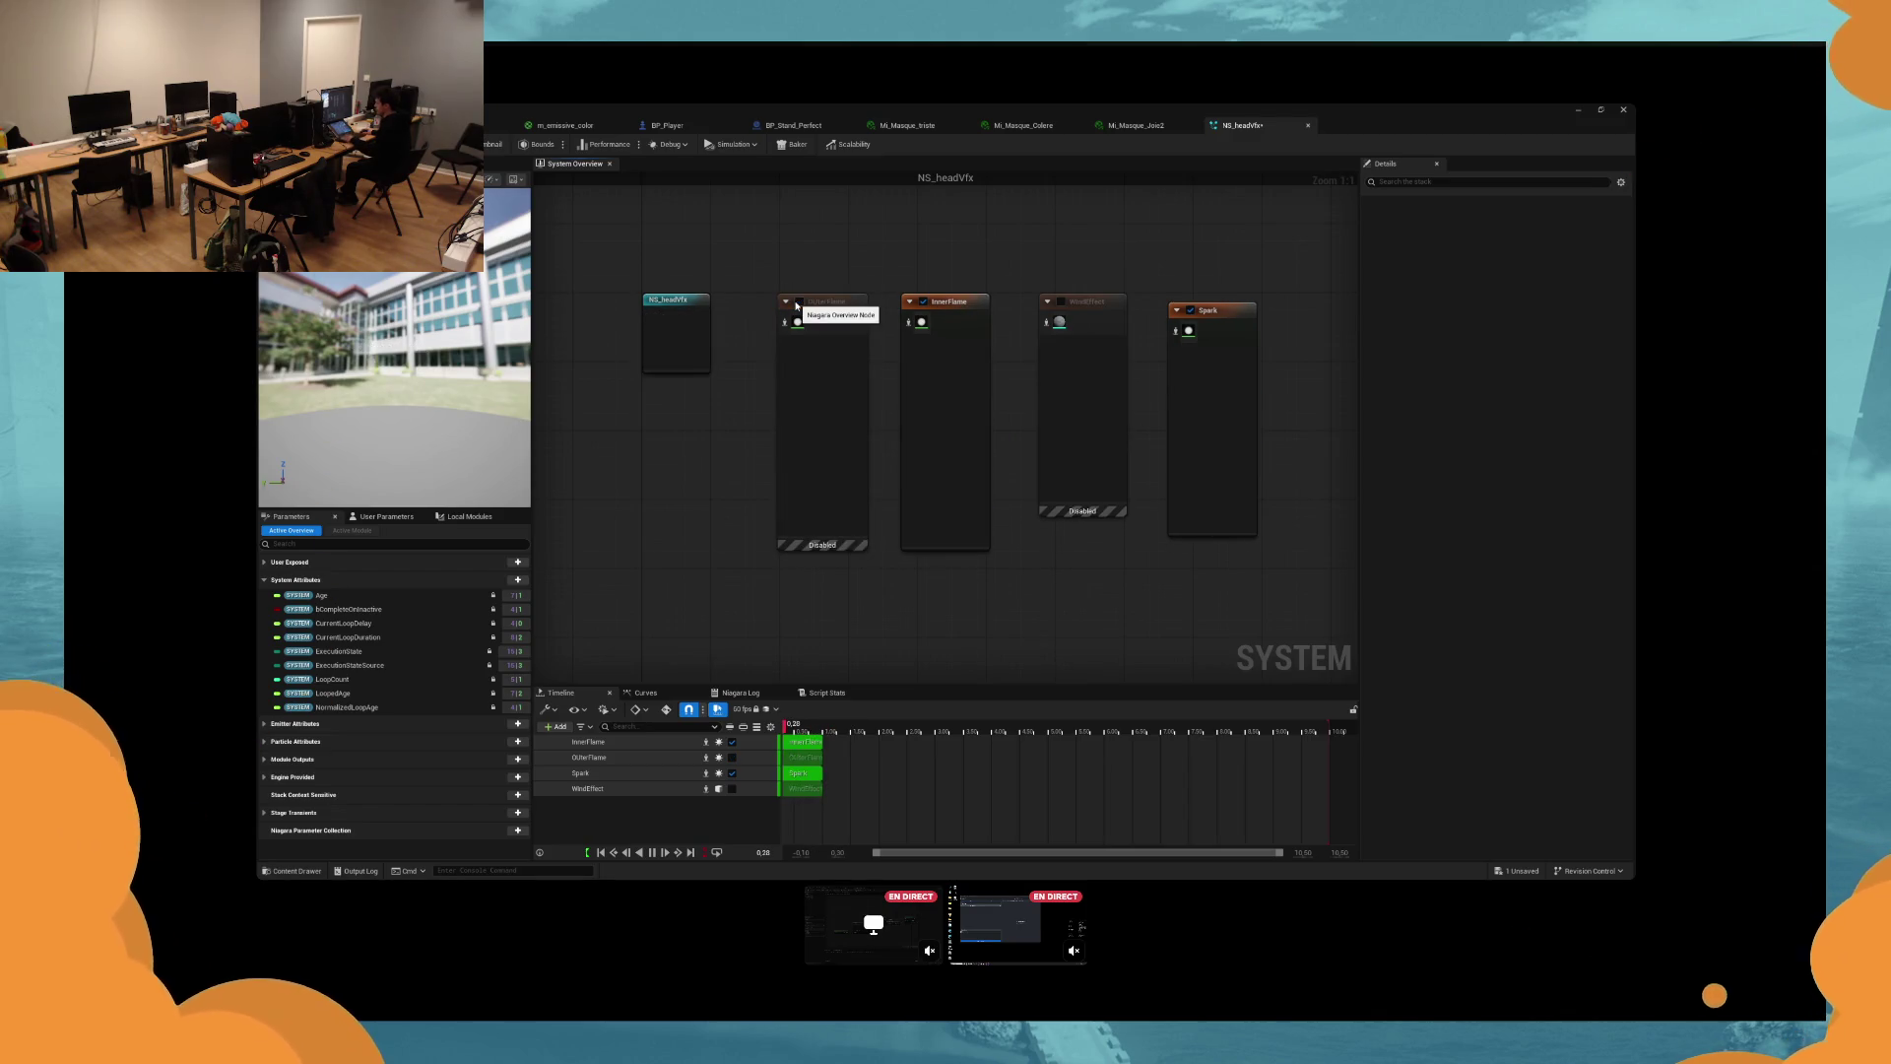
pyautogui.click(798, 302)
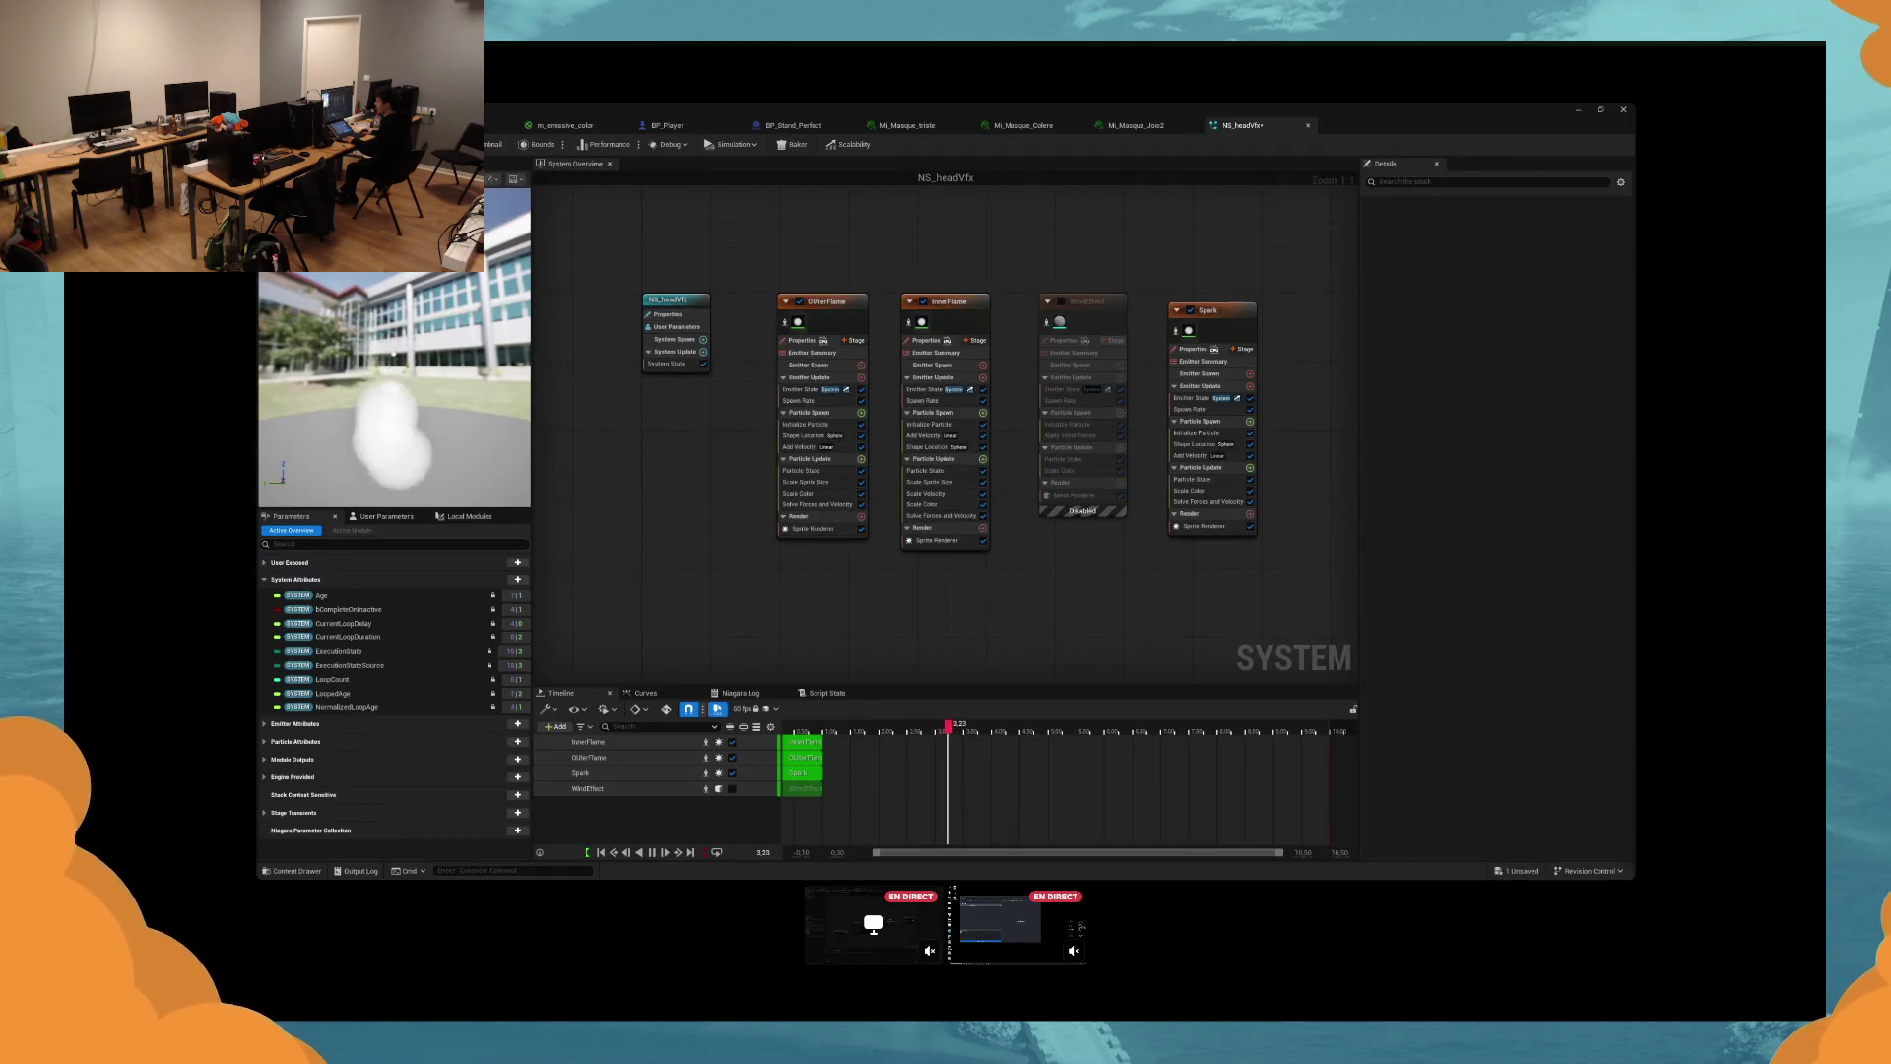
pyautogui.click(923, 301)
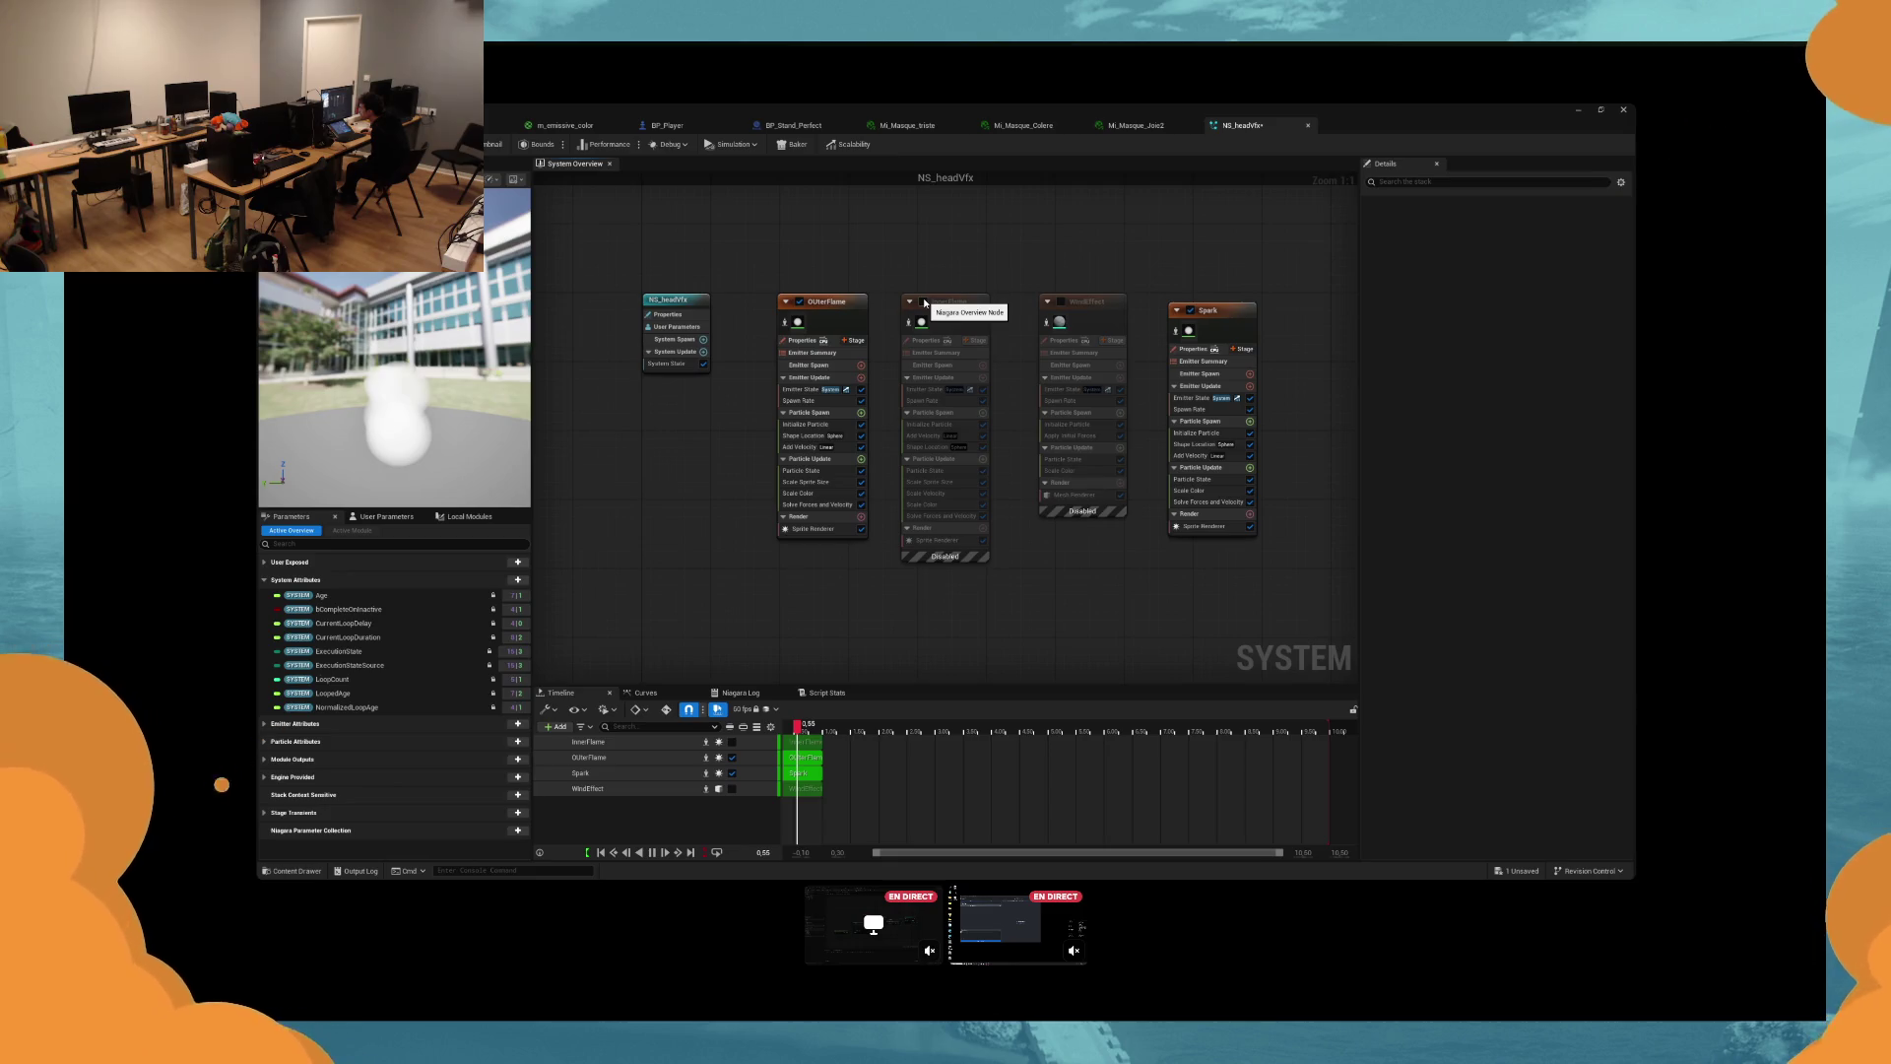
pyautogui.click(799, 400)
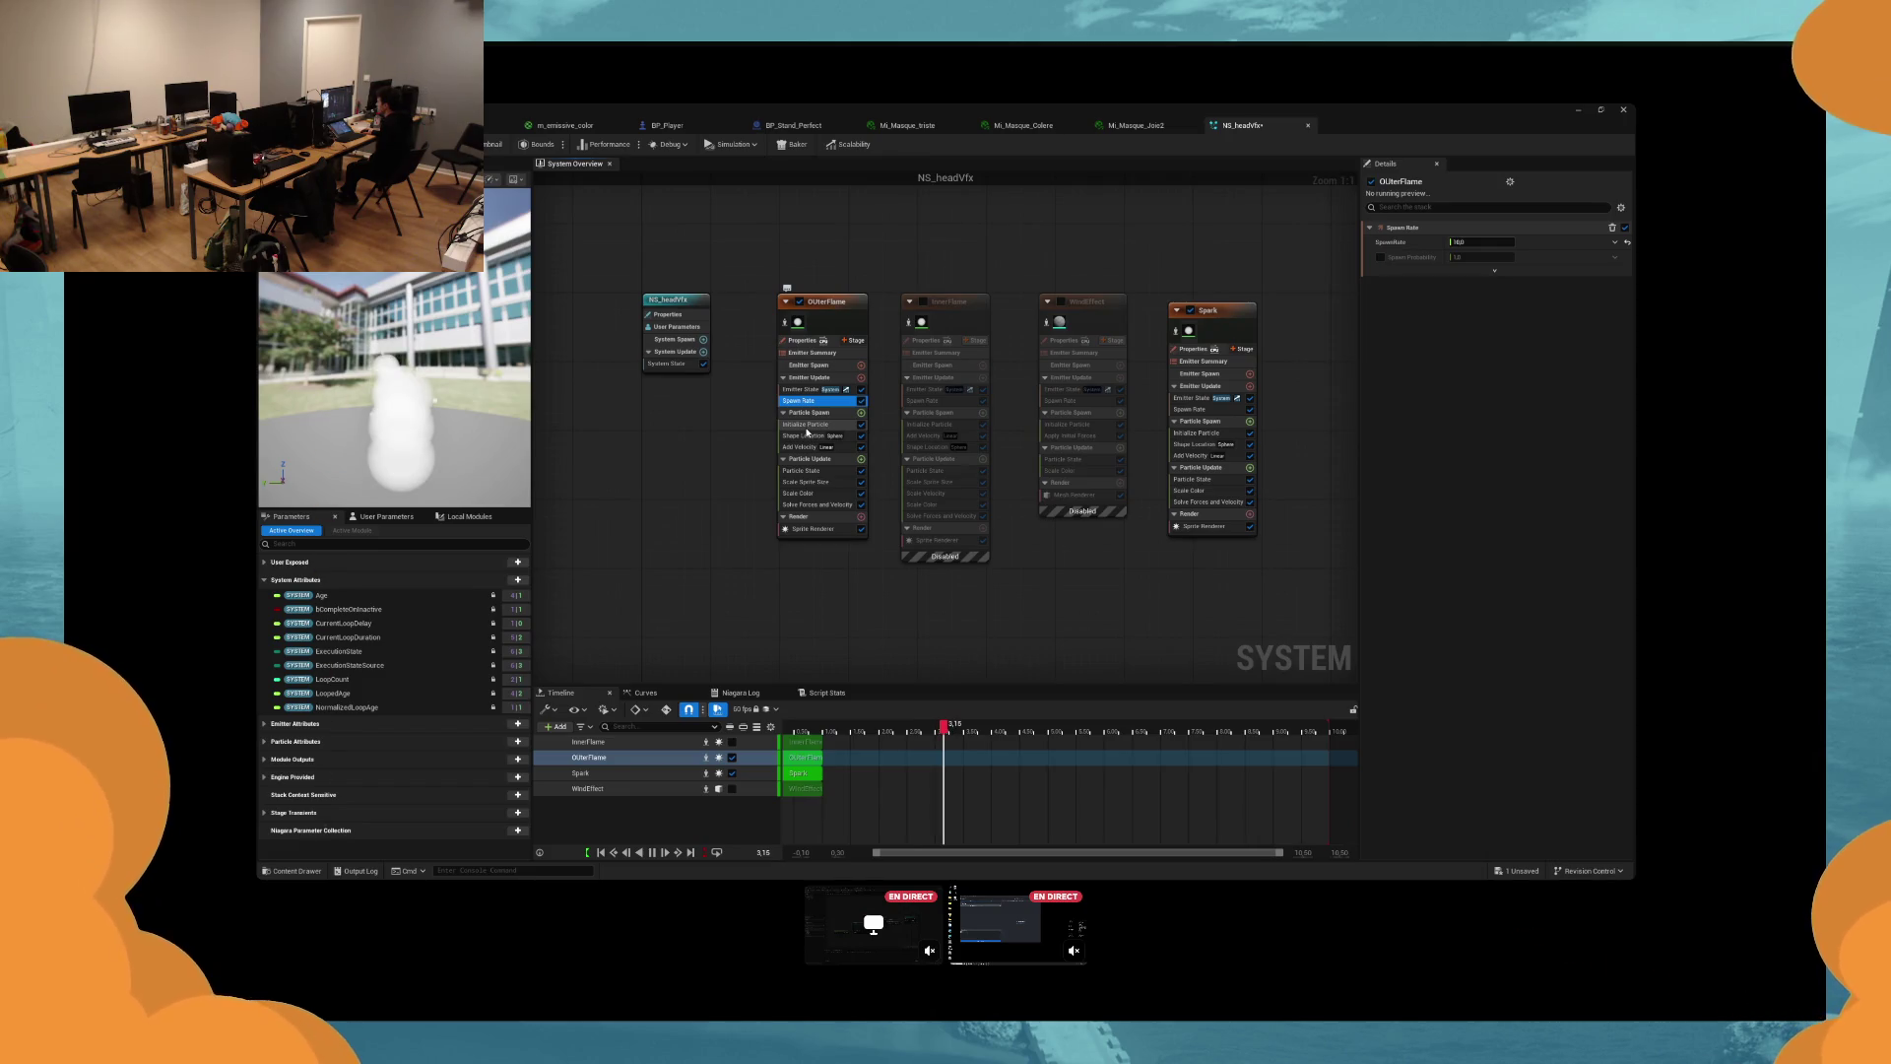
# Set Add Velocity vector A's Y to 100 in OUterFlame and compare the flame on BP_Player.
pyautogui.click(805, 425)
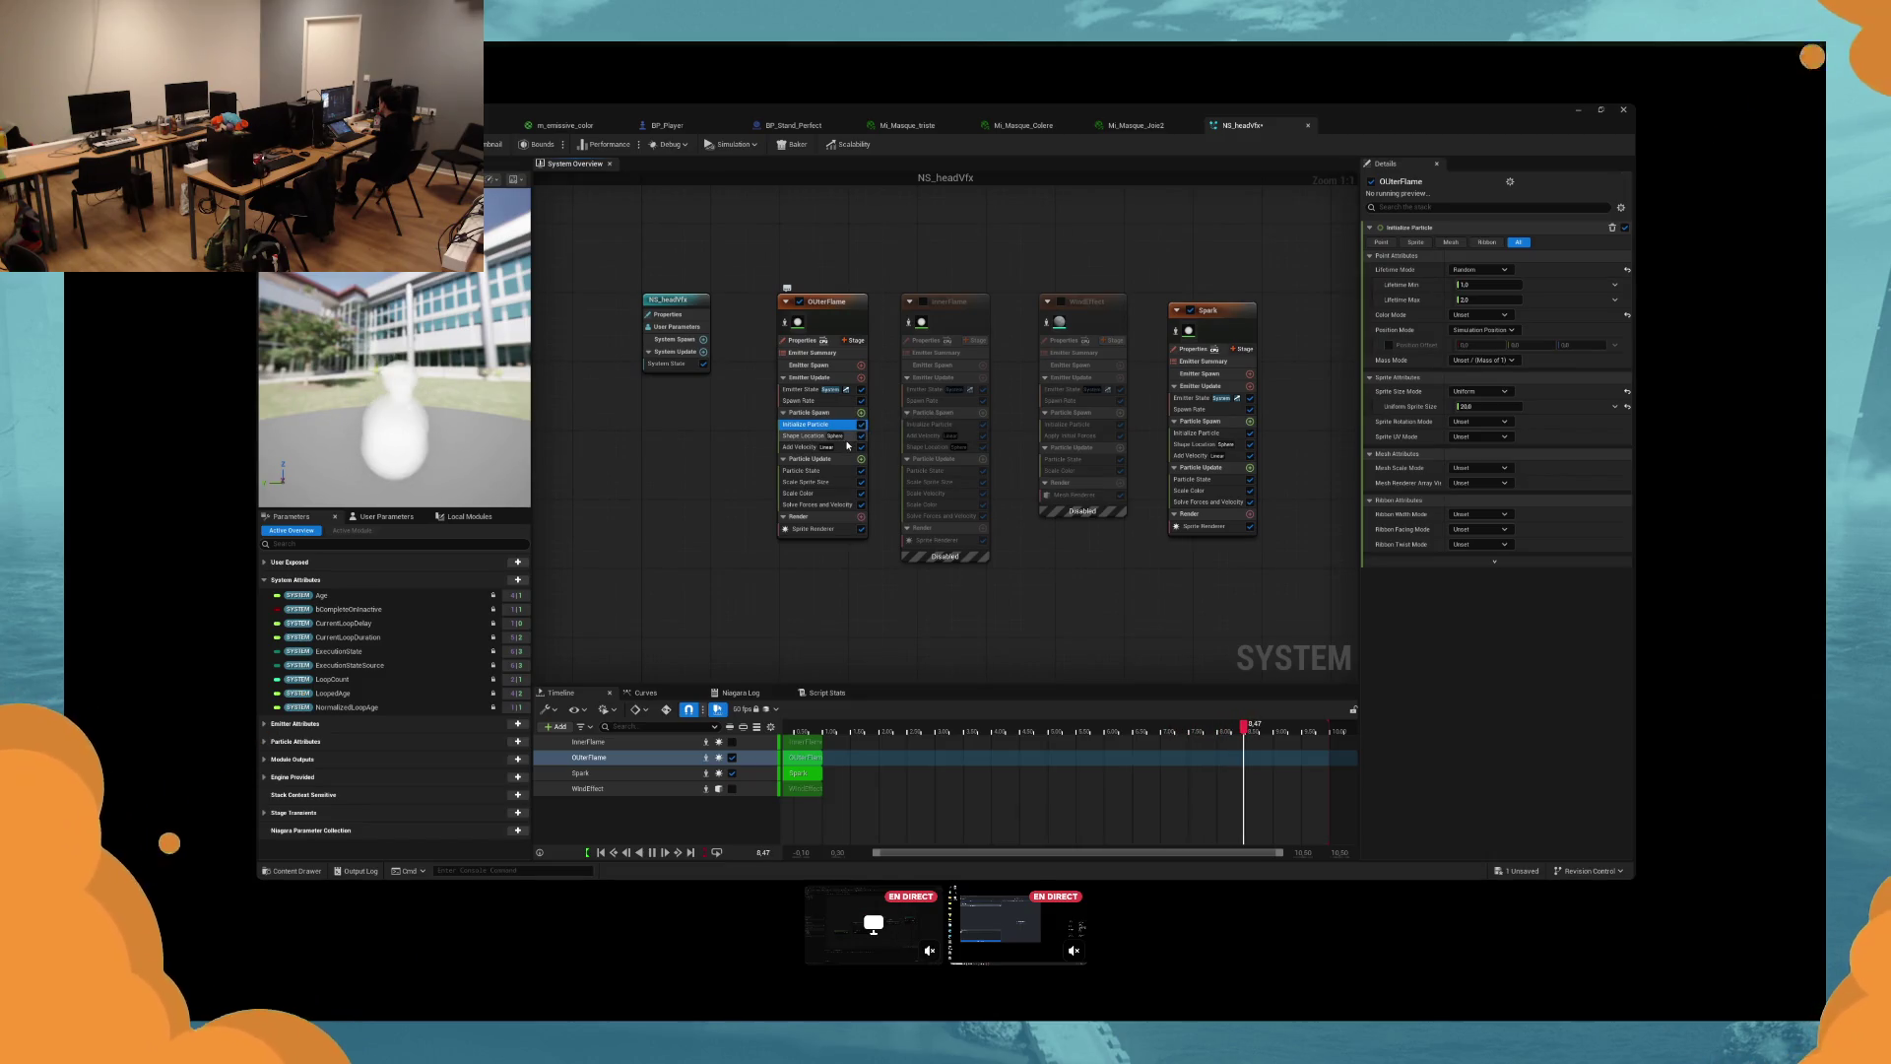
pyautogui.click(847, 446)
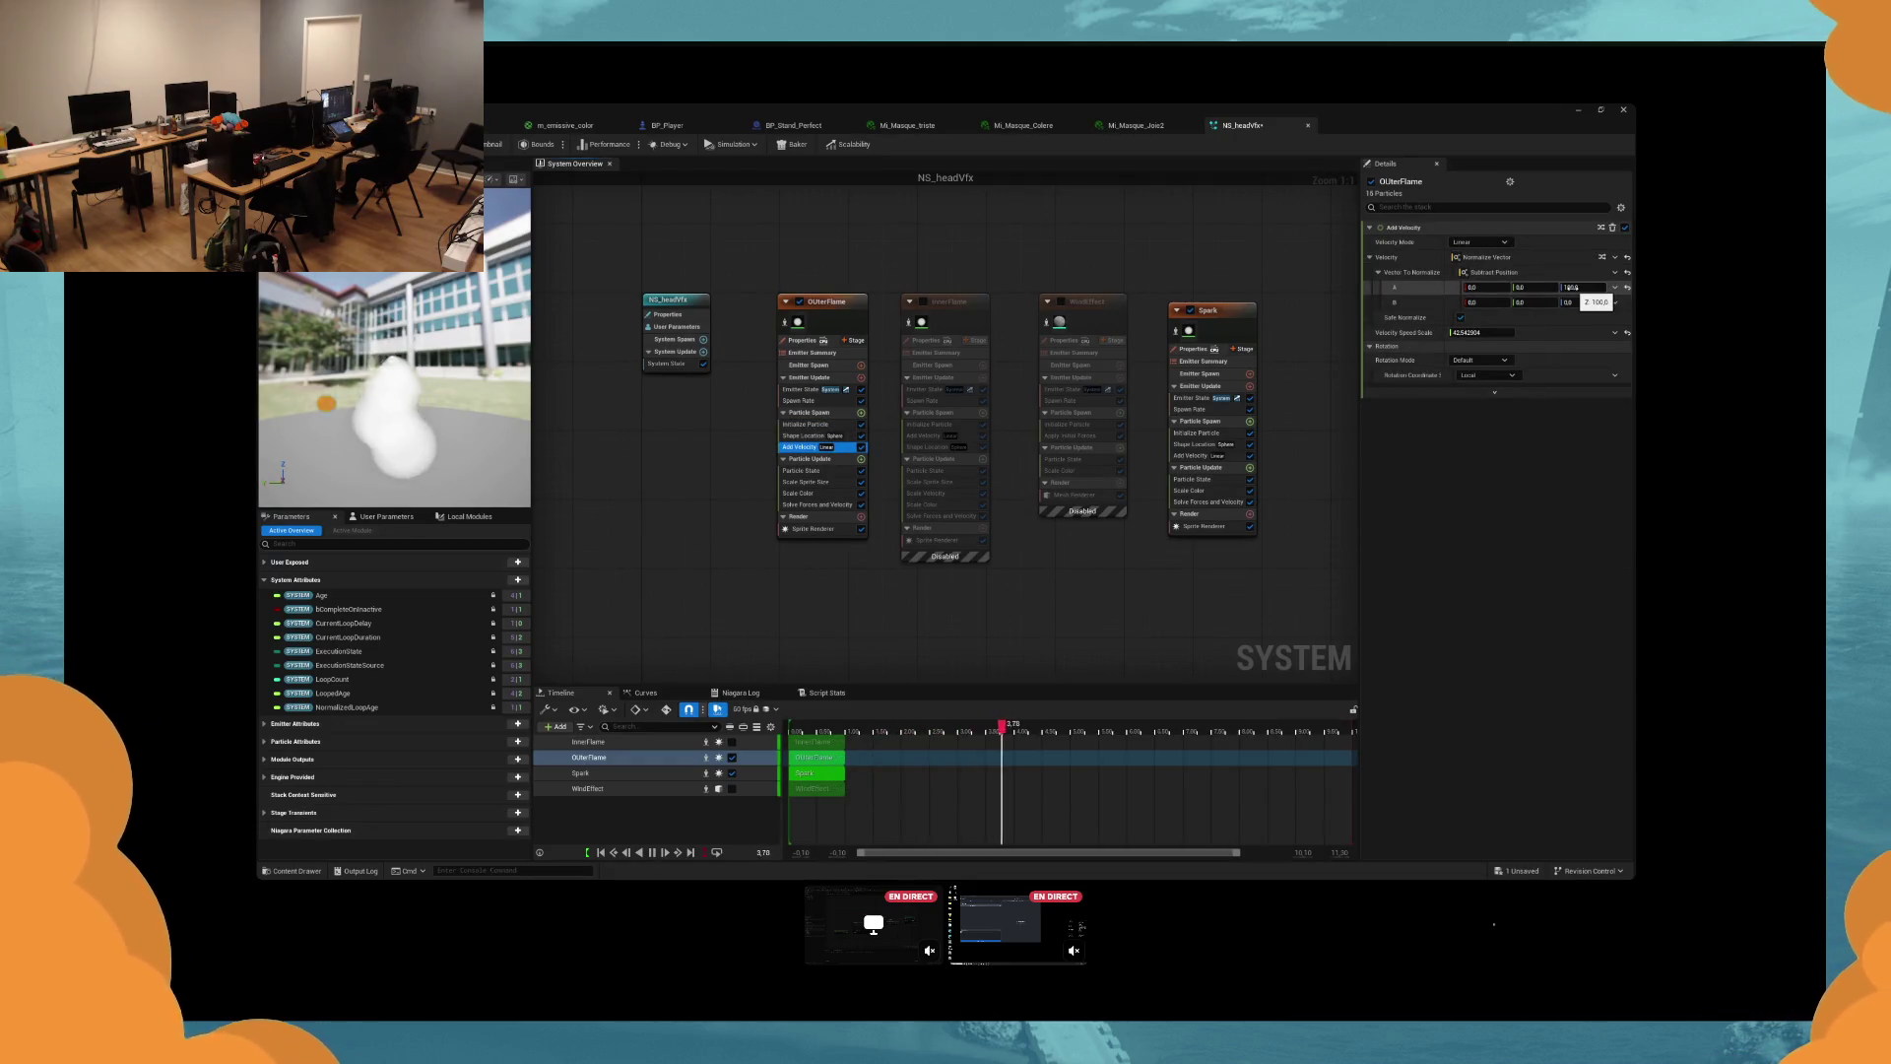
pyautogui.click(1409, 318)
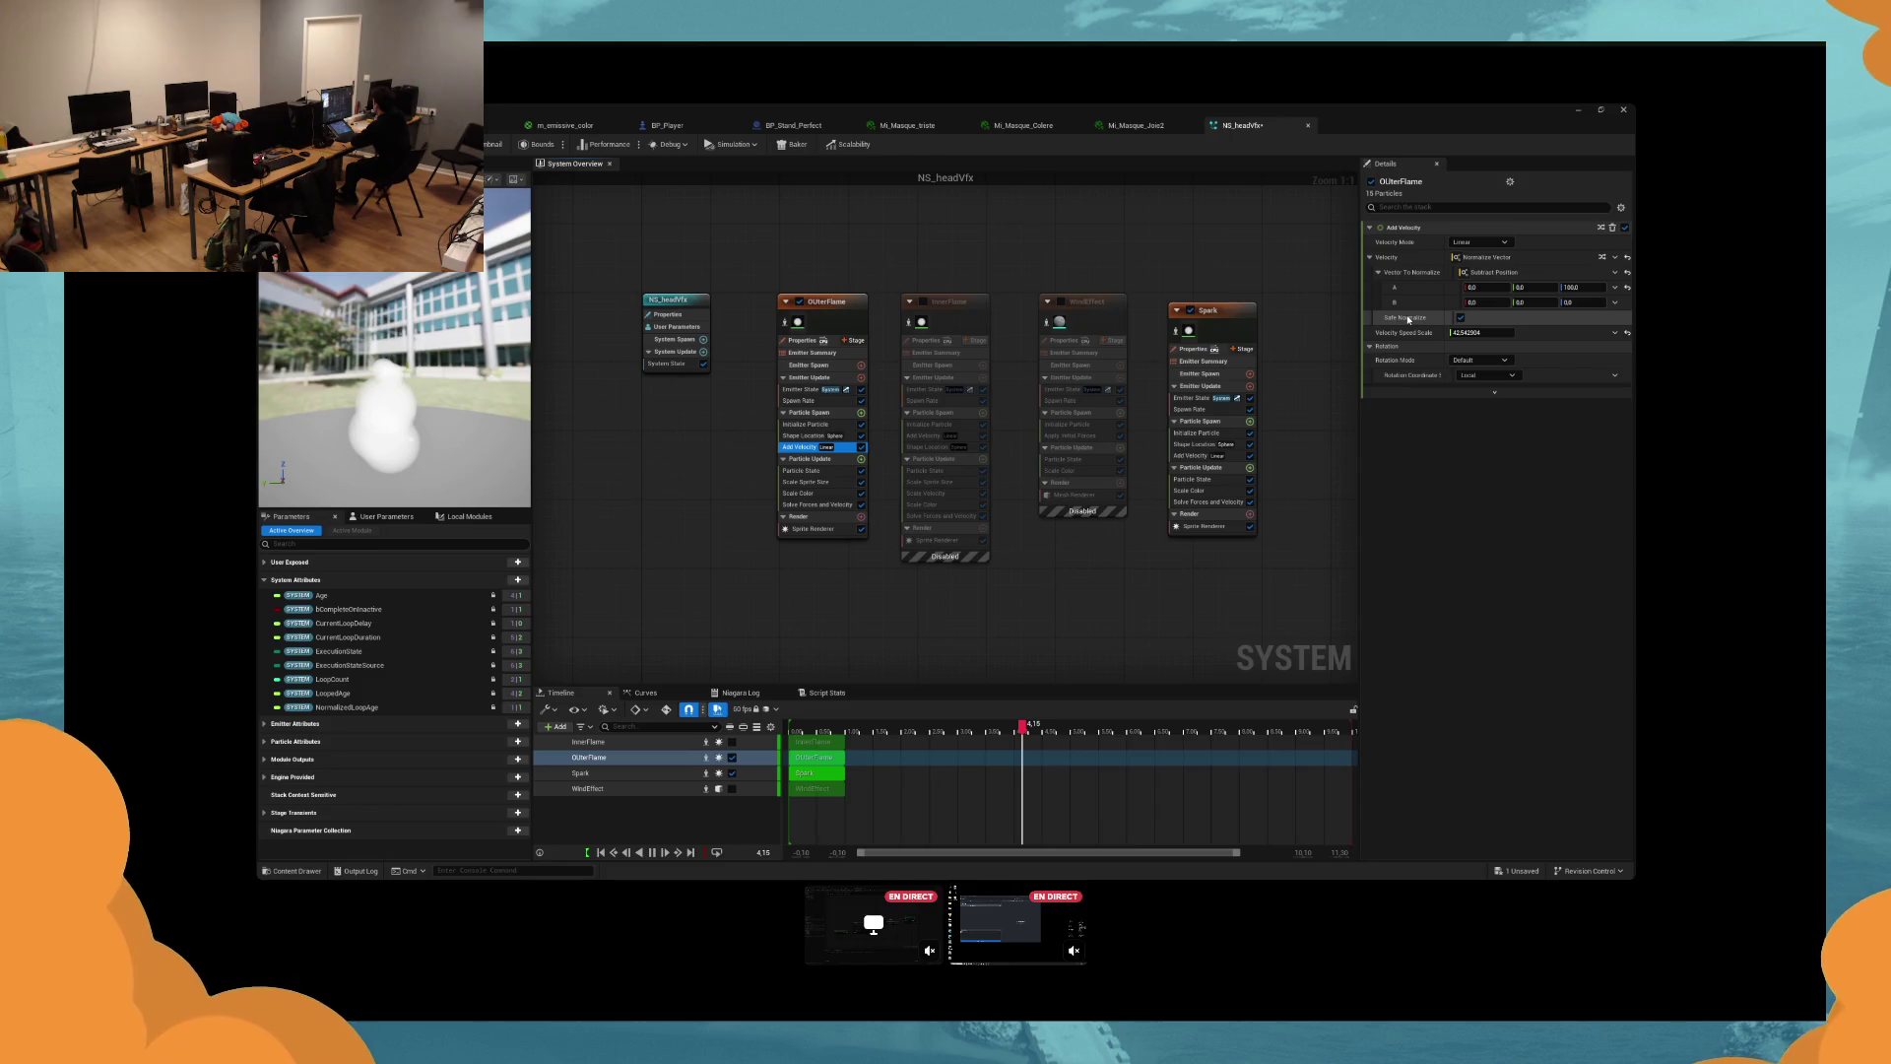
pyautogui.click(1525, 287)
pyautogui.write('100')
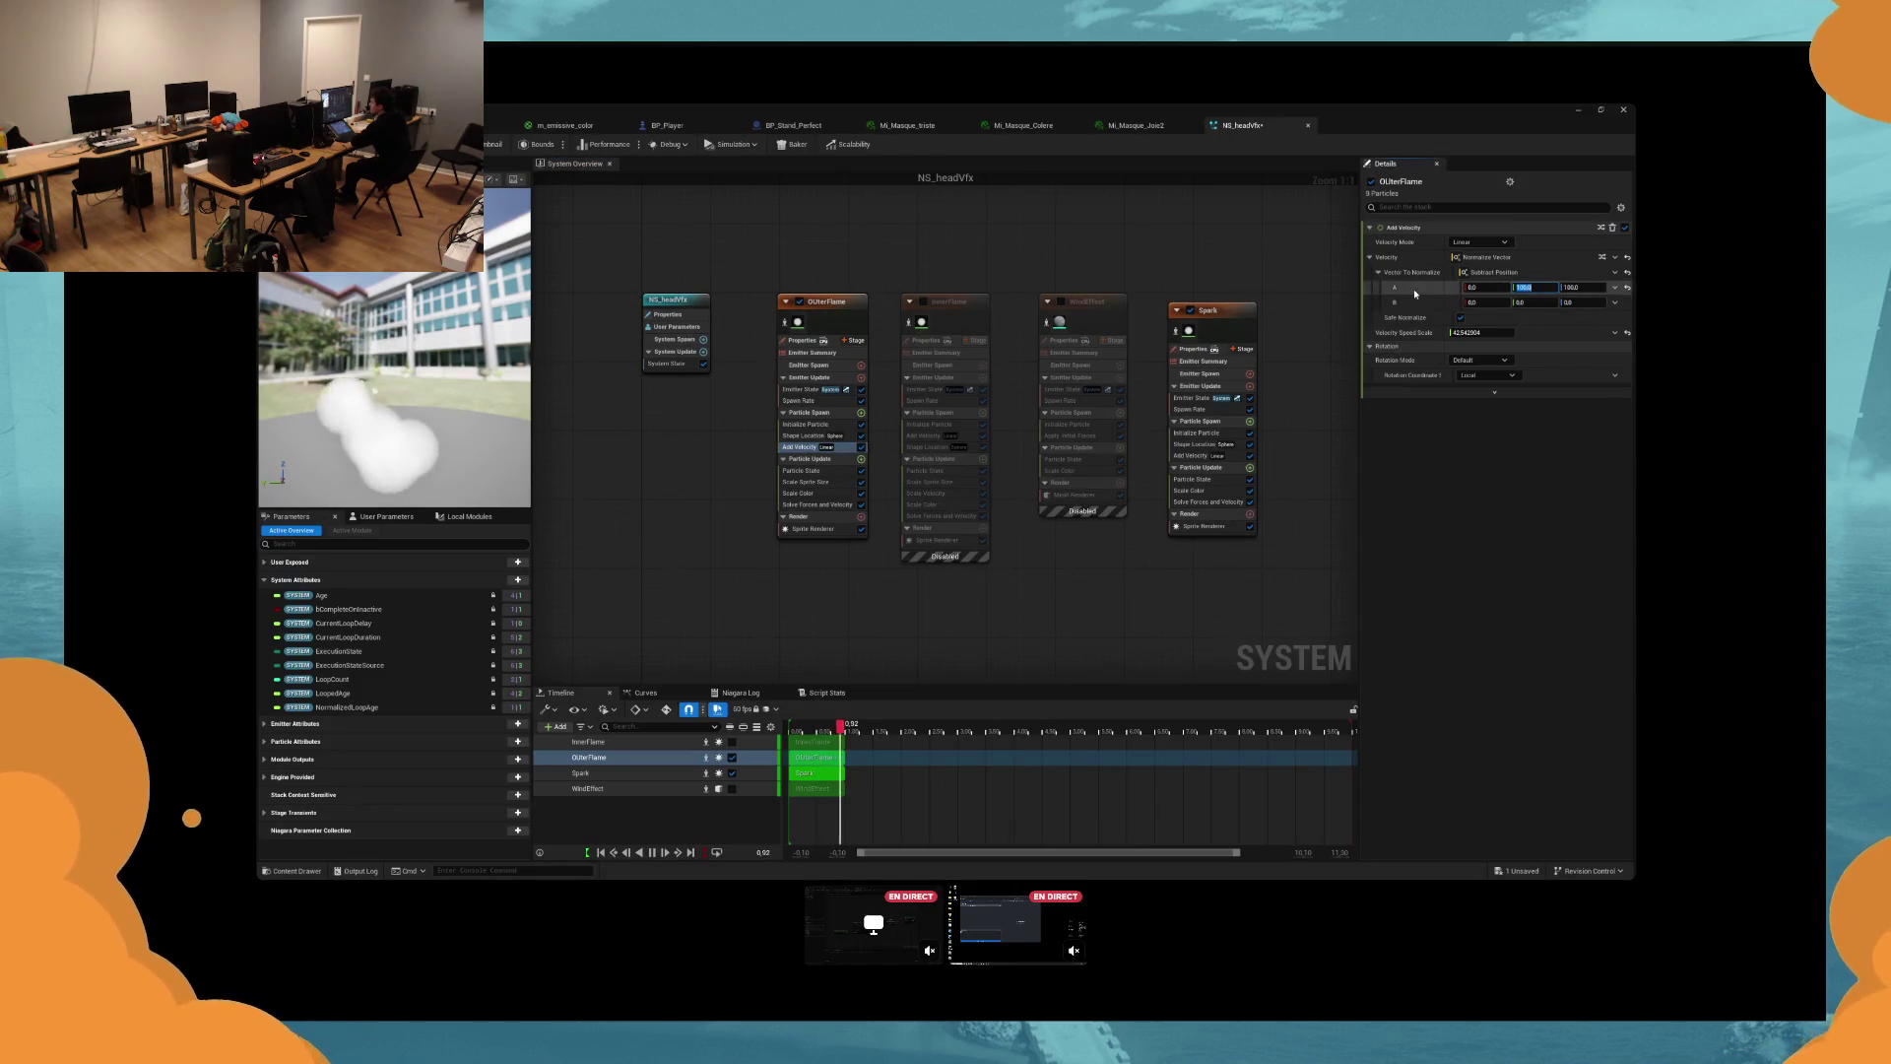
pyautogui.press('Return')
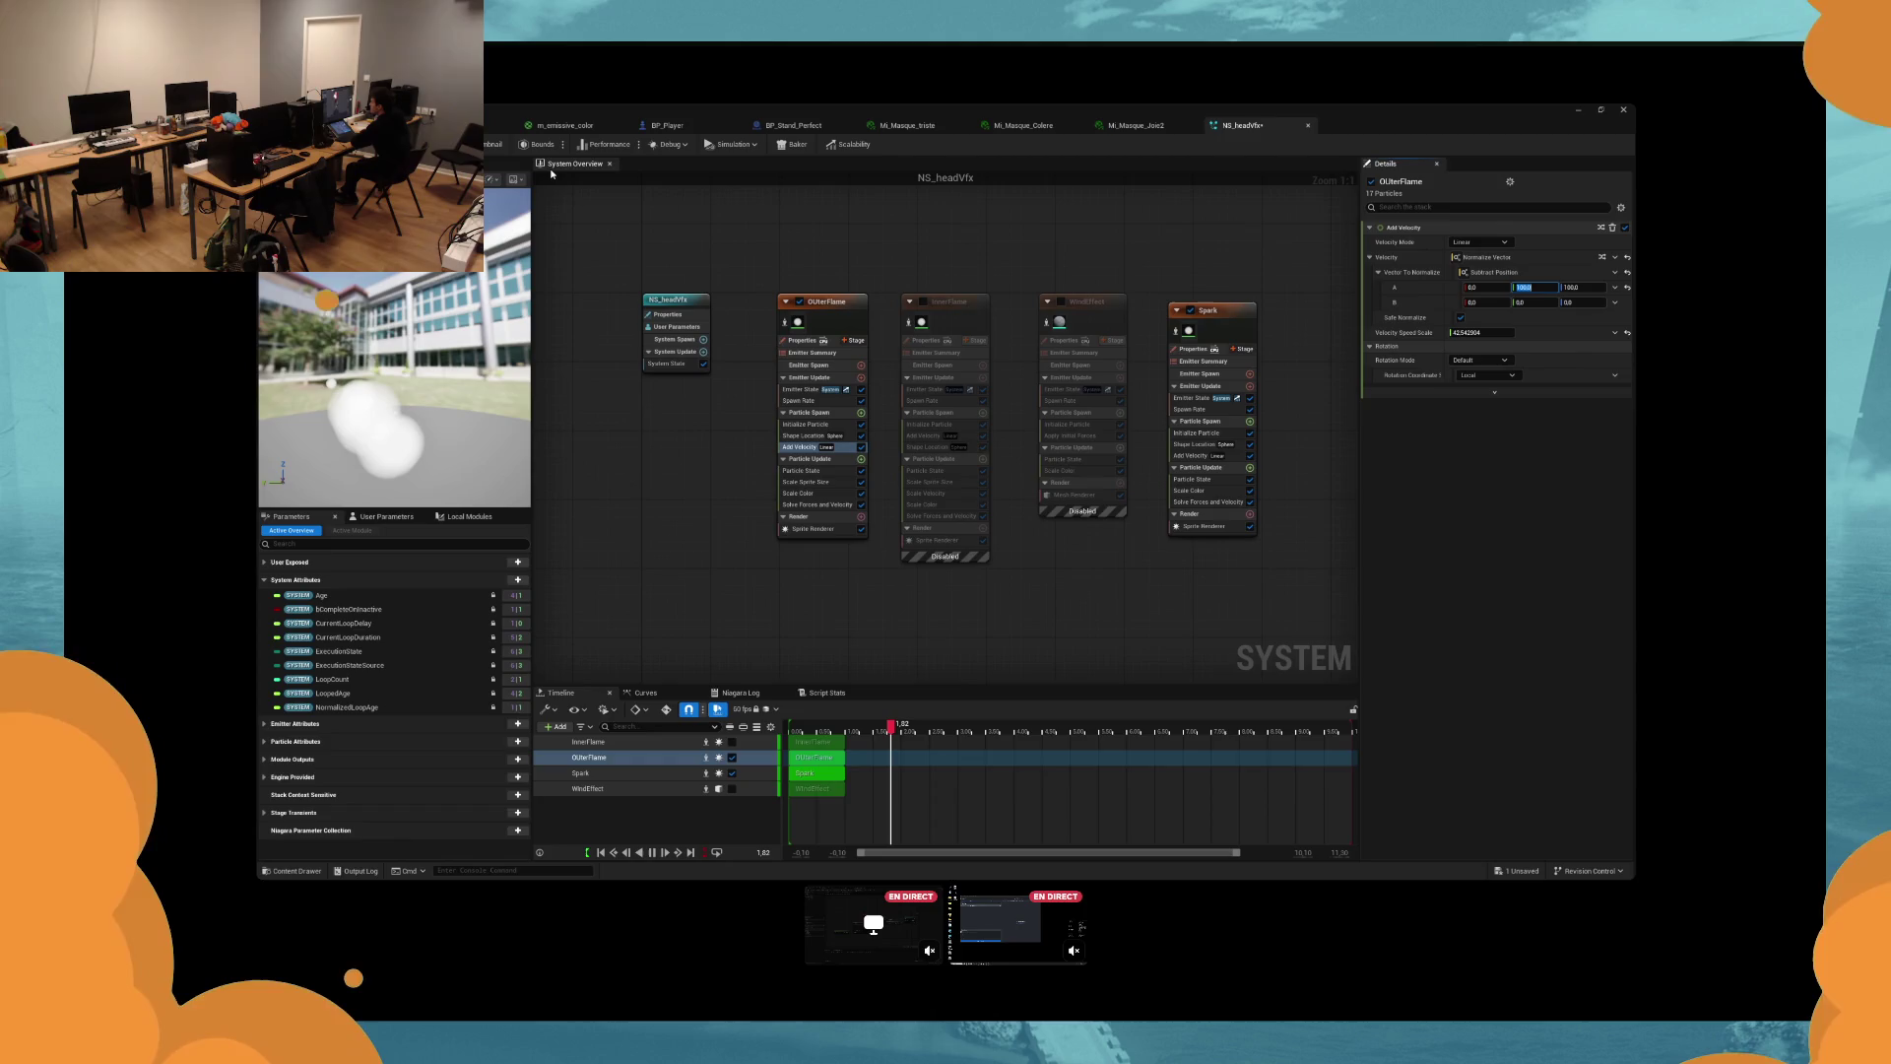
pyautogui.click(667, 125)
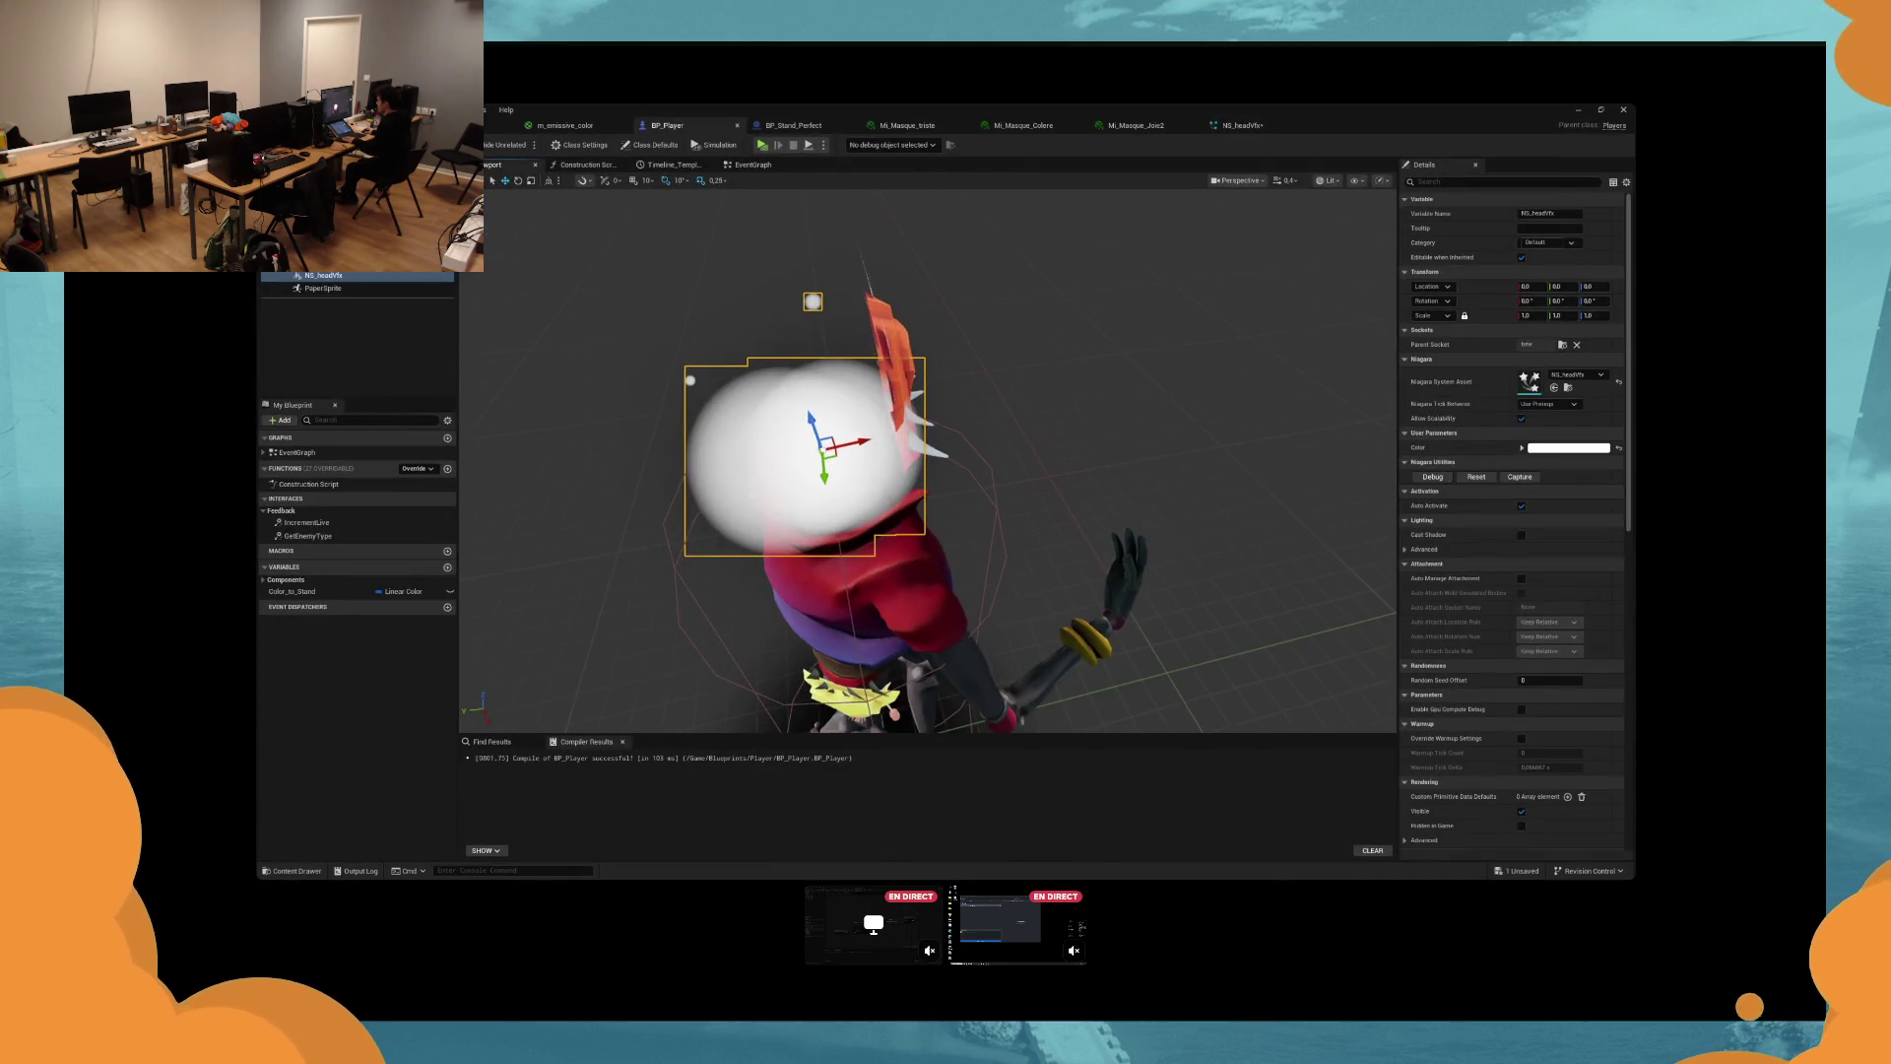
pyautogui.click(1242, 125)
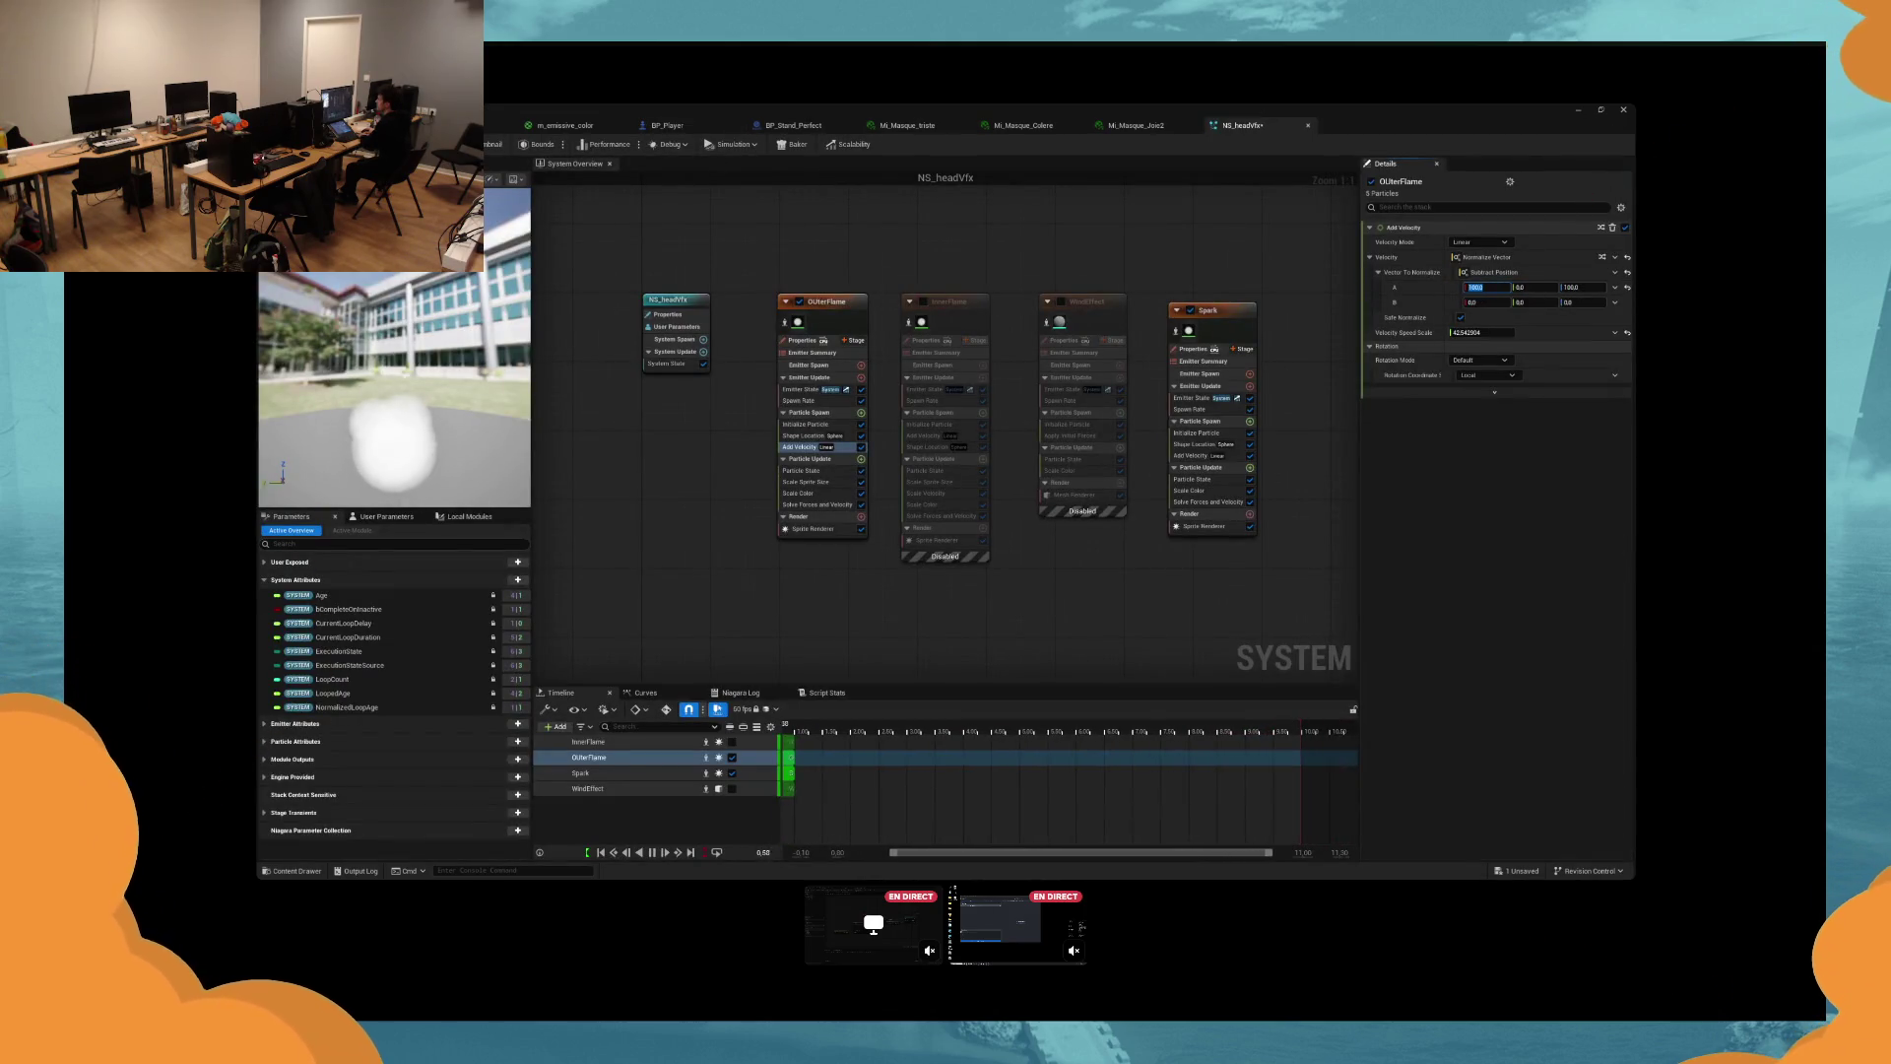
pyautogui.click(668, 126)
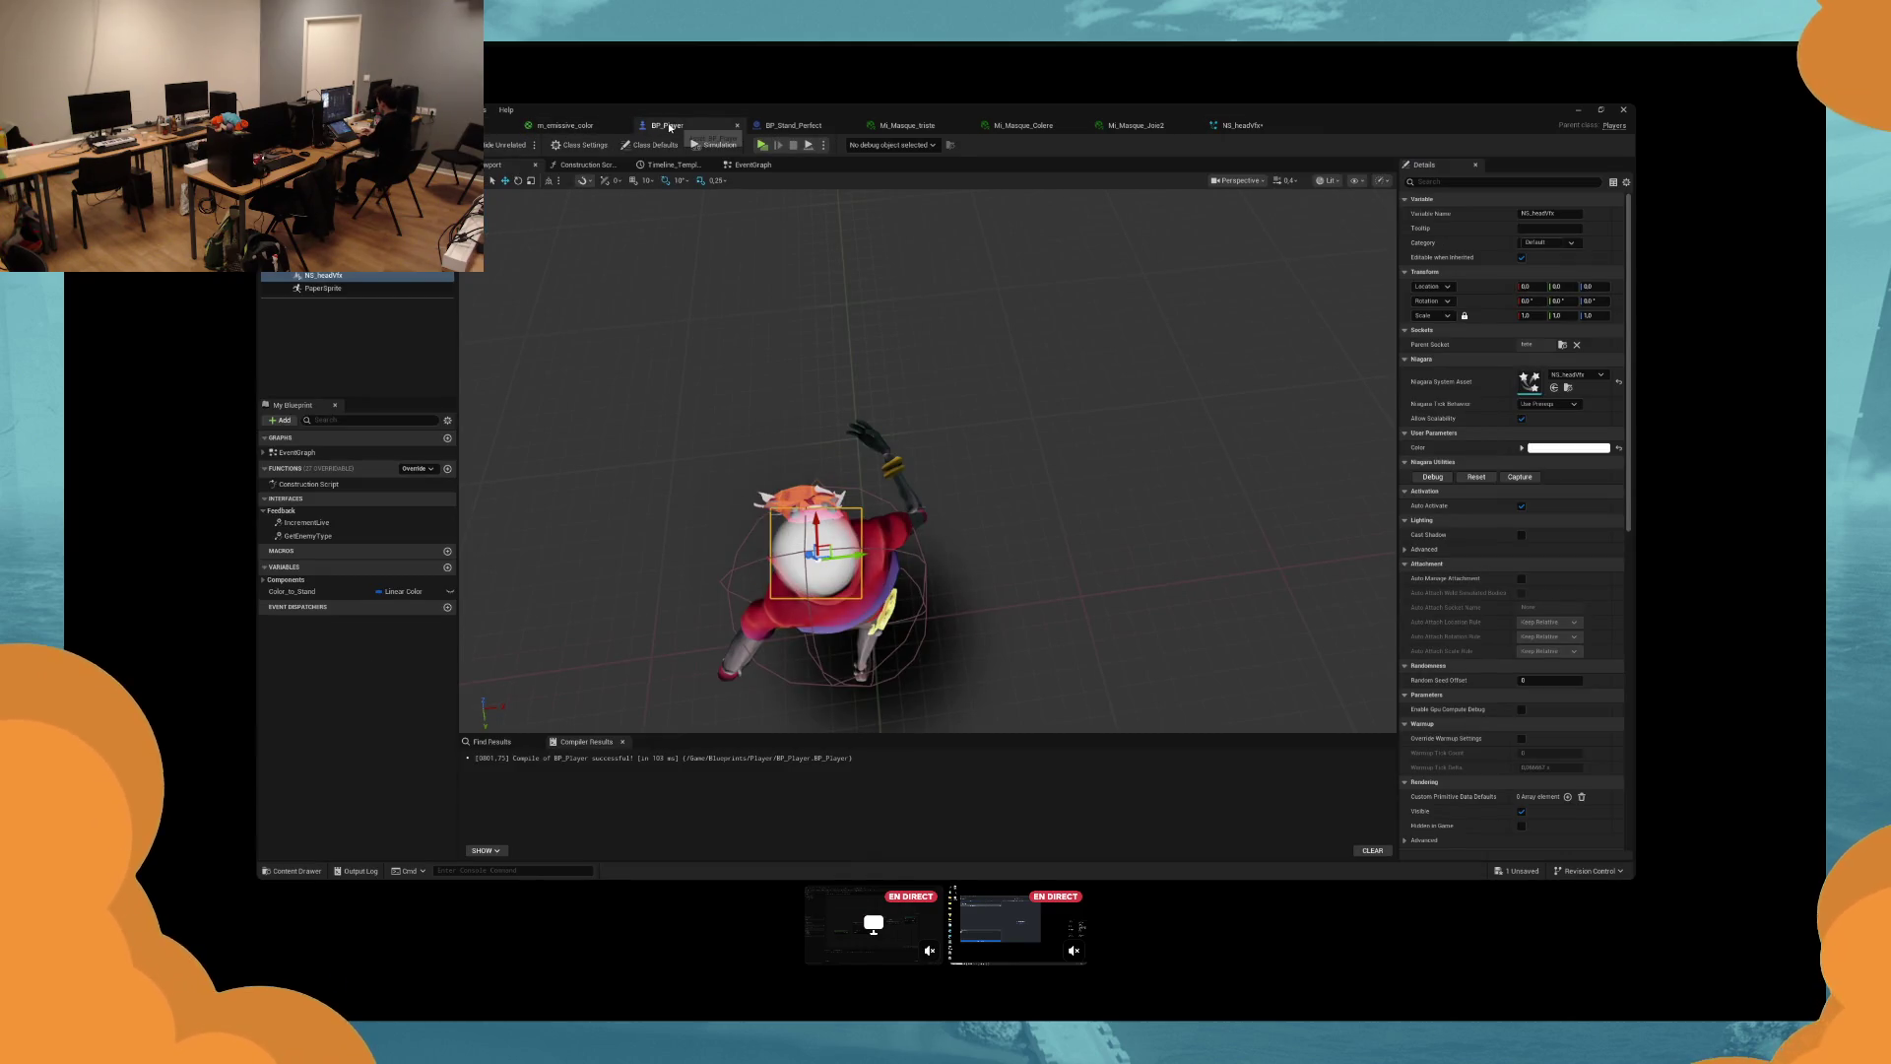
pyautogui.click(1242, 125)
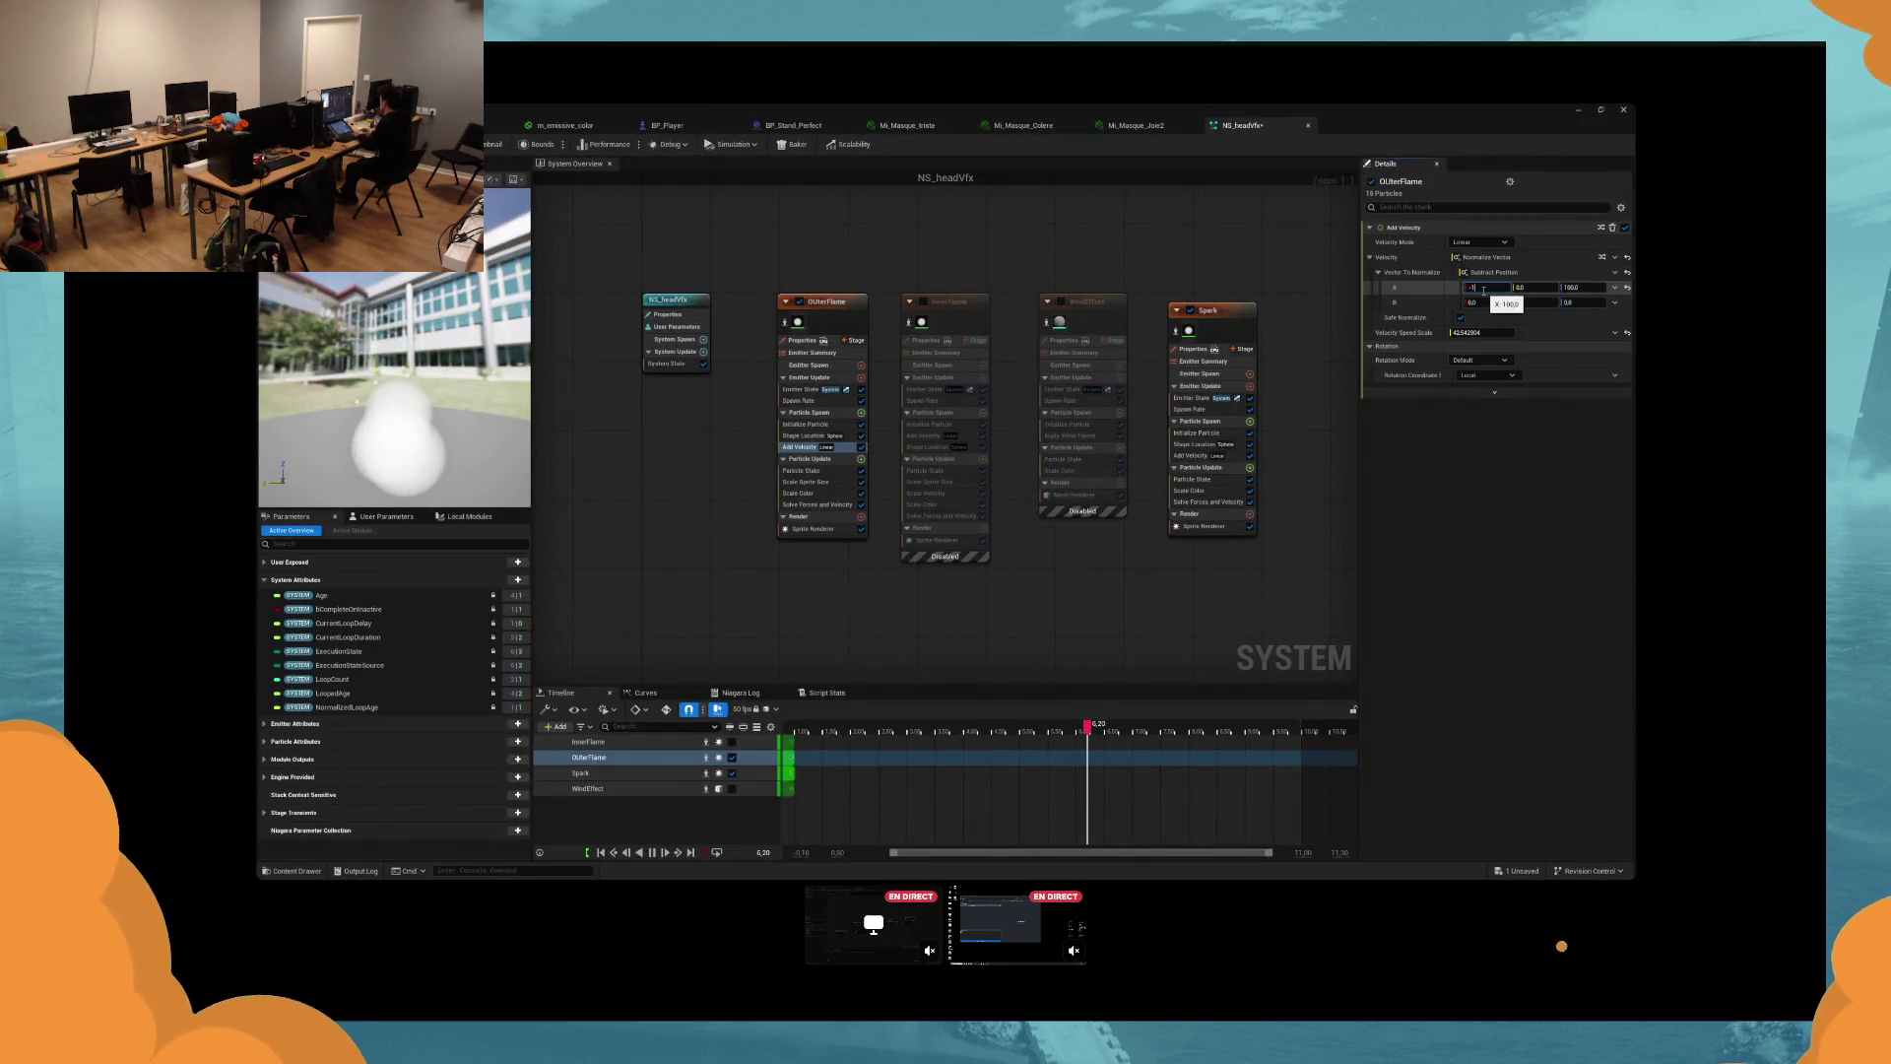
# Set Add Velocity vector B's X to -100 and check the flame on BP_Player.
pyautogui.click(1477, 302)
pyautogui.write('-100')
pyautogui.press('Return')
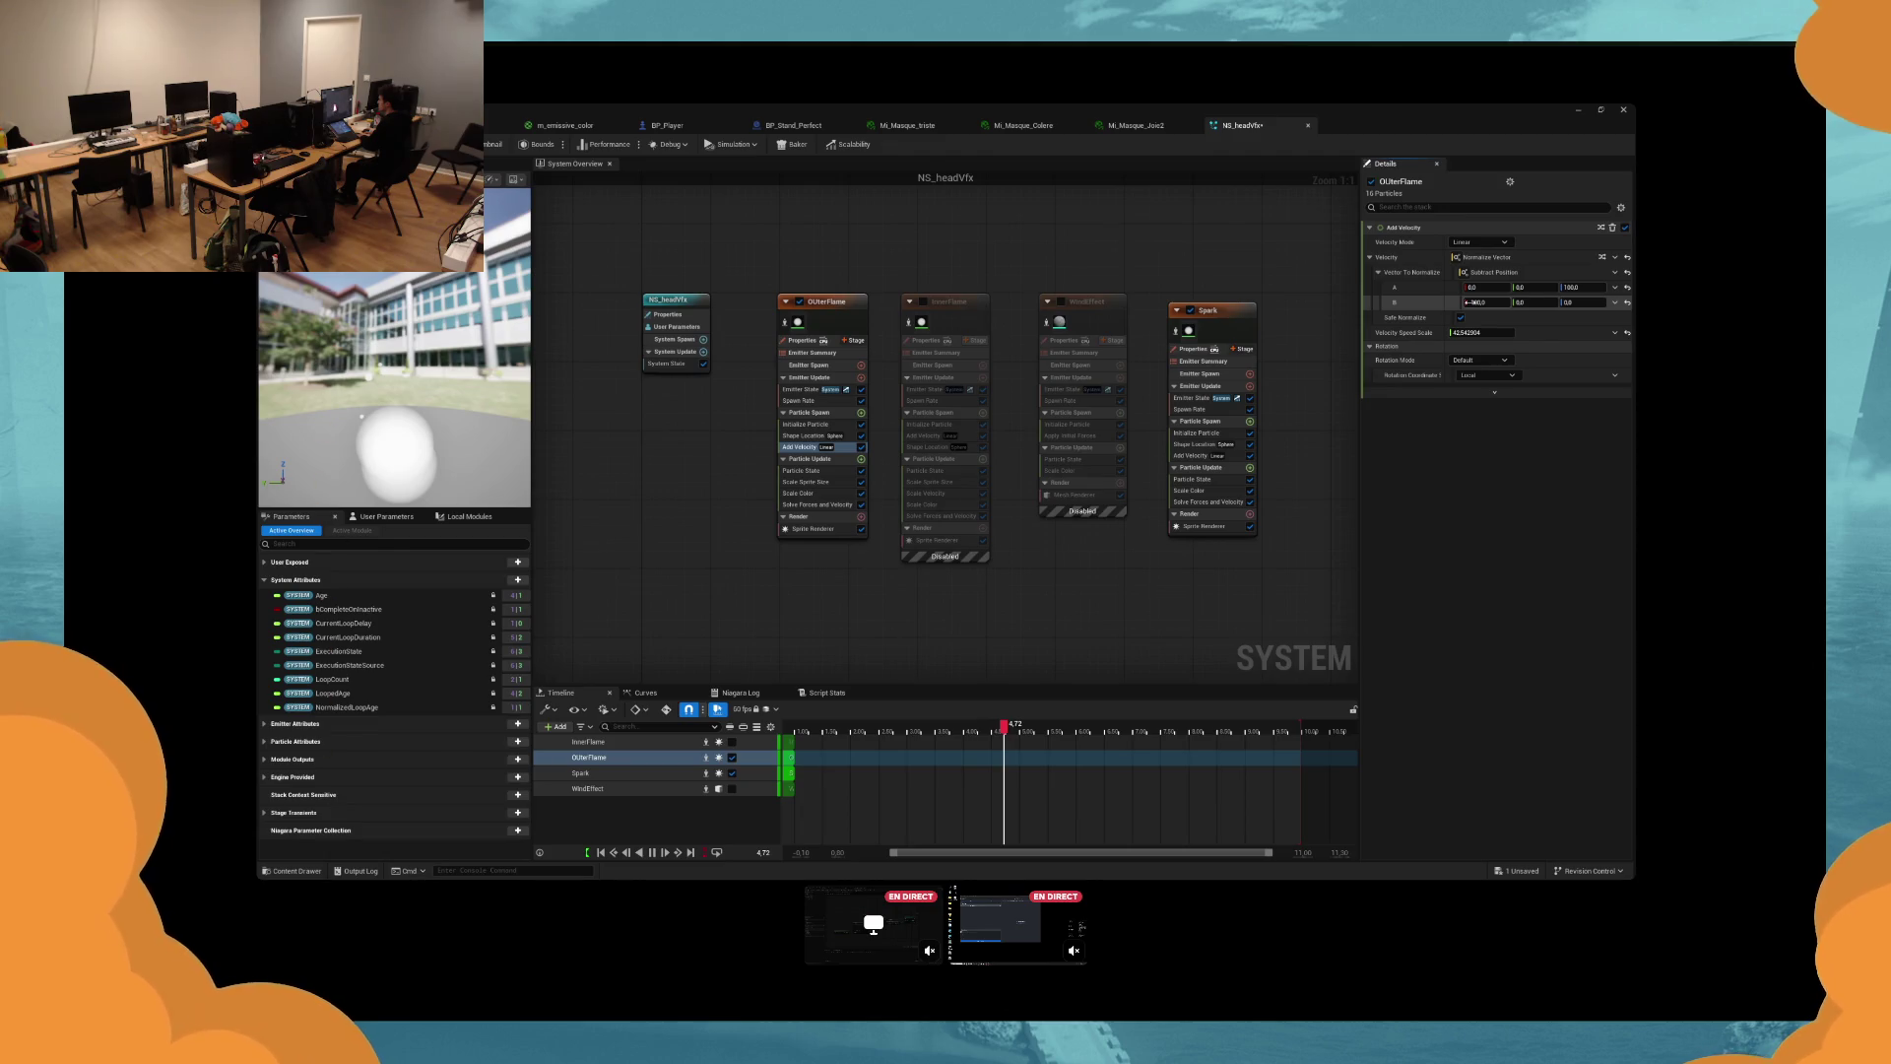
pyautogui.click(667, 125)
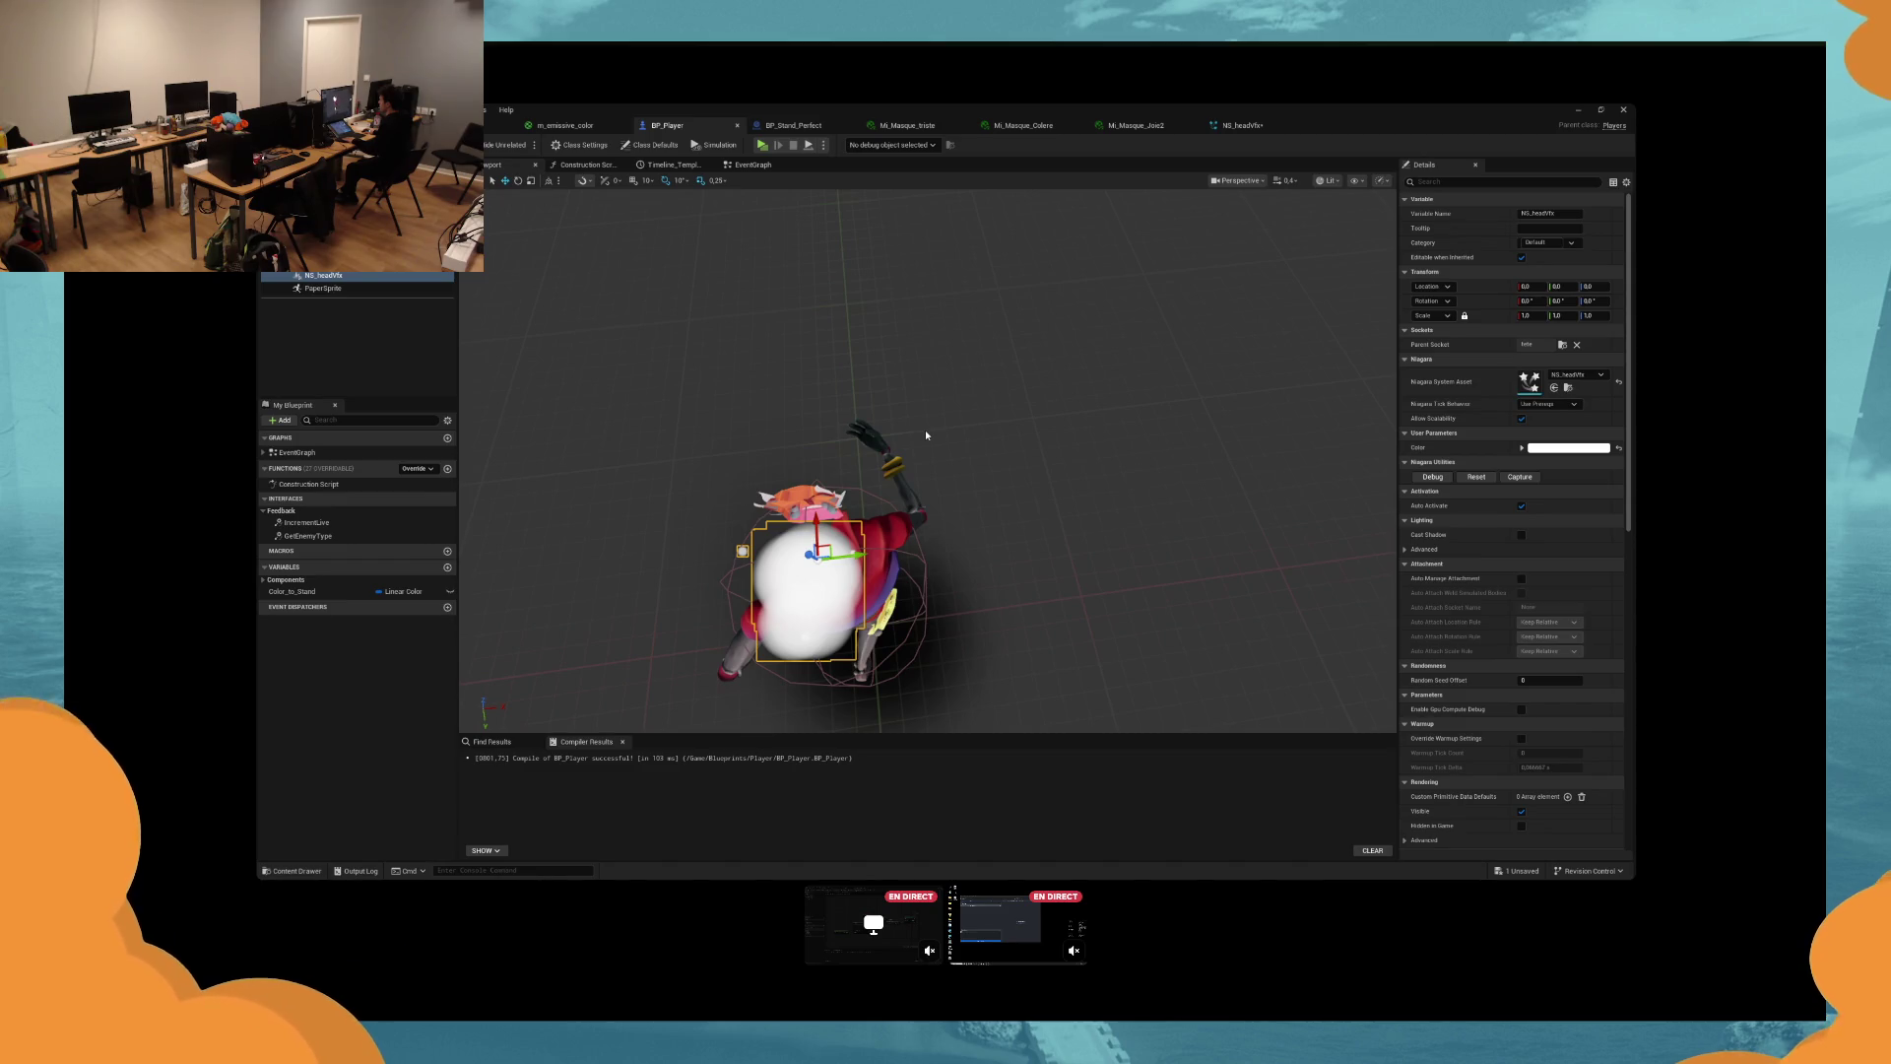
# Inspect the head flame on BP_Player and compare it with NS_headVfx.
pyautogui.moveTo(925, 429); pyautogui.dragTo(867, 423)
pyautogui.click(1242, 125)
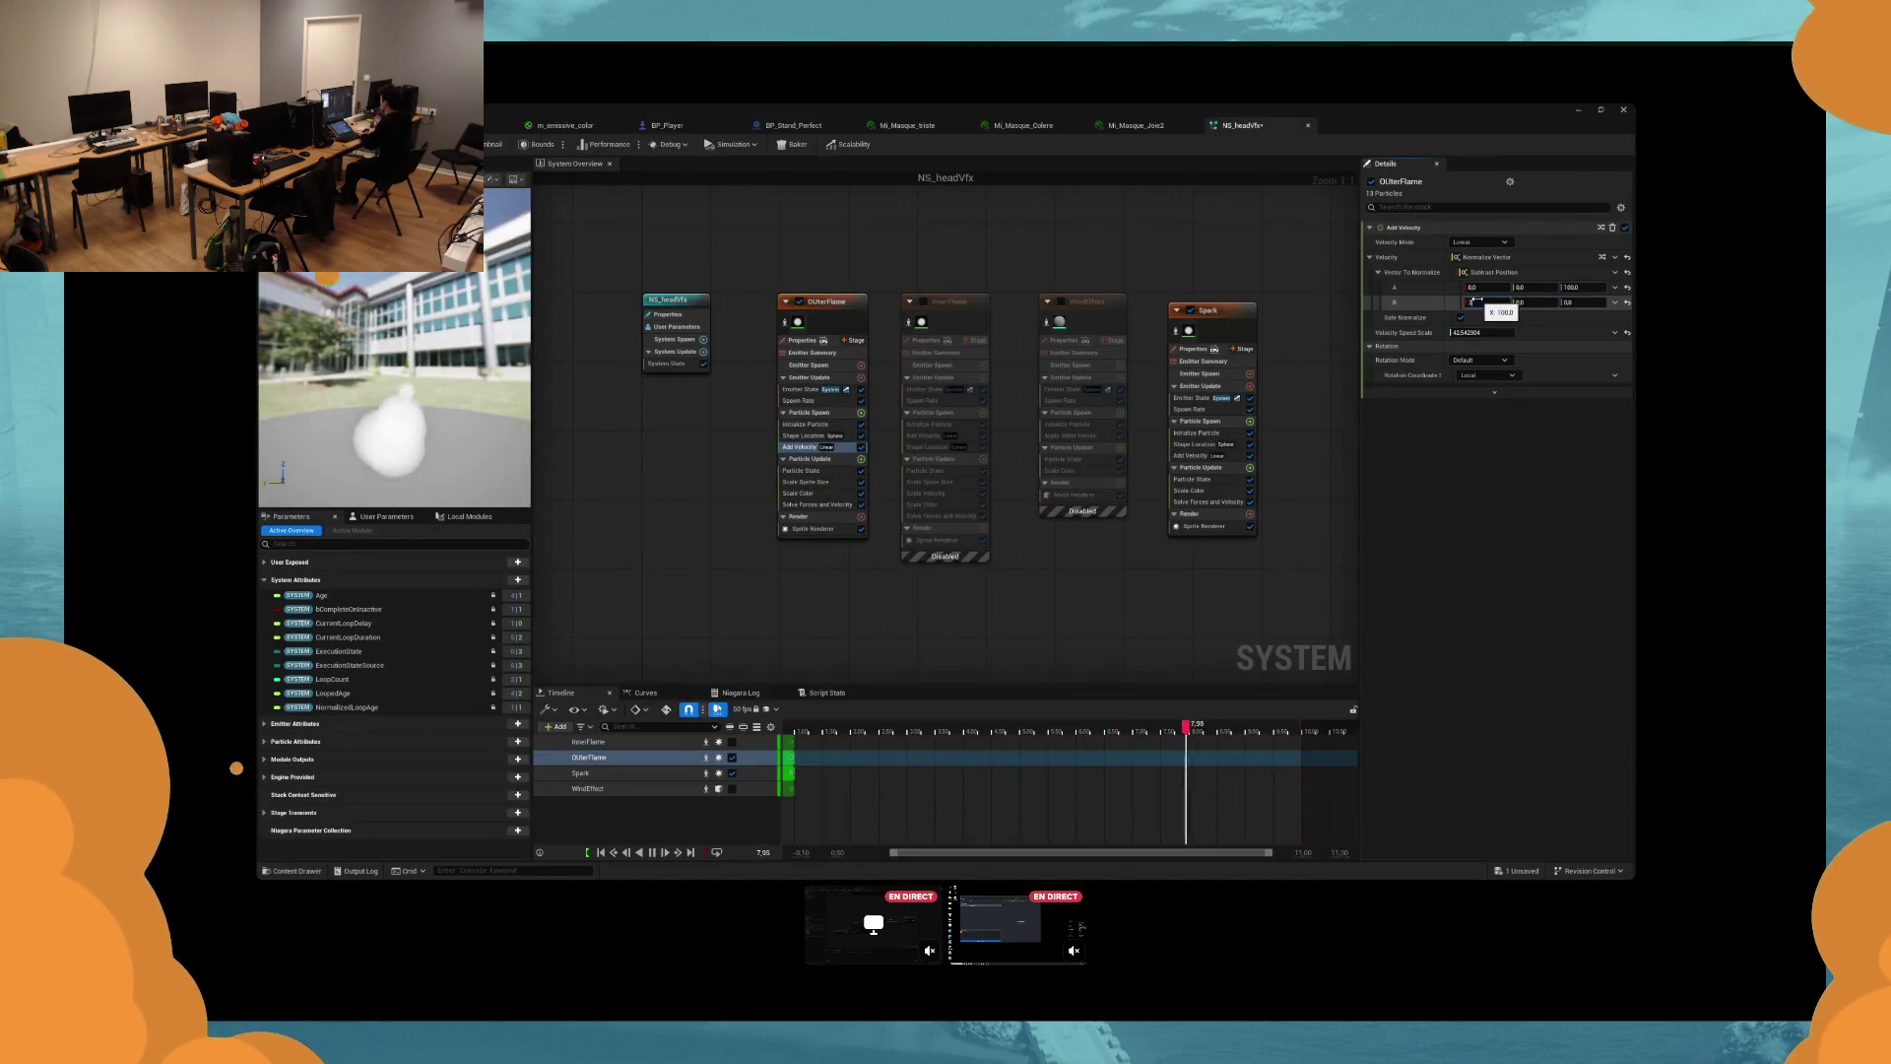
pyautogui.click(701, 128)
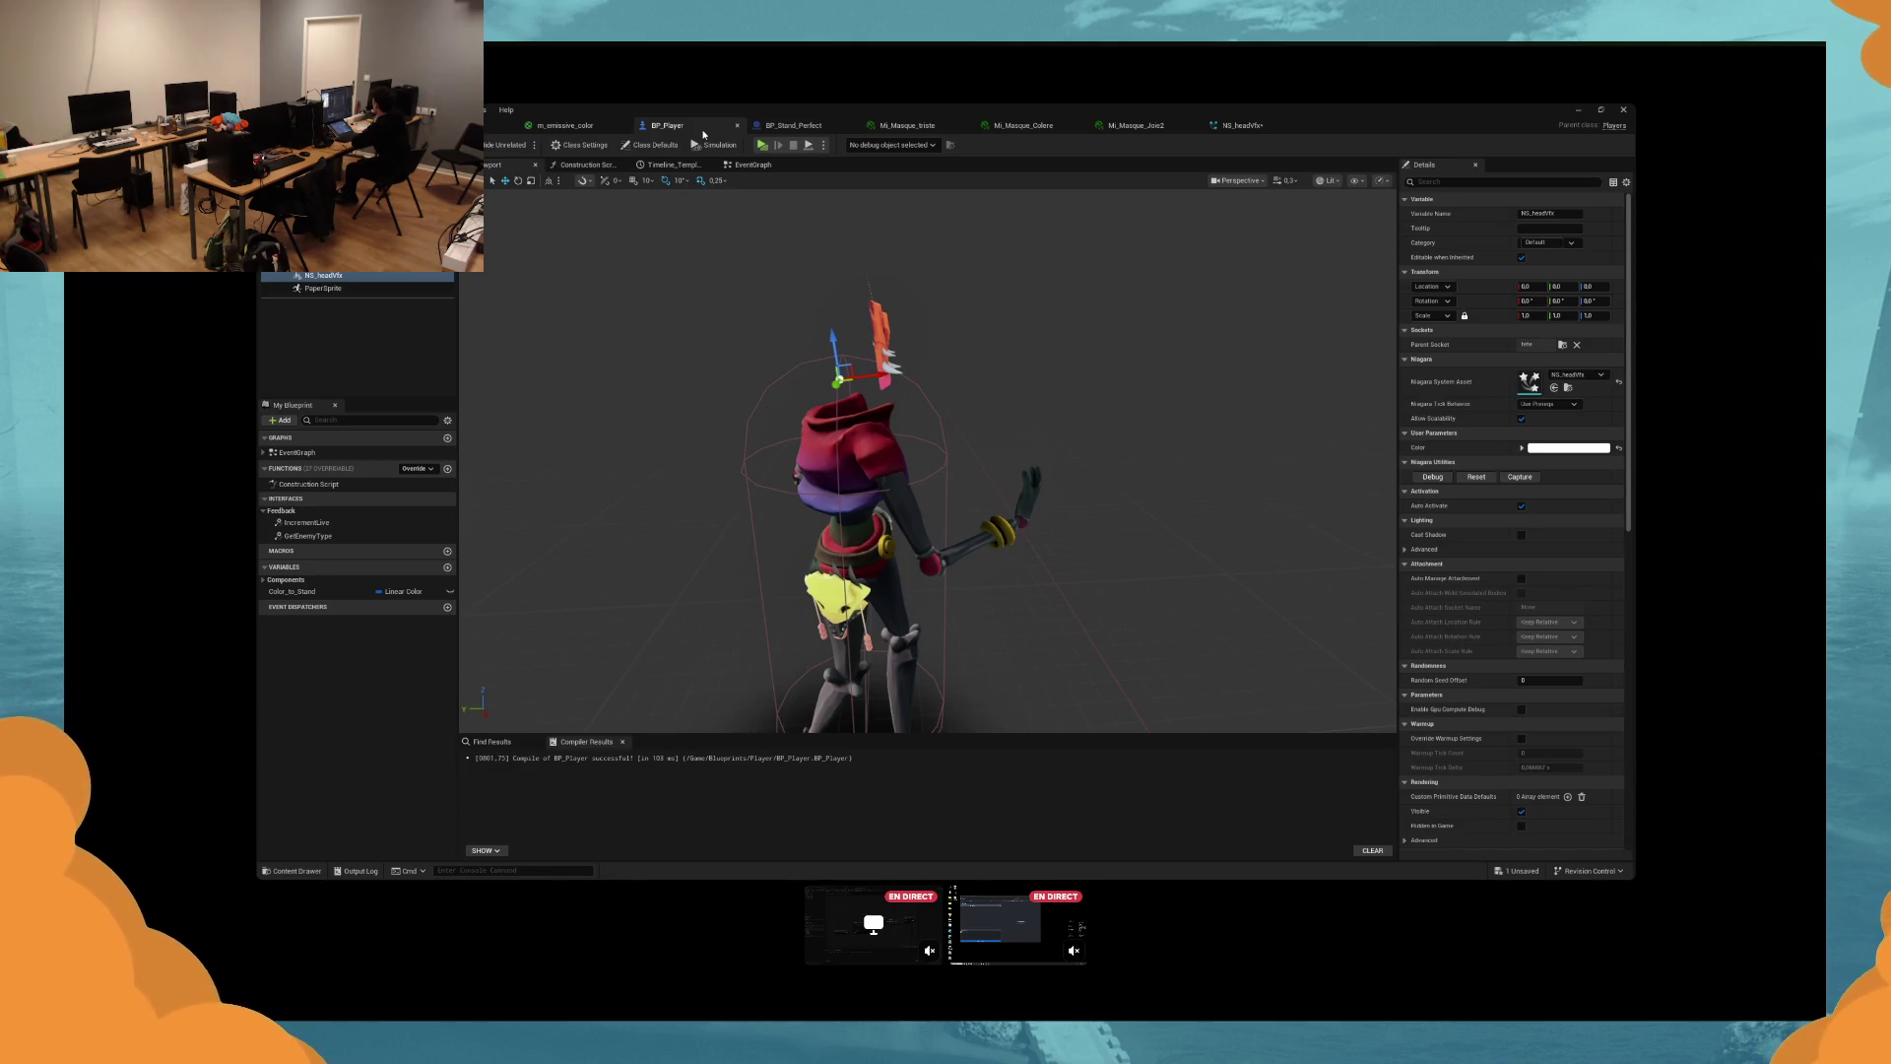
pyautogui.click(1242, 125)
# Try new values on the Add Velocity A and B vectors, then undo.
pyautogui.click(1487, 302)
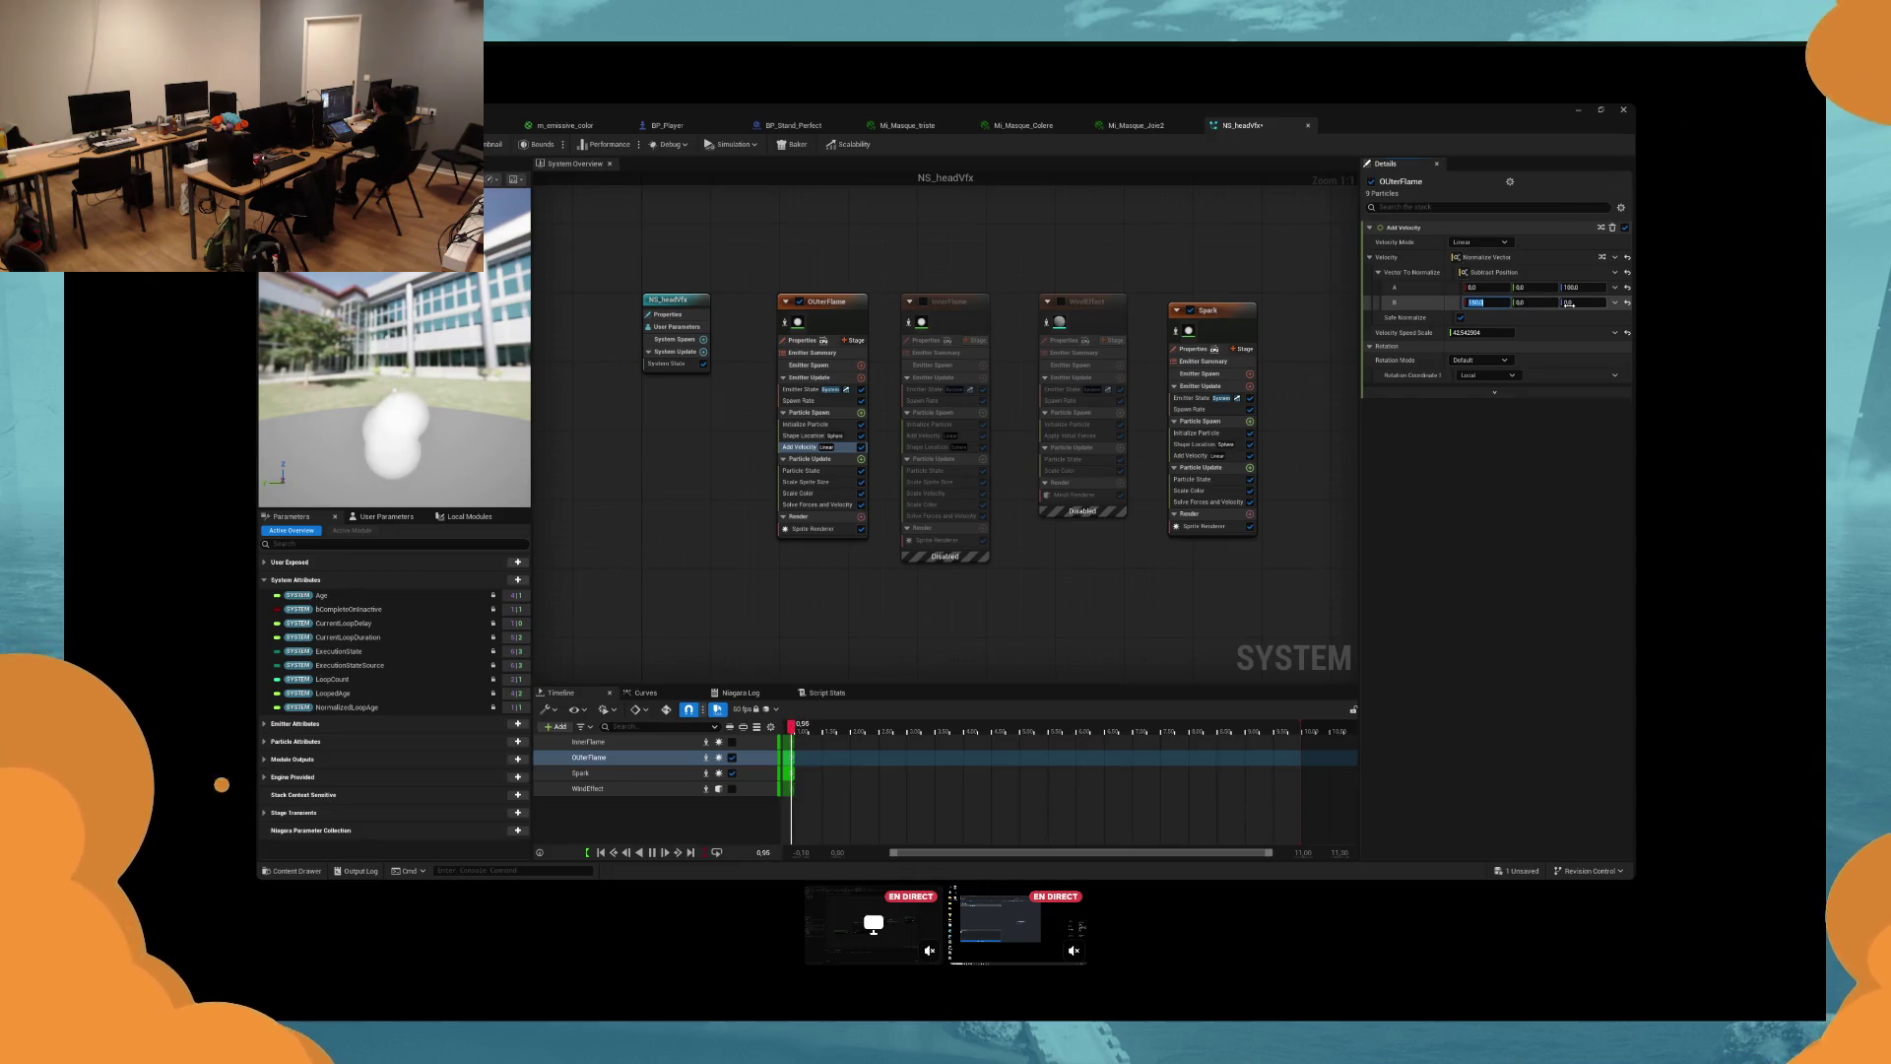
pyautogui.click(1568, 302)
pyautogui.write('100')
pyautogui.press('Return')
pyautogui.click(1487, 286)
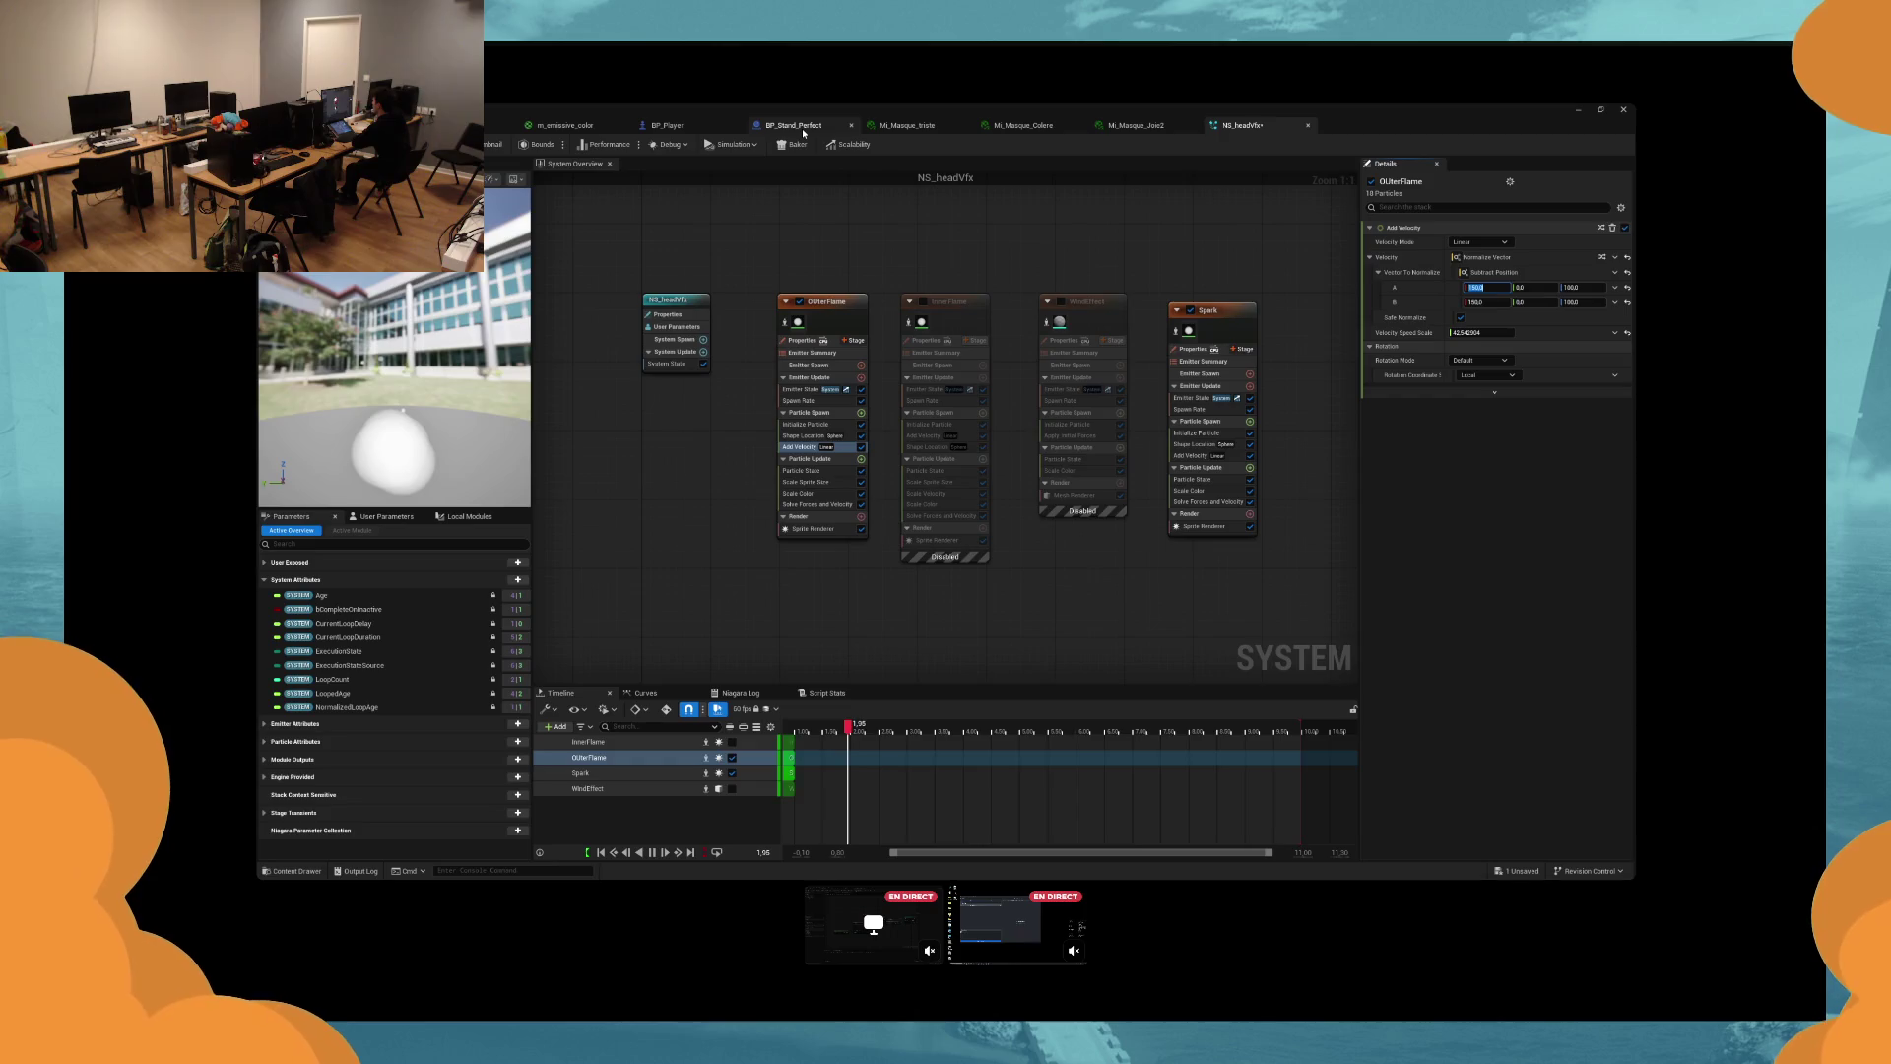
pyautogui.press('Return')
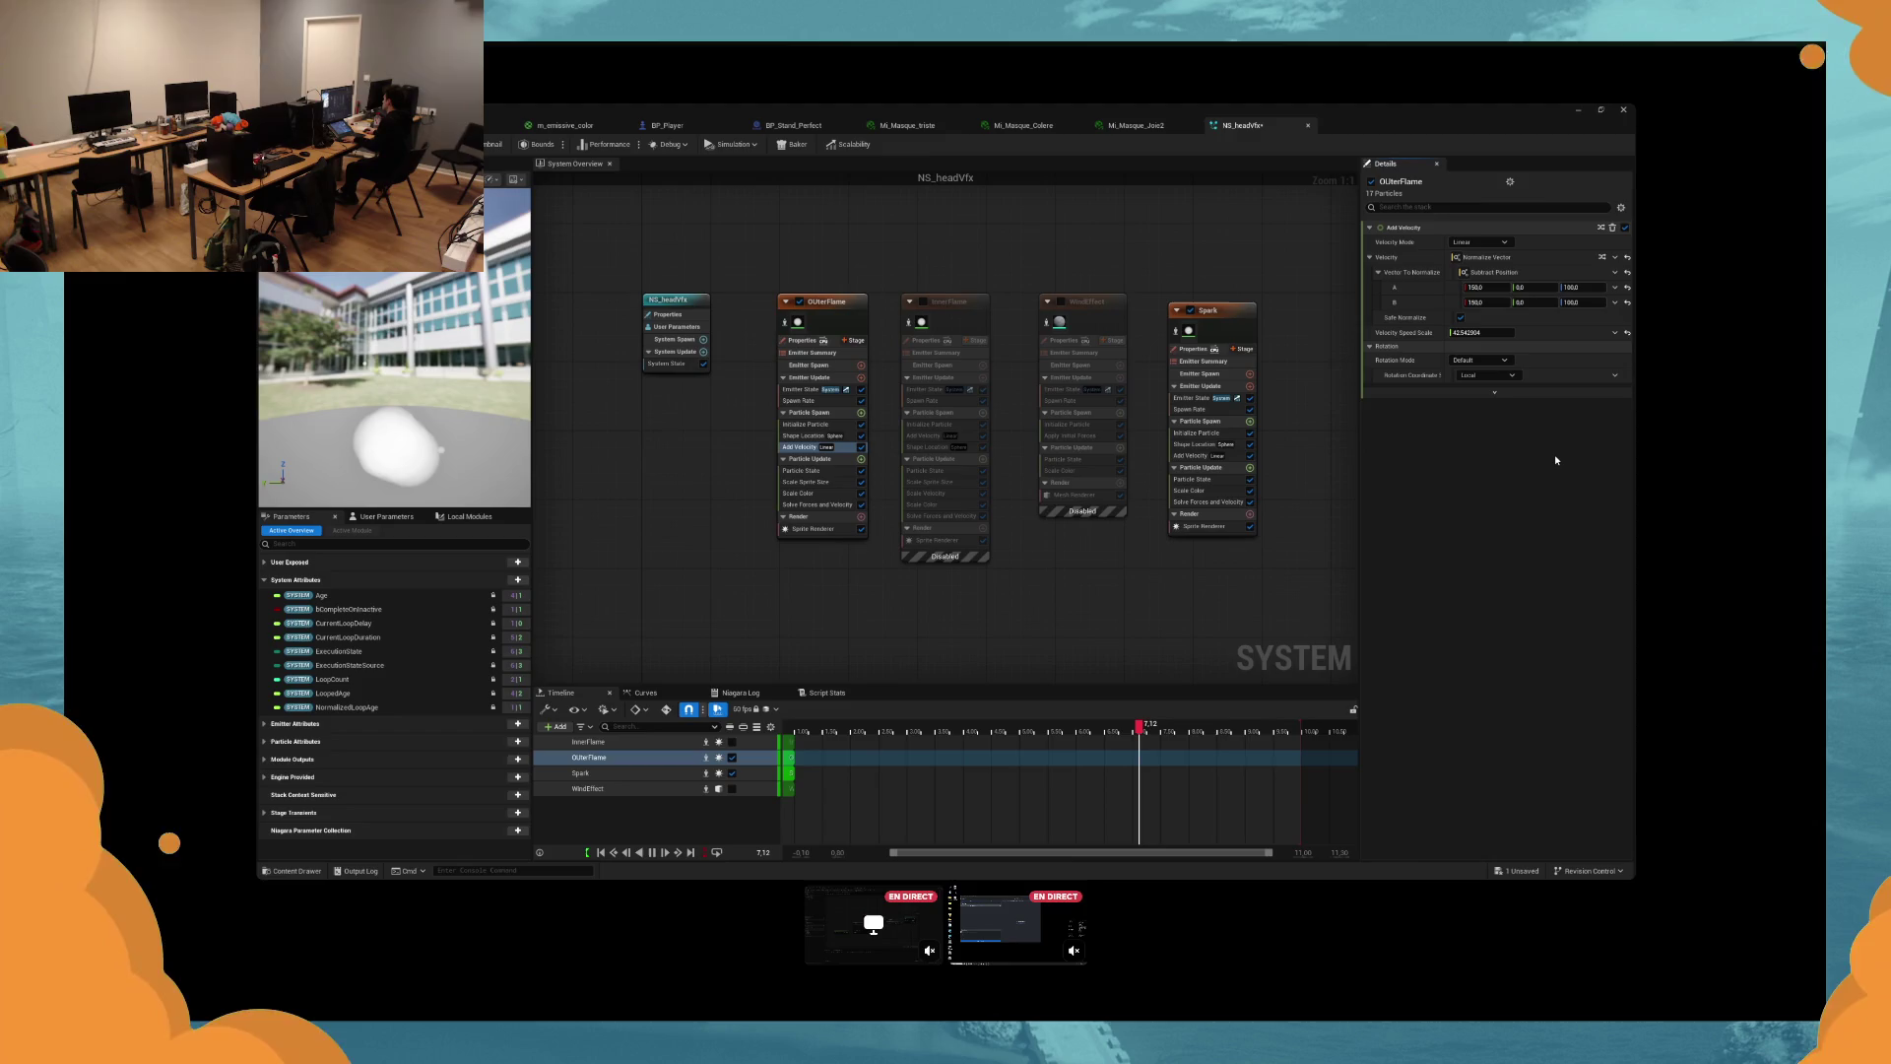
pyautogui.hotkey('ctrl', 'z')
# Set Add Velocity B's Z to 100 and A's Z to 200.
pyautogui.click(1582, 301)
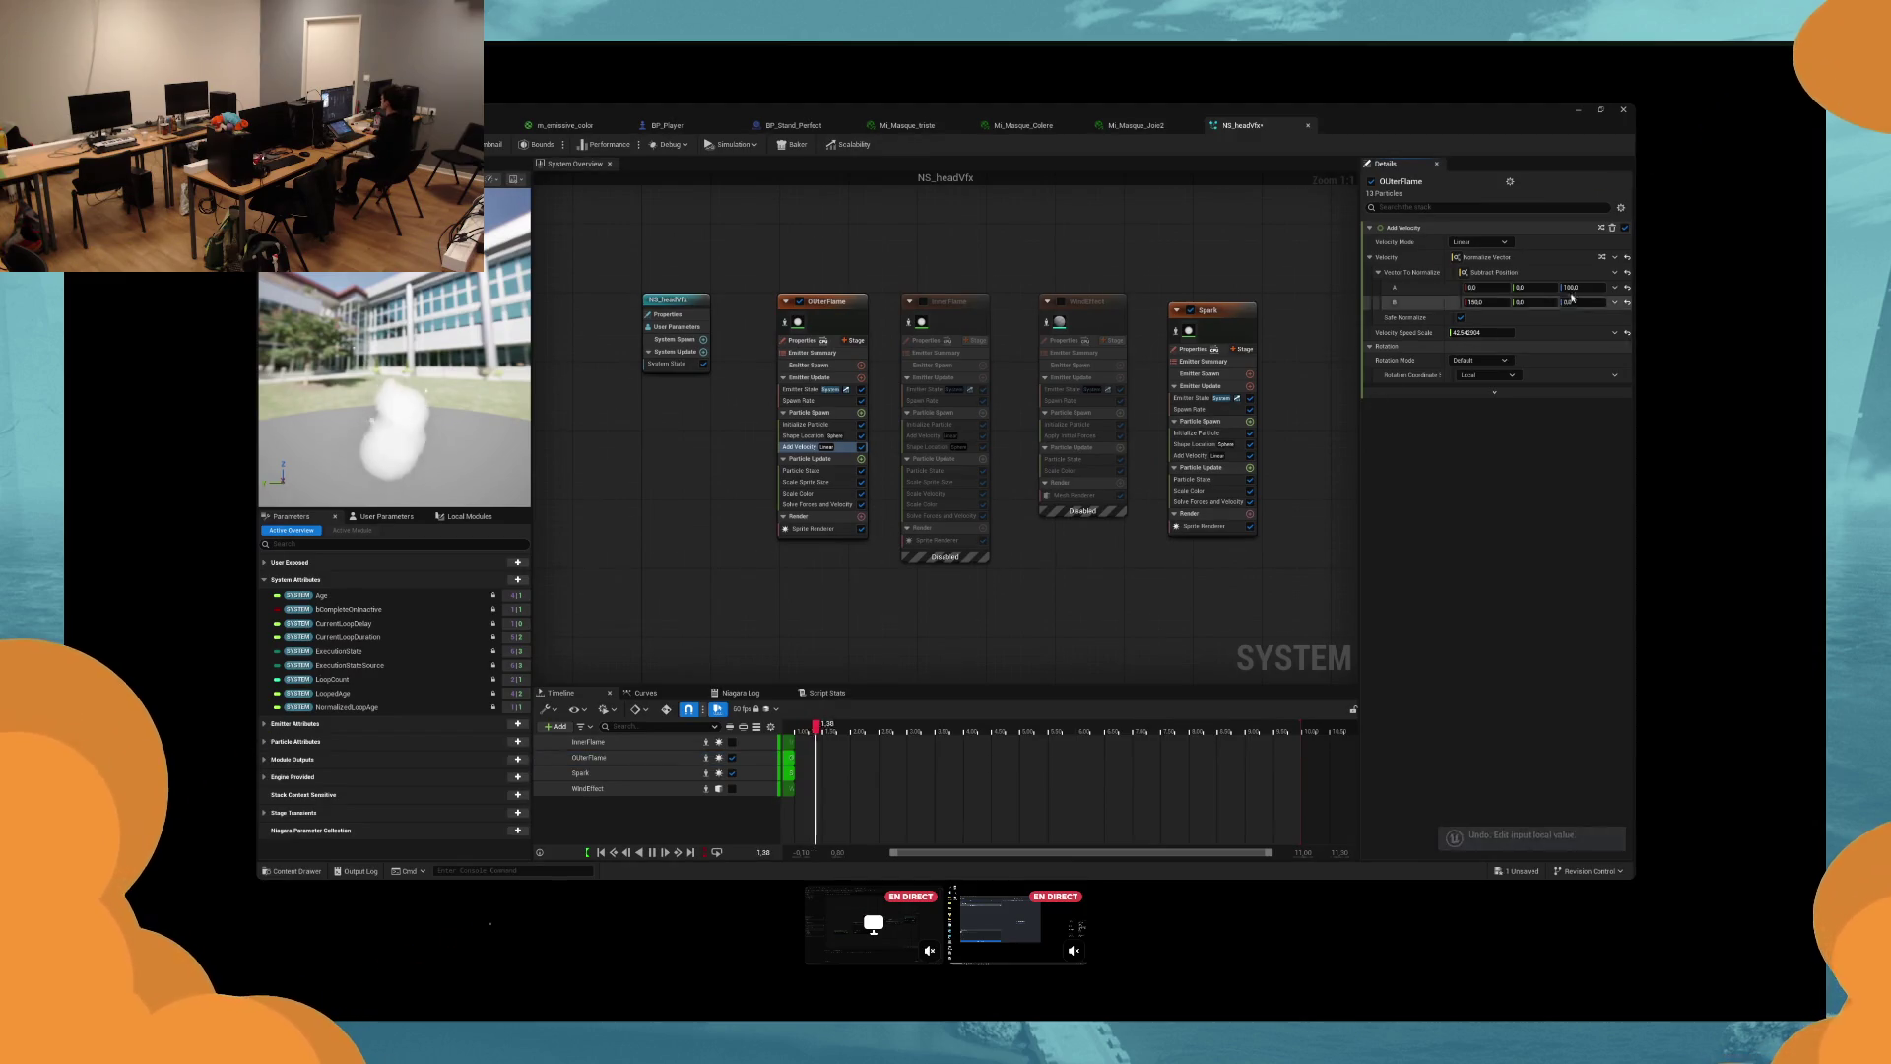
pyautogui.write('100')
pyautogui.click(1582, 288)
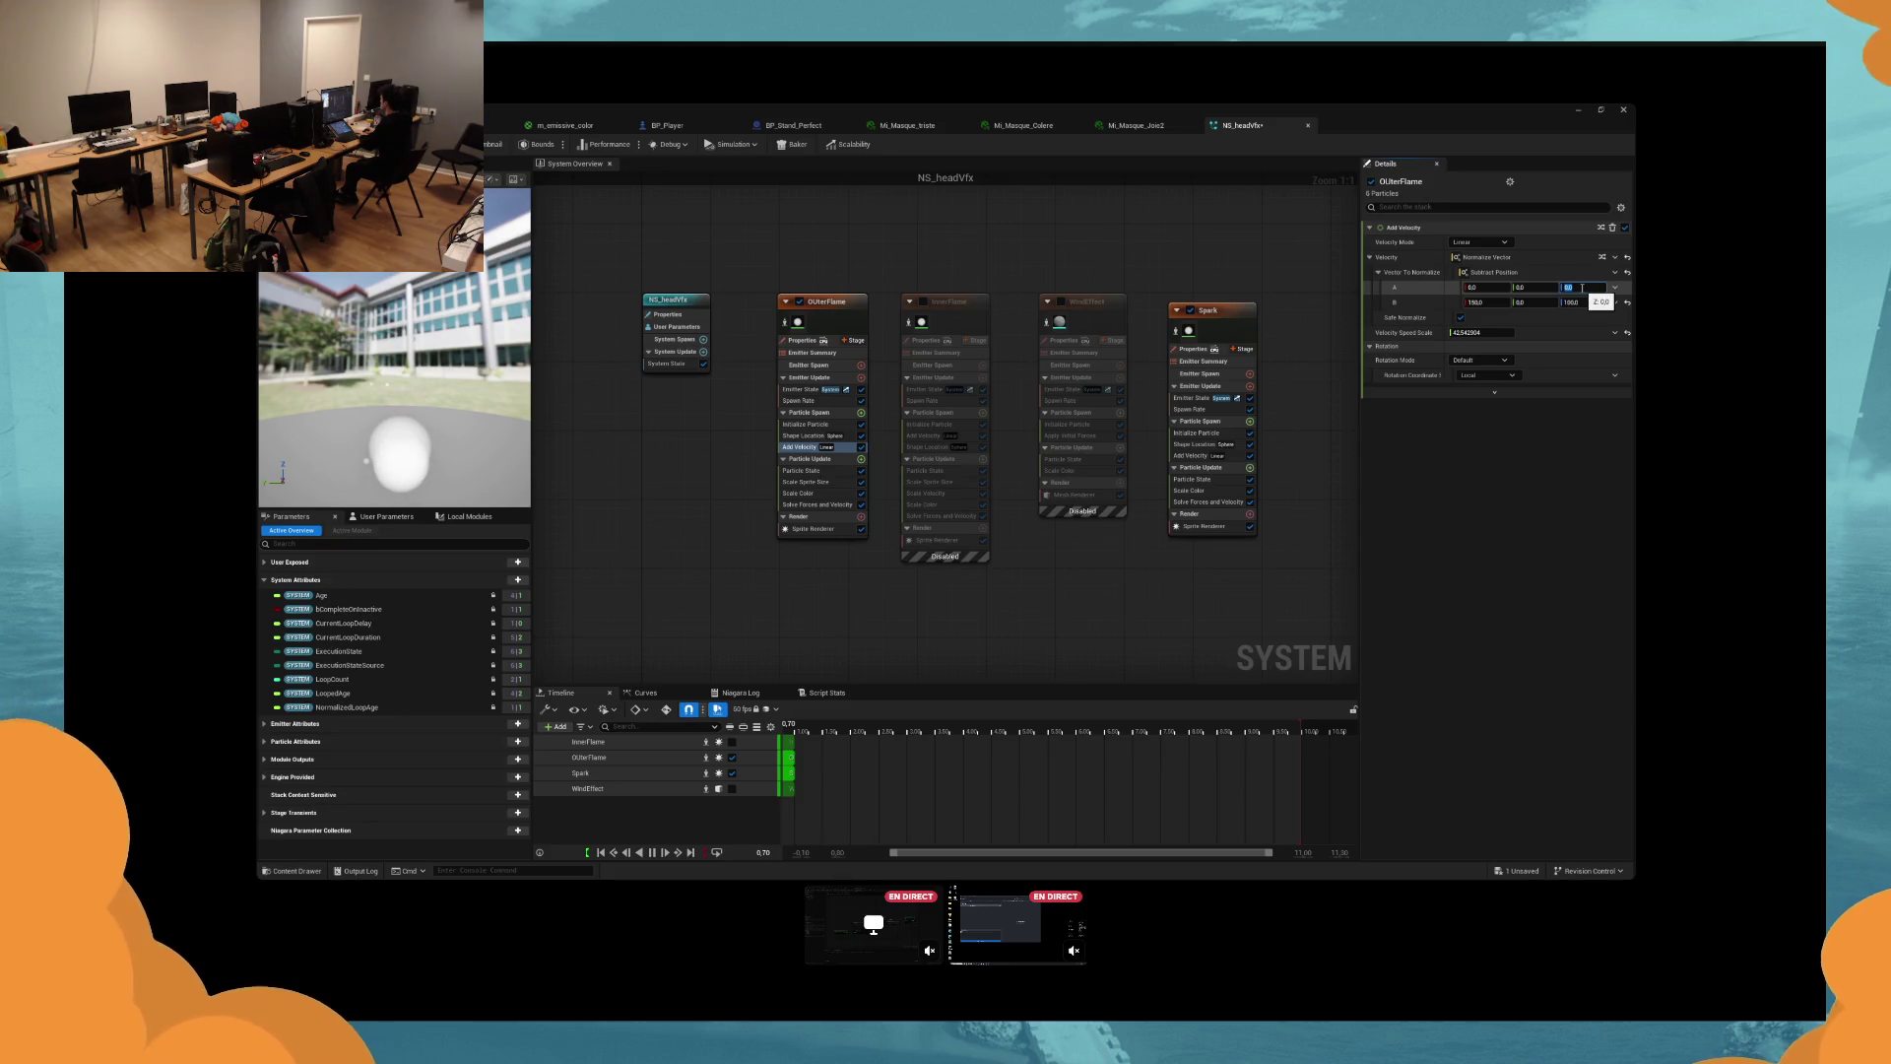
pyautogui.write('100')
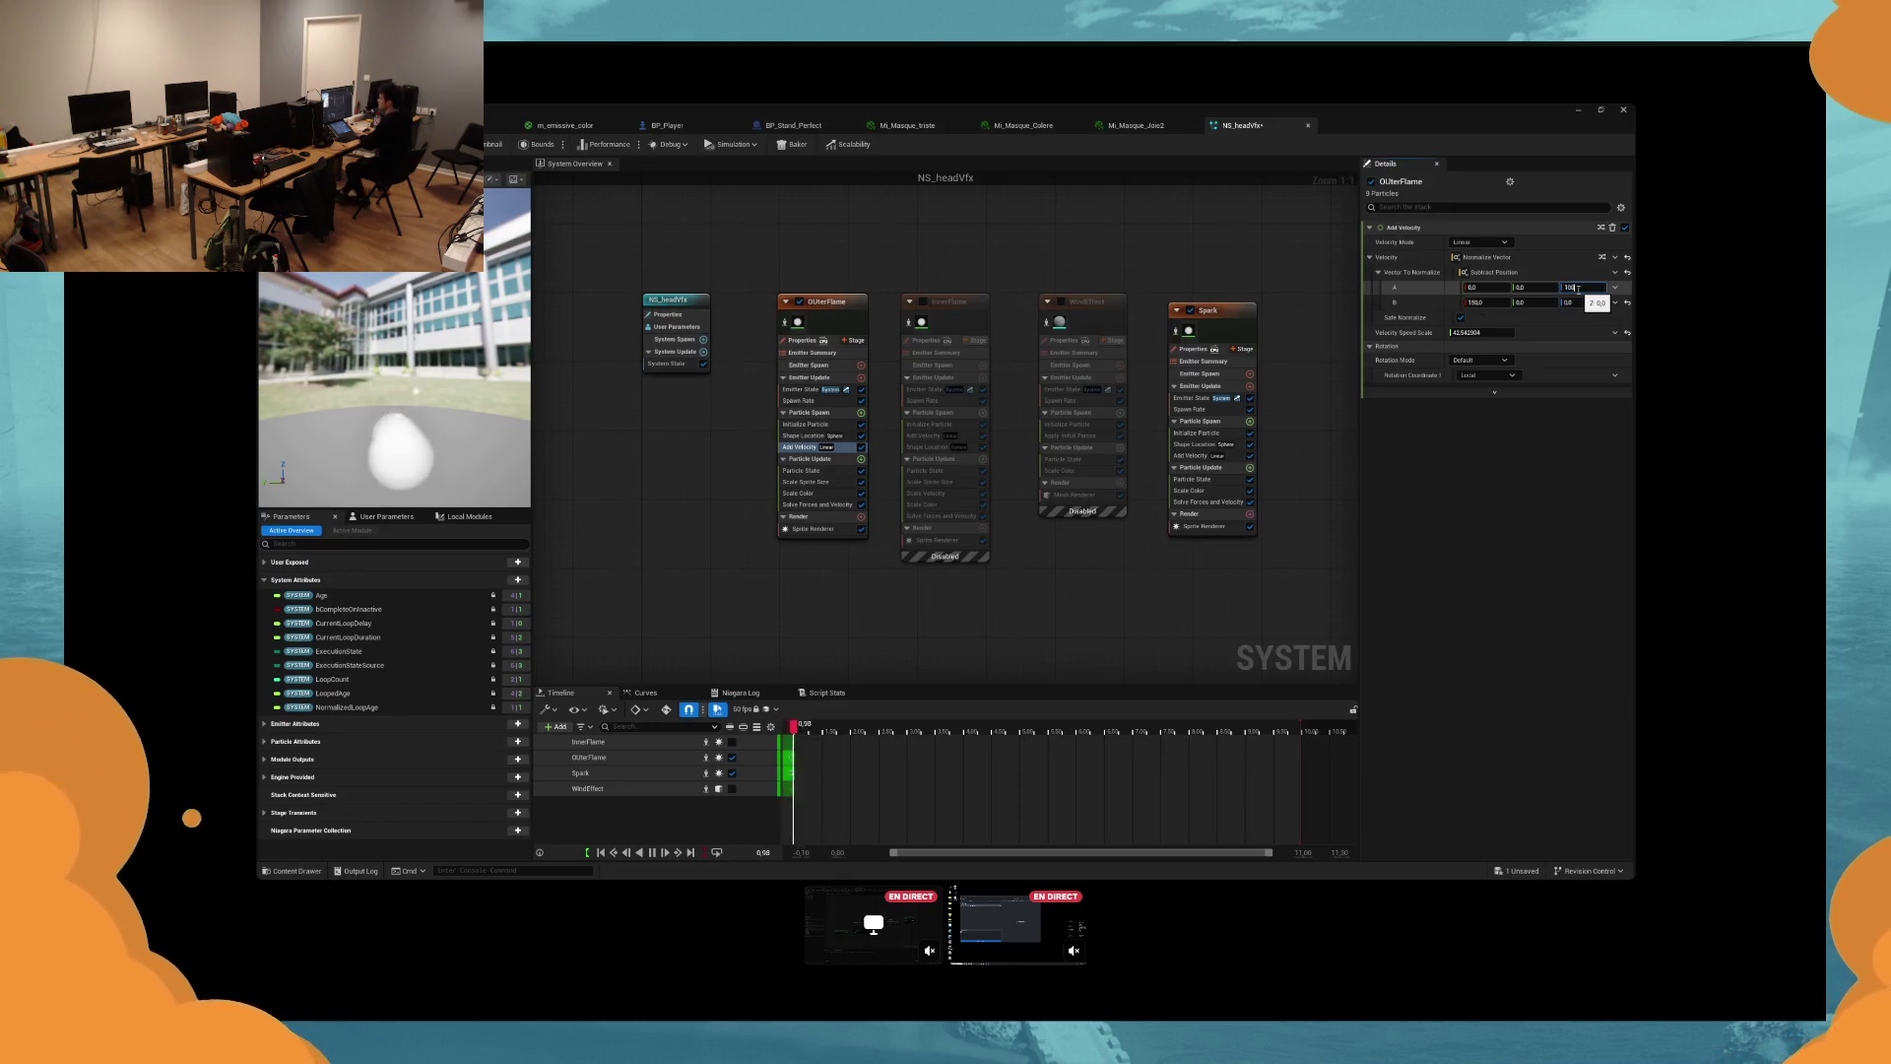
pyautogui.press('BackSpace')
pyautogui.press('BackSpace')
pyautogui.press('BackSpace')
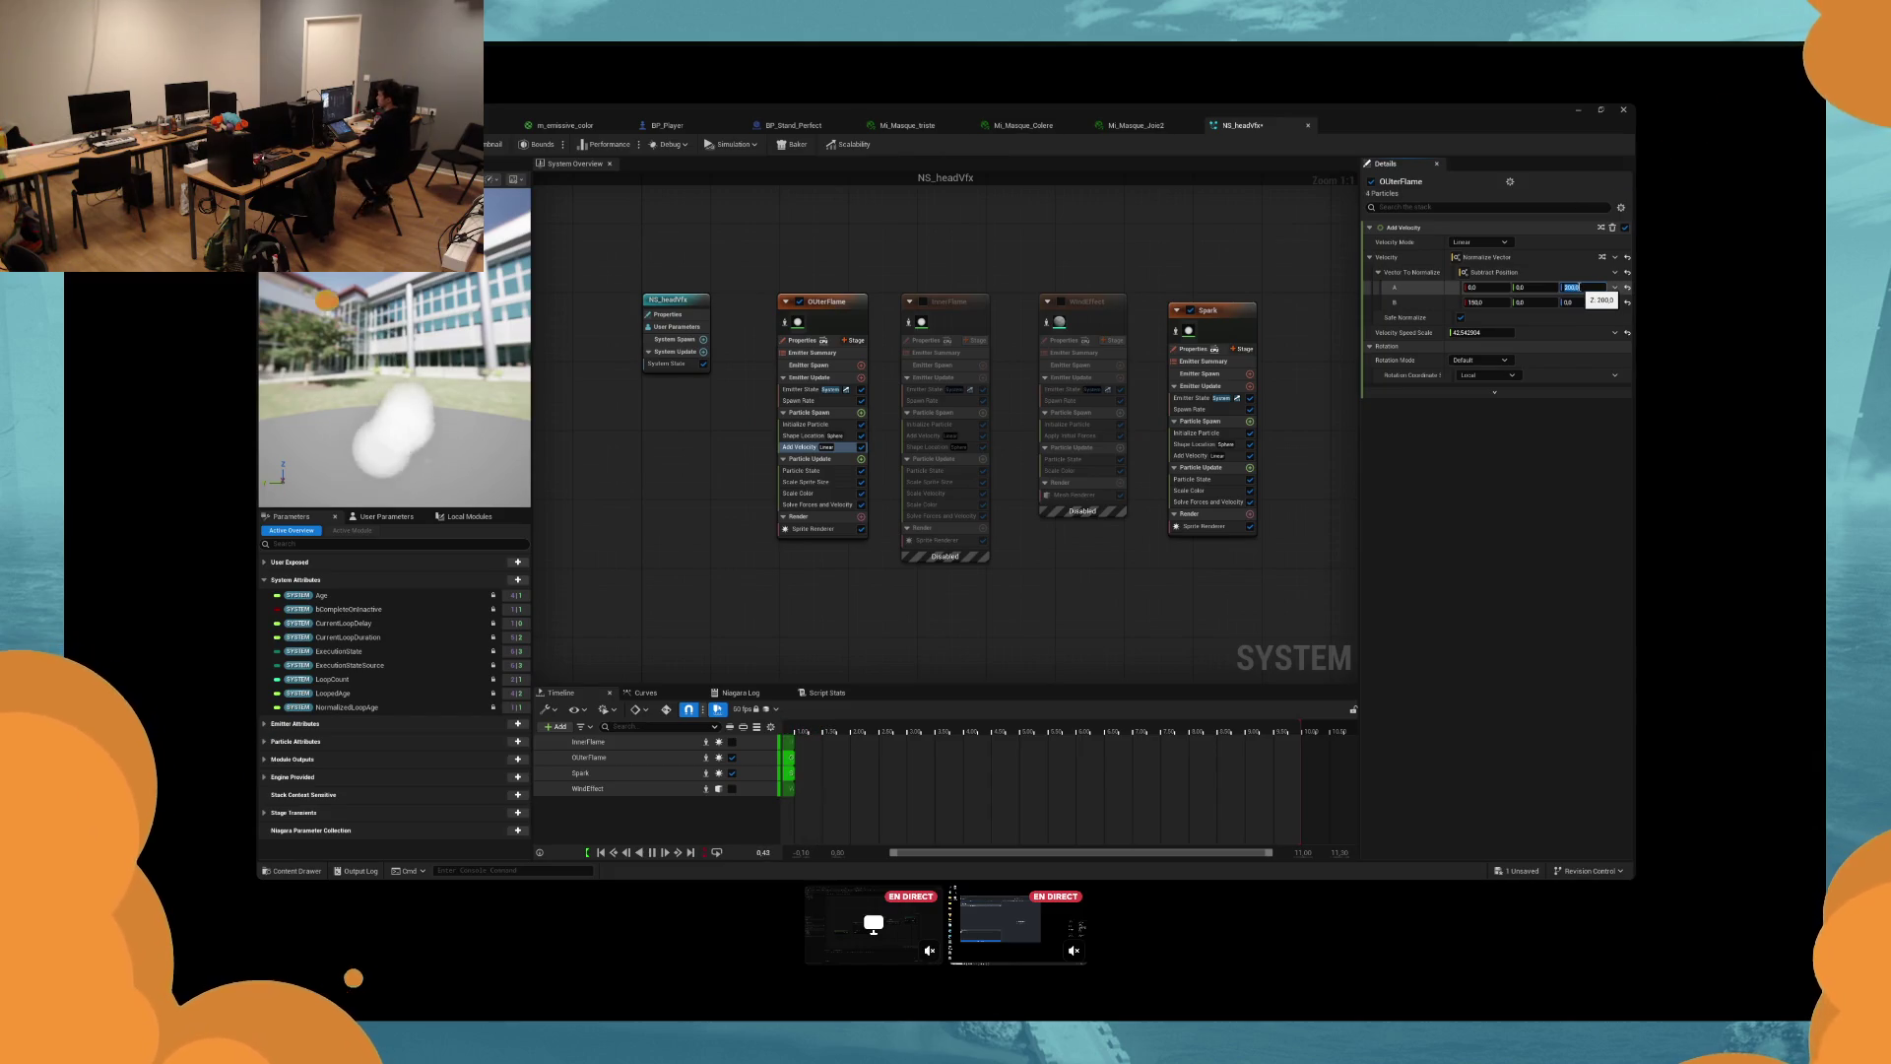
pyautogui.write('200')
pyautogui.press('Return')
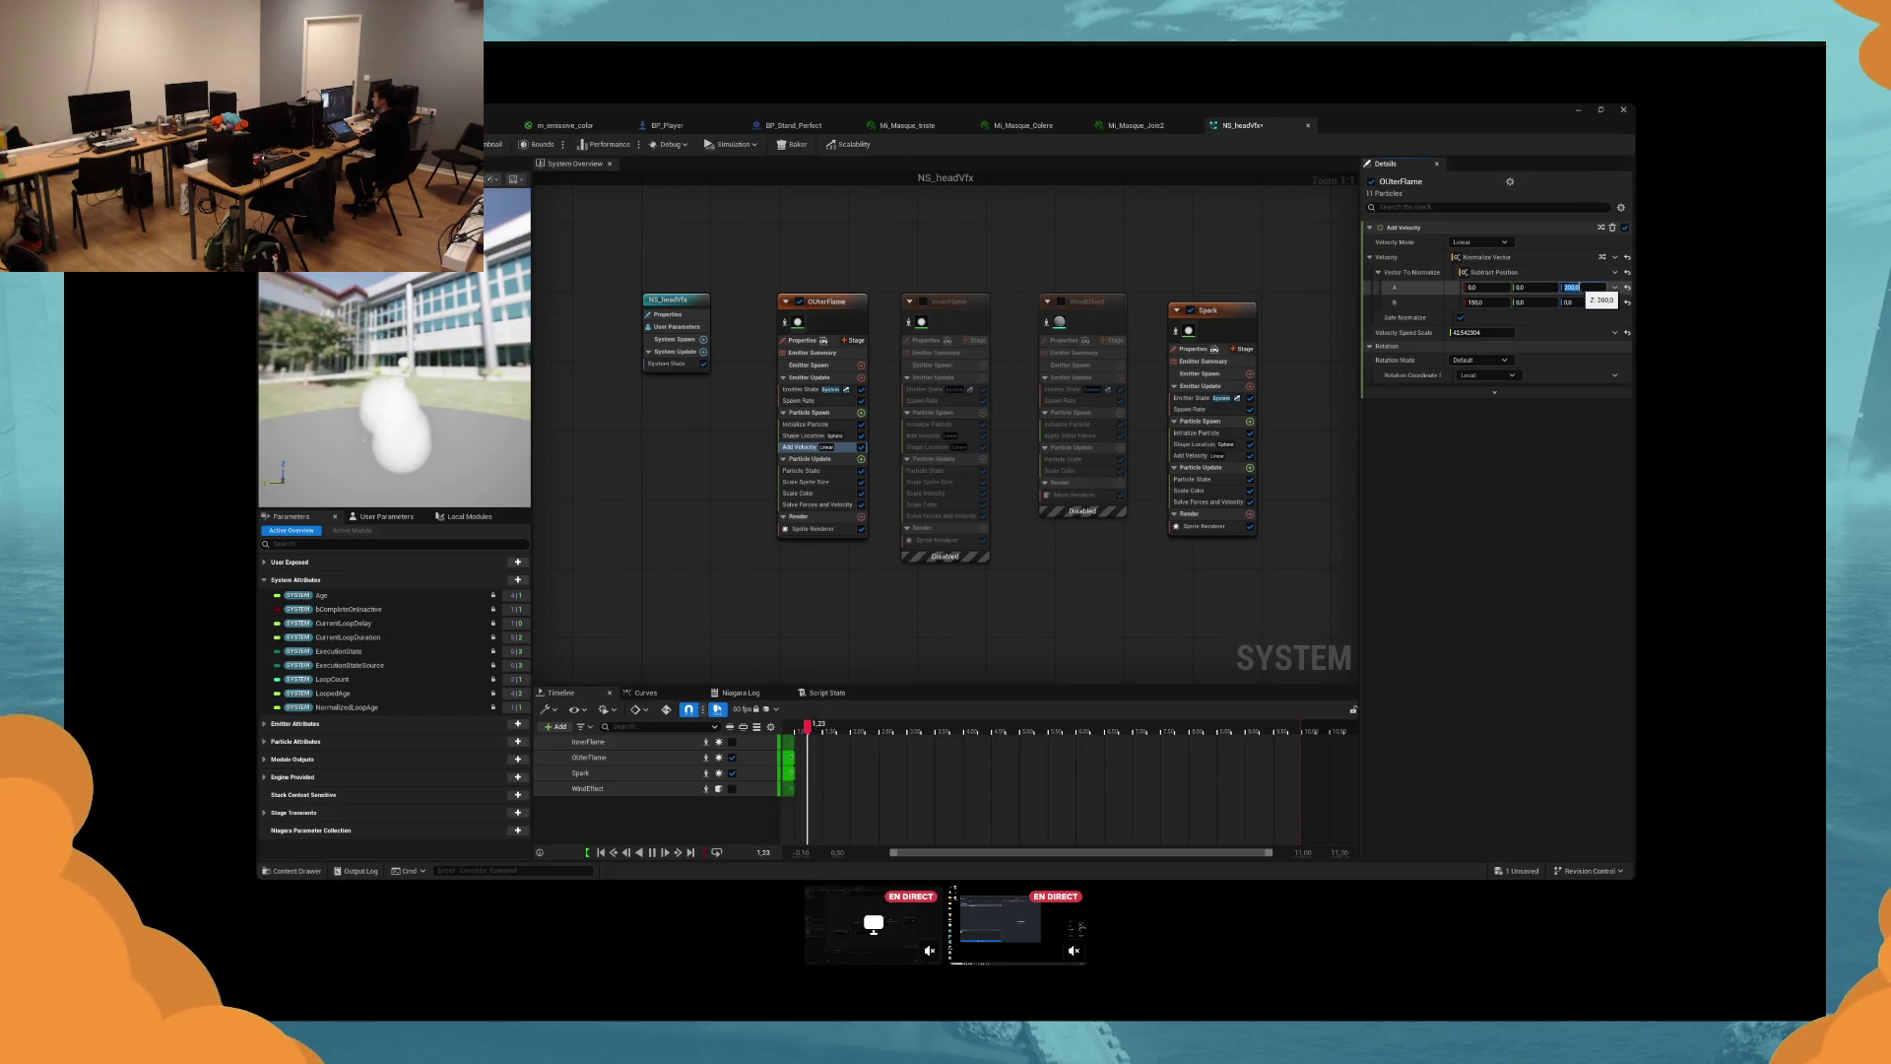
# Check the stretched flame on BP_Player, then go back to NS_headVfx.
pyautogui.click(702, 127)
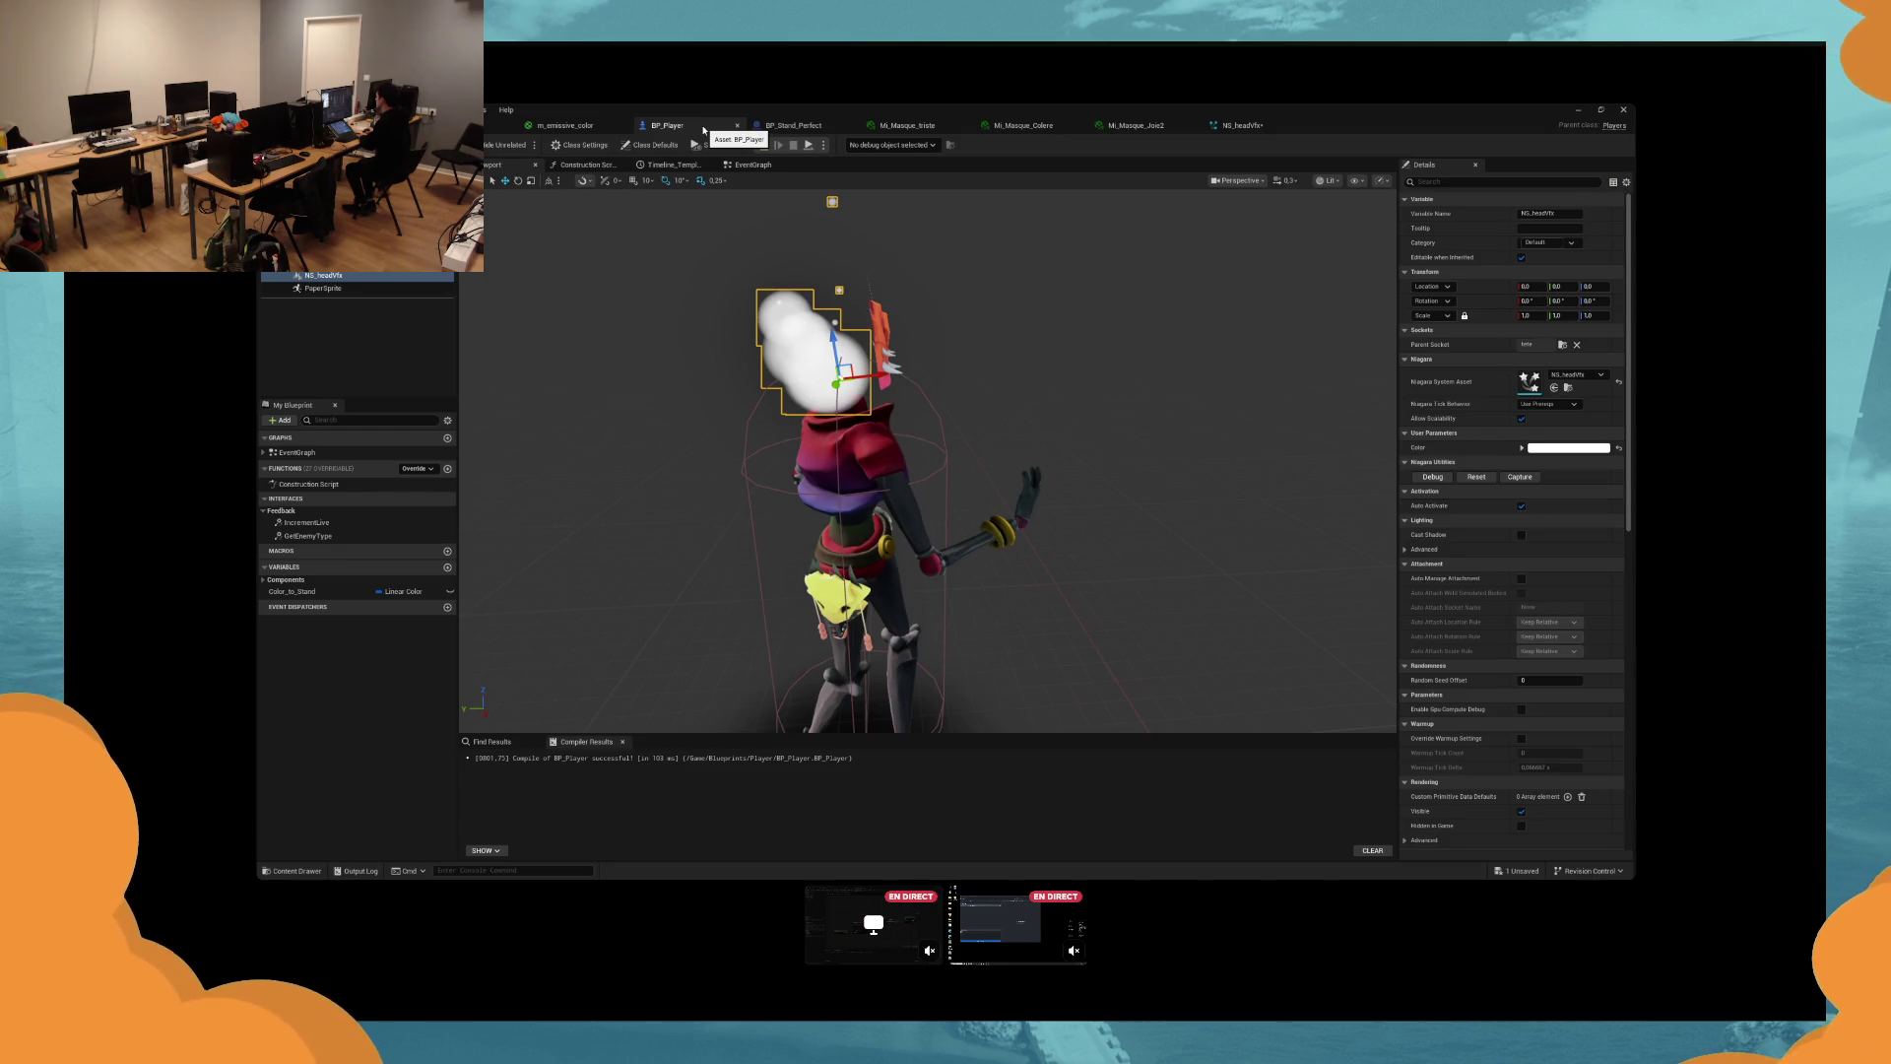
pyautogui.click(1242, 125)
pyautogui.click(808, 401)
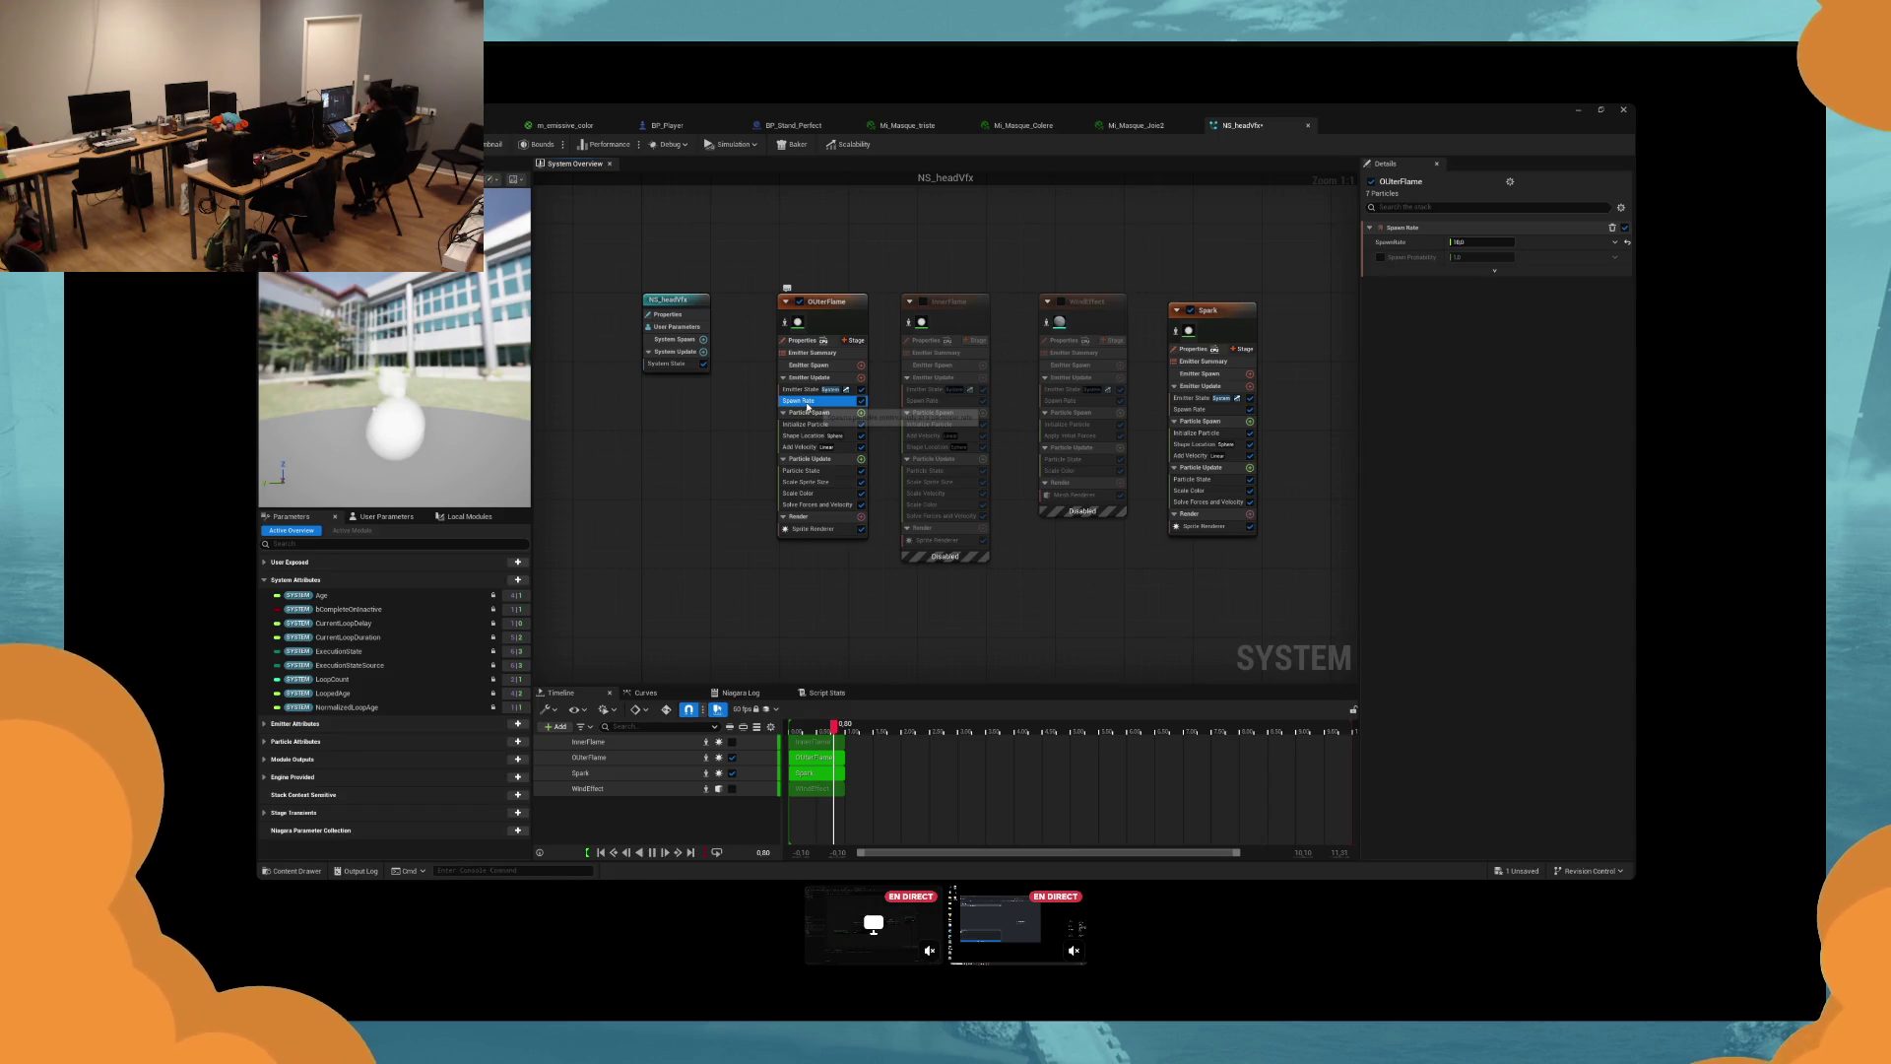
# Make the OUterFlame sprite size Non-Uniform and adjust its X and Y sizes.
pyautogui.click(806, 424)
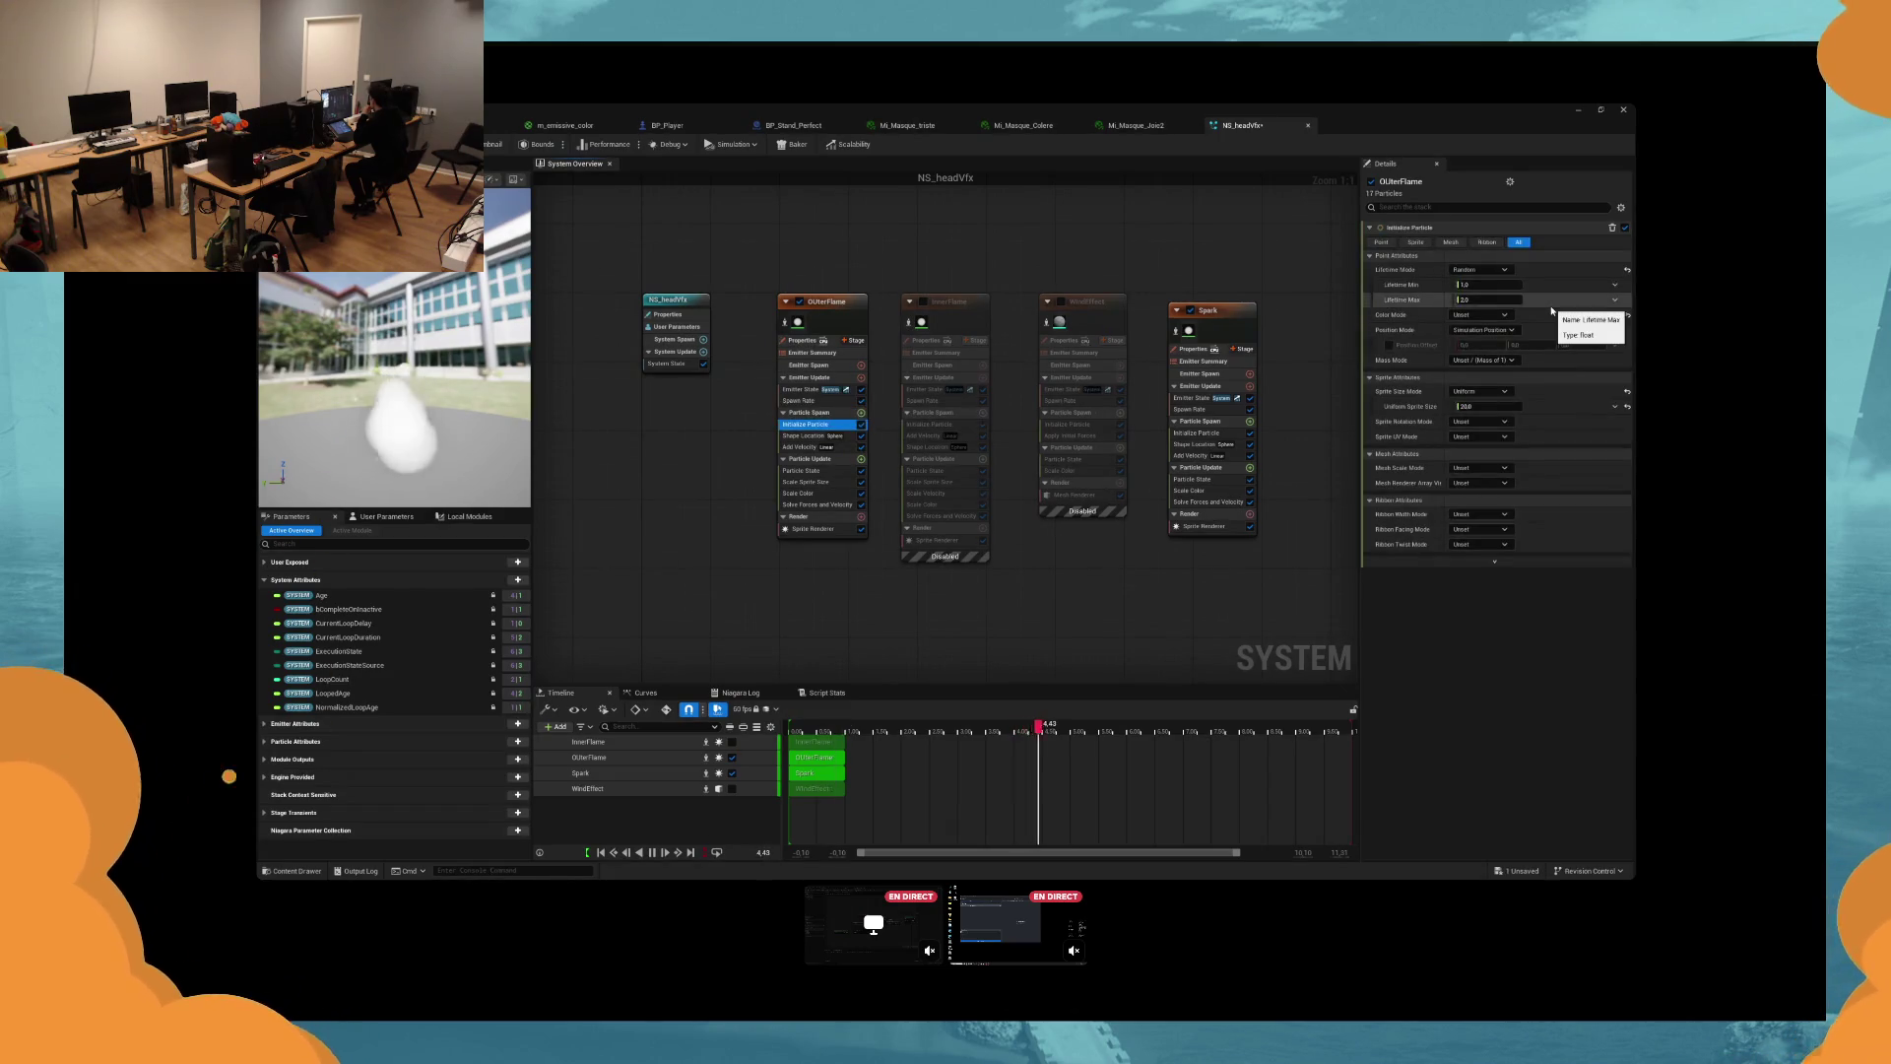
pyautogui.click(1493, 407)
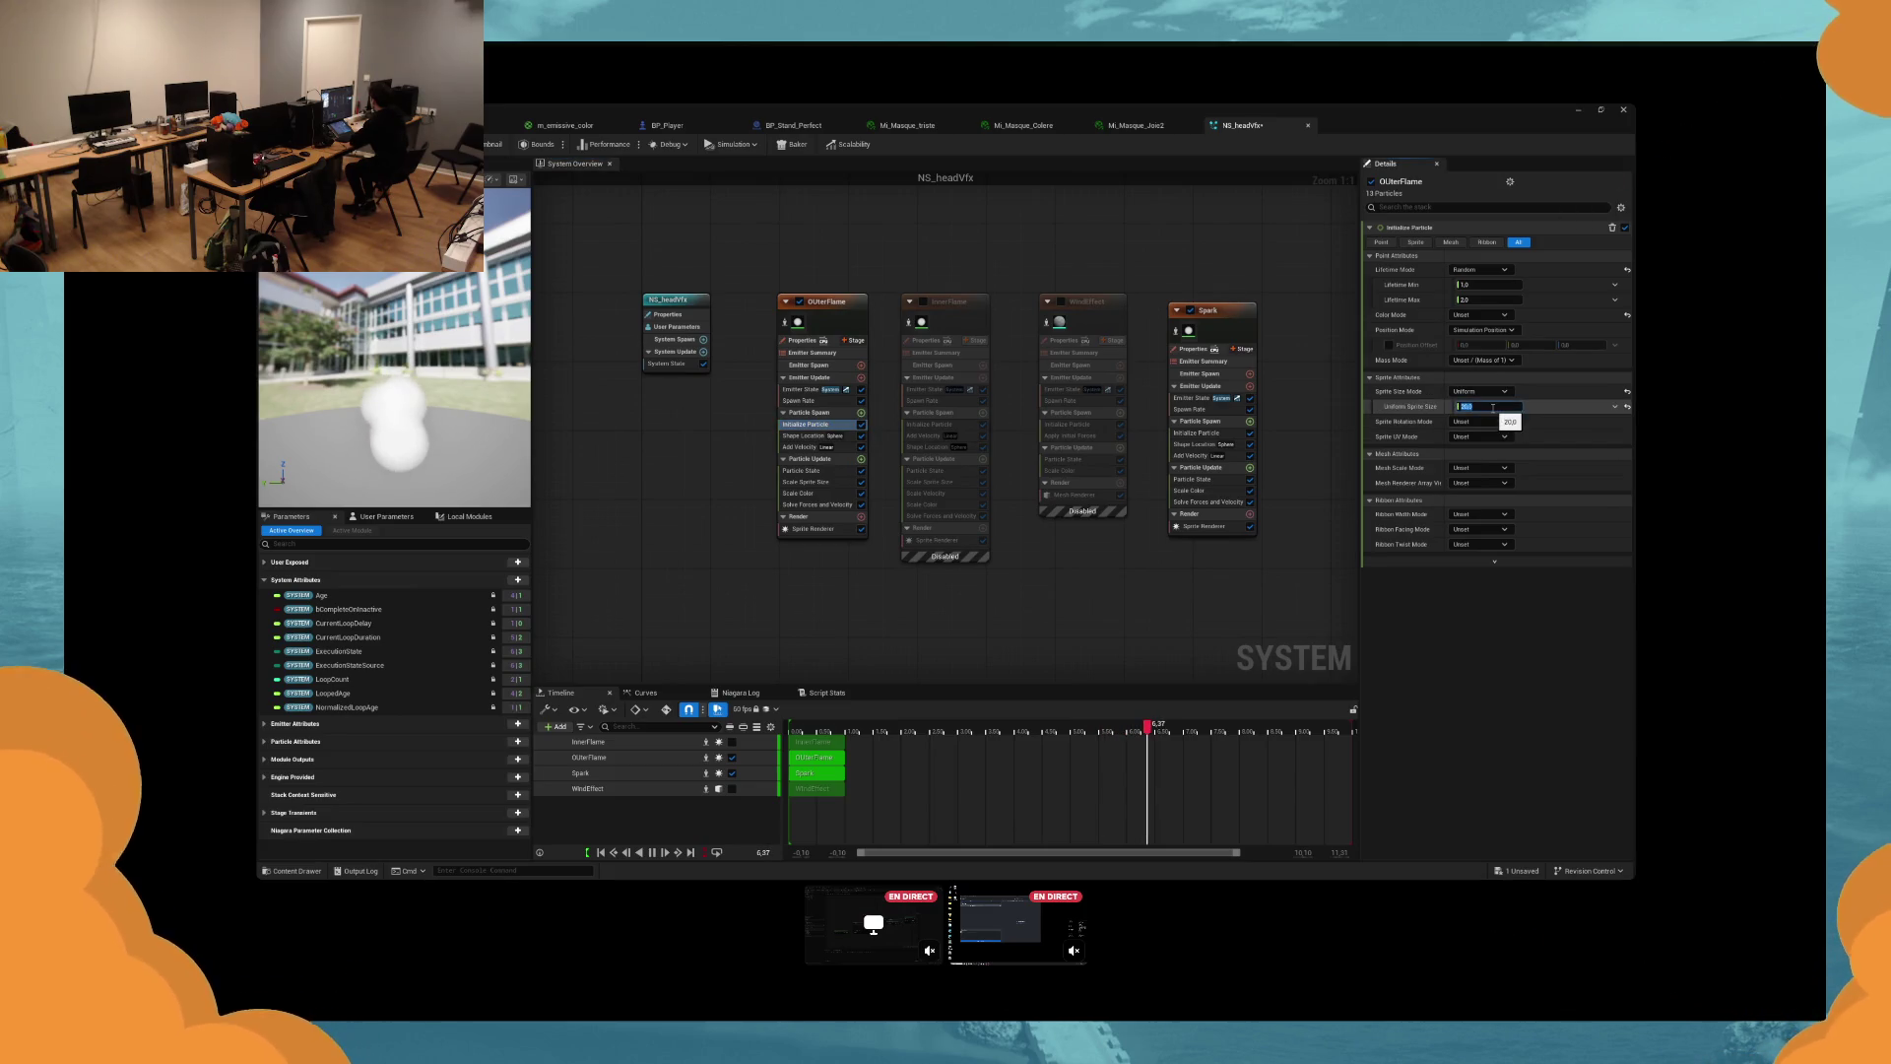
pyautogui.click(1477, 391)
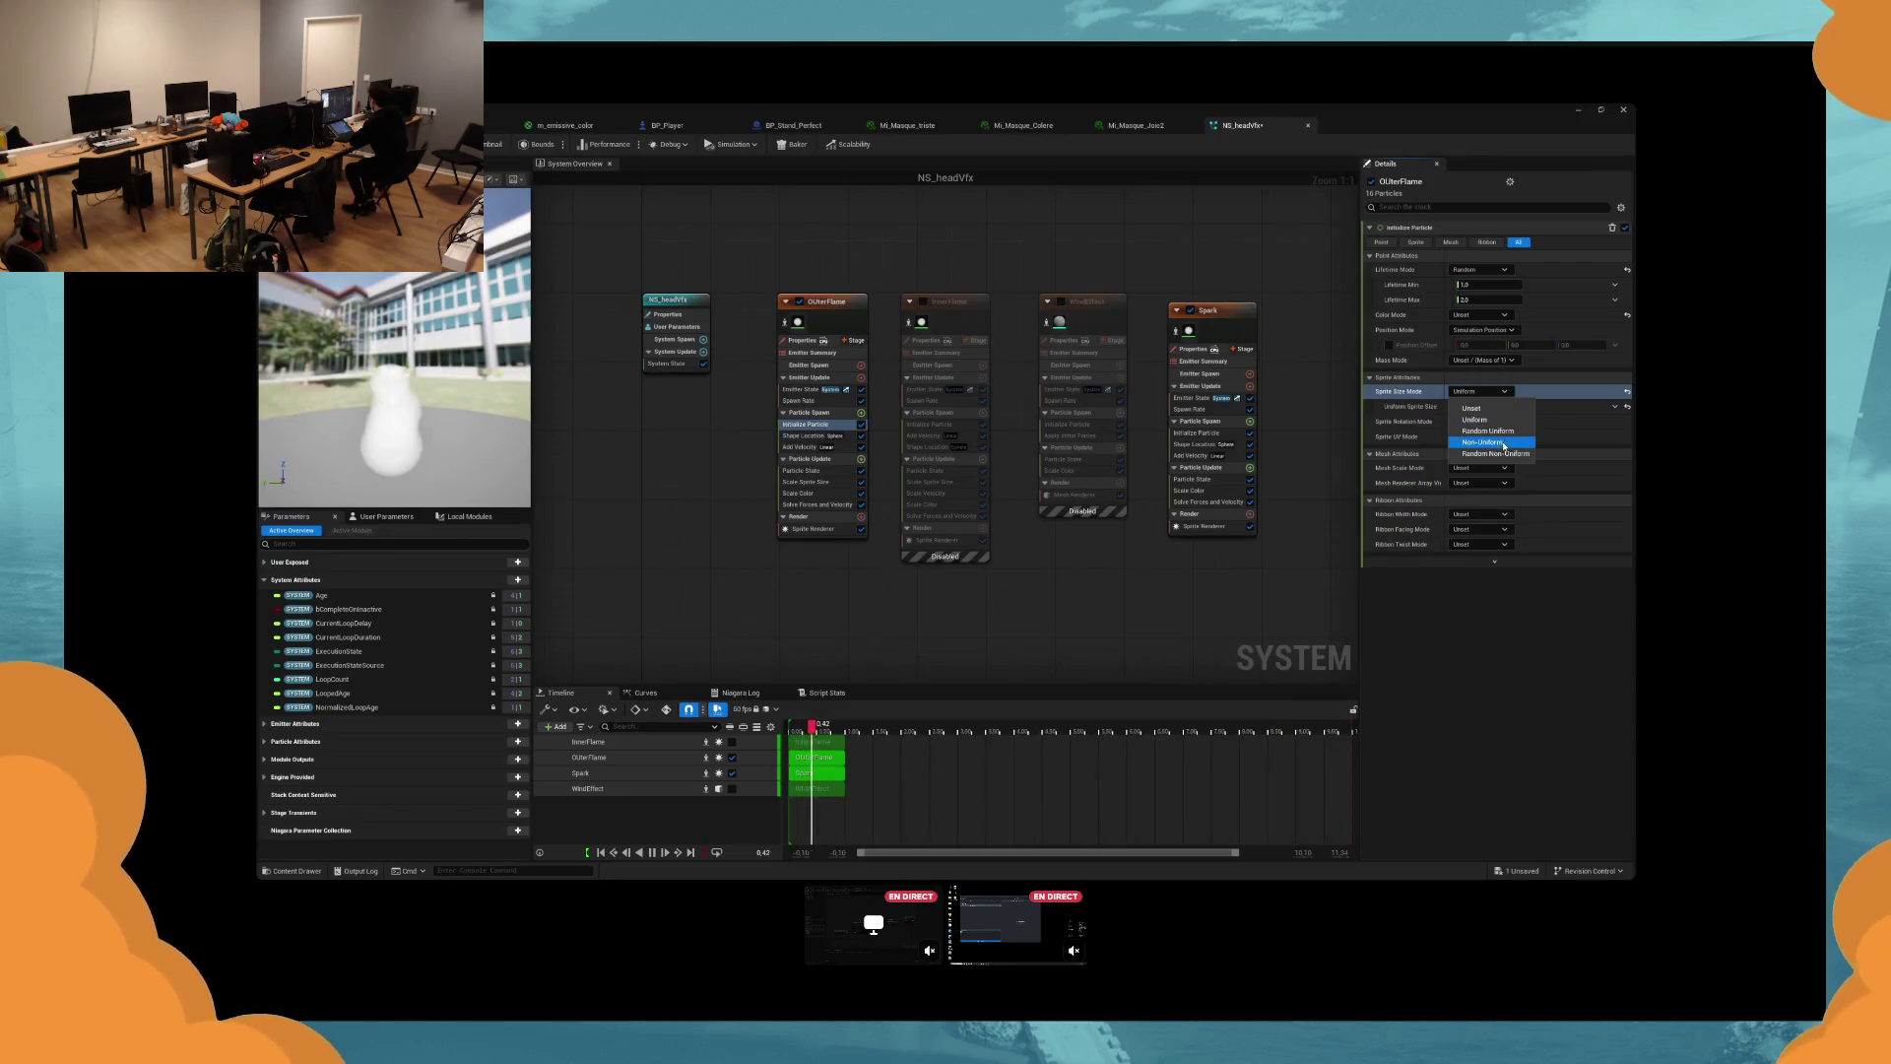
pyautogui.click(1492, 435)
pyautogui.click(1484, 406)
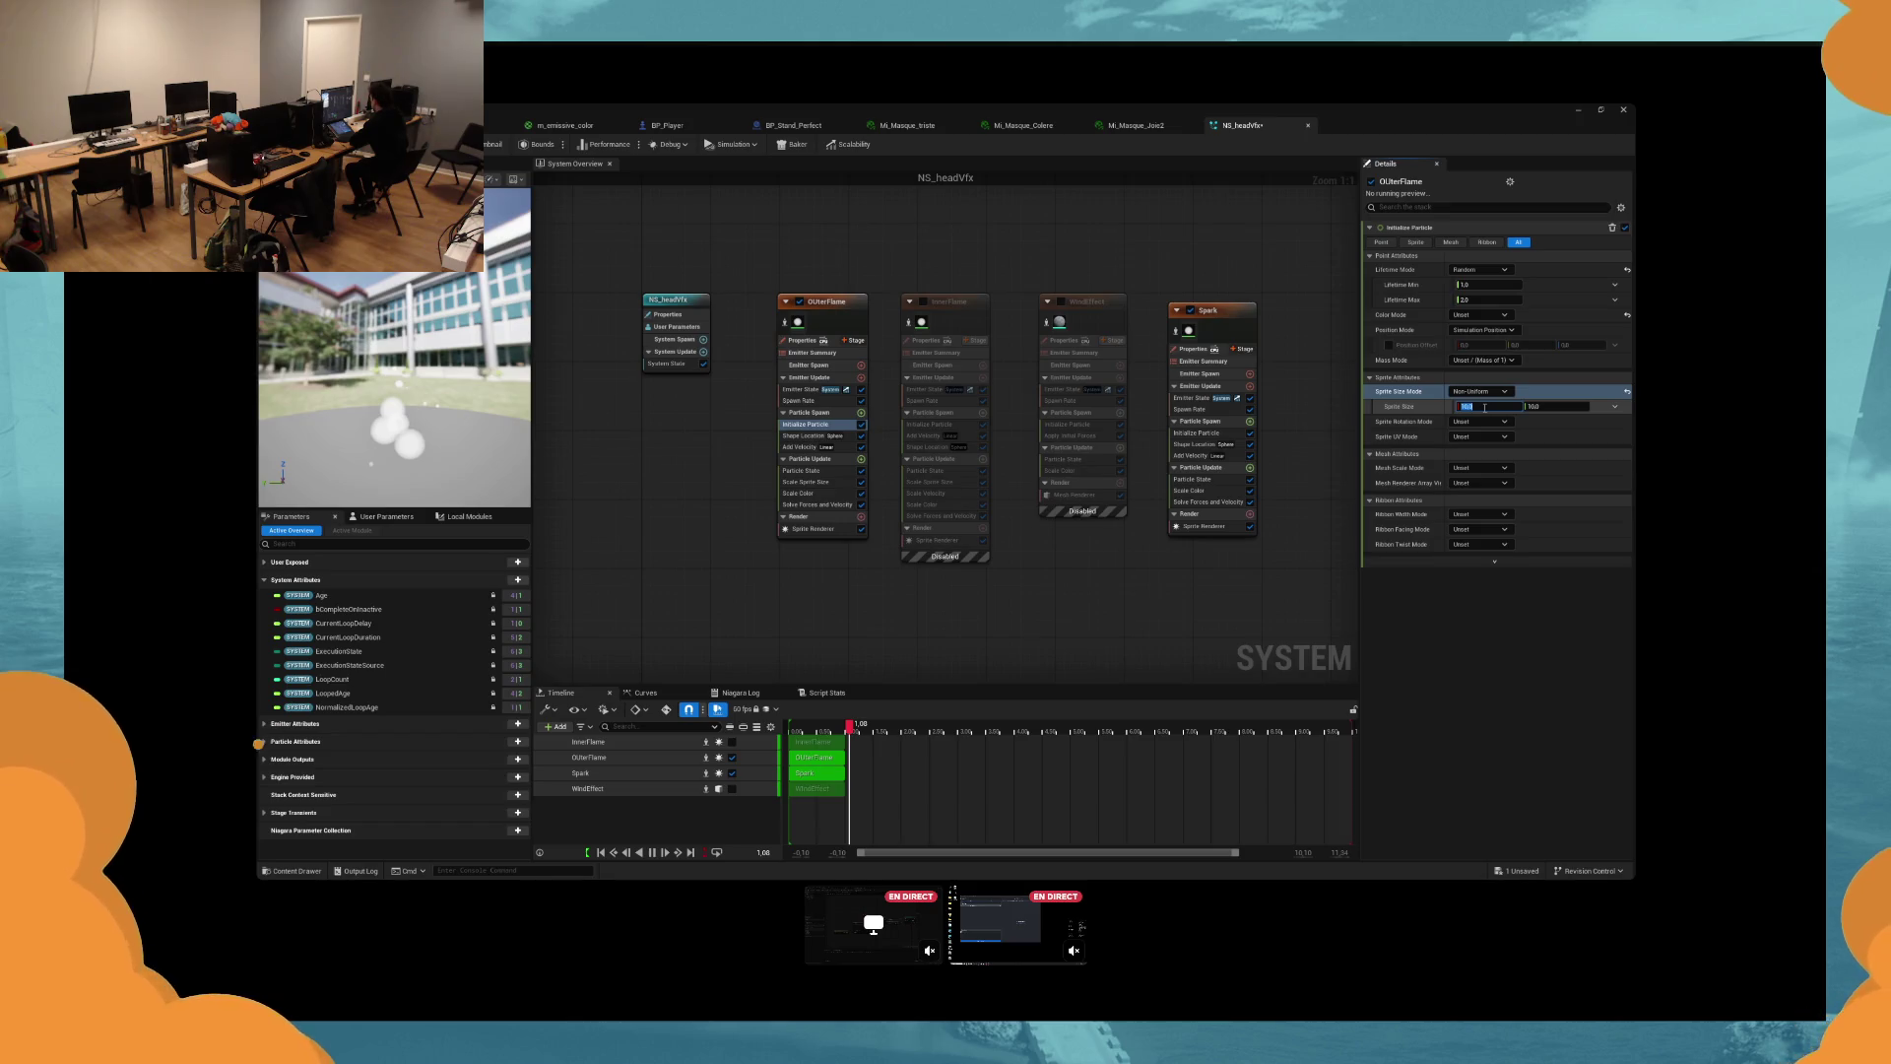
pyautogui.click(1540, 407)
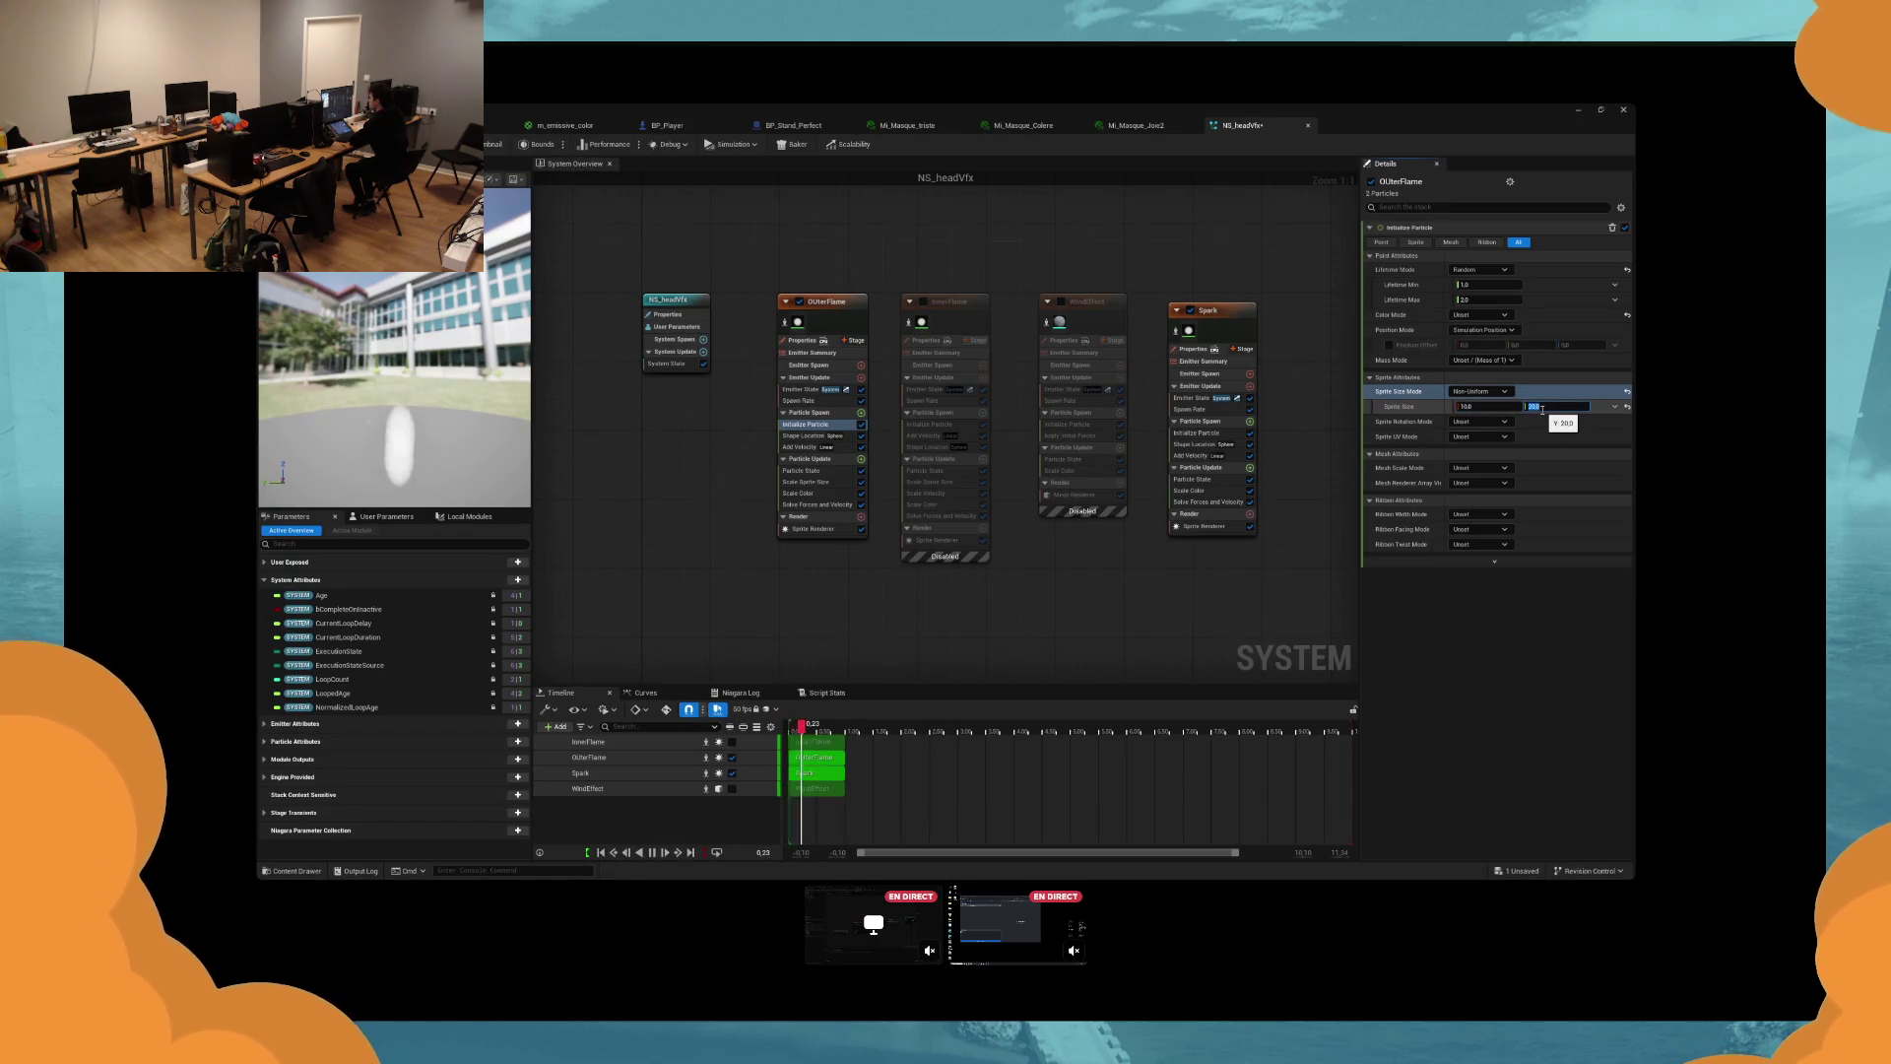
pyautogui.click(677, 124)
pyautogui.click(1243, 126)
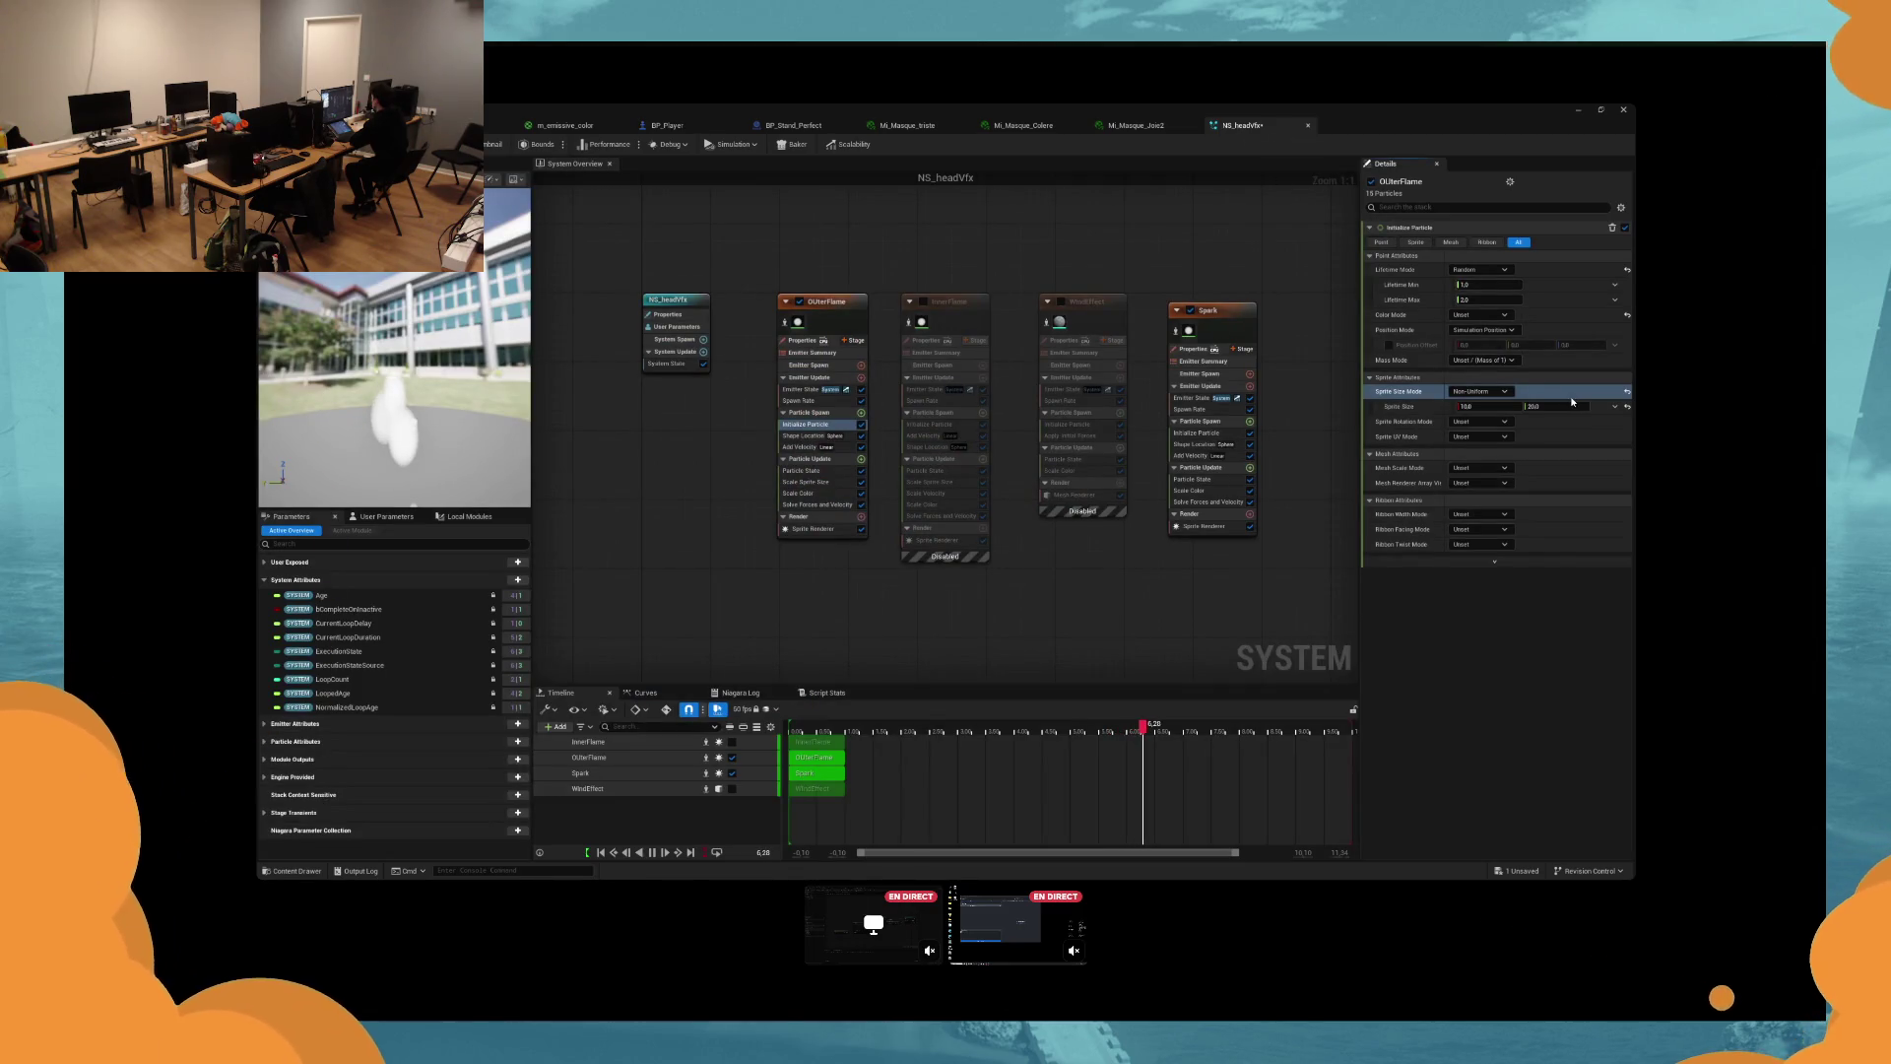
pyautogui.click(1497, 407)
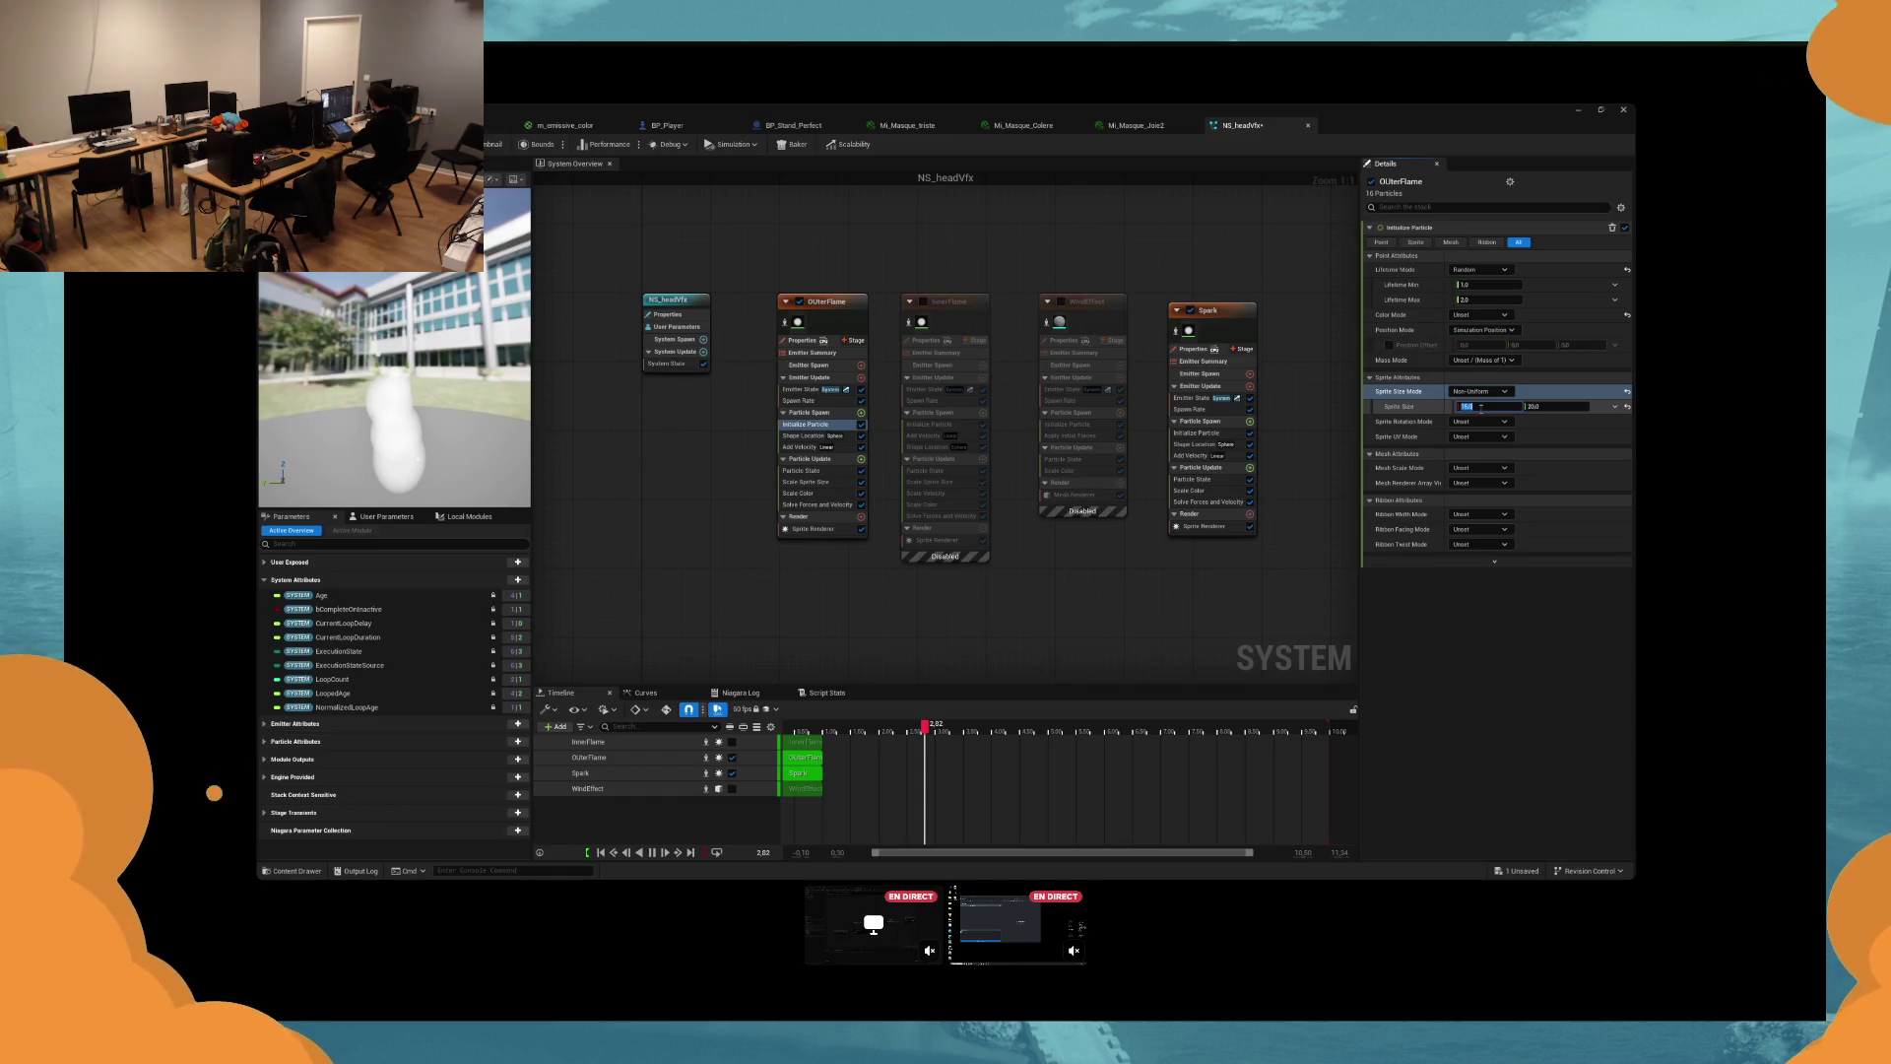
# Set the sprite Rotation Mode to Direct Angle (Degrees) and preview it on BP_Player.
pyautogui.click(1480, 422)
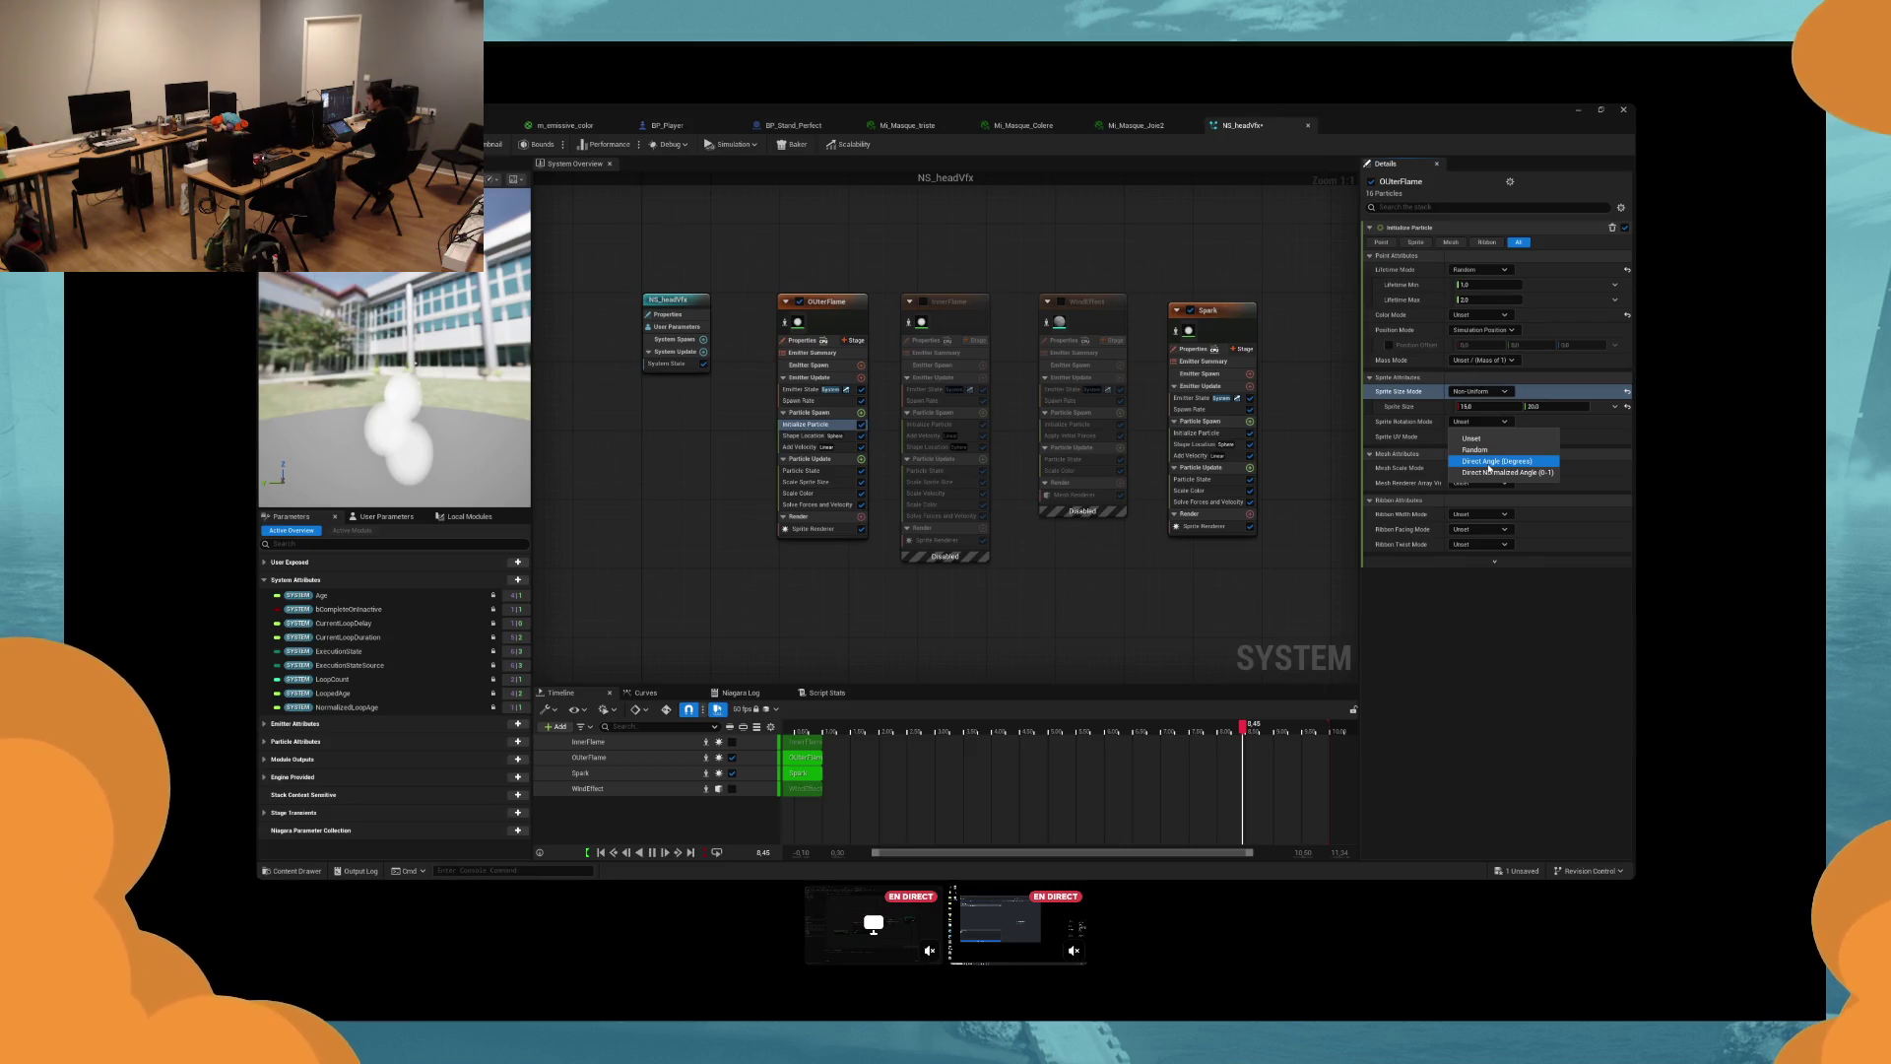
pyautogui.click(1488, 467)
pyautogui.click(693, 123)
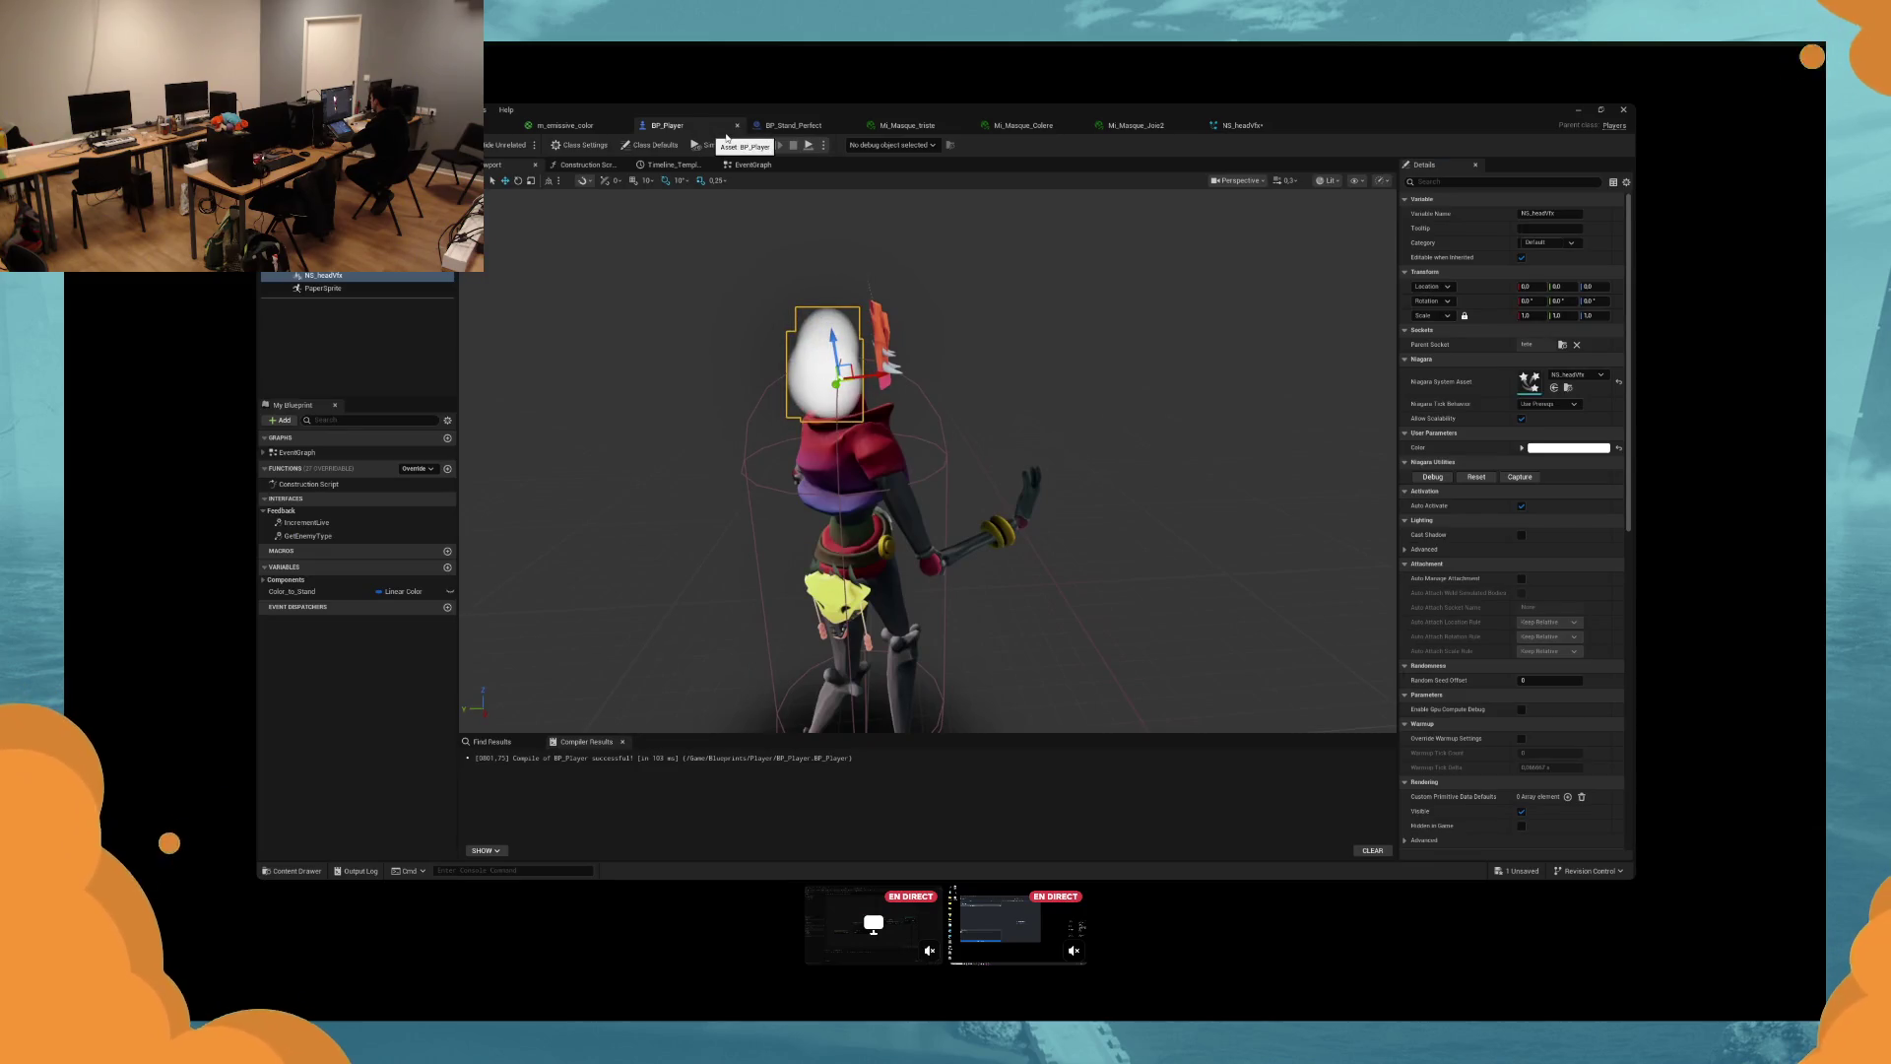
pyautogui.click(1241, 125)
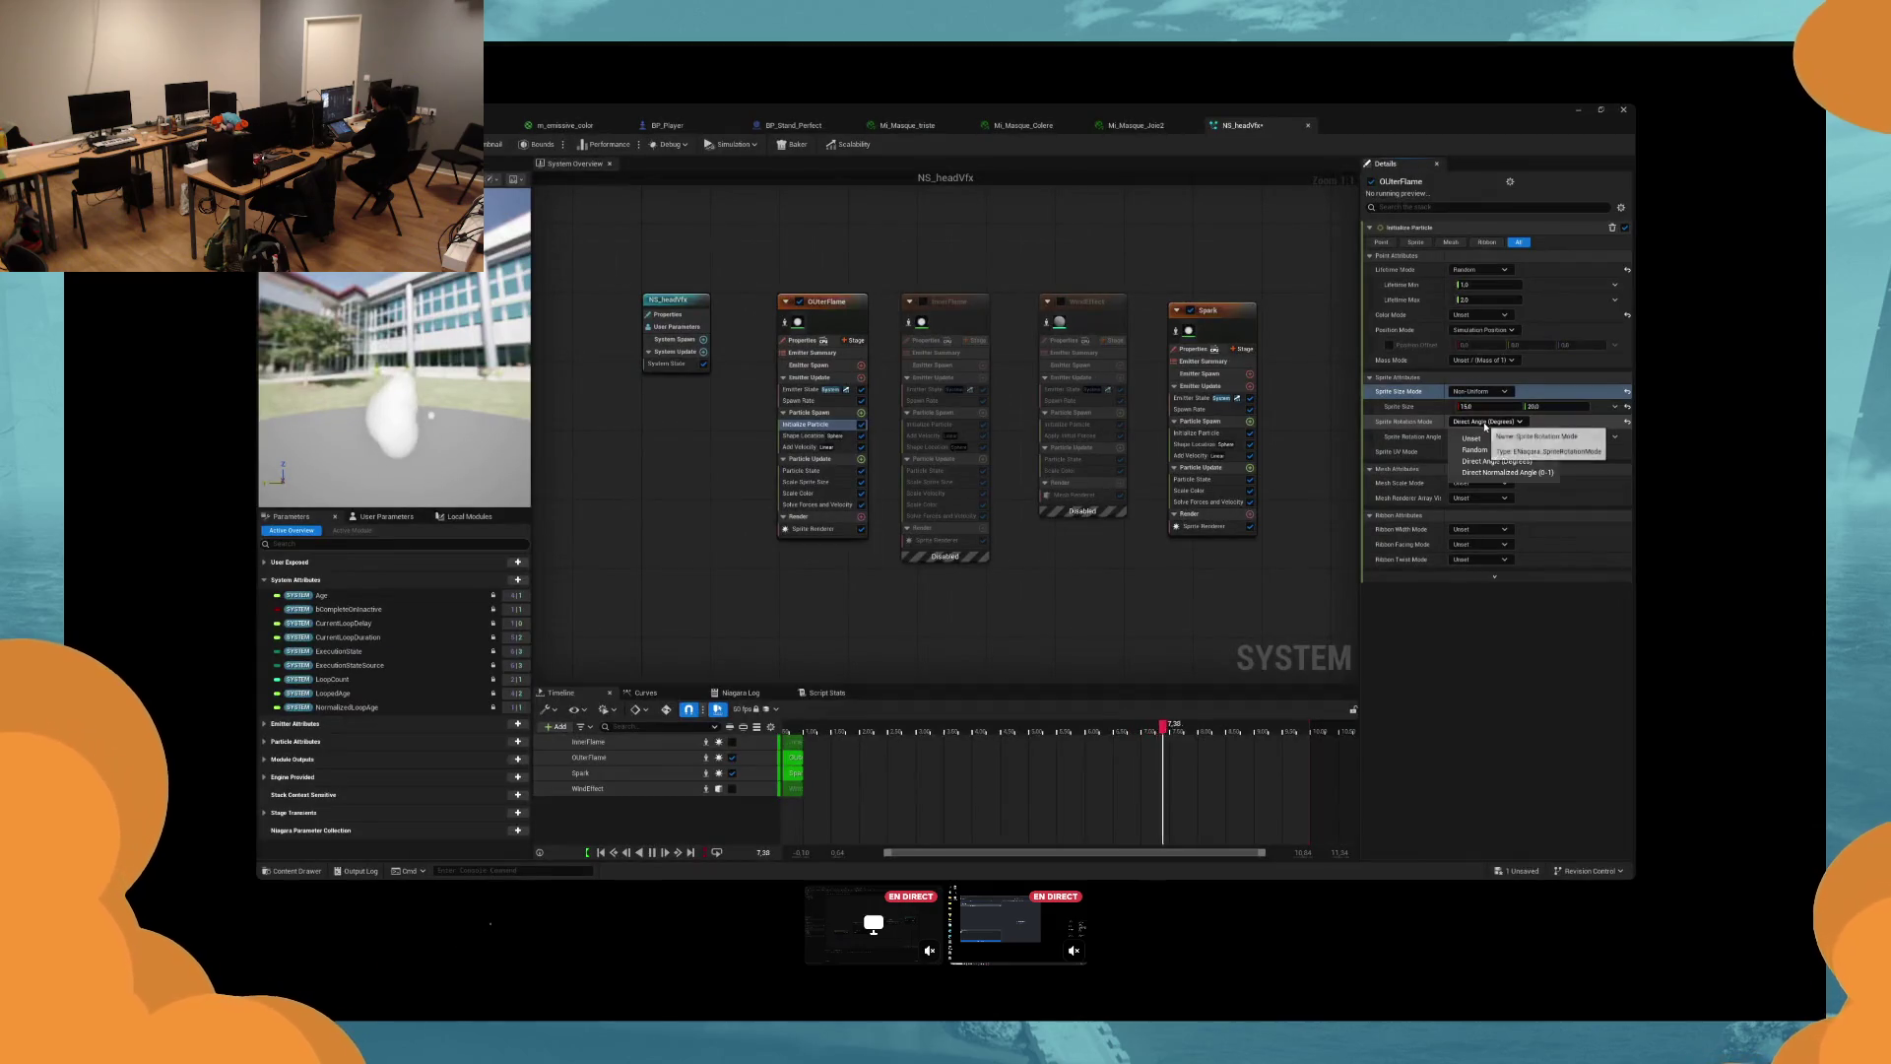
# Set the sprite rotation angle to 25 degrees and play-test from BP_Player.
pyautogui.click(1467, 437)
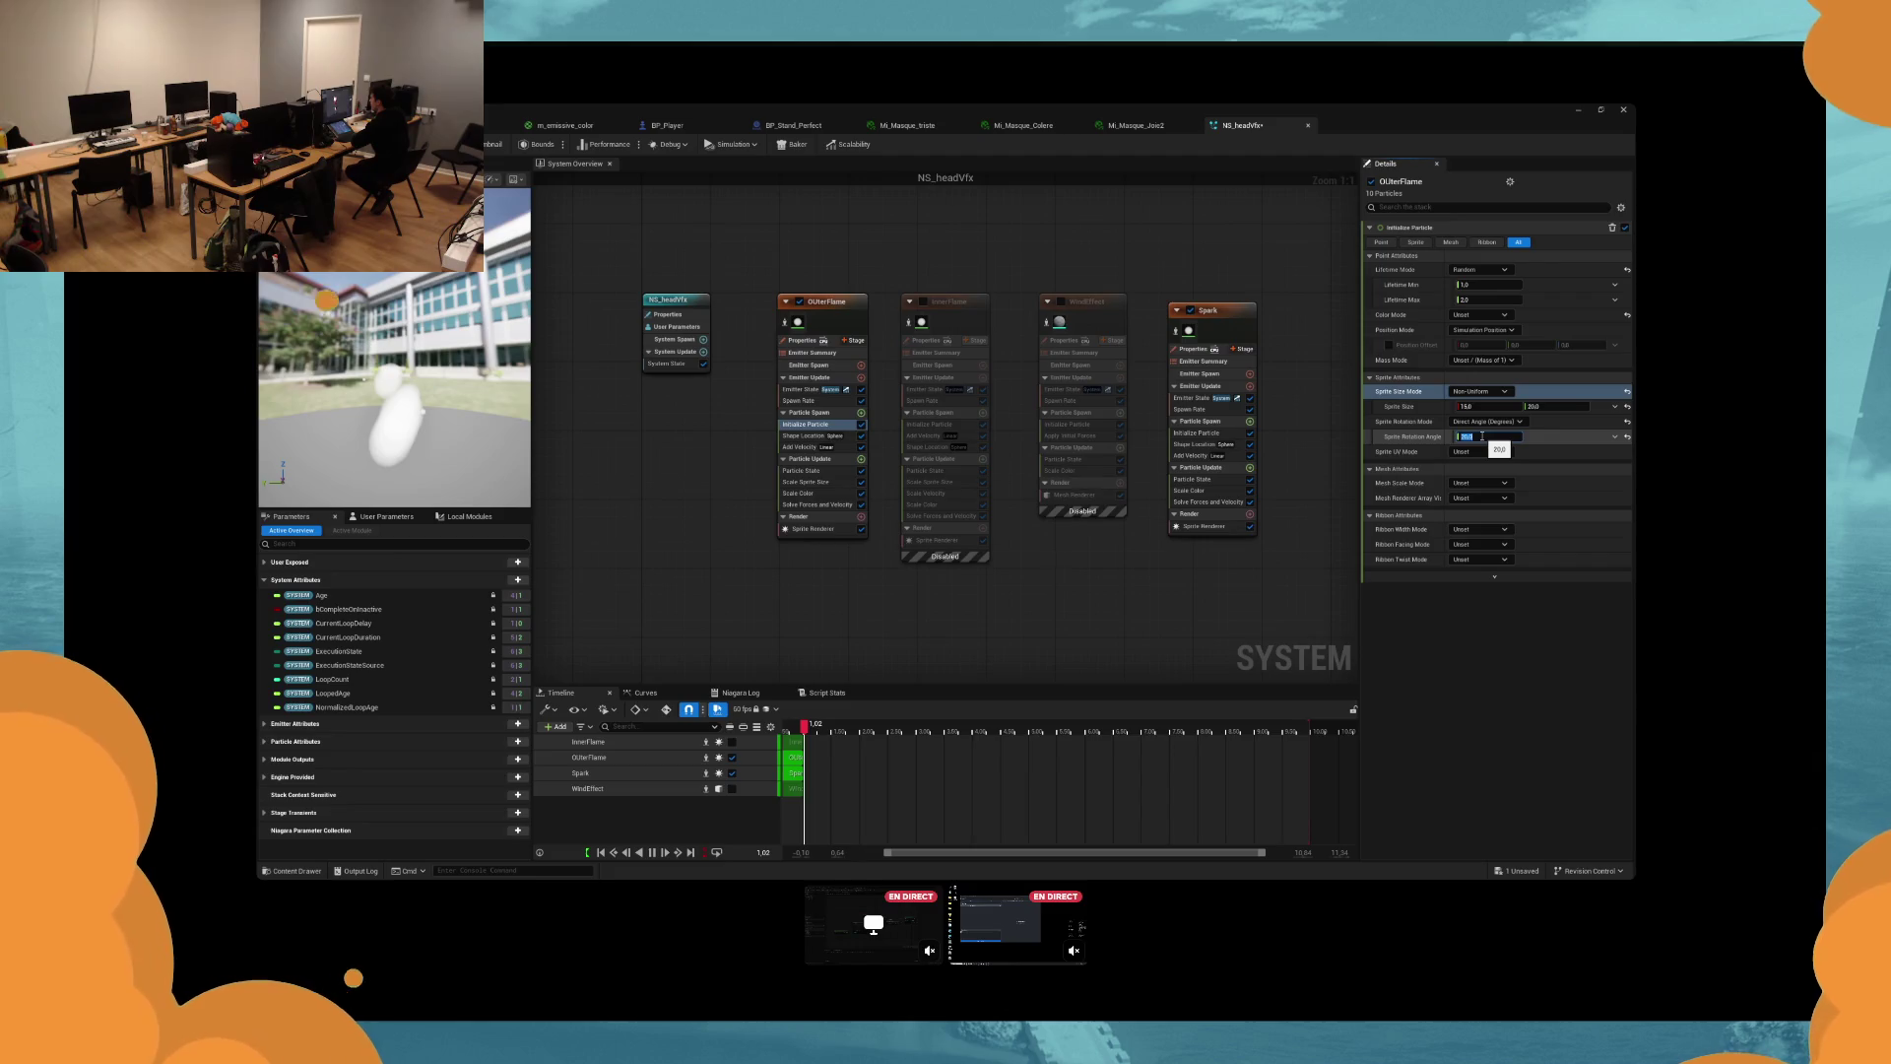
pyautogui.write('25')
pyautogui.press('Return')
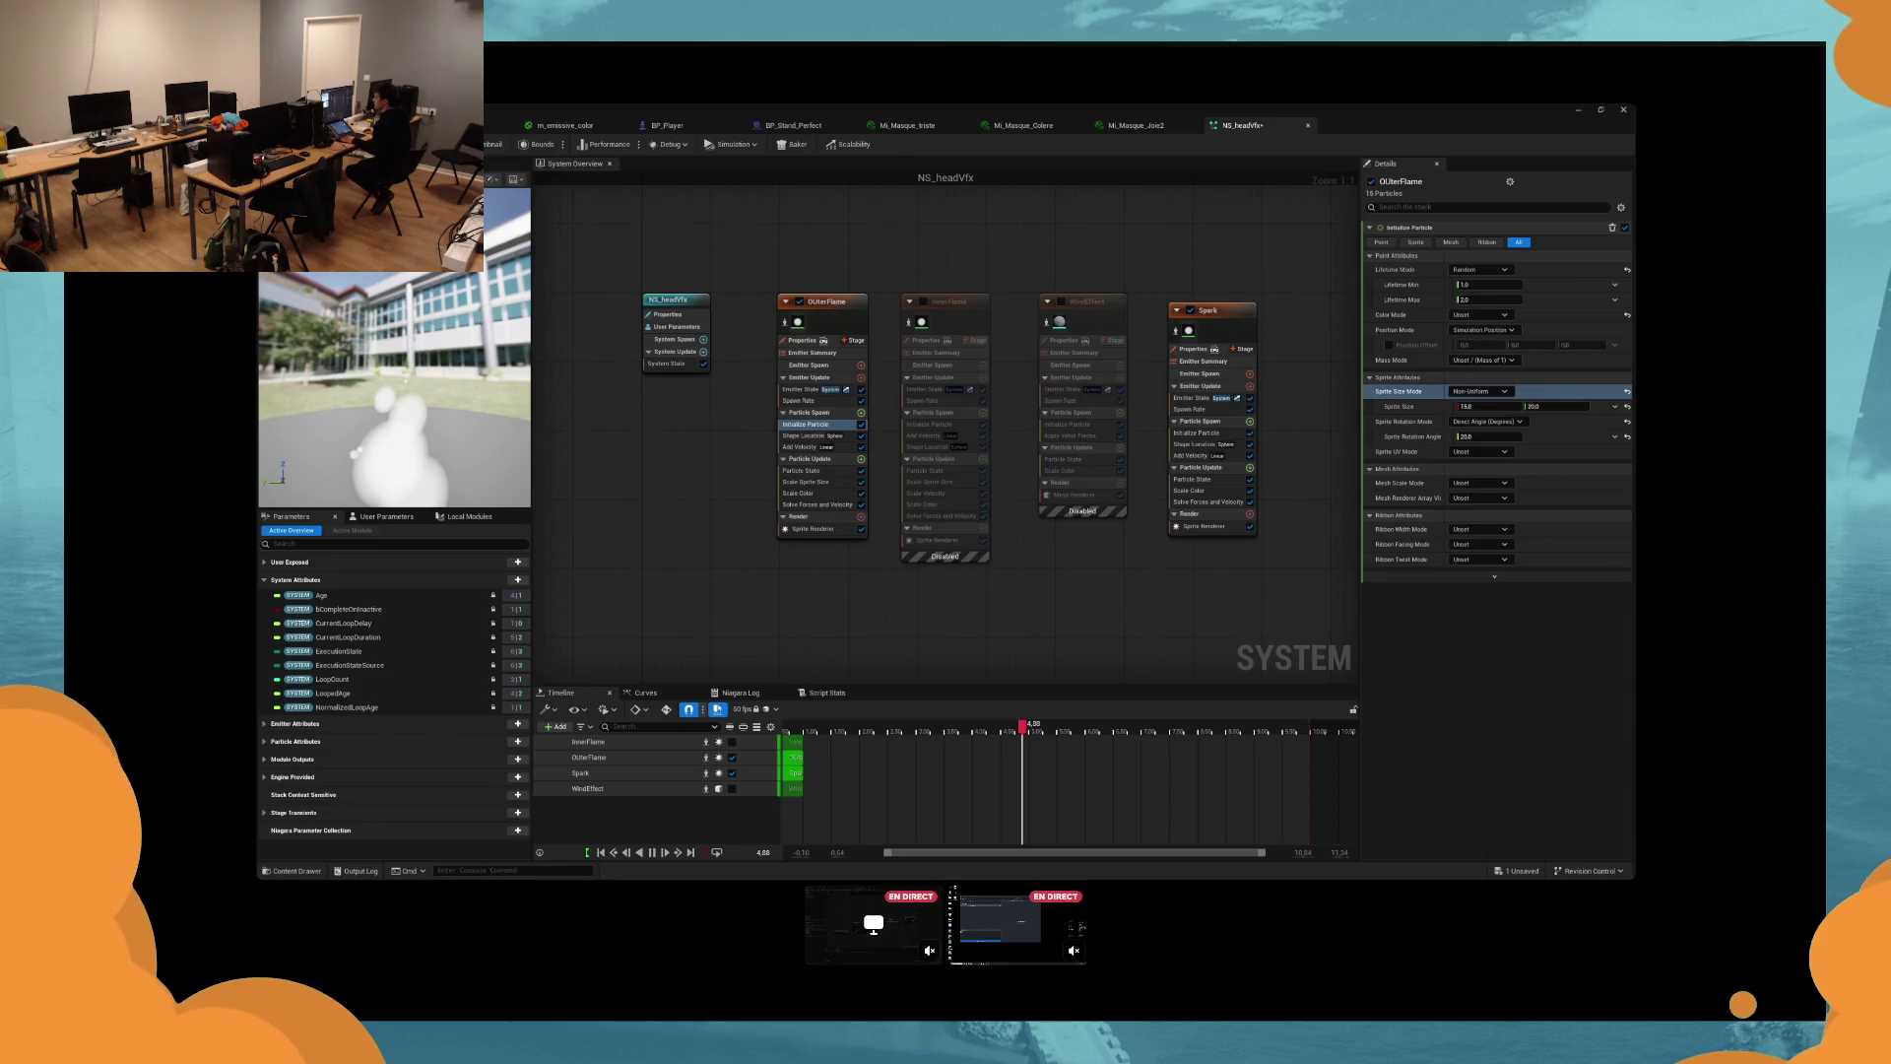
pyautogui.click(1484, 436)
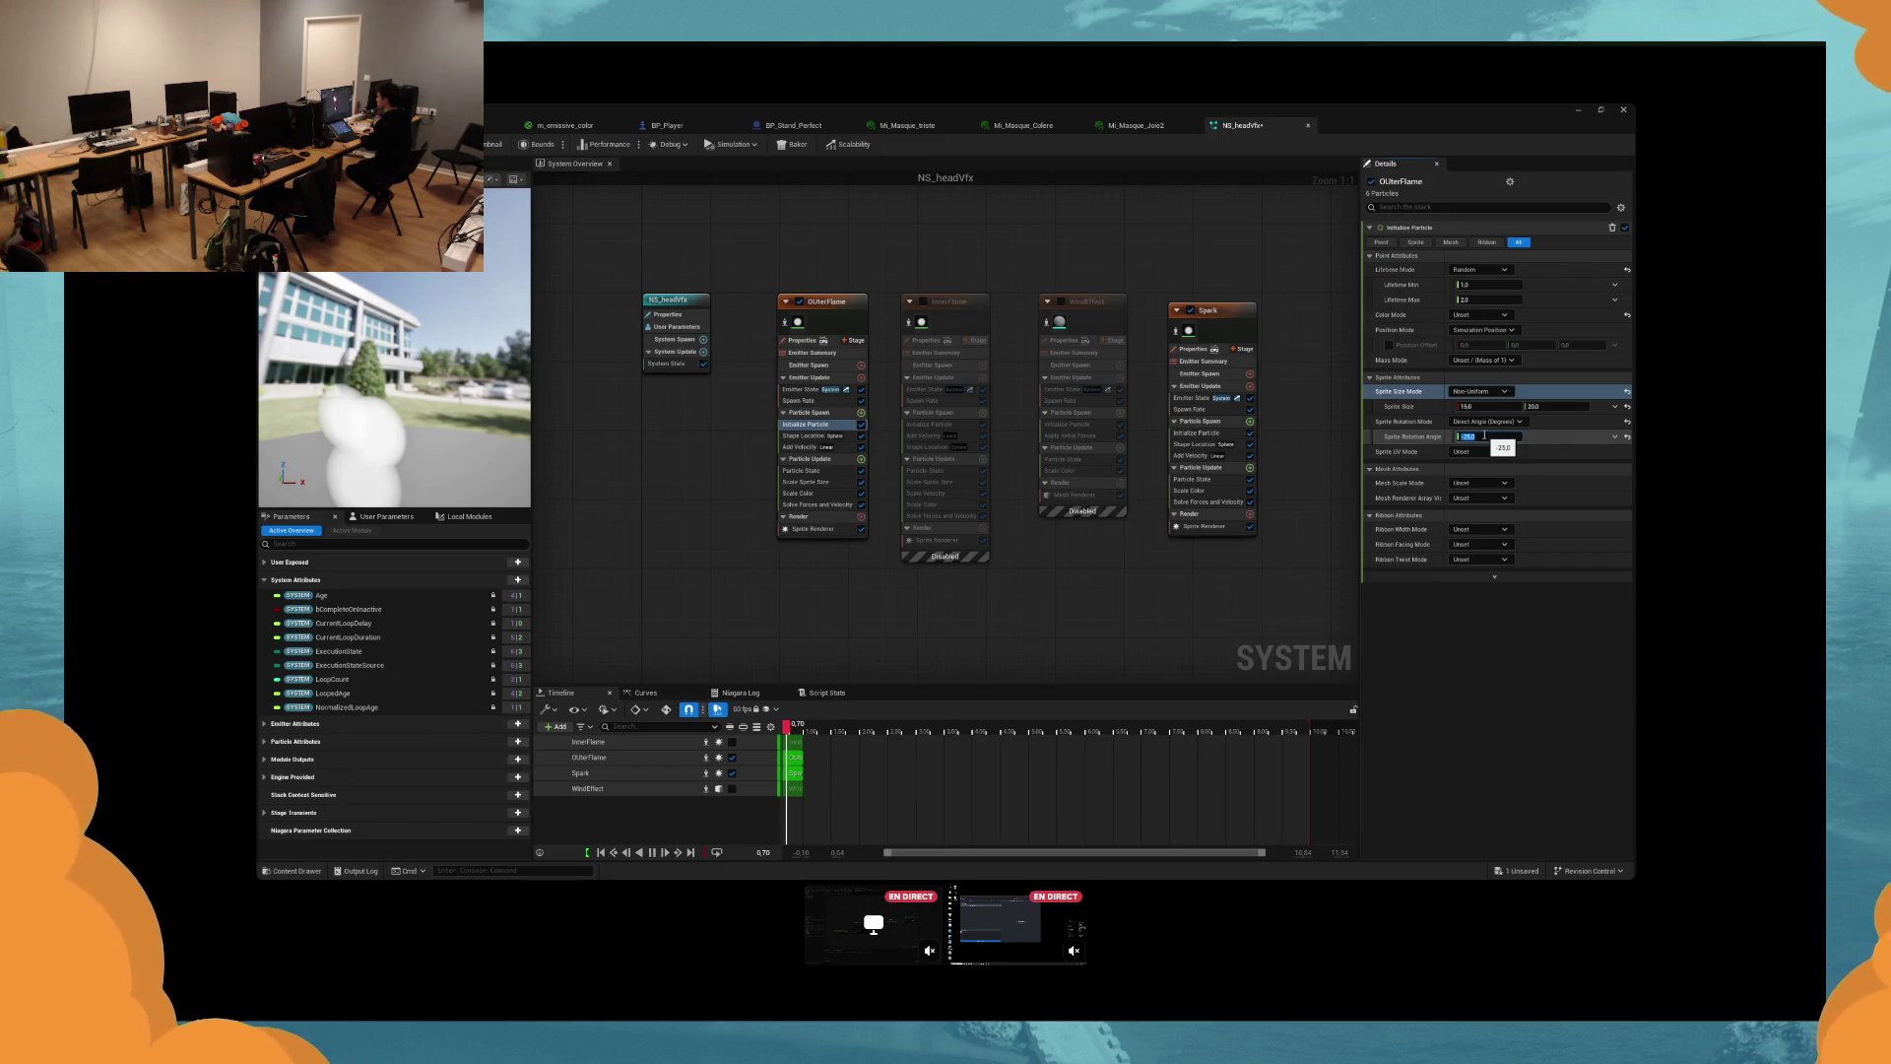
pyautogui.click(666, 125)
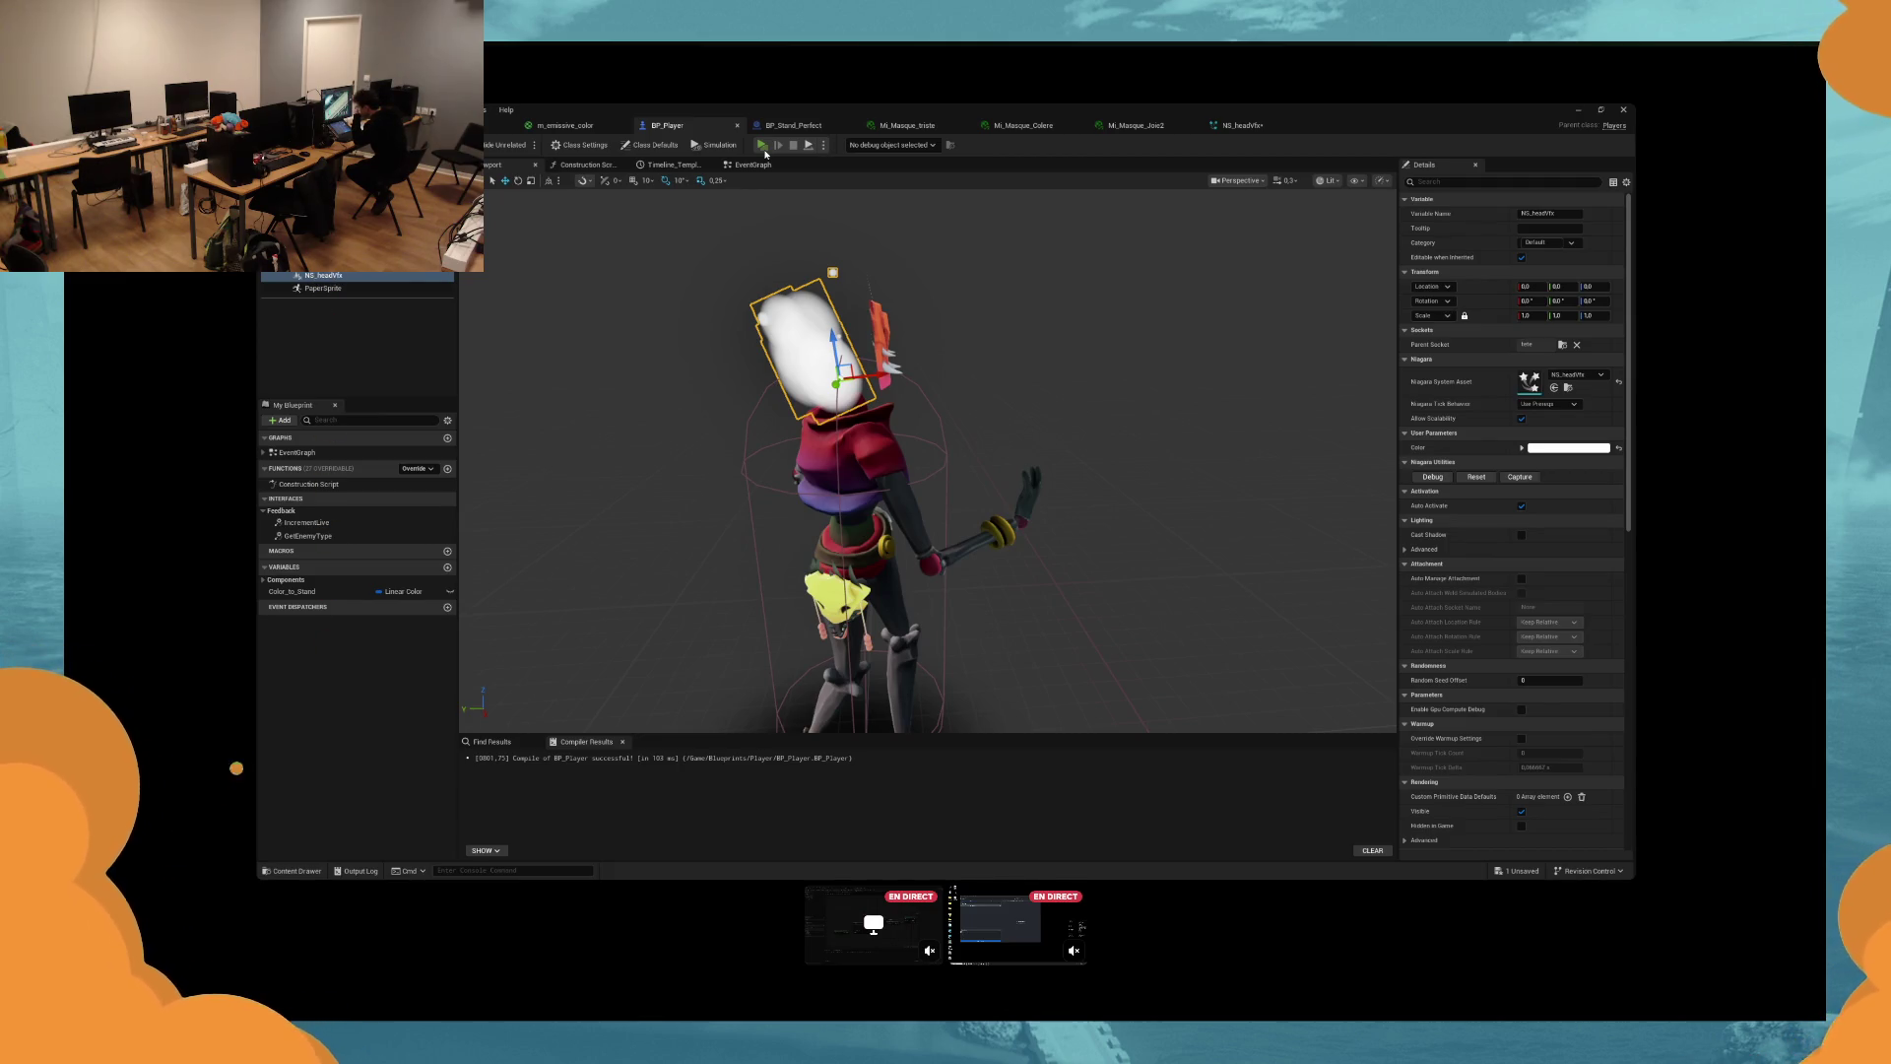
pyautogui.click(764, 148)
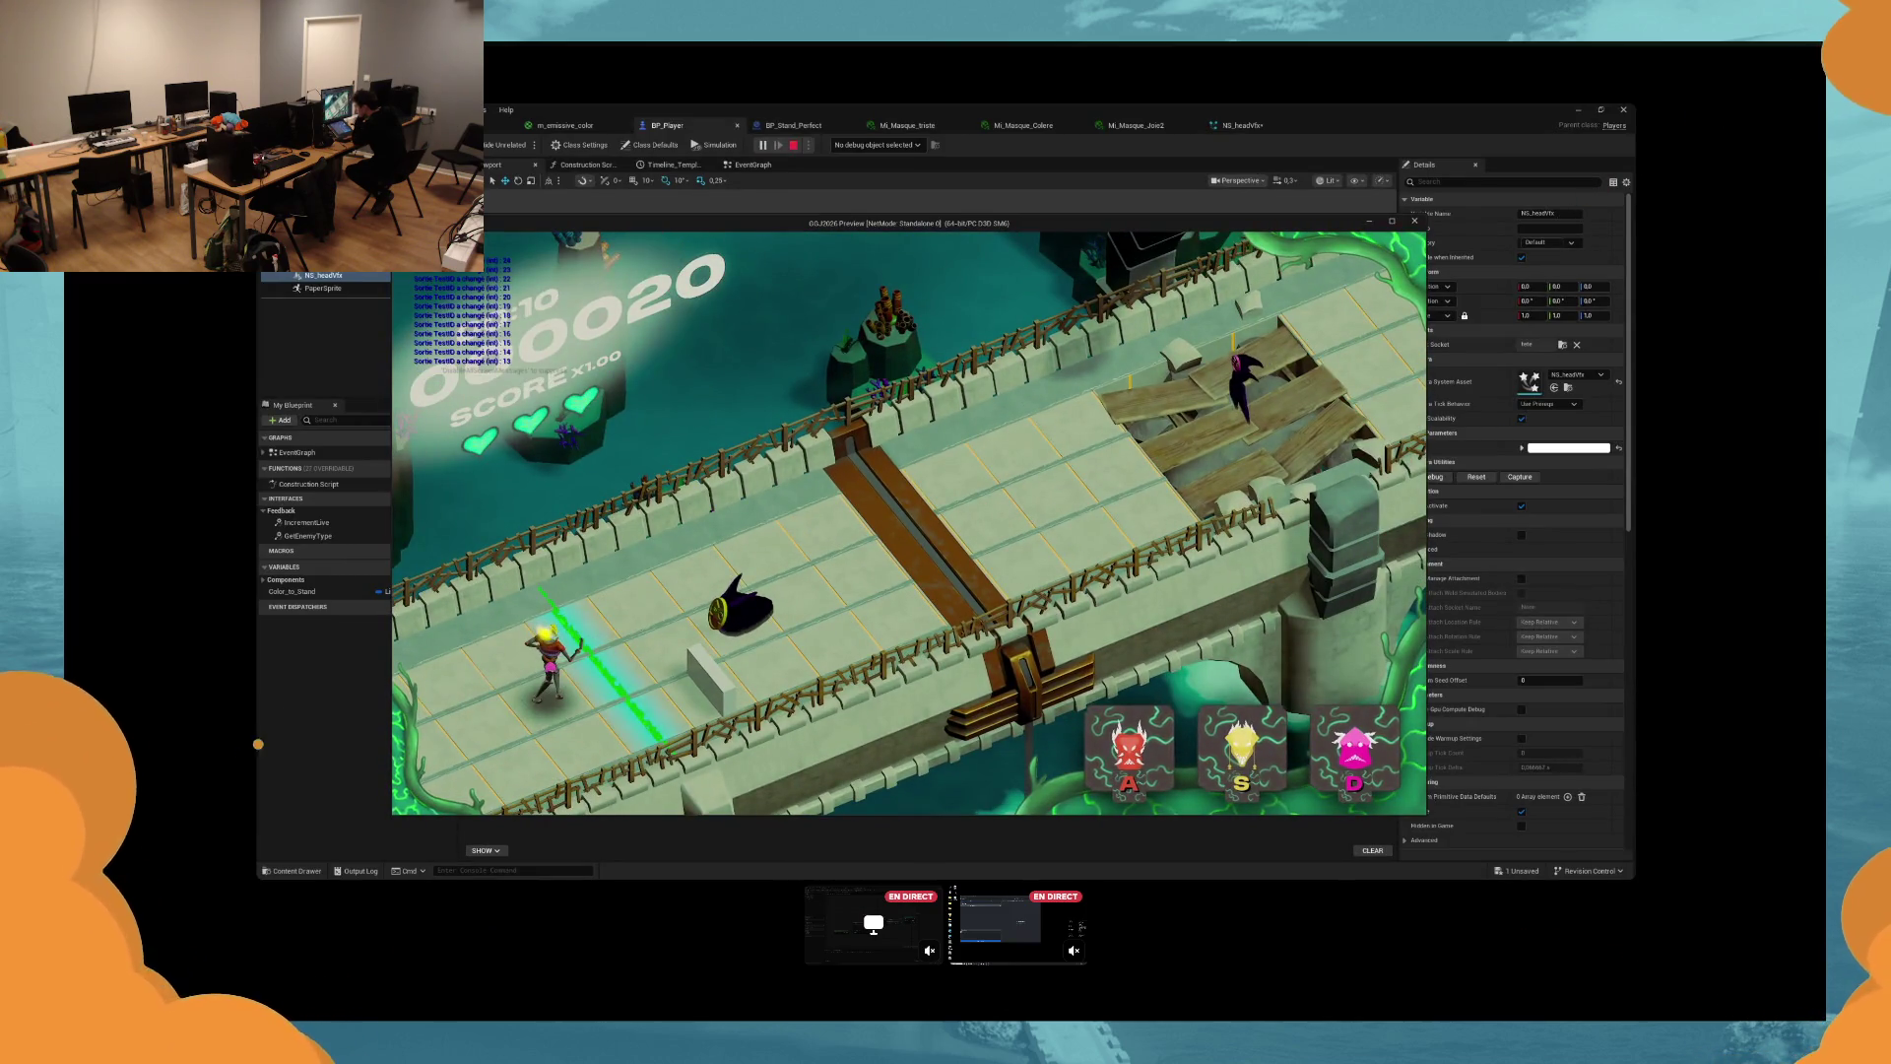
pyautogui.press('s')
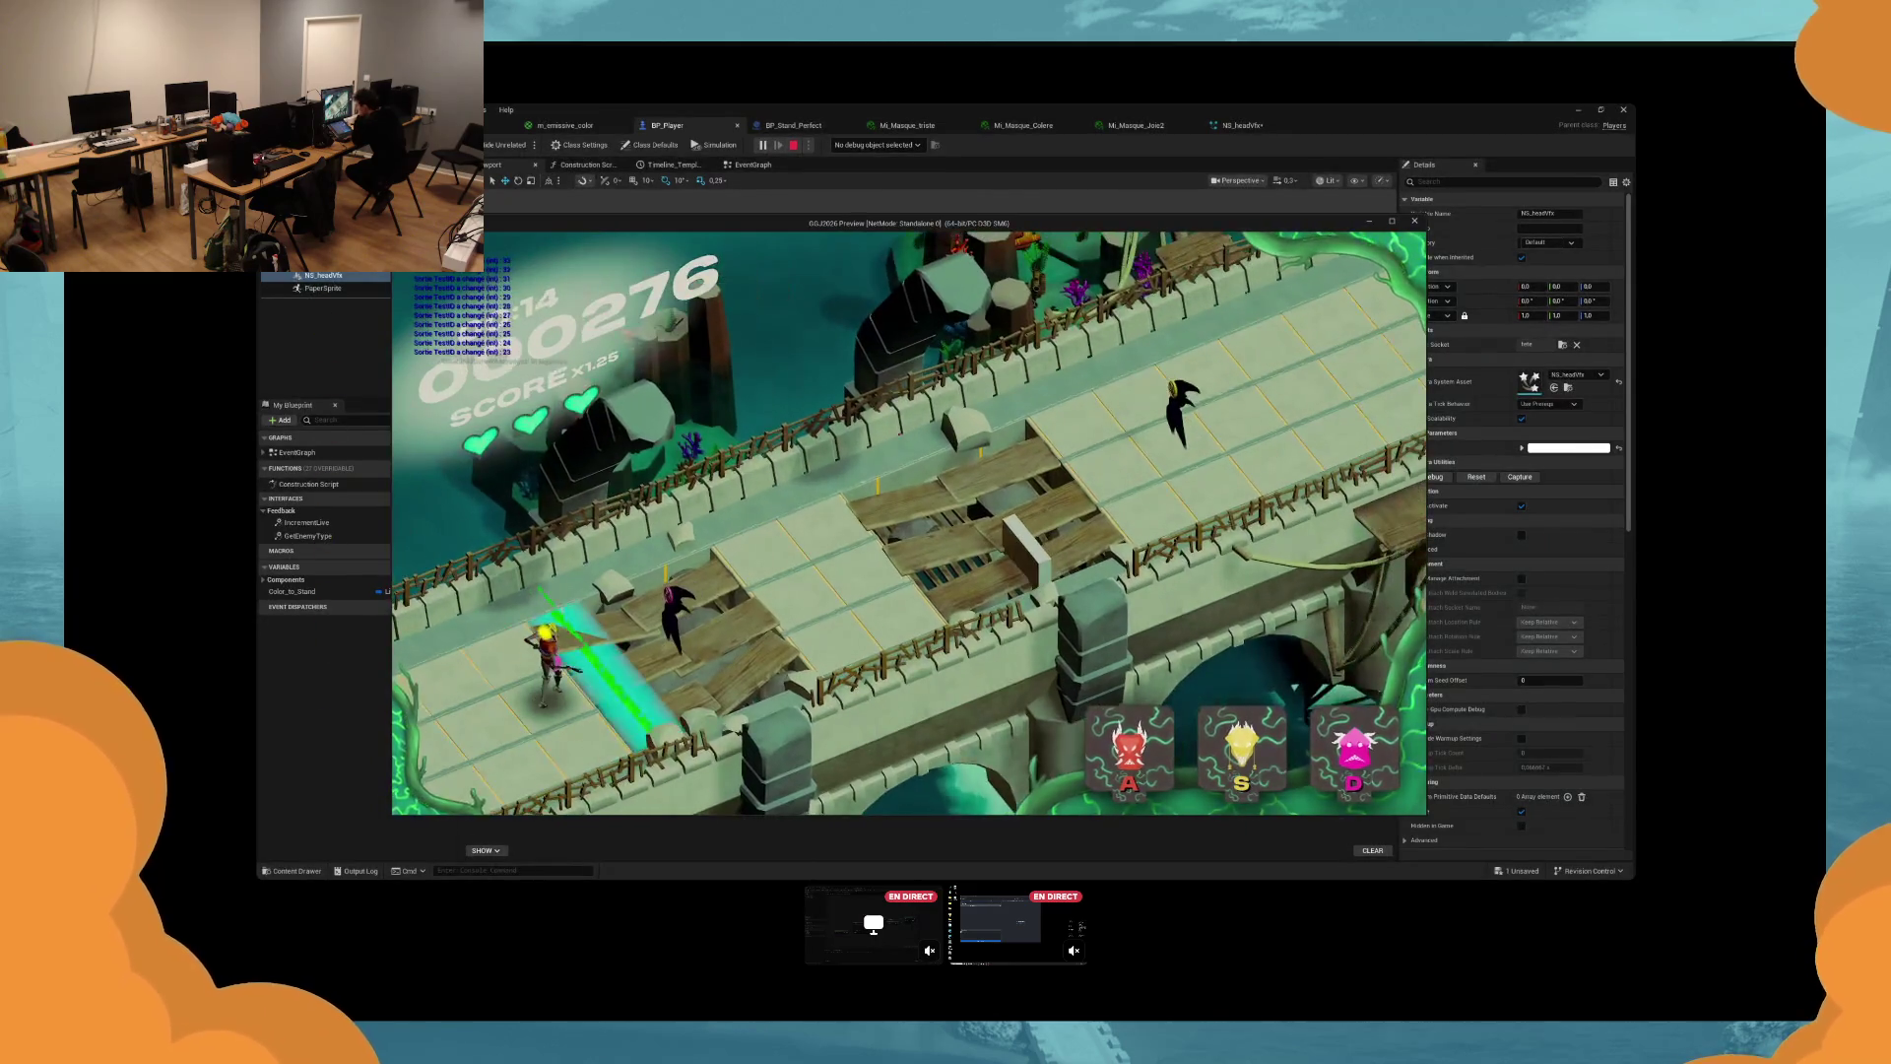
pyautogui.press('d')
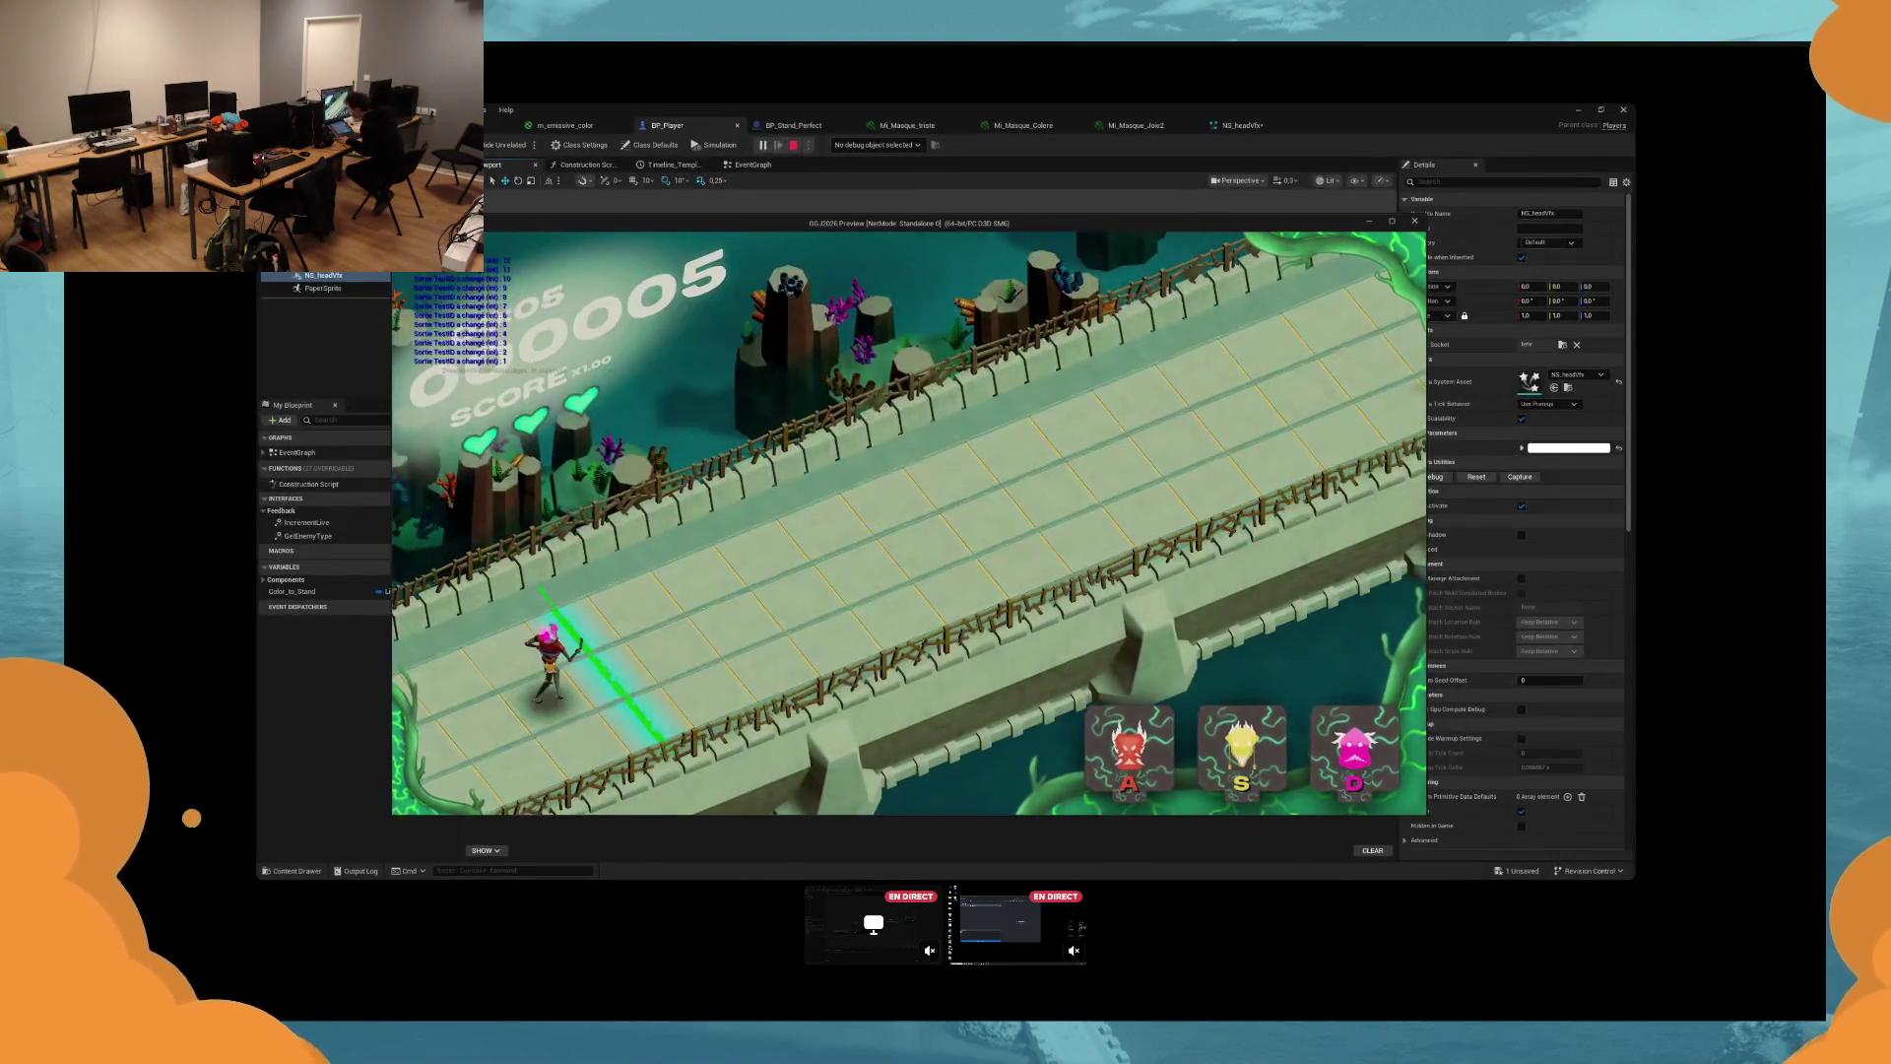
pyautogui.press('Escape')
pyautogui.moveTo(902, 455); pyautogui.dragTo(849, 469)
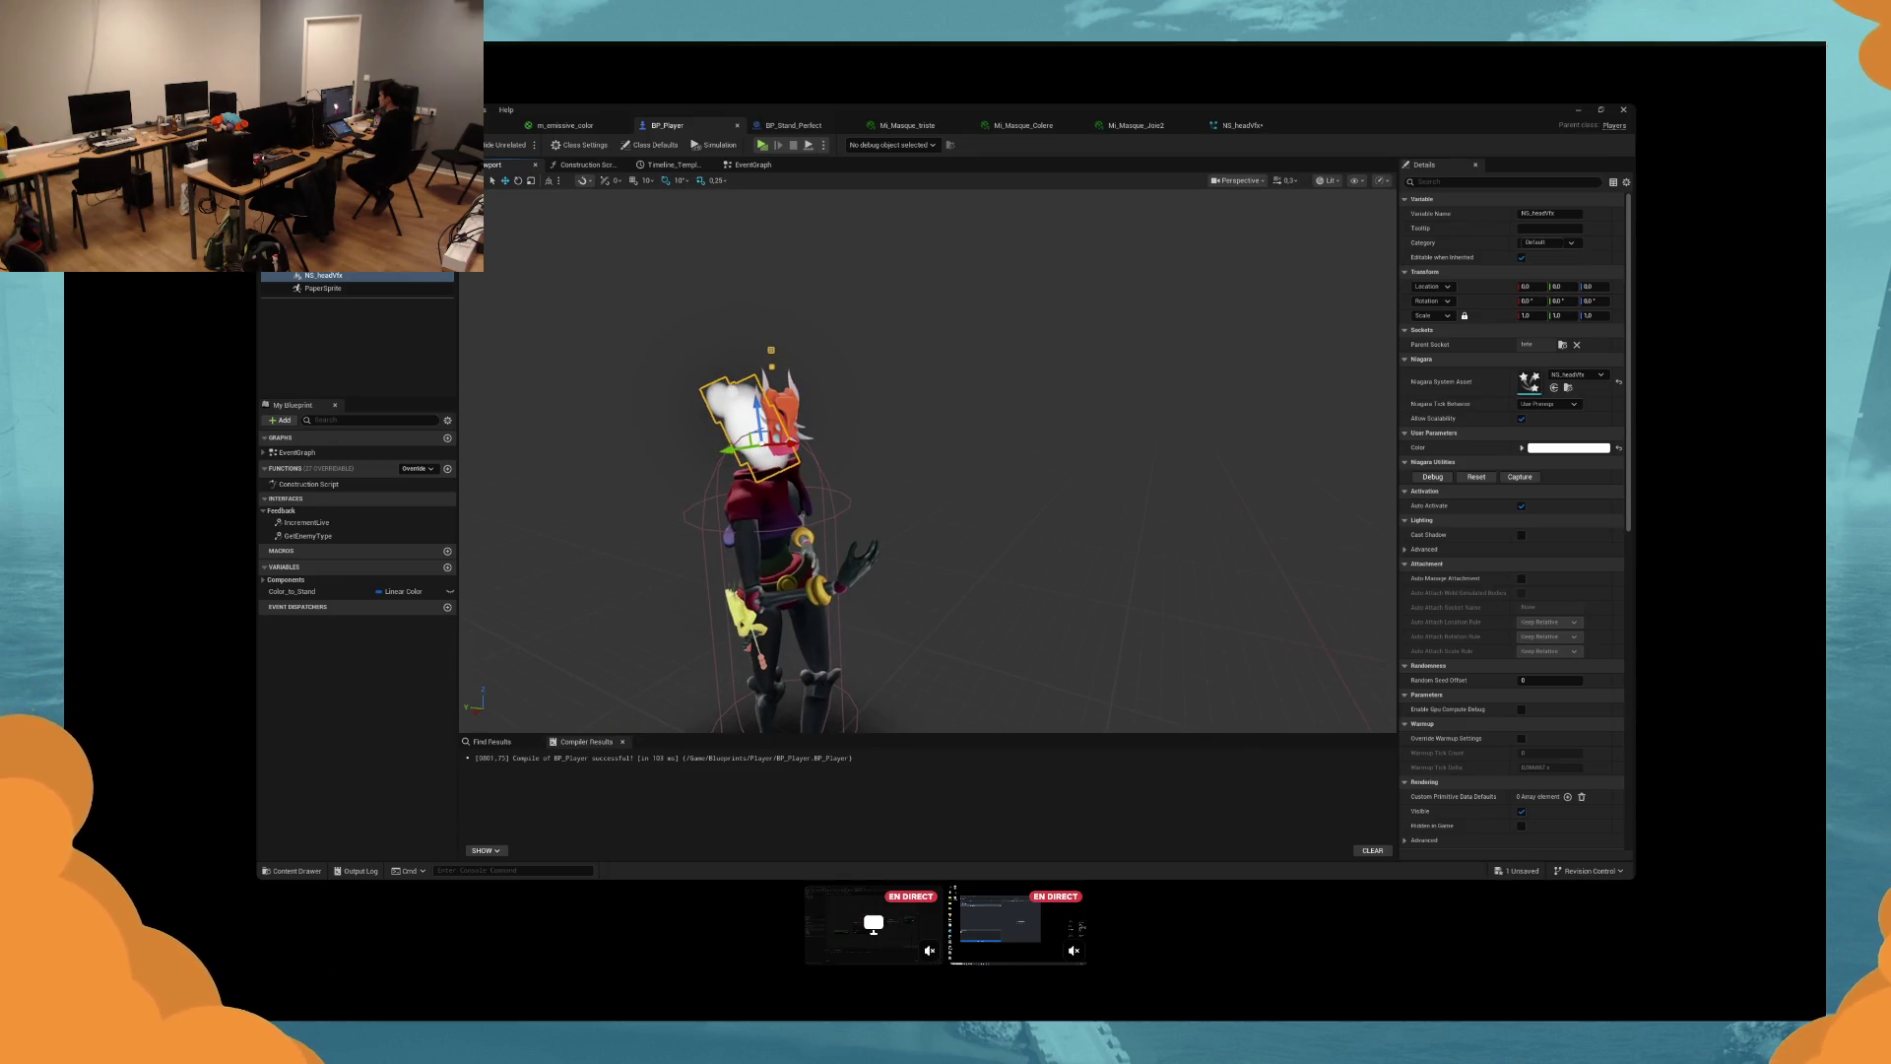
pyautogui.press('f')
# Reset the Sphere's location, rotation and scale, and move it onto the character's head.
pyautogui.moveTo(827, 492)
pyautogui.mouseDown()
pyautogui.moveTo(845, 424)
pyautogui.moveTo(852, 439)
pyautogui.mouseUp()
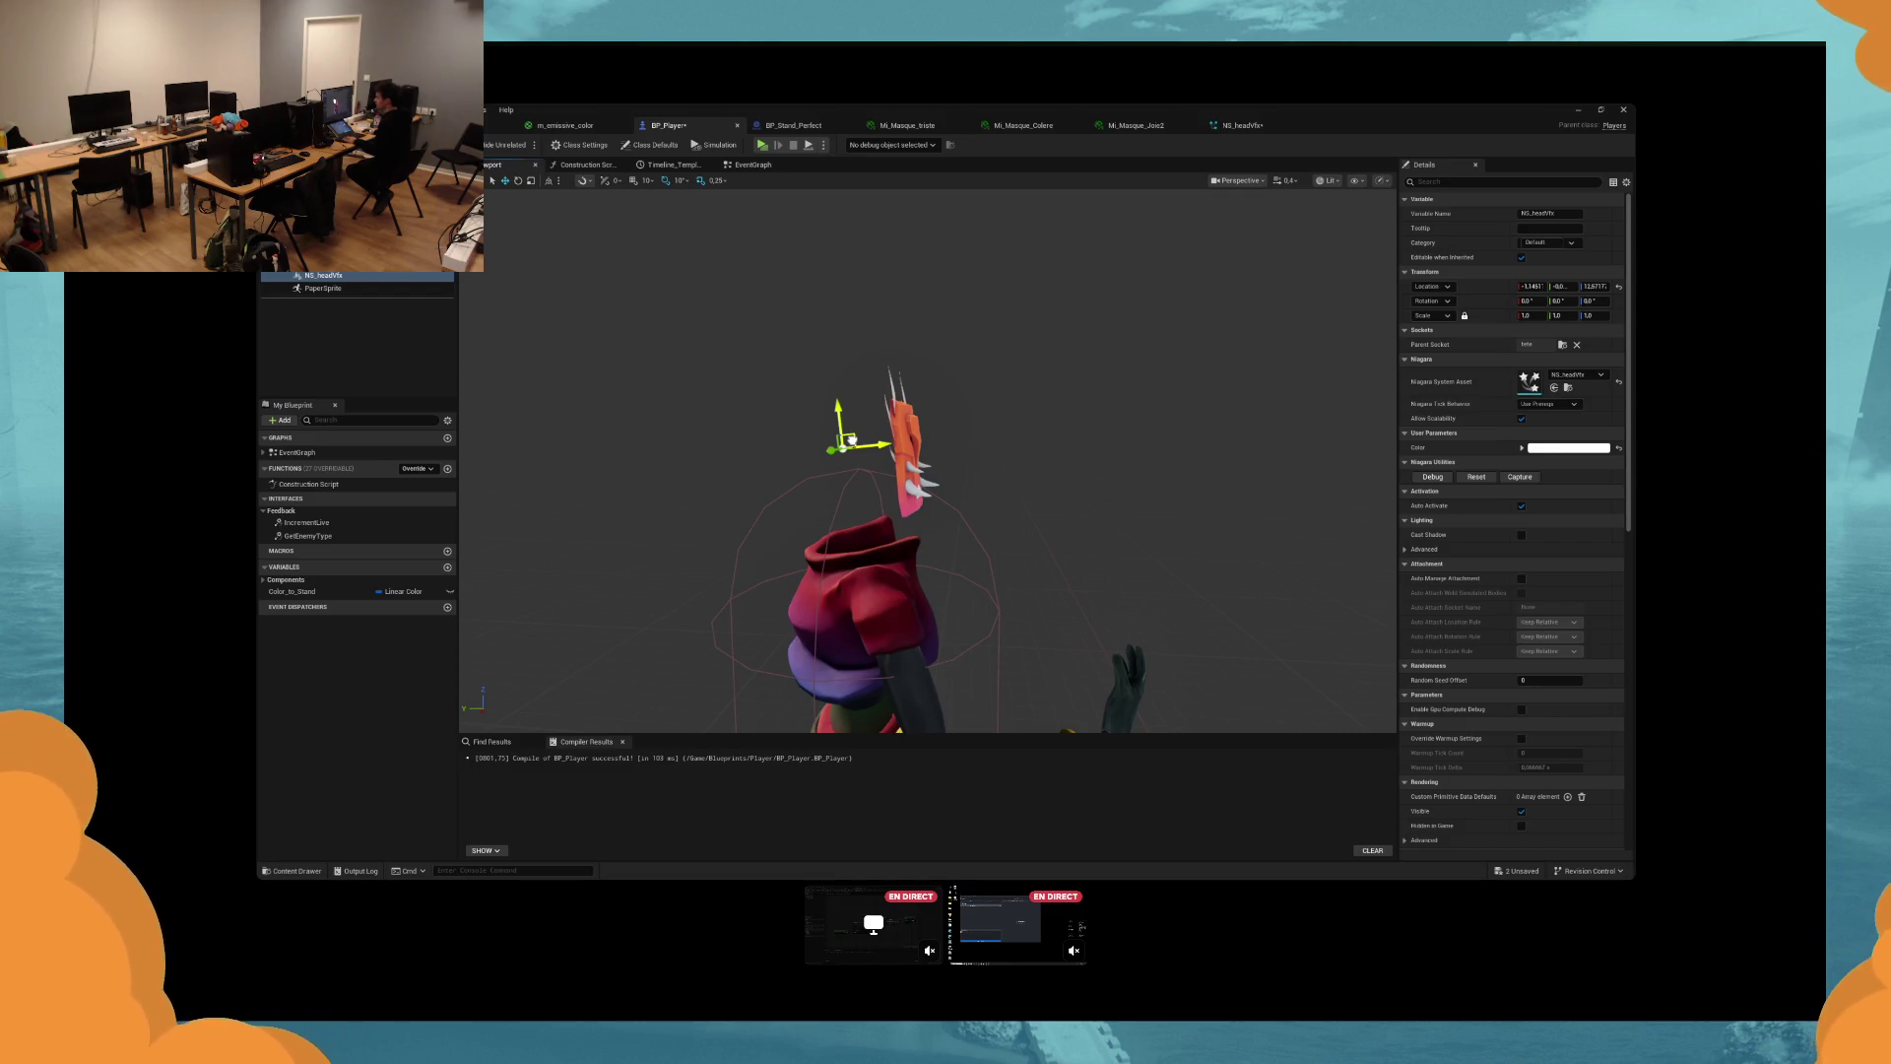
pyautogui.click(852, 440)
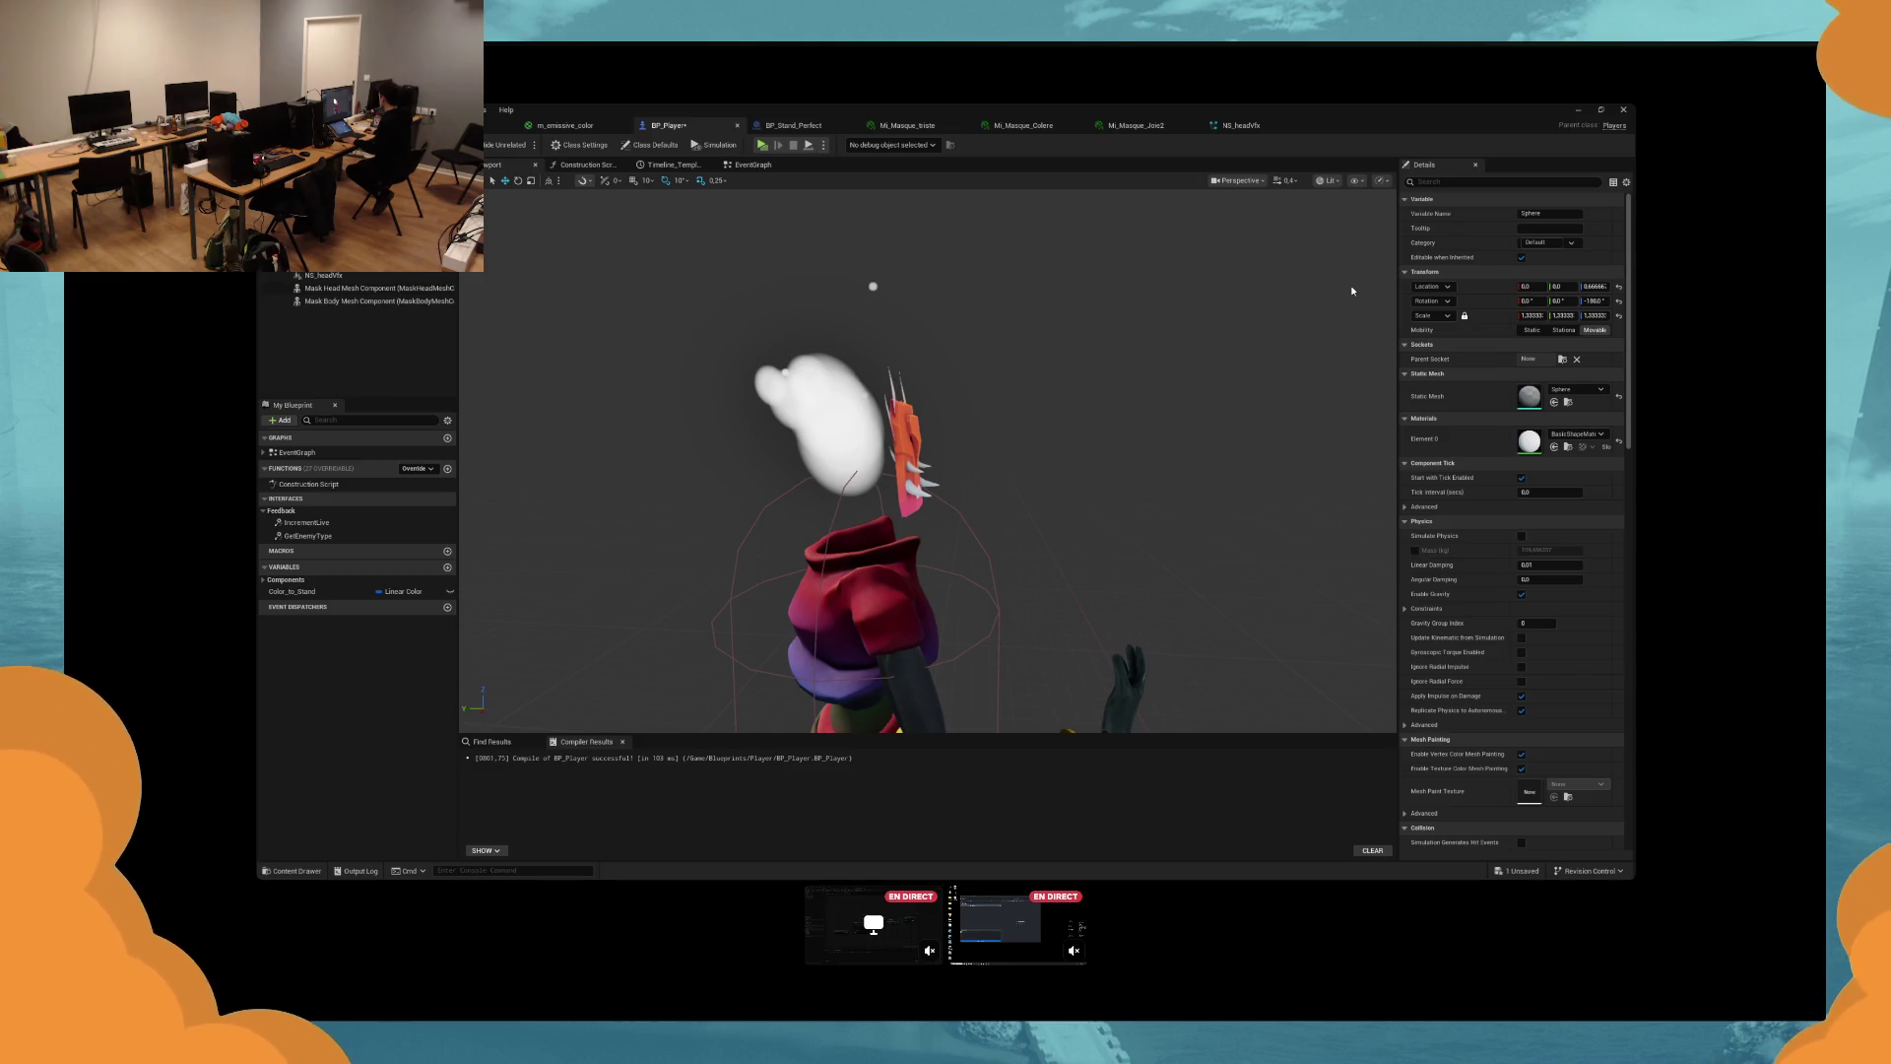
pyautogui.click(1619, 286)
pyautogui.click(1619, 300)
pyautogui.click(1619, 315)
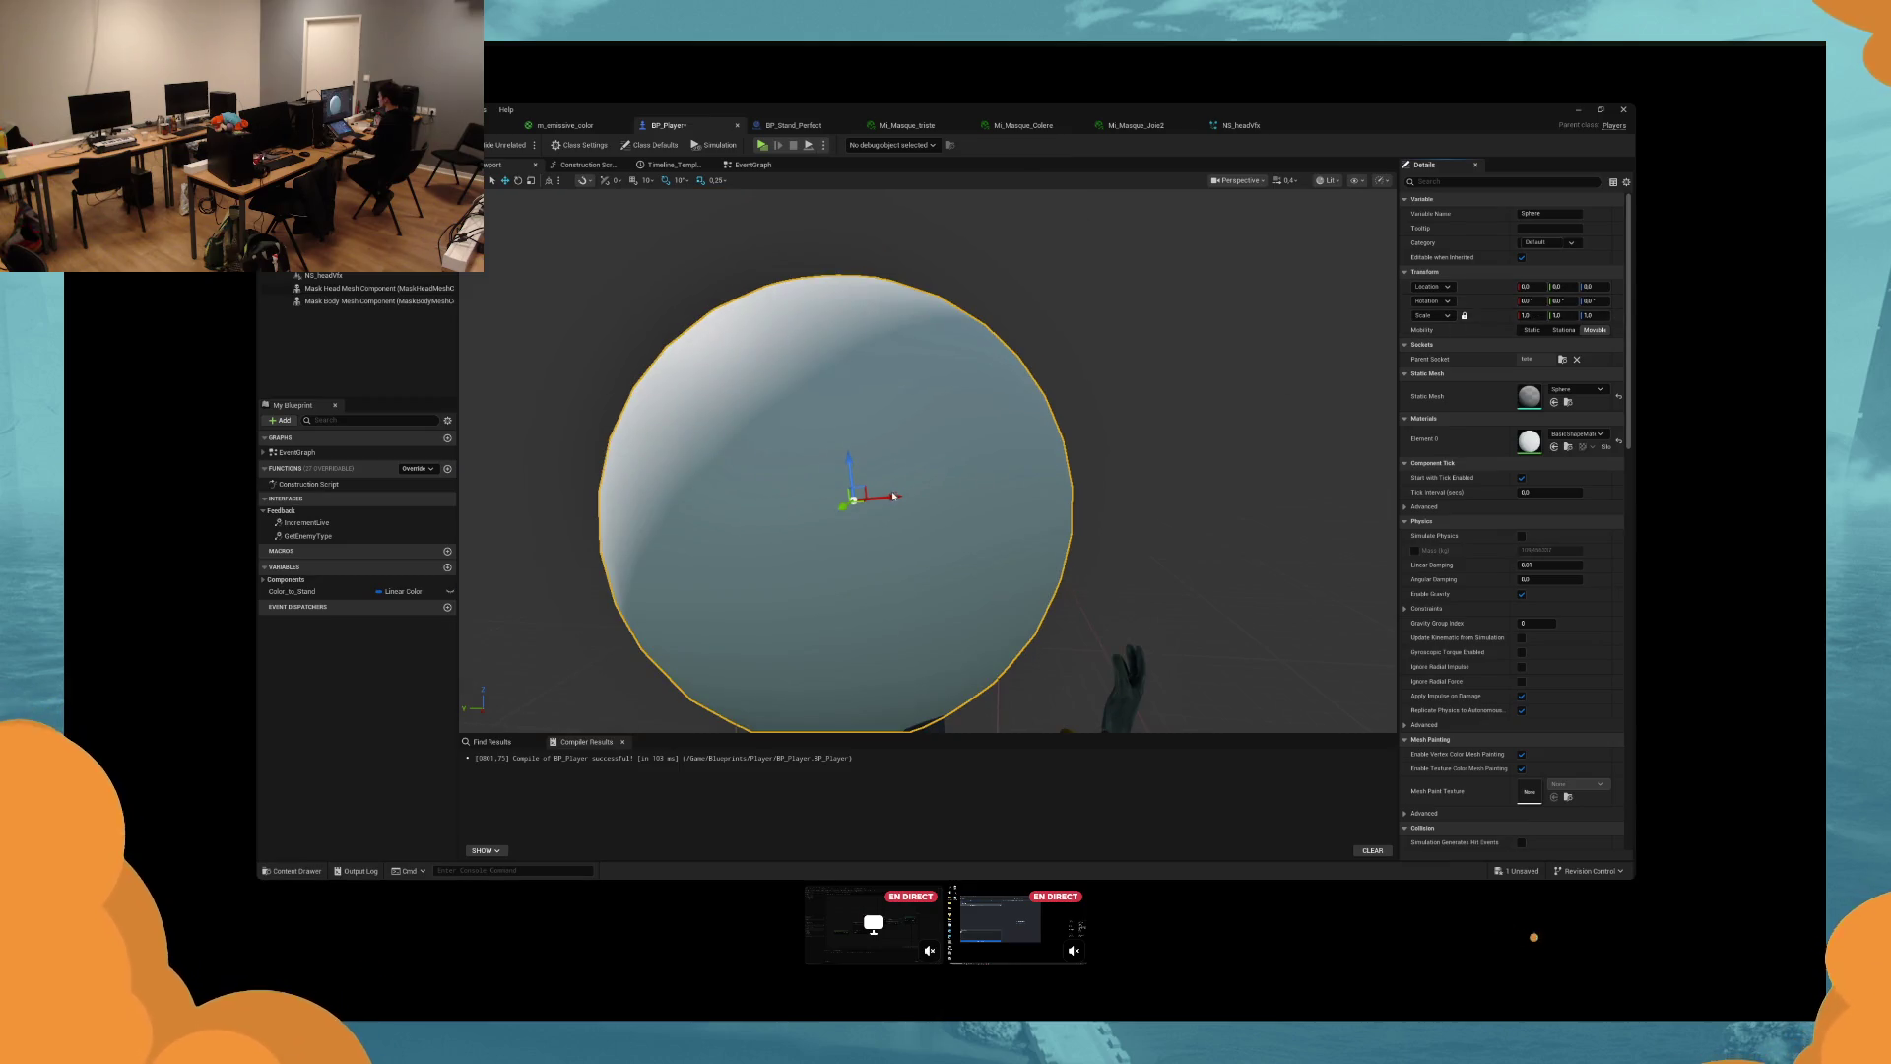
pyautogui.moveTo(1527, 315); pyautogui.dragTo(1519, 315)
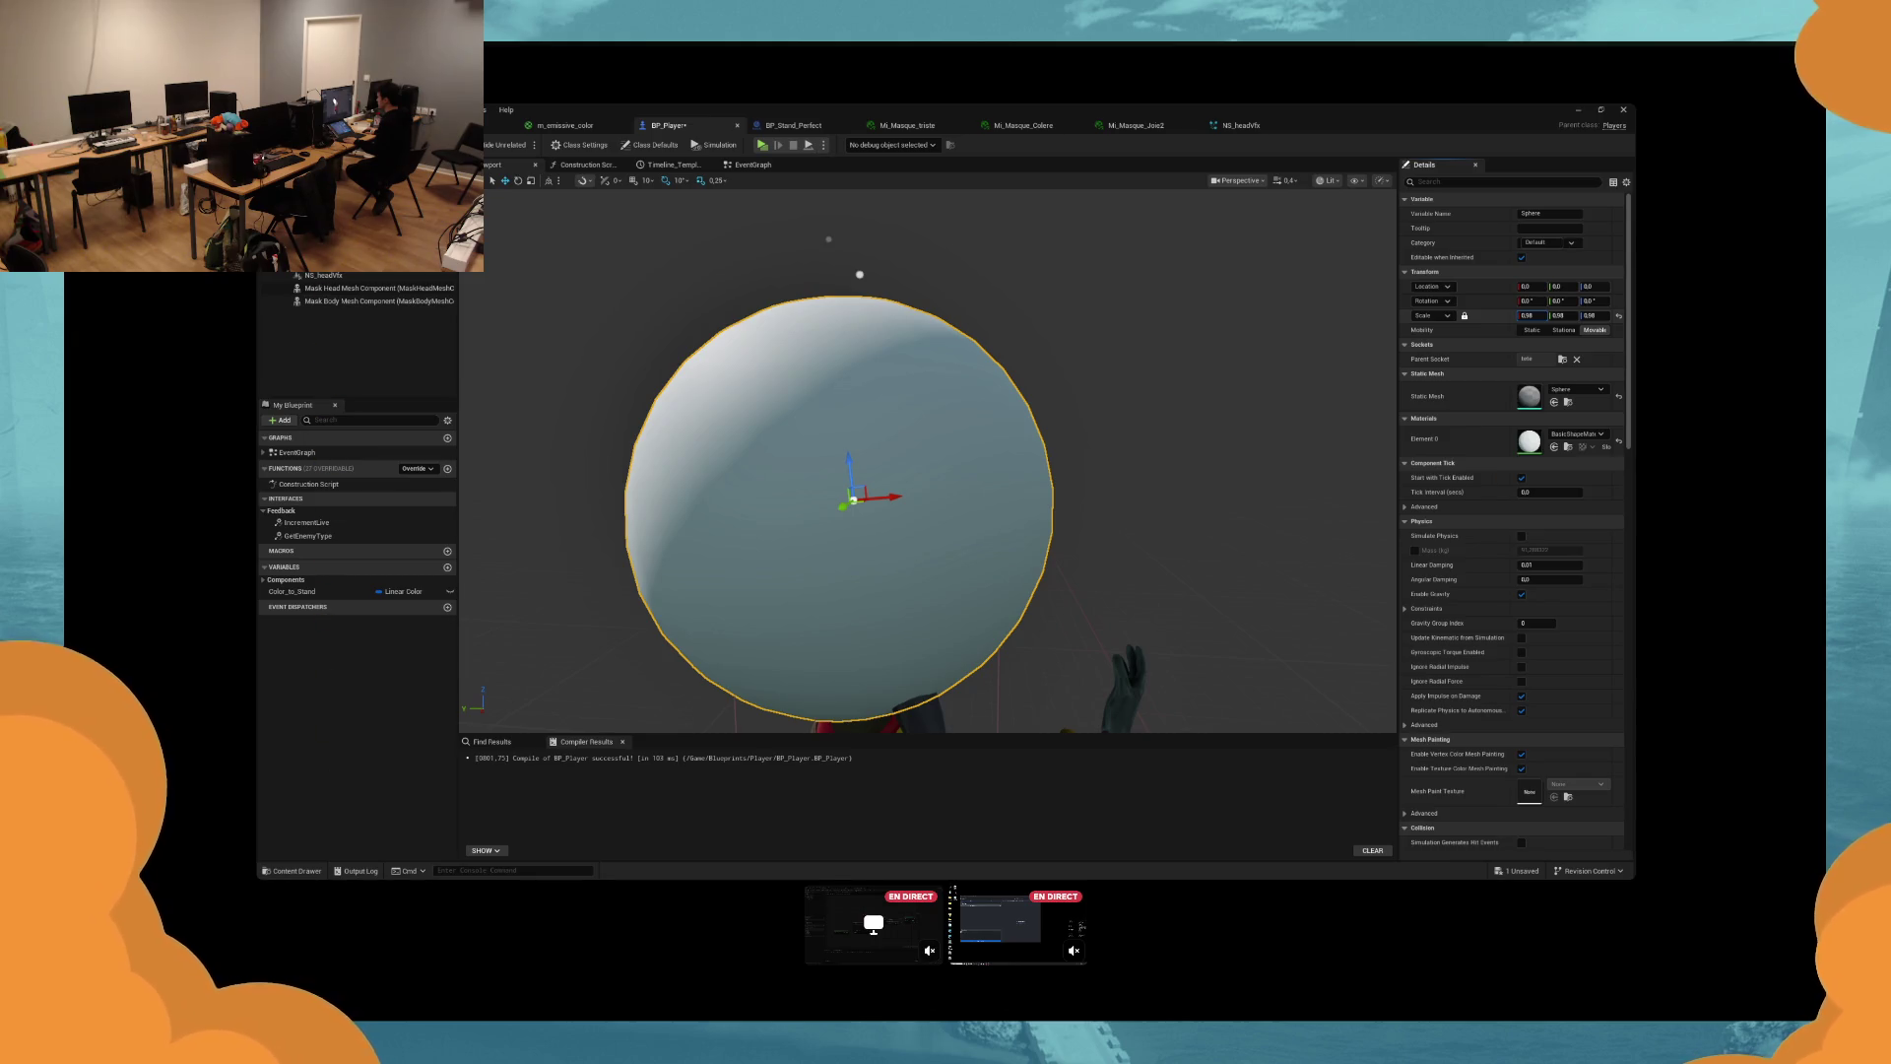
pyautogui.hotkey('ctrl', 'z')
pyautogui.hotkey('ctrl', 'z')
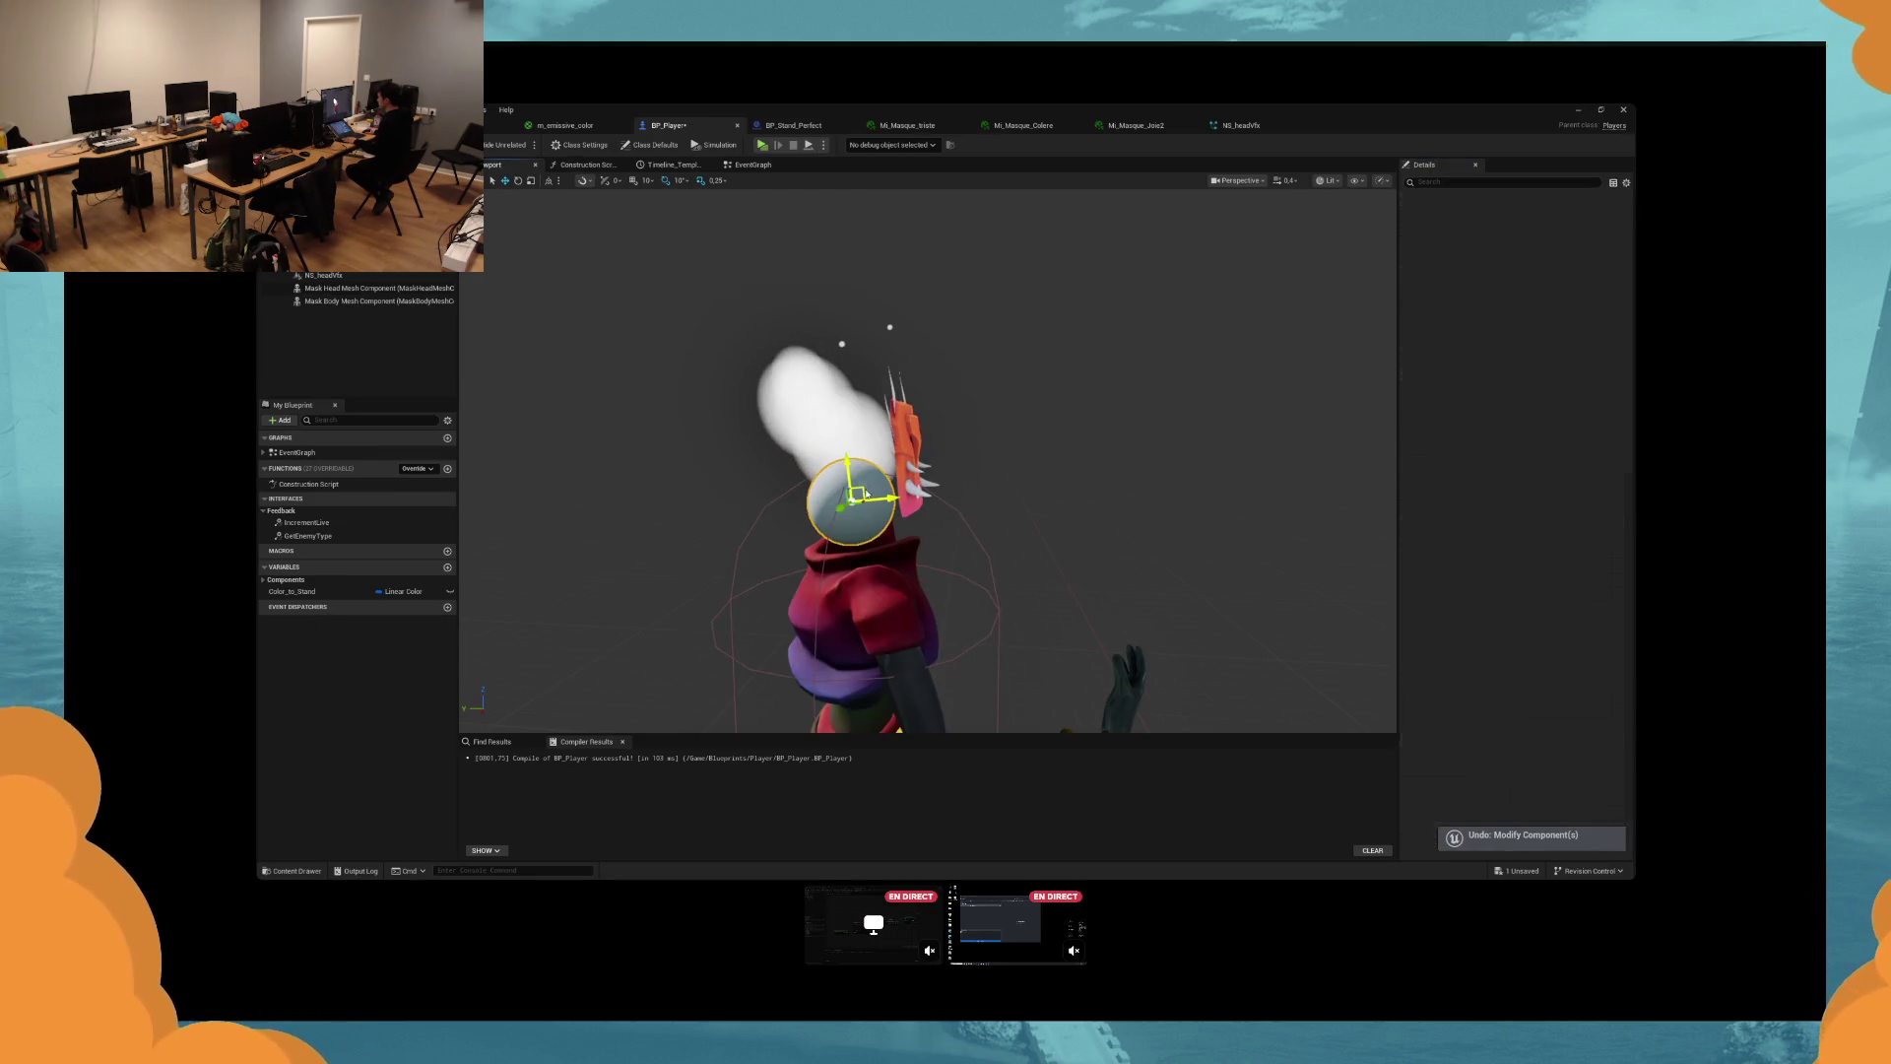
pyautogui.moveTo(862, 490)
pyautogui.mouseDown()
pyautogui.moveTo(847, 463)
pyautogui.moveTo(843, 495)
pyautogui.mouseUp()
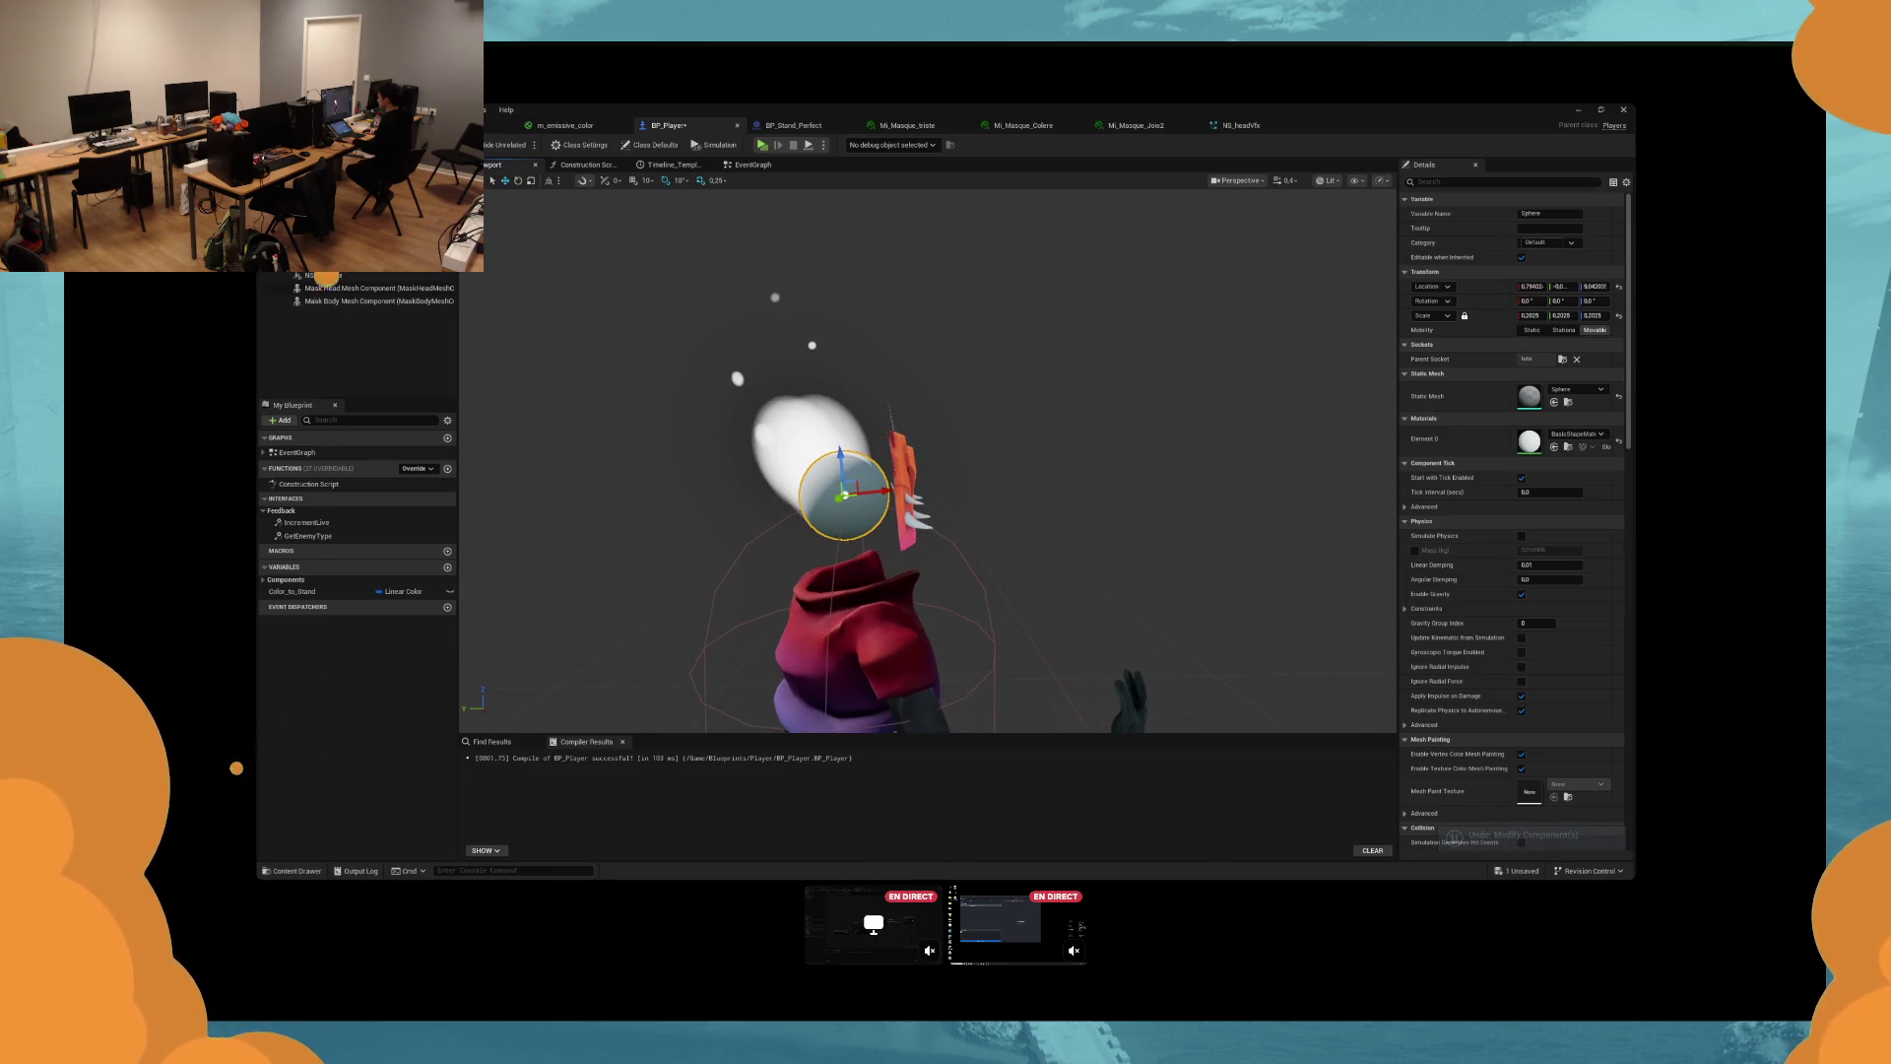
pyautogui.moveTo(1014, 419)
pyautogui.mouseDown()
pyautogui.moveTo(985, 414)
pyautogui.moveTo(1014, 425)
pyautogui.mouseUp()
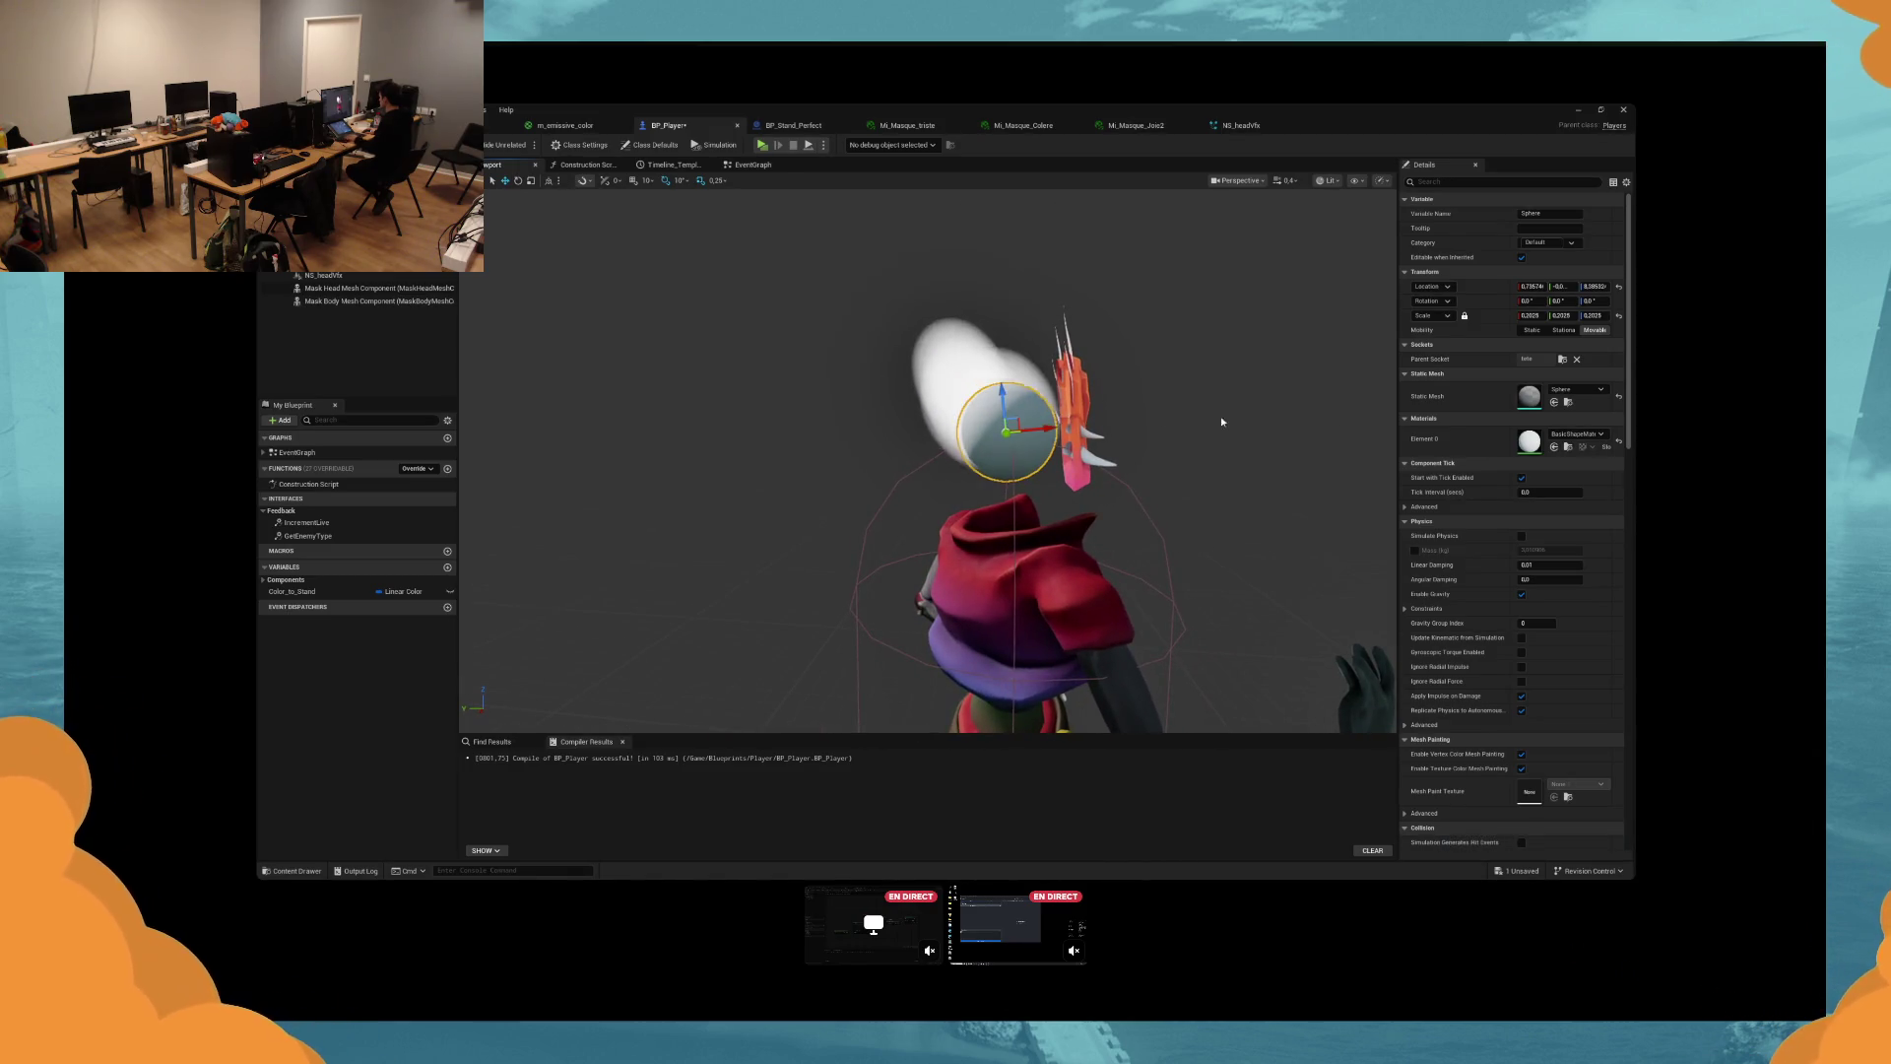
# Assign the m_emissive_color material to the Sphere's Element 0.
pyautogui.click(1574, 435)
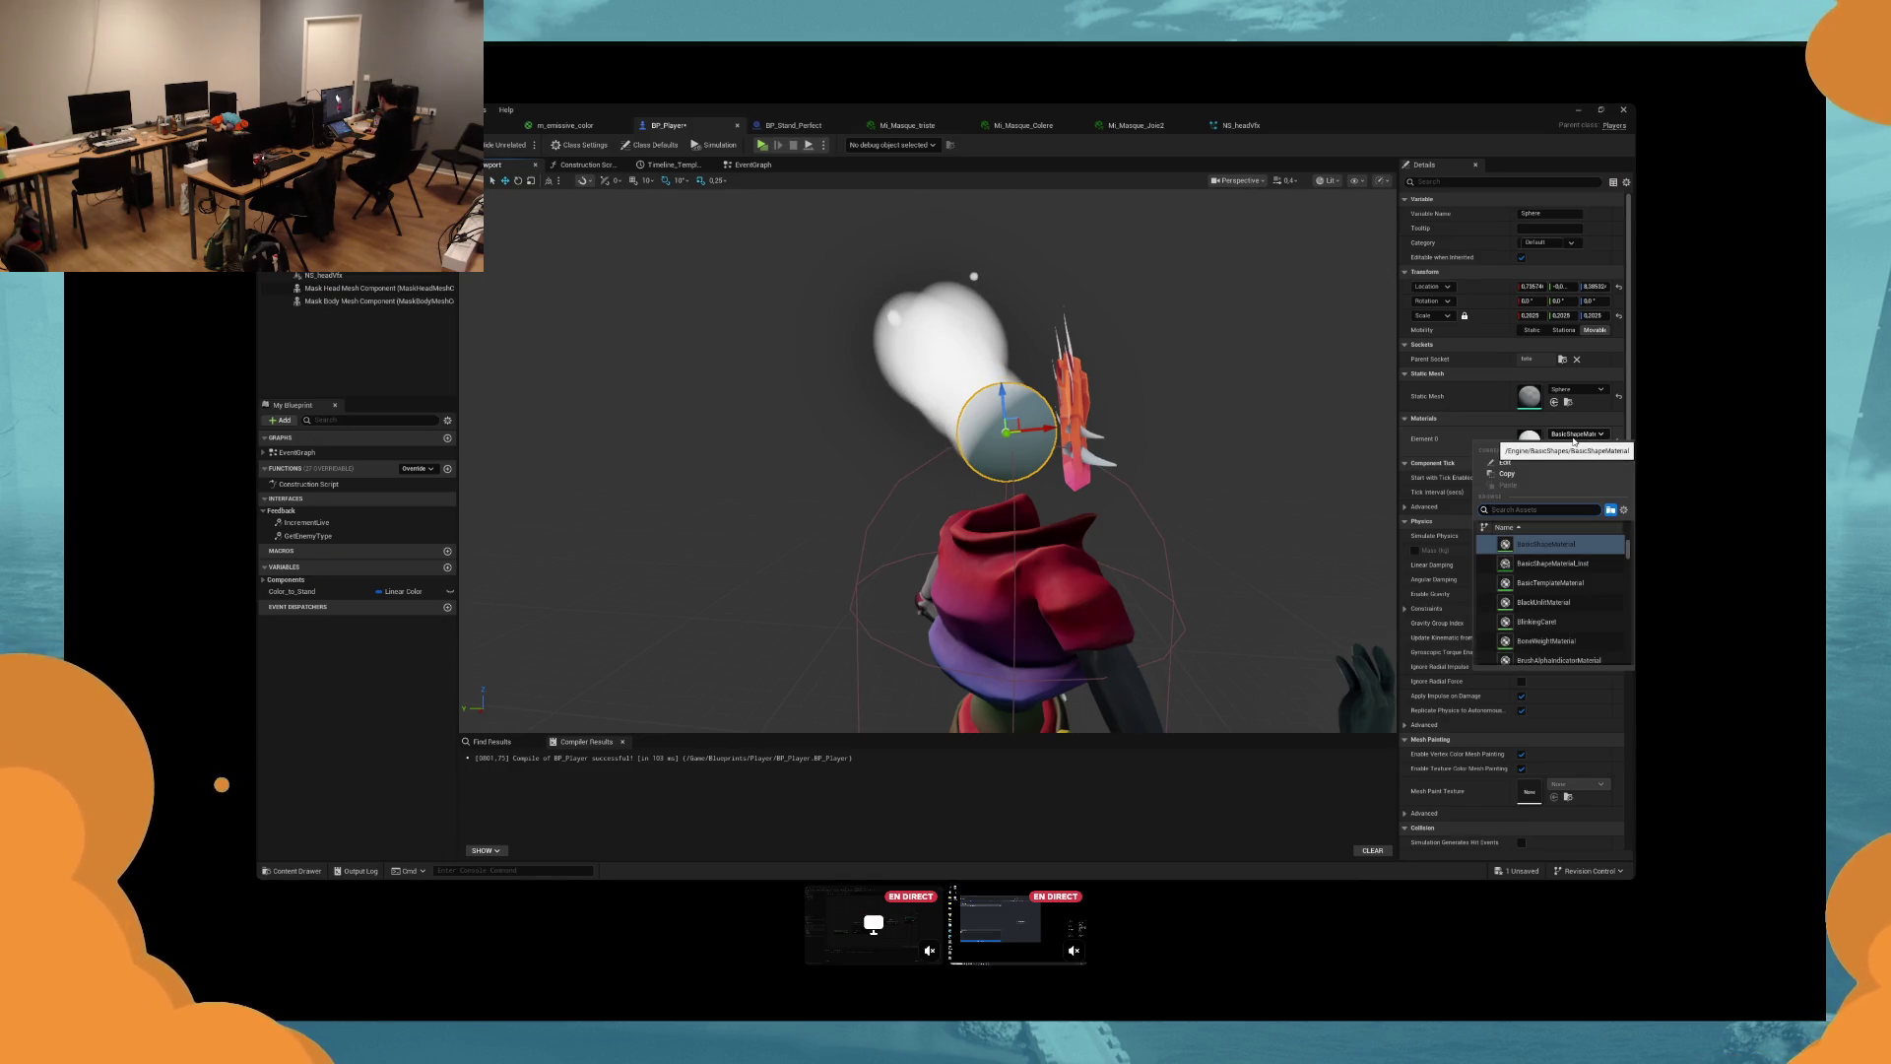
pyautogui.write('emiss')
pyautogui.click(1580, 541)
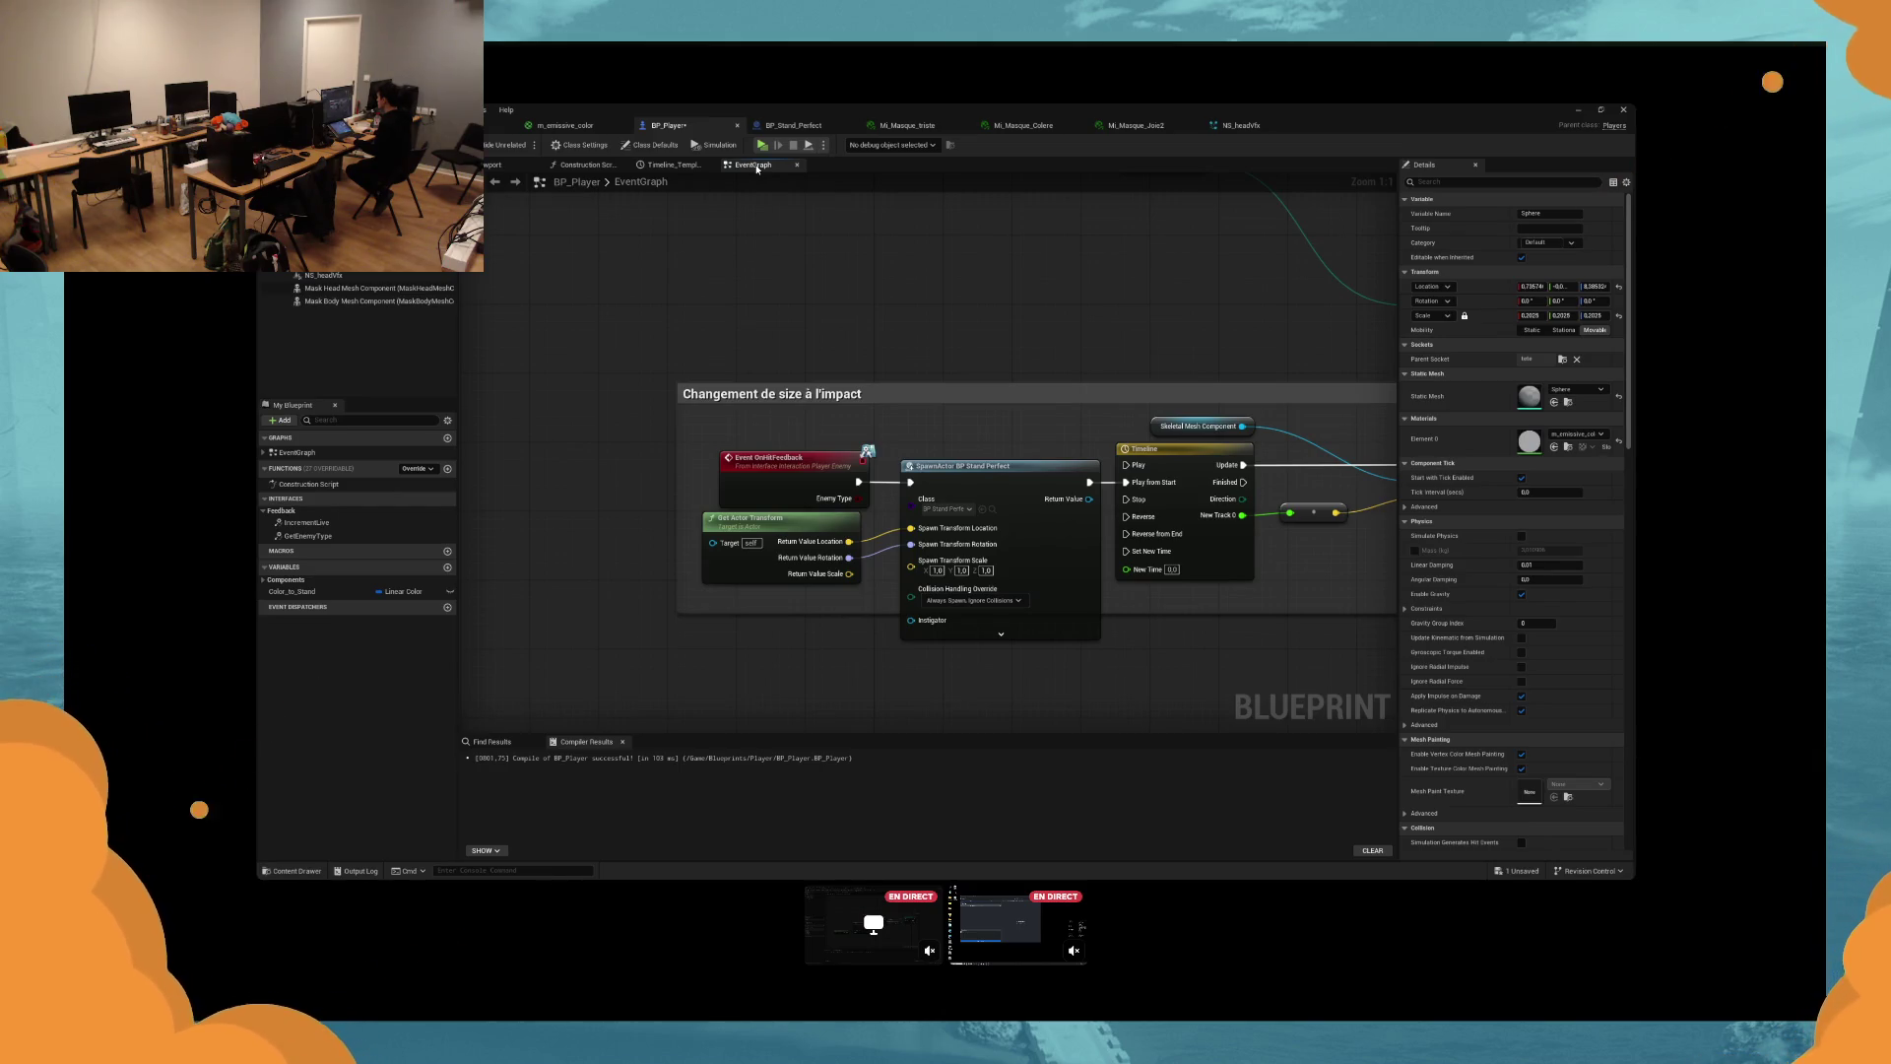
# Look at BP_Stand_Perfect's material-instance nodes, then reframe BP_Player's new instance node.
pyautogui.scroll(-5, 1221, 591)
pyautogui.scroll(5, 1134, 532)
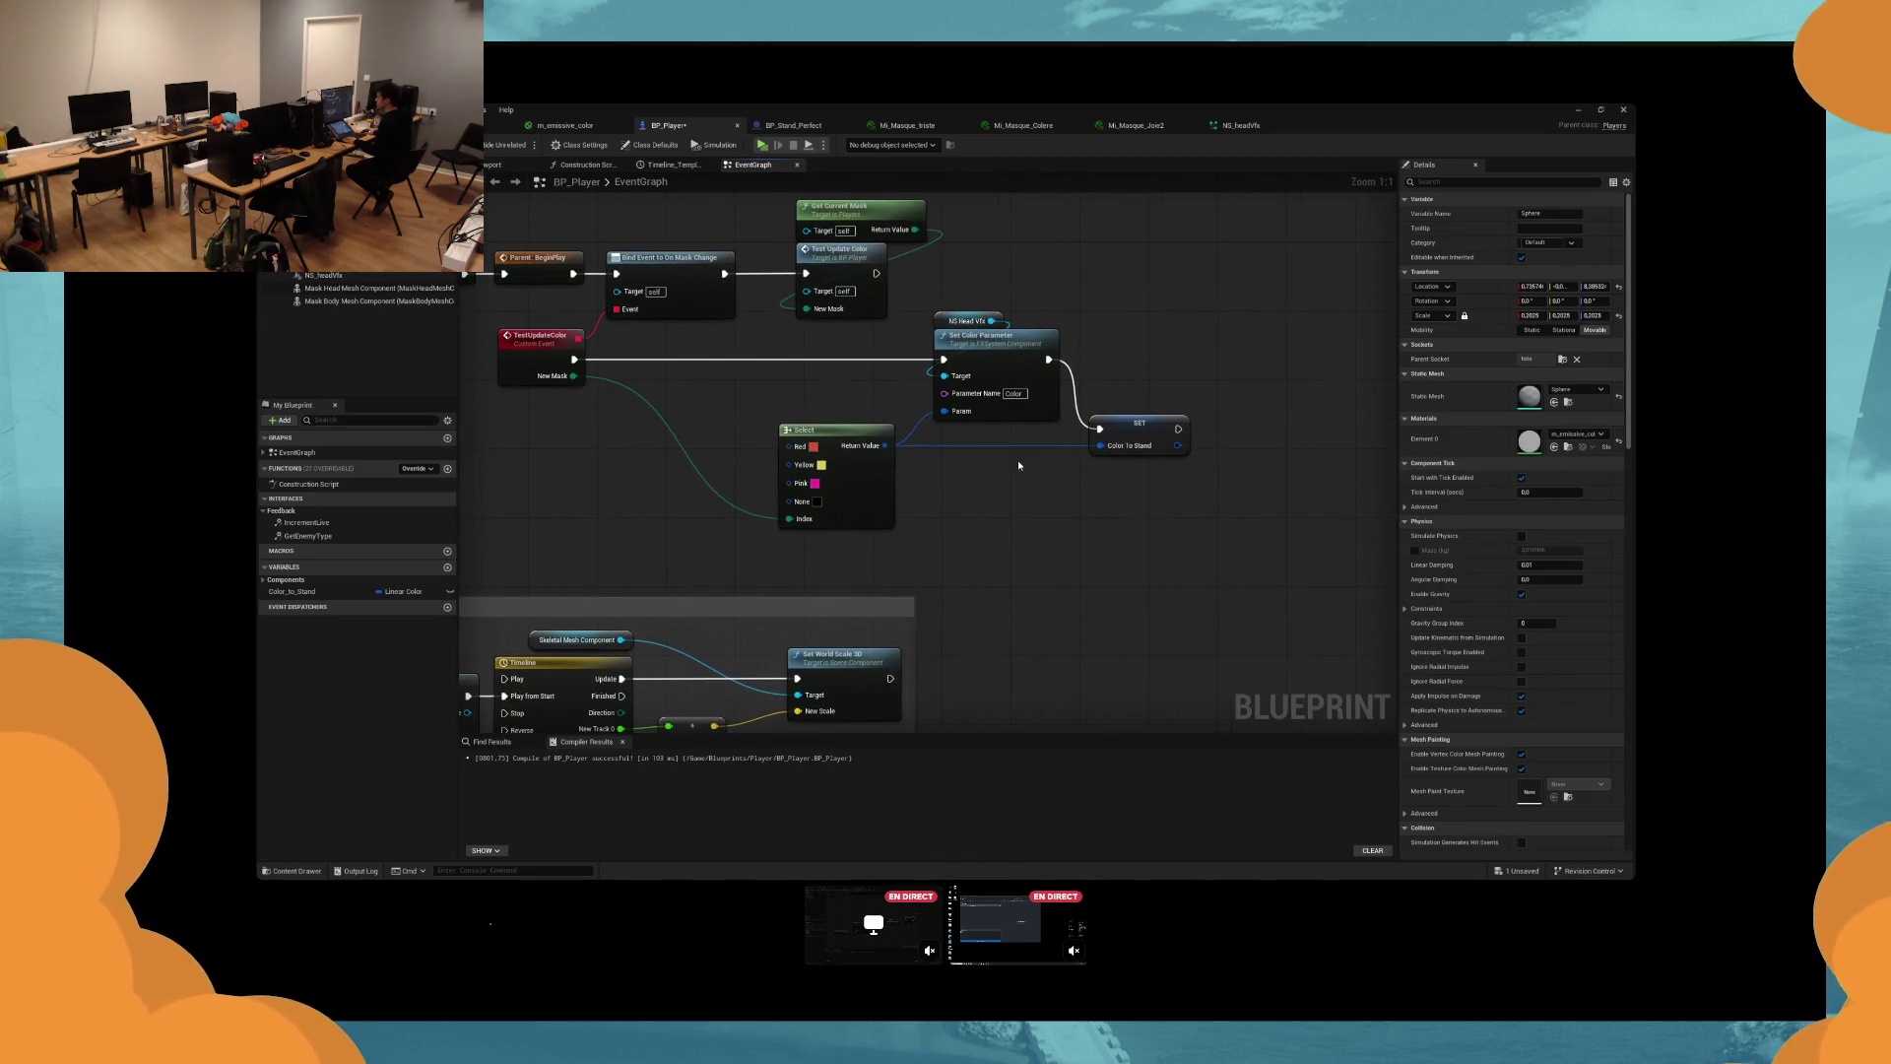
pyautogui.click(794, 126)
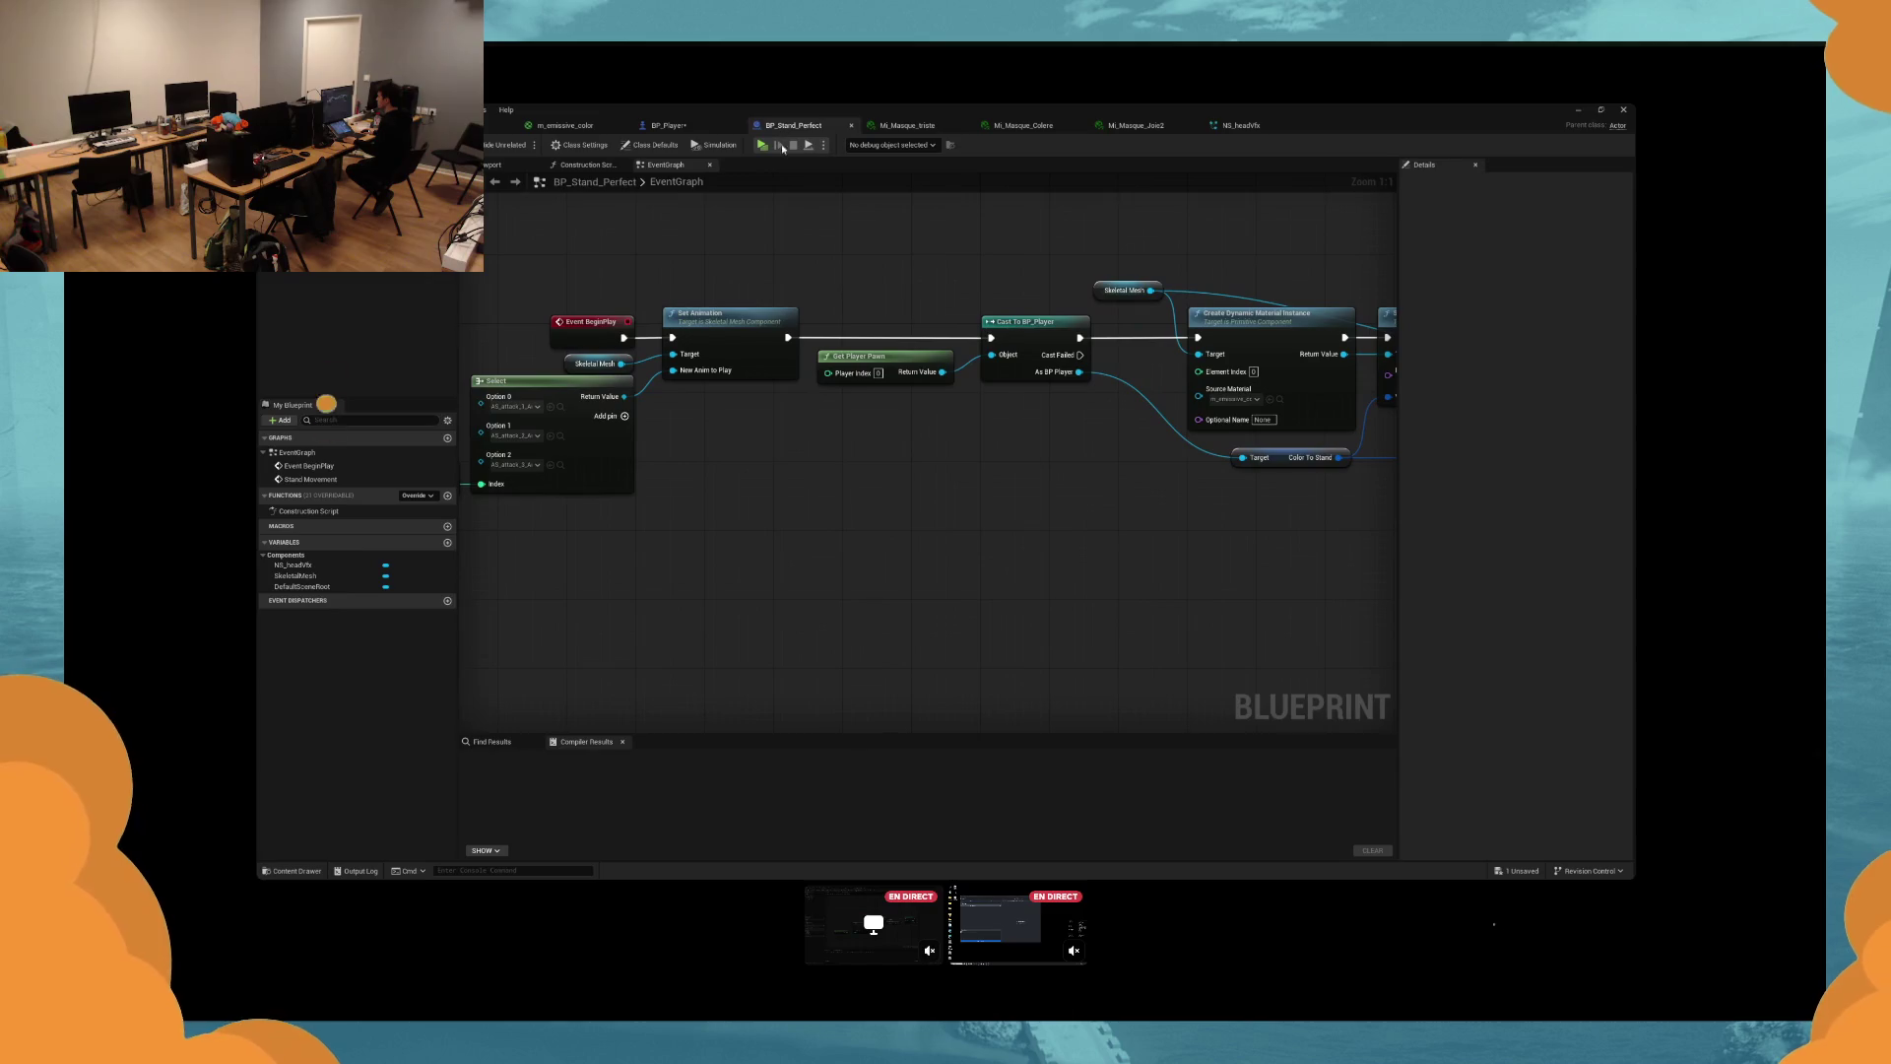
pyautogui.moveTo(1118, 298); pyautogui.dragTo(765, 283)
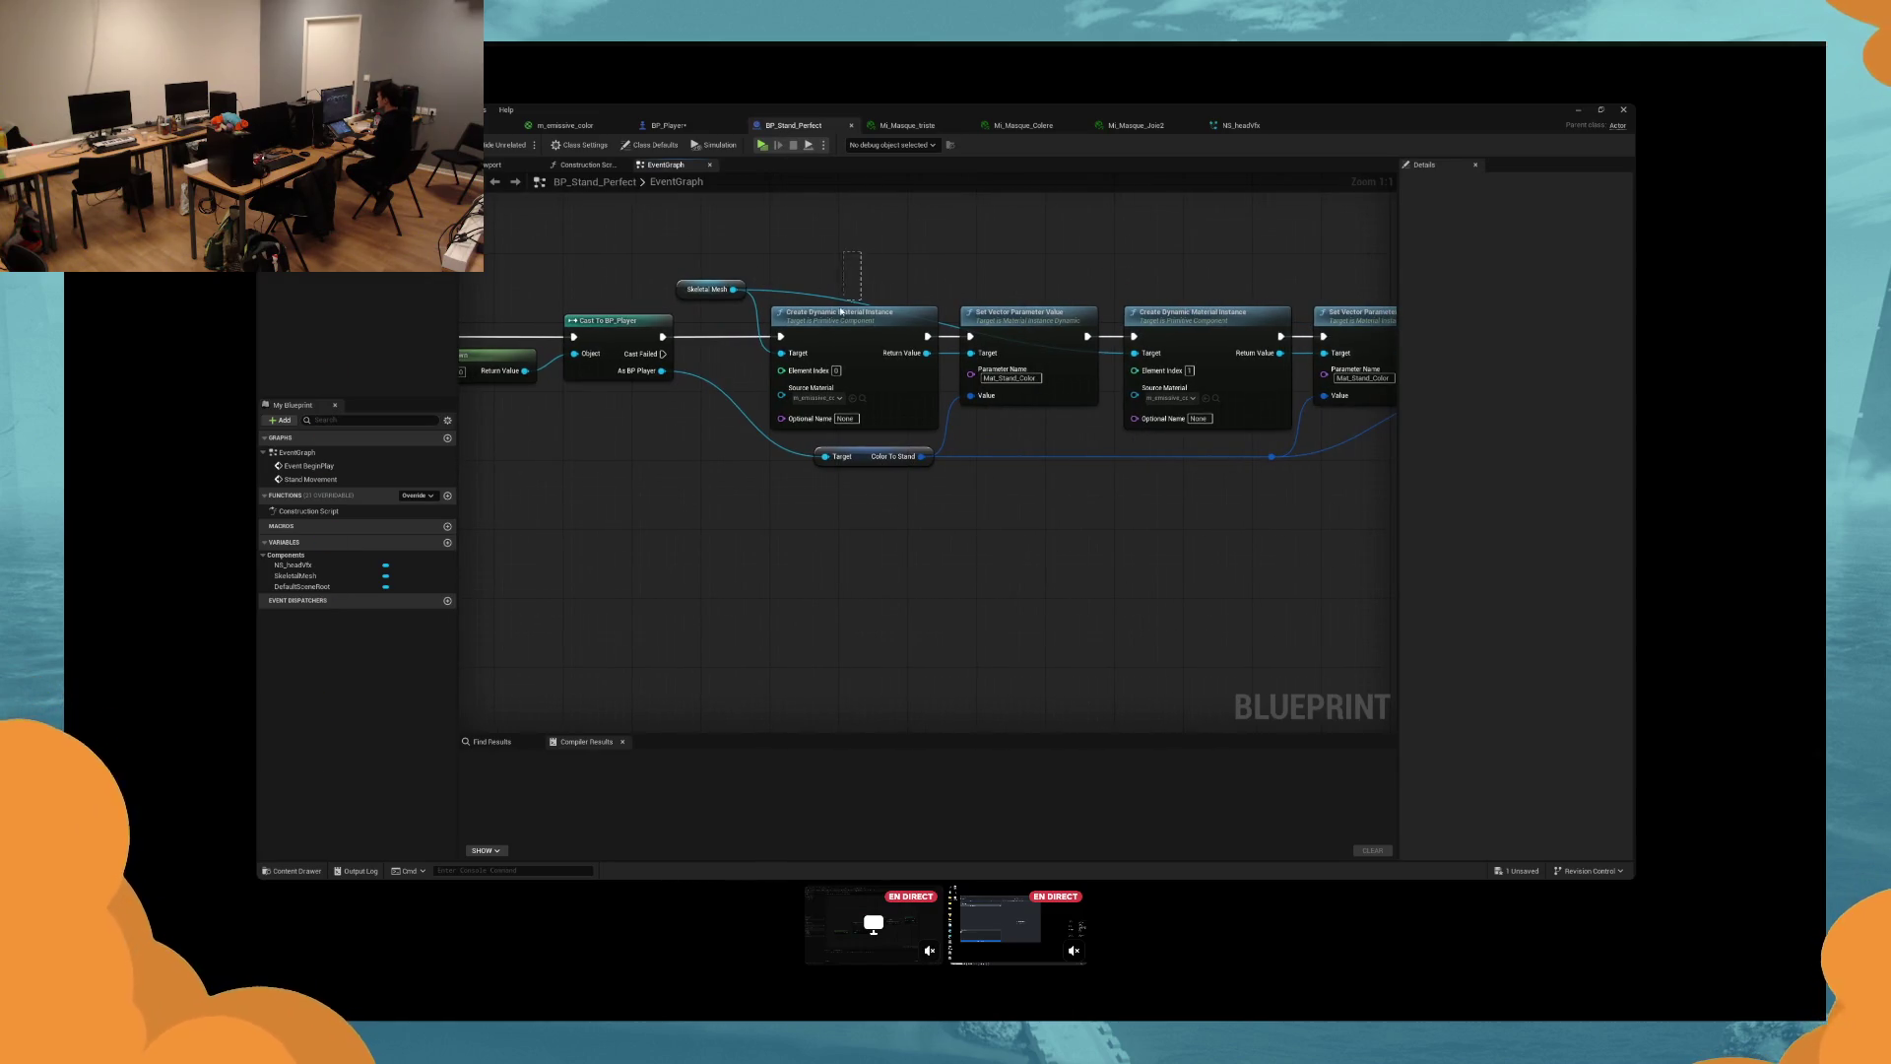
pyautogui.click(668, 125)
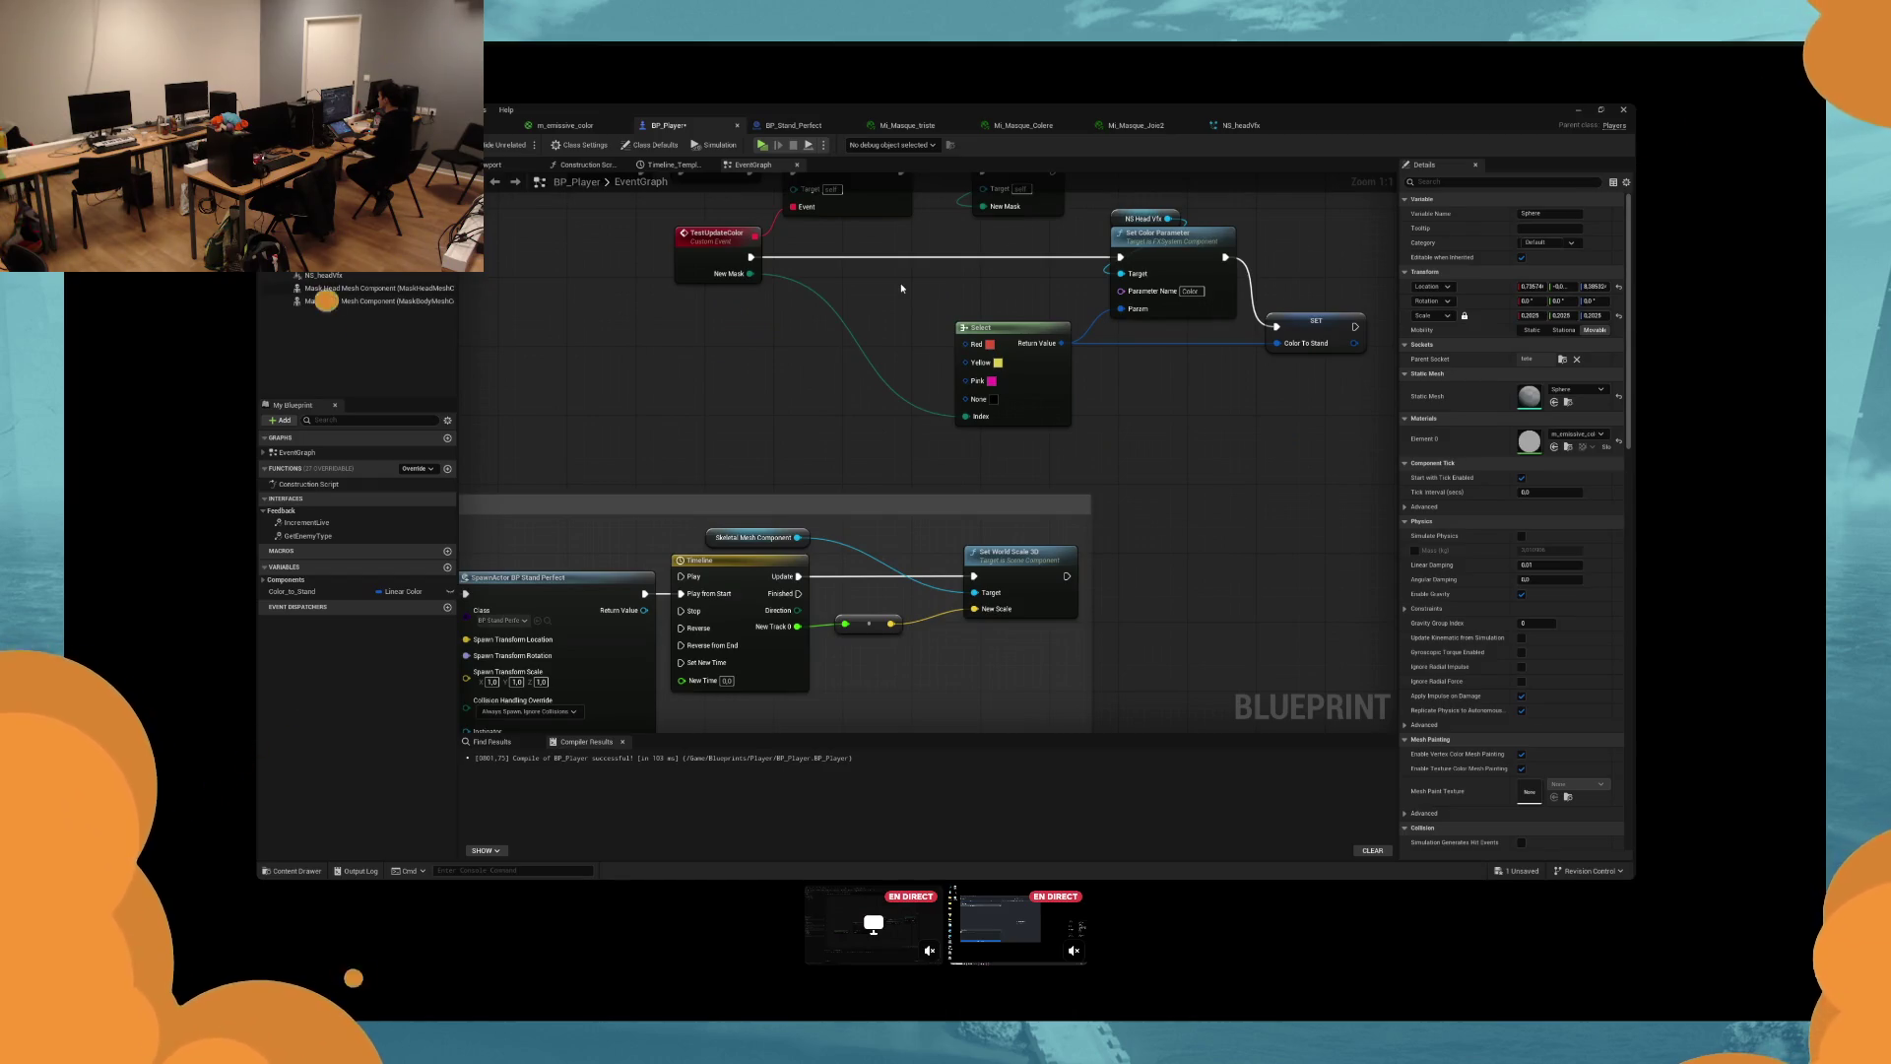
pyautogui.moveTo(901, 288); pyautogui.dragTo(605, 349)
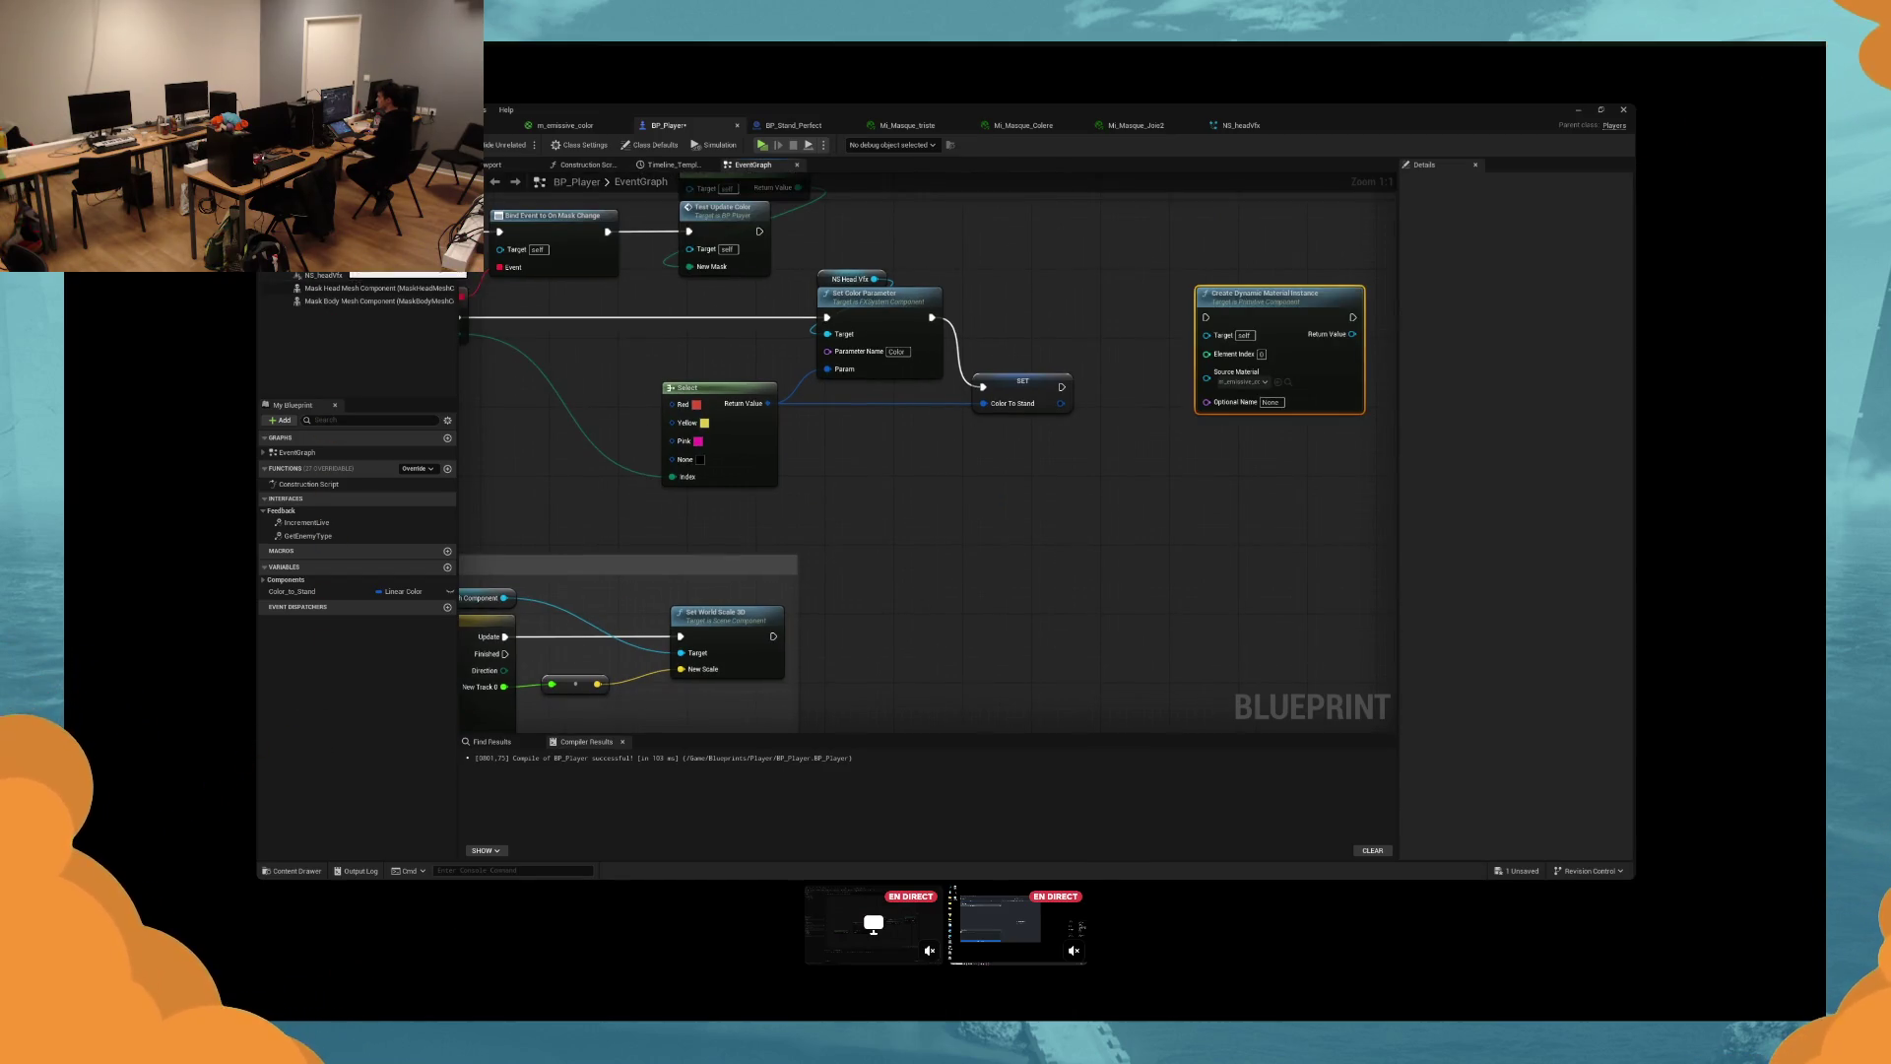
# Add Sphere as Target and a Set Vector Parameter Value node from Return Value.
pyautogui.moveTo(1090, 327); pyautogui.dragTo(1112, 333)
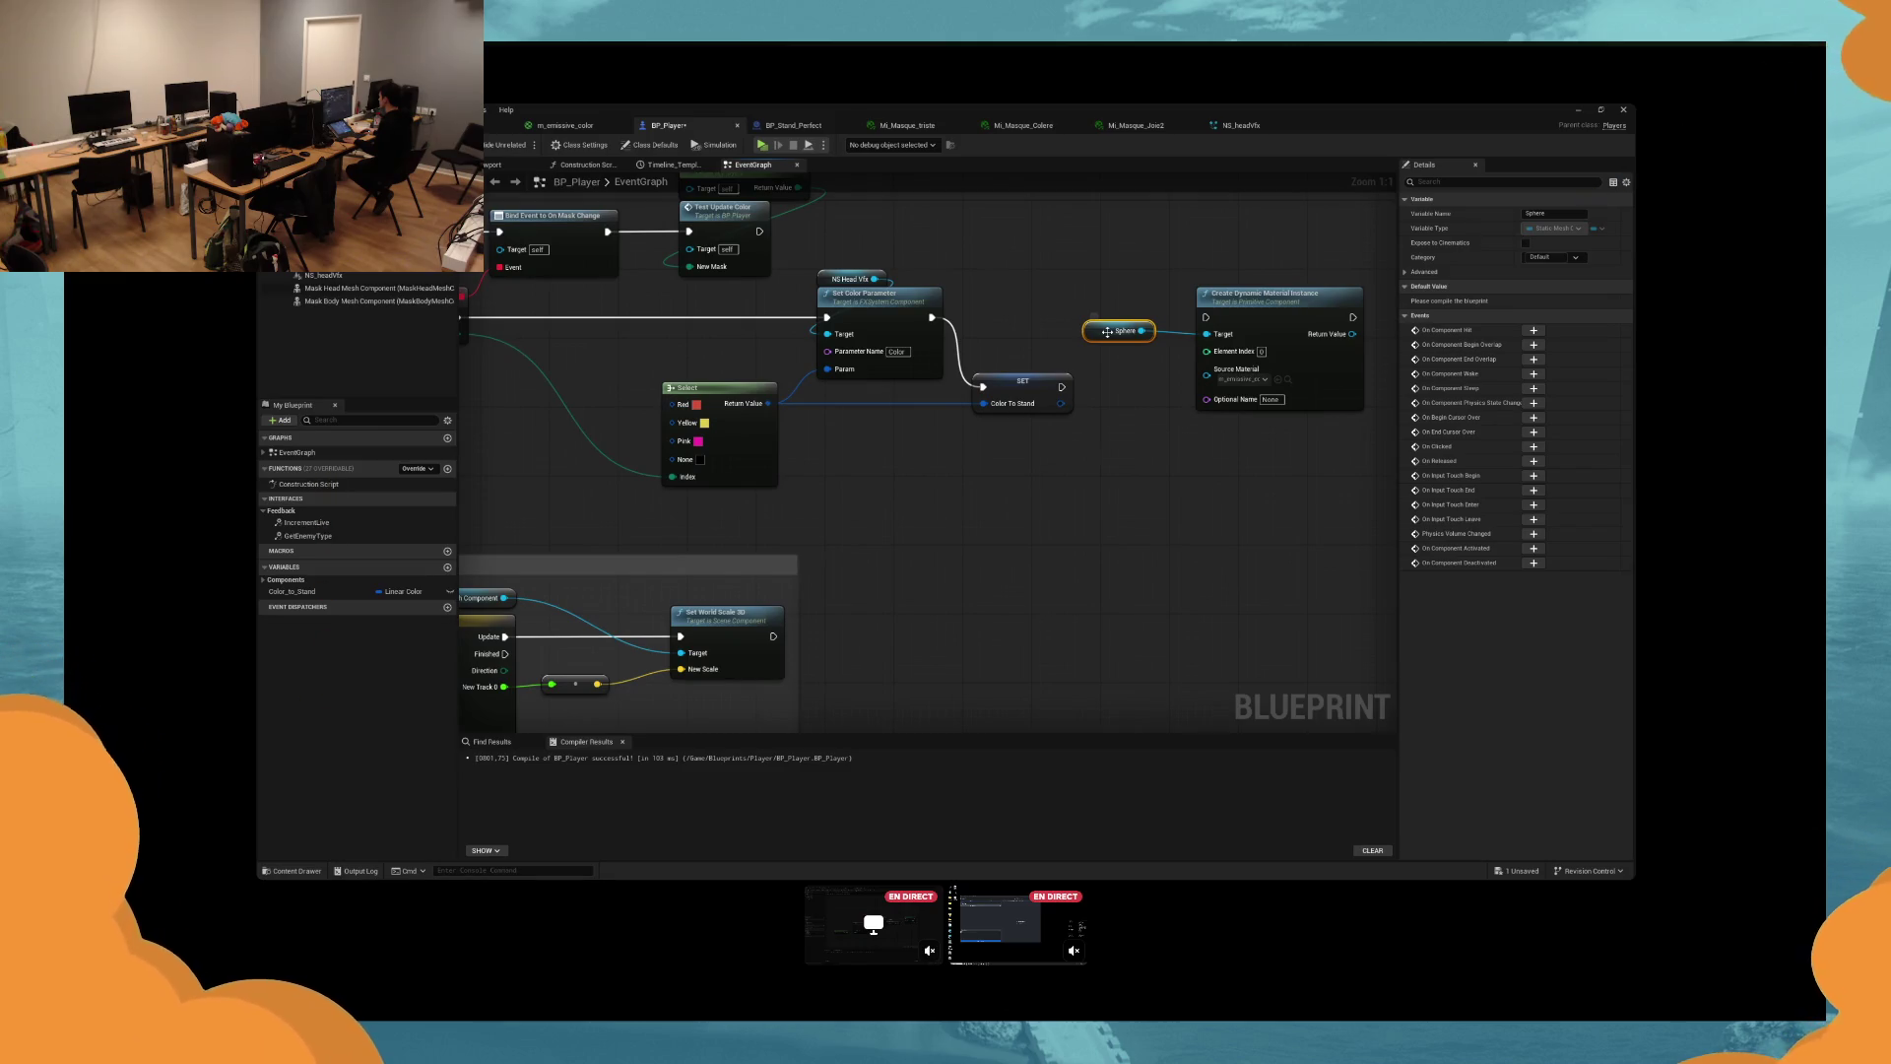
pyautogui.moveTo(1352, 334); pyautogui.dragTo(1365, 422)
pyautogui.write('set vec')
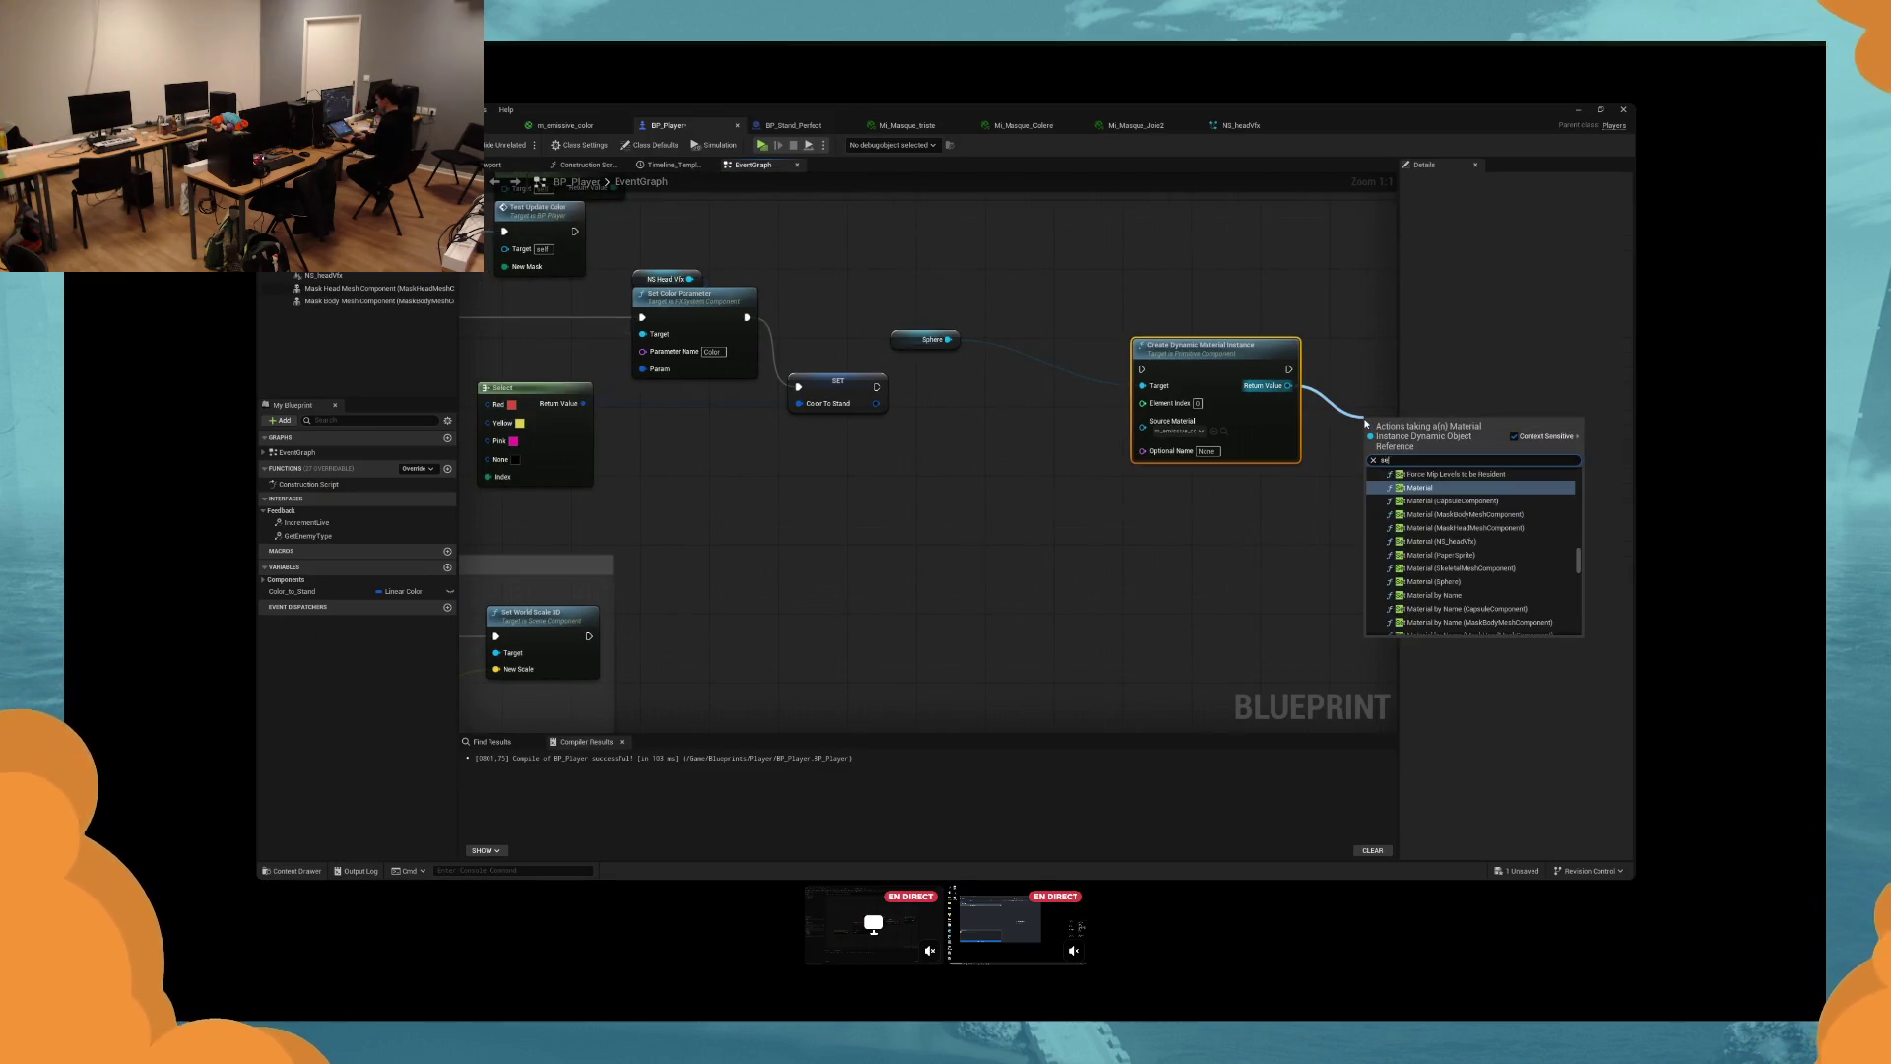
pyautogui.press('Return')
pyautogui.moveTo(1246, 354)
pyautogui.mouseDown()
pyautogui.moveTo(1118, 303)
pyautogui.moveTo(748, 317)
pyautogui.mouseUp()
pyautogui.moveTo(1372, 424); pyautogui.dragTo(1245, 304)
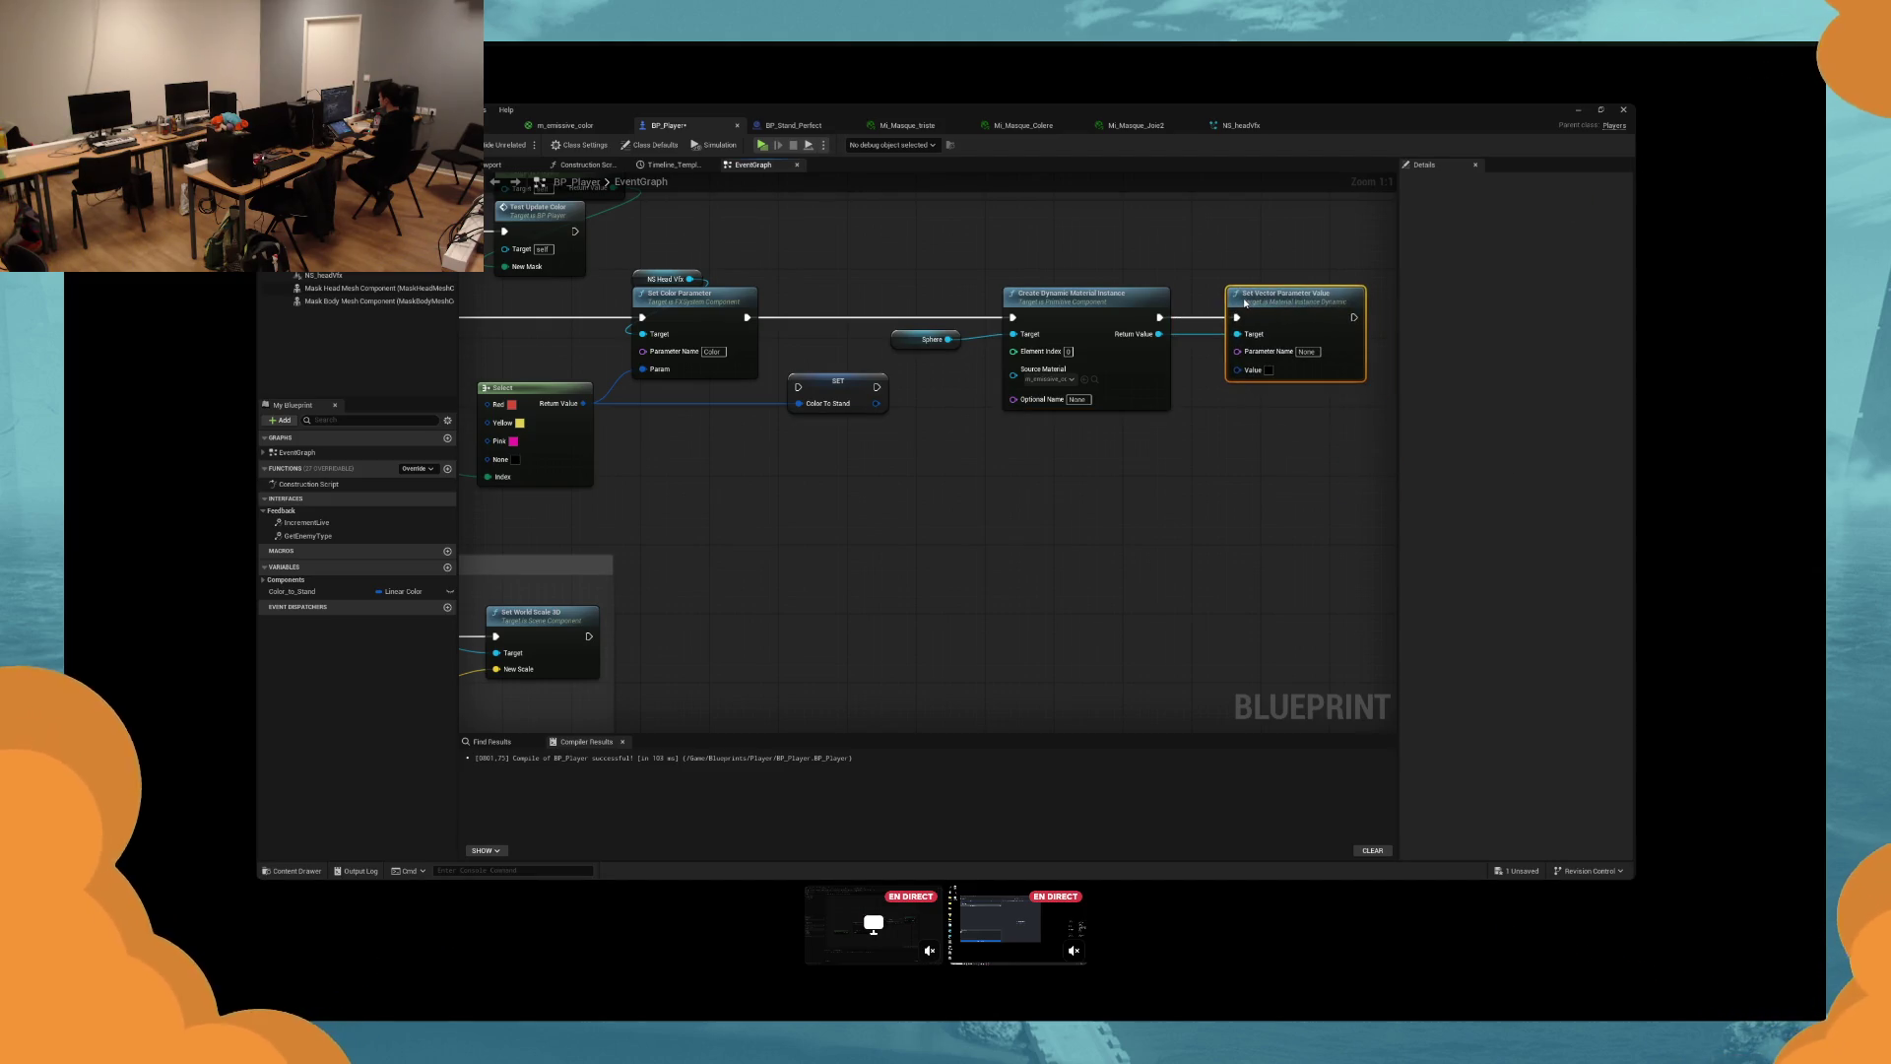
pyautogui.moveTo(1244, 304)
pyautogui.mouseDown()
pyautogui.moveTo(1021, 422)
pyautogui.moveTo(760, 476)
pyautogui.mouseUp()
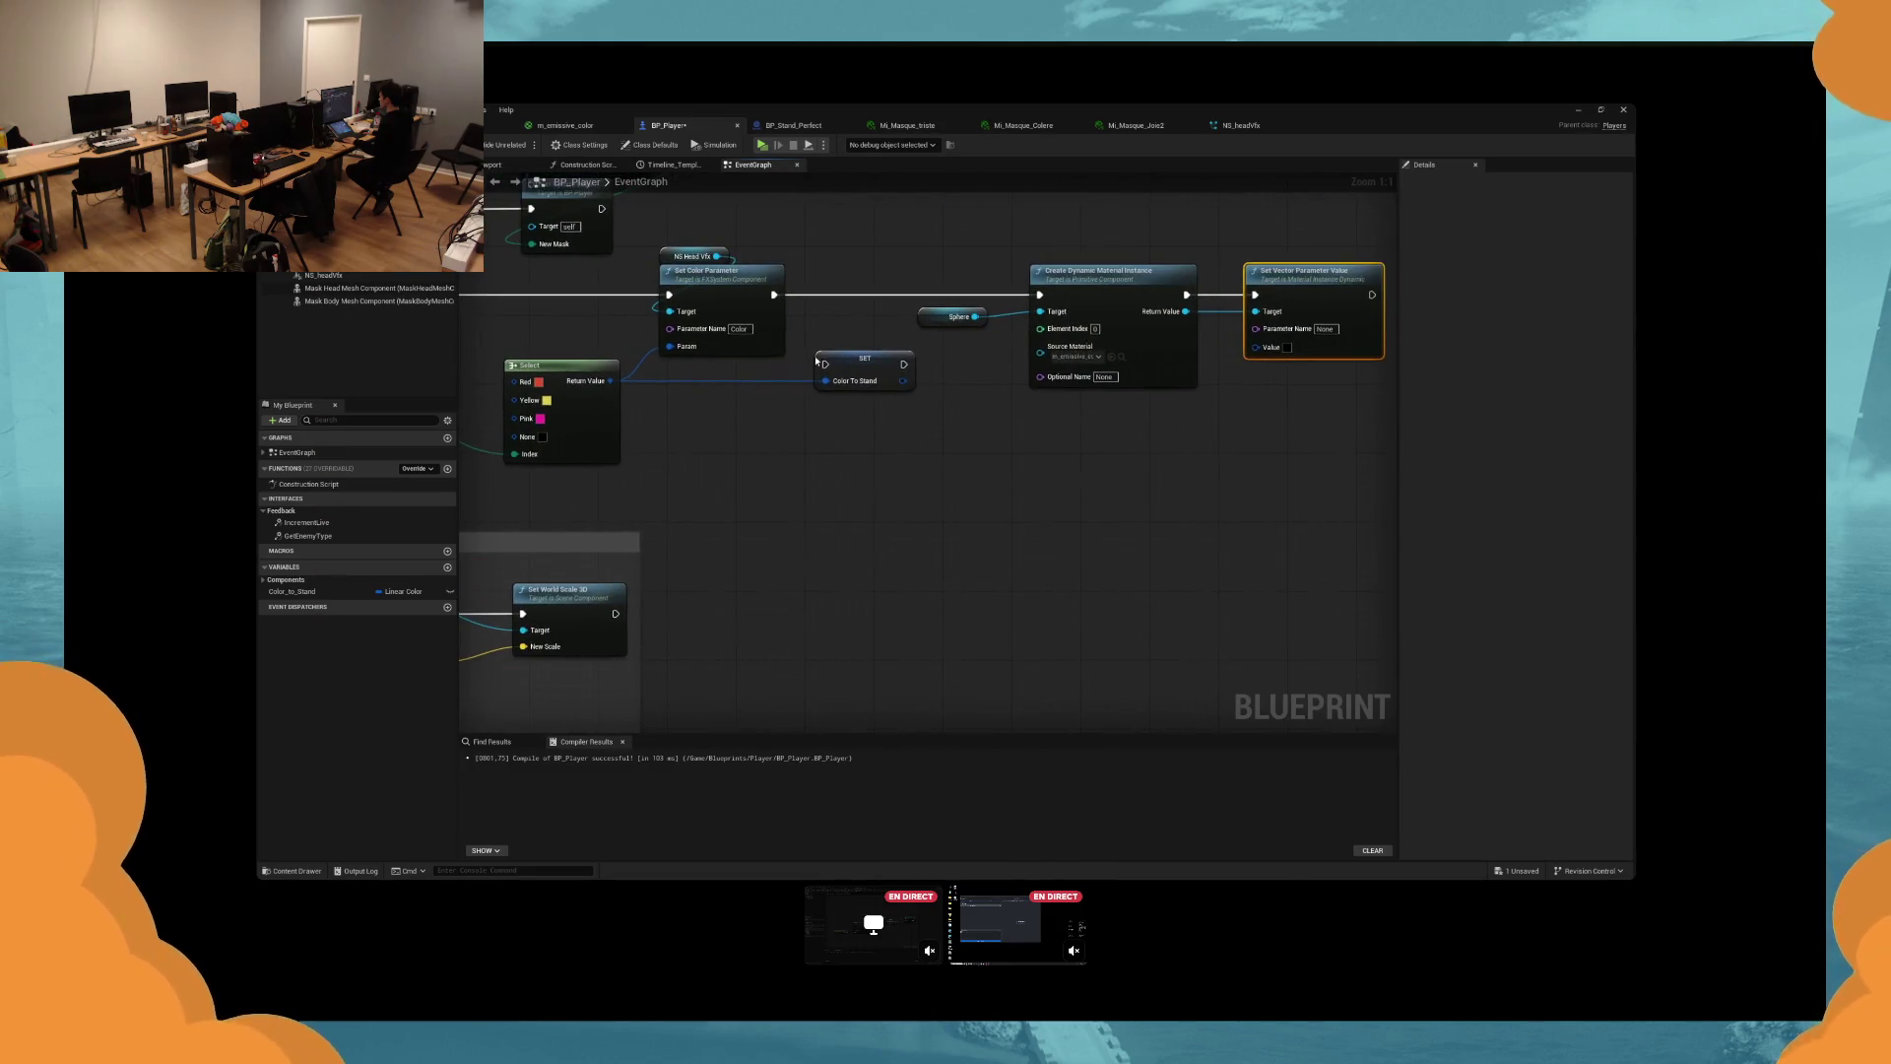
# Wire the exec pins so SET runs before Create Dynamic Material Instance.
pyautogui.moveTo(816, 362); pyautogui.dragTo(776, 296)
pyautogui.moveTo(903, 364)
pyautogui.mouseDown()
pyautogui.moveTo(1043, 294)
pyautogui.moveTo(885, 308)
pyautogui.moveTo(874, 418)
pyautogui.mouseUp()
pyautogui.click(952, 317)
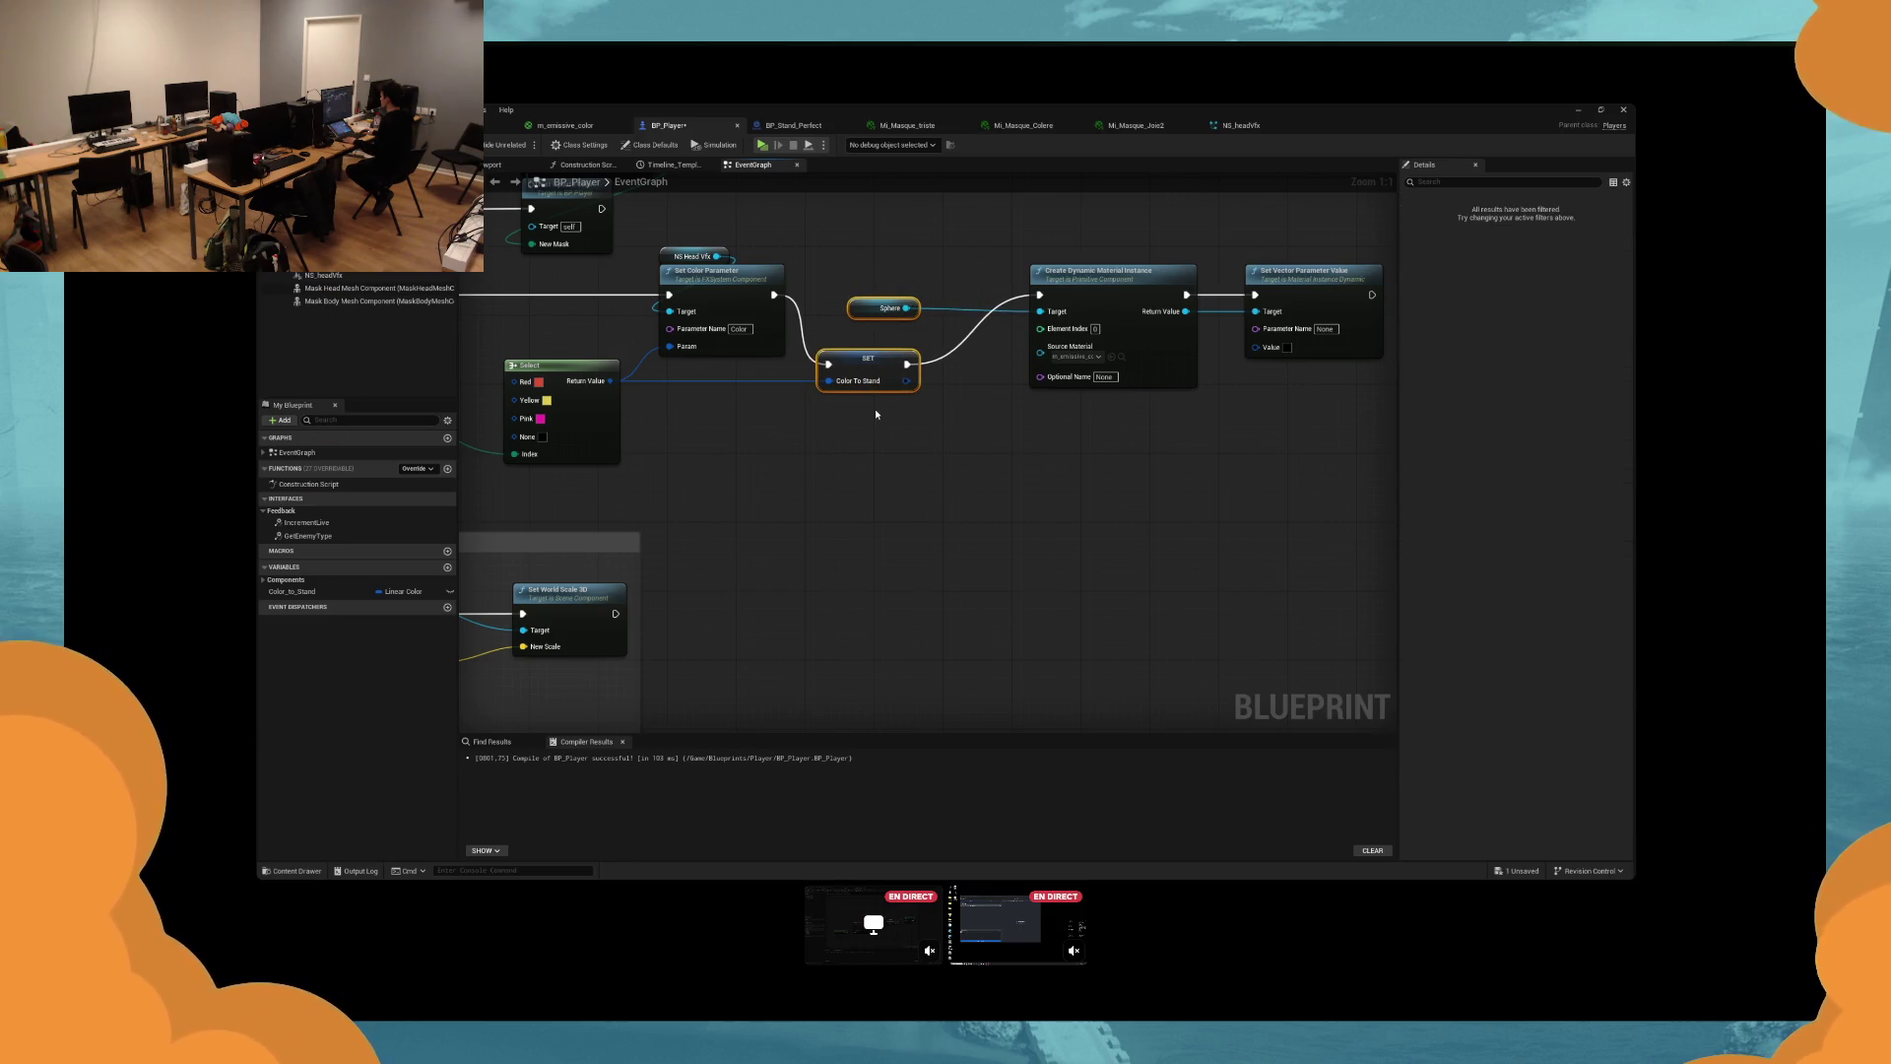
# Connect Color To Stand to the Value pin through a reroute knot and save.
pyautogui.click(1226, 344)
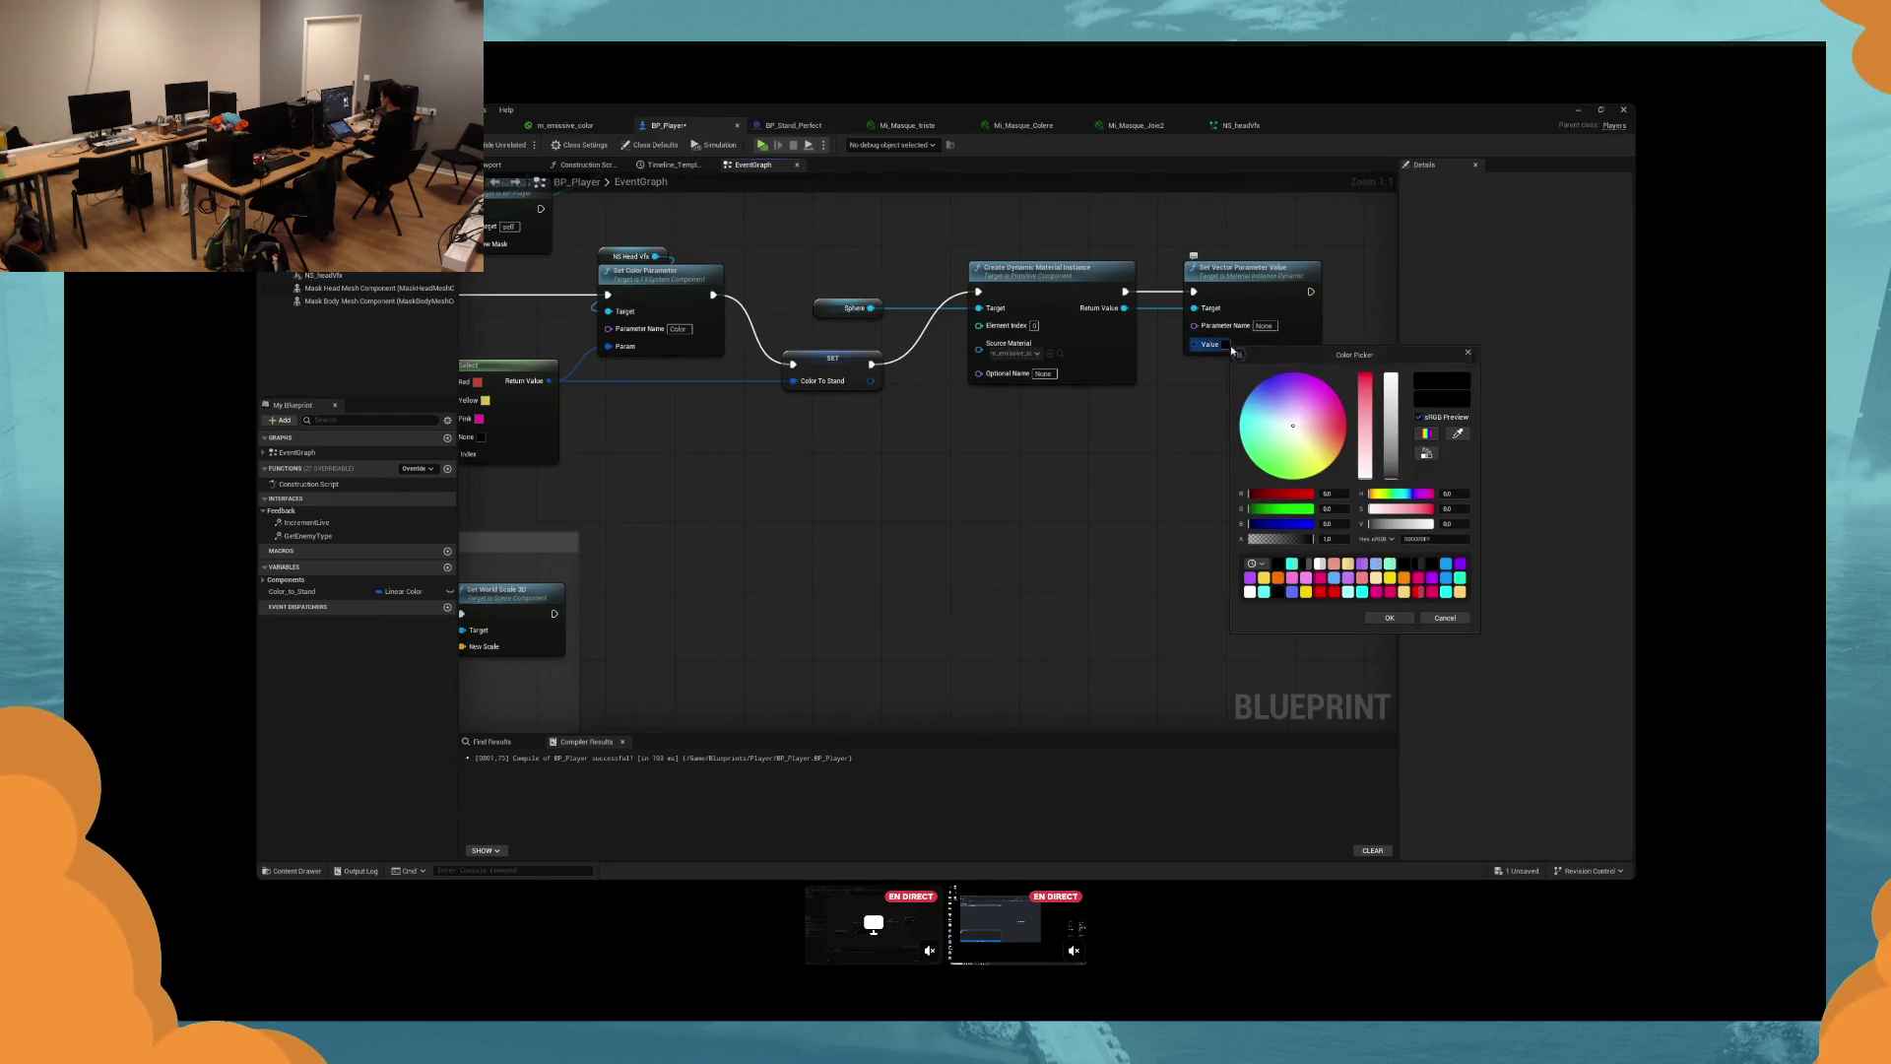
pyautogui.click(1467, 353)
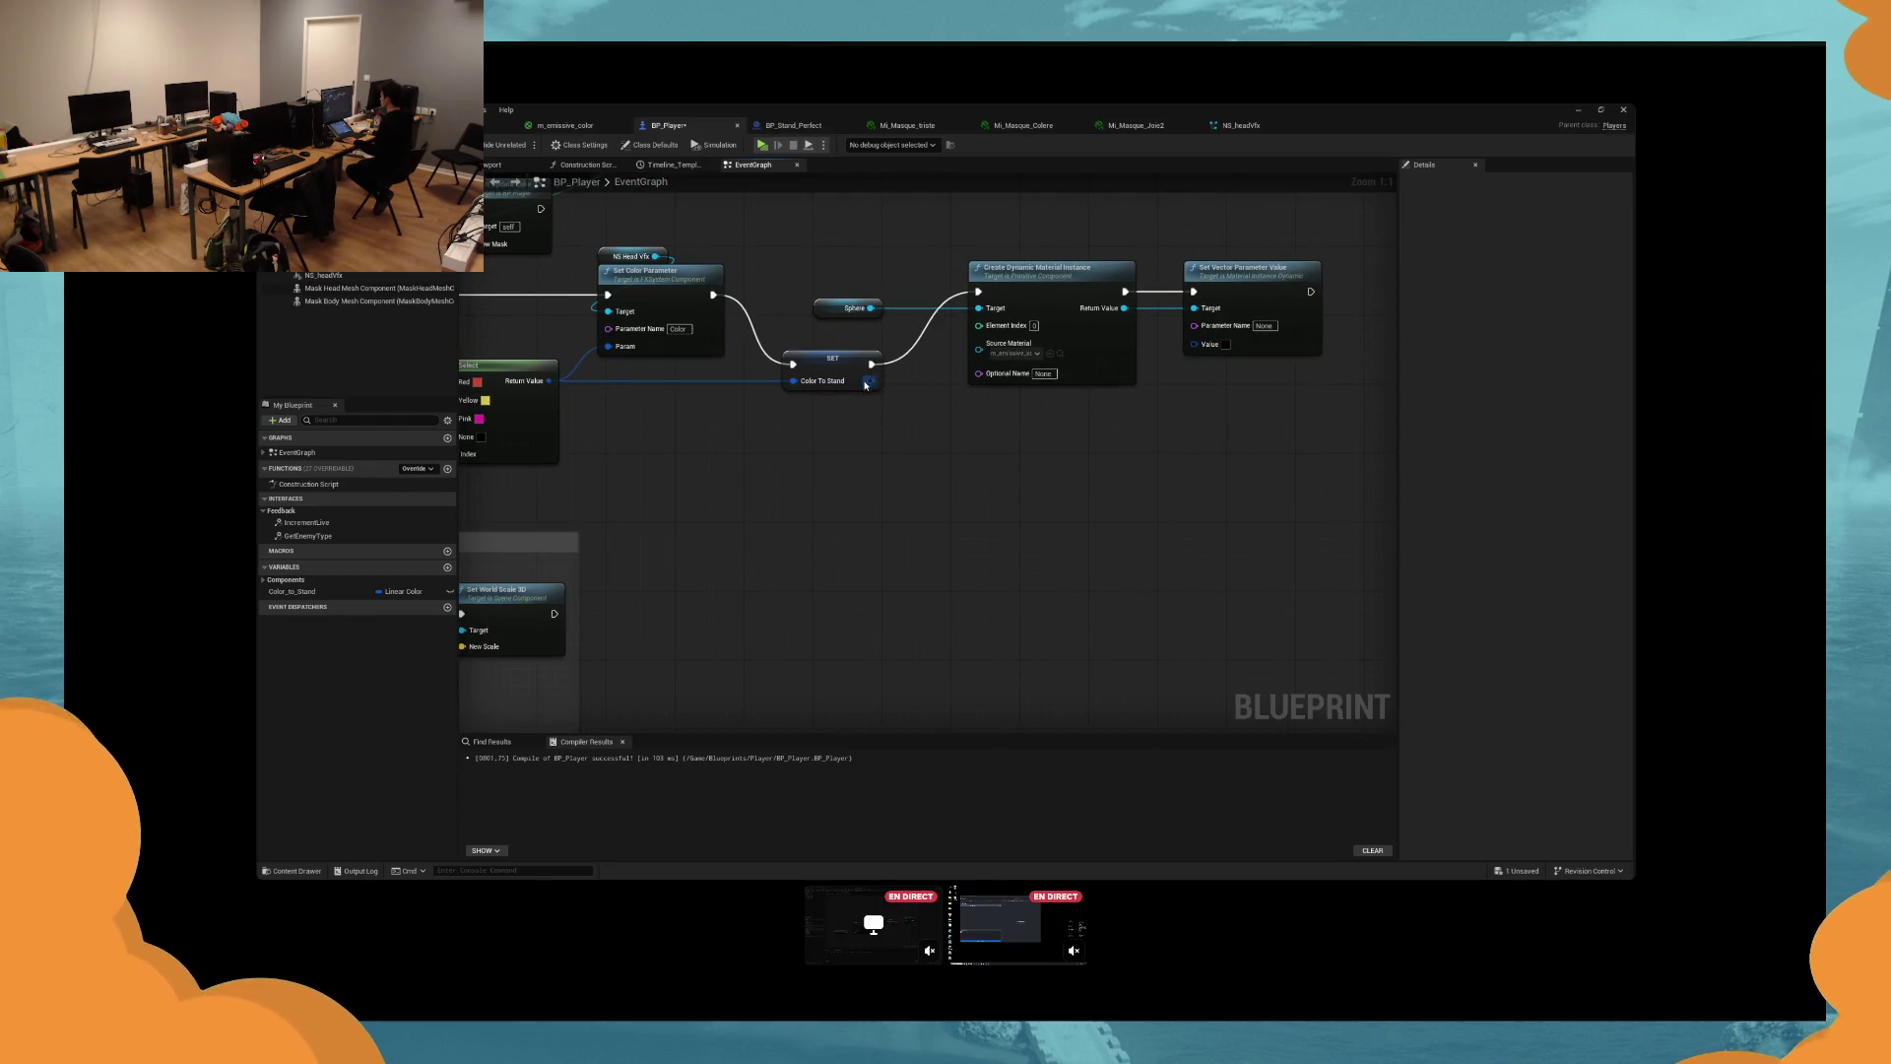
pyautogui.moveTo(869, 381); pyautogui.dragTo(1195, 344)
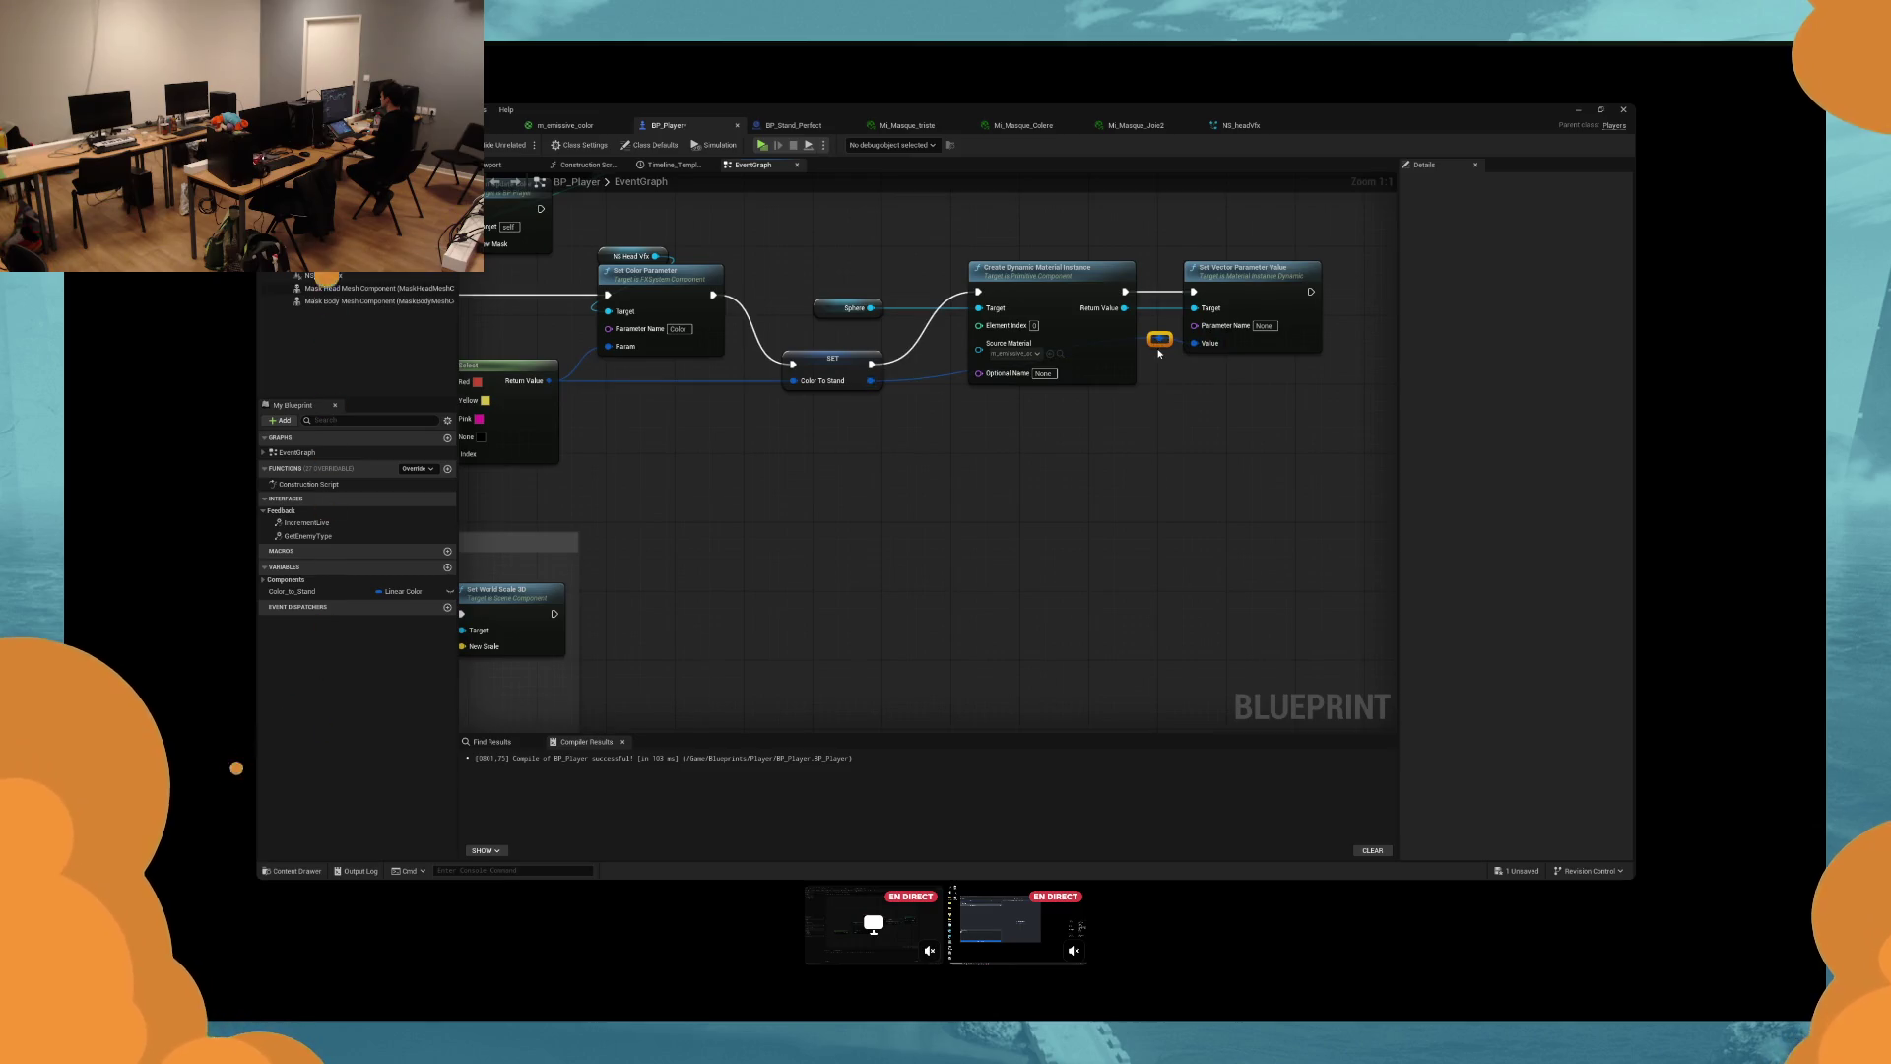
pyautogui.click(1159, 345)
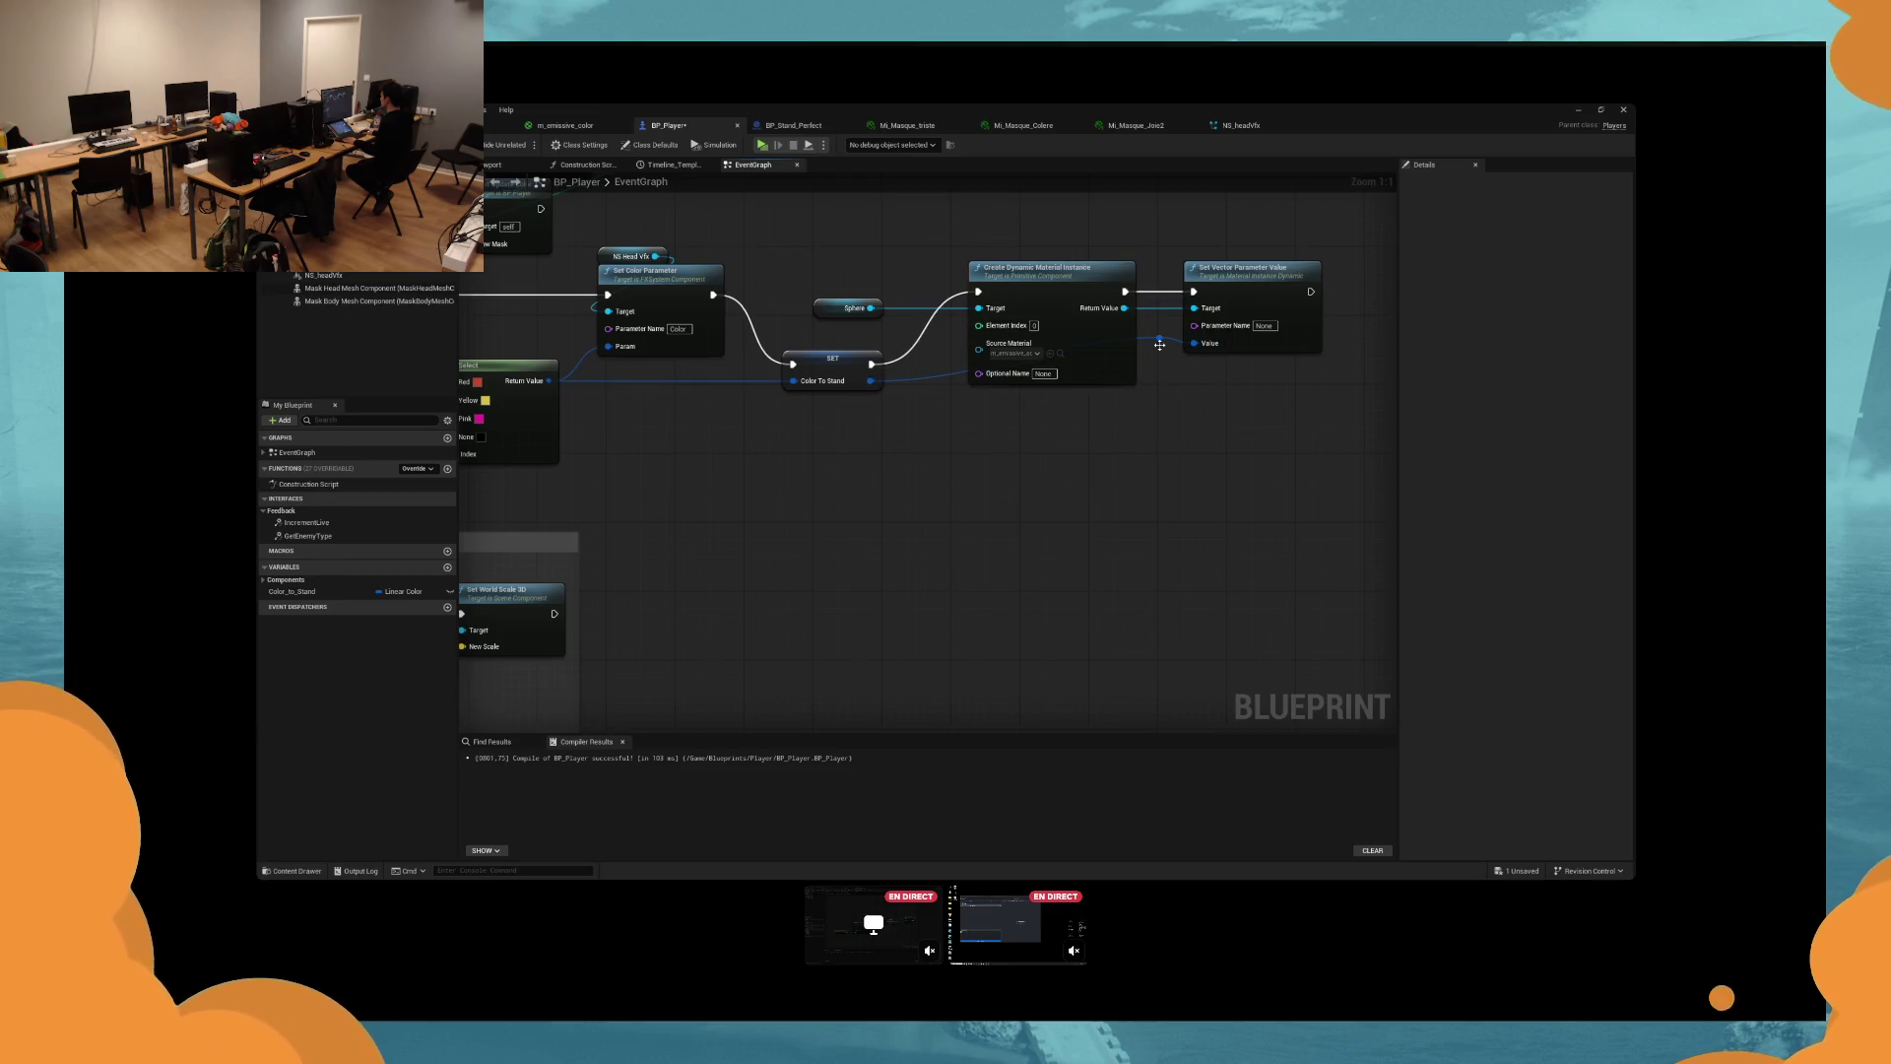
pyautogui.moveTo(1159, 345); pyautogui.dragTo(1141, 400)
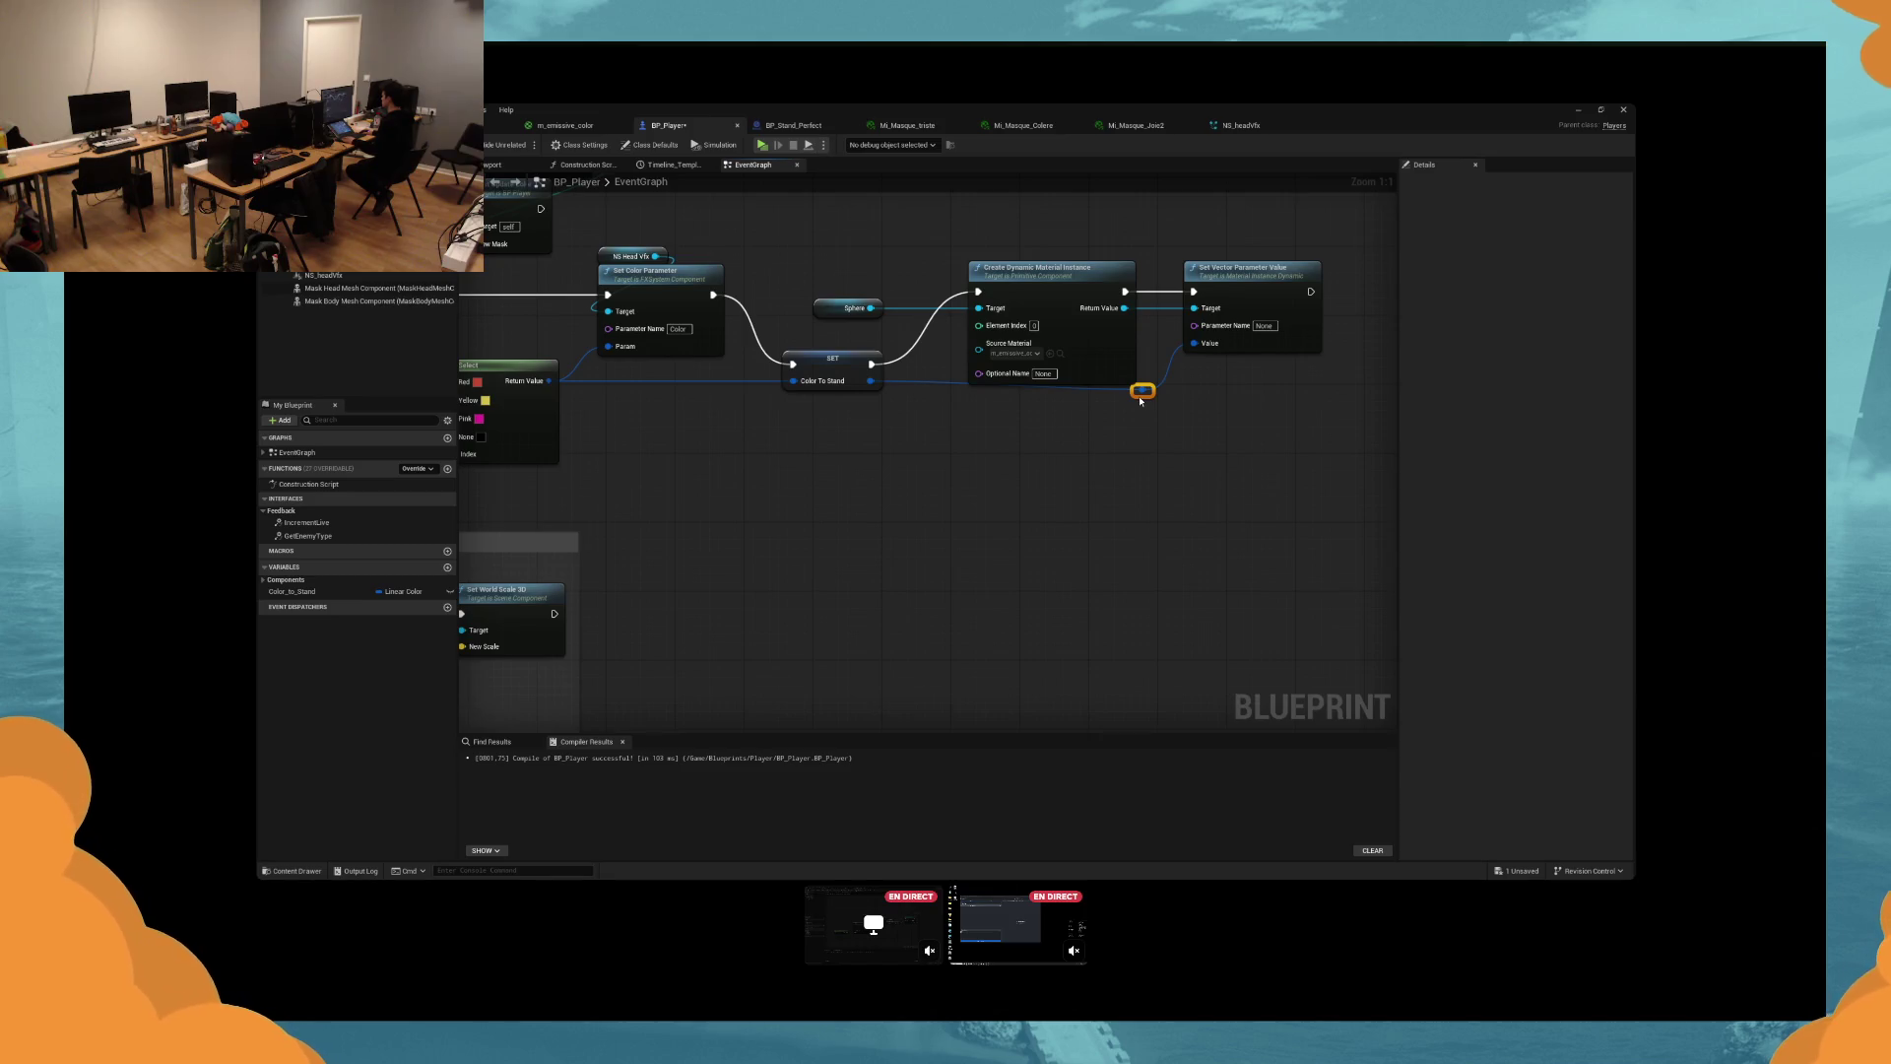
pyautogui.moveTo(1140, 400); pyautogui.dragTo(1122, 424)
pyautogui.hotkey('ctrl', 's')
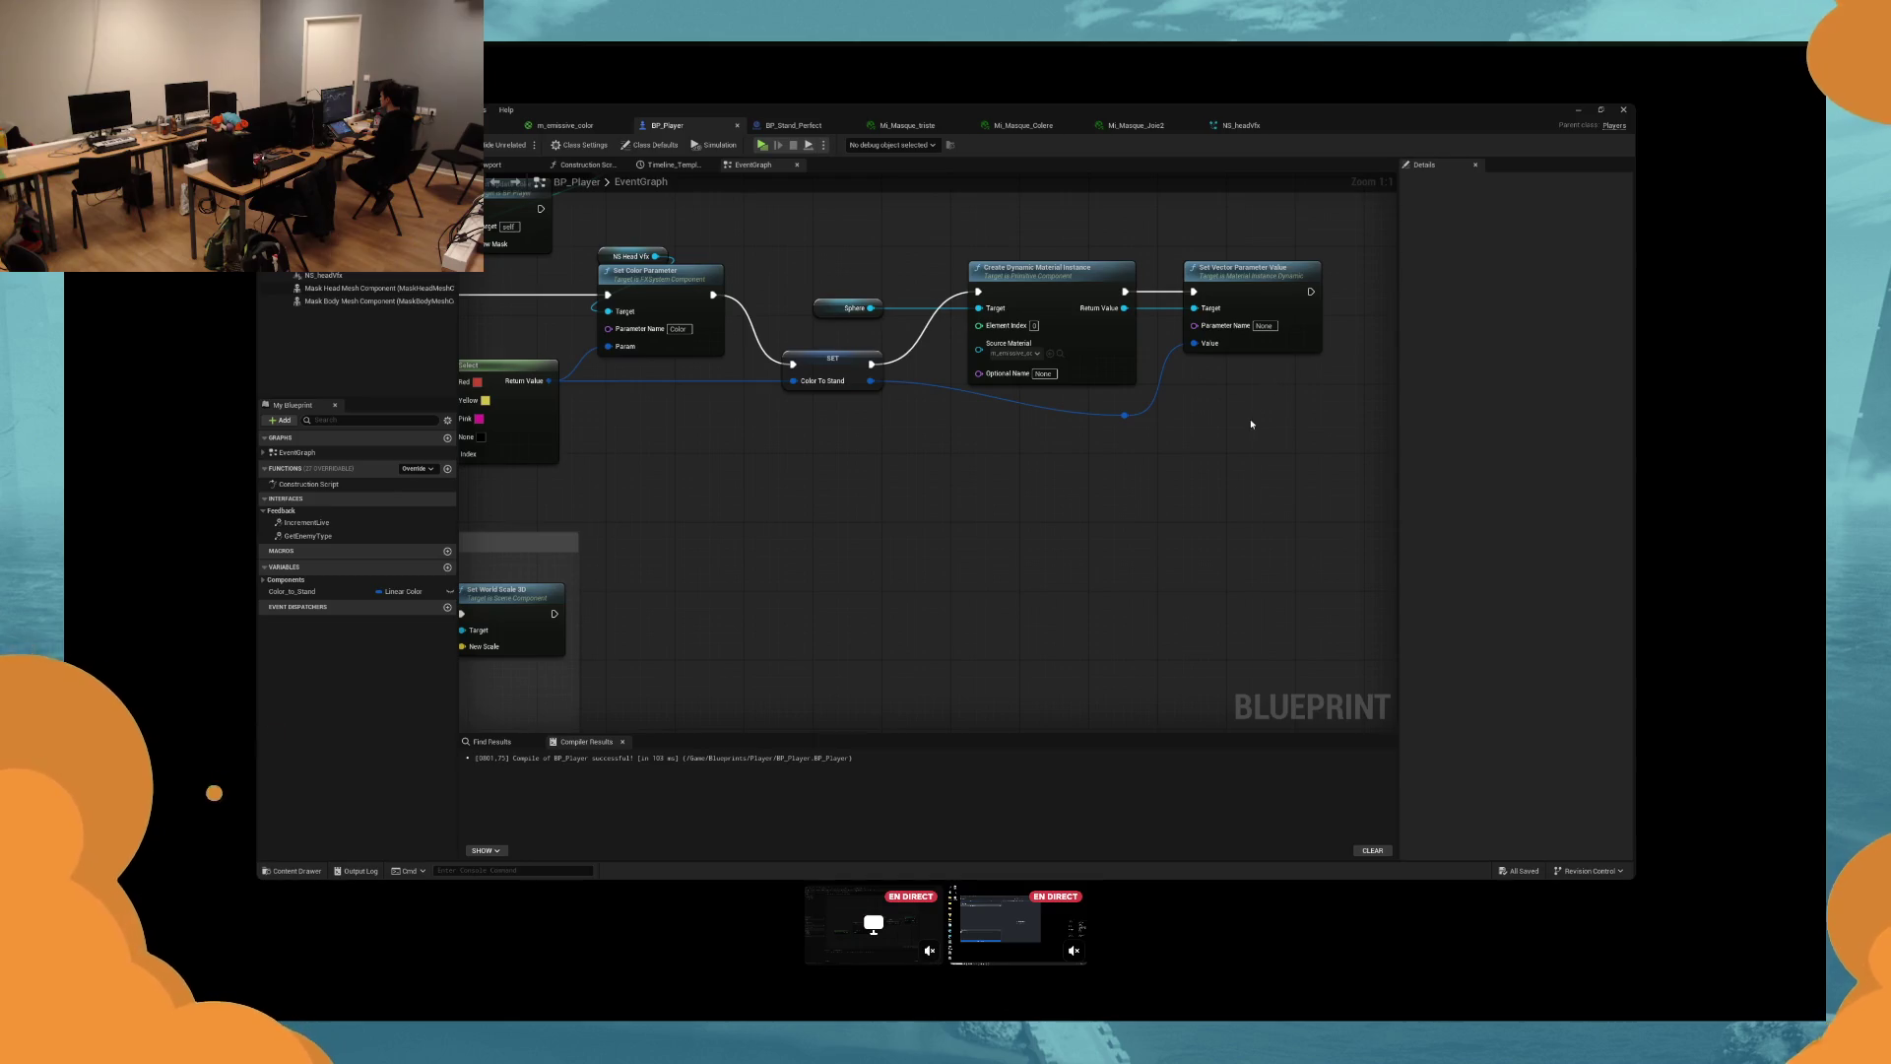
# Align the material instance, parameter and Sphere nodes into straight lines.
pyautogui.moveTo(1250, 421); pyautogui.dragTo(885, 250)
pyautogui.moveTo(1052, 267); pyautogui.dragTo(1052, 241)
pyautogui.press('q')
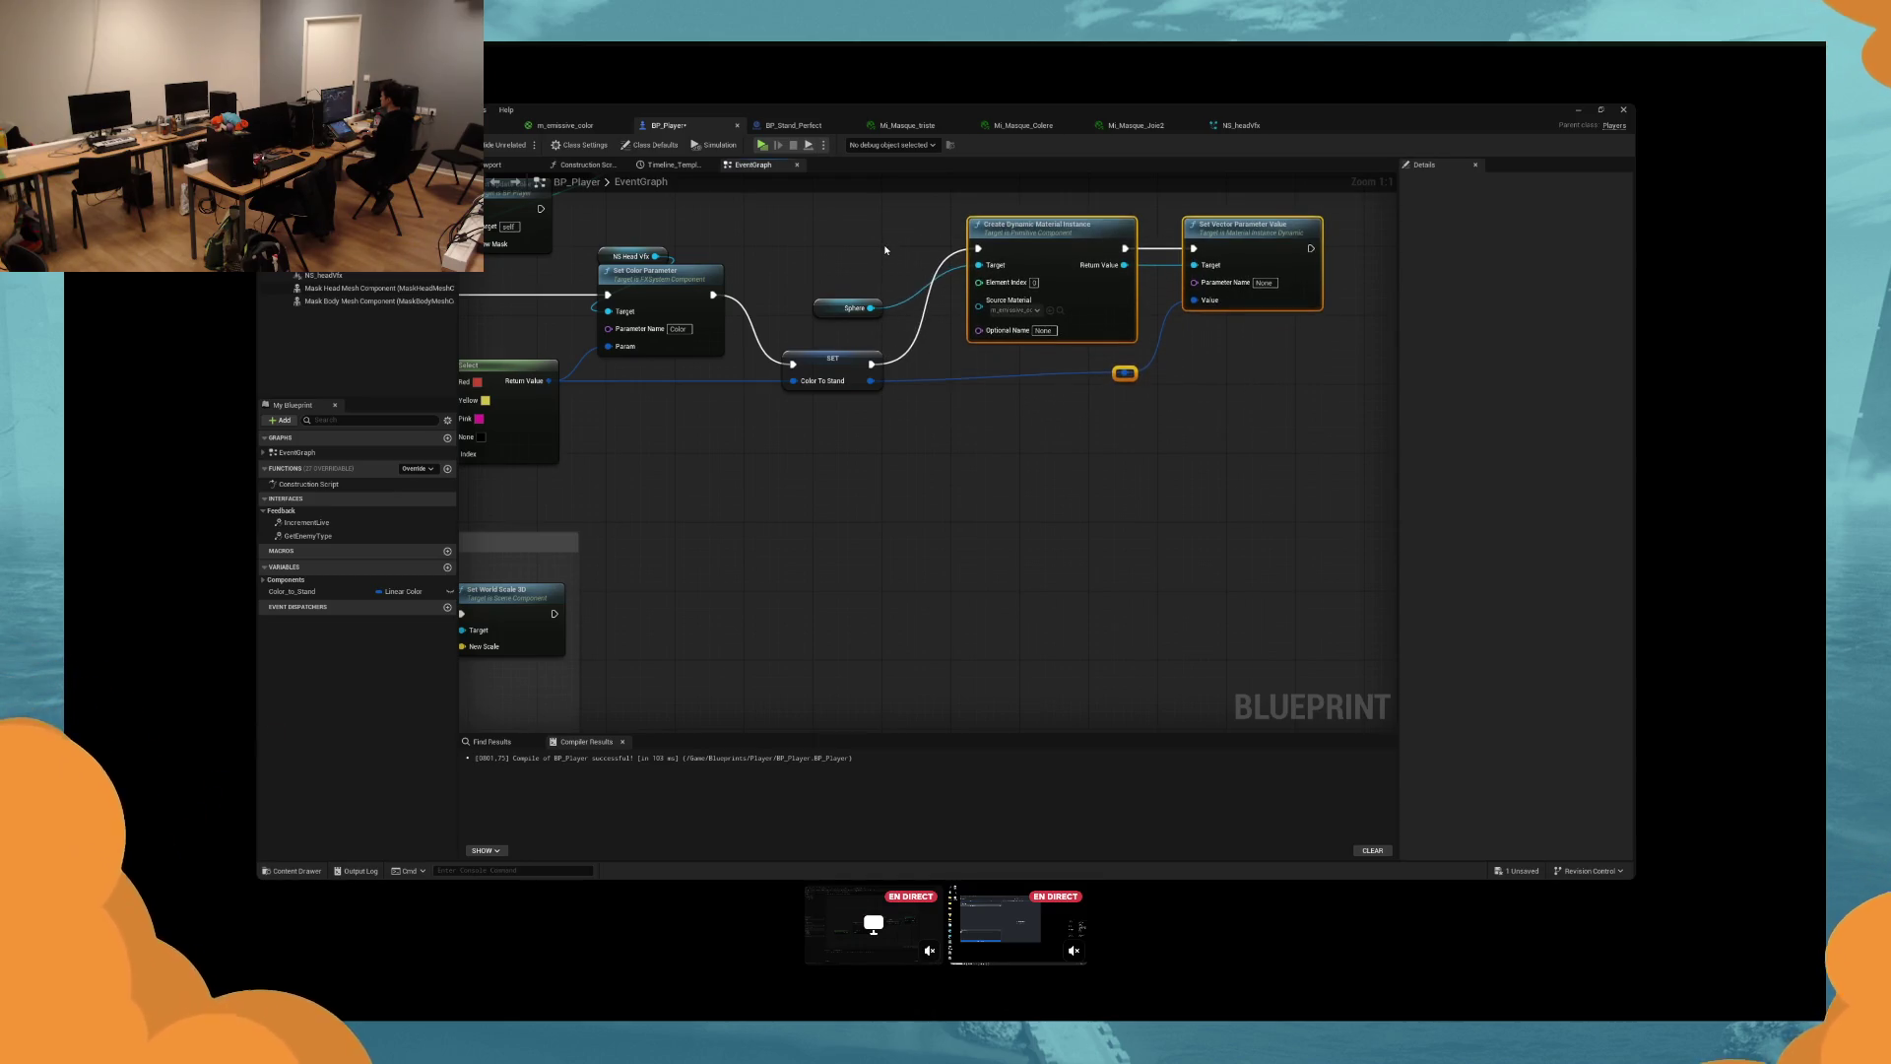
pyautogui.moveTo(847, 308); pyautogui.dragTo(847, 291)
pyautogui.press('q')
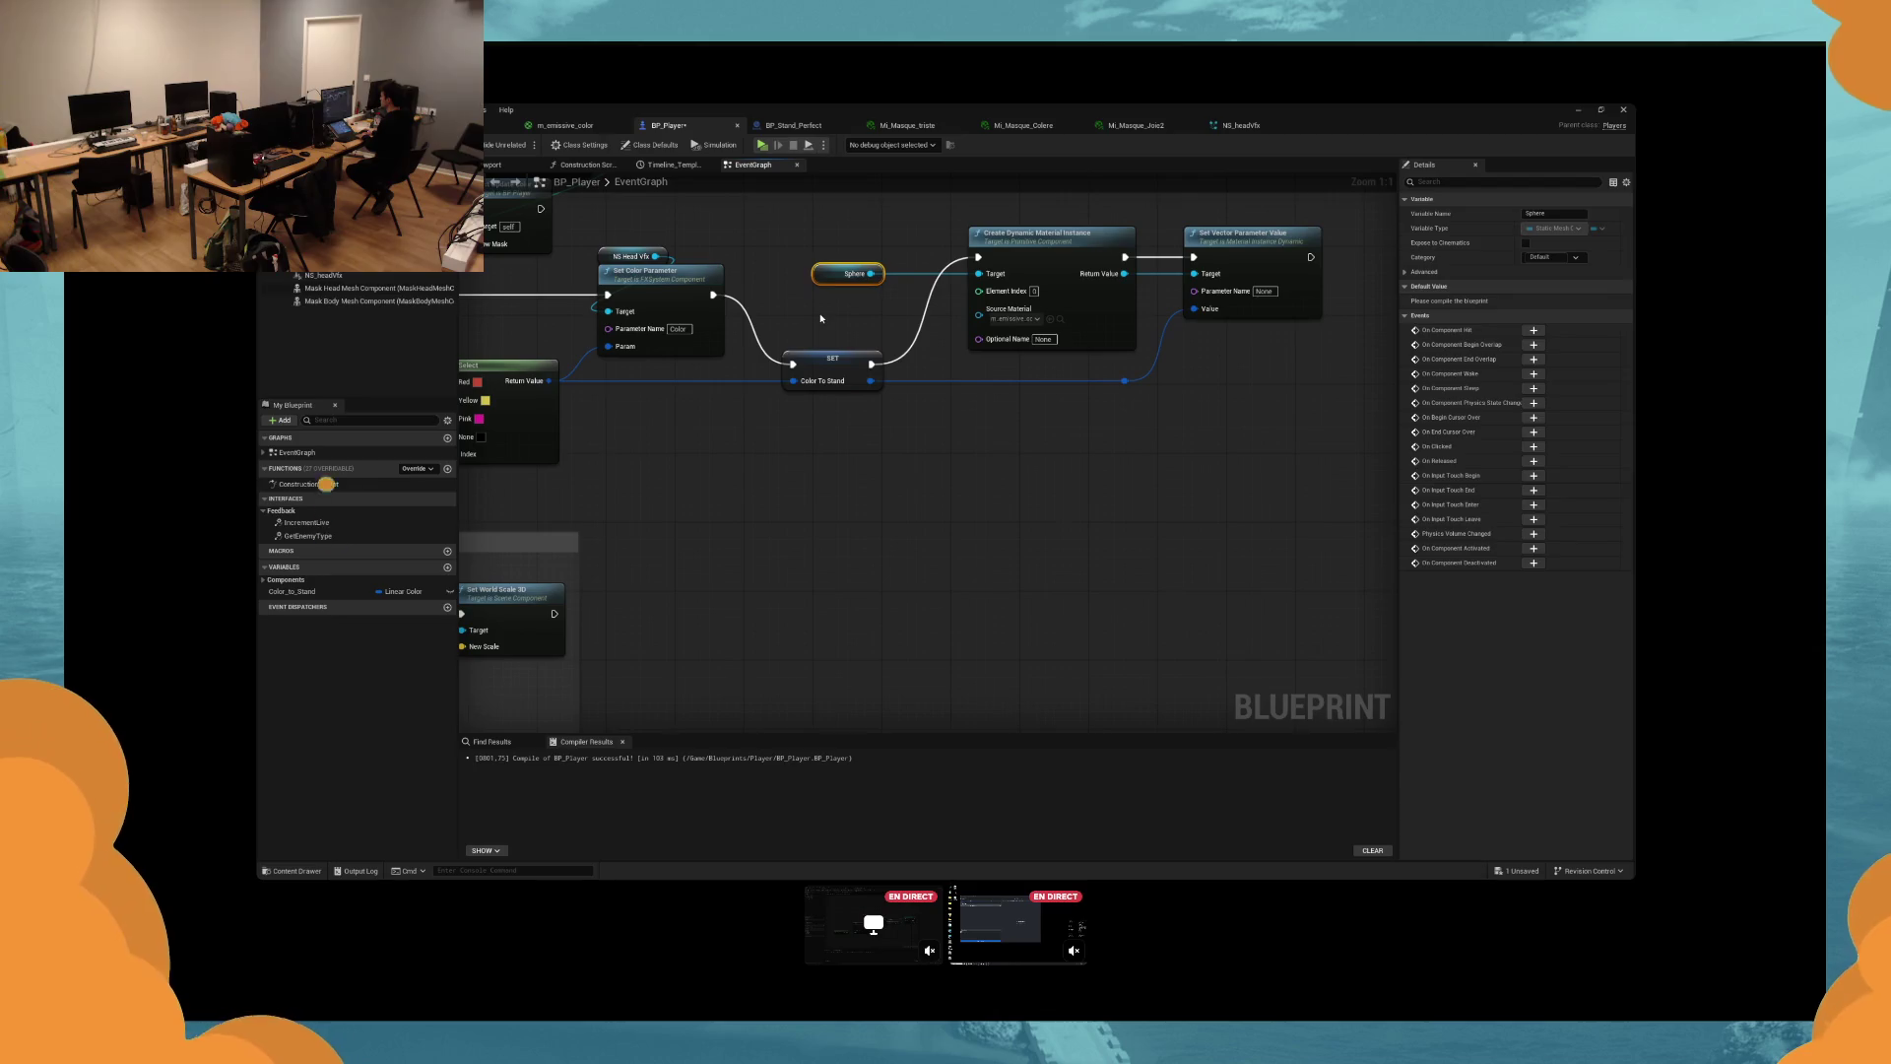
pyautogui.click(821, 318)
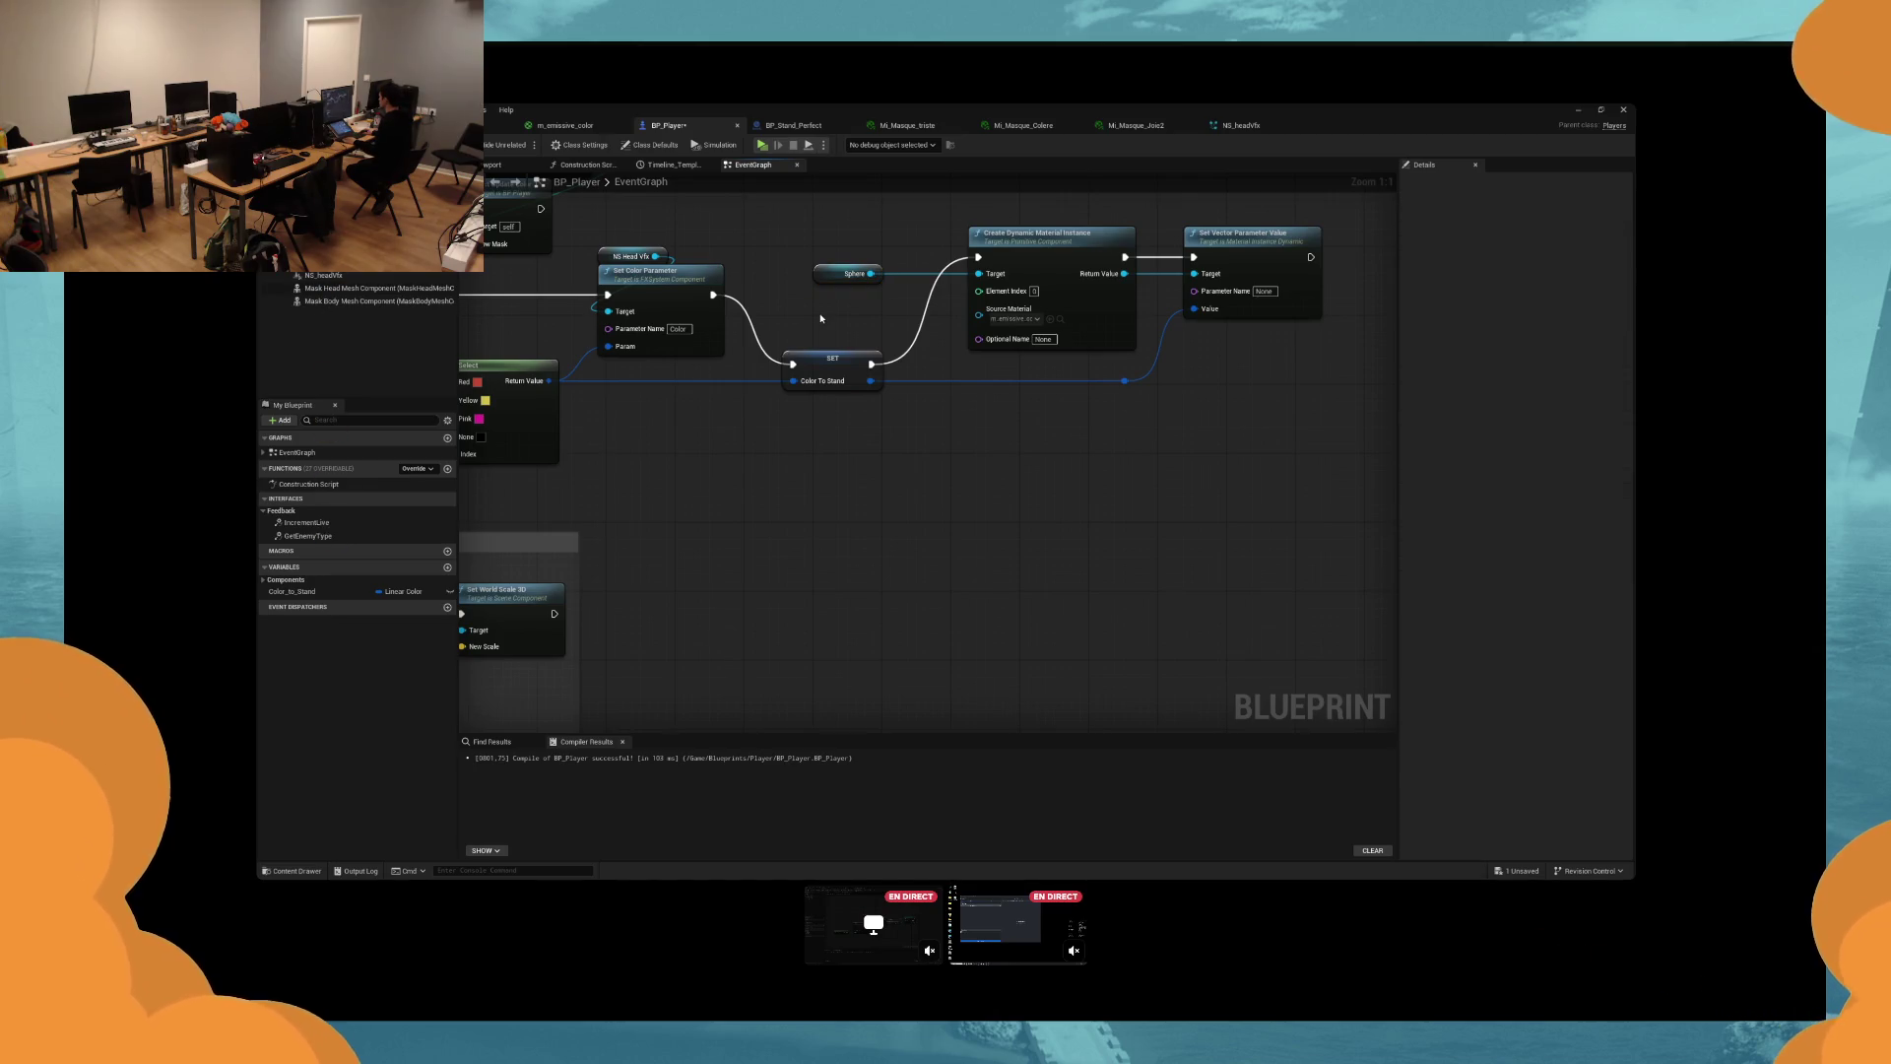
pyautogui.moveTo(1264, 290); pyautogui.dragTo(1298, 358)
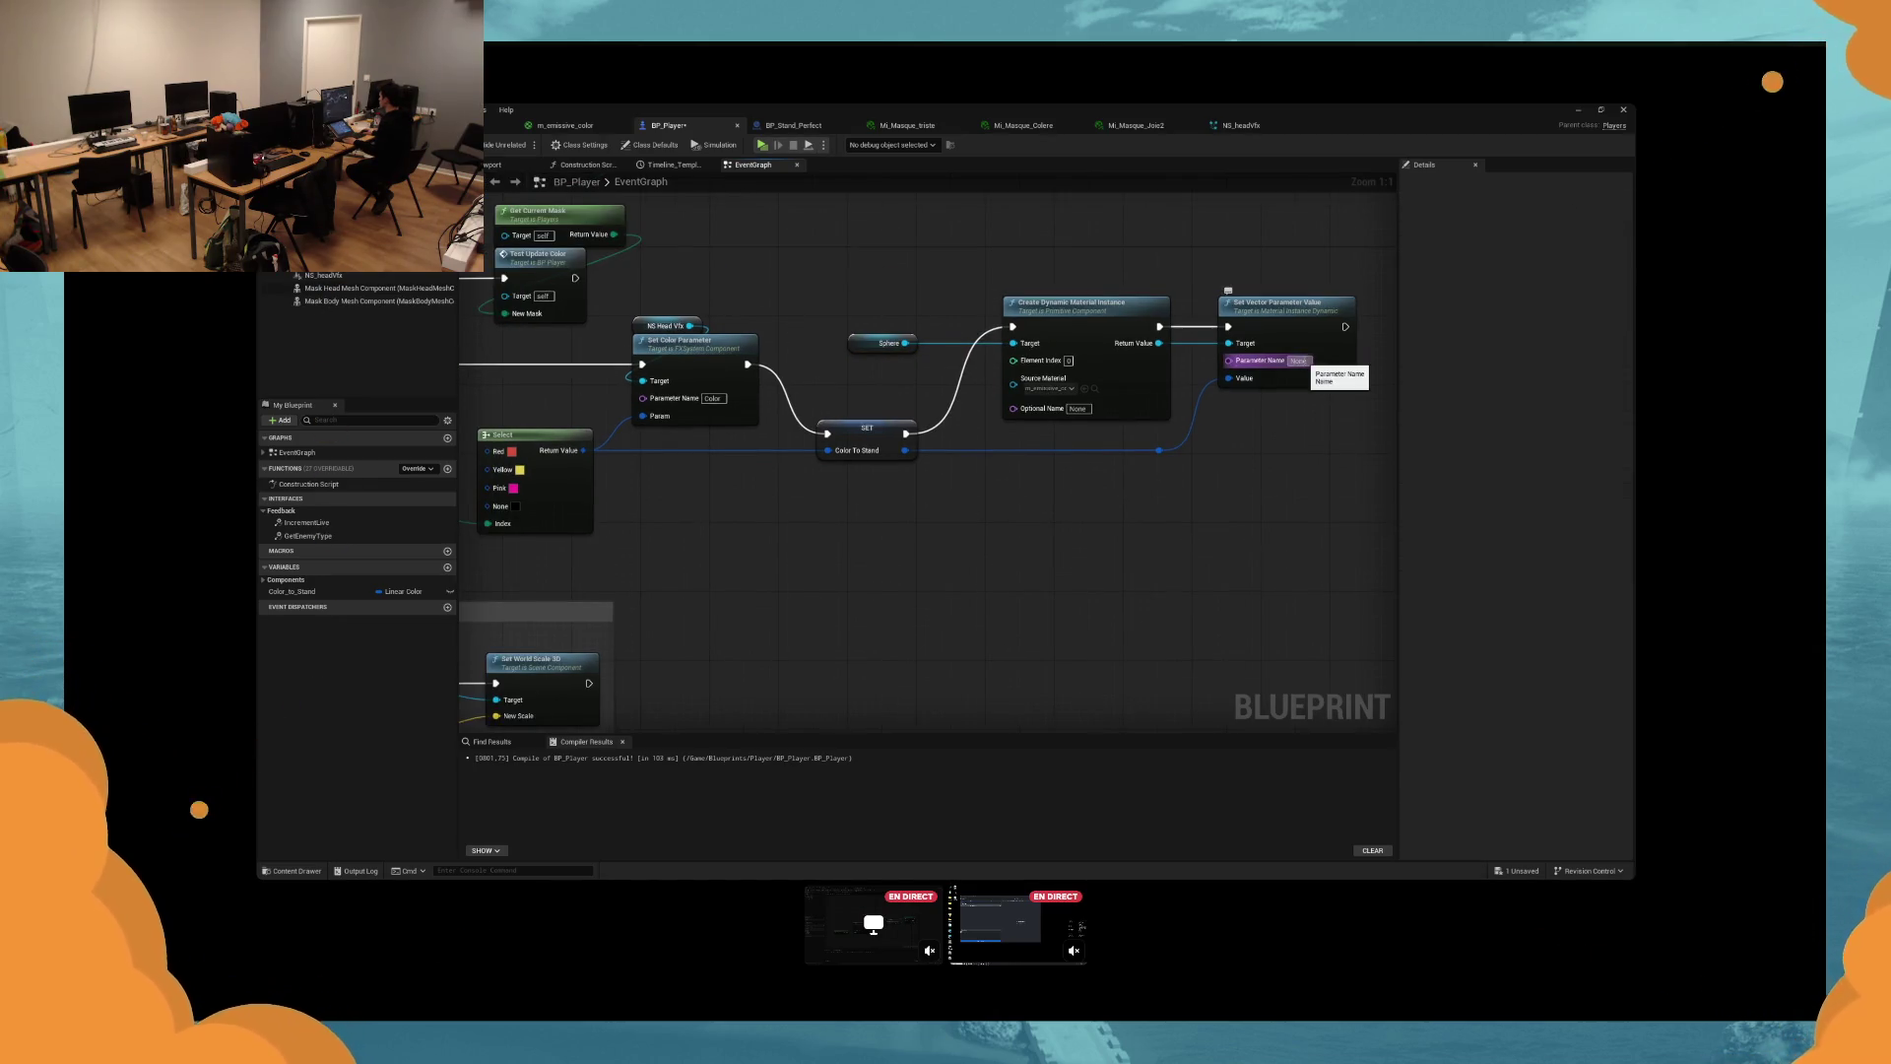
# Set the Parameter Name to Mat_Stand_Color, save BP_Player and play-test.
pyautogui.click(793, 125)
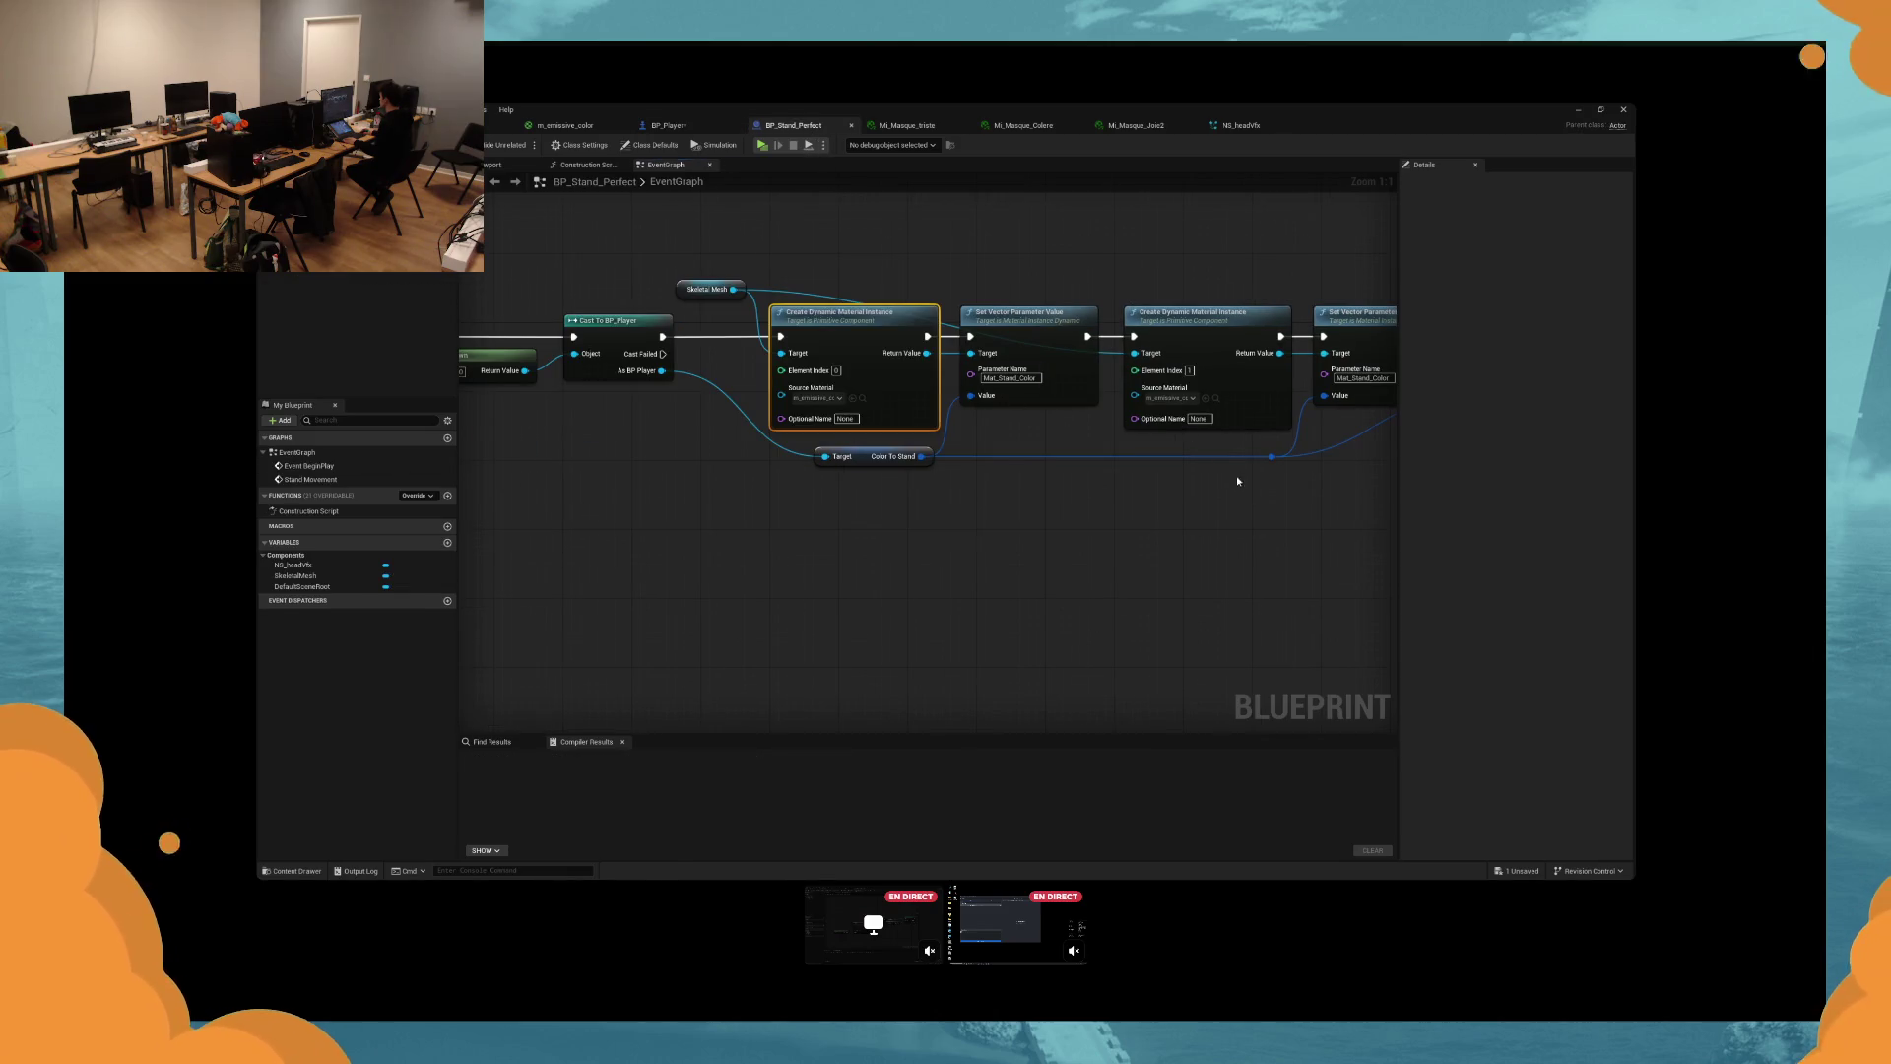
pyautogui.click(667, 126)
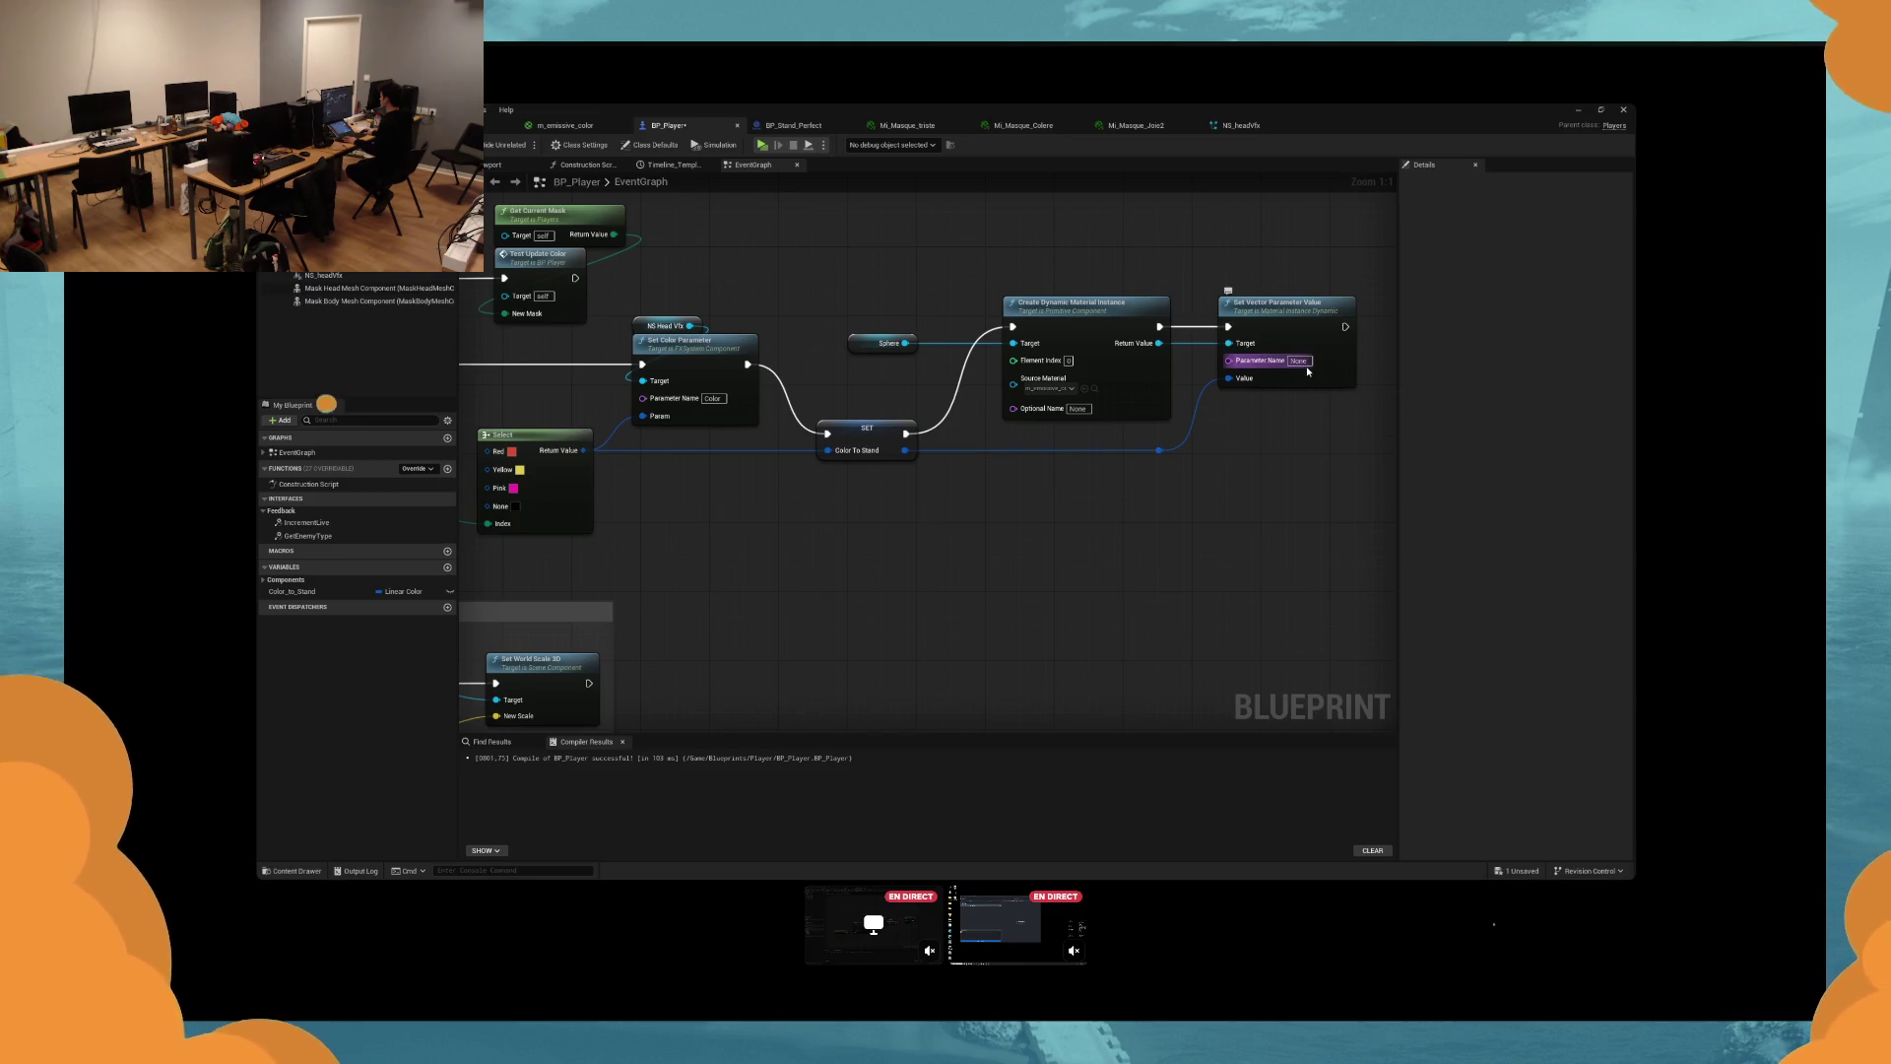
pyautogui.hotkey('ctrl', 's')
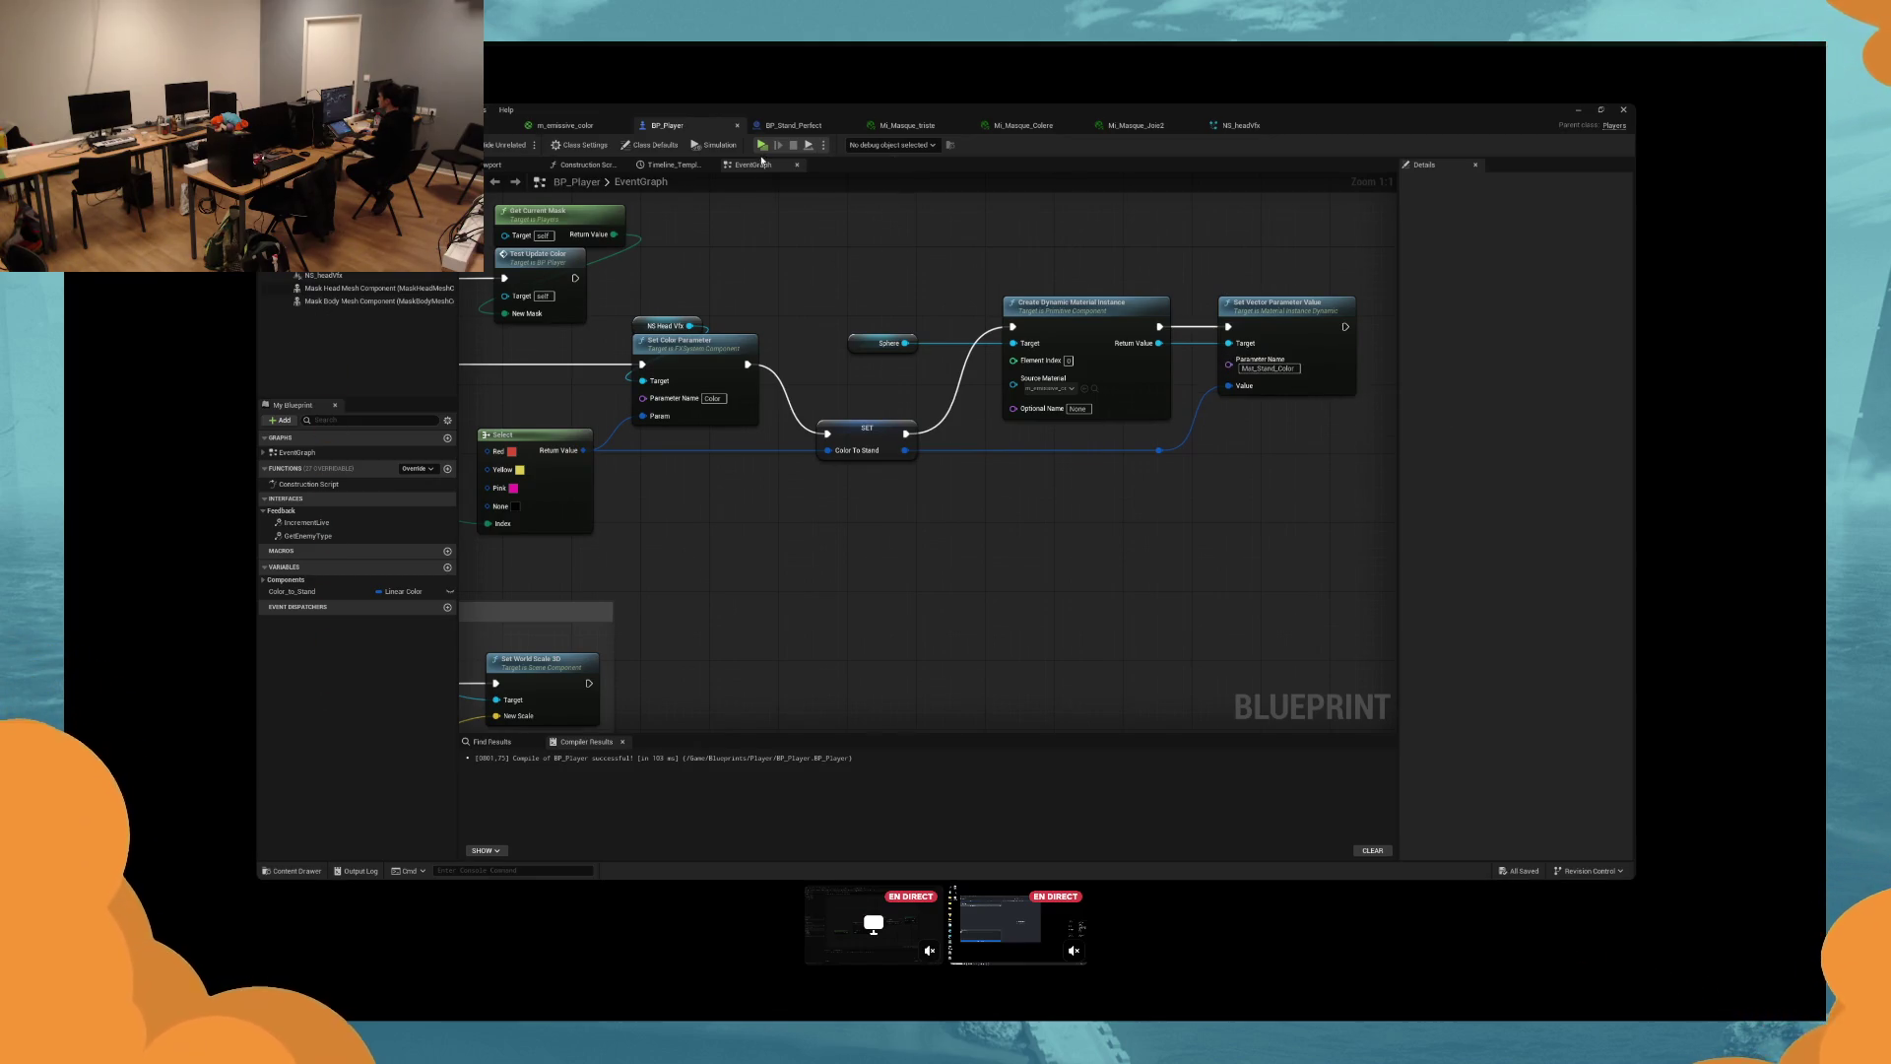
pyautogui.click(762, 148)
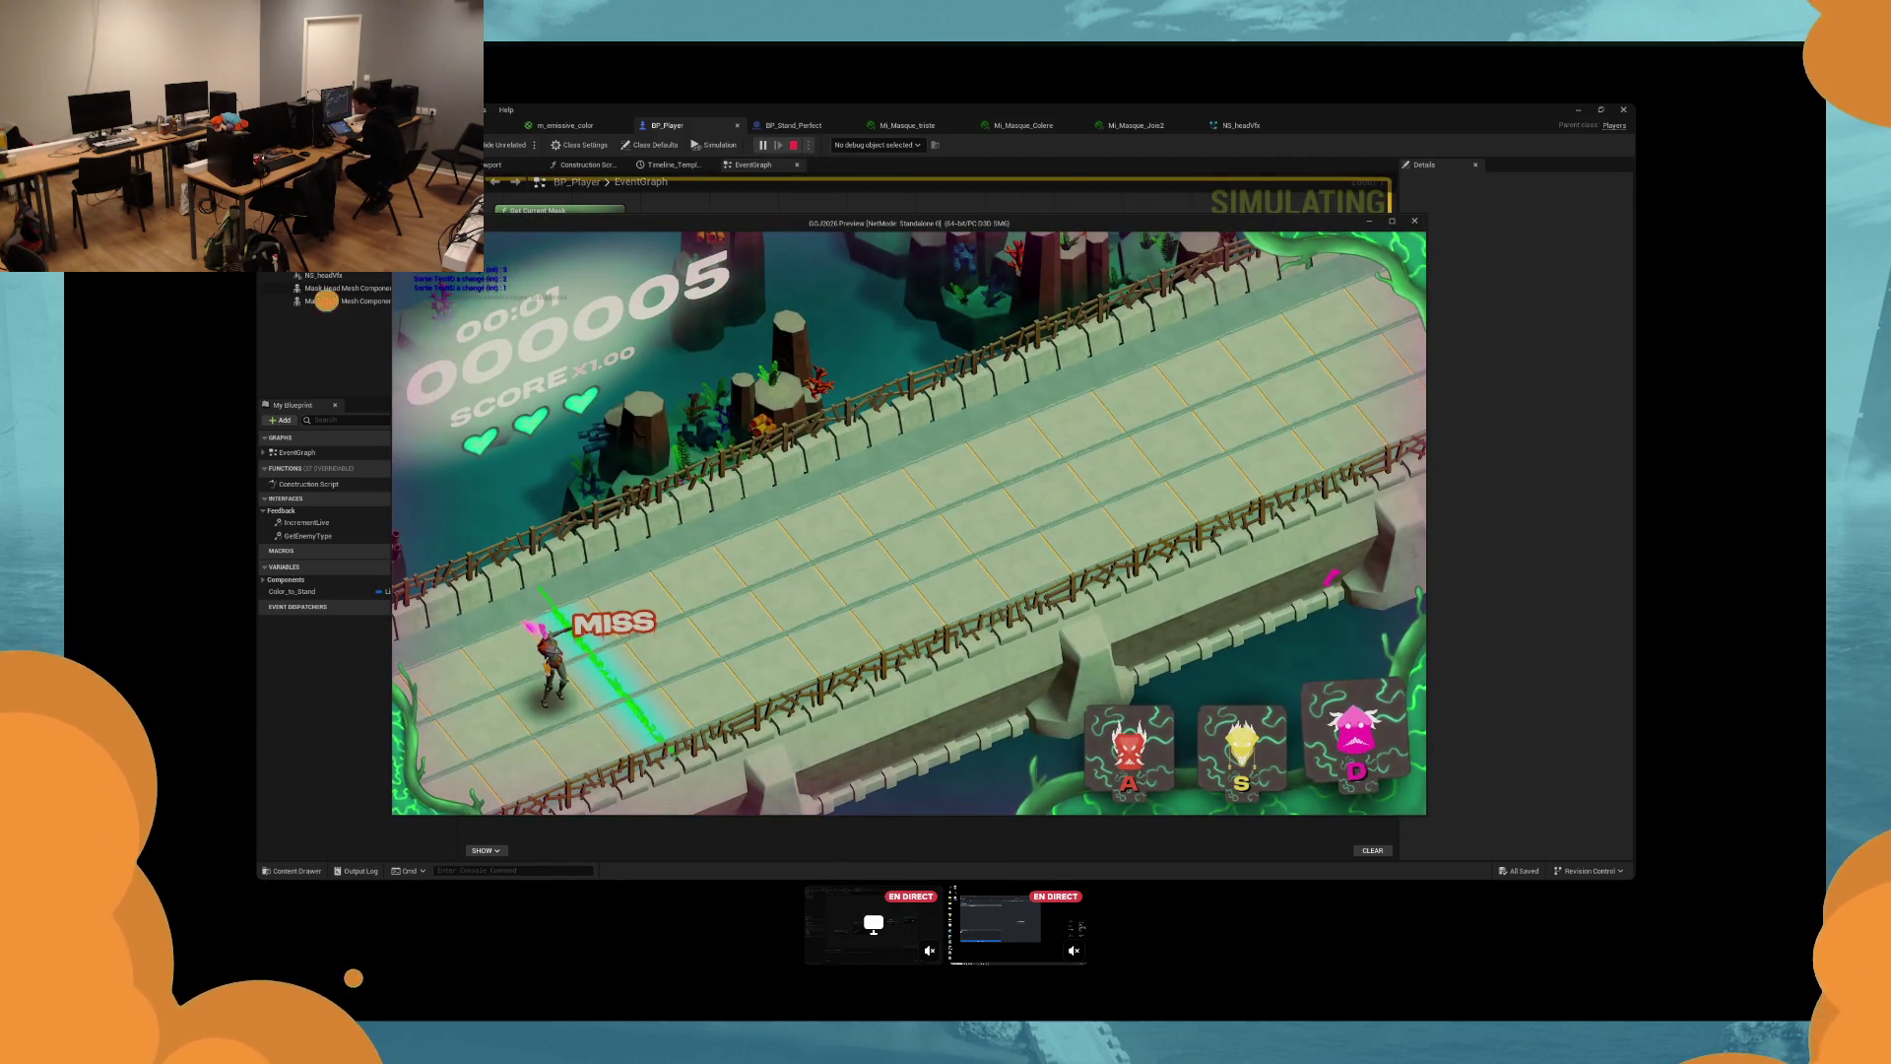
# Stop the play test and inspect the Construction Script's Attach Component To Component nodes.
pyautogui.press('Escape')
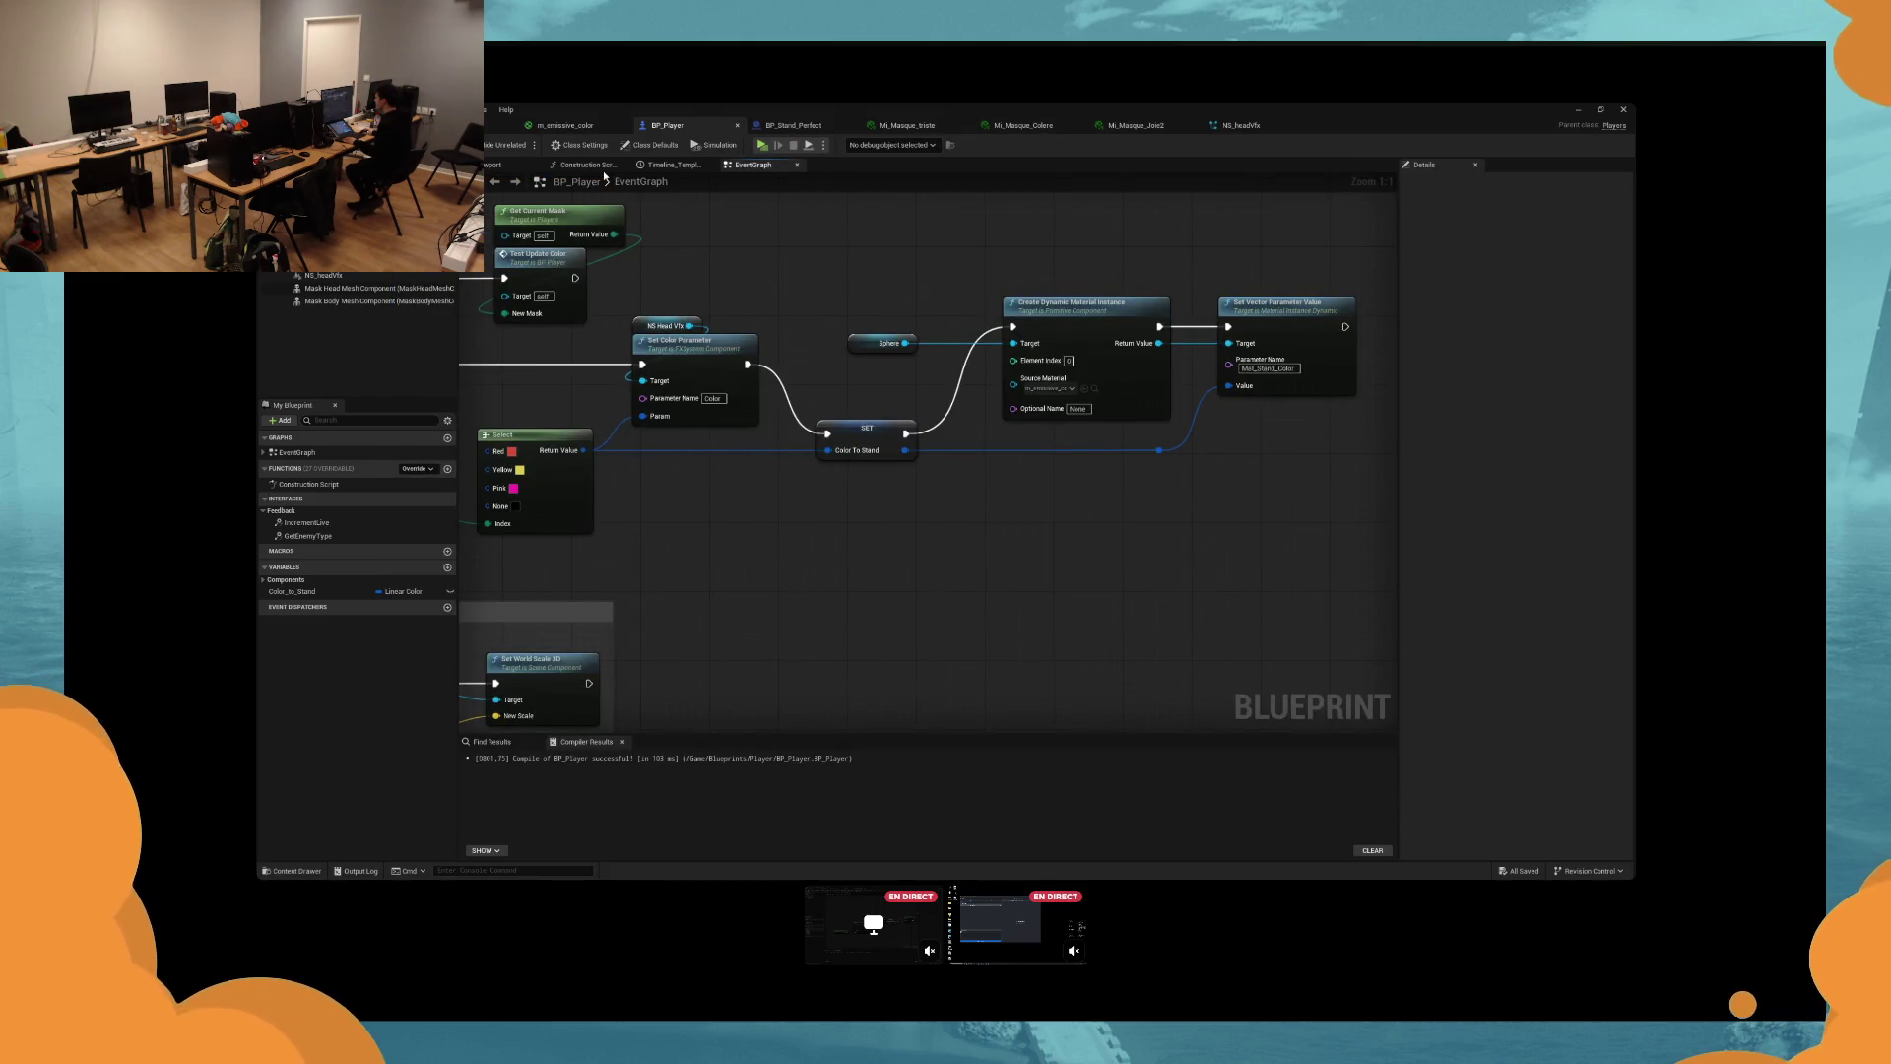
pyautogui.click(588, 164)
pyautogui.scroll(-5, 700, 422)
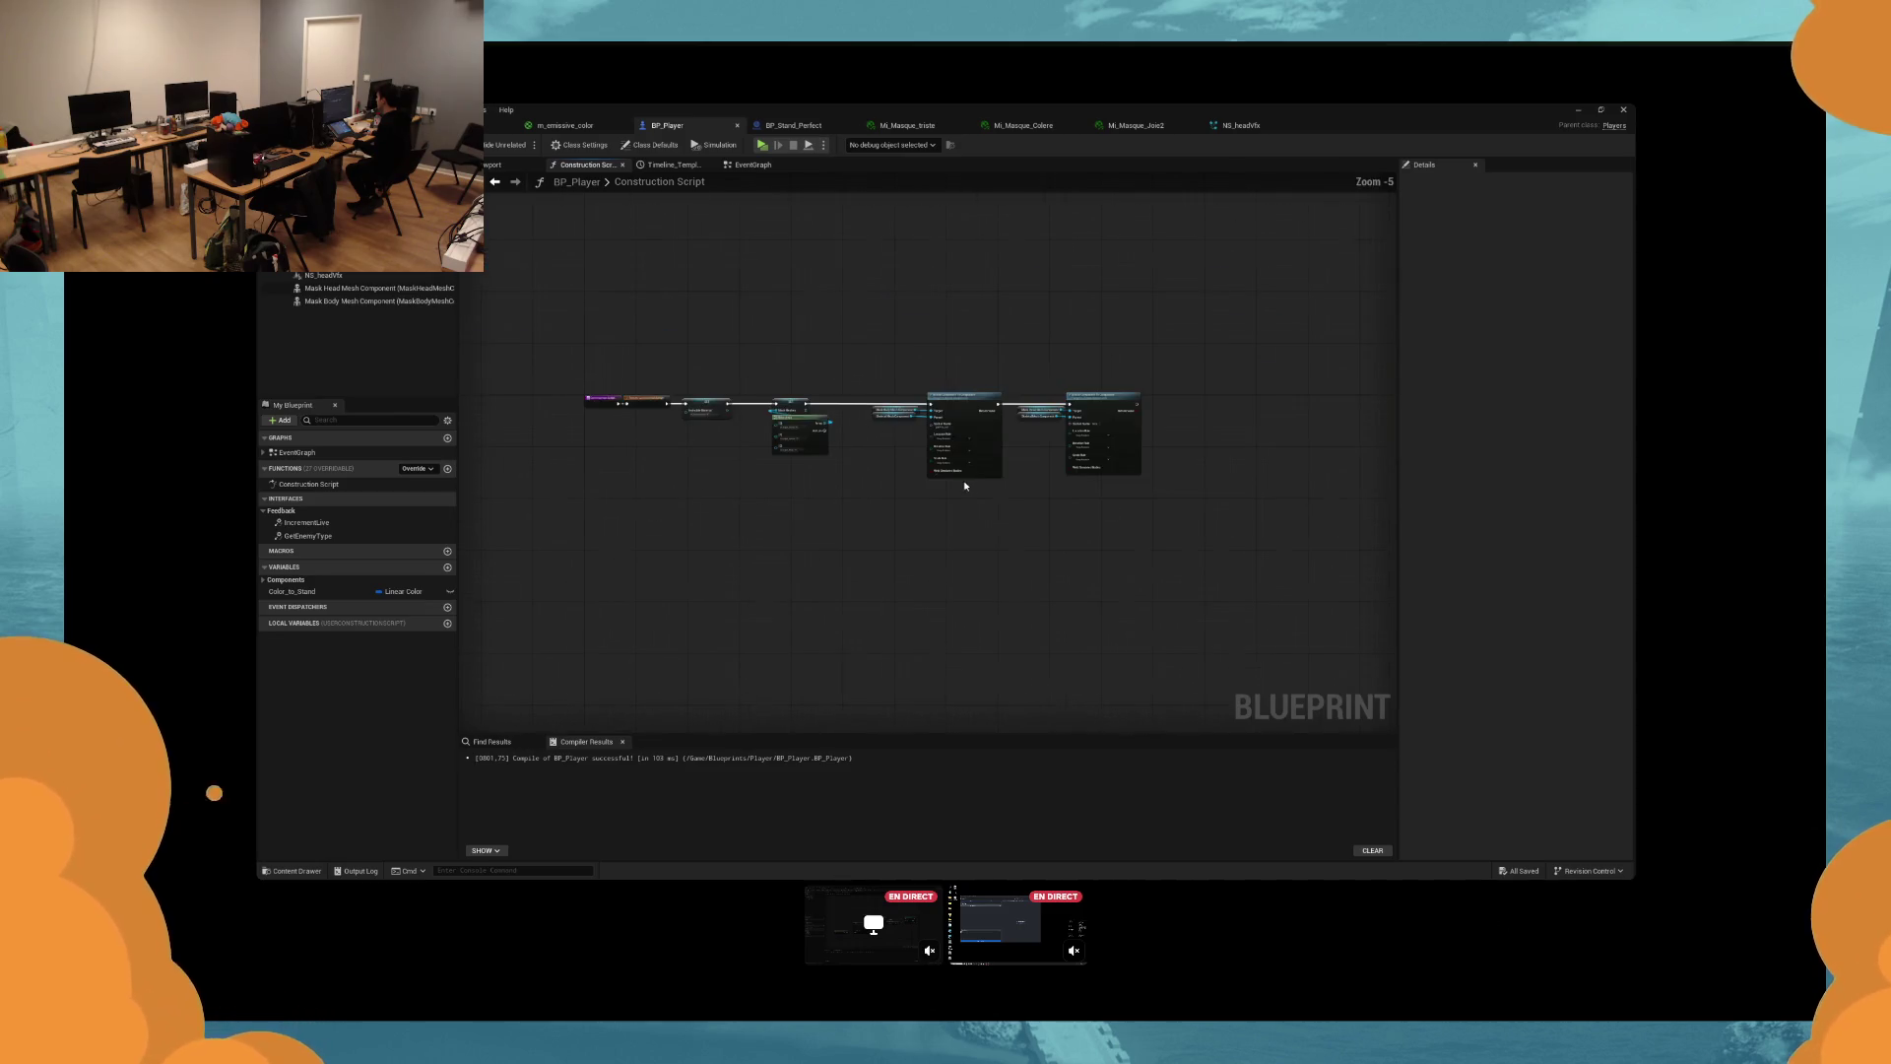
pyautogui.scroll(5, 1146, 434)
pyautogui.moveTo(780, 578); pyautogui.dragTo(1139, 591)
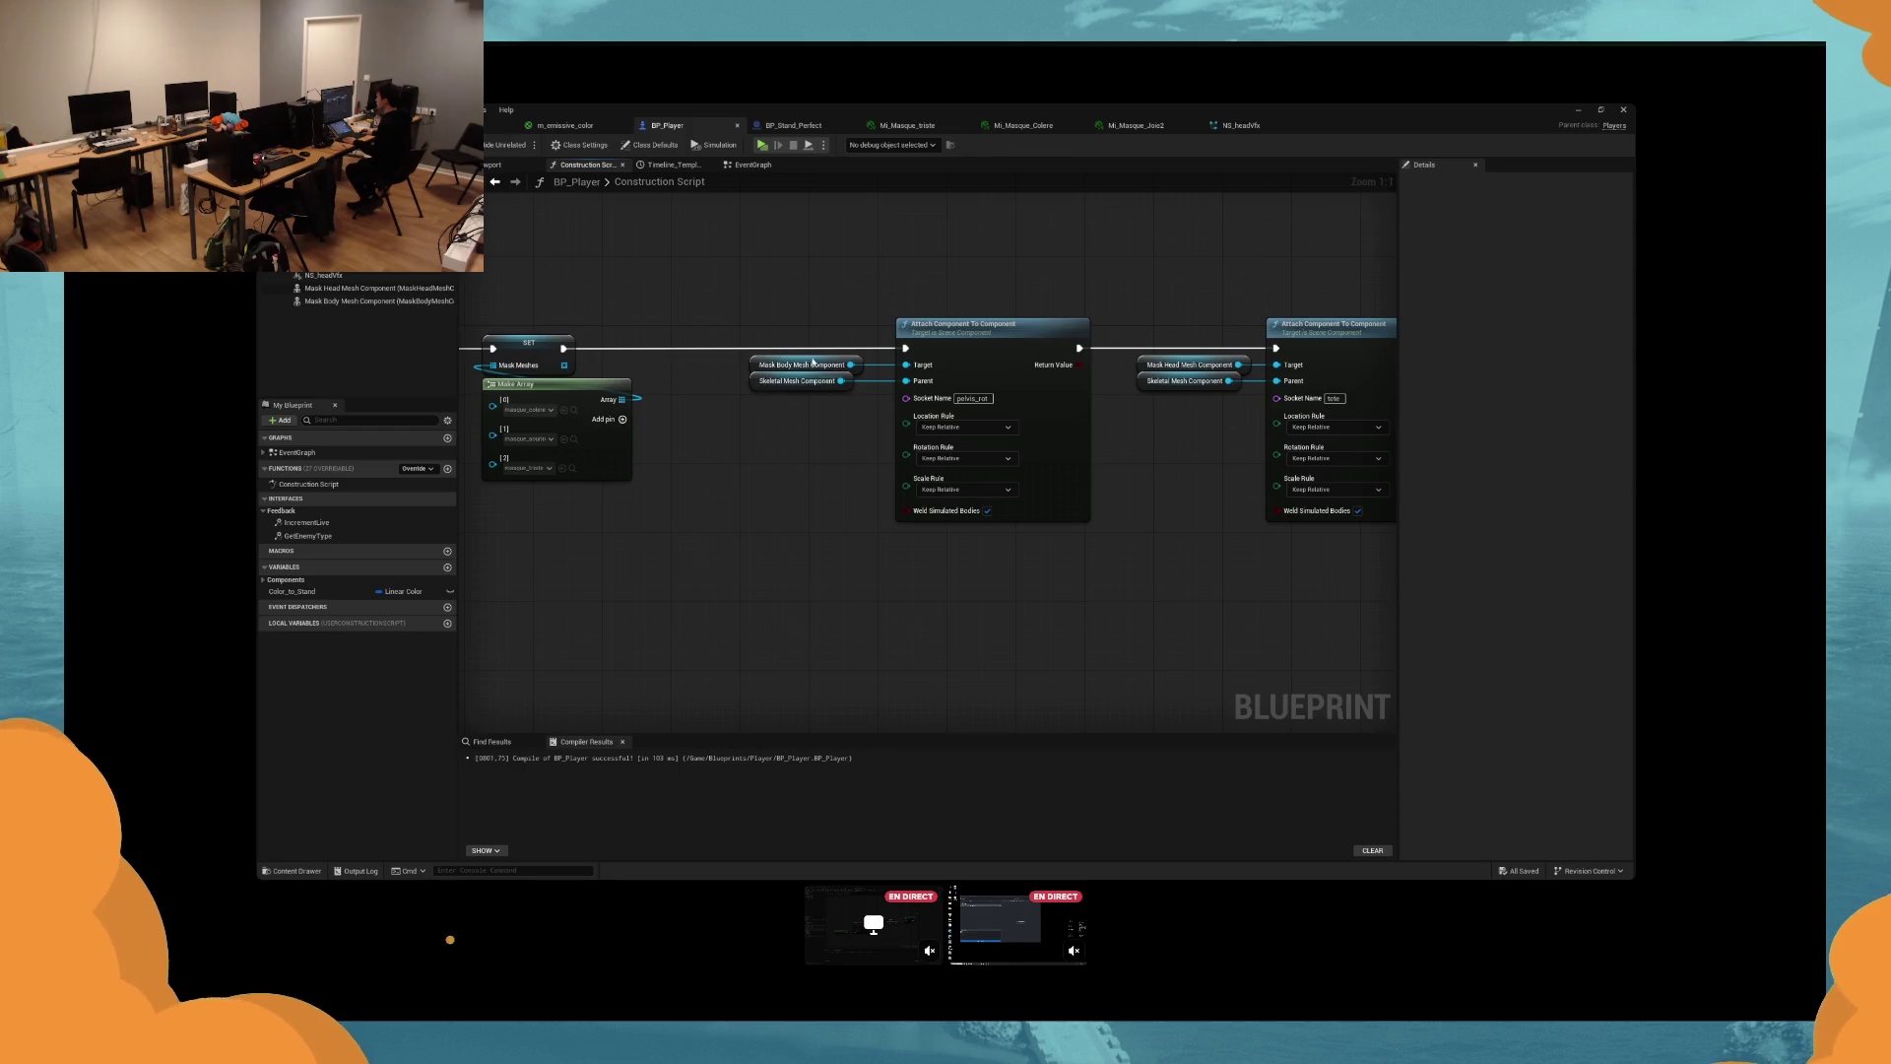
# Pan the EventGraph across TestUpdateColor, the Red/Yellow/Pink Select and material instance nodes.
pyautogui.click(751, 164)
pyautogui.moveTo(1068, 304); pyautogui.dragTo(776, 251)
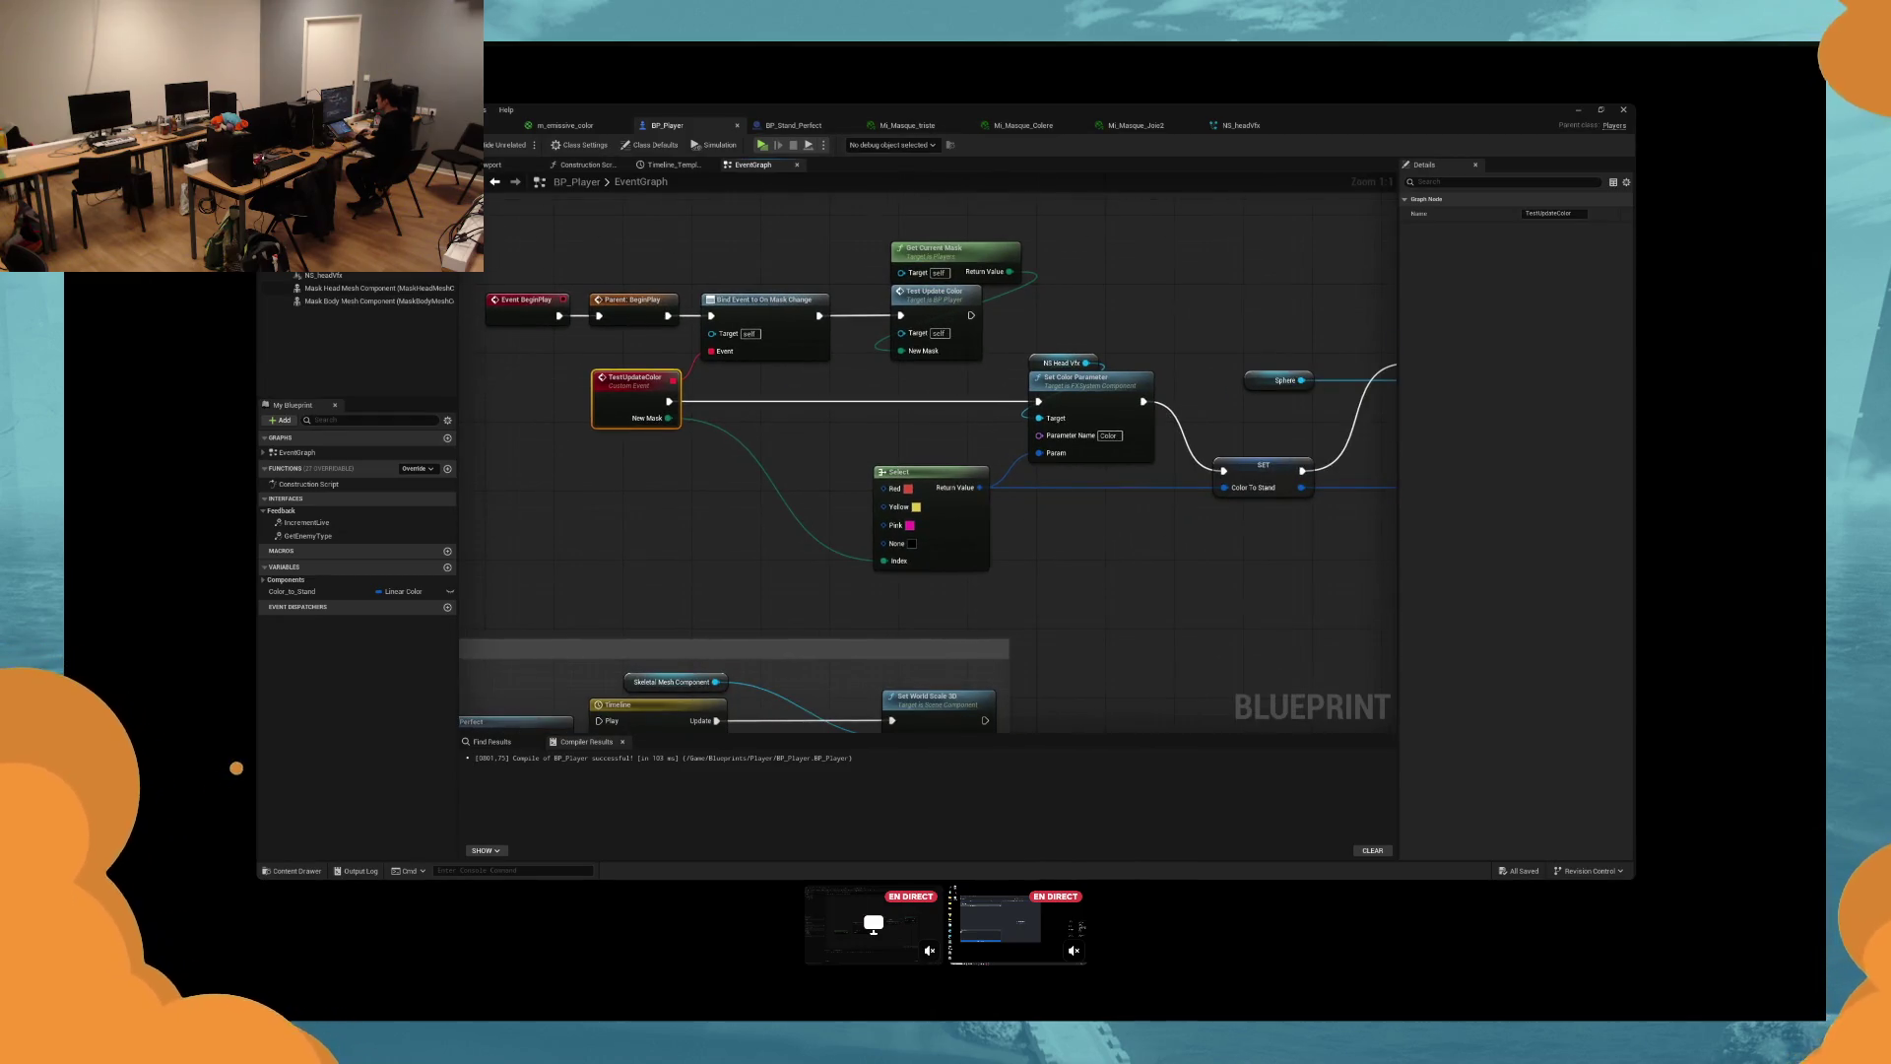
pyautogui.moveTo(1168, 531); pyautogui.dragTo(1091, 522)
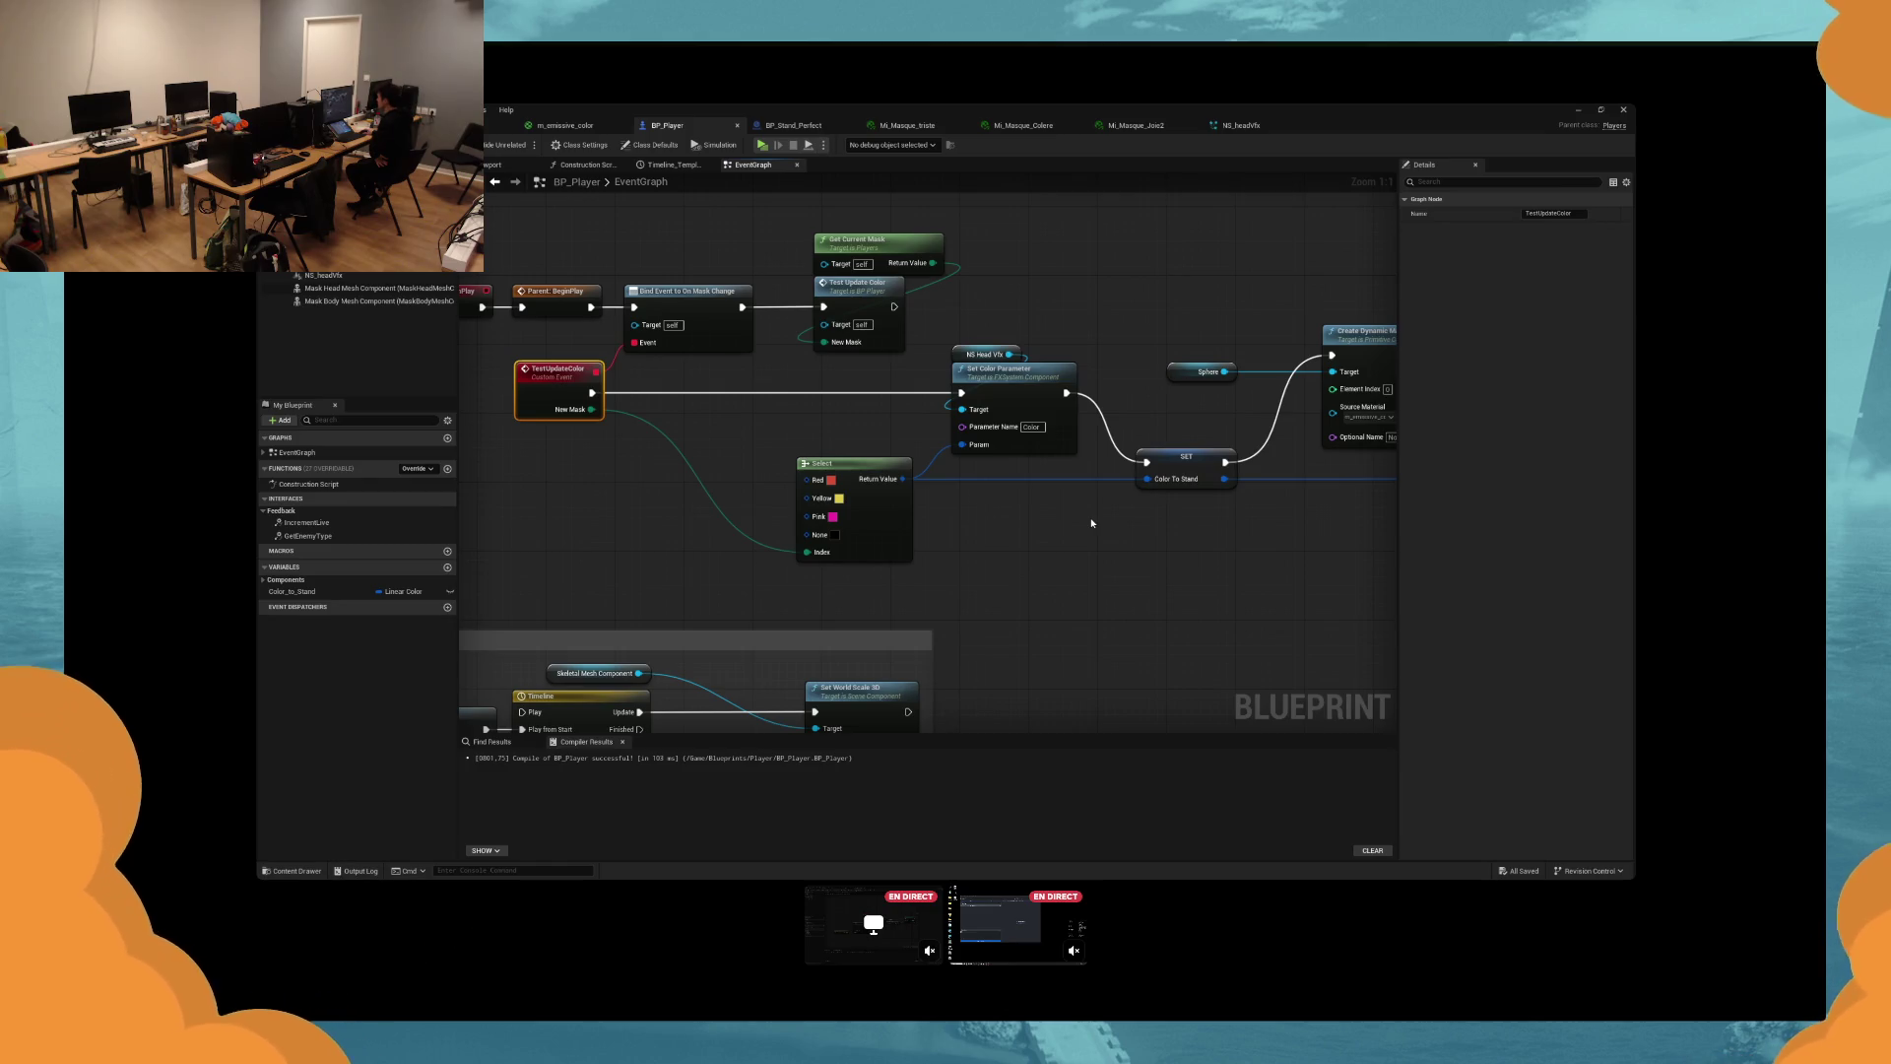
pyautogui.moveTo(1094, 519); pyautogui.dragTo(1132, 487)
pyautogui.moveTo(755, 572)
pyautogui.mouseDown()
pyautogui.moveTo(1025, 553)
pyautogui.moveTo(1169, 490)
pyautogui.mouseUp()
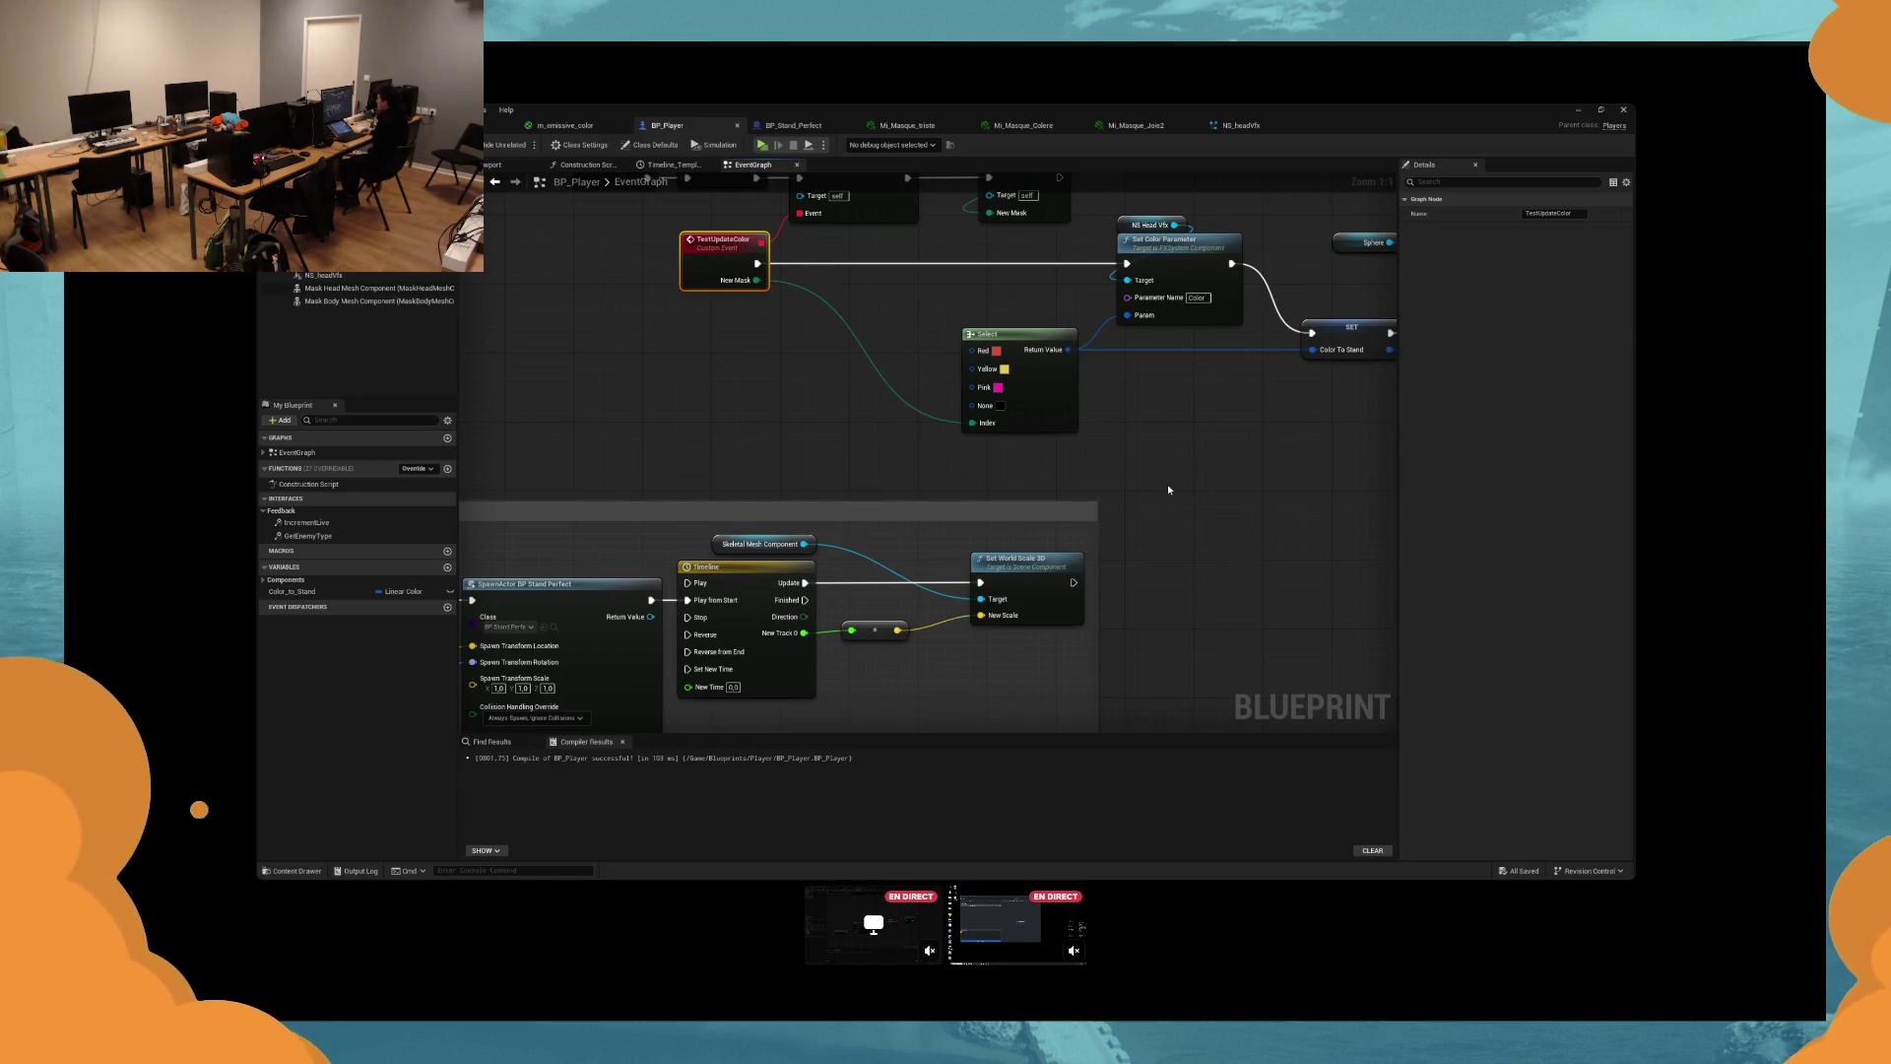
# Frame the colour Select and material nodes, then select the Sphere component for Details.
pyautogui.moveTo(1039, 452)
pyautogui.mouseDown()
pyautogui.moveTo(891, 394)
pyautogui.moveTo(929, 406)
pyautogui.mouseUp()
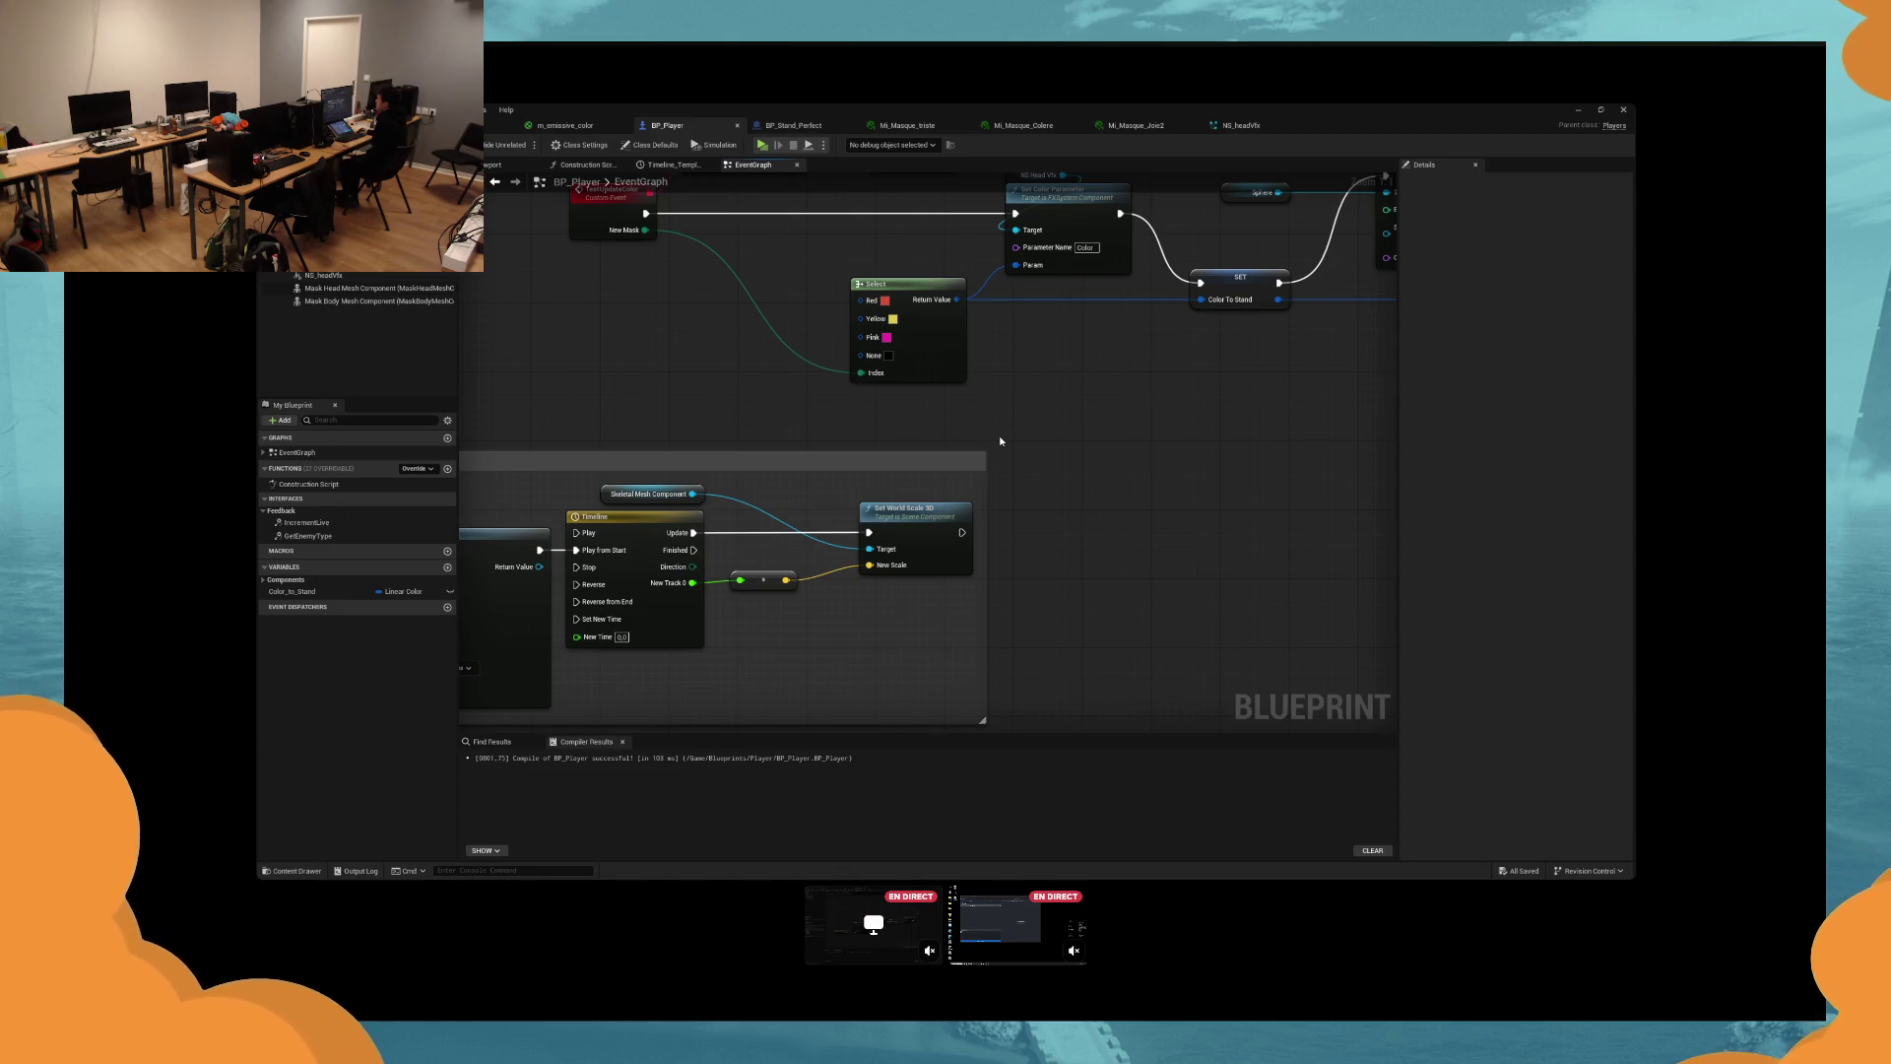
pyautogui.press('Home')
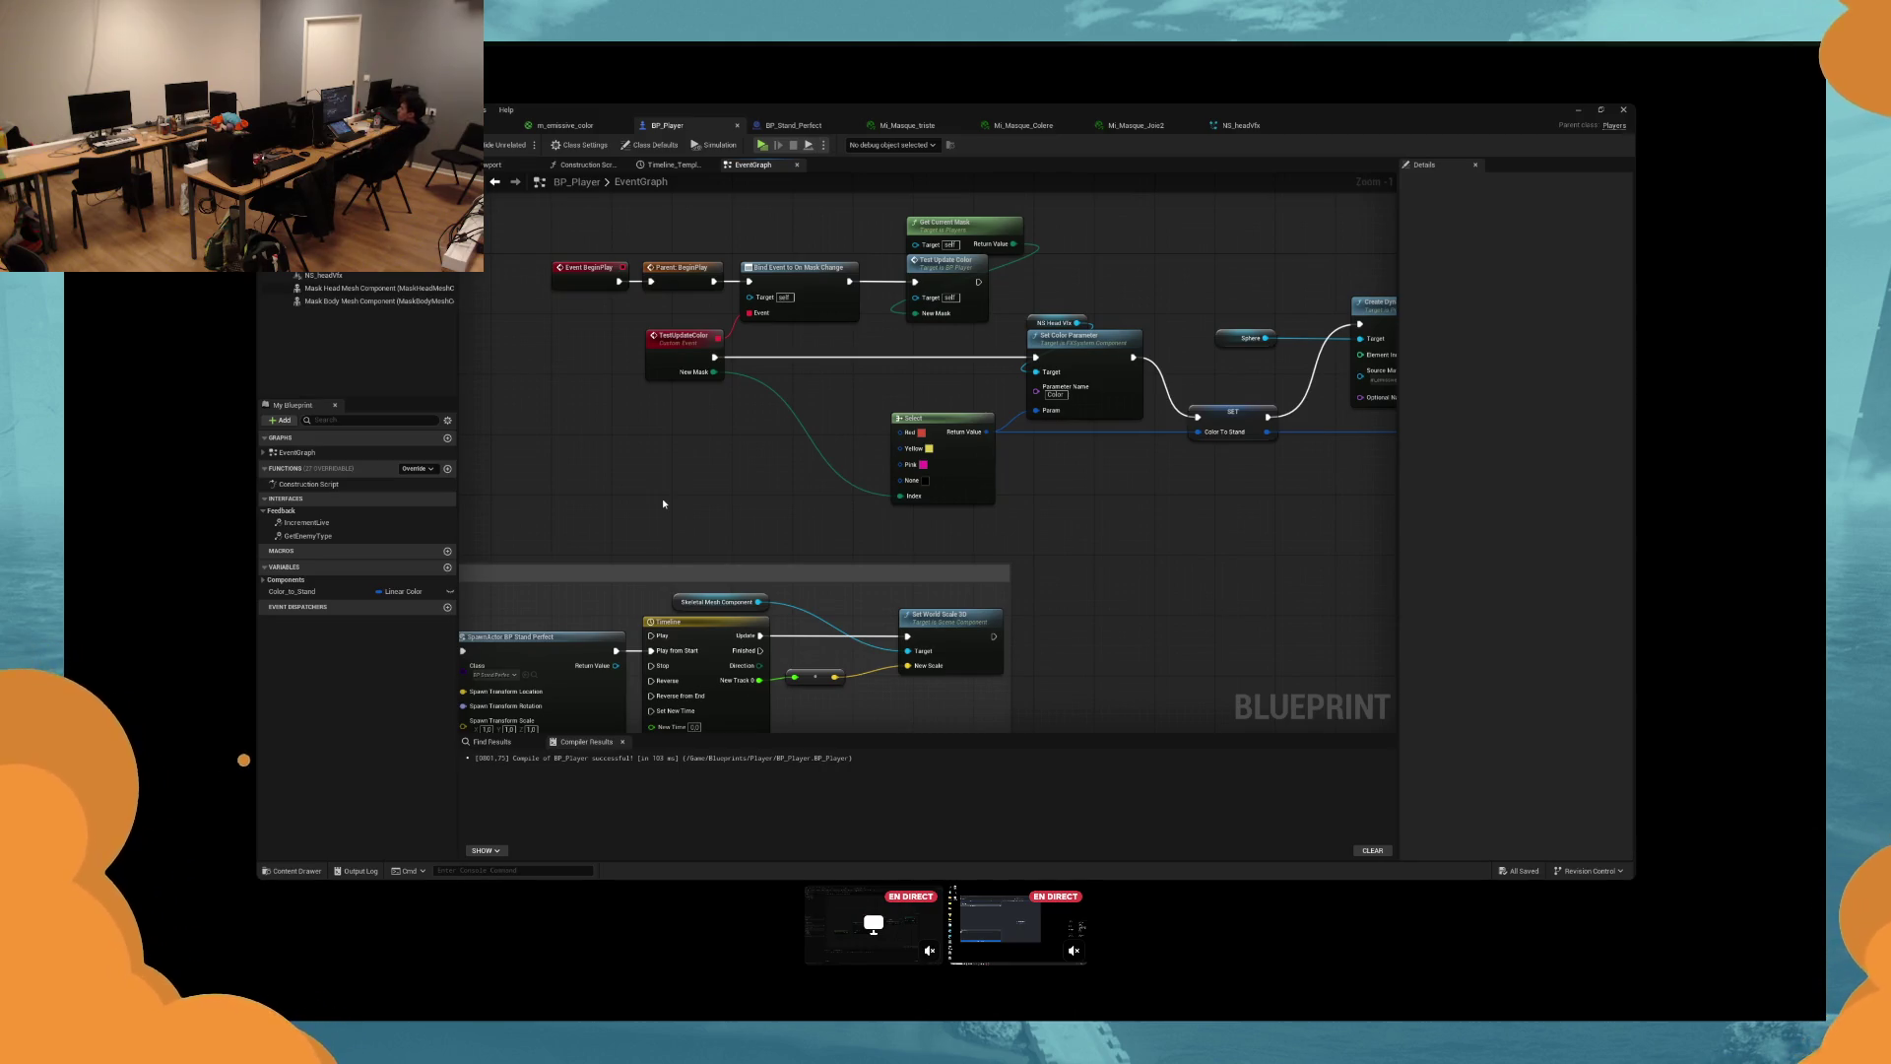
pyautogui.moveTo(662, 499); pyautogui.dragTo(1036, 526)
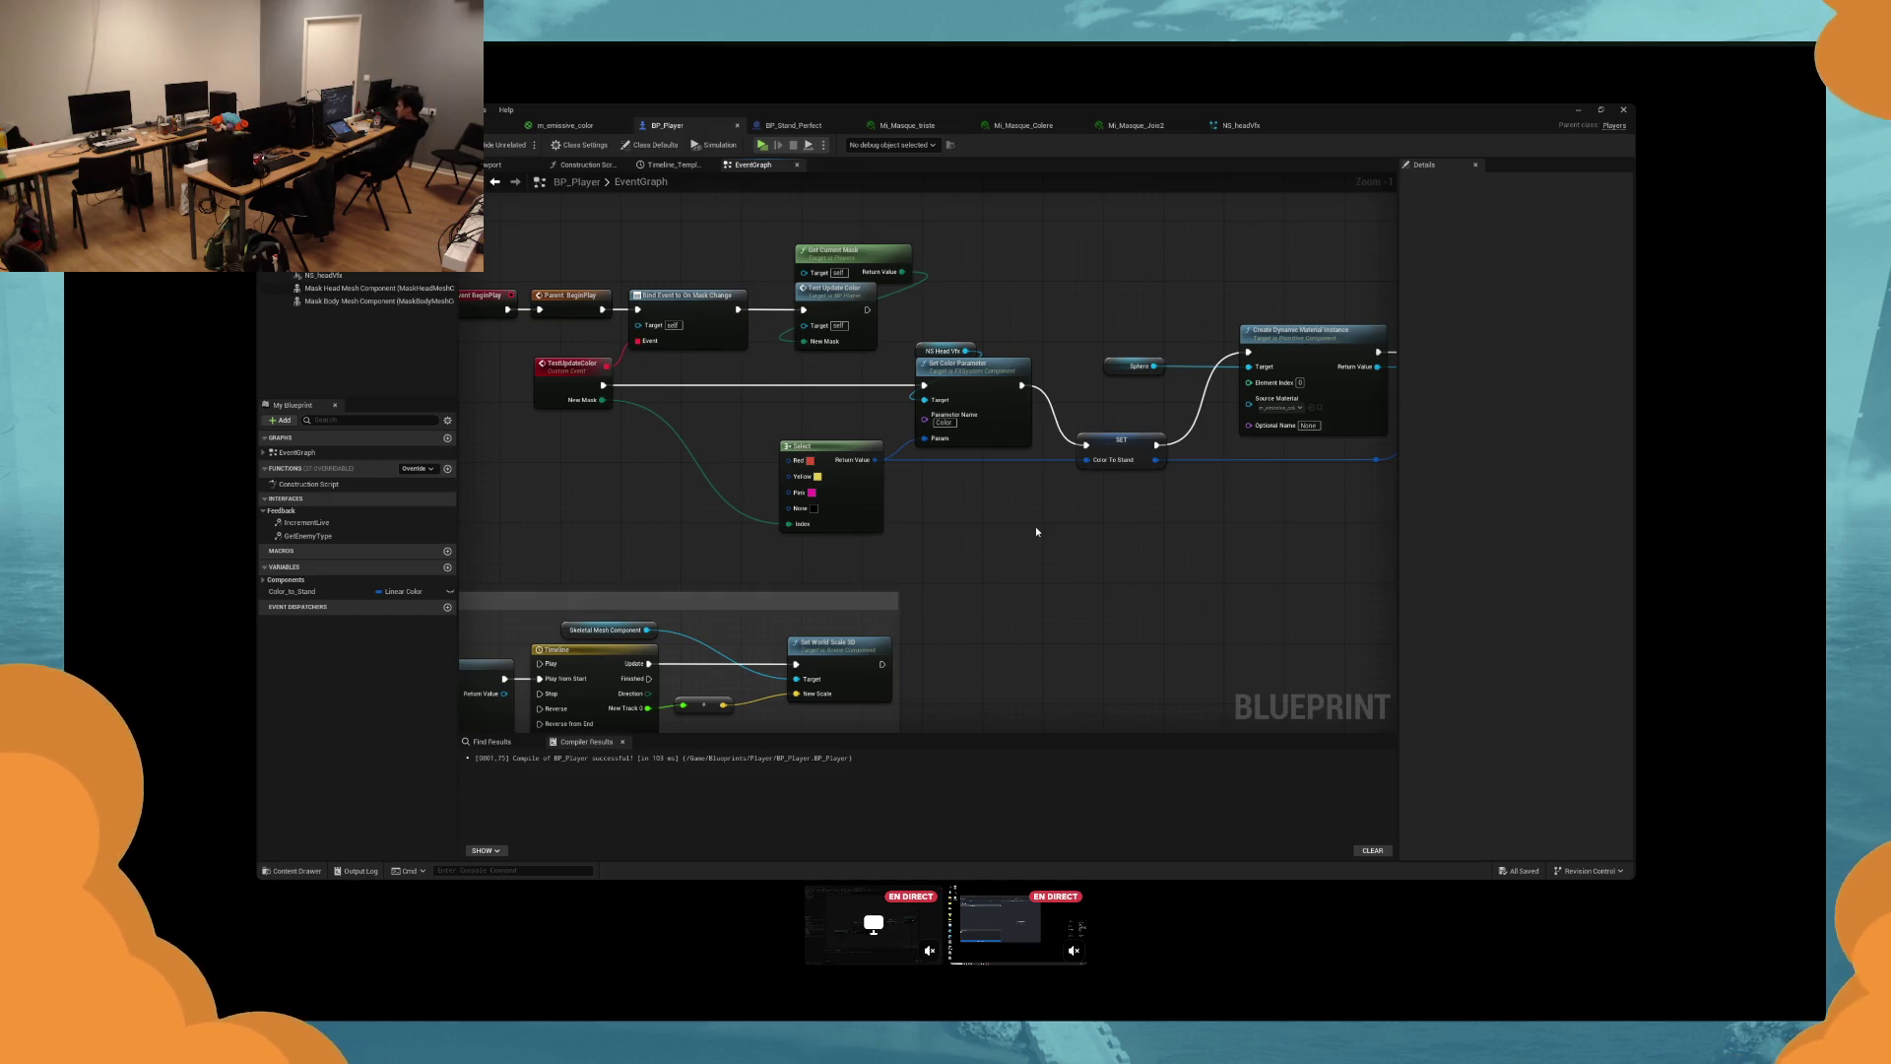
pyautogui.moveTo(1036, 530); pyautogui.dragTo(1016, 565)
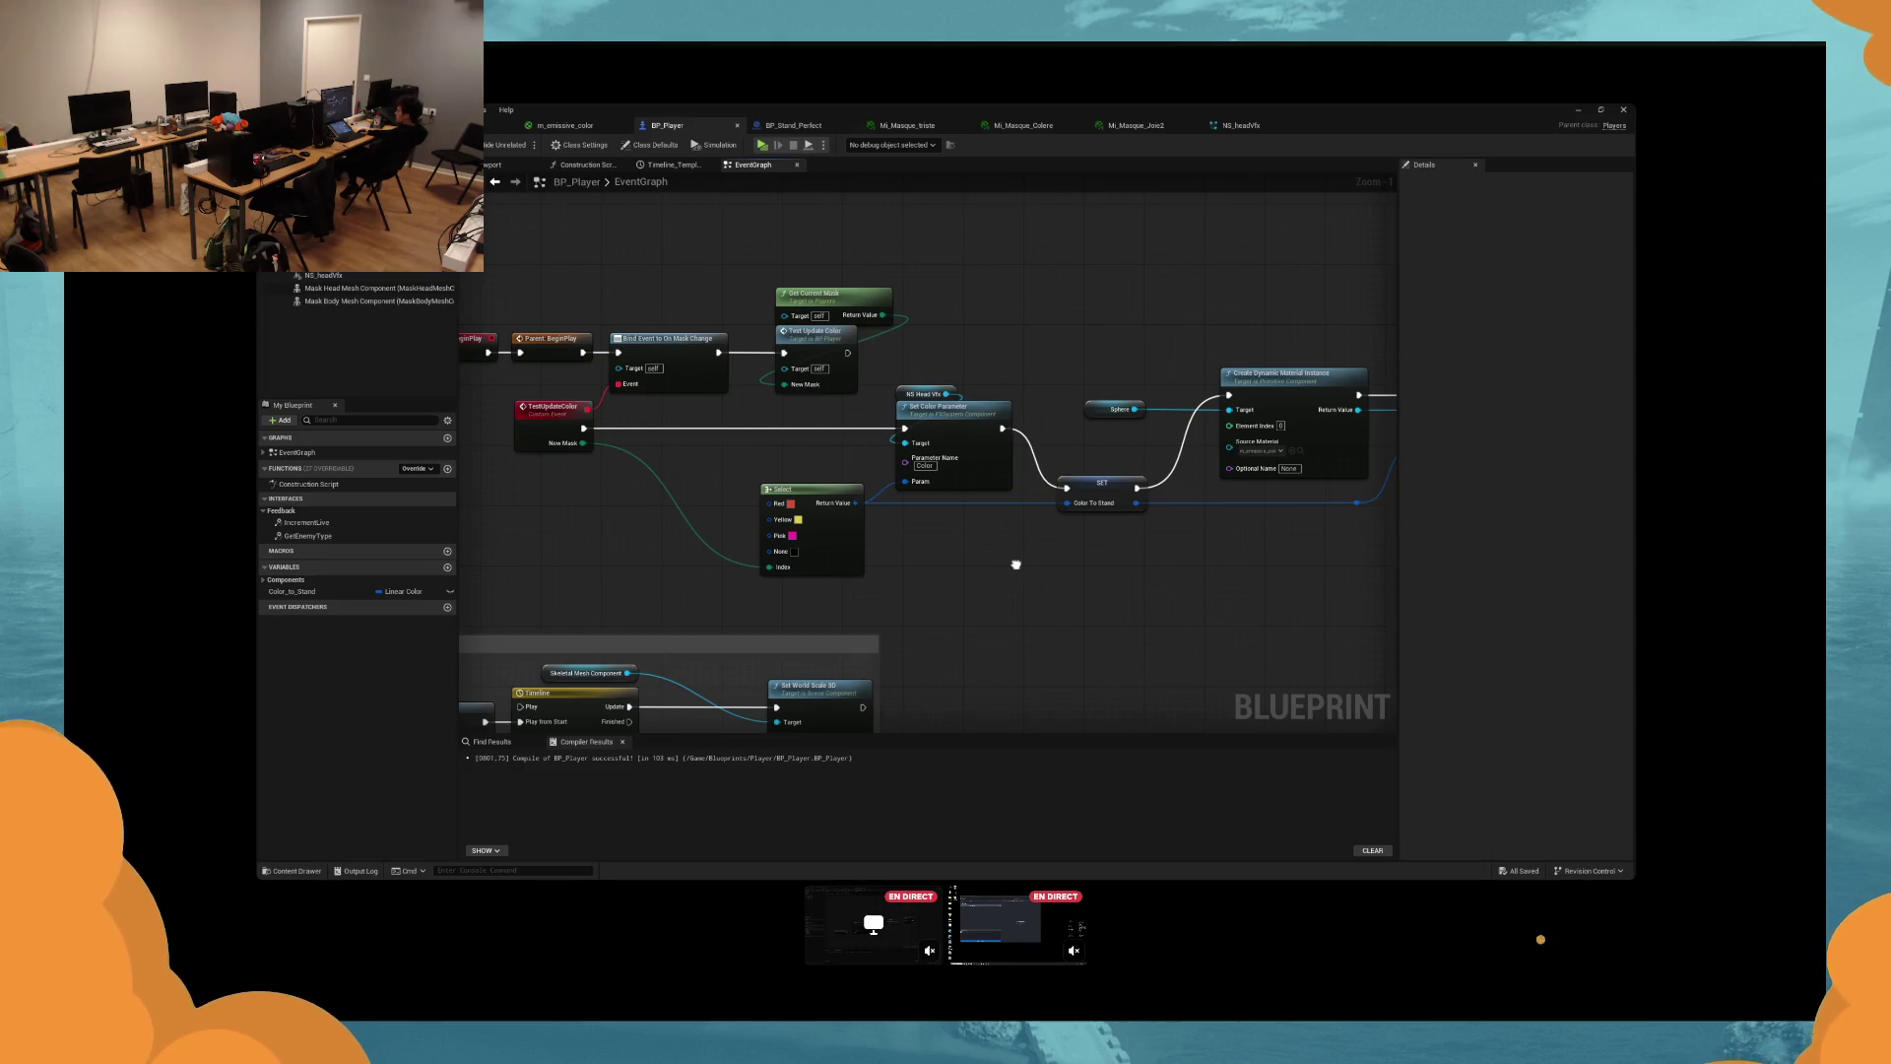
pyautogui.moveTo(1017, 565)
pyautogui.mouseDown()
pyautogui.moveTo(914, 608)
pyautogui.moveTo(1165, 595)
pyautogui.moveTo(1011, 615)
pyautogui.mouseUp()
pyautogui.moveTo(918, 609); pyautogui.dragTo(921, 617)
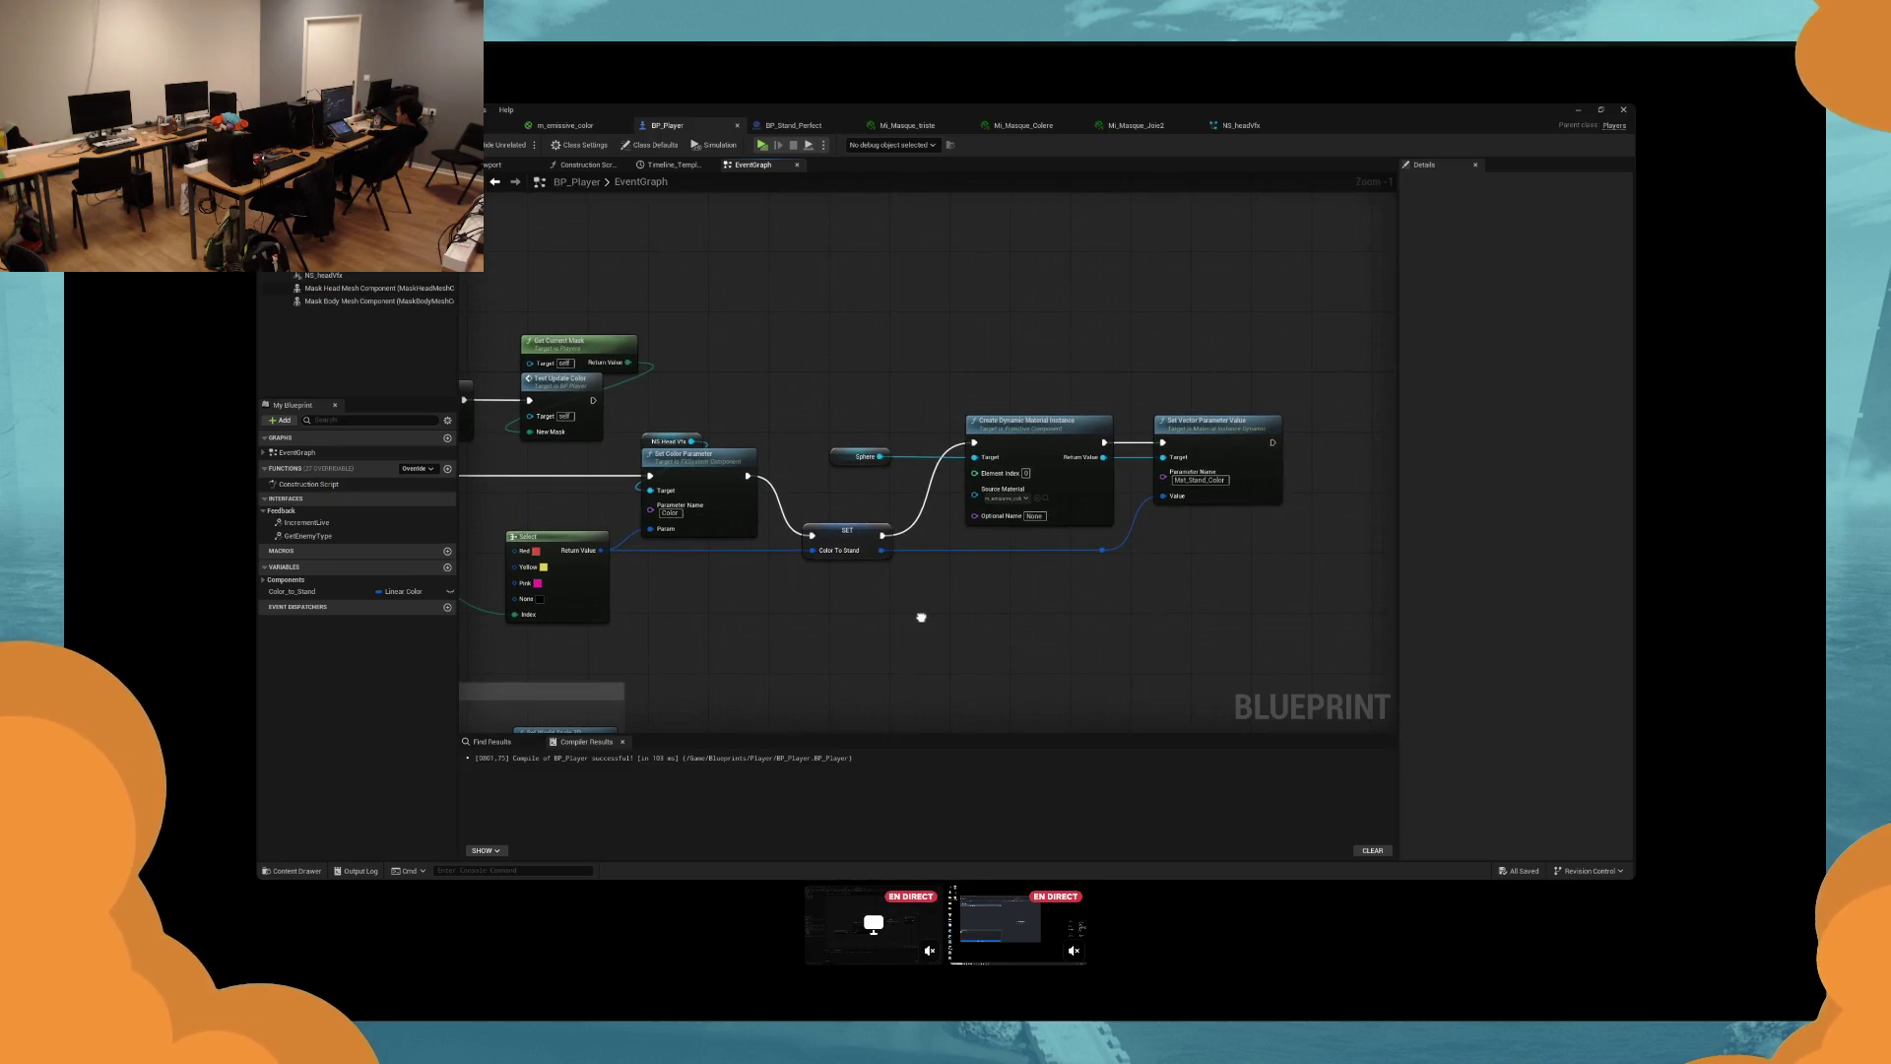
pyautogui.moveTo(948, 537)
pyautogui.mouseDown()
pyautogui.moveTo(1037, 542)
pyautogui.moveTo(965, 557)
pyautogui.mouseUp()
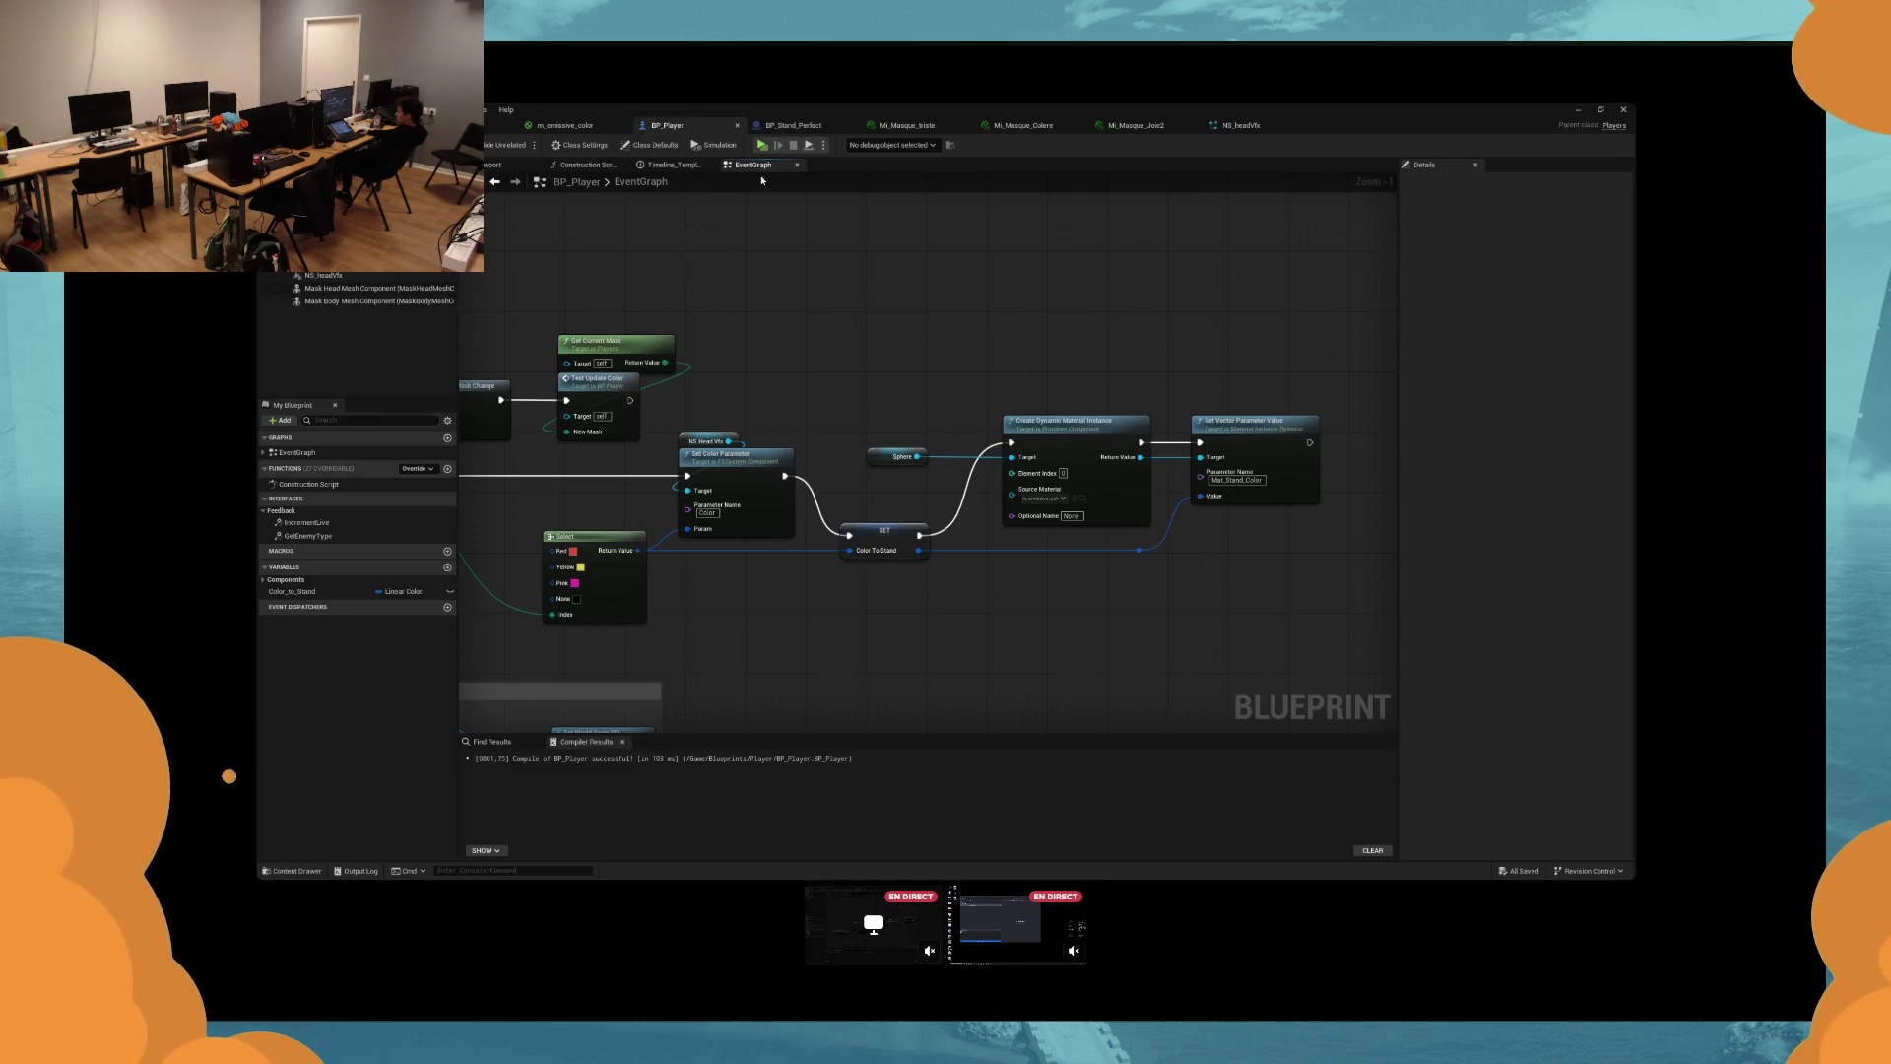
pyautogui.click(414, 261)
pyautogui.moveTo(413, 261); pyautogui.dragTo(396, 259)
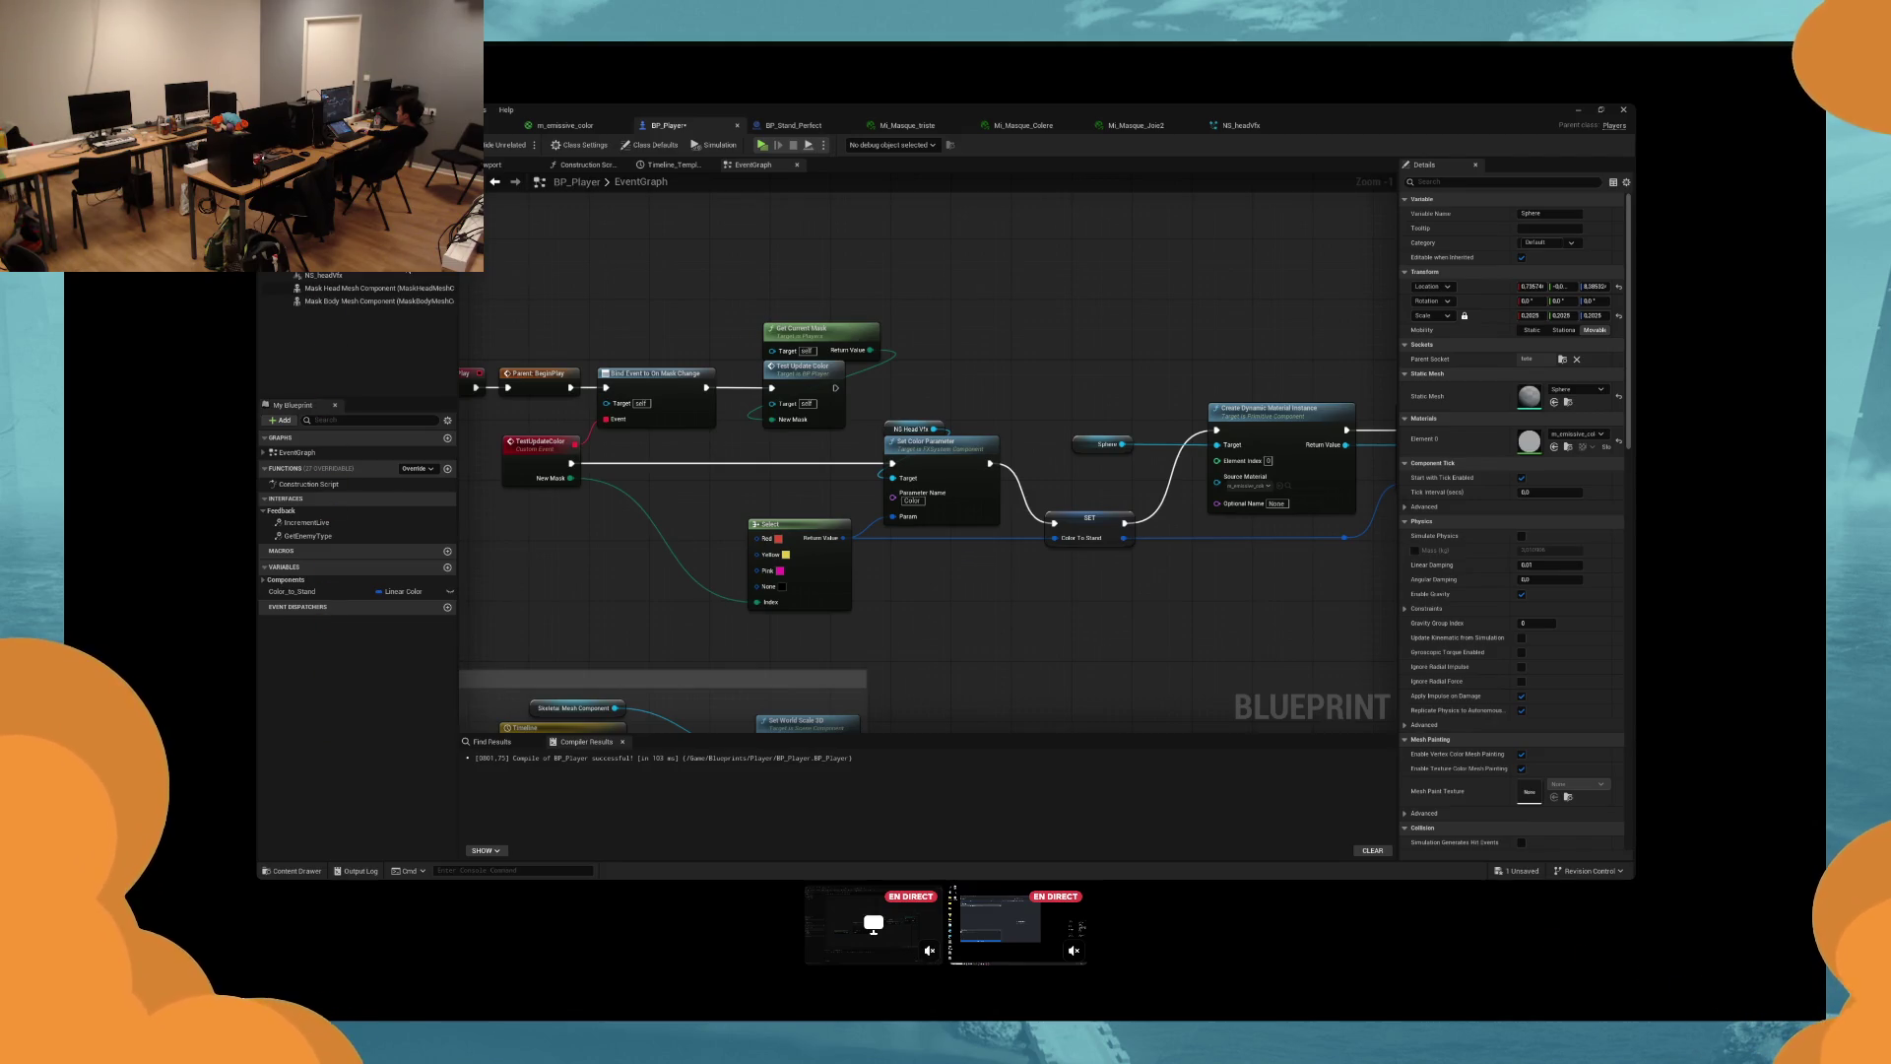
pyautogui.click(335, 262)
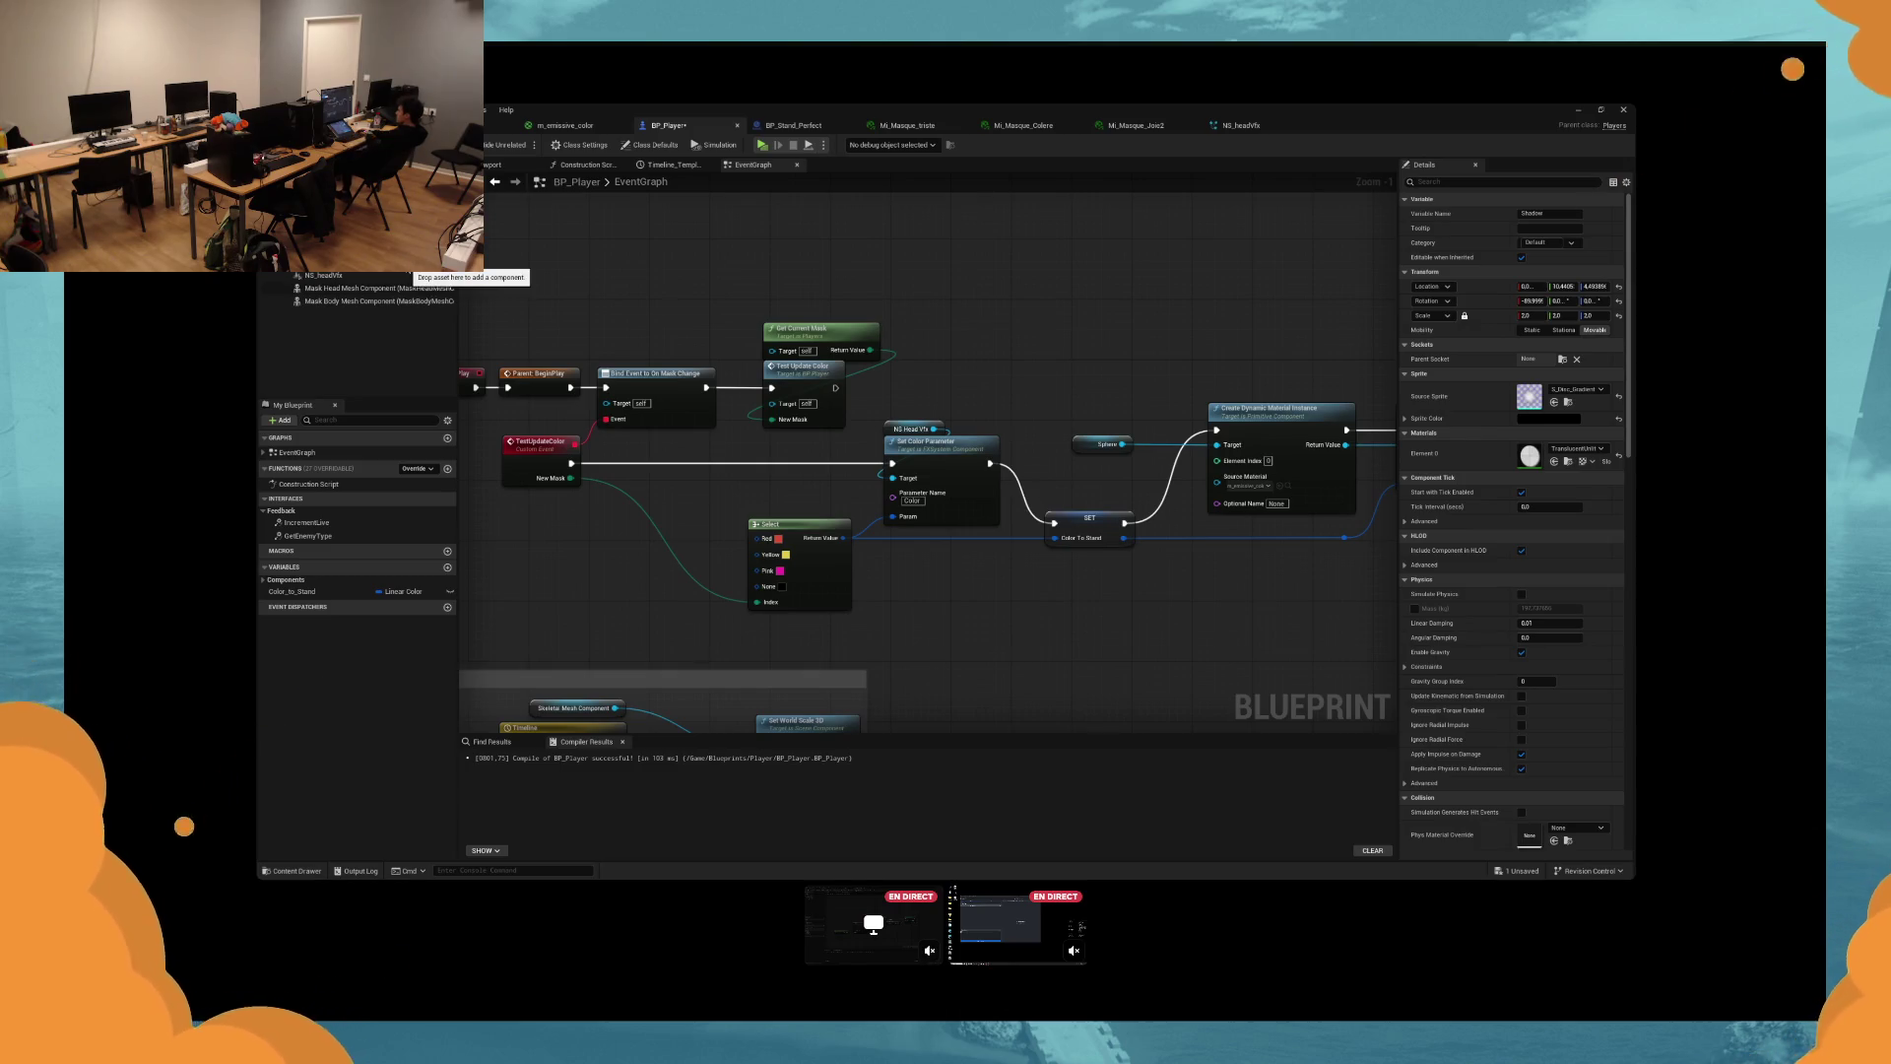
pyautogui.click(335, 249)
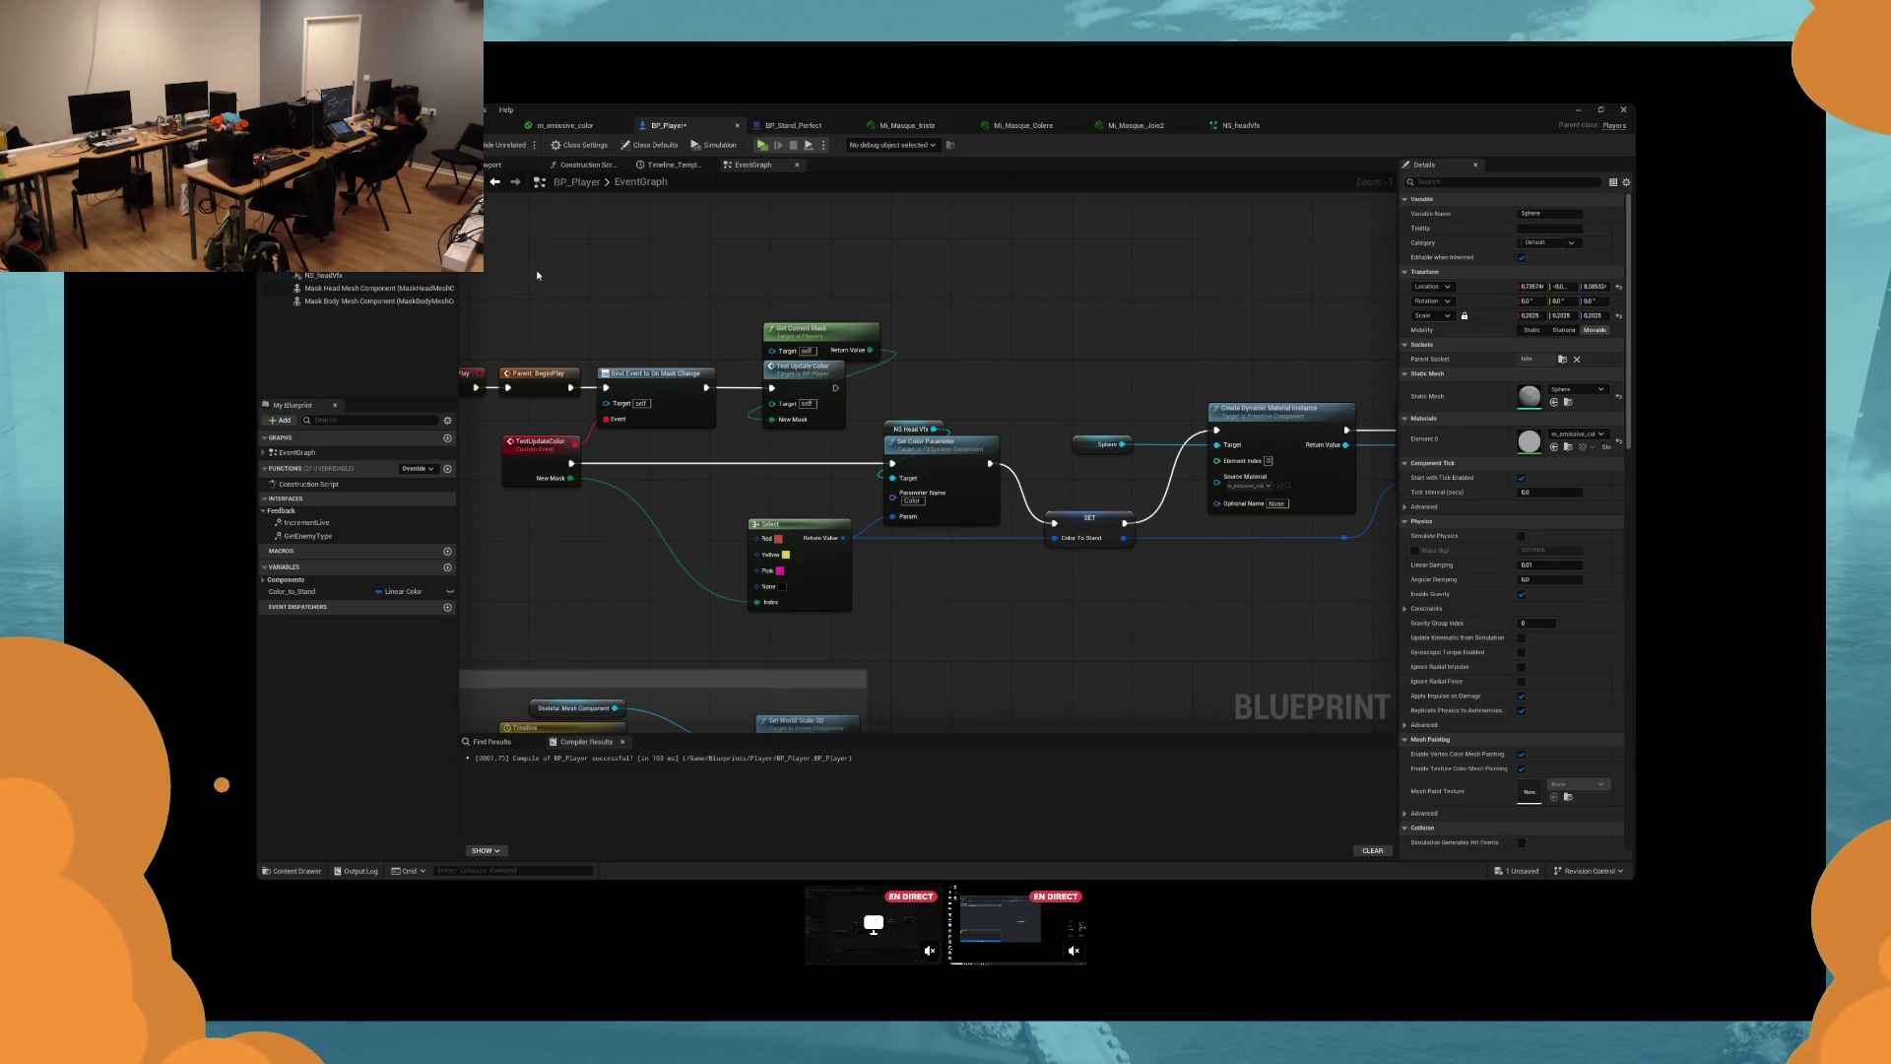
pyautogui.scroll(2, 883, 394)
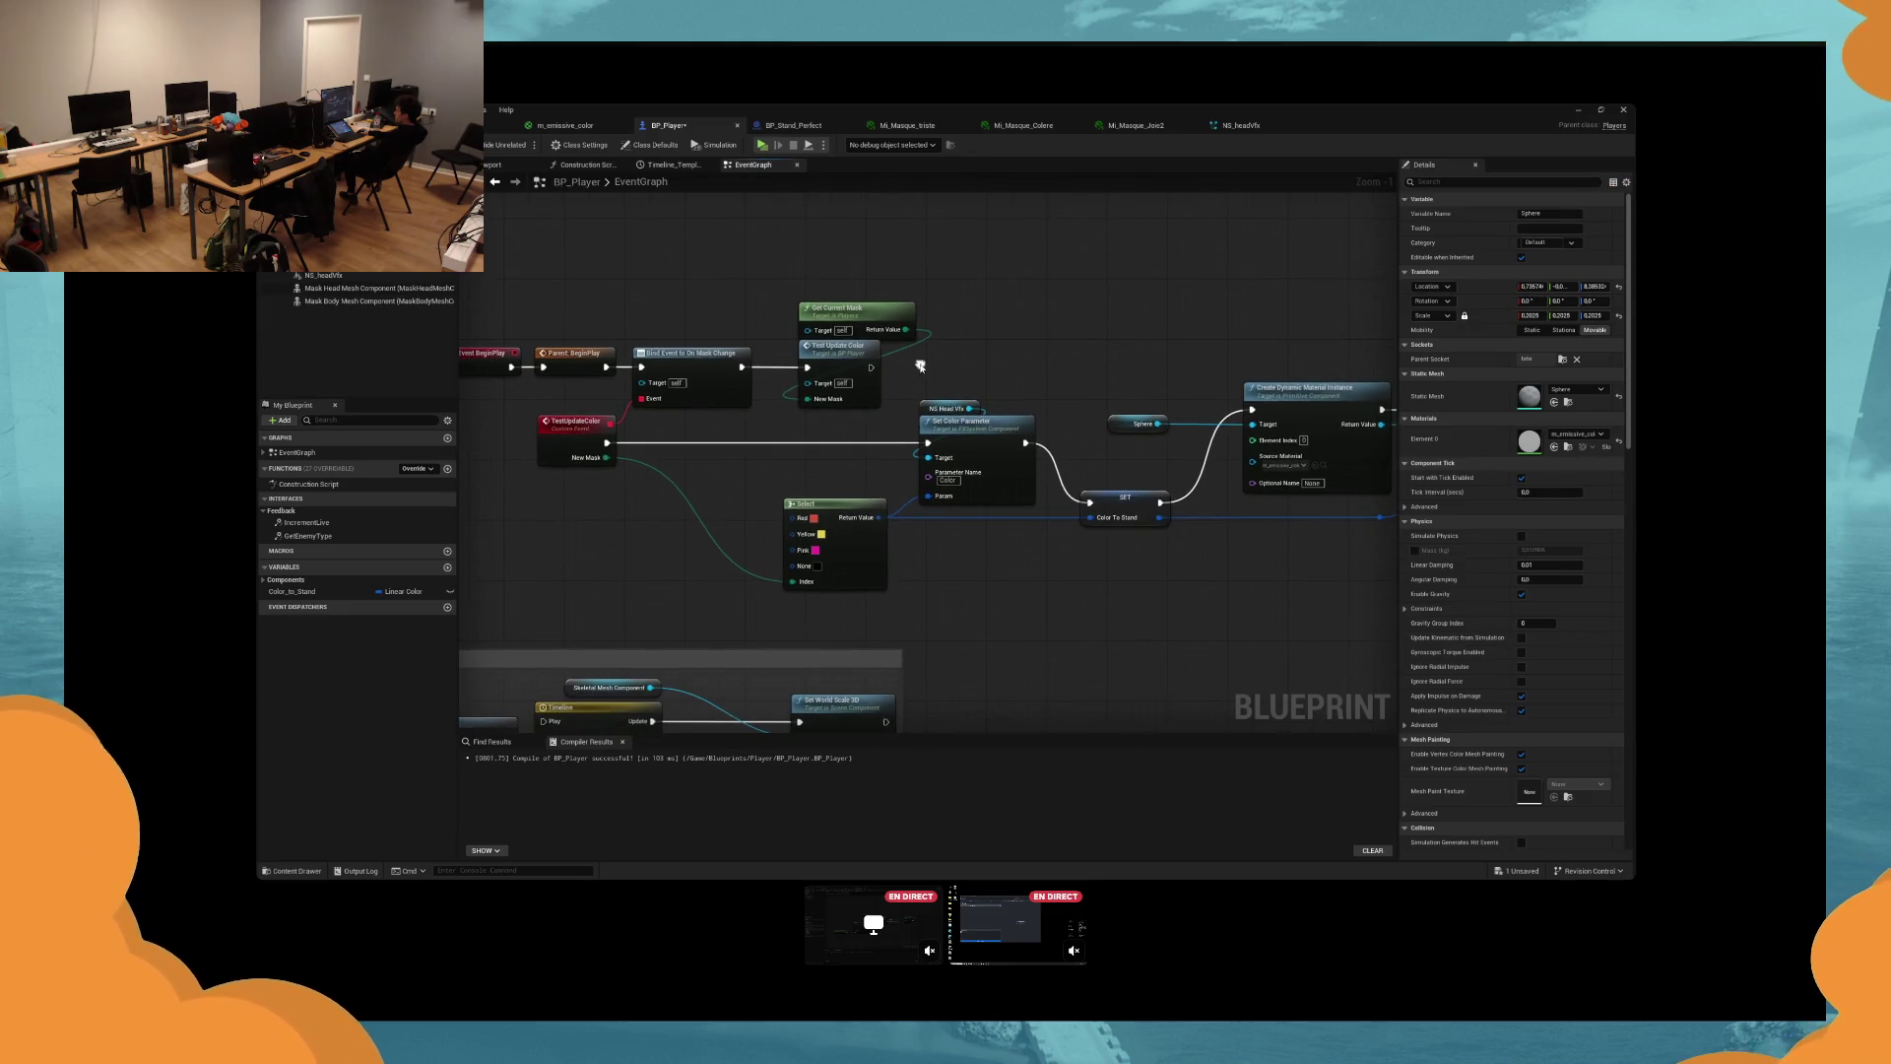
pyautogui.click(975, 453)
pyautogui.click(947, 552)
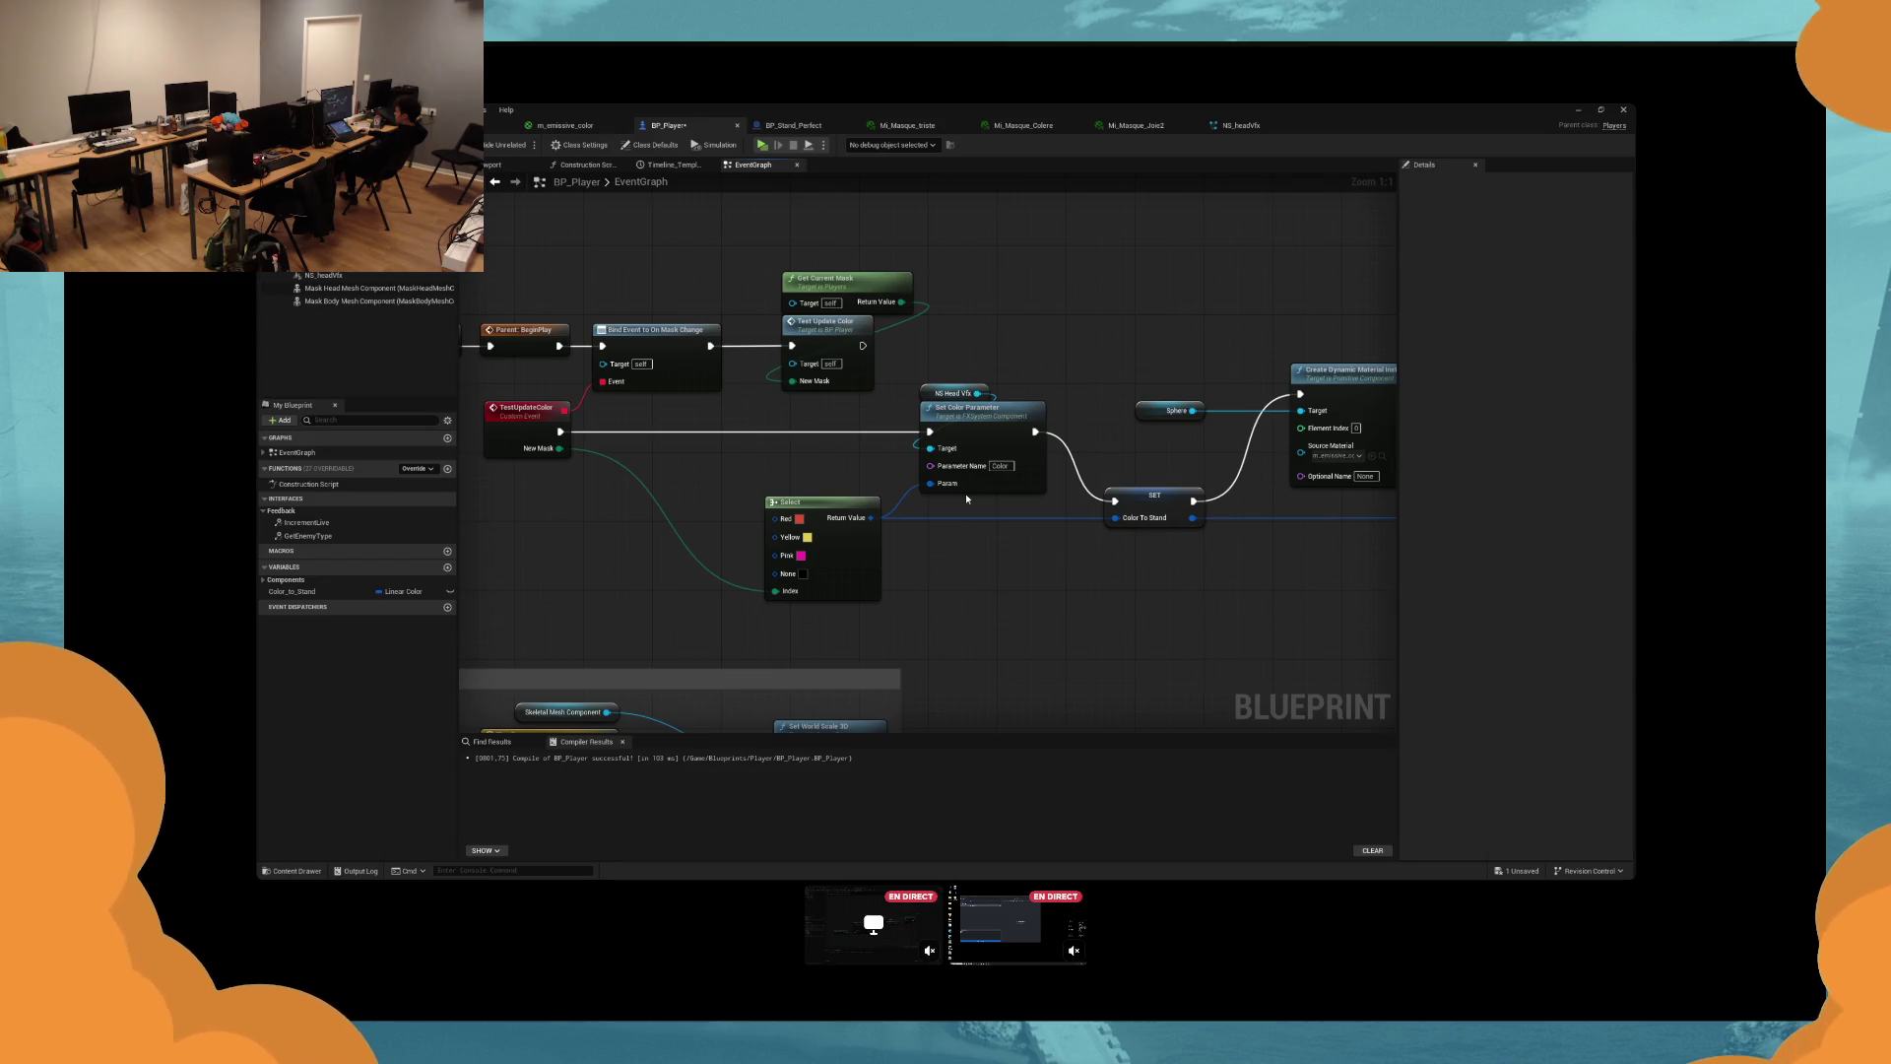
pyautogui.click(665, 497)
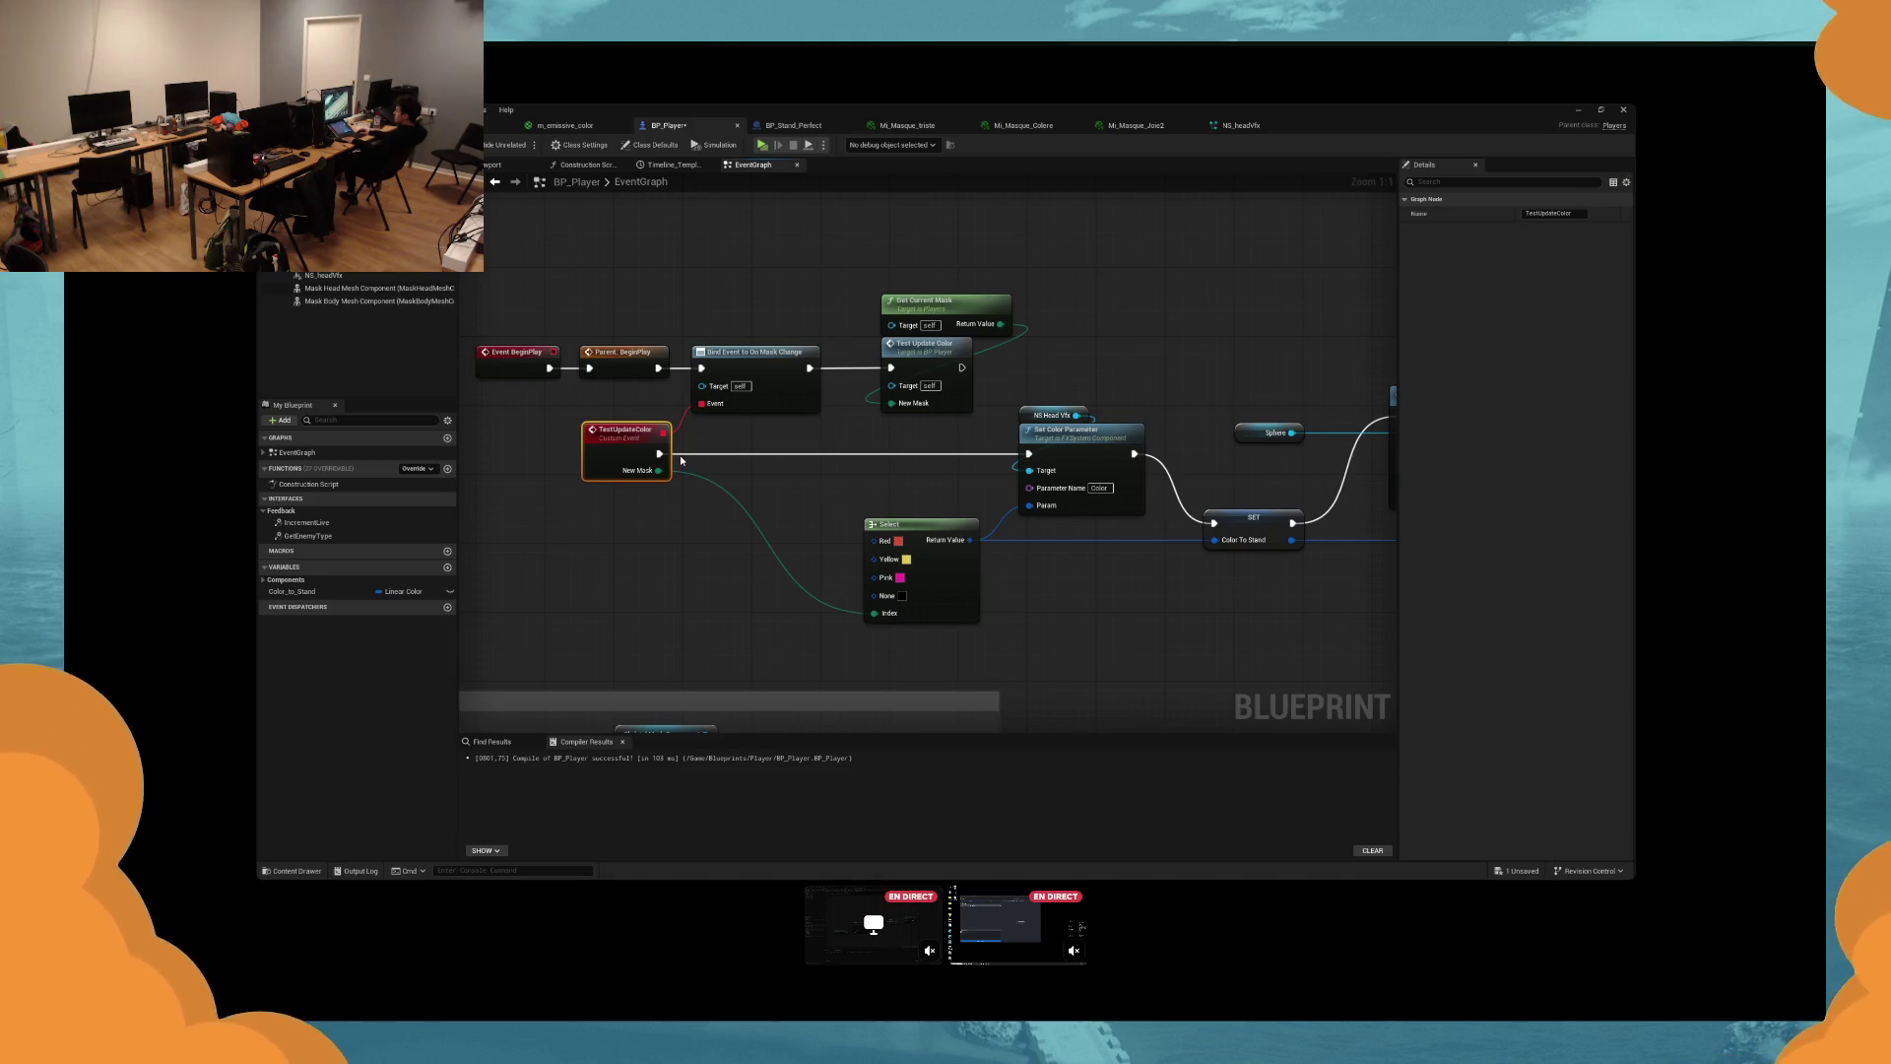
pyautogui.hotkey('alt', 'p')
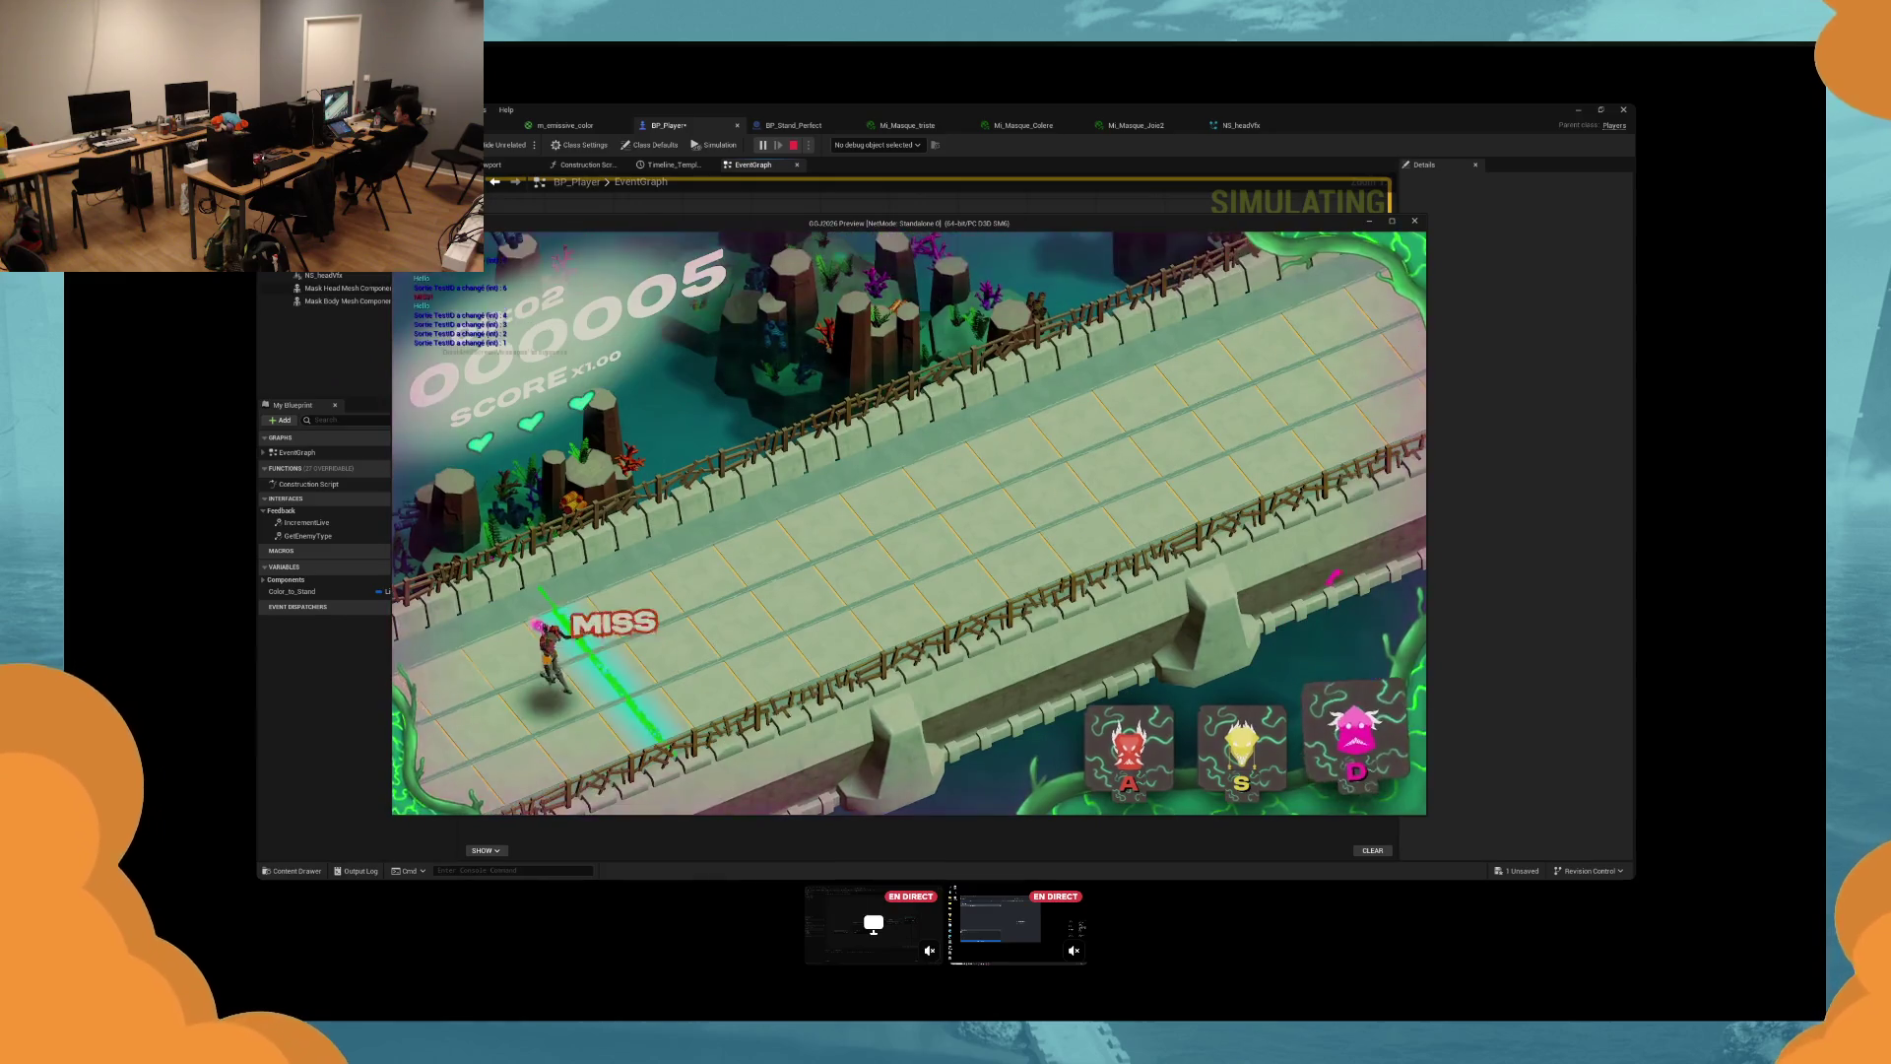
pyautogui.press('a')
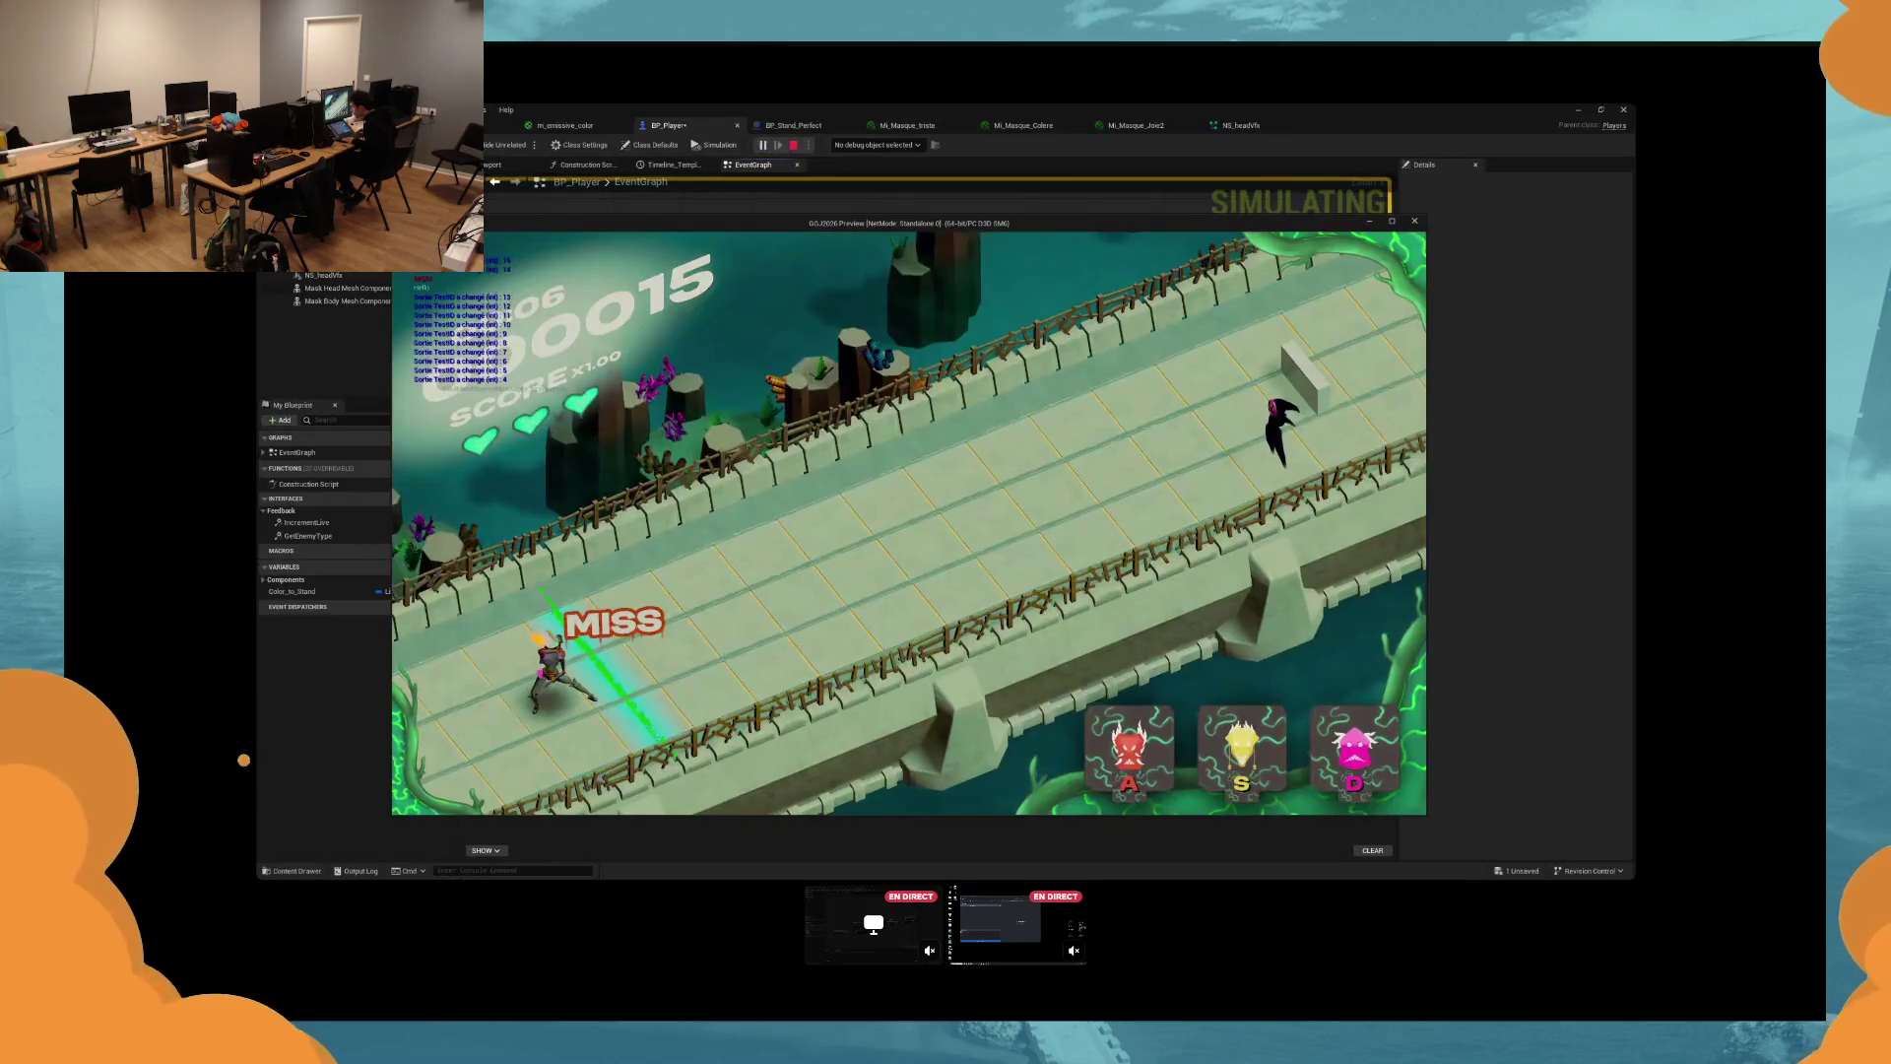
pyautogui.press('Escape')
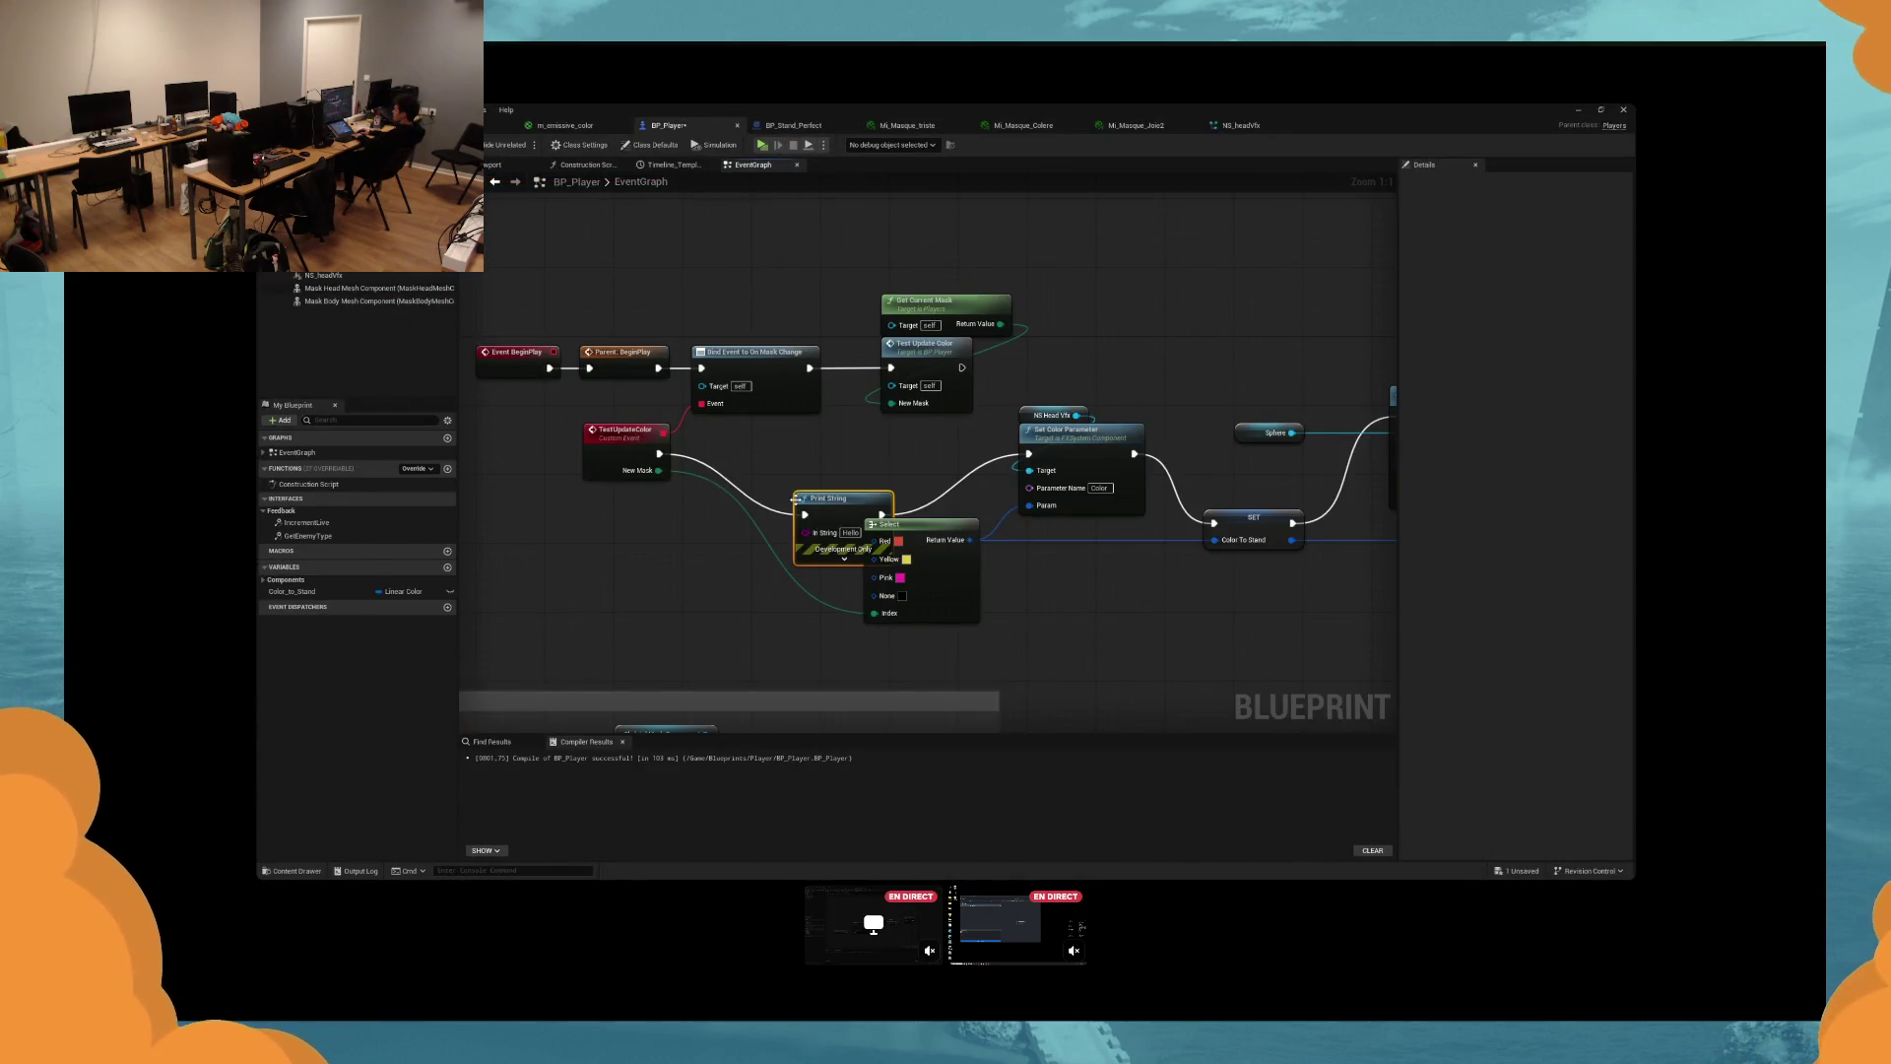
# Delete the Print String node from the colour update chain.
pyautogui.press('Delete')
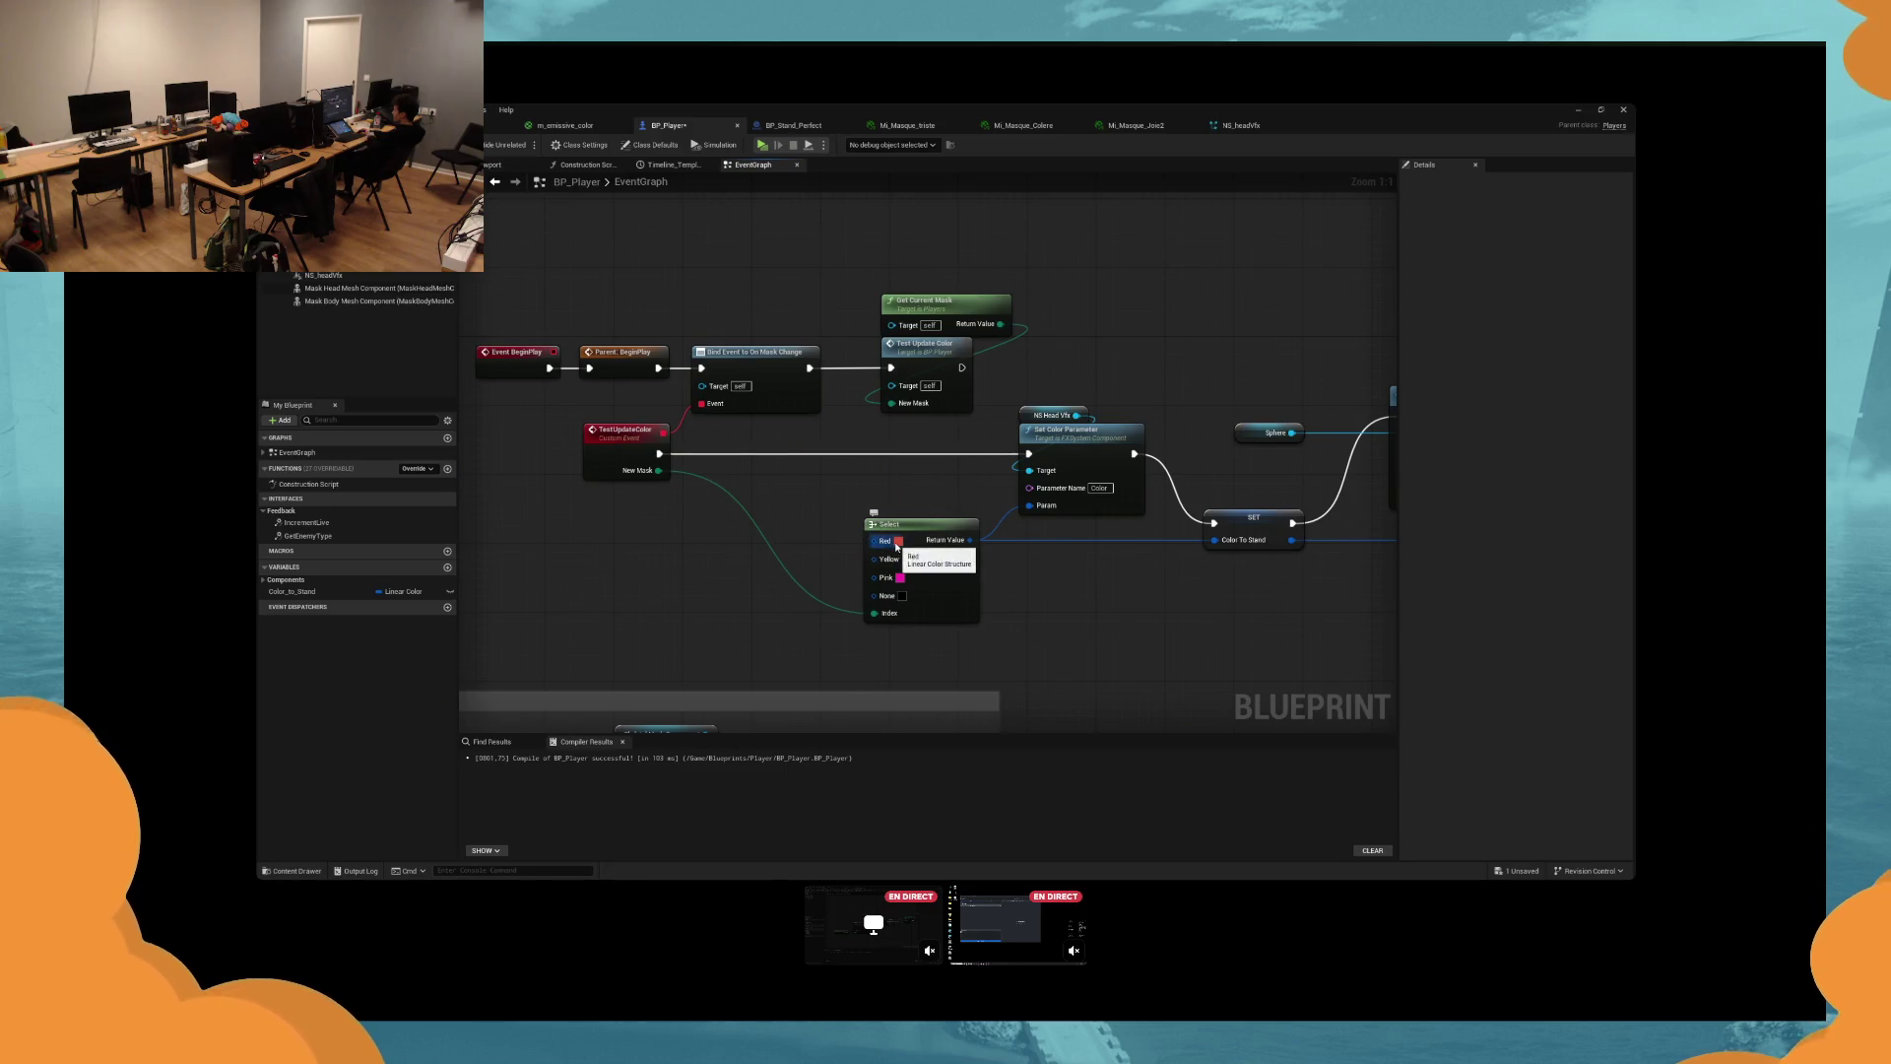
pyautogui.click(899, 541)
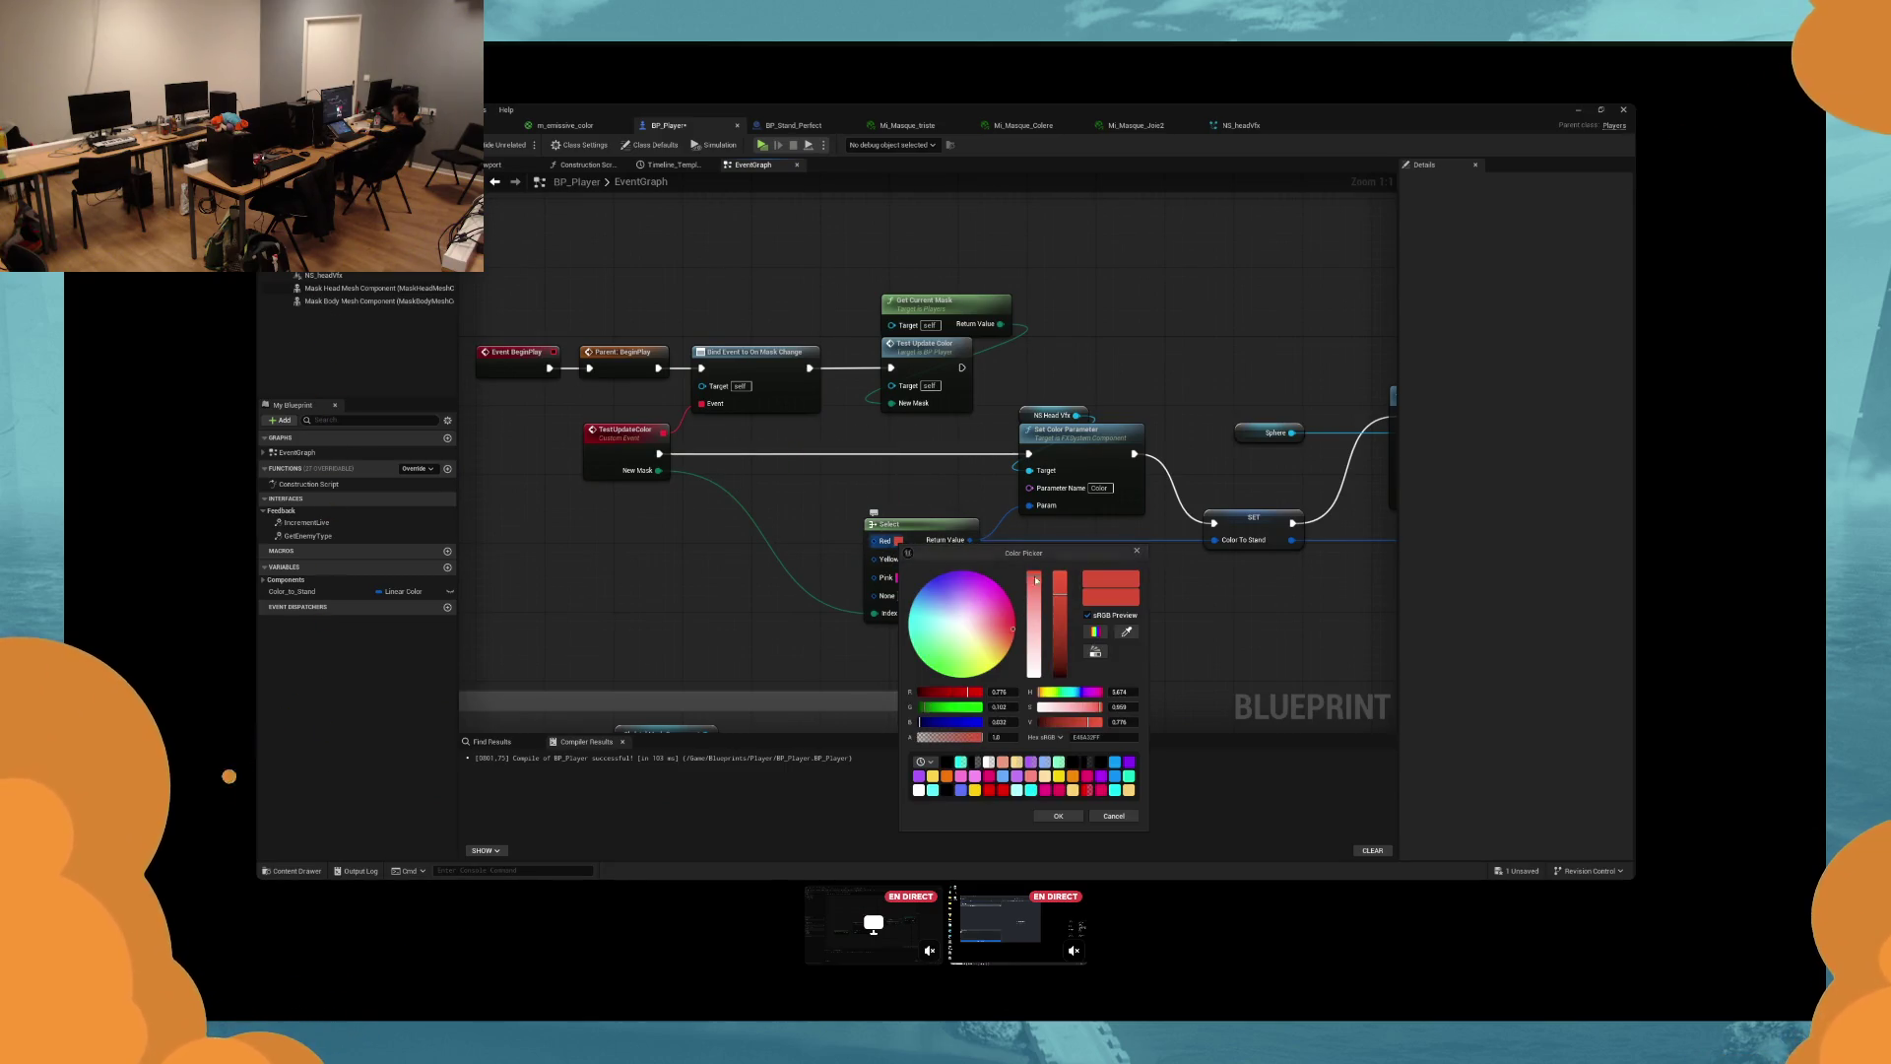
pyautogui.click(1133, 553)
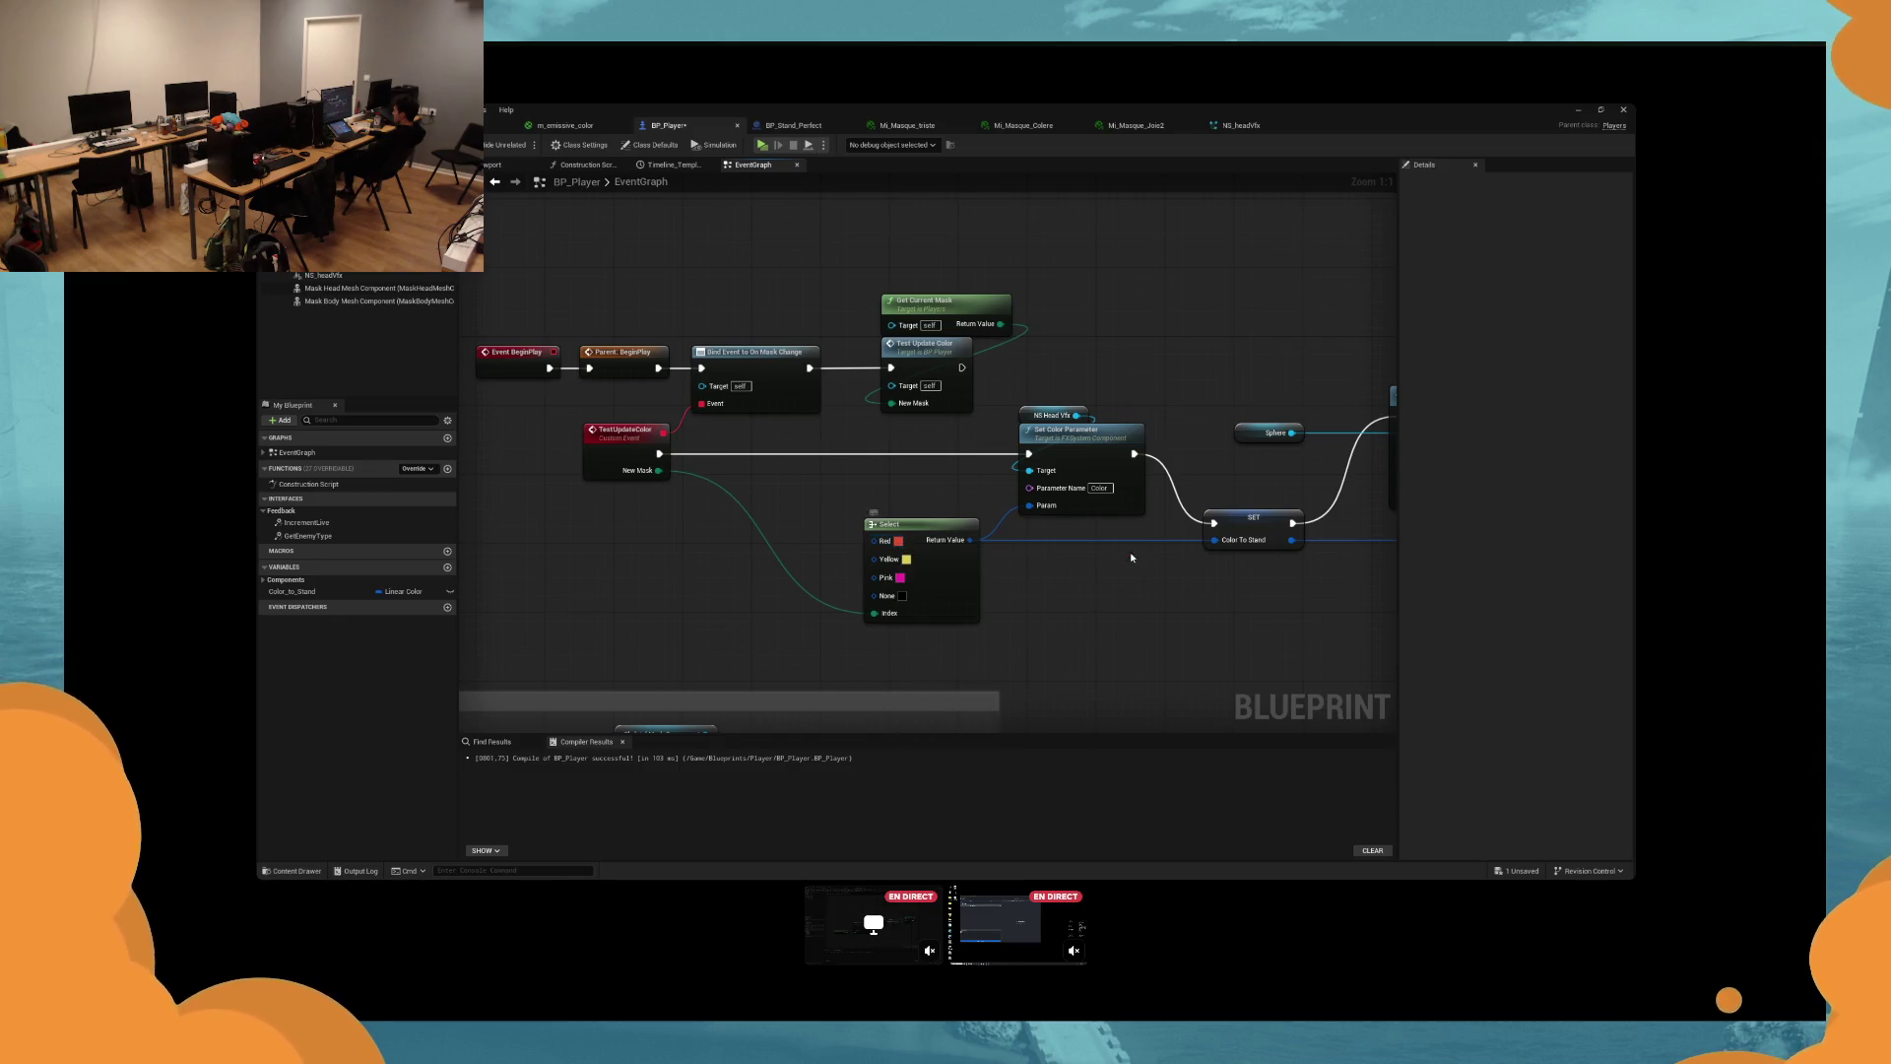
# Change the Select node's Red option colour to purple and start a play test.
pyautogui.click(899, 541)
pyautogui.click(1112, 819)
pyautogui.click(899, 541)
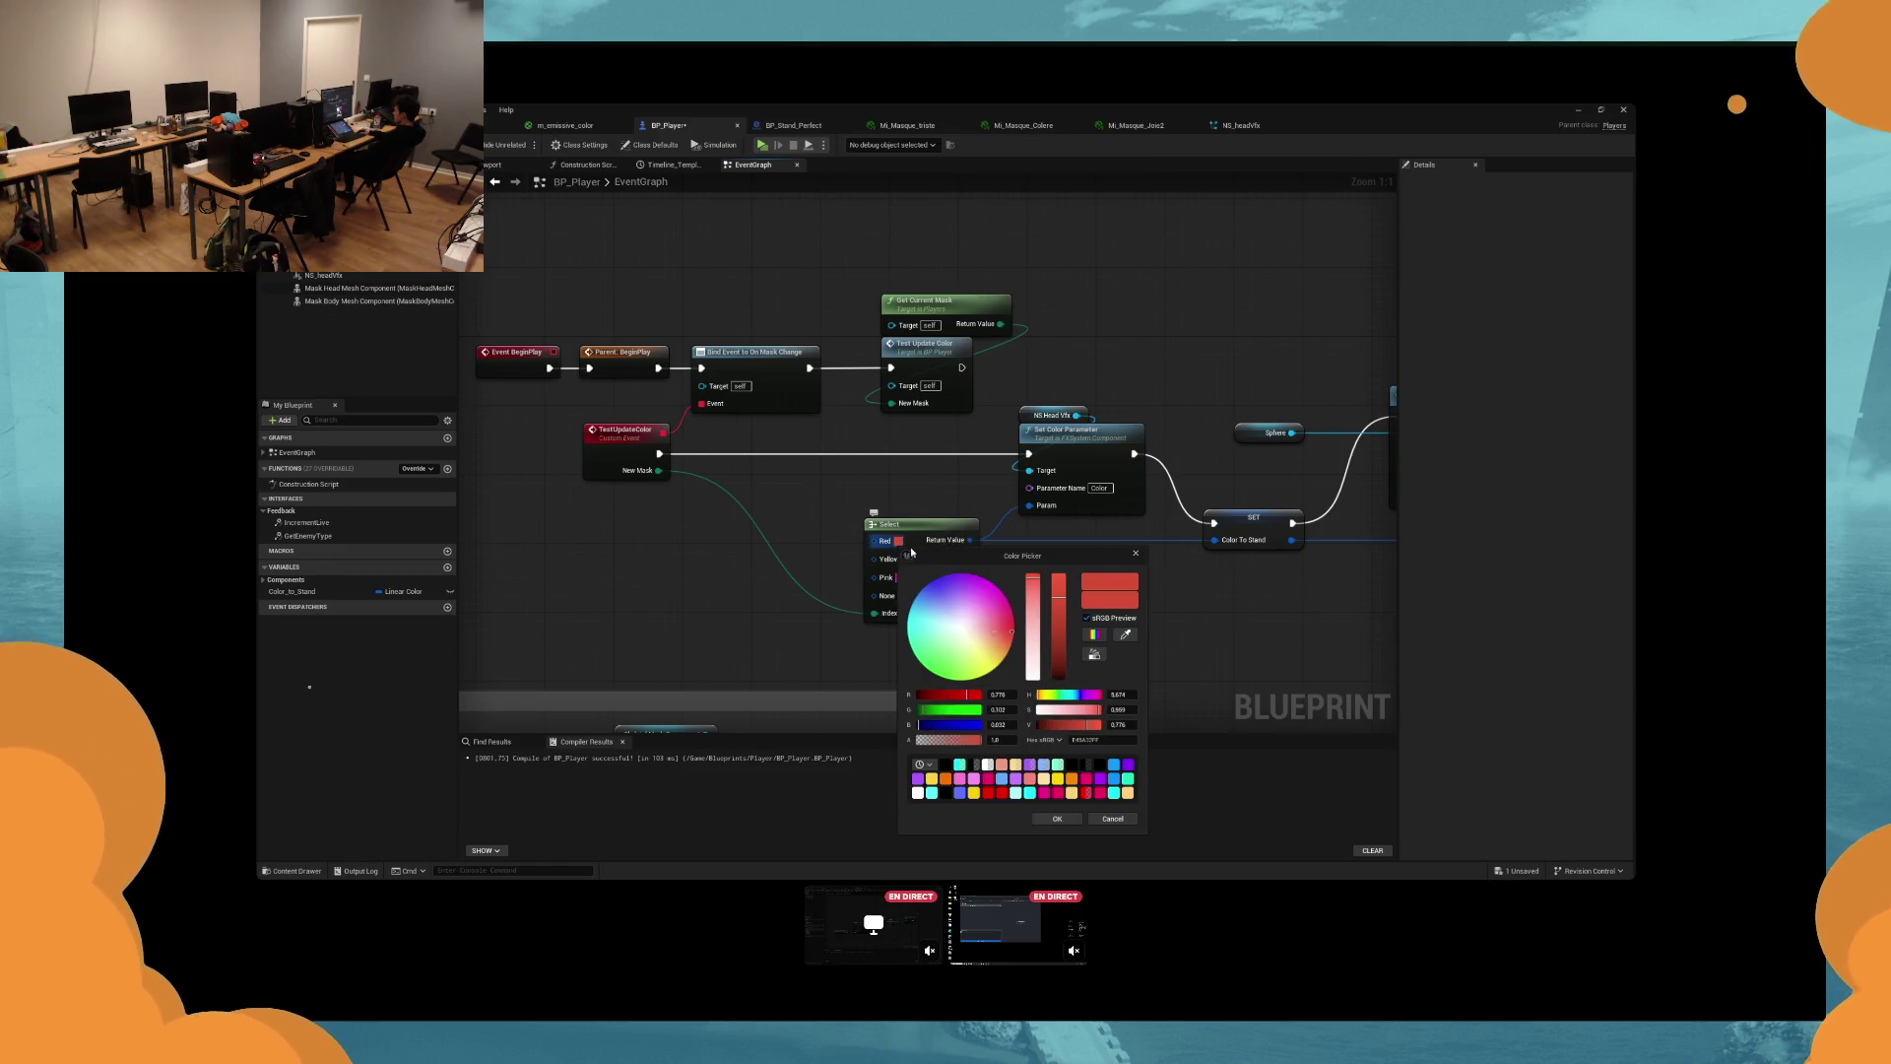
pyautogui.click(967, 621)
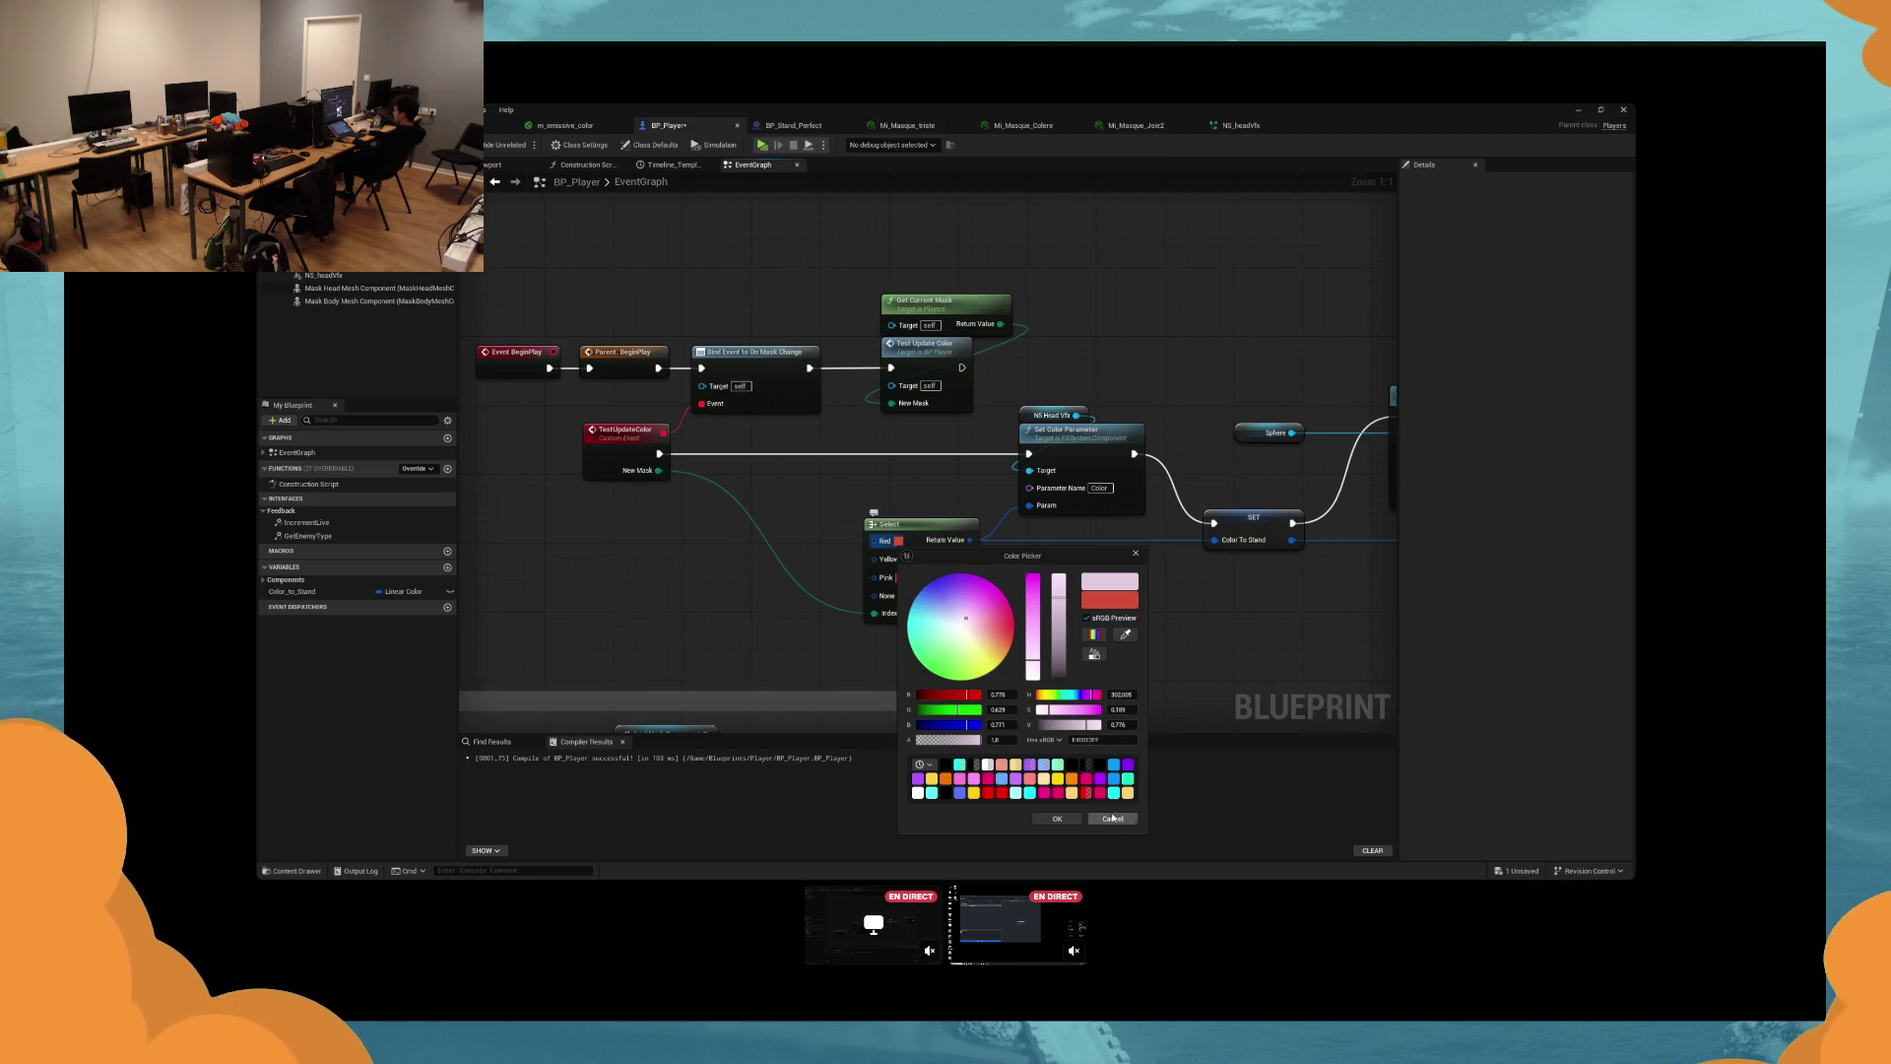
pyautogui.click(1112, 819)
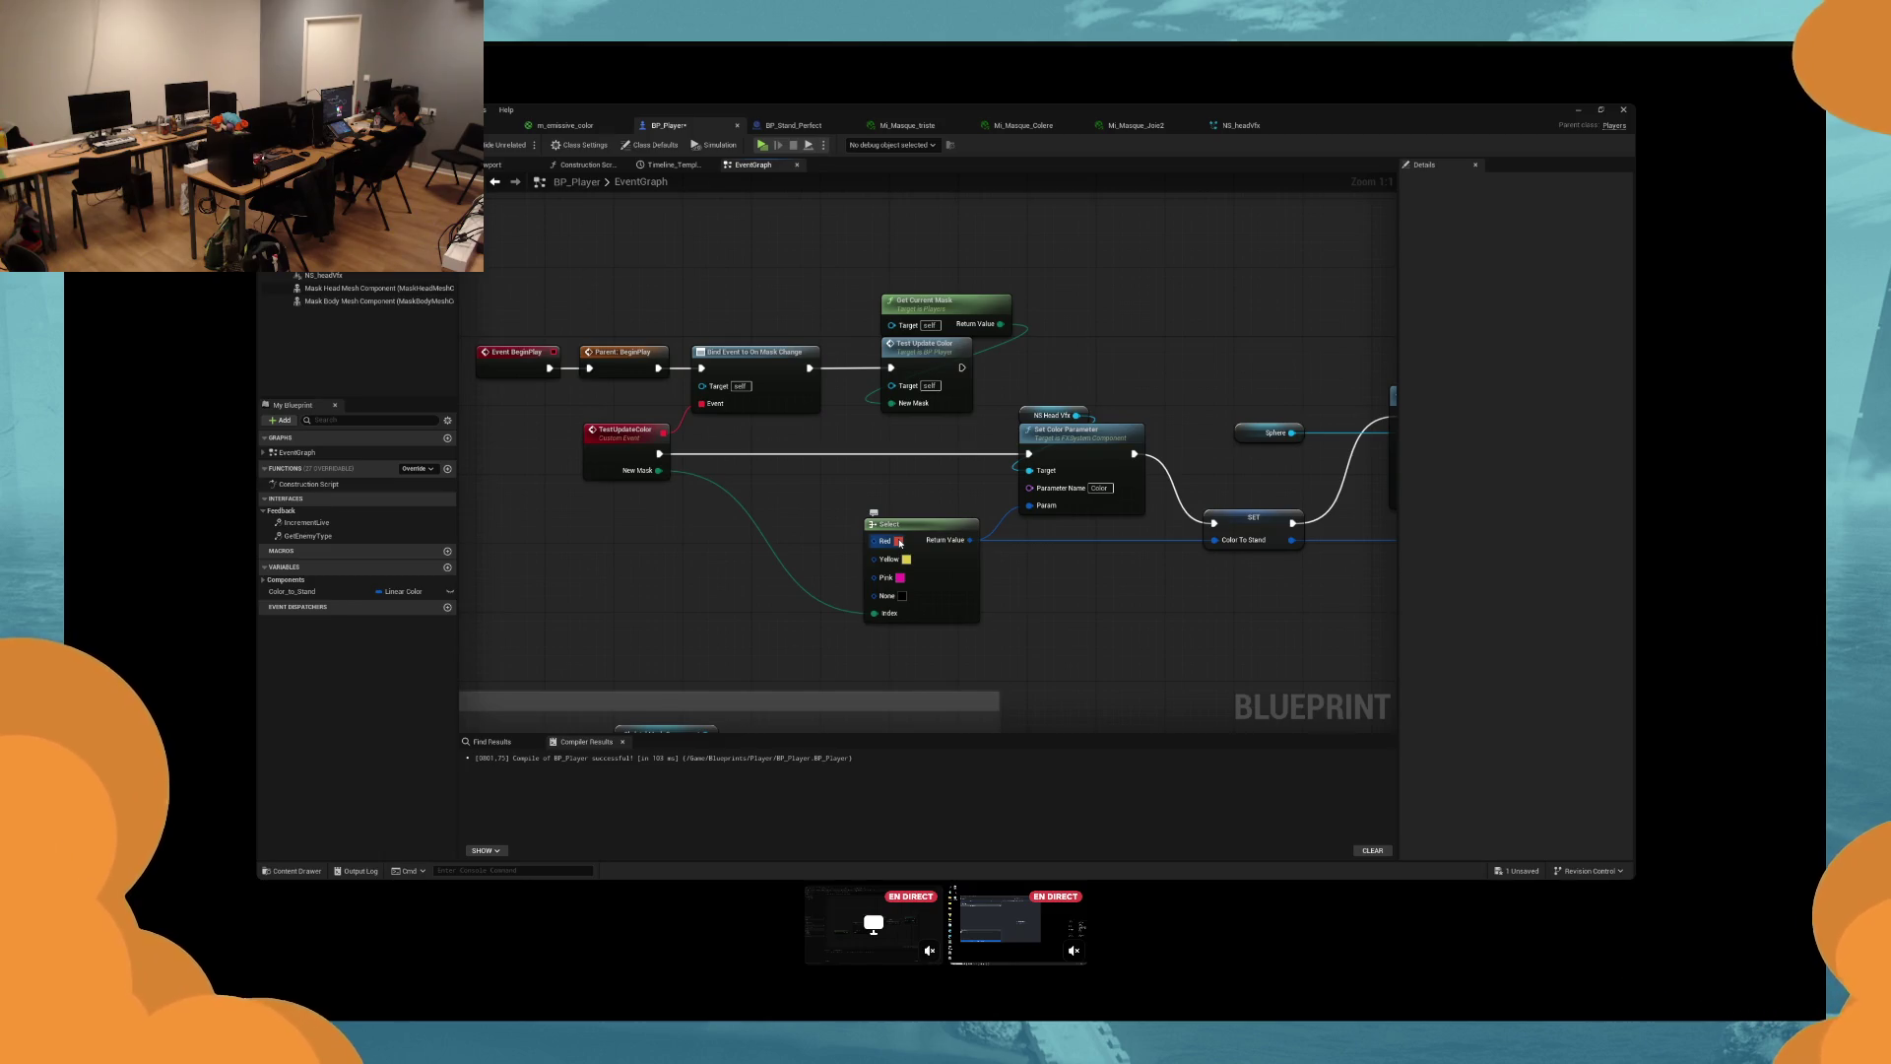
pyautogui.click(900, 542)
pyautogui.click(1053, 810)
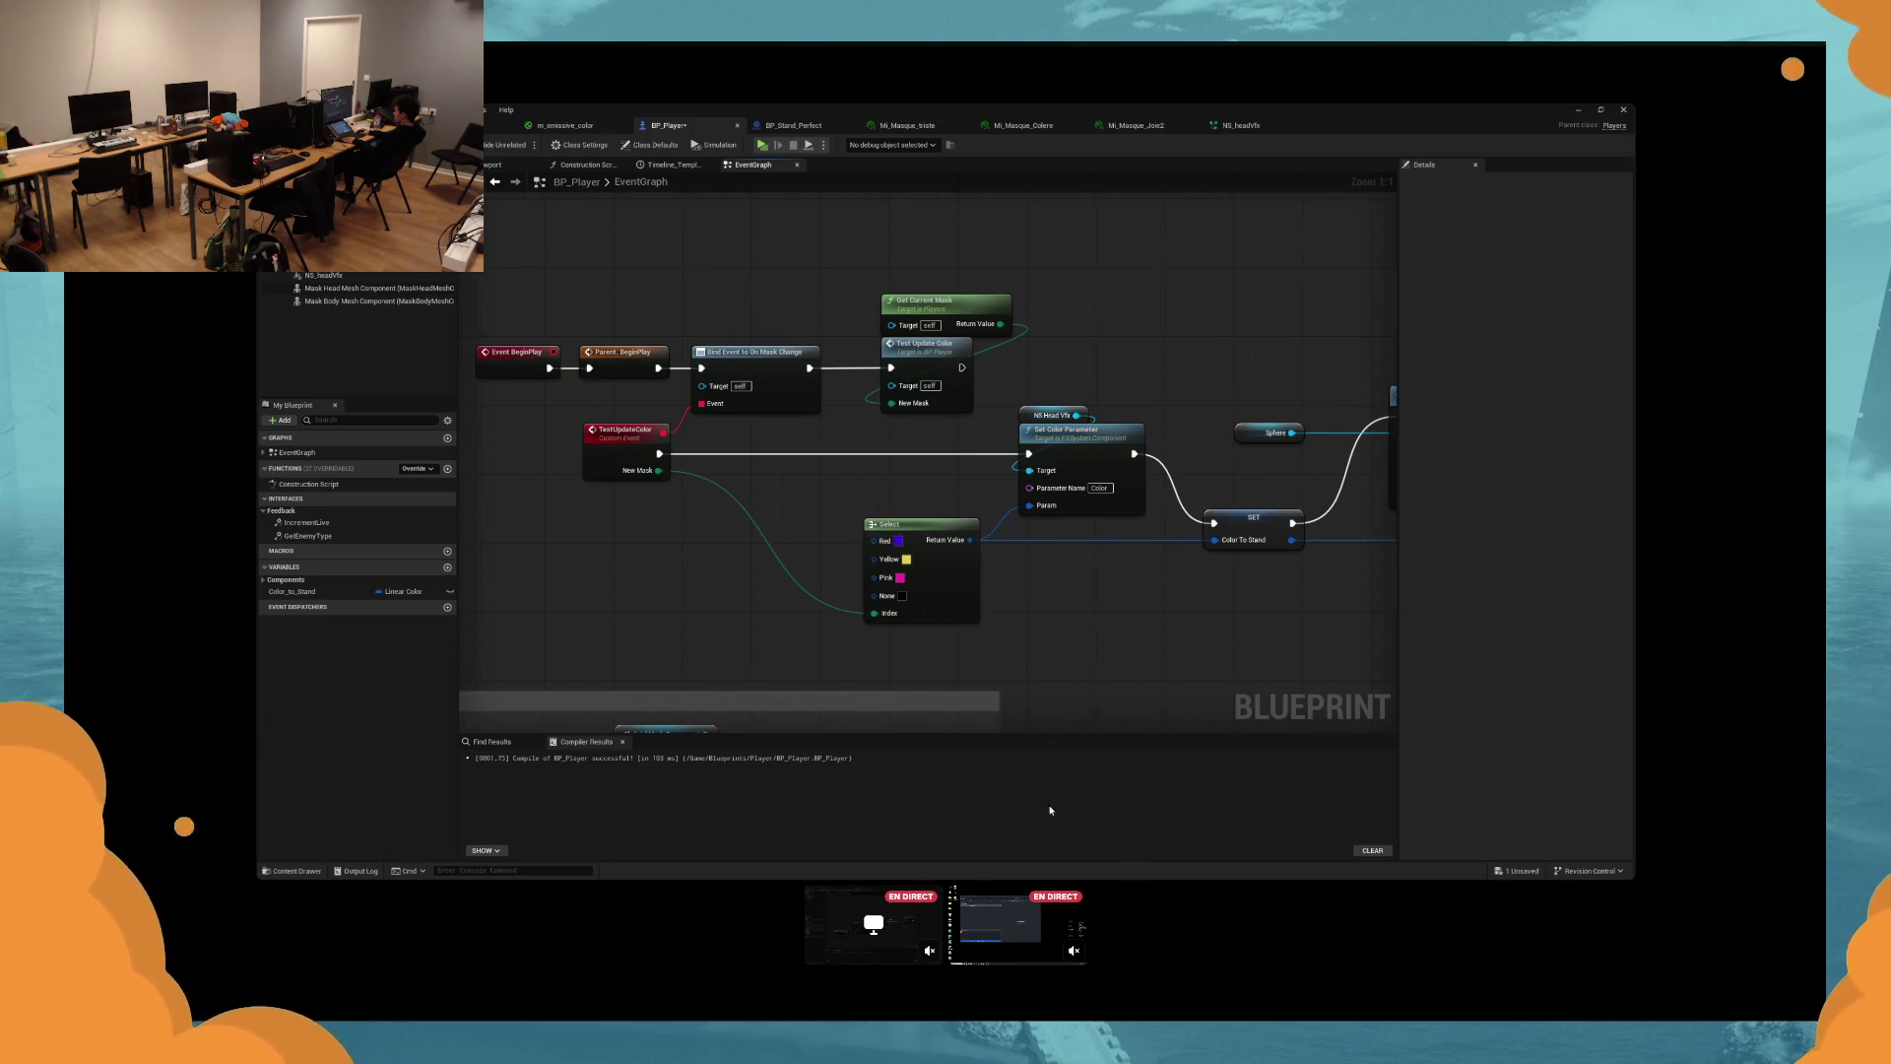
pyautogui.hotkey('alt', 'p')
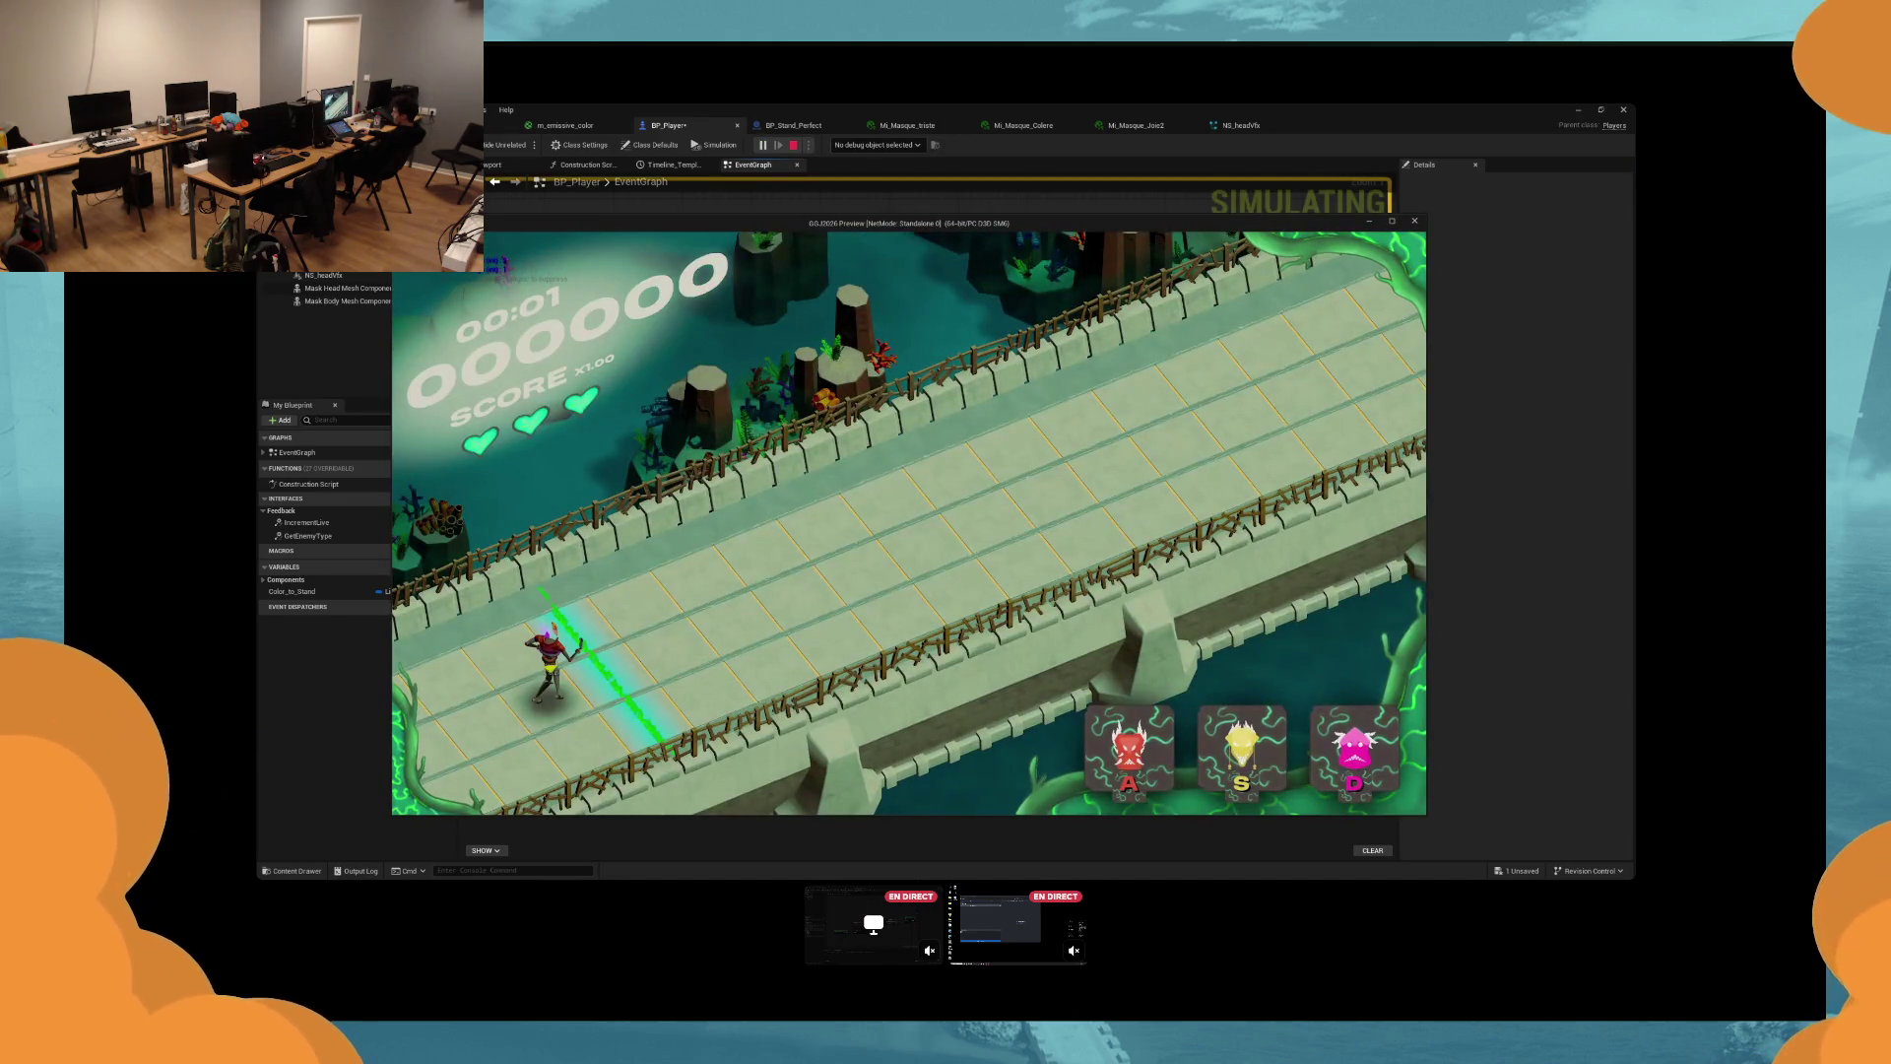
# Switch the mask to yellow then pink during play, then stop the test.
pyautogui.press('s')
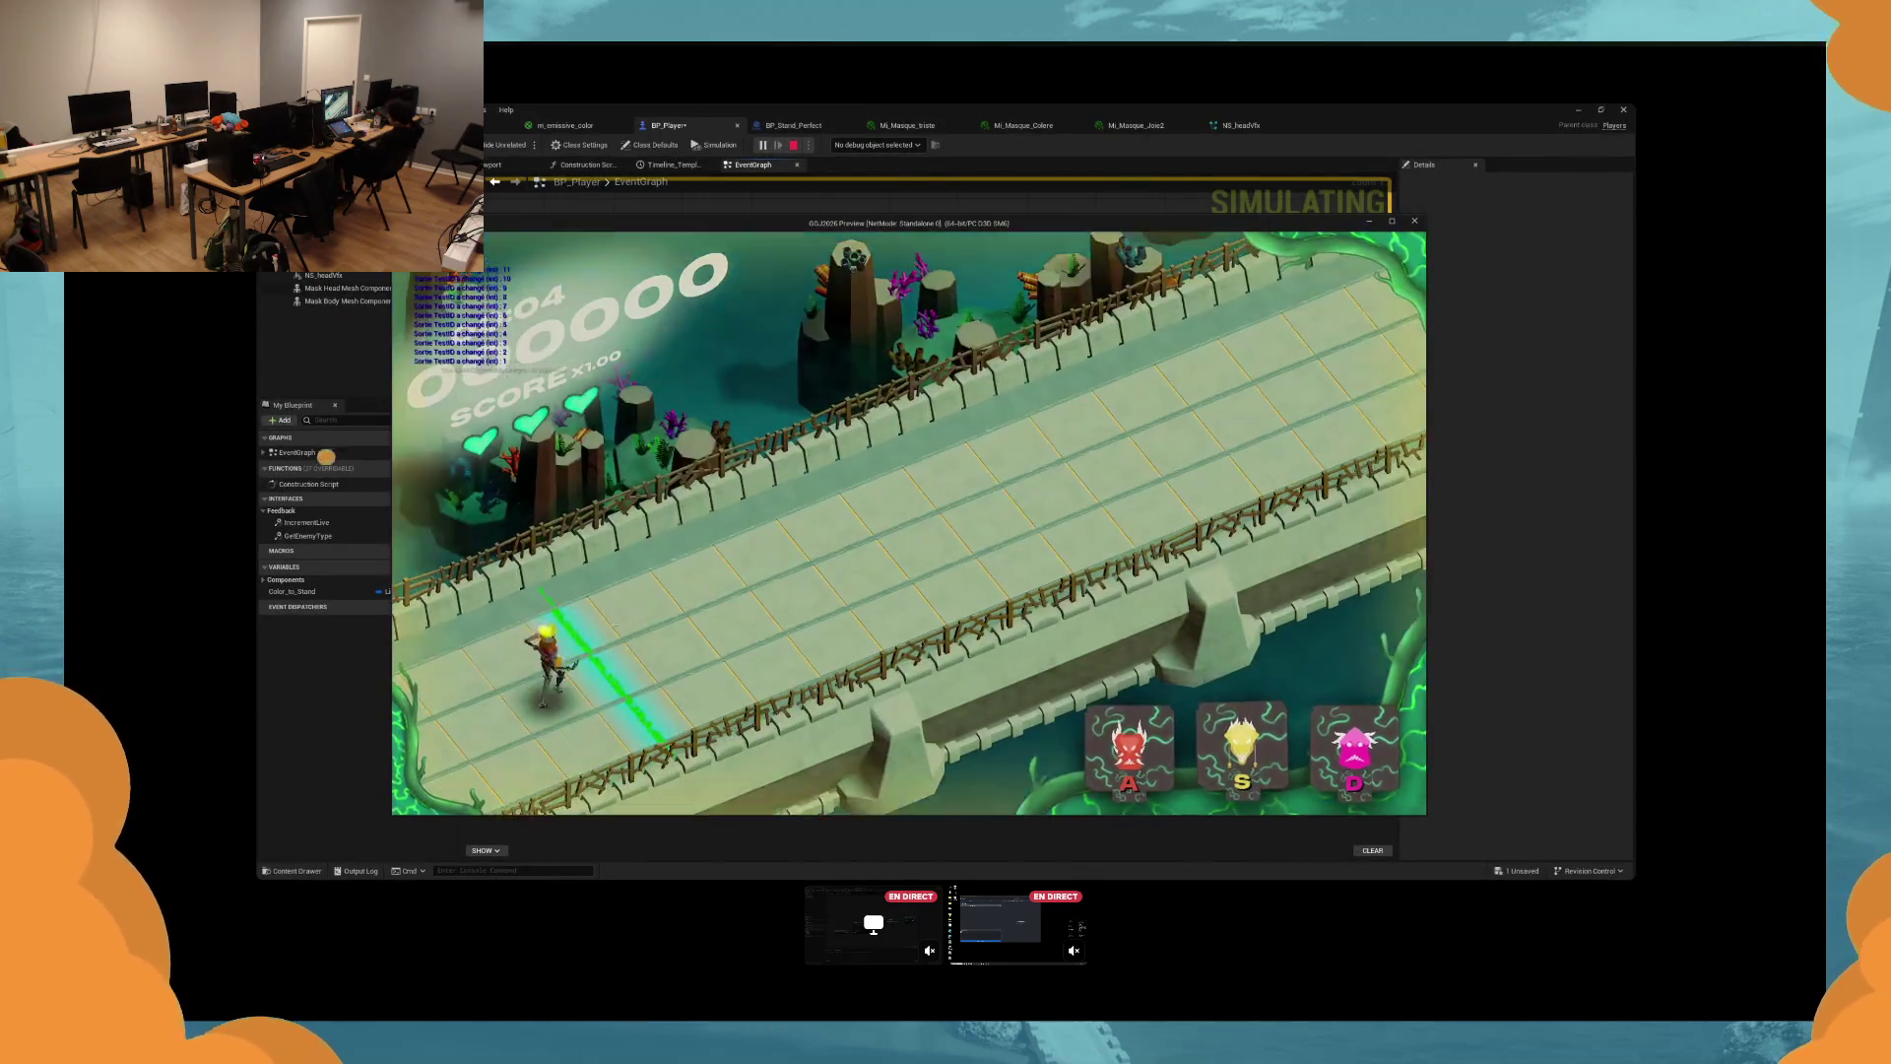
pyautogui.press('d')
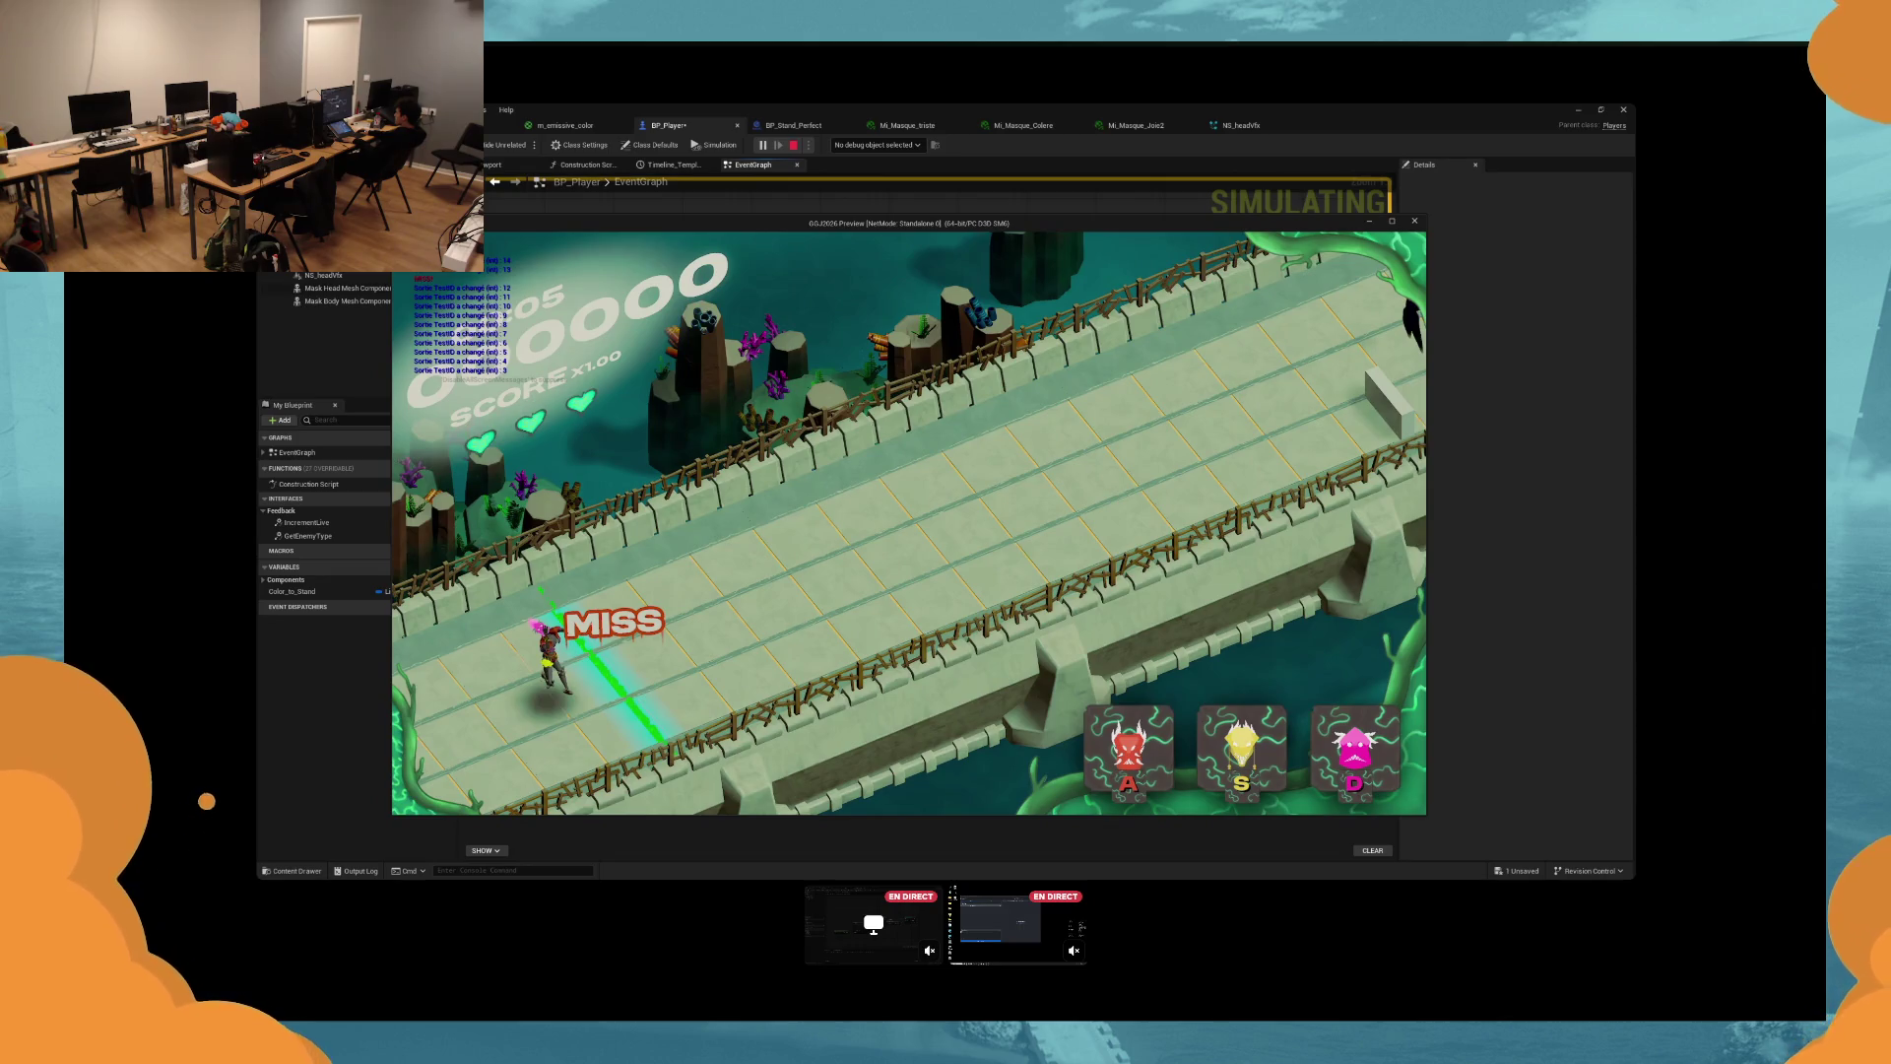
pyautogui.press('Escape')
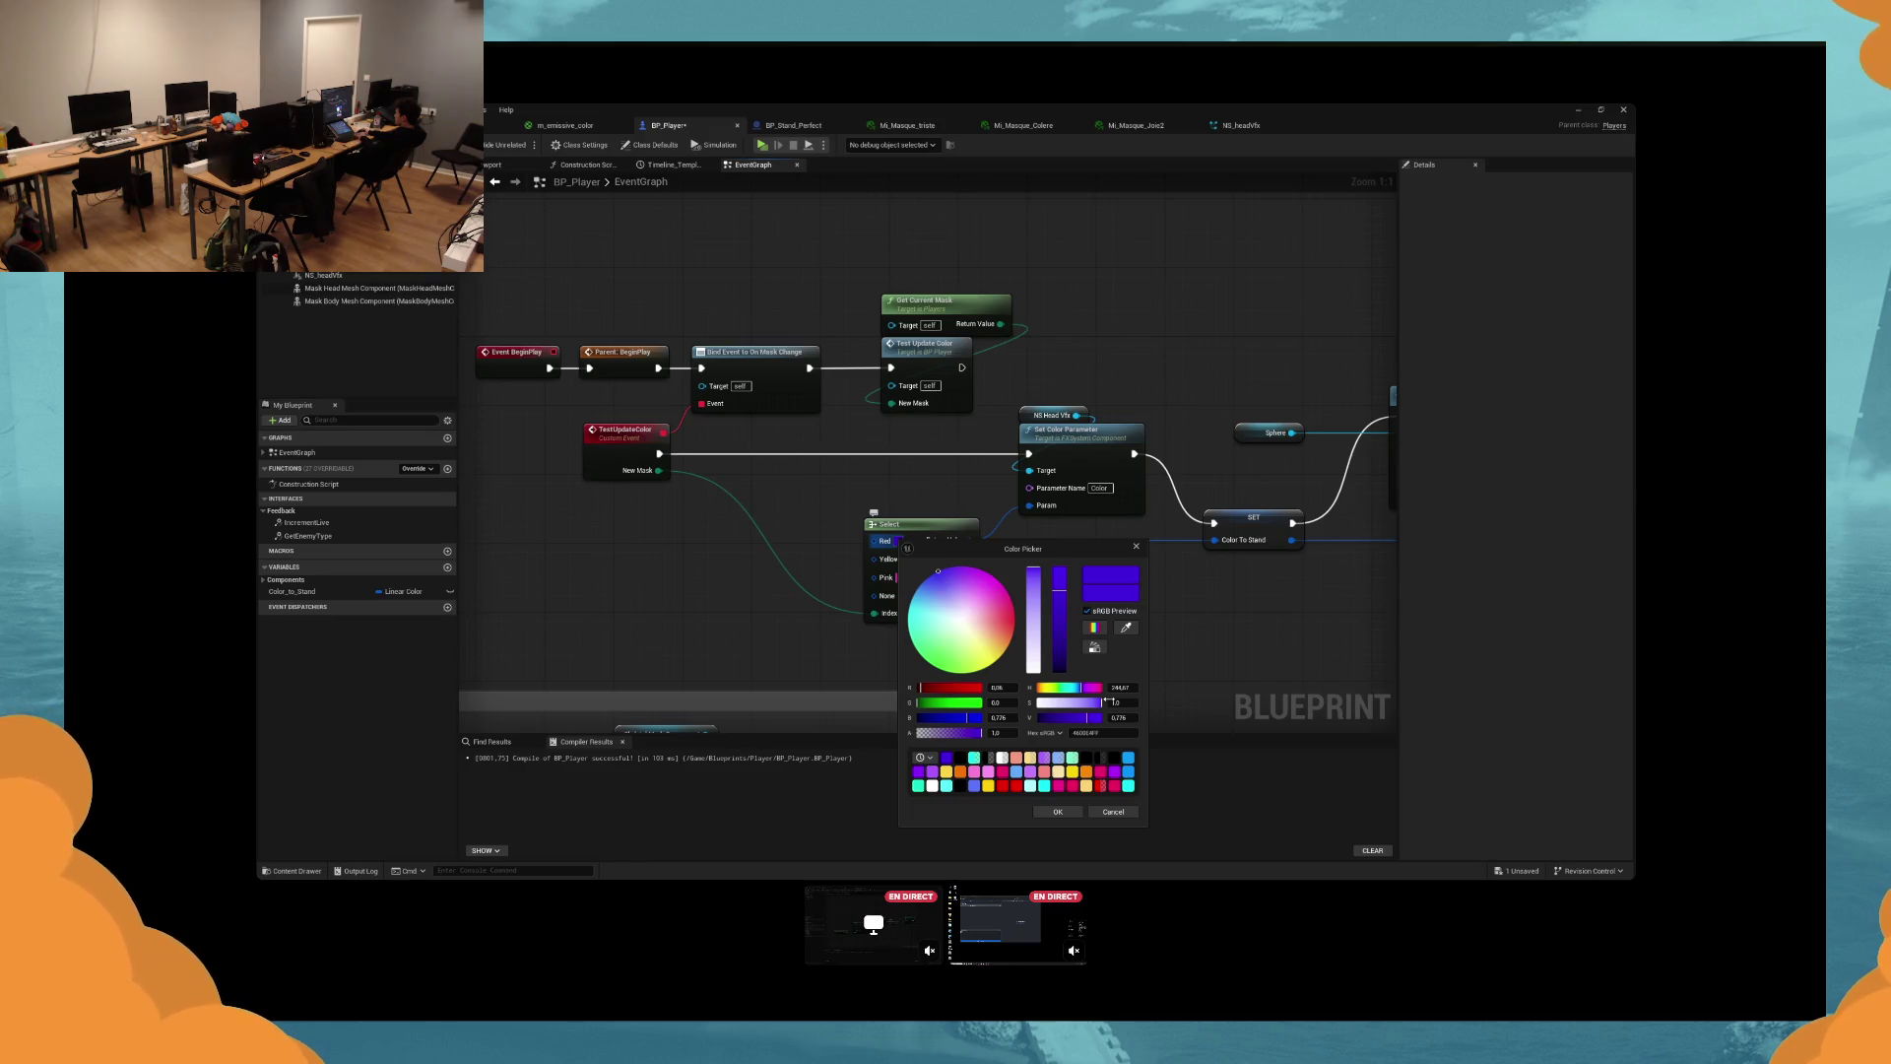
# Confirm the purple colour, then keep red and yellow for the Select node's Red and Yellow options.
pyautogui.click(1057, 812)
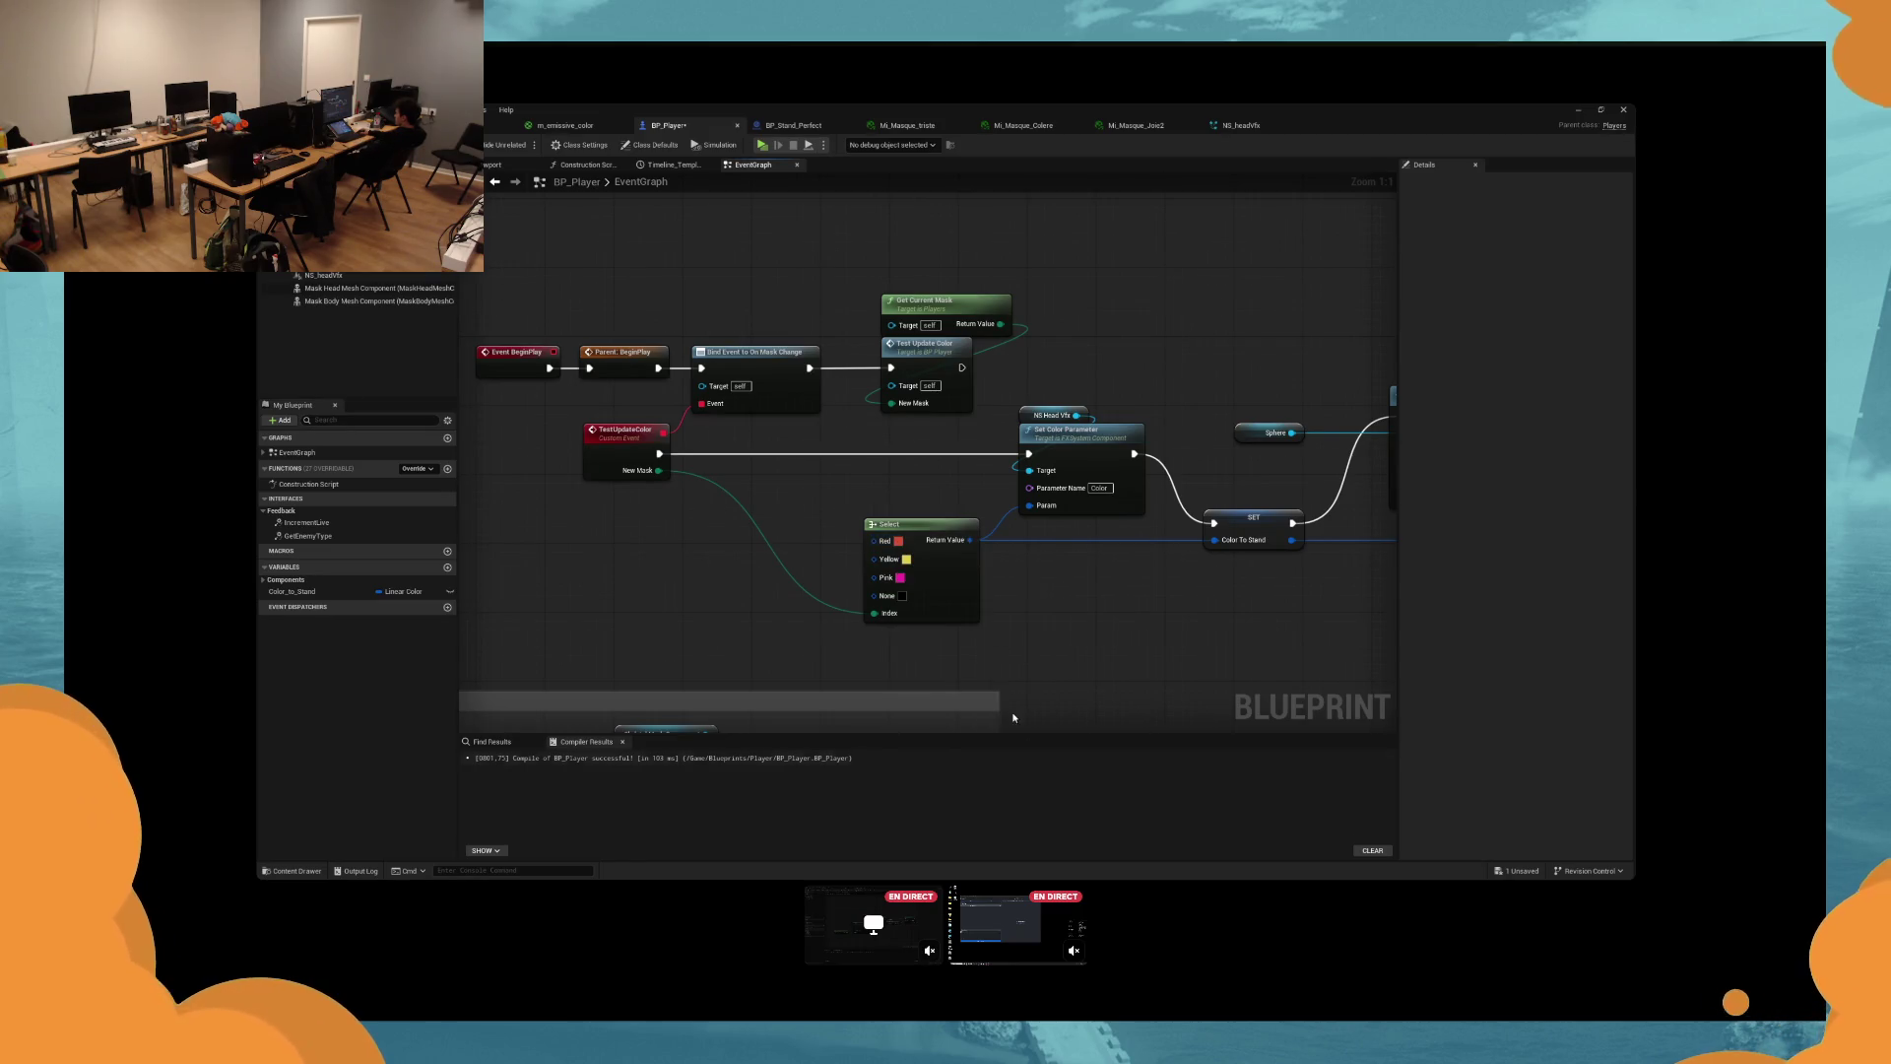
pyautogui.click(899, 541)
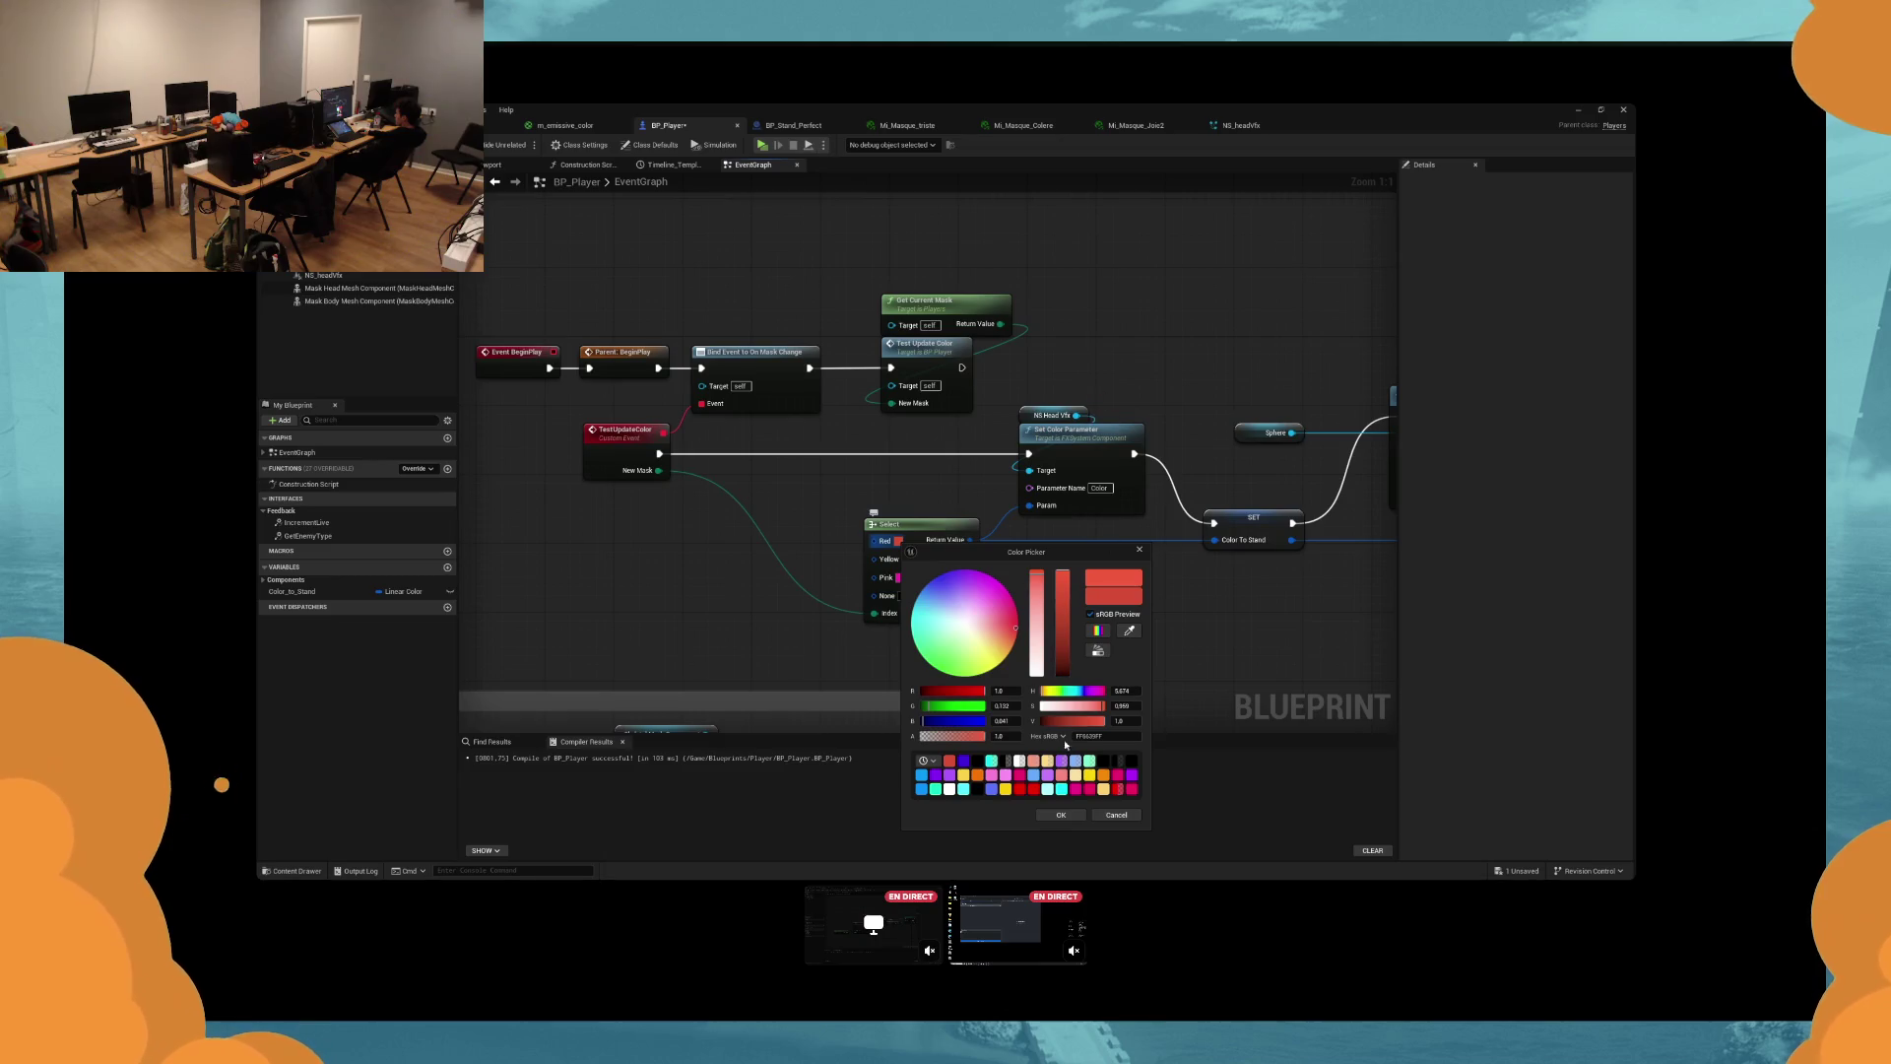
pyautogui.click(1061, 815)
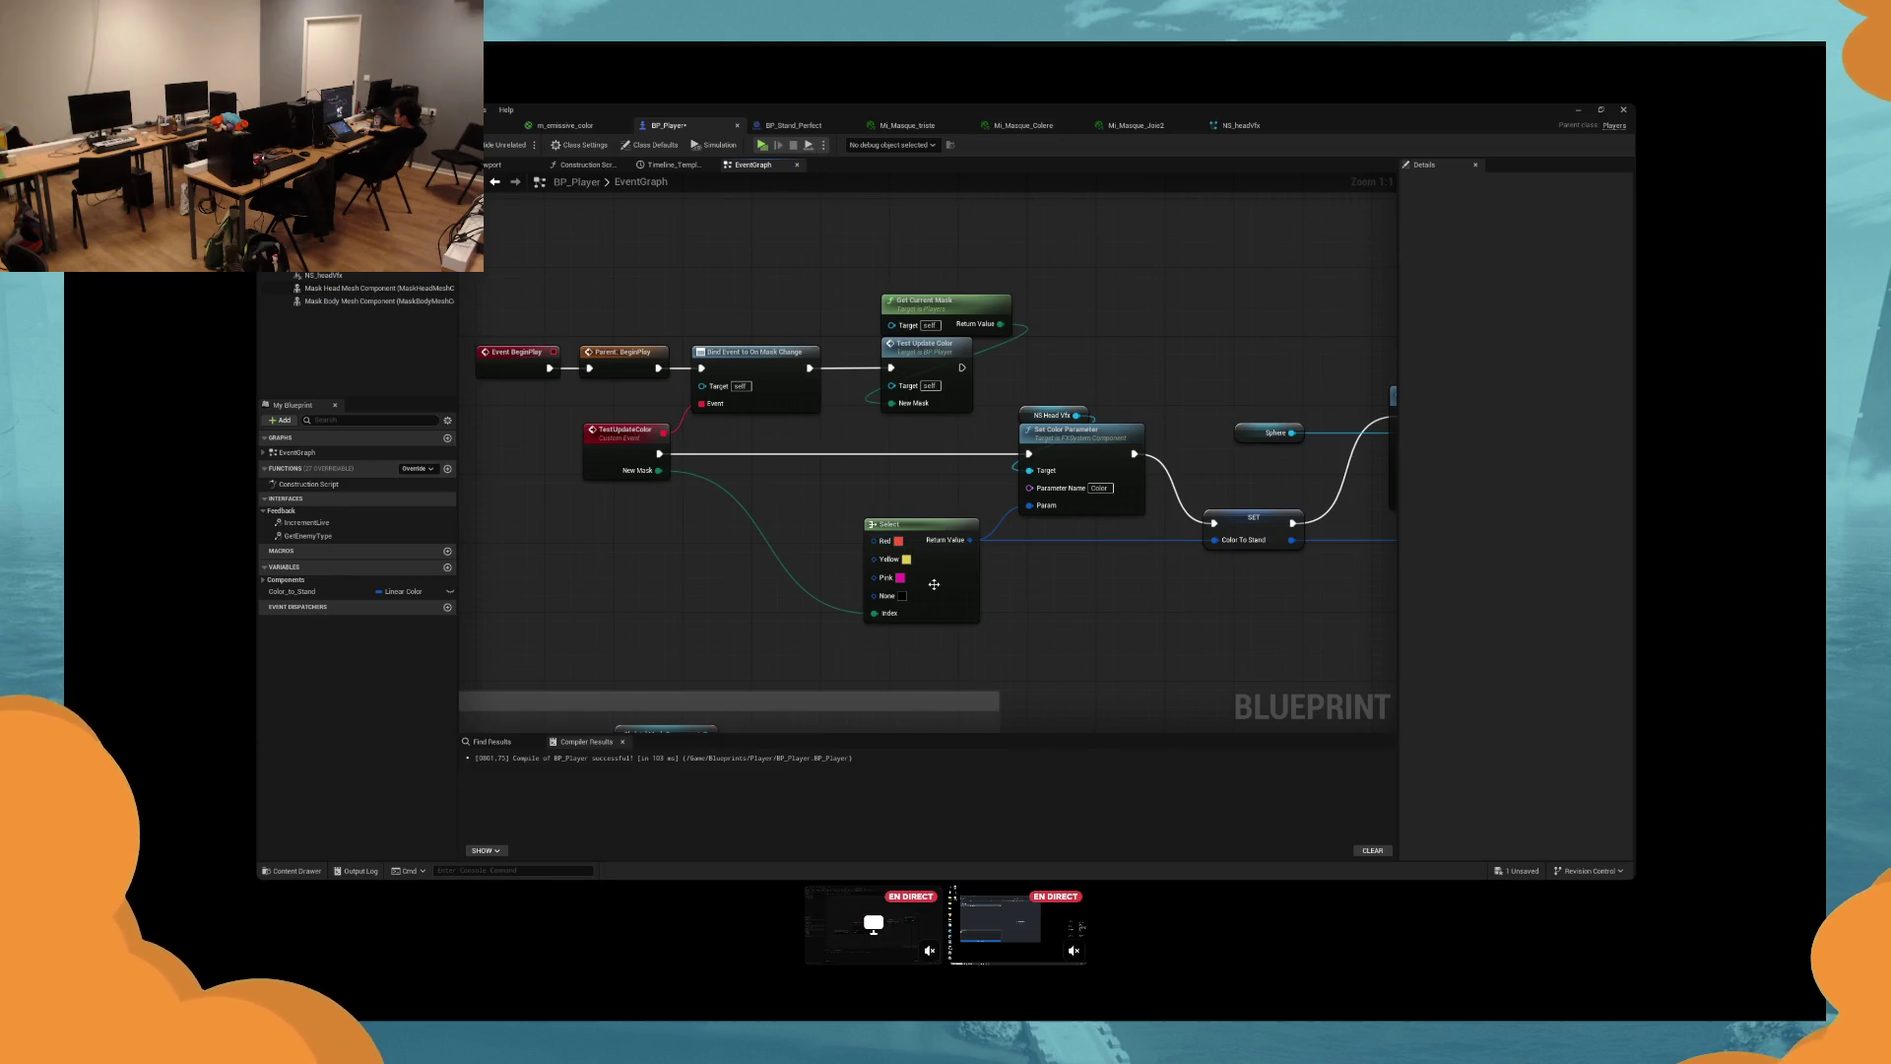
pyautogui.click(906, 560)
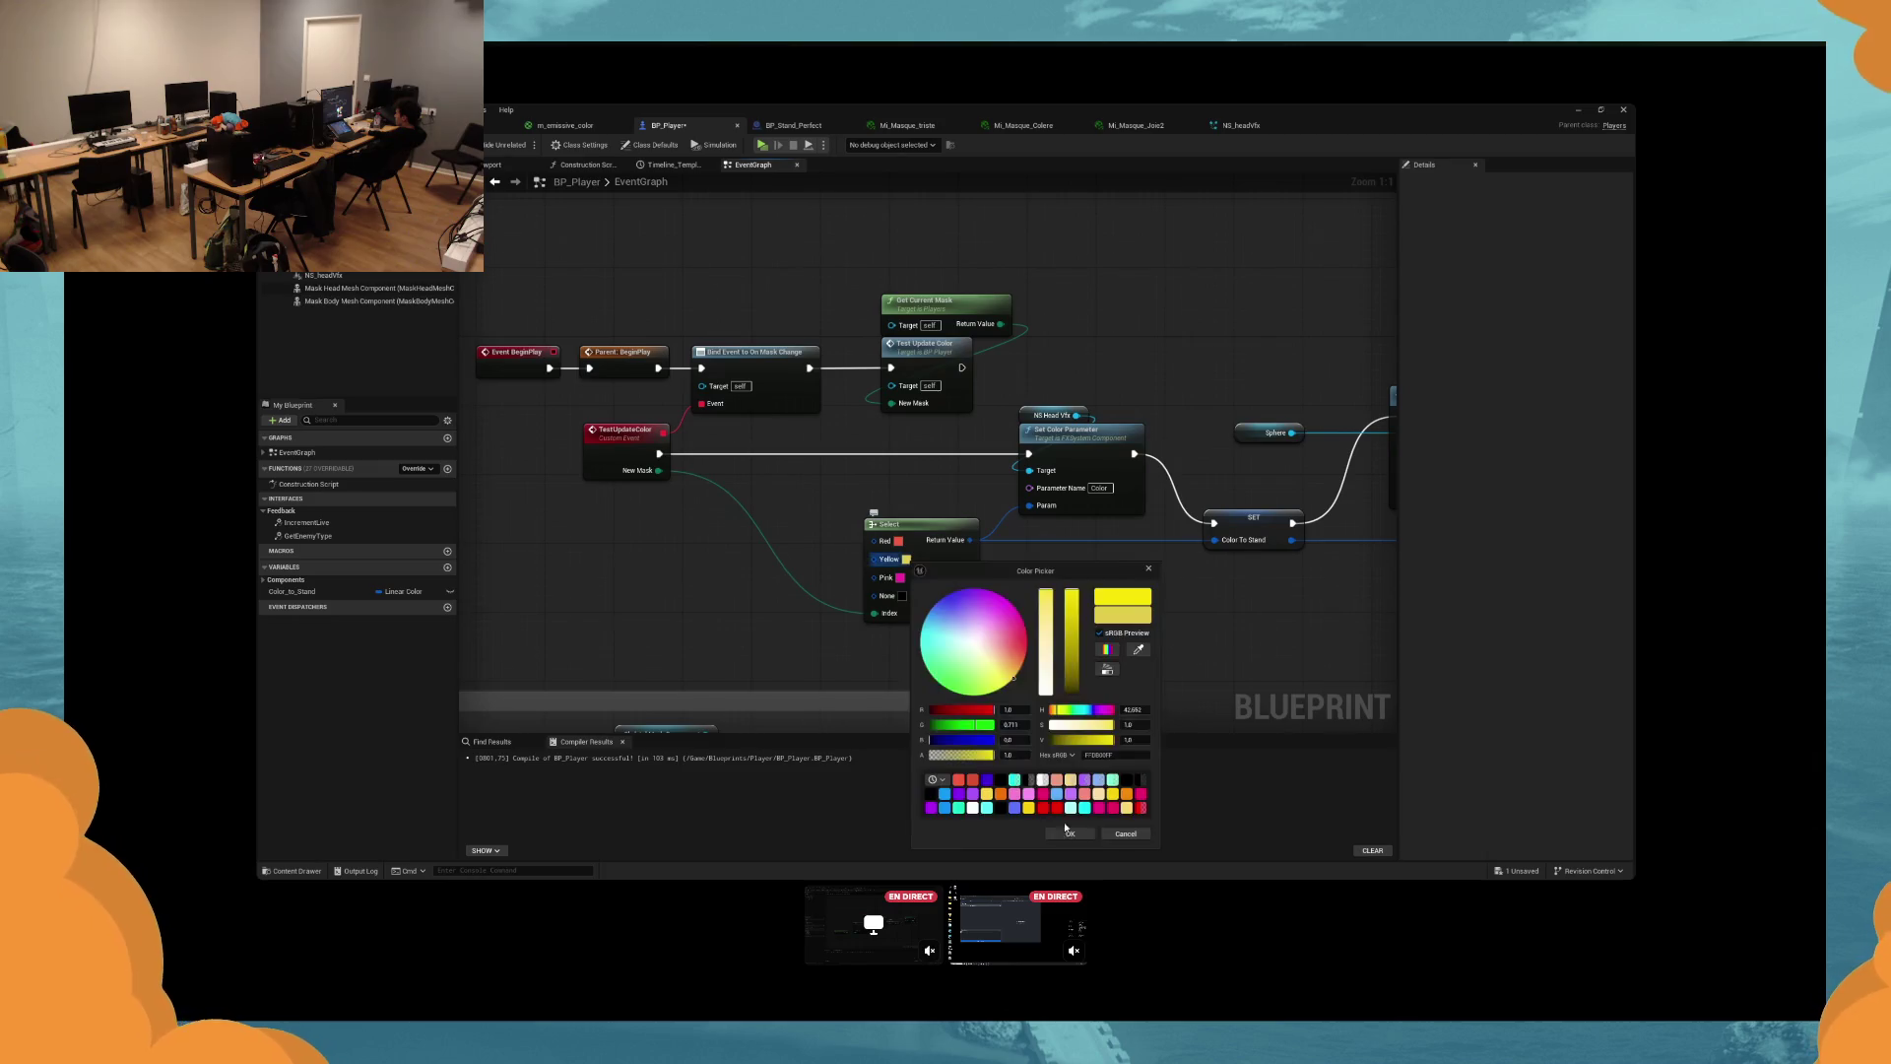
pyautogui.click(1068, 833)
# Shift the Pink option's colour to a purer magenta and start a play test.
pyautogui.click(898, 577)
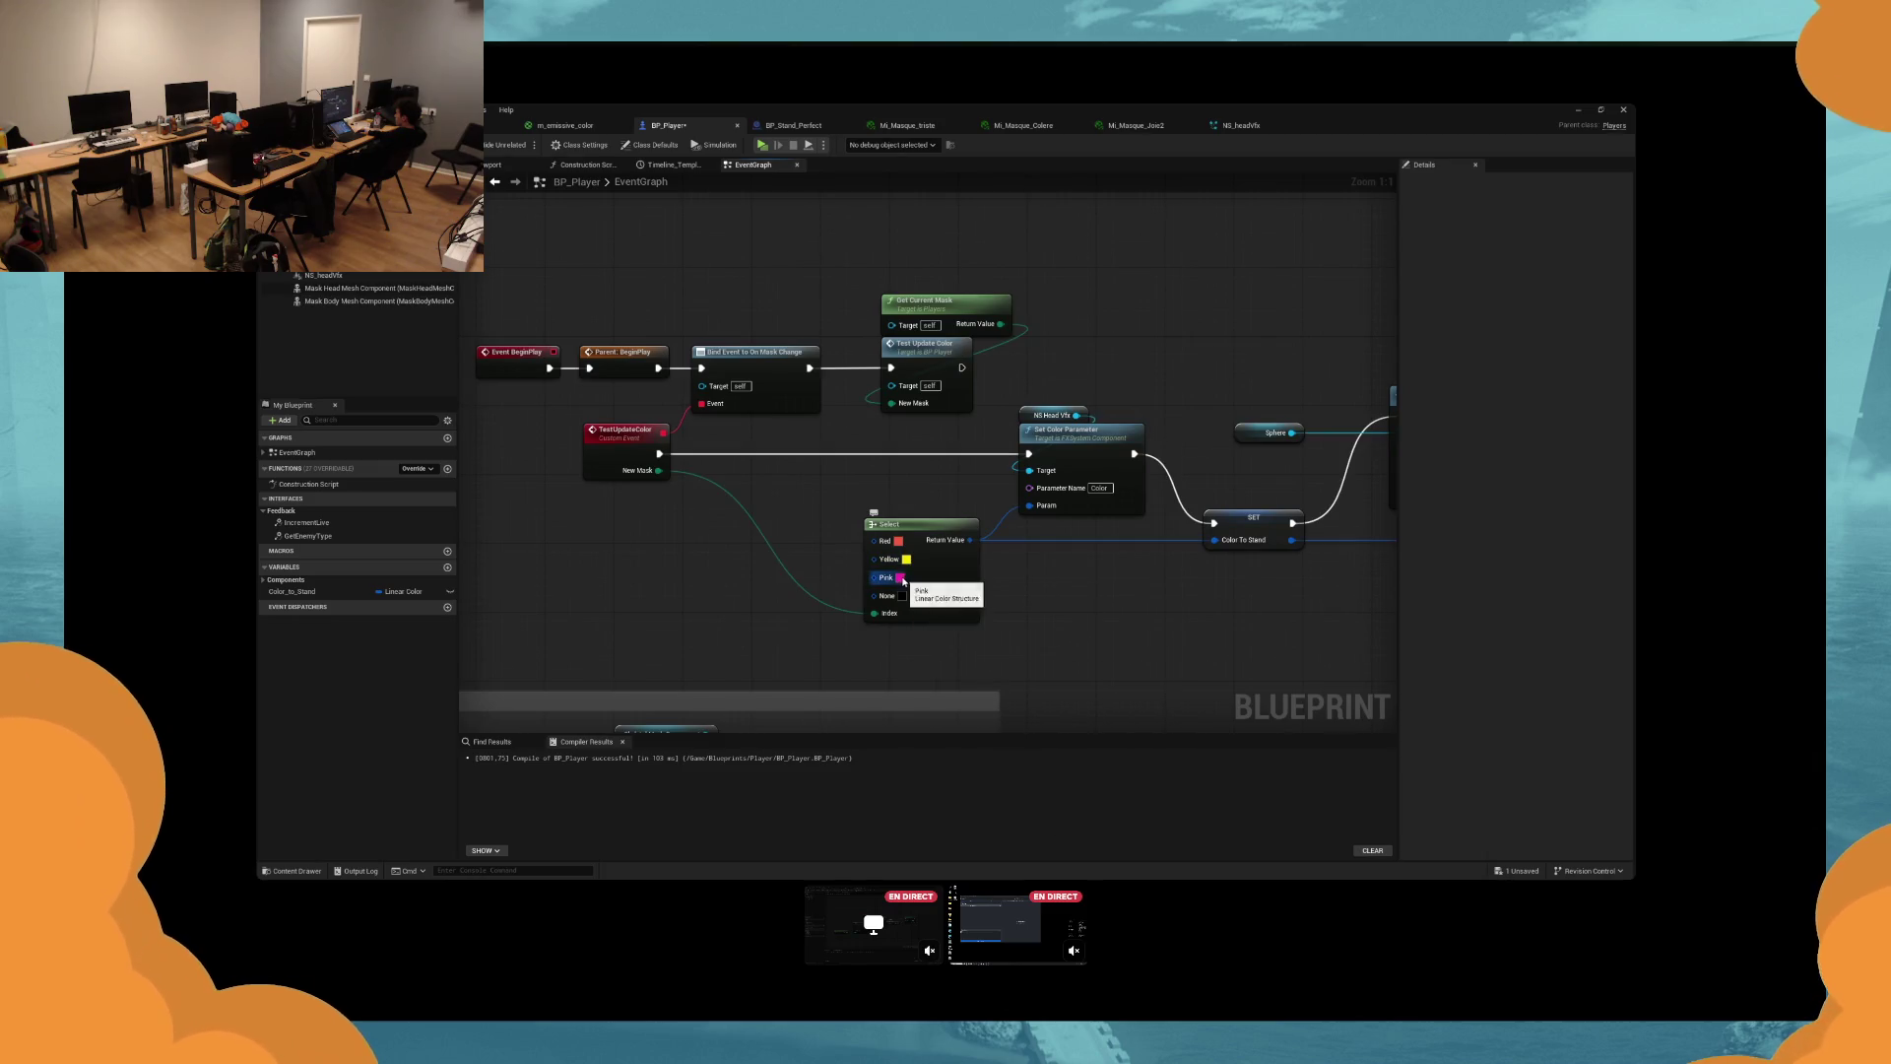
pyautogui.click(1058, 603)
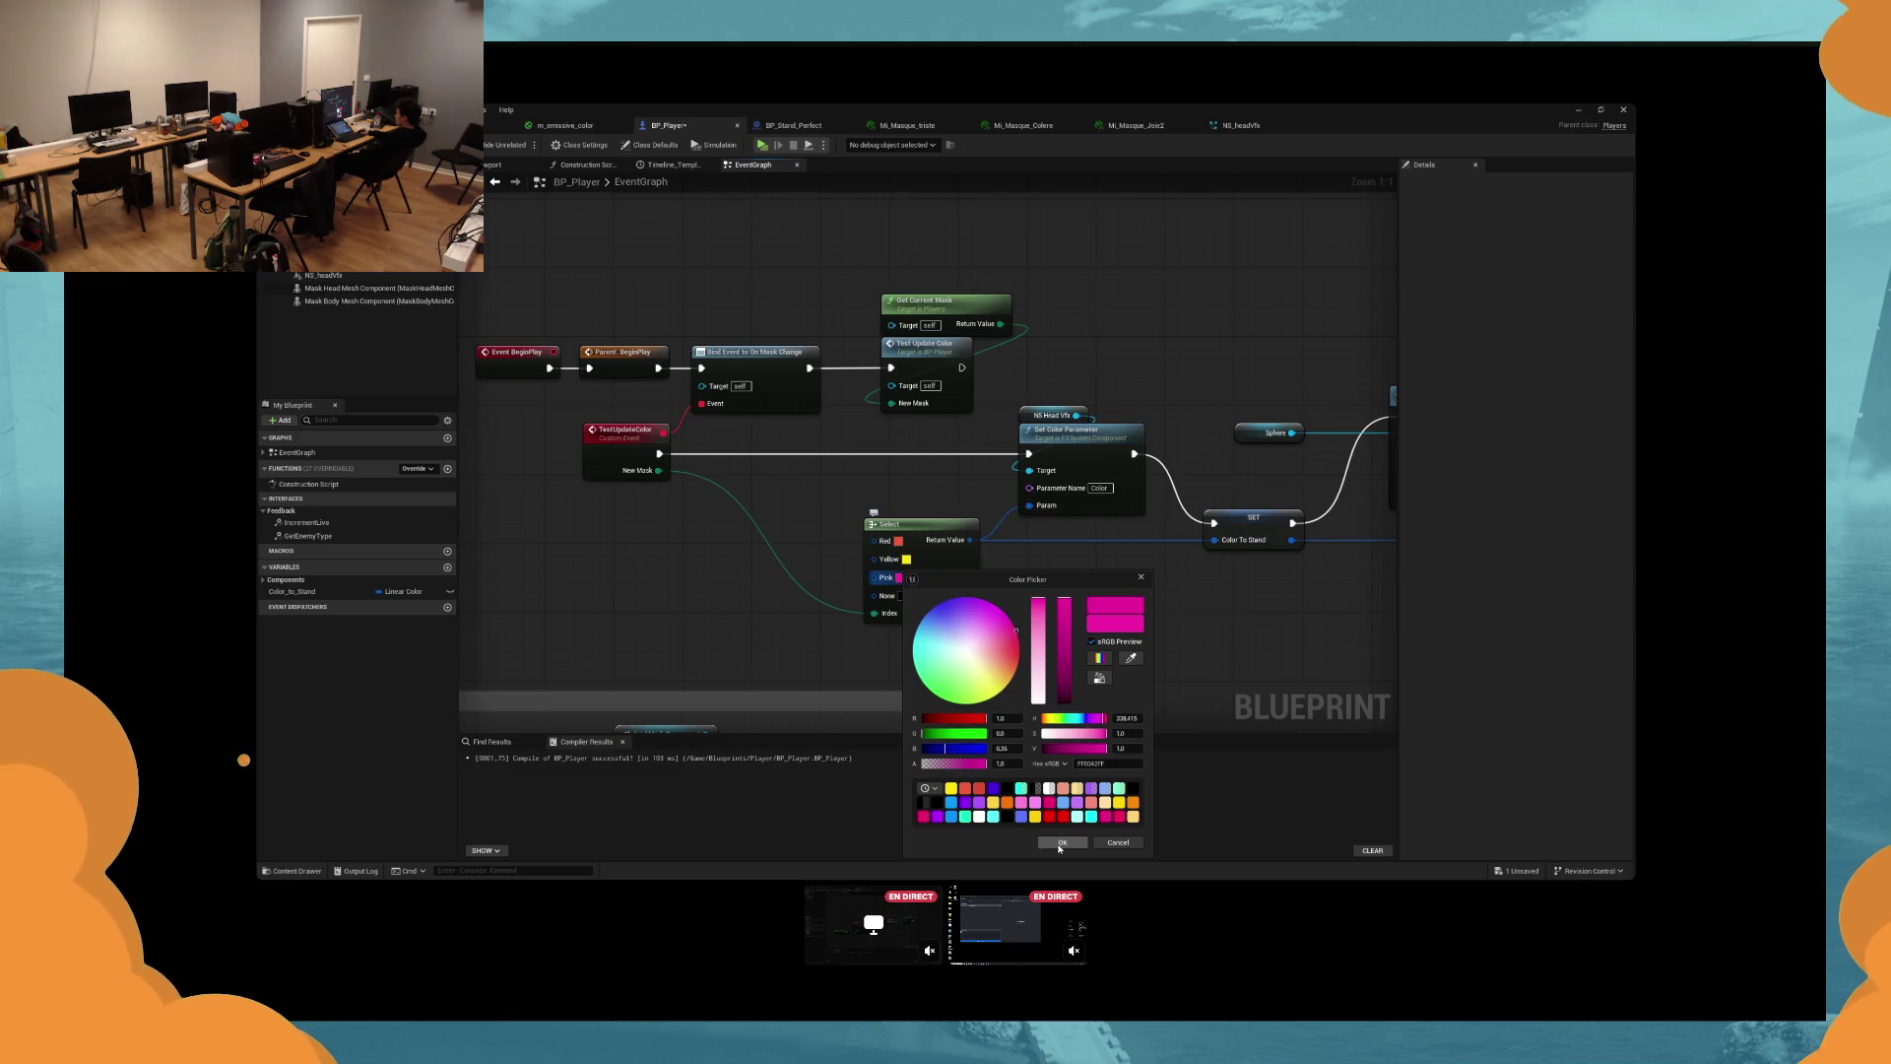
pyautogui.click(1063, 842)
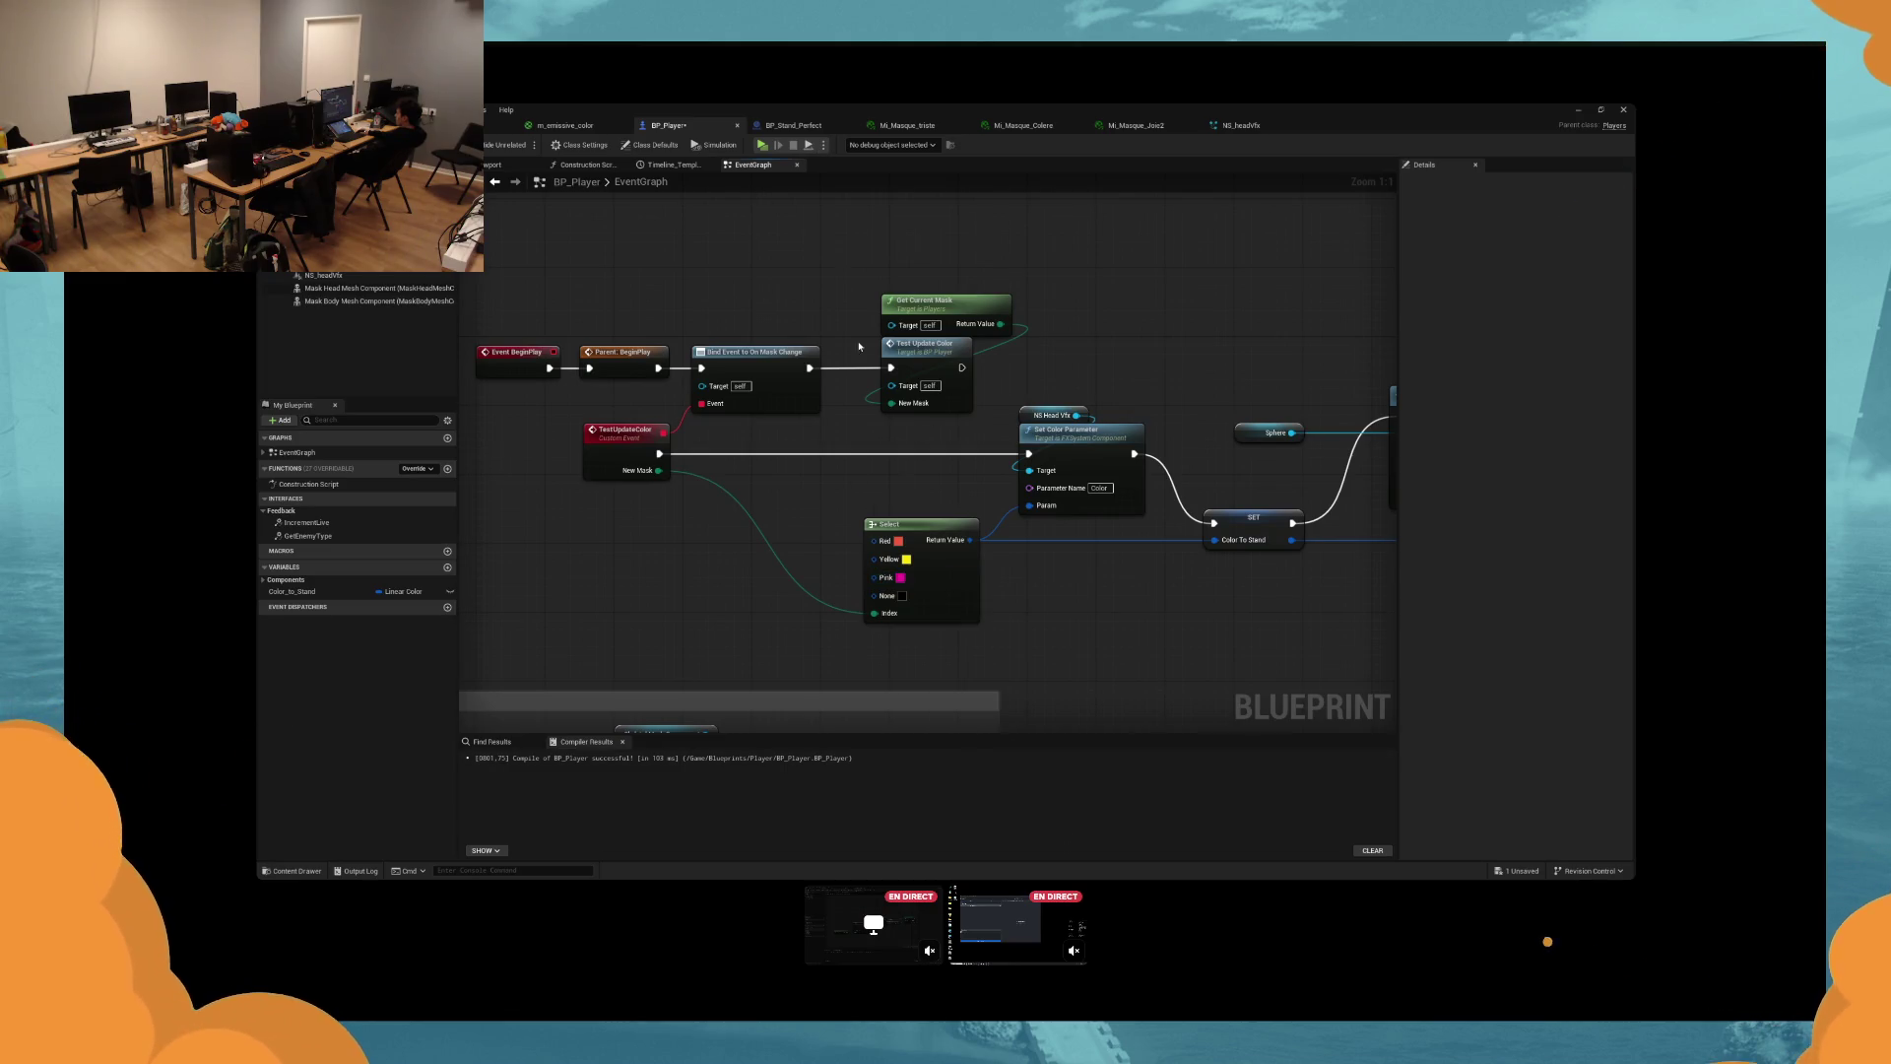
pyautogui.click(764, 146)
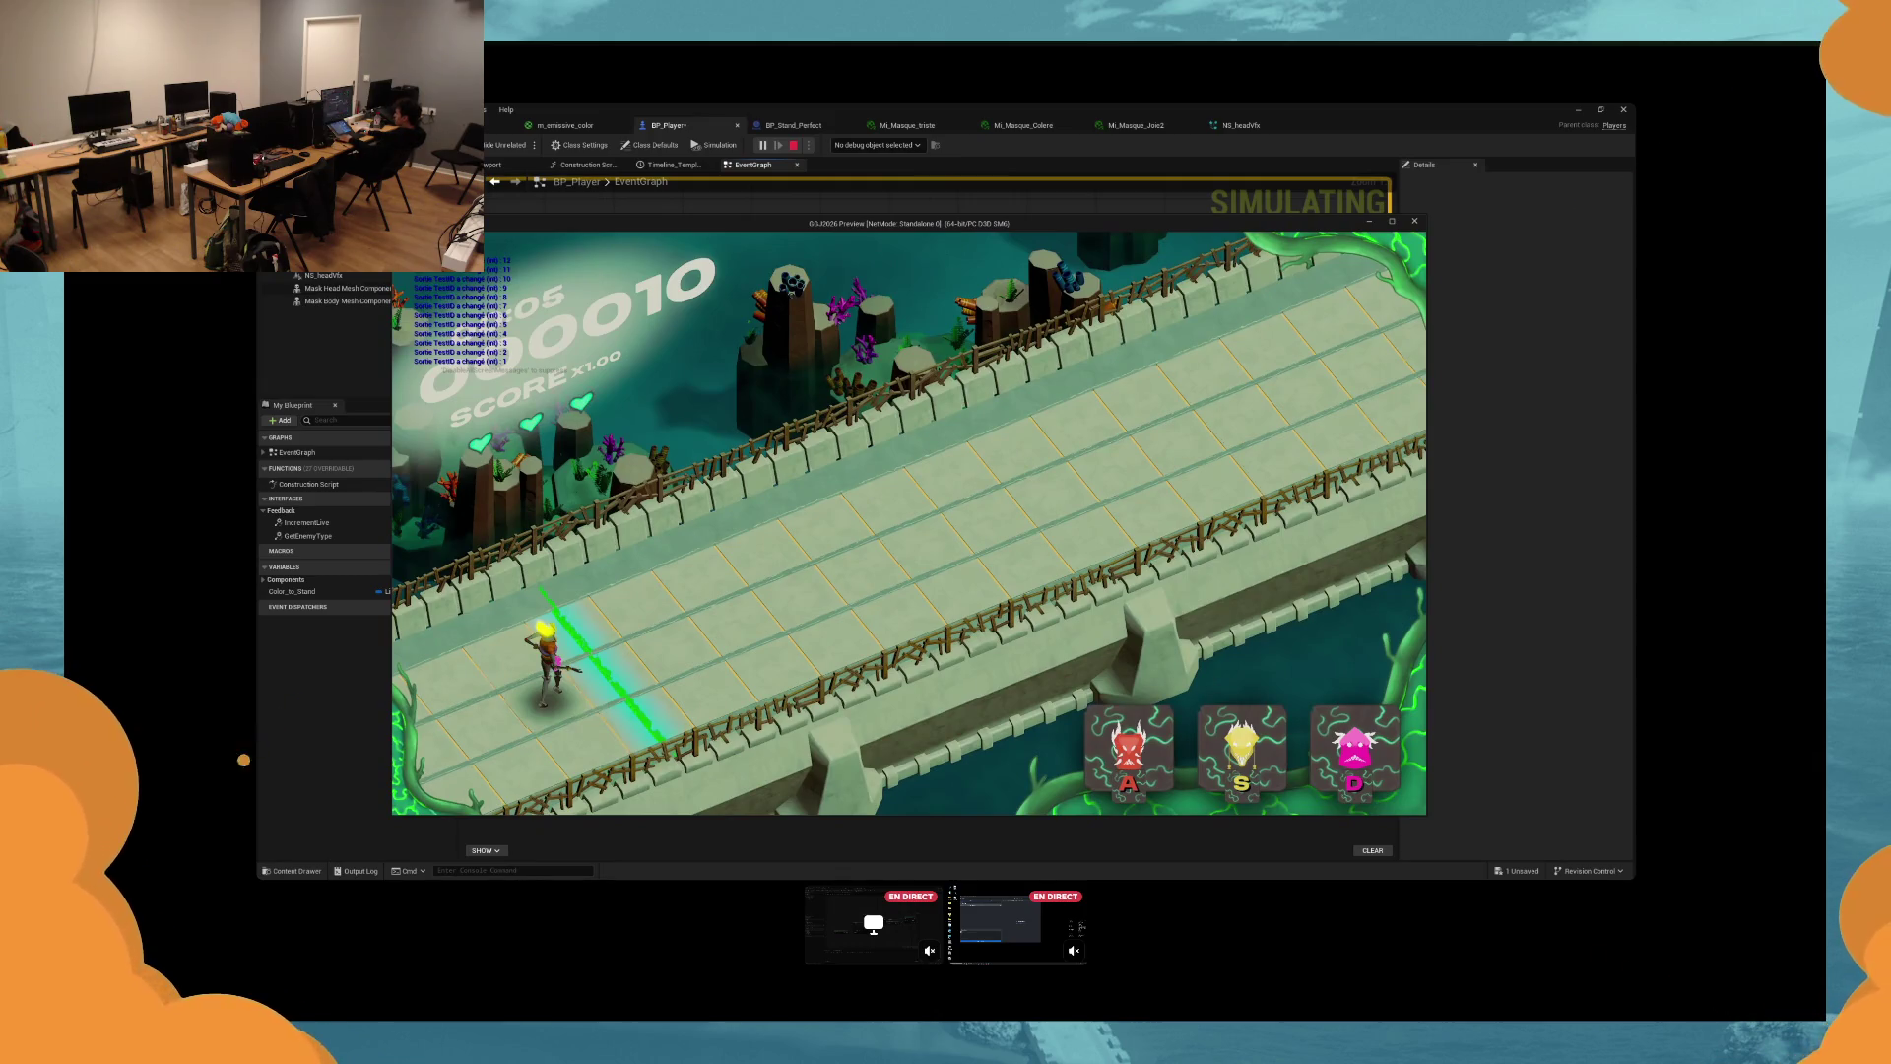
# Stop the test, close the red picker unchanged, and replay, switching to the yellow mask with S.
pyautogui.press('Escape')
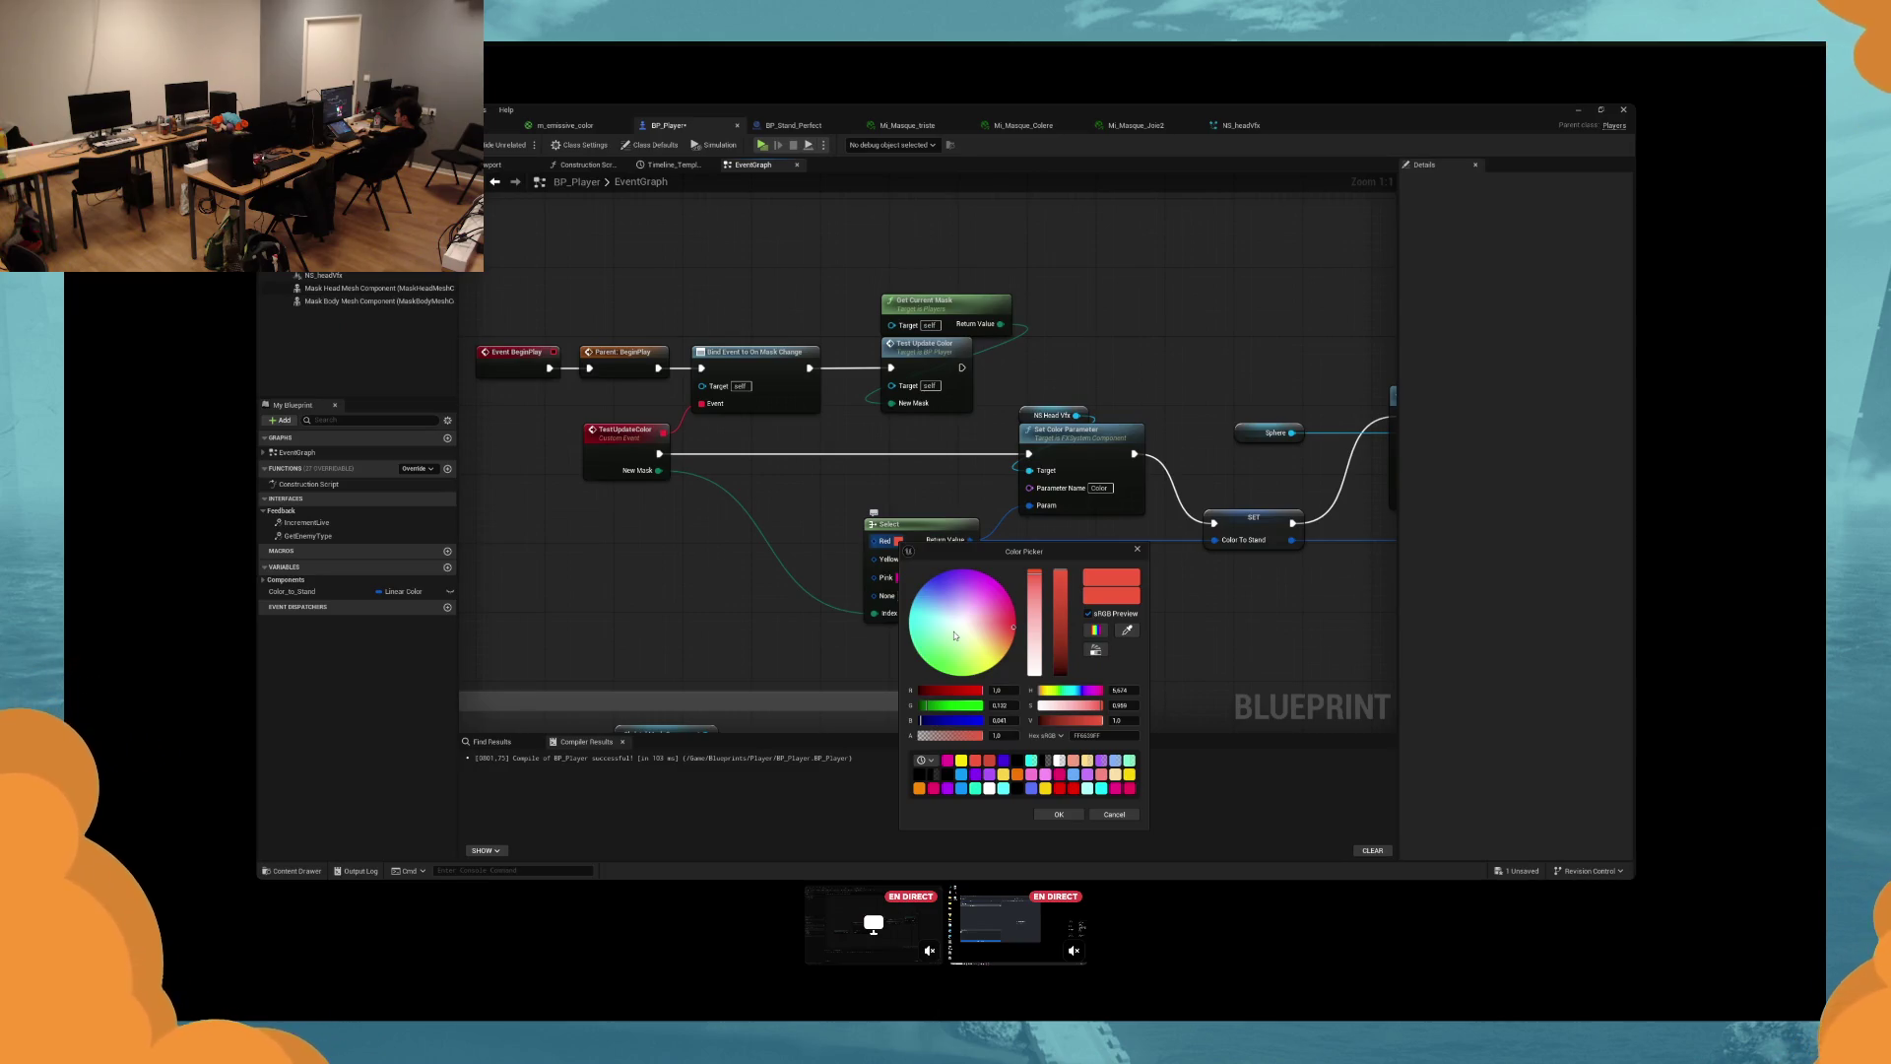
pyautogui.click(1059, 814)
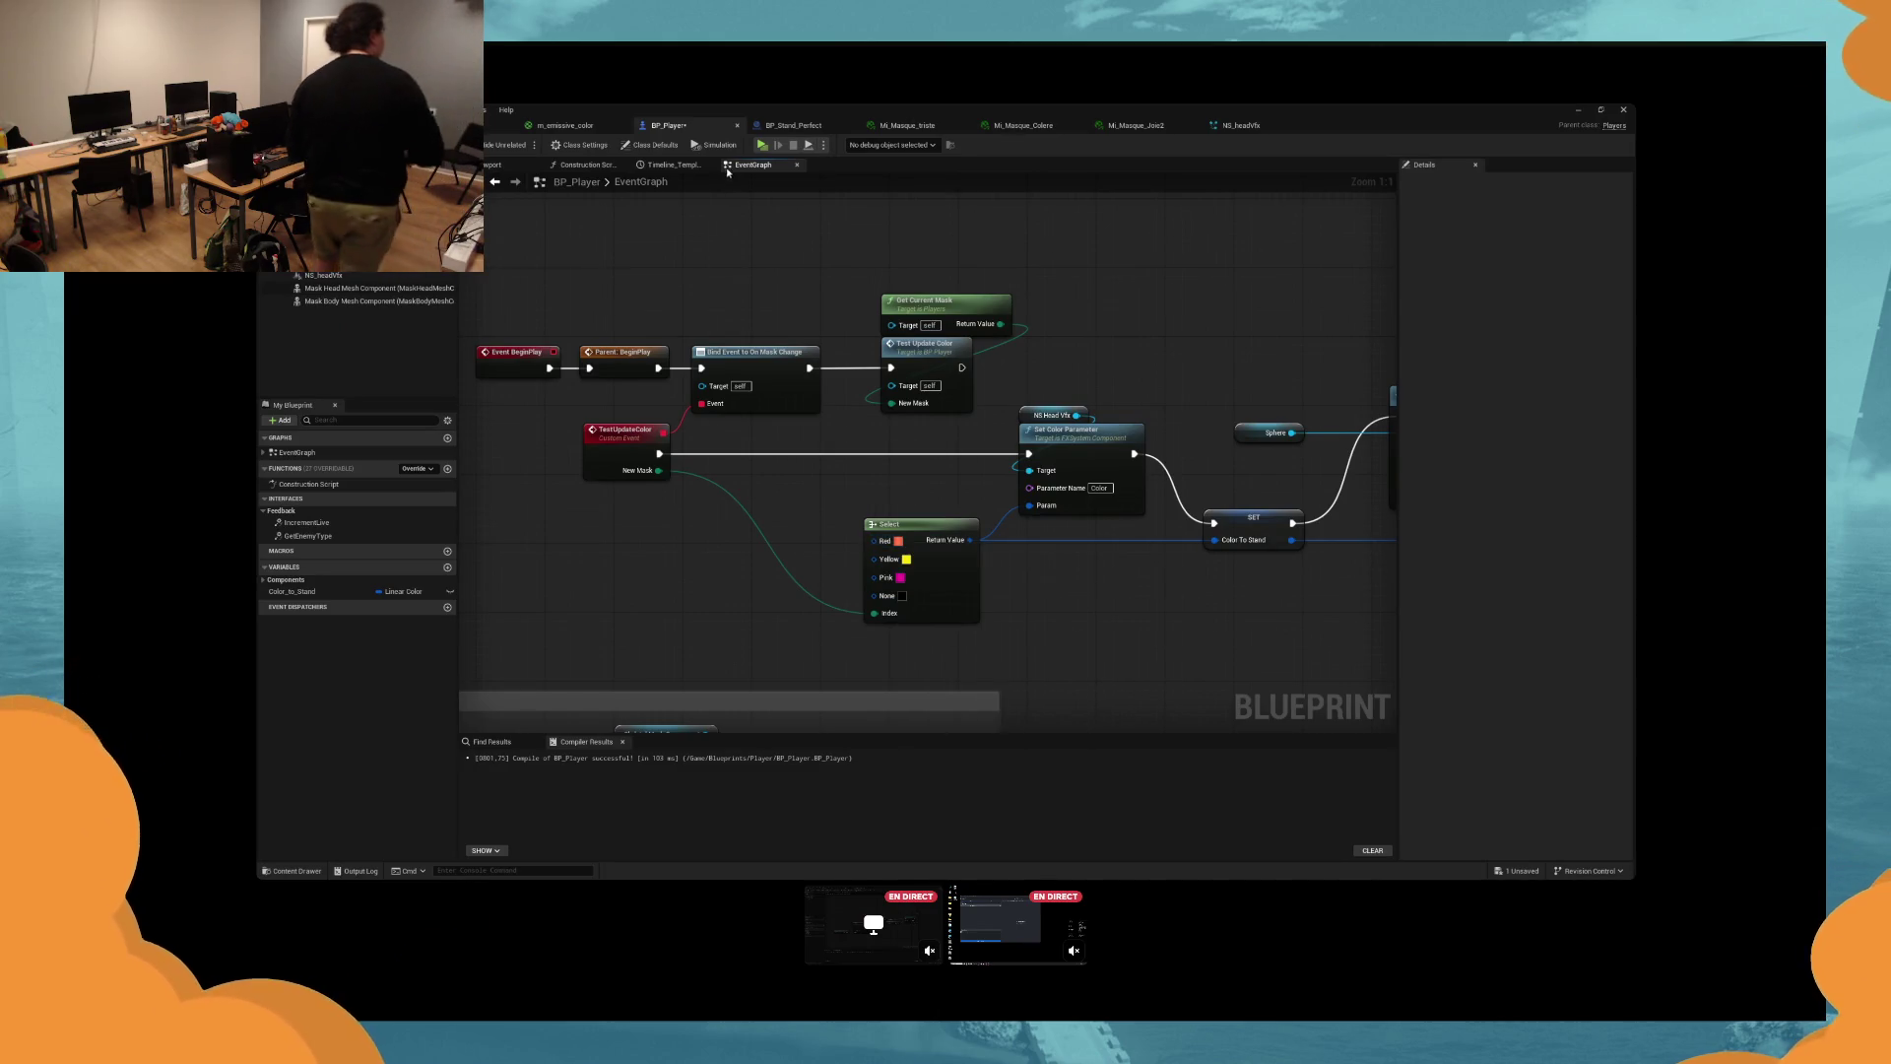
pyautogui.click(762, 145)
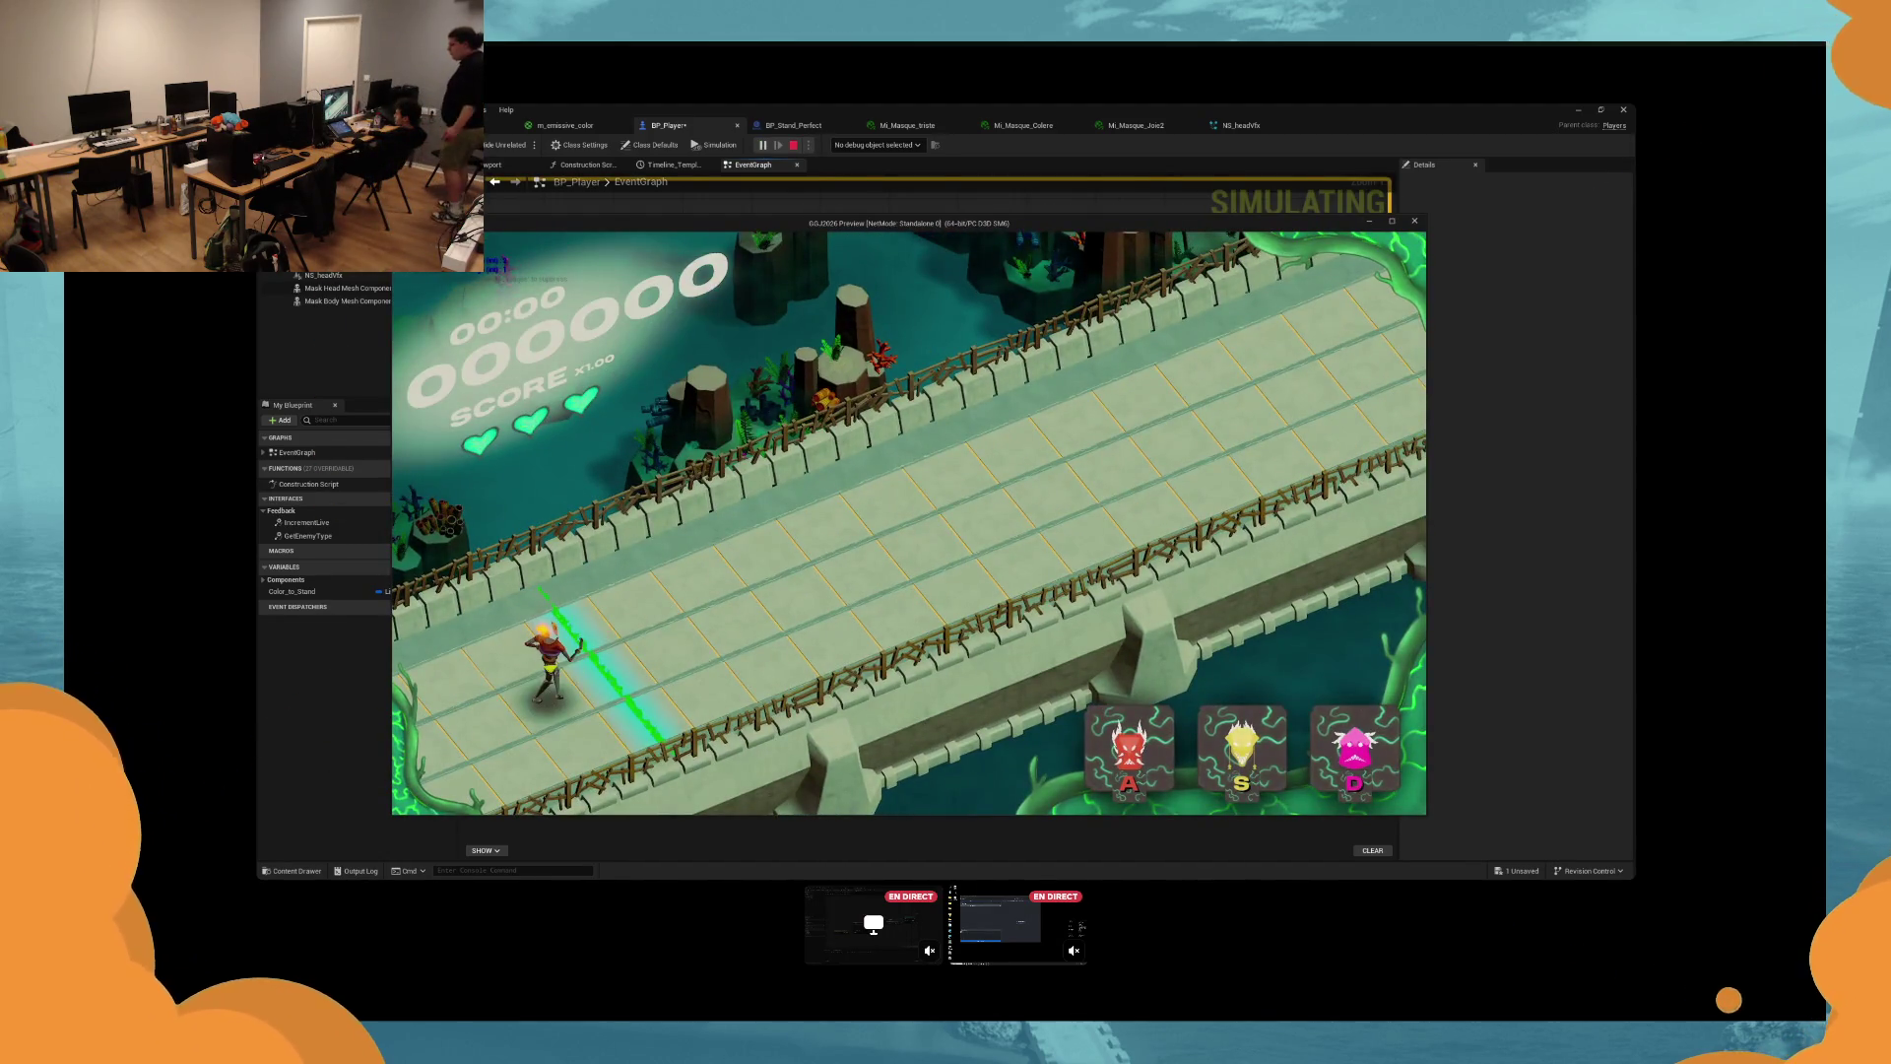
pyautogui.press('s')
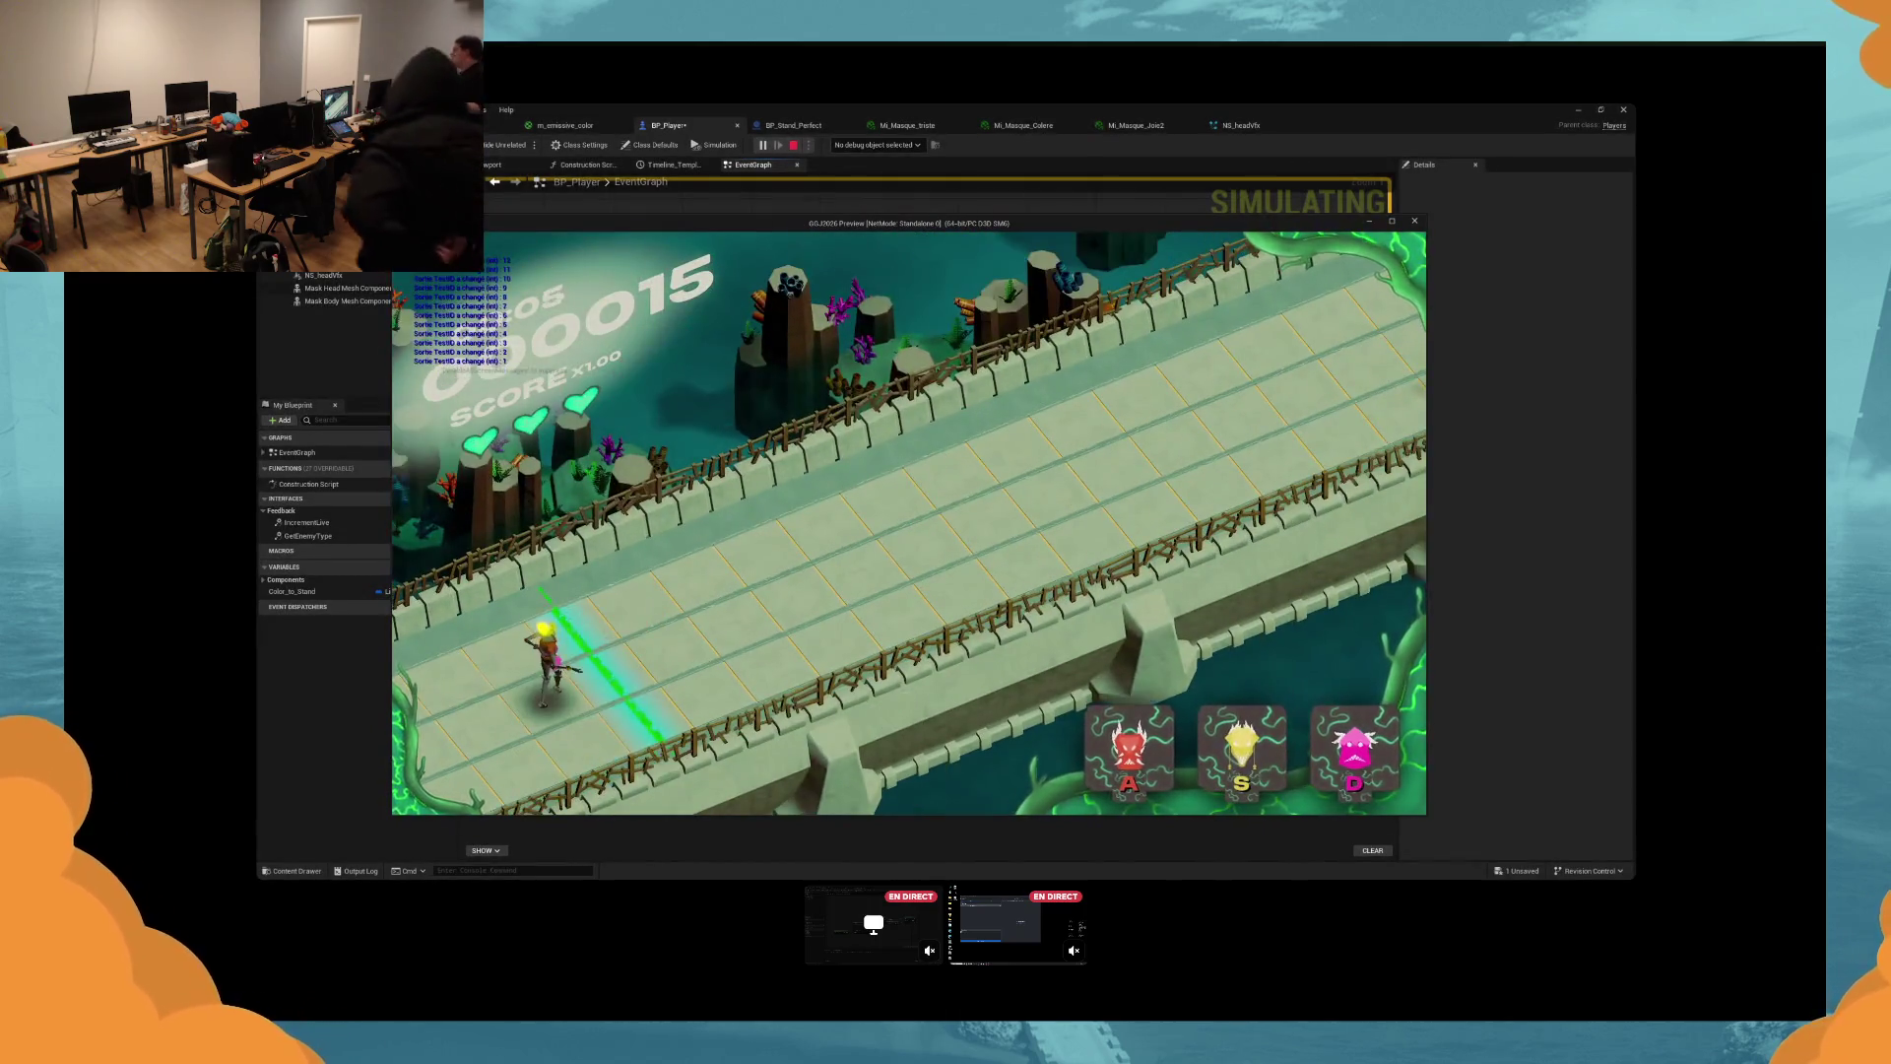
pyautogui.press('s')
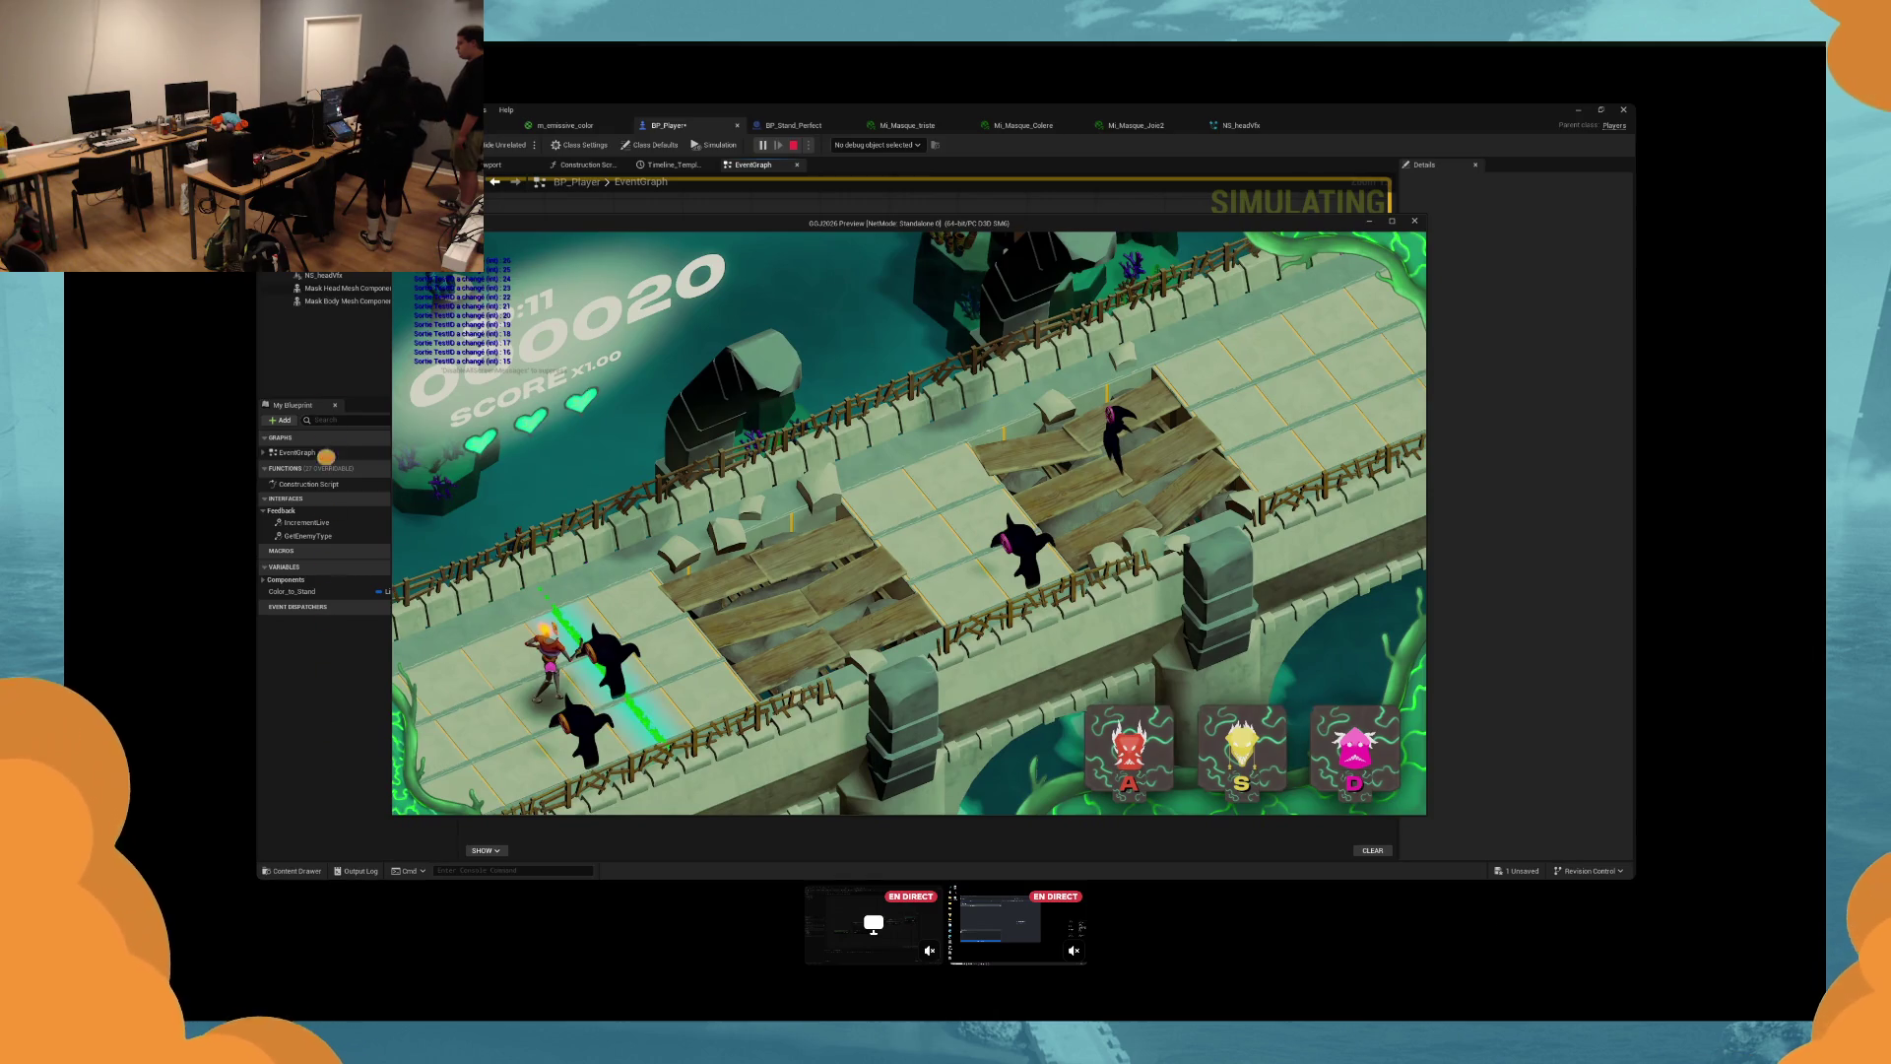
pyautogui.press('Escape')
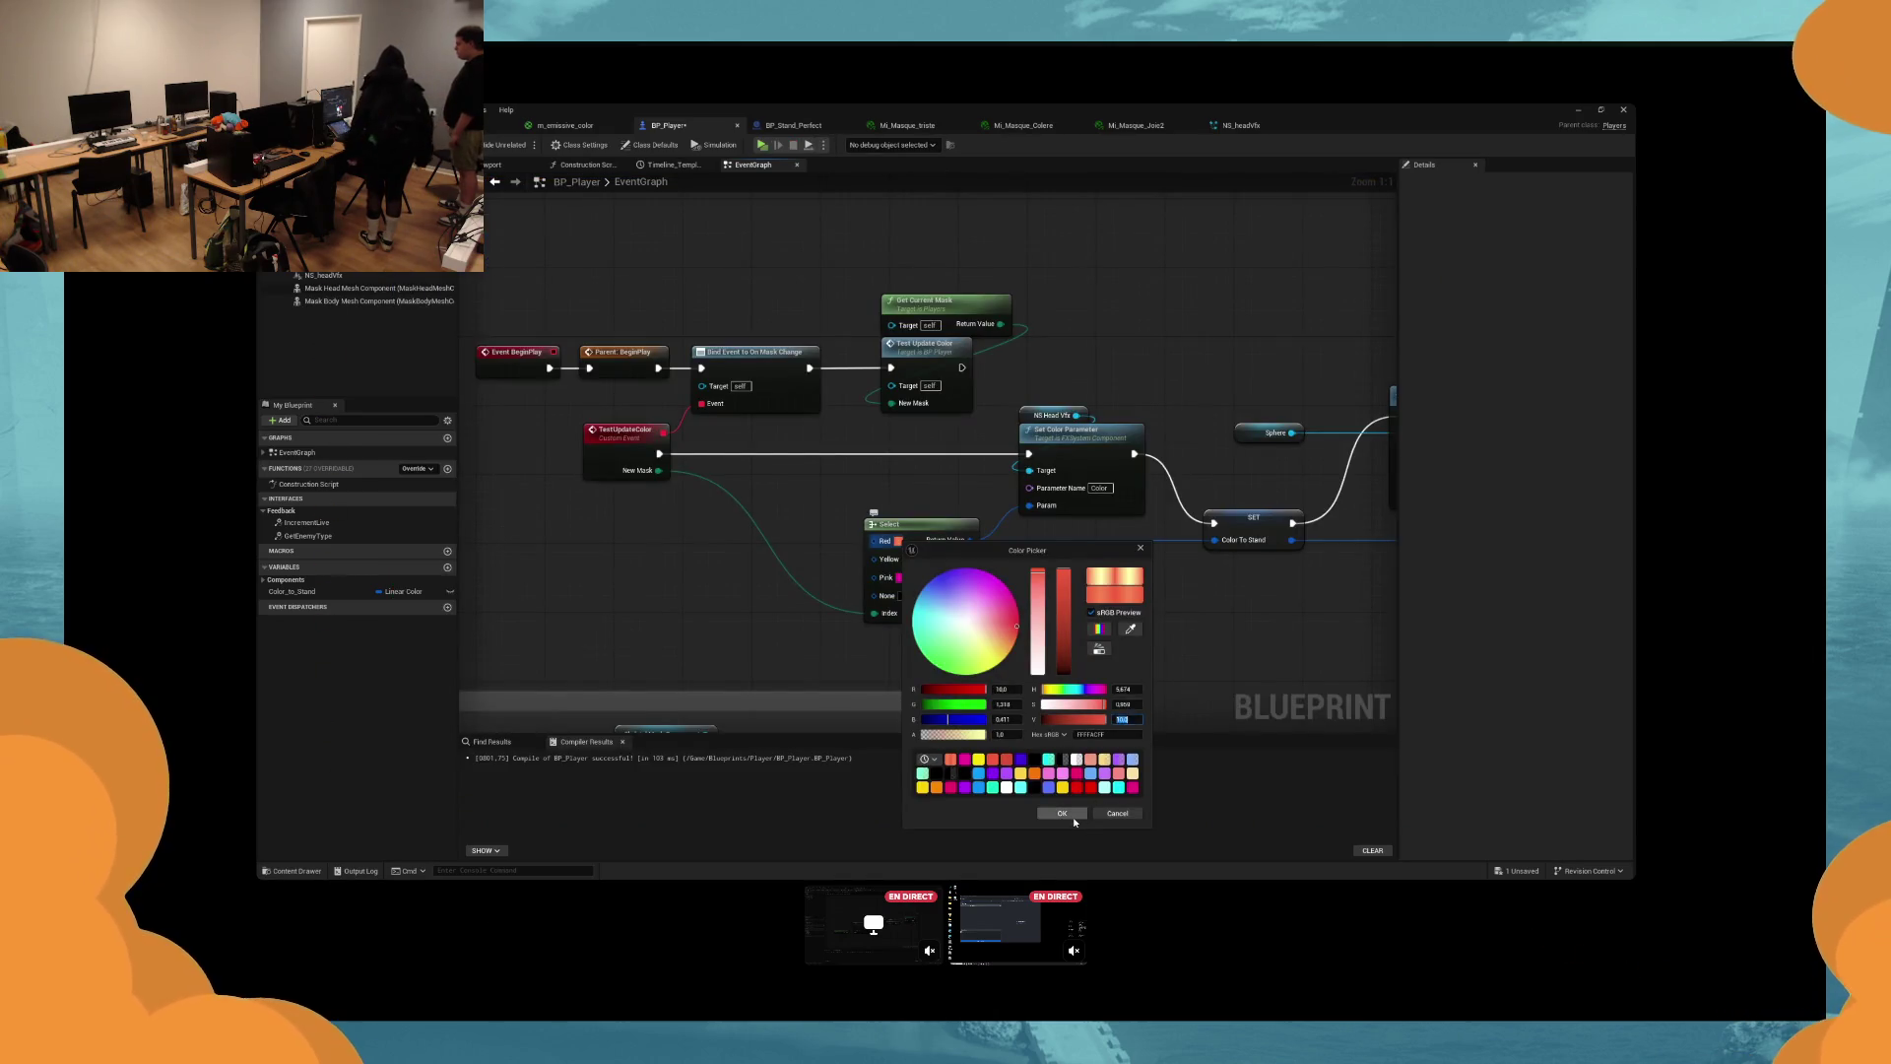
# Close the colour picker and run two more play tests, hitting the pink enemy with D.
pyautogui.click(1070, 815)
pyautogui.click(761, 145)
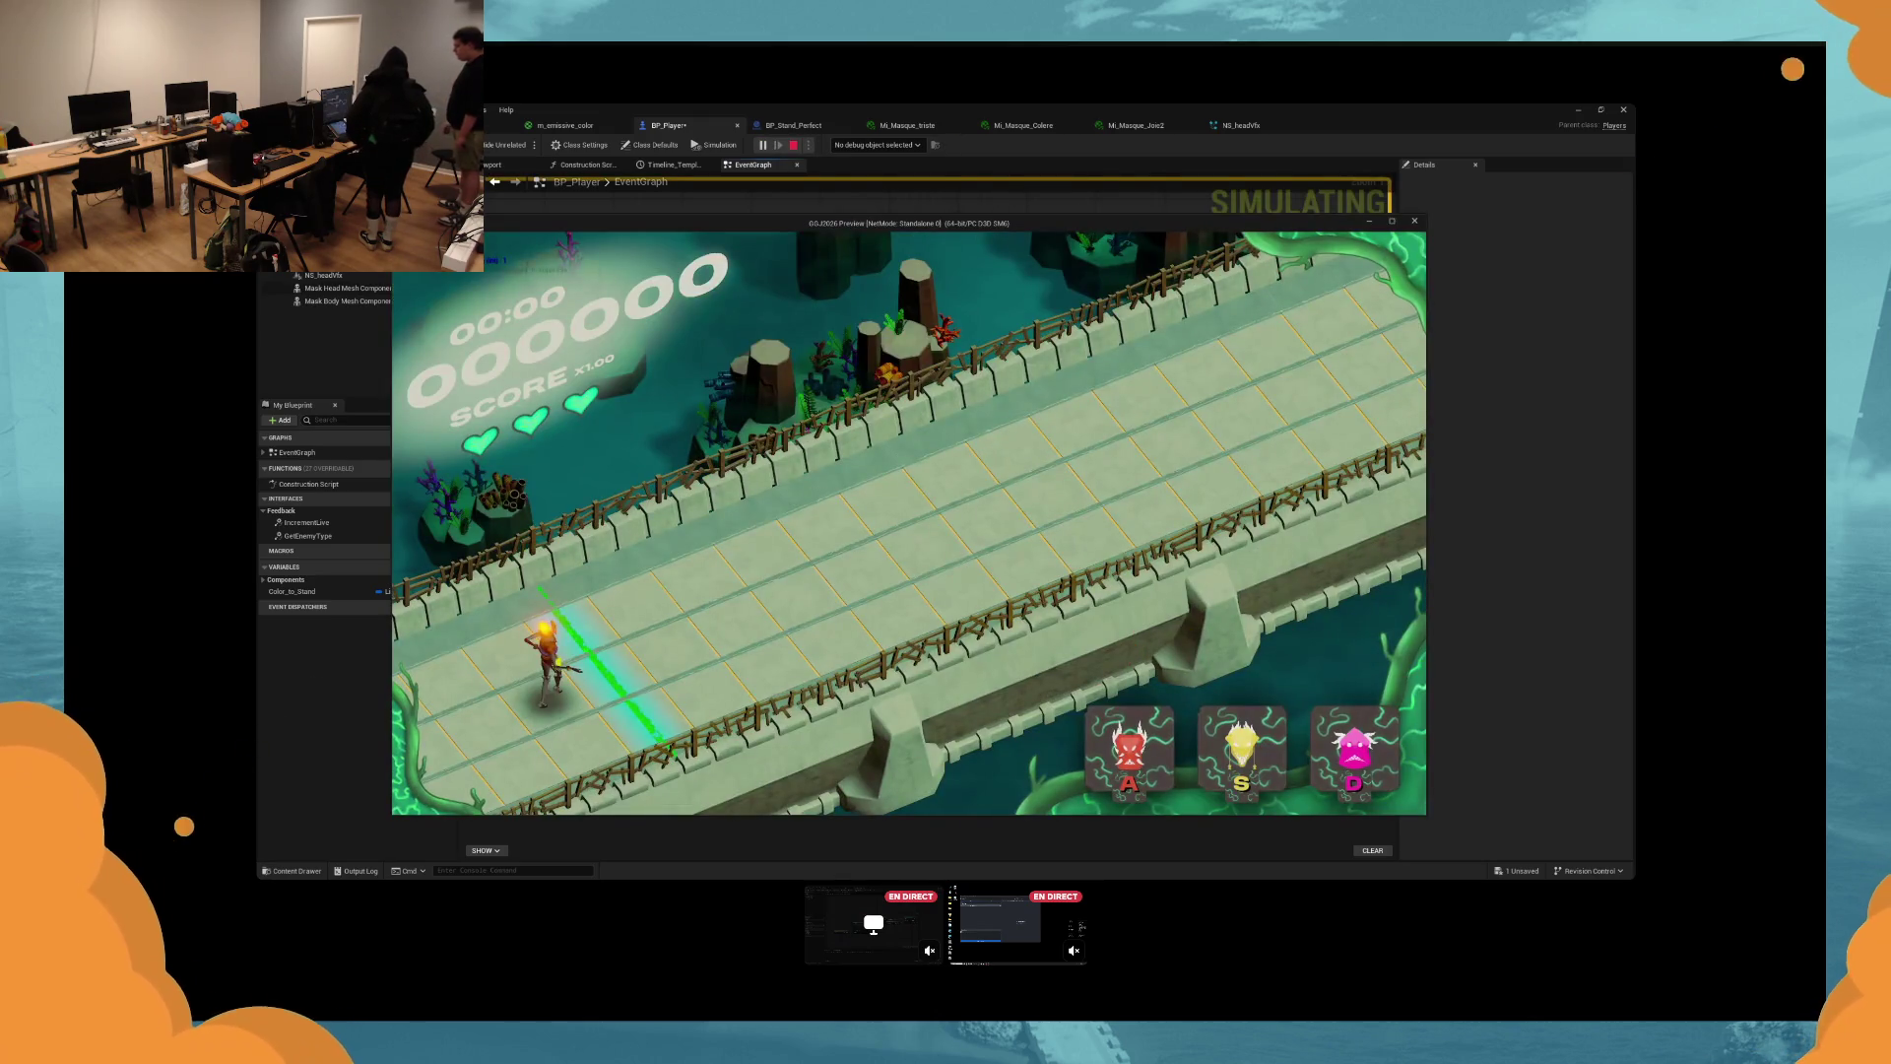
pyautogui.press('Escape')
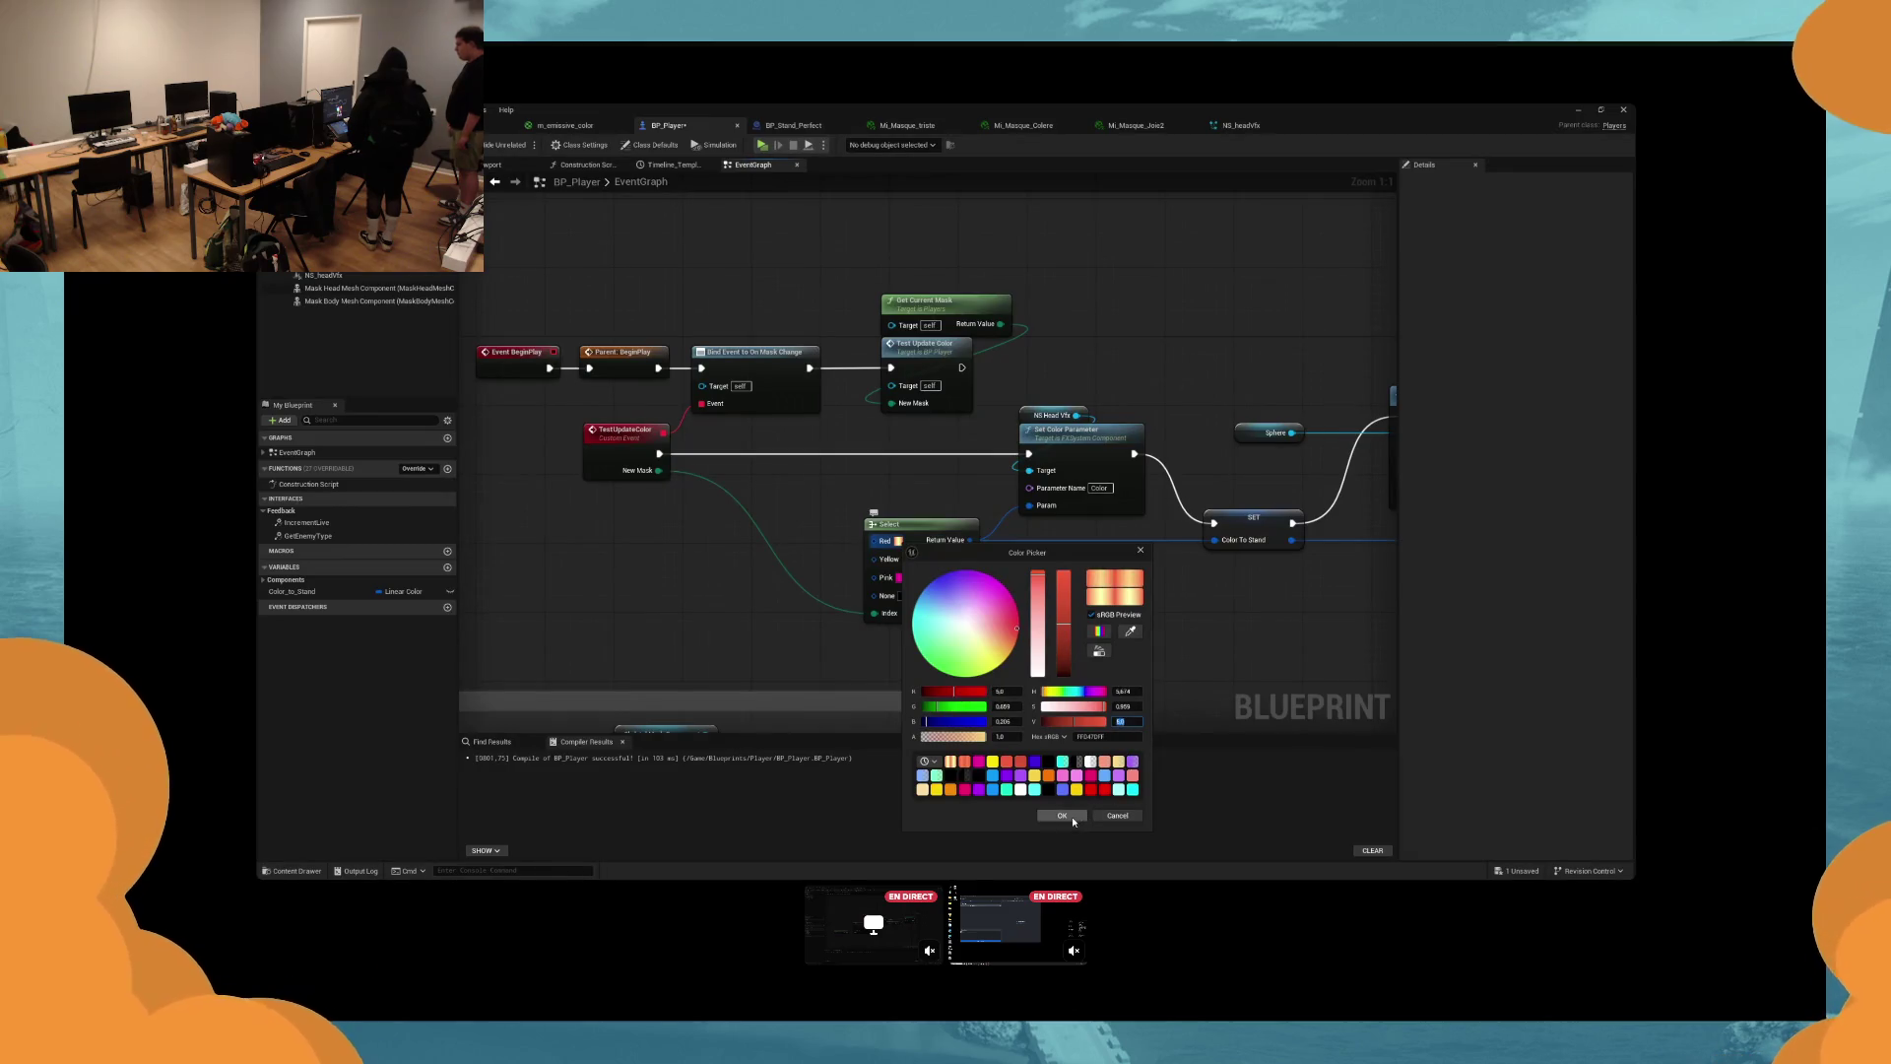
pyautogui.click(1071, 816)
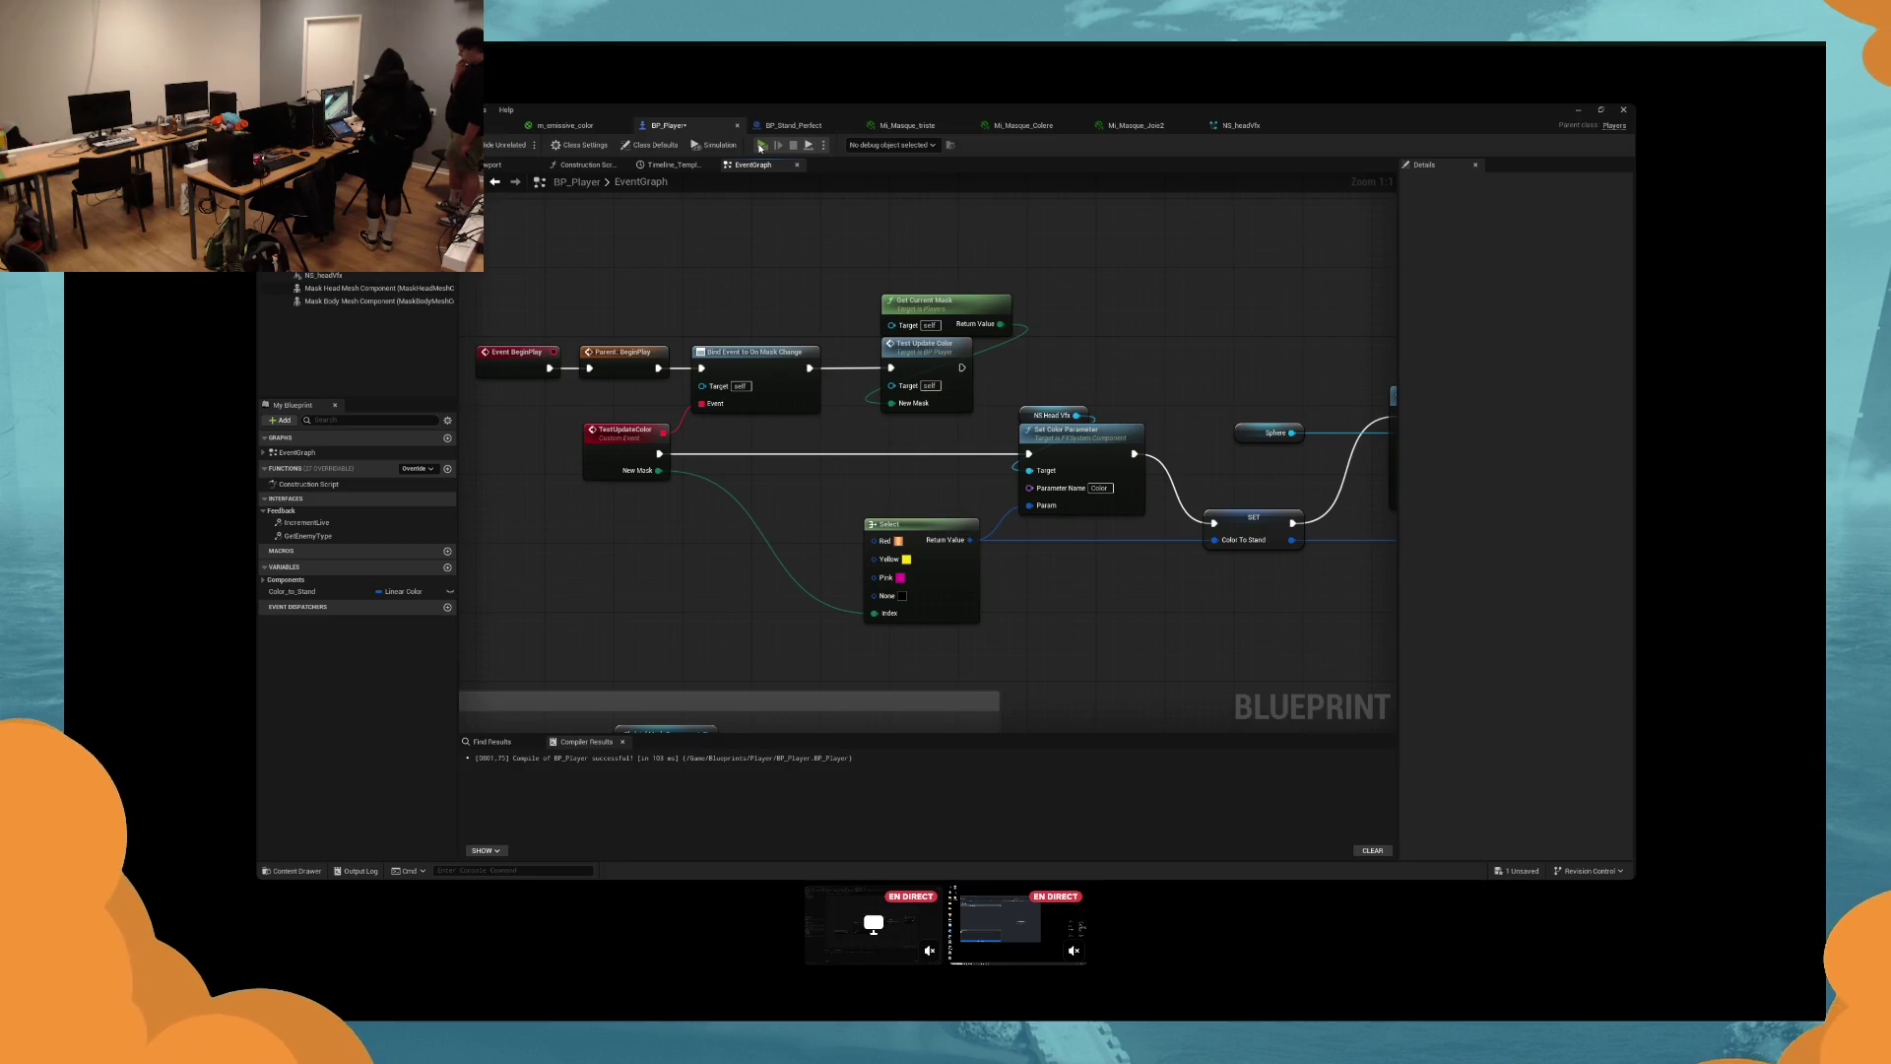
pyautogui.click(760, 147)
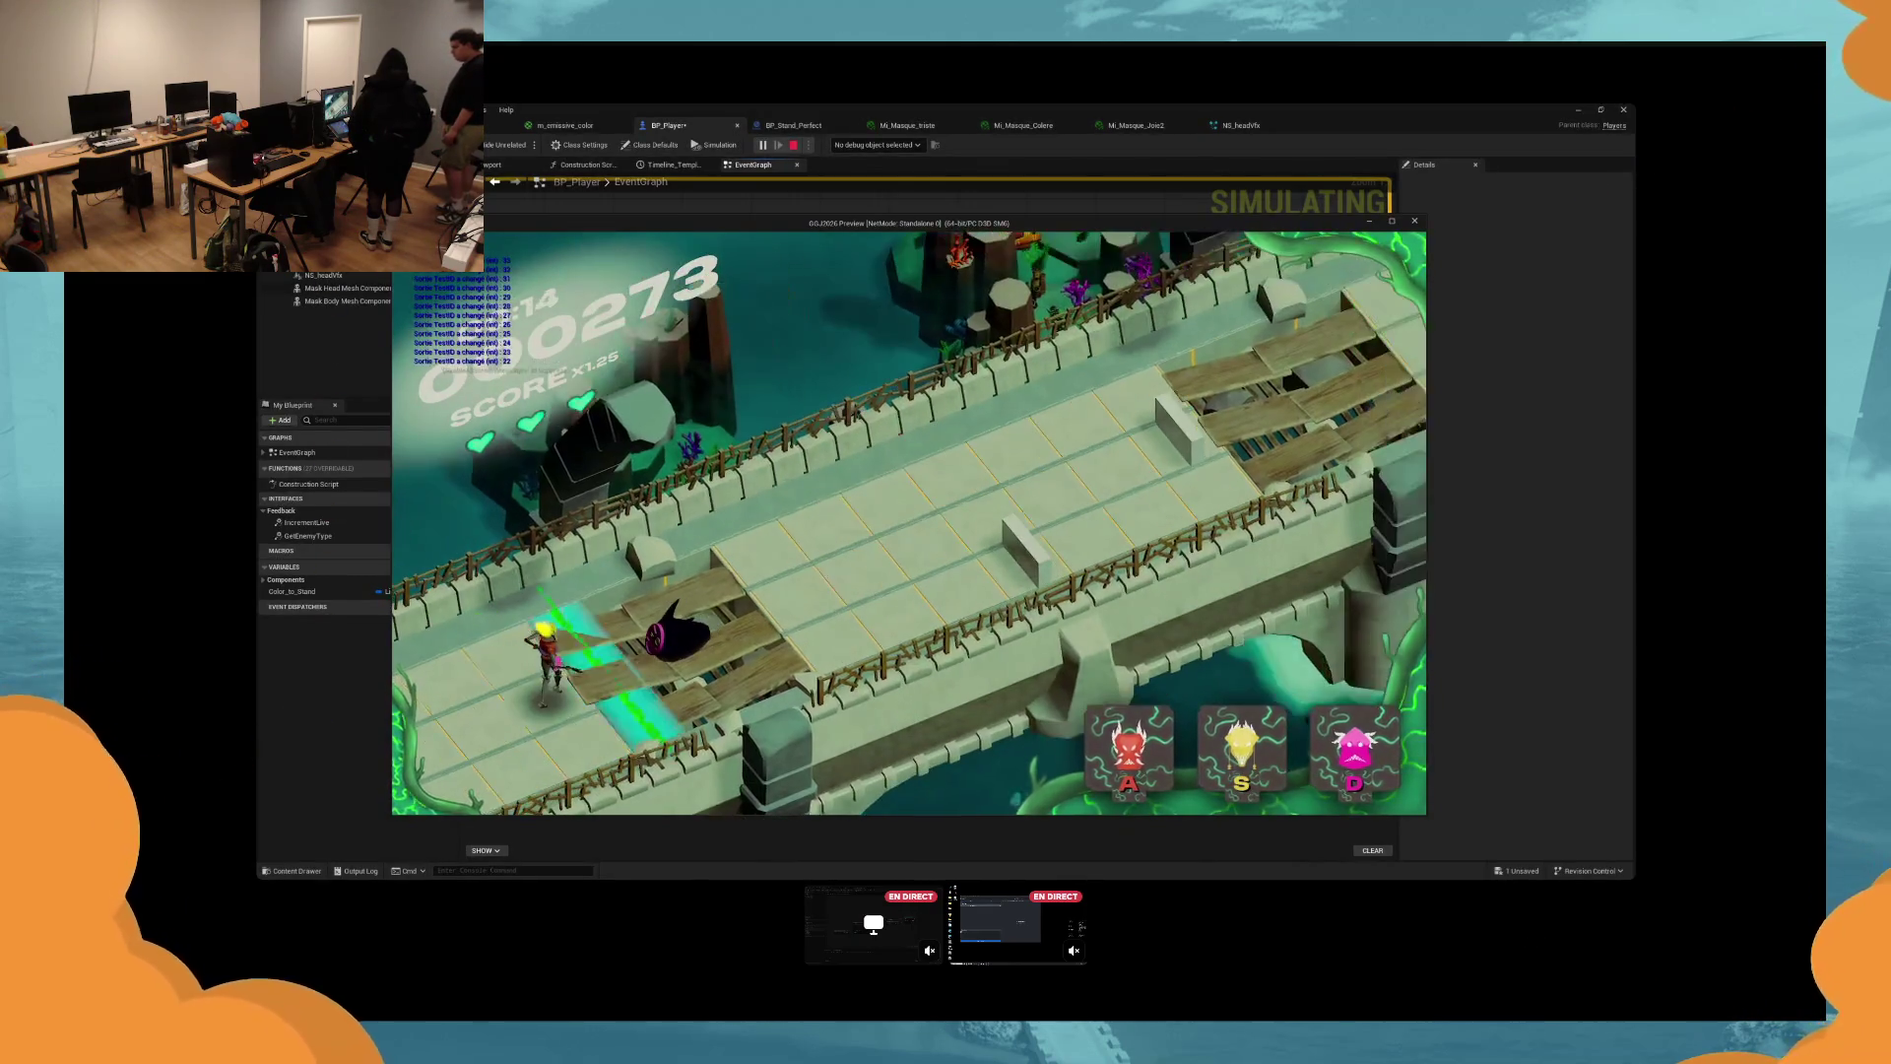
pyautogui.press('d')
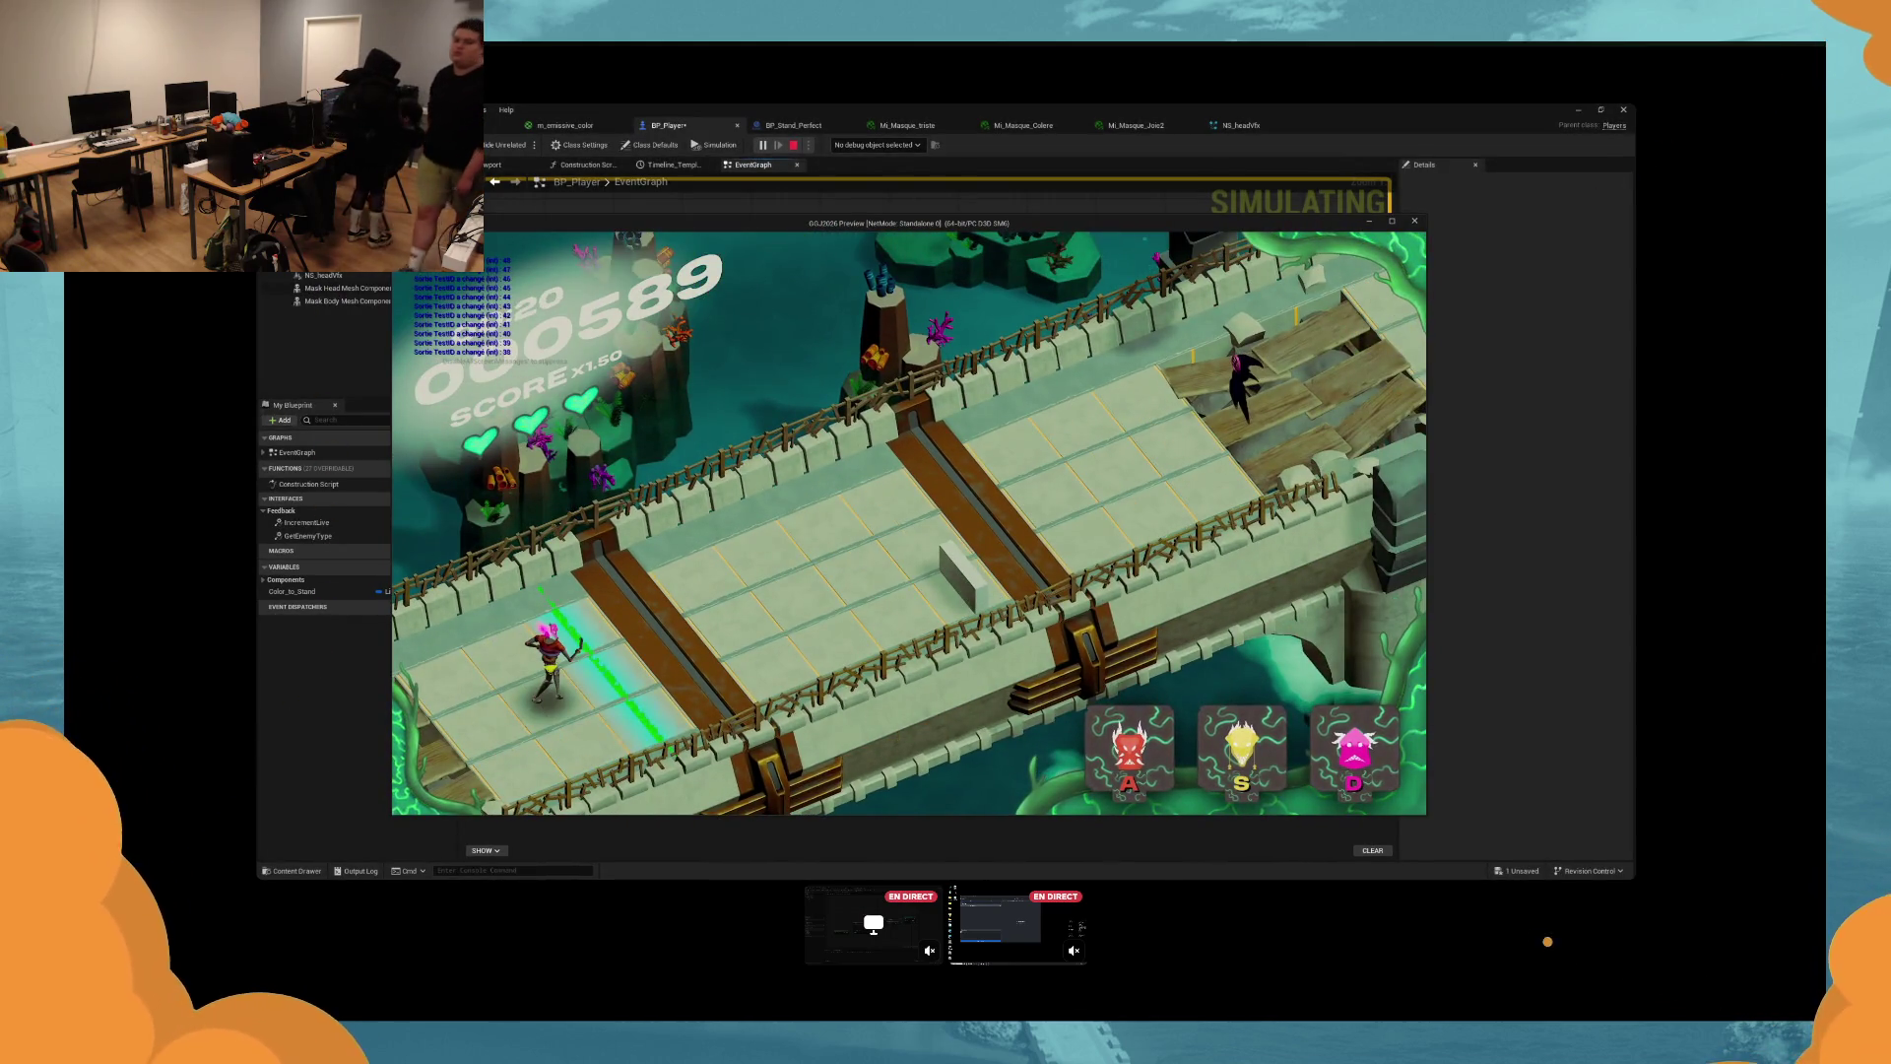
pyautogui.press('Escape')
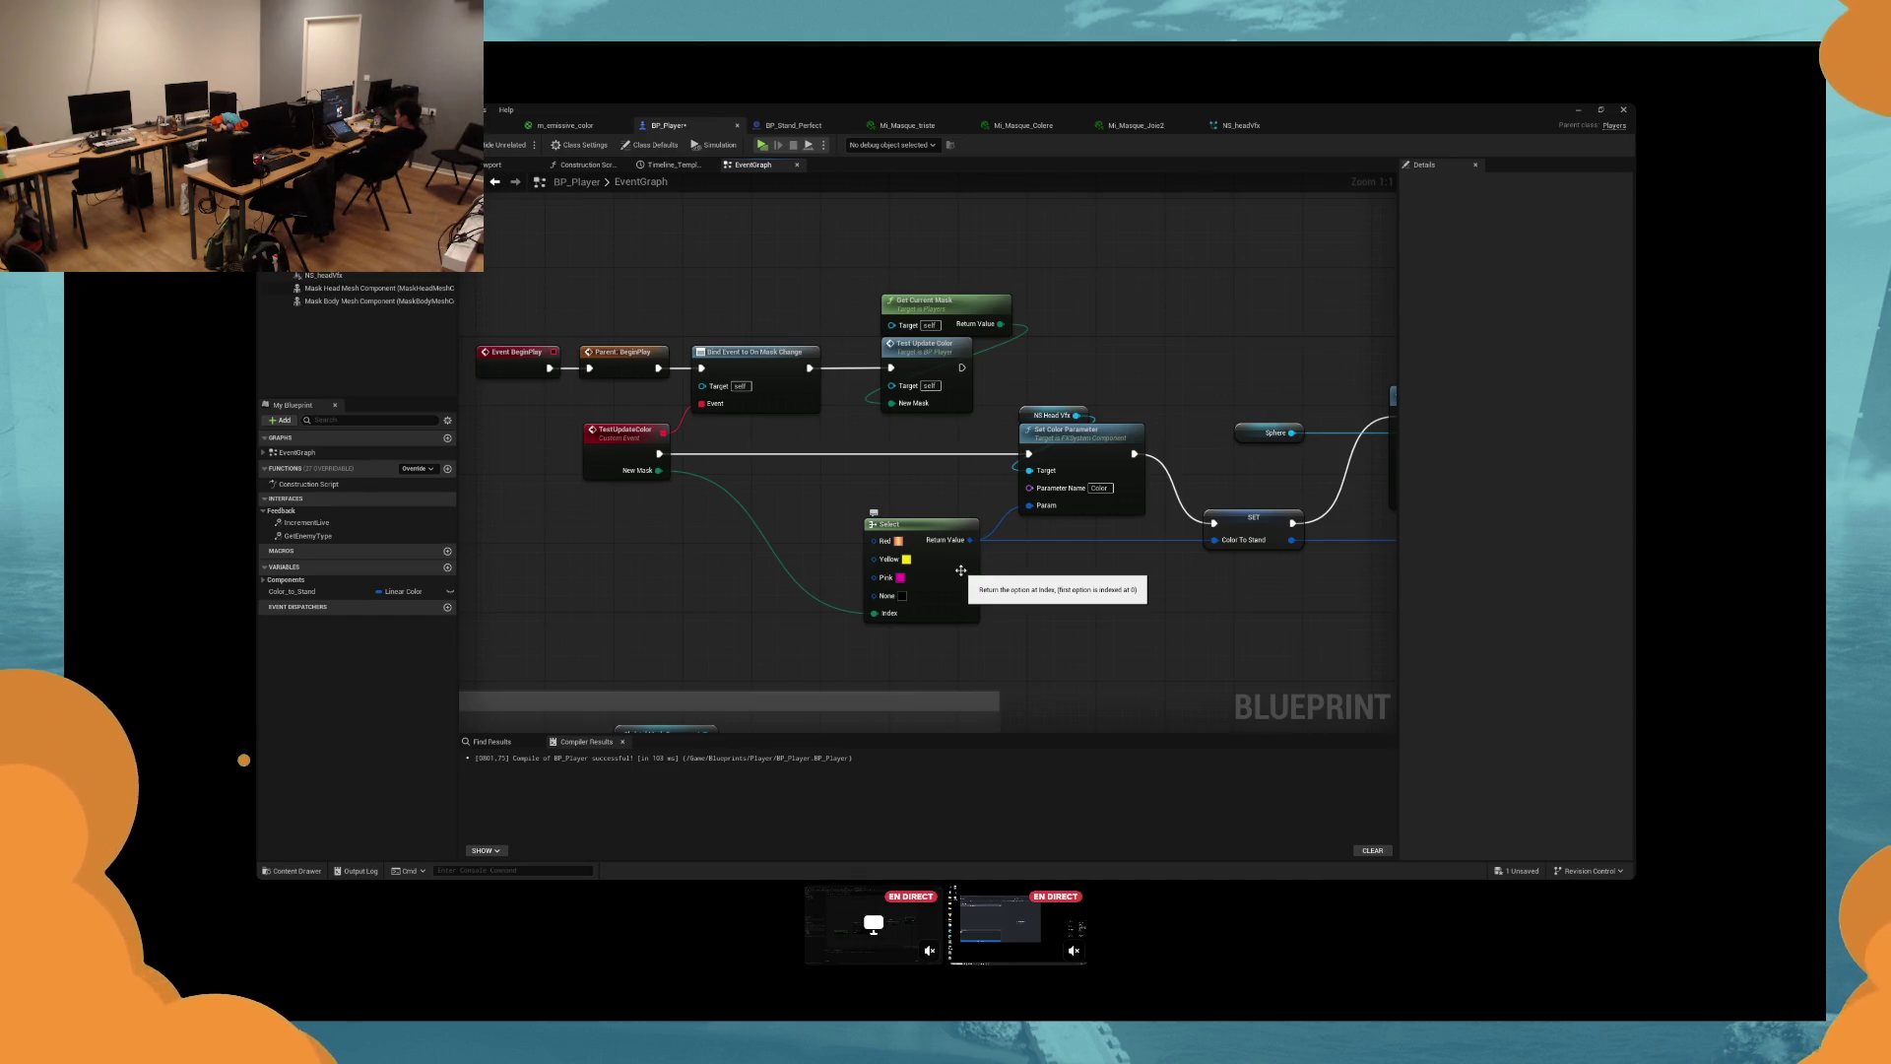
# Reconfirm the Yellow and Pink colours unchanged and run a quick Alt+P play test.
pyautogui.click(906, 558)
pyautogui.click(1074, 829)
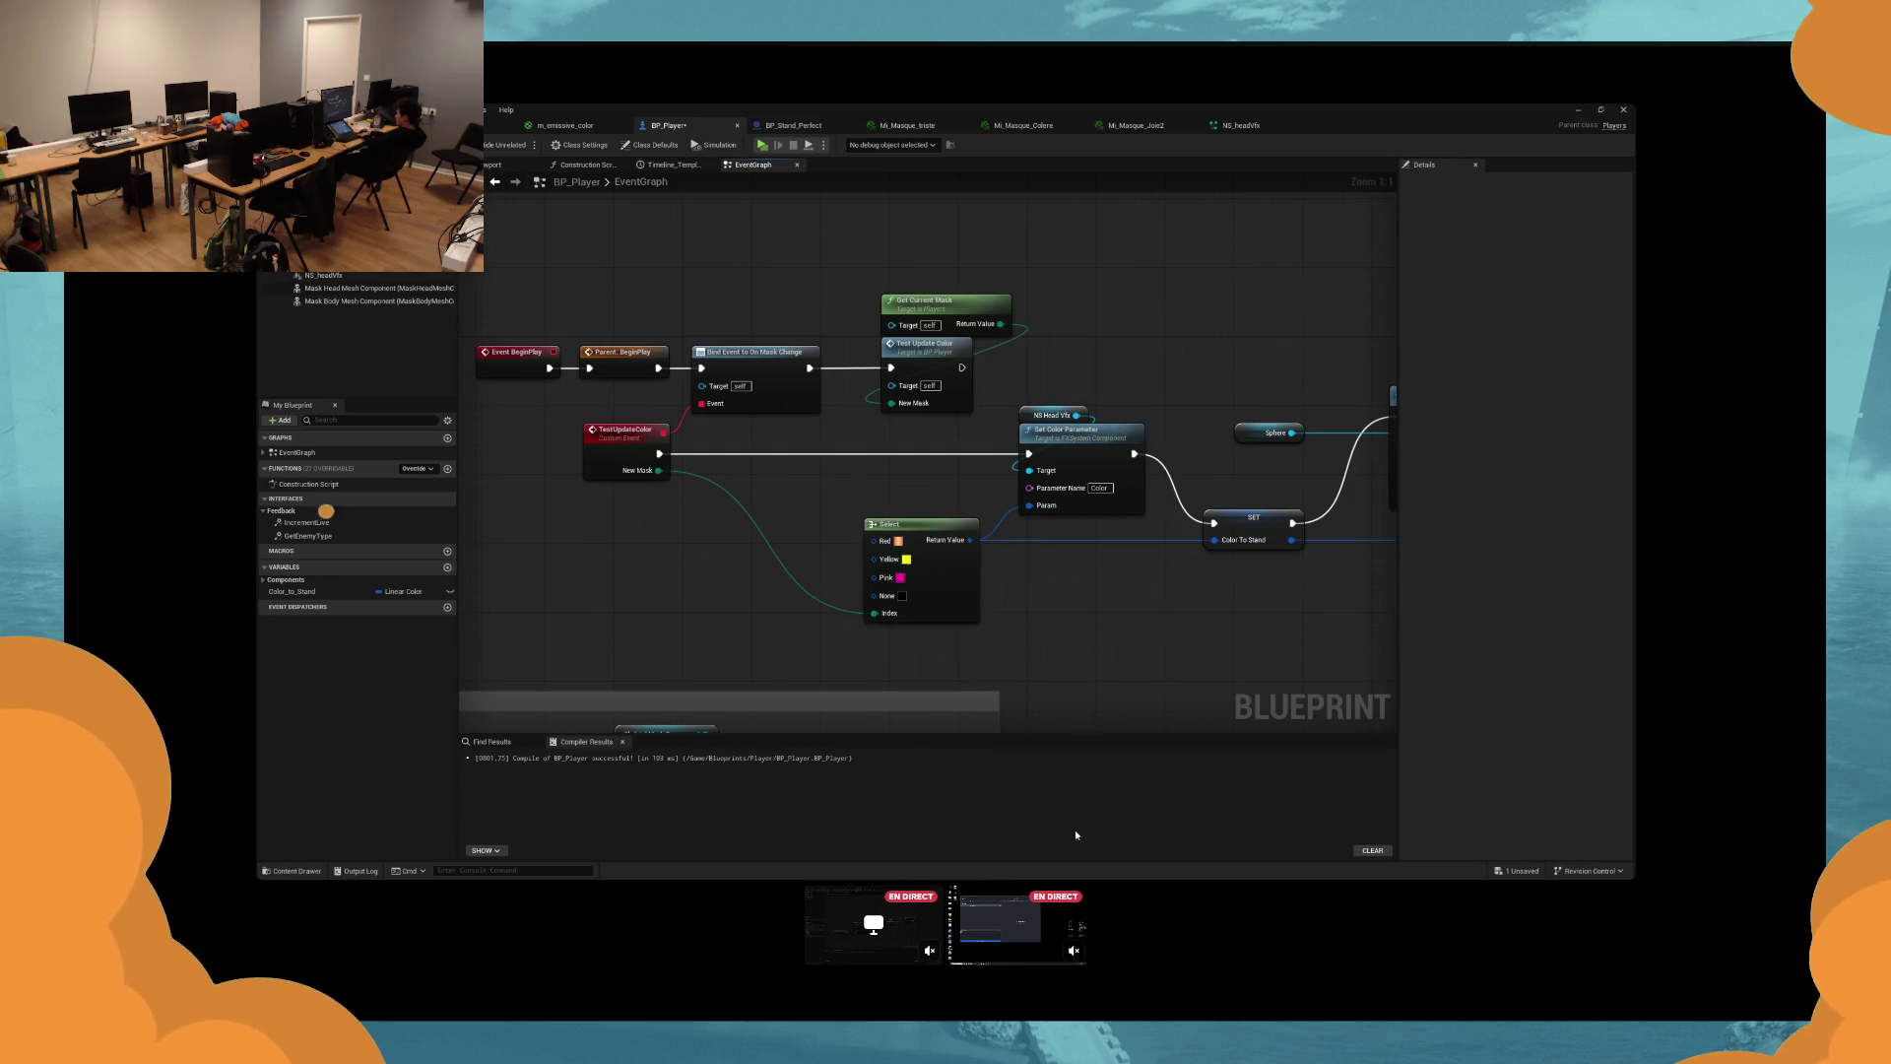
pyautogui.click(900, 577)
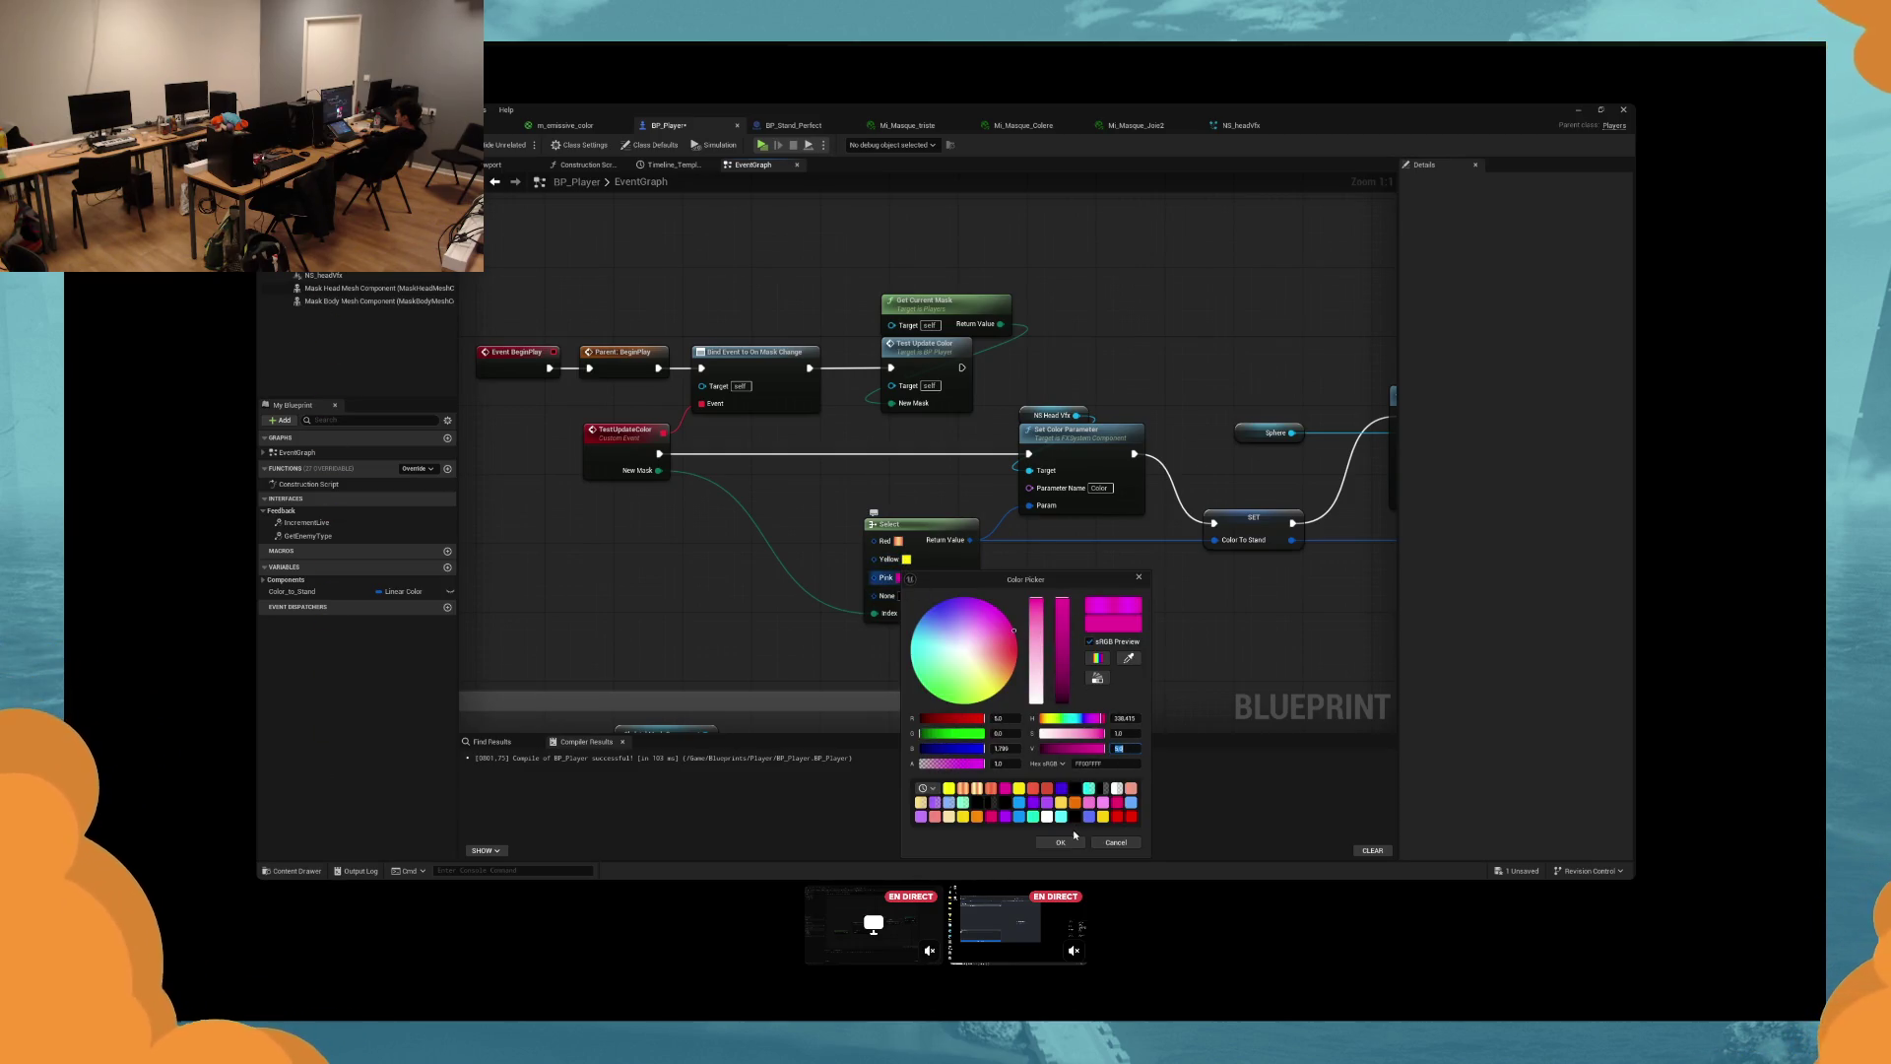
pyautogui.click(1061, 842)
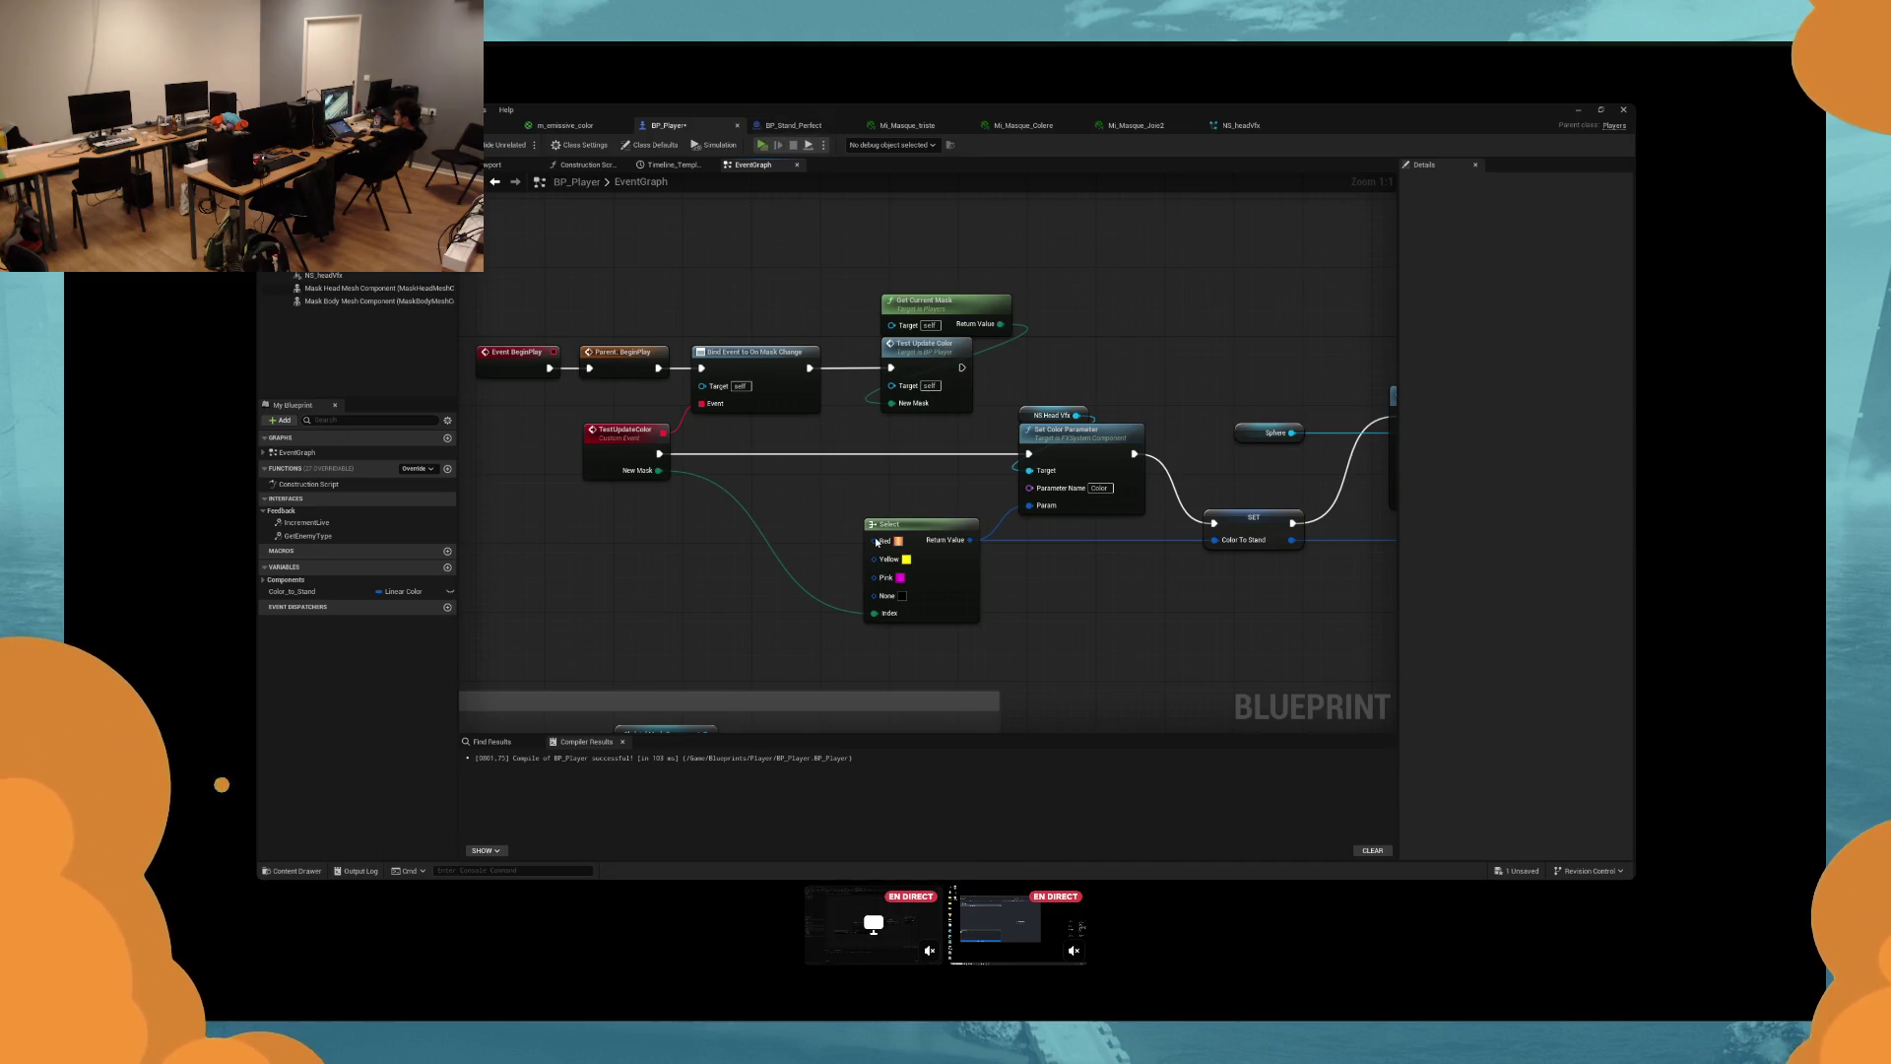
pyautogui.hotkey('alt', 'p')
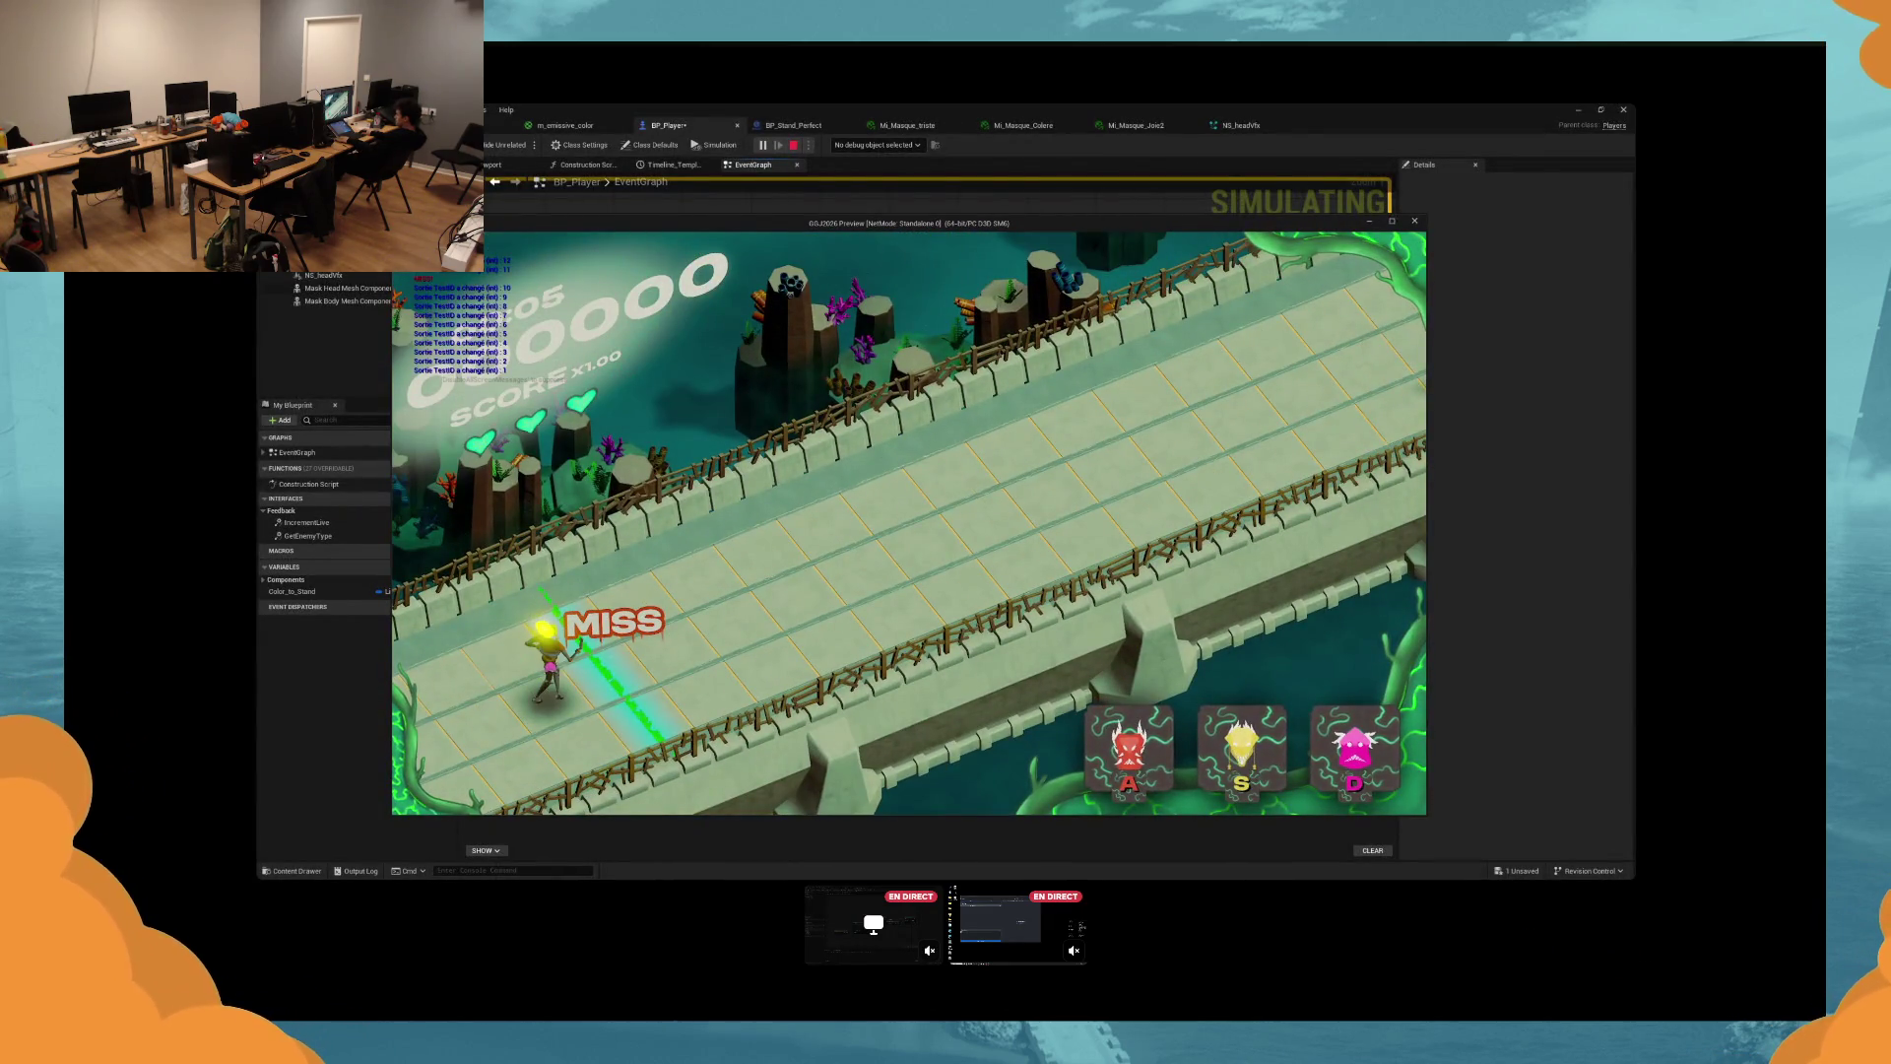
pyautogui.press('Escape')
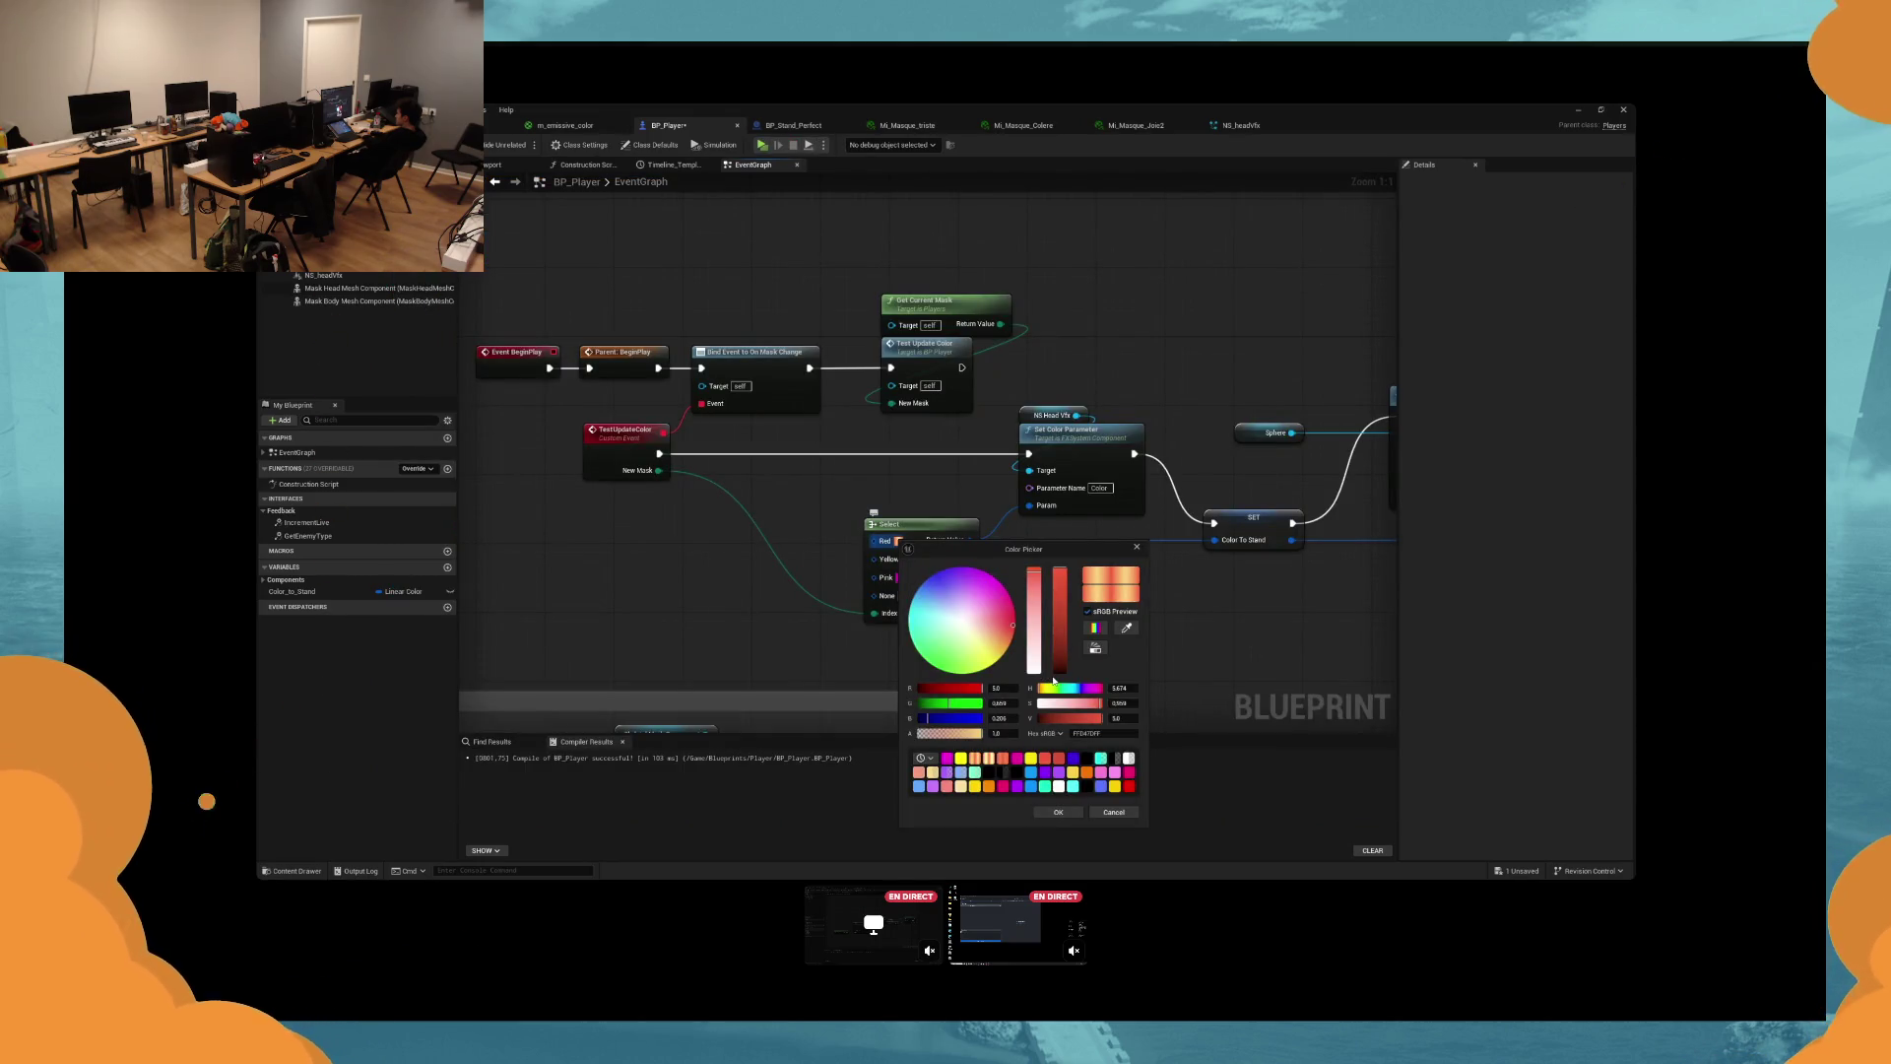
# Confirm yellow, edit the Pink colour's brightness (V) value, and launch the game with Alt+P.
pyautogui.click(906, 558)
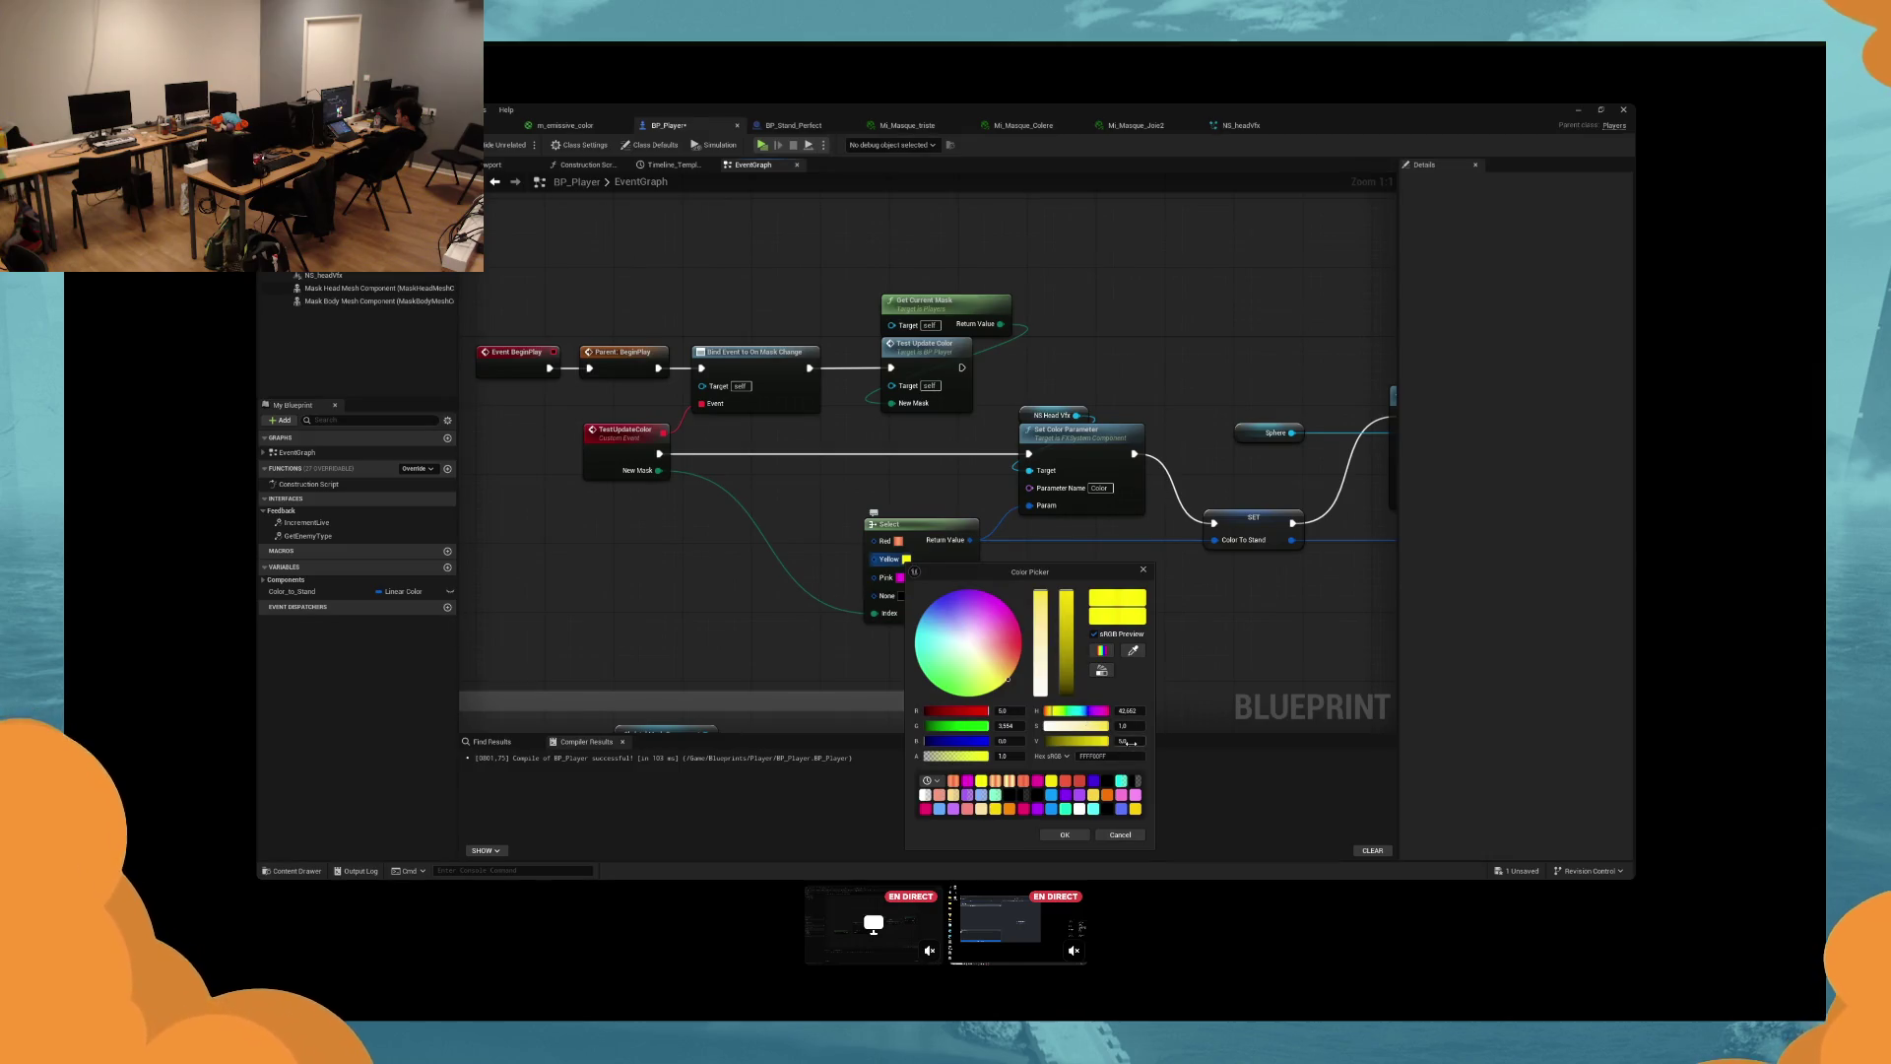
pyautogui.click(1065, 836)
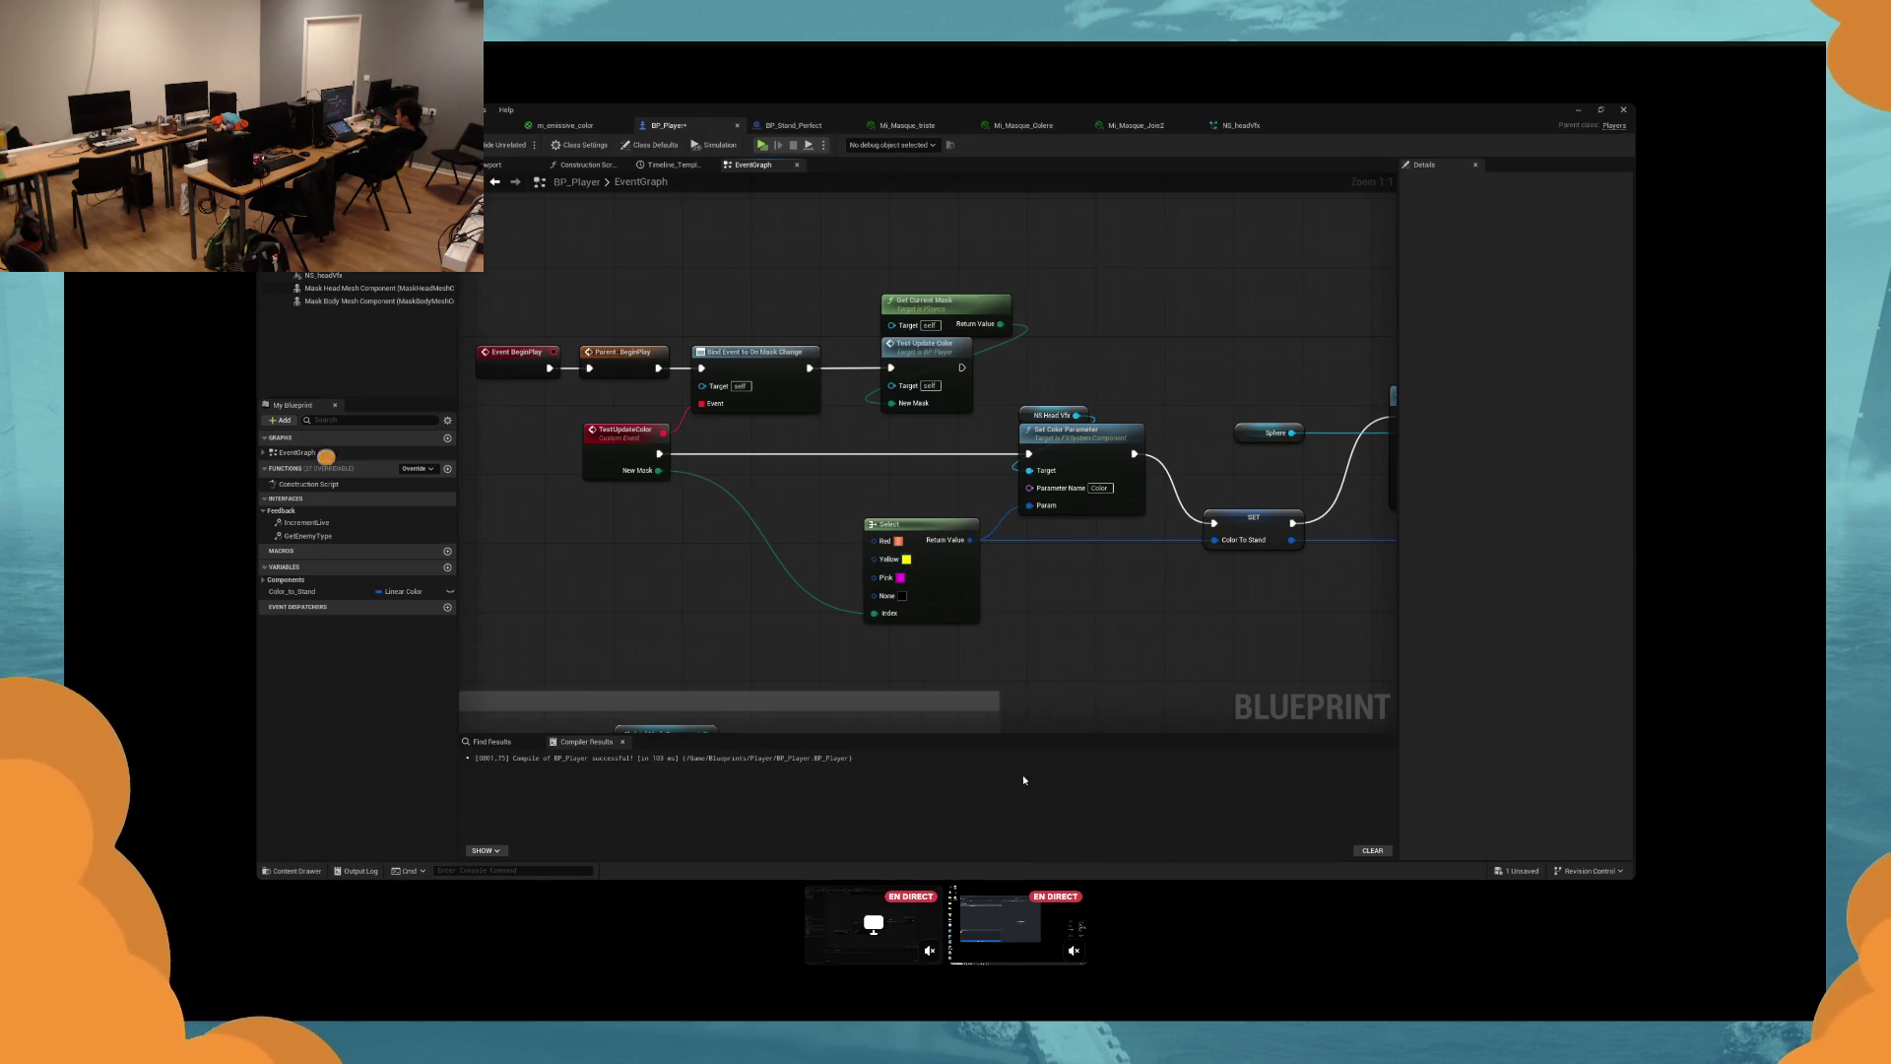
pyautogui.click(901, 578)
pyautogui.click(1121, 748)
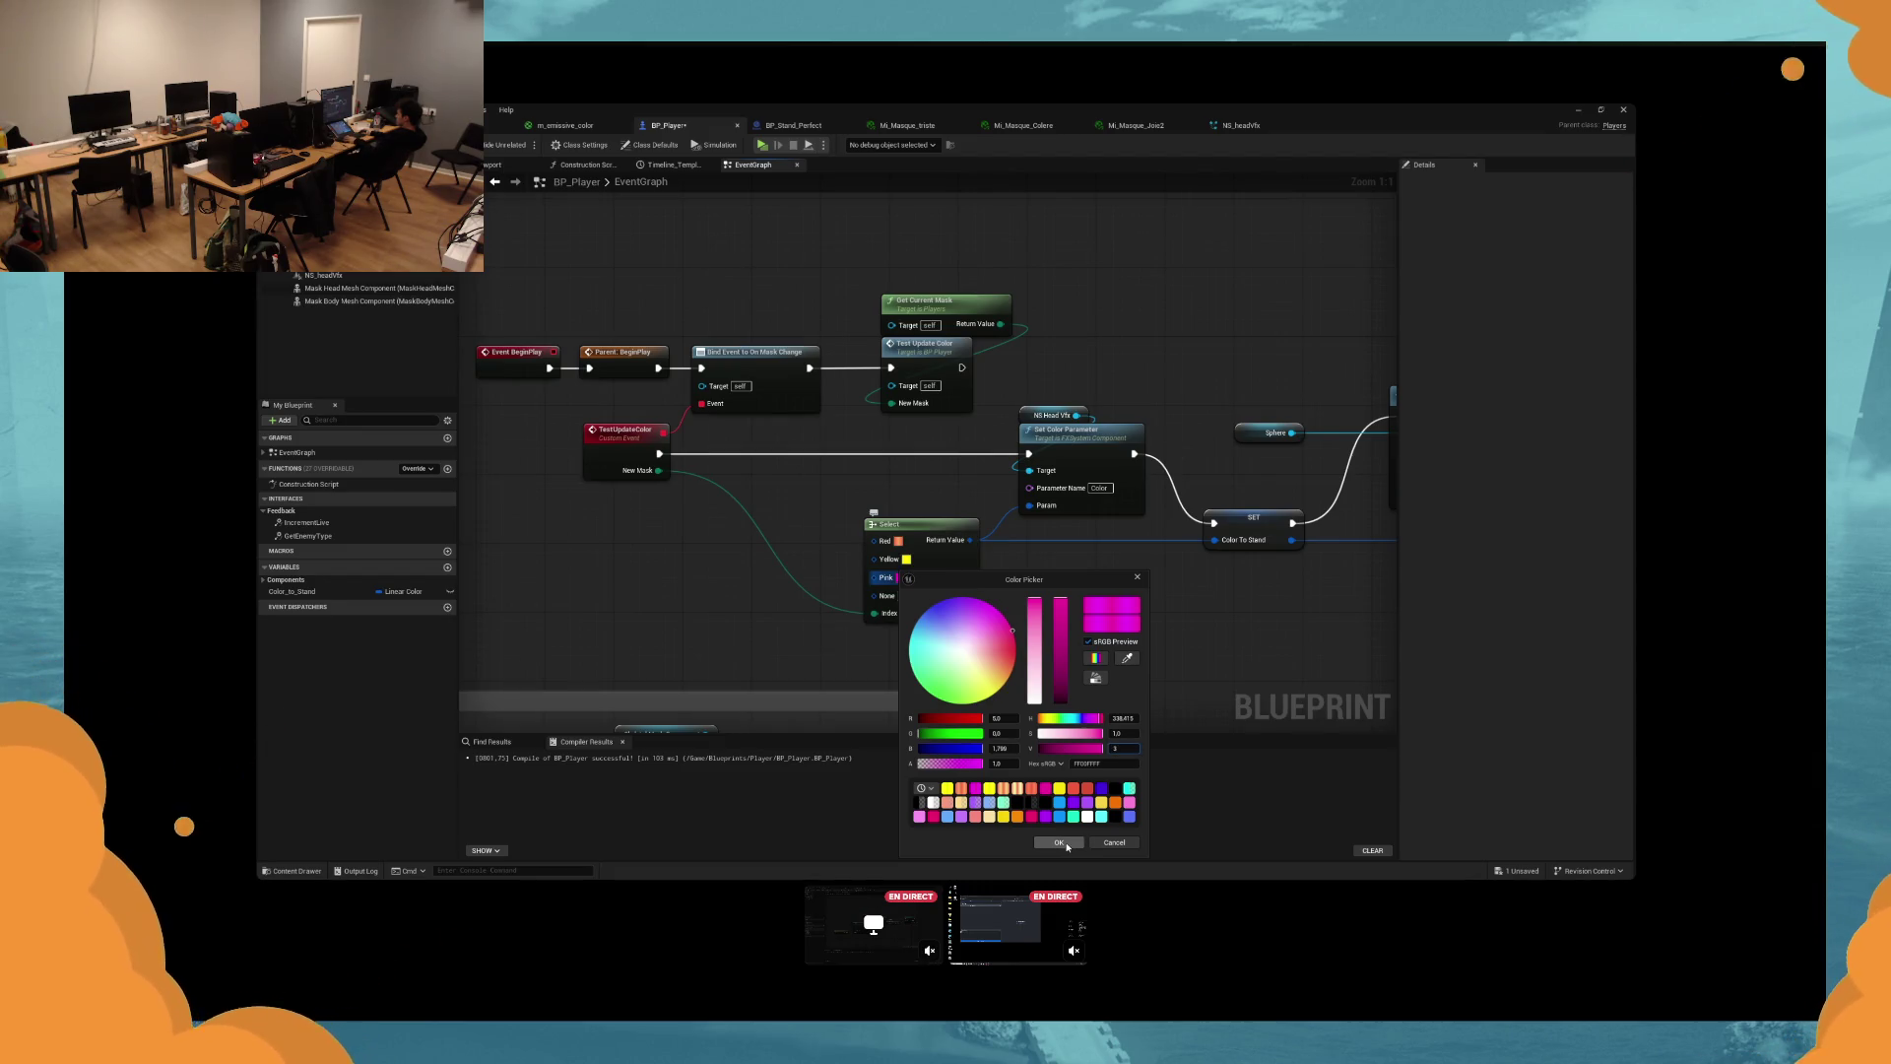
pyautogui.click(1059, 843)
pyautogui.hotkey('alt', 'p')
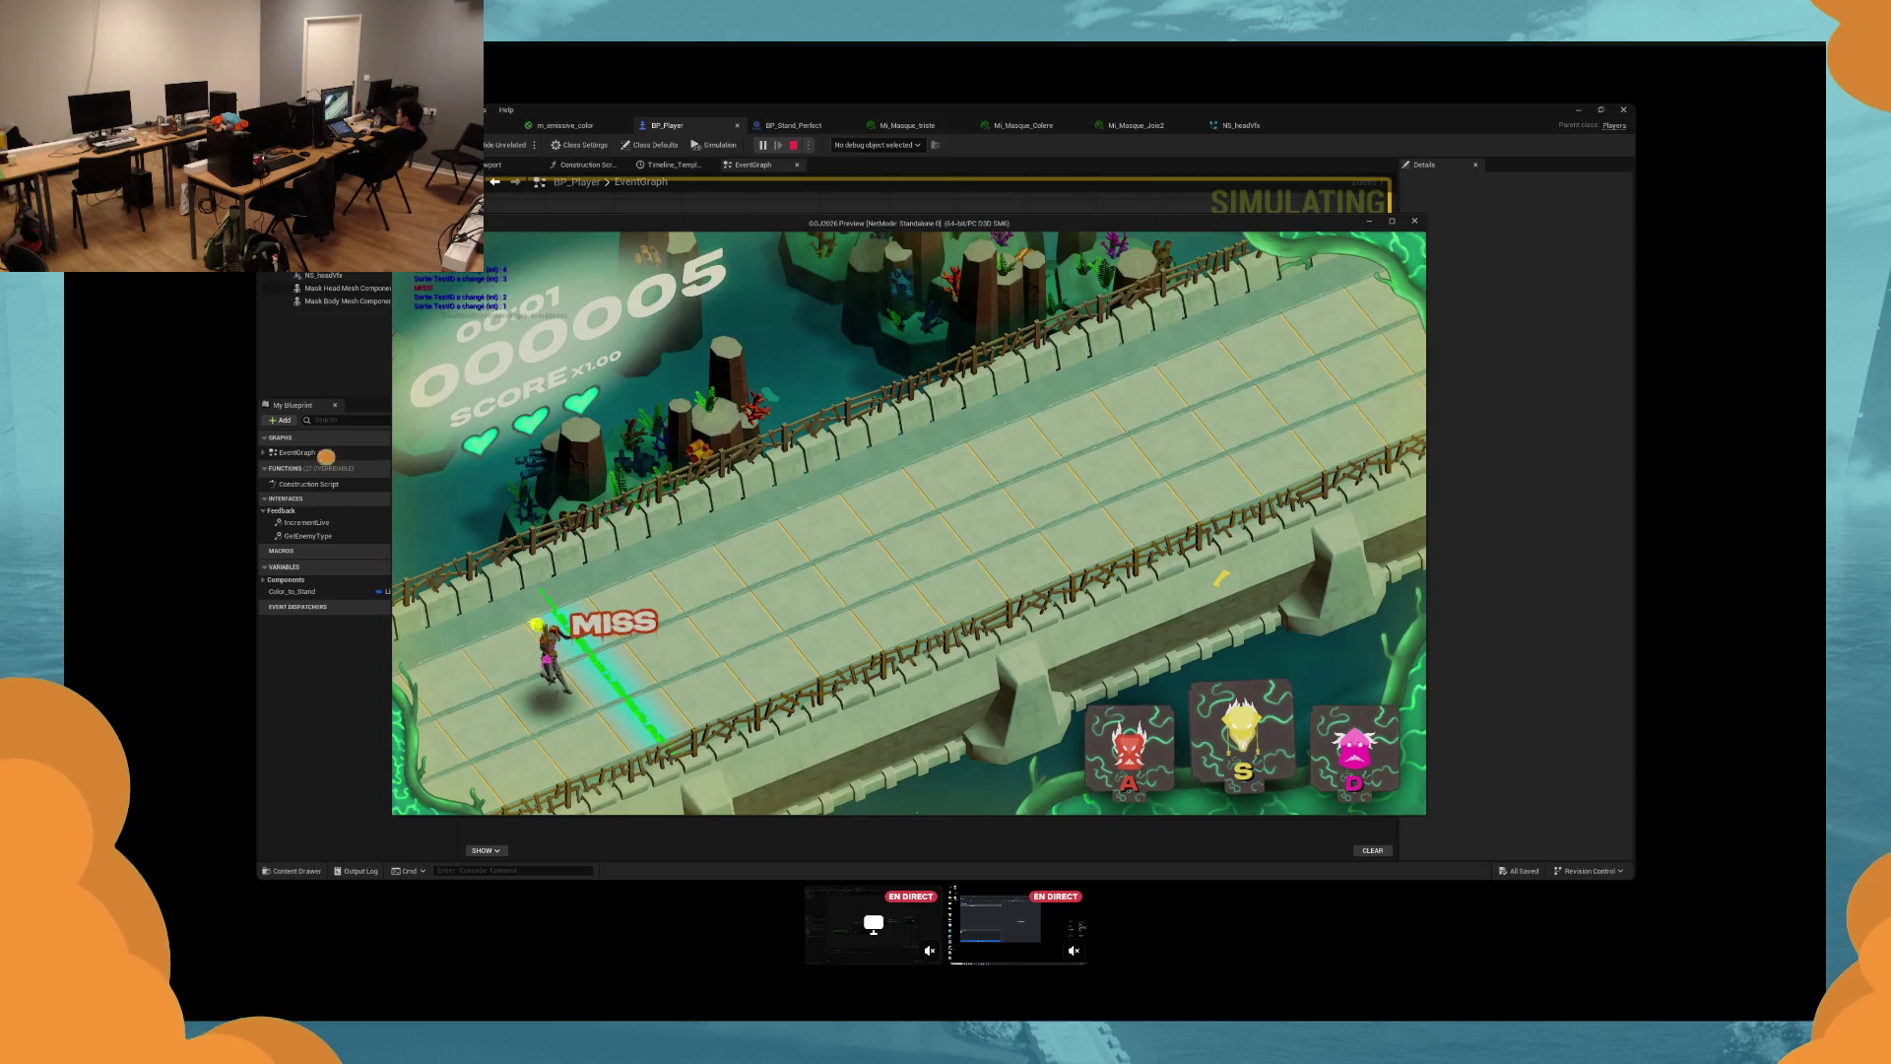
# Switch between red, yellow and pink masks with A, S and D to hit enemies, then stop.
pyautogui.press('d')
pyautogui.press('a')
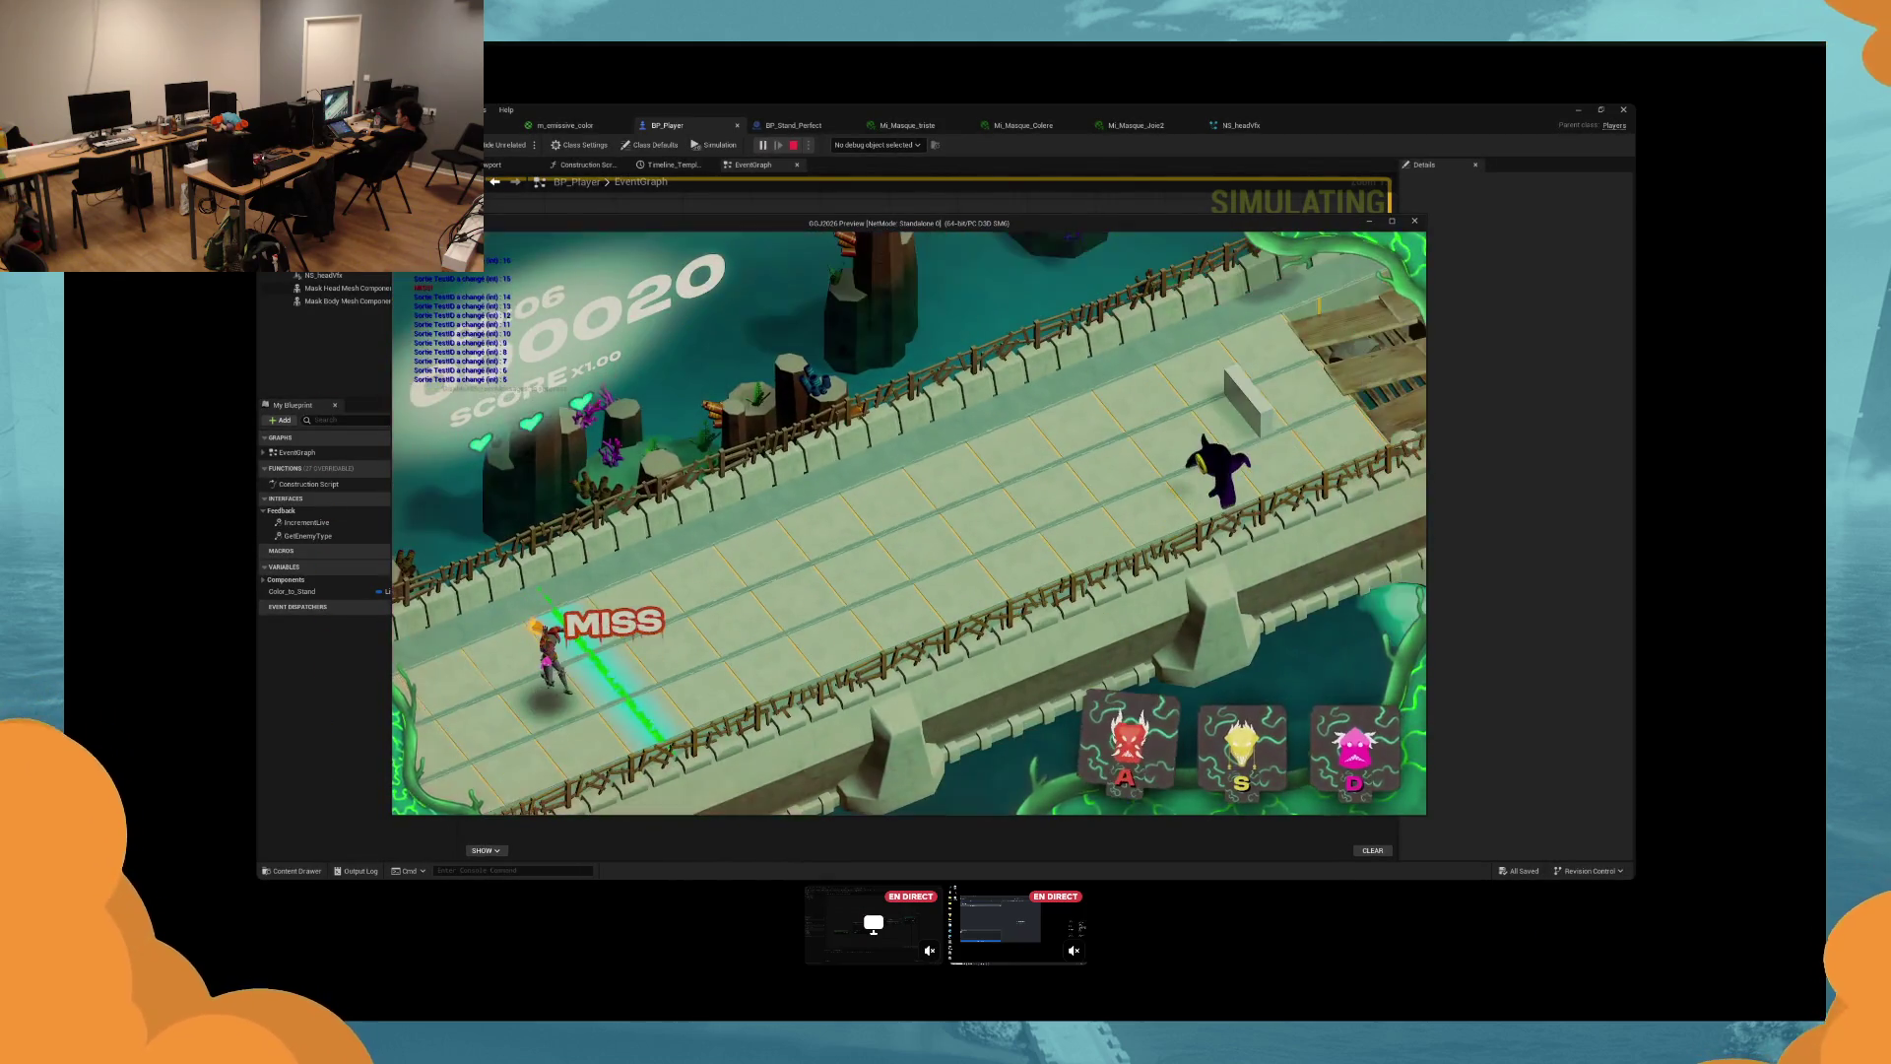
pyautogui.press('d')
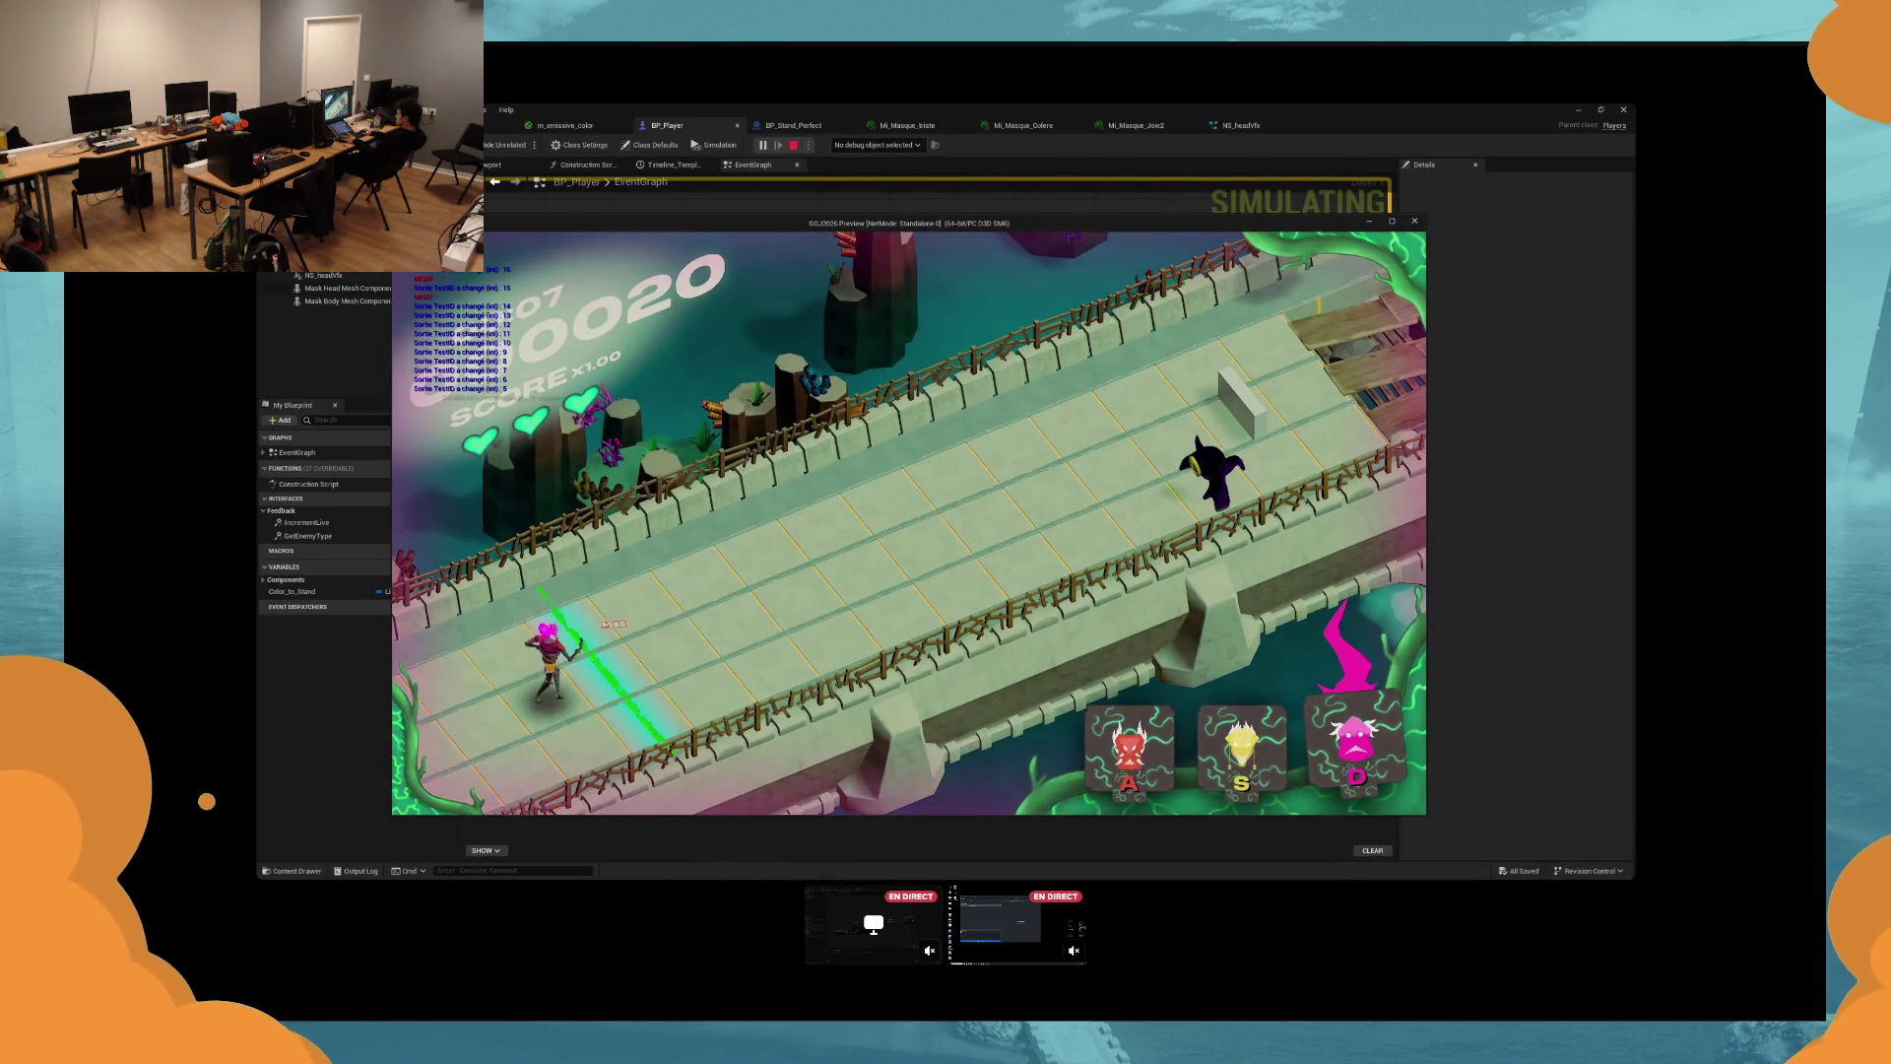
pyautogui.press('s')
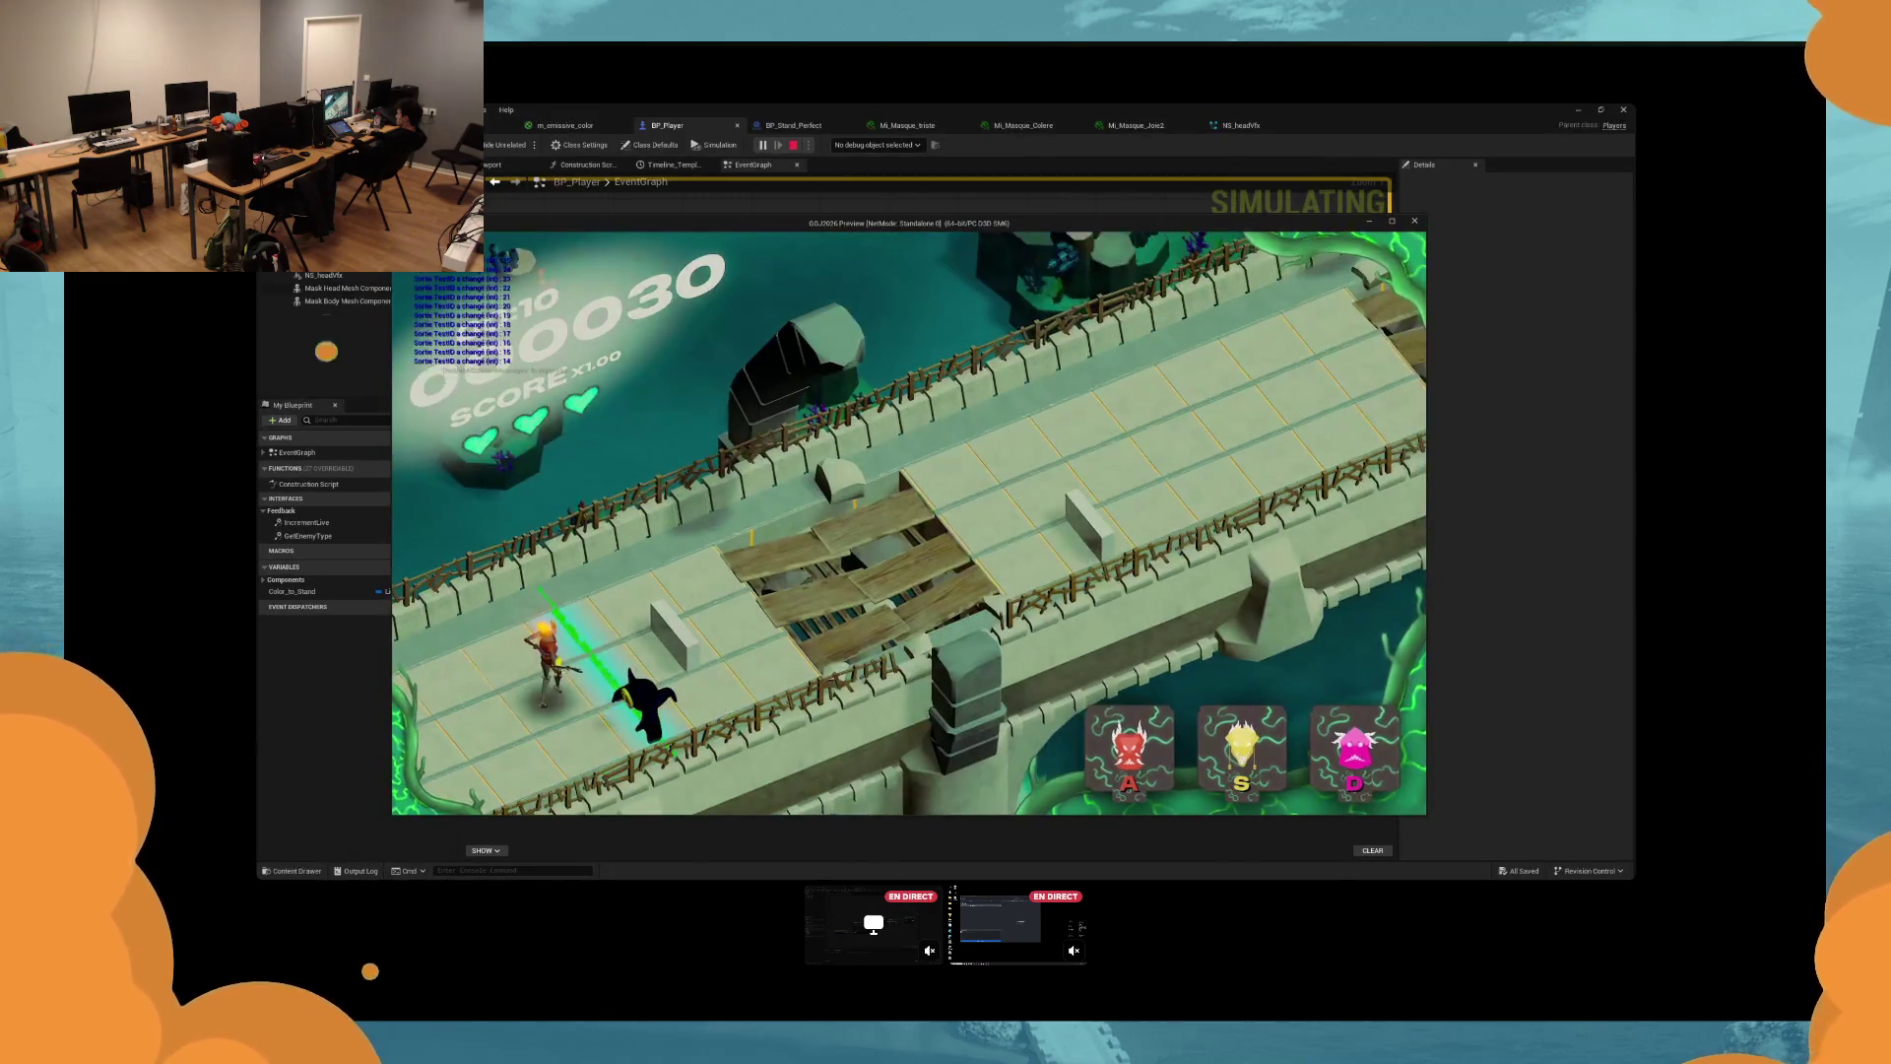
pyautogui.press('s')
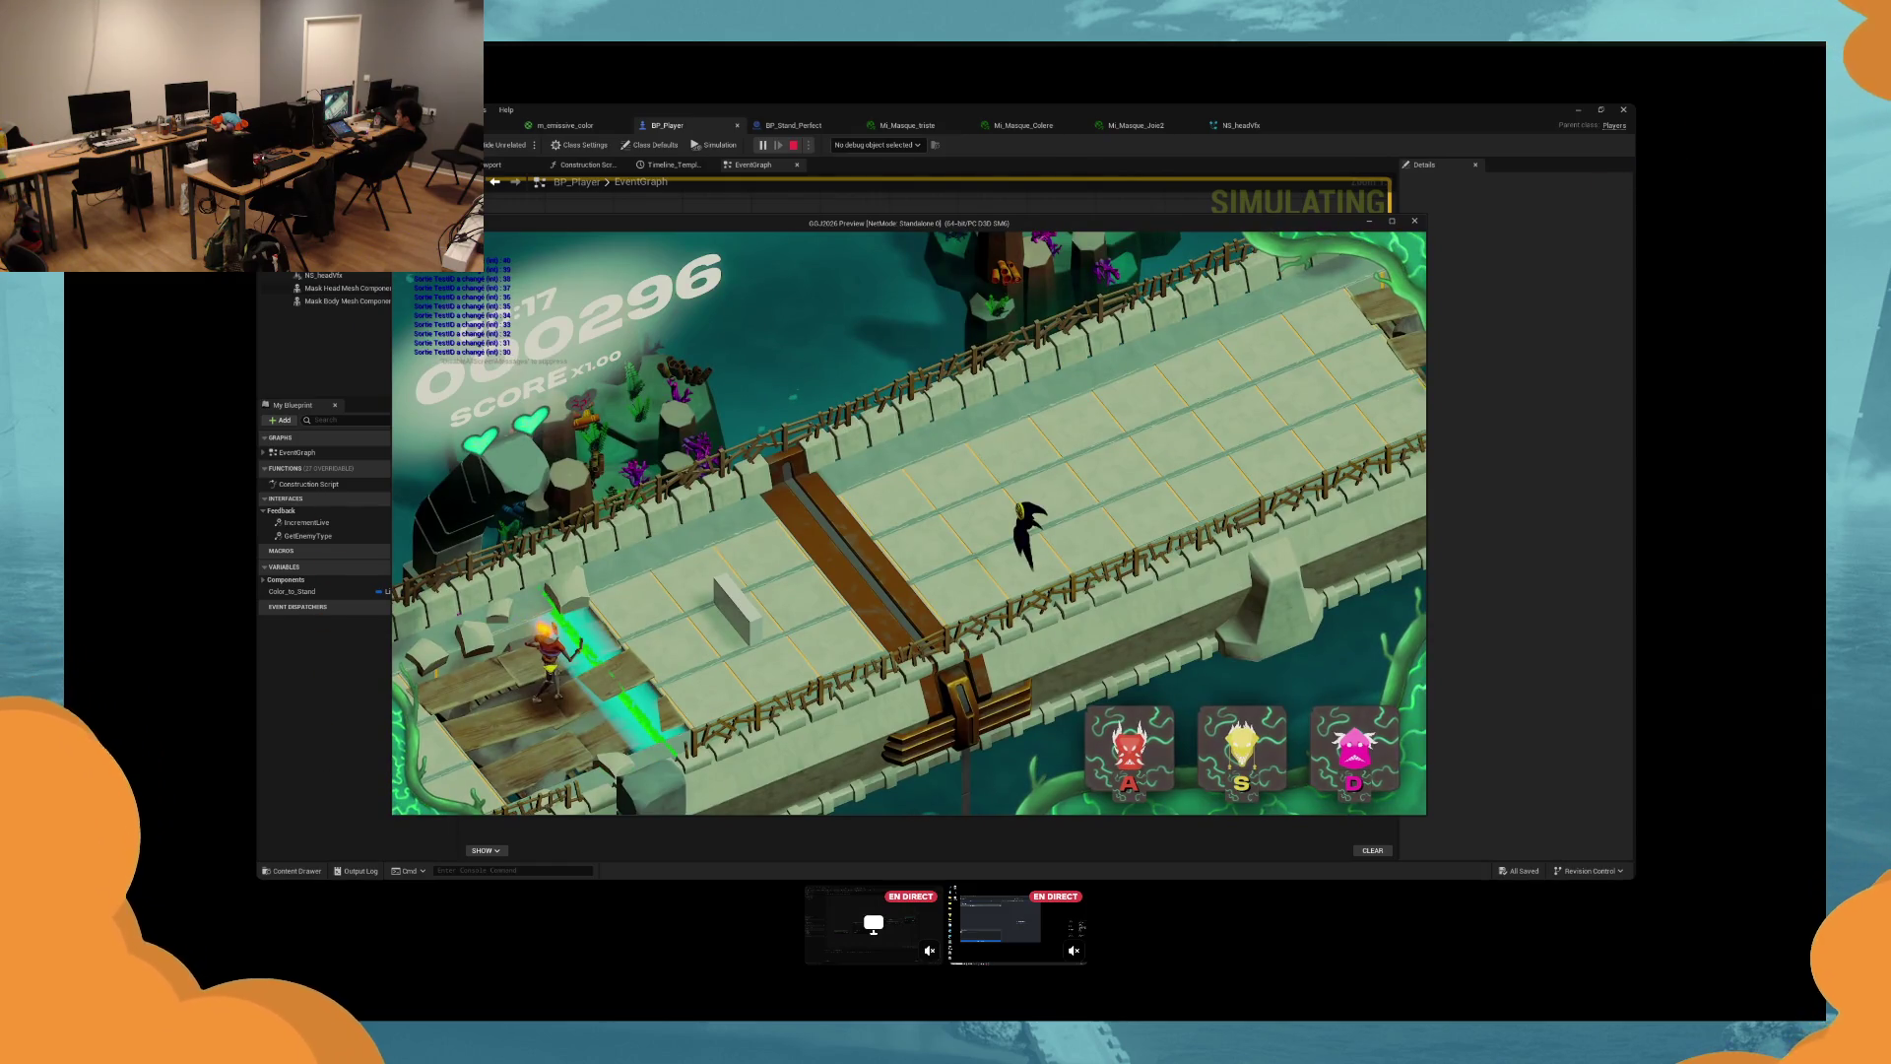
pyautogui.press('s')
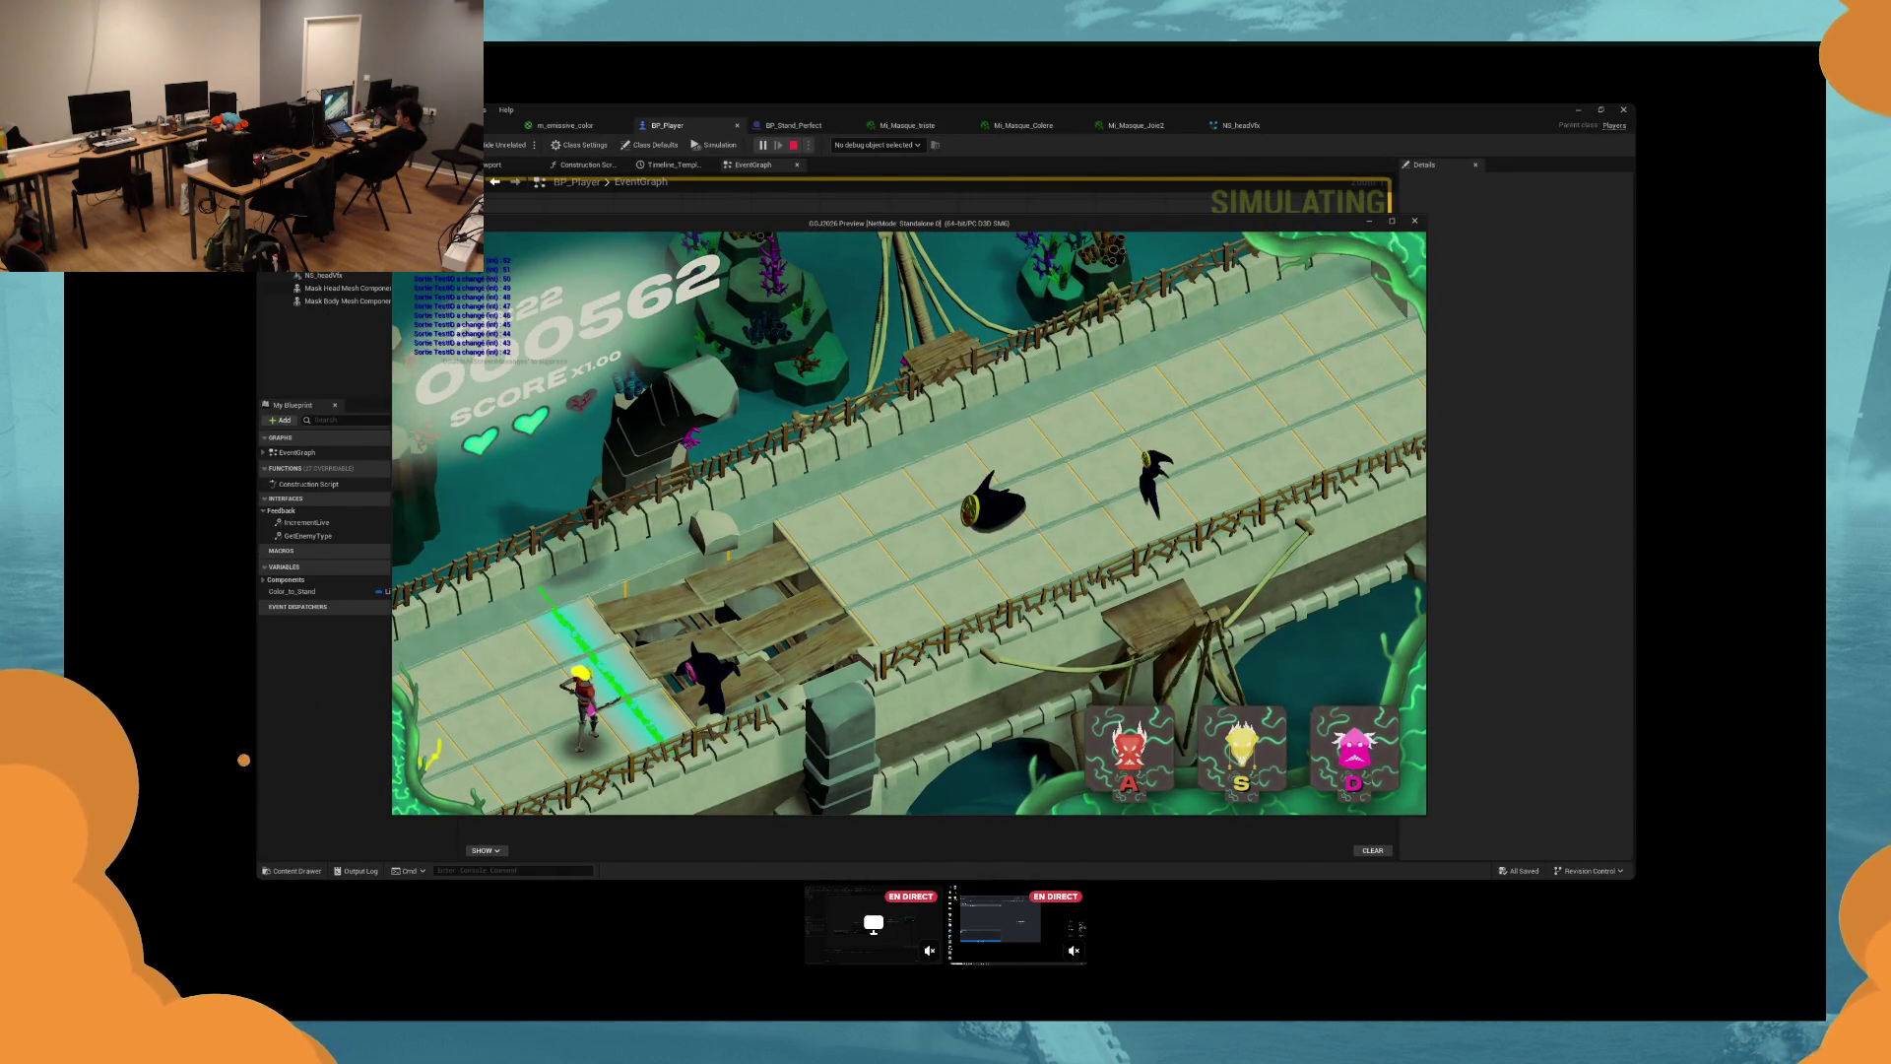
pyautogui.press('d')
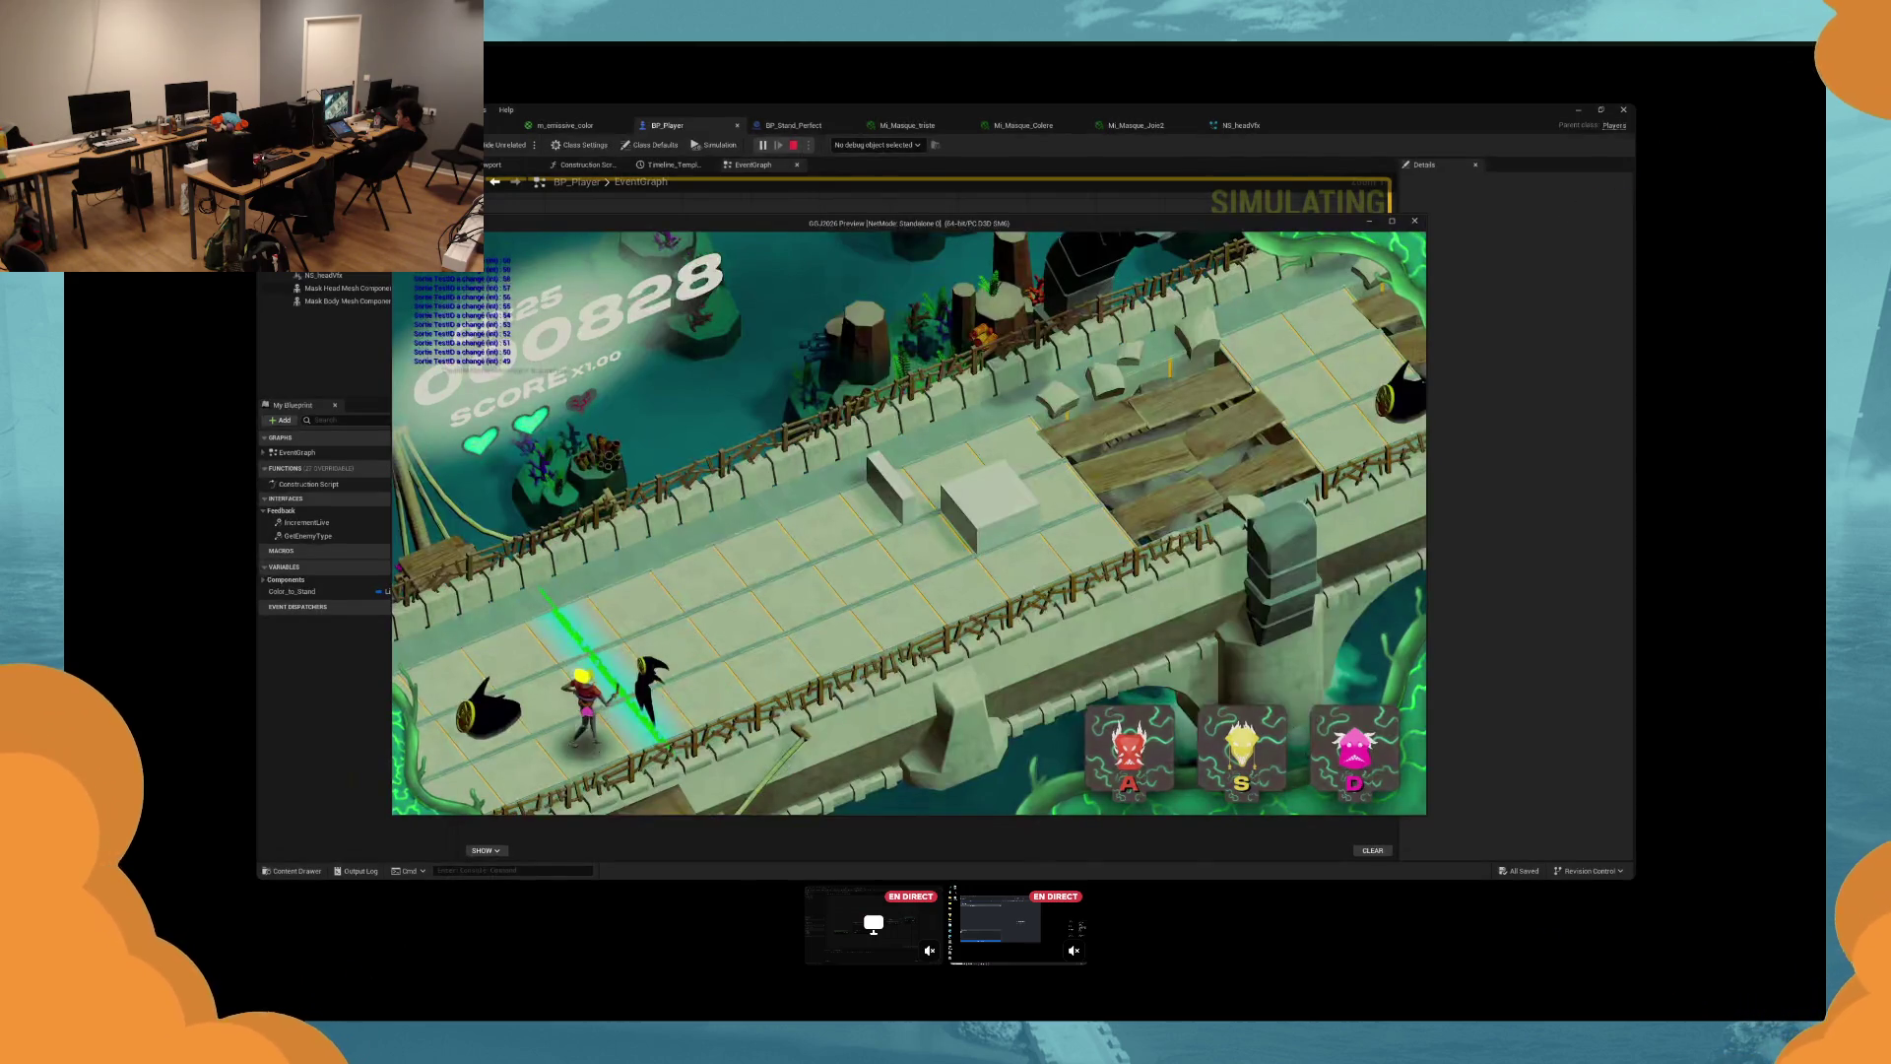
pyautogui.press('d')
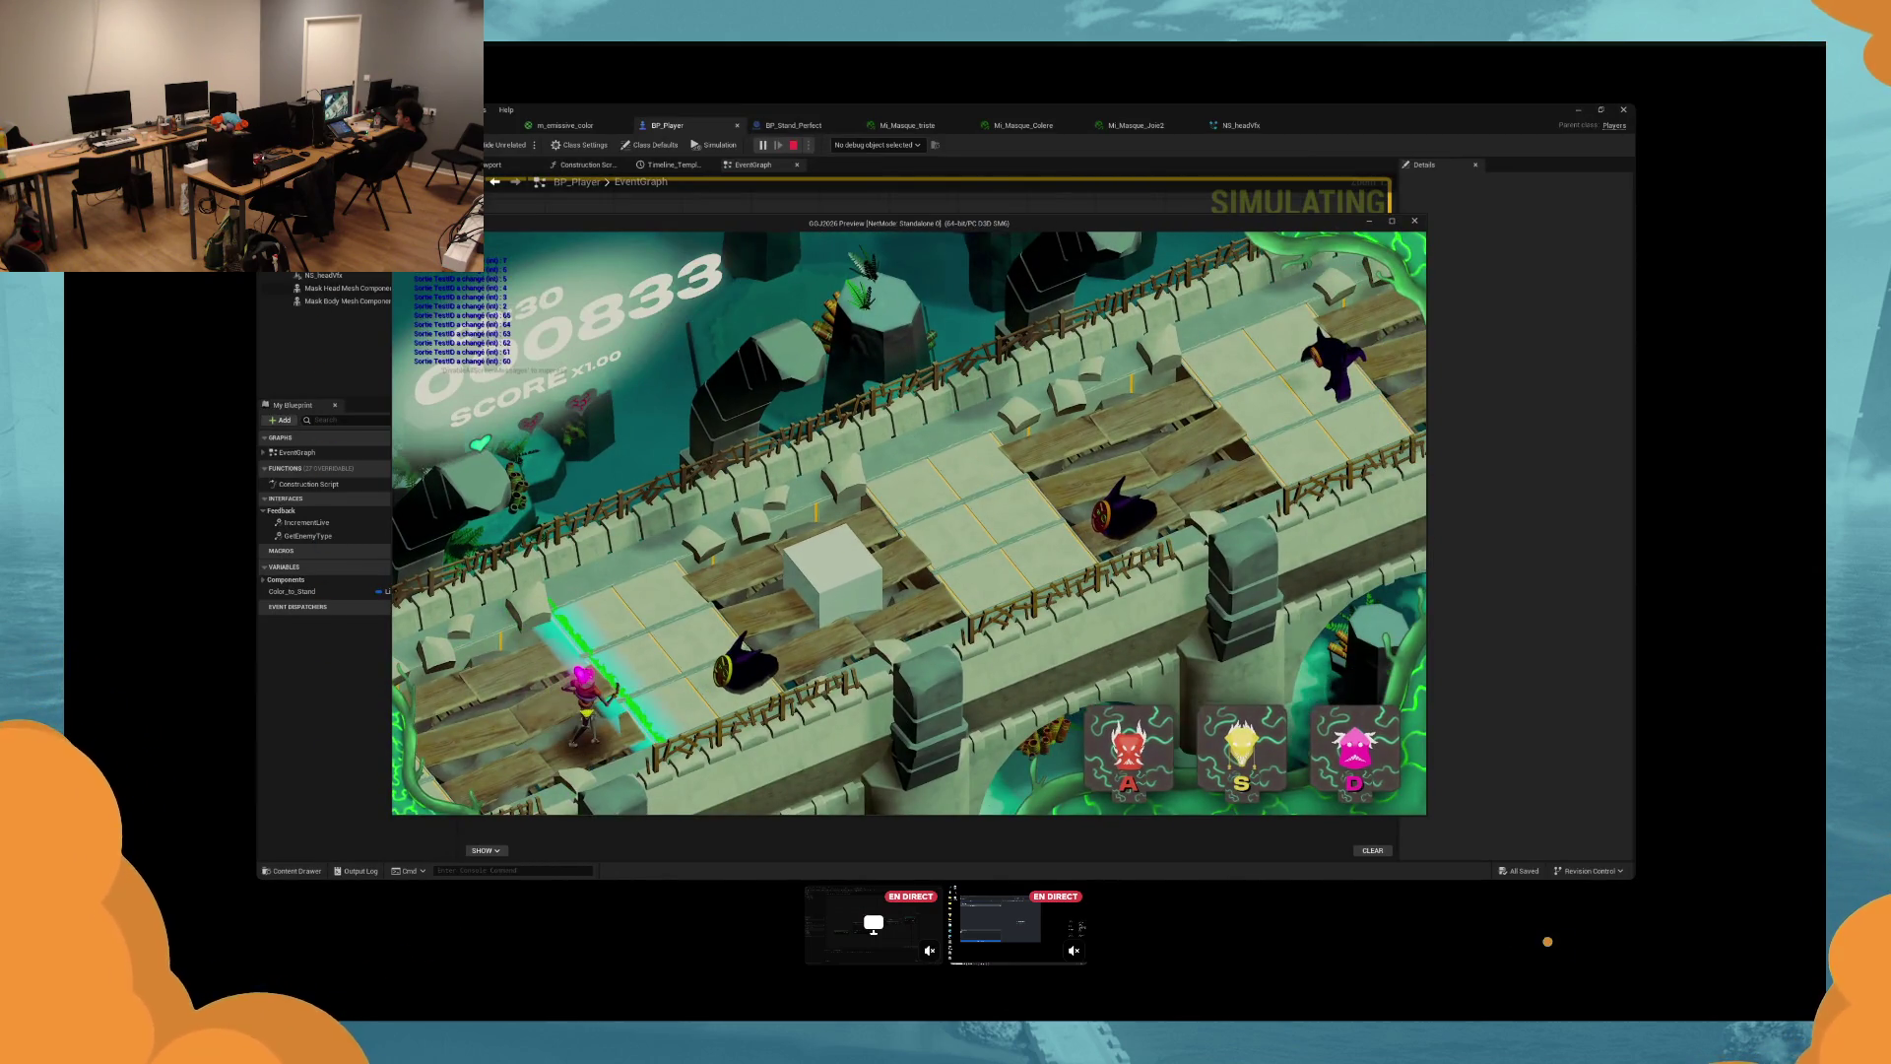
pyautogui.press('s')
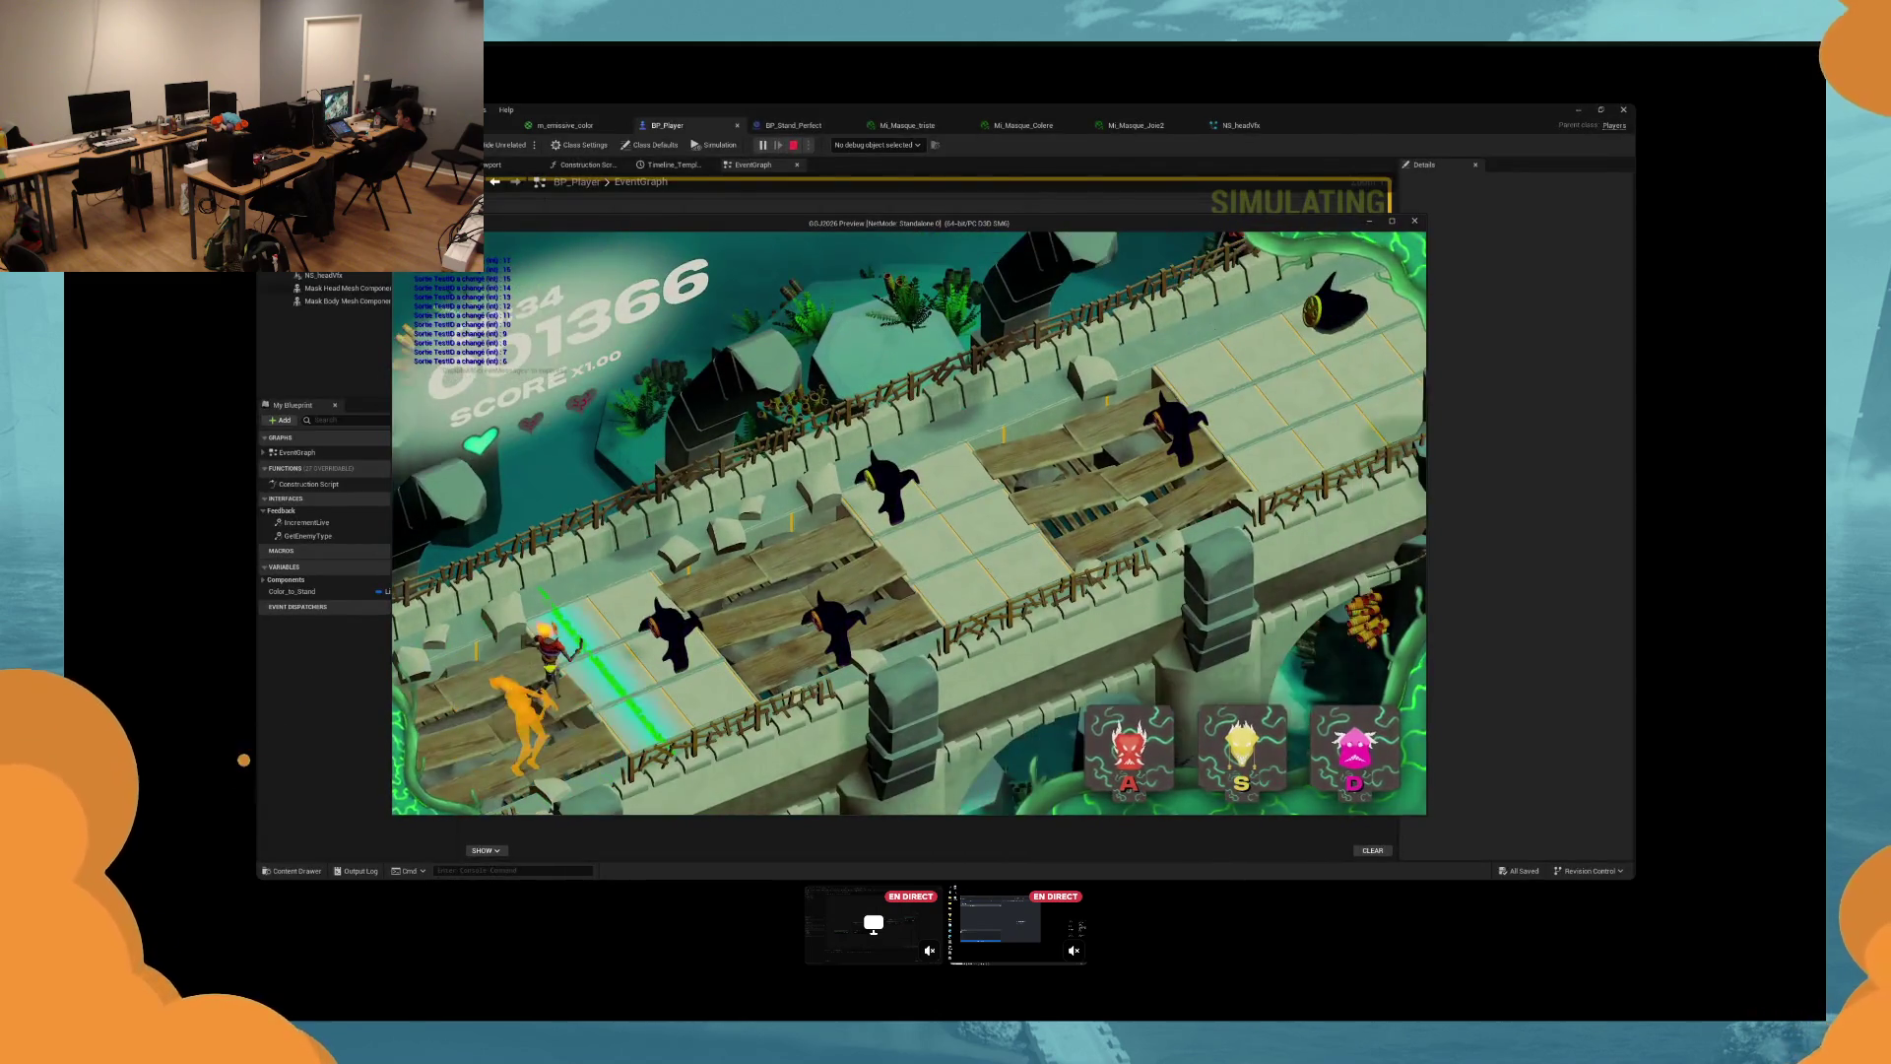
pyautogui.press('s')
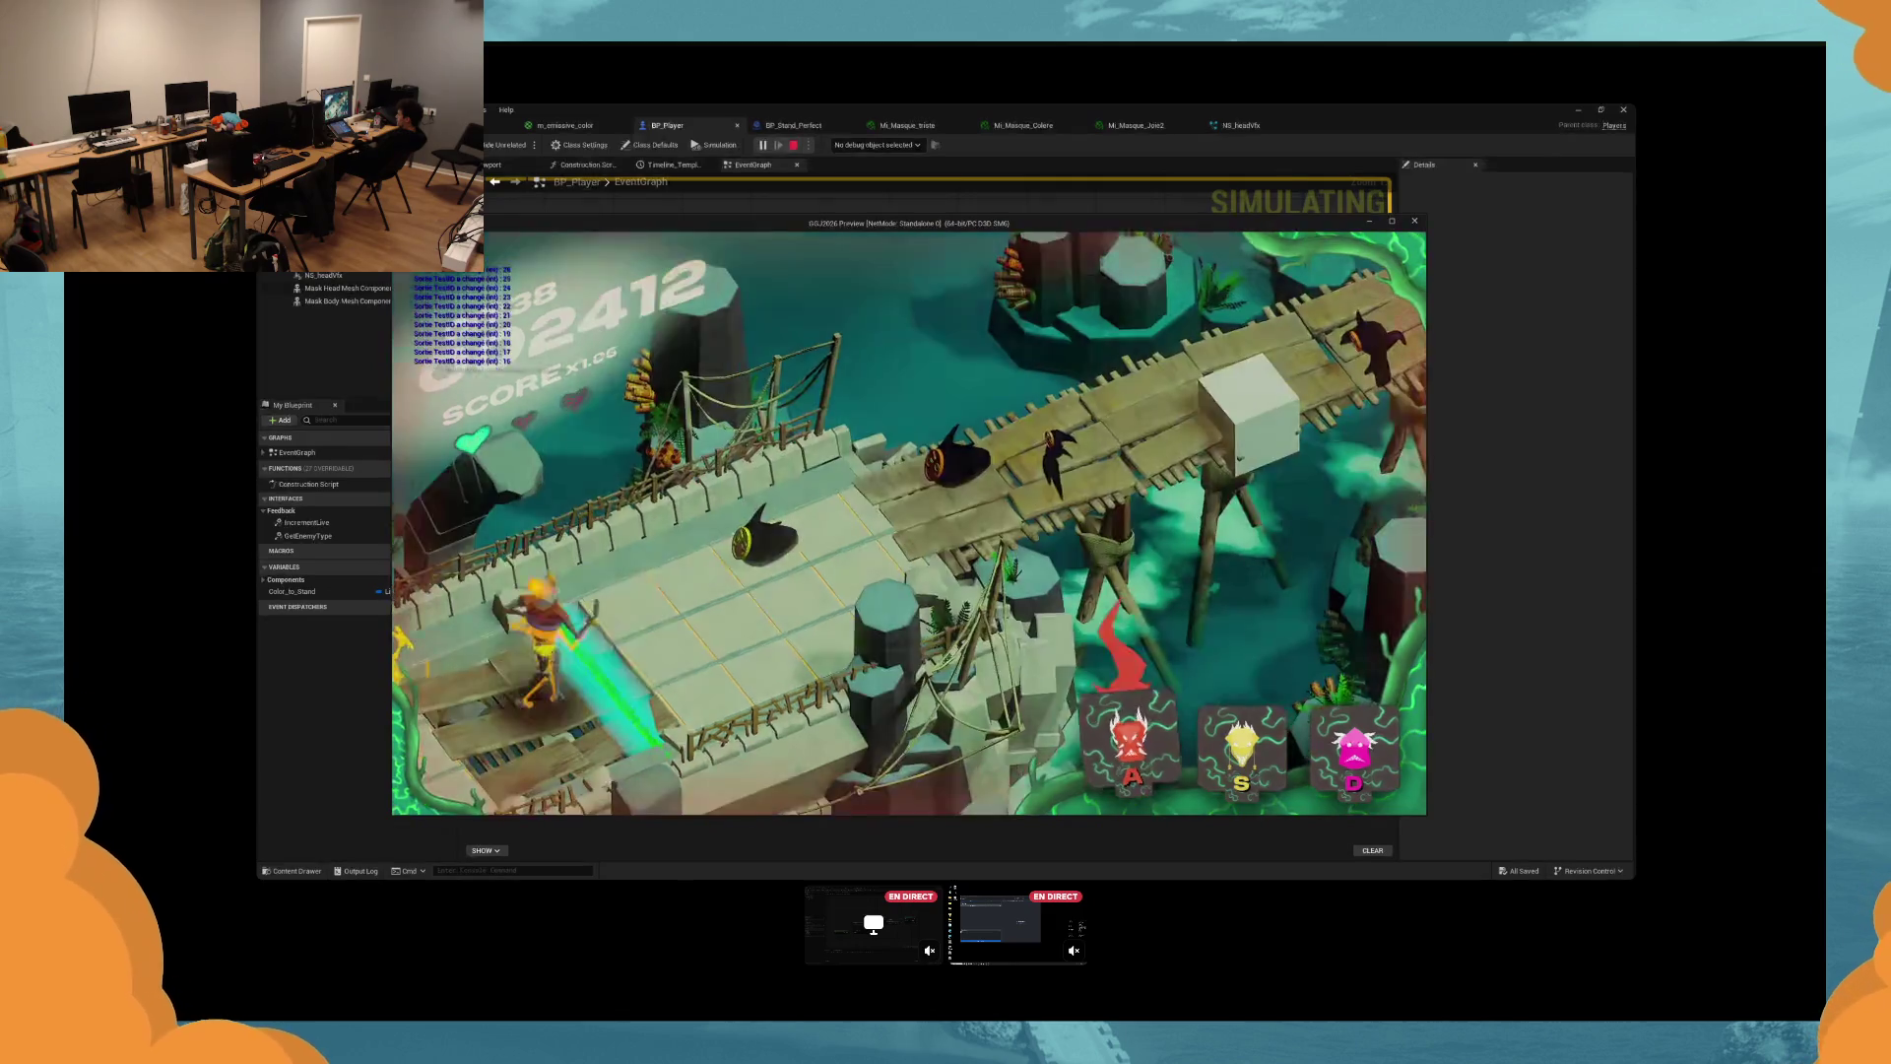
pyautogui.press('s')
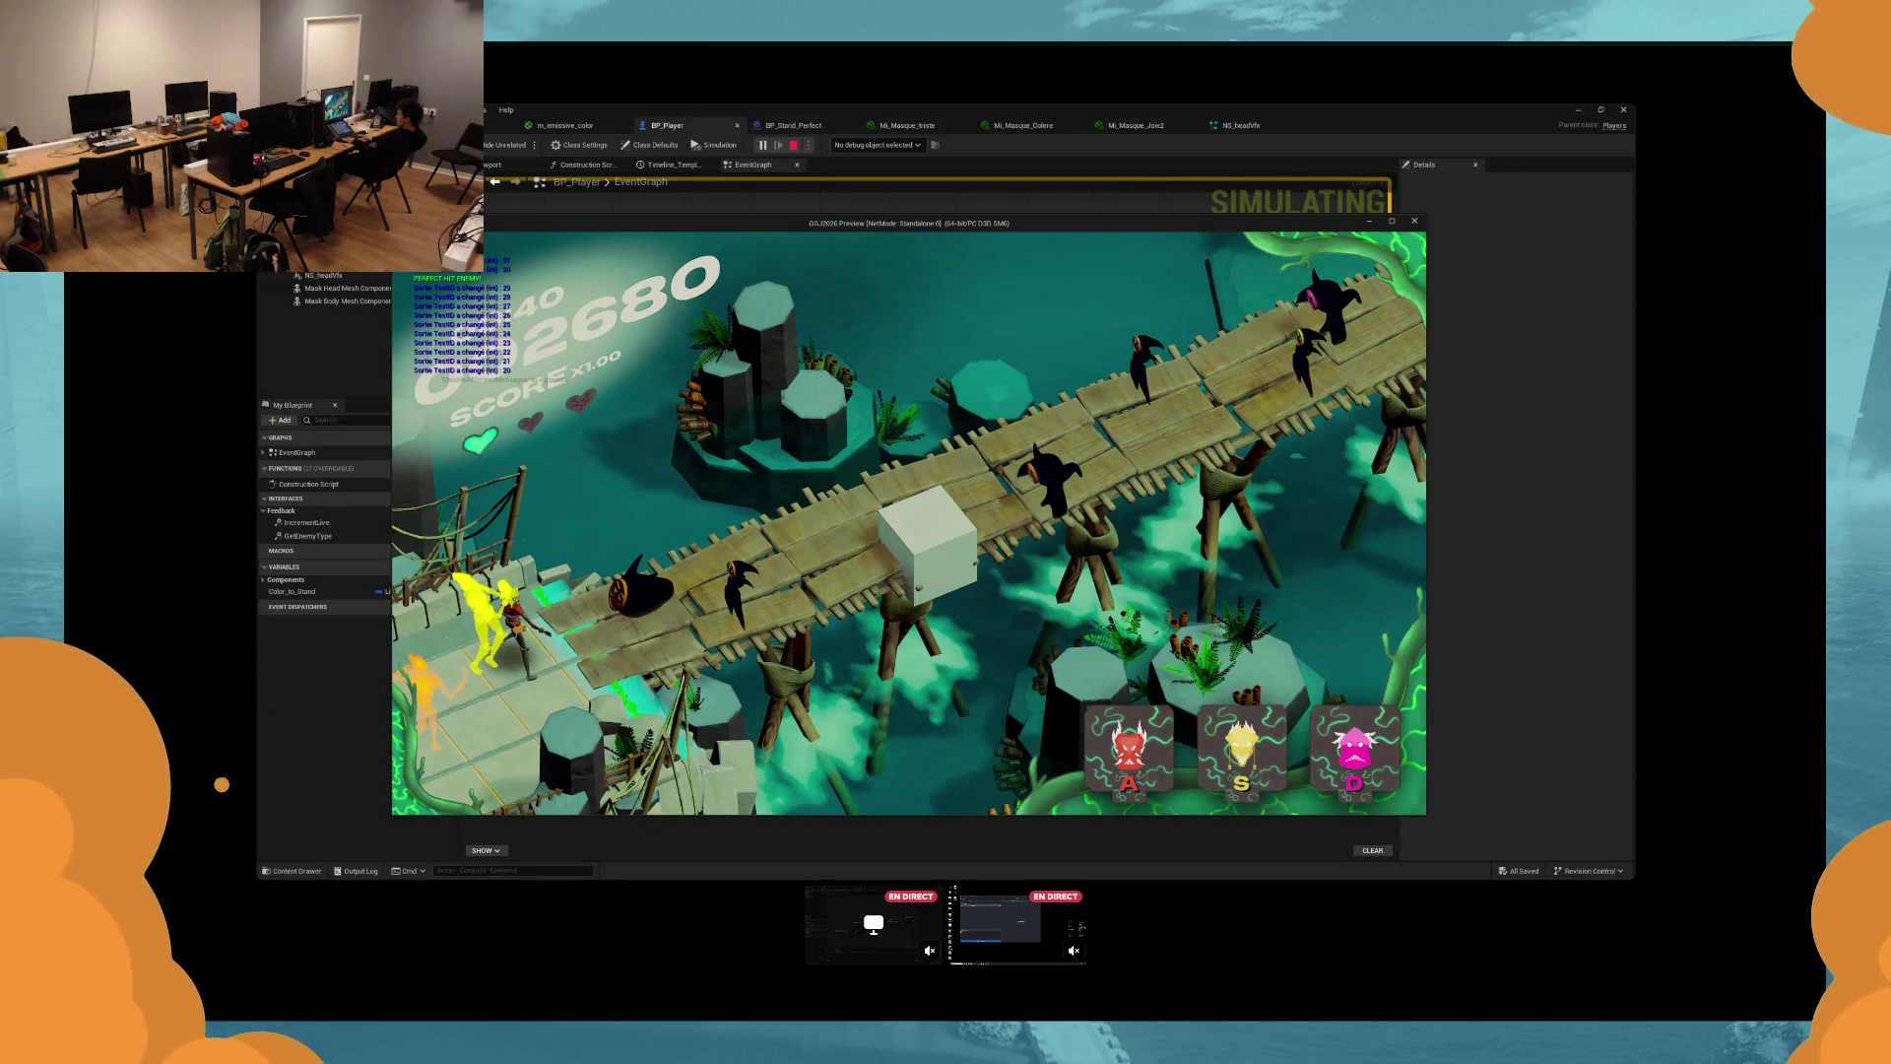
pyautogui.press('a')
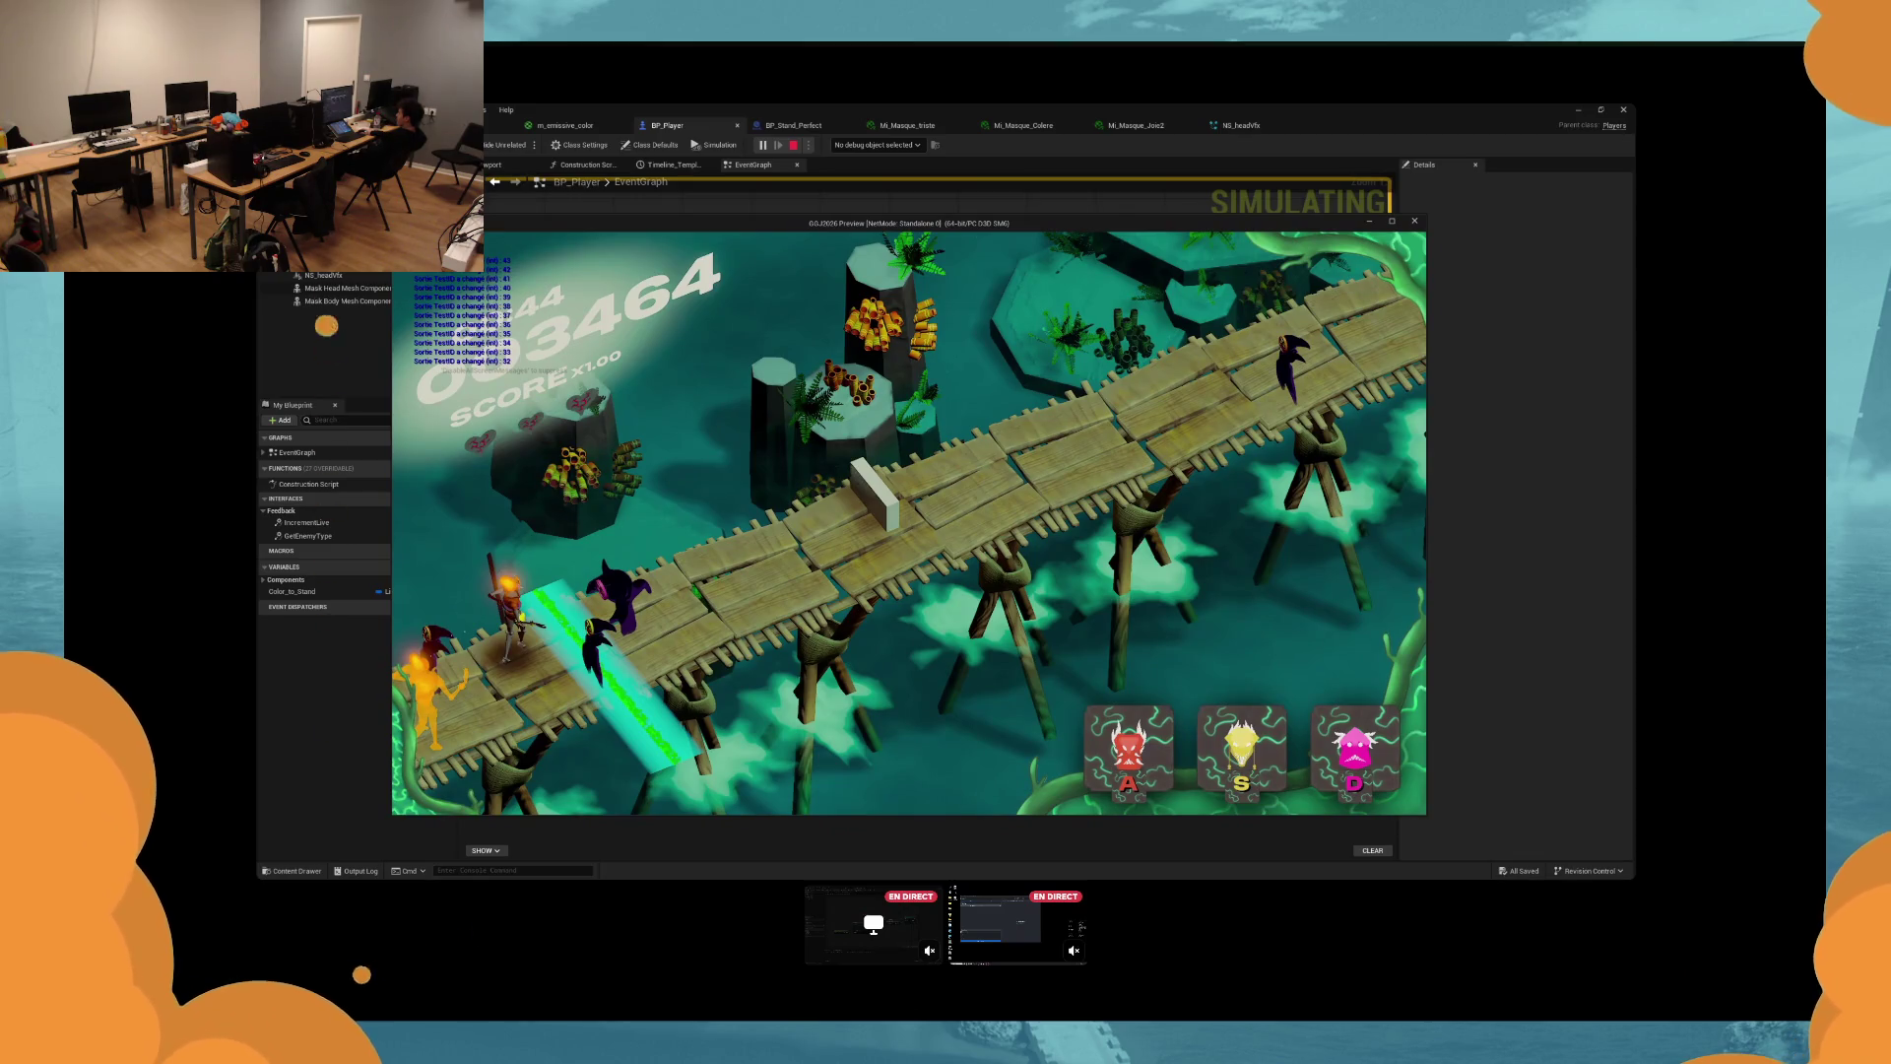
pyautogui.press('Escape')
pyautogui.scroll(2, 1068, 474)
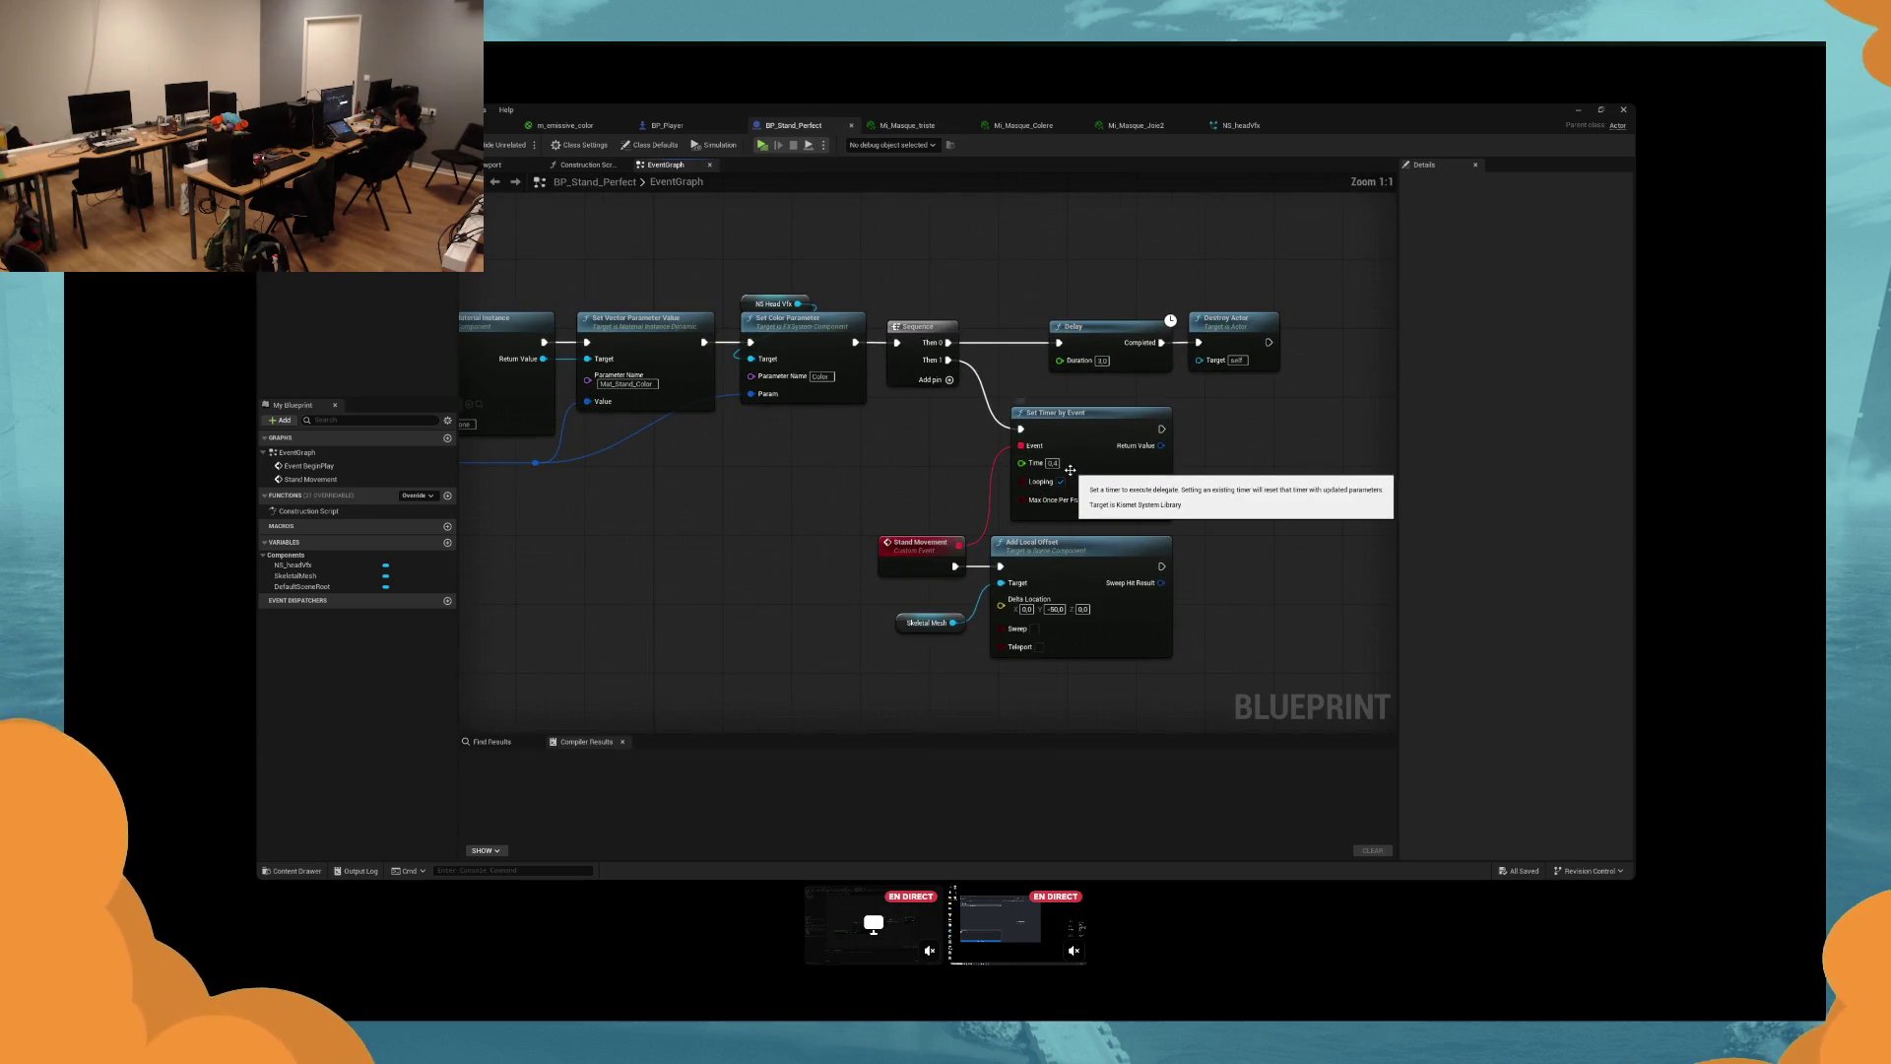
# Play-test the stand timing, then raise the Set Timer by Event Time to about 0.4 and relaunch.
pyautogui.click(761, 144)
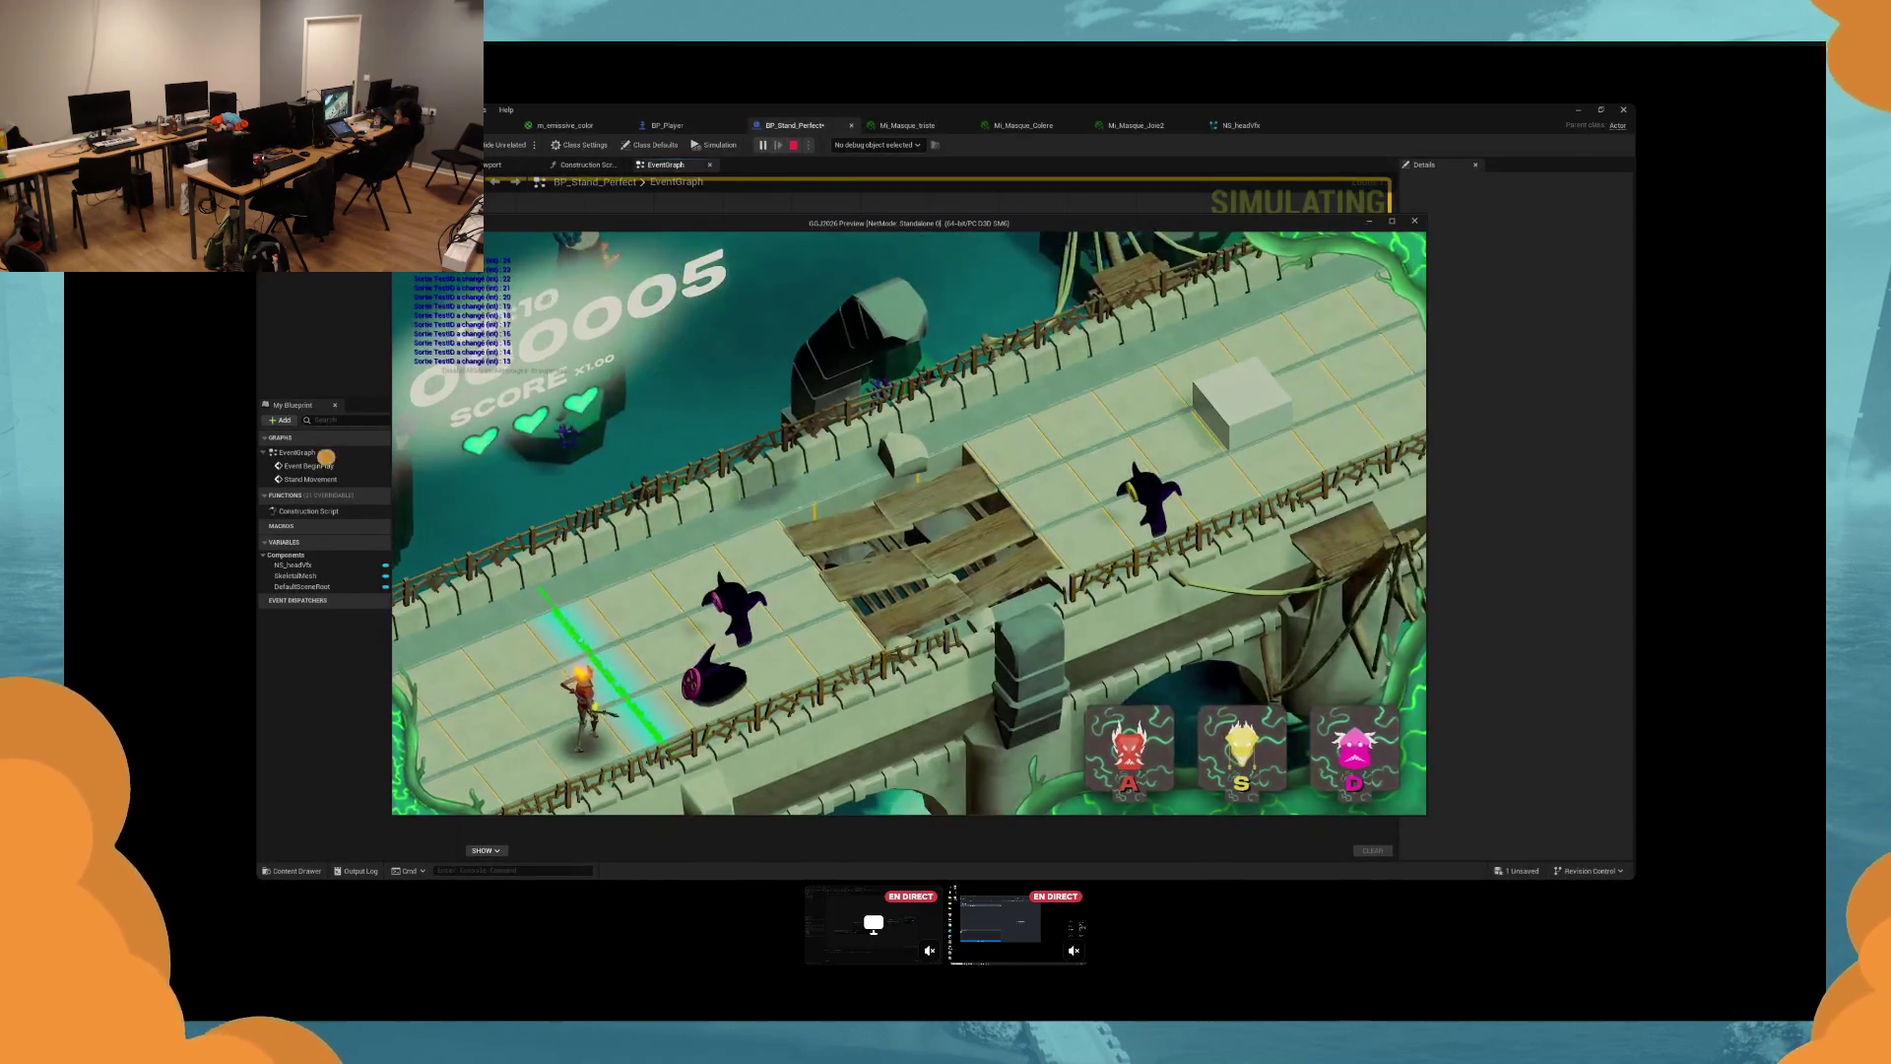
pyautogui.press('d')
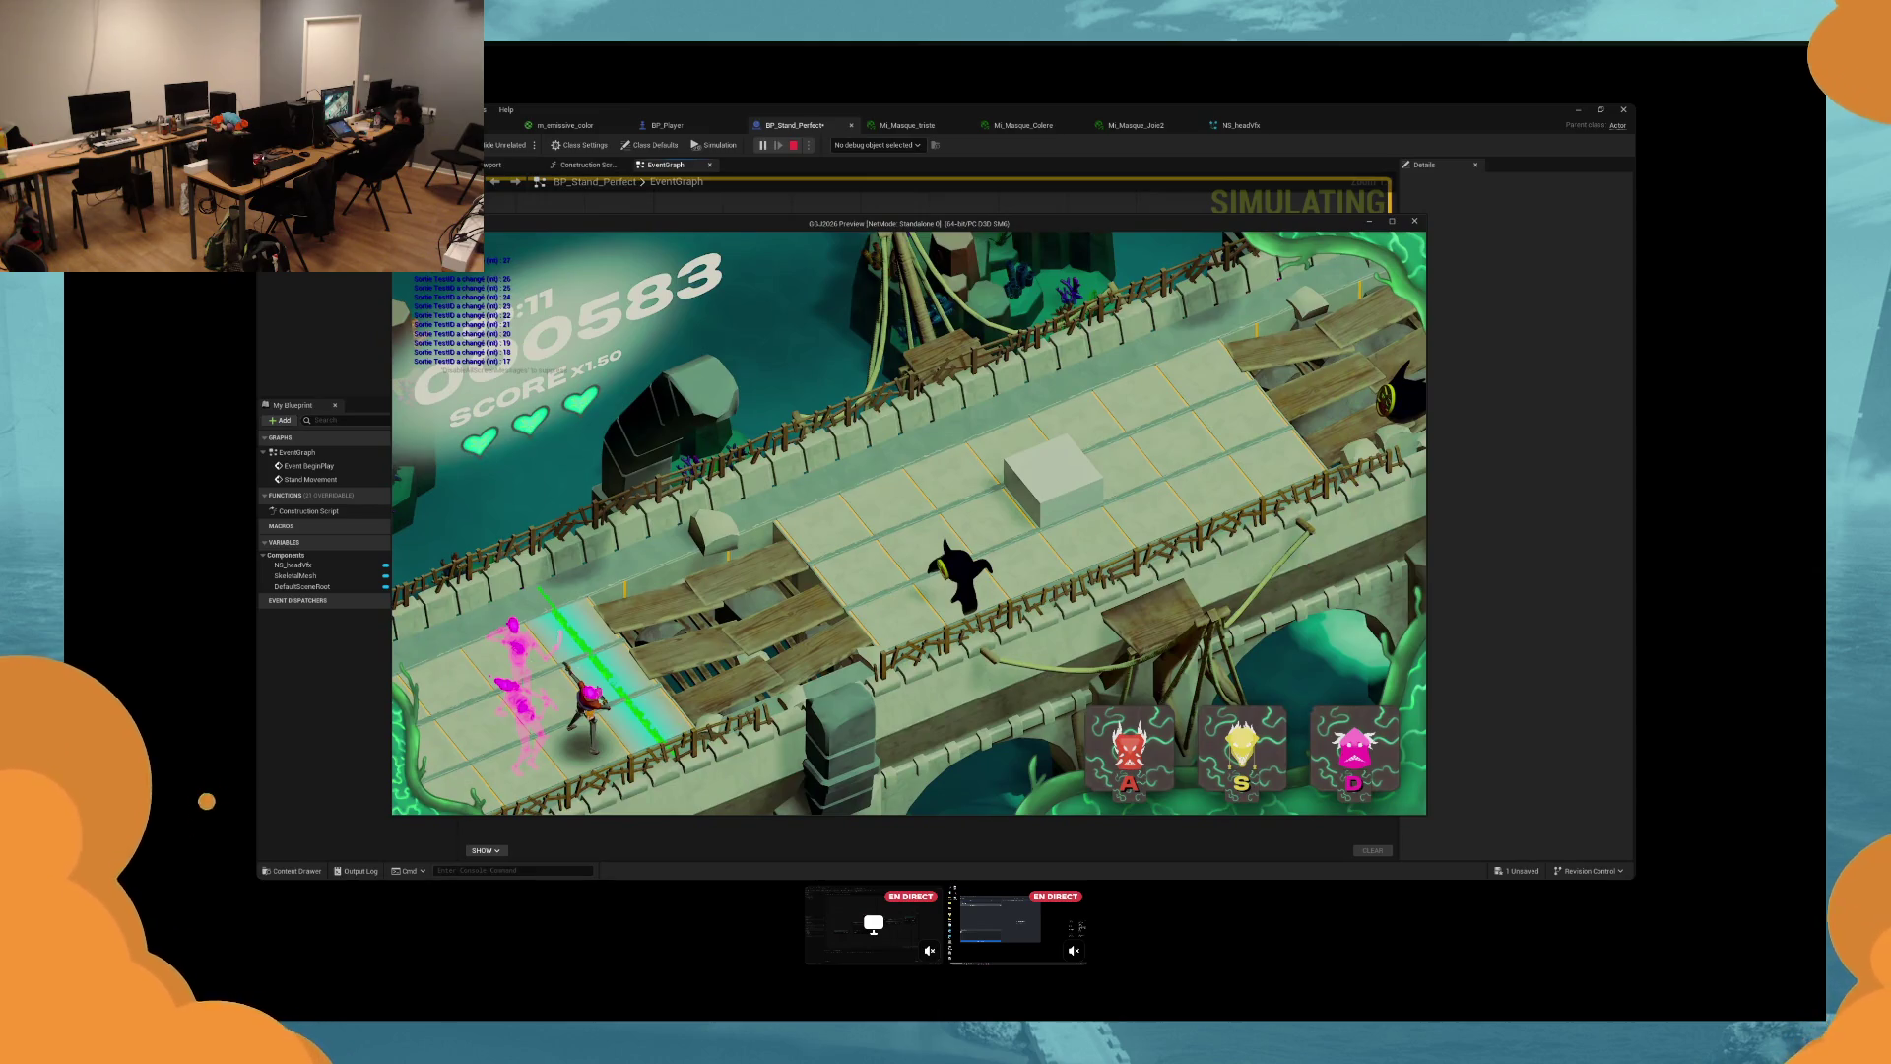
pyautogui.press('s')
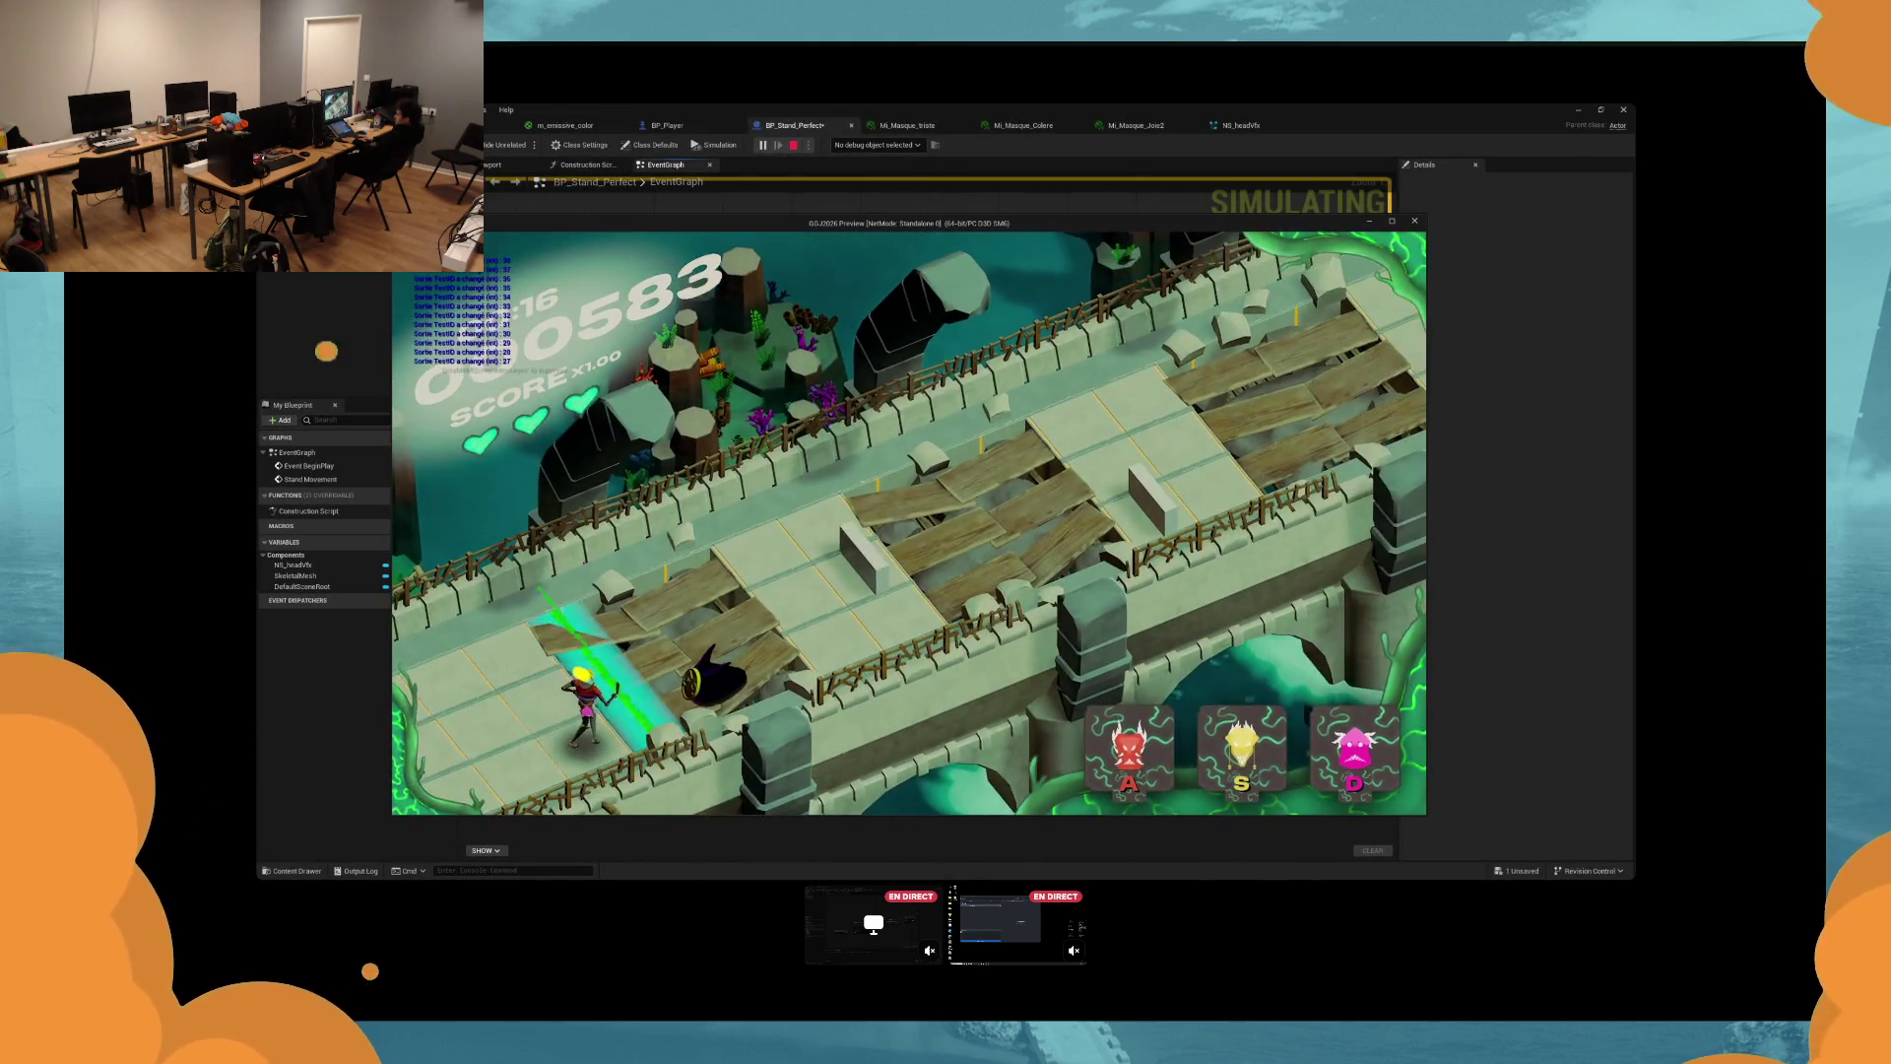
pyautogui.press('s')
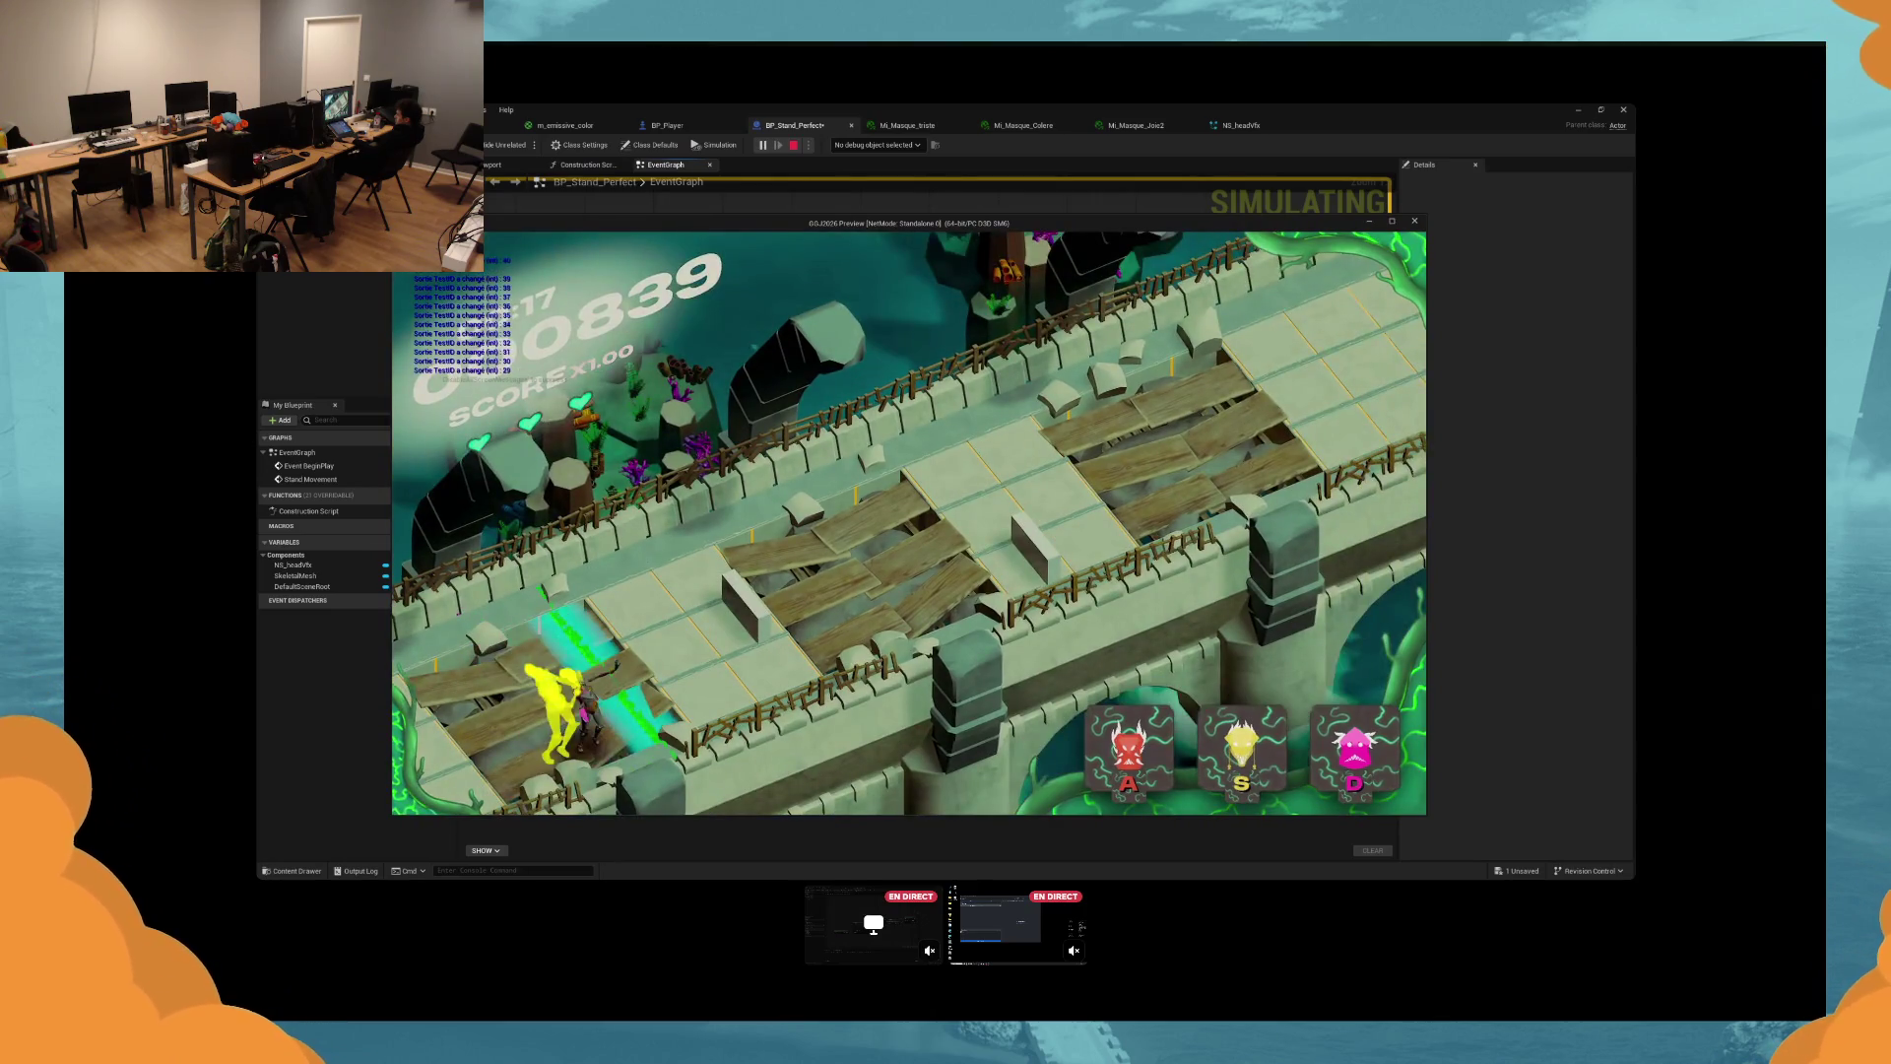
pyautogui.press('Escape')
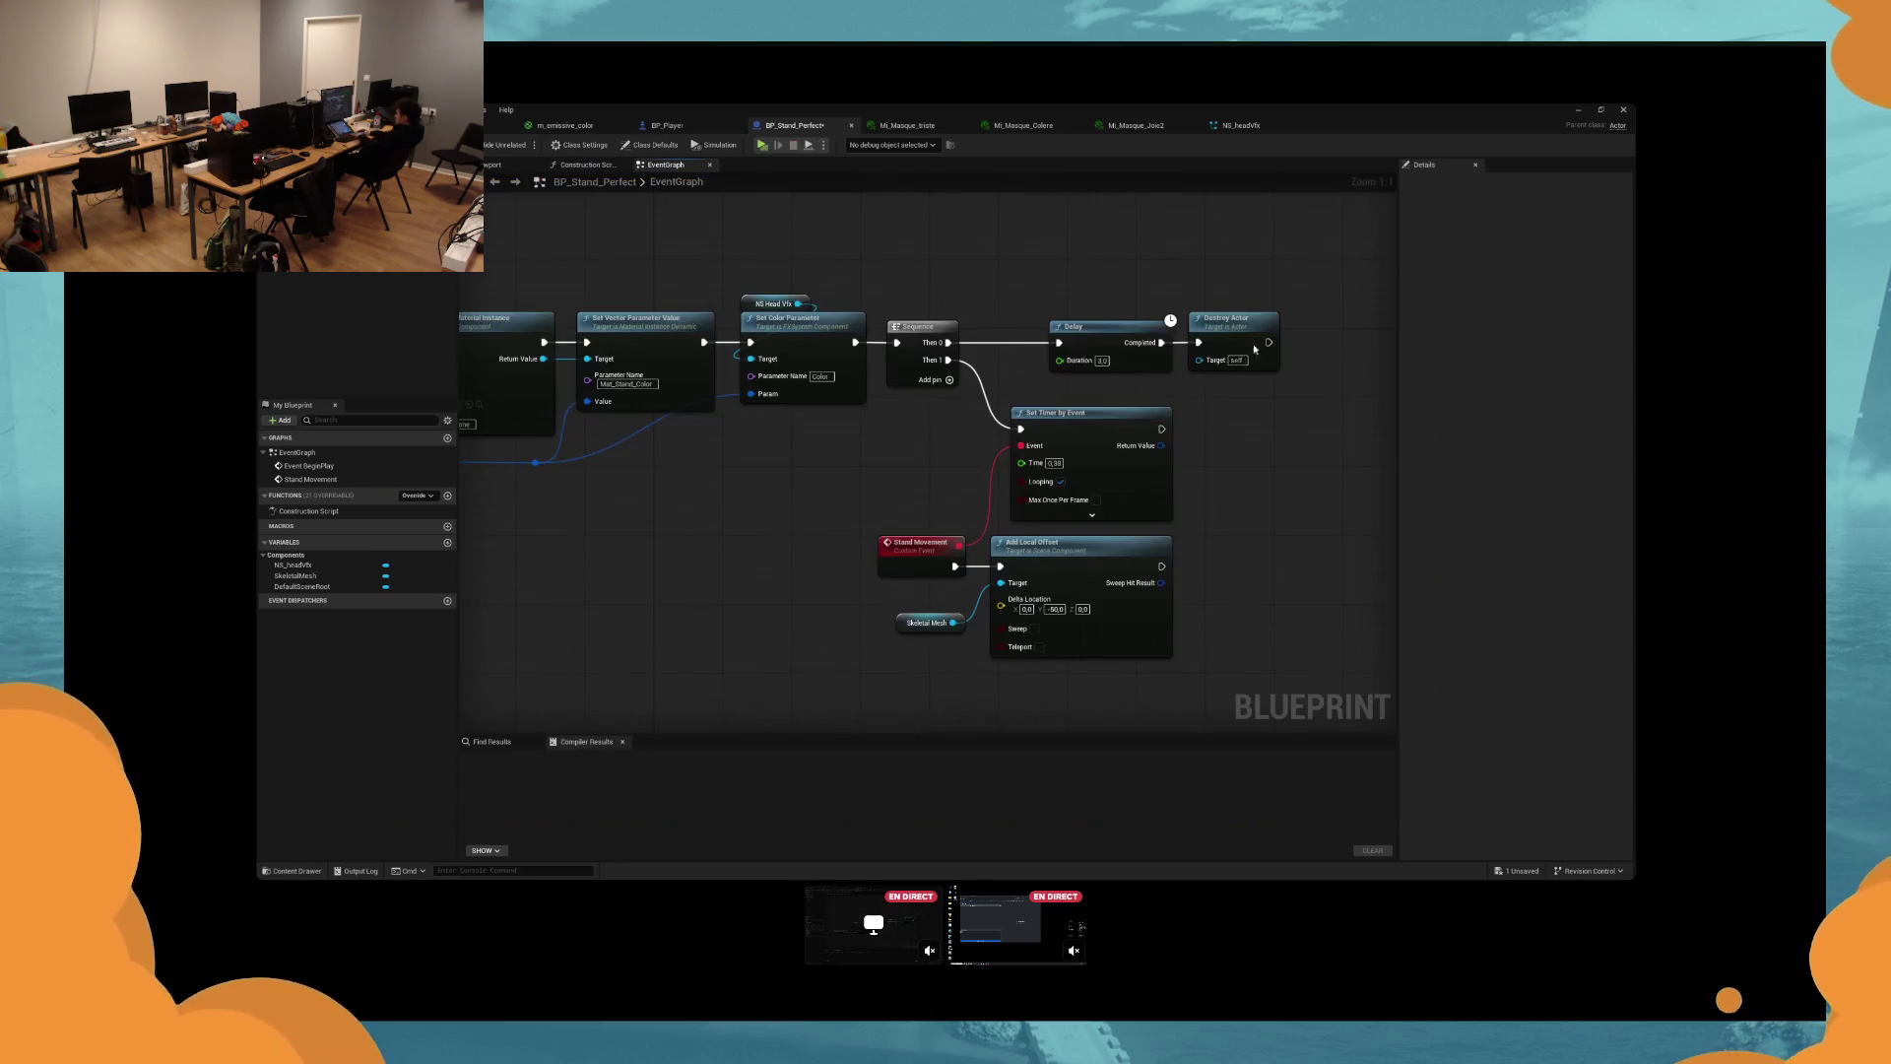
pyautogui.moveTo(1054, 462); pyautogui.dragTo(1083, 462)
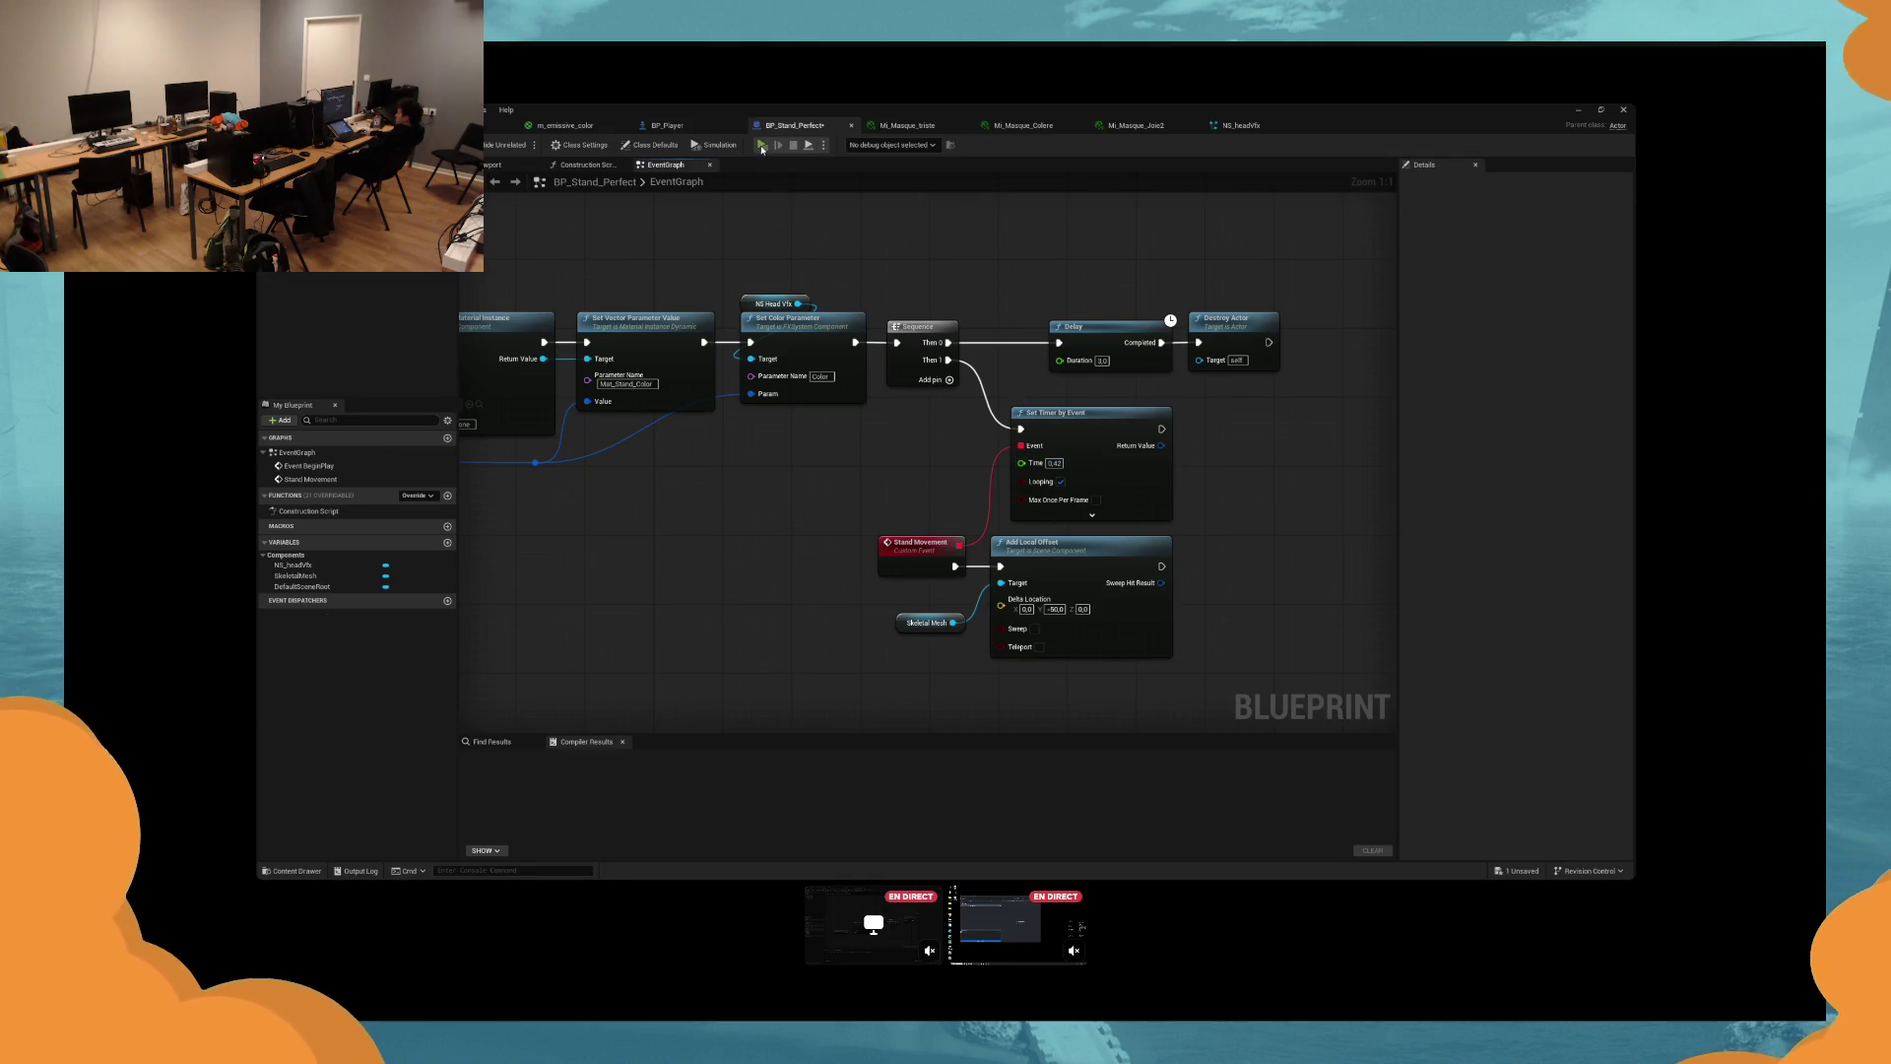
pyautogui.click(762, 146)
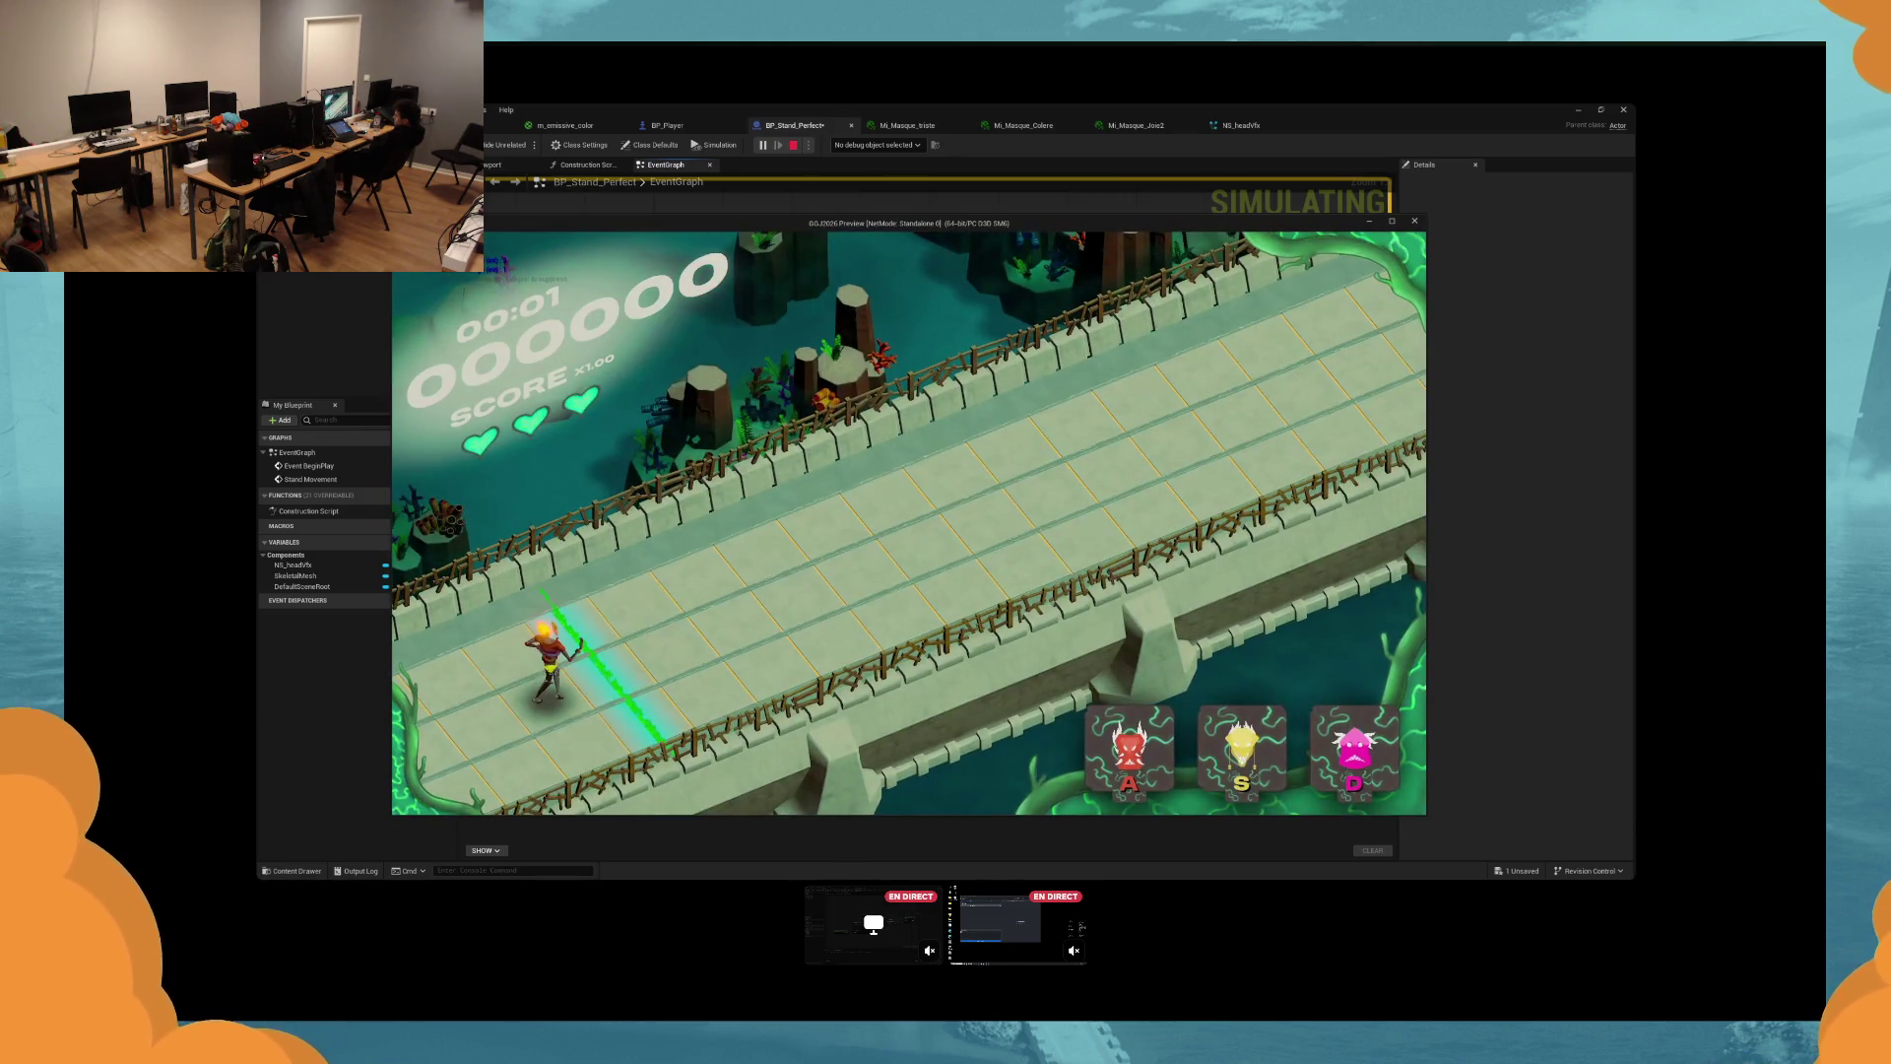
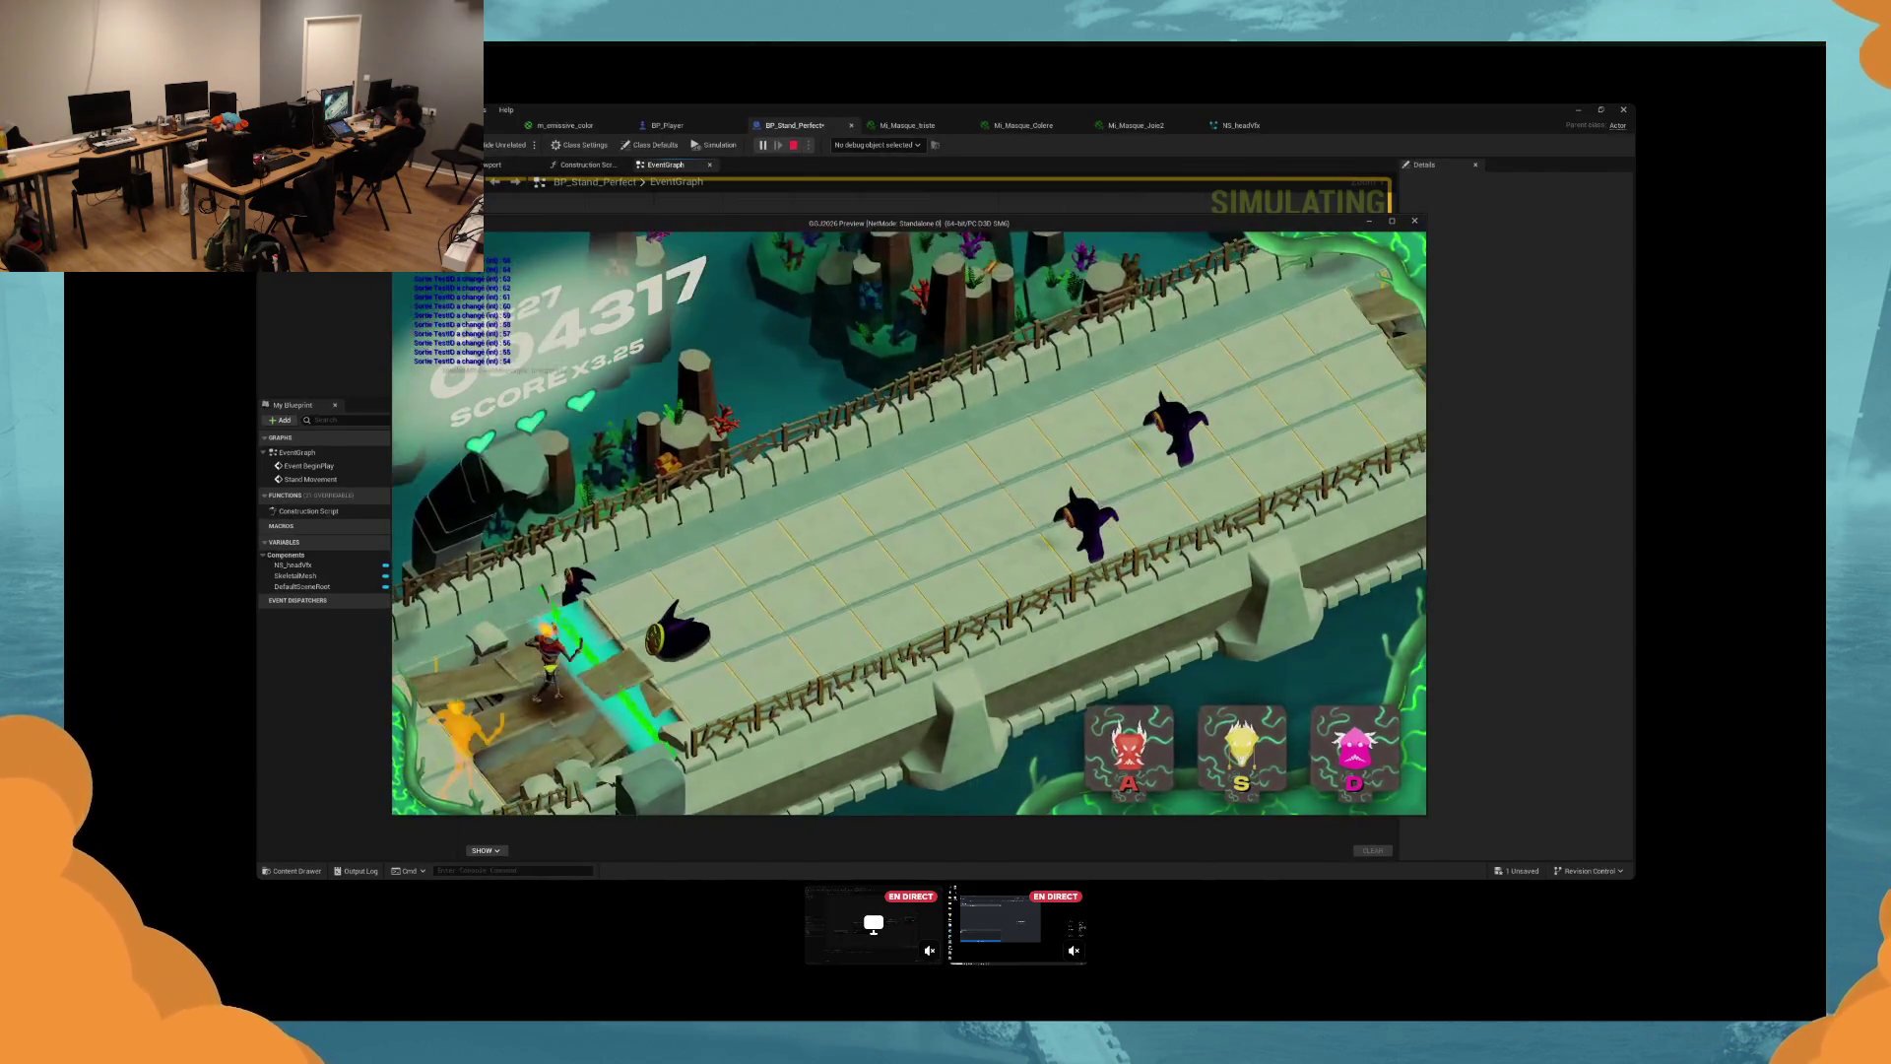
# Strike the approaching enemies on the bridge using the S and A mask keys.
pyautogui.press('s')
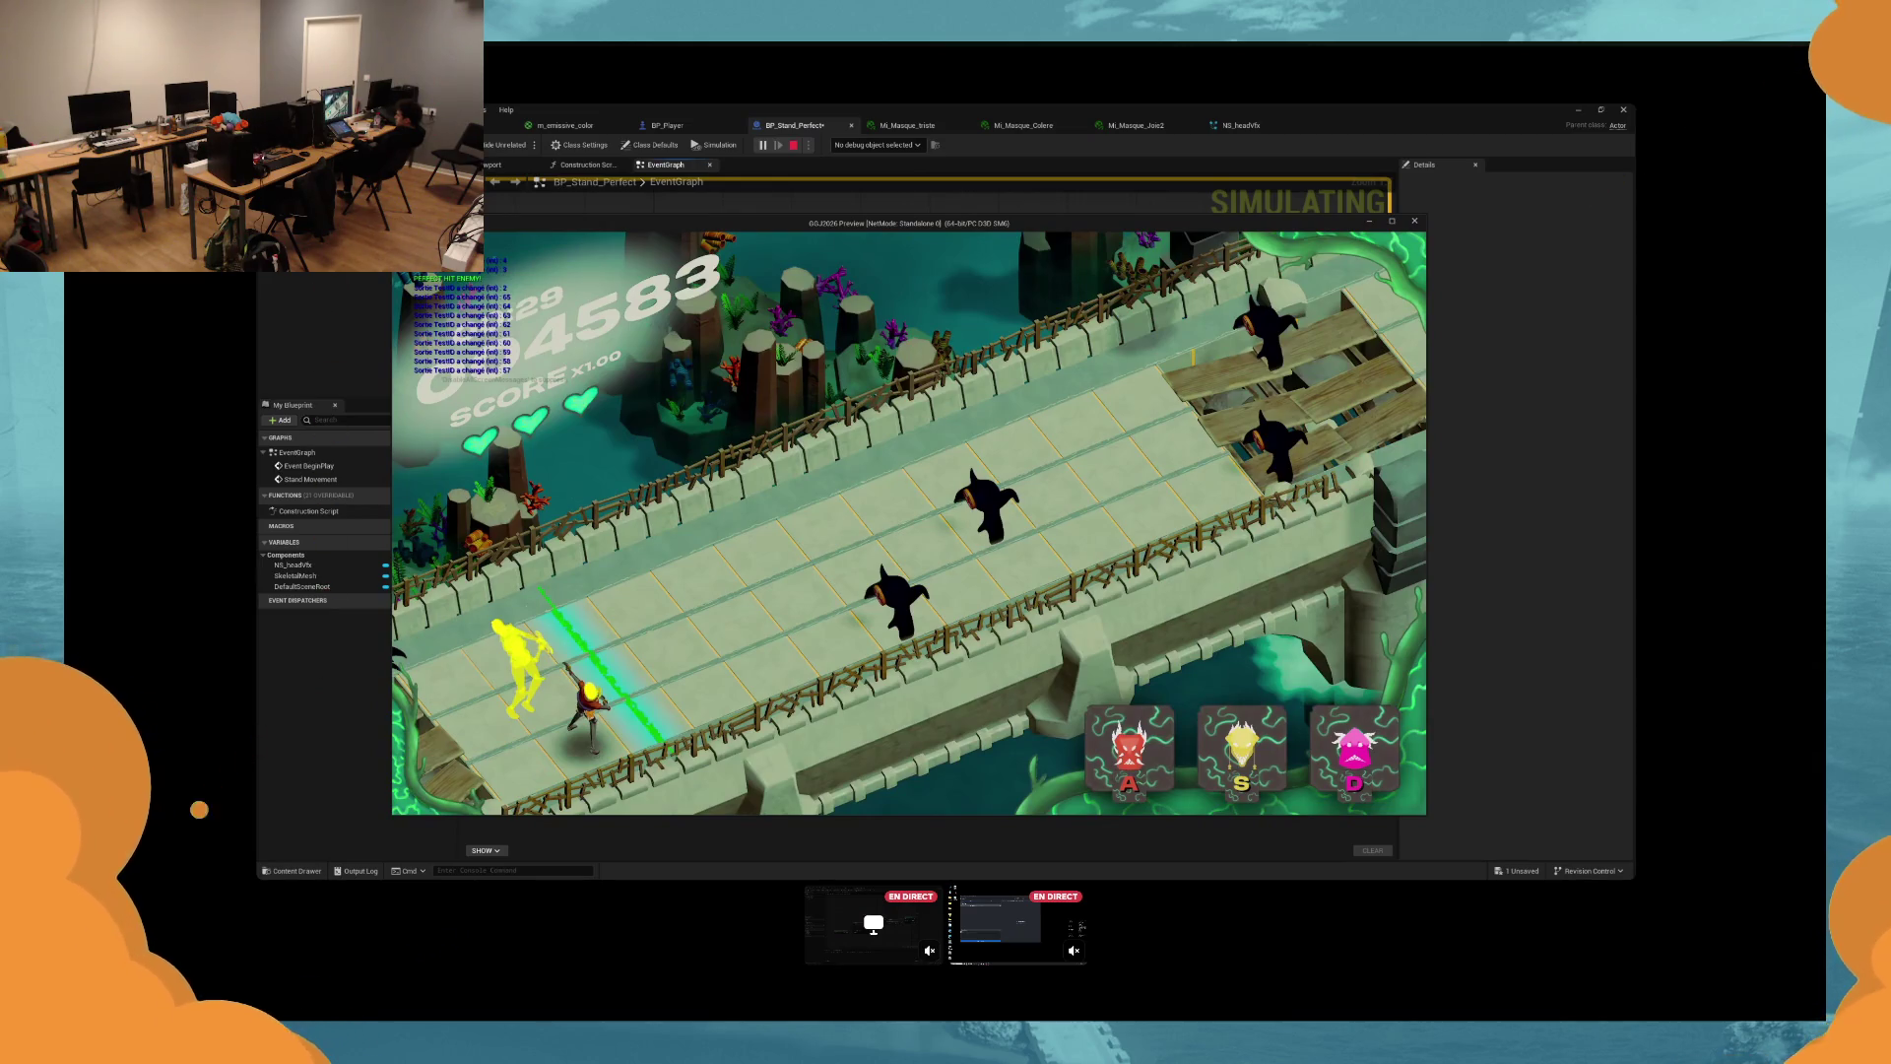
pyautogui.press('s')
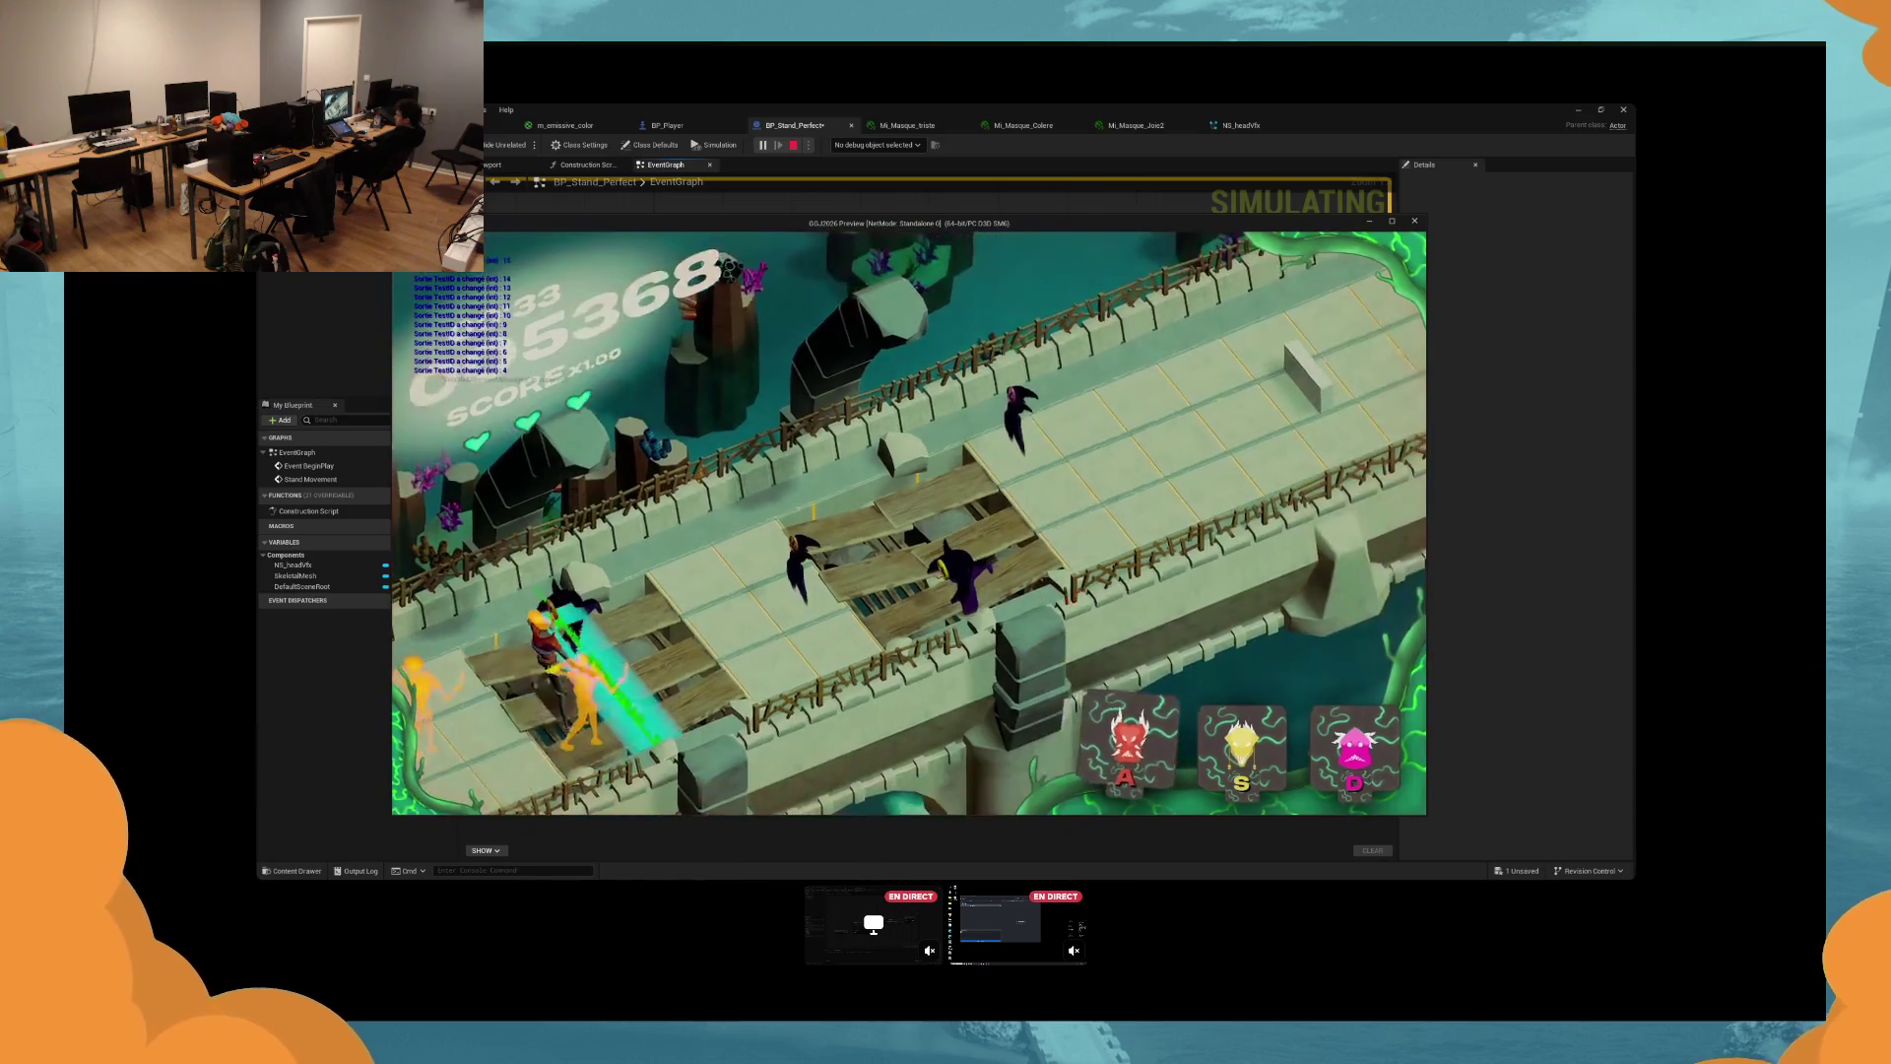
pyautogui.press('a')
pyautogui.click(326, 429)
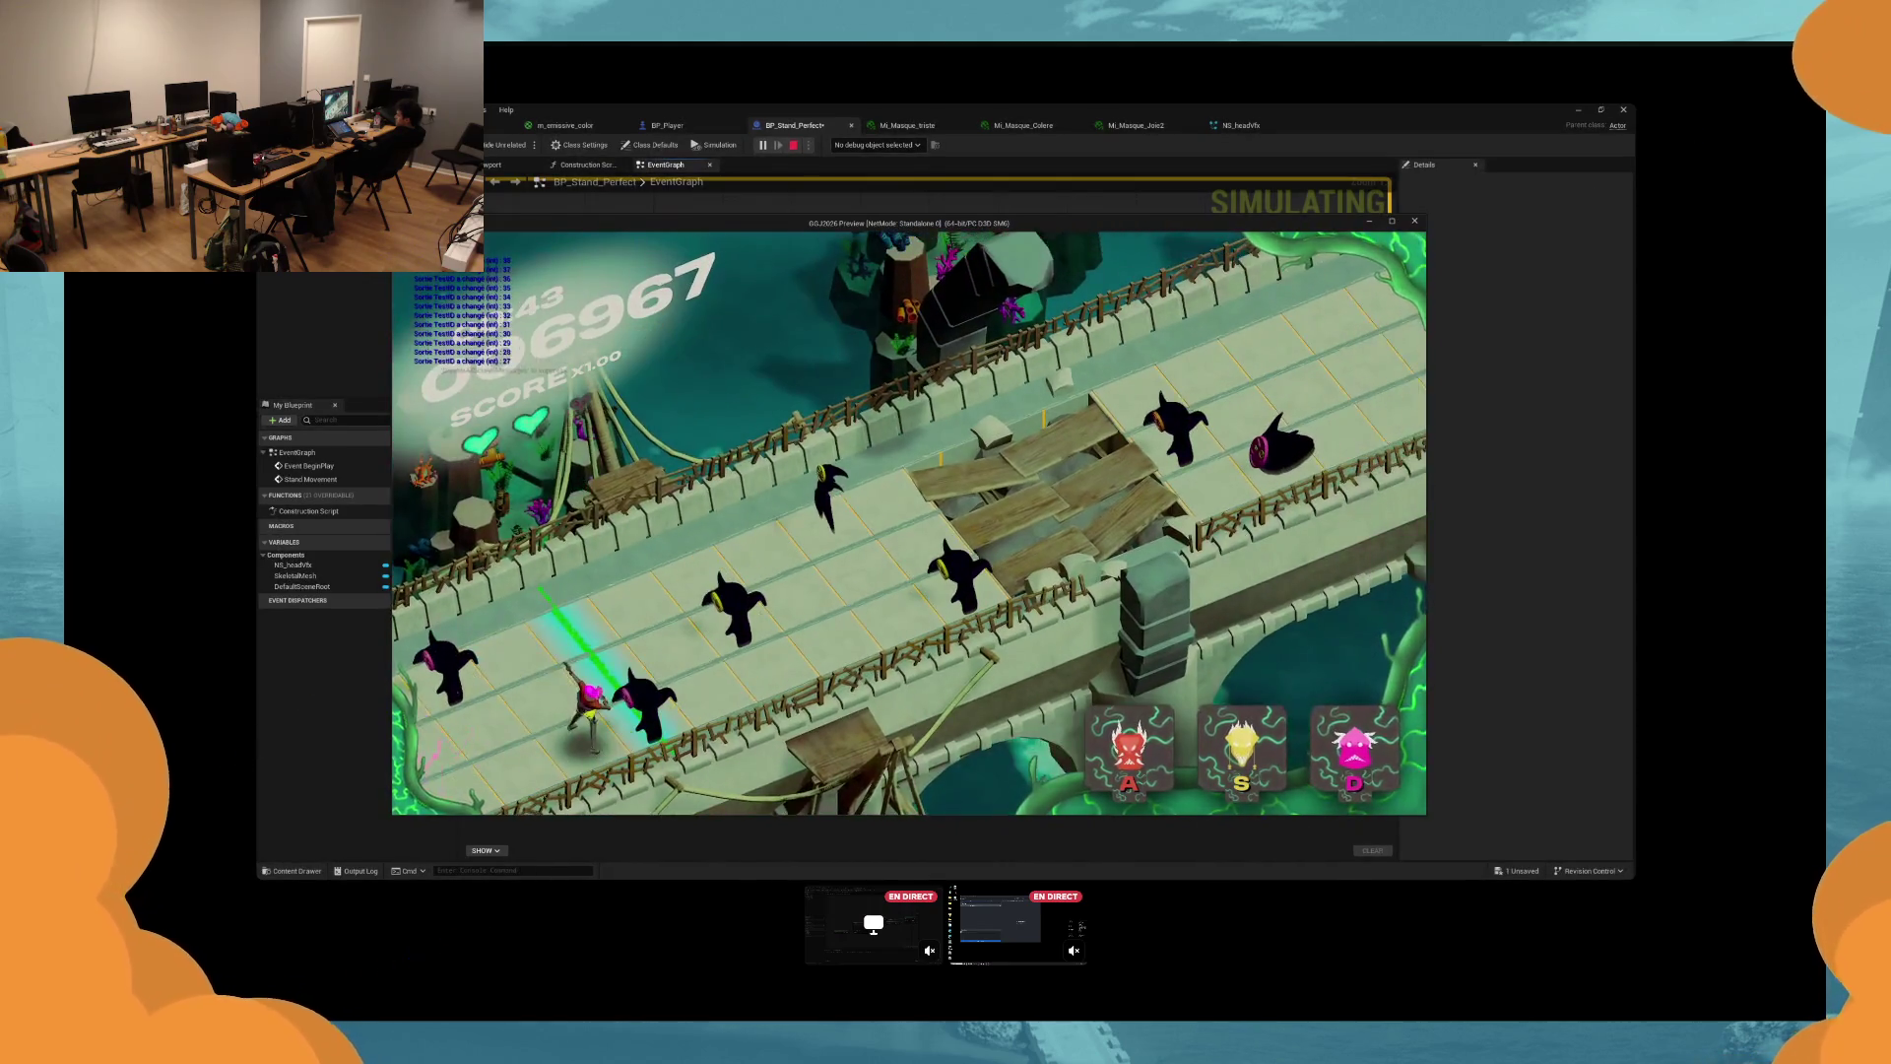
# Alternate between the yellow and pink masks to defeat enemies, then stop the play session.
pyautogui.press('s')
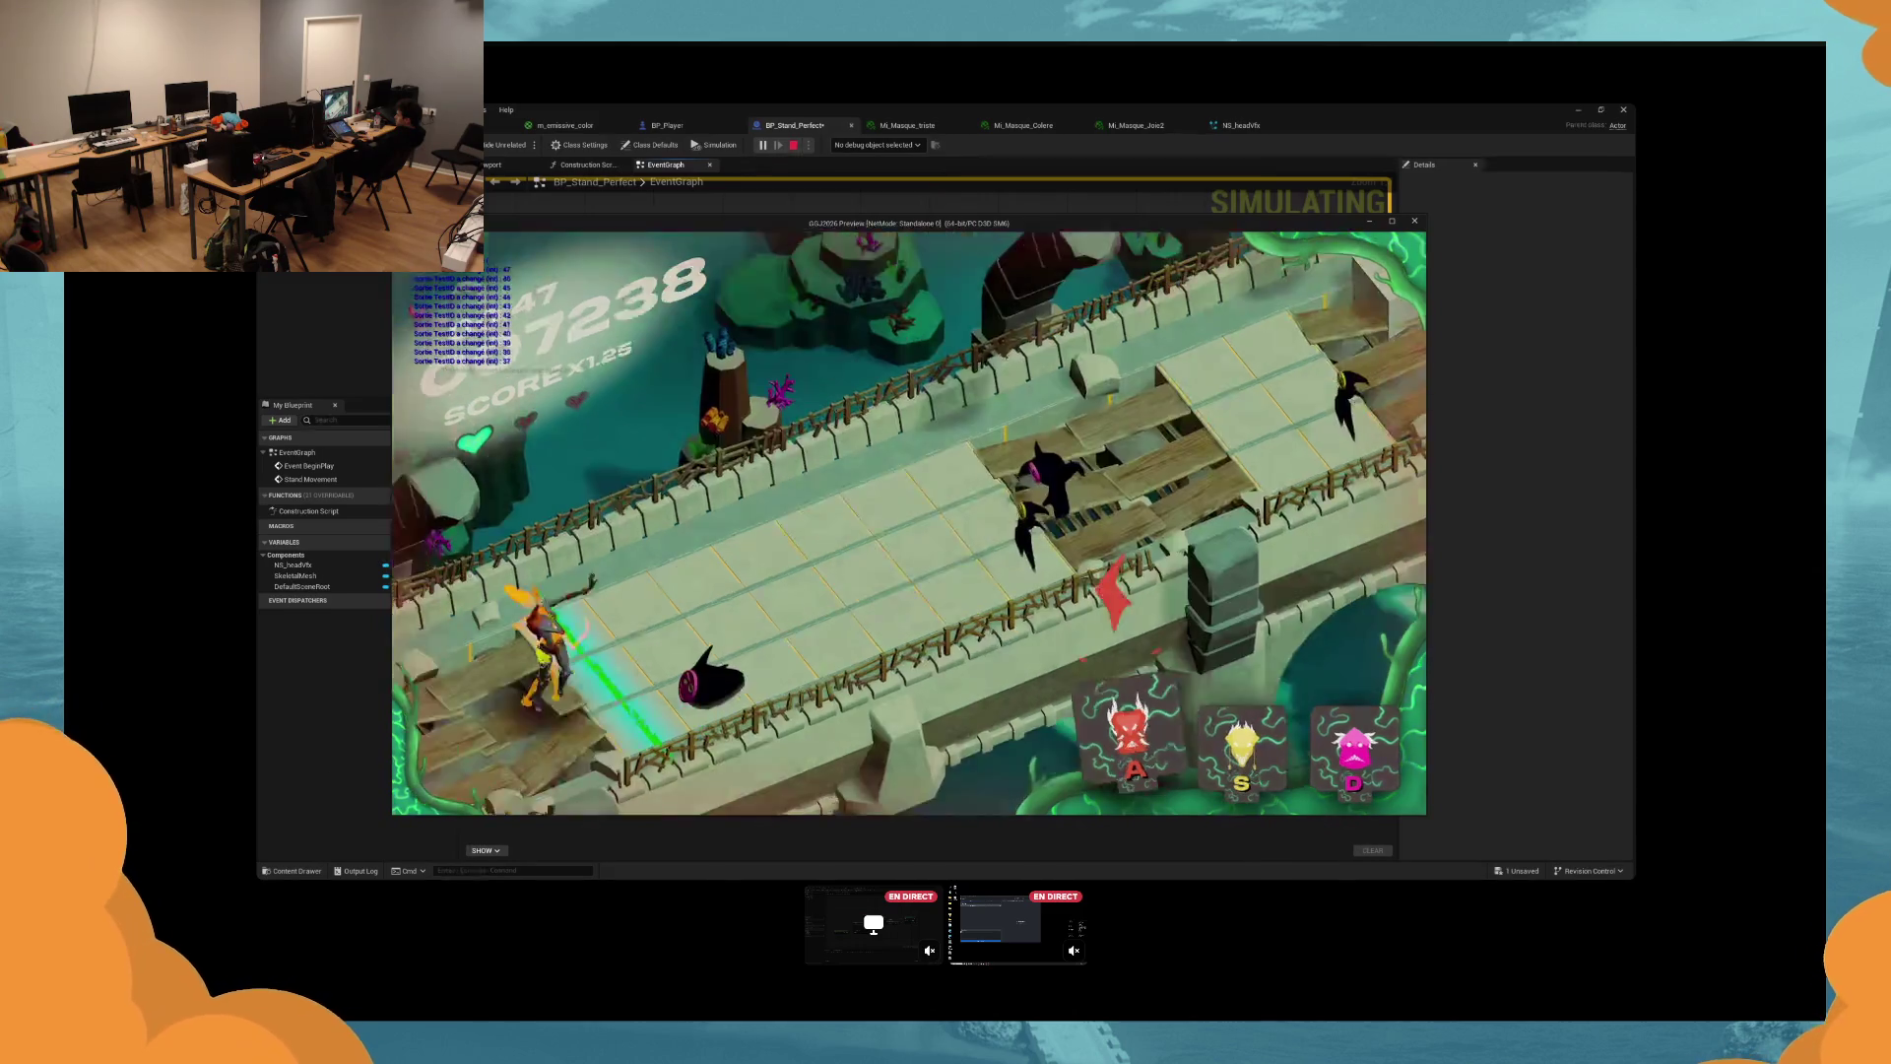
pyautogui.press('d')
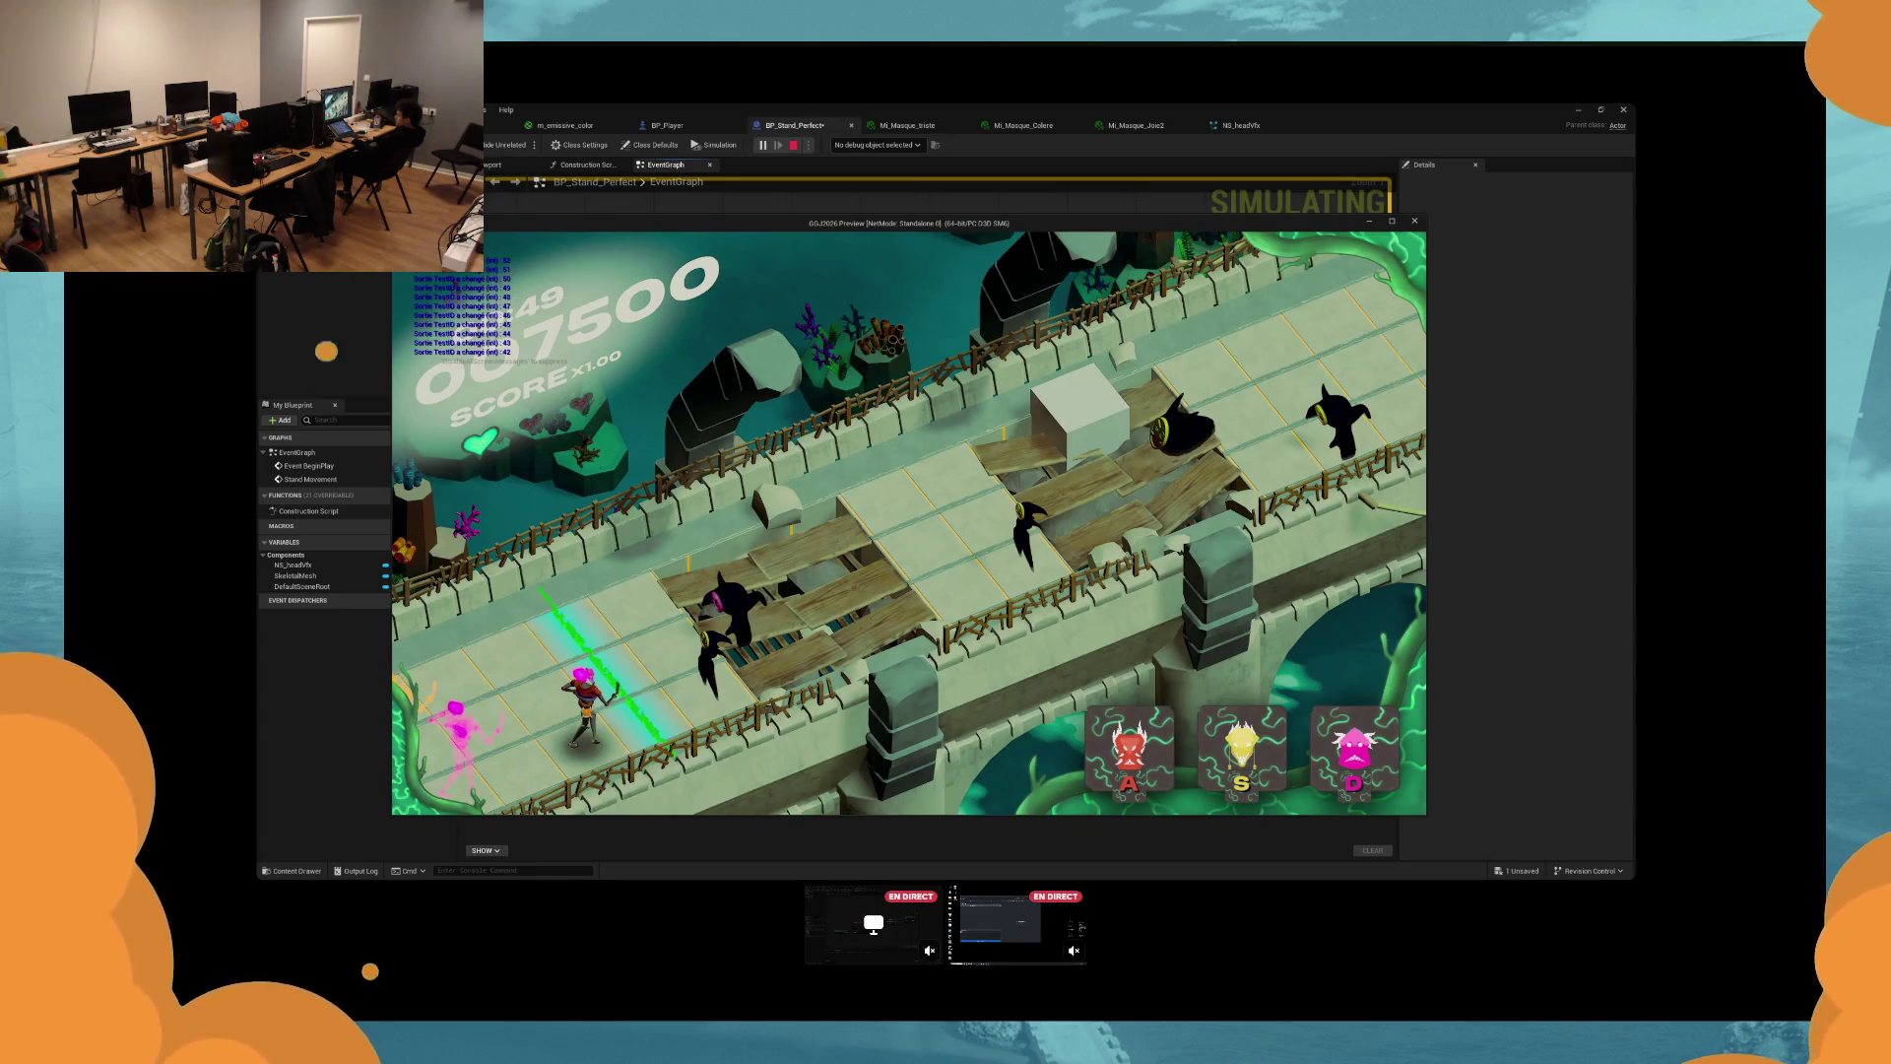
pyautogui.press('s')
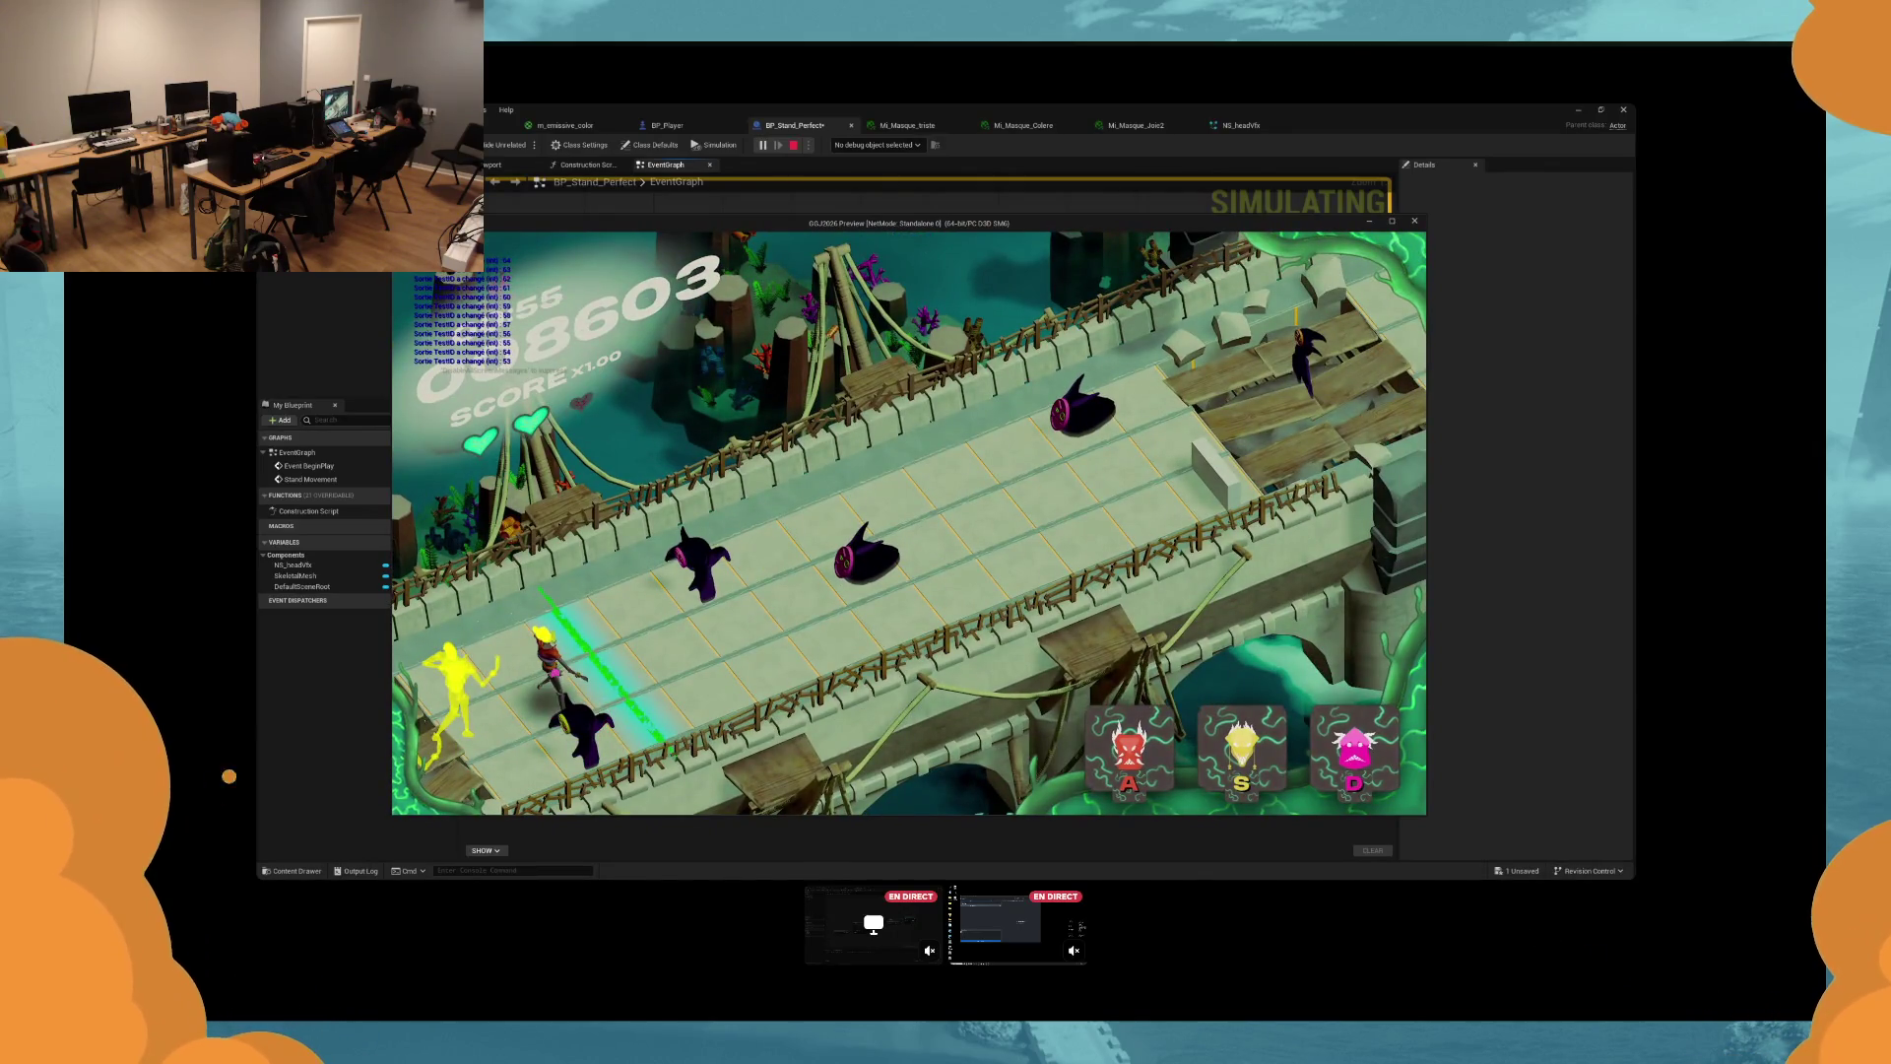
pyautogui.press('d')
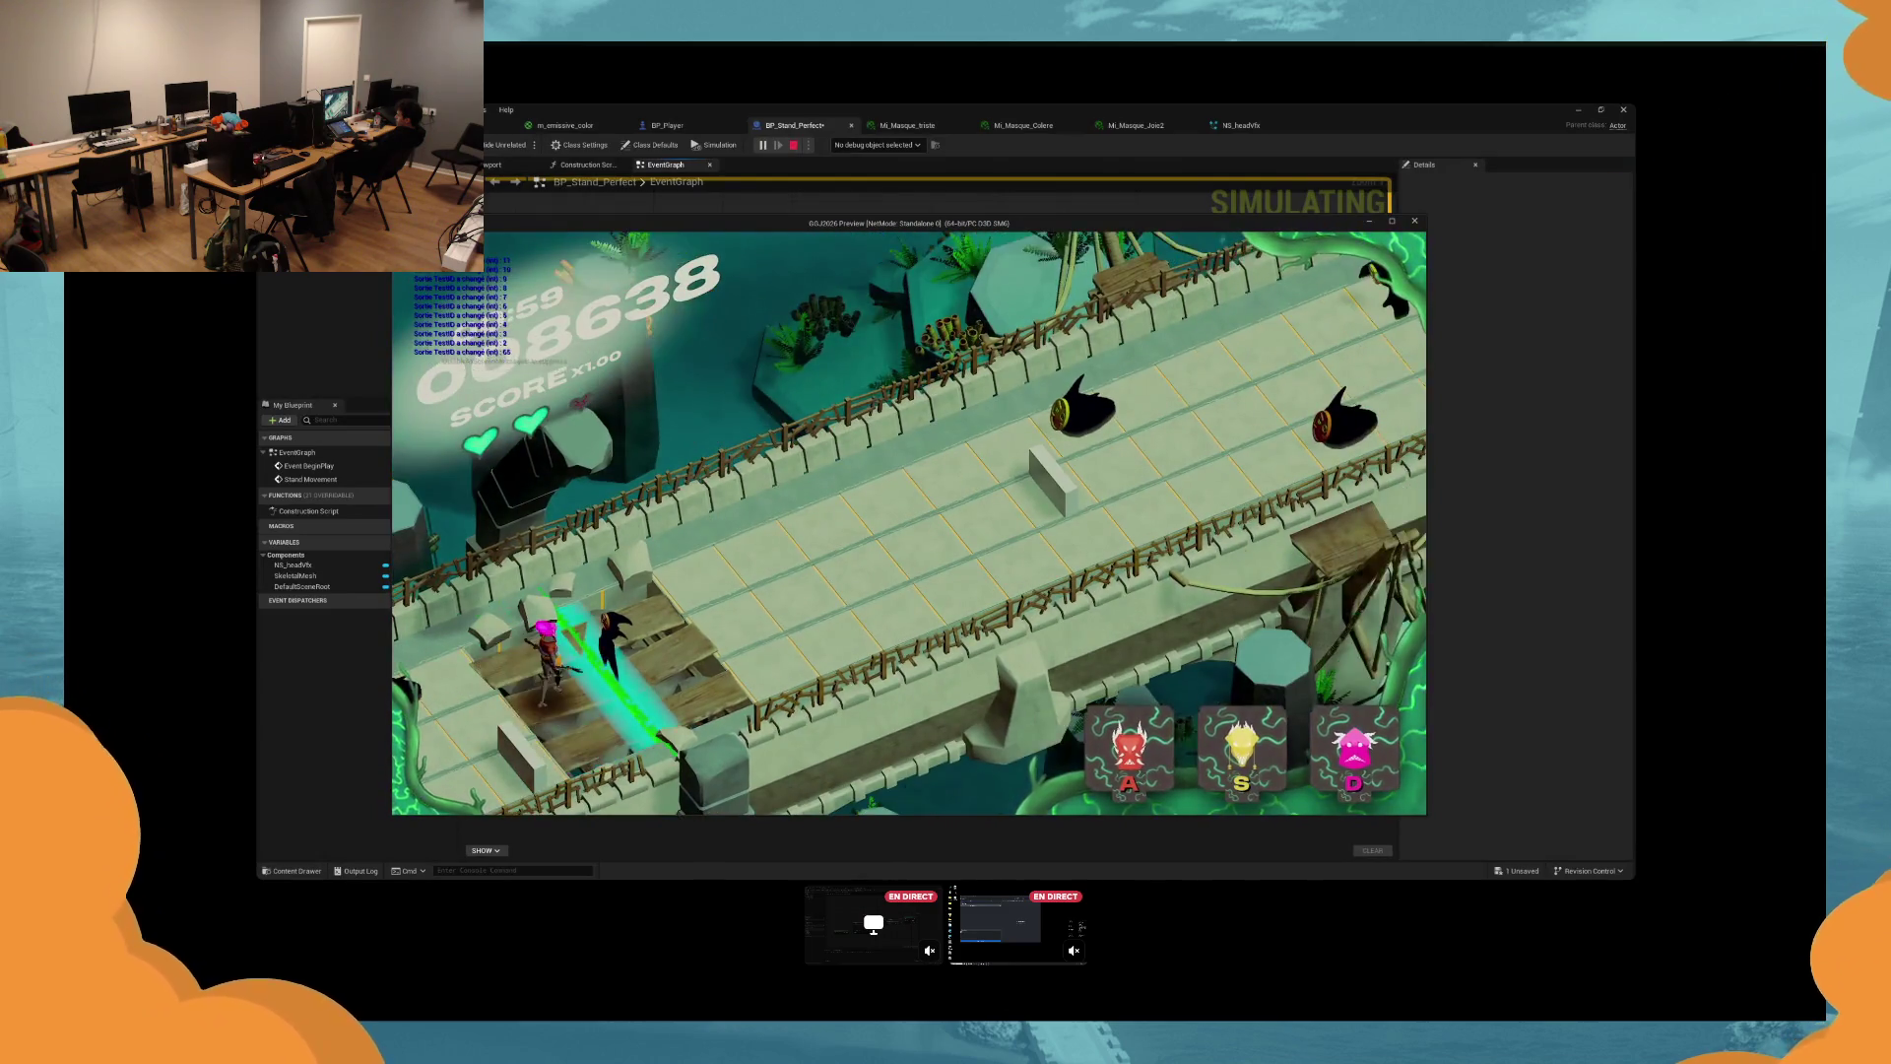
pyautogui.press('s')
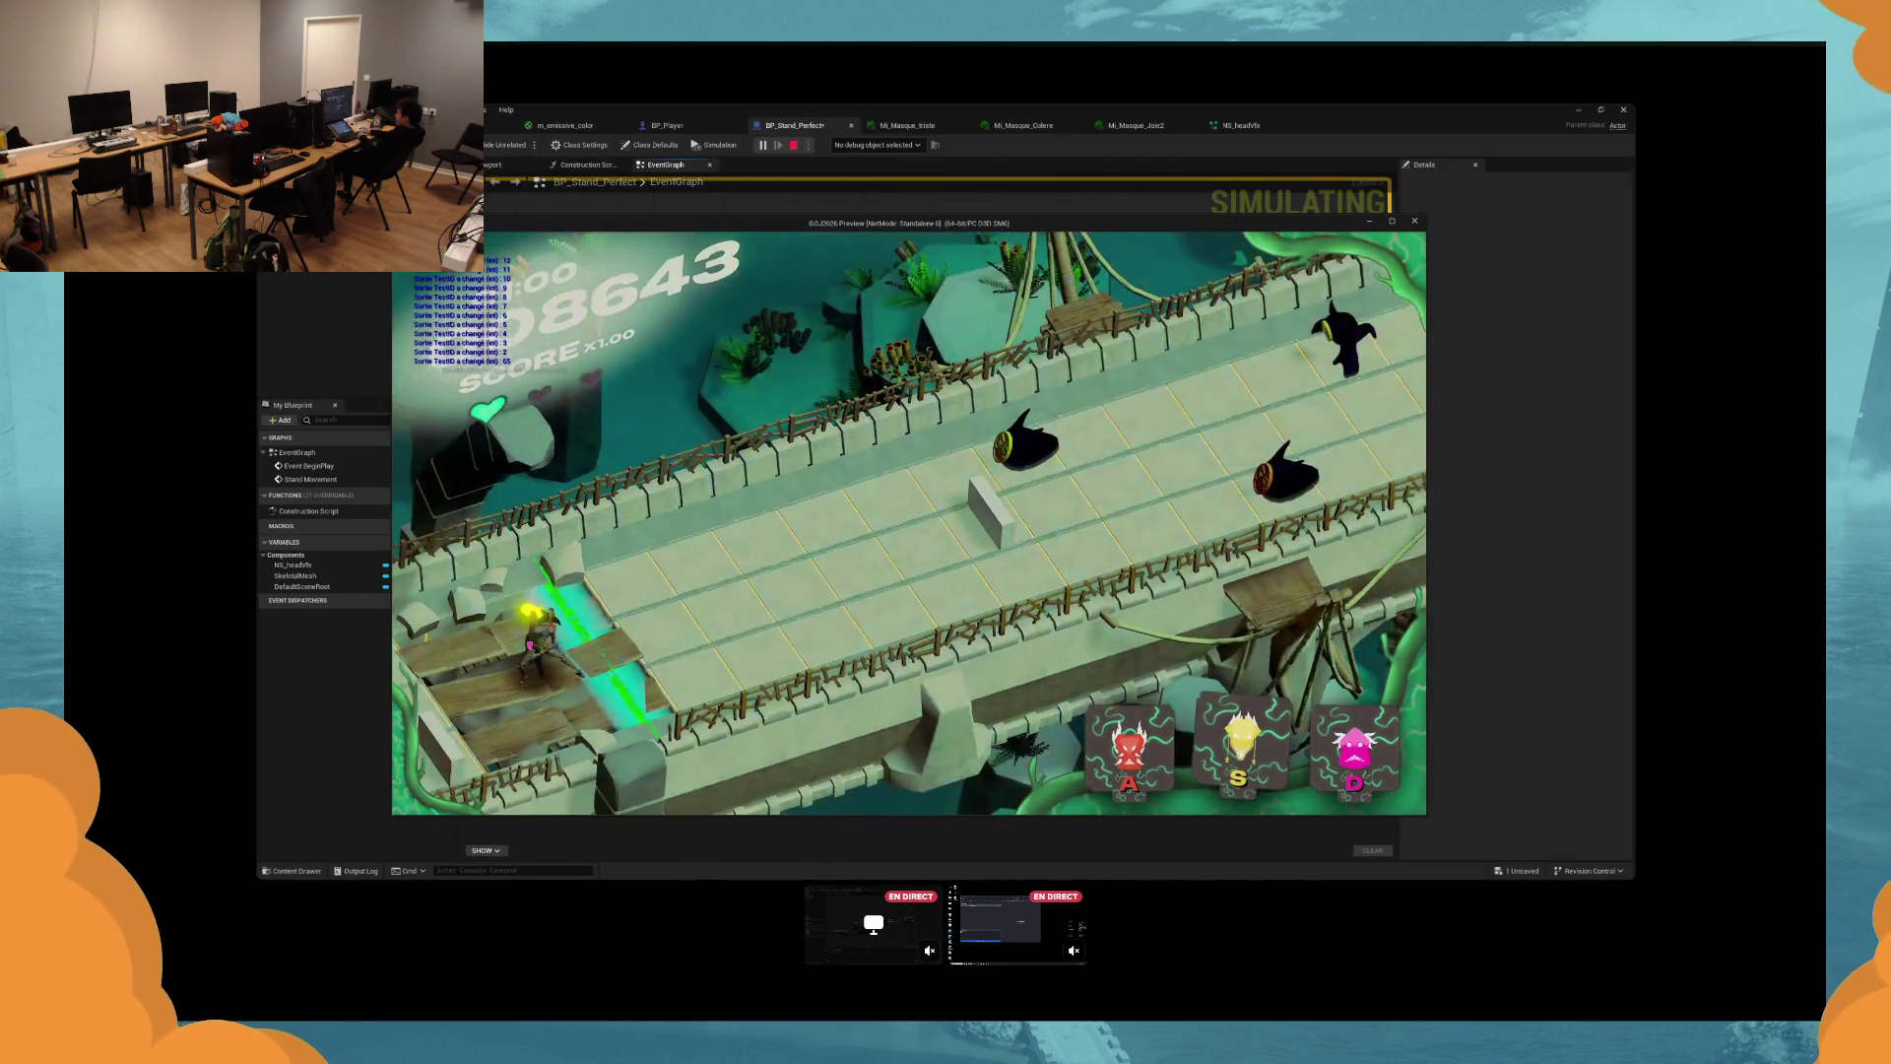
pyautogui.press('Escape')
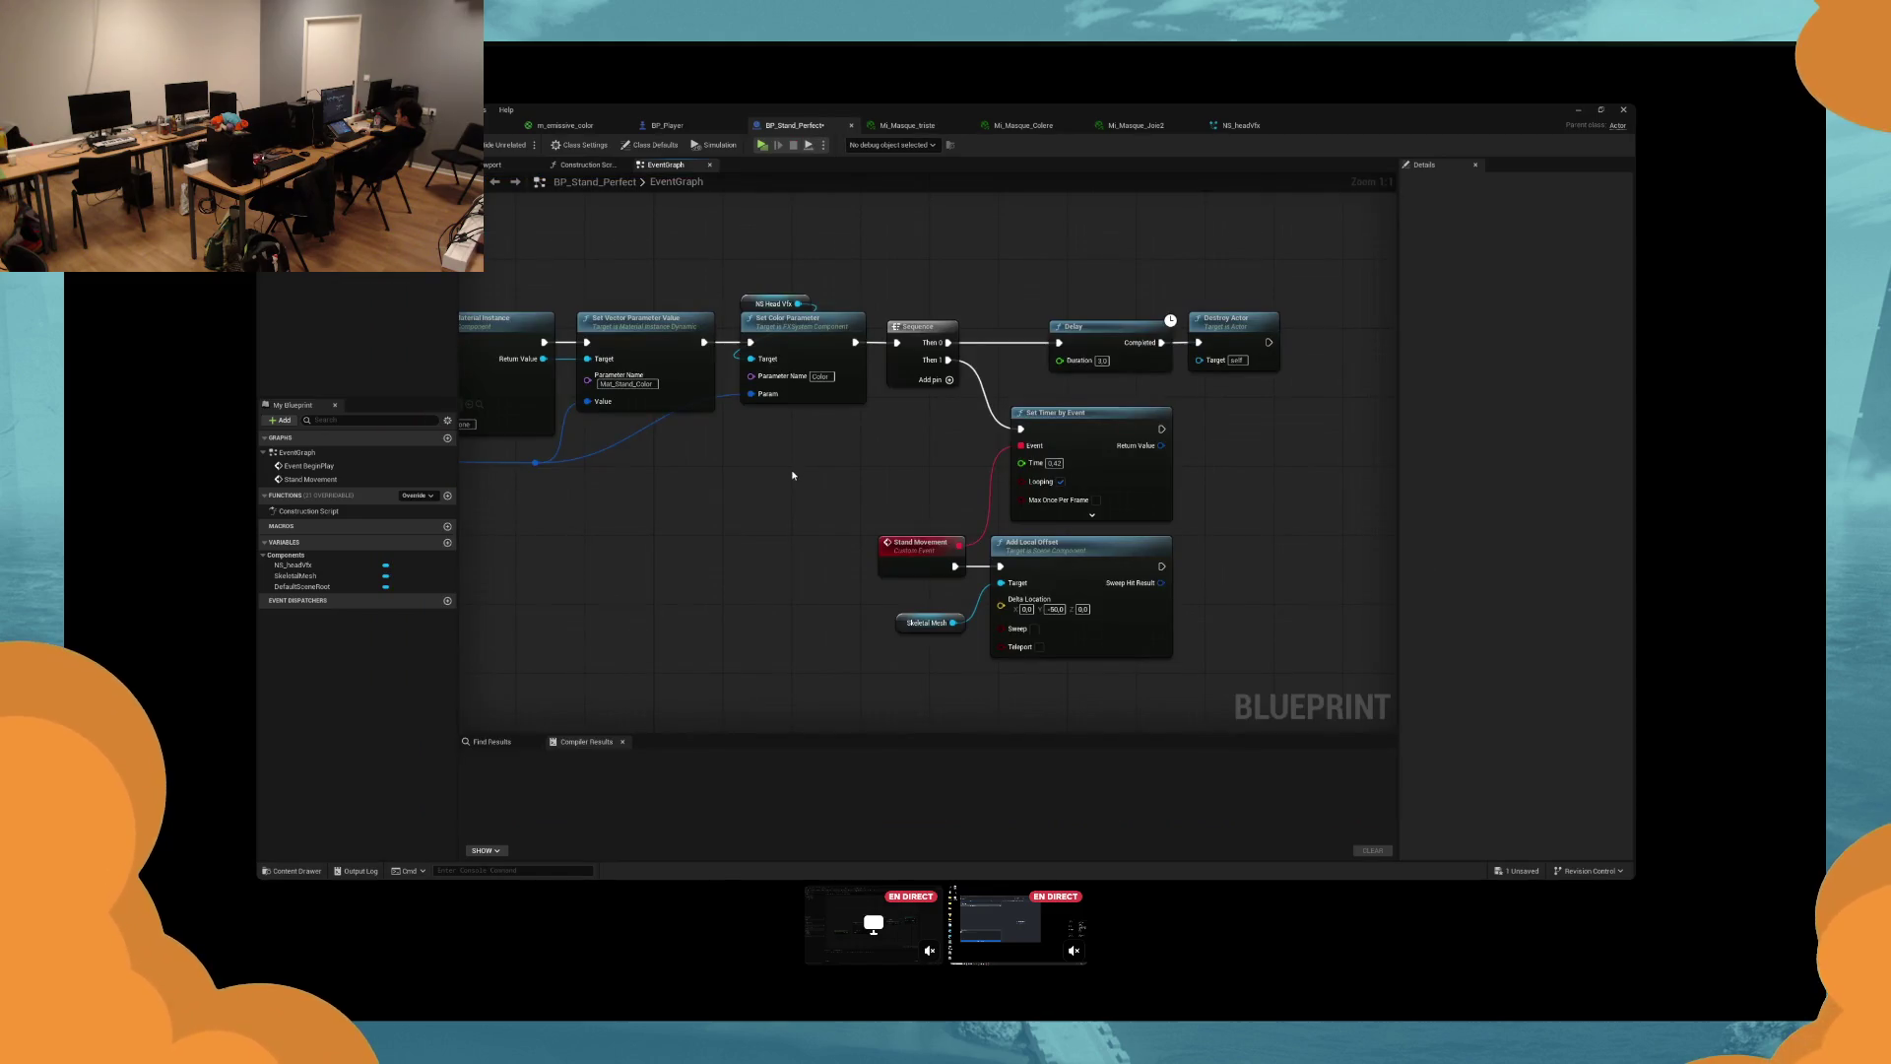
# Run a quick play session with Alt+P and stop it.
pyautogui.moveTo(823, 472); pyautogui.dragTo(765, 469)
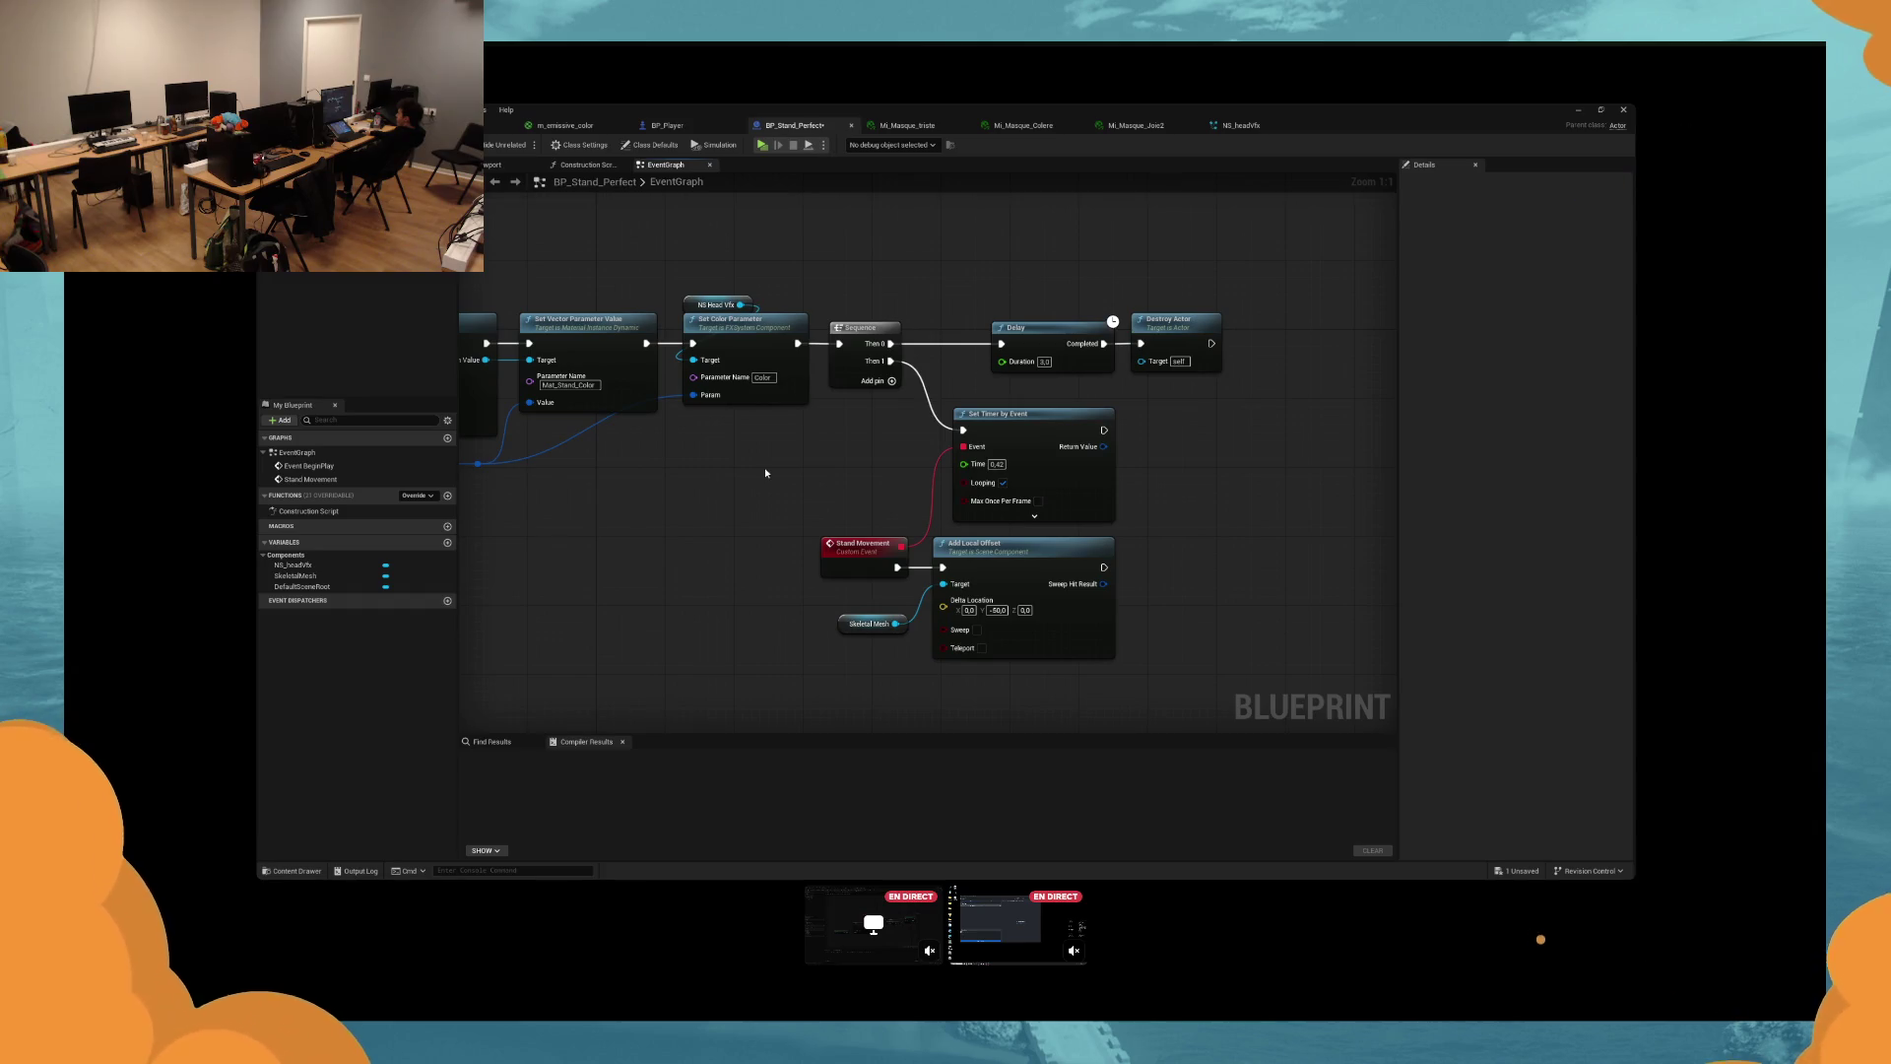
pyautogui.hotkey('alt', 'p')
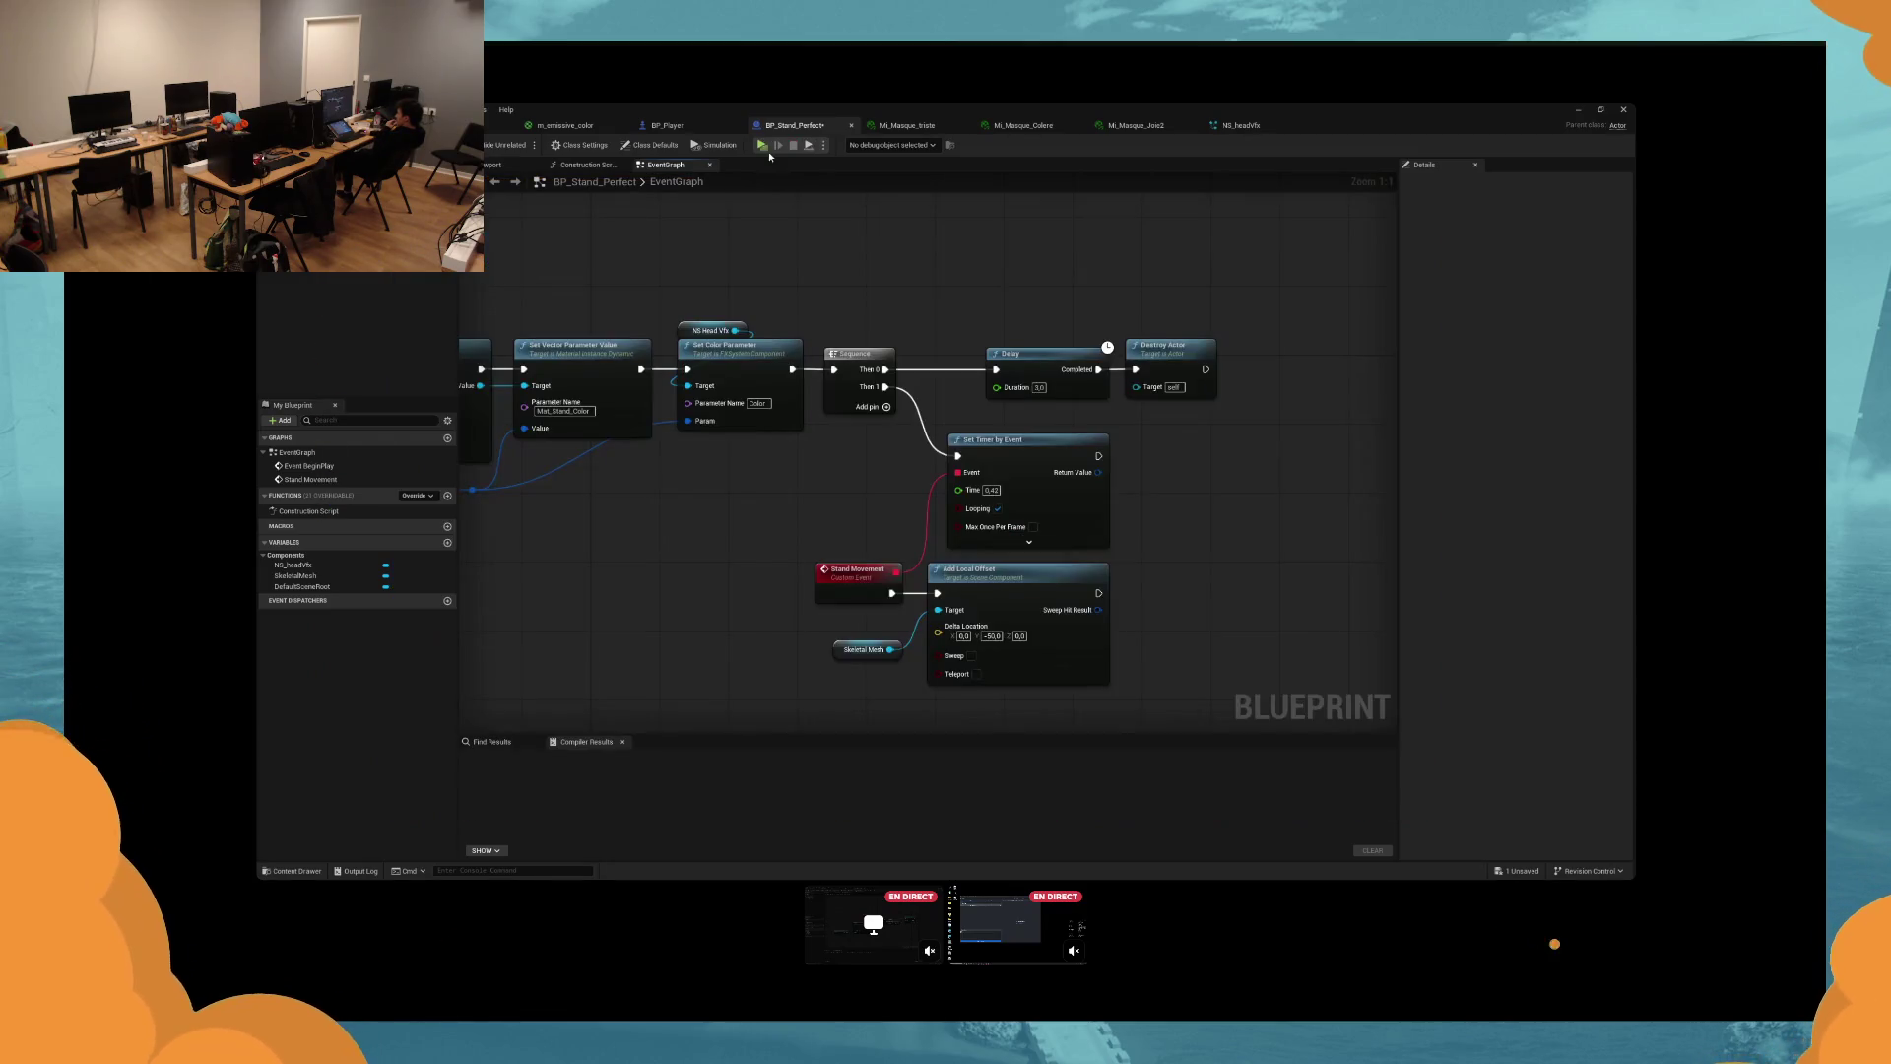
pyautogui.press('Escape')
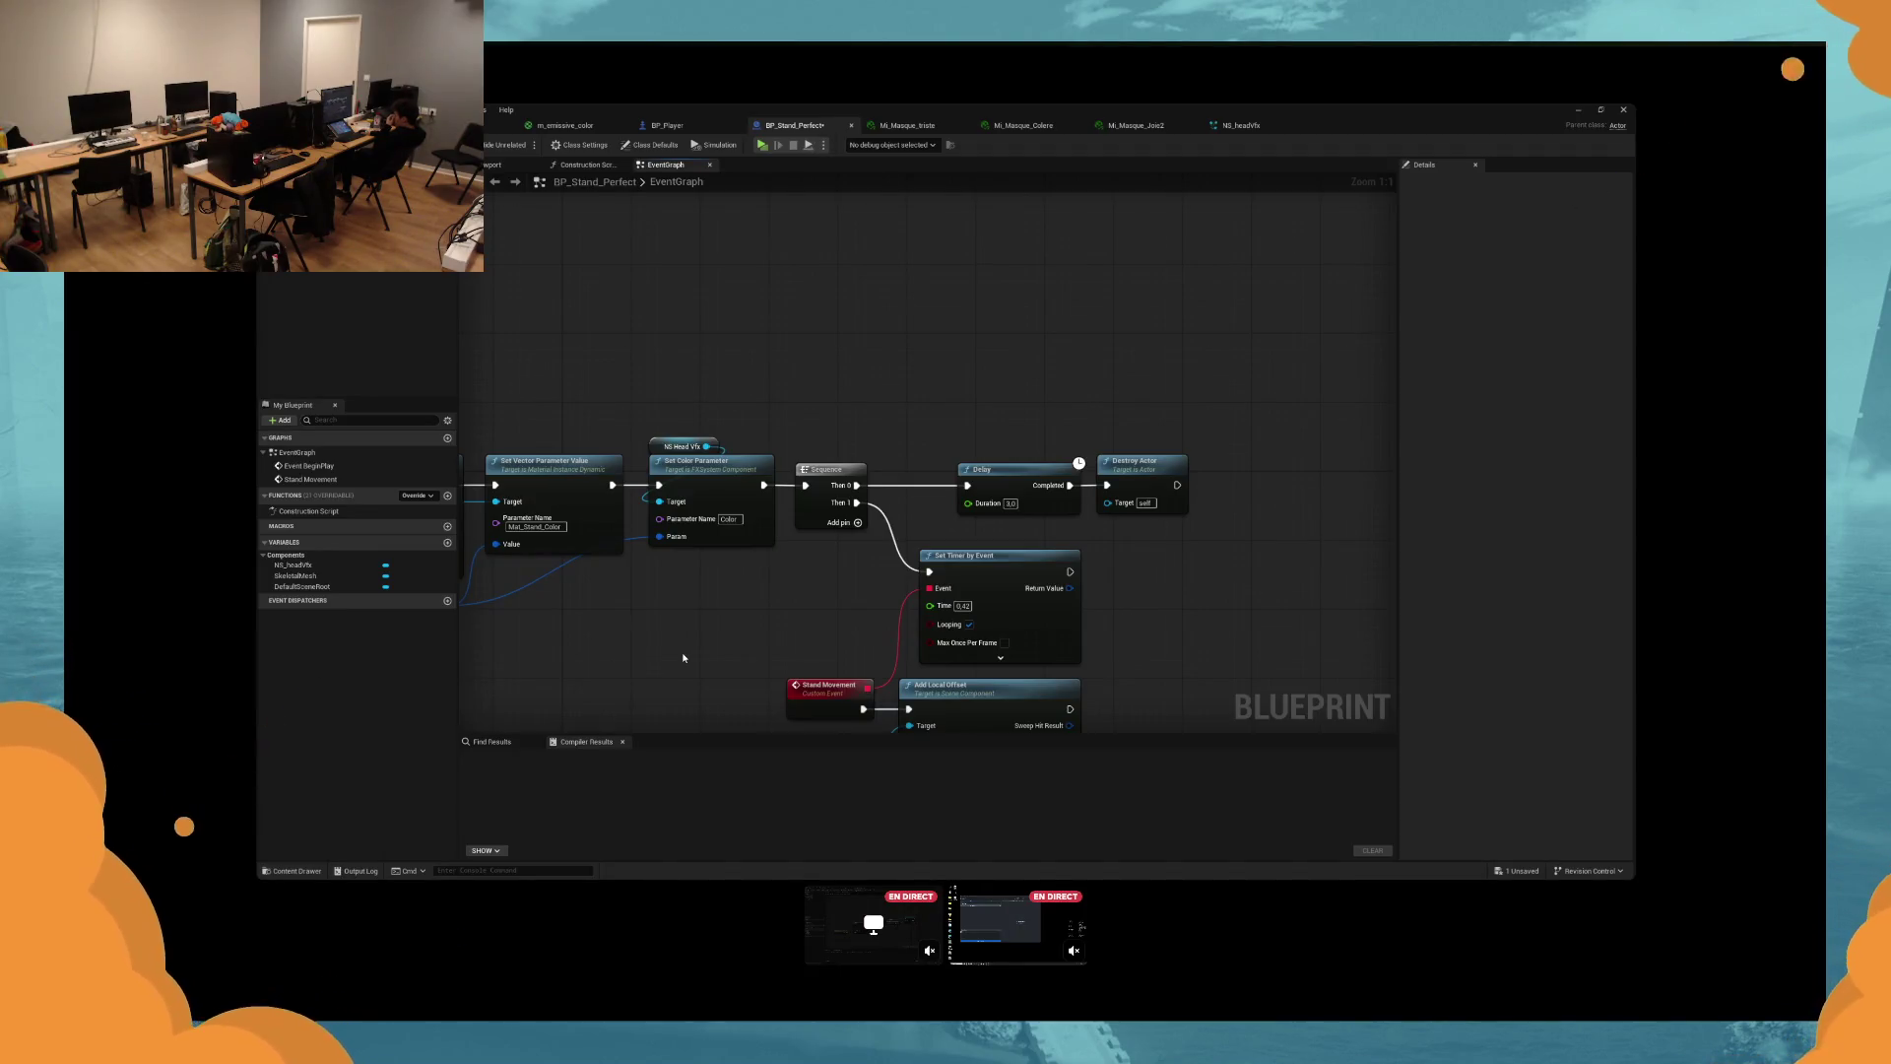
# Close the Mi_Masque_triste, Colere, Joie2 and NS_headVfx tabs and show the m_emissive_color graph.
pyautogui.click(929, 128)
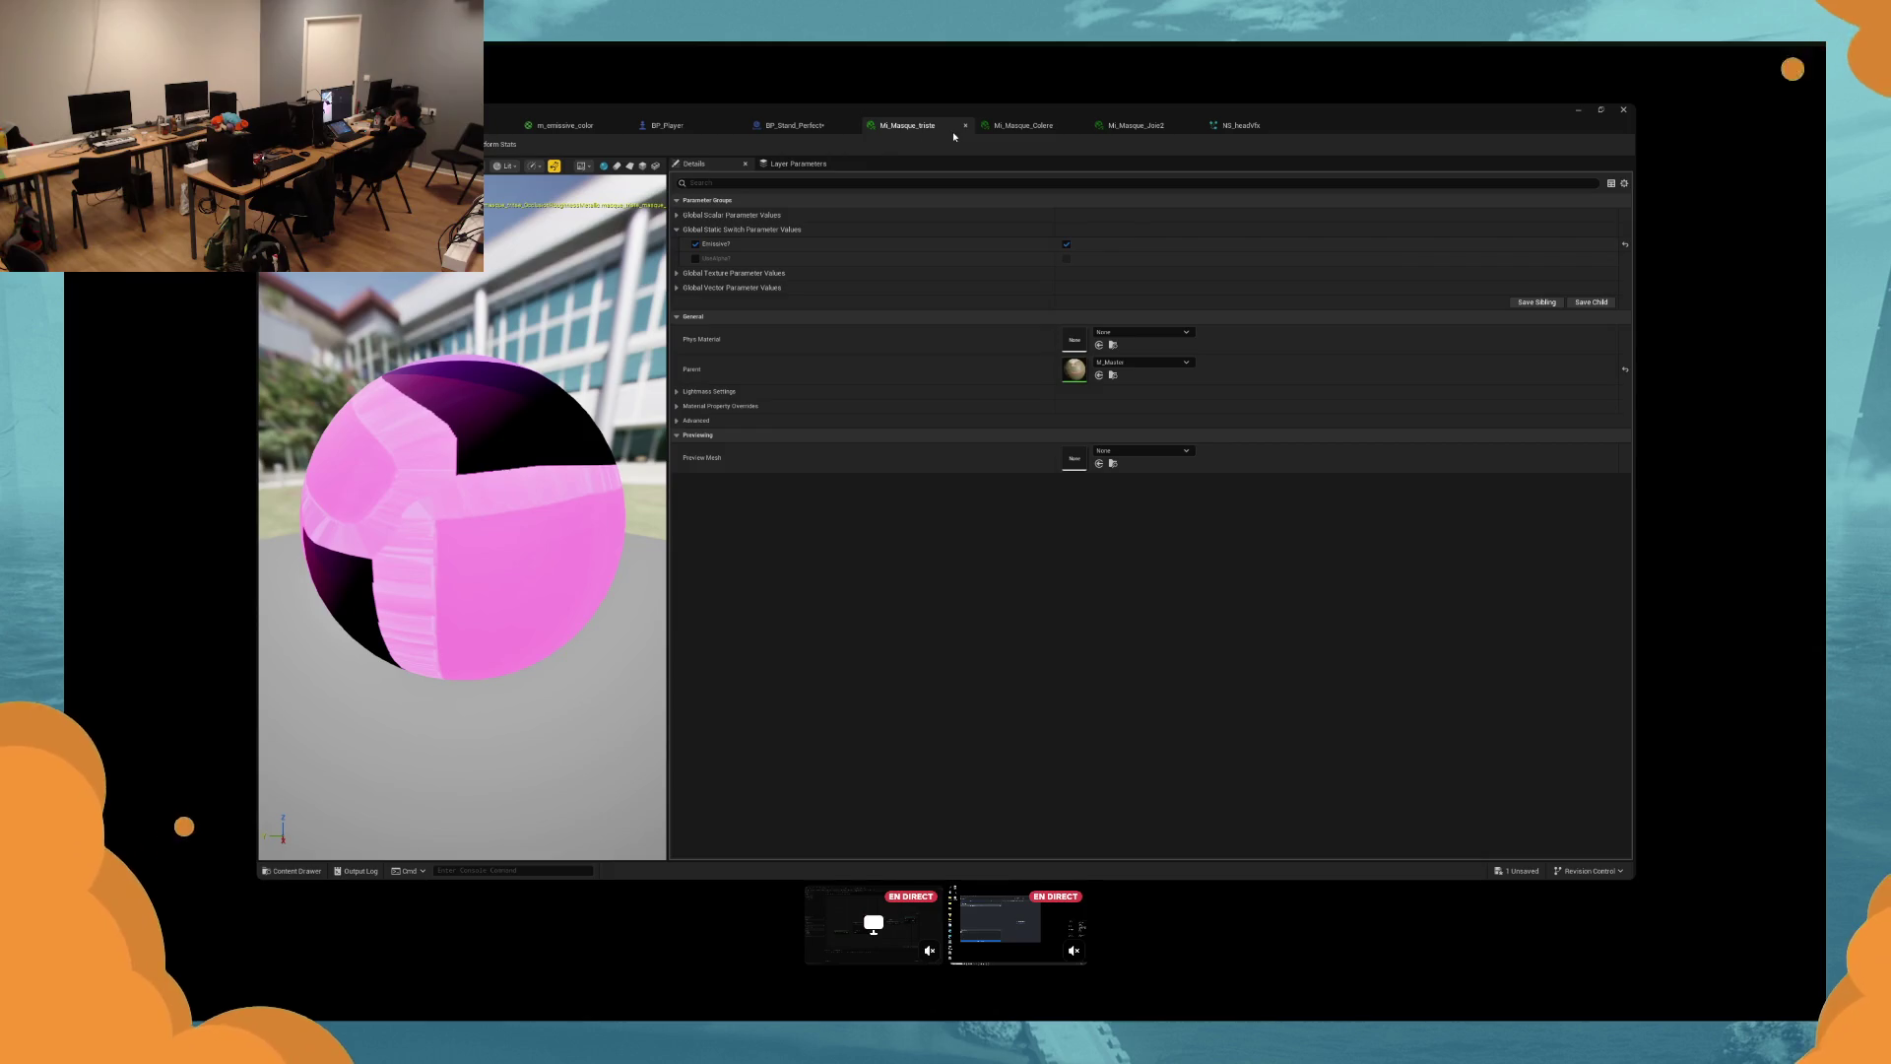
pyautogui.click(965, 126)
pyautogui.click(965, 126)
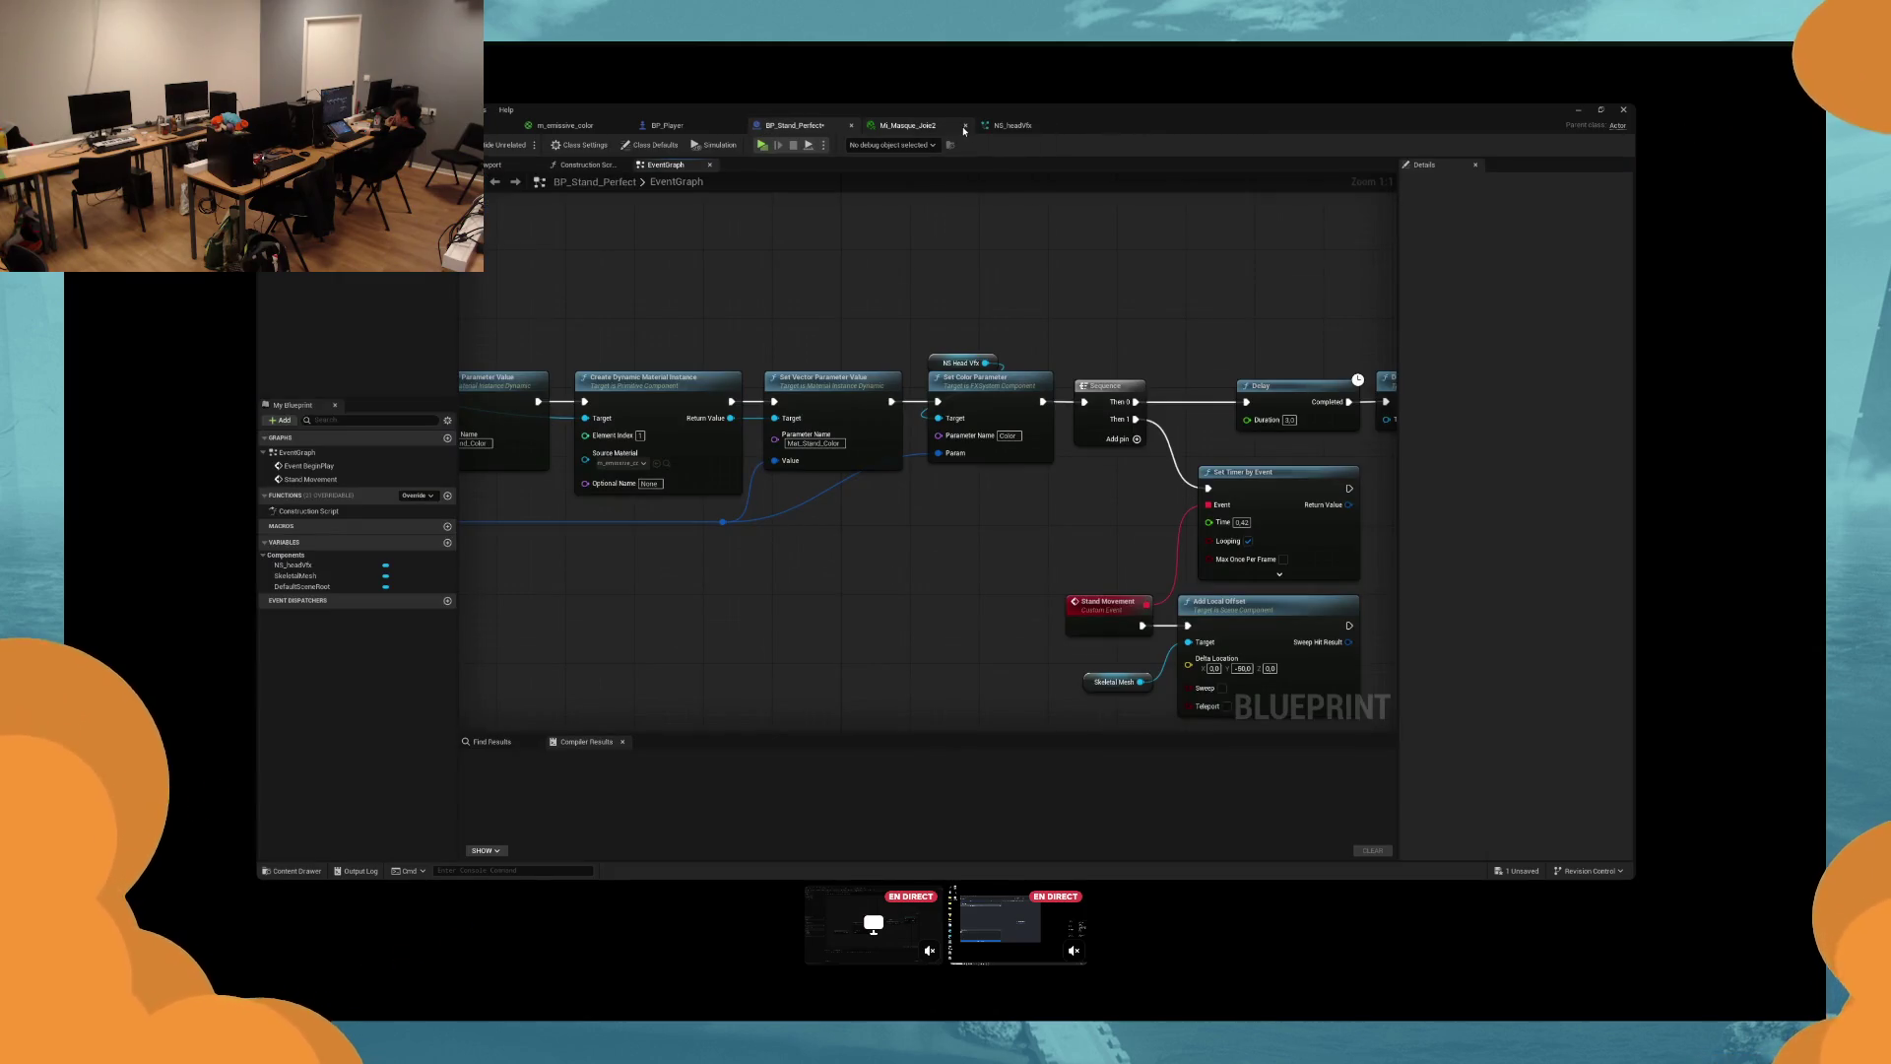
pyautogui.click(965, 126)
pyautogui.click(965, 126)
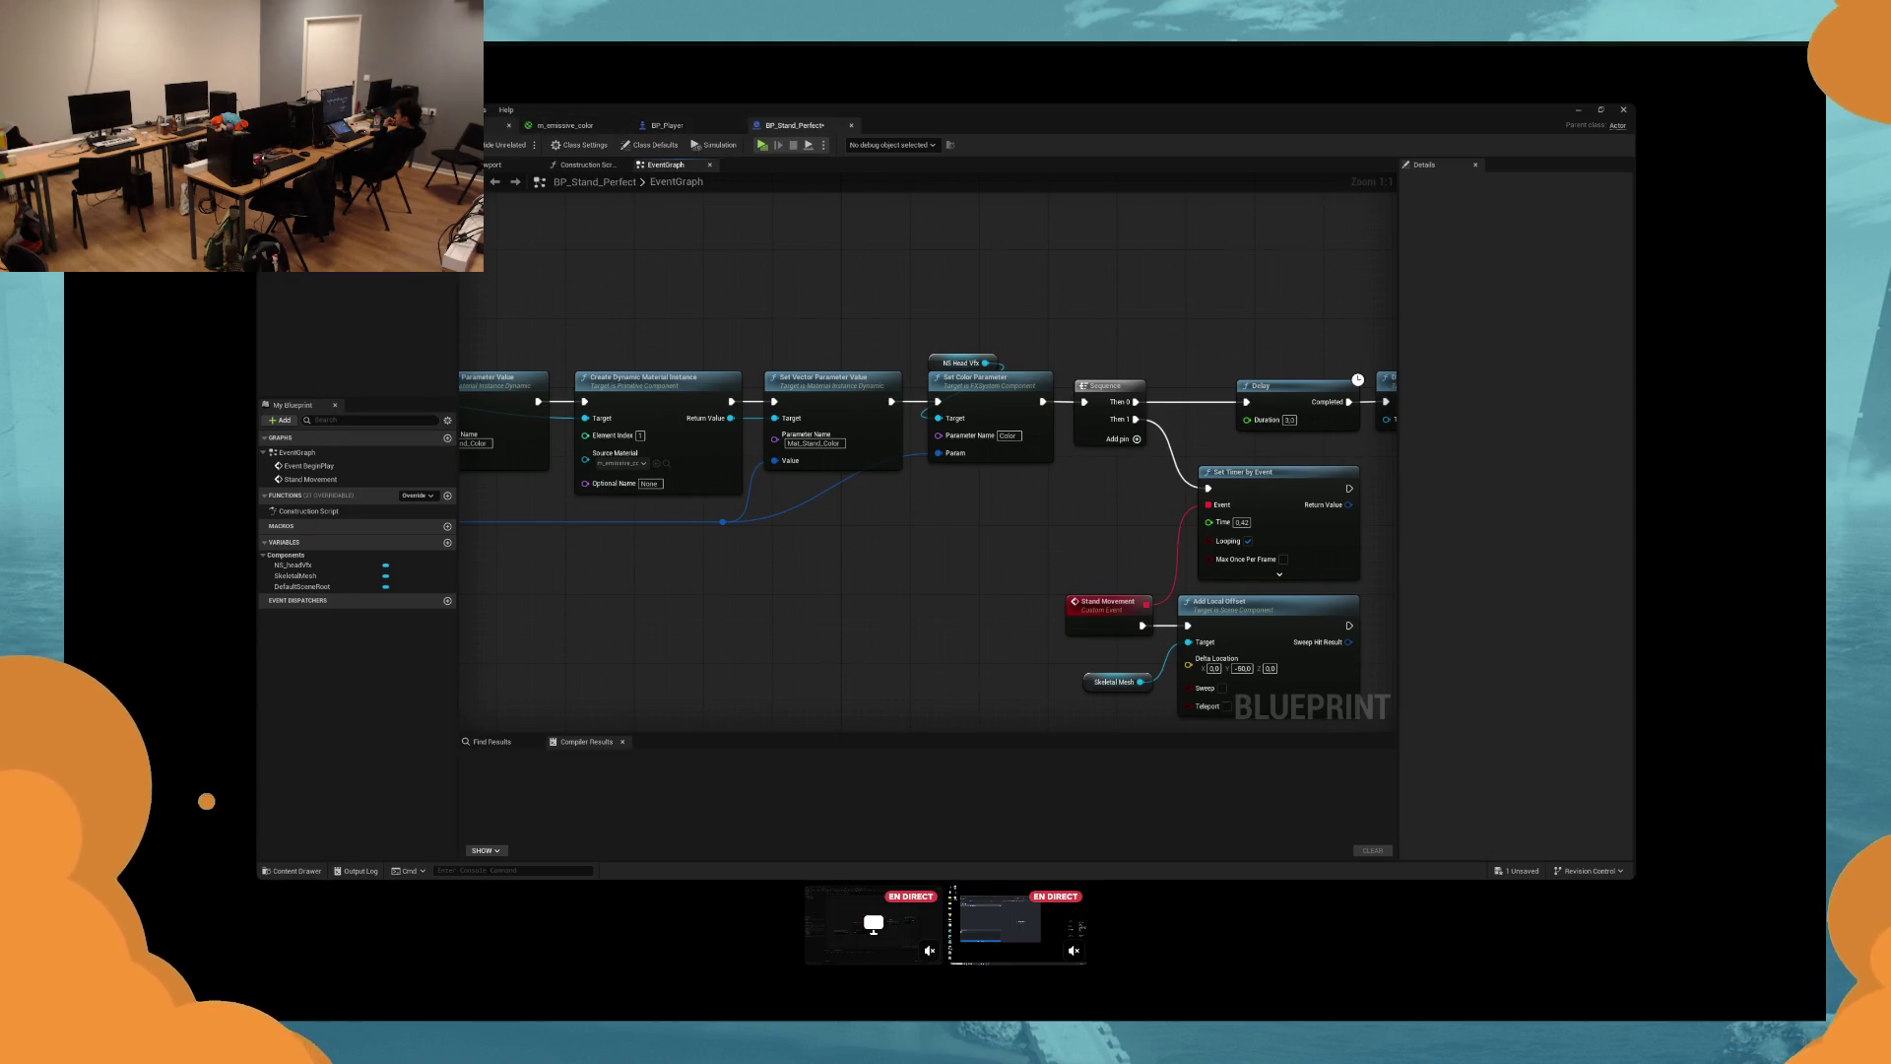
pyautogui.click(497, 125)
pyautogui.click(565, 125)
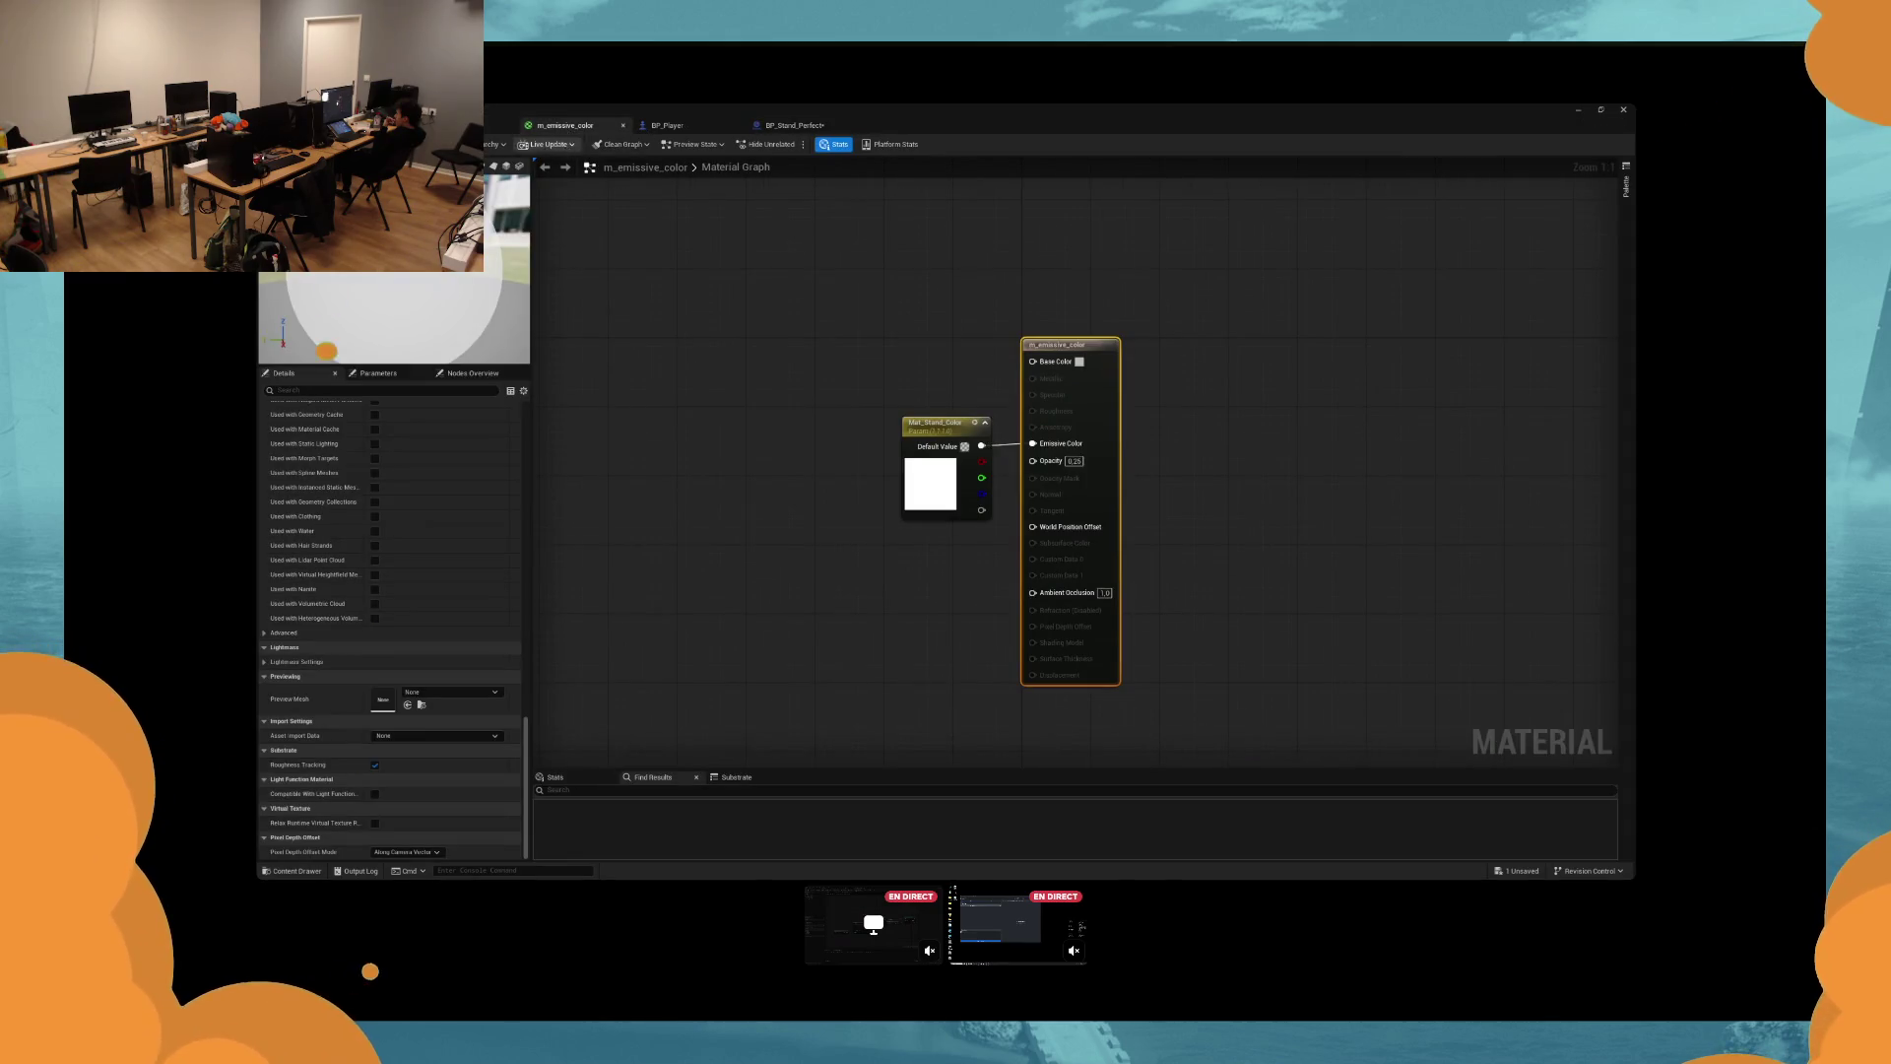
pyautogui.click(414, 125)
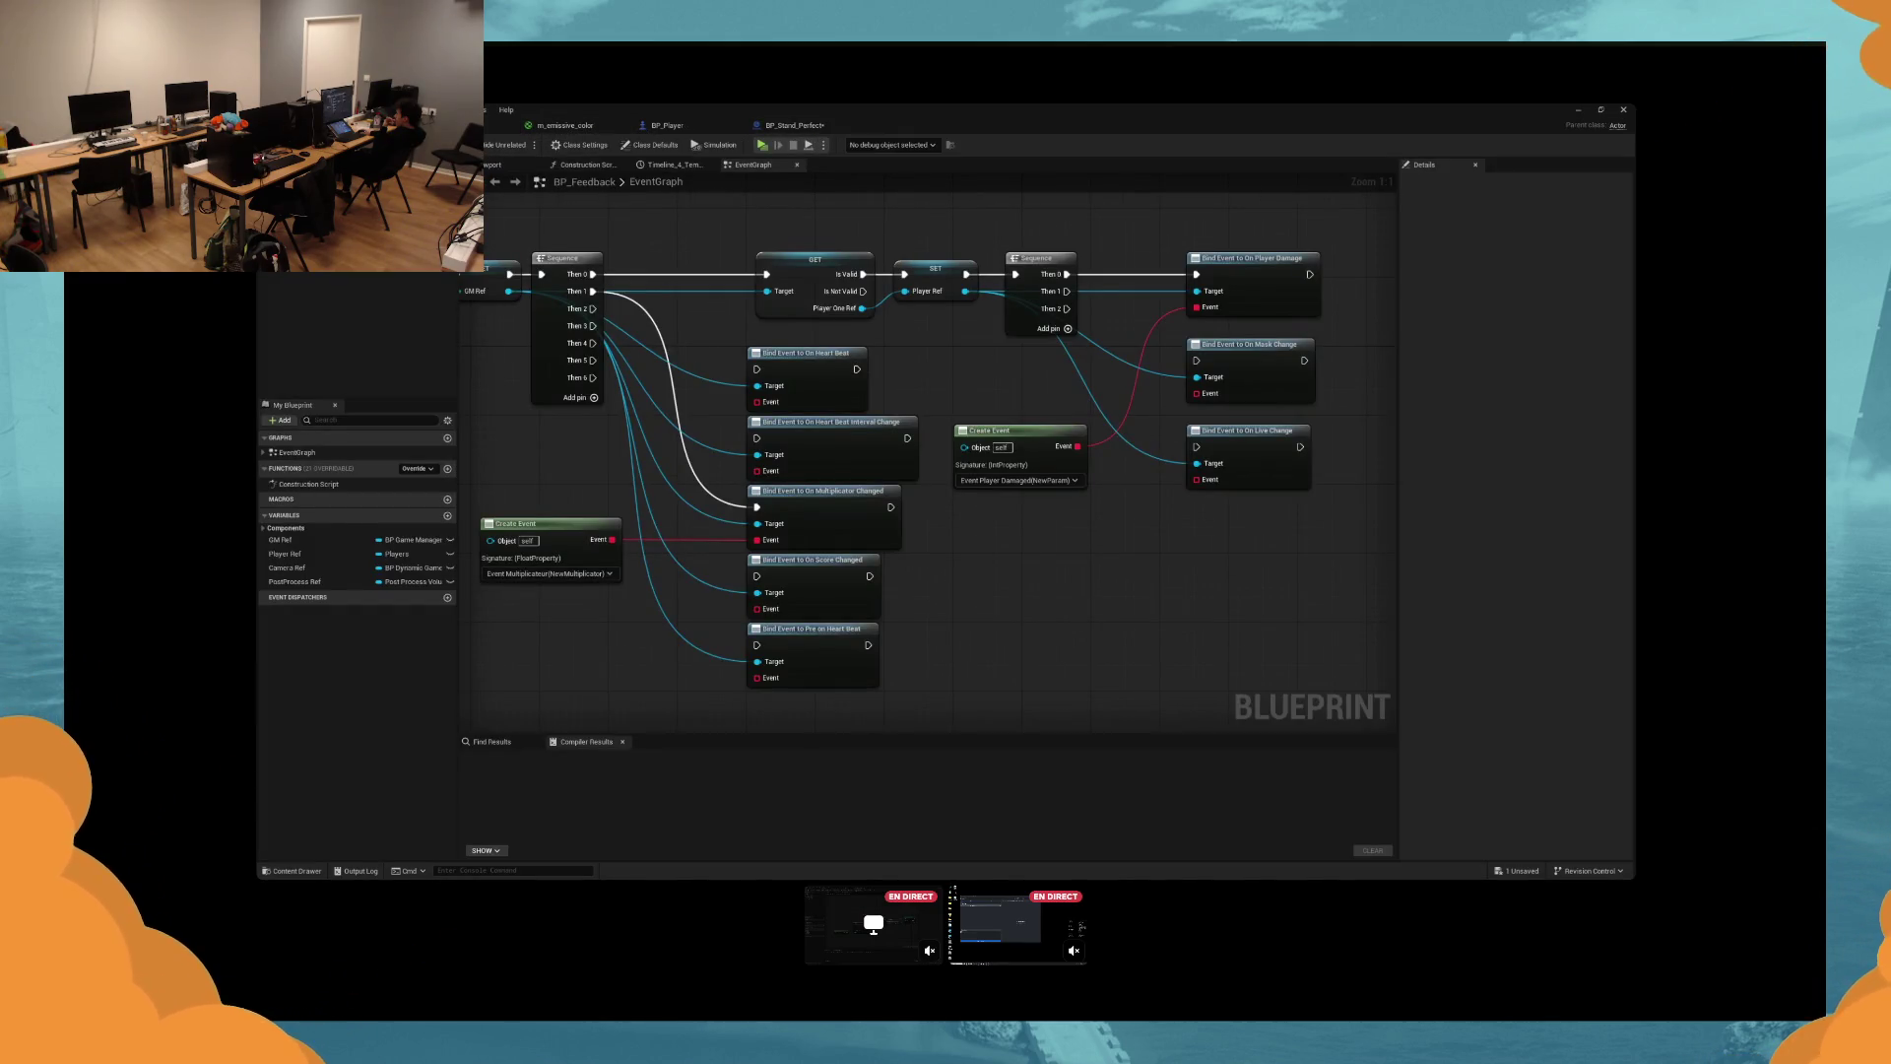
pyautogui.click(667, 125)
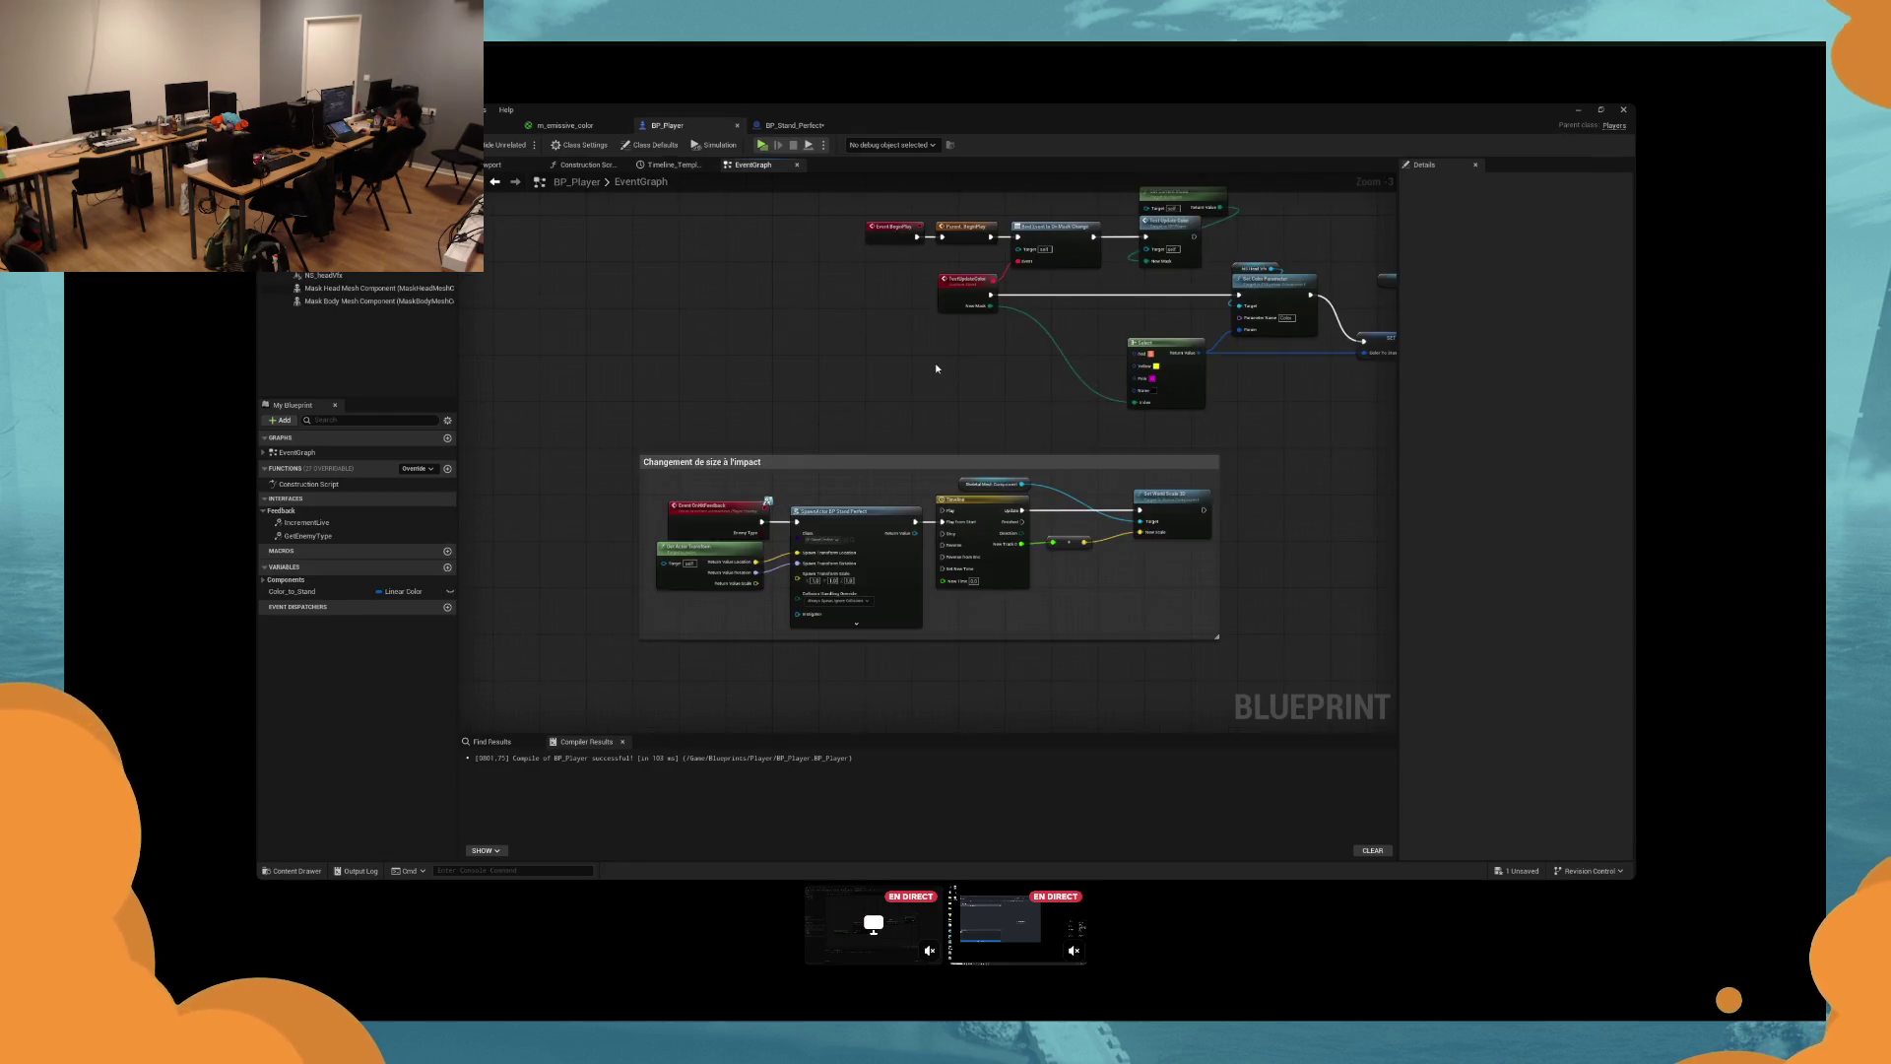
pyautogui.click(774, 126)
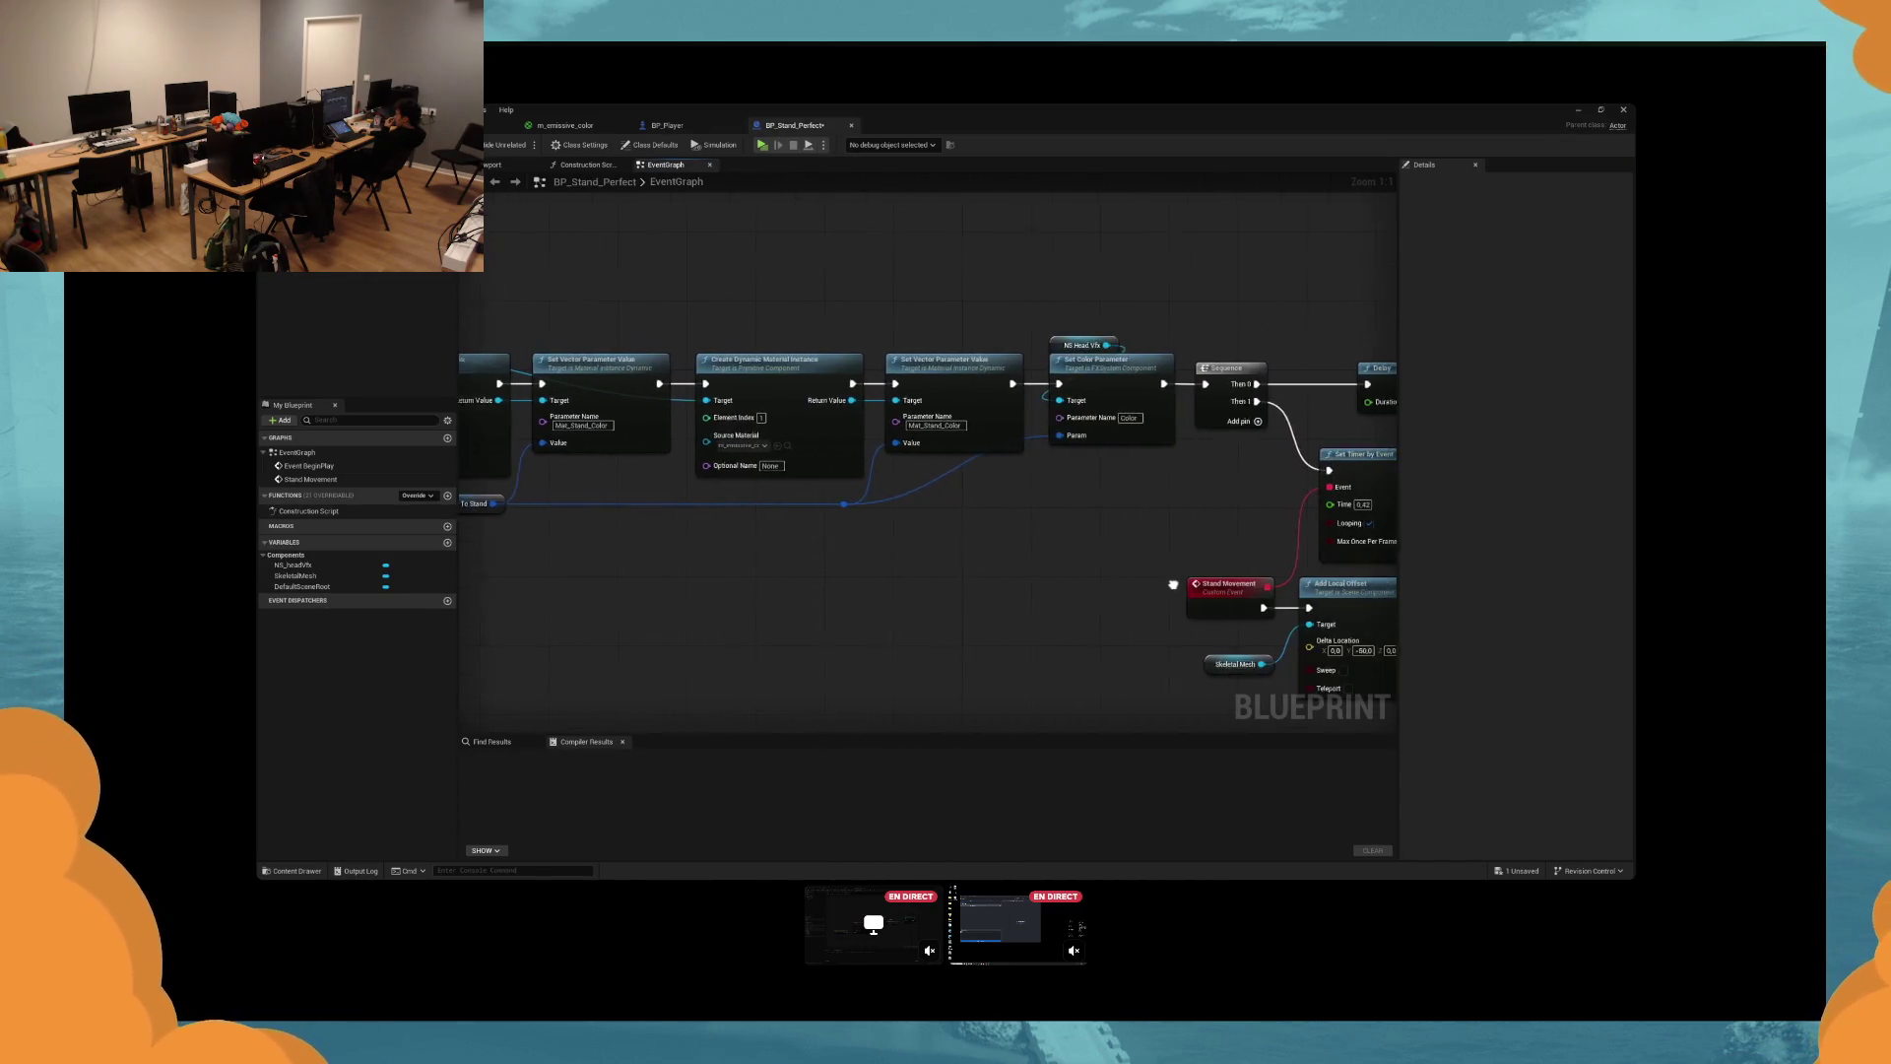
pyautogui.moveTo(1171, 584); pyautogui.dragTo(969, 601)
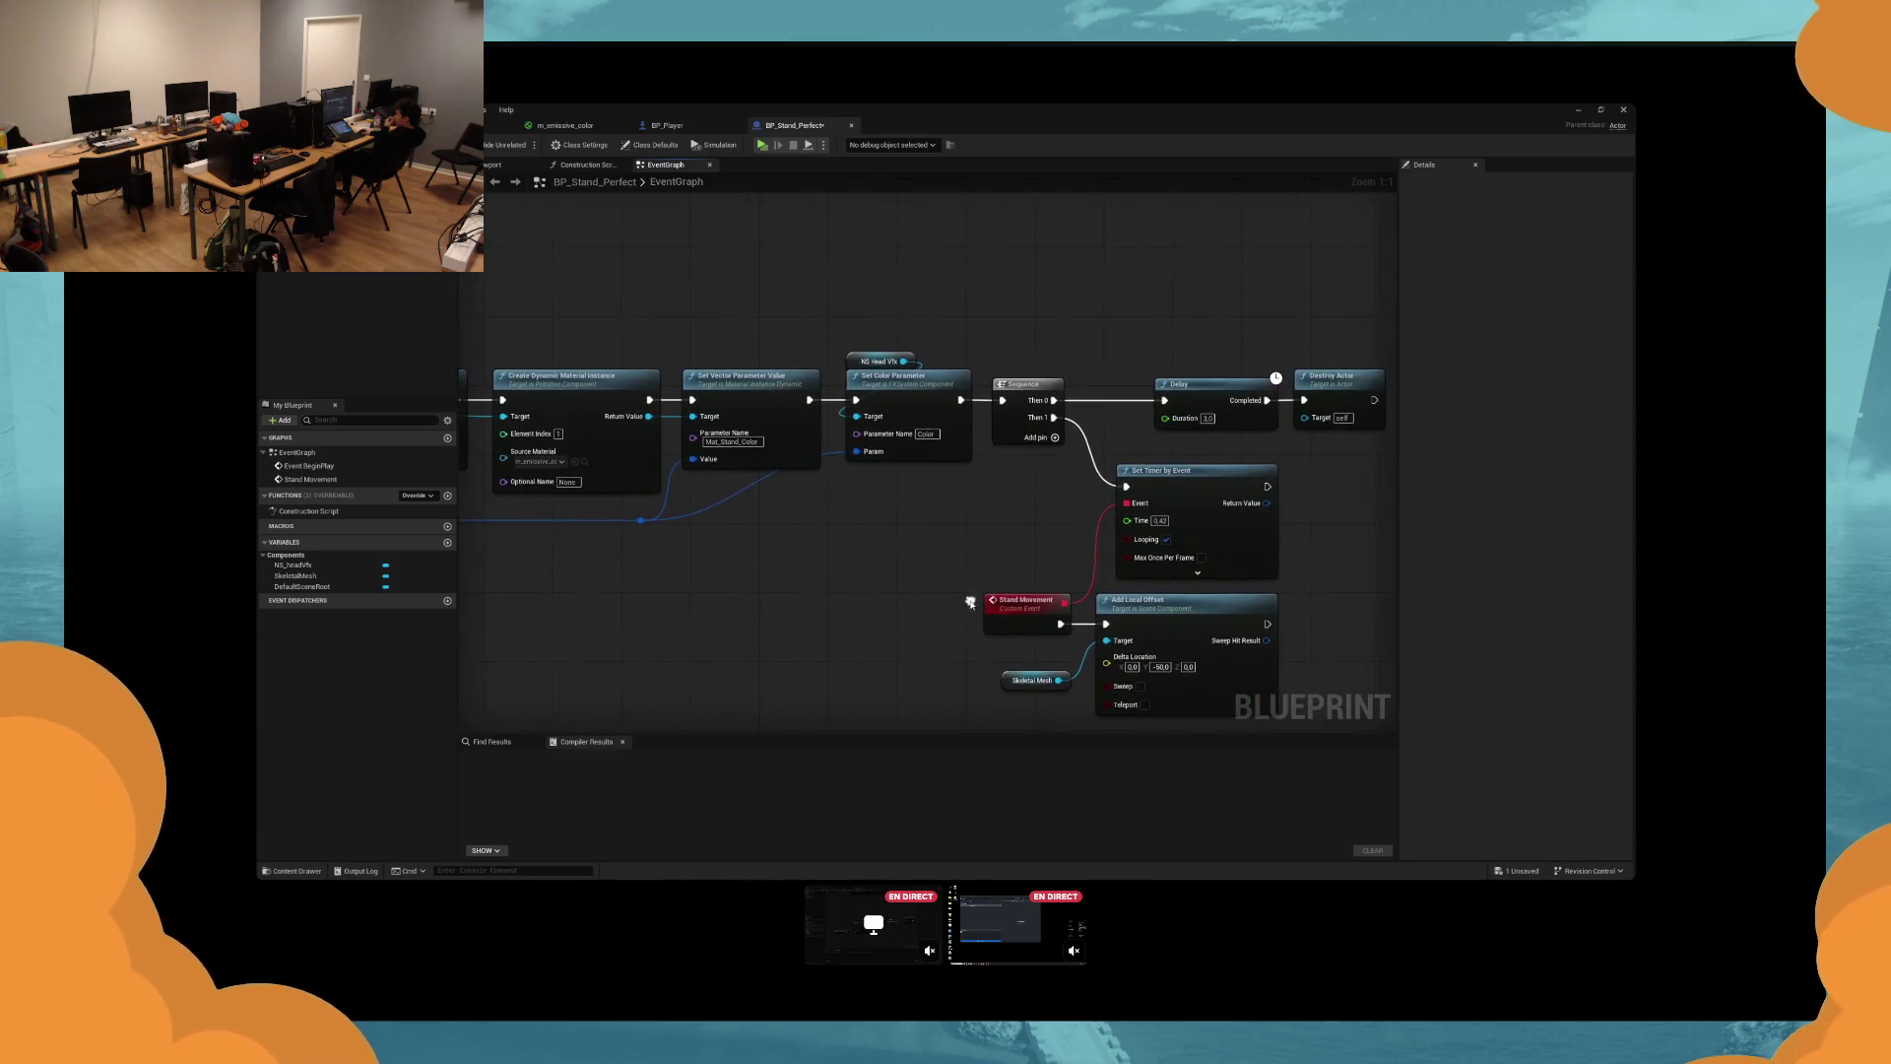
pyautogui.click(666, 126)
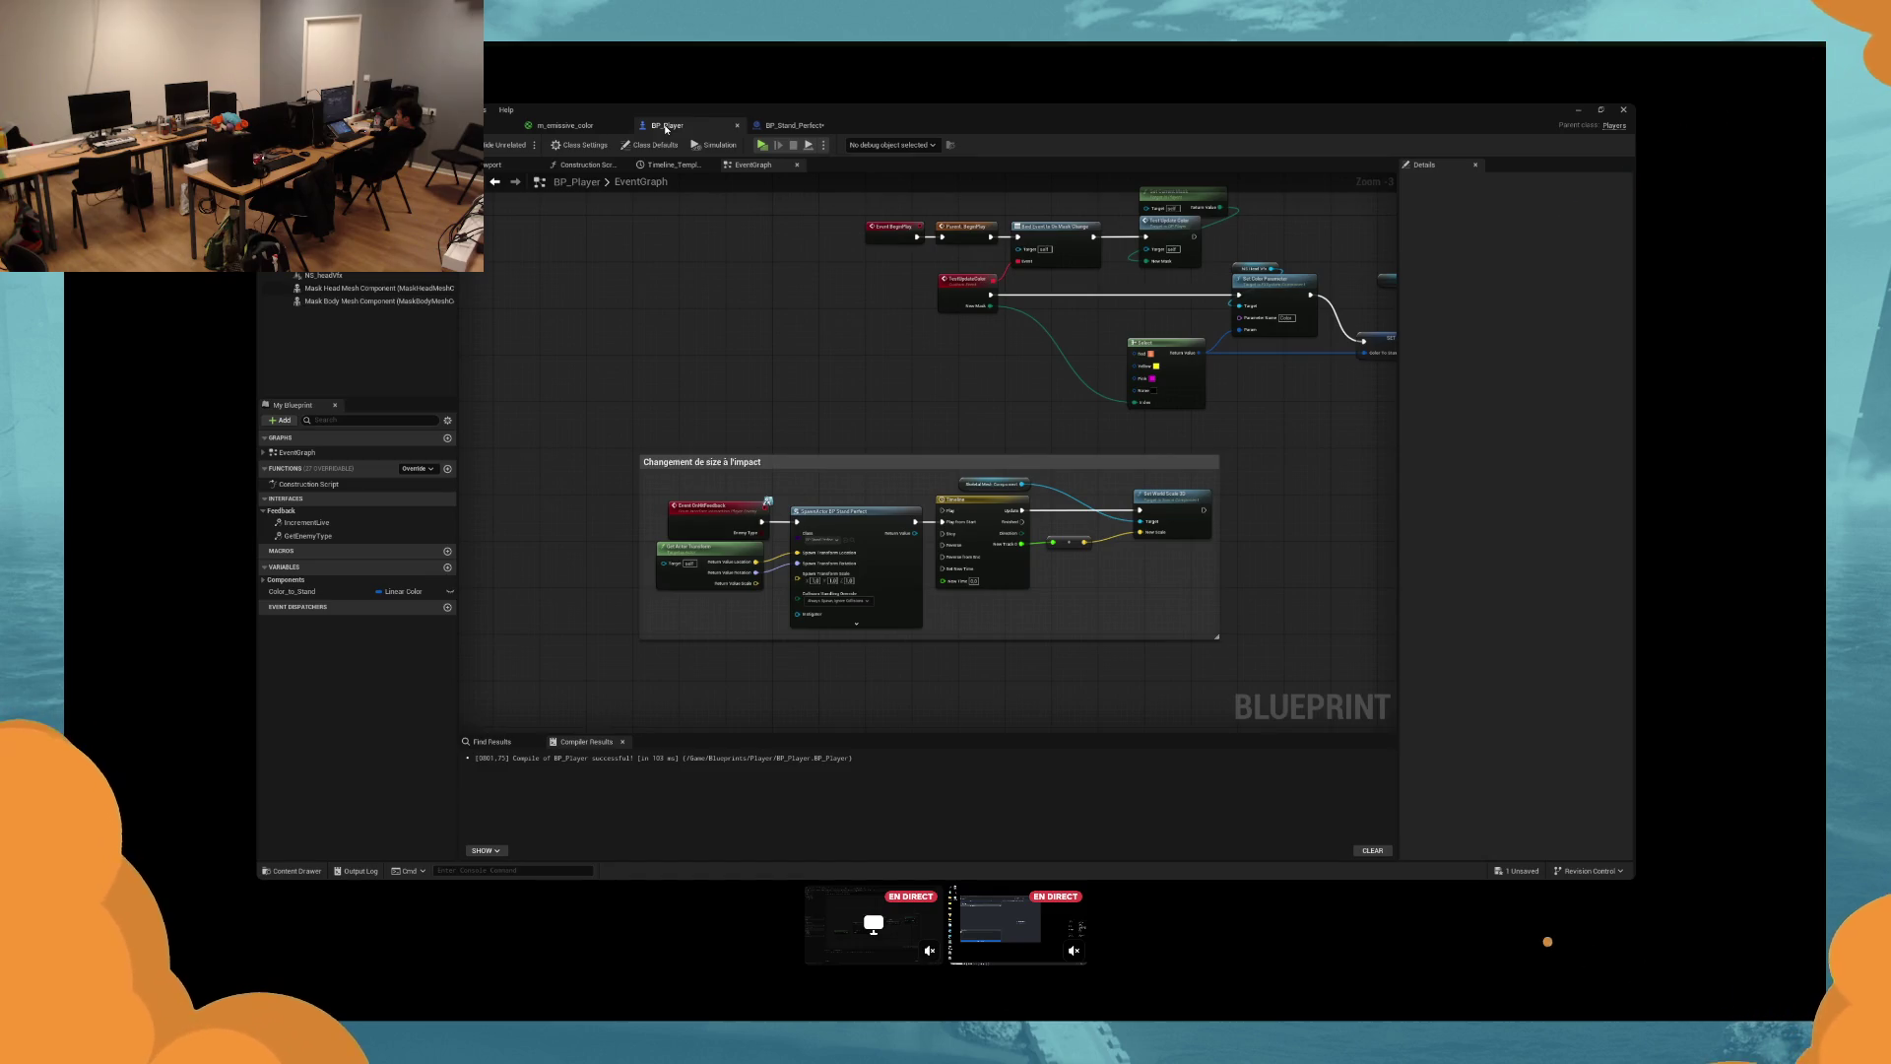
pyautogui.click(793, 125)
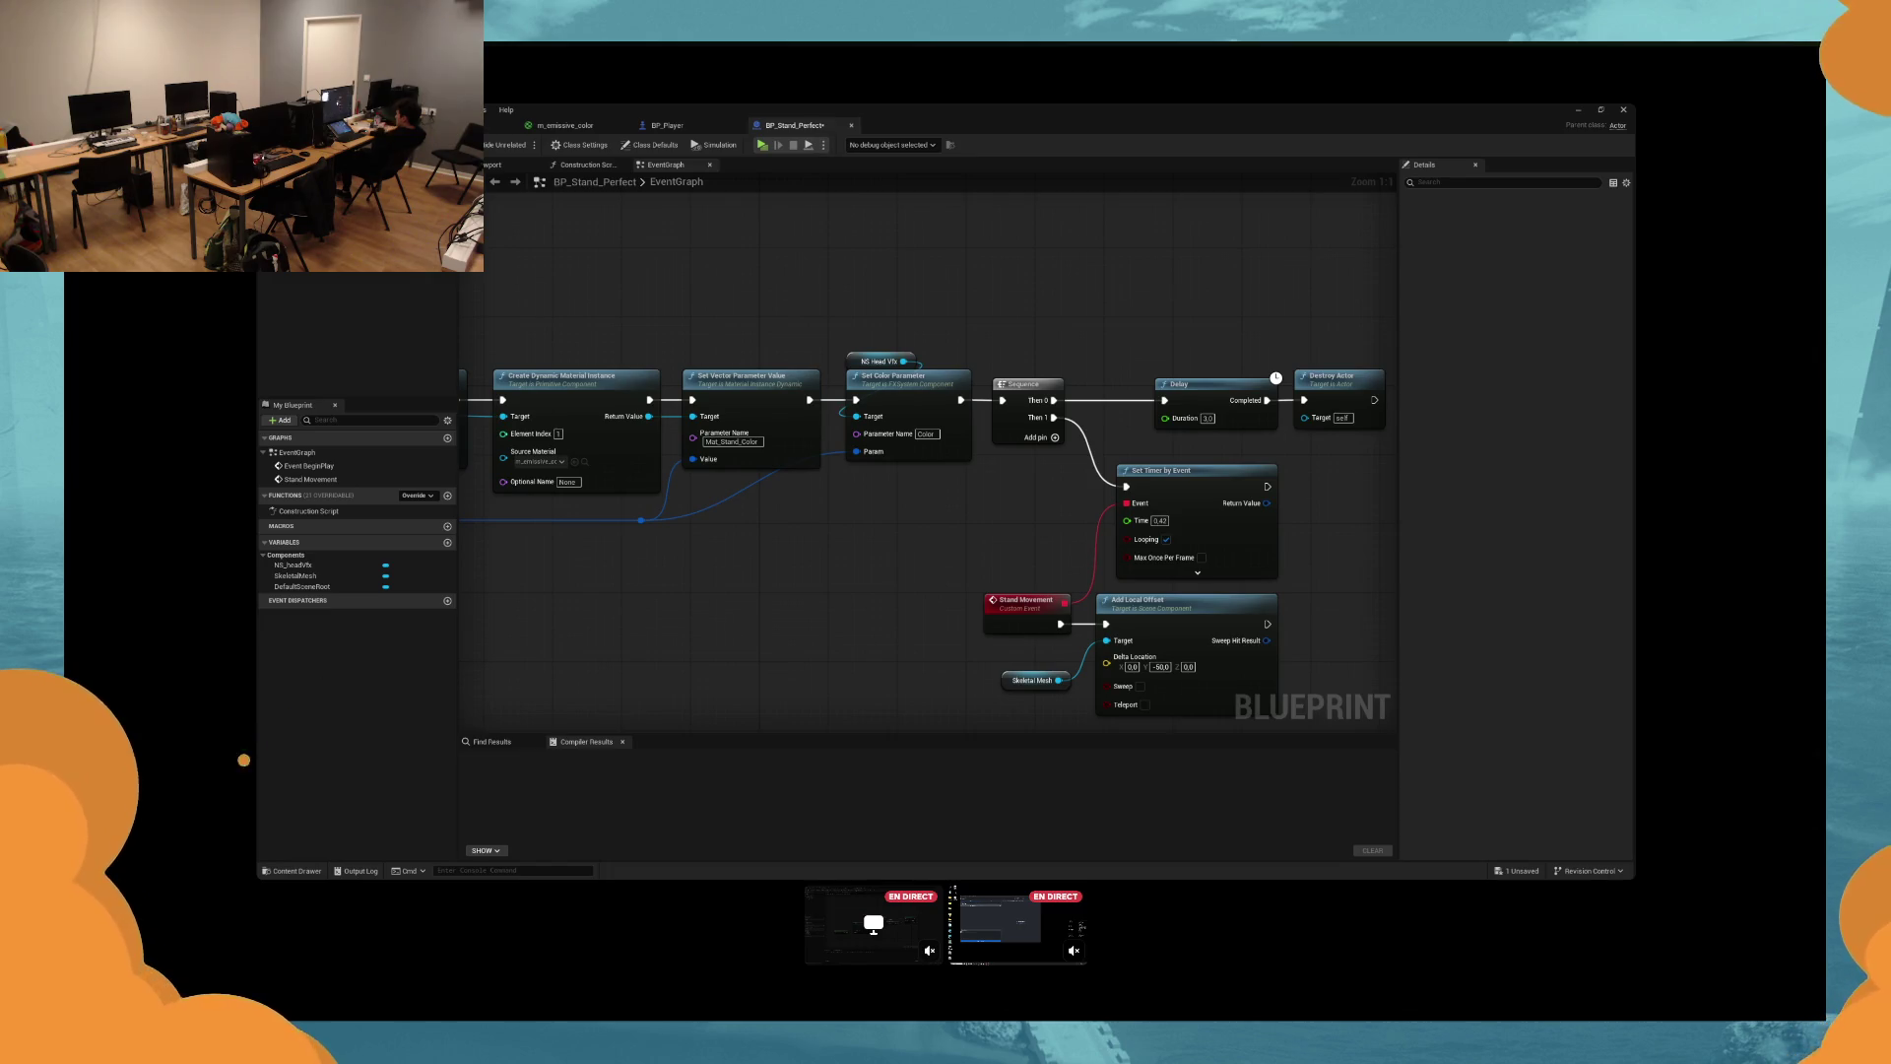
pyautogui.click(565, 125)
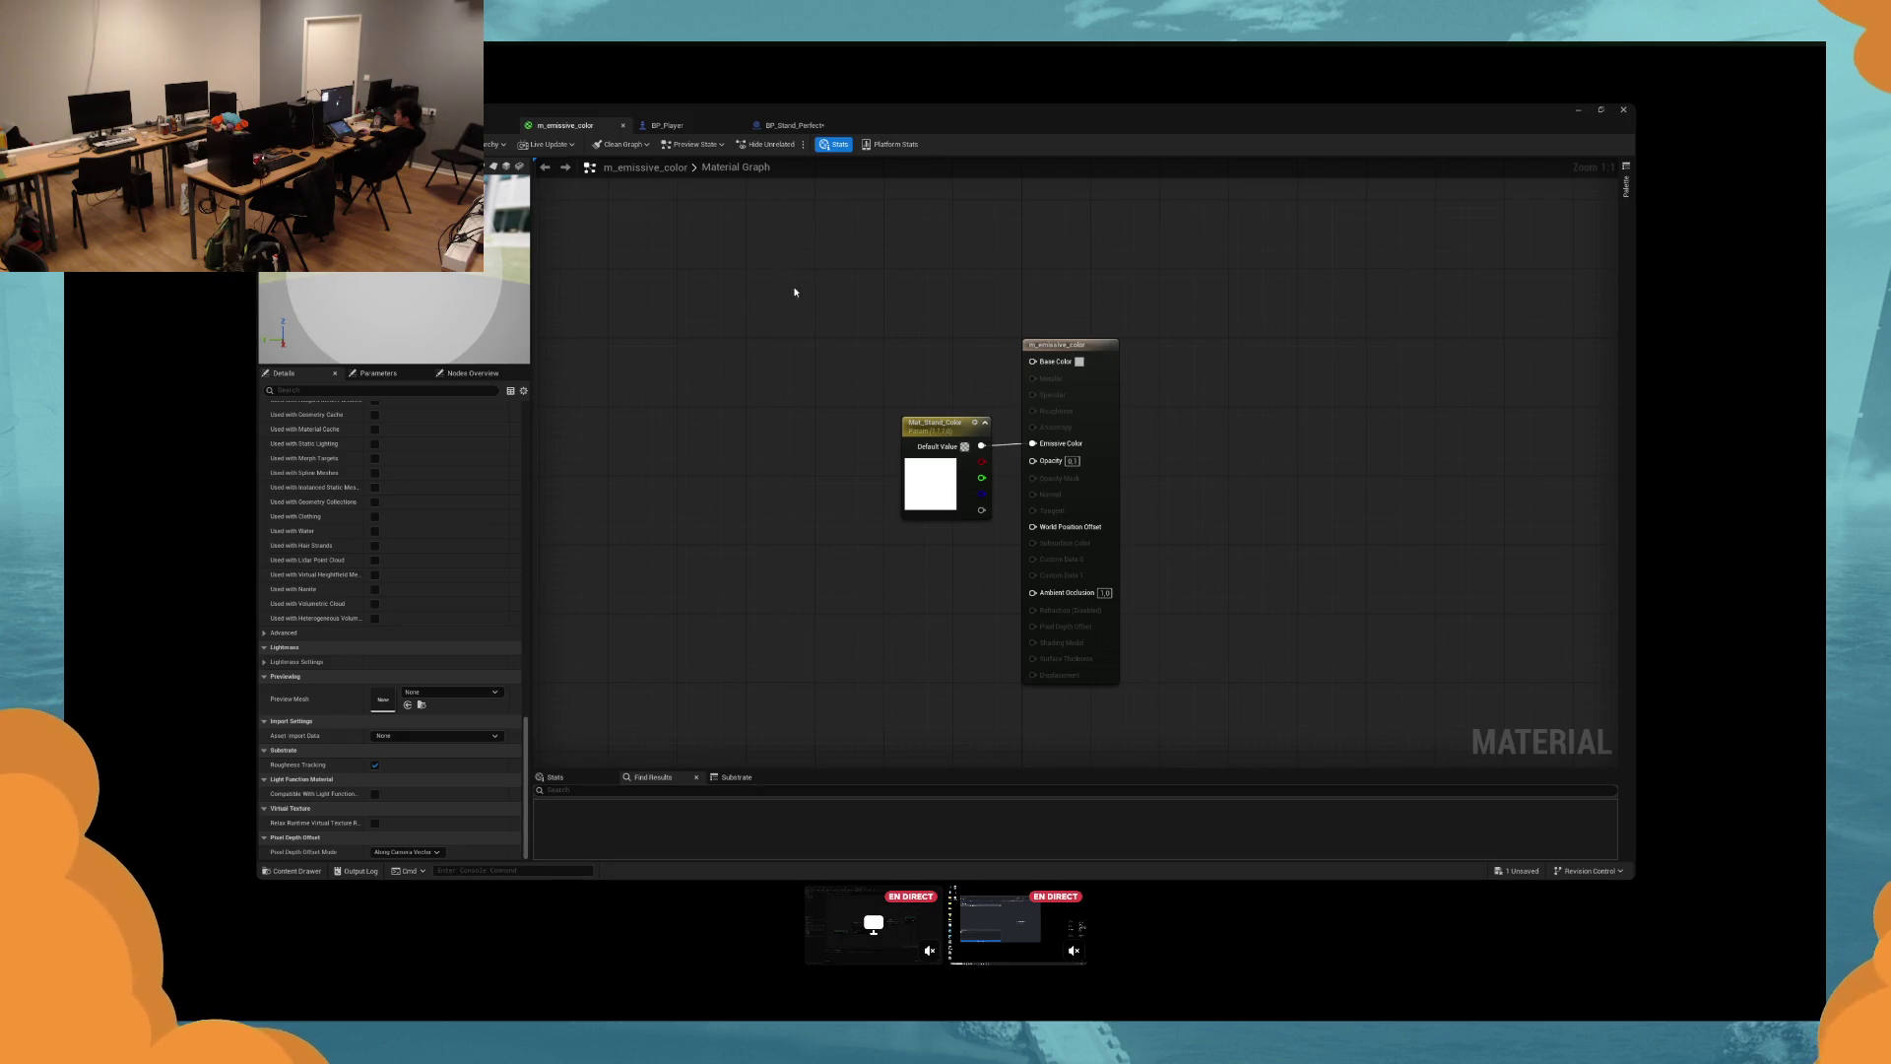
# Set the material's Blend Mode to Translucent, keep Surface domain, and launch a play test.
pyautogui.click(1088, 409)
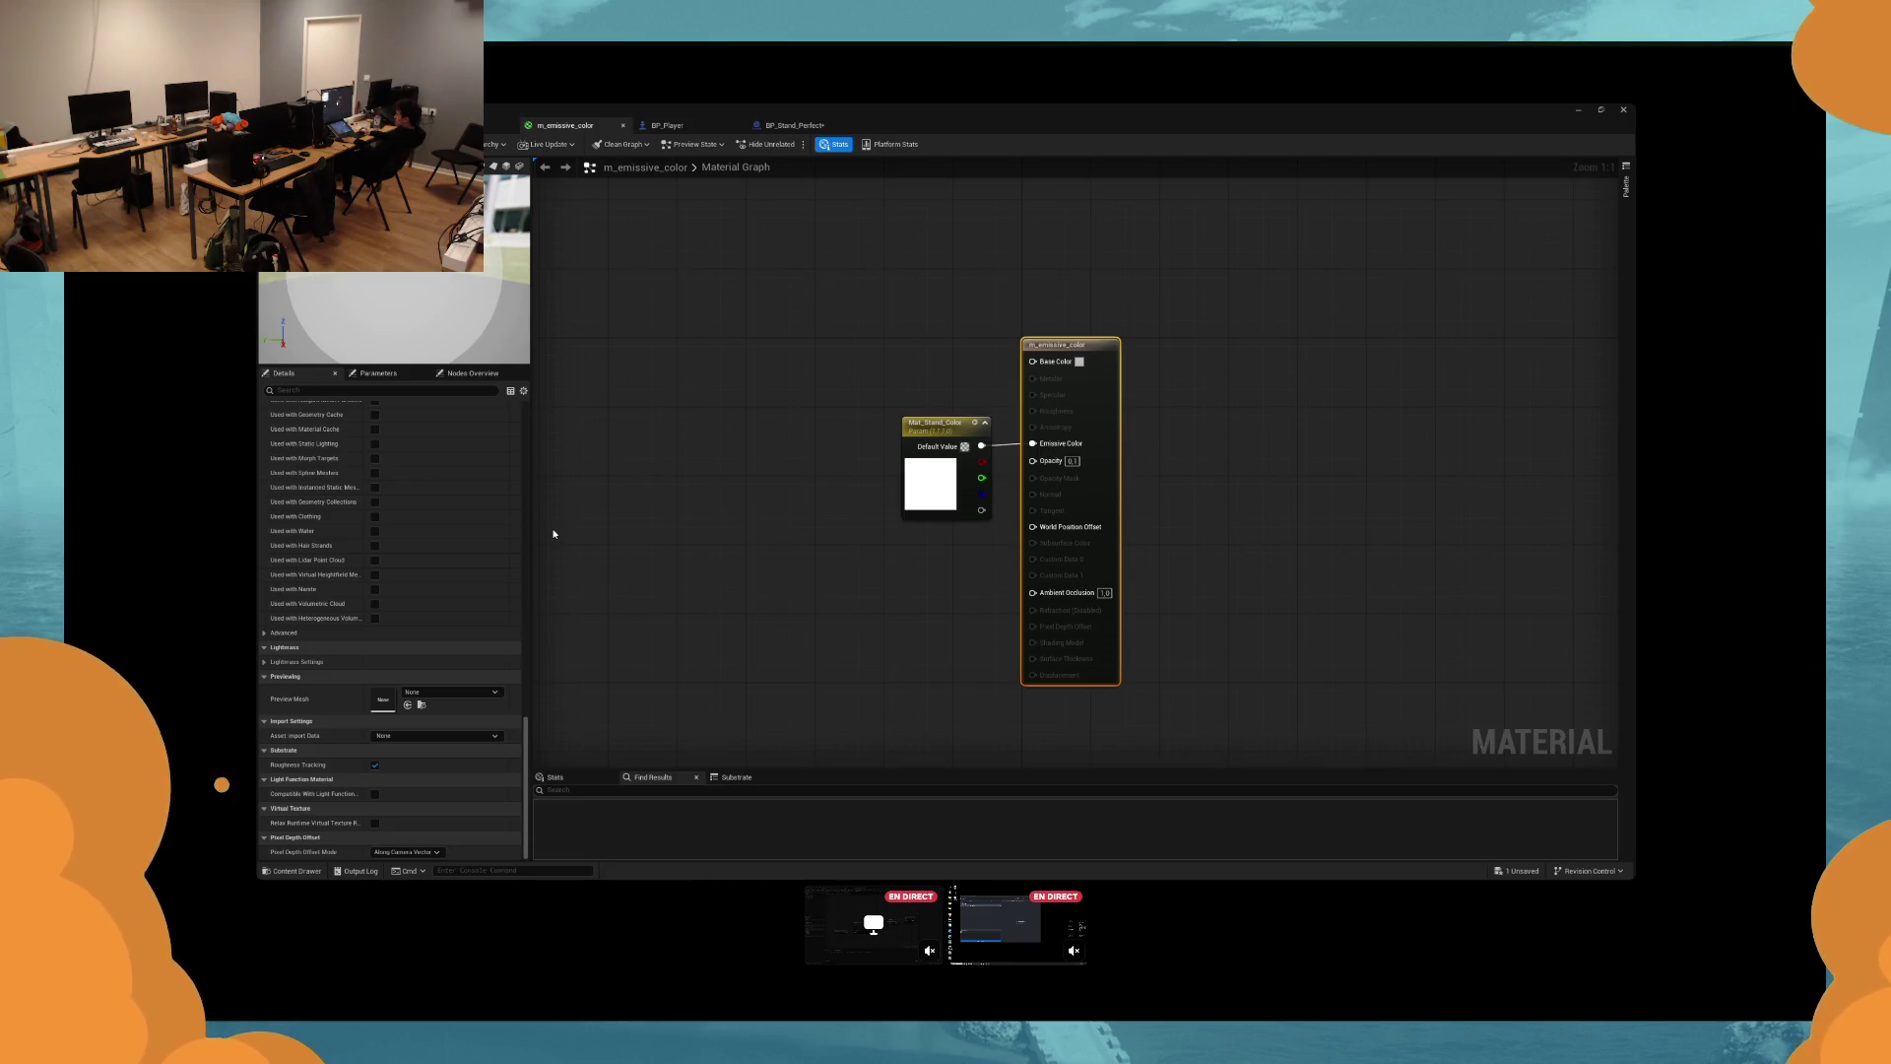
pyautogui.scroll(10, 394, 512)
pyautogui.click(402, 436)
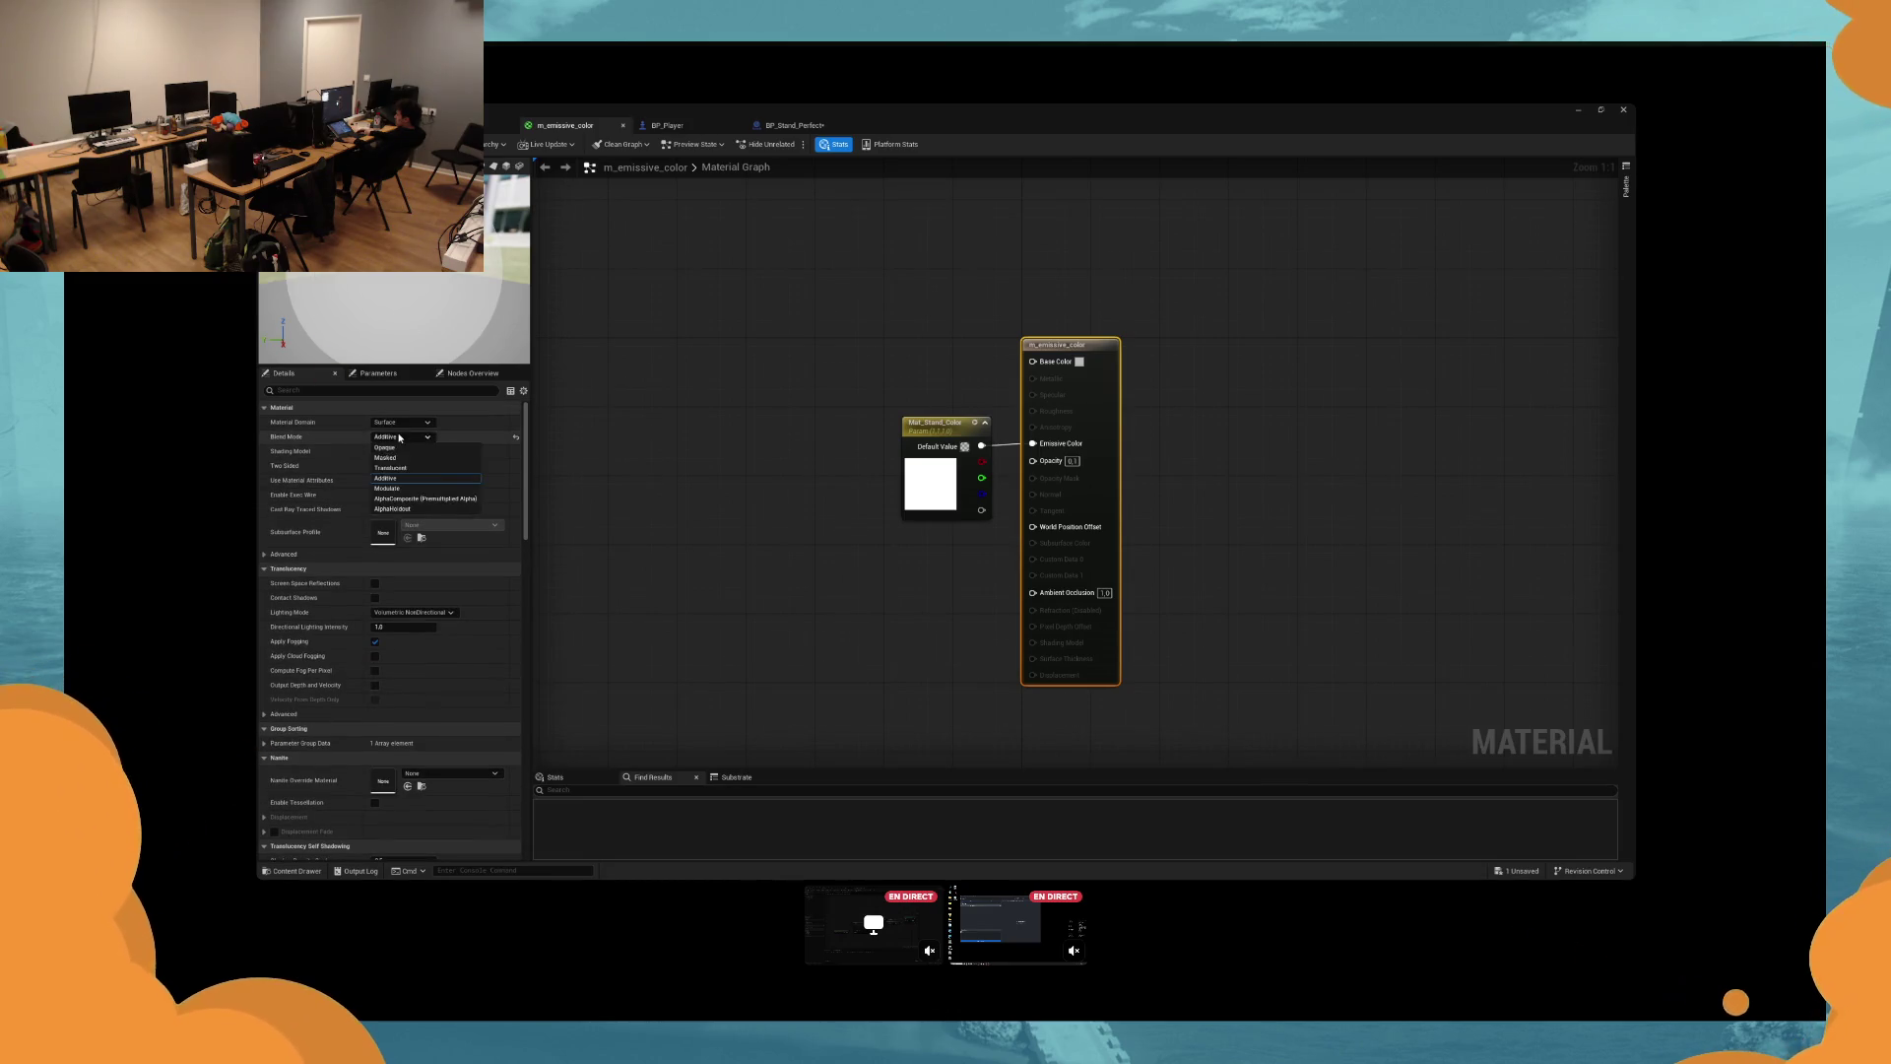
pyautogui.click(414, 469)
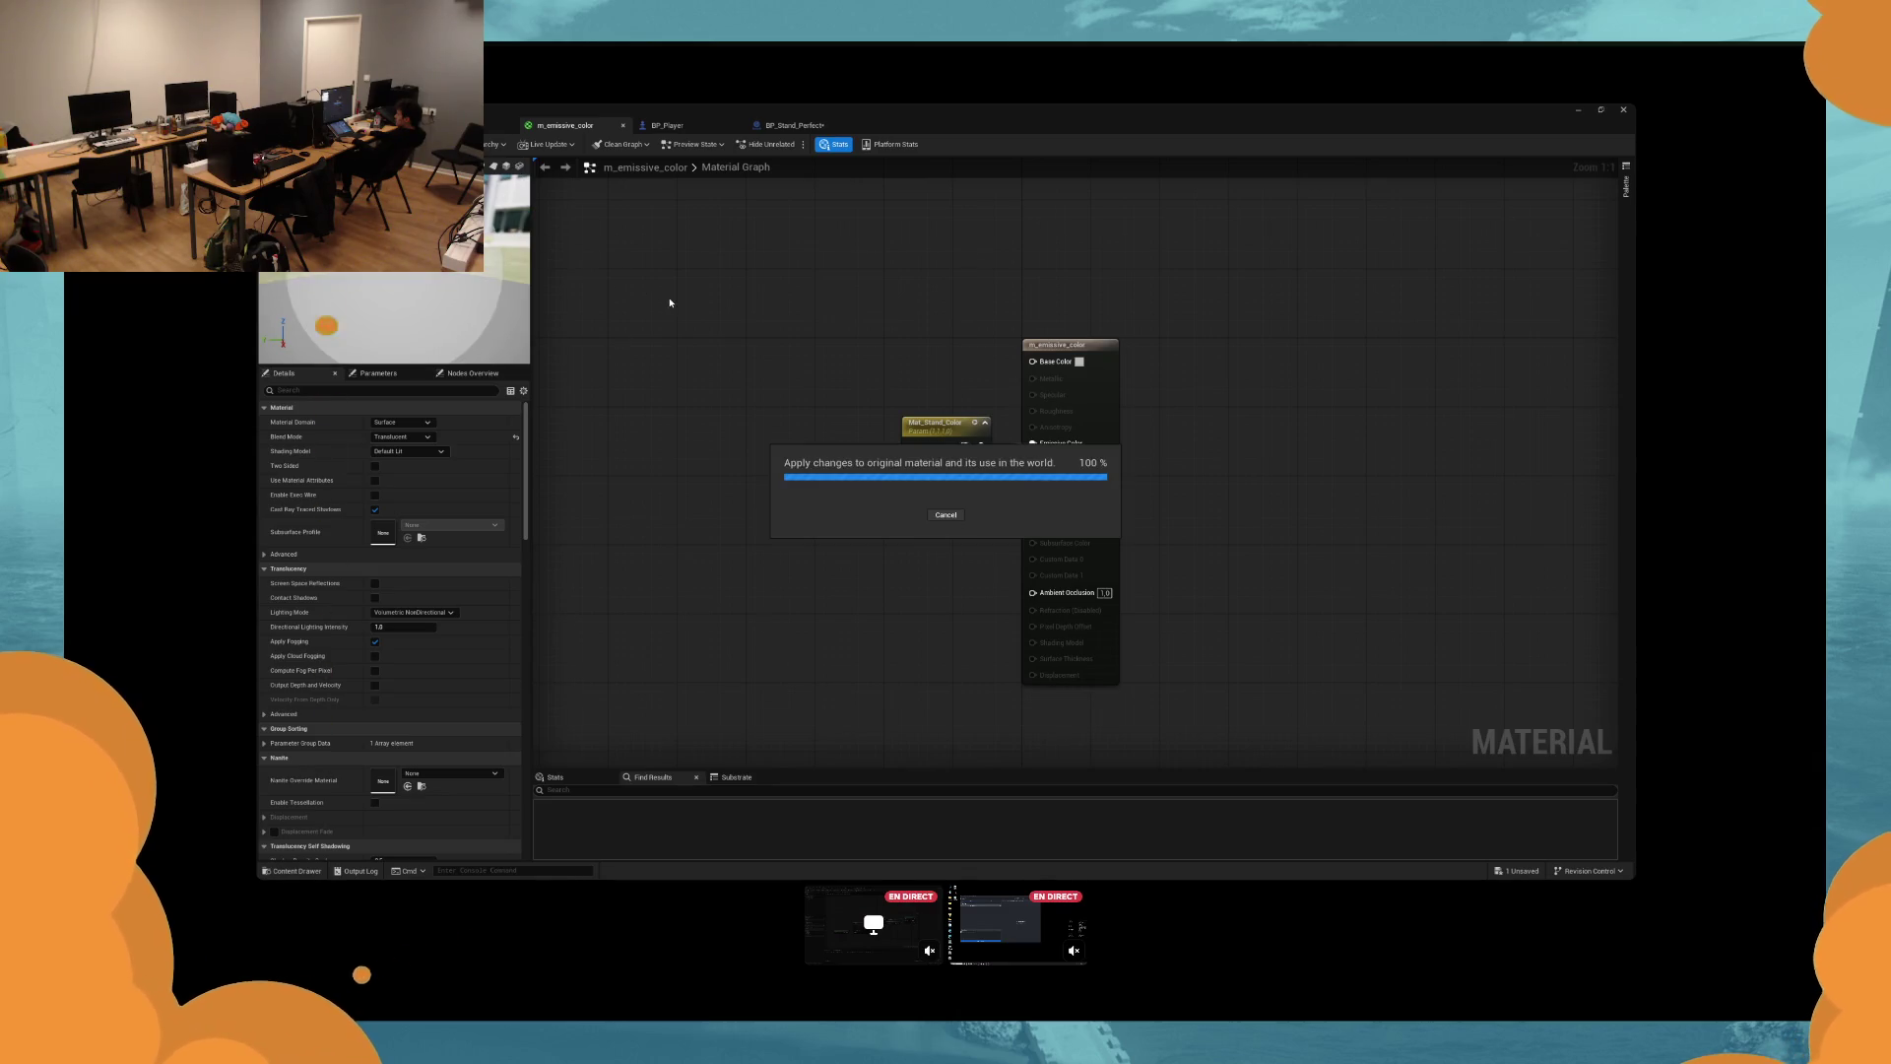
pyautogui.click(427, 422)
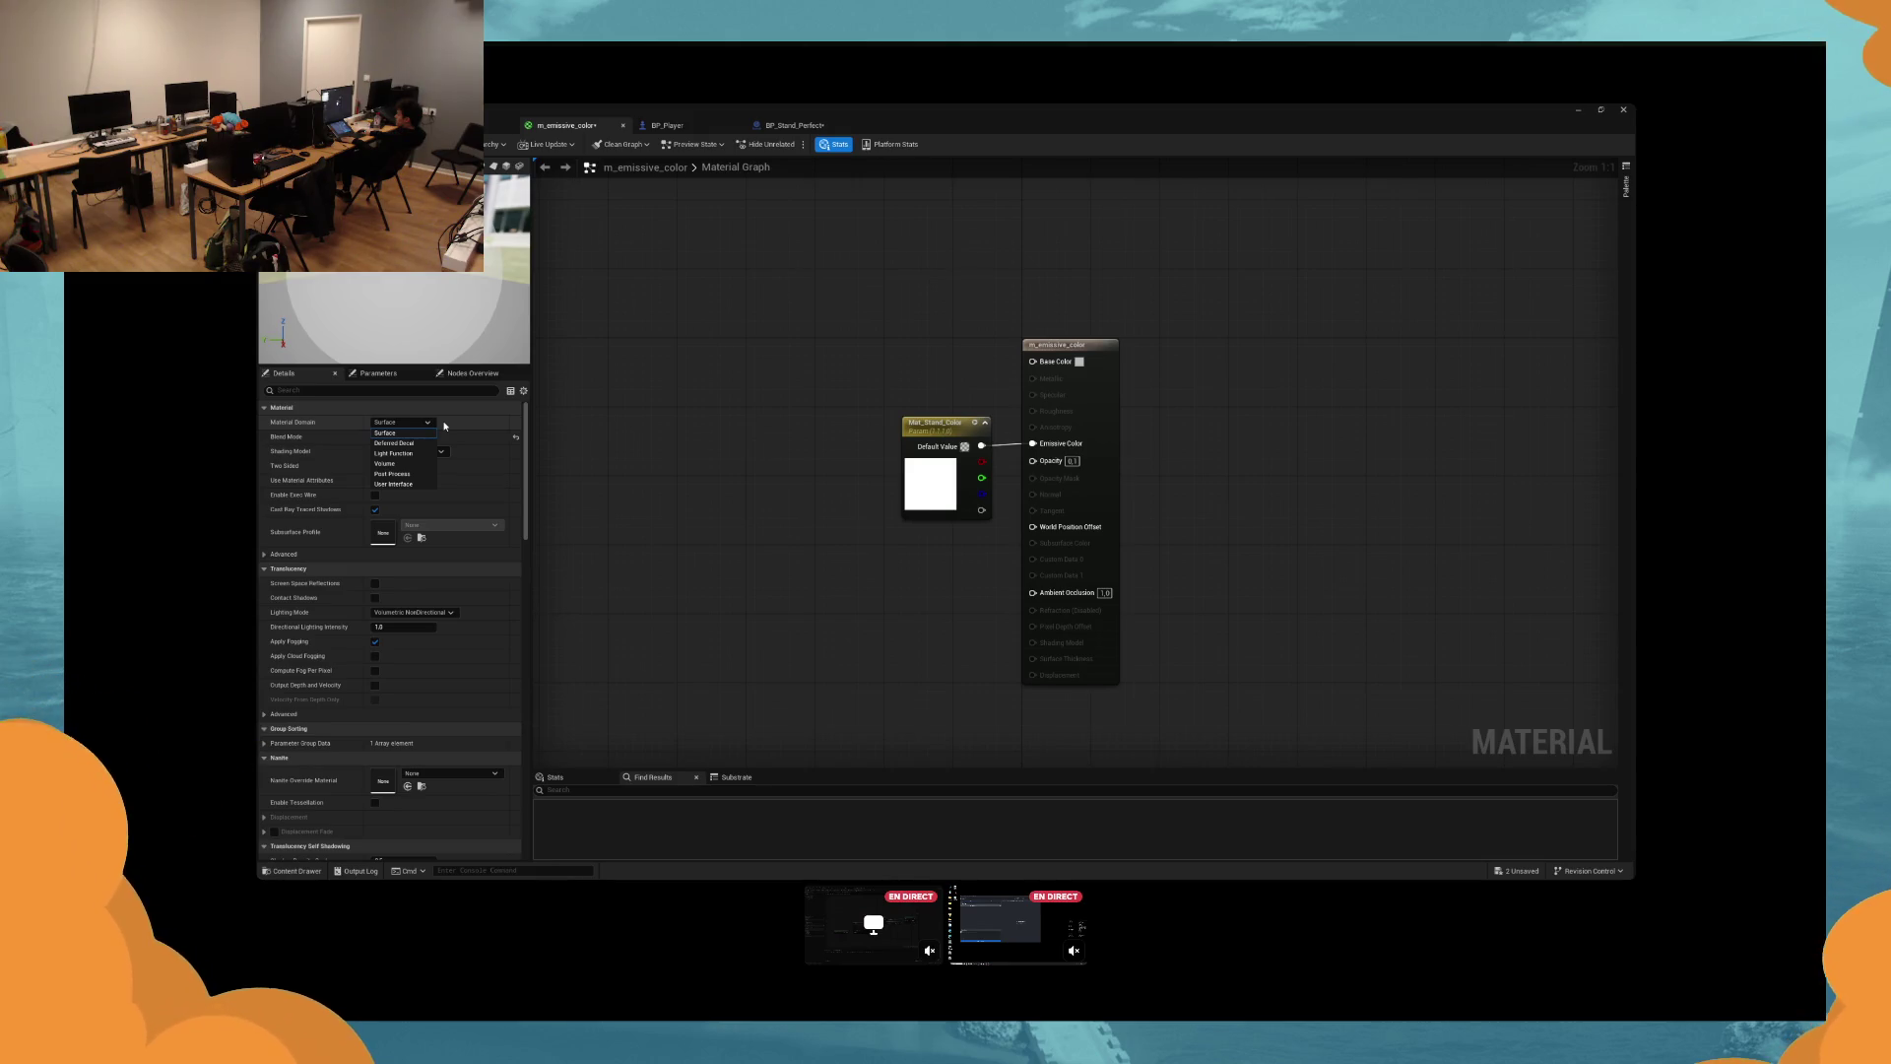
pyautogui.click(445, 426)
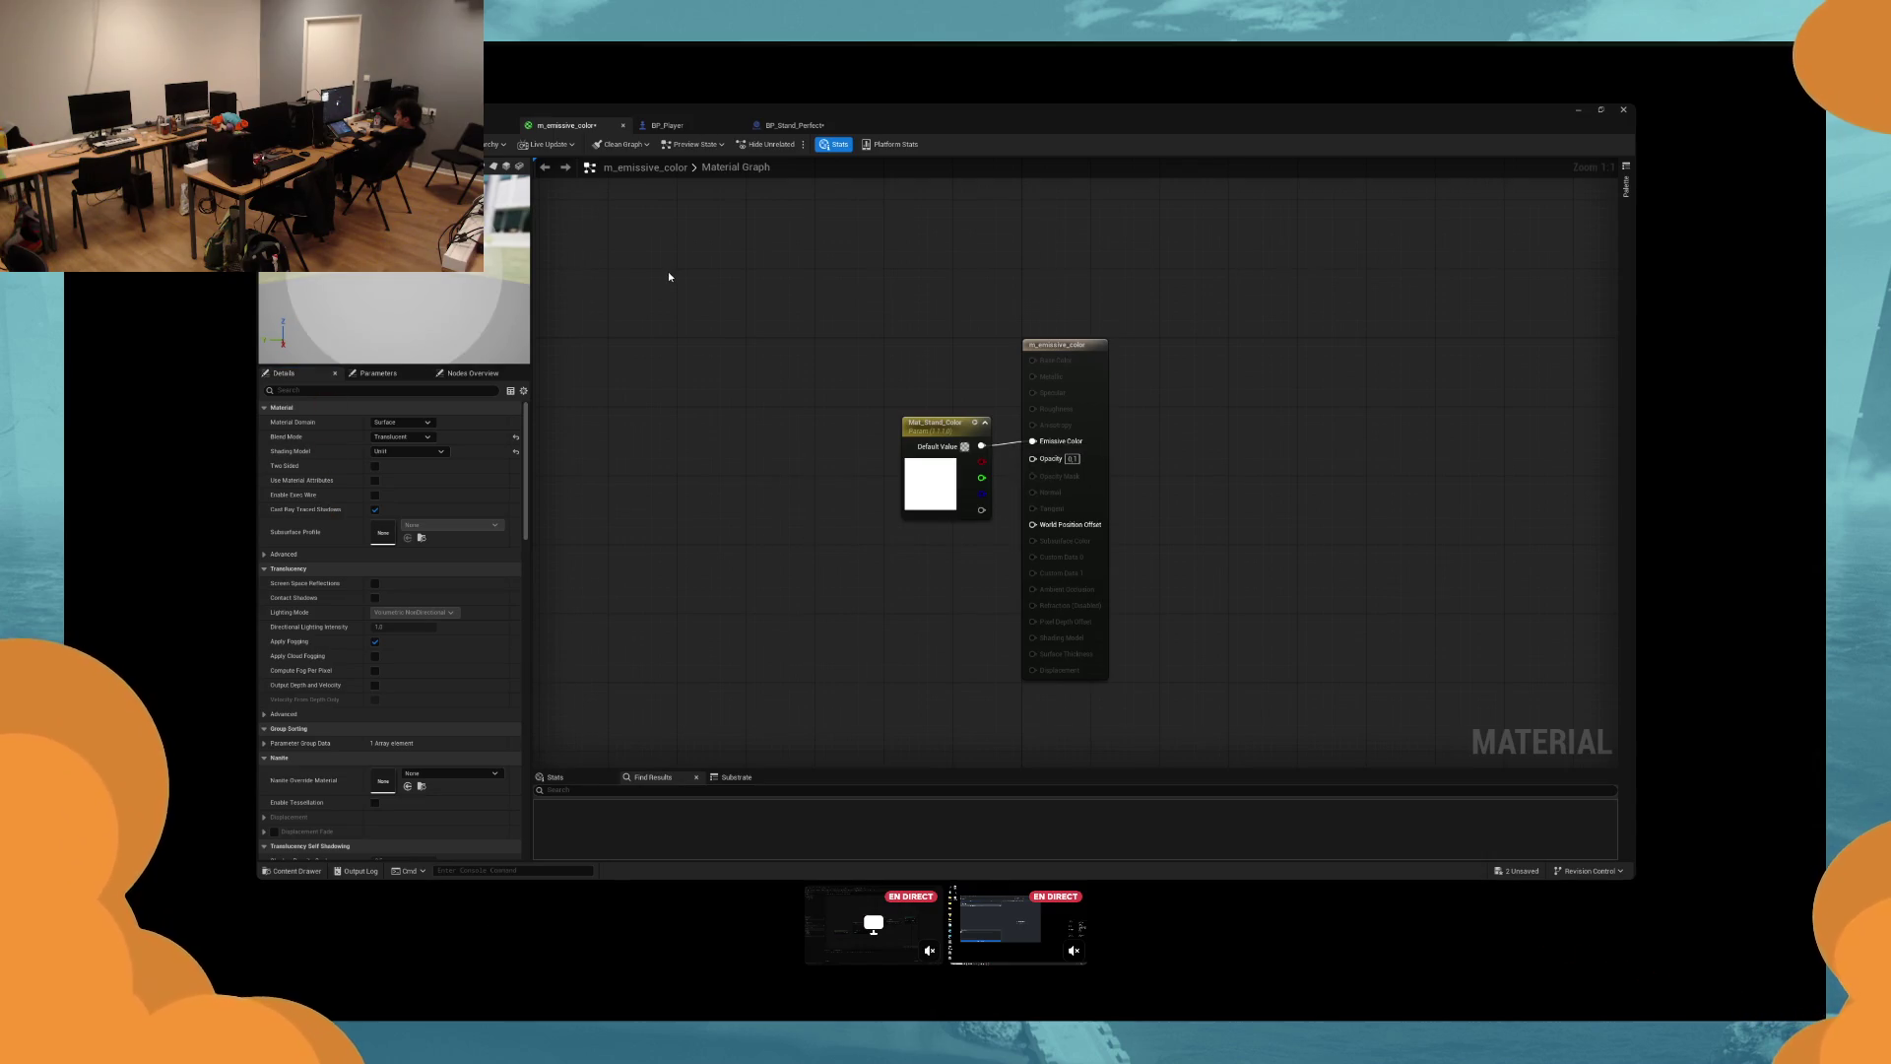
pyautogui.hotkey('alt', 'p')
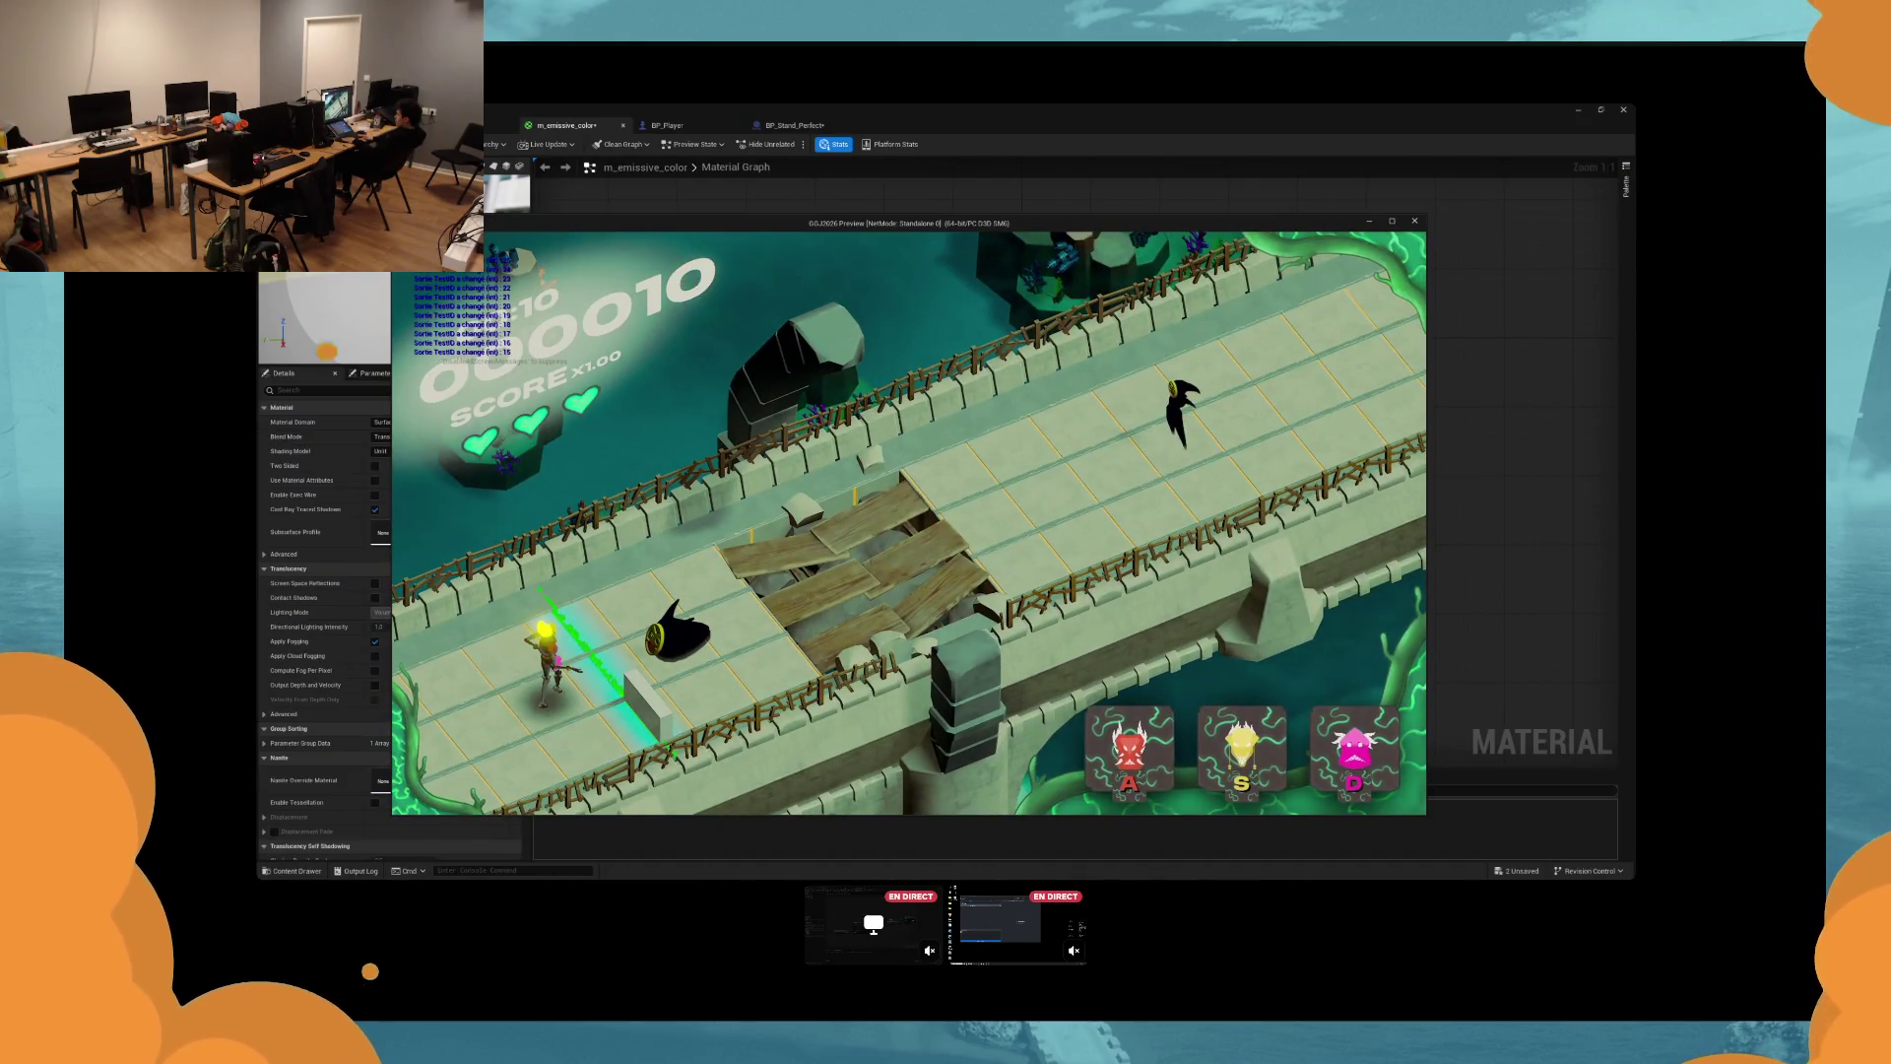
# Hit yellow, pink and red enemies with the S, D and A keys, then close the preview.
pyautogui.press('s')
pyautogui.press('s')
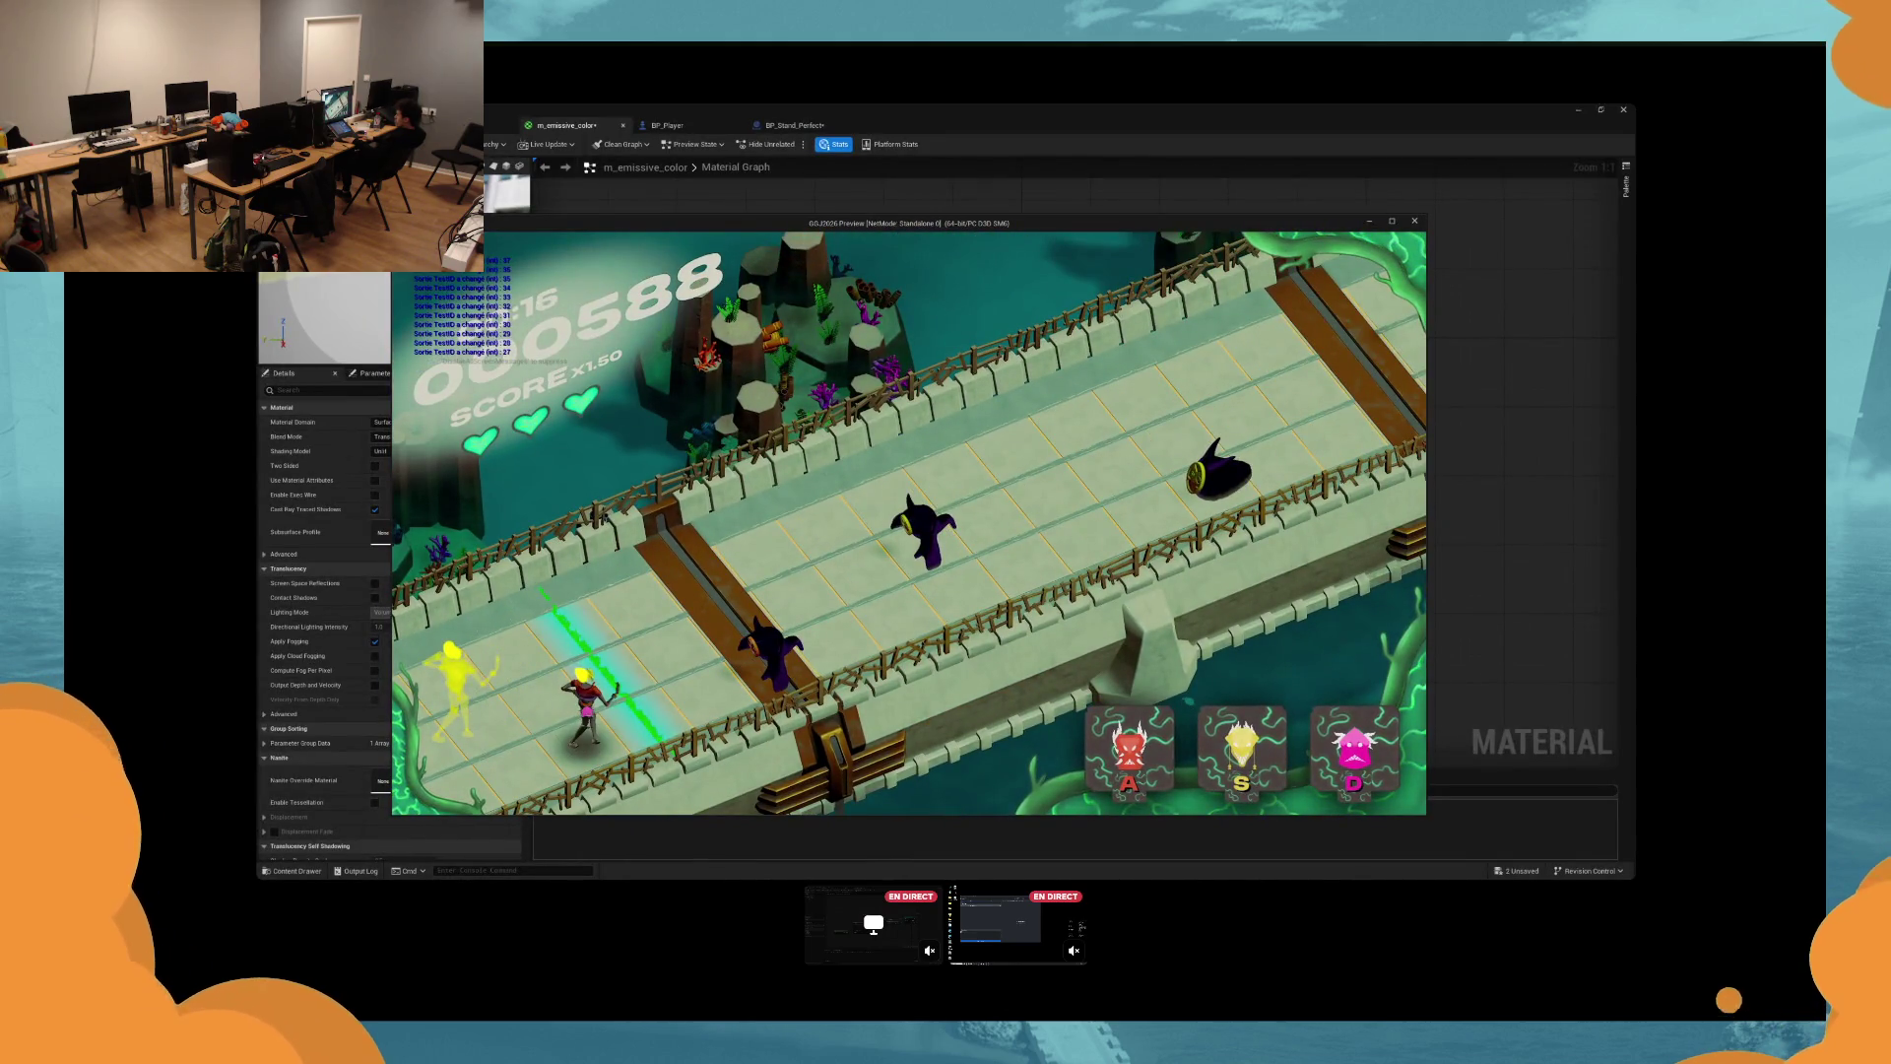
pyautogui.press('s')
pyautogui.press('s')
pyautogui.press('s')
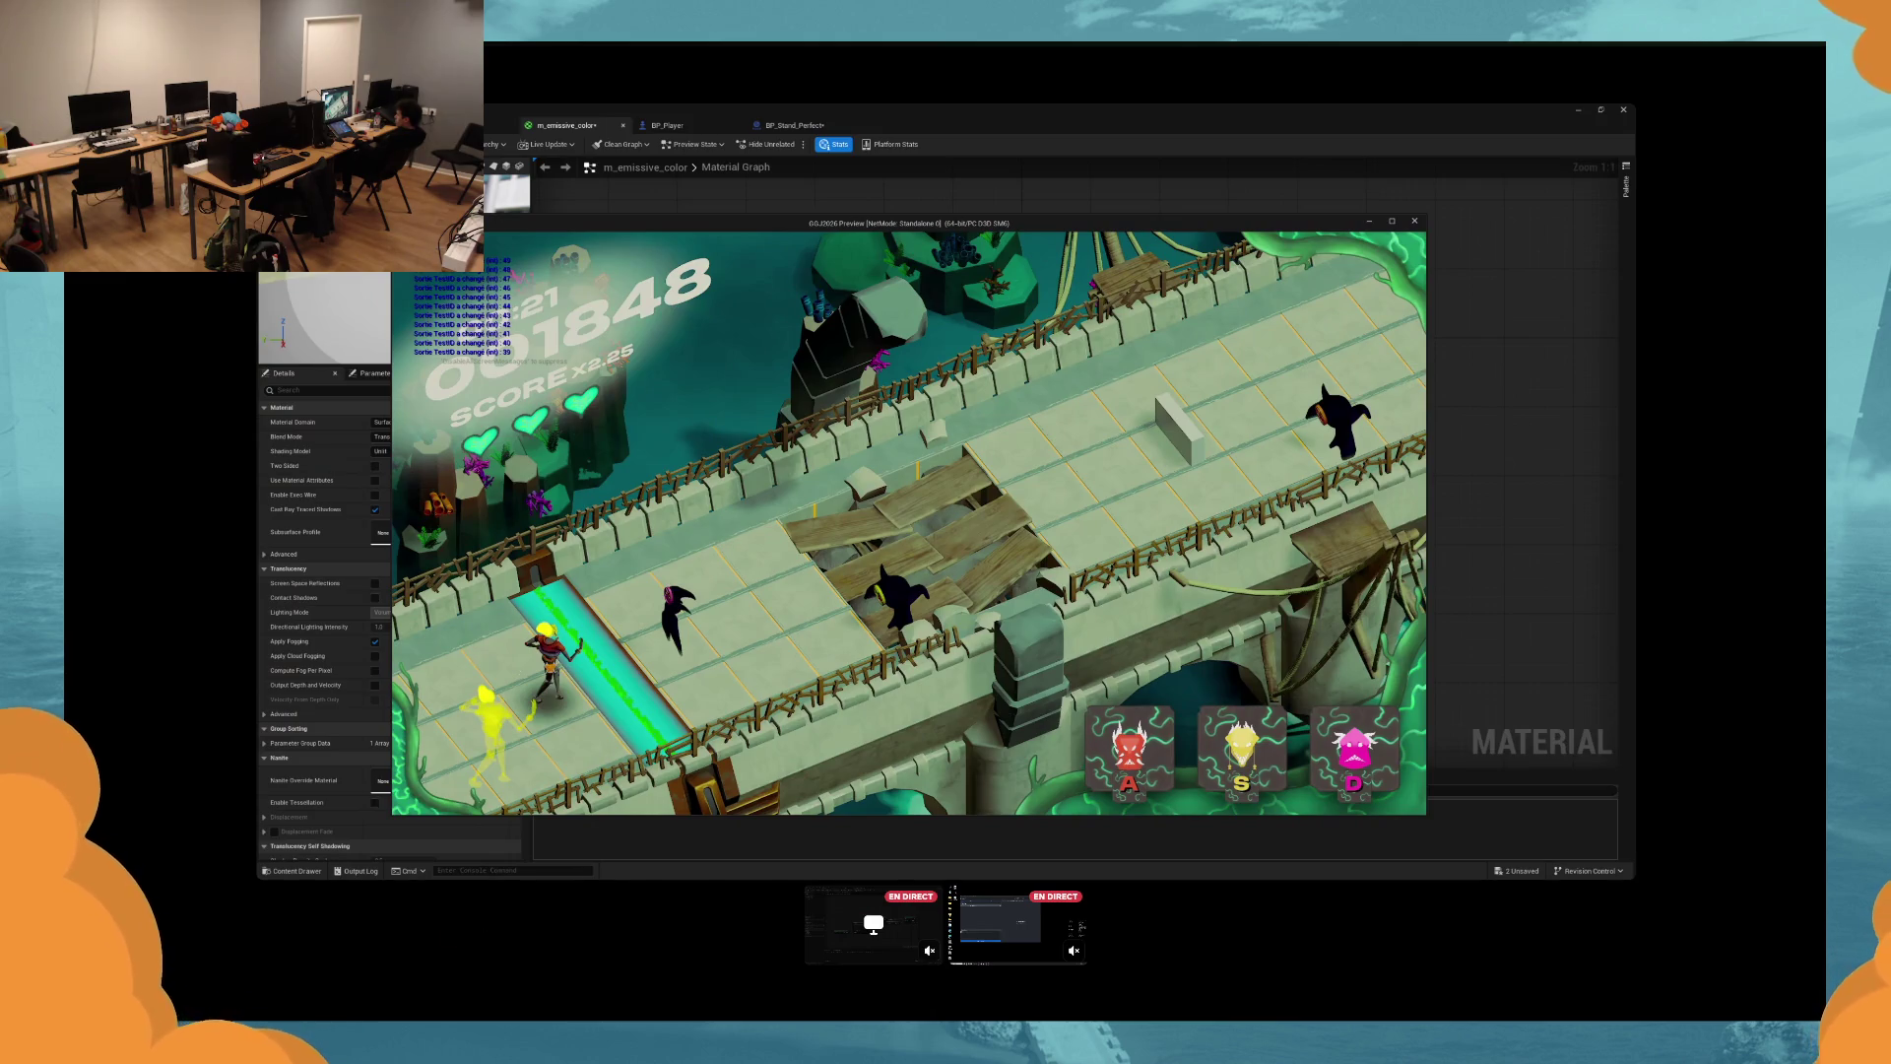
pyautogui.press('s')
pyautogui.press('s')
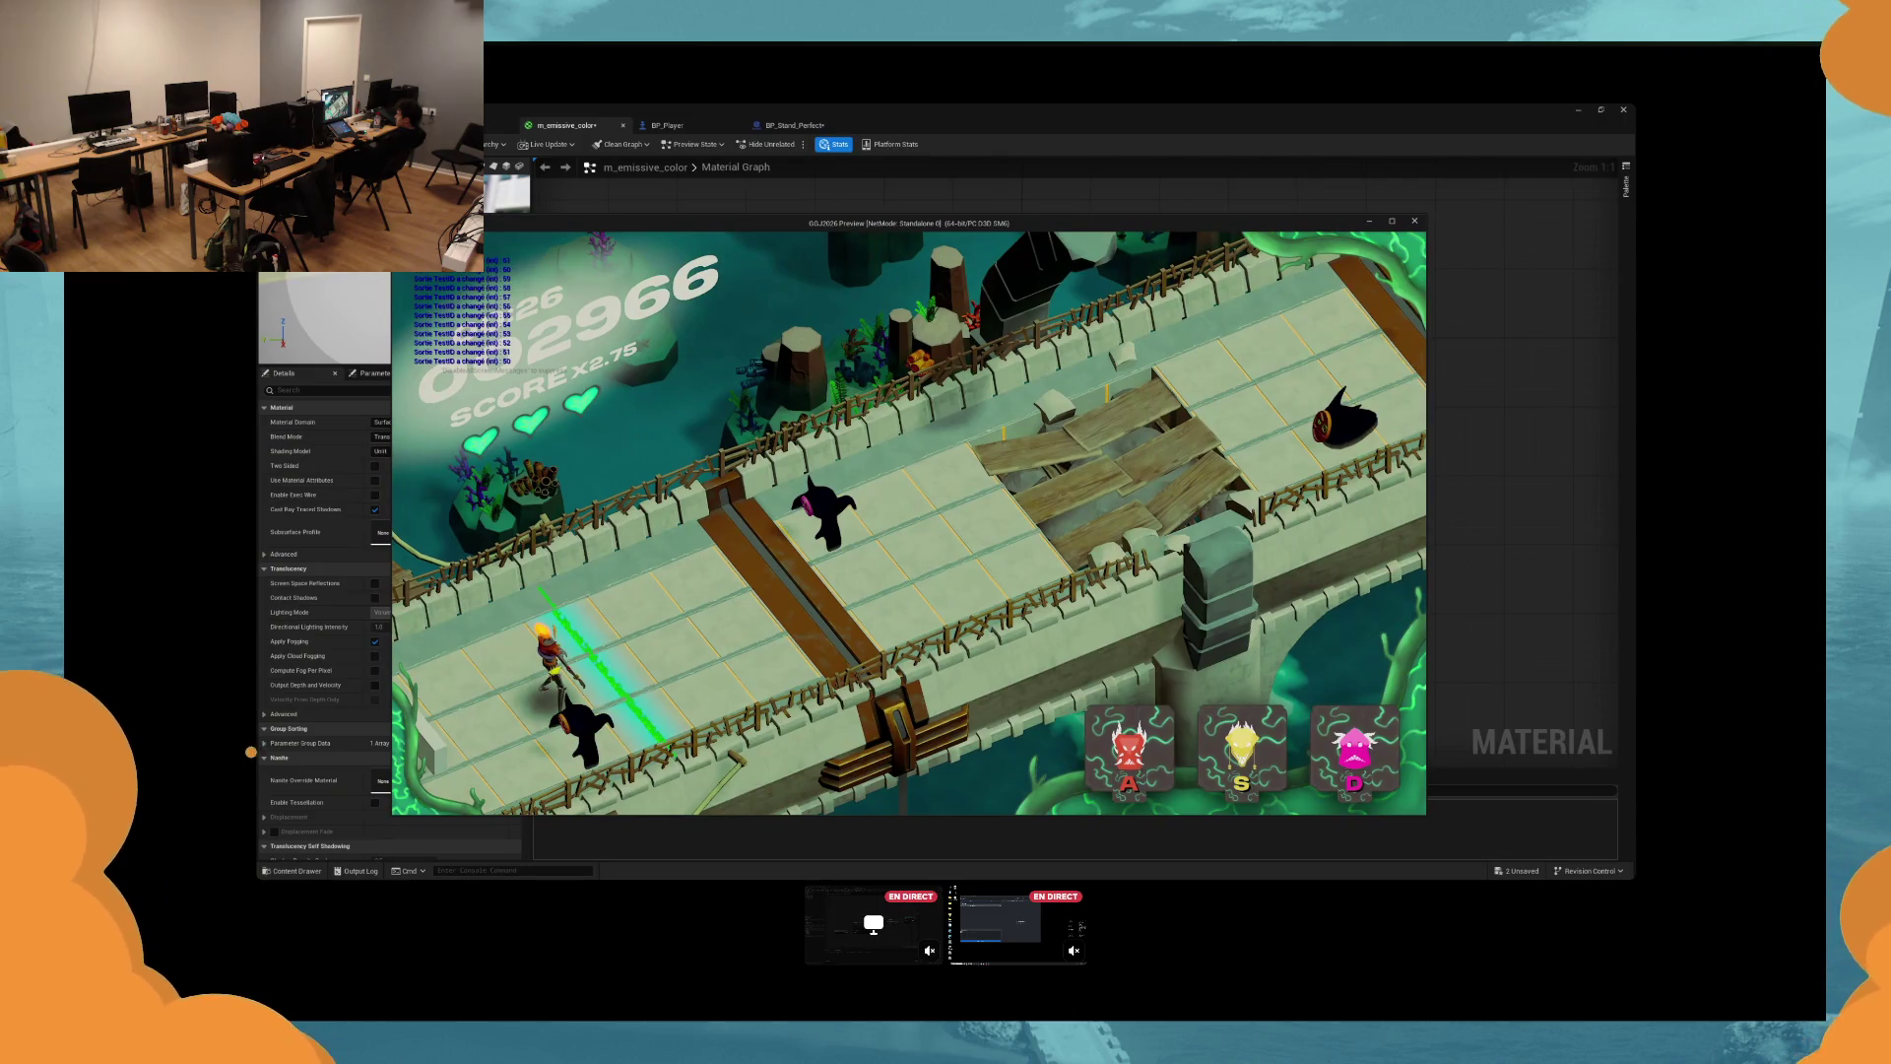
pyautogui.press('d')
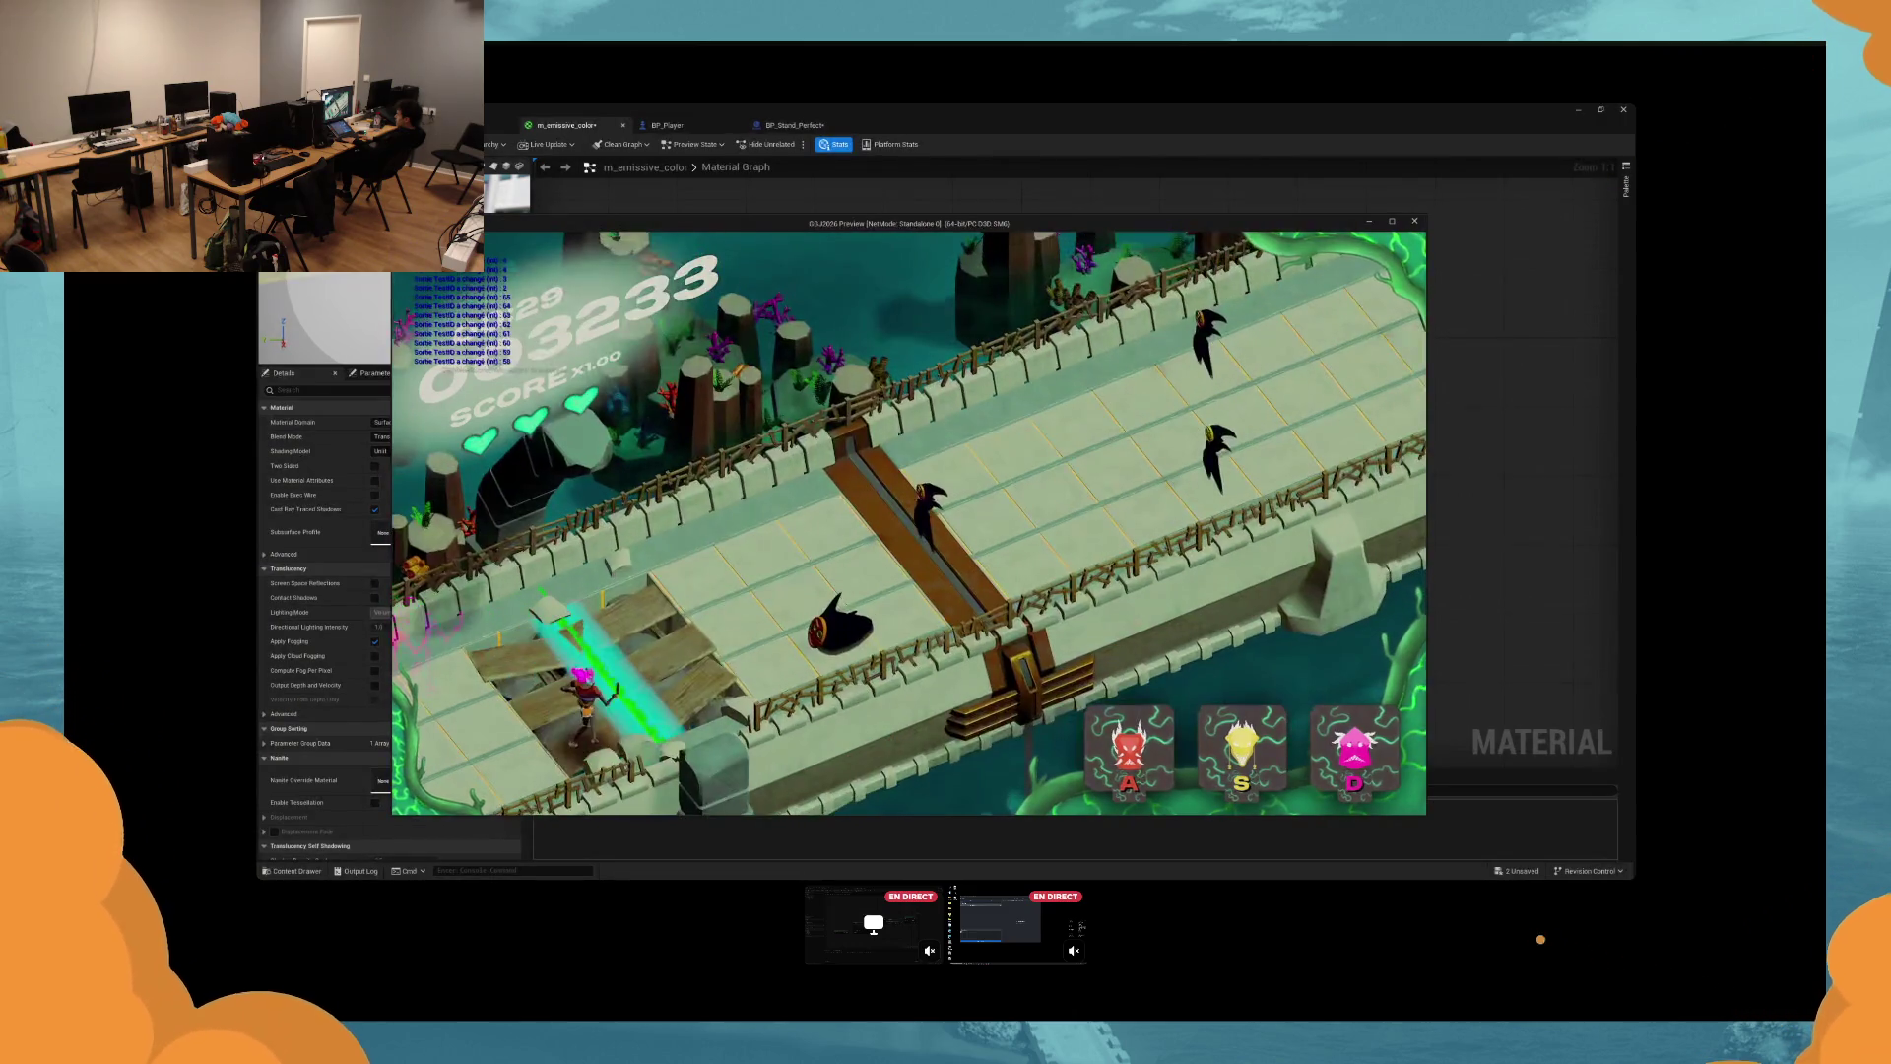
pyautogui.press('a')
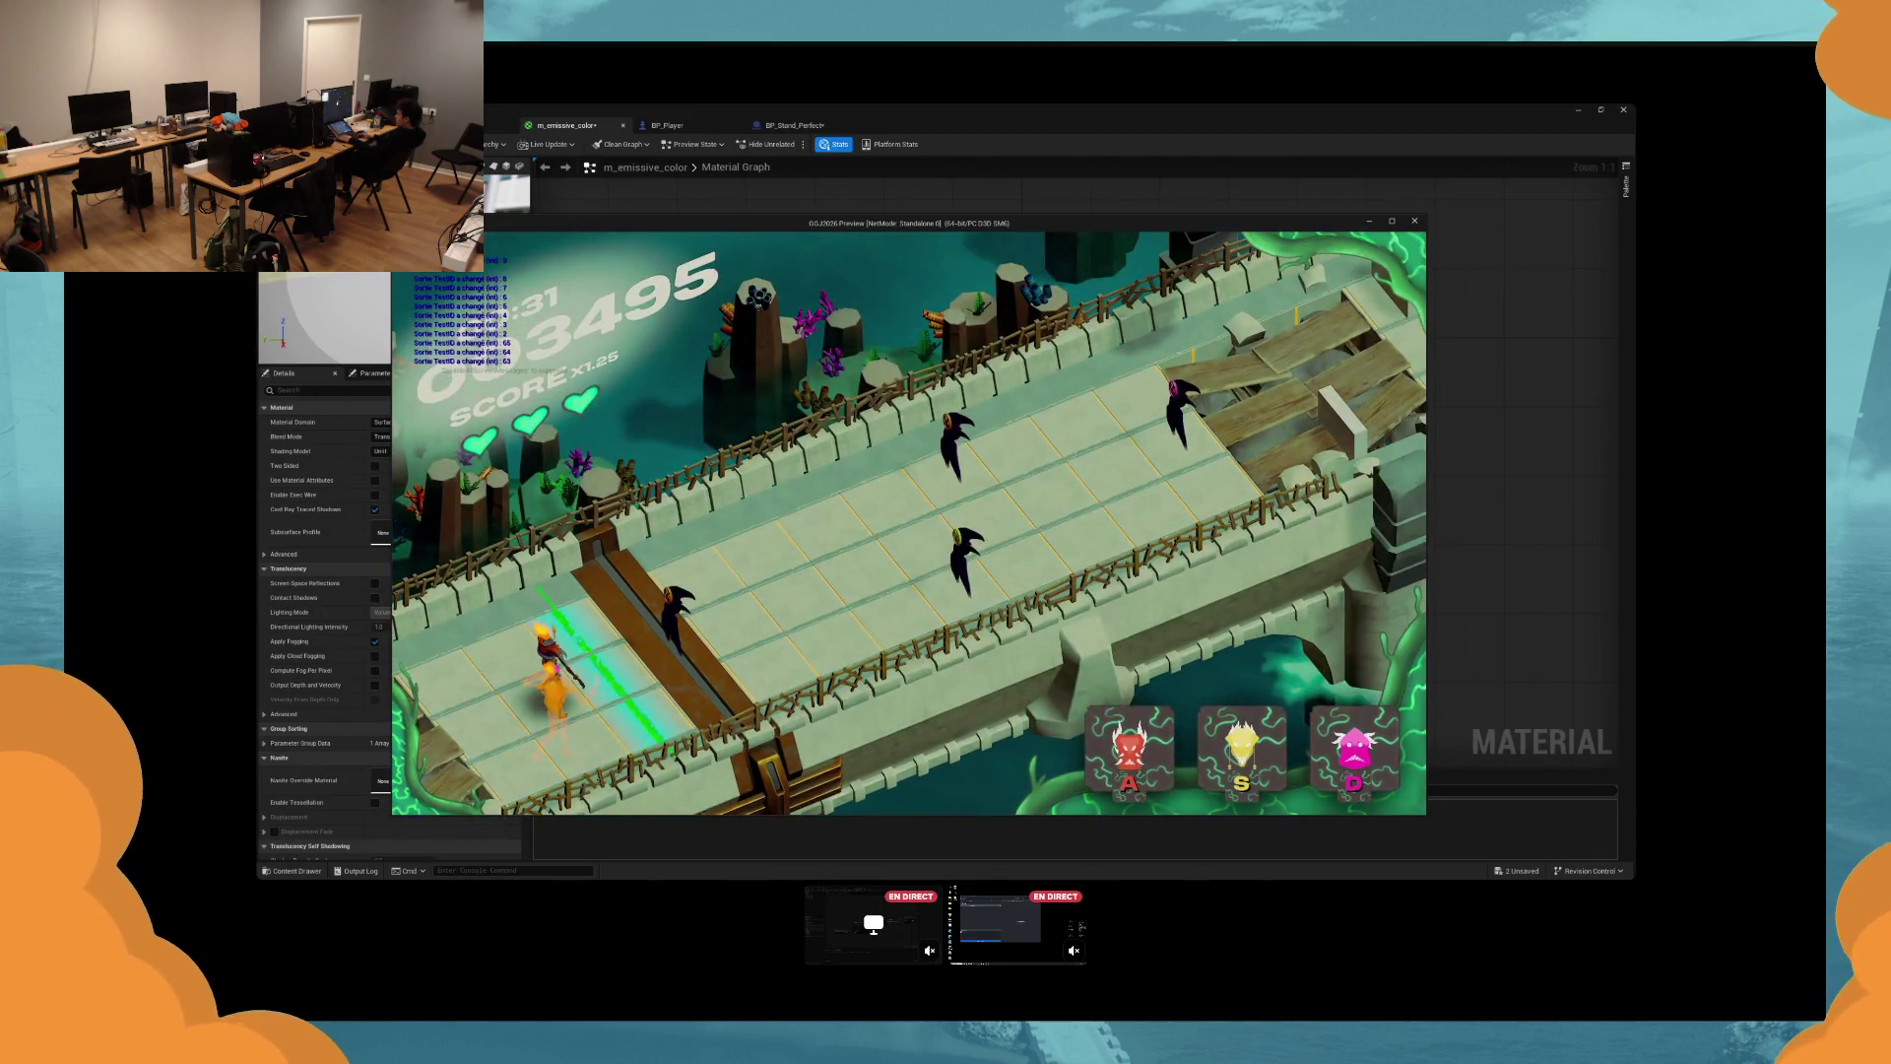
pyautogui.press('Escape')
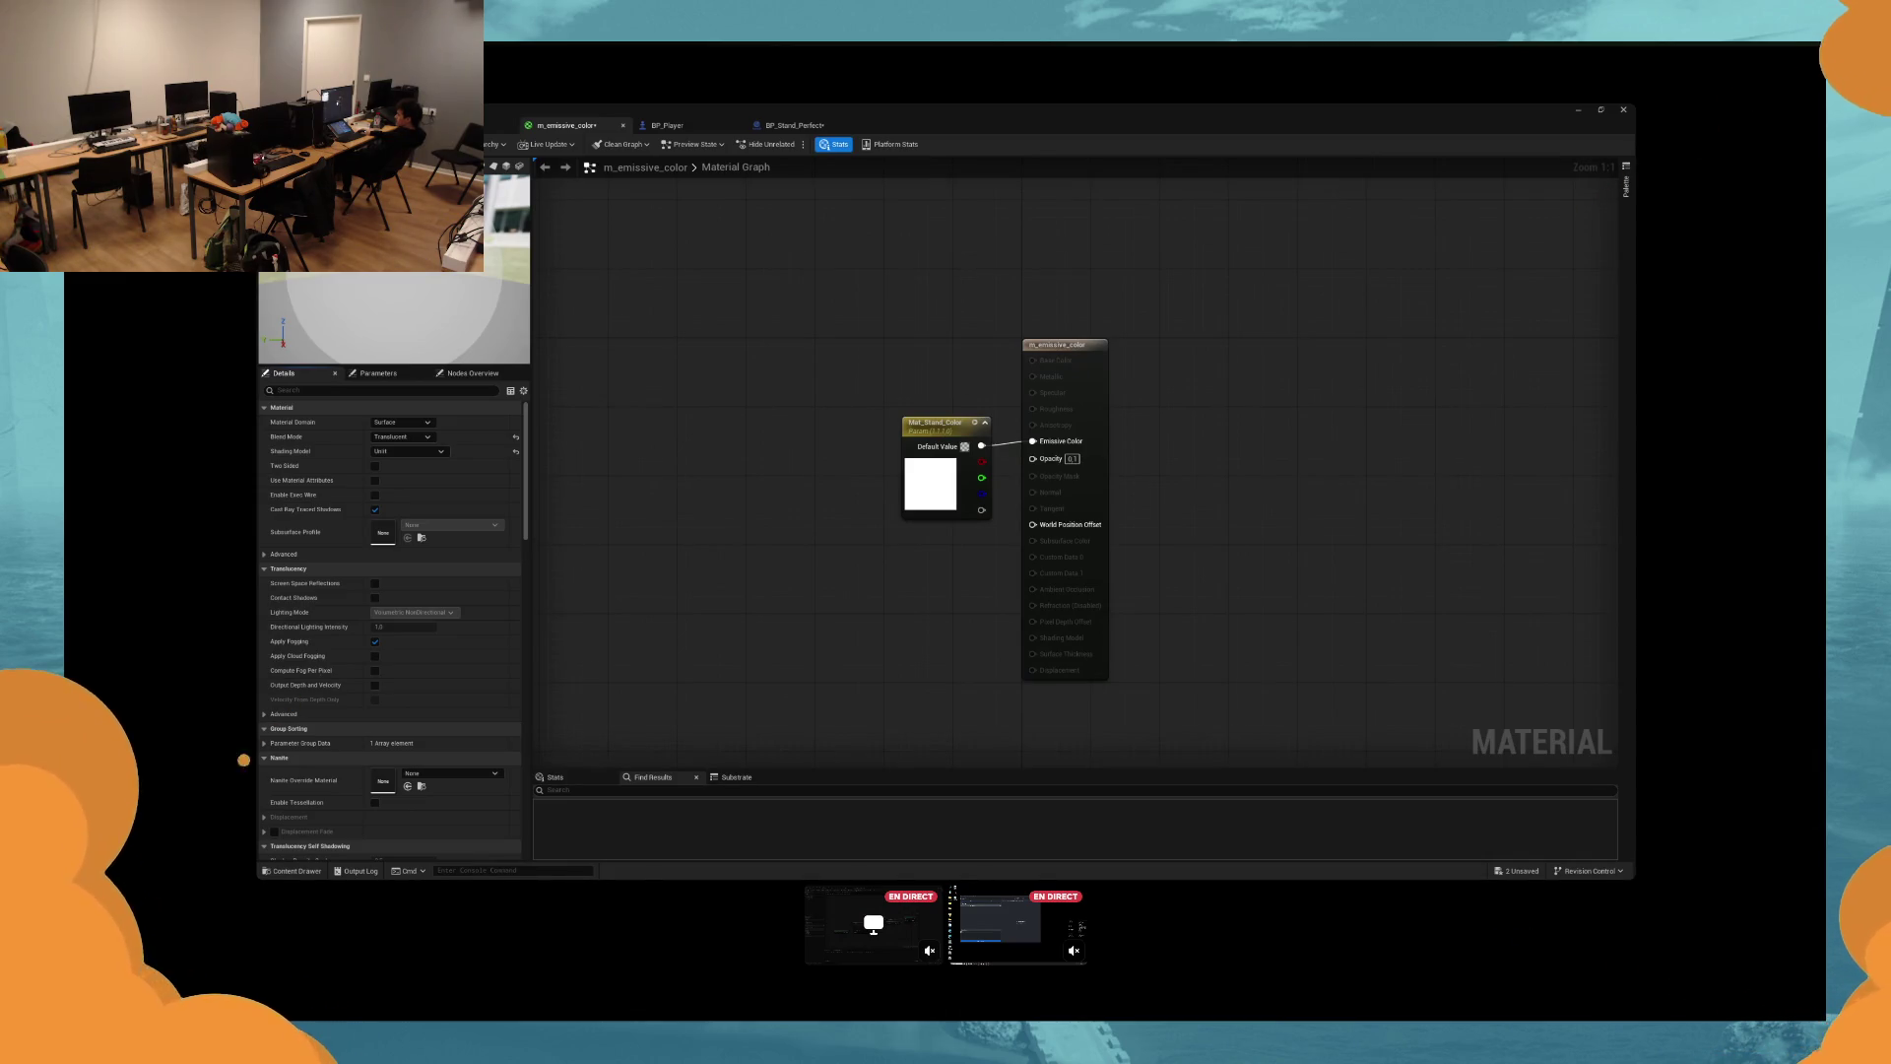
# Keep the blend mode, save the m_emissive_color material with Ctrl+S, and close its tab.
pyautogui.click(402, 437)
pyautogui.click(404, 481)
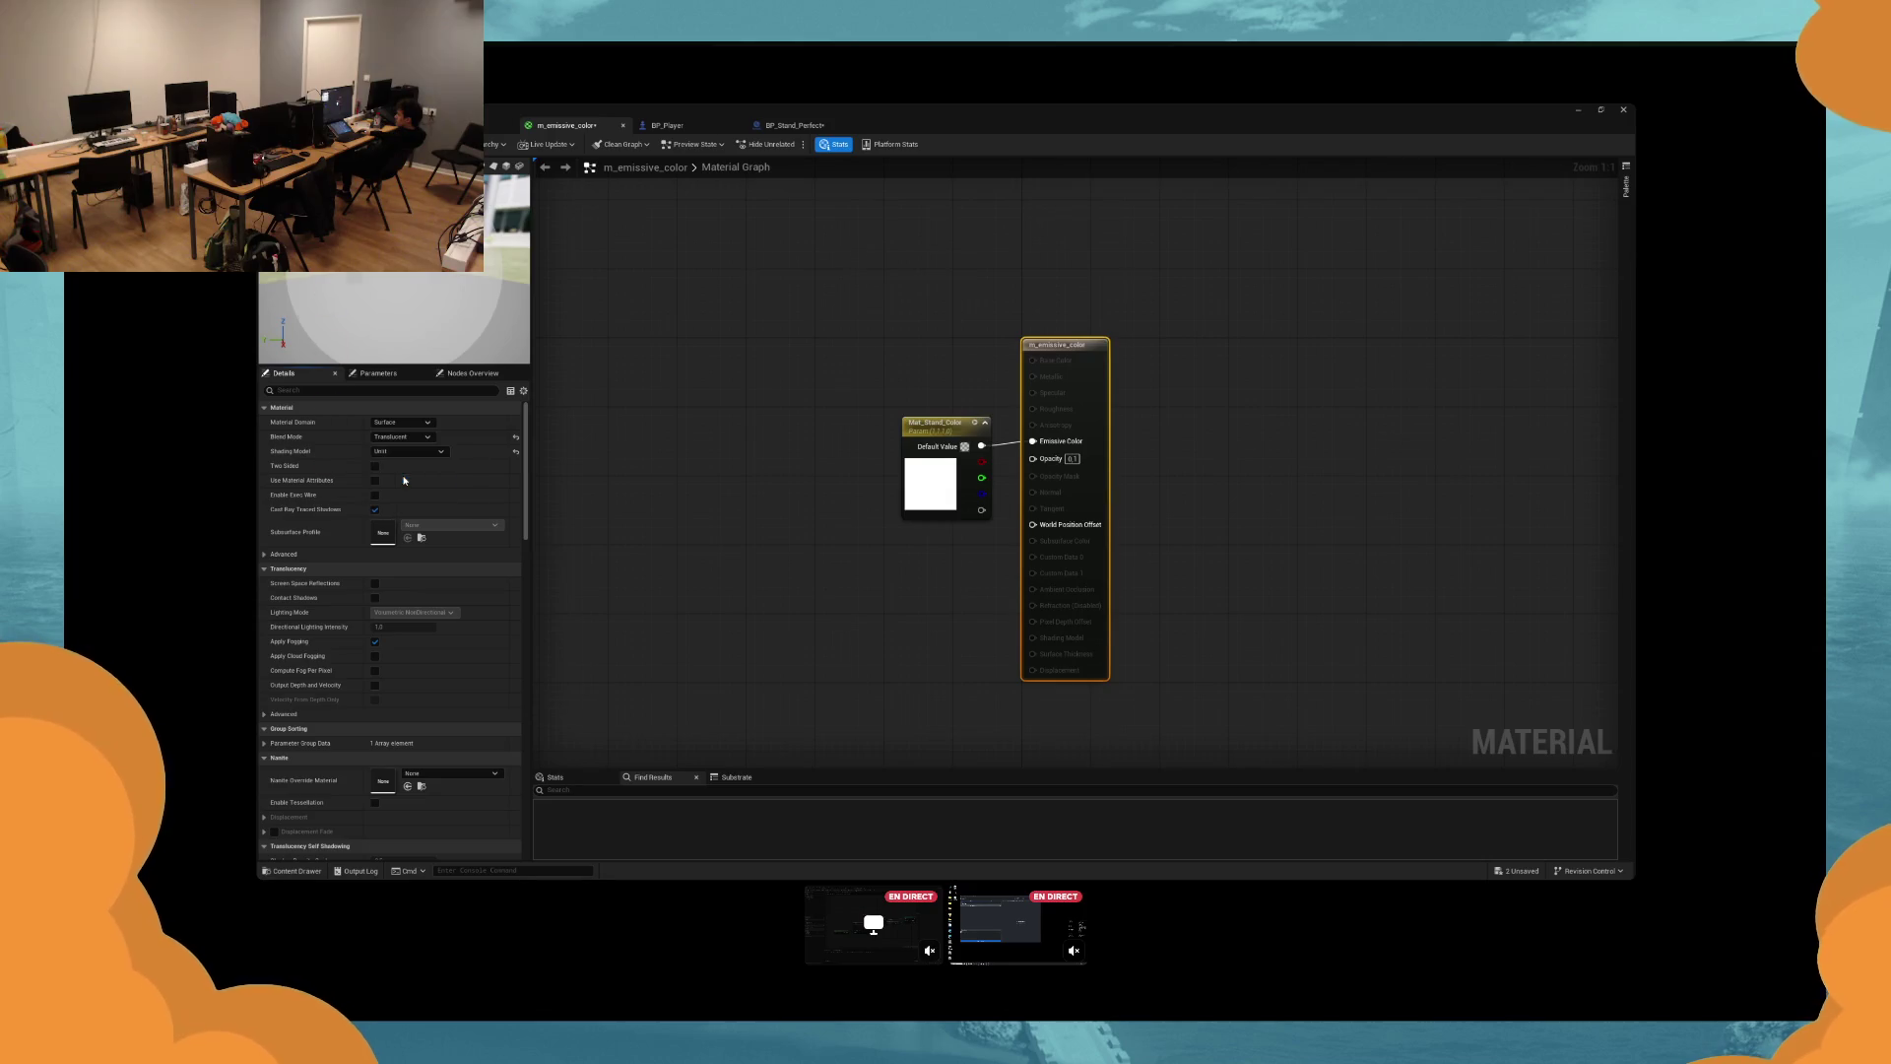
pyautogui.hotkey('ctrl', 's')
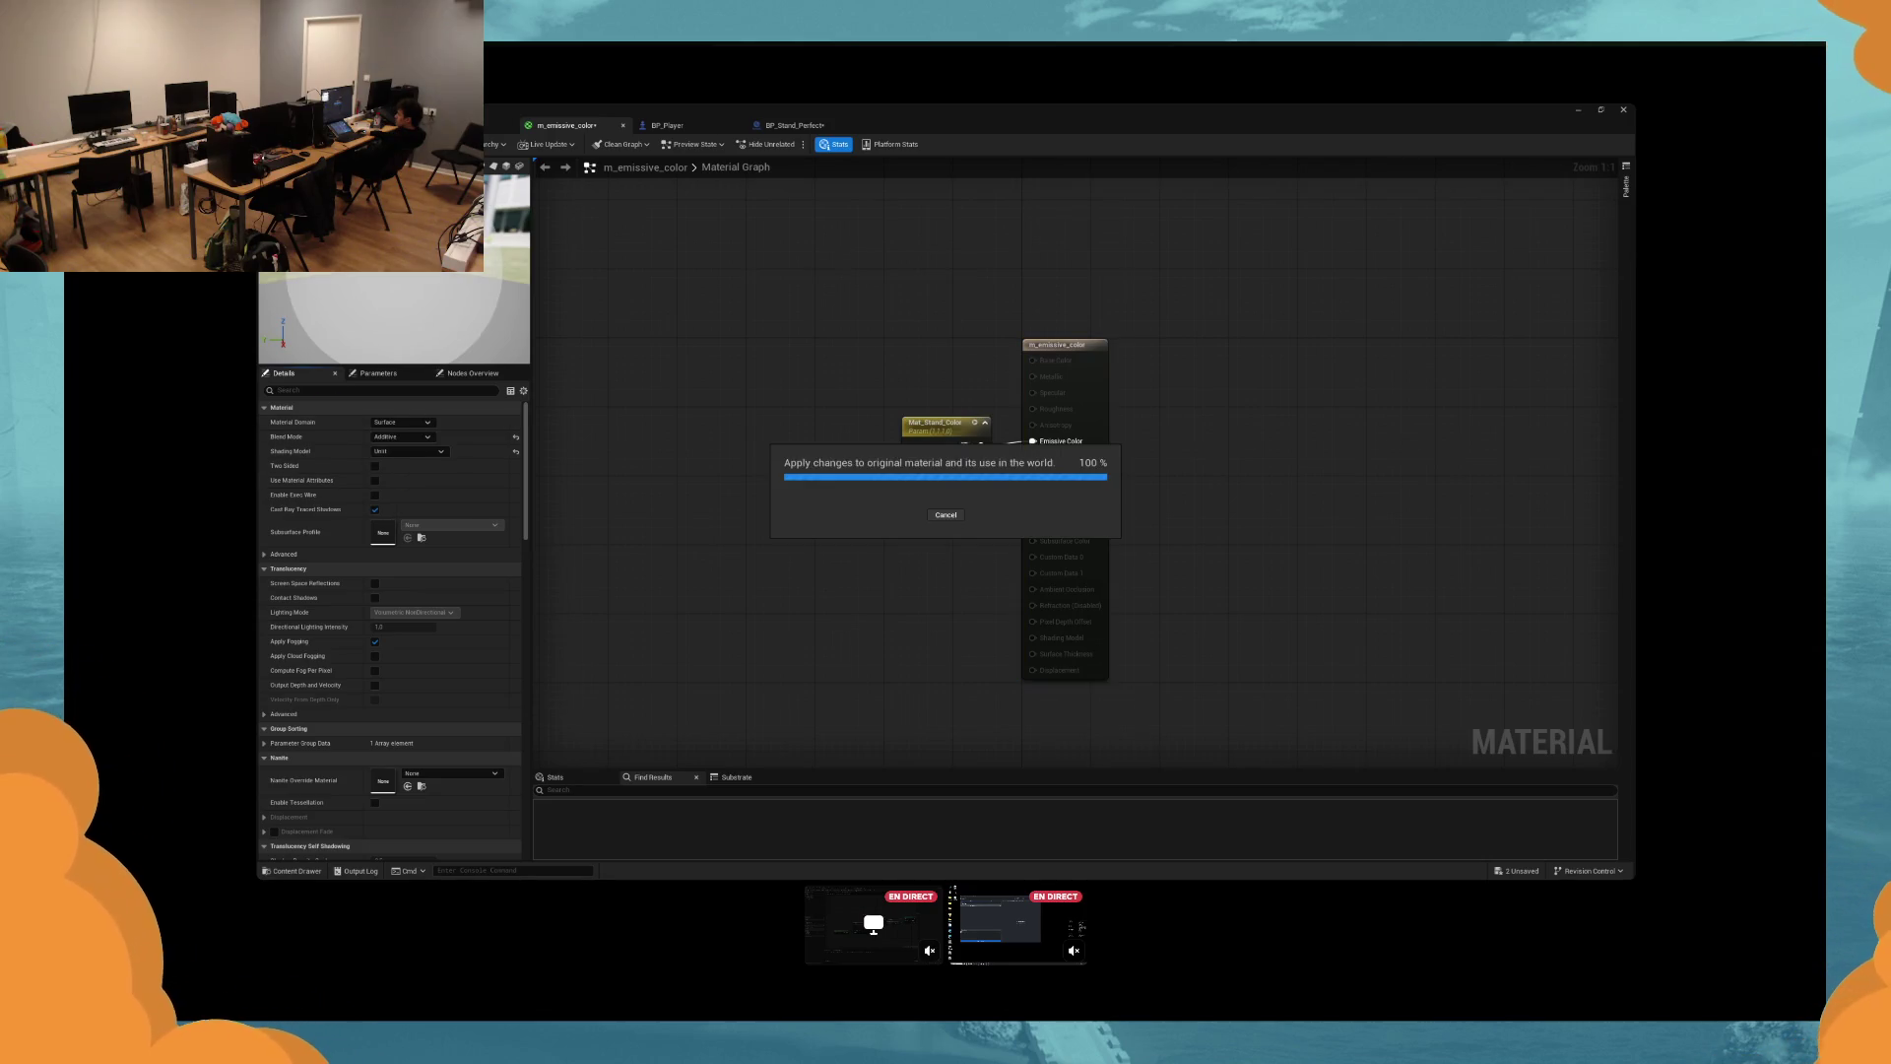
pyautogui.click(624, 128)
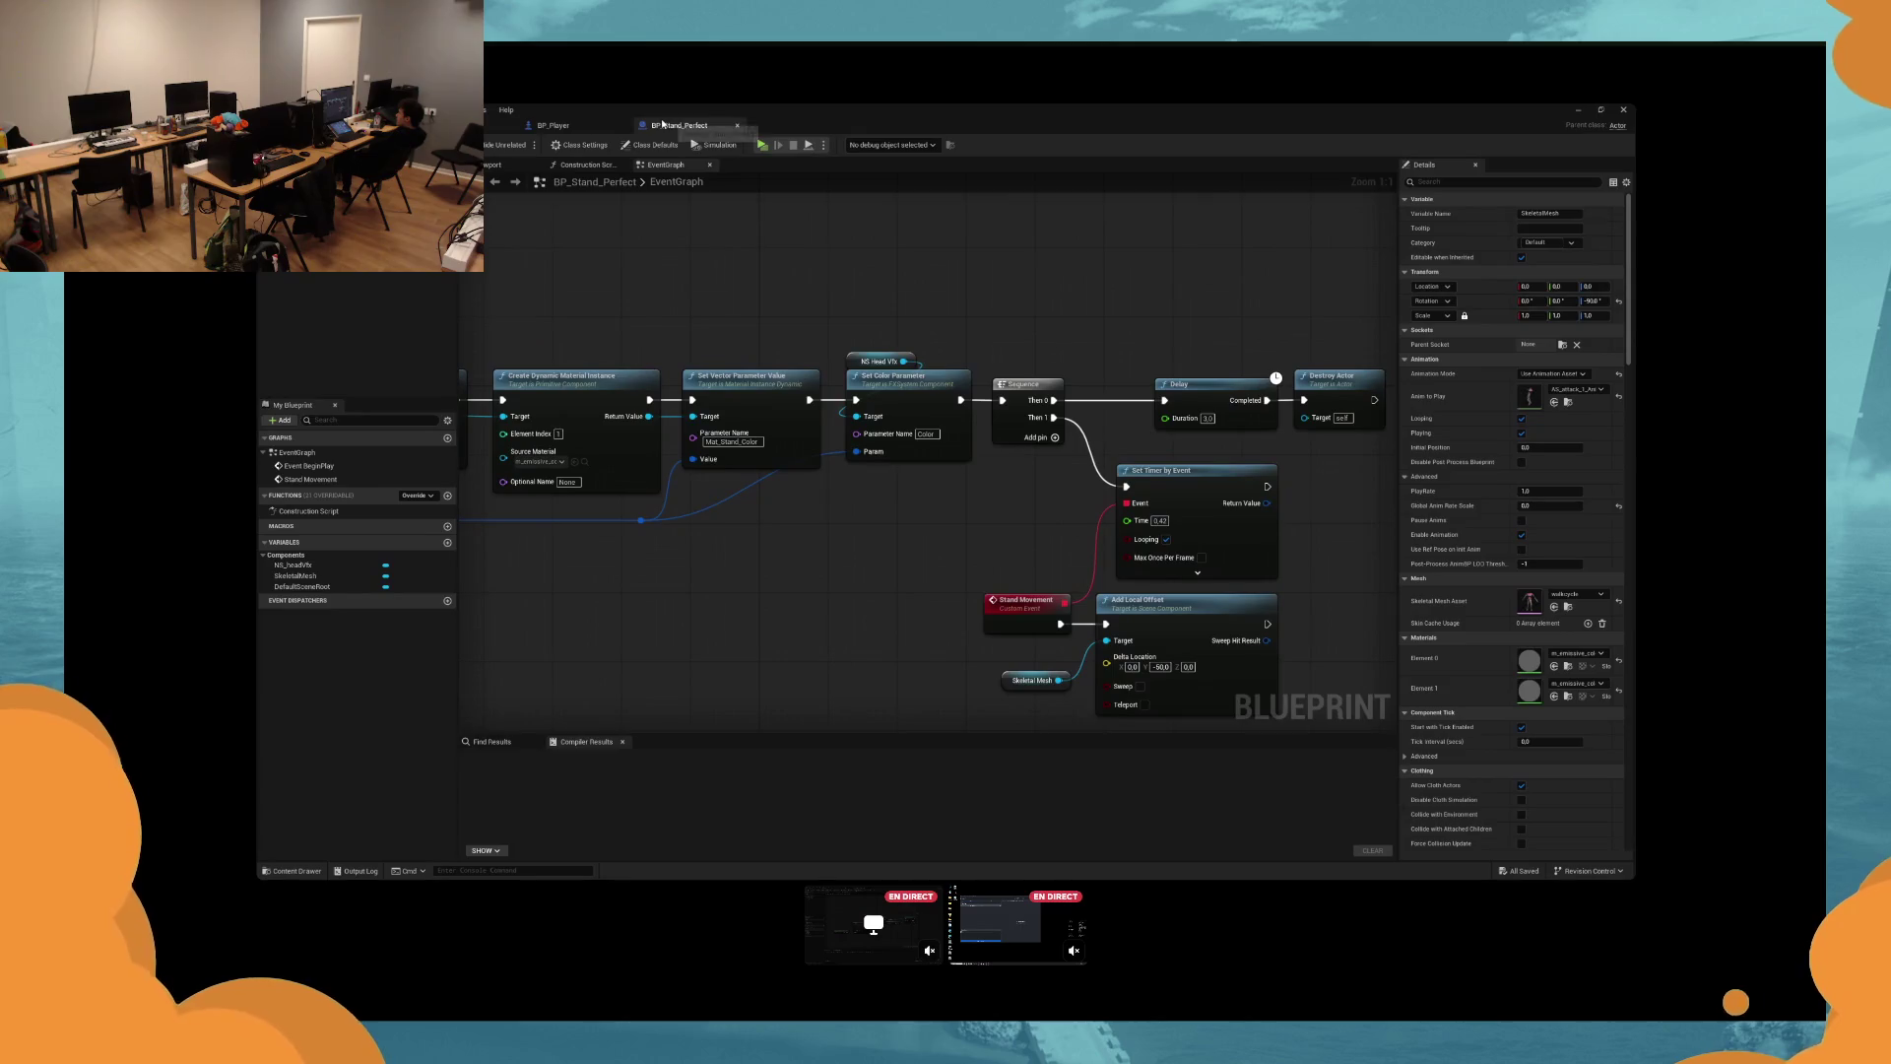
# Pan to the Delay, Destroy Actor and dynamic material nodes and pull a wire from Sequence Then 0.
pyautogui.moveTo(831, 251)
pyautogui.mouseDown()
pyautogui.moveTo(702, 248)
pyautogui.moveTo(827, 246)
pyautogui.mouseUp()
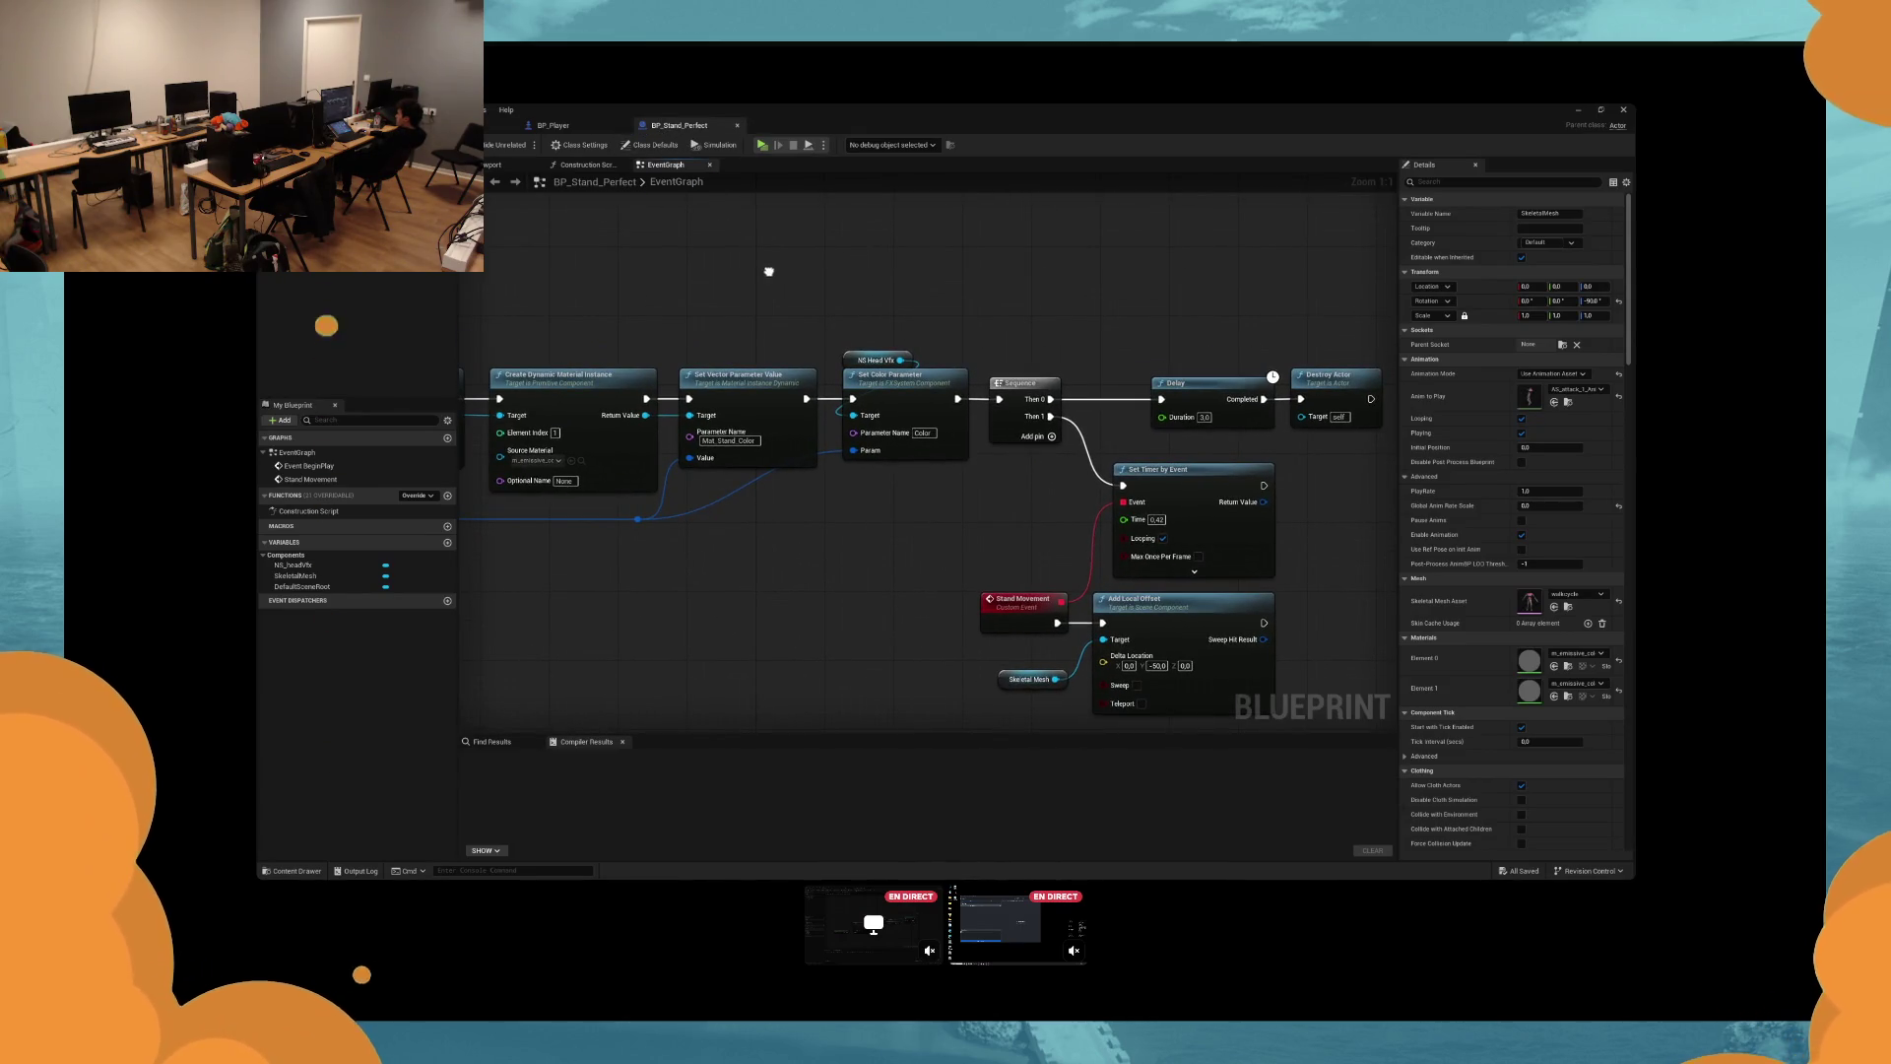
pyautogui.moveTo(769, 271)
pyautogui.mouseDown()
pyautogui.moveTo(1161, 515)
pyautogui.moveTo(1088, 493)
pyautogui.moveTo(1024, 523)
pyautogui.moveTo(968, 495)
pyautogui.mouseUp()
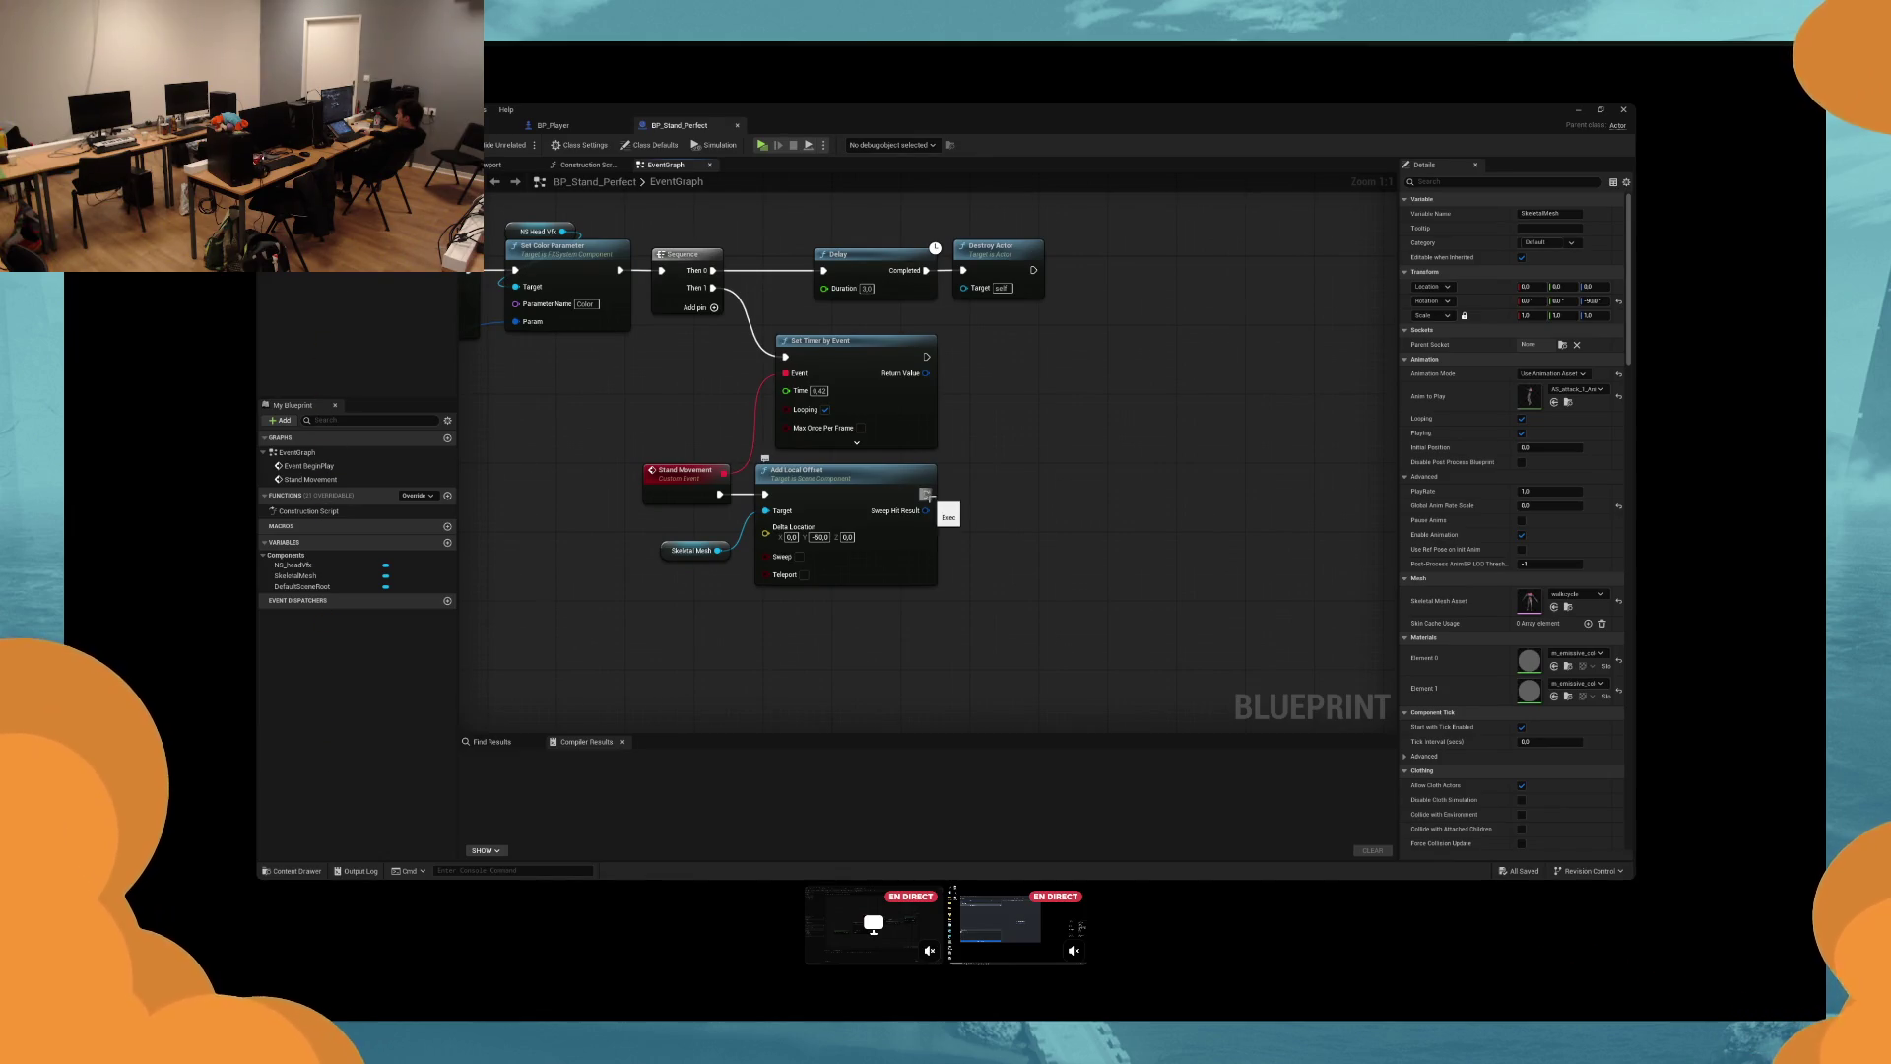
pyautogui.moveTo(640, 369)
pyautogui.mouseDown()
pyautogui.moveTo(783, 419)
pyautogui.moveTo(969, 558)
pyautogui.moveTo(989, 462)
pyautogui.moveTo(1075, 439)
pyautogui.mouseUp()
pyautogui.scroll(-1, 783, 418)
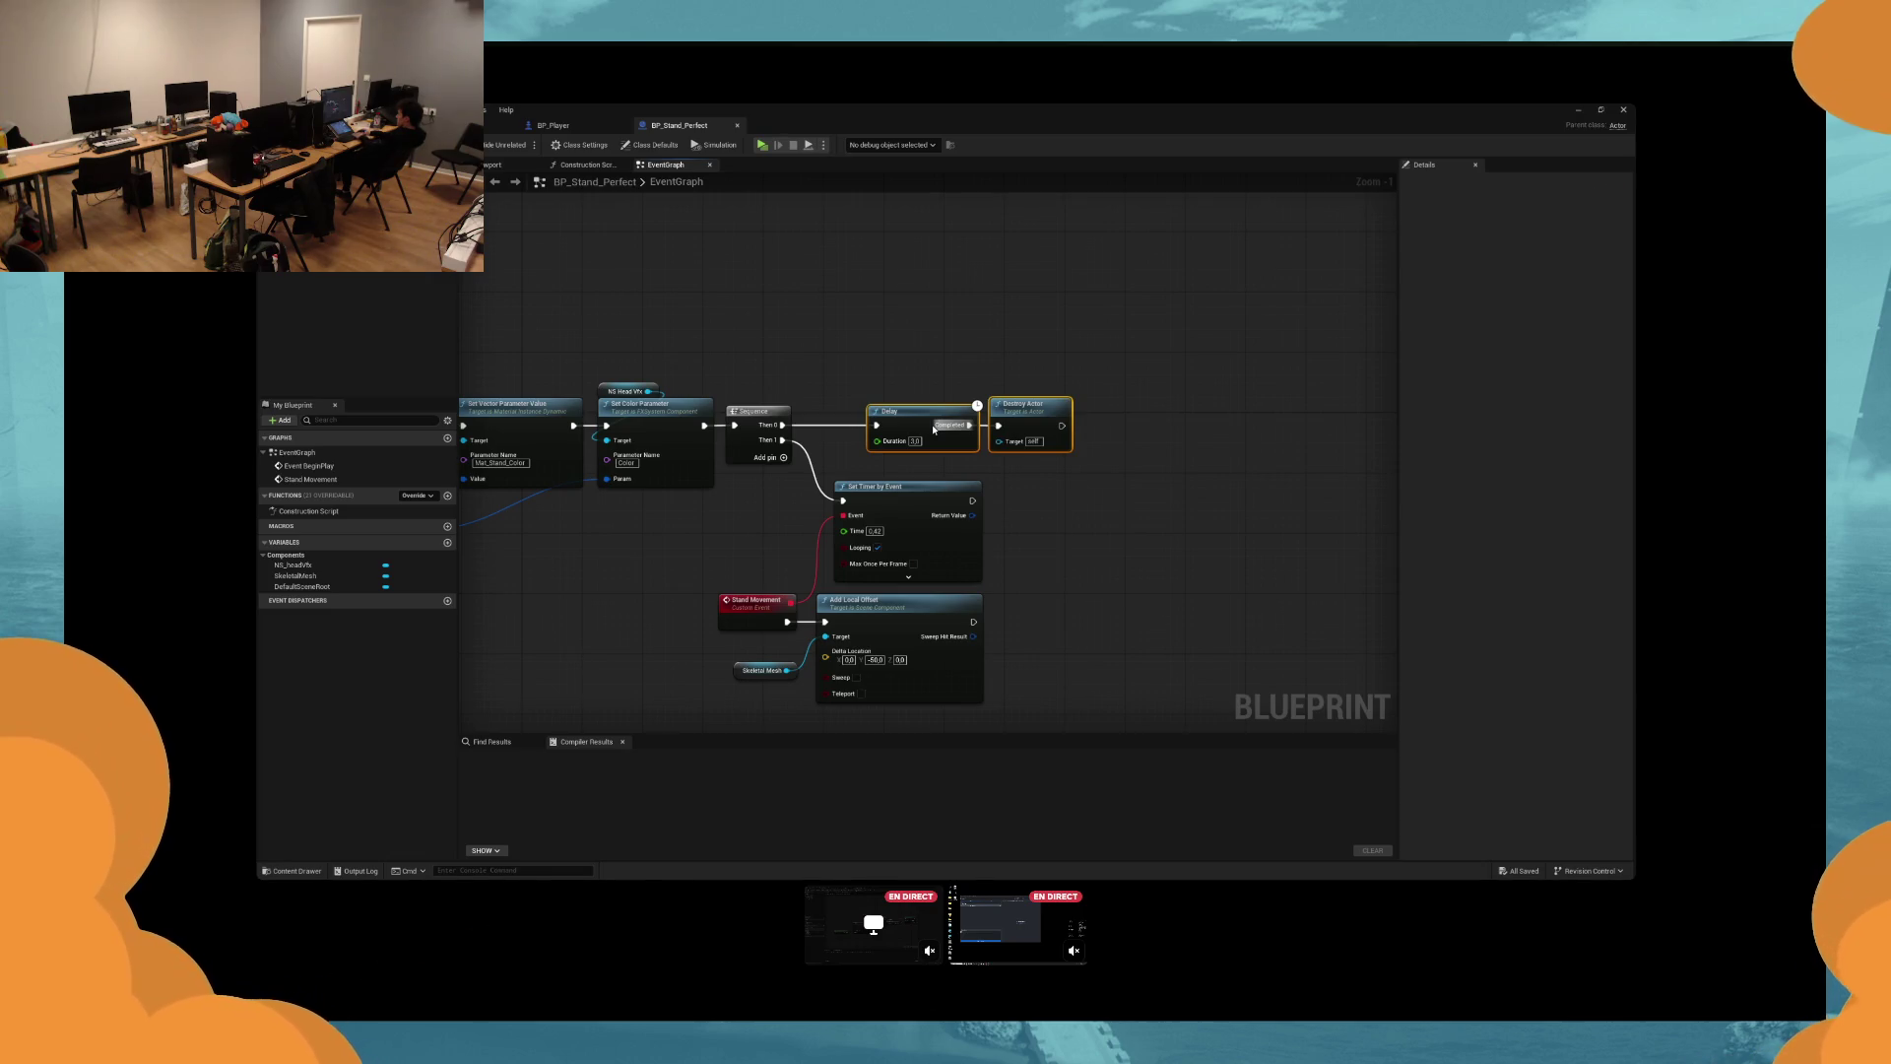
pyautogui.moveTo(783, 425); pyautogui.dragTo(892, 418)
# Add a Timeline node from Sequence Then 0 and move it to the right.
pyautogui.write('timeline')
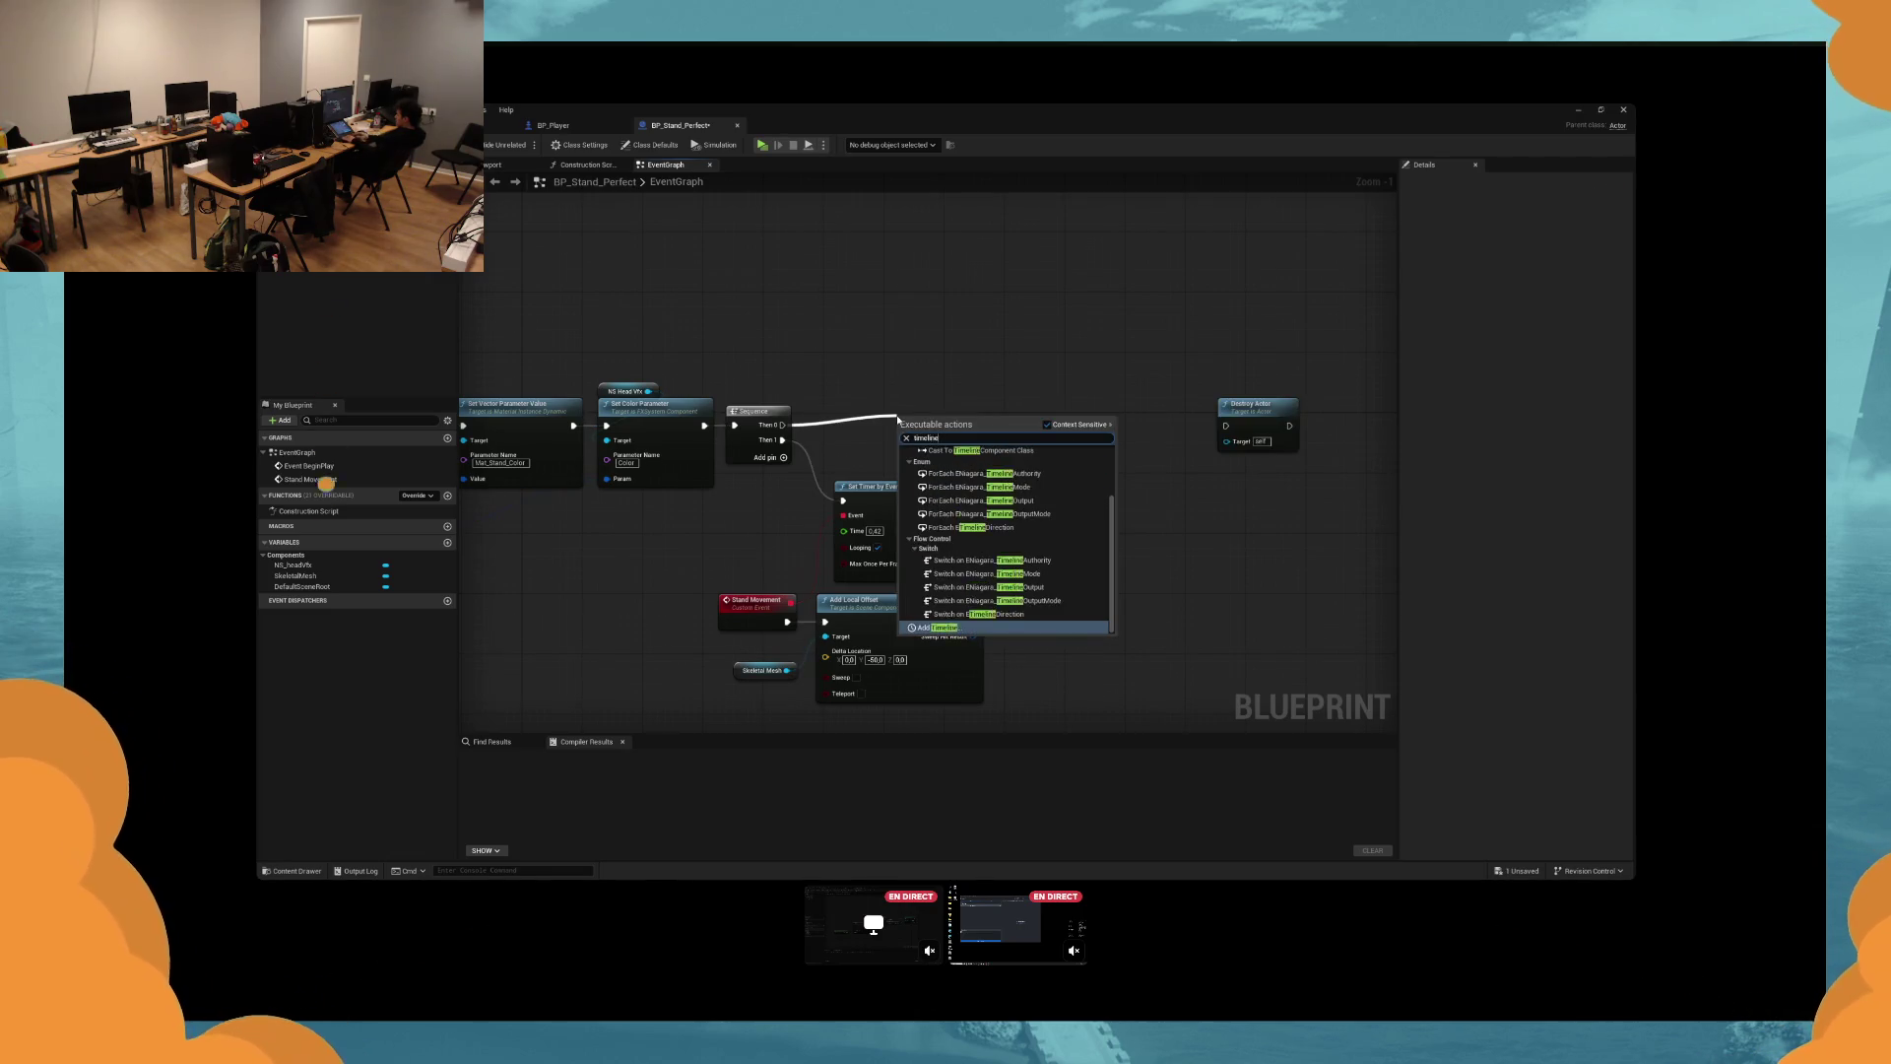
pyautogui.press('Return')
pyautogui.moveTo(937, 429); pyautogui.dragTo(1065, 423)
pyautogui.moveTo(522, 411)
pyautogui.mouseDown()
pyautogui.moveTo(1225, 425)
pyautogui.moveTo(1245, 445)
pyautogui.moveTo(1230, 475)
pyautogui.mouseUp()
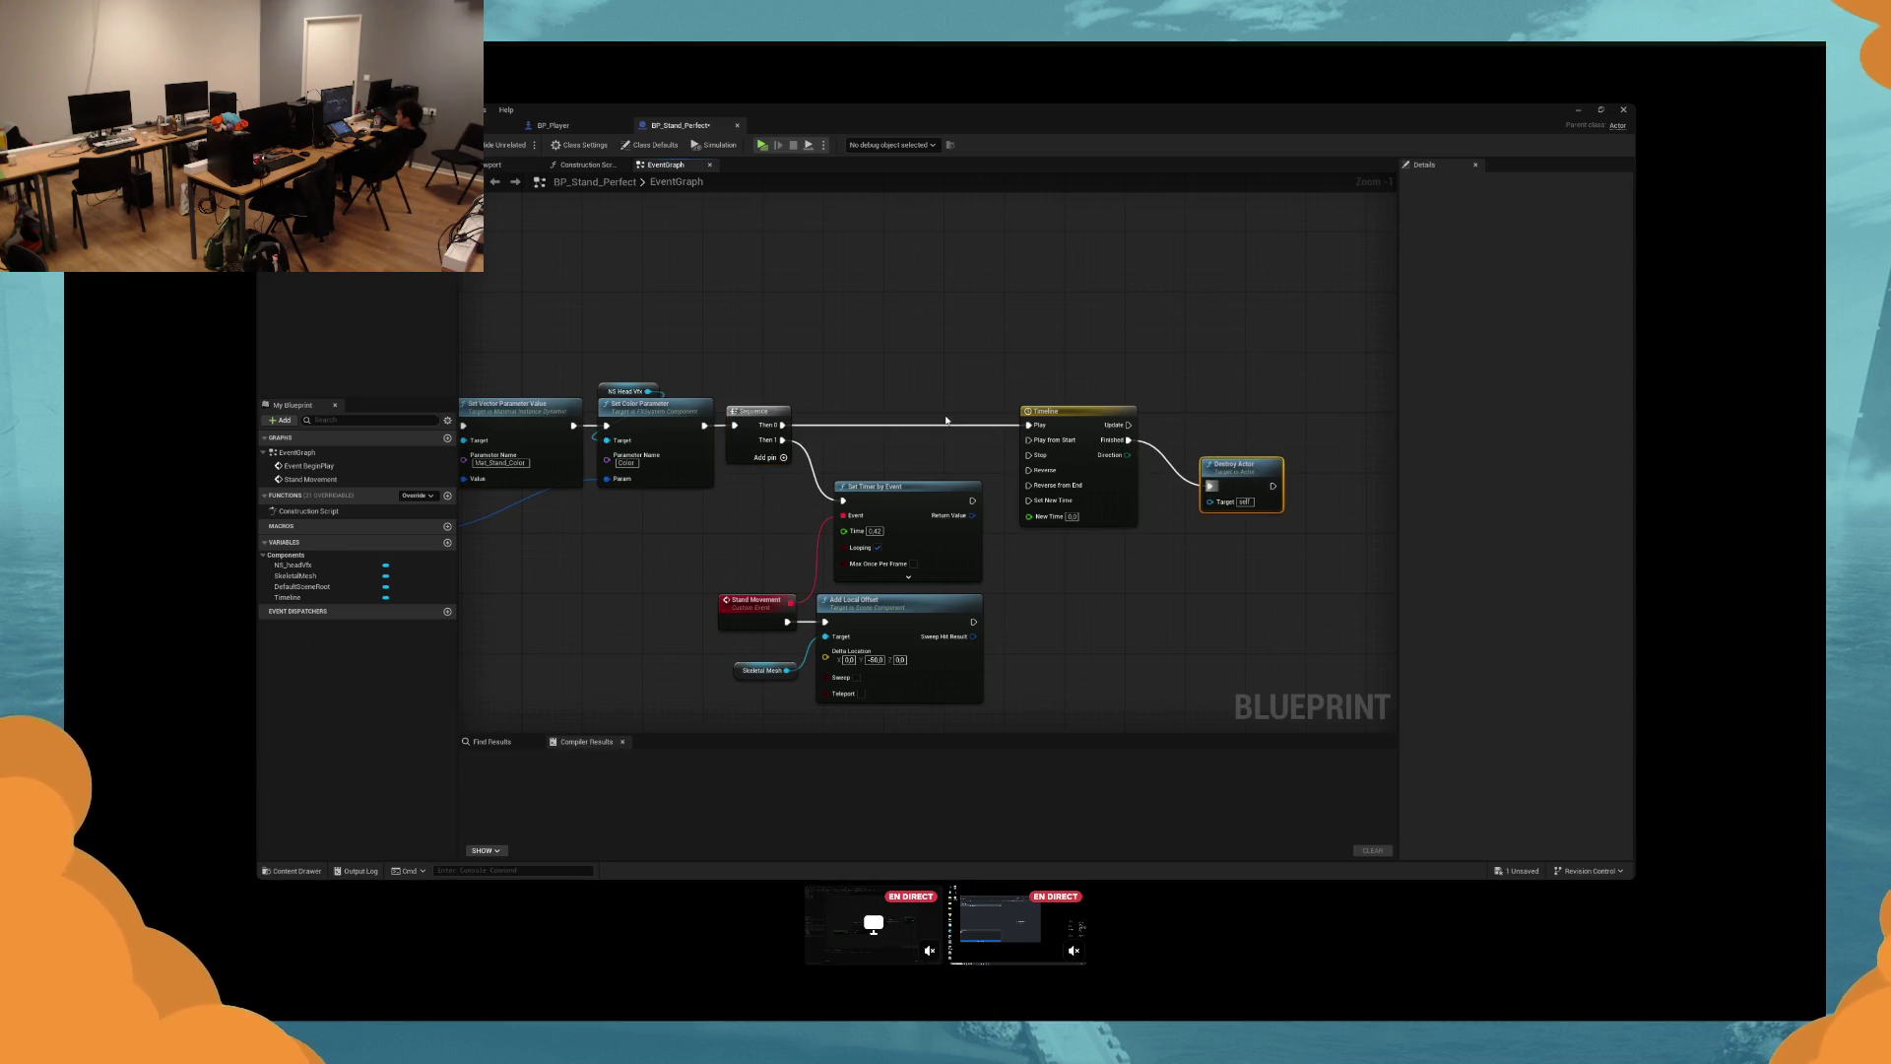
# Paste a copy of the NS Head Vfx Set Color Parameter past the Timeline and split its Param into RGBA.
pyautogui.moveTo(677, 419); pyautogui.dragTo(839, 412)
pyautogui.click(838, 411)
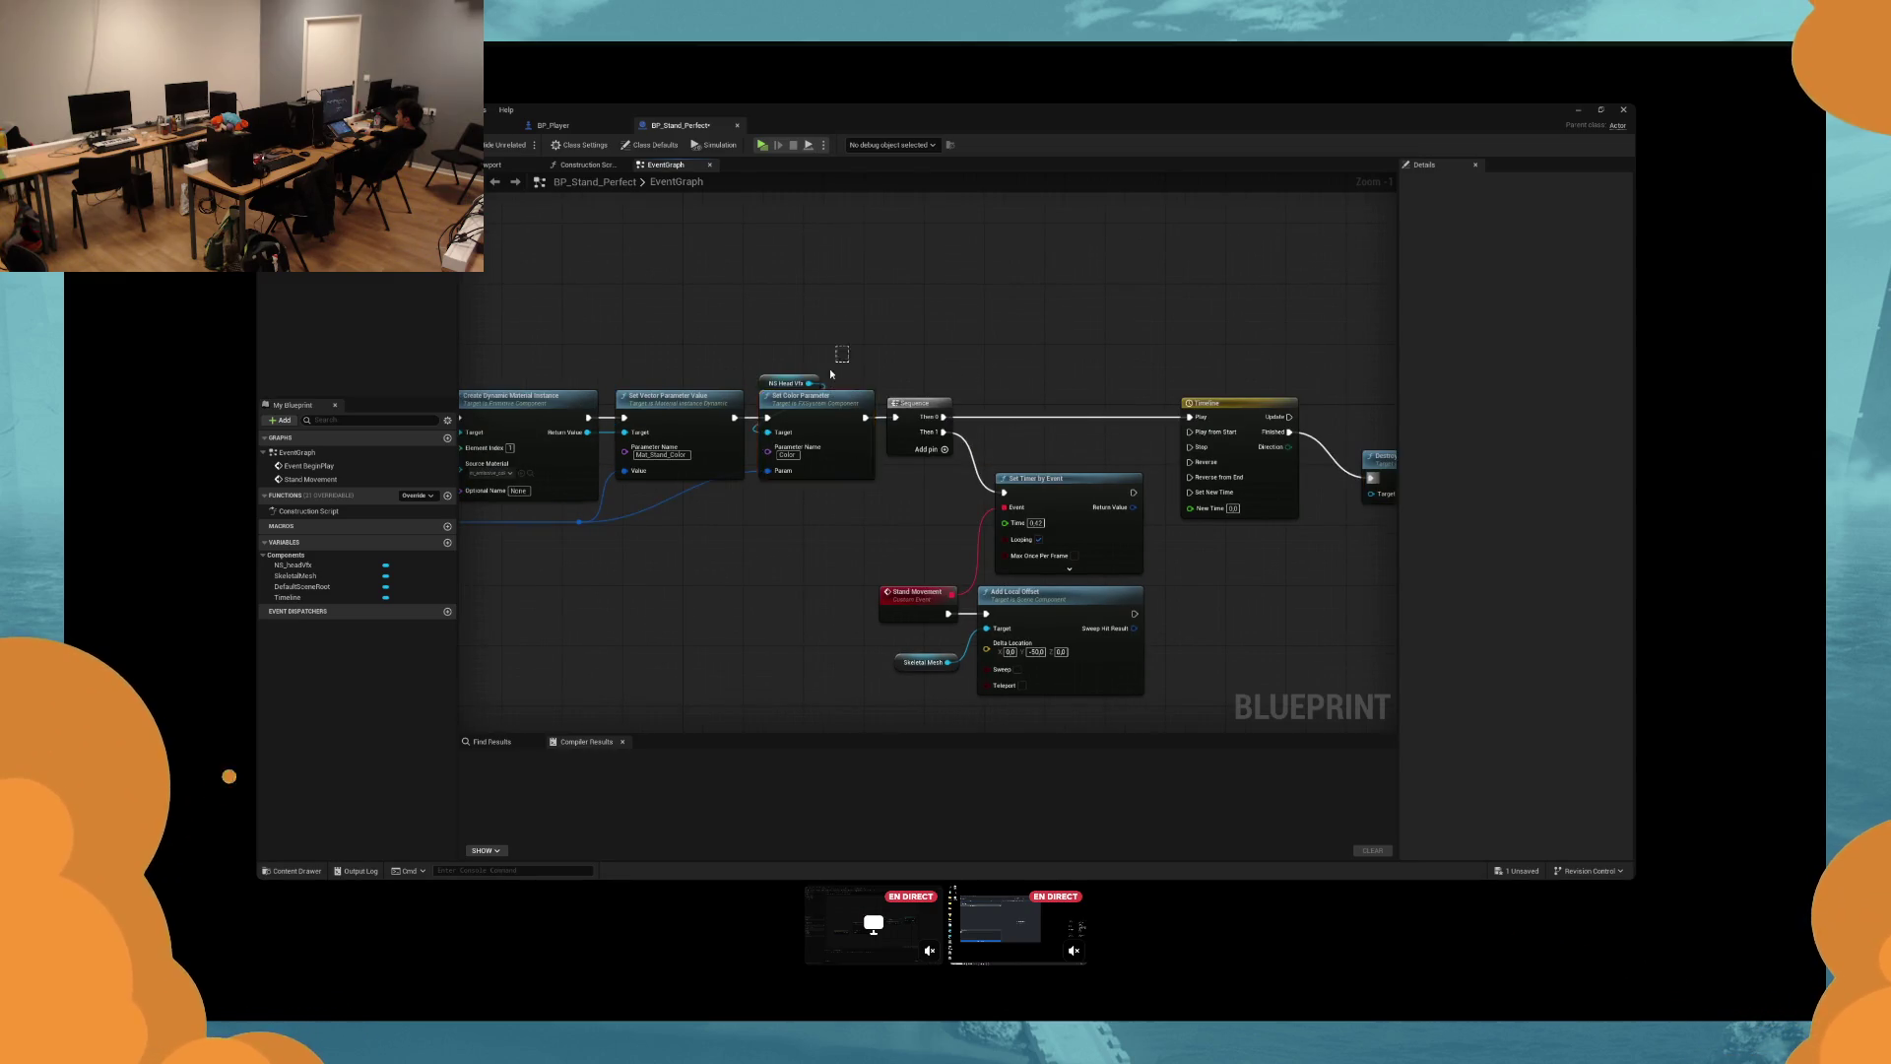
pyautogui.click(836, 406)
pyautogui.moveTo(1358, 330); pyautogui.dragTo(927, 338)
pyautogui.hotkey('ctrl', 'v')
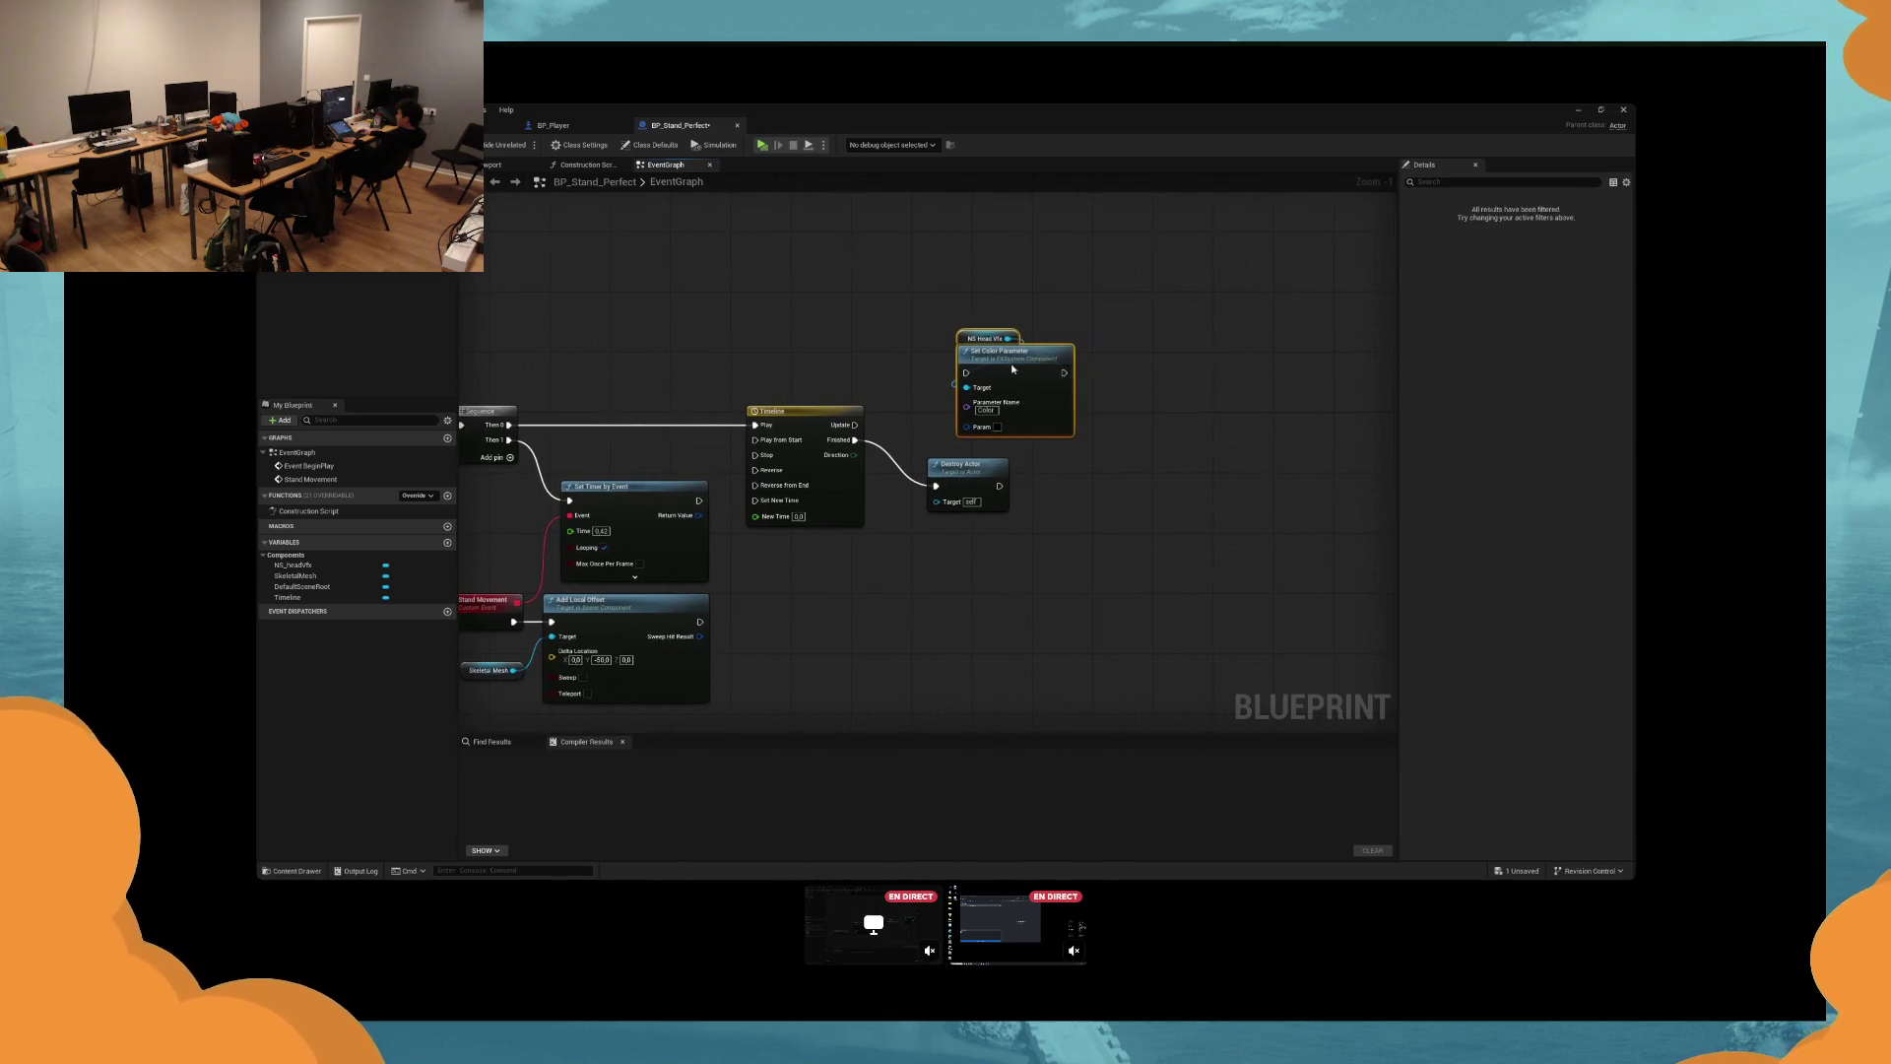
pyautogui.moveTo(1003, 421); pyautogui.dragTo(1159, 421)
pyautogui.rightClick(1127, 450)
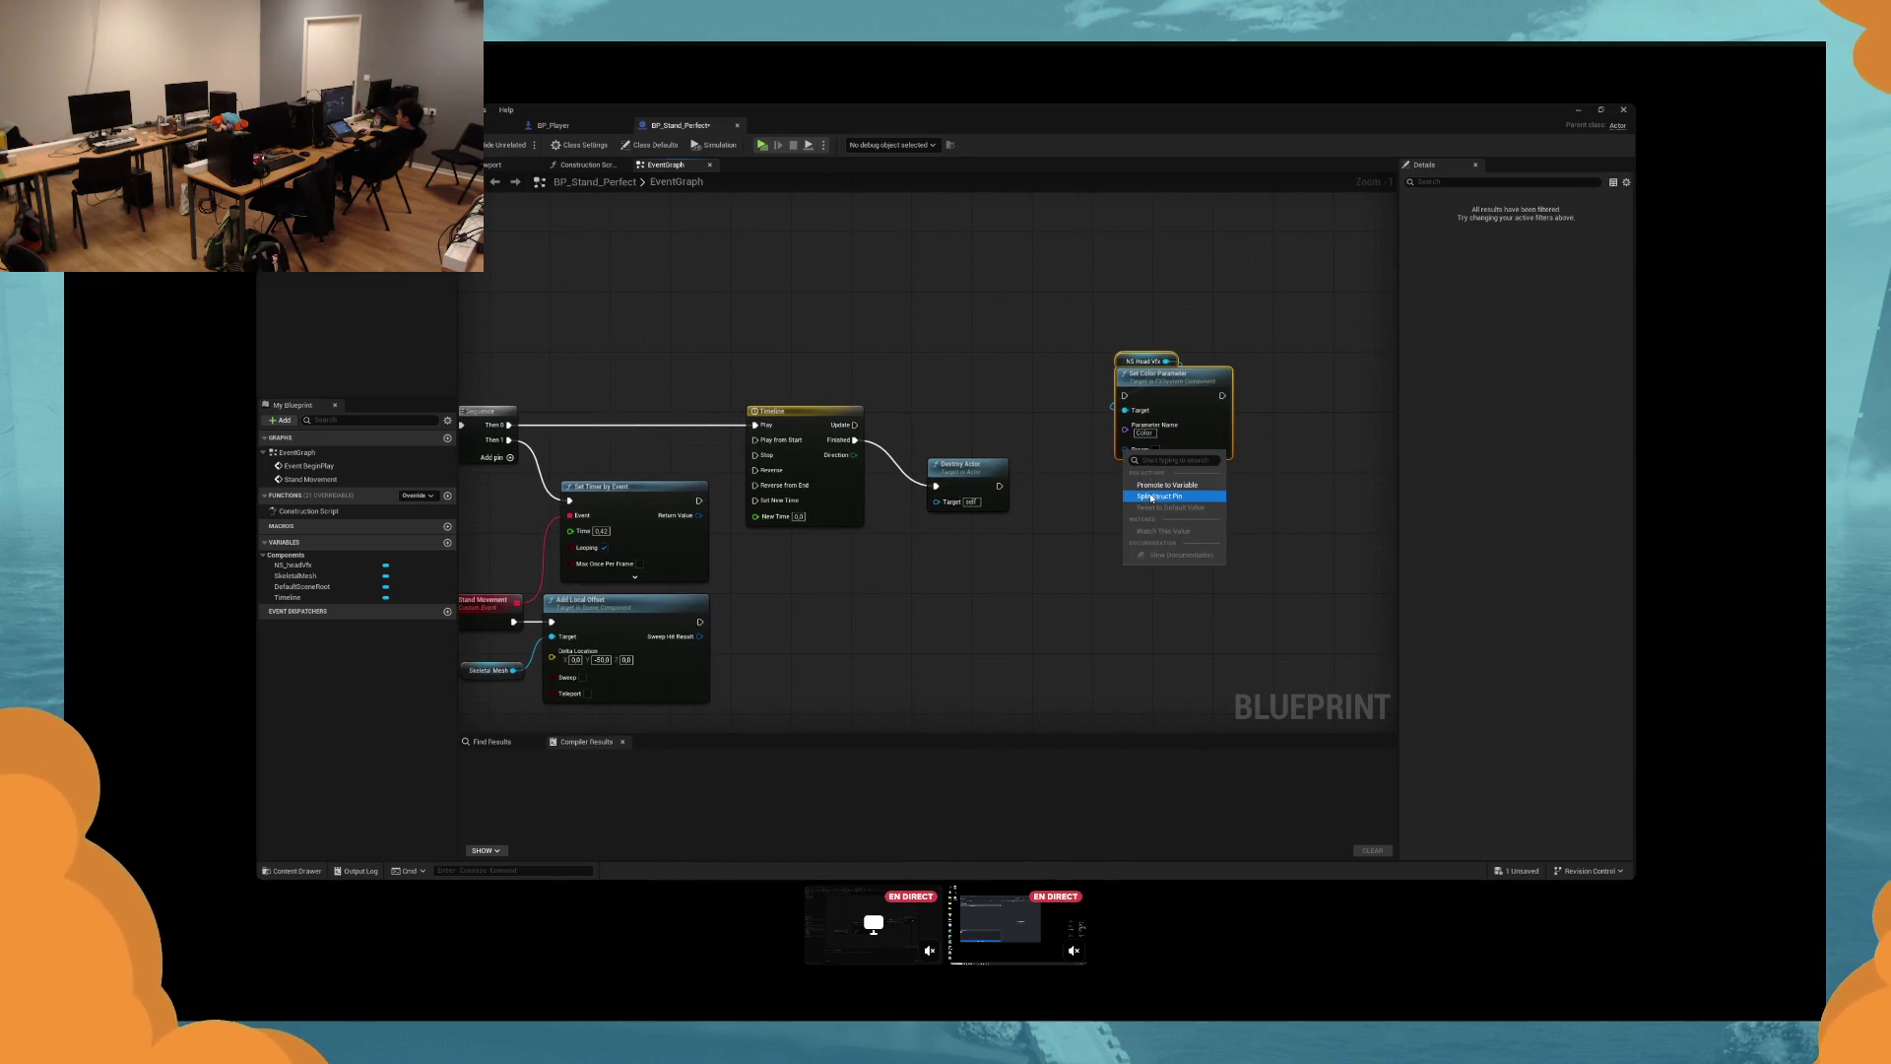
pyautogui.click(1157, 493)
pyautogui.moveTo(1012, 421); pyautogui.dragTo(1173, 422)
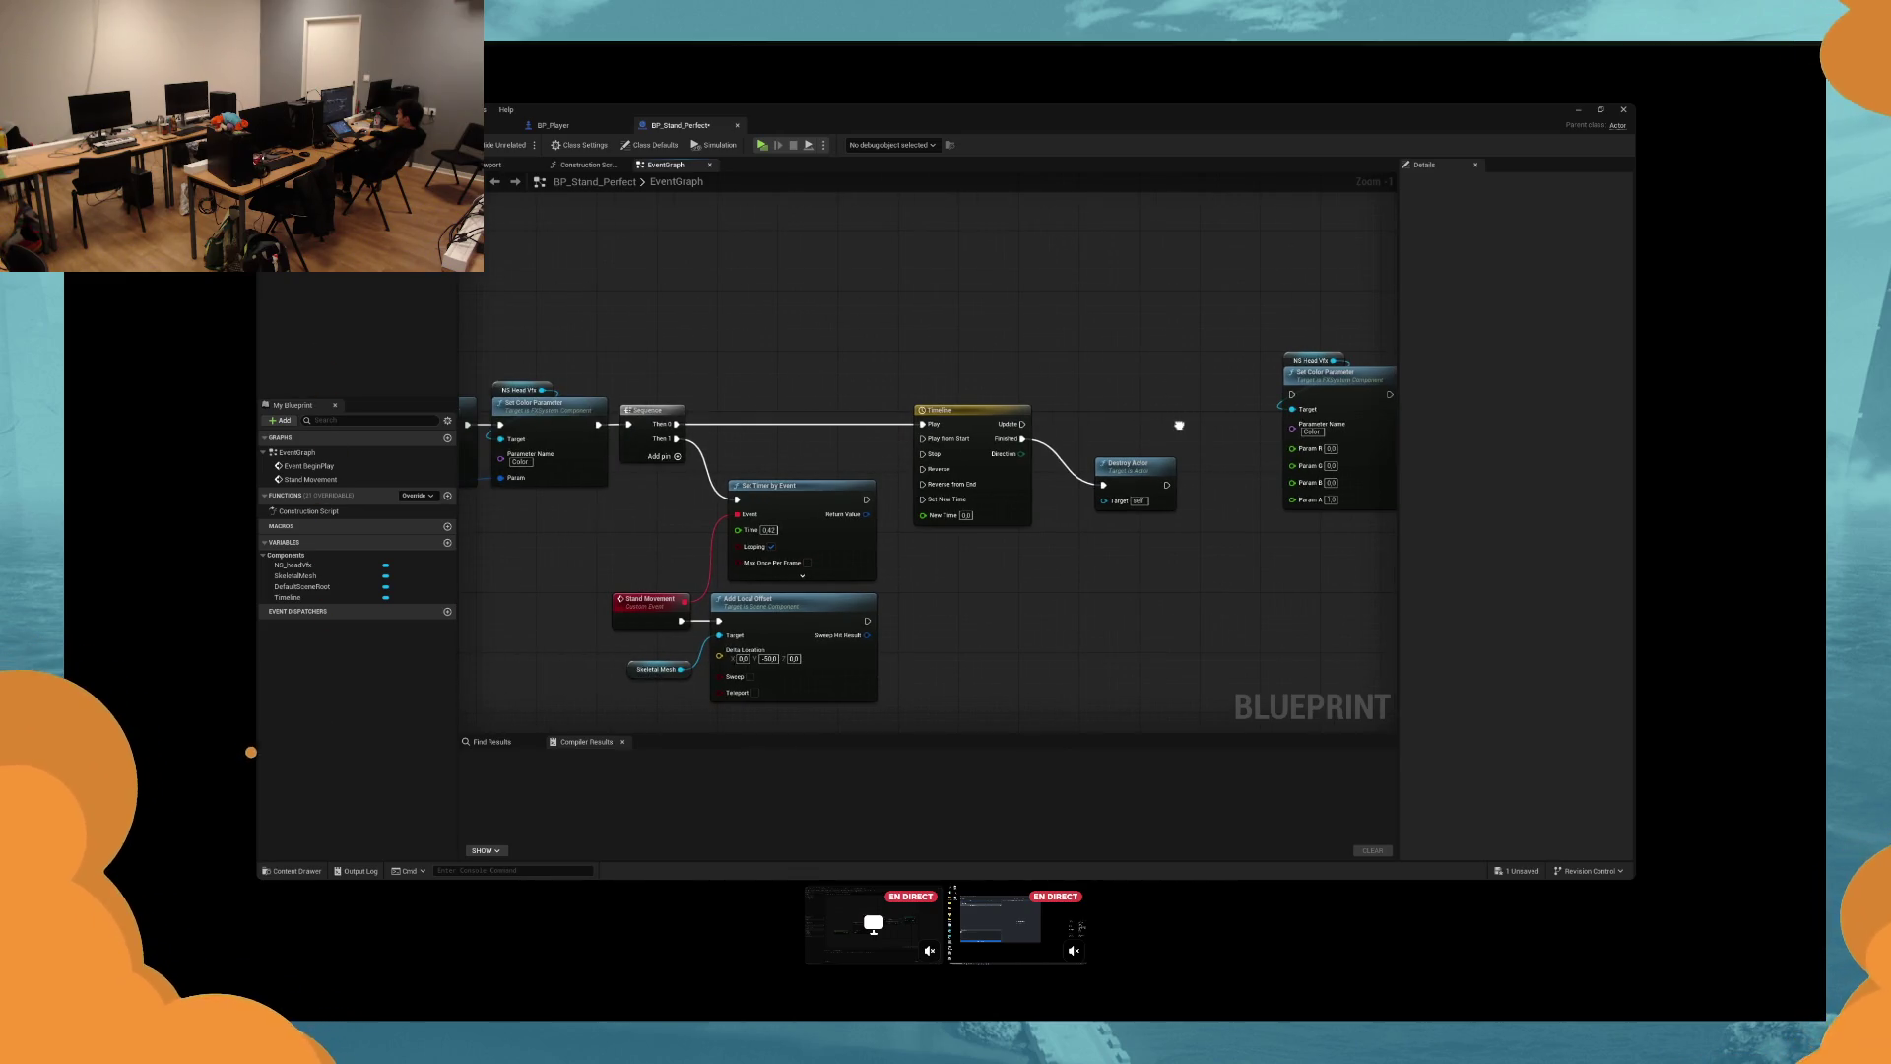
pyautogui.moveTo(1179, 424); pyautogui.dragTo(1808, 402)
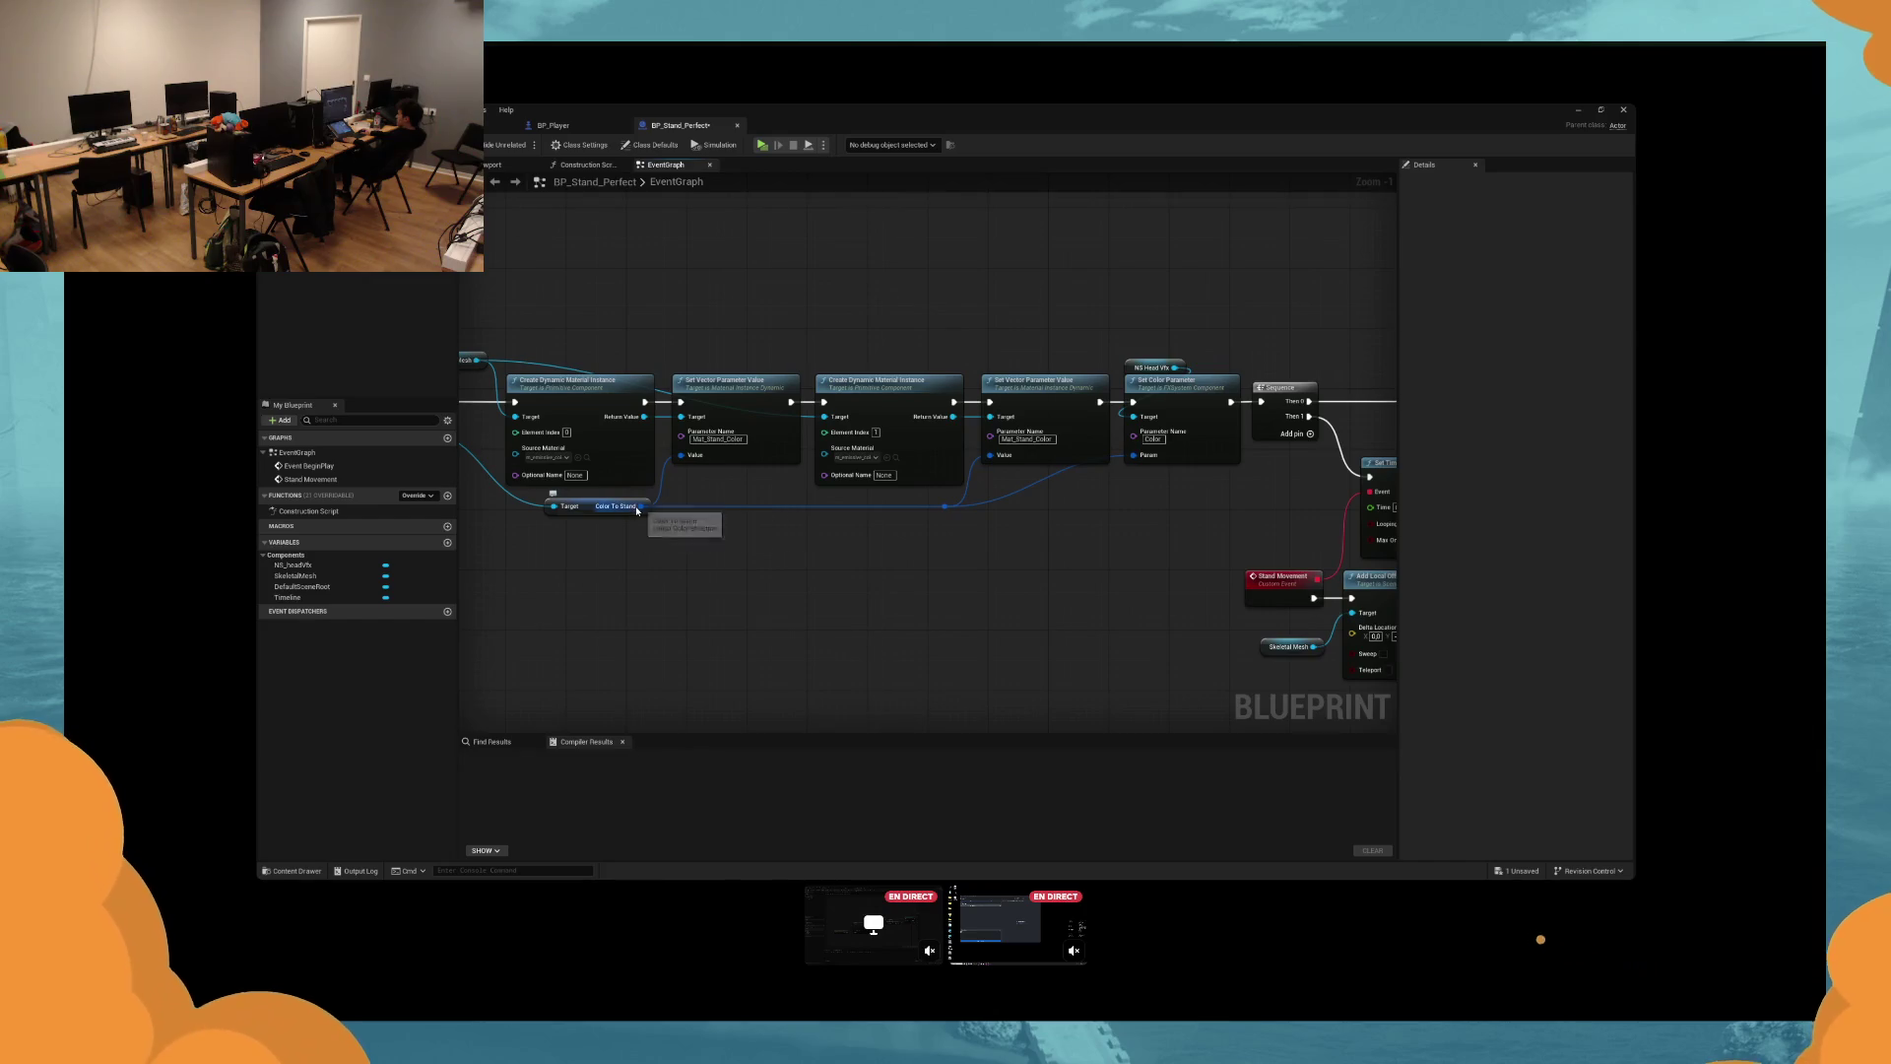
# Copy and paste the Color To Stand getter to make a duplicate.
pyautogui.rightClick(945, 508)
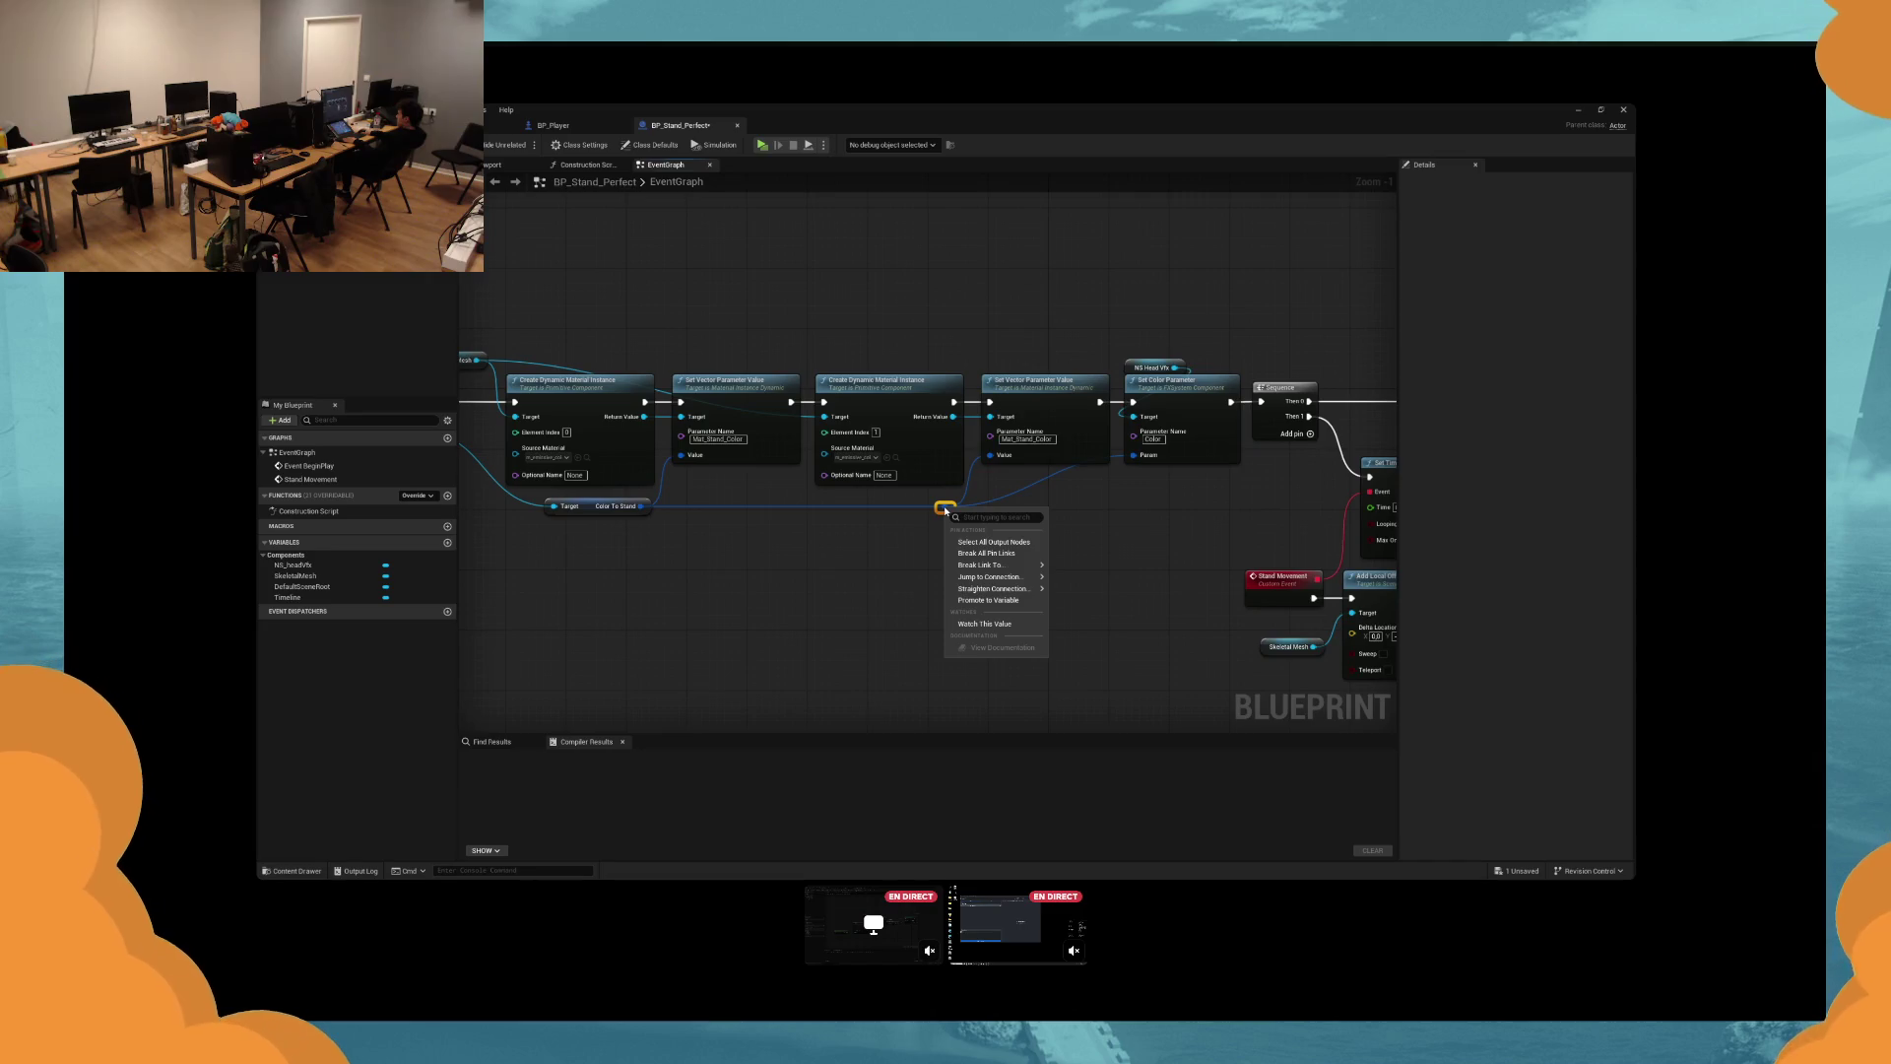
pyautogui.click(862, 578)
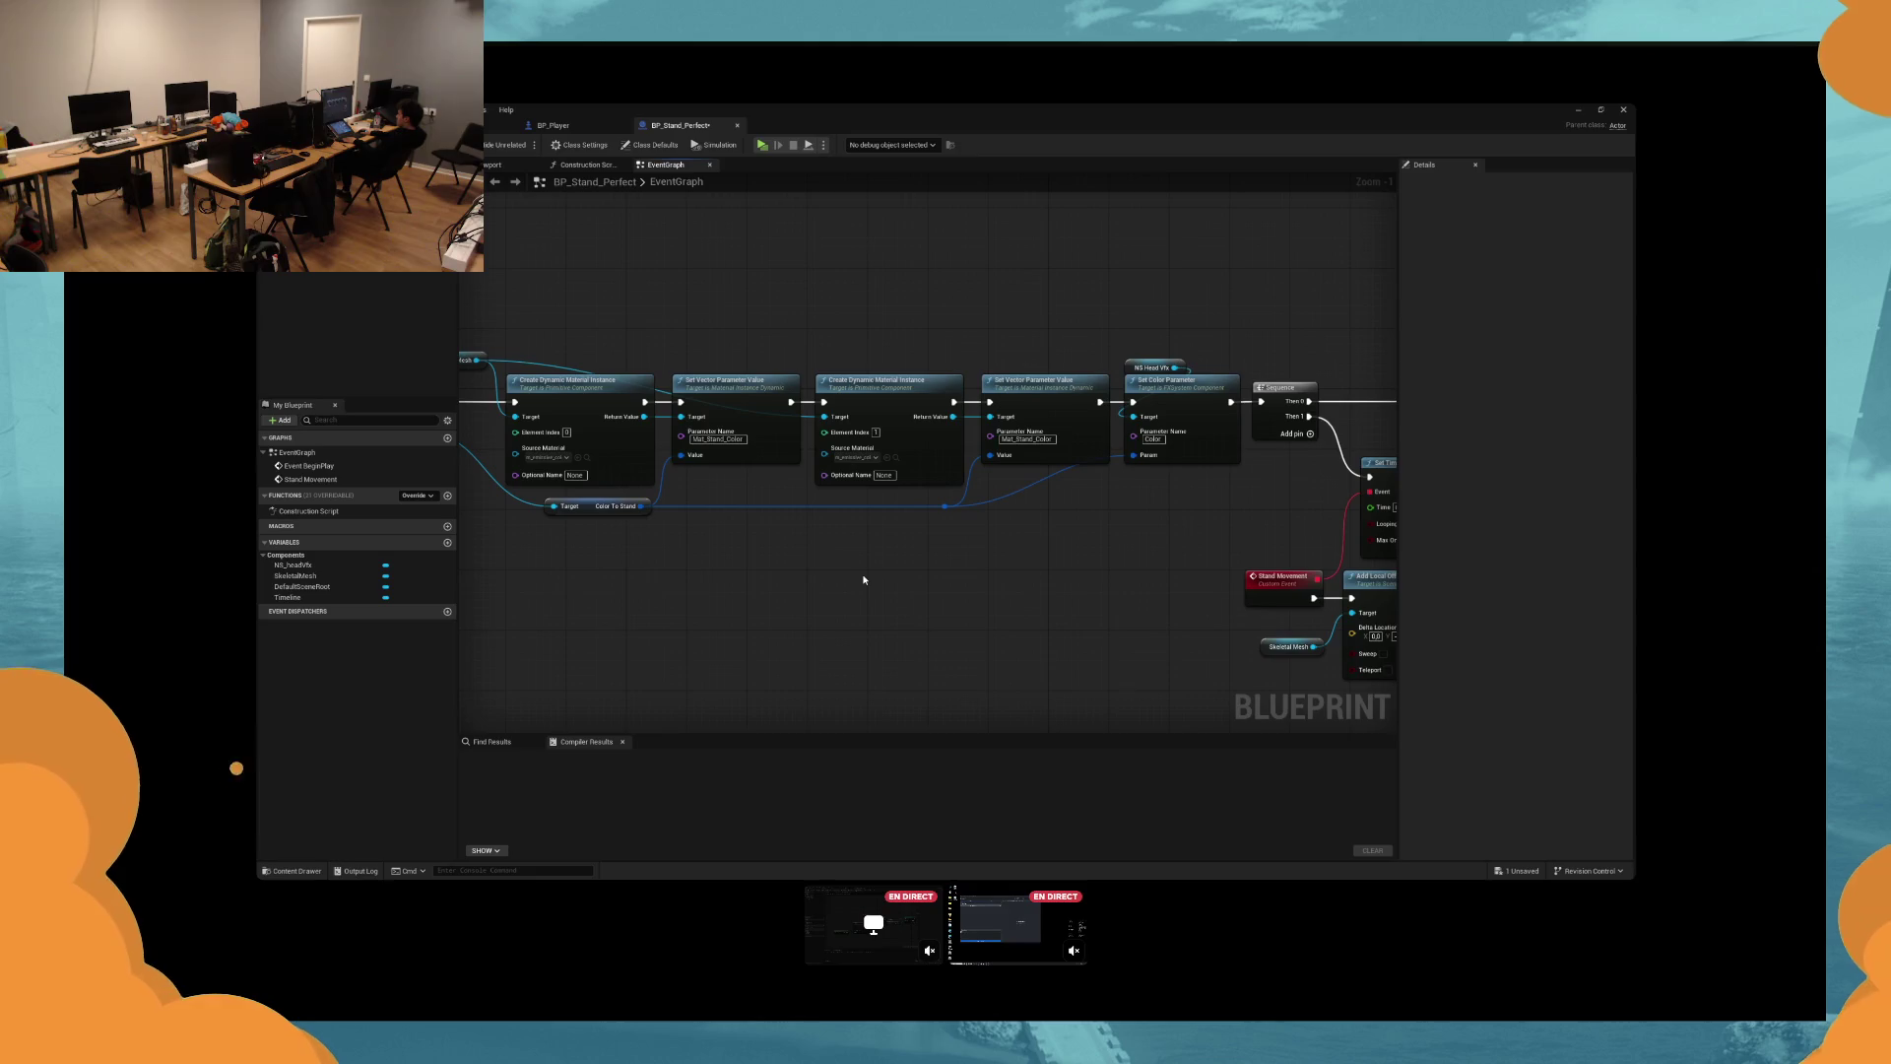
pyautogui.rightClick(641, 505)
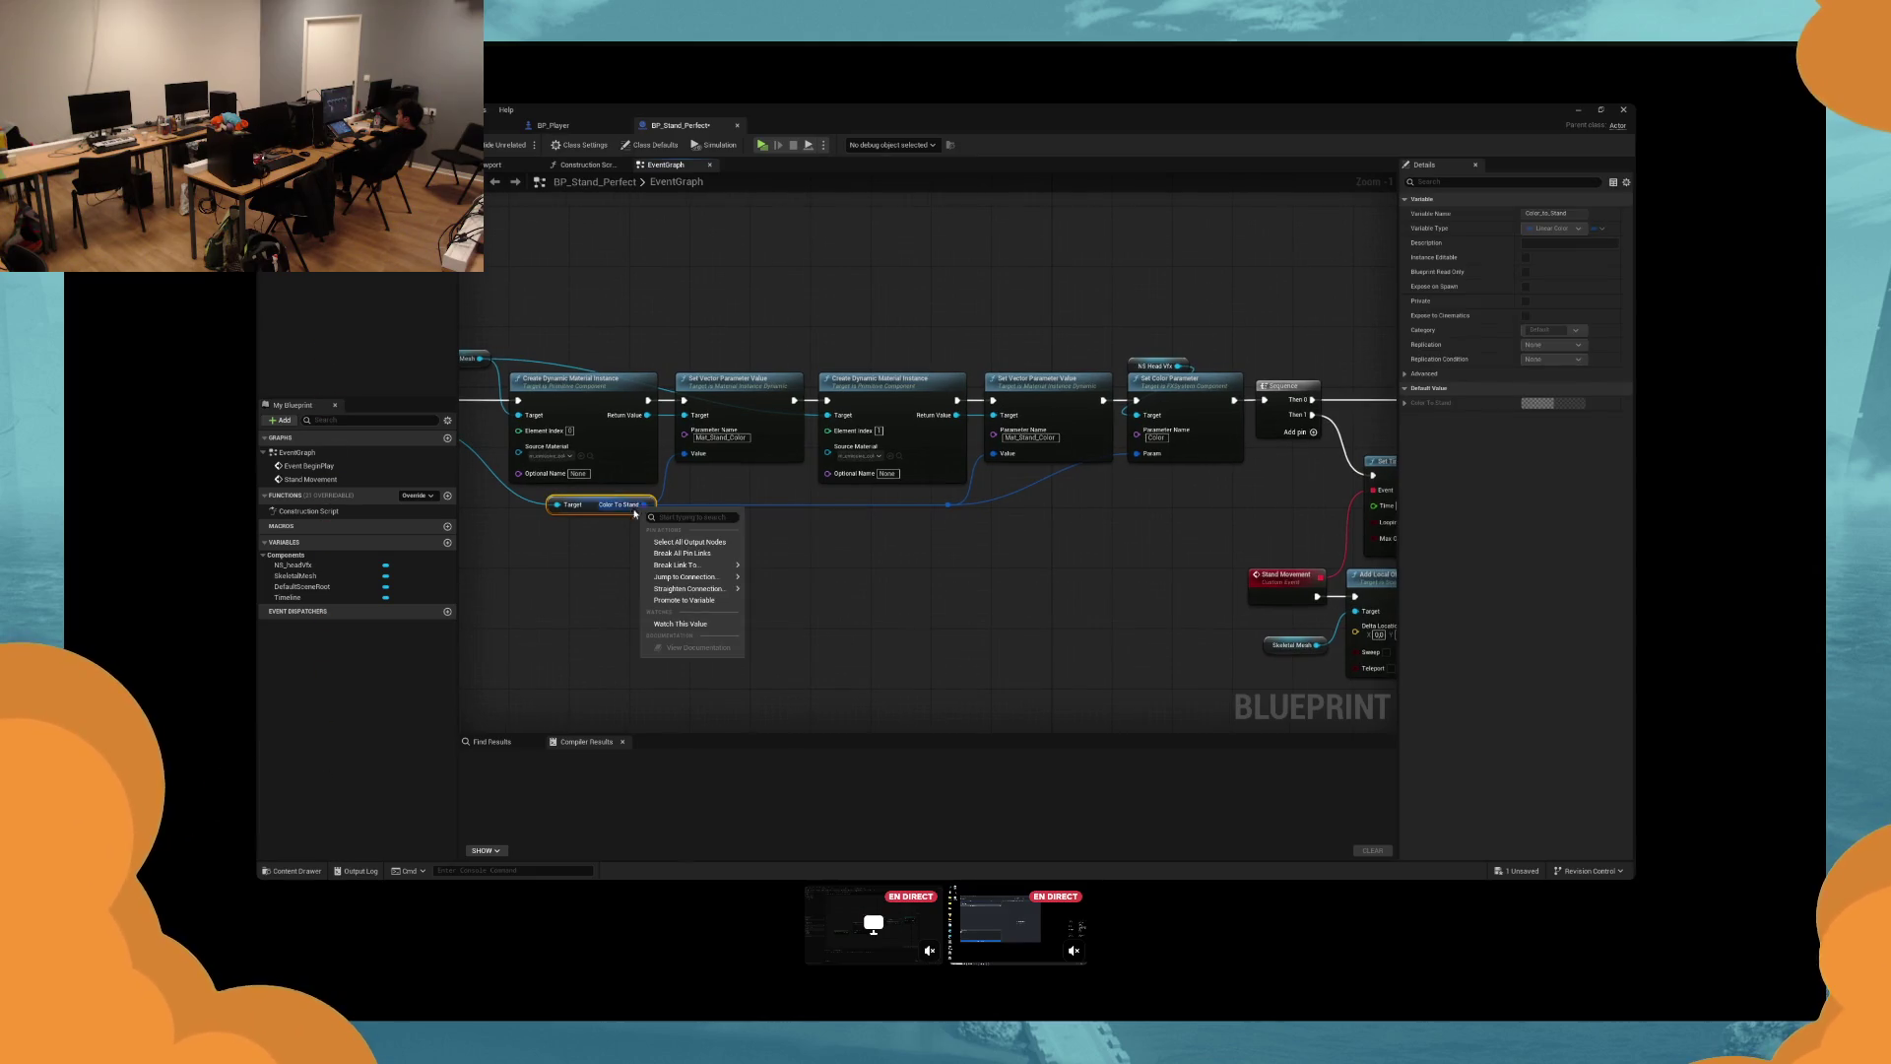
pyautogui.click(595, 527)
pyautogui.click(585, 506)
pyautogui.hotkey('ctrl', 'c')
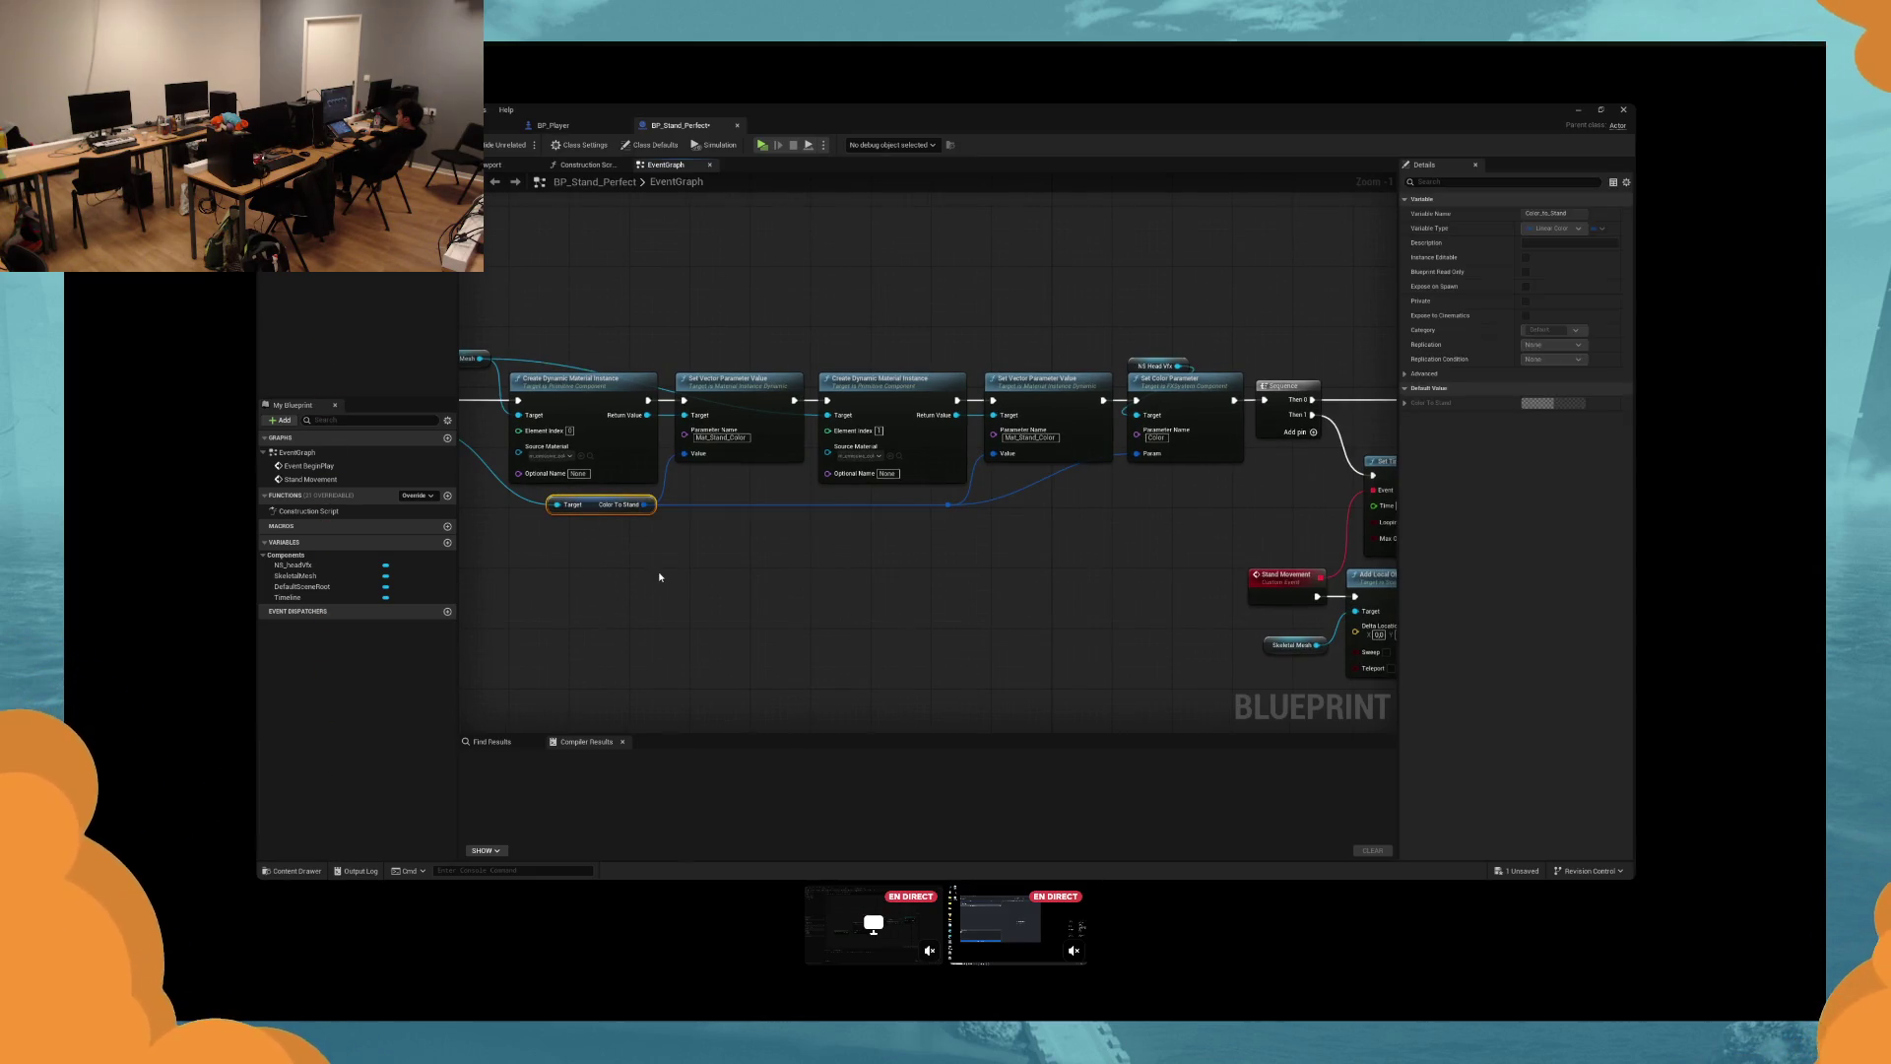
pyautogui.hotkey('ctrl', 'v')
# Move the duplicate Color To Stand getter up beside the Timeline node.
pyautogui.rightClick(767, 583)
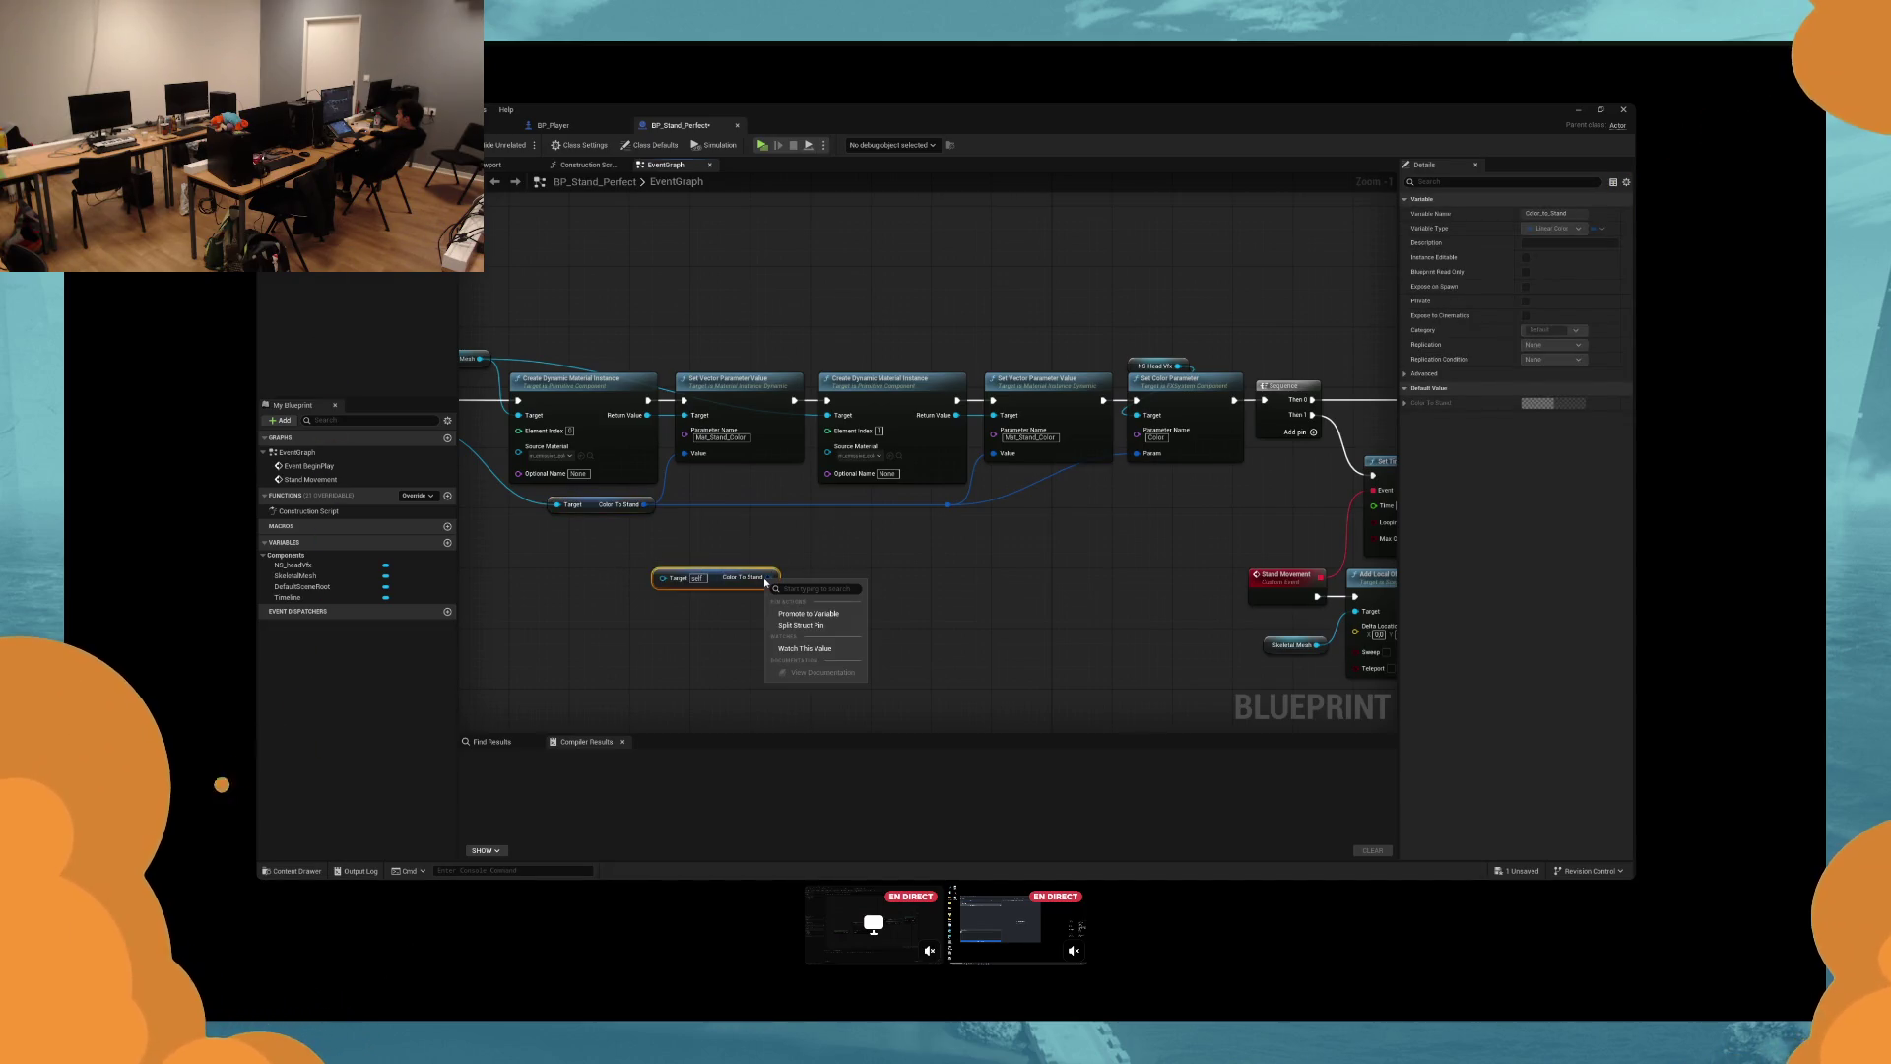
pyautogui.press('Escape')
pyautogui.scroll(-4, 622, 589)
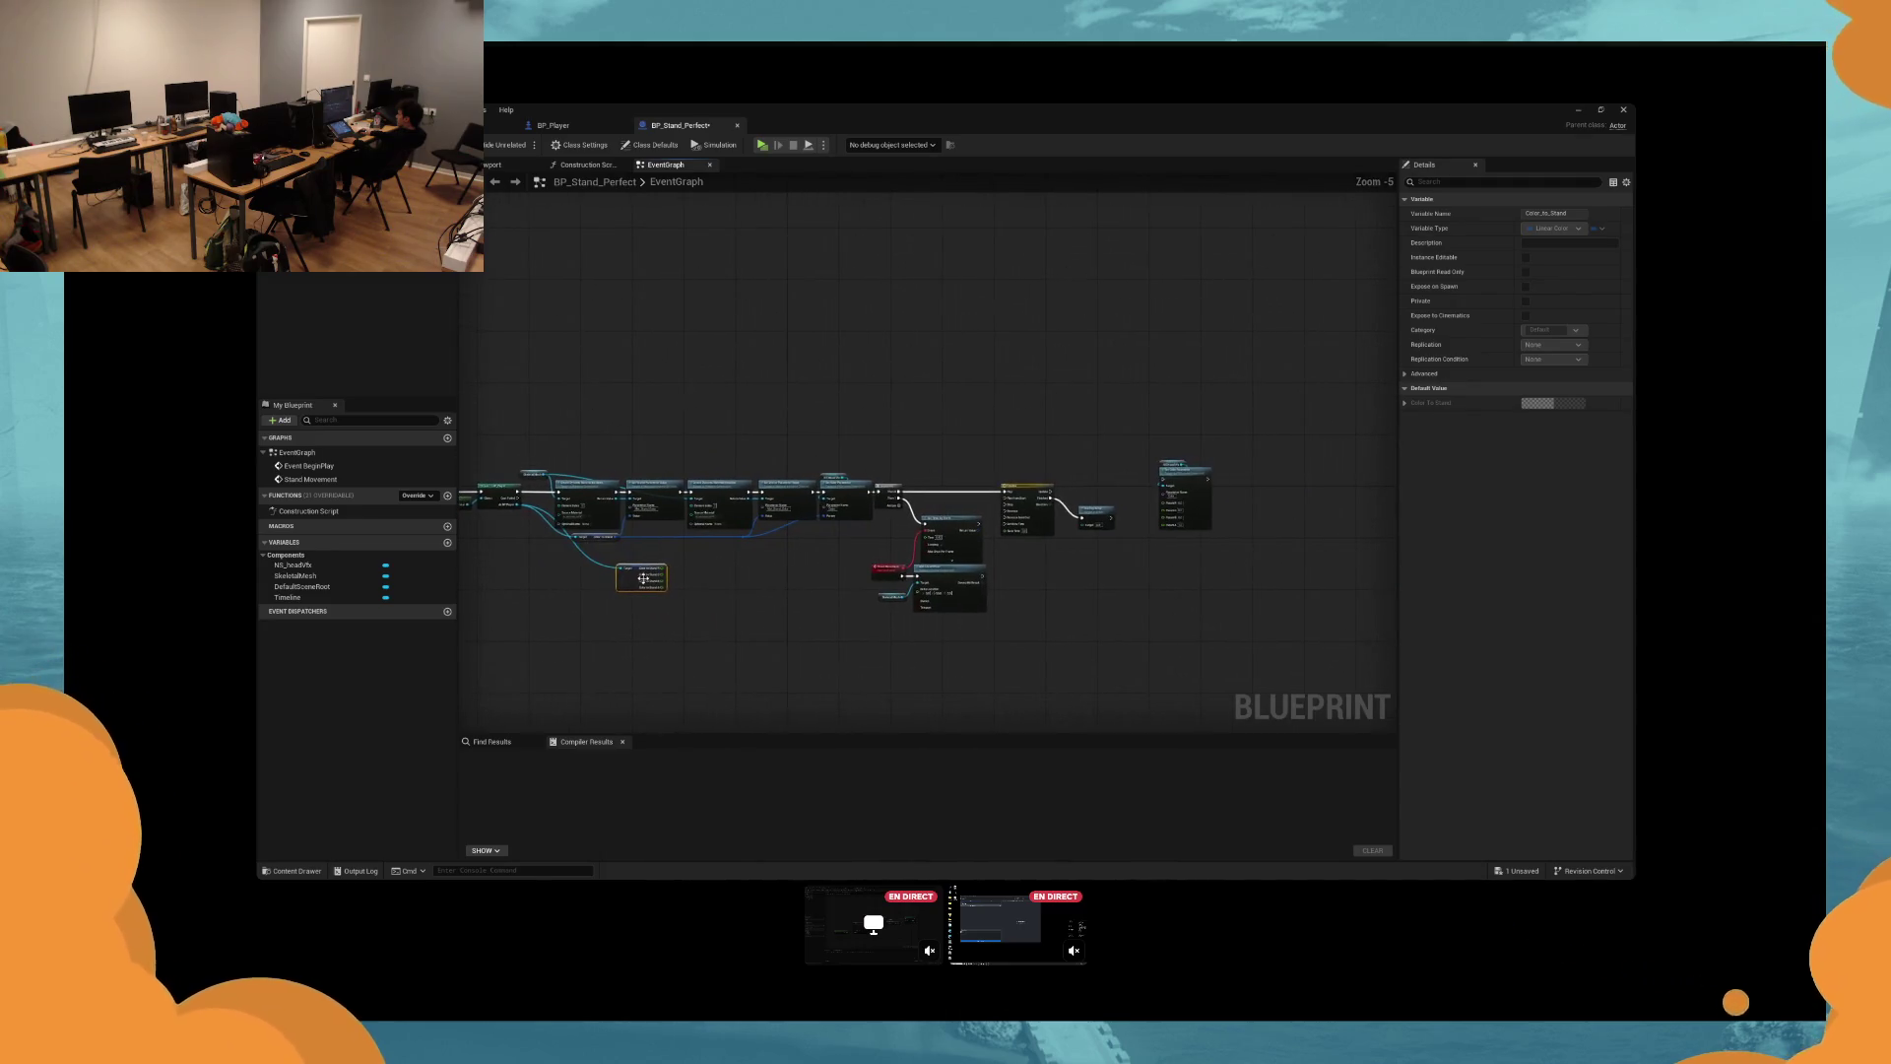
pyautogui.moveTo(623, 589); pyautogui.dragTo(606, 641)
pyautogui.moveTo(1135, 559); pyautogui.dragTo(1031, 481)
pyautogui.moveTo(635, 628); pyautogui.dragTo(671, 430)
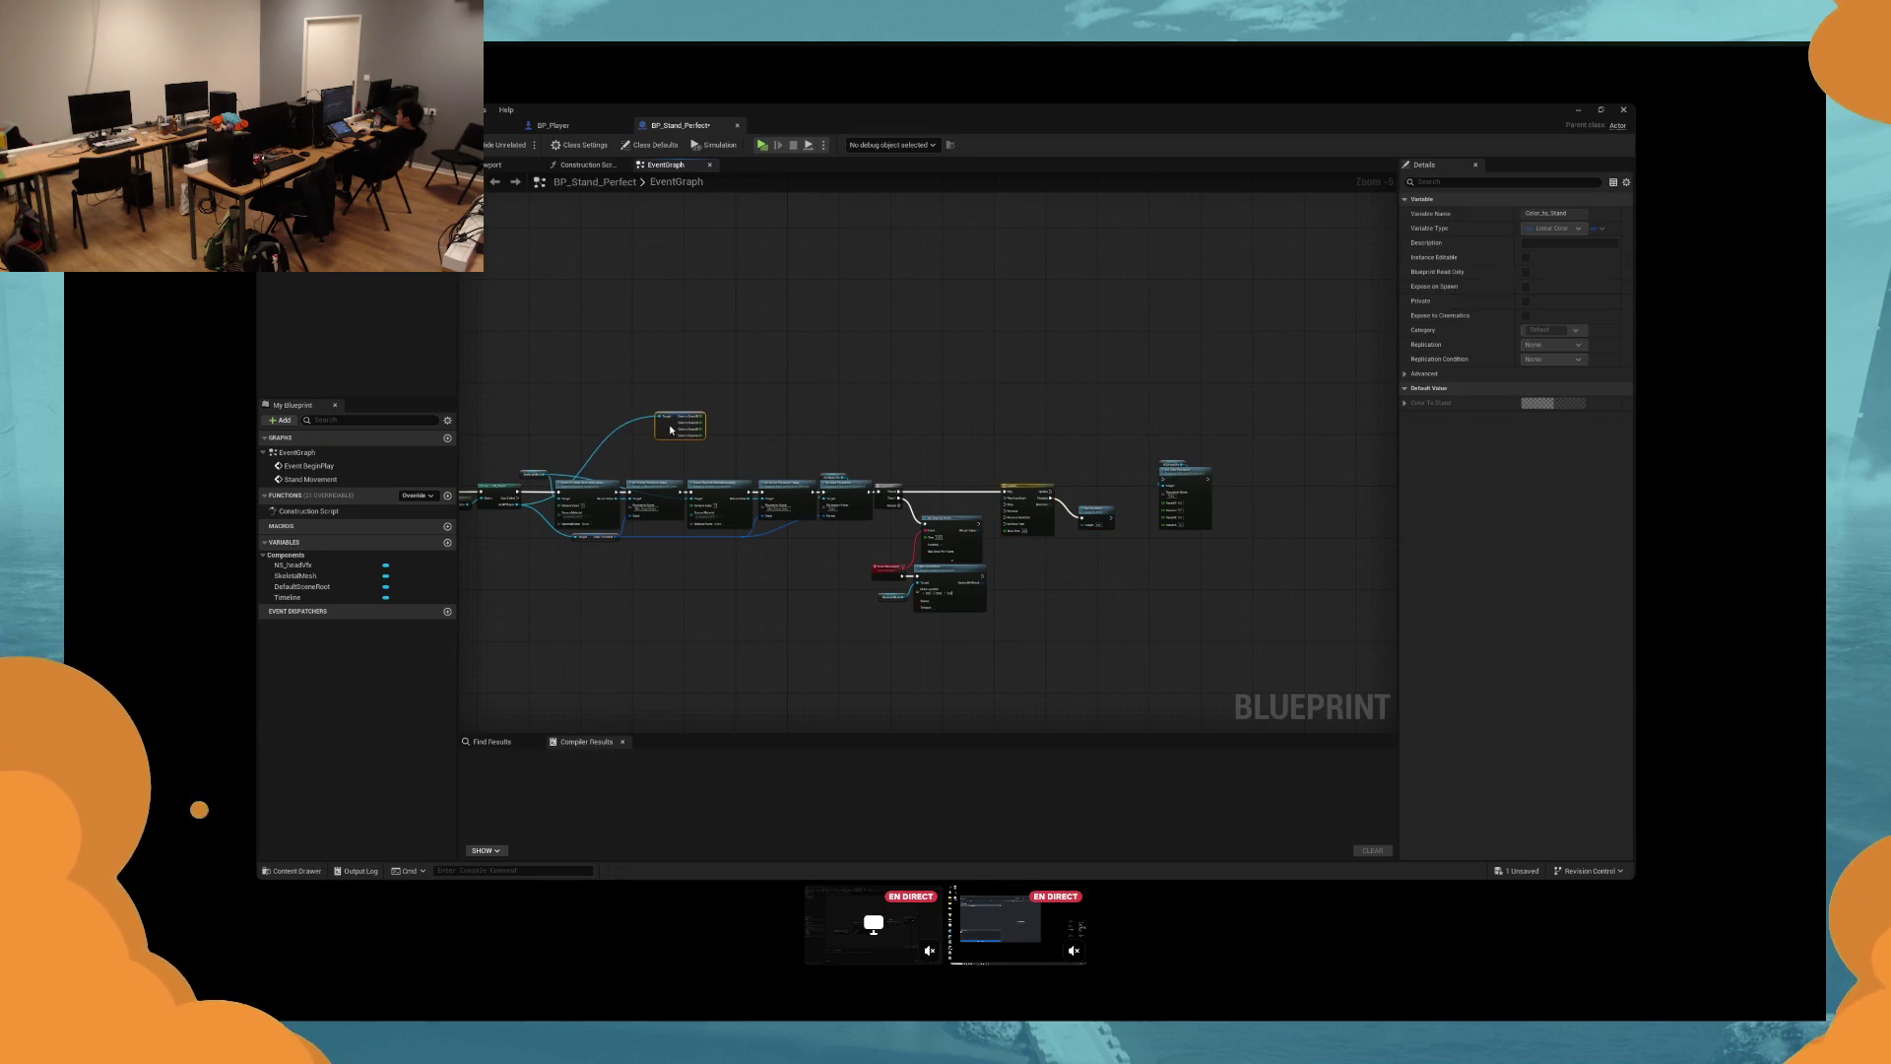
pyautogui.moveTo(671, 430); pyautogui.dragTo(1072, 455)
pyautogui.click(1001, 453)
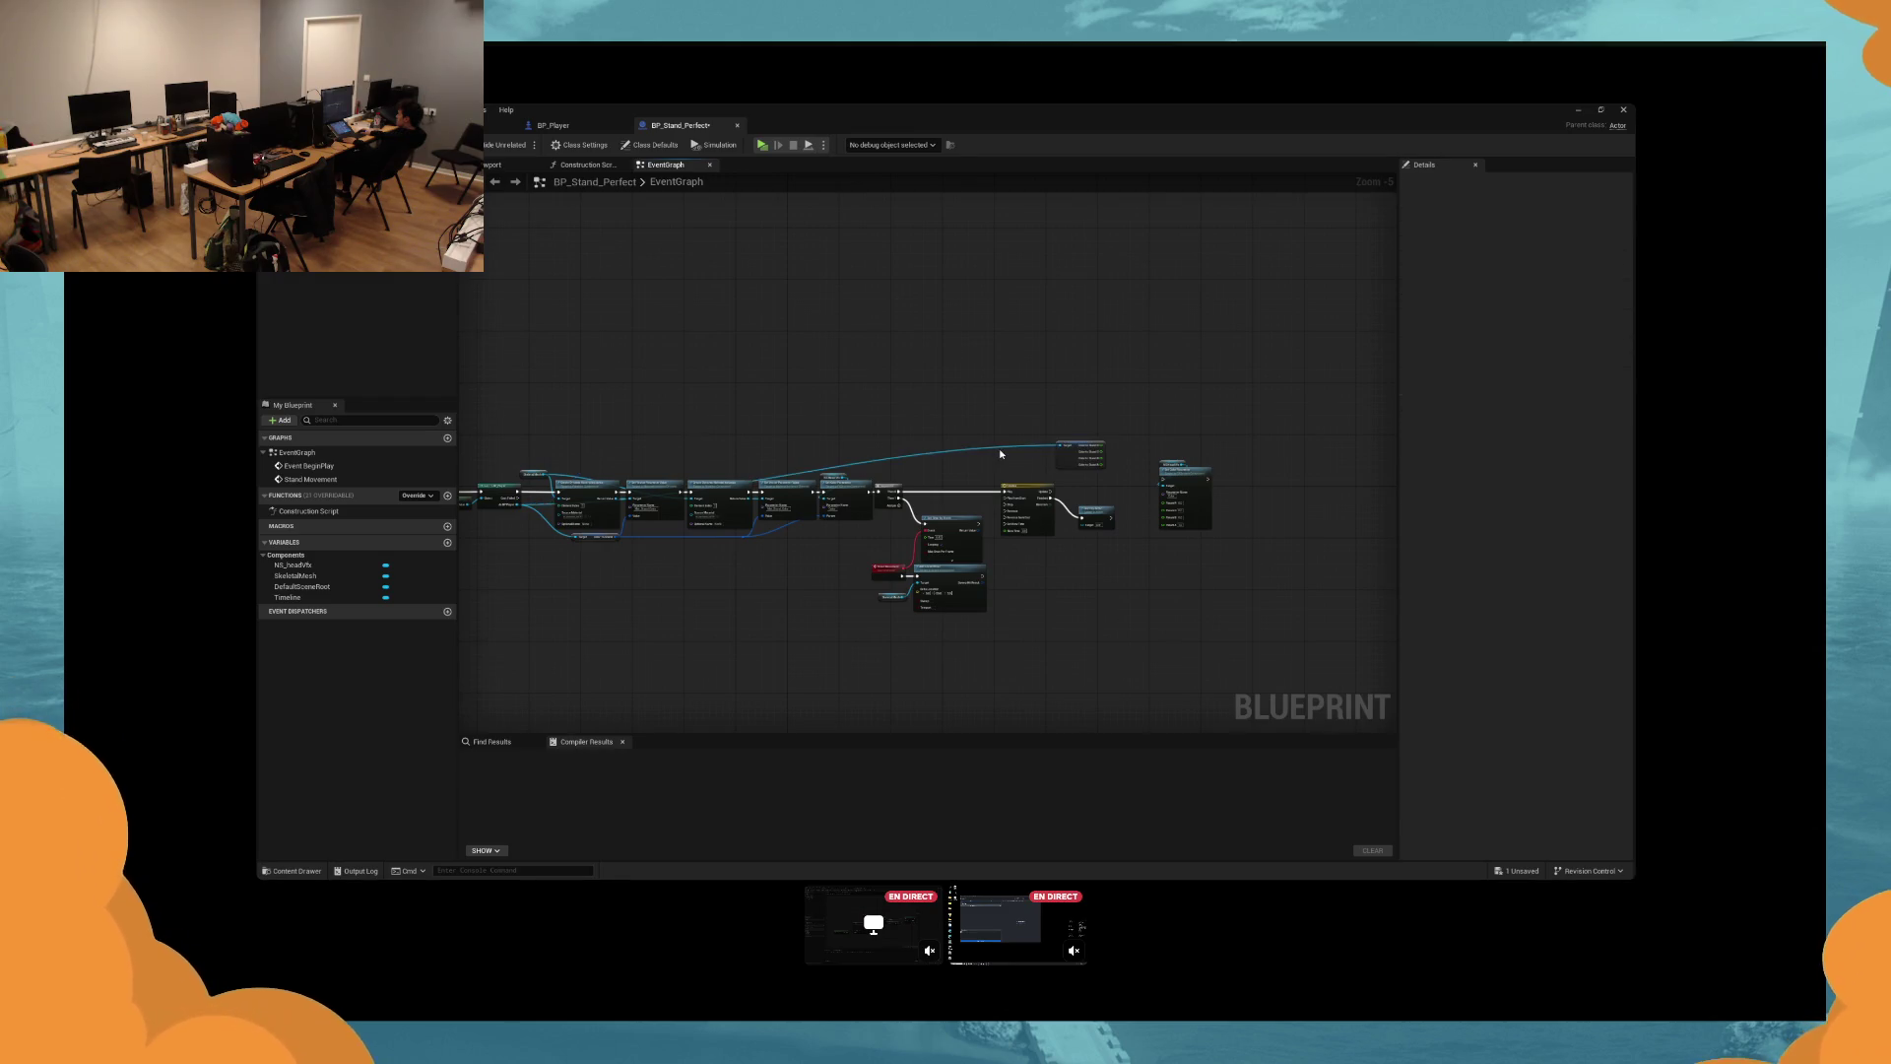
pyautogui.scroll(3, 992, 452)
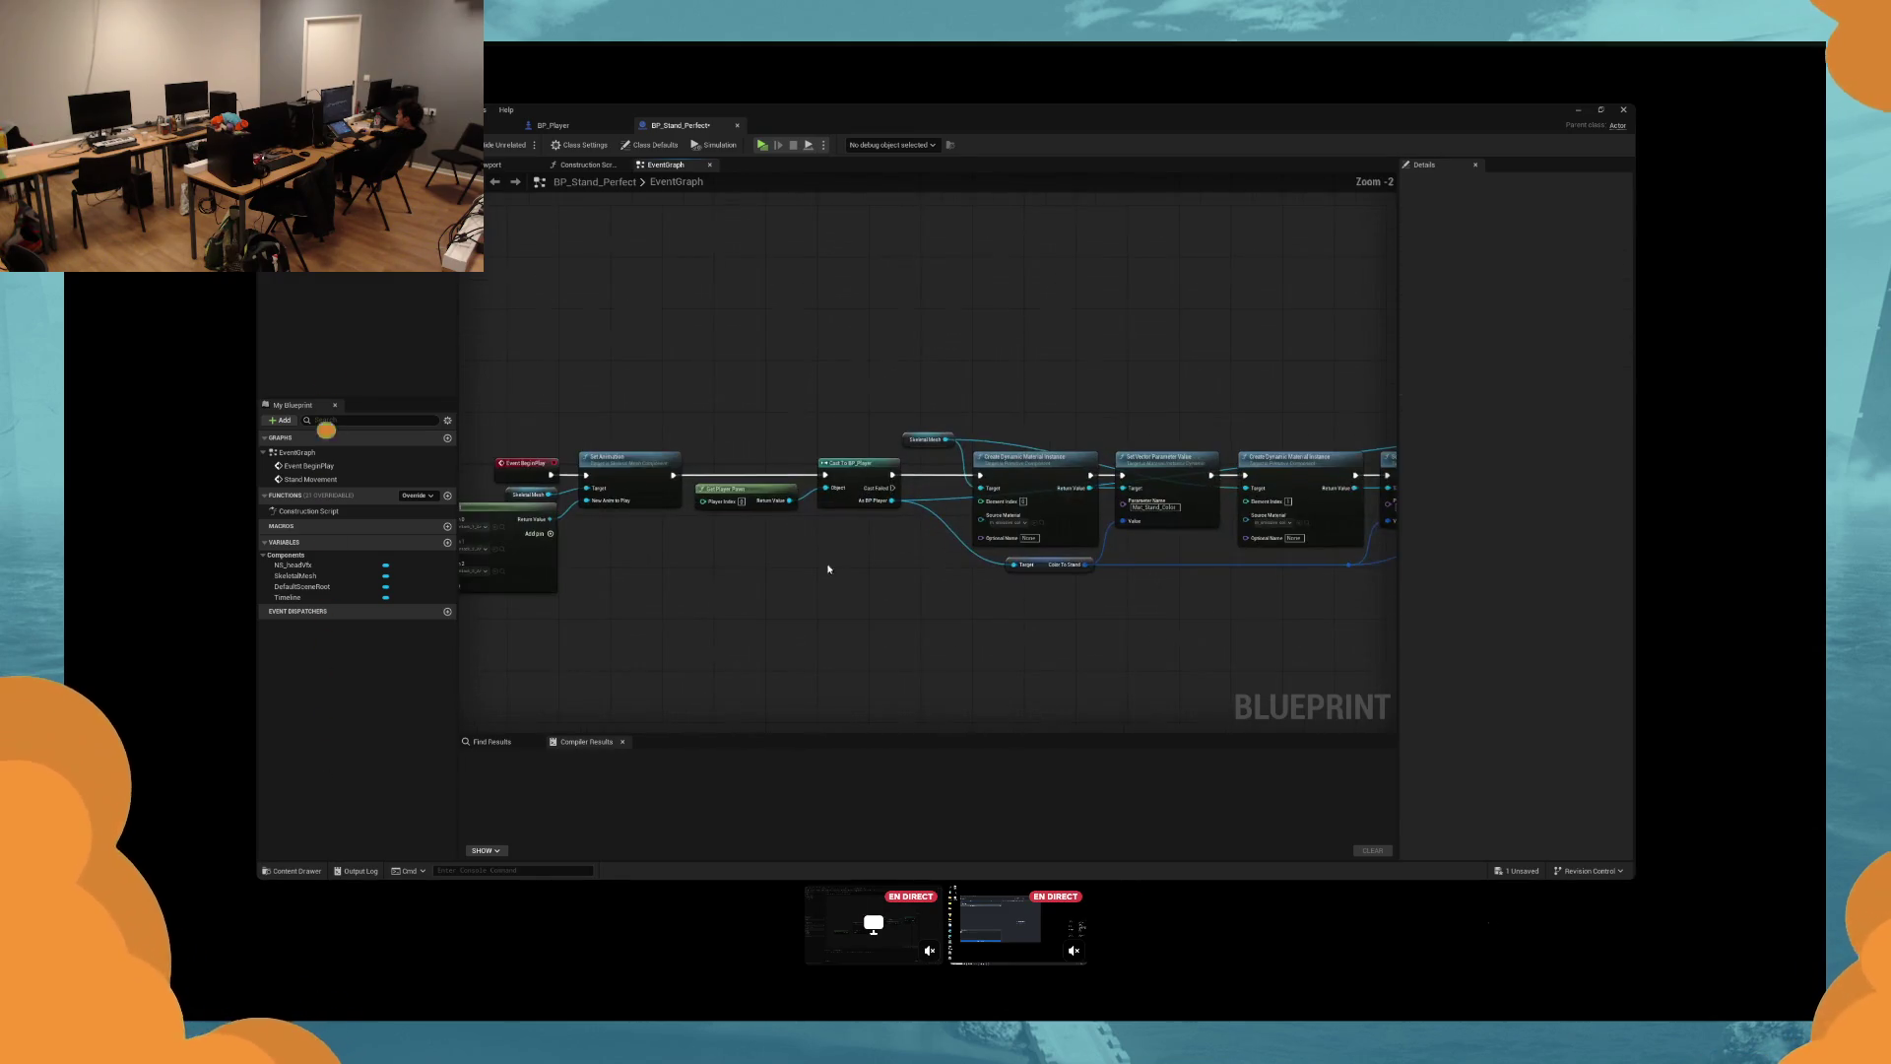
# Promote the Cast to BP_Player result to a Player Ref variable and wire its setter into the chain.
pyautogui.moveTo(1131, 611); pyautogui.dragTo(463, 374)
pyautogui.moveTo(1143, 504)
pyautogui.mouseDown()
pyautogui.moveTo(971, 505)
pyautogui.moveTo(1016, 545)
pyautogui.mouseUp()
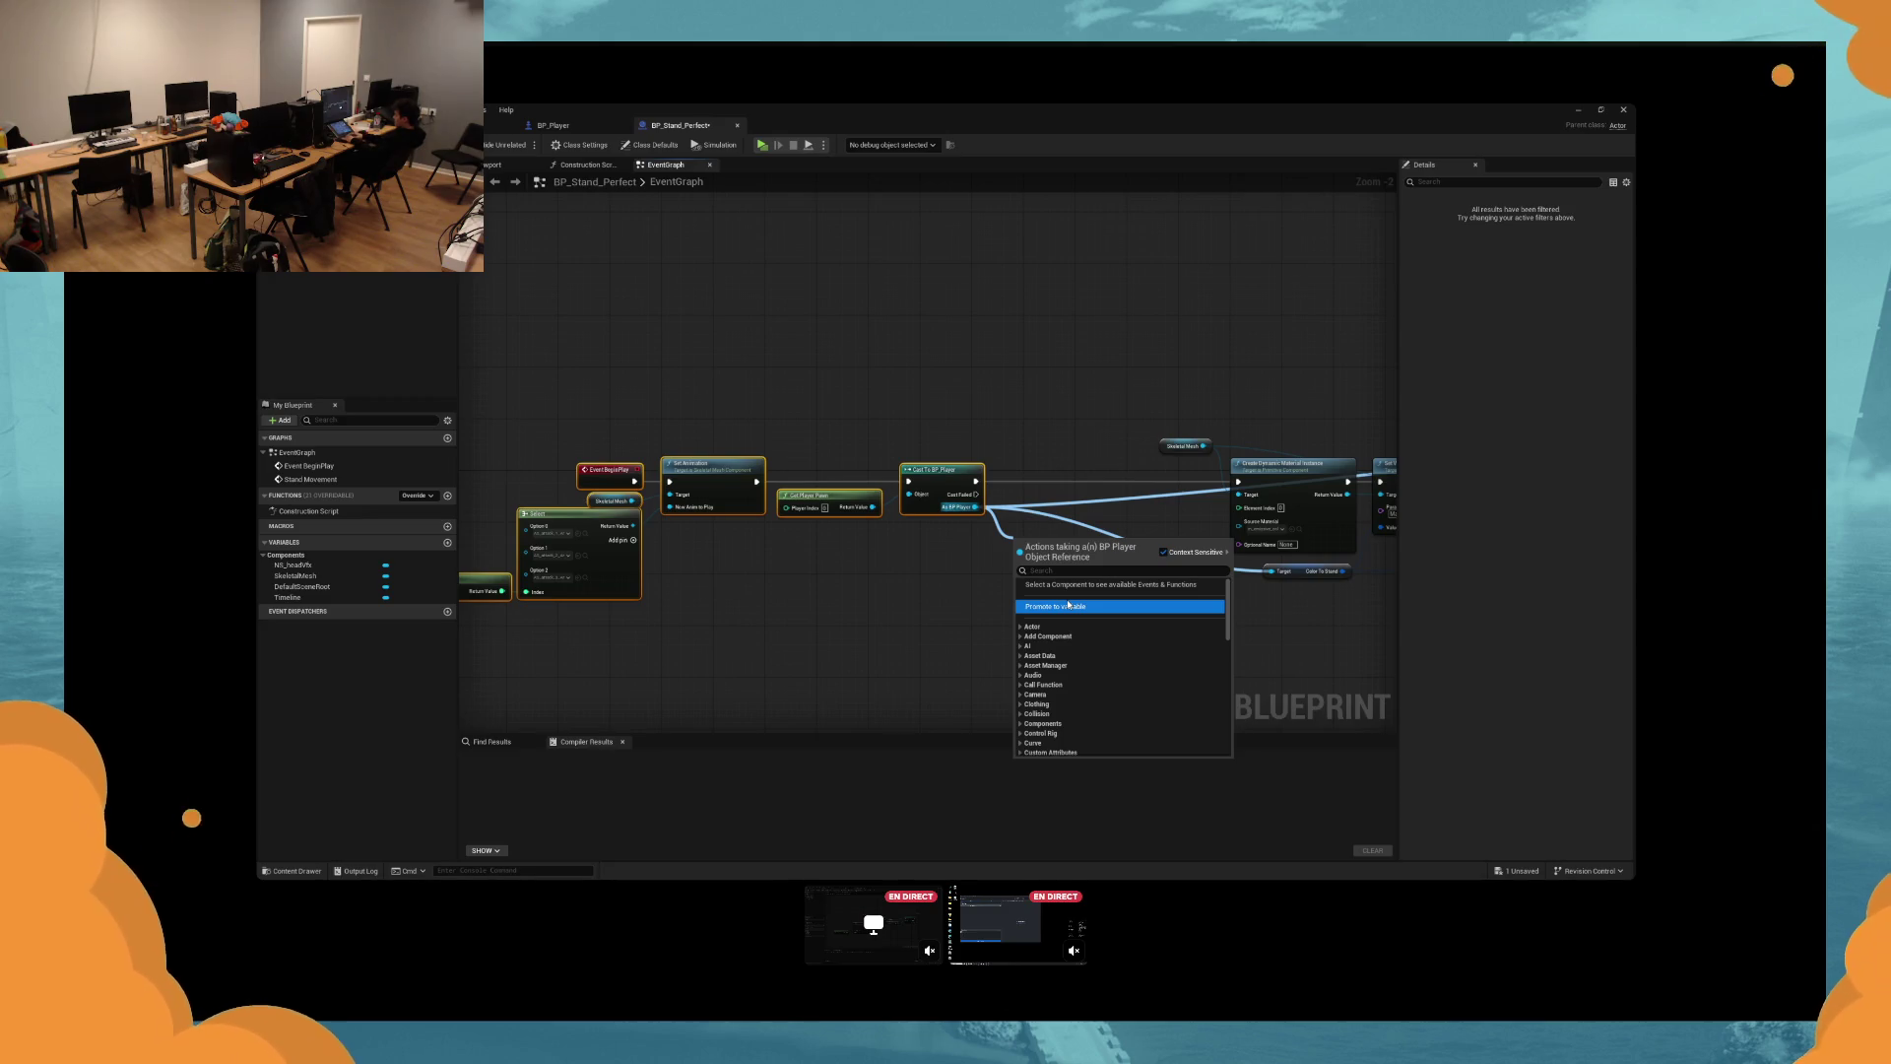
pyautogui.click(1069, 604)
pyautogui.moveTo(1018, 545); pyautogui.dragTo(975, 482)
pyautogui.moveTo(1067, 545)
pyautogui.mouseDown()
pyautogui.moveTo(1089, 553)
pyautogui.moveTo(1238, 481)
pyautogui.moveTo(1040, 486)
pyautogui.mouseUp()
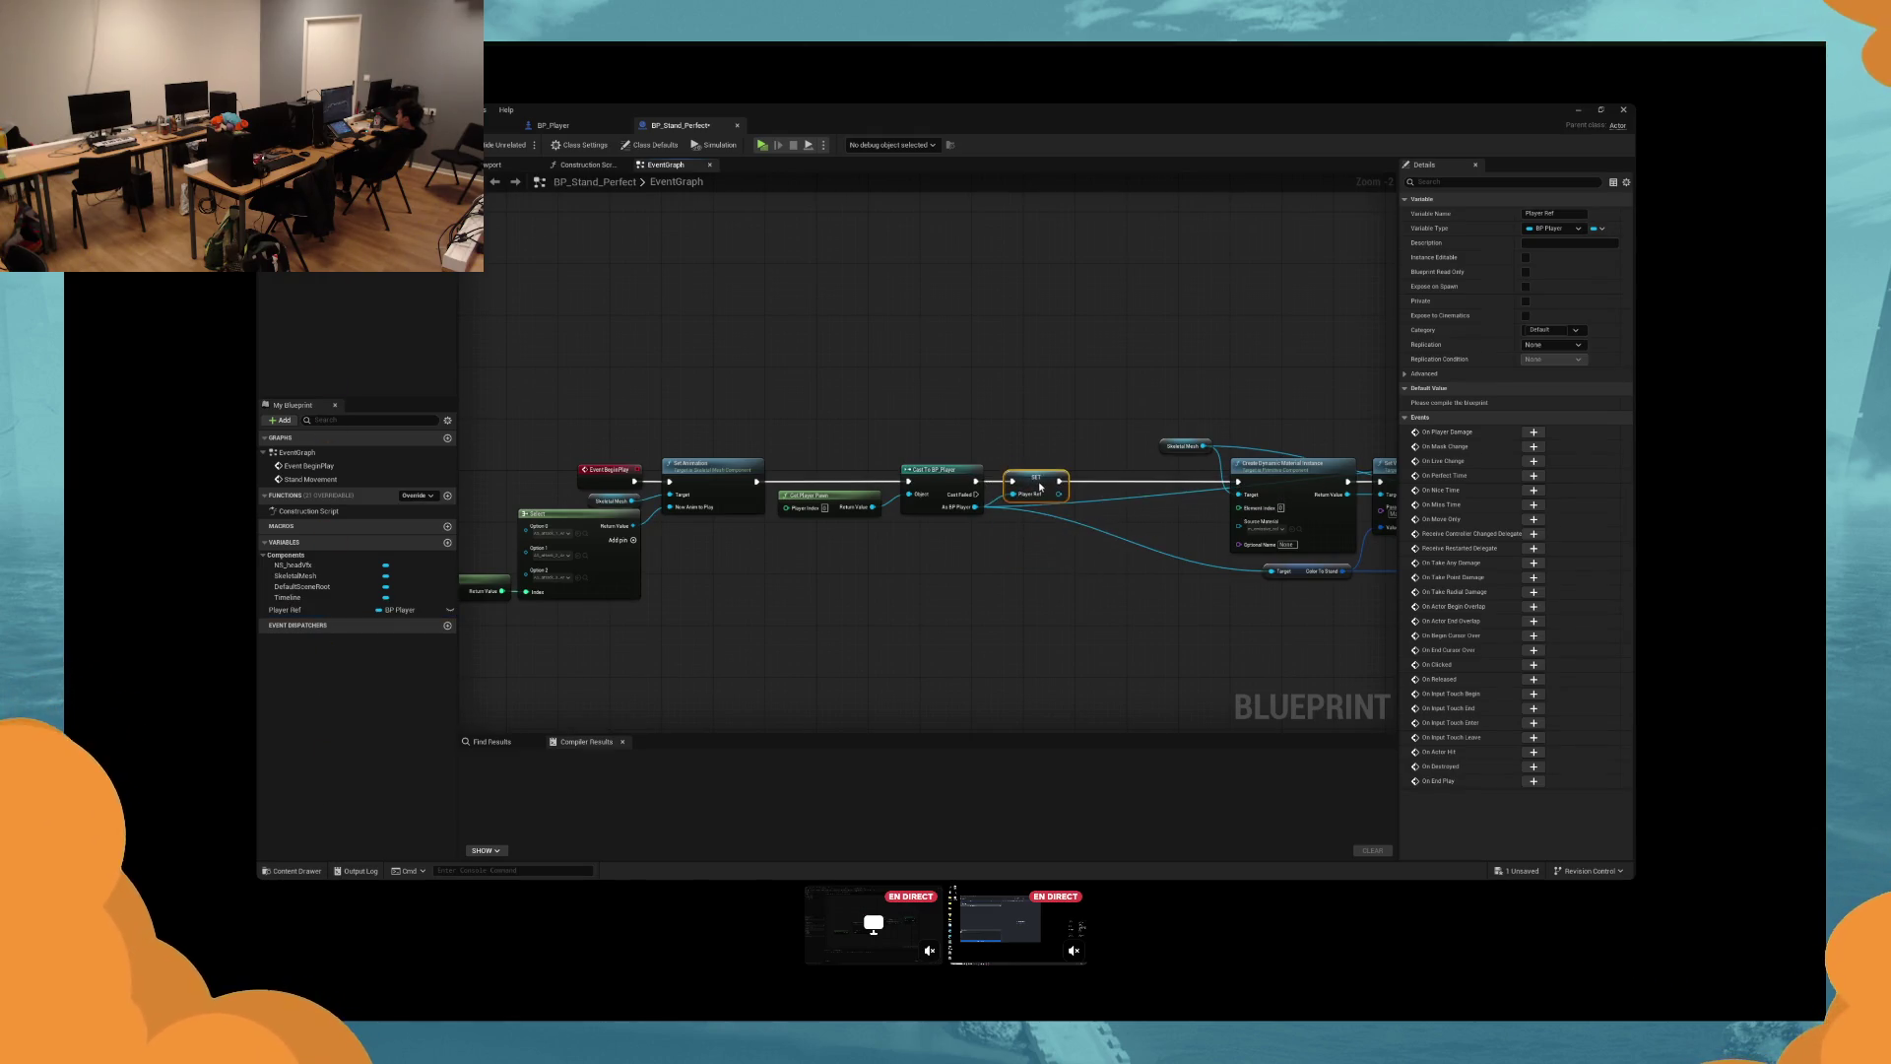
# Feed Player Ref into the copied Color To Stand getter's Target.
pyautogui.moveTo(1184, 479); pyautogui.dragTo(975, 488)
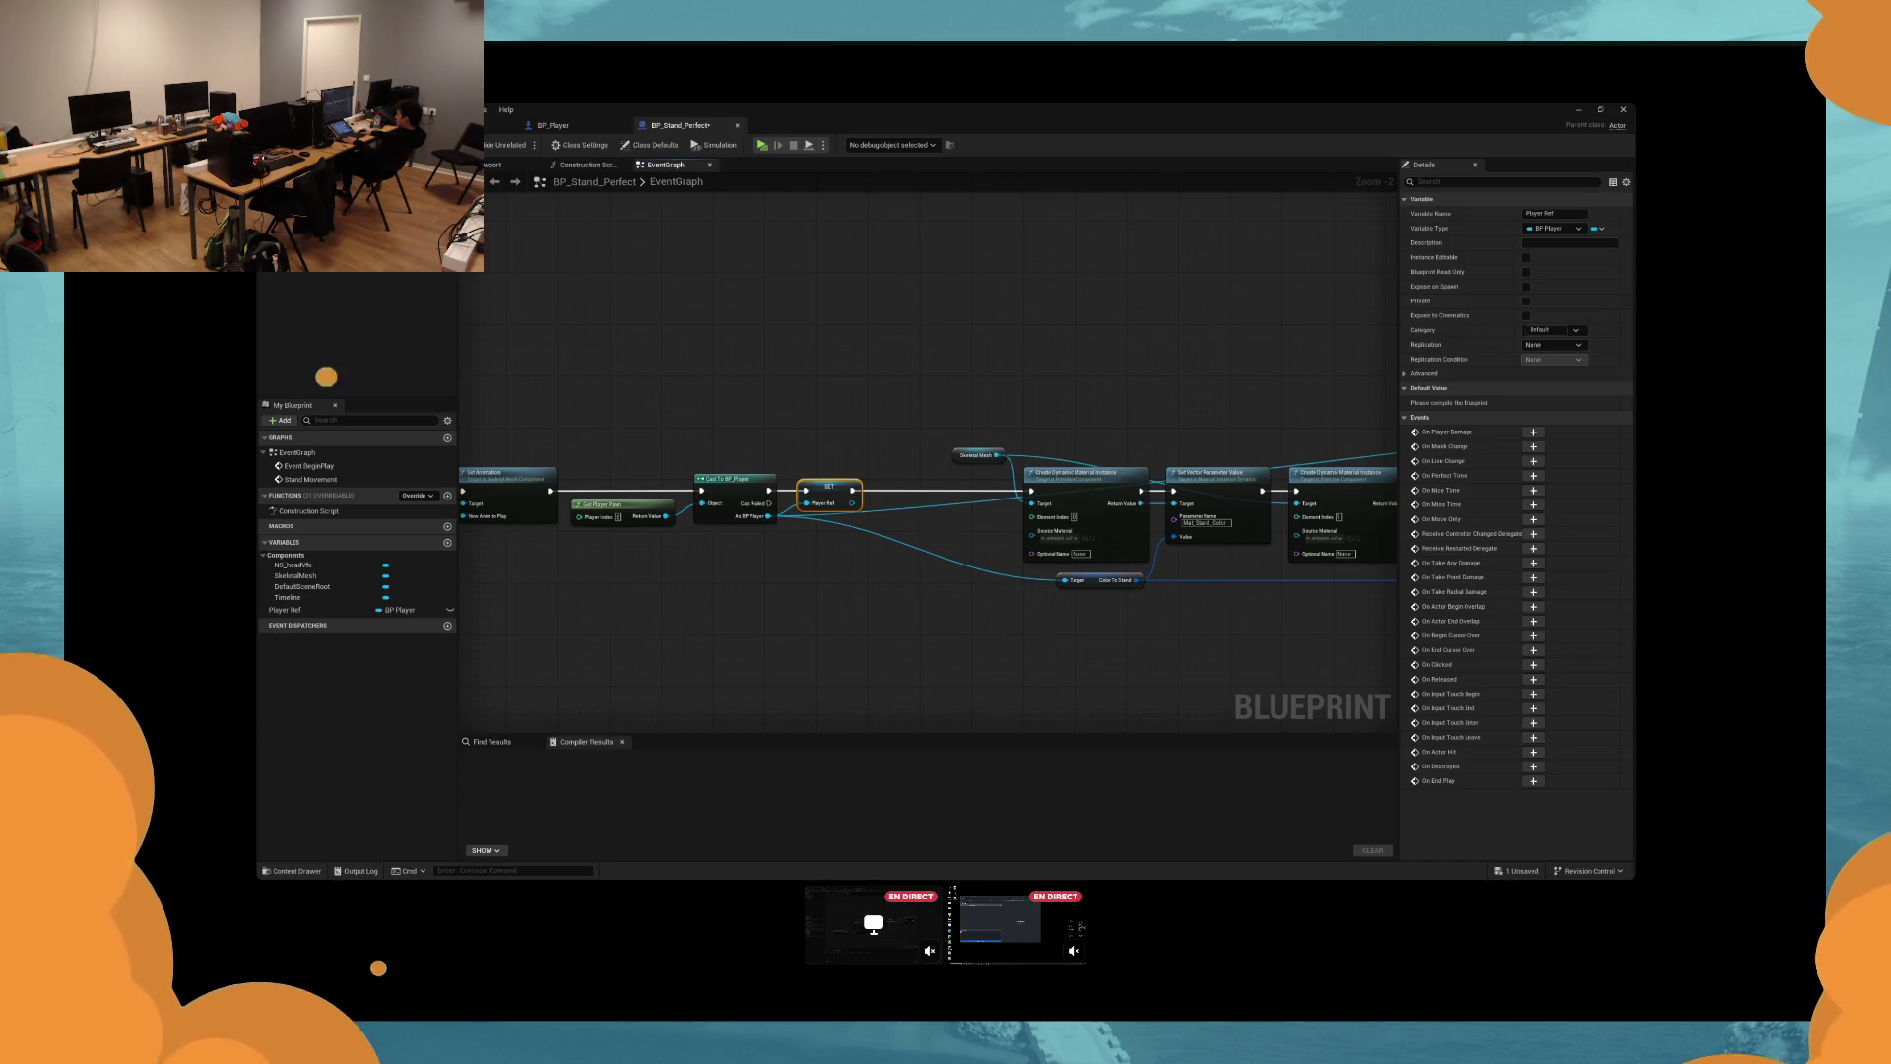
pyautogui.moveTo(1083, 611)
pyautogui.mouseDown()
pyautogui.moveTo(880, 574)
pyautogui.moveTo(650, 466)
pyautogui.mouseUp()
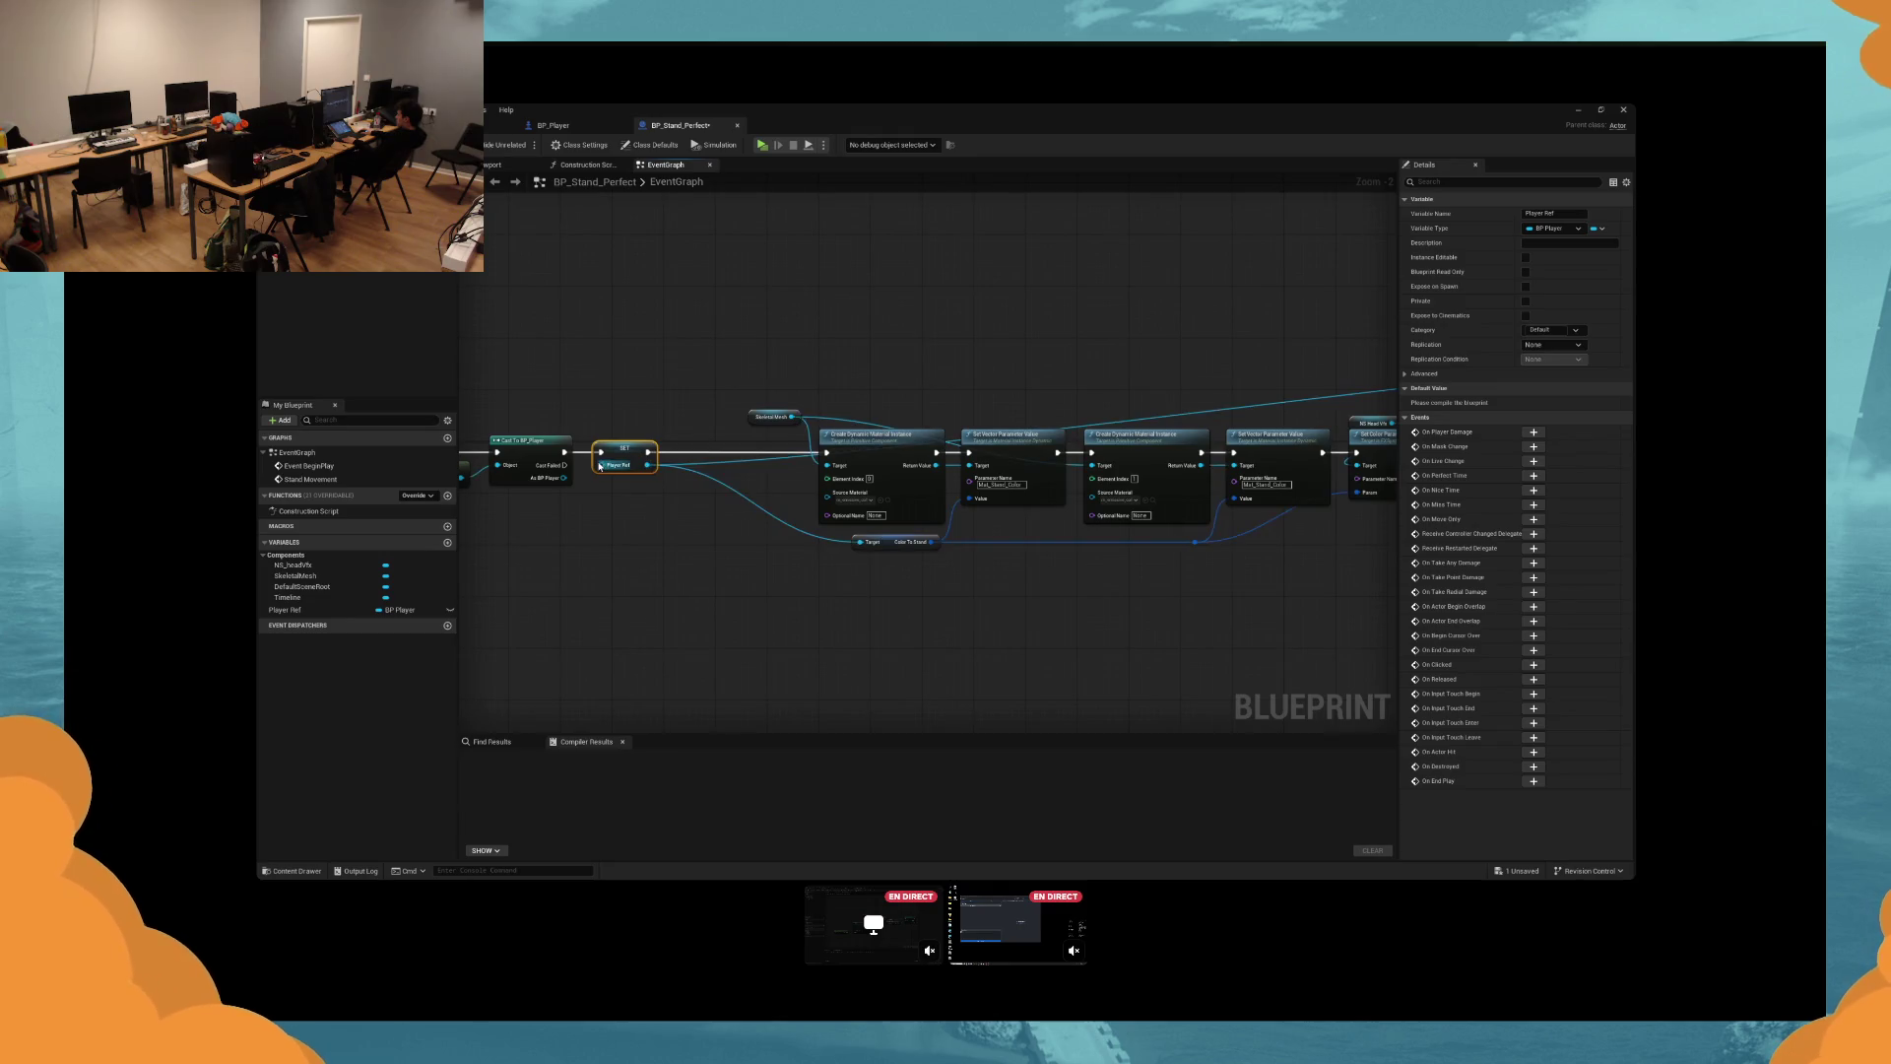
pyautogui.moveTo(1347, 465)
pyautogui.mouseDown()
pyautogui.moveTo(947, 465)
pyautogui.moveTo(693, 519)
pyautogui.mouseUp()
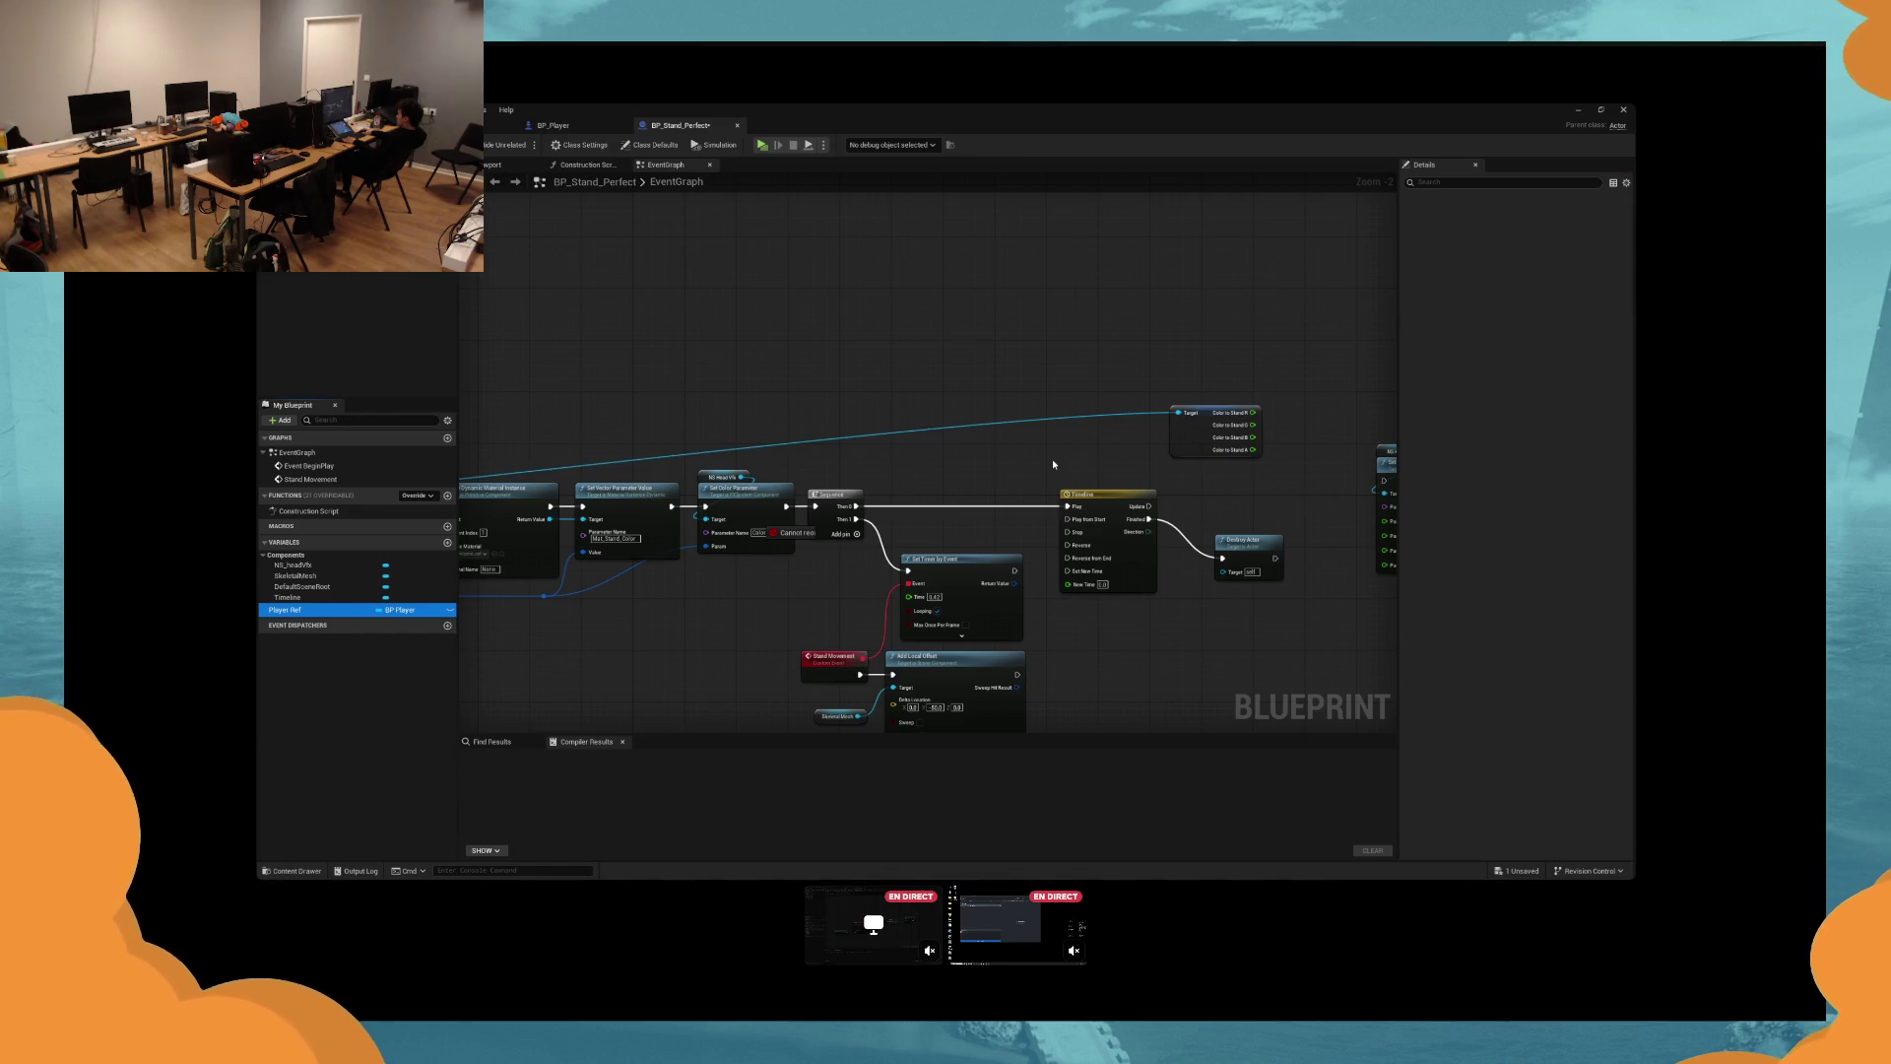
# Place the Set Color Parameter beside the getter and wire Color To Stand B into Param B.
pyautogui.hotkey('ctrl', 'z')
pyautogui.moveTo(1172, 525)
pyautogui.mouseDown()
pyautogui.moveTo(1174, 589)
pyautogui.moveTo(1080, 571)
pyautogui.moveTo(1109, 559)
pyautogui.moveTo(1087, 601)
pyautogui.moveTo(1118, 591)
pyautogui.moveTo(1096, 598)
pyautogui.mouseUp()
pyautogui.scroll(2, 1064, 616)
pyautogui.press('Escape')
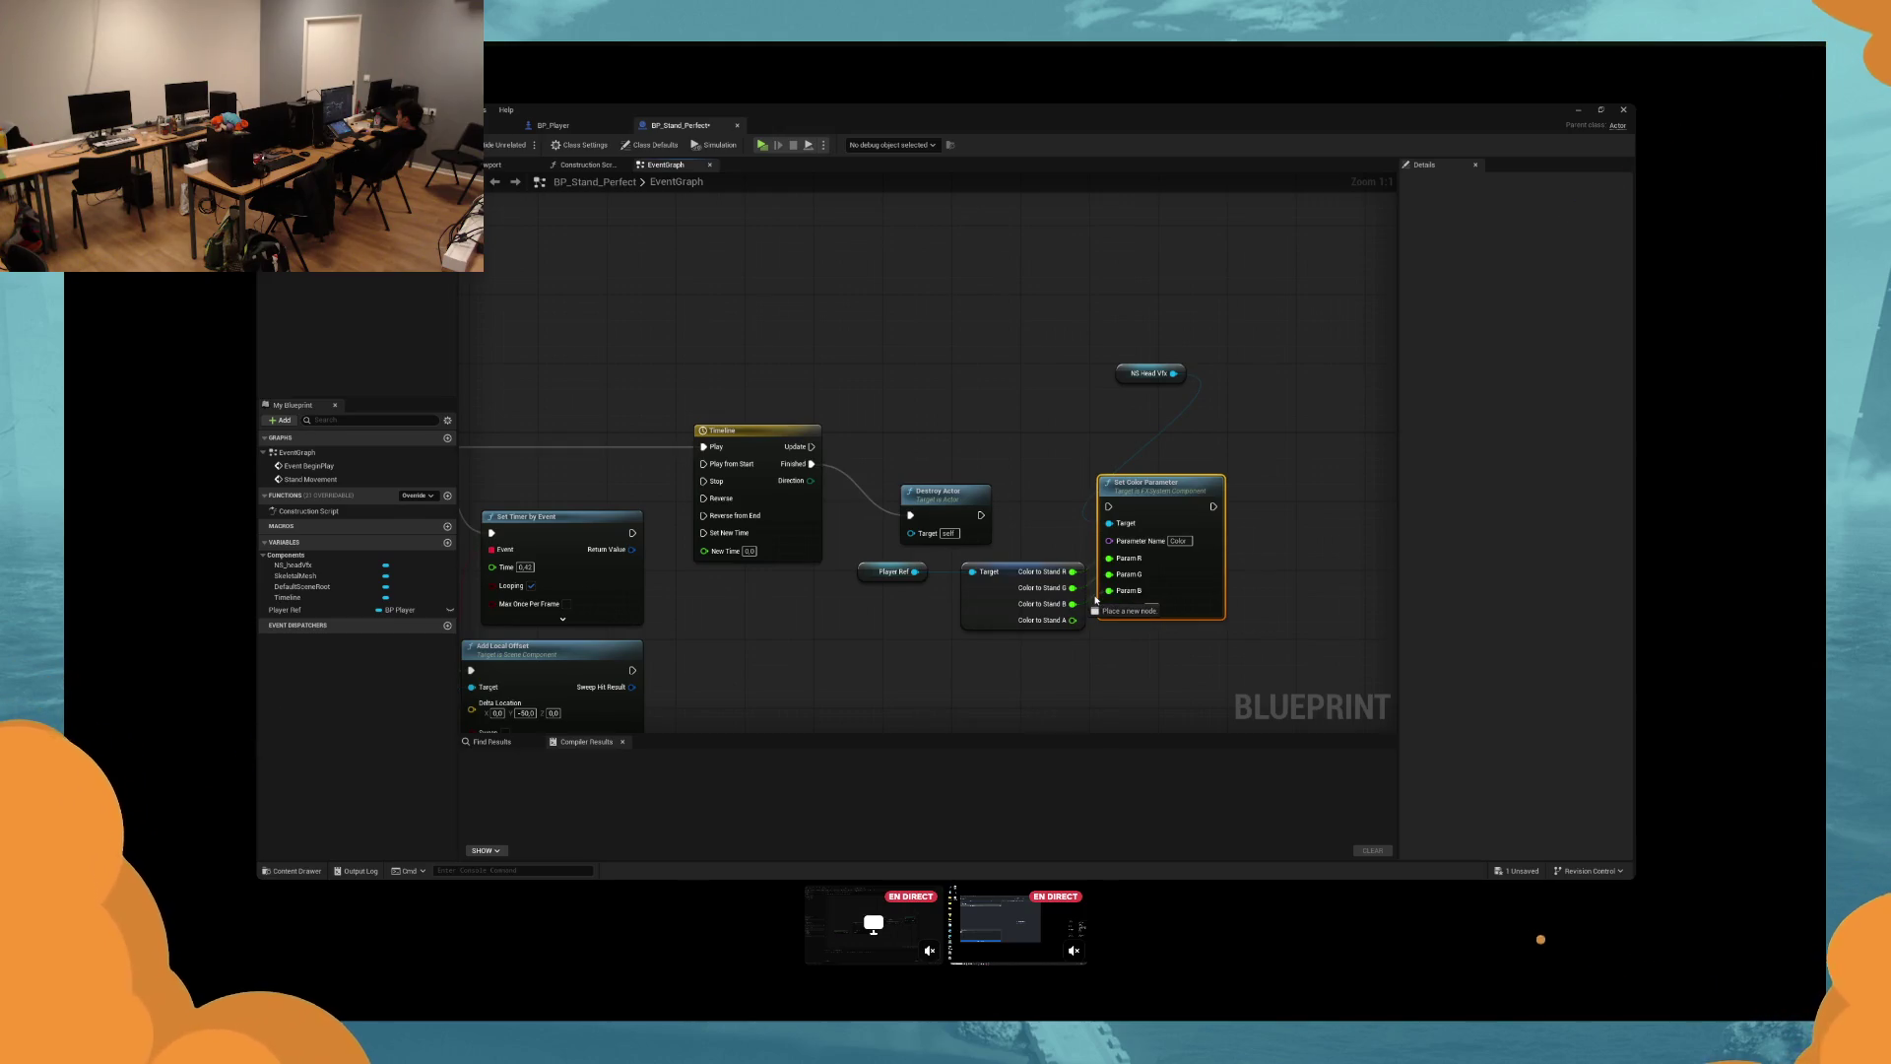
pyautogui.moveTo(1096, 598); pyautogui.dragTo(1109, 590)
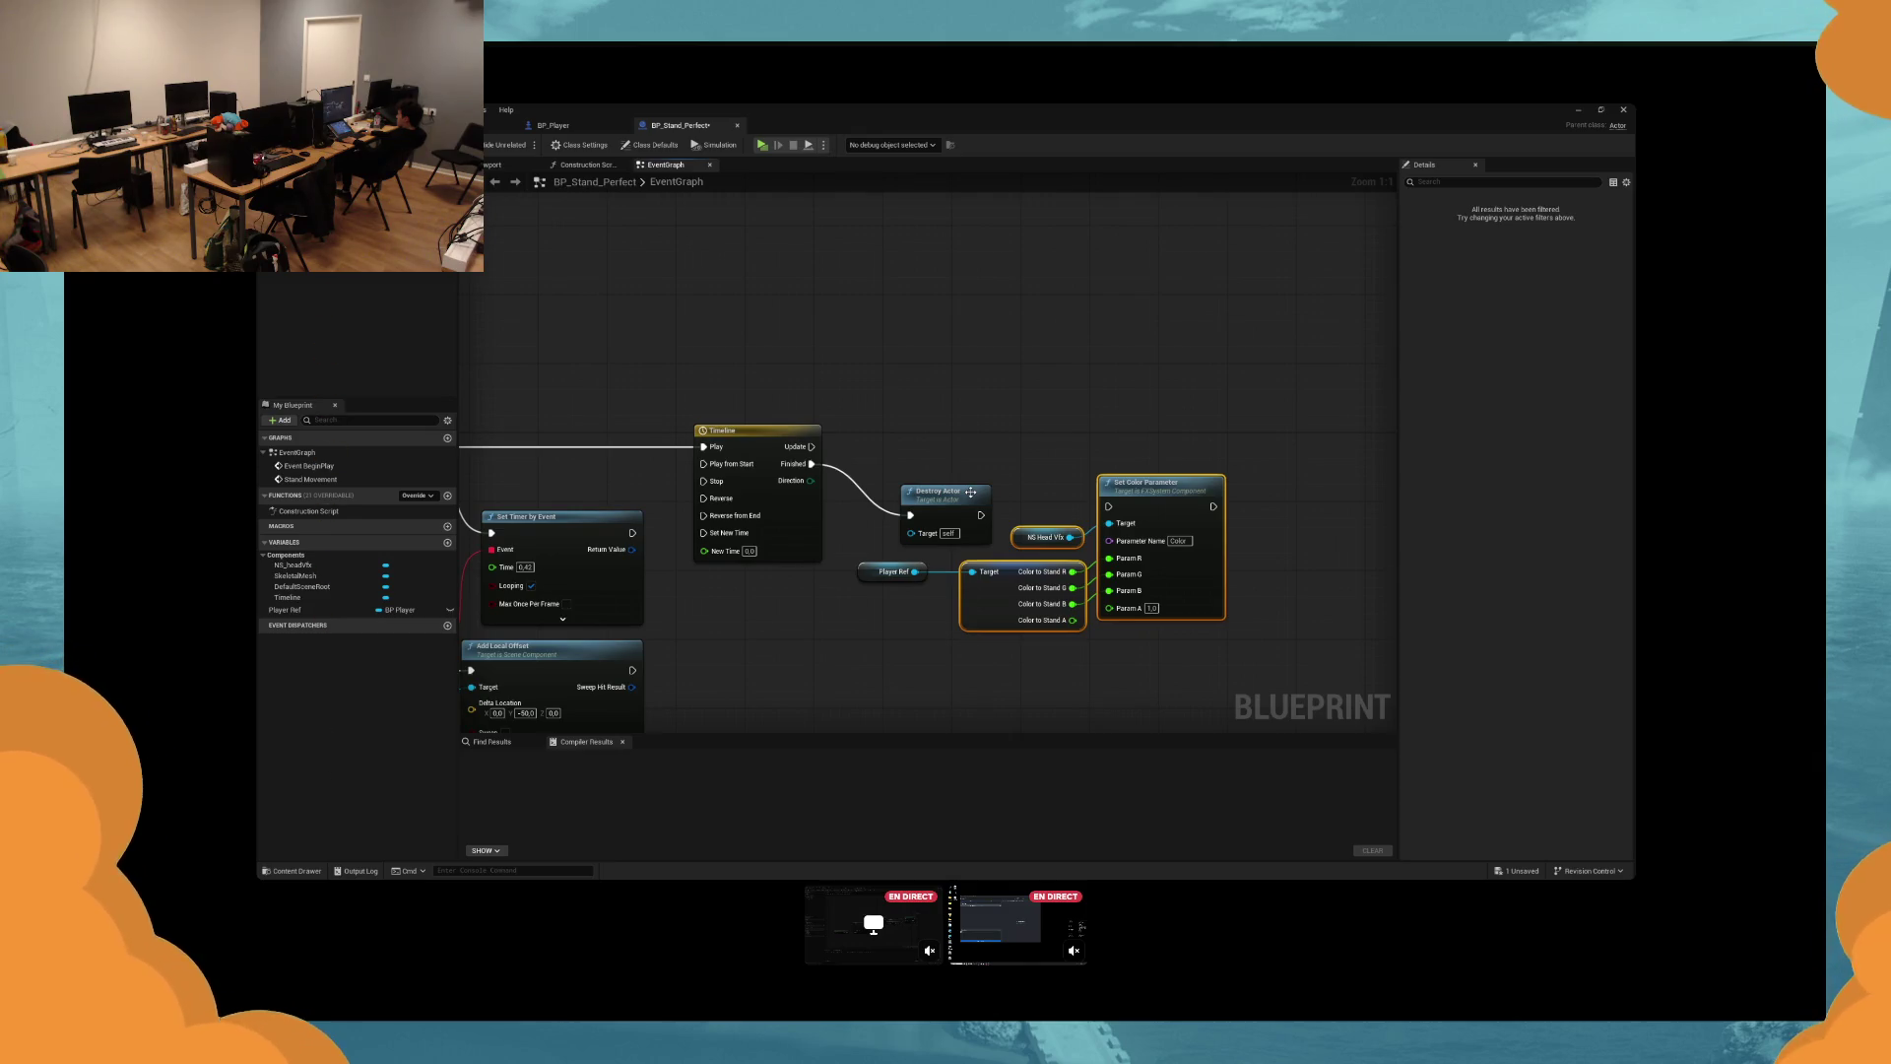
pyautogui.moveTo(1170, 508)
pyautogui.mouseDown()
pyautogui.moveTo(1203, 378)
pyautogui.moveTo(1157, 319)
pyautogui.moveTo(1256, 421)
pyautogui.mouseUp()
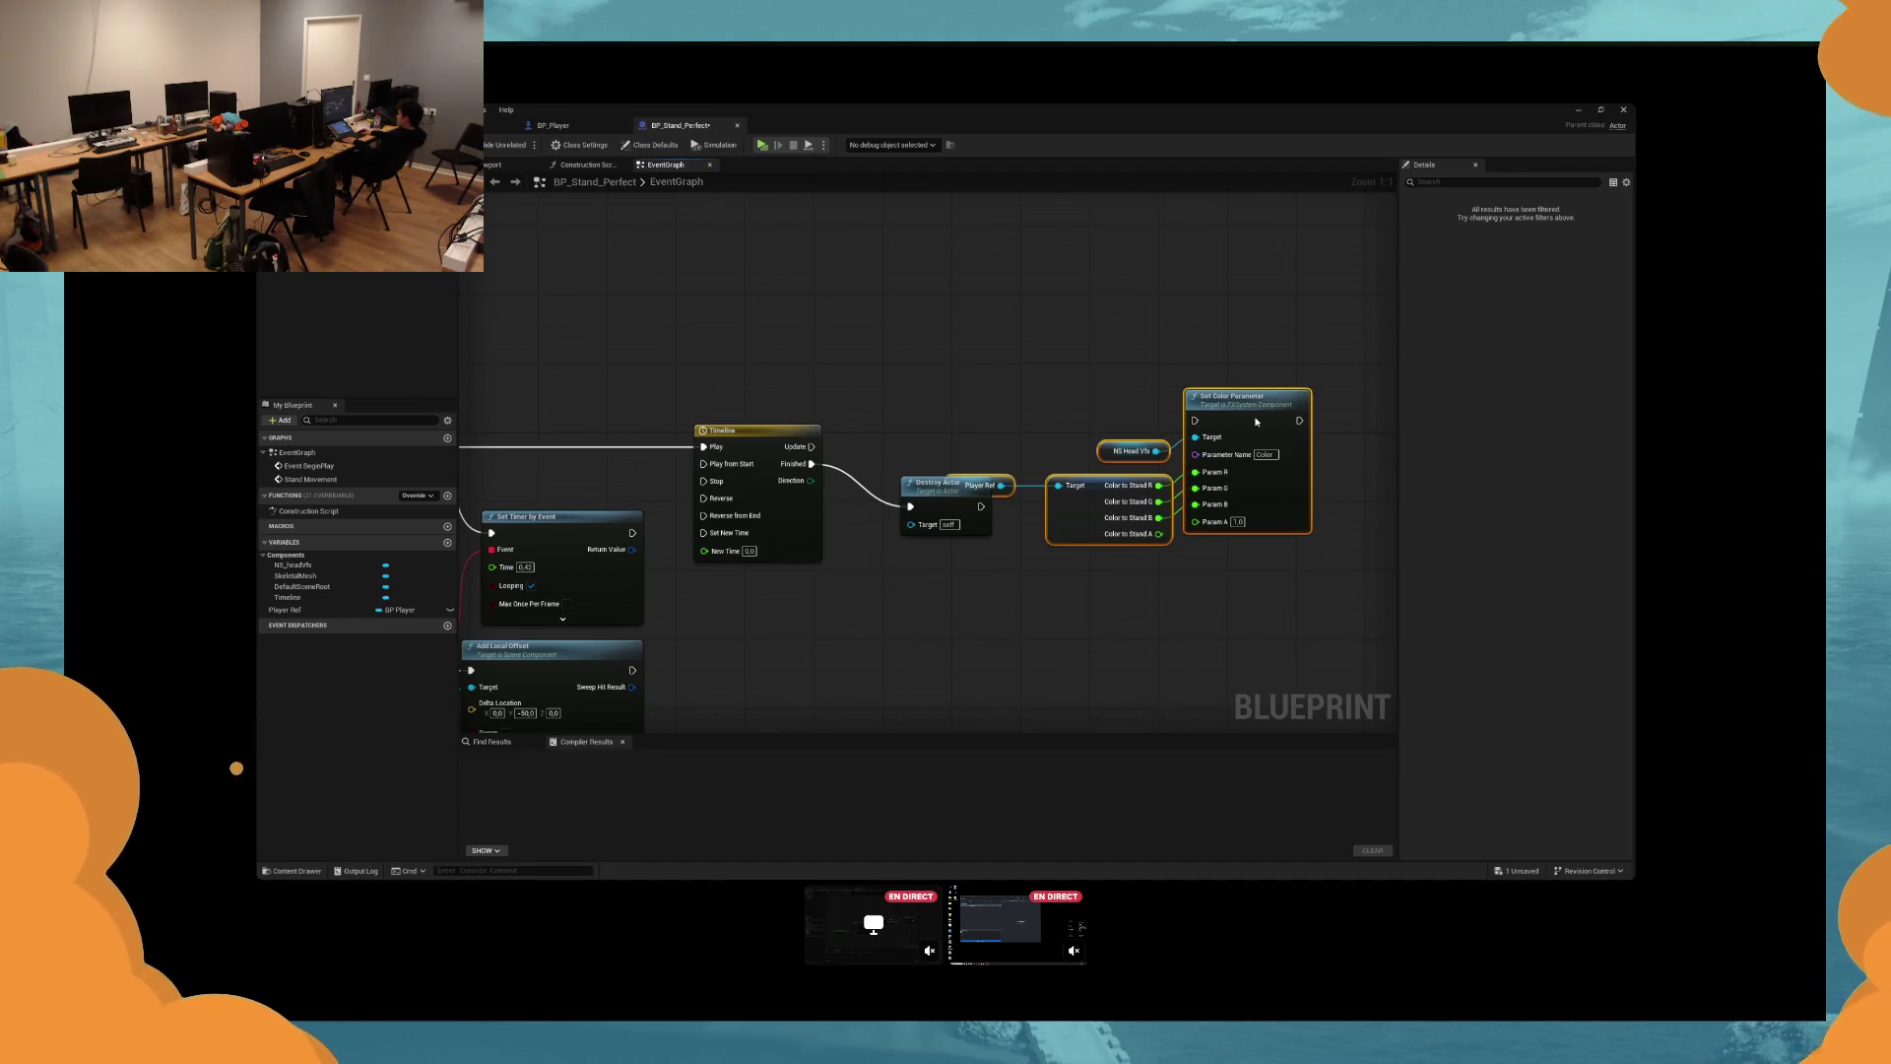
pyautogui.hotkey('ctrl', 'z')
pyautogui.hotkey('ctrl', 'z')
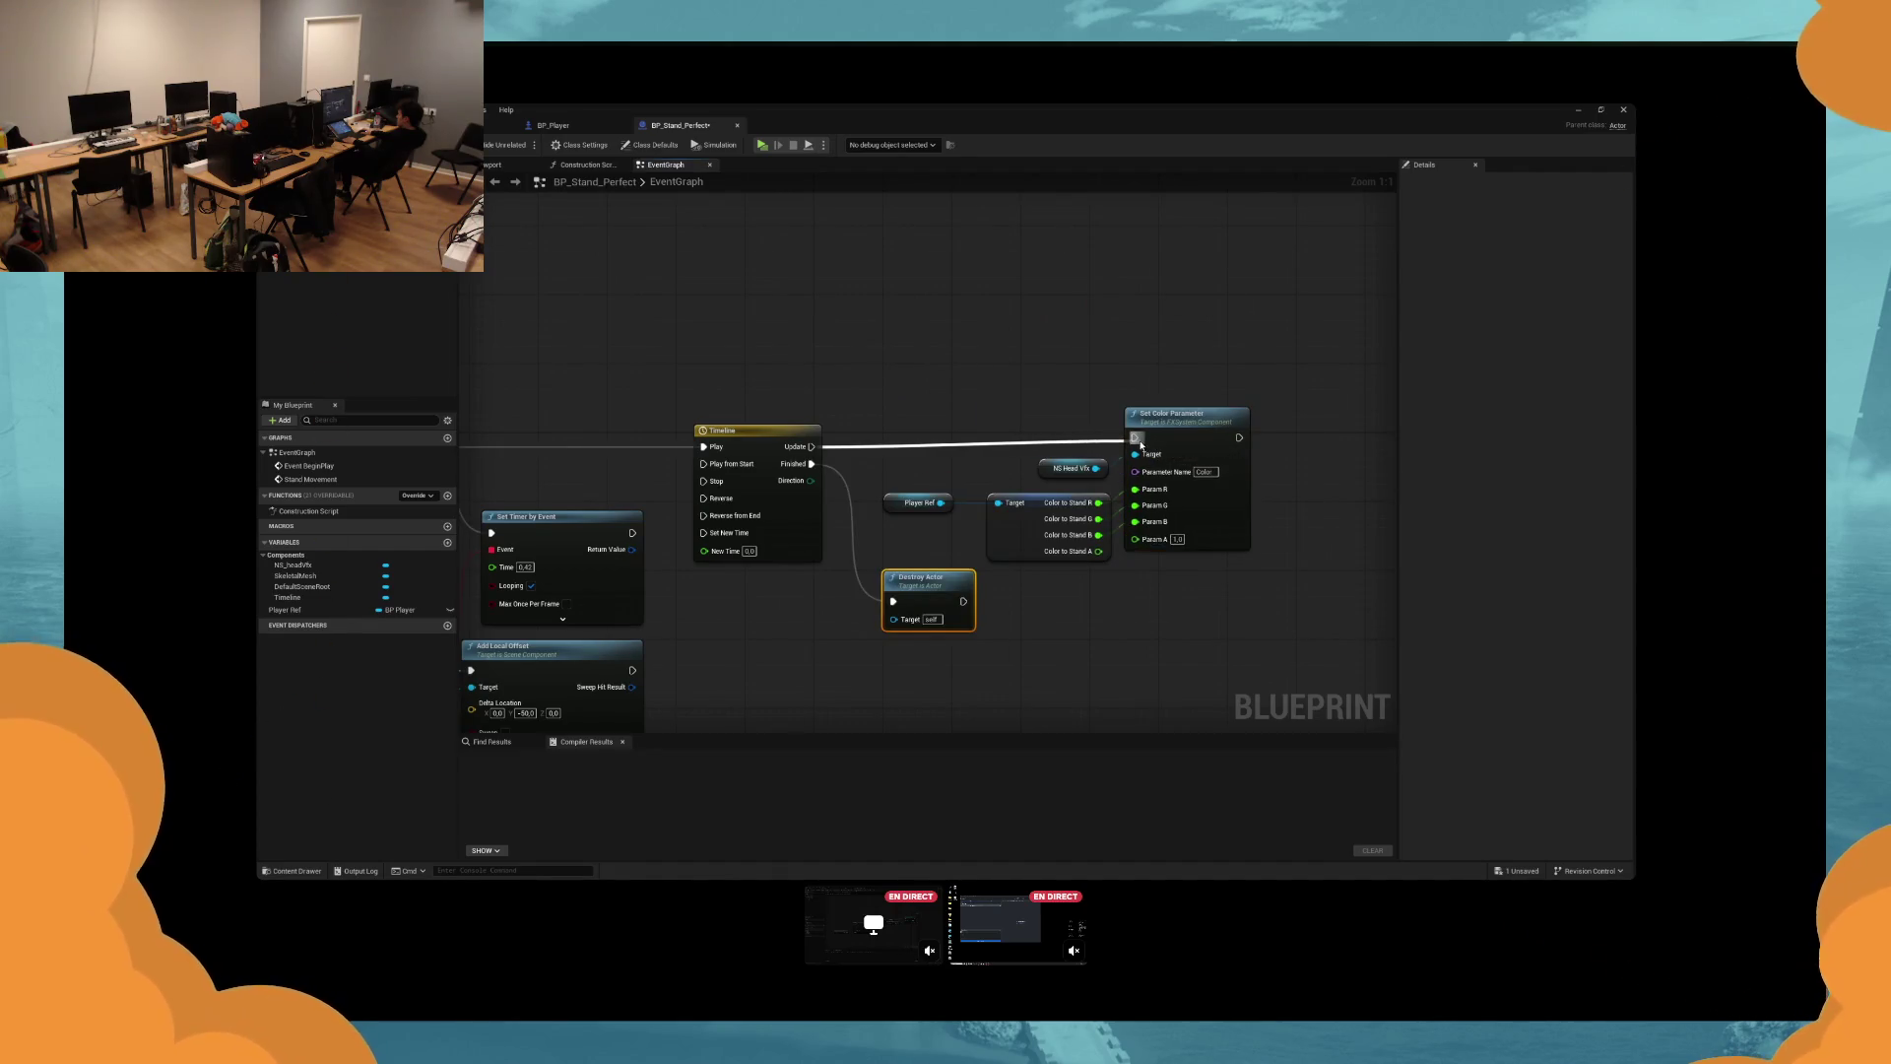
# Open the Timeline node's editor.
pyautogui.moveTo(1135, 547); pyautogui.dragTo(800, 507)
pyautogui.click(797, 507)
pyautogui.doubleClick(796, 507)
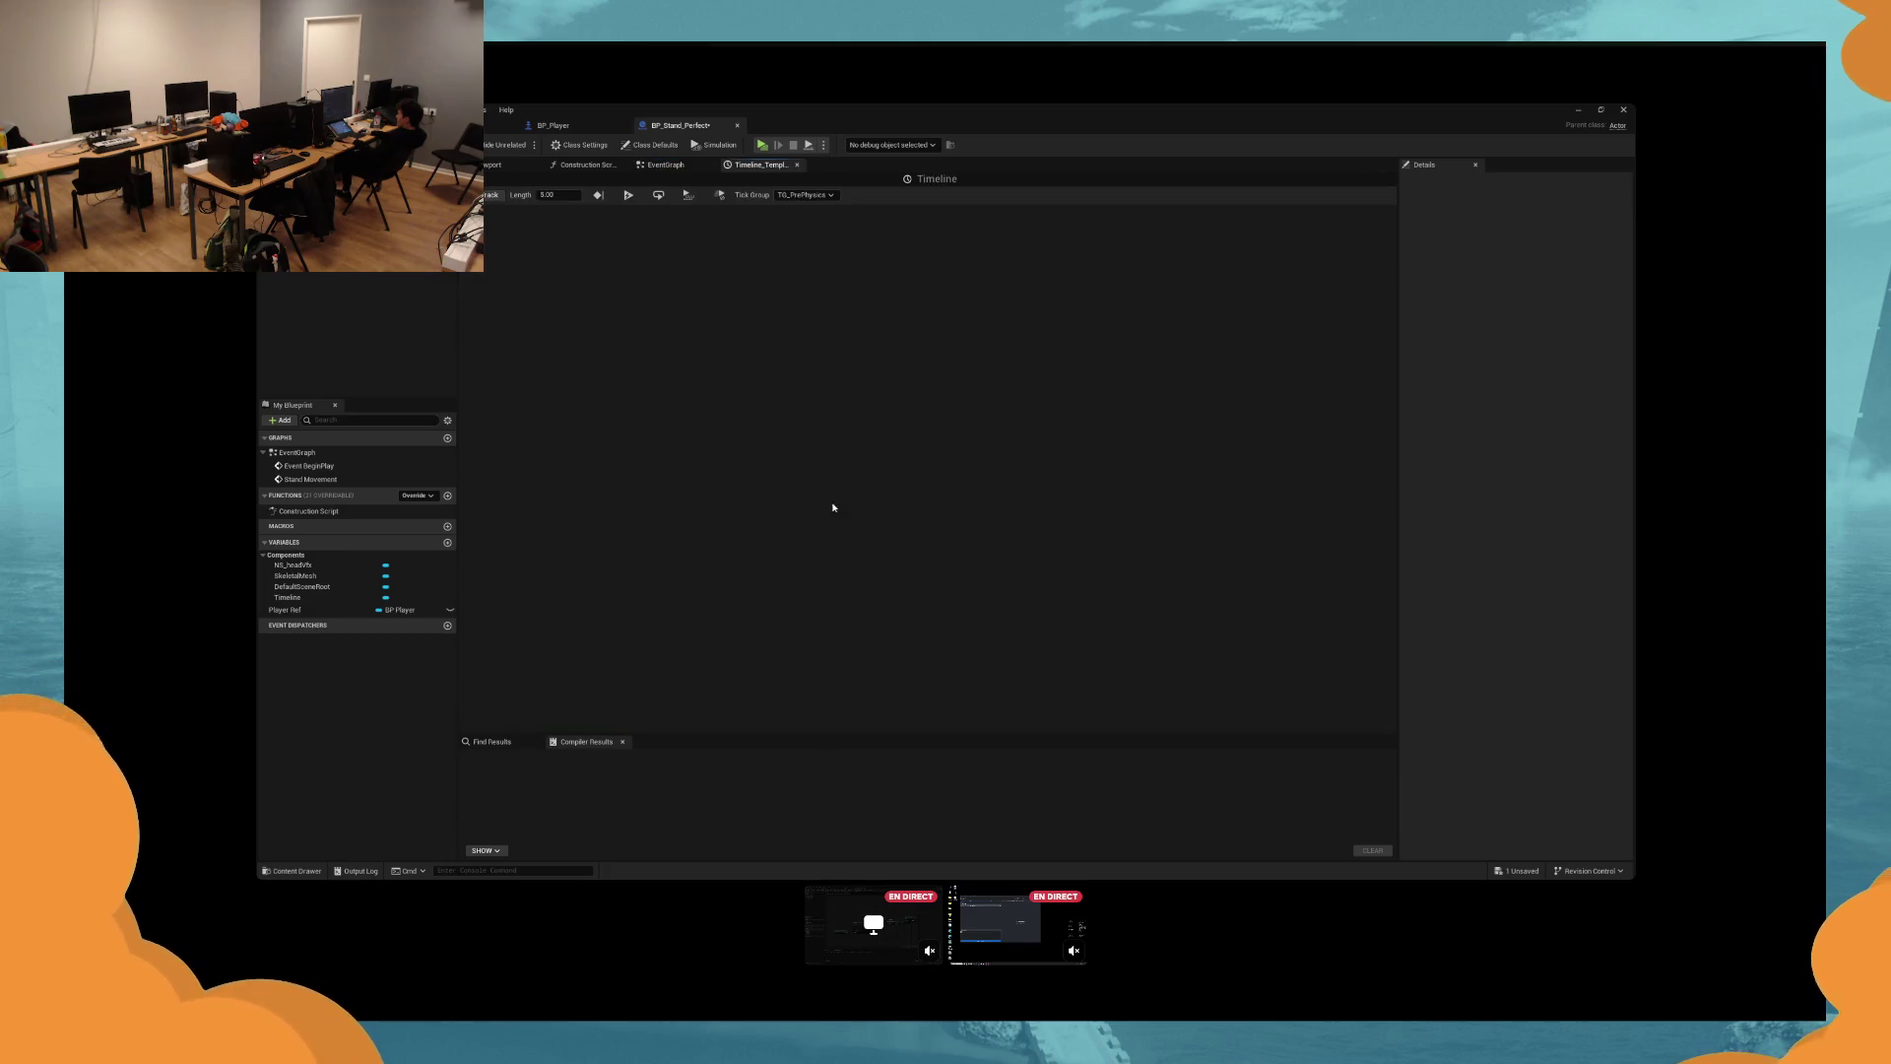
# Add float track New Track 0 with a key at time 3.0, value 0.
pyautogui.click(492, 194)
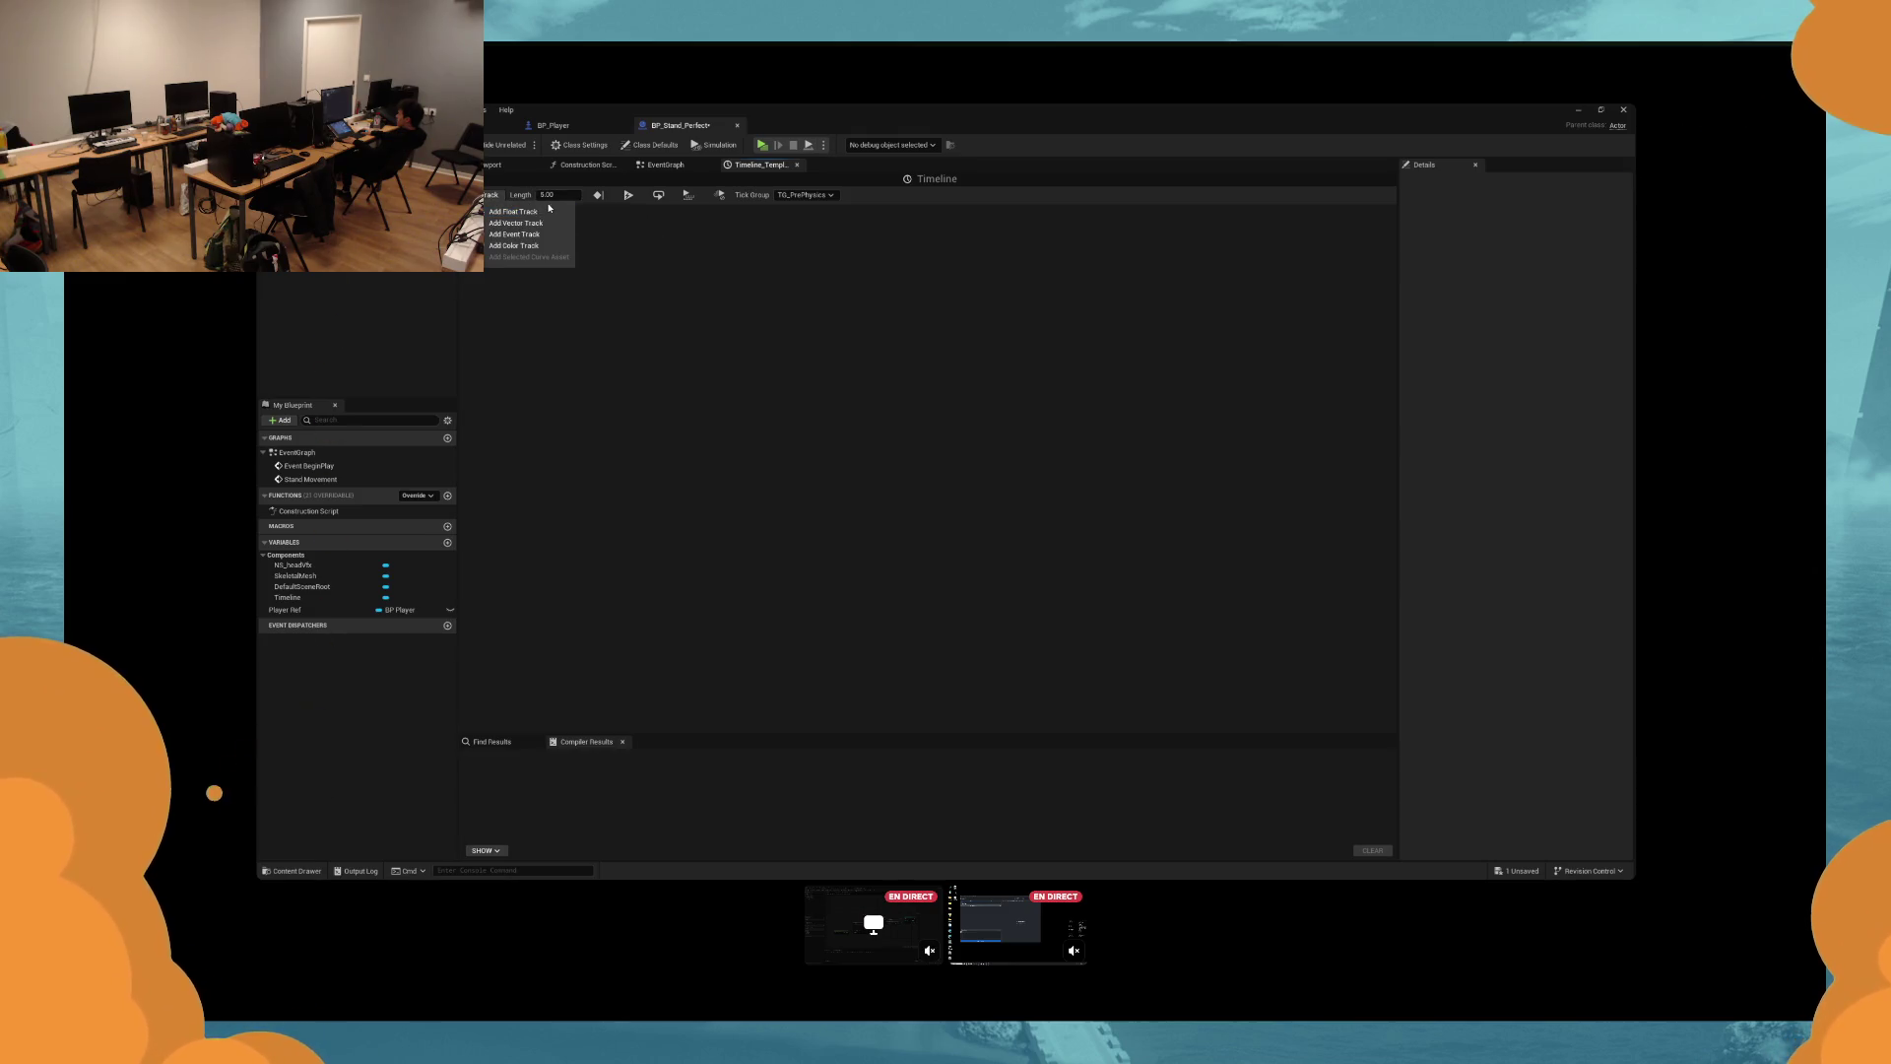
pyautogui.click(552, 210)
pyautogui.press('Return')
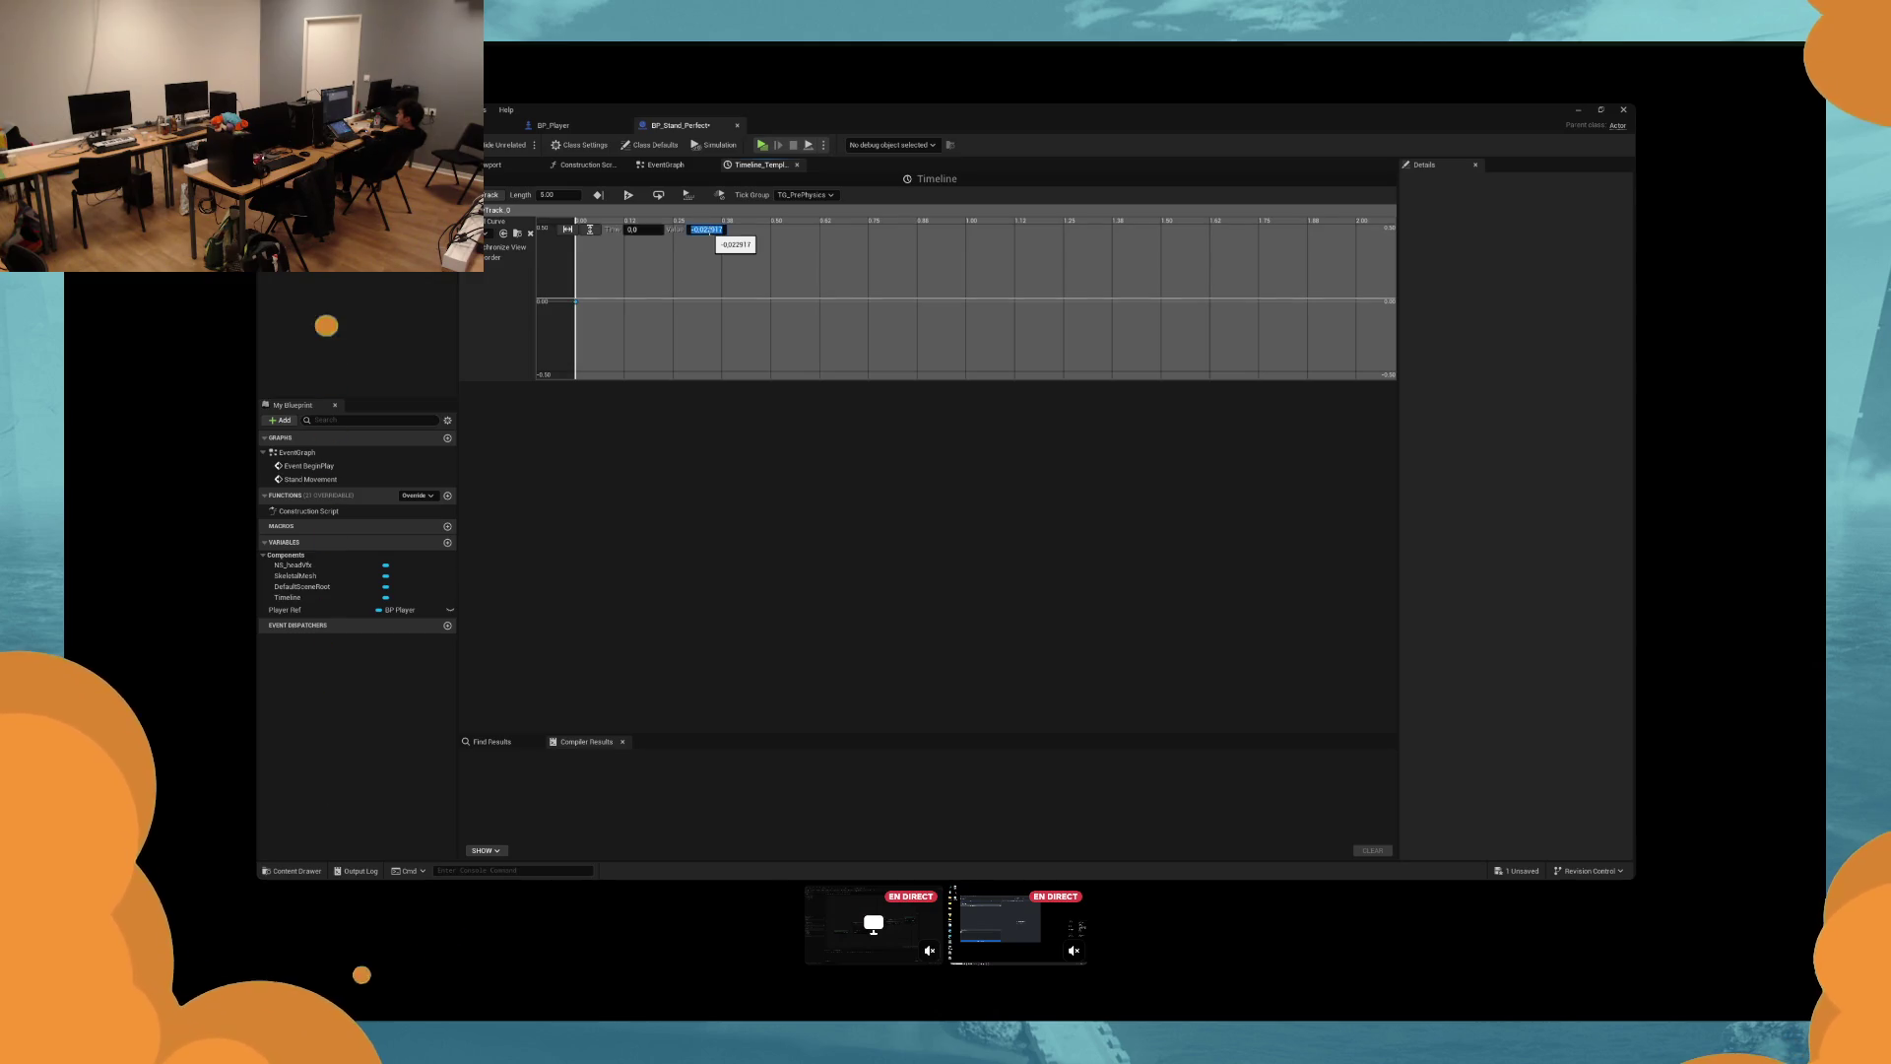
pyautogui.rightClick(774, 287)
pyautogui.click(785, 305)
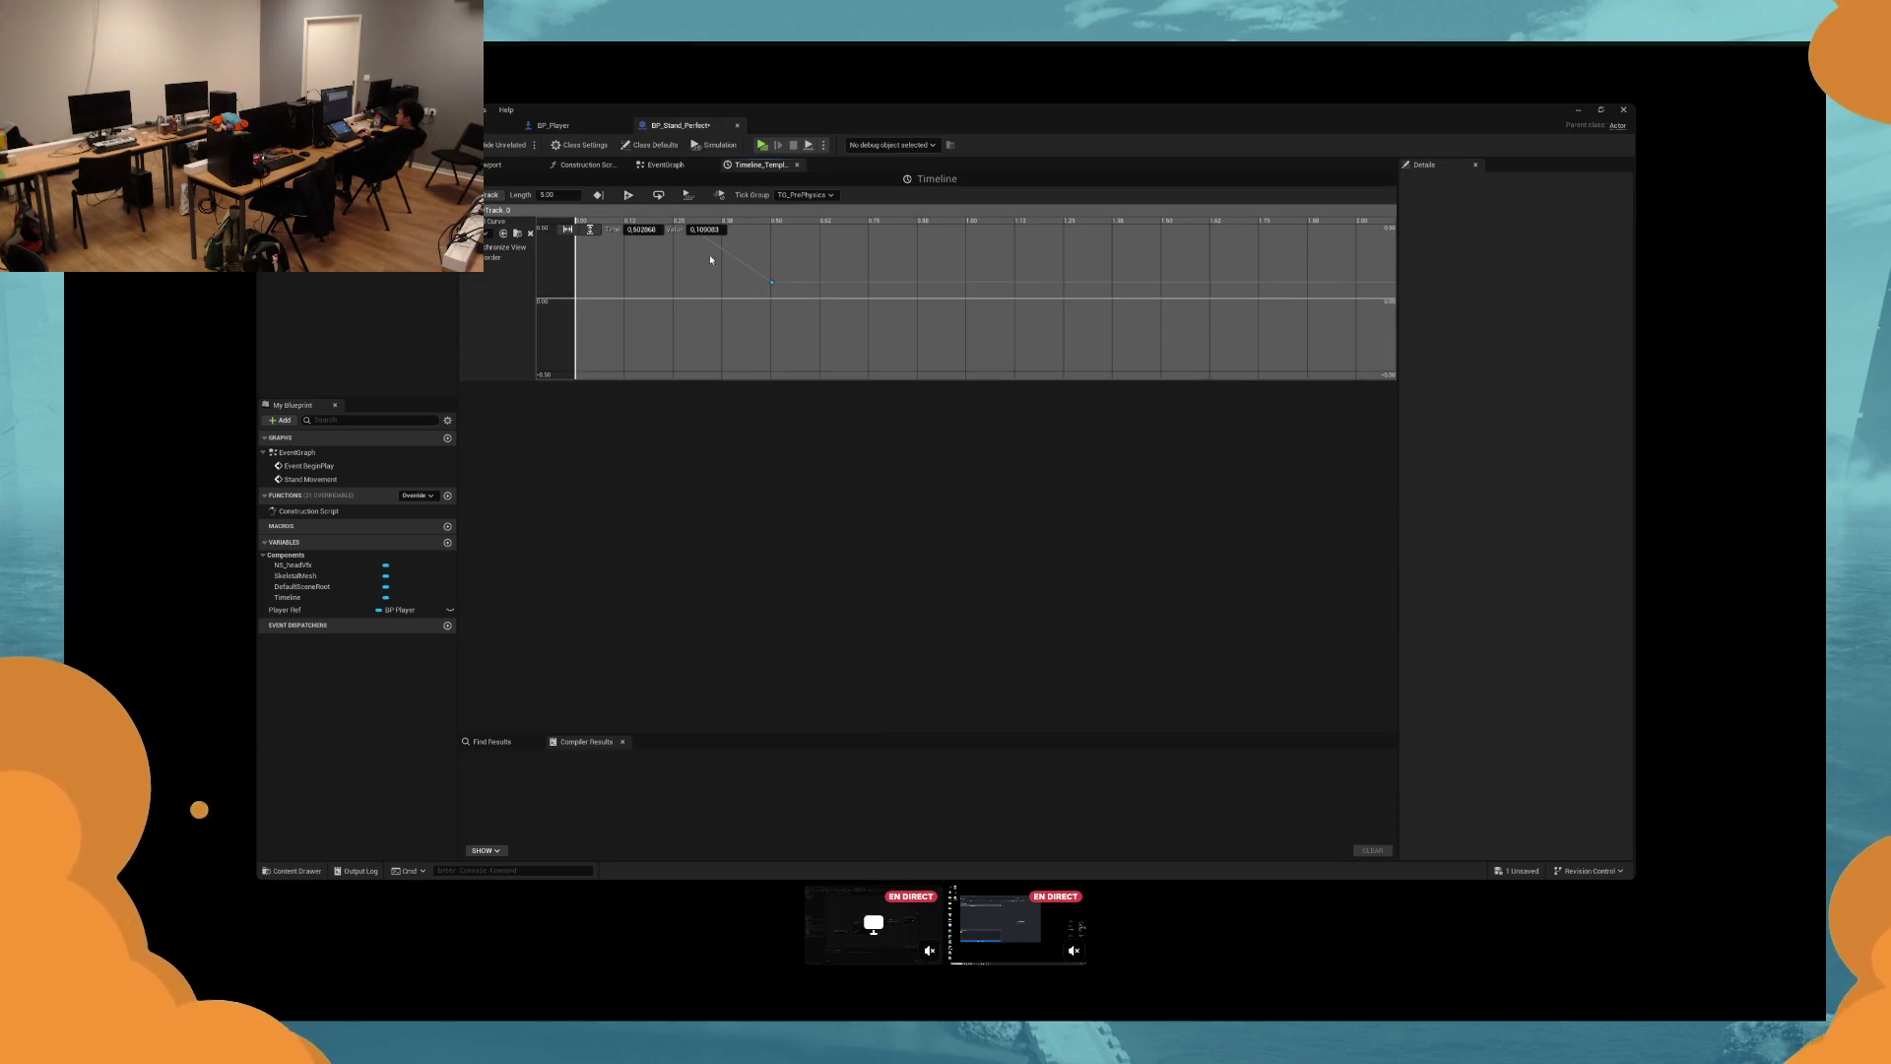
pyautogui.click(654, 230)
pyautogui.write('3')
pyautogui.press('Tab')
pyautogui.write('0')
pyautogui.press('Return')
# Set the Timeline length to 3, compile, and wire New Track 0 into Param A.
pyautogui.doubleClick(568, 195)
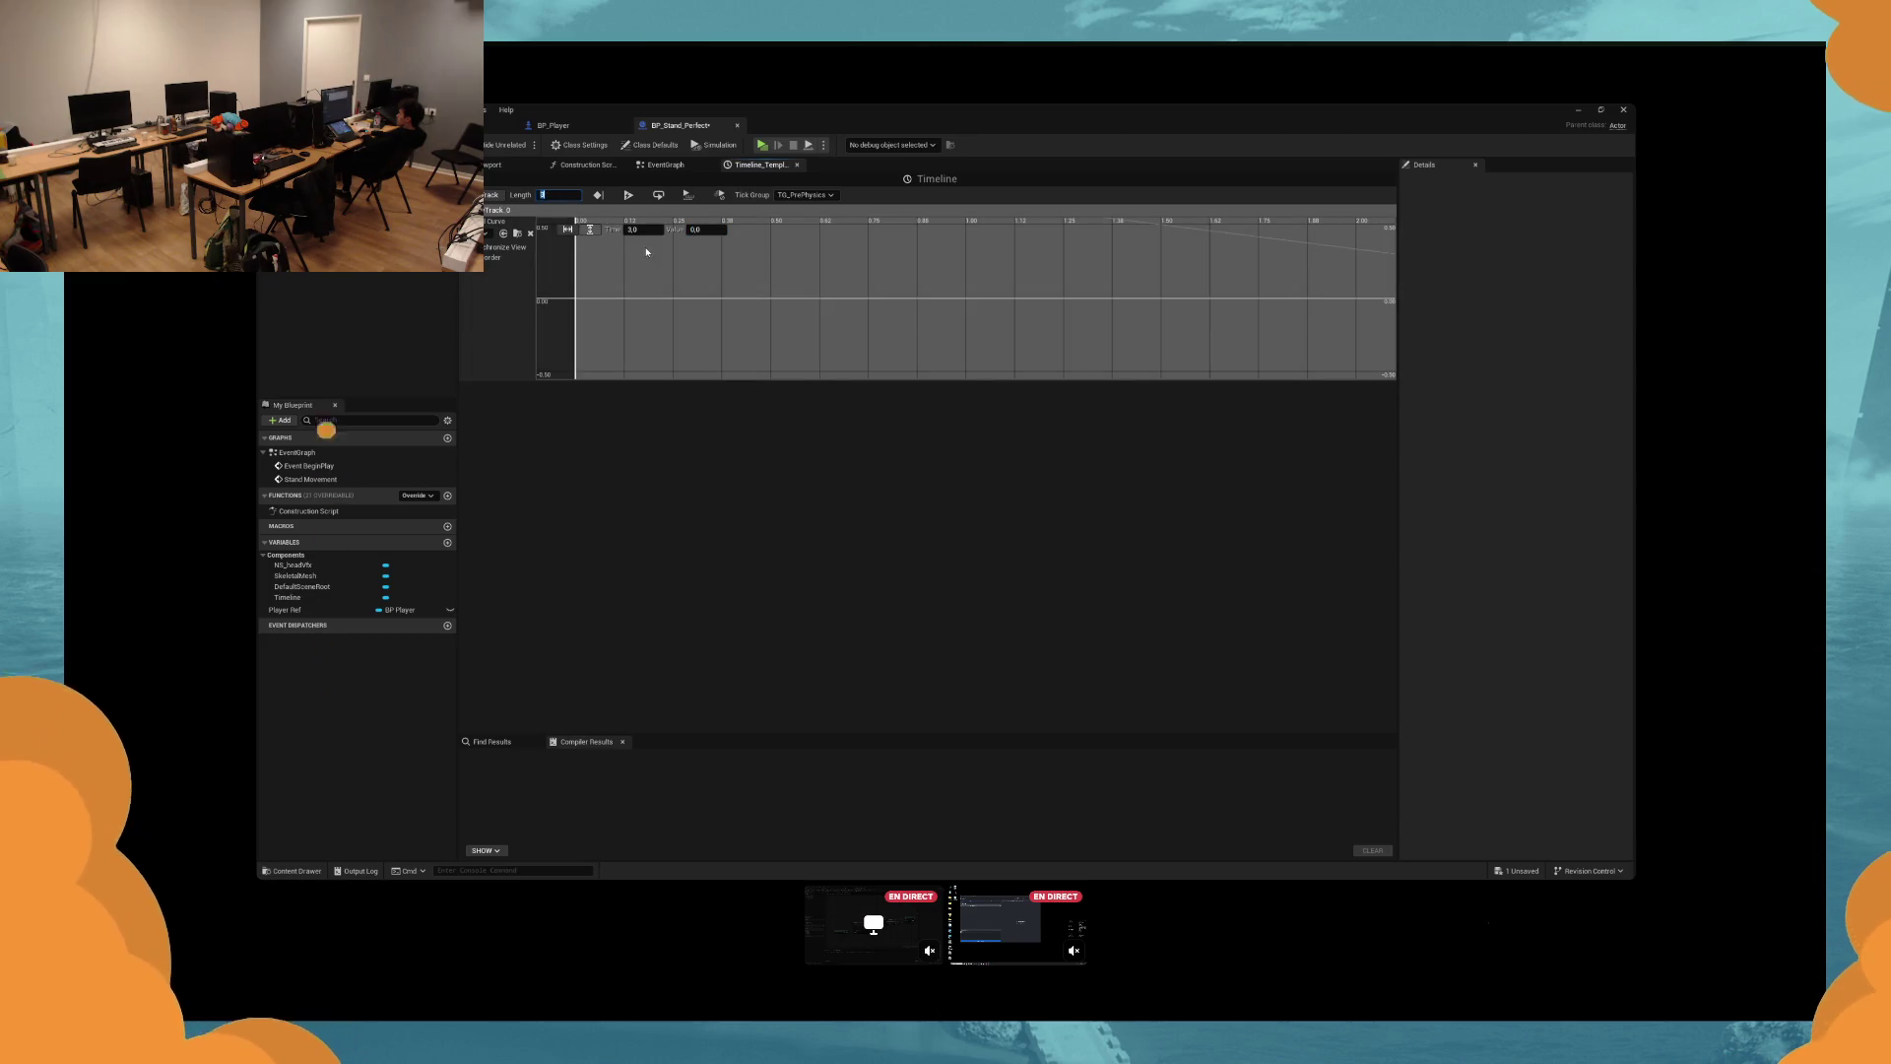
pyautogui.write('3')
pyautogui.press('Return')
pyautogui.press('F7')
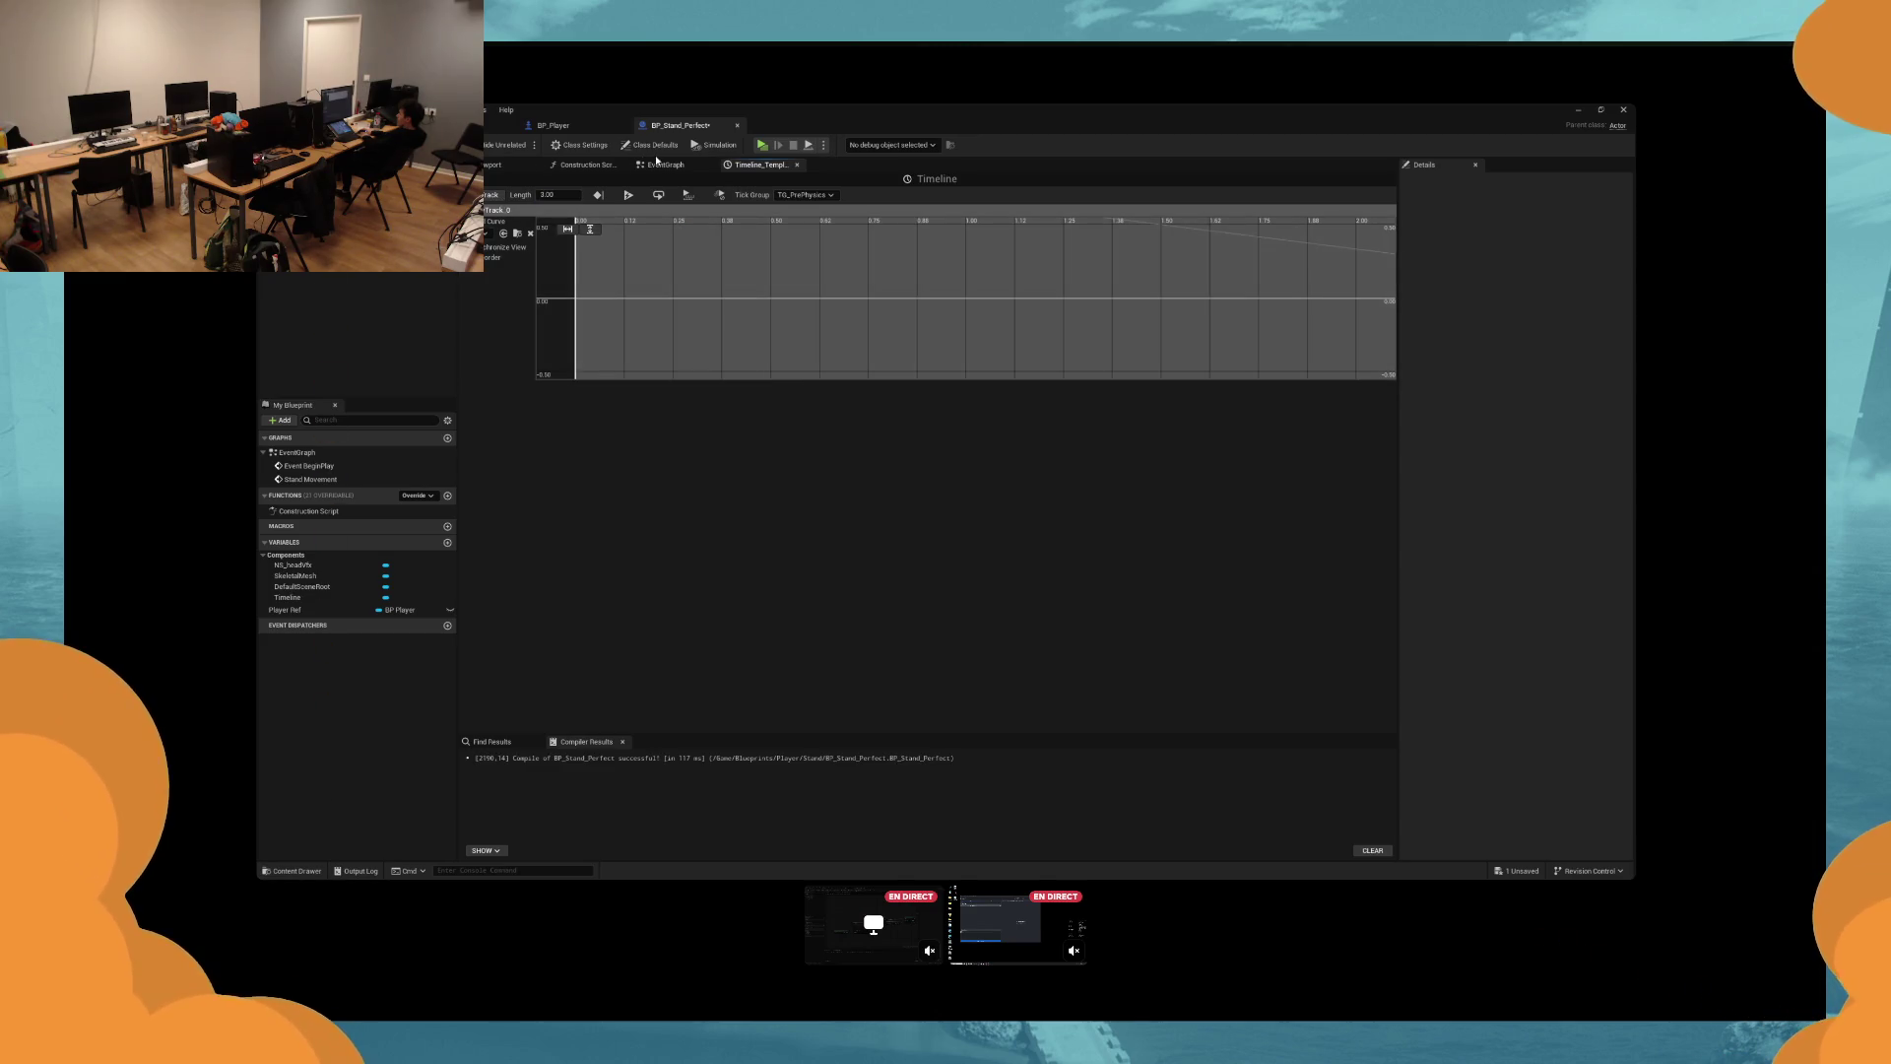
pyautogui.click(679, 165)
pyautogui.moveTo(821, 496); pyautogui.dragTo(1135, 547)
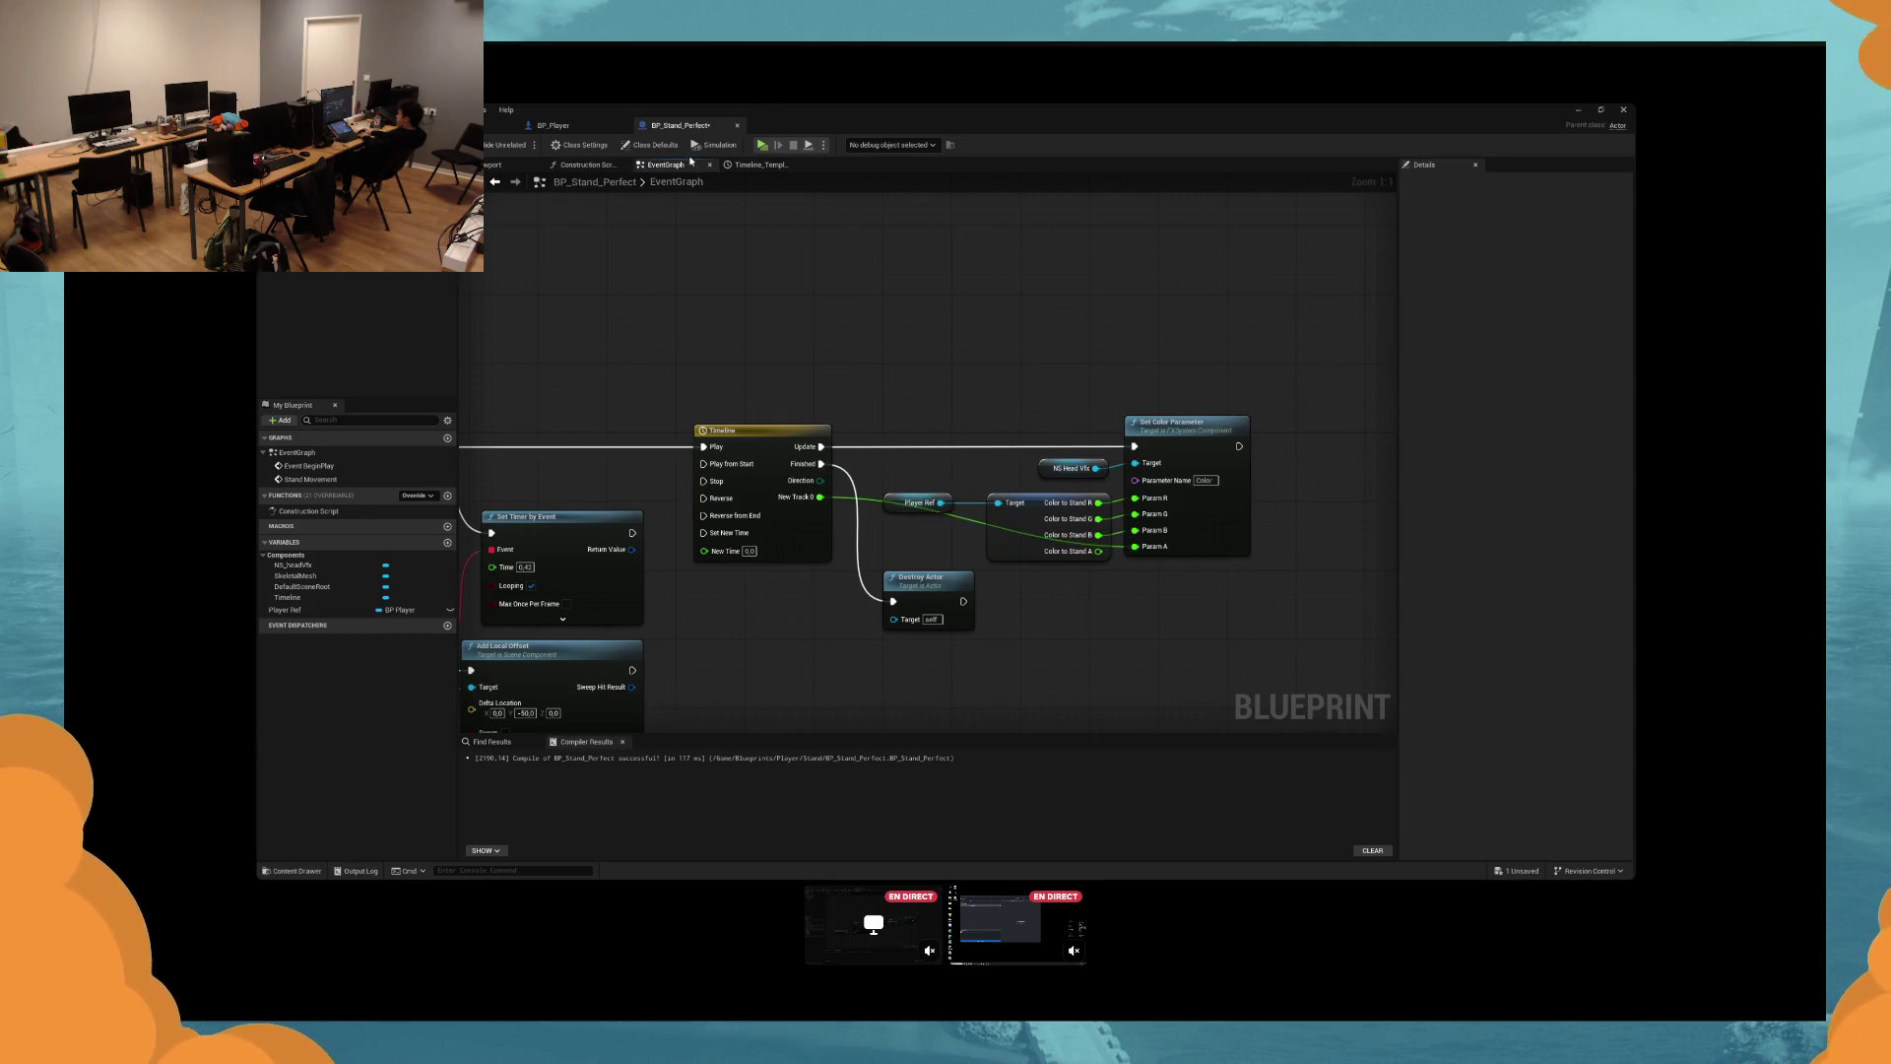
pyautogui.click(763, 147)
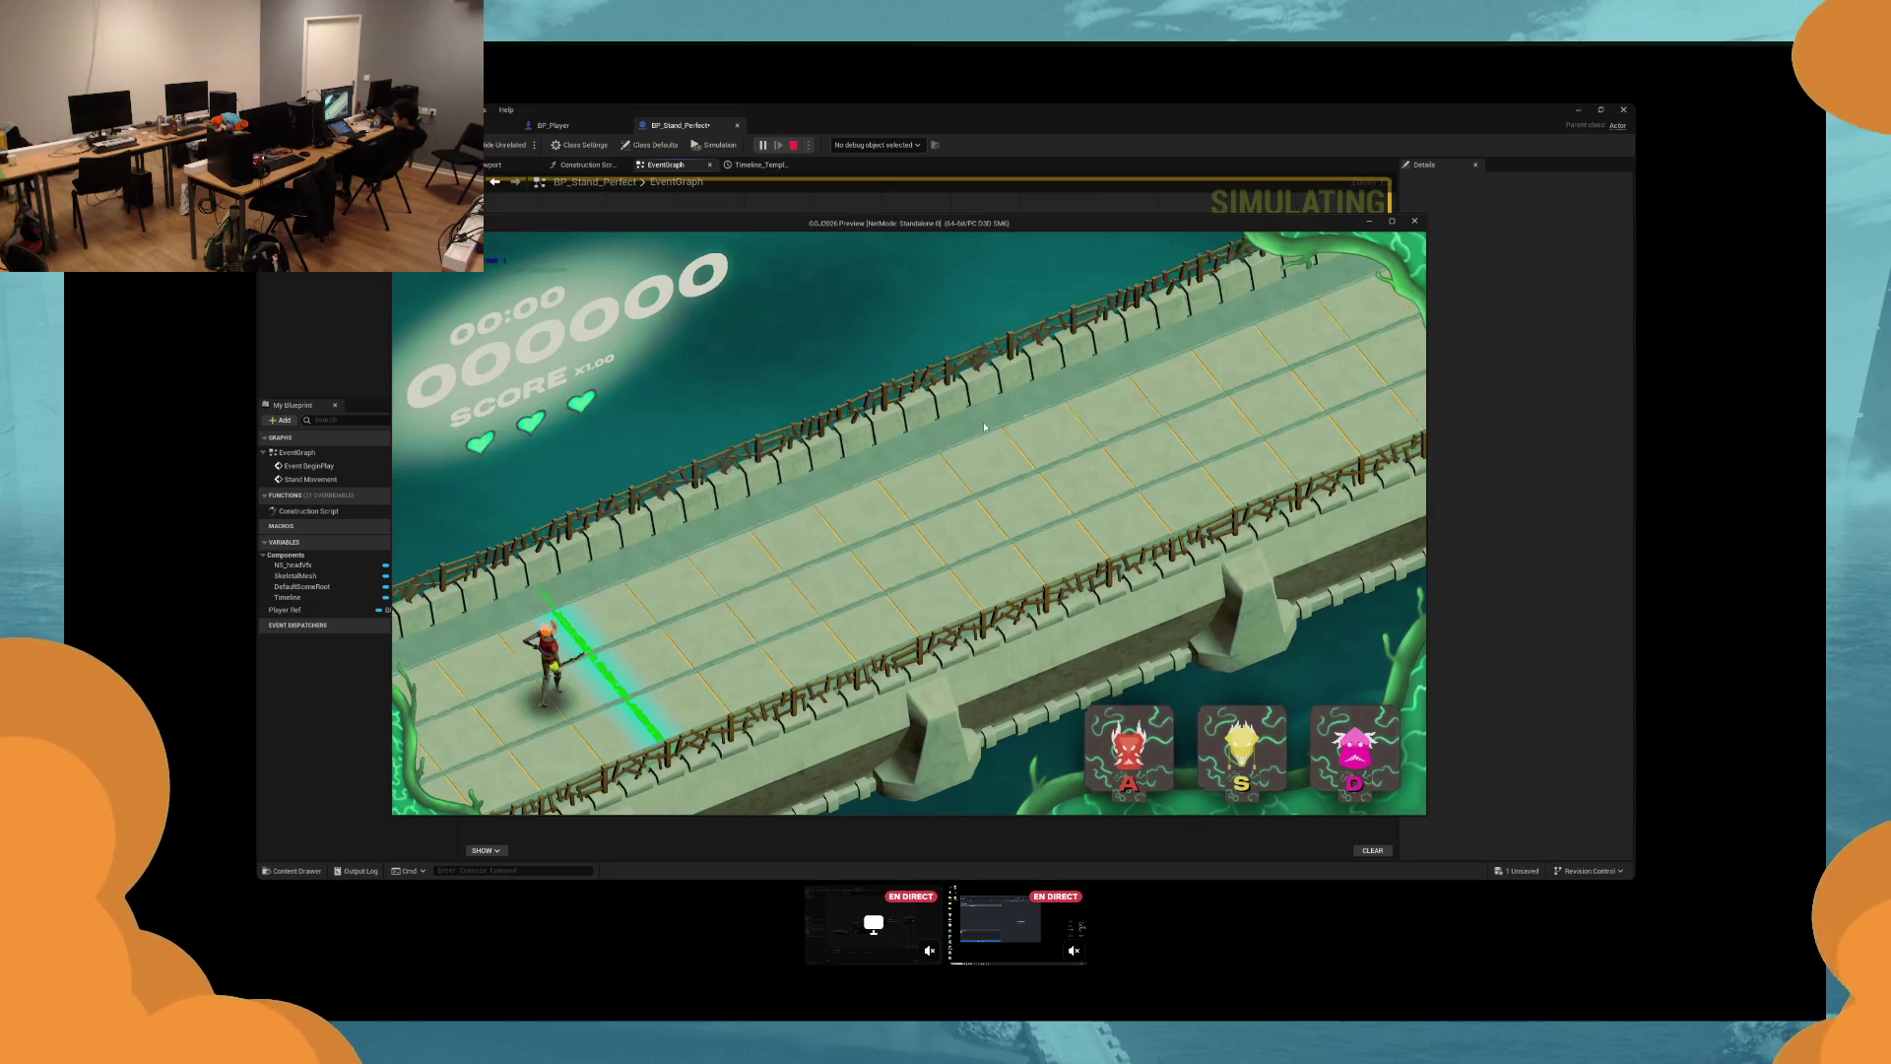
pyautogui.press('Escape')
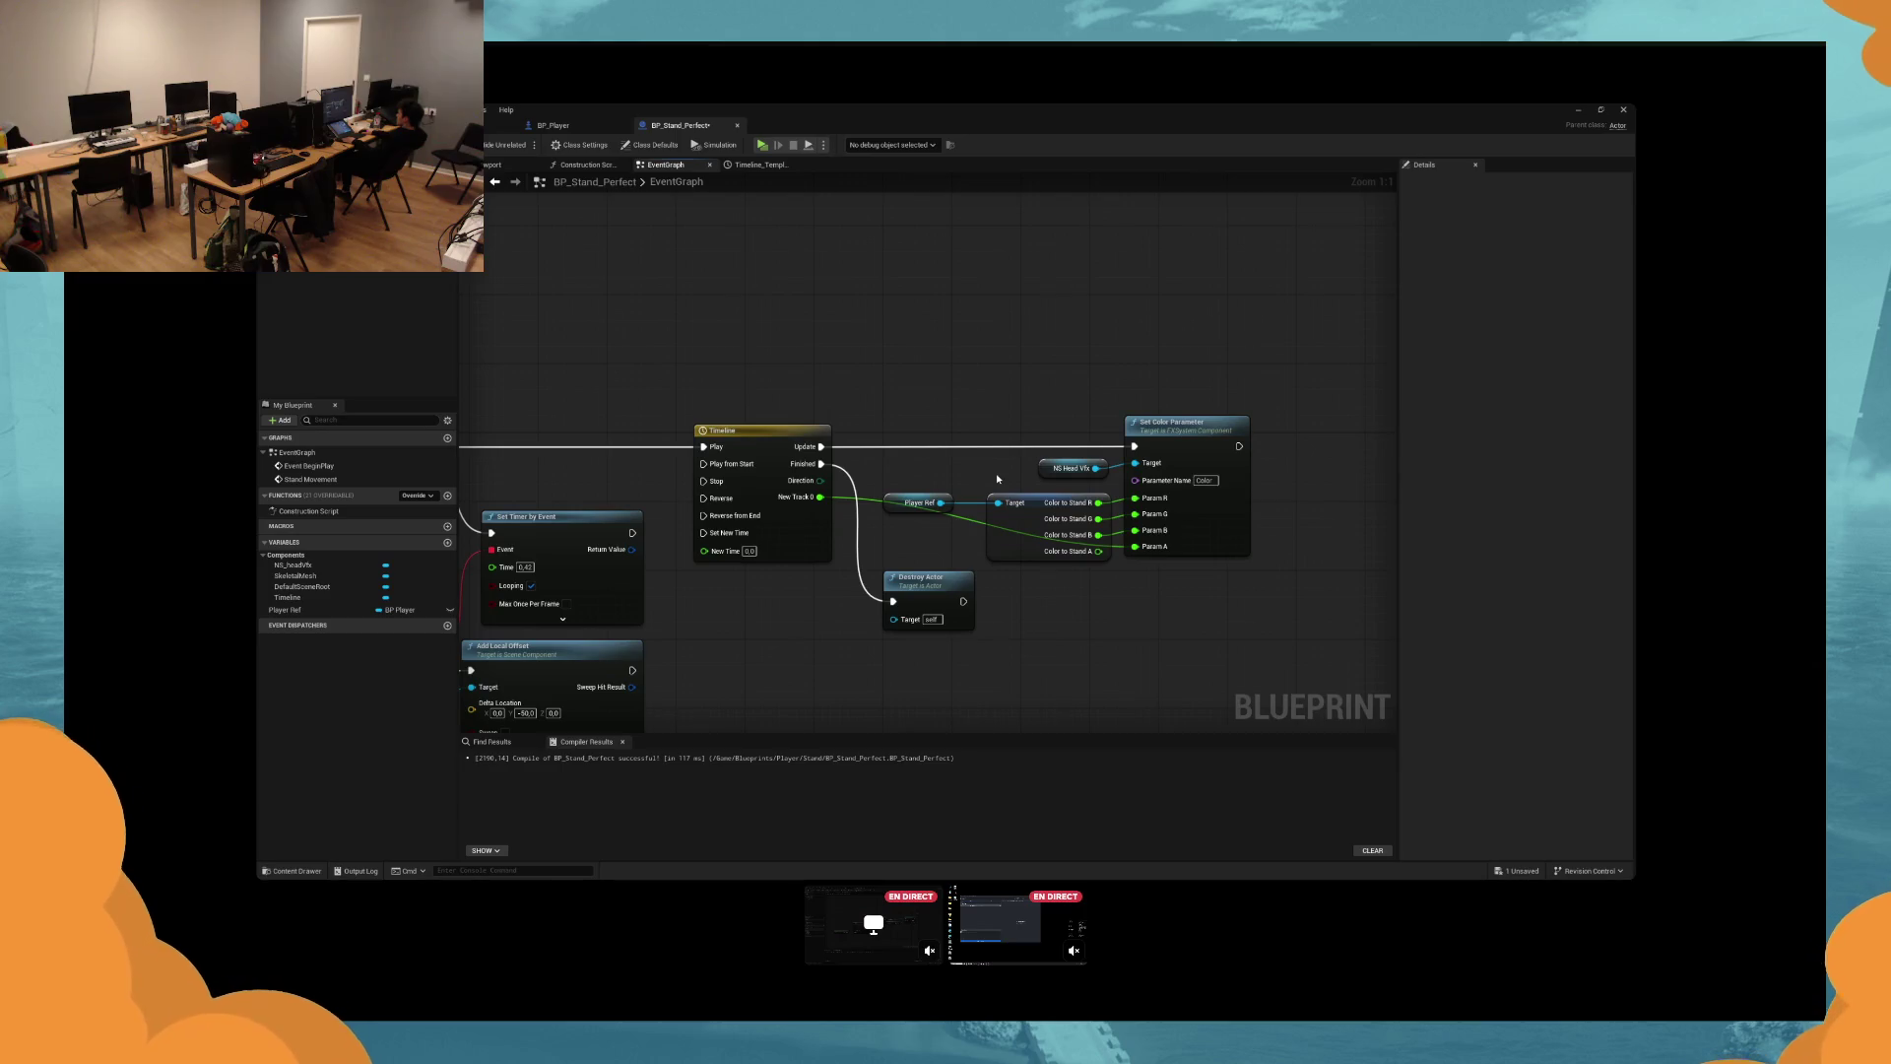
pyautogui.moveTo(996, 480)
pyautogui.mouseDown()
pyautogui.moveTo(985, 414)
pyautogui.moveTo(896, 423)
pyautogui.moveTo(899, 484)
pyautogui.mouseUp()
pyautogui.click(832, 469)
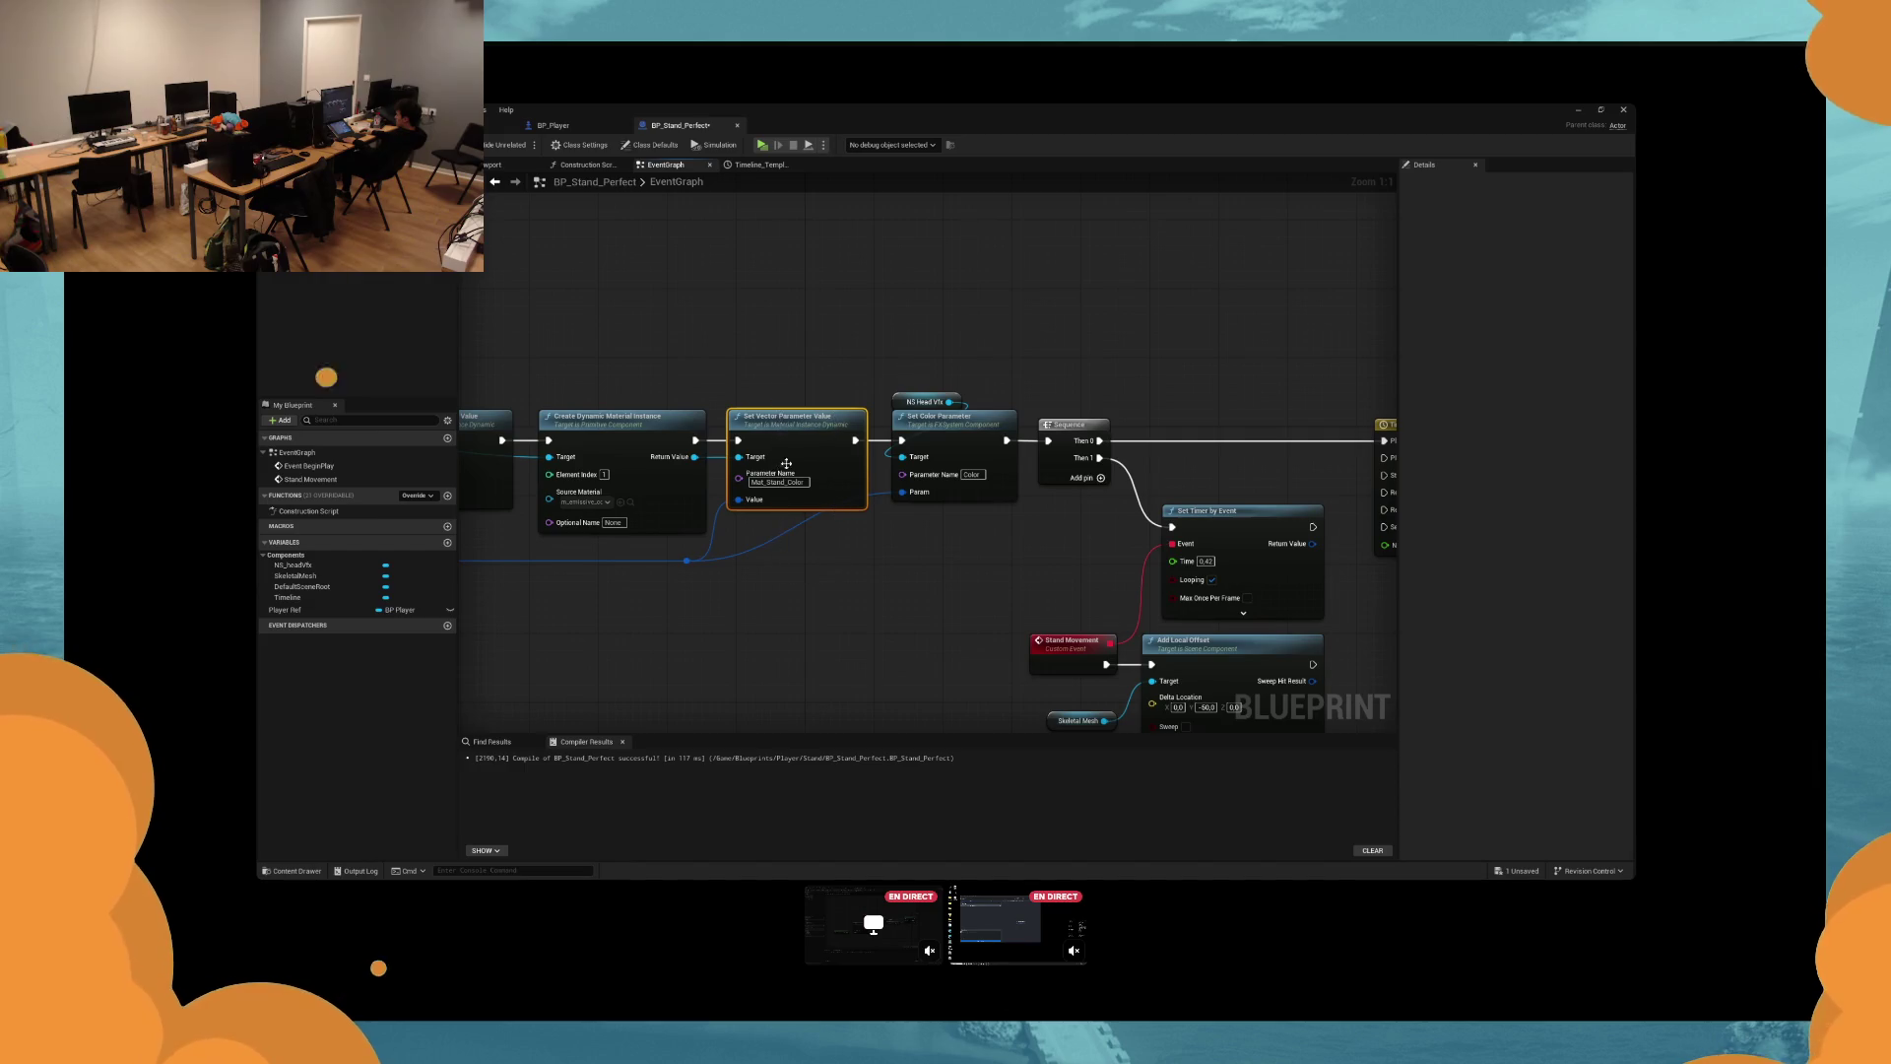
pyautogui.moveTo(669, 542); pyautogui.dragTo(931, 549)
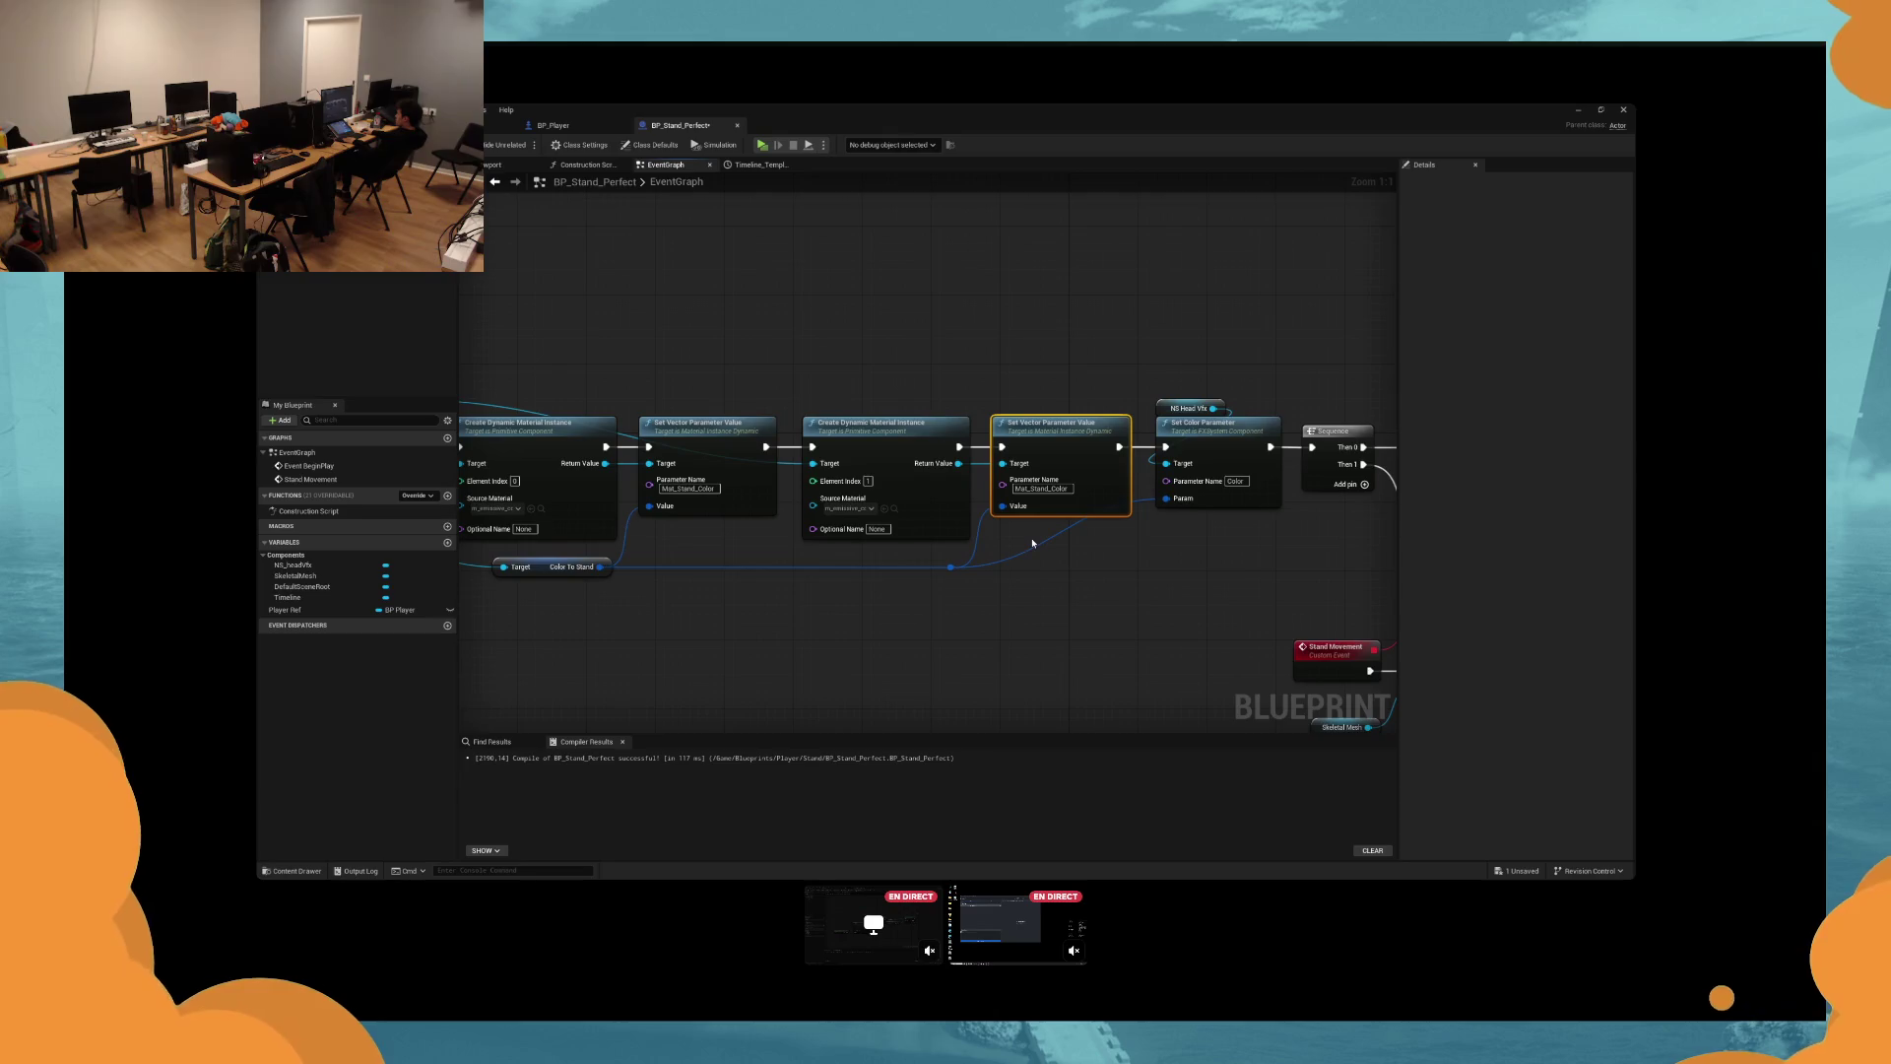
pyautogui.moveTo(1032, 542)
pyautogui.mouseDown()
pyautogui.moveTo(886, 532)
pyautogui.moveTo(907, 536)
pyautogui.mouseUp()
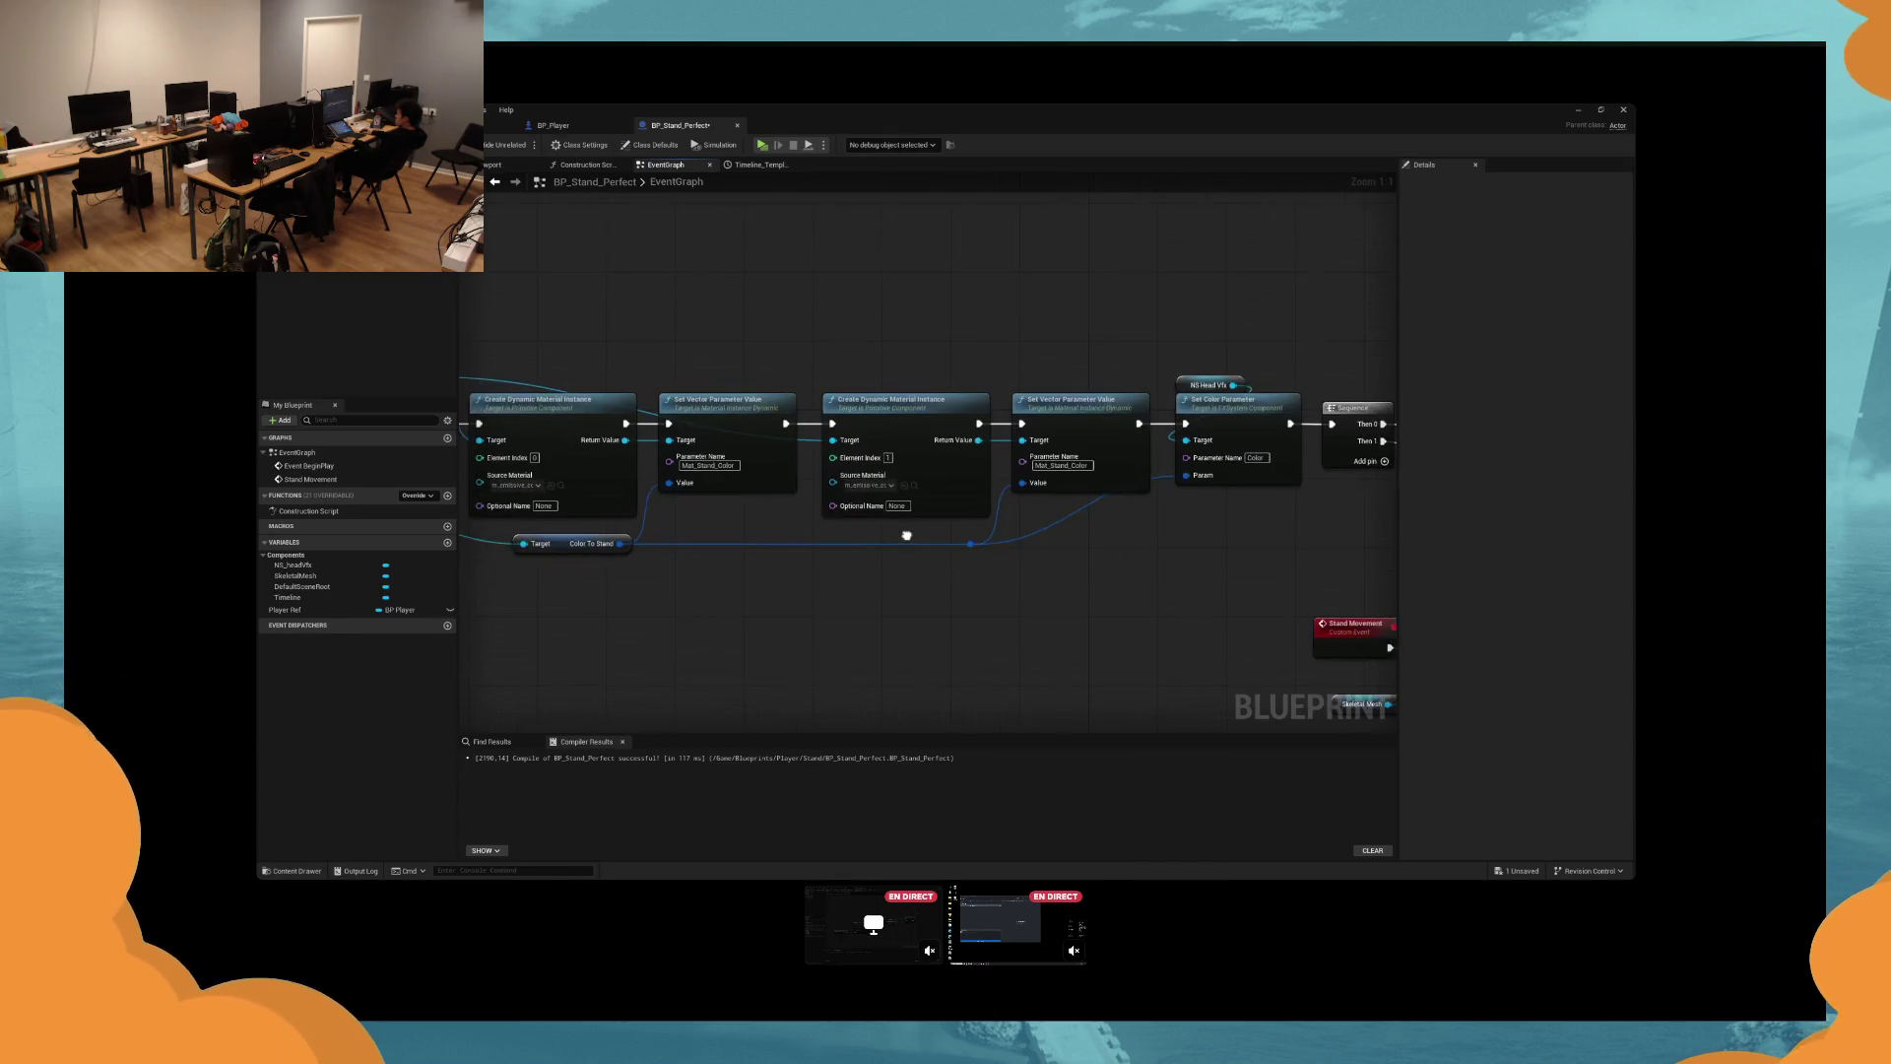
pyautogui.scroll(-3, 907, 535)
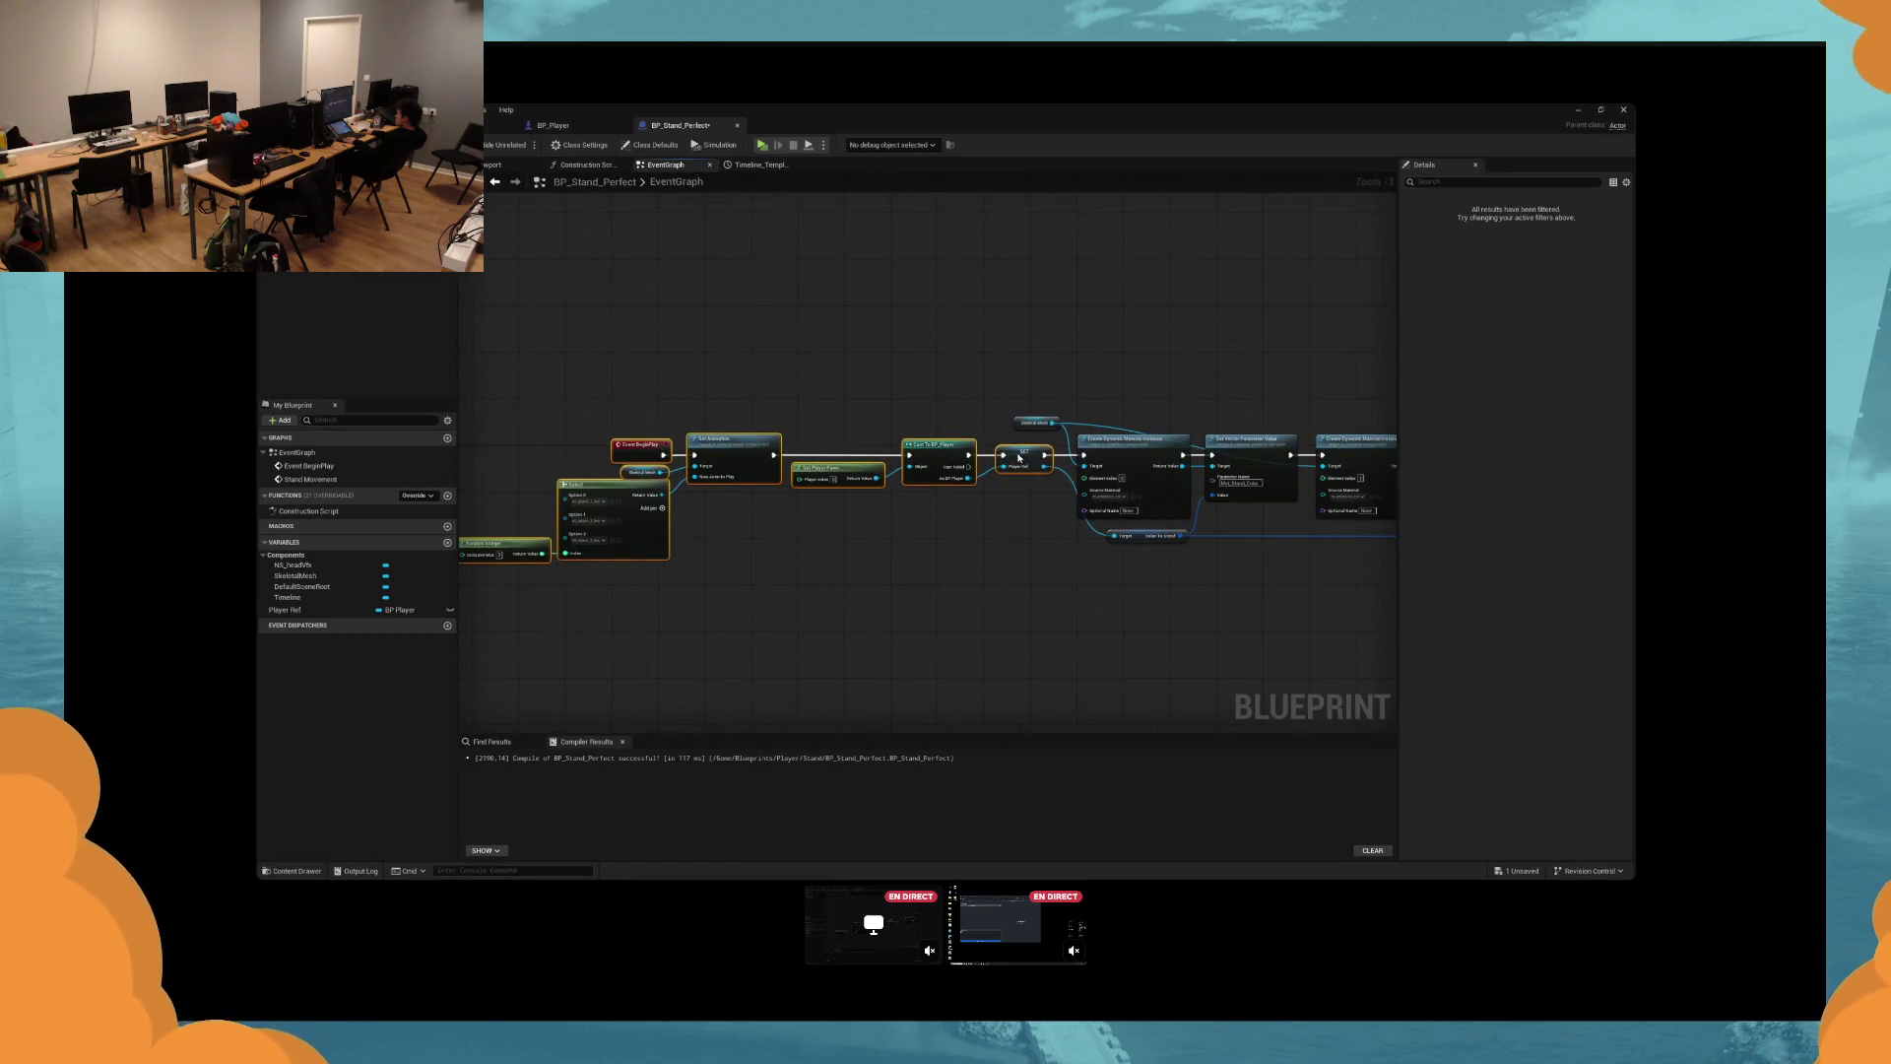
pyautogui.scroll(2, 1197, 380)
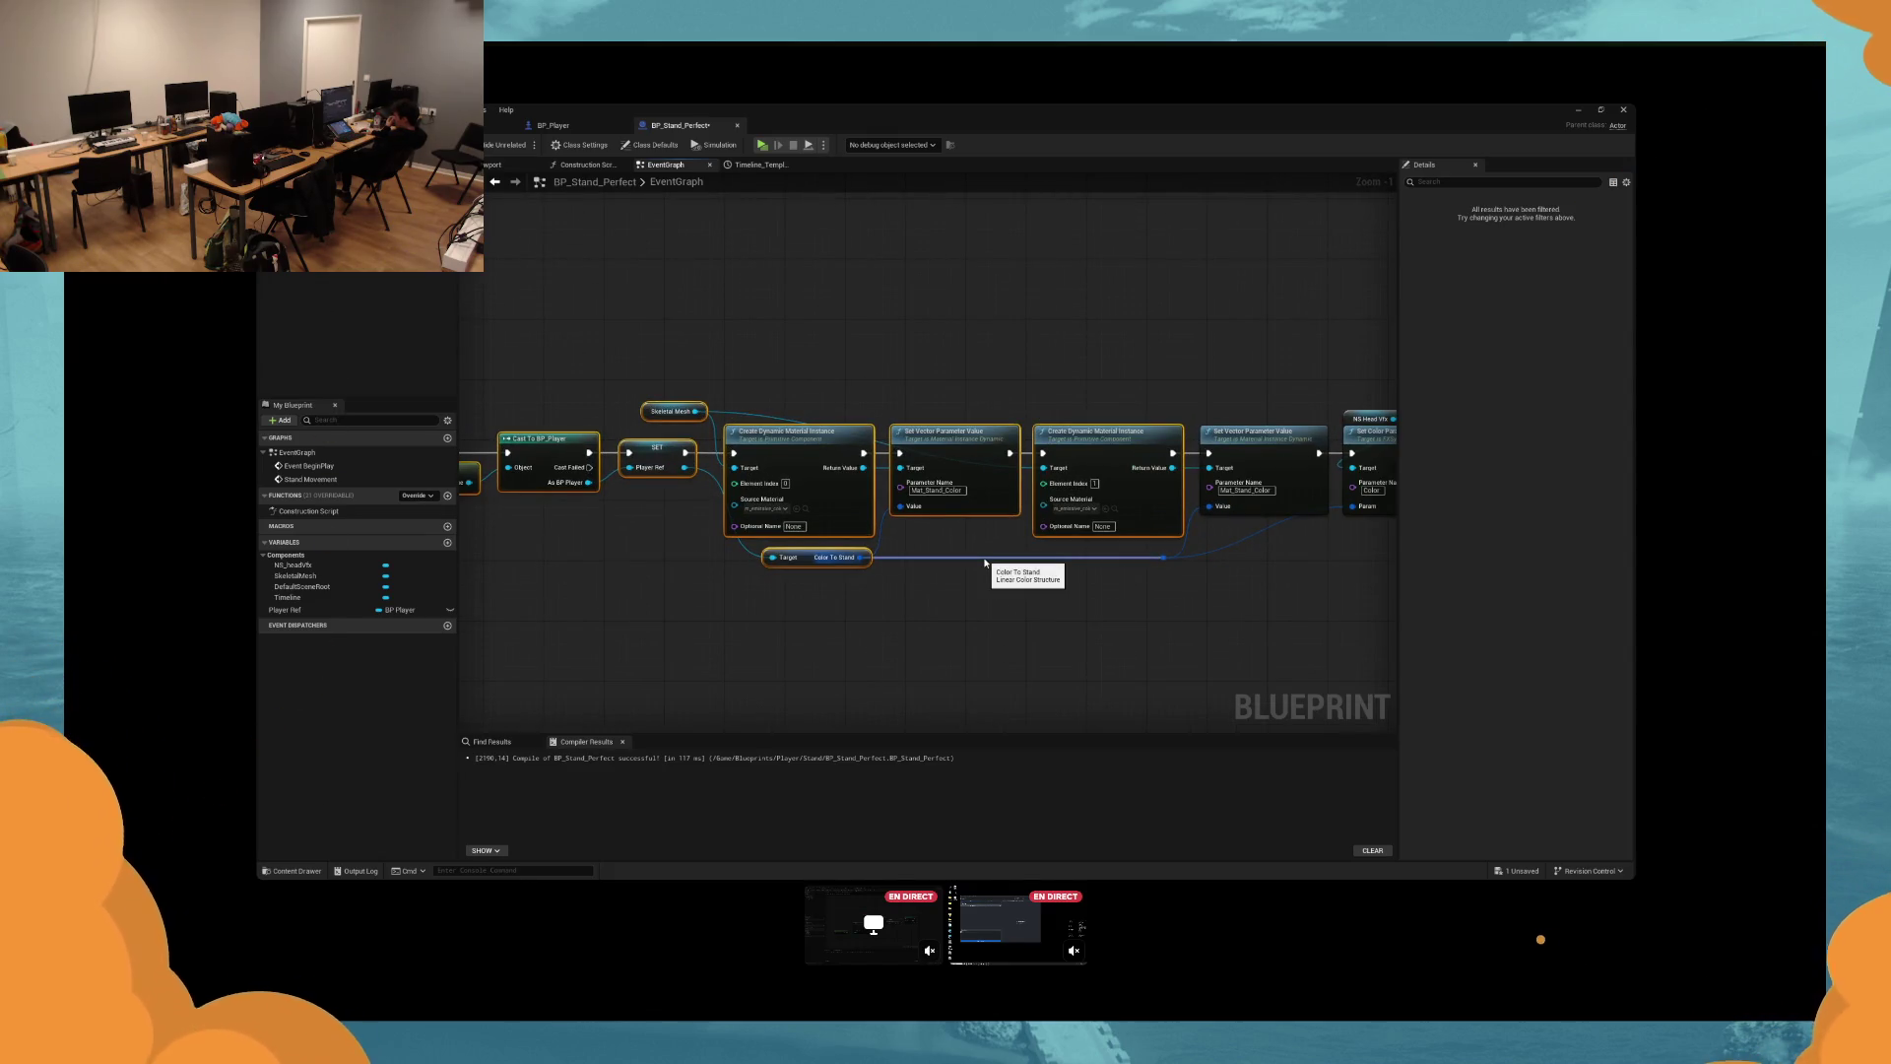
pyautogui.moveTo(756, 357); pyautogui.dragTo(330, 672)
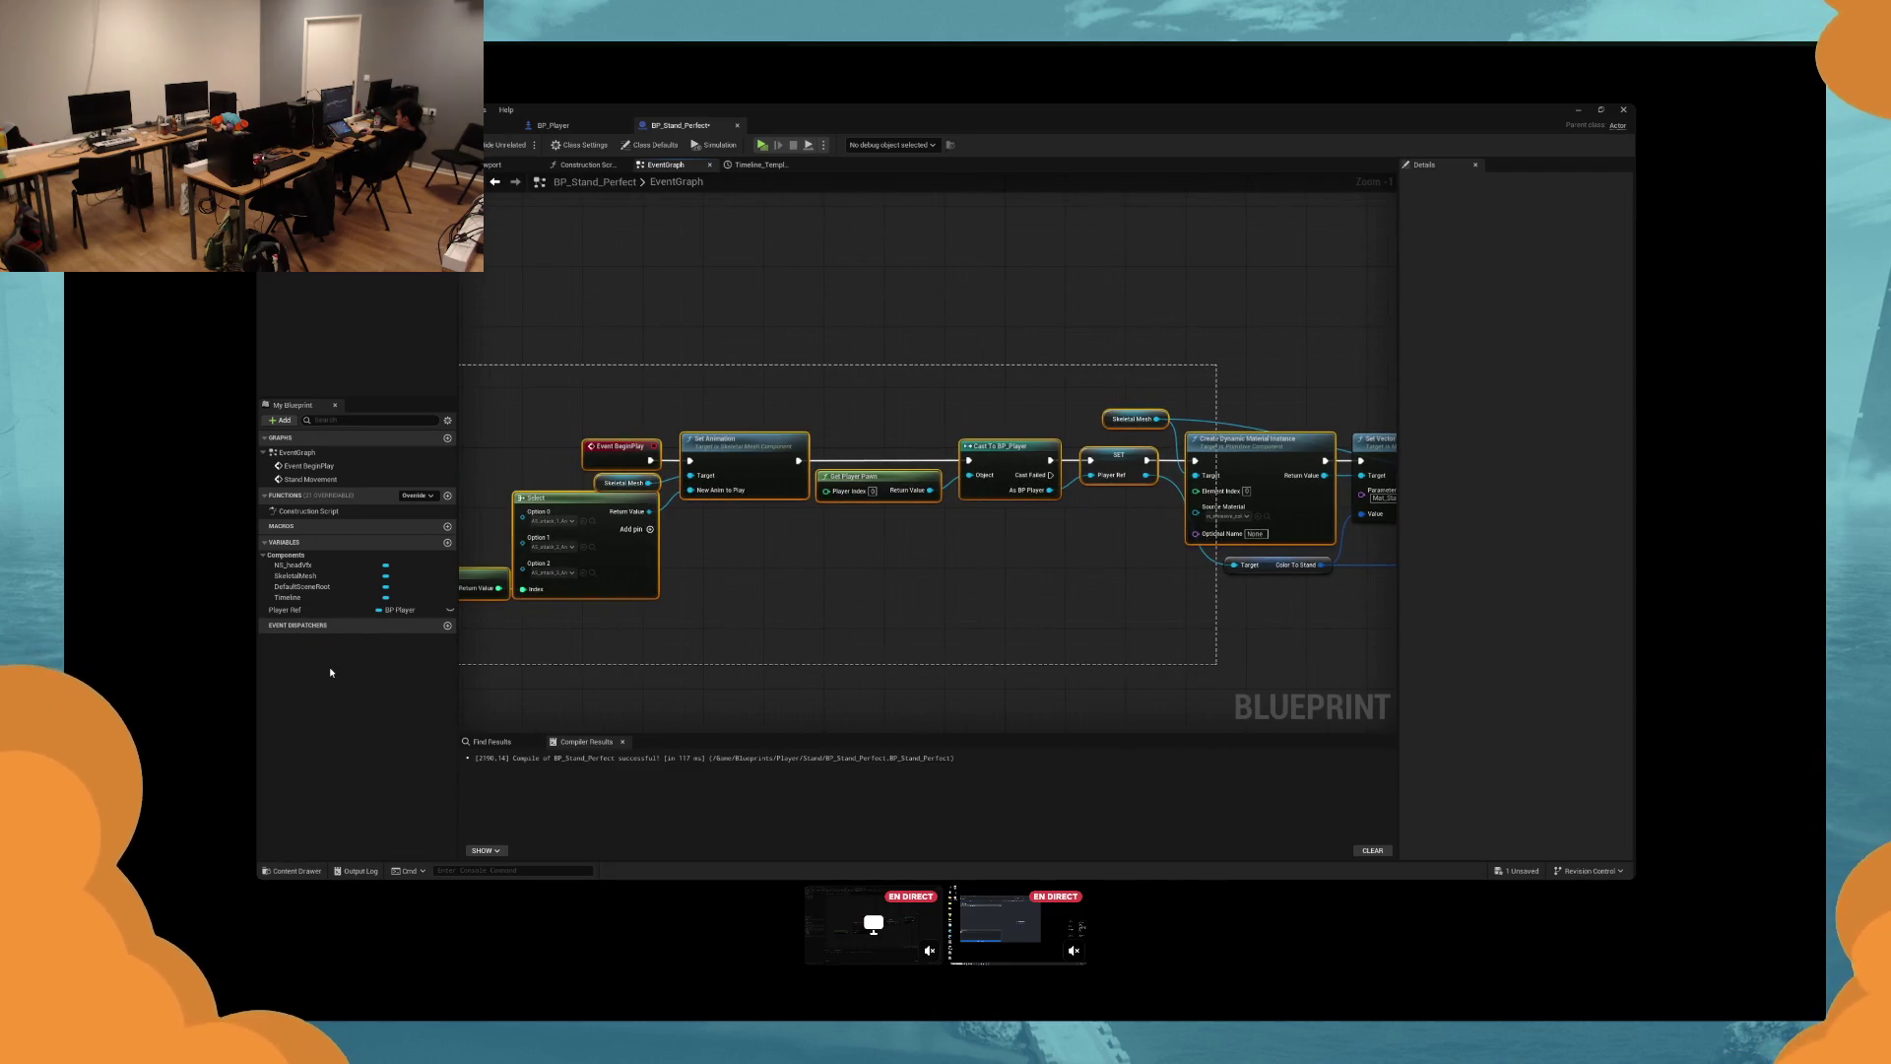
pyautogui.moveTo(330, 672); pyautogui.dragTo(330, 672)
pyautogui.moveTo(955, 474); pyautogui.dragTo(962, 490)
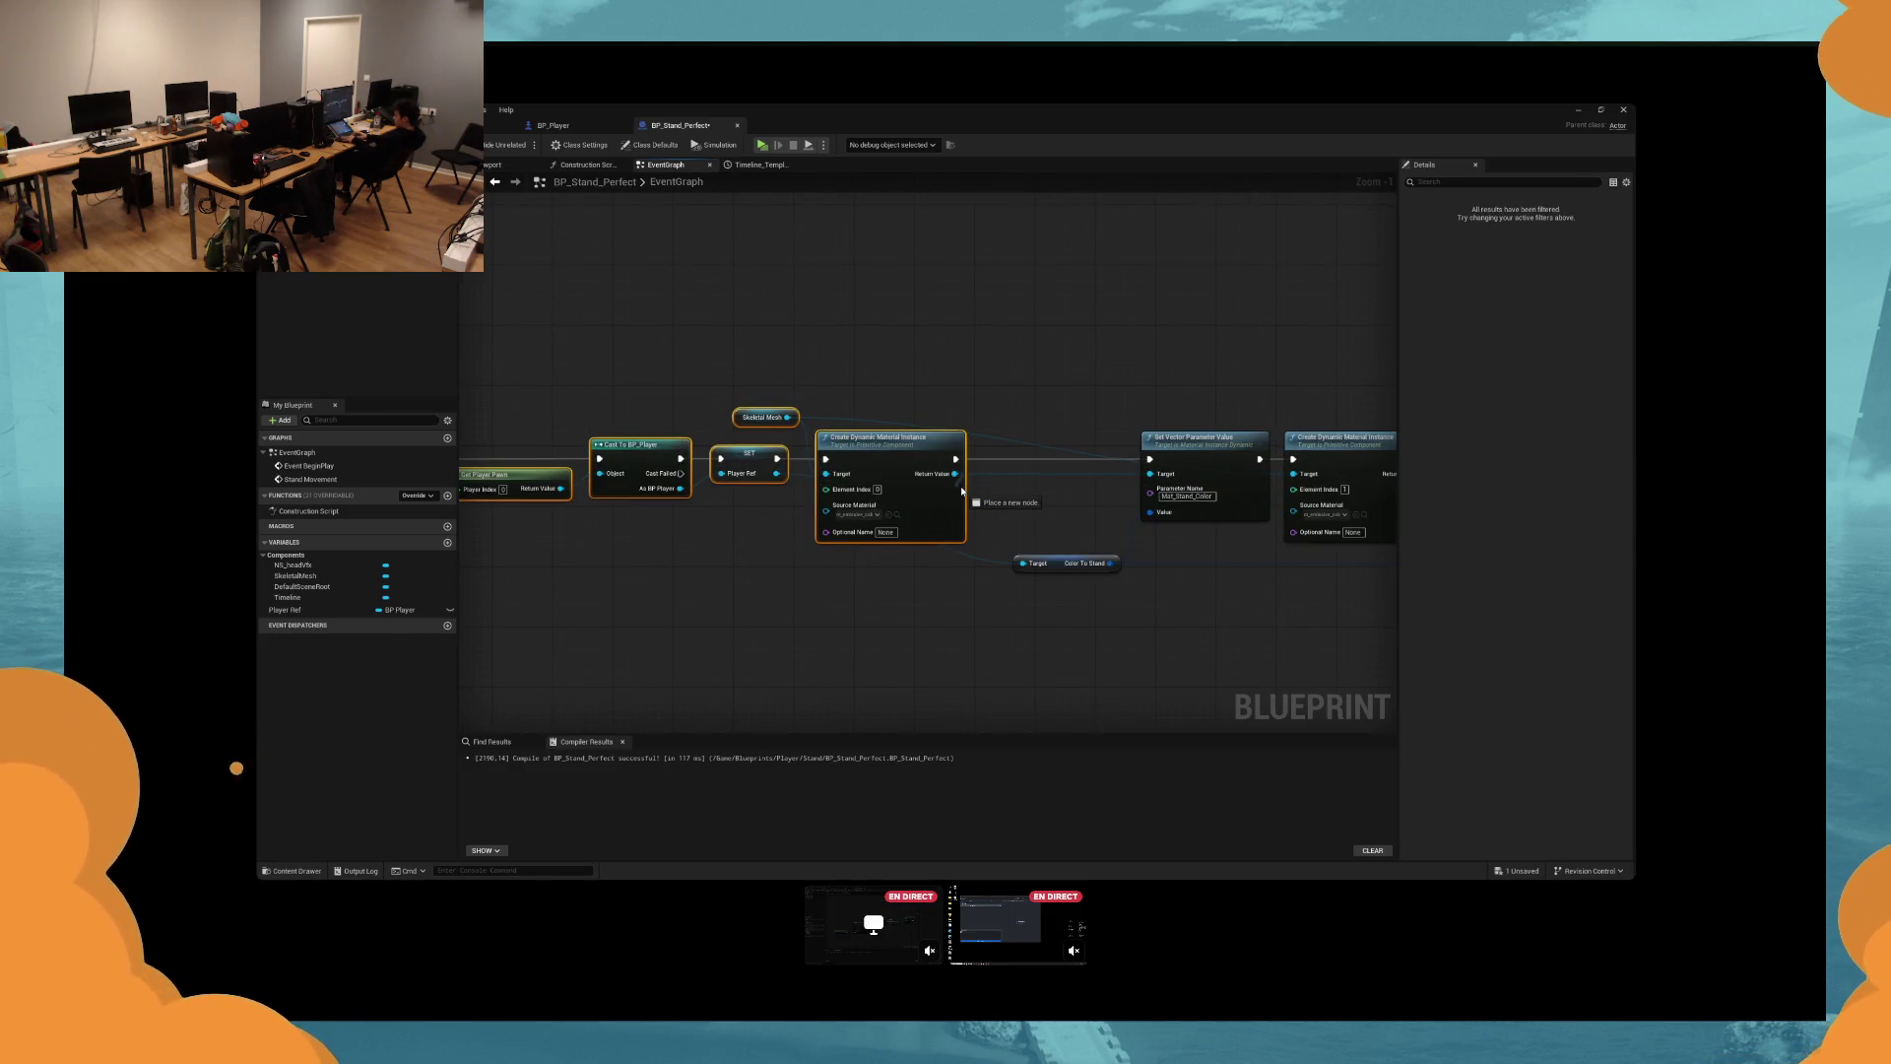
# Promote the first material instance to a Mat 0 Ref variable and insert its SET node into the exec chain.
pyautogui.moveTo(962, 489); pyautogui.dragTo(1016, 513)
pyautogui.click(1058, 582)
pyautogui.write('Re')
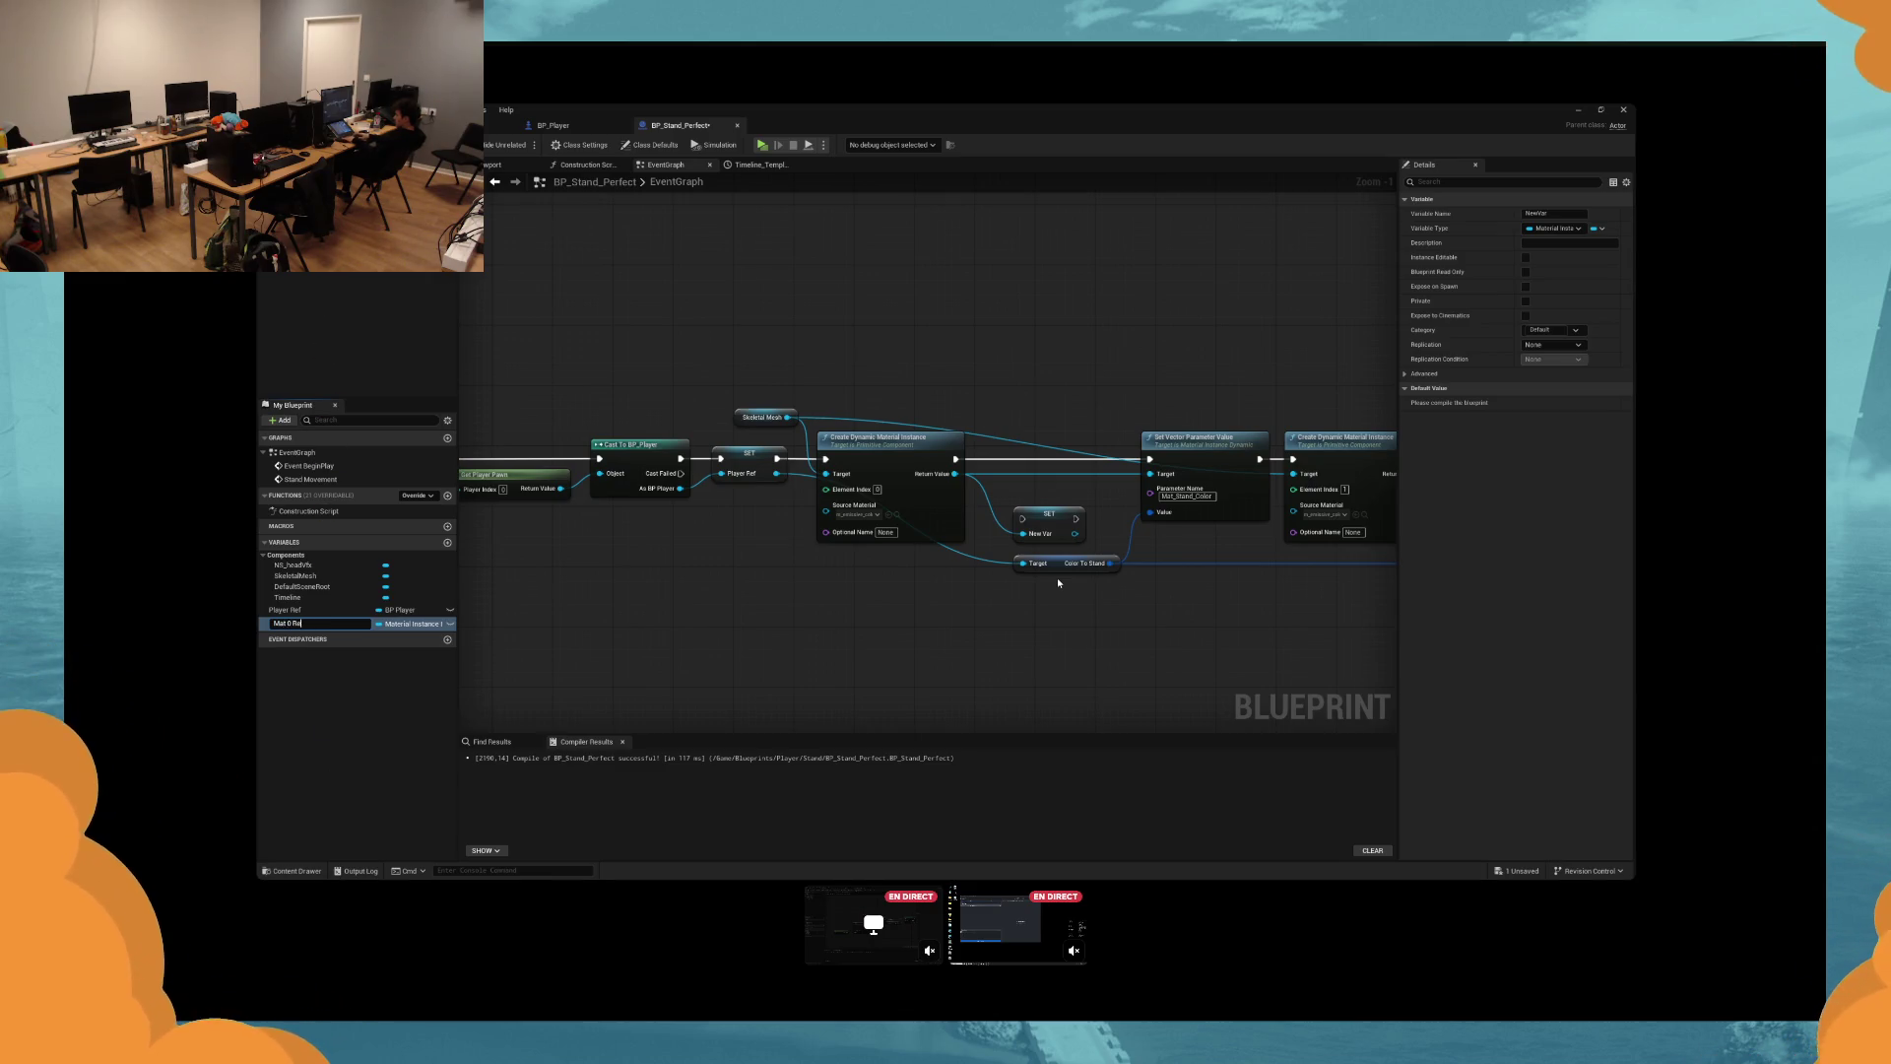
pyautogui.write('f Maf')
pyautogui.press('Return')
pyautogui.moveTo(1109, 484)
pyautogui.mouseDown()
pyautogui.moveTo(820, 475)
pyautogui.moveTo(756, 453)
pyautogui.mouseUp()
pyautogui.click(760, 495)
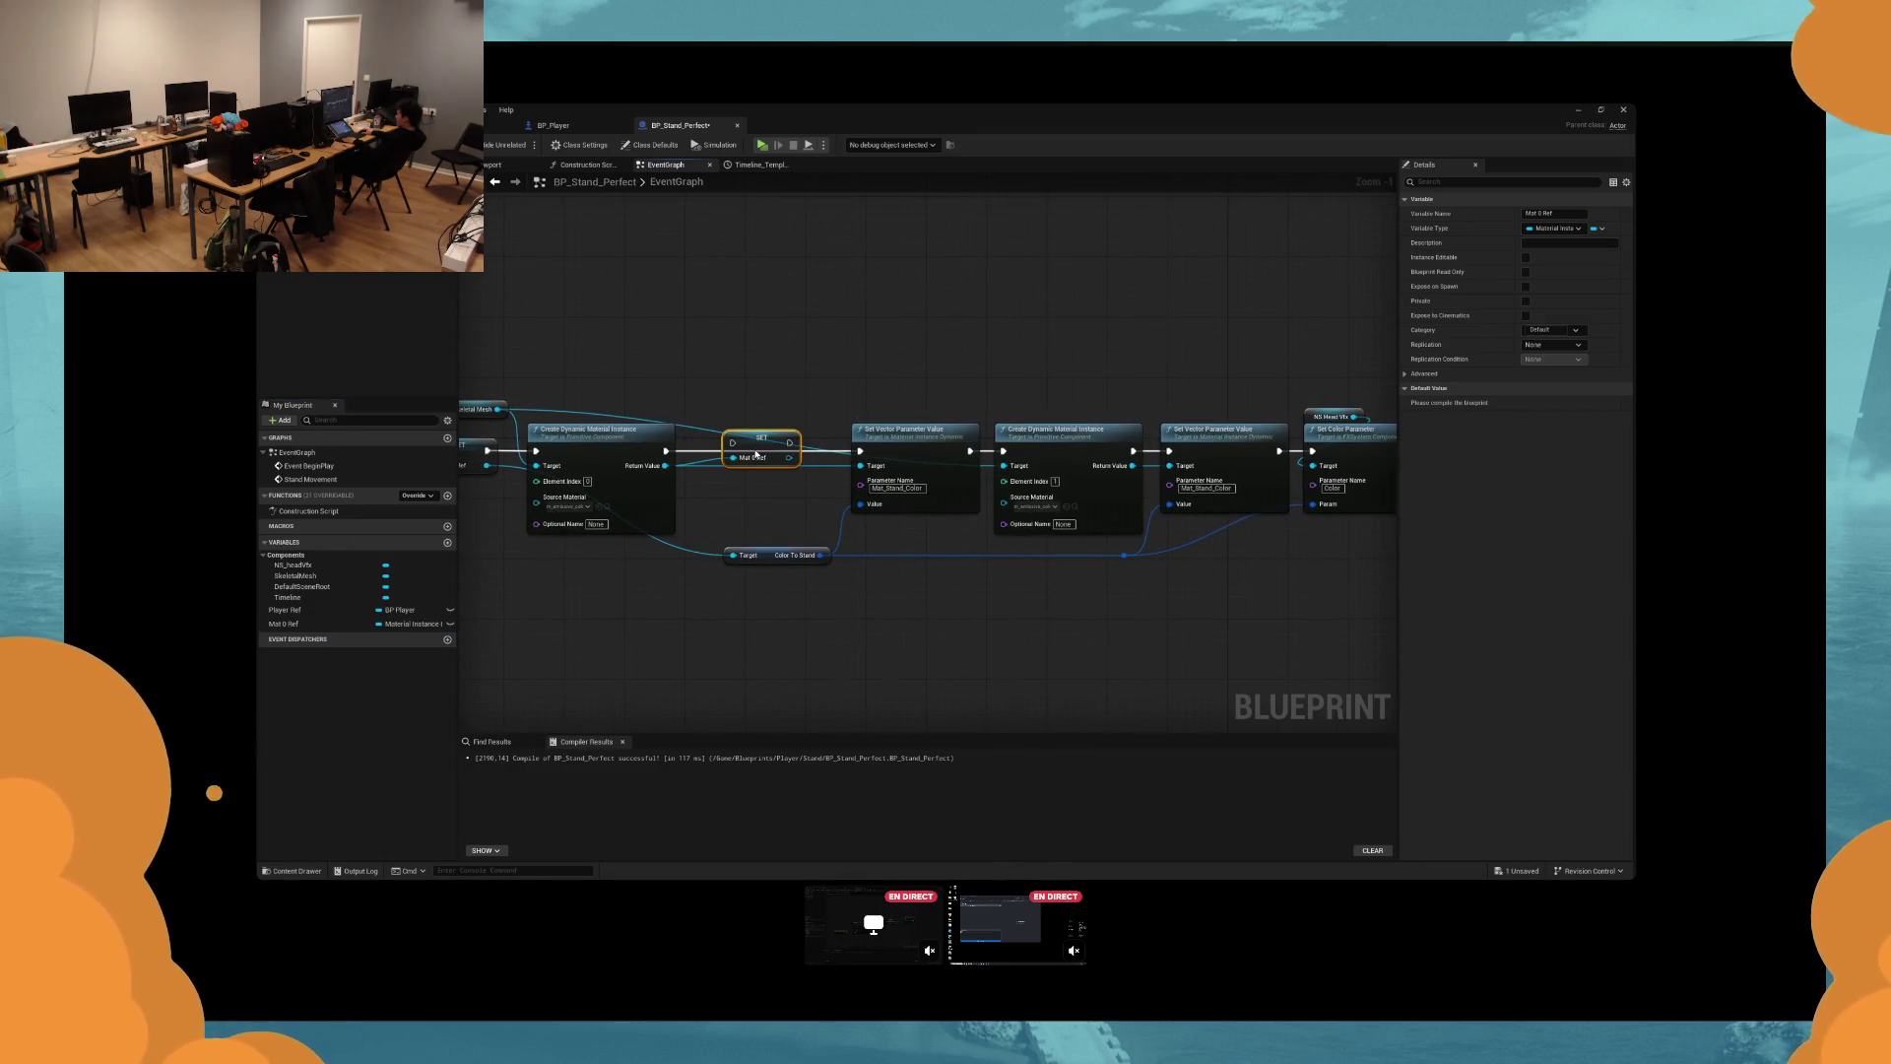
pyautogui.moveTo(757, 453); pyautogui.dragTo(748, 461)
# Add a reroute point on the colour wire and shift the material setup nodes left.
pyautogui.click(914, 384)
pyautogui.doubleClick(655, 431)
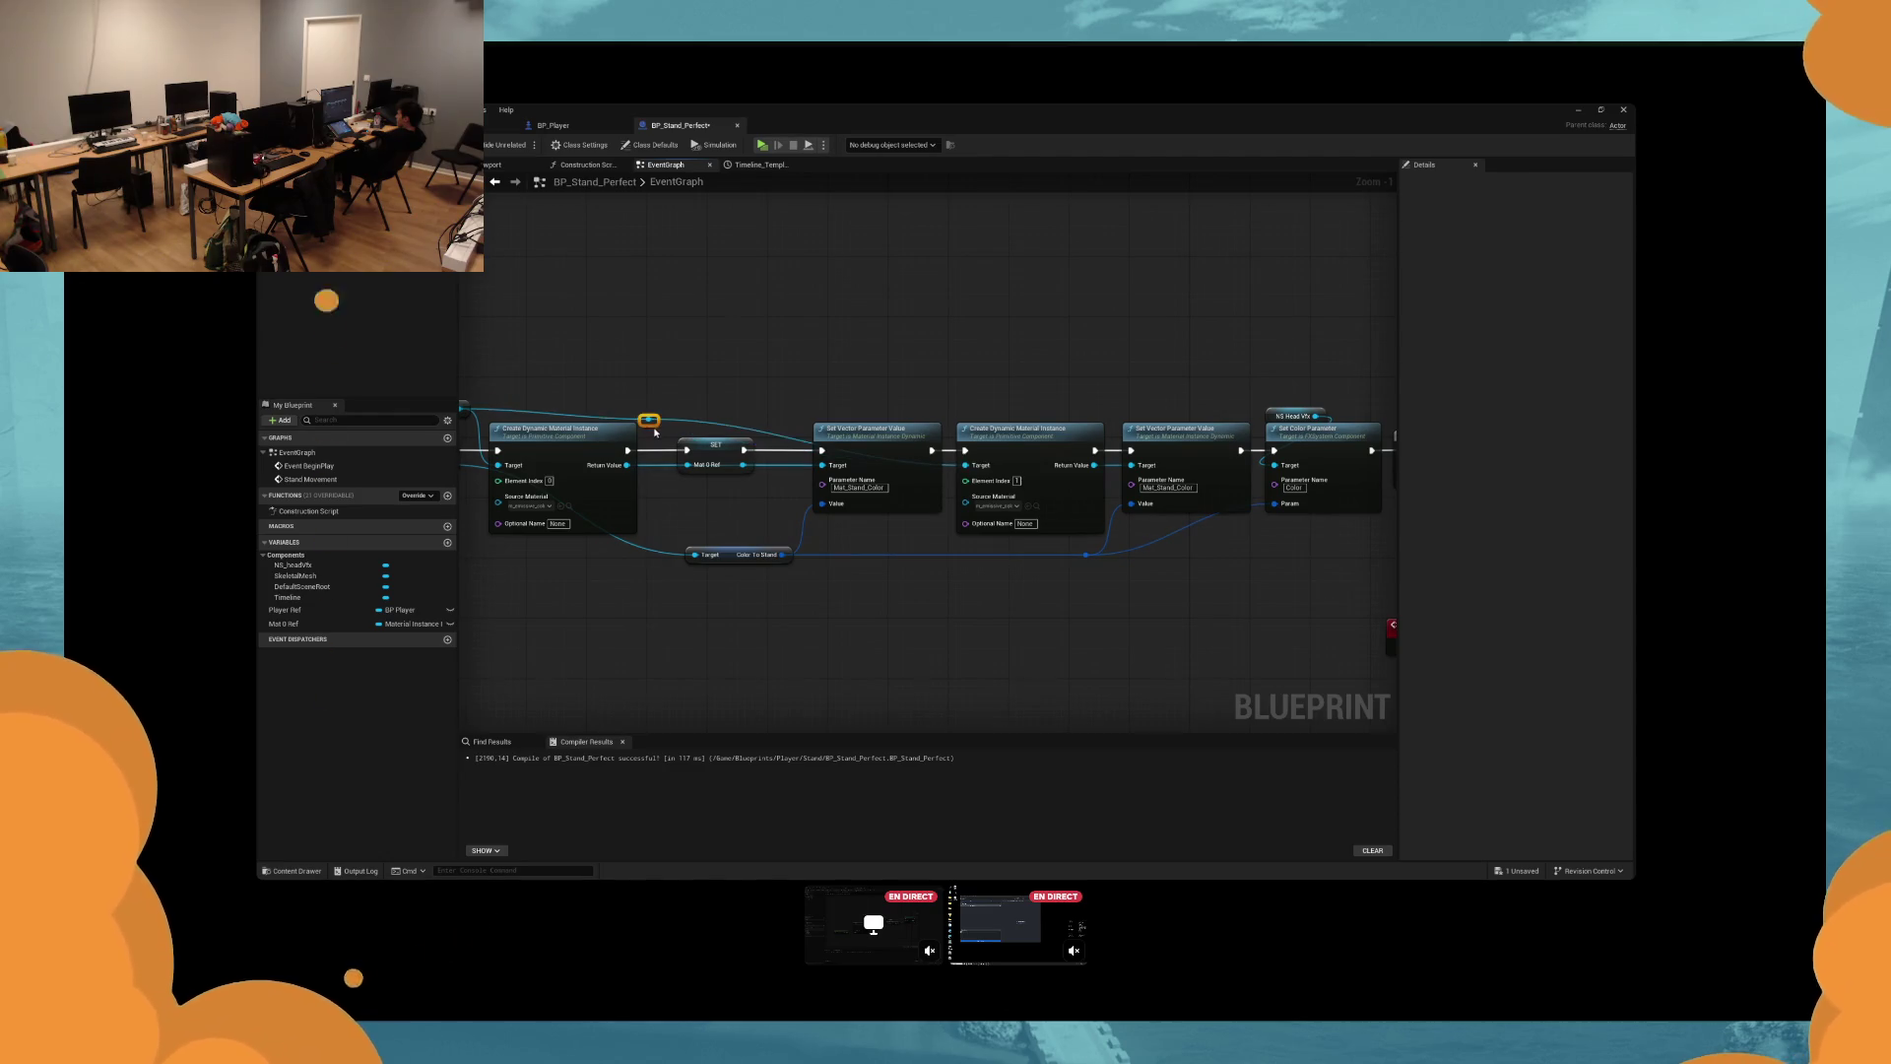
pyautogui.moveTo(649, 426); pyautogui.dragTo(929, 419)
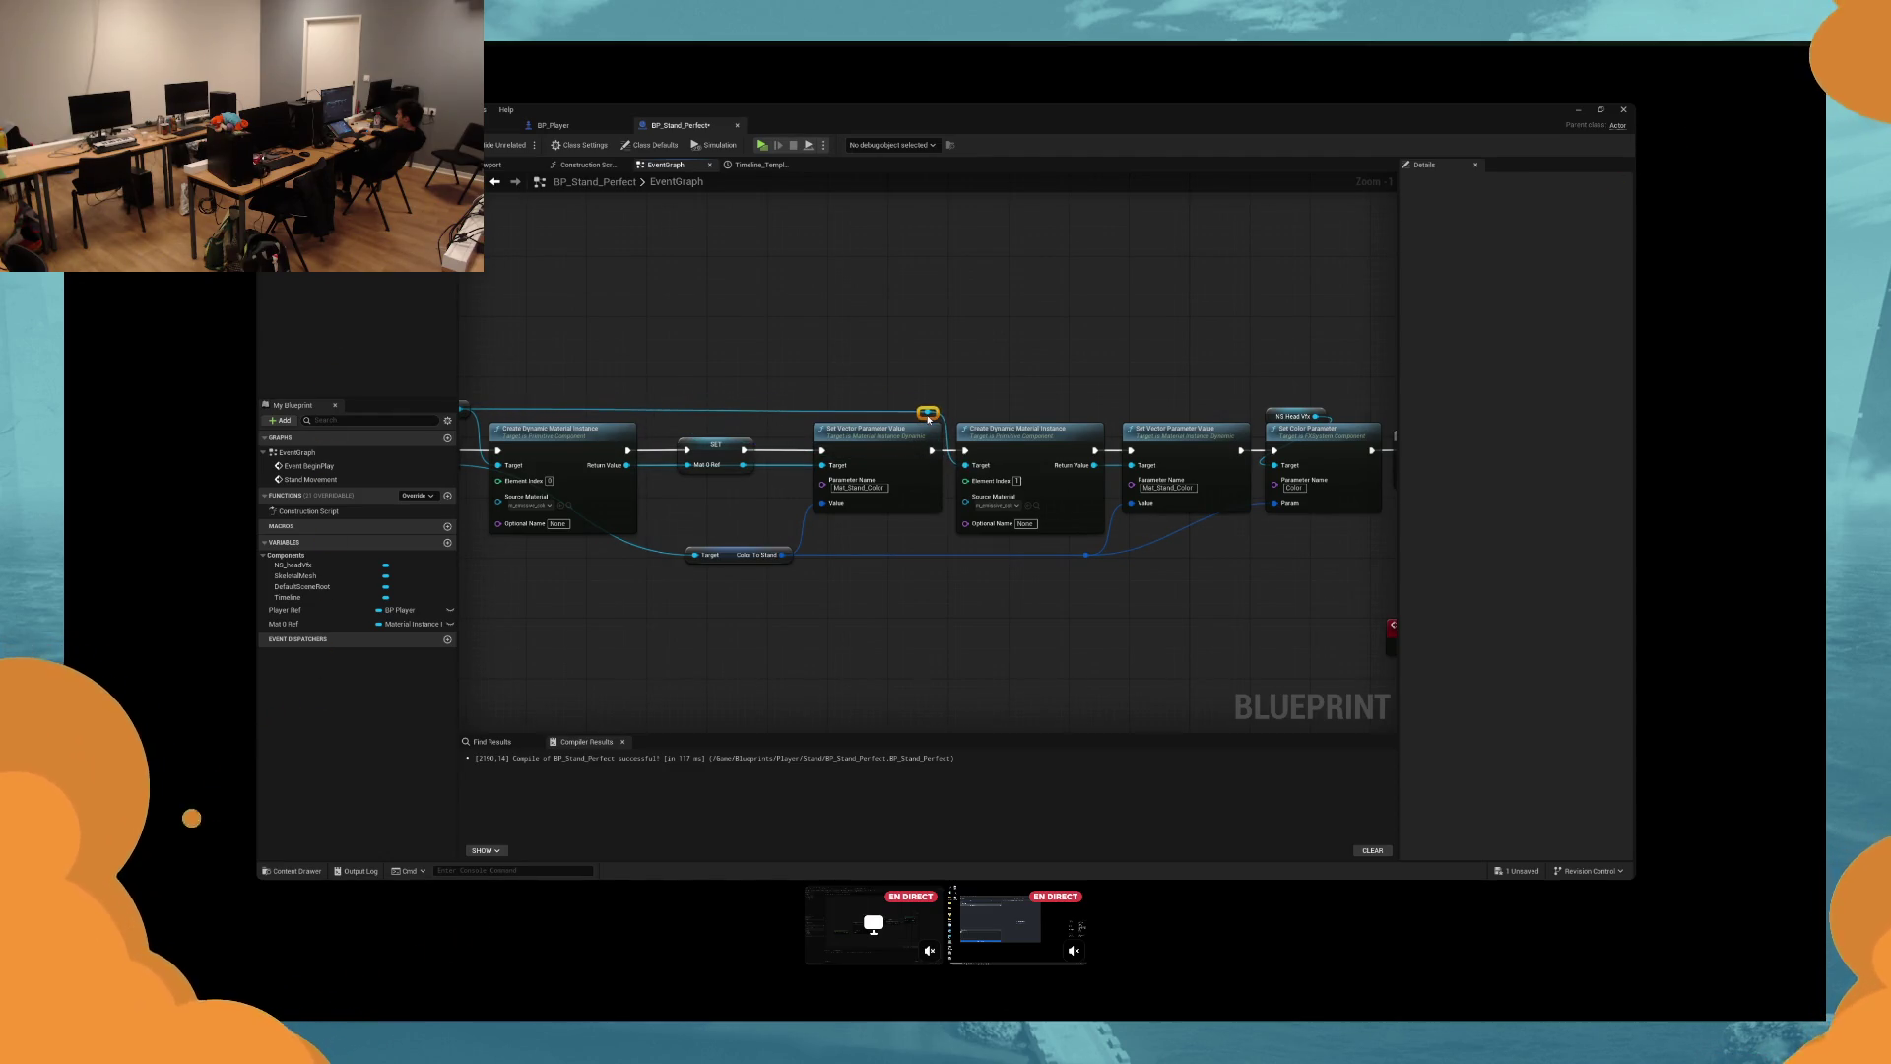
pyautogui.moveTo(1073, 345); pyautogui.dragTo(476, 488)
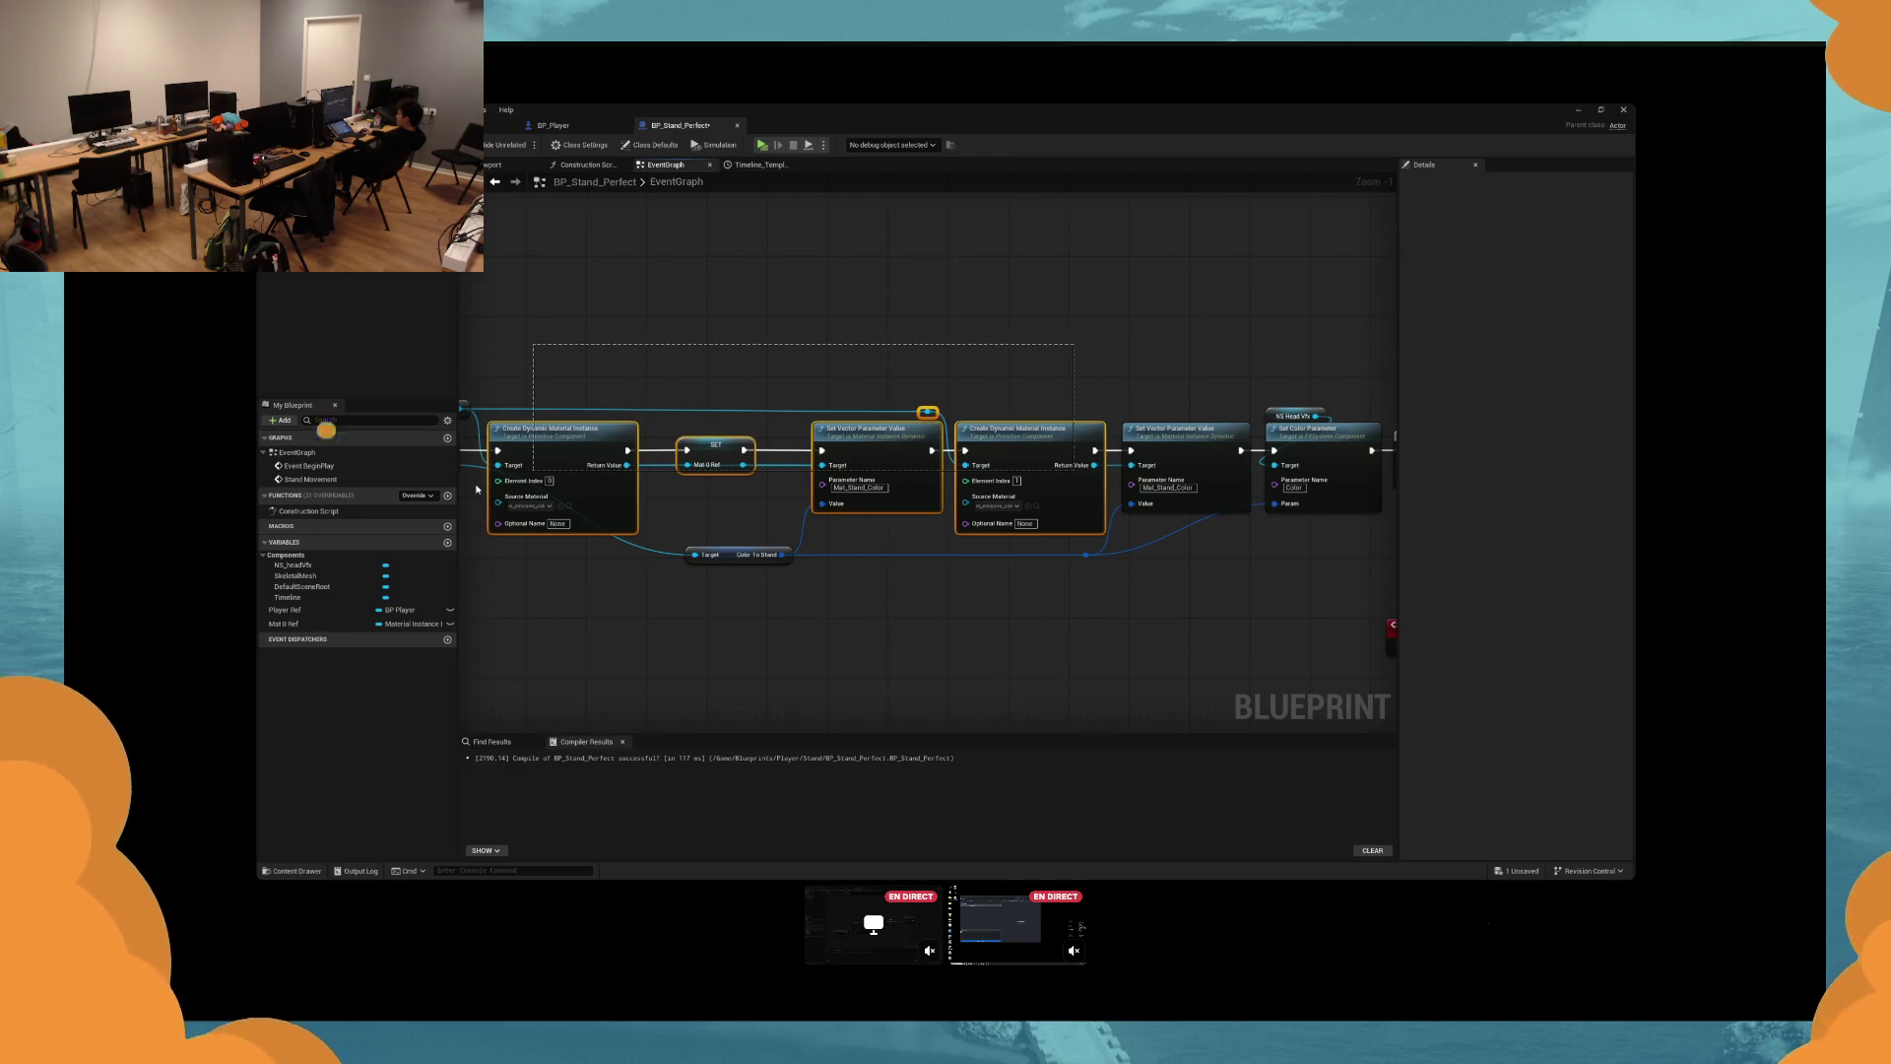
pyautogui.moveTo(1161, 512); pyautogui.dragTo(1068, 512)
pyautogui.click(851, 607)
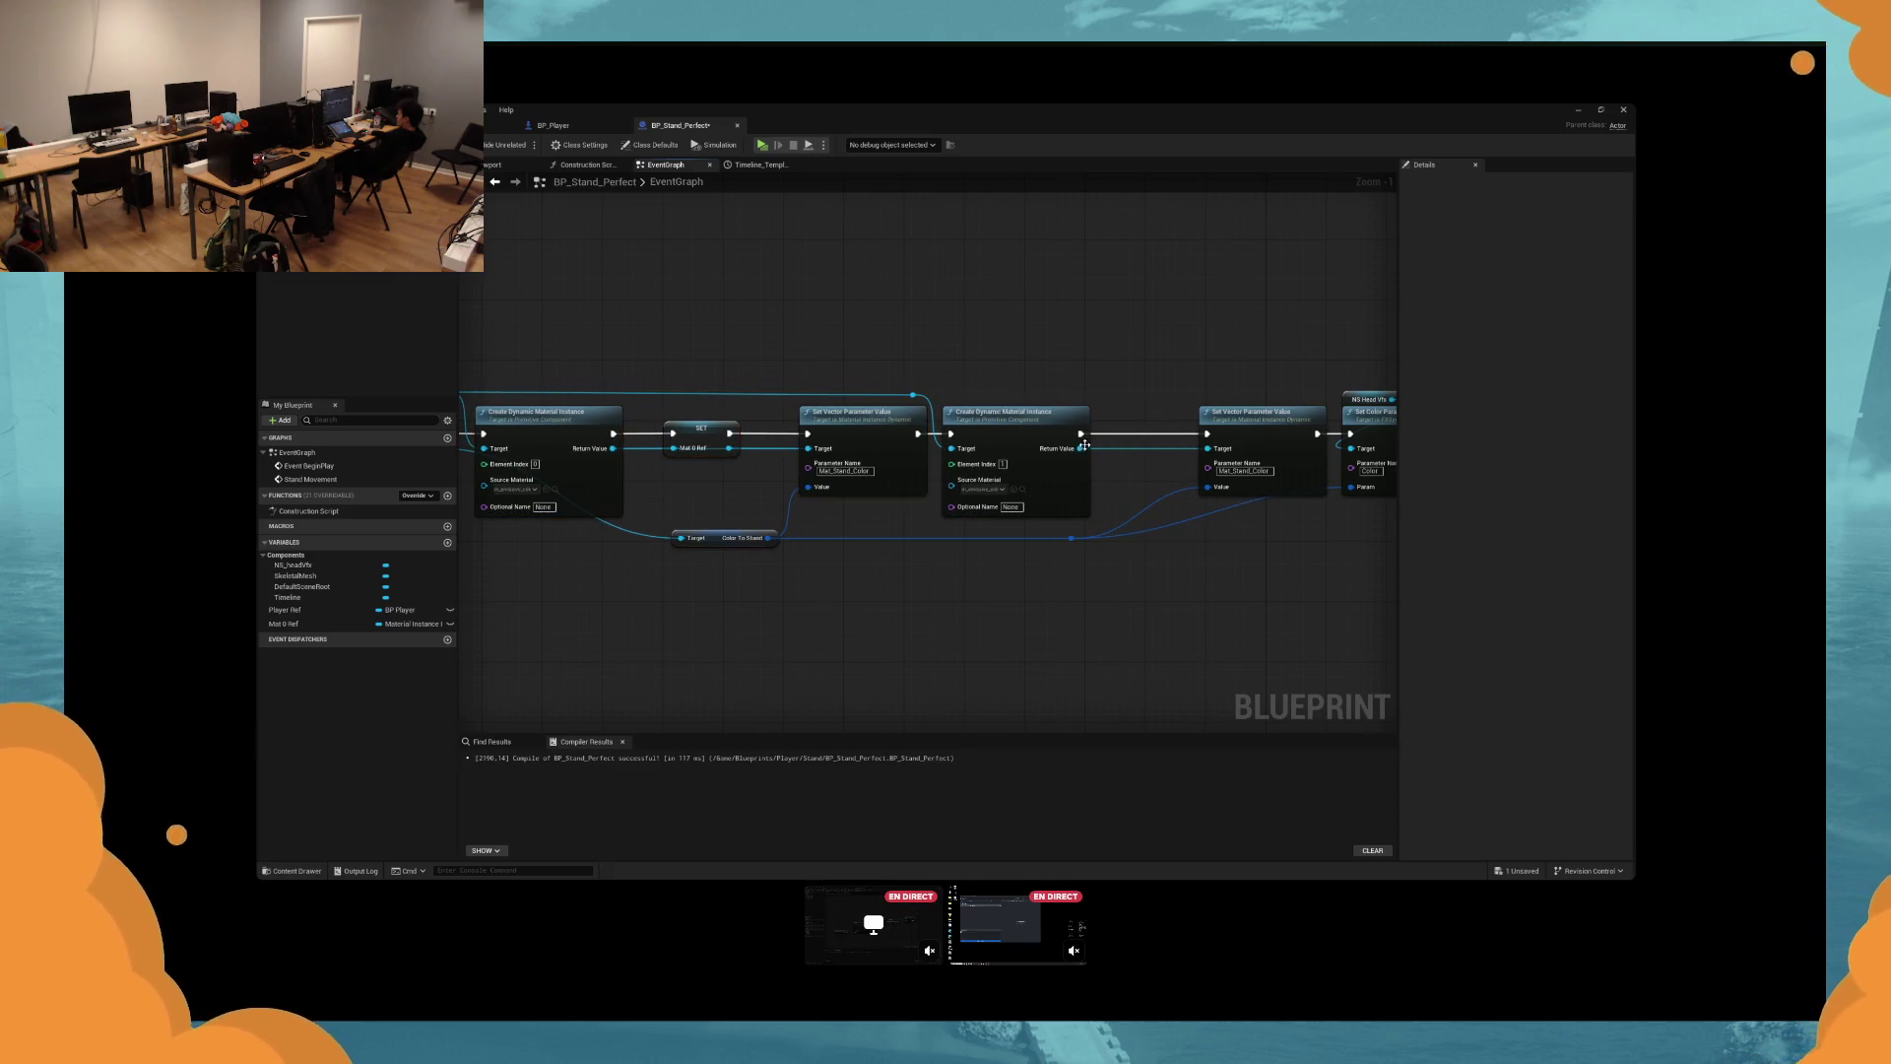
# Promote the second material instance to a new Mat 1 Ref variable.
pyautogui.moveTo(1082, 448); pyautogui.dragTo(1080, 455)
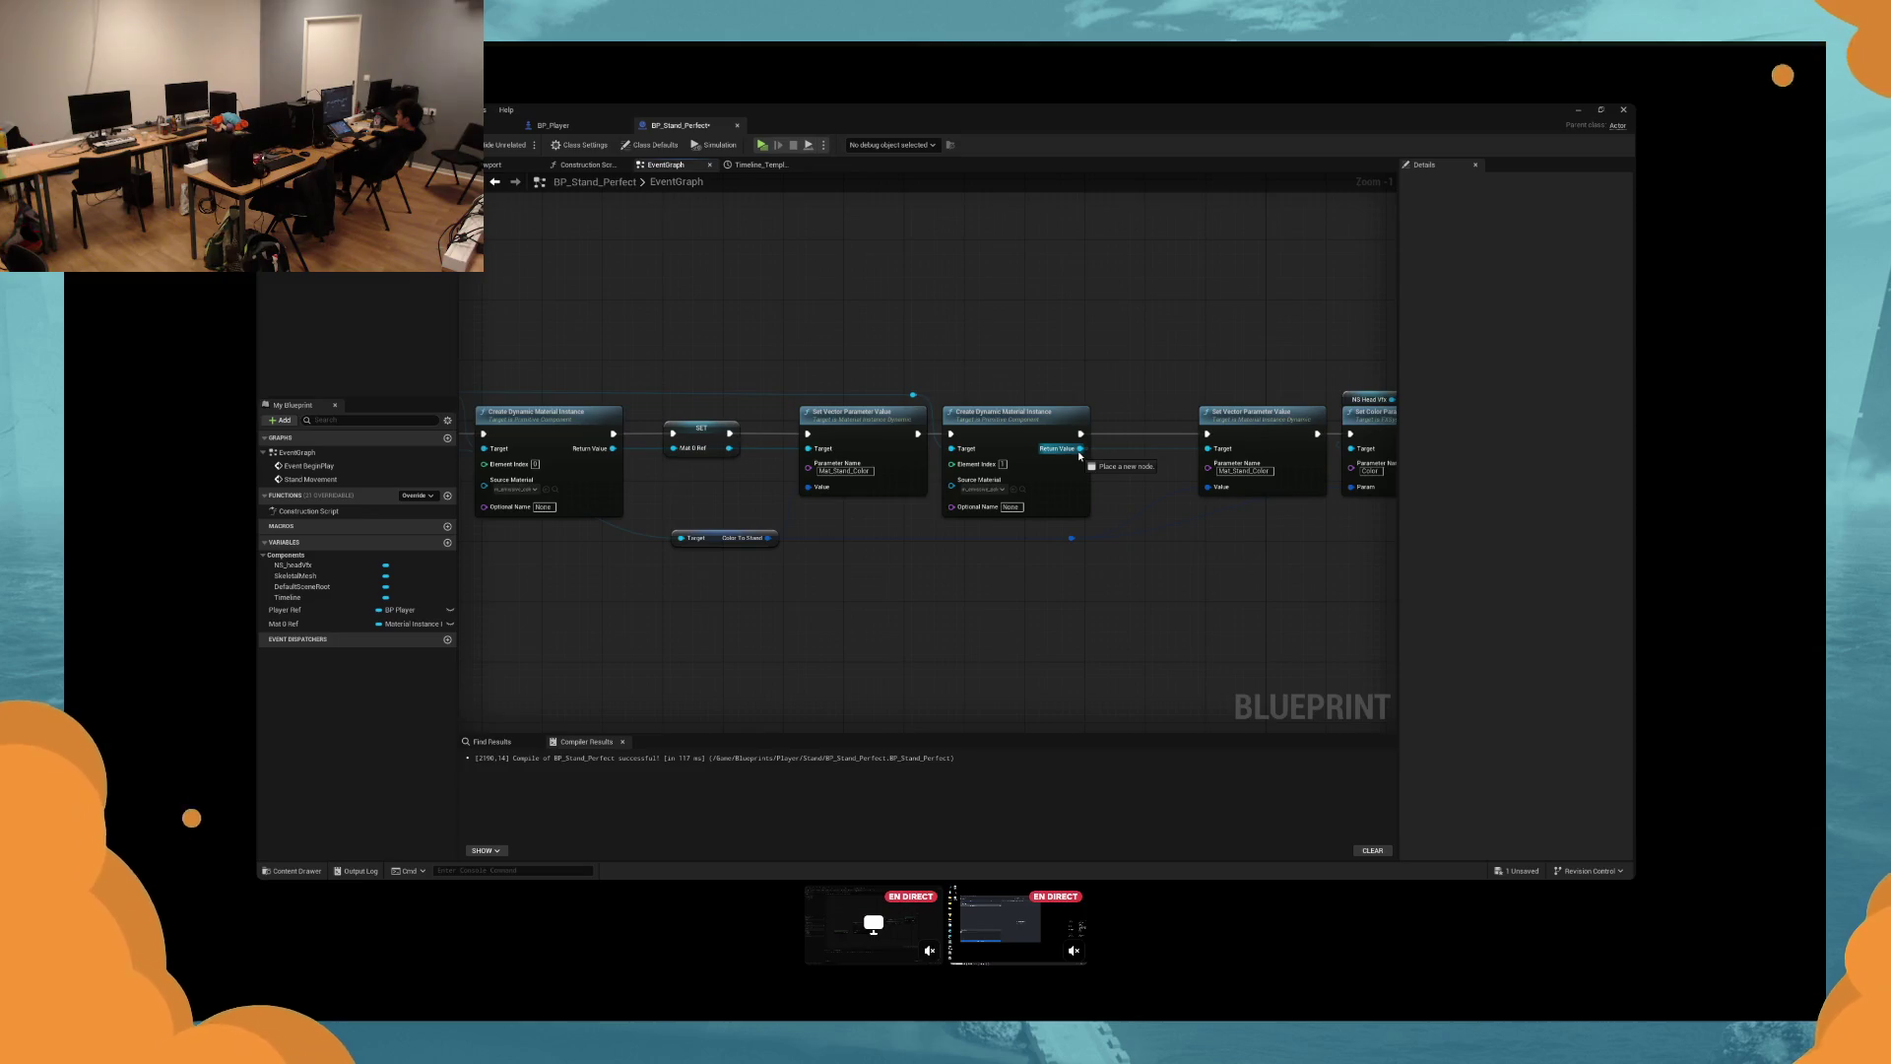
pyautogui.moveTo(1079, 455); pyautogui.dragTo(1118, 471)
pyautogui.click(1145, 544)
pyautogui.write('Mat 1 Ref')
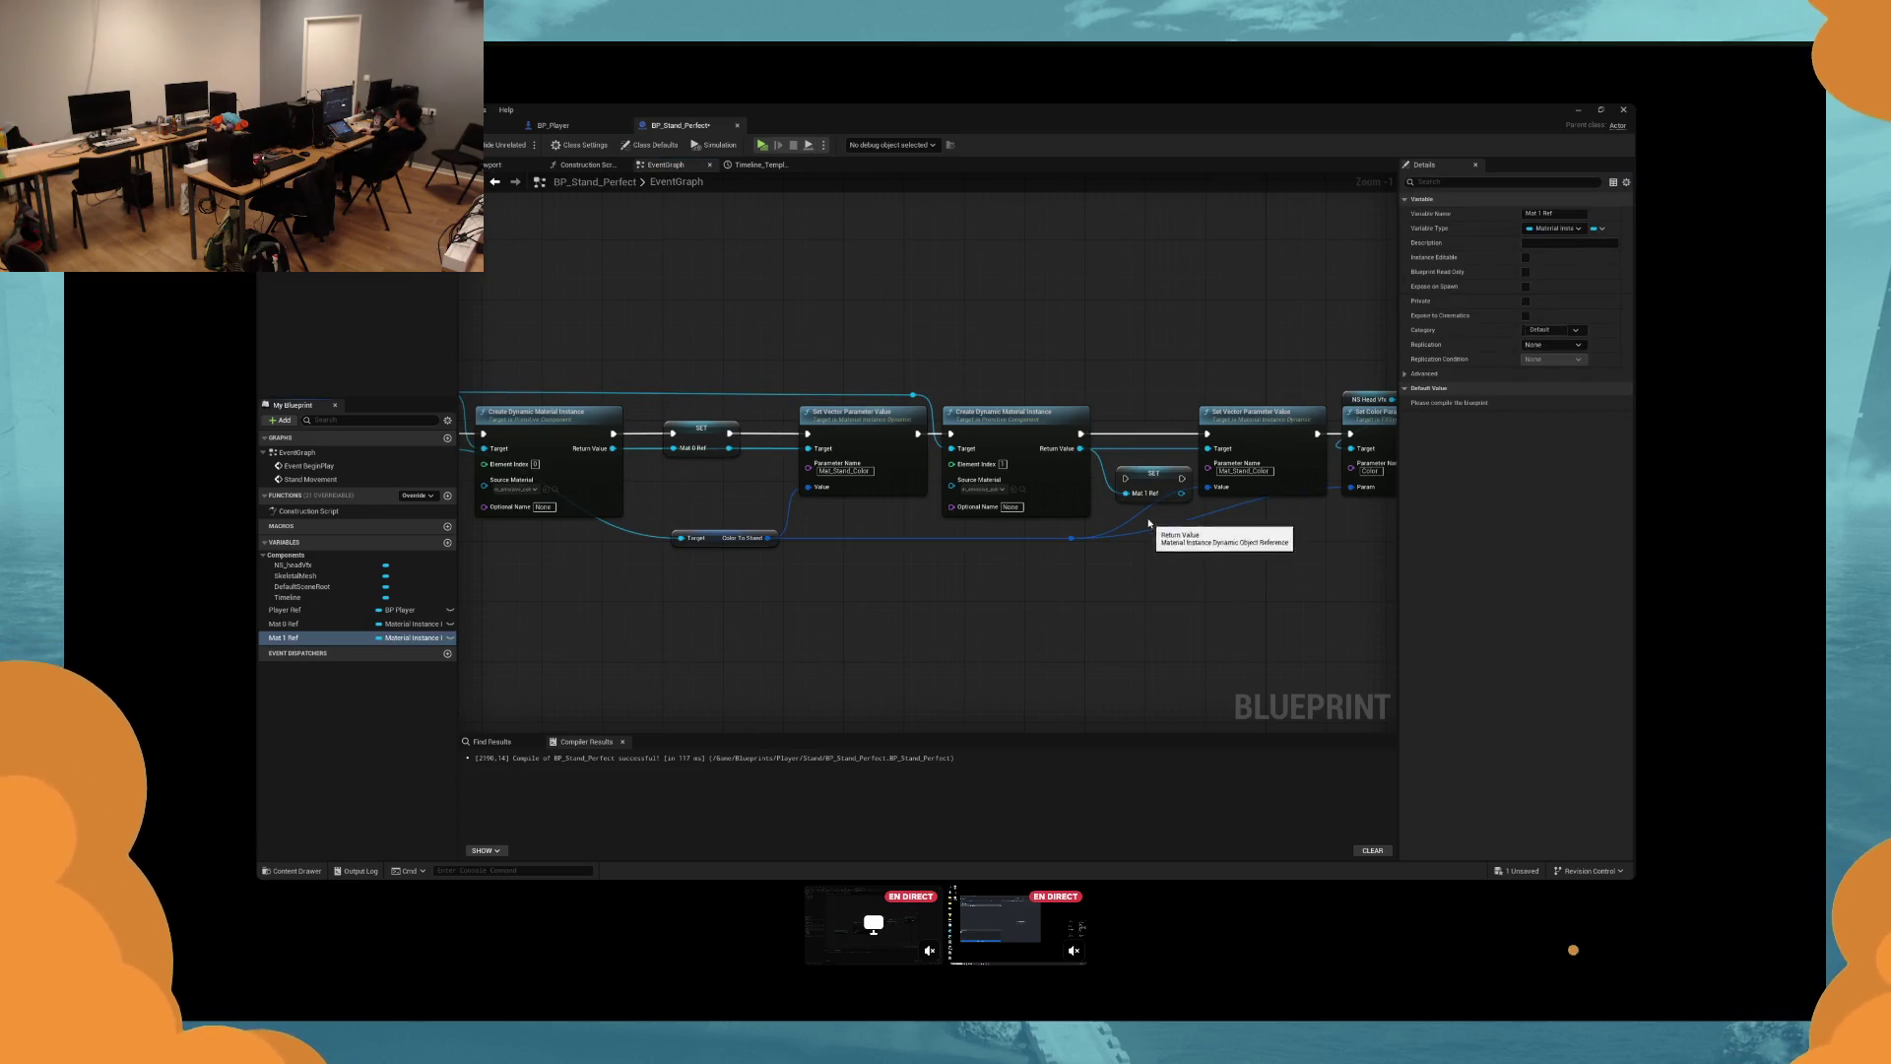
pyautogui.click(1147, 478)
pyautogui.moveTo(1125, 478)
pyautogui.mouseDown()
pyautogui.moveTo(1082, 448)
pyautogui.moveTo(1209, 434)
pyautogui.mouseUp()
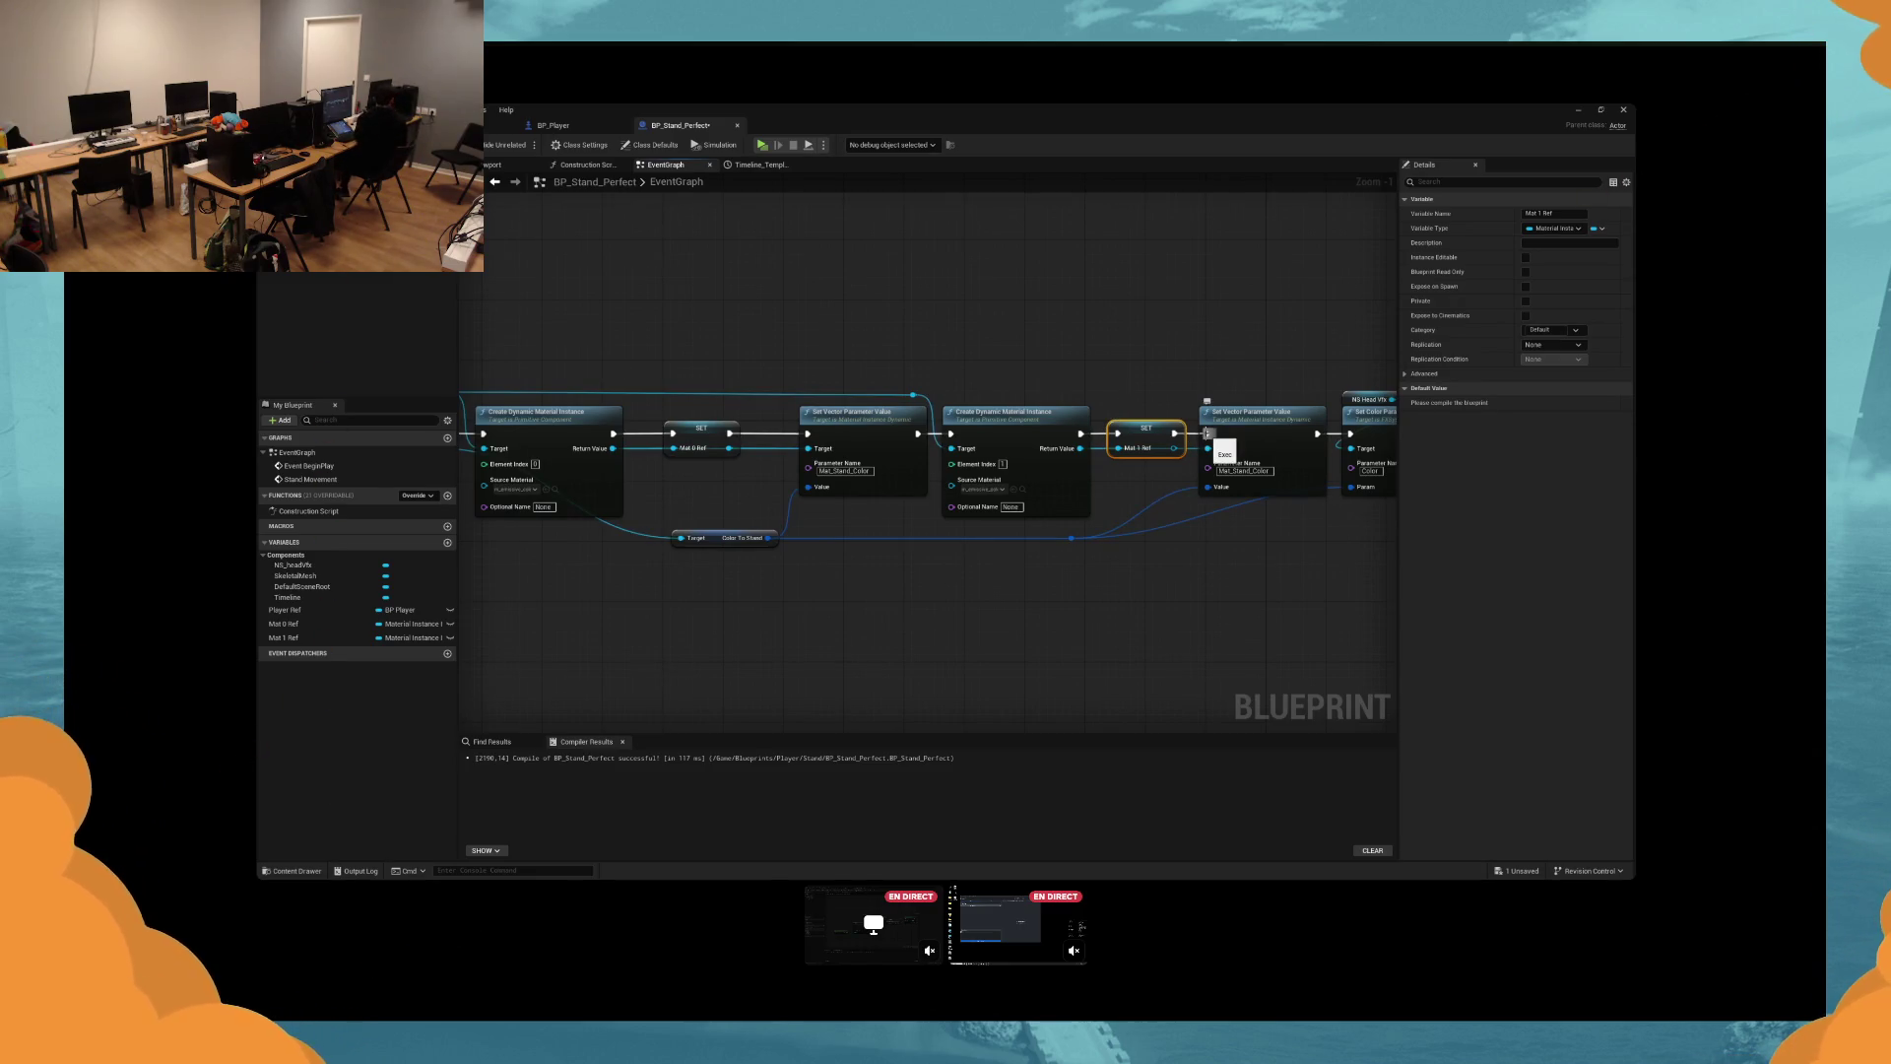
# Shift the material nodes and Color To Stand, and add a reroute on the Player Ref wire.
pyautogui.moveTo(1069, 316)
pyautogui.mouseDown()
pyautogui.moveTo(857, 482)
pyautogui.moveTo(866, 423)
pyautogui.mouseUp()
pyautogui.click(756, 515)
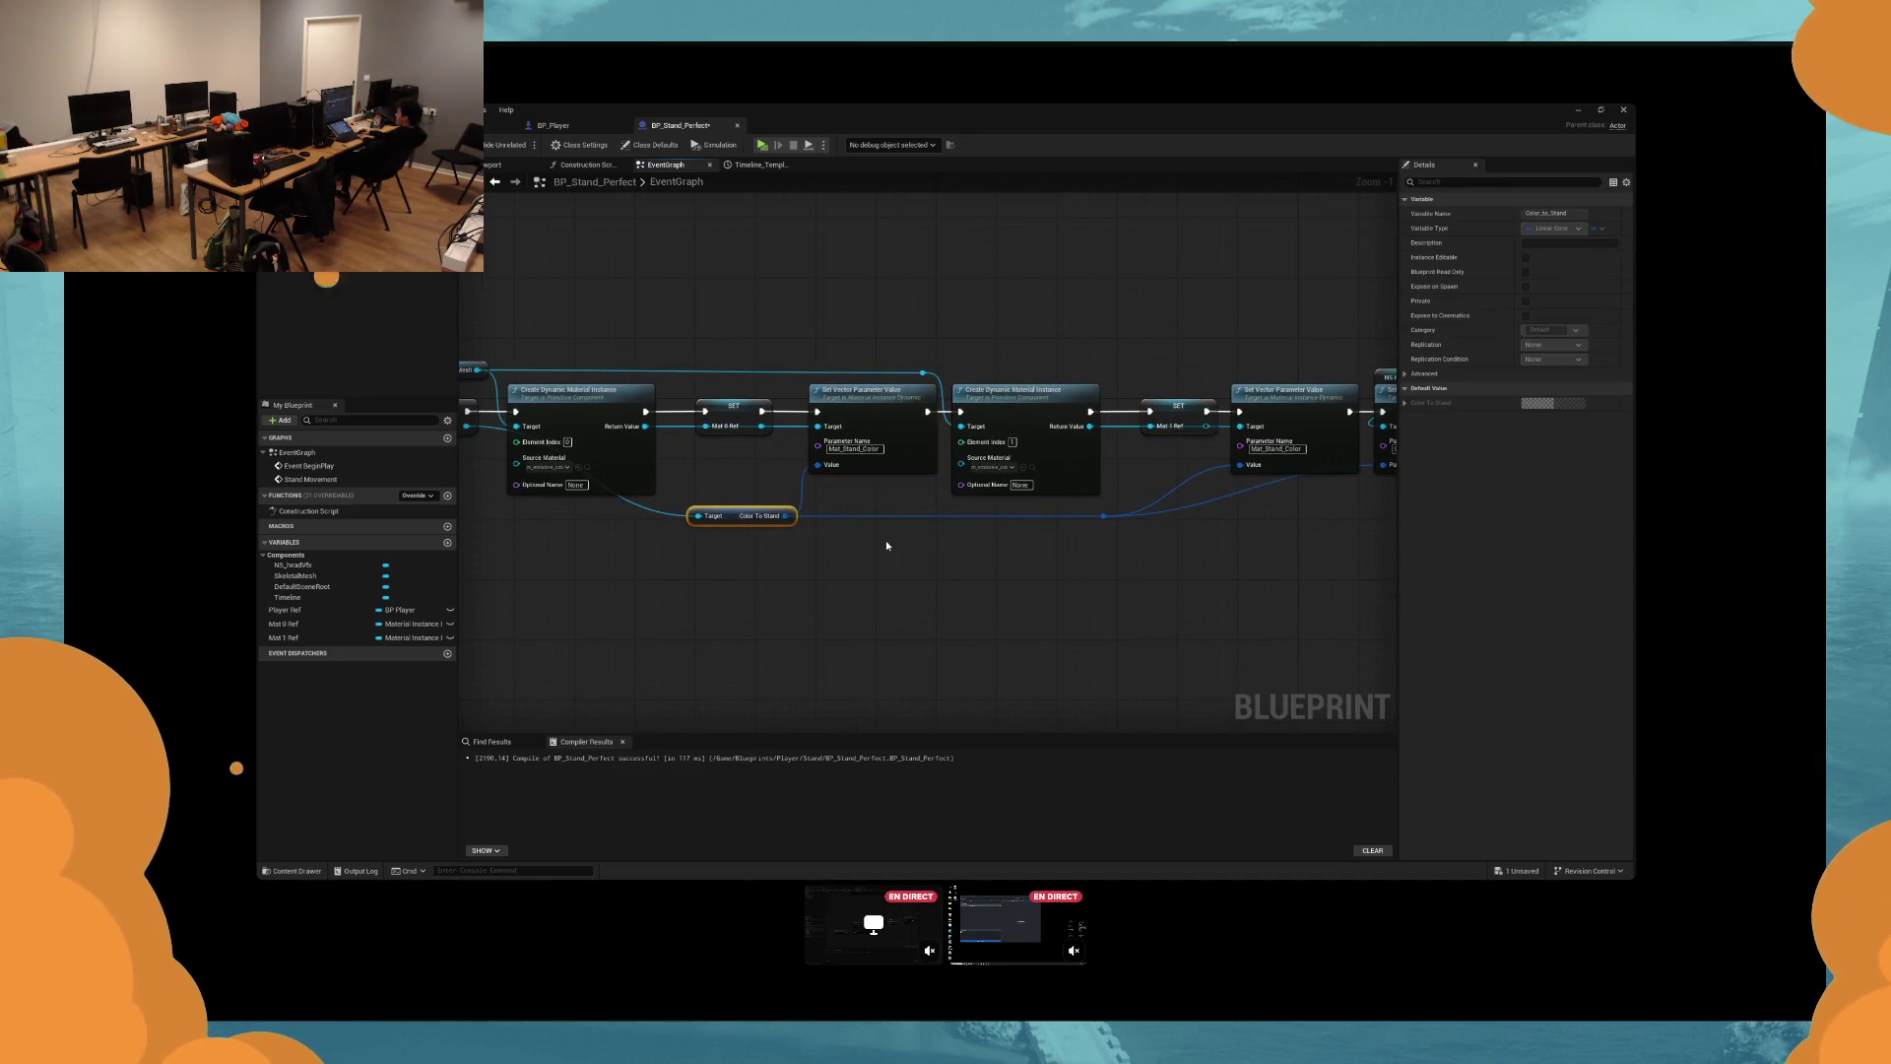
pyautogui.moveTo(885, 540); pyautogui.dragTo(932, 534)
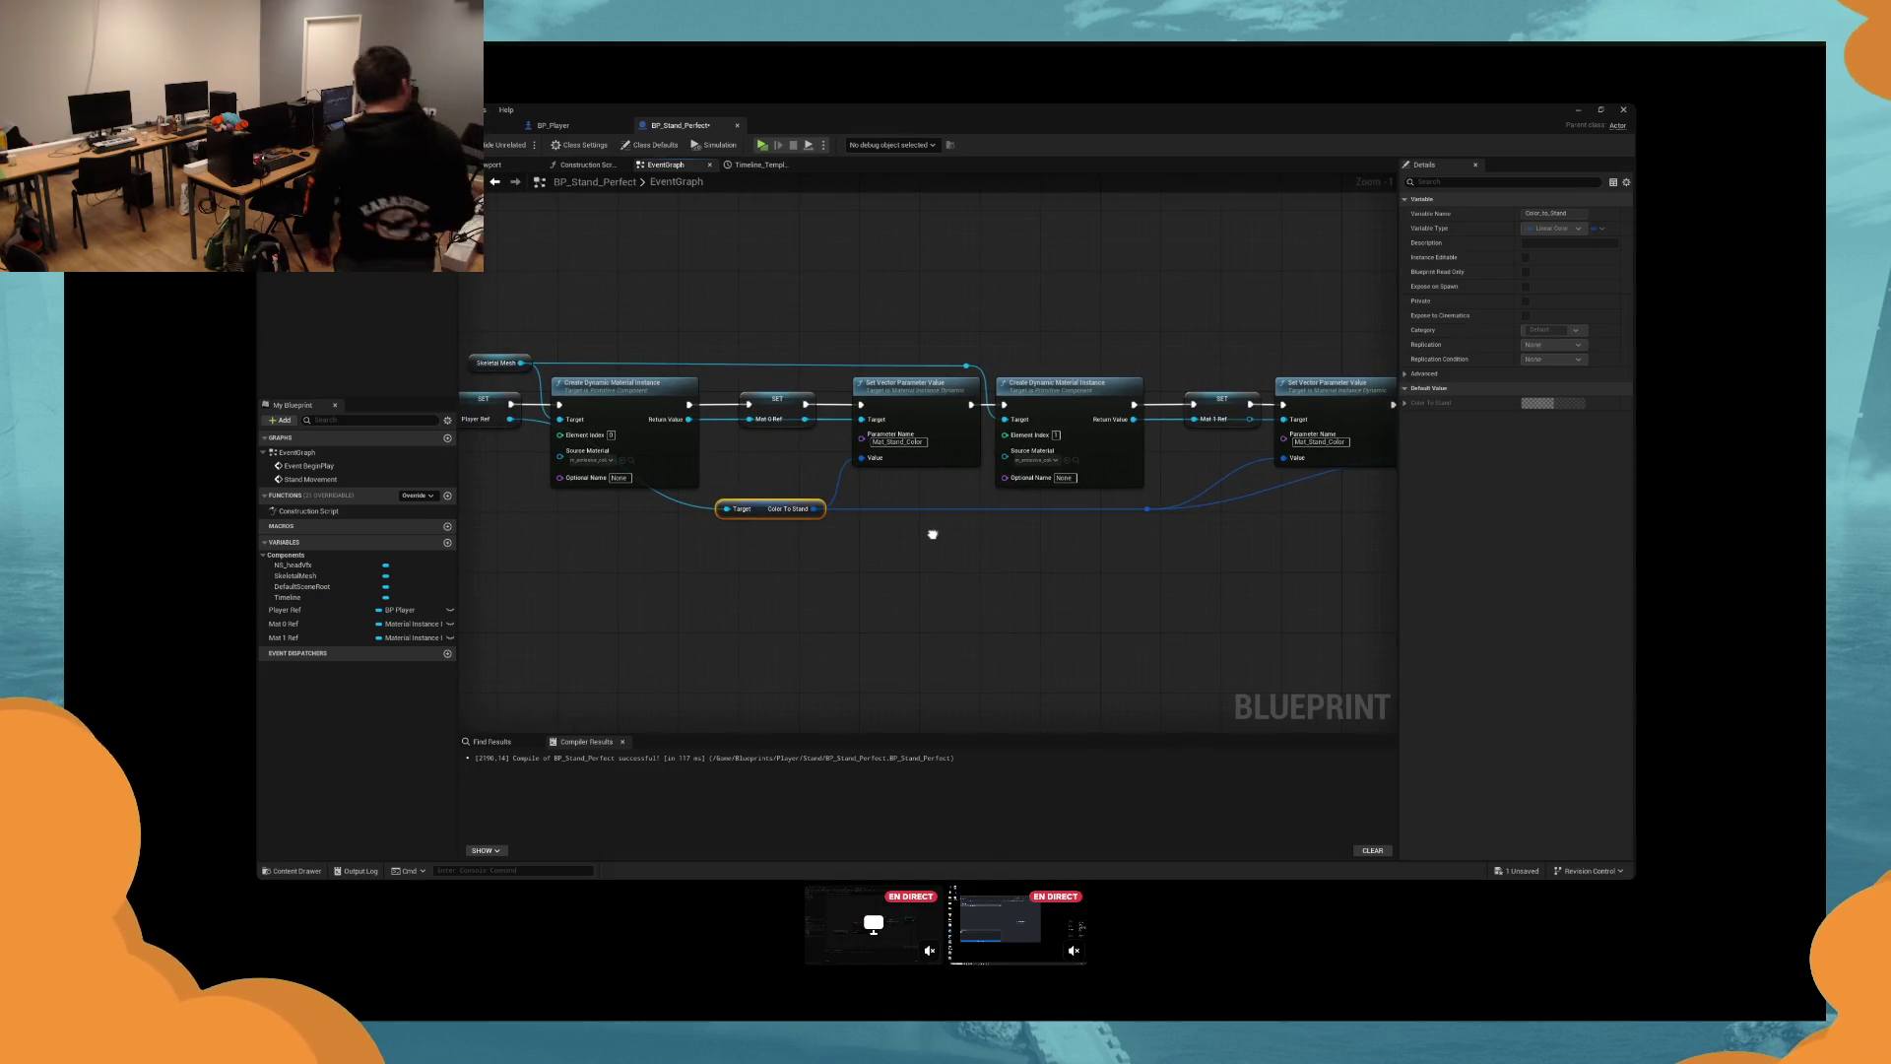
pyautogui.moveTo(932, 534); pyautogui.dragTo(1044, 531)
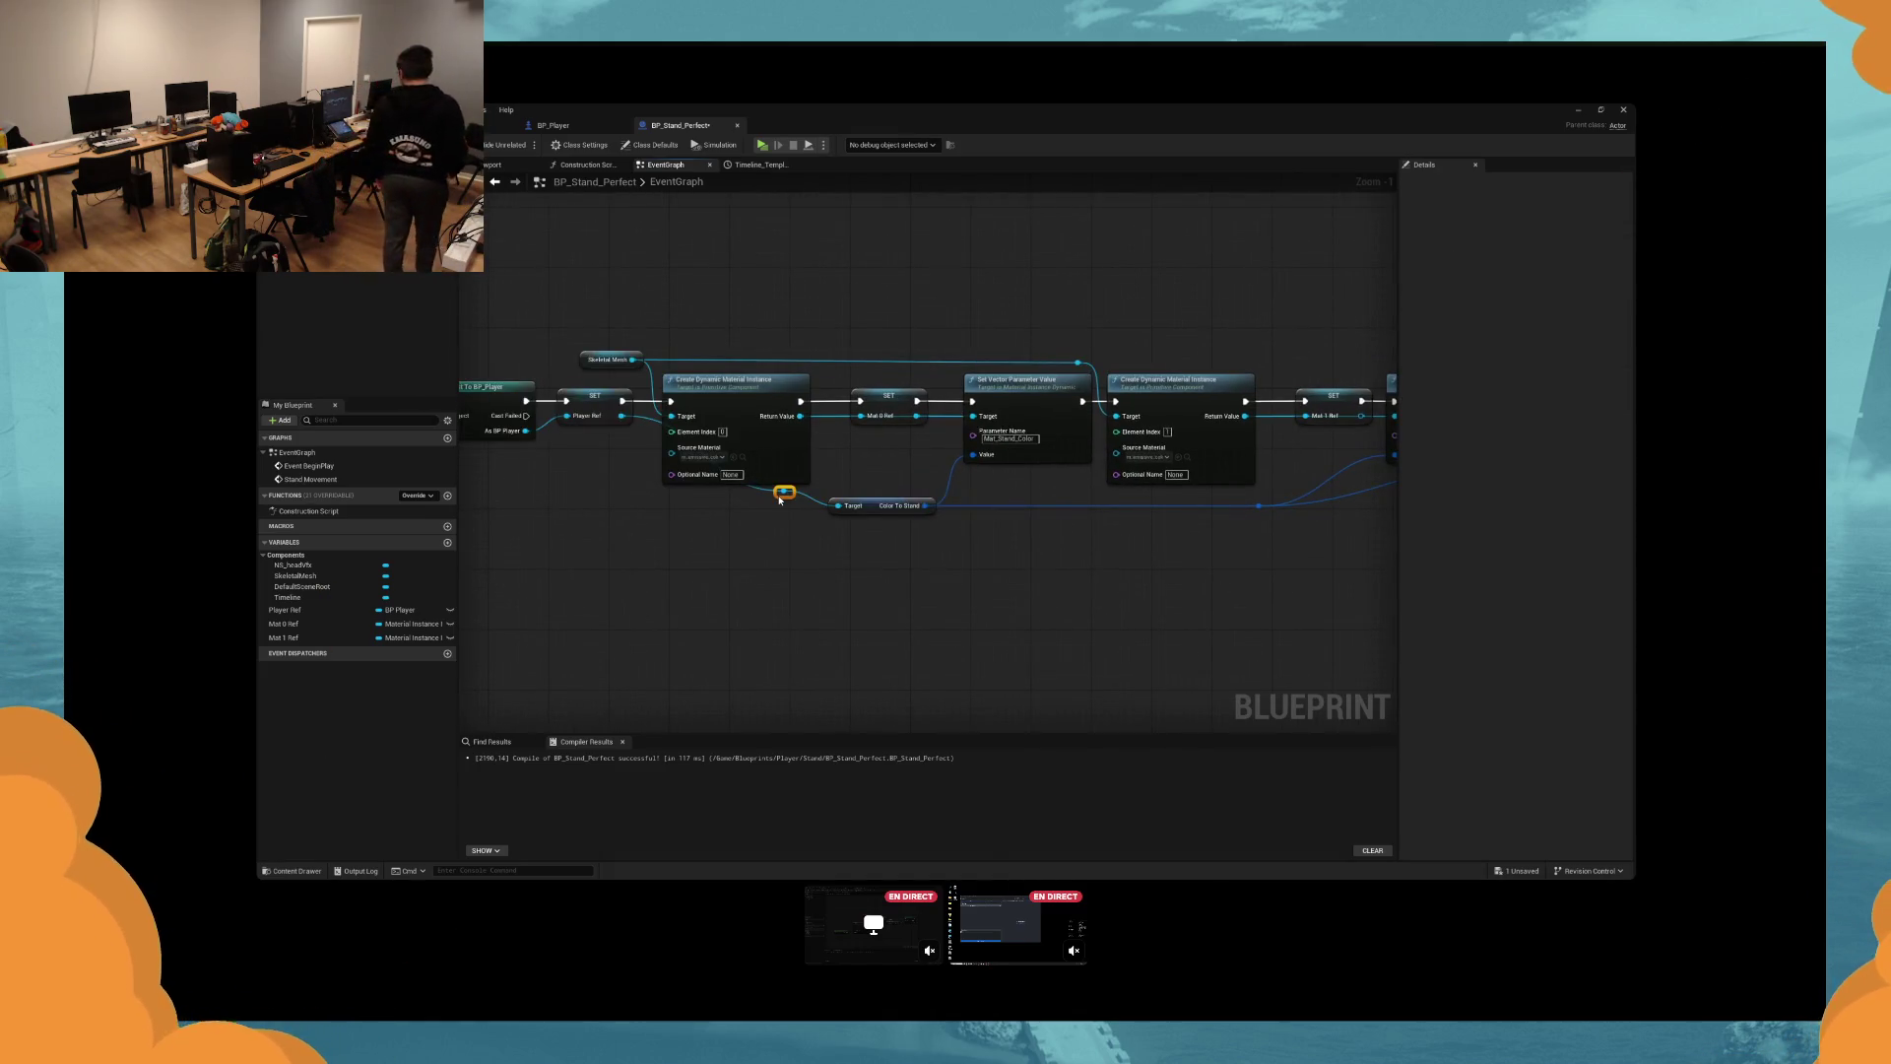
pyautogui.doubleClick(760, 499)
pyautogui.moveTo(759, 499); pyautogui.dragTo(667, 509)
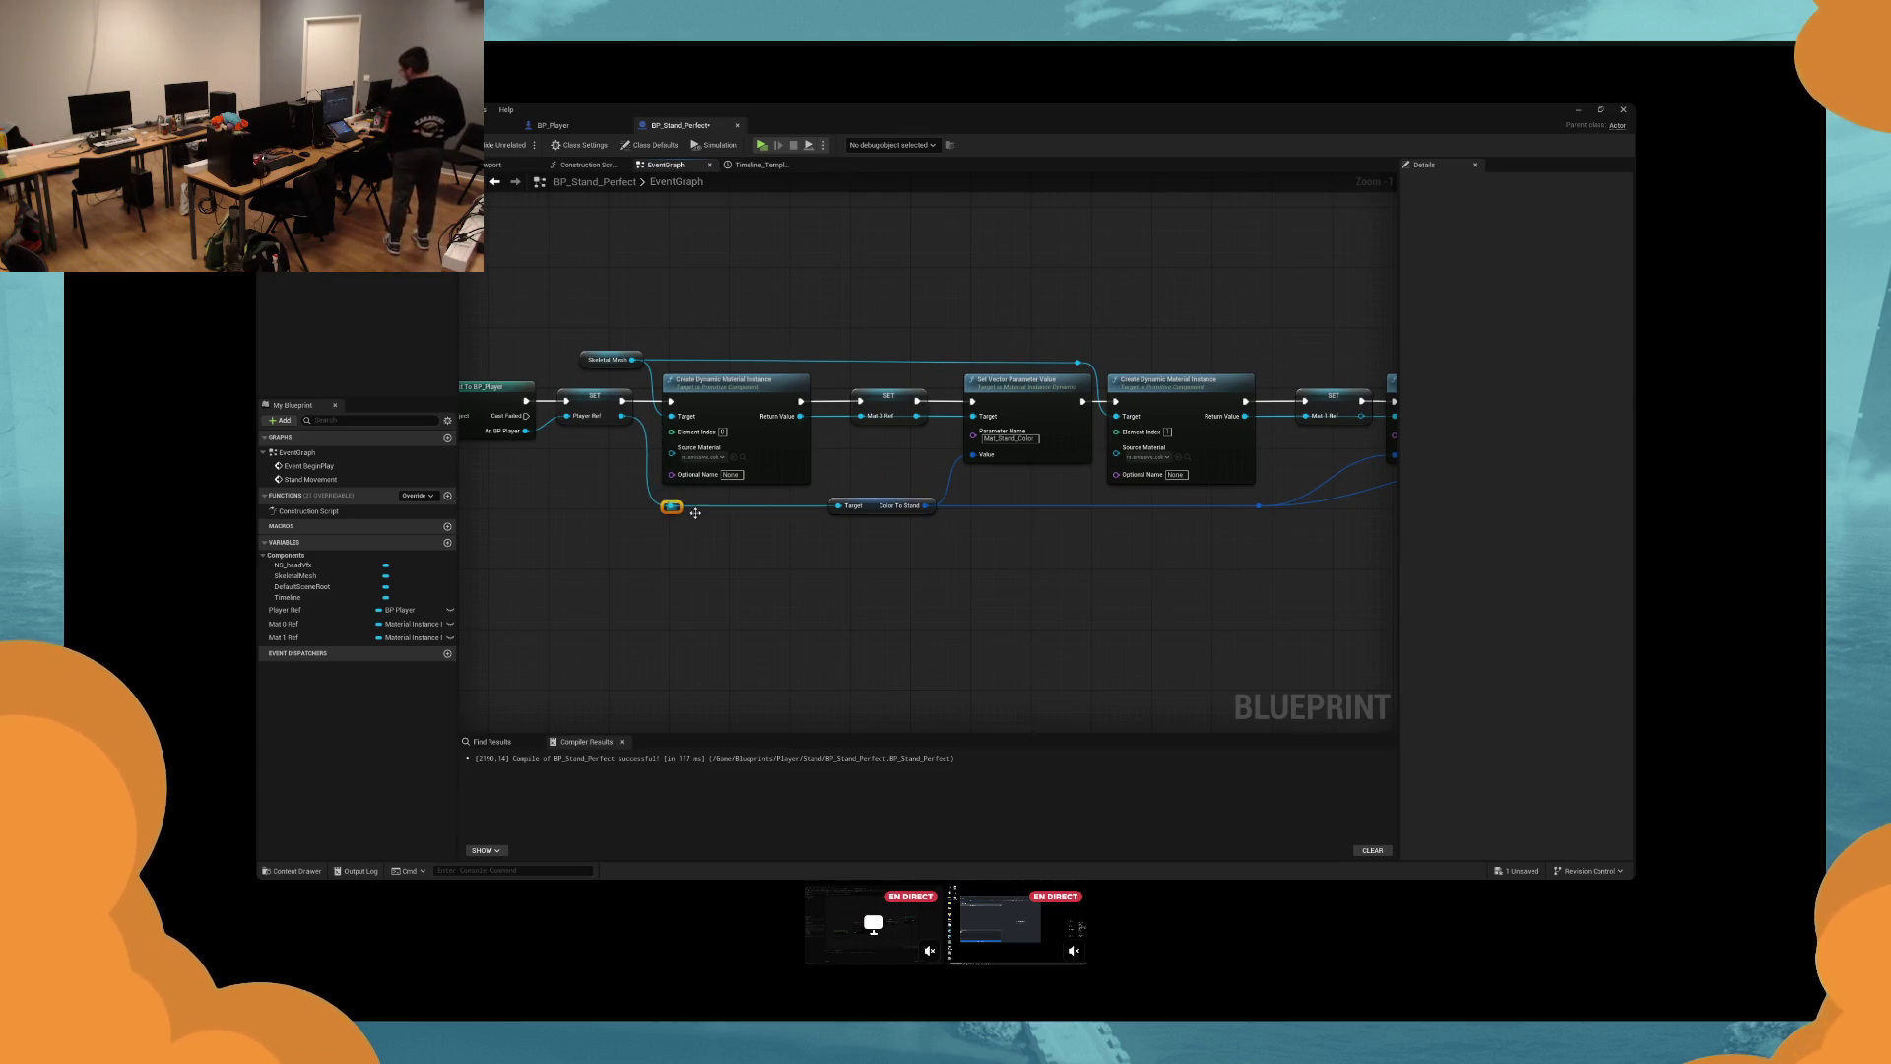
pyautogui.moveTo(1303, 589); pyautogui.dragTo(937, 591)
pyautogui.moveTo(1042, 552); pyautogui.dragTo(879, 496)
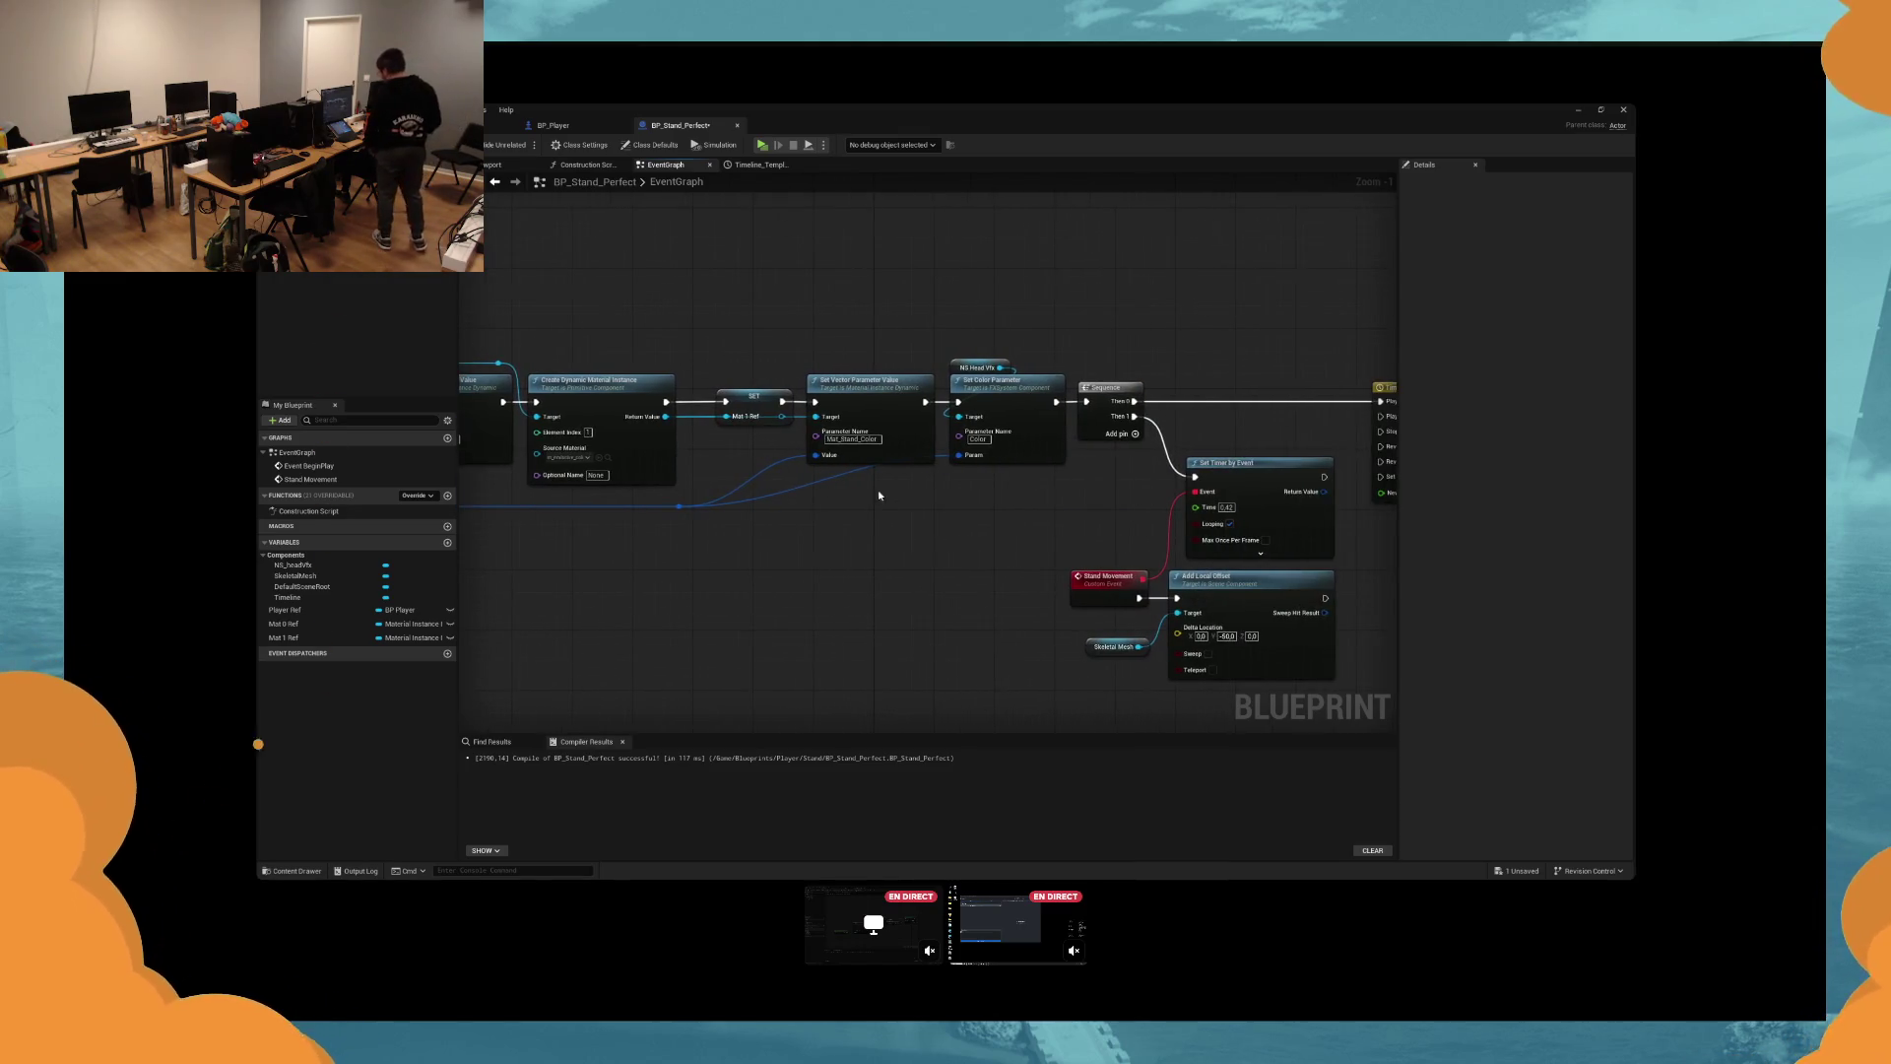
# Line the SET Mat 1 Ref node back up with the startup chain.
pyautogui.click(755, 404)
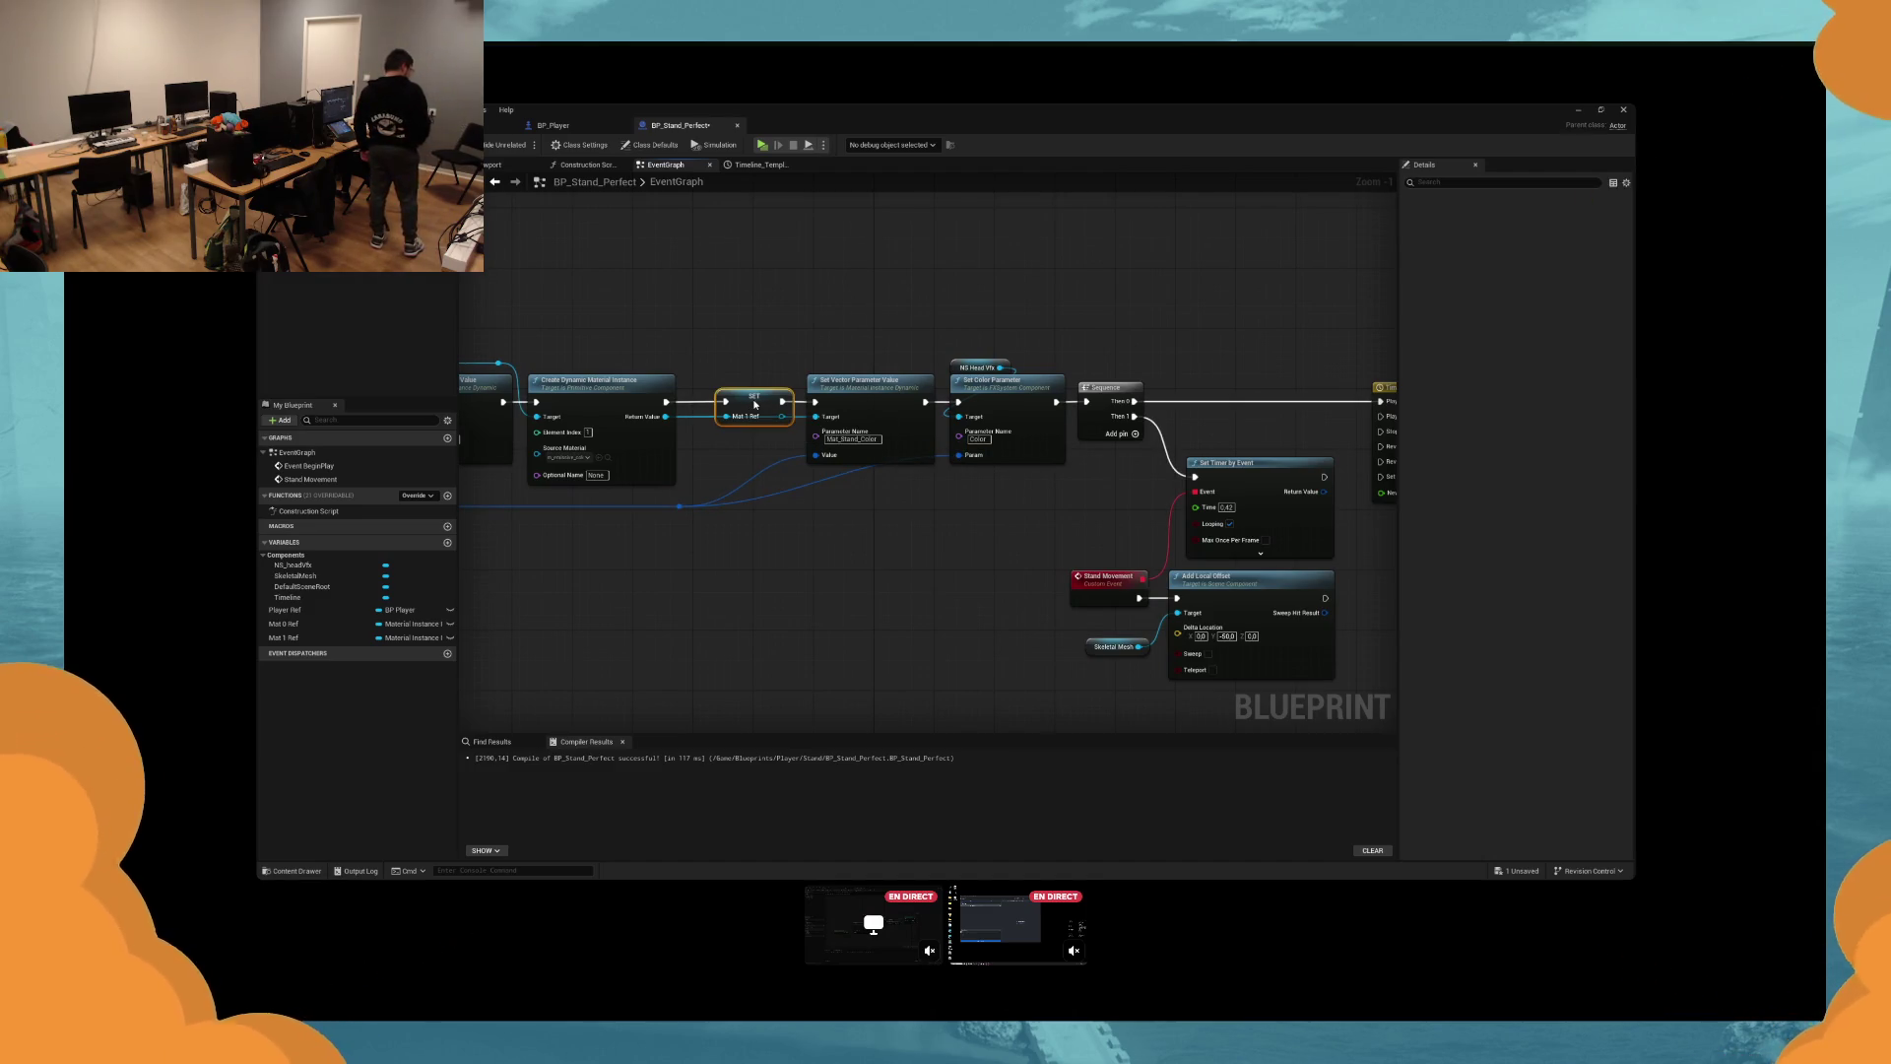
pyautogui.moveTo(755, 404); pyautogui.dragTo(748, 352)
pyautogui.moveTo(648, 465); pyautogui.dragTo(648, 416)
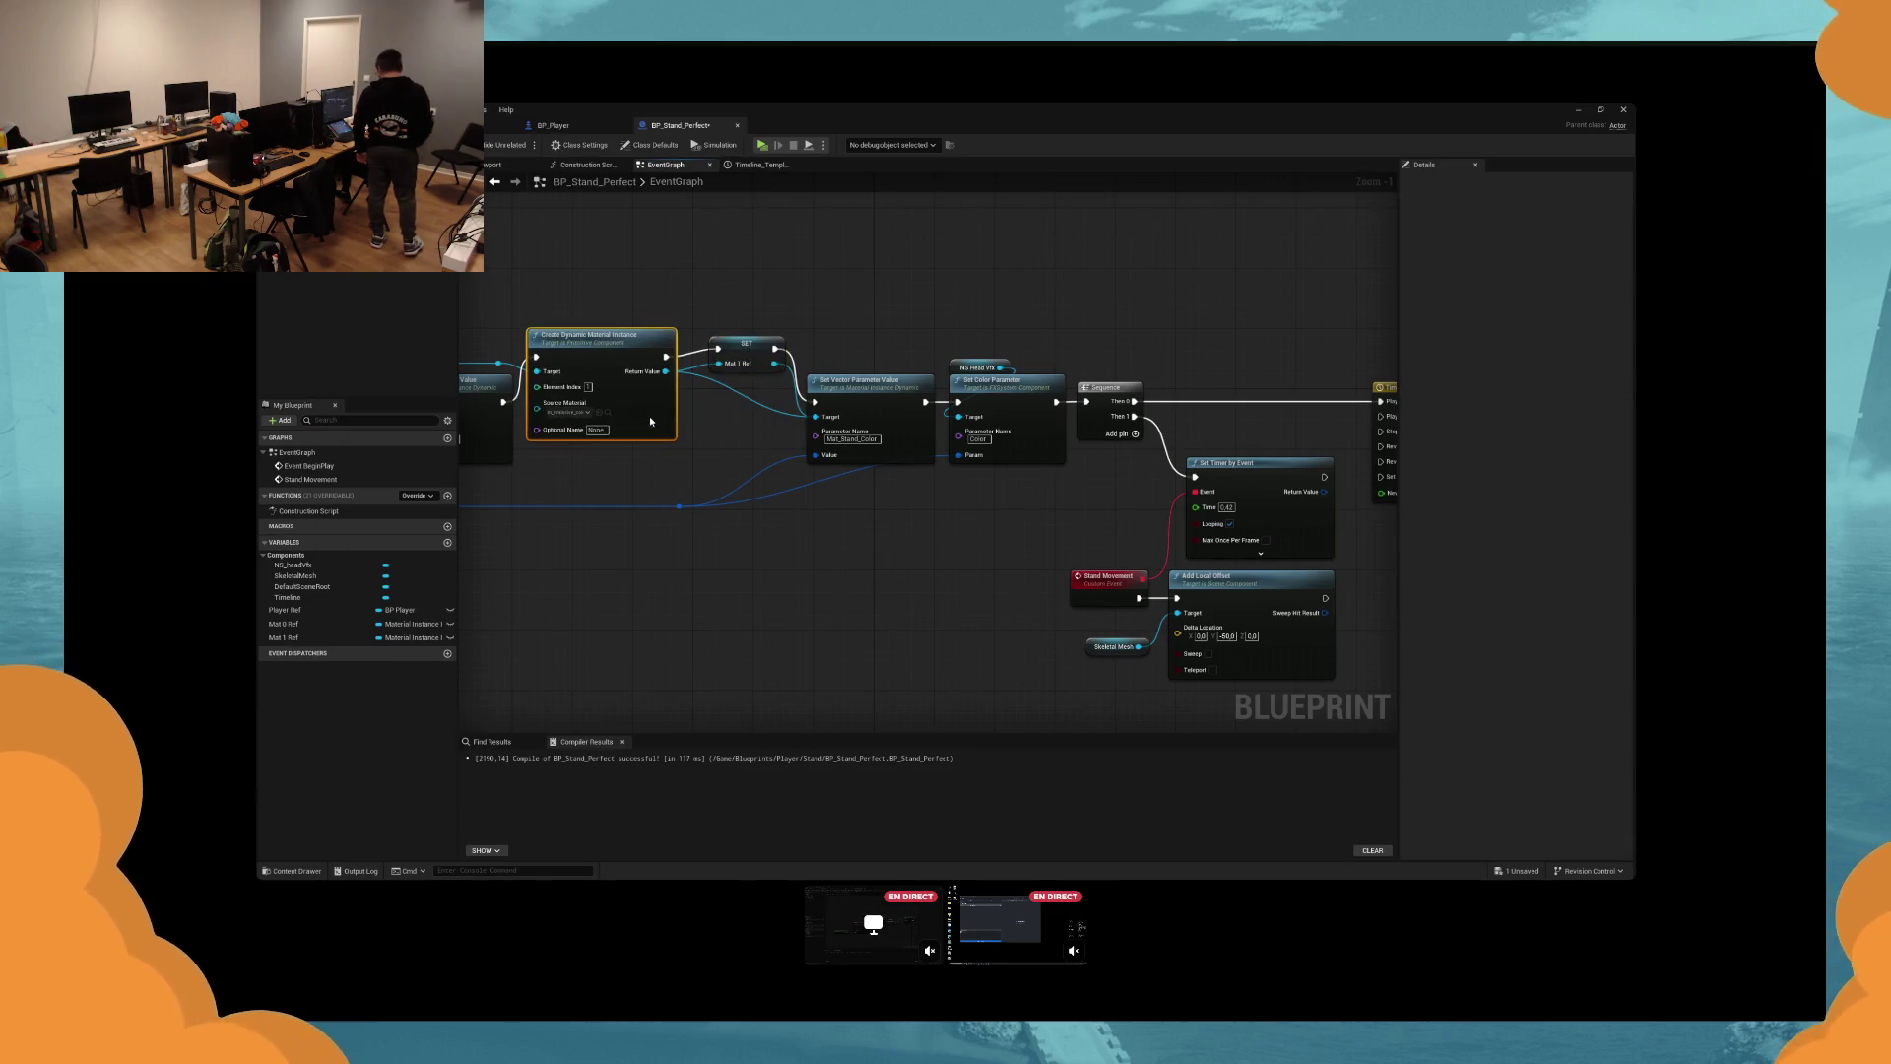
pyautogui.hotkey('ctrl', 'z')
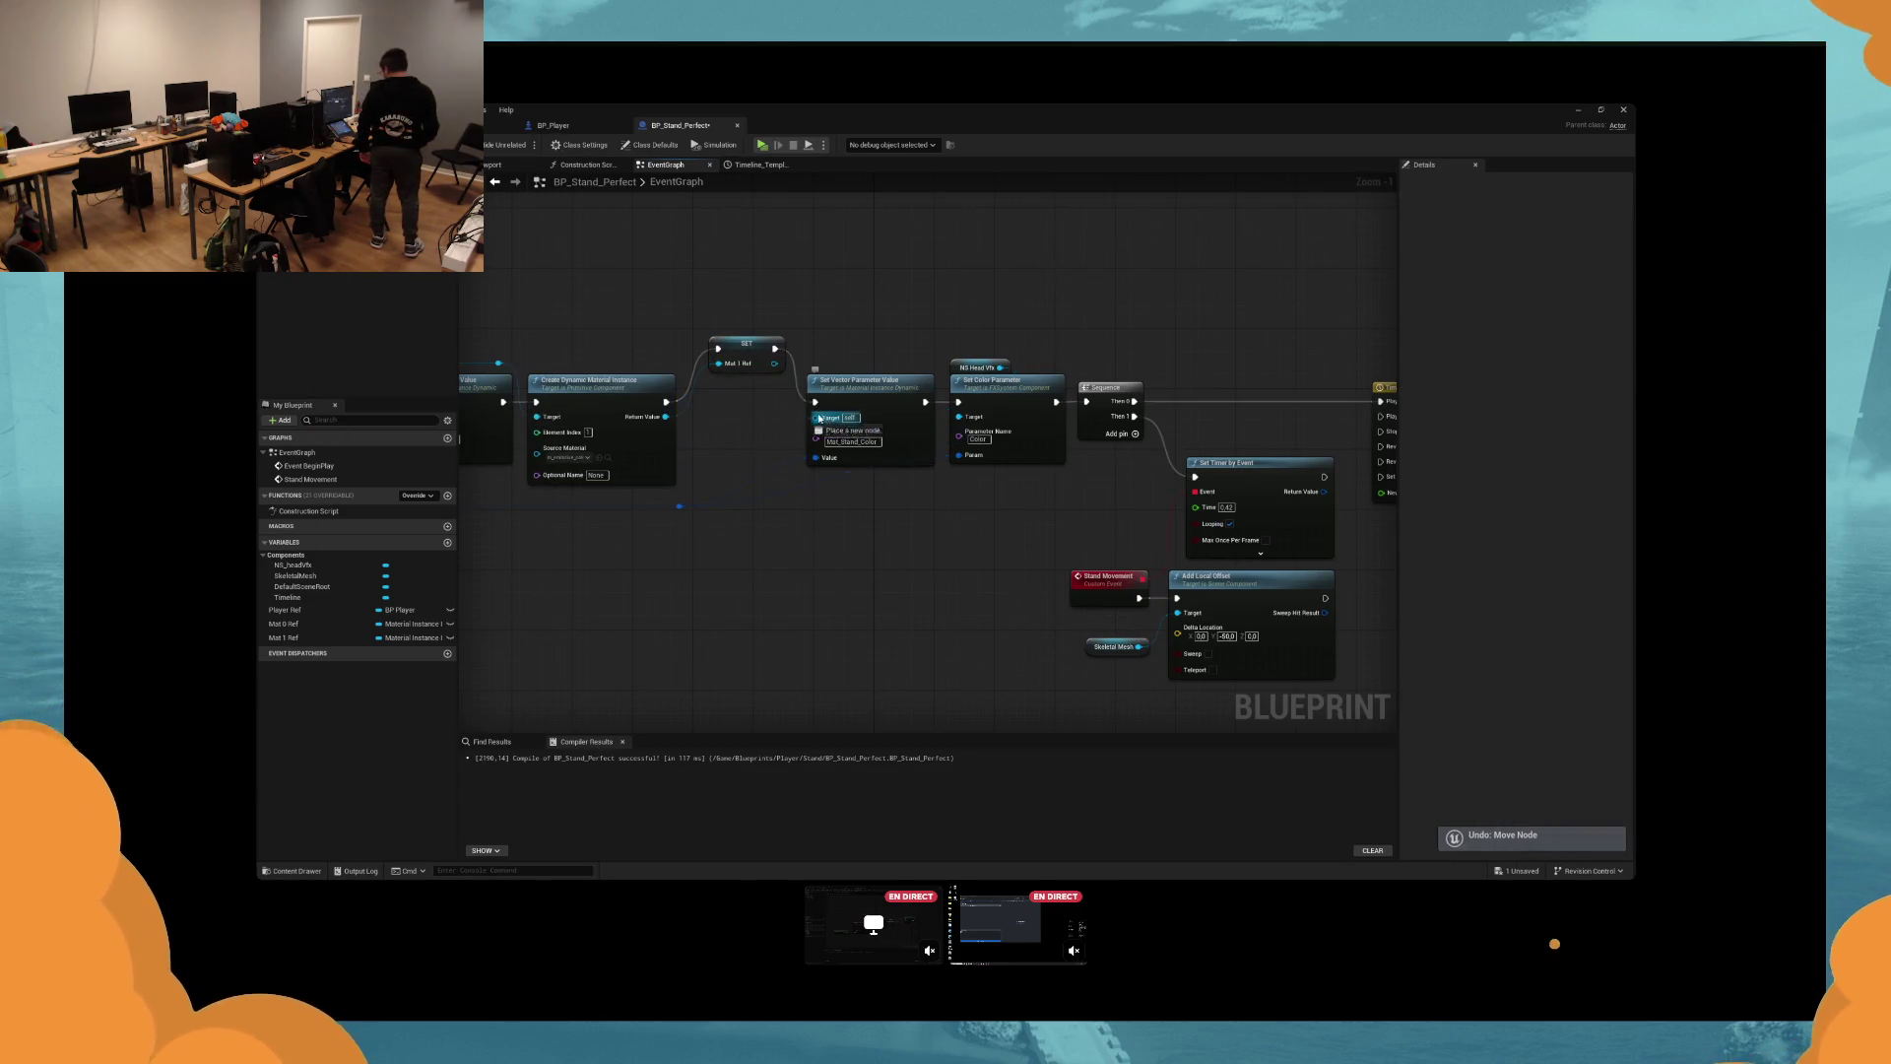
pyautogui.moveTo(729, 363); pyautogui.dragTo(729, 393)
pyautogui.click(566, 452)
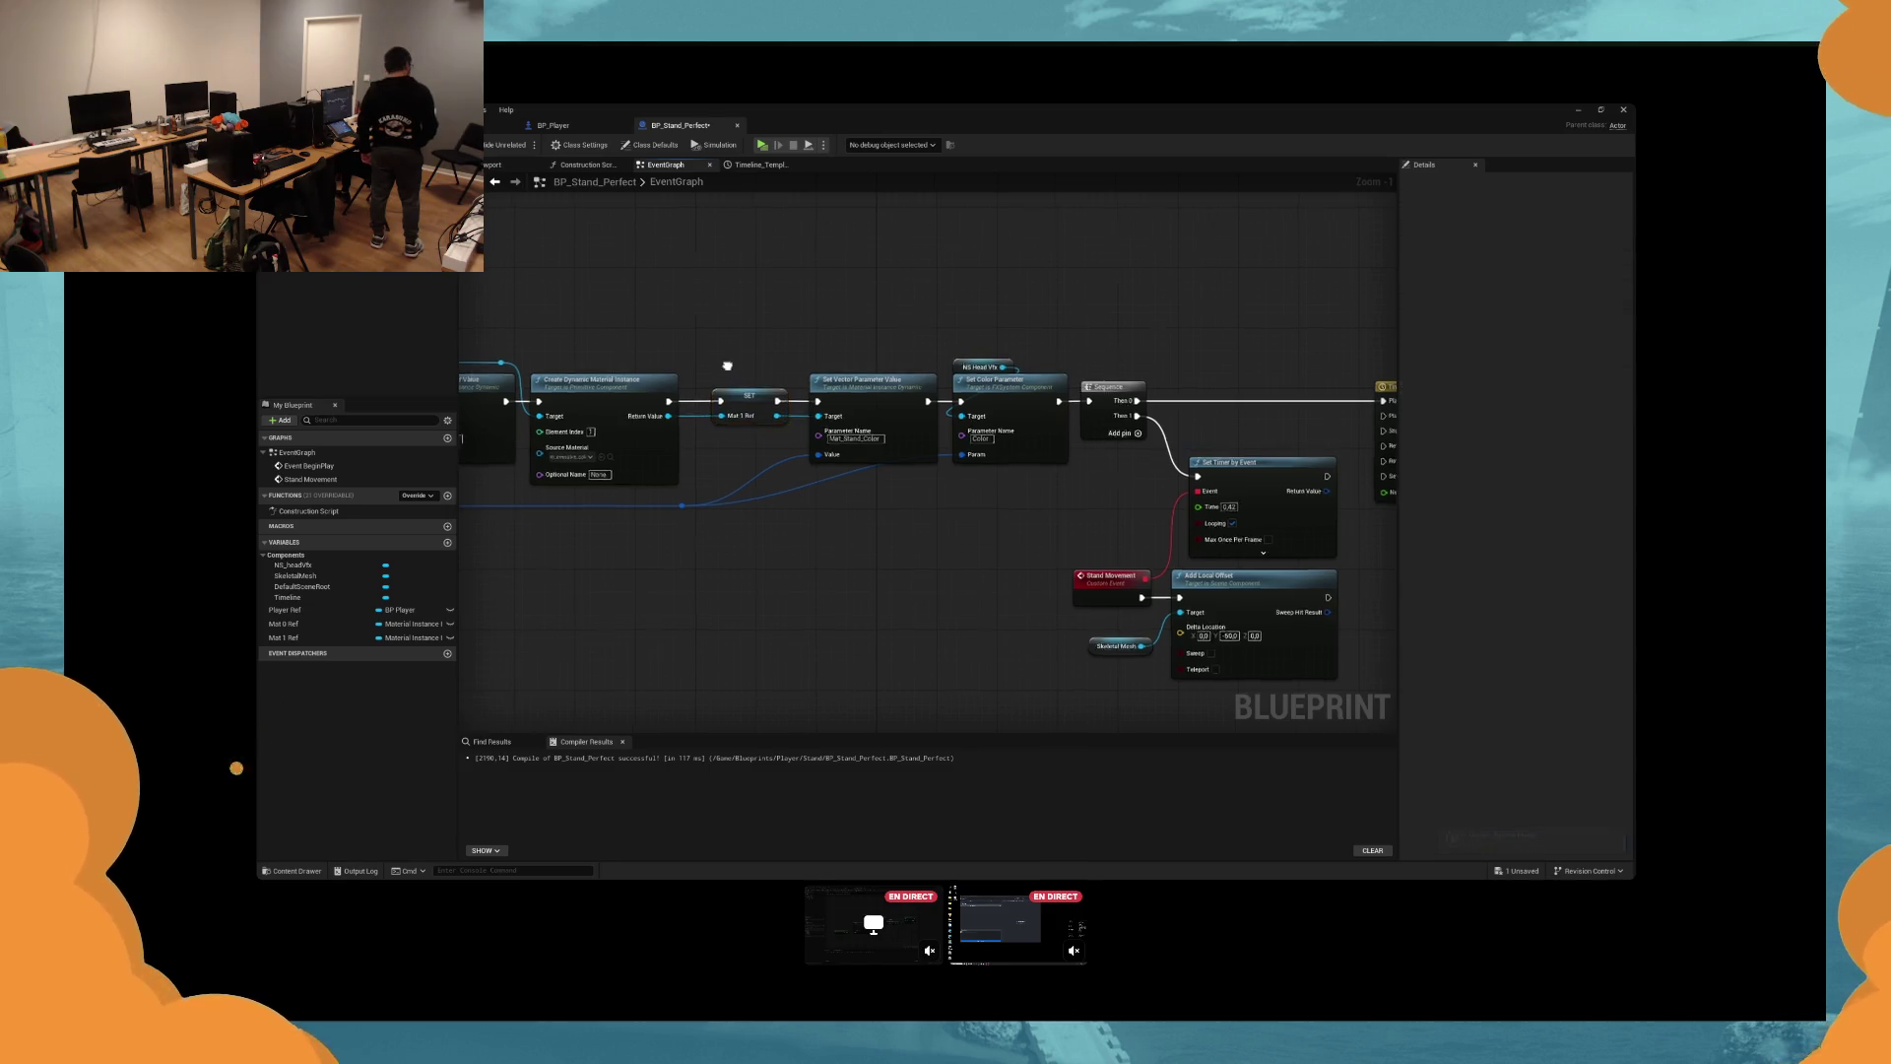
# Paste the Set Vector Parameter Value node beside the Timeline with Mat 0 Ref and Mat 1 Ref getters.
pyautogui.click(593, 389)
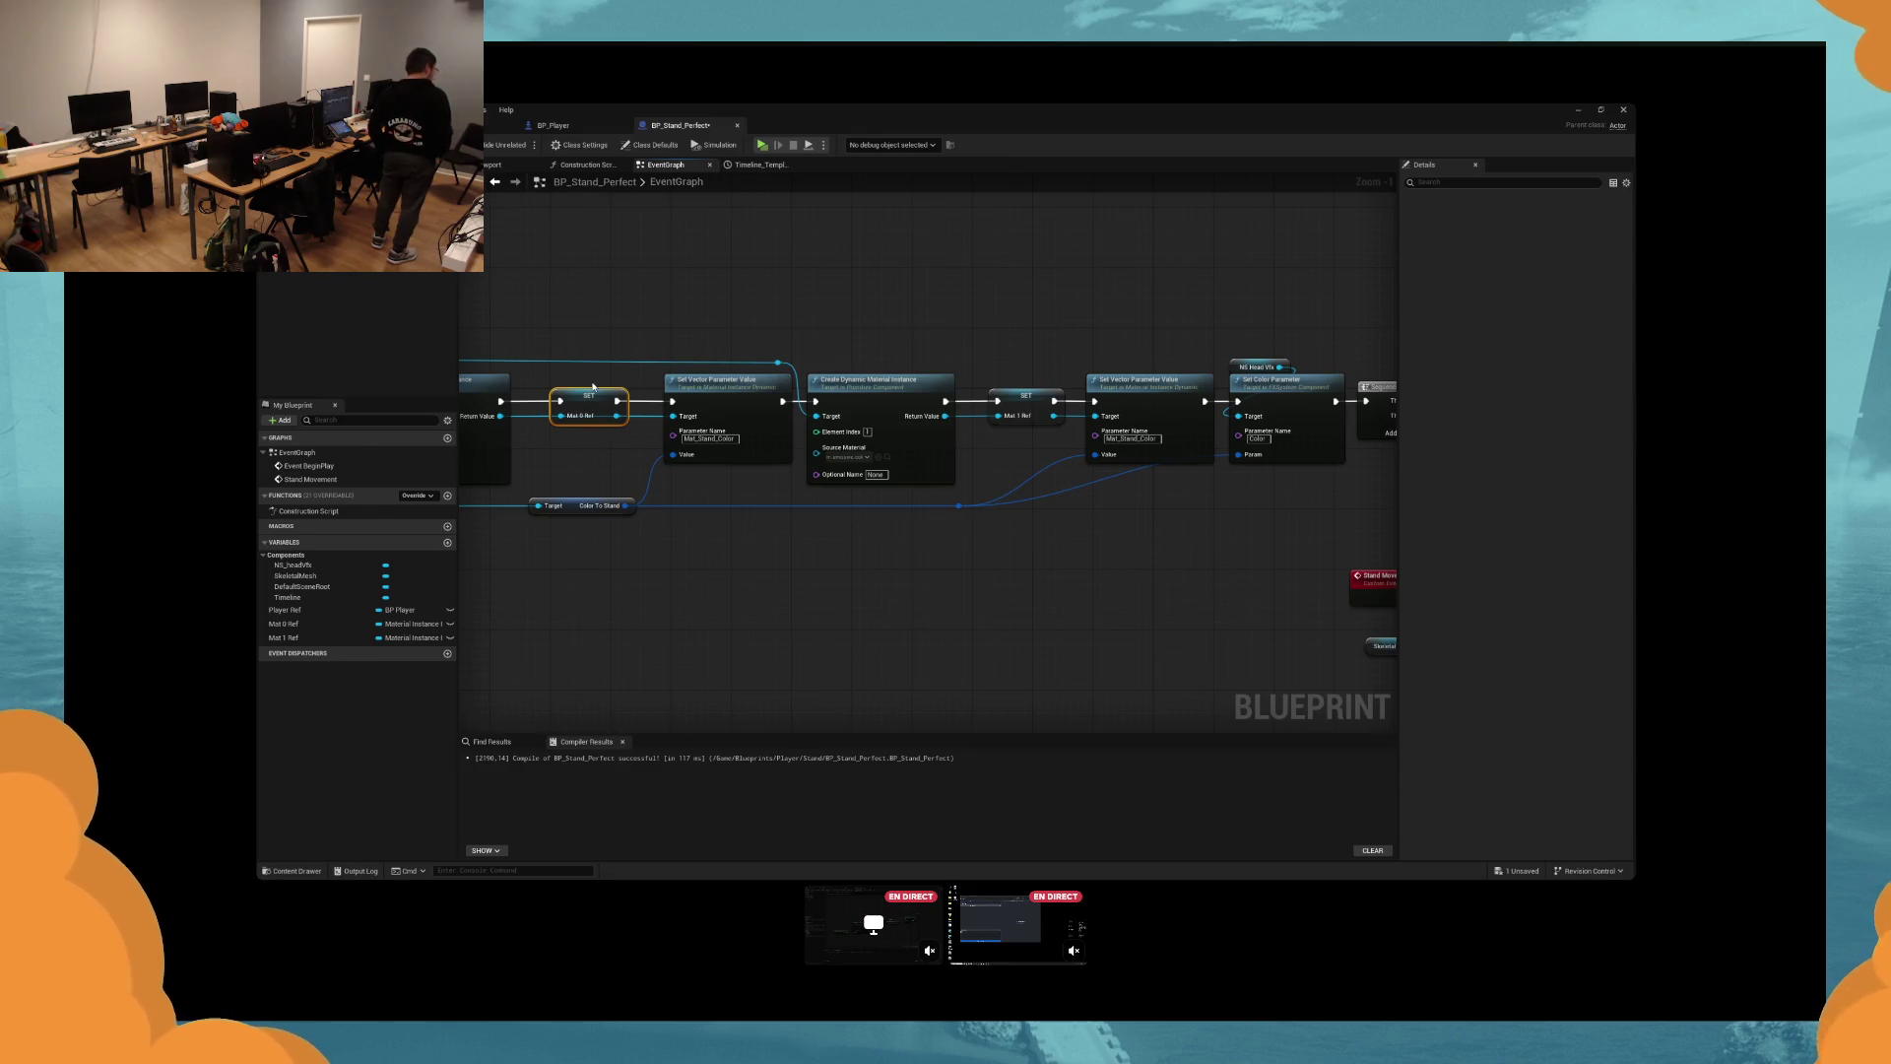
pyautogui.moveTo(593, 389)
pyautogui.mouseDown()
pyautogui.moveTo(845, 561)
pyautogui.moveTo(874, 515)
pyautogui.moveTo(866, 537)
pyautogui.moveTo(1023, 574)
pyautogui.moveTo(857, 487)
pyautogui.moveTo(925, 570)
pyautogui.moveTo(1132, 578)
pyautogui.moveTo(1085, 570)
pyautogui.moveTo(1133, 481)
pyautogui.moveTo(1190, 449)
pyautogui.moveTo(1378, 473)
pyautogui.mouseUp()
pyautogui.moveTo(659, 458)
pyautogui.mouseDown()
pyautogui.moveTo(749, 484)
pyautogui.moveTo(963, 486)
pyautogui.moveTo(792, 473)
pyautogui.mouseUp()
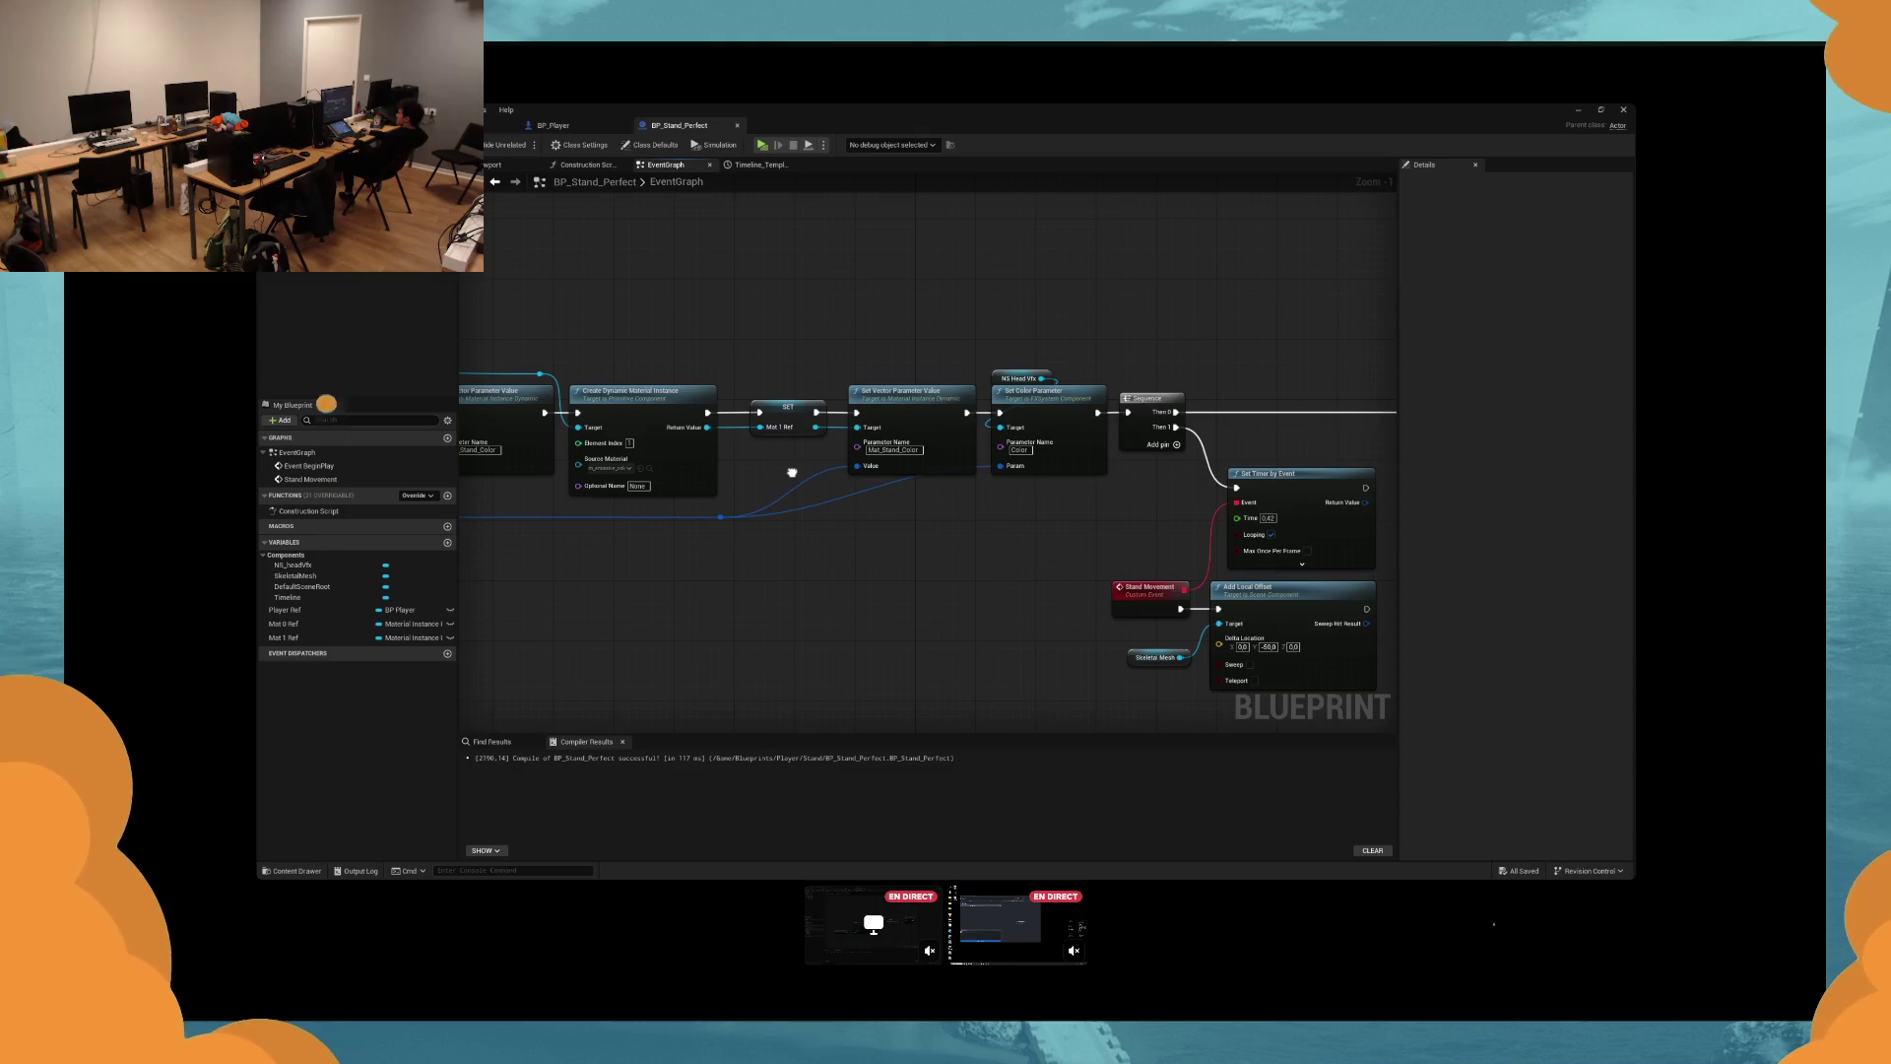
pyautogui.moveTo(791, 473); pyautogui.dragTo(119, 449)
pyautogui.hotkey('ctrl', 'v')
pyautogui.moveTo(284, 624); pyautogui.dragTo(788, 630)
pyautogui.moveTo(284, 637); pyautogui.dragTo(814, 643)
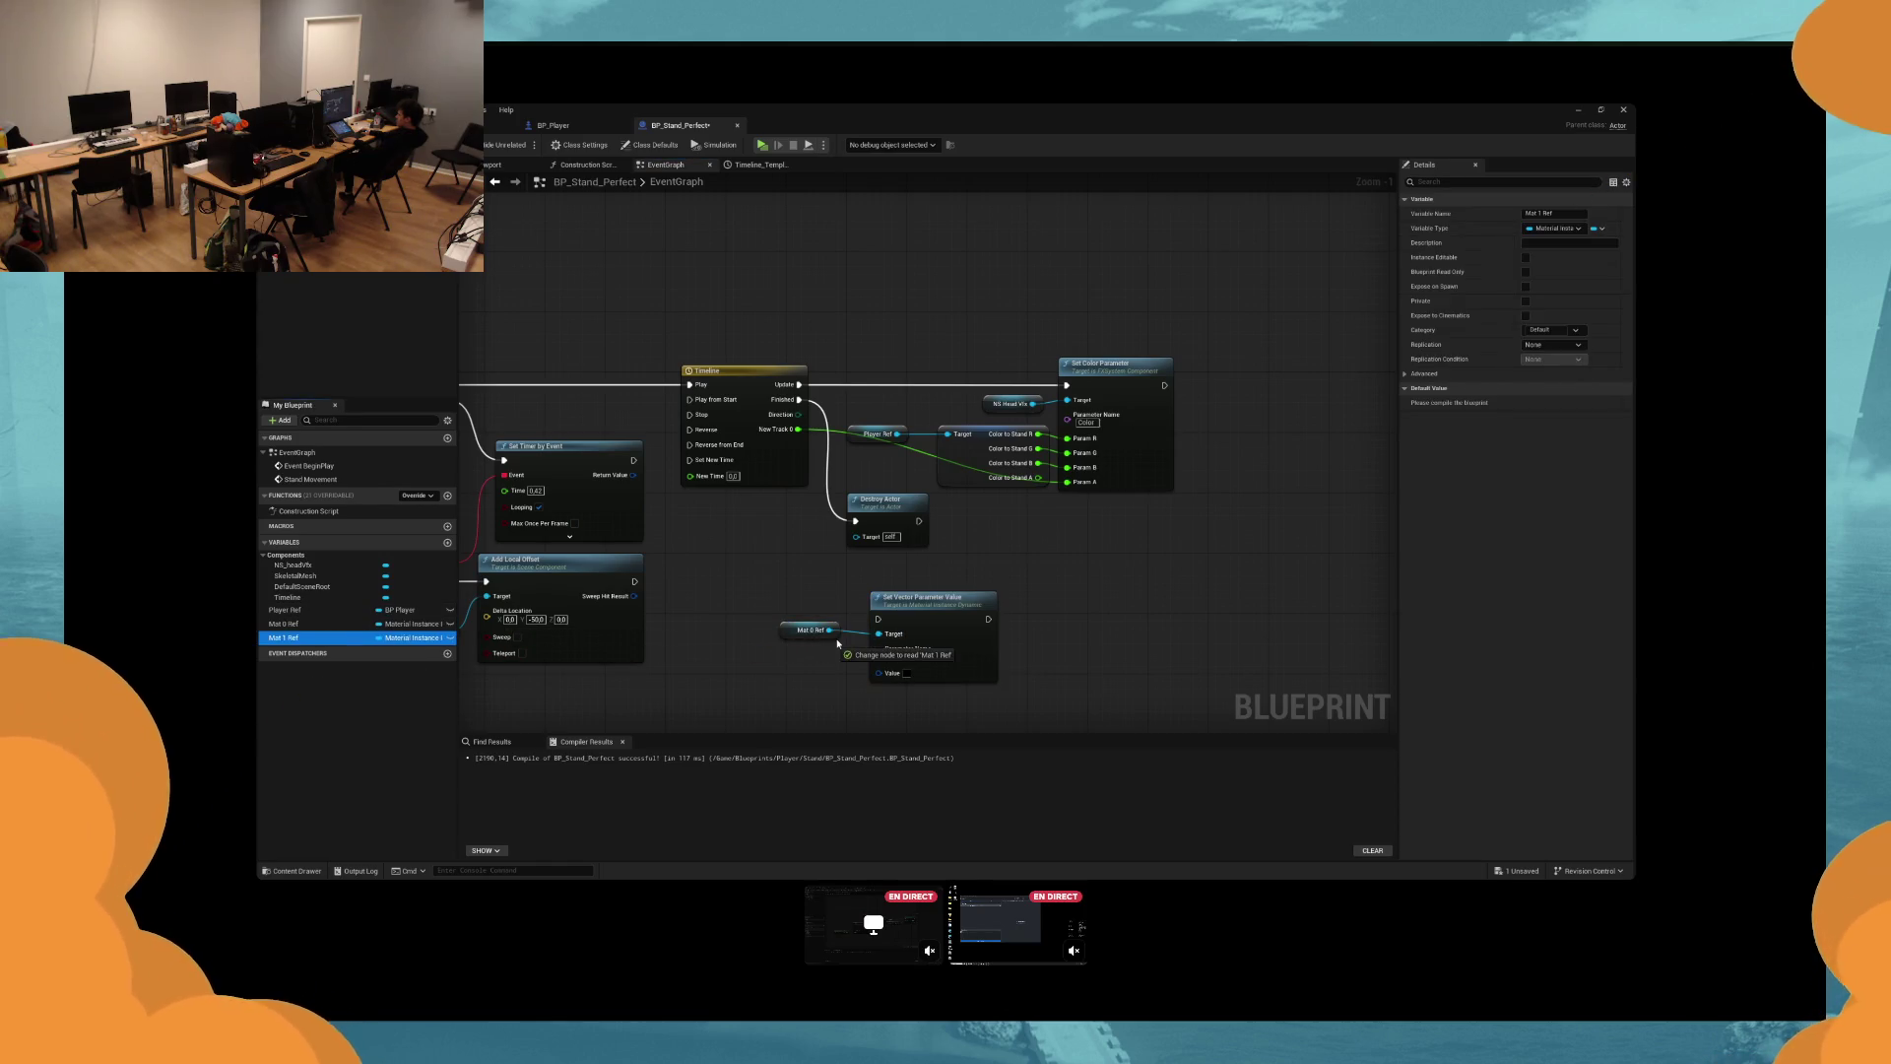
pyautogui.moveTo(838, 643); pyautogui.dragTo(838, 643)
# Delete the original Set Vector Parameter Value node from the BeginPlay chain.
pyautogui.moveTo(1207, 552)
pyautogui.mouseDown()
pyautogui.moveTo(829, 425)
pyautogui.moveTo(954, 439)
pyautogui.mouseUp()
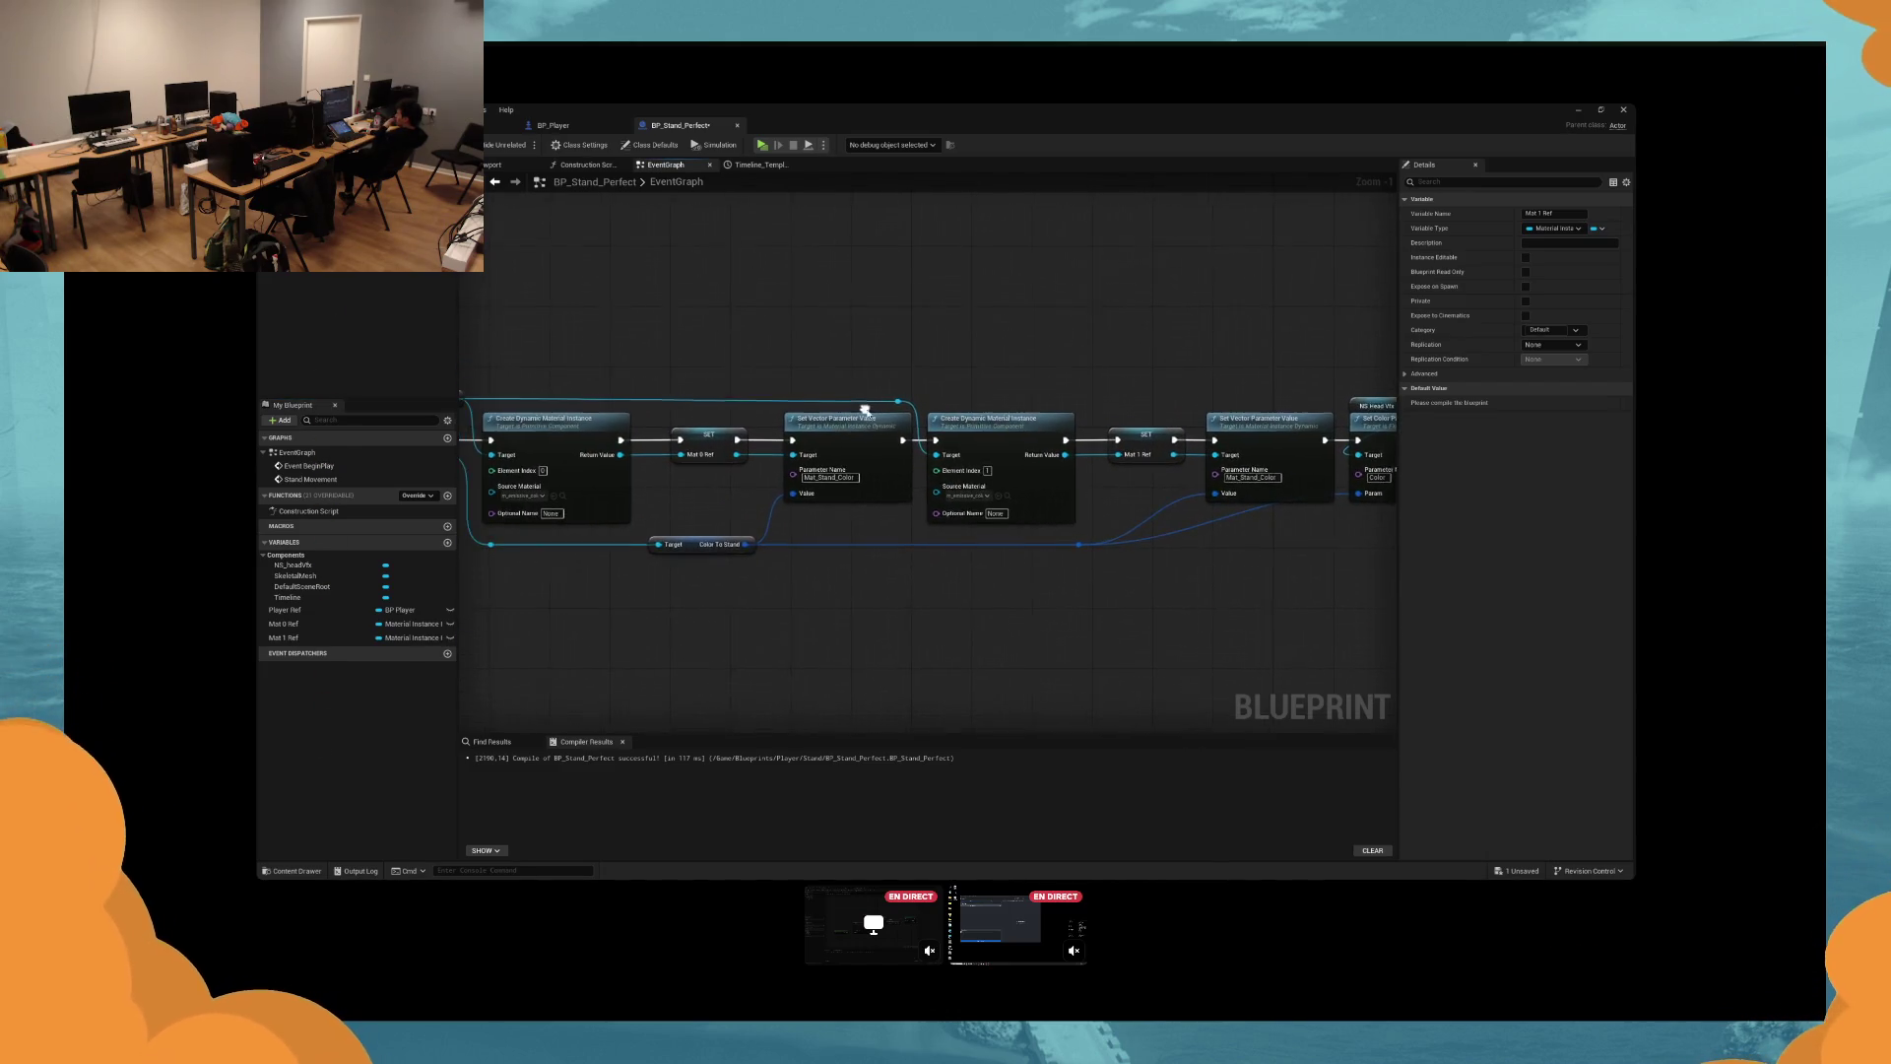
pyautogui.click(836, 492)
pyautogui.press('Delete')
pyautogui.moveTo(836, 507); pyautogui.dragTo(731, 493)
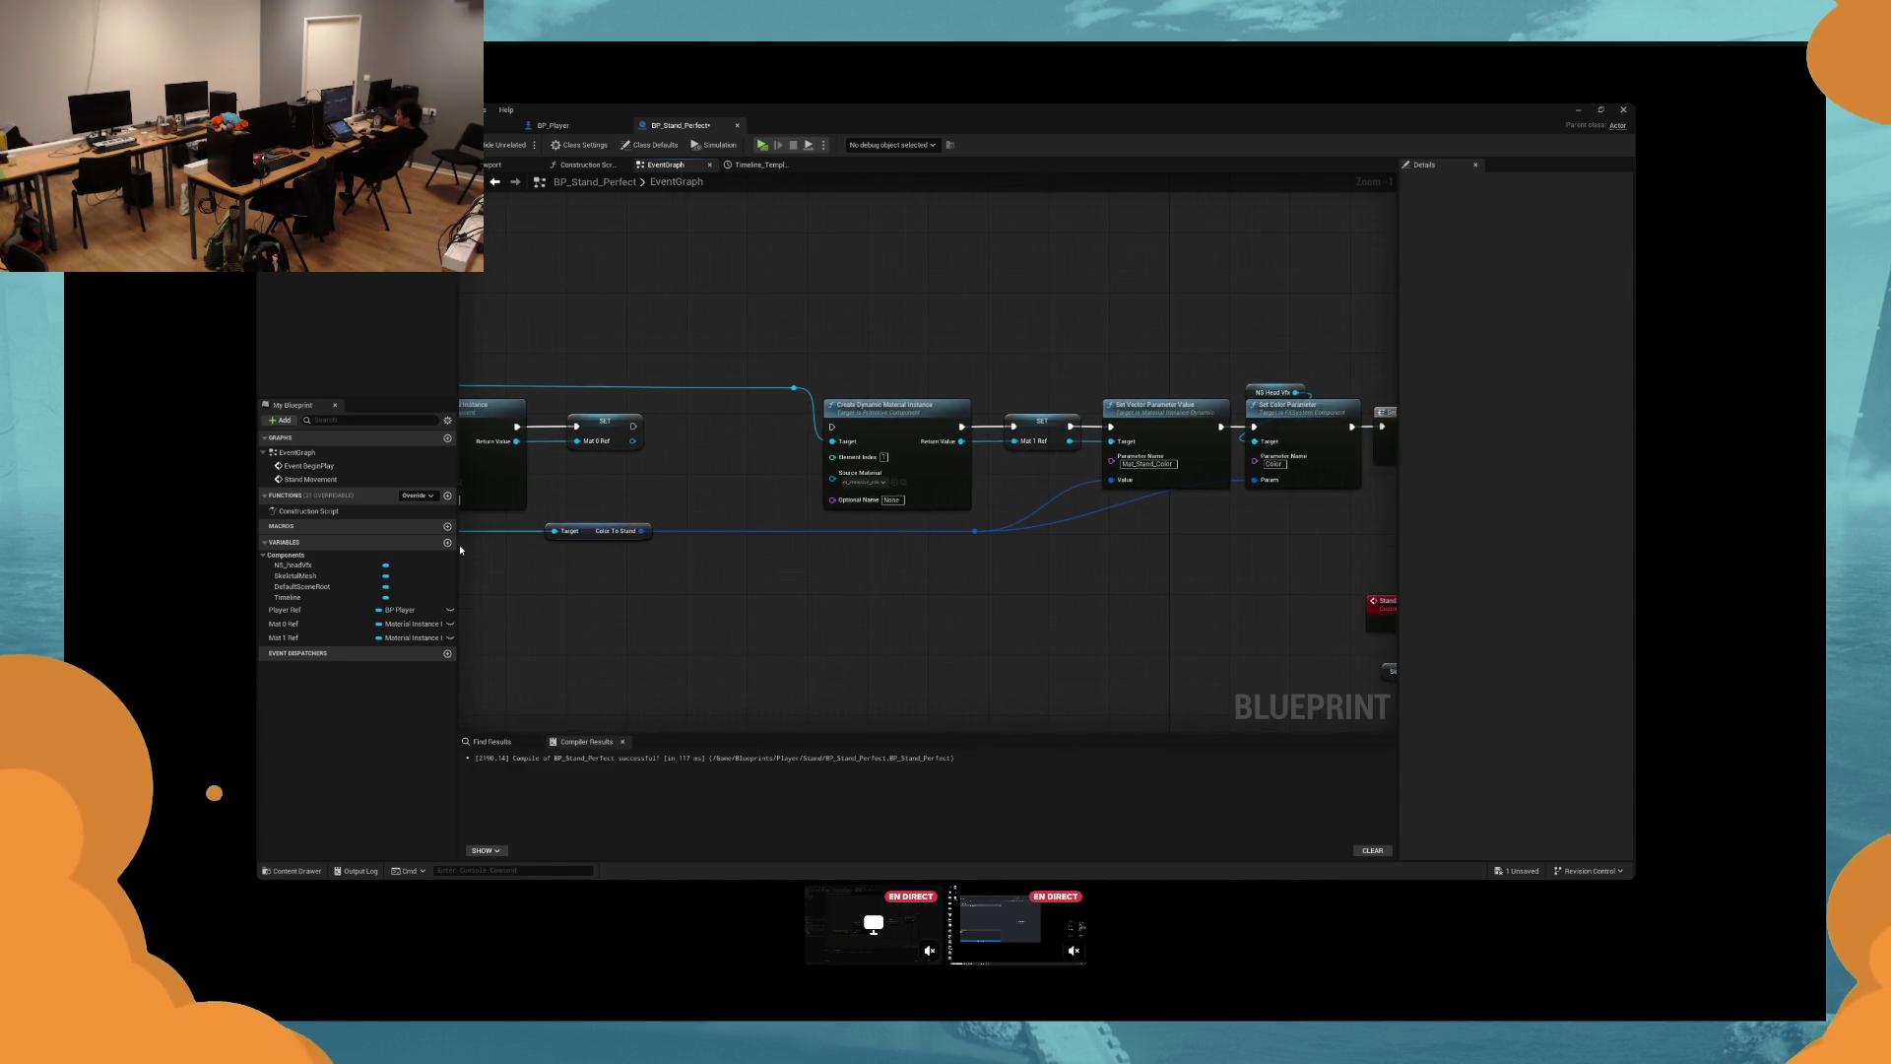
pyautogui.moveTo(296, 623)
pyautogui.mouseDown()
pyautogui.moveTo(508, 603)
pyautogui.moveTo(1024, 459)
pyautogui.mouseUp()
# Frame the whole event graph and pan to the Timeline and Stand Movement nodes.
pyautogui.moveTo(650, 479); pyautogui.dragTo(789, 508)
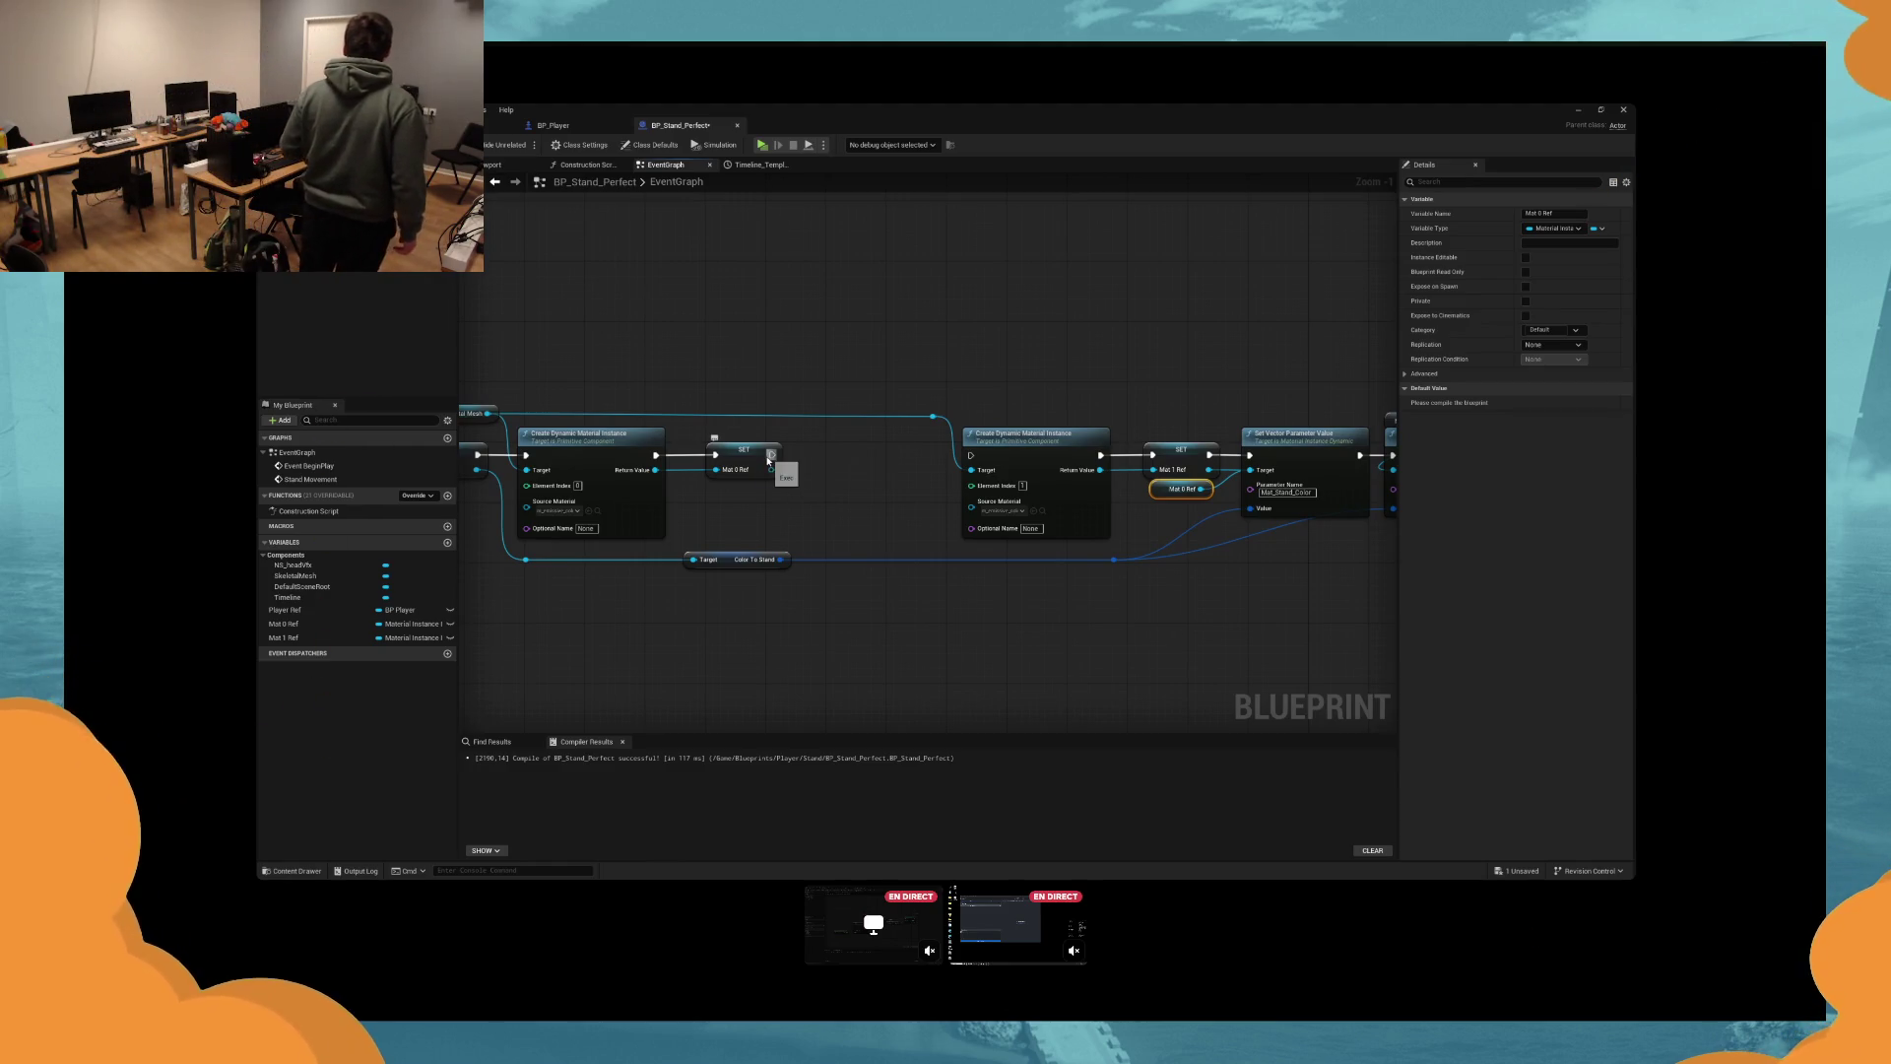
pyautogui.hotkey('ctrl', 'a')
pyautogui.press('Home')
pyautogui.click(1173, 607)
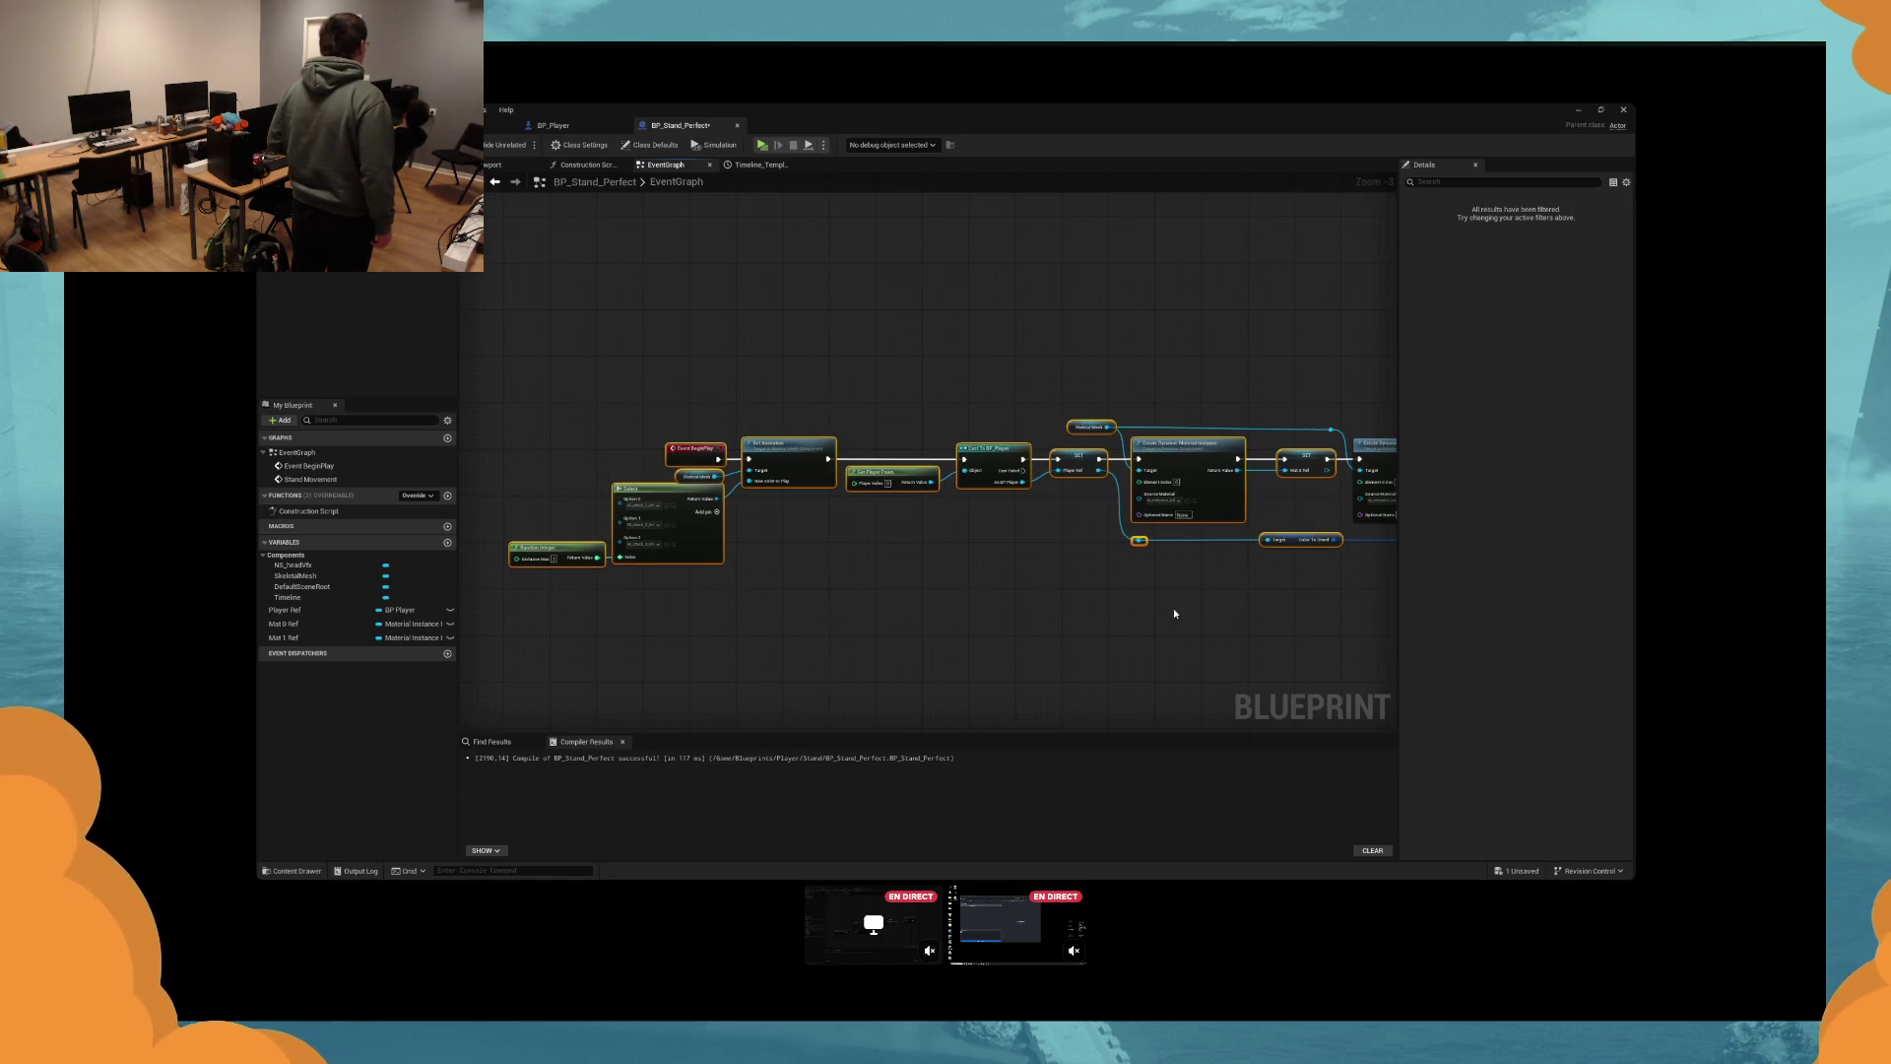
pyautogui.moveTo(1173, 606); pyautogui.dragTo(967, 587)
pyautogui.moveTo(1269, 617)
pyautogui.mouseDown()
pyautogui.moveTo(995, 566)
pyautogui.moveTo(1013, 553)
pyautogui.moveTo(860, 560)
pyautogui.mouseUp()
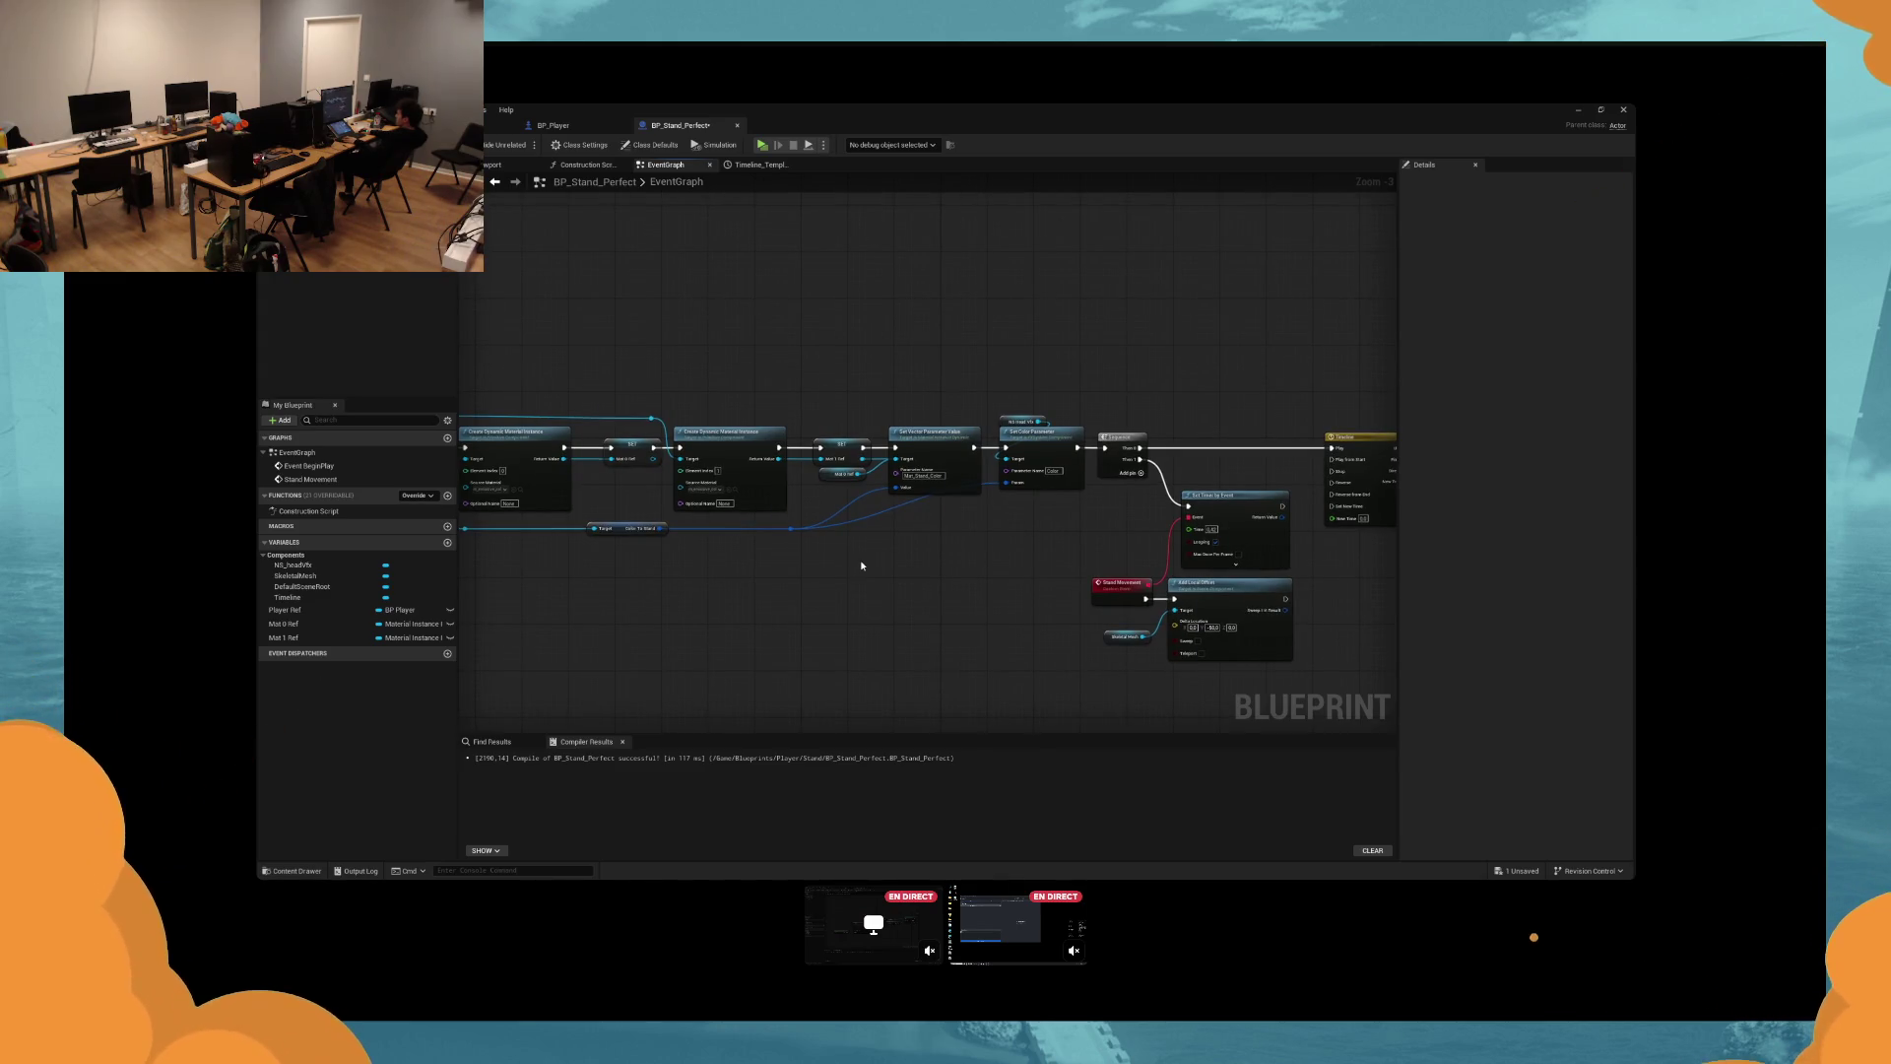
# Place Set Vector Parameter Value right beside the head VFX Set Color Parameter node and bring up its Value pin options.
pyautogui.scroll(3, 861, 566)
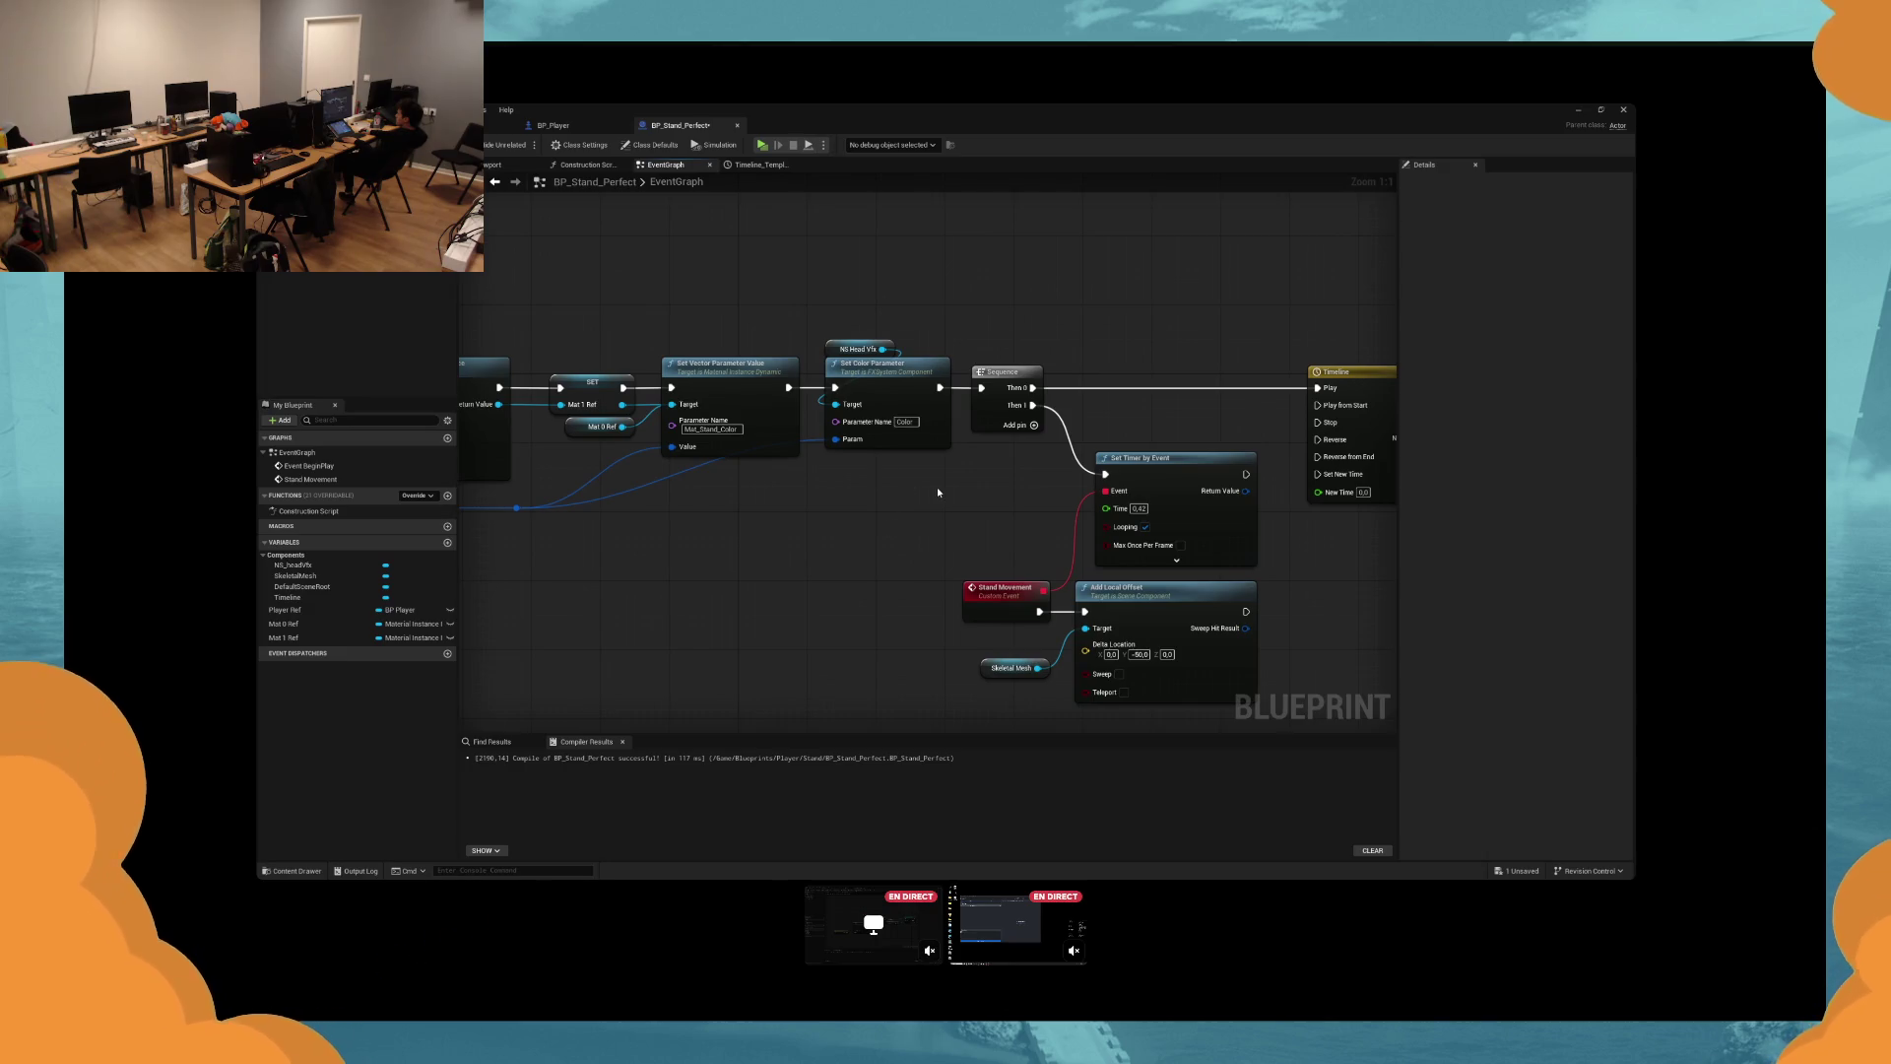
pyautogui.moveTo(937, 492); pyautogui.dragTo(725, 492)
pyautogui.moveTo(1140, 566); pyautogui.dragTo(1047, 517)
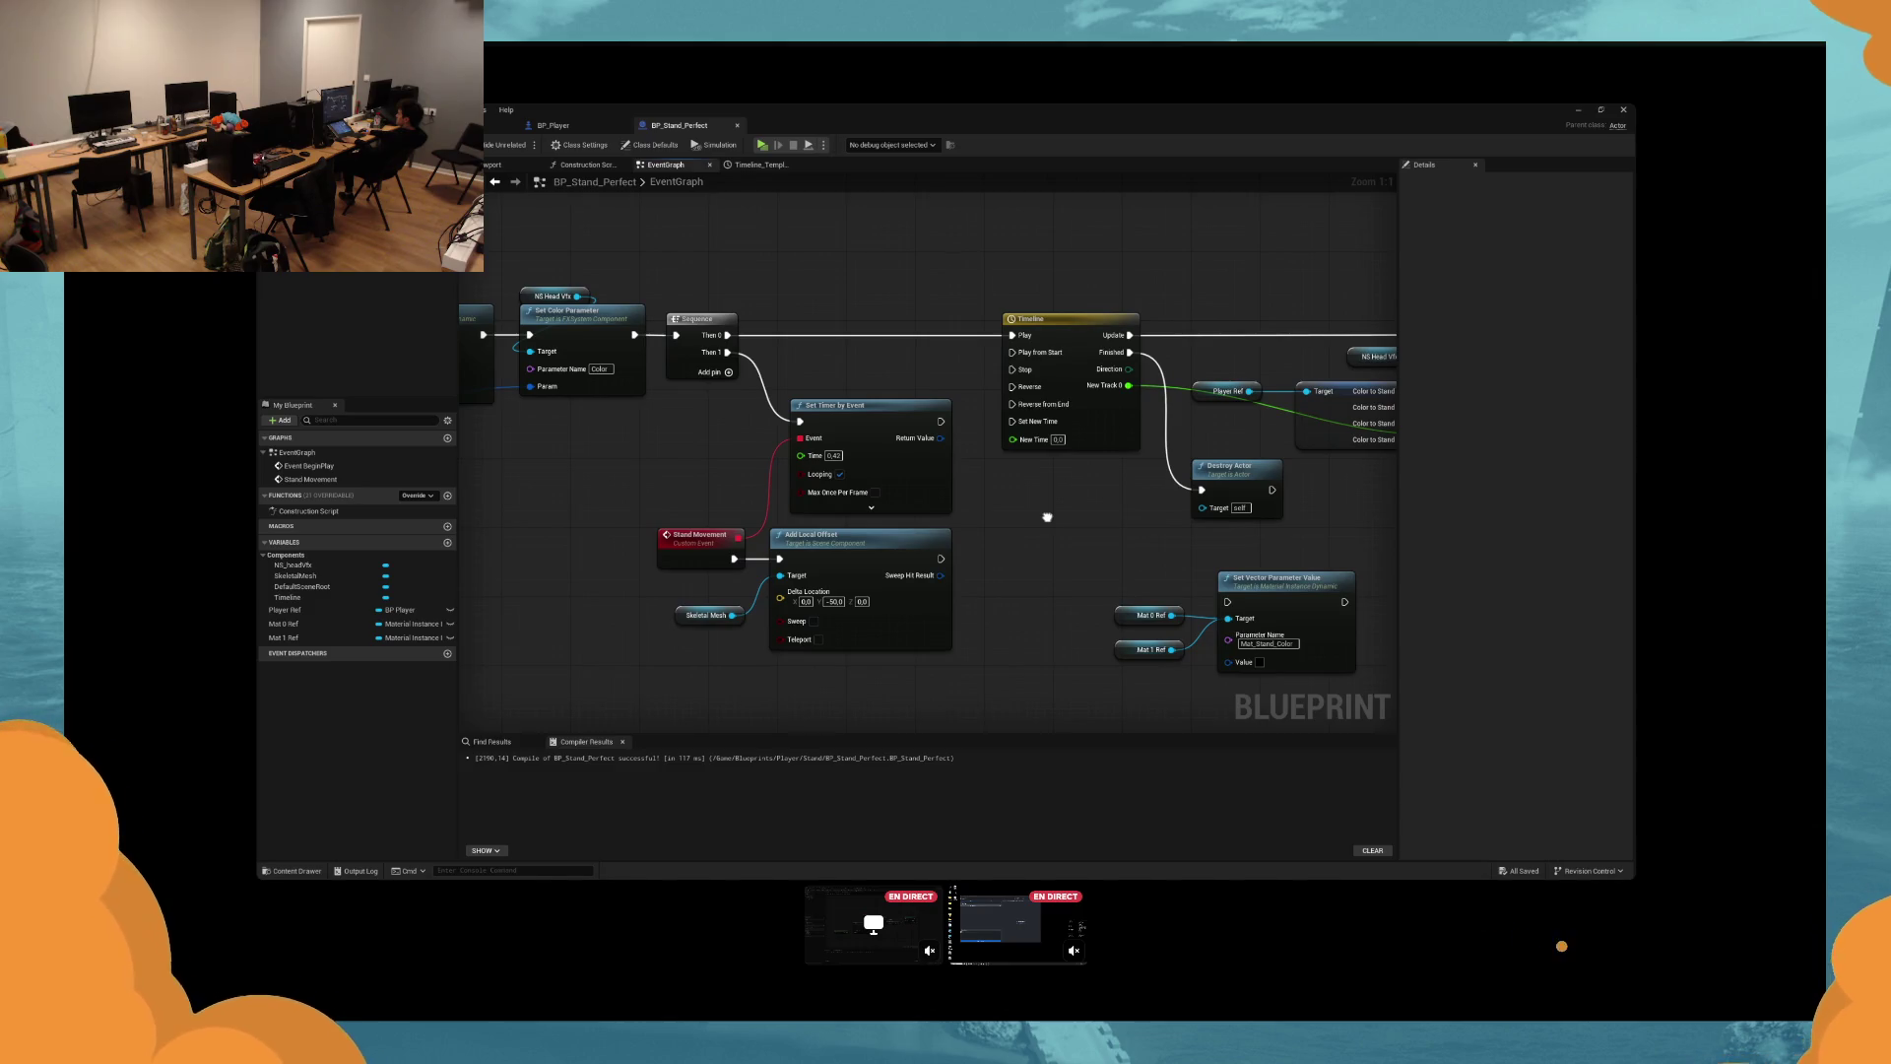
pyautogui.moveTo(1047, 517)
pyautogui.mouseDown()
pyautogui.moveTo(1005, 486)
pyautogui.moveTo(924, 496)
pyautogui.mouseUp()
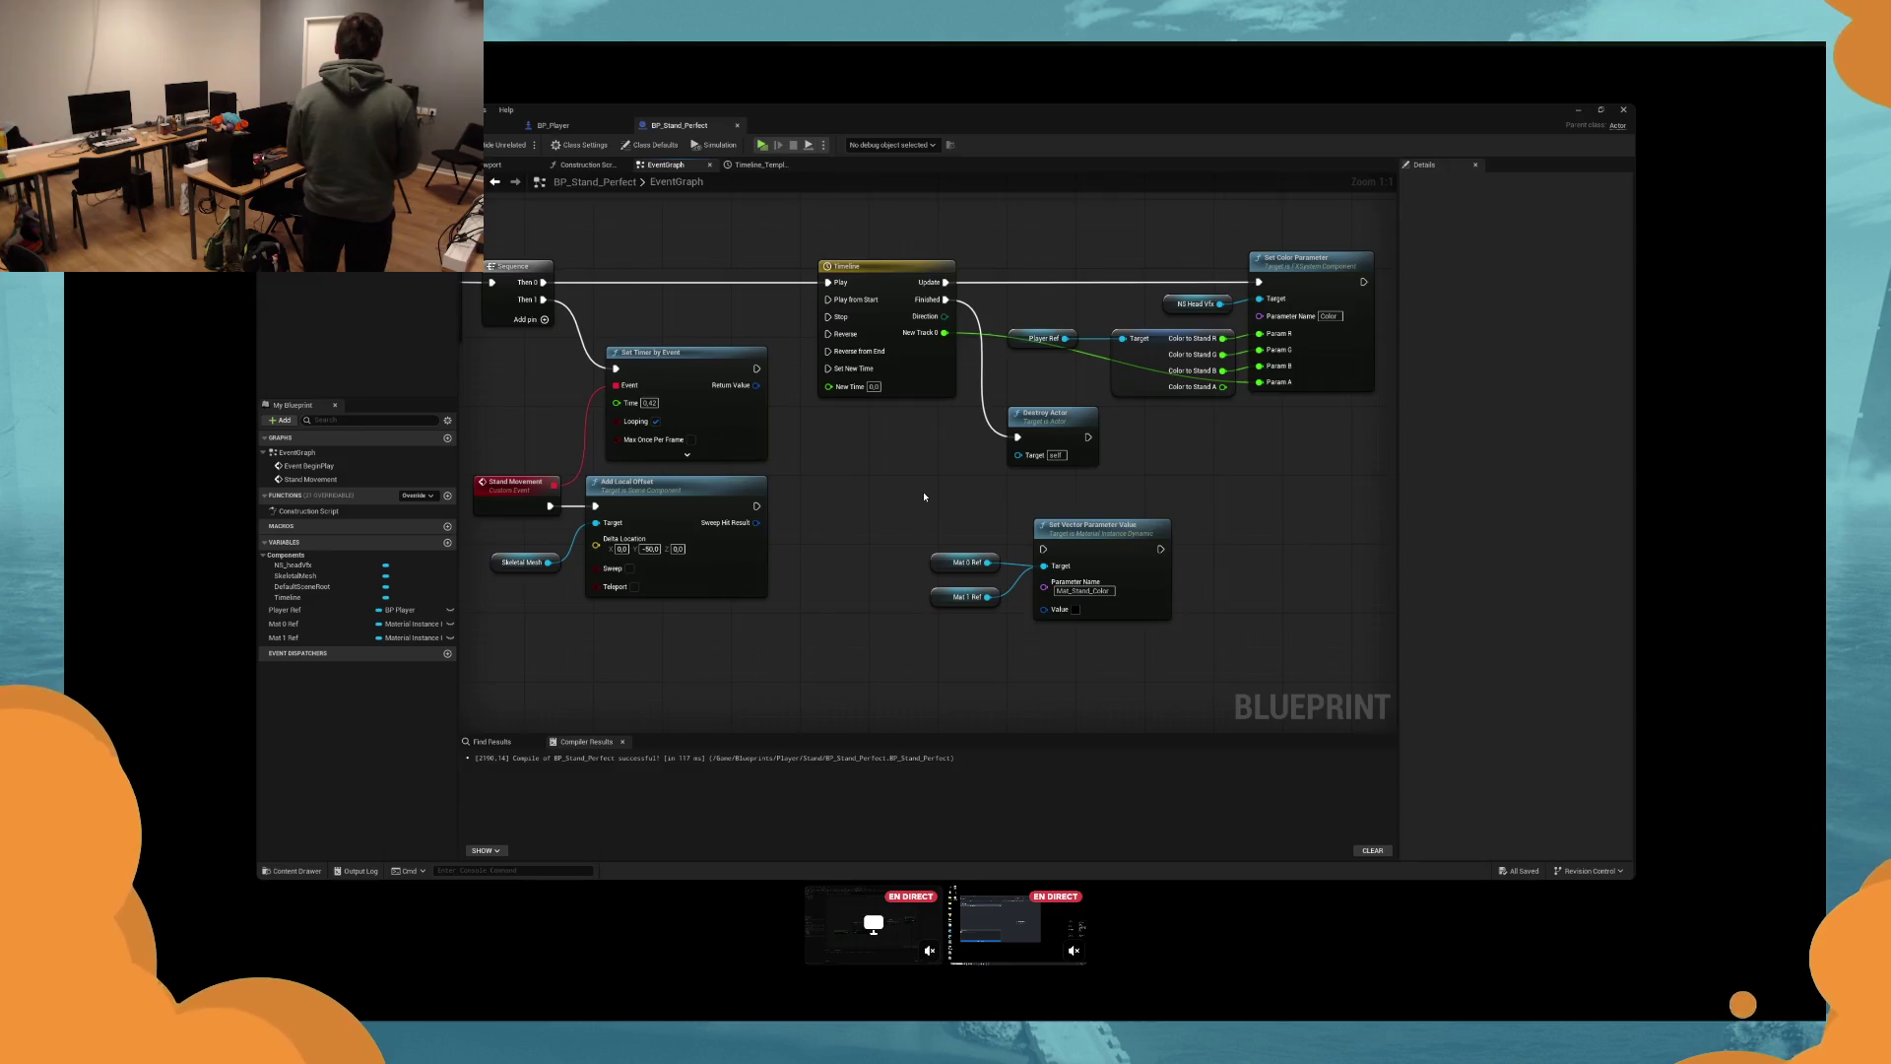
pyautogui.moveTo(924, 496); pyautogui.dragTo(773, 515)
pyautogui.moveTo(970, 543)
pyautogui.mouseDown()
pyautogui.moveTo(979, 481)
pyautogui.moveTo(975, 541)
pyautogui.moveTo(1019, 555)
pyautogui.mouseUp()
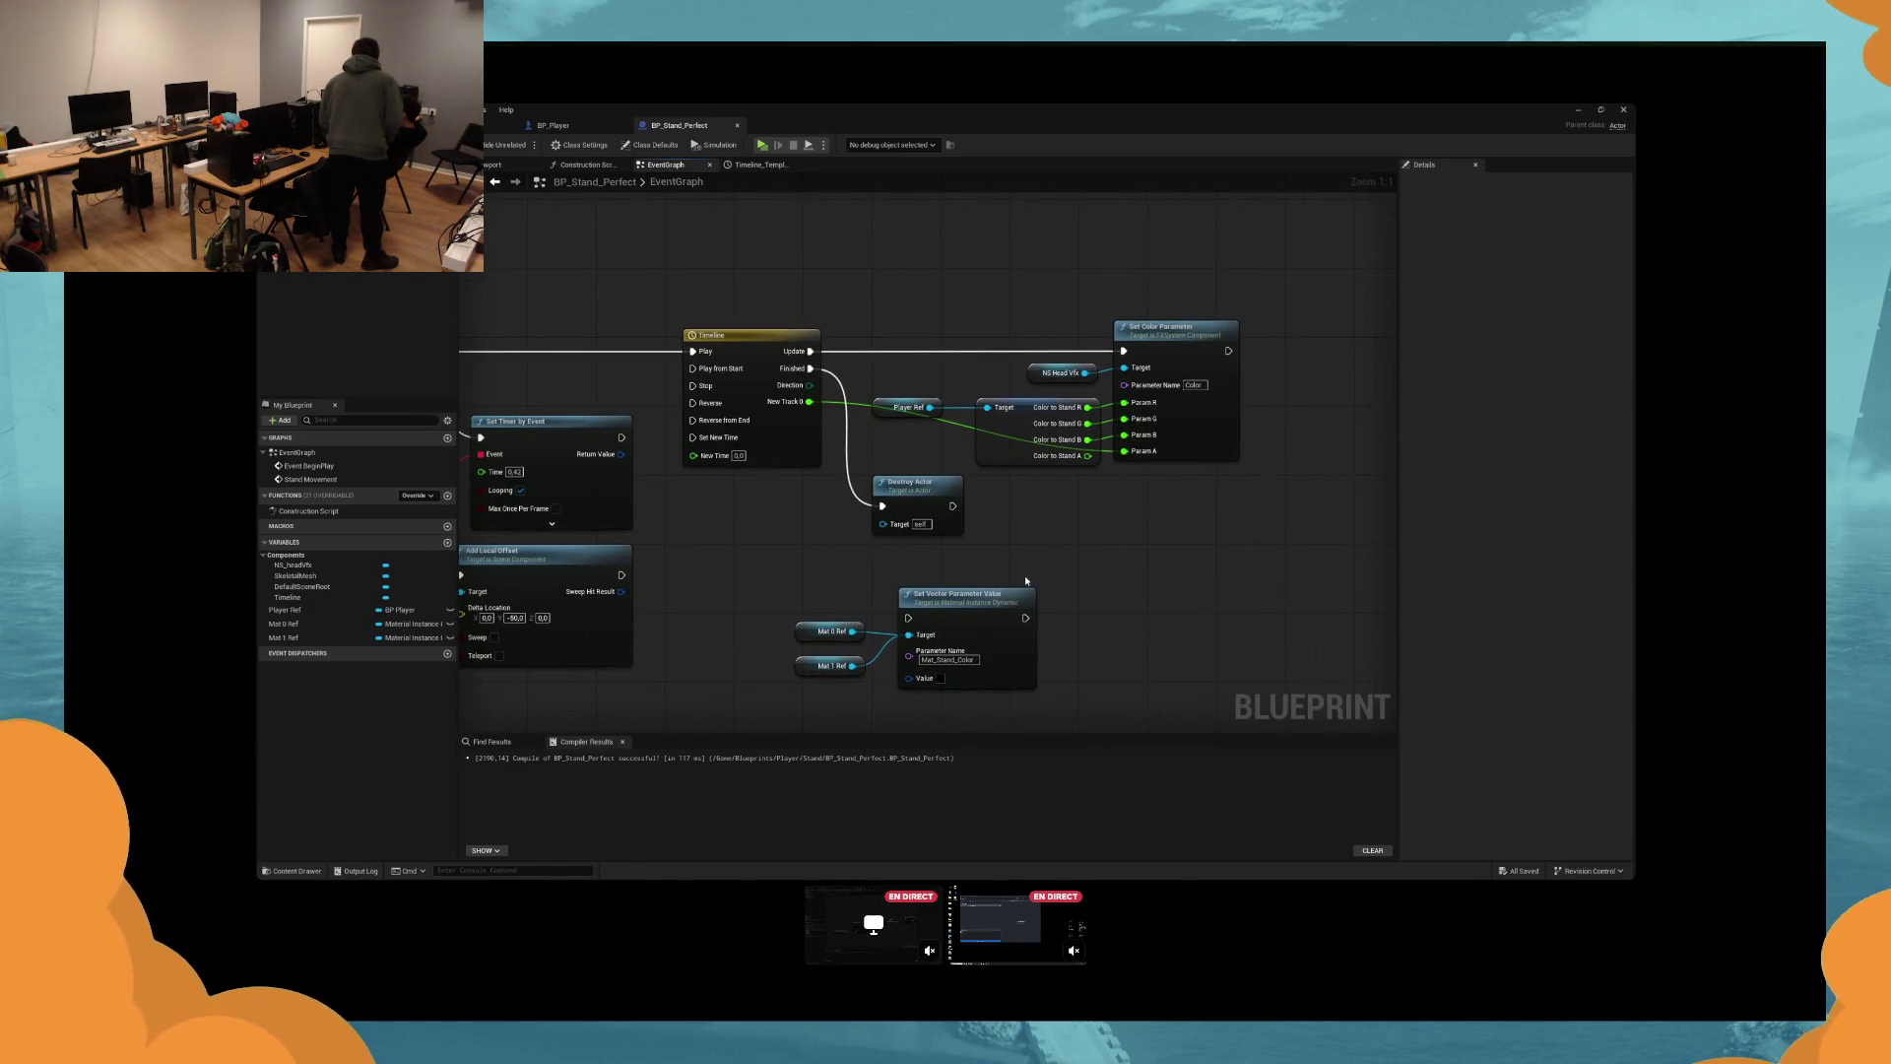
pyautogui.moveTo(975, 617)
pyautogui.mouseDown()
pyautogui.moveTo(1172, 352)
pyautogui.moveTo(892, 351)
pyautogui.mouseUp()
pyautogui.moveTo(1073, 327); pyautogui.dragTo(1126, 327)
pyautogui.rightClick(1072, 410)
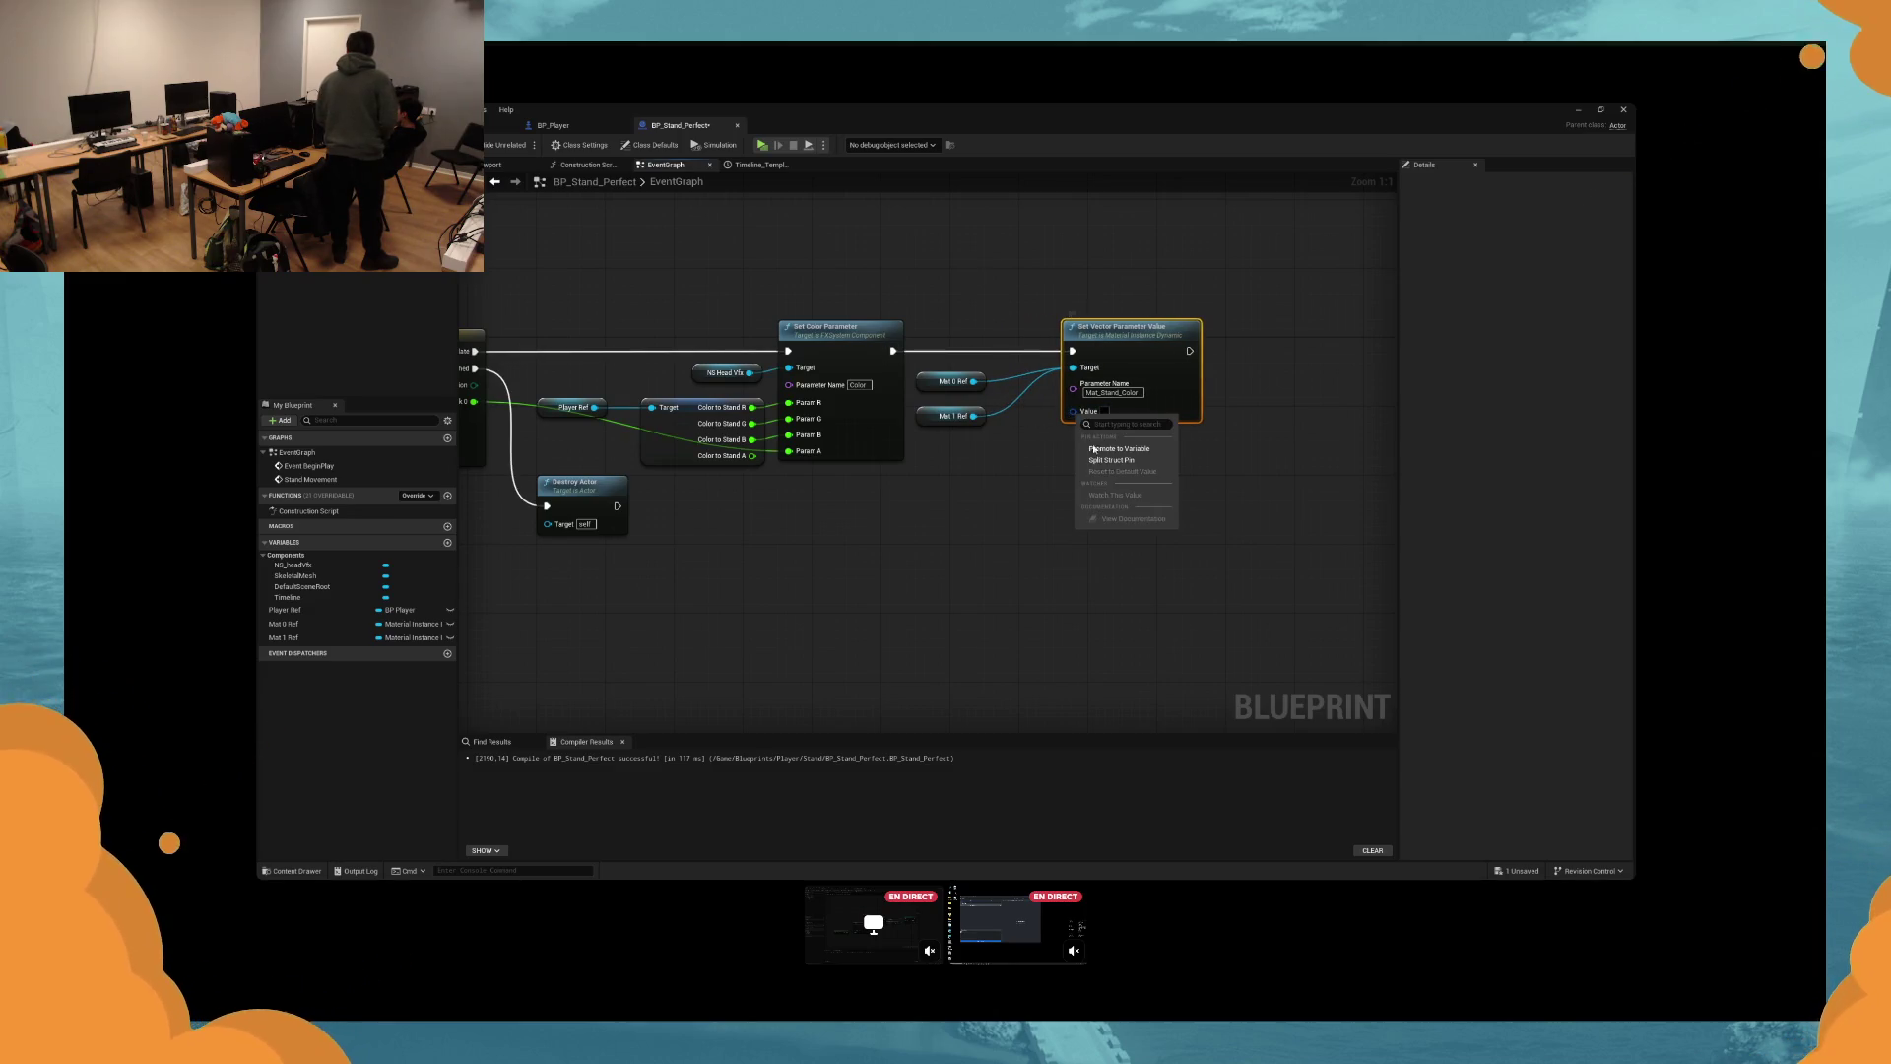
# Split the Value pin into R, G, B, A and arrange the Color to Stand, Set Color and Set Vector nodes.
pyautogui.click(1100, 461)
pyautogui.moveTo(1020, 465); pyautogui.dragTo(1113, 466)
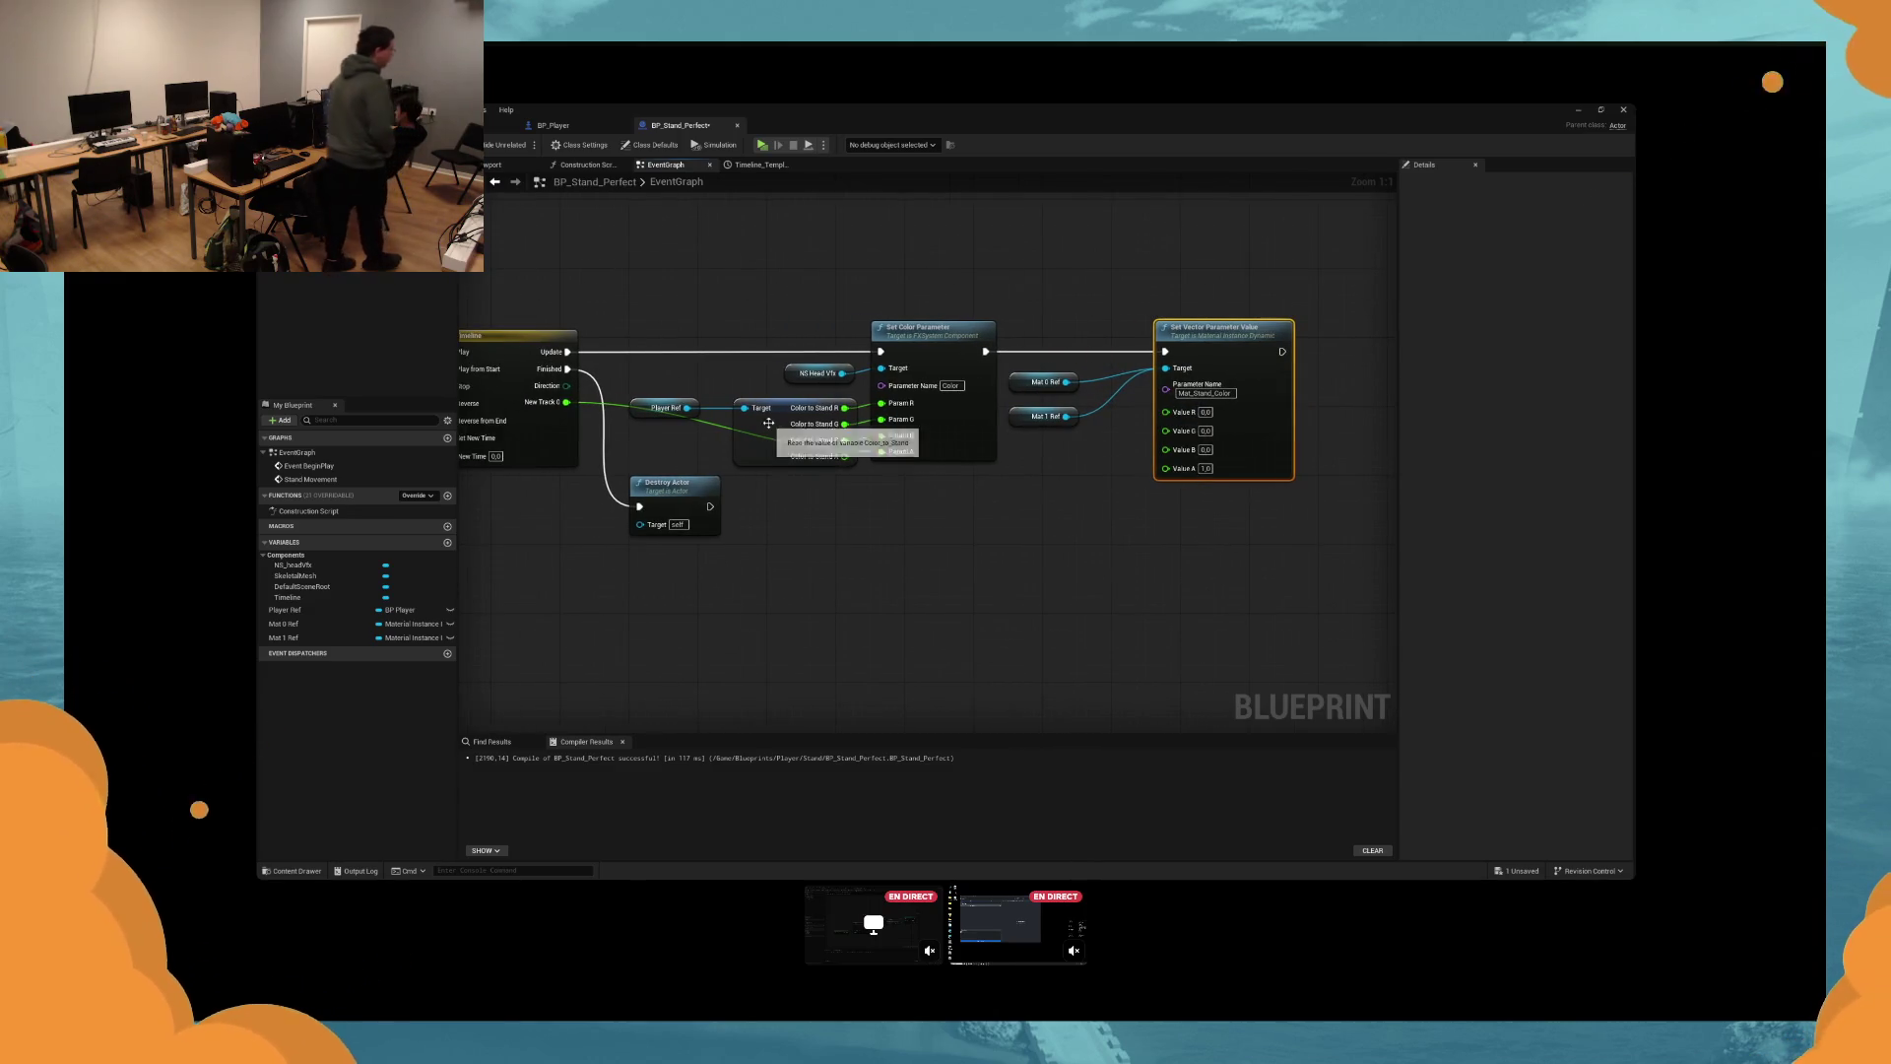
pyautogui.click(808, 459)
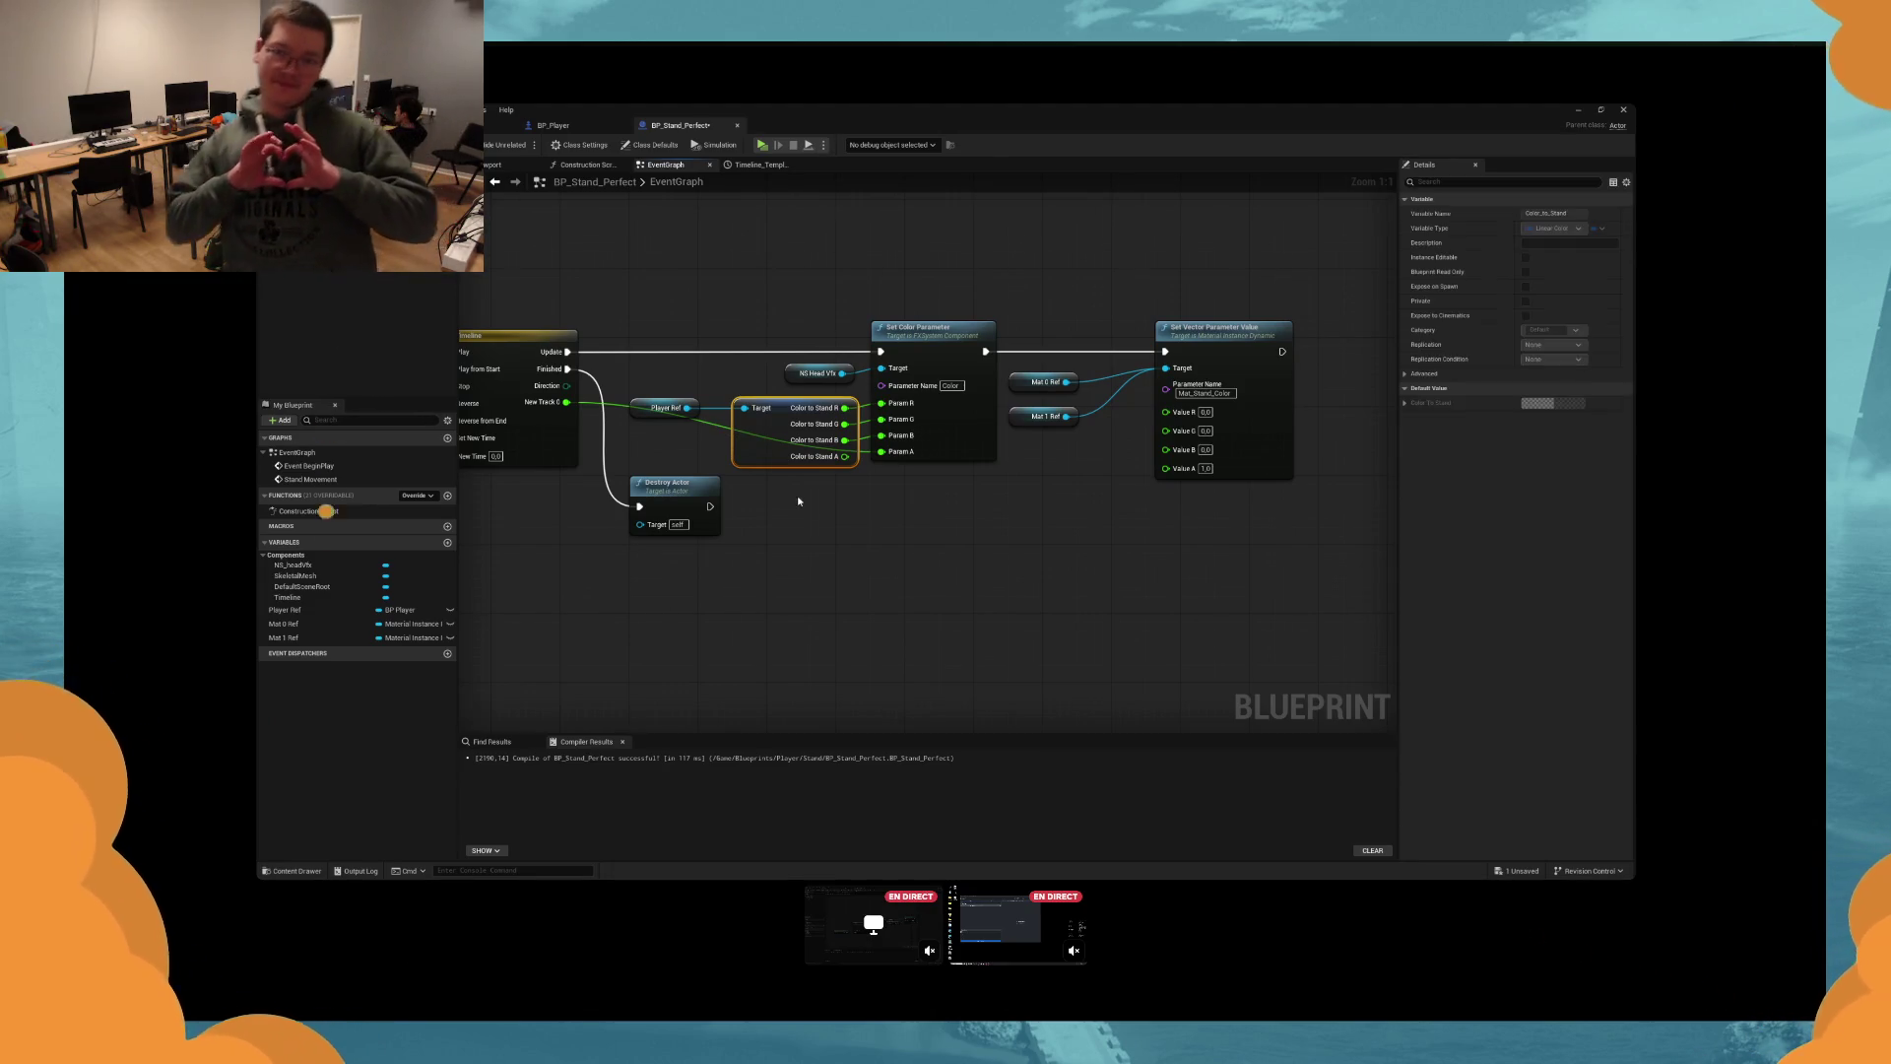
pyautogui.moveTo(771, 442)
pyautogui.mouseDown()
pyautogui.moveTo(772, 504)
pyautogui.moveTo(1133, 463)
pyautogui.moveTo(1170, 449)
pyautogui.moveTo(845, 484)
pyautogui.moveTo(1182, 417)
pyautogui.moveTo(1290, 455)
pyautogui.mouseUp()
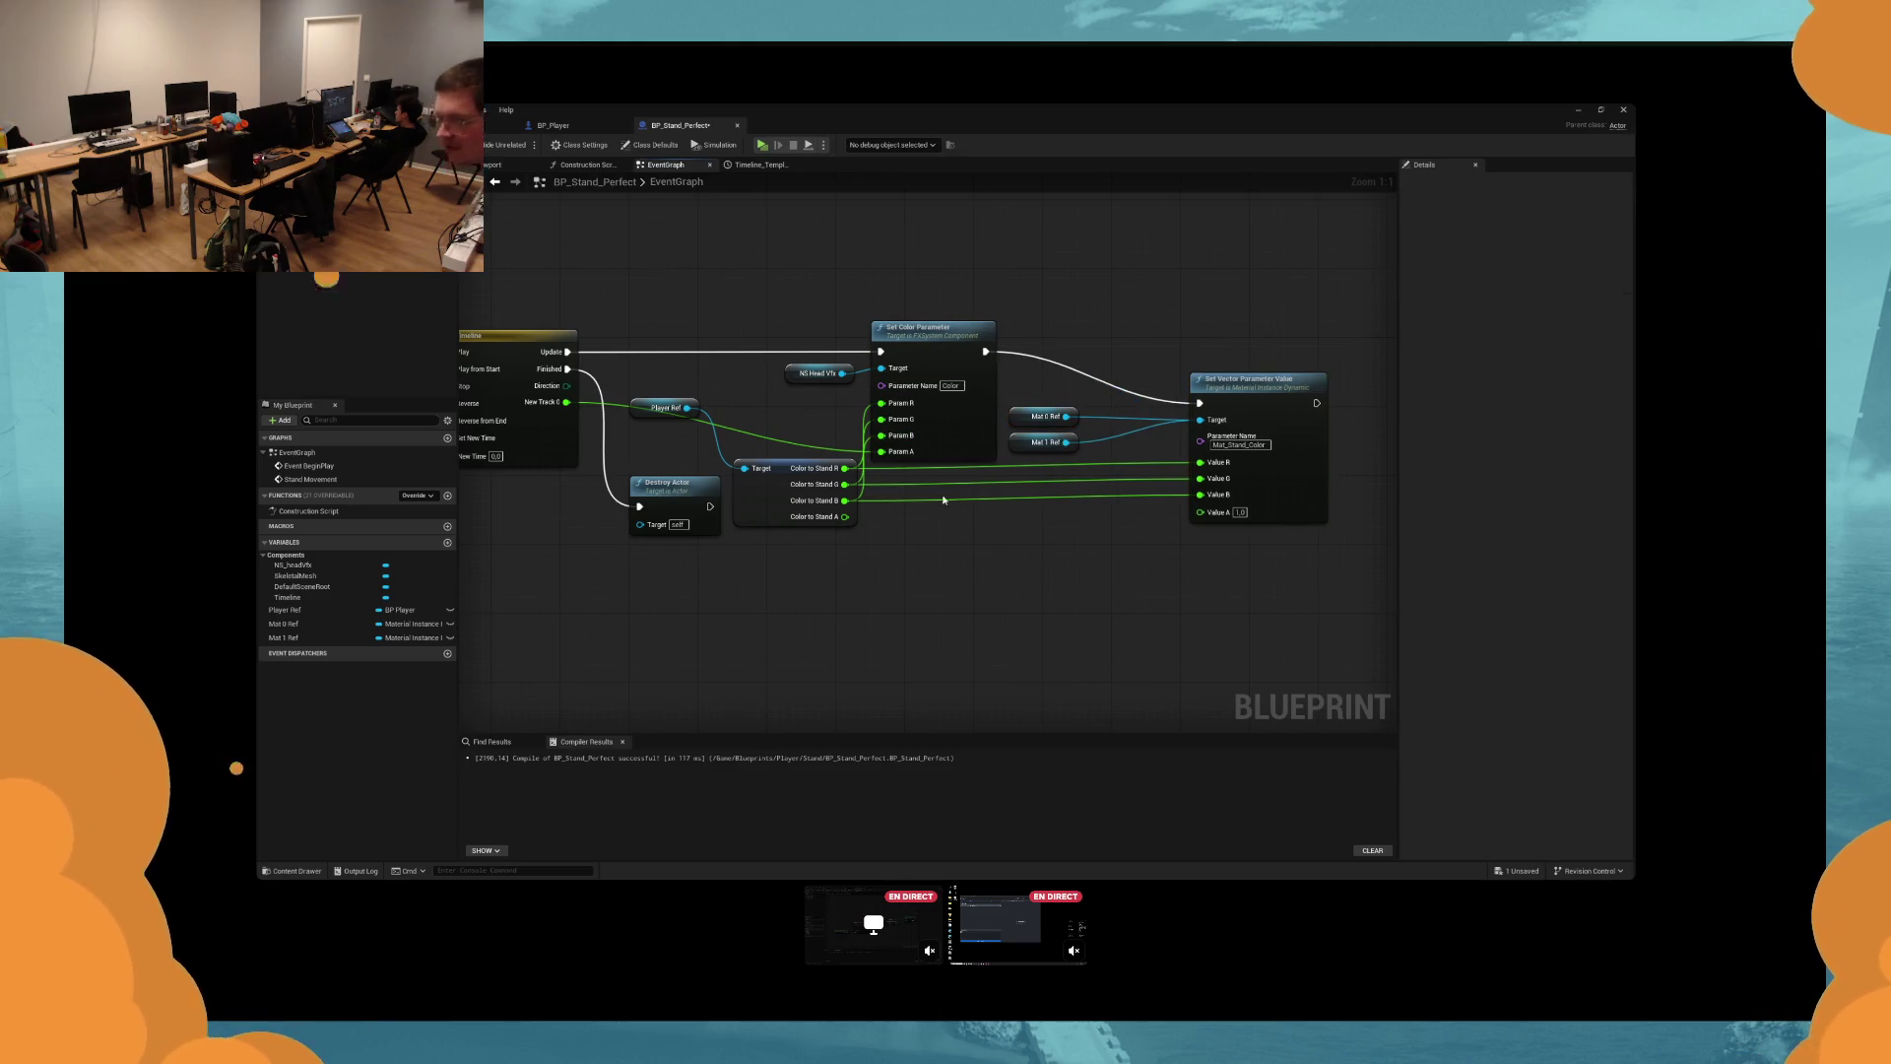
pyautogui.moveTo(932, 502); pyautogui.dragTo(1386, 289)
pyautogui.moveTo(1130, 458); pyautogui.dragTo(1146, 458)
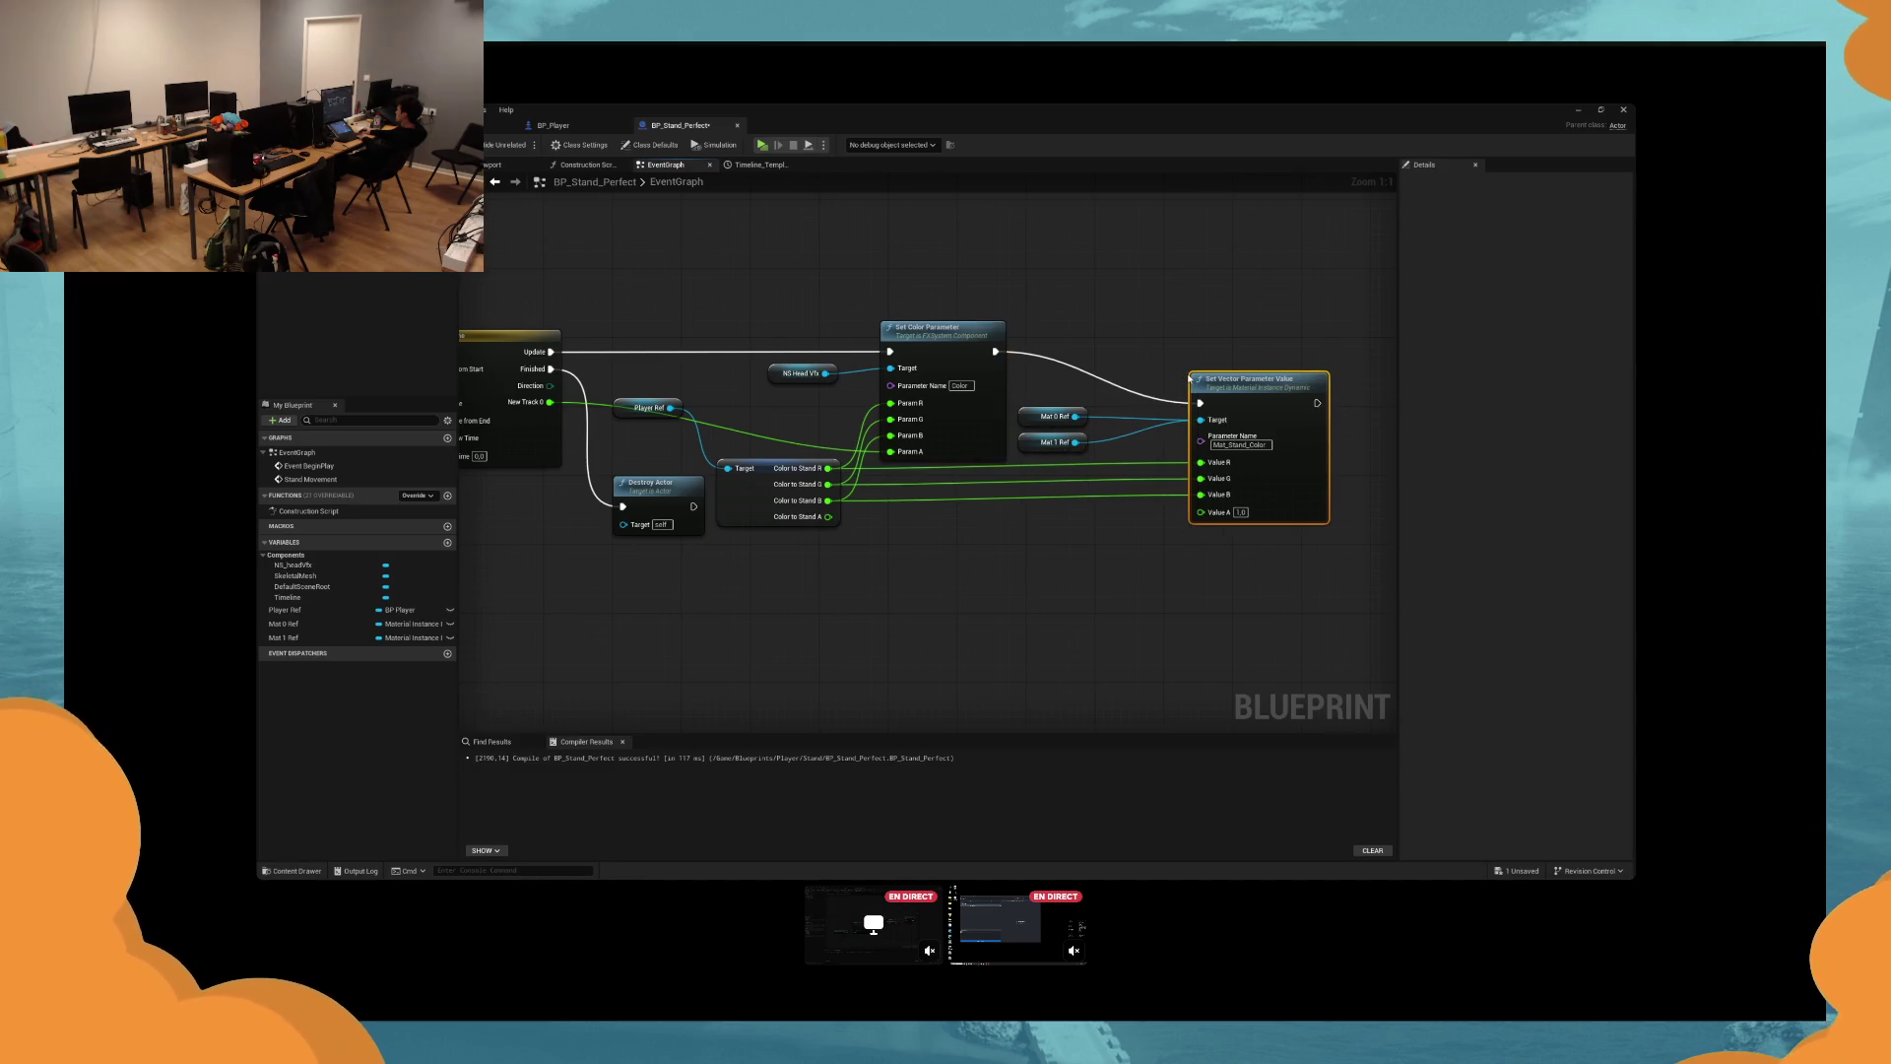
pyautogui.moveTo(1261, 380); pyautogui.dragTo(1192, 381)
pyautogui.click(1192, 350)
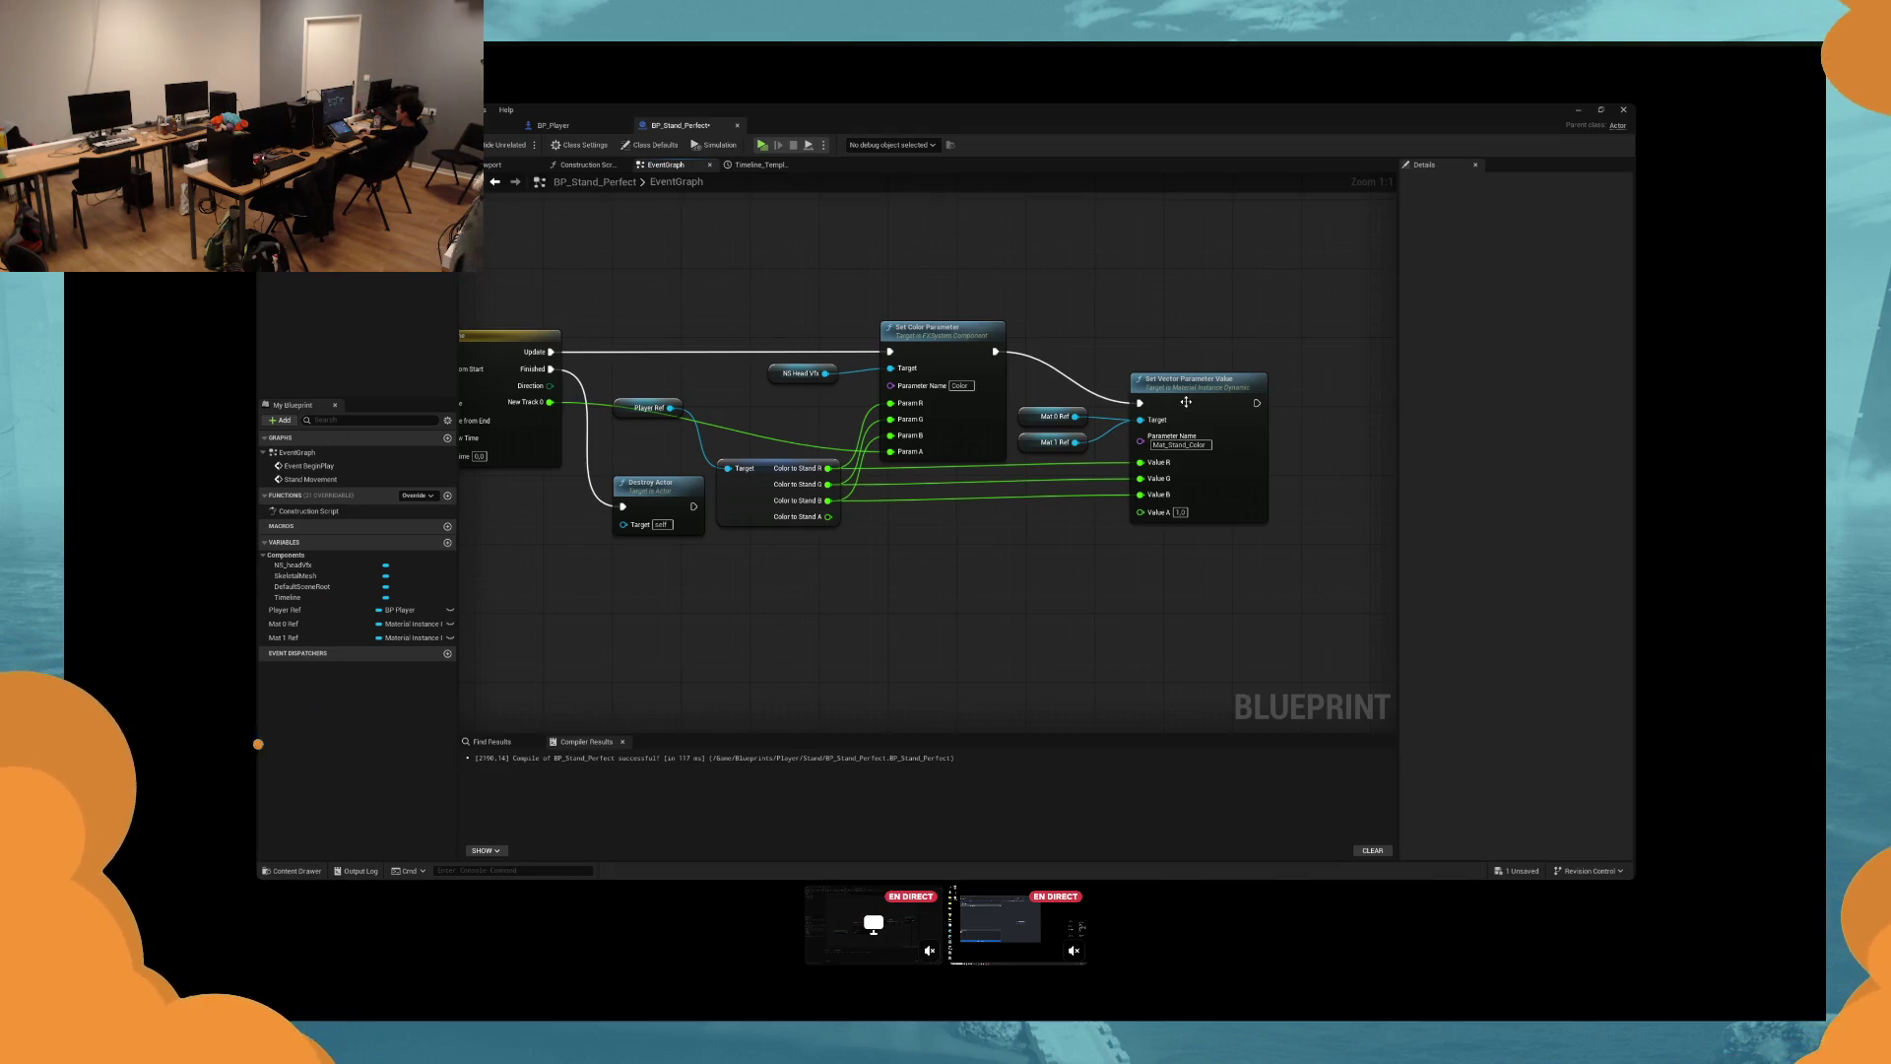
# Nudge the Destroy Actor node into place and save the blueprint.
pyautogui.moveTo(1186, 402); pyautogui.dragTo(1328, 399)
pyautogui.moveTo(926, 467)
pyautogui.mouseDown()
pyautogui.moveTo(970, 369)
pyautogui.moveTo(1067, 299)
pyautogui.mouseUp()
pyautogui.click(1067, 298)
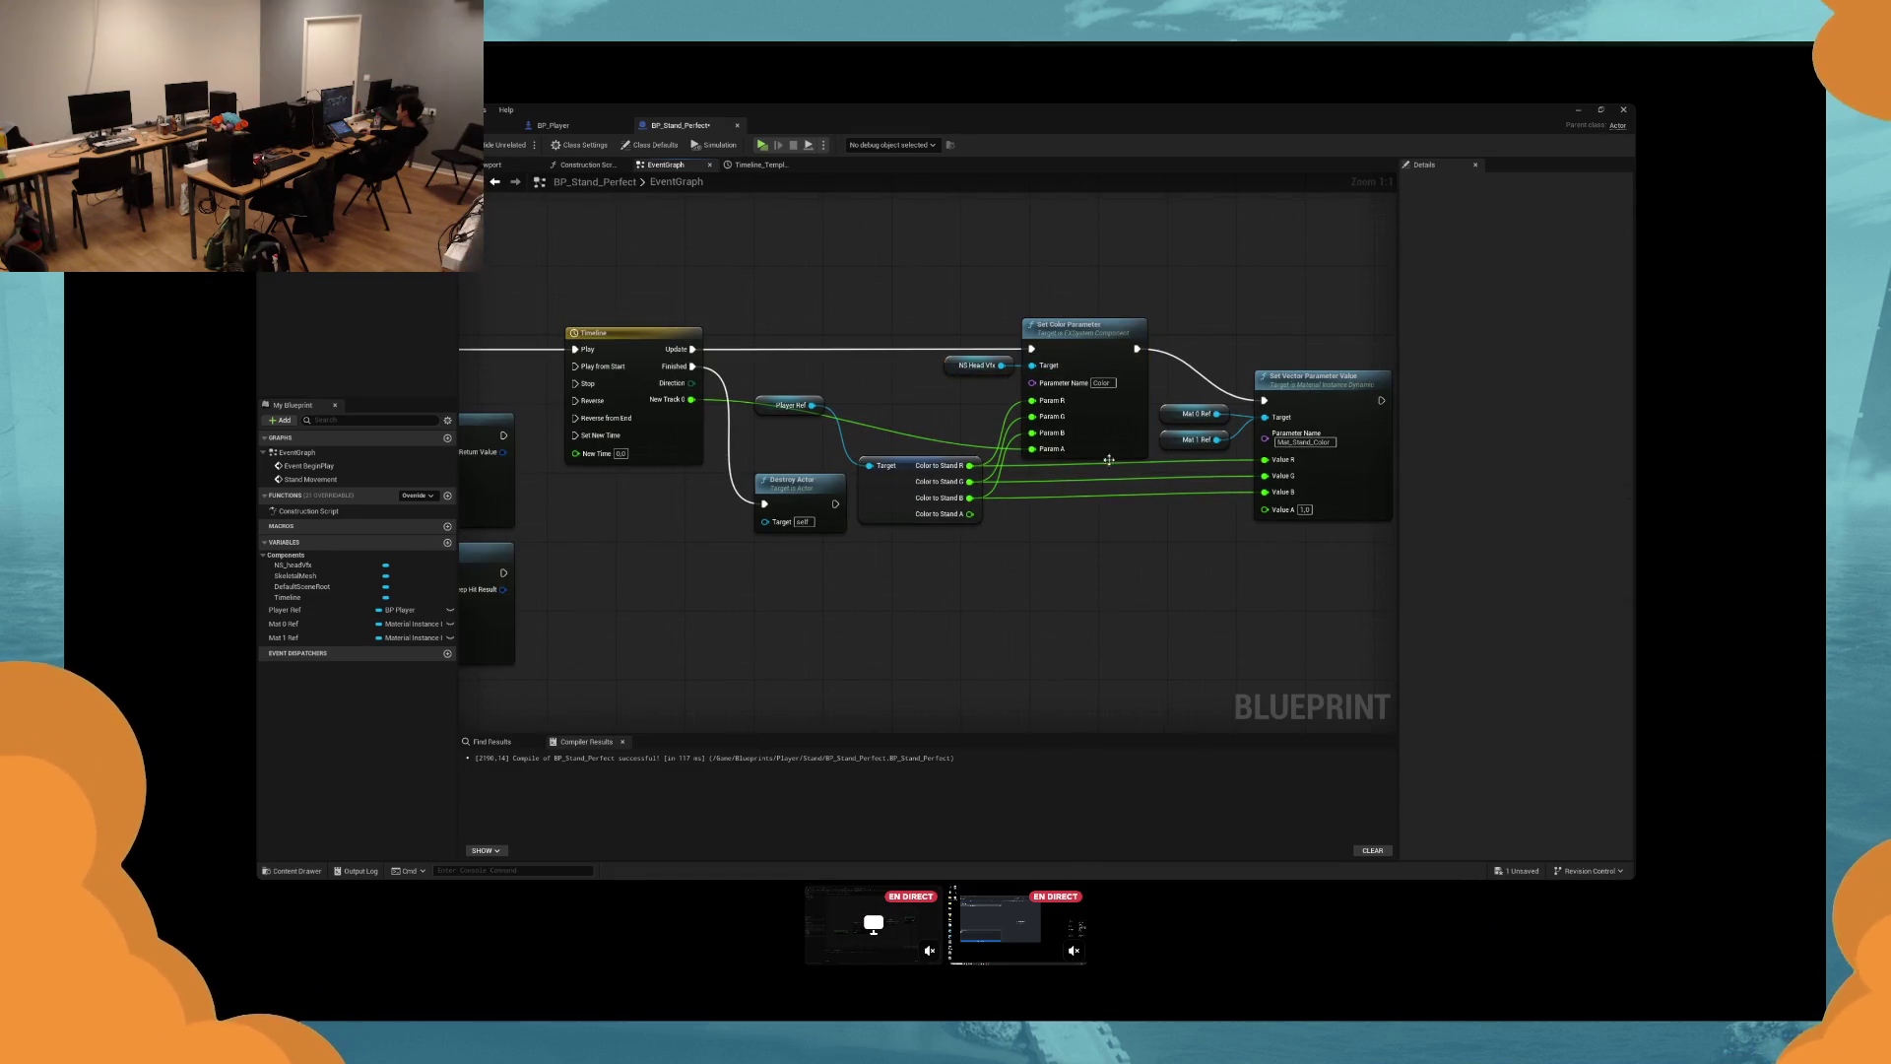
pyautogui.moveTo(793, 486); pyautogui.dragTo(786, 470)
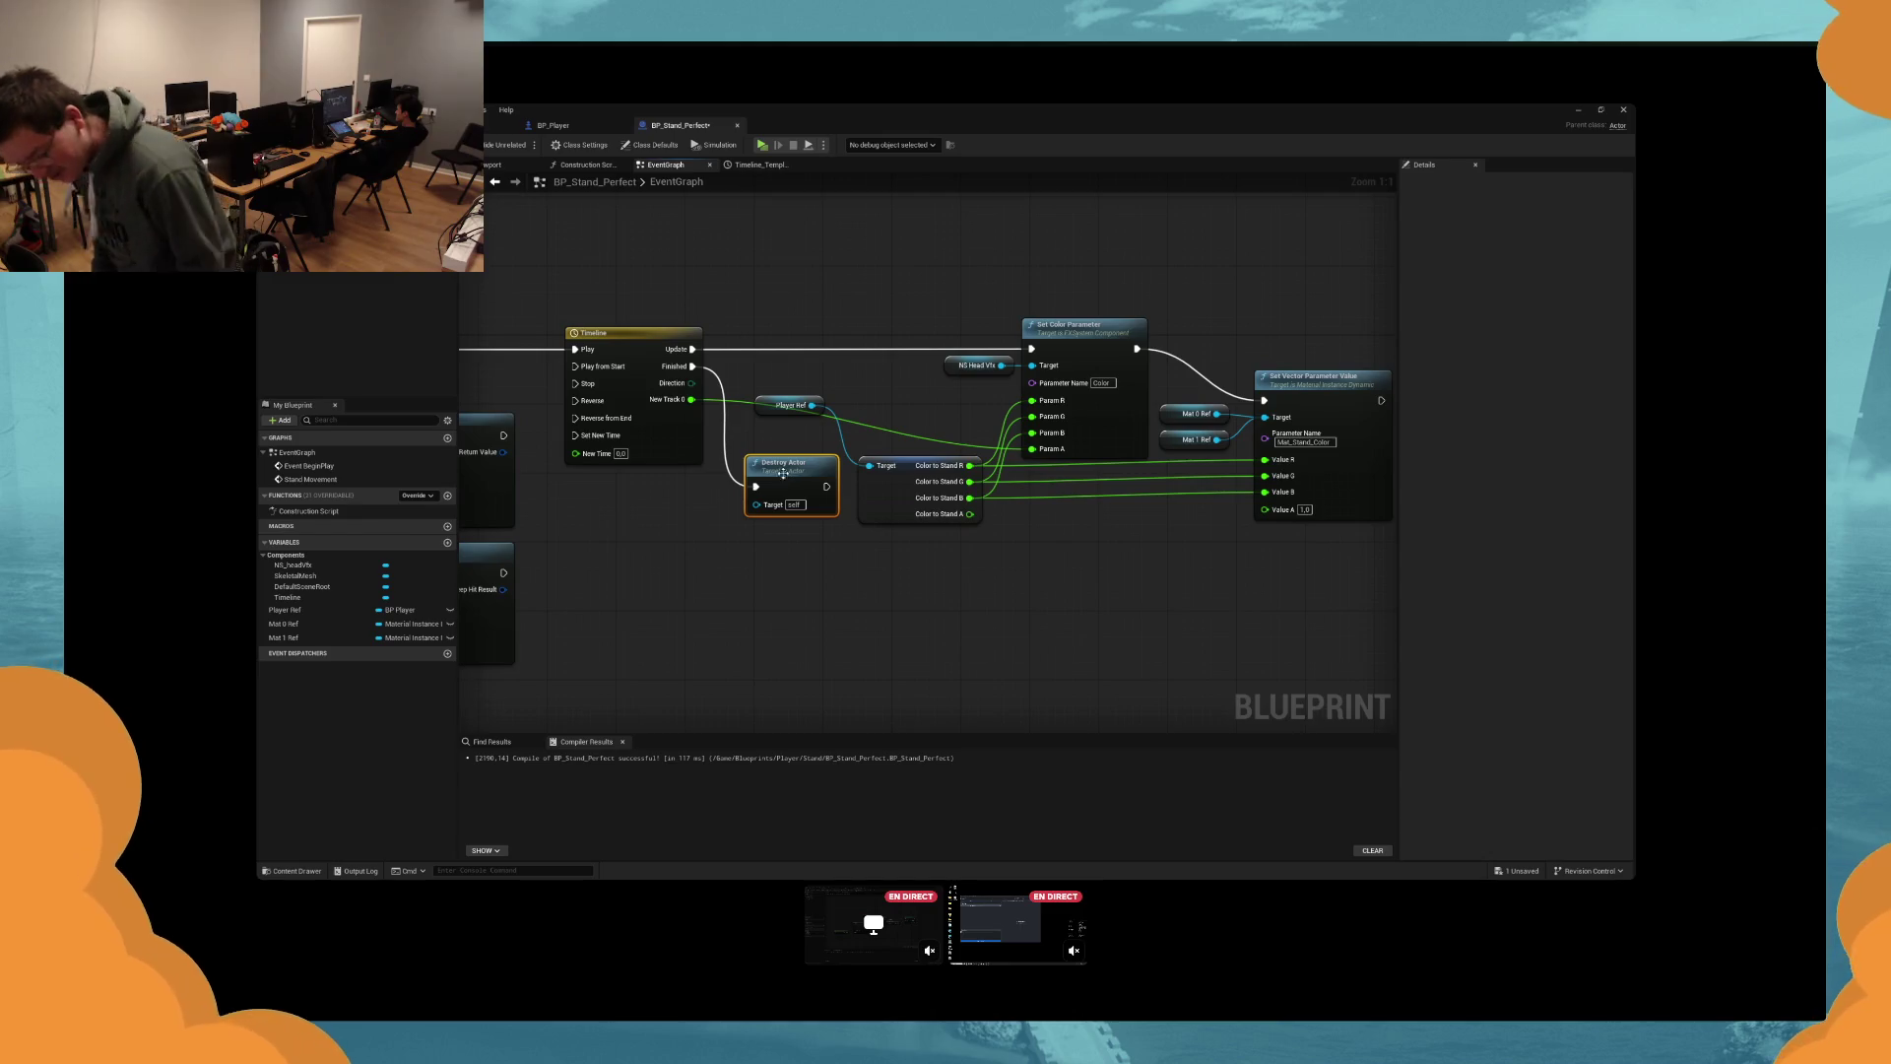
pyautogui.click(849, 564)
pyautogui.hotkey('ctrl', 's')
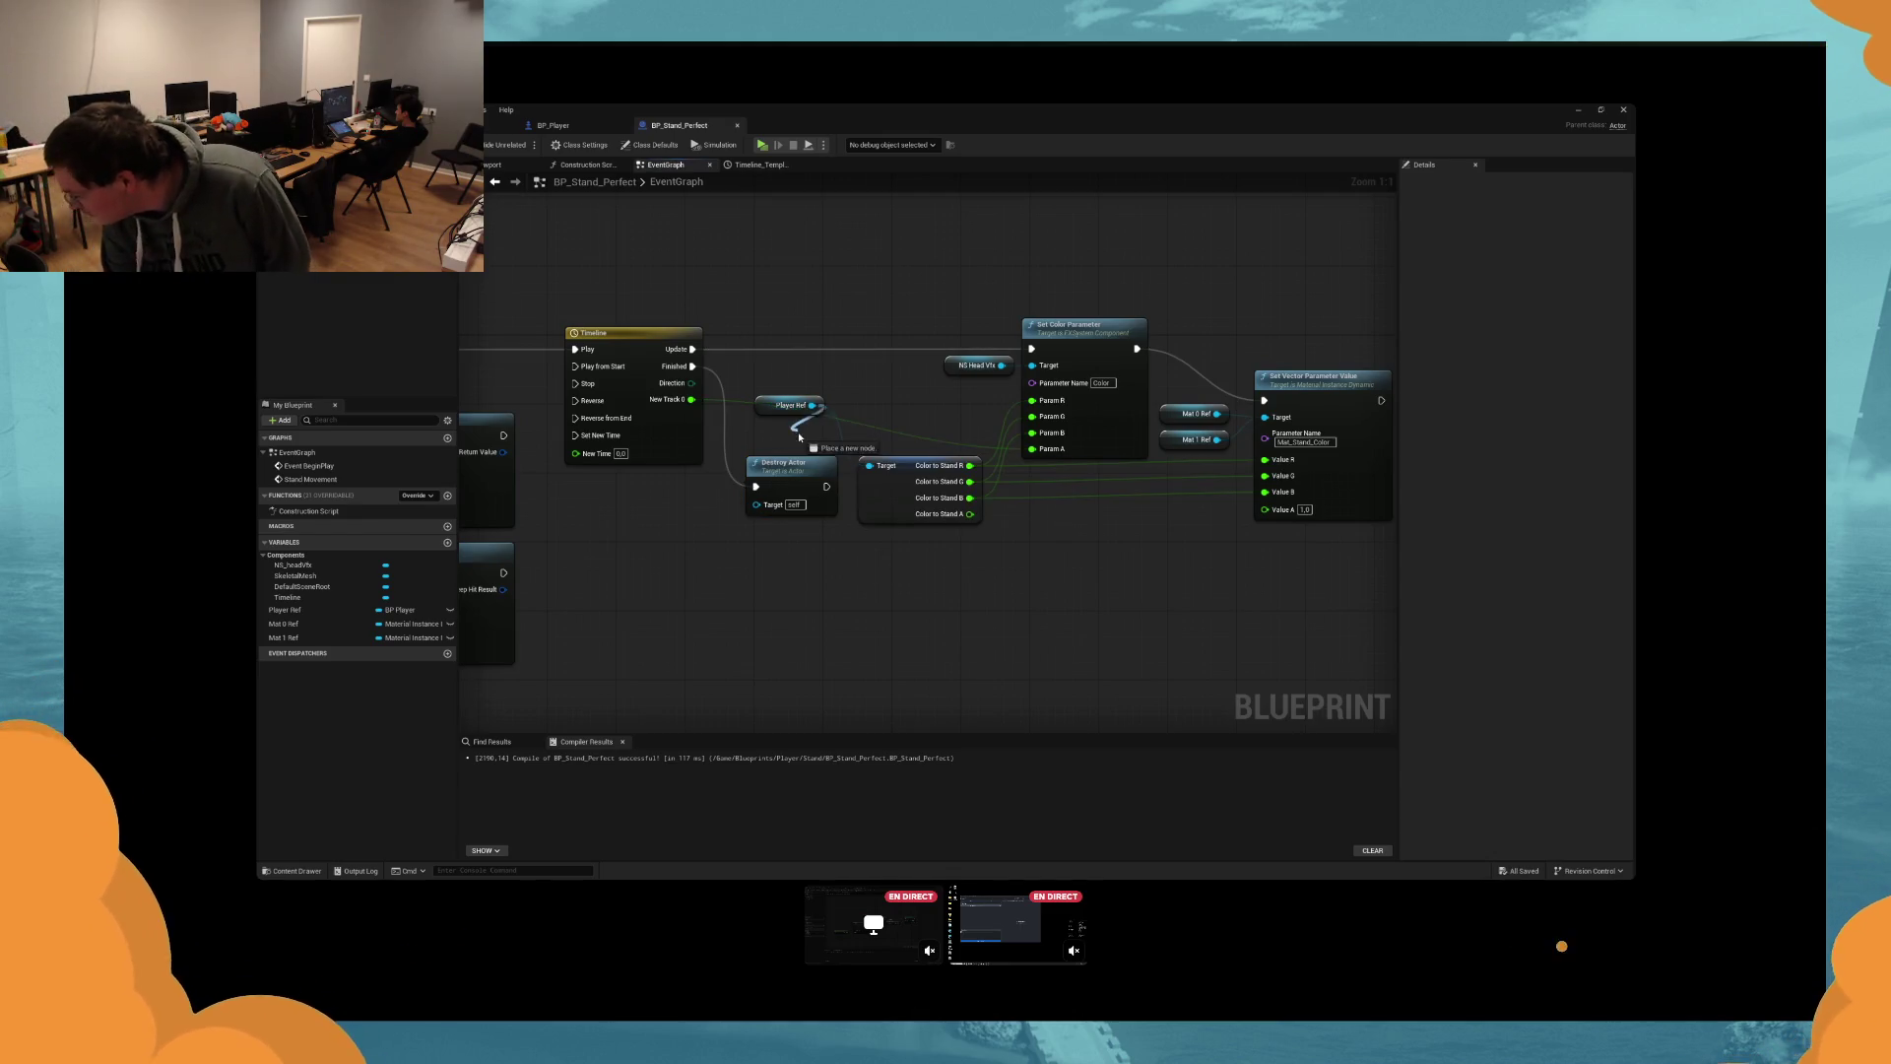
# Move the Player Ref node lower right and save the blueprint again.
pyautogui.rightClick(786, 425)
pyautogui.moveTo(768, 411); pyautogui.dragTo(768, 429)
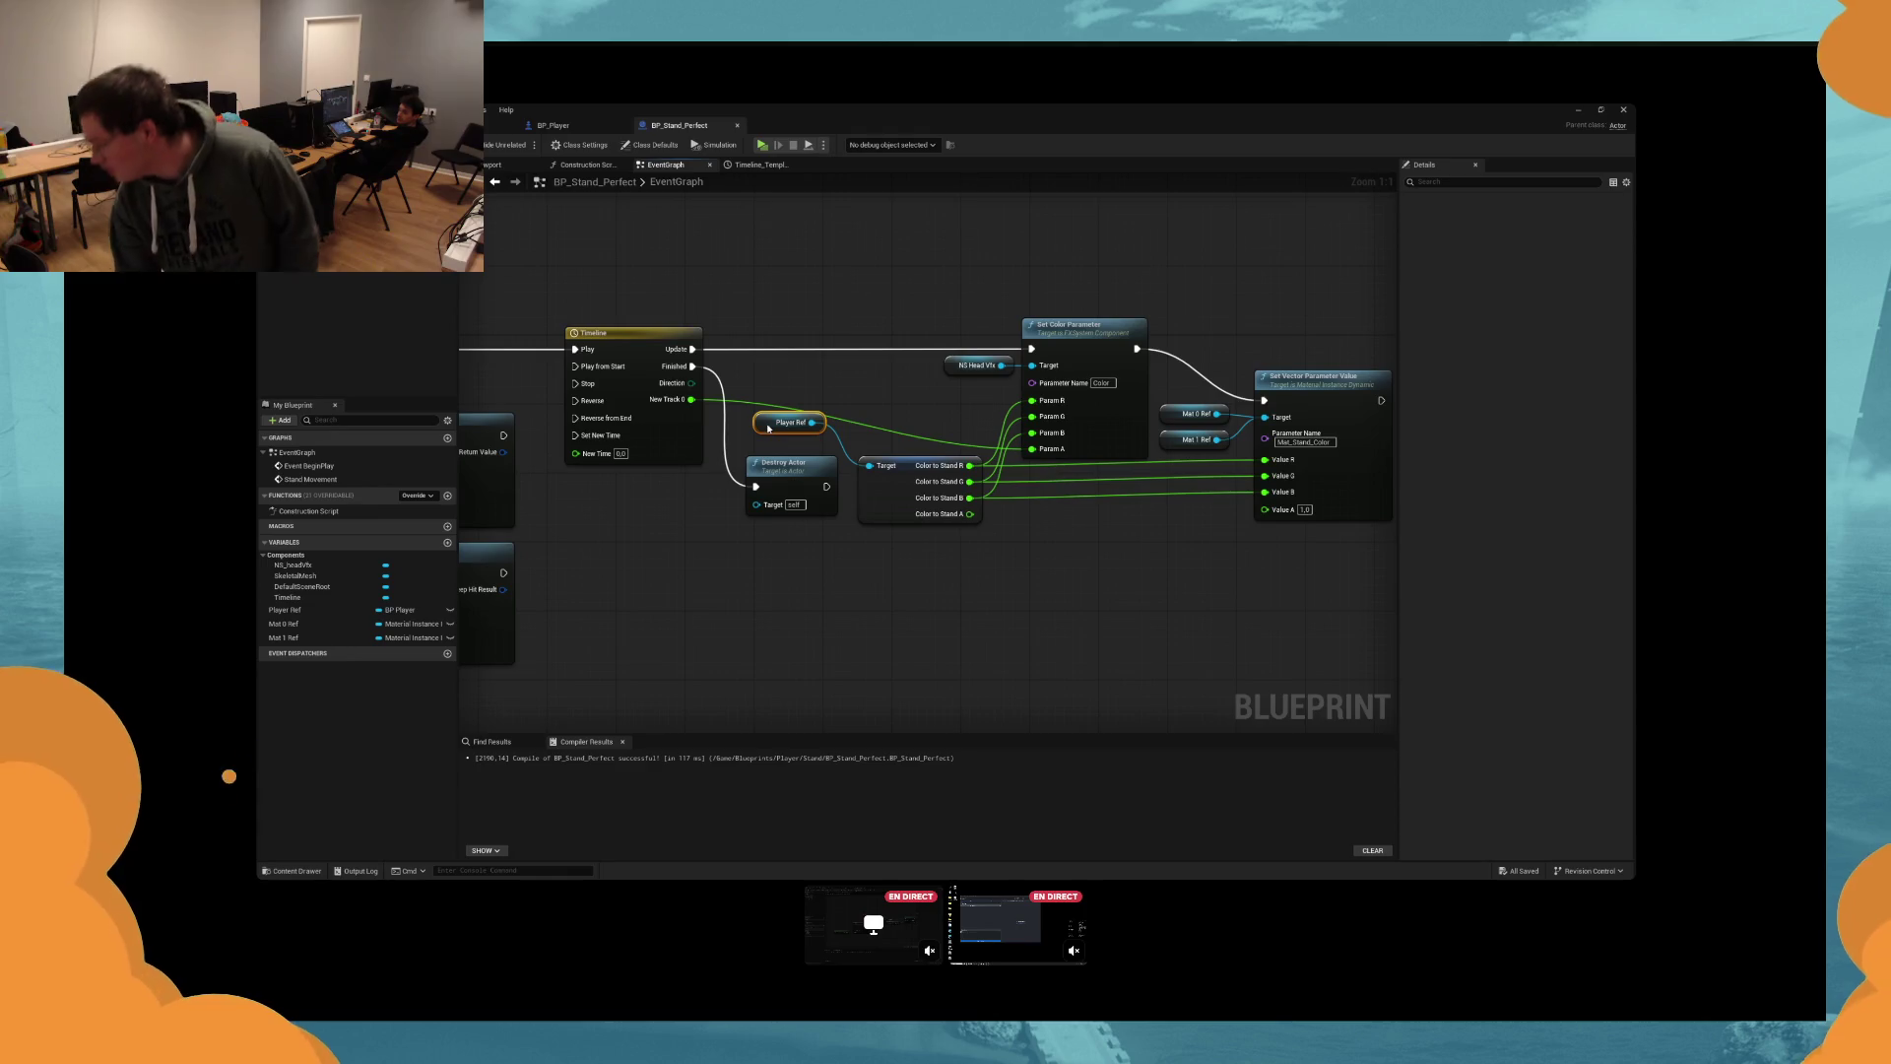
pyautogui.moveTo(768, 427); pyautogui.dragTo(783, 445)
pyautogui.click(798, 617)
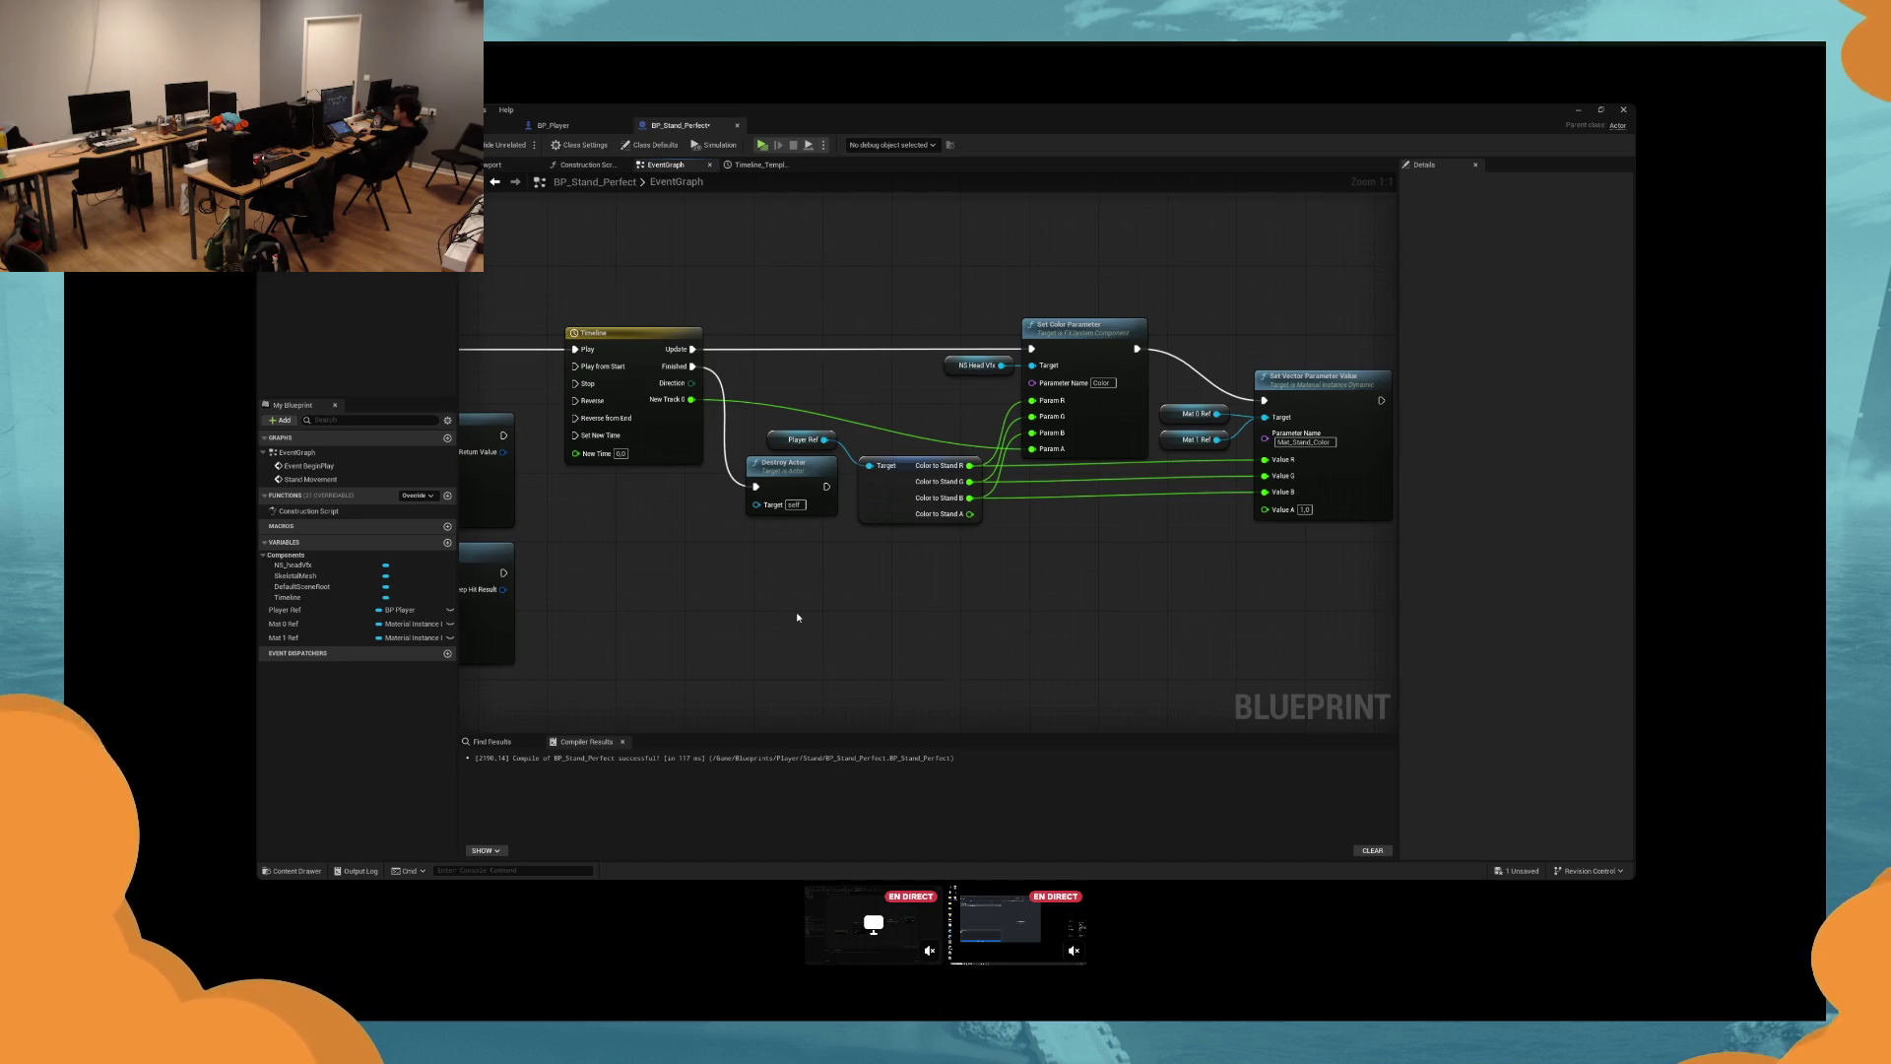
pyautogui.moveTo(918, 601); pyautogui.dragTo(825, 596)
pyautogui.hotkey('ctrl', 's')
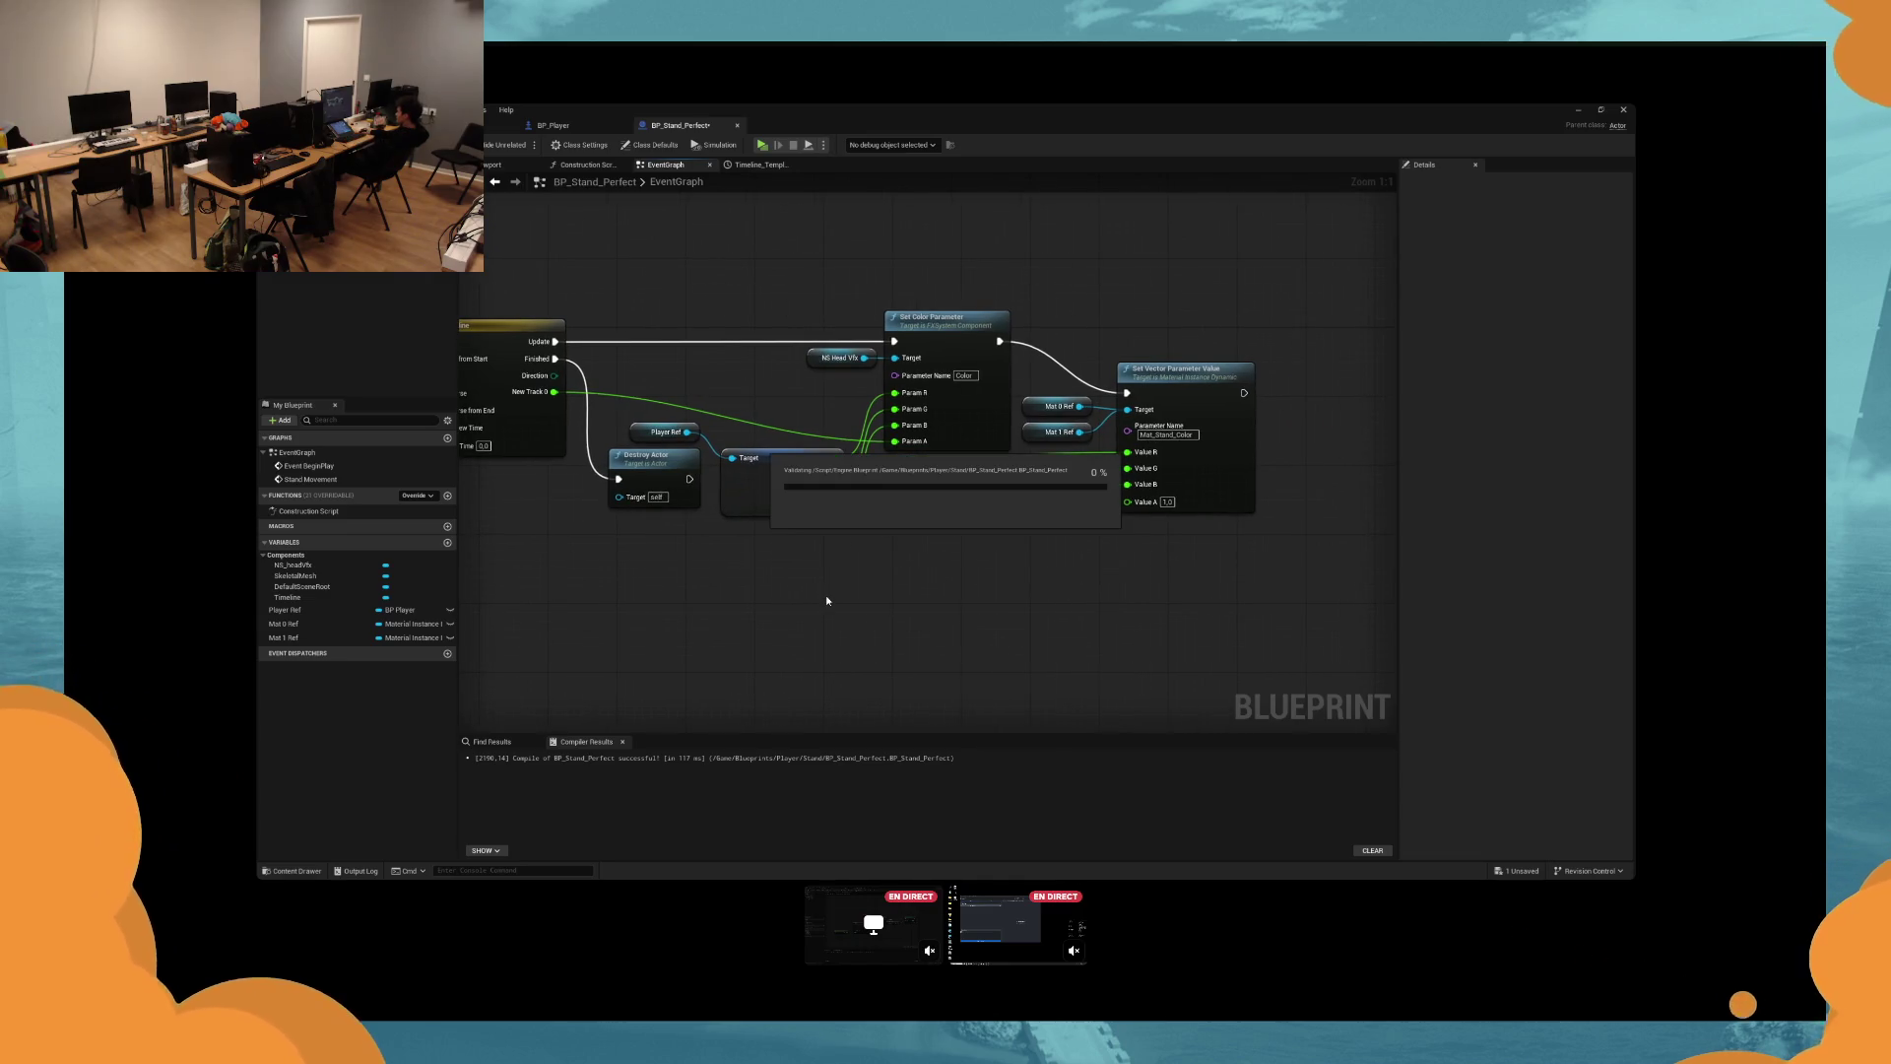
# Wire the Timeline's New Track 0 output through a reroute into Value A, then save.
pyautogui.moveTo(827, 601)
pyautogui.mouseDown()
pyautogui.moveTo(778, 600)
pyautogui.moveTo(821, 603)
pyautogui.mouseUp()
pyautogui.moveTo(1123, 516)
pyautogui.mouseDown()
pyautogui.moveTo(963, 612)
pyautogui.moveTo(837, 468)
pyautogui.moveTo(985, 522)
pyautogui.moveTo(1123, 517)
pyautogui.mouseUp()
pyautogui.doubleClick(830, 452)
pyautogui.moveTo(1236, 564); pyautogui.dragTo(885, 335)
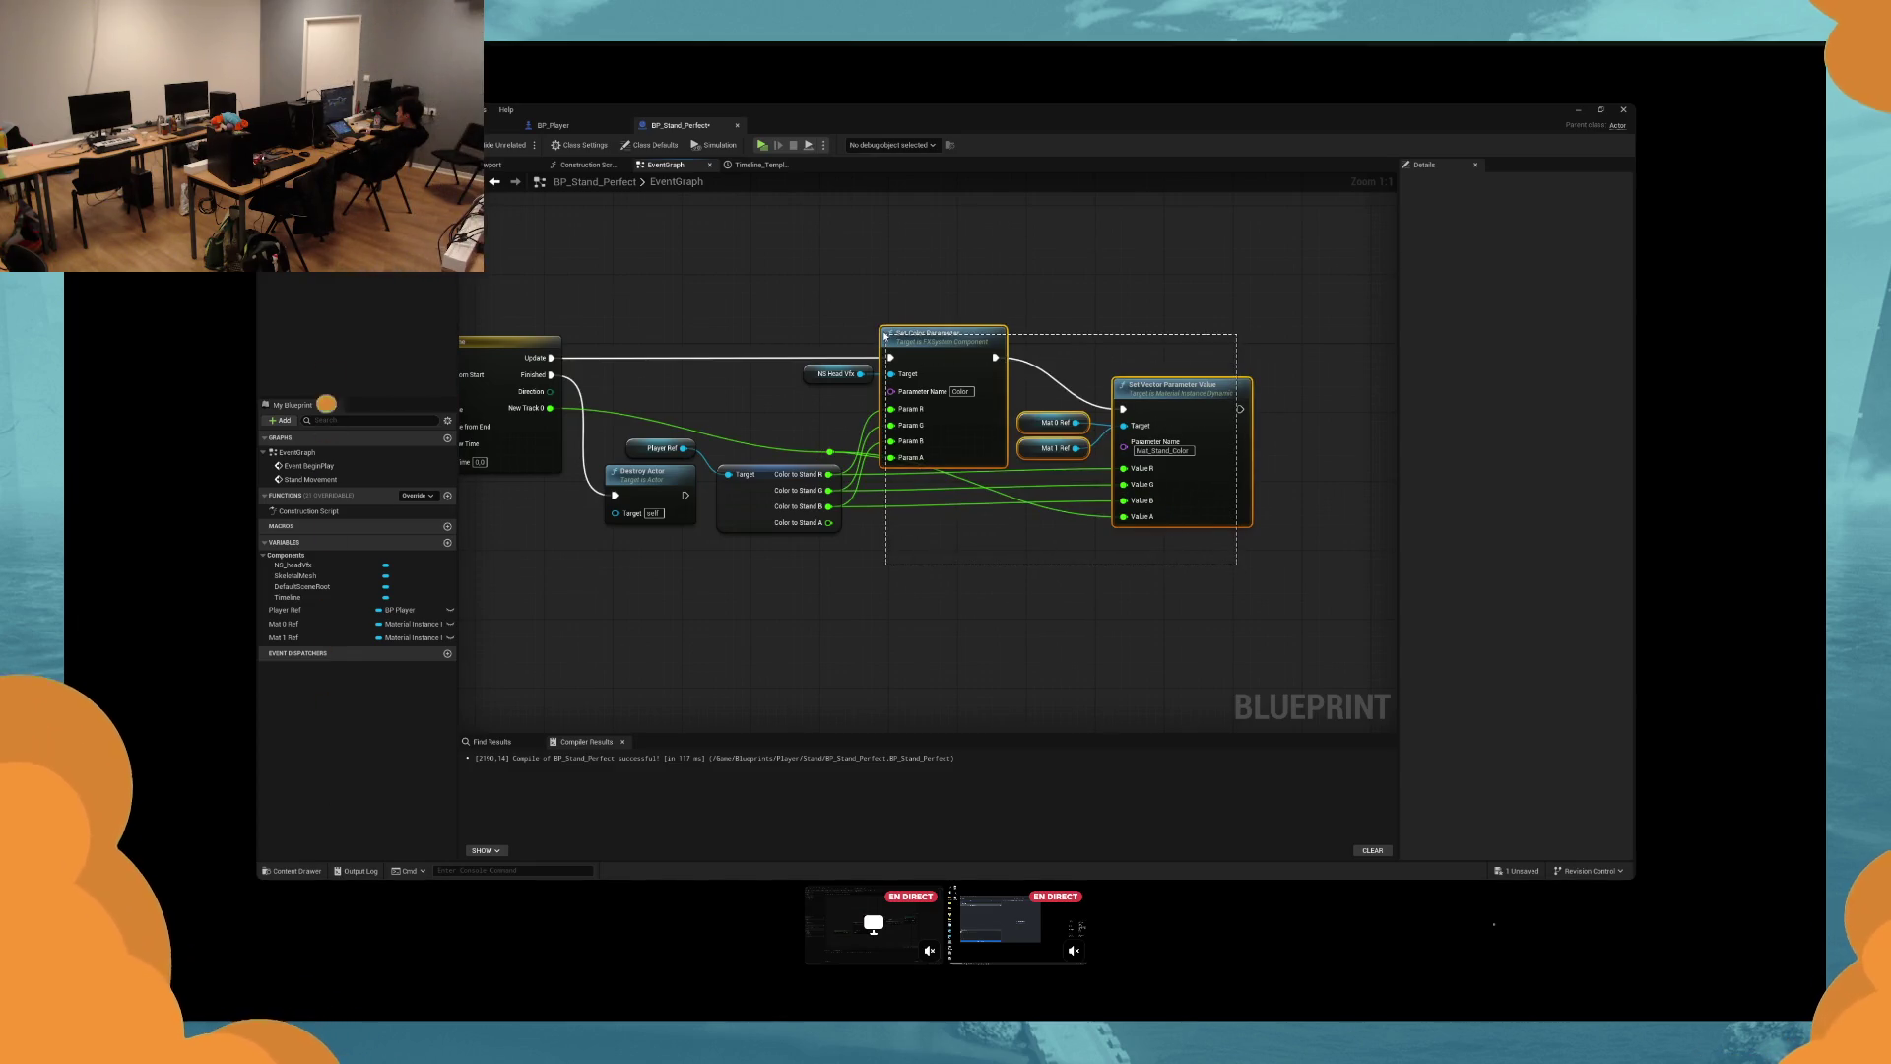
pyautogui.moveTo(885, 336); pyautogui.dragTo(995, 335)
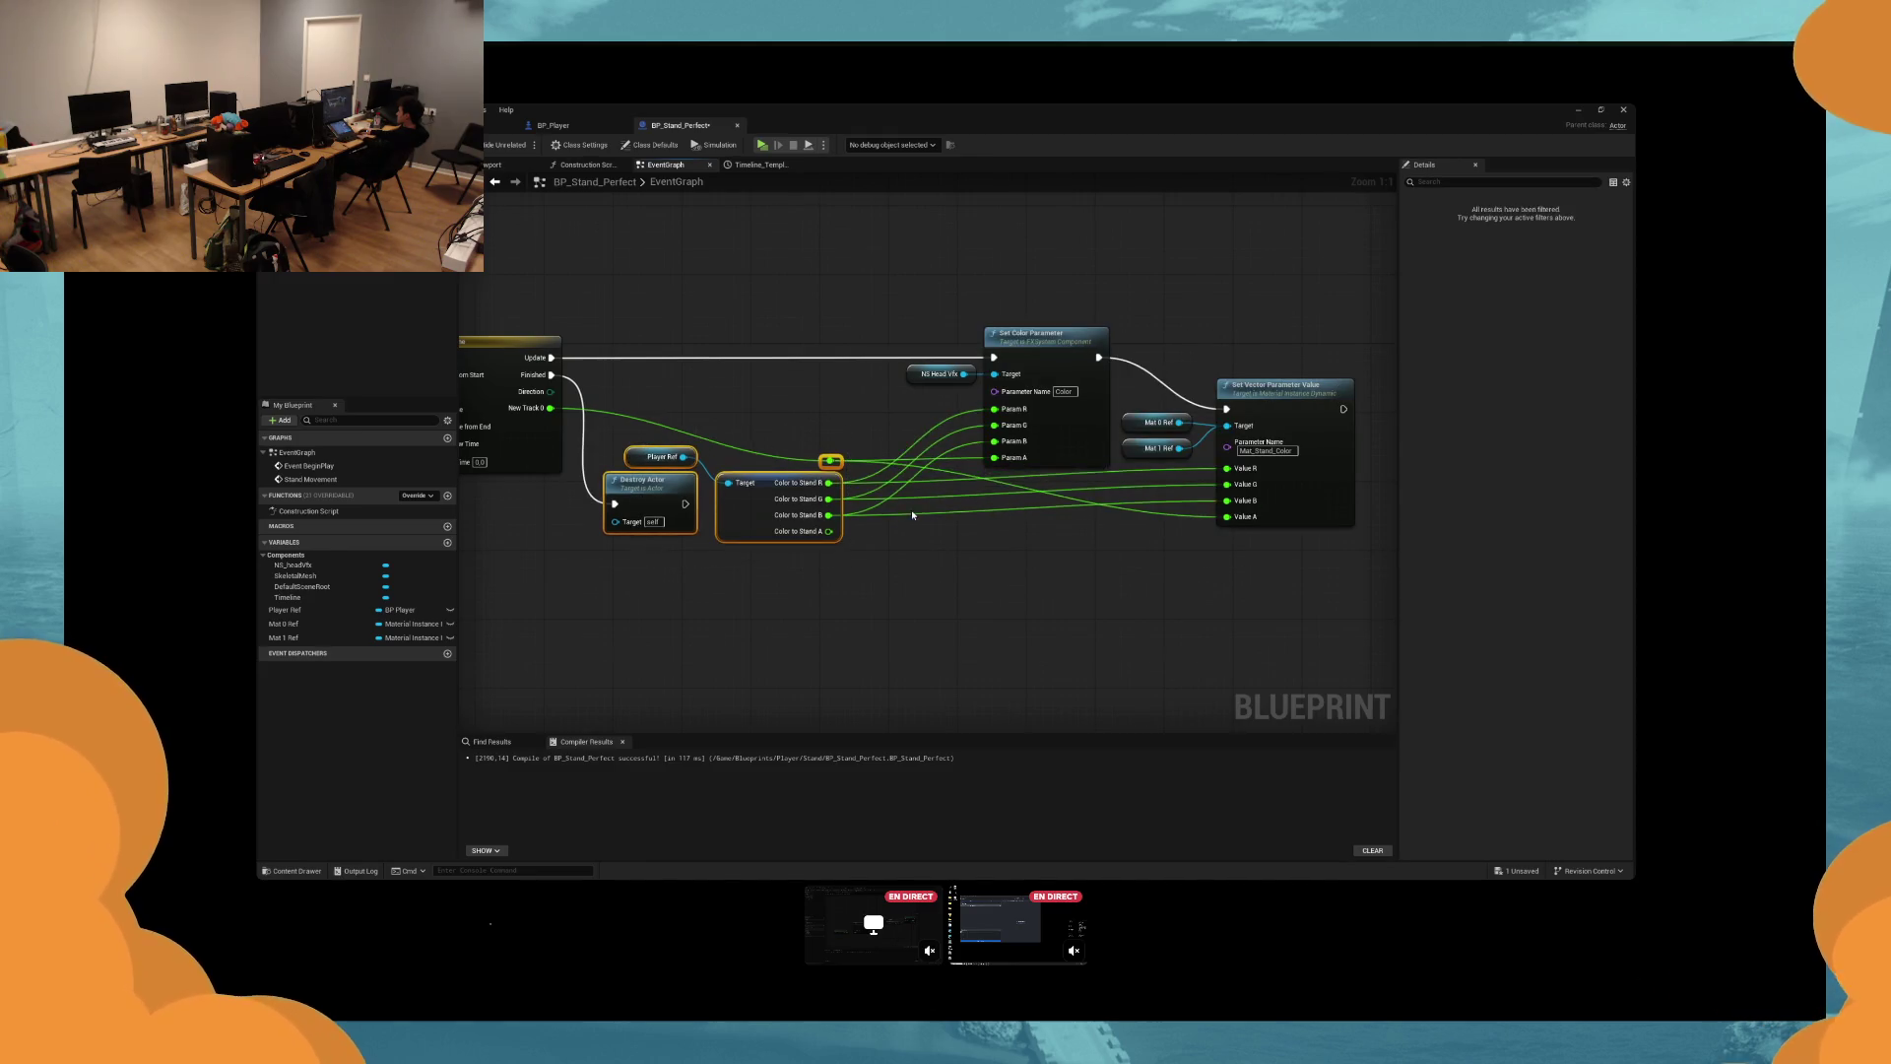
pyautogui.click(978, 558)
pyautogui.hotkey('ctrl', 's')
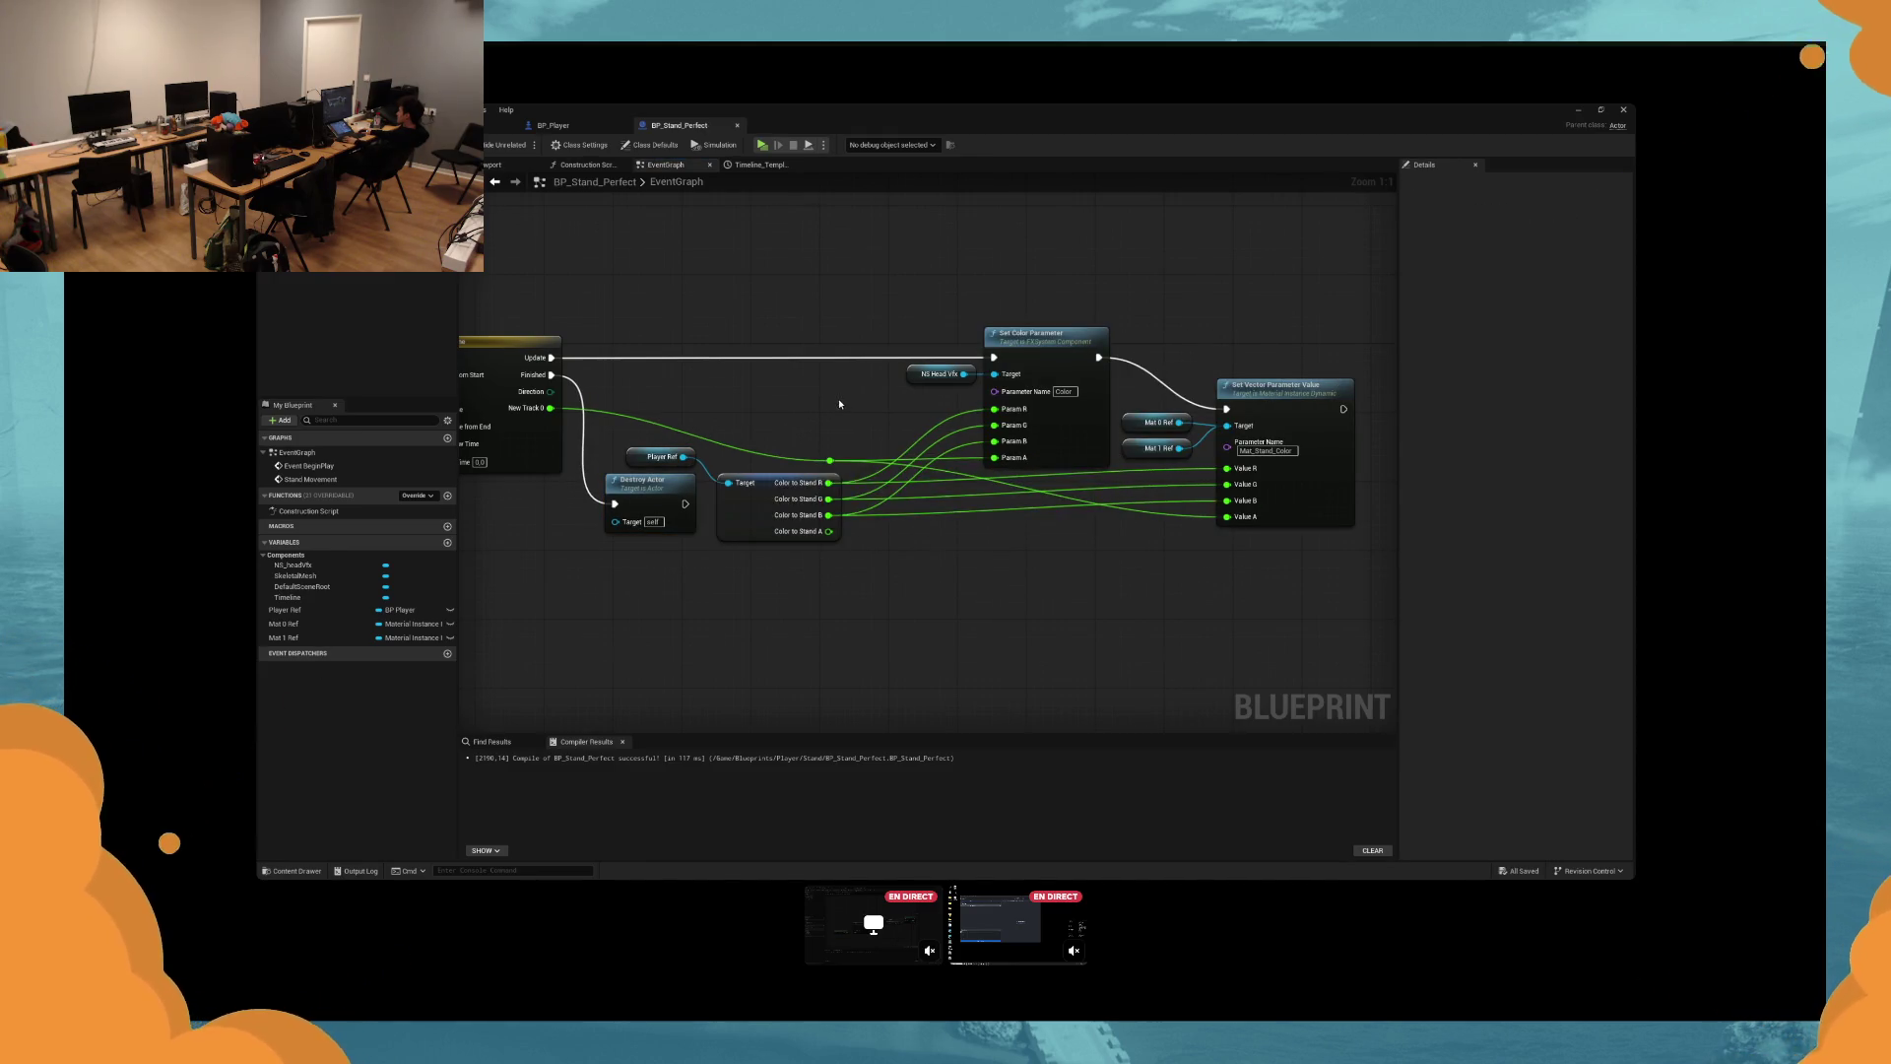
# Play-test the level, hitting a note with S, then stop the session.
pyautogui.hotkey('alt', 'p')
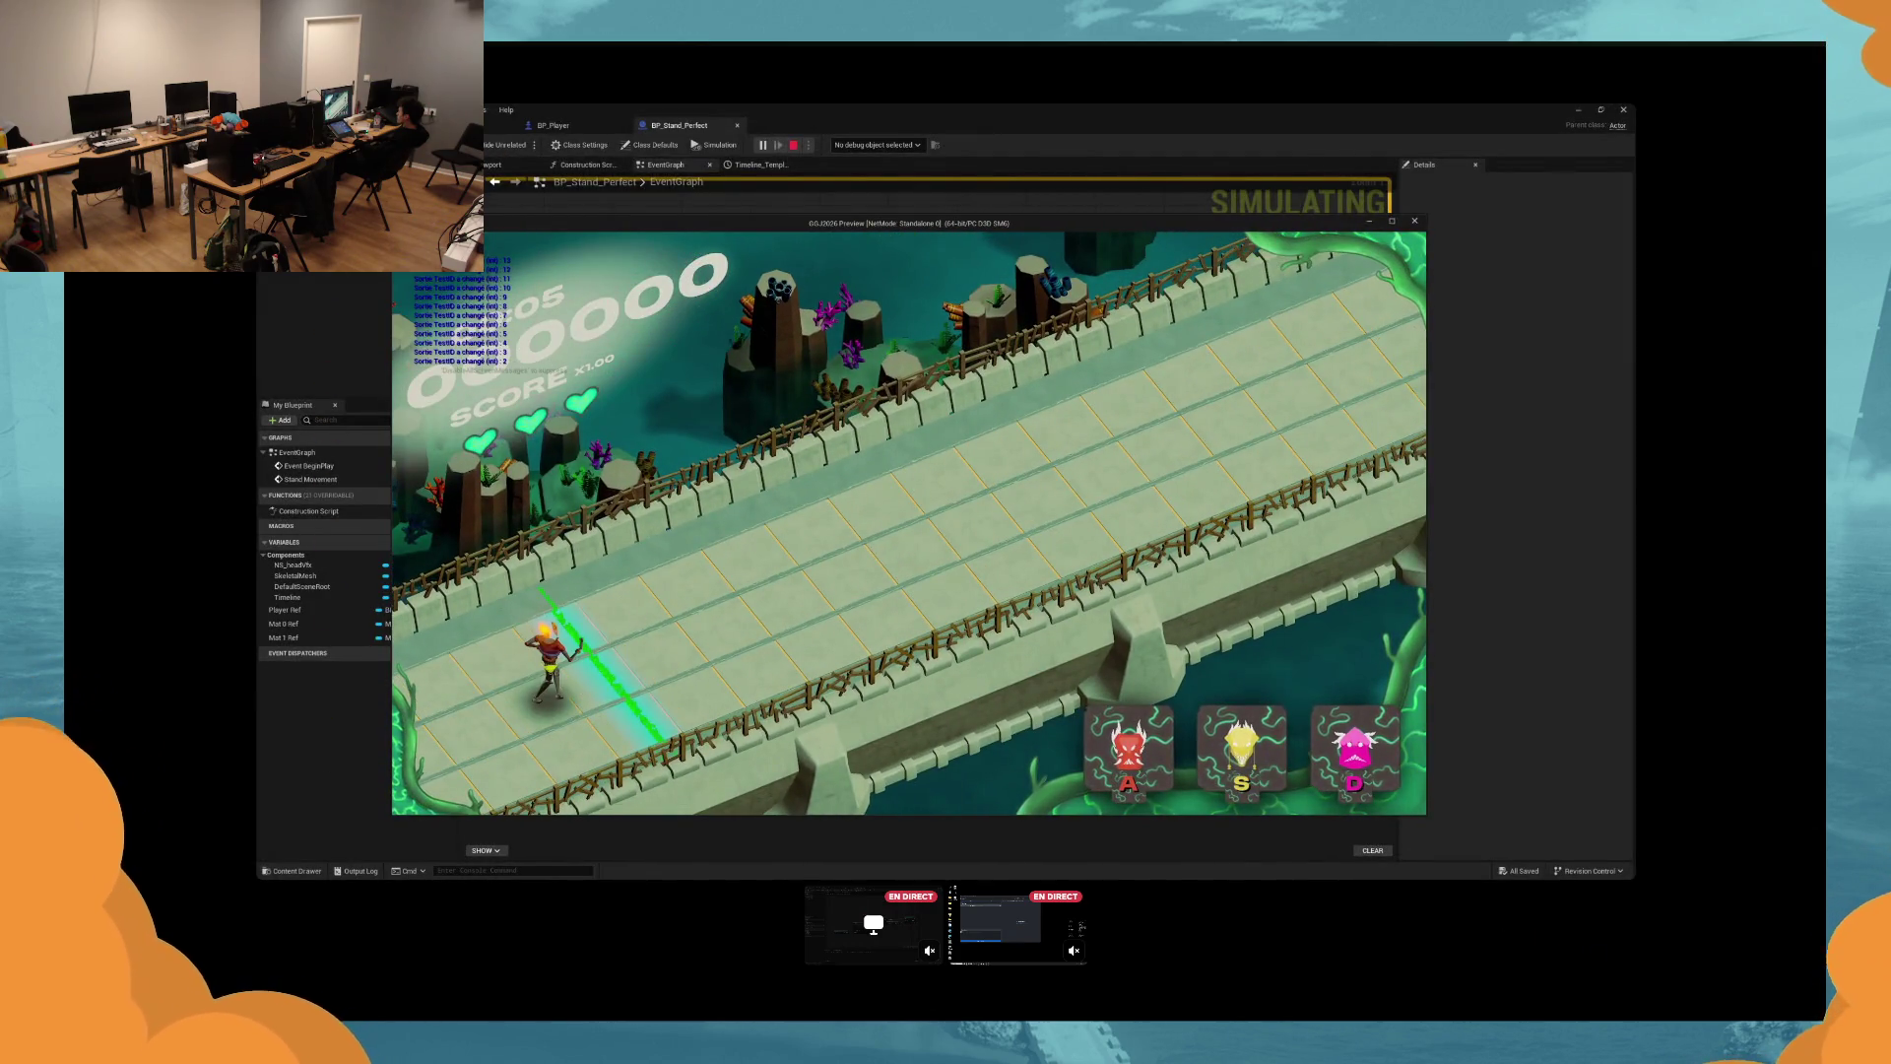
pyautogui.press('s')
pyautogui.press('s')
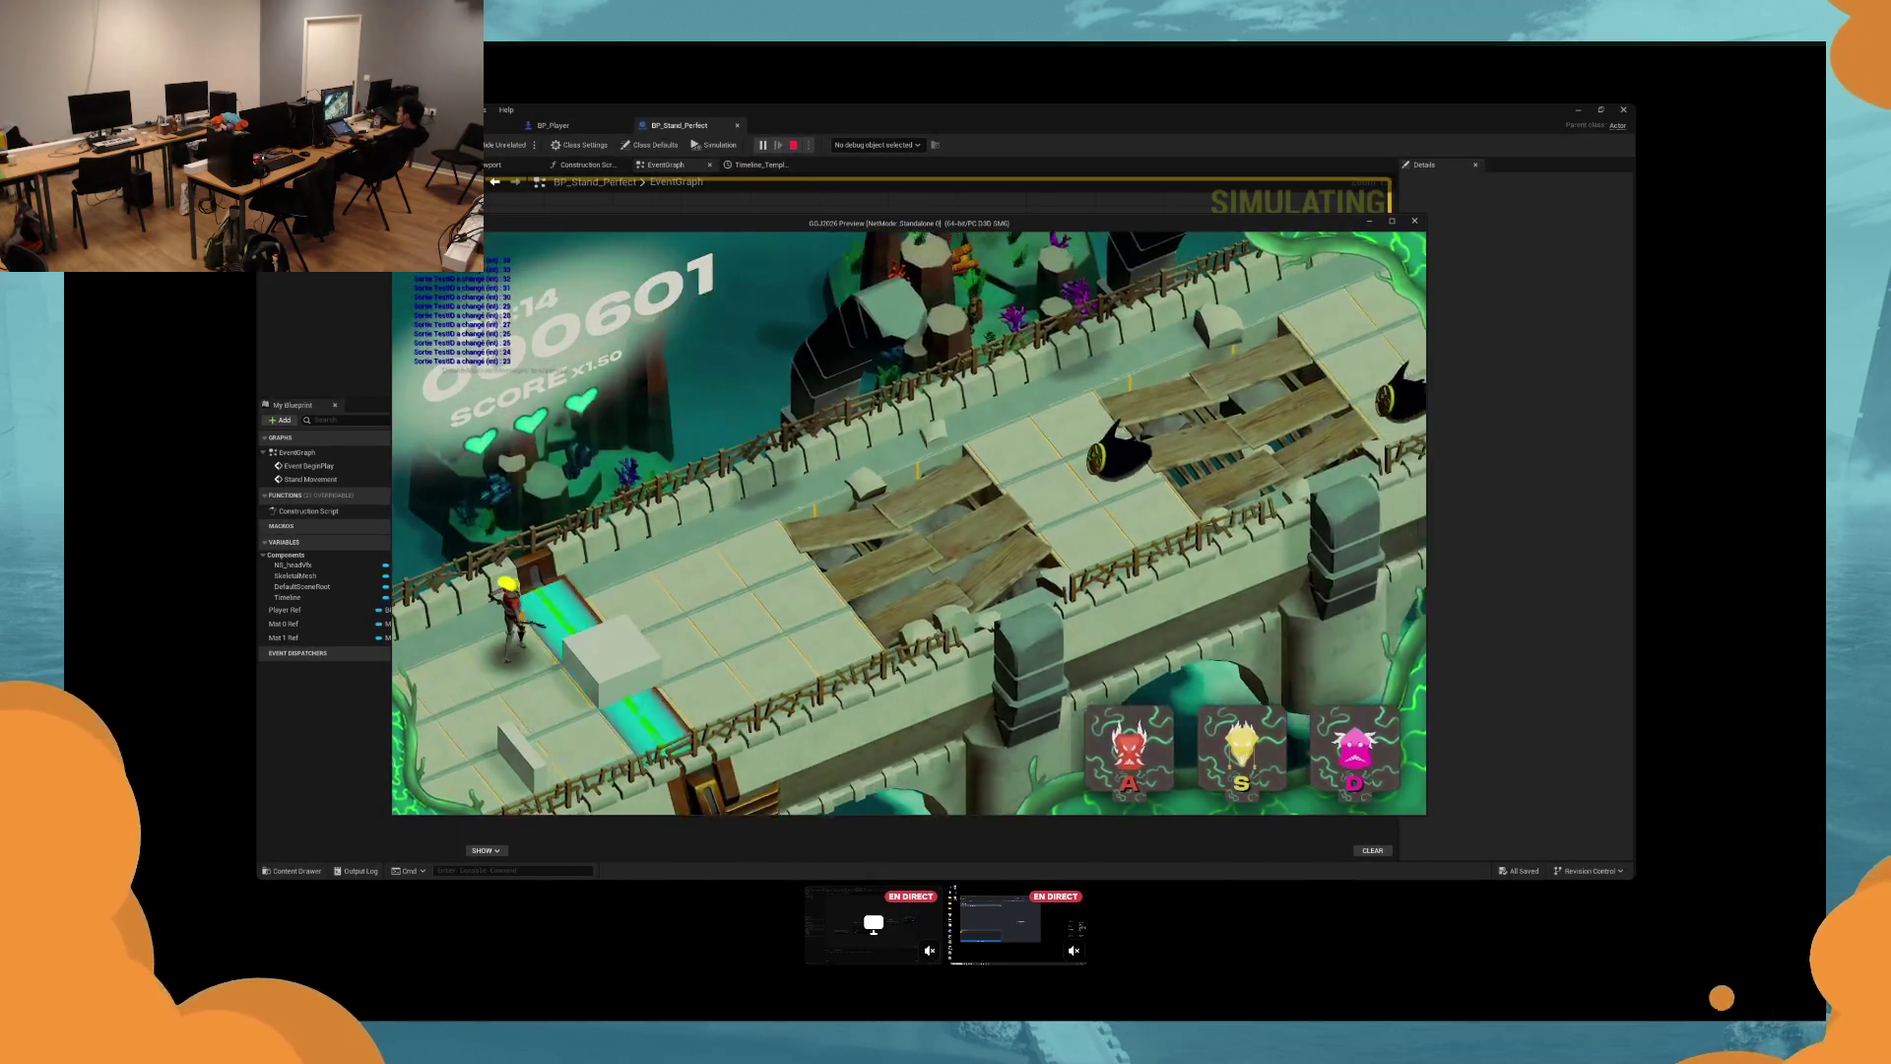
pyautogui.press('Escape')
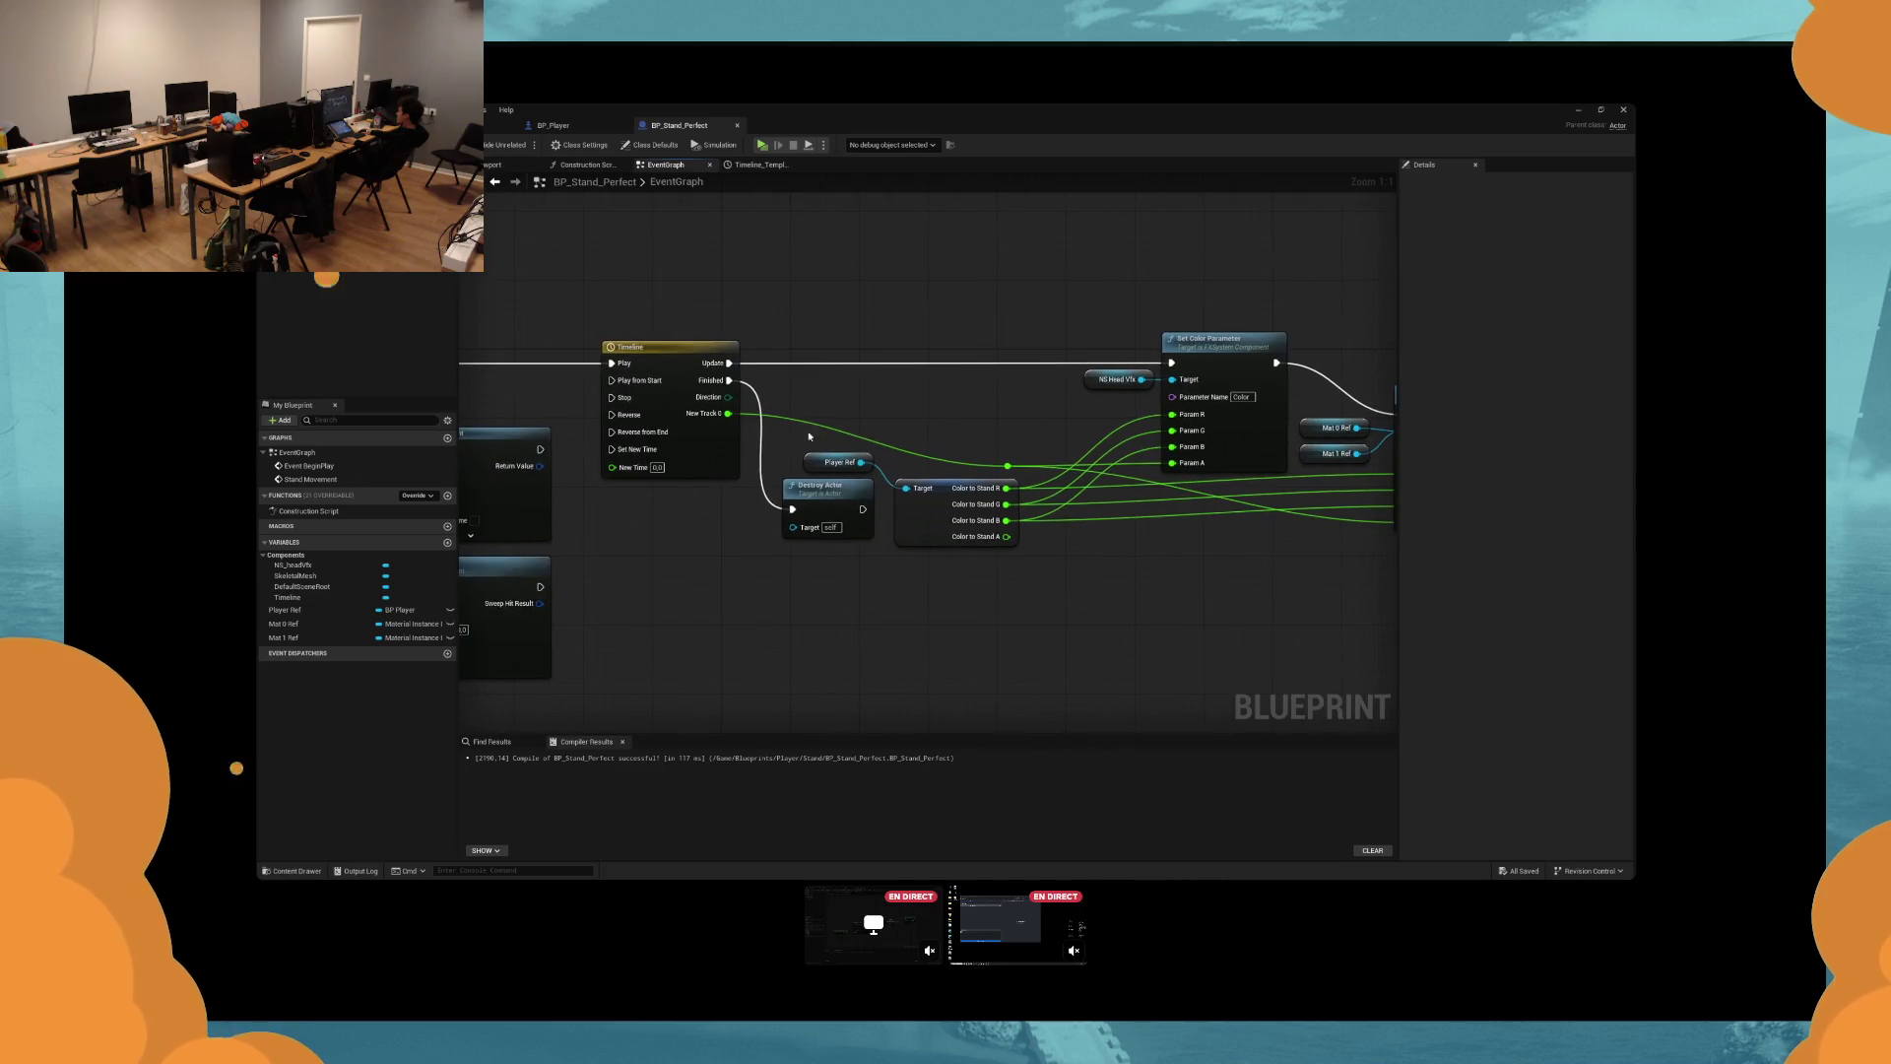
# Inspect the Timeline fade curve keys: value 1 at 0 s down to 0 at 3 s.
pyautogui.doubleClick(670, 354)
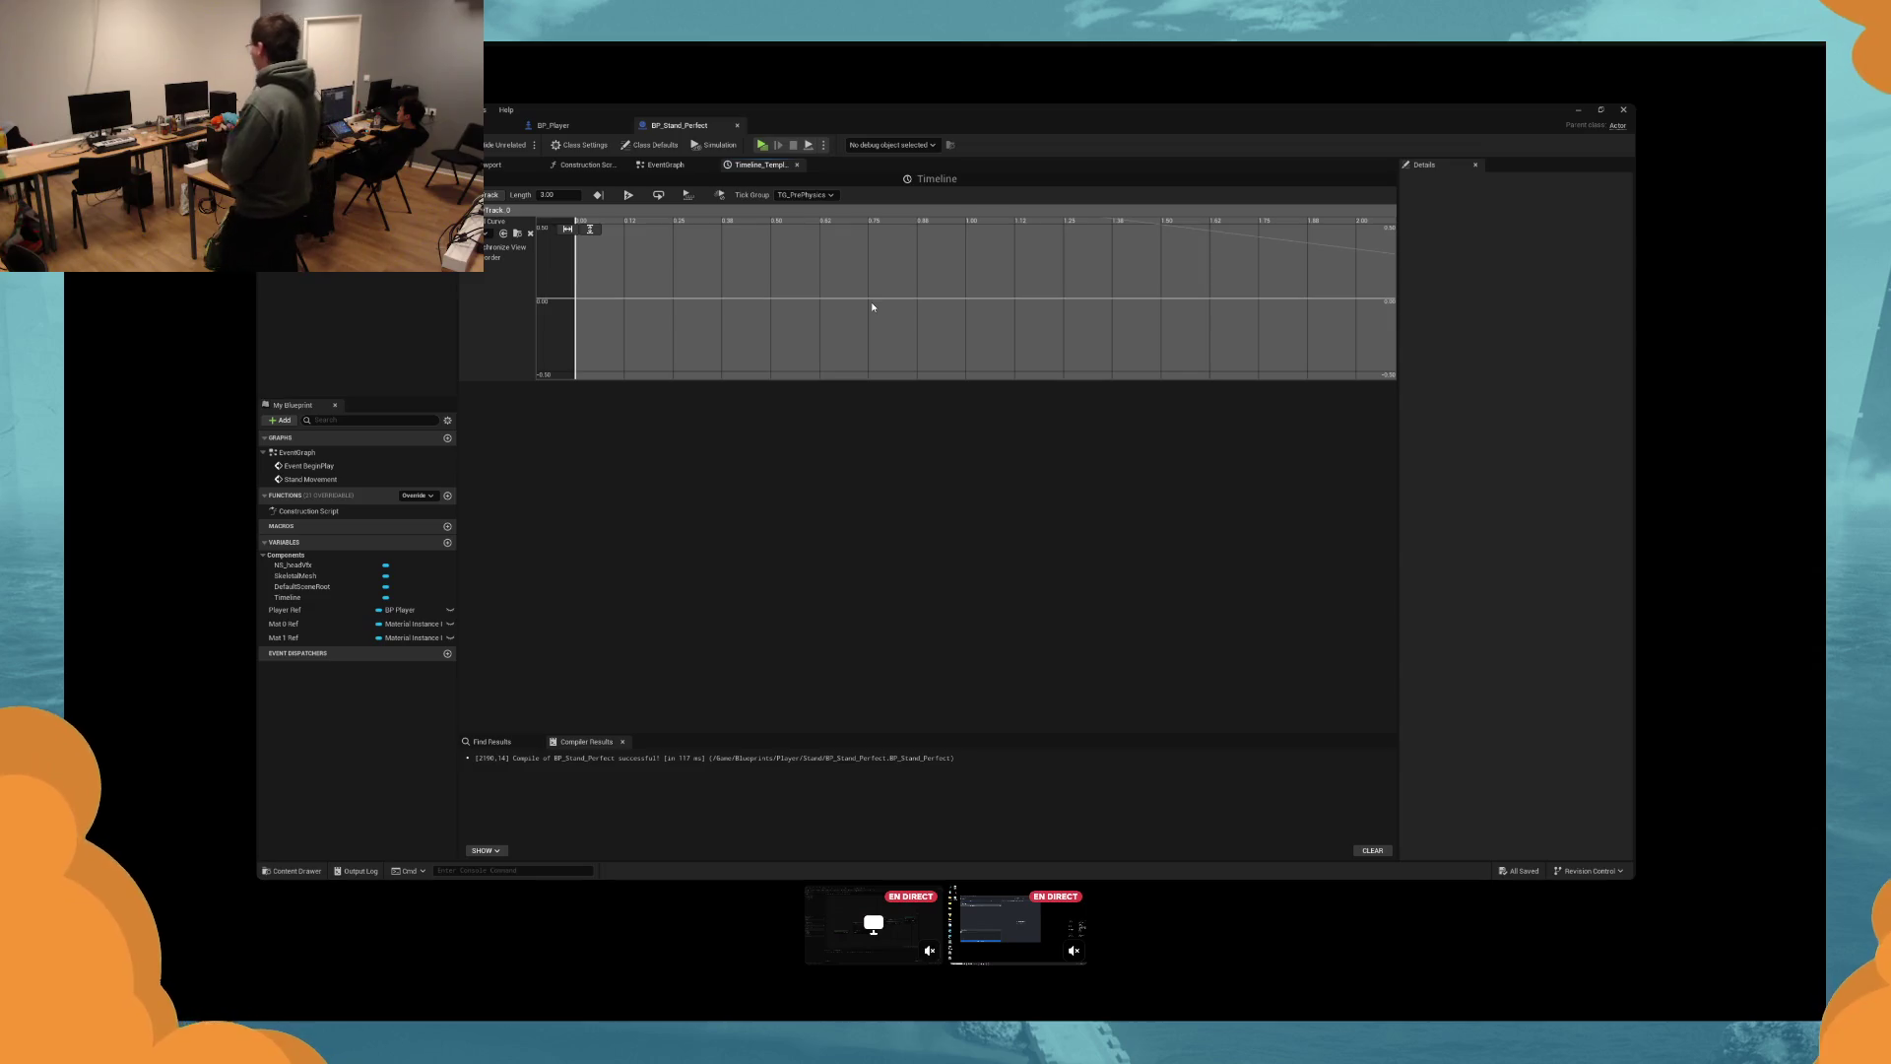
pyautogui.press('f')
pyautogui.moveTo(866, 299)
pyautogui.mouseDown()
pyautogui.moveTo(815, 270)
pyautogui.moveTo(566, 222)
pyautogui.mouseUp()
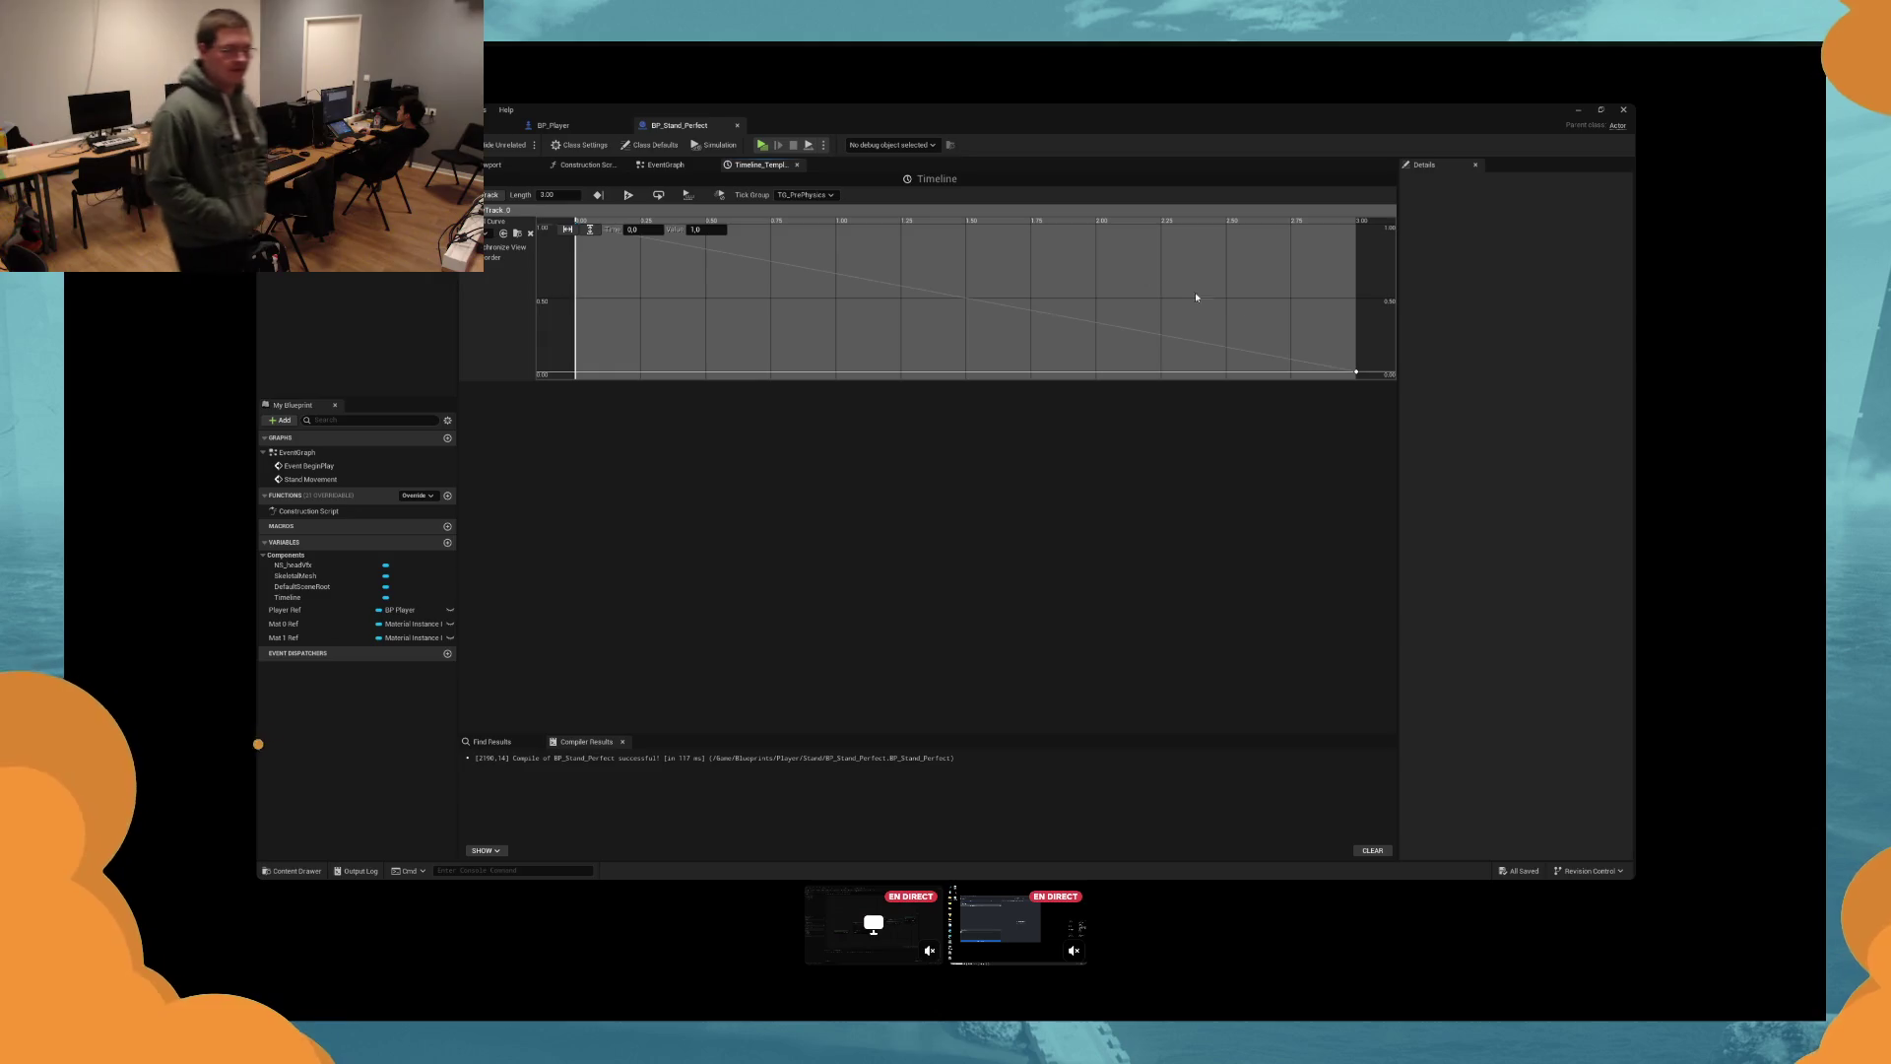
pyautogui.moveTo(1195, 293); pyautogui.dragTo(1431, 435)
pyautogui.moveTo(750, 254); pyautogui.dragTo(567, 222)
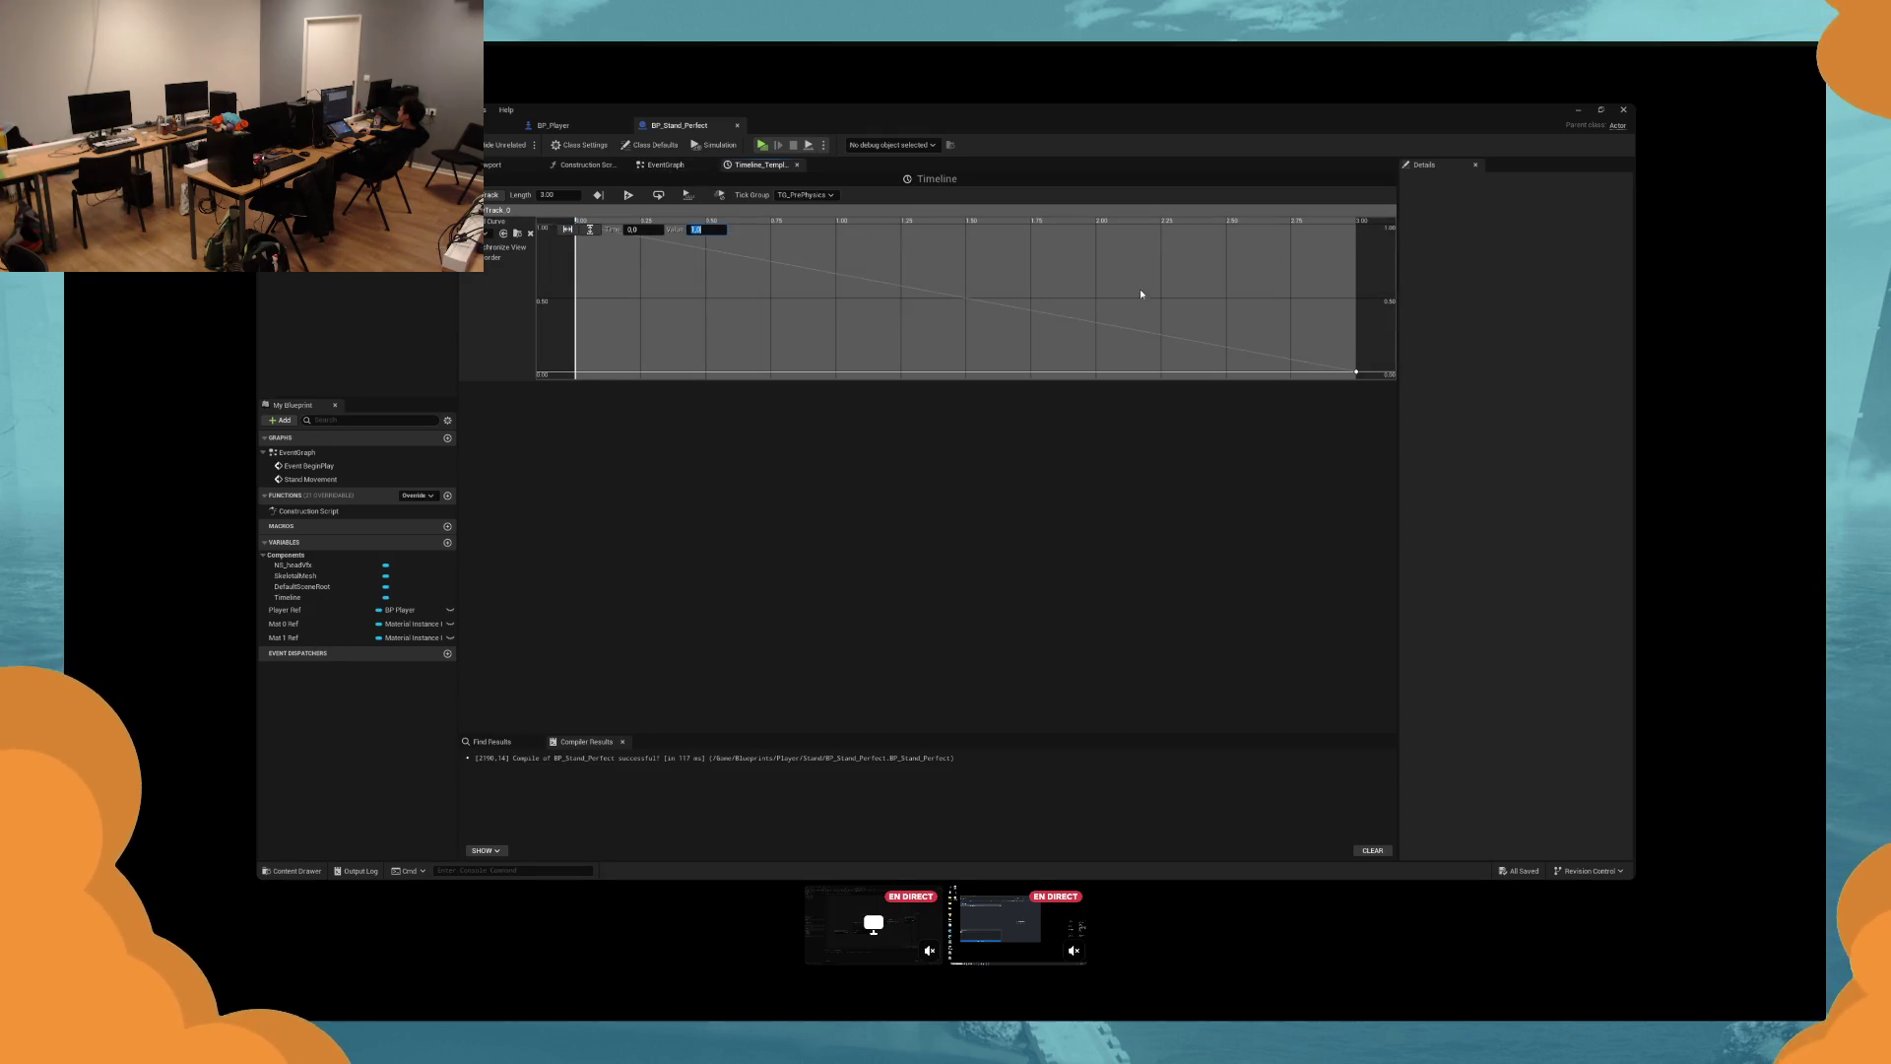
pyautogui.moveTo(1142, 293); pyautogui.dragTo(1409, 394)
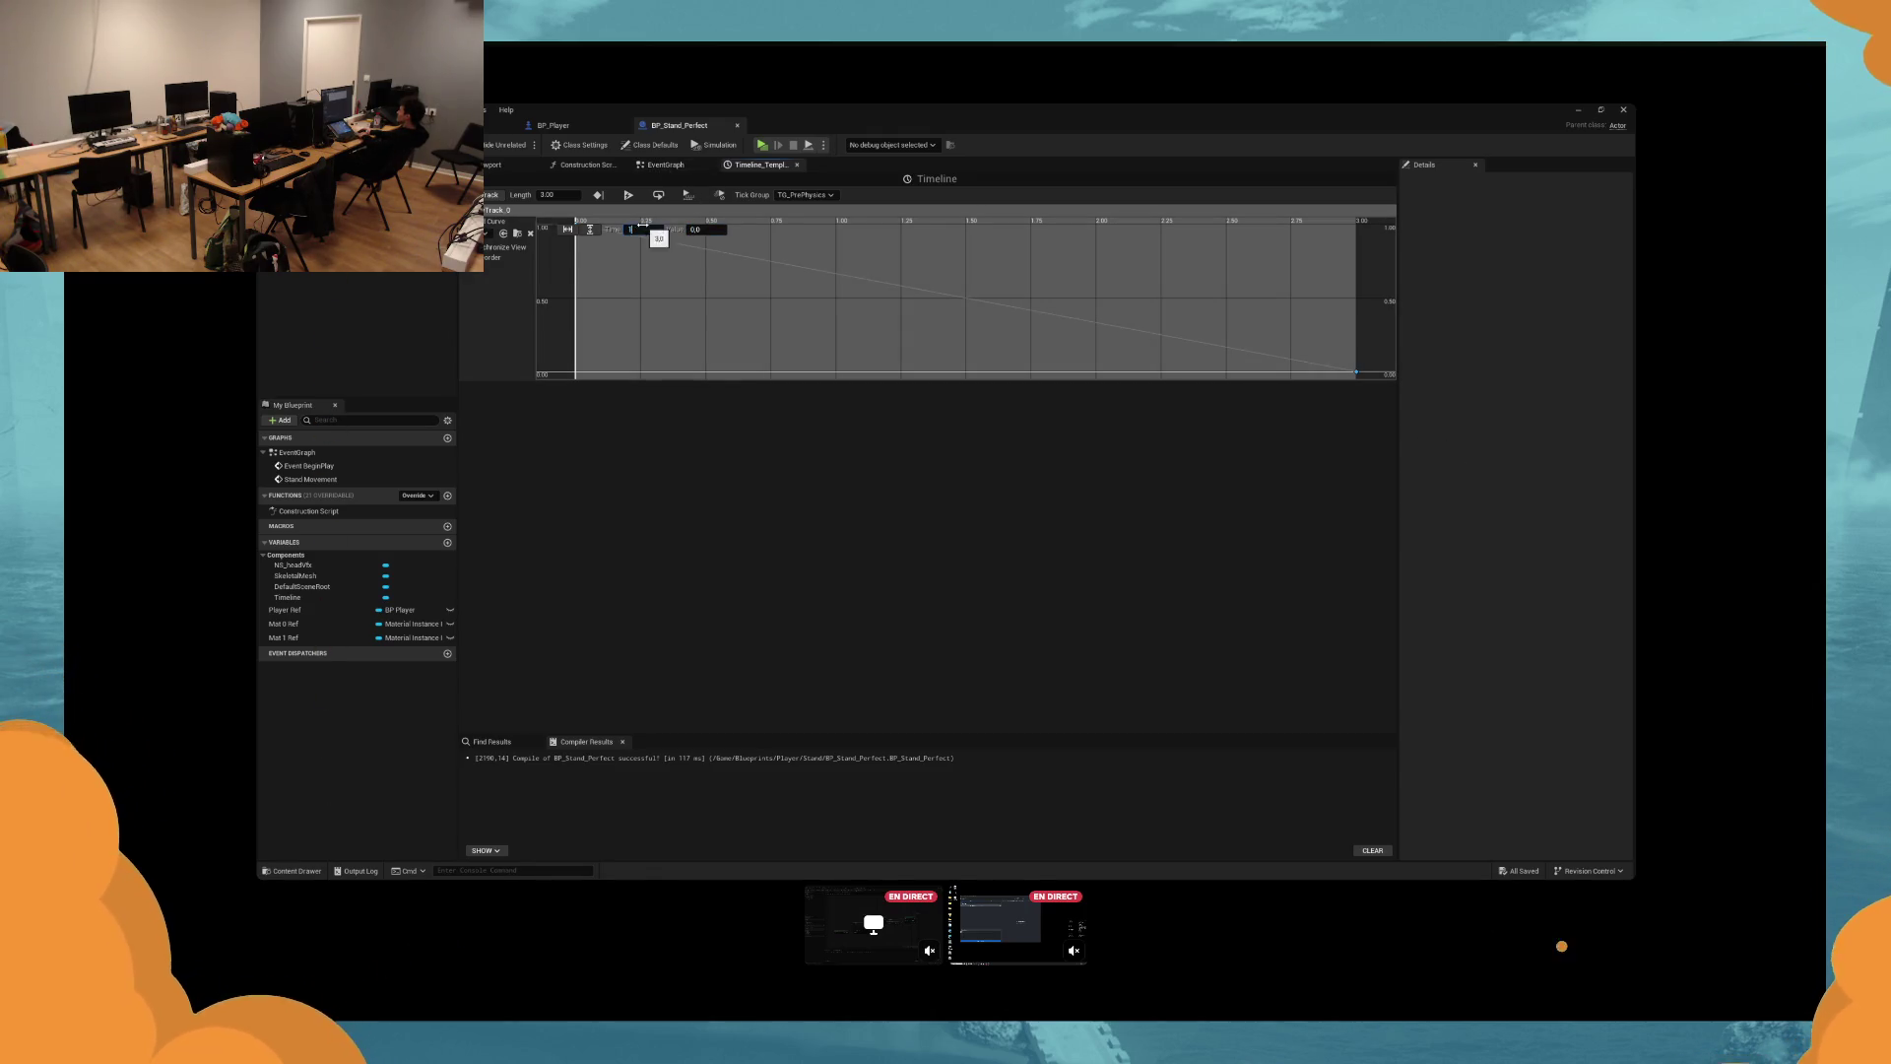
# Launch a play test, then switch to the browser and type a search for 'waven'.
pyautogui.press('Return')
pyautogui.hotkey('alt', 'p')
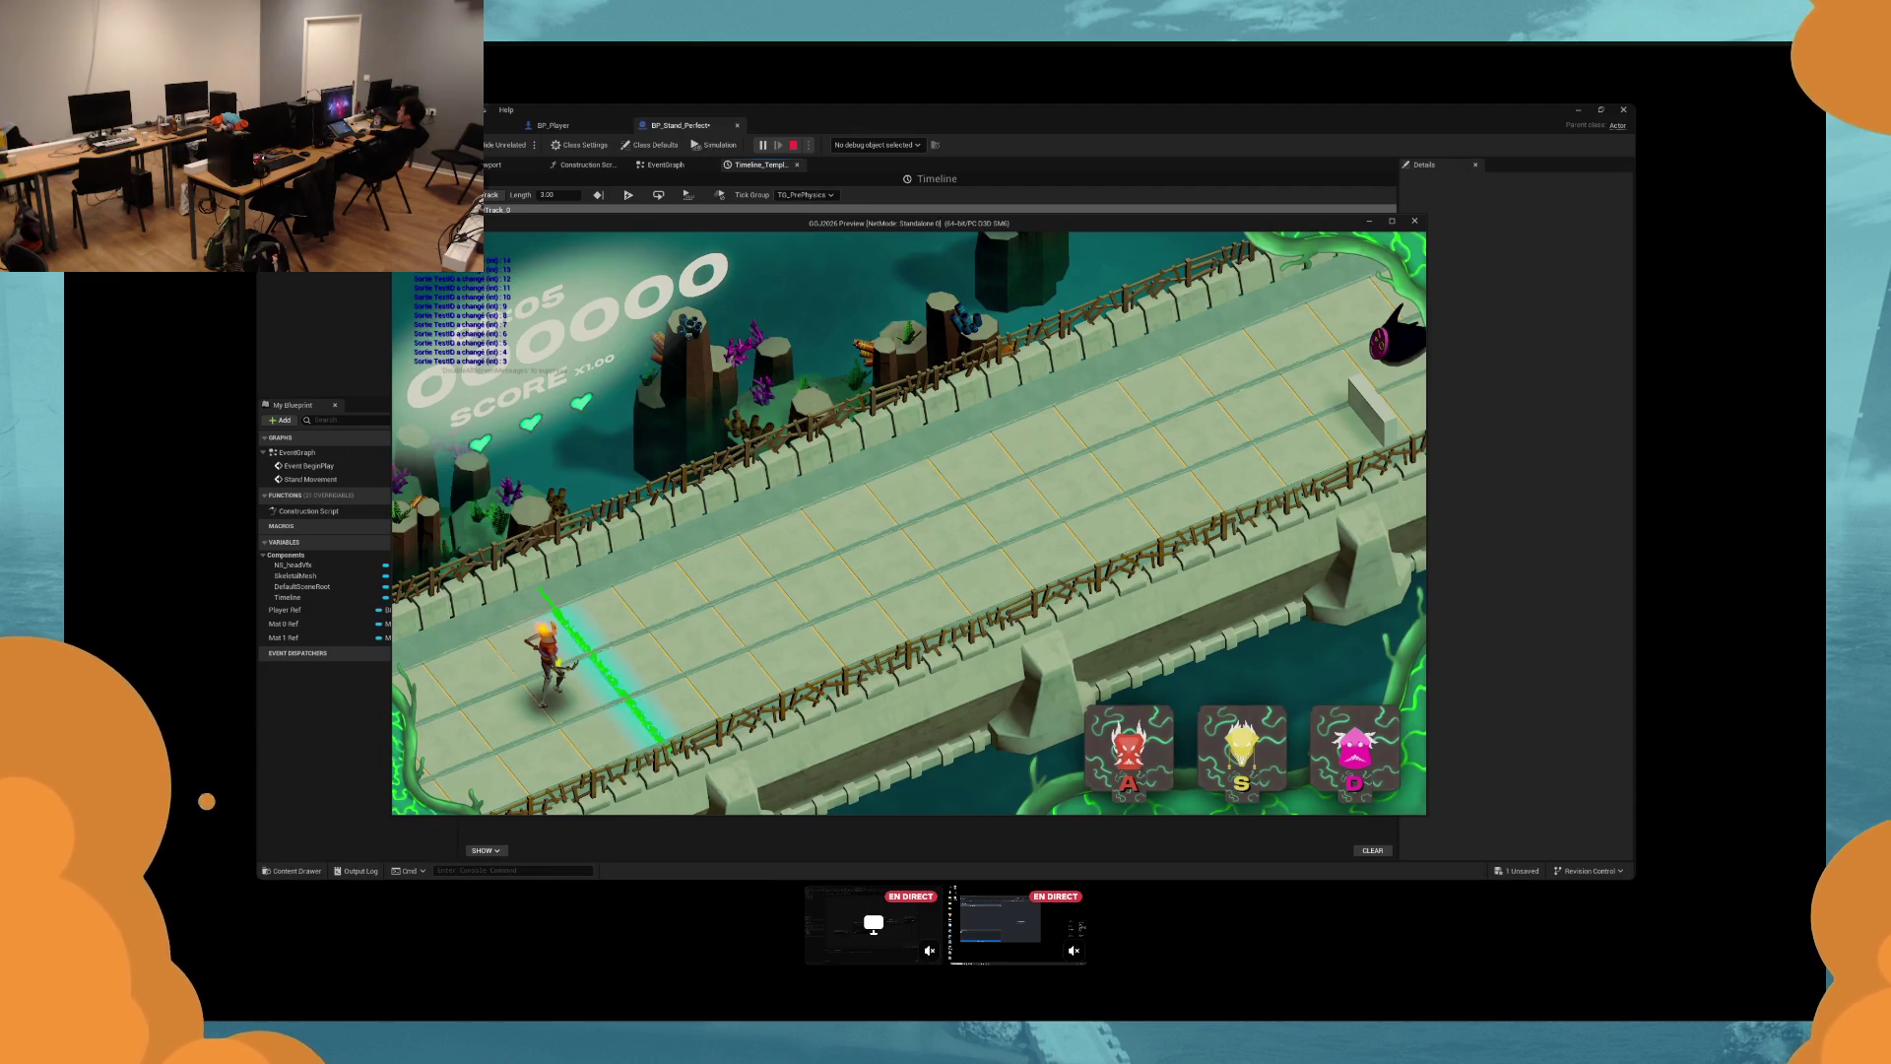
pyautogui.hotkey('alt', 'Tab')
pyautogui.write('wa')
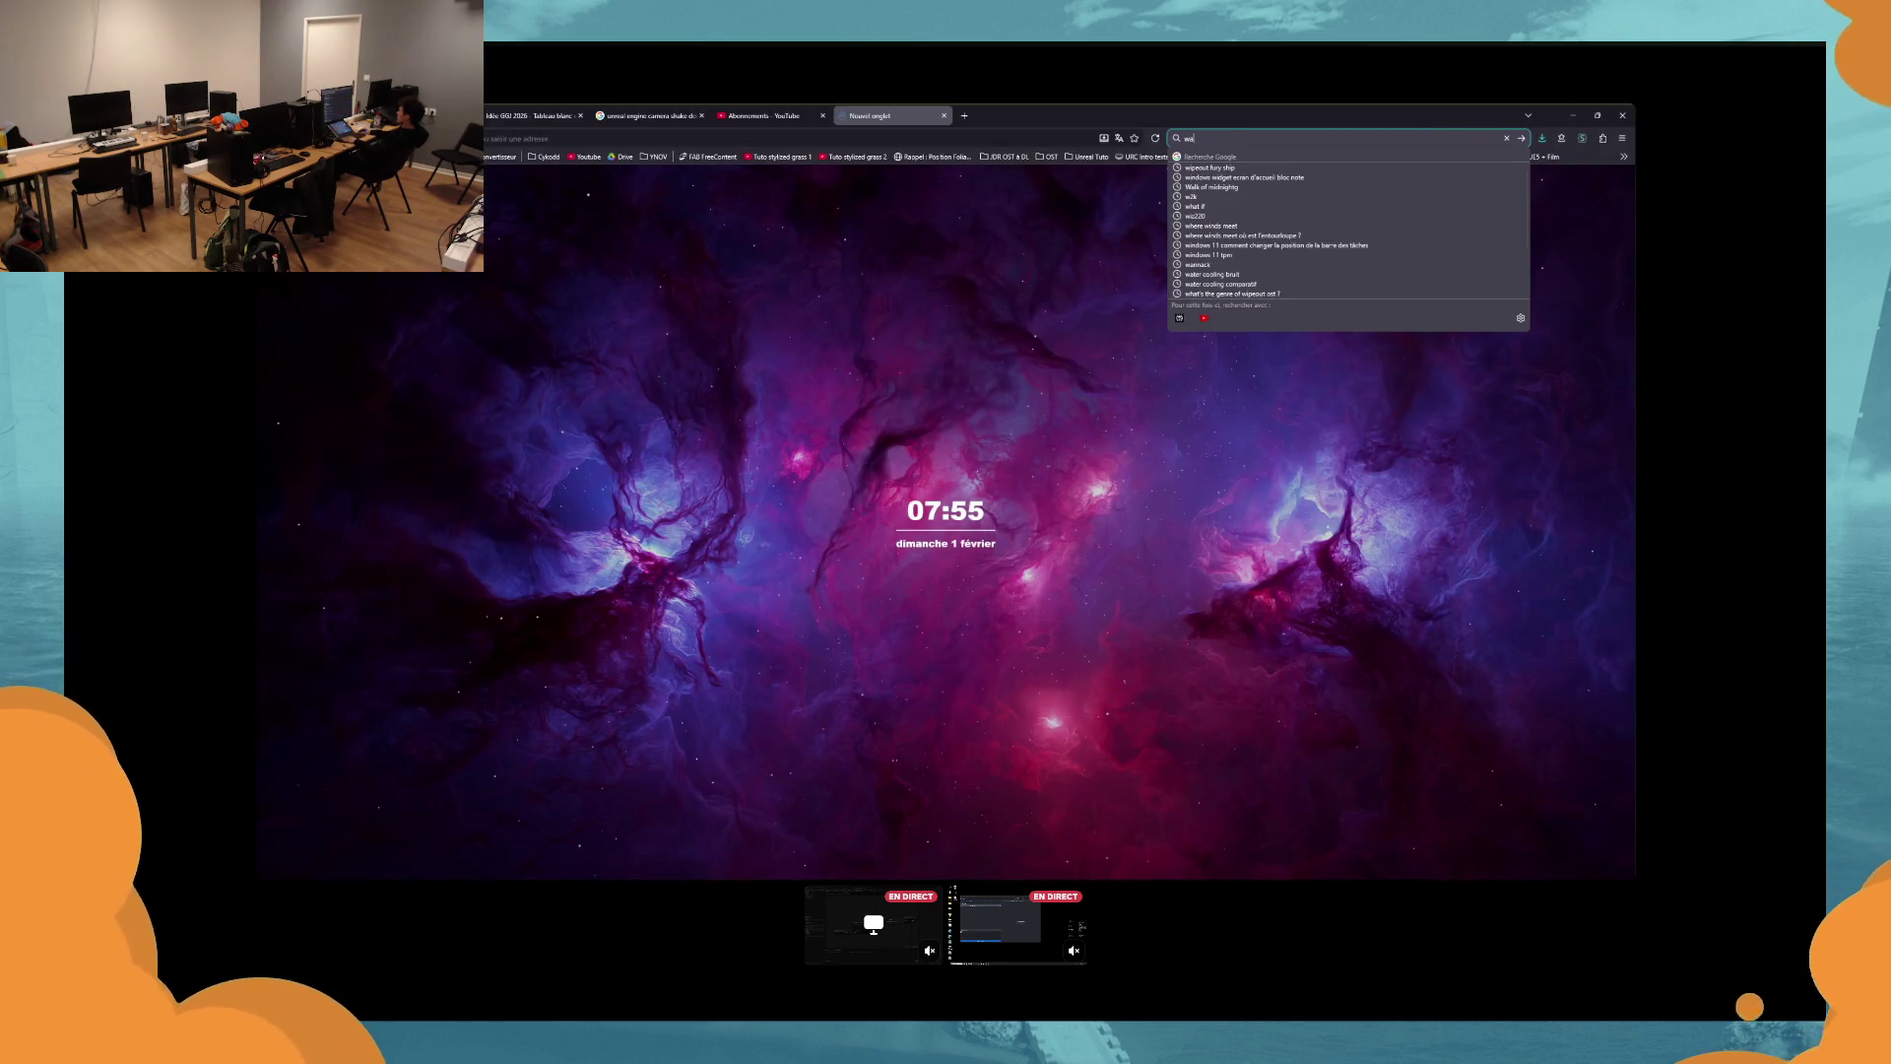
pyautogui.write('ven')
# Search Google for 'waven', then image-search 'haeaven studio game baker'.
pyautogui.press('Return')
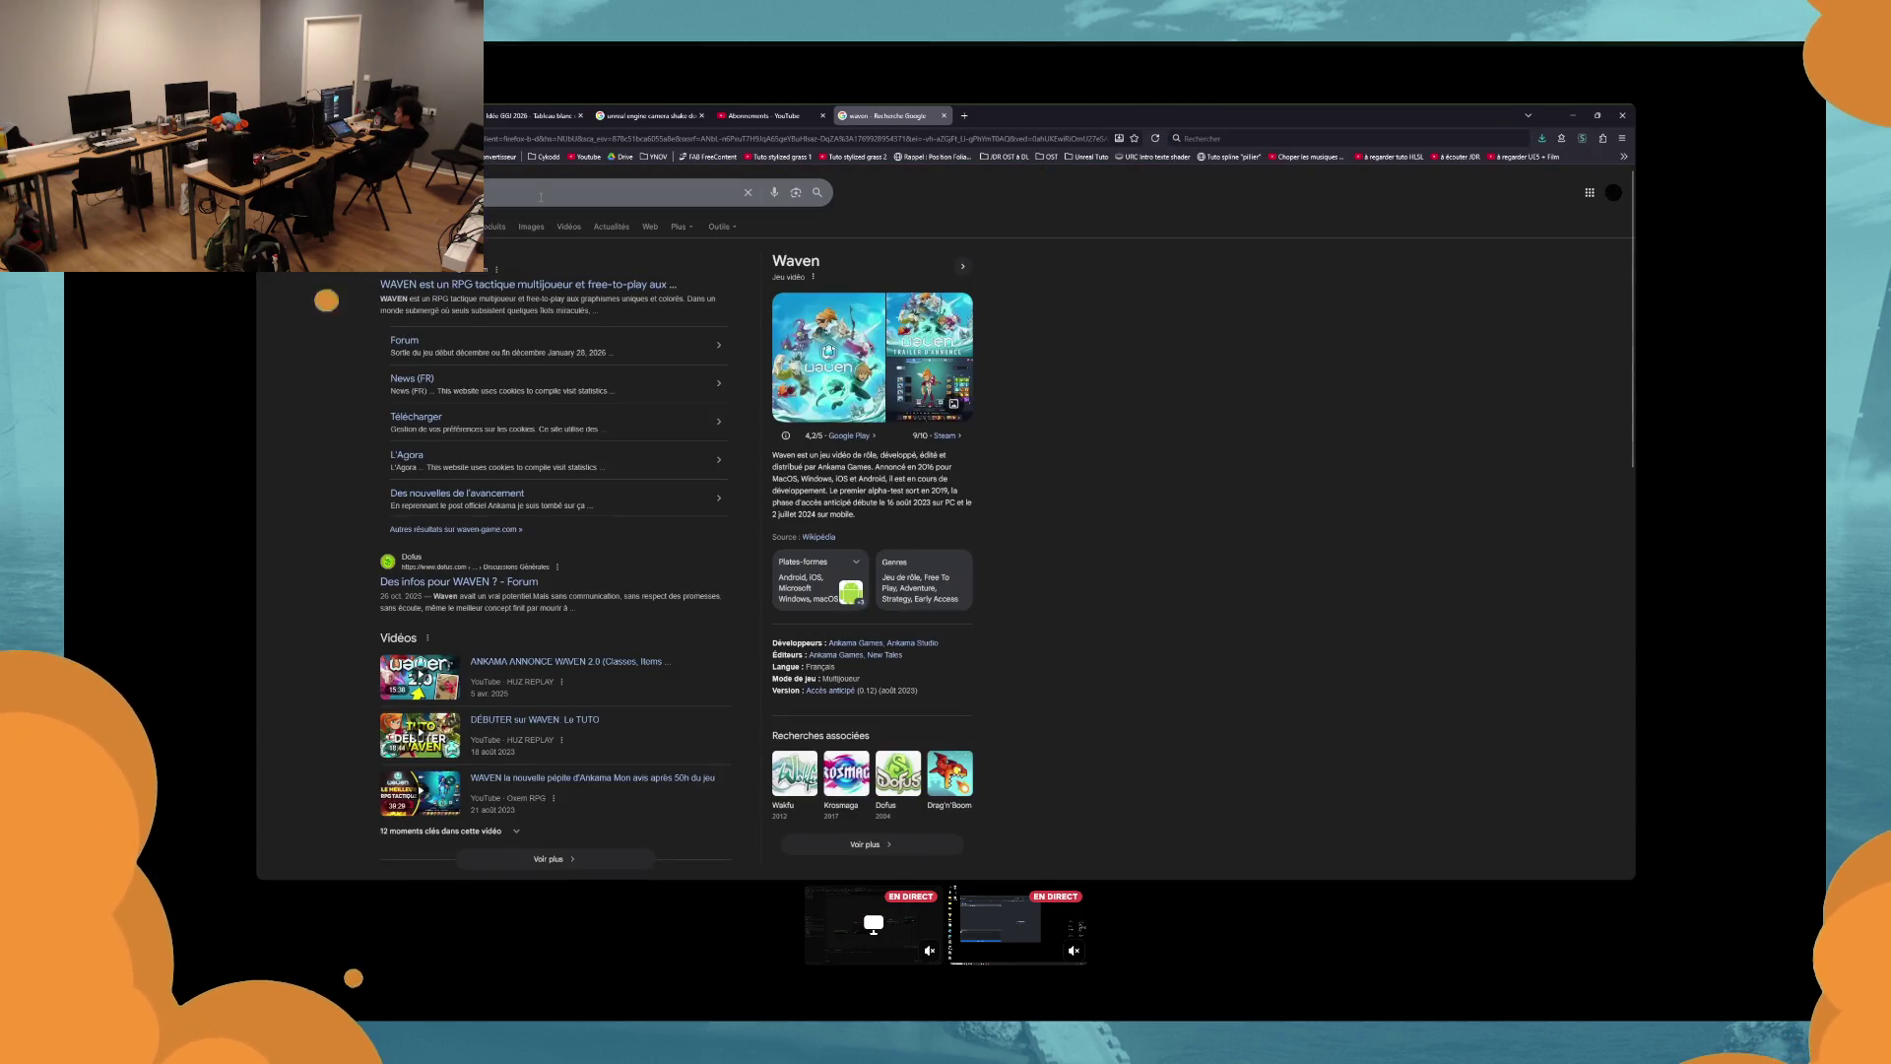
pyautogui.click(540, 197)
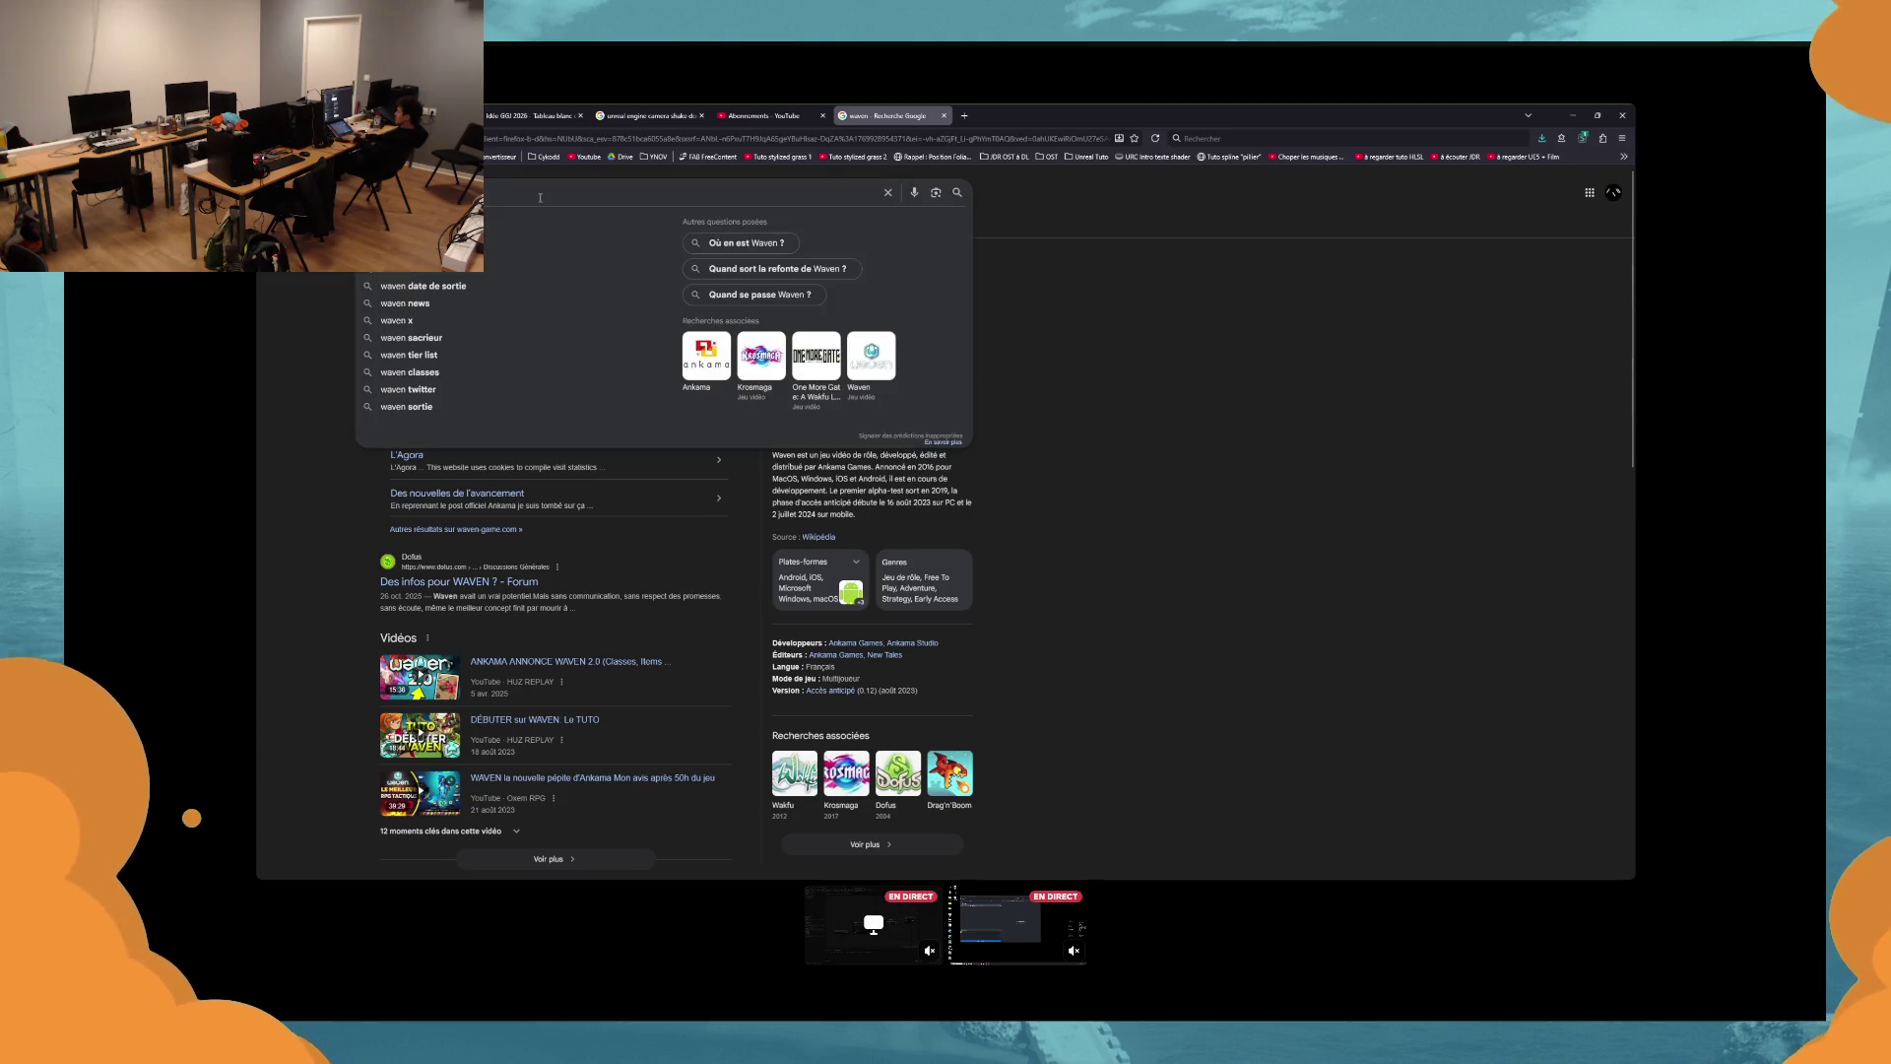
pyautogui.write('ha')
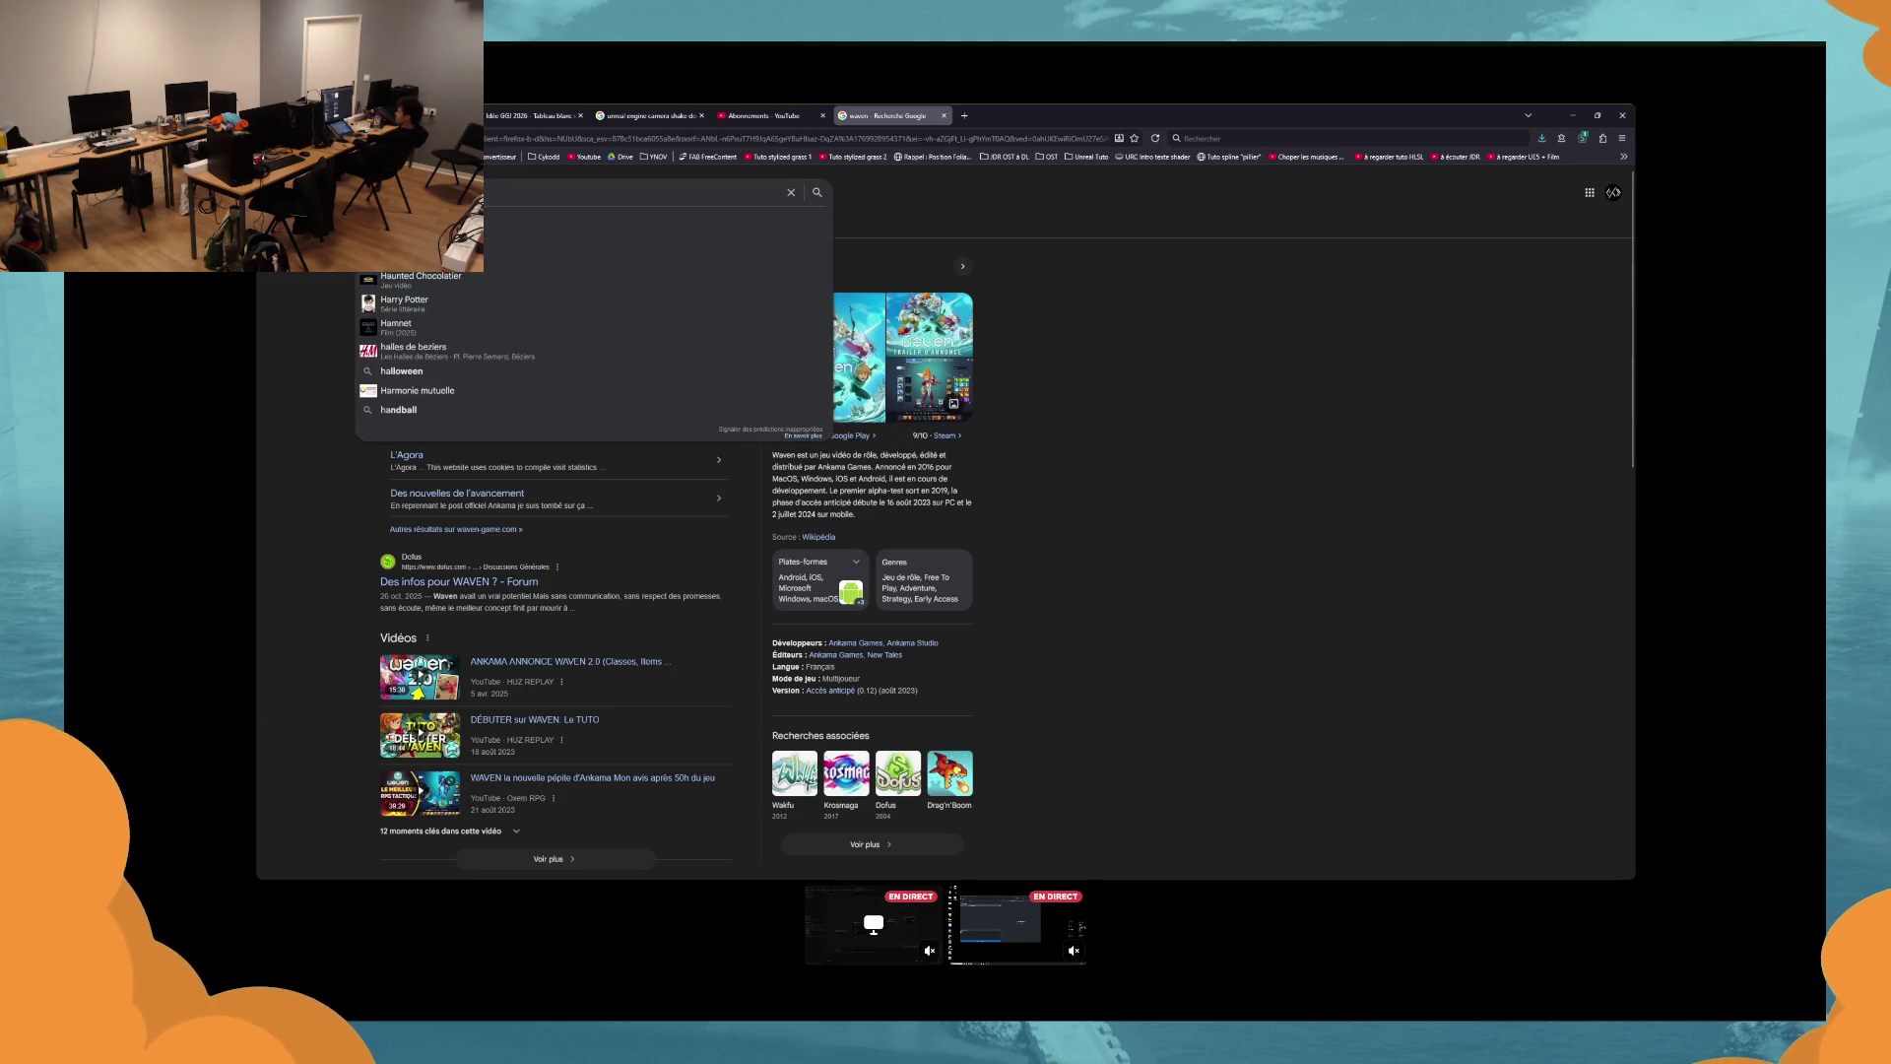
pyautogui.write('eaven')
pyautogui.press('Return')
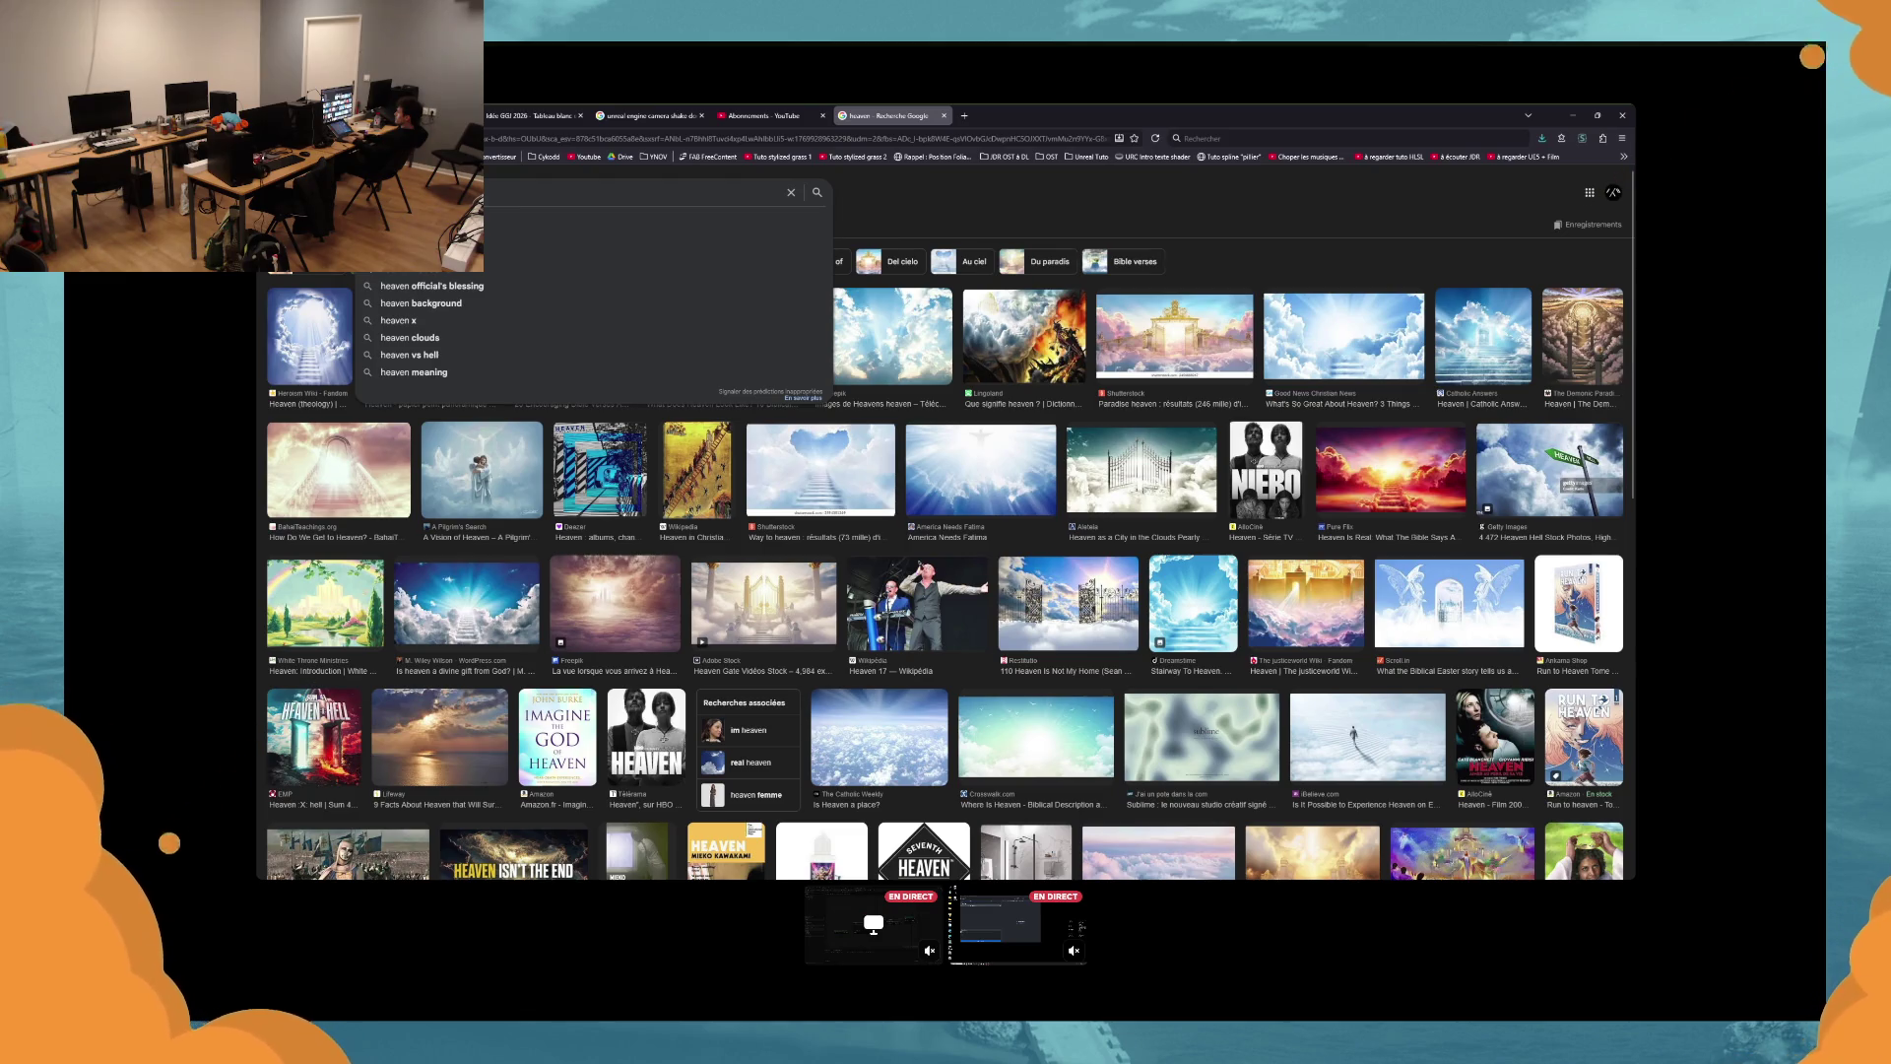
pyautogui.write('stud')
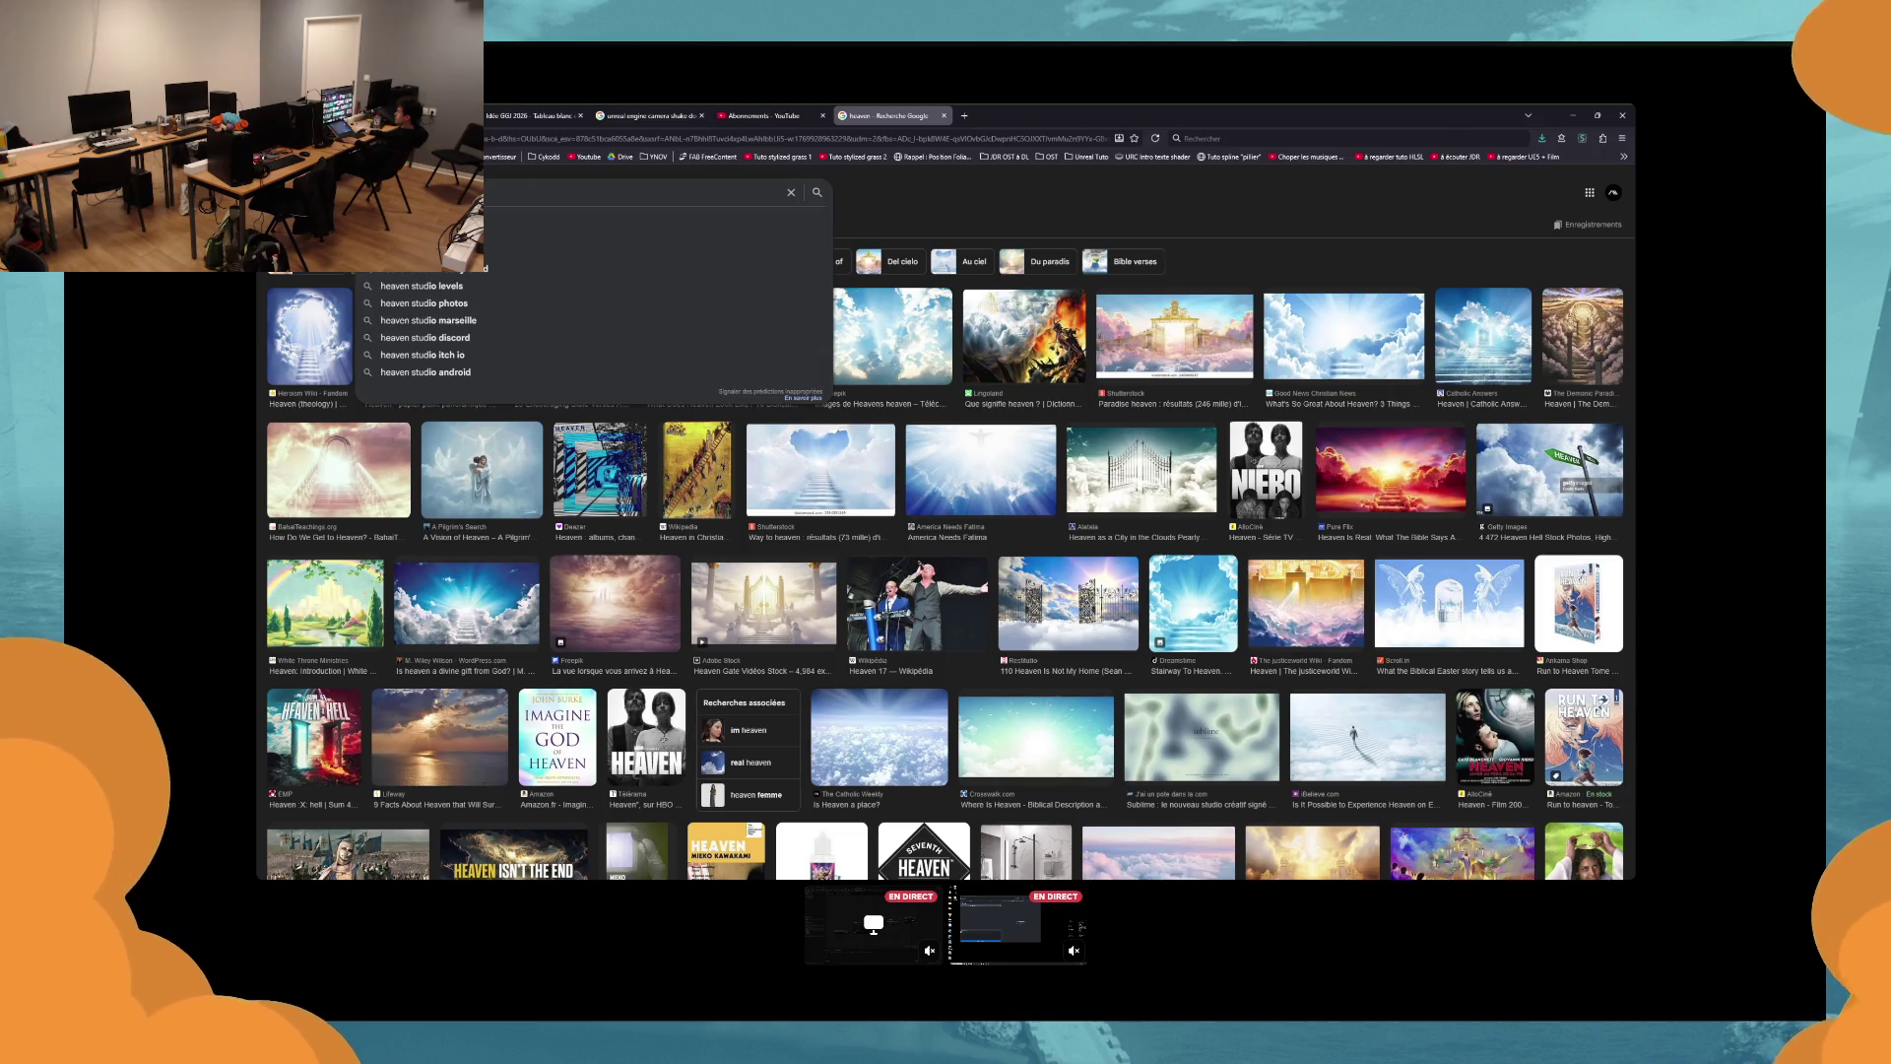
pyautogui.write('io game baker')
pyautogui.press('Return')
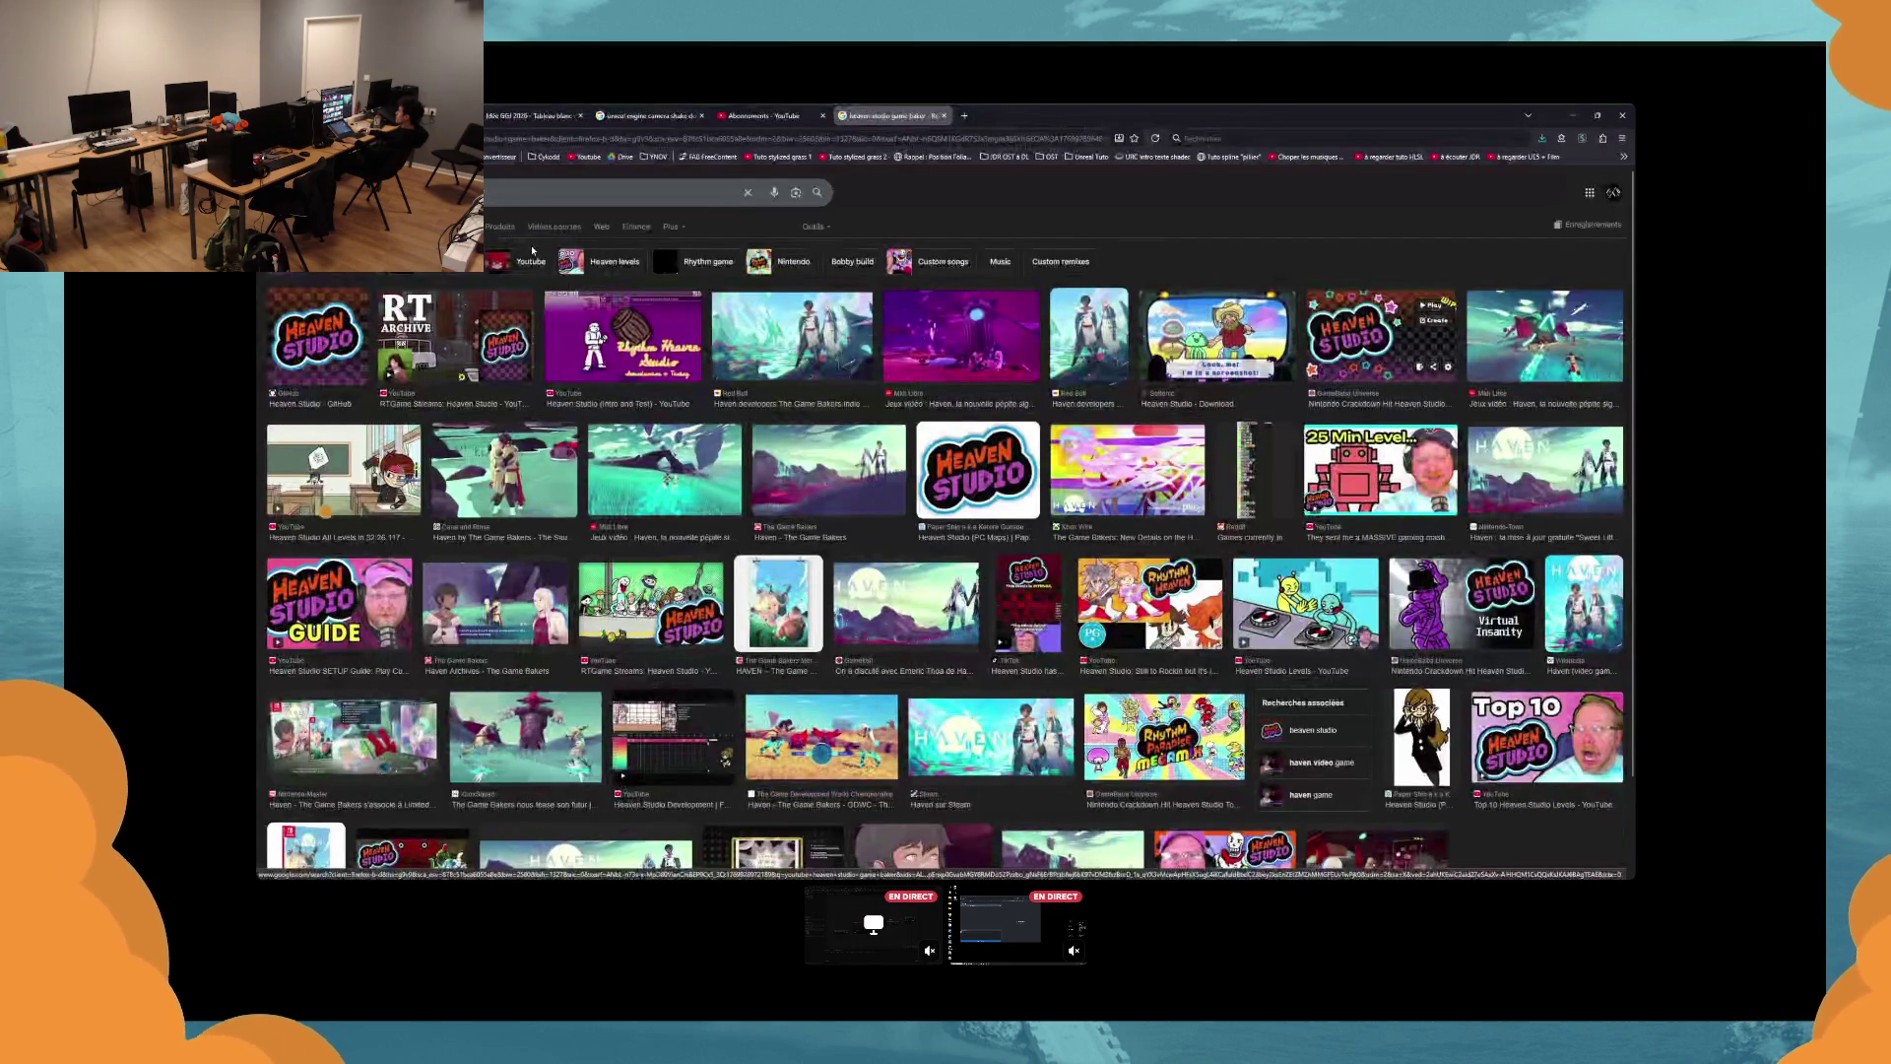
# Preview a Haven developers interview image, close the search and return to the Unreal play test.
pyautogui.click(792, 335)
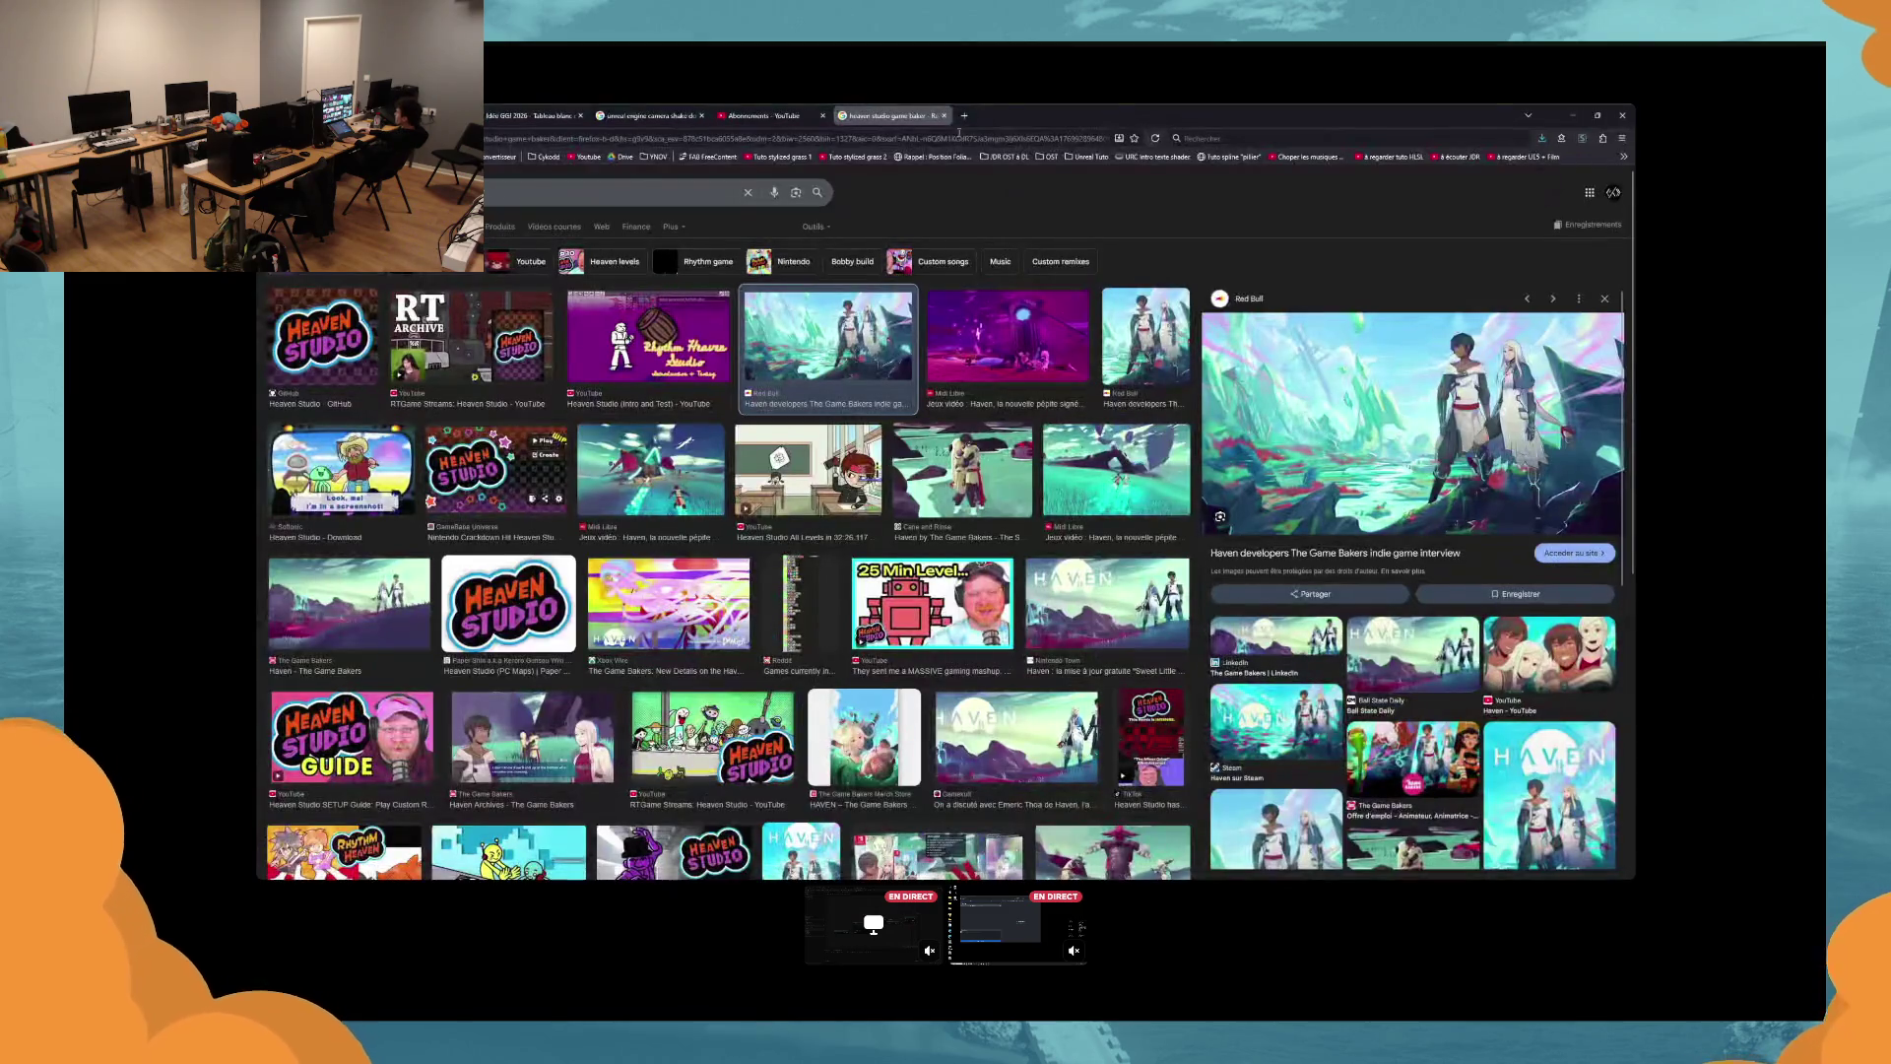
pyautogui.click(942, 116)
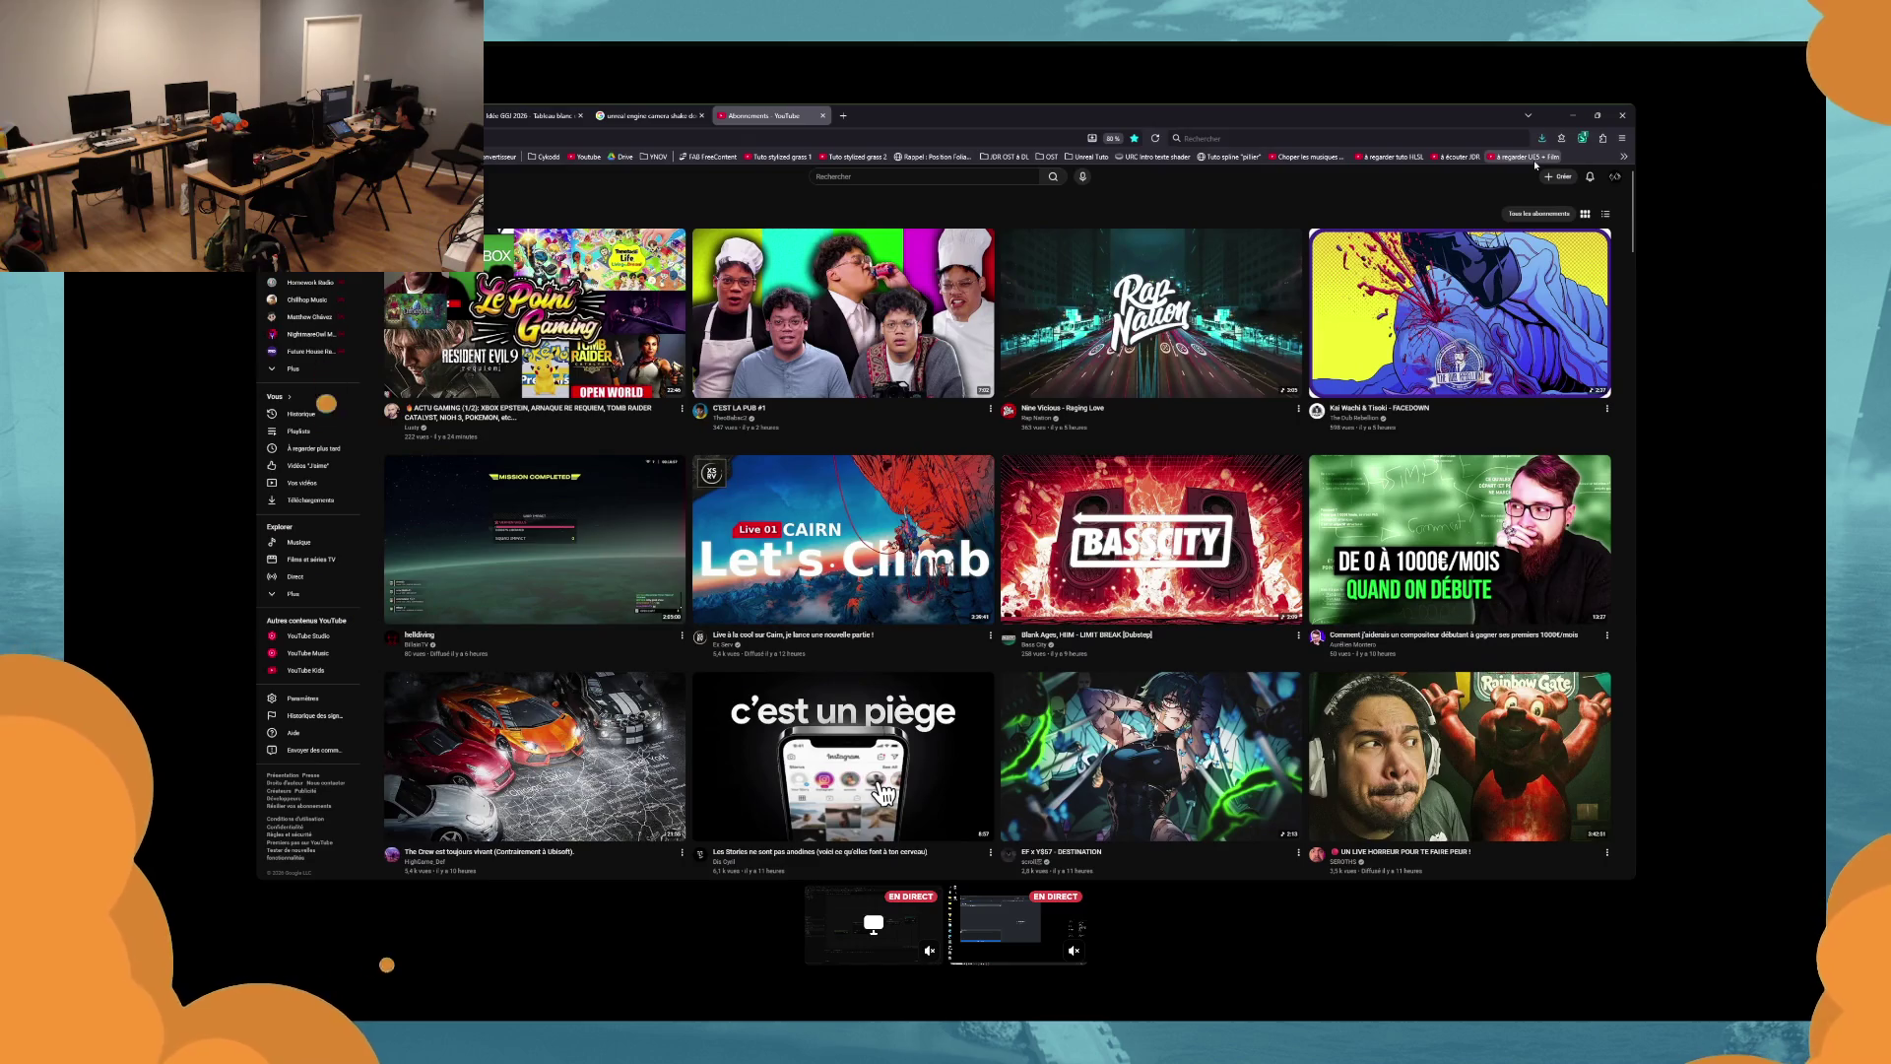
pyautogui.hotkey('alt', 'Tab')
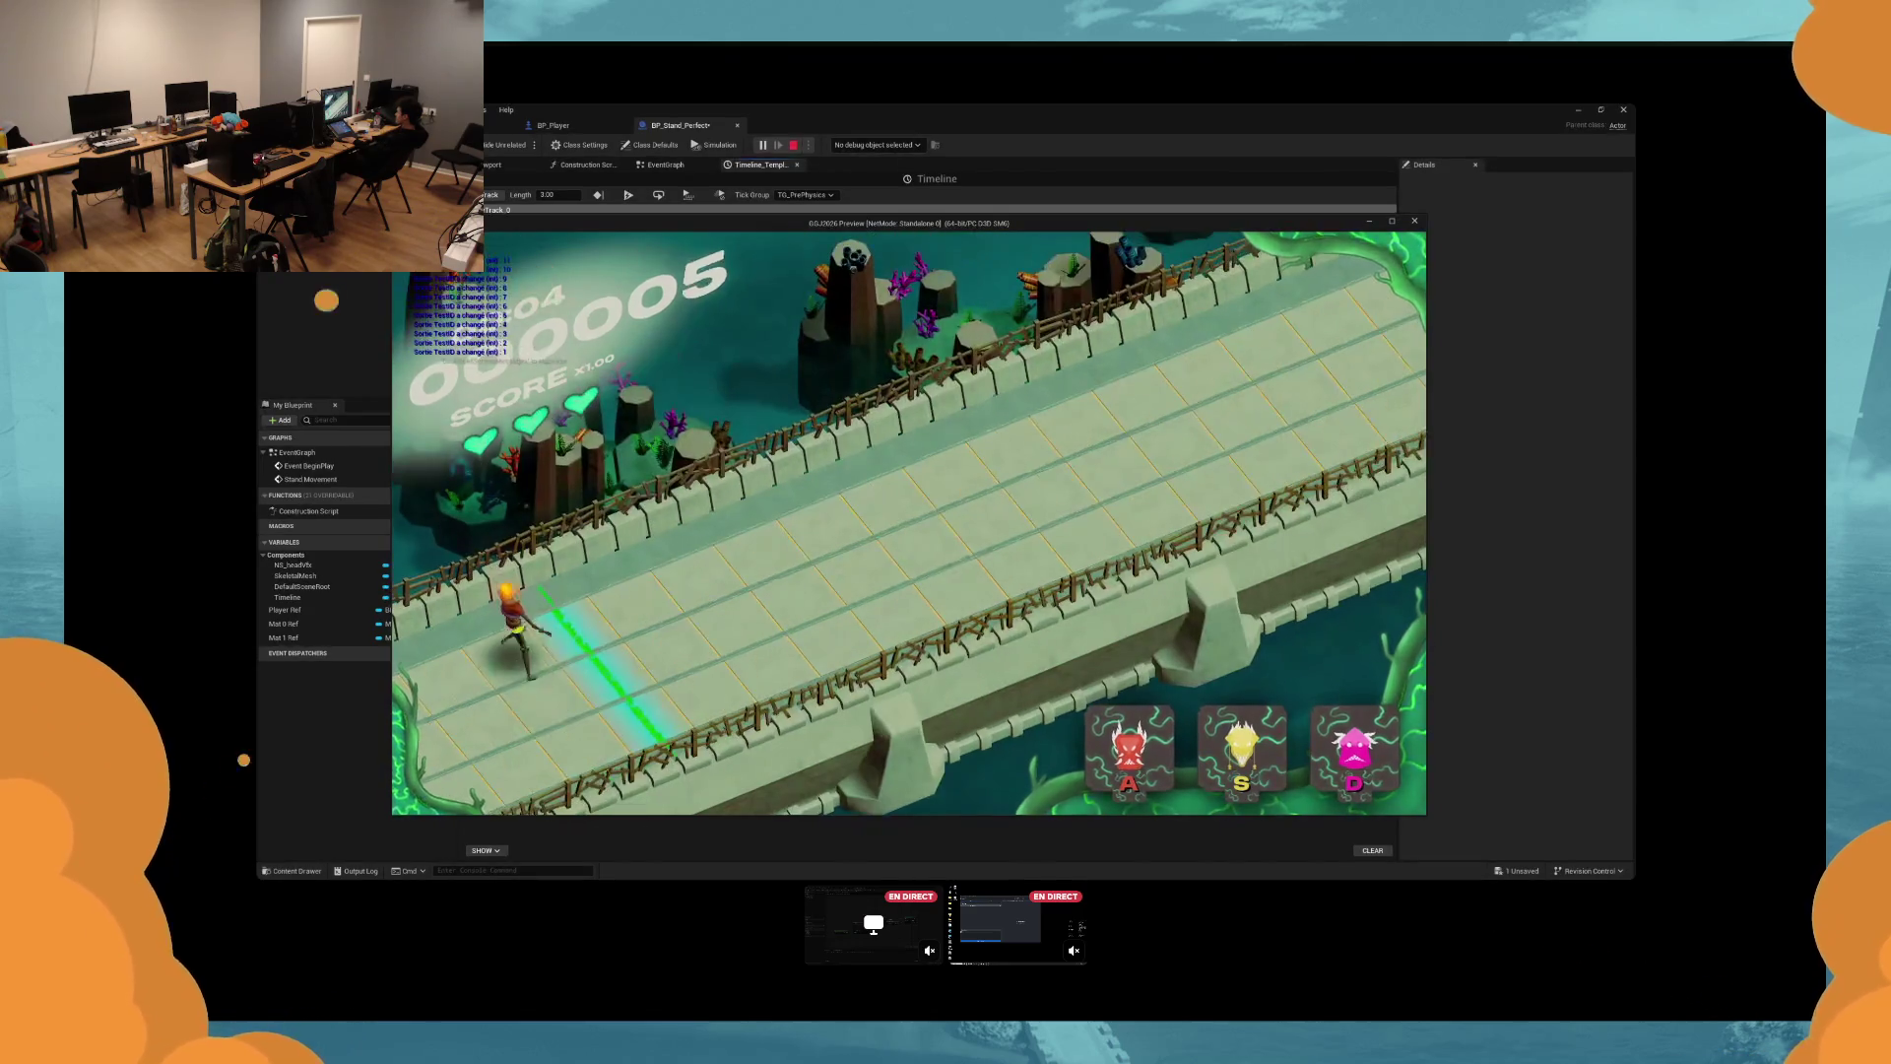
# Hit D, D, D and S notes, then stop the session and return to the EventGraph.
pyautogui.press('d')
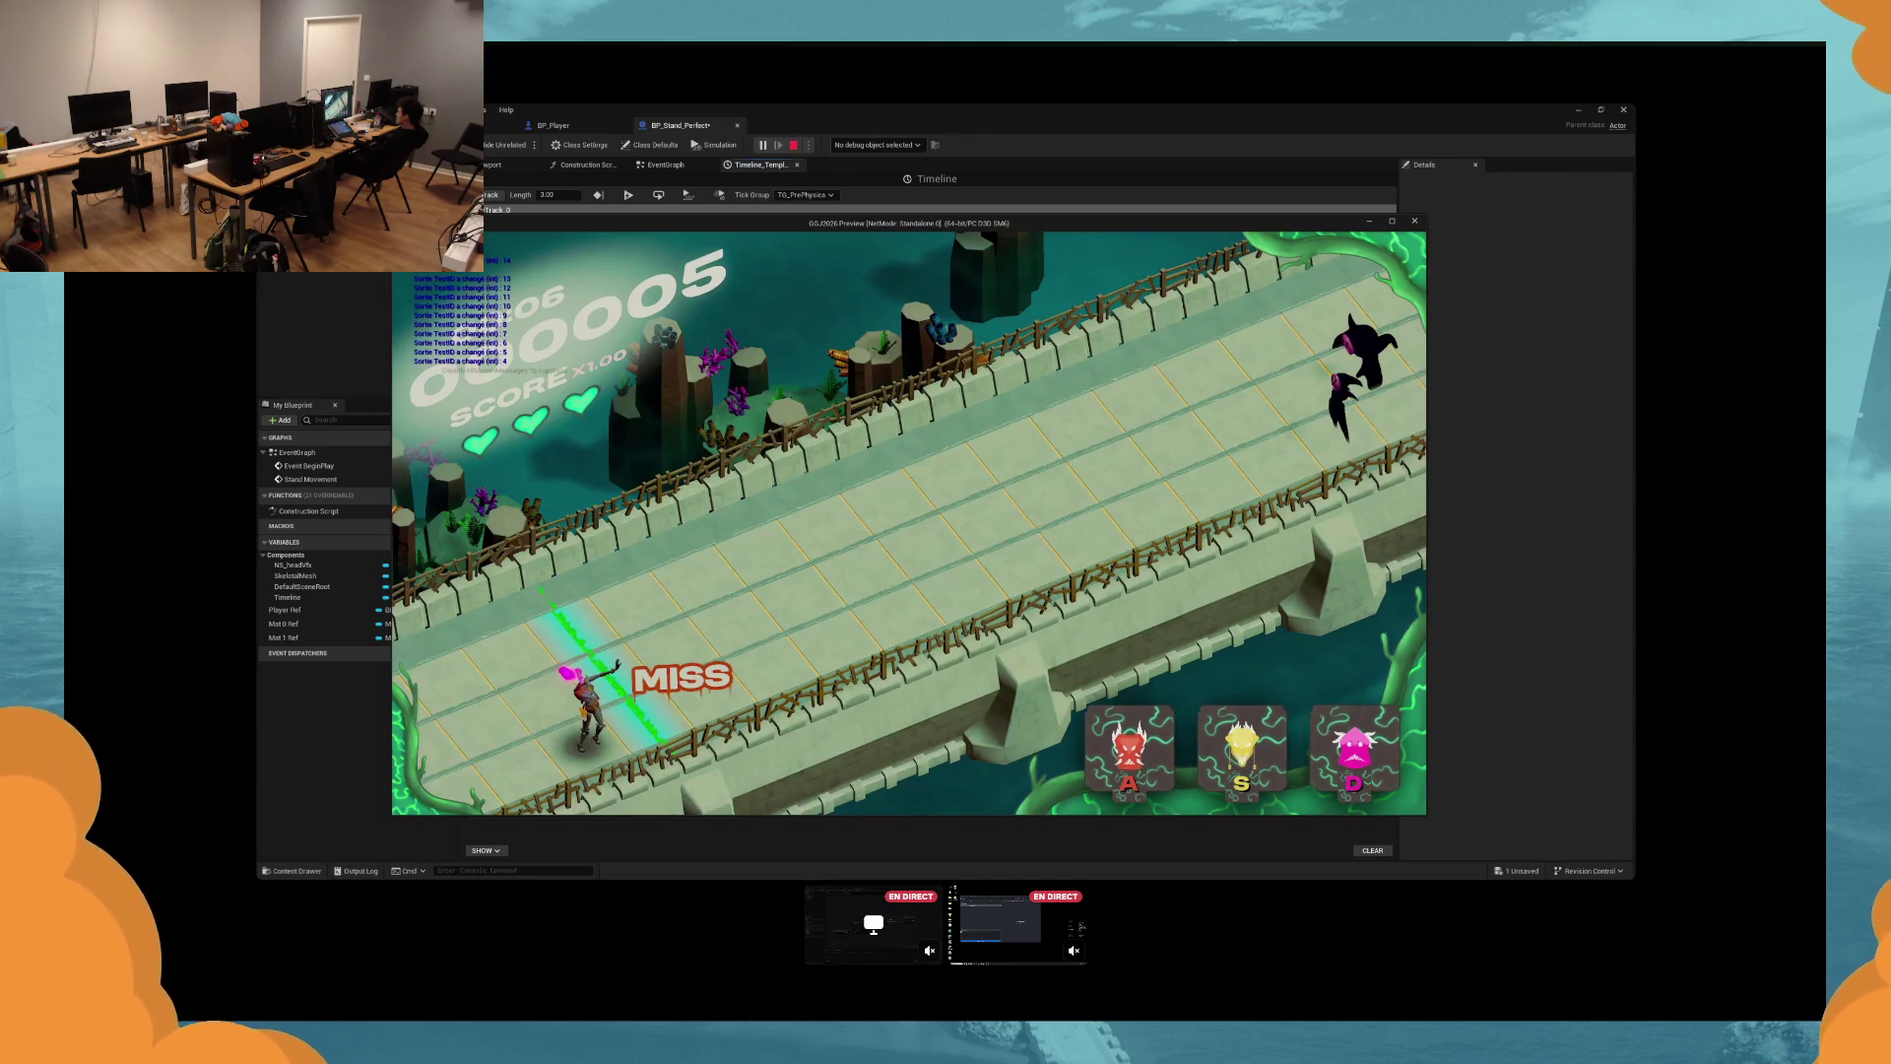
pyautogui.press('d')
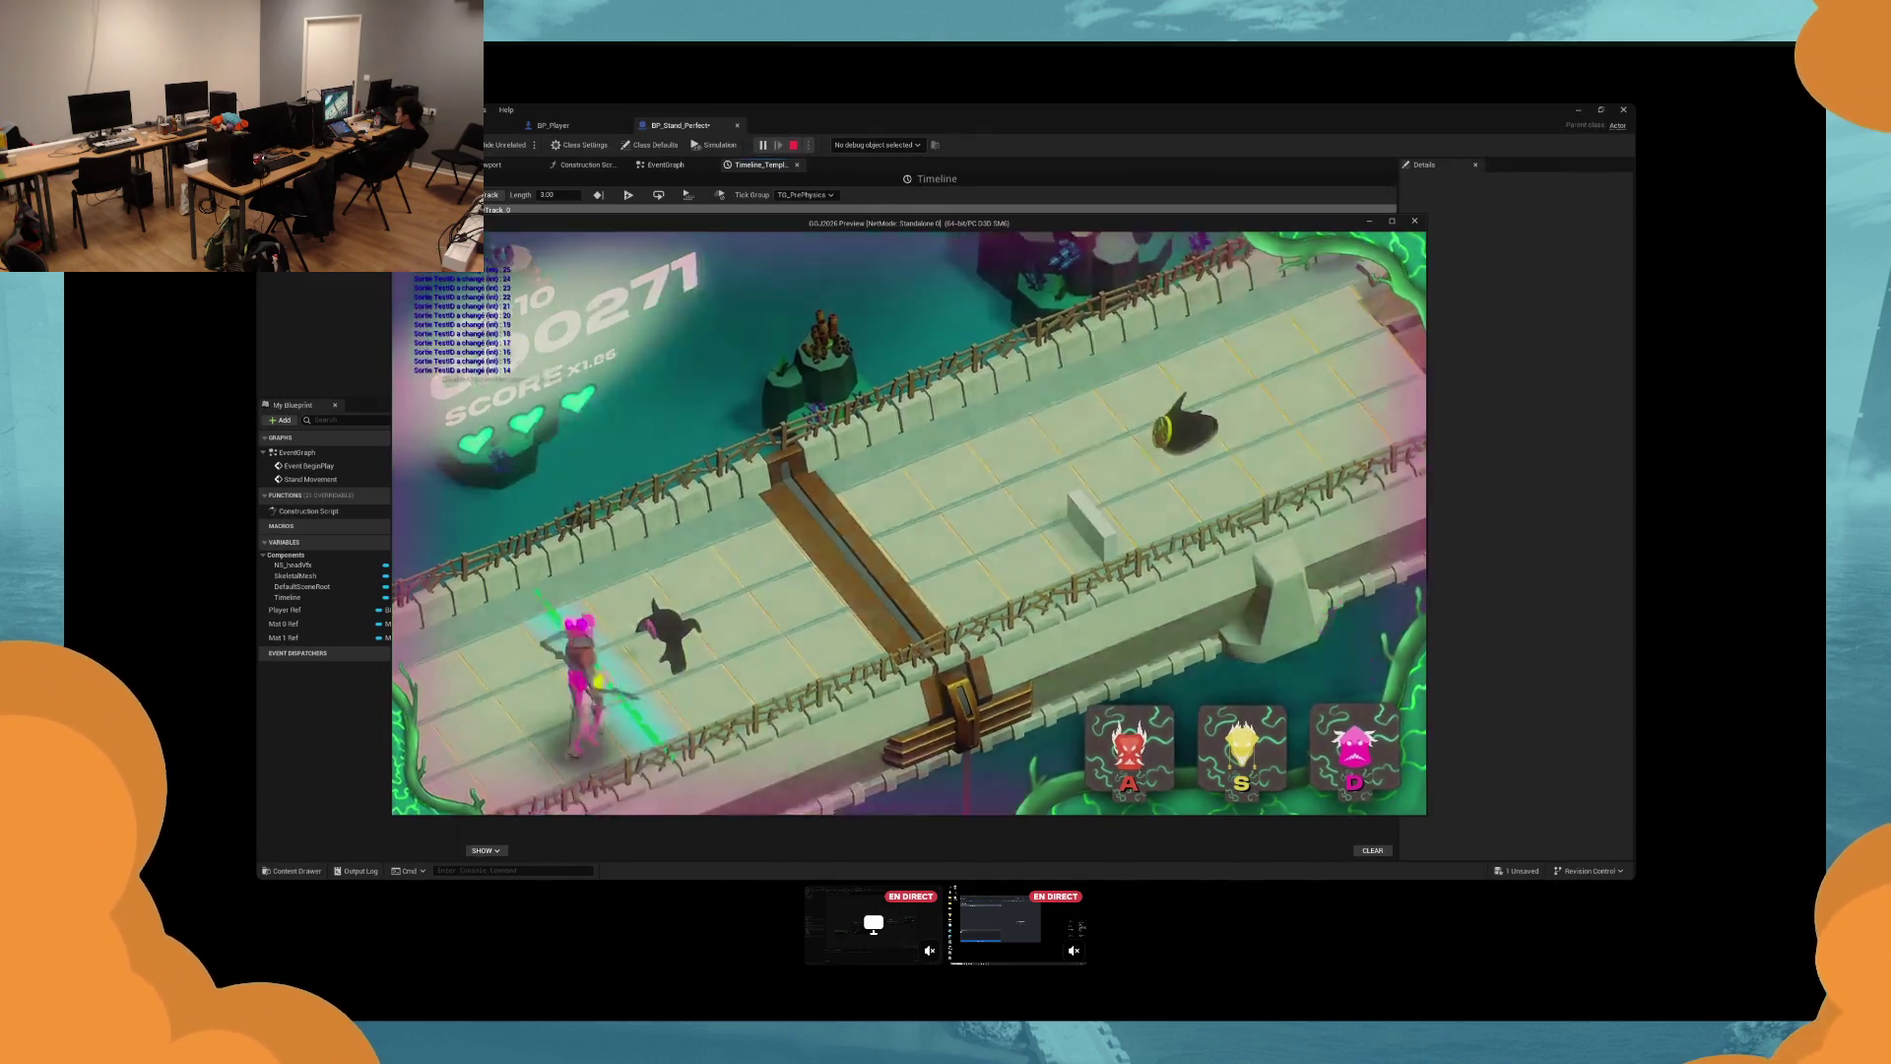
pyautogui.press('d')
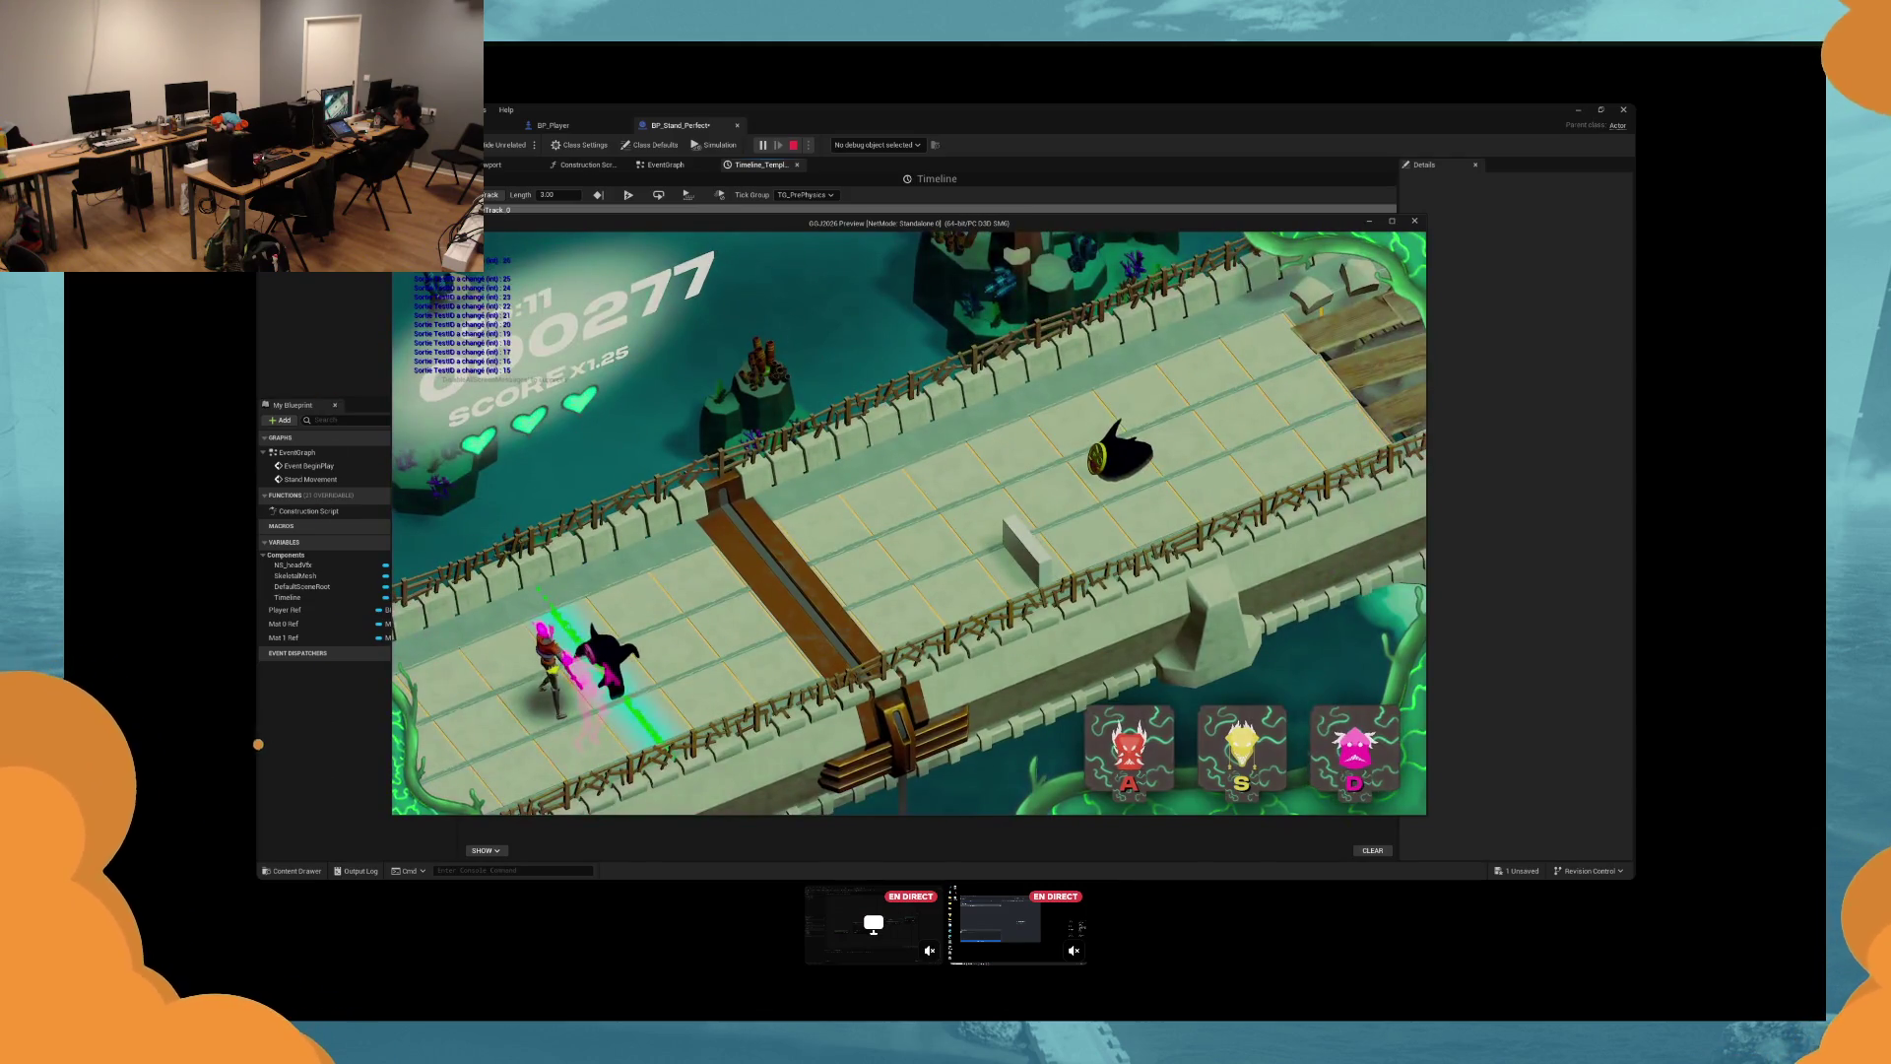
pyautogui.press('s')
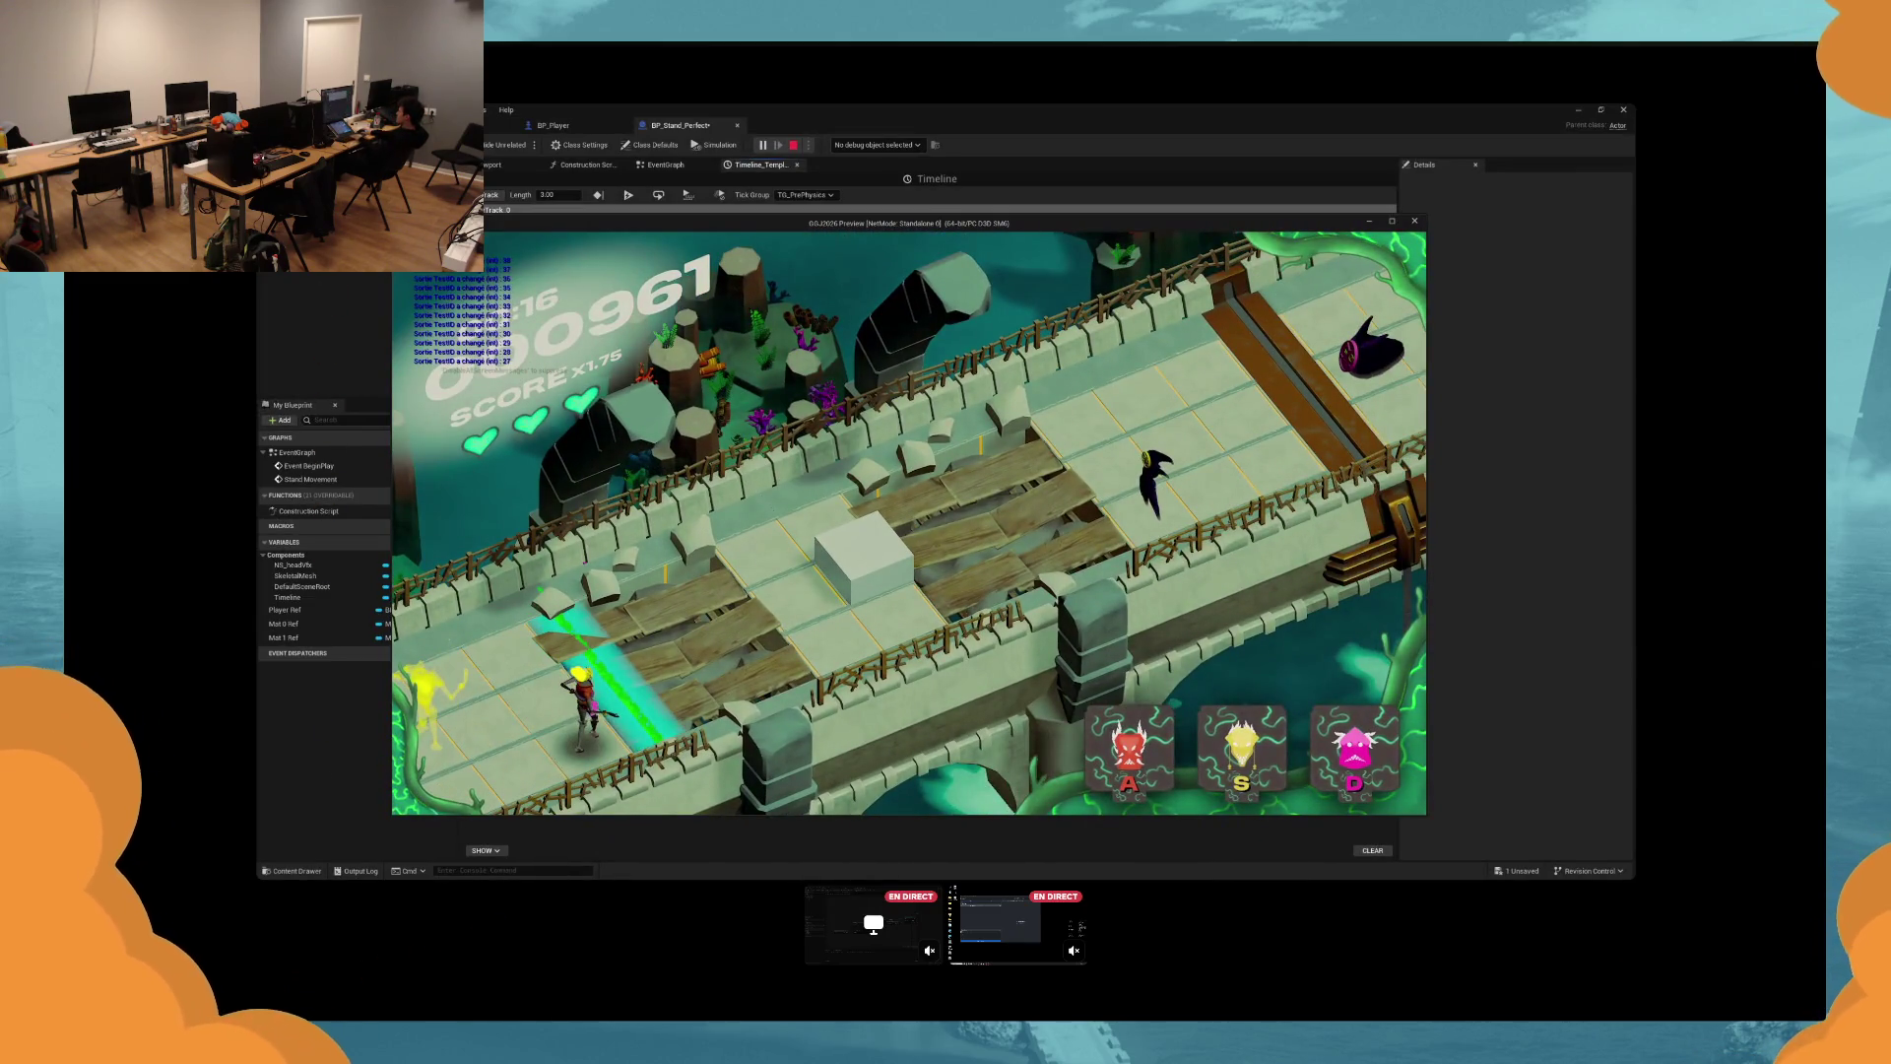
pyautogui.press('Escape')
pyautogui.click(659, 165)
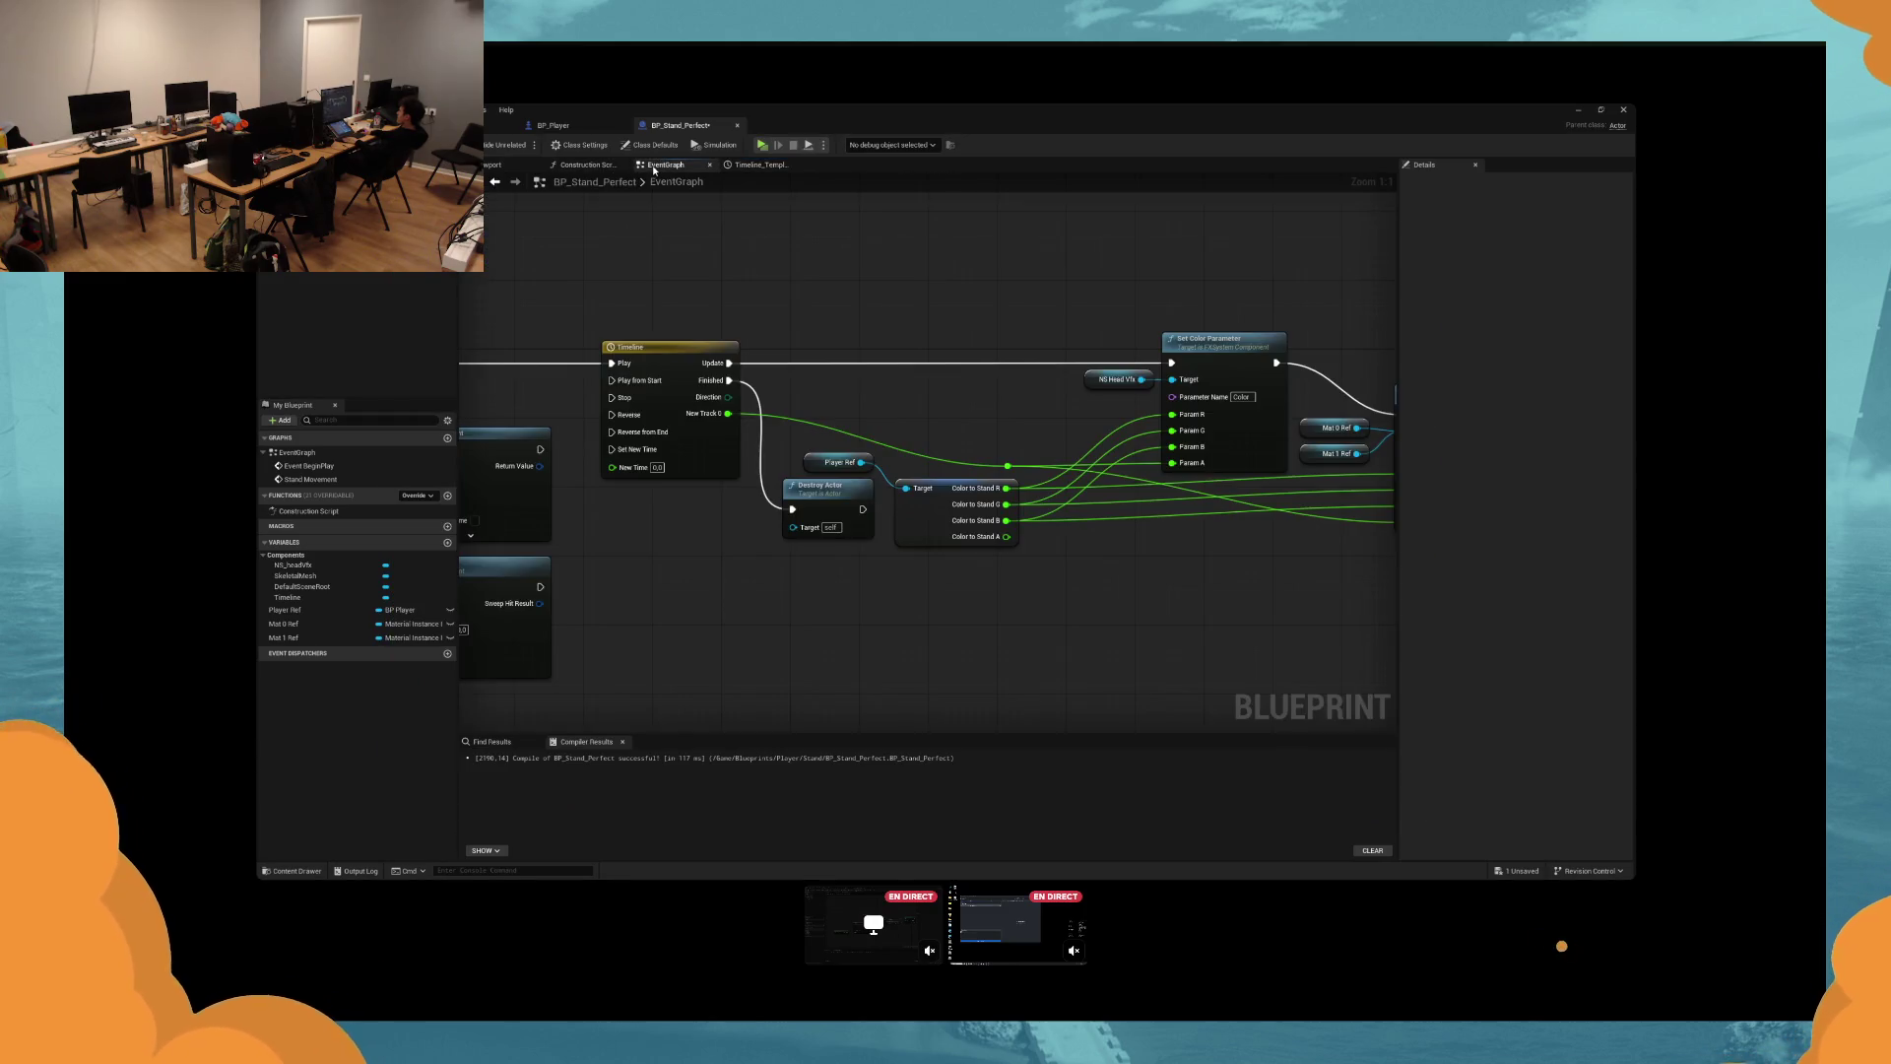
# Save, add a Multiply node from a colour value for Set Vector Parameter Value, and launch a play test.
pyautogui.moveTo(1021, 576); pyautogui.dragTo(1092, 596)
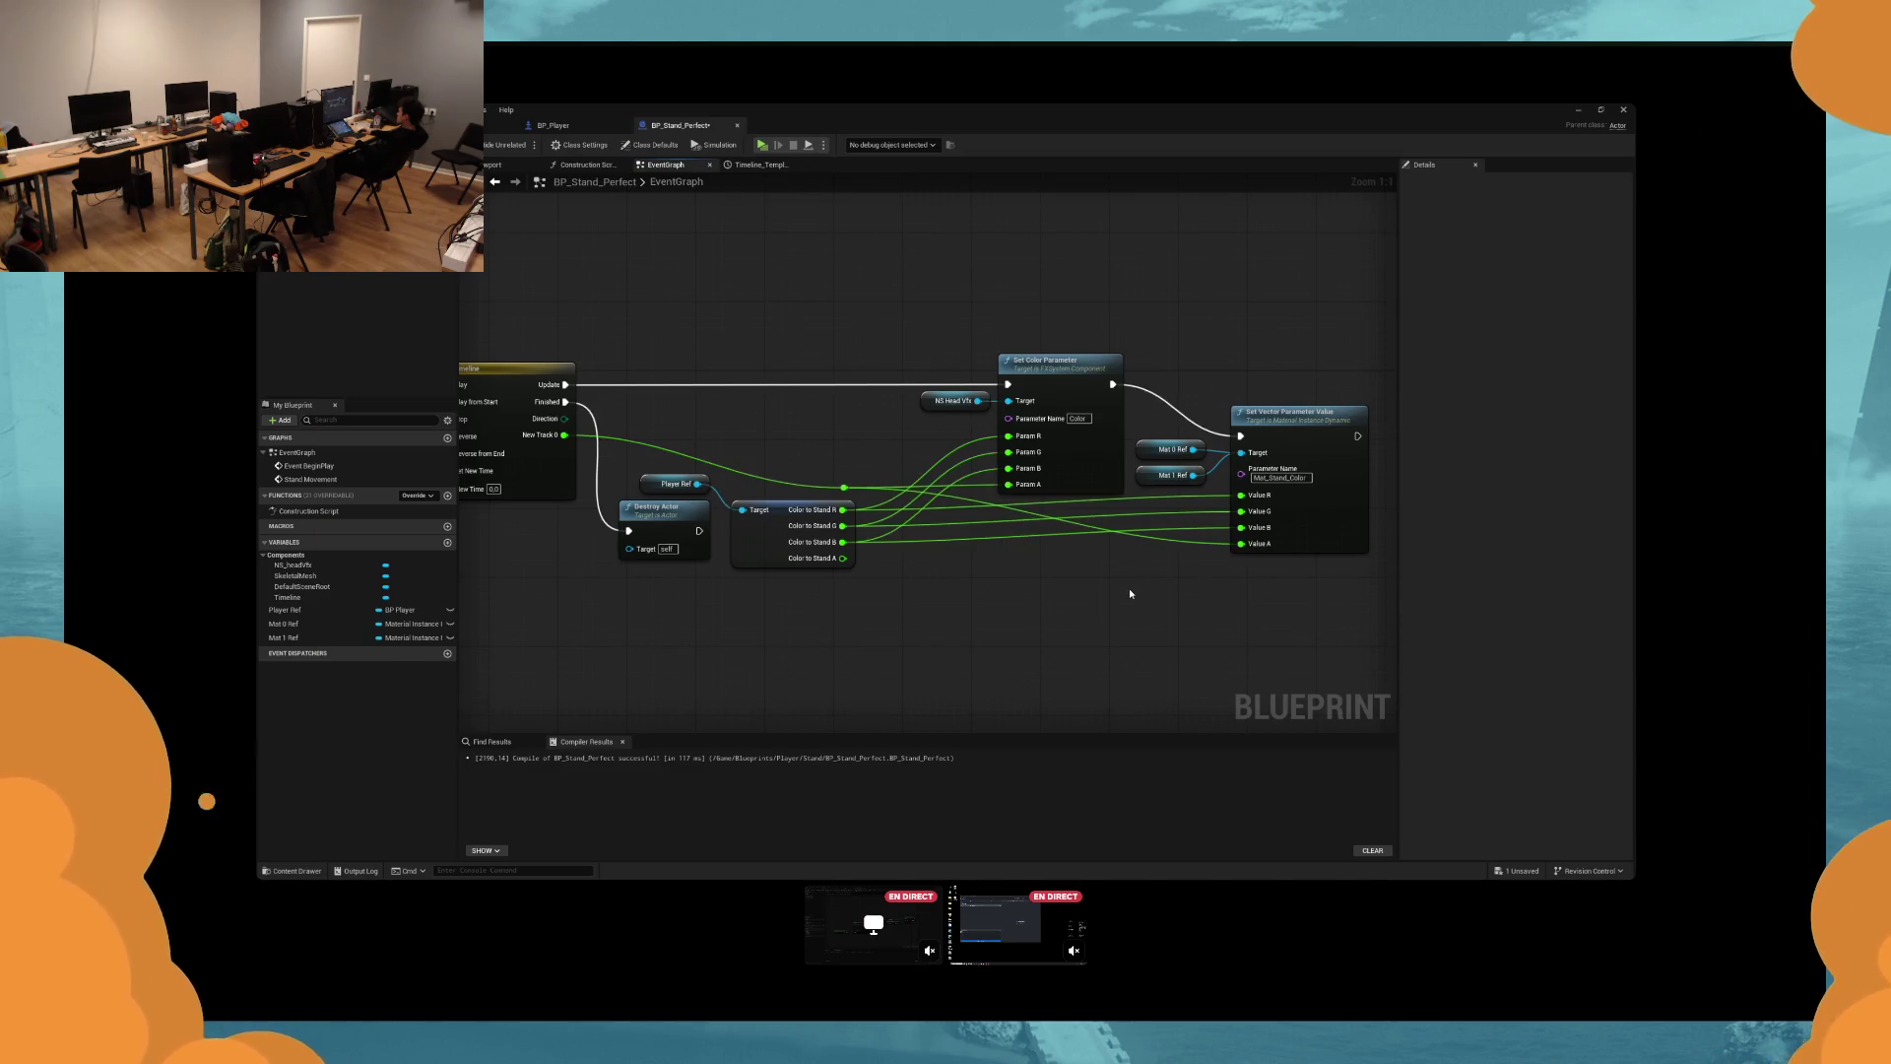
pyautogui.hotkey('ctrl', 's')
pyautogui.moveTo(567, 384)
pyautogui.mouseDown()
pyautogui.moveTo(928, 394)
pyautogui.moveTo(1242, 439)
pyautogui.mouseUp()
pyautogui.moveTo(844, 487); pyautogui.dragTo(990, 552)
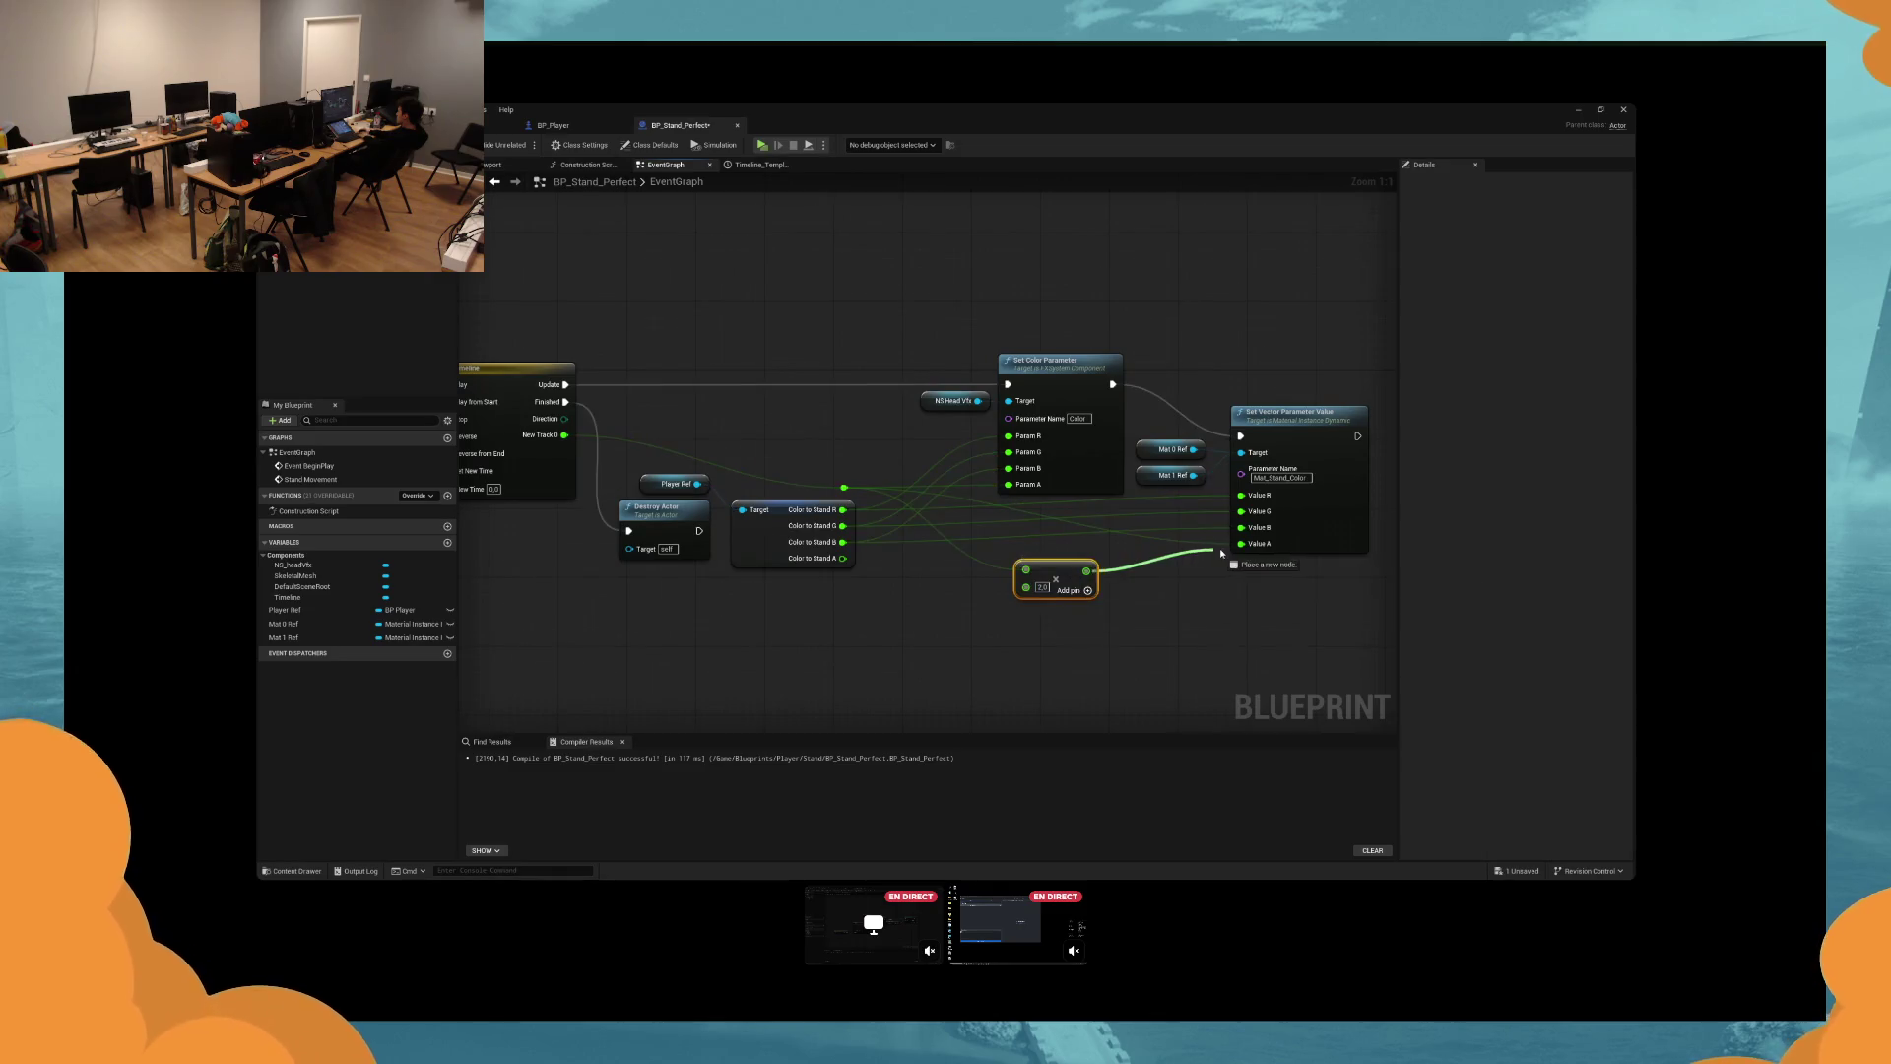
pyautogui.click(766, 146)
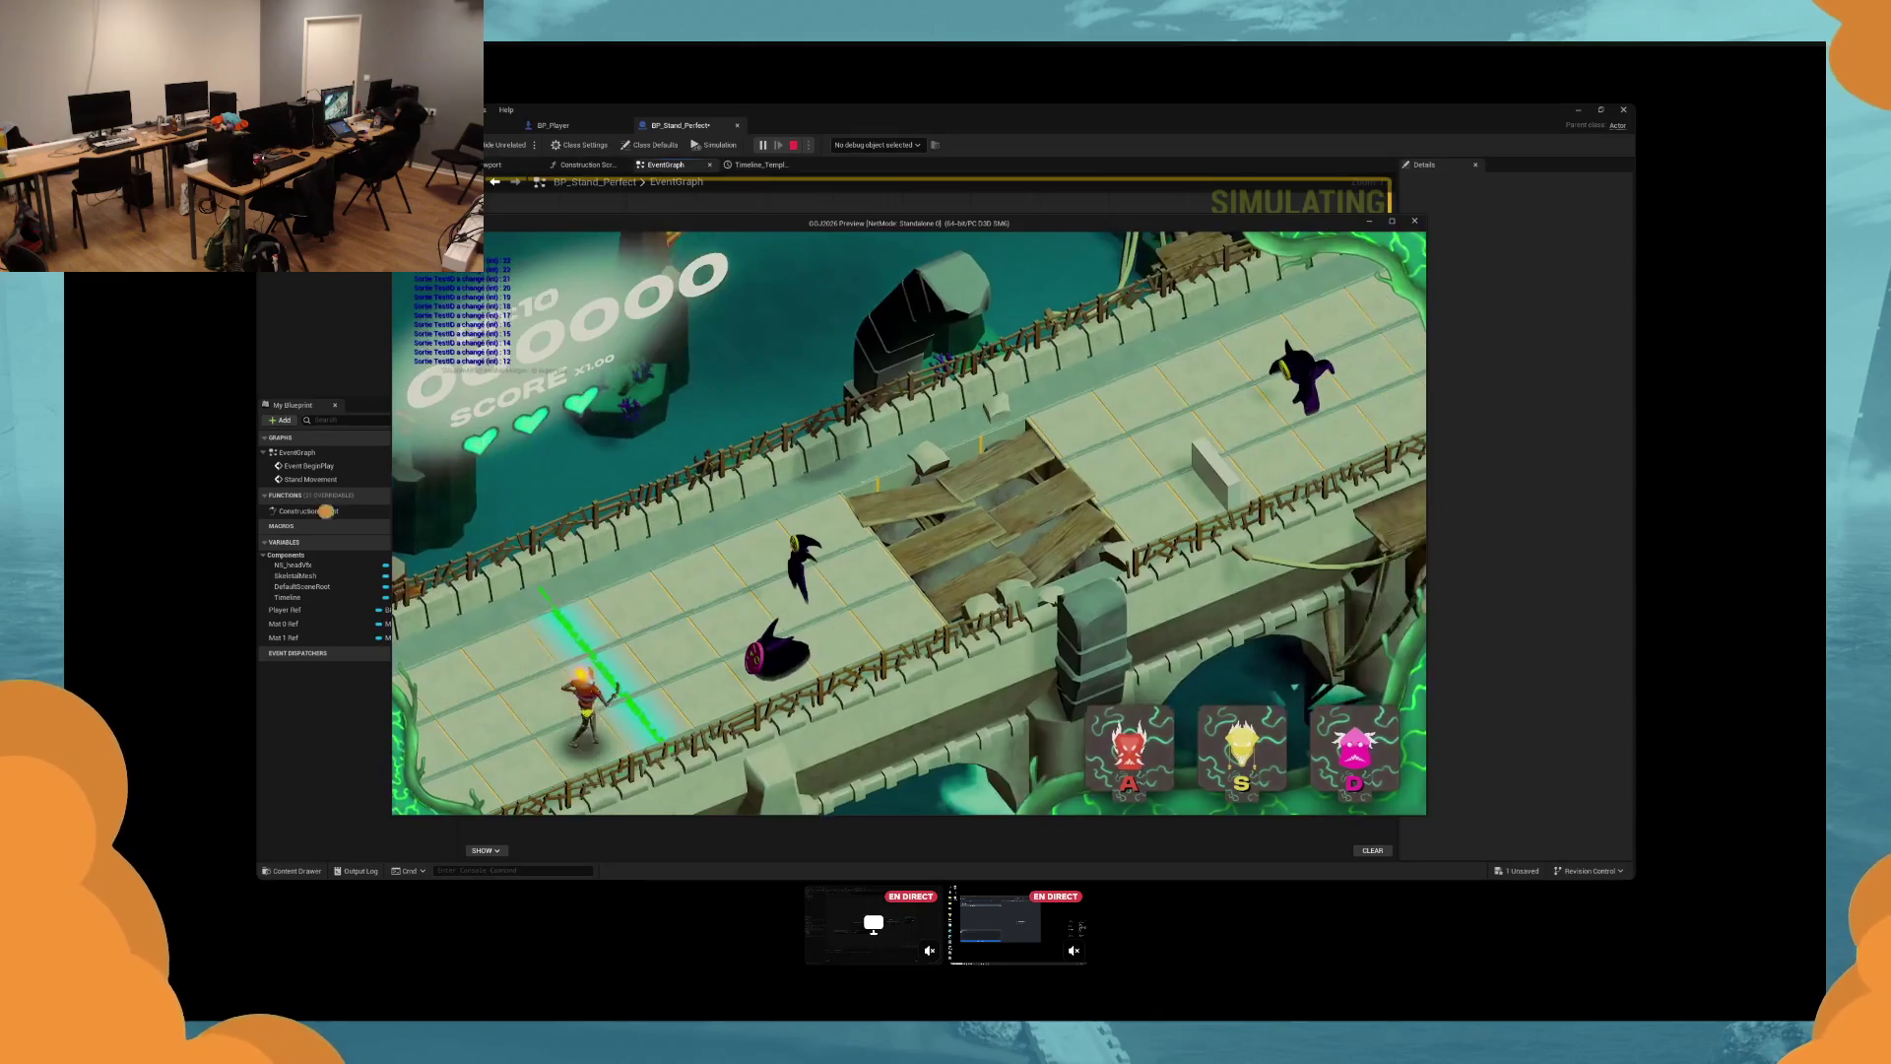
# Stop and restart the play test, hitting D, A and D notes to push the score past 1550.
pyautogui.press('d')
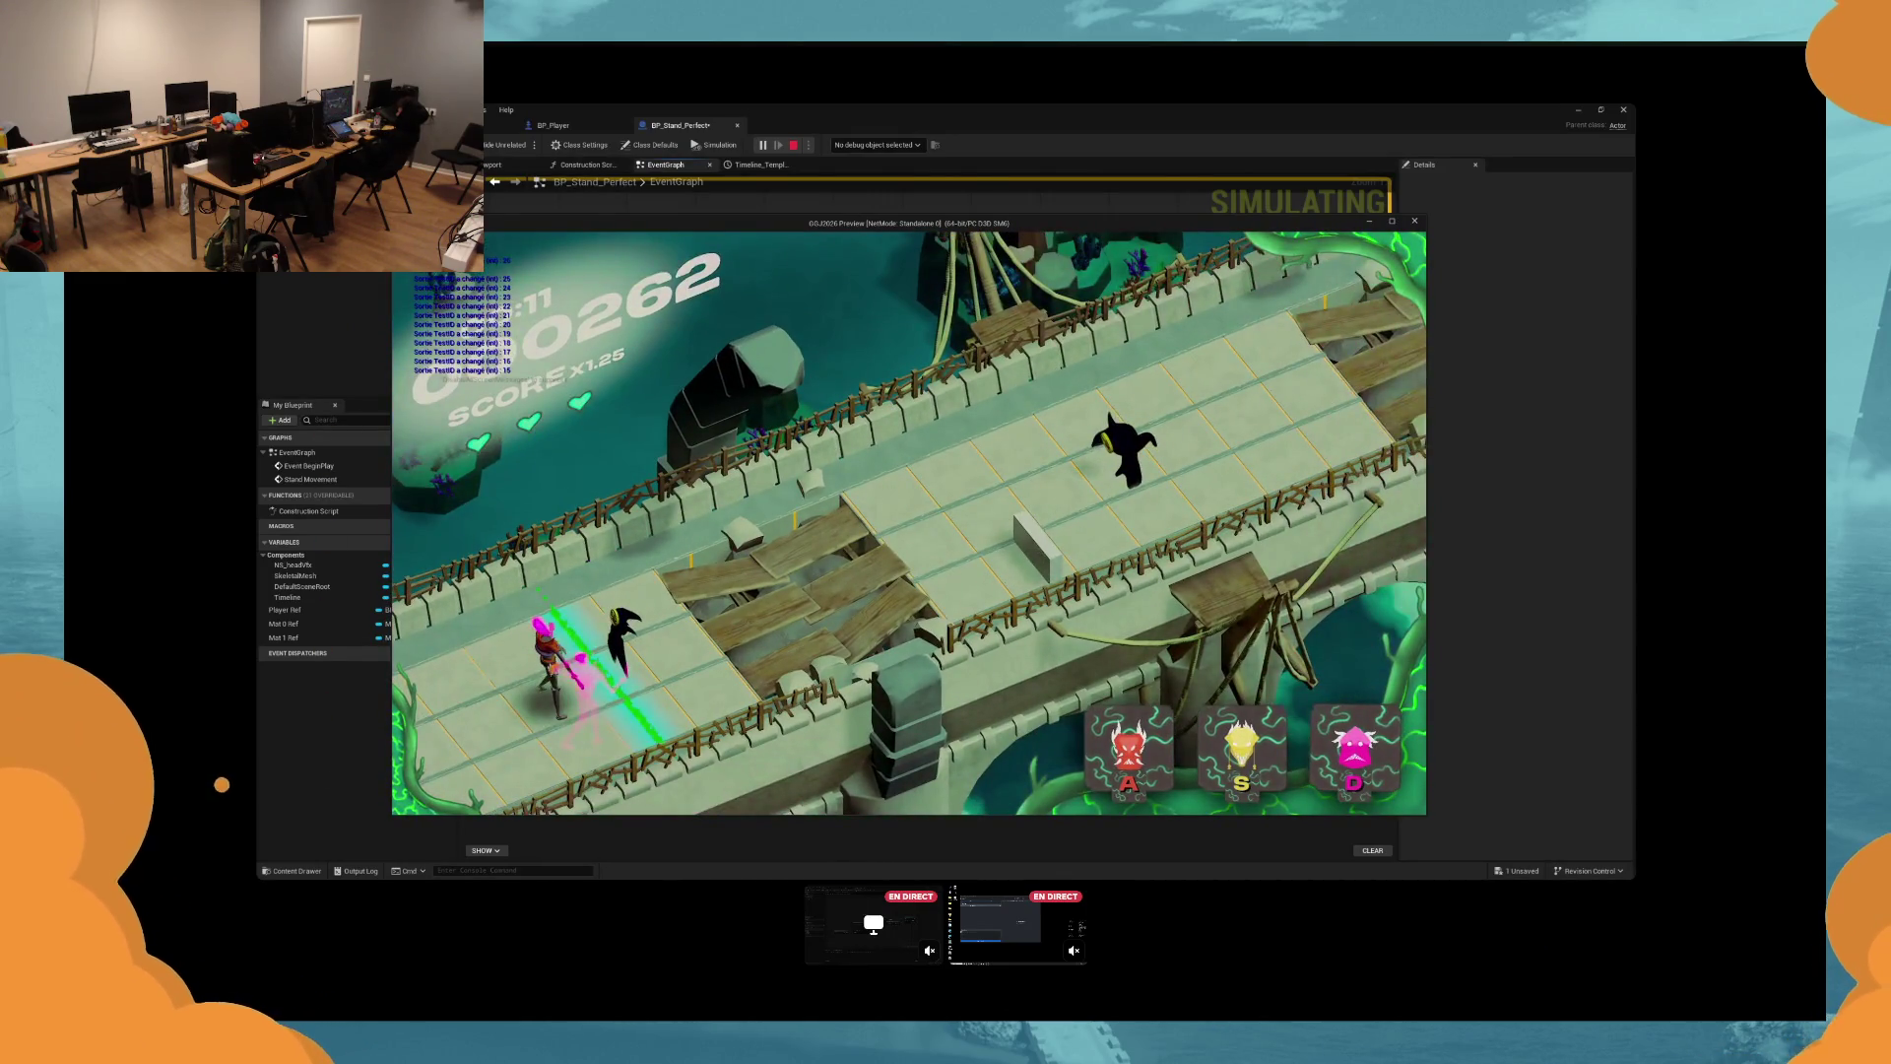
pyautogui.press('Escape')
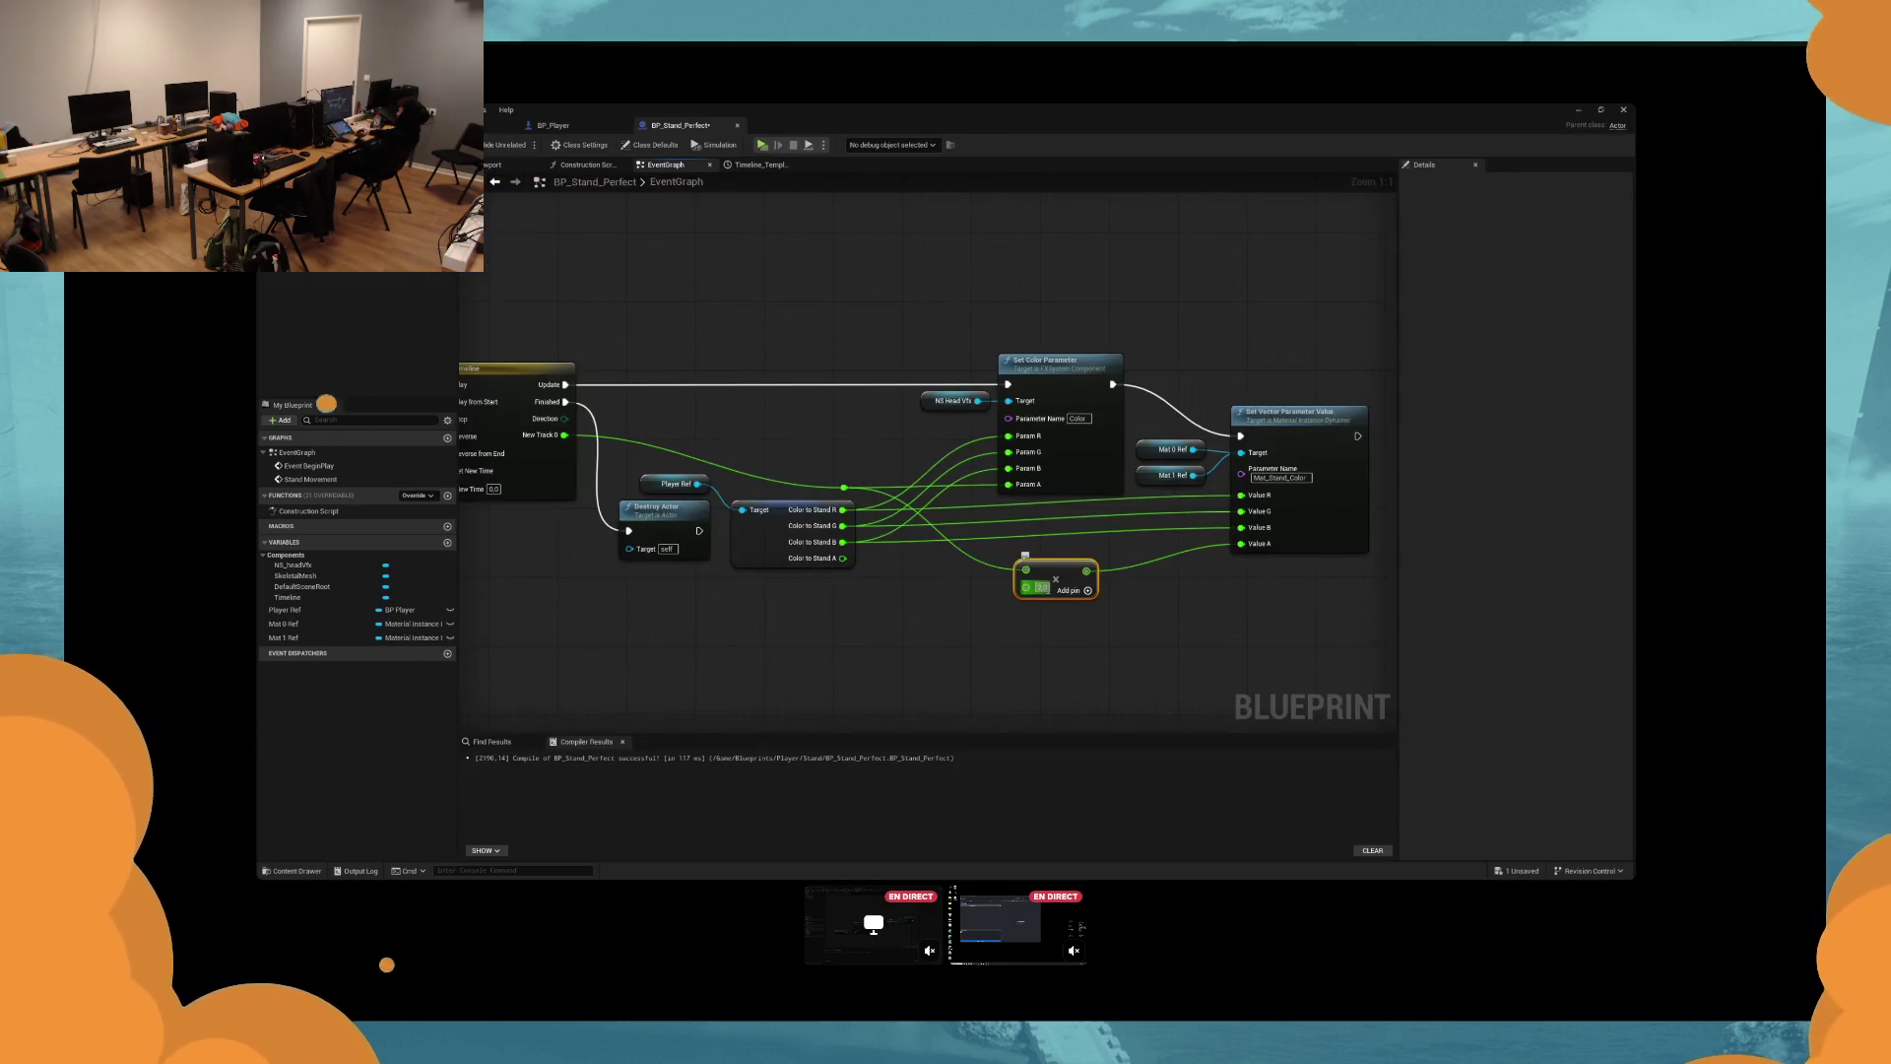
pyautogui.hotkey('alt', 'p')
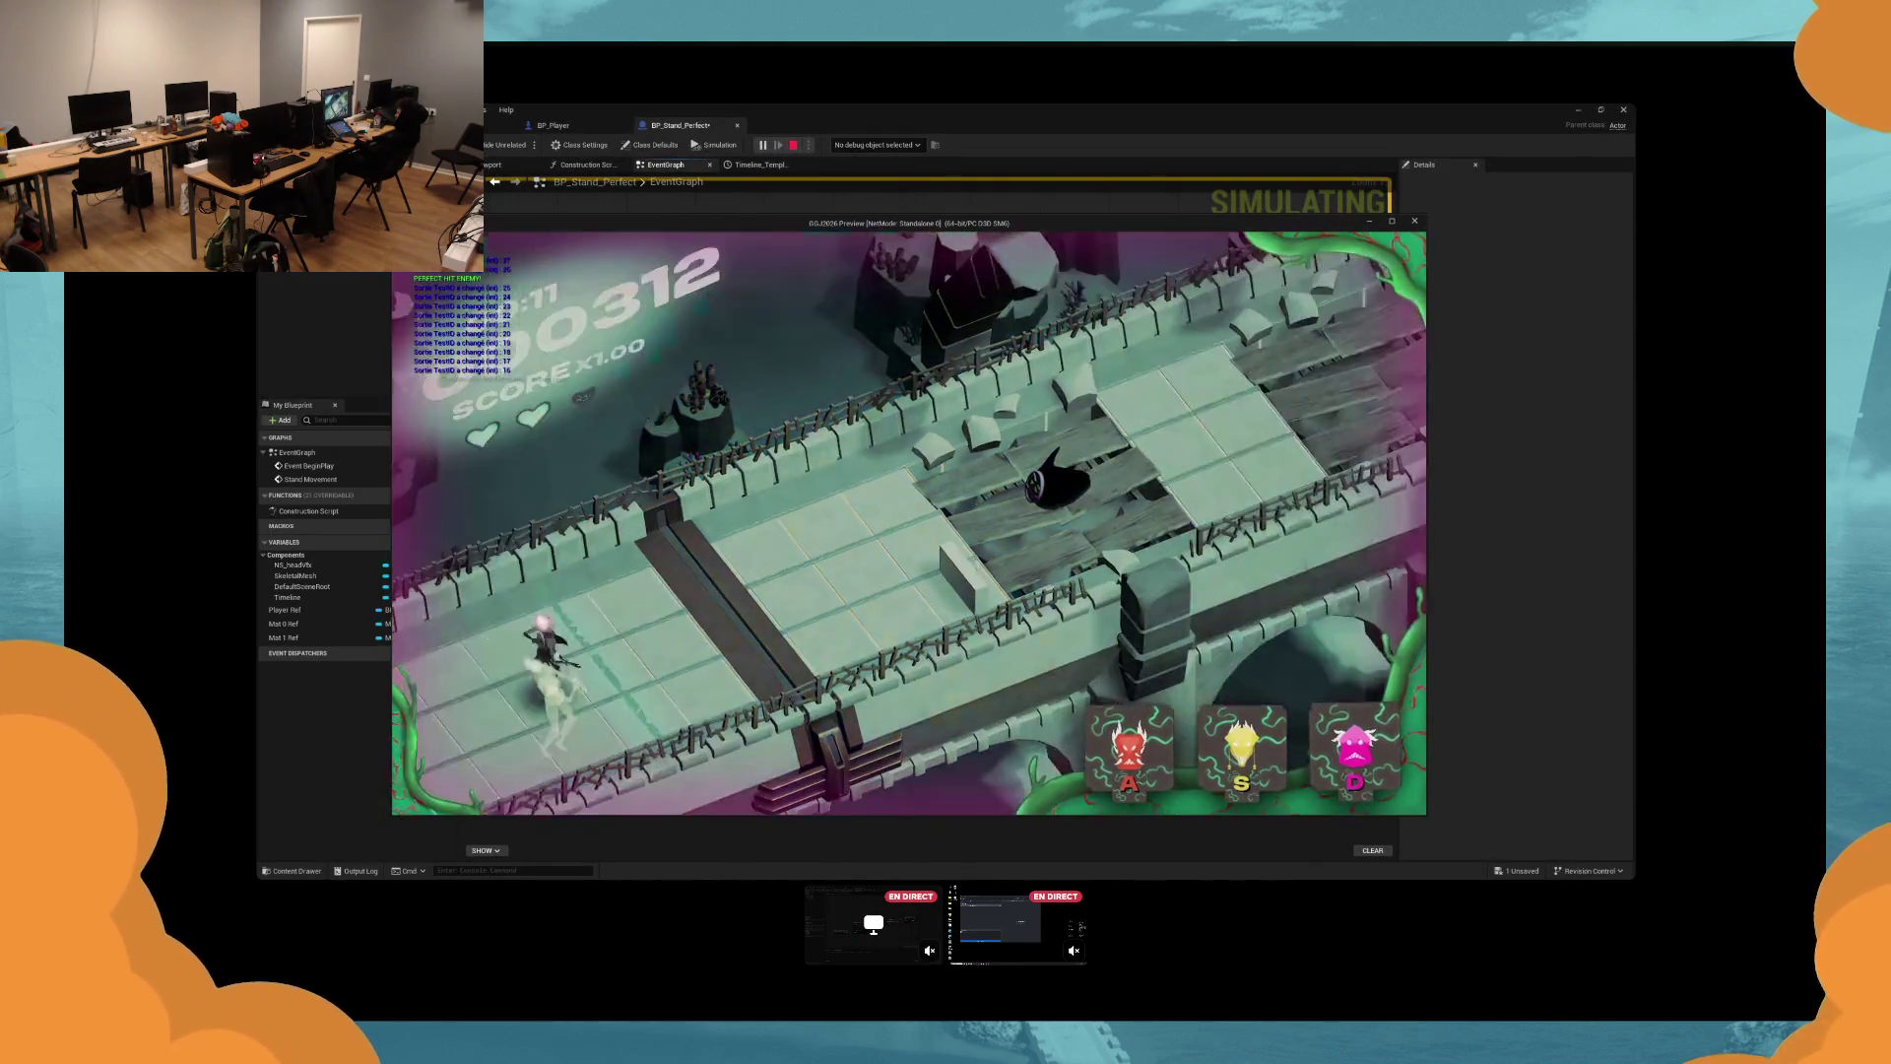
pyautogui.press('d')
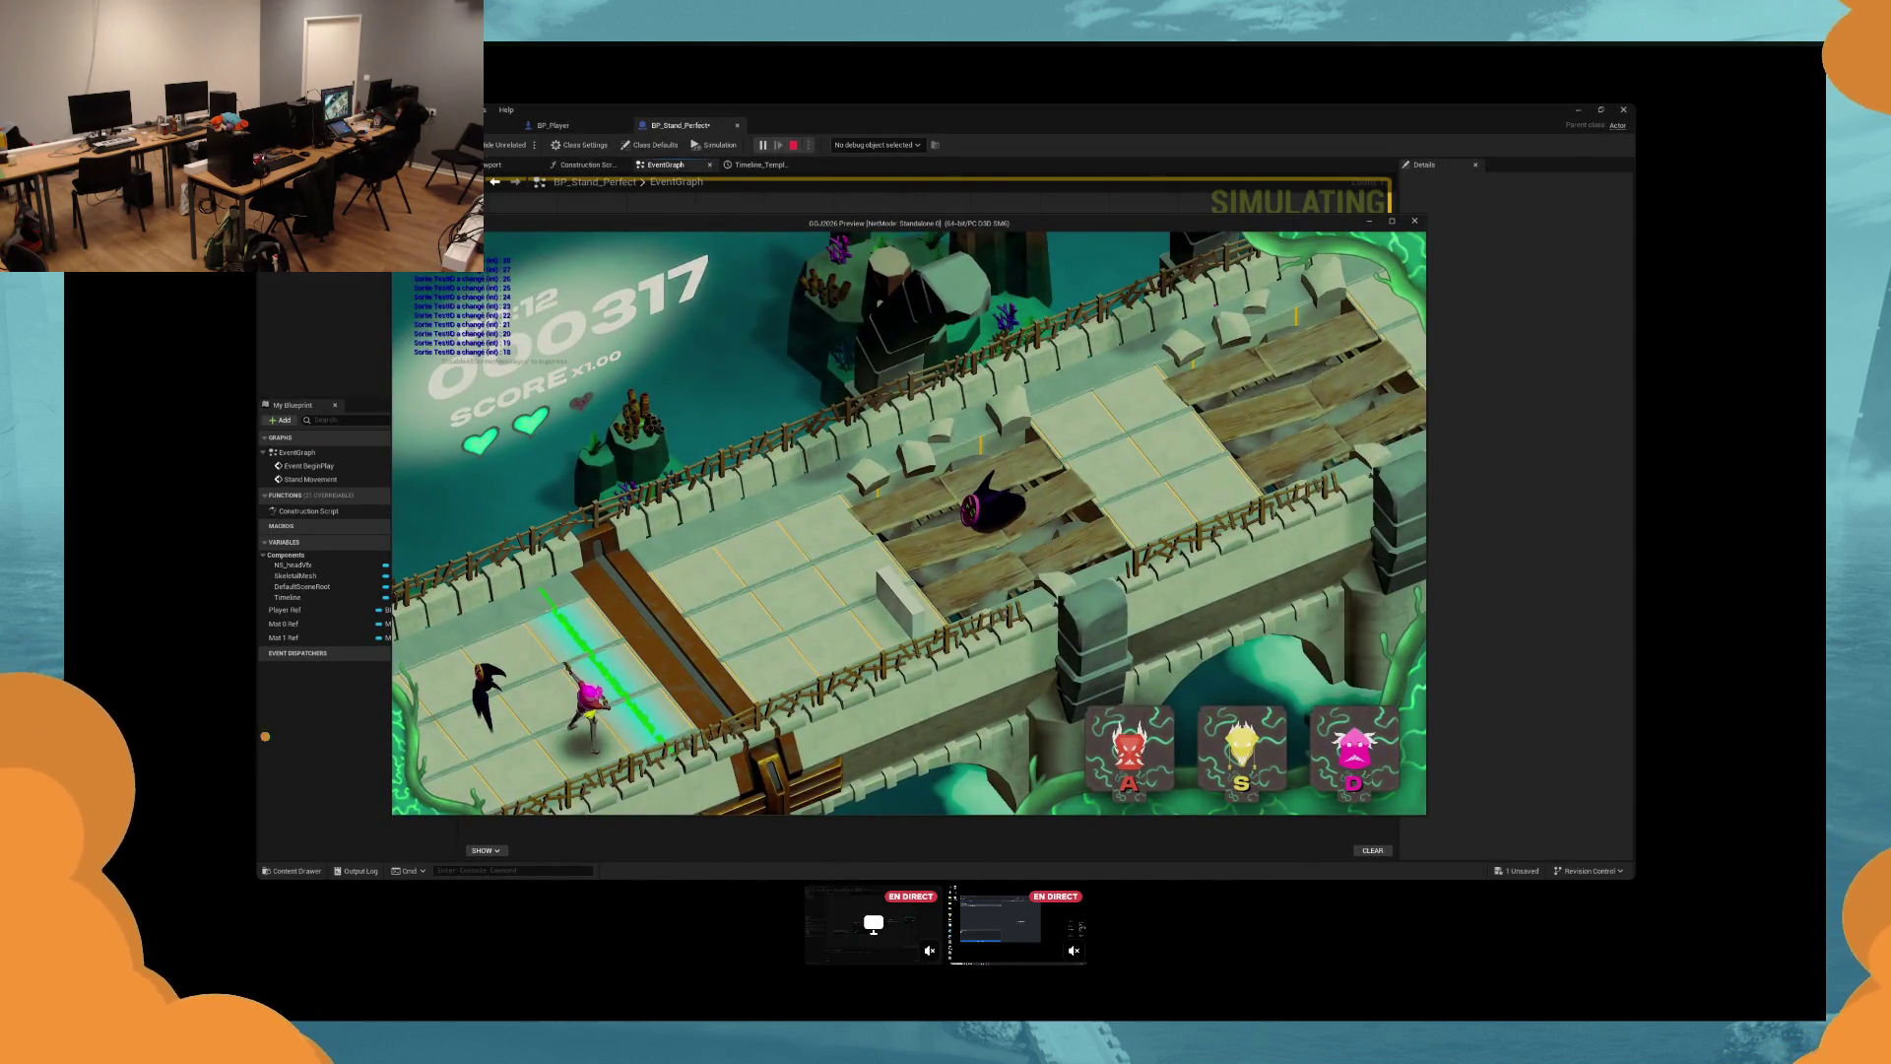
pyautogui.press('a')
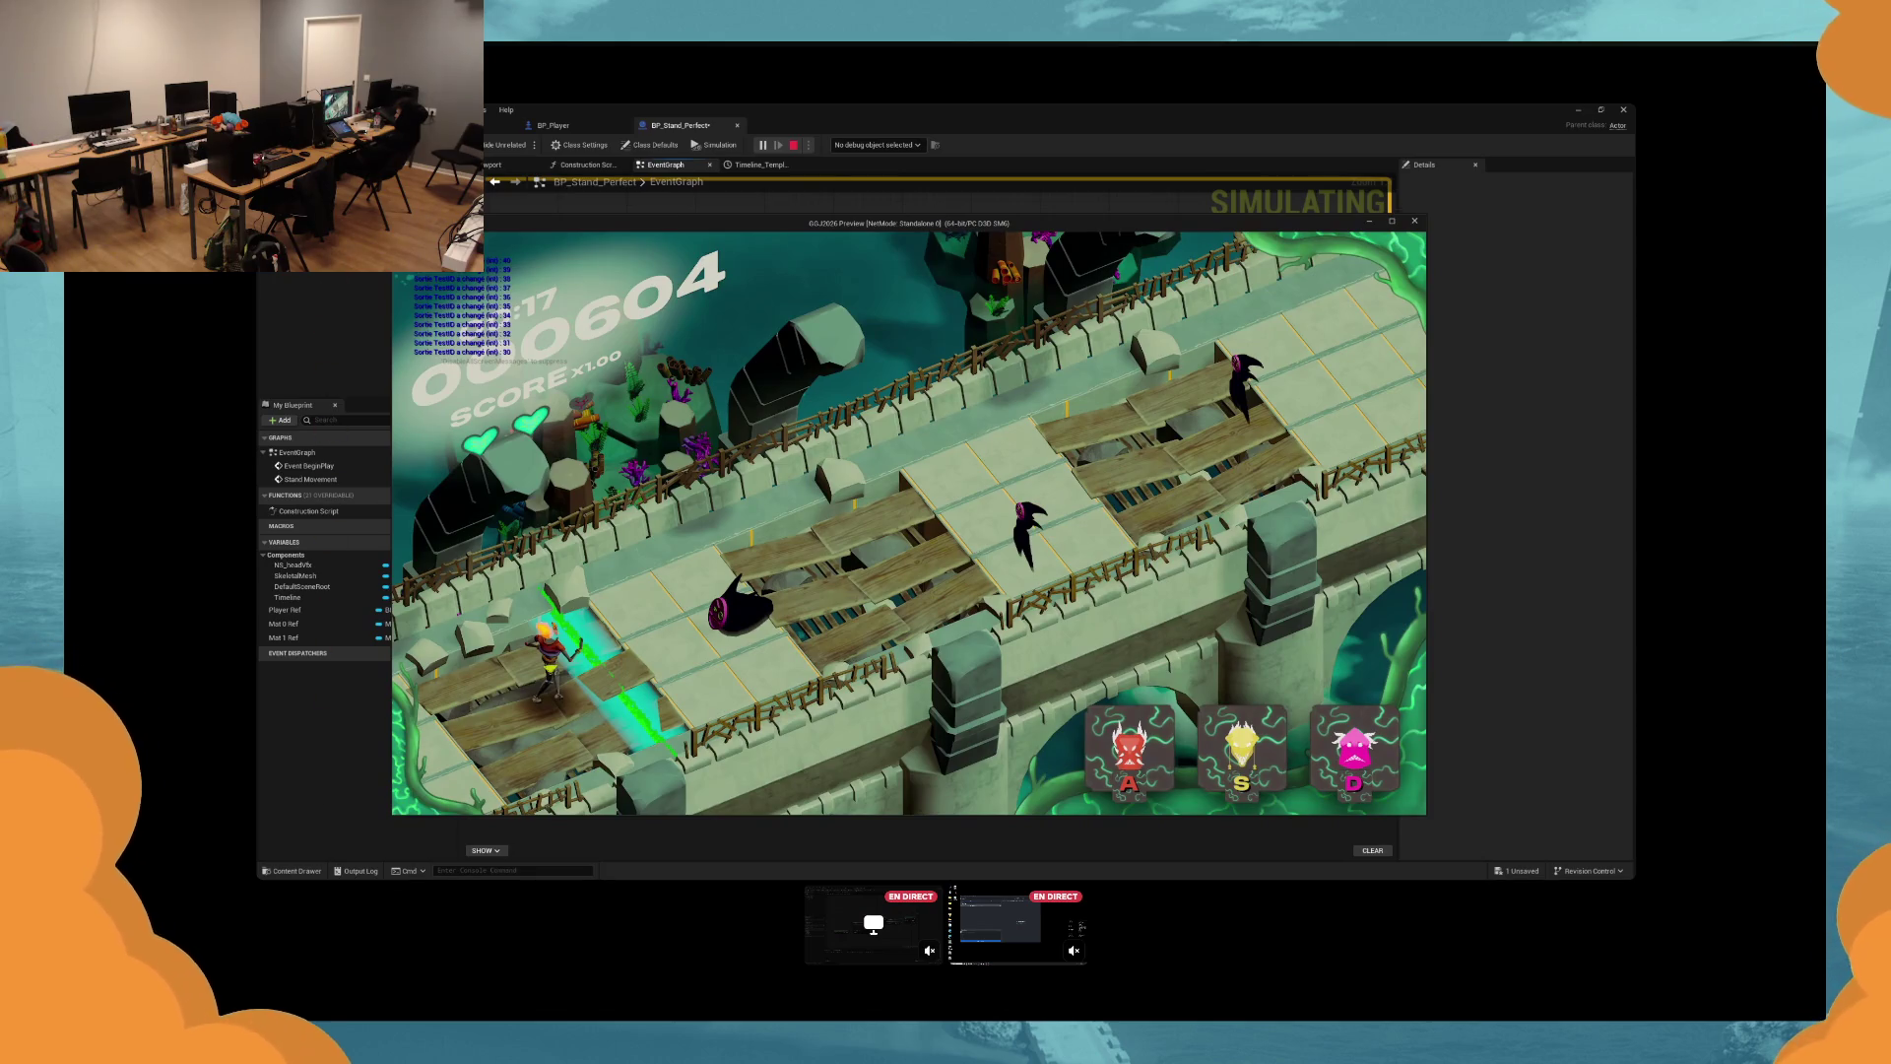
pyautogui.press('d')
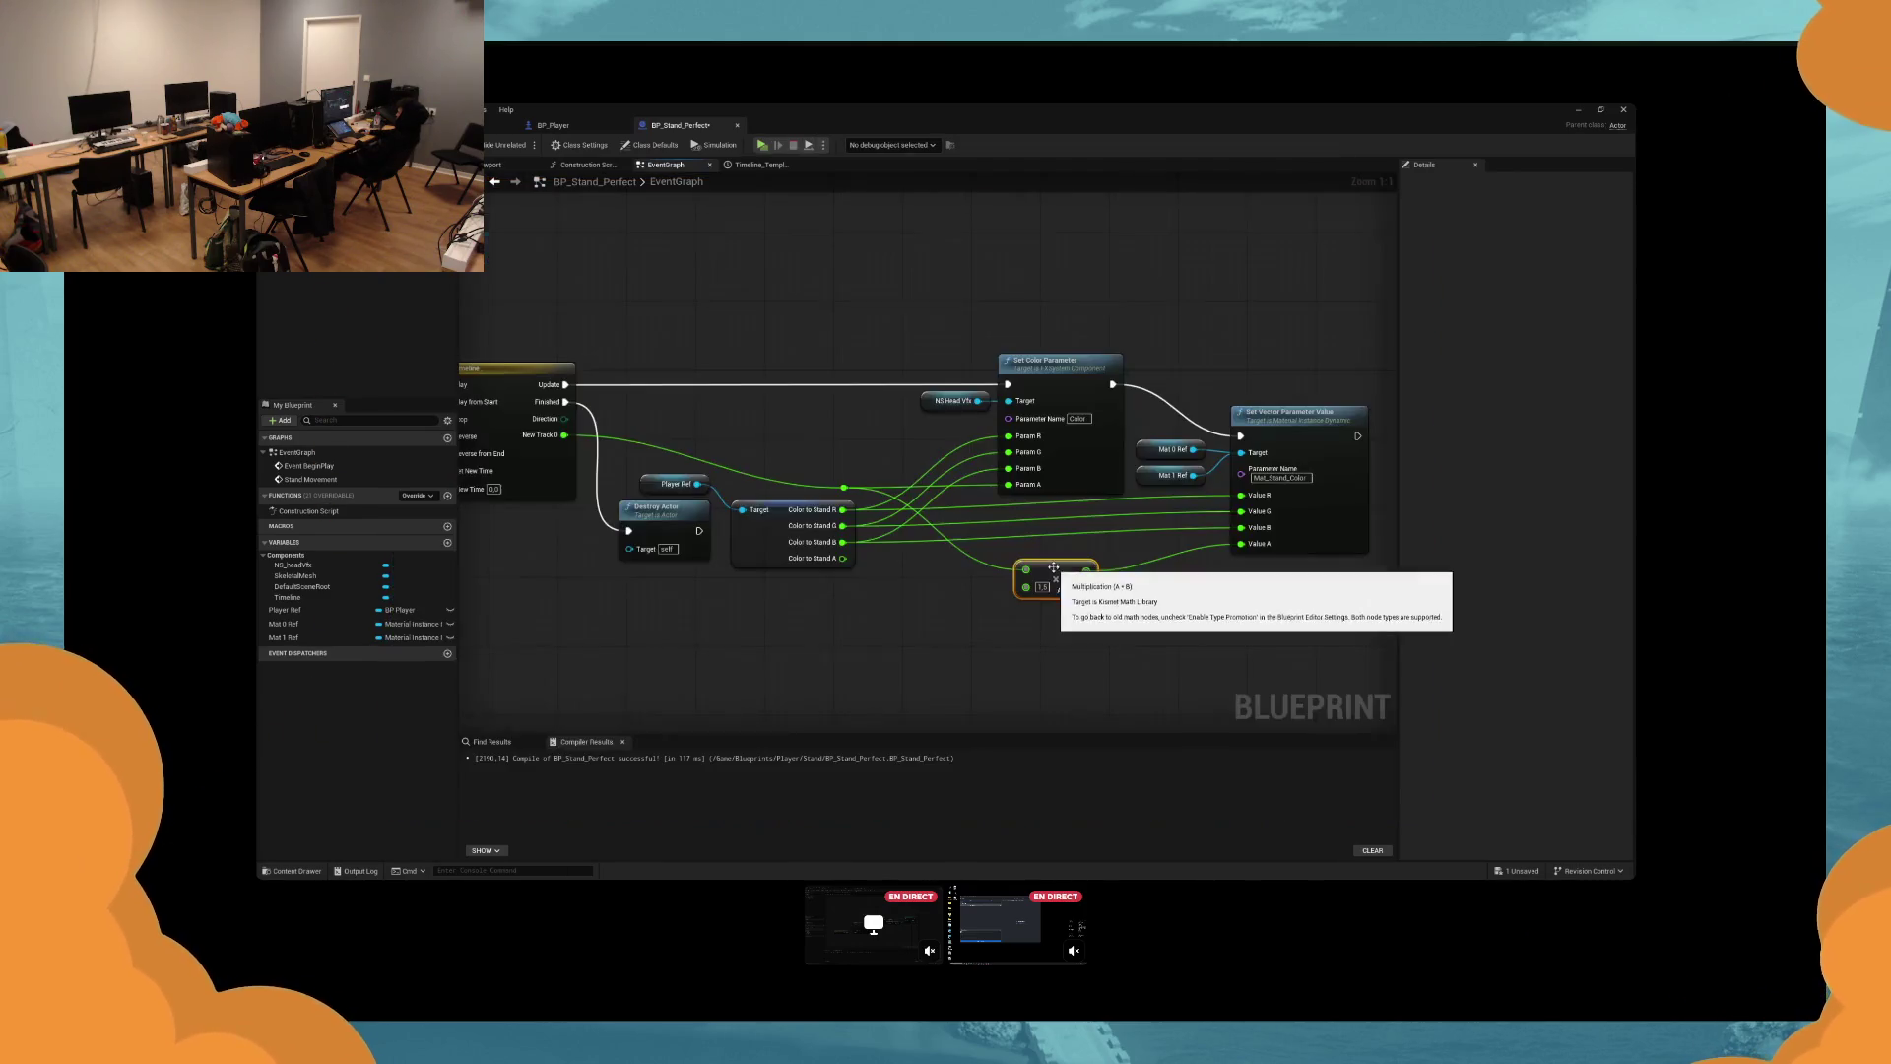
# Stop the play test and wire the stand material's alpha straight from the timeline's New Track 0 output.
pyautogui.press('Escape')
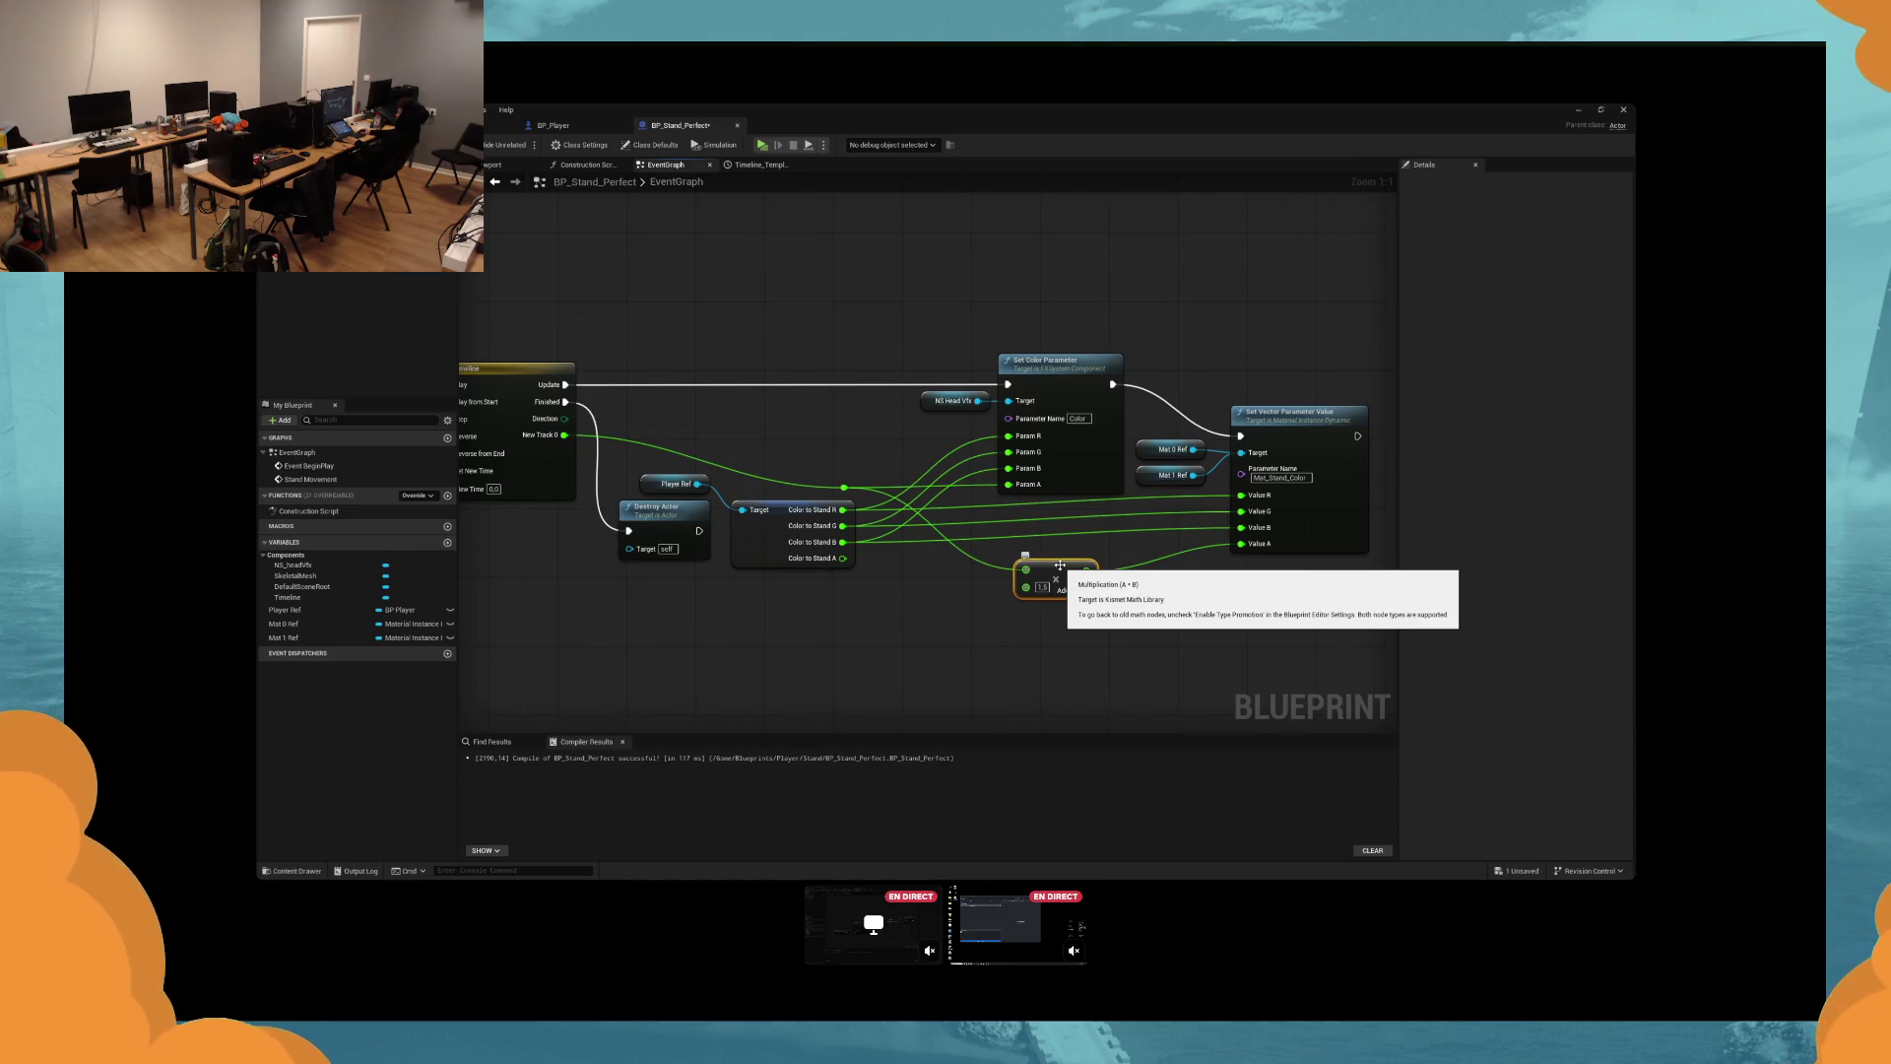
pyautogui.moveTo(1086, 569); pyautogui.dragTo(844, 486)
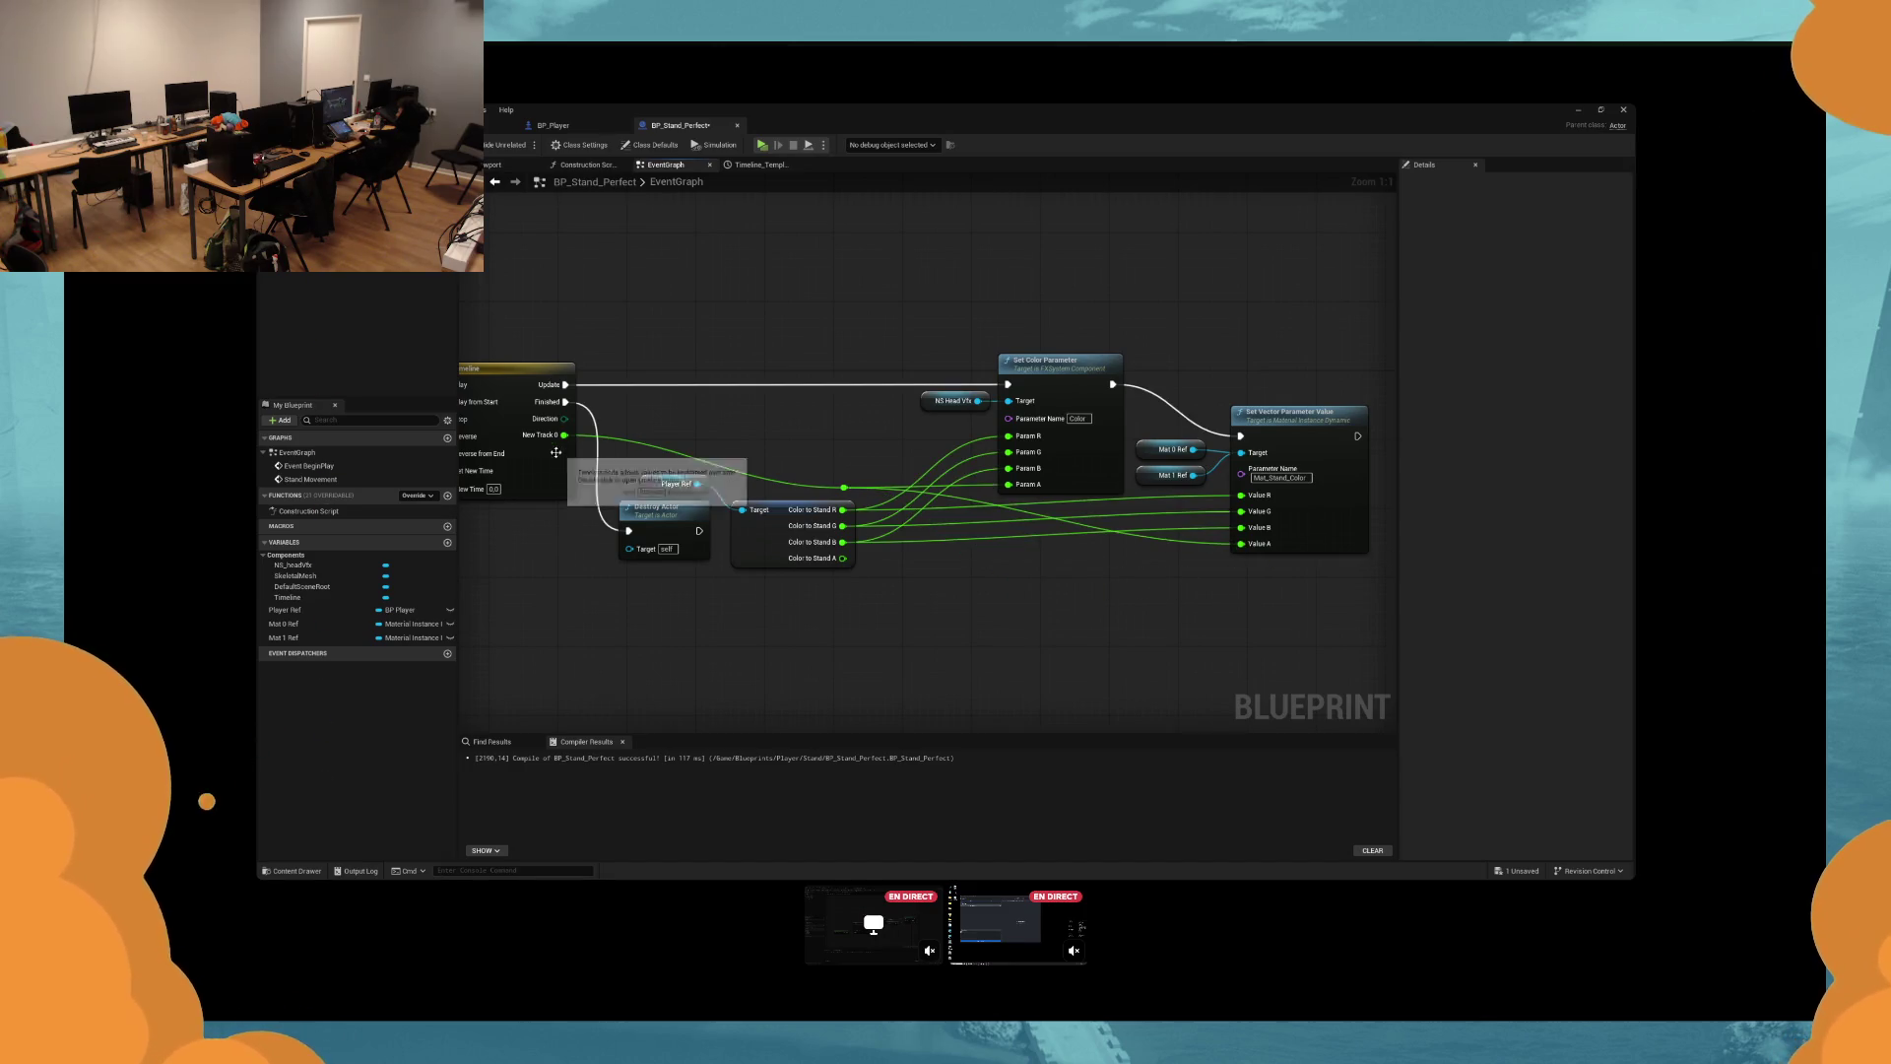
pyautogui.doubleClick(547, 448)
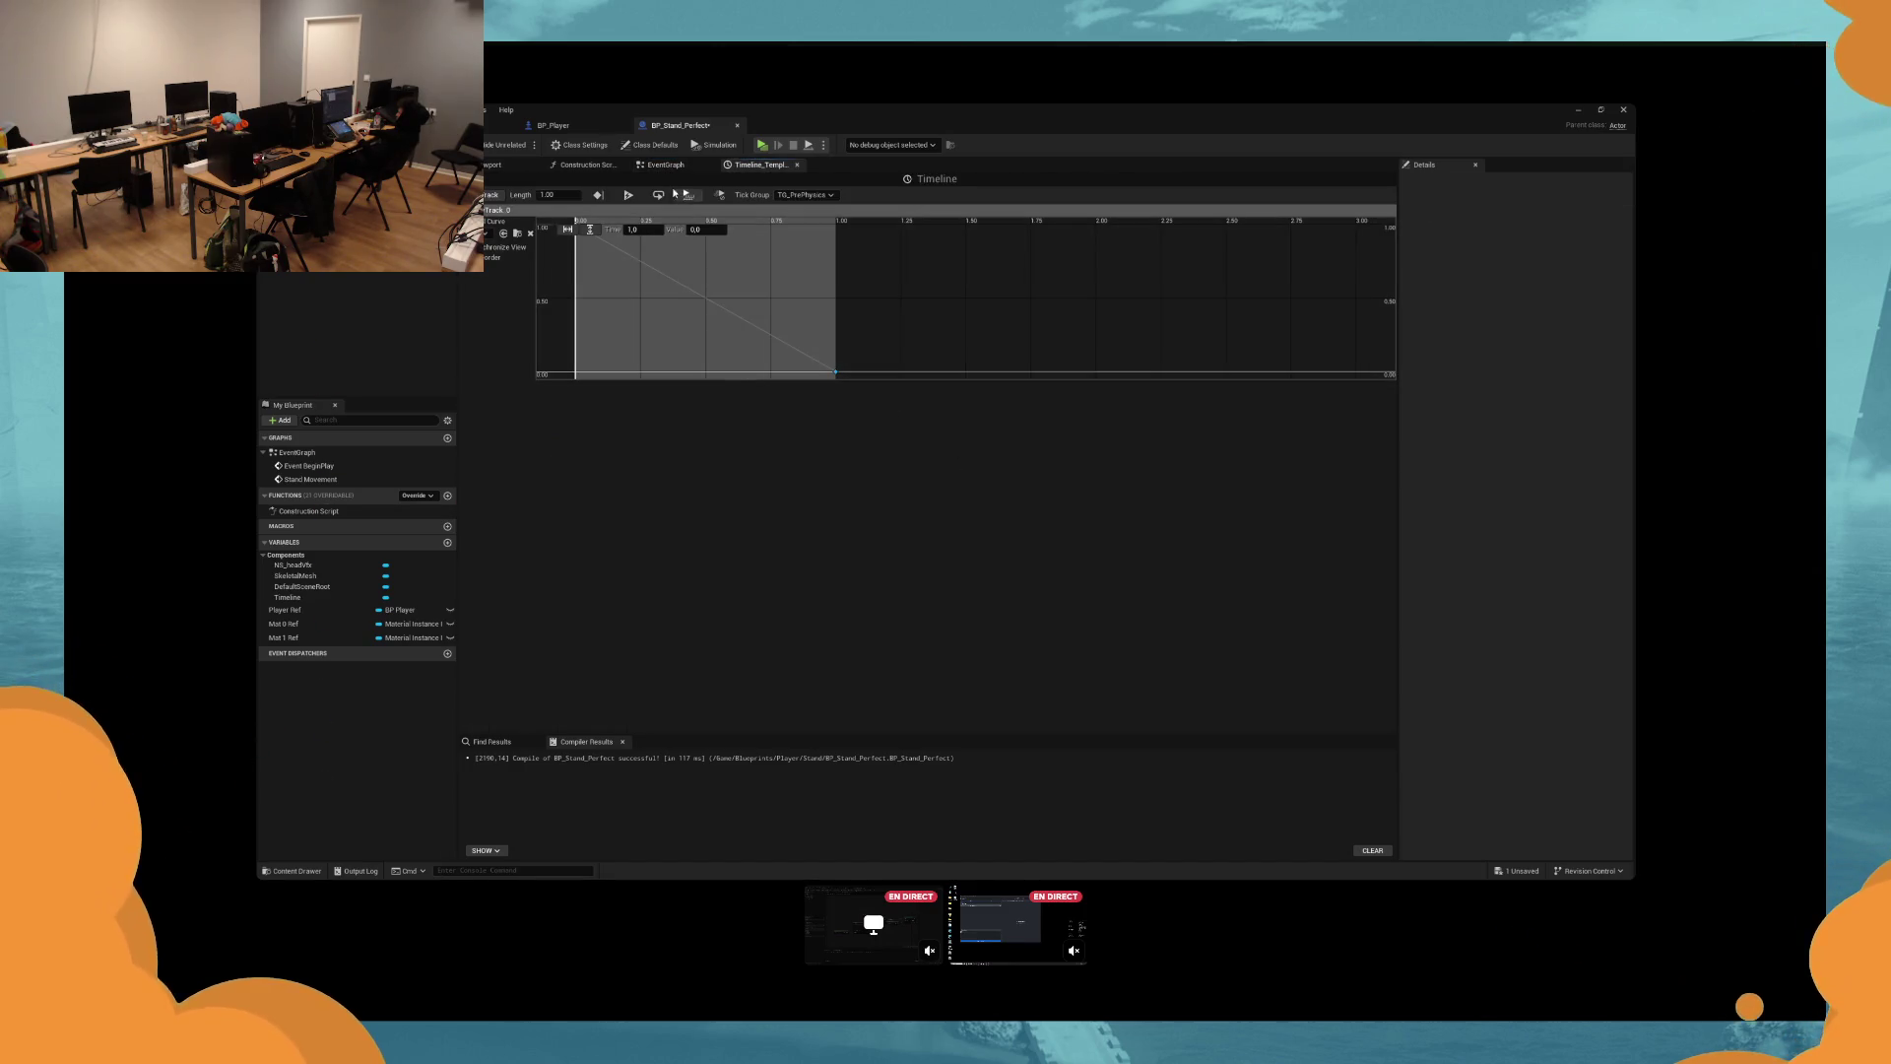
pyautogui.click(665, 165)
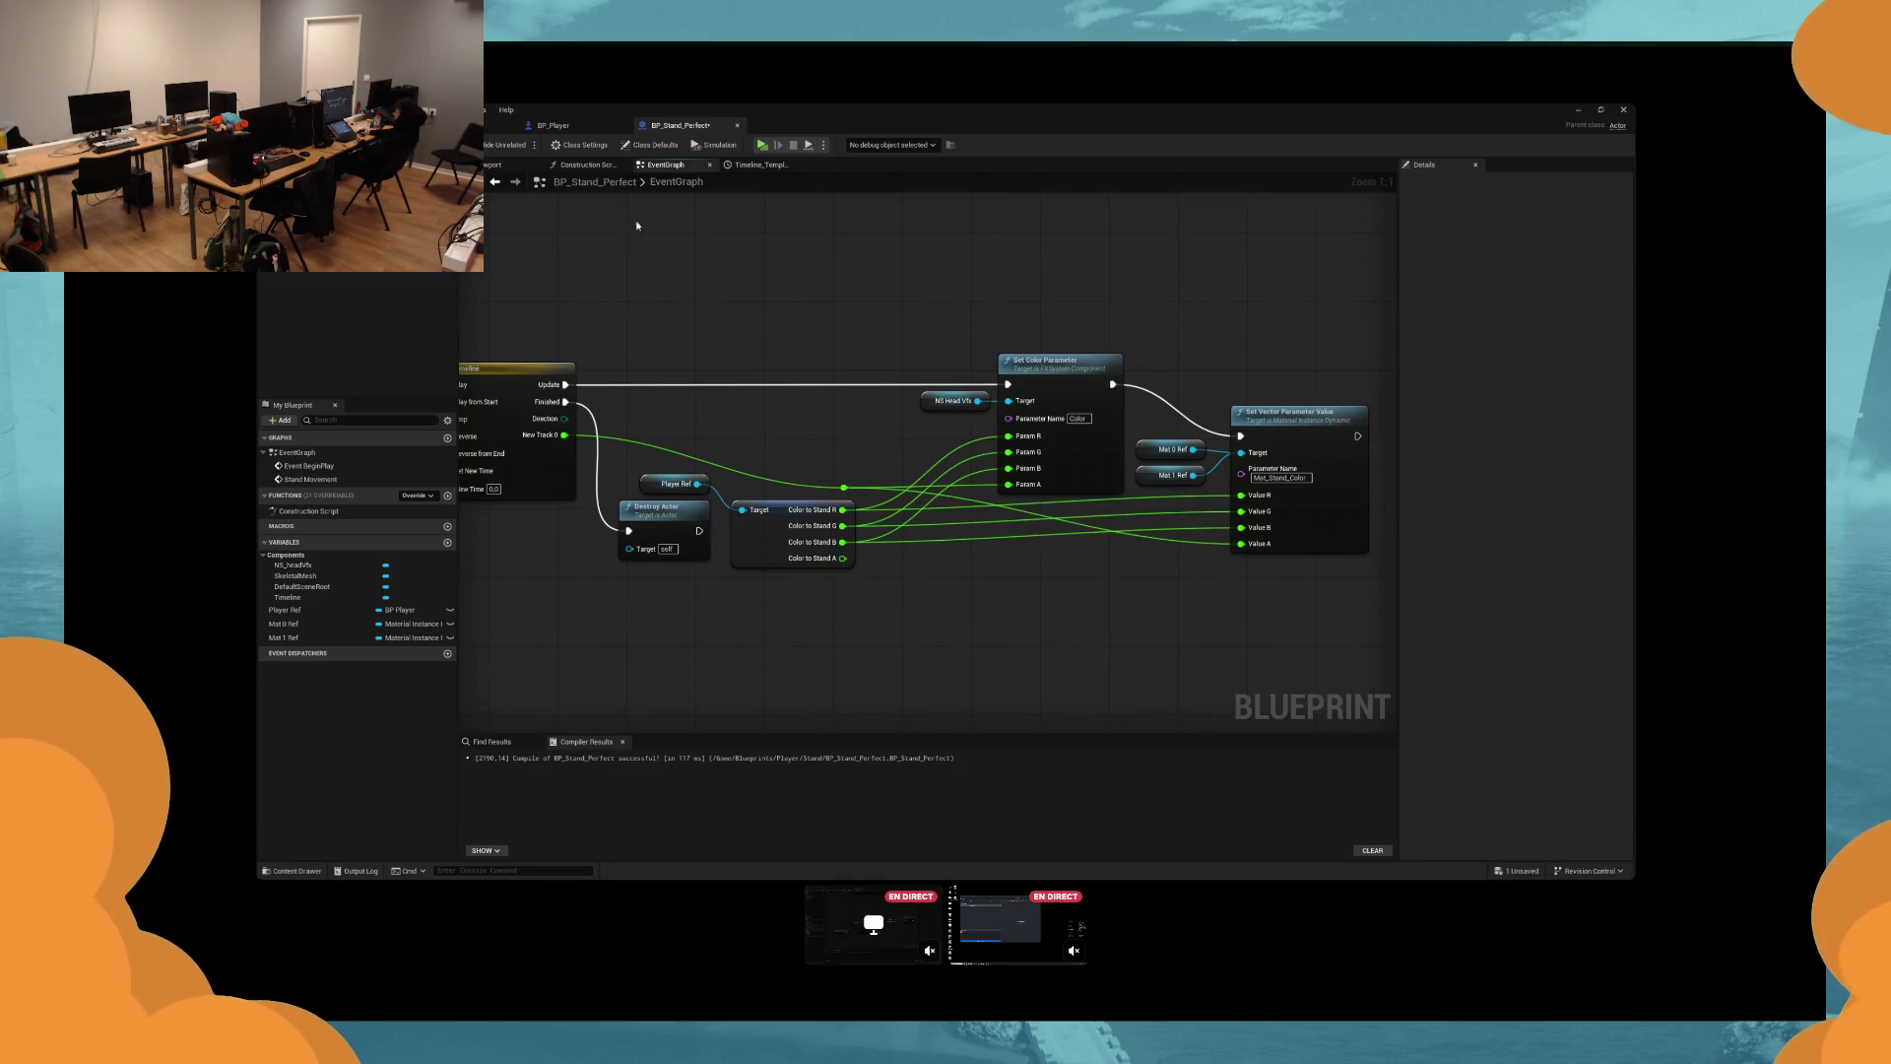
# Nudge the Set Vector Parameter Value node into place and reframe the EventGraph.
pyautogui.scroll(-3, 1137, 440)
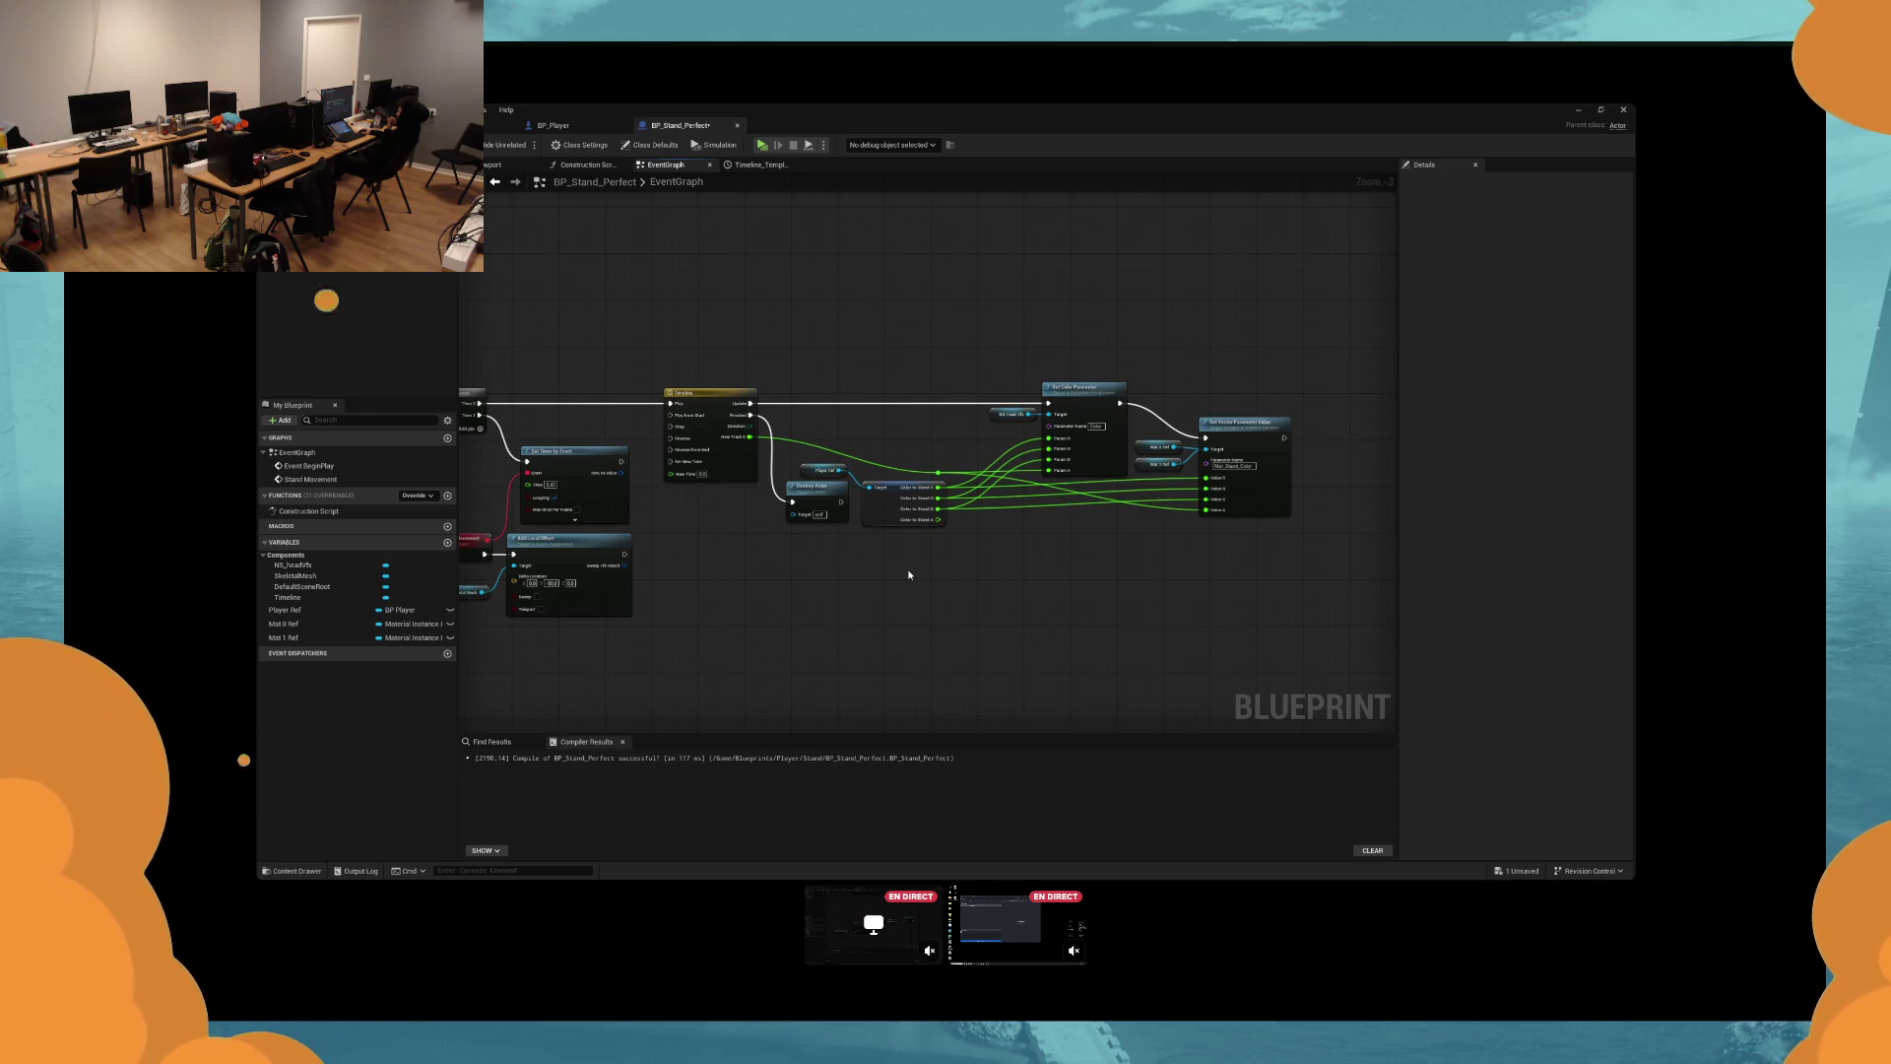
pyautogui.moveTo(1277, 490)
pyautogui.mouseDown()
pyautogui.moveTo(1288, 522)
pyautogui.moveTo(1135, 450)
pyautogui.moveTo(1157, 454)
pyautogui.mouseUp()
pyautogui.click(1198, 384)
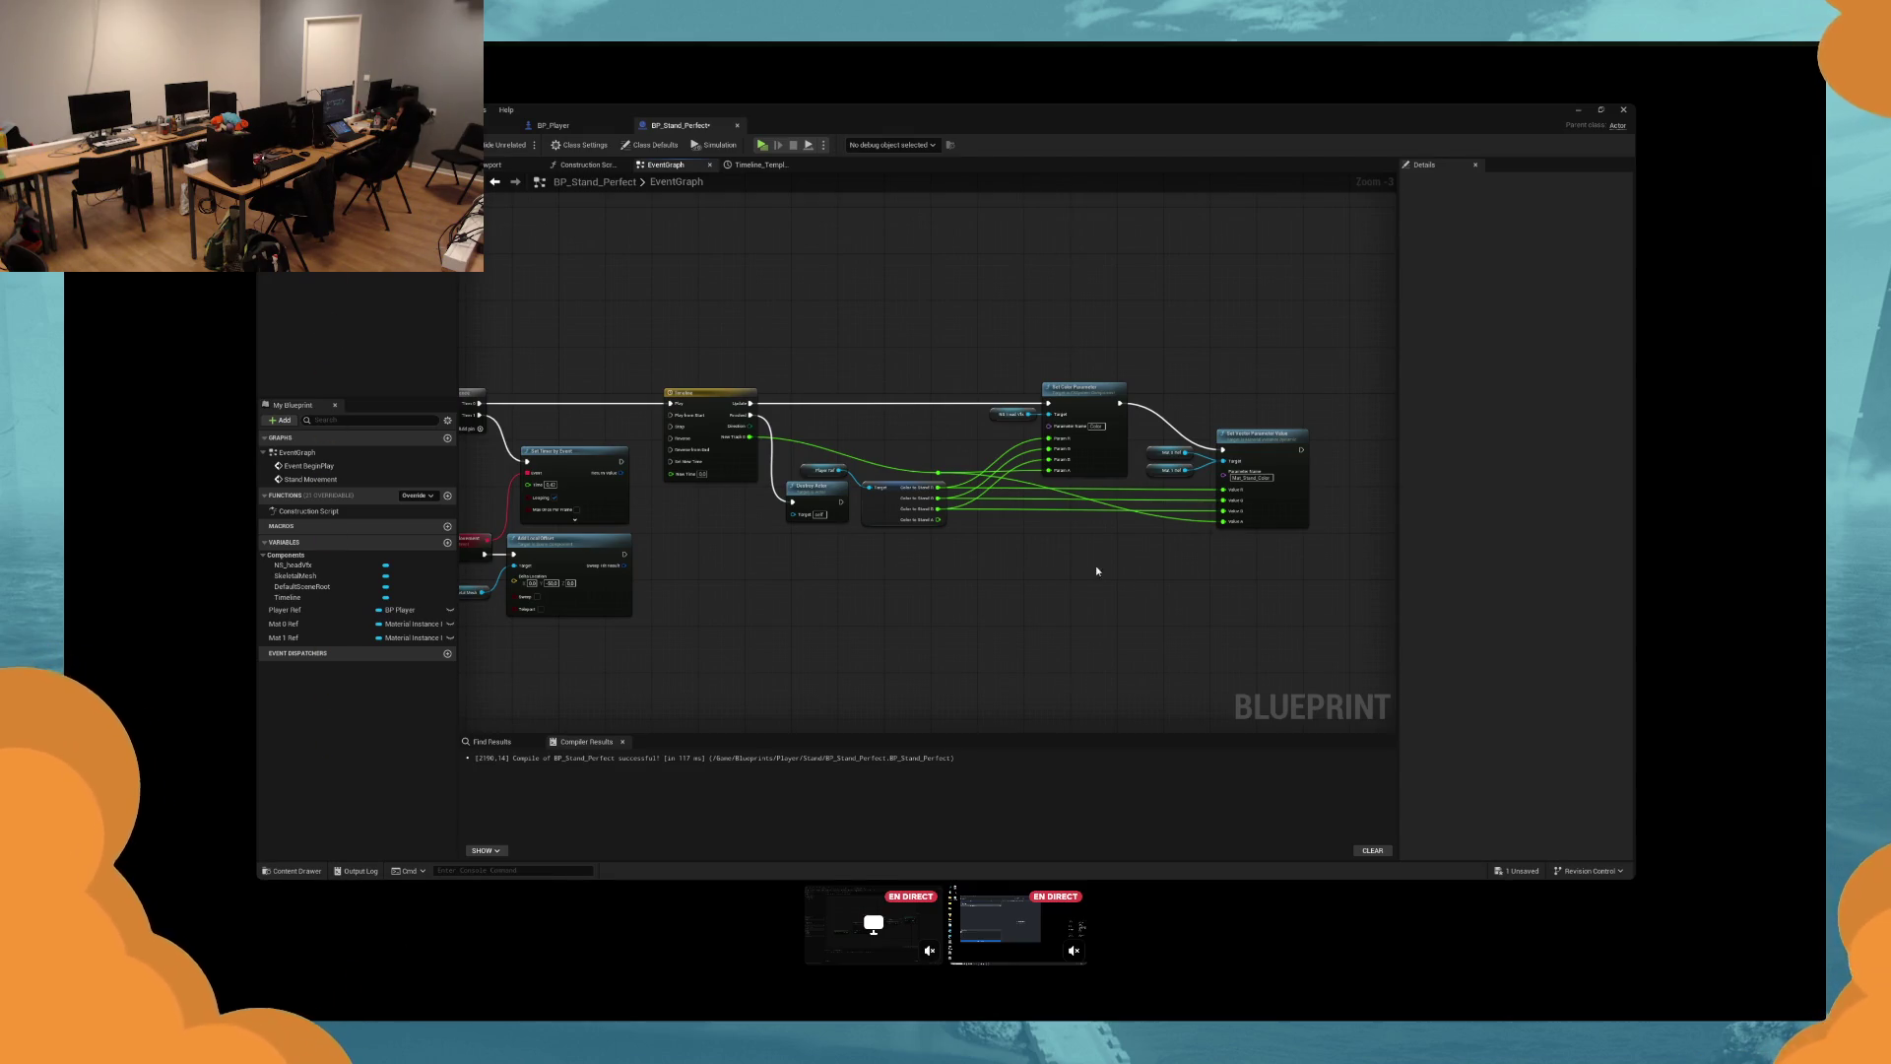
pyautogui.moveTo(1098, 571); pyautogui.dragTo(1055, 564)
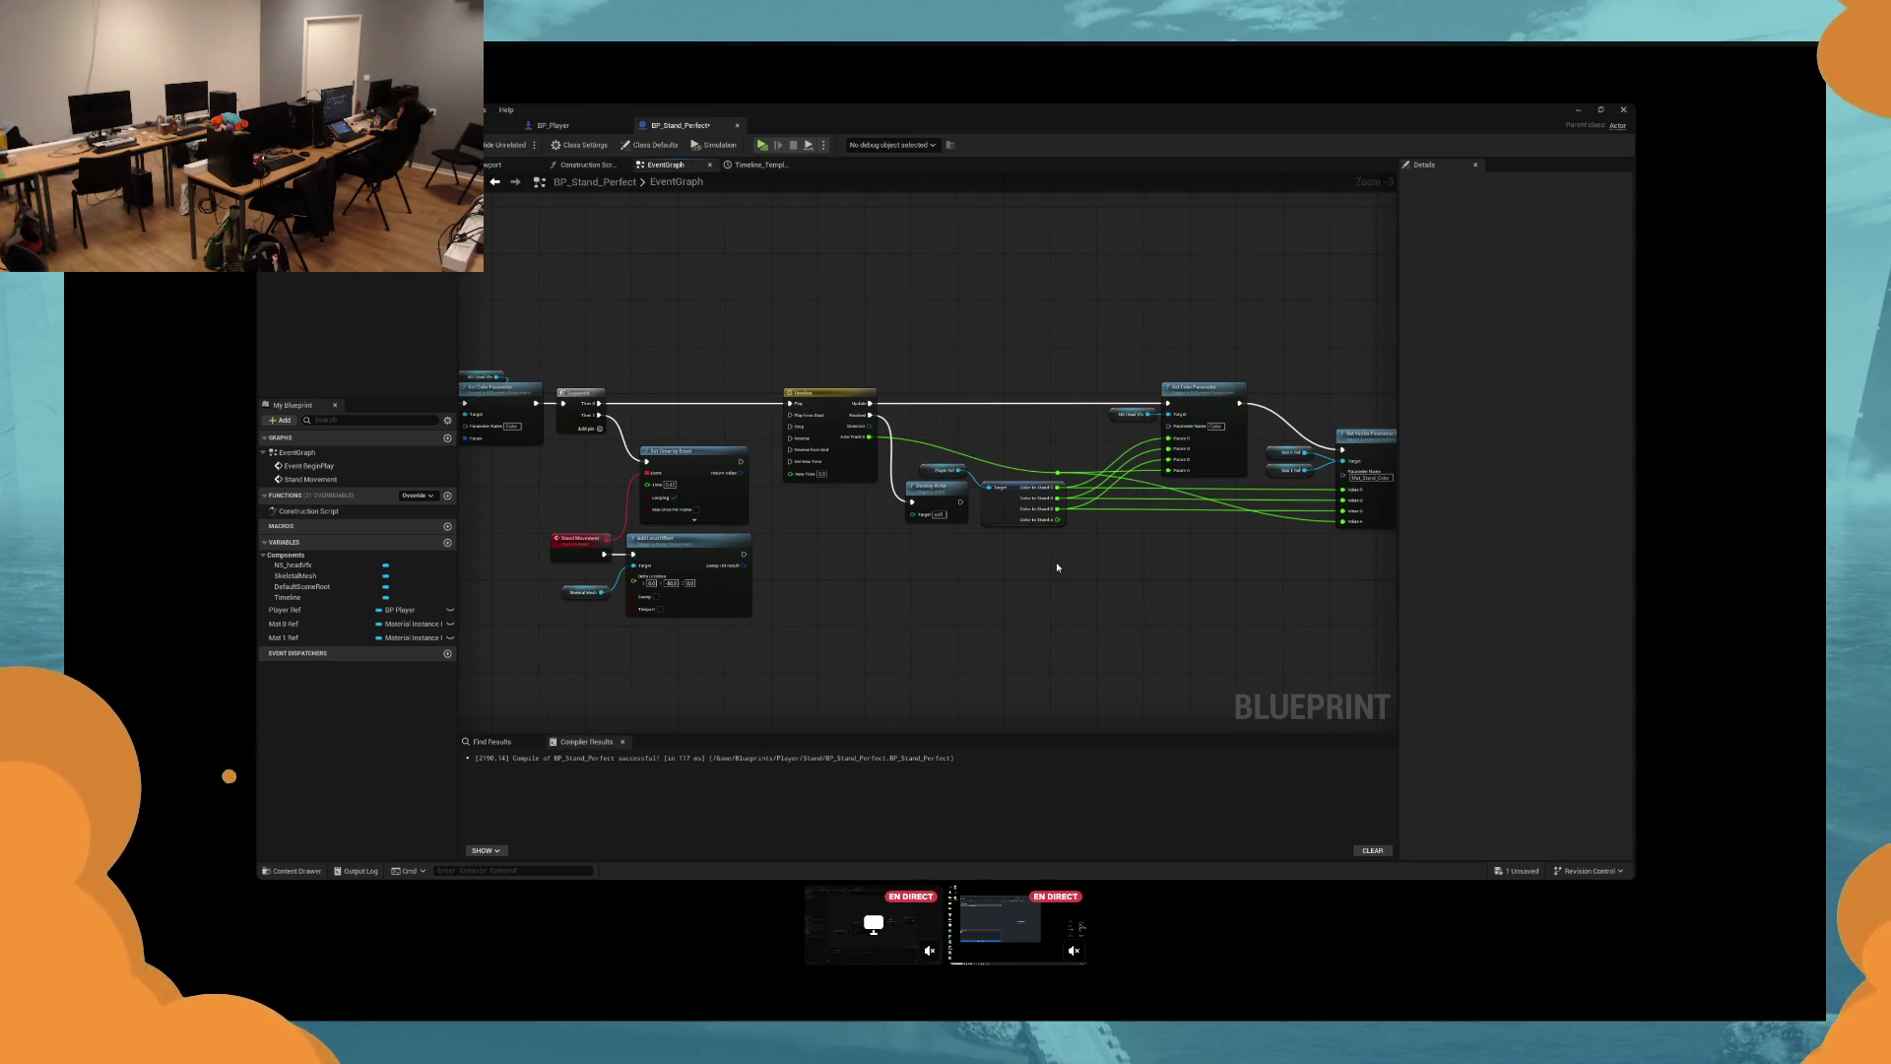
pyautogui.scroll(3, 1057, 566)
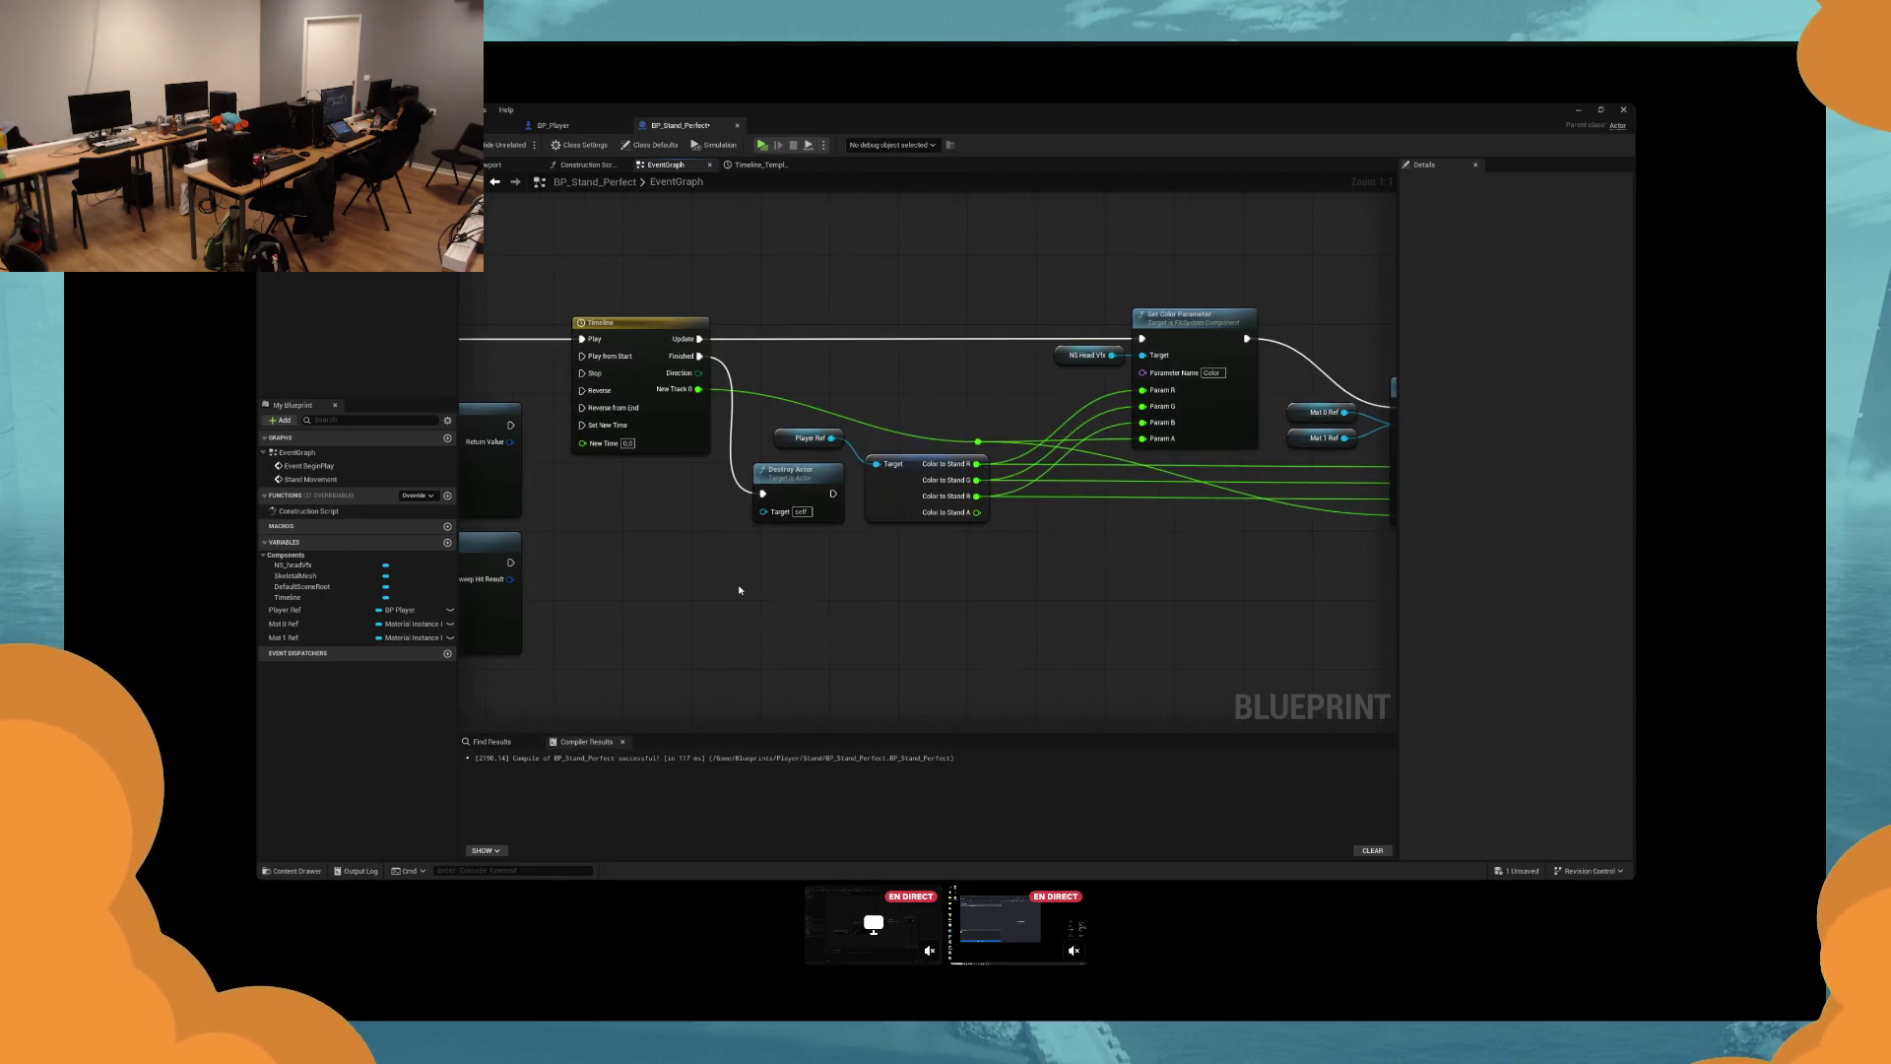
# Check the Destroy Actor input's options, then launch a play test of the level.
pyautogui.rightClick(764, 493)
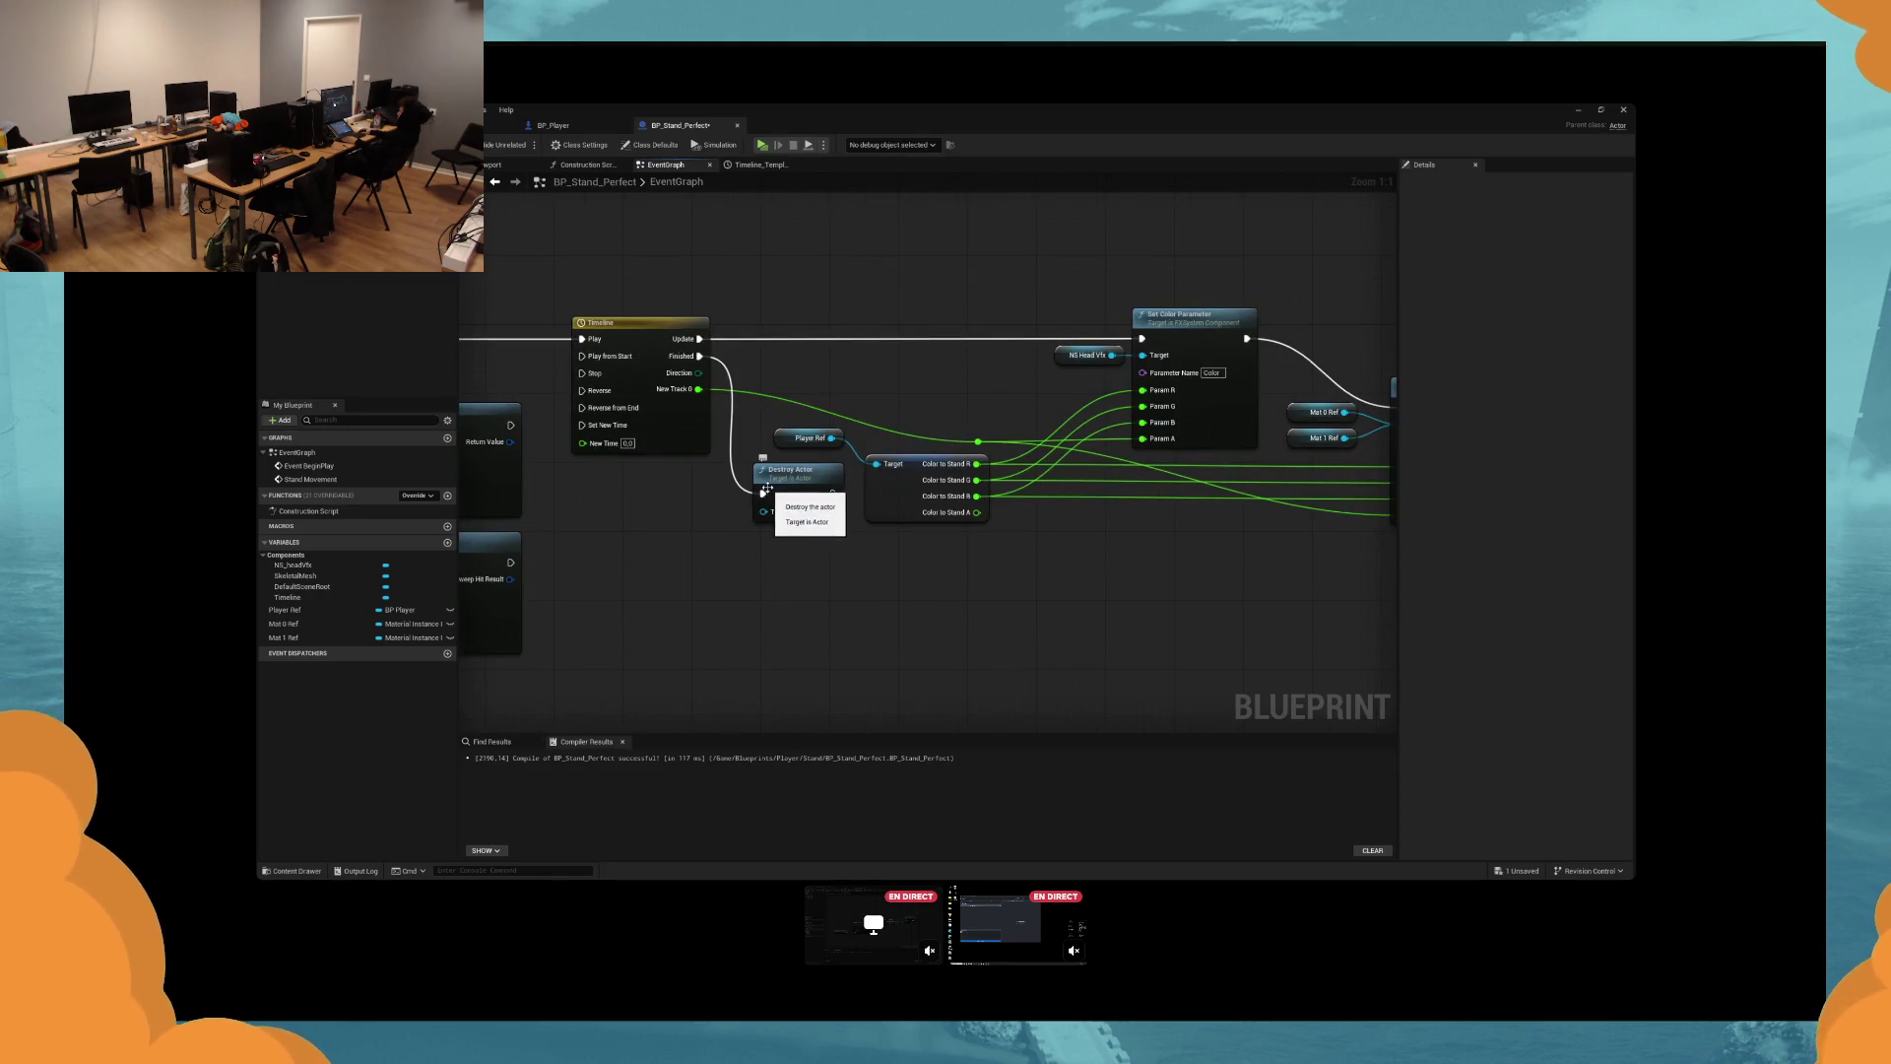
pyautogui.click(802, 502)
pyautogui.click(768, 145)
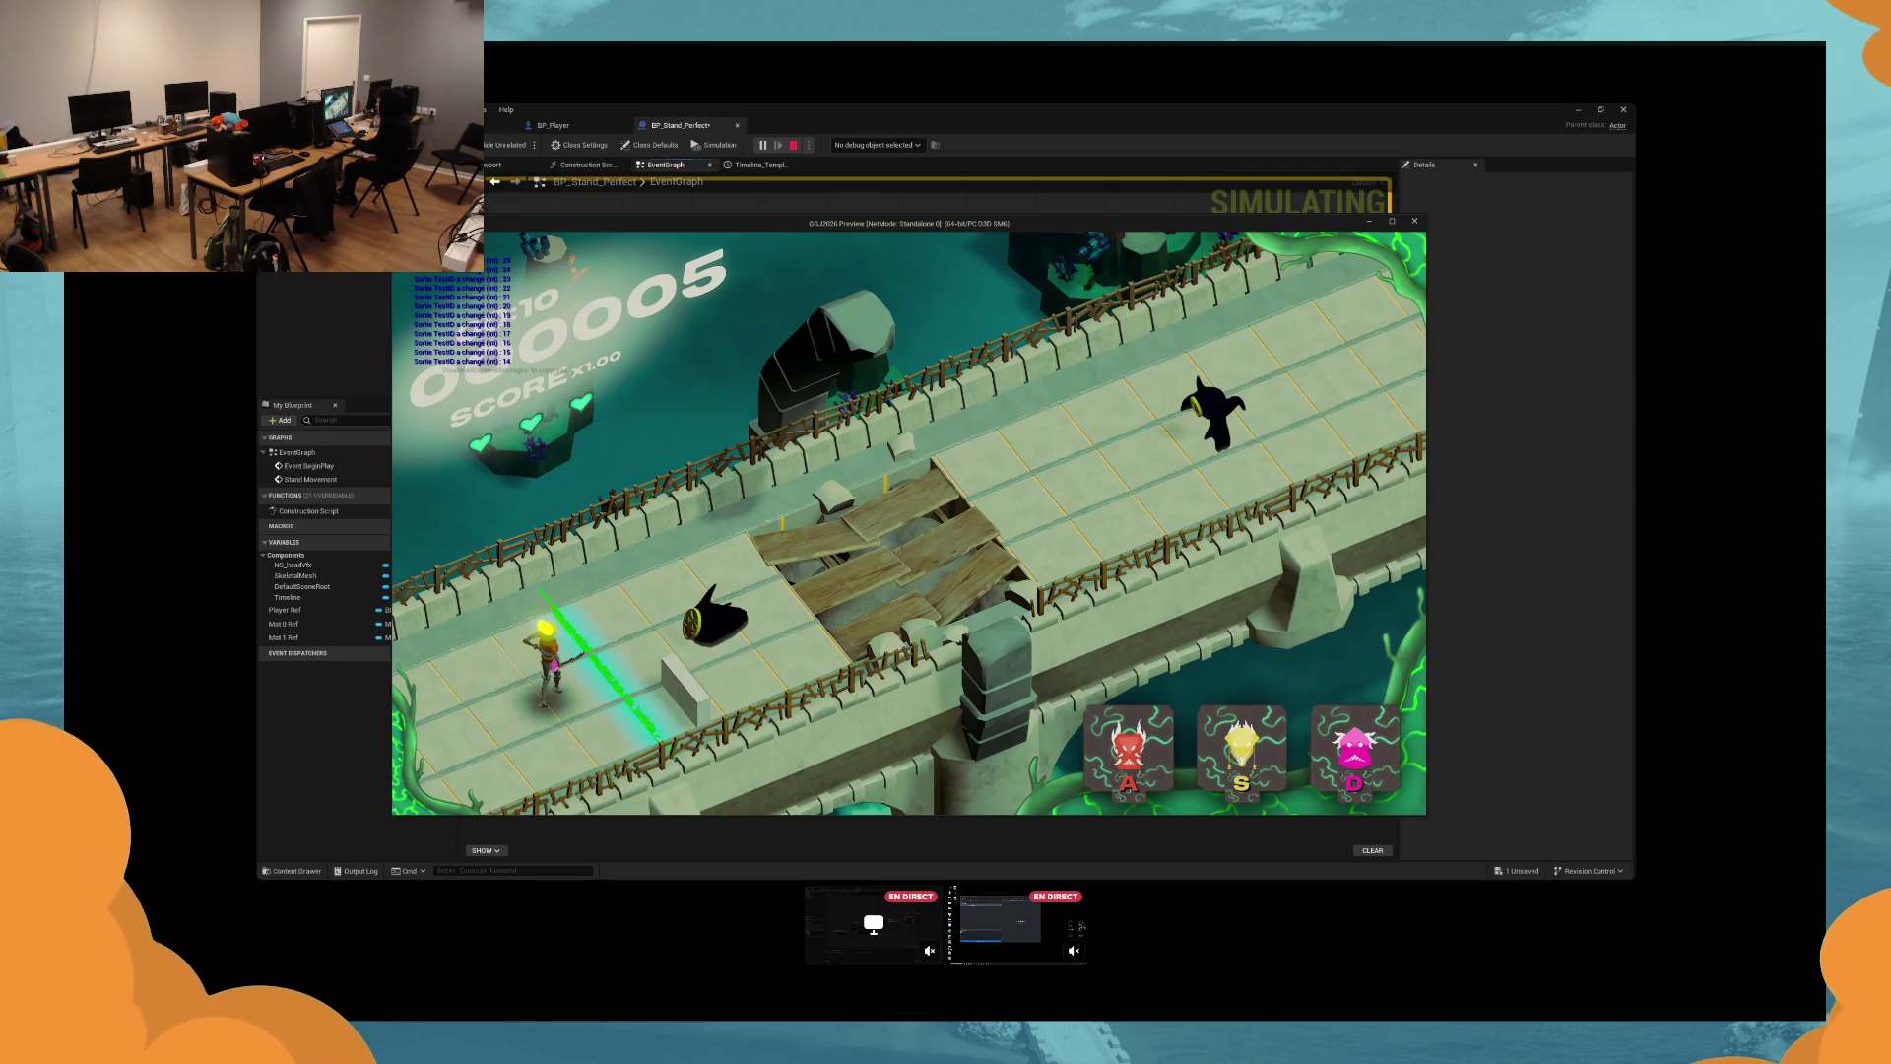
# Attack a couple of enemies, stop the play test, and bring up the fade timeline's curve editor.
pyautogui.press('s')
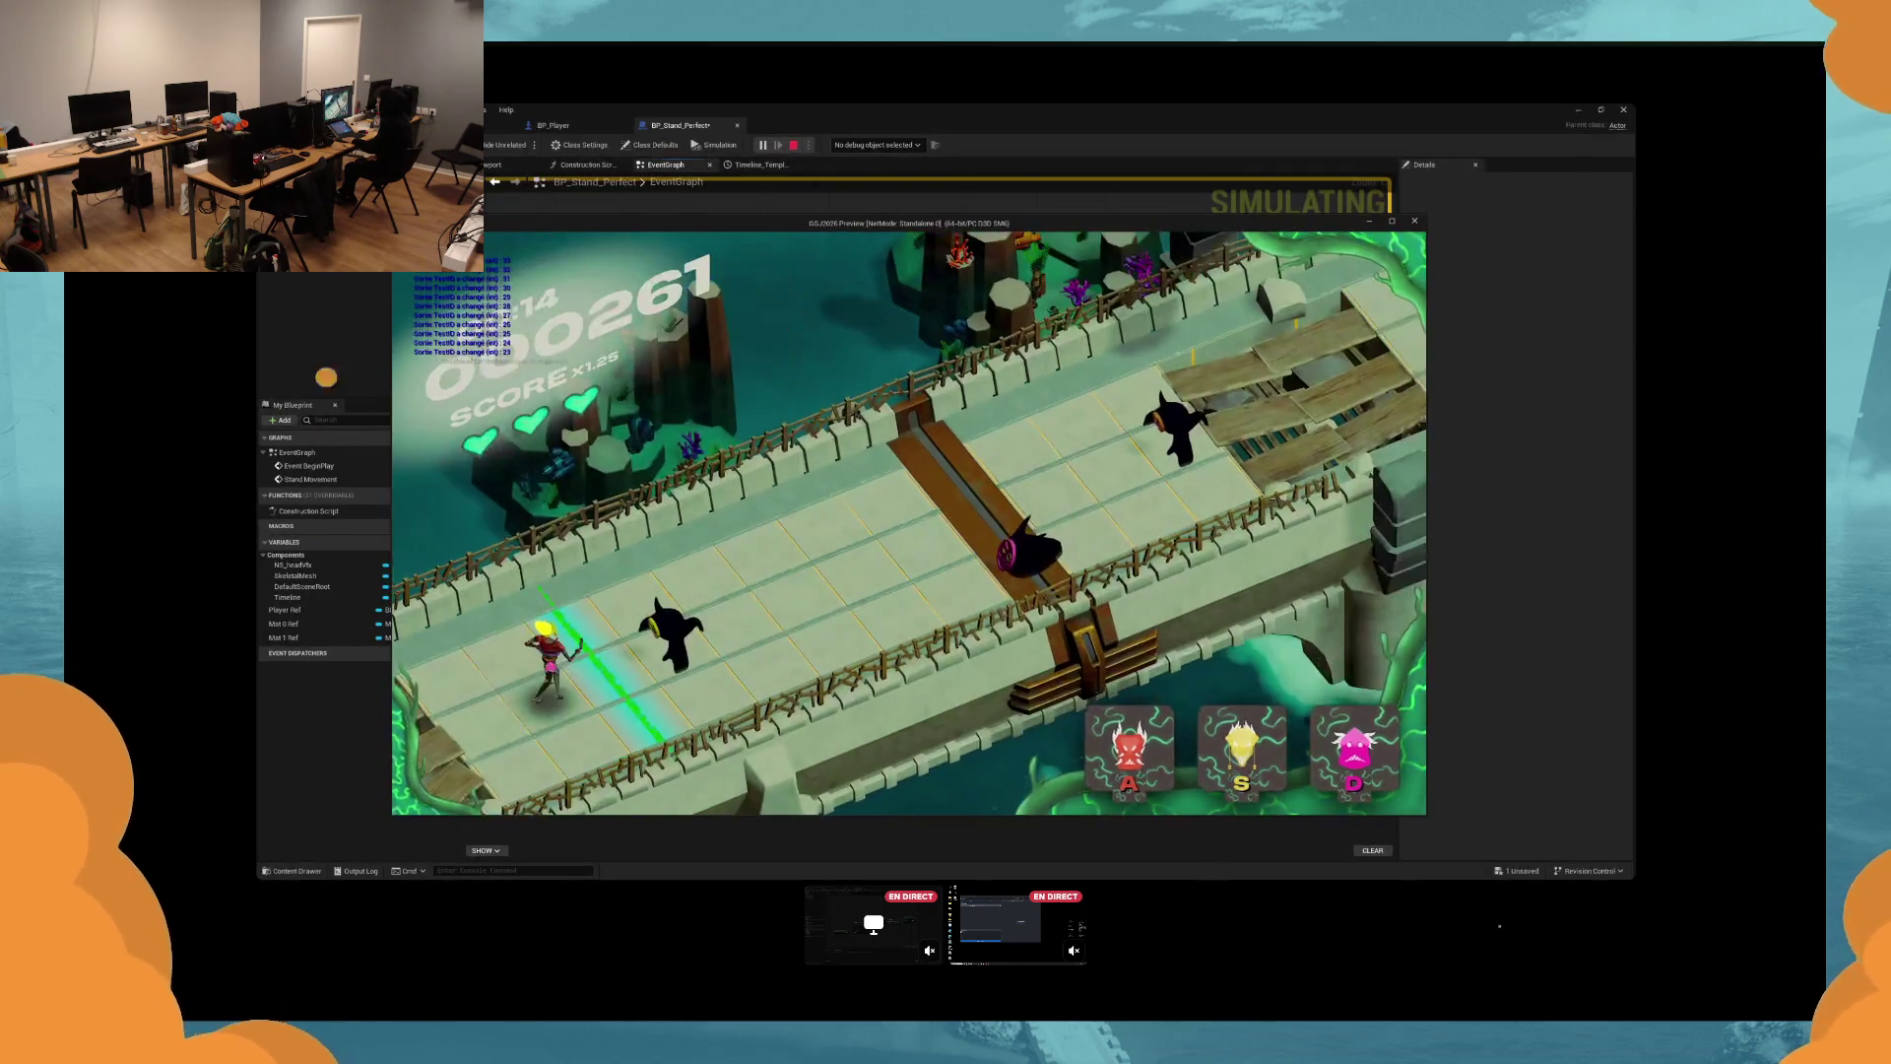
pyautogui.press('s')
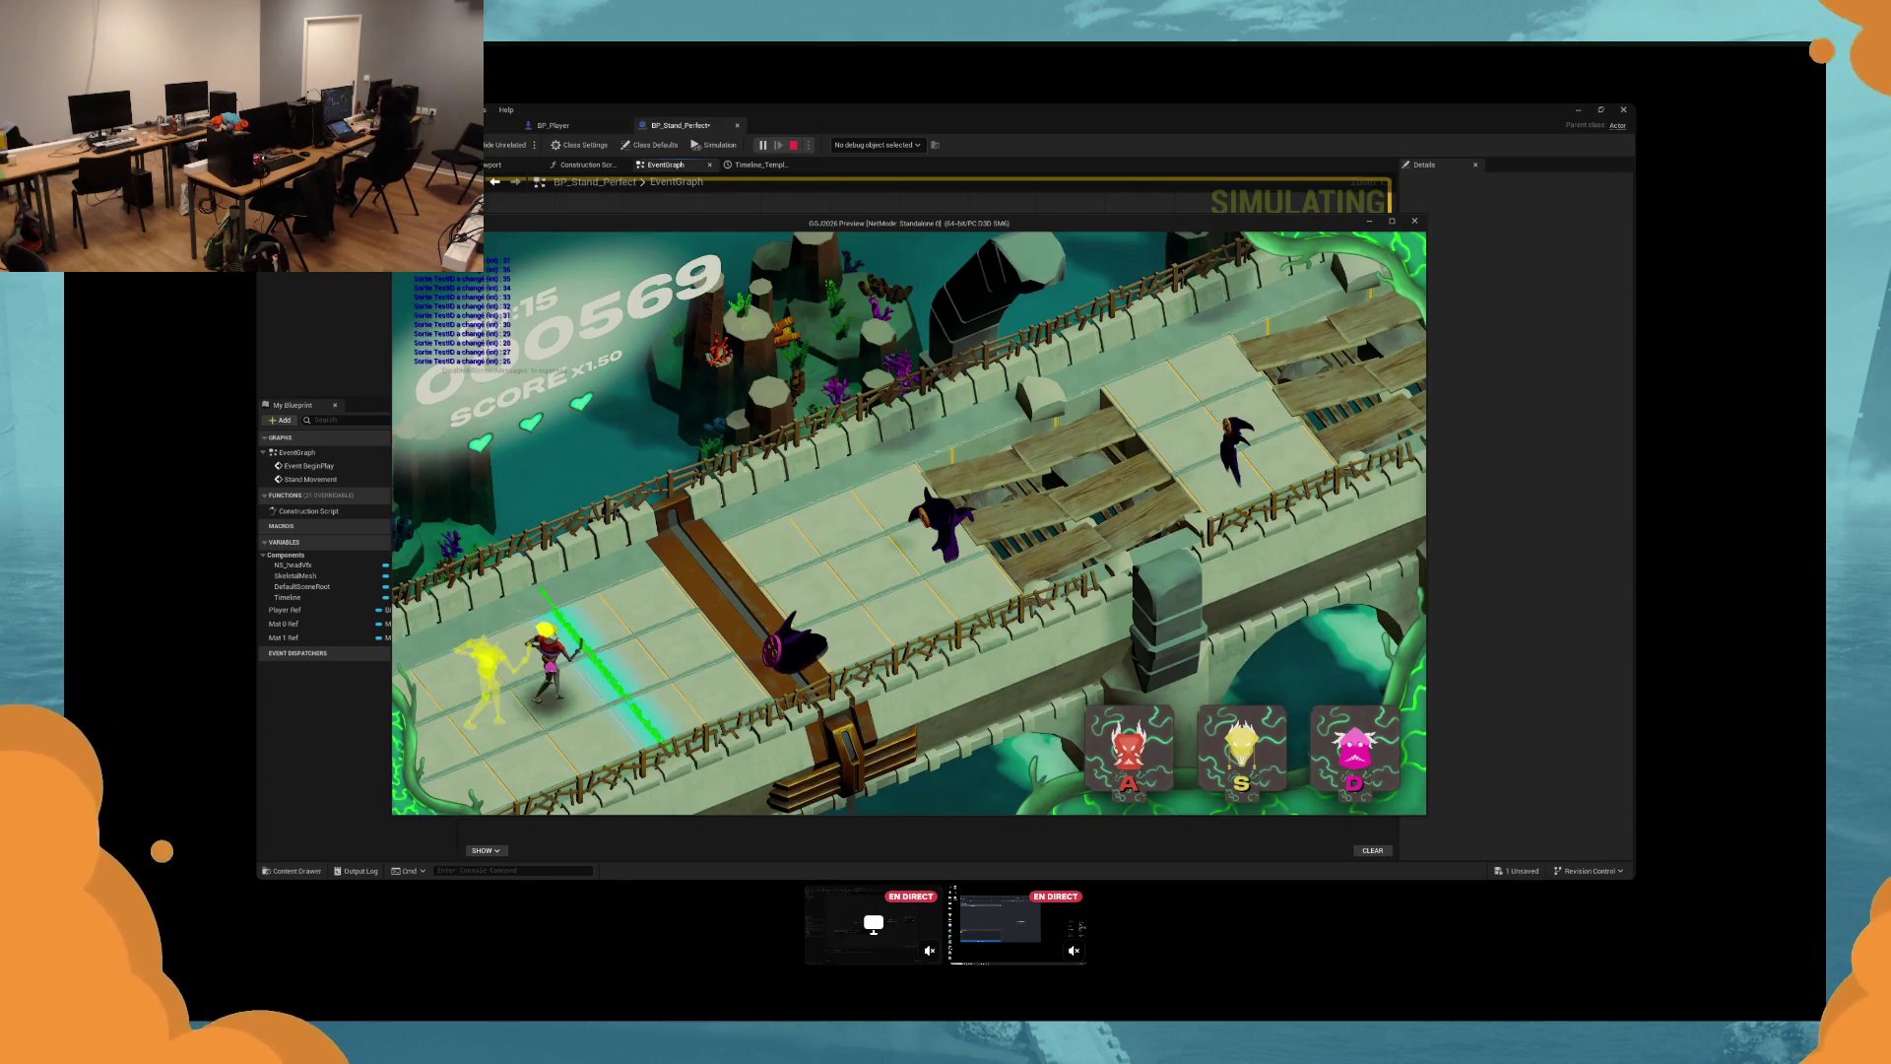
pyautogui.press('Escape')
pyautogui.doubleClick(689, 424)
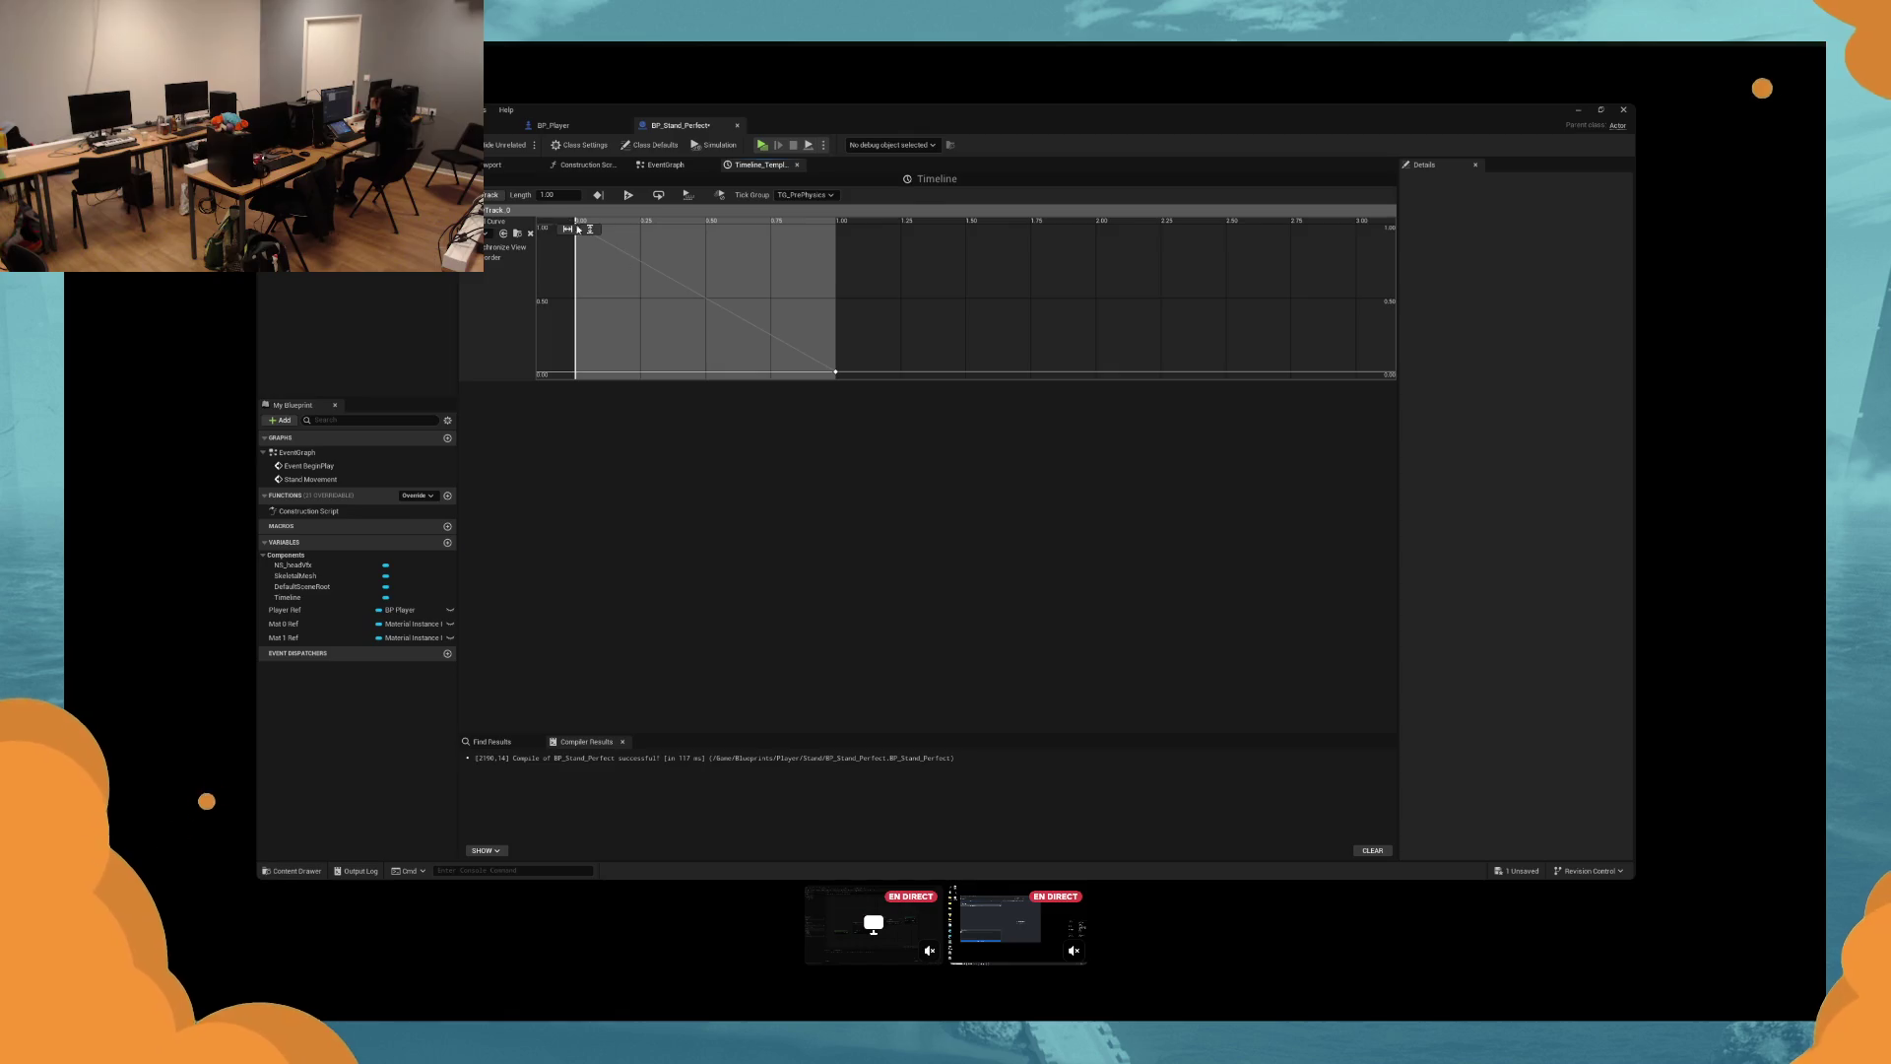
# Set the timeline length to 2, move the end key to time 2.0, and play-test the fade.
pyautogui.write('2')
pyautogui.press('Return')
pyautogui.click(836, 372)
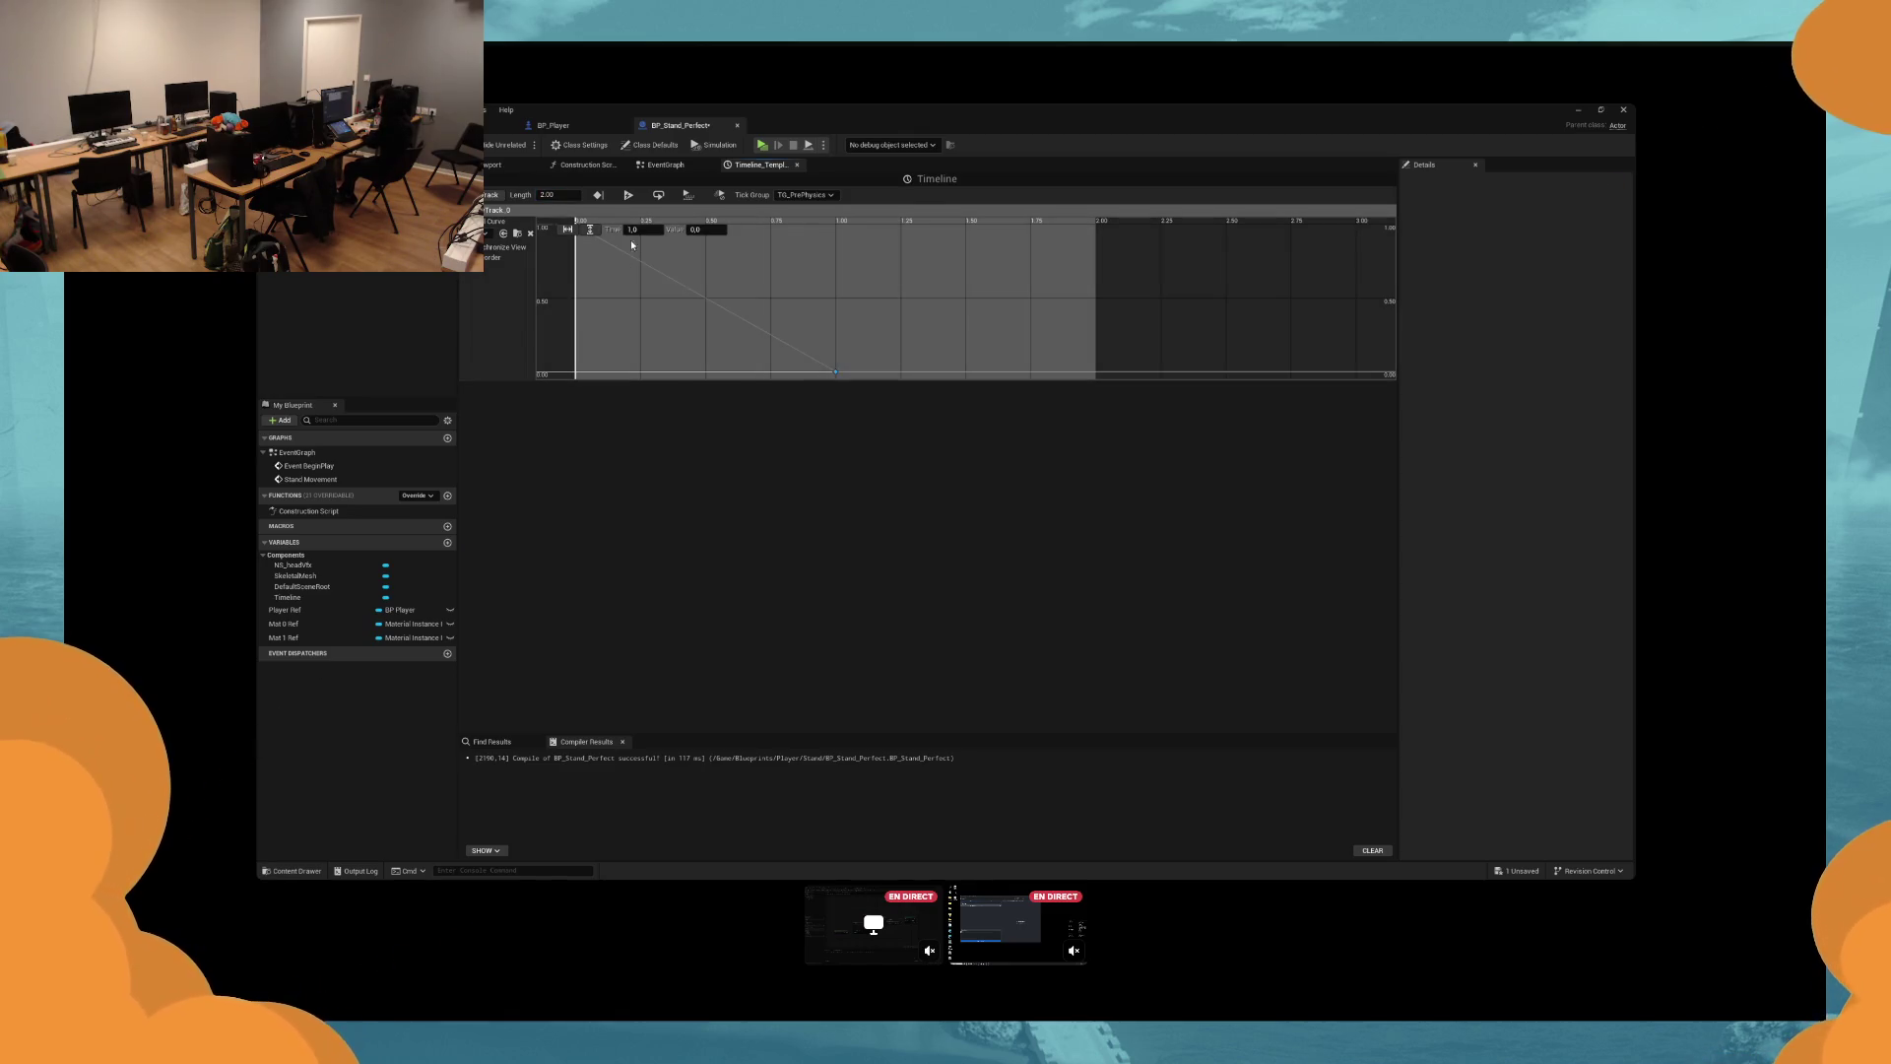
pyautogui.click(635, 229)
pyautogui.write('2')
pyautogui.press('Return')
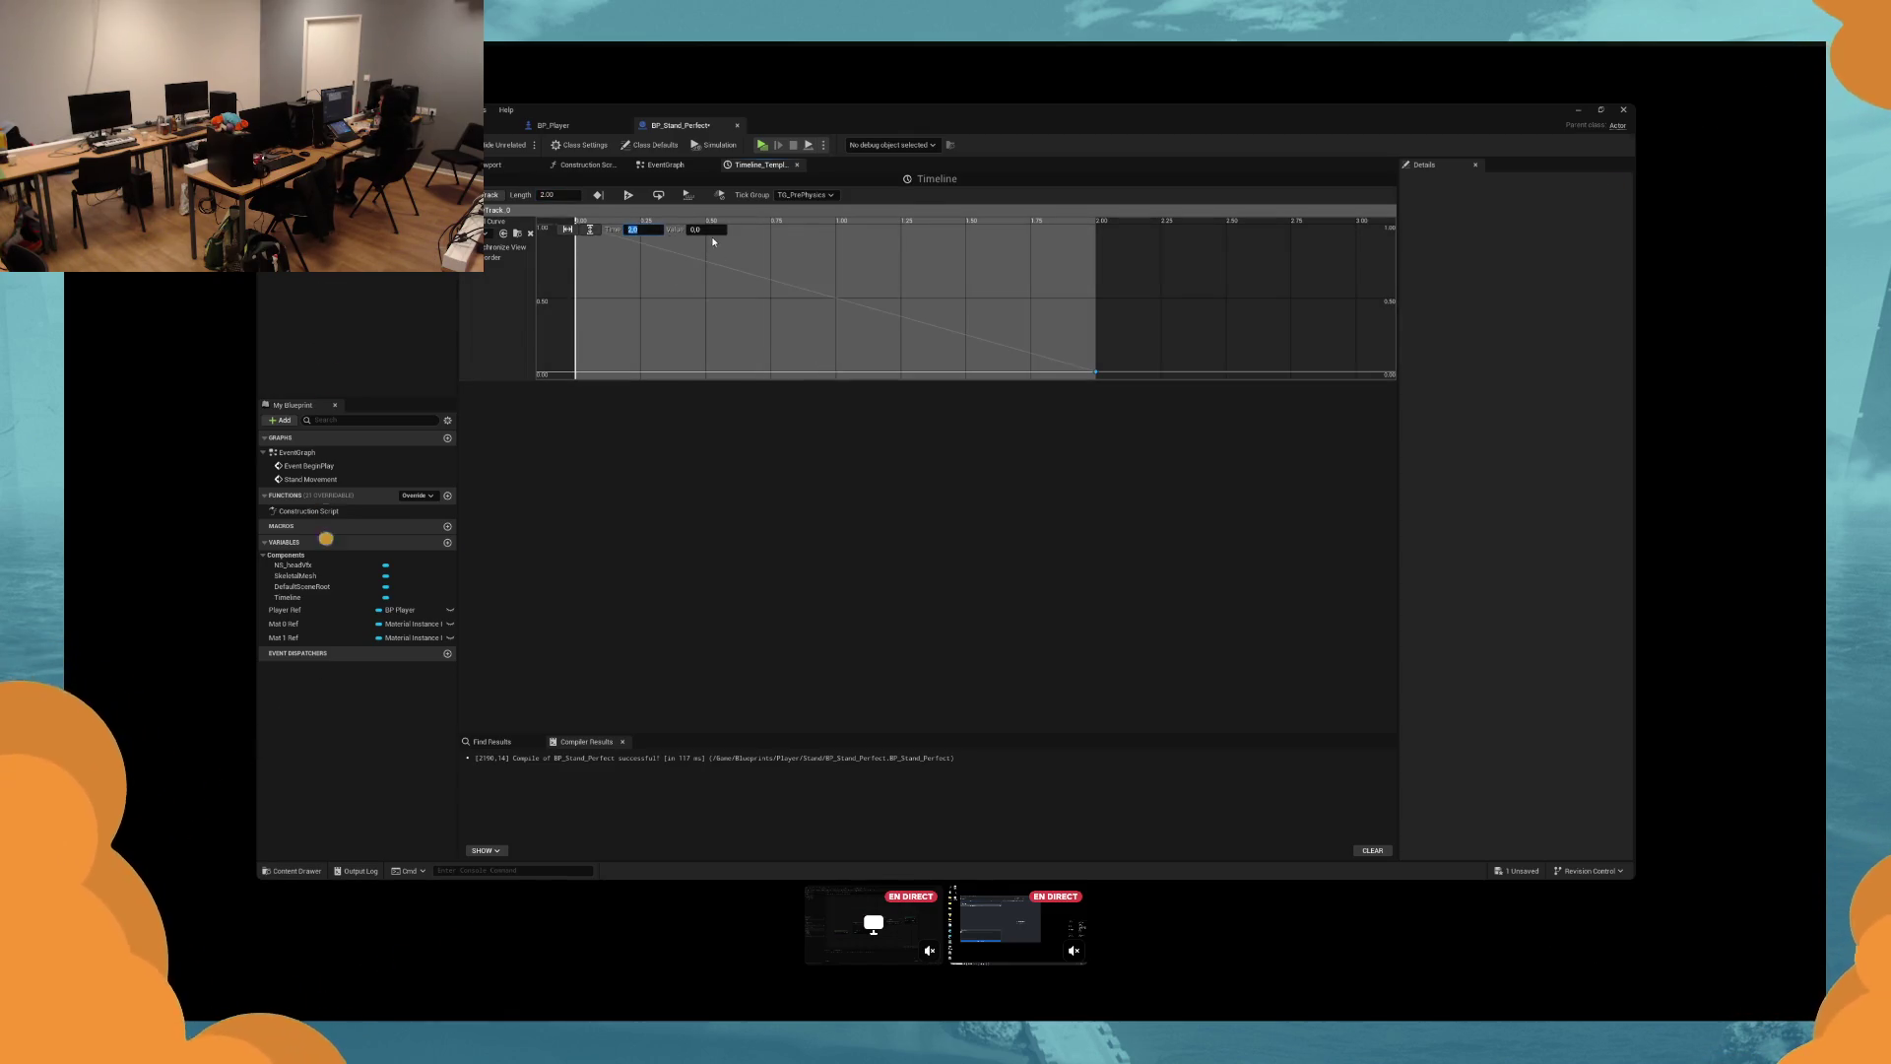
pyautogui.click(705, 230)
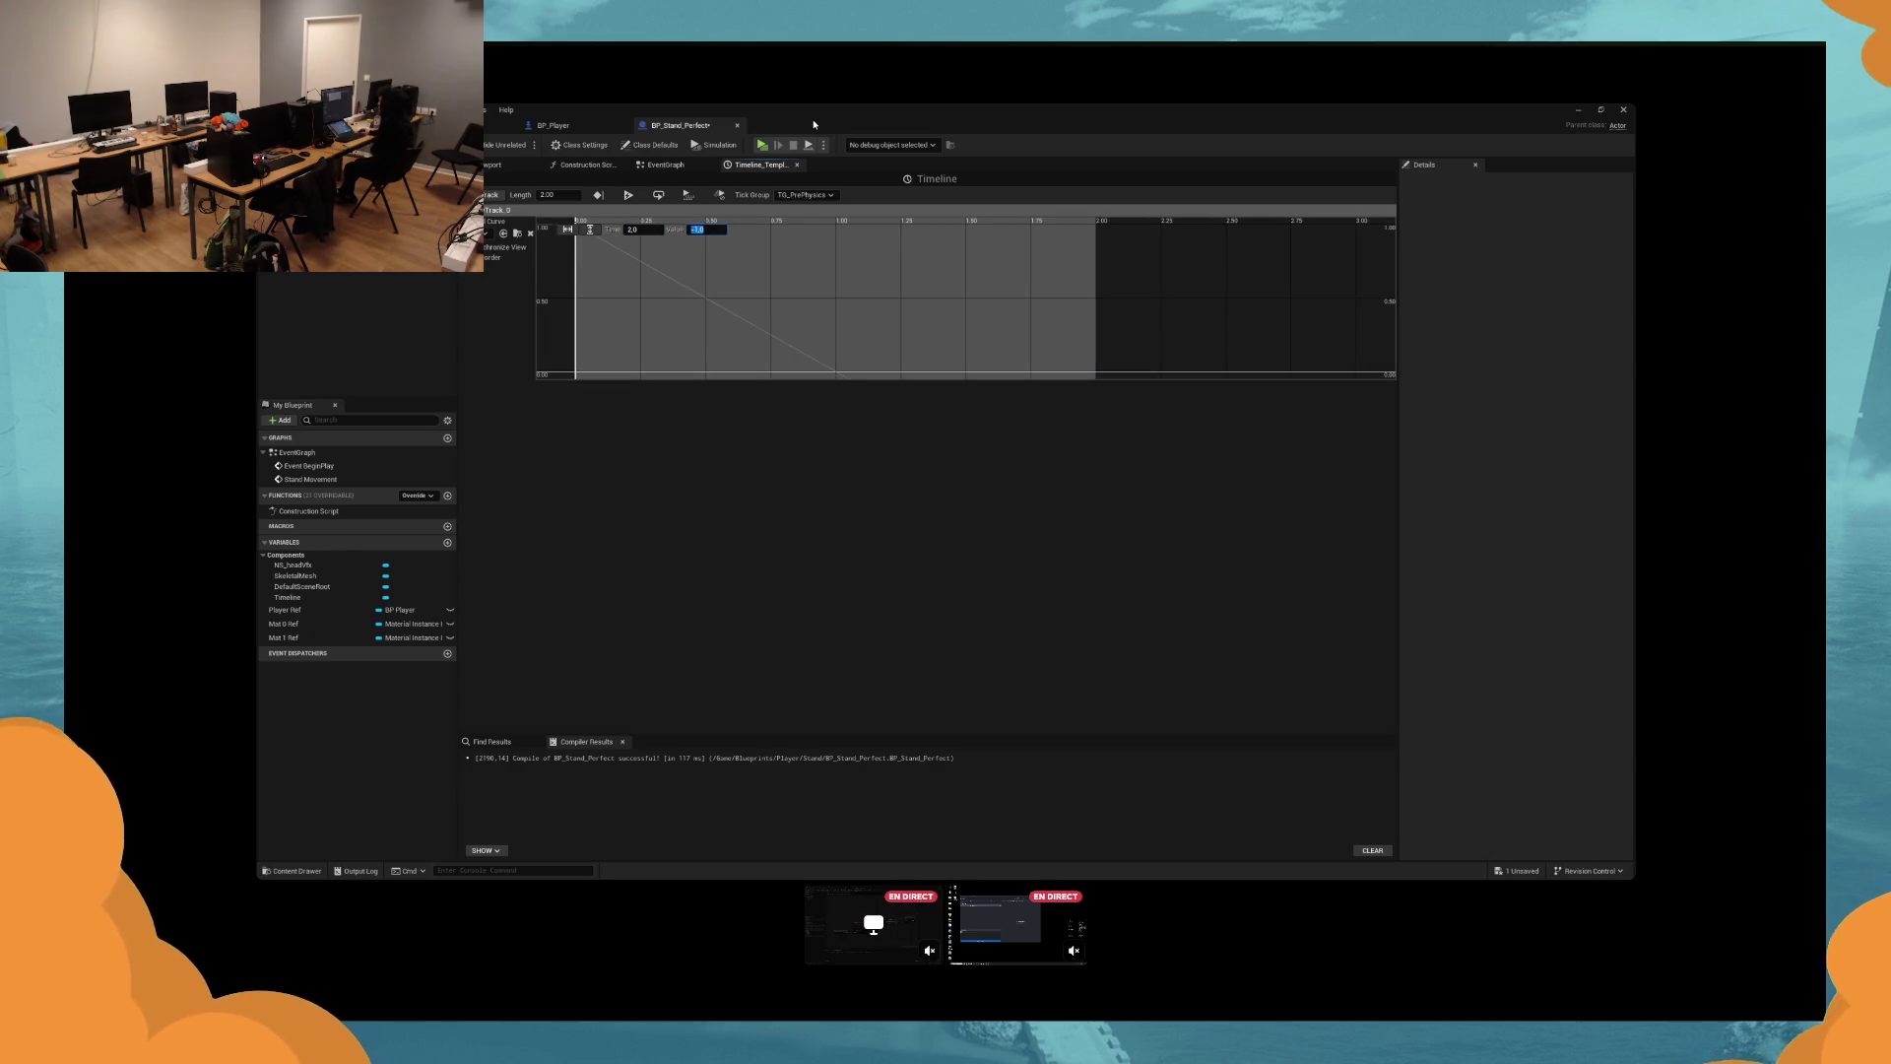
pyautogui.click(761, 146)
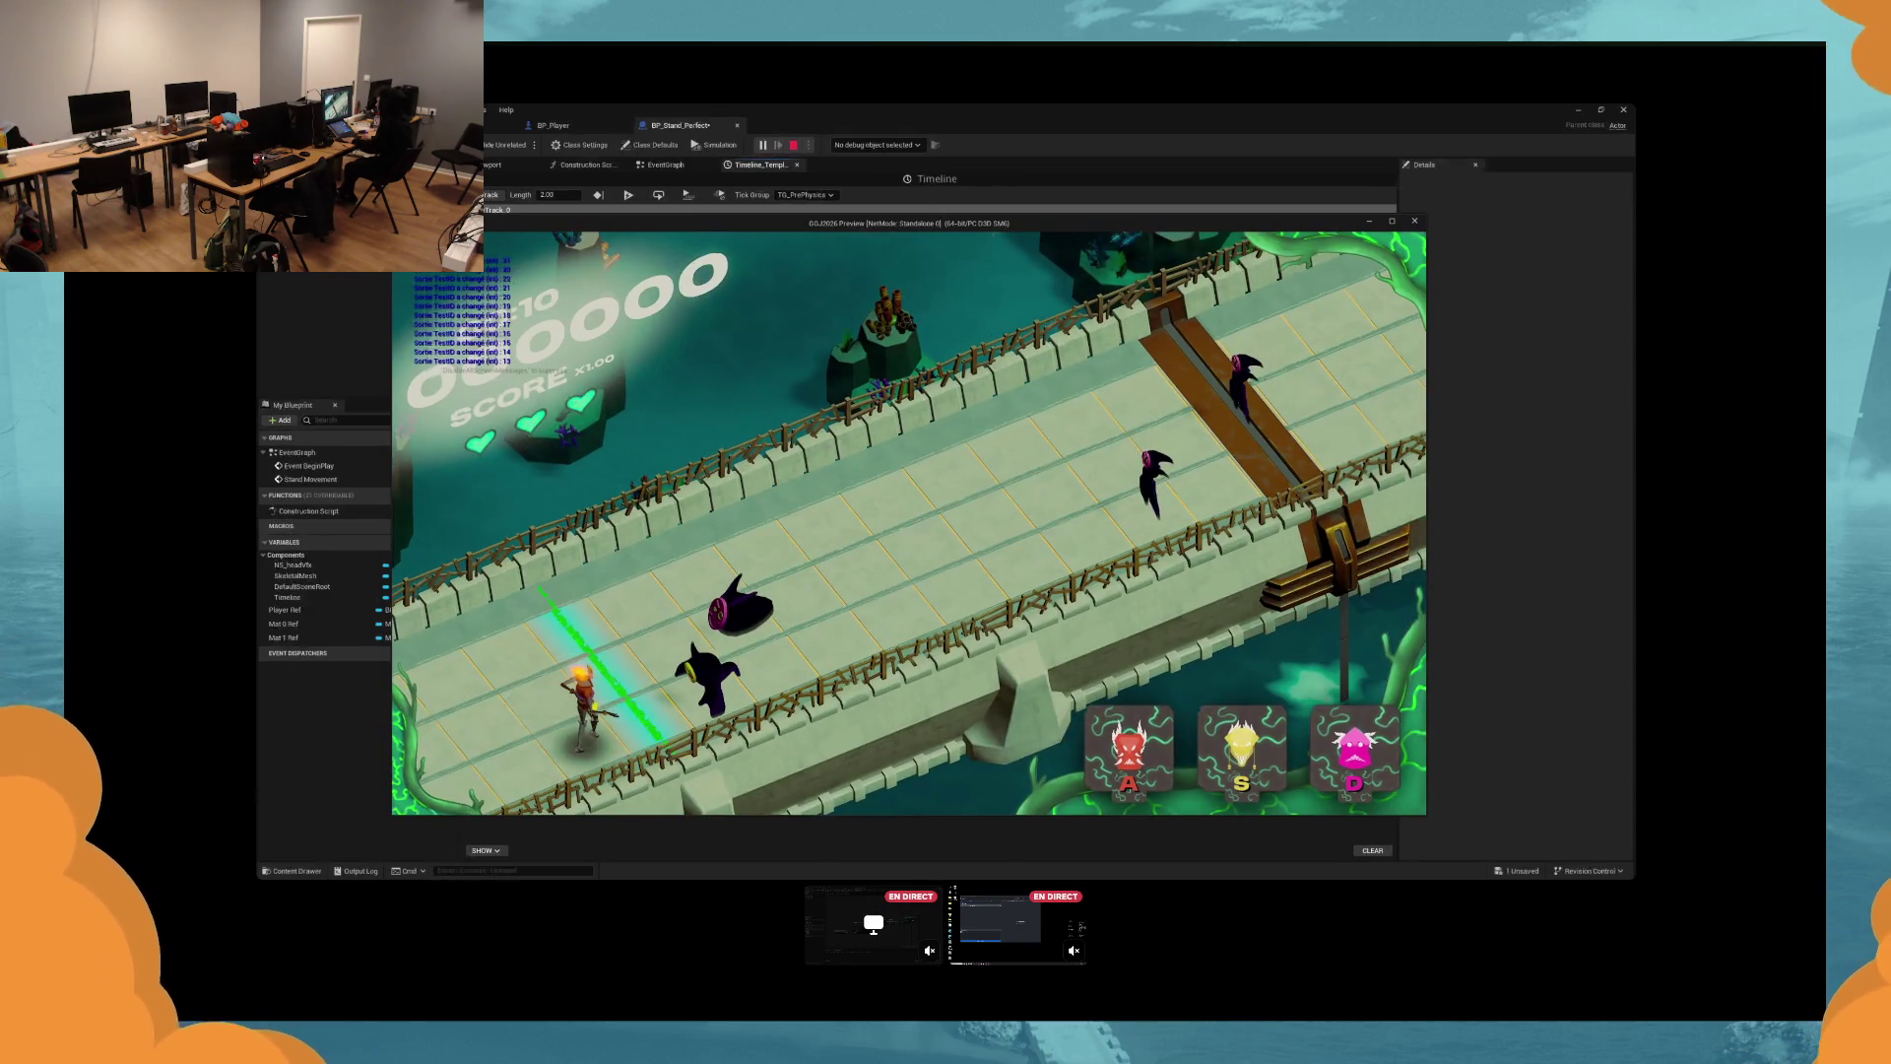
# End the play test and check the Set Vector Parameter Value node's Mat_Stand_Color parameter name.
pyautogui.press('d')
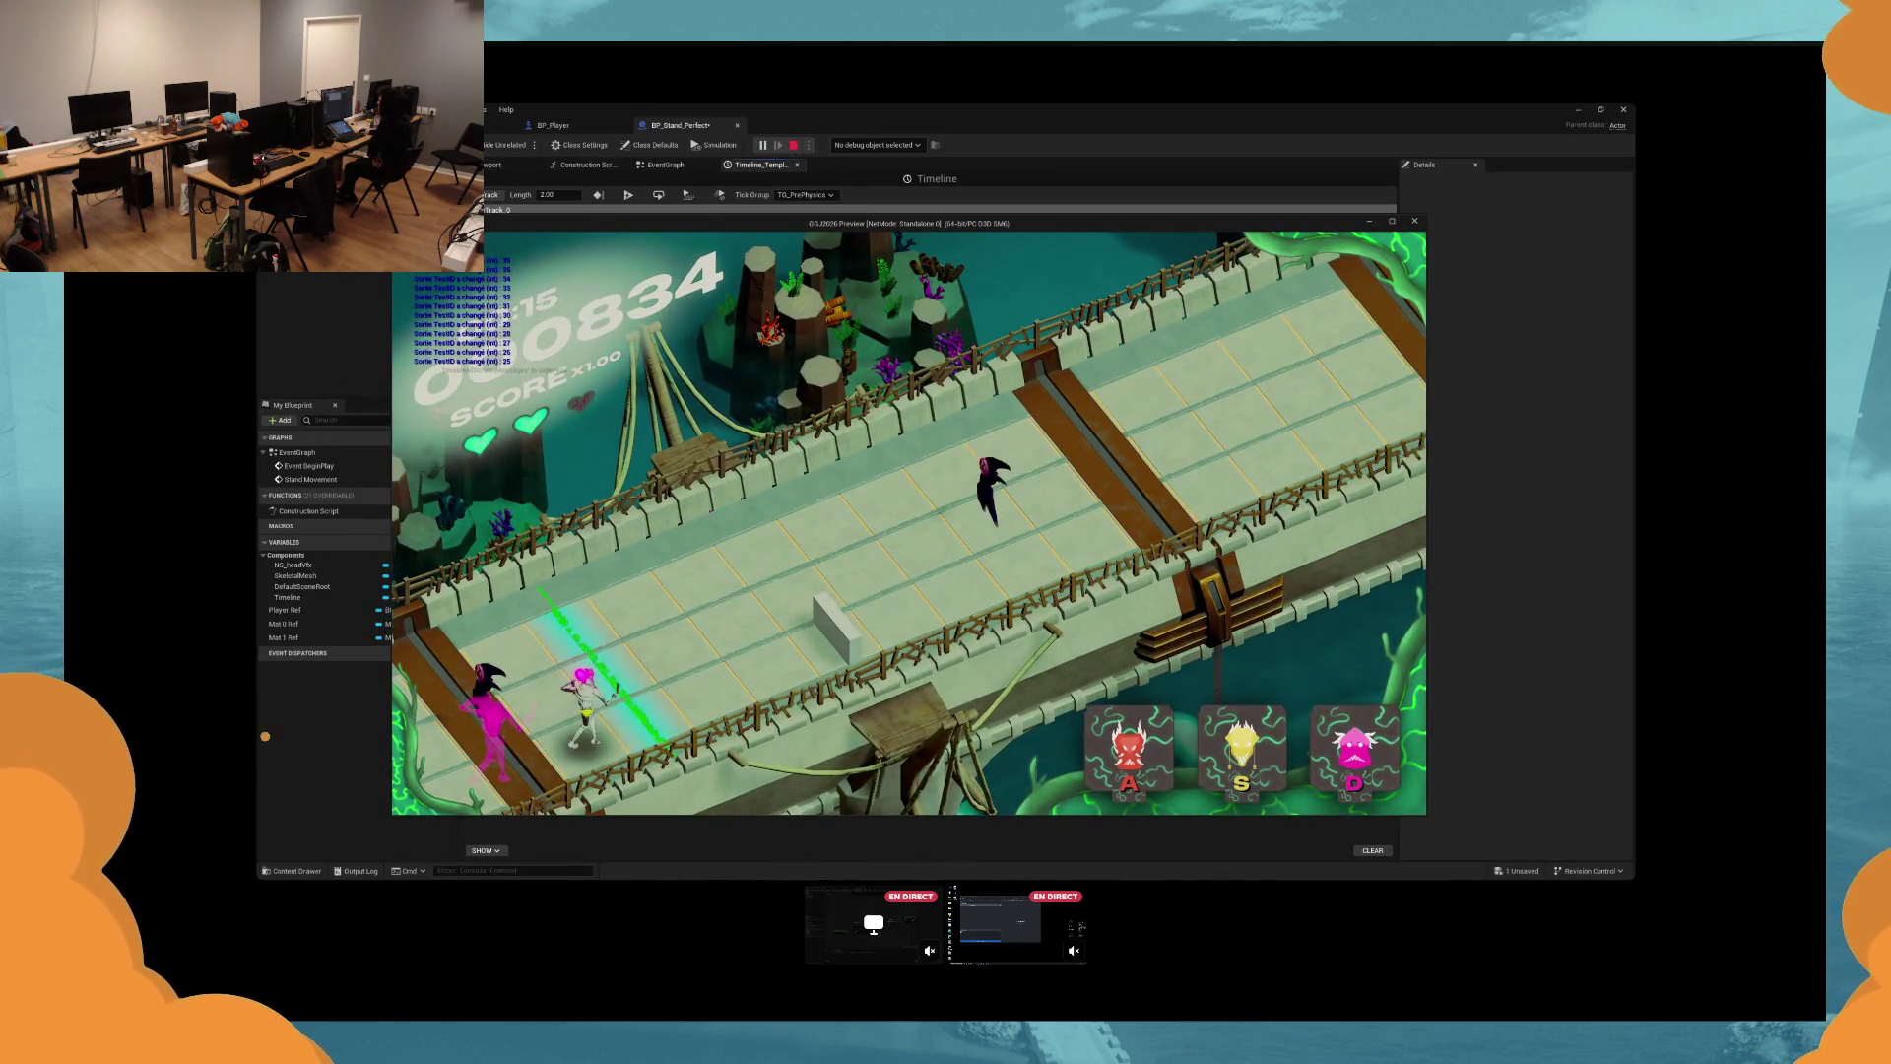
pyautogui.press('Escape')
pyautogui.click(997, 349)
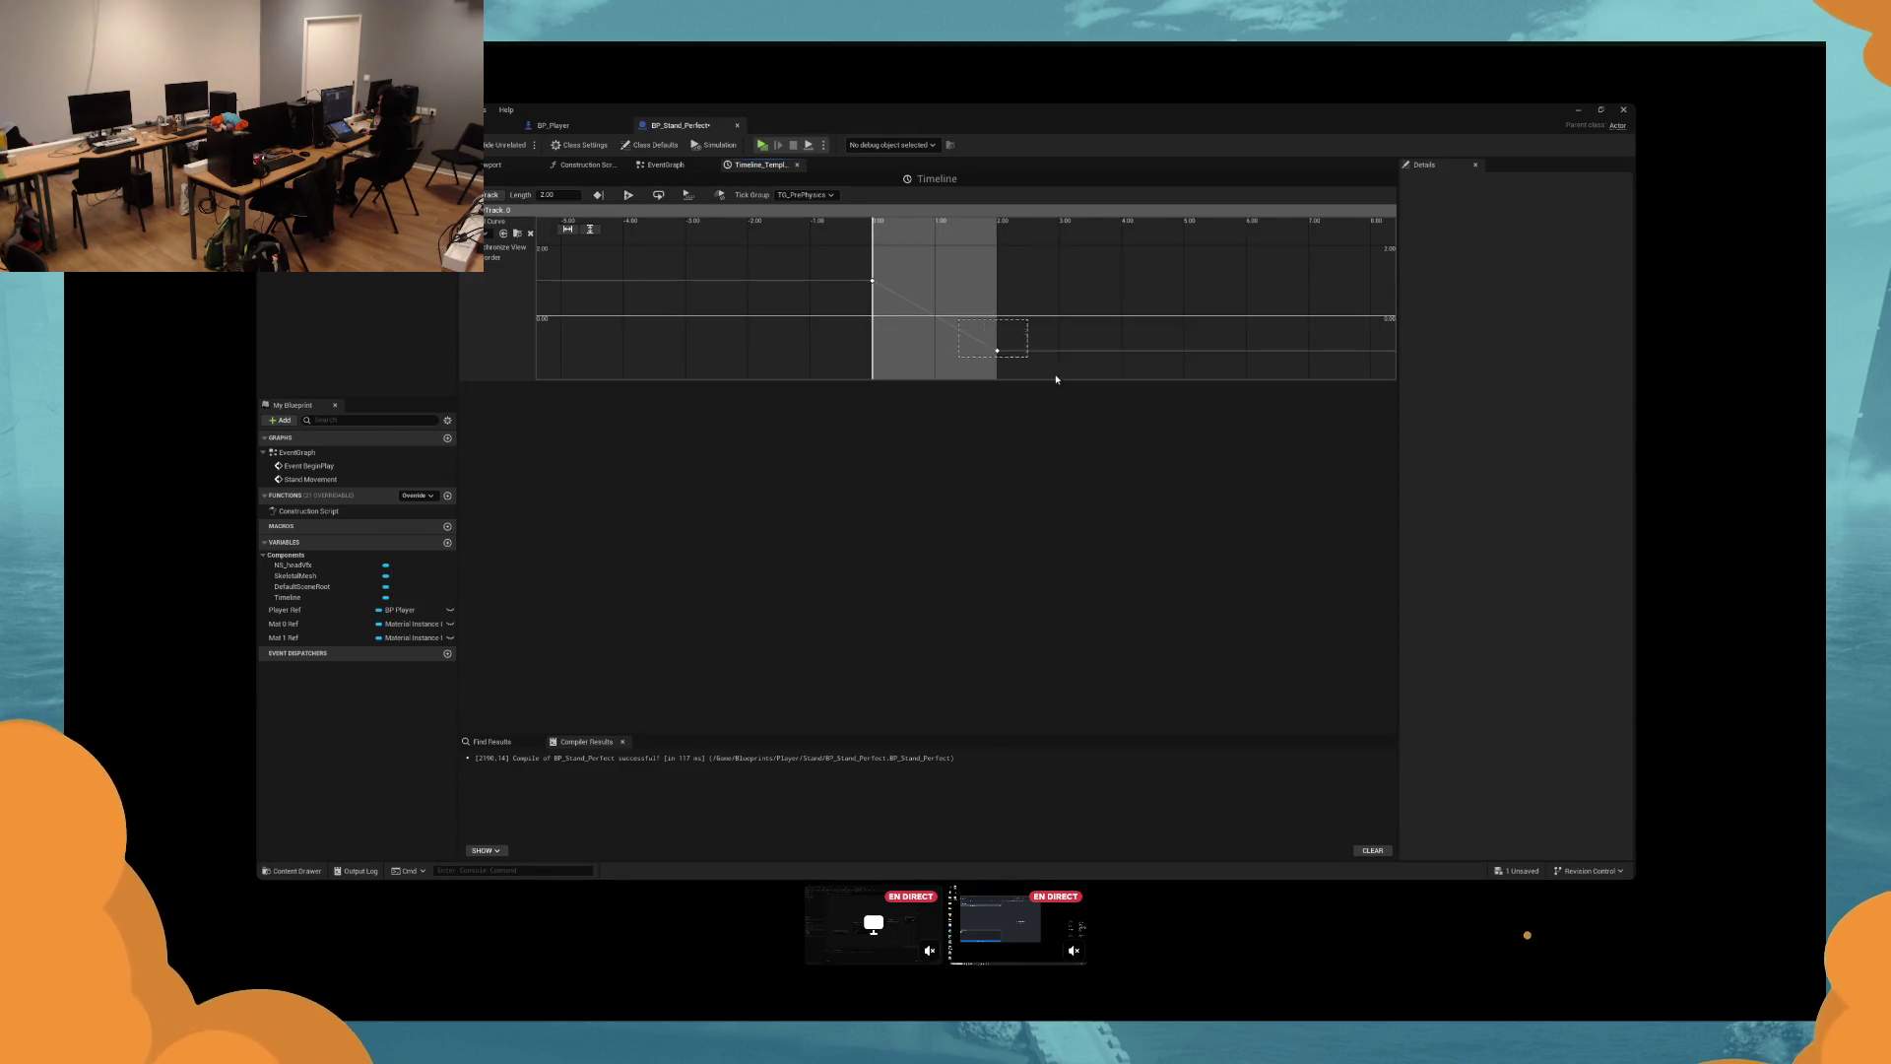
pyautogui.click(665, 165)
pyautogui.moveTo(1185, 532); pyautogui.dragTo(1047, 527)
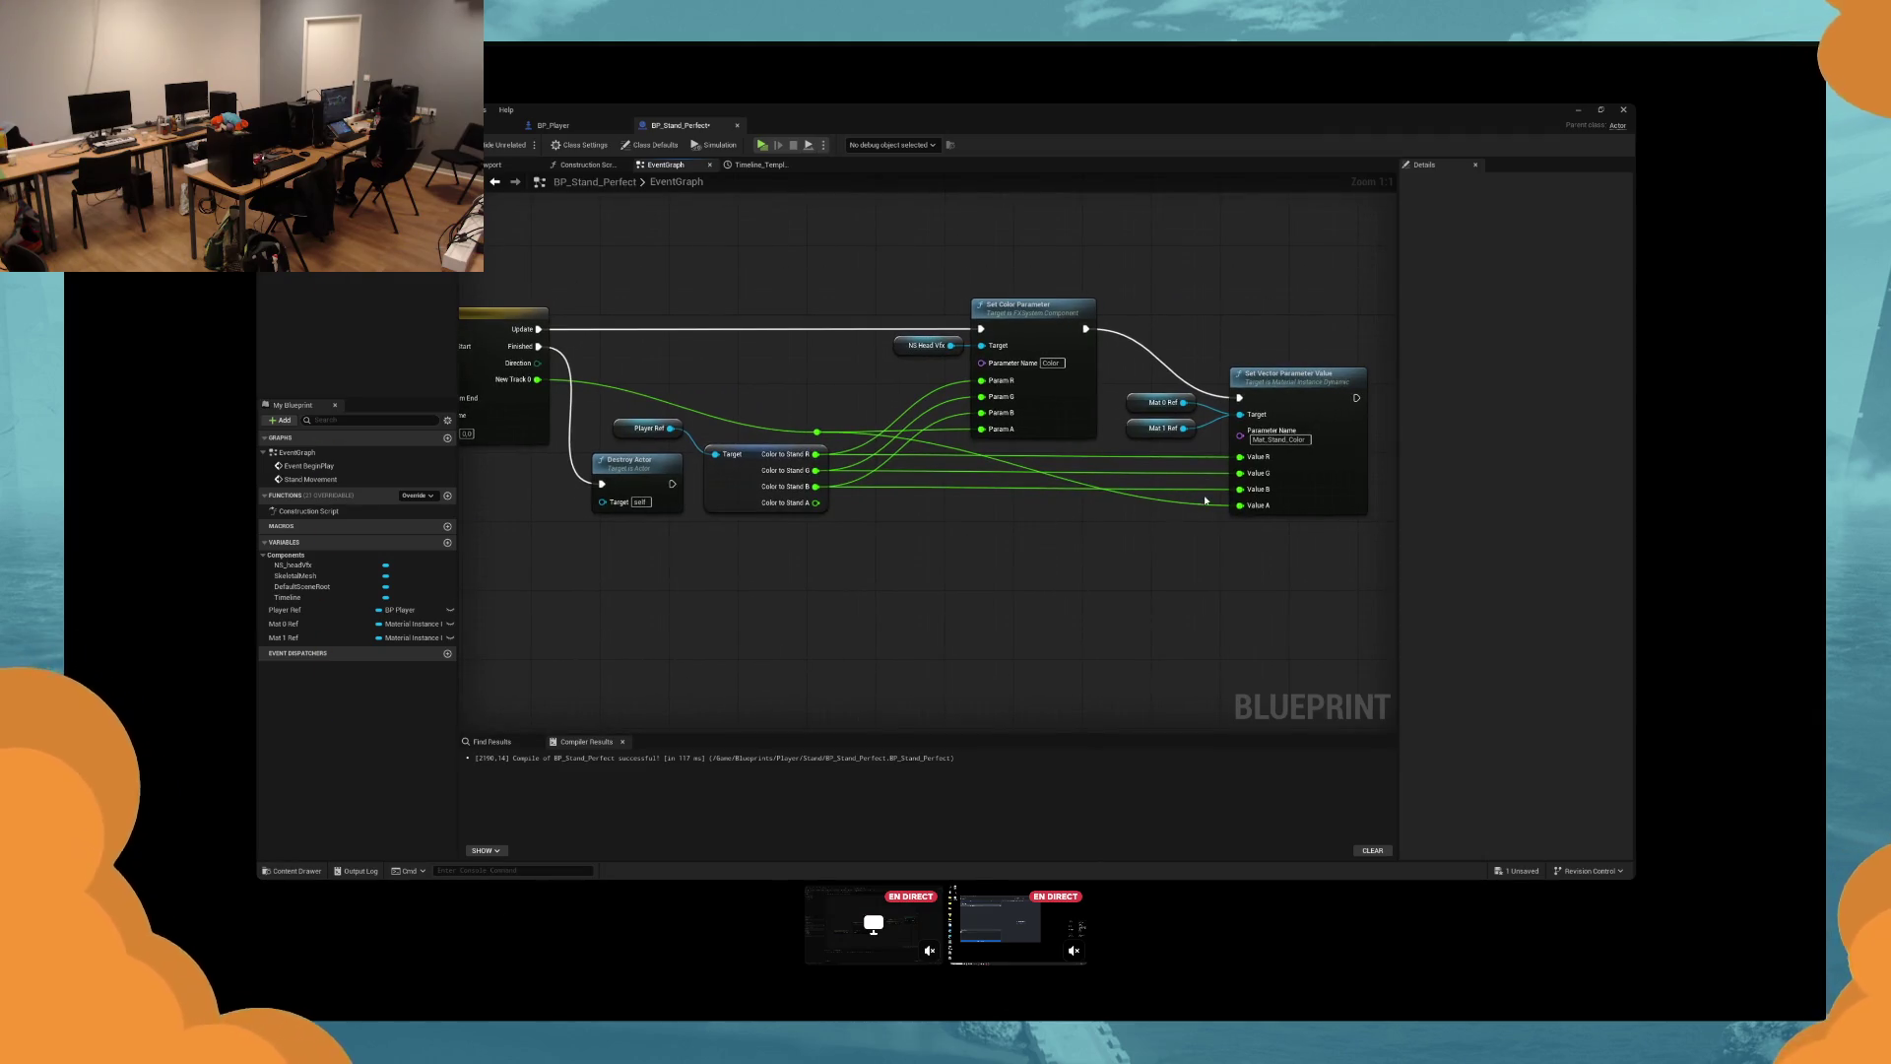
pyautogui.click(1298, 441)
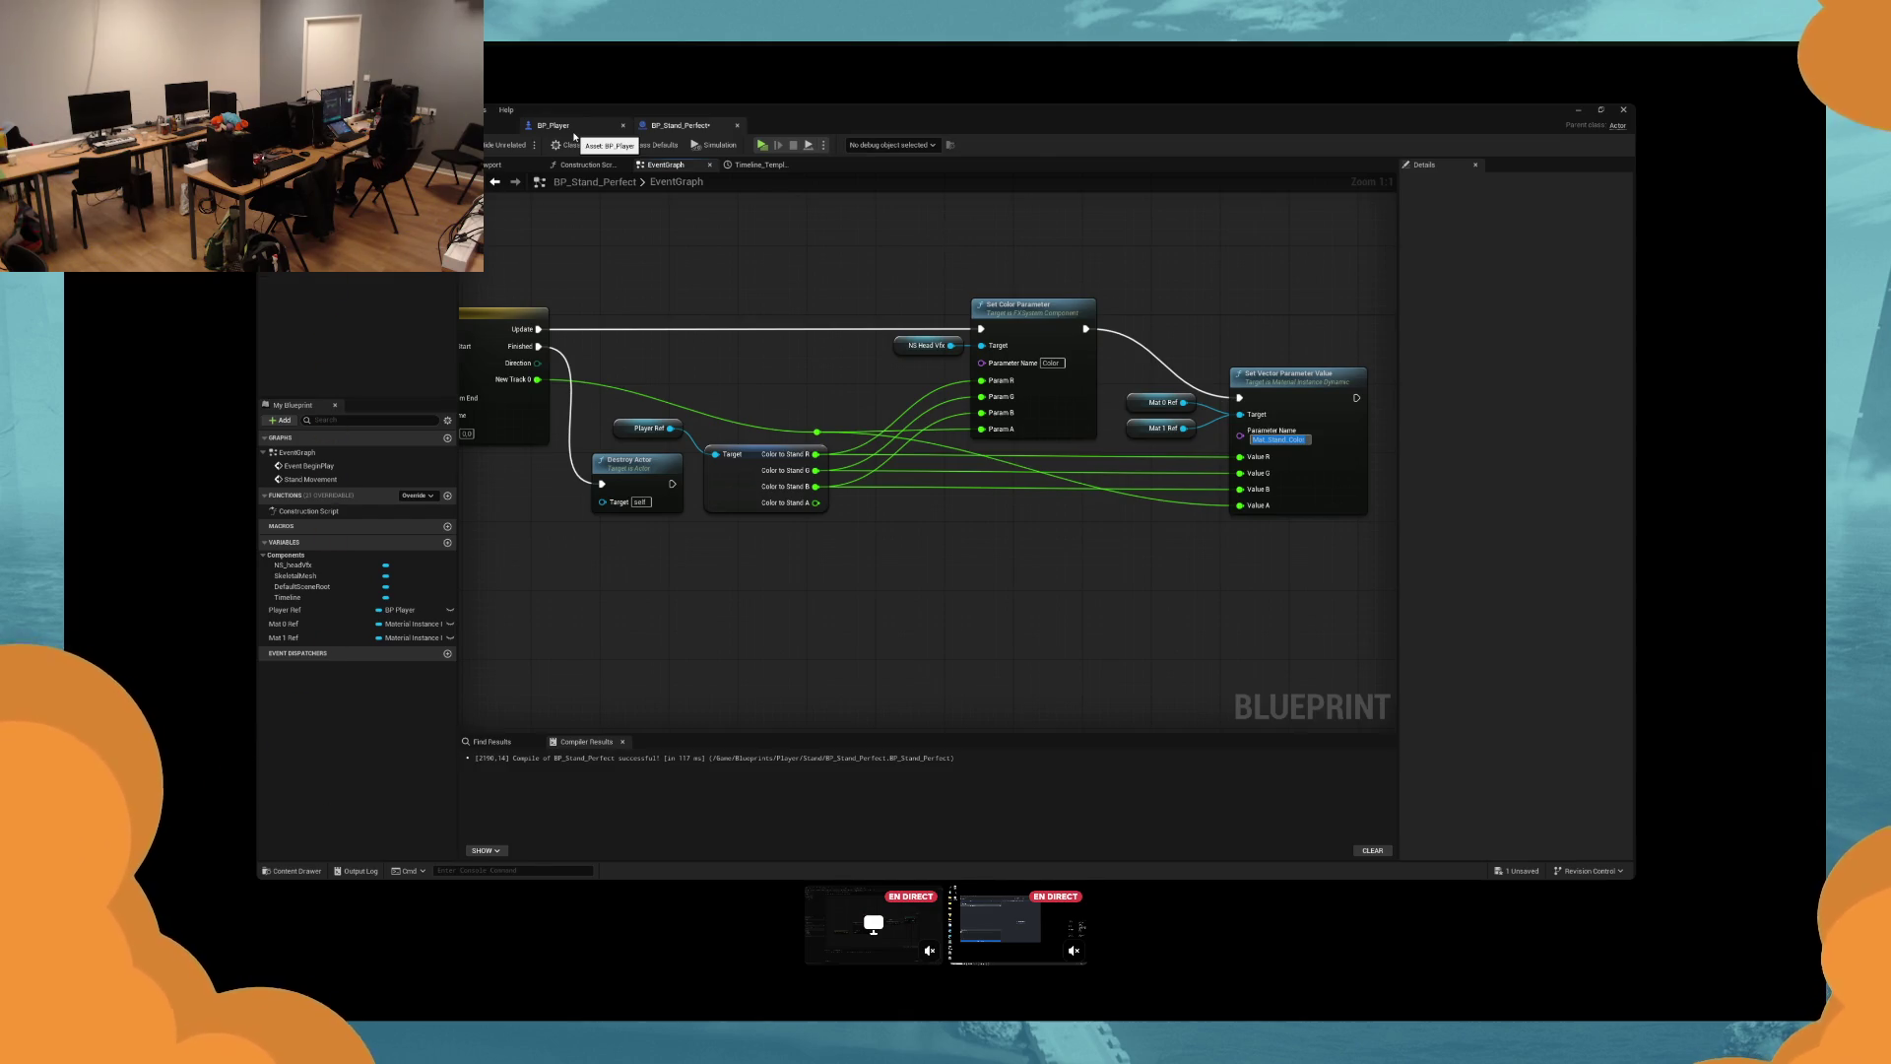
# Restore the blueprint window and show the Stand folder in the Content Browser.
pyautogui.doubleClick(574, 110)
pyautogui.click(1373, 302)
pyautogui.click(1374, 293)
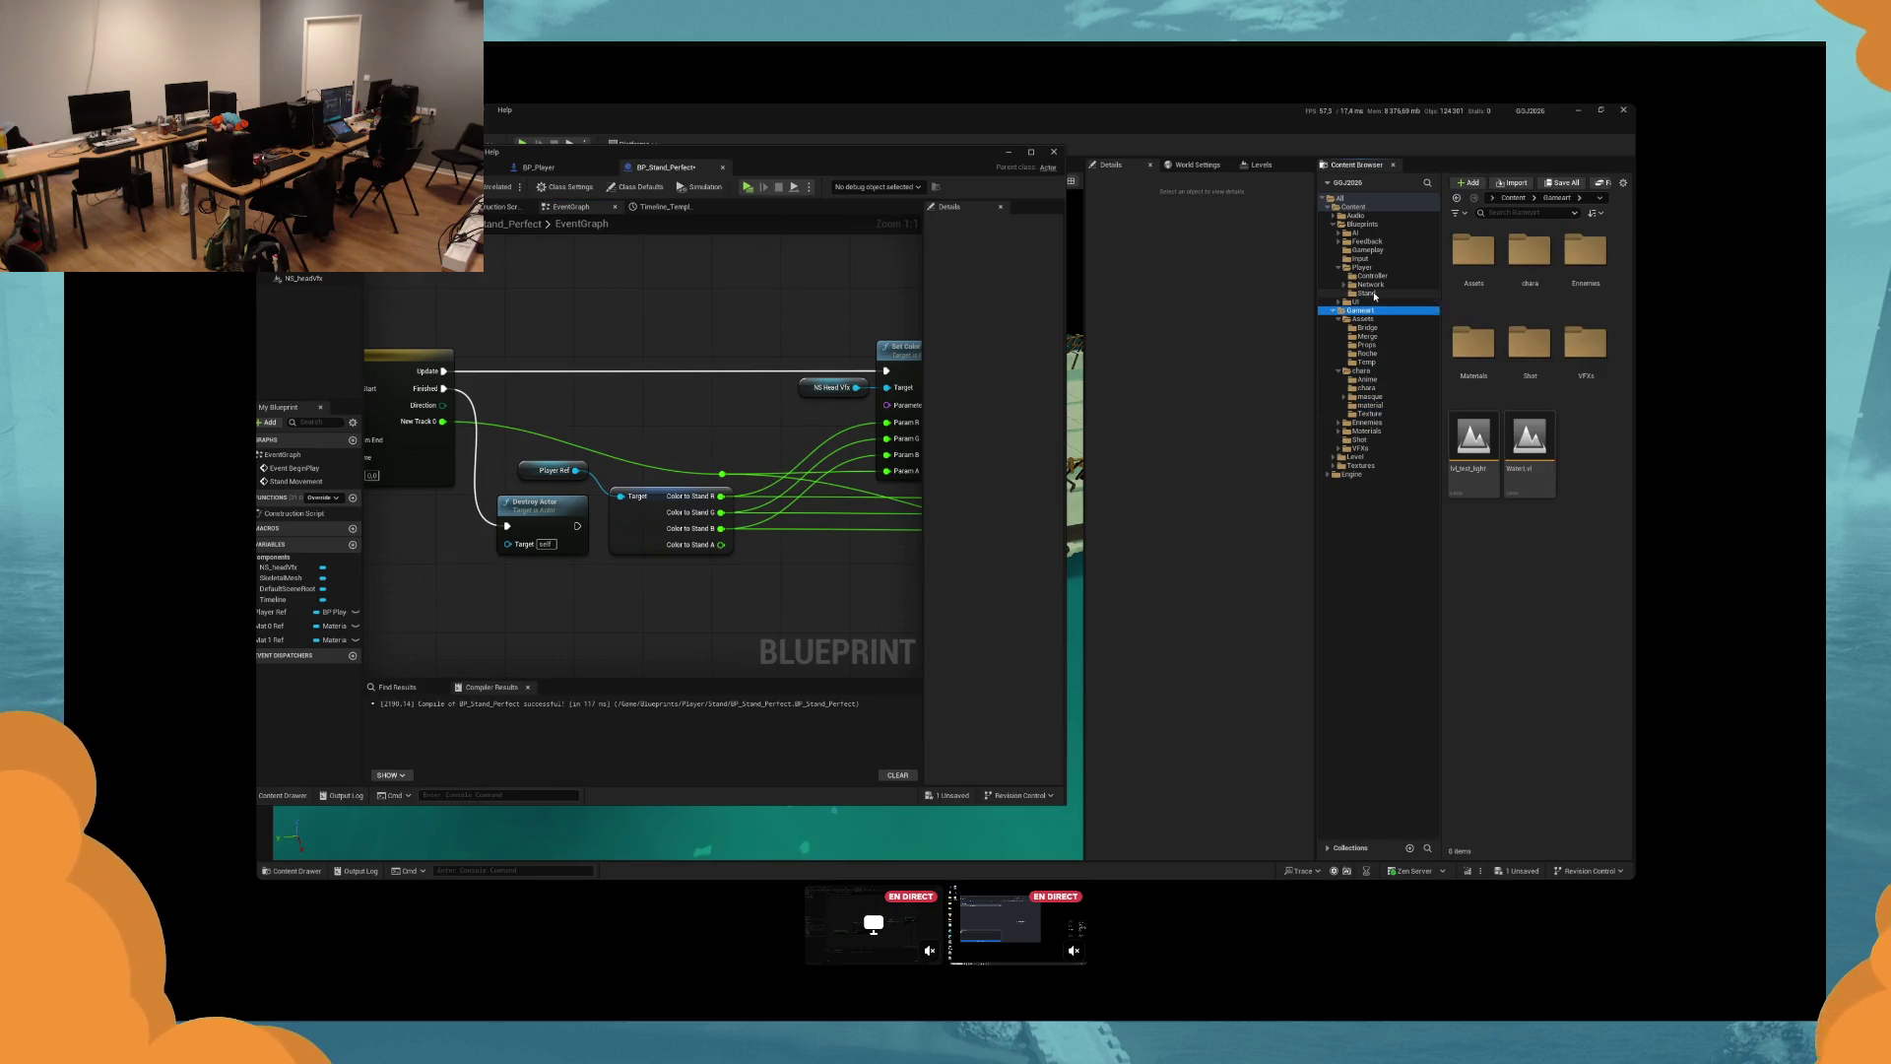
# Inspect the m_emissive_color material, go back to BP_Stand_Perfect, and launch a play test.
pyautogui.doubleClick(1530, 248)
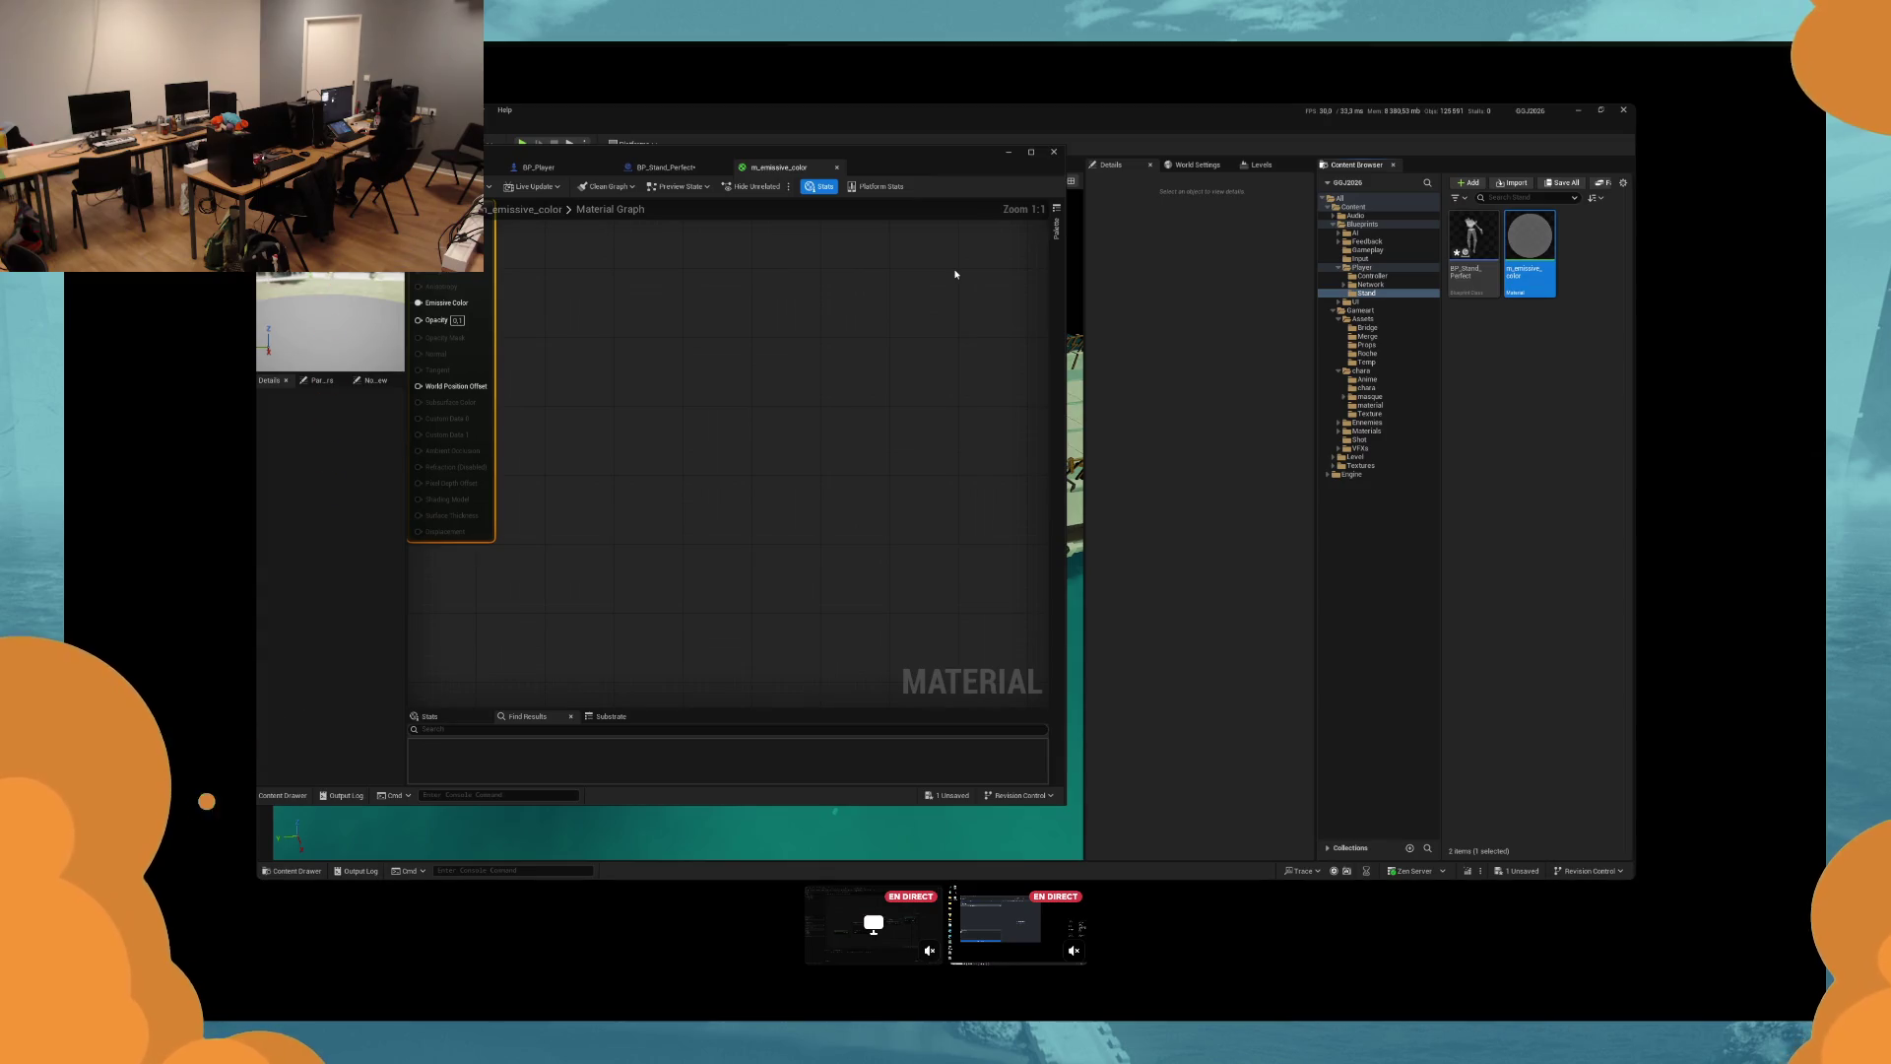
pyautogui.click(679, 125)
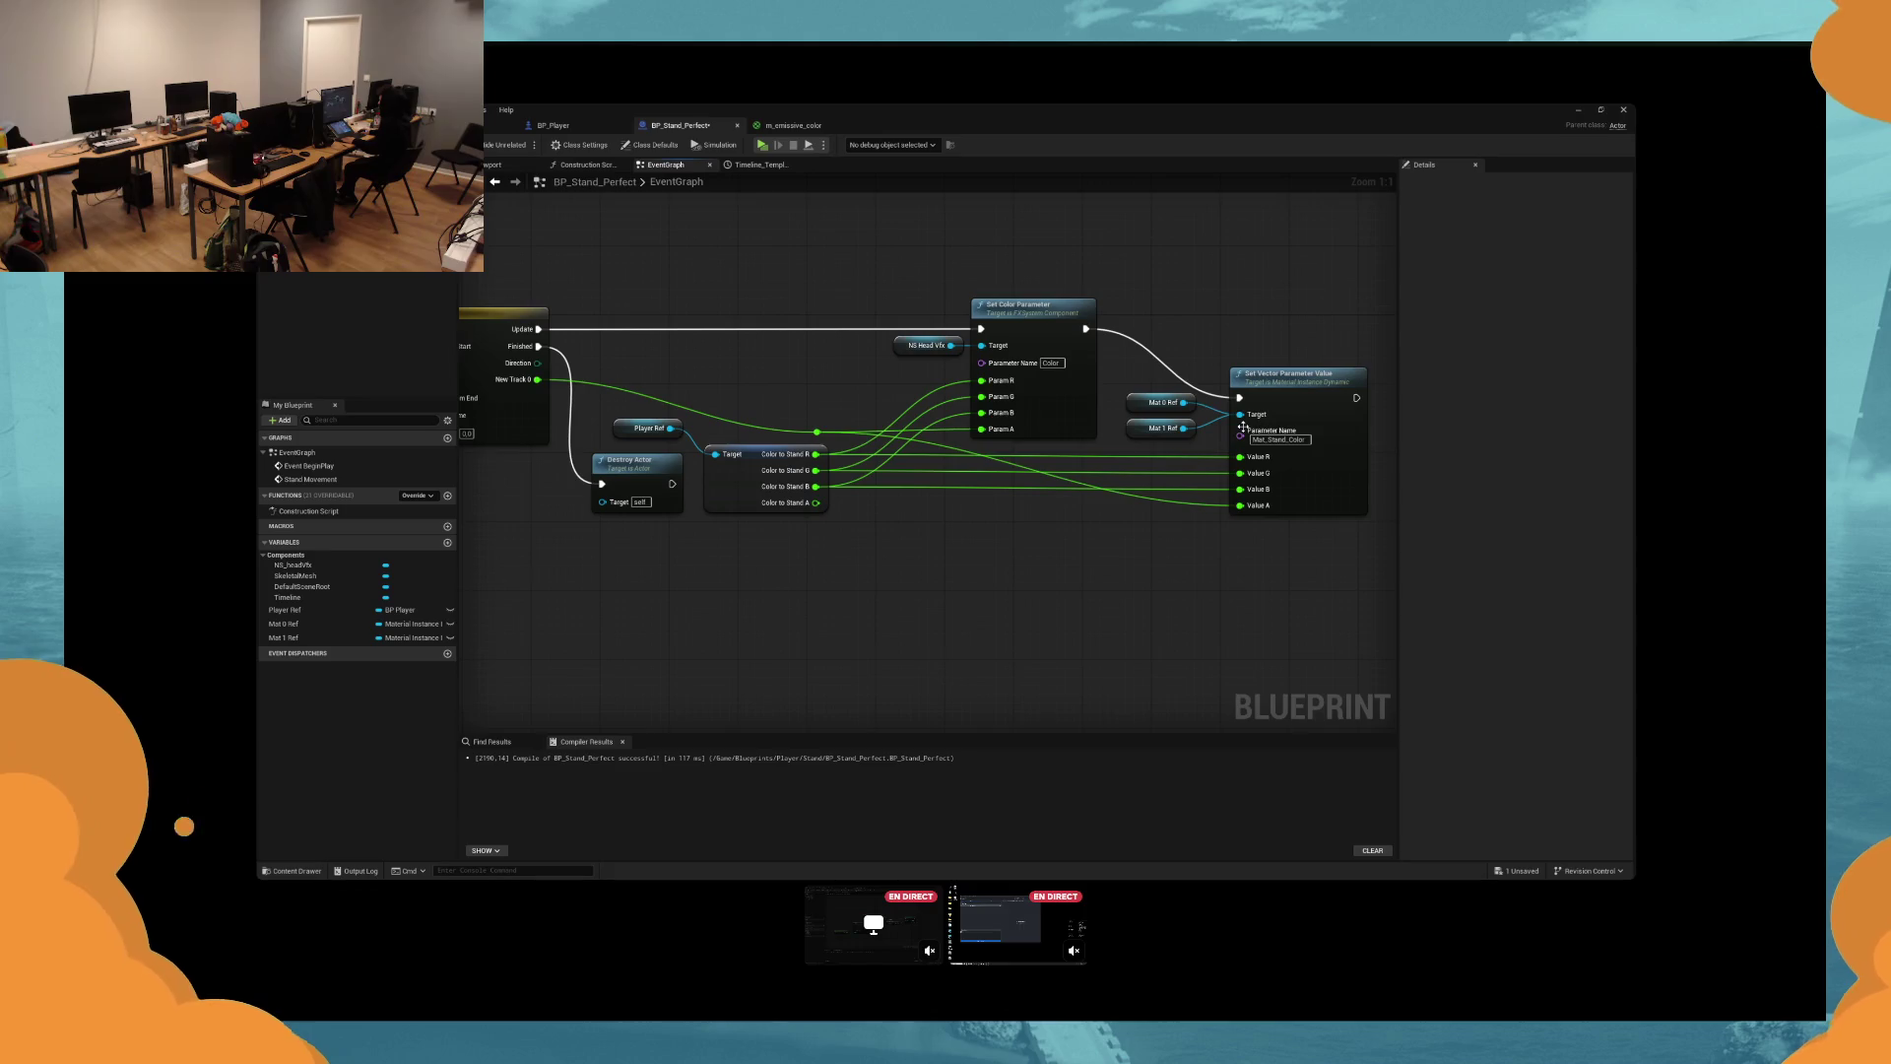
pyautogui.moveTo(1243, 426); pyautogui.dragTo(1146, 428)
pyautogui.click(764, 146)
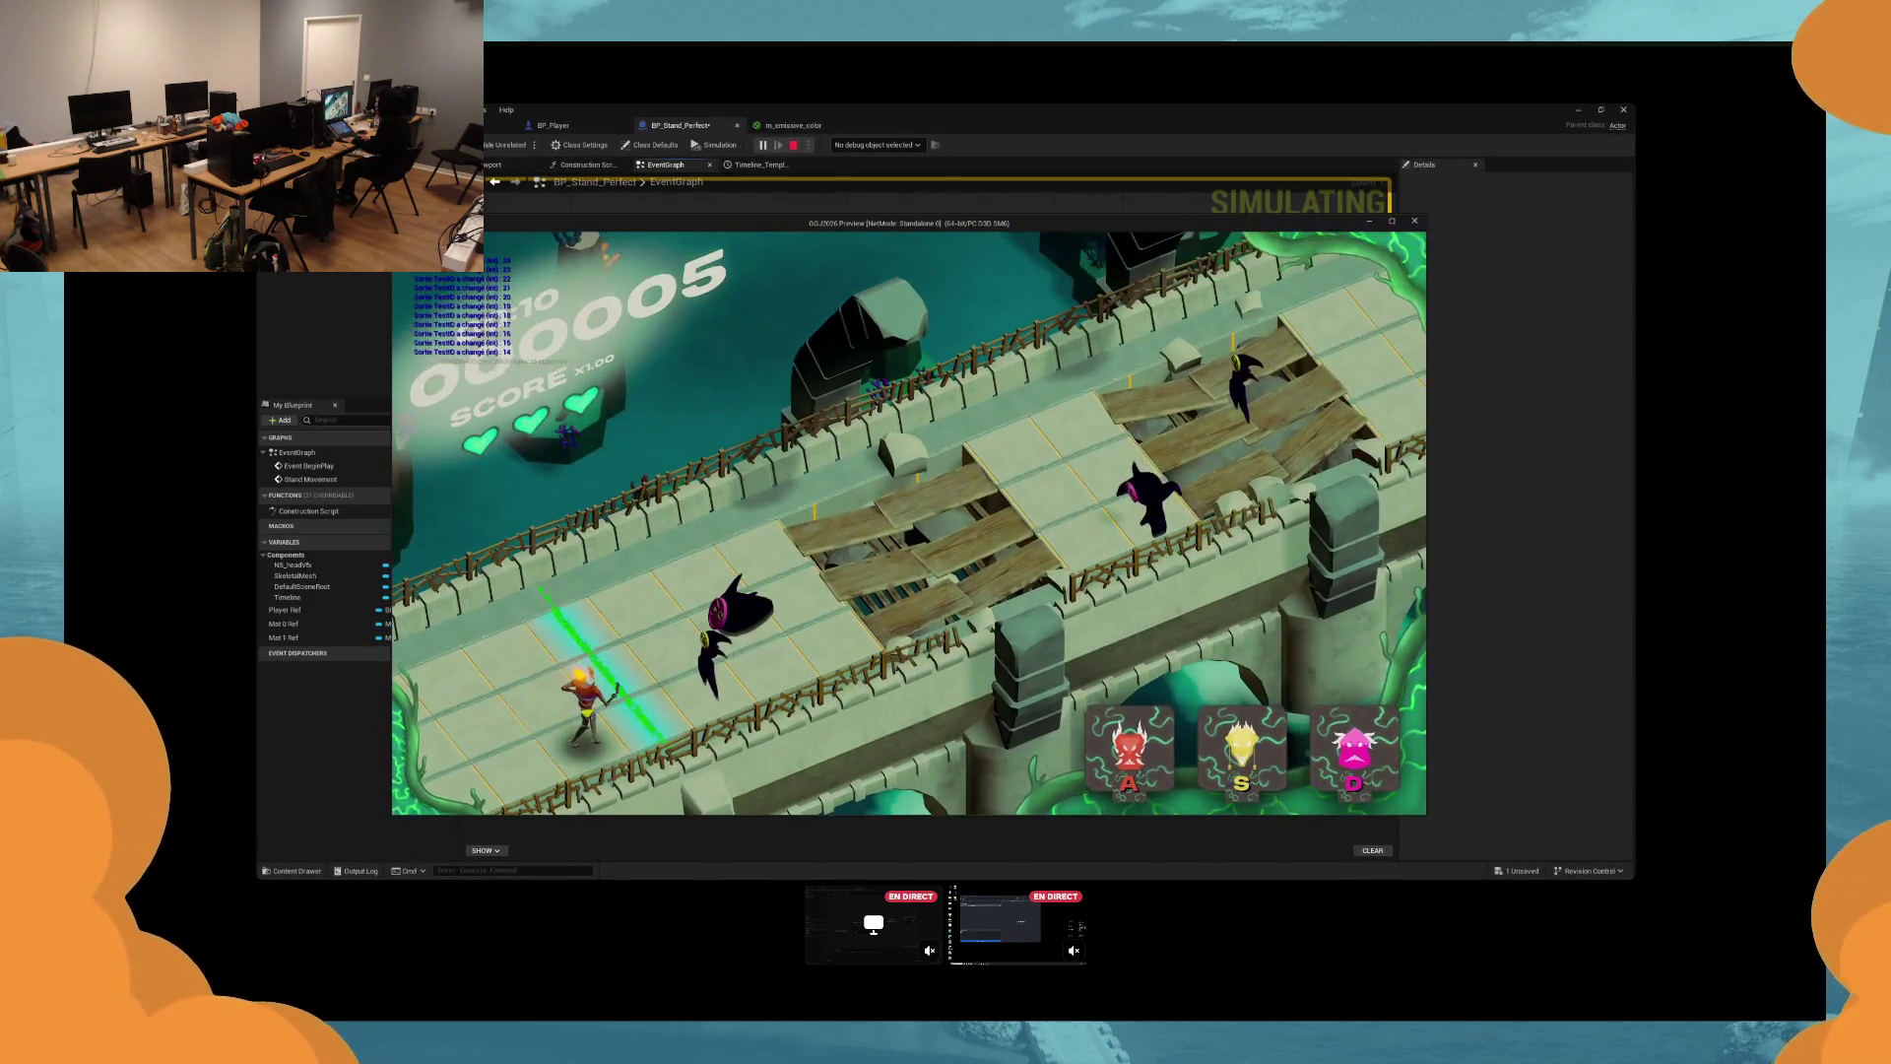
# Attack enemies with D, S and A during the play test, then stop it.
pyautogui.press('d')
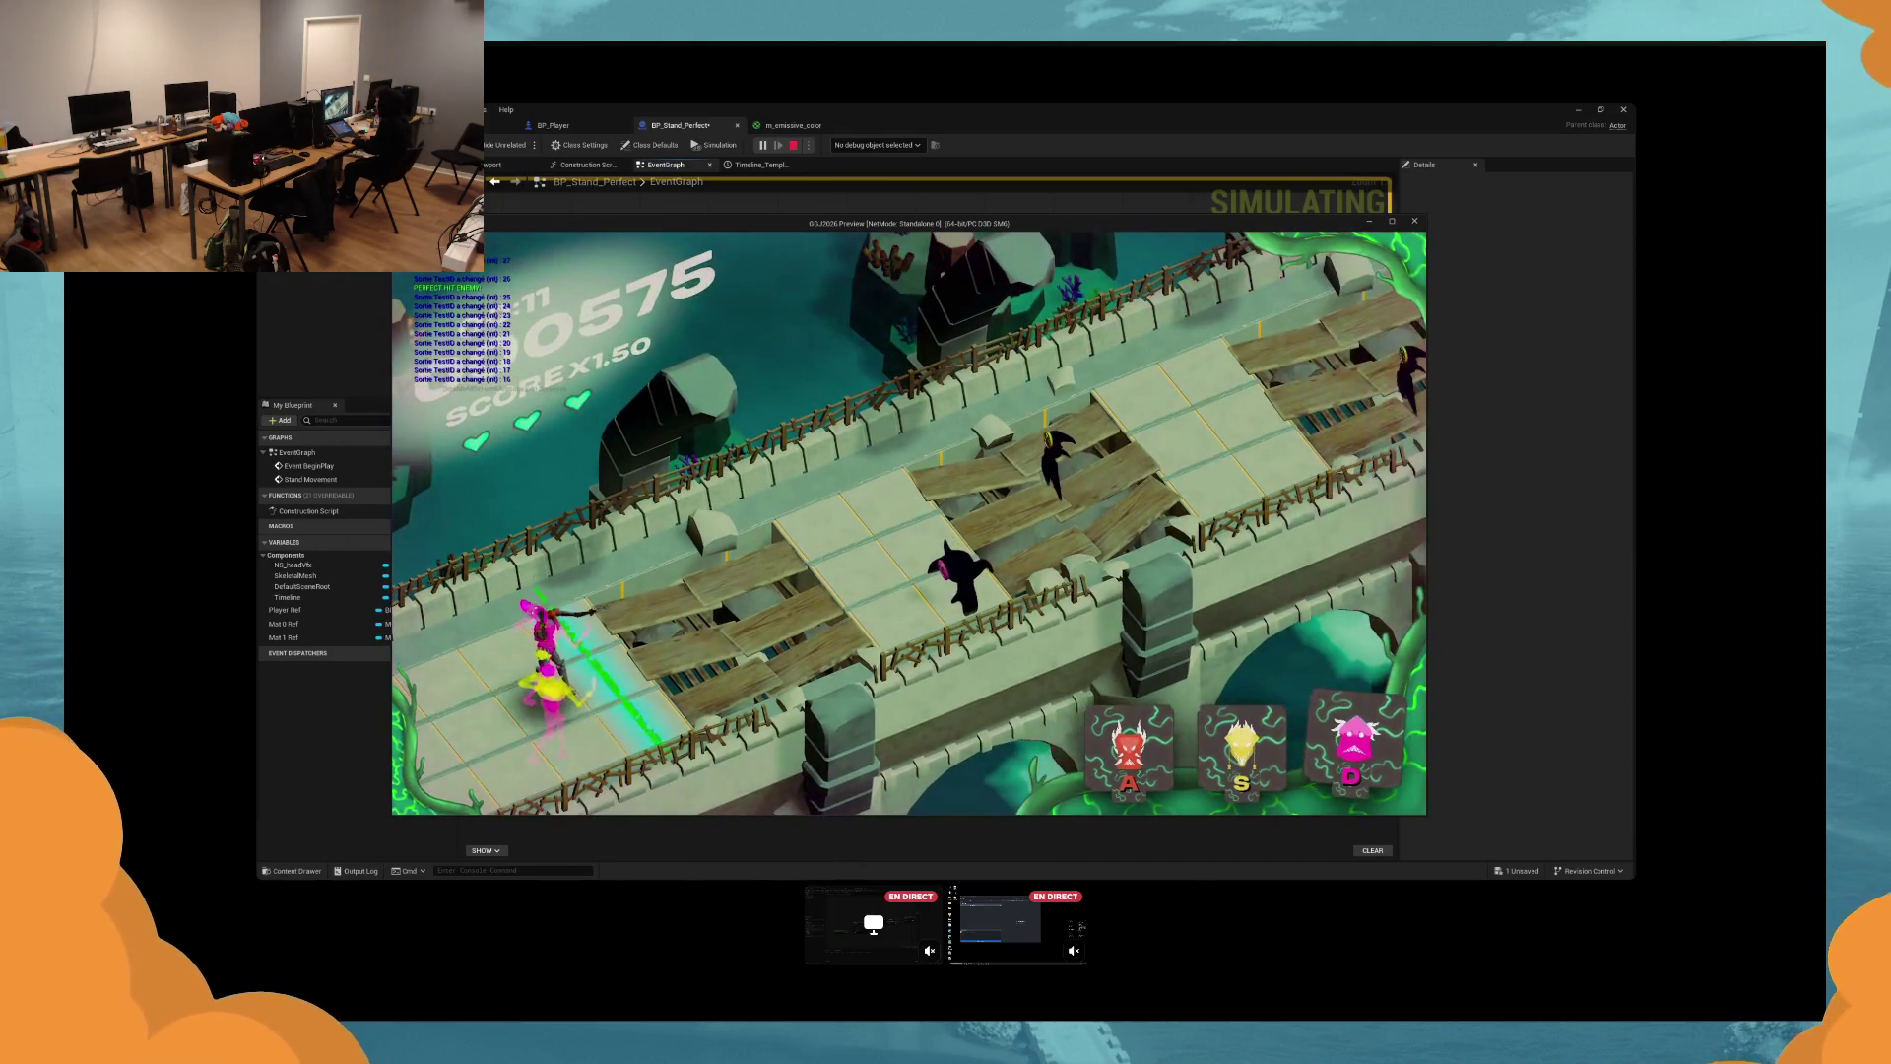
pyautogui.press('s')
pyautogui.press('a')
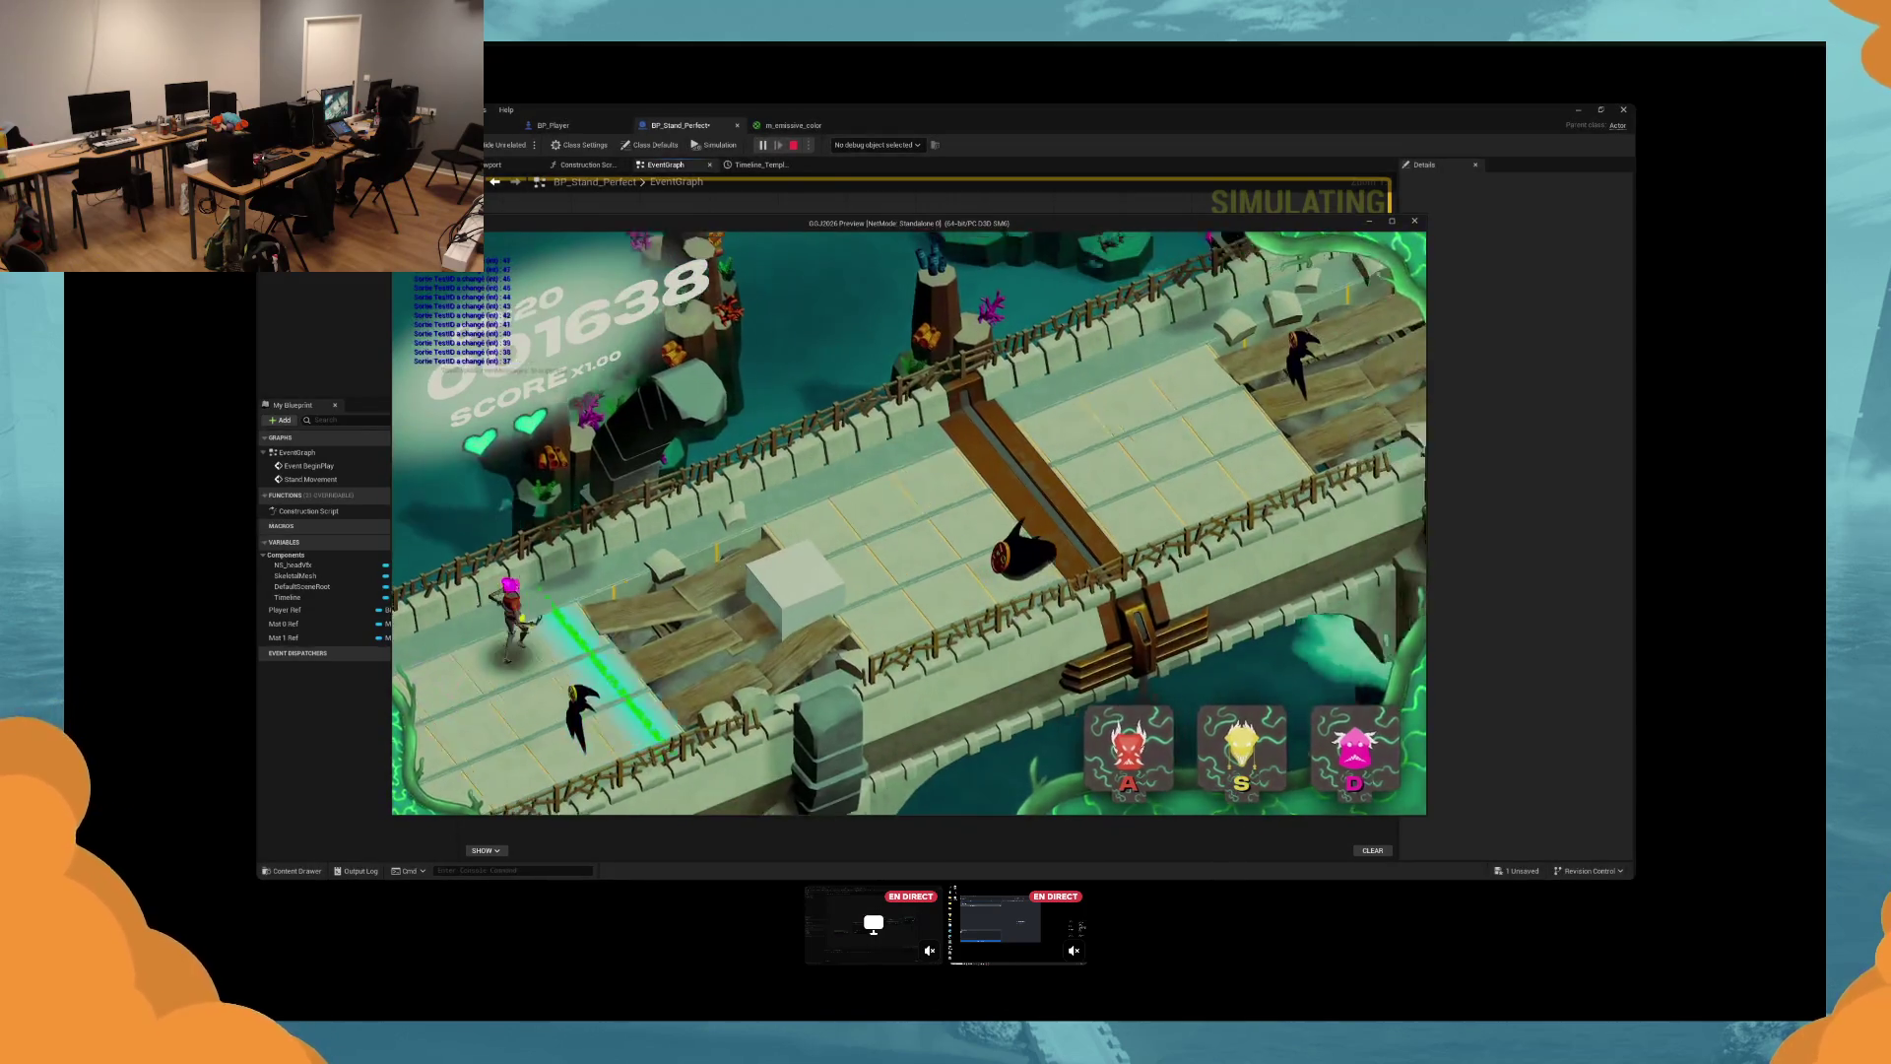
pyautogui.press('Escape')
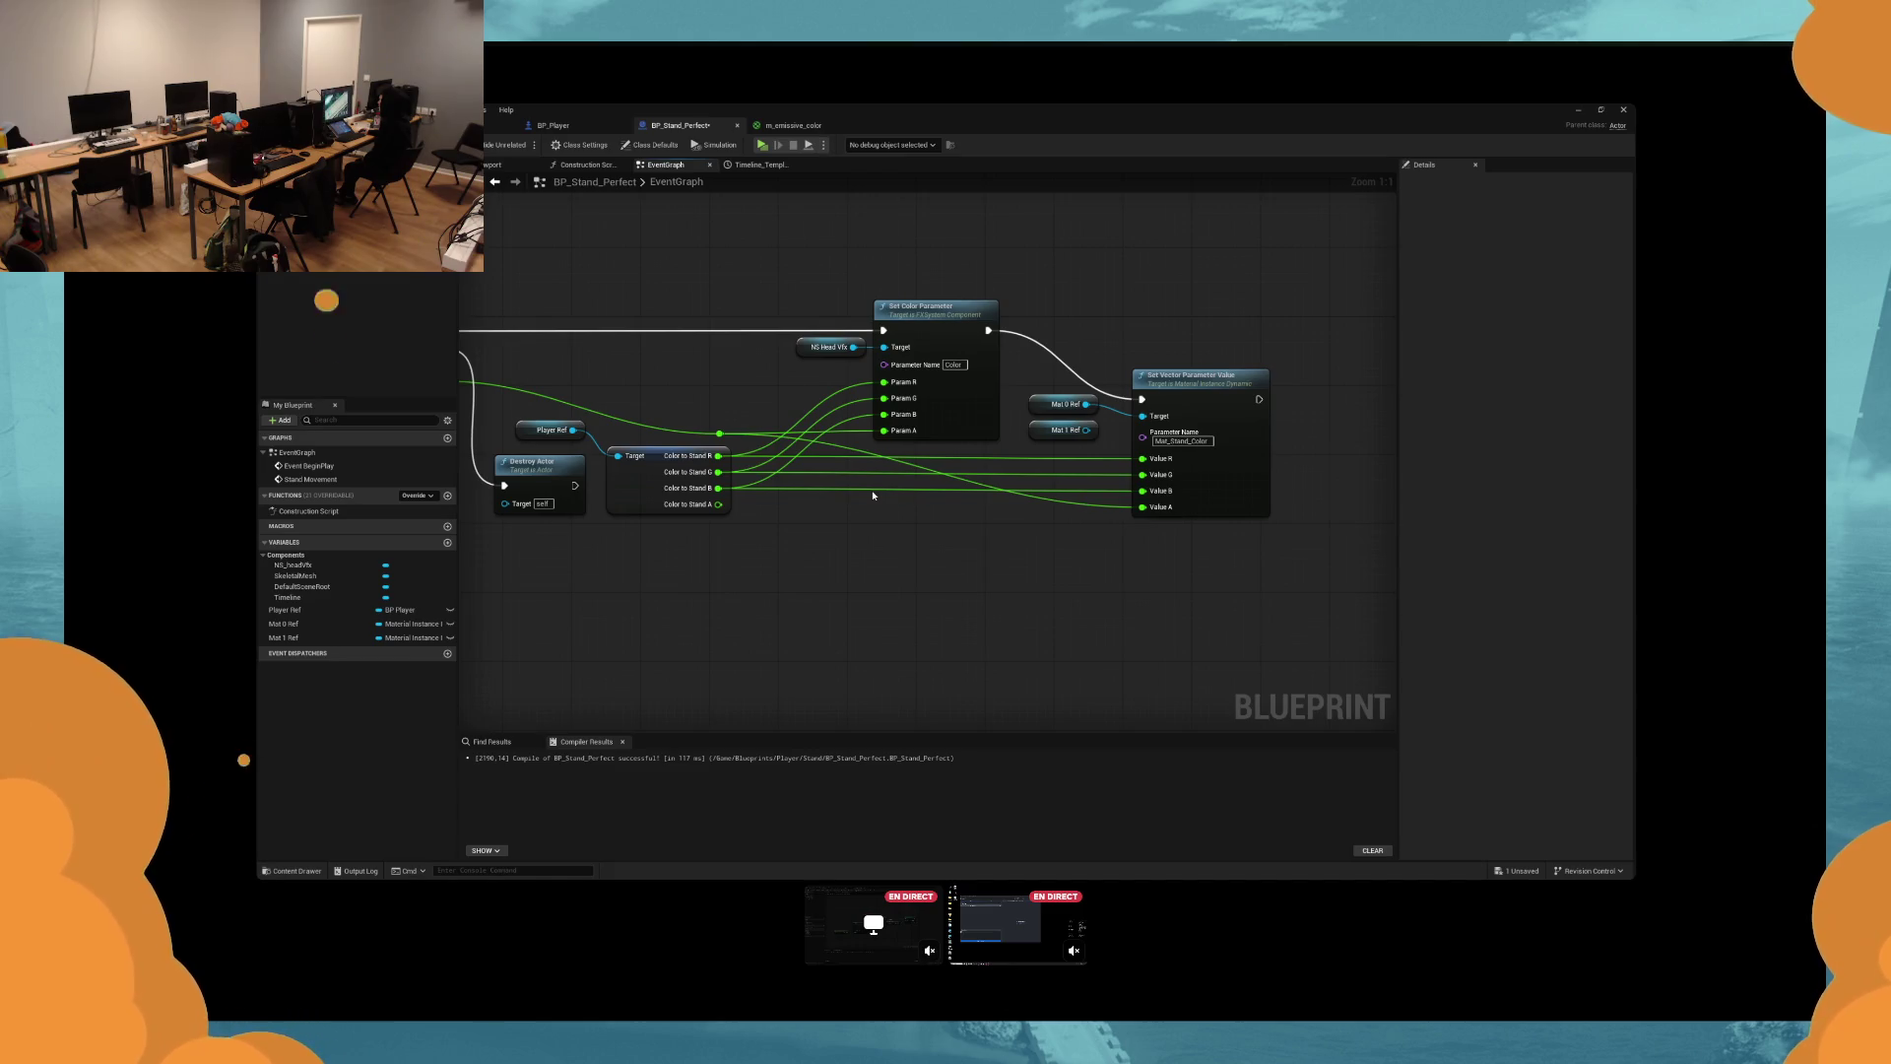
# Run a second play test with Alt+P, attack with D and S, then stop it.
pyautogui.hotkey('alt', 'p')
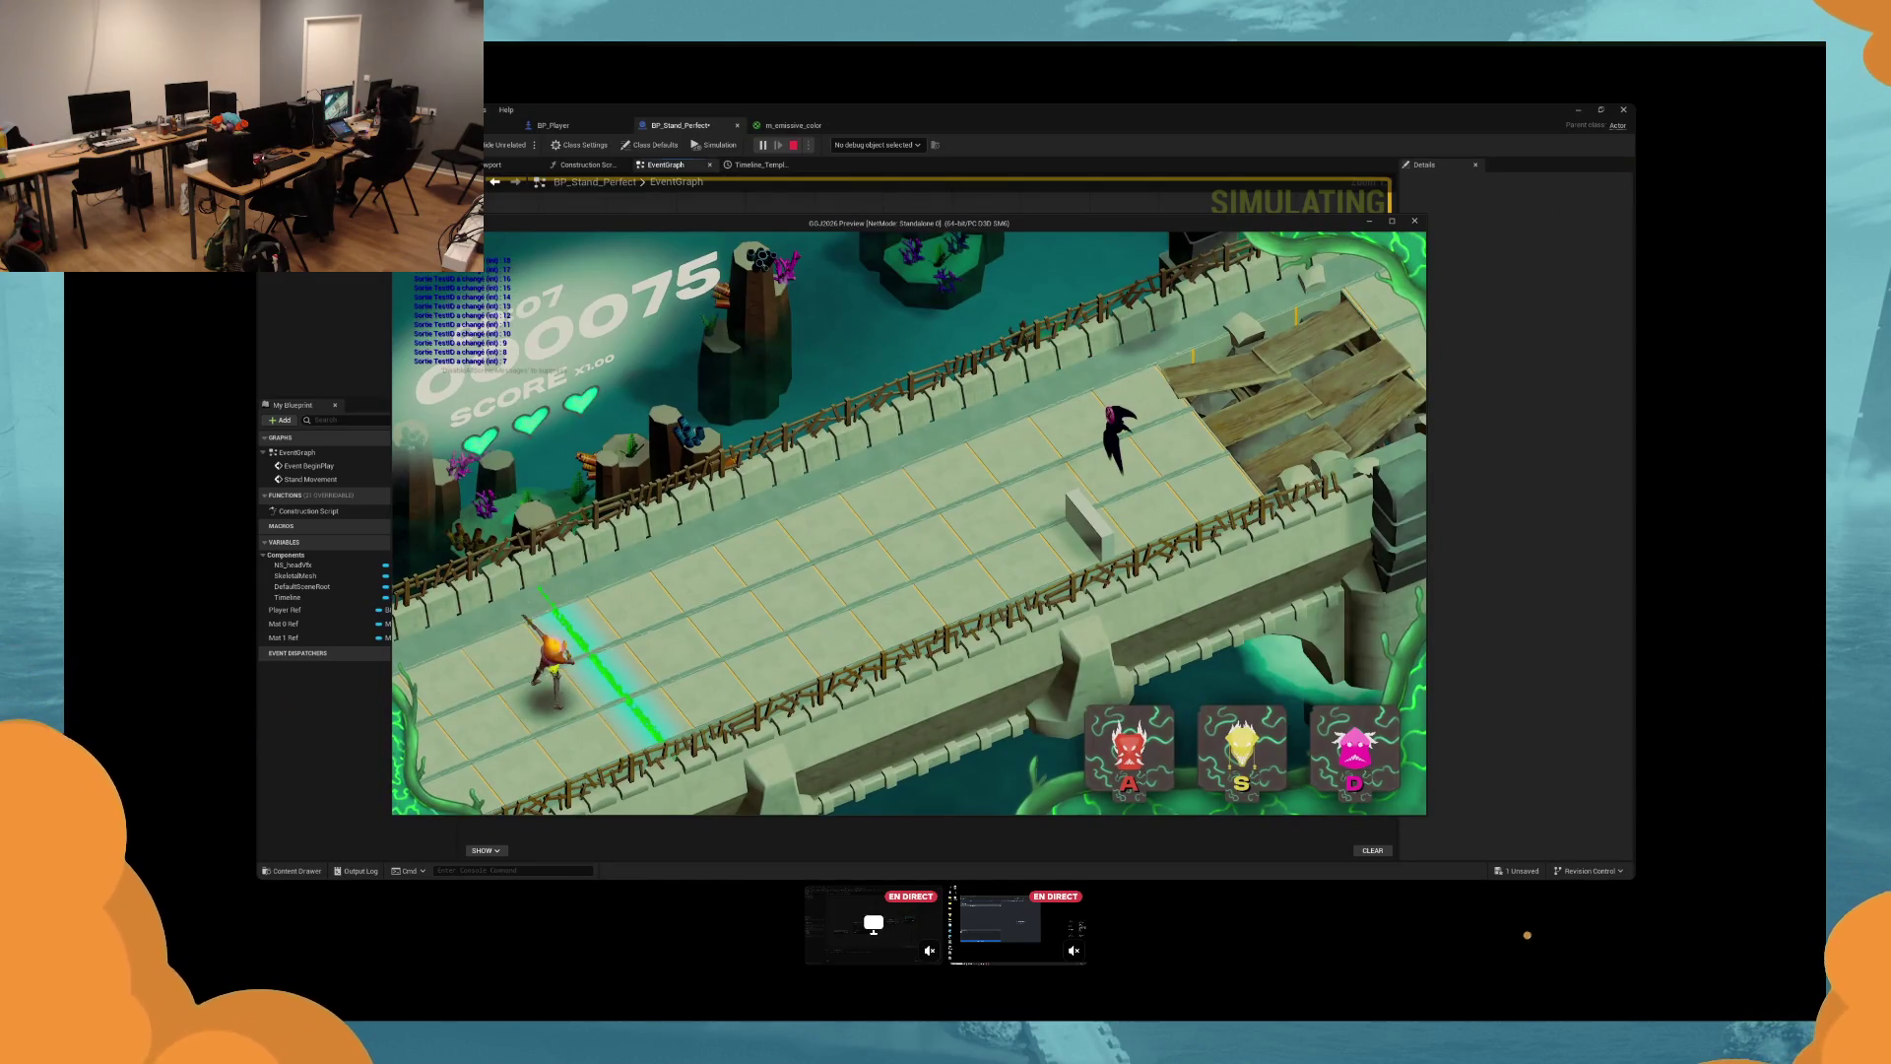
pyautogui.press('d')
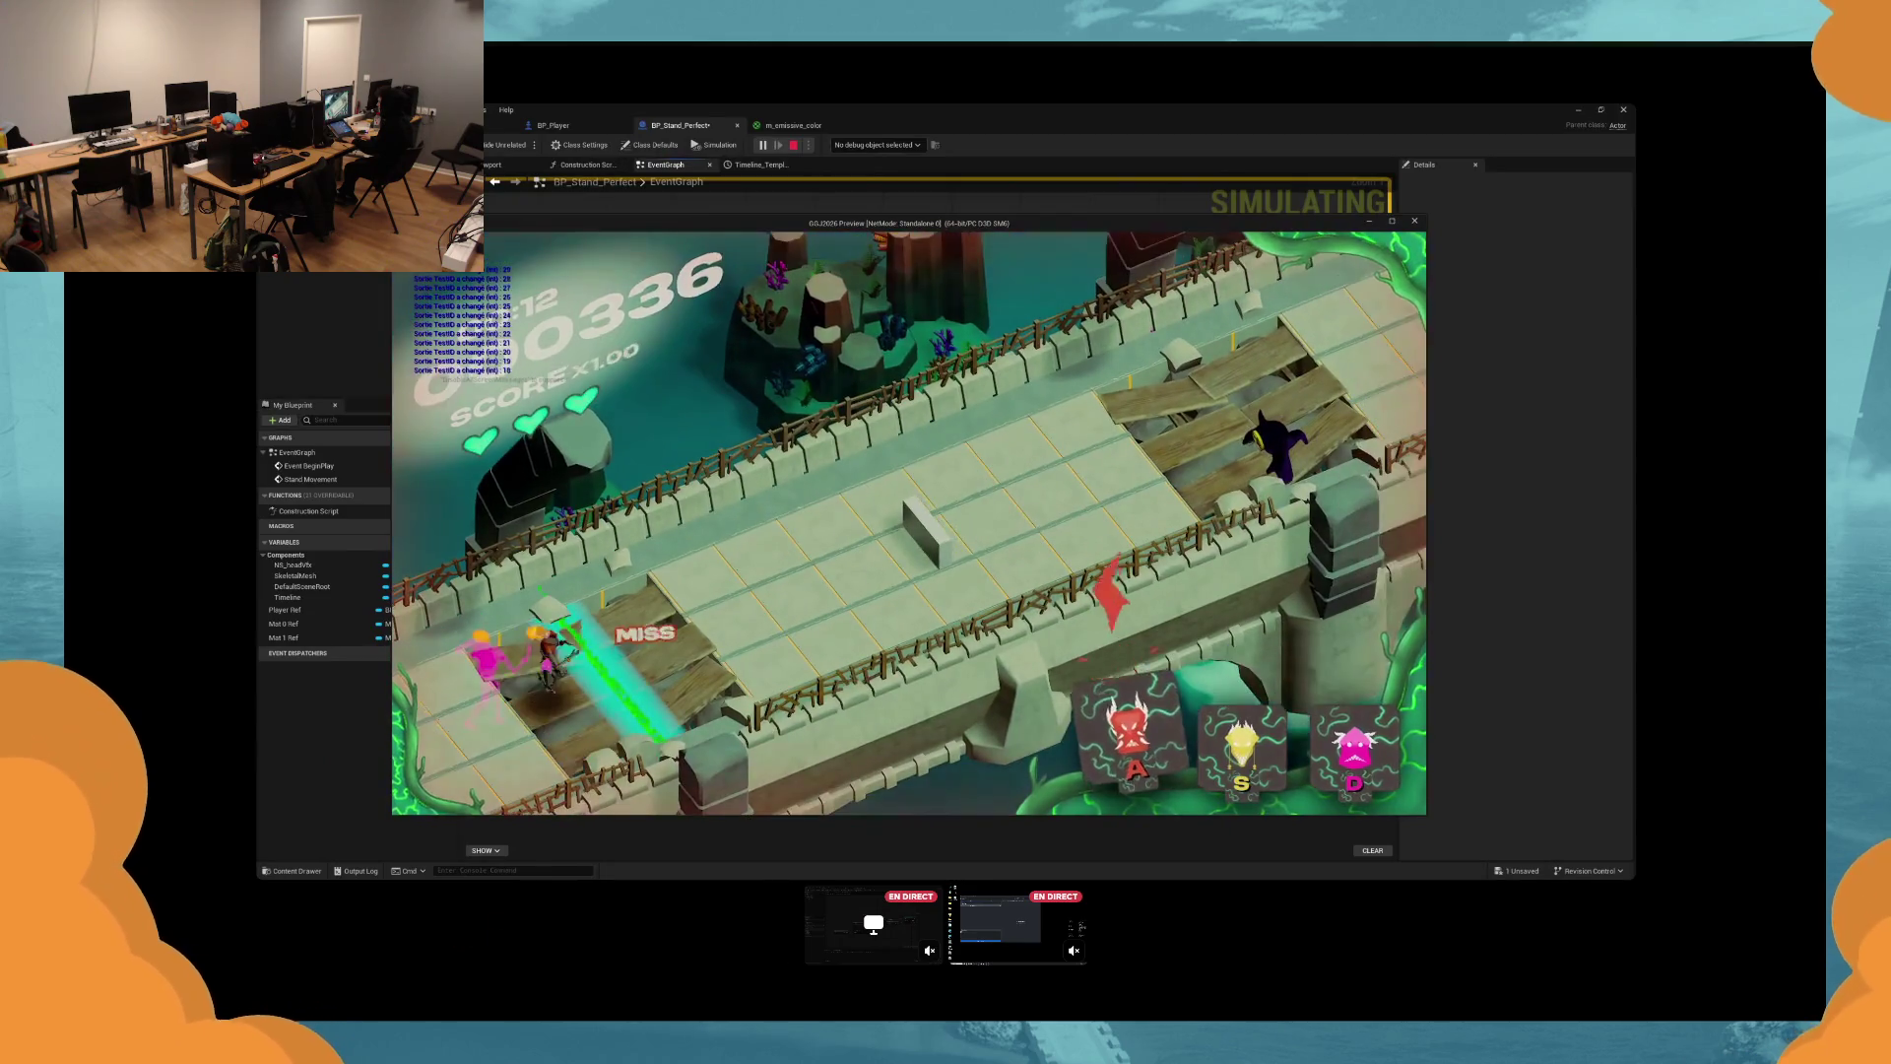
pyautogui.press('s')
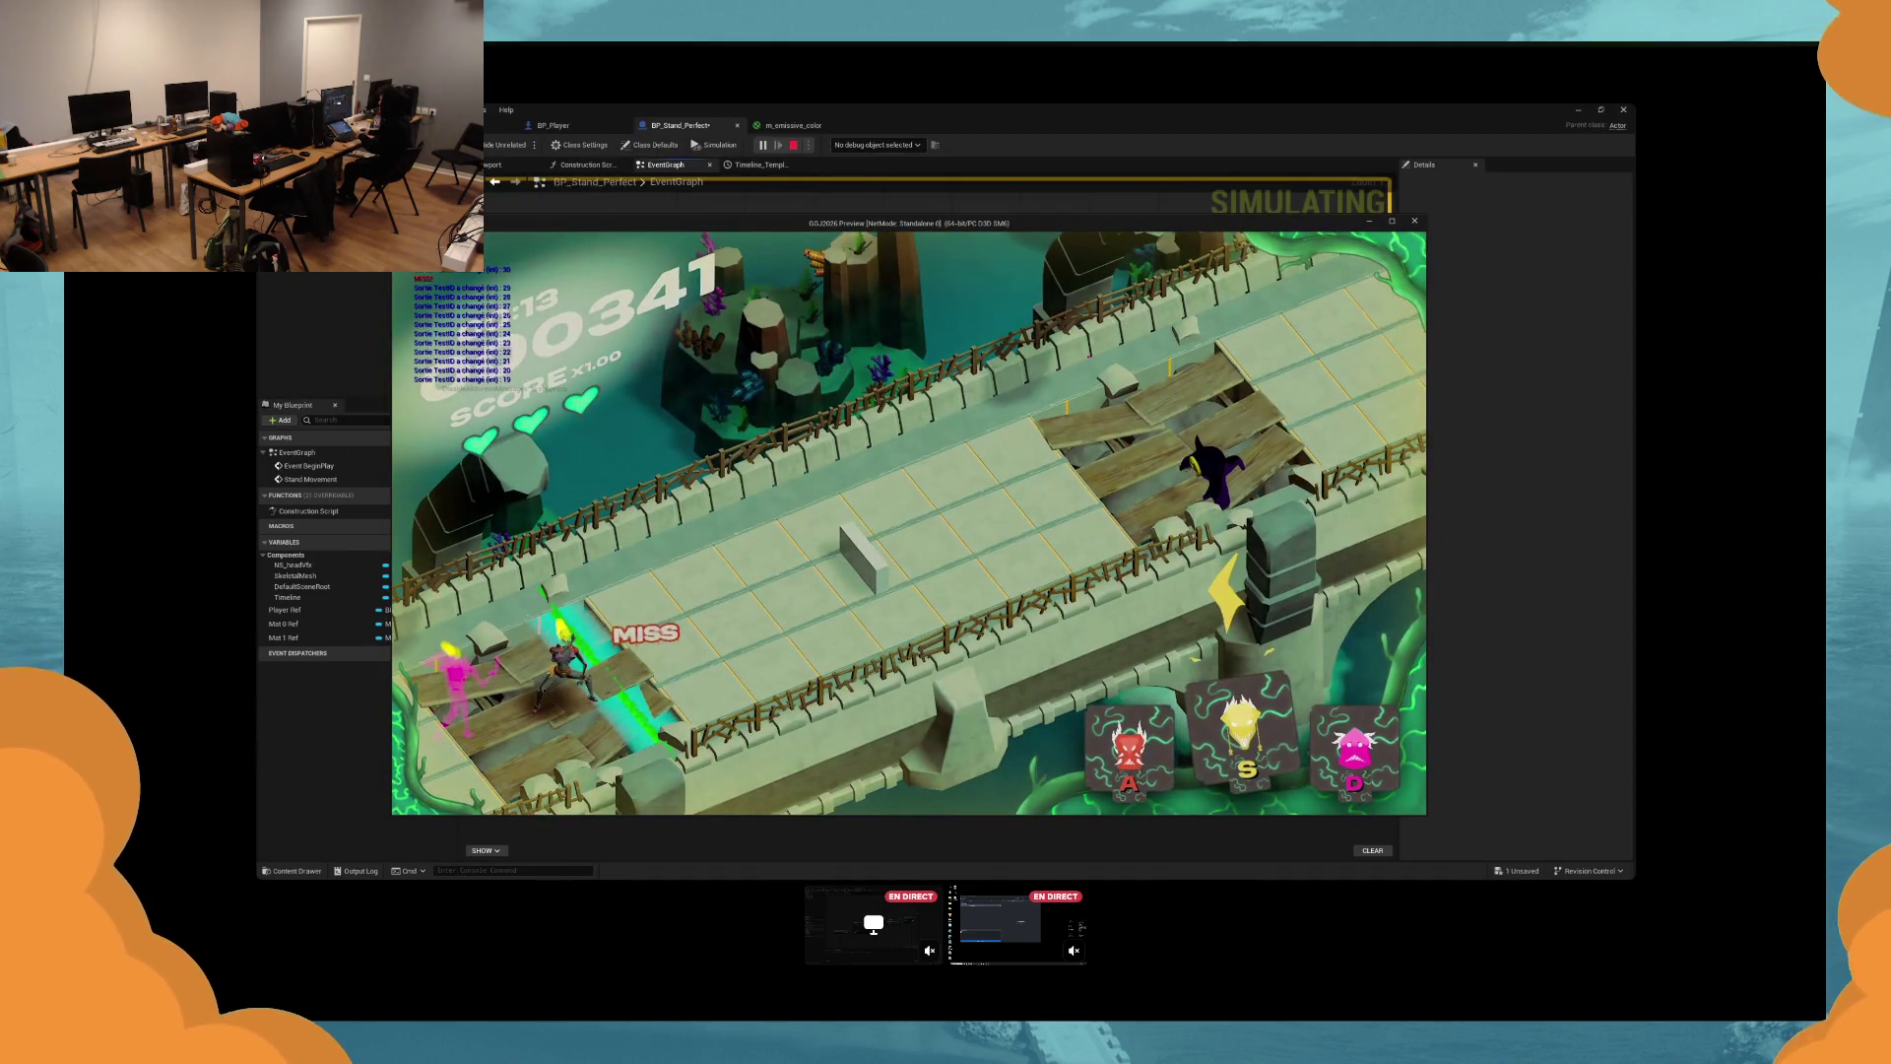
pyautogui.press('Escape')
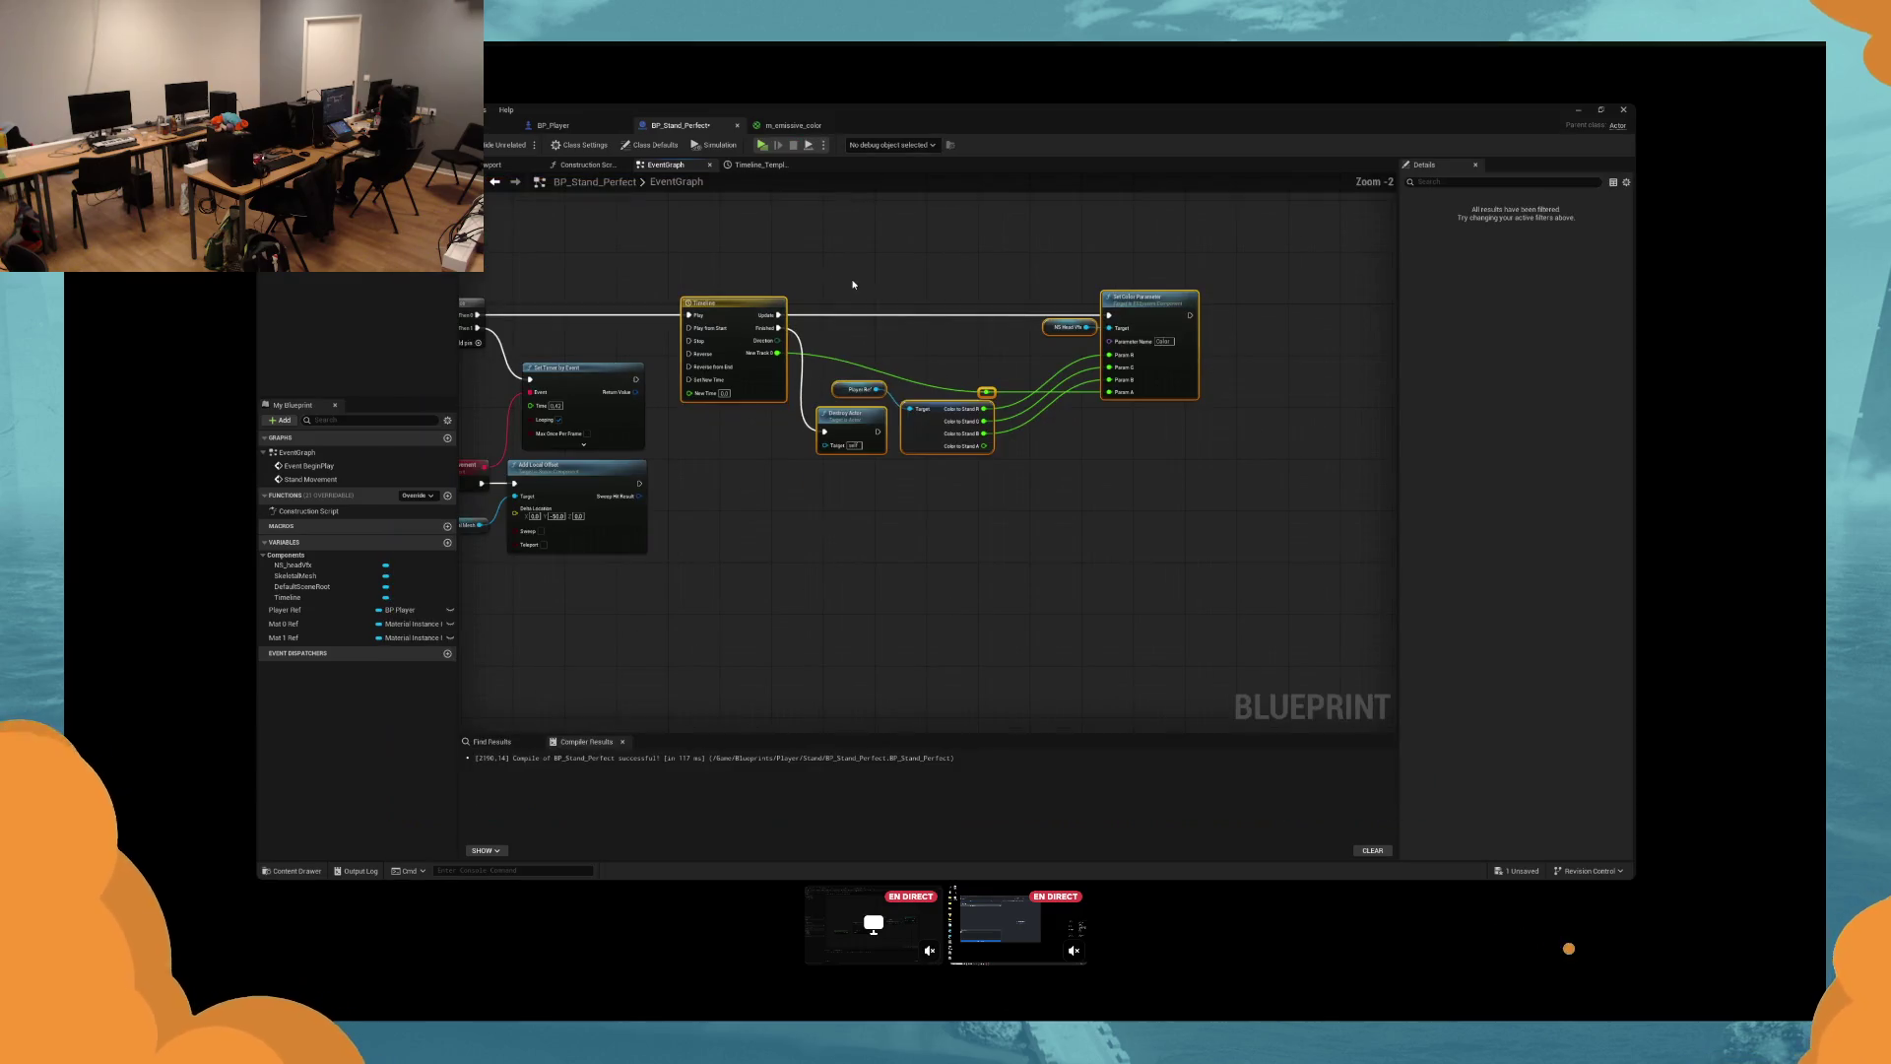